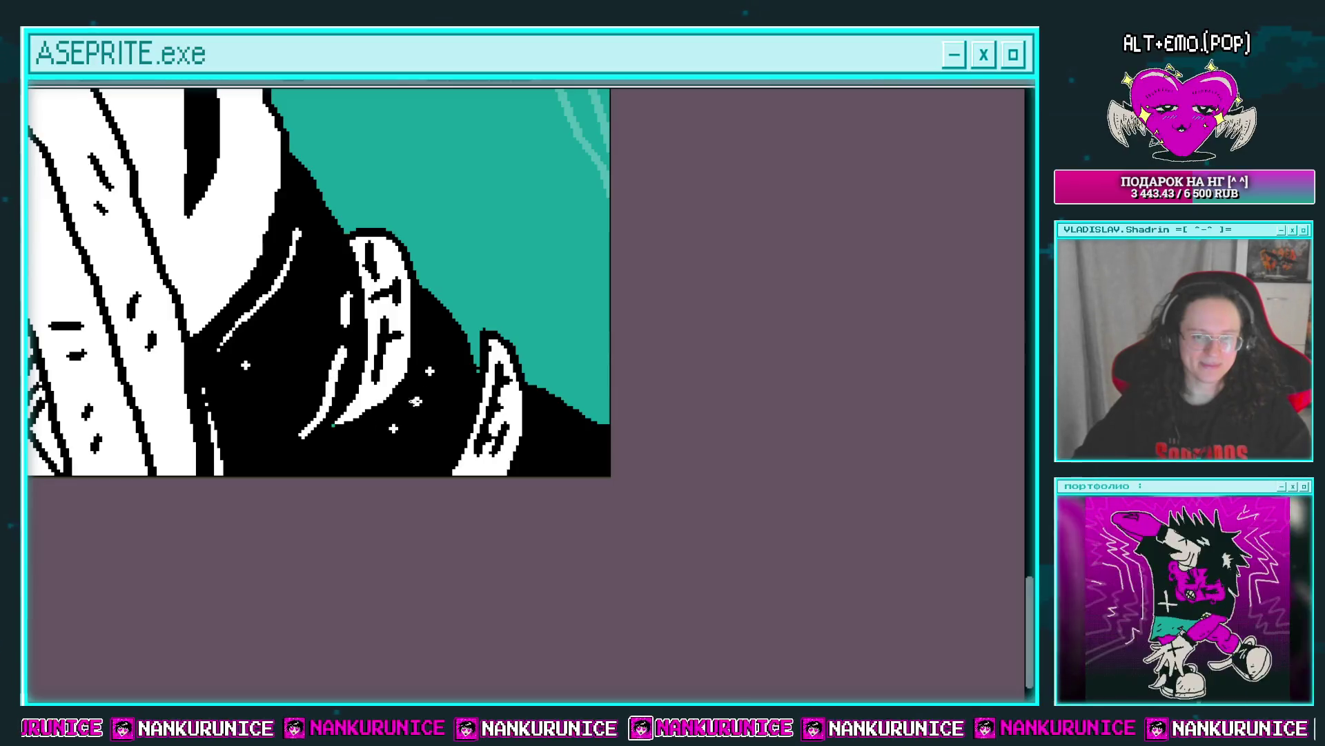
Add a short white highlight stroke to the black sneaker detail.
{"action": "left_click_drag", "start_coordinate": [433, 324], "coordinate": [435, 342]}
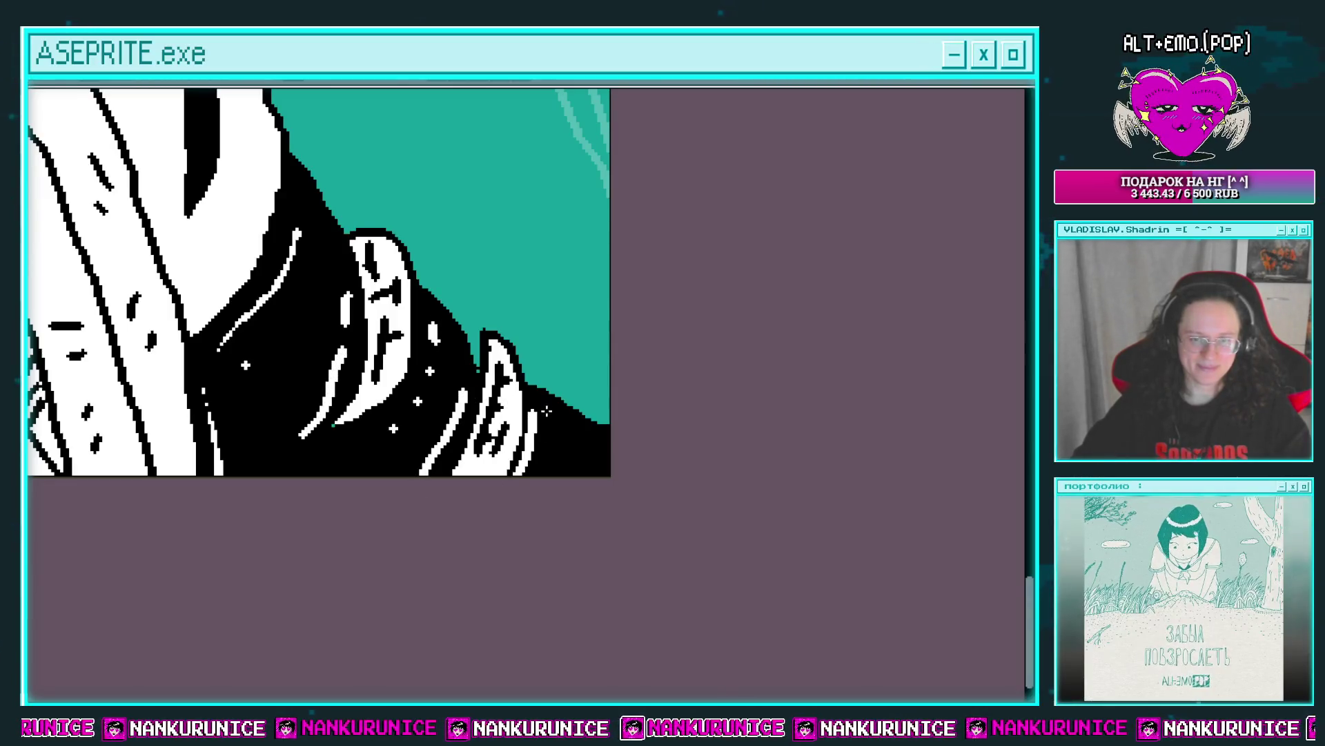
{"action": "left_click_drag", "start_coordinate": [416, 476], "coordinate": [489, 501]}
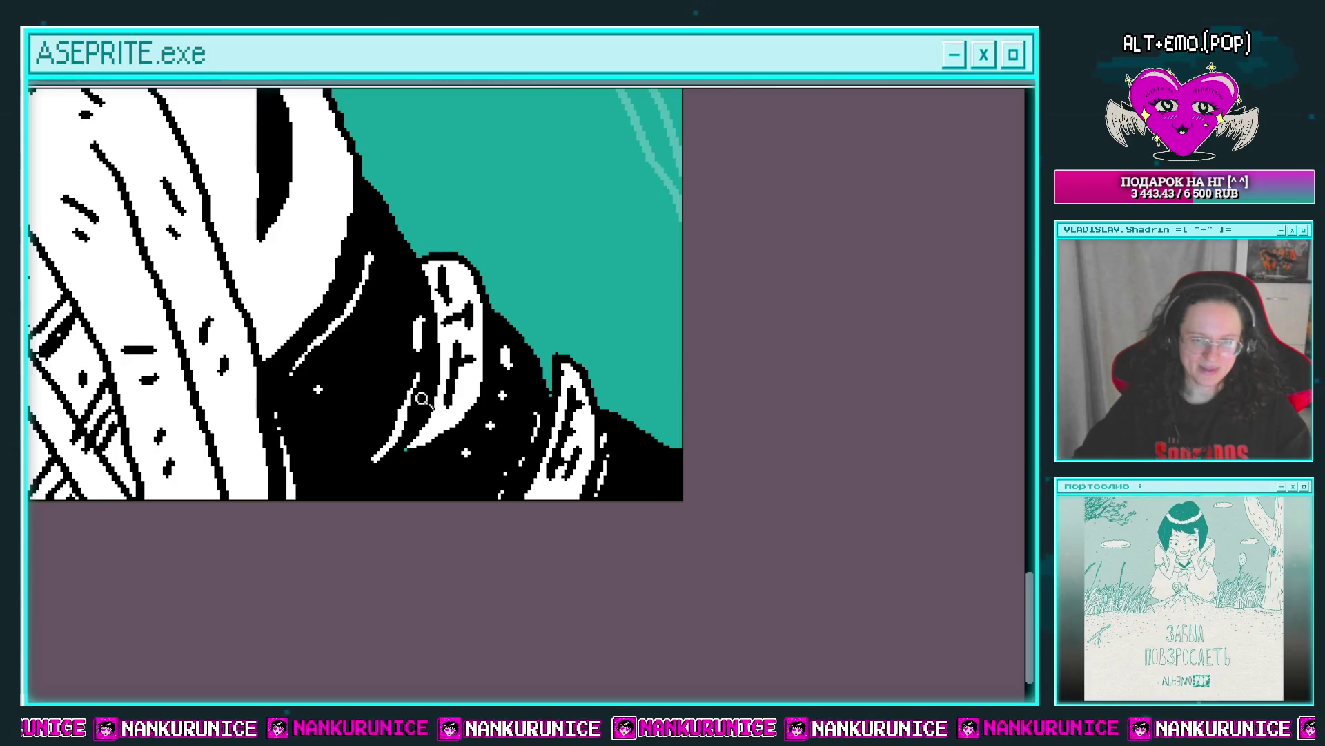
{"action": "scroll", "coordinate": [421, 399], "scroll_direction": "down", "scroll_amount": 3}
{"action": "scroll", "coordinate": [483, 359], "scroll_direction": "up", "scroll_amount": 1}
{"action": "mouse_move", "coordinate": [510, 394]}
{"action": "left_mouse_down"}
{"action": "mouse_move", "coordinate": [486, 400]}
{"action": "mouse_move", "coordinate": [465, 366]}
{"action": "left_mouse_up"}
{"action": "scroll", "coordinate": [465, 364], "scroll_direction": "up", "scroll_amount": 1}
{"action": "scroll", "coordinate": [483, 363], "scroll_direction": "up", "scroll_amount": 1}
{"action": "scroll", "coordinate": [508, 345], "scroll_direction": "up", "scroll_amount": 2}
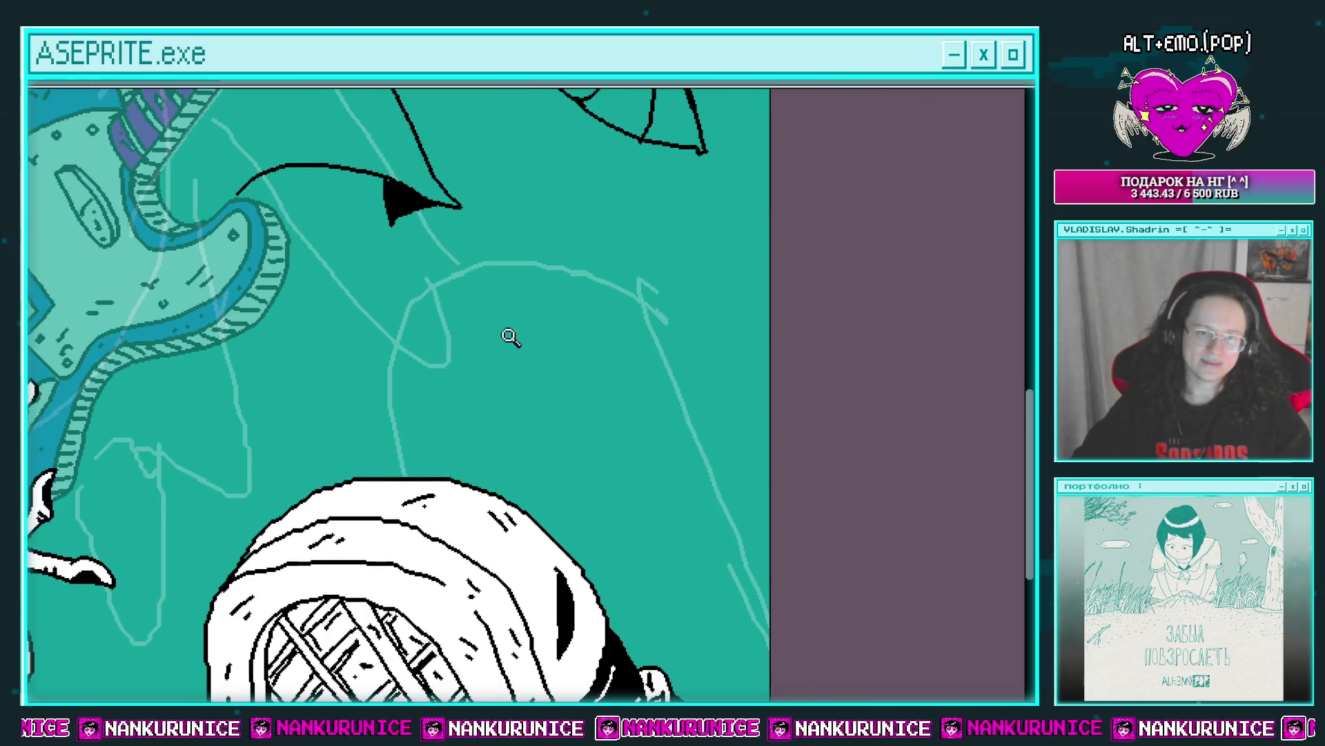
Move to the guitar area and ink a black strap outline down from the triangle.
{"action": "left_click_drag", "start_coordinate": [454, 303], "coordinate": [531, 319]}
{"action": "scroll", "coordinate": [486, 303], "scroll_direction": "down", "scroll_amount": 3}
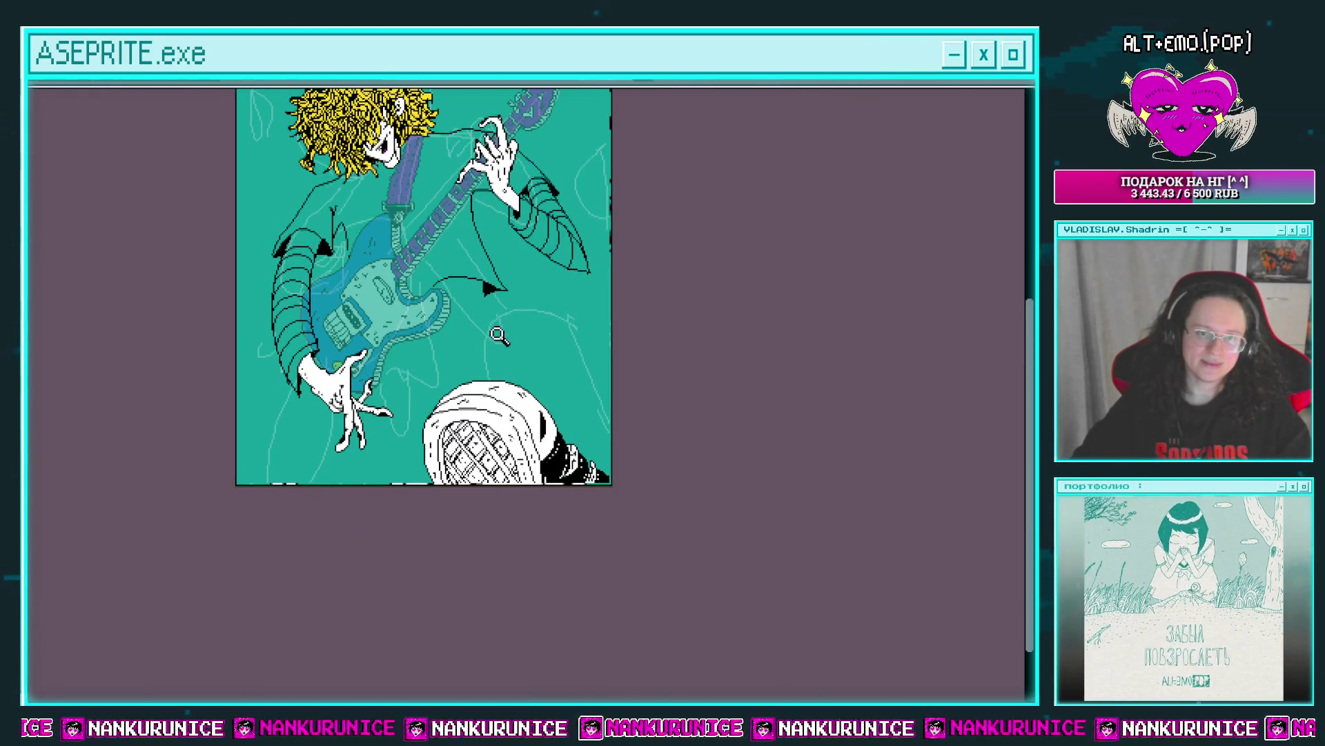
{"action": "scroll", "coordinate": [450, 334], "scroll_direction": "up", "scroll_amount": 1}
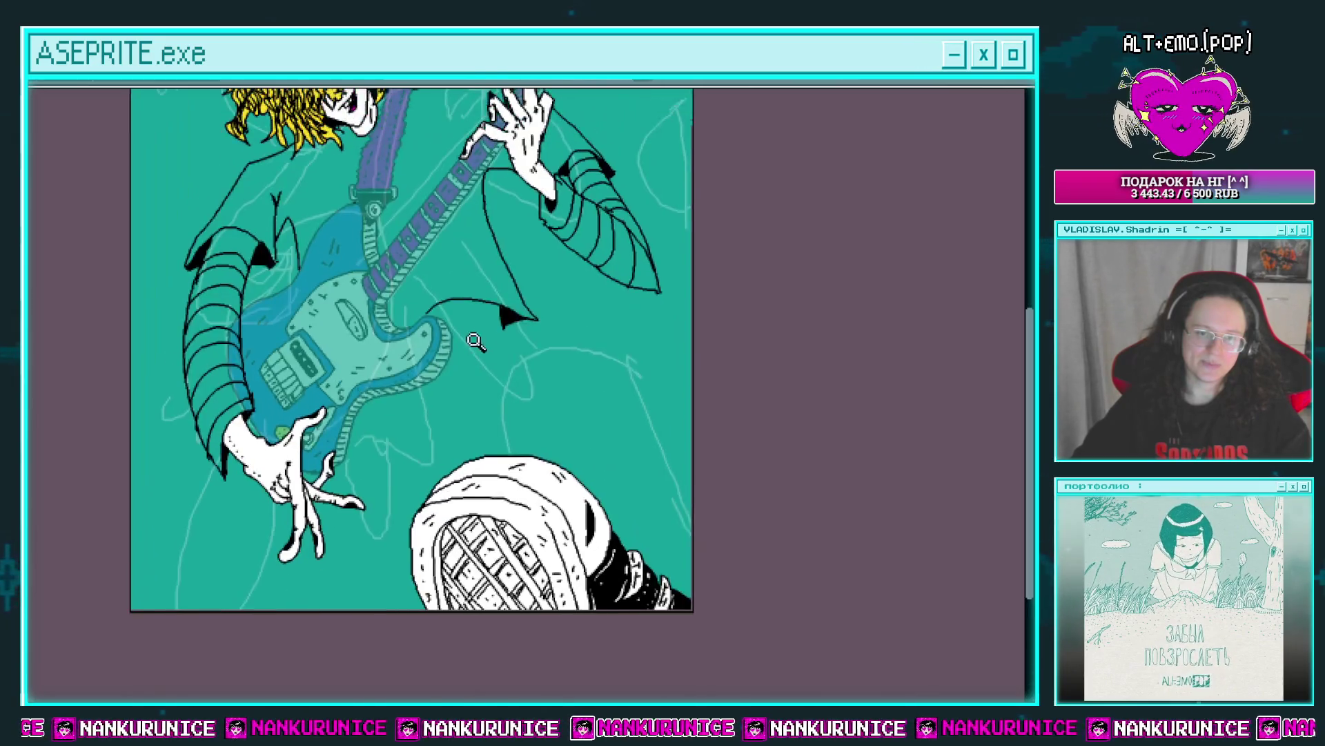
{"action": "scroll", "coordinate": [547, 305], "scroll_direction": "up", "scroll_amount": 2}
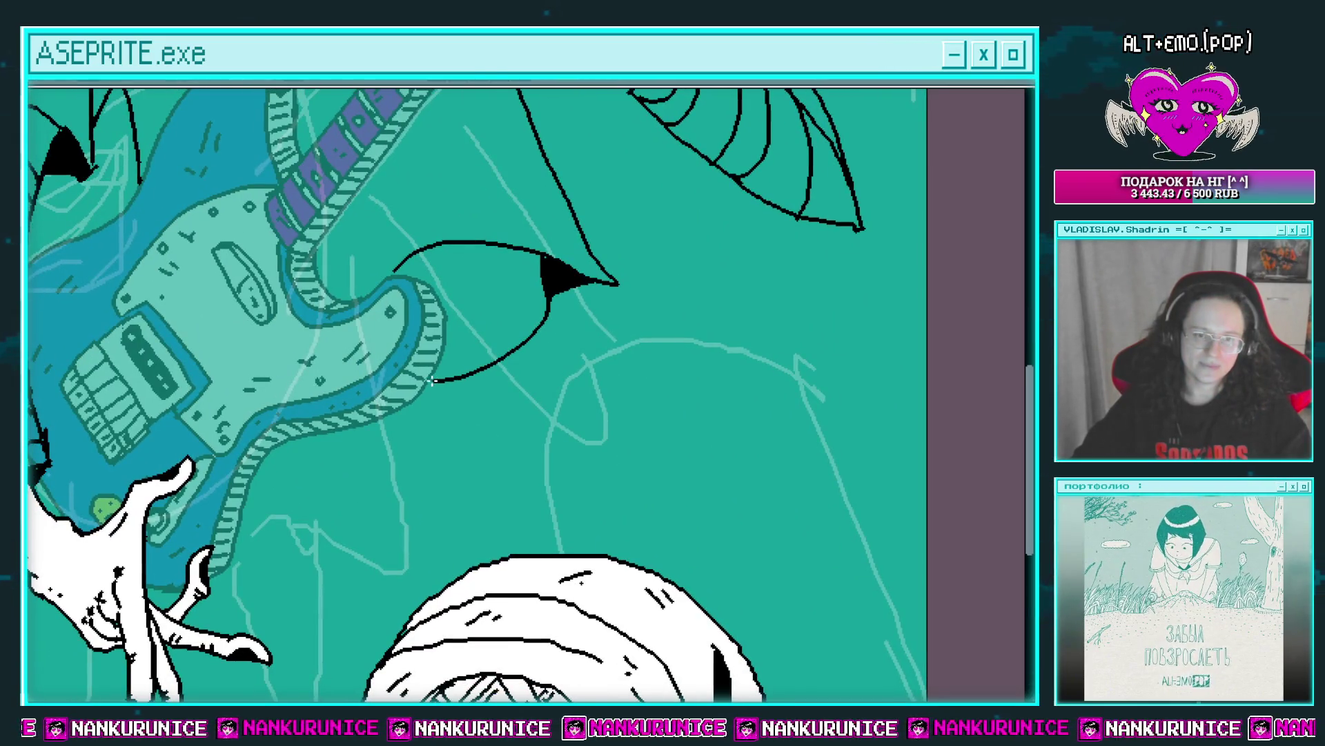
{"action": "left_click_drag", "start_coordinate": [509, 370], "coordinate": [523, 391]}
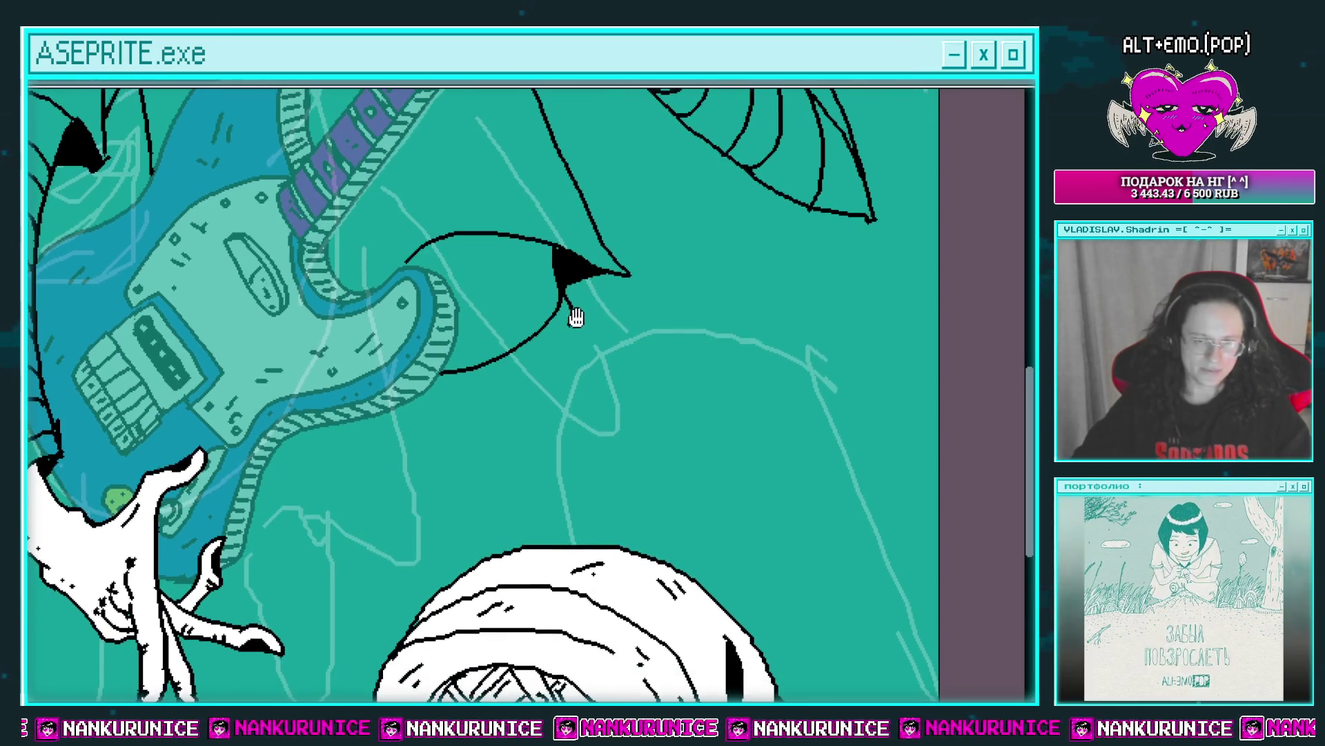
{"action": "left_click_drag", "start_coordinate": [575, 345], "coordinate": [598, 306]}
{"action": "left_click_drag", "start_coordinate": [607, 297], "coordinate": [552, 344]}
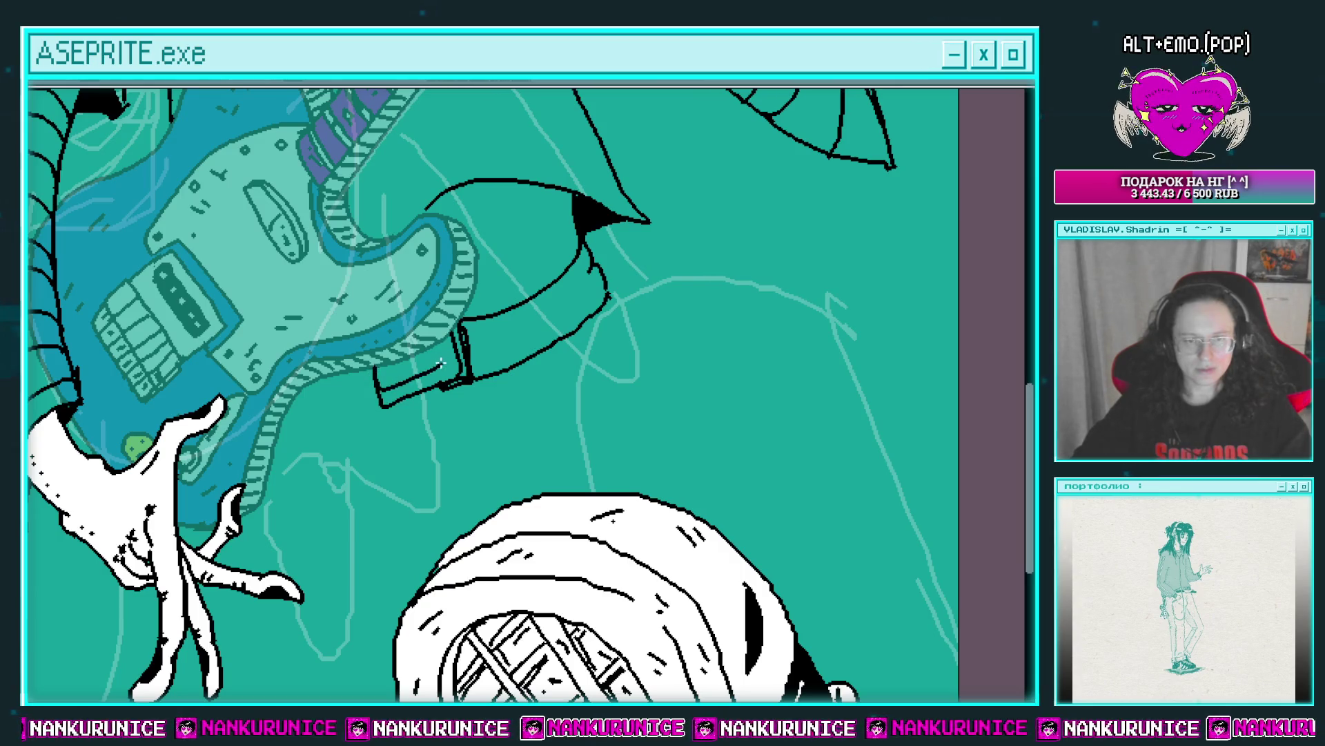
Add a divider inside the strap end and make the buckle end white.
{"action": "left_click_drag", "start_coordinate": [390, 363], "coordinate": [390, 385]}
{"action": "scroll", "coordinate": [391, 364], "scroll_direction": "up", "scroll_amount": 2}
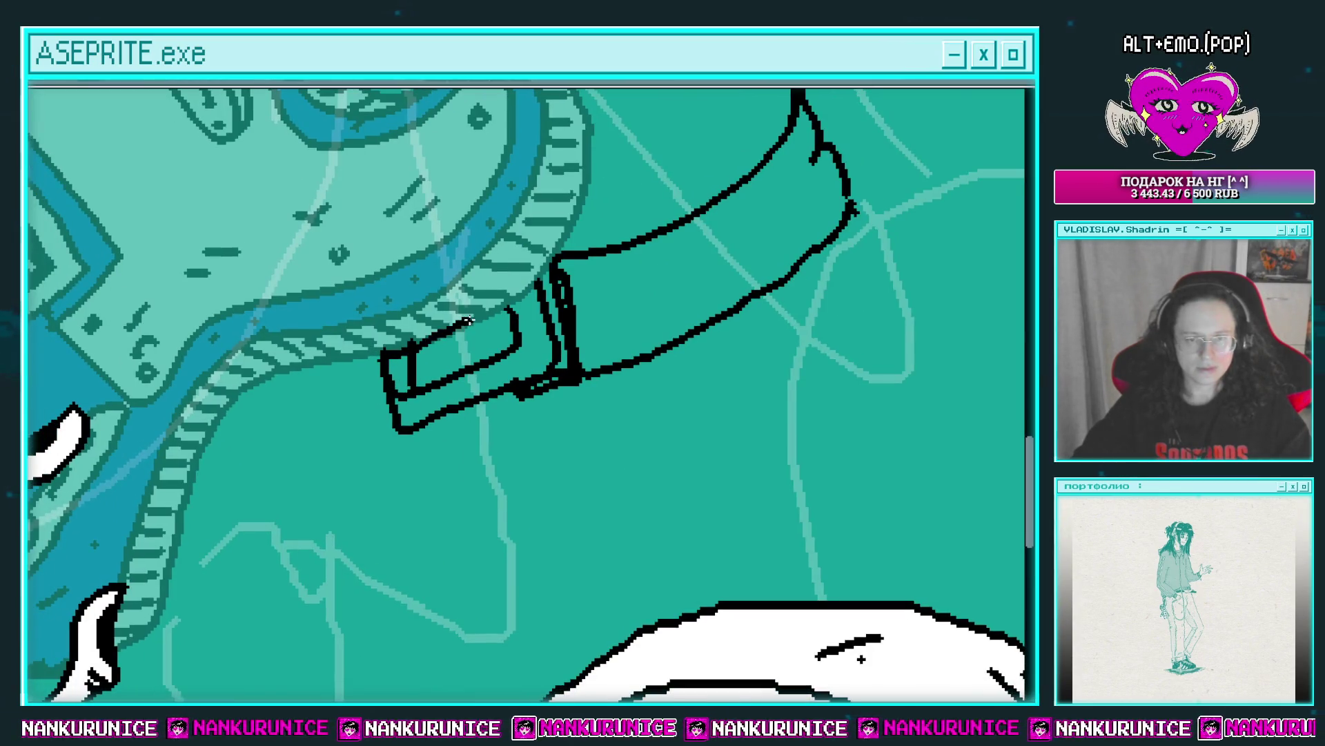
{"action": "left_click_drag", "start_coordinate": [533, 322], "coordinate": [548, 296]}
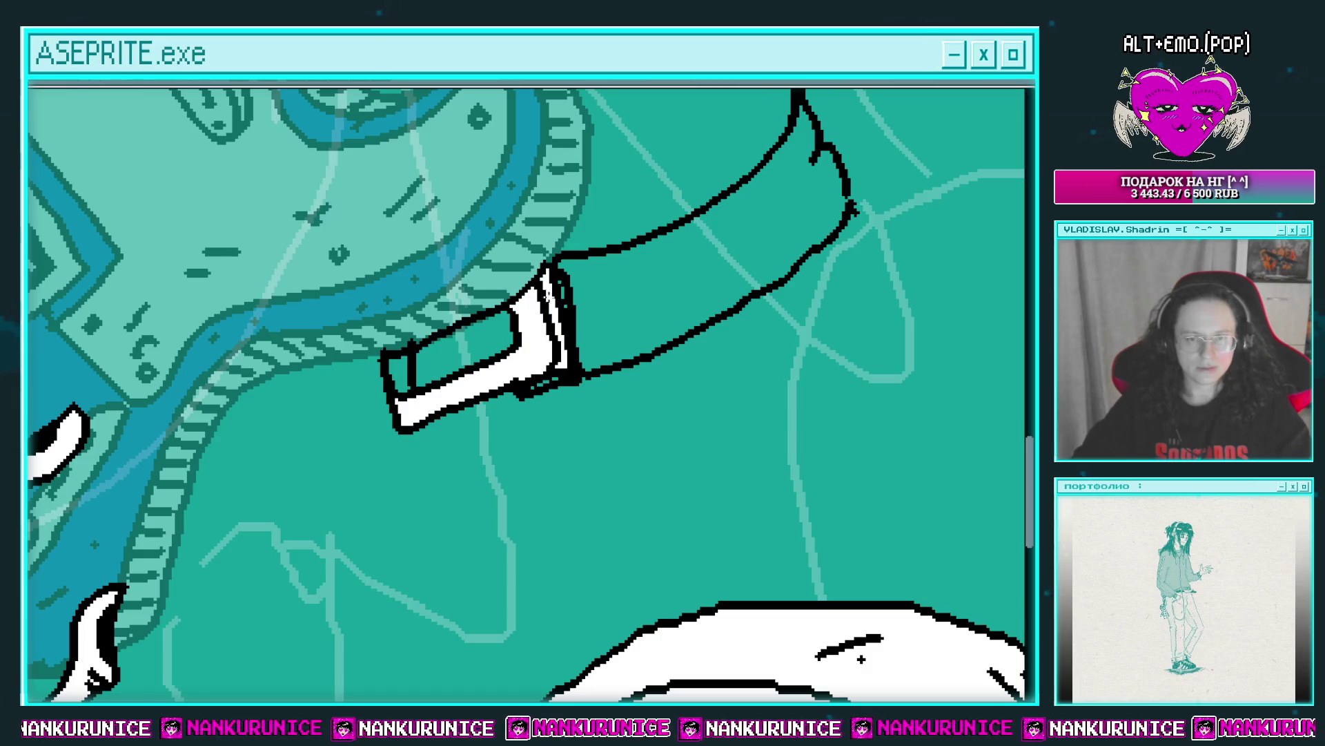
{"action": "left_click", "coordinate": [399, 376]}
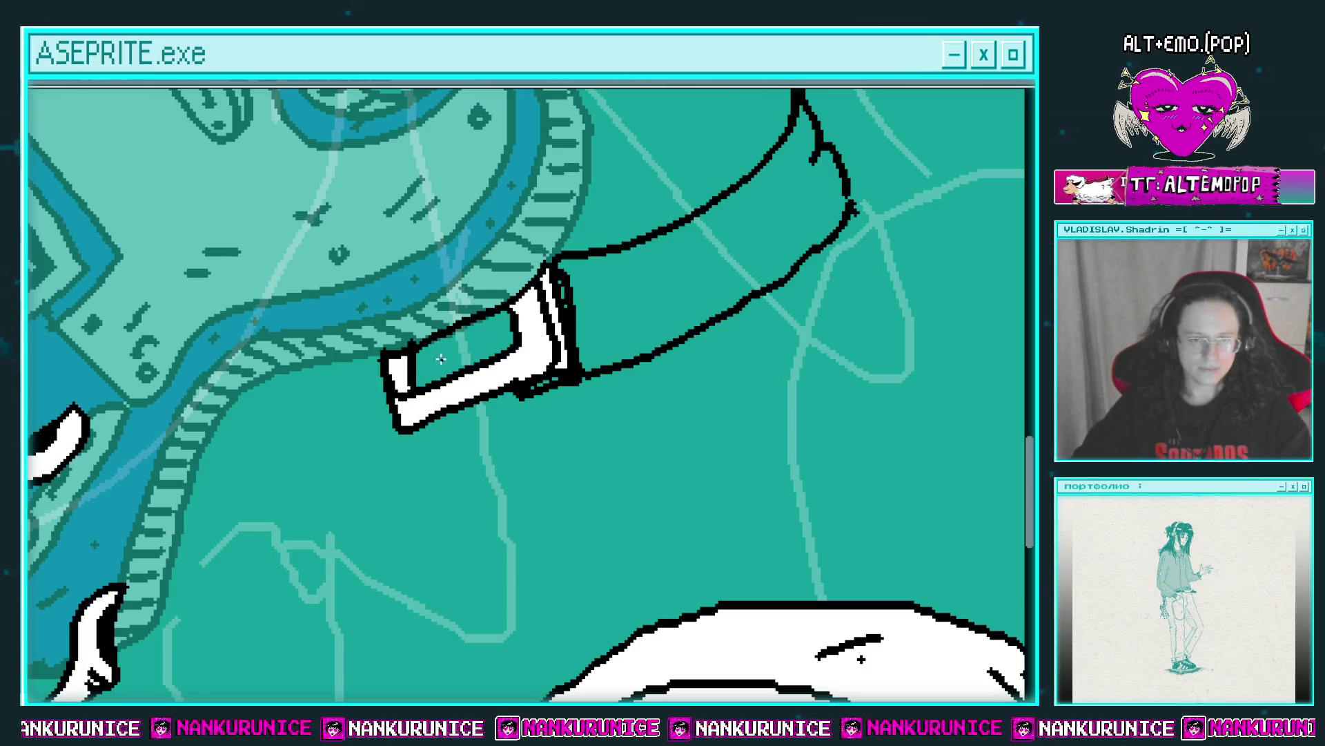
{"action": "scroll", "coordinate": [474, 356], "scroll_direction": "up", "scroll_amount": 3}
{"action": "scroll", "coordinate": [483, 335], "scroll_direction": "right", "scroll_amount": 5}
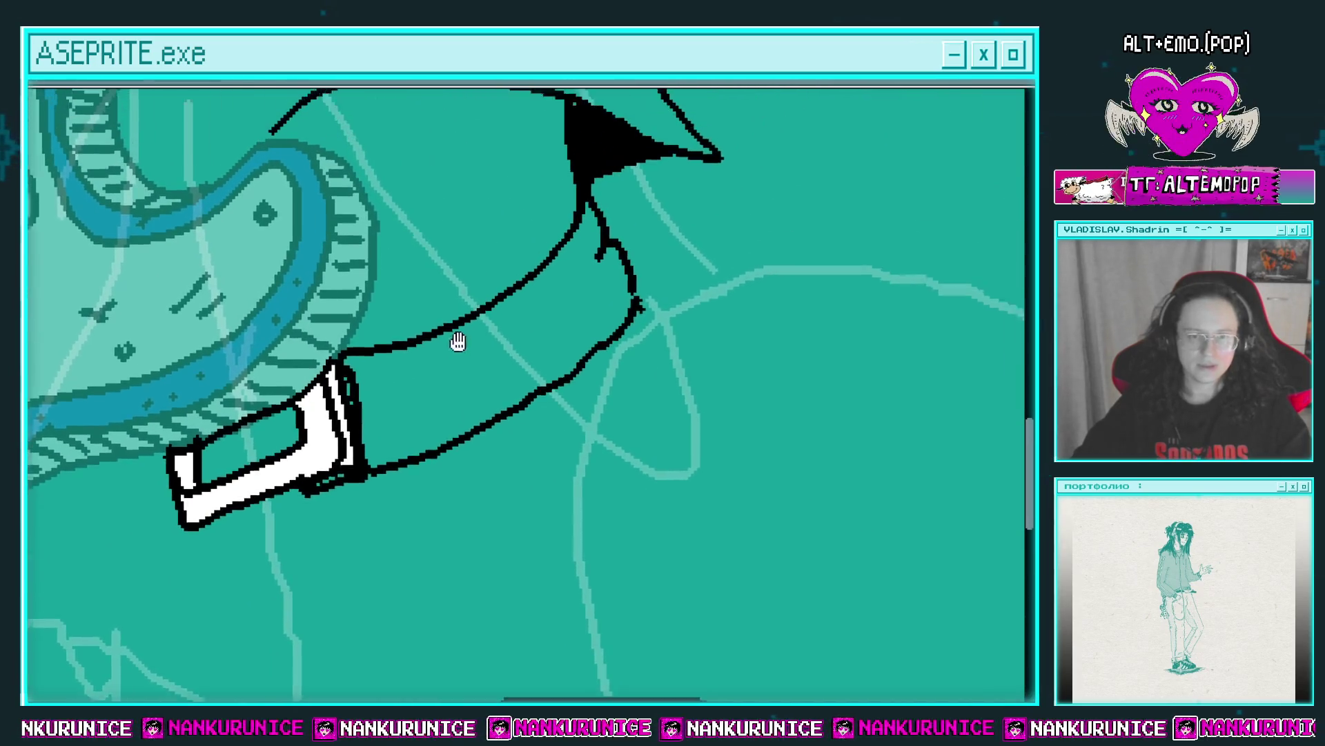
Redraw the strap's upper and lower edges to the triangle and fill it white.
{"action": "left_click_drag", "start_coordinate": [458, 341], "coordinate": [416, 376]}
{"action": "left_click_drag", "start_coordinate": [467, 305], "coordinate": [359, 381]}
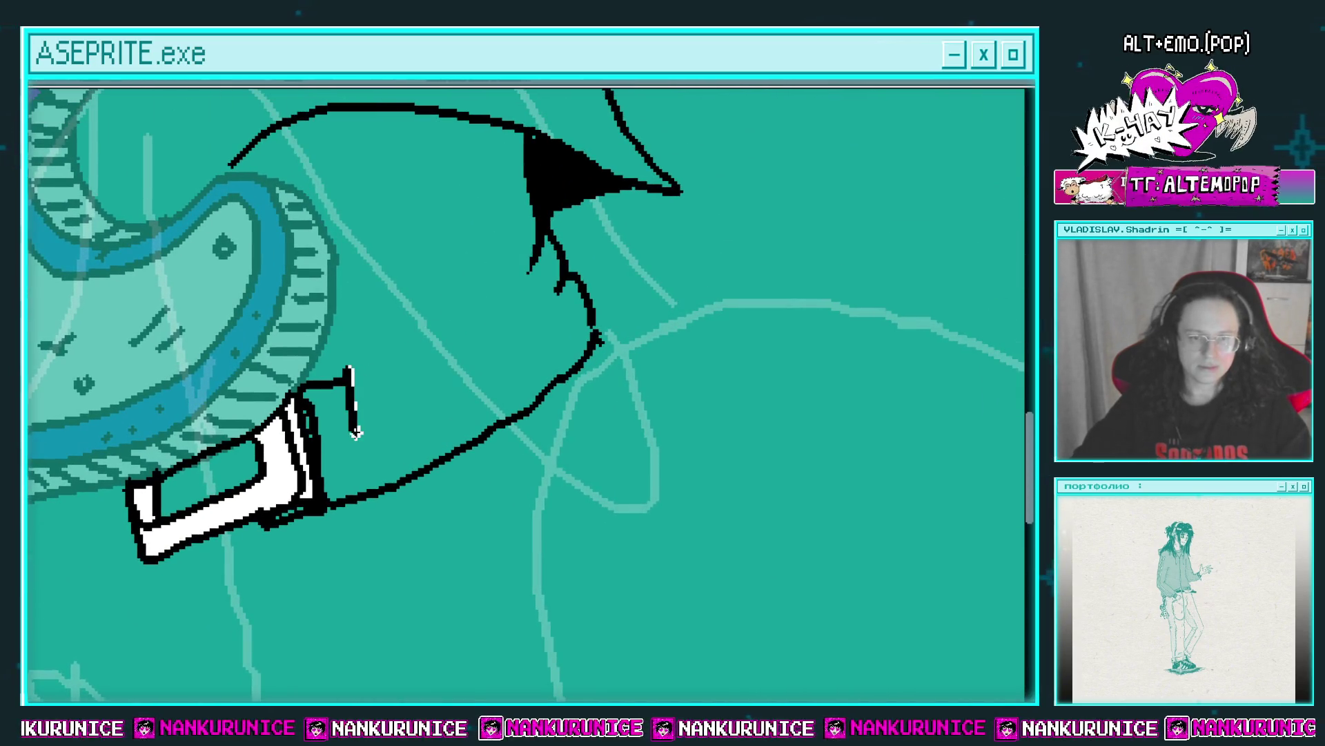
{"action": "left_click_drag", "start_coordinate": [356, 432], "coordinate": [587, 297]}
{"action": "mouse_move", "coordinate": [540, 260]}
{"action": "left_mouse_down"}
{"action": "mouse_move", "coordinate": [354, 385]}
{"action": "mouse_move", "coordinate": [559, 310]}
{"action": "mouse_move", "coordinate": [423, 426]}
{"action": "left_mouse_up"}
{"action": "left_click_drag", "start_coordinate": [328, 371], "coordinate": [544, 226]}
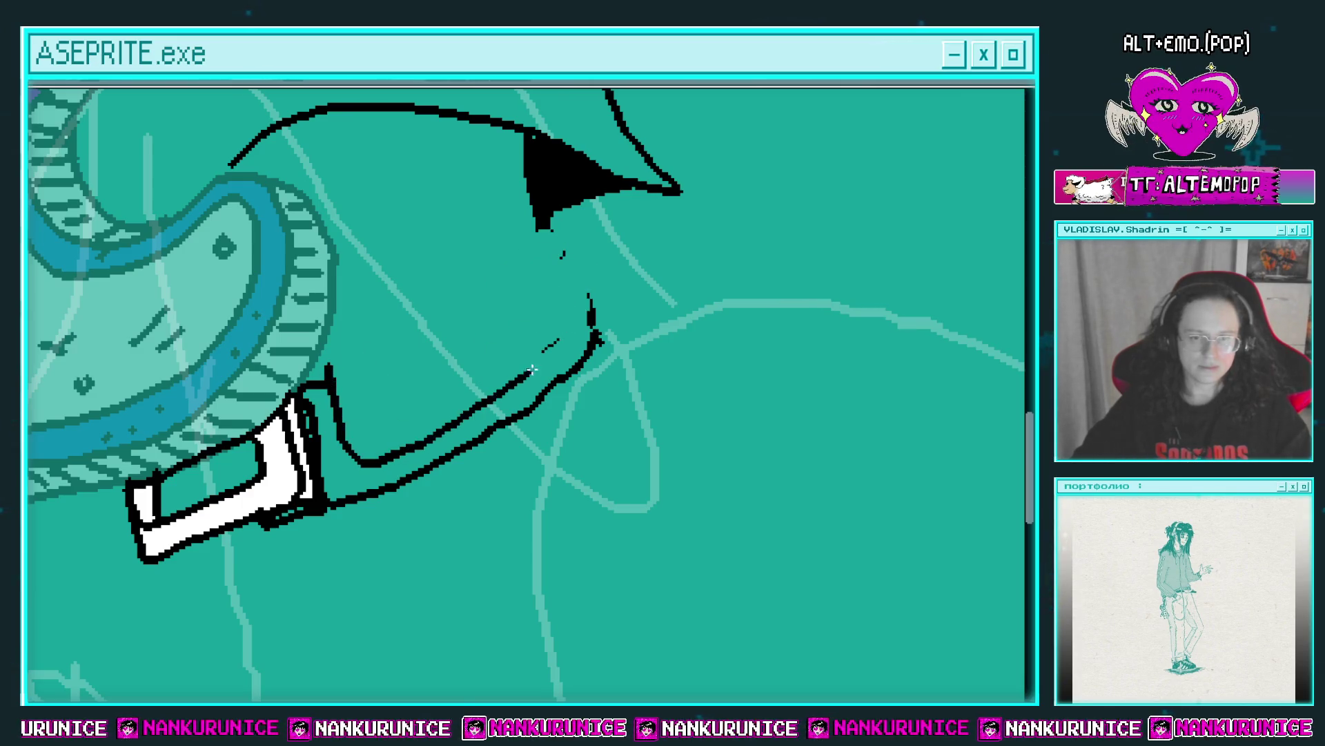
{"action": "left_click_drag", "start_coordinate": [336, 371], "coordinate": [537, 230]}
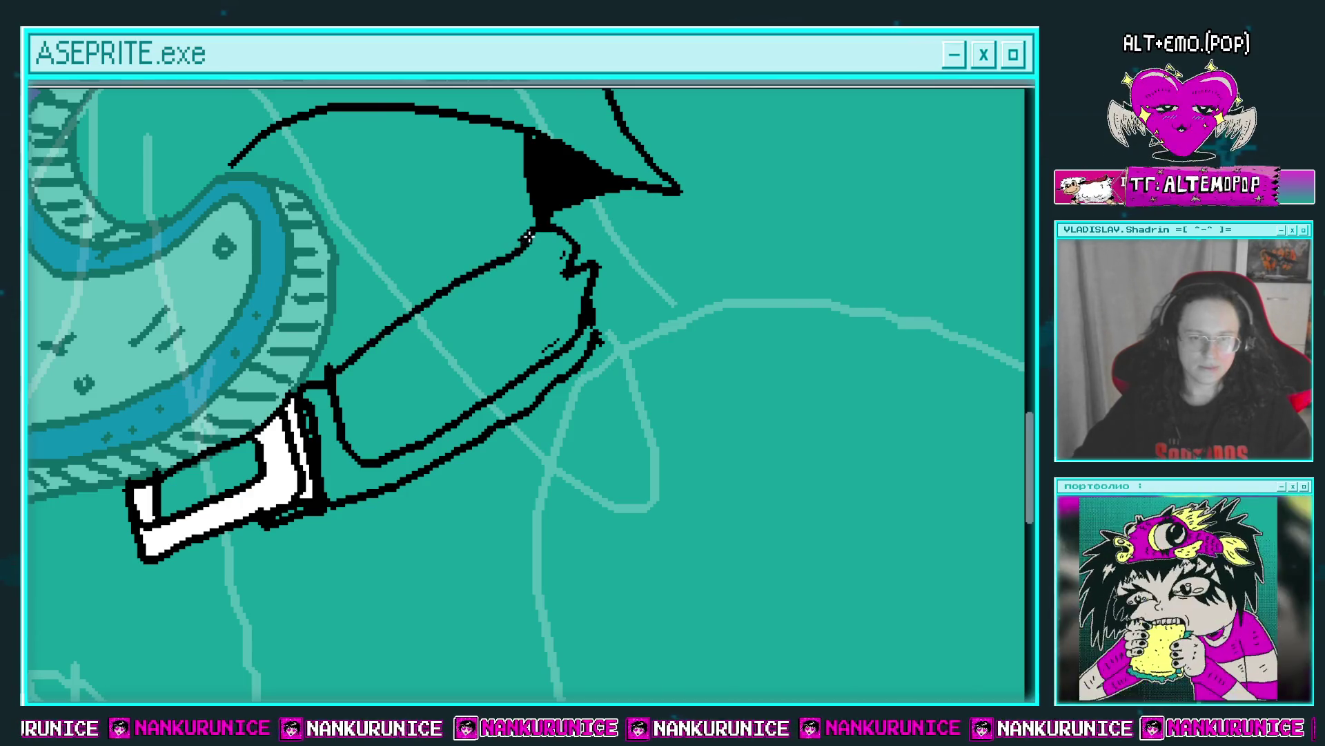
{"action": "scroll", "coordinate": [442, 345], "scroll_direction": "down", "scroll_amount": 1}
{"action": "left_click", "coordinate": [444, 357]}
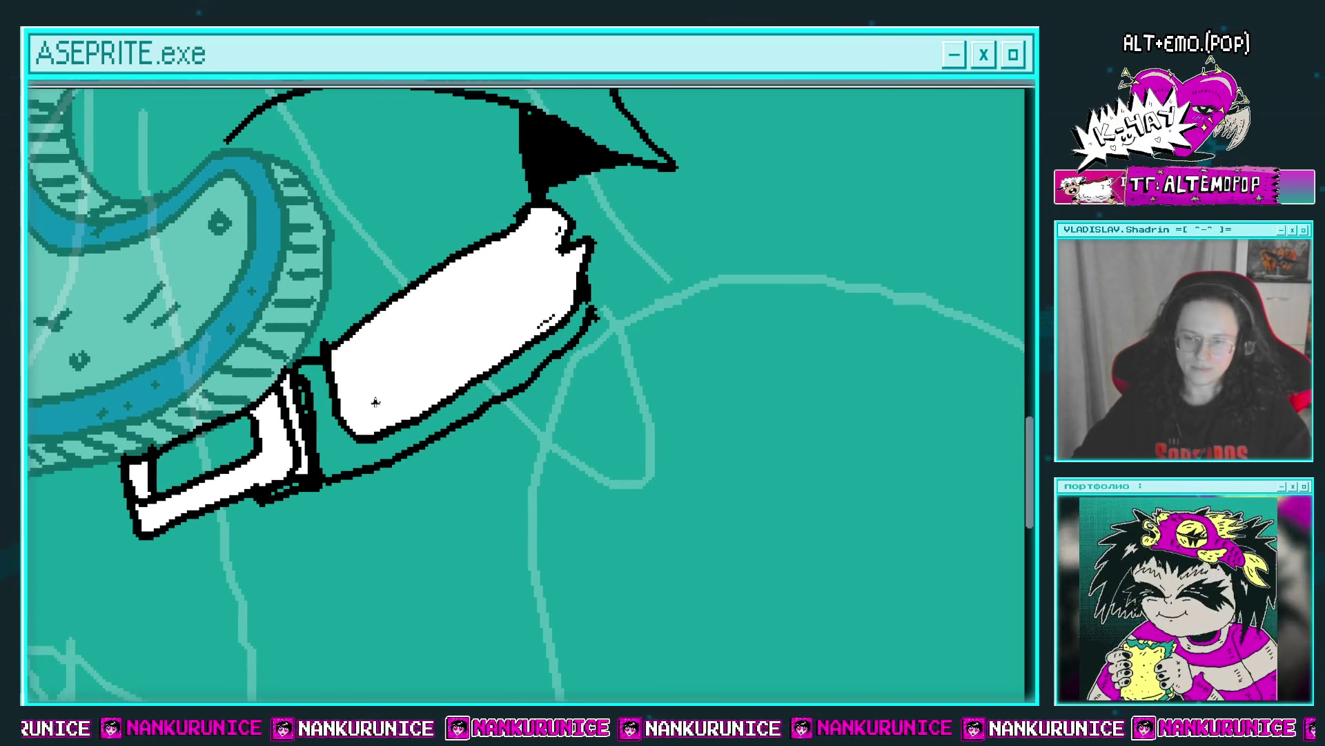
Cover the white strap with black criss-cross and dividing lines.
{"action": "left_click_drag", "start_coordinate": [340, 385], "coordinate": [504, 304]}
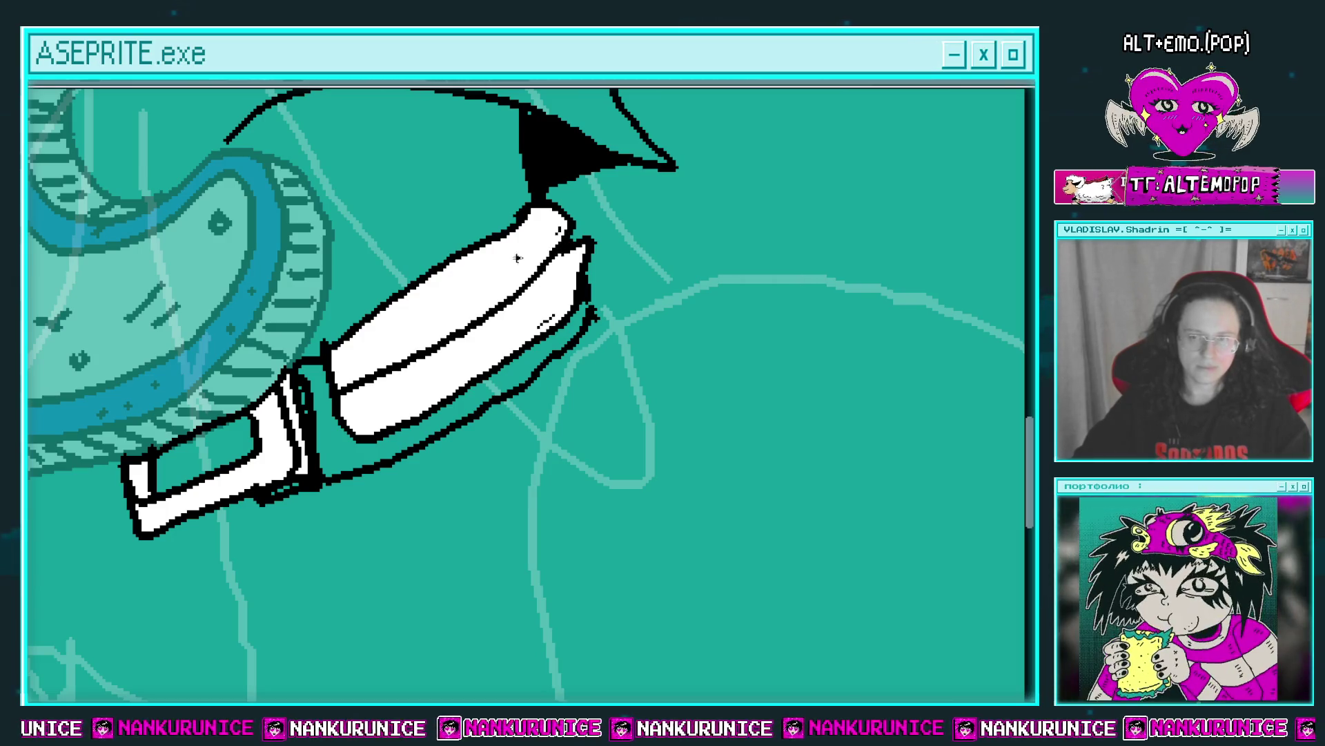
{"action": "left_click_drag", "start_coordinate": [373, 321], "coordinate": [414, 417]}
{"action": "left_click_drag", "start_coordinate": [422, 309], "coordinate": [449, 376]}
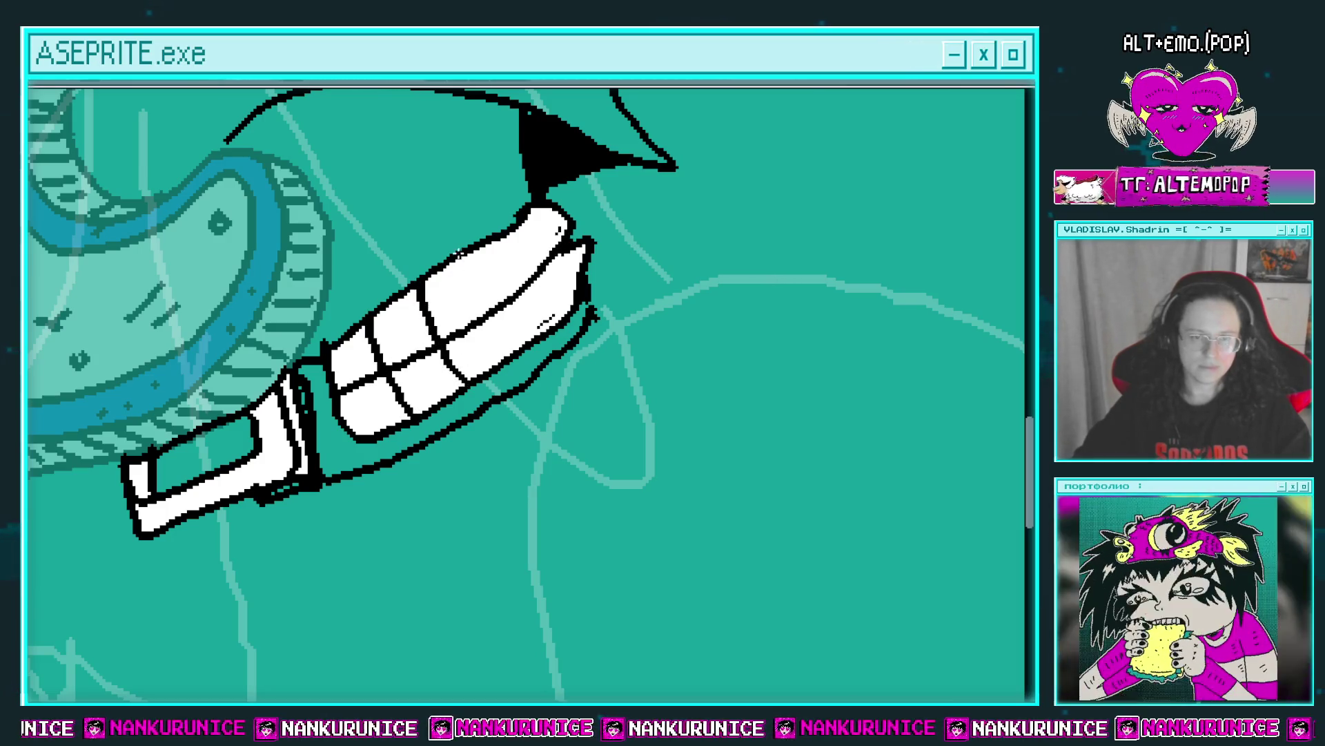
{"action": "left_click_drag", "start_coordinate": [457, 248], "coordinate": [483, 314]}
{"action": "left_click_drag", "start_coordinate": [512, 227], "coordinate": [545, 318]}
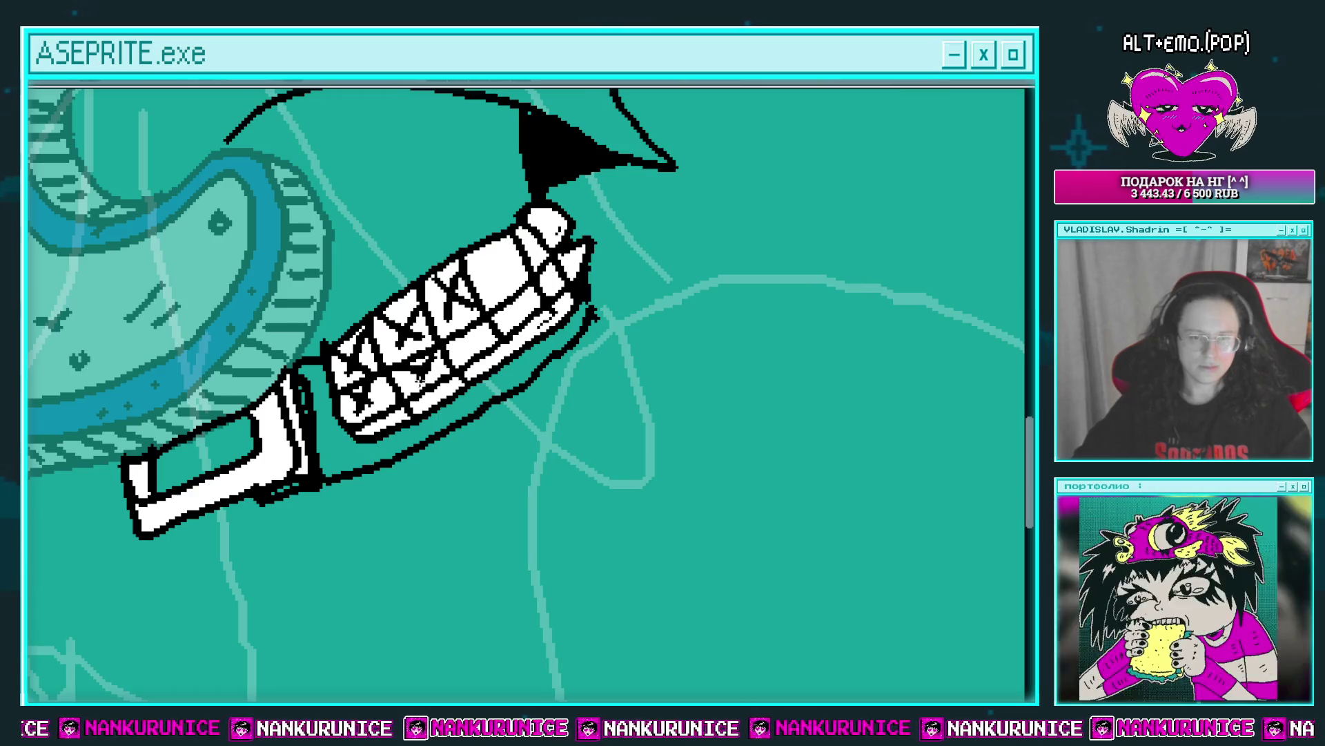
{"action": "left_click_drag", "start_coordinate": [456, 276], "coordinate": [499, 247]}
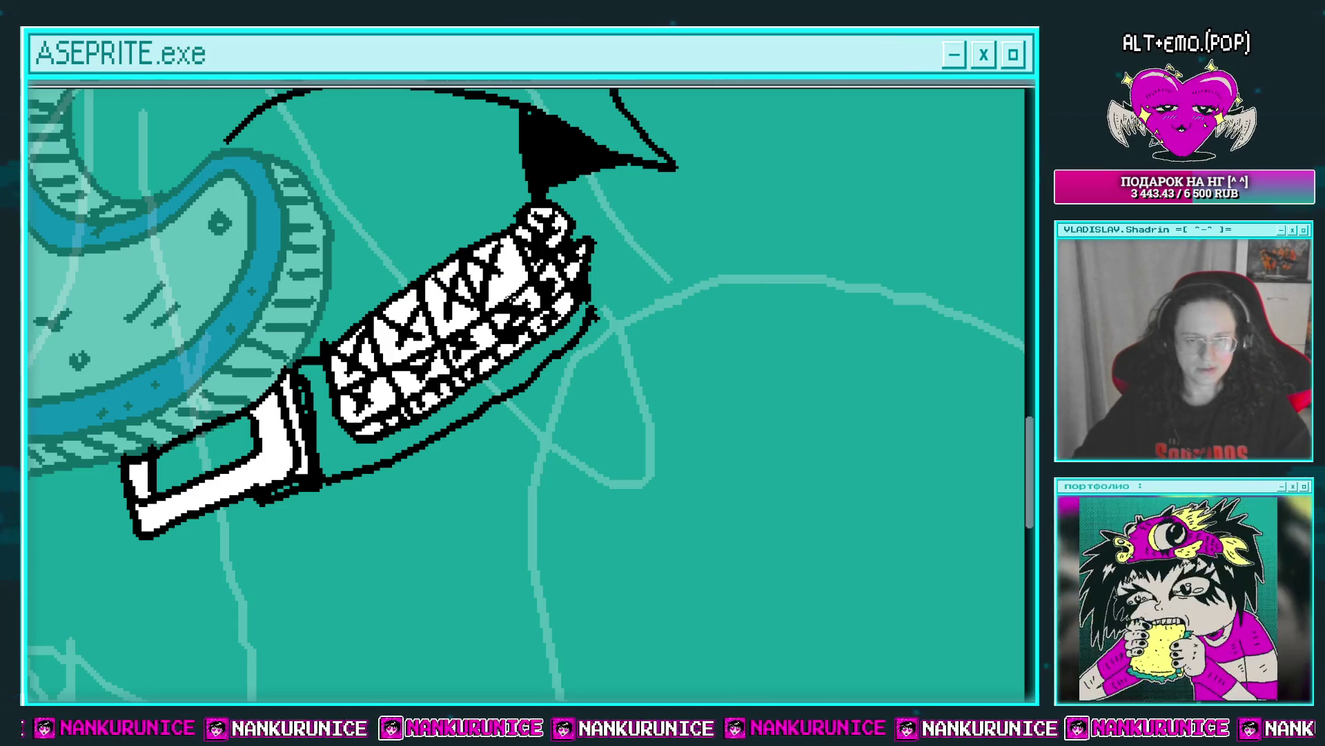
{"action": "scroll", "coordinate": [497, 288], "scroll_direction": "down", "scroll_amount": 1}
{"action": "scroll", "coordinate": [483, 373], "scroll_direction": "down", "scroll_amount": 2}
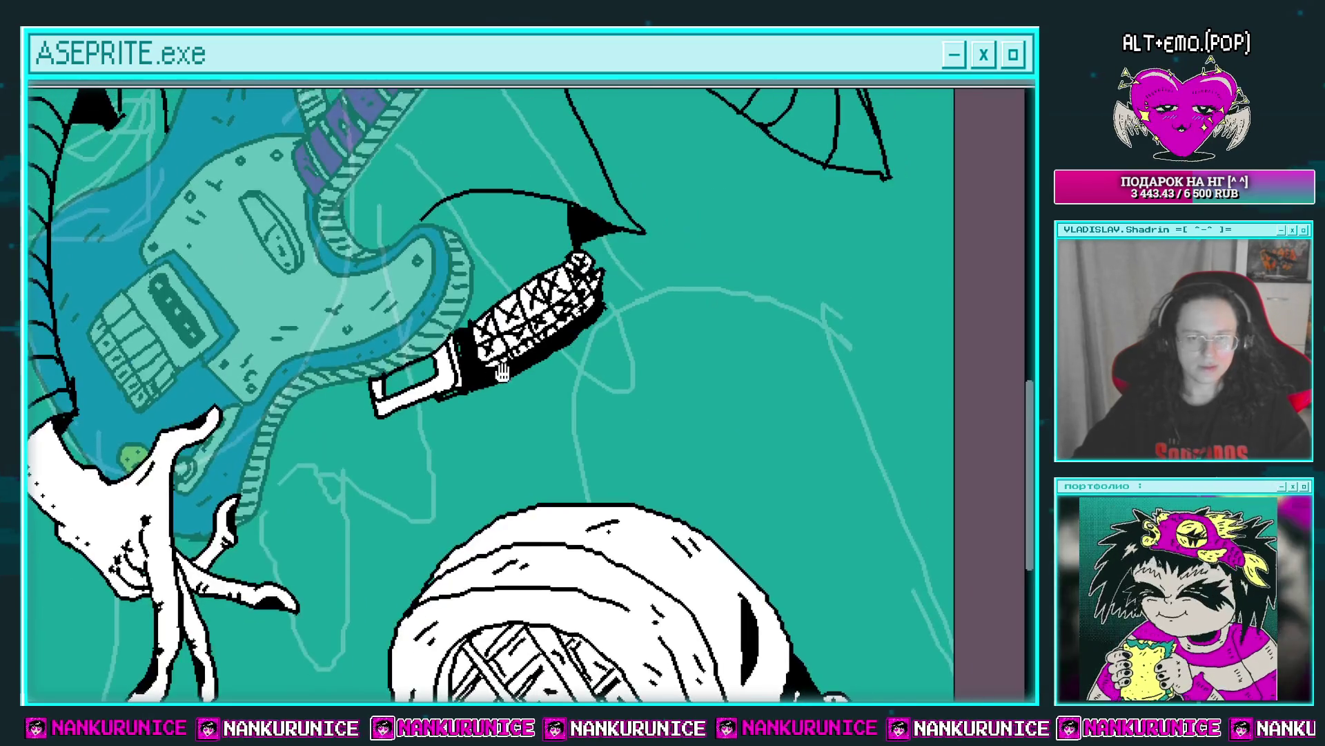
{"action": "scroll", "coordinate": [399, 410], "scroll_direction": "up", "scroll_amount": 3}
{"action": "scroll", "coordinate": [440, 372], "scroll_direction": "down", "scroll_amount": 2}
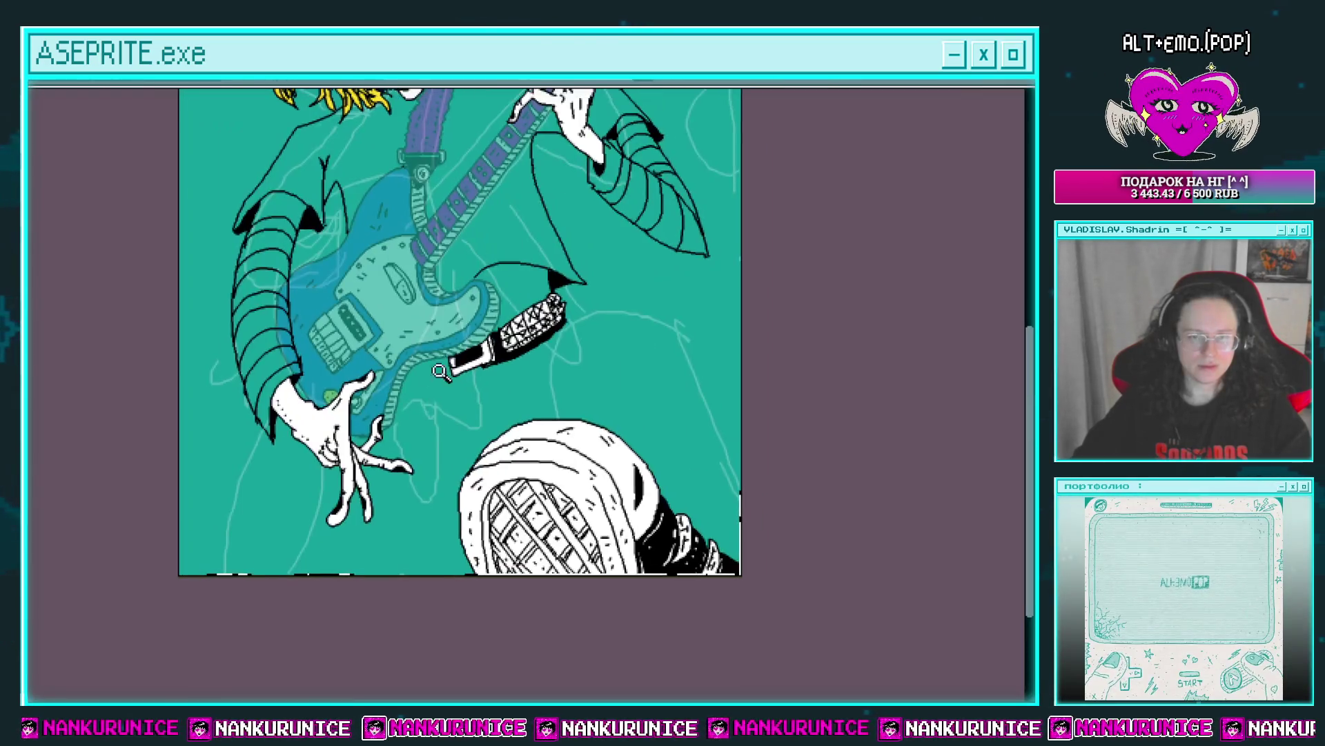
{"action": "scroll", "coordinate": [569, 360], "scroll_direction": "down", "scroll_amount": 1}
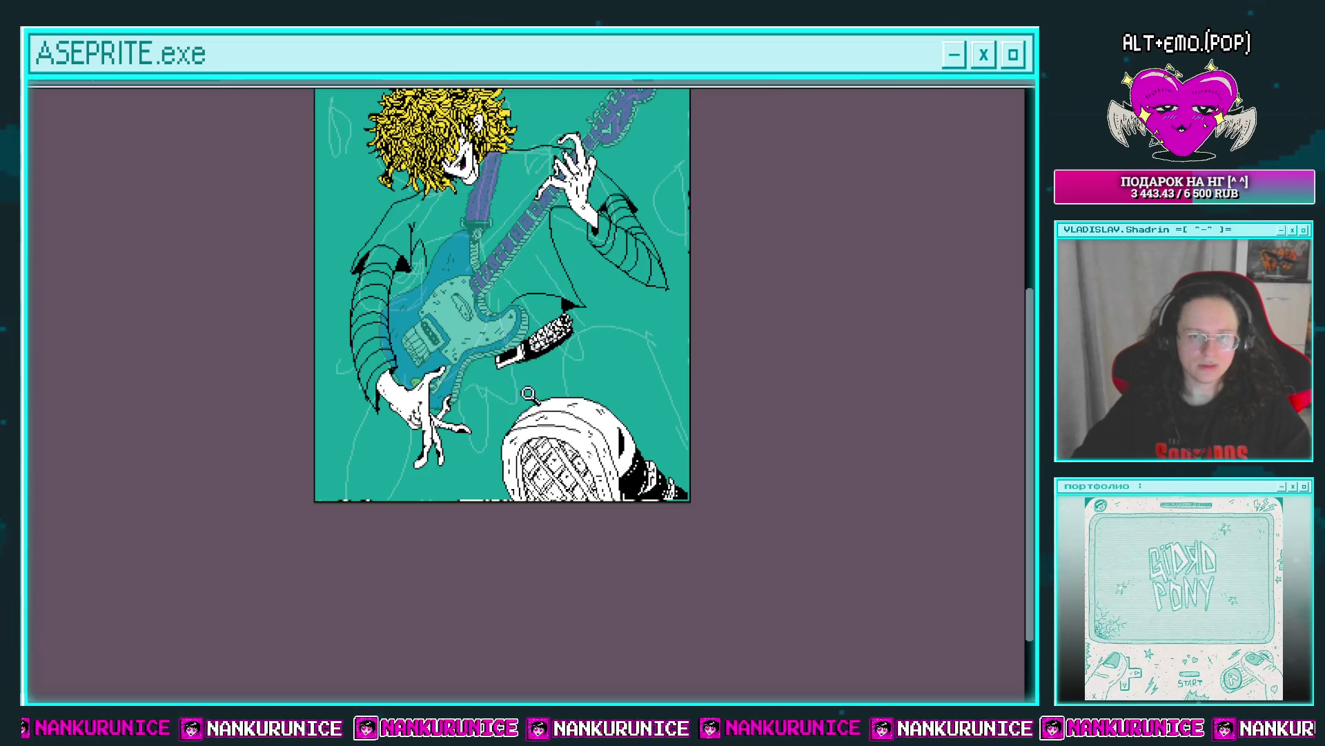
{"action": "scroll", "coordinate": [528, 393], "scroll_direction": "up", "scroll_amount": 1}
{"action": "mouse_move", "coordinate": [552, 364]}
{"action": "left_mouse_down"}
{"action": "mouse_move", "coordinate": [594, 434]}
{"action": "mouse_move", "coordinate": [582, 415]}
{"action": "left_mouse_up"}
{"action": "scroll", "coordinate": [577, 356], "scroll_direction": "up", "scroll_amount": 1}
{"action": "left_click_drag", "start_coordinate": [599, 368], "coordinate": [579, 341]}
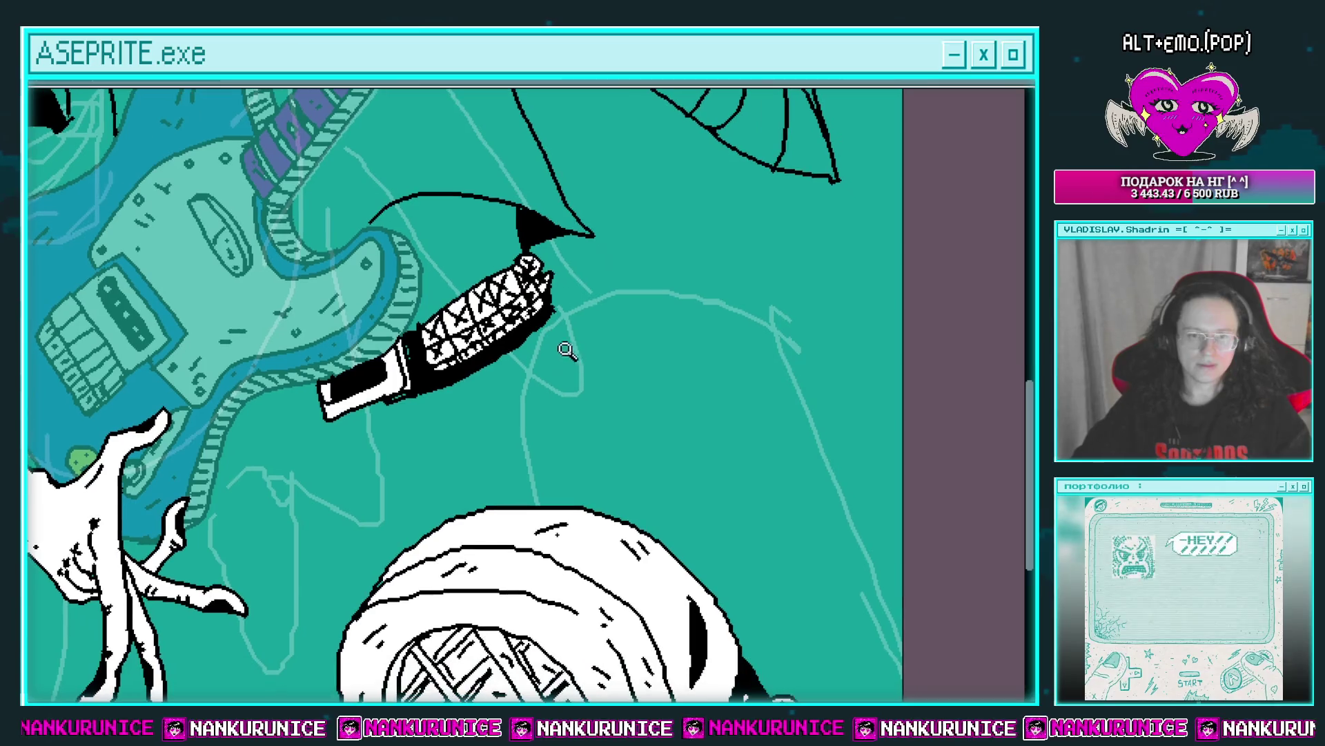
{"action": "scroll", "coordinate": [575, 380], "scroll_direction": "down", "scroll_amount": 2}
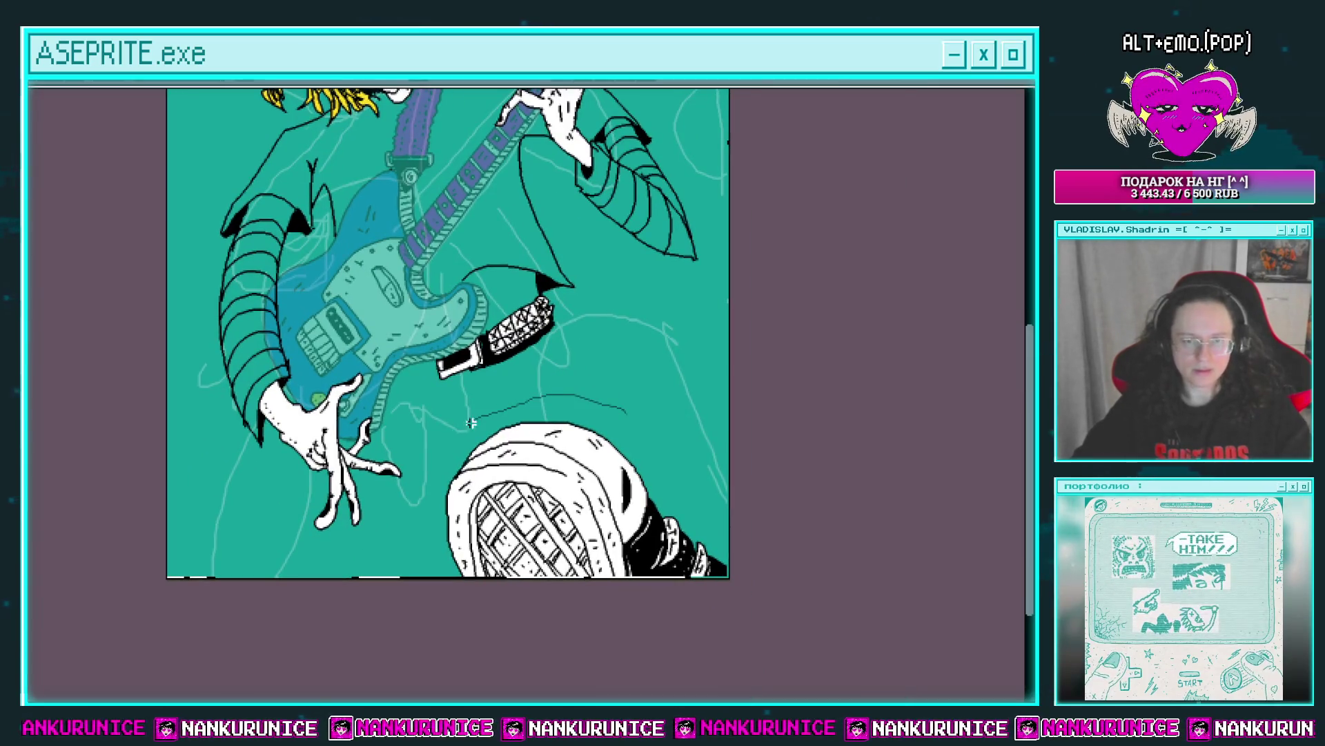
{"action": "mouse_move", "coordinate": [624, 533]}
{"action": "left_mouse_down"}
{"action": "mouse_move", "coordinate": [399, 610]}
{"action": "mouse_move", "coordinate": [263, 545]}
{"action": "left_mouse_up"}
{"action": "scroll", "coordinate": [469, 400], "scroll_direction": "up", "scroll_amount": 2}
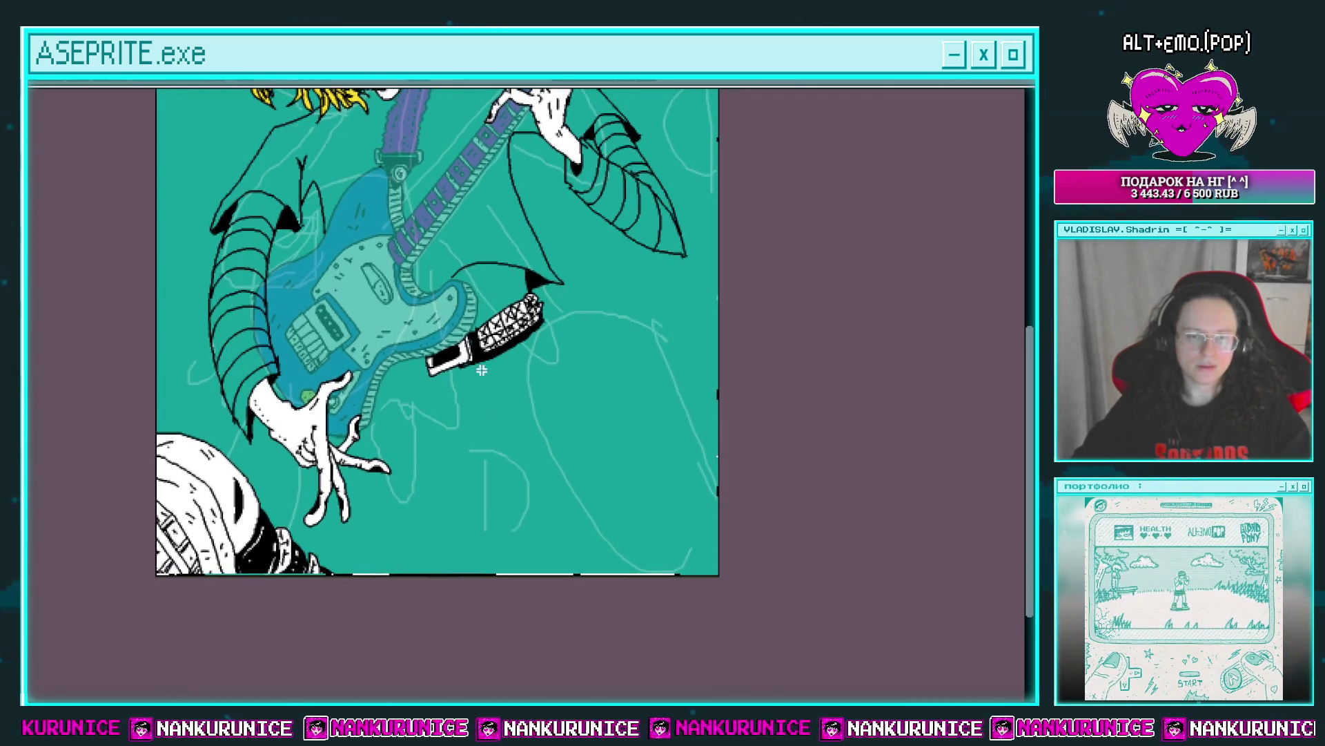
{"action": "scroll", "coordinate": [470, 334], "scroll_direction": "up", "scroll_amount": 1}
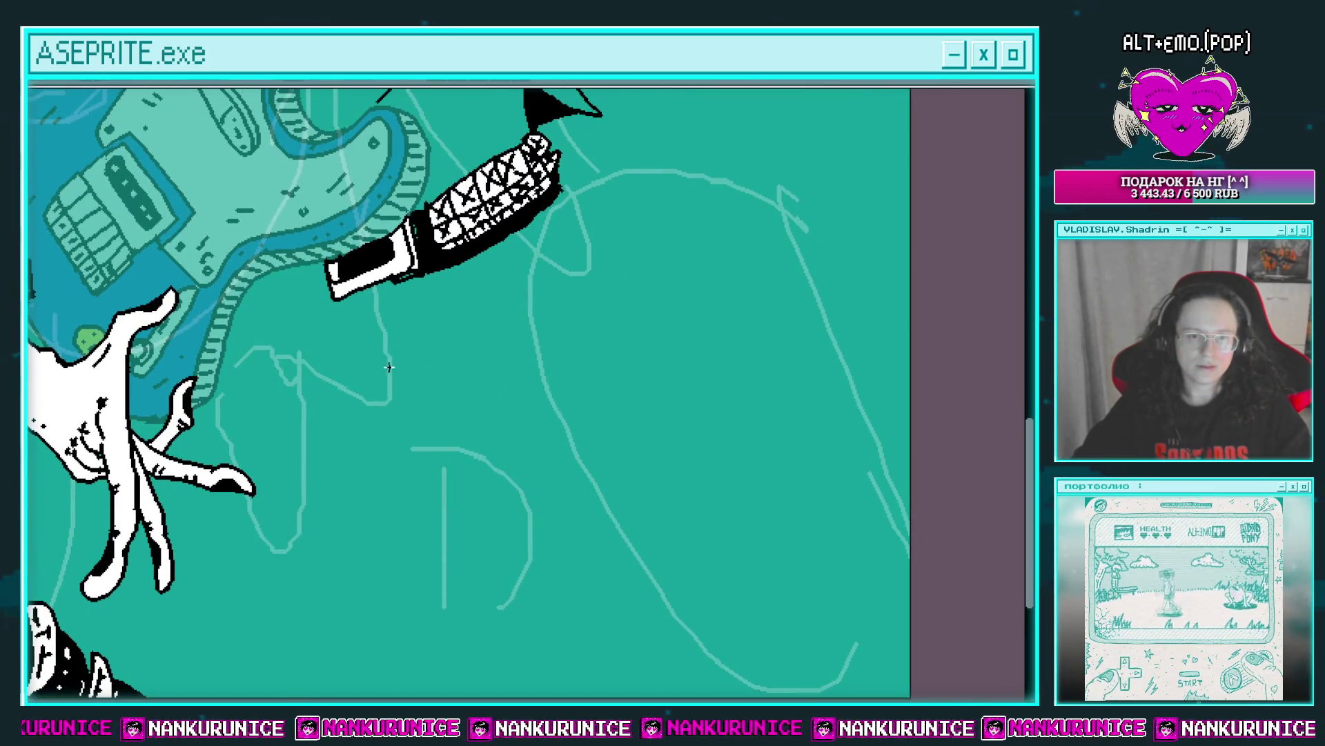
{"action": "left_click_drag", "start_coordinate": [359, 350], "coordinate": [410, 357]}
{"action": "scroll", "coordinate": [448, 348], "scroll_direction": "down", "scroll_amount": 2}
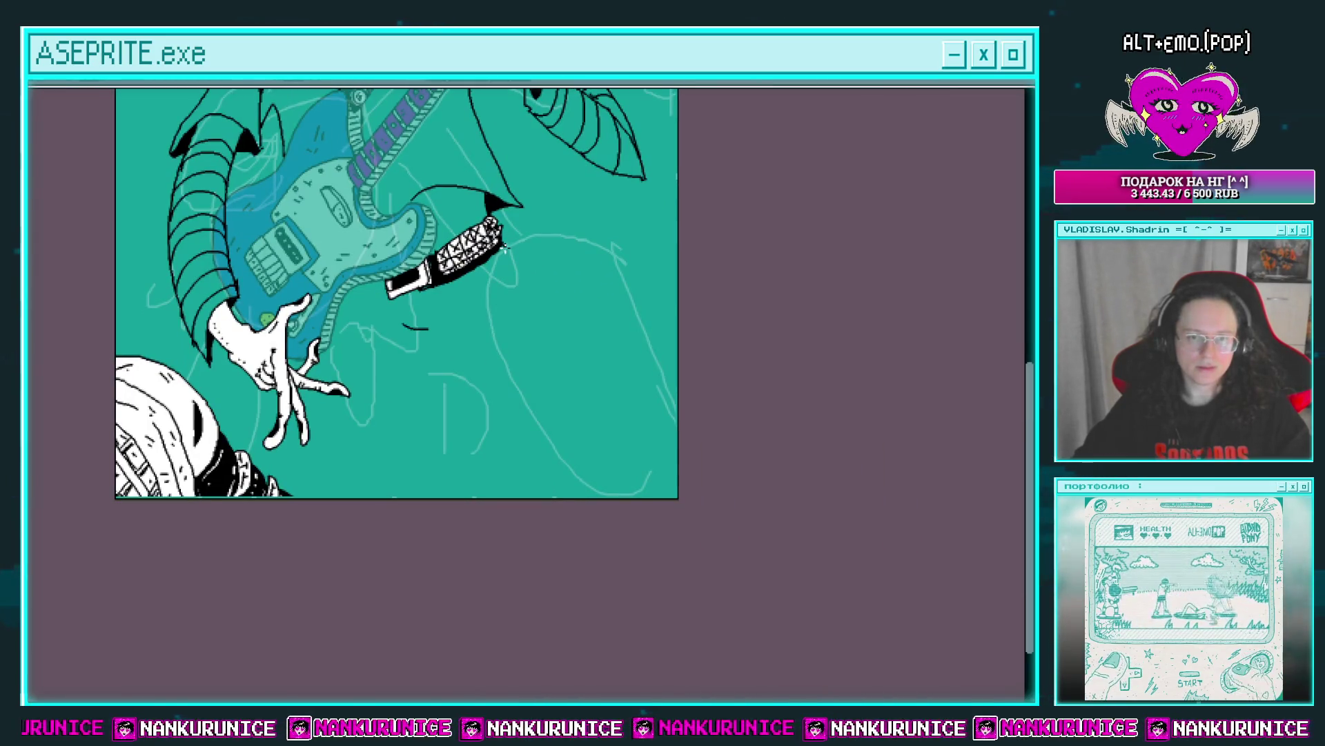
{"action": "left_click_drag", "start_coordinate": [504, 247], "coordinate": [528, 307]}
{"action": "left_click_drag", "start_coordinate": [528, 308], "coordinate": [521, 268]}
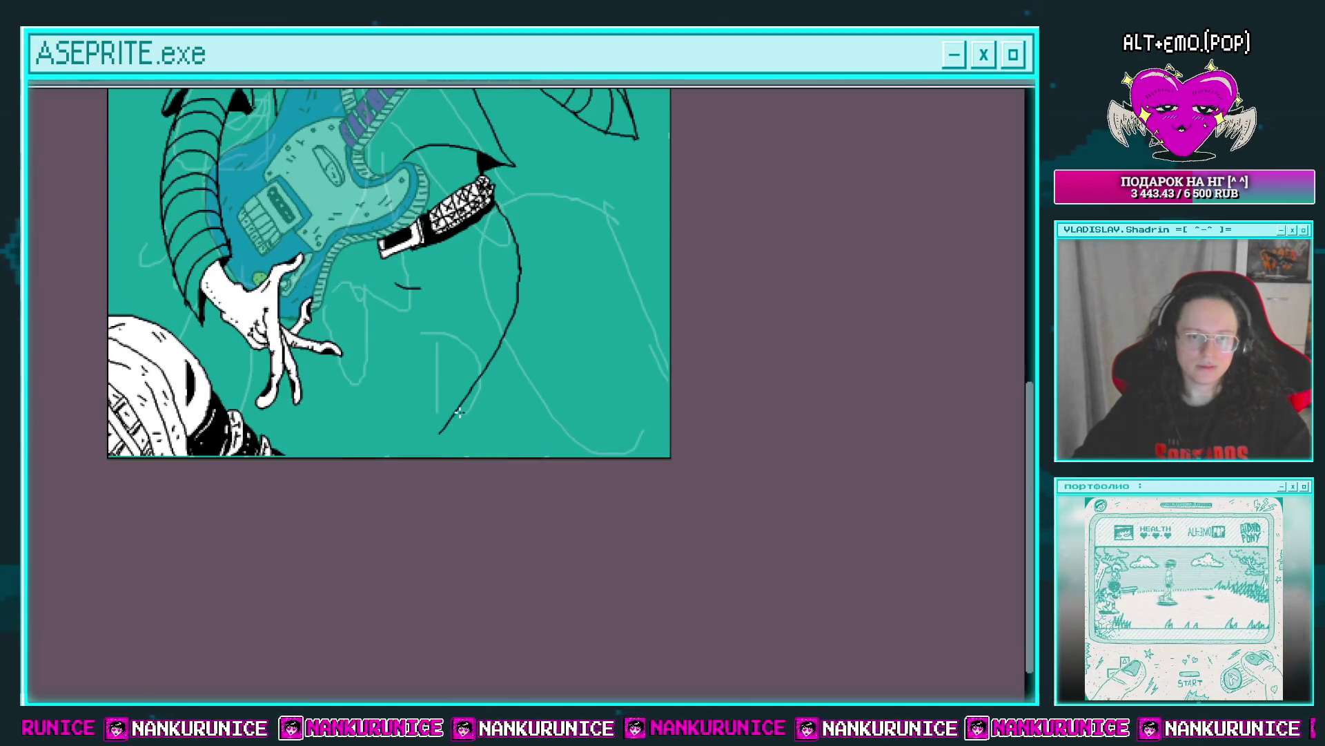
{"action": "left_click_drag", "start_coordinate": [459, 412], "coordinate": [456, 455]}
{"action": "left_click_drag", "start_coordinate": [414, 300], "coordinate": [434, 362]}
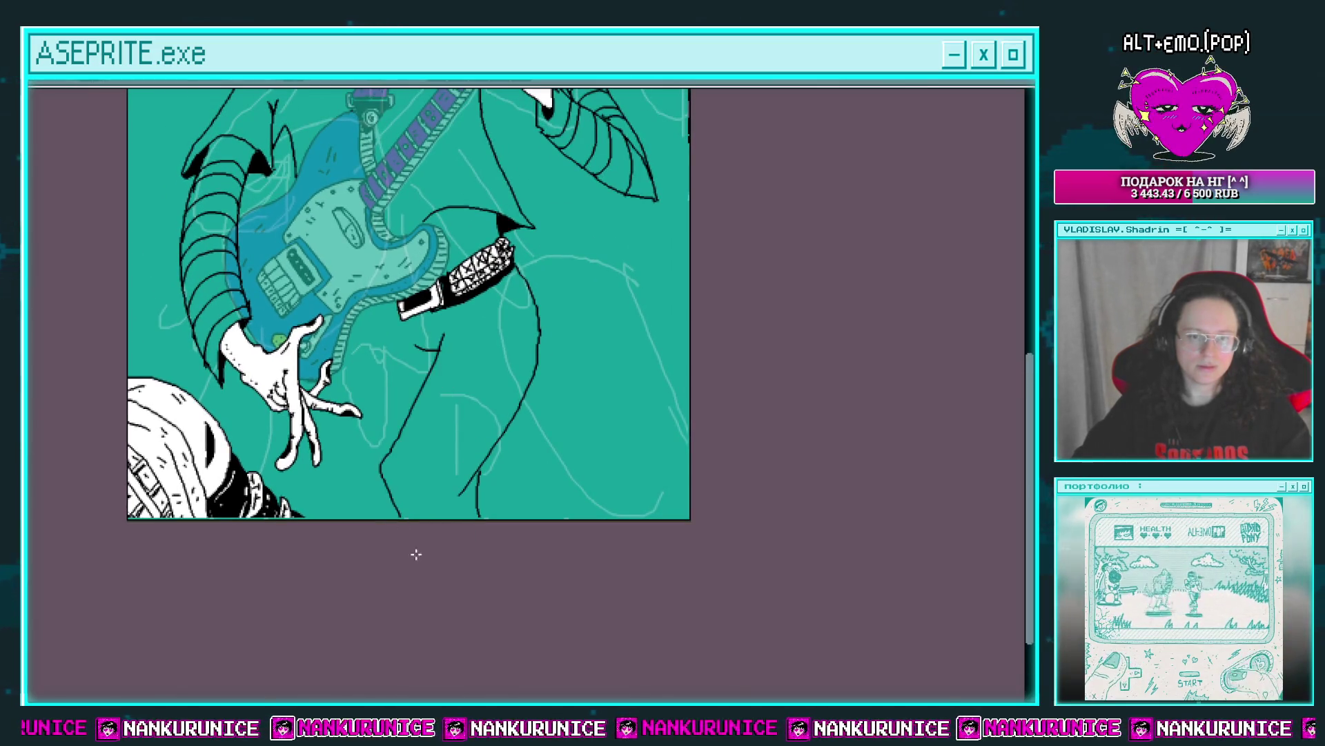
{"action": "left_click_drag", "start_coordinate": [416, 554], "coordinate": [446, 628]}
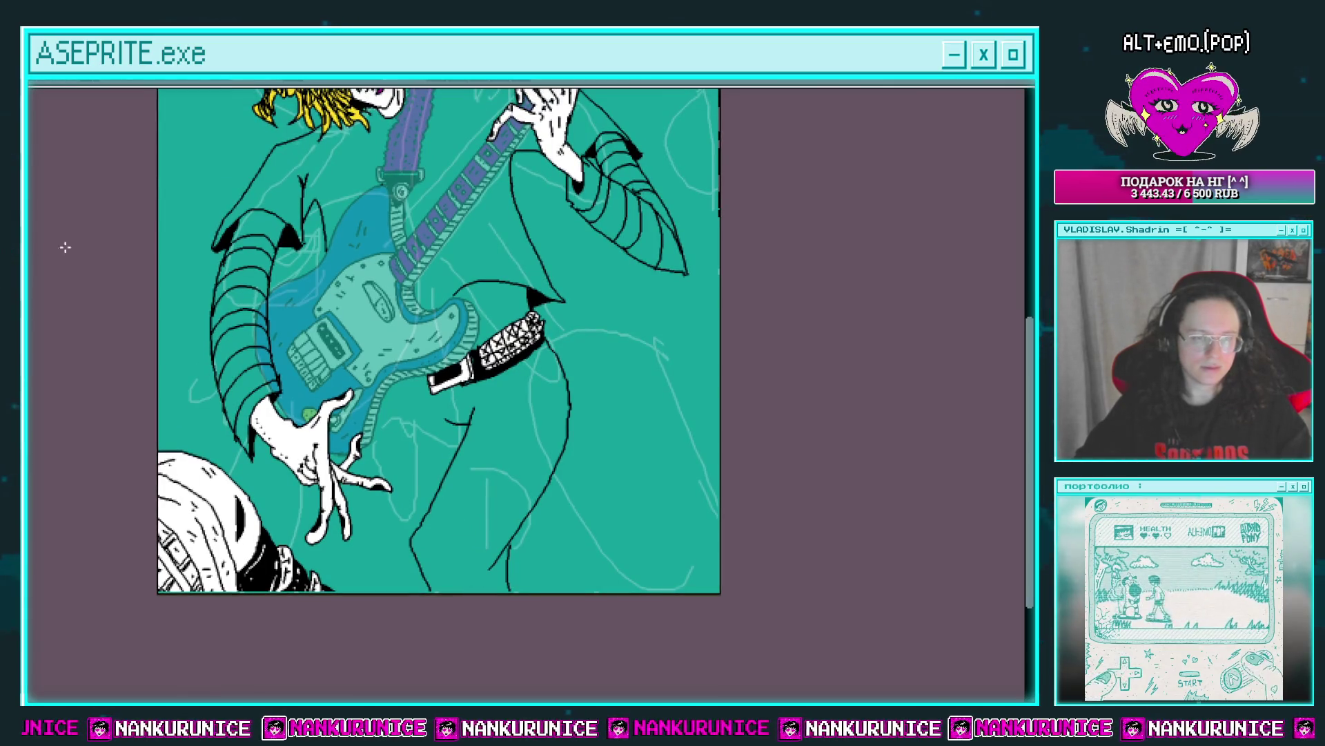
{"action": "scroll", "coordinate": [458, 376], "scroll_direction": "up", "scroll_amount": 2}
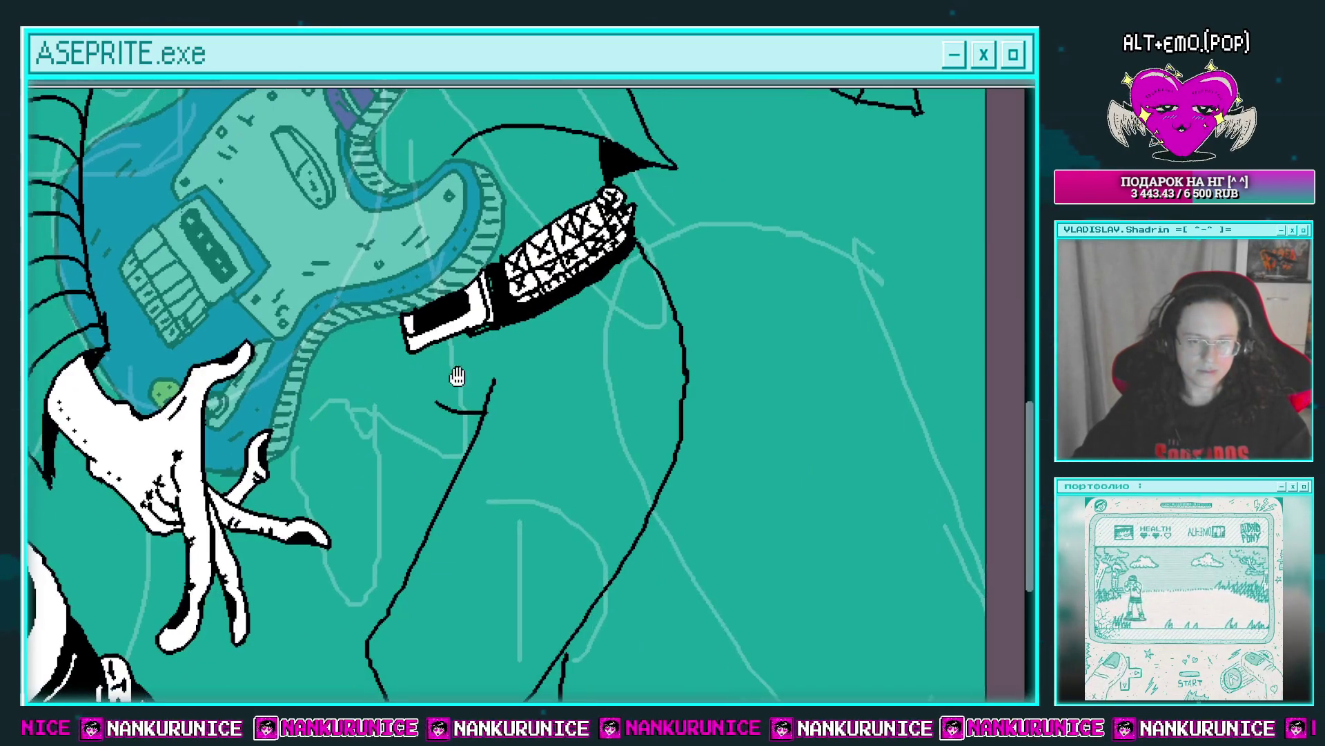
Draw a black-outlined pointed shape by the belt end, fill it white, and hatch it.
{"action": "left_click_drag", "start_coordinate": [403, 359], "coordinate": [426, 367]}
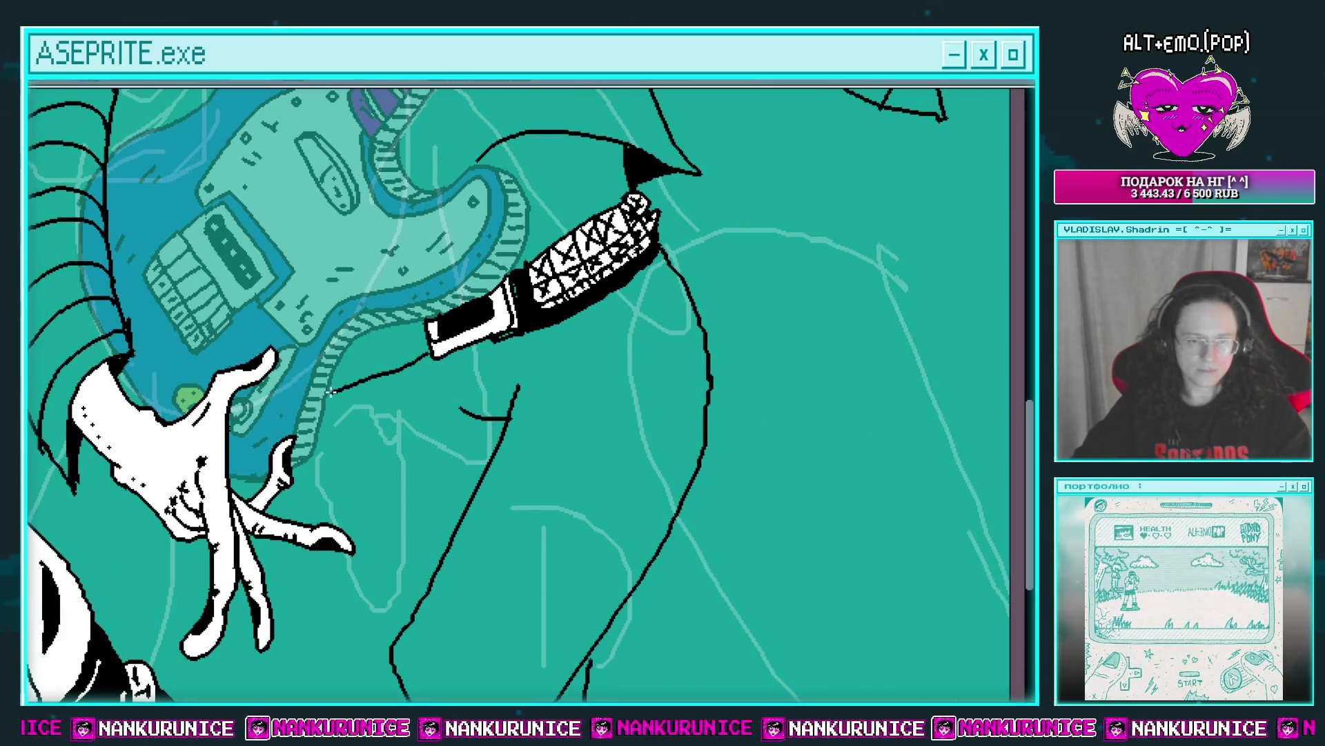
{"action": "left_click", "coordinate": [375, 359]}
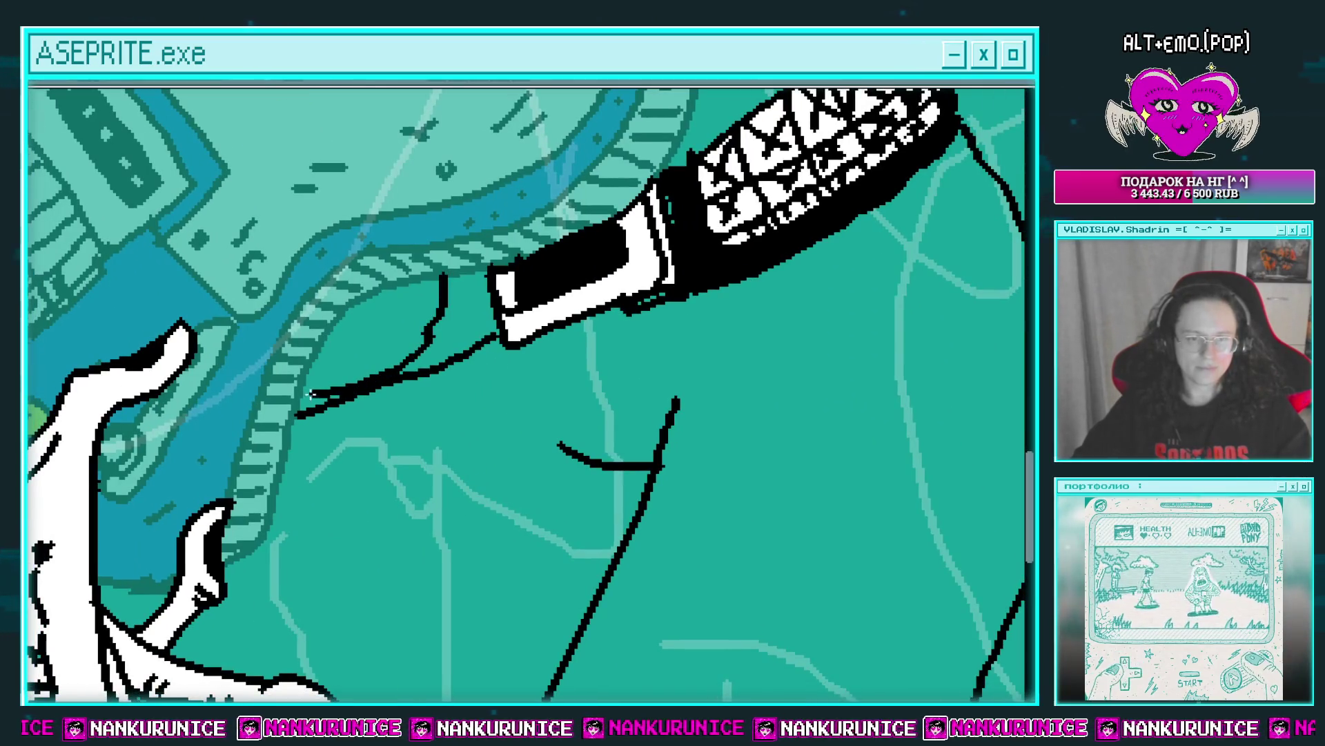
{"action": "left_click_drag", "start_coordinate": [438, 276], "coordinate": [319, 365]}
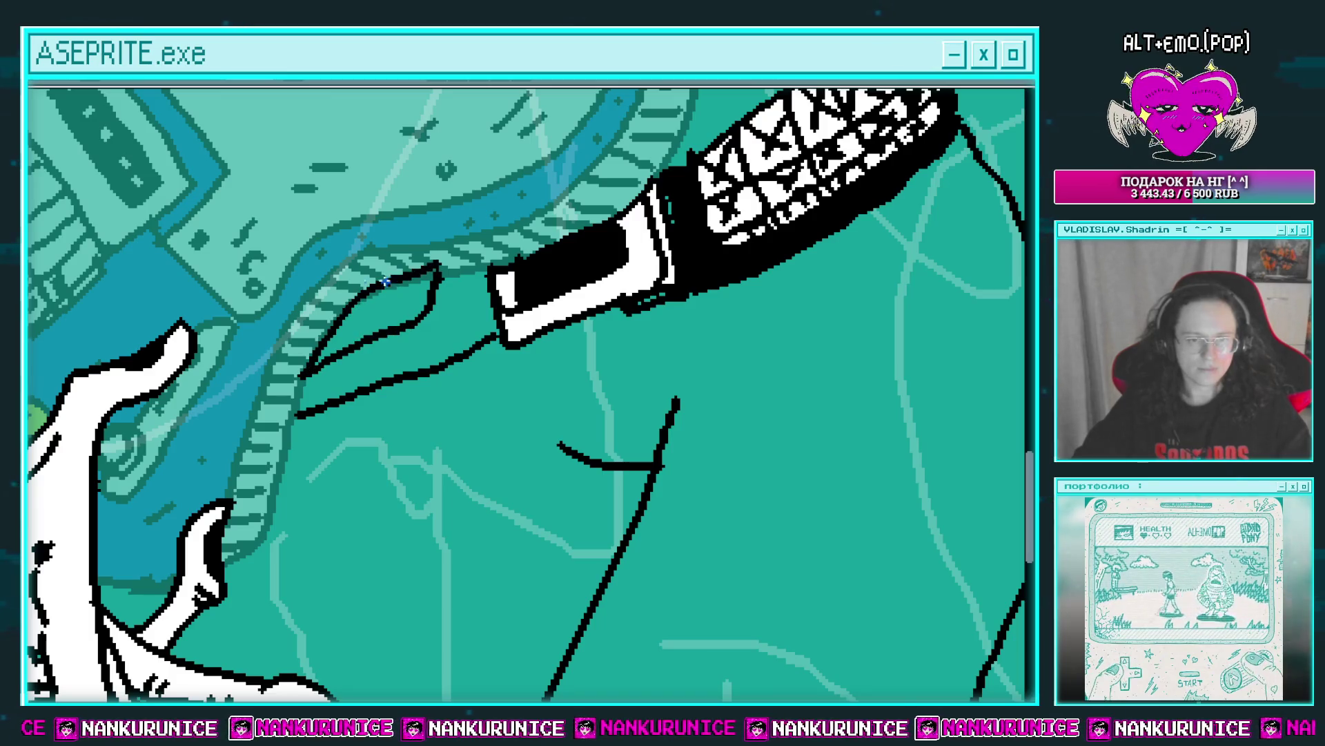
{"action": "left_click", "coordinate": [417, 296]}
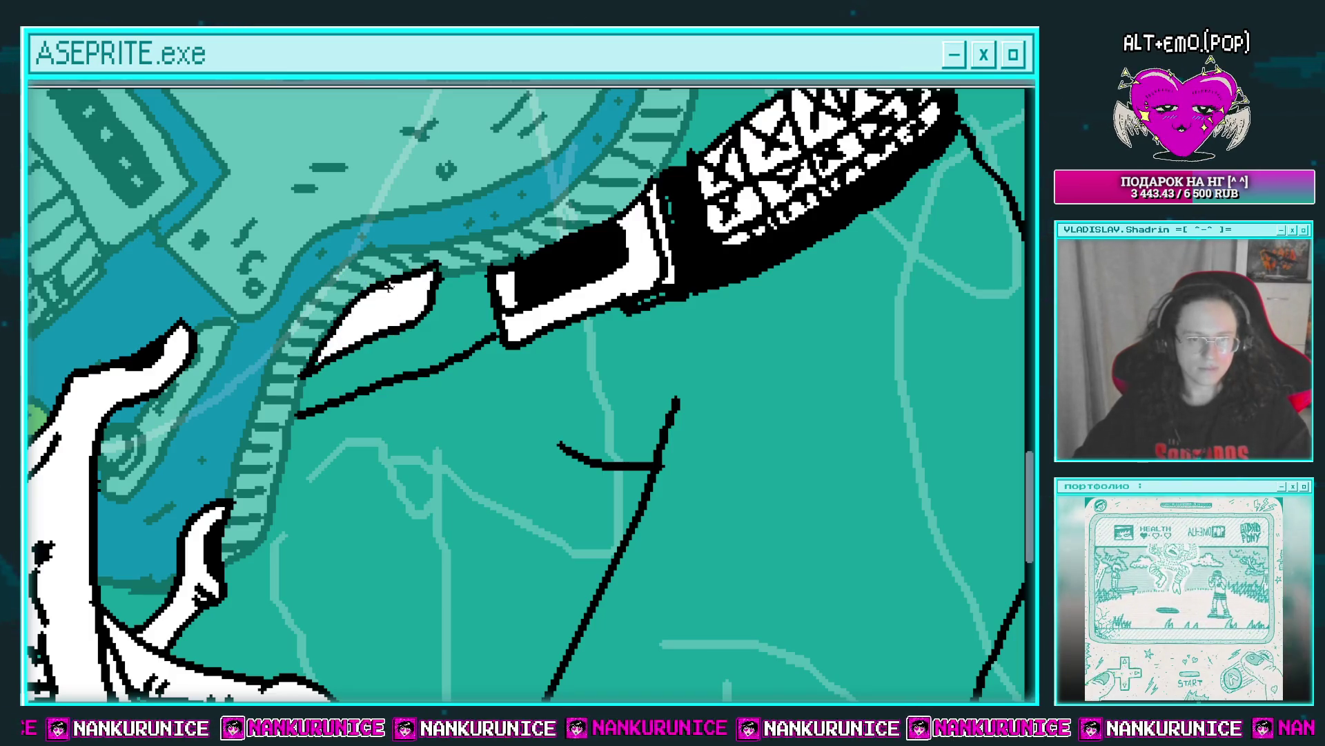
{"action": "mouse_move", "coordinate": [394, 283]}
{"action": "left_mouse_down"}
{"action": "mouse_move", "coordinate": [378, 324]}
{"action": "mouse_move", "coordinate": [423, 285]}
{"action": "left_mouse_up"}
{"action": "left_click_drag", "start_coordinate": [388, 349], "coordinate": [351, 332]}
Undo the stray lower-right leg strokes with Ctrl+Z.
{"action": "scroll", "coordinate": [407, 275], "scroll_direction": "down", "scroll_amount": 3}
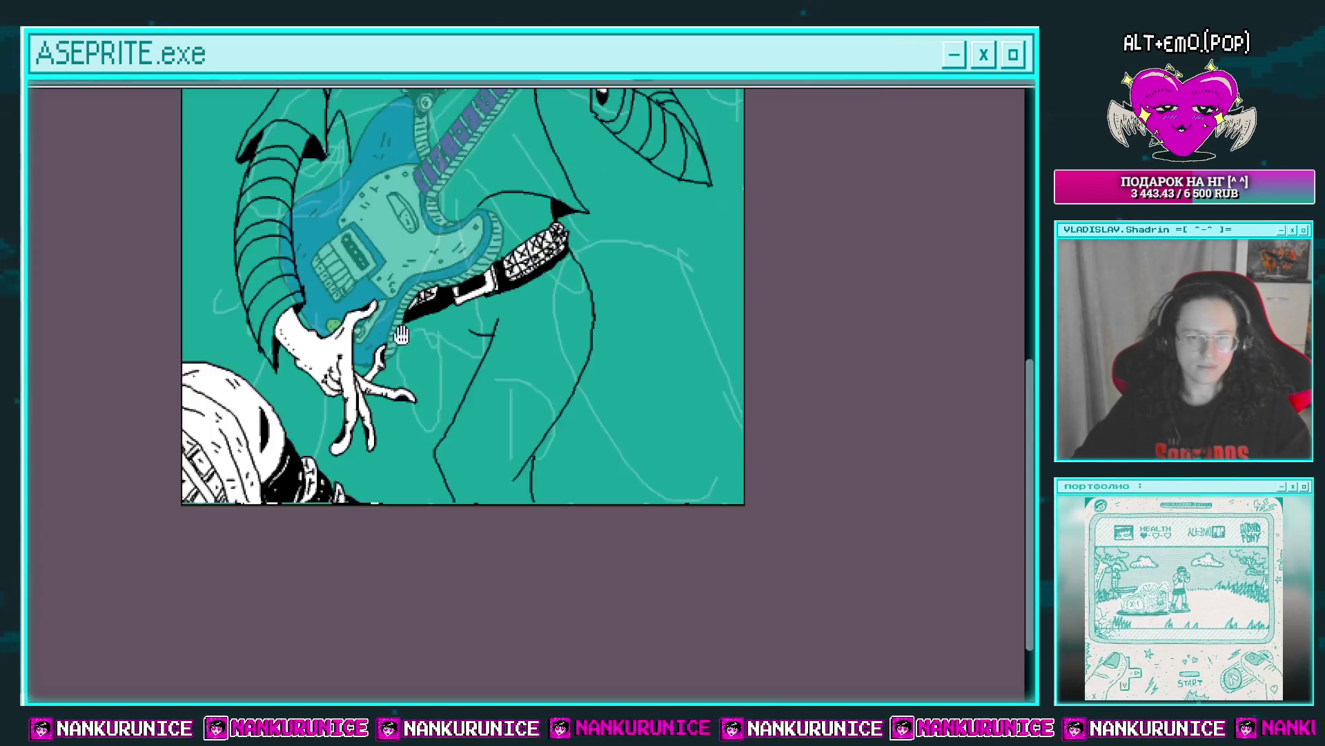
{"action": "left_click_drag", "start_coordinate": [579, 269], "coordinate": [548, 421]}
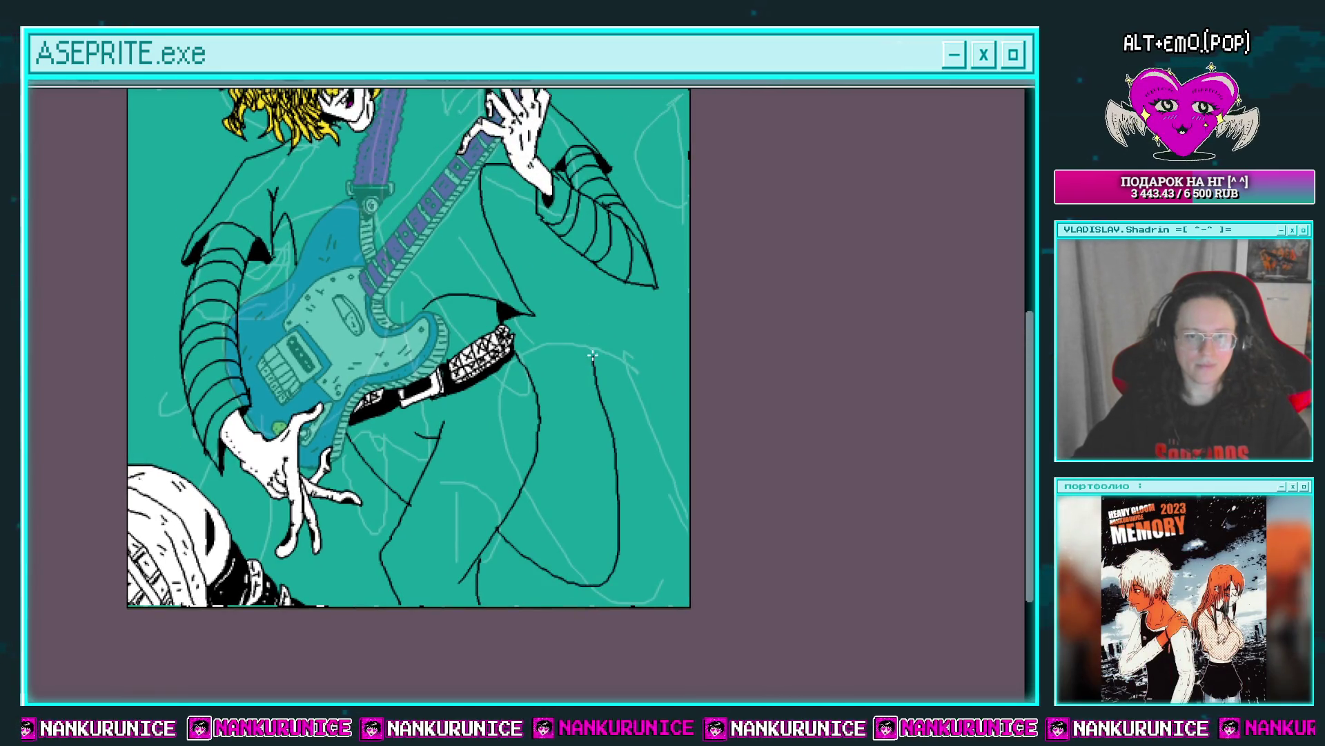
{"action": "scroll", "coordinate": [584, 361], "scroll_direction": "down", "scroll_amount": 1}
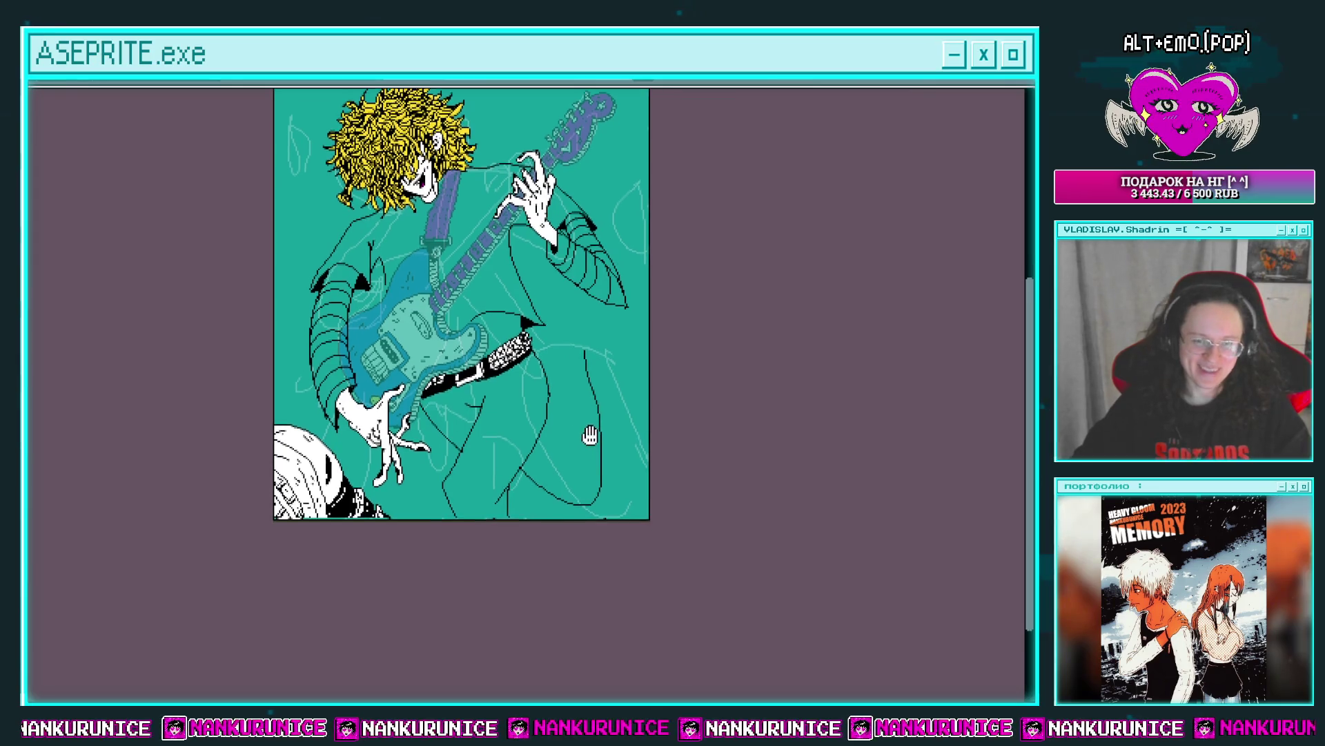
{"action": "scroll", "coordinate": [594, 440], "scroll_direction": "up", "scroll_amount": 1}
{"action": "scroll", "coordinate": [589, 425], "scroll_direction": "down", "scroll_amount": 1}
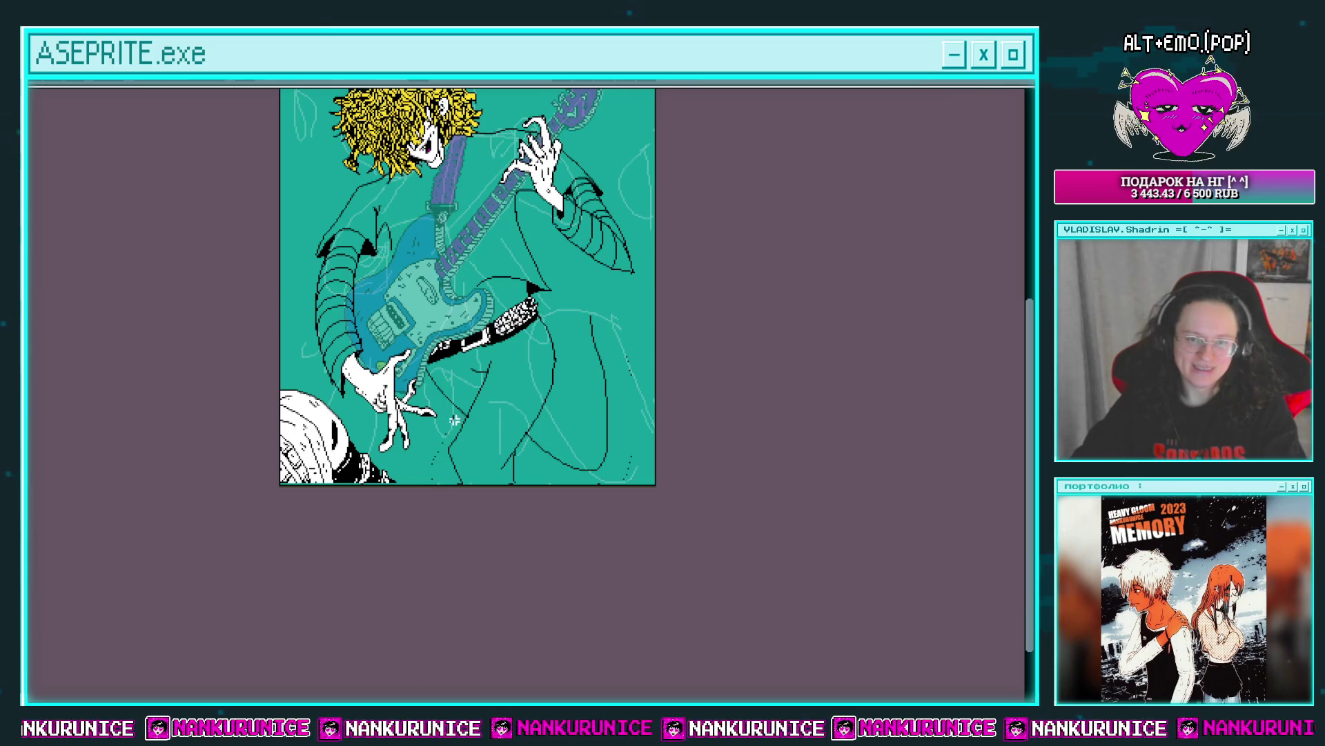
{"action": "key", "text": "ctrl+z"}
{"action": "key", "text": "ctrl+z"}
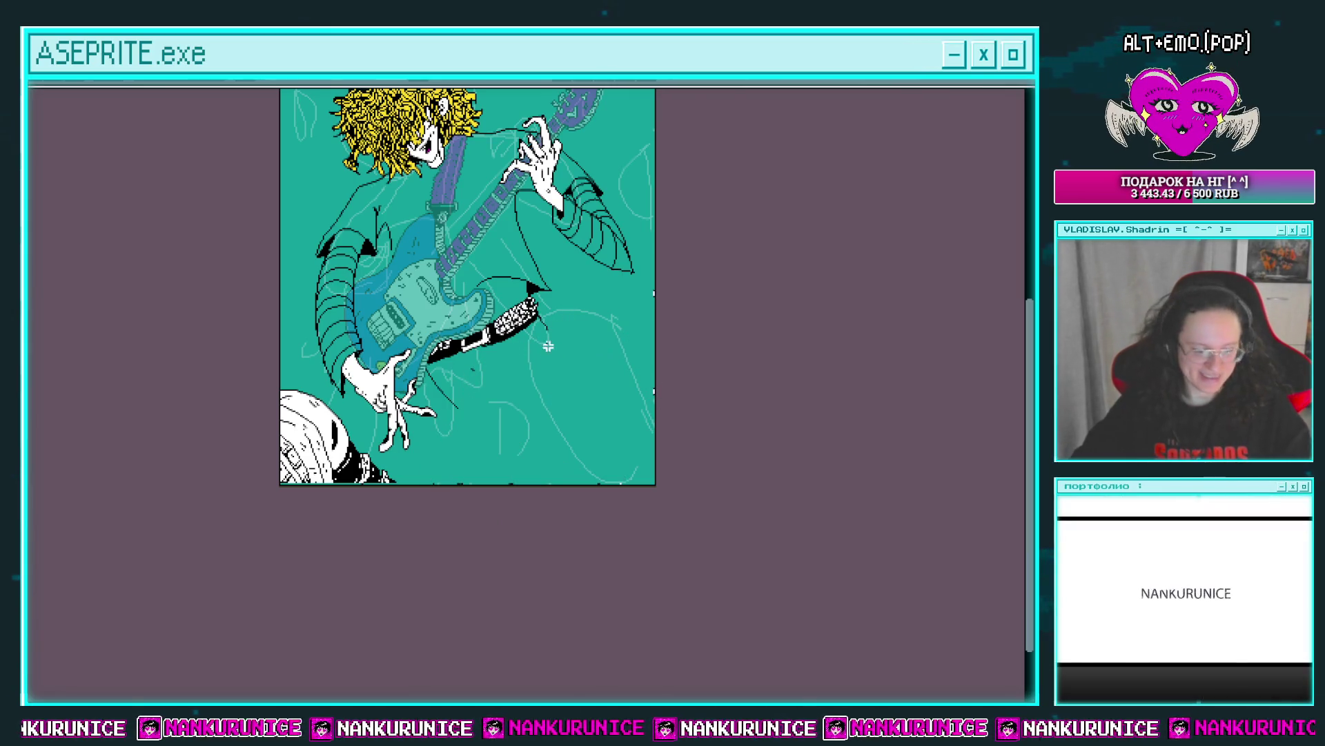
Select the skull in the bottom-left corner and drag it toward the lower right.
{"action": "scroll", "coordinate": [548, 345], "scroll_direction": "up", "scroll_amount": 1}
{"action": "left_click_drag", "start_coordinate": [568, 400], "coordinate": [663, 539]}
{"action": "scroll", "coordinate": [642, 500], "scroll_direction": "down", "scroll_amount": 1}
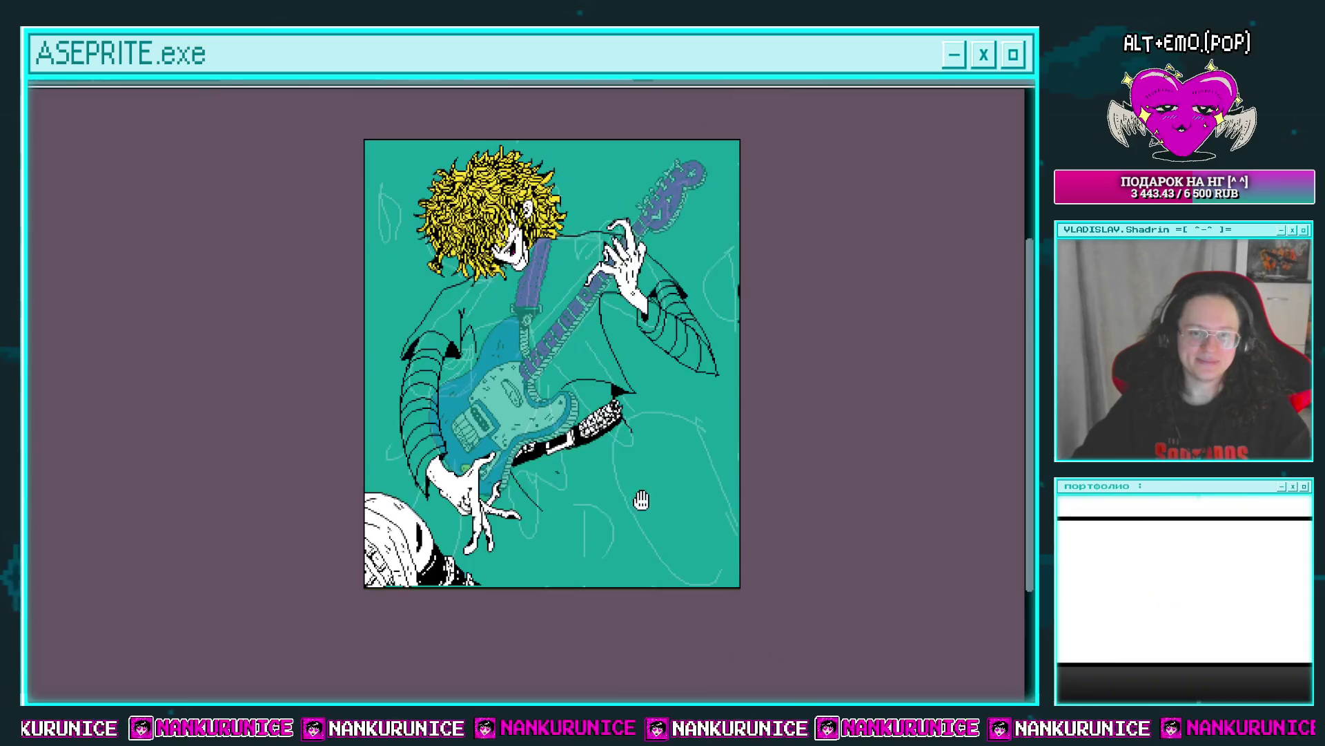
{"action": "scroll", "coordinate": [532, 524], "scroll_direction": "up", "scroll_amount": 1}
{"action": "scroll", "coordinate": [497, 472], "scroll_direction": "down", "scroll_amount": 1}
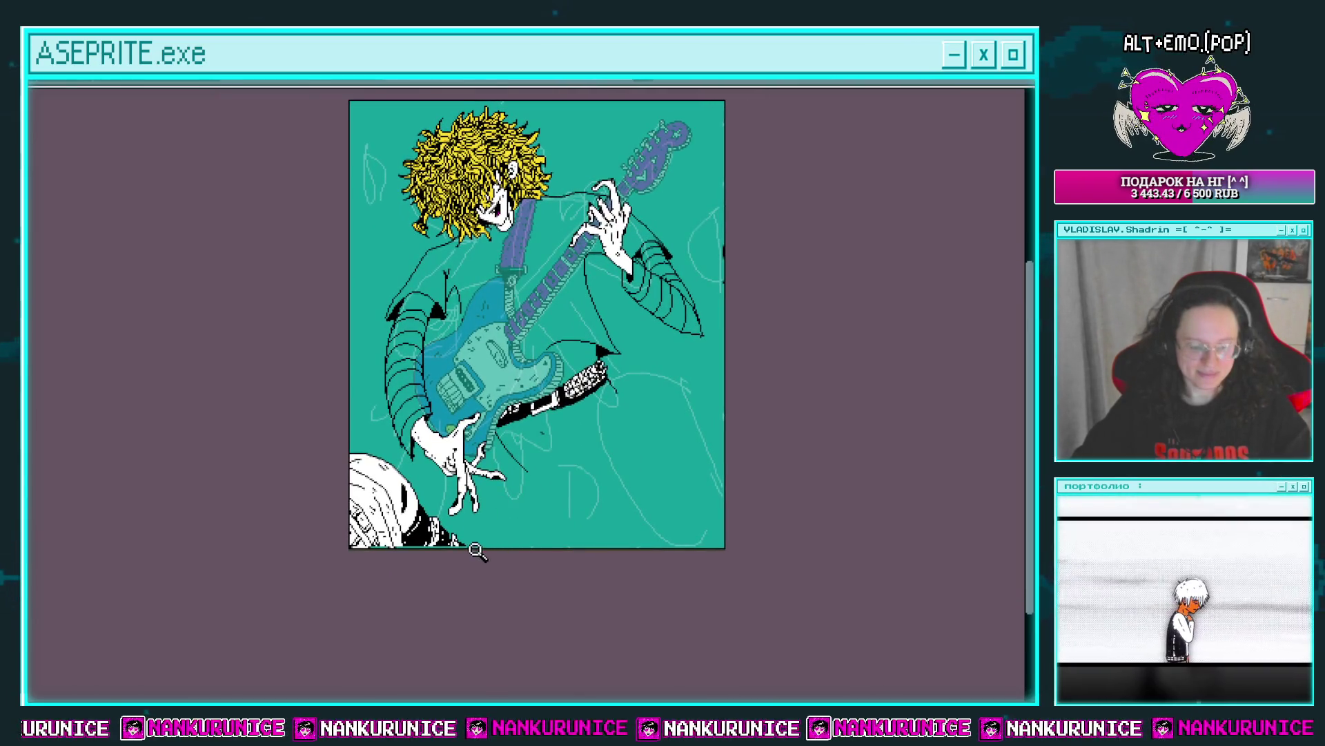
{"action": "left_click_drag", "start_coordinate": [368, 437], "coordinate": [397, 458]}
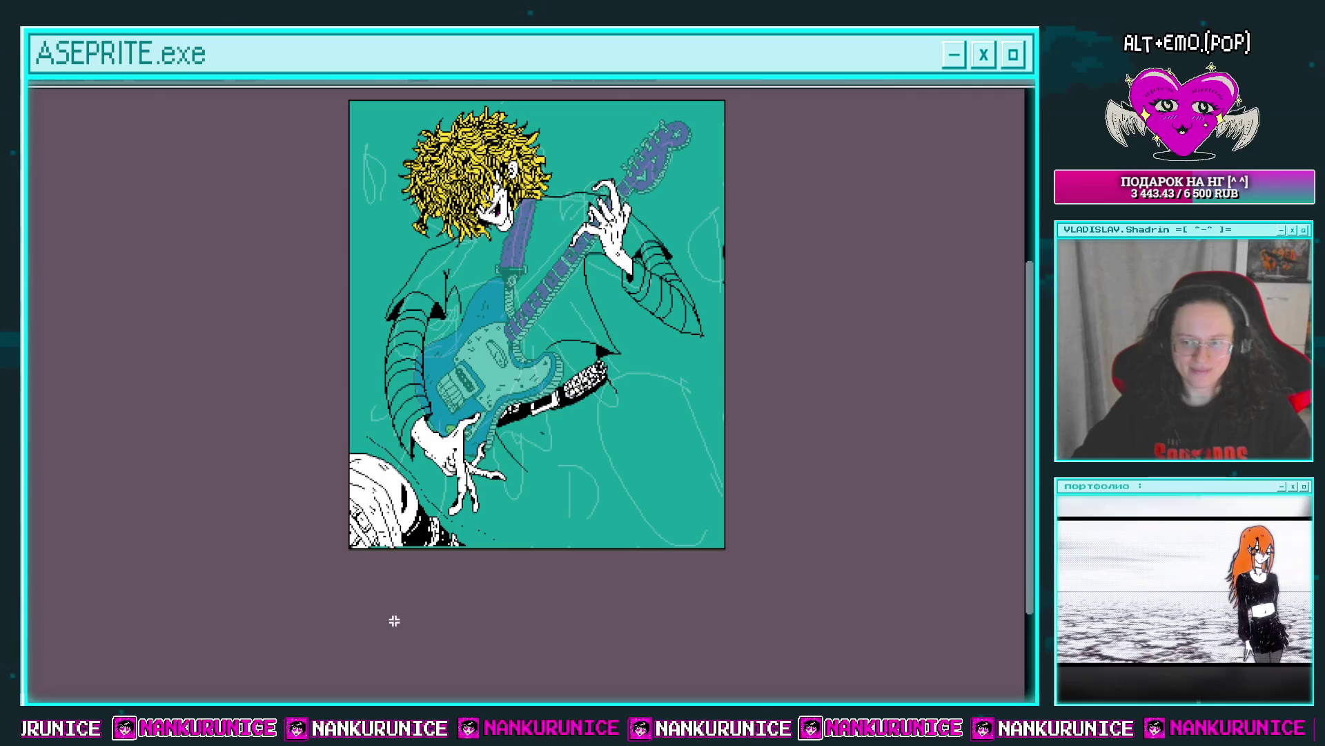
{"action": "mouse_move", "coordinate": [475, 552]}
{"action": "left_mouse_down"}
{"action": "mouse_move", "coordinate": [693, 652]}
{"action": "mouse_move", "coordinate": [648, 542]}
{"action": "left_mouse_up"}
Try placing the skull at lower right and pasting it onto a new layer, undoing both.
{"action": "left_click", "coordinate": [769, 443]}
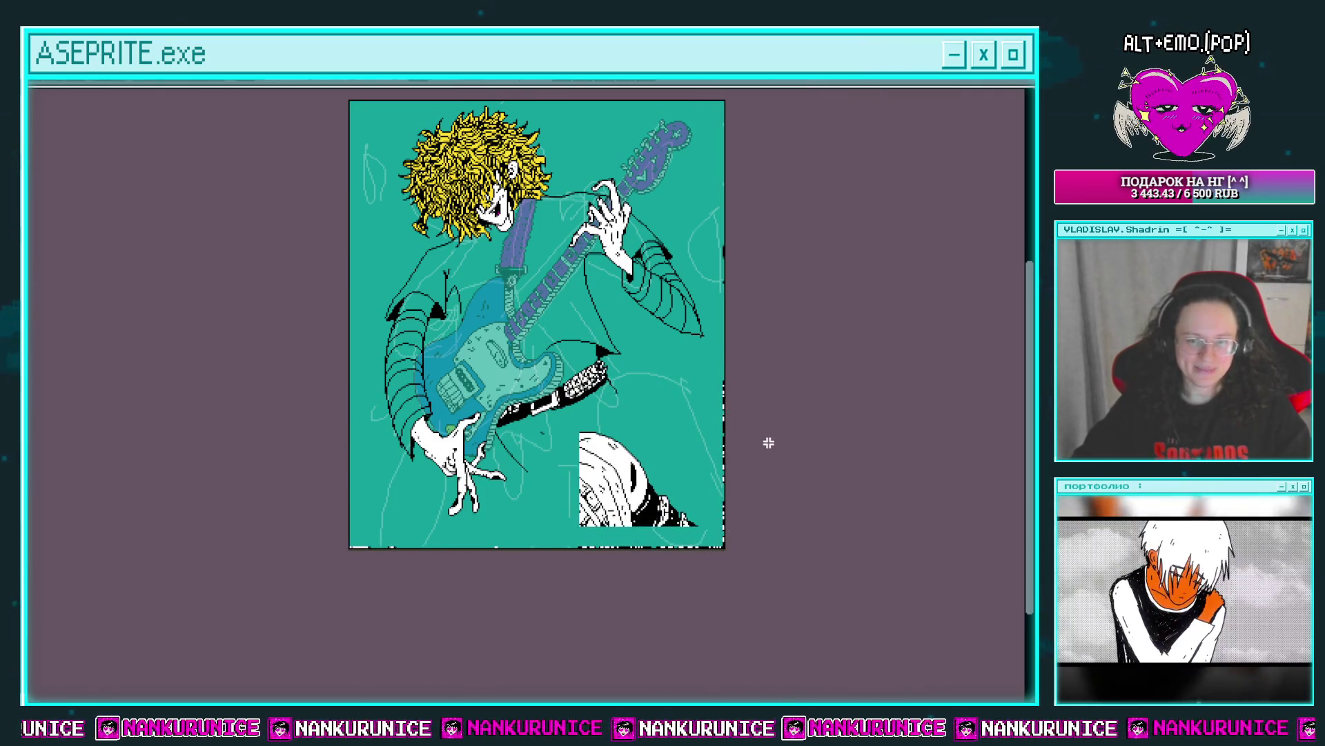
{"action": "key", "text": "ctrl+z"}
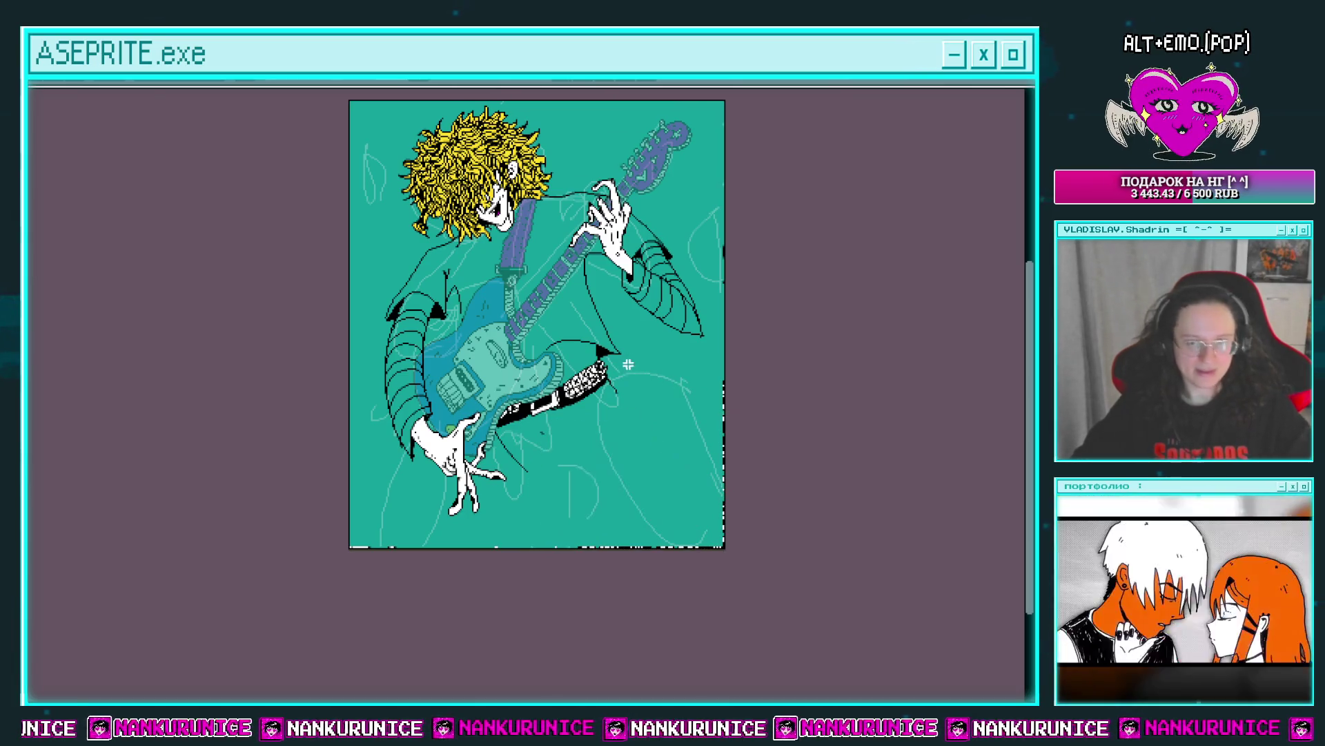
{"action": "key", "text": "Tab"}
{"action": "key", "text": "shift+ctrl+n"}
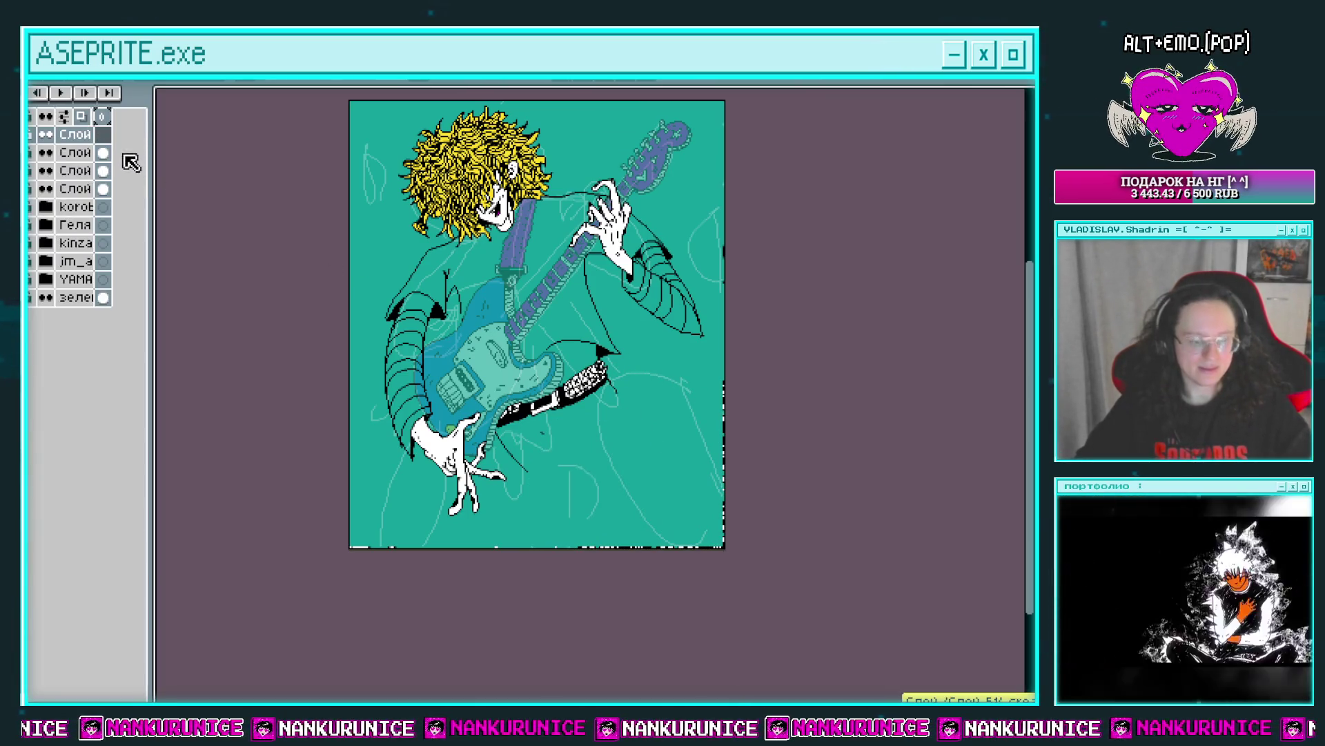
{"action": "key", "text": "ctrl+v"}
{"action": "key", "text": "Escape"}
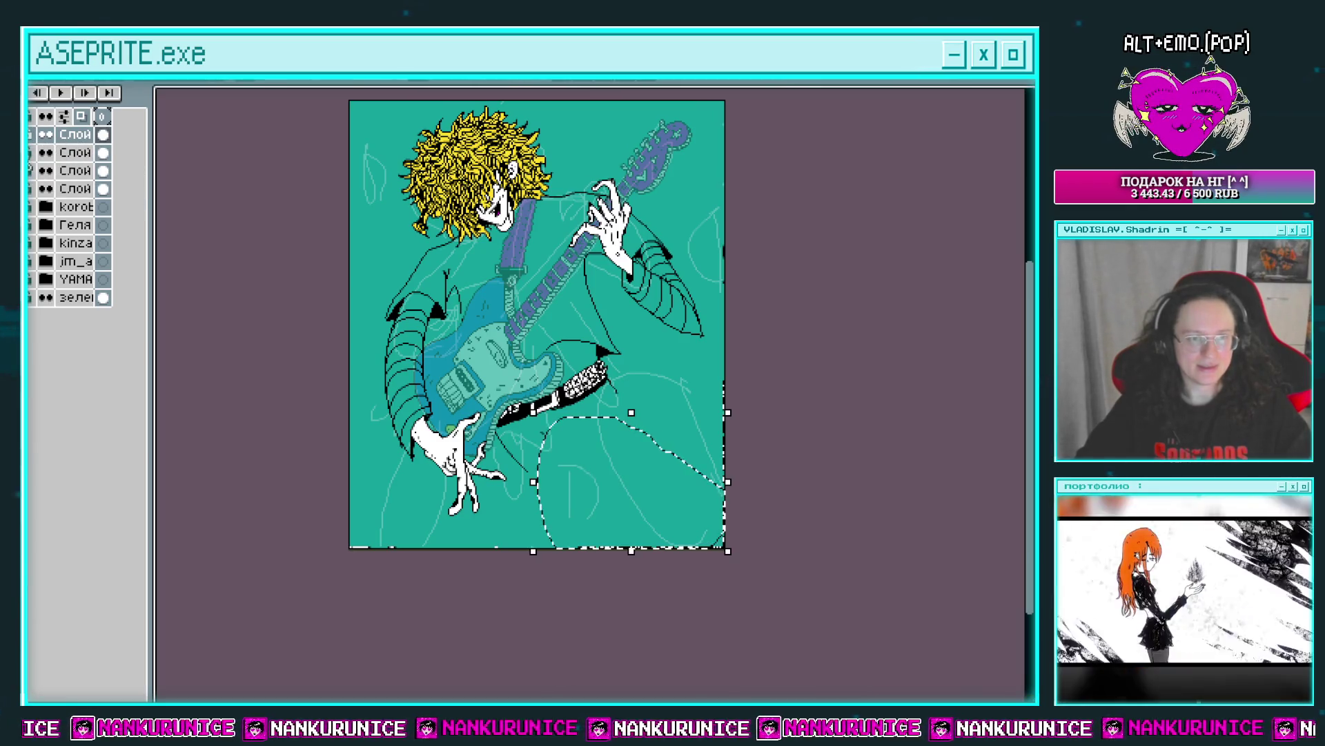
Make the second layer active, clear the selection, and hide the layers list.
{"action": "left_click", "coordinate": [95, 154]}
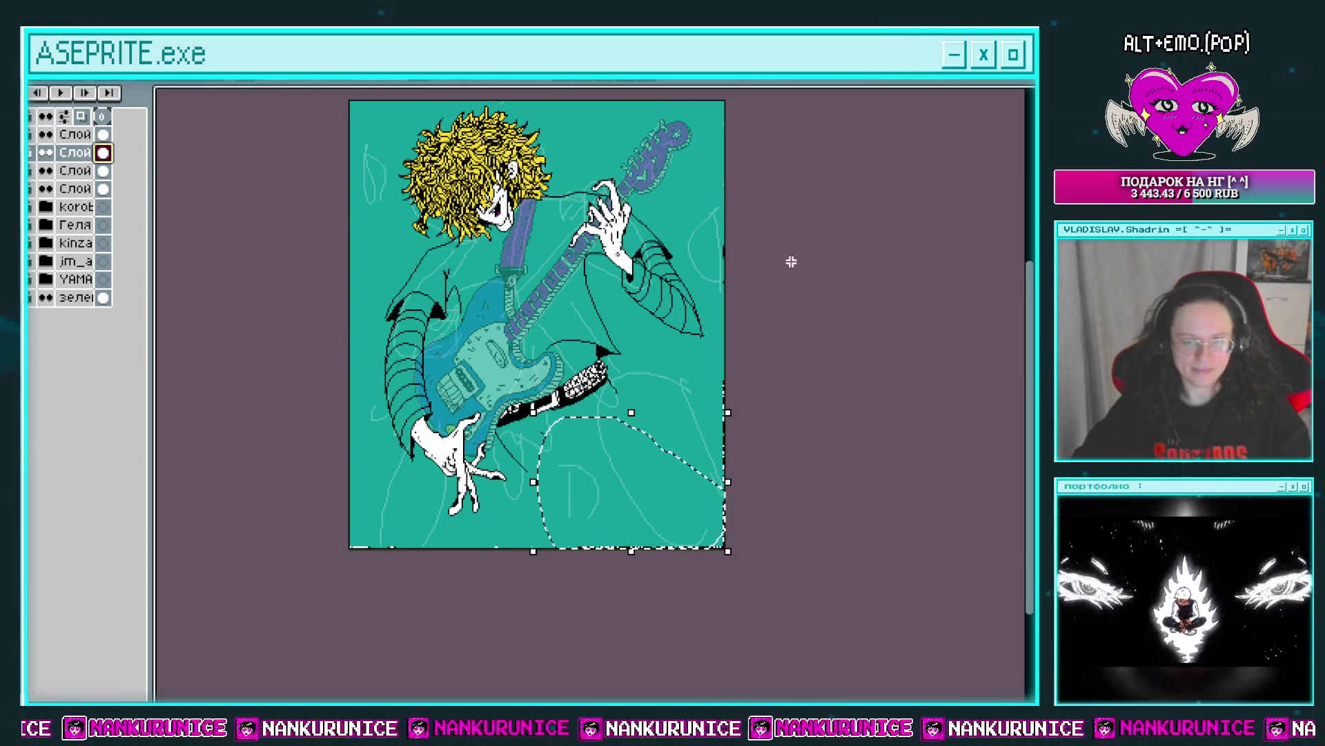
{"action": "key", "text": "ctrl+d"}
{"action": "key", "text": "Tab"}
Draw the outer leg line down toward the canvas bottom.
{"action": "scroll", "coordinate": [624, 439], "scroll_direction": "up", "scroll_amount": 1}
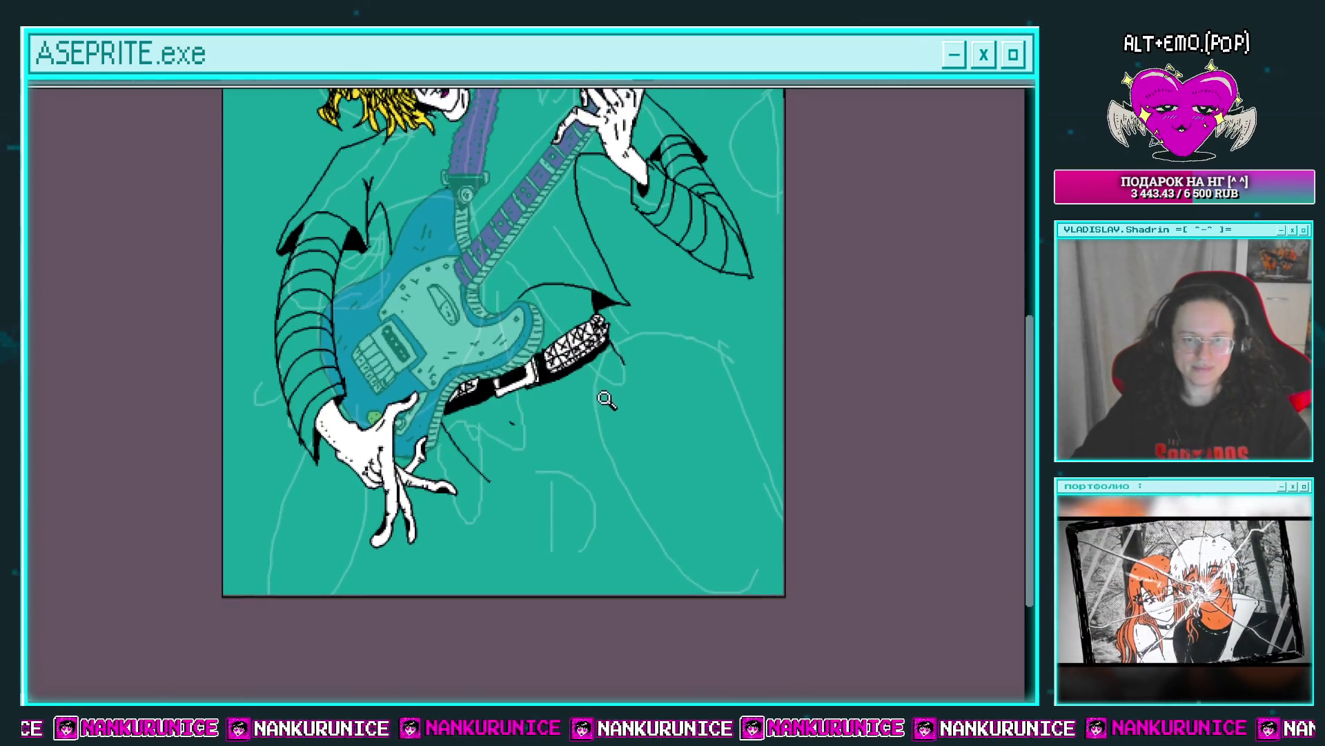
{"action": "scroll", "coordinate": [628, 331], "scroll_direction": "up", "scroll_amount": 2}
{"action": "scroll", "coordinate": [632, 306], "scroll_direction": "down", "scroll_amount": 2}
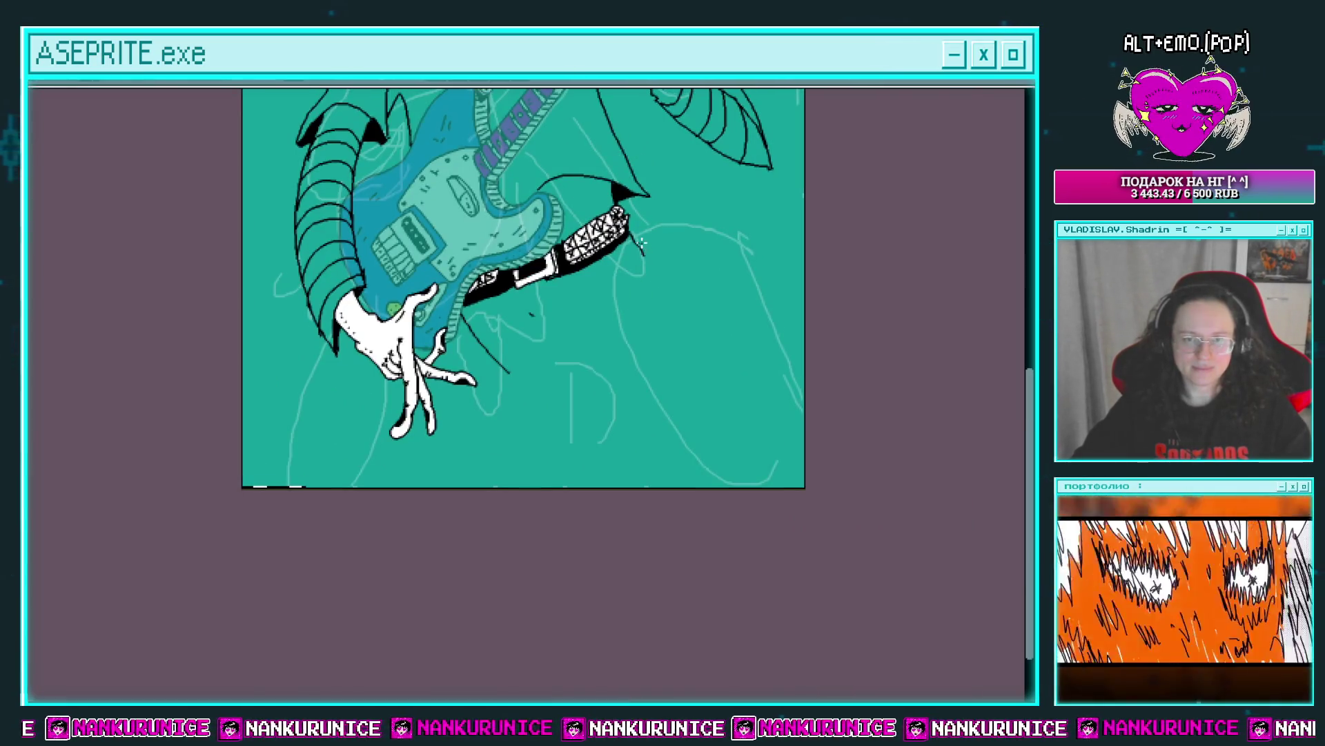
{"action": "left_click_drag", "start_coordinate": [648, 285], "coordinate": [619, 328]}
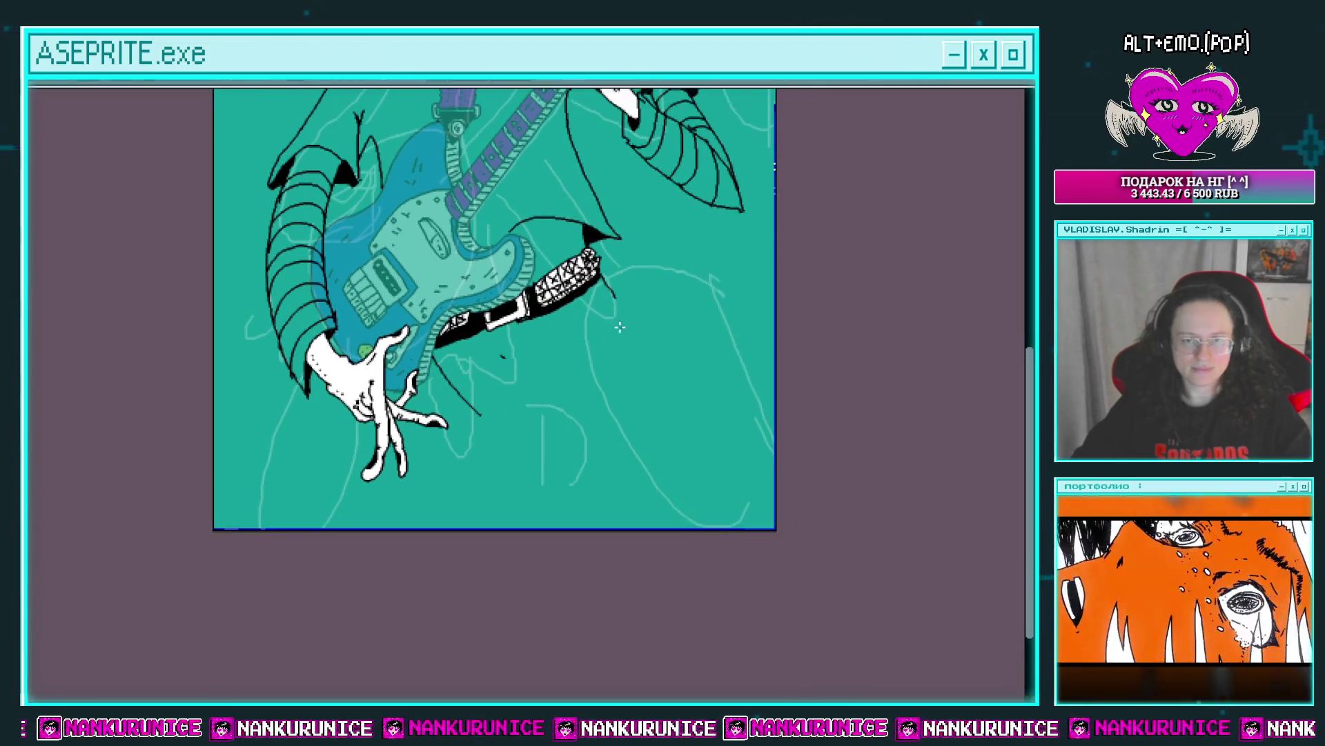
{"action": "left_click_drag", "start_coordinate": [640, 459], "coordinate": [646, 529]}
{"action": "mouse_move", "coordinate": [592, 364]}
{"action": "left_mouse_down"}
{"action": "mouse_move", "coordinate": [602, 380]}
{"action": "mouse_move", "coordinate": [537, 356]}
{"action": "left_mouse_up"}
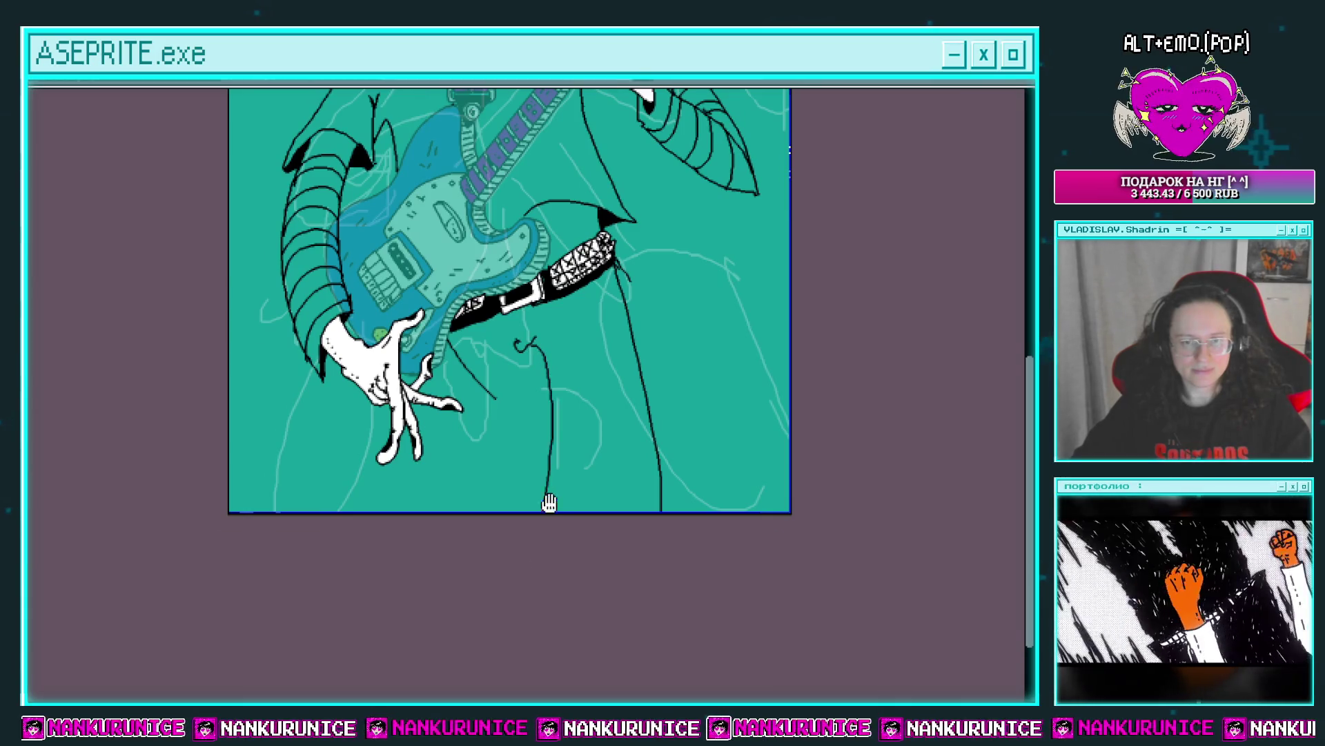
Draw the inner leg line down to the bottom edge, then view the whole guitarist.
{"action": "left_click_drag", "start_coordinate": [549, 503], "coordinate": [530, 528]}
{"action": "left_click_drag", "start_coordinate": [485, 459], "coordinate": [489, 535]}
{"action": "left_click_drag", "start_coordinate": [482, 464], "coordinate": [502, 407]}
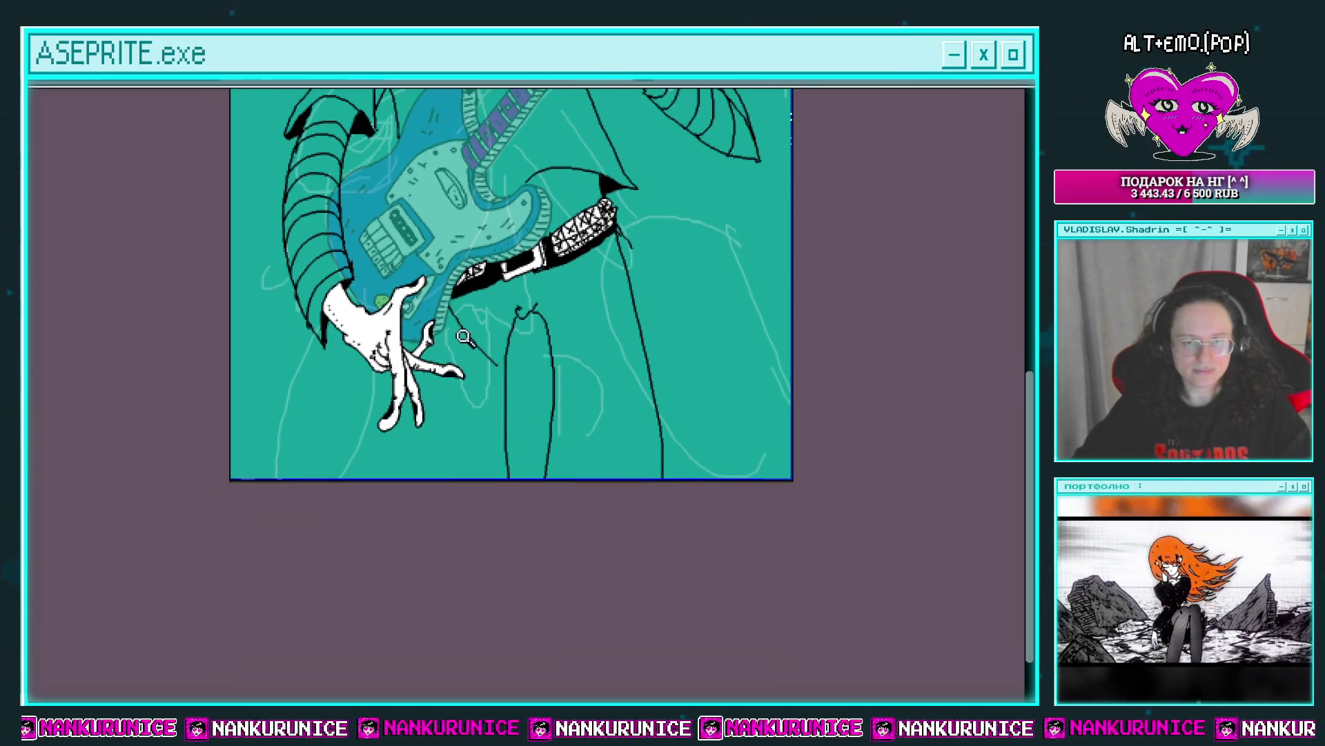
{"action": "left_click", "coordinate": [461, 336]}
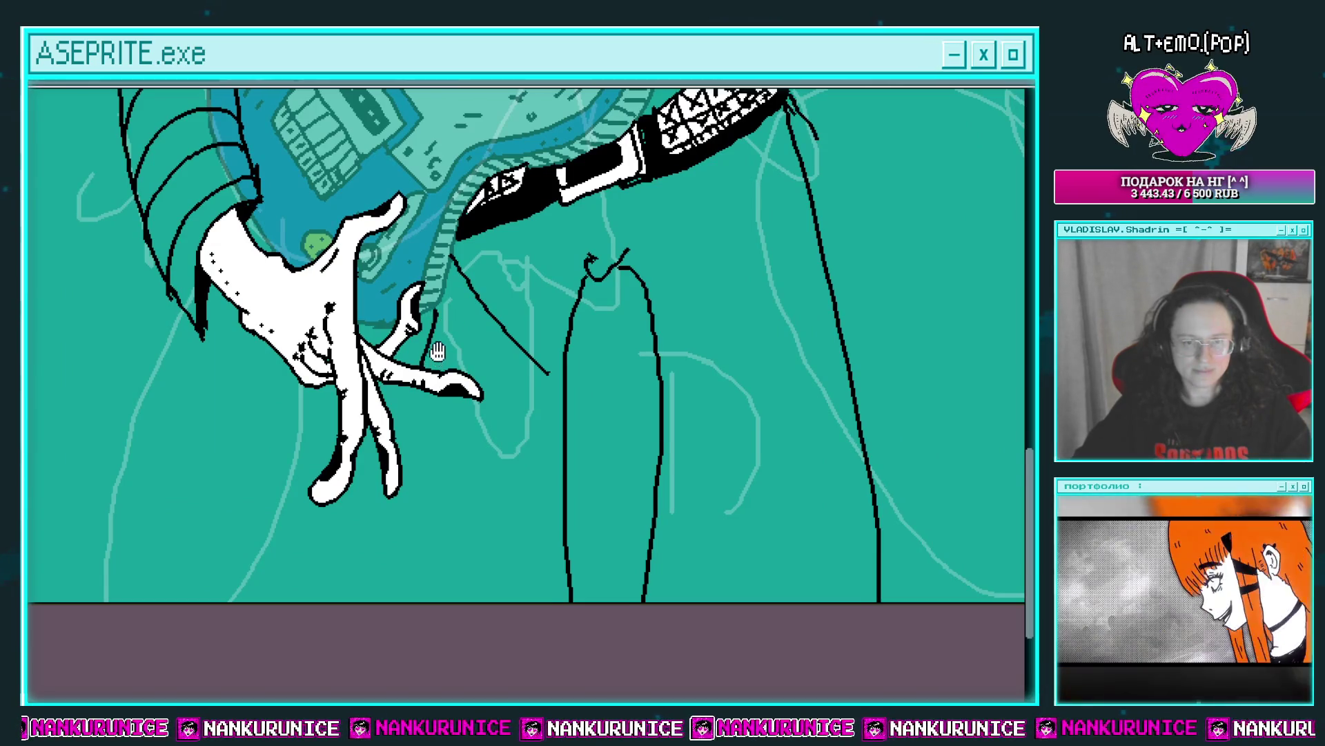
{"action": "left_click_drag", "start_coordinate": [437, 352], "coordinate": [456, 307]}
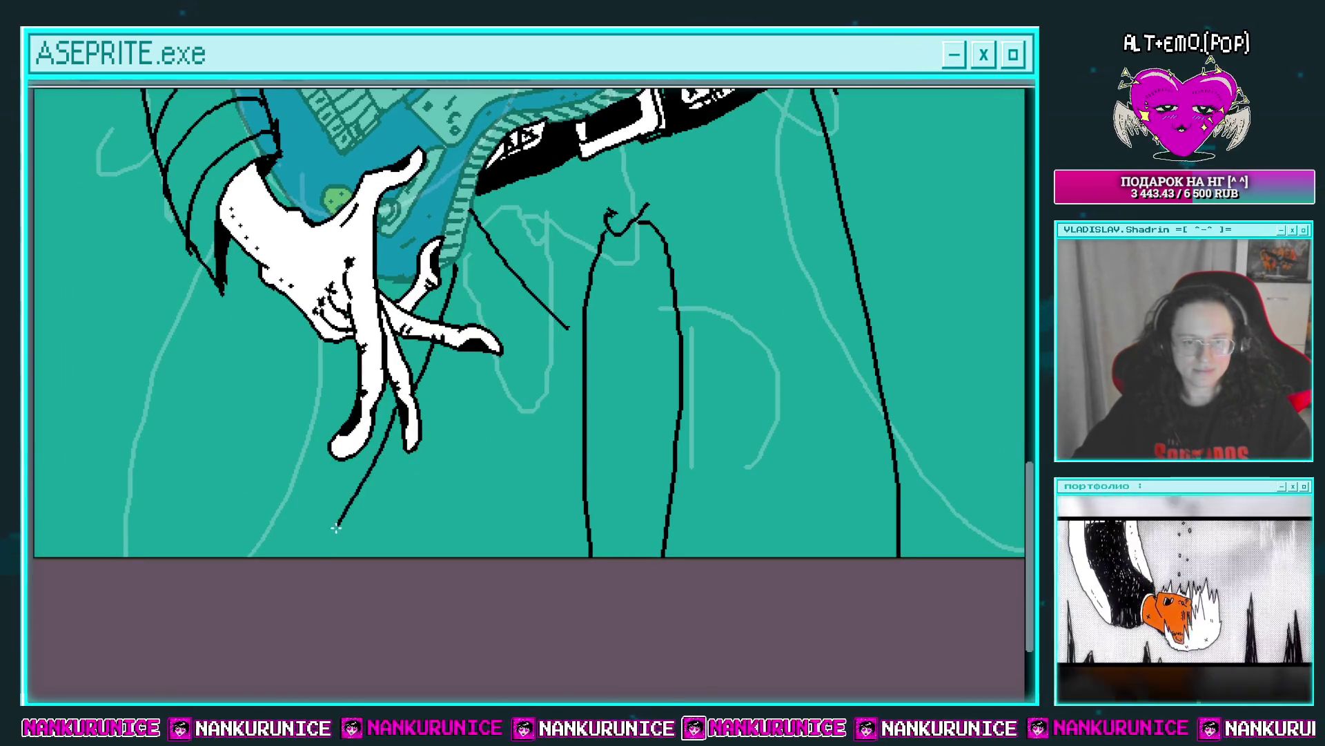
{"action": "scroll", "coordinate": [429, 437], "scroll_direction": "down", "scroll_amount": 2}
{"action": "left_click_drag", "start_coordinate": [442, 324], "coordinate": [516, 430]}
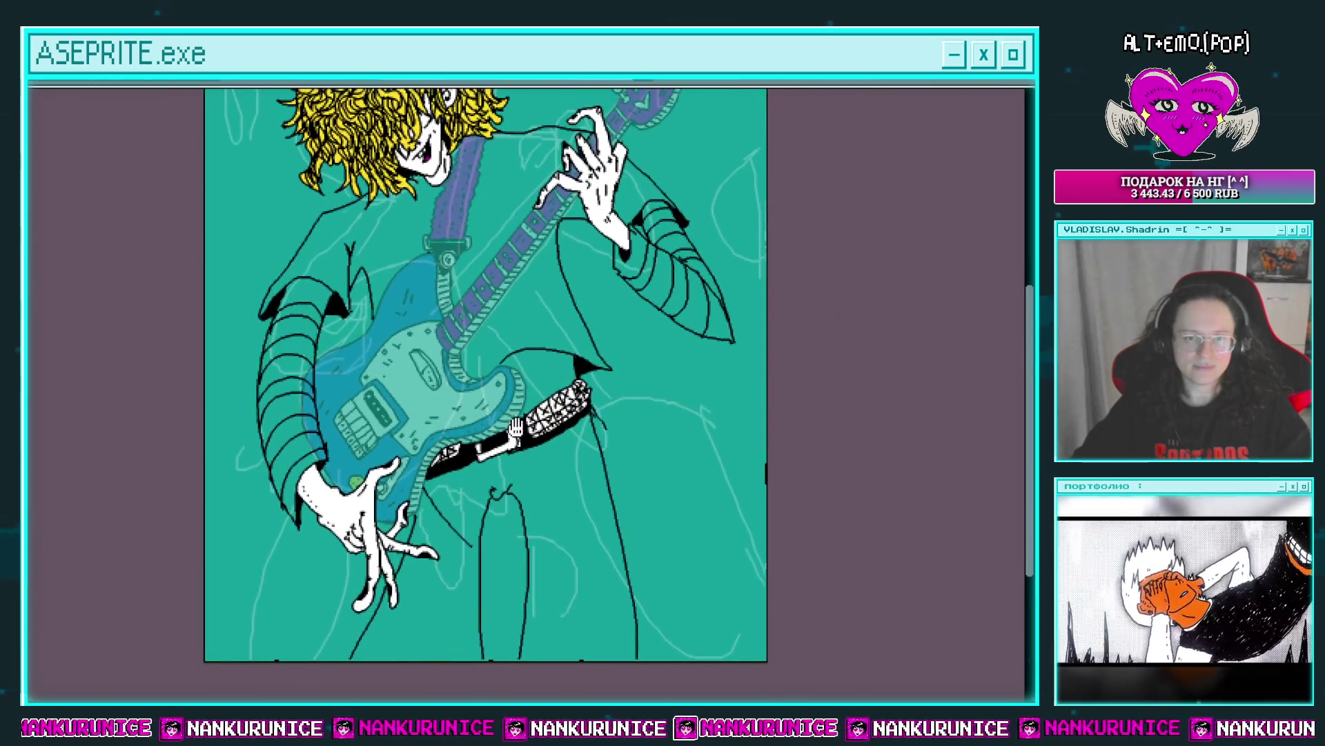
{"action": "left_click_drag", "start_coordinate": [551, 509], "coordinate": [548, 593]}
{"action": "scroll", "coordinate": [571, 532], "scroll_direction": "down", "scroll_amount": 1}
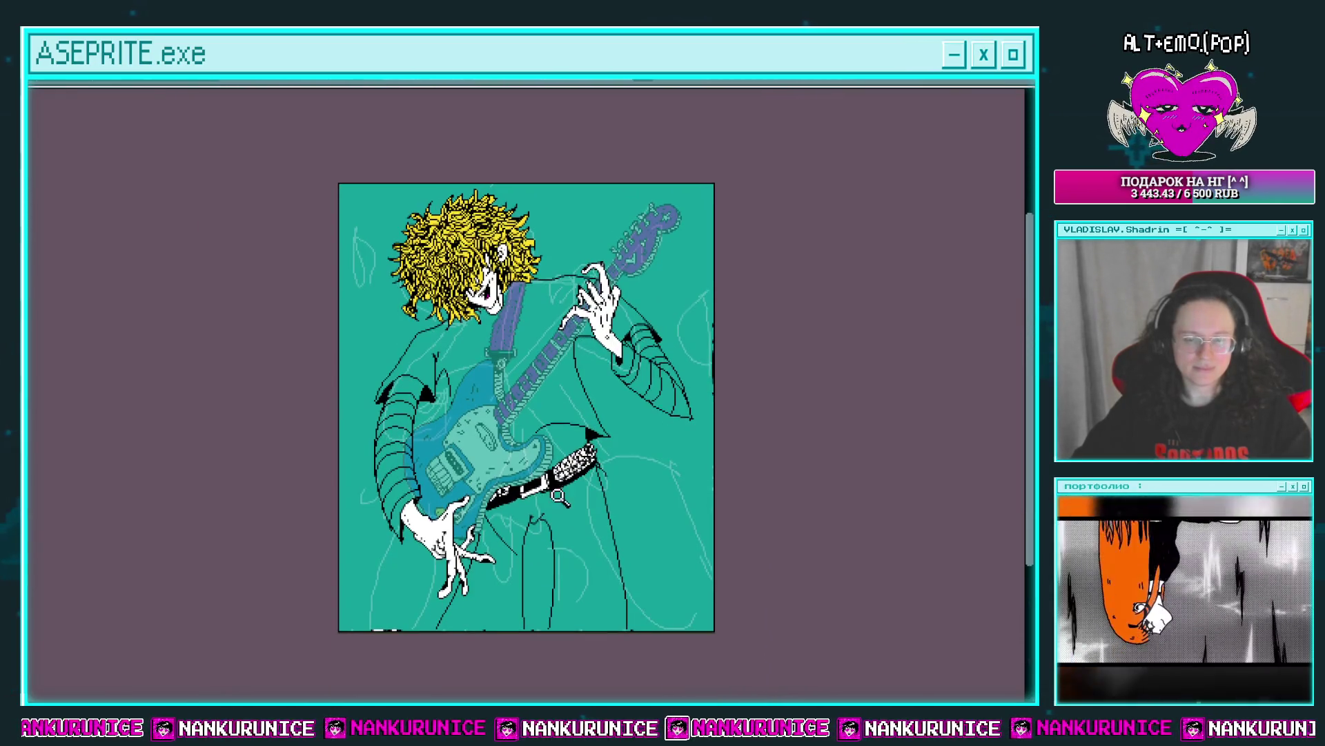
Extend the canvas downward to 1322 px height.
{"action": "key", "text": "ctrl+alt+c"}
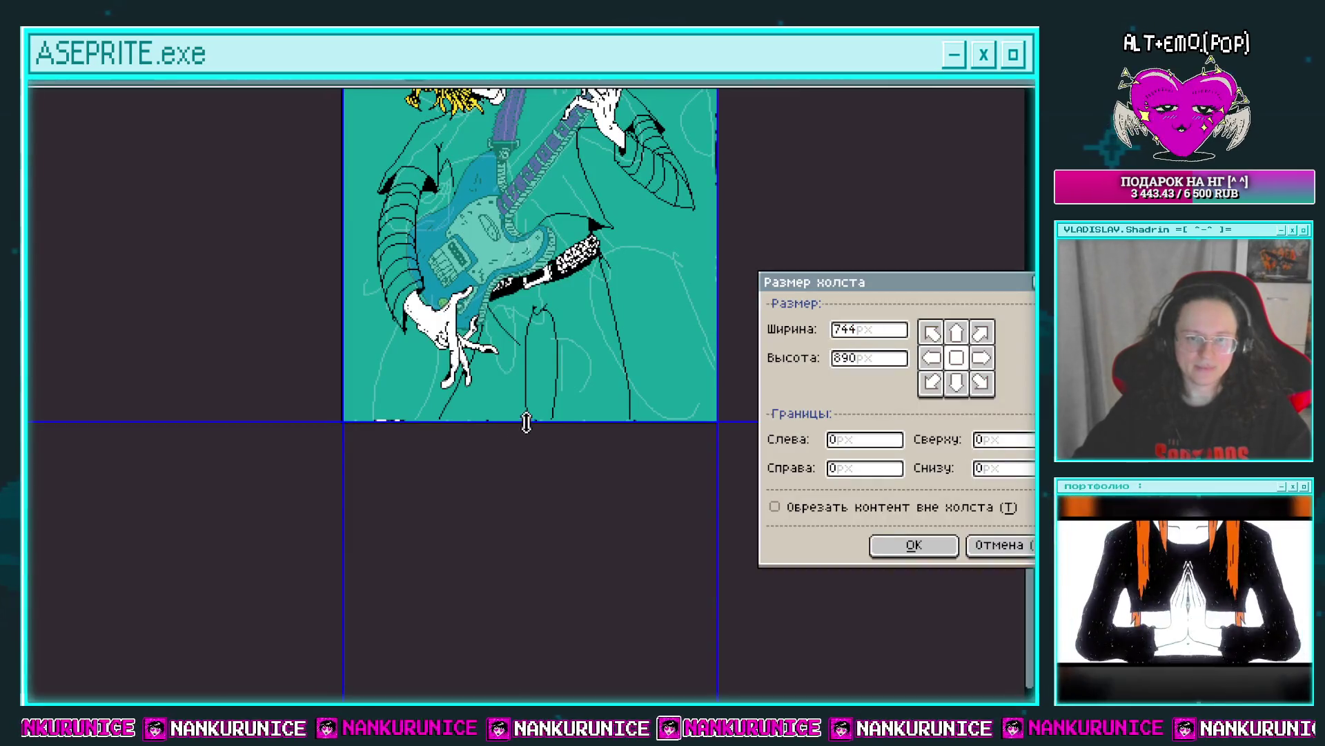
{"action": "left_click_drag", "start_coordinate": [527, 421], "coordinate": [504, 641]}
{"action": "left_click", "coordinate": [914, 545]}
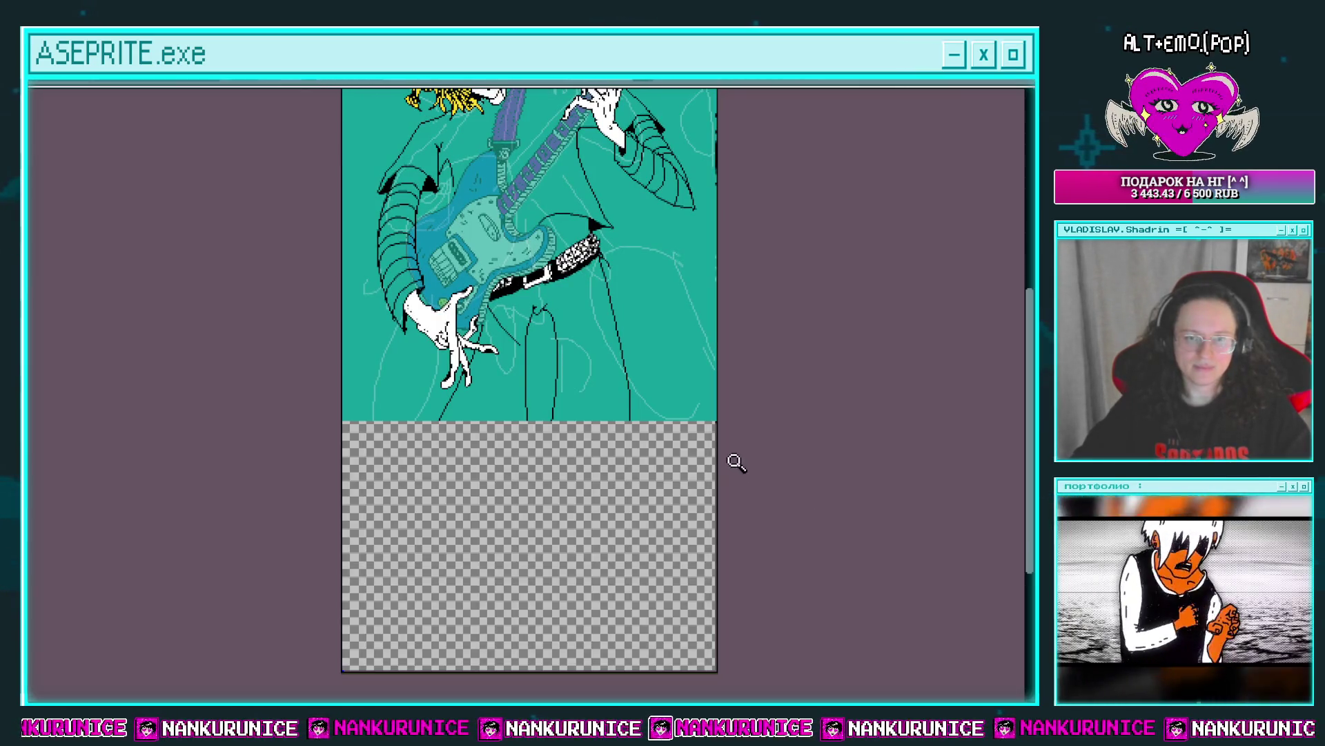
Fill the new lower canvas area teal on the bottom background layer.
{"action": "key", "text": "Tab"}
{"action": "left_click", "coordinate": [103, 297]}
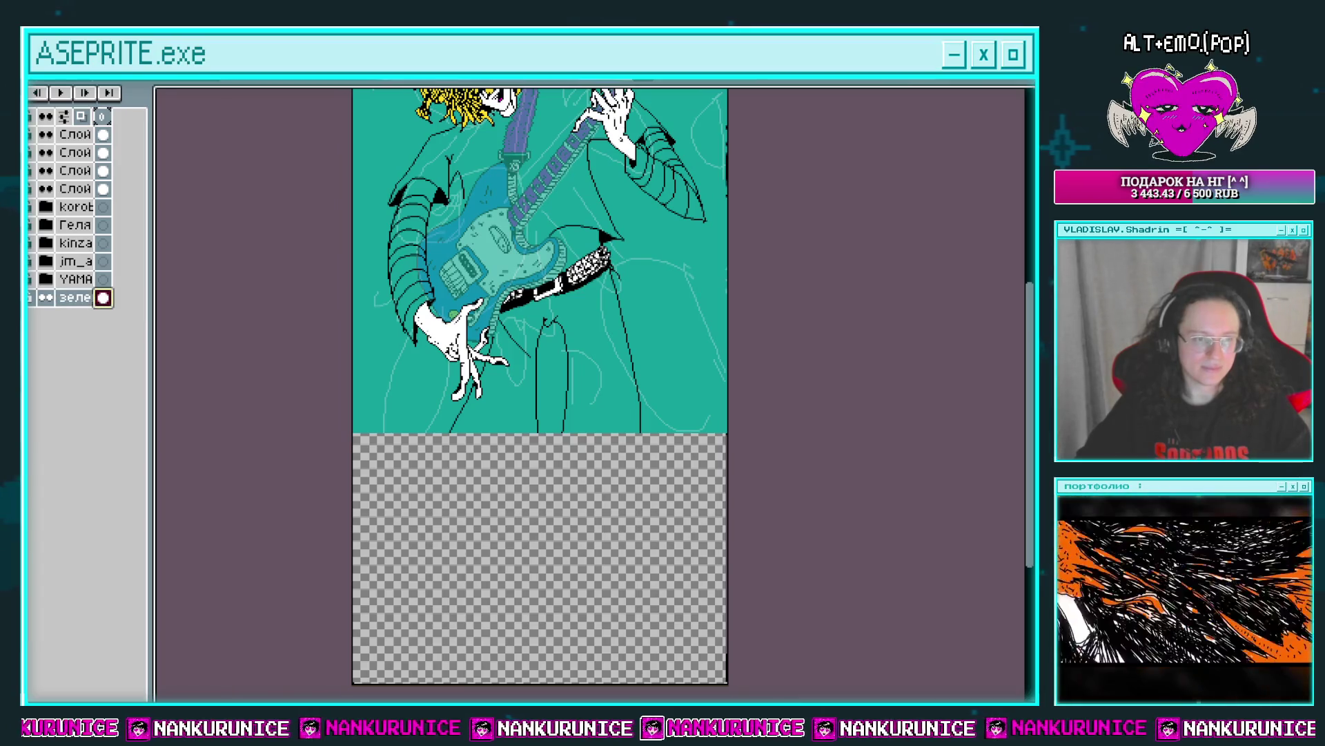
{"action": "left_click", "coordinate": [559, 541]}
{"action": "left_click_drag", "start_coordinate": [583, 520], "coordinate": [569, 516]}
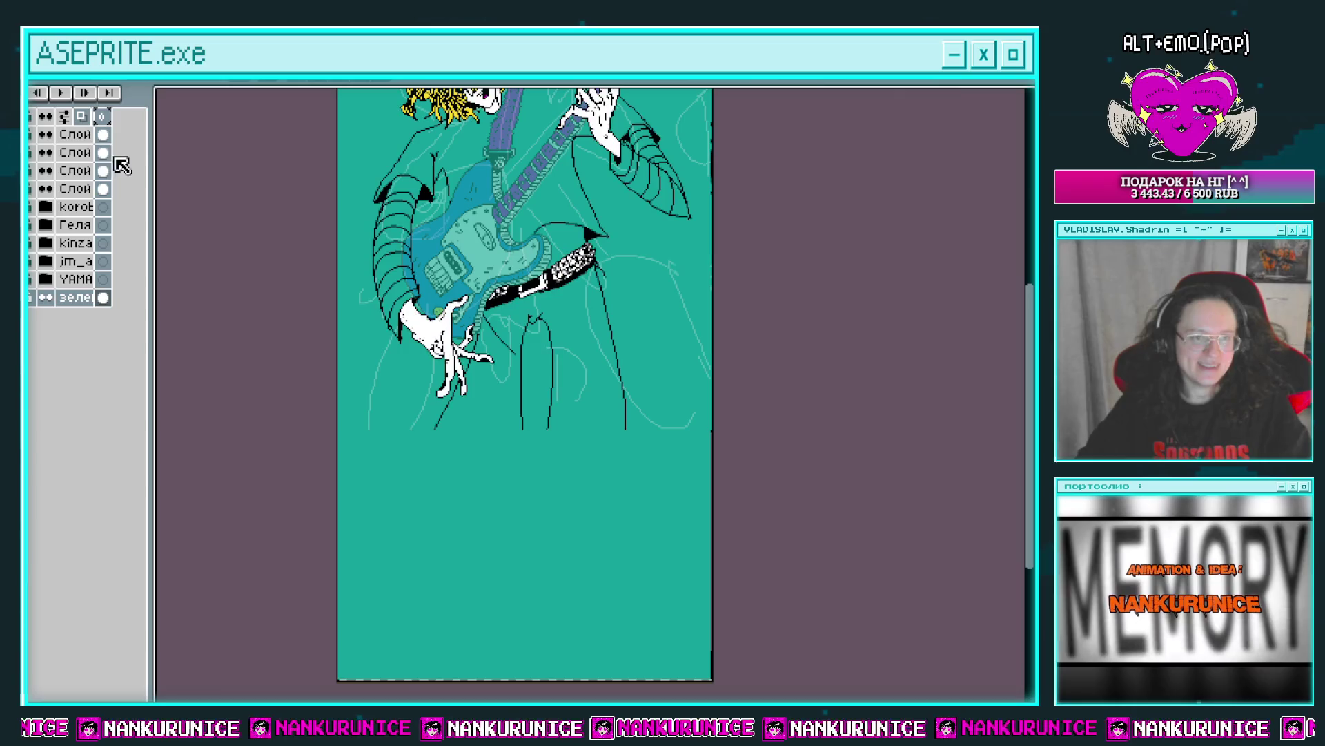
{"action": "key", "text": "Tab"}
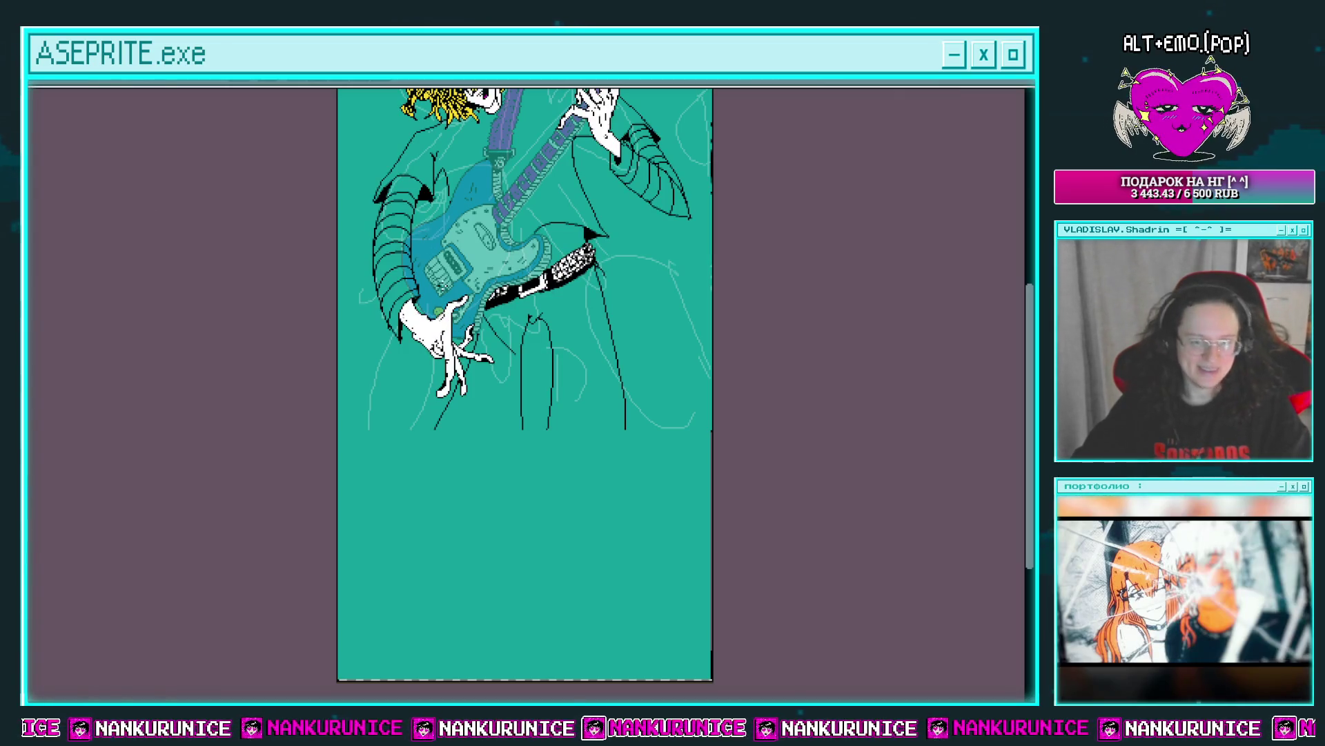
Draw the curved black outline of a long dangling lace below the shoes.
{"action": "scroll", "coordinate": [550, 439], "scroll_direction": "up", "scroll_amount": 1}
{"action": "mouse_move", "coordinate": [562, 428]}
{"action": "left_mouse_down"}
{"action": "mouse_move", "coordinate": [544, 312]}
{"action": "mouse_move", "coordinate": [527, 341]}
{"action": "left_mouse_up"}
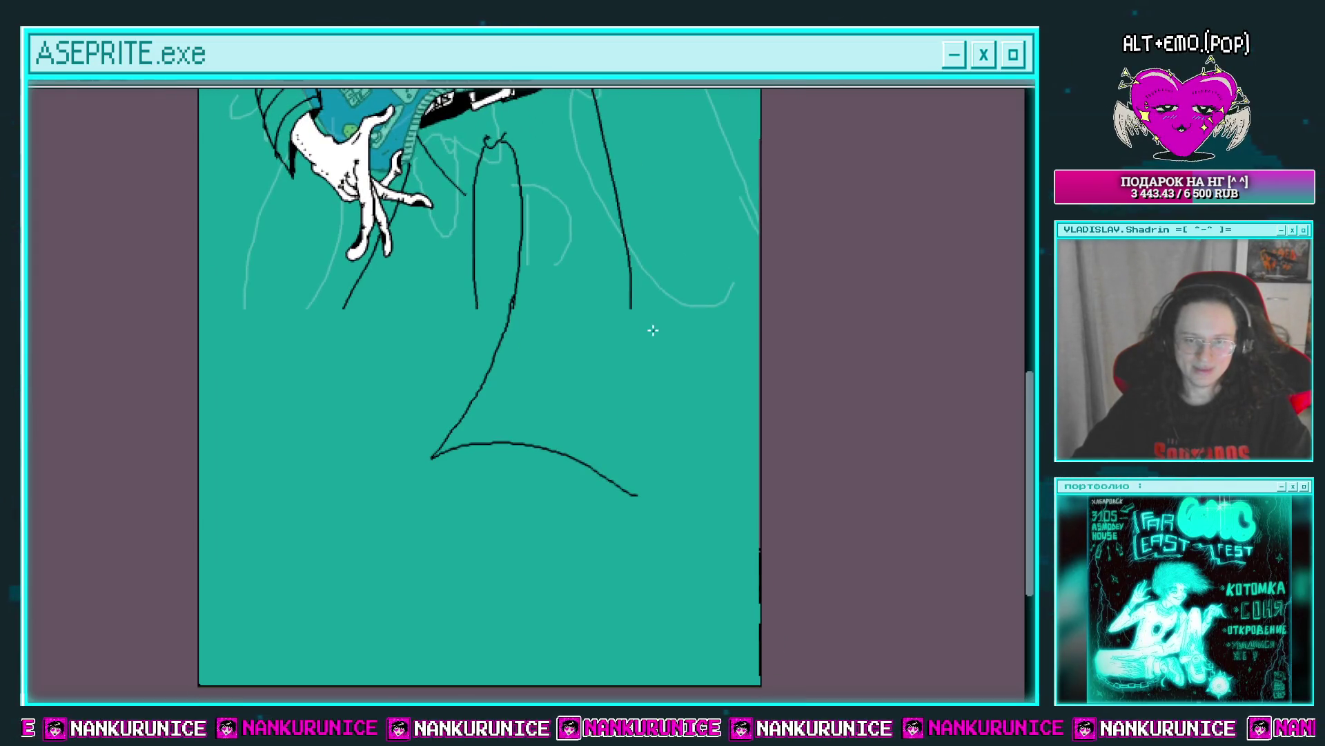
{"action": "left_click_drag", "start_coordinate": [644, 495], "coordinate": [666, 485]}
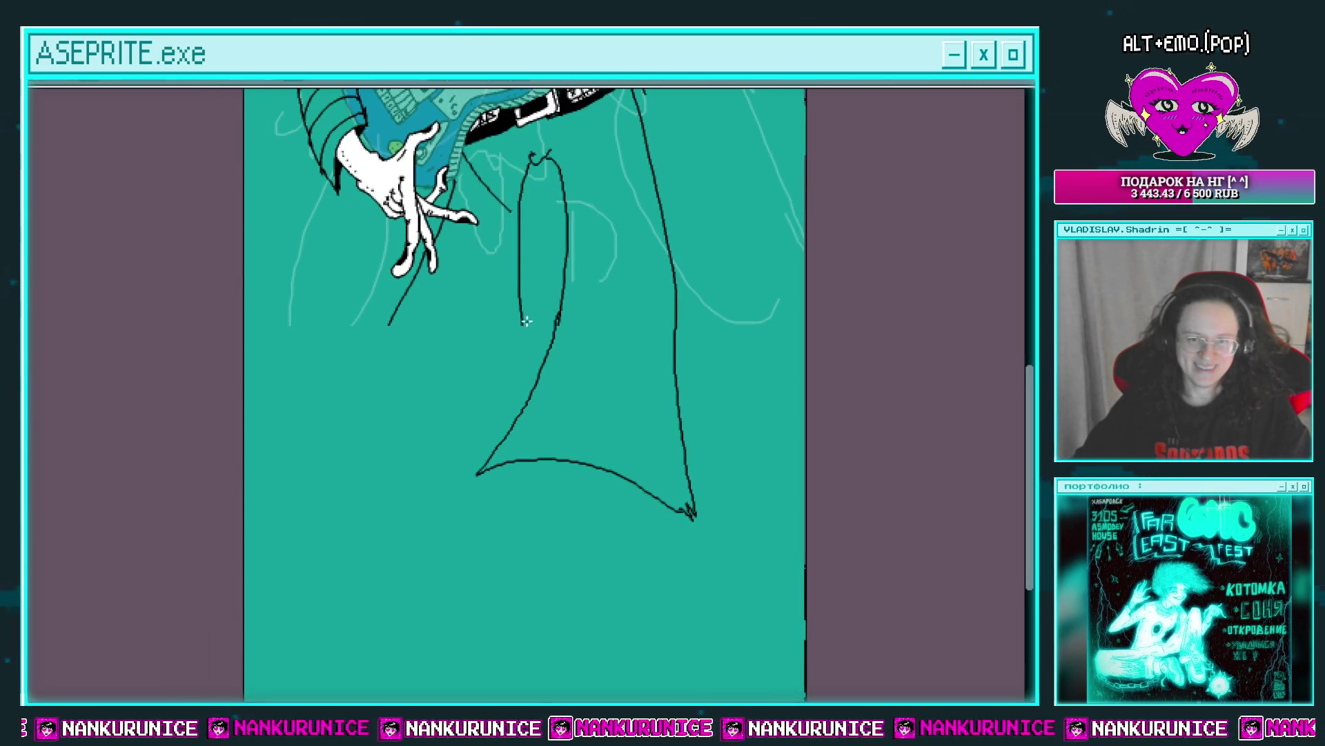
{"action": "left_click_drag", "start_coordinate": [537, 370], "coordinate": [564, 379]}
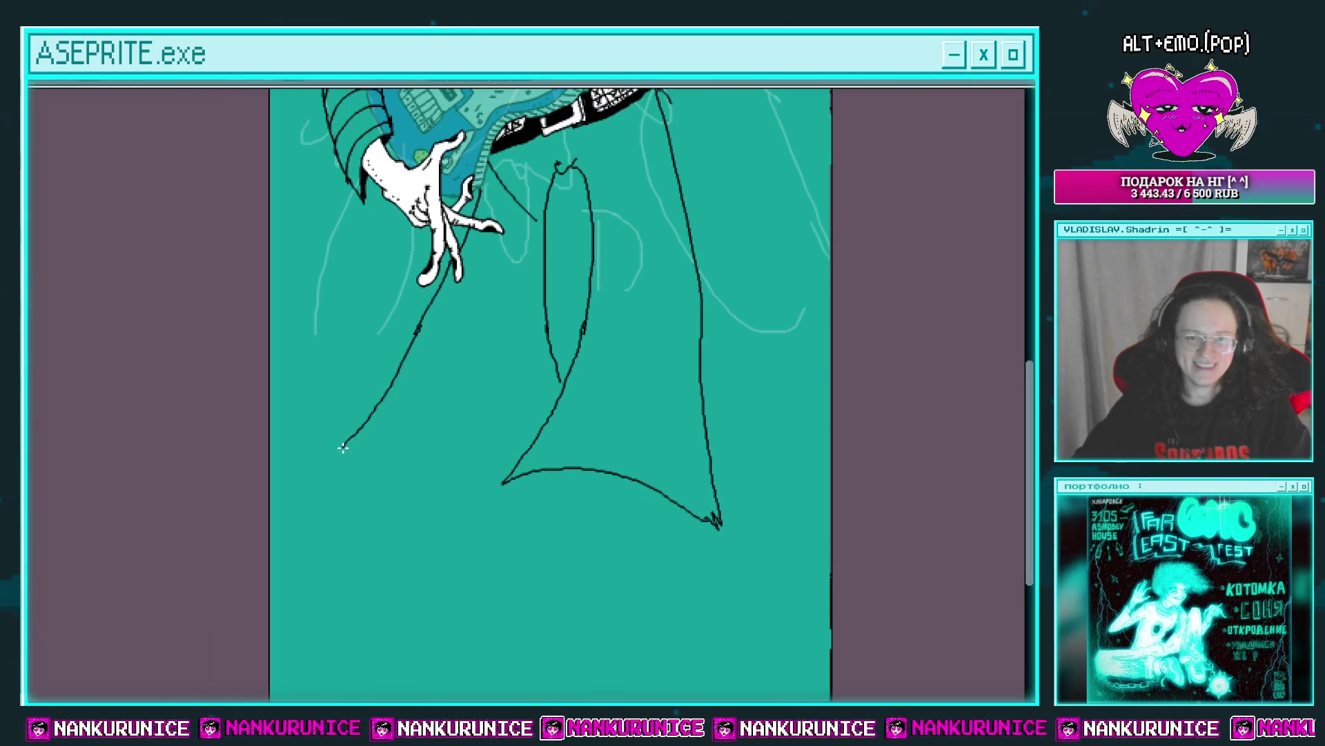
{"action": "scroll", "coordinate": [556, 465], "scroll_direction": "down", "scroll_amount": 1}
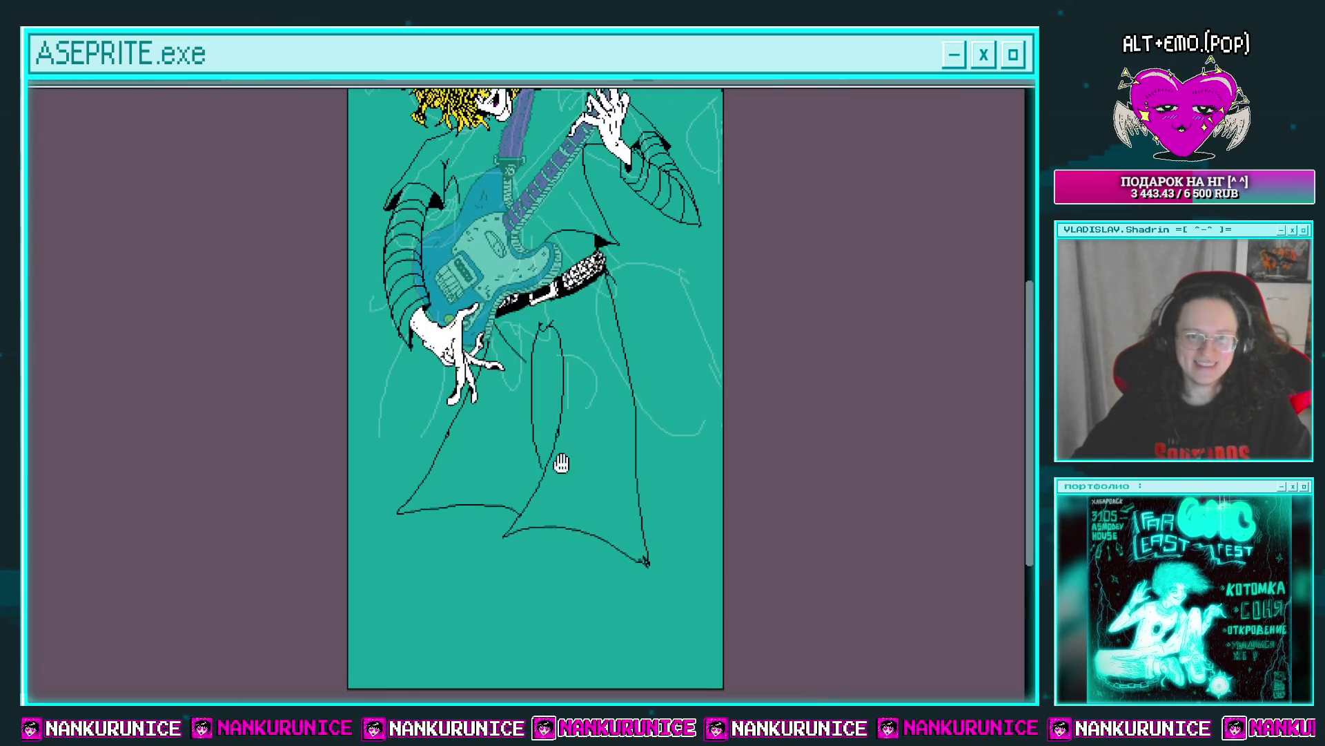
{"action": "scroll", "coordinate": [594, 387], "scroll_direction": "down", "scroll_amount": 1}
{"action": "scroll", "coordinate": [630, 370], "scroll_direction": "up", "scroll_amount": 1}
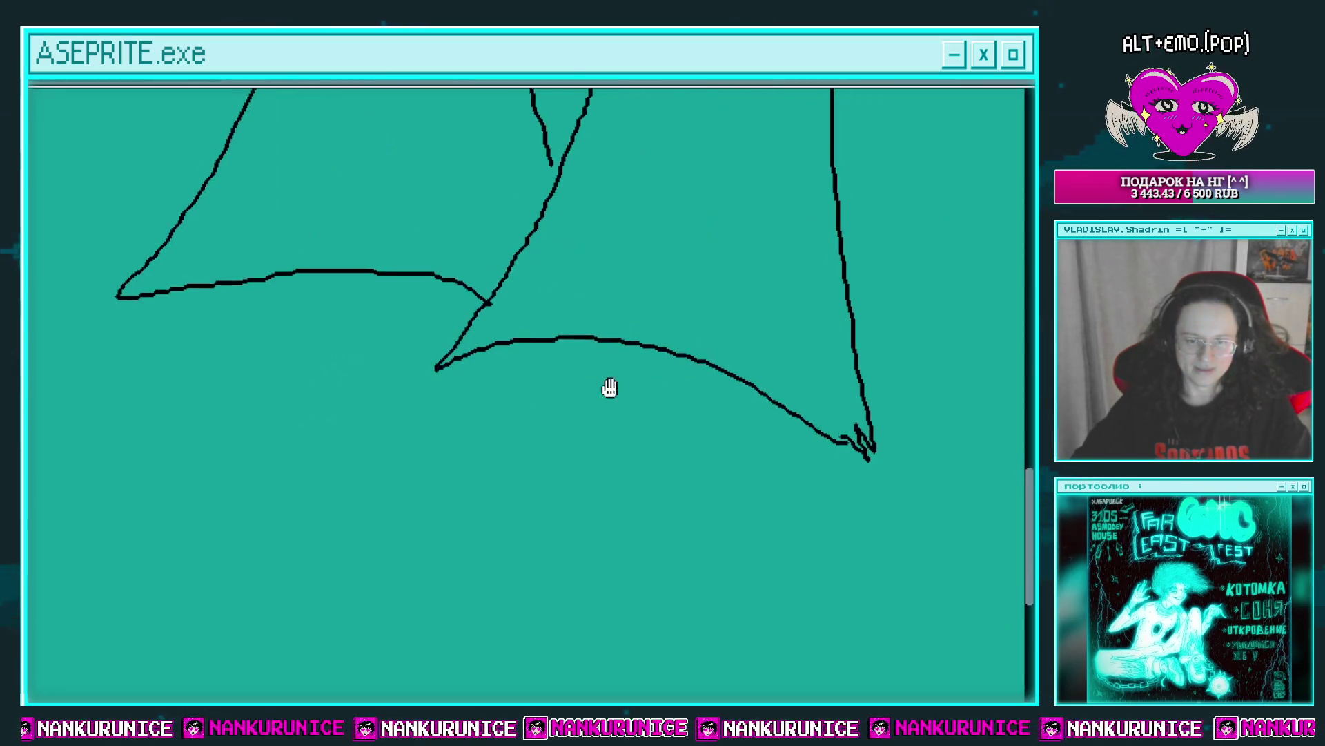
{"action": "scroll", "coordinate": [601, 345], "scroll_direction": "up", "scroll_amount": 1}
{"action": "left_click_drag", "start_coordinate": [666, 342], "coordinate": [580, 255]}
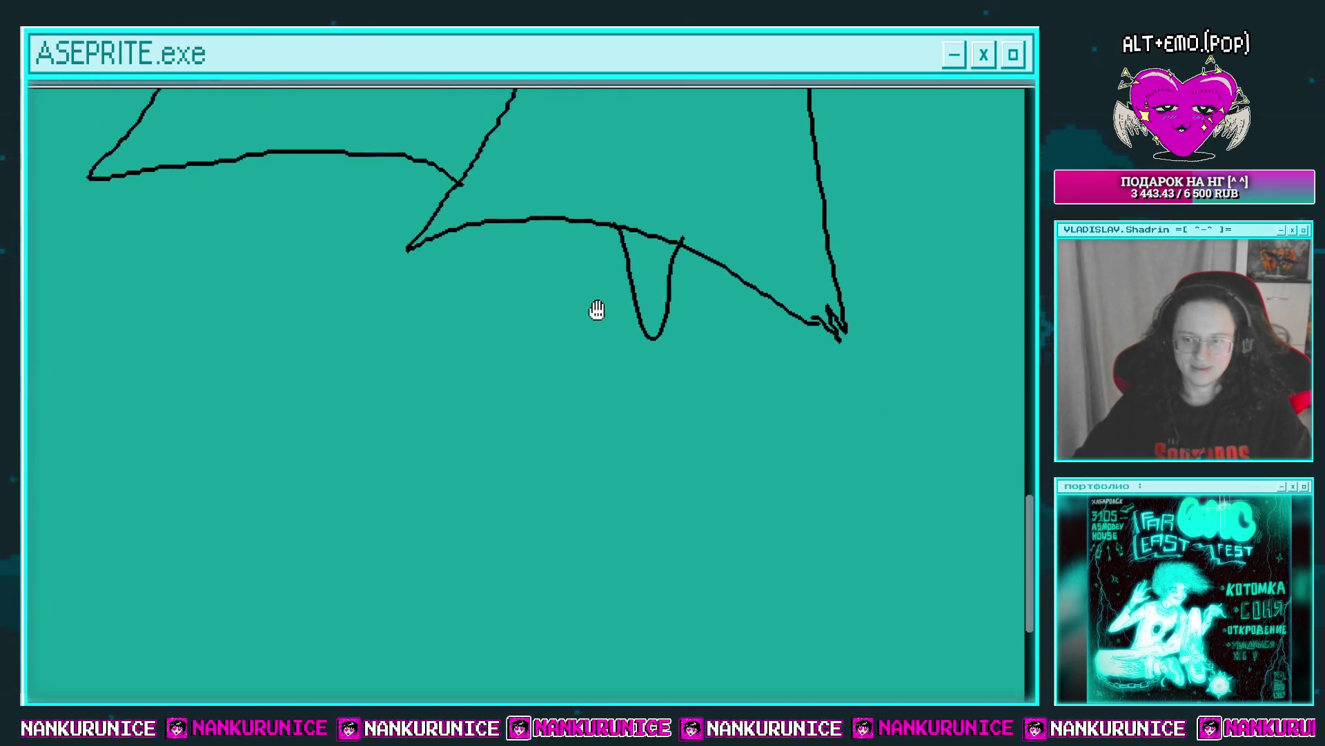
{"action": "left_click_drag", "start_coordinate": [594, 311], "coordinate": [619, 296]}
{"action": "mouse_move", "coordinate": [704, 312]}
{"action": "left_mouse_down"}
{"action": "mouse_move", "coordinate": [603, 275]}
{"action": "mouse_move", "coordinate": [580, 332]}
{"action": "mouse_move", "coordinate": [697, 495]}
{"action": "mouse_move", "coordinate": [848, 490]}
{"action": "mouse_move", "coordinate": [613, 393]}
{"action": "mouse_move", "coordinate": [598, 249]}
{"action": "mouse_move", "coordinate": [708, 295]}
{"action": "left_mouse_up"}
{"action": "left_click_drag", "start_coordinate": [648, 256], "coordinate": [624, 272]}
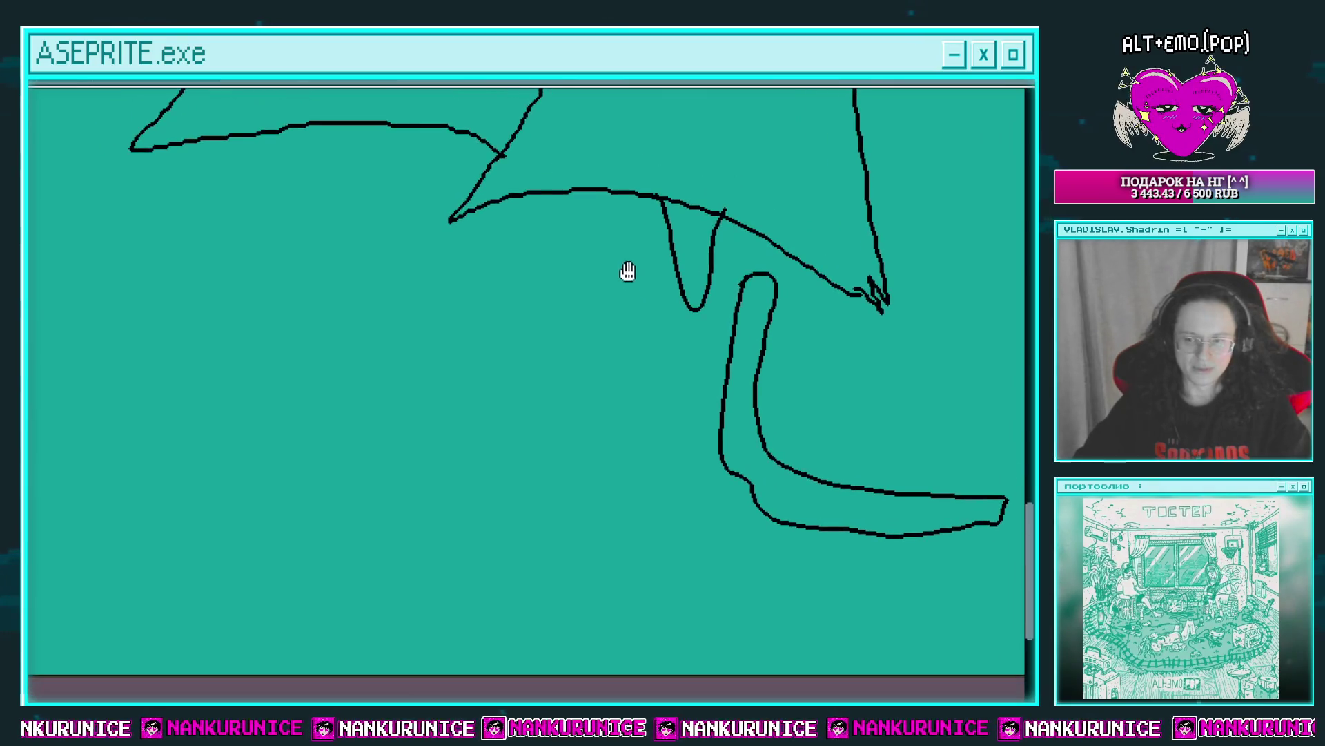
{"action": "mouse_move", "coordinate": [598, 191]}
{"action": "left_mouse_down"}
{"action": "mouse_move", "coordinate": [567, 250]}
{"action": "mouse_move", "coordinate": [575, 215]}
{"action": "mouse_move", "coordinate": [530, 257]}
{"action": "left_mouse_up"}
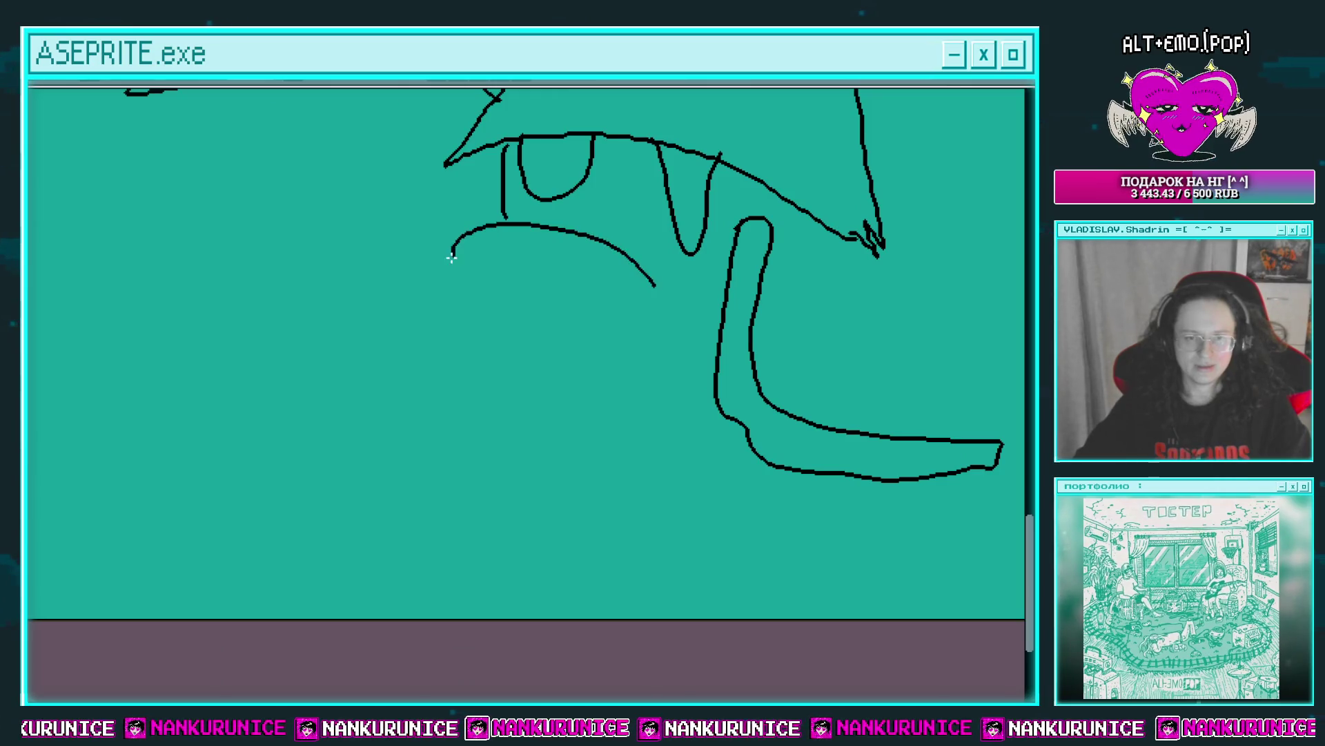
Close the lower lace curve, add a diagonal piece between the laces, and fill the upper lace white.
{"action": "left_click_drag", "start_coordinate": [651, 274], "coordinate": [679, 246]}
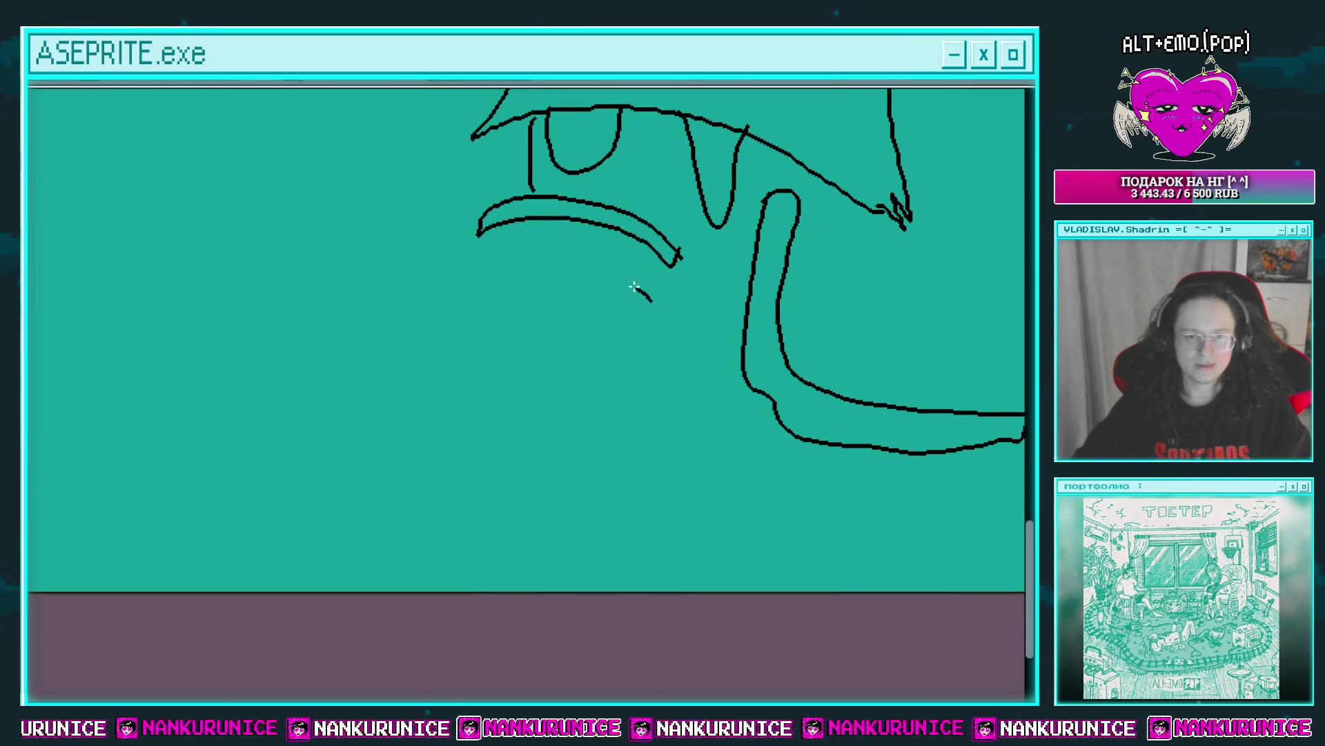
{"action": "mouse_move", "coordinate": [465, 277]}
{"action": "left_mouse_down"}
{"action": "mouse_move", "coordinate": [648, 299]}
{"action": "mouse_move", "coordinate": [651, 281]}
{"action": "left_mouse_up"}
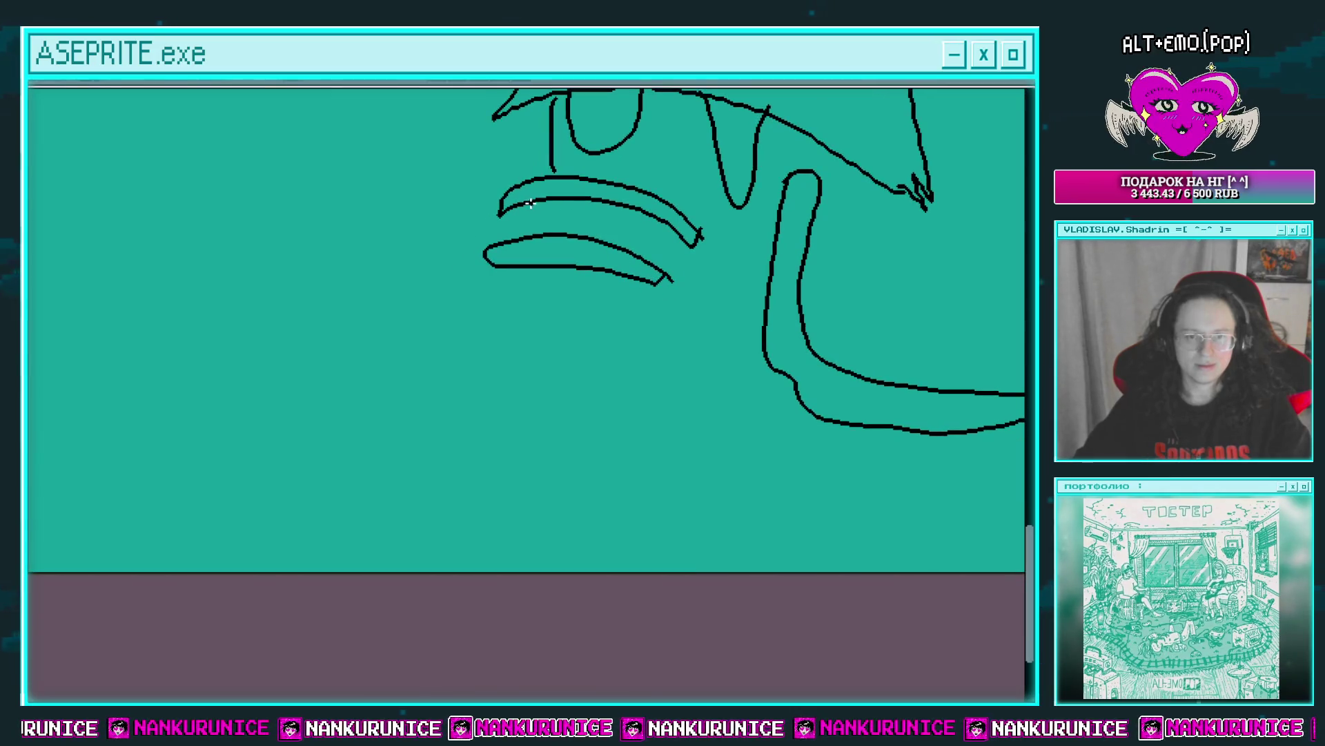
{"action": "left_click_drag", "start_coordinate": [529, 210], "coordinate": [564, 241]}
{"action": "left_click_drag", "start_coordinate": [564, 241], "coordinate": [580, 269]}
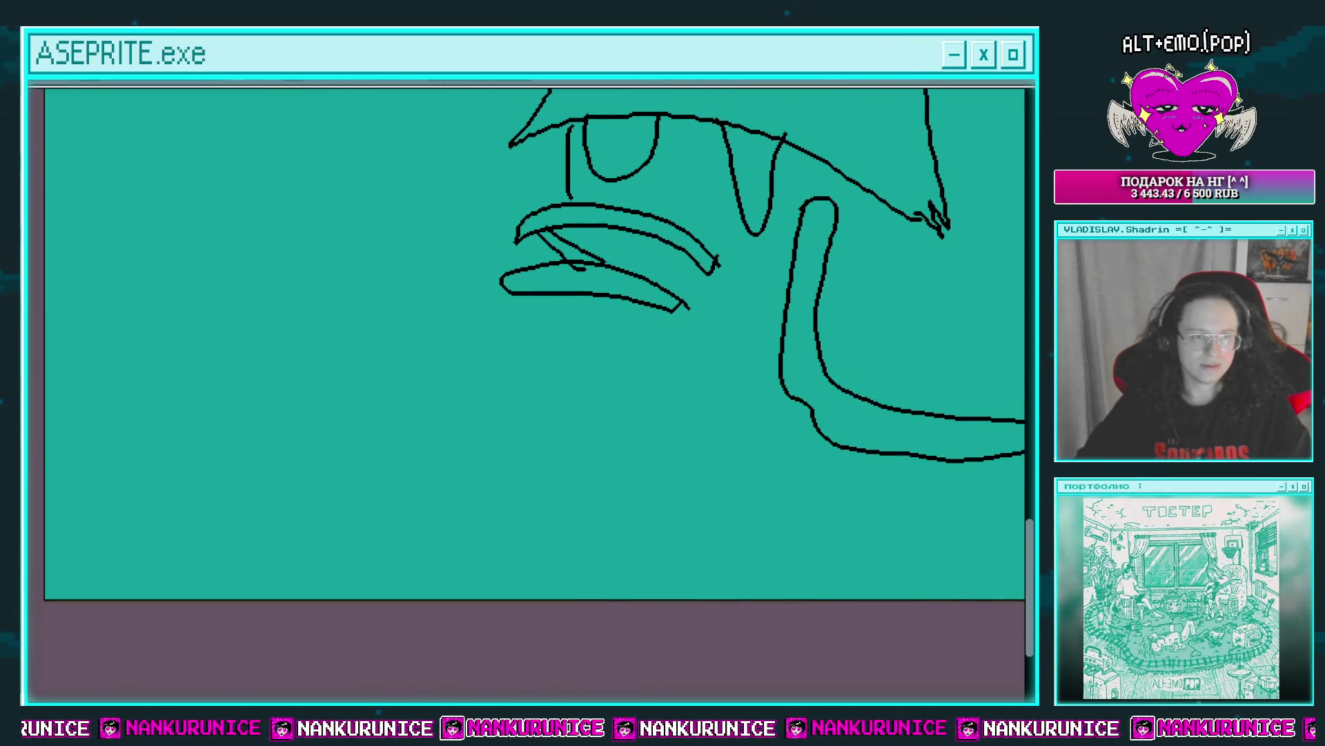
{"action": "left_click", "coordinate": [592, 231]}
Fill the diagonal piece, lower lace, and long dangling lace white.
{"action": "left_click", "coordinate": [564, 243]}
{"action": "left_click", "coordinate": [642, 296]}
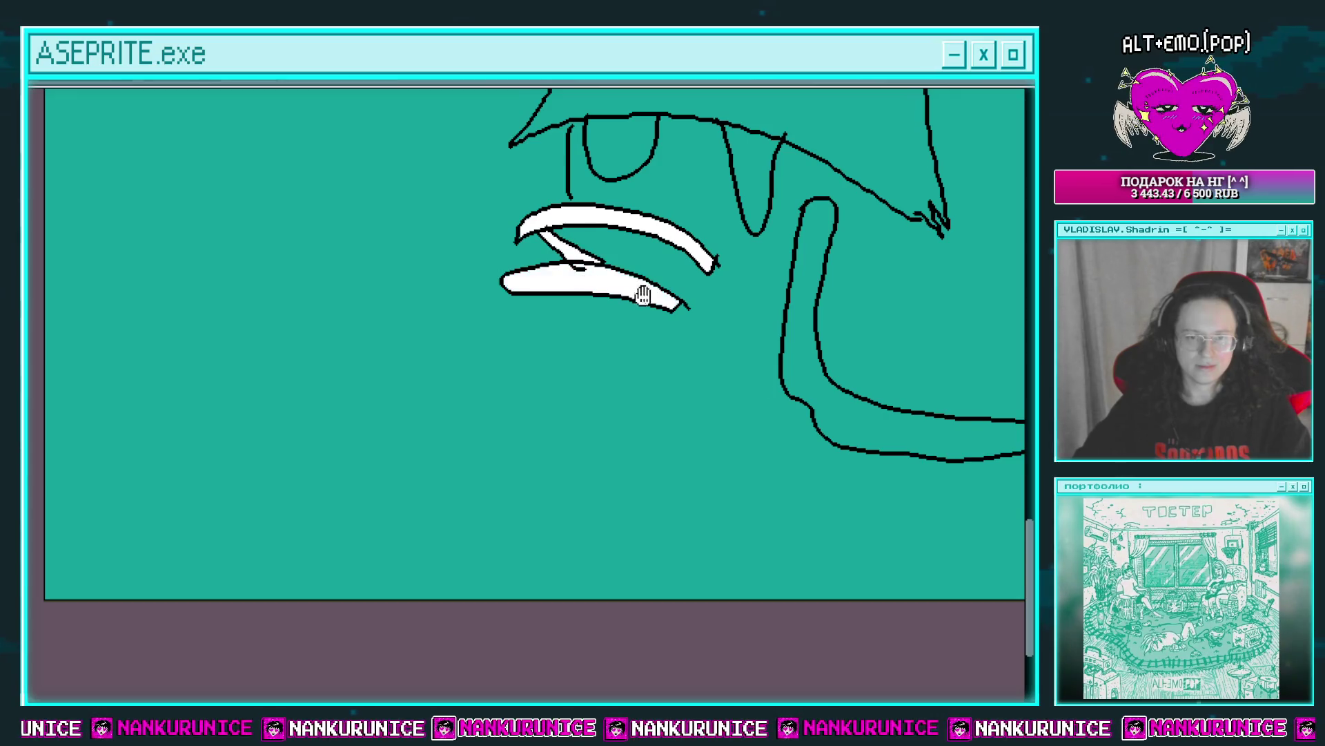
{"action": "left_click_drag", "start_coordinate": [643, 296], "coordinate": [539, 304]}
{"action": "left_click", "coordinate": [711, 290]}
{"action": "scroll", "coordinate": [725, 262], "scroll_direction": "up", "scroll_amount": 2}
Draw black detail marks inside the long lace.
{"action": "key", "text": "b"}
{"action": "left_click_drag", "start_coordinate": [683, 205], "coordinate": [653, 280]}
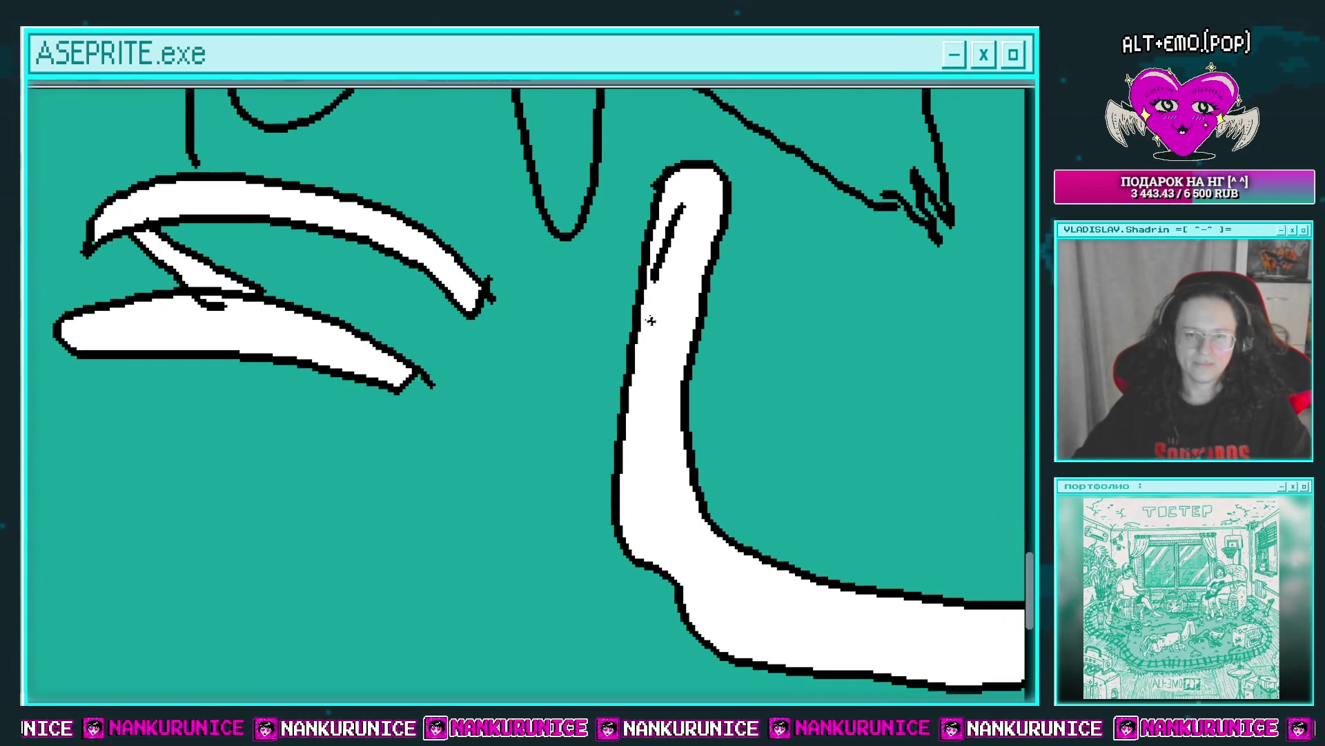
{"action": "mouse_move", "coordinate": [656, 459]}
{"action": "left_mouse_down"}
{"action": "mouse_move", "coordinate": [668, 290]}
{"action": "mouse_move", "coordinate": [661, 323]}
{"action": "left_mouse_up"}
{"action": "mouse_move", "coordinate": [677, 358]}
{"action": "left_mouse_down"}
{"action": "mouse_move", "coordinate": [710, 393]}
{"action": "mouse_move", "coordinate": [736, 375]}
{"action": "mouse_move", "coordinate": [854, 403]}
{"action": "left_mouse_up"}
{"action": "mouse_move", "coordinate": [853, 404]}
{"action": "left_mouse_down"}
{"action": "mouse_move", "coordinate": [740, 371]}
{"action": "mouse_move", "coordinate": [837, 385]}
{"action": "left_mouse_up"}
{"action": "scroll", "coordinate": [740, 371], "scroll_direction": "down", "scroll_amount": 1}
{"action": "scroll", "coordinate": [754, 393], "scroll_direction": "down", "scroll_amount": 2}
{"action": "scroll", "coordinate": [746, 343], "scroll_direction": "up", "scroll_amount": 1}
{"action": "scroll", "coordinate": [698, 279], "scroll_direction": "up", "scroll_amount": 1}
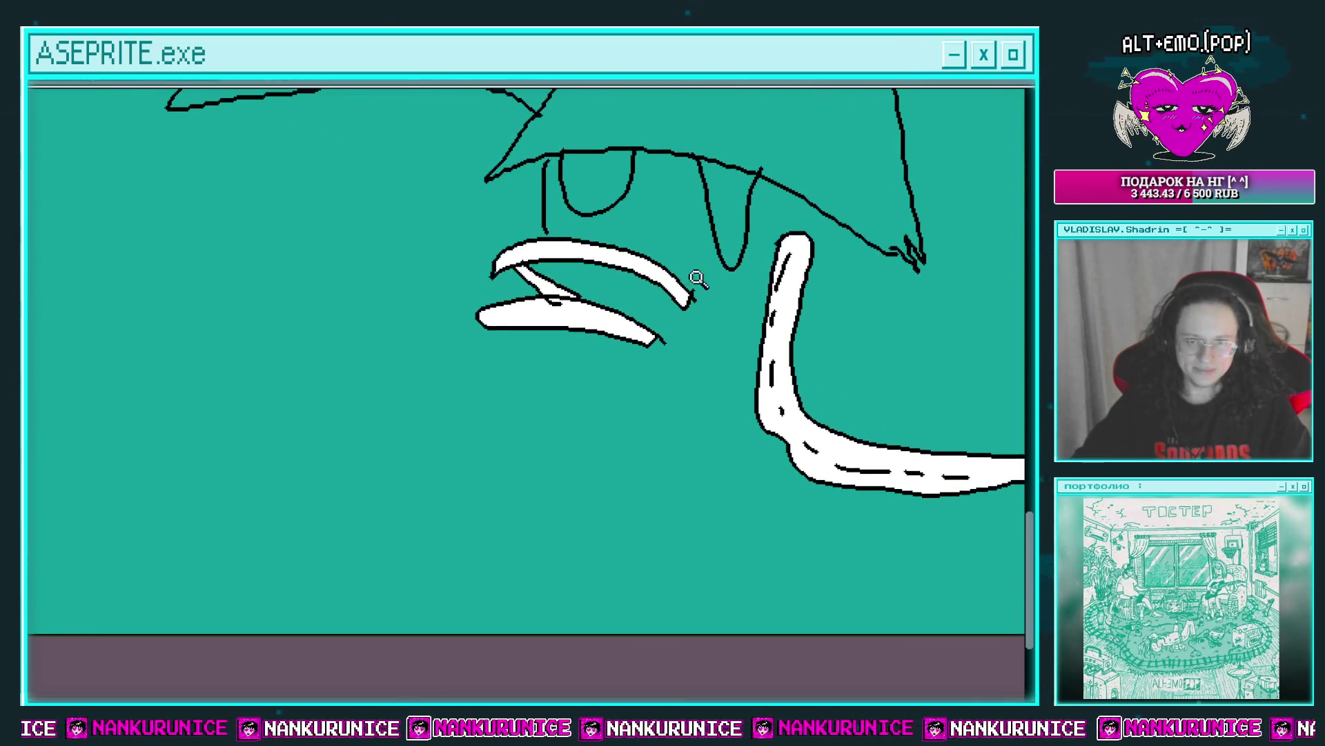
{"action": "scroll", "coordinate": [697, 278], "scroll_direction": "up", "scroll_amount": 1}
Draw small rings as aglets at the upper and lower lace tips.
{"action": "mouse_move", "coordinate": [675, 295]}
{"action": "left_mouse_down"}
{"action": "mouse_move", "coordinate": [658, 343]}
{"action": "mouse_move", "coordinate": [706, 281]}
{"action": "left_mouse_up"}
{"action": "mouse_move", "coordinate": [656, 335]}
{"action": "left_mouse_down"}
{"action": "mouse_move", "coordinate": [615, 373]}
{"action": "mouse_move", "coordinate": [652, 359]}
{"action": "mouse_move", "coordinate": [652, 376]}
{"action": "left_mouse_up"}
{"action": "left_click_drag", "start_coordinate": [710, 298], "coordinate": [684, 332]}
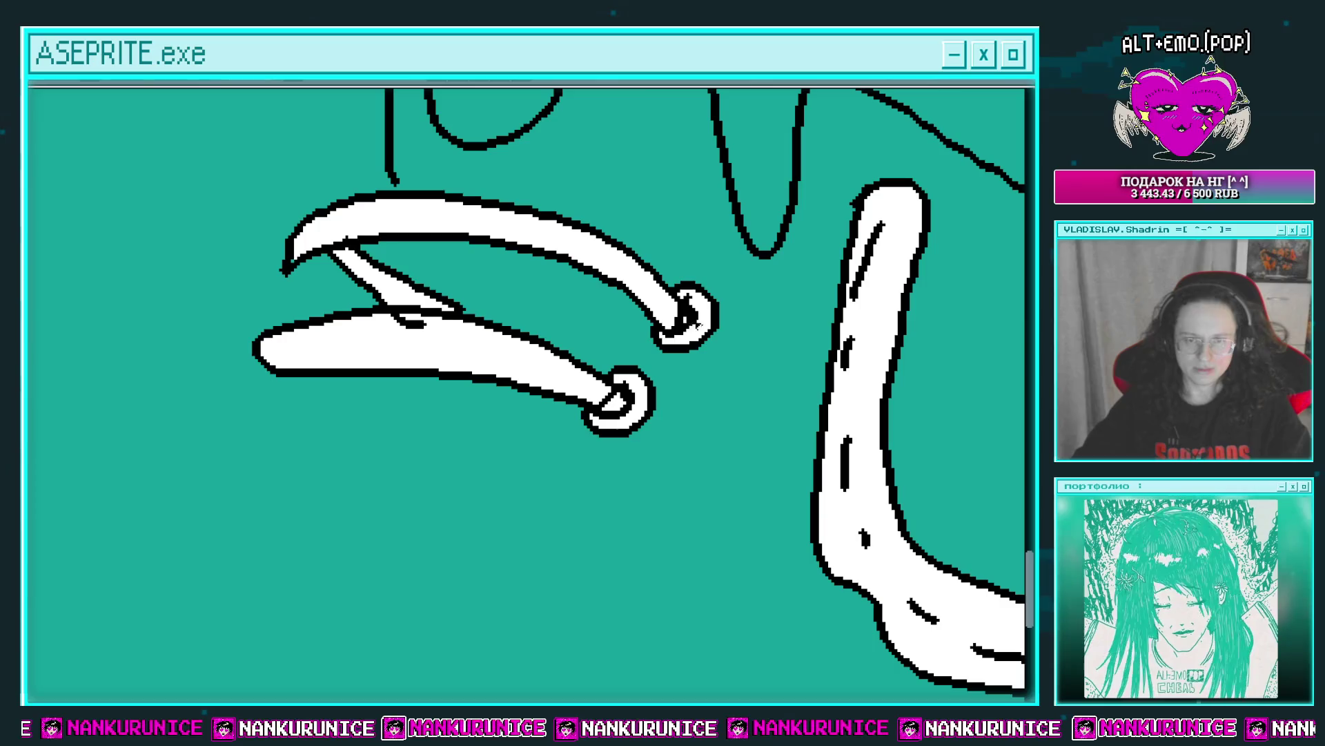
Add black lines and dash marks along the lower and upper laces.
{"action": "left_click_drag", "start_coordinate": [604, 322], "coordinate": [675, 346]}
{"action": "left_click_drag", "start_coordinate": [348, 378], "coordinate": [522, 362]}
{"action": "left_click_drag", "start_coordinate": [552, 366], "coordinate": [652, 399]}
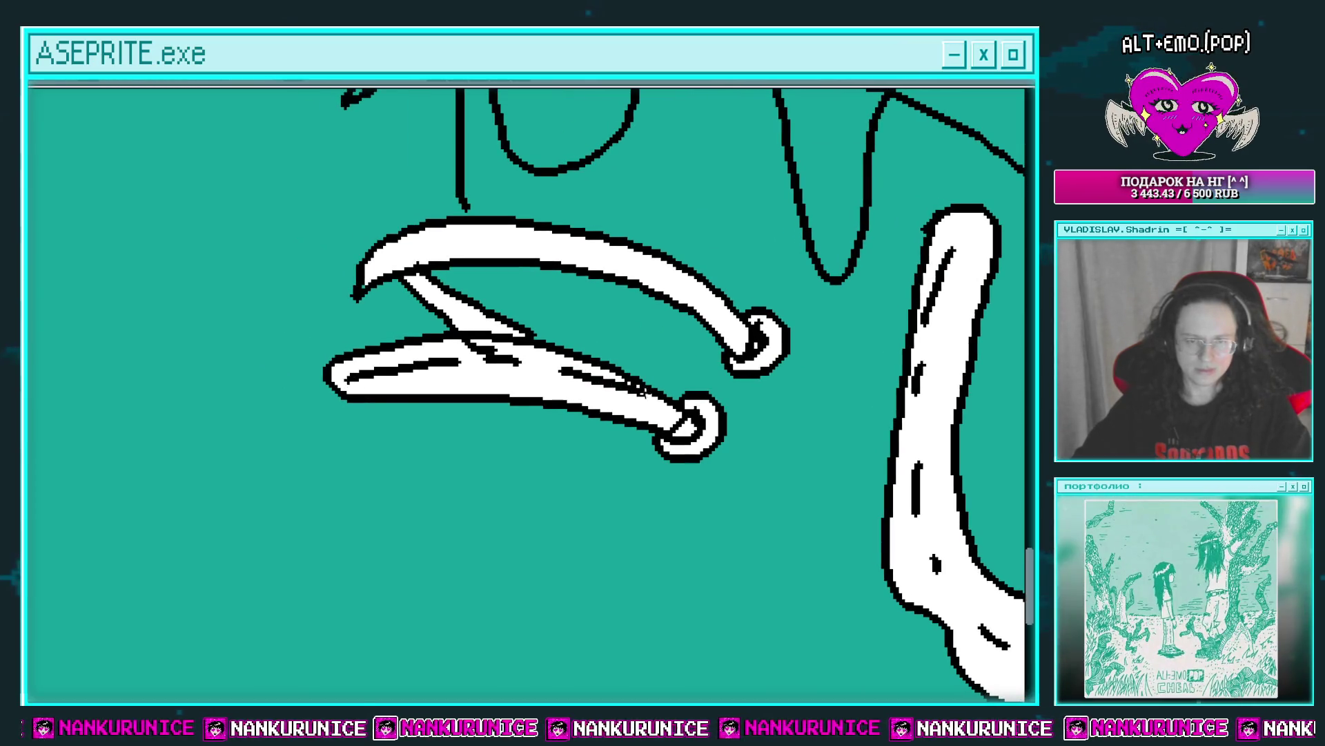
{"action": "left_click_drag", "start_coordinate": [526, 319], "coordinate": [548, 365]}
{"action": "mouse_move", "coordinate": [409, 307]}
{"action": "left_mouse_down"}
{"action": "mouse_move", "coordinate": [517, 287]}
{"action": "mouse_move", "coordinate": [690, 321]}
{"action": "mouse_move", "coordinate": [735, 355]}
{"action": "left_mouse_up"}
{"action": "left_click_drag", "start_coordinate": [496, 387], "coordinate": [528, 294]}
View the whole shoe and laces and save the drawing.
{"action": "scroll", "coordinate": [528, 294], "scroll_direction": "down", "scroll_amount": 2}
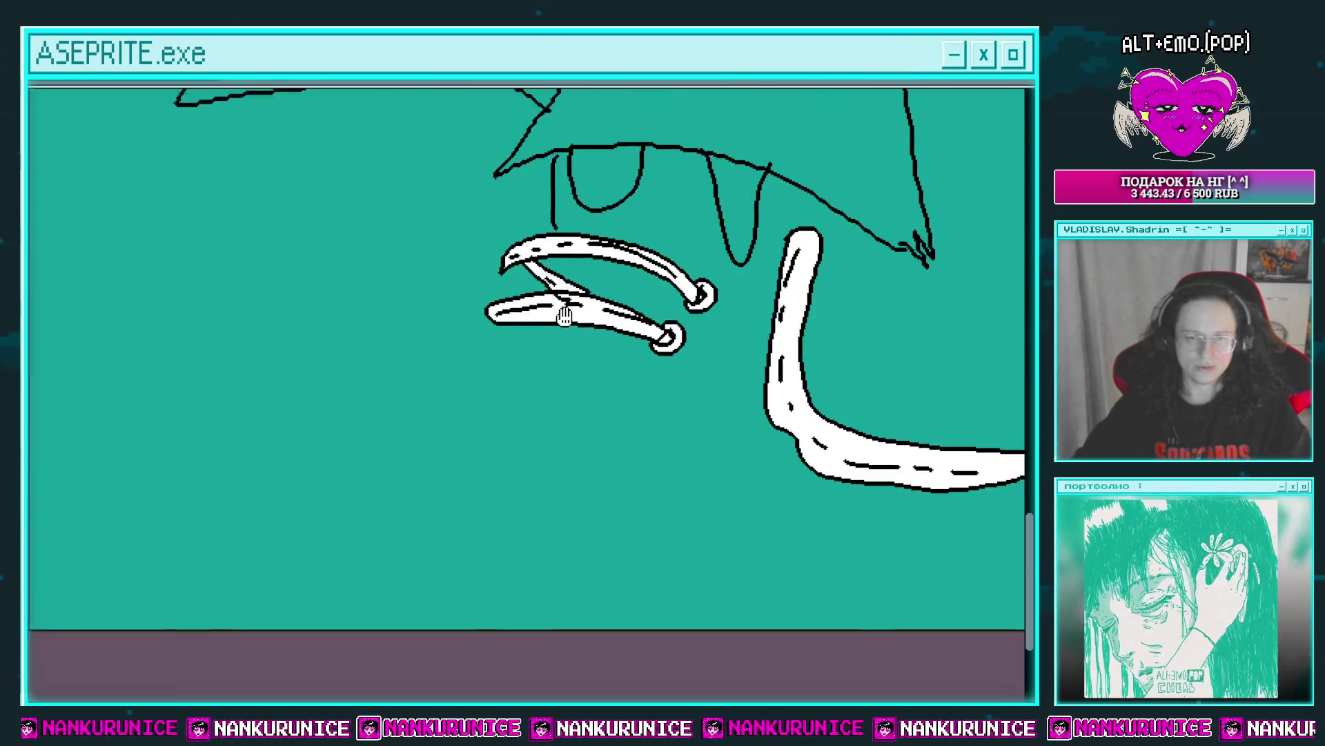
{"action": "left_click_drag", "start_coordinate": [664, 333], "coordinate": [713, 323]}
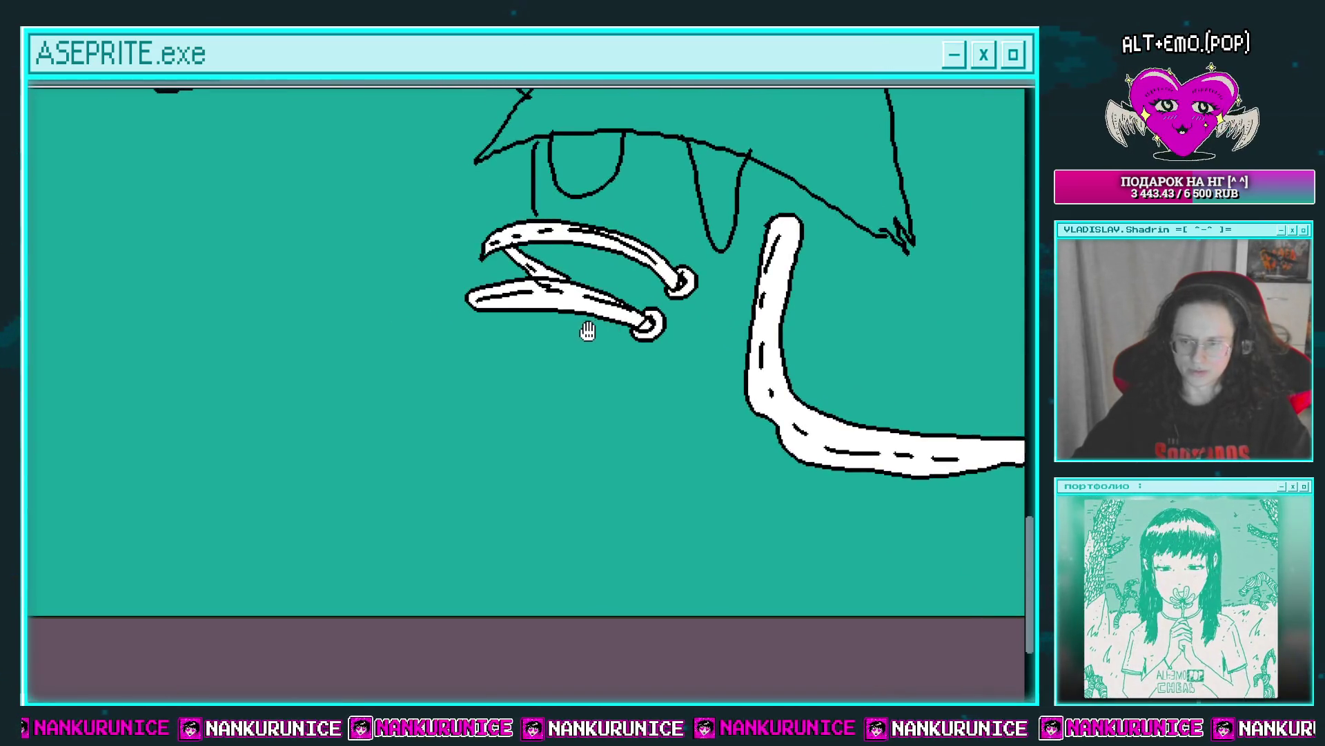
{"action": "mouse_move", "coordinate": [586, 331]}
{"action": "left_mouse_down"}
{"action": "mouse_move", "coordinate": [630, 346]}
{"action": "mouse_move", "coordinate": [632, 385]}
{"action": "mouse_move", "coordinate": [600, 348]}
{"action": "mouse_move", "coordinate": [601, 384]}
{"action": "mouse_move", "coordinate": [592, 373]}
{"action": "left_mouse_up"}
{"action": "key", "text": "ctrl+s"}
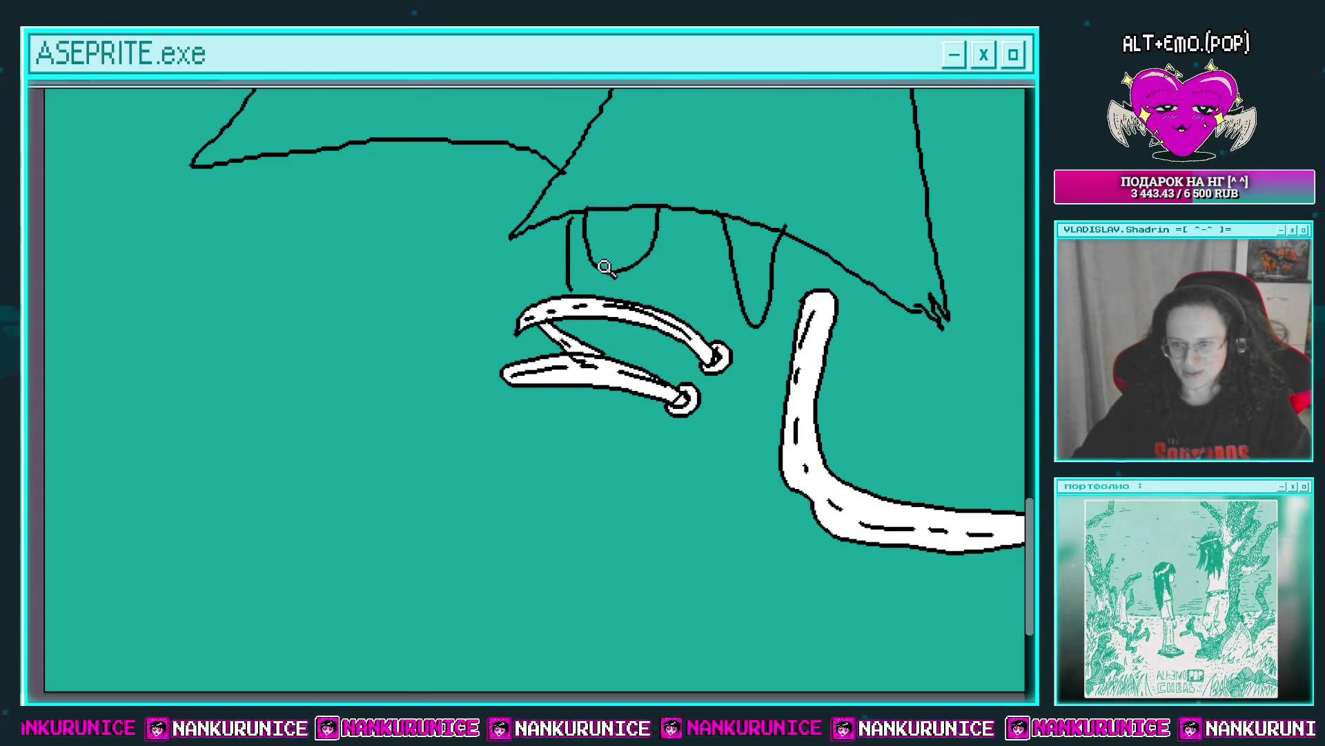
Draw a line from the shoe down to the laces and close the outline gap.
{"action": "left_click_drag", "start_coordinate": [594, 242], "coordinate": [591, 252]}
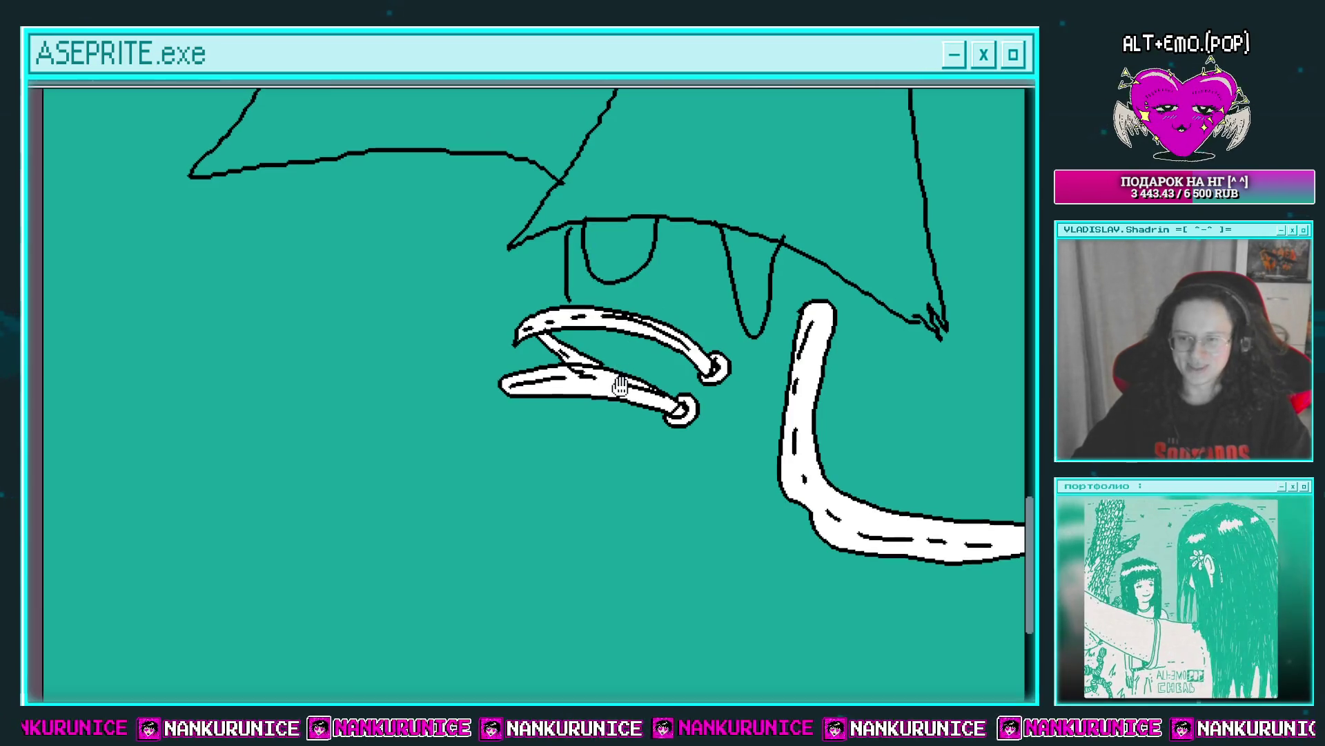
{"action": "left_click_drag", "start_coordinate": [534, 325], "coordinate": [557, 302]}
{"action": "scroll", "coordinate": [579, 260], "scroll_direction": "up", "scroll_amount": 1}
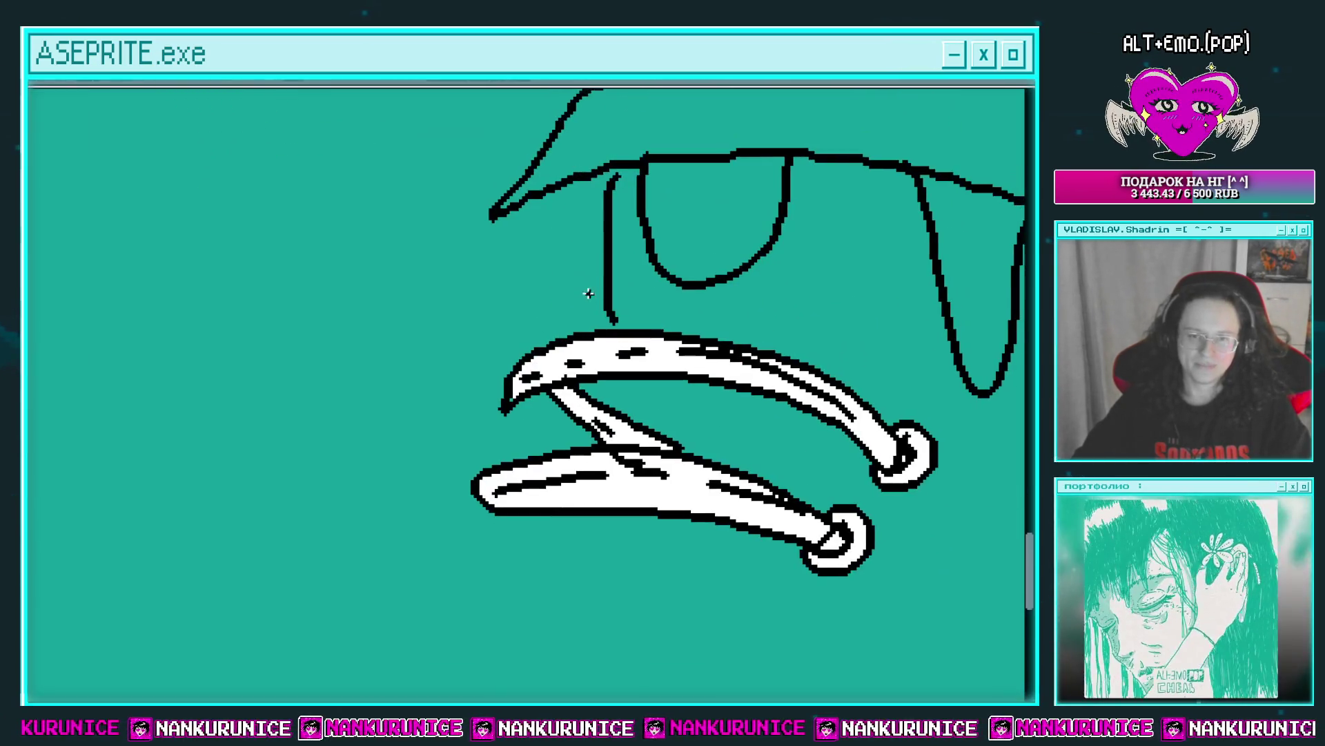
{"action": "mouse_move", "coordinate": [537, 239]}
{"action": "left_mouse_down"}
{"action": "mouse_move", "coordinate": [537, 342]}
{"action": "mouse_move", "coordinate": [516, 387]}
{"action": "left_mouse_up"}
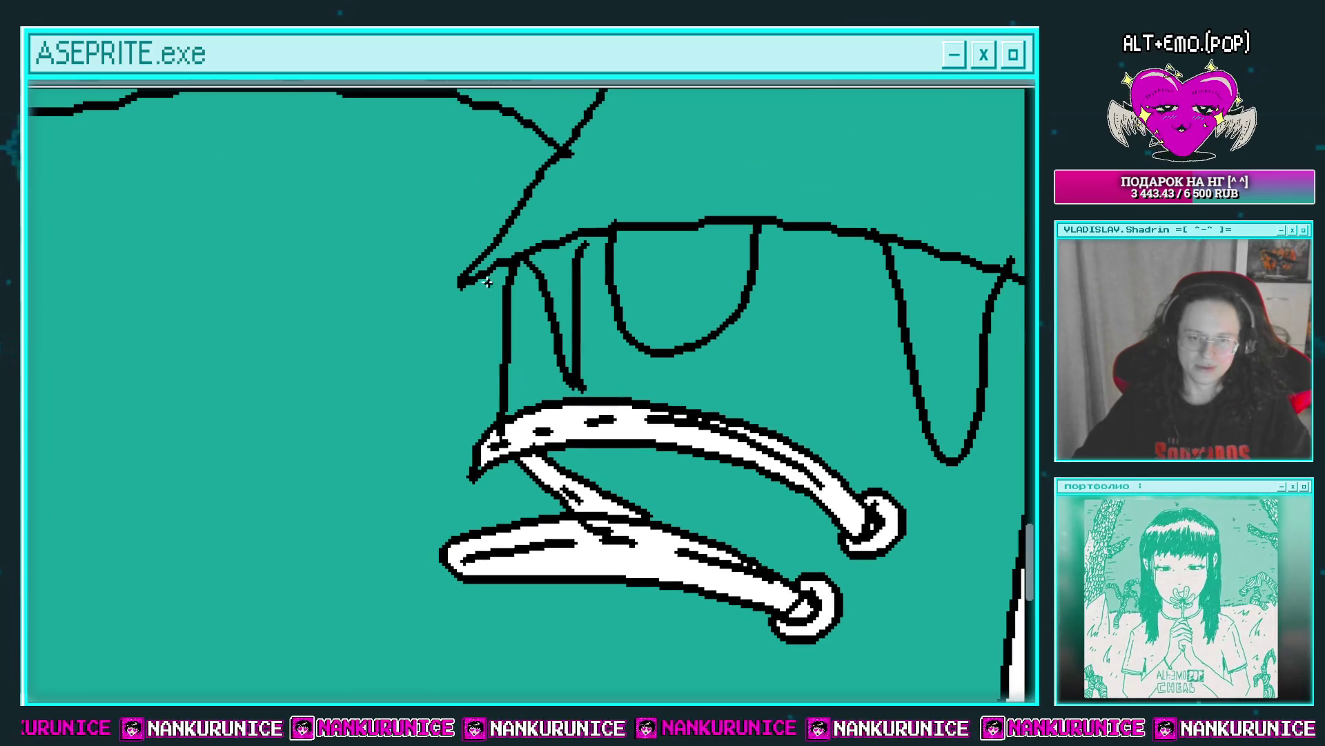
{"action": "left_click_drag", "start_coordinate": [510, 265], "coordinate": [481, 288]}
Try a black bucket fill on a small shoe section, then undo the spill.
{"action": "key", "text": "g"}
{"action": "left_click", "coordinate": [569, 305]}
{"action": "left_click_drag", "start_coordinate": [569, 304], "coordinate": [530, 321]}
{"action": "key", "text": "ctrl+z"}
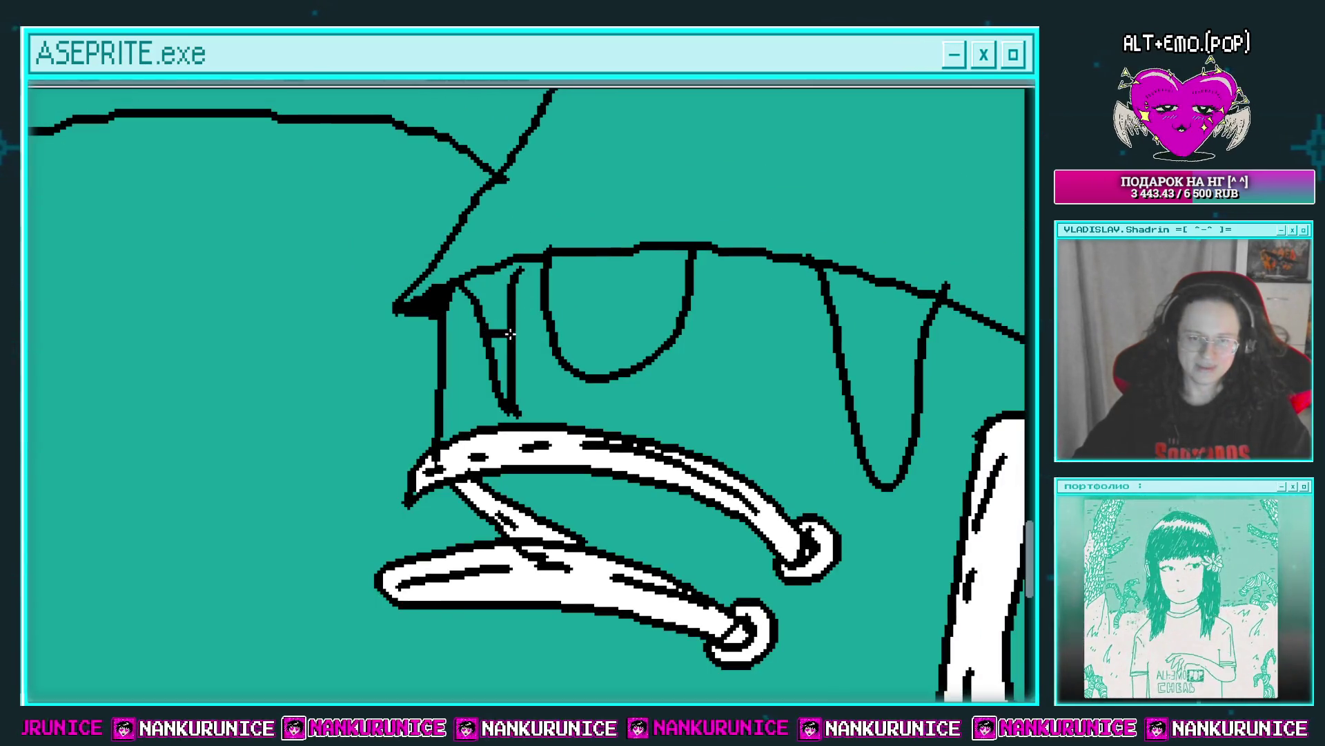
{"action": "key", "text": "ctrl+y"}
{"action": "key", "text": "ctrl+z"}
Draw a new outline line at the shoe's front and fill the triangle beside the tongue black.
{"action": "scroll", "coordinate": [521, 269], "scroll_direction": "down", "scroll_amount": 1}
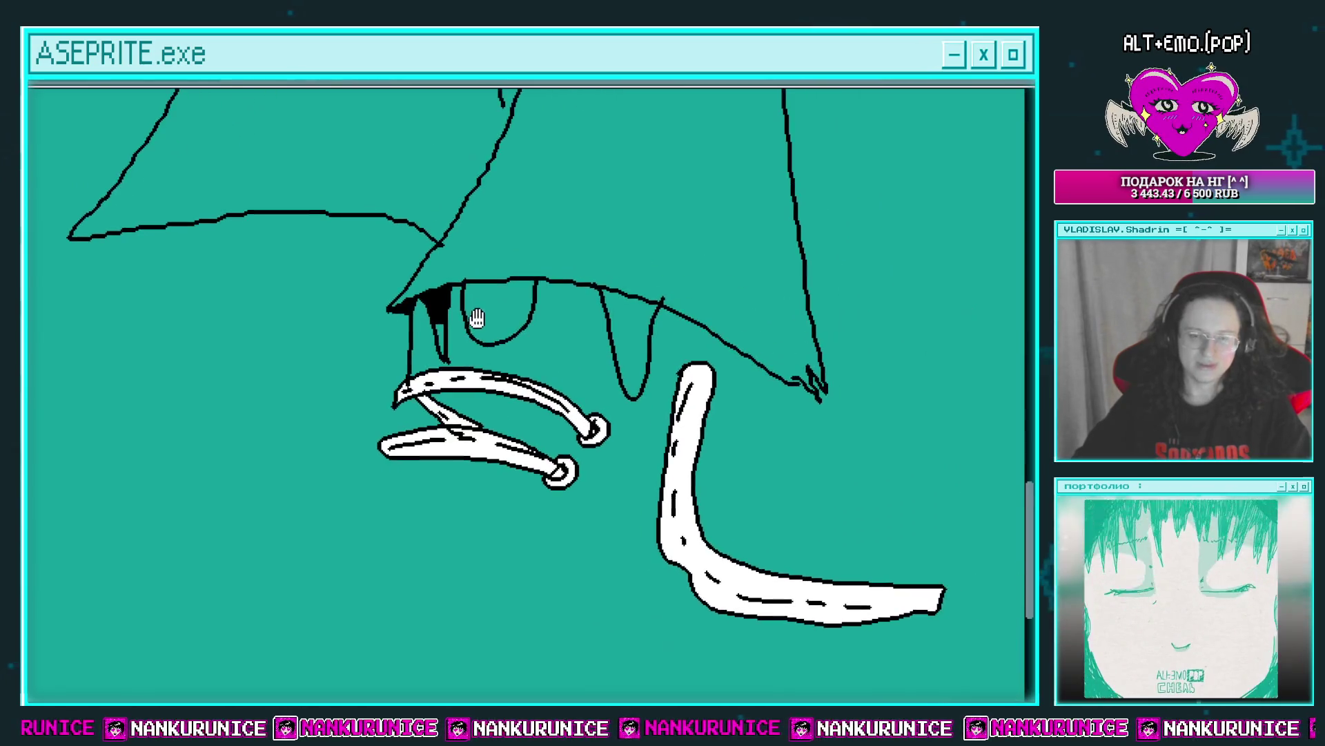
{"action": "left_click_drag", "start_coordinate": [651, 346], "coordinate": [587, 338]}
{"action": "scroll", "coordinate": [587, 338], "scroll_direction": "up", "scroll_amount": 2}
{"action": "scroll", "coordinate": [552, 325], "scroll_direction": "right", "scroll_amount": 1}
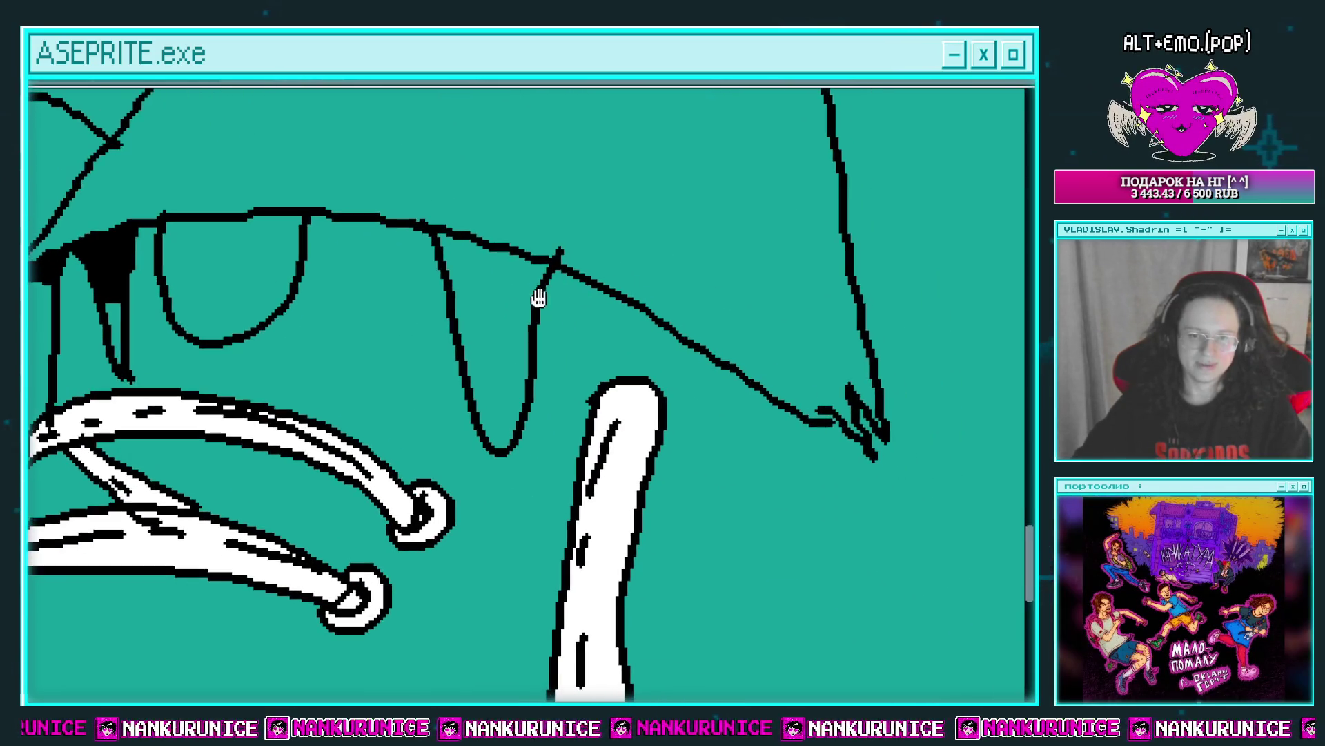
{"action": "scroll", "coordinate": [539, 296], "scroll_direction": "down", "scroll_amount": 1}
{"action": "left_click_drag", "start_coordinate": [772, 374], "coordinate": [573, 470]}
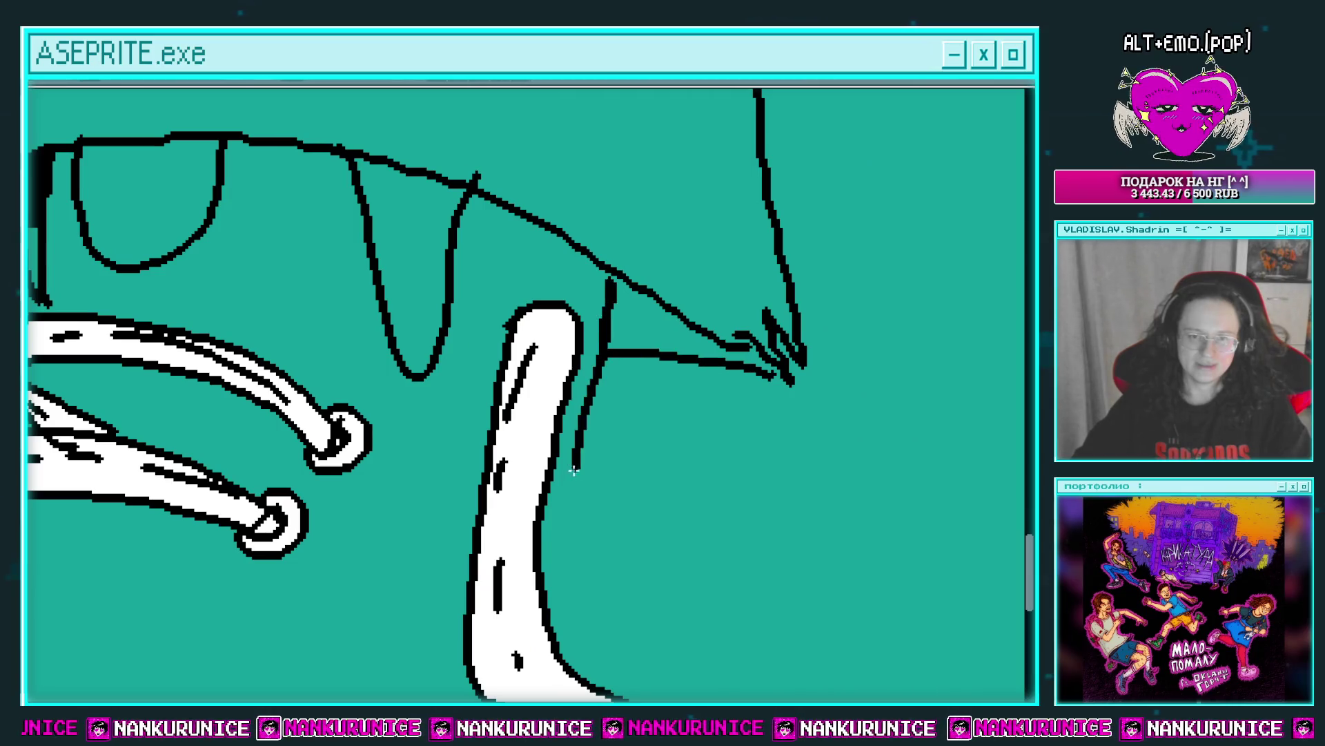
{"action": "left_click", "coordinate": [635, 329]}
{"action": "key", "text": "ctrl+z"}
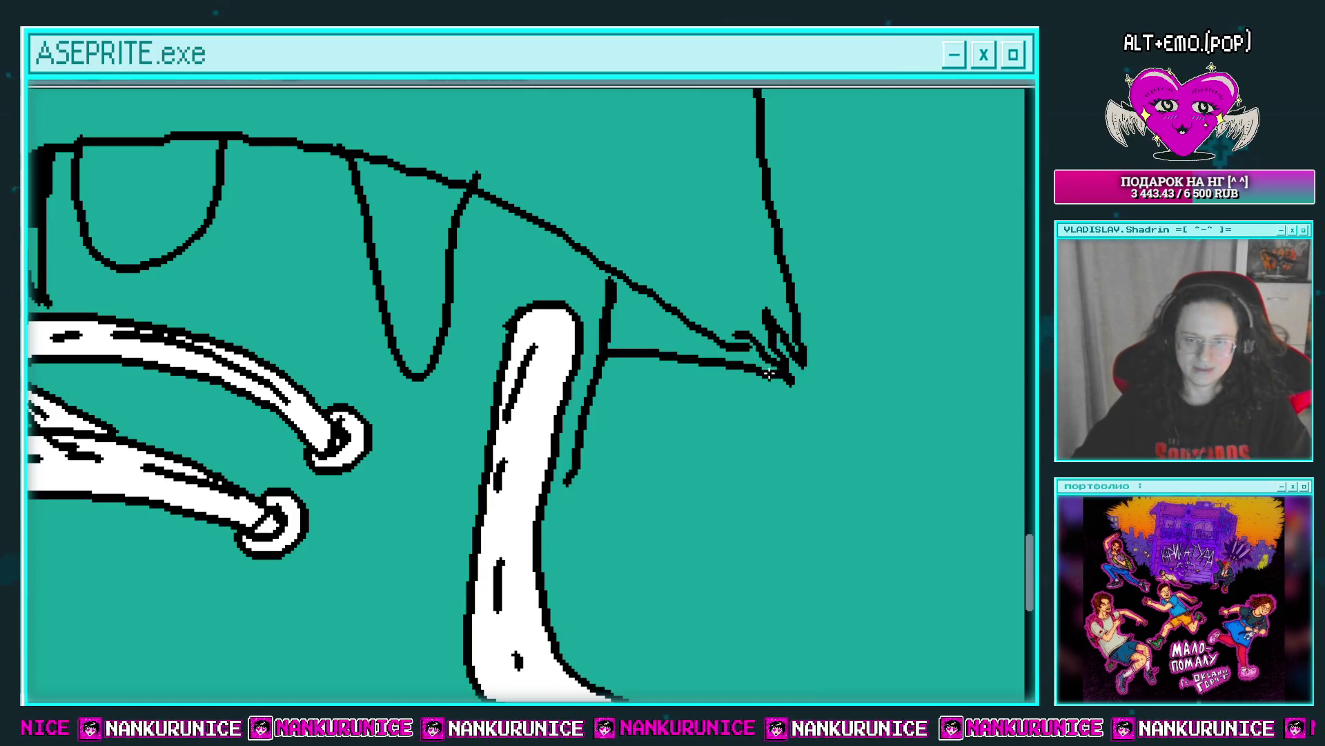
{"action": "left_click", "coordinate": [638, 328]}
Pan across the sneaker to center the laces and reach the canvas's lower-left area.
{"action": "scroll", "coordinate": [621, 345], "scroll_direction": "down", "scroll_amount": 2}
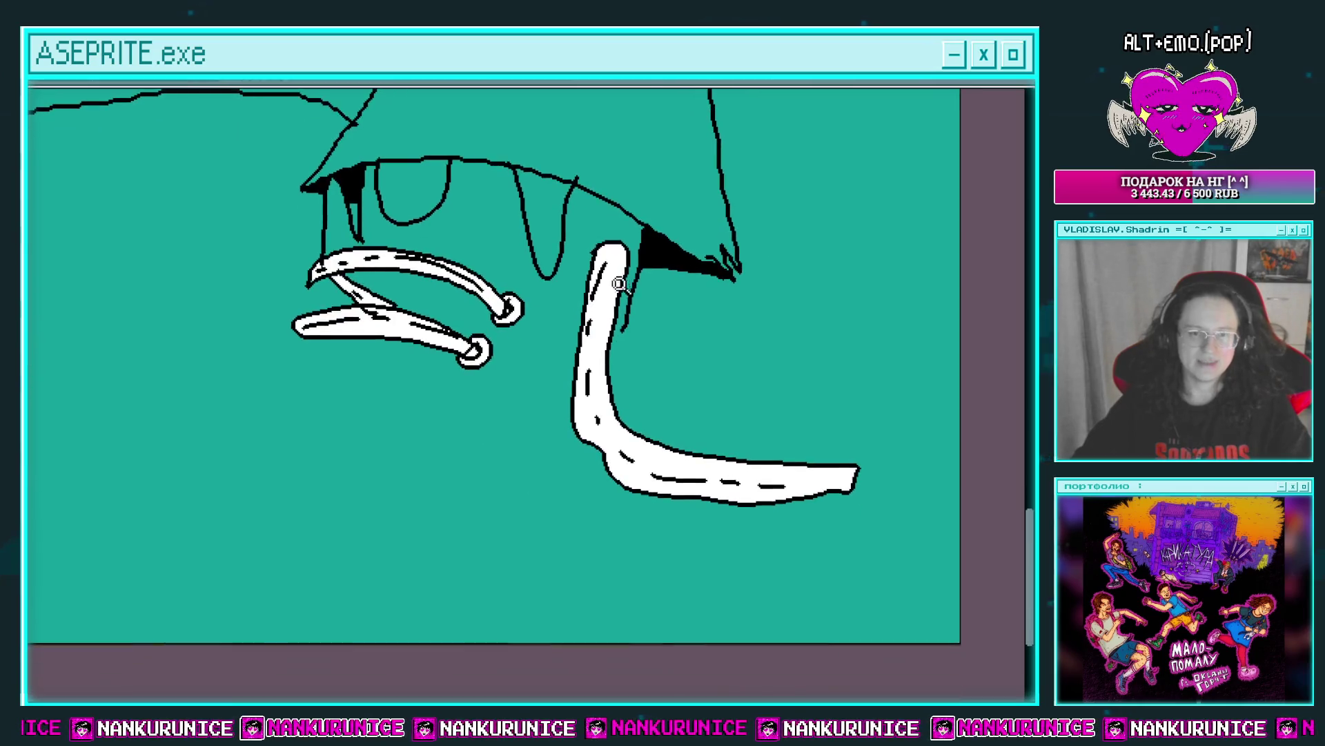
{"action": "scroll", "coordinate": [607, 352], "scroll_direction": "down", "scroll_amount": 2}
{"action": "scroll", "coordinate": [588, 357], "scroll_direction": "up", "scroll_amount": 1}
{"action": "left_click_drag", "start_coordinate": [616, 334], "coordinate": [642, 279]}
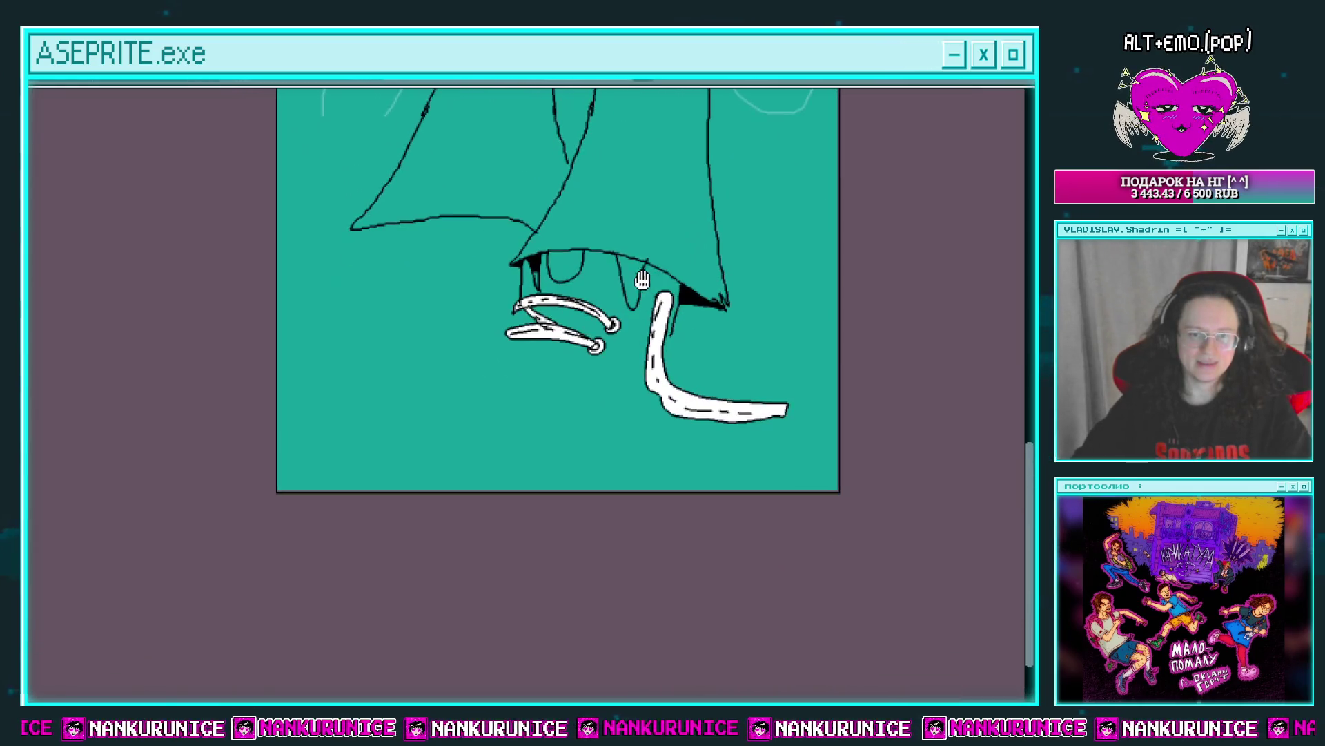
{"action": "scroll", "coordinate": [625, 273], "scroll_direction": "up", "scroll_amount": 1}
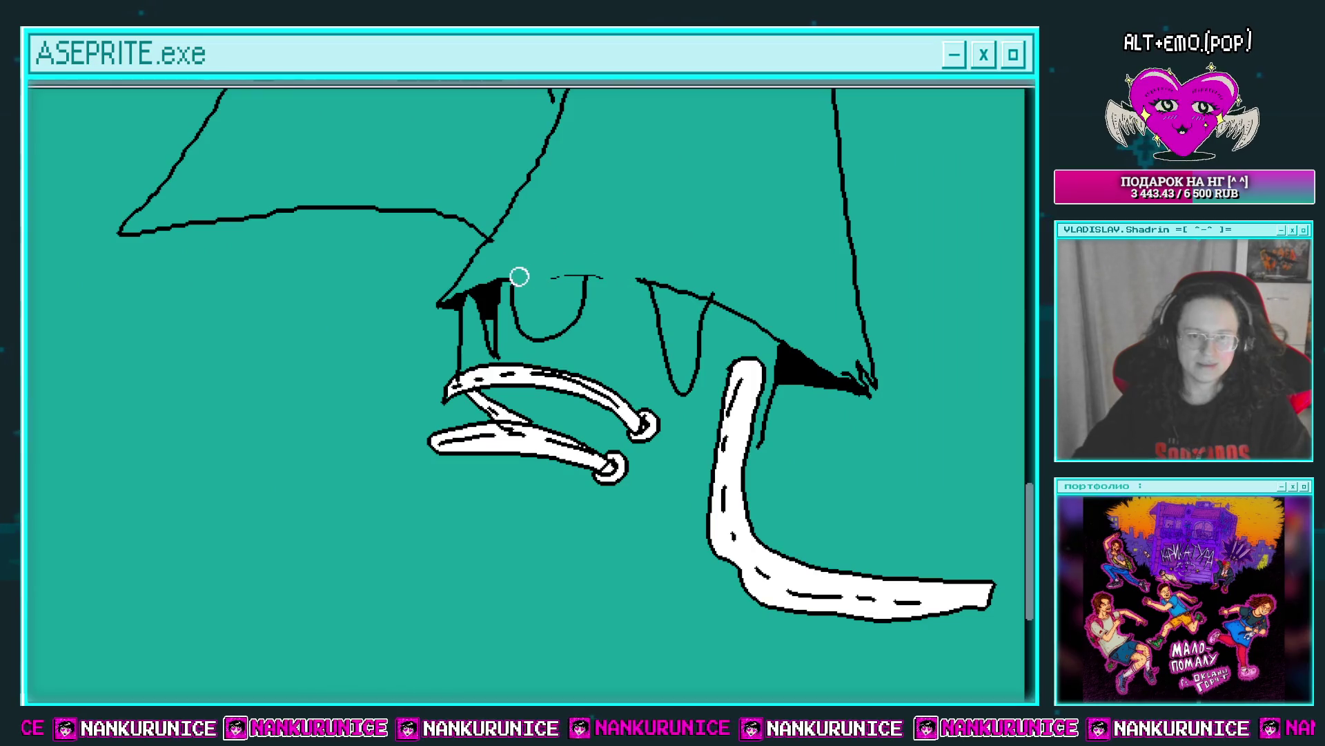
{"action": "mouse_move", "coordinate": [560, 264]}
{"action": "left_mouse_down"}
{"action": "mouse_move", "coordinate": [546, 312]}
{"action": "mouse_move", "coordinate": [589, 346]}
{"action": "left_mouse_up"}
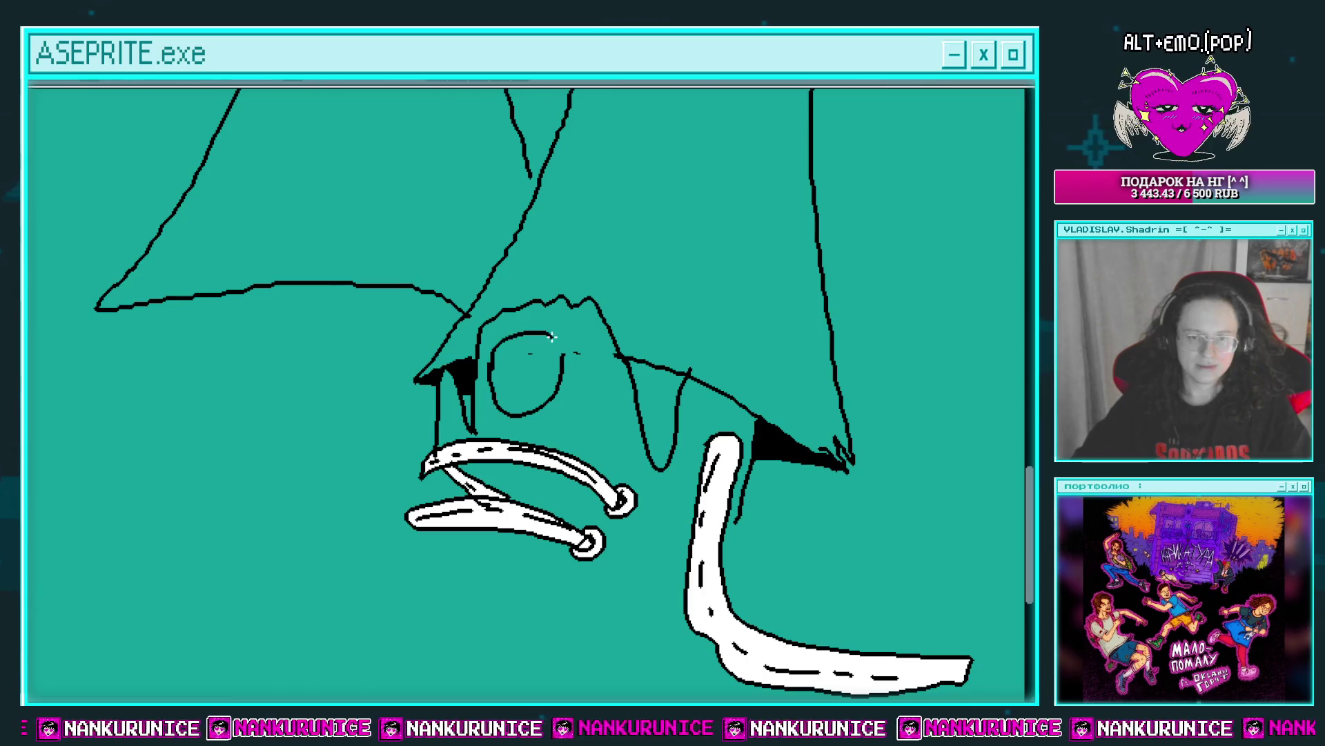
{"action": "scroll", "coordinate": [580, 361], "scroll_direction": "up", "scroll_amount": 1}
{"action": "scroll", "coordinate": [598, 317], "scroll_direction": "down", "scroll_amount": 1}
{"action": "left_click_drag", "start_coordinate": [598, 317], "coordinate": [699, 169]}
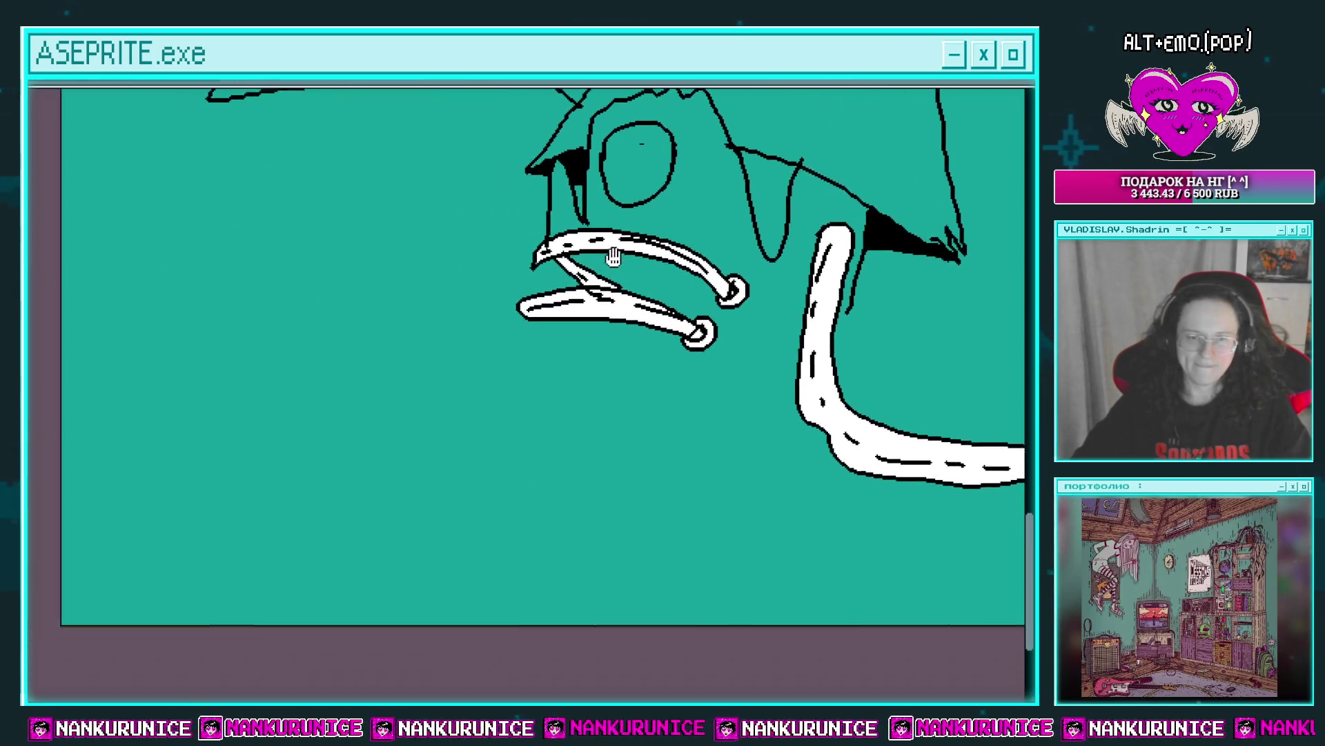
Outline a closed third lace and the sneaker's rounded toe cap.
{"action": "mouse_move", "coordinate": [541, 324]}
{"action": "left_mouse_down"}
{"action": "mouse_move", "coordinate": [496, 319]}
{"action": "mouse_move", "coordinate": [629, 445]}
{"action": "left_mouse_up"}
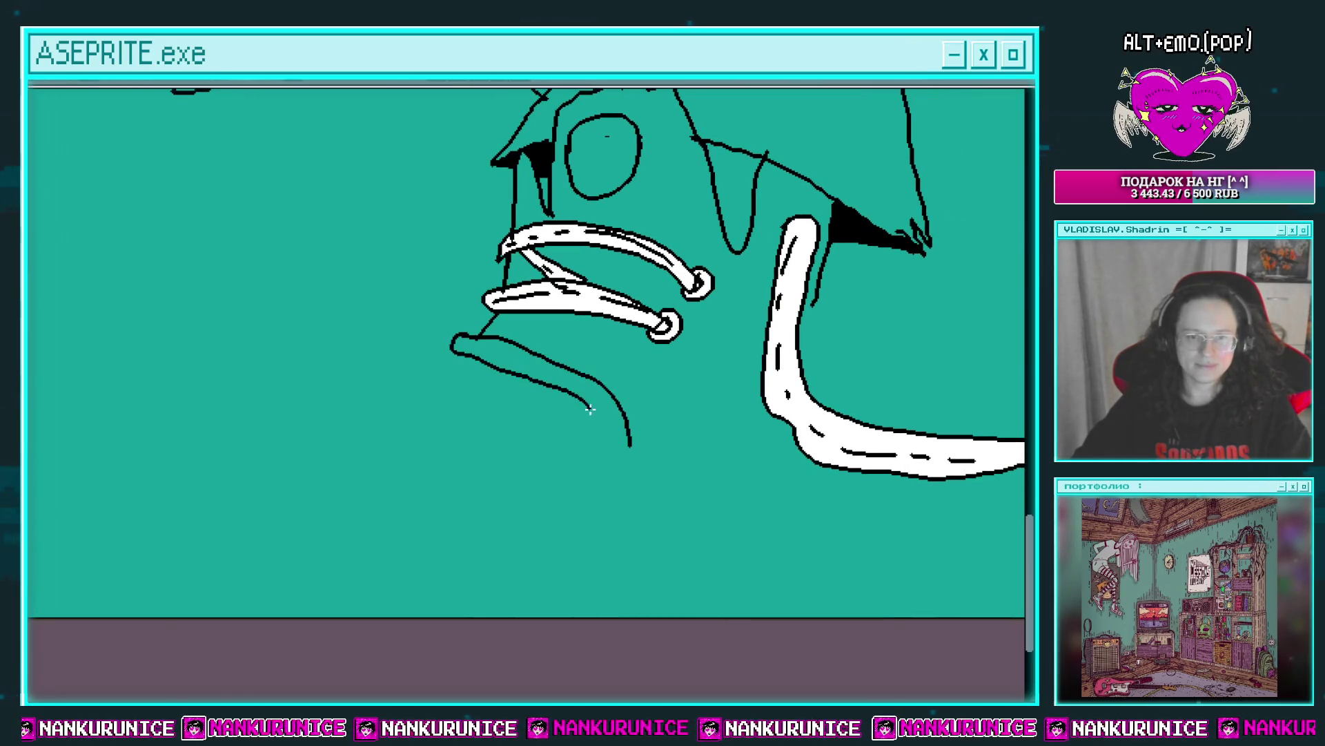
{"action": "scroll", "coordinate": [632, 415], "scroll_direction": "up", "scroll_amount": 1}
{"action": "left_click_drag", "start_coordinate": [535, 409], "coordinate": [621, 379]}
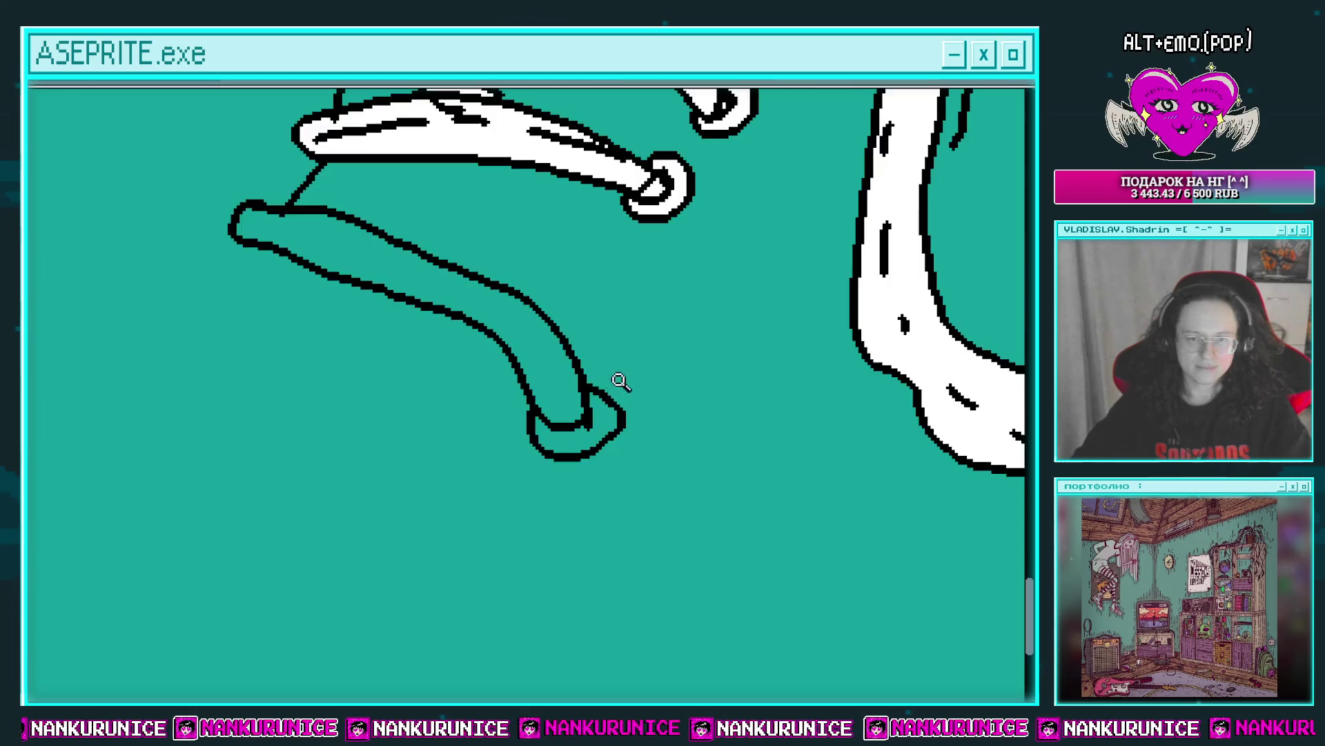
{"action": "scroll", "coordinate": [548, 349], "scroll_direction": "down", "scroll_amount": 1}
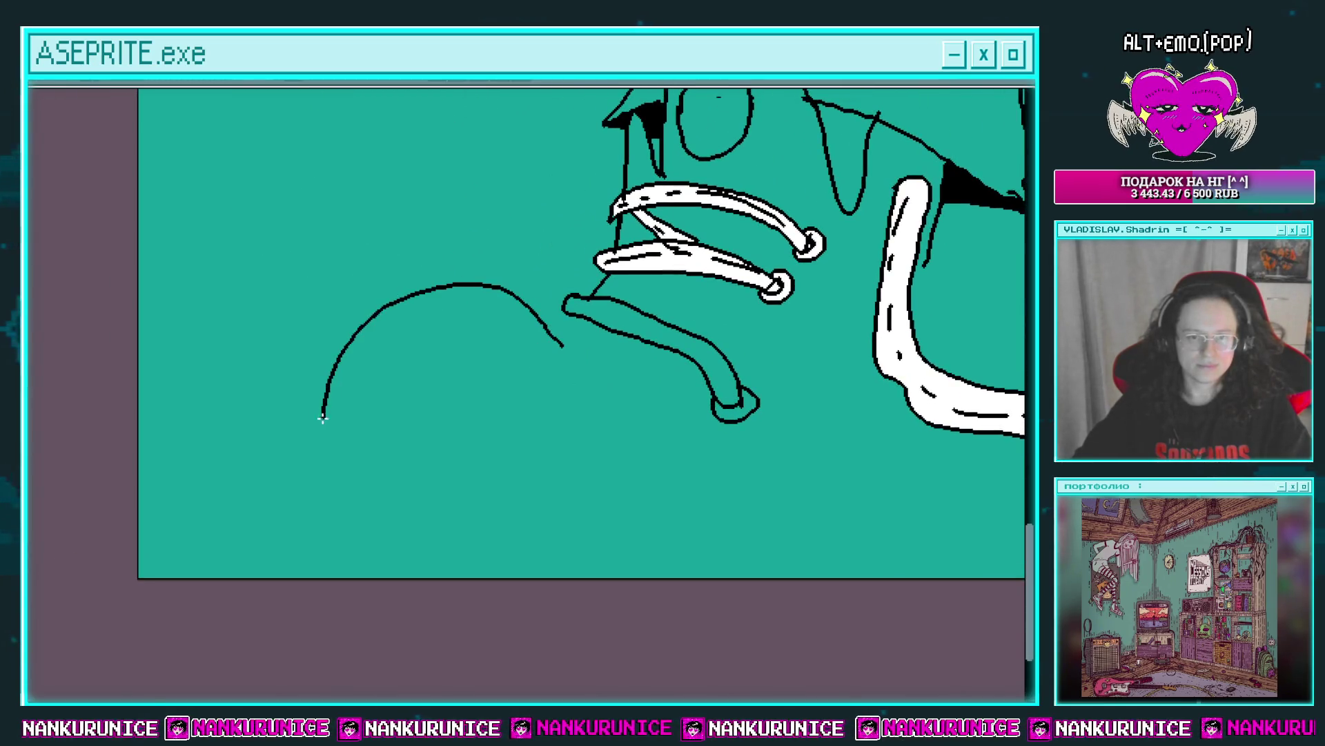
{"action": "mouse_move", "coordinate": [323, 417]}
{"action": "left_mouse_down"}
{"action": "mouse_move", "coordinate": [503, 495]}
{"action": "mouse_move", "coordinate": [607, 417]}
{"action": "left_mouse_up"}
Undo the long bottom curve and erase the lower part of the diagonal line.
{"action": "left_click_drag", "start_coordinate": [566, 361], "coordinate": [530, 325]}
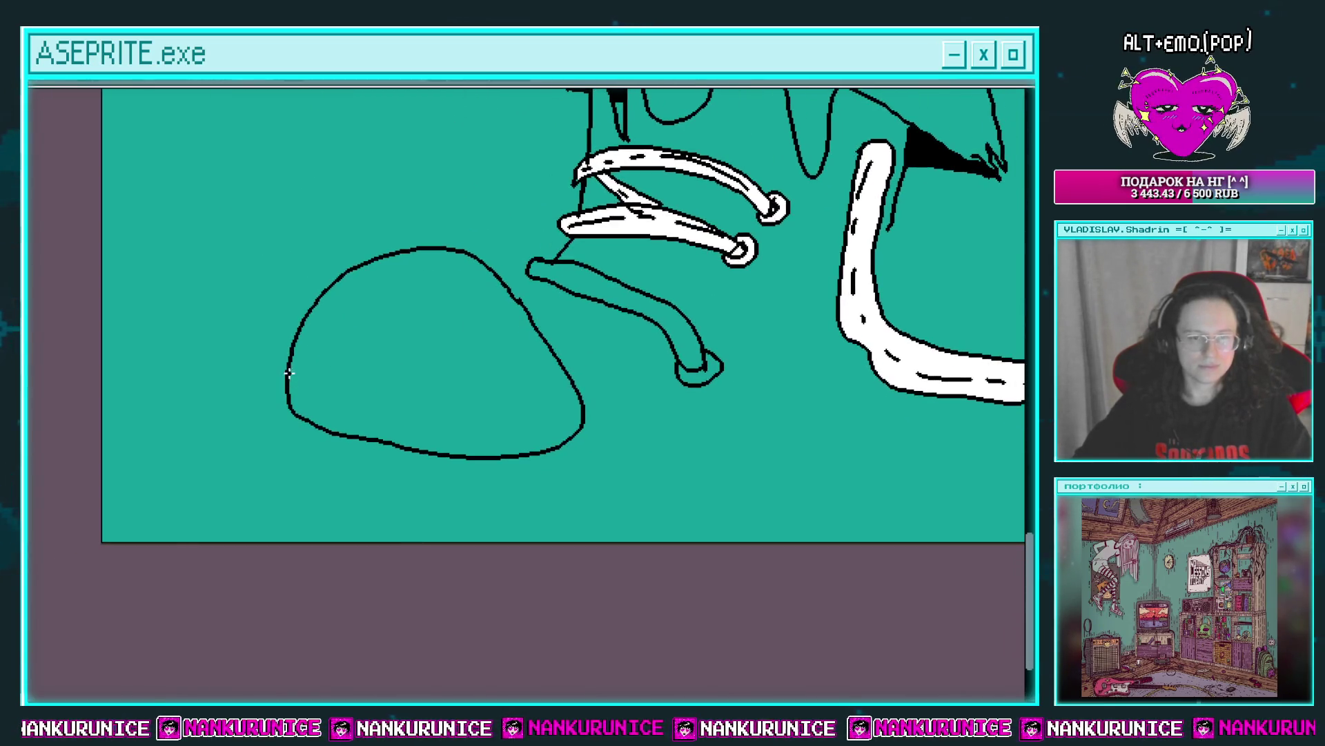
{"action": "left_click_drag", "start_coordinate": [329, 450], "coordinate": [273, 417]}
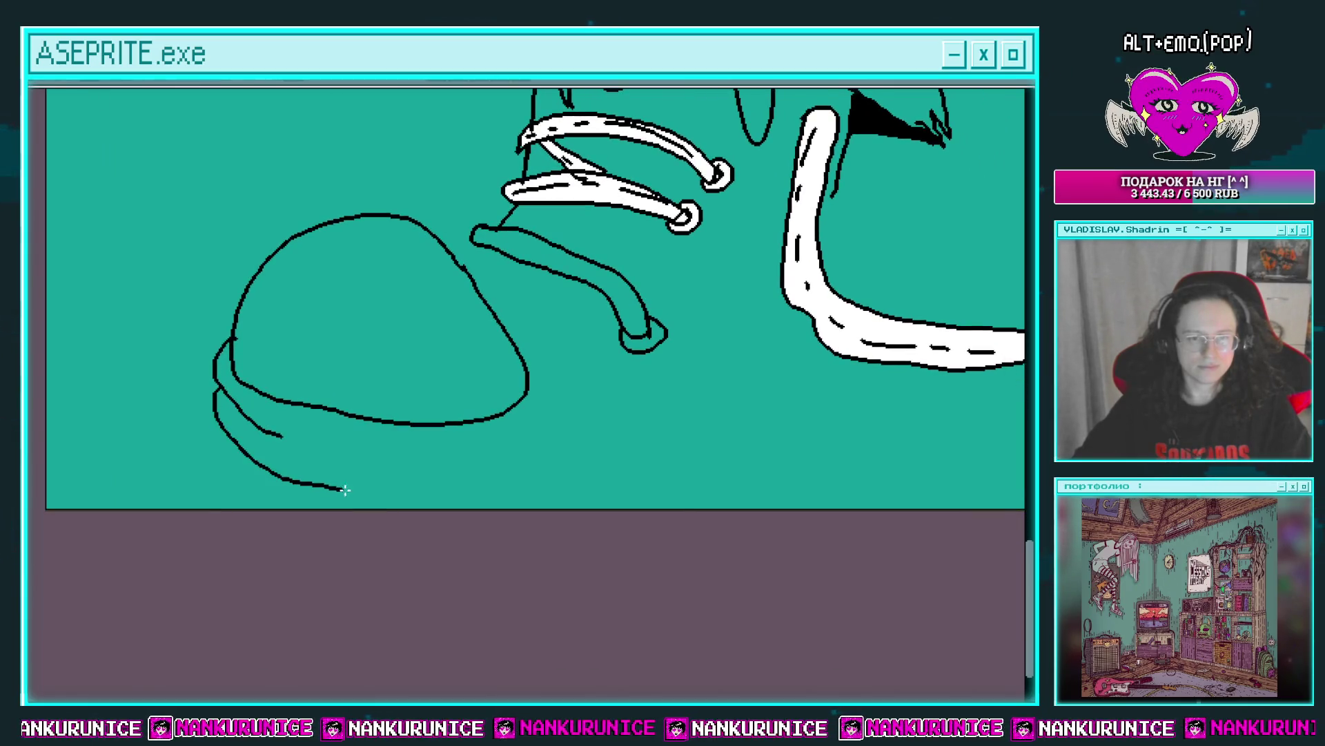
{"action": "key", "text": "ctrl+z"}
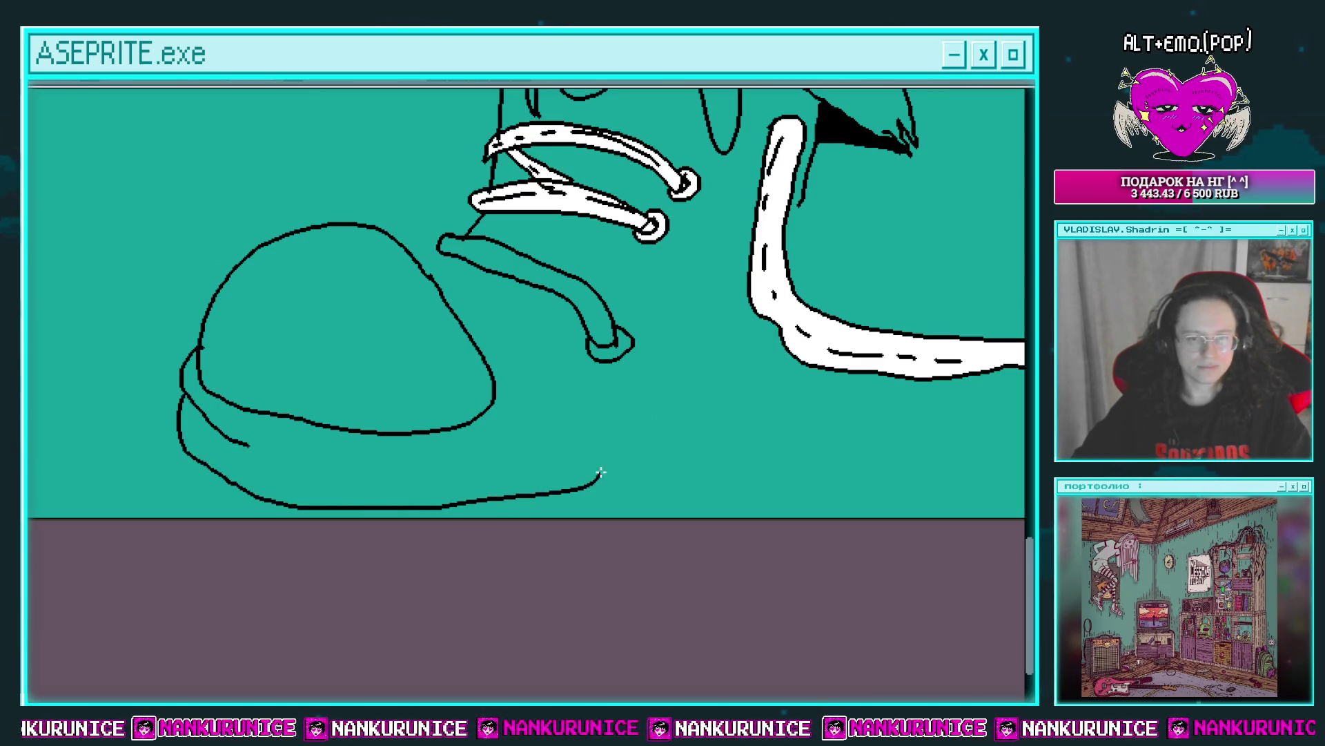
{"action": "left_click_drag", "start_coordinate": [721, 370], "coordinate": [704, 356]}
{"action": "key", "text": "e"}
{"action": "left_click_drag", "start_coordinate": [622, 413], "coordinate": [549, 473]}
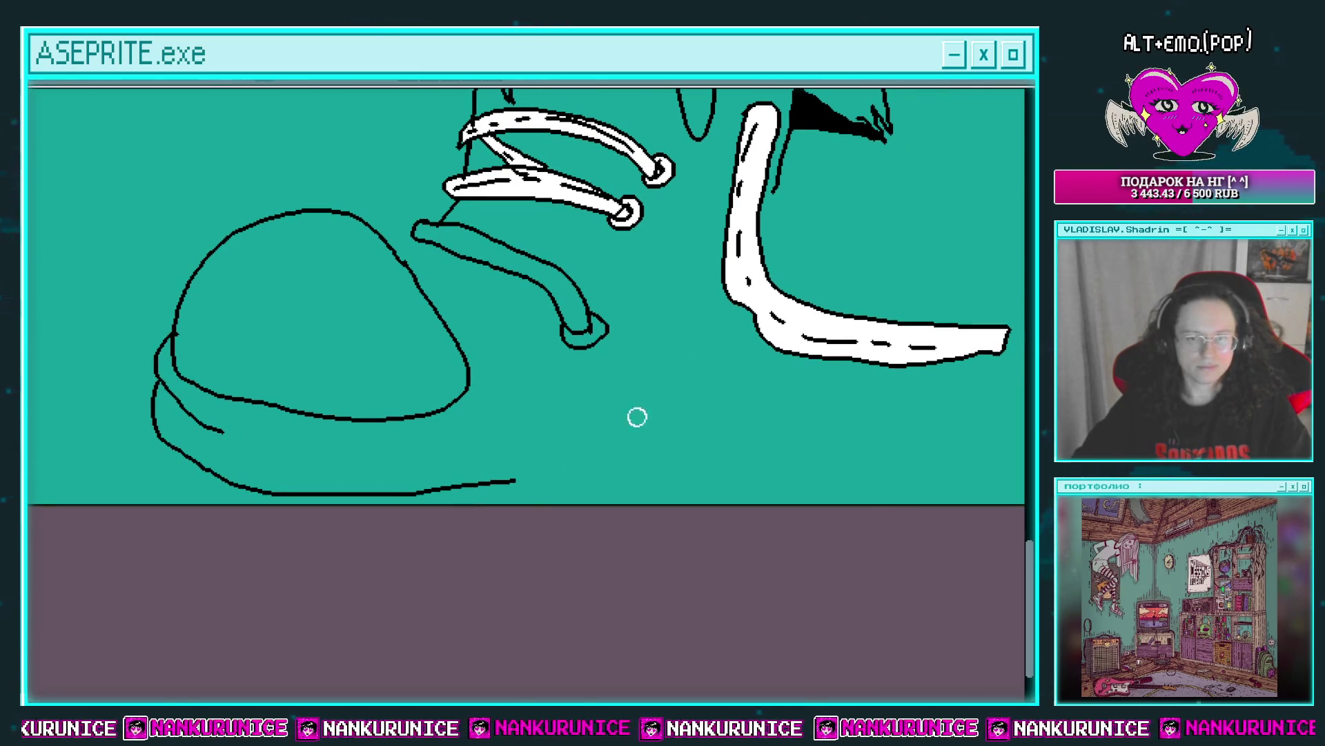
Erase the stray line beside the white lace and add short strokes near the triangle's tip.
{"action": "left_click_drag", "start_coordinate": [712, 367], "coordinate": [655, 438]}
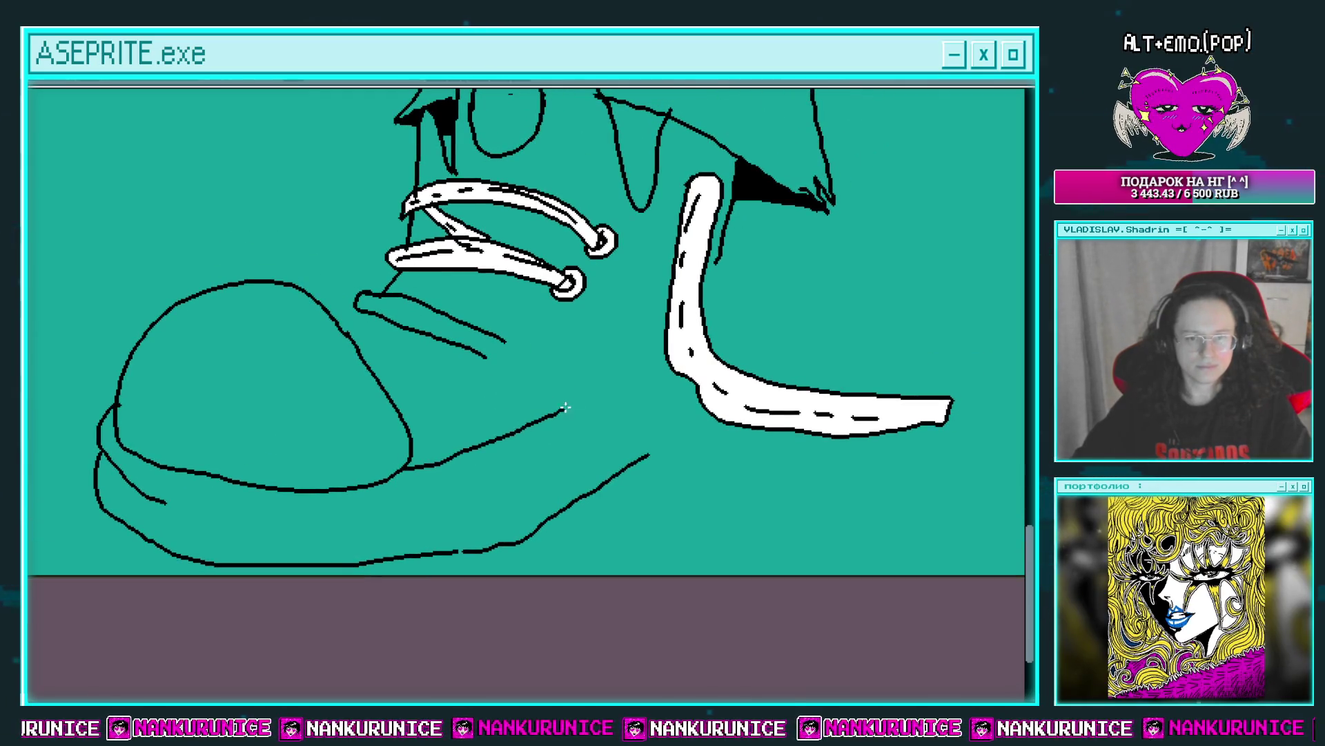
{"action": "left_click_drag", "start_coordinate": [649, 358], "coordinate": [661, 345]}
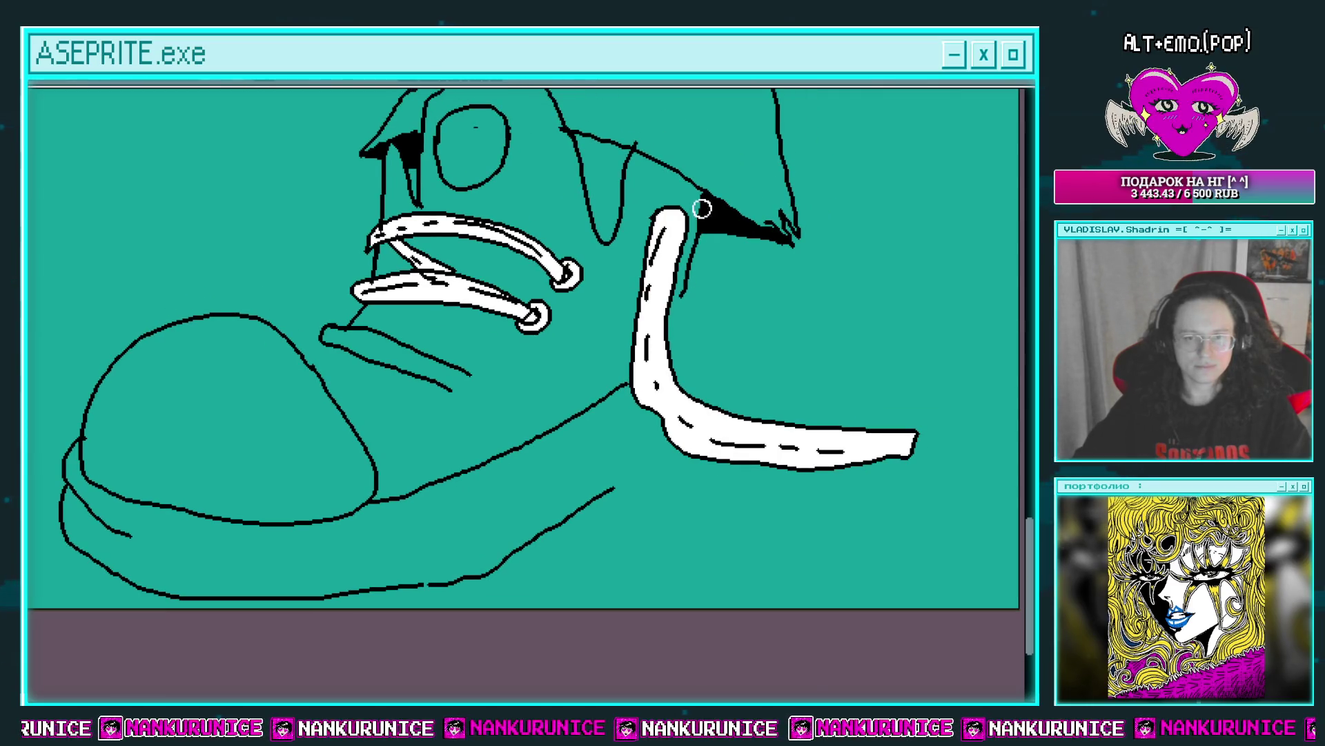
{"action": "left_click_drag", "start_coordinate": [702, 208], "coordinate": [690, 290]}
{"action": "left_click_drag", "start_coordinate": [680, 178], "coordinate": [690, 217]}
{"action": "mouse_move", "coordinate": [689, 217]}
{"action": "left_mouse_down"}
{"action": "mouse_move", "coordinate": [673, 254]}
{"action": "mouse_move", "coordinate": [687, 258]}
{"action": "mouse_move", "coordinate": [659, 252]}
{"action": "mouse_move", "coordinate": [599, 273]}
{"action": "left_mouse_up"}
Join strokes into the sole's jagged bottom outline and add a hook-shaped stroke near the toe.
{"action": "left_click_drag", "start_coordinate": [607, 353], "coordinate": [604, 330]}
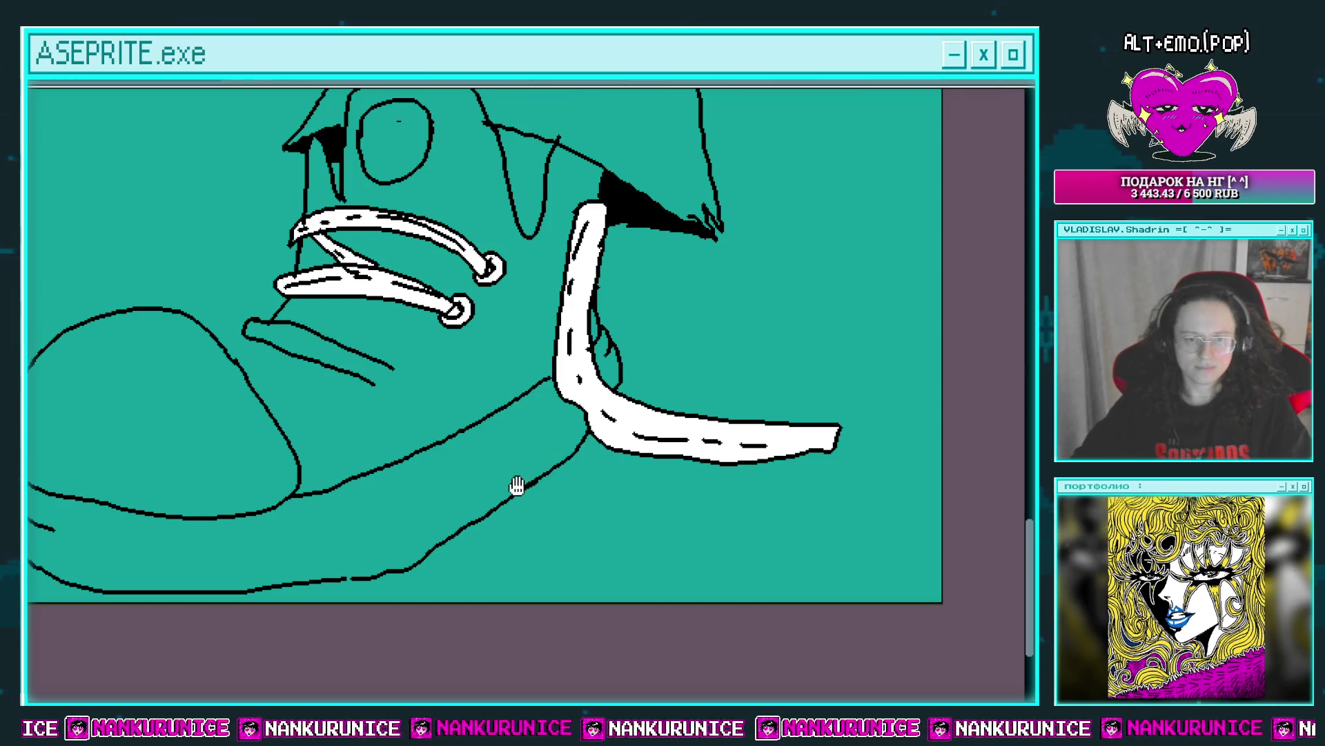
{"action": "left_click_drag", "start_coordinate": [517, 486], "coordinate": [612, 430]}
{"action": "mouse_move", "coordinate": [443, 517]}
{"action": "left_mouse_down"}
{"action": "mouse_move", "coordinate": [418, 521]}
{"action": "mouse_move", "coordinate": [475, 509]}
{"action": "left_mouse_up"}
{"action": "left_click_drag", "start_coordinate": [347, 519], "coordinate": [321, 532]}
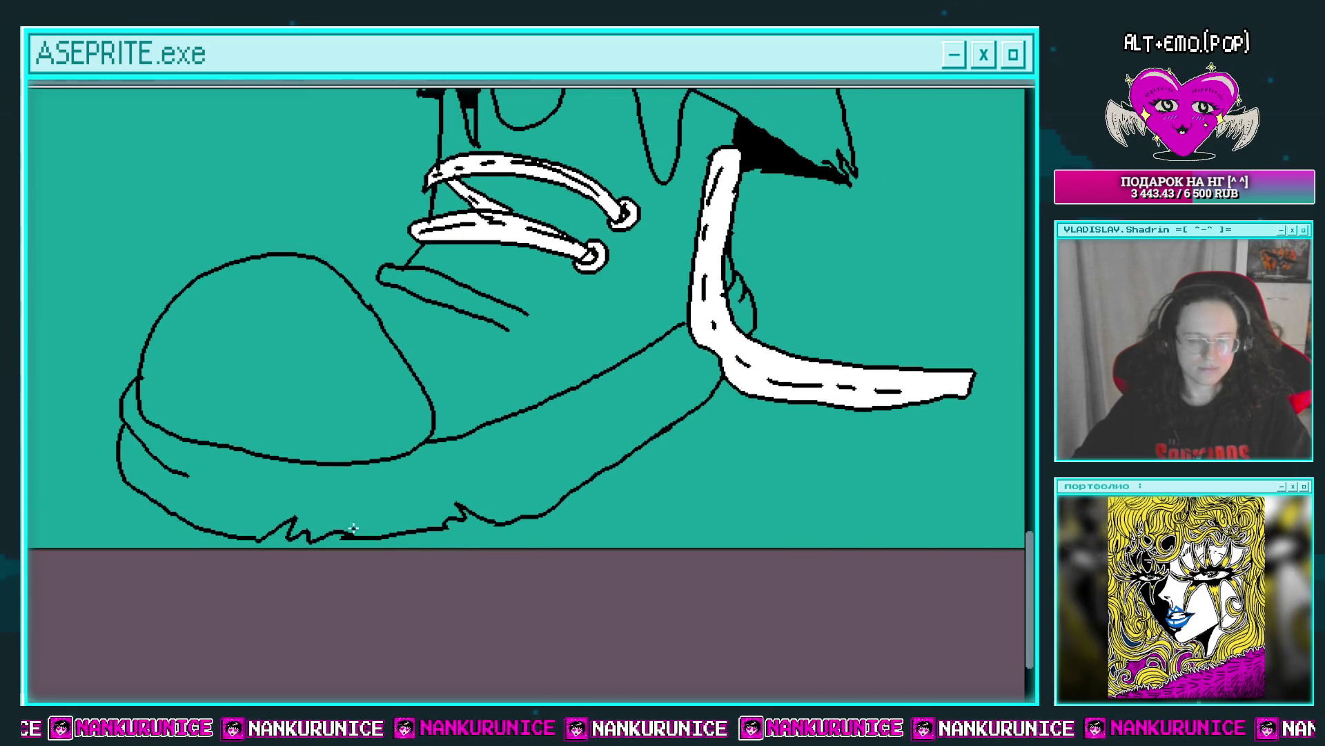
{"action": "mouse_move", "coordinate": [633, 457]}
{"action": "left_mouse_down"}
{"action": "mouse_move", "coordinate": [607, 470]}
{"action": "mouse_move", "coordinate": [591, 453]}
{"action": "mouse_move", "coordinate": [724, 394]}
{"action": "left_mouse_up"}
{"action": "scroll", "coordinate": [279, 477], "scroll_direction": "up", "scroll_amount": 1}
{"action": "mouse_move", "coordinate": [261, 504]}
{"action": "left_mouse_down"}
{"action": "mouse_move", "coordinate": [302, 492]}
{"action": "mouse_move", "coordinate": [325, 535]}
{"action": "left_mouse_up"}
Fill the sole band, toe cap and small loop beside the tongue white.
{"action": "left_click", "coordinate": [382, 442]}
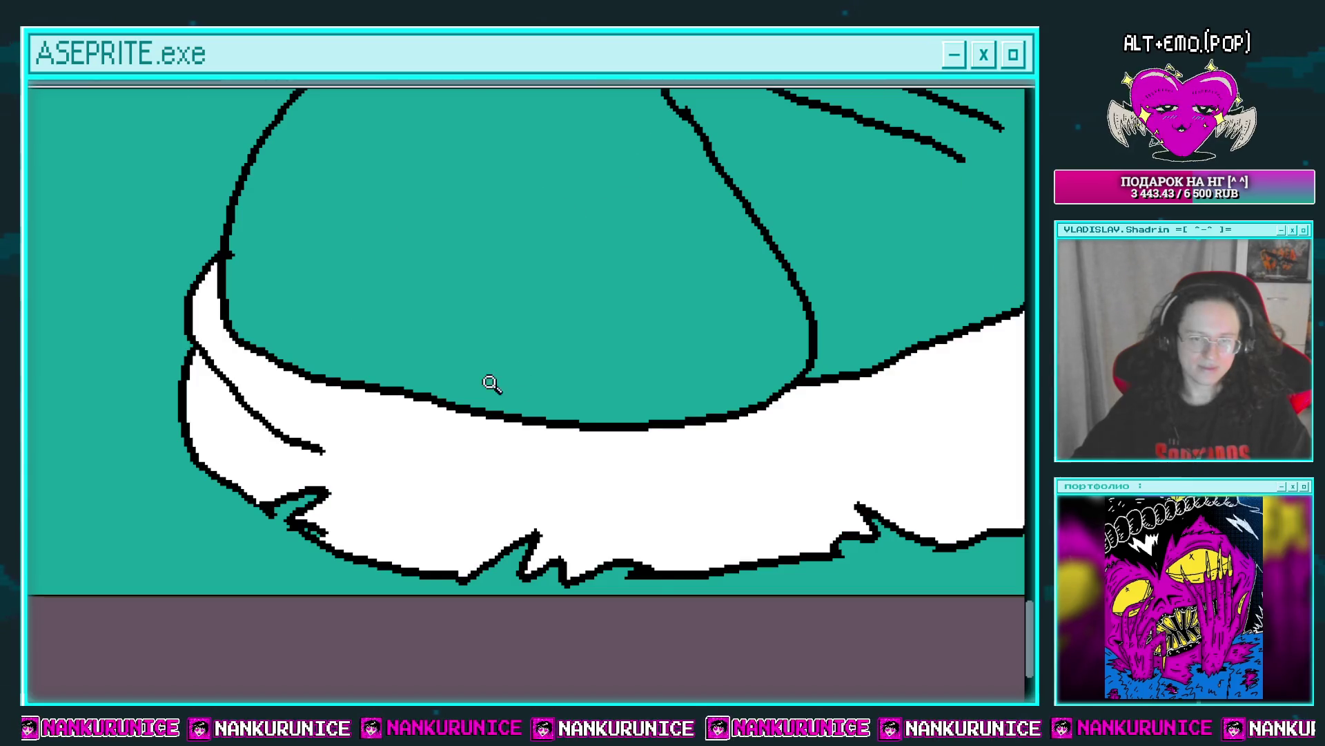
{"action": "scroll", "coordinate": [491, 384], "scroll_direction": "down", "scroll_amount": 2}
{"action": "left_click", "coordinate": [491, 384]}
{"action": "scroll", "coordinate": [699, 359], "scroll_direction": "up", "scroll_amount": 1}
{"action": "left_click", "coordinate": [699, 358]}
Draw a ring at the lower lace's tip and fill the lace and ring white.
{"action": "scroll", "coordinate": [701, 322], "scroll_direction": "up", "scroll_amount": 1}
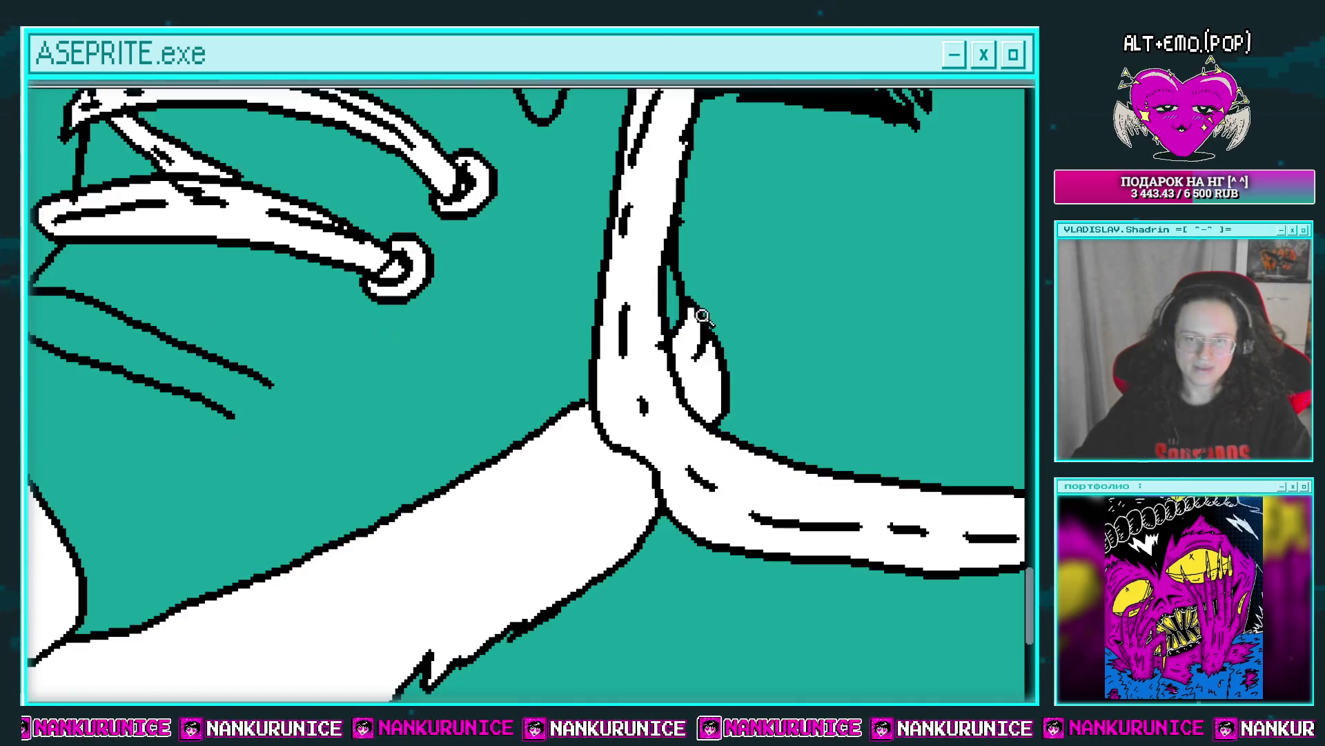
{"action": "scroll", "coordinate": [621, 321], "scroll_direction": "left", "scroll_amount": 2}
{"action": "scroll", "coordinate": [622, 359], "scroll_direction": "left", "scroll_amount": 3}
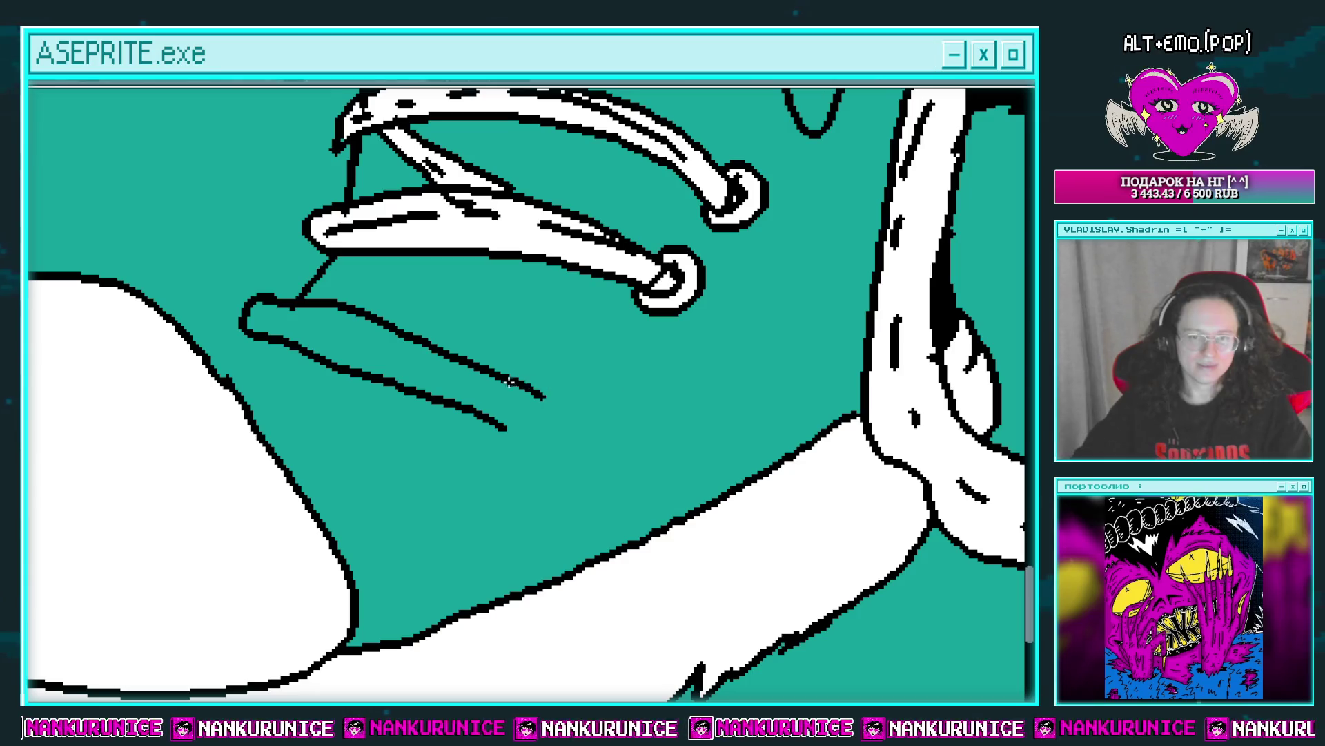
{"action": "left_click_drag", "start_coordinate": [486, 418], "coordinate": [487, 422]}
{"action": "scroll", "coordinate": [538, 428], "scroll_direction": "left", "scroll_amount": 2}
{"action": "left_click", "coordinate": [579, 423]}
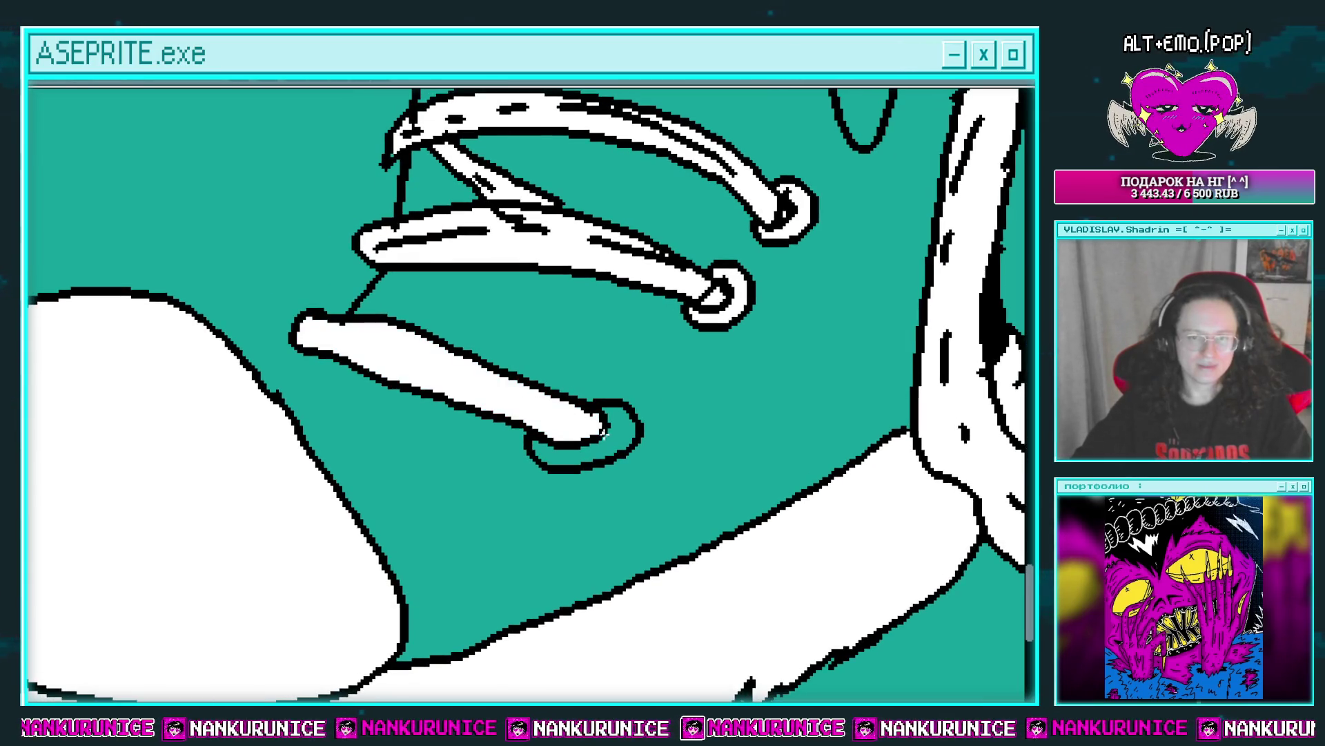
{"action": "left_click", "coordinate": [607, 456]}
Draw a short lace strand connecting the laces.
{"action": "scroll", "coordinate": [596, 432], "scroll_direction": "up", "scroll_amount": 1}
{"action": "left_click_drag", "start_coordinate": [595, 432], "coordinate": [598, 434]}
{"action": "left_click_drag", "start_coordinate": [301, 388], "coordinate": [332, 445]}
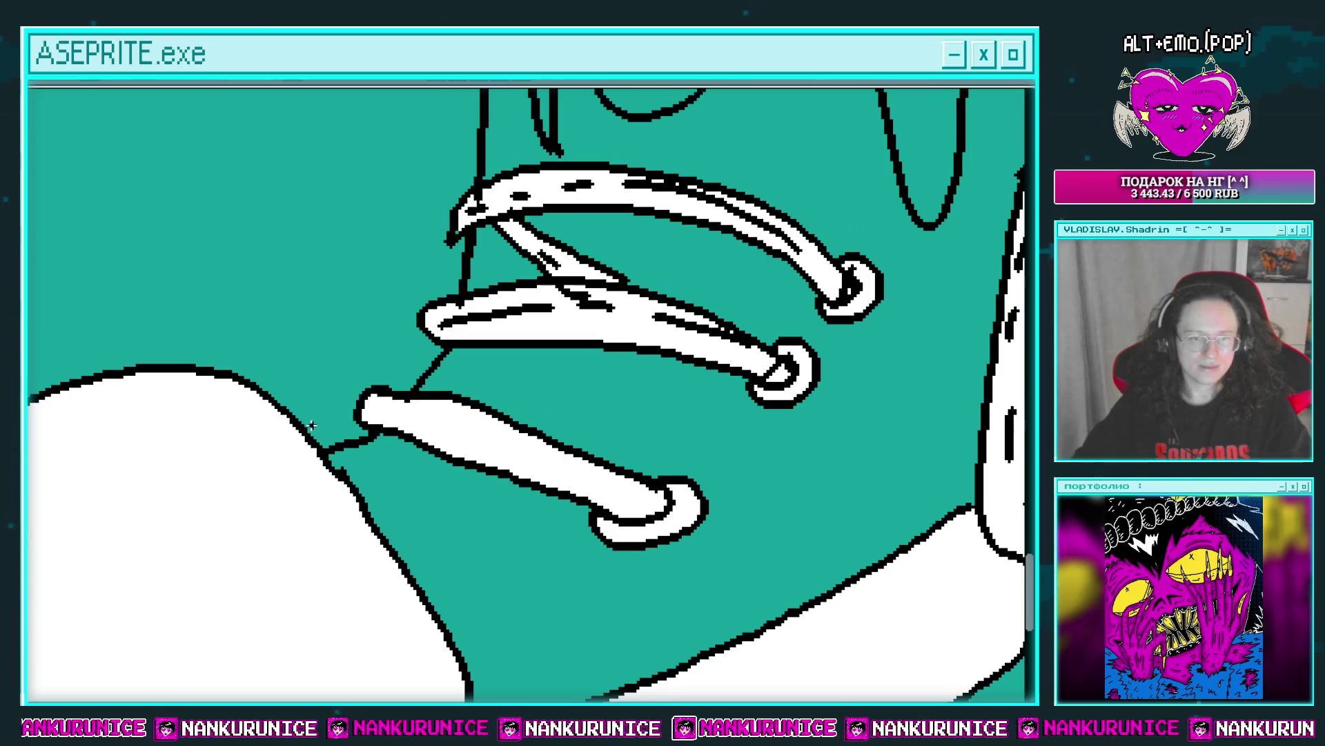
{"action": "mouse_move", "coordinate": [383, 366]}
{"action": "left_mouse_down"}
{"action": "mouse_move", "coordinate": [405, 442]}
{"action": "mouse_move", "coordinate": [427, 364]}
{"action": "left_mouse_up"}
{"action": "left_click_drag", "start_coordinate": [433, 355], "coordinate": [441, 408]}
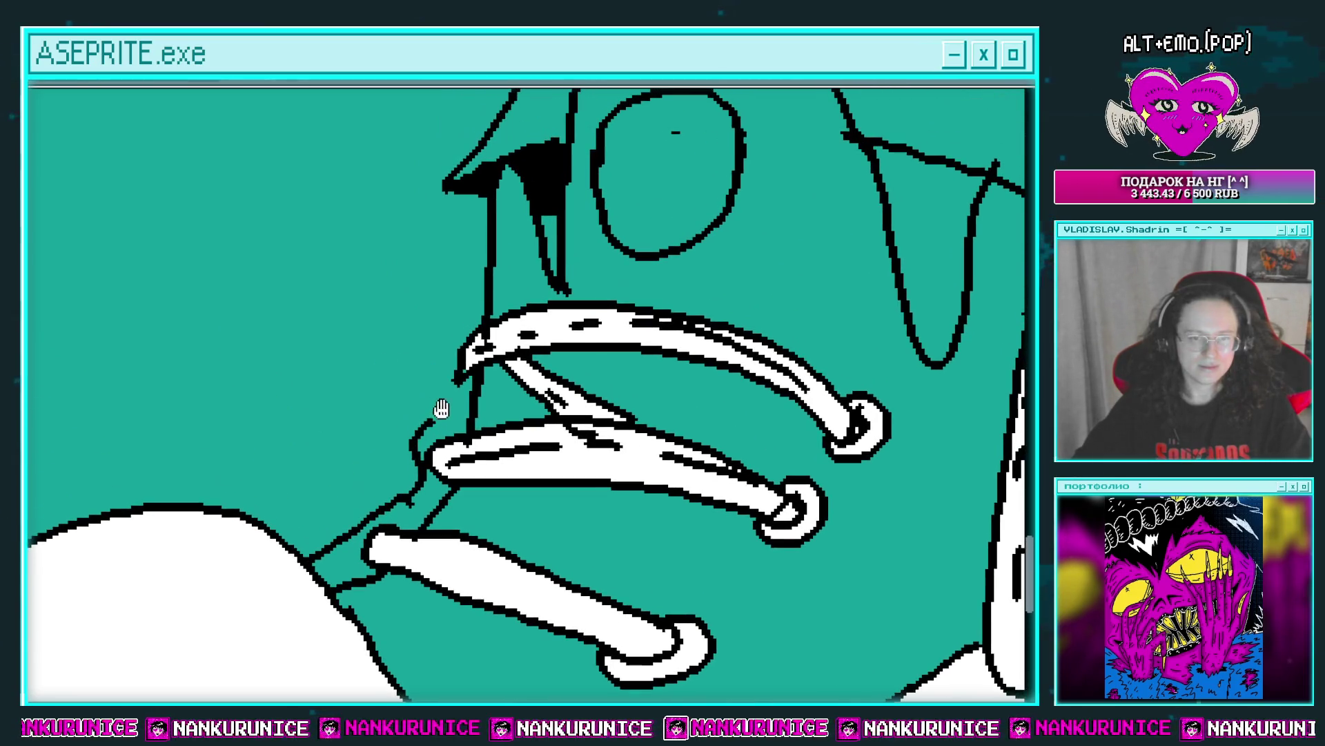
Fill the sneaker's upper body solid black.
{"action": "scroll", "coordinate": [500, 285], "scroll_direction": "down", "scroll_amount": 1}
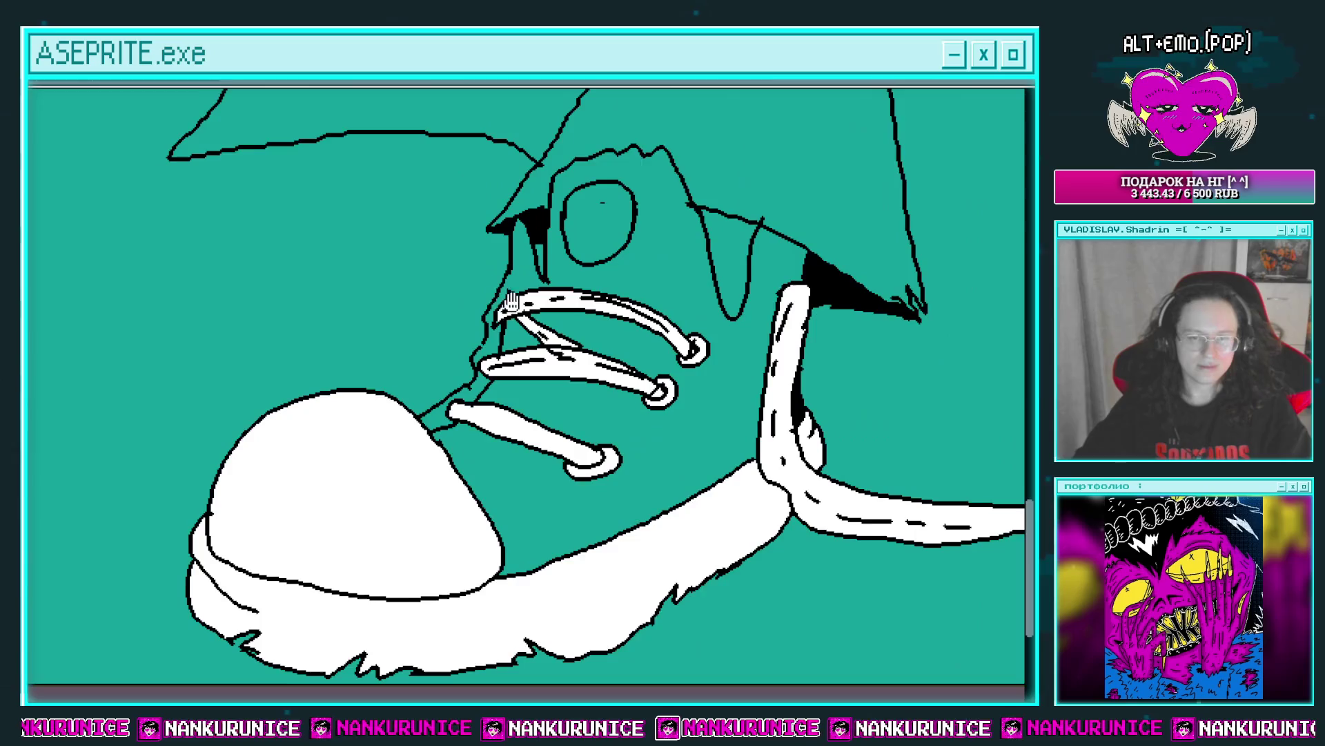
{"action": "scroll", "coordinate": [466, 328], "scroll_direction": "up", "scroll_amount": 1}
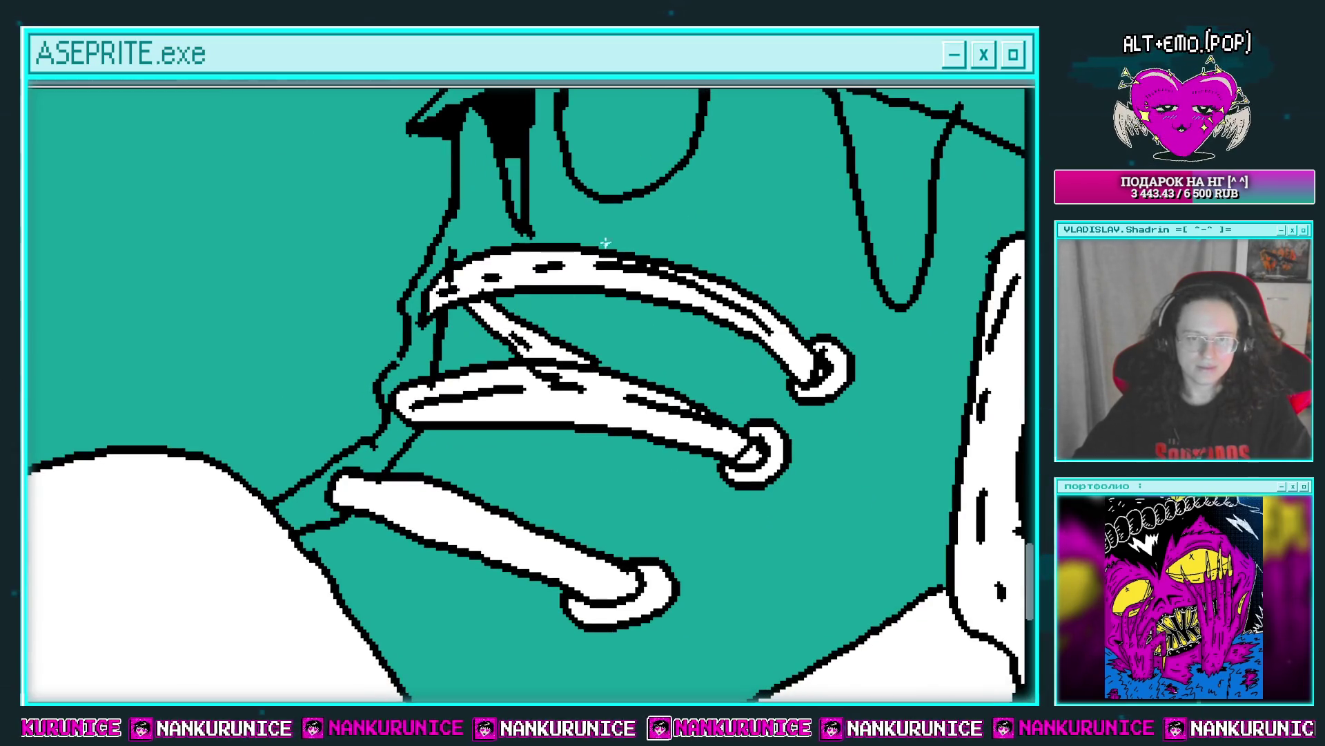
{"action": "scroll", "coordinate": [603, 314], "scroll_direction": "down", "scroll_amount": 1}
{"action": "scroll", "coordinate": [466, 359], "scroll_direction": "up", "scroll_amount": 1}
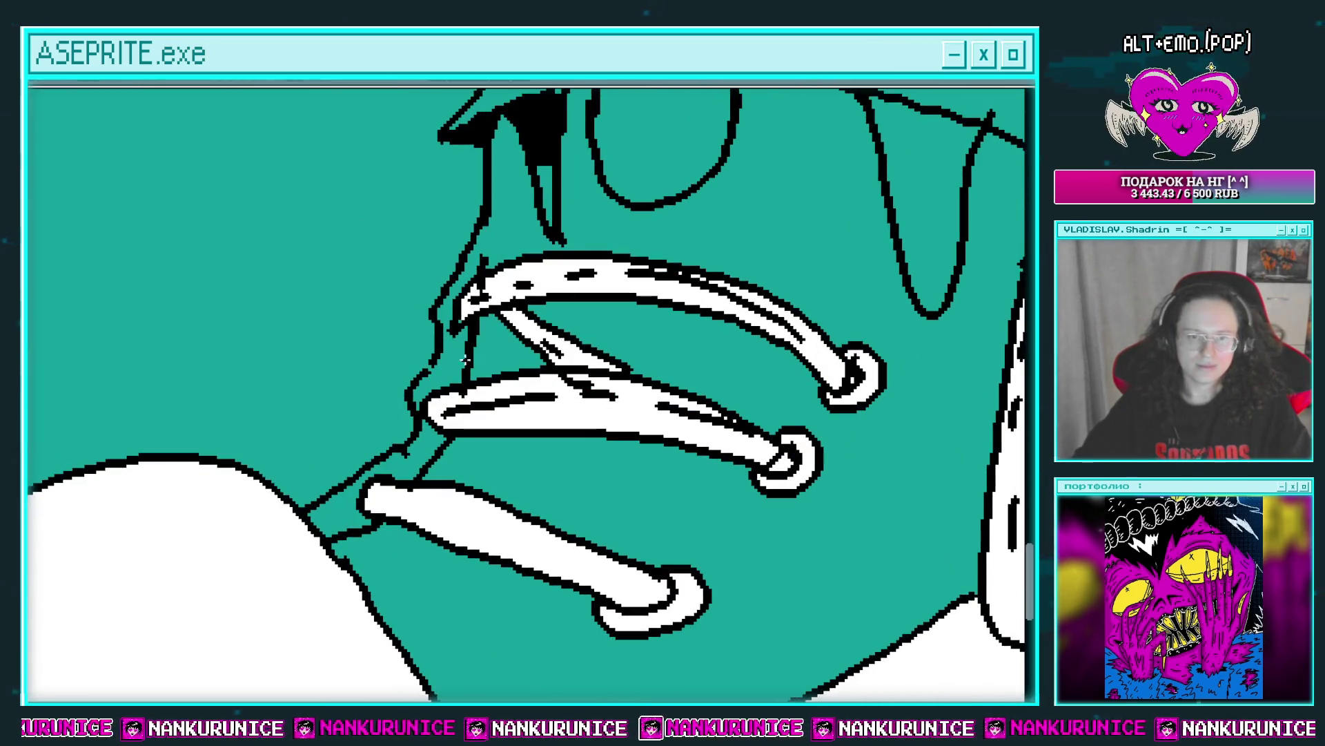
{"action": "scroll", "coordinate": [576, 368], "scroll_direction": "down", "scroll_amount": 2}
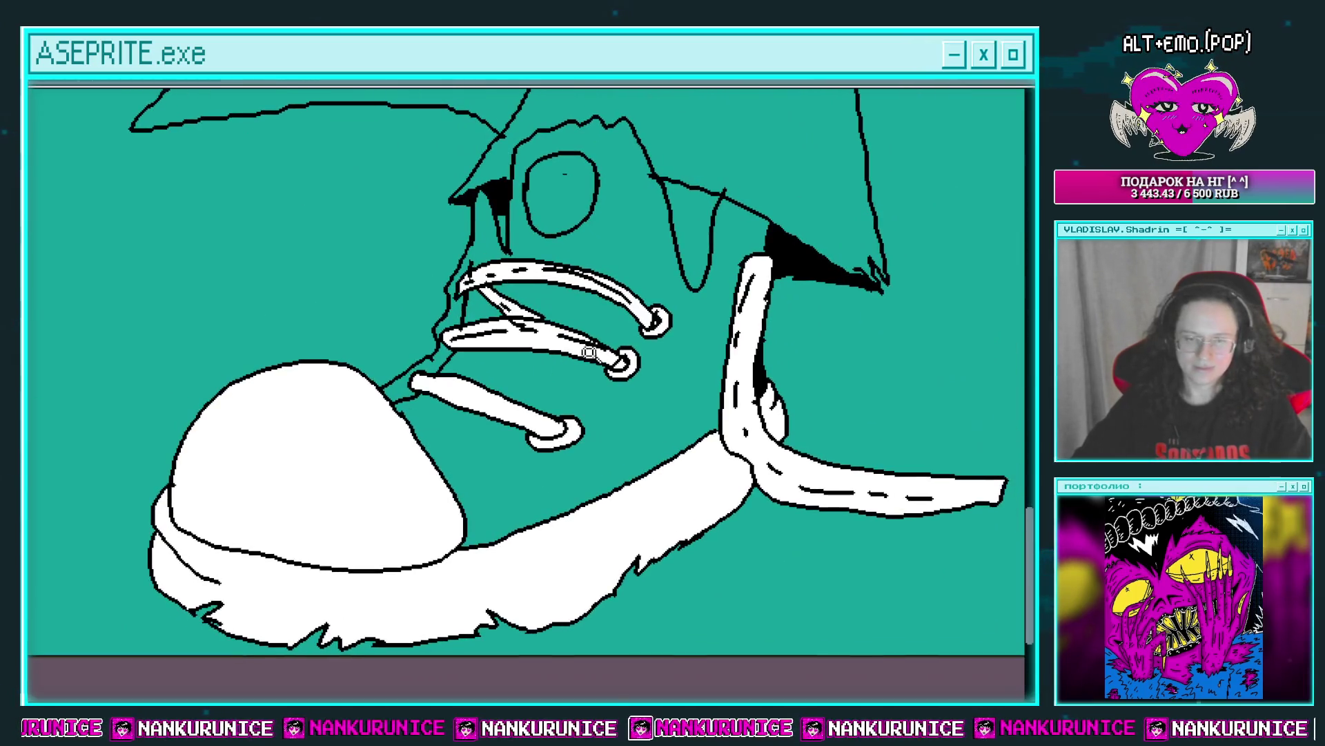
{"action": "left_click", "coordinate": [619, 401]}
Draw thin white highlights along the shoe's edge and the long sole seam.
{"action": "scroll", "coordinate": [539, 331], "scroll_direction": "up", "scroll_amount": 2}
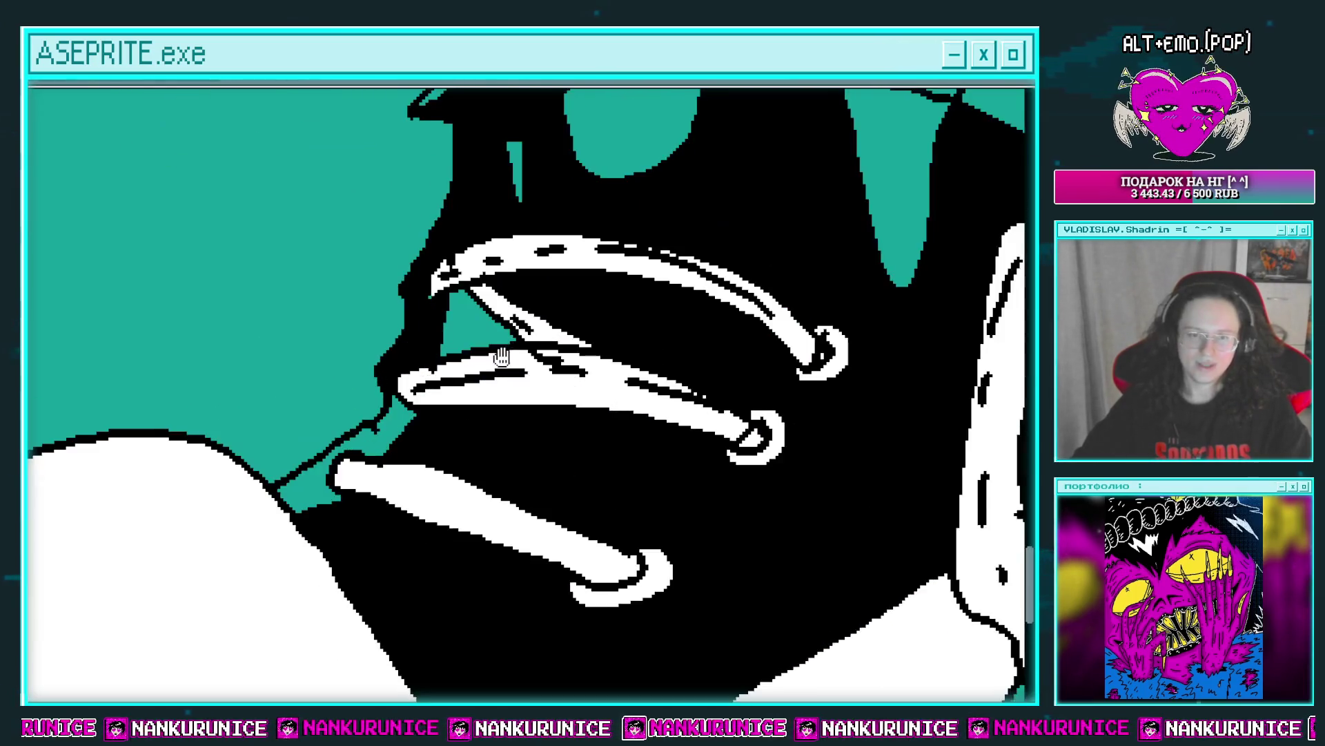
{"action": "left_click_drag", "start_coordinate": [545, 331], "coordinate": [534, 343]}
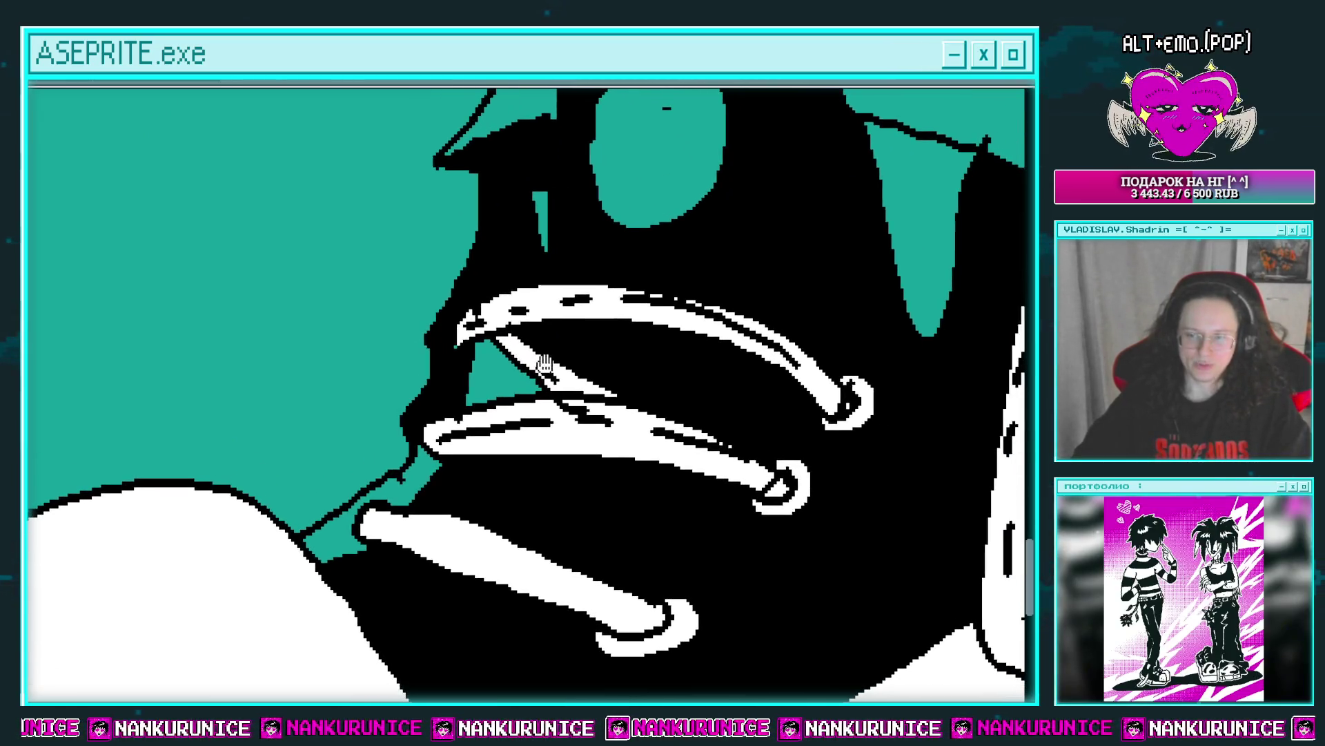
{"action": "left_click_drag", "start_coordinate": [559, 369], "coordinate": [540, 354]}
{"action": "left_click_drag", "start_coordinate": [436, 482], "coordinate": [428, 379]}
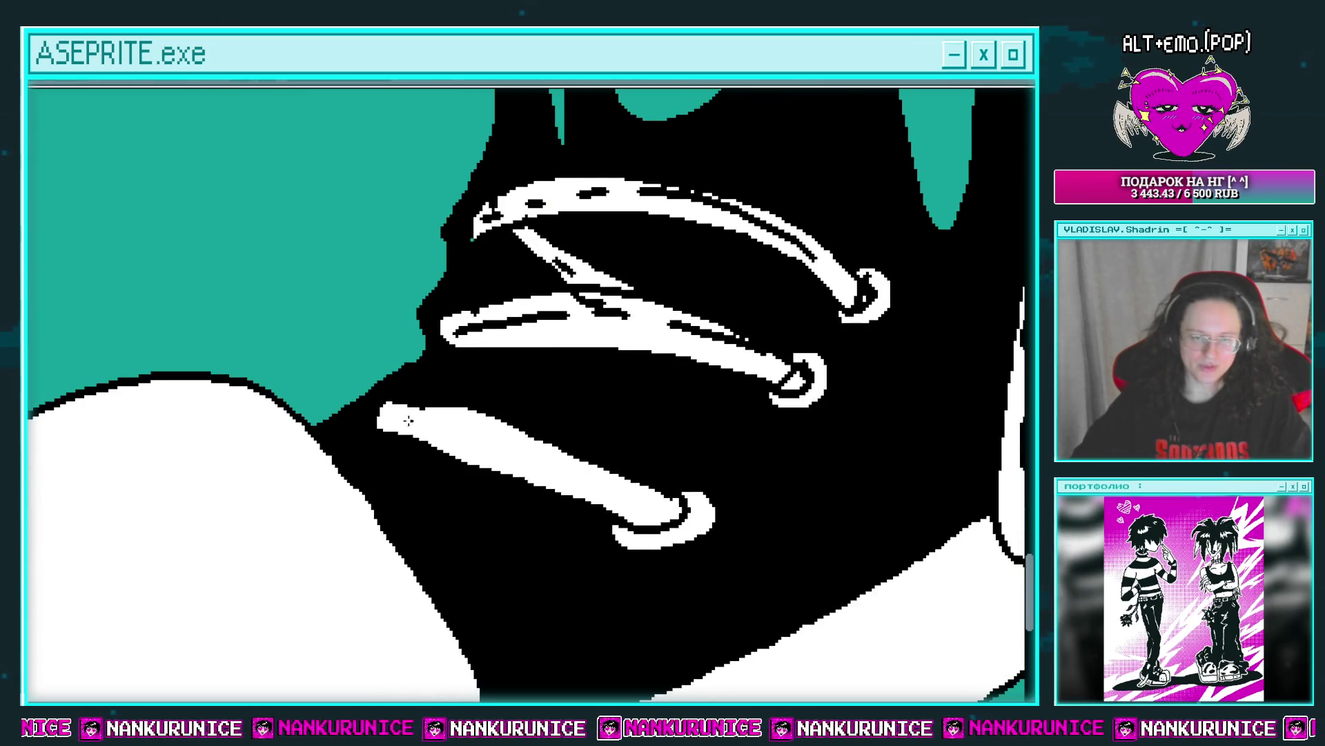
{"action": "scroll", "coordinate": [405, 438], "scroll_direction": "up", "scroll_amount": 1}
{"action": "scroll", "coordinate": [395, 435], "scroll_direction": "down", "scroll_amount": 1}
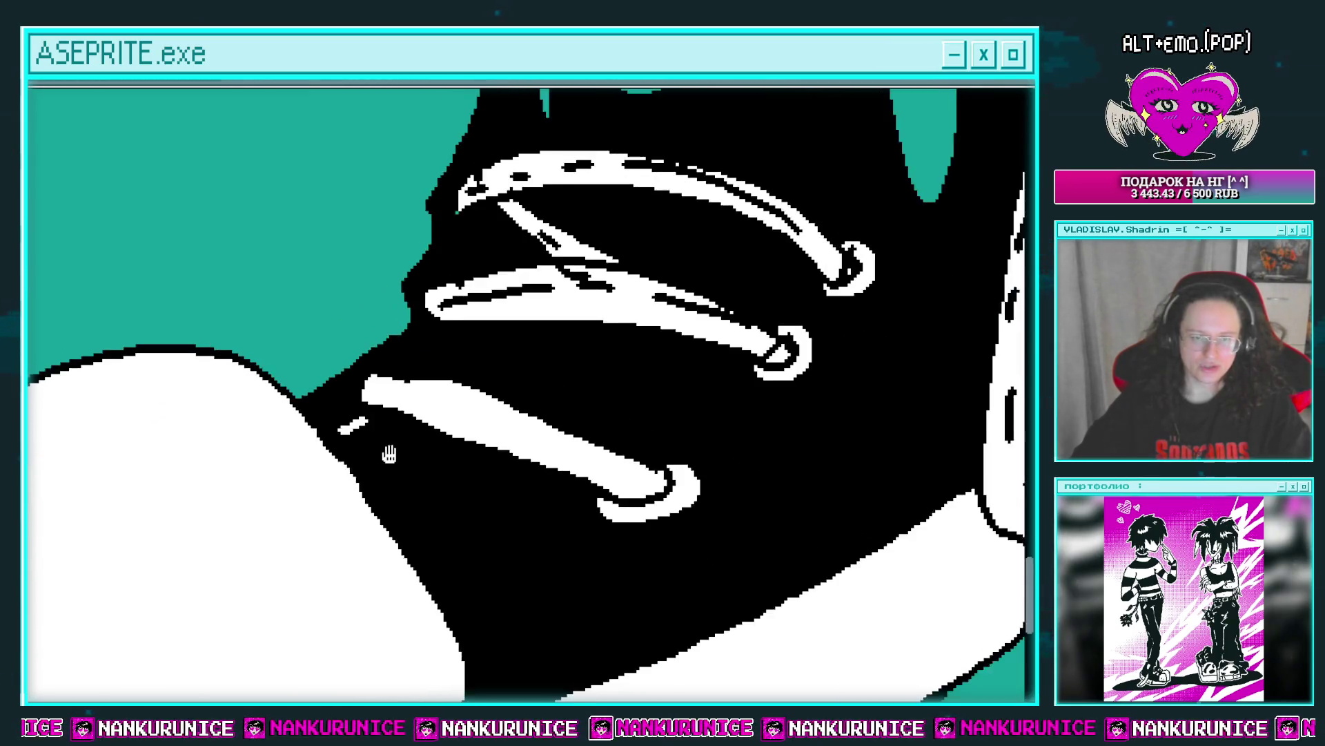
{"action": "scroll", "coordinate": [395, 435], "scroll_direction": "down", "scroll_amount": 1}
{"action": "left_click_drag", "start_coordinate": [317, 416], "coordinate": [409, 540]}
{"action": "left_click_drag", "start_coordinate": [457, 591], "coordinate": [414, 478]}
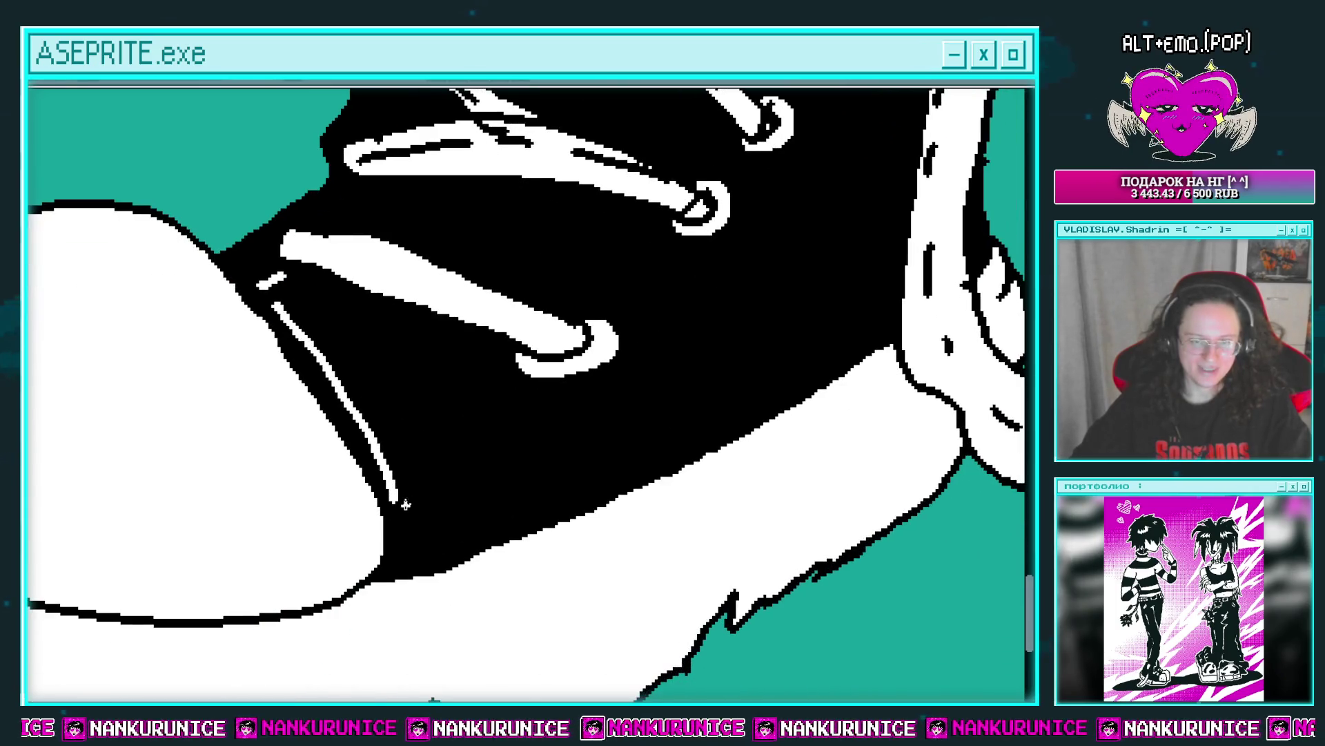
{"action": "left_click_drag", "start_coordinate": [680, 424], "coordinate": [780, 372]}
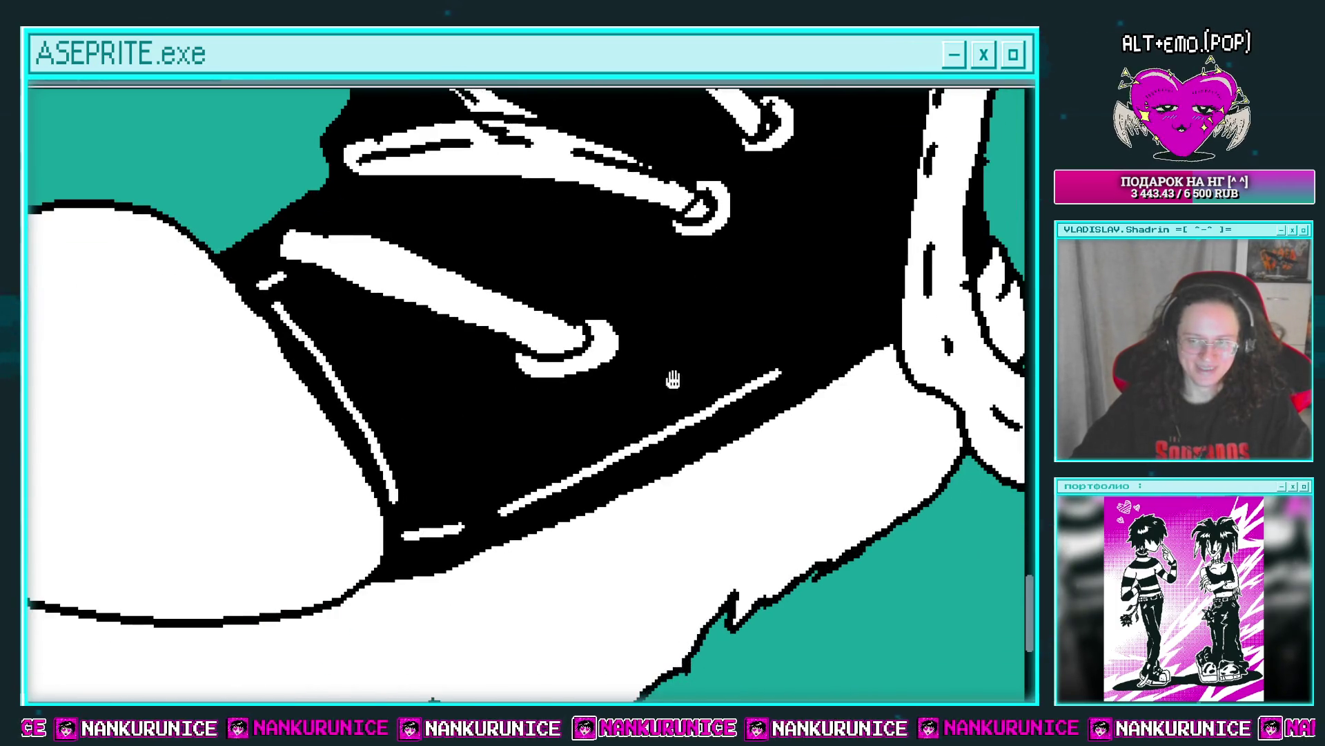
Outline a black crescent on the white toe cap.
{"action": "left_click_drag", "start_coordinate": [548, 375], "coordinate": [601, 348]}
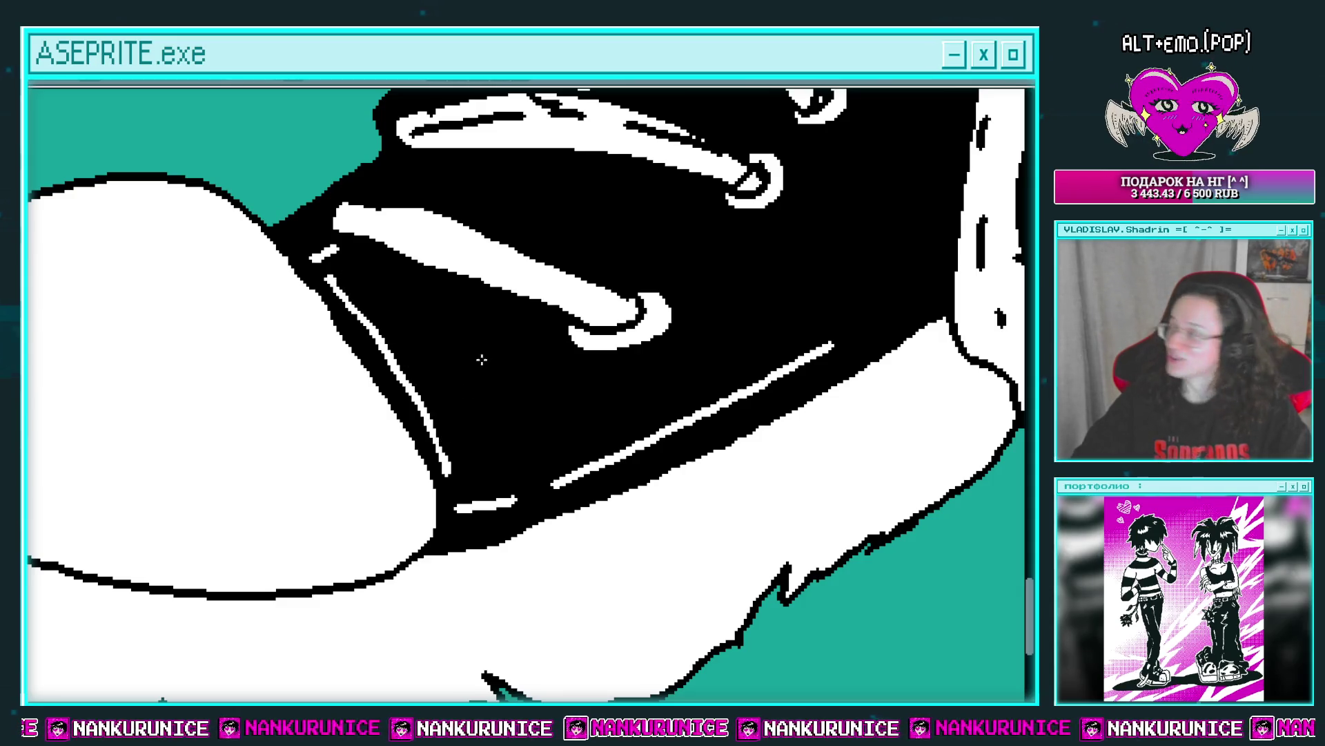
{"action": "left_click_drag", "start_coordinate": [479, 361], "coordinate": [499, 403]}
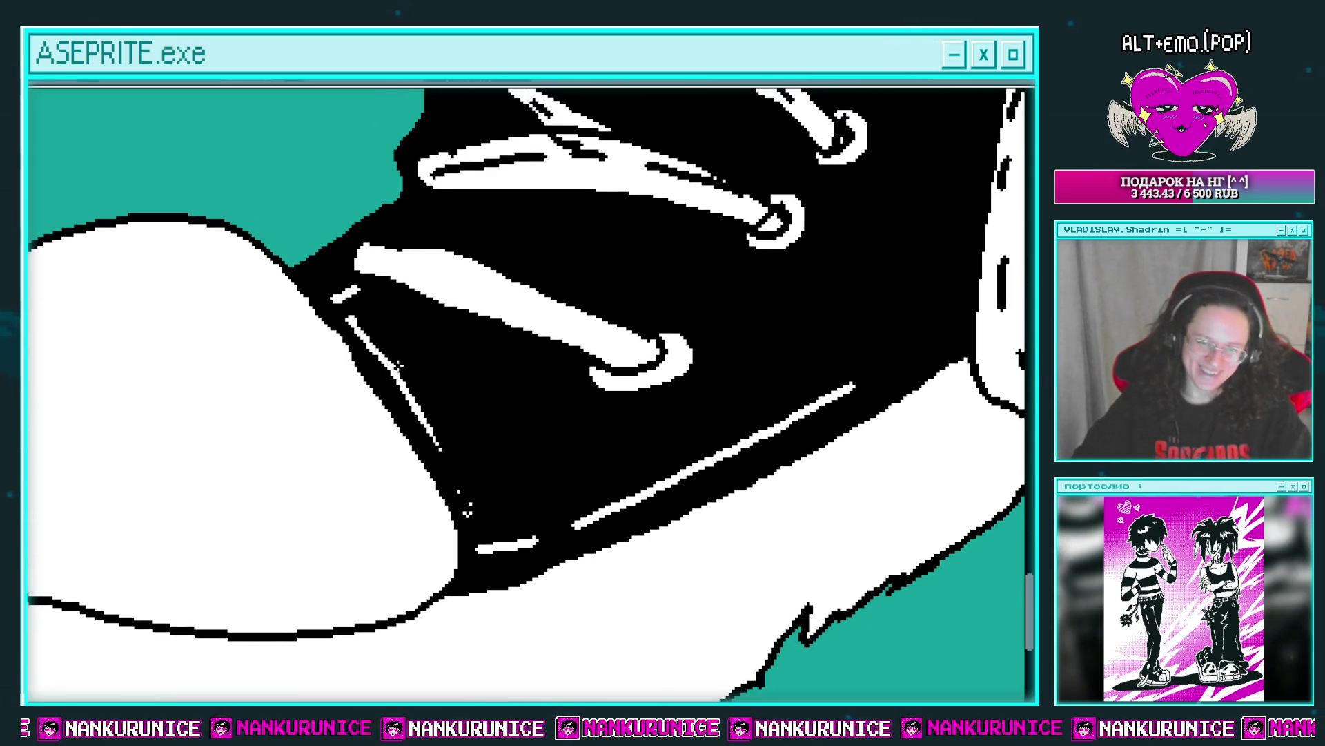
{"action": "mouse_move", "coordinate": [366, 323]}
{"action": "left_mouse_down"}
{"action": "mouse_move", "coordinate": [383, 359]}
{"action": "mouse_move", "coordinate": [449, 293]}
{"action": "left_mouse_up"}
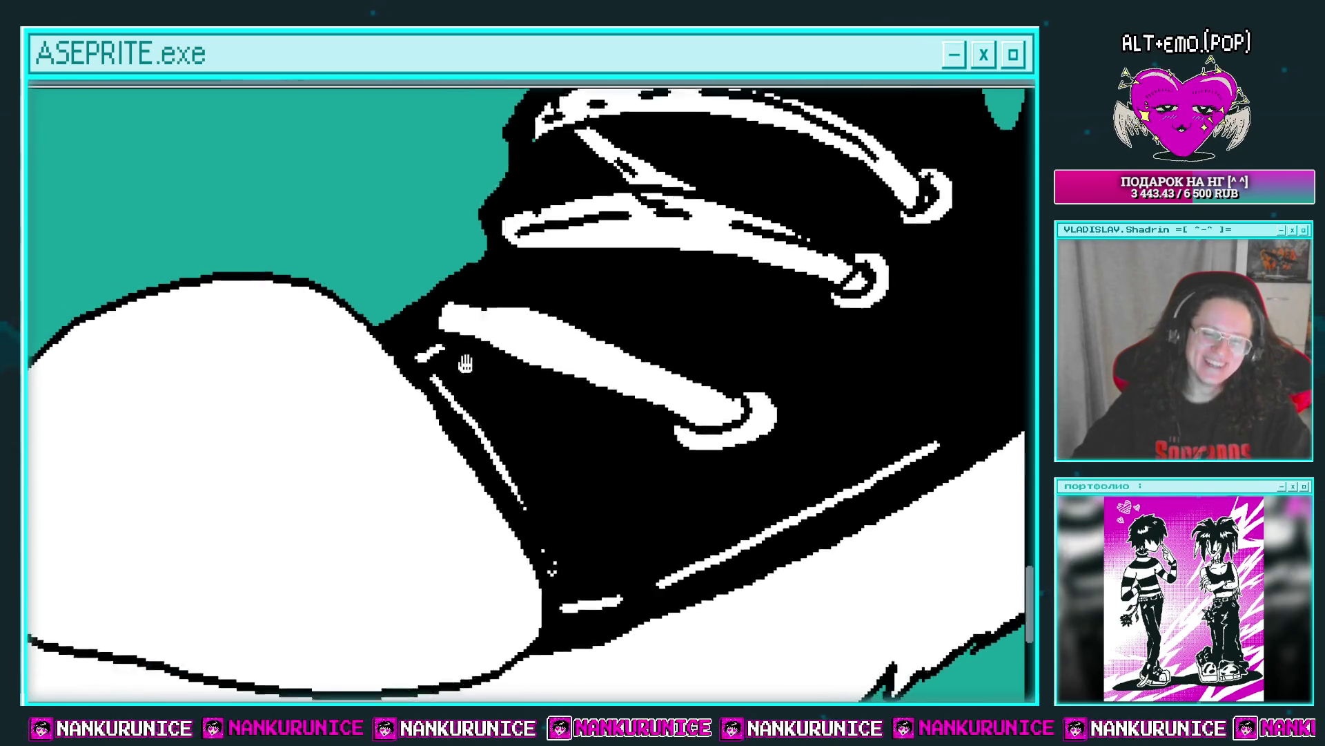
{"action": "mouse_move", "coordinate": [350, 238]}
{"action": "left_mouse_down"}
{"action": "mouse_move", "coordinate": [160, 402]}
{"action": "mouse_move", "coordinate": [334, 257]}
{"action": "left_mouse_up"}
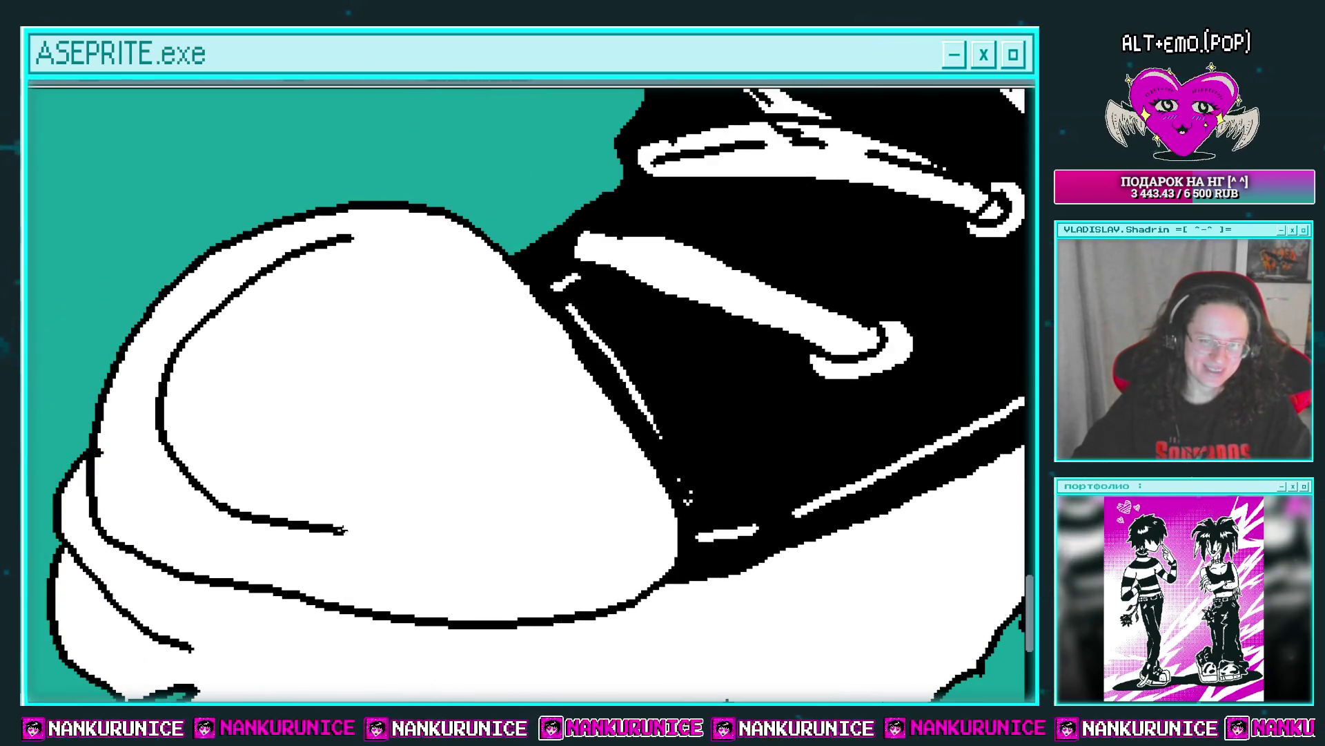
Fill the first crescent black, then draw and fill a second crescent.
{"action": "left_click", "coordinate": [272, 281]}
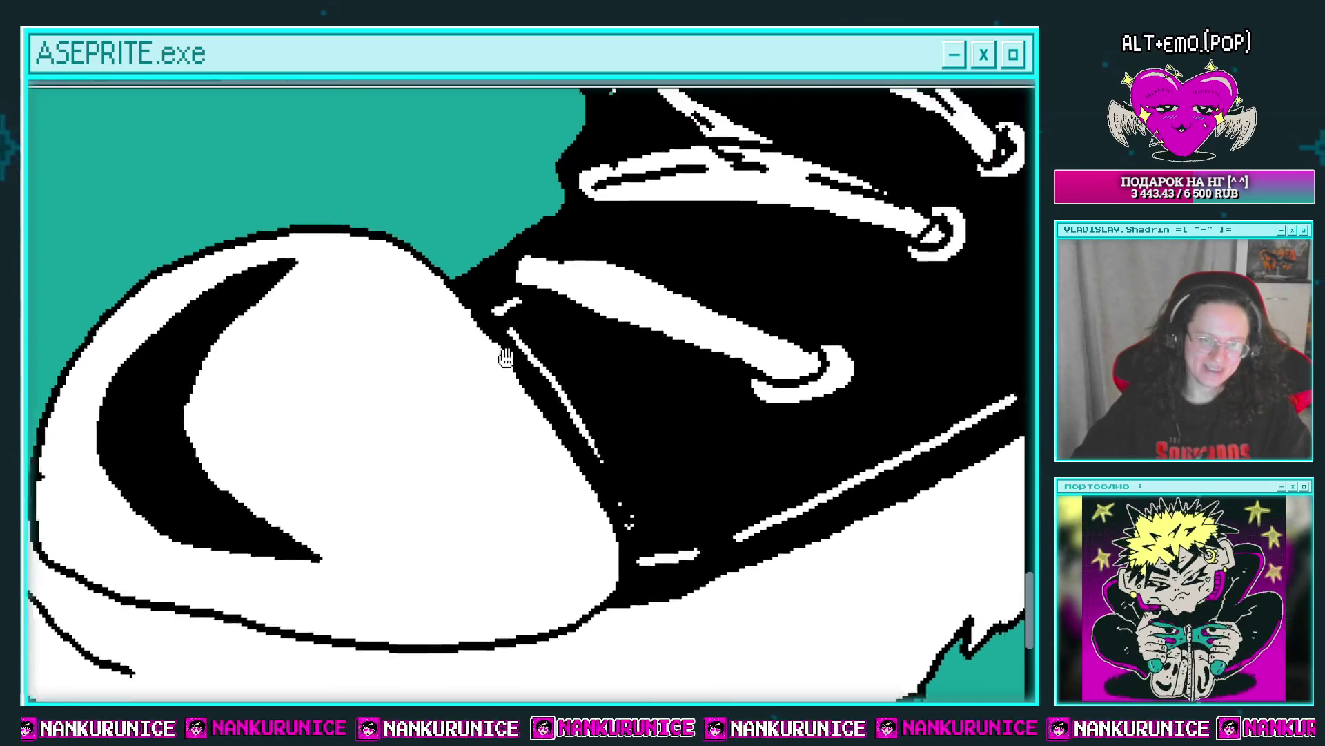
{"action": "scroll", "coordinate": [296, 459], "scroll_direction": "down", "scroll_amount": 2}
{"action": "scroll", "coordinate": [471, 393], "scroll_direction": "up", "scroll_amount": 2}
{"action": "left_click_drag", "start_coordinate": [450, 325], "coordinate": [420, 523]}
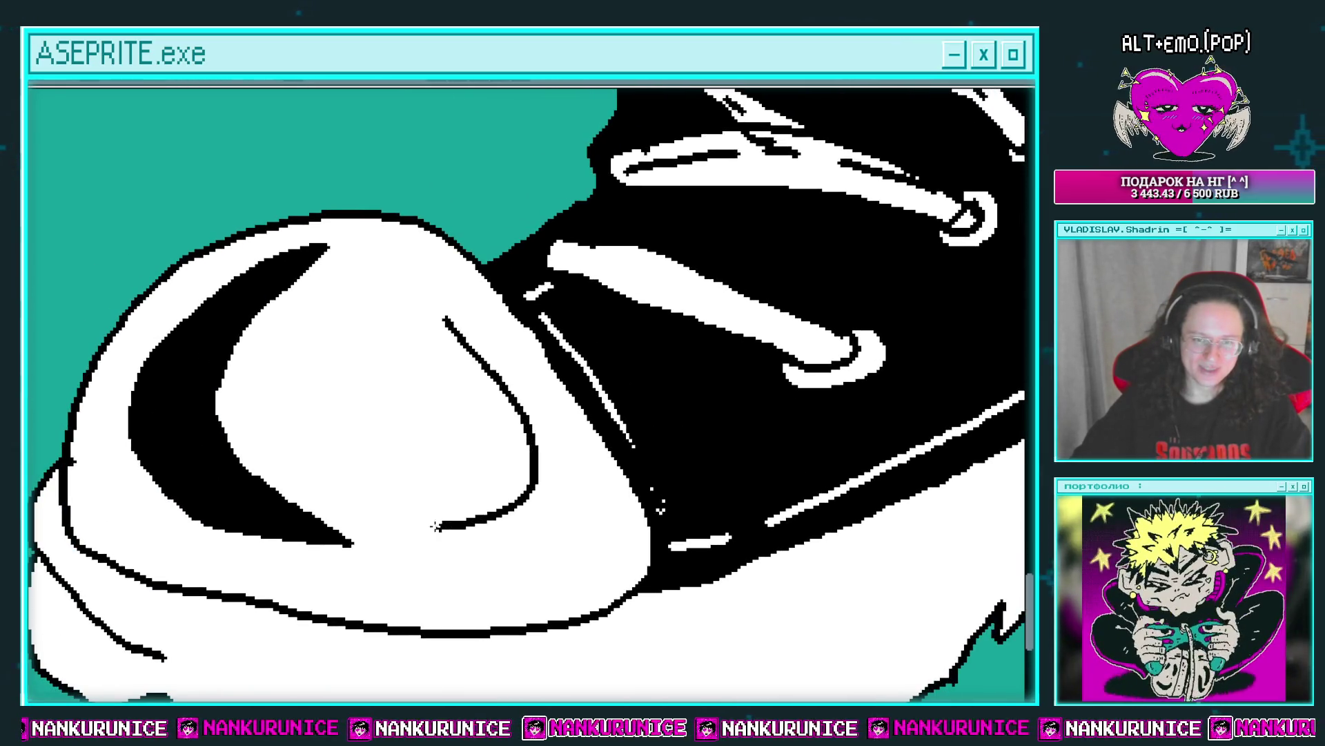
{"action": "left_click", "coordinate": [501, 428]}
Stamp a row of small plus-shaped stitch marks along the toe cap's edge.
{"action": "left_click_drag", "start_coordinate": [501, 431], "coordinate": [580, 349]}
{"action": "scroll", "coordinate": [580, 349], "scroll_direction": "down", "scroll_amount": 1}
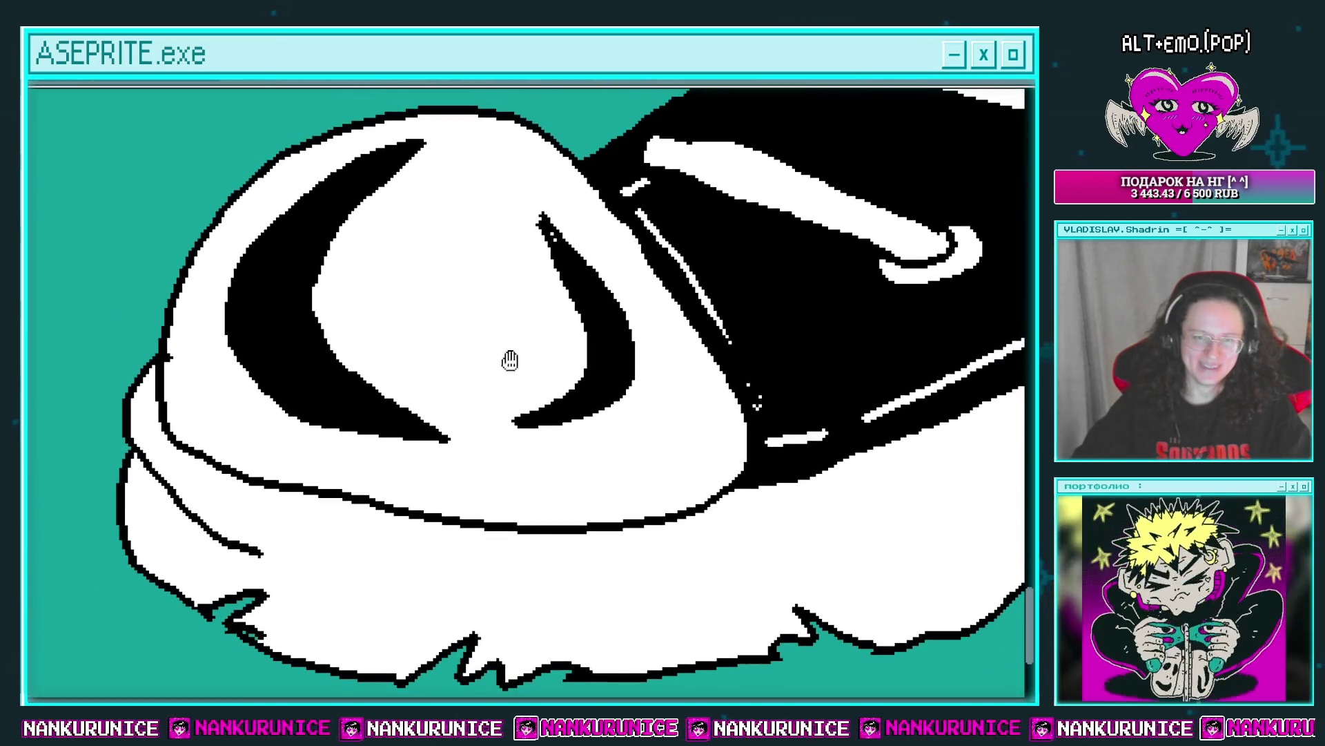
{"action": "left_click", "coordinate": [225, 394]}
{"action": "left_click", "coordinate": [214, 414]}
{"action": "scroll", "coordinate": [252, 429], "scroll_direction": "up", "scroll_amount": 1}
{"action": "left_click", "coordinate": [417, 475]}
{"action": "left_click", "coordinate": [460, 480]}
{"action": "left_click", "coordinate": [508, 475]}
{"action": "left_click", "coordinate": [548, 468]}
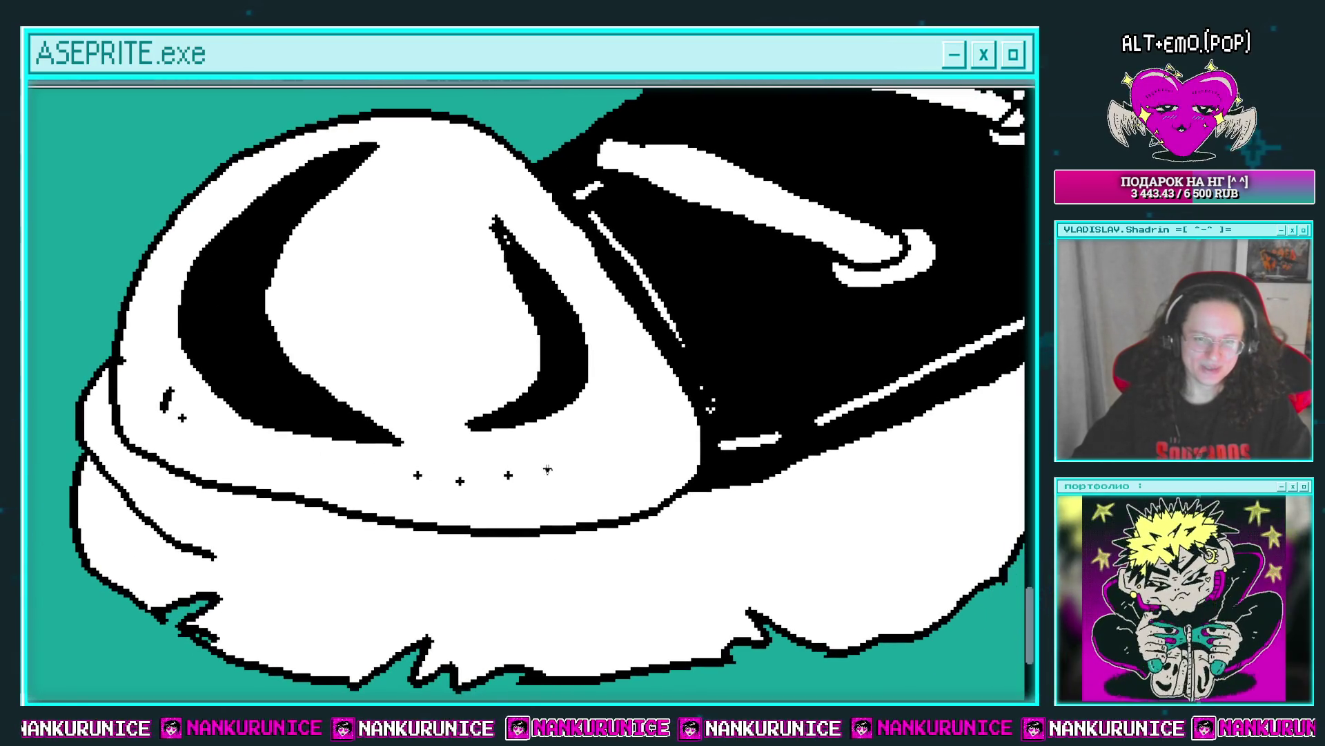
{"action": "left_click", "coordinate": [605, 468]}
Save the drawing with Ctrl+S.
{"action": "mouse_move", "coordinate": [605, 383]}
{"action": "left_mouse_down"}
{"action": "mouse_move", "coordinate": [601, 451]}
{"action": "mouse_move", "coordinate": [612, 446]}
{"action": "left_mouse_up"}
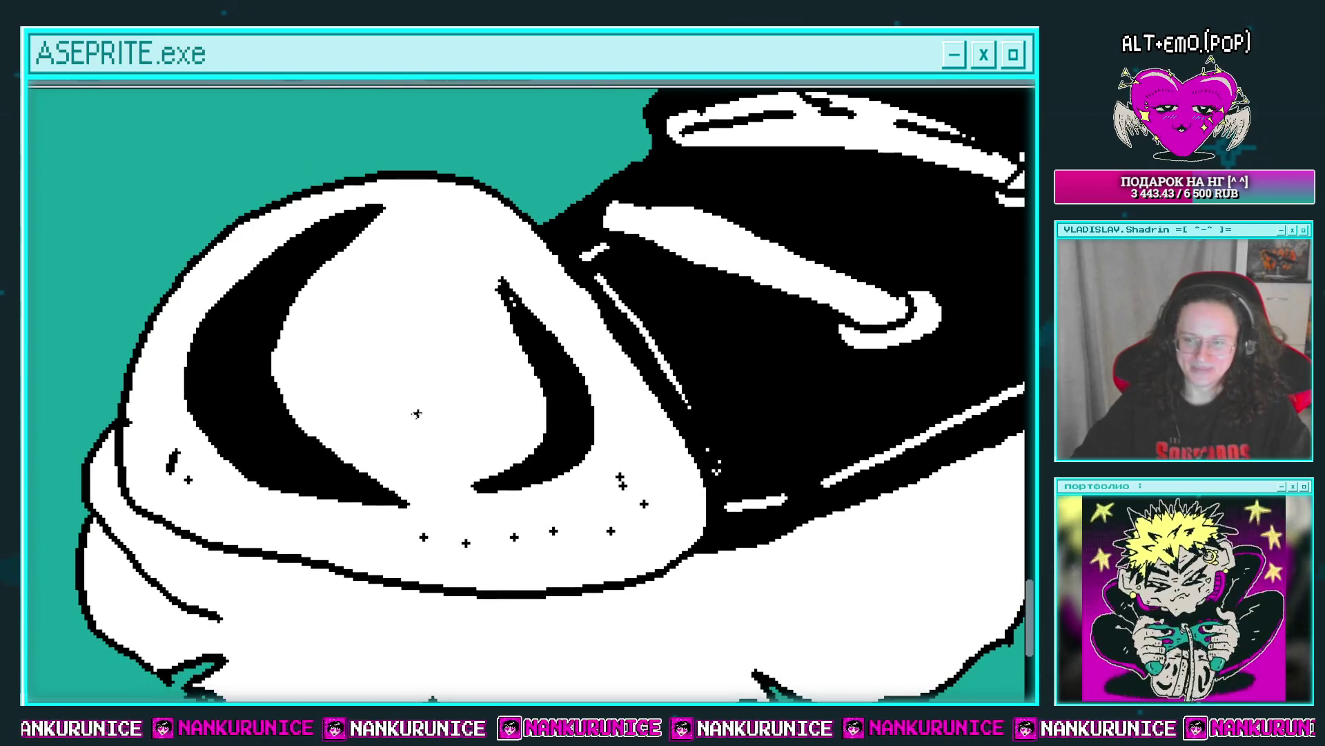
{"action": "scroll", "coordinate": [341, 355], "scroll_direction": "left", "scroll_amount": 2}
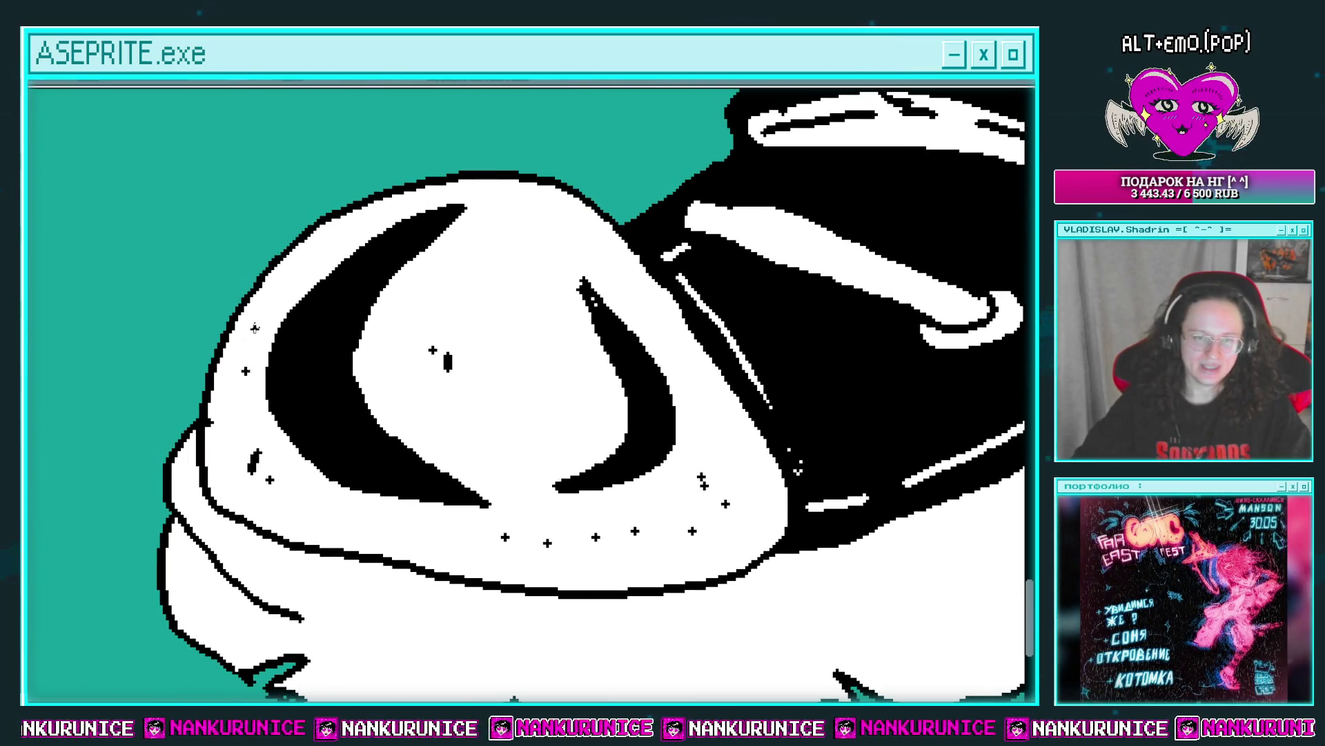
{"action": "scroll", "coordinate": [341, 316], "scroll_direction": "down", "scroll_amount": 1}
{"action": "scroll", "coordinate": [503, 344], "scroll_direction": "down", "scroll_amount": 2}
{"action": "key", "text": "ctrl+s"}
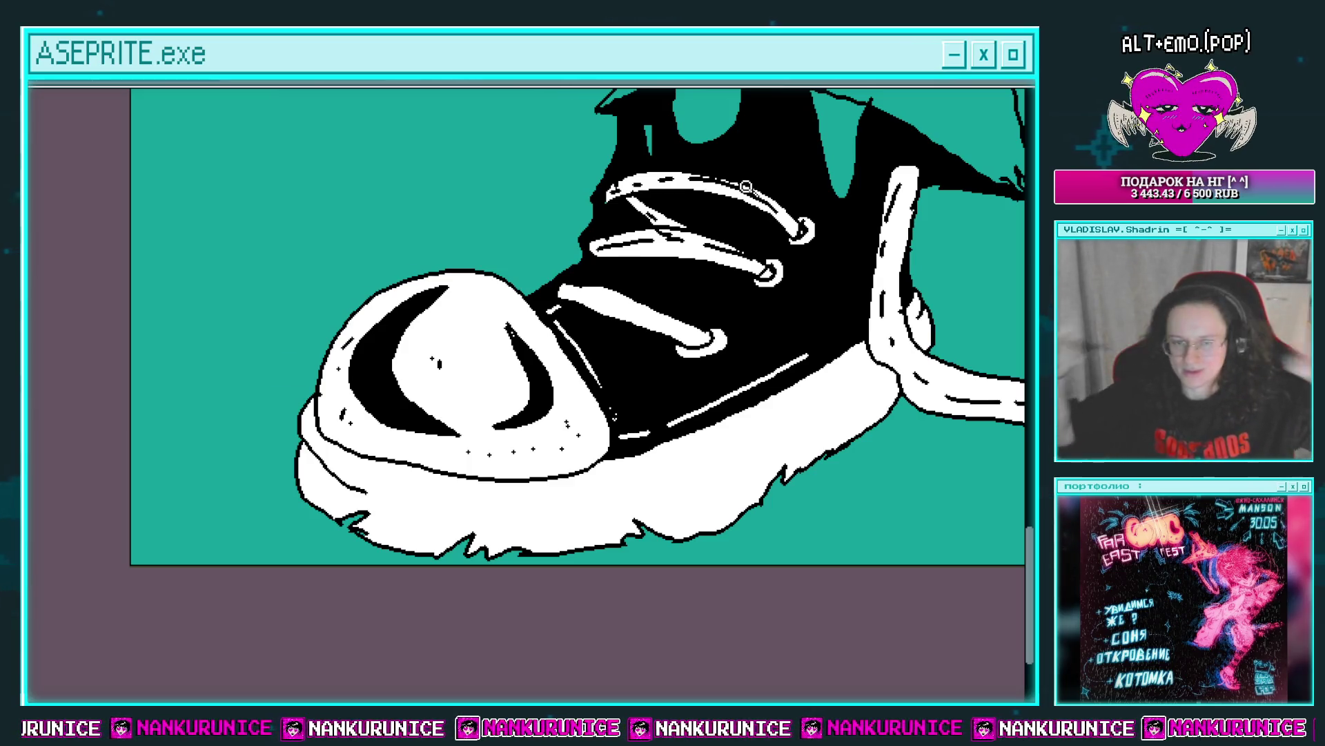
{"action": "scroll", "coordinate": [508, 309], "scroll_direction": "right", "scroll_amount": 5}
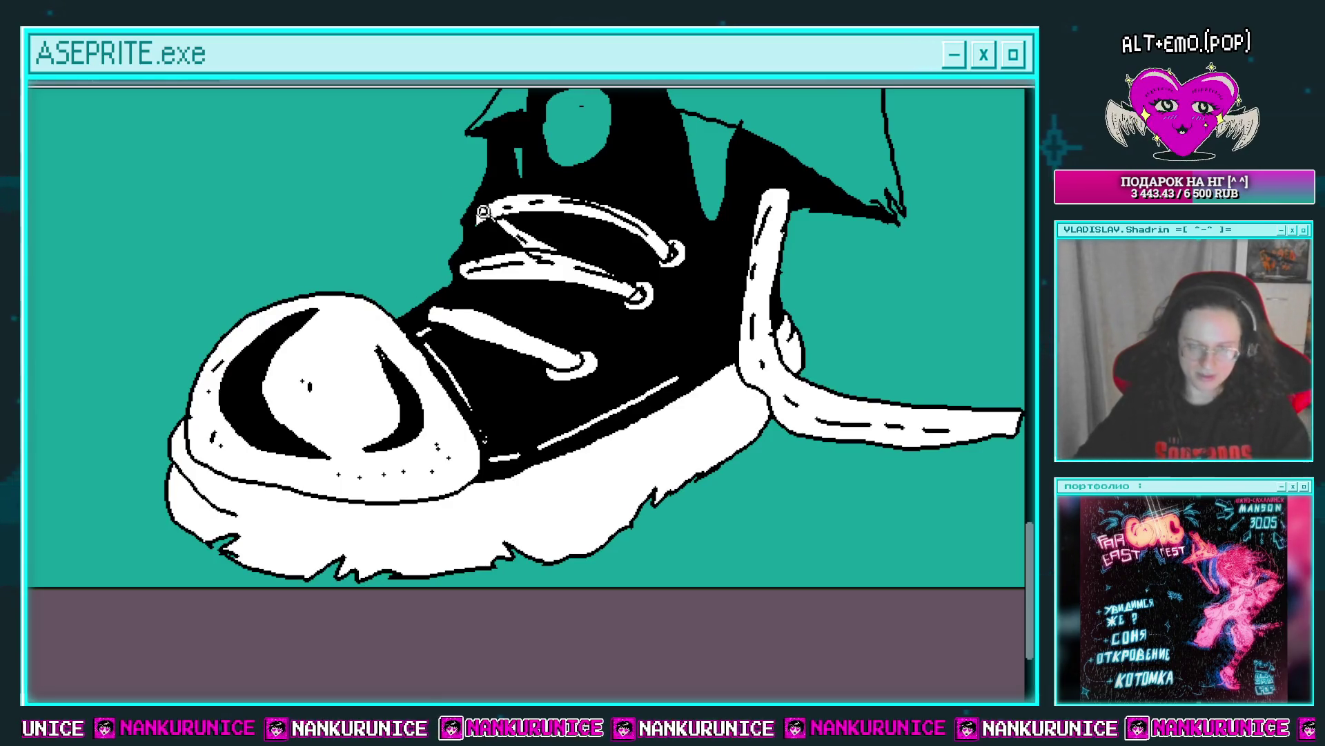
{"action": "scroll", "coordinate": [580, 385], "scroll_direction": "up", "scroll_amount": 2}
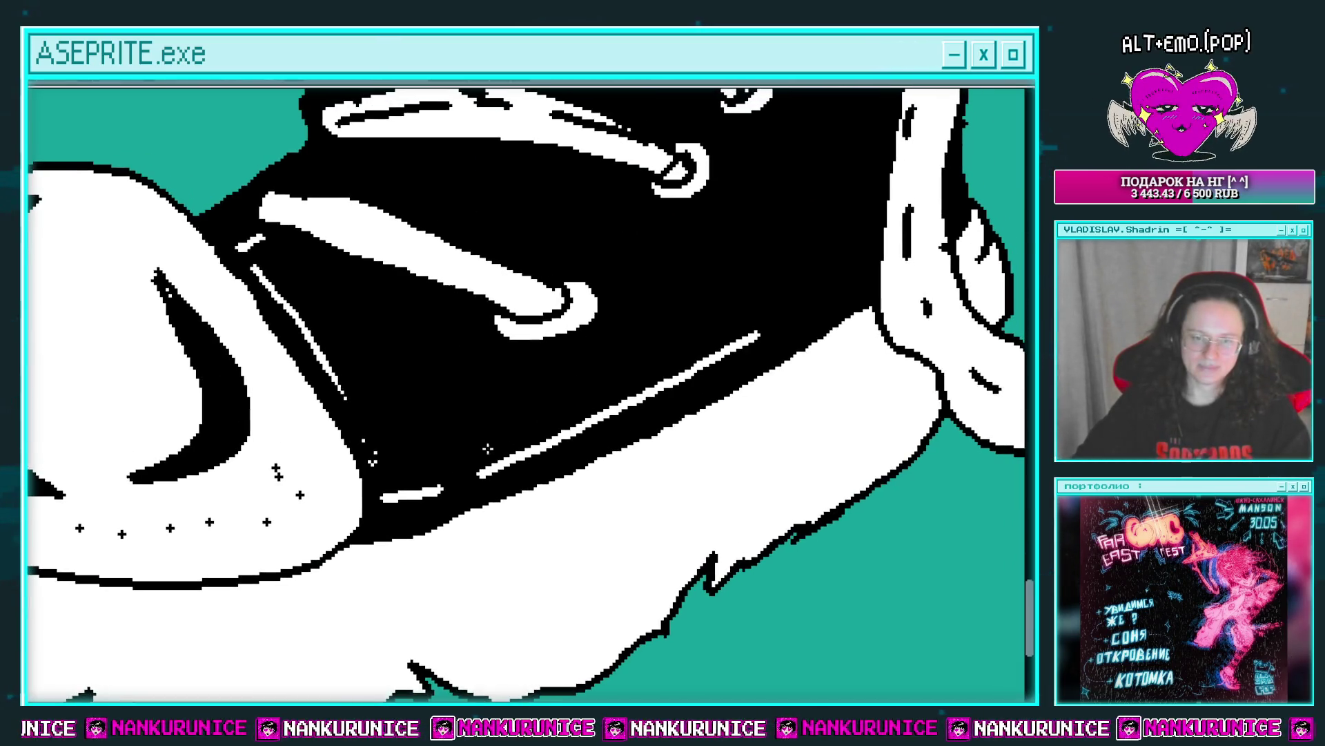
{"action": "scroll", "coordinate": [690, 372], "scroll_direction": "up", "scroll_amount": 2}
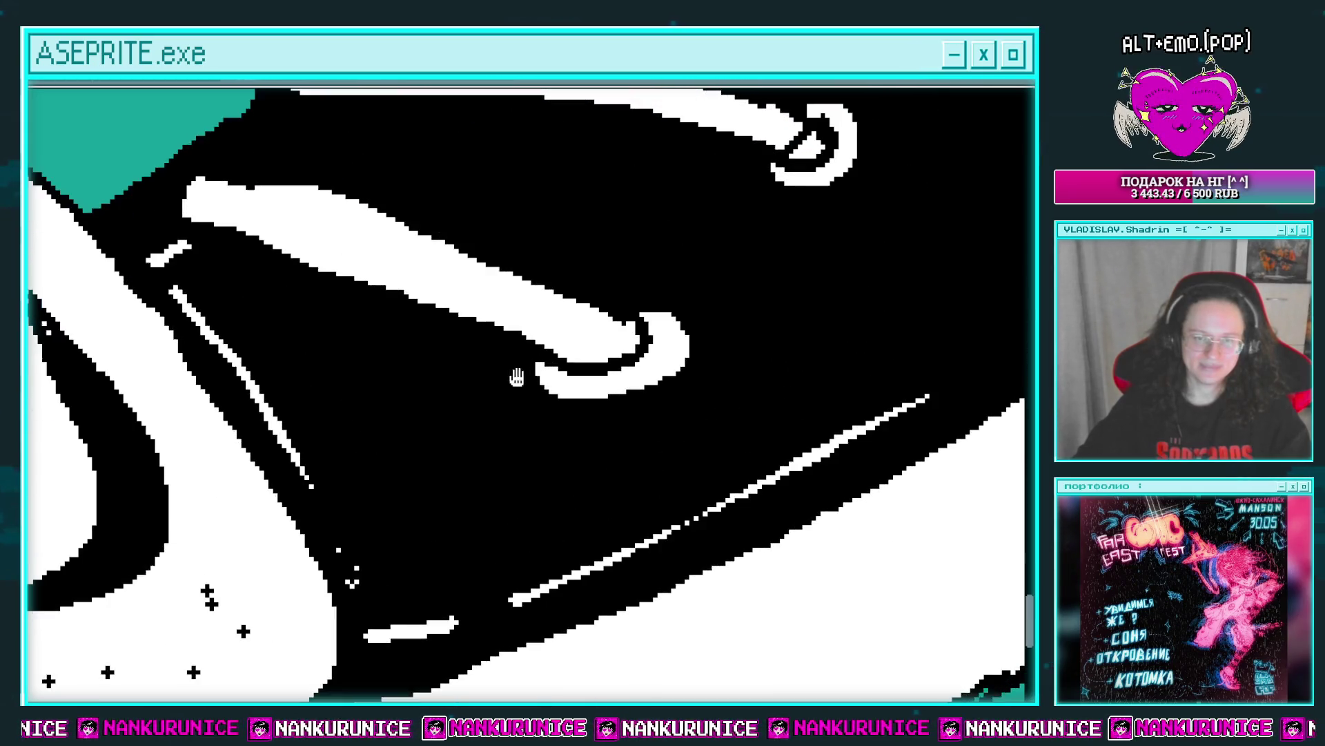
{"action": "mouse_move", "coordinate": [511, 381]}
{"action": "left_mouse_down"}
{"action": "mouse_move", "coordinate": [738, 325]}
{"action": "mouse_move", "coordinate": [300, 176]}
{"action": "left_mouse_up"}
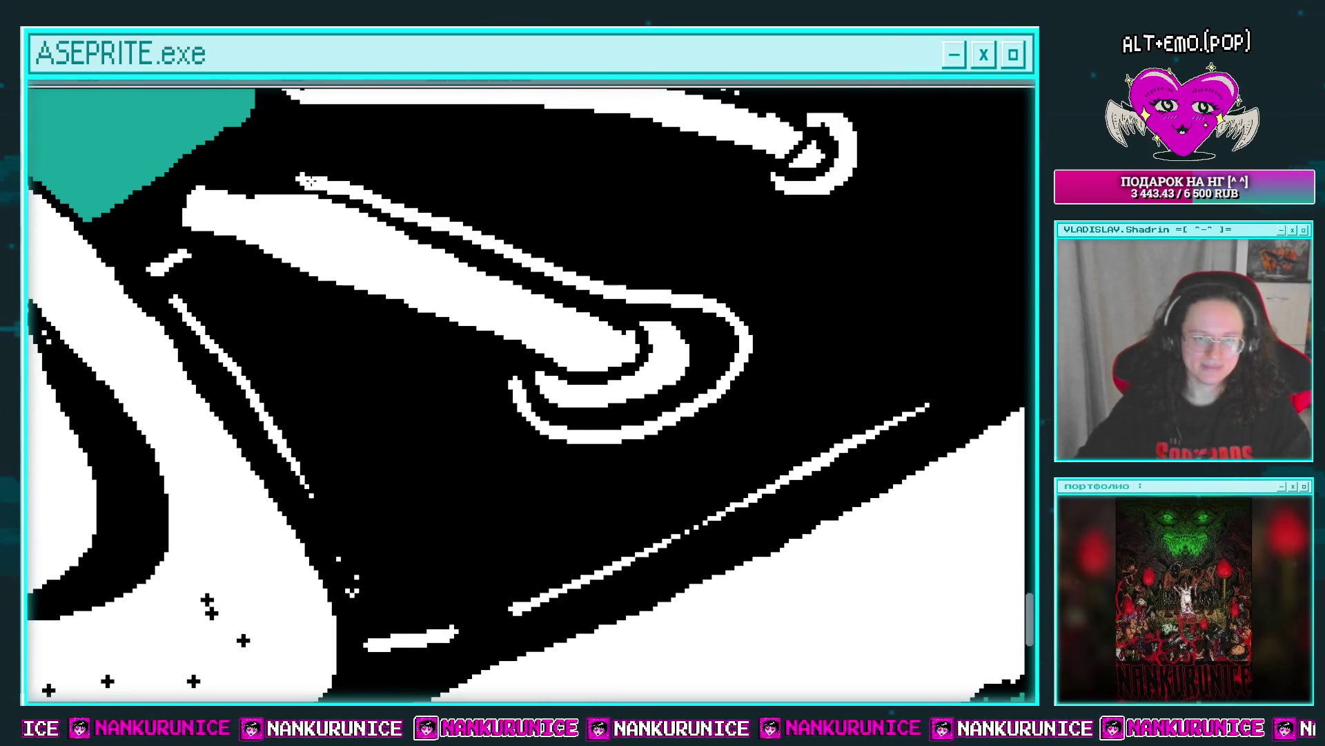
{"action": "left_click_drag", "start_coordinate": [561, 255], "coordinate": [709, 296]}
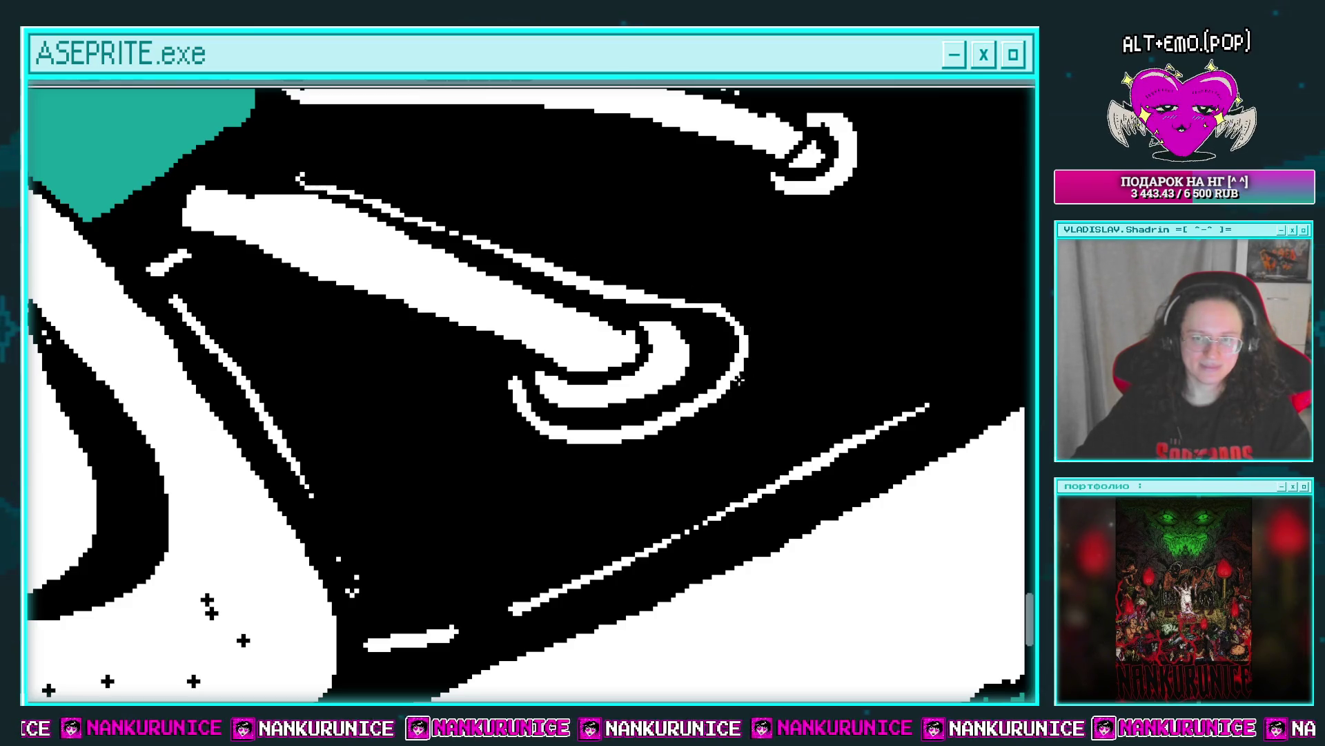
{"action": "left_click_drag", "start_coordinate": [739, 379], "coordinate": [602, 442]}
{"action": "scroll", "coordinate": [444, 393], "scroll_direction": "down", "scroll_amount": 1}
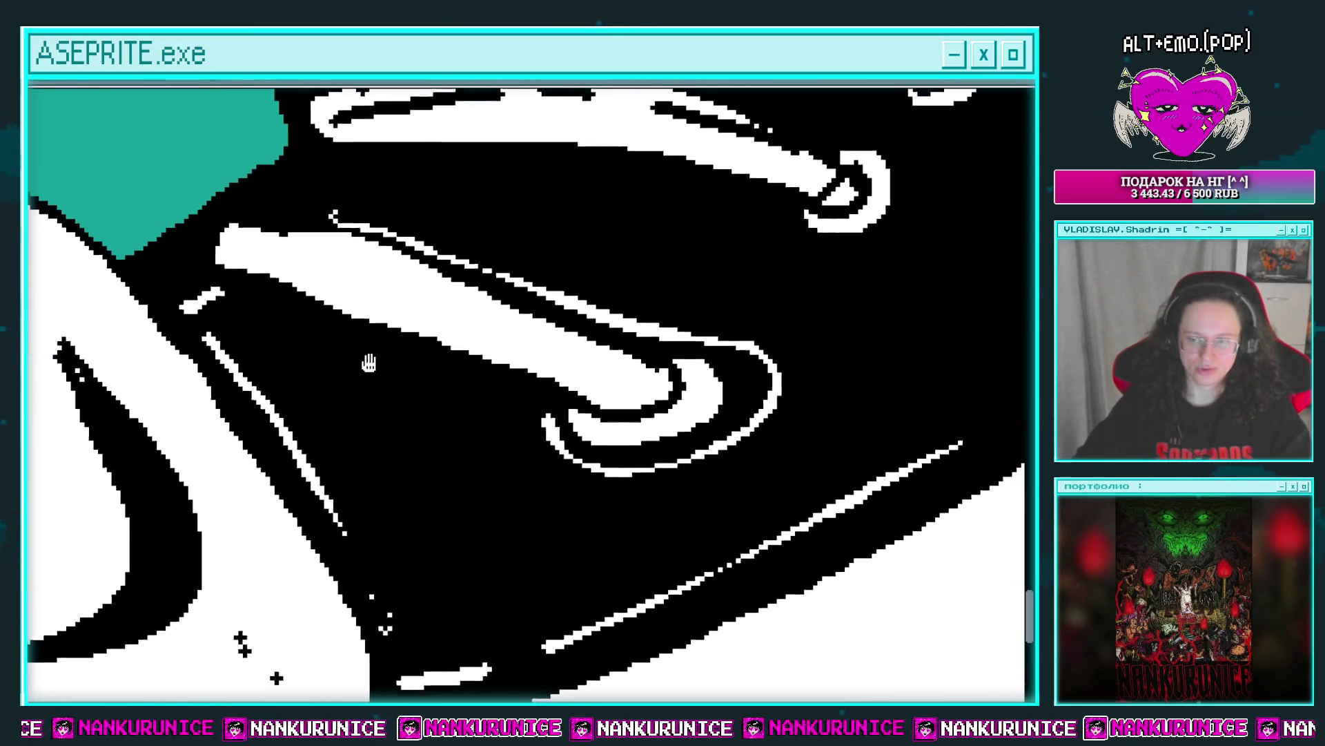
{"action": "scroll", "coordinate": [367, 361], "scroll_direction": "up", "scroll_amount": 1}
{"action": "left_click_drag", "start_coordinate": [301, 327], "coordinate": [553, 412]}
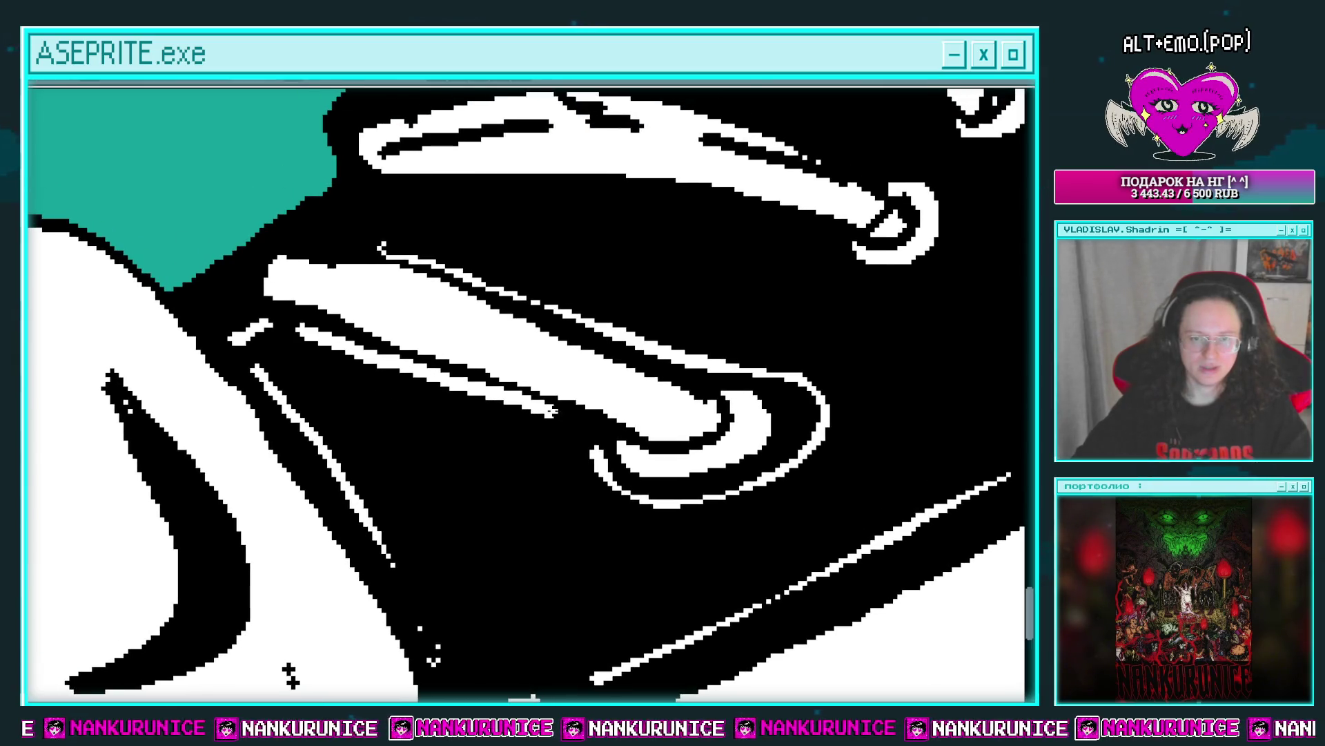
{"action": "left_click_drag", "start_coordinate": [390, 370], "coordinate": [524, 583]}
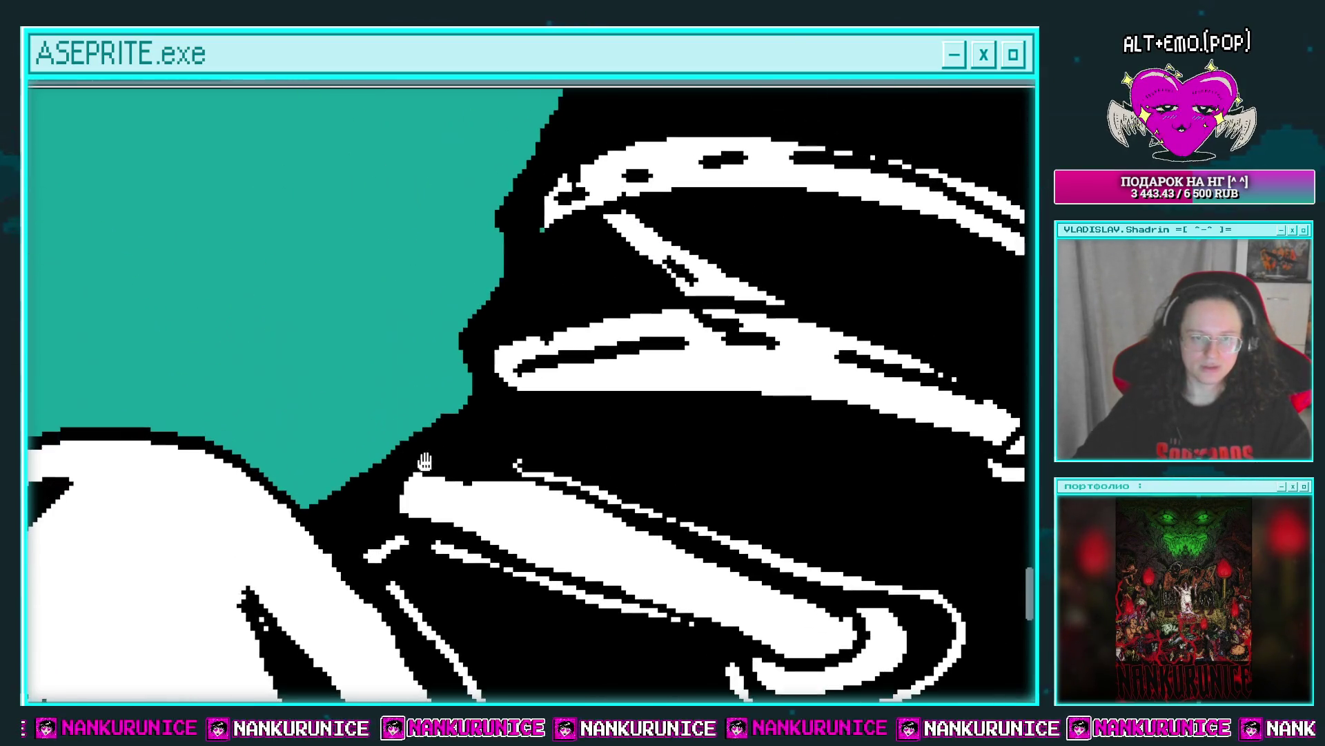
{"action": "left_click_drag", "start_coordinate": [384, 136], "coordinate": [304, 337]}
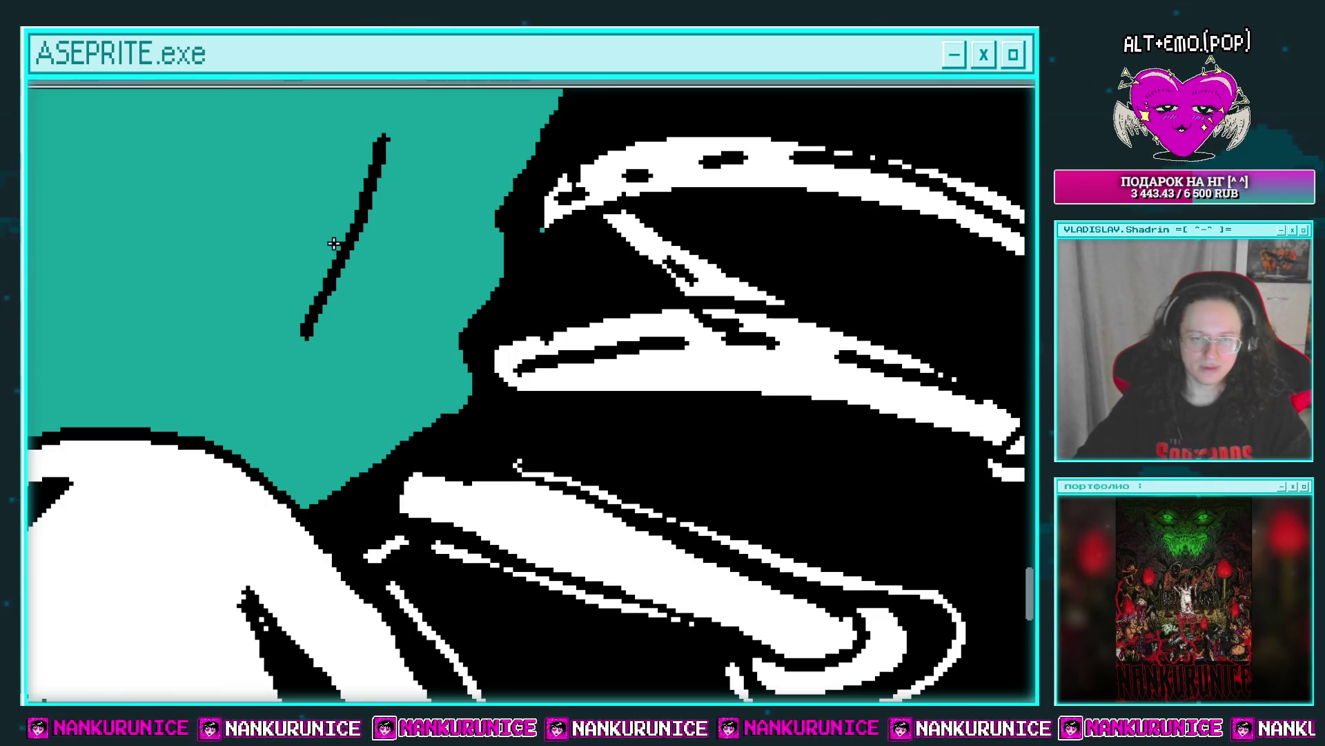
{"action": "left_click_drag", "start_coordinate": [335, 244], "coordinate": [395, 287]}
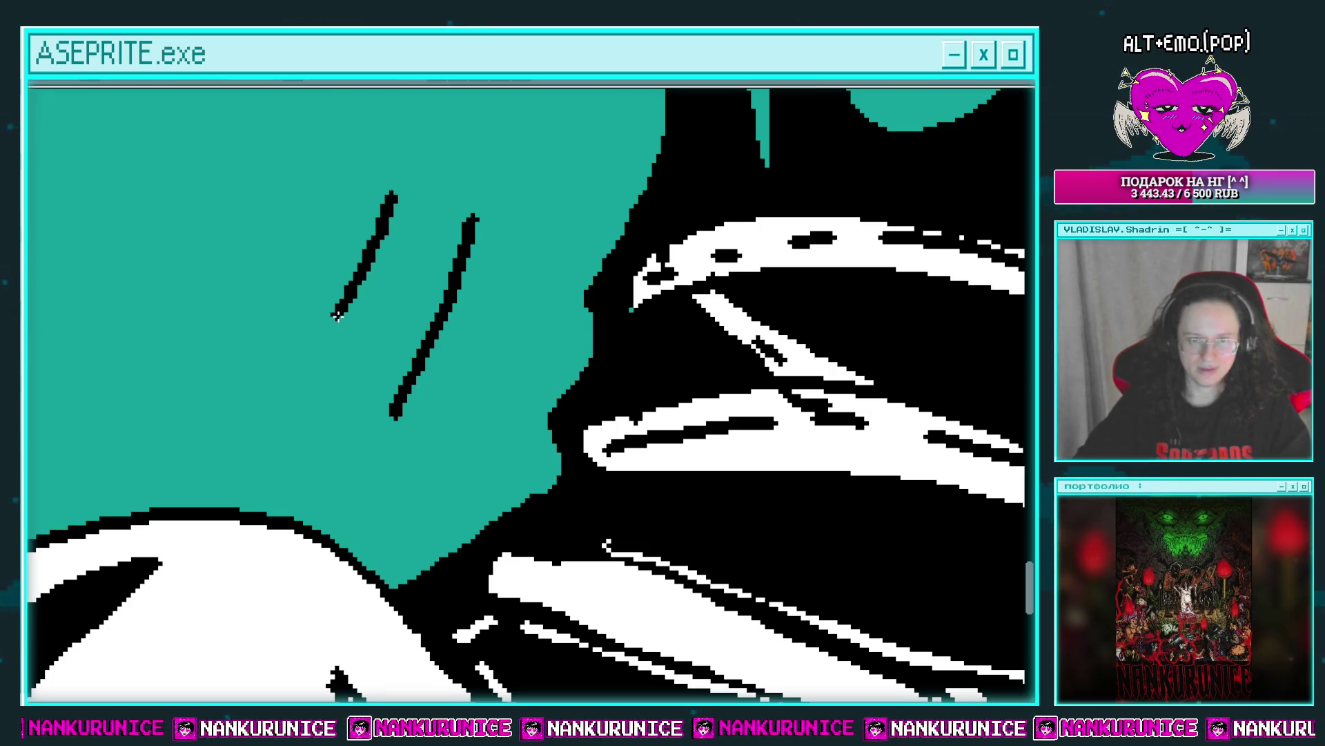
{"action": "key", "text": "e"}
{"action": "left_click_drag", "start_coordinate": [324, 332], "coordinate": [371, 245]}
{"action": "key", "text": "ctrl+z"}
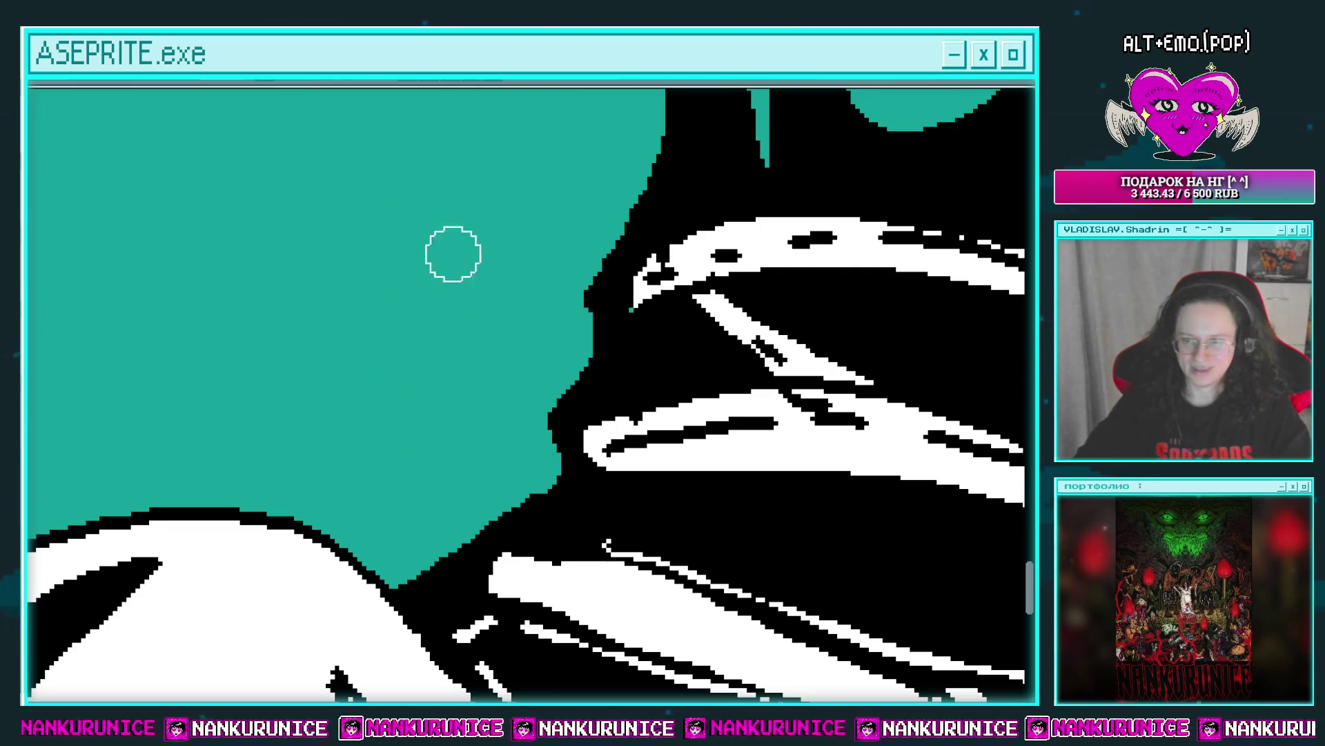
{"action": "scroll", "coordinate": [503, 296], "scroll_direction": "down", "scroll_amount": 2}
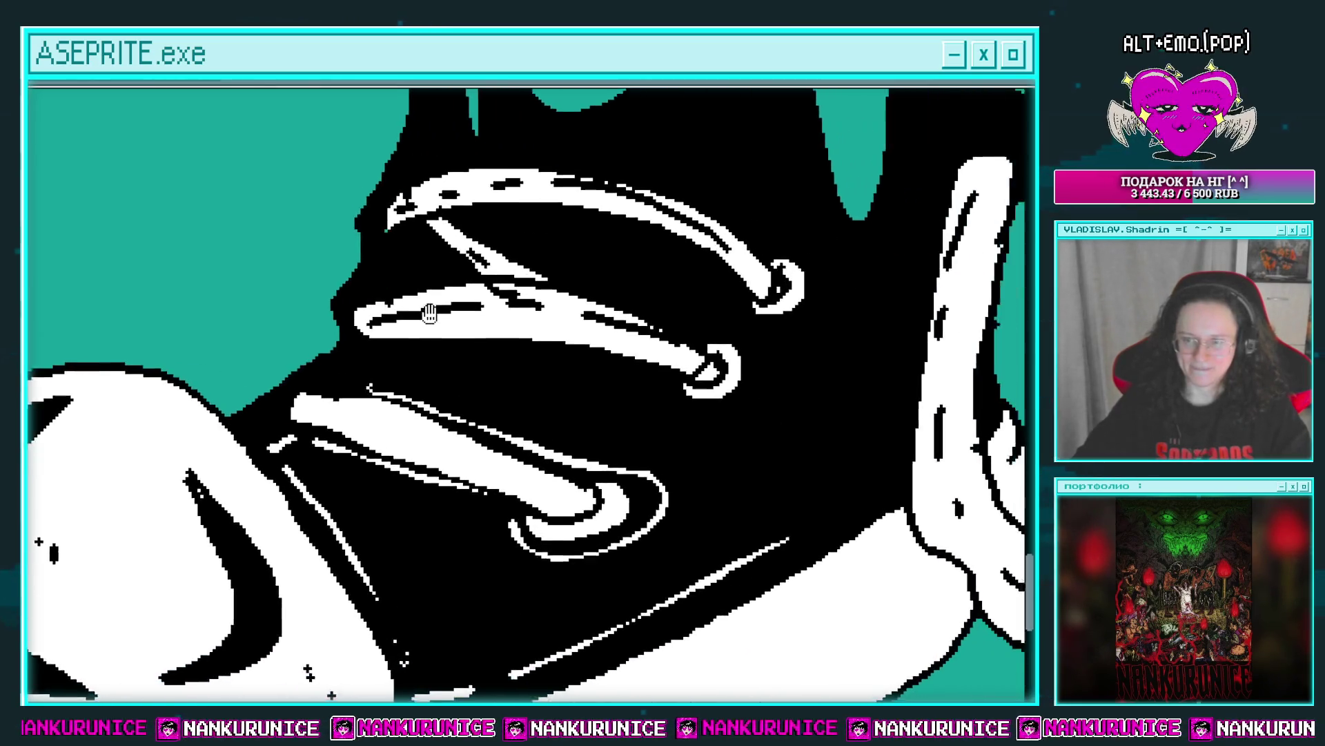
{"action": "scroll", "coordinate": [488, 399], "scroll_direction": "down", "scroll_amount": 1}
{"action": "scroll", "coordinate": [557, 366], "scroll_direction": "up", "scroll_amount": 1}
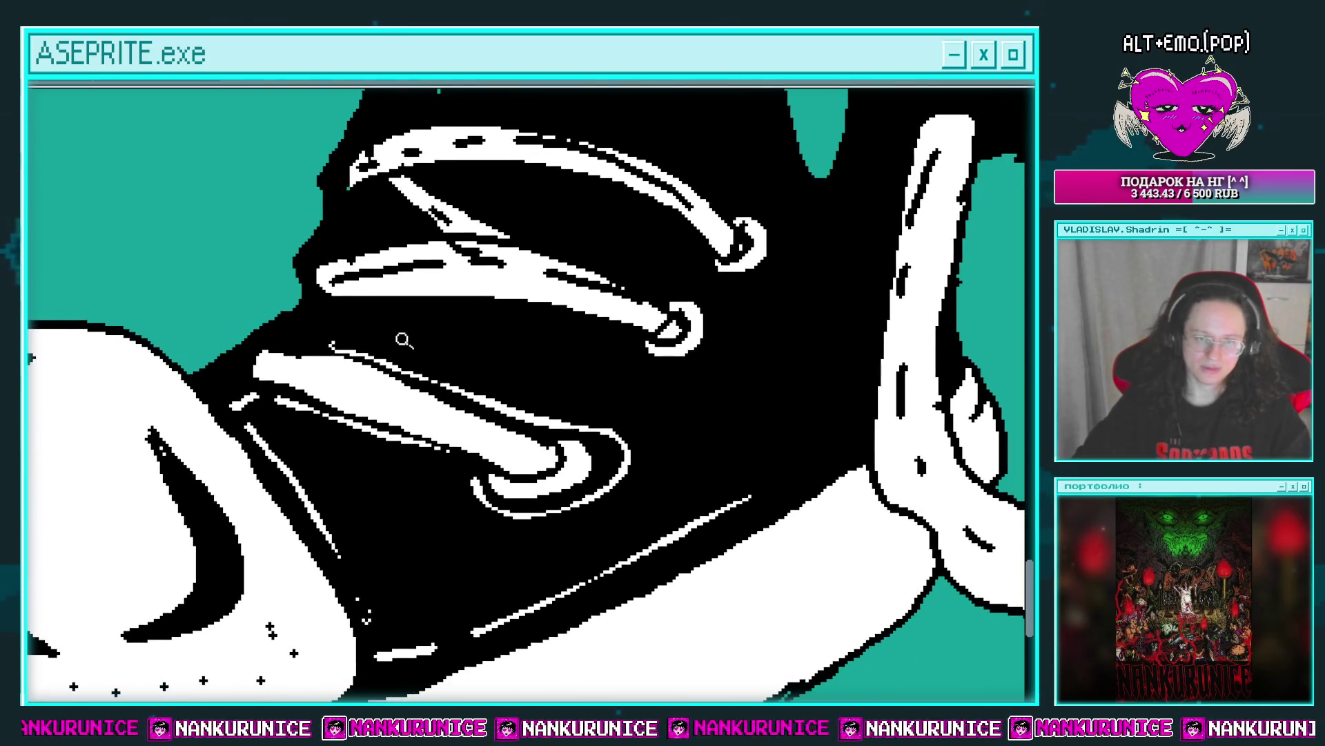
{"action": "scroll", "coordinate": [403, 340], "scroll_direction": "up", "scroll_amount": 1}
{"action": "mouse_move", "coordinate": [362, 304]}
{"action": "left_mouse_down"}
{"action": "mouse_move", "coordinate": [296, 323]}
{"action": "mouse_move", "coordinate": [550, 346]}
{"action": "left_mouse_up"}
{"action": "left_click_drag", "start_coordinate": [663, 391], "coordinate": [830, 354]}
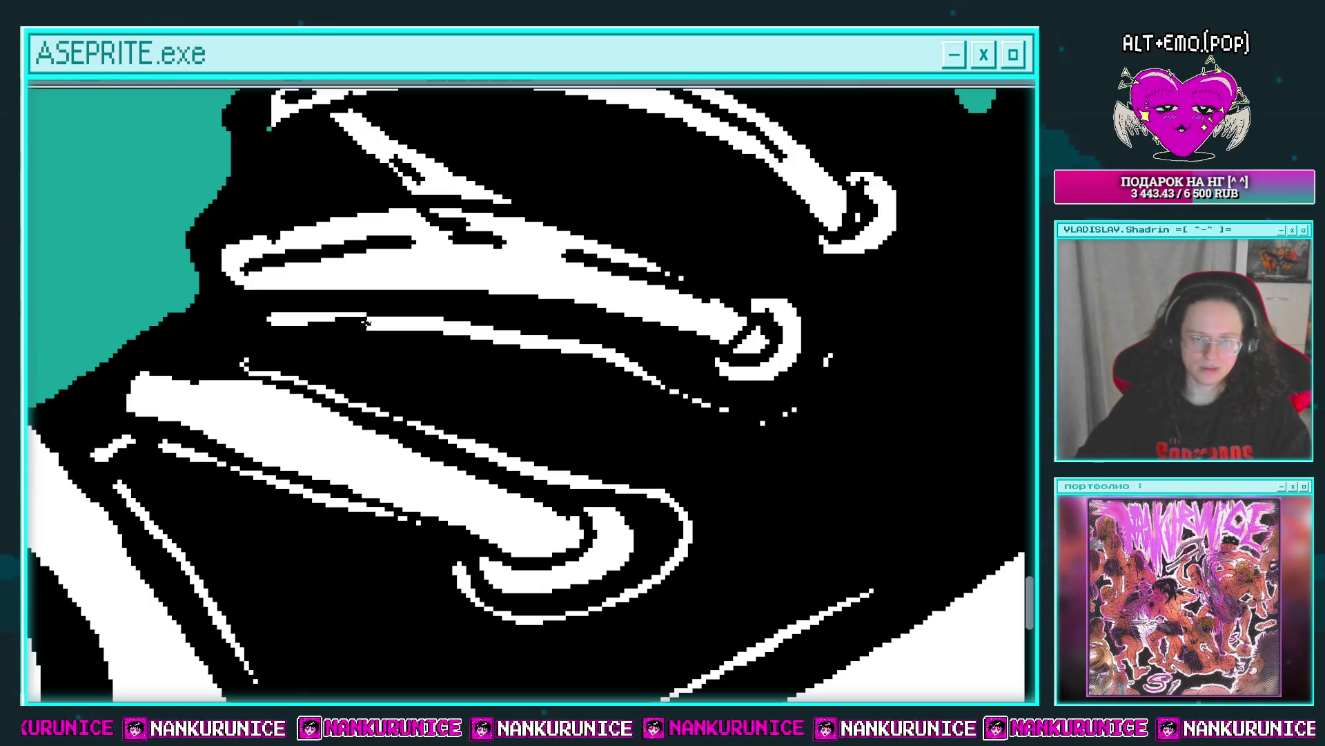
{"action": "scroll", "coordinate": [525, 345], "scroll_direction": "left", "scroll_amount": 4}
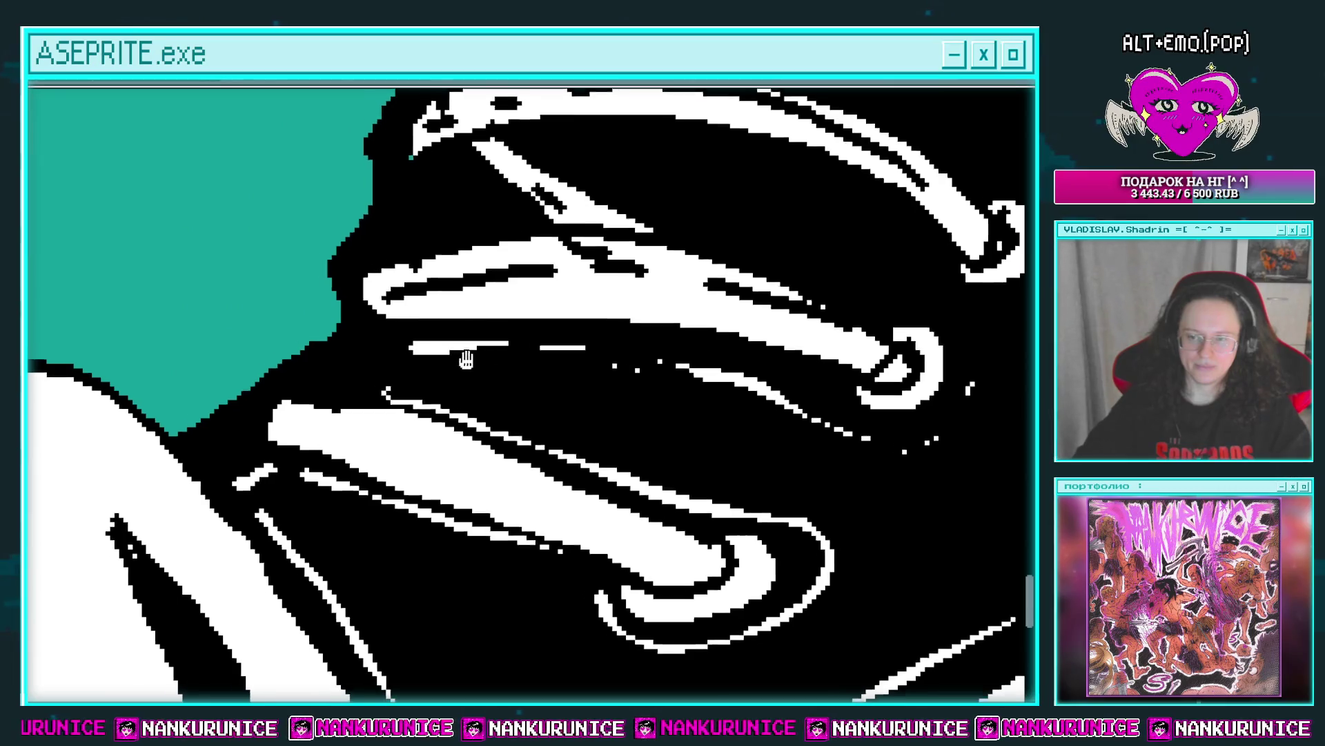
{"action": "left_click_drag", "start_coordinate": [442, 359], "coordinate": [436, 355]}
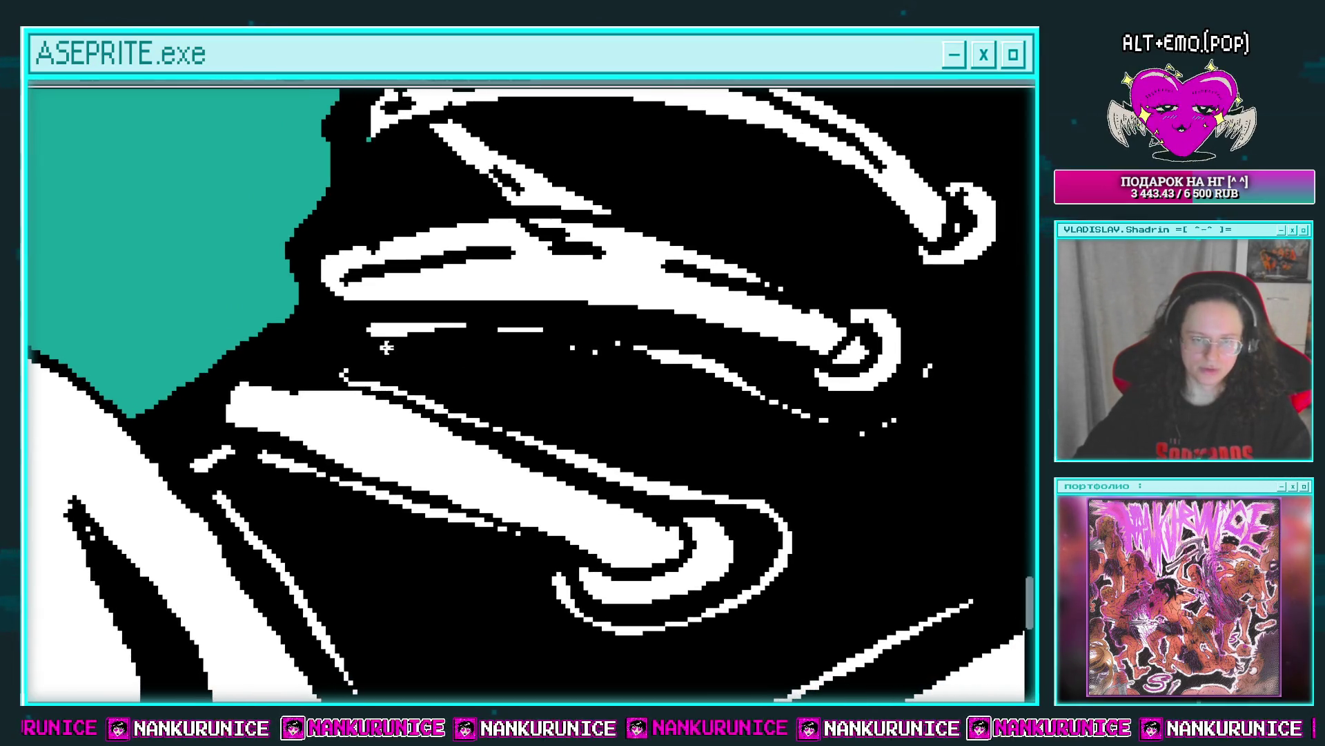
{"action": "left_click_drag", "start_coordinate": [355, 366], "coordinate": [469, 294]}
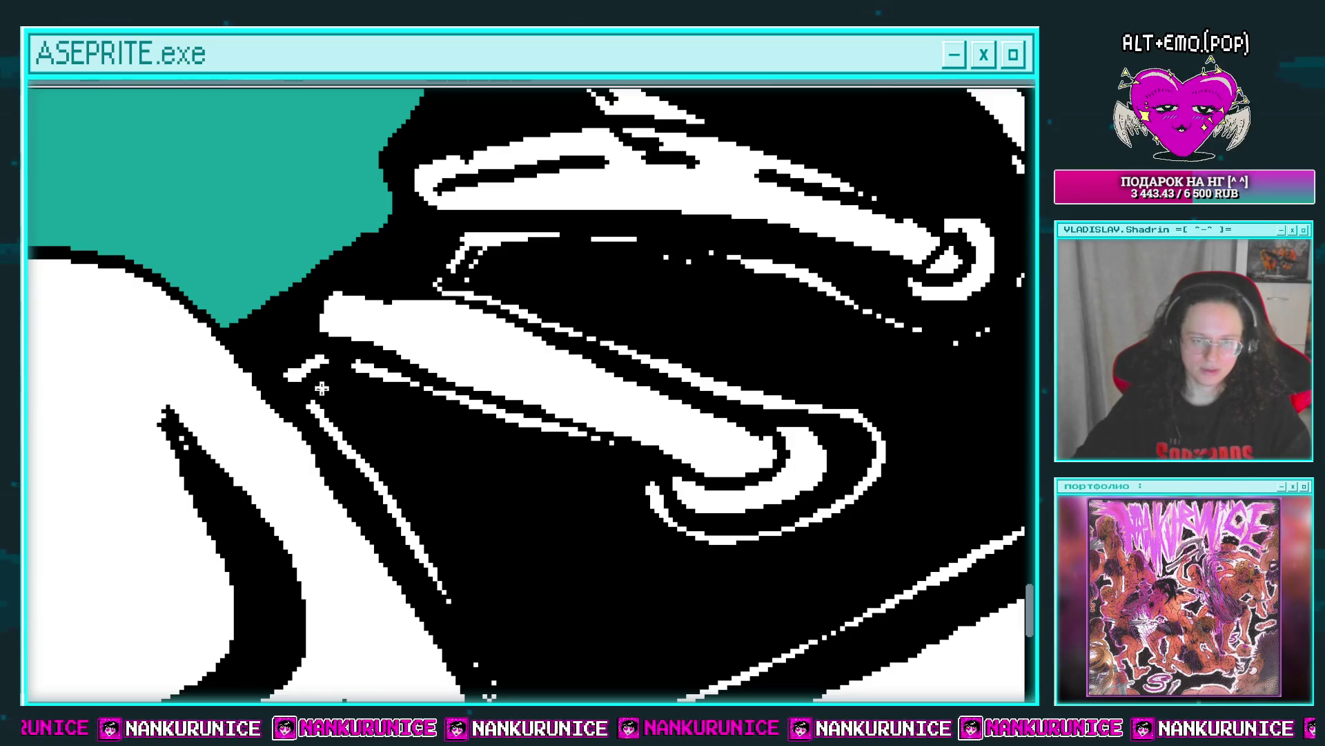
{"action": "scroll", "coordinate": [378, 371], "scroll_direction": "down", "scroll_amount": 3}
{"action": "scroll", "coordinate": [398, 422], "scroll_direction": "up", "scroll_amount": 3}
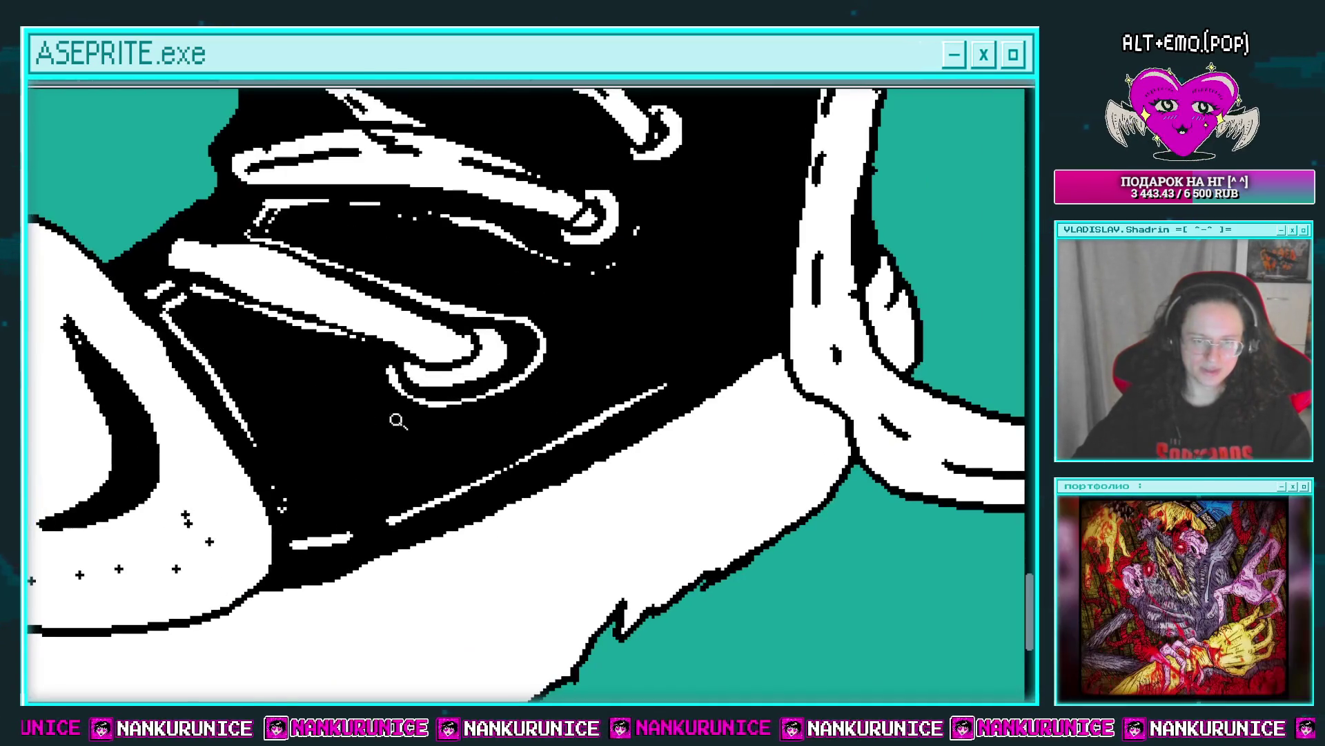
{"action": "scroll", "coordinate": [456, 364], "scroll_direction": "up", "scroll_amount": 1}
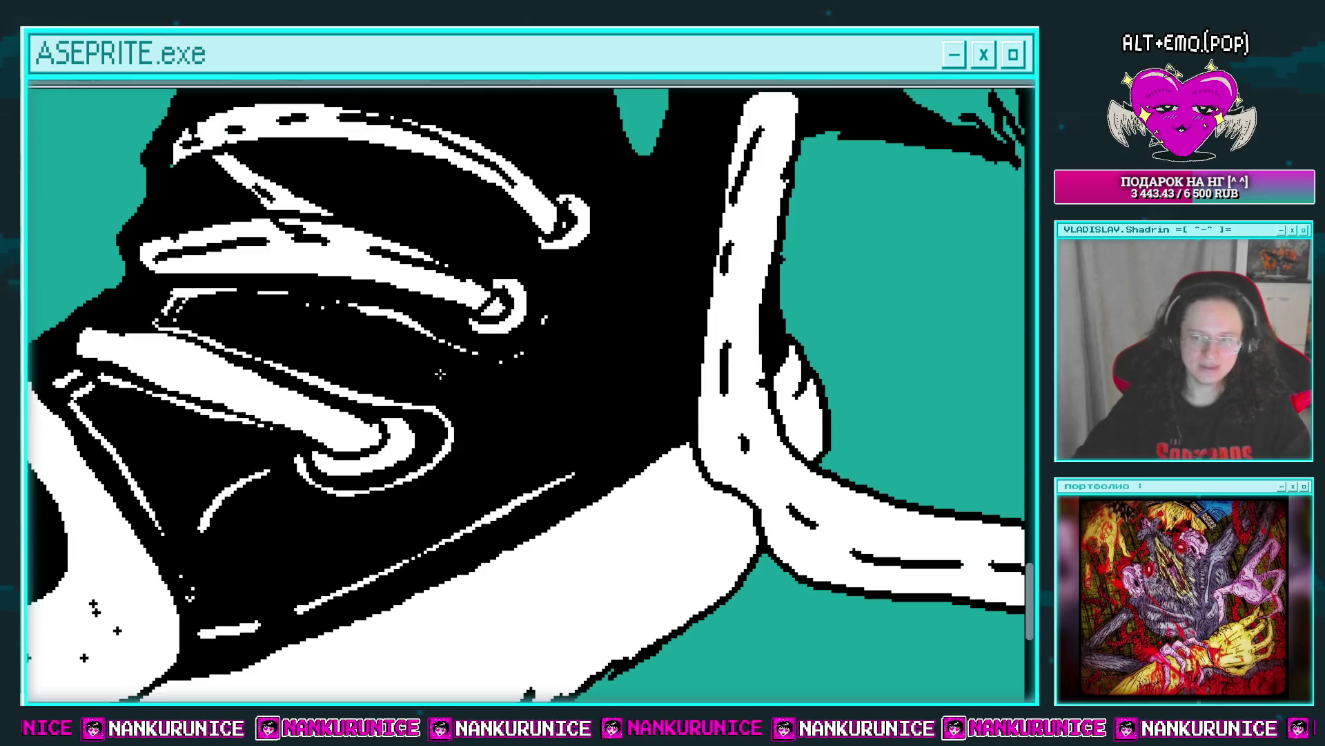
{"action": "mouse_move", "coordinate": [455, 364]}
{"action": "left_mouse_down"}
{"action": "mouse_move", "coordinate": [464, 406]}
{"action": "mouse_move", "coordinate": [421, 489]}
{"action": "left_mouse_up"}
{"action": "left_click_drag", "start_coordinate": [486, 241], "coordinate": [495, 407]}
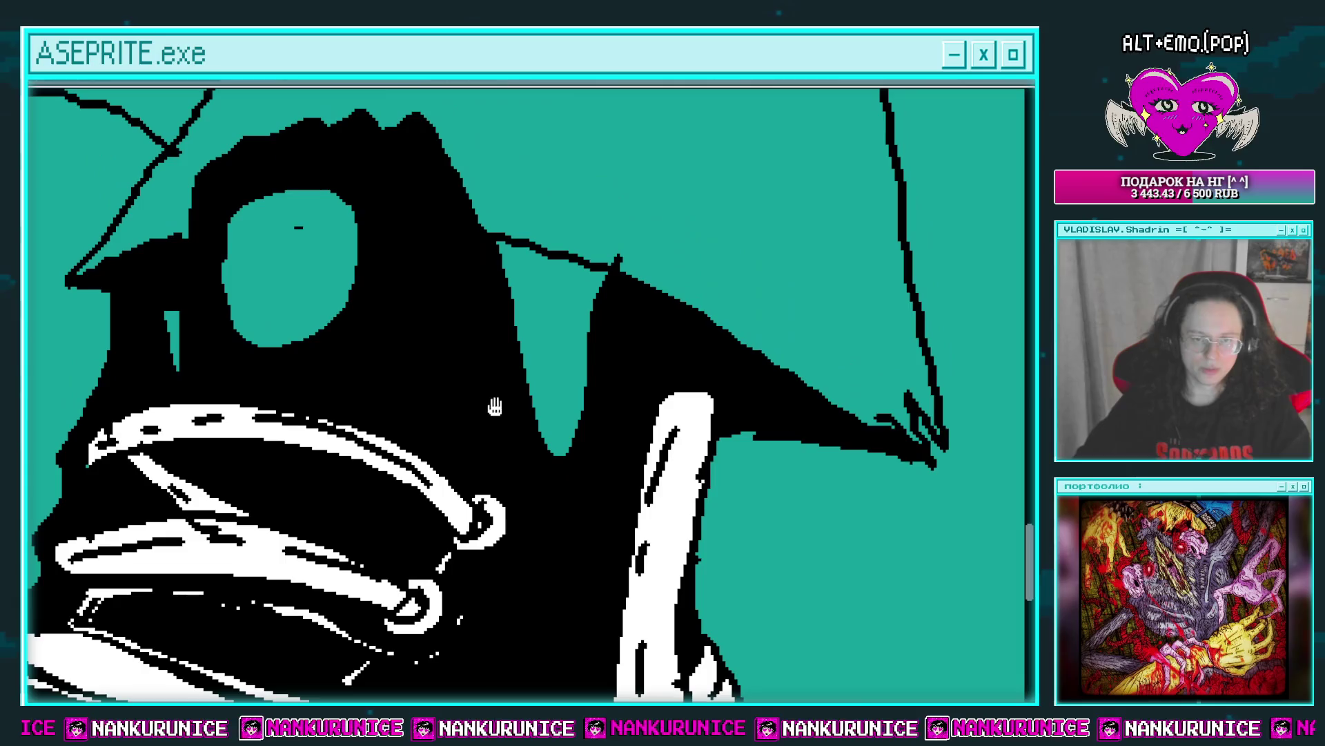
Lengthen the white highlight left of the round patch.
{"action": "scroll", "coordinate": [476, 311], "scroll_direction": "down", "scroll_amount": 1}
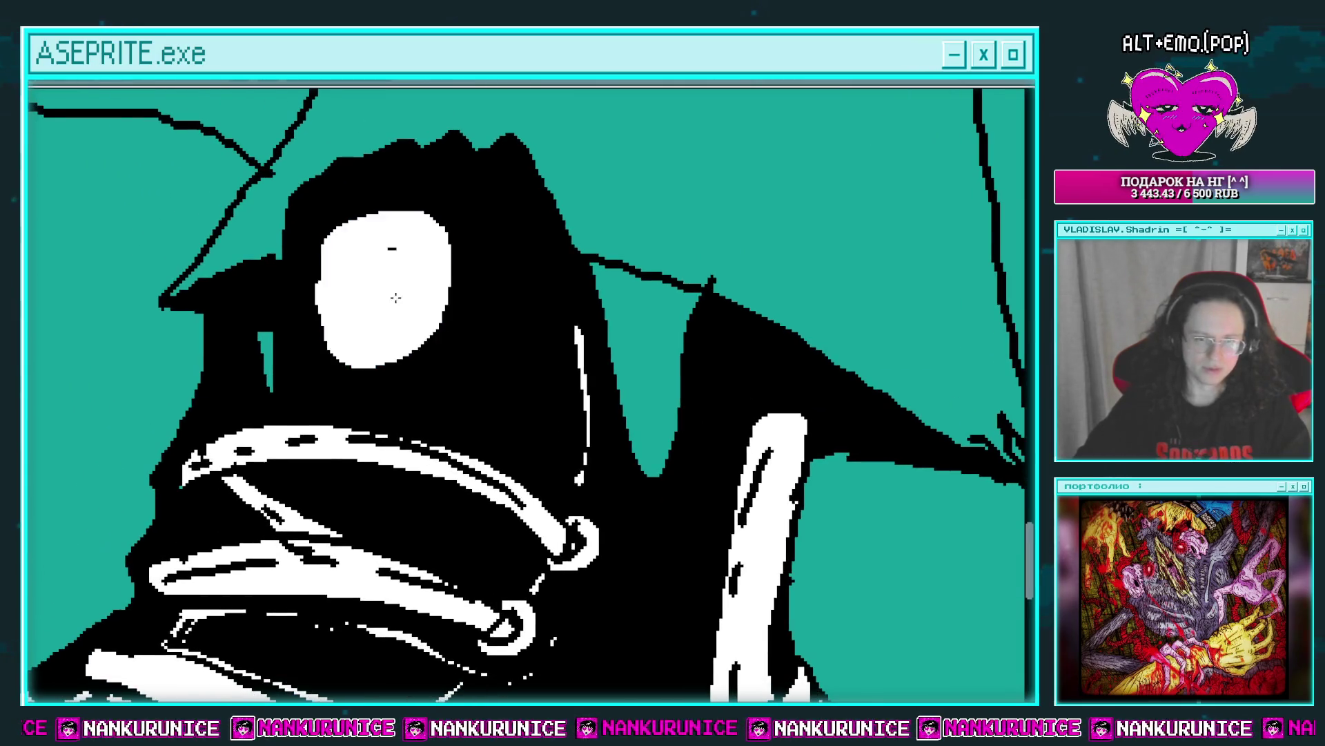
{"action": "scroll", "coordinate": [369, 354], "scroll_direction": "up", "scroll_amount": 1}
{"action": "scroll", "coordinate": [379, 354], "scroll_direction": "up", "scroll_amount": 1}
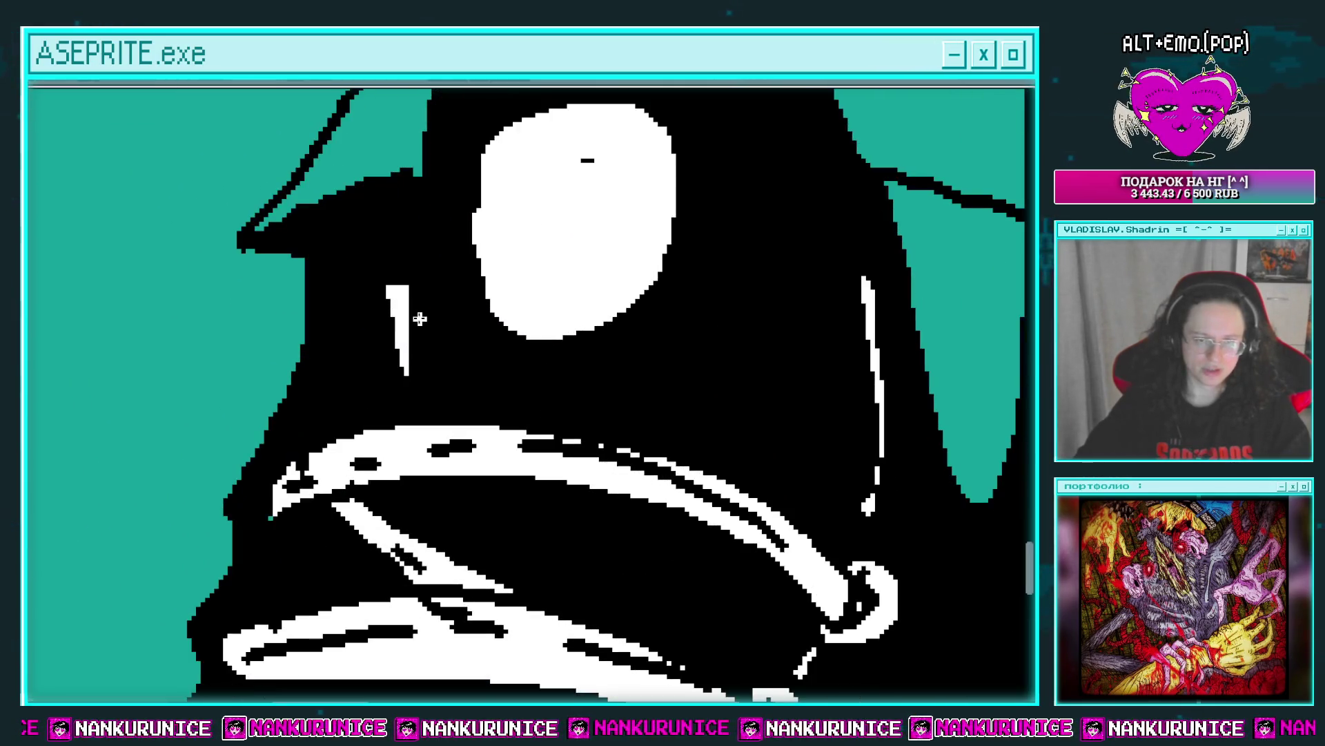
{"action": "left_click_drag", "start_coordinate": [414, 311], "coordinate": [437, 317]}
Bring the lace rows into view and briefly show then hide the layers panel.
{"action": "left_click_drag", "start_coordinate": [439, 373], "coordinate": [494, 258]}
{"action": "left_click_drag", "start_coordinate": [429, 294], "coordinate": [444, 275]}
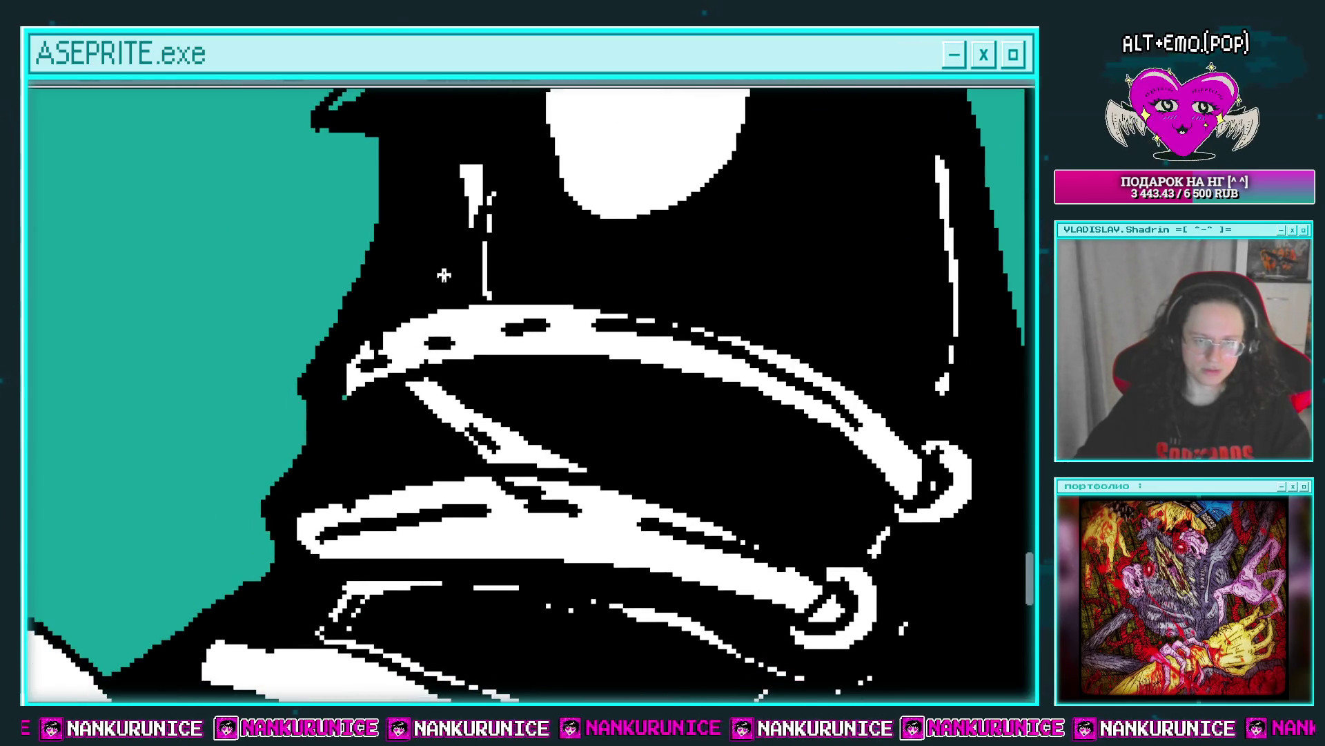
{"action": "mouse_move", "coordinate": [405, 415]}
{"action": "left_mouse_down"}
{"action": "mouse_move", "coordinate": [454, 336]}
{"action": "mouse_move", "coordinate": [488, 363]}
{"action": "mouse_move", "coordinate": [517, 340]}
{"action": "left_mouse_up"}
{"action": "scroll", "coordinate": [456, 345], "scroll_direction": "down", "scroll_amount": 1}
{"action": "key", "text": "Tab"}
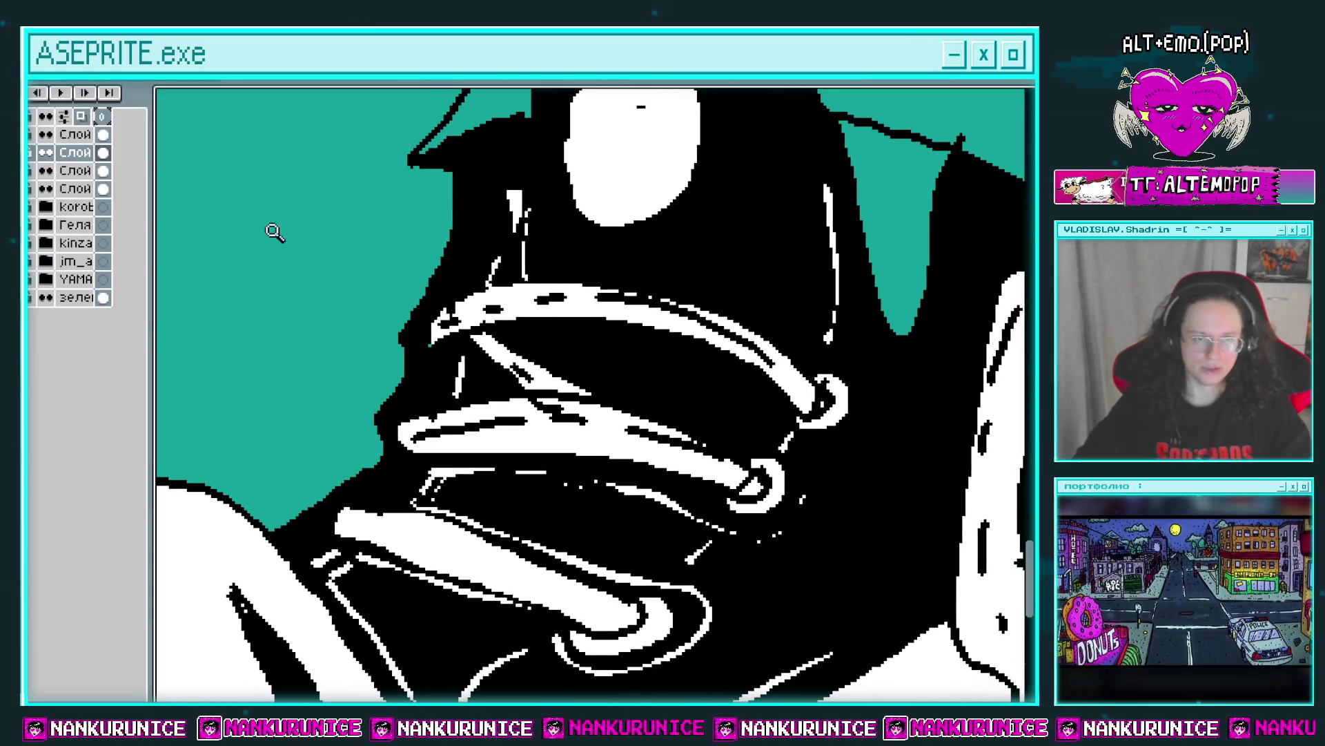
{"action": "key", "text": "Tab"}
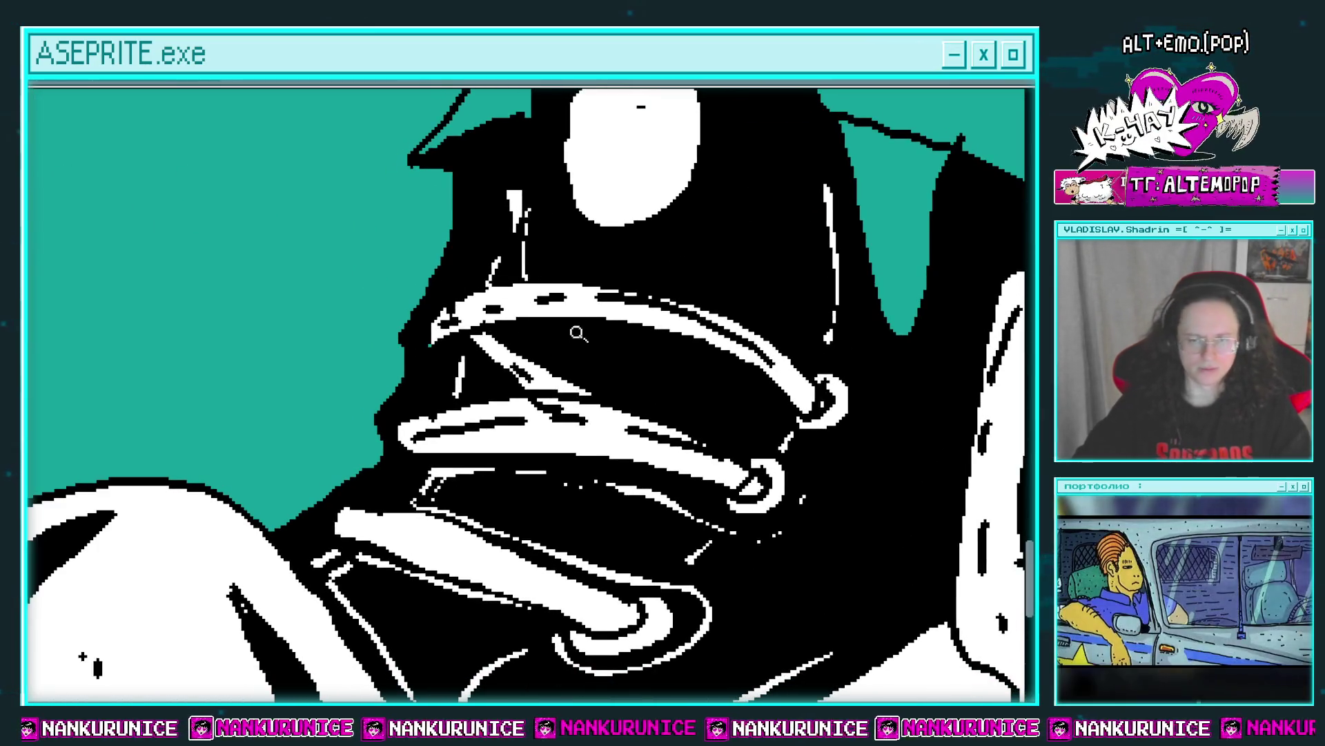
Thicken the white highlight along the tongue's edge.
{"action": "scroll", "coordinate": [577, 331], "scroll_direction": "down", "scroll_amount": 2}
{"action": "scroll", "coordinate": [594, 364], "scroll_direction": "up", "scroll_amount": 2}
{"action": "left_click_drag", "start_coordinate": [595, 364], "coordinate": [636, 530]}
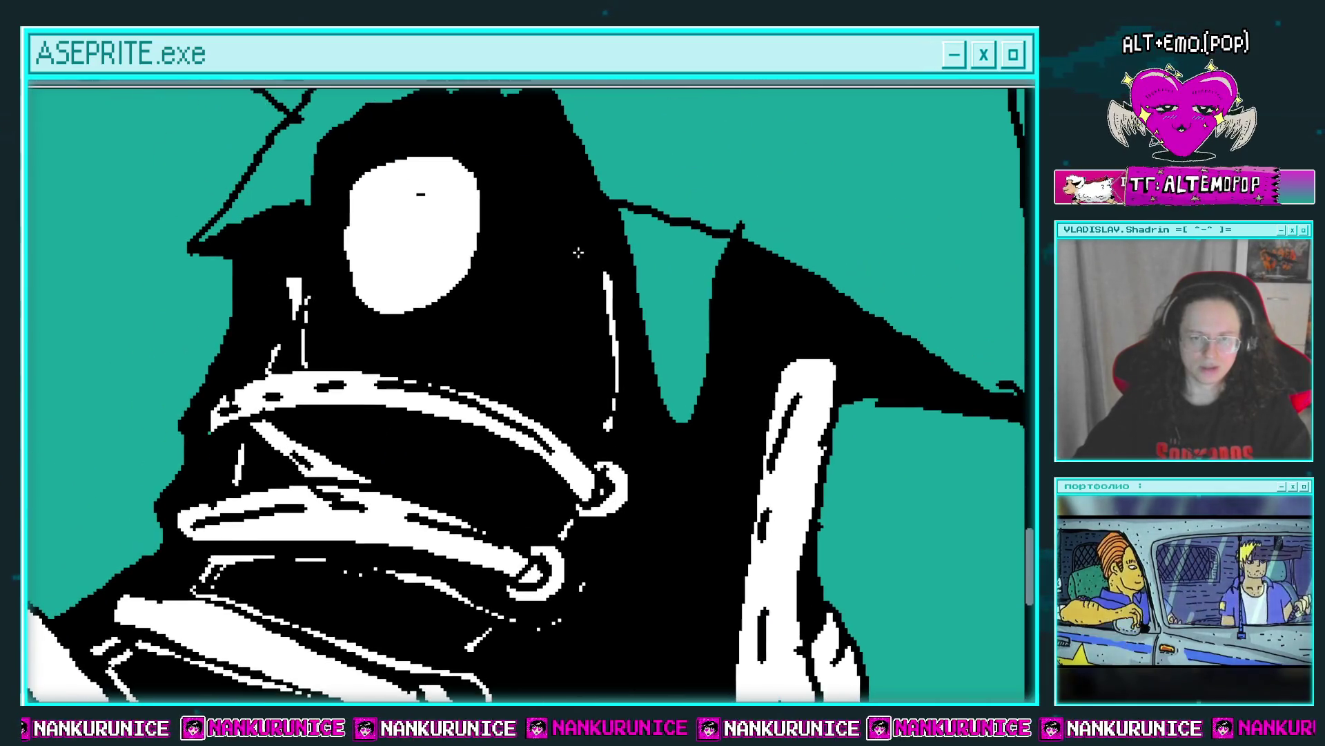
{"action": "scroll", "coordinate": [600, 318], "scroll_direction": "down", "scroll_amount": 2}
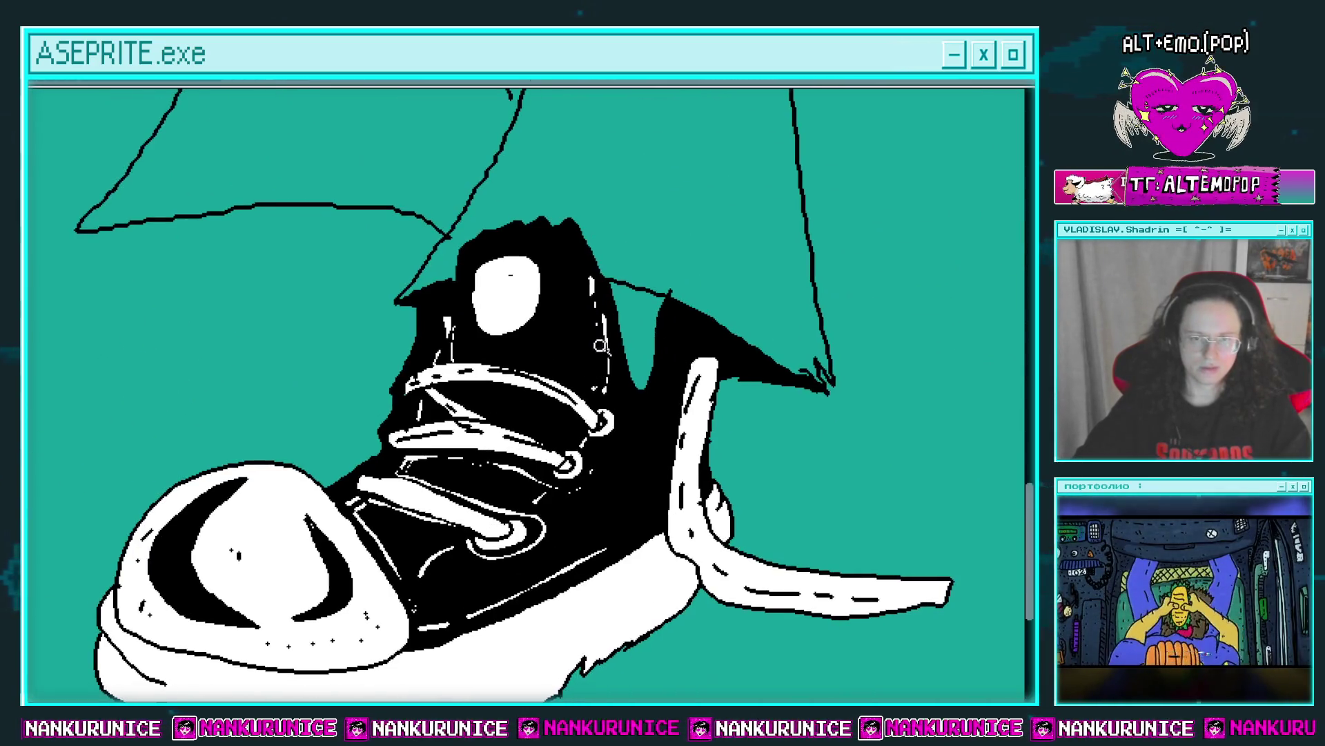
{"action": "left_click_drag", "start_coordinate": [603, 324], "coordinate": [540, 320]}
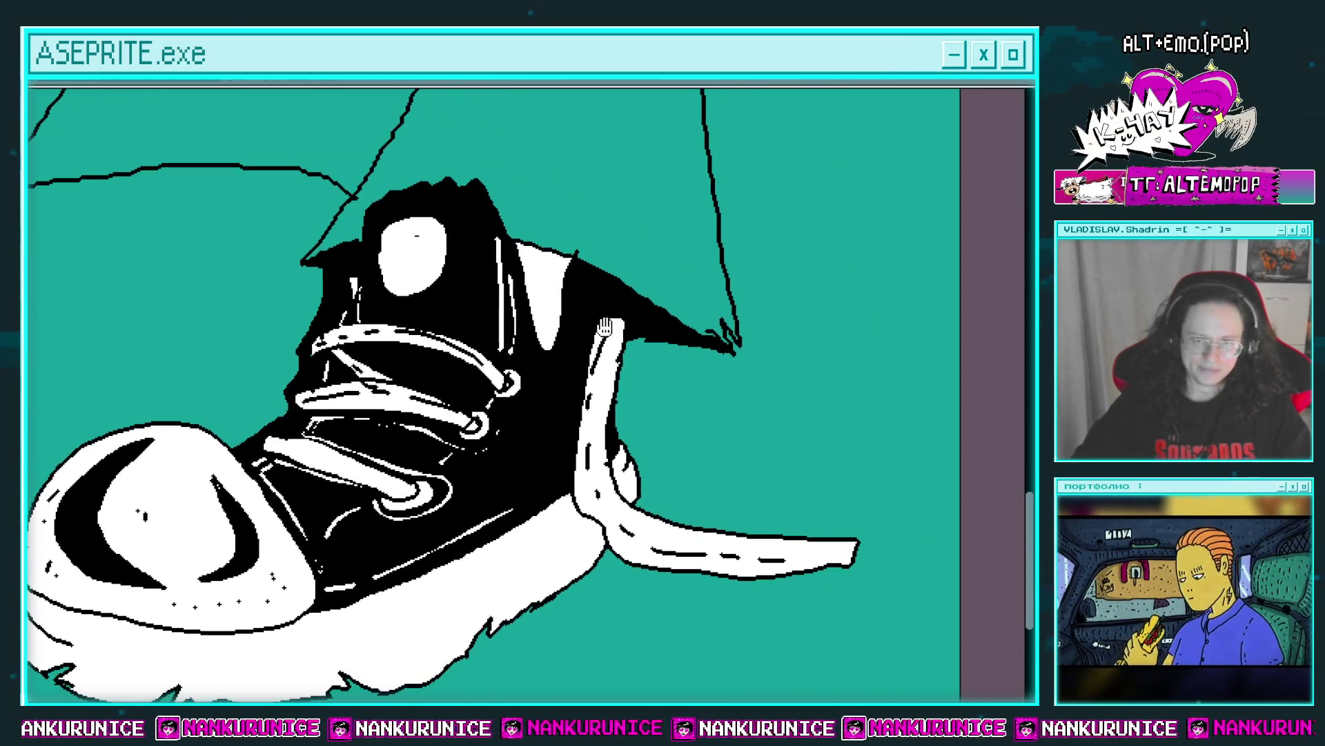
{"action": "scroll", "coordinate": [619, 304], "scroll_direction": "up", "scroll_amount": 2}
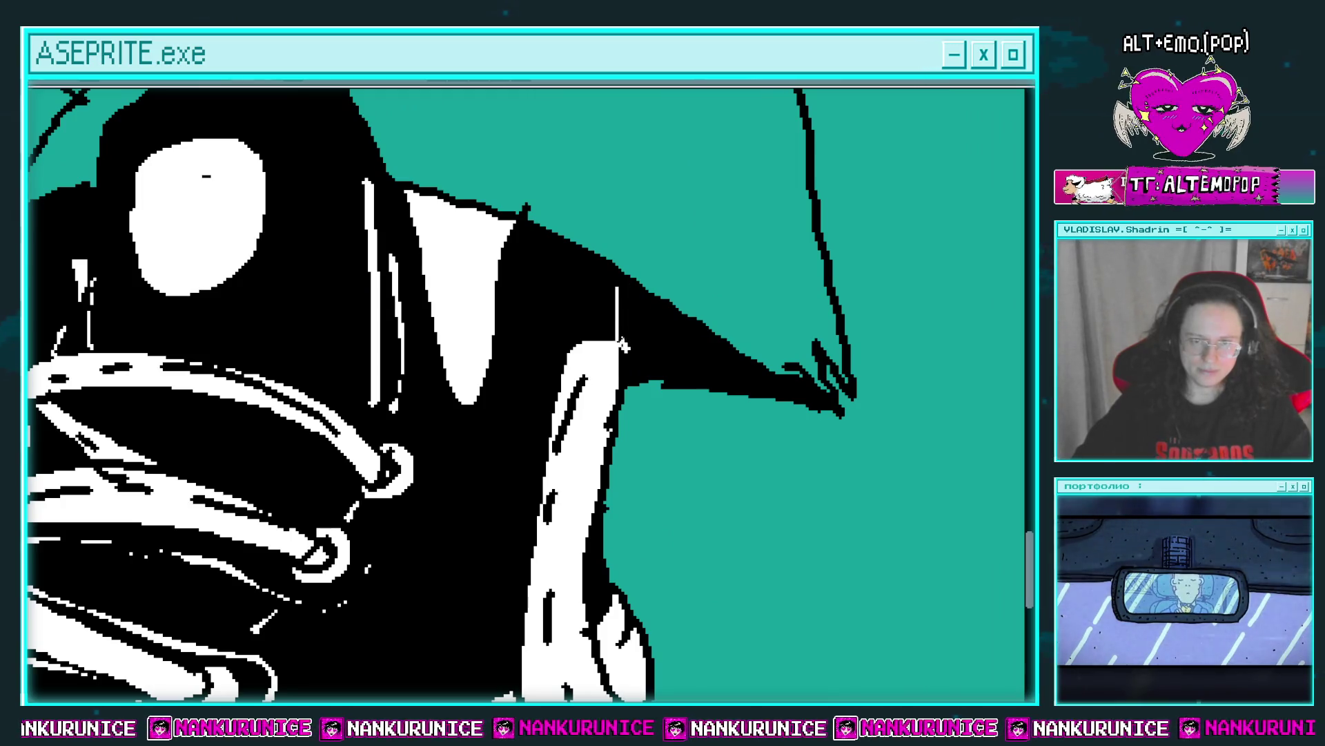
{"action": "mouse_move", "coordinate": [614, 326]}
{"action": "left_mouse_down"}
{"action": "mouse_move", "coordinate": [611, 283]}
{"action": "mouse_move", "coordinate": [719, 365]}
{"action": "left_mouse_up"}
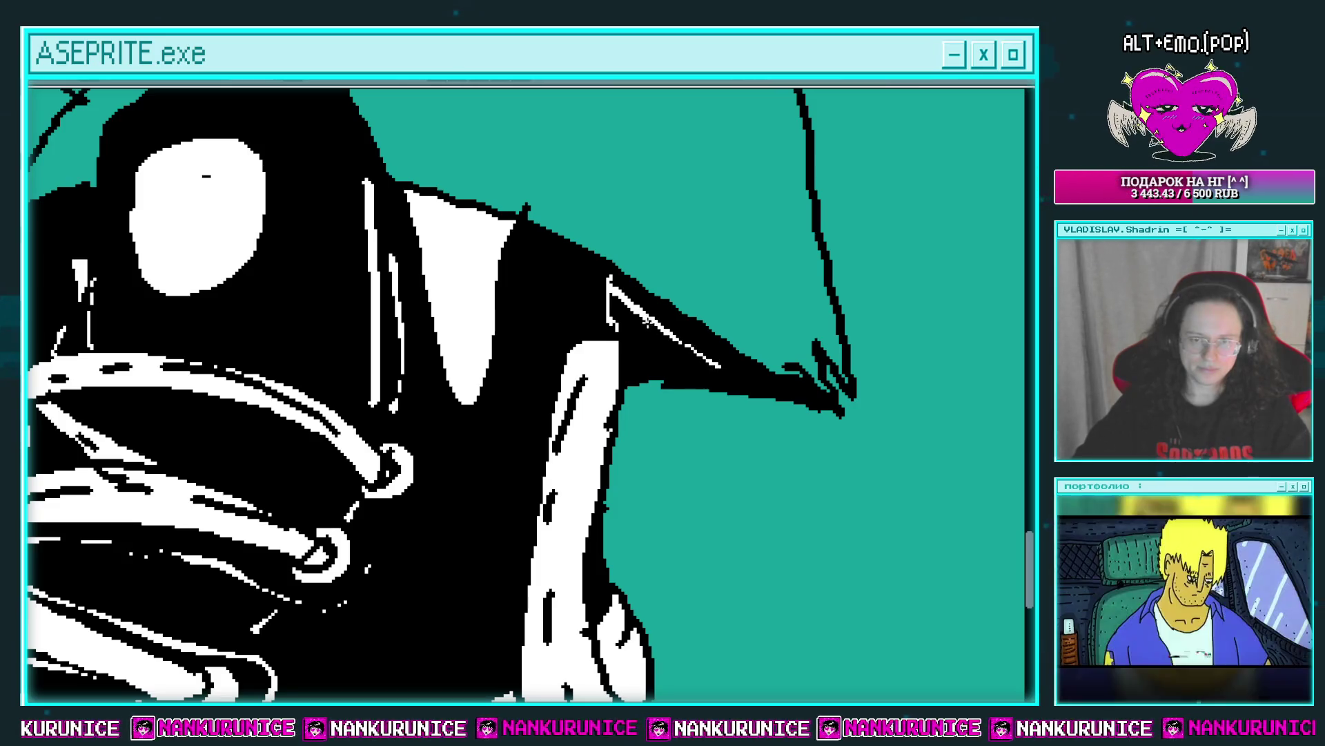
Outline a curved oval on the shoe's side.
{"action": "scroll", "coordinate": [639, 293], "scroll_direction": "down", "scroll_amount": 2}
{"action": "scroll", "coordinate": [528, 292], "scroll_direction": "up", "scroll_amount": 2}
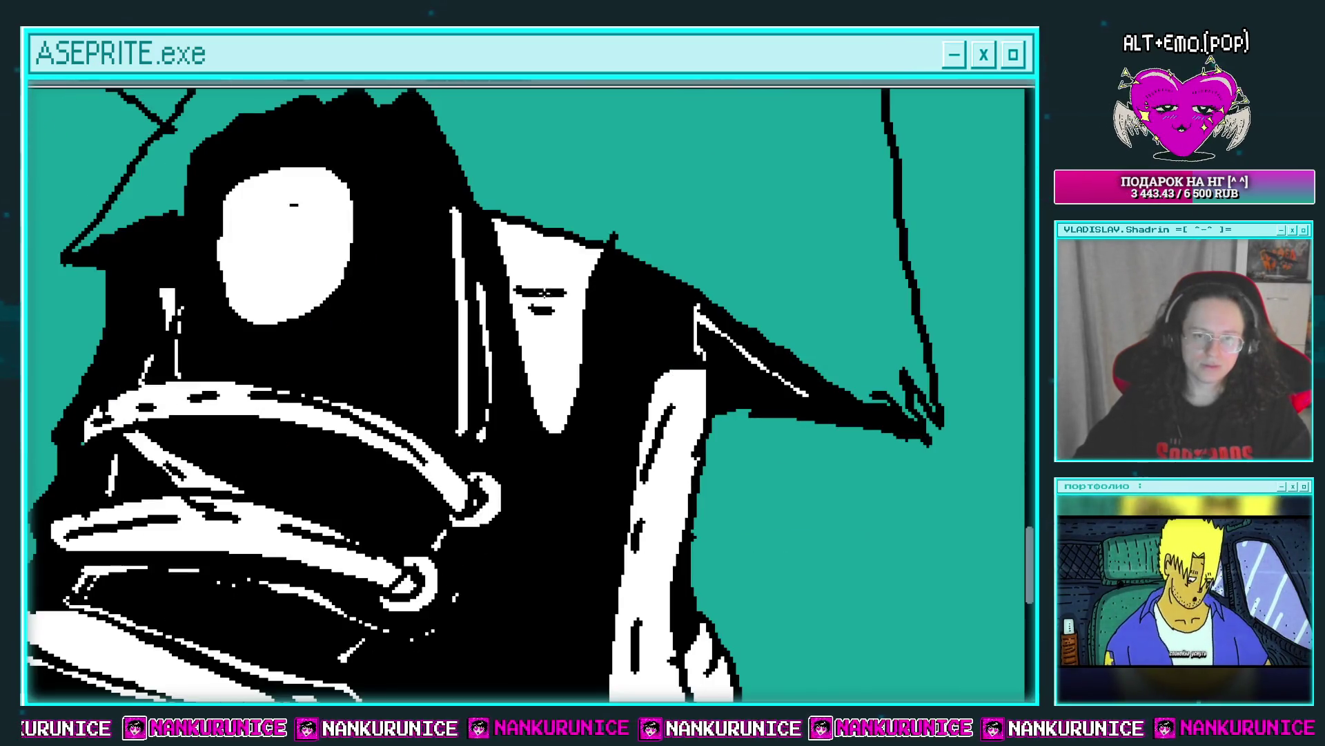
{"action": "scroll", "coordinate": [586, 379], "scroll_direction": "down", "scroll_amount": 2}
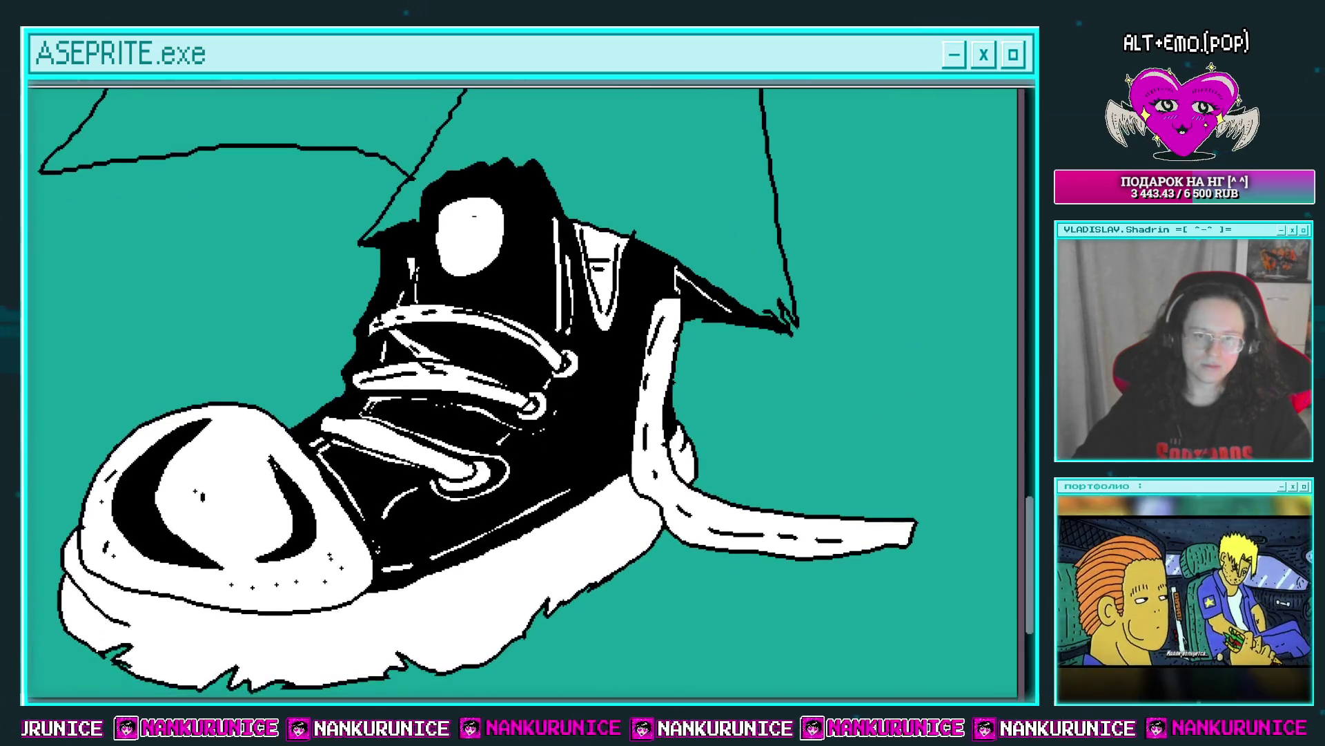
{"action": "scroll", "coordinate": [589, 380], "scroll_direction": "up", "scroll_amount": 2}
{"action": "left_click_drag", "start_coordinate": [652, 276], "coordinate": [625, 469]}
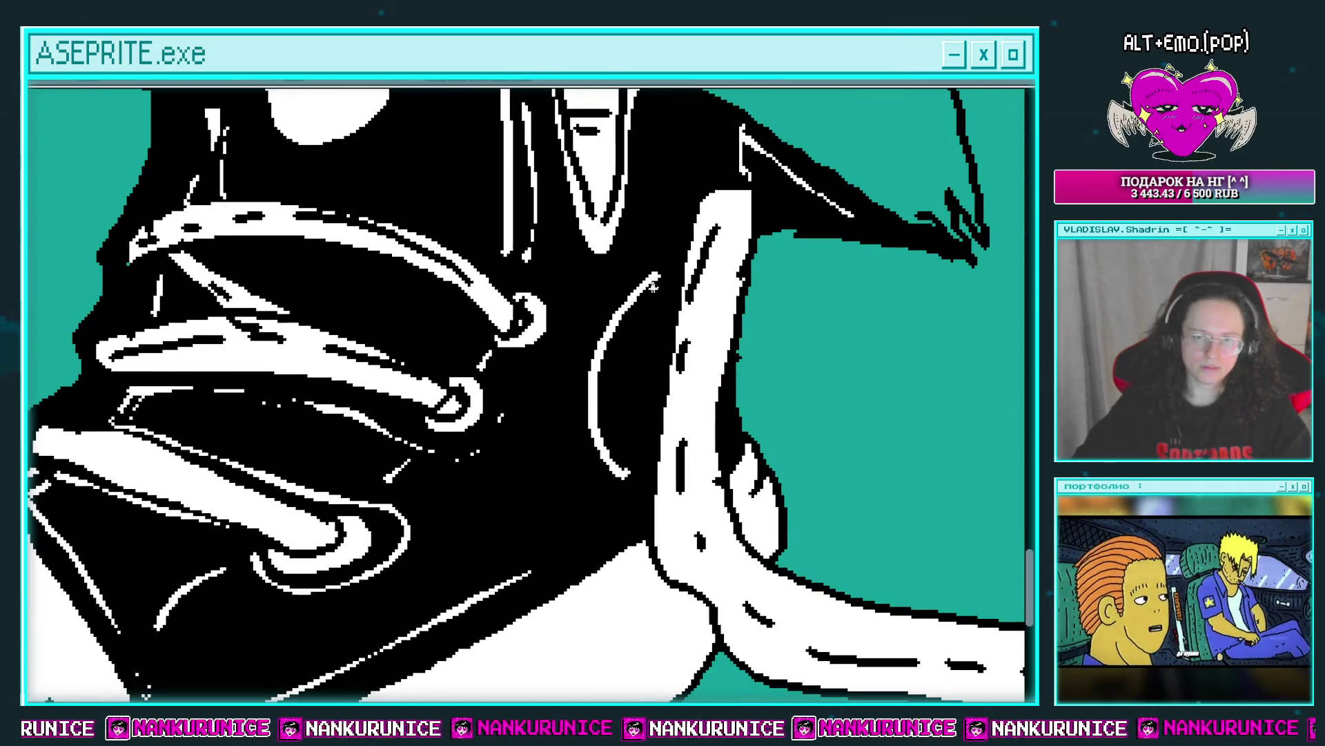
Fill the new oval solid white and outline a lace loop off the upper's left side.
{"action": "mouse_move", "coordinate": [656, 332]}
{"action": "left_mouse_down"}
{"action": "mouse_move", "coordinate": [645, 449]}
{"action": "mouse_move", "coordinate": [641, 303]}
{"action": "mouse_move", "coordinate": [649, 393]}
{"action": "left_mouse_up"}
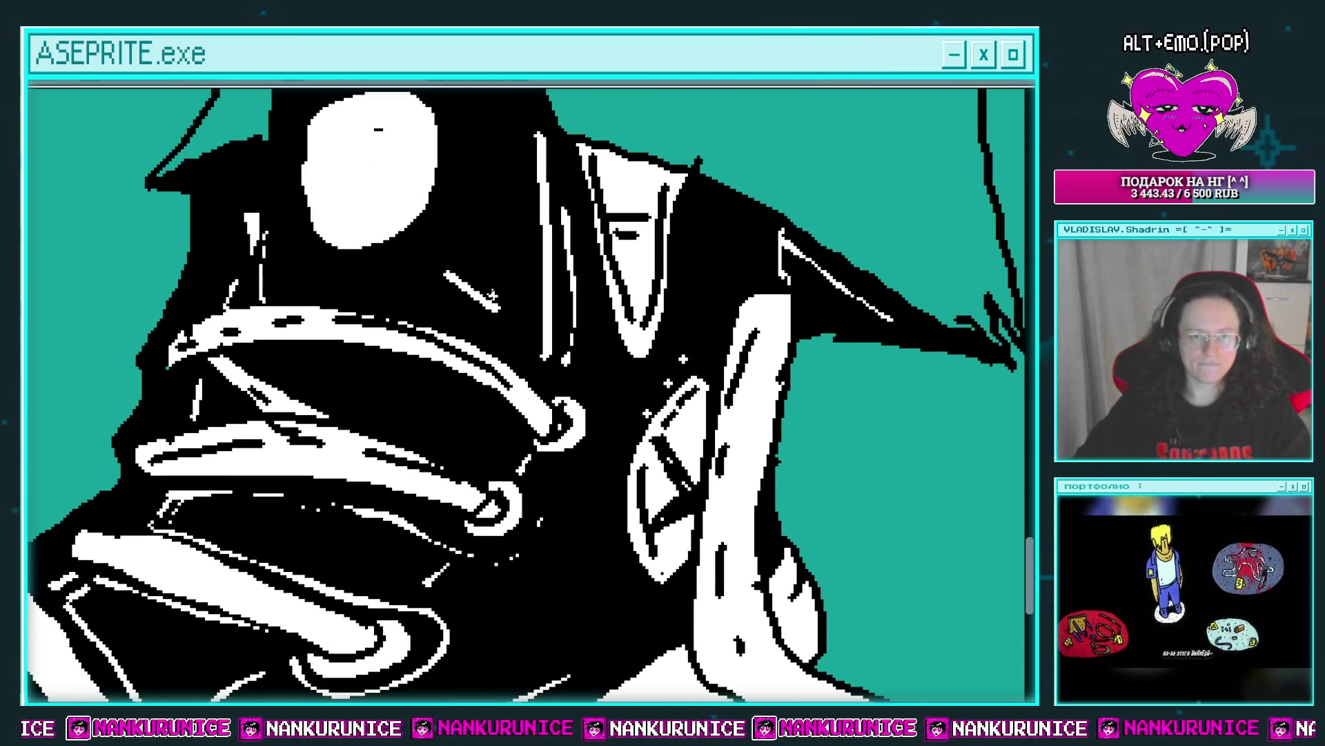
{"action": "mouse_move", "coordinate": [330, 164]}
{"action": "left_mouse_down"}
{"action": "mouse_move", "coordinate": [499, 261]}
{"action": "mouse_move", "coordinate": [686, 282]}
{"action": "left_mouse_up"}
{"action": "mouse_move", "coordinate": [503, 262]}
{"action": "left_mouse_down"}
{"action": "mouse_move", "coordinate": [409, 503]}
{"action": "mouse_move", "coordinate": [495, 290]}
{"action": "mouse_move", "coordinate": [524, 287]}
{"action": "left_mouse_up"}
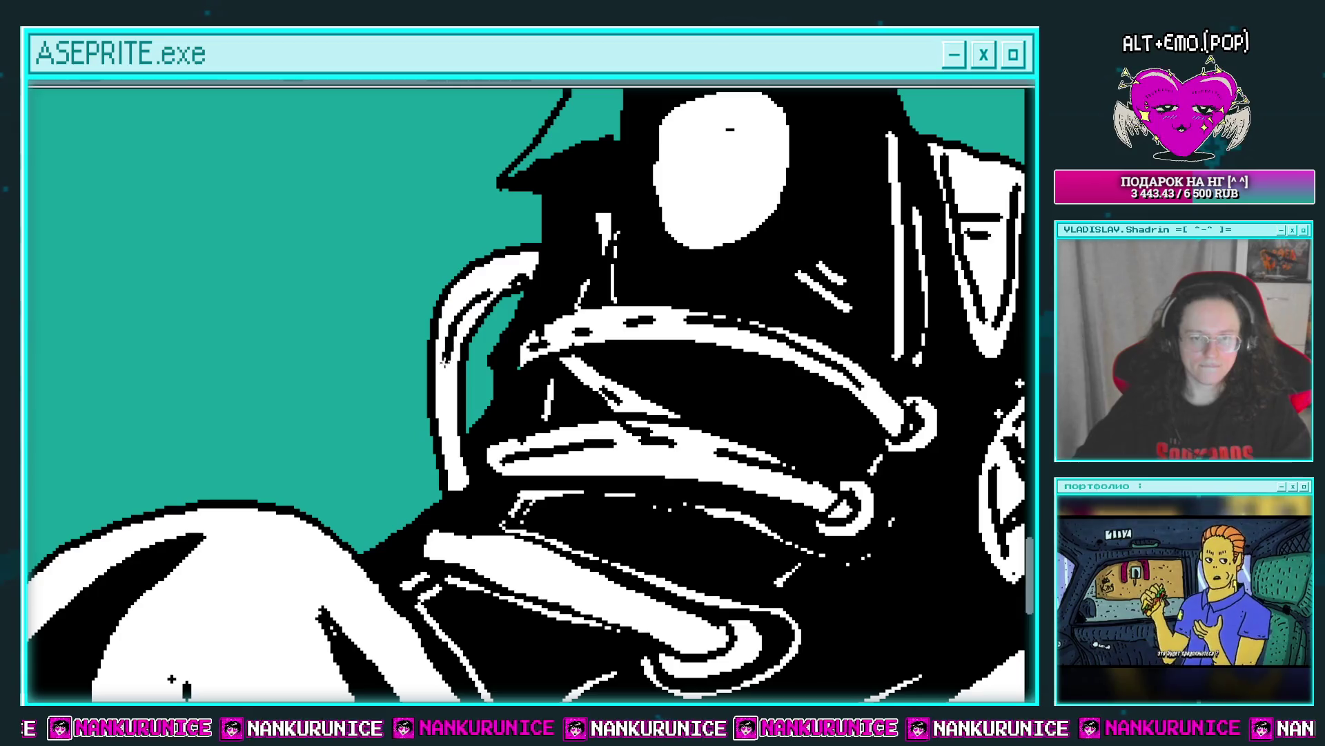
{"action": "scroll", "coordinate": [172, 679], "scroll_direction": "down", "scroll_amount": 3}
{"action": "scroll", "coordinate": [631, 380], "scroll_direction": "up", "scroll_amount": 3}
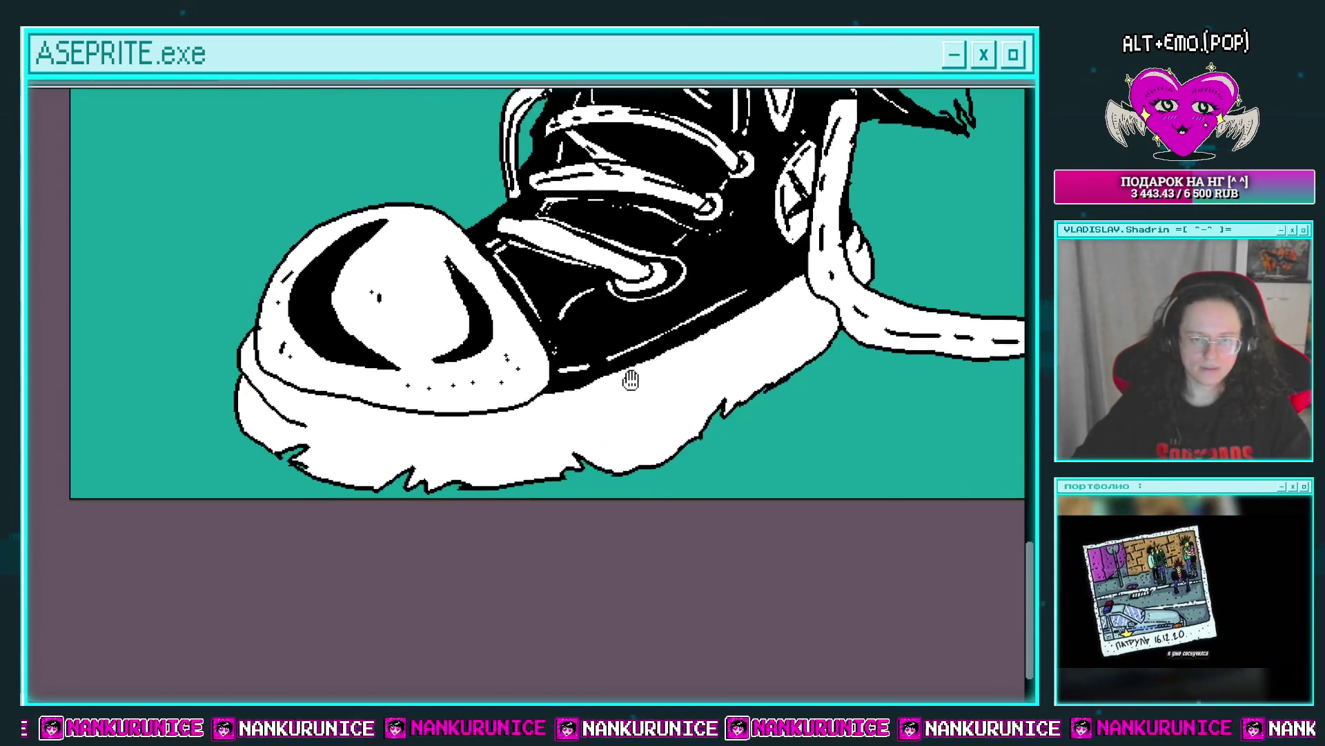
{"action": "left_click_drag", "start_coordinate": [631, 379], "coordinate": [628, 378]}
{"action": "left_click_drag", "start_coordinate": [335, 419], "coordinate": [494, 423]}
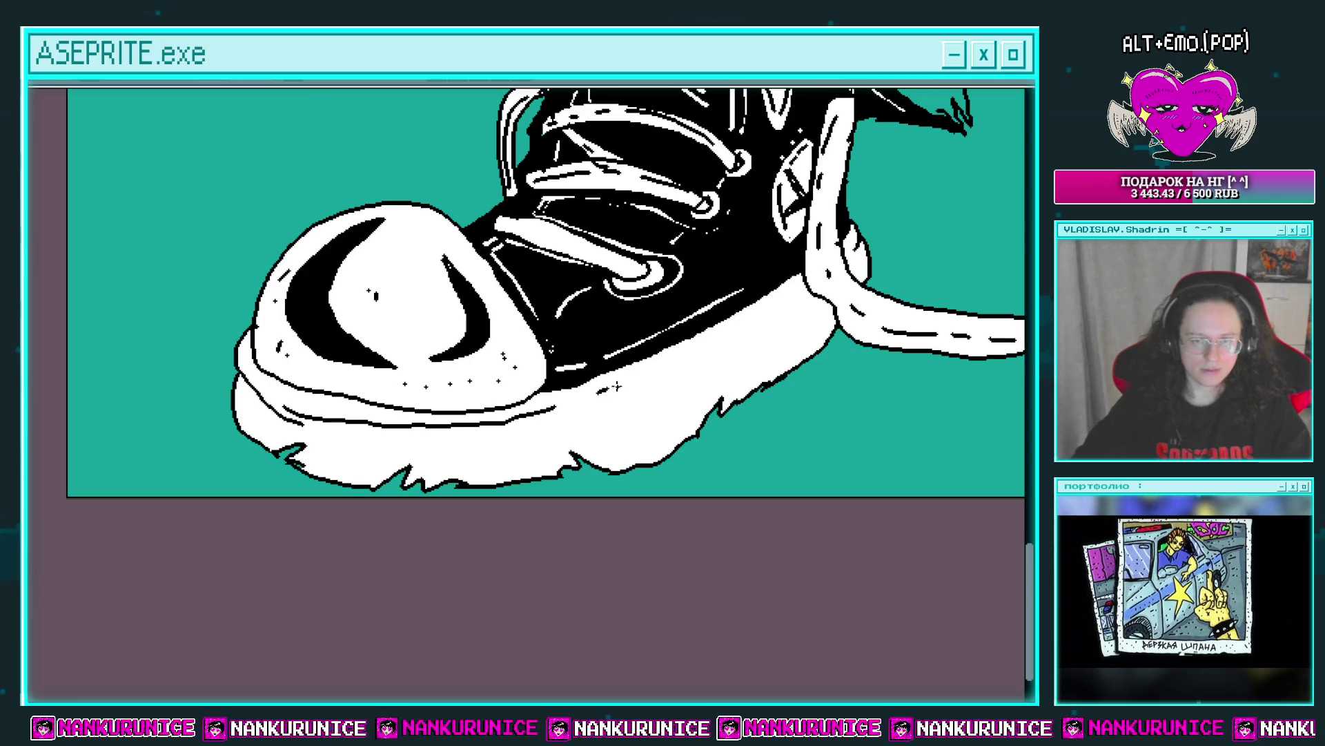
{"action": "scroll", "coordinate": [625, 384], "scroll_direction": "up", "scroll_amount": 2}
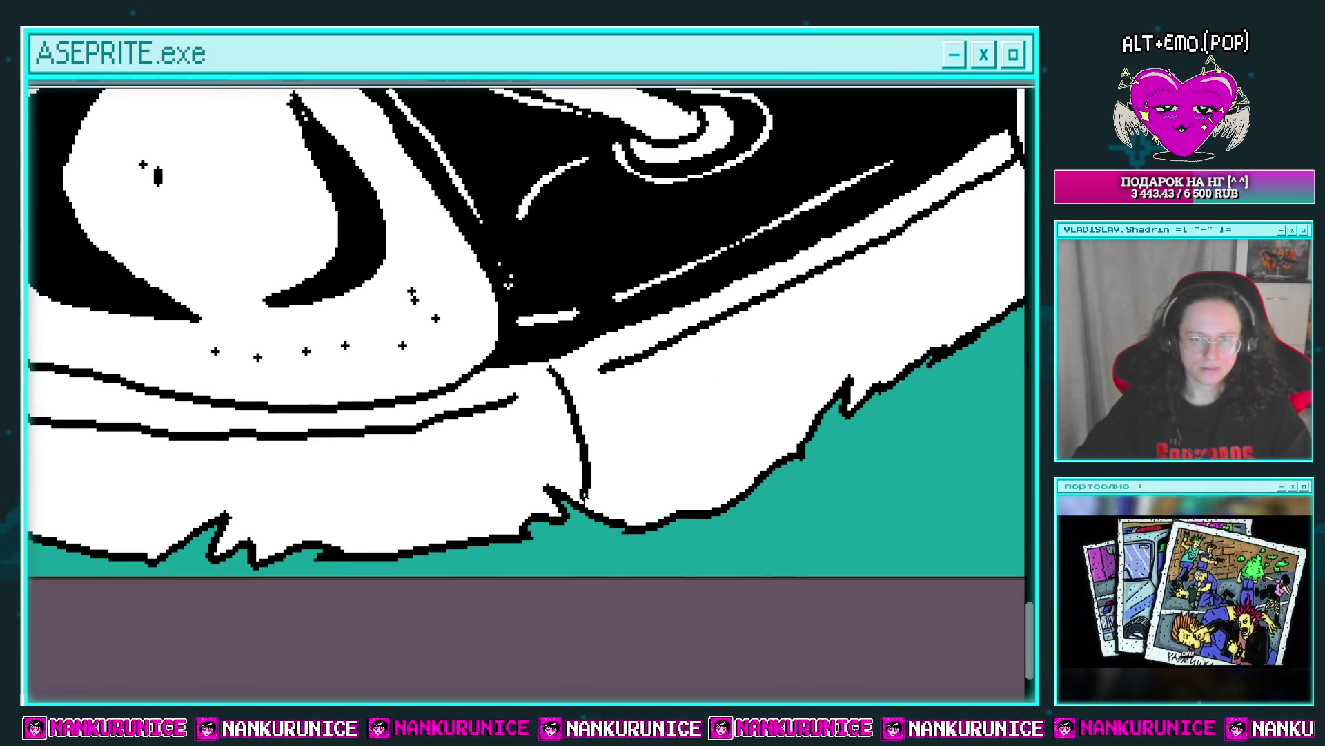
{"action": "scroll", "coordinate": [607, 494], "scroll_direction": "down", "scroll_amount": 2}
{"action": "scroll", "coordinate": [531, 427], "scroll_direction": "left", "scroll_amount": 3}
{"action": "left_click_drag", "start_coordinate": [545, 419], "coordinate": [621, 414]}
{"action": "mouse_move", "coordinate": [500, 399]}
{"action": "left_mouse_down"}
{"action": "mouse_move", "coordinate": [559, 418]}
{"action": "mouse_move", "coordinate": [557, 433]}
{"action": "left_mouse_up"}
{"action": "mouse_move", "coordinate": [483, 441]}
{"action": "left_mouse_down"}
{"action": "mouse_move", "coordinate": [553, 470]}
{"action": "mouse_move", "coordinate": [518, 458]}
{"action": "left_mouse_up"}
{"action": "mouse_move", "coordinate": [357, 441]}
{"action": "left_mouse_down"}
{"action": "mouse_move", "coordinate": [432, 434]}
{"action": "mouse_move", "coordinate": [452, 445]}
{"action": "left_mouse_up"}
{"action": "scroll", "coordinate": [500, 434], "scroll_direction": "left", "scroll_amount": 3}
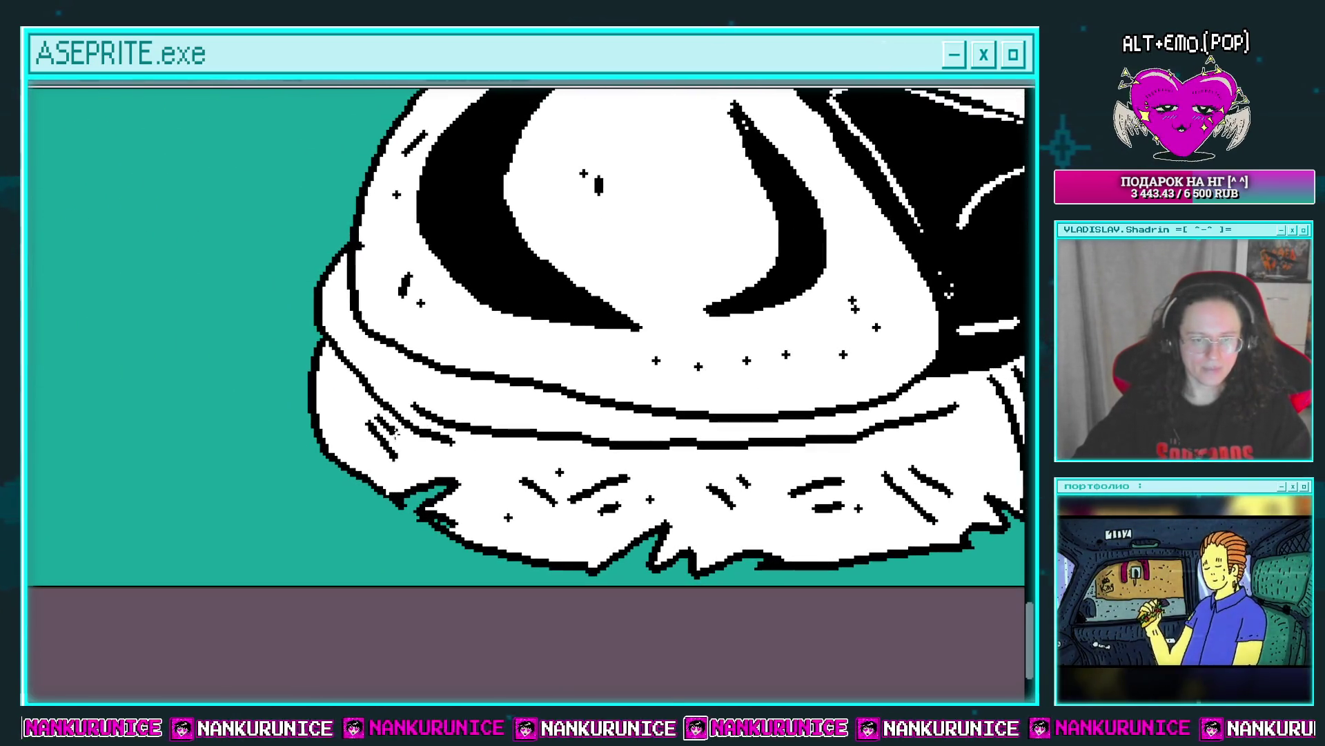
{"action": "scroll", "coordinate": [494, 398], "scroll_direction": "down", "scroll_amount": 1}
{"action": "scroll", "coordinate": [483, 365], "scroll_direction": "down", "scroll_amount": 1}
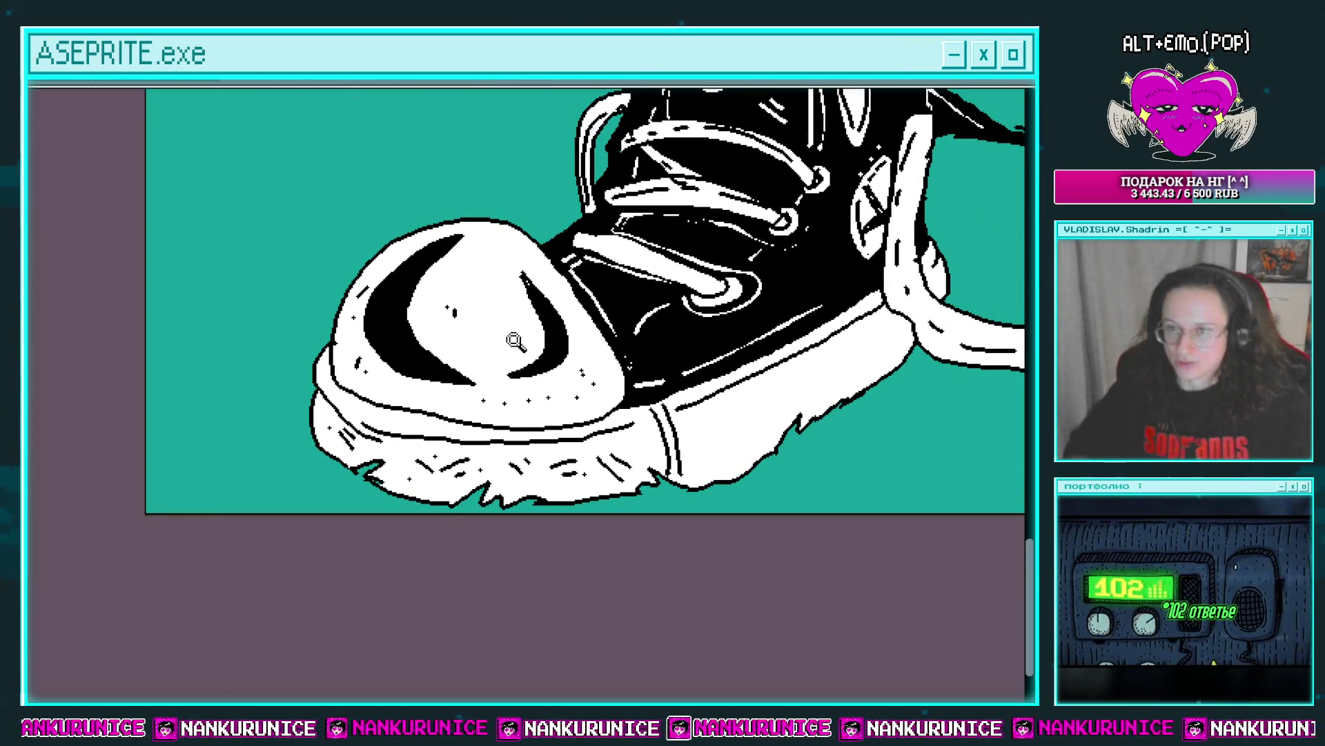
{"action": "left_click_drag", "start_coordinate": [761, 357], "coordinate": [696, 378]}
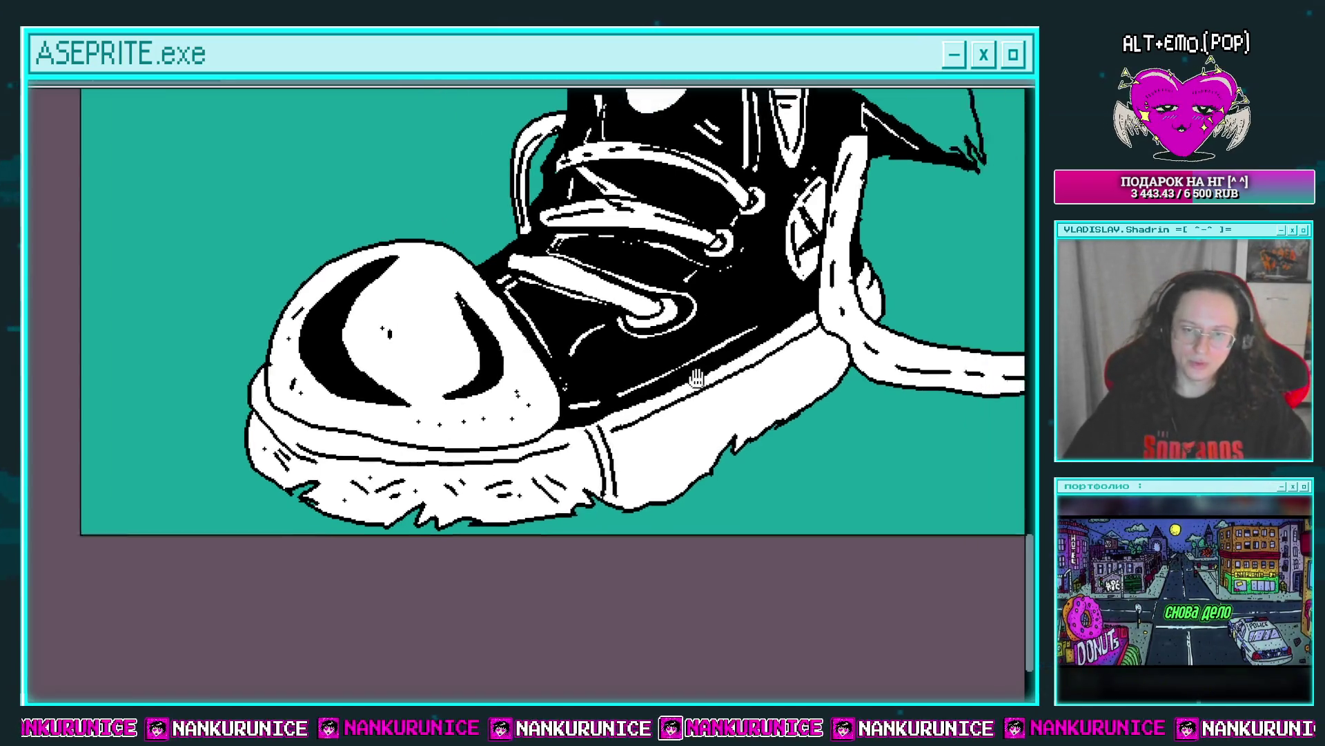
{"action": "scroll", "coordinate": [695, 378], "scroll_direction": "up", "scroll_amount": 1}
{"action": "scroll", "coordinate": [630, 408], "scroll_direction": "up", "scroll_amount": 1}
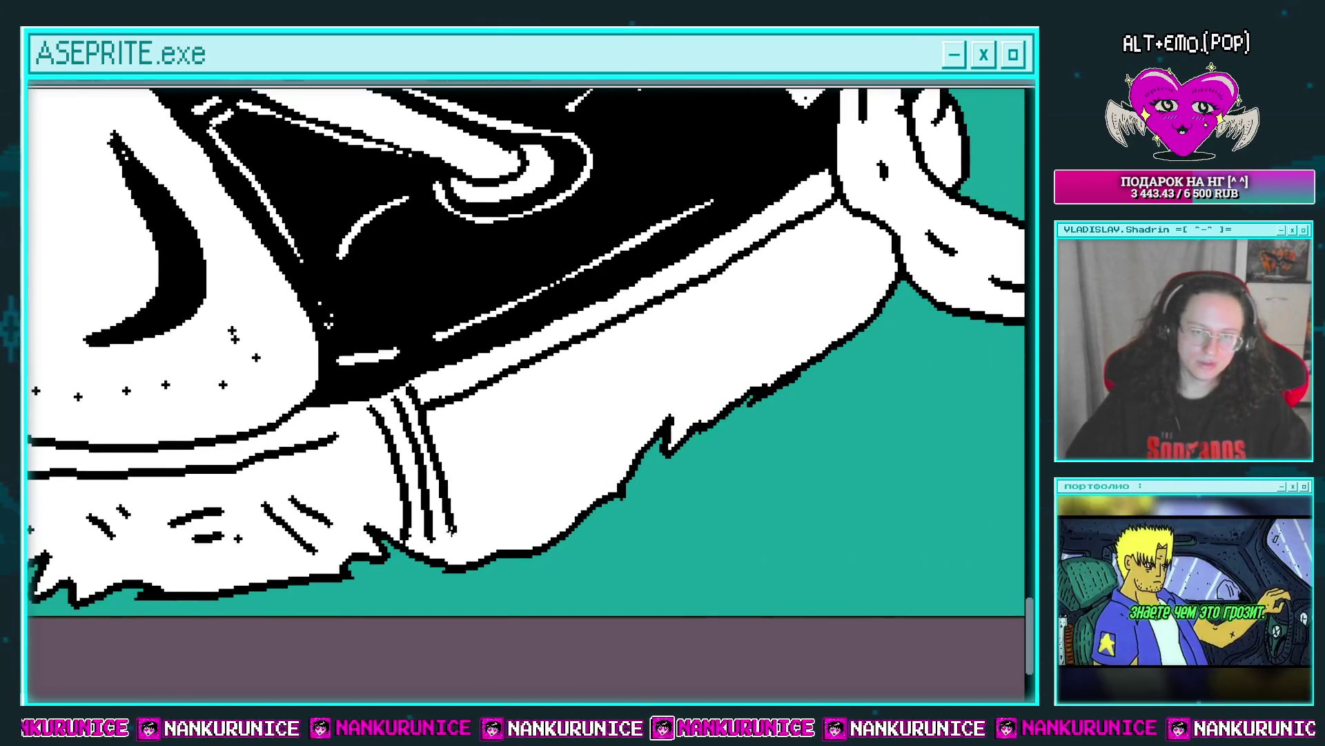
{"action": "left_click_drag", "start_coordinate": [480, 460], "coordinate": [449, 436]}
{"action": "scroll", "coordinate": [511, 433], "scroll_direction": "down", "scroll_amount": 2}
{"action": "left_click_drag", "start_coordinate": [547, 438], "coordinate": [510, 463]}
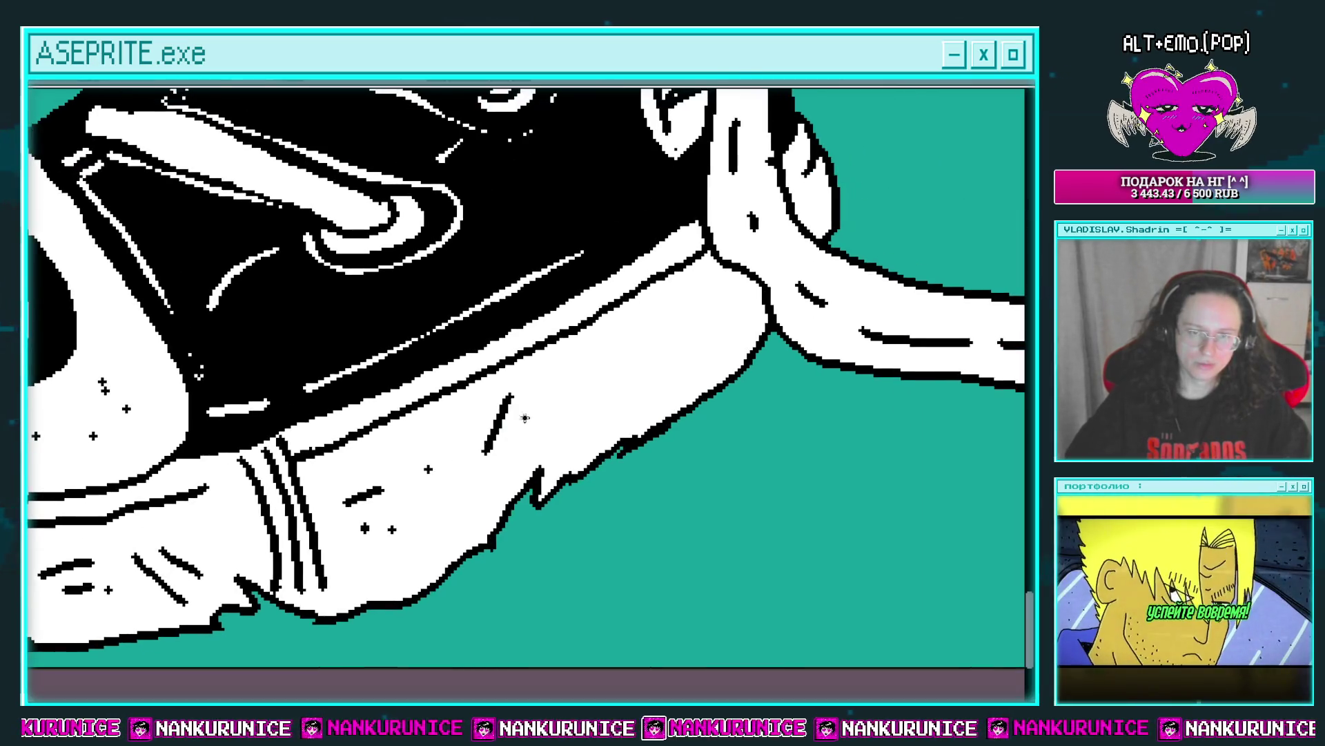
{"action": "scroll", "coordinate": [578, 425], "scroll_direction": "up", "scroll_amount": 2}
{"action": "left_click_drag", "start_coordinate": [655, 341], "coordinate": [589, 404]}
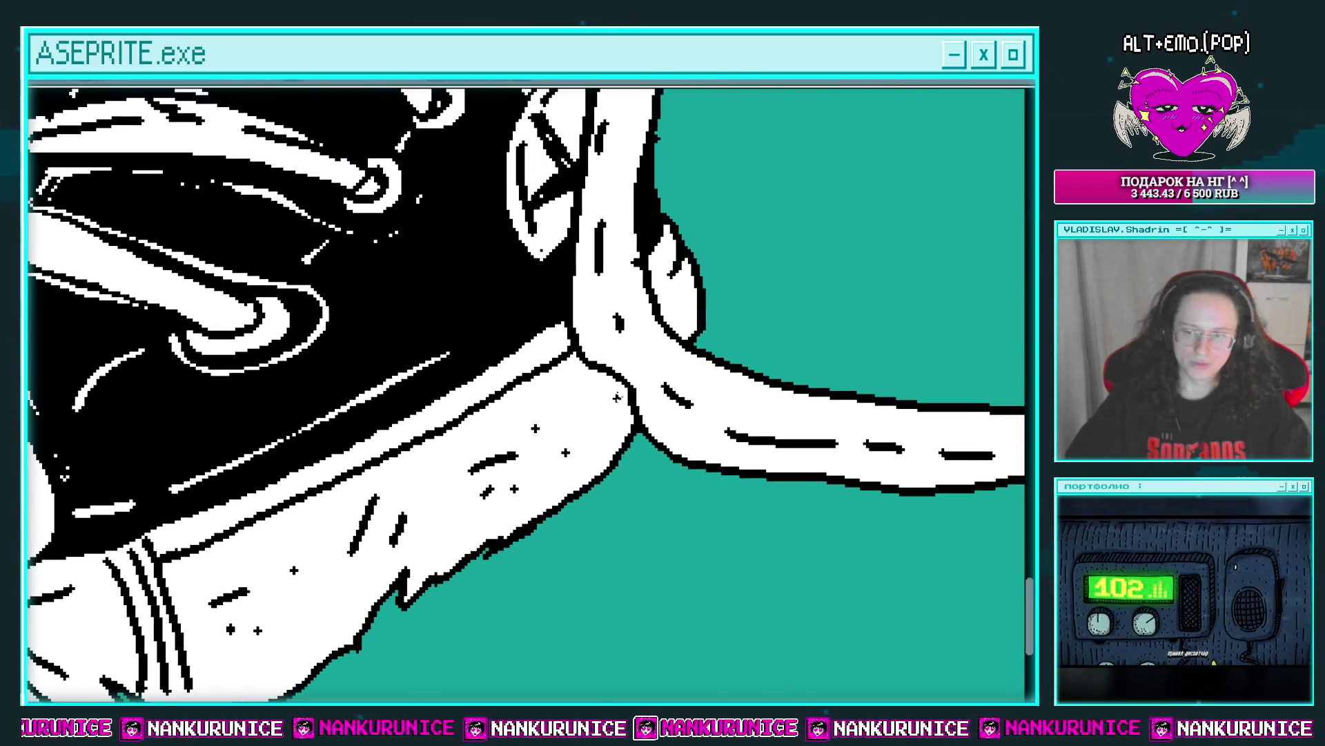
{"action": "scroll", "coordinate": [689, 326], "scroll_direction": "down", "scroll_amount": 2}
{"action": "left_click_drag", "start_coordinate": [754, 397], "coordinate": [680, 370]}
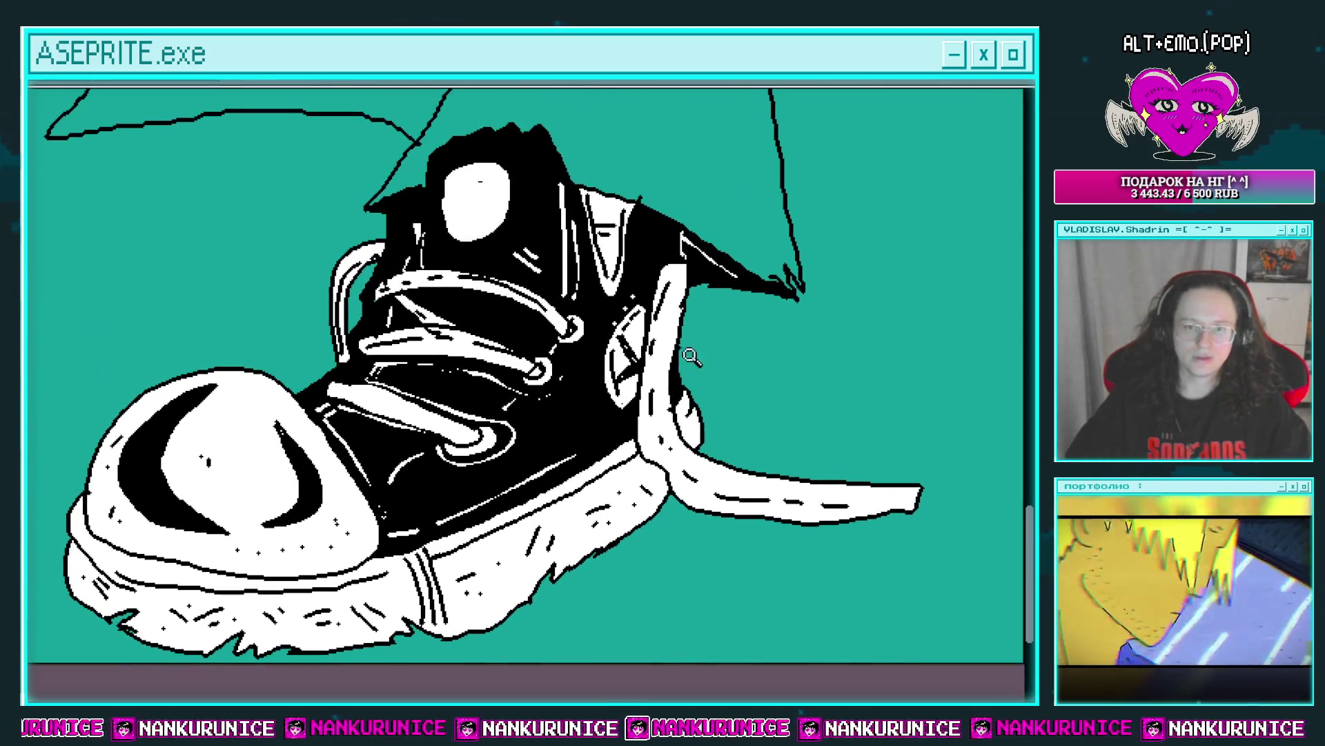
{"action": "scroll", "coordinate": [681, 370], "scroll_direction": "up", "scroll_amount": 2}
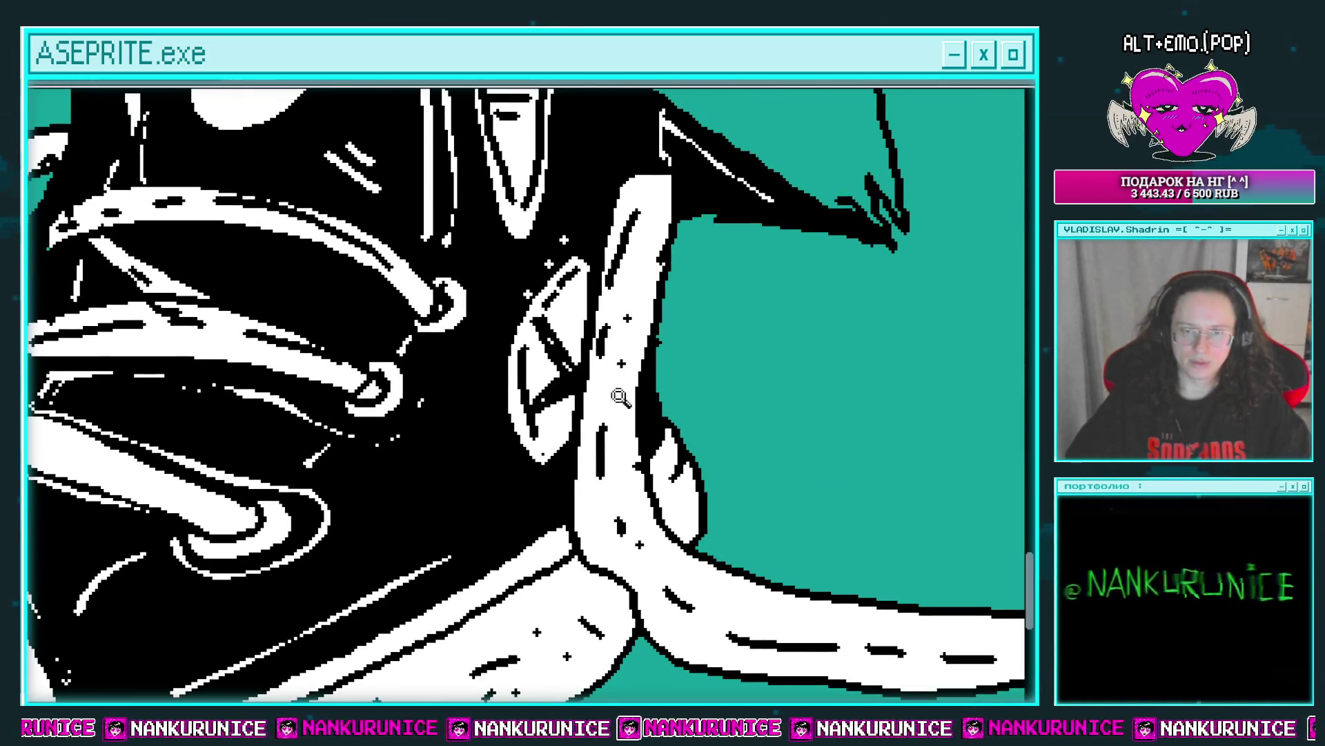
{"action": "scroll", "coordinate": [619, 397], "scroll_direction": "down", "scroll_amount": 3}
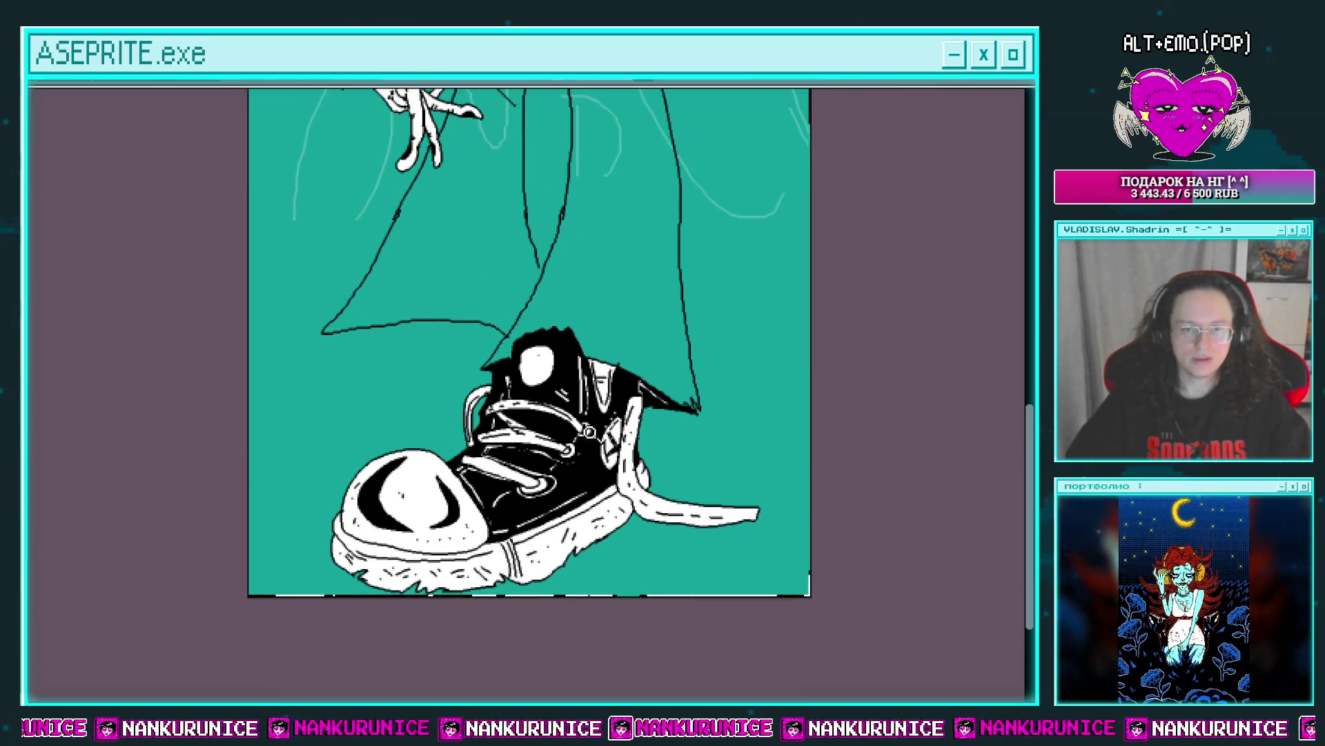
{"action": "scroll", "coordinate": [593, 433], "scroll_direction": "up", "scroll_amount": 1}
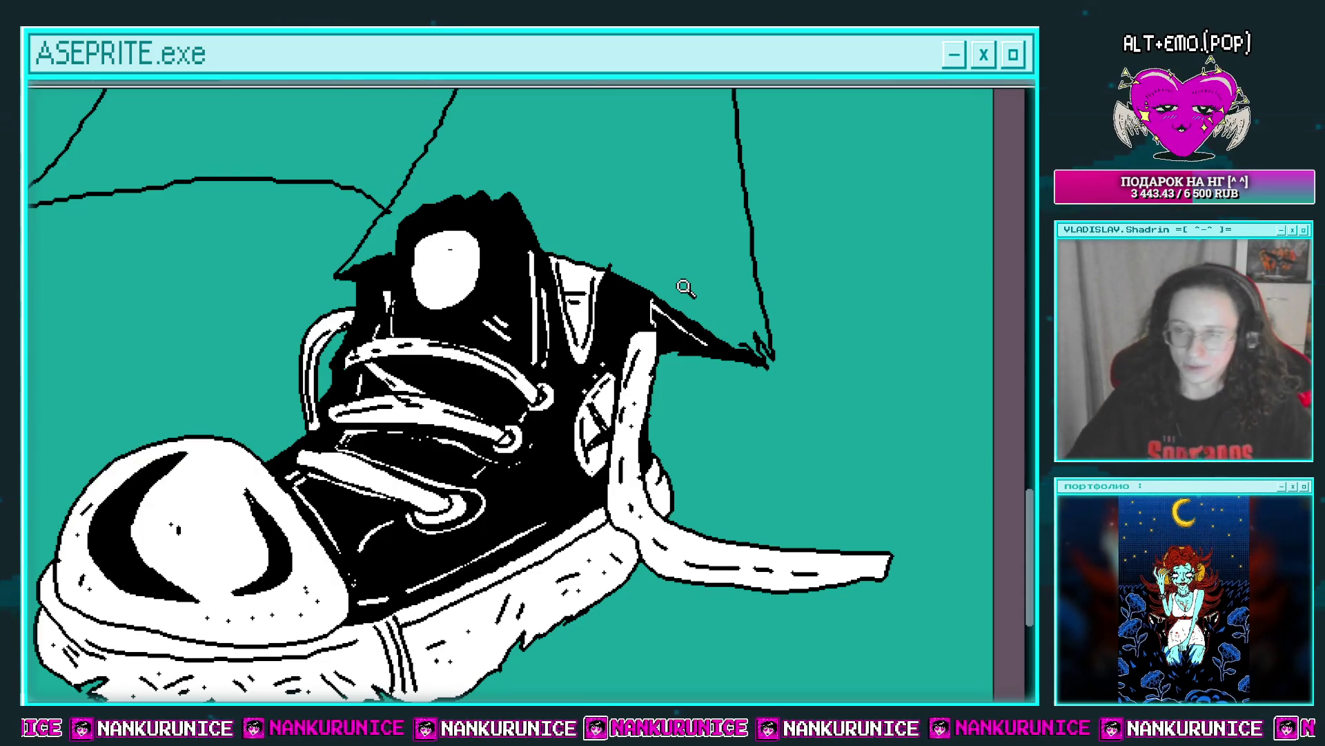
{"action": "scroll", "coordinate": [777, 304], "scroll_direction": "down", "scroll_amount": 1}
{"action": "scroll", "coordinate": [778, 332], "scroll_direction": "down", "scroll_amount": 3}
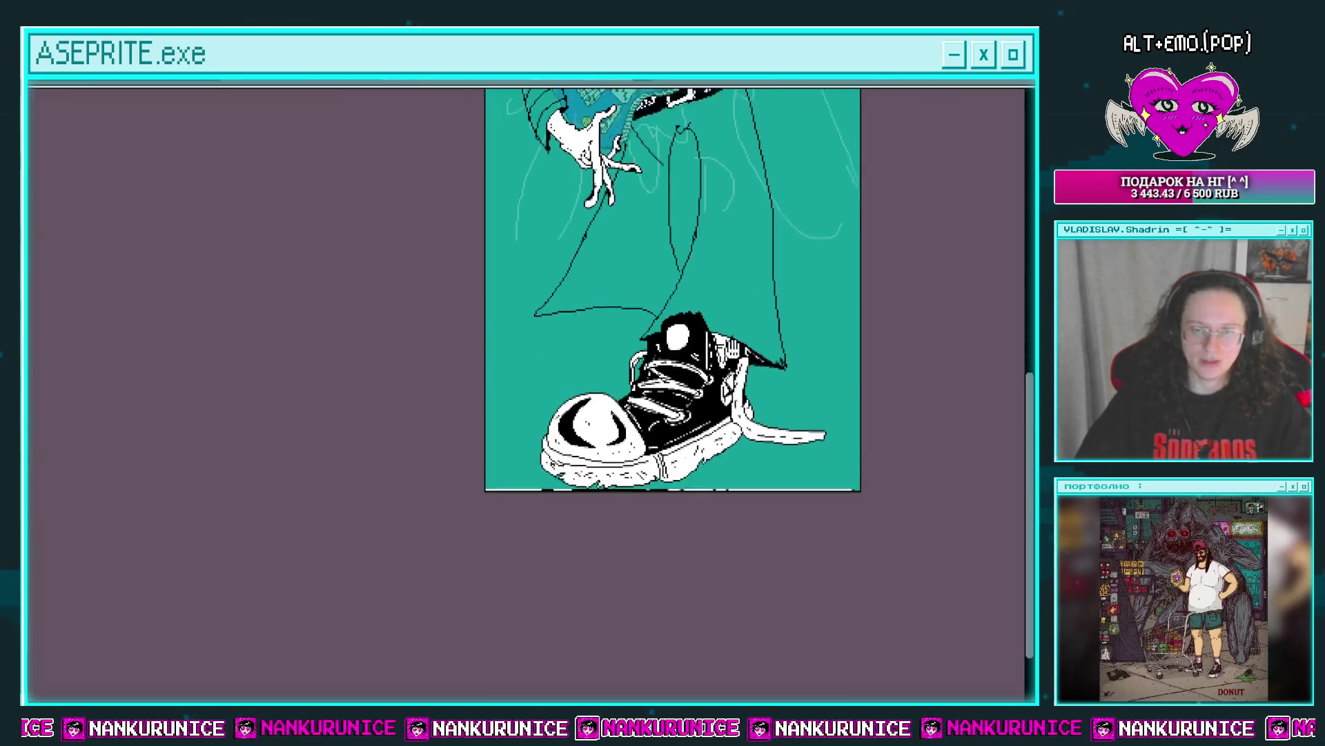
{"action": "mouse_move", "coordinate": [718, 256]}
{"action": "left_mouse_down"}
{"action": "mouse_move", "coordinate": [691, 320]}
{"action": "mouse_move", "coordinate": [646, 325]}
{"action": "left_mouse_up"}
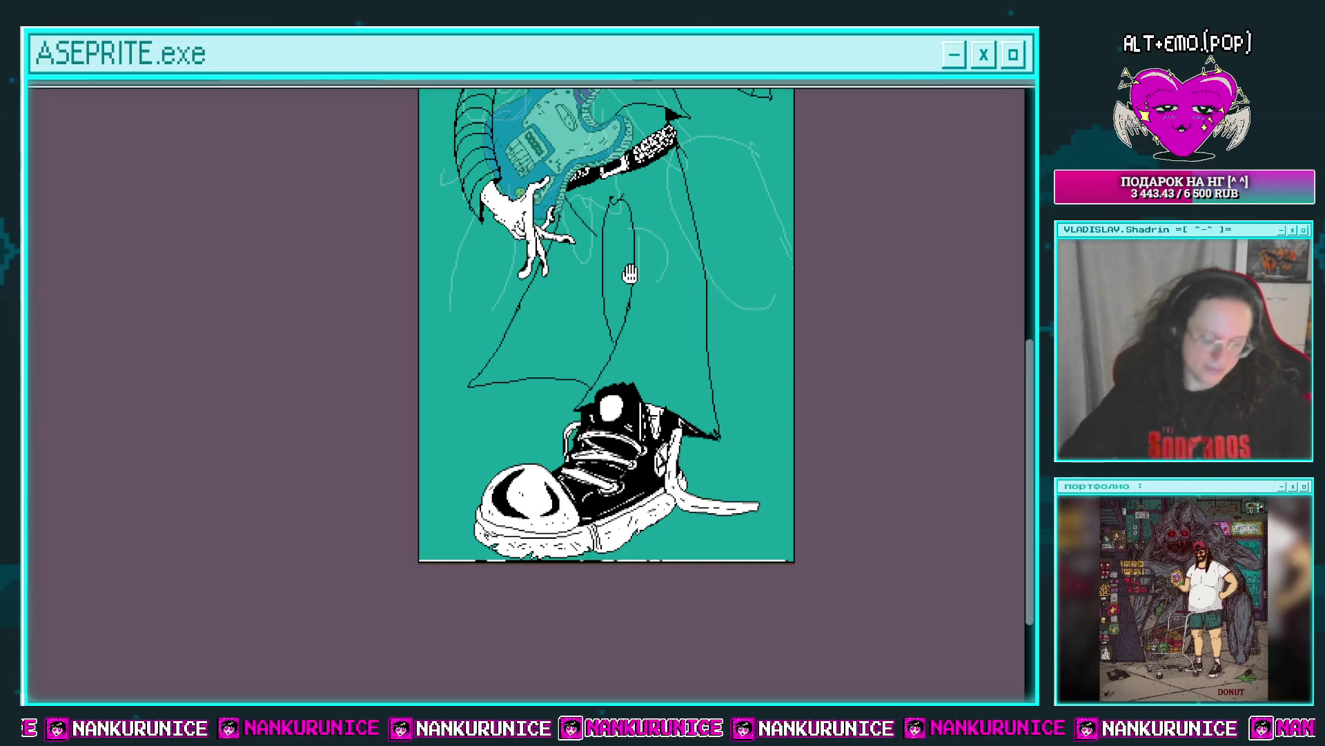
{"action": "scroll", "coordinate": [548, 289], "scroll_direction": "up", "scroll_amount": 1}
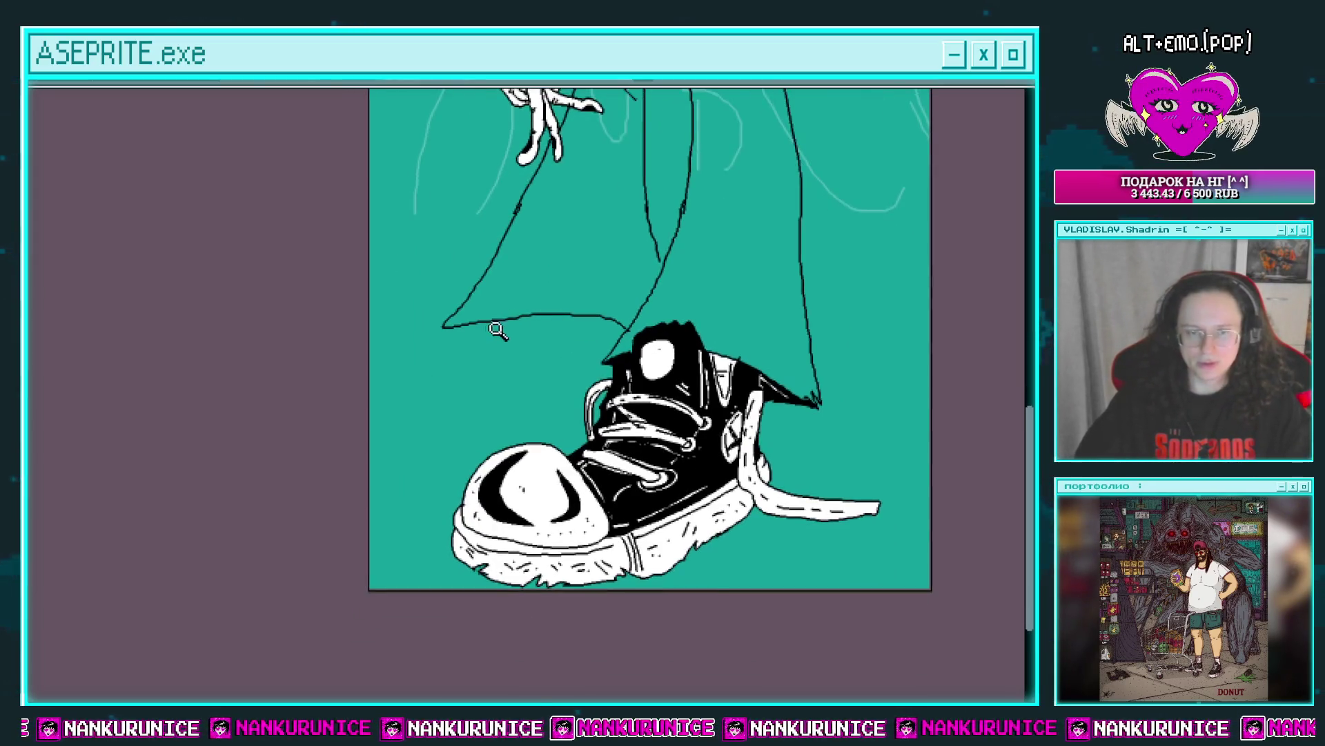
{"action": "scroll", "coordinate": [511, 296], "scroll_direction": "up", "scroll_amount": 1}
{"action": "scroll", "coordinate": [509, 287], "scroll_direction": "up", "scroll_amount": 1}
{"action": "scroll", "coordinate": [488, 308], "scroll_direction": "up", "scroll_amount": 1}
{"action": "scroll", "coordinate": [458, 315], "scroll_direction": "up", "scroll_amount": 1}
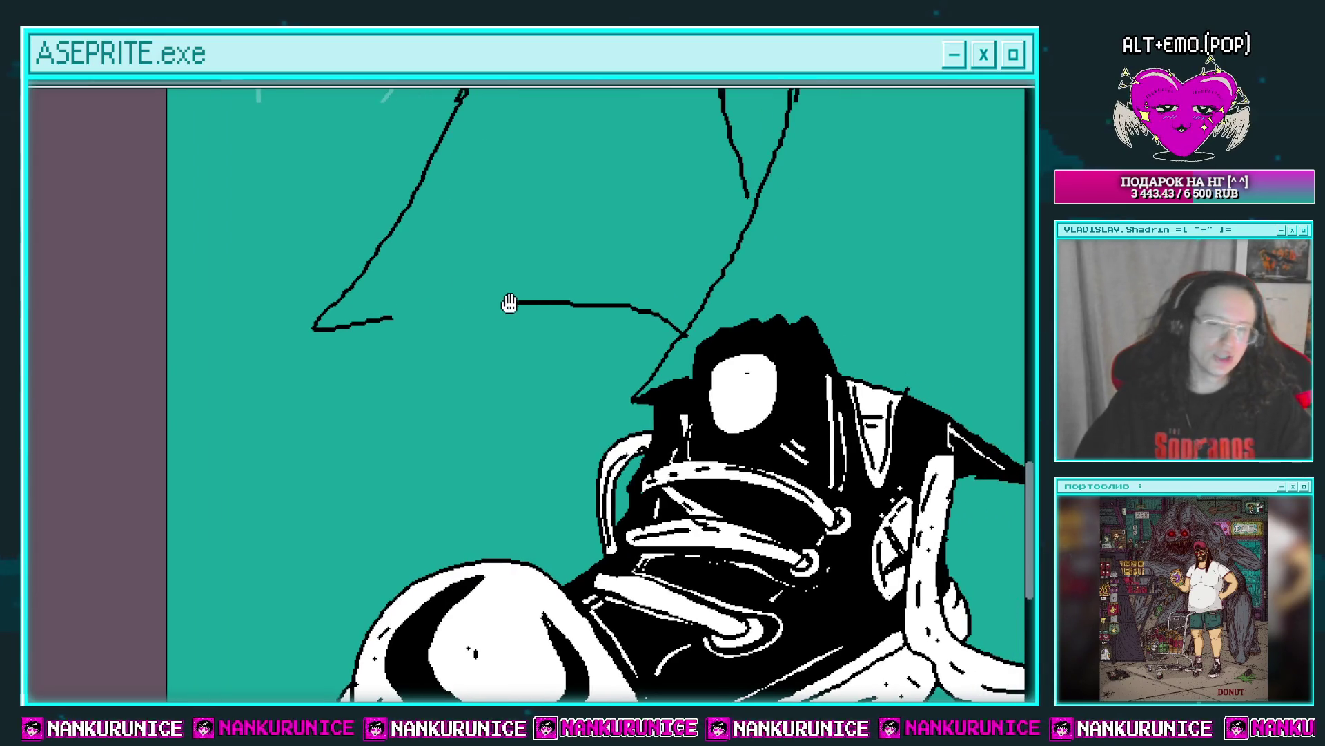
Trim the hem line's left end and draw the second leg's rounded top with left and right side lines.
{"action": "mouse_move", "coordinate": [509, 304]}
{"action": "left_mouse_down"}
{"action": "mouse_move", "coordinate": [550, 345]}
{"action": "mouse_move", "coordinate": [590, 343]}
{"action": "left_mouse_up"}
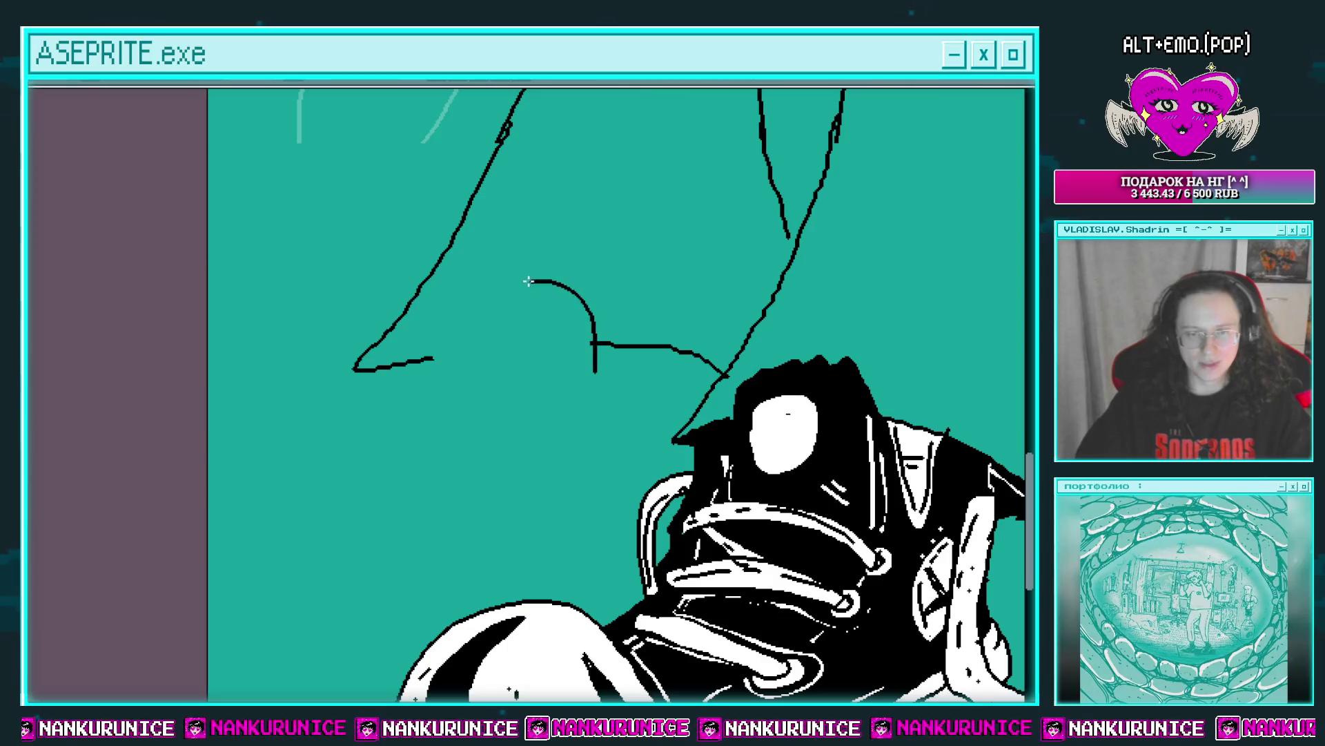
{"action": "mouse_move", "coordinate": [459, 326]}
{"action": "left_mouse_down"}
{"action": "mouse_move", "coordinate": [430, 390]}
{"action": "mouse_move", "coordinate": [475, 319]}
{"action": "mouse_move", "coordinate": [431, 287]}
{"action": "left_mouse_up"}
{"action": "left_click_drag", "start_coordinate": [428, 235], "coordinate": [438, 324]}
{"action": "left_click_drag", "start_coordinate": [428, 267], "coordinate": [437, 365]}
{"action": "left_click_drag", "start_coordinate": [450, 348], "coordinate": [436, 398]}
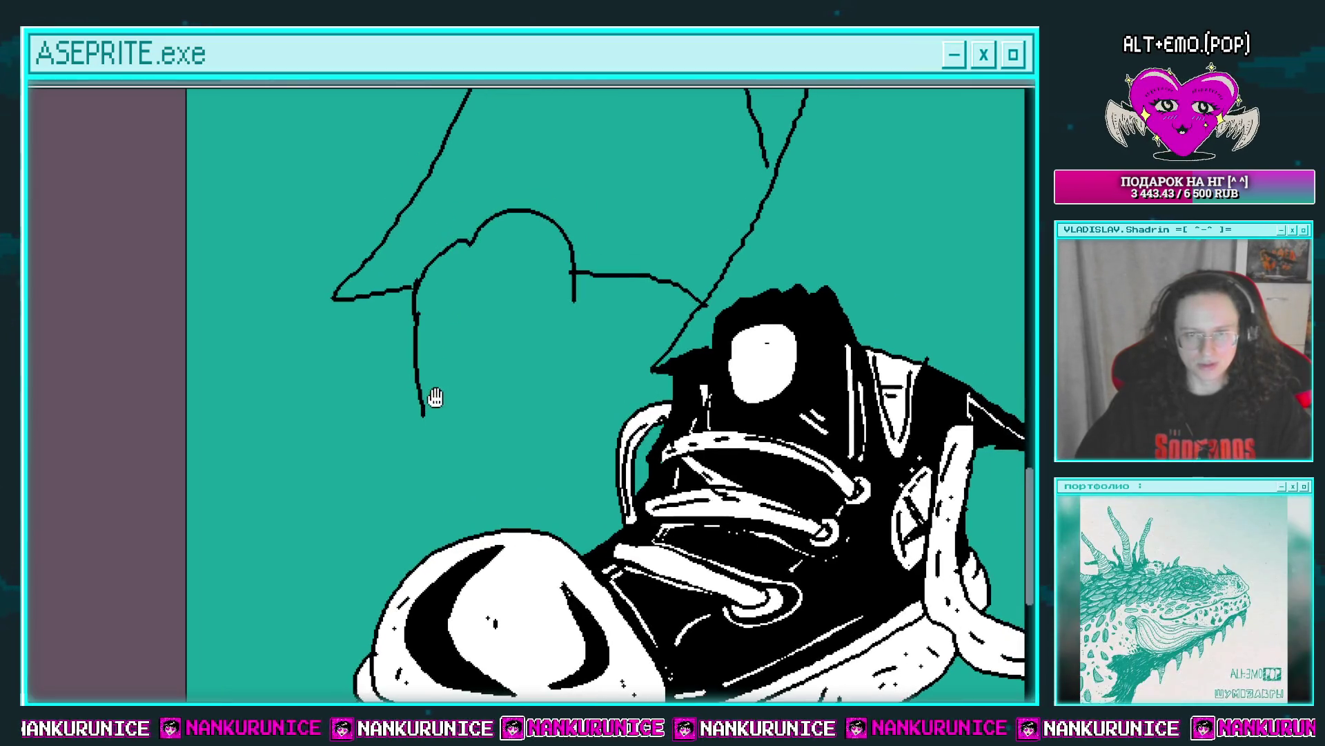
{"action": "left_click_drag", "start_coordinate": [572, 275], "coordinate": [587, 338]}
Draw the curved toe-cap outline of the rear sneaker down to meet the front shoe.
{"action": "left_click_drag", "start_coordinate": [599, 269], "coordinate": [626, 245]}
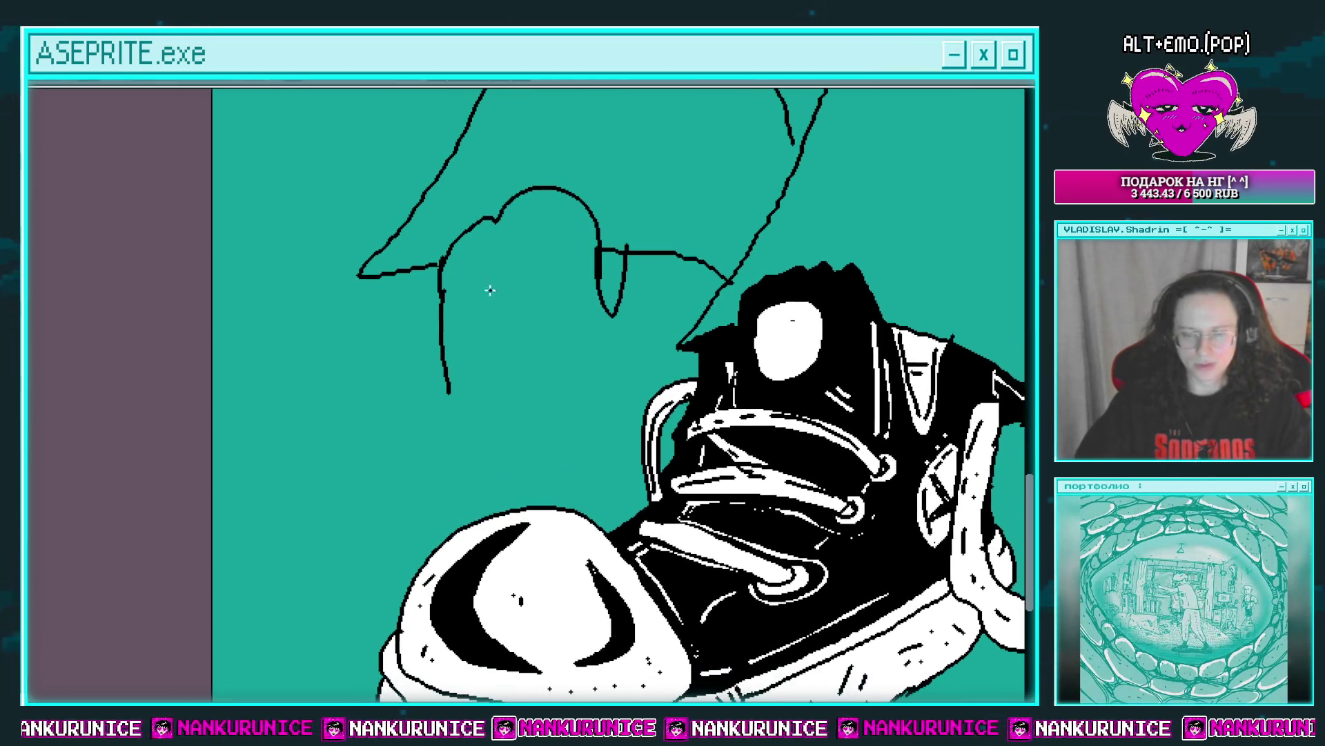
{"action": "scroll", "coordinate": [449, 336], "scroll_direction": "down", "scroll_amount": 2}
{"action": "scroll", "coordinate": [453, 345], "scroll_direction": "up", "scroll_amount": 1}
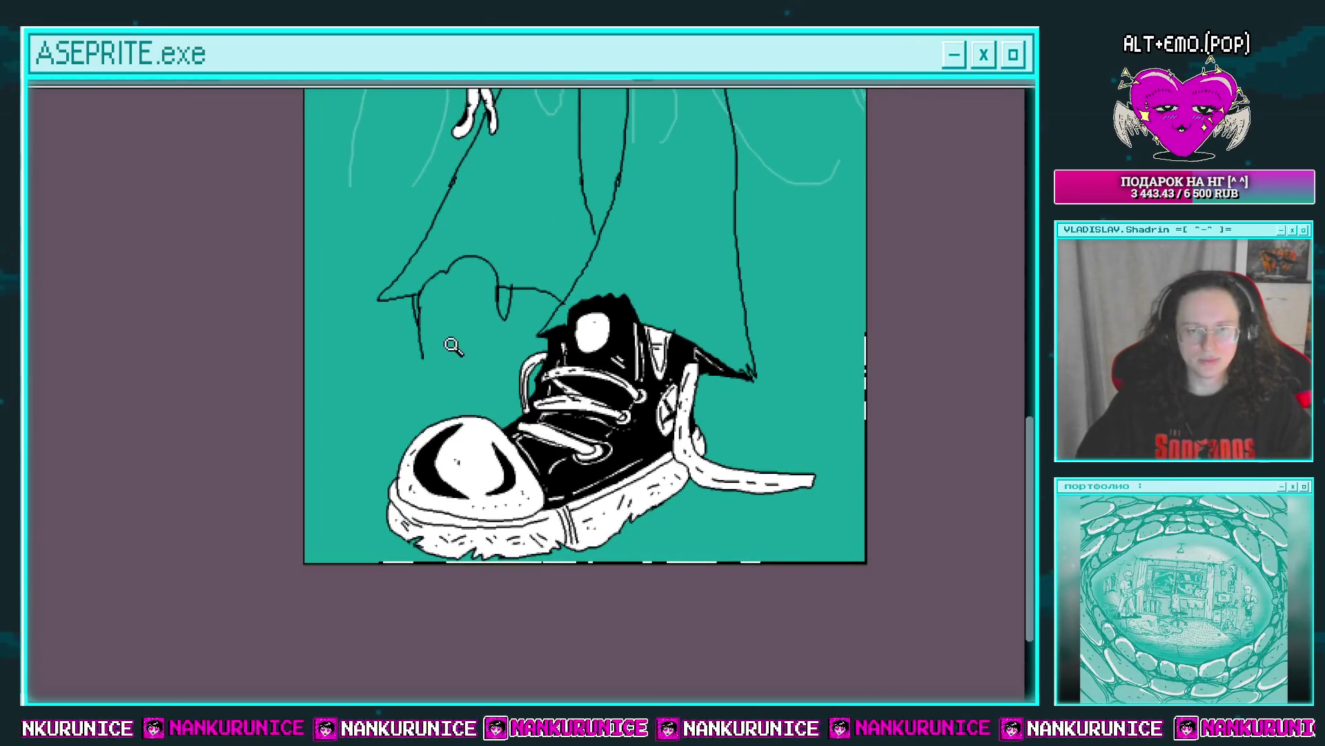
{"action": "scroll", "coordinate": [458, 340], "scroll_direction": "up", "scroll_amount": 1}
{"action": "left_click_drag", "start_coordinate": [428, 339], "coordinate": [440, 298]}
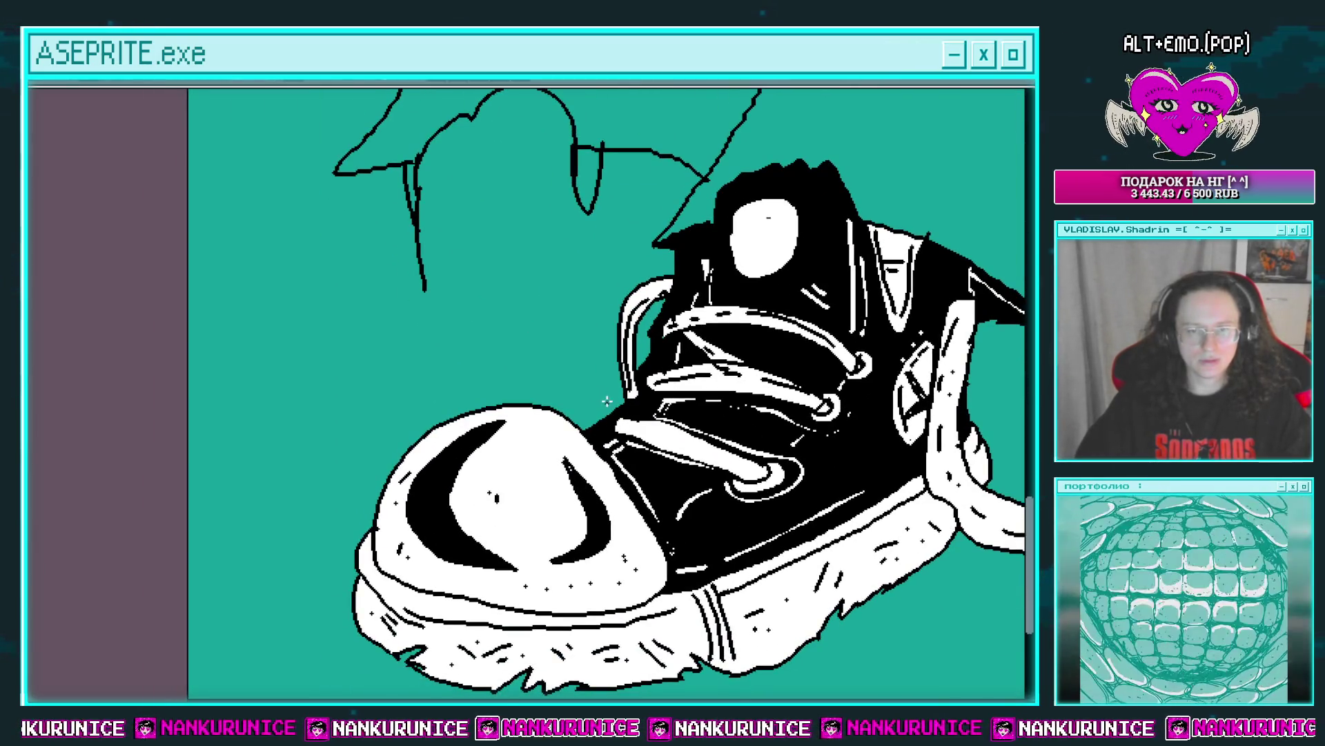
{"action": "left_click_drag", "start_coordinate": [608, 404], "coordinate": [491, 335]}
{"action": "left_click_drag", "start_coordinate": [373, 419], "coordinate": [376, 483]}
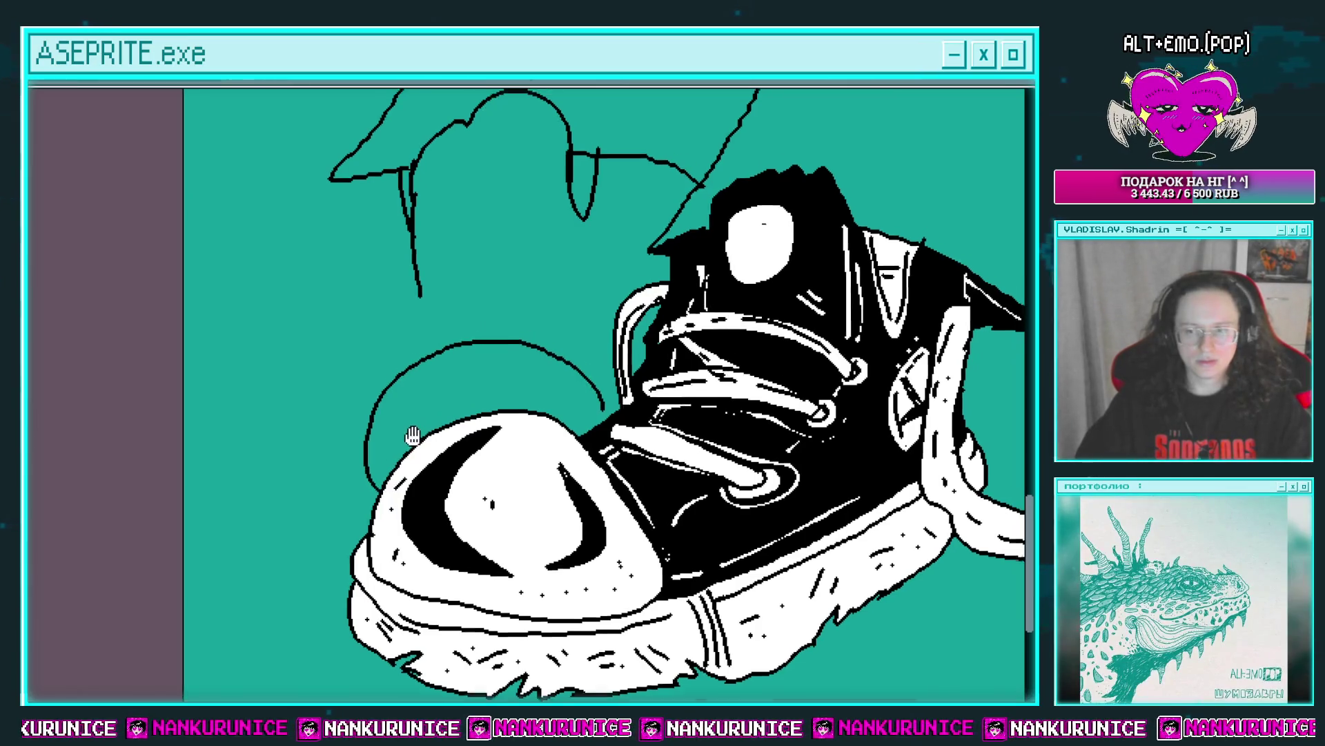
Fill the rear toe cap white, undoing a first fill that flooded the background.
{"action": "left_click", "coordinate": [578, 374]}
{"action": "key", "text": "ctrl+z"}
{"action": "scroll", "coordinate": [605, 414], "scroll_direction": "up", "scroll_amount": 2}
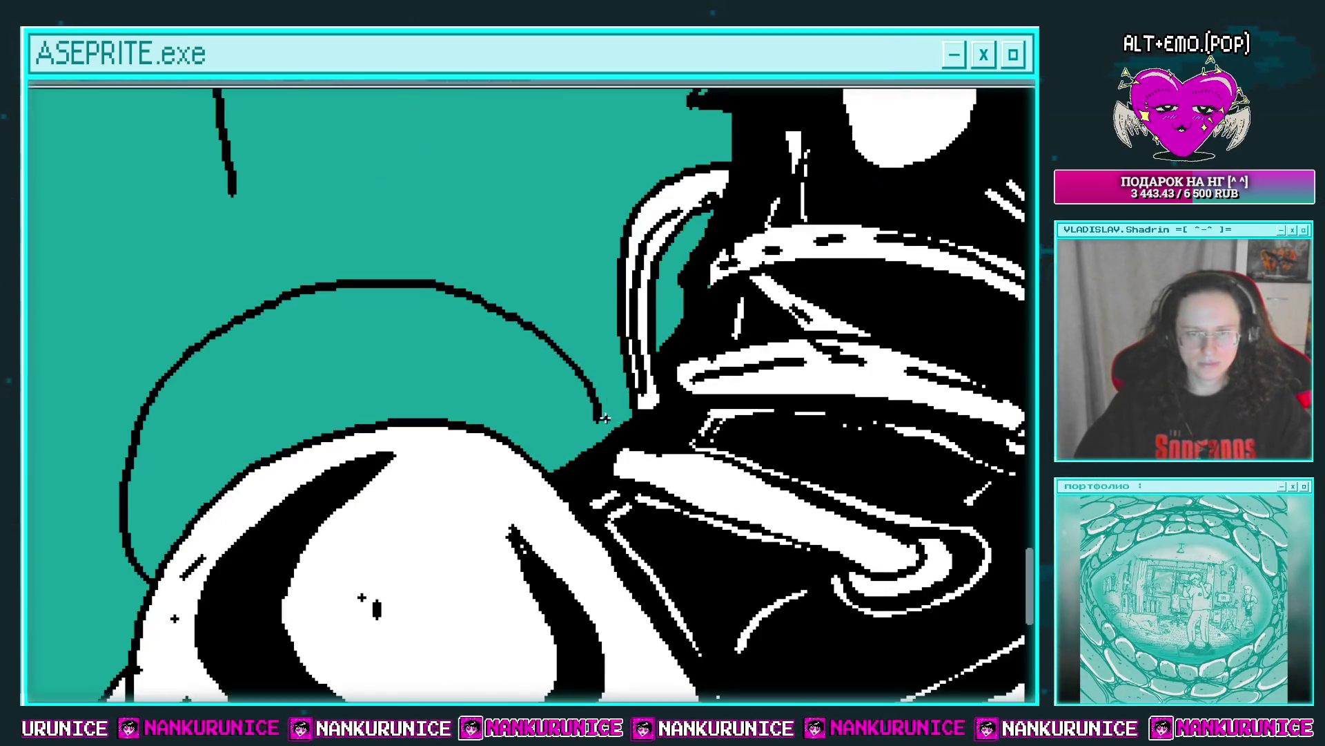
{"action": "left_click", "coordinate": [573, 423]}
{"action": "scroll", "coordinate": [536, 421], "scroll_direction": "down", "scroll_amount": 2}
{"action": "scroll", "coordinate": [477, 370], "scroll_direction": "up", "scroll_amount": 2}
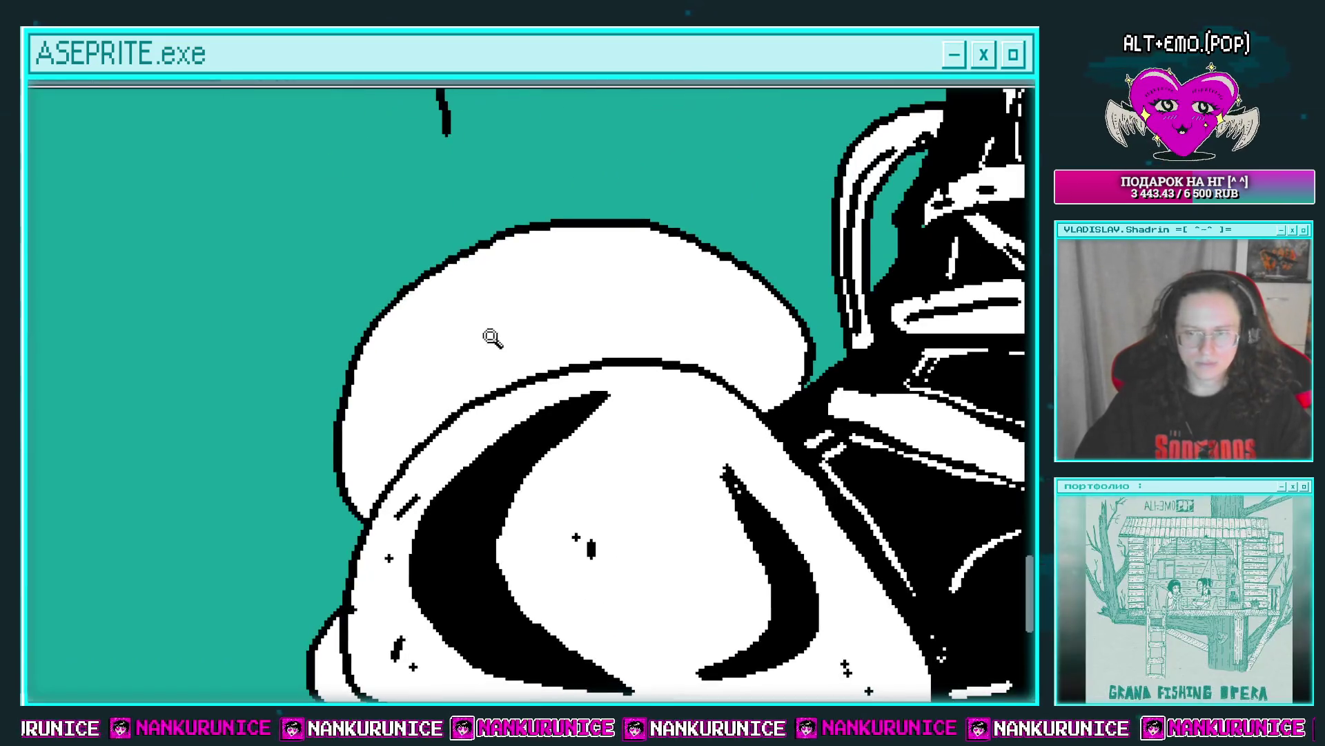
Draw a curved shading line inside the rear toe and fill the crescent solid black.
{"action": "left_click_drag", "start_coordinate": [489, 345], "coordinate": [511, 346]}
{"action": "left_click_drag", "start_coordinate": [523, 297], "coordinate": [416, 444]}
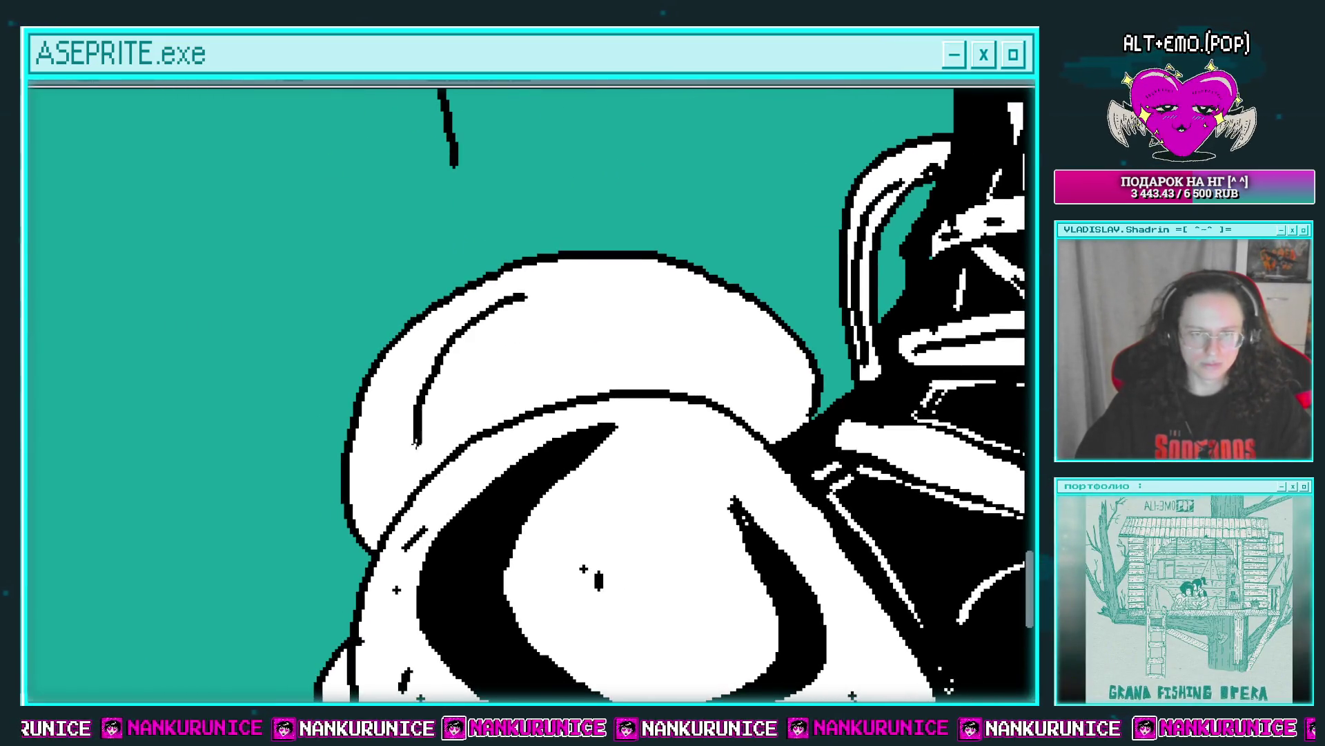
{"action": "left_click", "coordinate": [492, 331]}
Pan and zoom around to inspect the rear toe, leg sketch and whole shoe.
{"action": "left_click_drag", "start_coordinate": [497, 308], "coordinate": [443, 317]}
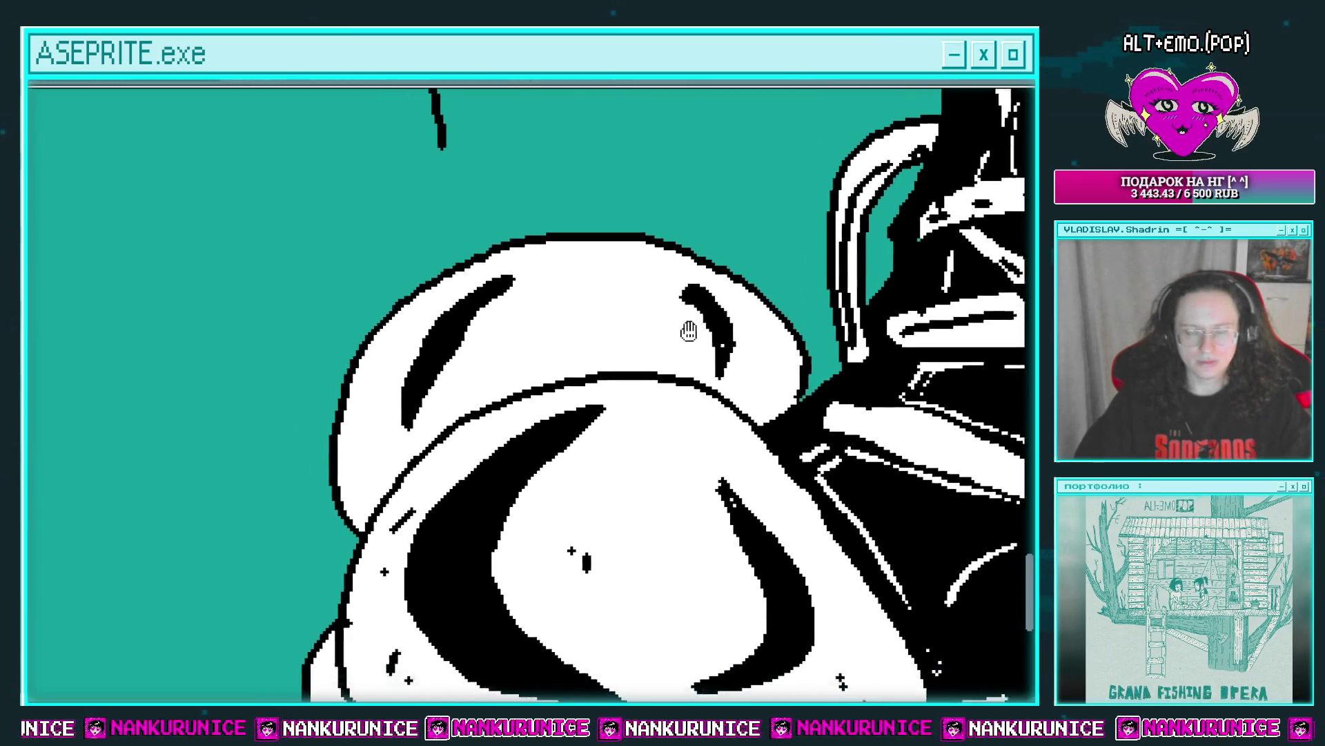
{"action": "left_click_drag", "start_coordinate": [681, 366], "coordinate": [741, 332]}
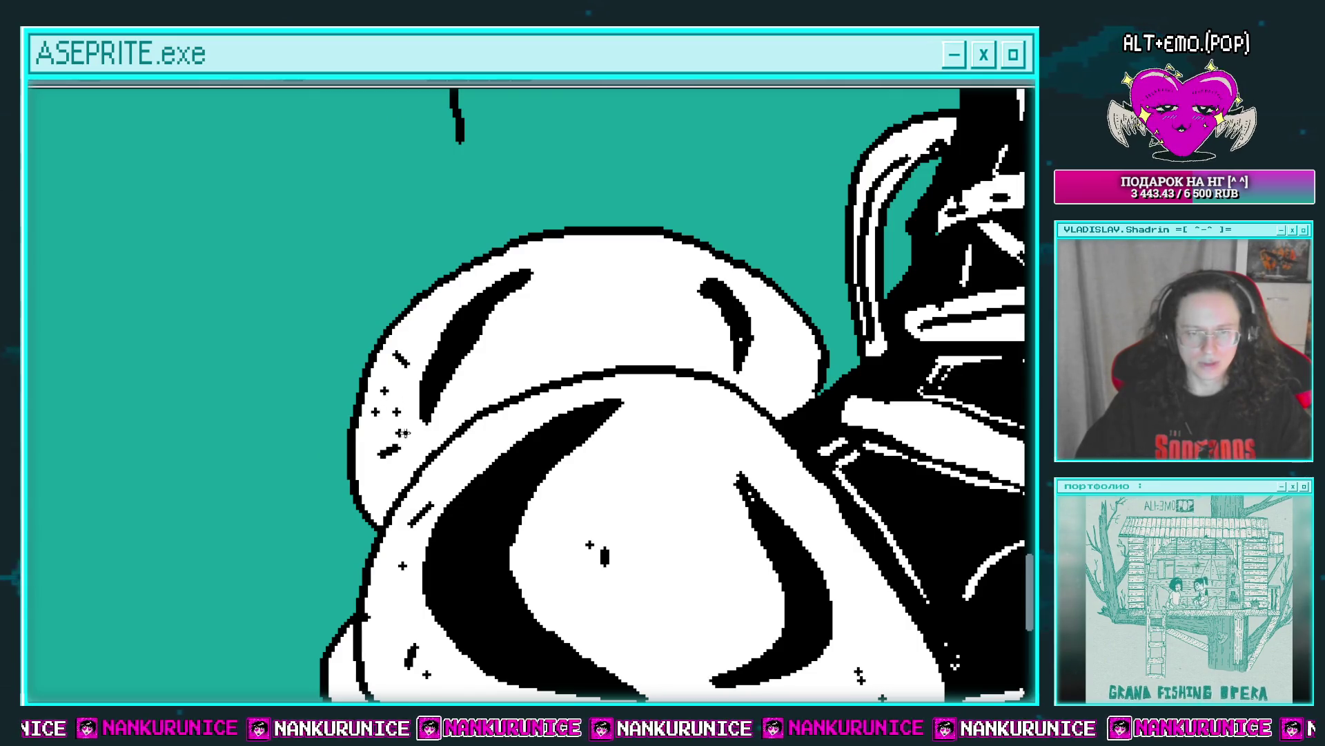
{"action": "left_click_drag", "start_coordinate": [688, 326], "coordinate": [611, 324]}
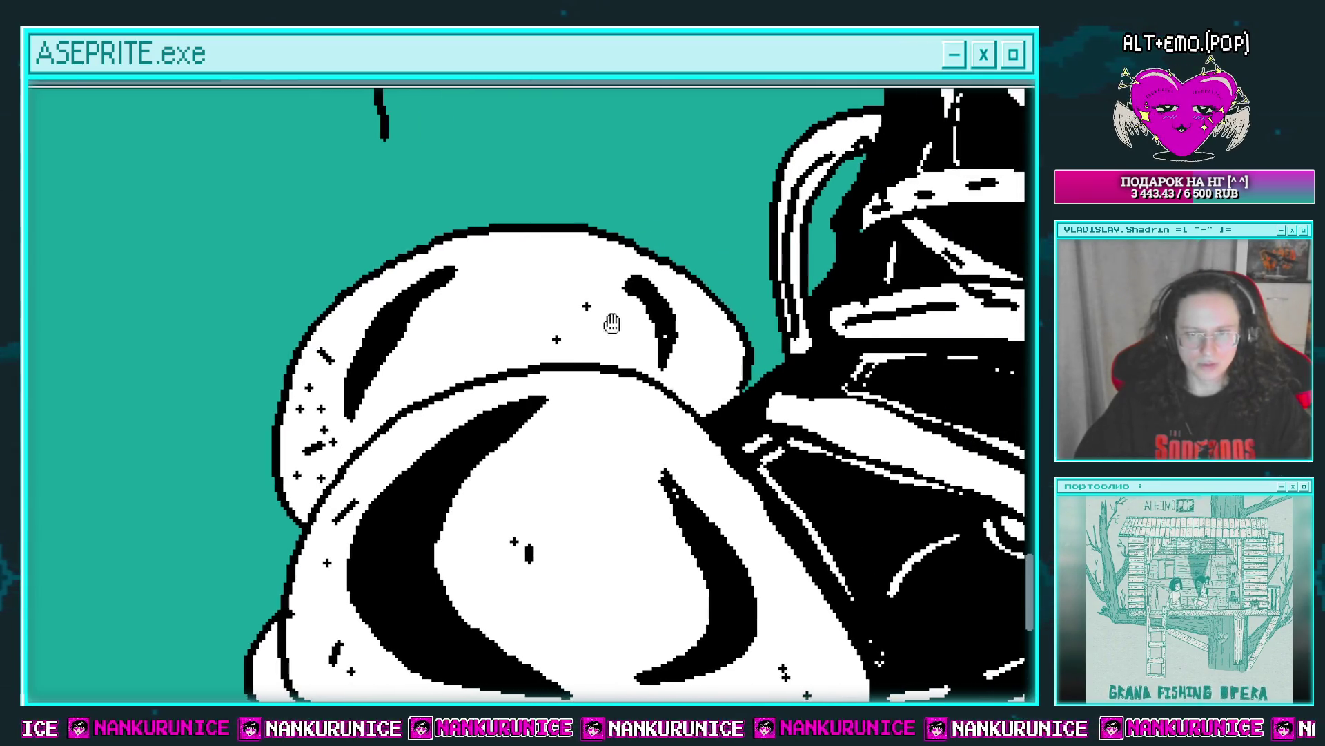
{"action": "scroll", "coordinate": [701, 337], "scroll_direction": "down", "scroll_amount": 1}
{"action": "scroll", "coordinate": [643, 322], "scroll_direction": "down", "scroll_amount": 1}
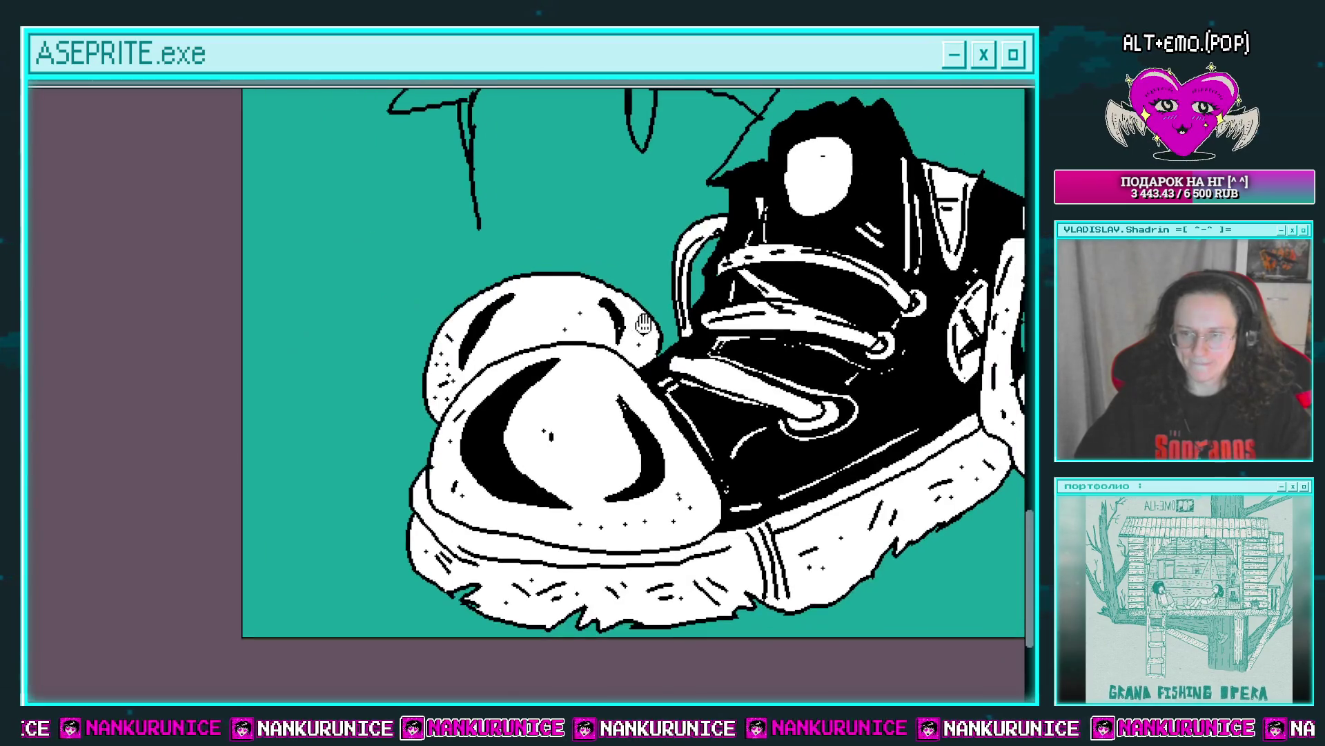
{"action": "left_click_drag", "start_coordinate": [614, 261], "coordinate": [624, 308]}
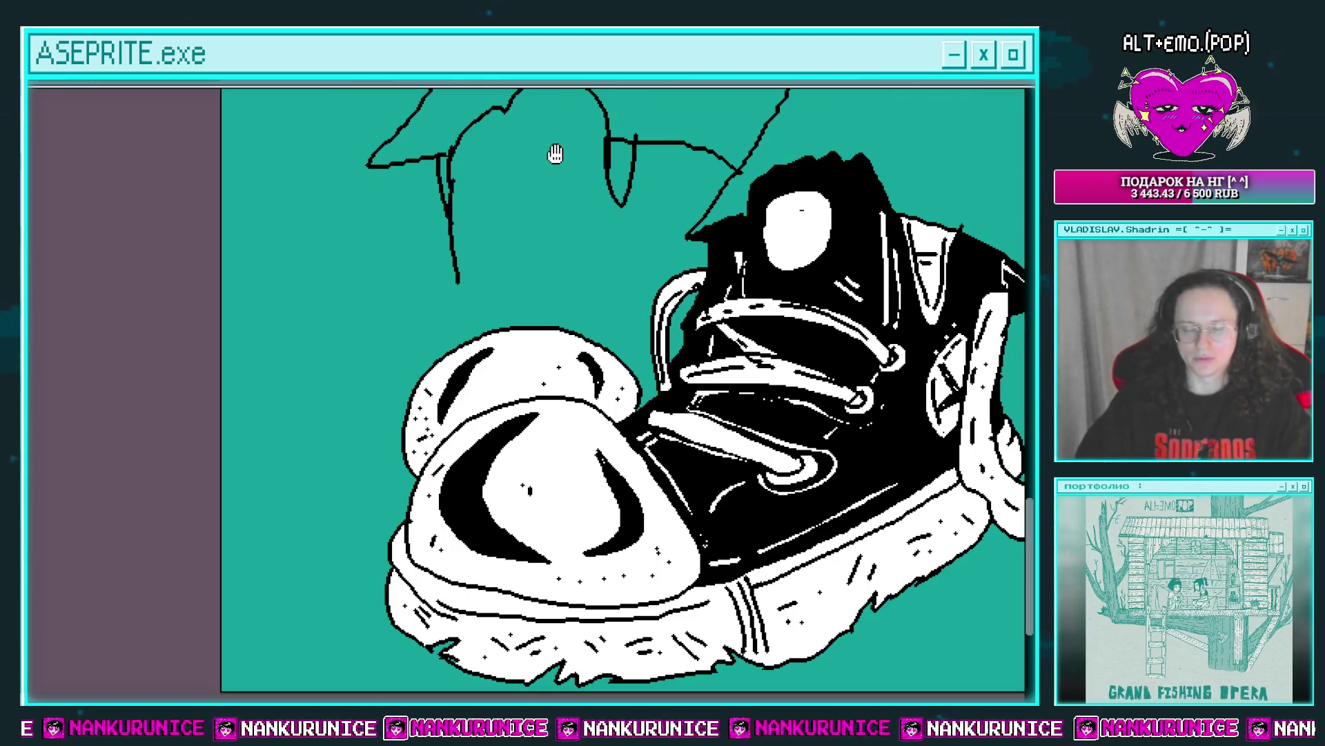
{"action": "scroll", "coordinate": [437, 414], "scroll_direction": "up", "scroll_amount": 1}
{"action": "scroll", "coordinate": [434, 411], "scroll_direction": "up", "scroll_amount": 1}
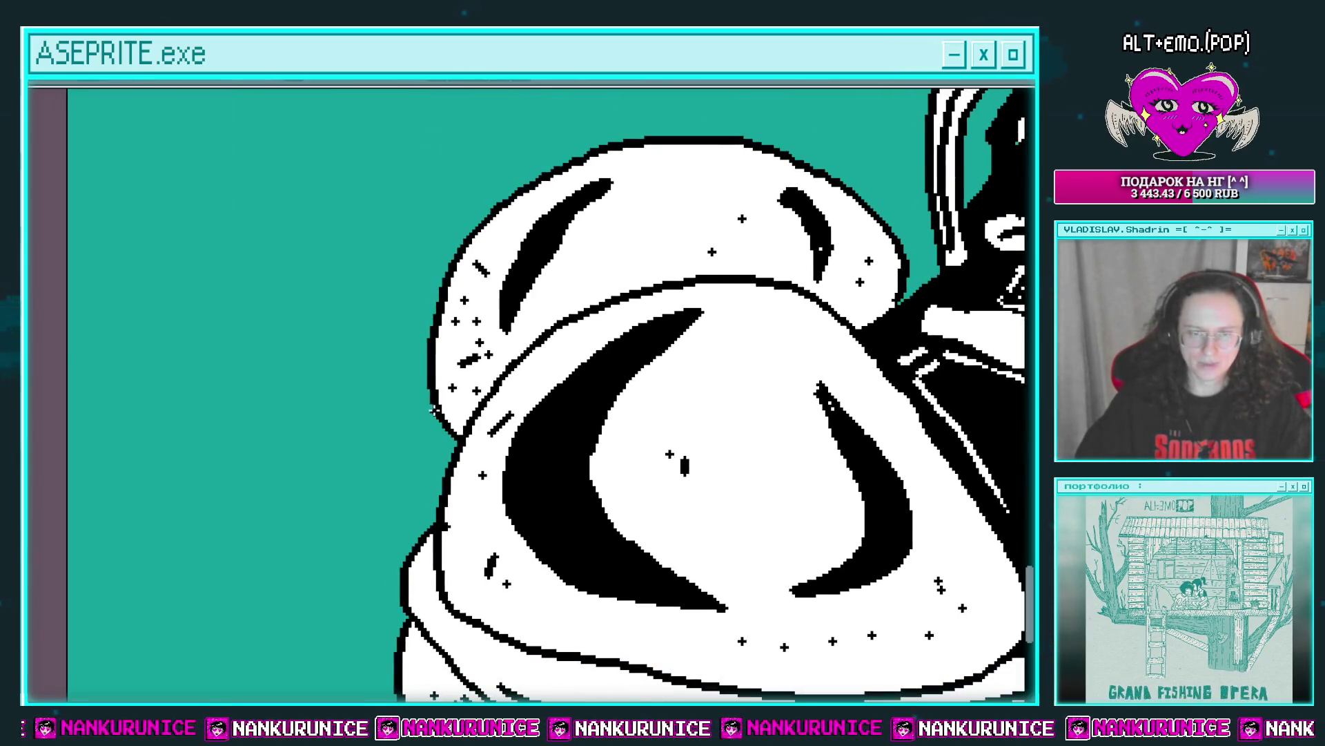
{"action": "scroll", "coordinate": [457, 388], "scroll_direction": "down", "scroll_amount": 1}
{"action": "scroll", "coordinate": [473, 379], "scroll_direction": "down", "scroll_amount": 2}
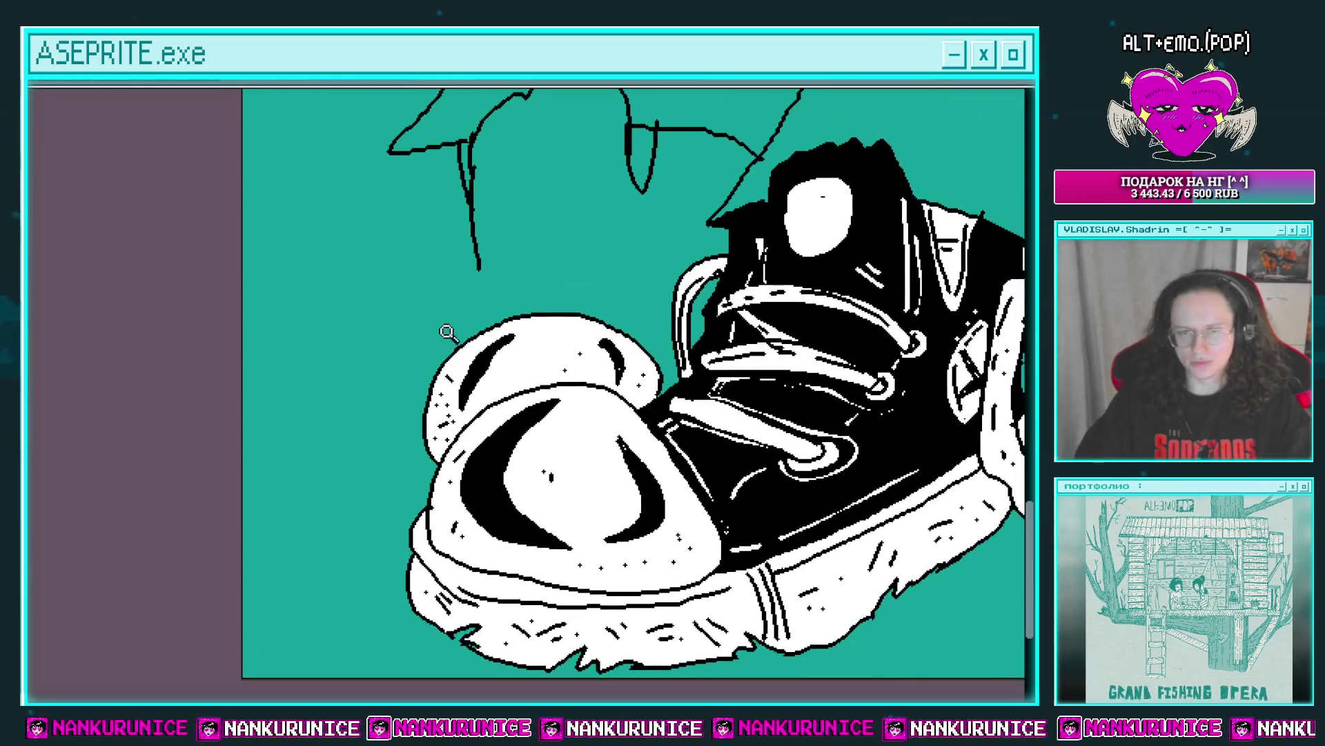
{"action": "scroll", "coordinate": [444, 331], "scroll_direction": "down", "scroll_amount": 1}
{"action": "scroll", "coordinate": [486, 303], "scroll_direction": "up", "scroll_amount": 1}
{"action": "scroll", "coordinate": [506, 255], "scroll_direction": "up", "scroll_amount": 1}
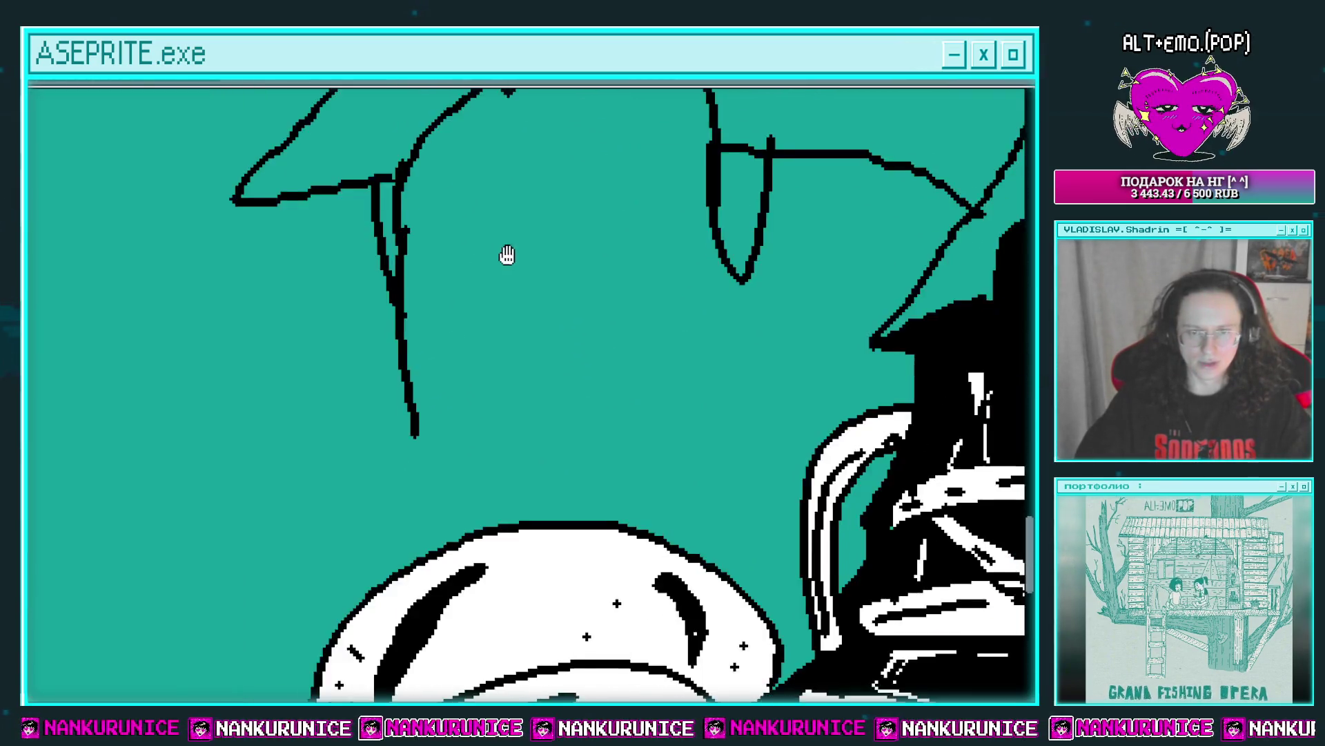
{"action": "scroll", "coordinate": [470, 275], "scroll_direction": "up", "scroll_amount": 2}
{"action": "scroll", "coordinate": [430, 255], "scroll_direction": "up", "scroll_amount": 1}
{"action": "scroll", "coordinate": [435, 250], "scroll_direction": "right", "scroll_amount": 5}
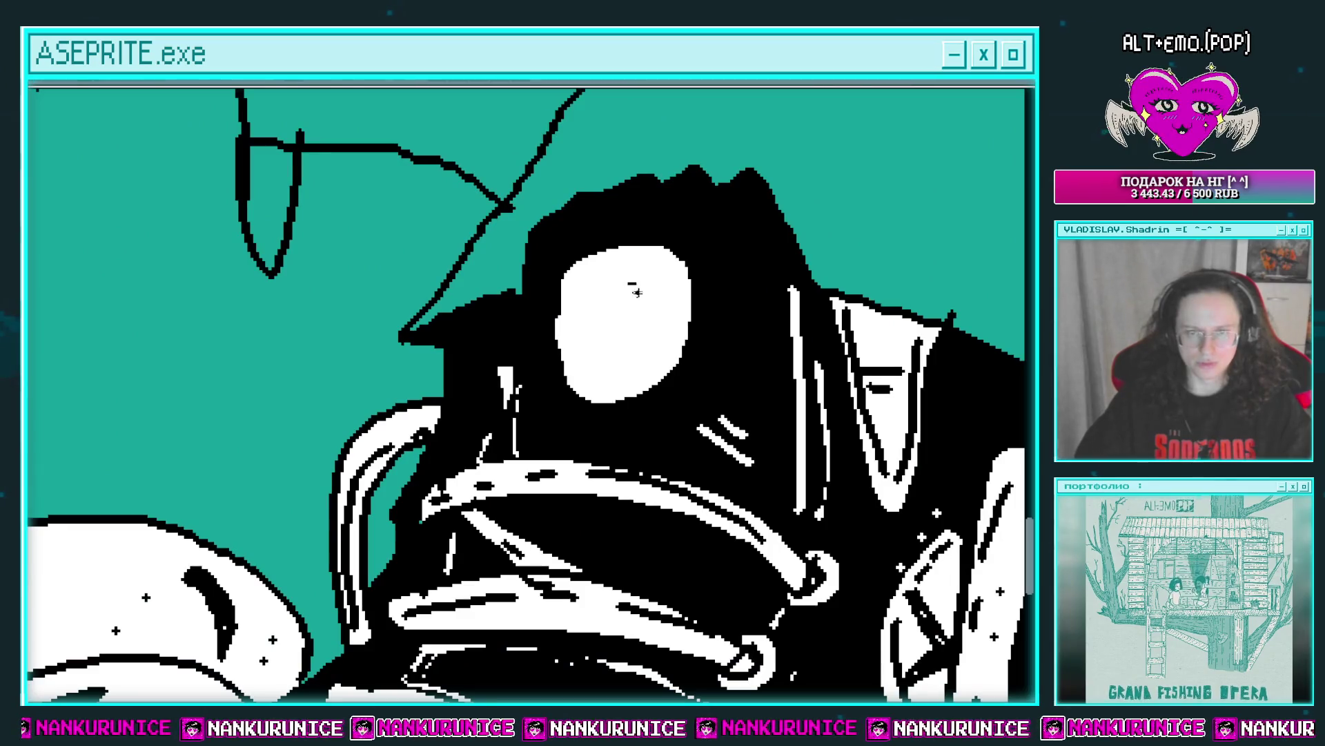
{"action": "scroll", "coordinate": [598, 359], "scroll_direction": "up", "scroll_amount": 1}
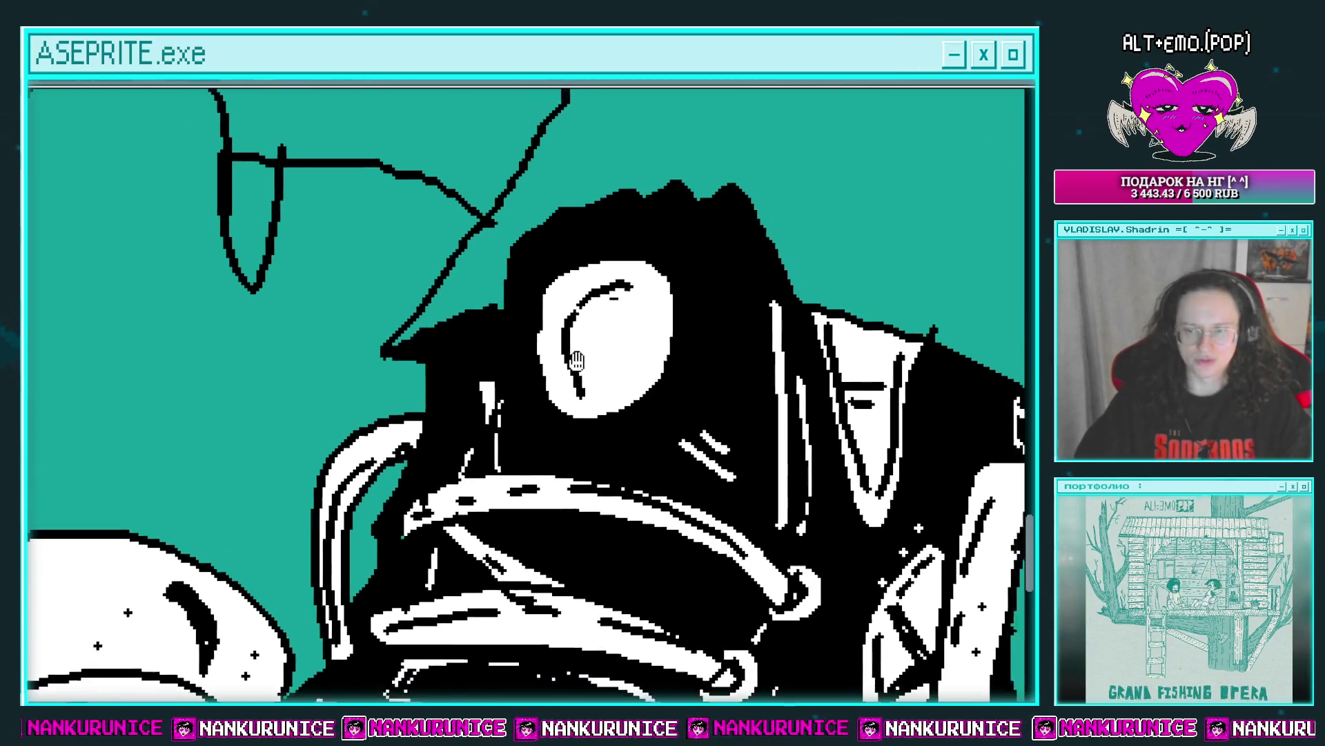
{"action": "scroll", "coordinate": [558, 375], "scroll_direction": "right", "scroll_amount": 1}
{"action": "scroll", "coordinate": [637, 296], "scroll_direction": "down", "scroll_amount": 1}
{"action": "scroll", "coordinate": [621, 299], "scroll_direction": "right", "scroll_amount": 2}
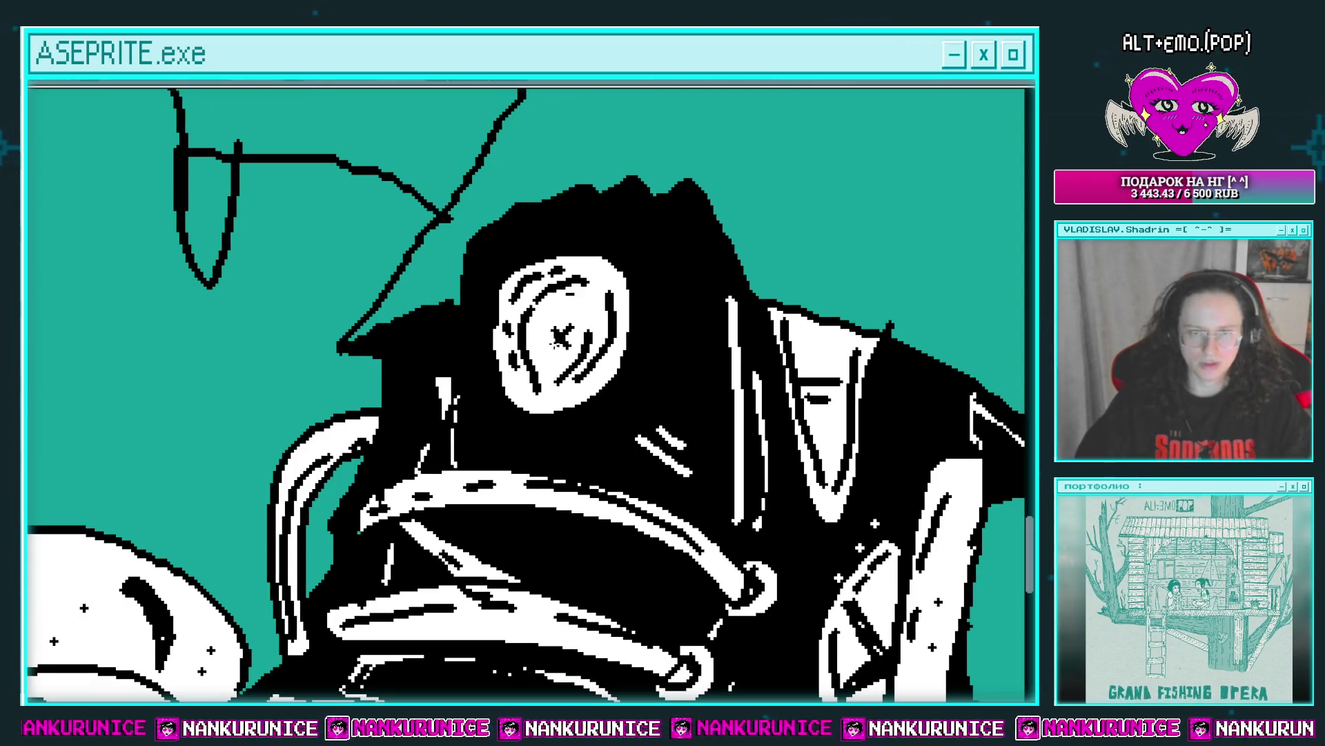
{"action": "scroll", "coordinate": [594, 319], "scroll_direction": "down", "scroll_amount": 3}
{"action": "scroll", "coordinate": [515, 379], "scroll_direction": "up", "scroll_amount": 1}
{"action": "scroll", "coordinate": [511, 375], "scroll_direction": "up", "scroll_amount": 2}
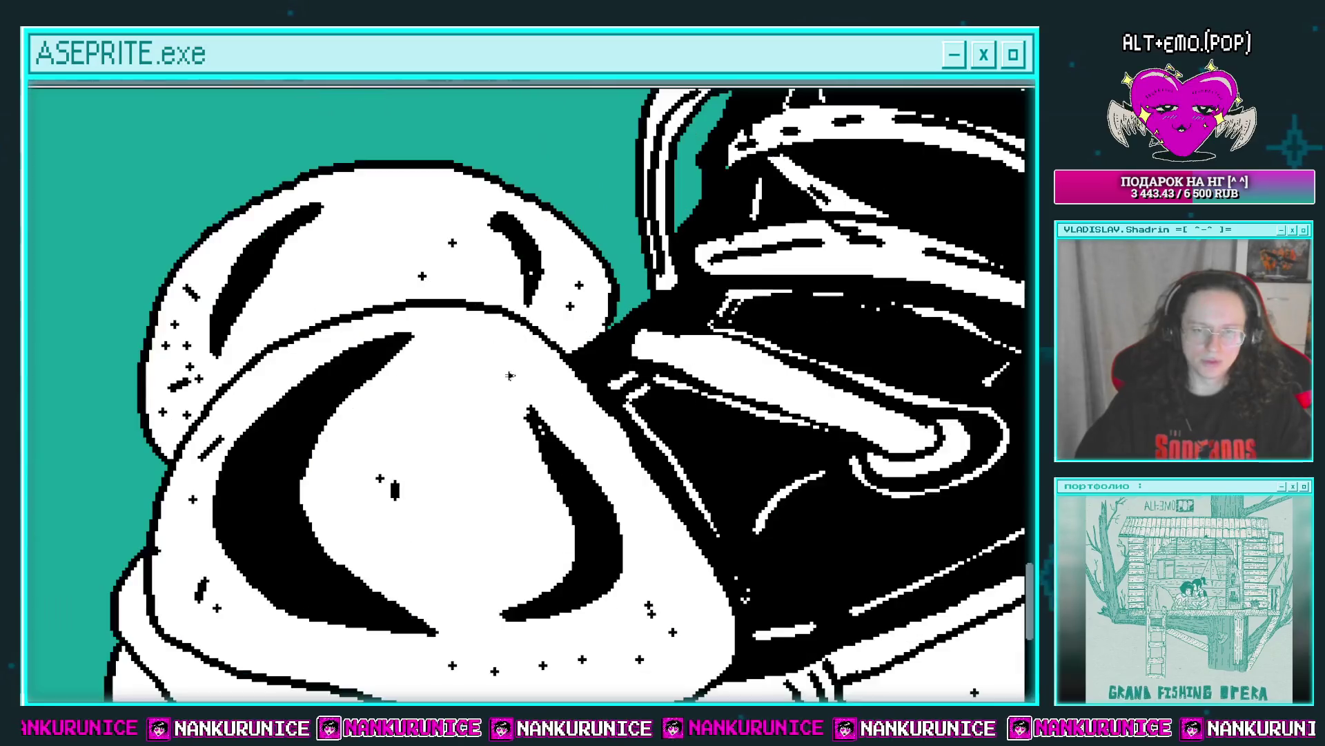
{"action": "scroll", "coordinate": [486, 337], "scroll_direction": "down", "scroll_amount": 2}
{"action": "scroll", "coordinate": [465, 308], "scroll_direction": "up", "scroll_amount": 1}
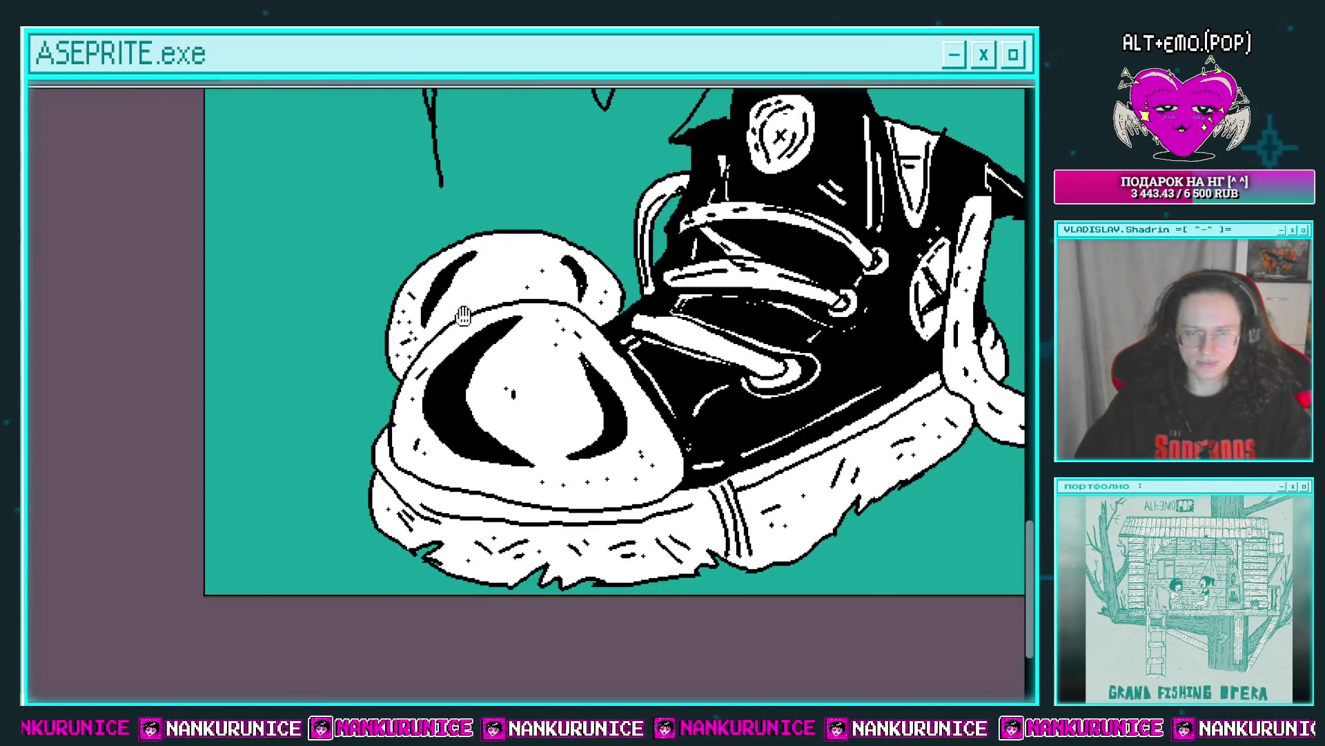
{"action": "scroll", "coordinate": [388, 346], "scroll_direction": "up", "scroll_amount": 1}
{"action": "scroll", "coordinate": [411, 346], "scroll_direction": "up", "scroll_amount": 1}
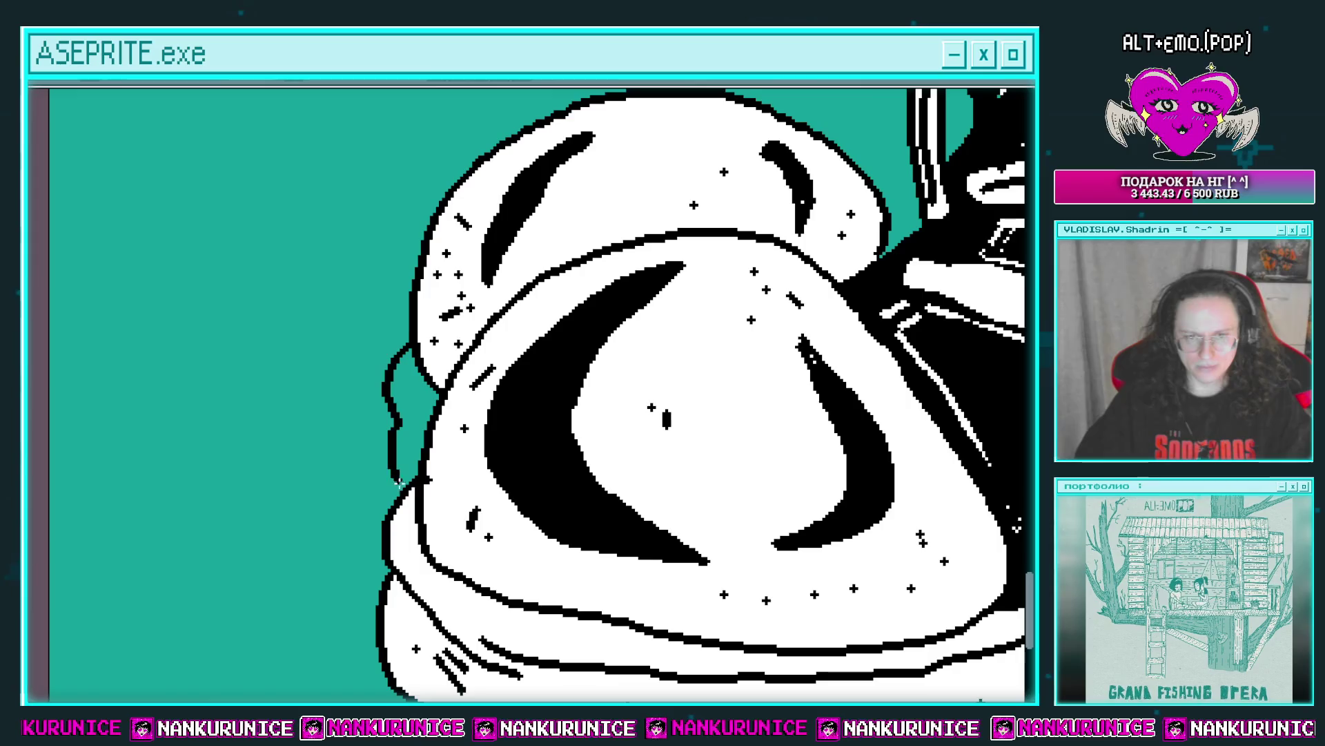
{"action": "scroll", "coordinate": [399, 483], "scroll_direction": "up", "scroll_amount": 2}
{"action": "scroll", "coordinate": [398, 435], "scroll_direction": "right", "scroll_amount": 1}
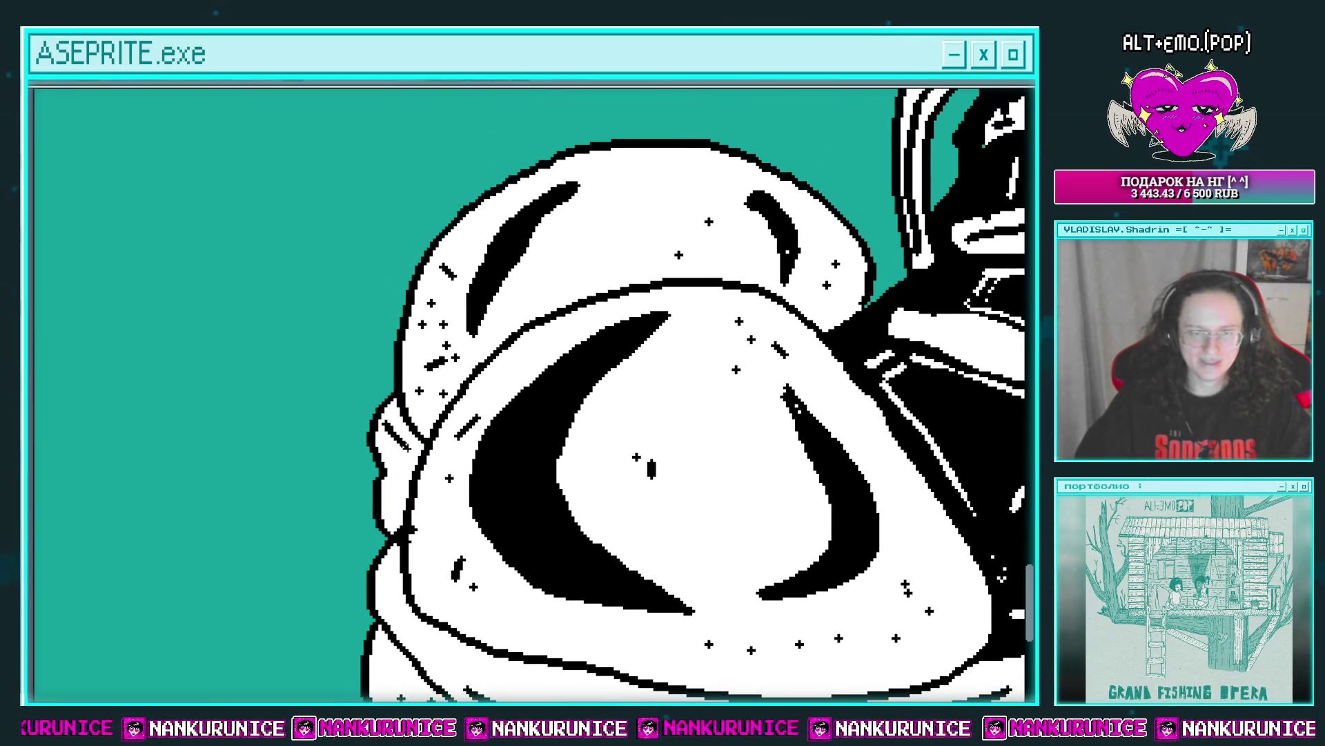
{"action": "scroll", "coordinate": [401, 453], "scroll_direction": "down", "scroll_amount": 3}
{"action": "scroll", "coordinate": [421, 345], "scroll_direction": "up", "scroll_amount": 1}
{"action": "scroll", "coordinate": [430, 311], "scroll_direction": "up", "scroll_amount": 1}
{"action": "scroll", "coordinate": [434, 308], "scroll_direction": "up", "scroll_amount": 1}
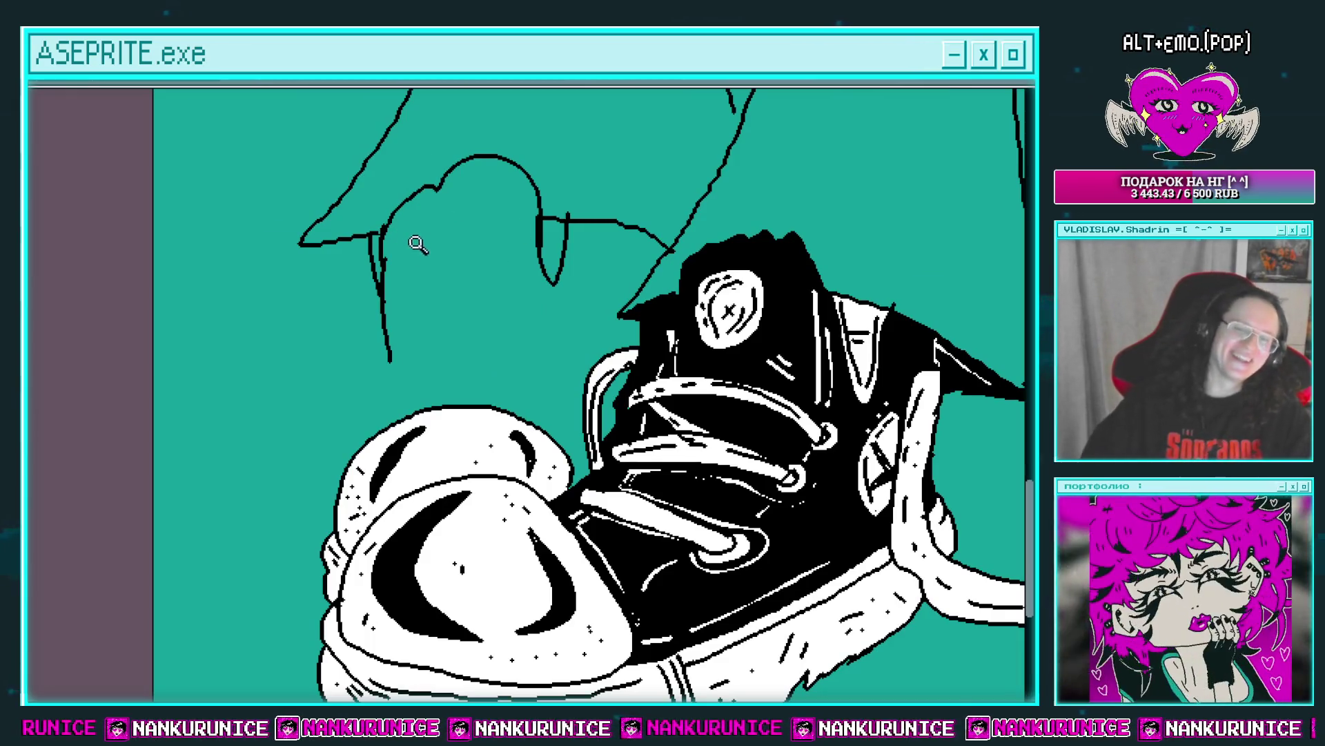
{"action": "scroll", "coordinate": [512, 331], "scroll_direction": "down", "scroll_amount": 1}
{"action": "scroll", "coordinate": [512, 331], "scroll_direction": "up", "scroll_amount": 2}
{"action": "scroll", "coordinate": [545, 287], "scroll_direction": "up", "scroll_amount": 1}
{"action": "scroll", "coordinate": [545, 288], "scroll_direction": "right", "scroll_amount": 2}
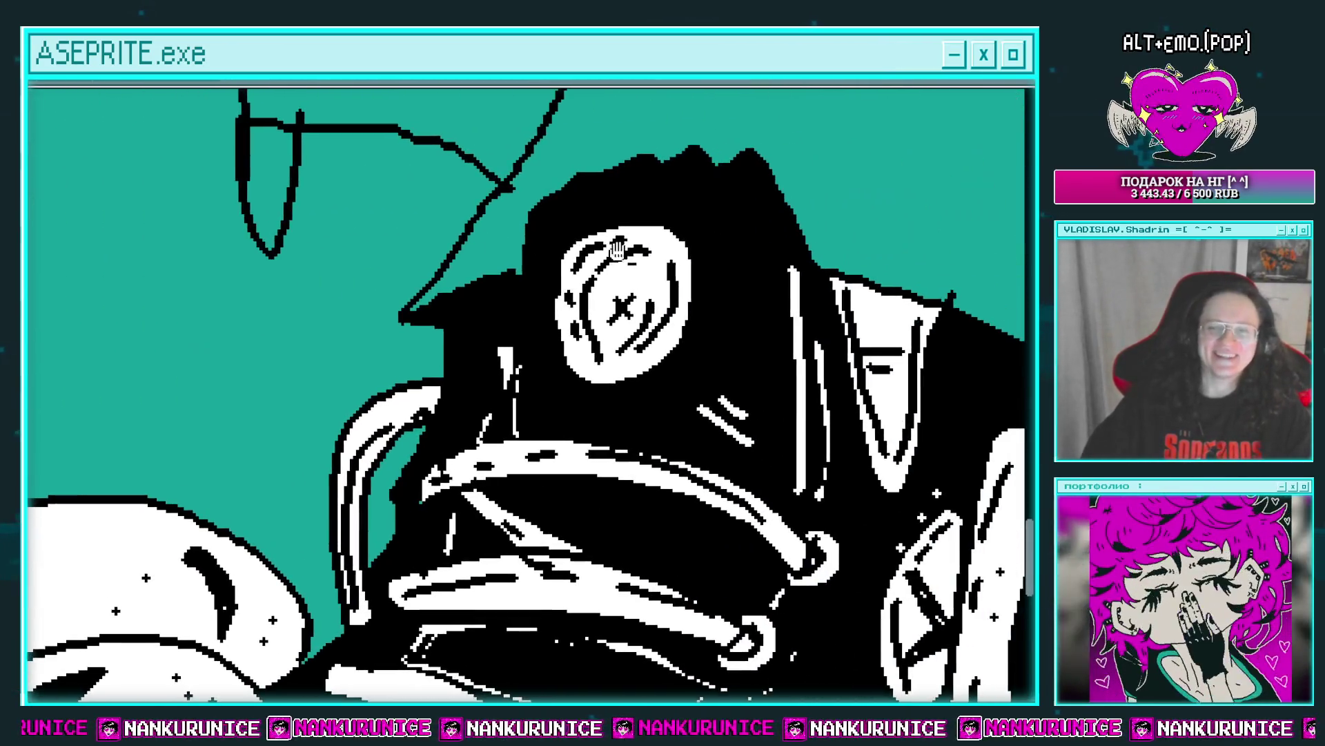
{"action": "scroll", "coordinate": [526, 391], "scroll_direction": "down", "scroll_amount": 1}
{"action": "scroll", "coordinate": [526, 392], "scroll_direction": "left", "scroll_amount": 1}
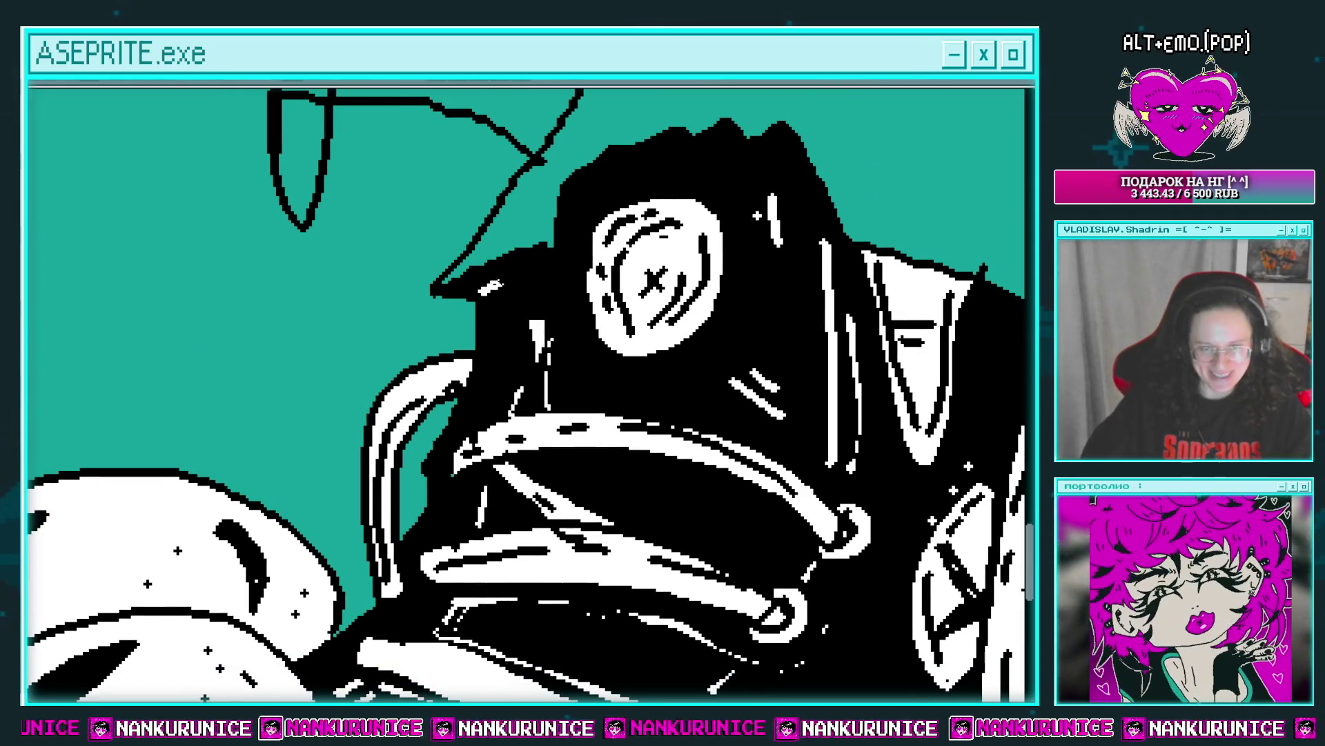
{"action": "scroll", "coordinate": [458, 295], "scroll_direction": "down", "scroll_amount": 2}
{"action": "scroll", "coordinate": [458, 295], "scroll_direction": "up", "scroll_amount": 1}
{"action": "scroll", "coordinate": [458, 295], "scroll_direction": "left", "scroll_amount": 1}
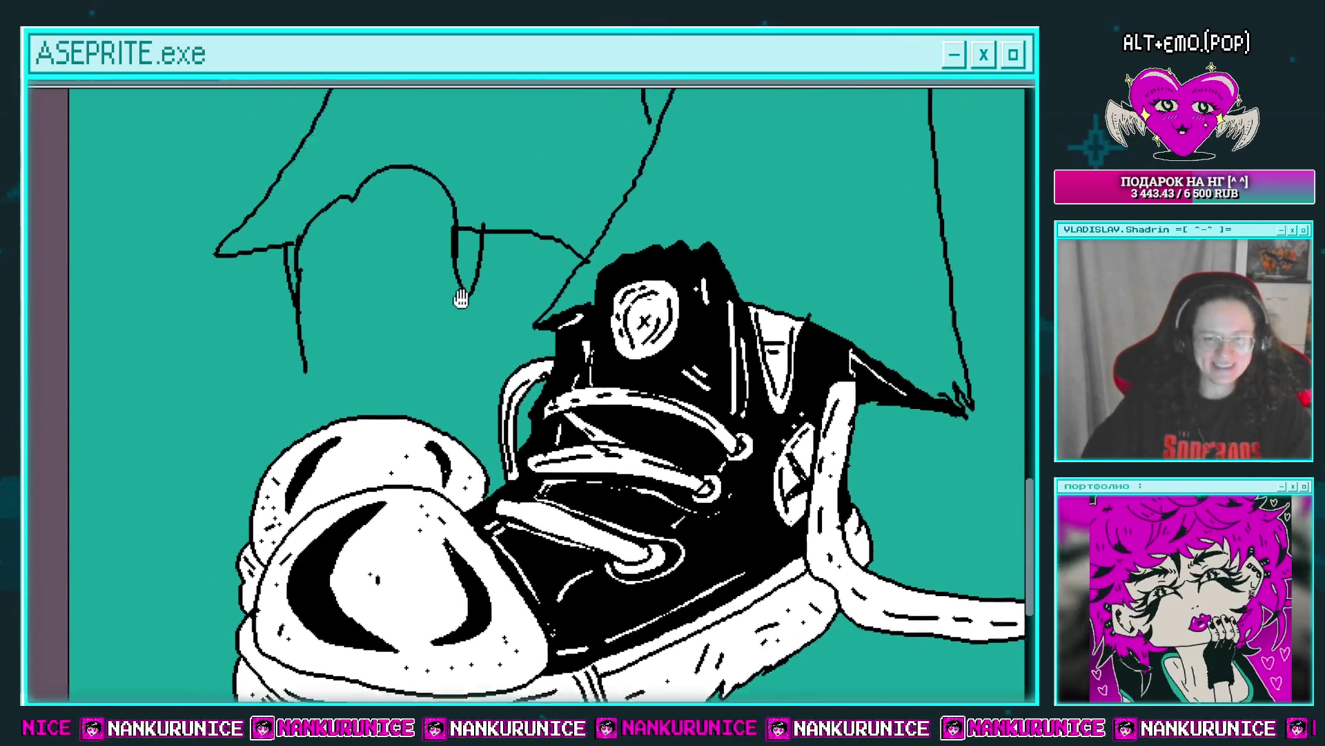
Draw a round white ankle patch with black outline on the back sneaker.
{"action": "scroll", "coordinate": [436, 303], "scroll_direction": "left", "scroll_amount": 2}
{"action": "left_click_drag", "start_coordinate": [436, 303], "coordinate": [430, 285]}
{"action": "left_click_drag", "start_coordinate": [395, 228], "coordinate": [466, 303]}
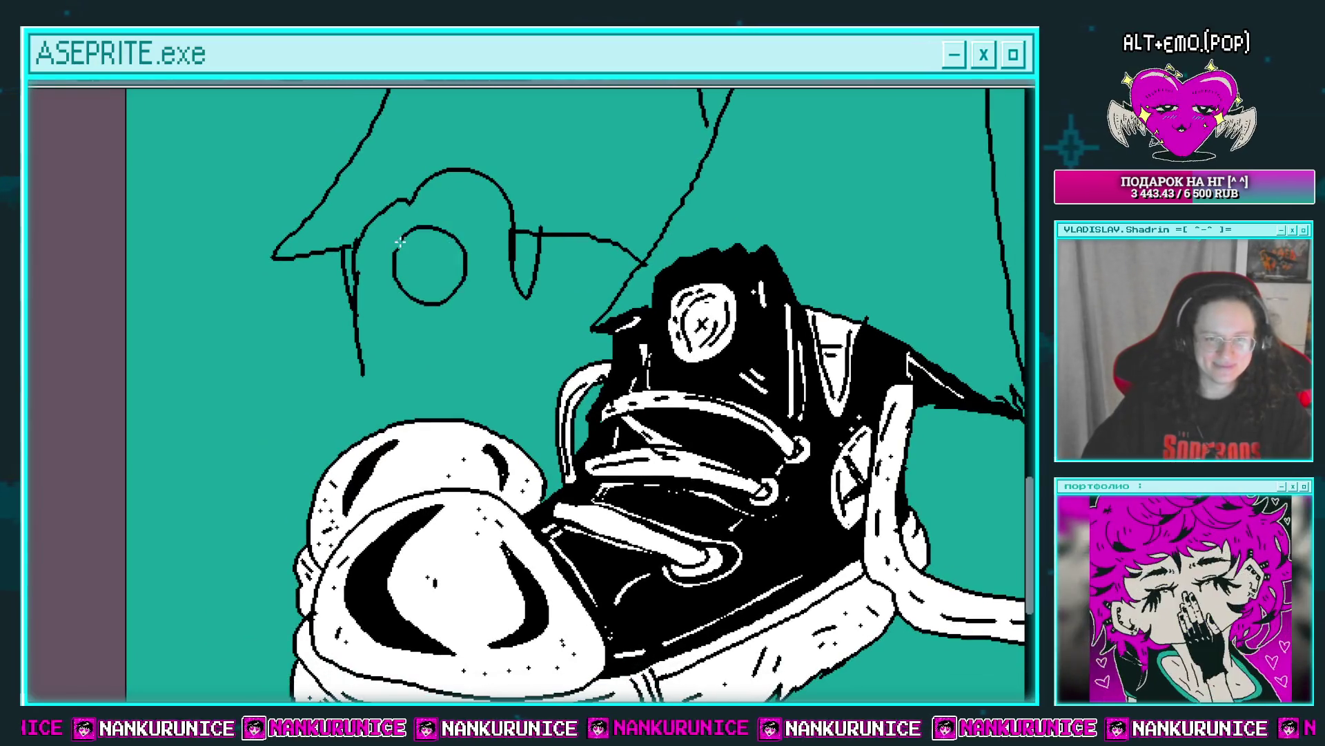
Ink a black X with small curved marks inside the round patch.
{"action": "left_click", "coordinate": [424, 254]}
{"action": "left_click_drag", "start_coordinate": [412, 247], "coordinate": [420, 305]}
{"action": "left_click_drag", "start_coordinate": [469, 247], "coordinate": [477, 285]}
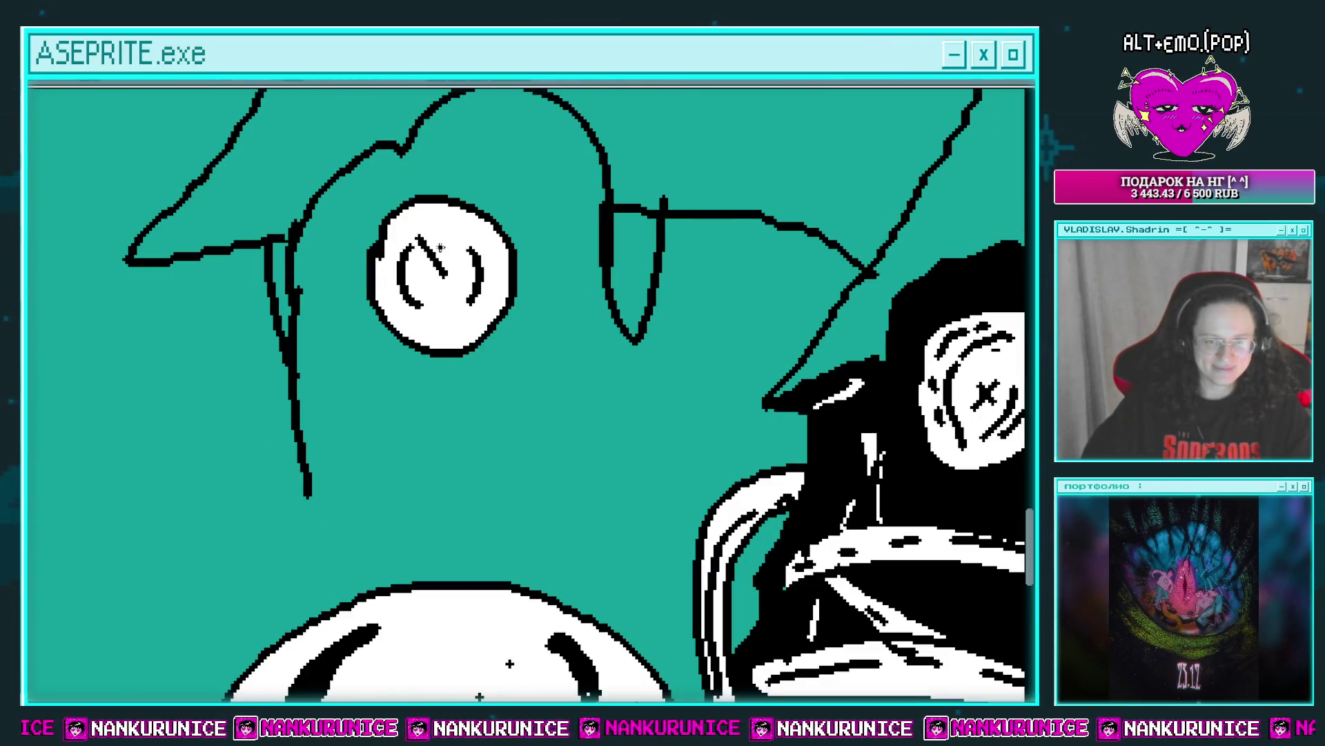
{"action": "scroll", "coordinate": [490, 312], "scroll_direction": "down", "scroll_amount": 2}
{"action": "scroll", "coordinate": [453, 287], "scroll_direction": "down", "scroll_amount": 2}
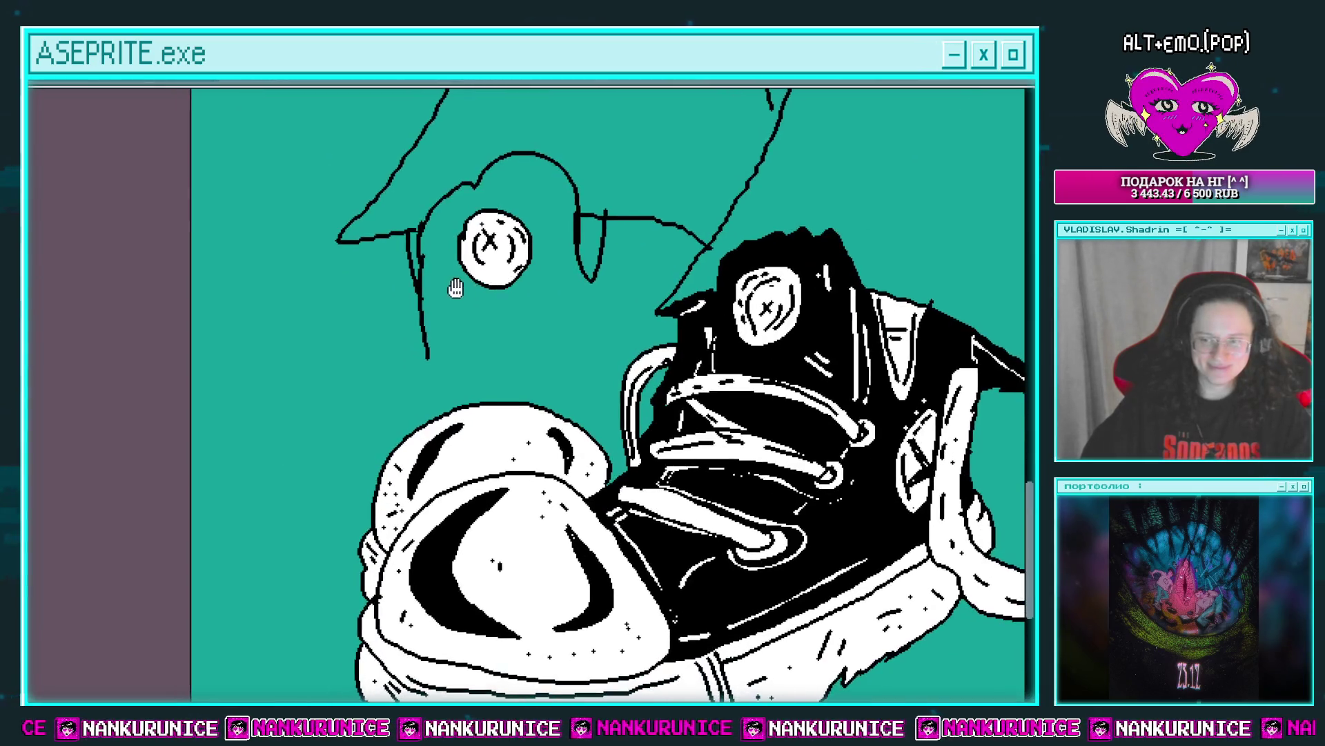
{"action": "scroll", "coordinate": [442, 280], "scroll_direction": "left", "scroll_amount": 1}
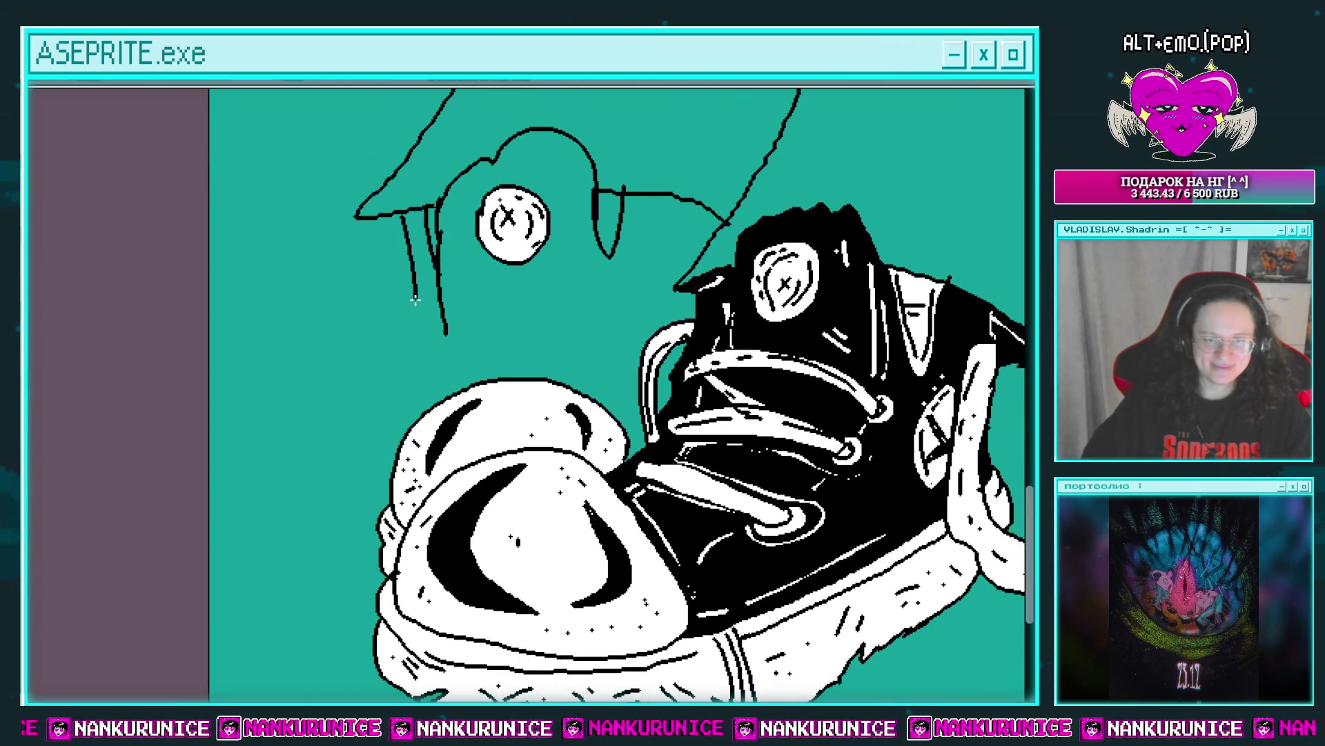
{"action": "scroll", "coordinate": [428, 396], "scroll_direction": "up", "scroll_amount": 1}
{"action": "scroll", "coordinate": [428, 397], "scroll_direction": "right", "scroll_amount": 1}
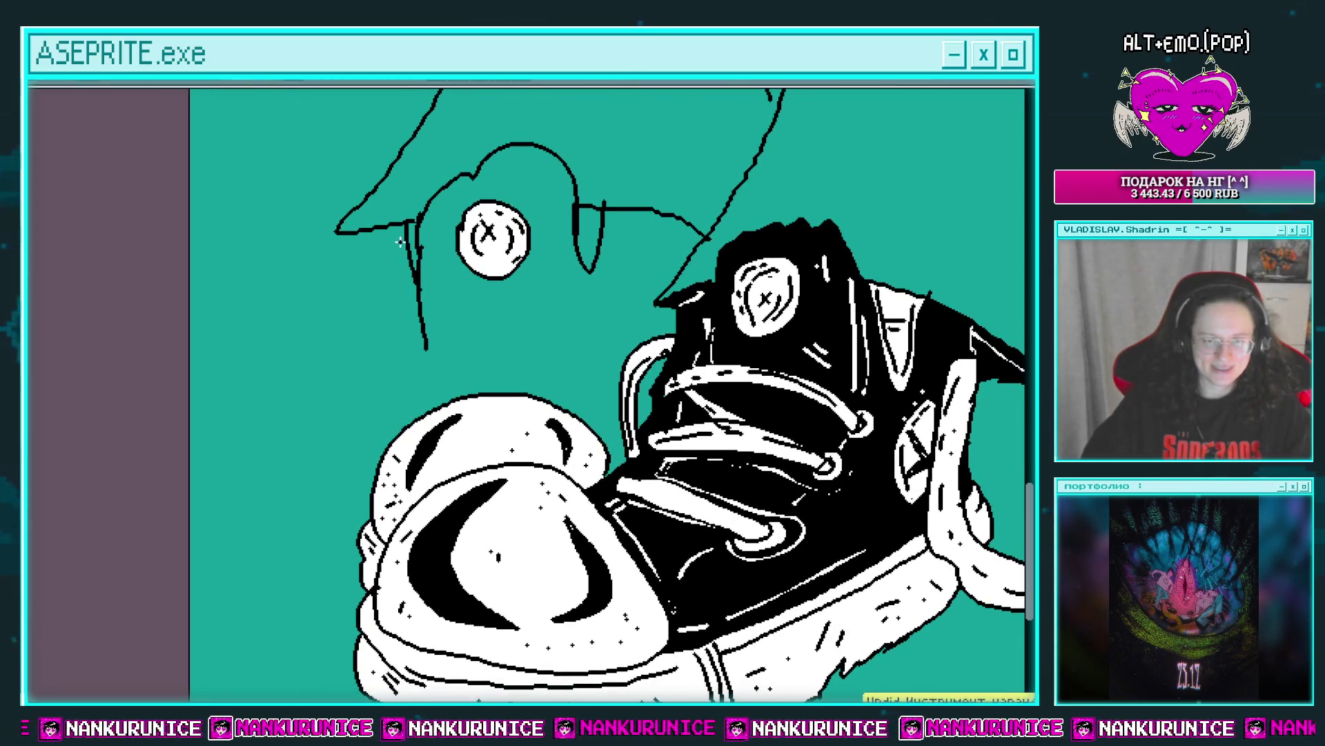
{"action": "scroll", "coordinate": [444, 364], "scroll_direction": "up", "scroll_amount": 1}
{"action": "scroll", "coordinate": [444, 364], "scroll_direction": "right", "scroll_amount": 1}
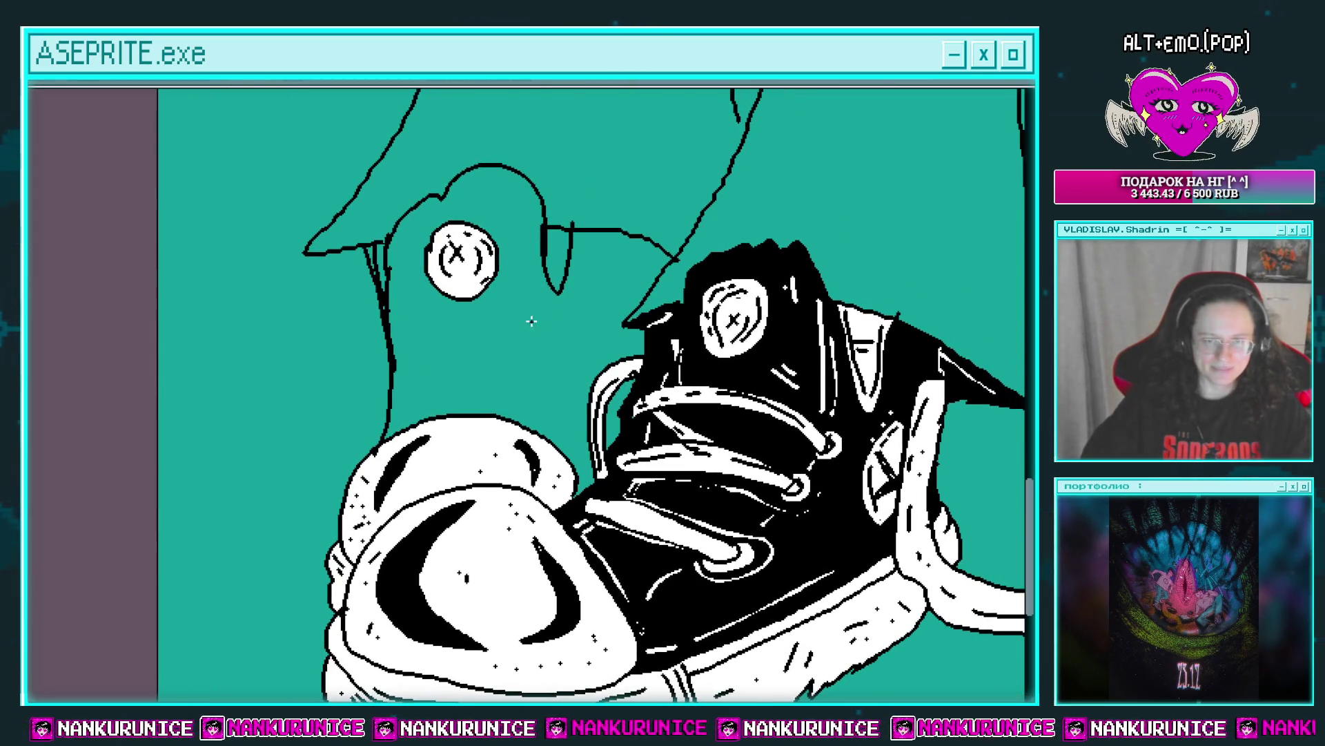
{"action": "scroll", "coordinate": [533, 320], "scroll_direction": "up", "scroll_amount": 1}
{"action": "scroll", "coordinate": [533, 319], "scroll_direction": "right", "scroll_amount": 1}
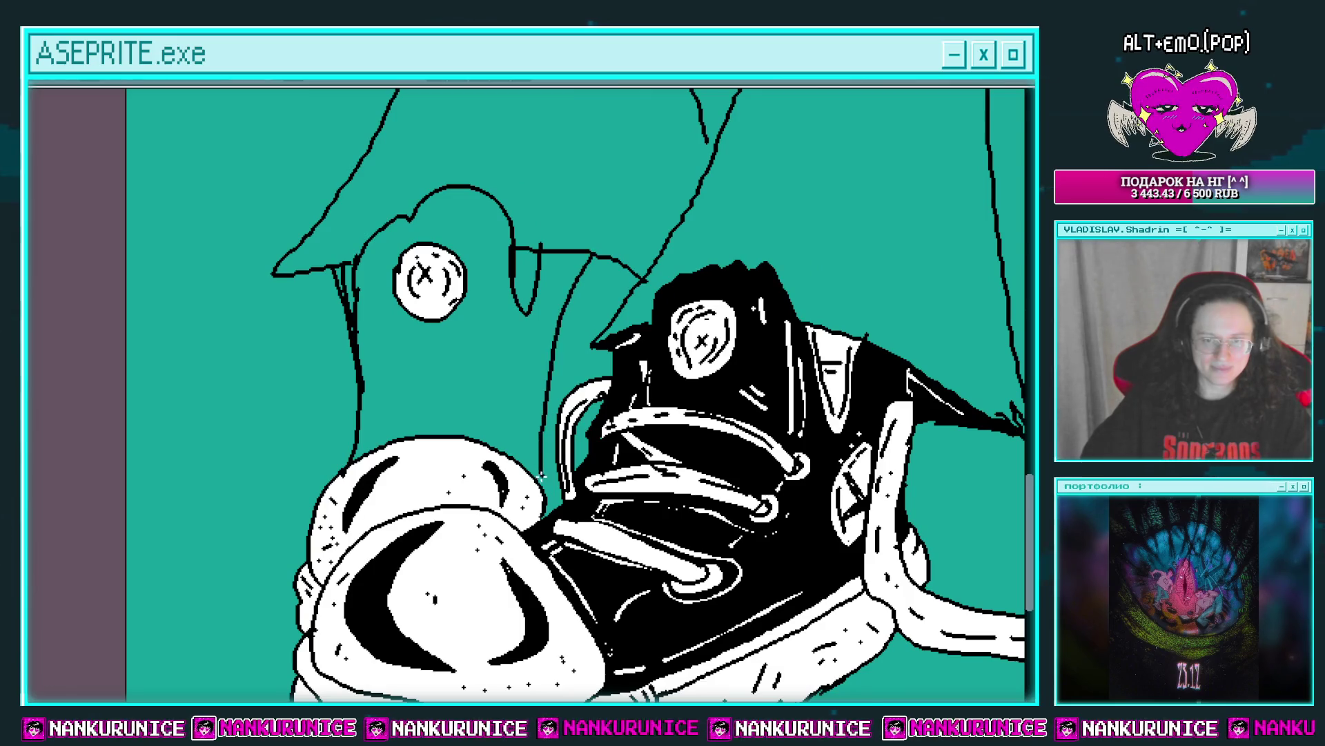
{"action": "scroll", "coordinate": [548, 474], "scroll_direction": "down", "scroll_amount": 3}
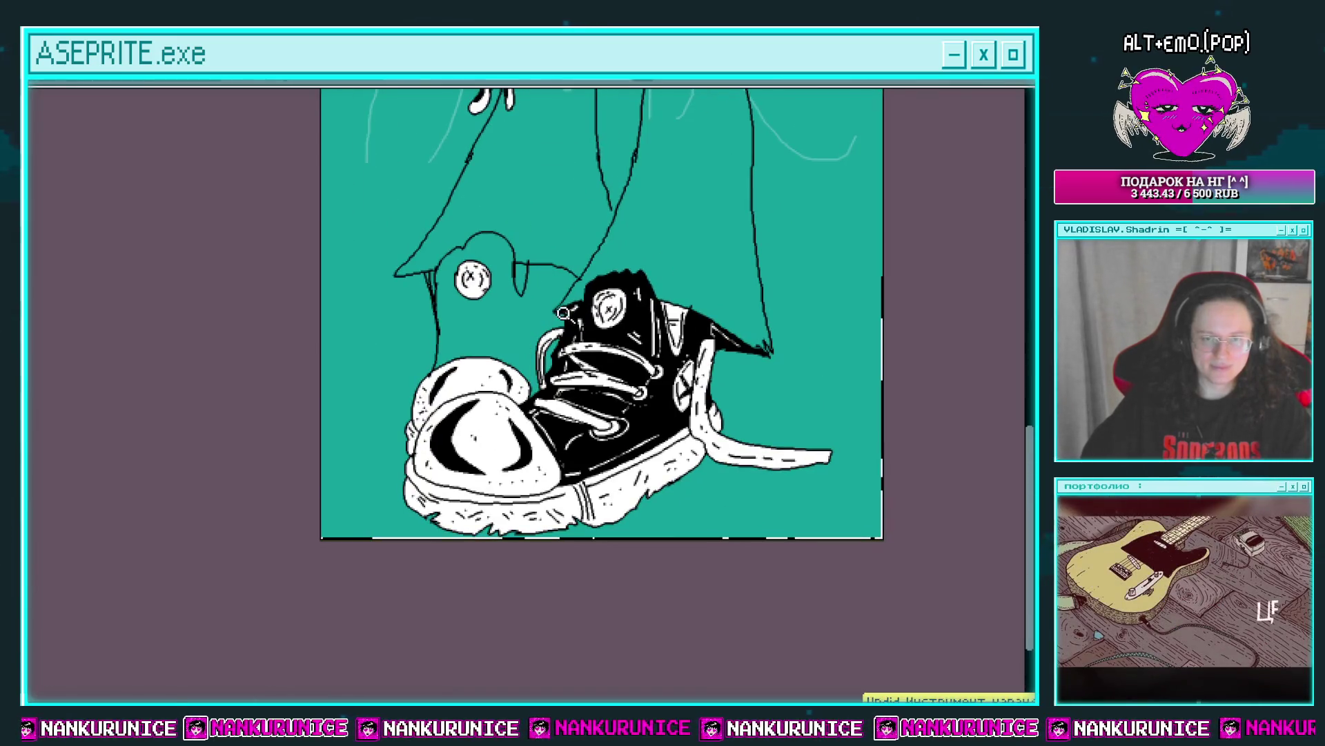
Bucket-fill the back sneaker's upper solid black.
{"action": "scroll", "coordinate": [575, 270], "scroll_direction": "up", "scroll_amount": 5}
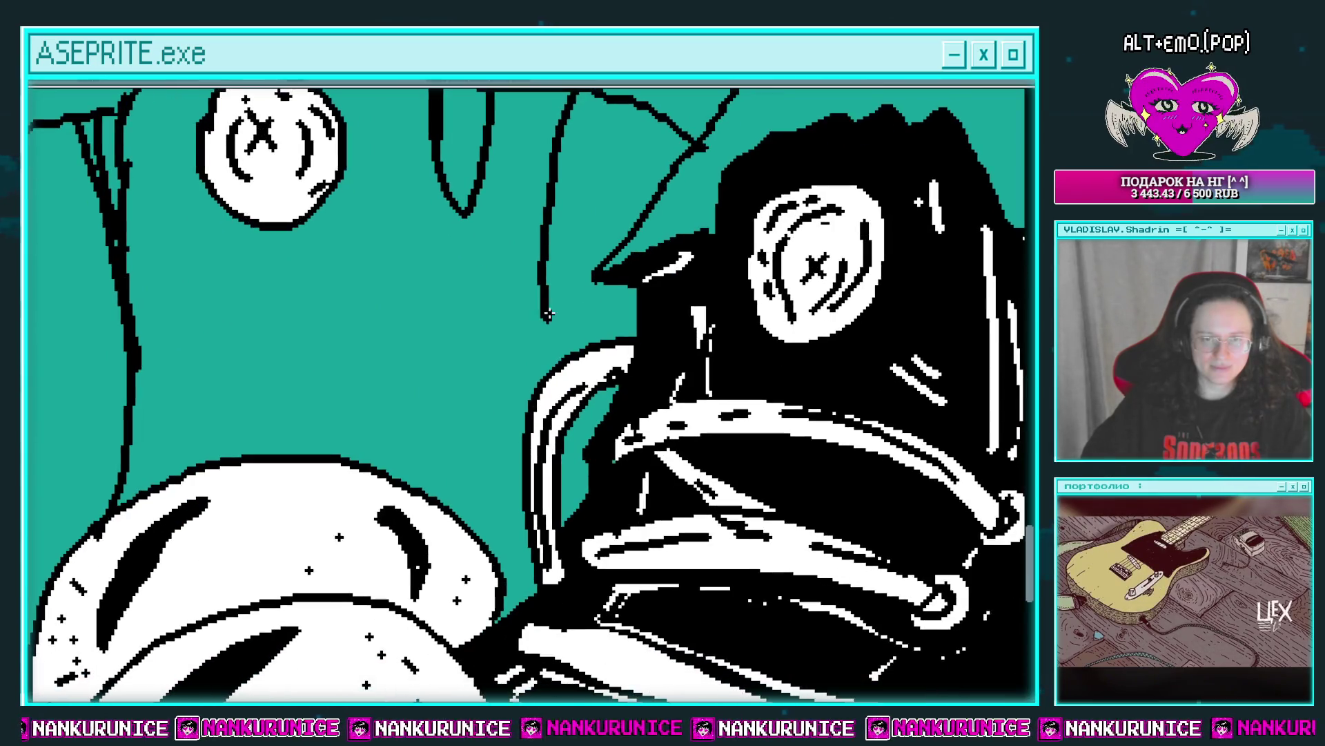
{"action": "mouse_move", "coordinate": [564, 402]}
{"action": "left_mouse_down"}
{"action": "mouse_move", "coordinate": [564, 302]}
{"action": "mouse_move", "coordinate": [539, 250]}
{"action": "left_mouse_up"}
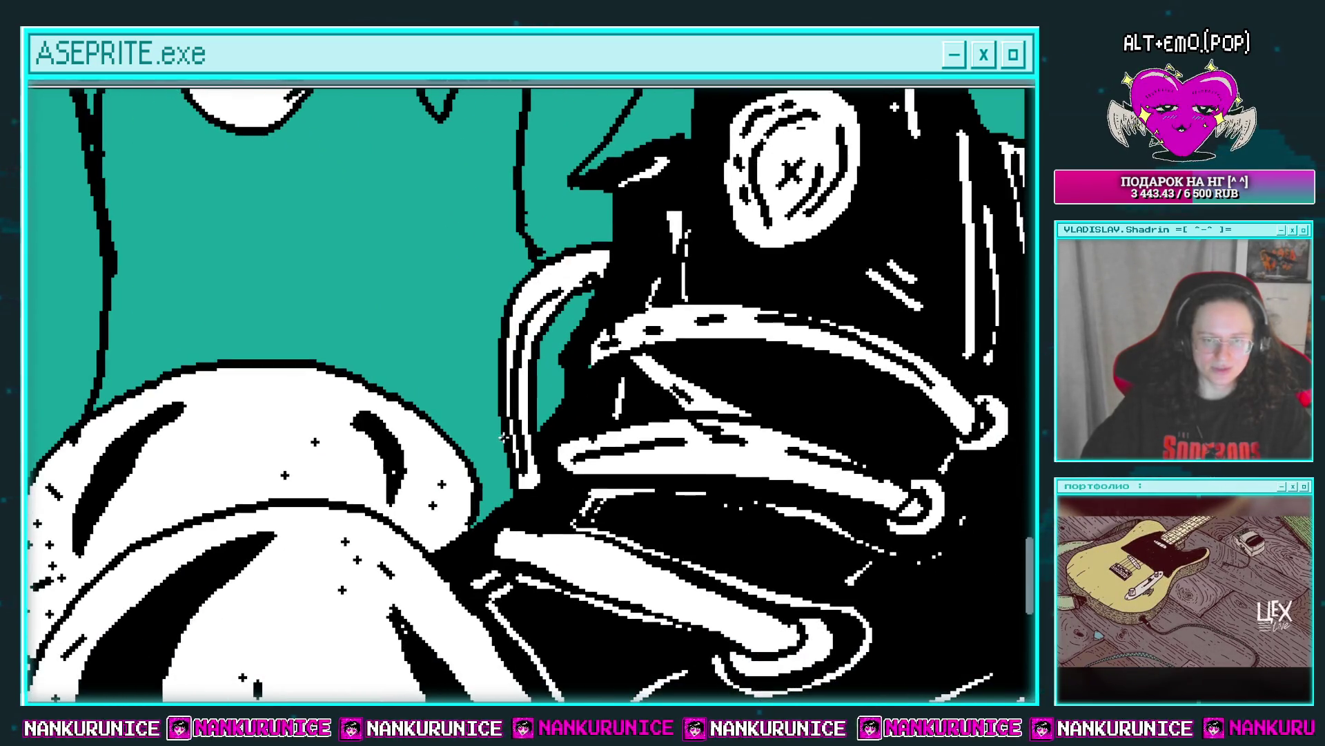
{"action": "left_click", "coordinate": [488, 419]}
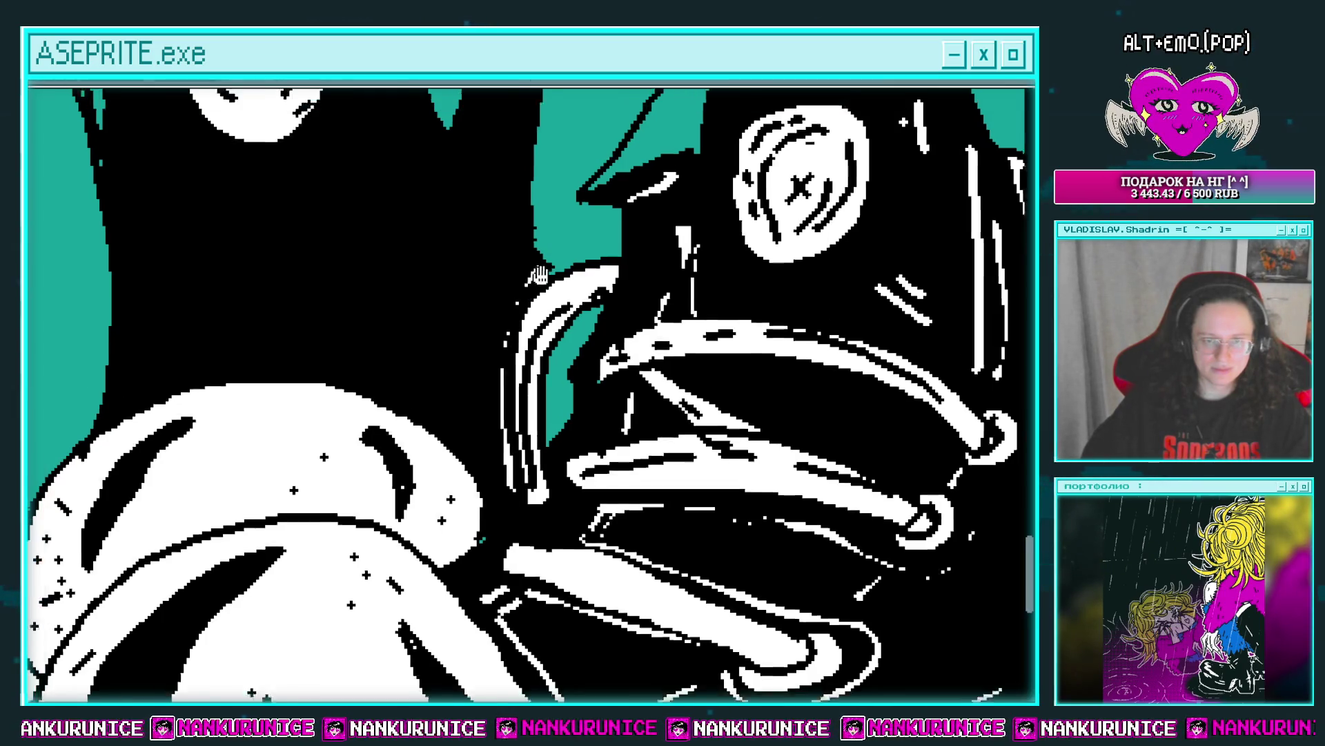
Draw a white curved lace line across the black upper.
{"action": "scroll", "coordinate": [504, 311], "scroll_direction": "down", "scroll_amount": 3}
{"action": "scroll", "coordinate": [453, 354], "scroll_direction": "up", "scroll_amount": 3}
{"action": "left_click_drag", "start_coordinate": [334, 392], "coordinate": [526, 368]}
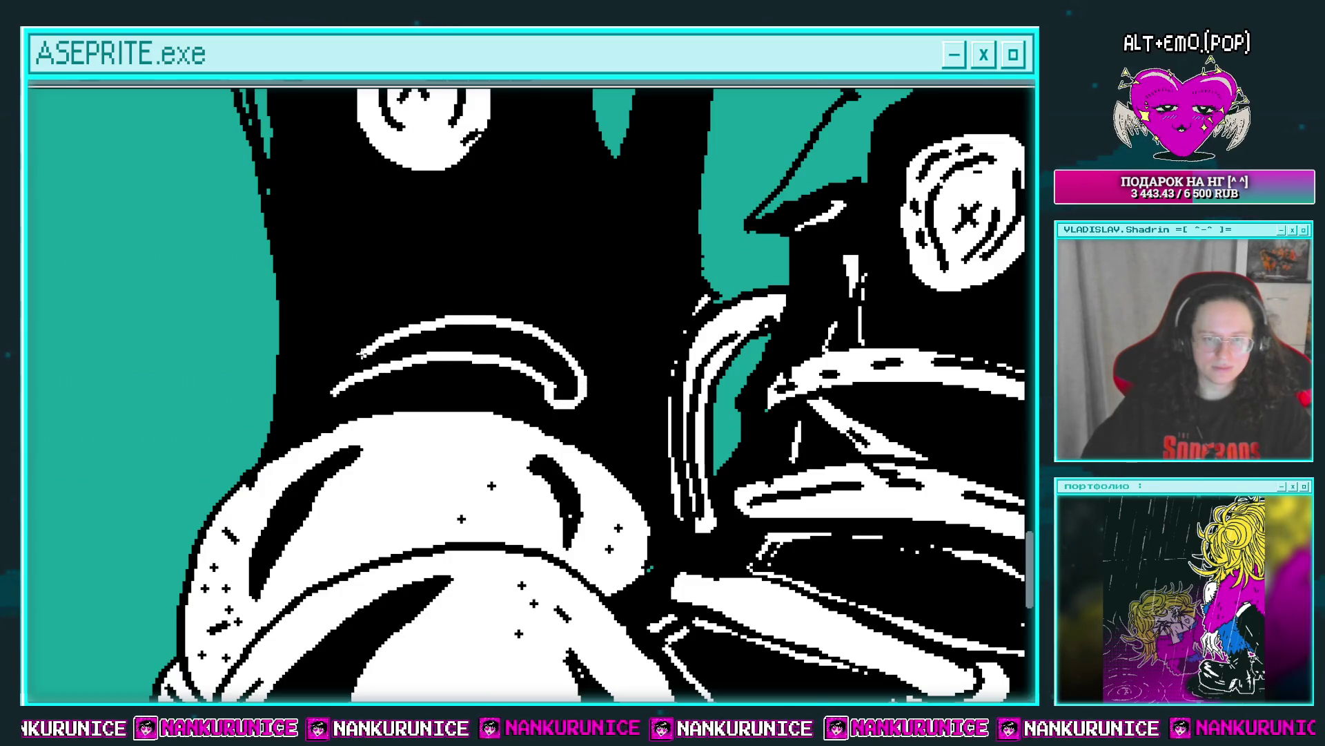
{"action": "left_click_drag", "start_coordinate": [360, 354], "coordinate": [342, 401]}
{"action": "left_click", "coordinate": [377, 358]}
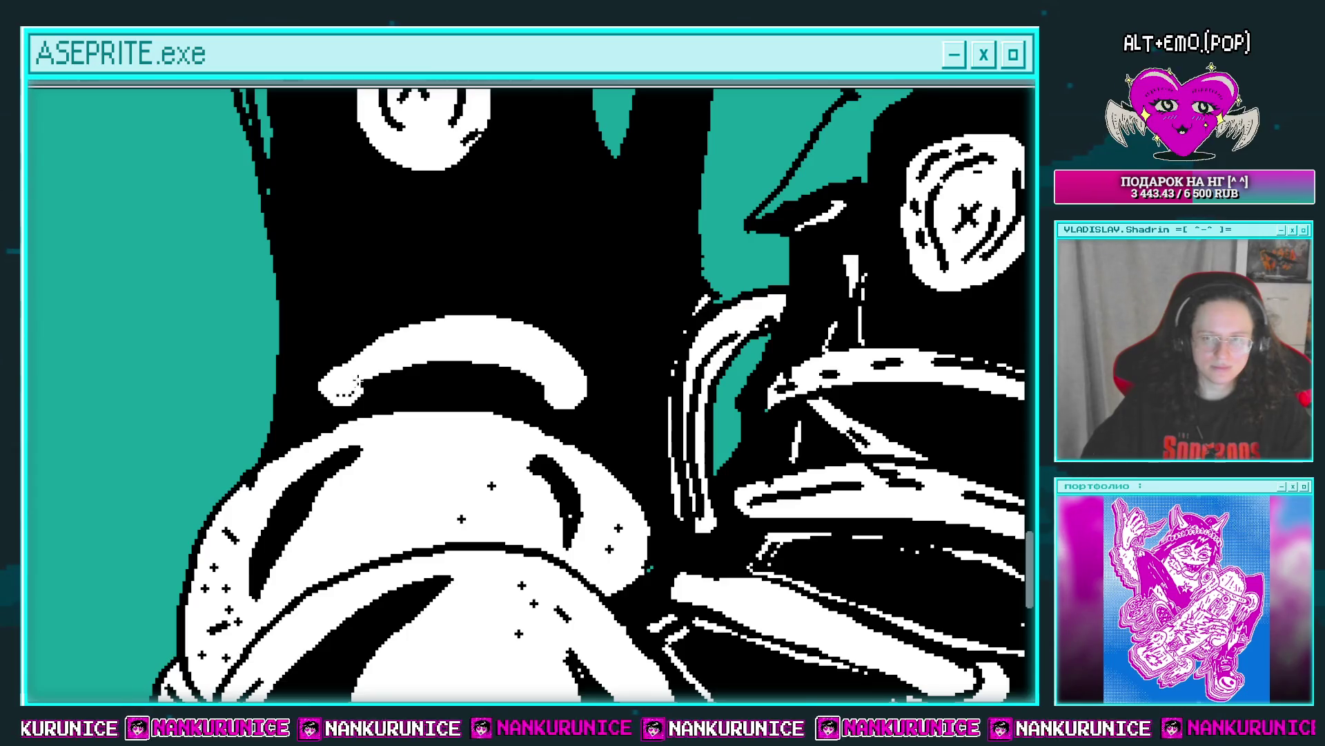
{"action": "scroll", "coordinate": [357, 378], "scroll_direction": "down", "scroll_amount": 2}
{"action": "scroll", "coordinate": [374, 363], "scroll_direction": "up", "scroll_amount": 2}
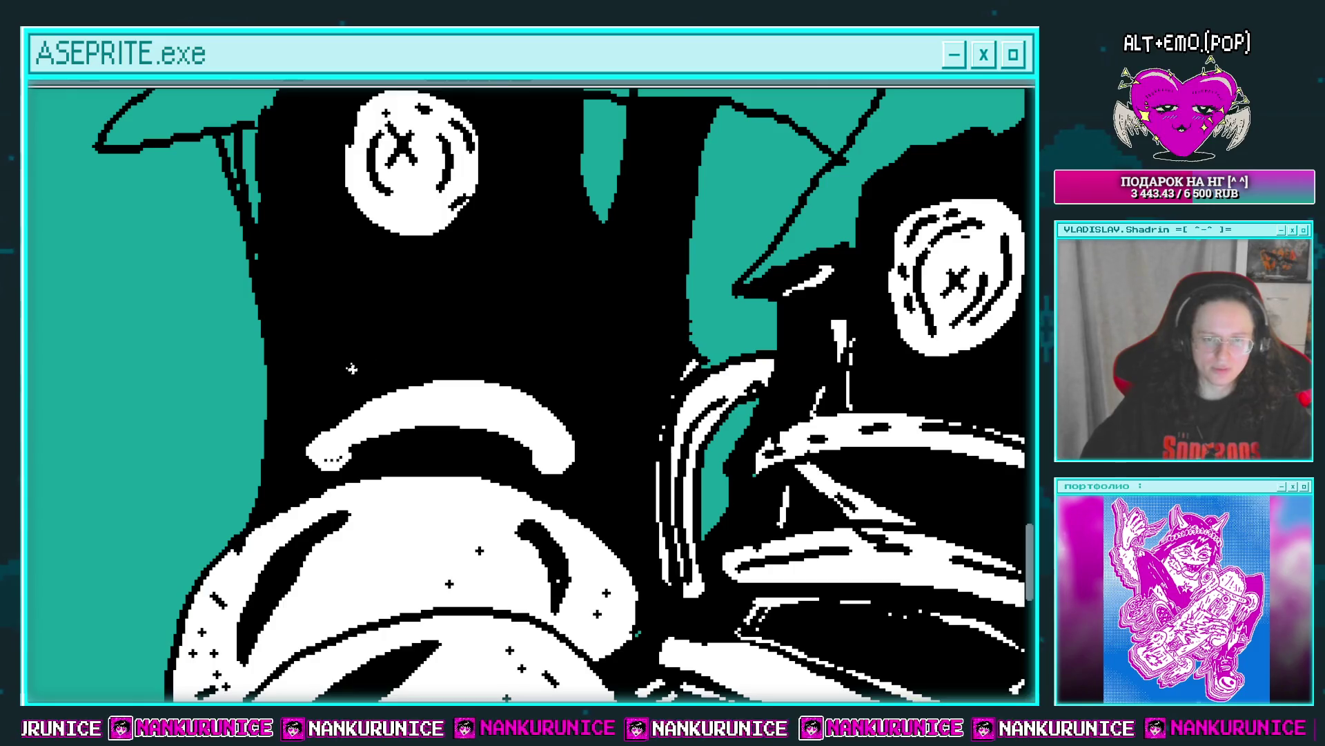
{"action": "mouse_move", "coordinate": [351, 370]}
{"action": "left_mouse_down"}
{"action": "mouse_move", "coordinate": [476, 340]}
{"action": "mouse_move", "coordinate": [330, 385]}
{"action": "left_mouse_up"}
{"action": "key", "text": "ctrl+z"}
{"action": "left_click_drag", "start_coordinate": [523, 346], "coordinate": [370, 361]}
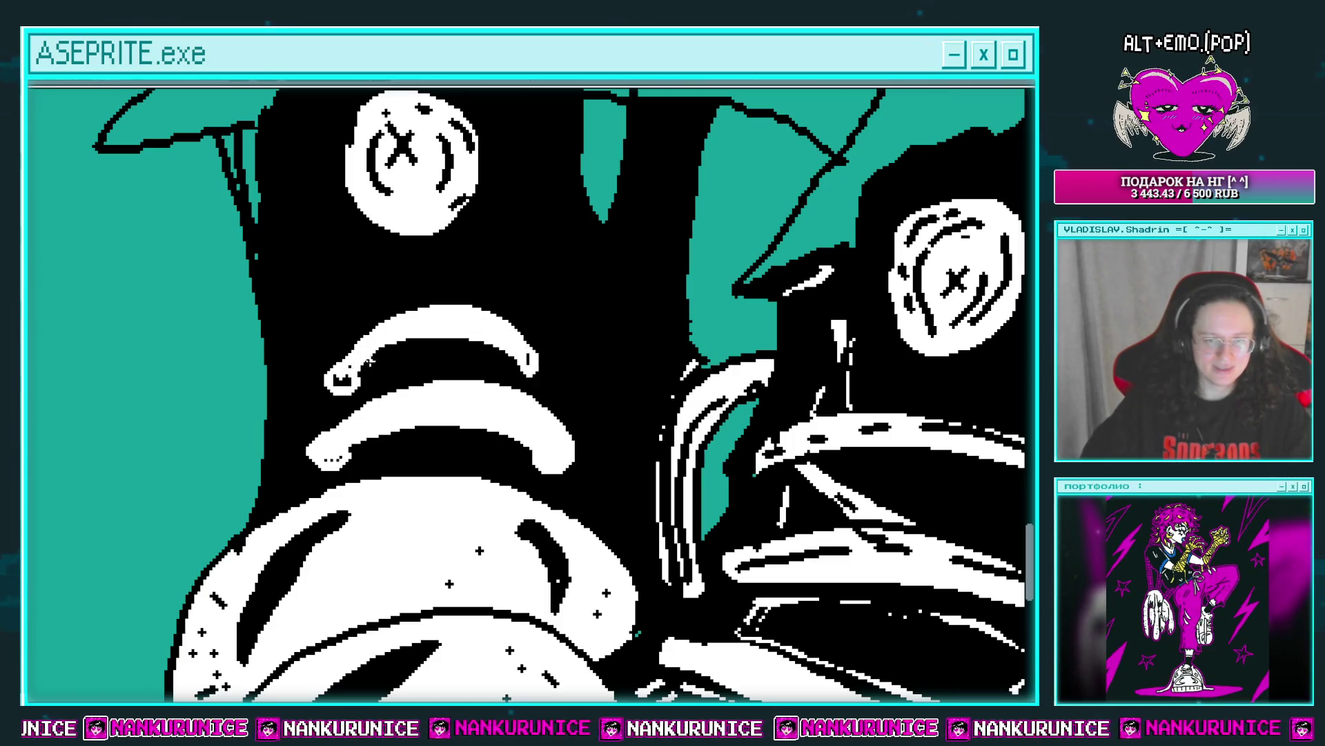
{"action": "scroll", "coordinate": [375, 346], "scroll_direction": "up", "scroll_amount": 2}
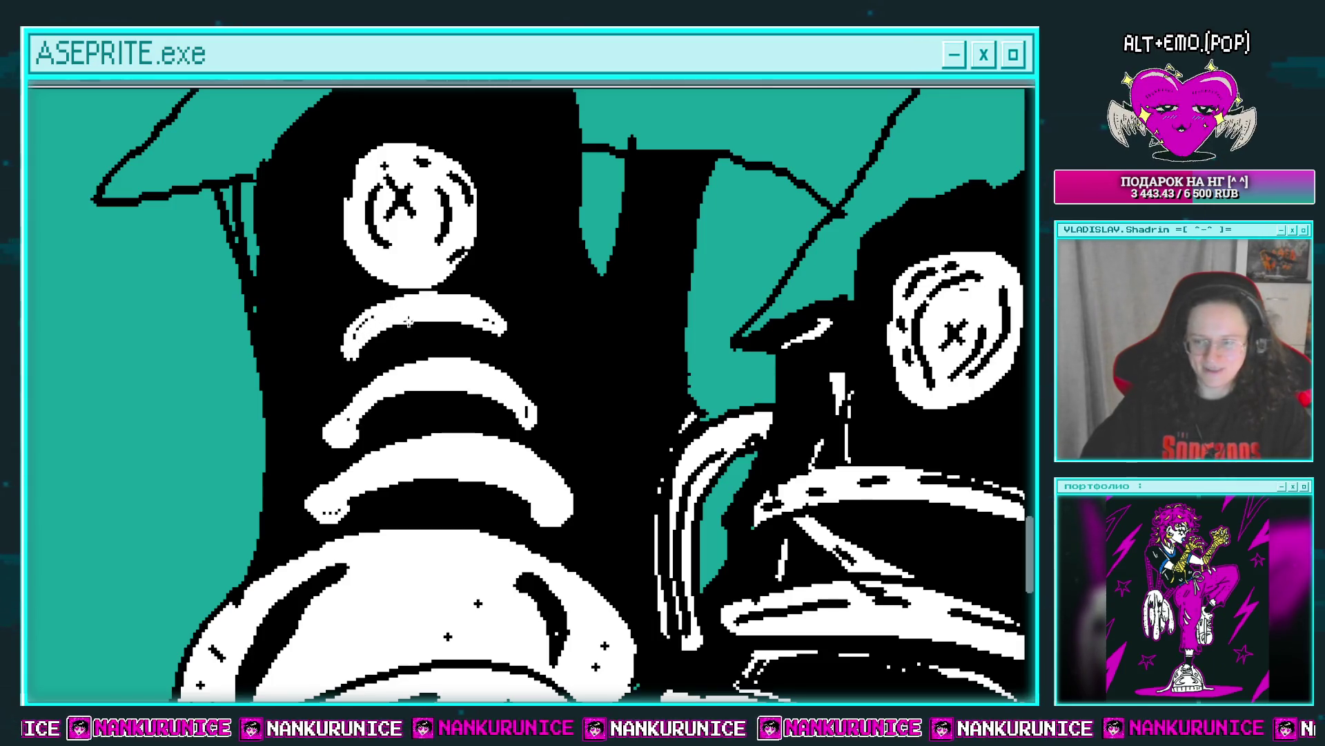
{"action": "scroll", "coordinate": [414, 300], "scroll_direction": "up", "scroll_amount": 2}
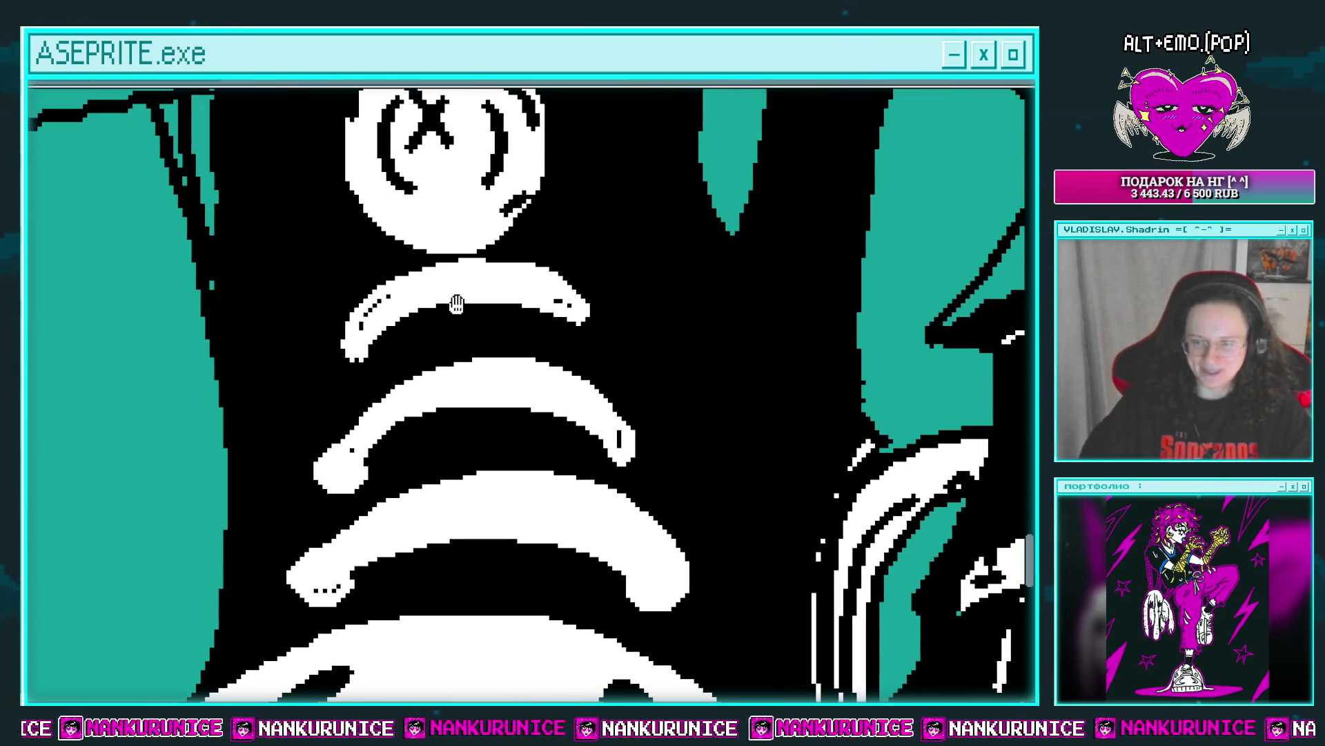
{"action": "scroll", "coordinate": [449, 298], "scroll_direction": "up", "scroll_amount": 1}
{"action": "scroll", "coordinate": [388, 317], "scroll_direction": "up", "scroll_amount": 1}
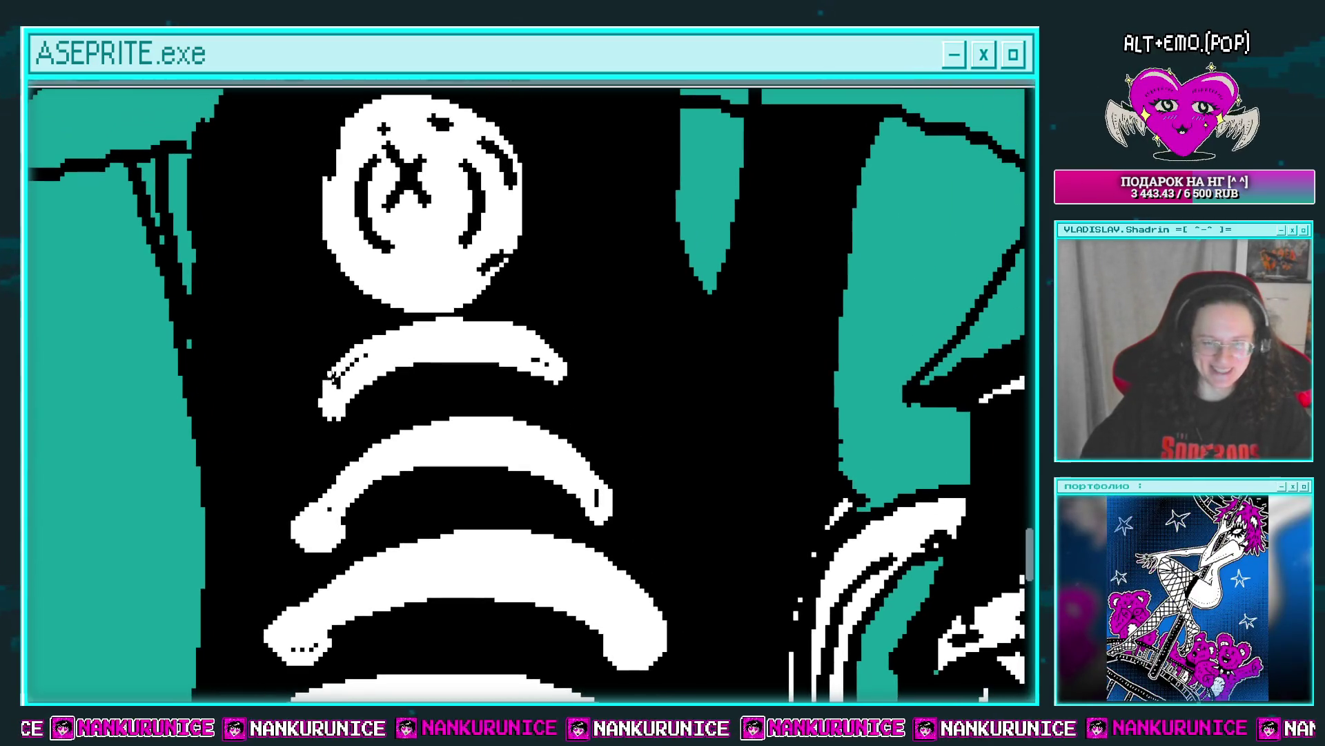
{"action": "scroll", "coordinate": [341, 384], "scroll_direction": "down", "scroll_amount": 1}
{"action": "scroll", "coordinate": [342, 373], "scroll_direction": "up", "scroll_amount": 1}
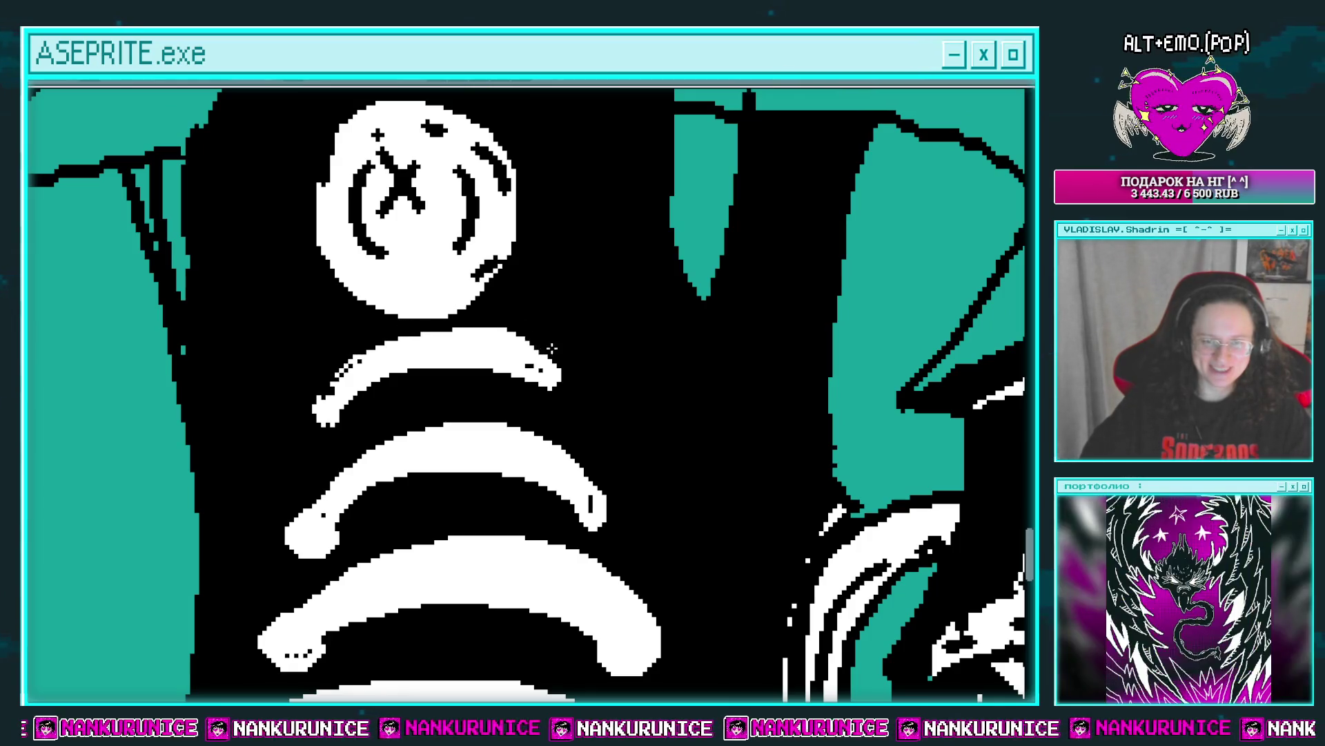
{"action": "scroll", "coordinate": [436, 326], "scroll_direction": "down", "scroll_amount": 1}
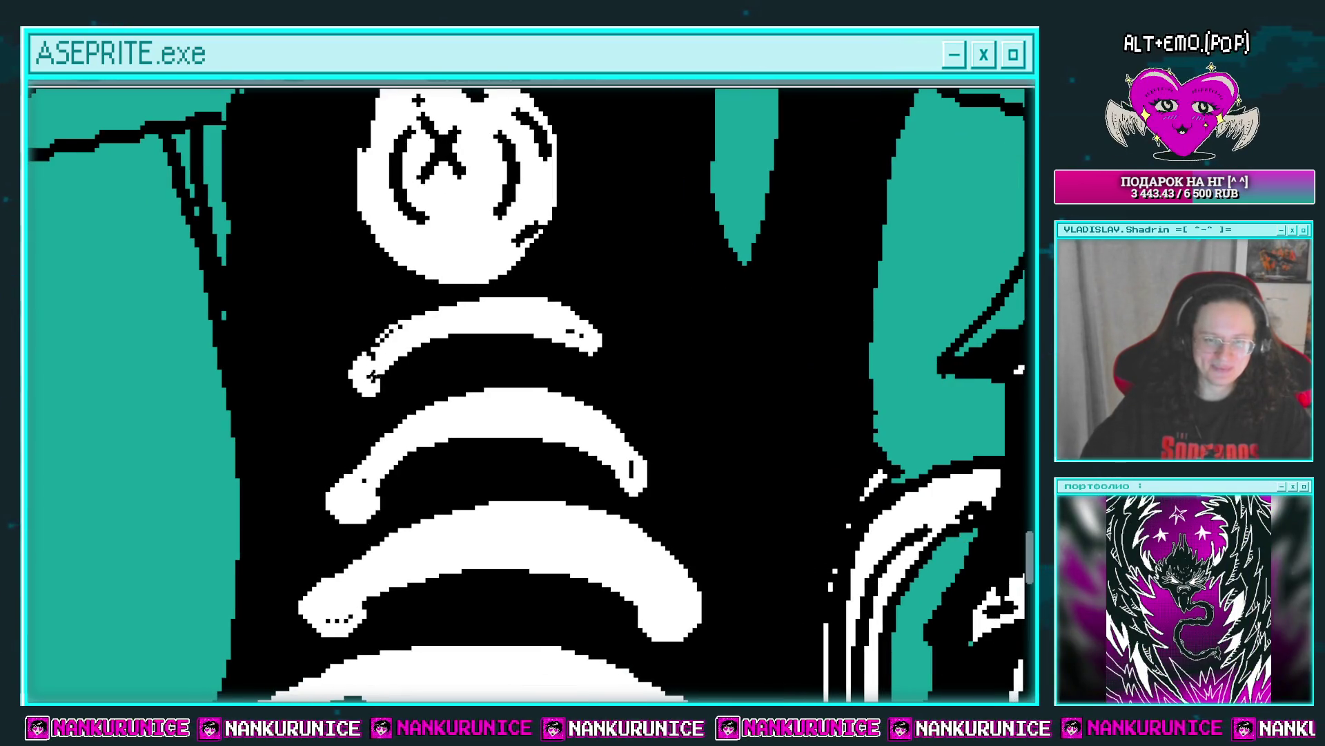
{"action": "scroll", "coordinate": [577, 327], "scroll_direction": "down", "scroll_amount": 2}
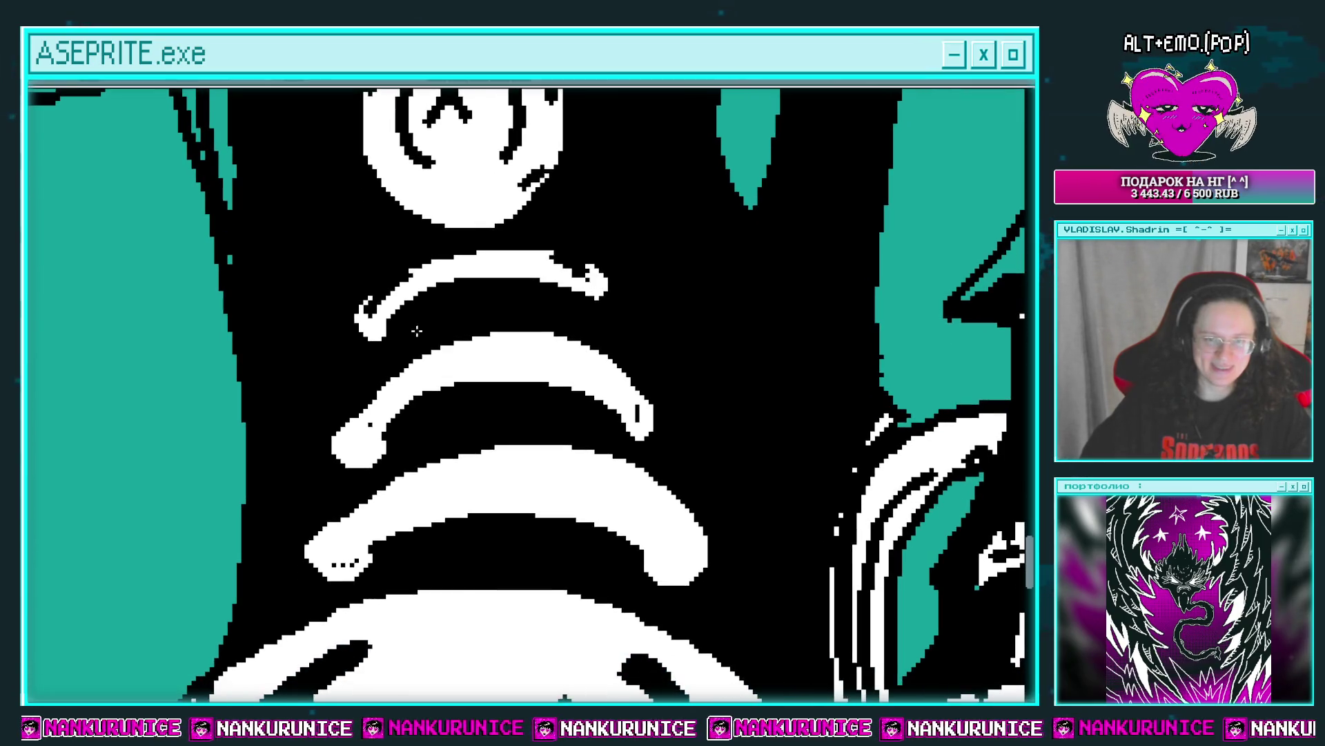
{"action": "scroll", "coordinate": [358, 399], "scroll_direction": "down", "scroll_amount": 1}
{"action": "left_click_drag", "start_coordinate": [390, 359], "coordinate": [558, 313]}
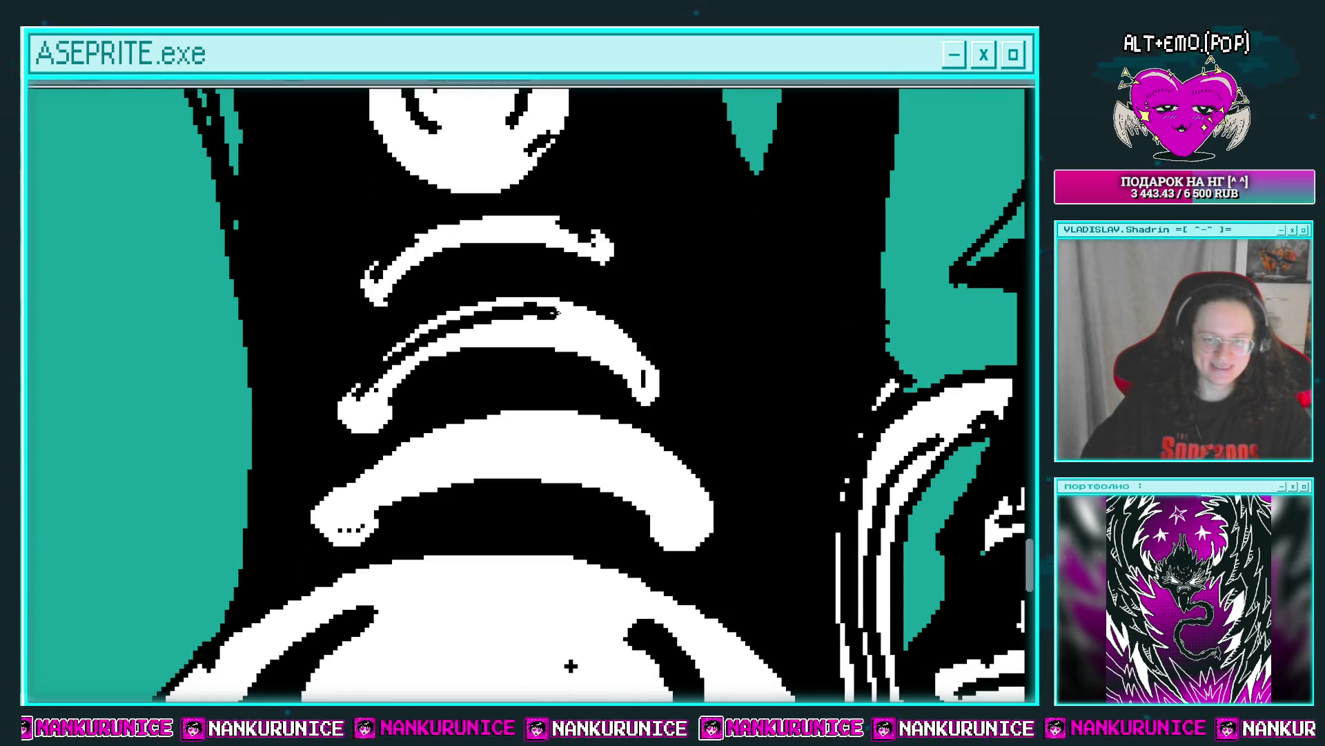
{"action": "scroll", "coordinate": [588, 306], "scroll_direction": "up", "scroll_amount": 2}
{"action": "left_click_drag", "start_coordinate": [379, 131], "coordinate": [423, 294]}
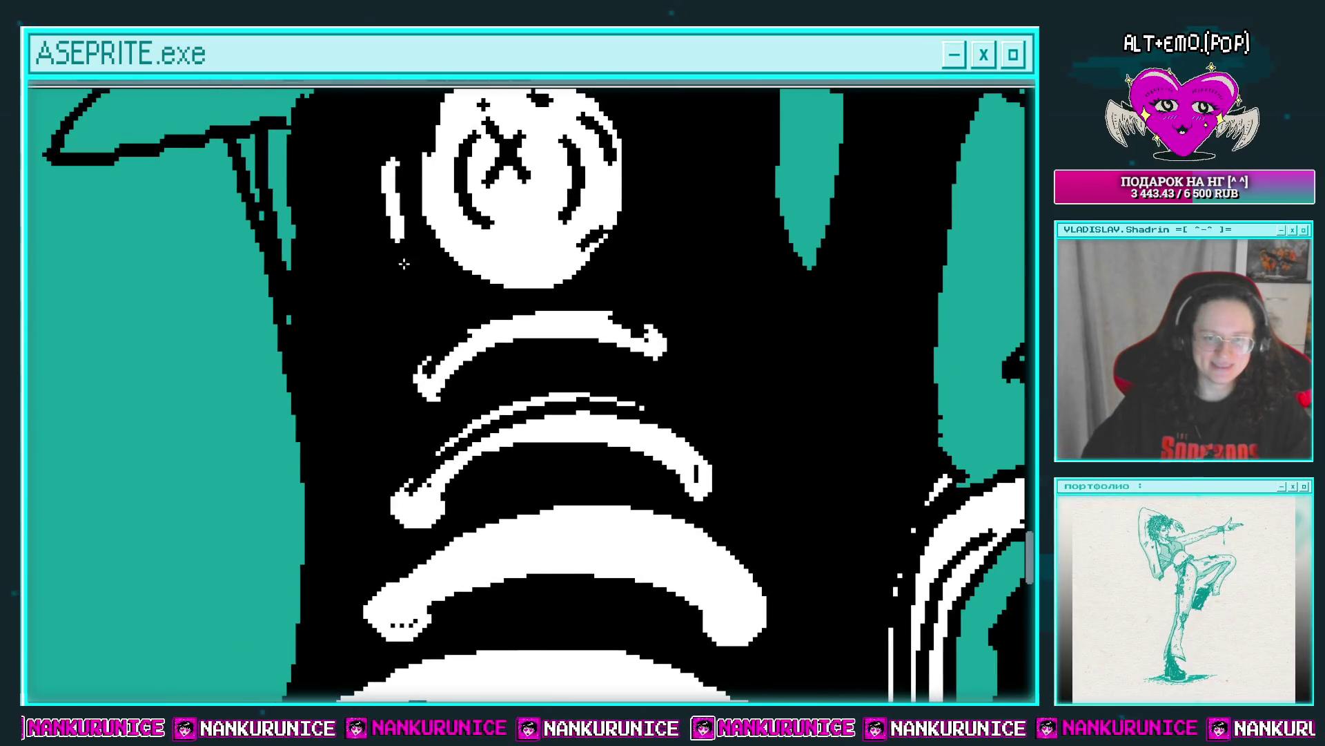
{"action": "scroll", "coordinate": [436, 291], "scroll_direction": "down", "scroll_amount": 3}
{"action": "left_click", "coordinate": [420, 357]}
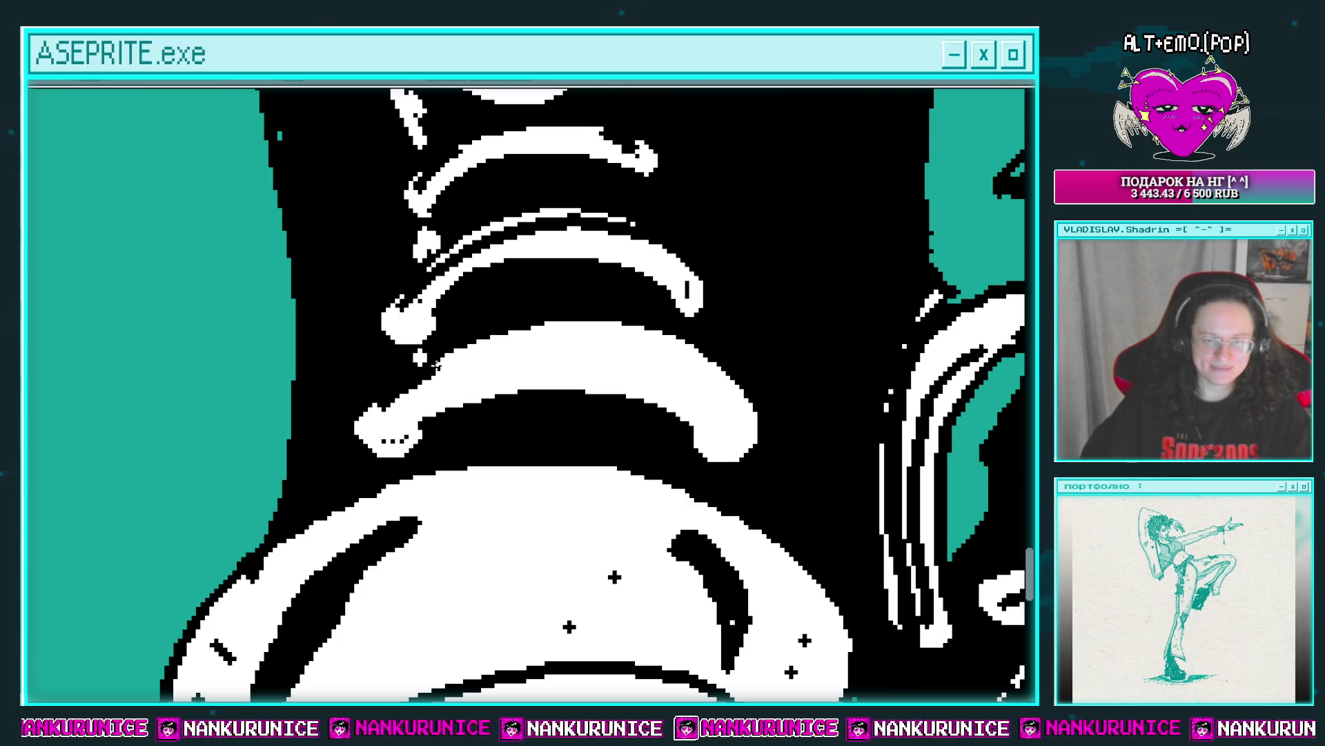
{"action": "mouse_move", "coordinate": [436, 365]}
{"action": "left_mouse_down"}
{"action": "mouse_move", "coordinate": [708, 345]}
{"action": "mouse_move", "coordinate": [676, 411]}
{"action": "left_mouse_up"}
{"action": "scroll", "coordinate": [725, 387], "scroll_direction": "down", "scroll_amount": 1}
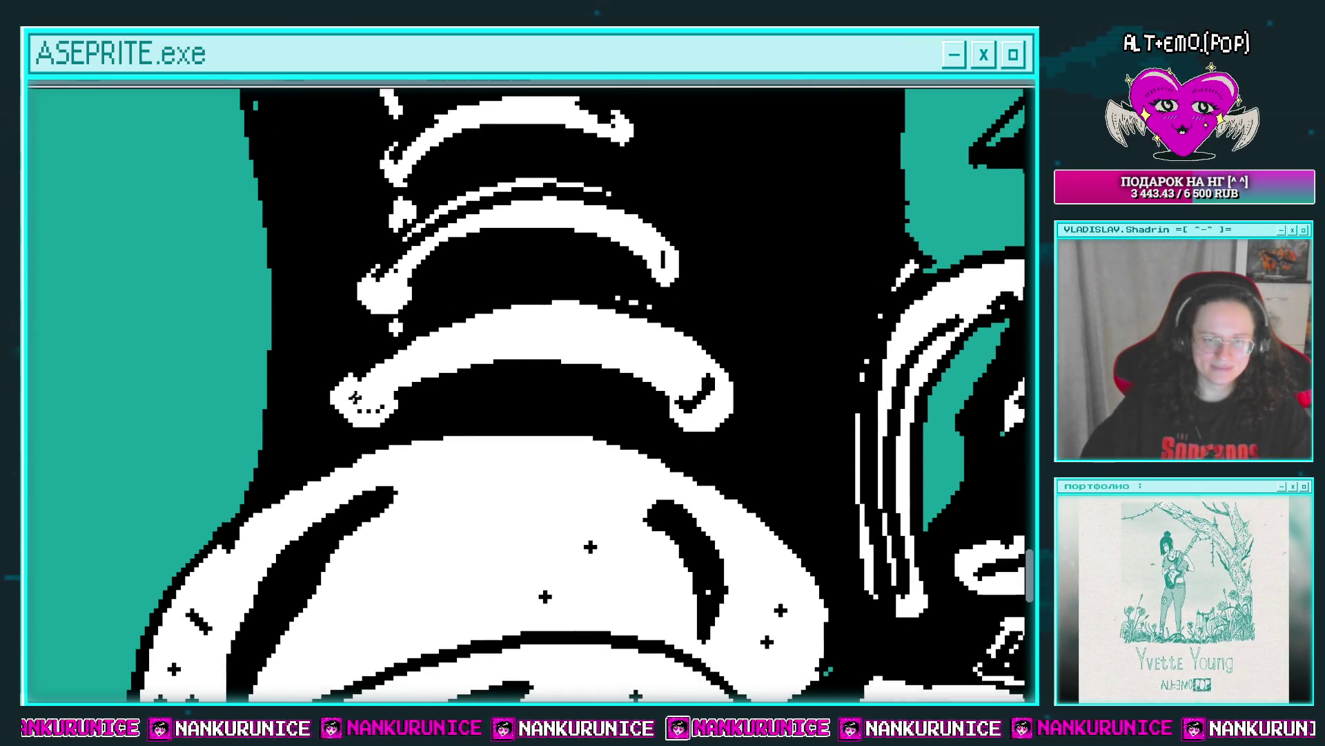
{"action": "scroll", "coordinate": [368, 343], "scroll_direction": "up", "scroll_amount": 1}
{"action": "scroll", "coordinate": [407, 360], "scroll_direction": "up", "scroll_amount": 1}
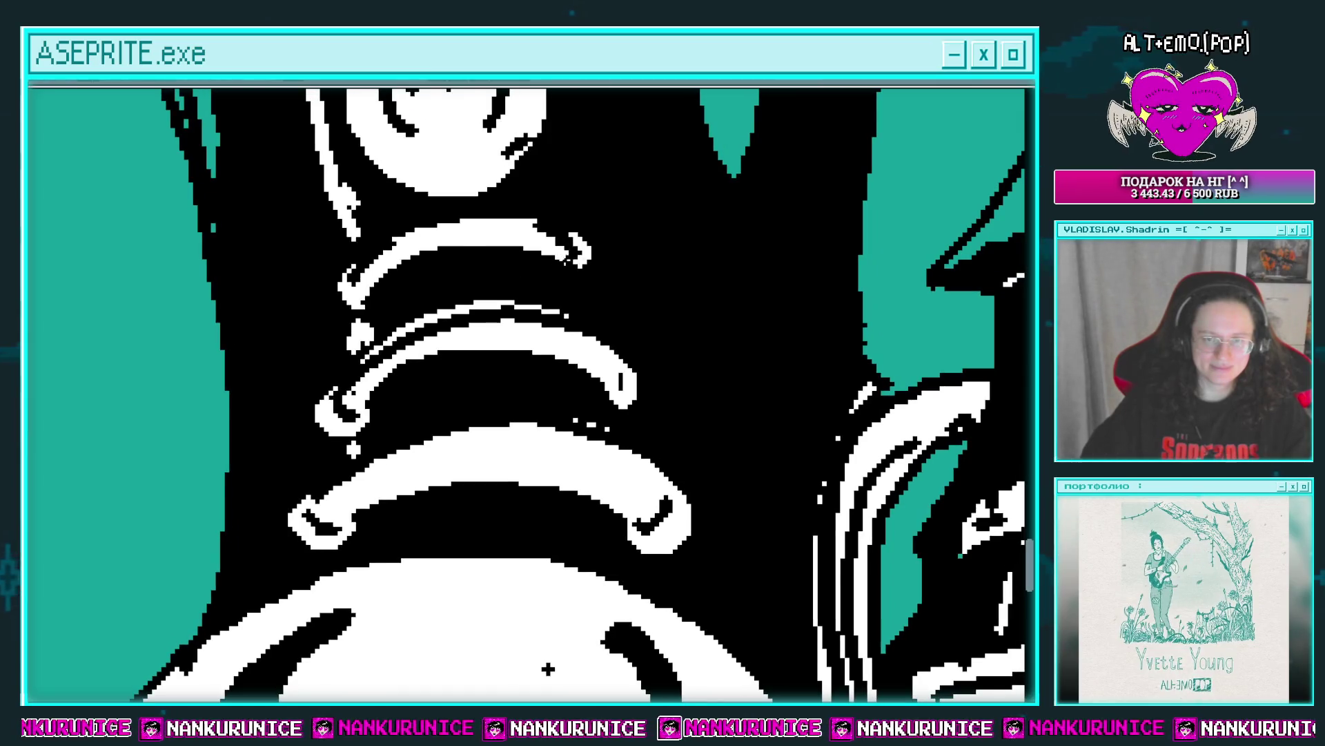
{"action": "scroll", "coordinate": [563, 302], "scroll_direction": "down", "scroll_amount": 2}
{"action": "scroll", "coordinate": [578, 140], "scroll_direction": "down", "scroll_amount": 1}
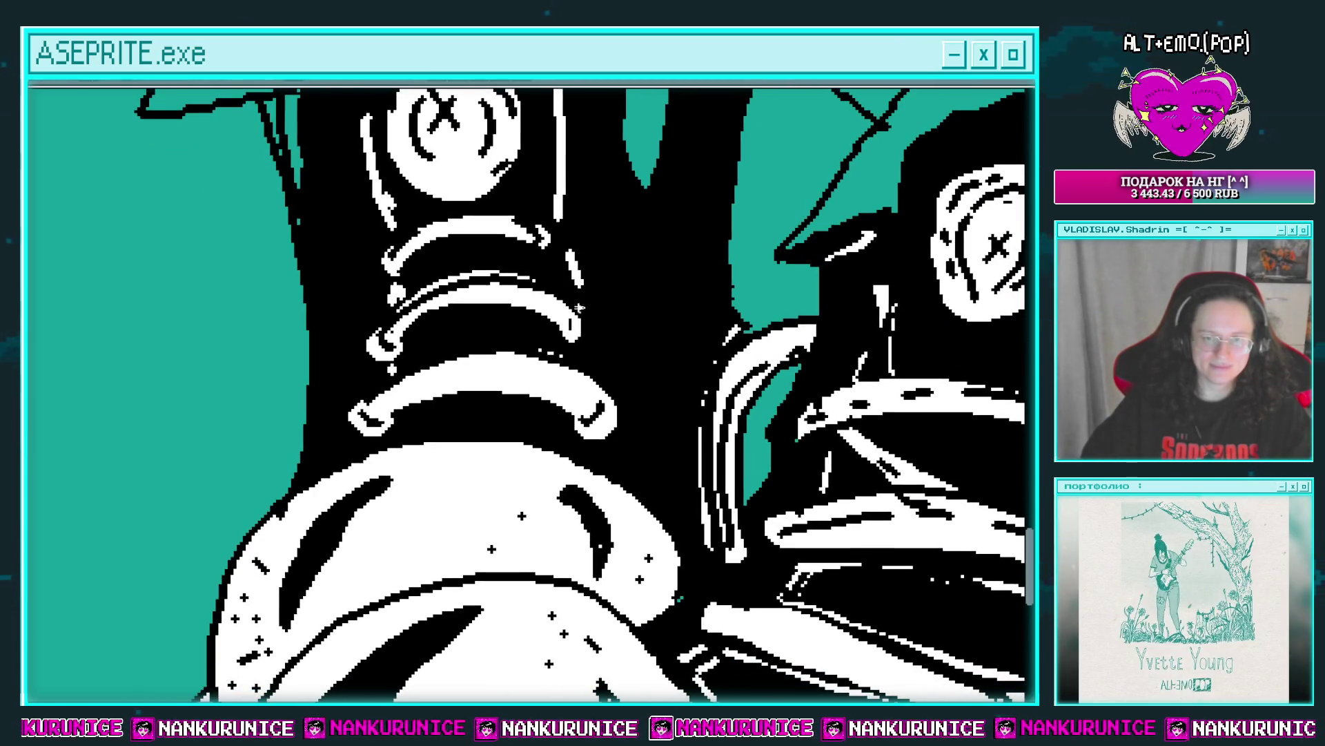
{"action": "left_click_drag", "start_coordinate": [549, 303], "coordinate": [504, 396]}
{"action": "left_click_drag", "start_coordinate": [604, 341], "coordinate": [462, 314]}
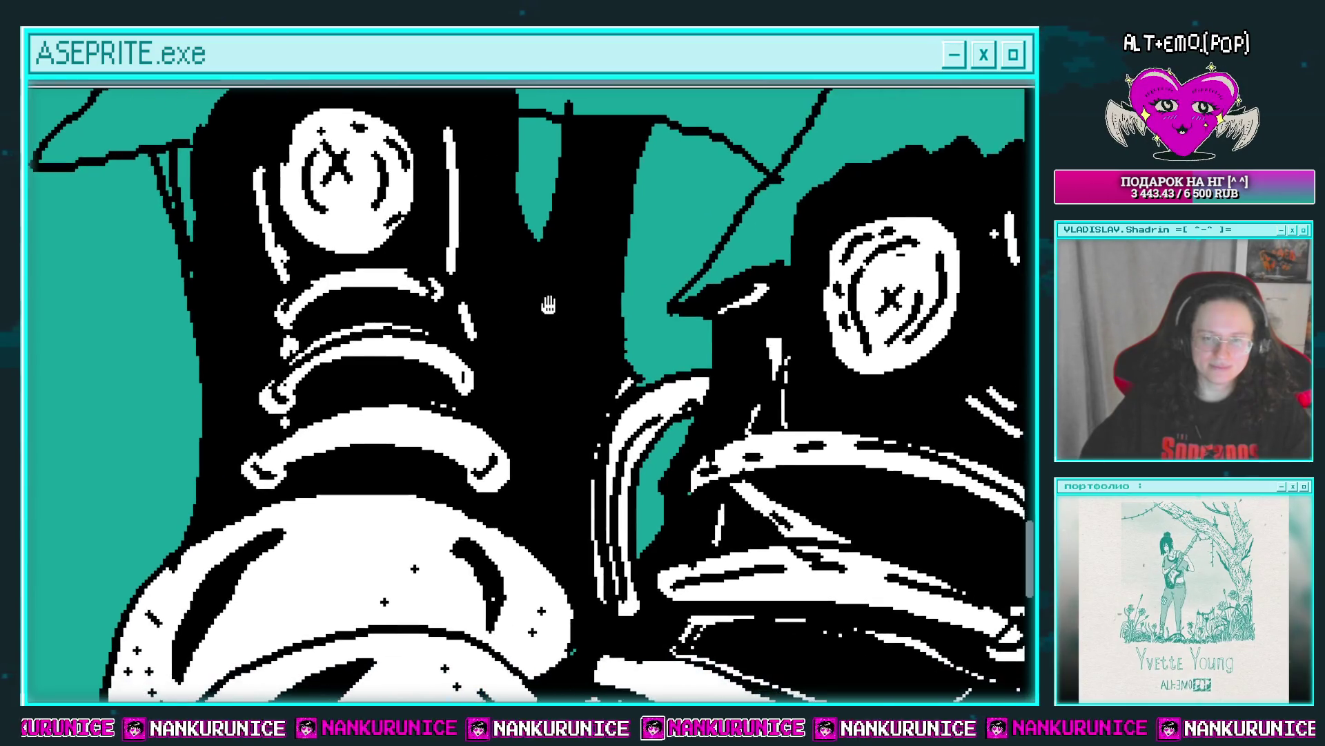
{"action": "scroll", "coordinate": [461, 314], "scroll_direction": "down", "scroll_amount": 2}
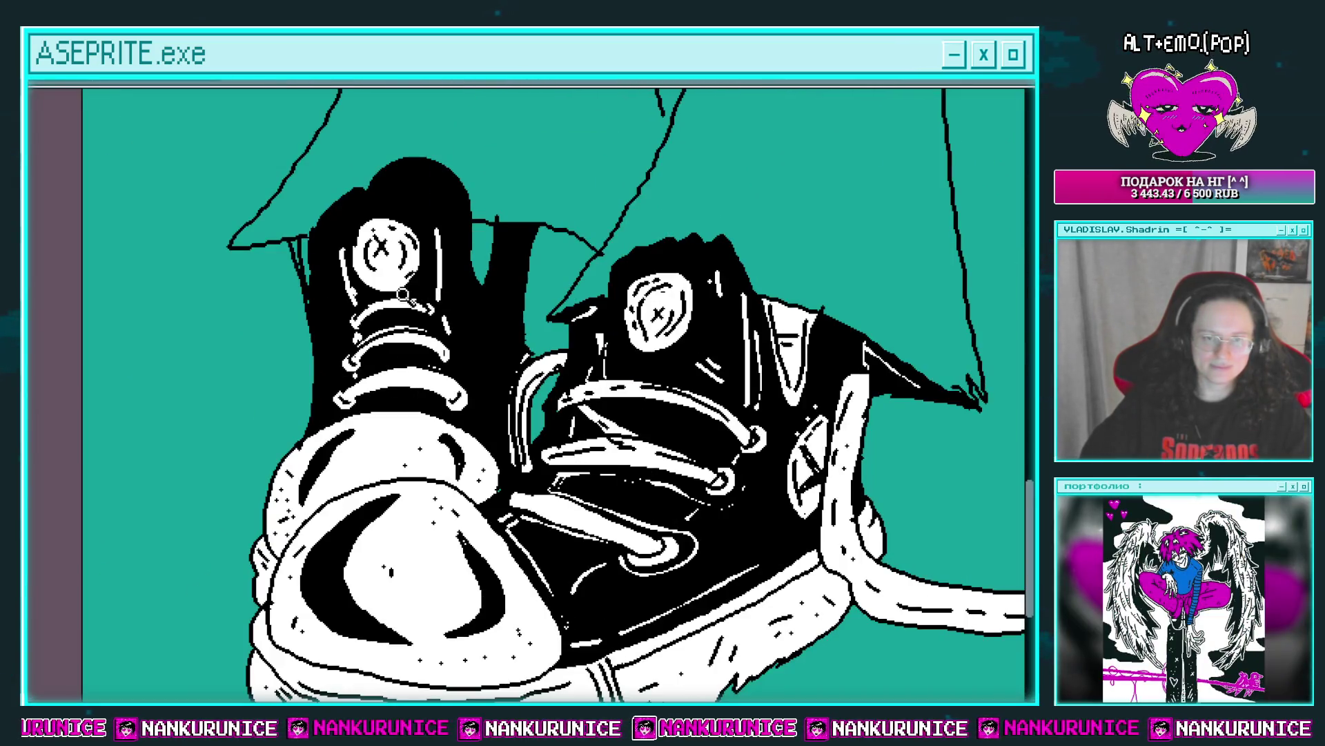
Fill the oval on the left shoe's side white and draw a vent detail inside it.
{"action": "scroll", "coordinate": [338, 304], "scroll_direction": "up", "scroll_amount": 2}
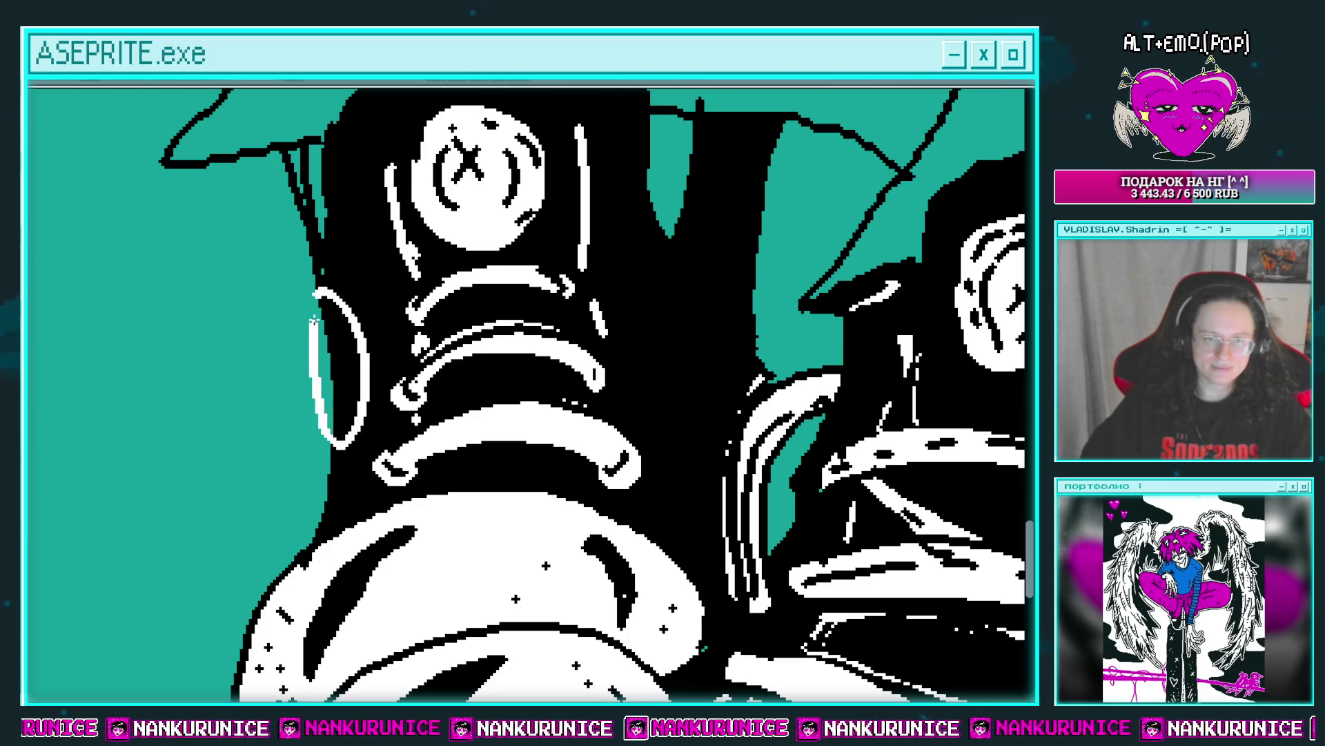
{"action": "left_click", "coordinate": [343, 337]}
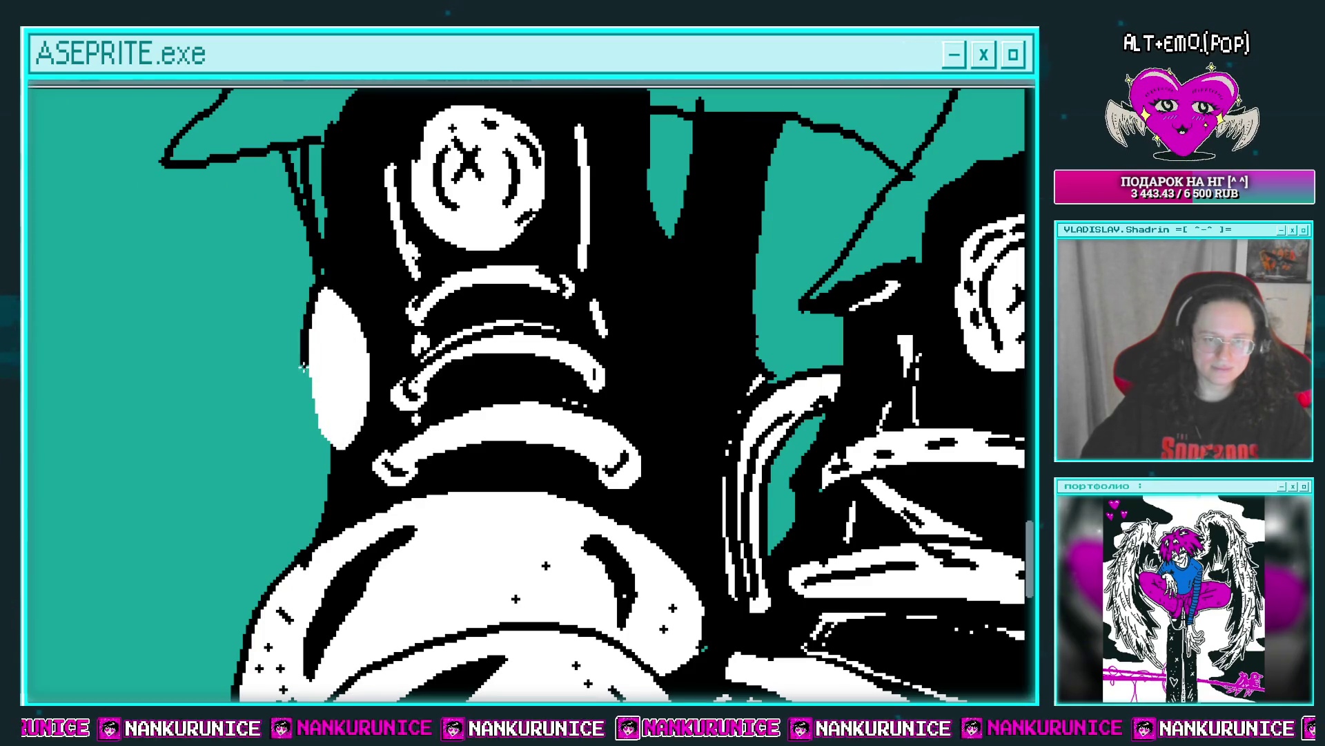
{"action": "left_click_drag", "start_coordinate": [333, 323], "coordinate": [312, 335]}
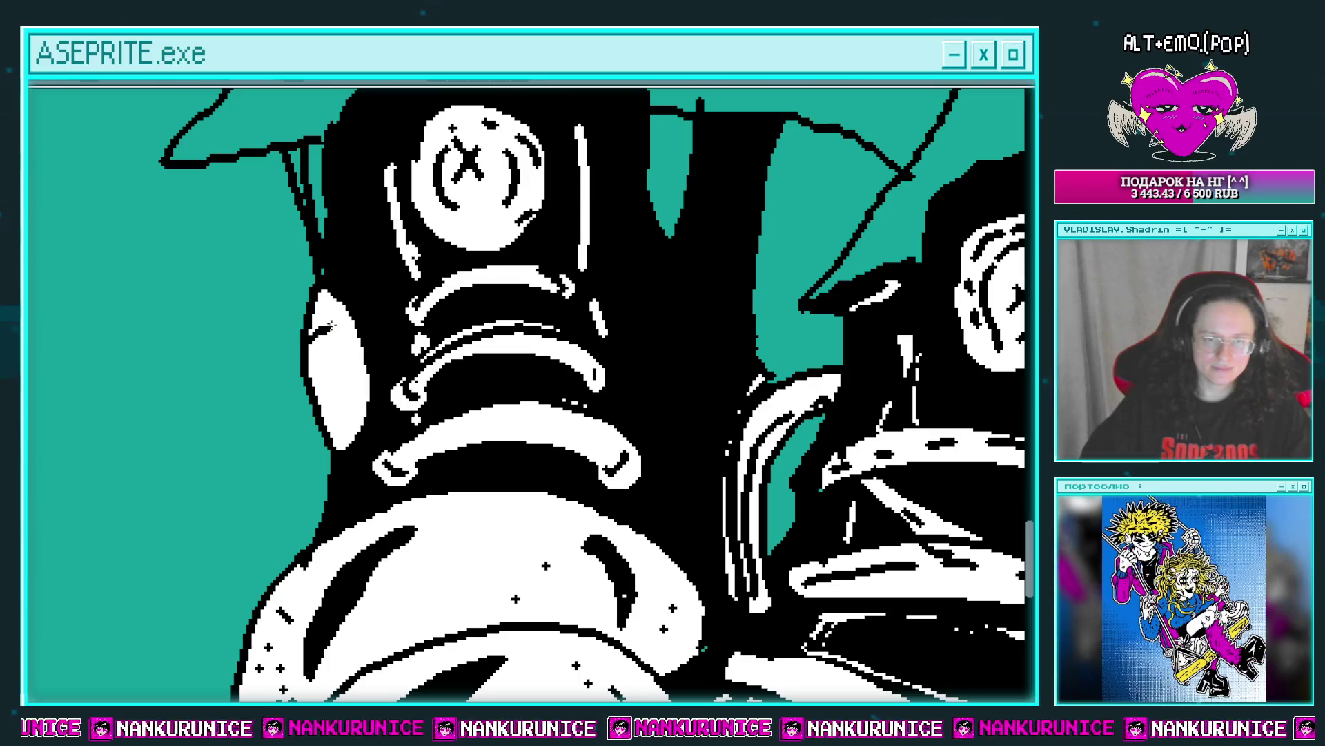
Outline a long dangling lace from the left shoe and fill it white.
{"action": "scroll", "coordinate": [321, 379], "scroll_direction": "up", "scroll_amount": 2}
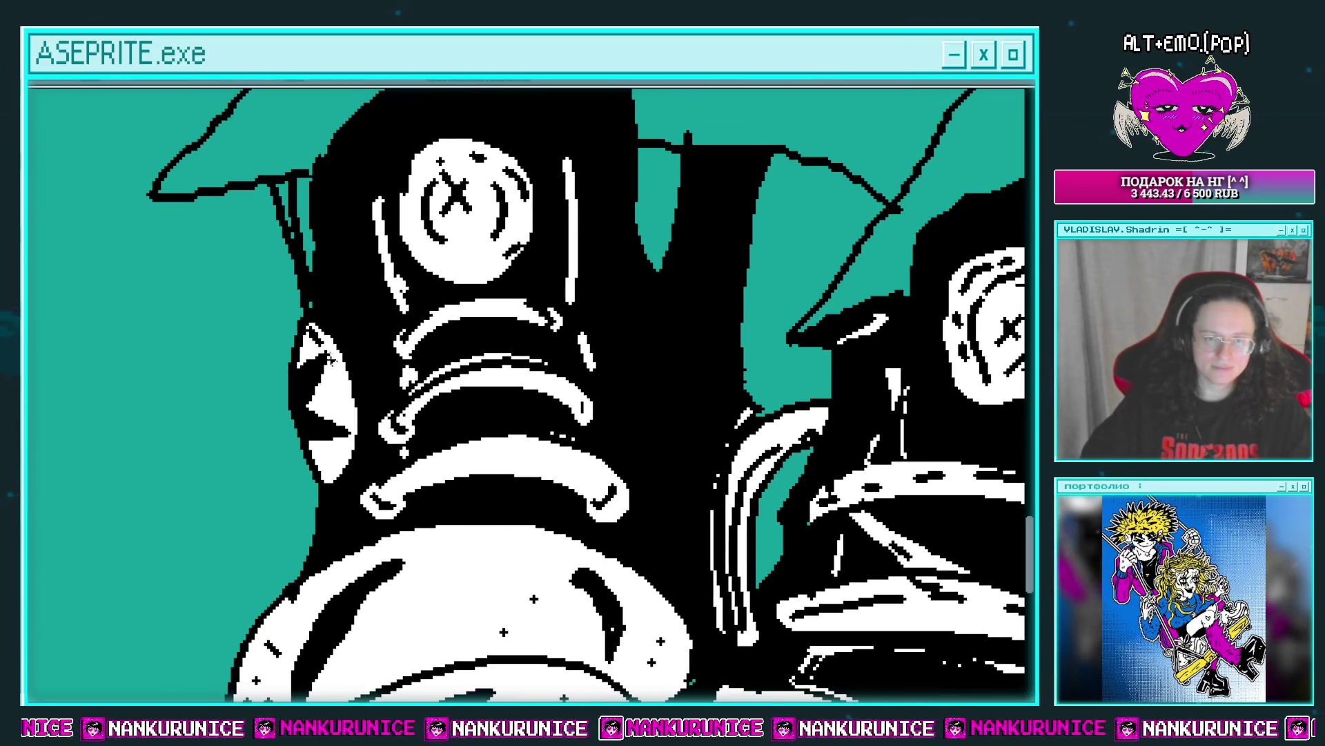
{"action": "left_click_drag", "start_coordinate": [359, 301], "coordinate": [437, 275]}
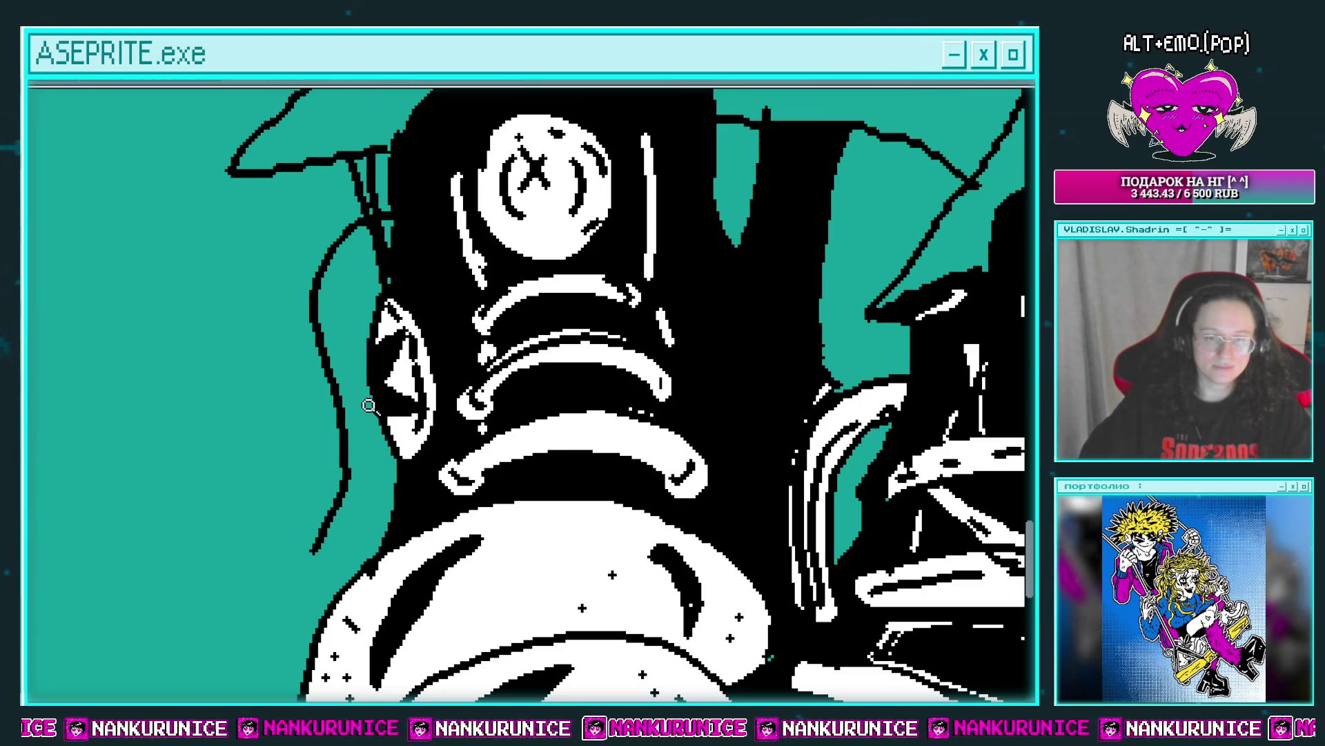
{"action": "scroll", "coordinate": [369, 405], "scroll_direction": "down", "scroll_amount": 2}
{"action": "scroll", "coordinate": [406, 324], "scroll_direction": "up", "scroll_amount": 2}
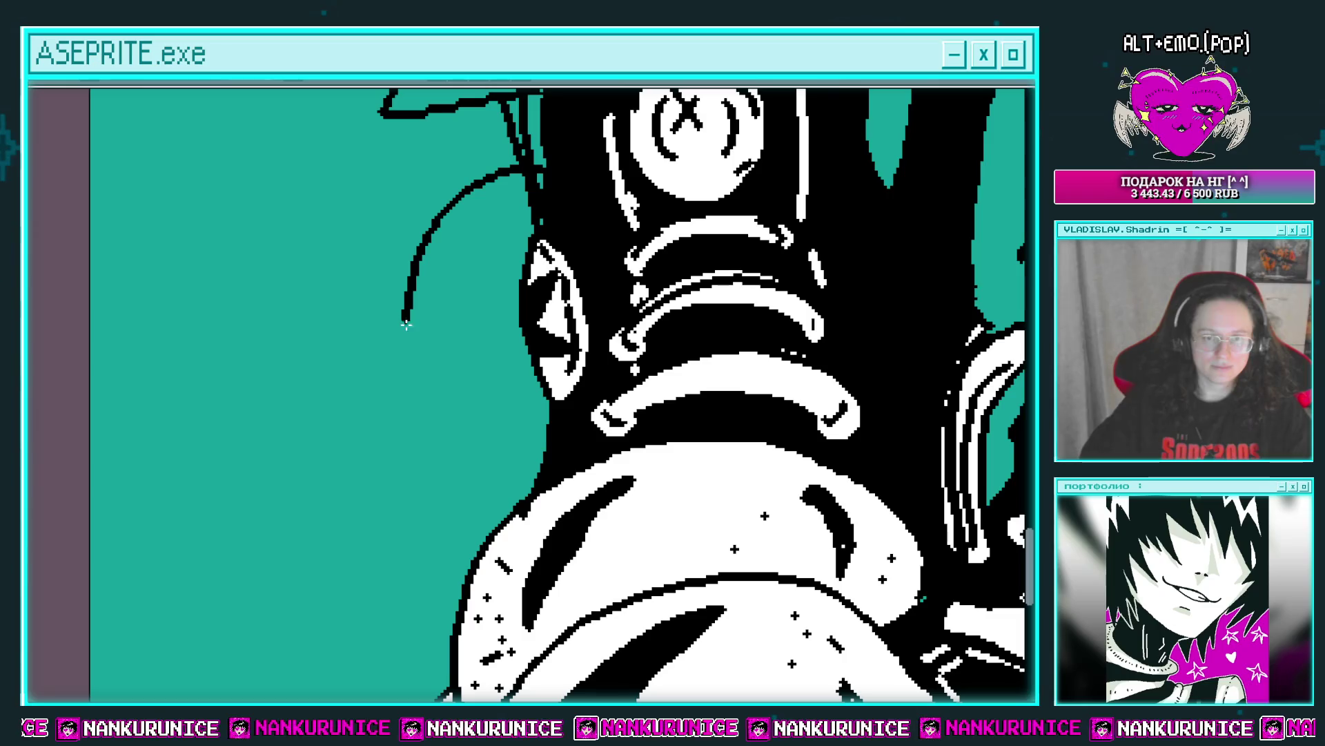
{"action": "mouse_move", "coordinate": [405, 324]}
{"action": "left_mouse_down"}
{"action": "mouse_move", "coordinate": [425, 552]}
{"action": "mouse_move", "coordinate": [525, 178]}
{"action": "left_mouse_up"}
{"action": "key", "text": "g"}
{"action": "left_click", "coordinate": [523, 181]}
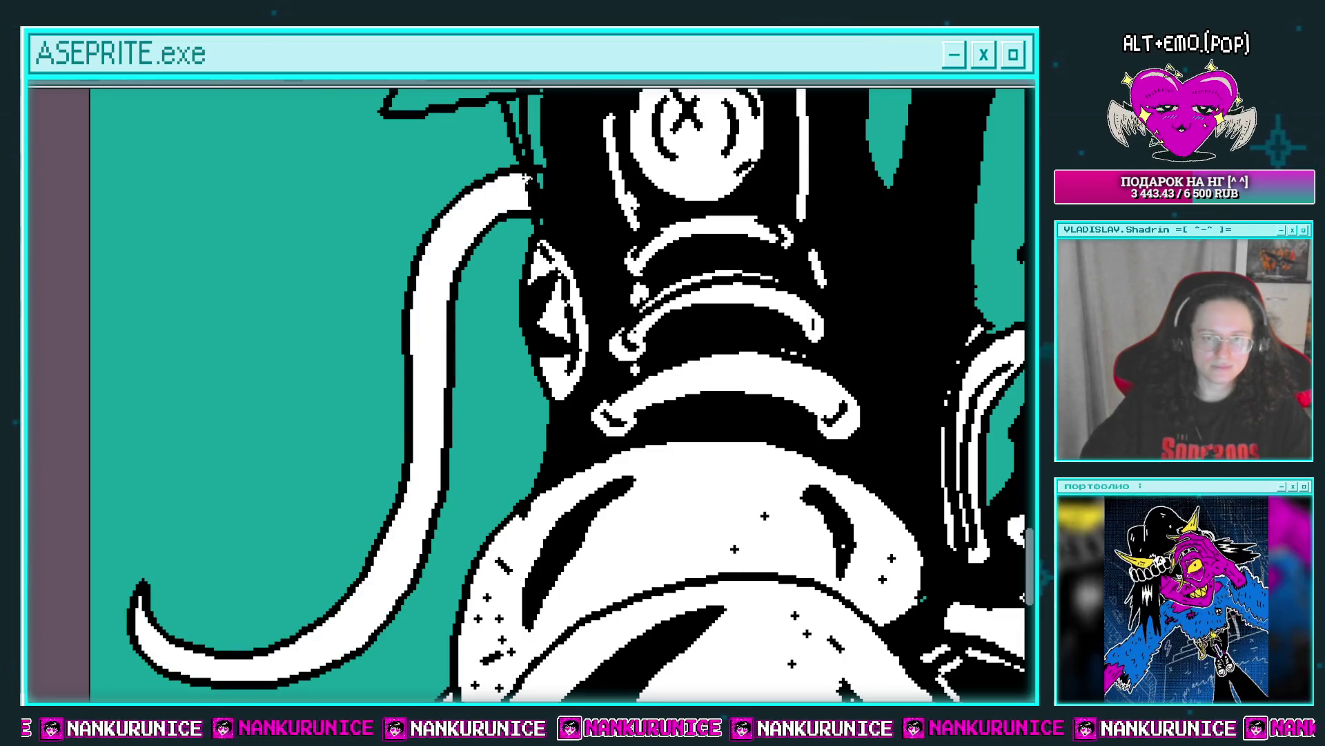
Add four black dash marks along the dangling lace.
{"action": "scroll", "coordinate": [533, 208], "scroll_direction": "down", "scroll_amount": 1}
{"action": "scroll", "coordinate": [502, 214], "scroll_direction": "up", "scroll_amount": 1}
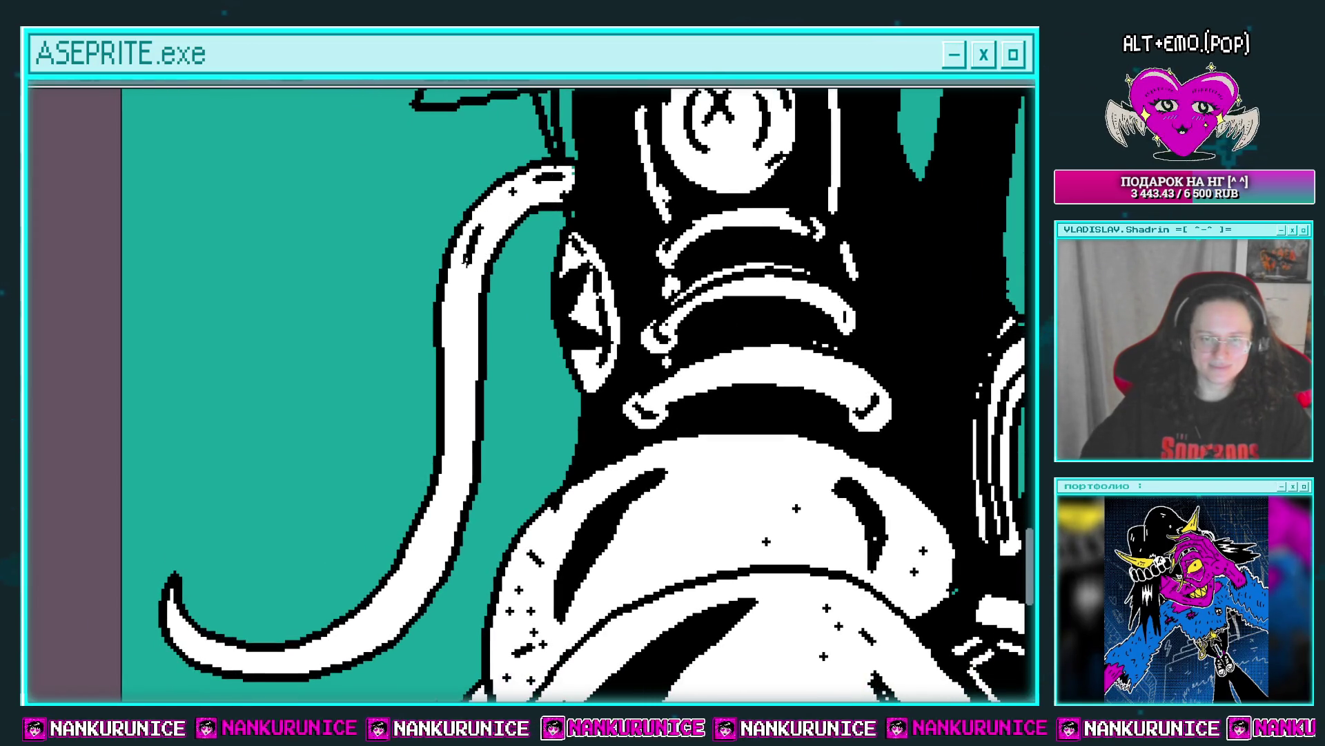
{"action": "scroll", "coordinate": [477, 283], "scroll_direction": "down", "scroll_amount": 1}
{"action": "scroll", "coordinate": [511, 324], "scroll_direction": "down", "scroll_amount": 2}
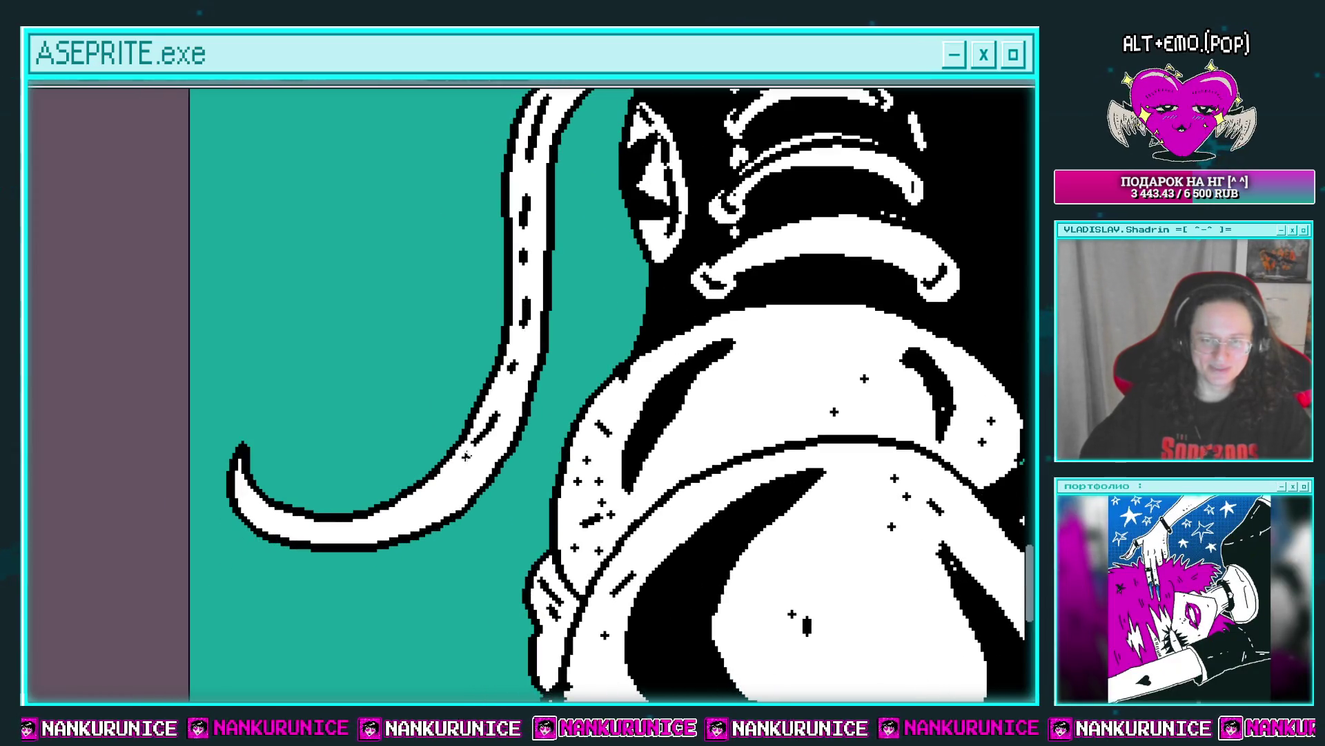
{"action": "left_click", "coordinate": [477, 459]}
{"action": "left_click", "coordinate": [428, 511]}
{"action": "left_click", "coordinate": [378, 532]}
{"action": "left_click", "coordinate": [342, 534]}
{"action": "scroll", "coordinate": [312, 443], "scroll_direction": "down", "scroll_amount": 2}
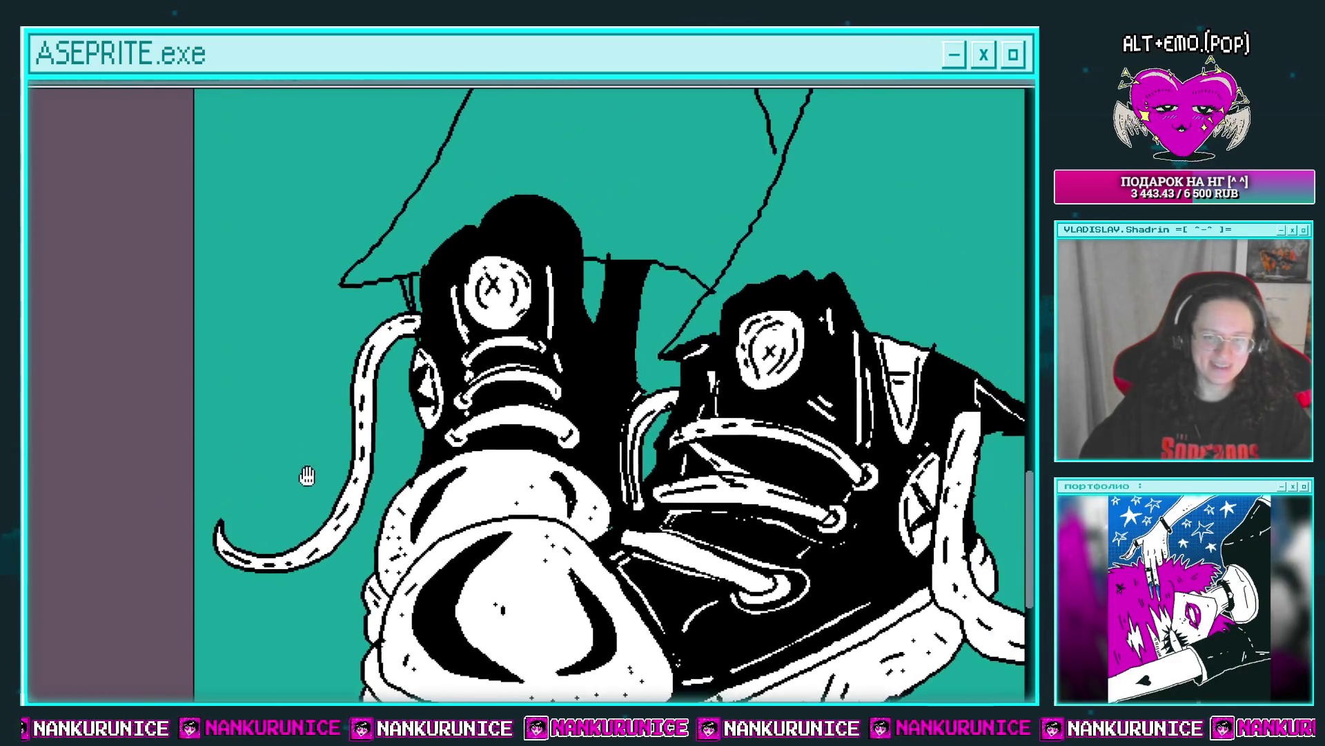
Paint the hollow lace loop between the shoes solid white with small black marks.
{"action": "scroll", "coordinate": [483, 310], "scroll_direction": "up", "scroll_amount": 2}
{"action": "mouse_move", "coordinate": [498, 322]}
{"action": "left_mouse_down"}
{"action": "mouse_move", "coordinate": [546, 225]}
{"action": "mouse_move", "coordinate": [530, 235]}
{"action": "left_mouse_up"}
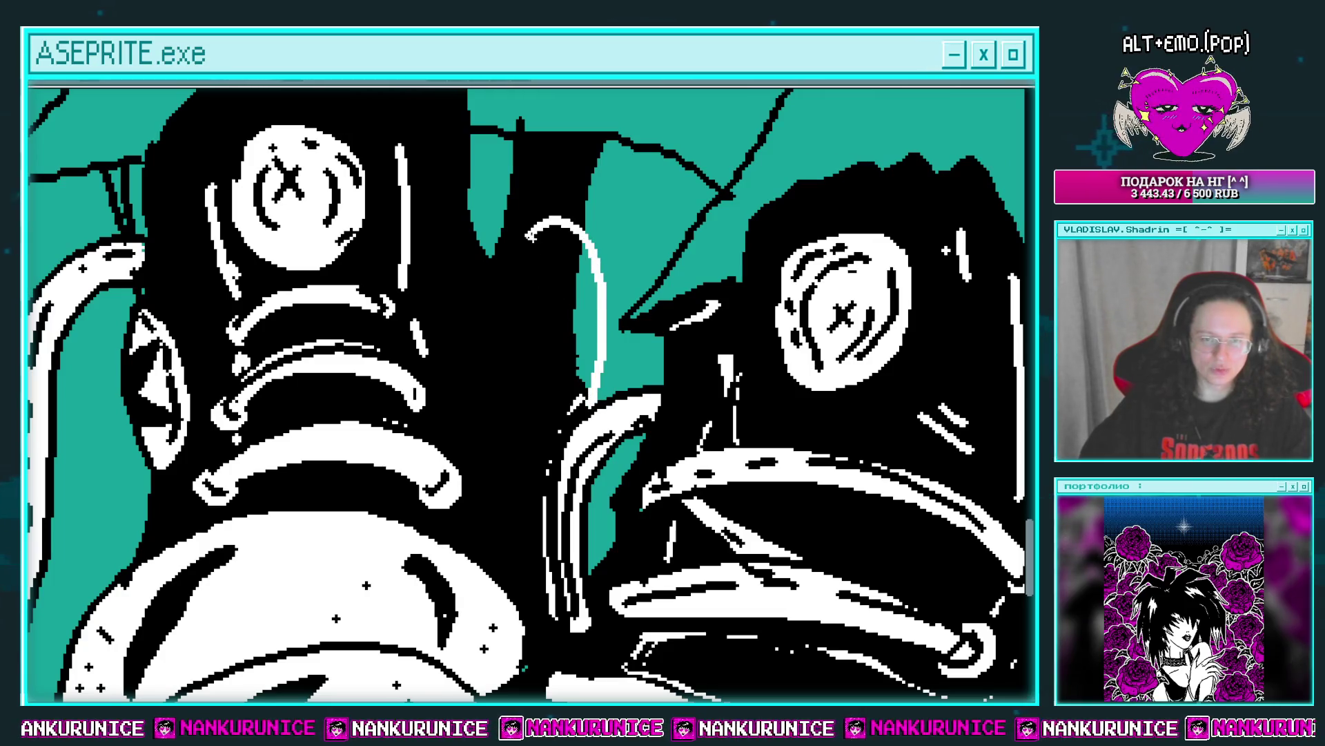
{"action": "mouse_move", "coordinate": [584, 320]}
{"action": "left_mouse_down"}
{"action": "mouse_move", "coordinate": [580, 393]}
{"action": "mouse_move", "coordinate": [586, 249]}
{"action": "mouse_move", "coordinate": [535, 245]}
{"action": "left_mouse_up"}
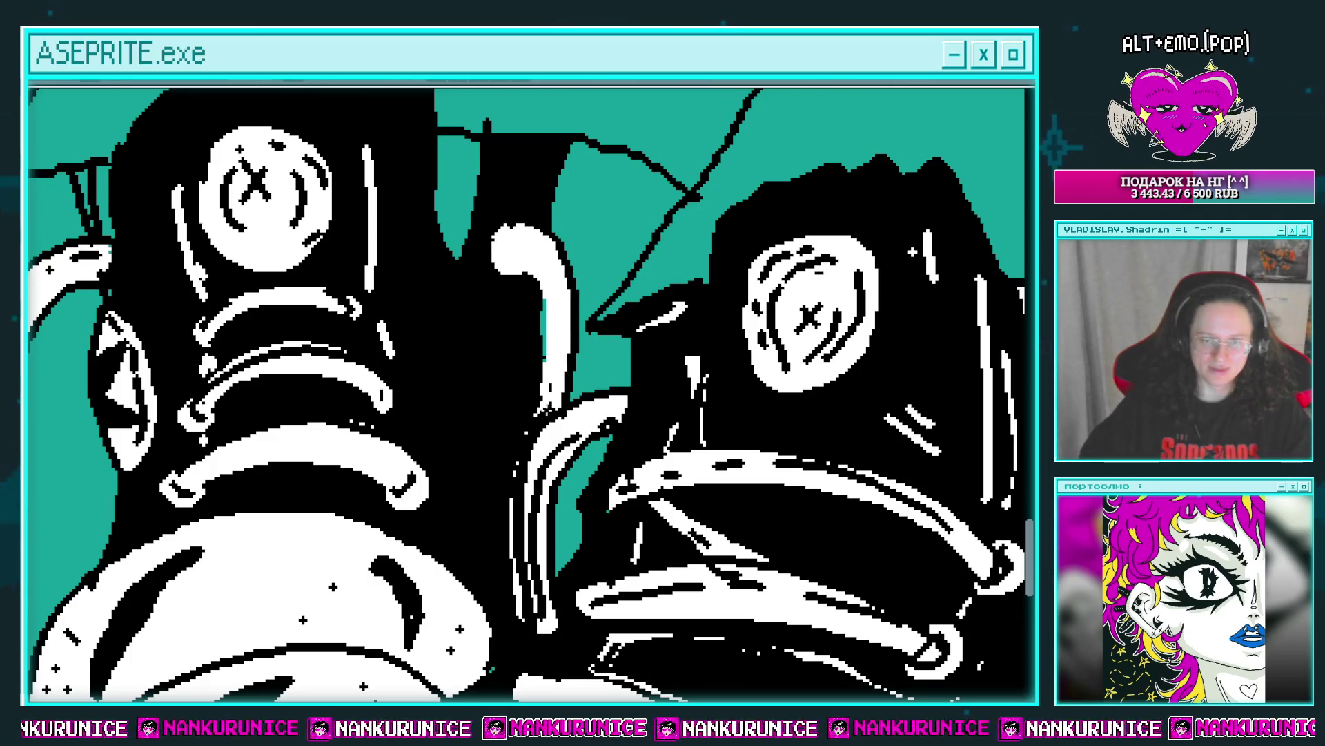
{"action": "left_click_drag", "start_coordinate": [551, 283], "coordinate": [562, 356]}
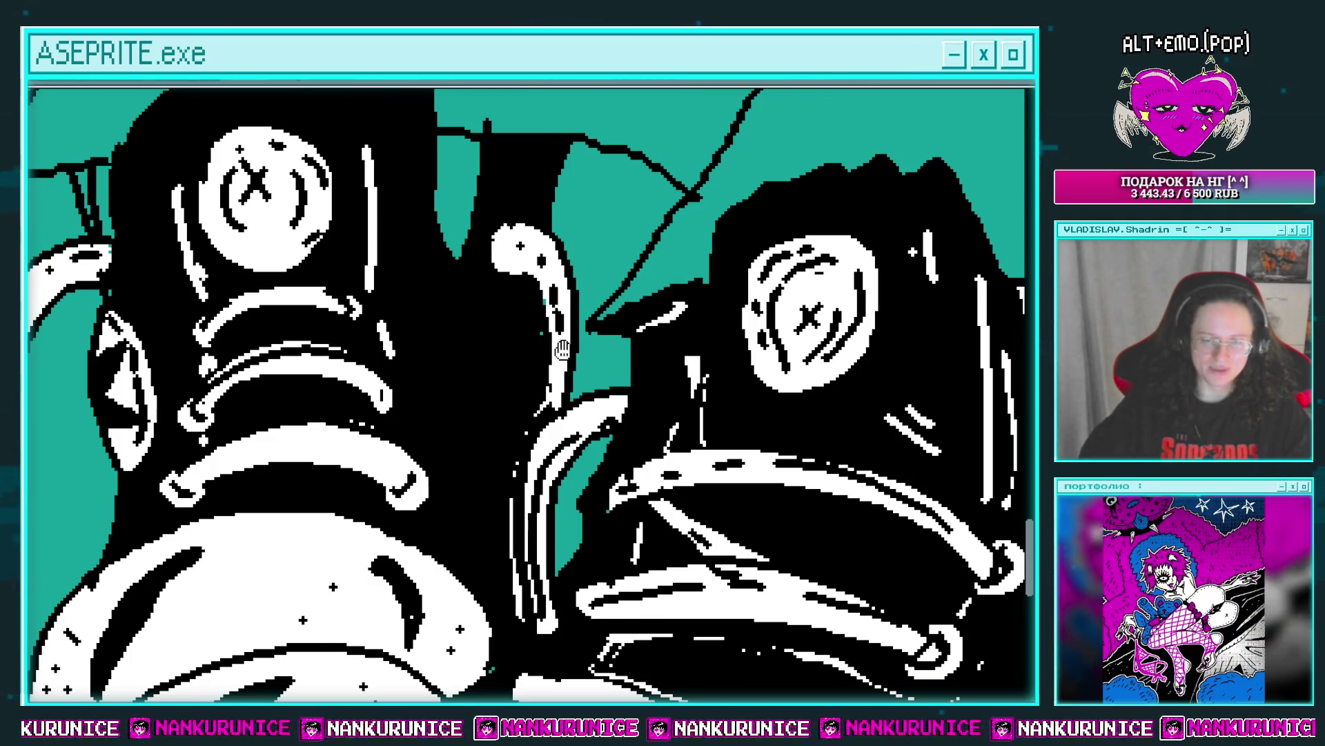
Paint the white patch on the left shoe's tongue black, after undoing a stray white stroke.
{"action": "scroll", "coordinate": [562, 355], "scroll_direction": "down", "scroll_amount": 3}
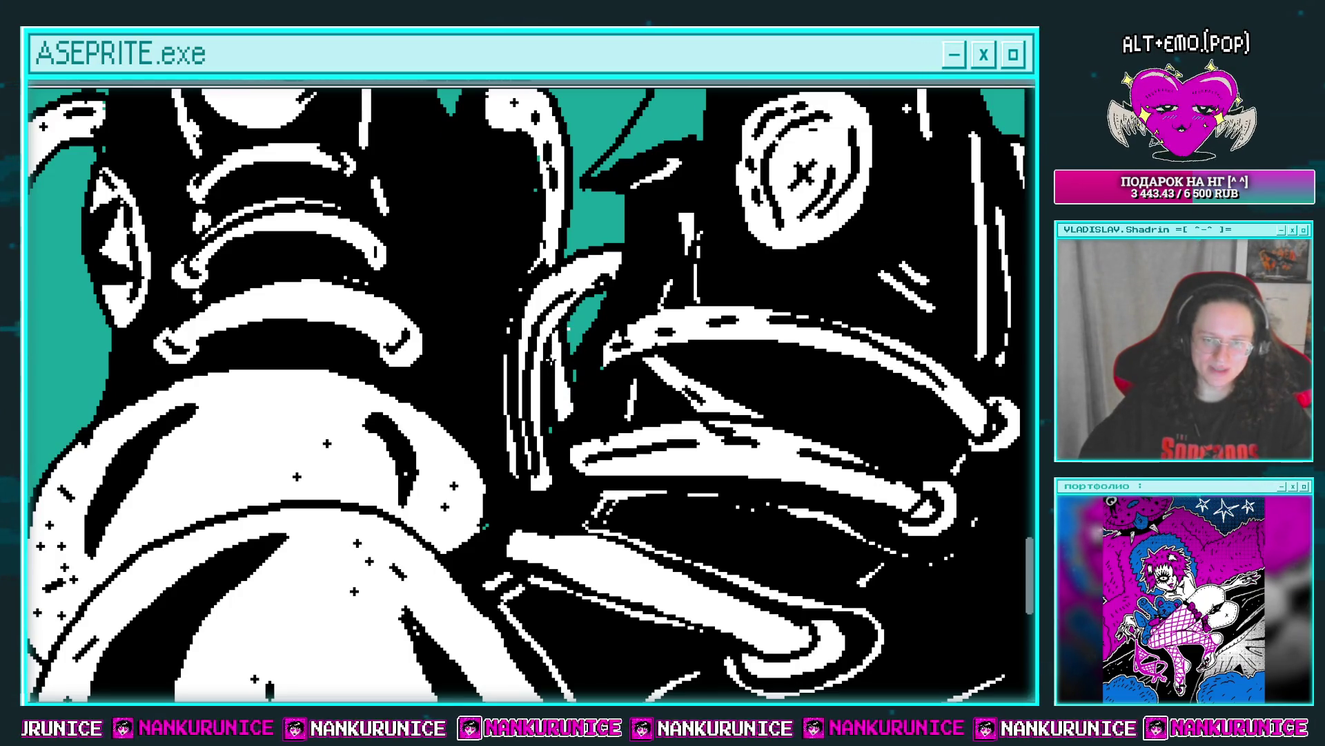
{"action": "scroll", "coordinate": [553, 349], "scroll_direction": "down", "scroll_amount": 5}
{"action": "scroll", "coordinate": [531, 297], "scroll_direction": "up", "scroll_amount": 5}
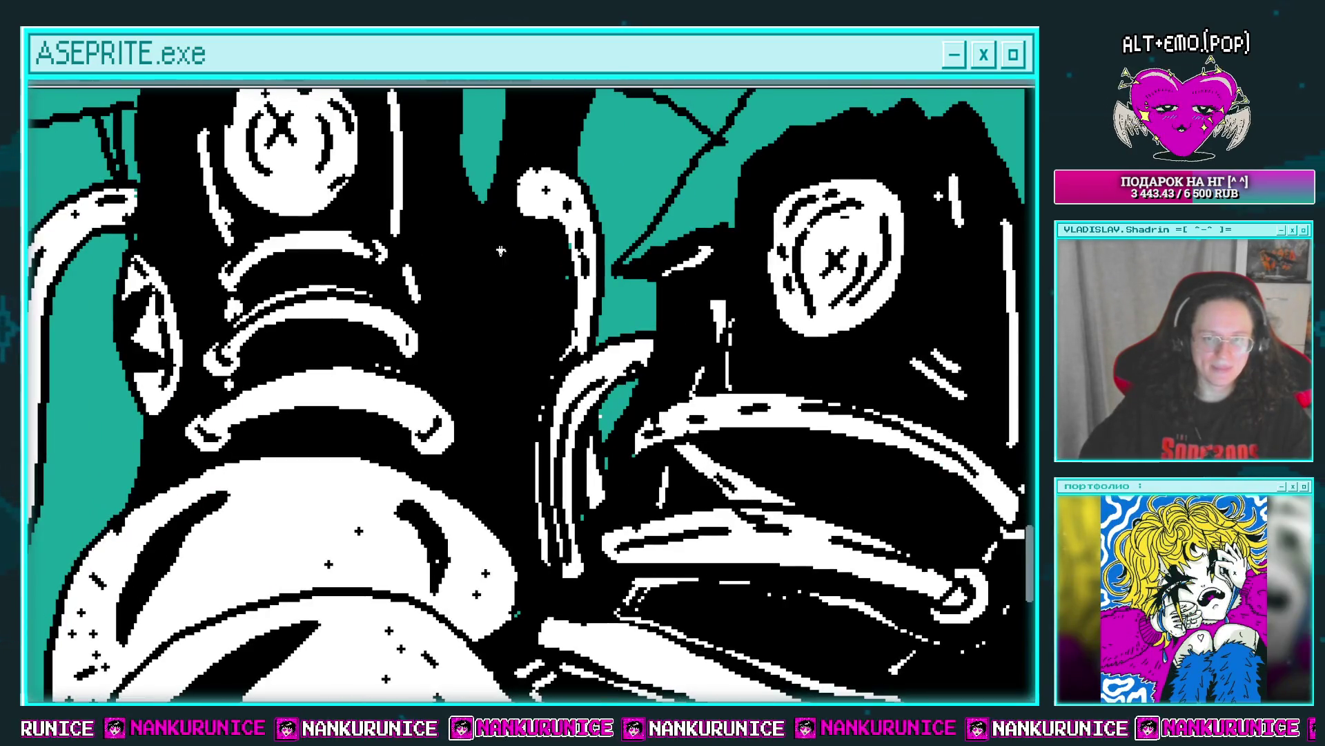
{"action": "mouse_move", "coordinate": [501, 250]}
{"action": "left_mouse_down"}
{"action": "mouse_move", "coordinate": [466, 432]}
{"action": "mouse_move", "coordinate": [482, 356]}
{"action": "left_mouse_up"}
{"action": "key", "text": "ctrl+z"}
{"action": "scroll", "coordinate": [491, 390], "scroll_direction": "down", "scroll_amount": 1}
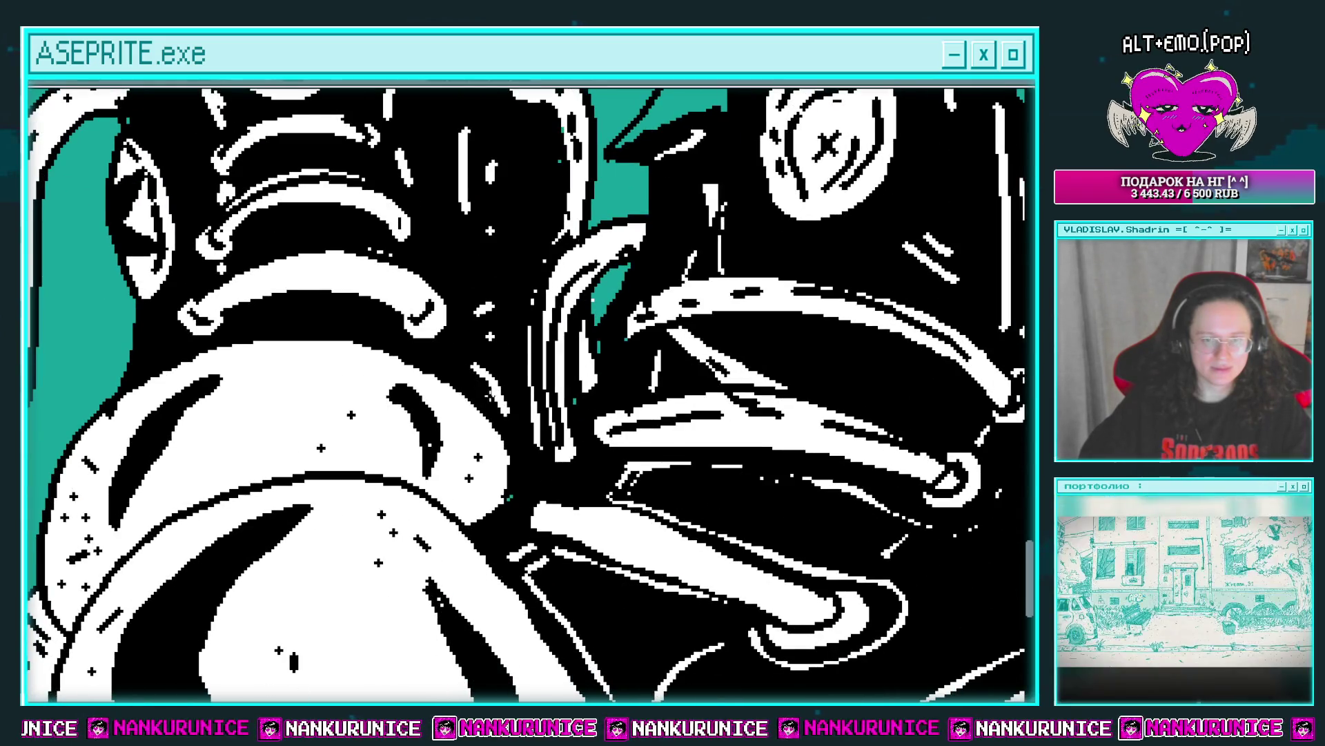
{"action": "scroll", "coordinate": [491, 386], "scroll_direction": "down", "scroll_amount": 2}
{"action": "scroll", "coordinate": [494, 351], "scroll_direction": "down", "scroll_amount": 1}
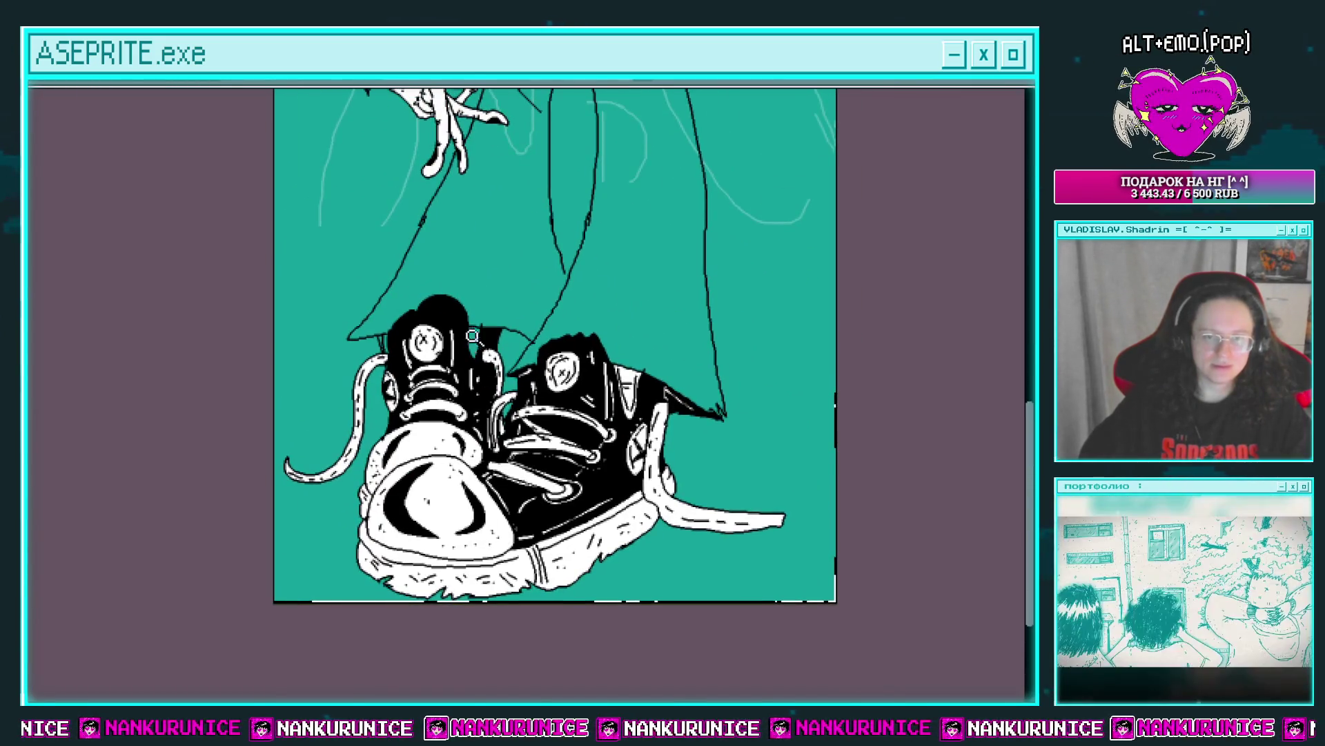
{"action": "scroll", "coordinate": [496, 342], "scroll_direction": "up", "scroll_amount": 4}
{"action": "left_click_drag", "start_coordinate": [508, 307], "coordinate": [496, 394]}
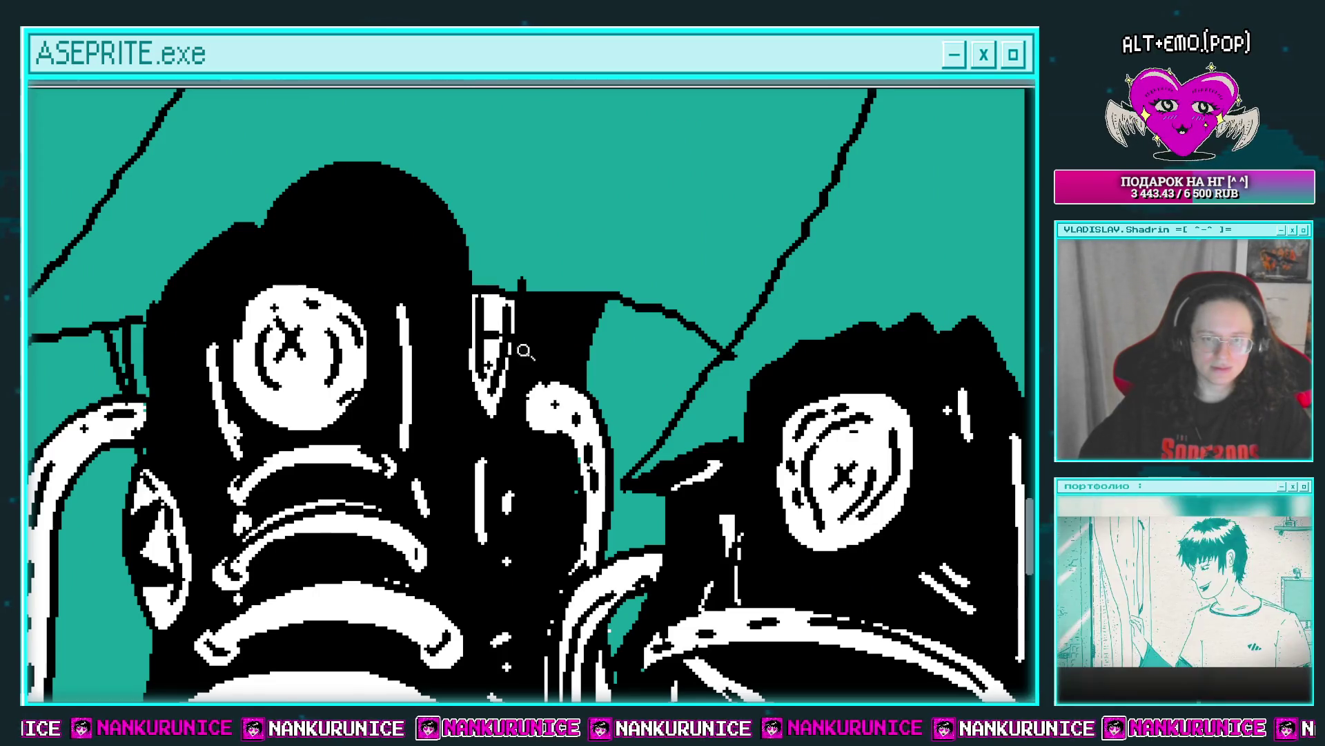
Fill in black along the left shoe's top edge.
{"action": "scroll", "coordinate": [496, 386], "scroll_direction": "down", "scroll_amount": 3}
{"action": "scroll", "coordinate": [464, 377], "scroll_direction": "up", "scroll_amount": 3}
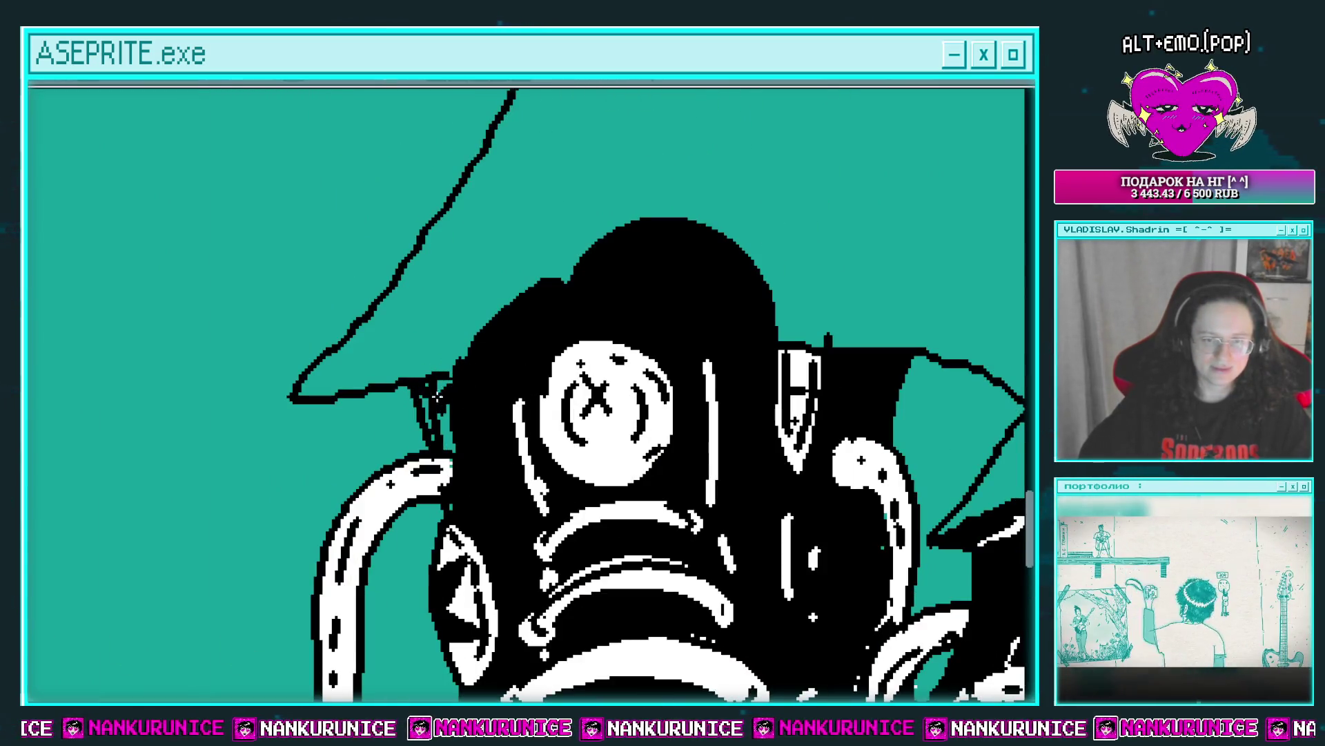
{"action": "left_click_drag", "start_coordinate": [342, 399], "coordinate": [419, 389]}
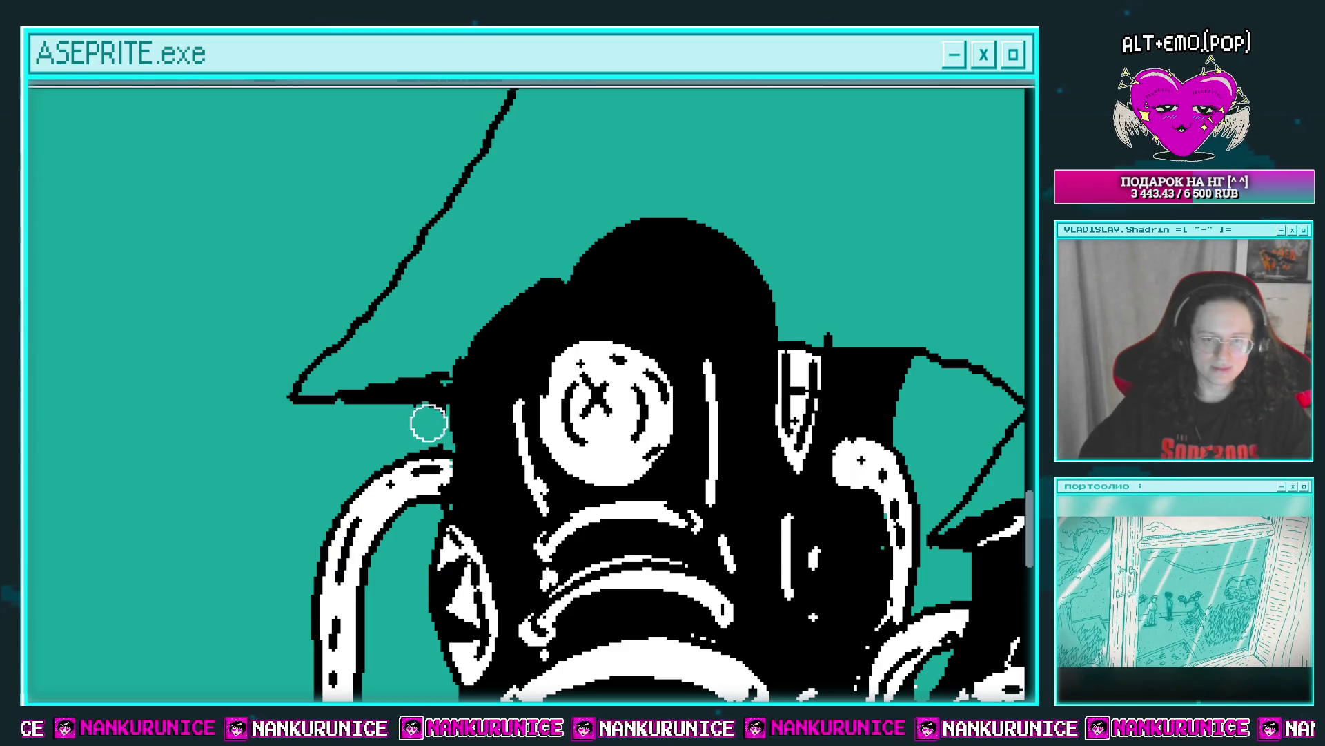
{"action": "scroll", "coordinate": [440, 396], "scroll_direction": "down", "scroll_amount": 3}
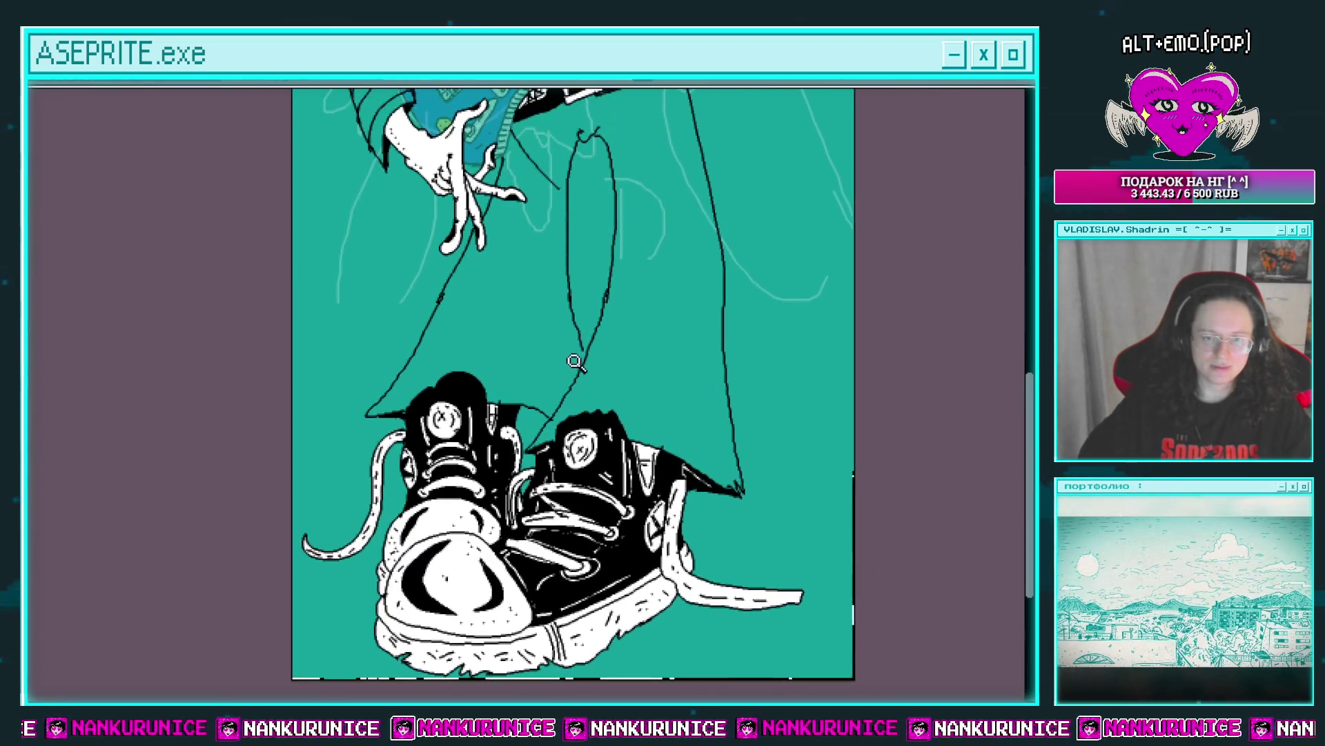
{"action": "scroll", "coordinate": [566, 396], "scroll_direction": "down", "scroll_amount": 1}
{"action": "scroll", "coordinate": [565, 396], "scroll_direction": "up", "scroll_amount": 5}
{"action": "scroll", "coordinate": [622, 334], "scroll_direction": "down", "scroll_amount": 2}
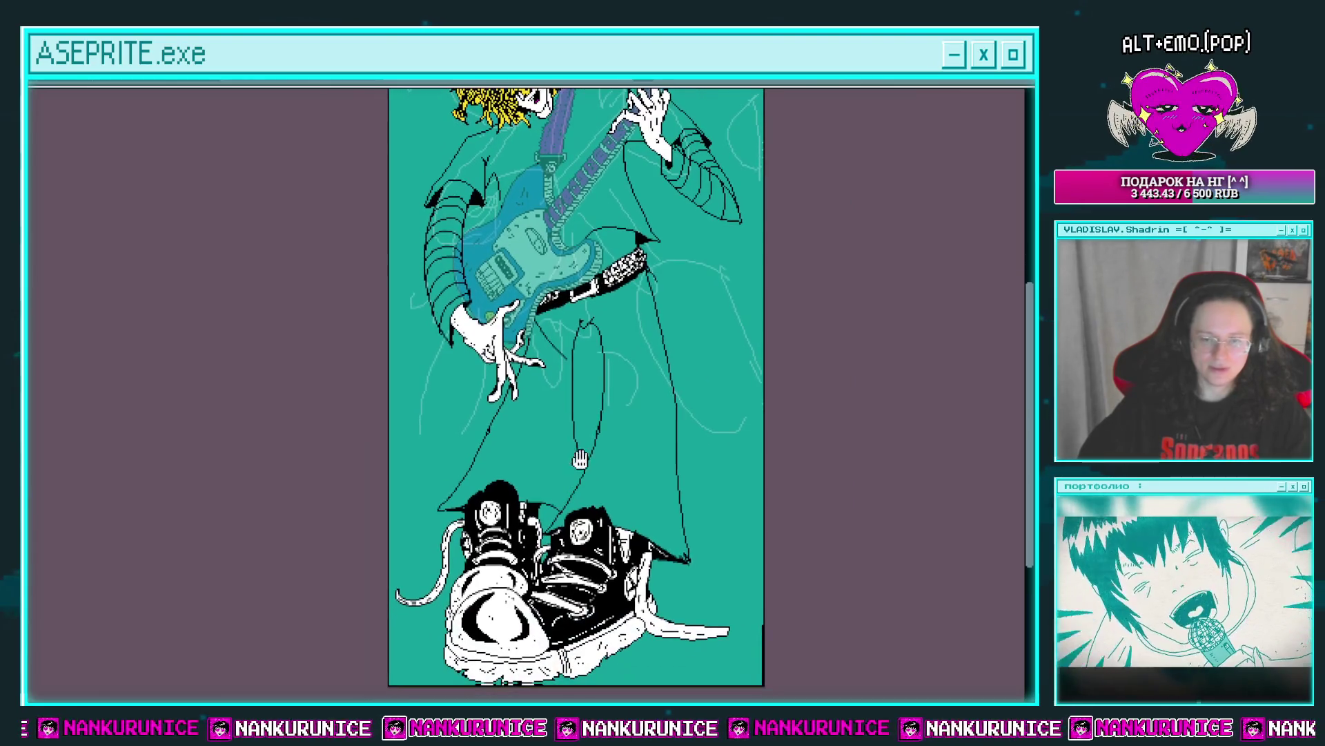
{"action": "scroll", "coordinate": [629, 318], "scroll_direction": "down", "scroll_amount": 2}
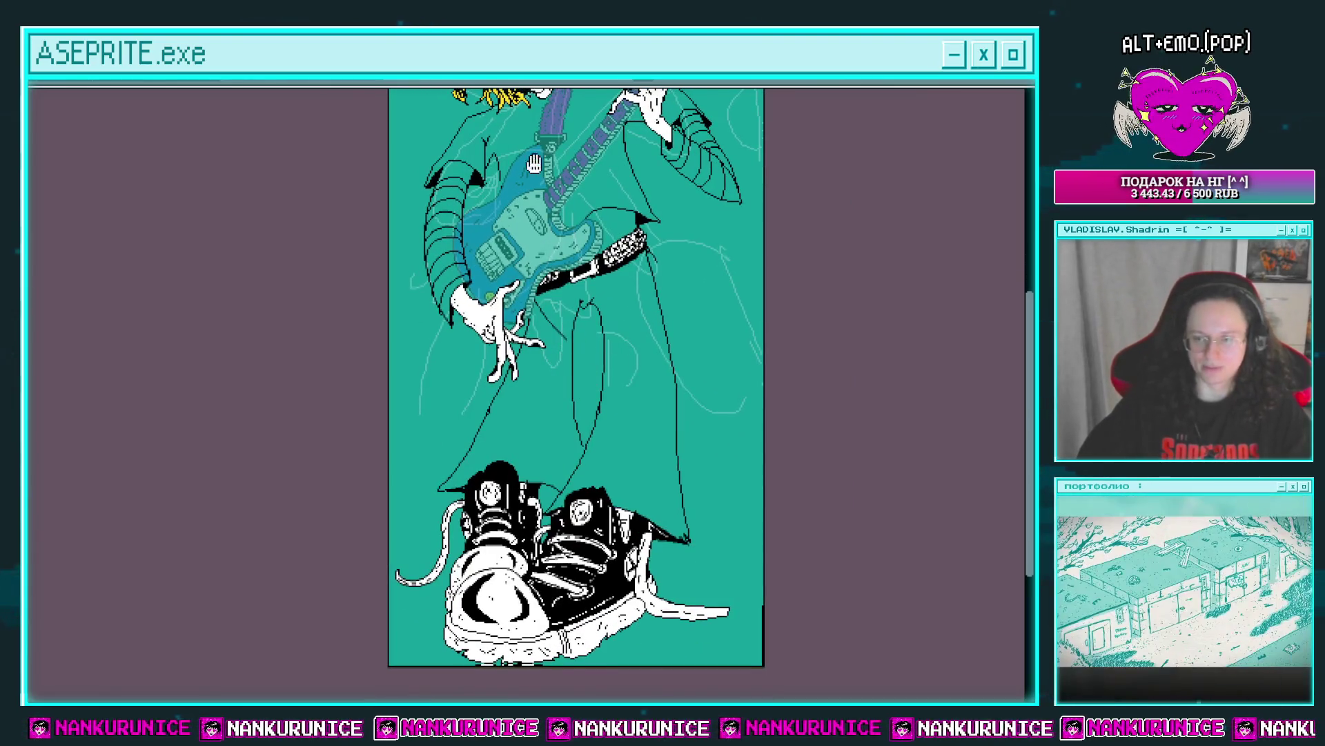
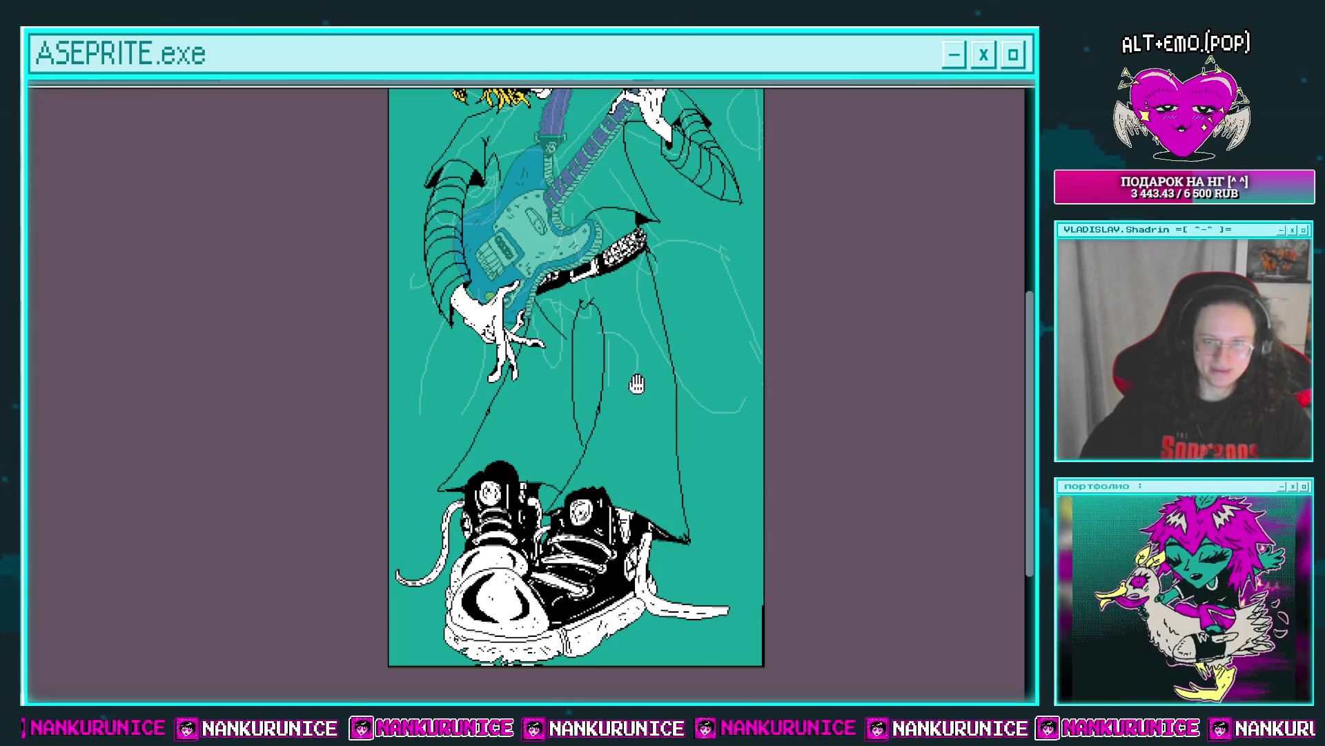
Try a blue fill on the jeans, undo the overflow, and close the left leg's outline gap.
{"action": "scroll", "coordinate": [630, 385], "scroll_direction": "up", "scroll_amount": 6}
{"action": "left_click", "coordinate": [541, 376]}
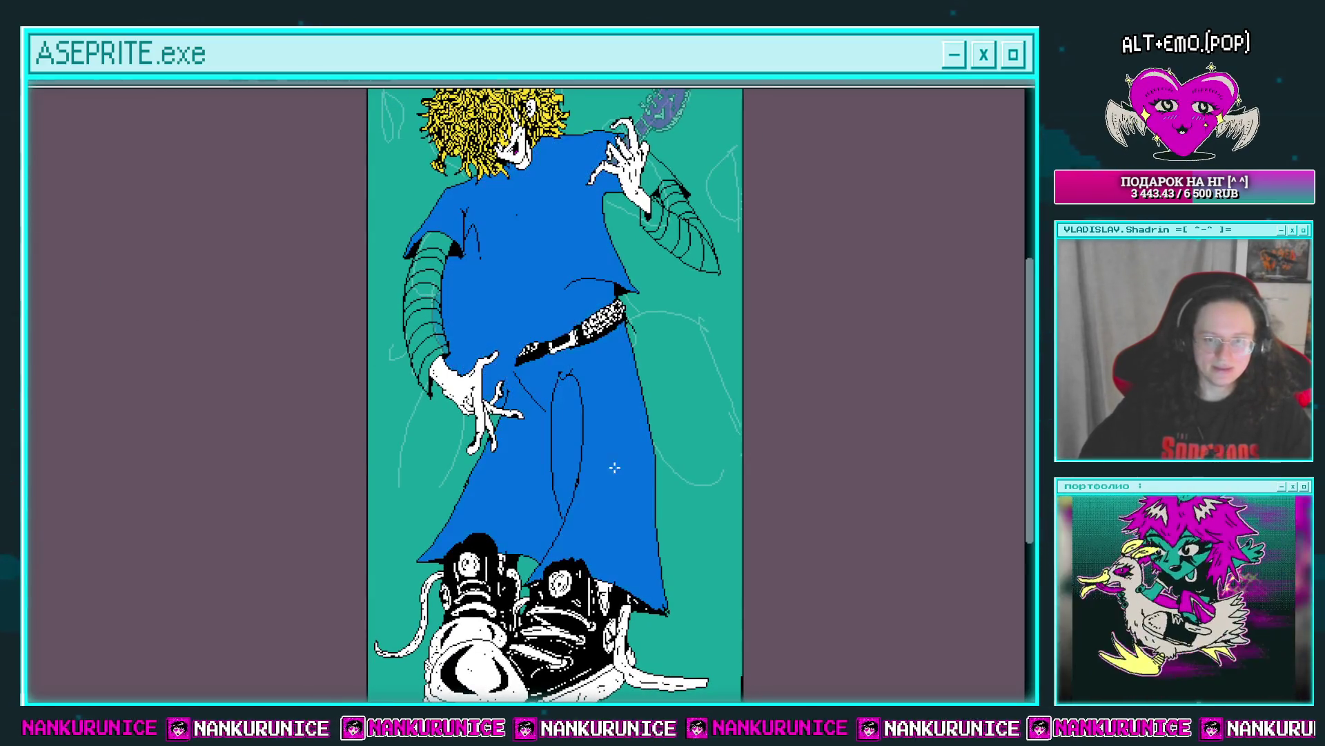
{"action": "key", "text": "ctrl+z"}
{"action": "scroll", "coordinate": [541, 376], "scroll_direction": "up", "scroll_amount": 3}
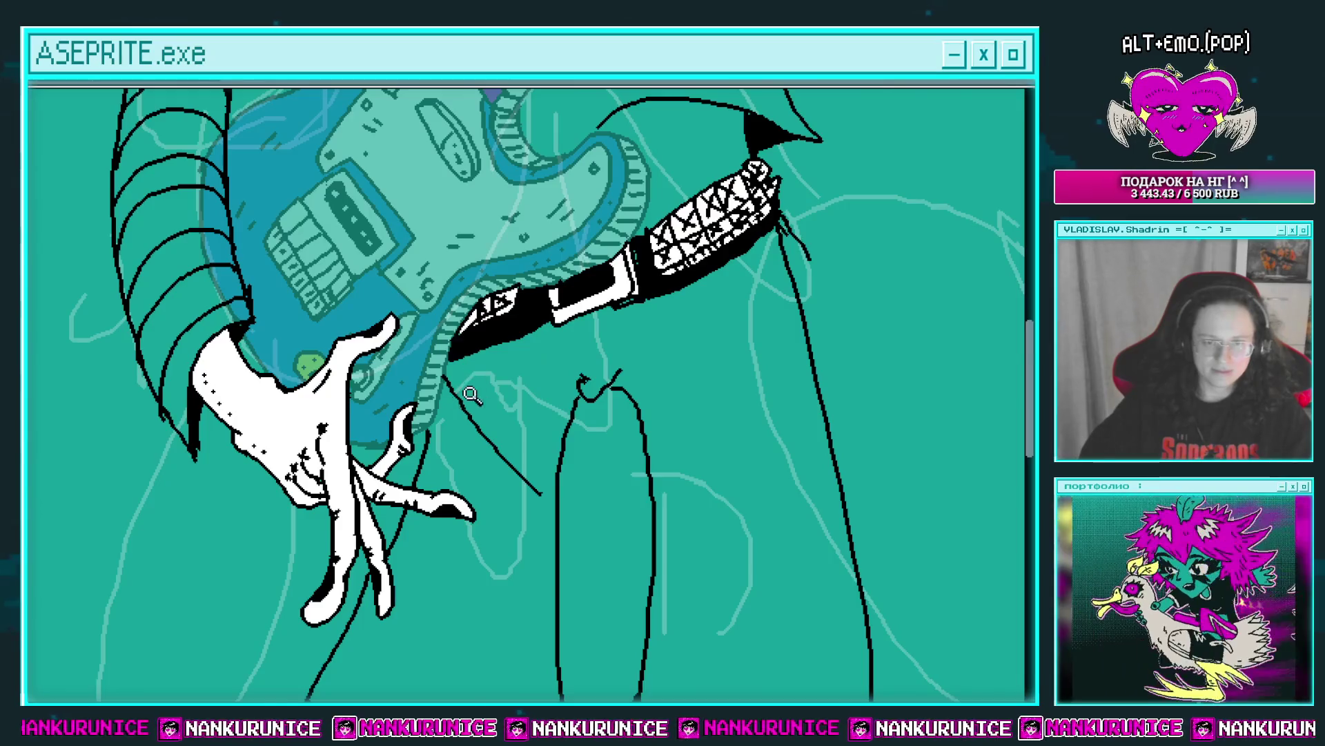
{"action": "scroll", "coordinate": [583, 575], "scroll_direction": "up", "scroll_amount": 2}
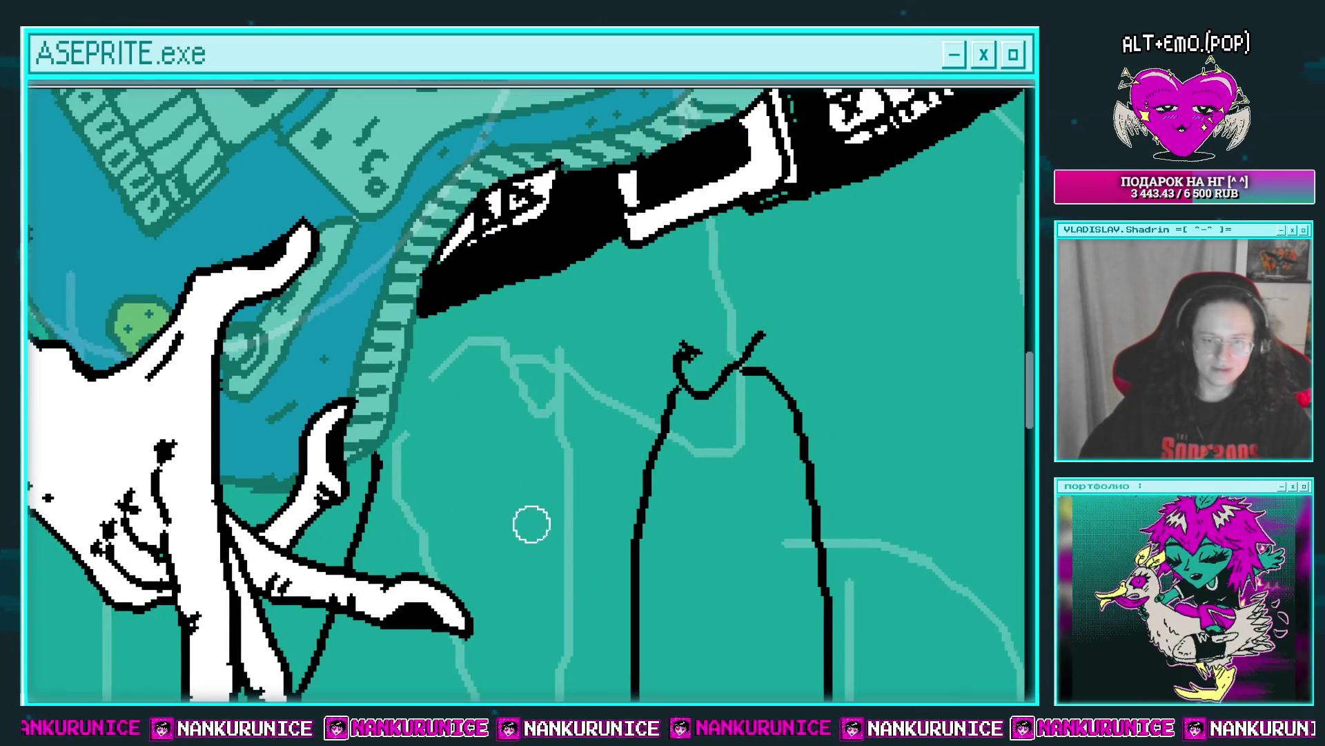
{"action": "left_click_drag", "start_coordinate": [378, 455], "coordinate": [408, 342]}
Retry the blue jeans fill and undo it again when it still spills out.
{"action": "left_click", "coordinate": [645, 320]}
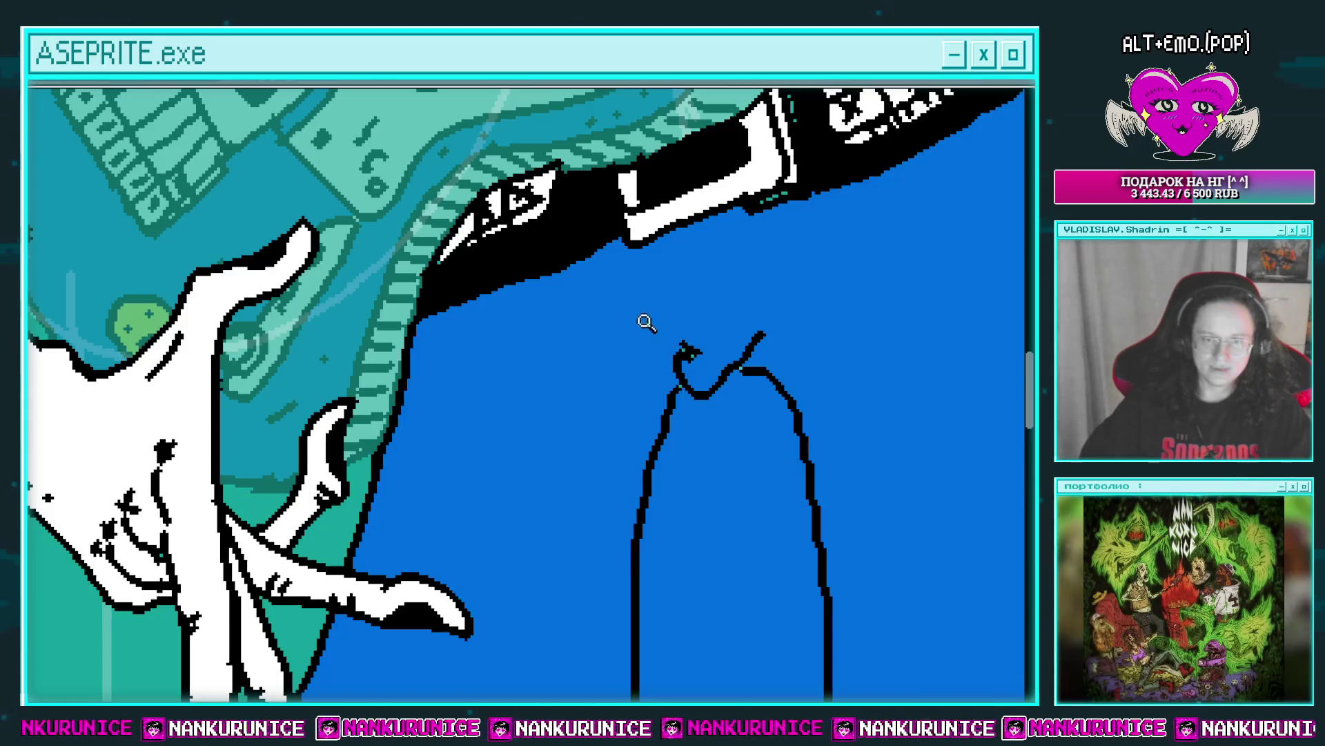
{"action": "scroll", "coordinate": [644, 320], "scroll_direction": "down", "scroll_amount": 4}
{"action": "key", "text": "ctrl+z"}
{"action": "scroll", "coordinate": [618, 309], "scroll_direction": "up", "scroll_amount": 3}
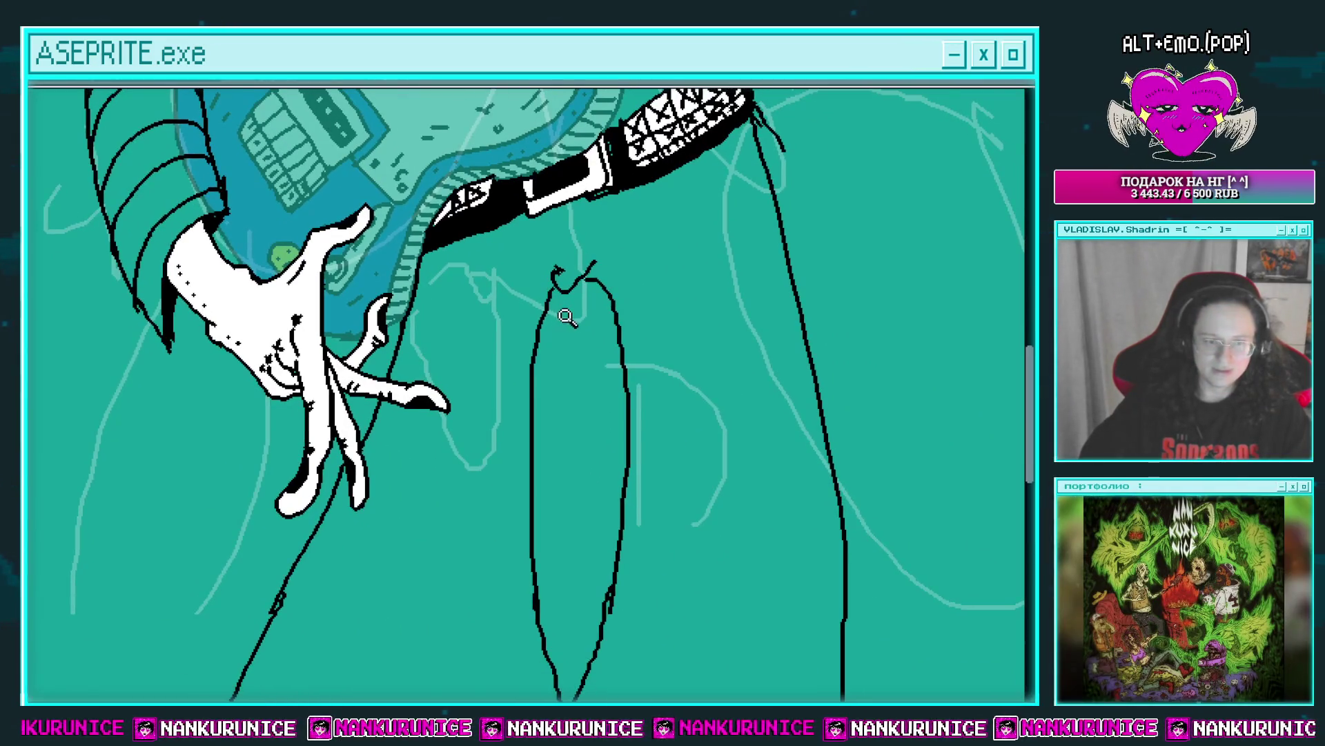
{"action": "scroll", "coordinate": [571, 297], "scroll_direction": "up", "scroll_amount": 2}
{"action": "left_click_drag", "start_coordinate": [571, 299], "coordinate": [558, 209]}
{"action": "scroll", "coordinate": [558, 209], "scroll_direction": "down", "scroll_amount": 2}
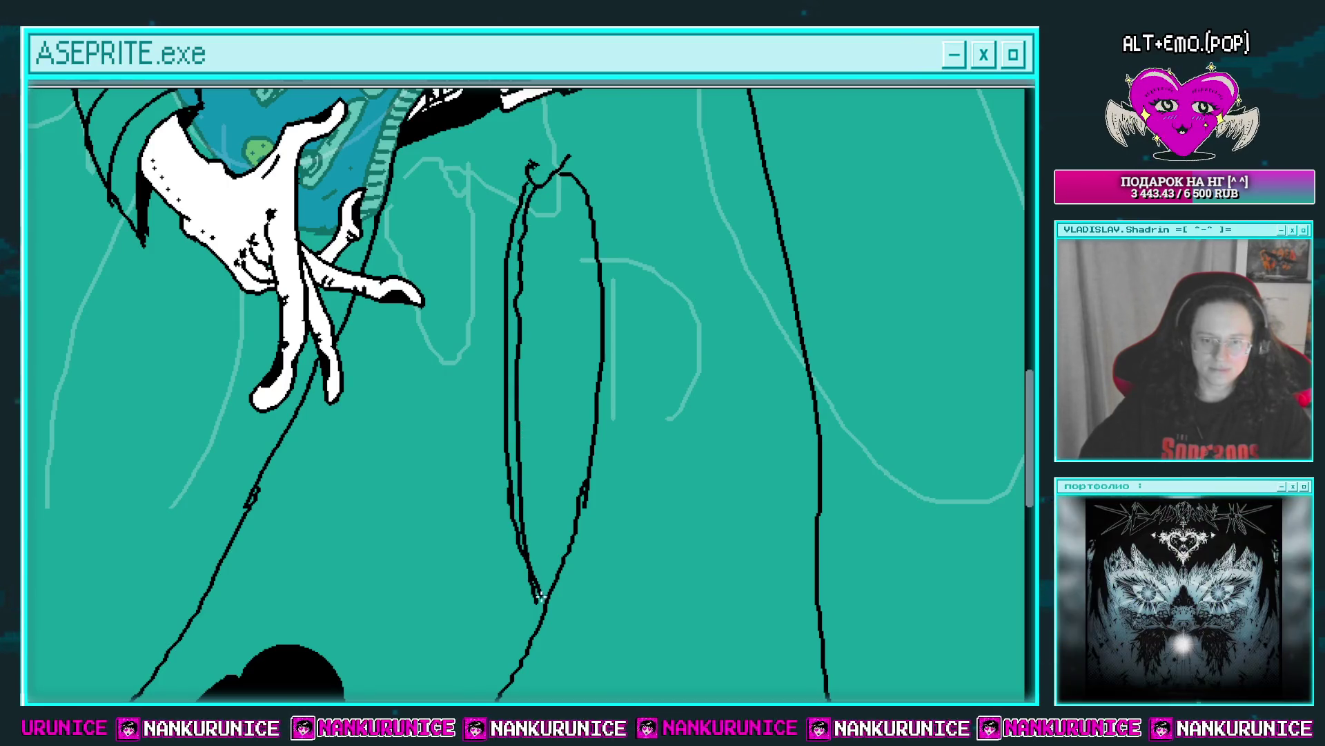
Fill the jeans around the leg gap and the sliver between the double outlines blue.
{"action": "left_click", "coordinate": [493, 578]}
{"action": "scroll", "coordinate": [553, 464], "scroll_direction": "up", "scroll_amount": 2}
{"action": "left_click", "coordinate": [483, 364]}
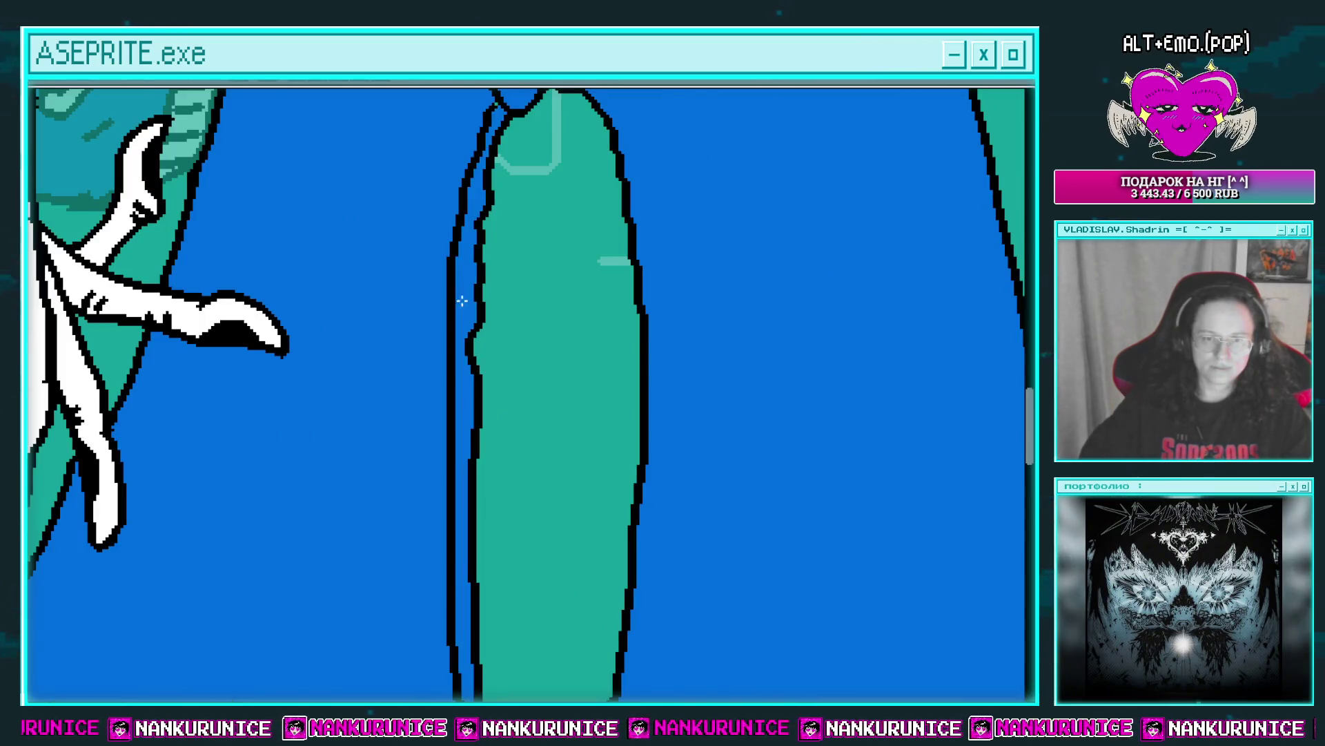
{"action": "left_click_drag", "start_coordinate": [491, 256], "coordinate": [467, 490]}
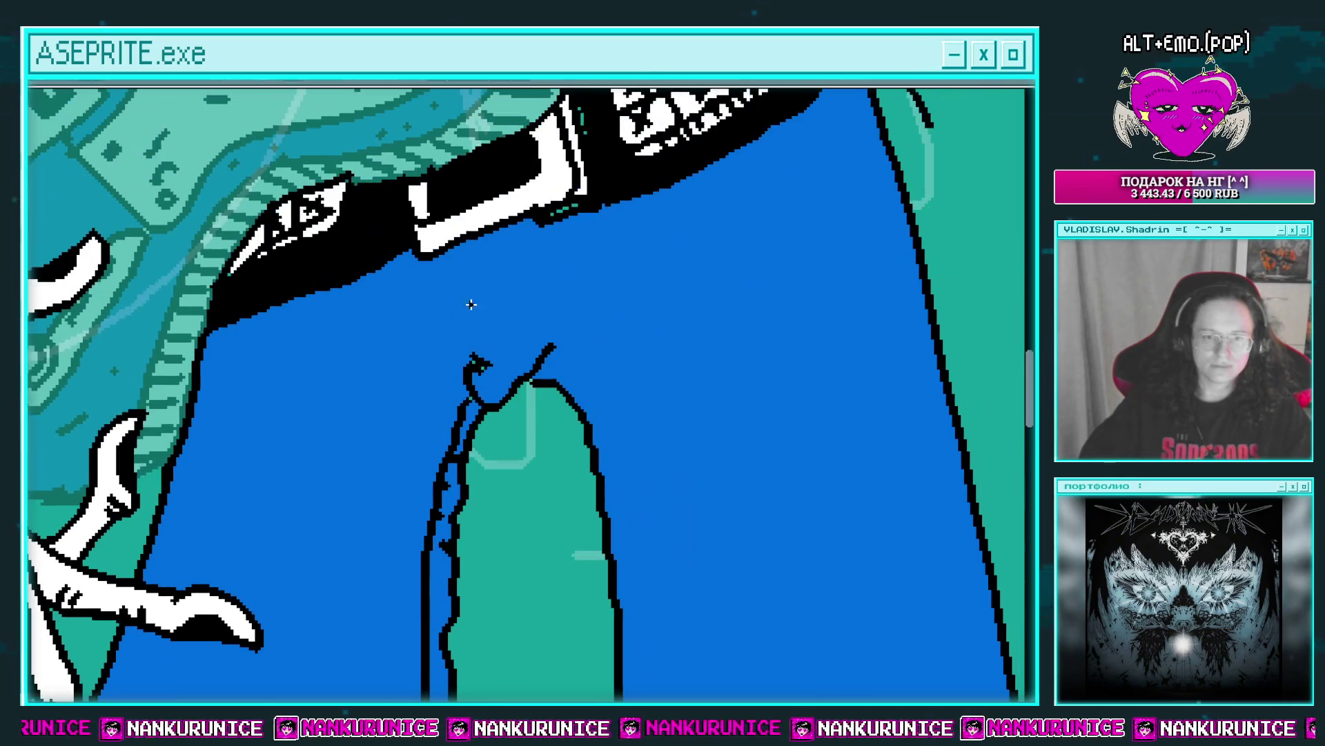
{"action": "scroll", "coordinate": [471, 302], "scroll_direction": "up", "scroll_amount": 5}
{"action": "scroll", "coordinate": [470, 302], "scroll_direction": "right", "scroll_amount": 5}
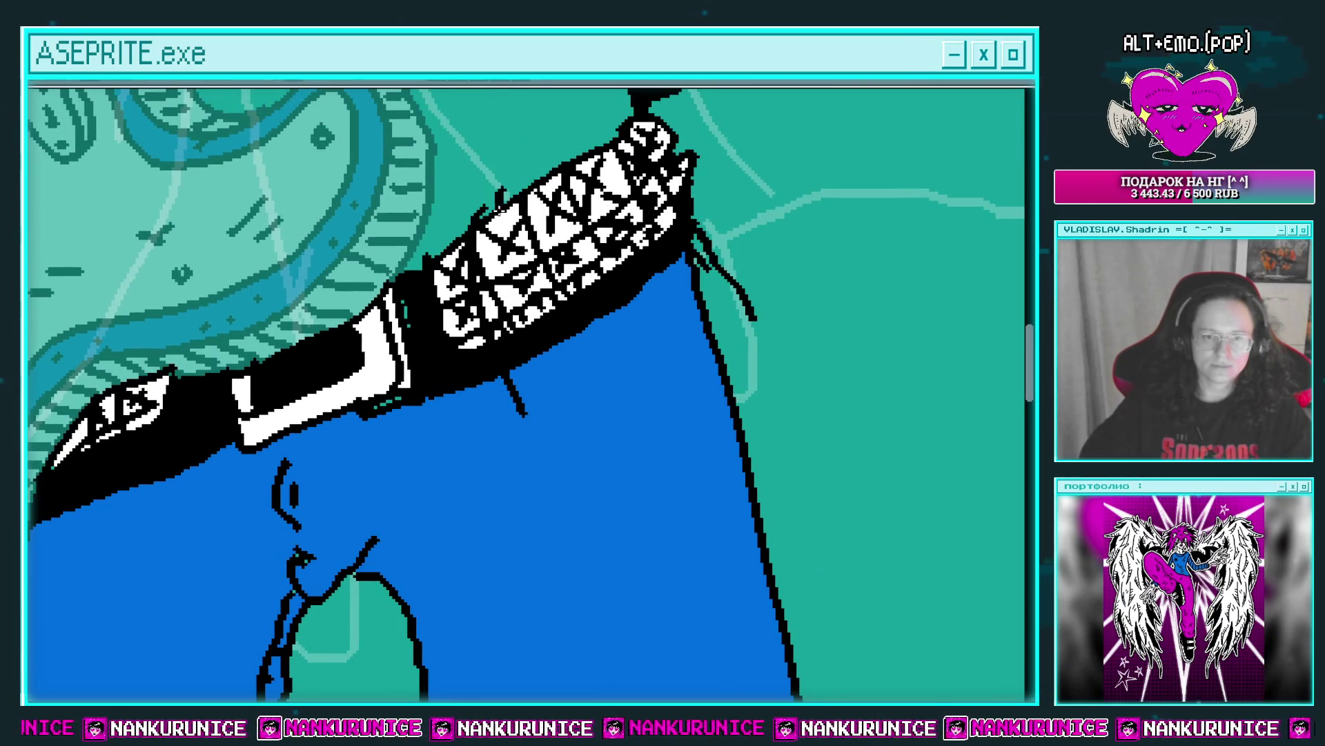
Paint a blue belt strap with black edges across the belt, discarding a stray second strap.
{"action": "left_click_drag", "start_coordinate": [495, 219], "coordinate": [522, 345]}
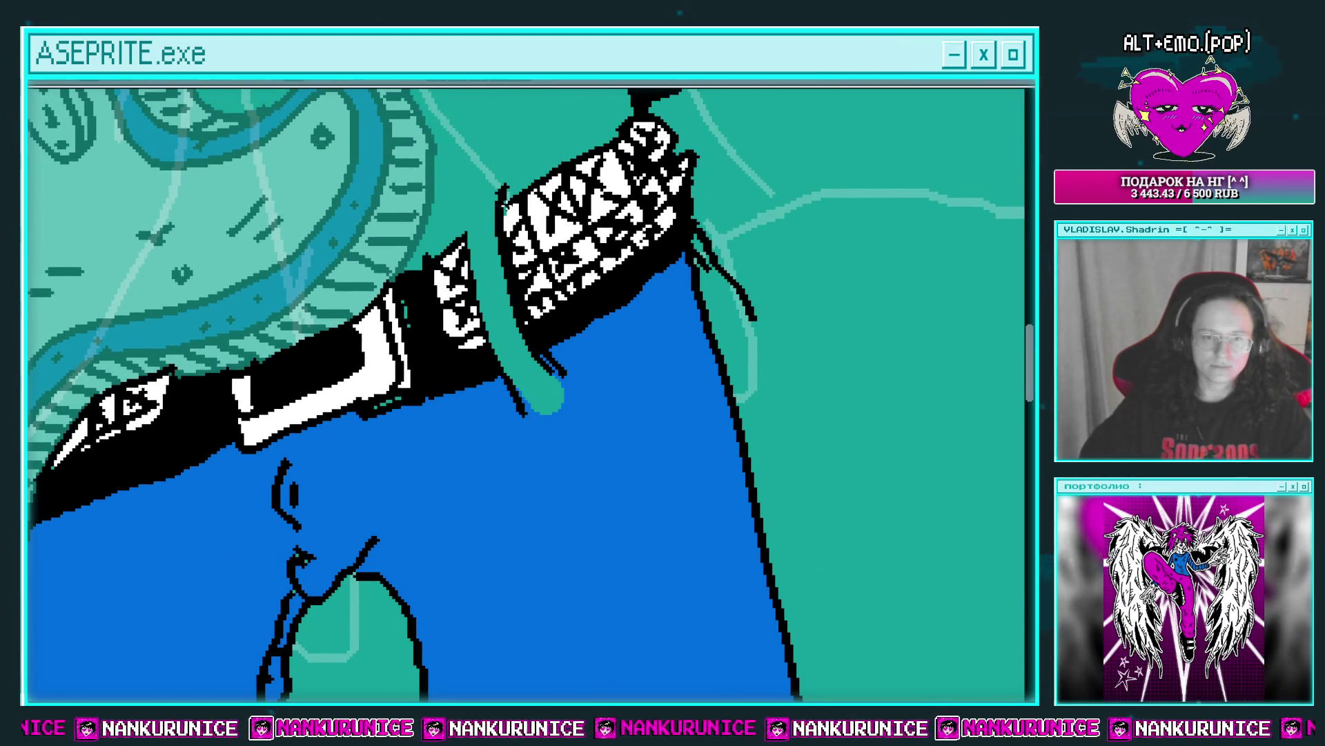
{"action": "scroll", "coordinate": [464, 268], "scroll_direction": "up", "scroll_amount": 2}
{"action": "scroll", "coordinate": [464, 268], "scroll_direction": "right", "scroll_amount": 2}
{"action": "left_click_drag", "start_coordinate": [445, 286], "coordinate": [470, 376]}
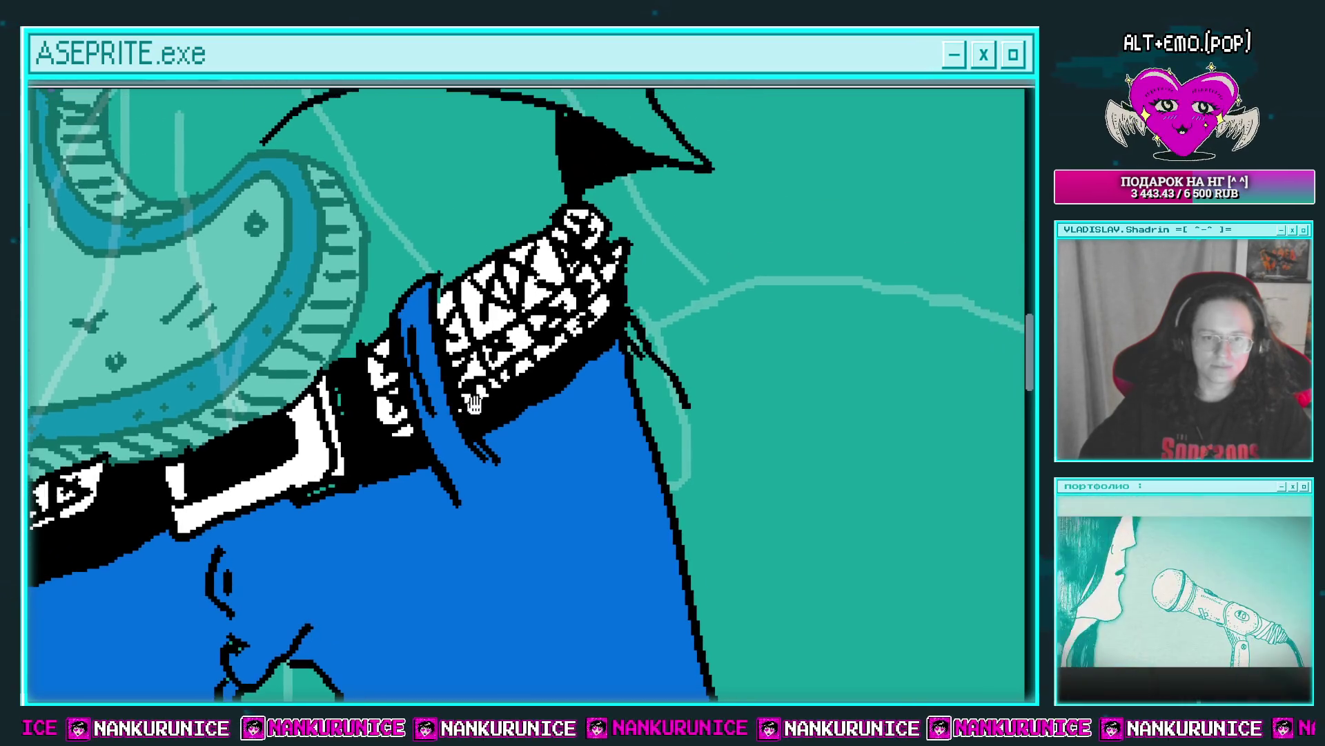
{"action": "left_click_drag", "start_coordinate": [561, 321], "coordinate": [573, 384]}
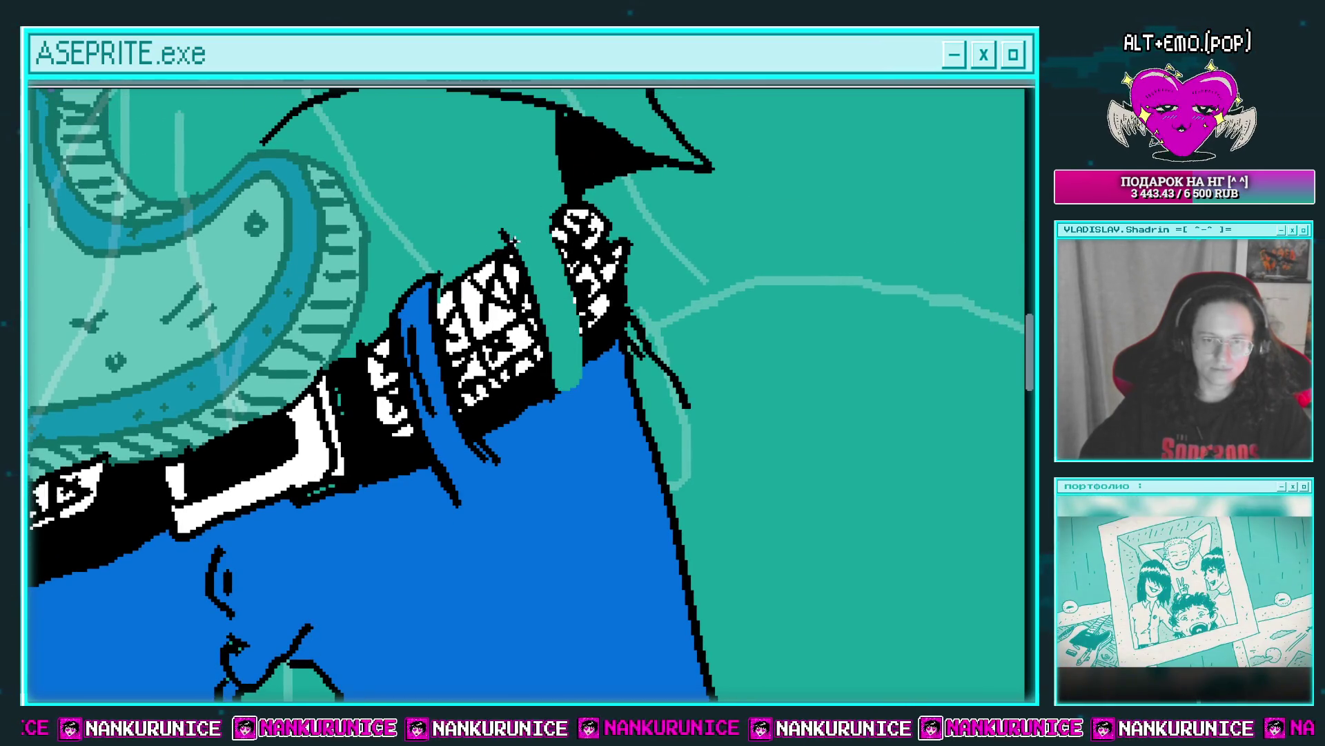
{"action": "key", "text": "ctrl+z"}
{"action": "key", "text": "ctrl+z"}
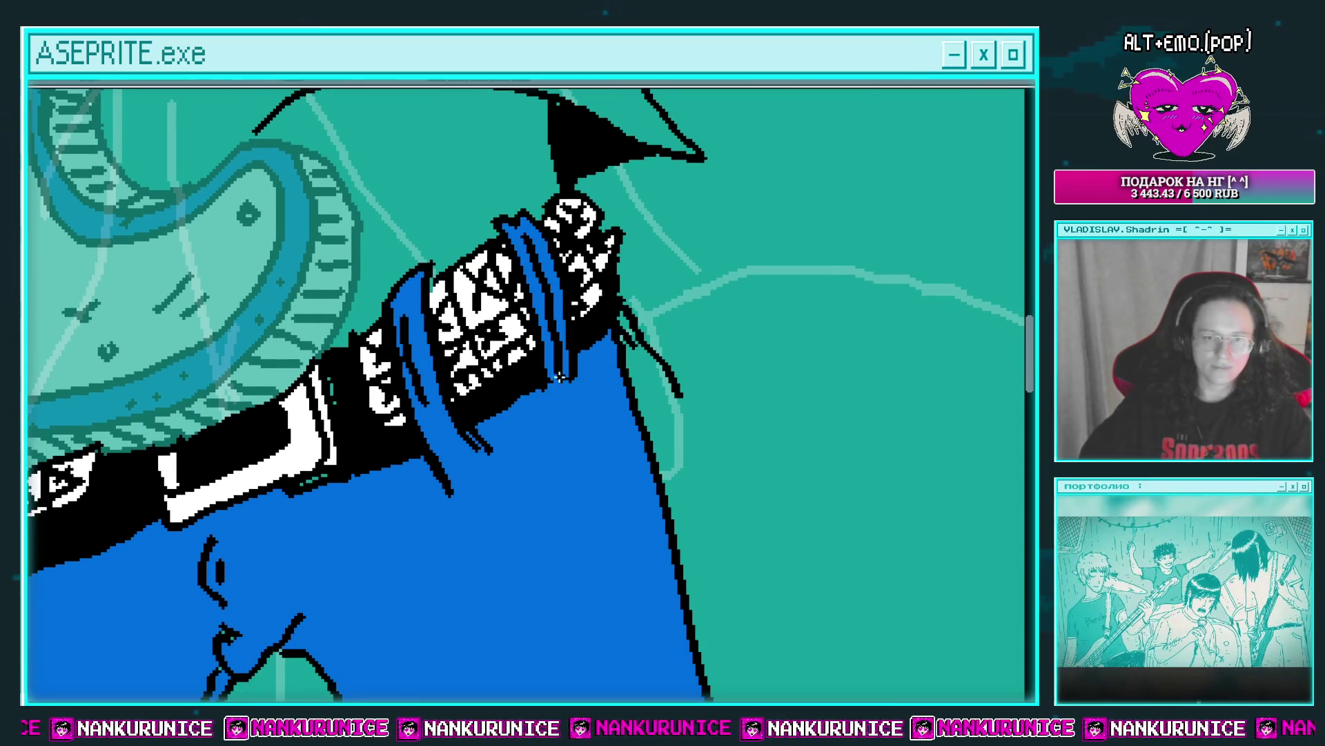
Turn a strap over the belt's left end into a black-outlined blue loop.
{"action": "left_click_drag", "start_coordinate": [353, 392], "coordinate": [595, 220]}
{"action": "scroll", "coordinate": [415, 320], "scroll_direction": "down", "scroll_amount": 1}
{"action": "scroll", "coordinate": [414, 320], "scroll_direction": "left", "scroll_amount": 2}
{"action": "left_click_drag", "start_coordinate": [399, 280], "coordinate": [418, 403]}
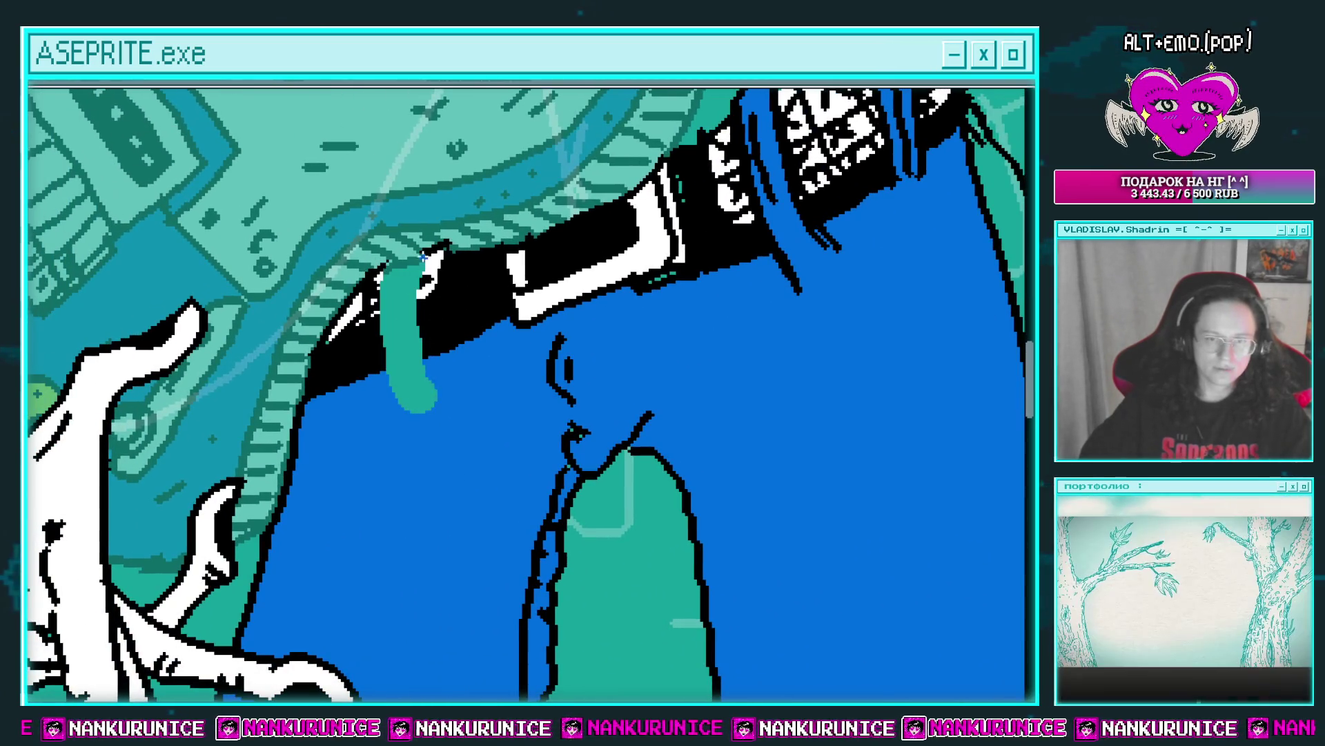
{"action": "left_click_drag", "start_coordinate": [422, 248], "coordinate": [419, 338]}
{"action": "mouse_move", "coordinate": [423, 252]}
{"action": "left_mouse_down"}
{"action": "mouse_move", "coordinate": [421, 386]}
{"action": "mouse_move", "coordinate": [376, 293]}
{"action": "mouse_move", "coordinate": [408, 408]}
{"action": "left_mouse_up"}
Draw the first white chain link on the jeans below the belt.
{"action": "scroll", "coordinate": [417, 308], "scroll_direction": "up", "scroll_amount": 1}
{"action": "scroll", "coordinate": [416, 309], "scroll_direction": "left", "scroll_amount": 1}
{"action": "scroll", "coordinate": [417, 309], "scroll_direction": "down", "scroll_amount": 1}
{"action": "scroll", "coordinate": [417, 308], "scroll_direction": "down", "scroll_amount": 2}
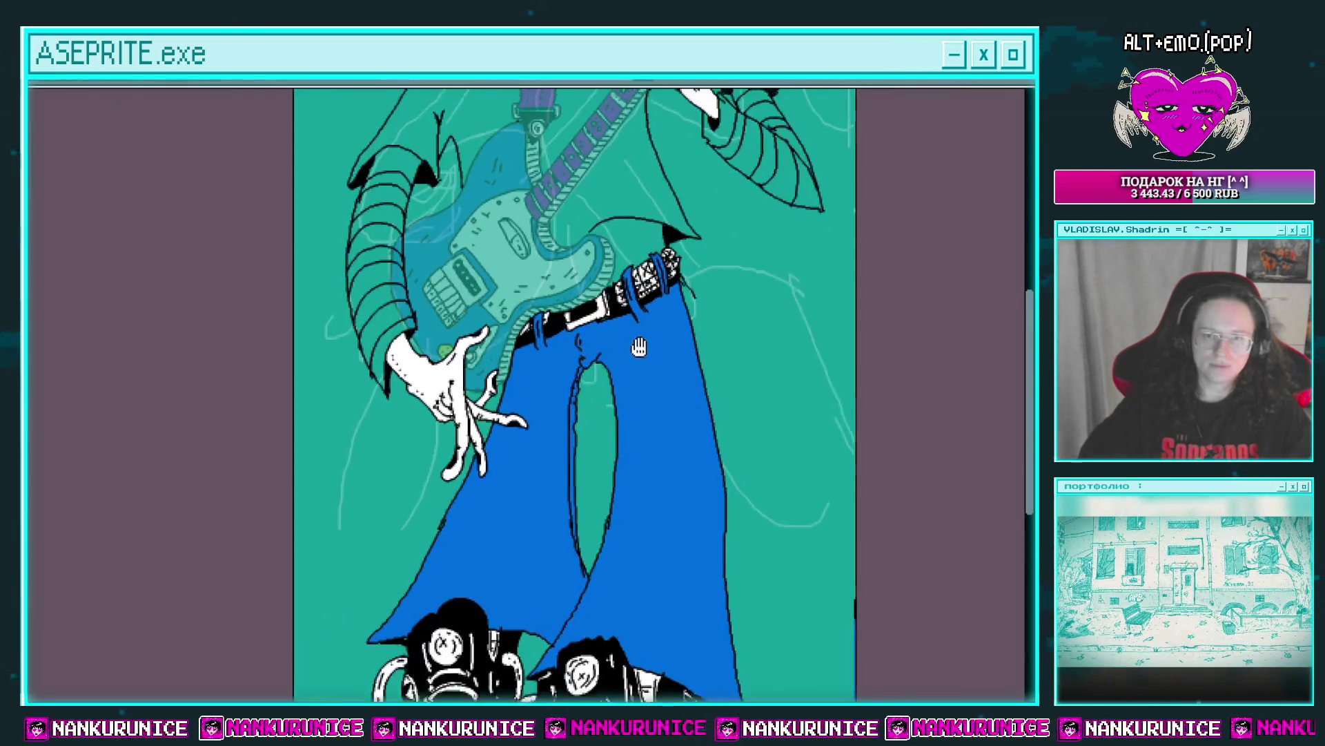
{"action": "scroll", "coordinate": [518, 325], "scroll_direction": "up", "scroll_amount": 2}
{"action": "scroll", "coordinate": [517, 324], "scroll_direction": "up", "scroll_amount": 1}
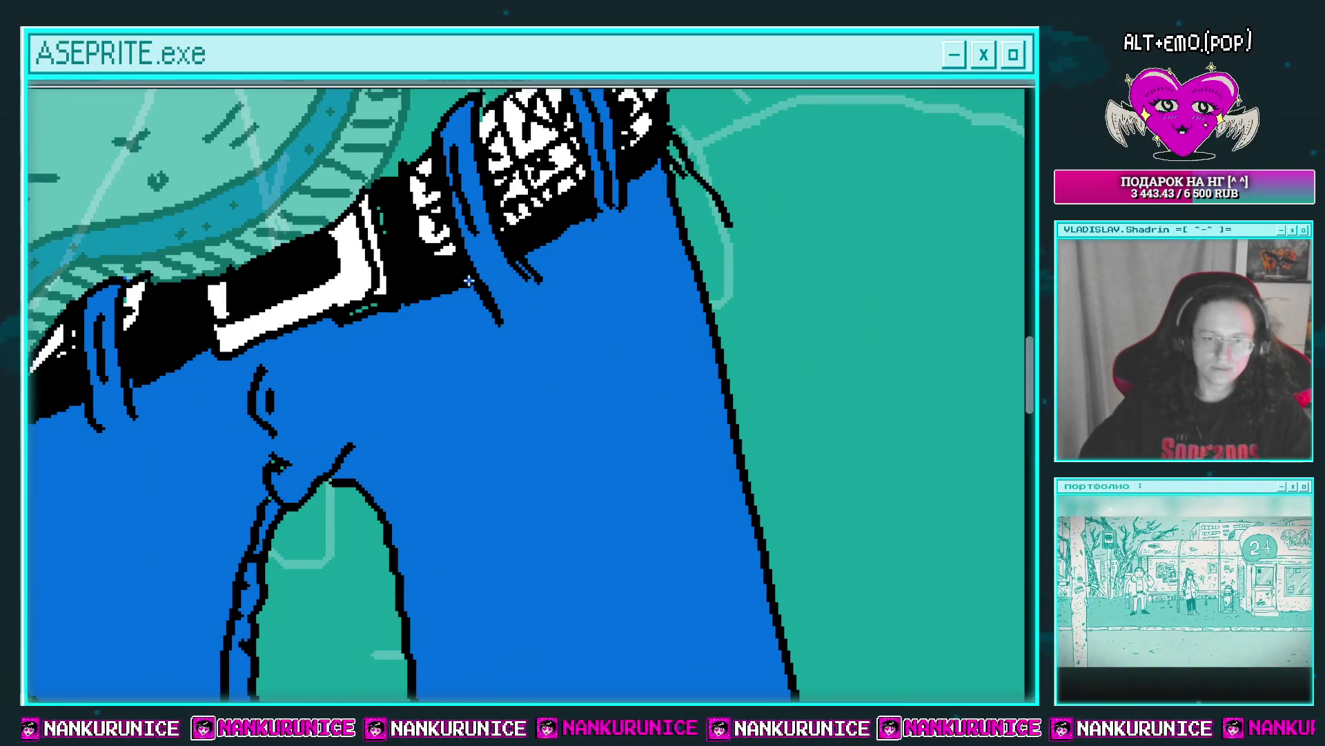
{"action": "scroll", "coordinate": [450, 274], "scroll_direction": "down", "scroll_amount": 1}
{"action": "scroll", "coordinate": [451, 274], "scroll_direction": "right", "scroll_amount": 1}
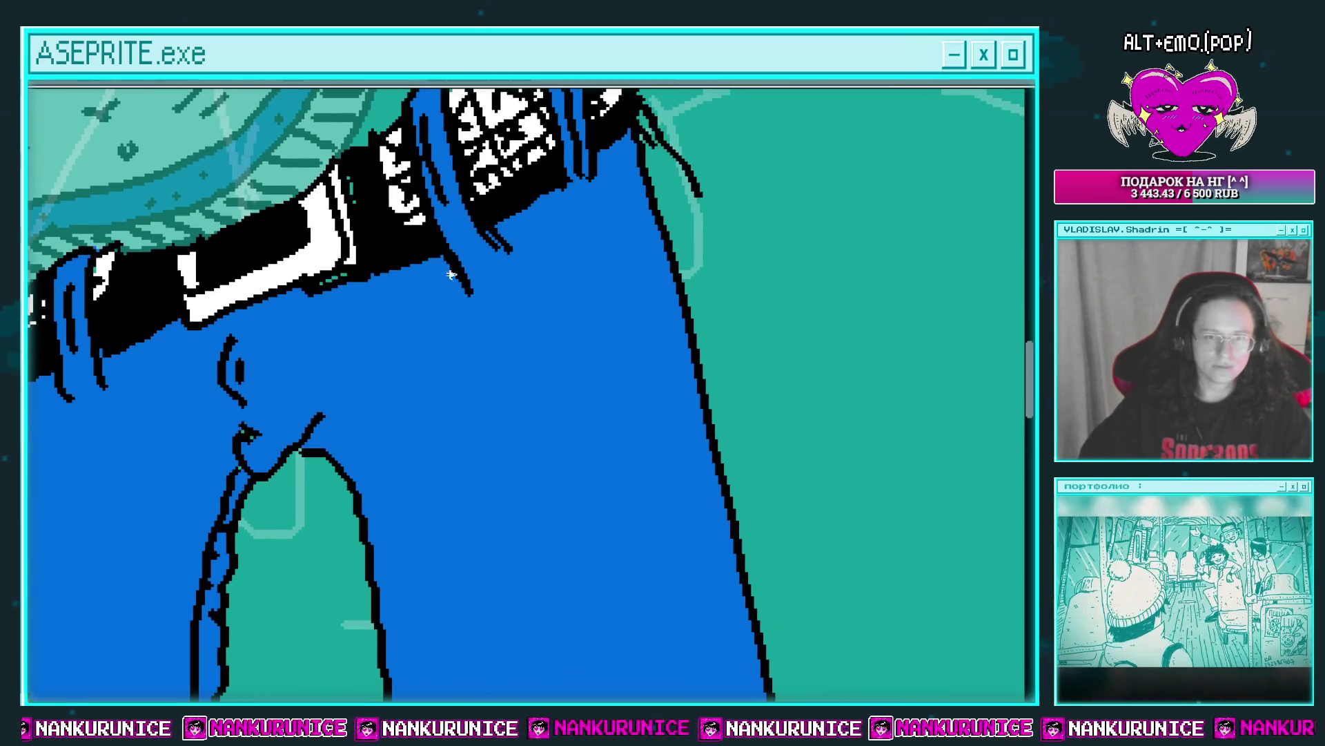
{"action": "left_click_drag", "start_coordinate": [434, 222], "coordinate": [436, 234]}
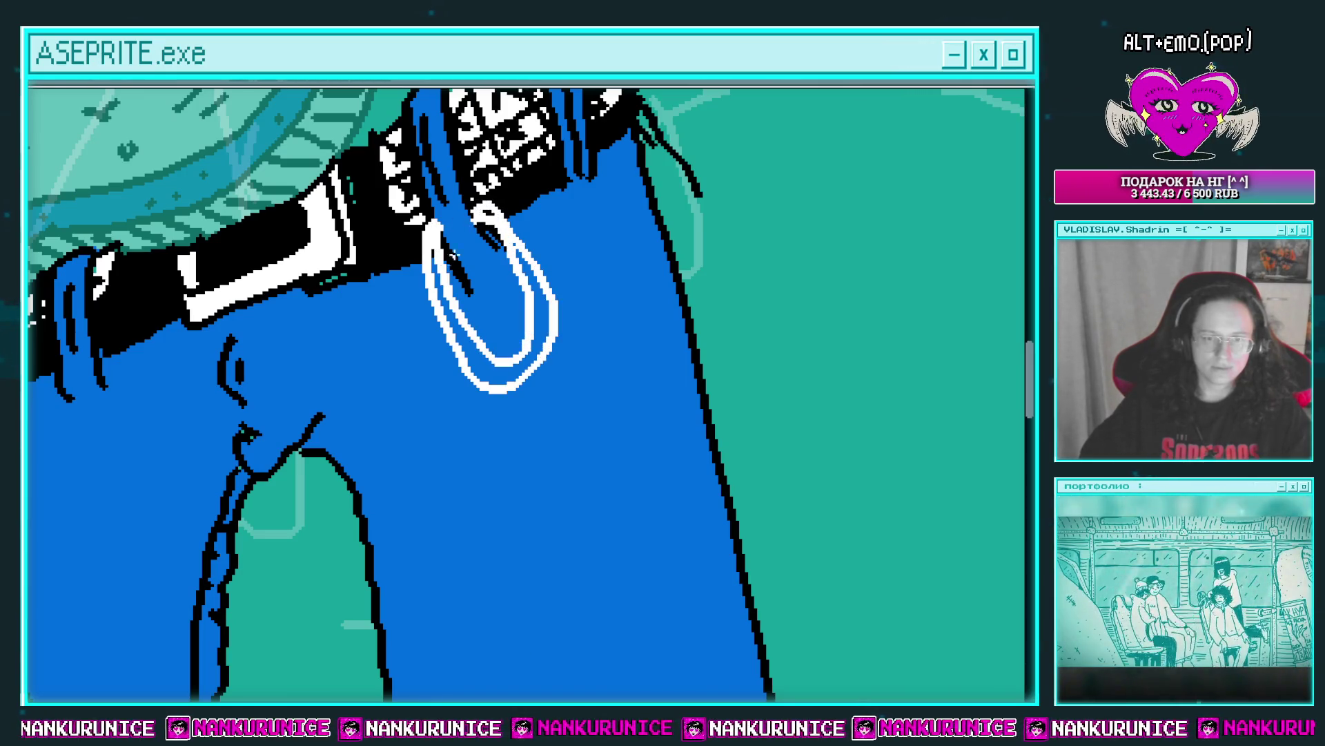
Fill the first chain link solid white and add a second link and larger end link below.
{"action": "left_click_drag", "start_coordinate": [453, 253], "coordinate": [449, 235]}
{"action": "scroll", "coordinate": [452, 277], "scroll_direction": "right", "scroll_amount": 2}
{"action": "scroll", "coordinate": [452, 276], "scroll_direction": "down", "scroll_amount": 2}
{"action": "mouse_move", "coordinate": [418, 304]}
{"action": "left_mouse_down"}
{"action": "mouse_move", "coordinate": [464, 394]}
{"action": "mouse_move", "coordinate": [422, 255]}
{"action": "mouse_move", "coordinate": [524, 415]}
{"action": "mouse_move", "coordinate": [483, 297]}
{"action": "mouse_move", "coordinate": [539, 390]}
{"action": "left_mouse_up"}
{"action": "scroll", "coordinate": [539, 390], "scroll_direction": "down", "scroll_amount": 2}
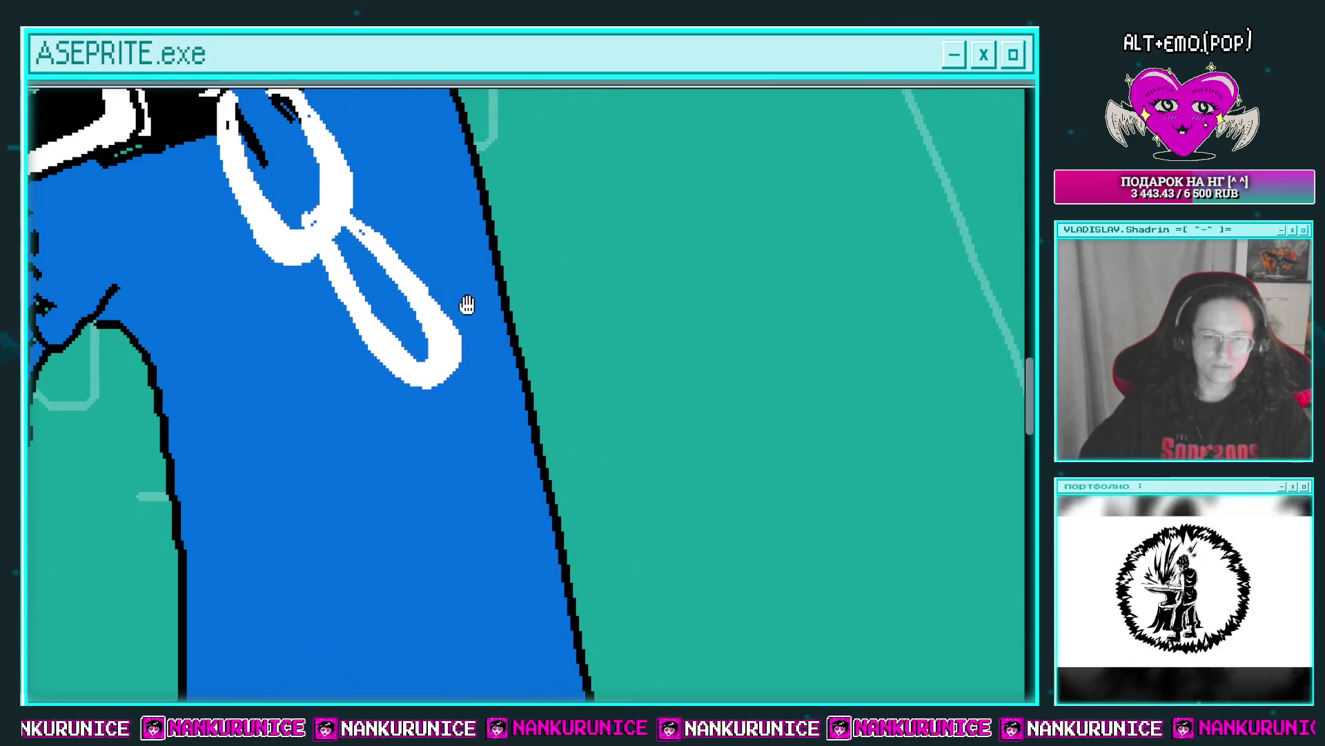
{"action": "mouse_move", "coordinate": [461, 338]}
{"action": "left_mouse_down"}
{"action": "mouse_move", "coordinate": [577, 483]}
{"action": "mouse_move", "coordinate": [465, 338]}
{"action": "left_mouse_up"}
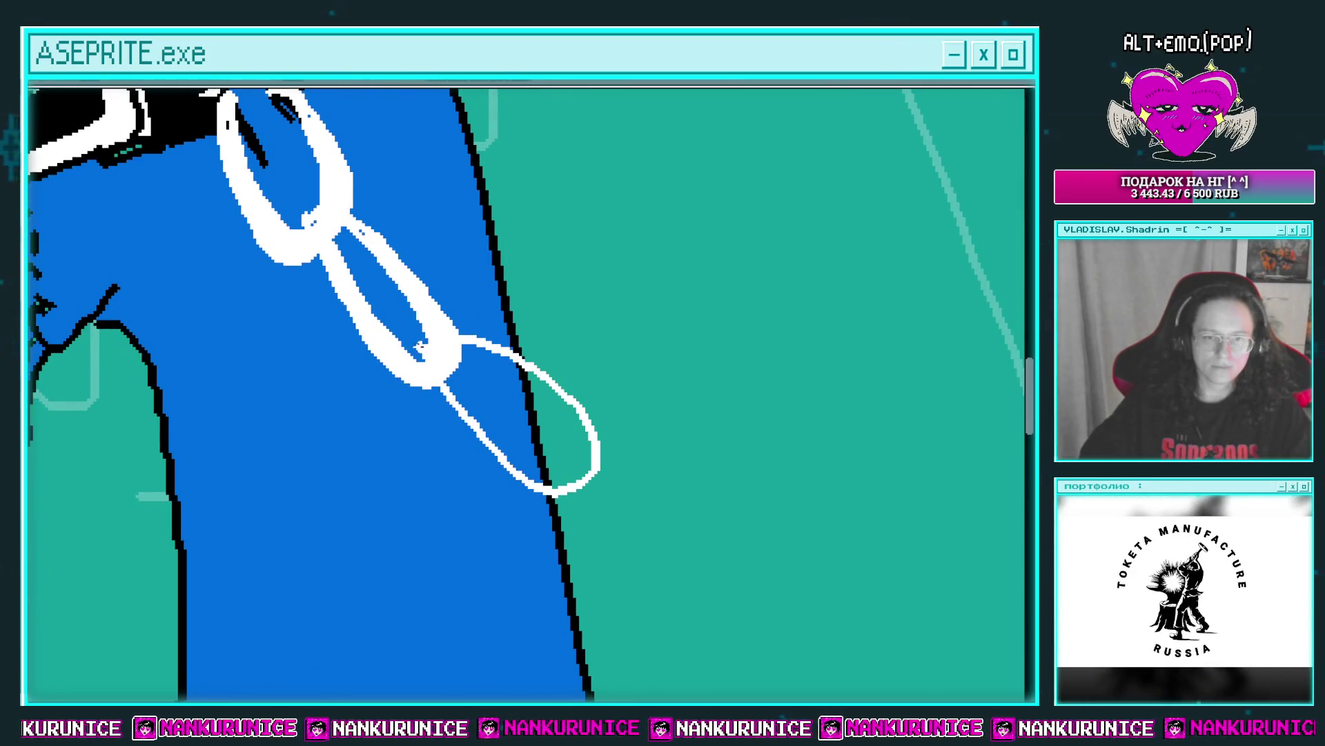
{"action": "mouse_move", "coordinate": [424, 387]}
{"action": "left_mouse_down"}
{"action": "mouse_move", "coordinate": [528, 359]}
{"action": "mouse_move", "coordinate": [608, 483]}
{"action": "mouse_move", "coordinate": [525, 483]}
{"action": "mouse_move", "coordinate": [611, 491]}
{"action": "left_mouse_up"}
{"action": "scroll", "coordinate": [535, 352], "scroll_direction": "up", "scroll_amount": 2}
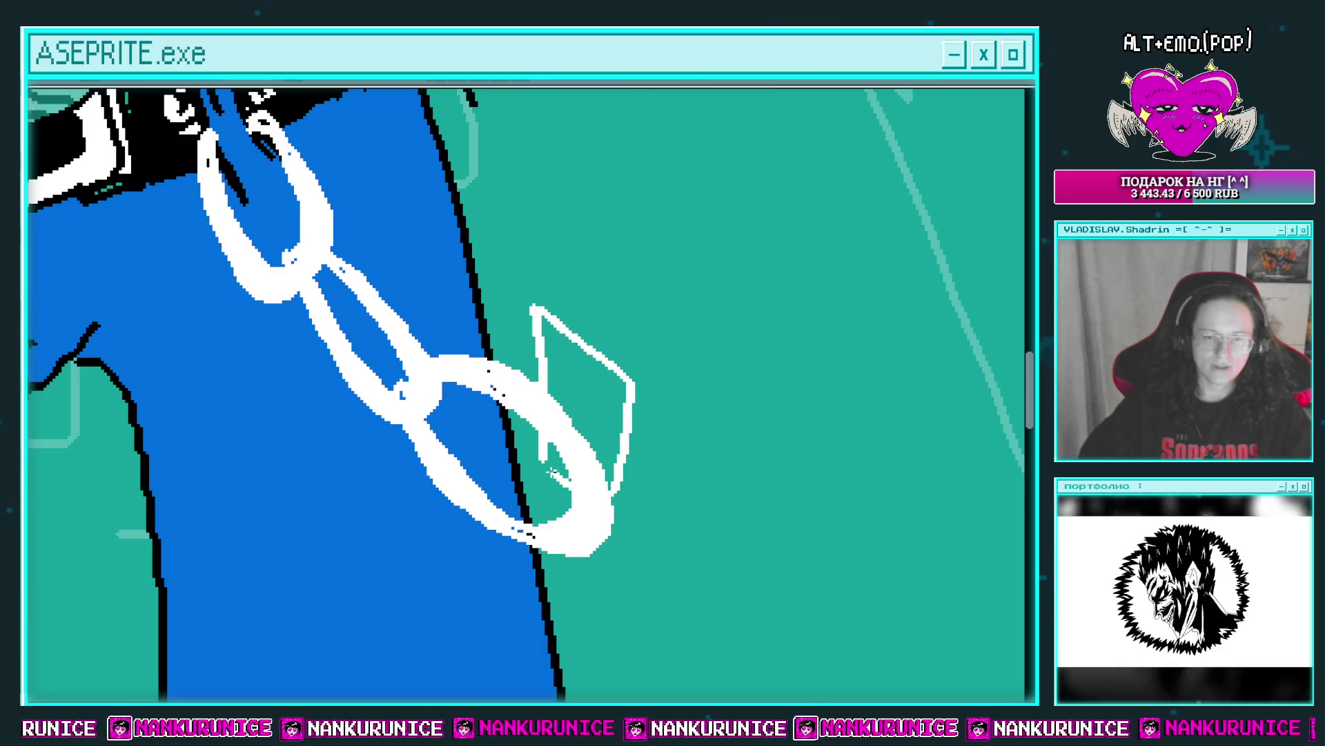
Replace the stray strokes with a longer white vertical line beside the chain.
{"action": "key", "text": "ctrl+z"}
{"action": "scroll", "coordinate": [525, 387], "scroll_direction": "up", "scroll_amount": 1}
{"action": "key", "text": "ctrl+z"}
{"action": "mouse_move", "coordinate": [511, 282]}
{"action": "left_mouse_down"}
{"action": "mouse_move", "coordinate": [509, 387]}
{"action": "mouse_move", "coordinate": [532, 462]}
{"action": "left_mouse_up"}
{"action": "key", "text": "ctrl+z"}
{"action": "left_click_drag", "start_coordinate": [521, 270], "coordinate": [520, 408]}
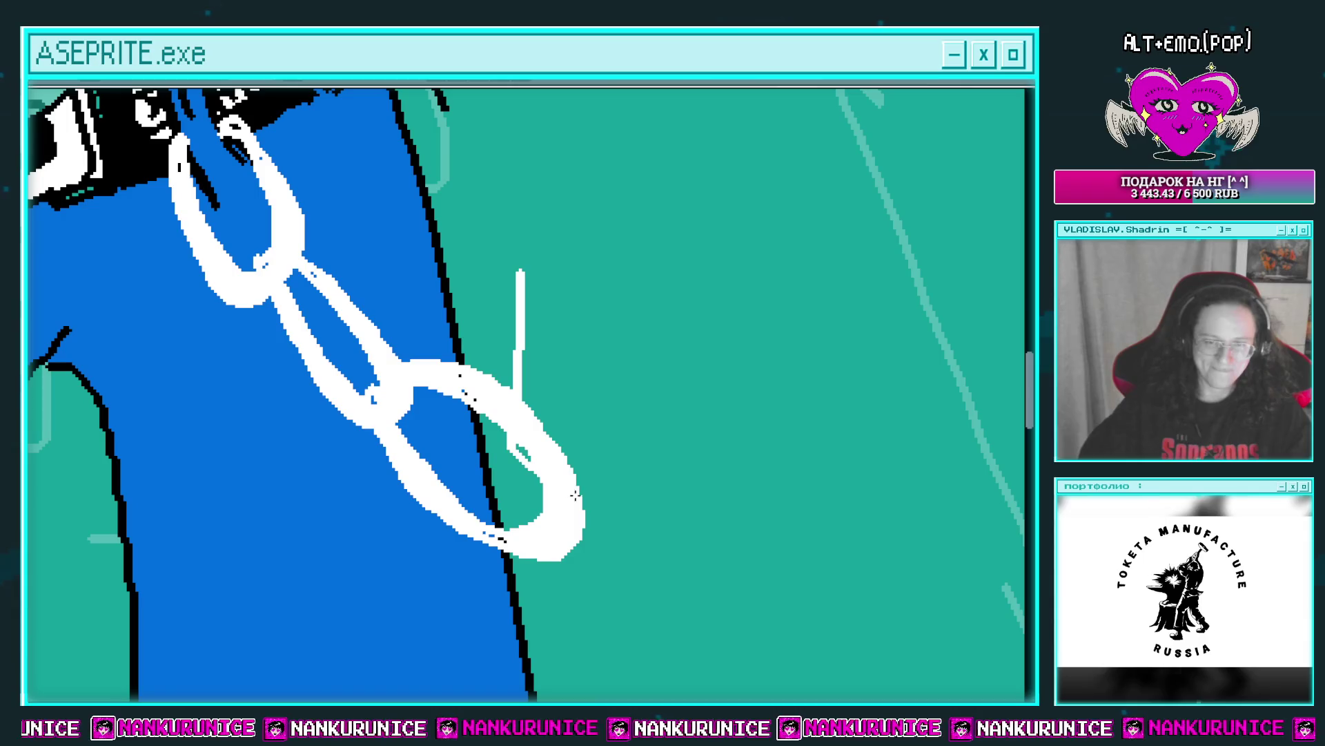
Add a short white vertical line beside the chain, discarding trial curved and leaf strokes.
{"action": "left_click_drag", "start_coordinate": [575, 495], "coordinate": [561, 314]}
{"action": "key", "text": "ctrl+z"}
{"action": "scroll", "coordinate": [577, 370], "scroll_direction": "up", "scroll_amount": 1}
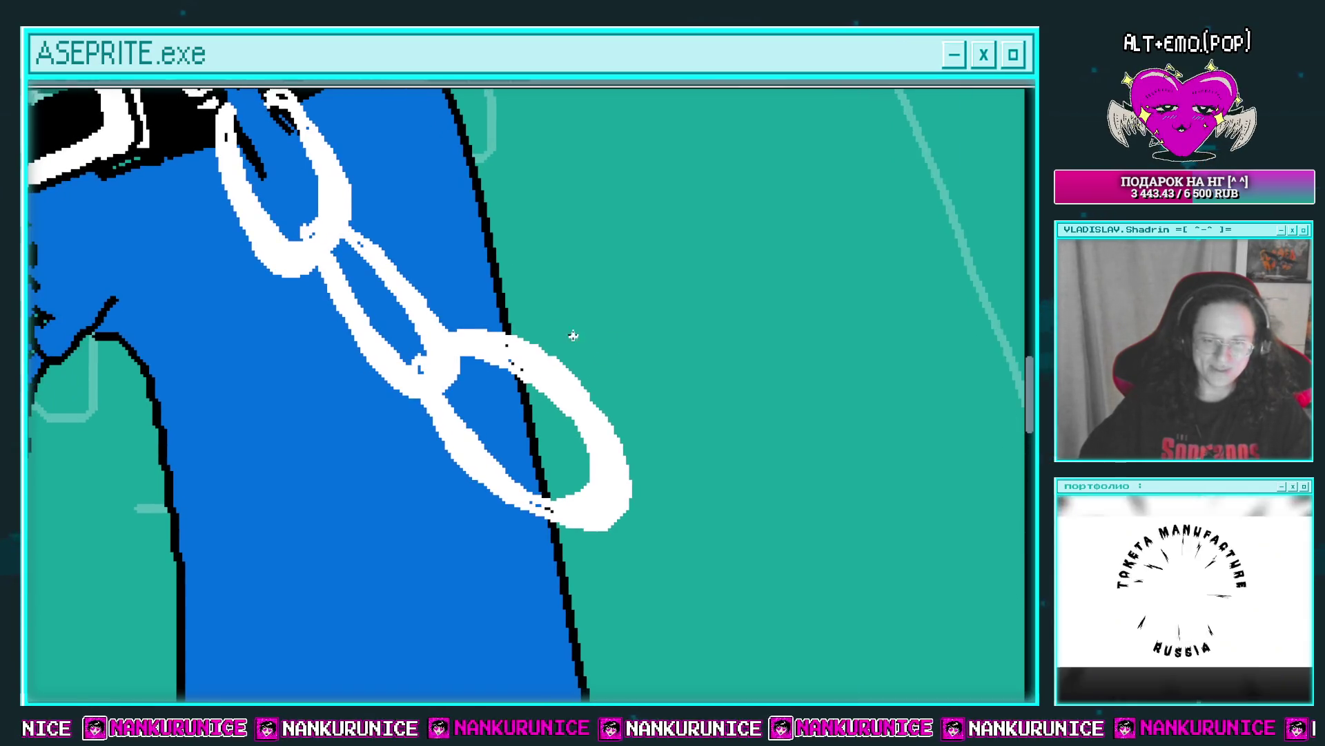
{"action": "left_click_drag", "start_coordinate": [534, 242], "coordinate": [534, 345]}
{"action": "left_click_drag", "start_coordinate": [598, 473], "coordinate": [569, 279]}
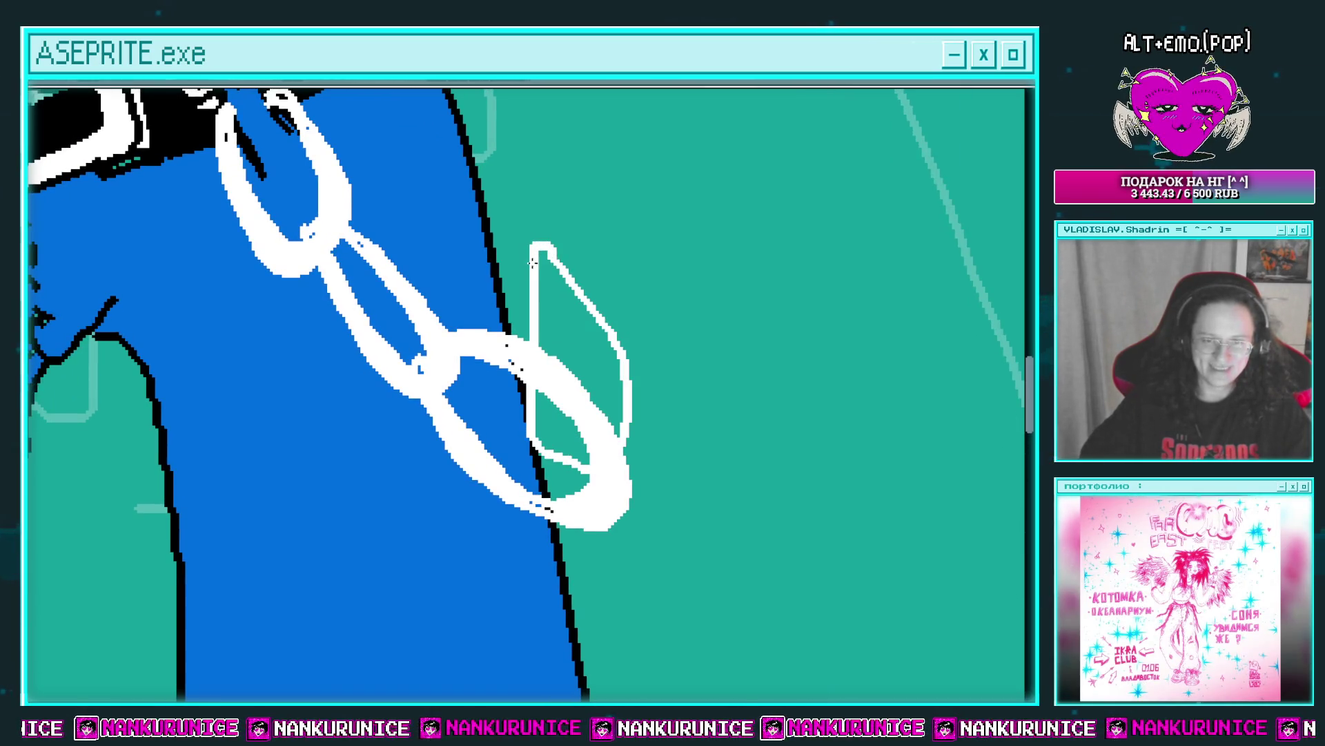
{"action": "key", "text": "ctrl+z"}
{"action": "scroll", "coordinate": [587, 256], "scroll_direction": "down", "scroll_amount": 2}
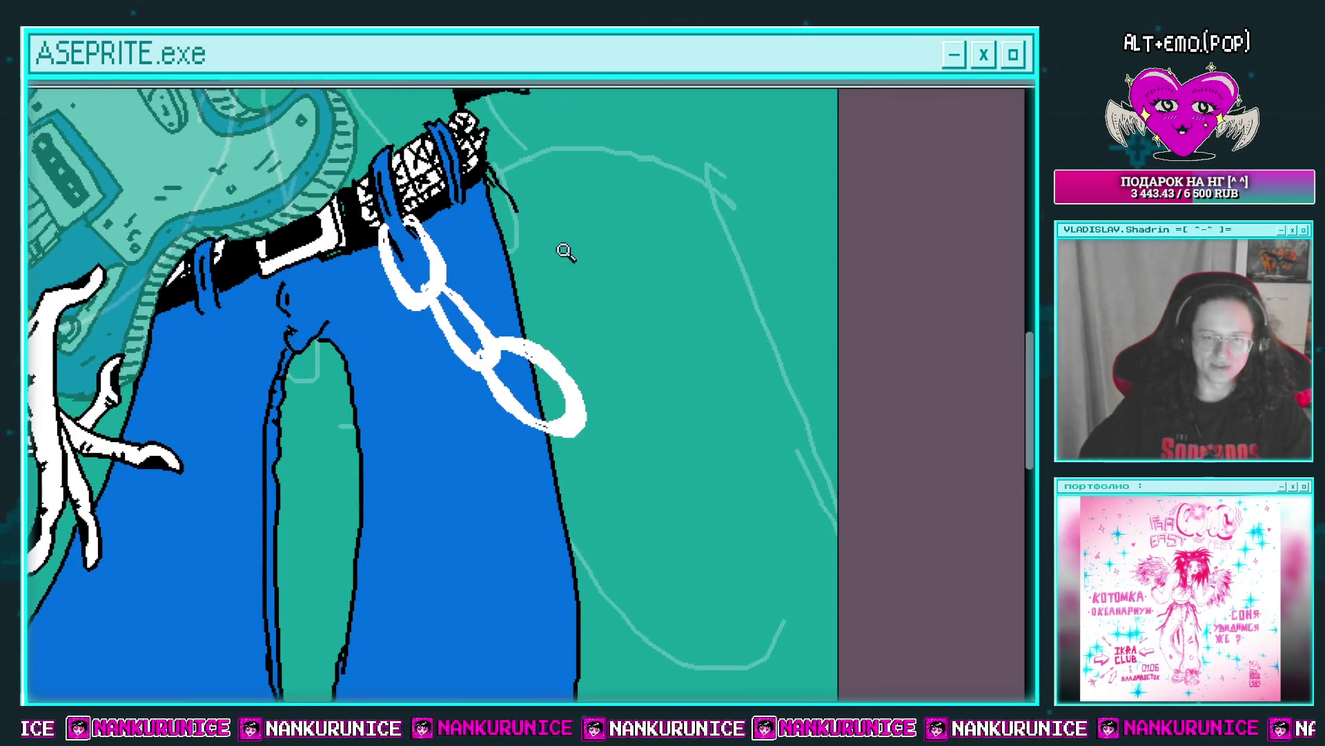
{"action": "scroll", "coordinate": [519, 235], "scroll_direction": "up", "scroll_amount": 2}
{"action": "scroll", "coordinate": [497, 213], "scroll_direction": "up", "scroll_amount": 1}
{"action": "scroll", "coordinate": [497, 185], "scroll_direction": "up", "scroll_amount": 1}
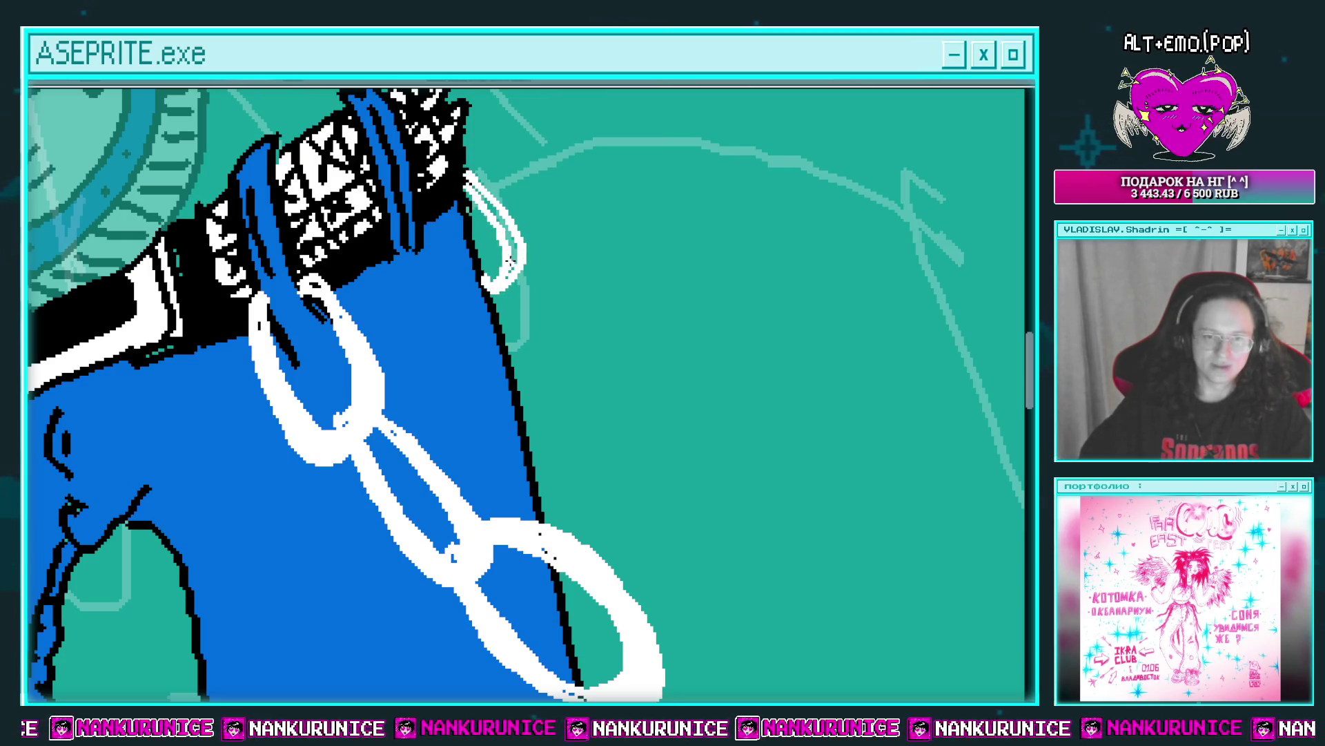
{"action": "left_click_drag", "start_coordinate": [489, 209], "coordinate": [458, 149]}
{"action": "mouse_move", "coordinate": [486, 233]}
{"action": "left_mouse_down"}
{"action": "mouse_move", "coordinate": [541, 301]}
{"action": "mouse_move", "coordinate": [516, 193]}
{"action": "left_mouse_up"}
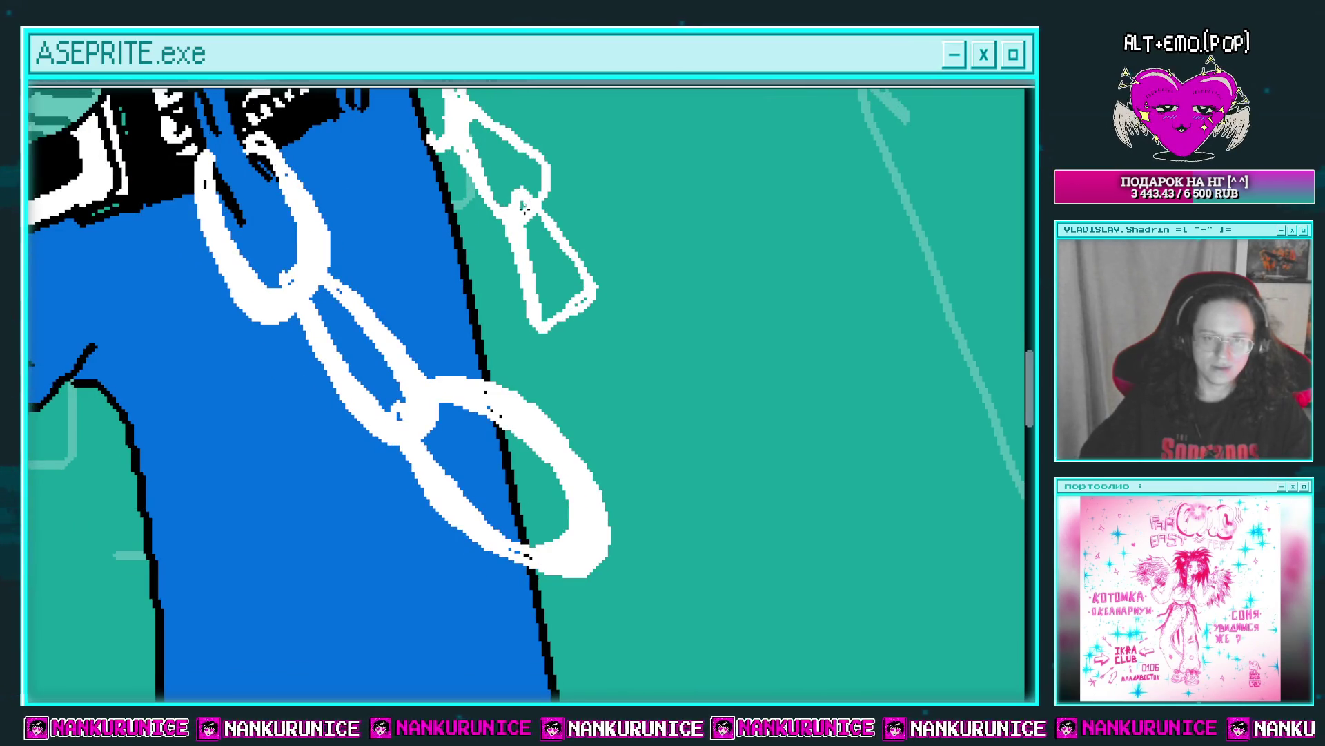
{"action": "scroll", "coordinate": [522, 205], "scroll_direction": "down", "scroll_amount": 3}
{"action": "left_click_drag", "start_coordinate": [562, 233], "coordinate": [543, 356]}
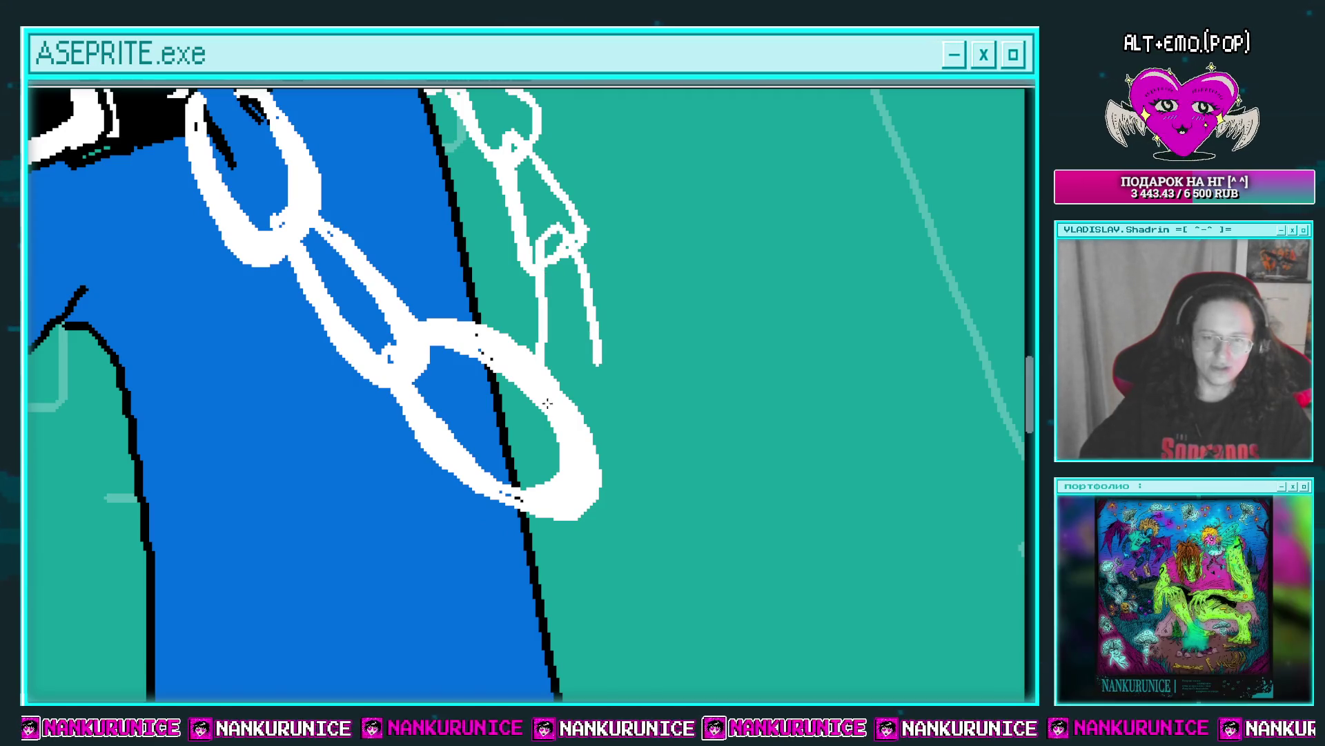
{"action": "scroll", "coordinate": [582, 289], "scroll_direction": "down", "scroll_amount": 4}
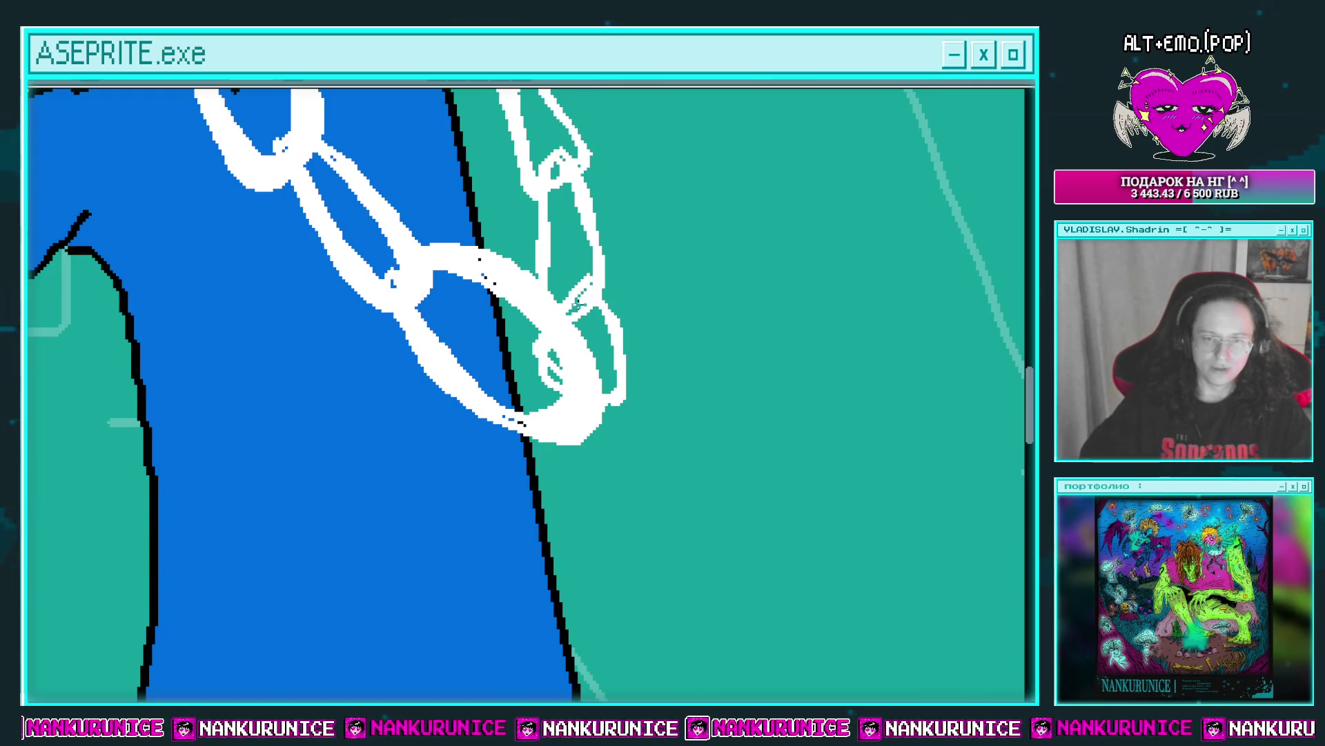
{"action": "scroll", "coordinate": [562, 375], "scroll_direction": "down", "scroll_amount": 5}
{"action": "scroll", "coordinate": [573, 377], "scroll_direction": "up", "scroll_amount": 1}
{"action": "scroll", "coordinate": [594, 376], "scroll_direction": "up", "scroll_amount": 4}
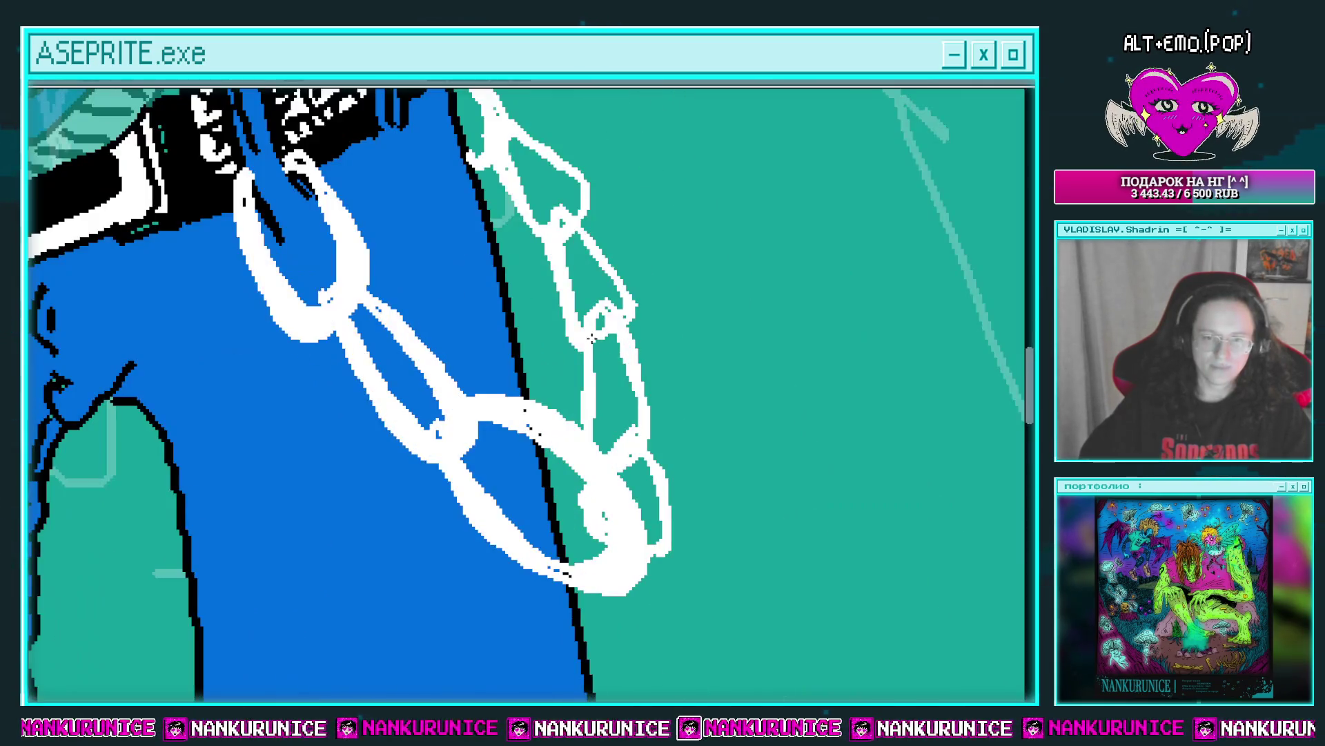
{"action": "scroll", "coordinate": [615, 378], "scroll_direction": "down", "scroll_amount": 1}
{"action": "scroll", "coordinate": [580, 332], "scroll_direction": "up", "scroll_amount": 1}
{"action": "scroll", "coordinate": [552, 314], "scroll_direction": "down", "scroll_amount": 1}
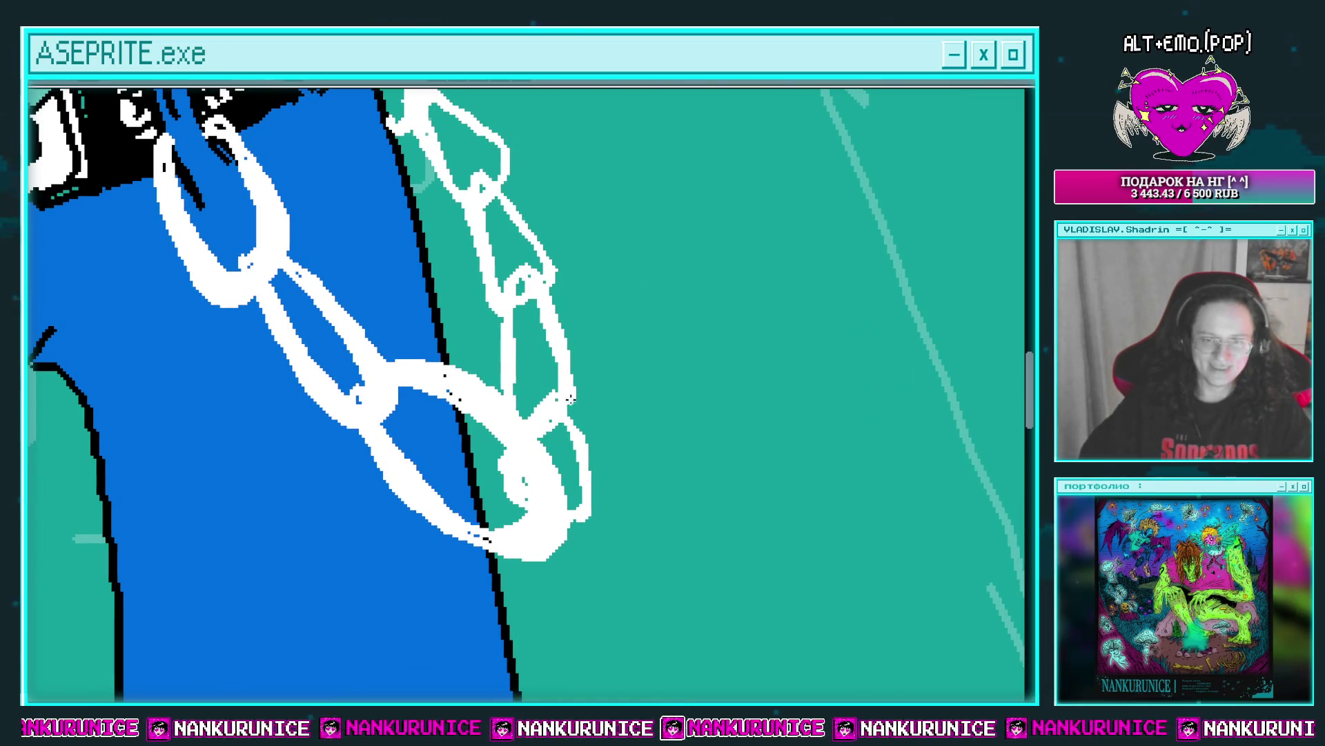
{"action": "left_click_drag", "start_coordinate": [552, 322], "coordinate": [552, 402]}
{"action": "left_click_drag", "start_coordinate": [550, 329], "coordinate": [551, 394]}
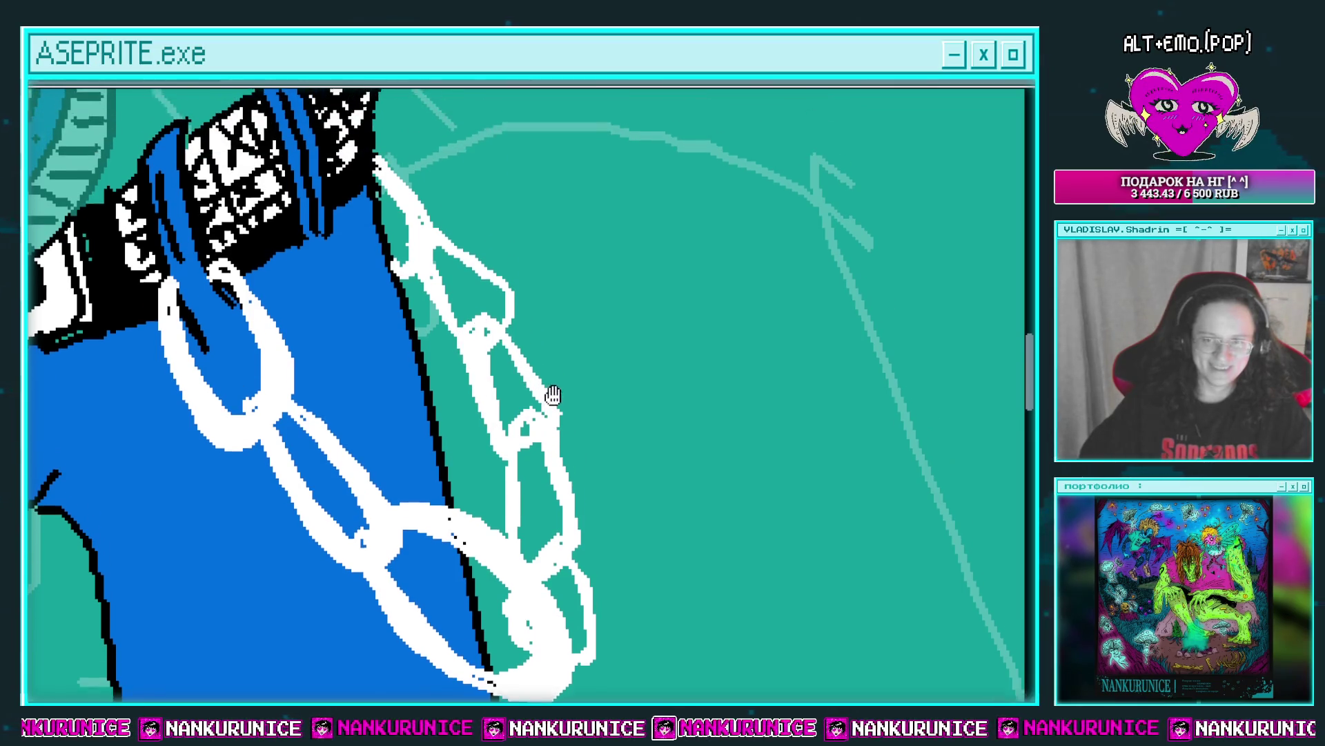
{"action": "scroll", "coordinate": [431, 308], "scroll_direction": "down", "scroll_amount": 2}
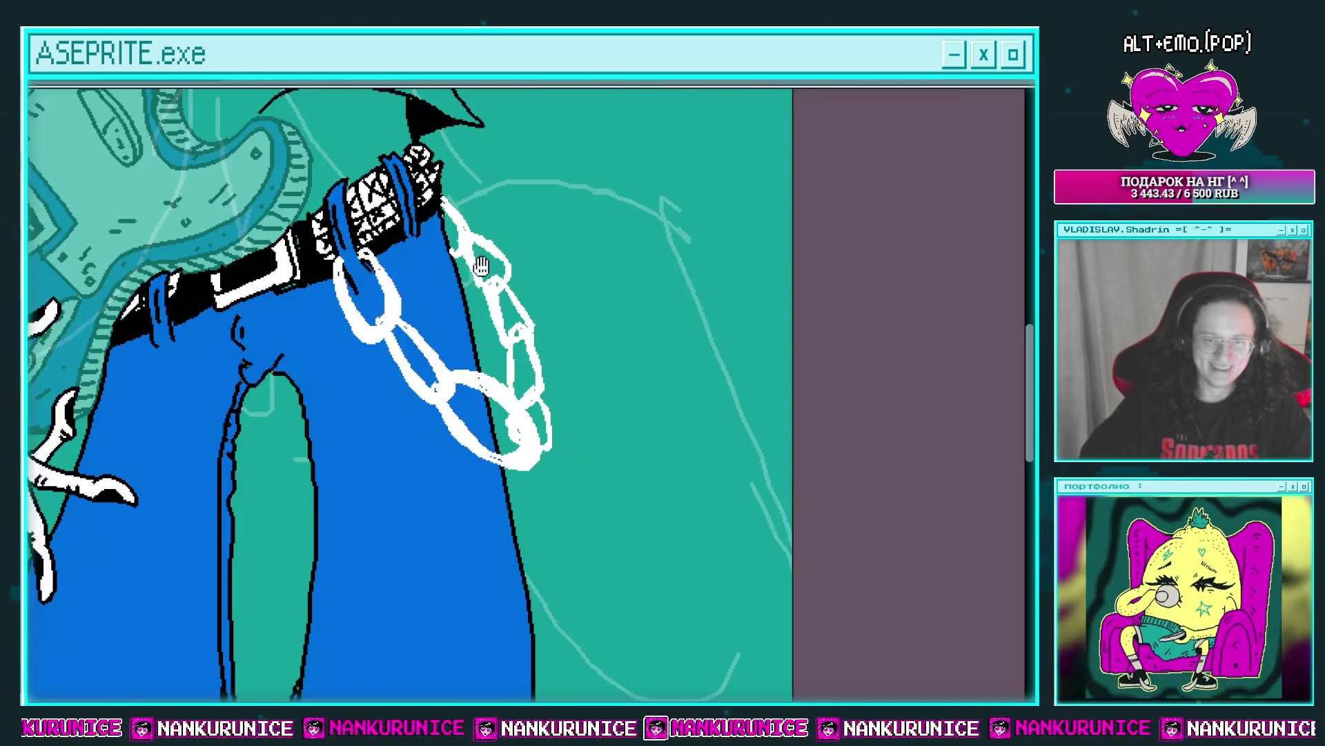
{"action": "scroll", "coordinate": [435, 312], "scroll_direction": "up", "scroll_amount": 1}
{"action": "scroll", "coordinate": [437, 313], "scroll_direction": "up", "scroll_amount": 1}
{"action": "left_click_drag", "start_coordinate": [436, 313], "coordinate": [461, 296]}
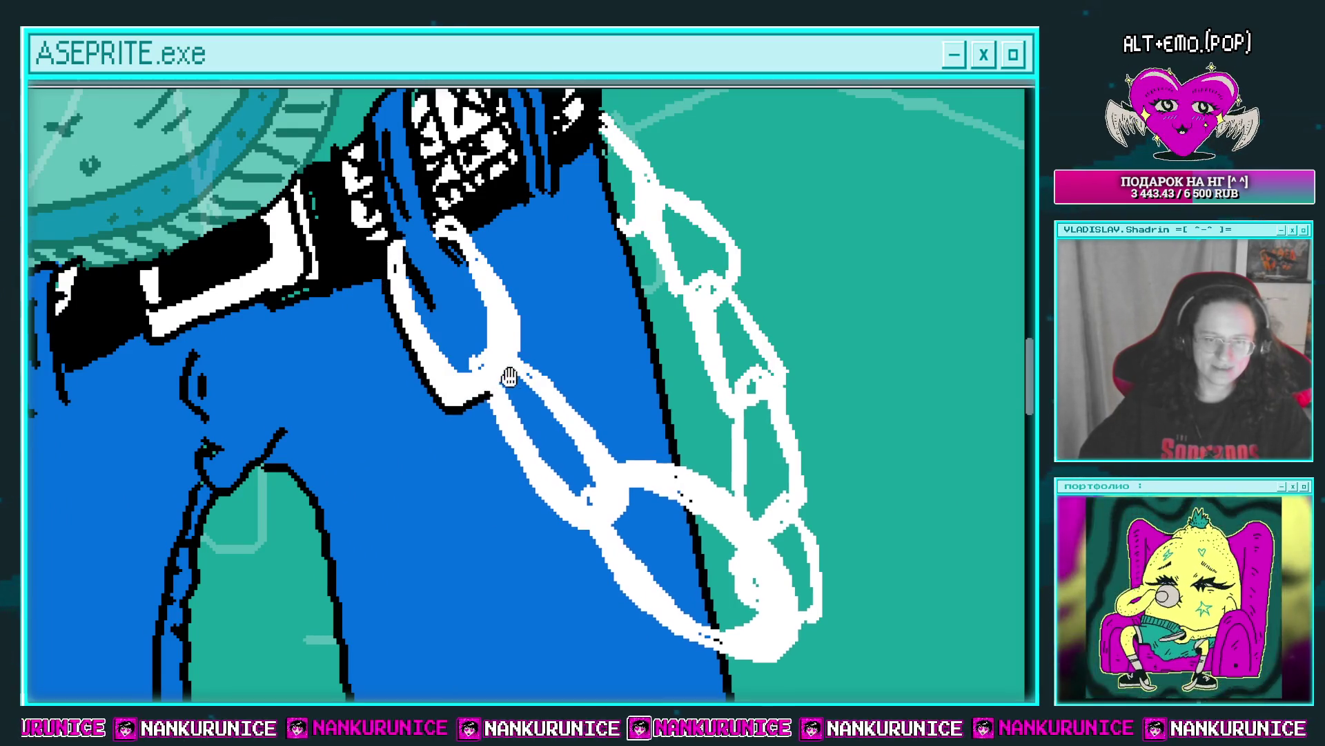
Outline the chain link just below the belt in black, thickening the outline's end.
{"action": "mouse_move", "coordinate": [509, 379]}
{"action": "left_mouse_down"}
{"action": "mouse_move", "coordinate": [484, 340]}
{"action": "mouse_move", "coordinate": [586, 455]}
{"action": "left_mouse_up"}
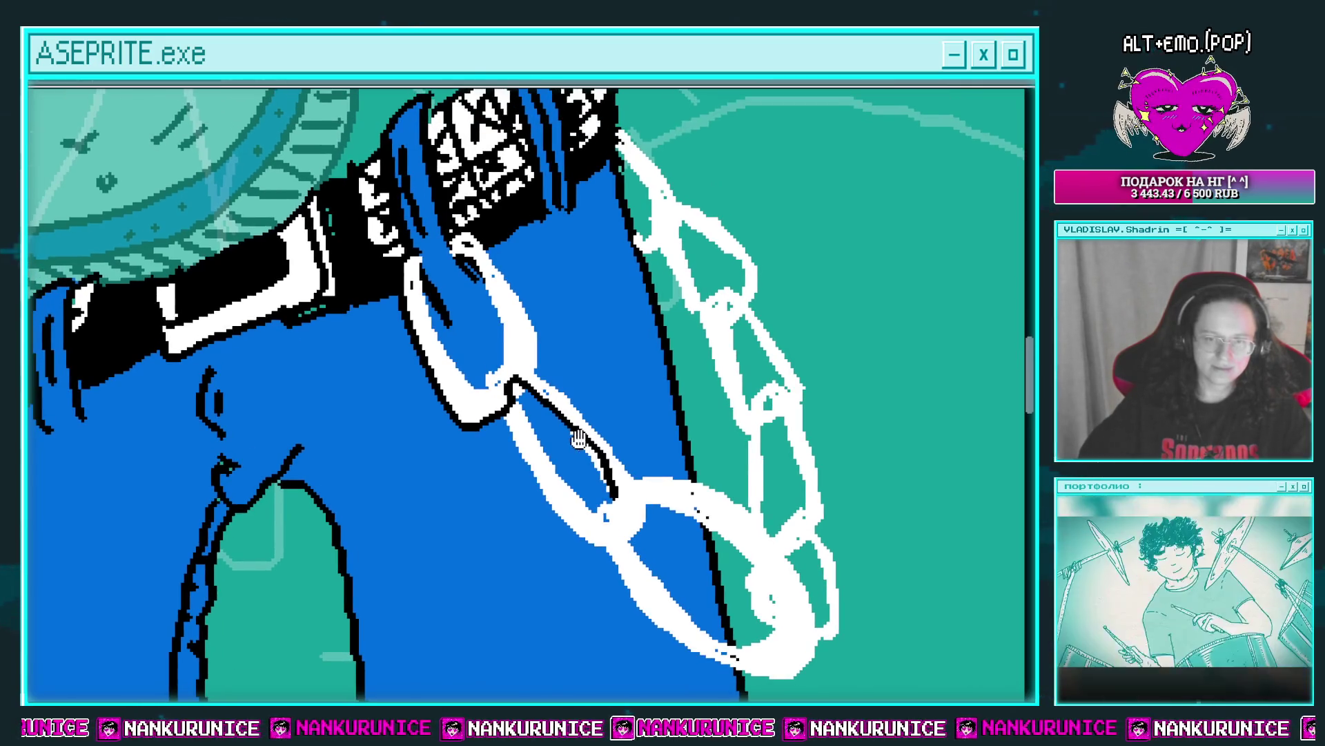
{"action": "scroll", "coordinate": [599, 474], "scroll_direction": "up", "scroll_amount": 1}
{"action": "left_click_drag", "start_coordinate": [599, 475], "coordinate": [606, 482]}
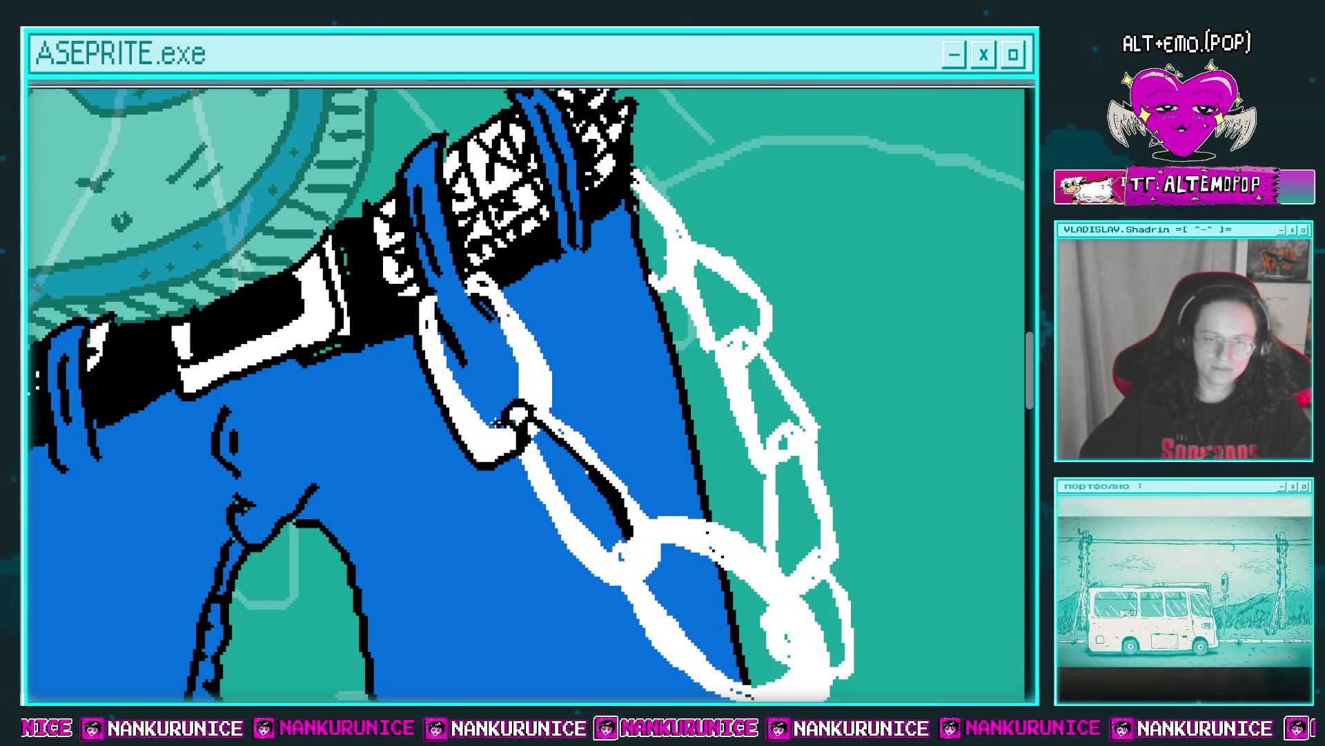
{"action": "left_click_drag", "start_coordinate": [436, 319], "coordinate": [409, 322]}
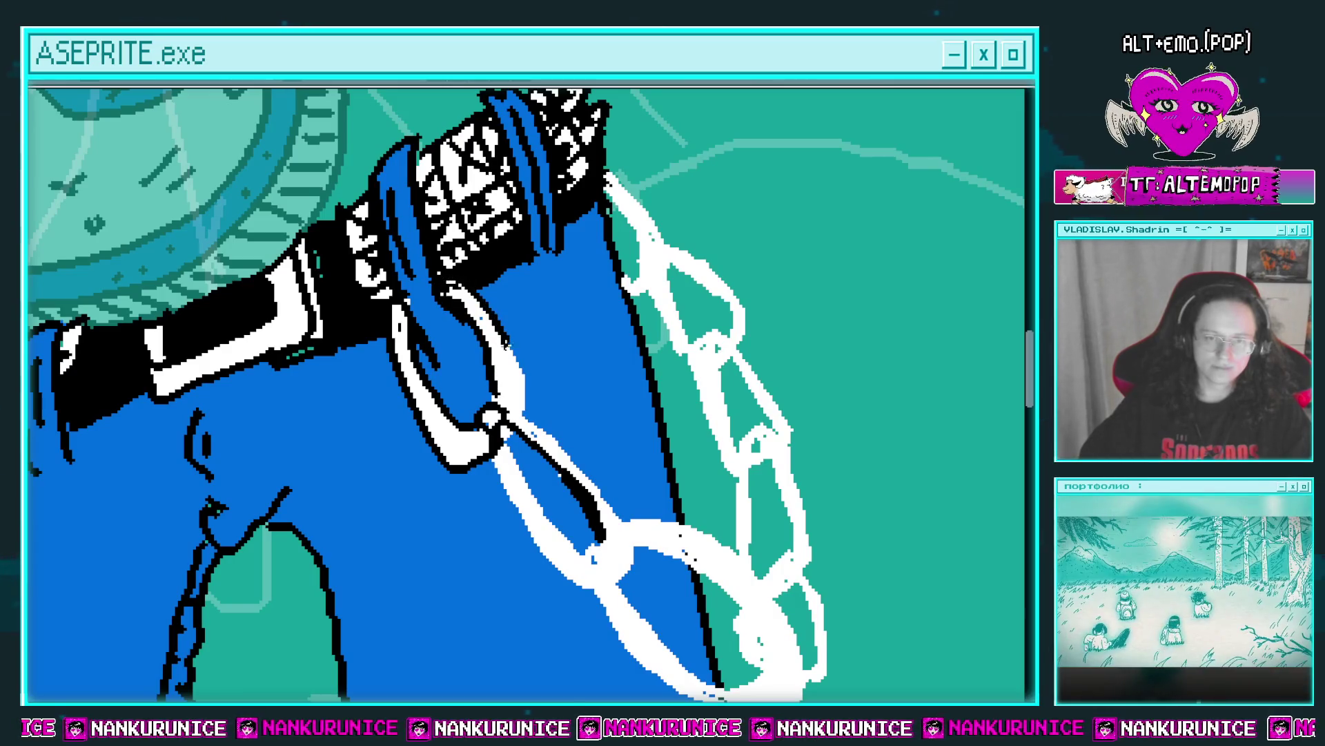
{"action": "mouse_move", "coordinate": [452, 404]}
{"action": "left_mouse_down"}
{"action": "mouse_move", "coordinate": [446, 306]}
{"action": "mouse_move", "coordinate": [402, 243]}
{"action": "left_mouse_up"}
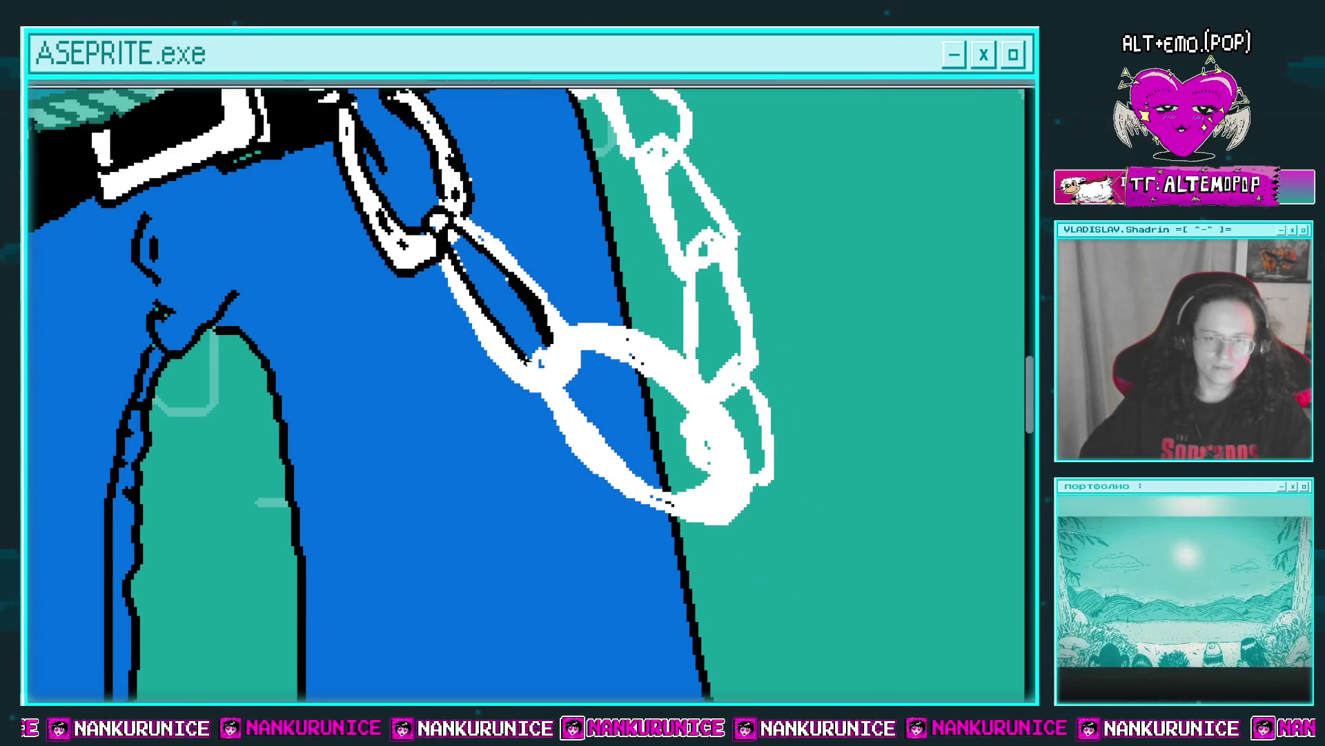
{"action": "left_click_drag", "start_coordinate": [553, 338], "coordinate": [503, 366]}
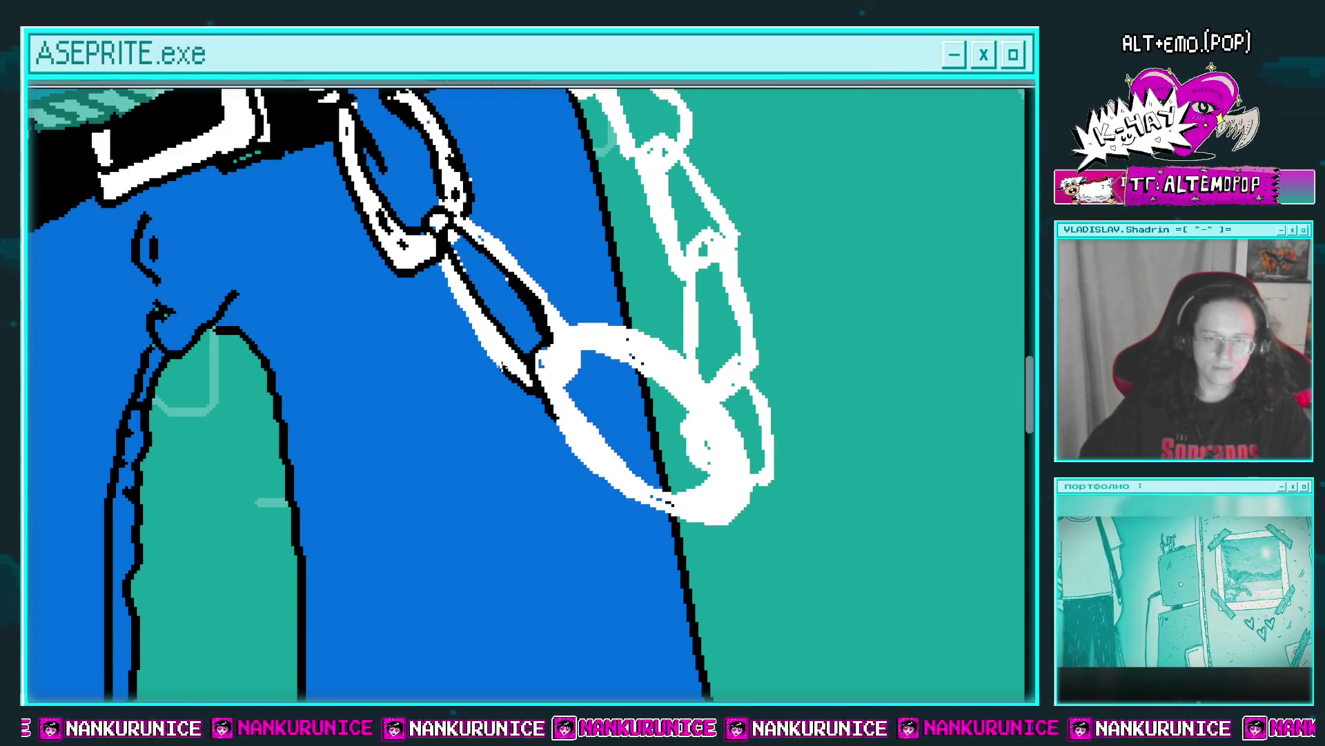
{"action": "left_click_drag", "start_coordinate": [449, 278], "coordinate": [486, 332]}
{"action": "mouse_move", "coordinate": [460, 266]}
{"action": "left_mouse_down"}
{"action": "mouse_move", "coordinate": [561, 362]}
{"action": "mouse_move", "coordinate": [584, 416]}
{"action": "mouse_move", "coordinate": [514, 419]}
{"action": "mouse_move", "coordinate": [528, 394]}
{"action": "mouse_move", "coordinate": [408, 261]}
{"action": "left_mouse_up"}
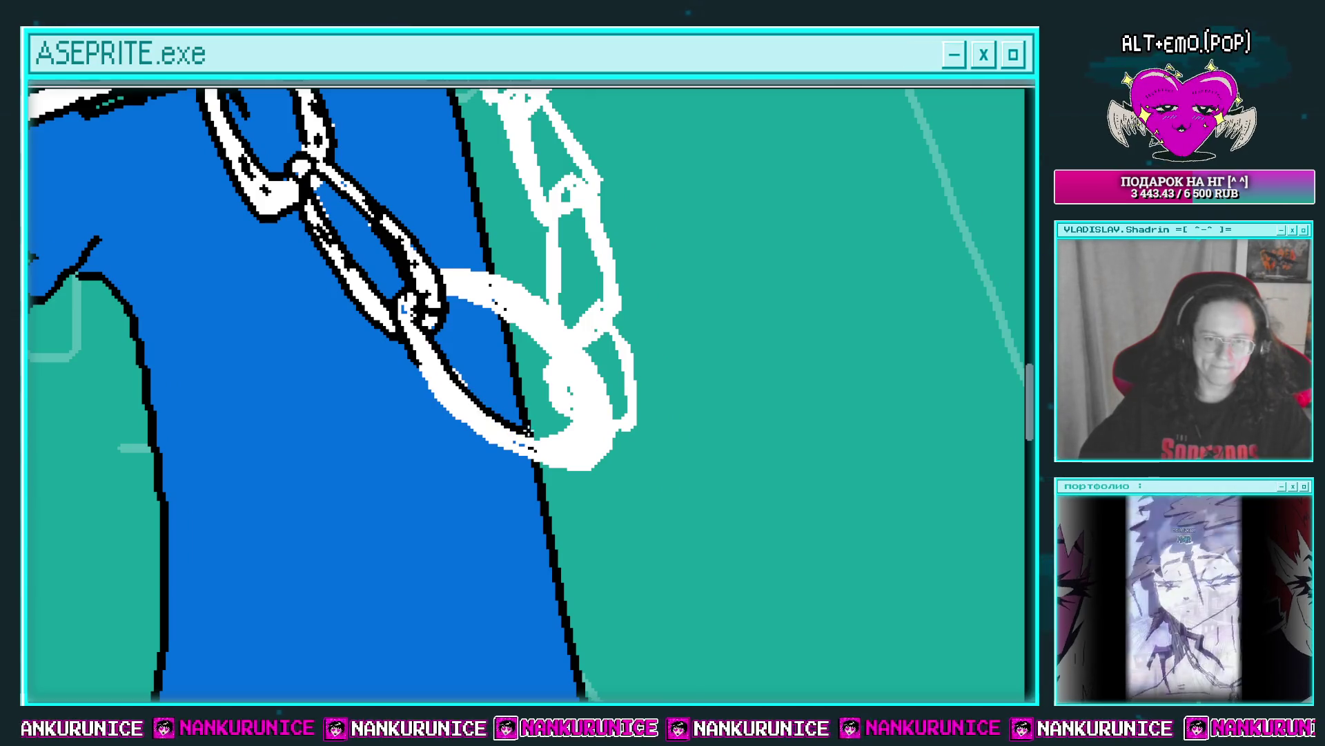
Outline the small hanging ring and the big ring's upper edge in black.
{"action": "left_click_drag", "start_coordinate": [579, 427], "coordinate": [532, 384]}
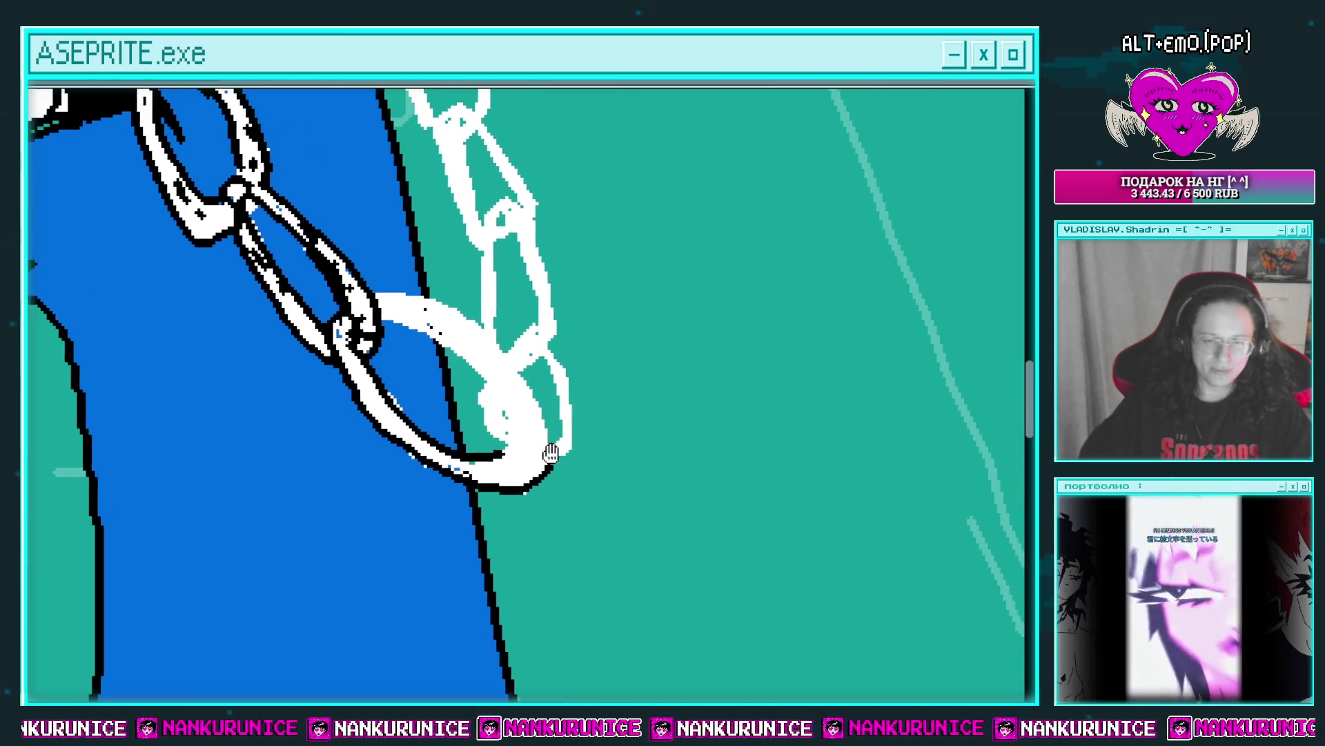
{"action": "mouse_move", "coordinate": [519, 333]}
{"action": "left_mouse_down"}
{"action": "mouse_move", "coordinate": [519, 457]}
{"action": "mouse_move", "coordinate": [496, 454]}
{"action": "left_mouse_up"}
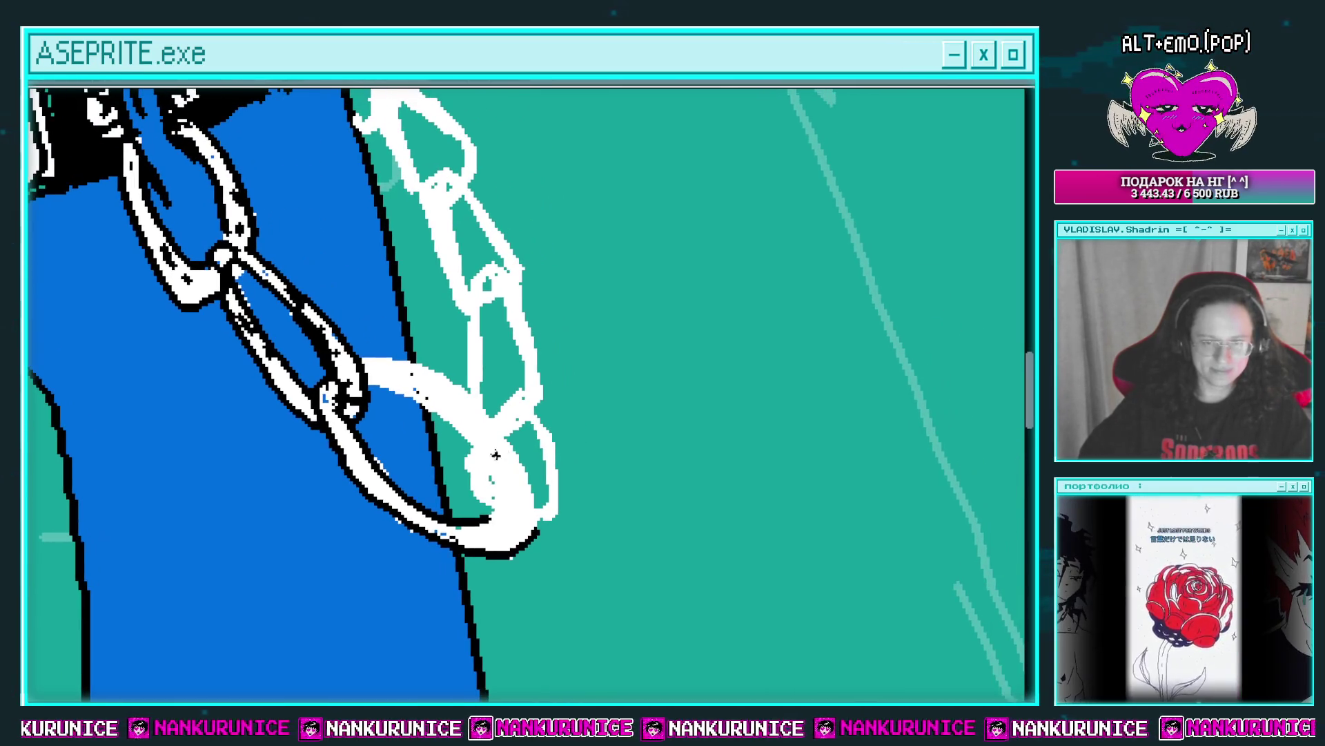
{"action": "left_click_drag", "start_coordinate": [480, 499], "coordinate": [462, 482]}
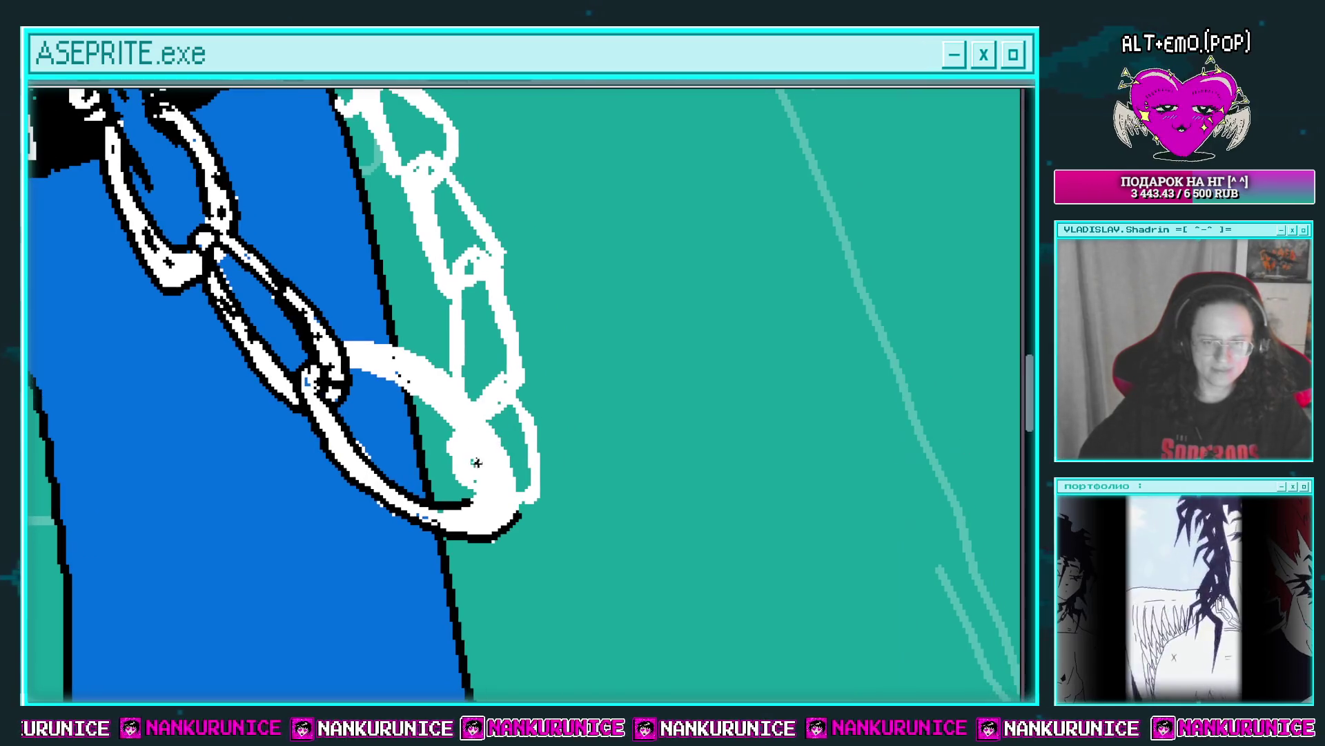
{"action": "left_click_drag", "start_coordinate": [537, 503], "coordinate": [541, 429]}
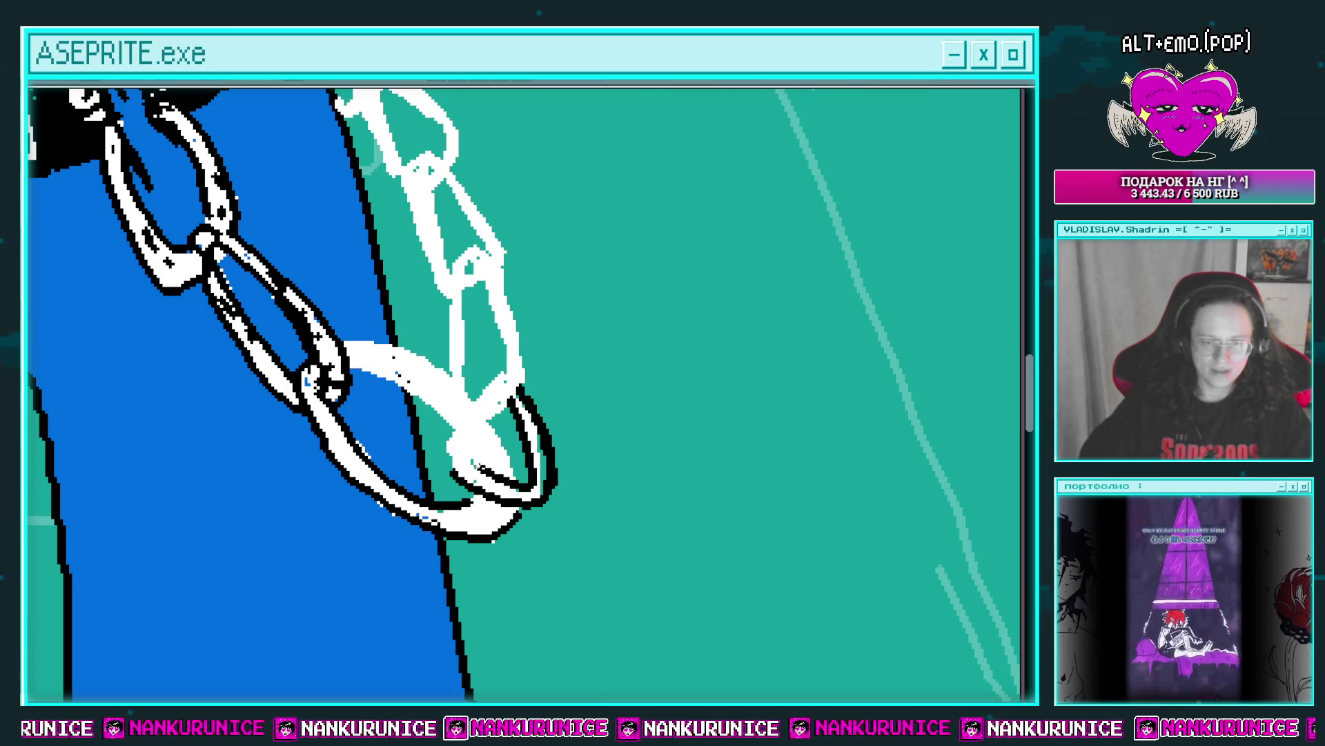
{"action": "left_click_drag", "start_coordinate": [470, 456], "coordinate": [488, 491]}
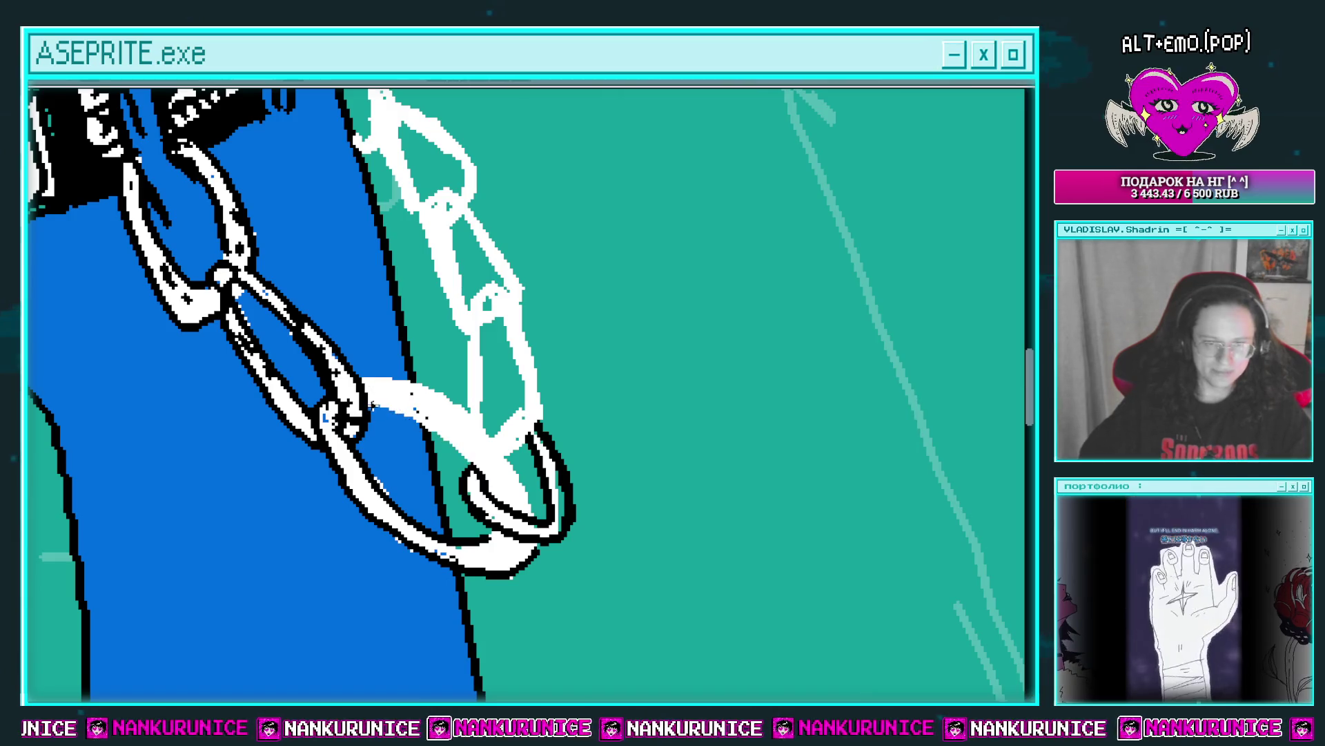
{"action": "left_click_drag", "start_coordinate": [367, 378], "coordinate": [364, 343]}
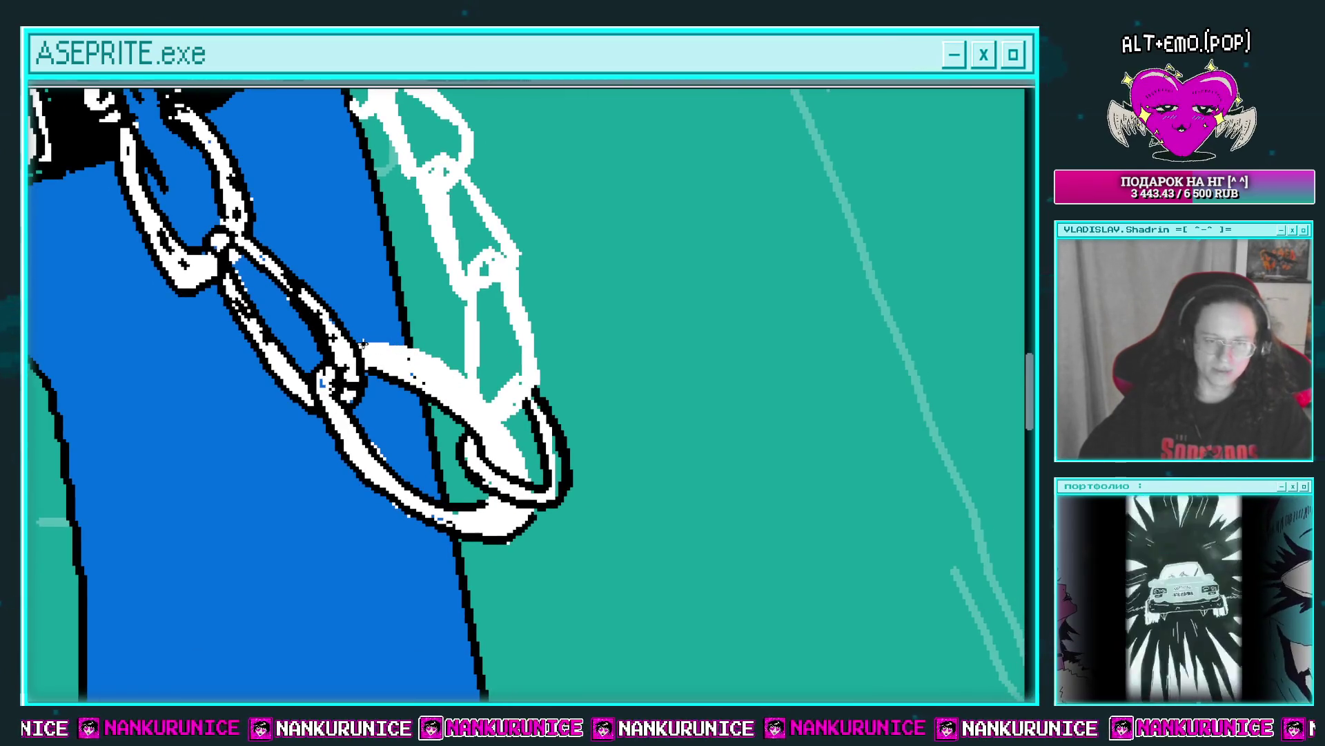
{"action": "left_click_drag", "start_coordinate": [439, 364], "coordinate": [522, 447]}
Extend black outlines up and around the white links above the rings.
{"action": "left_click_drag", "start_coordinate": [390, 438], "coordinate": [379, 383]}
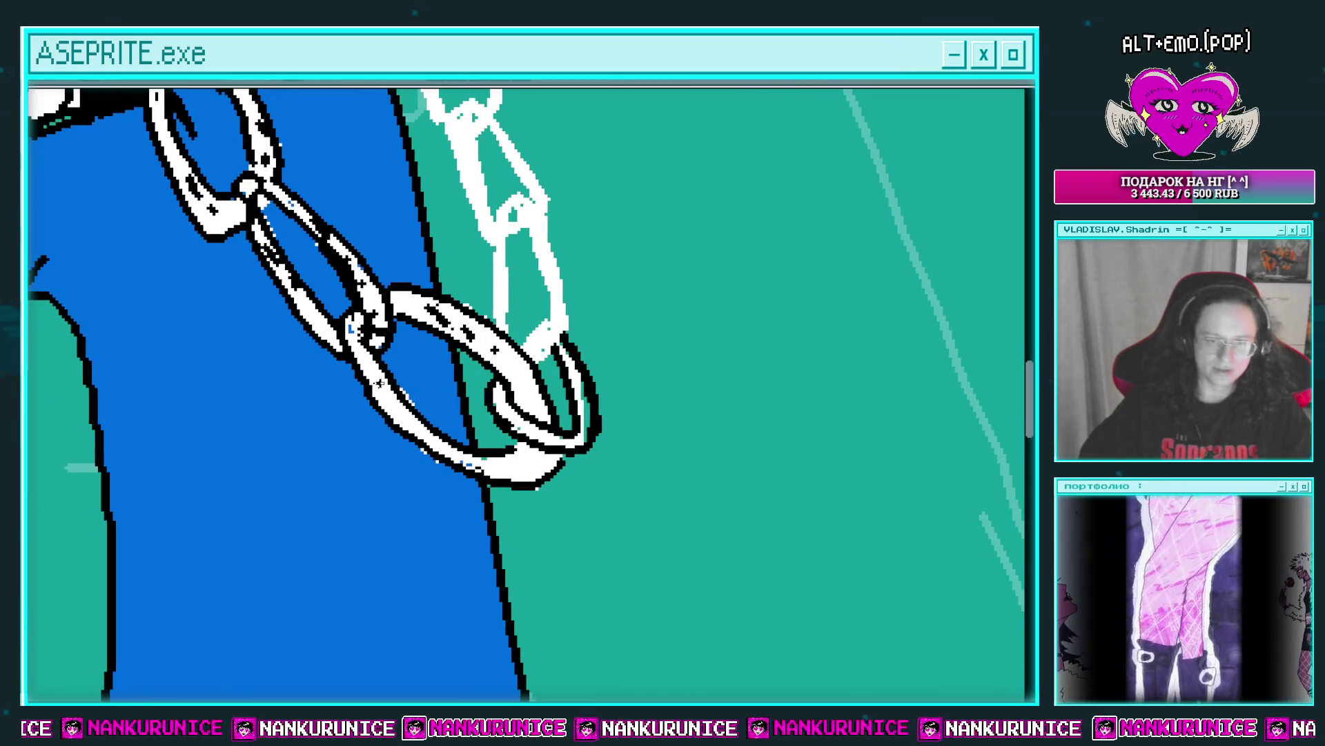
{"action": "left_click_drag", "start_coordinate": [539, 430], "coordinate": [520, 483]}
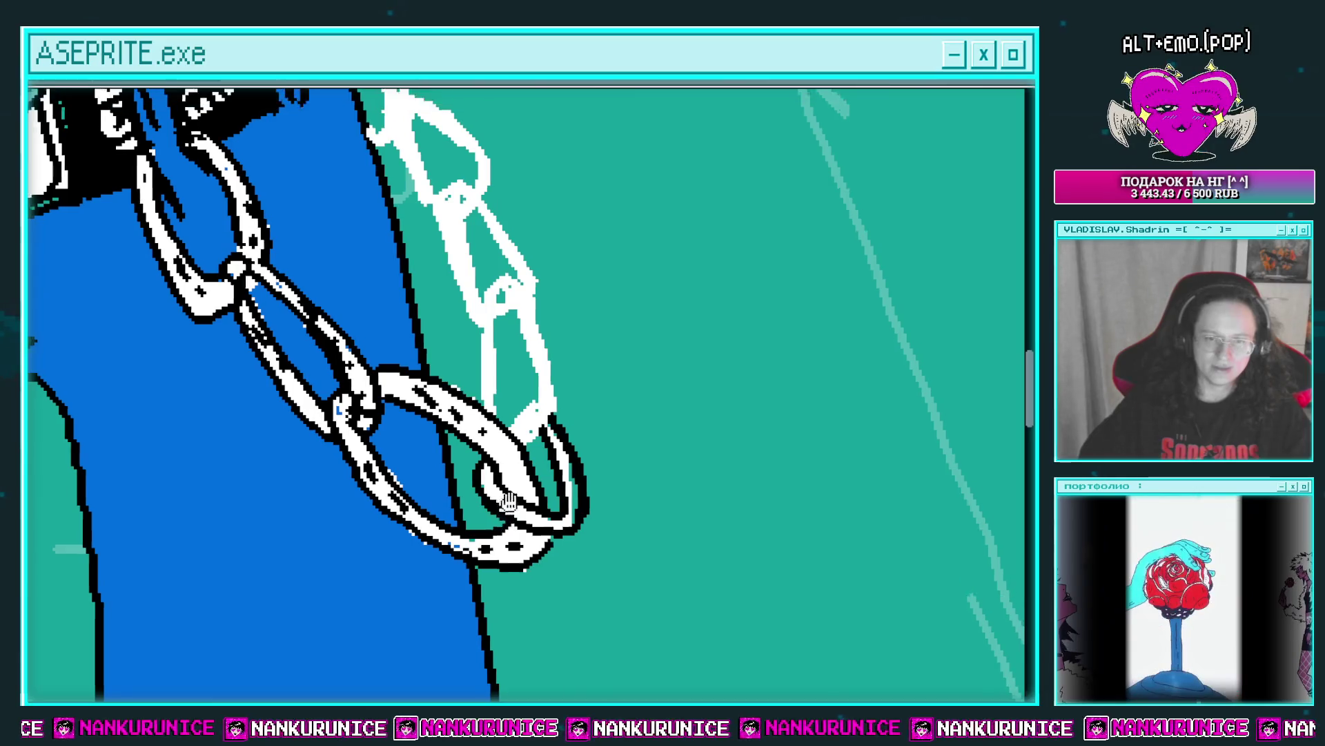
{"action": "mouse_move", "coordinate": [483, 414]}
{"action": "left_mouse_down"}
{"action": "mouse_move", "coordinate": [480, 473]}
{"action": "mouse_move", "coordinate": [534, 477]}
{"action": "mouse_move", "coordinate": [511, 449]}
{"action": "mouse_move", "coordinate": [480, 467]}
{"action": "mouse_move", "coordinate": [521, 457]}
{"action": "left_mouse_up"}
{"action": "scroll", "coordinate": [506, 467], "scroll_direction": "up", "scroll_amount": 1}
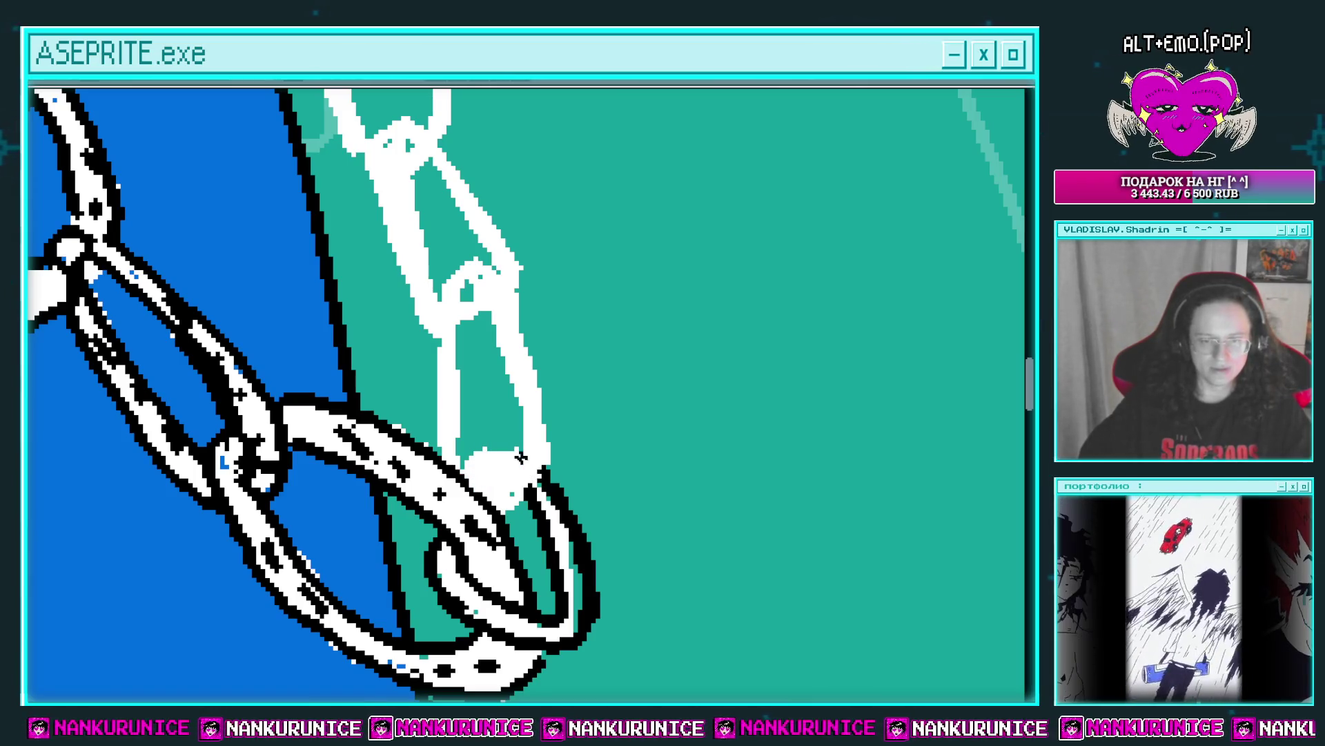
{"action": "left_click_drag", "start_coordinate": [508, 391], "coordinate": [481, 333]}
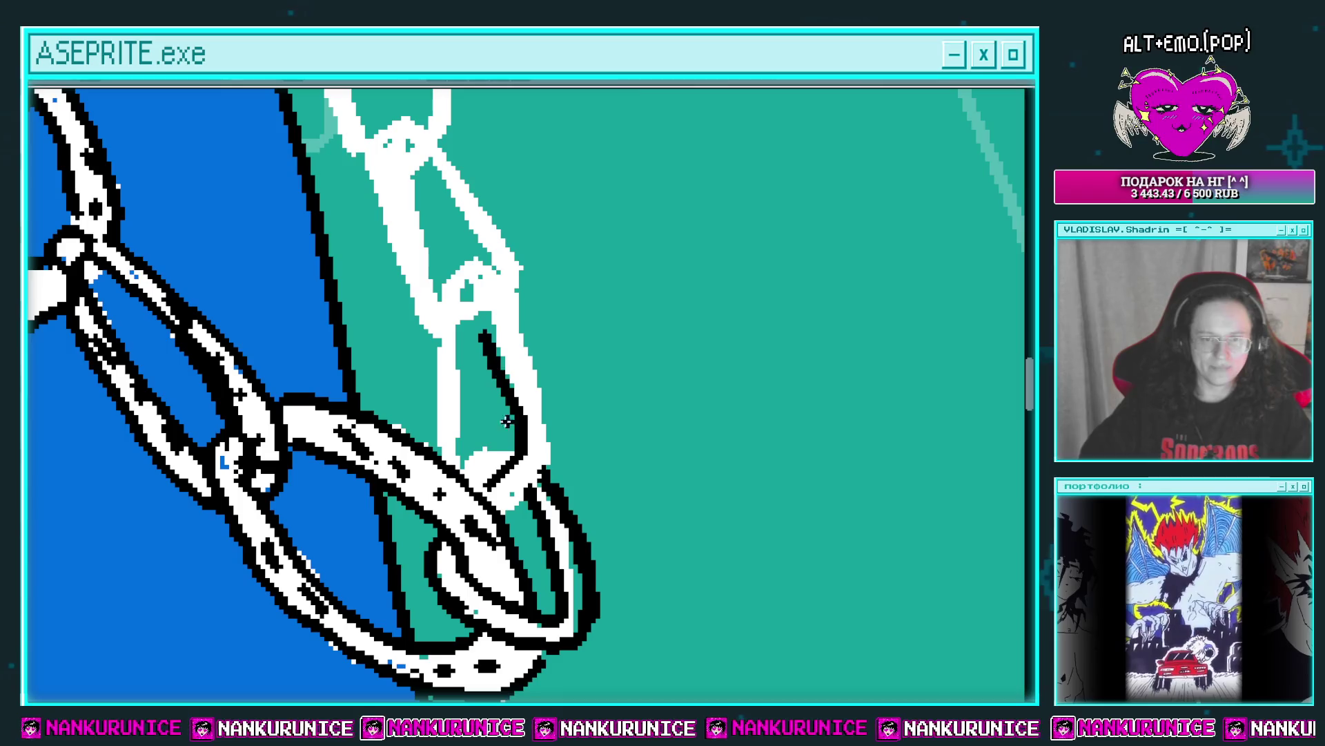
{"action": "scroll", "coordinate": [510, 437], "scroll_direction": "down", "scroll_amount": 1}
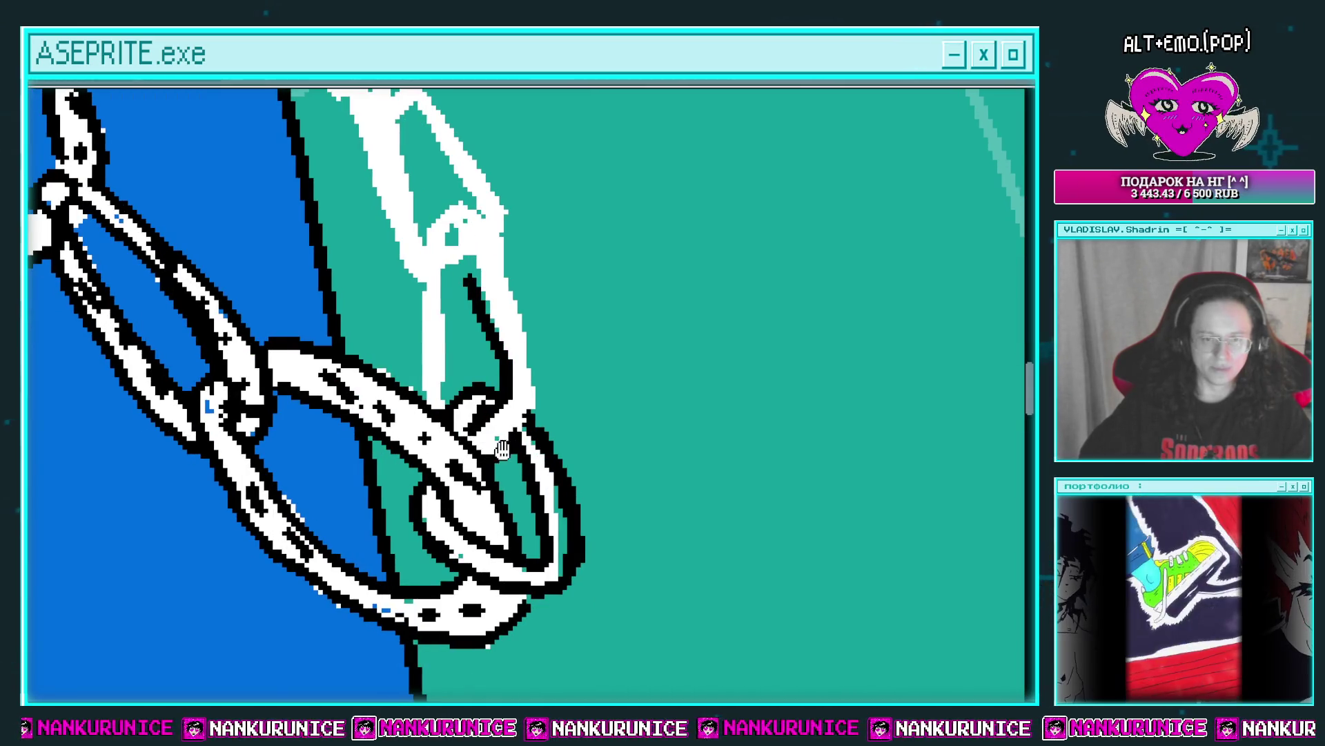
{"action": "left_click_drag", "start_coordinate": [502, 450], "coordinate": [483, 486]}
{"action": "left_click_drag", "start_coordinate": [482, 295], "coordinate": [507, 365]}
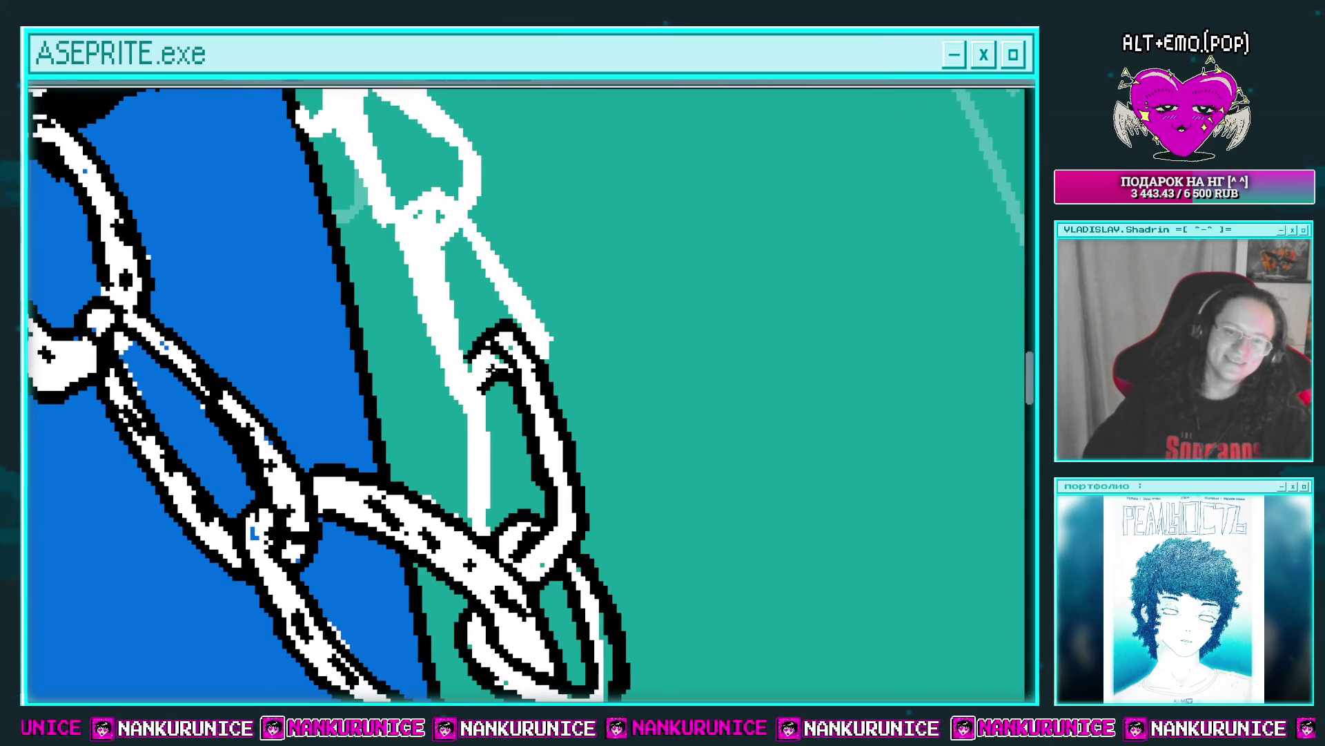
{"action": "mouse_move", "coordinate": [487, 360]}
{"action": "left_mouse_down"}
{"action": "mouse_move", "coordinate": [453, 332]}
{"action": "mouse_move", "coordinate": [429, 256]}
{"action": "mouse_move", "coordinate": [487, 411]}
{"action": "left_mouse_up"}
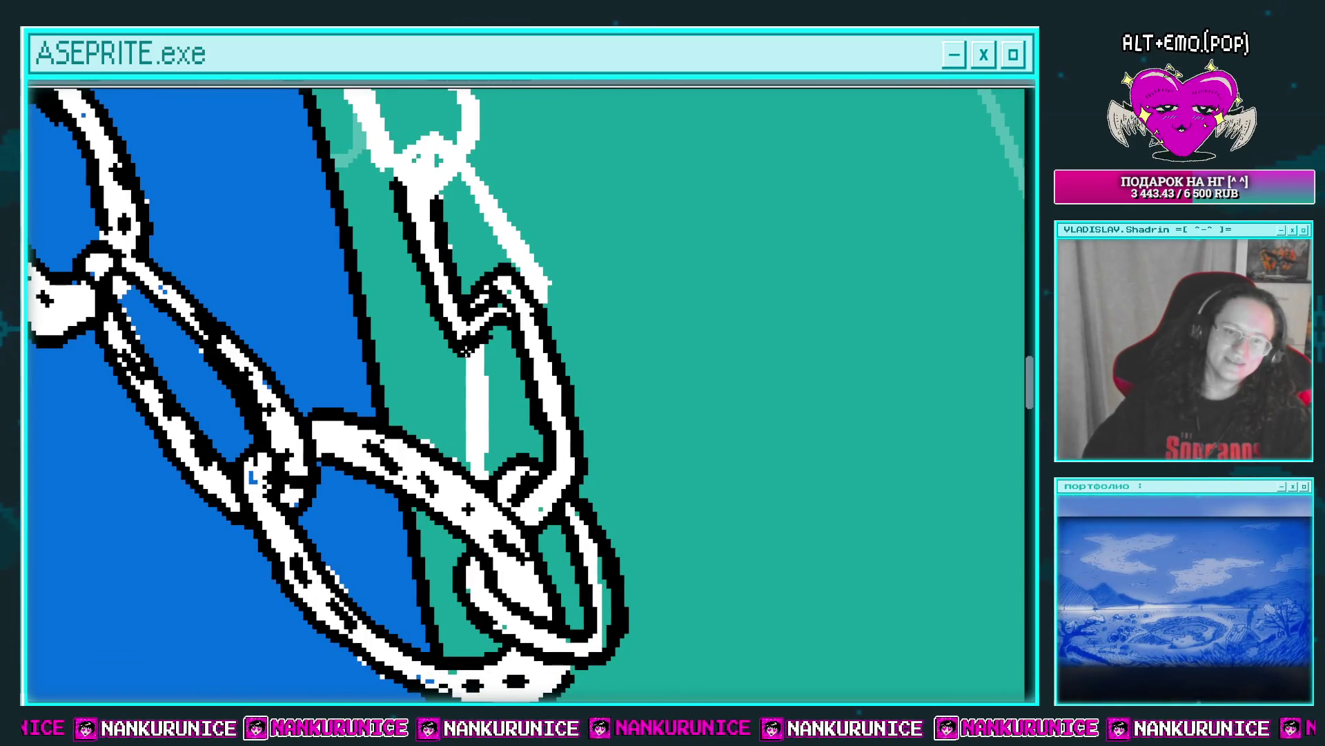
{"action": "mouse_move", "coordinate": [476, 483]}
{"action": "left_mouse_down"}
{"action": "mouse_move", "coordinate": [481, 353]}
{"action": "mouse_move", "coordinate": [502, 482]}
{"action": "mouse_move", "coordinate": [561, 516]}
{"action": "mouse_move", "coordinate": [481, 392]}
{"action": "mouse_move", "coordinate": [486, 447]}
{"action": "mouse_move", "coordinate": [529, 509]}
{"action": "left_mouse_up"}
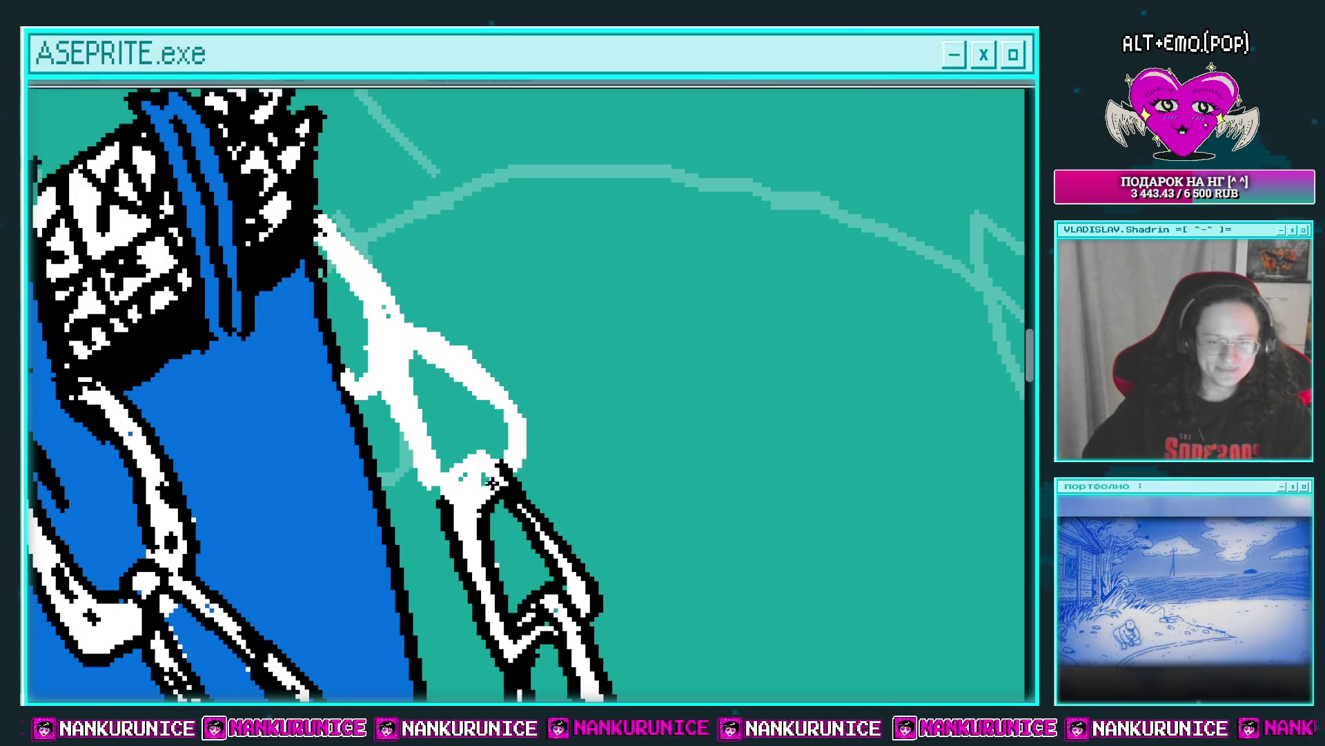
Touch up the link tip in white and outline the white loop's right side in black.
{"action": "scroll", "coordinate": [497, 448], "scroll_direction": "up", "scroll_amount": 1}
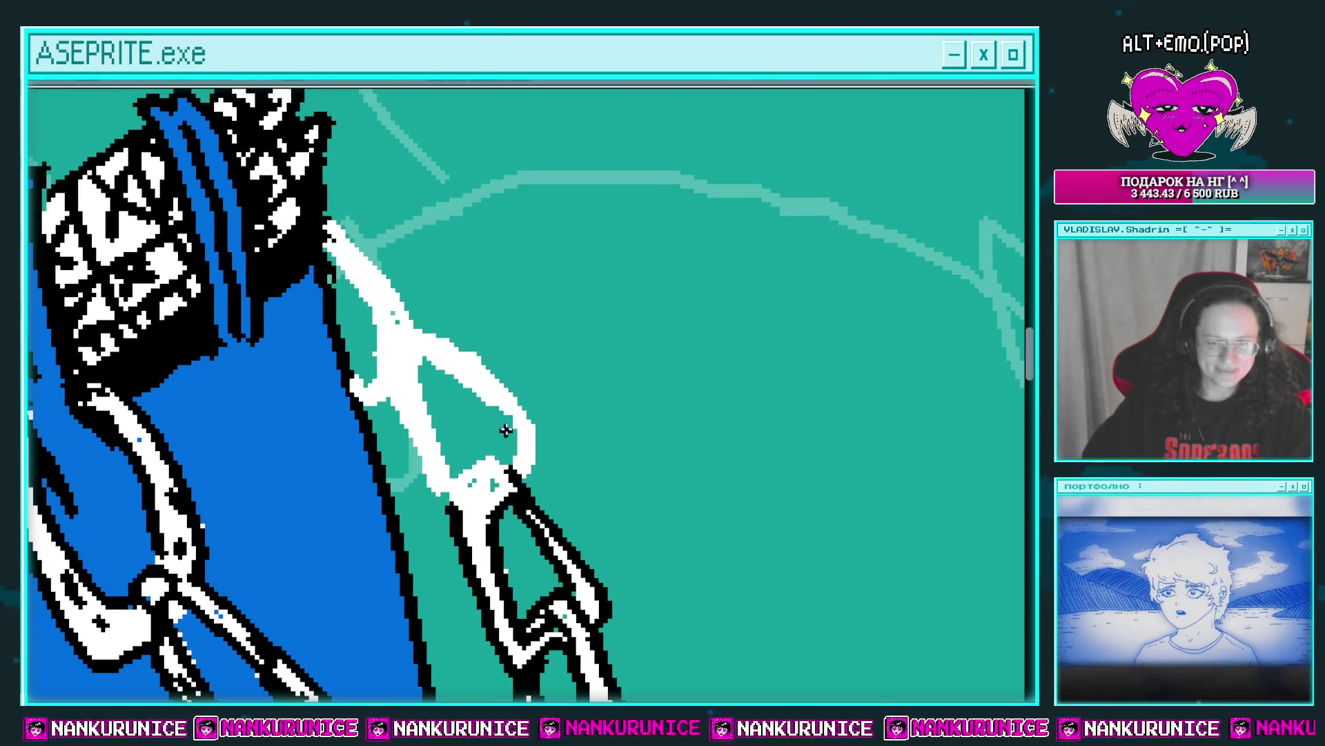
{"action": "left_click_drag", "start_coordinate": [517, 459], "coordinate": [511, 482]}
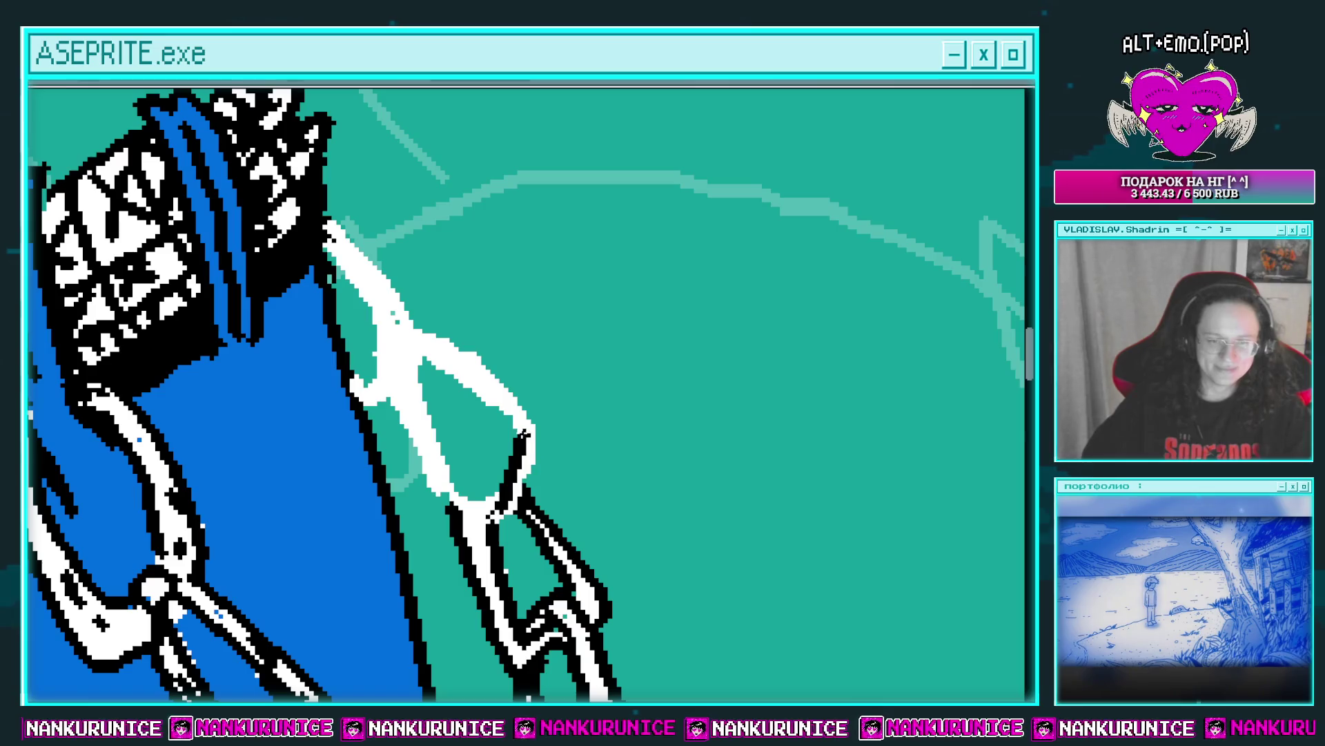
{"action": "left_click_drag", "start_coordinate": [524, 434], "coordinate": [514, 488]}
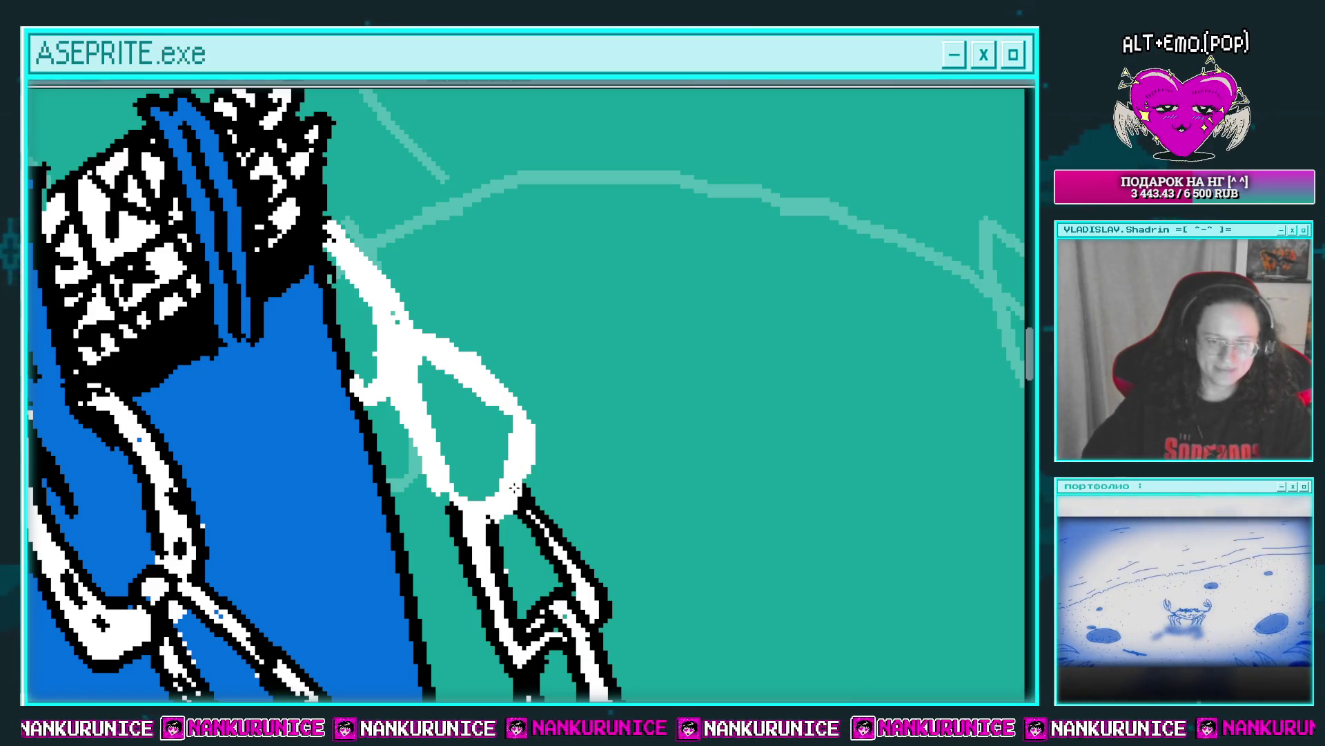
{"action": "mouse_move", "coordinate": [538, 426]}
{"action": "left_mouse_down"}
{"action": "mouse_move", "coordinate": [469, 507]}
{"action": "mouse_move", "coordinate": [493, 493]}
{"action": "mouse_move", "coordinate": [497, 515]}
{"action": "left_mouse_up"}
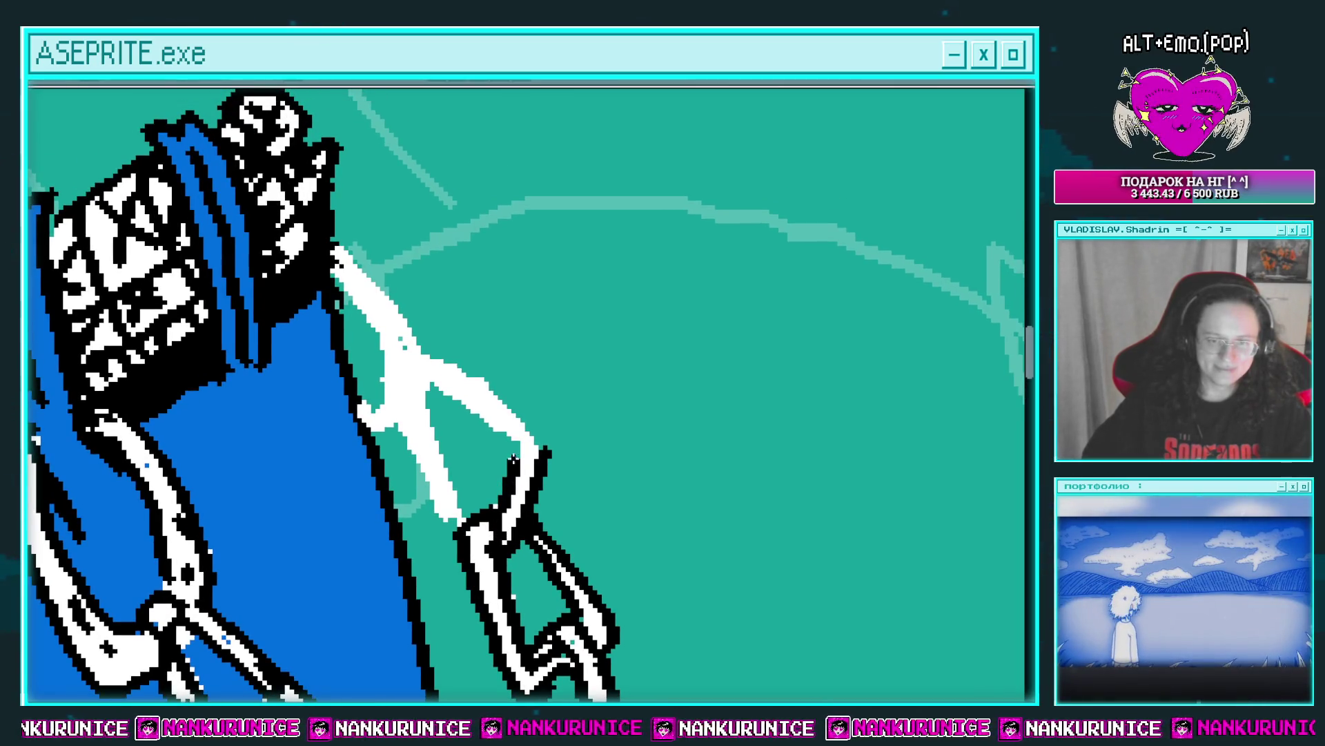
Outline the smaller strand's upper white links by the belt loop in black.
{"action": "left_click_drag", "start_coordinate": [455, 399], "coordinate": [429, 381]}
{"action": "mouse_move", "coordinate": [401, 432]}
{"action": "left_mouse_down"}
{"action": "mouse_move", "coordinate": [455, 528]}
{"action": "mouse_move", "coordinate": [472, 522]}
{"action": "left_mouse_up"}
{"action": "mouse_move", "coordinate": [457, 364]}
{"action": "left_mouse_down"}
{"action": "mouse_move", "coordinate": [424, 347]}
{"action": "mouse_move", "coordinate": [501, 374]}
{"action": "mouse_move", "coordinate": [474, 373]}
{"action": "left_mouse_up"}
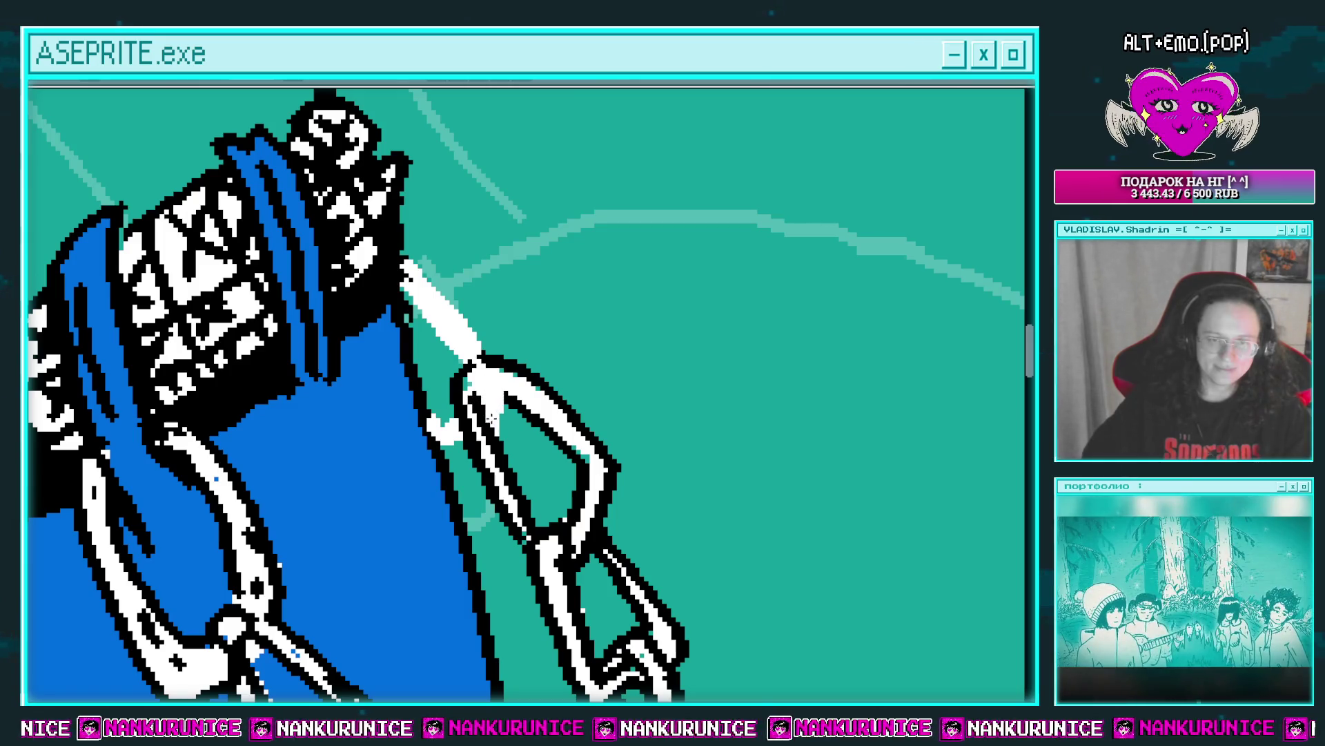
{"action": "mouse_move", "coordinate": [448, 305]}
{"action": "left_mouse_down"}
{"action": "mouse_move", "coordinate": [483, 356]}
{"action": "mouse_move", "coordinate": [467, 378]}
{"action": "left_mouse_up"}
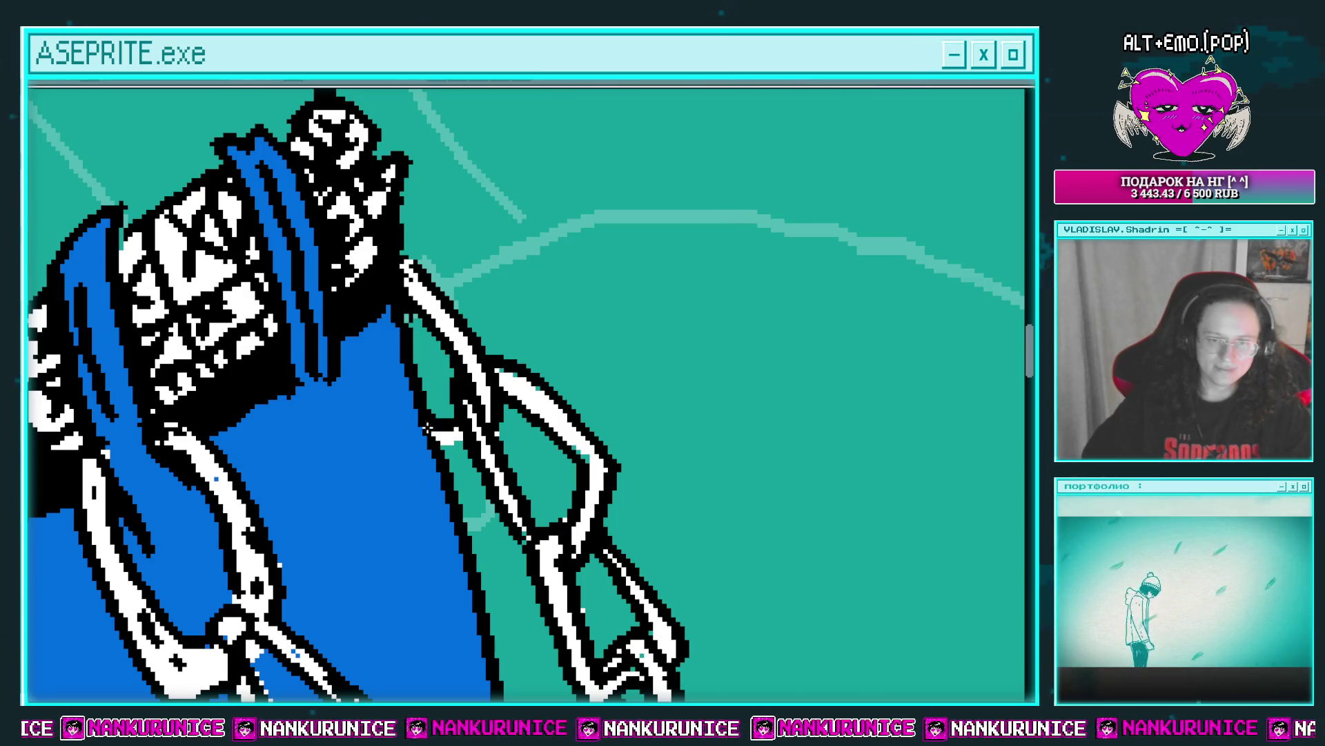
{"action": "scroll", "coordinate": [533, 384], "scroll_direction": "down", "scroll_amount": 1}
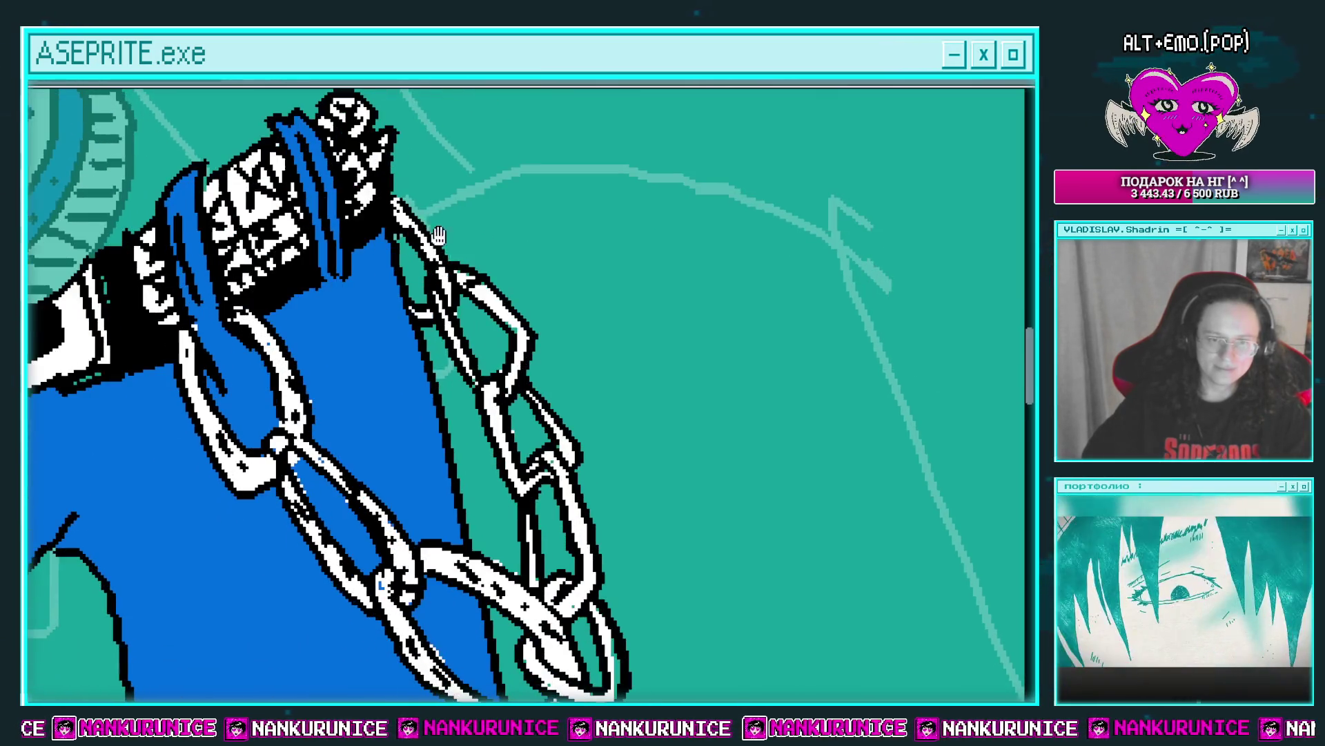
{"action": "left_click_drag", "start_coordinate": [463, 345], "coordinate": [417, 259]}
{"action": "left_click_drag", "start_coordinate": [480, 380], "coordinate": [435, 293]}
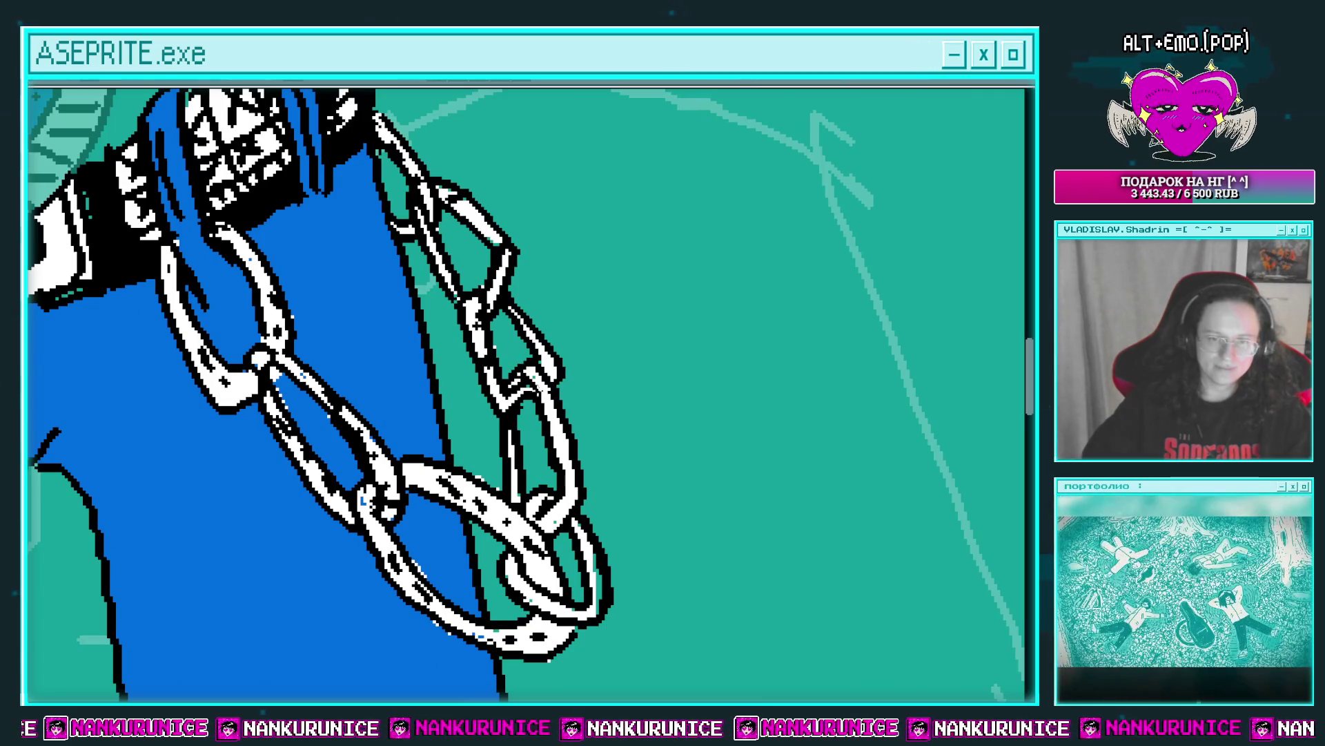
{"action": "left_click_drag", "start_coordinate": [565, 434], "coordinate": [527, 336]}
Draw black fold hatching on the blue trousers just beneath the belt chain.
{"action": "scroll", "coordinate": [480, 480], "scroll_direction": "down", "scroll_amount": 5}
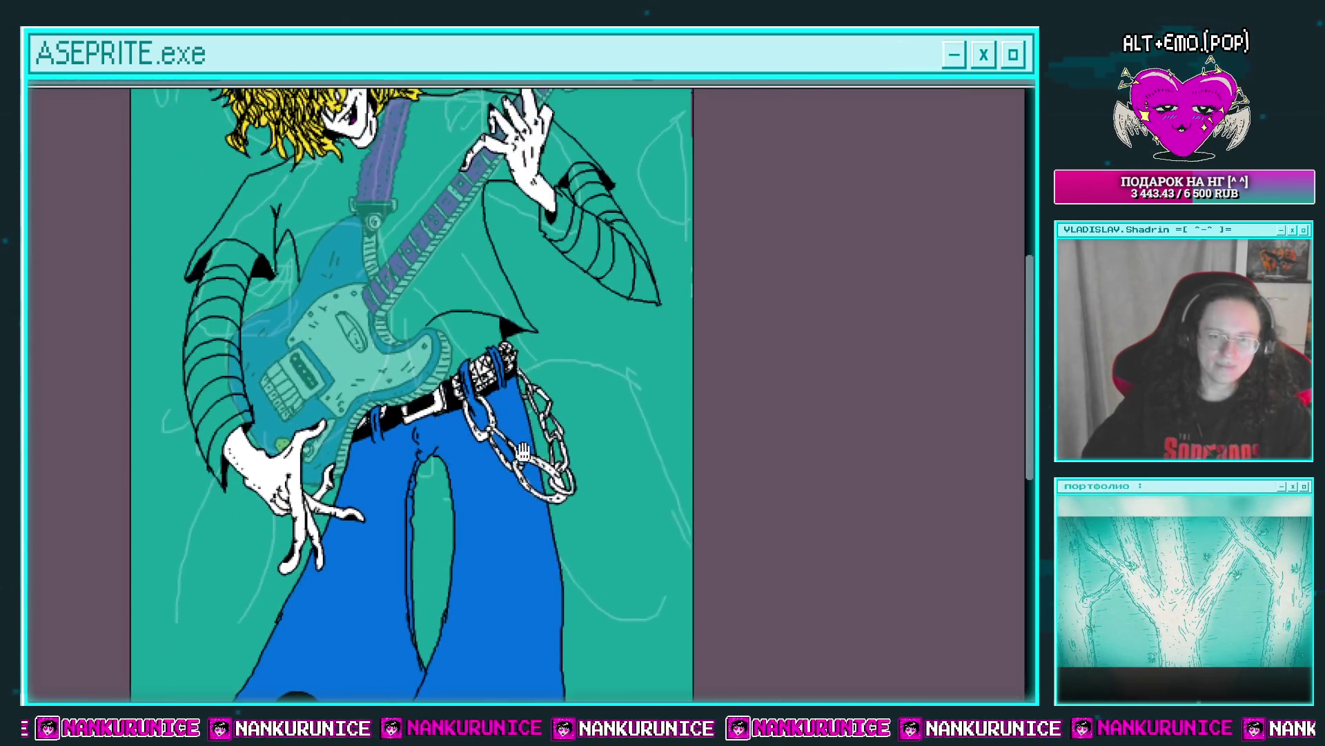
{"action": "scroll", "coordinate": [480, 480], "scroll_direction": "up", "scroll_amount": 1}
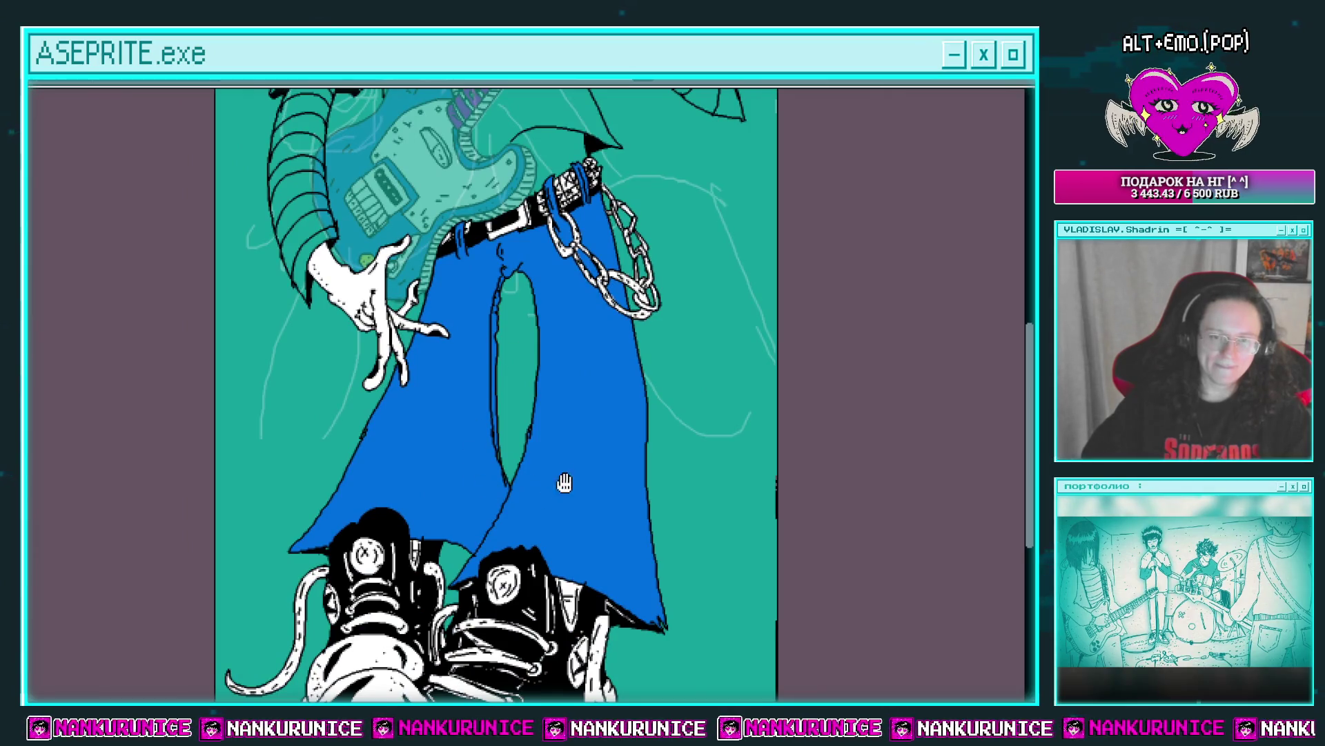
{"action": "scroll", "coordinate": [509, 468], "scroll_direction": "up", "scroll_amount": 3}
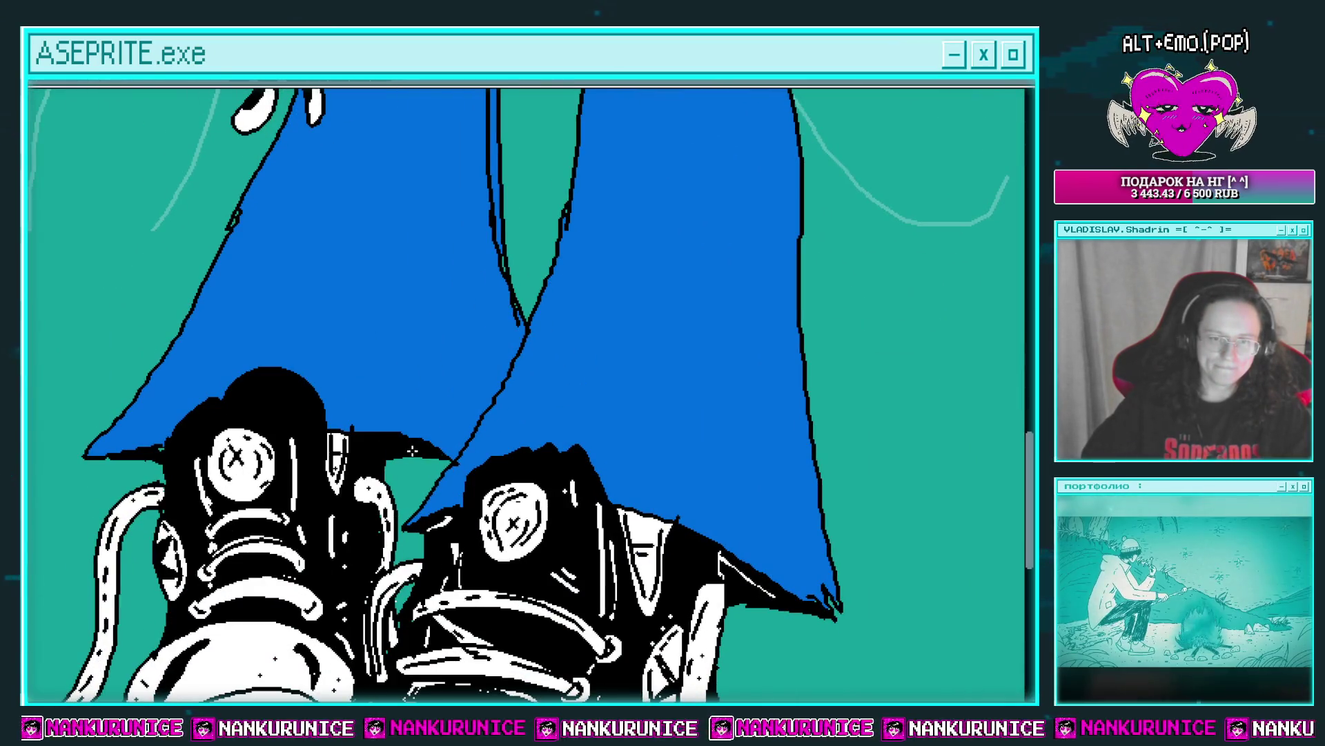
{"action": "scroll", "coordinate": [477, 420], "scroll_direction": "up", "scroll_amount": 3}
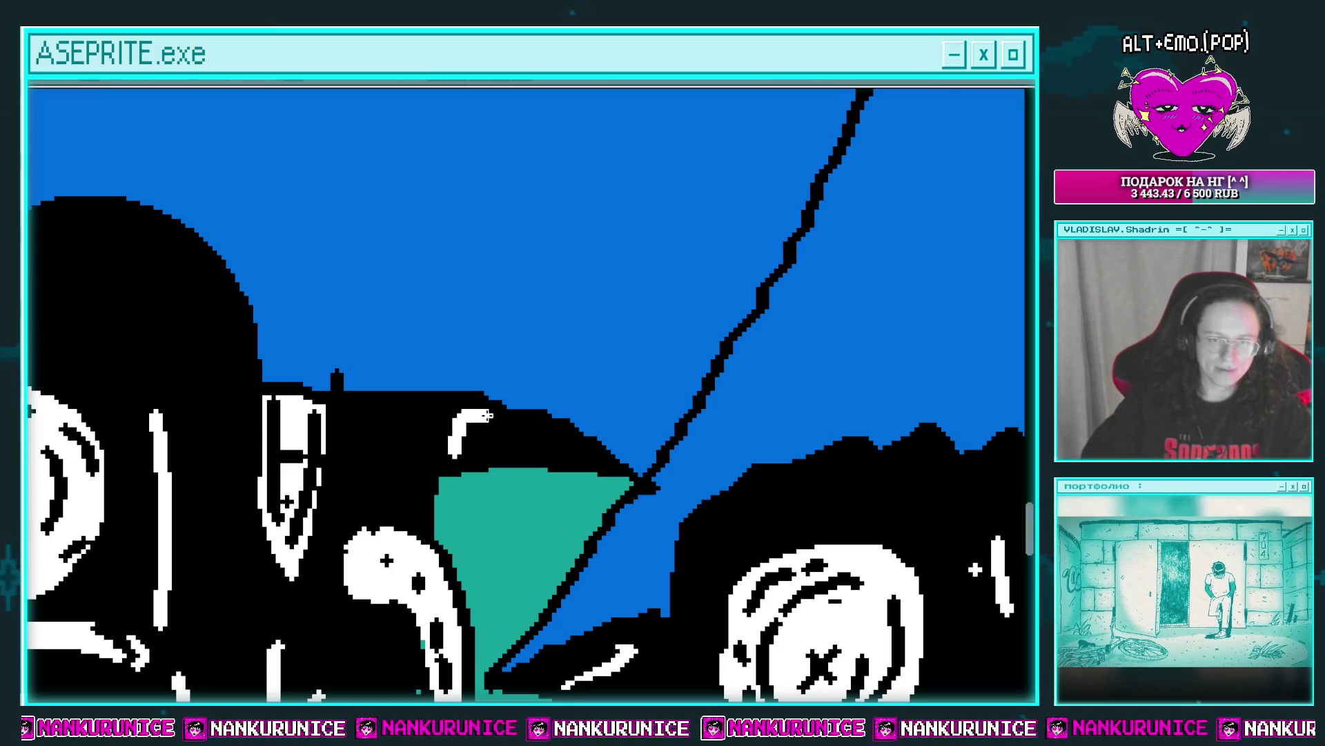
{"action": "scroll", "coordinate": [474, 418], "scroll_direction": "down", "scroll_amount": 3}
{"action": "scroll", "coordinate": [463, 418], "scroll_direction": "down", "scroll_amount": 1}
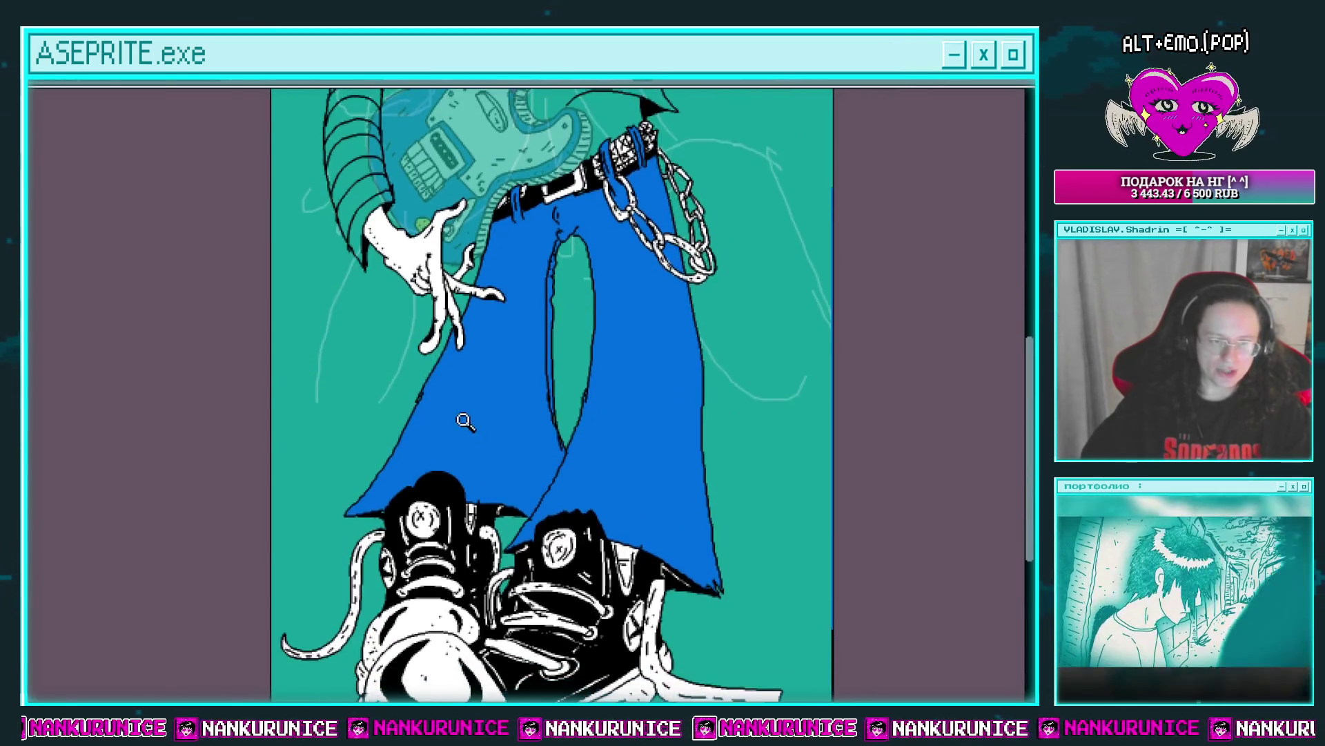
{"action": "scroll", "coordinate": [472, 392], "scroll_direction": "up", "scroll_amount": 2}
{"action": "left_click_drag", "start_coordinate": [473, 392], "coordinate": [417, 352]}
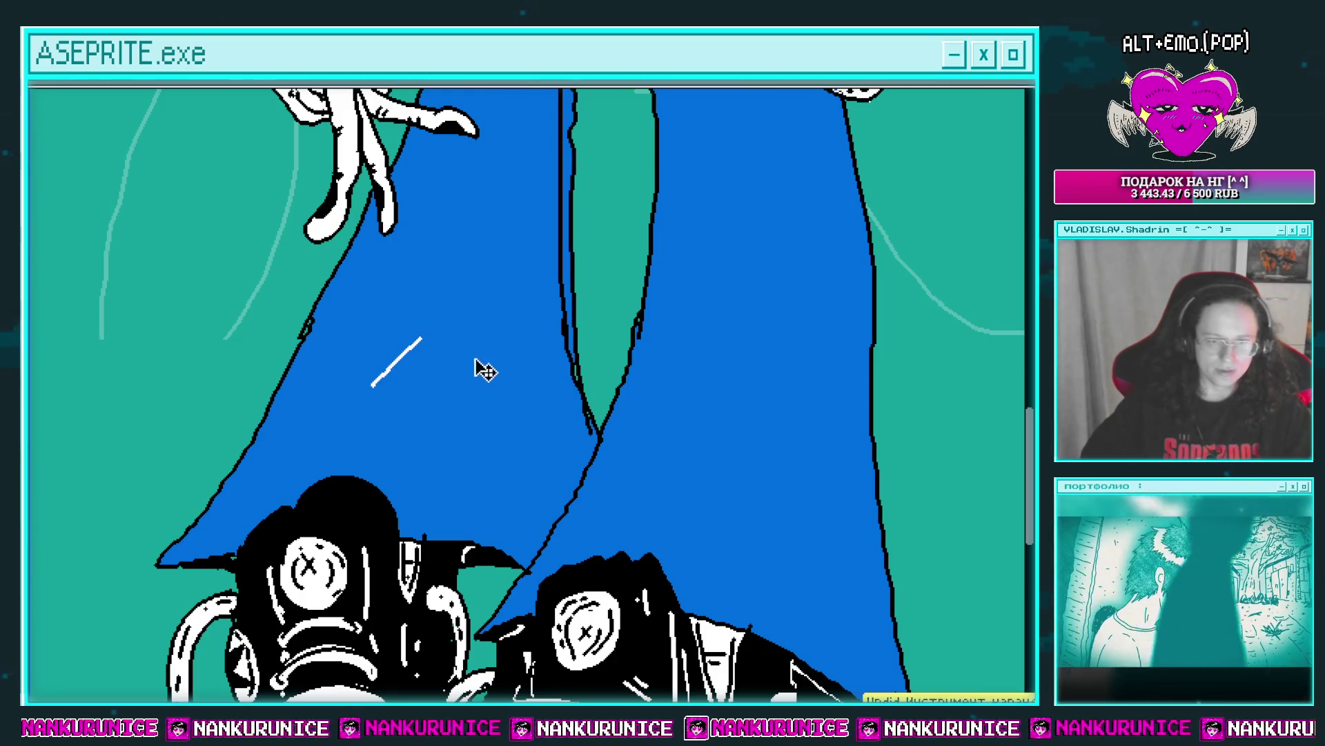
{"action": "left_click_drag", "start_coordinate": [526, 420], "coordinate": [509, 439]}
{"action": "left_click_drag", "start_coordinate": [527, 381], "coordinate": [486, 429]}
{"action": "left_click_drag", "start_coordinate": [483, 430], "coordinate": [541, 409]}
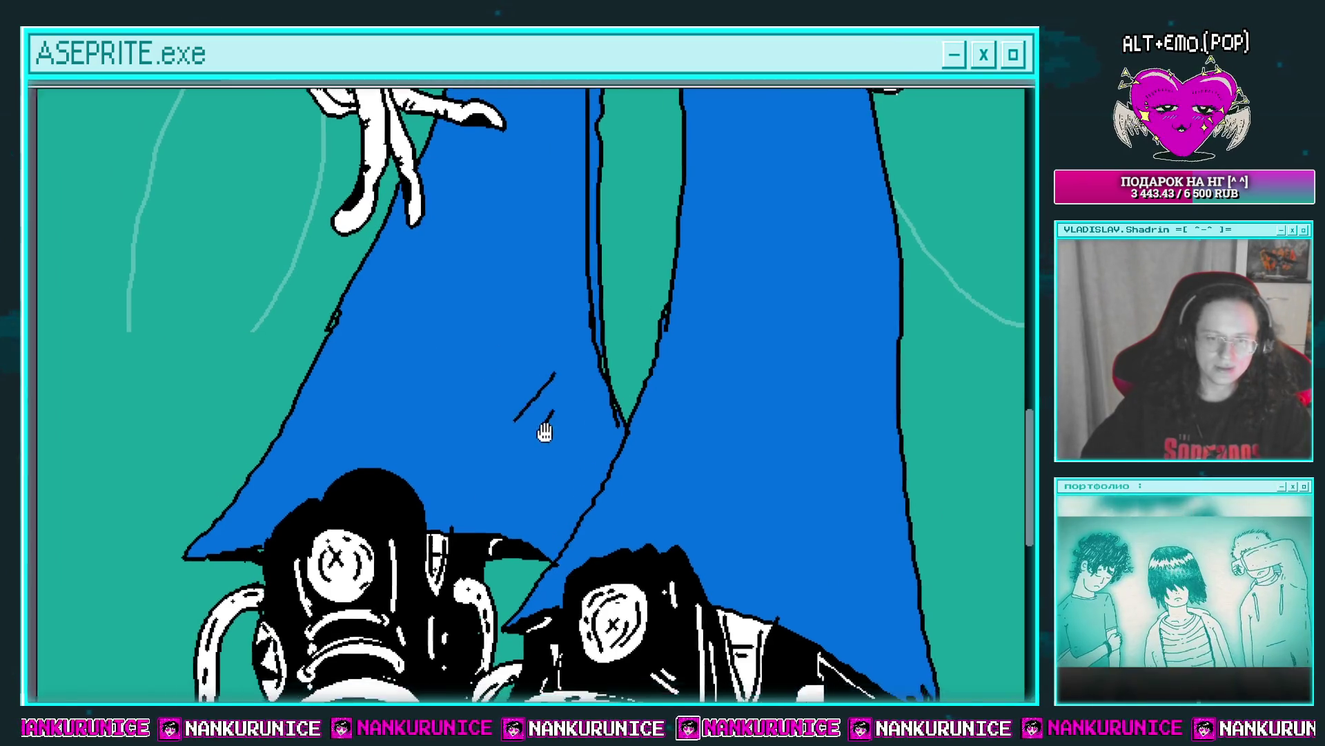
Add more black fold strokes lower on the trousers and near the hem.
{"action": "left_click_drag", "start_coordinate": [409, 355], "coordinate": [435, 407]}
{"action": "left_click_drag", "start_coordinate": [401, 390], "coordinate": [415, 408]}
{"action": "left_click_drag", "start_coordinate": [440, 384], "coordinate": [412, 454]}
{"action": "mouse_move", "coordinate": [502, 317]}
{"action": "left_mouse_down"}
{"action": "mouse_move", "coordinate": [459, 393]}
{"action": "mouse_move", "coordinate": [362, 388]}
{"action": "left_mouse_up"}
{"action": "left_click_drag", "start_coordinate": [549, 269], "coordinate": [557, 323]}
{"action": "scroll", "coordinate": [545, 366], "scroll_direction": "down", "scroll_amount": 3}
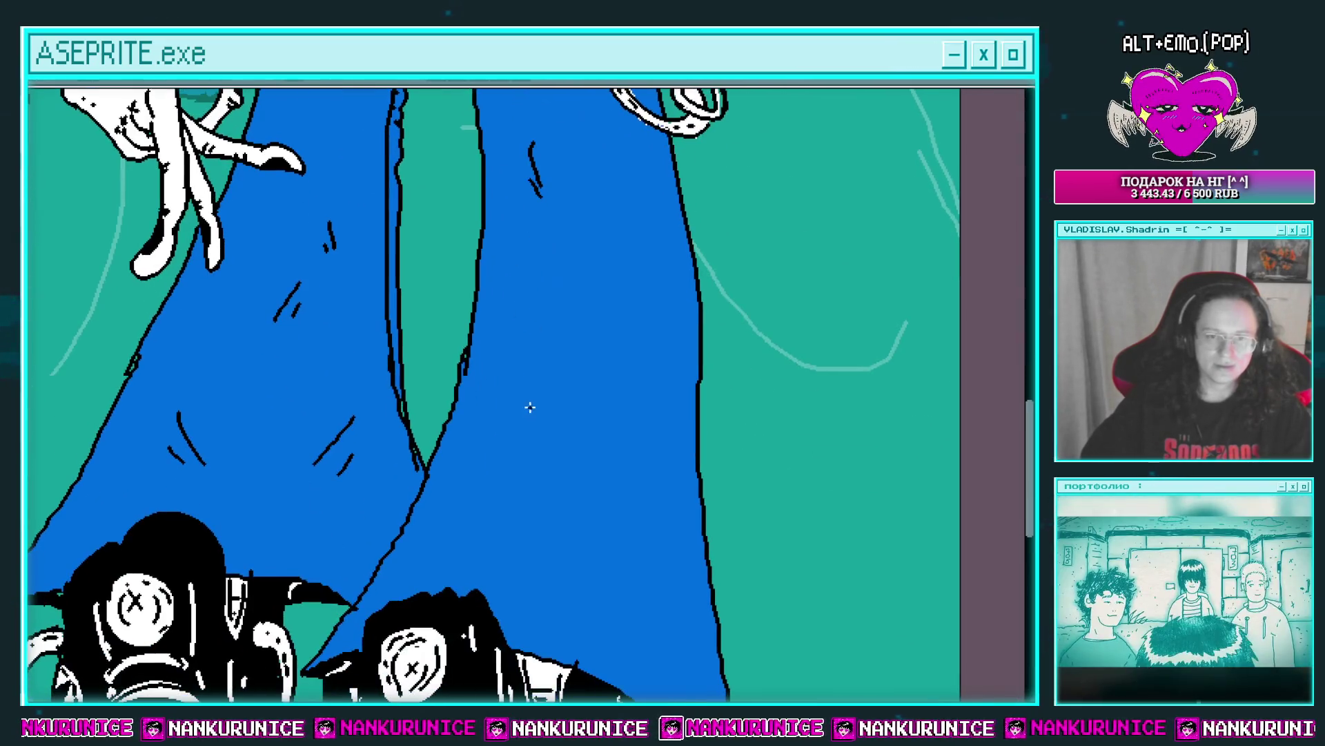
{"action": "scroll", "coordinate": [630, 395], "scroll_direction": "down", "scroll_amount": 3}
{"action": "scroll", "coordinate": [622, 449], "scroll_direction": "down", "scroll_amount": 3}
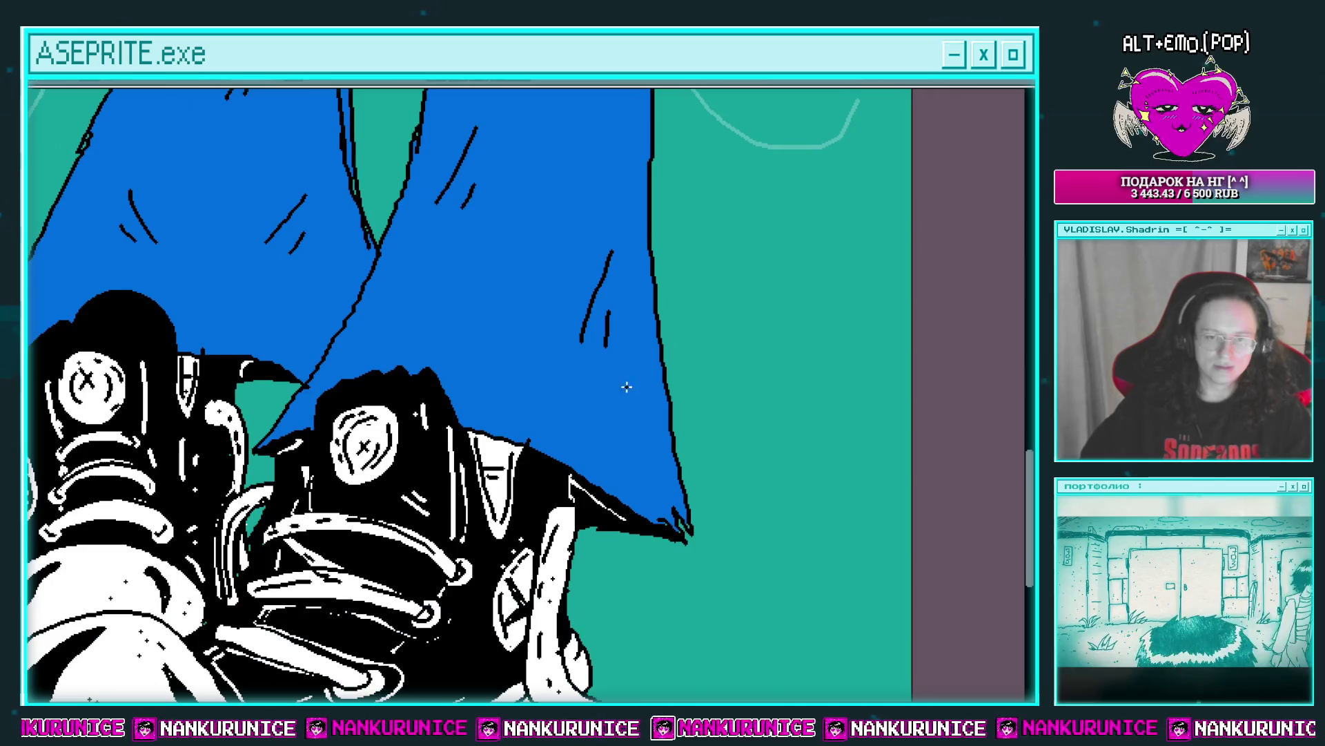
{"action": "left_click_drag", "start_coordinate": [629, 396], "coordinate": [640, 440]}
{"action": "mouse_move", "coordinate": [608, 426]}
{"action": "left_mouse_down"}
{"action": "mouse_move", "coordinate": [614, 442]}
{"action": "mouse_move", "coordinate": [587, 464]}
{"action": "left_mouse_up"}
Dot white sparkle highlights onto the blue jeans fabric.
{"action": "left_click", "coordinate": [389, 383]}
{"action": "left_click", "coordinate": [373, 406]}
{"action": "left_click", "coordinate": [337, 429]}
{"action": "left_click_drag", "start_coordinate": [396, 324], "coordinate": [408, 395]}
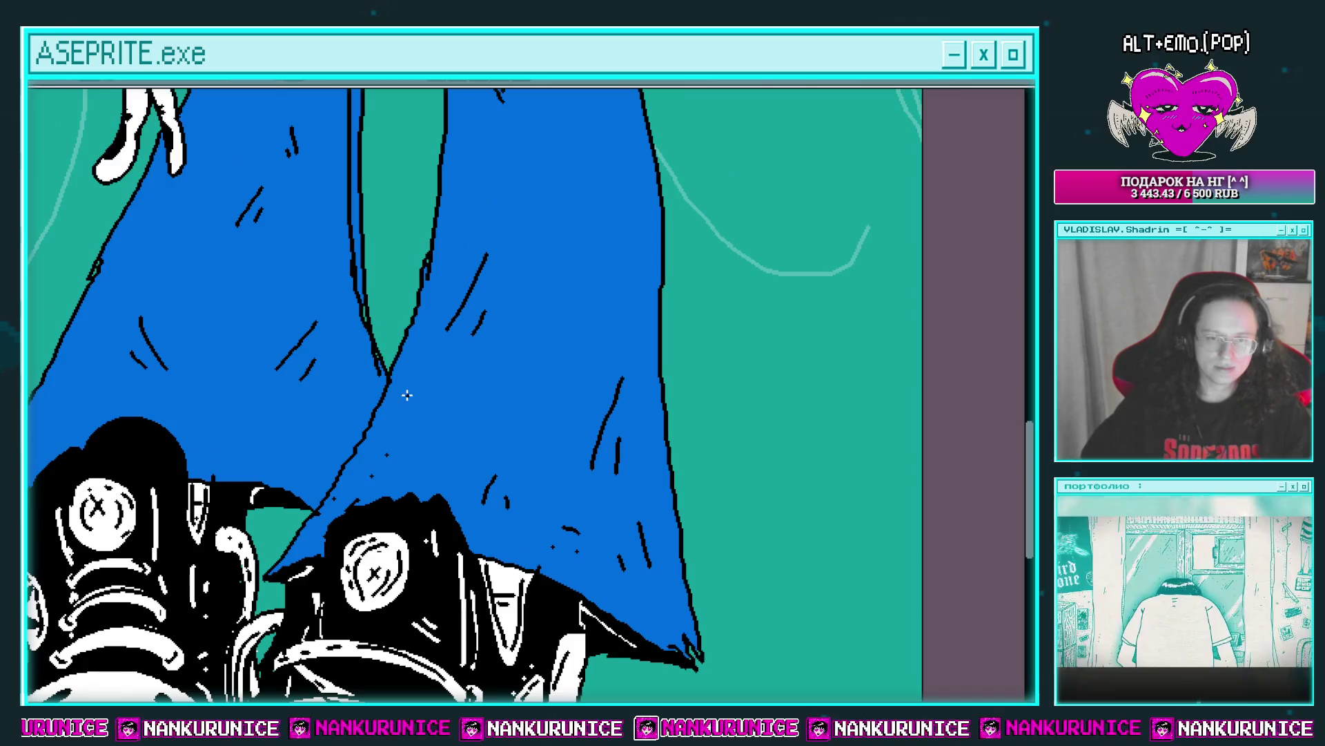
Draw a long black fold line up the trouser leg with short hatches beside it.
{"action": "scroll", "coordinate": [448, 364], "scroll_direction": "up", "scroll_amount": 5}
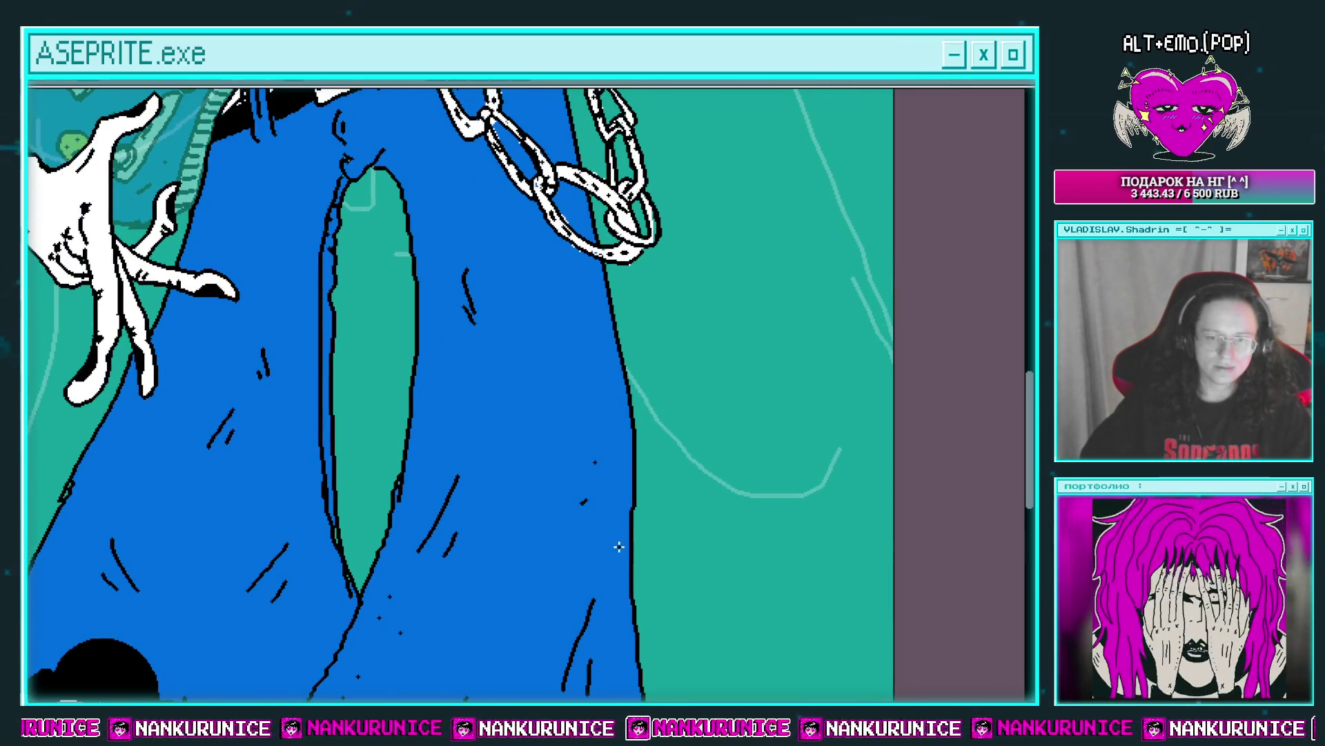
{"action": "left_click_drag", "start_coordinate": [619, 546], "coordinate": [608, 410]}
{"action": "scroll", "coordinate": [585, 279], "scroll_direction": "down", "scroll_amount": 1}
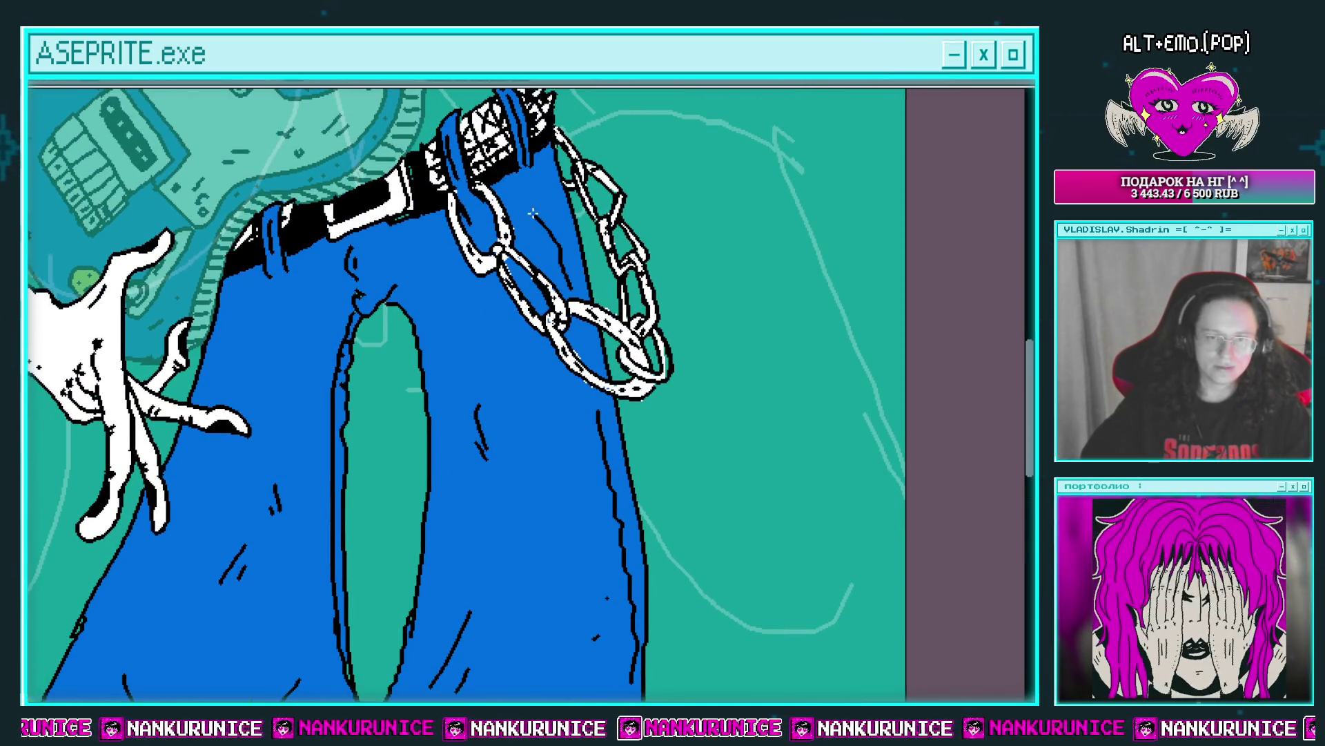
{"action": "scroll", "coordinate": [275, 311], "scroll_direction": "up", "scroll_amount": 2}
{"action": "mouse_move", "coordinate": [283, 304]}
{"action": "left_mouse_down"}
{"action": "mouse_move", "coordinate": [231, 366]}
{"action": "mouse_move", "coordinate": [207, 359]}
{"action": "mouse_move", "coordinate": [340, 302]}
{"action": "mouse_move", "coordinate": [328, 351]}
{"action": "left_mouse_up"}
{"action": "left_click_drag", "start_coordinate": [325, 365], "coordinate": [310, 383]}
{"action": "scroll", "coordinate": [310, 382], "scroll_direction": "down", "scroll_amount": 2}
{"action": "scroll", "coordinate": [639, 304], "scroll_direction": "up", "scroll_amount": 2}
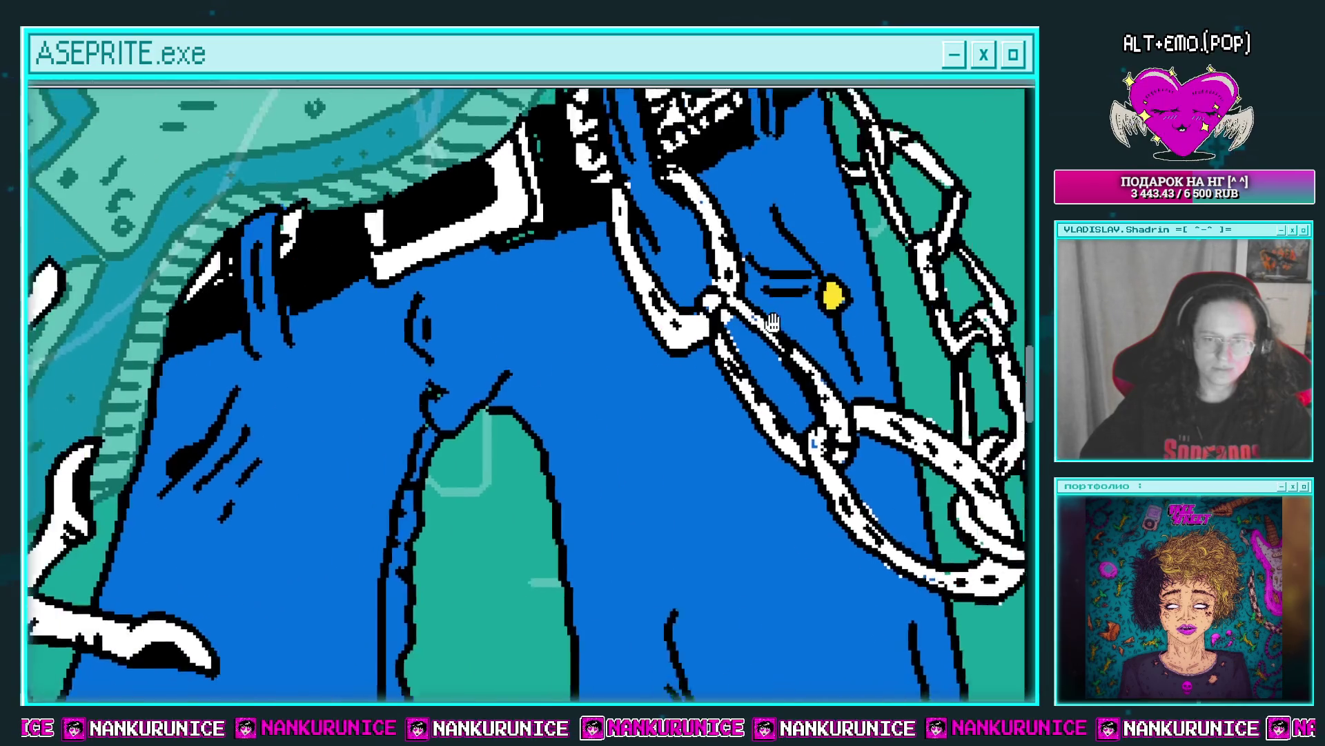
Pan from the hip beside the hand down the trouser legs to the hems and back.
{"action": "left_click_drag", "start_coordinate": [684, 334], "coordinate": [963, 271]}
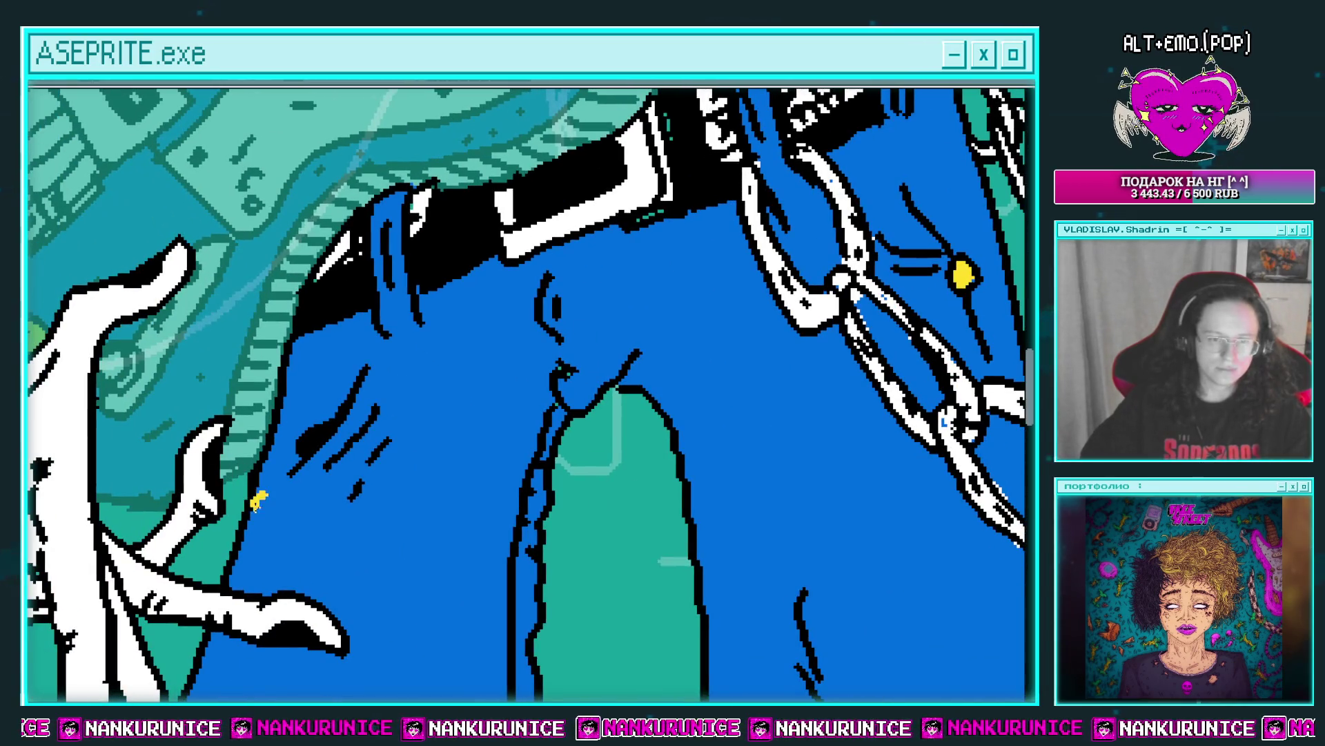
{"action": "scroll", "coordinate": [328, 487], "scroll_direction": "down", "scroll_amount": 3}
{"action": "scroll", "coordinate": [420, 435], "scroll_direction": "up", "scroll_amount": 3}
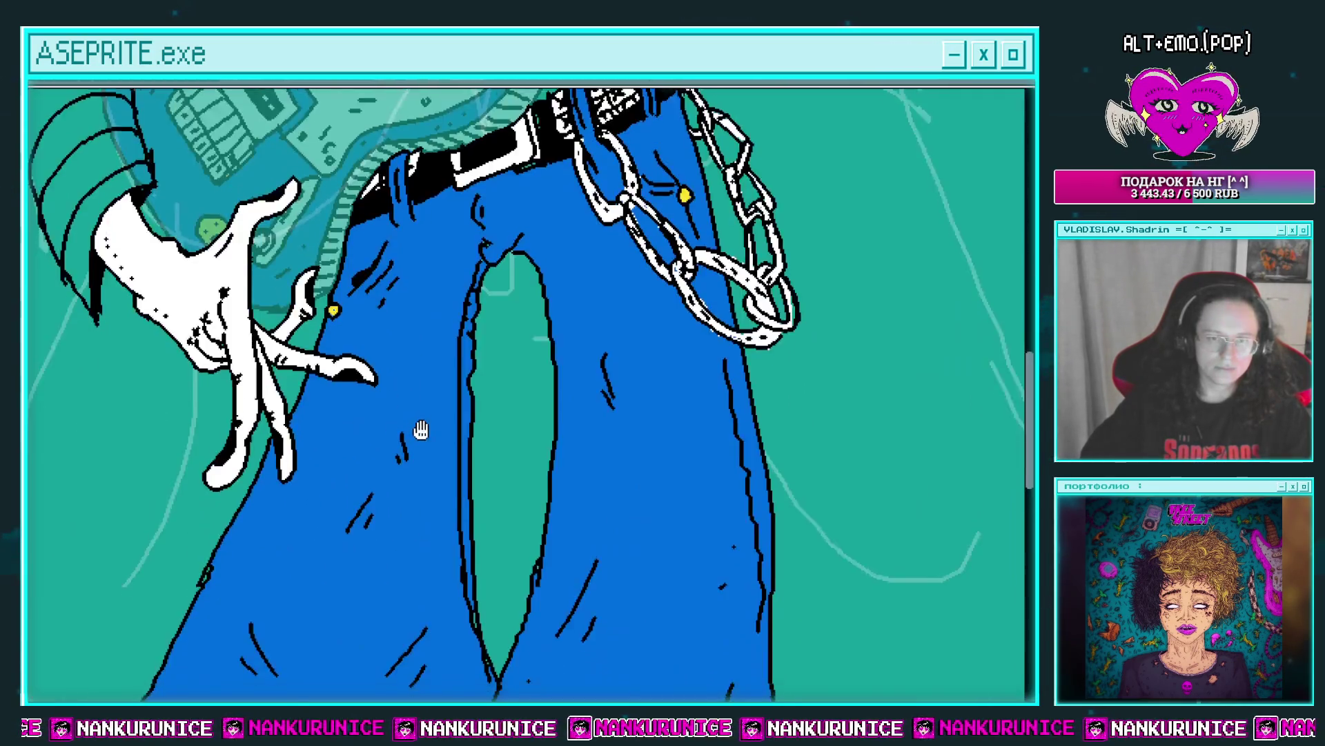
{"action": "left_click_drag", "start_coordinate": [345, 414], "coordinate": [425, 336]}
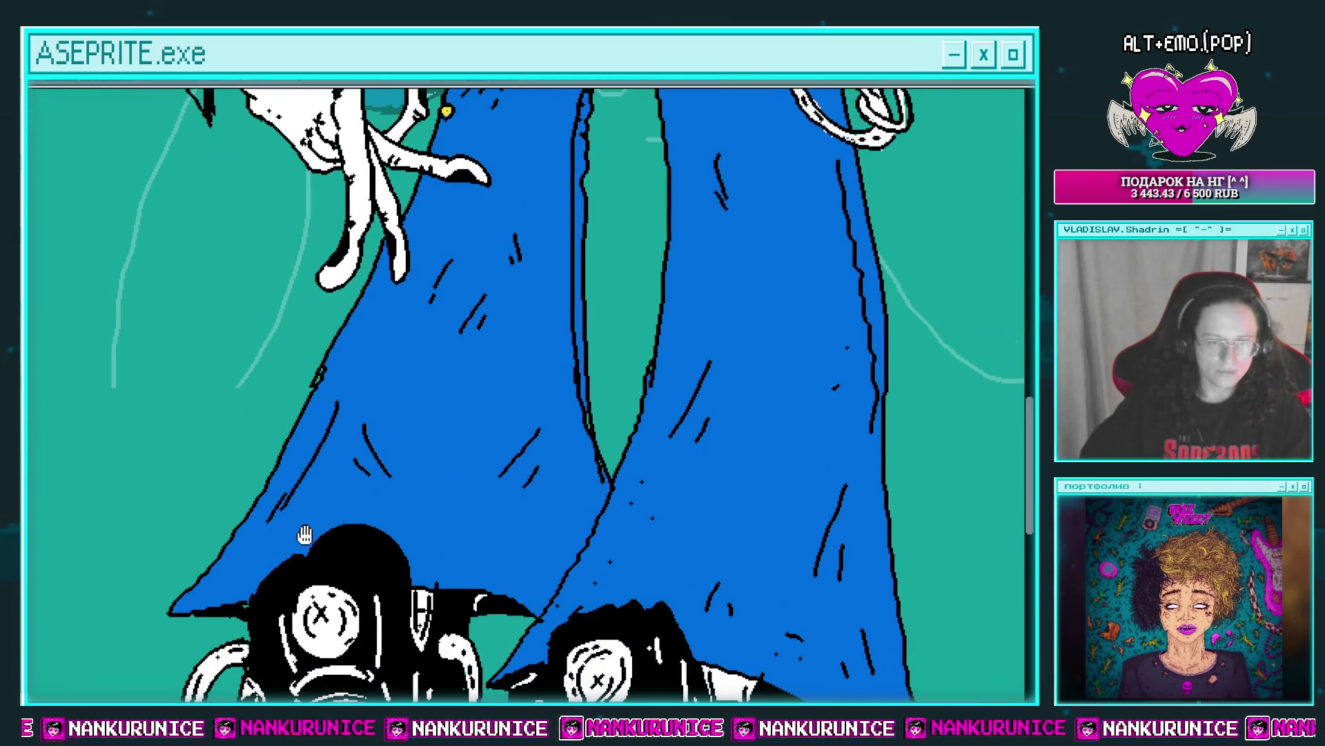
{"action": "left_click_drag", "start_coordinate": [305, 535], "coordinate": [317, 481]}
{"action": "mouse_move", "coordinate": [530, 468]}
{"action": "left_mouse_down"}
{"action": "mouse_move", "coordinate": [459, 495]}
{"action": "mouse_move", "coordinate": [423, 491]}
{"action": "left_mouse_up"}
{"action": "scroll", "coordinate": [423, 491], "scroll_direction": "up", "scroll_amount": 1}
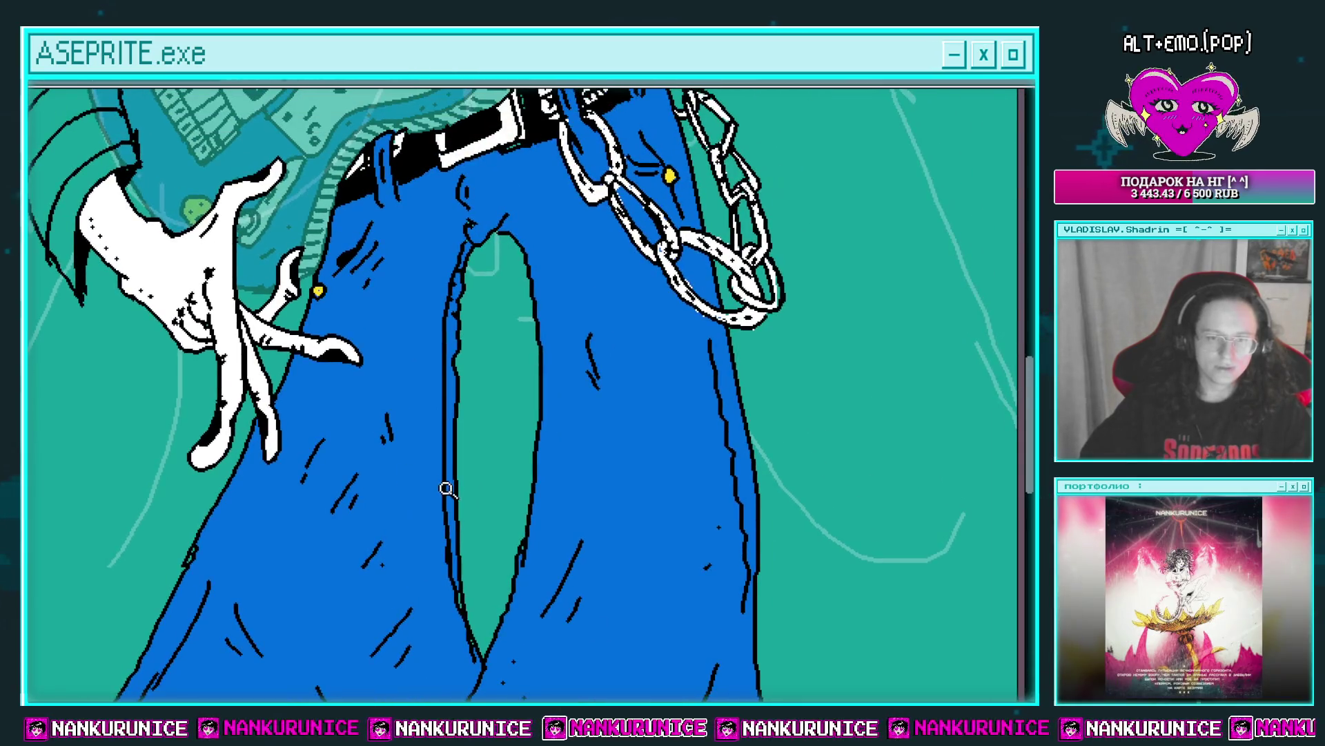
{"action": "scroll", "coordinate": [444, 485], "scroll_direction": "up", "scroll_amount": 2}
{"action": "scroll", "coordinate": [454, 486], "scroll_direction": "up", "scroll_amount": 3}
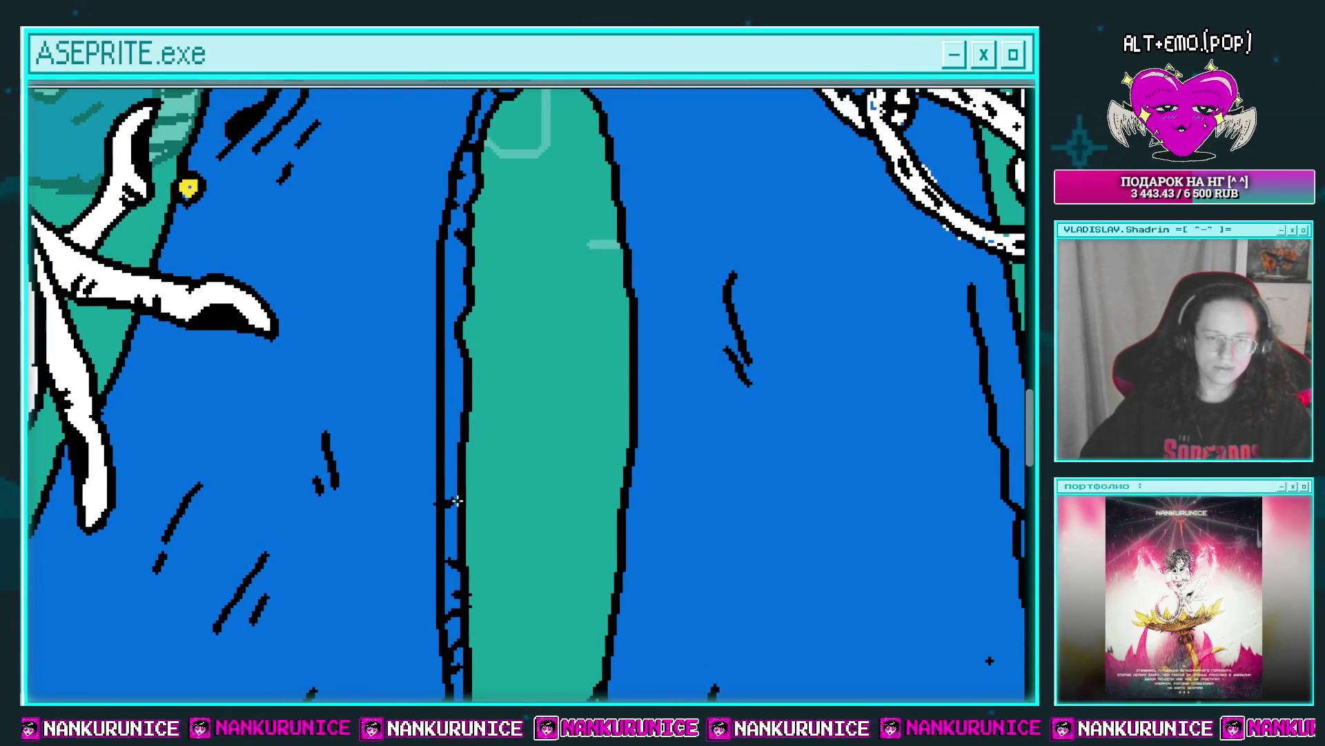
{"action": "scroll", "coordinate": [449, 337], "scroll_direction": "up", "scroll_amount": 3}
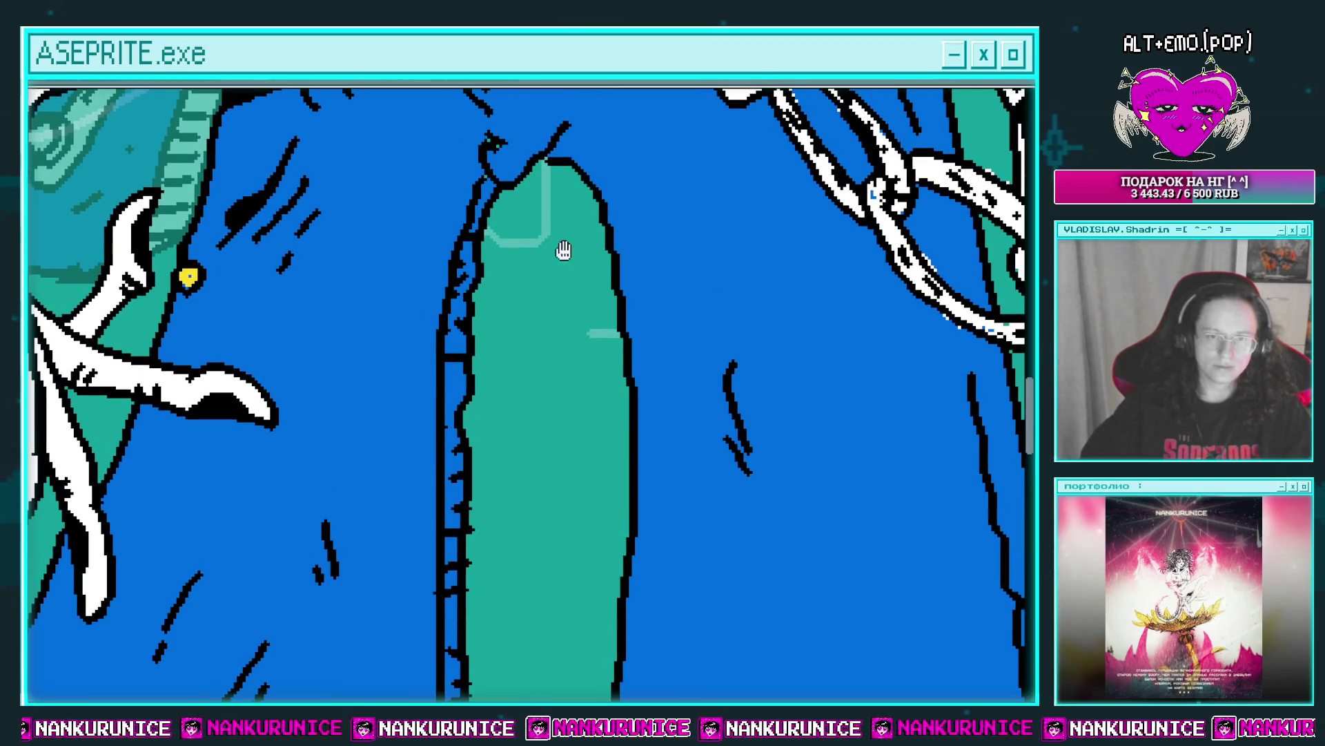
Move to the right leg's outer edge and zoom in on it.
{"action": "left_click_drag", "start_coordinate": [563, 250], "coordinate": [614, 318]}
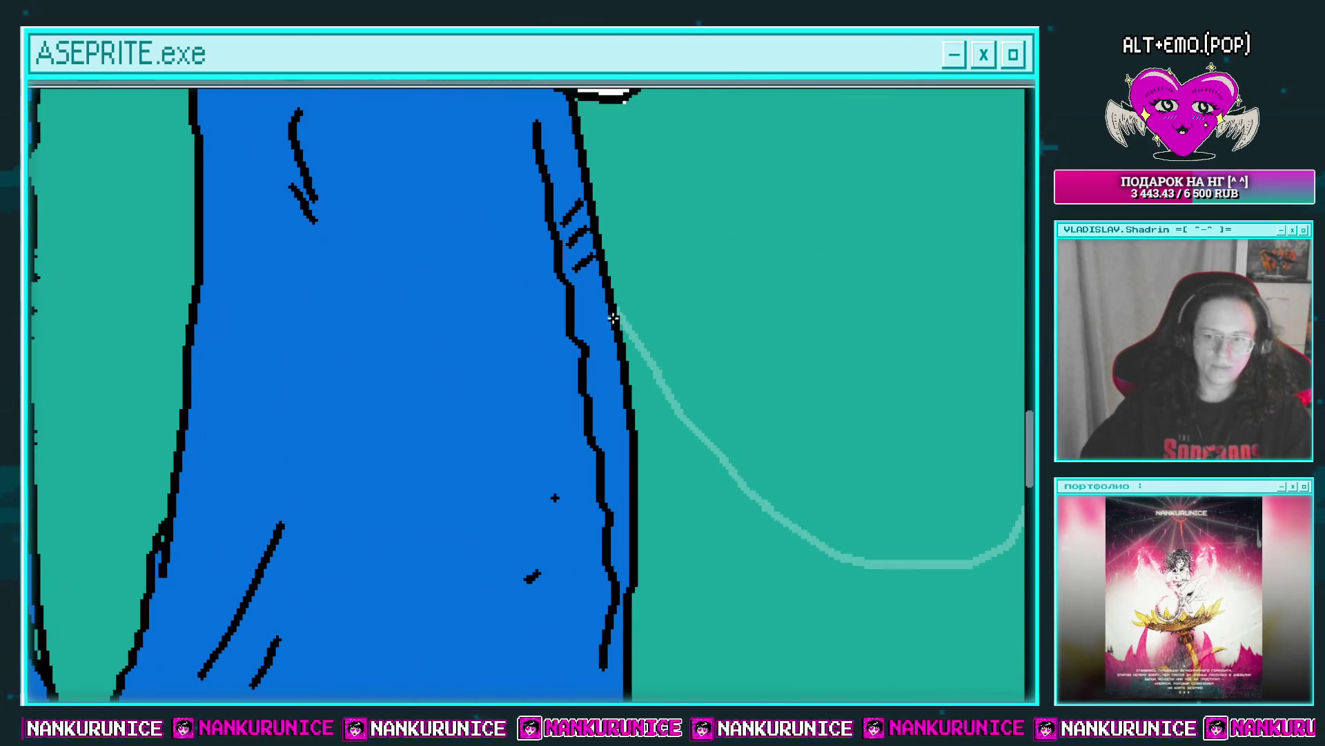
{"action": "scroll", "coordinate": [588, 329], "scroll_direction": "down", "scroll_amount": 3}
{"action": "scroll", "coordinate": [573, 345], "scroll_direction": "up", "scroll_amount": 5}
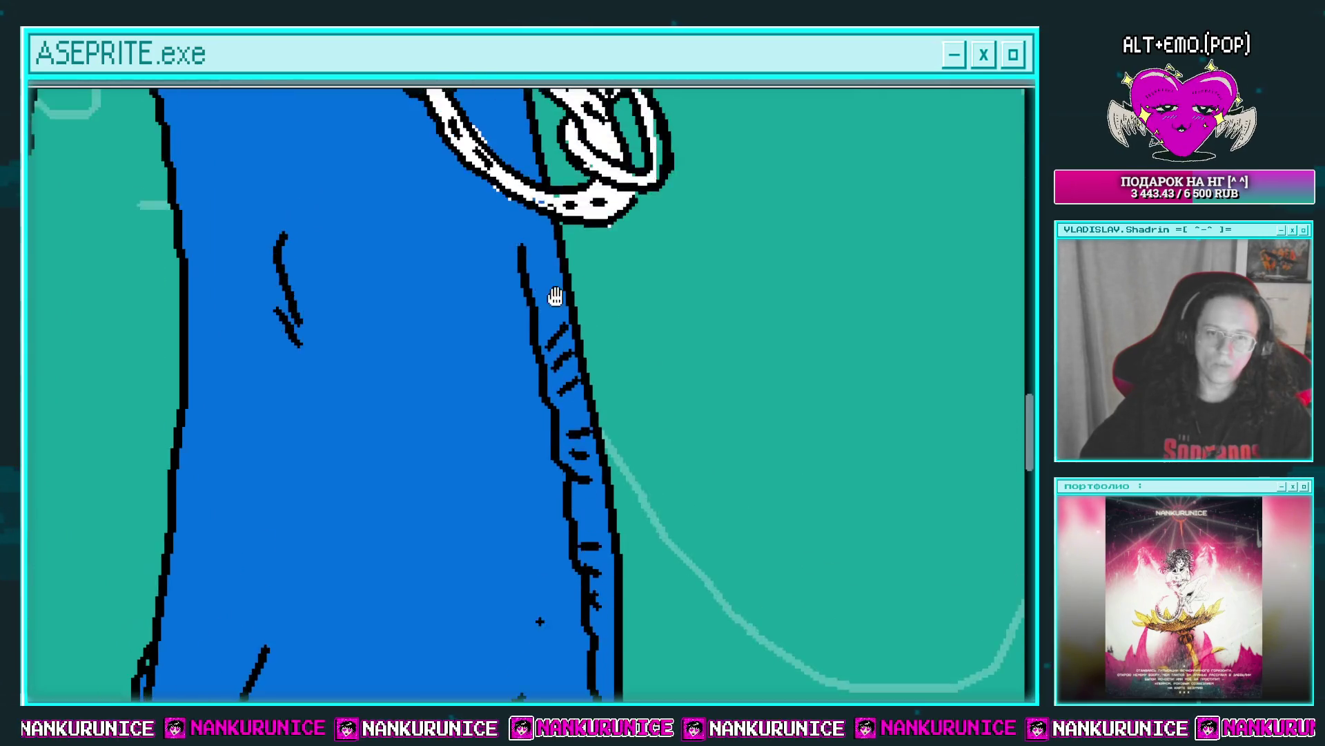
{"action": "scroll", "coordinate": [553, 296], "scroll_direction": "up", "scroll_amount": 5}
{"action": "scroll", "coordinate": [567, 384], "scroll_direction": "up", "scroll_amount": 3}
{"action": "scroll", "coordinate": [529, 263], "scroll_direction": "up", "scroll_amount": 5}
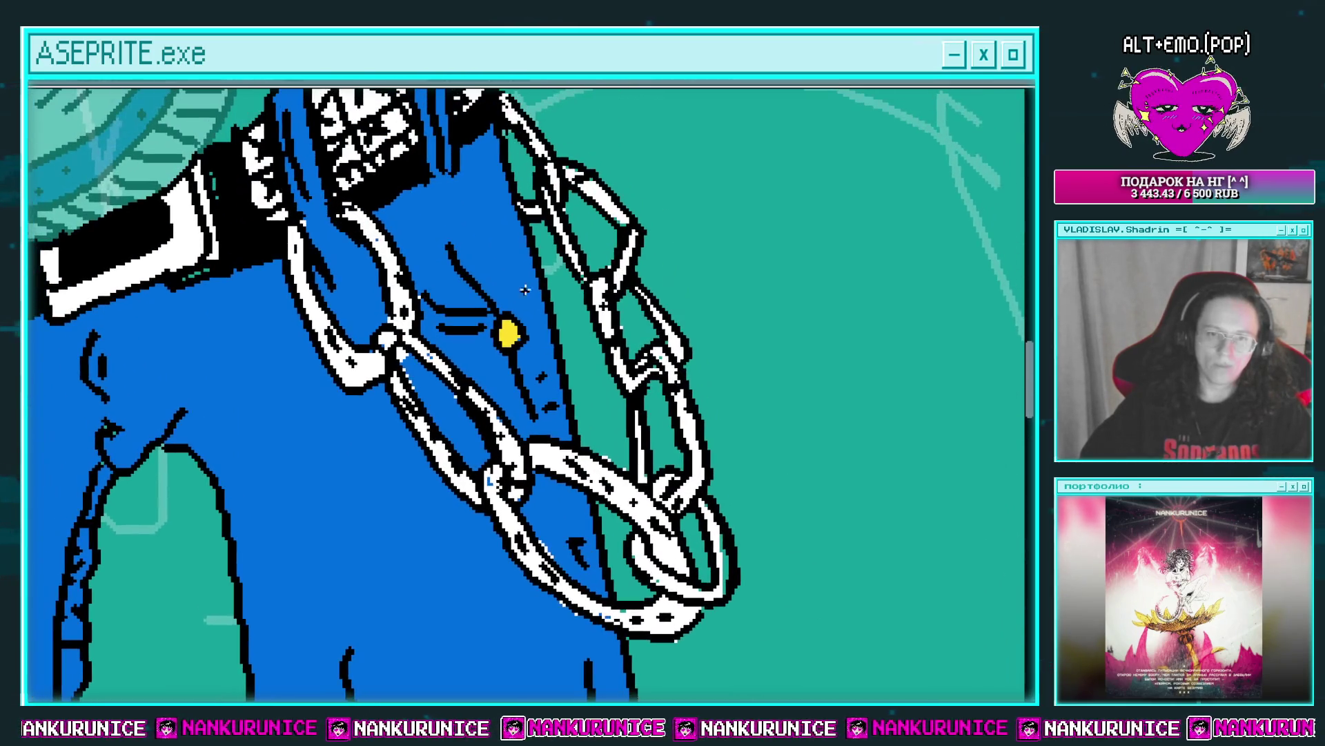
{"action": "scroll", "coordinate": [539, 256], "scroll_direction": "down", "scroll_amount": 3}
{"action": "scroll", "coordinate": [469, 389], "scroll_direction": "up", "scroll_amount": 2}
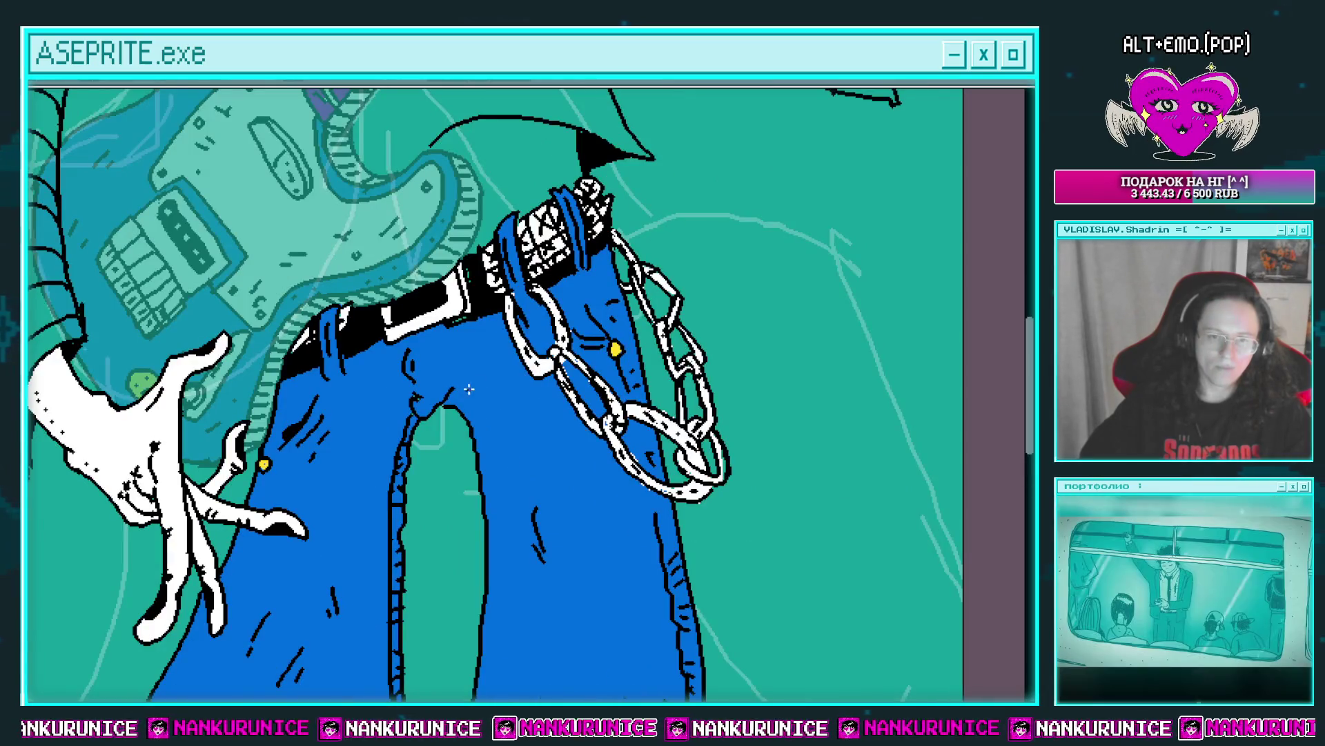
{"action": "scroll", "coordinate": [512, 367], "scroll_direction": "down", "scroll_amount": 3}
{"action": "scroll", "coordinate": [466, 402], "scroll_direction": "up", "scroll_amount": 4}
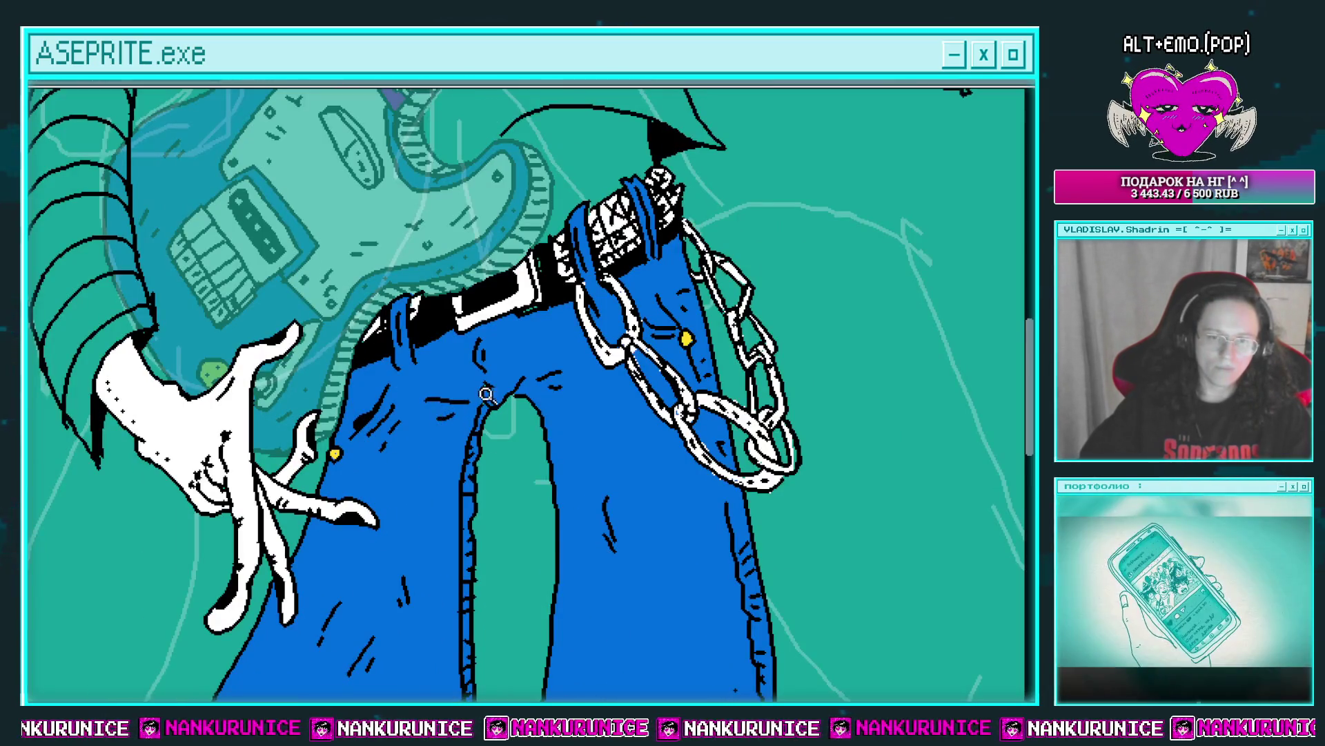
Delete the unwanted top sketch layer from the layers list.
{"action": "scroll", "coordinate": [487, 395], "scroll_direction": "down", "scroll_amount": 2}
{"action": "scroll", "coordinate": [487, 395], "scroll_direction": "down", "scroll_amount": 1}
{"action": "scroll", "coordinate": [530, 311], "scroll_direction": "up", "scroll_amount": 2}
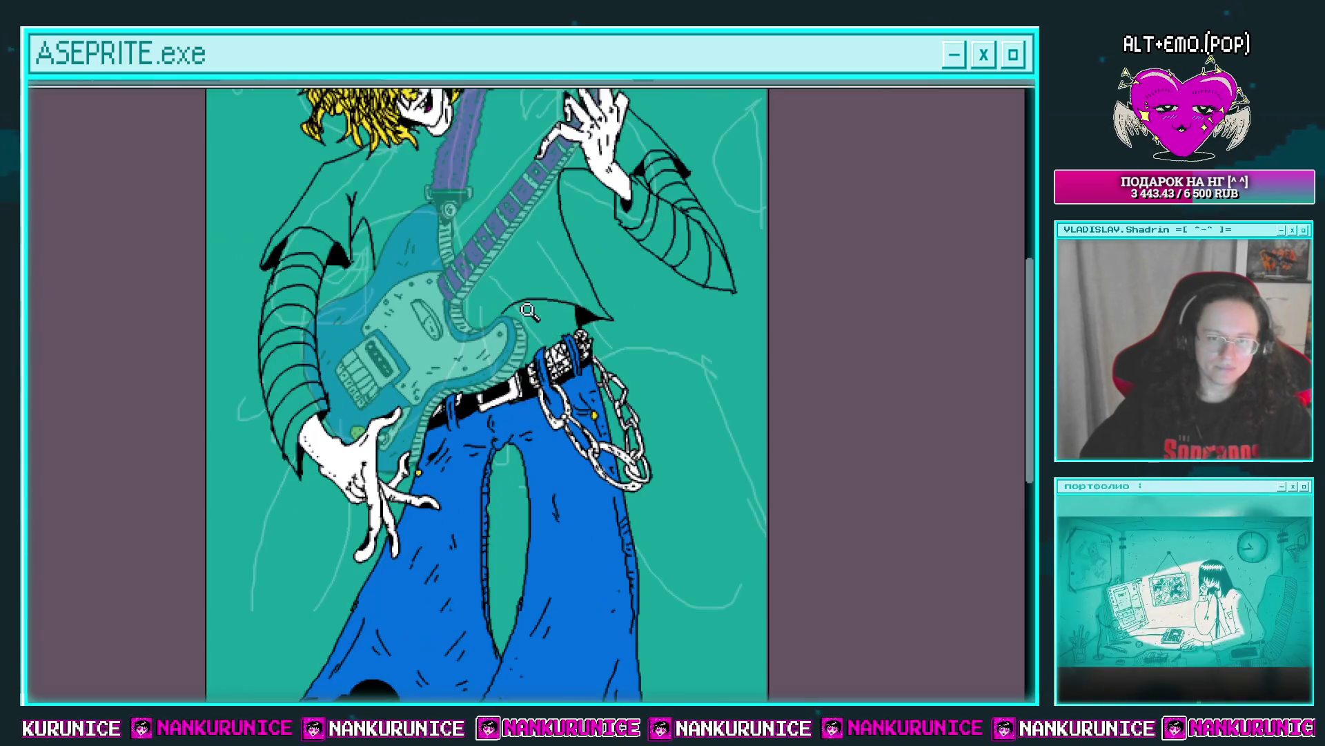
{"action": "key", "text": "Tab"}
{"action": "left_click", "coordinate": [76, 152]}
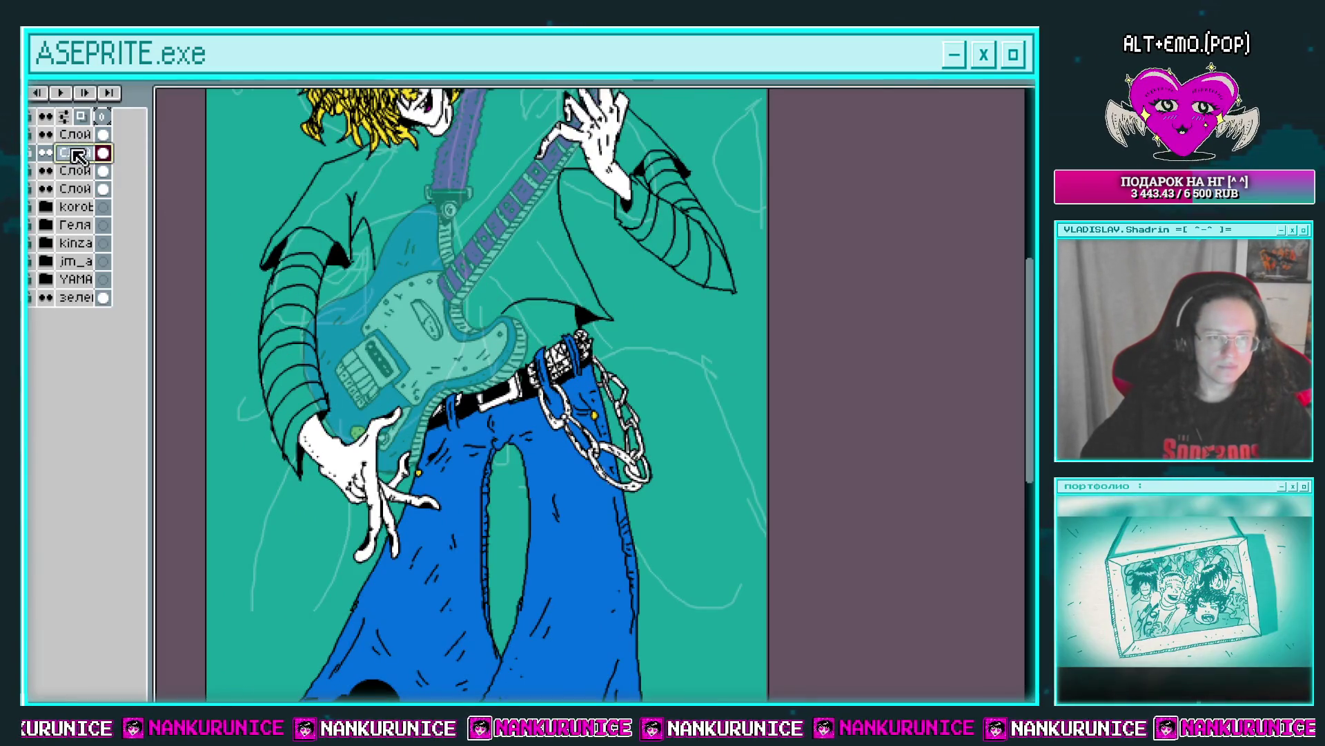
{"action": "left_click", "coordinate": [44, 153]}
{"action": "left_click", "coordinate": [69, 134]}
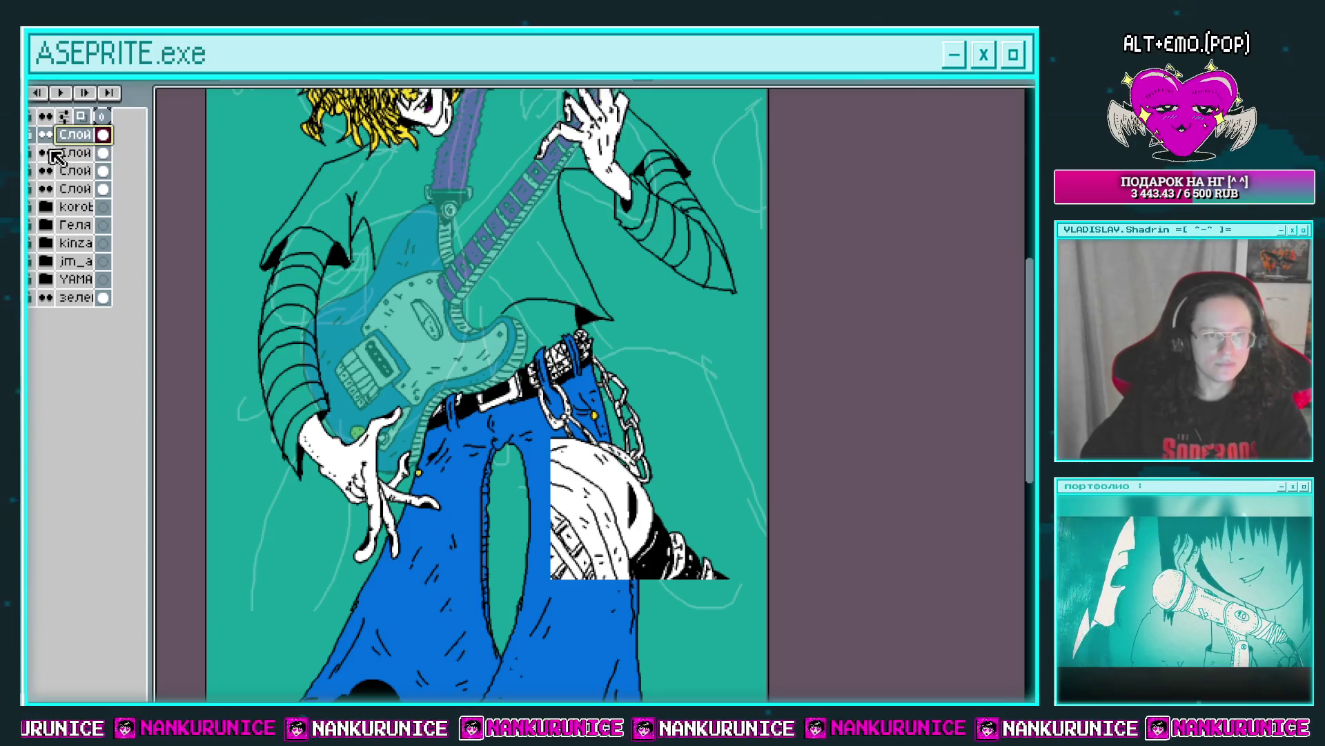
{"action": "key", "text": "Delete"}
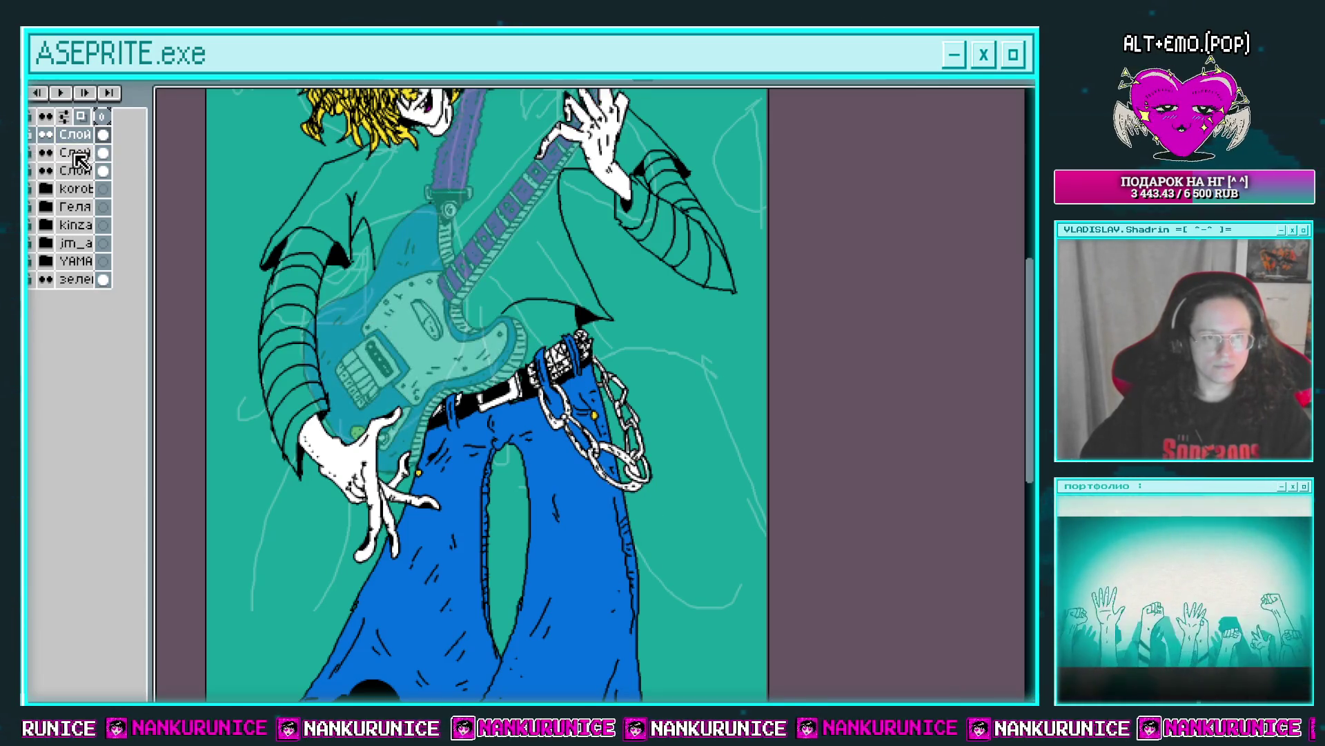
Raise layer Слой 50's opacity from 33% to 100%.
{"action": "double_click", "coordinate": [75, 154]}
{"action": "left_click_drag", "start_coordinate": [748, 654], "coordinate": [895, 642]}
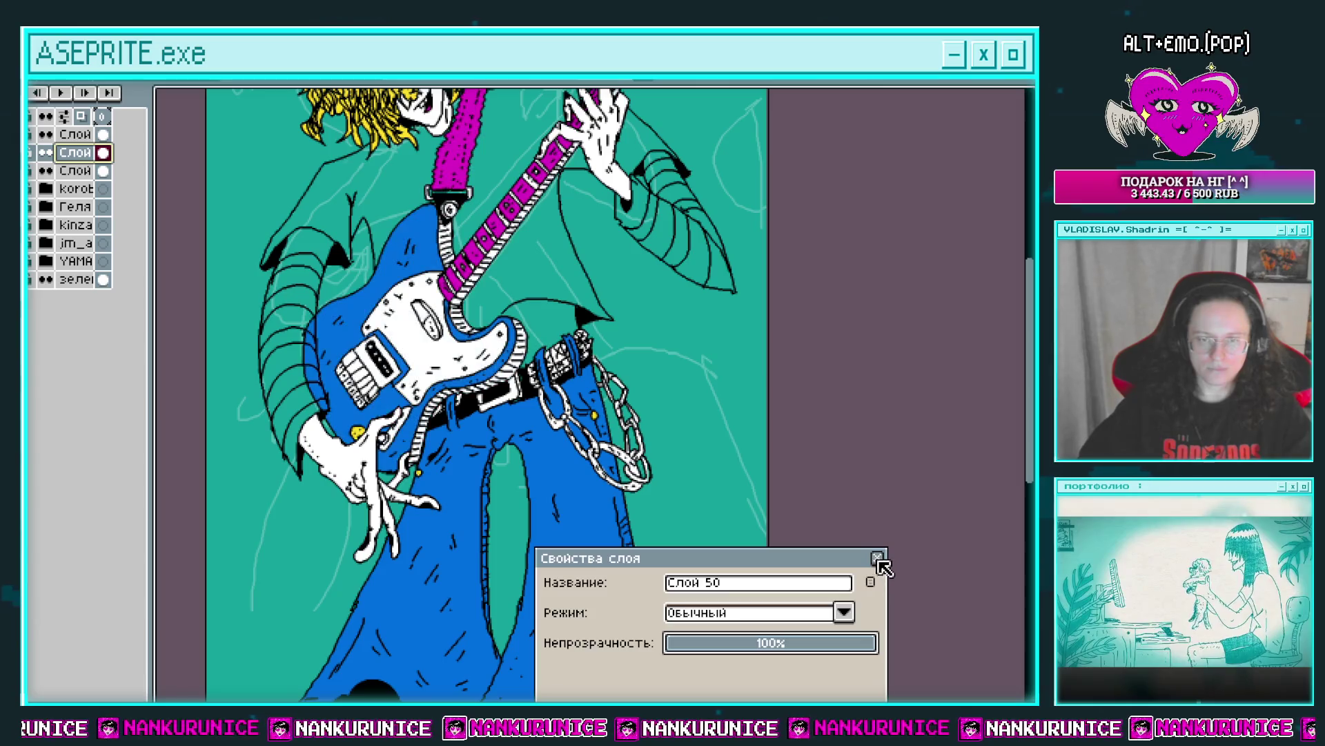
{"action": "left_click", "coordinate": [877, 558]}
{"action": "left_click_drag", "start_coordinate": [568, 273], "coordinate": [657, 316]}
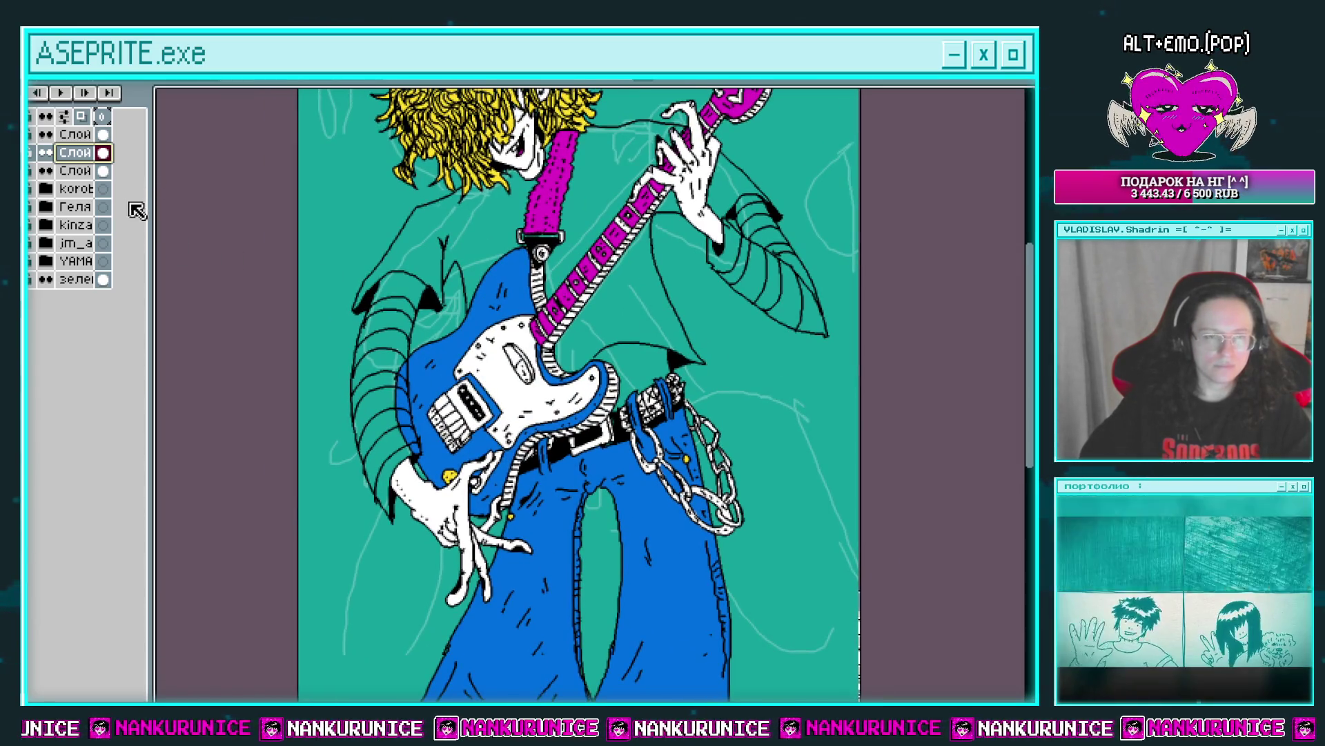
Preview the top guitar layer on its own, then restore all layers and hide the panel.
{"action": "left_click", "coordinate": [72, 134]}
{"action": "left_click", "coordinate": [45, 134], "text": "alt"}
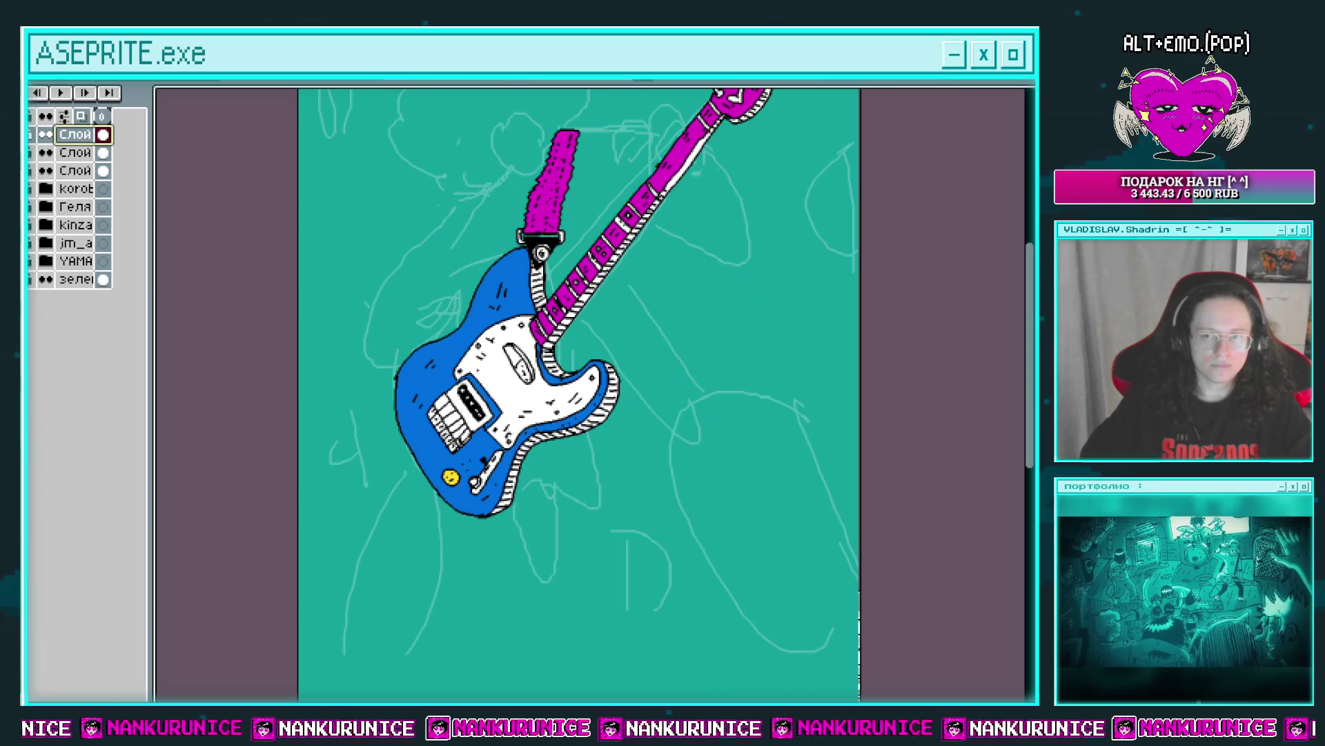
{"action": "left_click", "coordinate": [45, 134], "text": "alt"}
{"action": "key", "text": "Tab"}
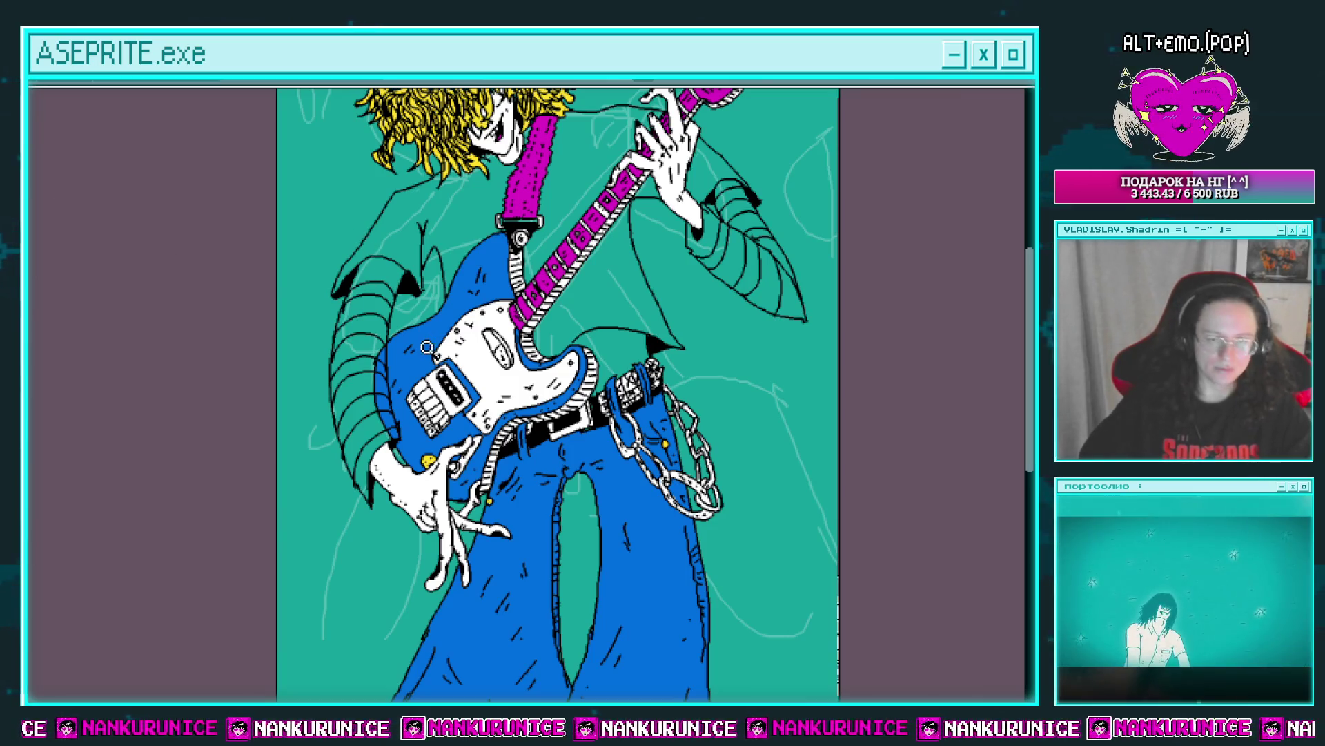
Bucket-fill the left sleeve's bands alternately black and magenta up to the cuff.
{"action": "left_click", "coordinate": [370, 349]}
{"action": "left_click_drag", "start_coordinate": [394, 465], "coordinate": [402, 502]}
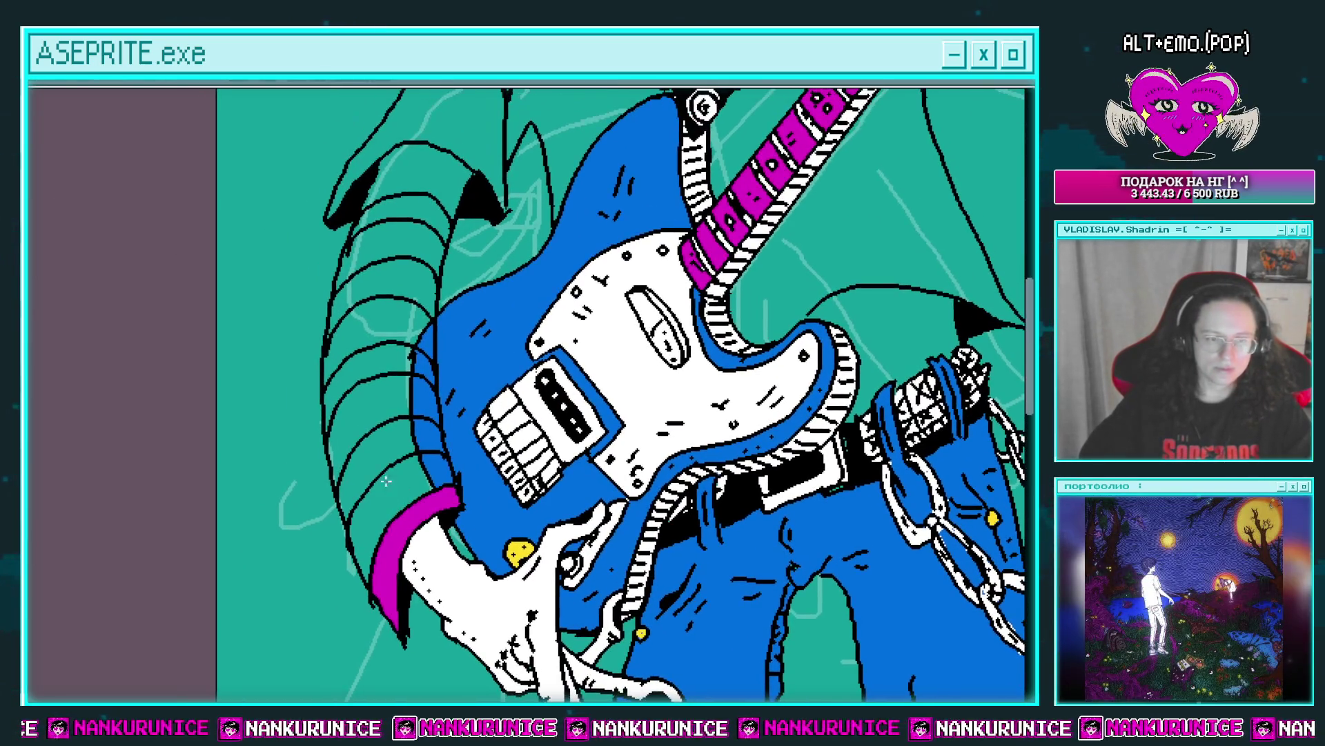
{"action": "left_click", "coordinate": [383, 487]}
{"action": "left_click", "coordinate": [382, 456]}
{"action": "left_click", "coordinate": [389, 424]}
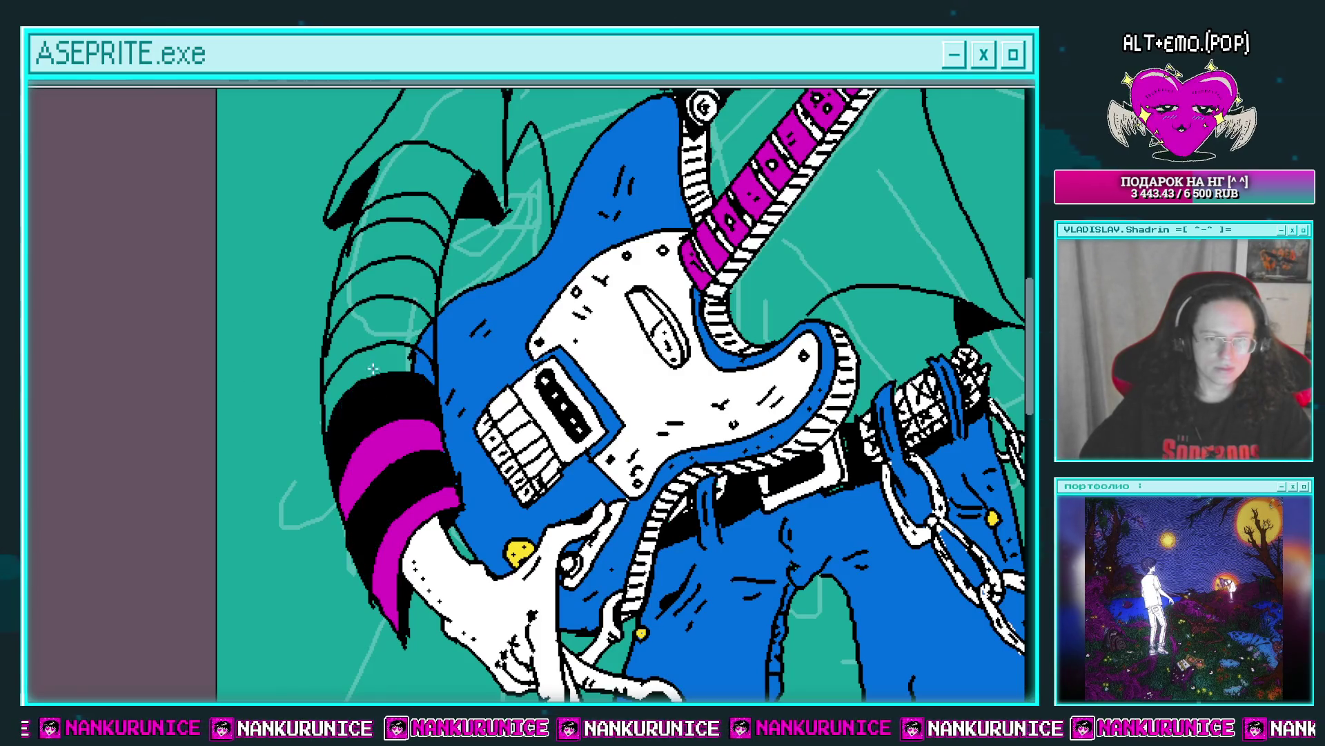
{"action": "left_click", "coordinate": [378, 390]}
{"action": "left_click", "coordinate": [391, 319]}
{"action": "left_click", "coordinate": [402, 284]}
{"action": "left_click", "coordinate": [414, 238]}
{"action": "left_click", "coordinate": [423, 209]}
{"action": "left_click", "coordinate": [433, 179]}
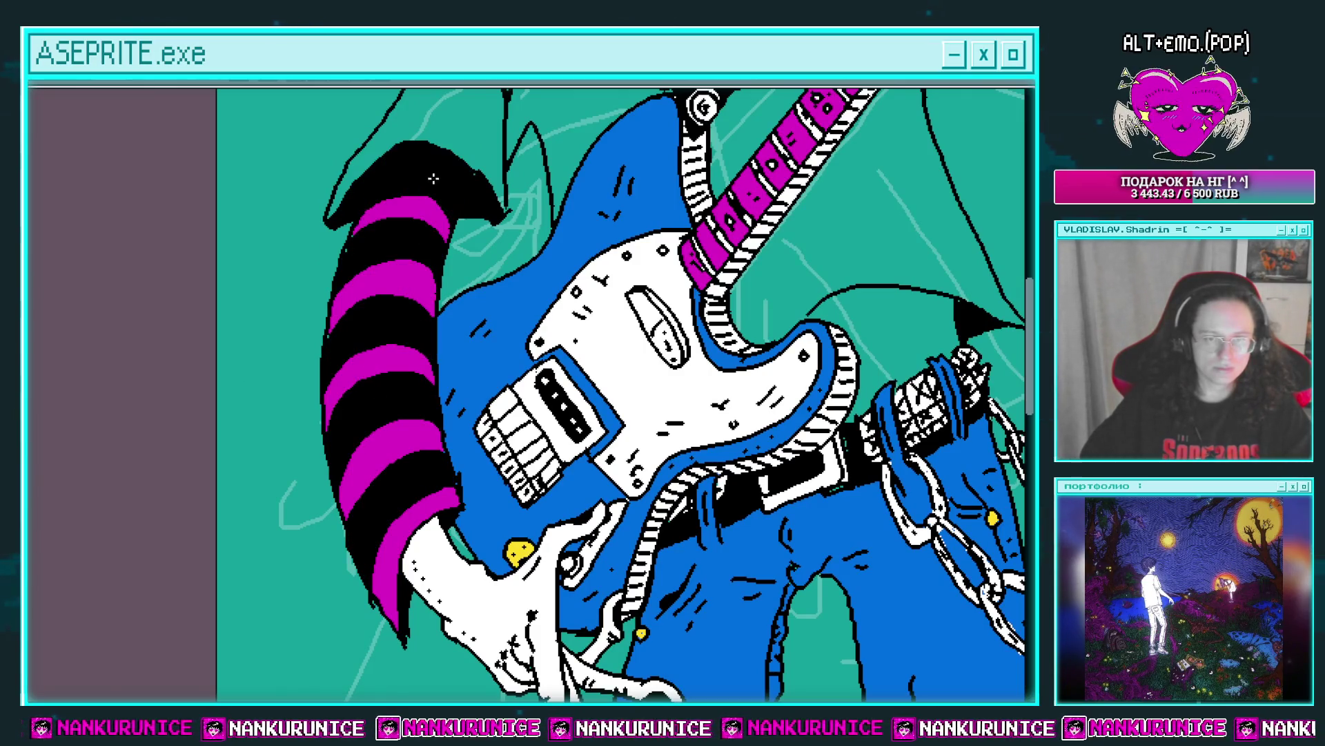
Paint over part of the white highlight on the left sleeve's cuff.
{"action": "scroll", "coordinate": [592, 213], "scroll_direction": "down", "scroll_amount": 3}
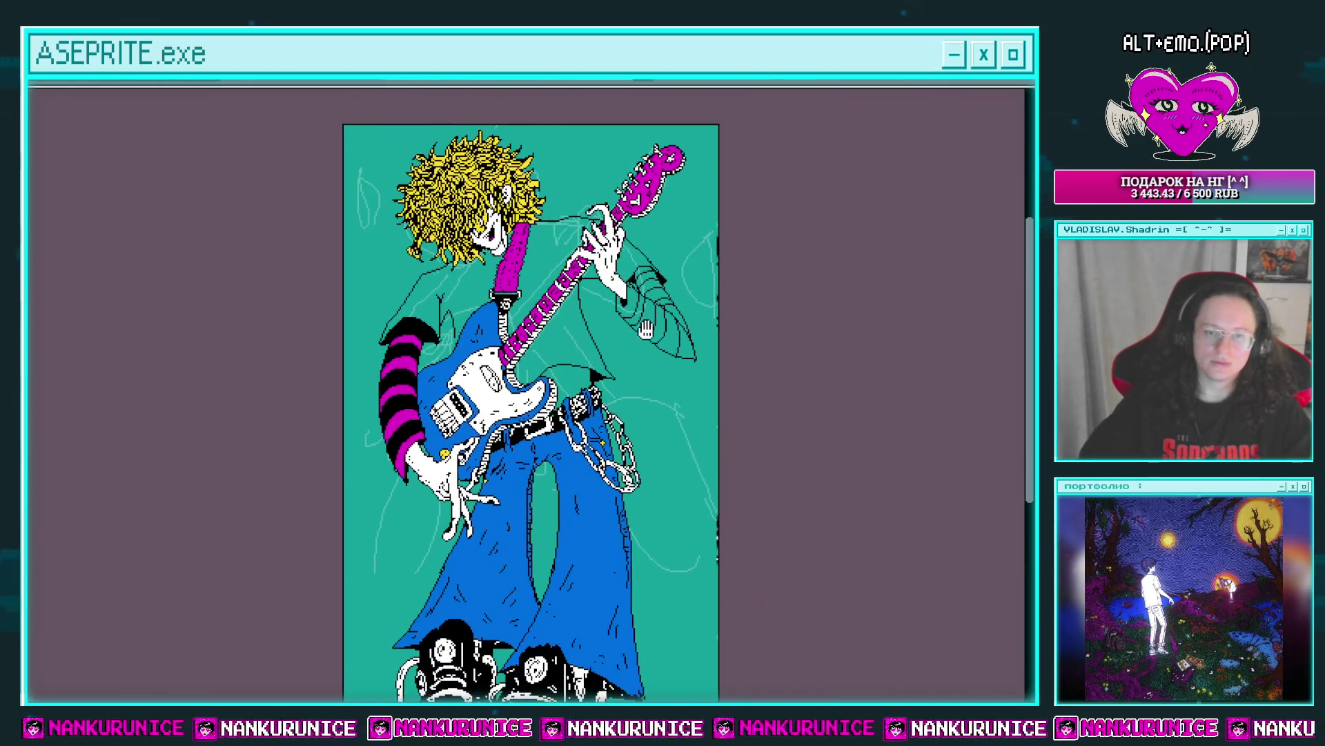
{"action": "scroll", "coordinate": [673, 330], "scroll_direction": "up", "scroll_amount": 1}
{"action": "left_click_drag", "start_coordinate": [673, 330], "coordinate": [642, 344]}
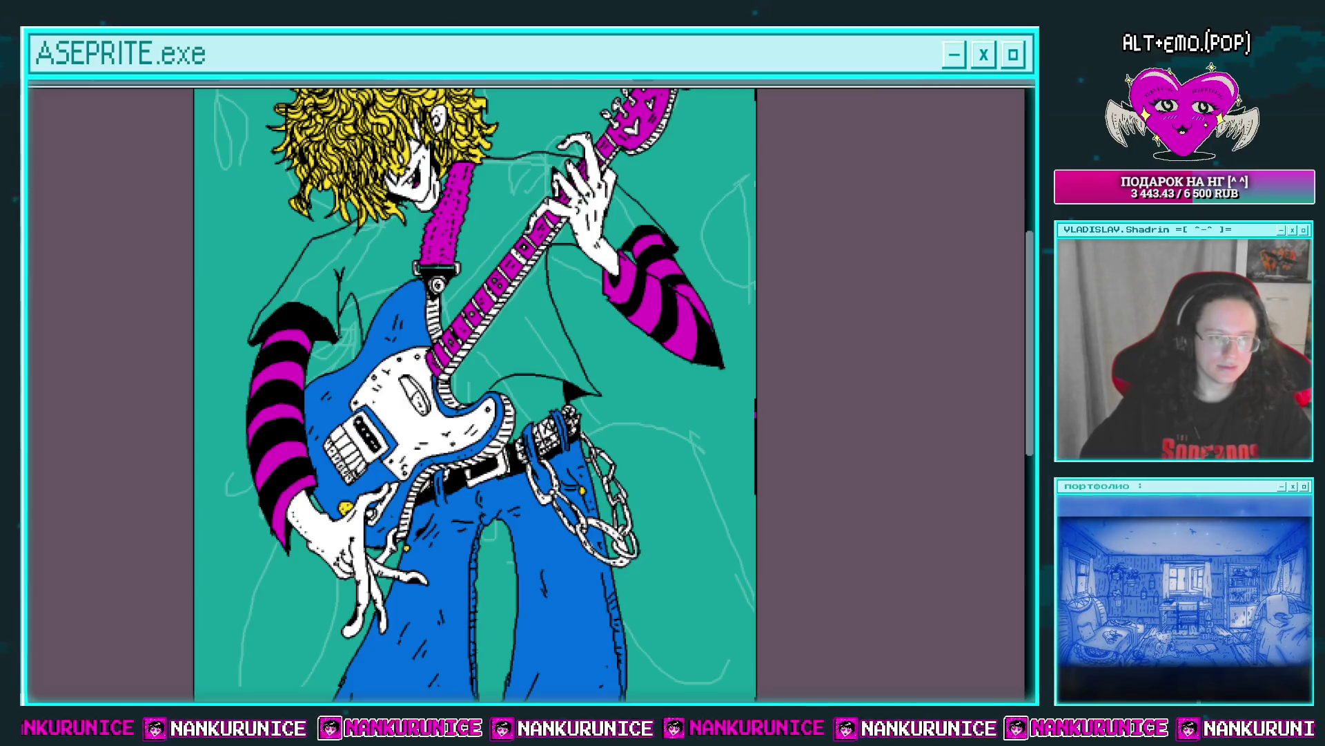
{"action": "scroll", "coordinate": [346, 325], "scroll_direction": "up", "scroll_amount": 3}
{"action": "scroll", "coordinate": [449, 299], "scroll_direction": "up", "scroll_amount": 2}
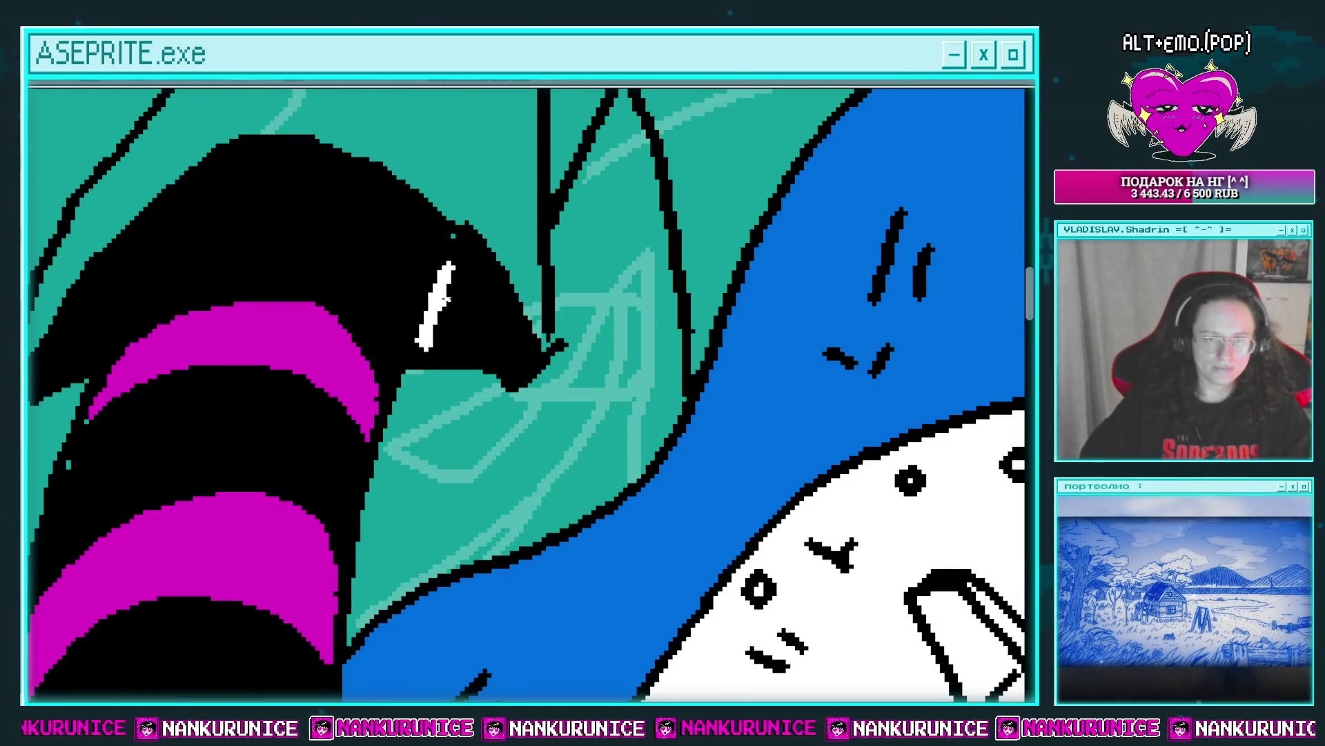
{"action": "left_click_drag", "start_coordinate": [459, 292], "coordinate": [598, 337]}
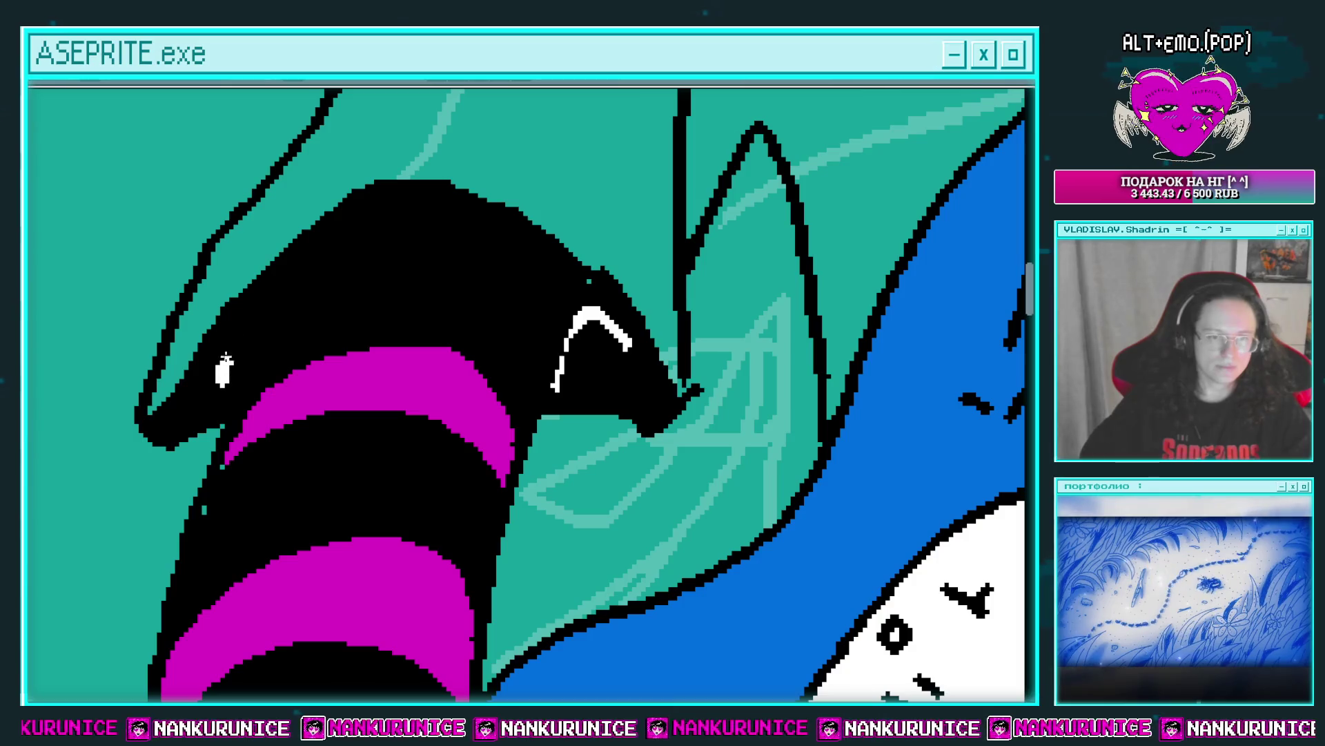
{"action": "scroll", "coordinate": [488, 308], "scroll_direction": "down", "scroll_amount": 2}
{"action": "scroll", "coordinate": [566, 293], "scroll_direction": "up", "scroll_amount": 1}
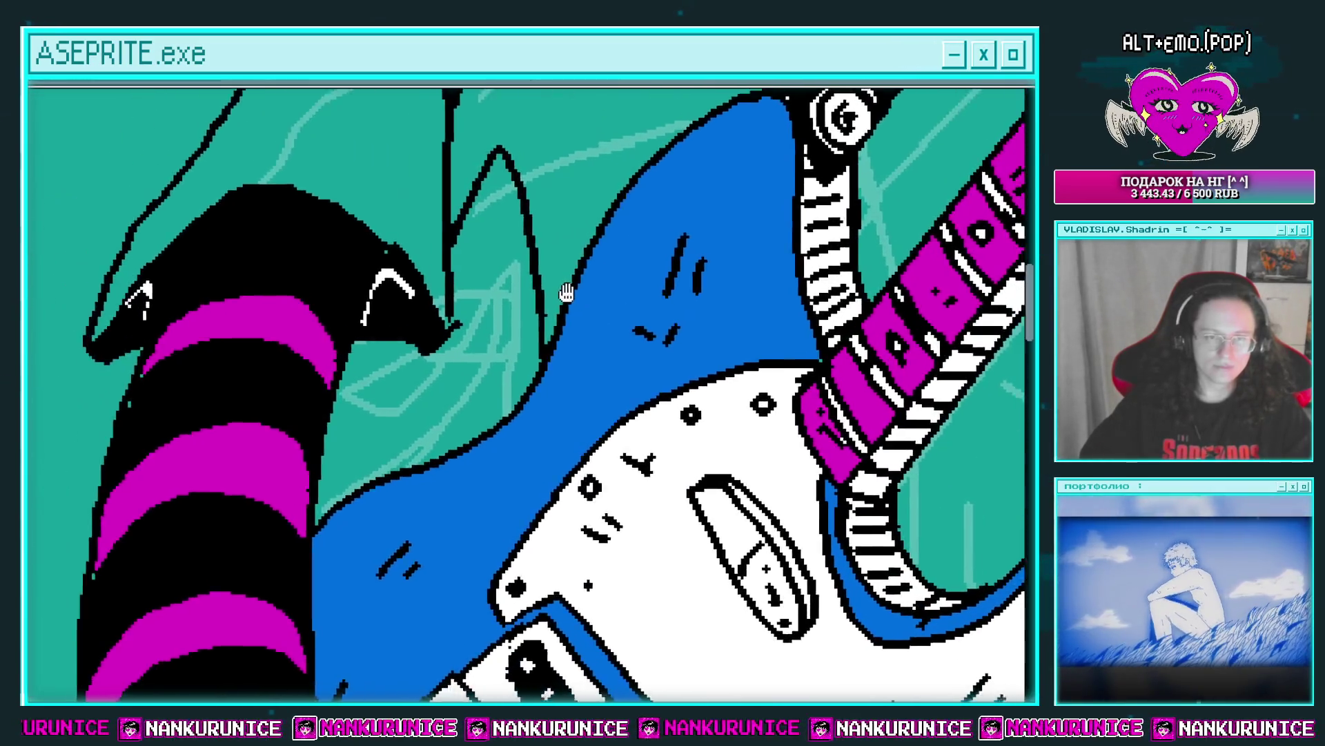
{"action": "left_click_drag", "start_coordinate": [567, 294], "coordinate": [695, 325]}
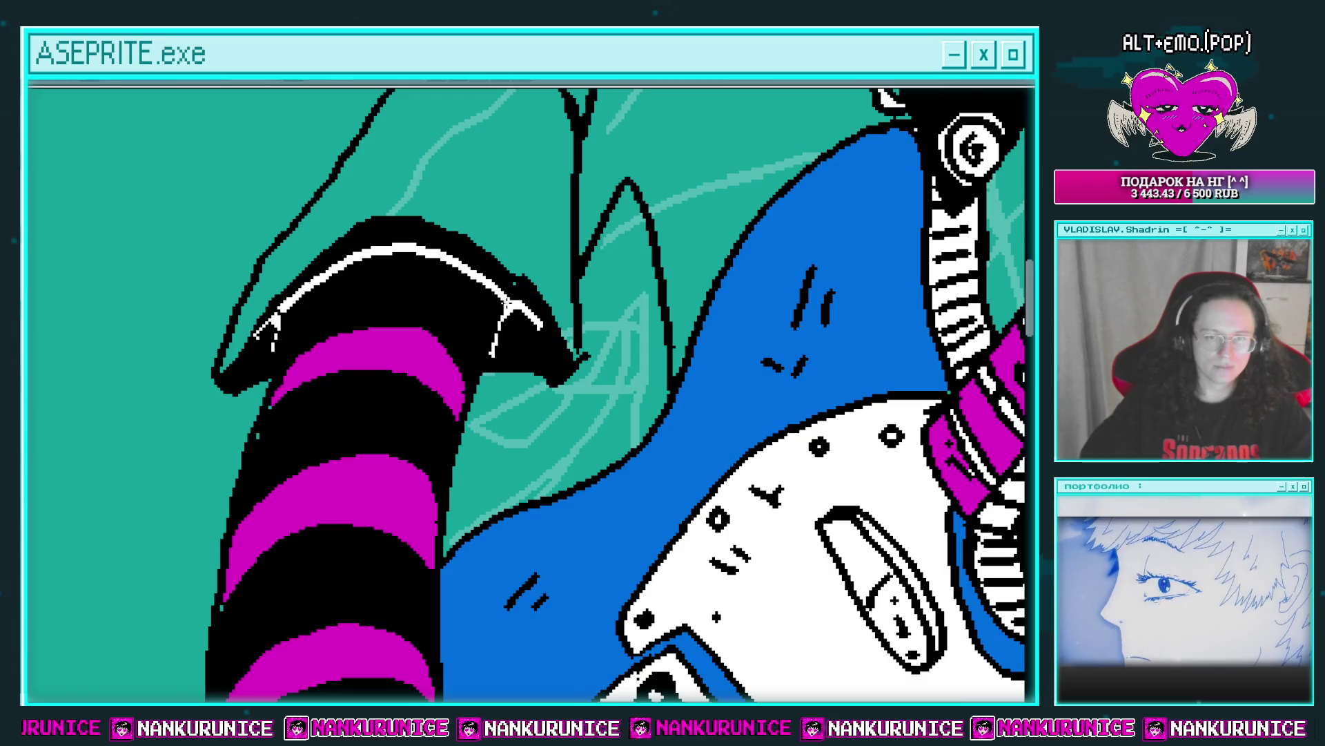
{"action": "mouse_move", "coordinate": [452, 260]}
{"action": "left_mouse_down"}
{"action": "mouse_move", "coordinate": [384, 253]}
{"action": "mouse_move", "coordinate": [37, 353]}
{"action": "left_mouse_up"}
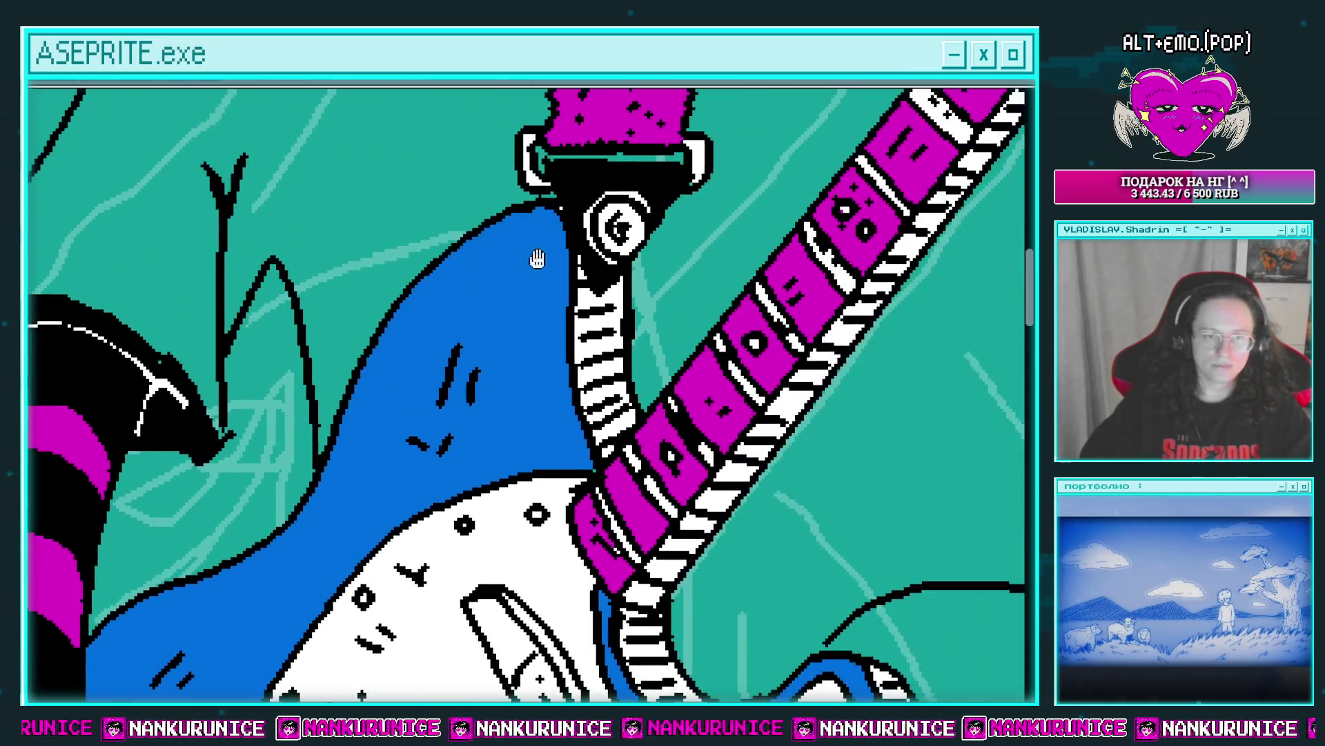
On the right cuff, darken the highlight's tip and widen the white highlight.
{"action": "left_click_drag", "start_coordinate": [622, 227], "coordinate": [201, 361]}
{"action": "left_click_drag", "start_coordinate": [935, 189], "coordinate": [520, 307]}
{"action": "left_click", "coordinate": [570, 322]}
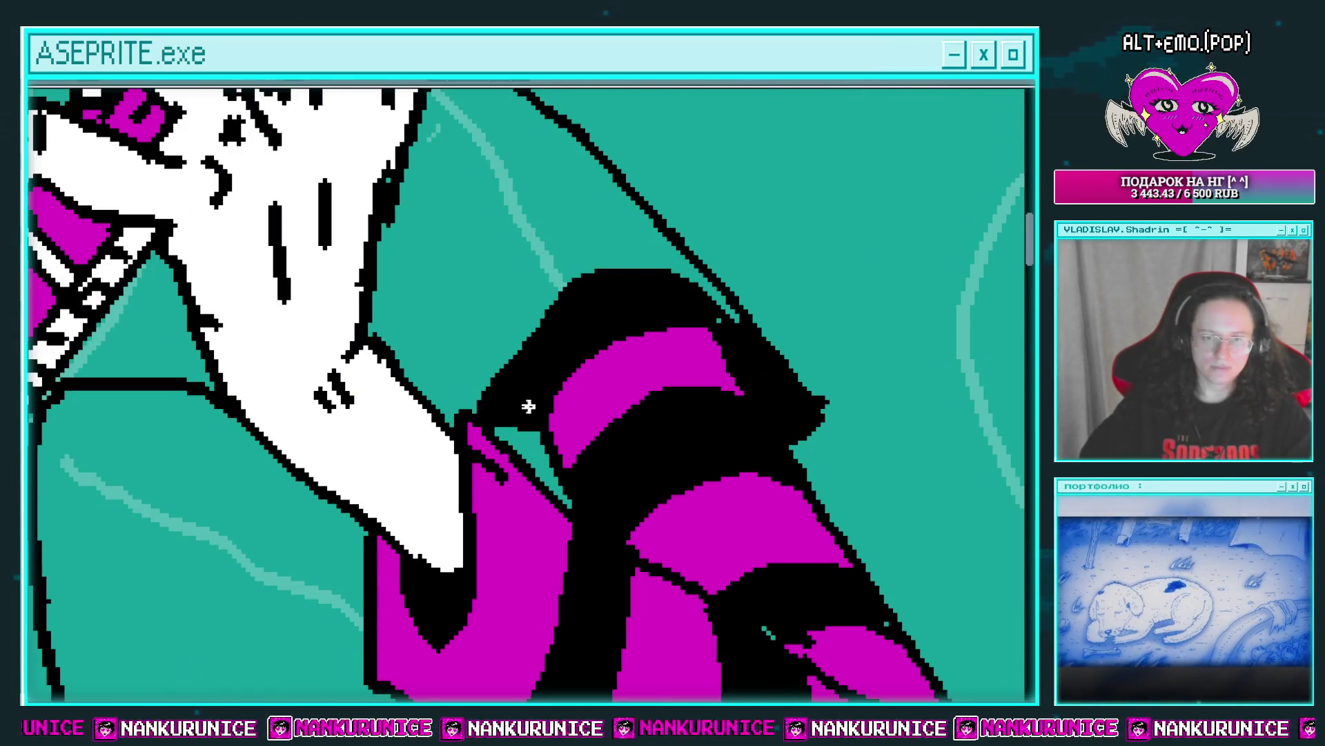
{"action": "left_click_drag", "start_coordinate": [682, 308], "coordinate": [642, 304]}
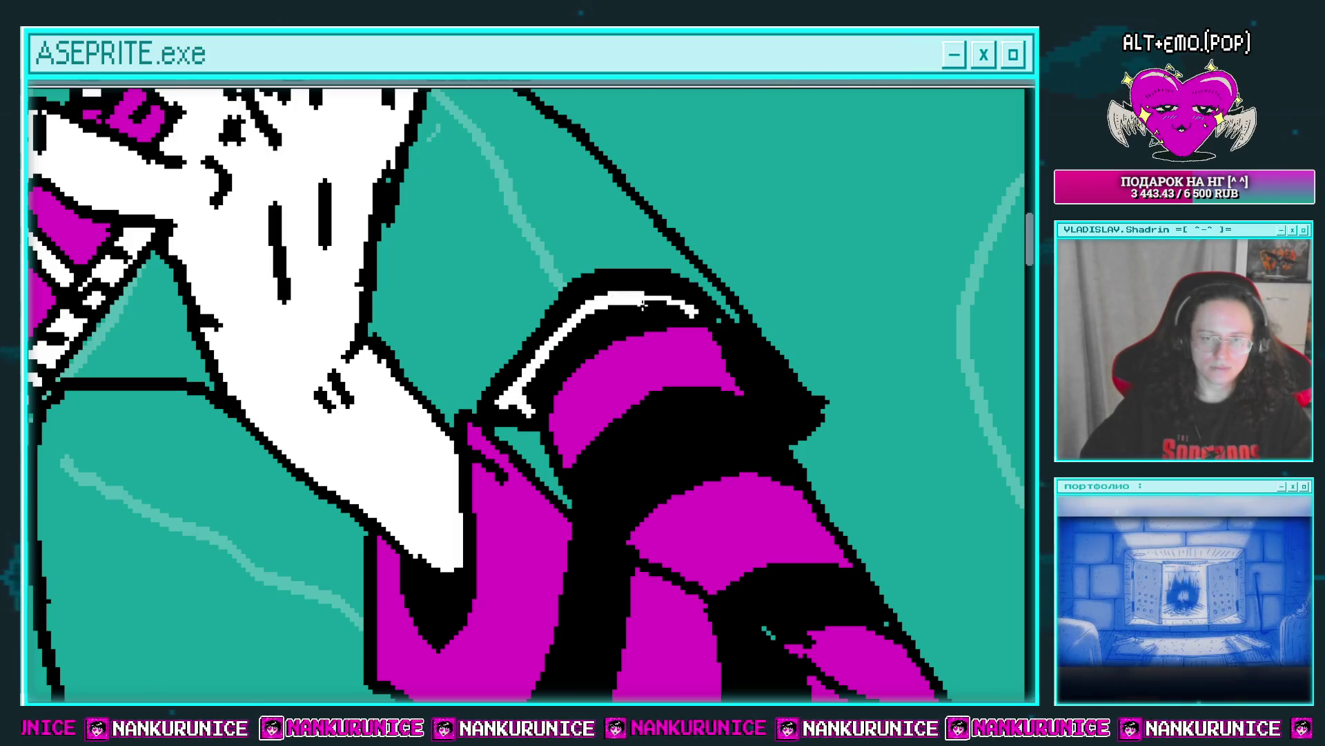
{"action": "left_click_drag", "start_coordinate": [551, 371], "coordinate": [411, 378]}
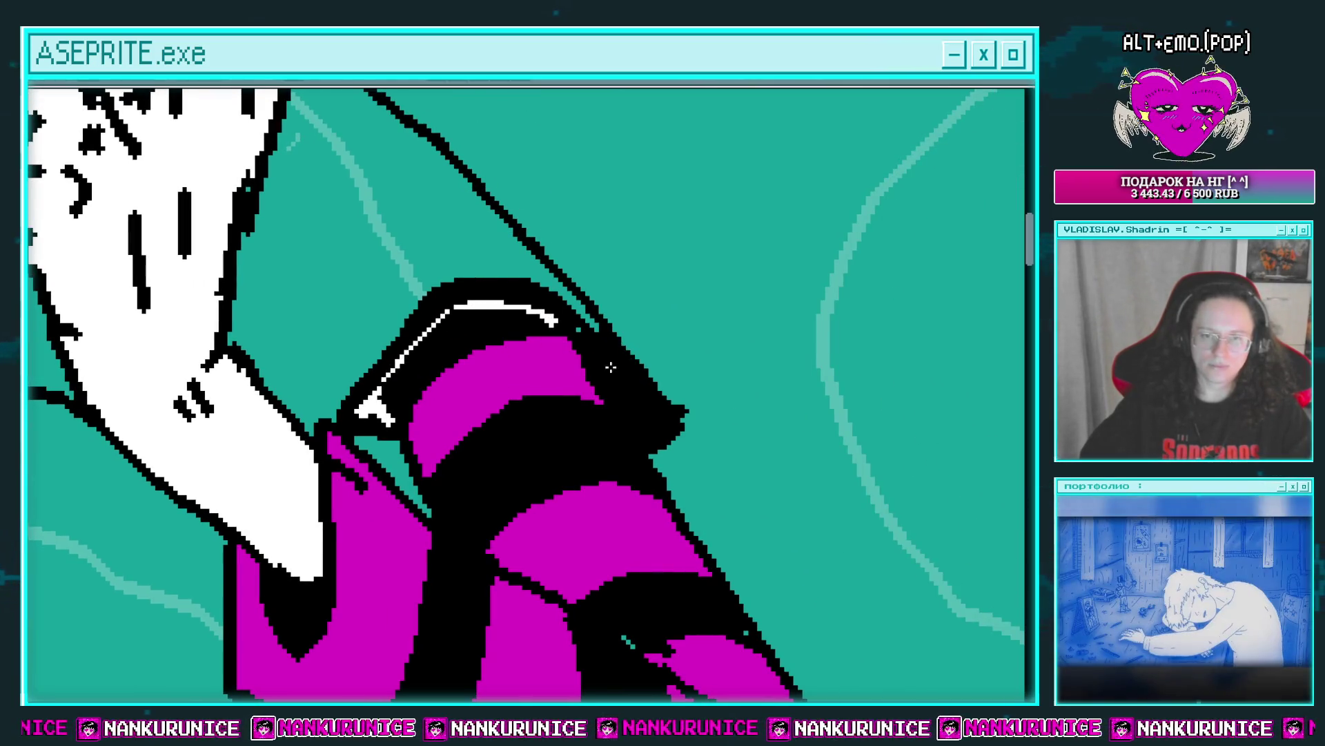
{"action": "left_click_drag", "start_coordinate": [602, 359], "coordinate": [631, 384]}
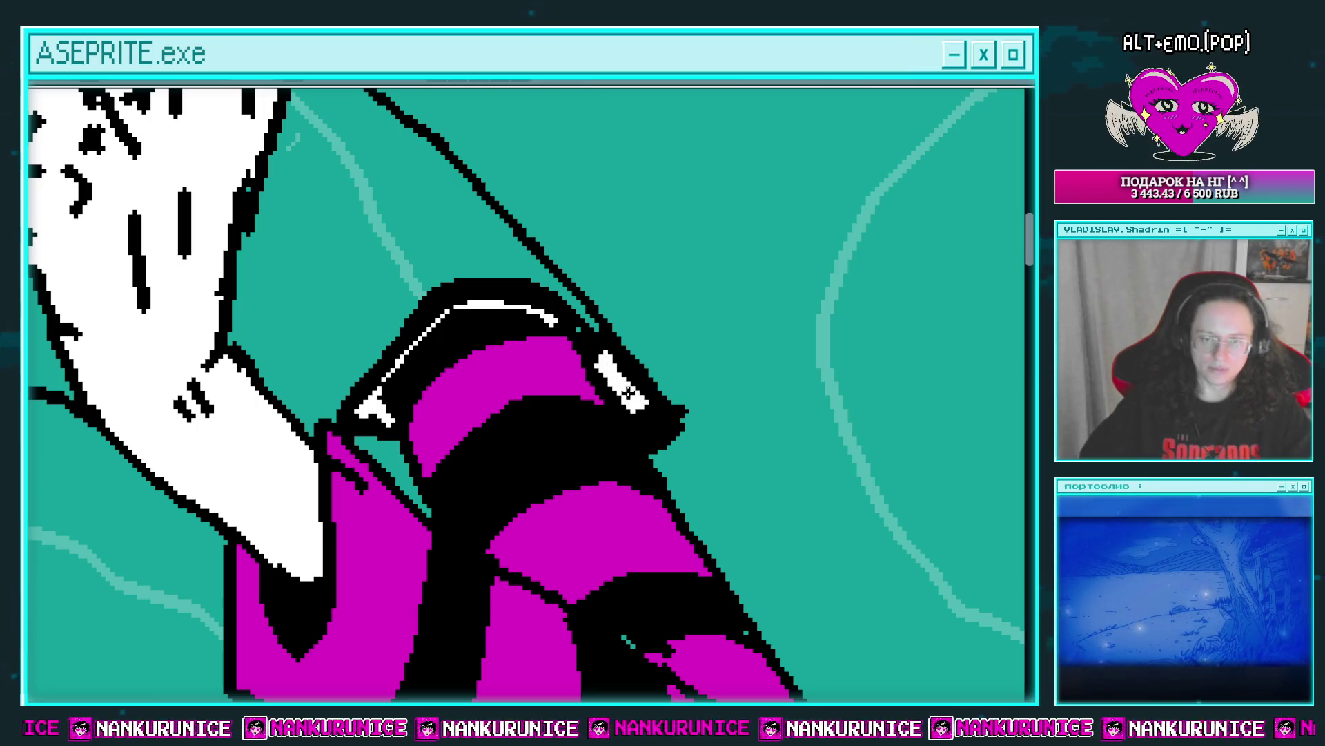
{"action": "scroll", "coordinate": [659, 380], "scroll_direction": "down", "scroll_amount": 3}
{"action": "scroll", "coordinate": [659, 380], "scroll_direction": "down", "scroll_amount": 3}
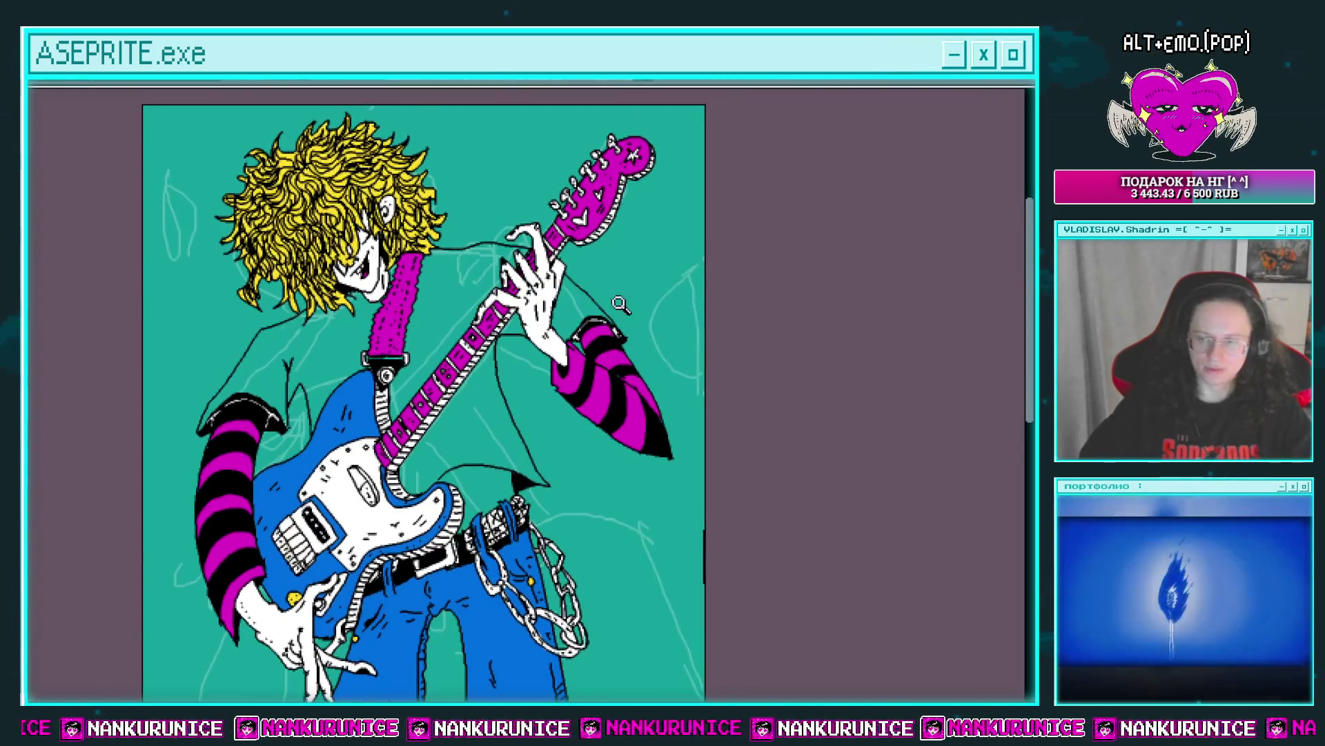
Save the drawing with its new sleeve stripes.
{"action": "key", "text": "ctrl+s"}
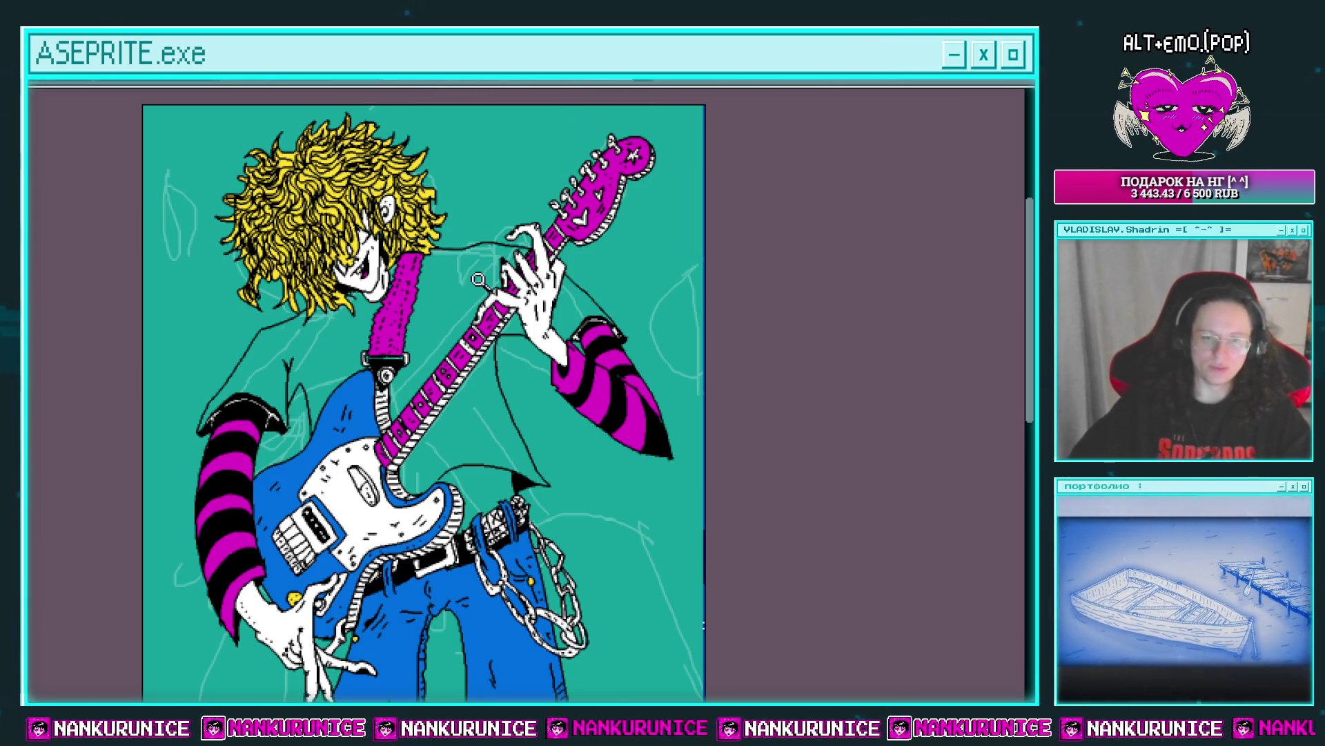
{"action": "scroll", "coordinate": [502, 473], "scroll_direction": "up", "scroll_amount": 2}
{"action": "left_click_drag", "start_coordinate": [503, 474], "coordinate": [527, 387]}
{"action": "scroll", "coordinate": [527, 387], "scroll_direction": "up", "scroll_amount": 2}
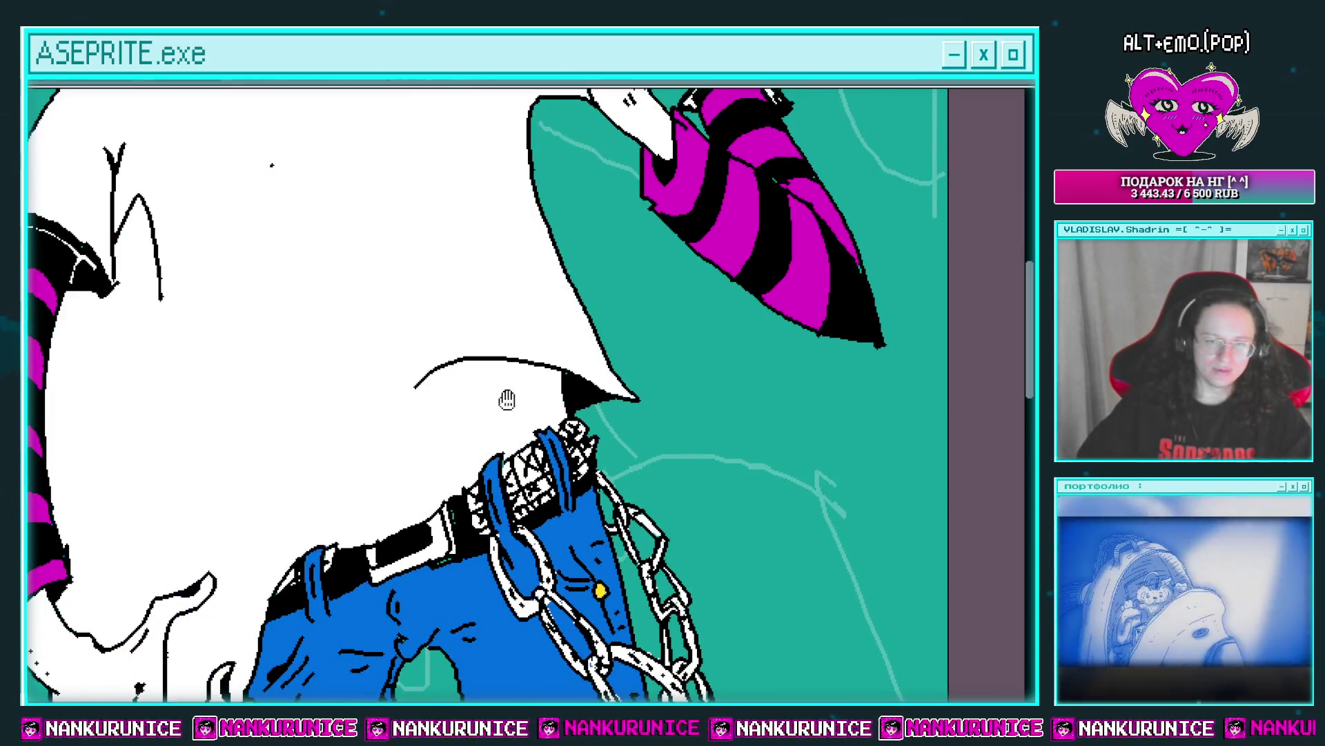
Undo the accidental white fill over the shirt and zoom in on the guitar horn.
{"action": "key", "text": "ctrl+z"}
{"action": "left_click", "coordinate": [455, 384]}
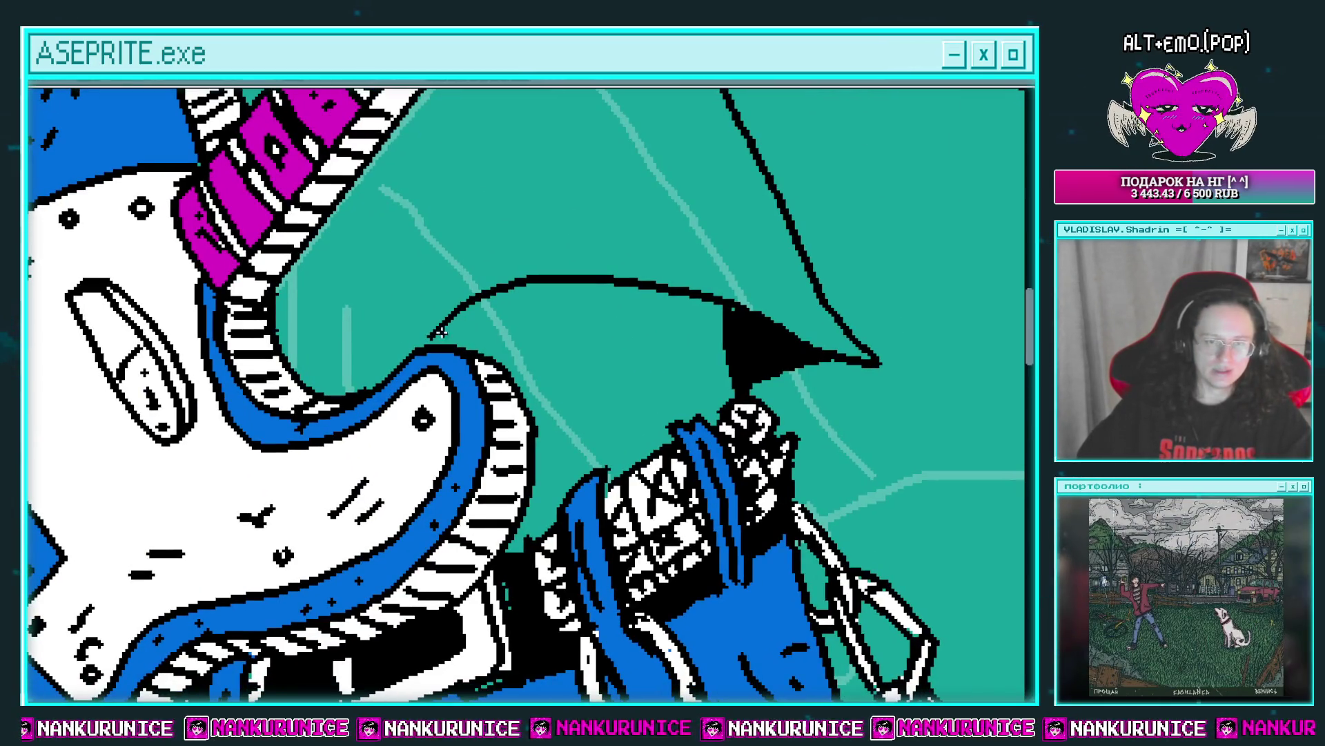
{"action": "left_click_drag", "start_coordinate": [426, 343], "coordinate": [412, 334]}
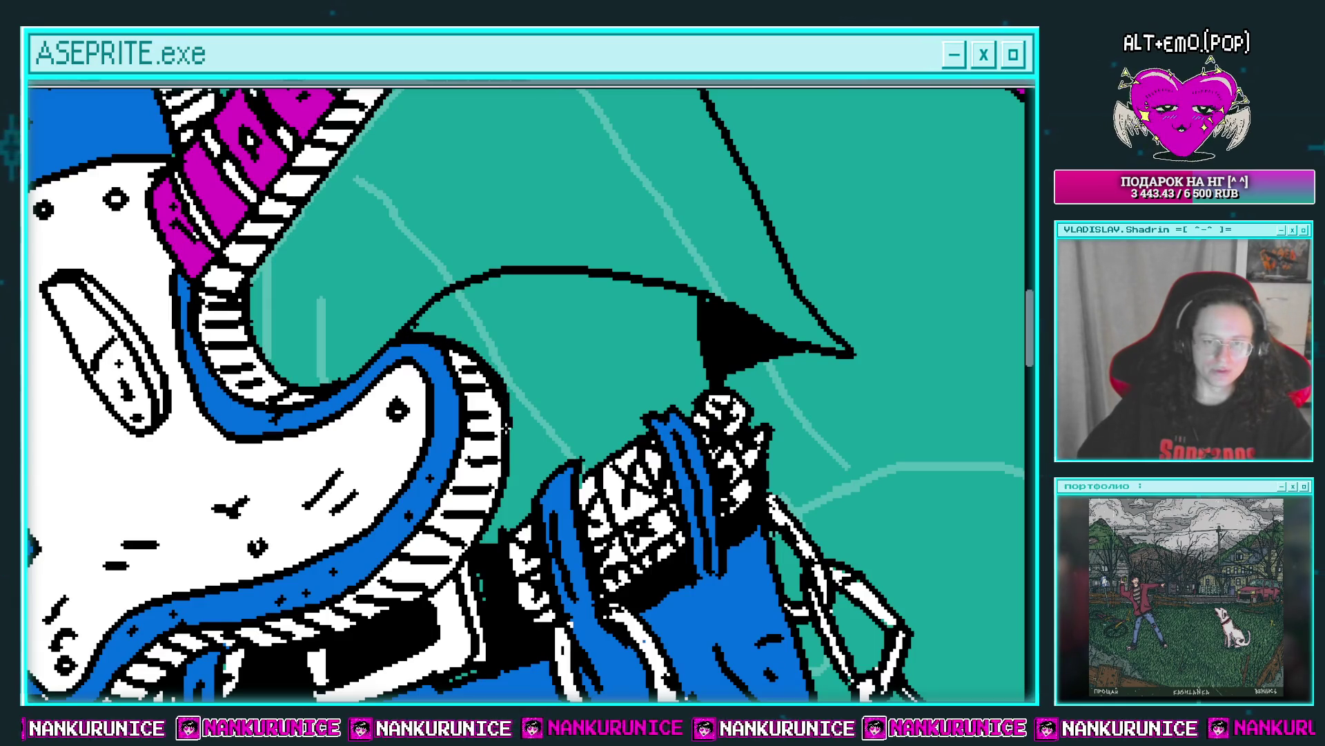
{"action": "scroll", "coordinate": [520, 456], "scroll_direction": "down", "scroll_amount": 1}
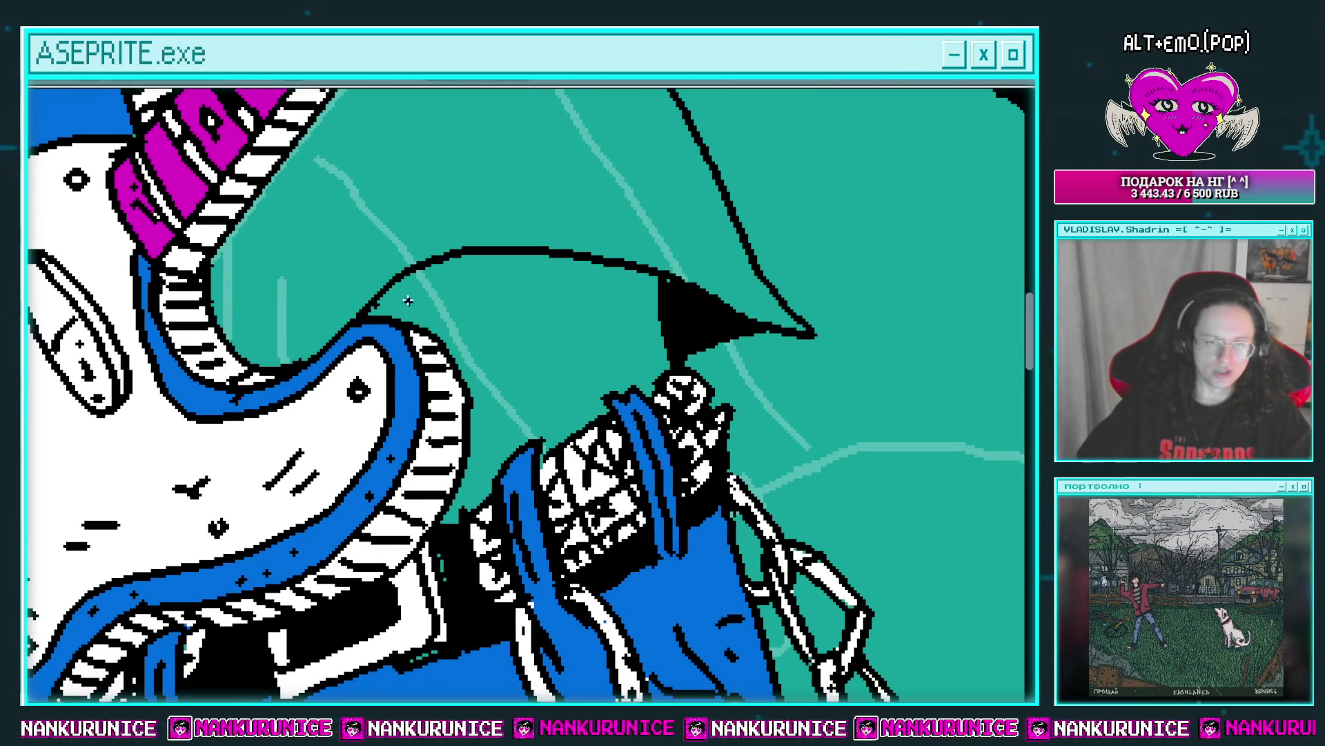
{"action": "scroll", "coordinate": [509, 397], "scroll_direction": "down", "scroll_amount": 2}
{"action": "scroll", "coordinate": [531, 428], "scroll_direction": "up", "scroll_amount": 1}
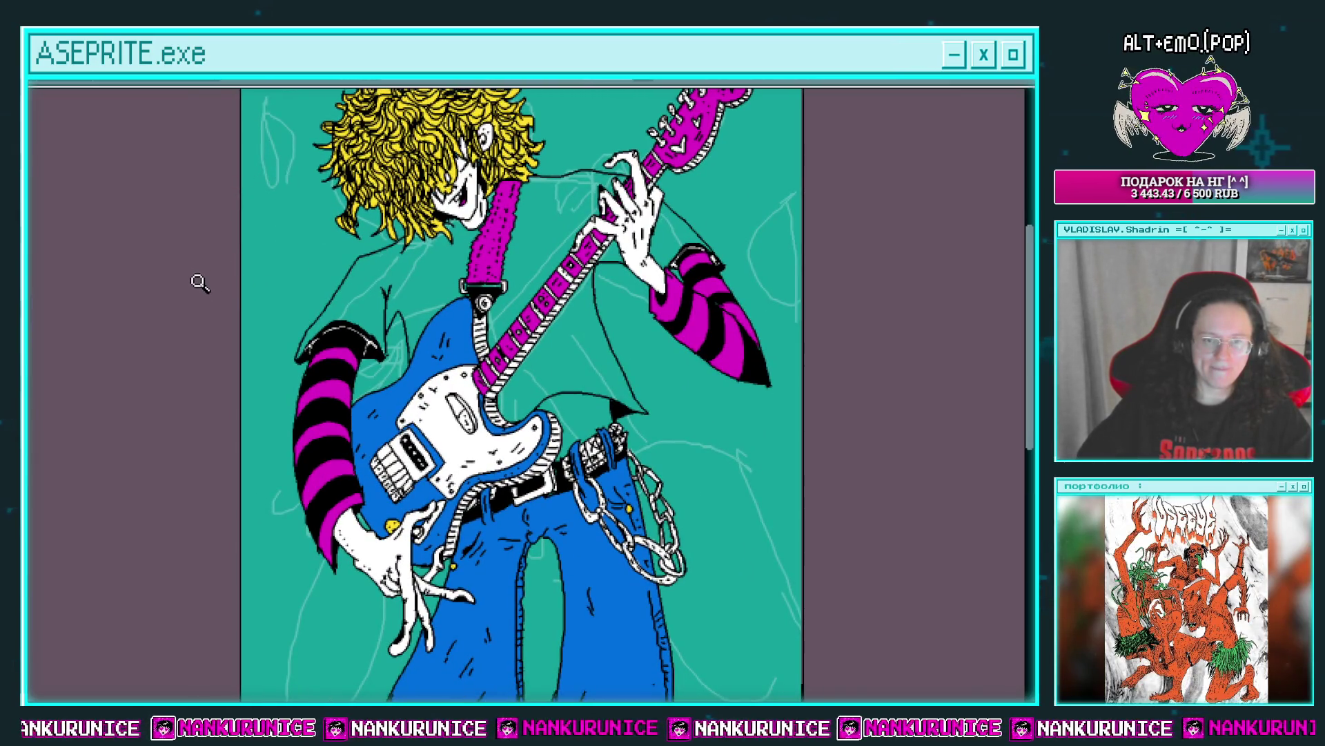
{"action": "scroll", "coordinate": [425, 459], "scroll_direction": "up", "scroll_amount": 2}
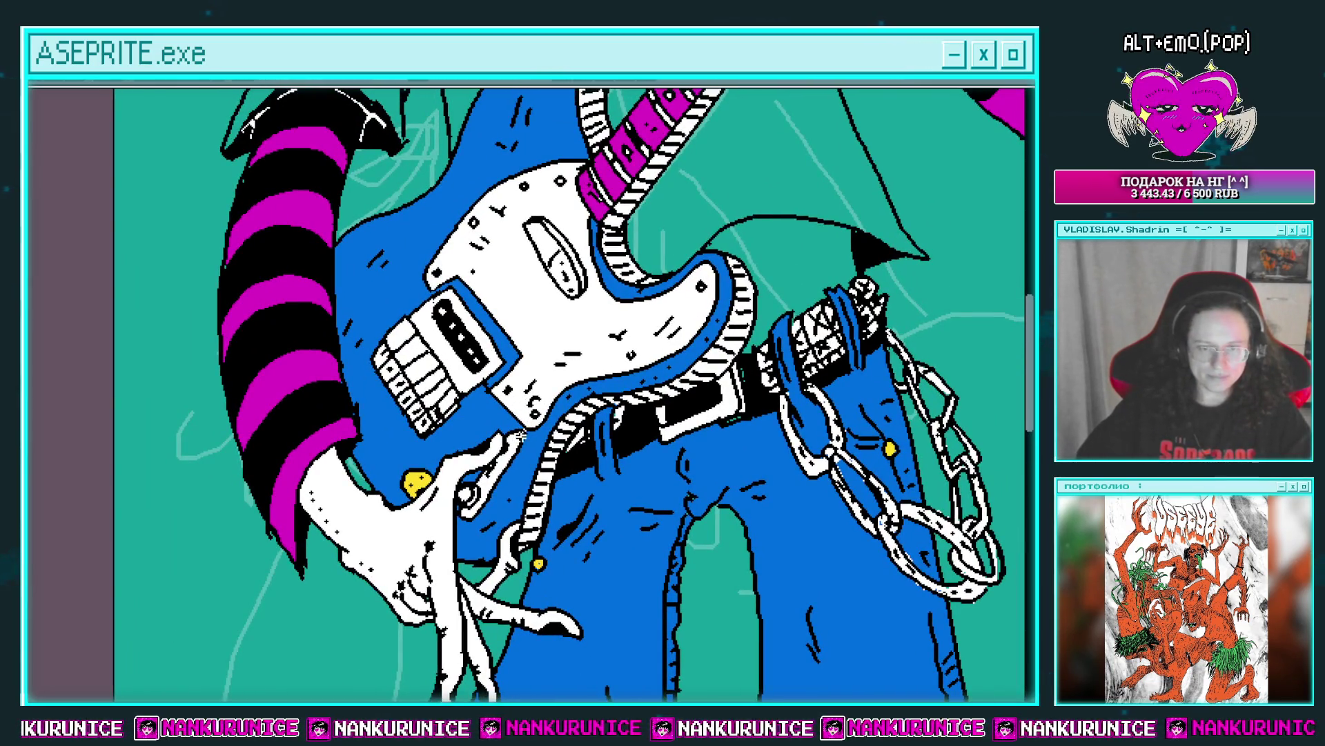
Apply the Outline effect to the current selection, then deselect.
{"action": "left_click_drag", "start_coordinate": [518, 435], "coordinate": [535, 459]}
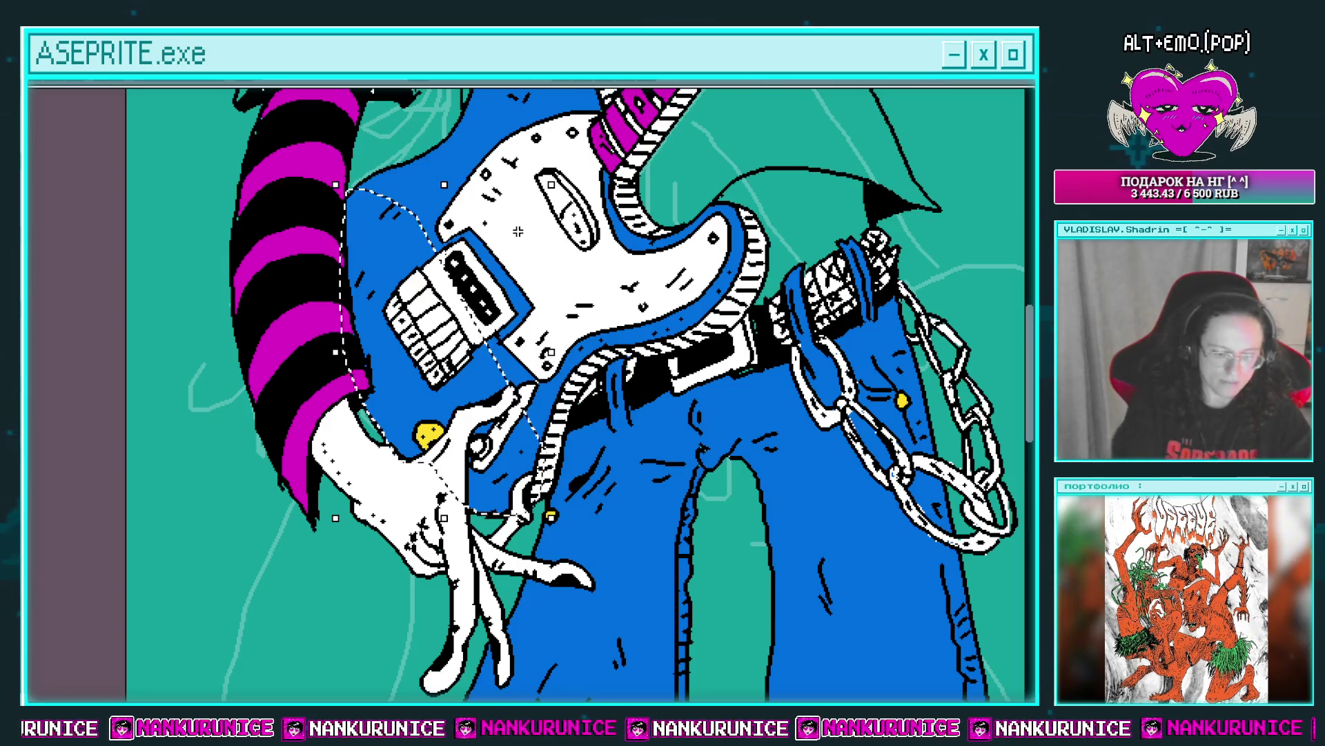
{"action": "key", "text": "shift+o"}
{"action": "key", "text": "Return"}
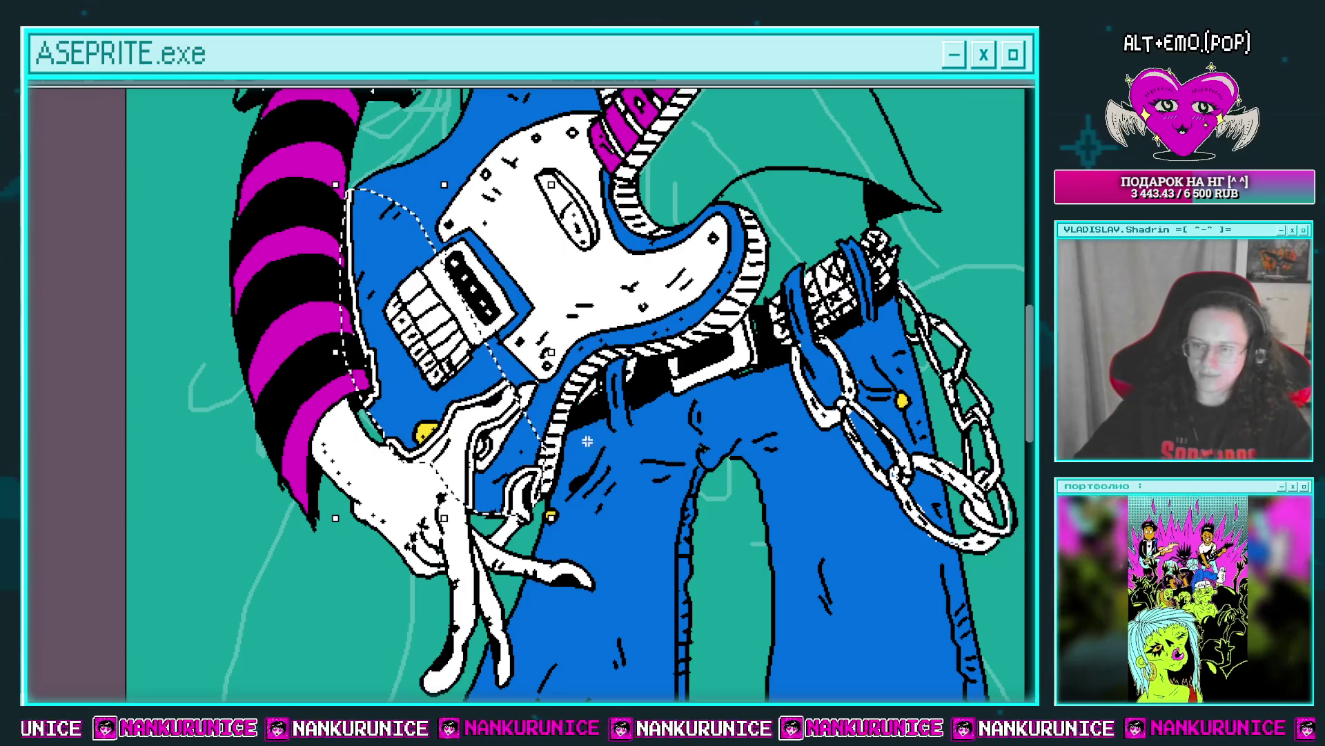
{"action": "left_click_drag", "start_coordinate": [610, 458], "coordinate": [573, 497]}
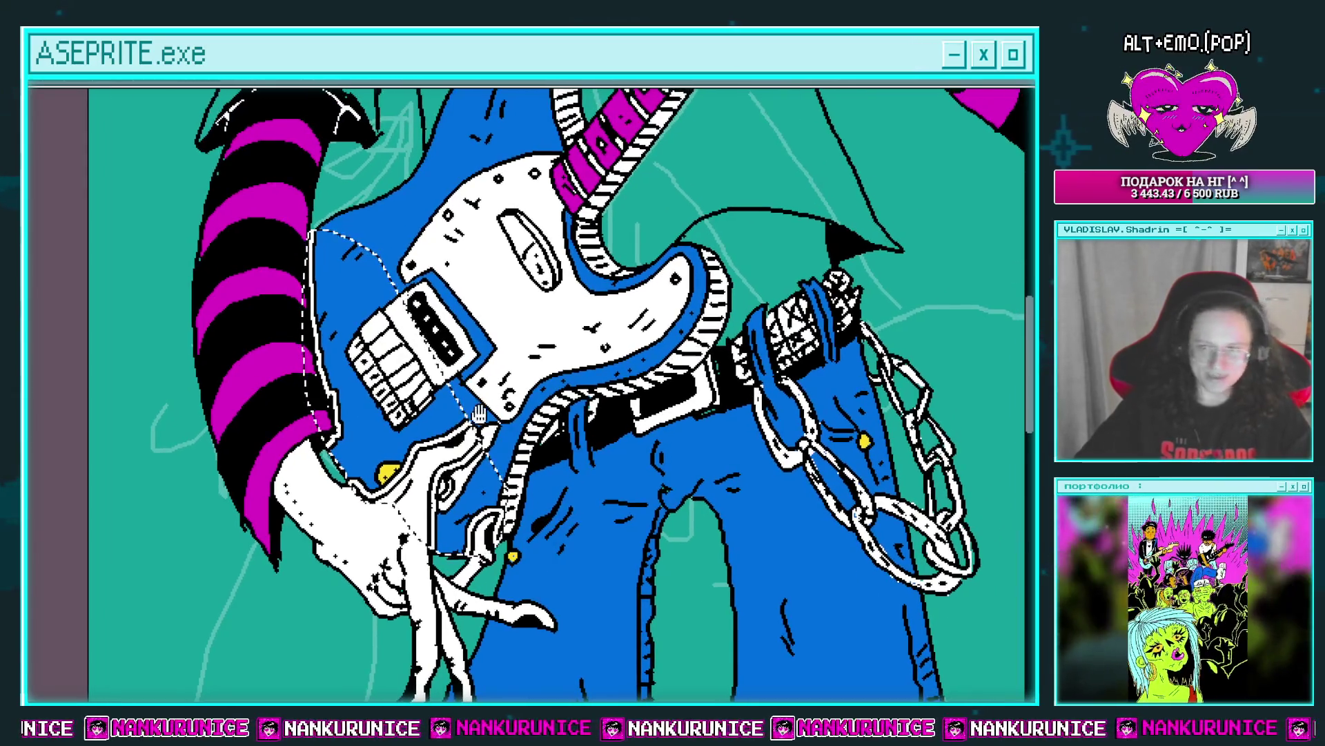
{"action": "key", "text": "ctrl+d"}
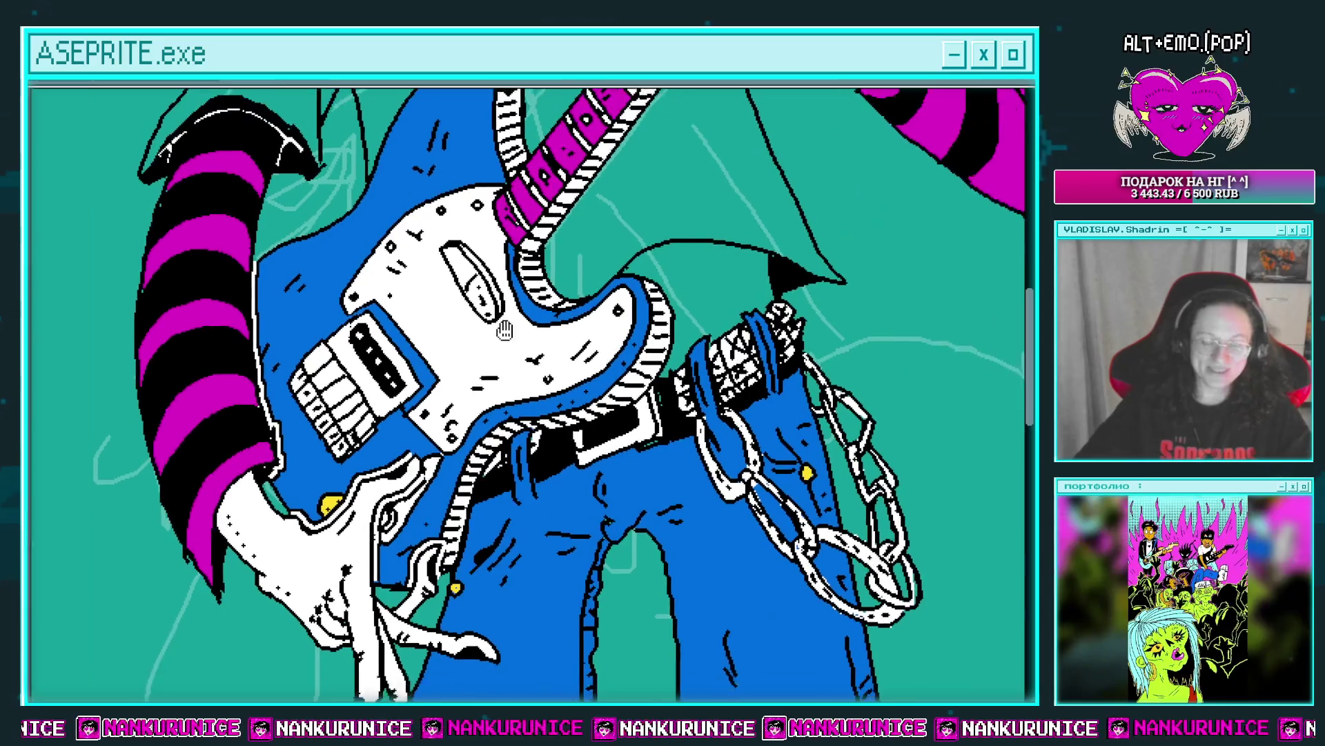
Zoom in close on the fretting hand over the guitar neck.
{"action": "left_click_drag", "start_coordinate": [453, 435], "coordinate": [462, 419]}
{"action": "scroll", "coordinate": [463, 418], "scroll_direction": "up", "scroll_amount": 2}
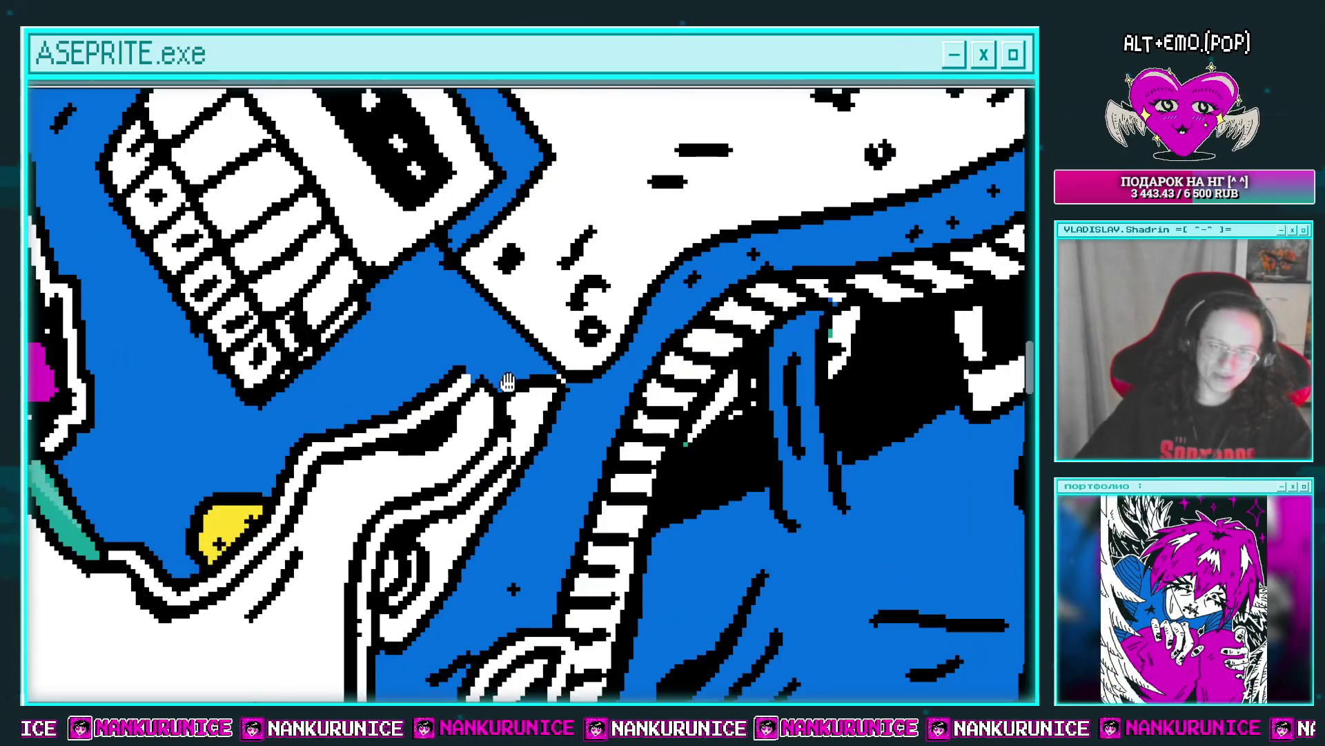
{"action": "scroll", "coordinate": [464, 387], "scroll_direction": "up", "scroll_amount": 1}
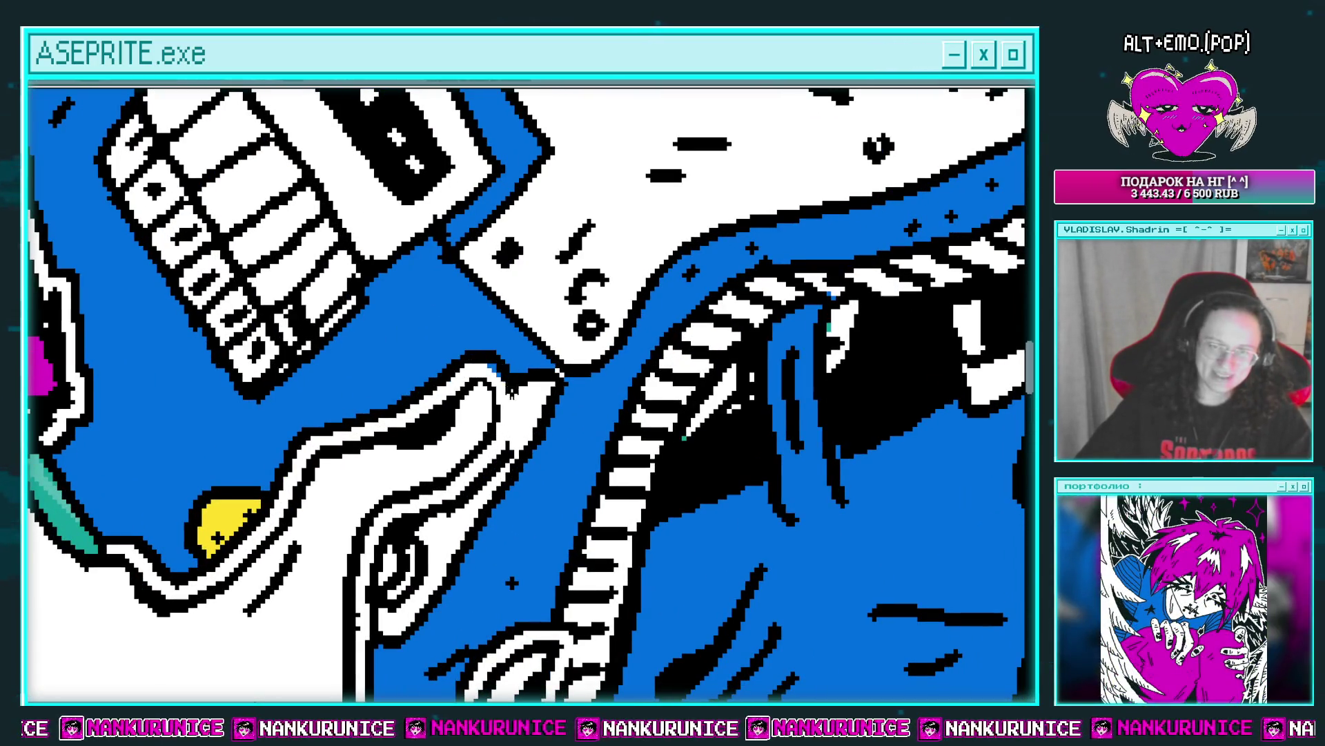
{"action": "scroll", "coordinate": [535, 437], "scroll_direction": "down", "scroll_amount": 3}
{"action": "scroll", "coordinate": [563, 357], "scroll_direction": "up", "scroll_amount": 2}
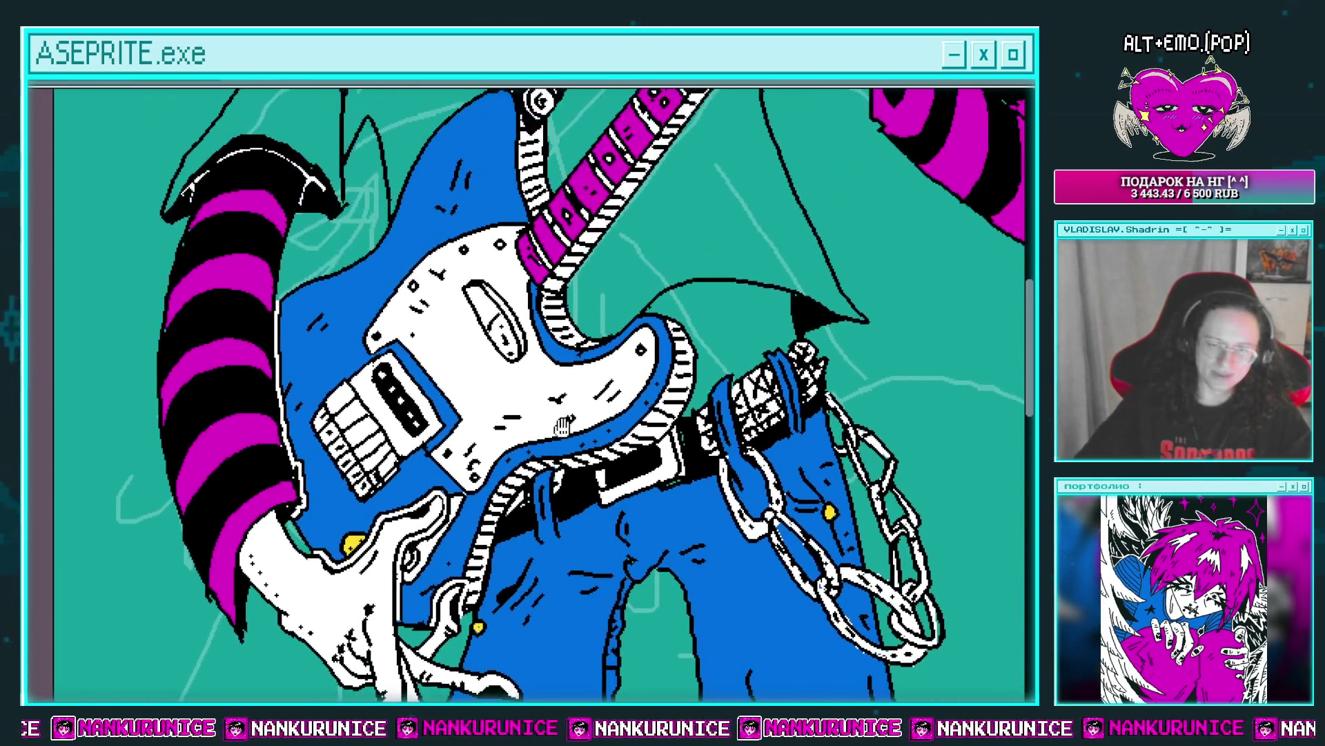
{"action": "scroll", "coordinate": [587, 358], "scroll_direction": "up", "scroll_amount": 2}
{"action": "scroll", "coordinate": [561, 431], "scroll_direction": "up", "scroll_amount": 2}
{"action": "scroll", "coordinate": [690, 379], "scroll_direction": "up", "scroll_amount": 2}
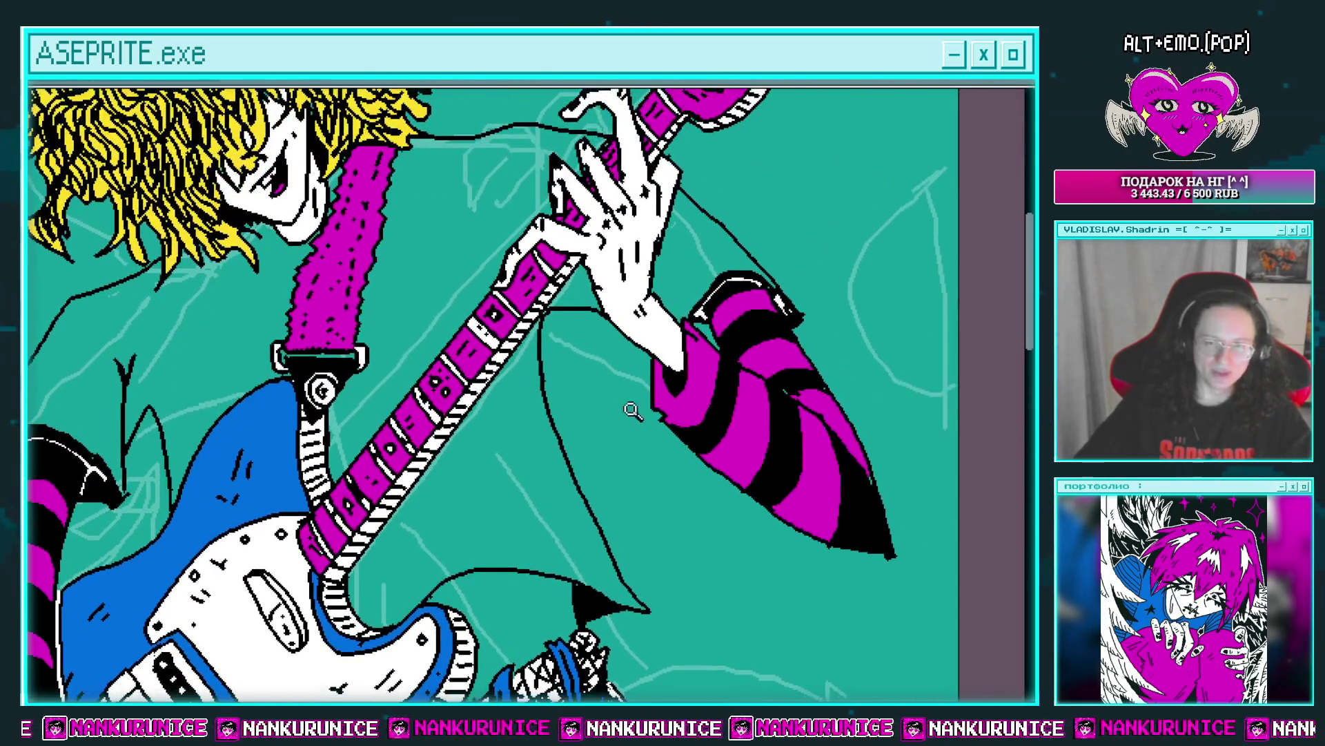
{"action": "scroll", "coordinate": [632, 410], "scroll_direction": "down", "scroll_amount": 2}
{"action": "scroll", "coordinate": [601, 411], "scroll_direction": "up", "scroll_amount": 1}
{"action": "scroll", "coordinate": [580, 387], "scroll_direction": "up", "scroll_amount": 3}
{"action": "scroll", "coordinate": [546, 422], "scroll_direction": "down", "scroll_amount": 1}
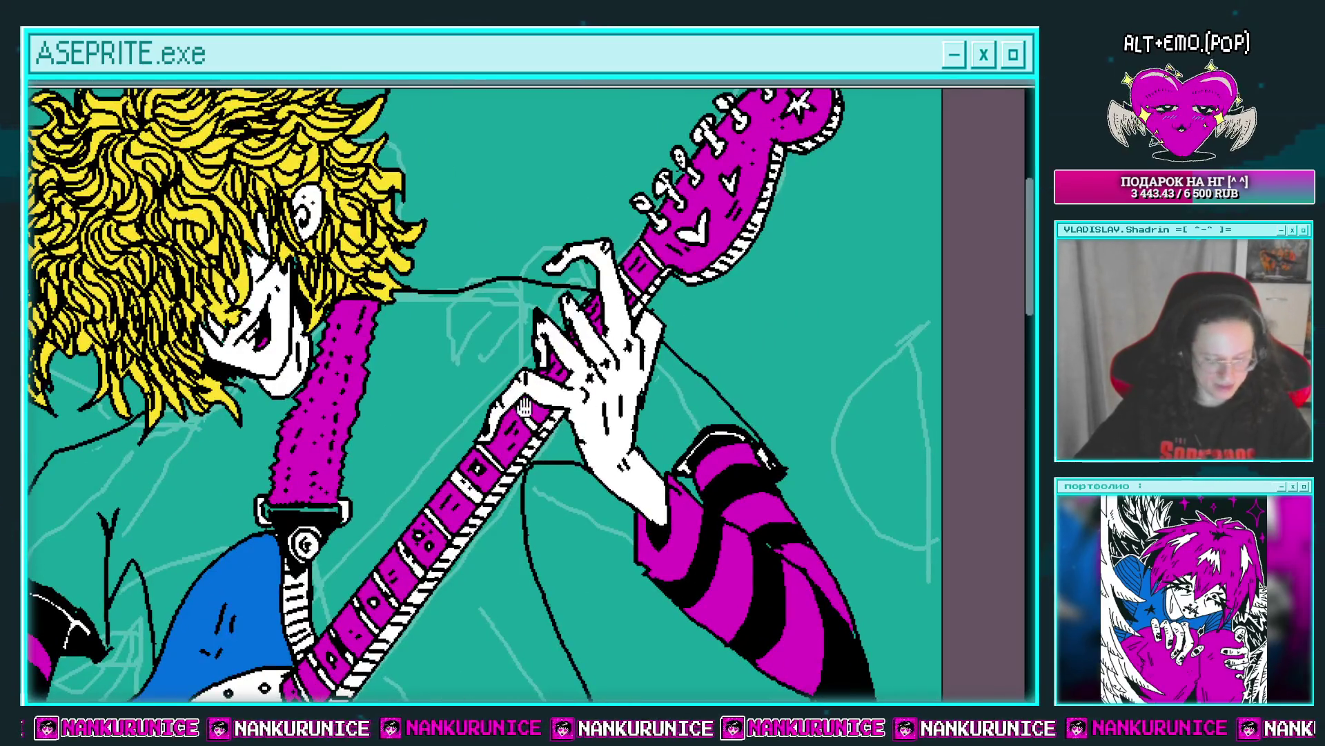
{"action": "scroll", "coordinate": [486, 421], "scroll_direction": "up", "scroll_amount": 1}
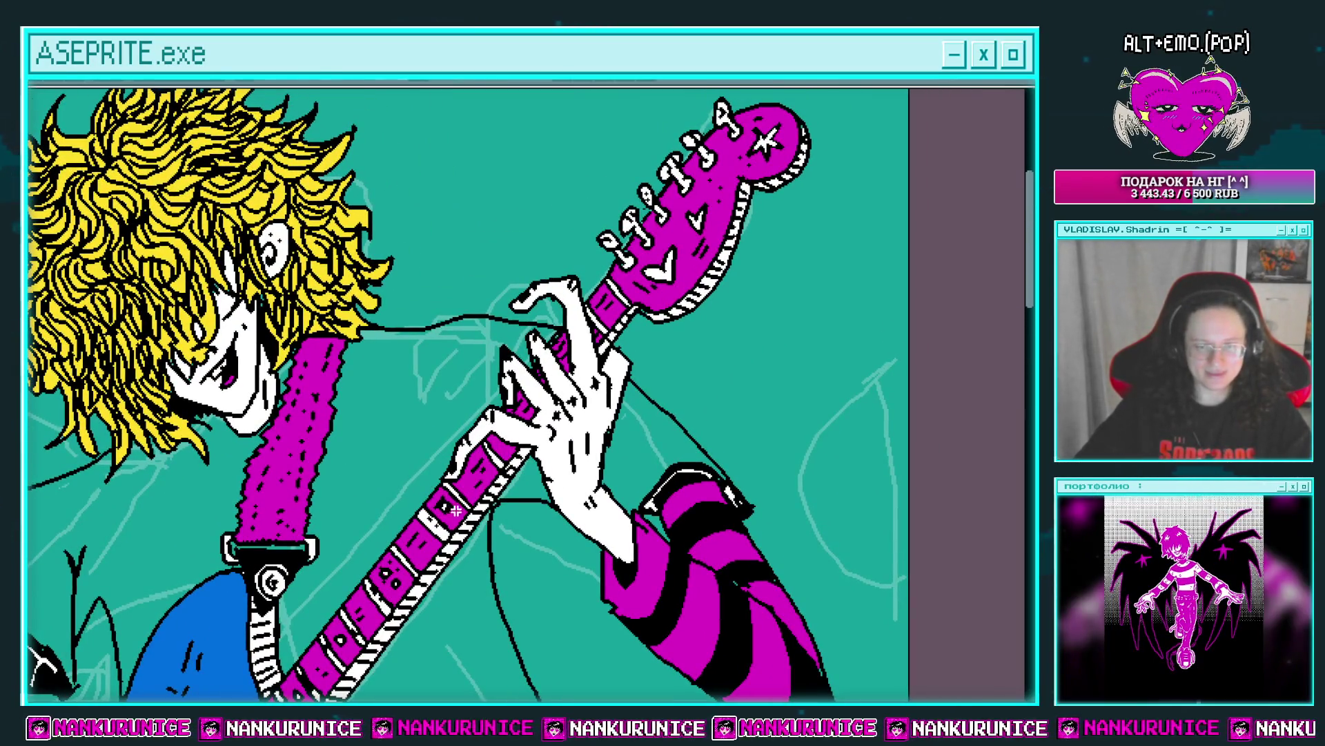
{"action": "scroll", "coordinate": [512, 488], "scroll_direction": "down", "scroll_amount": 1}
{"action": "scroll", "coordinate": [540, 396], "scroll_direction": "down", "scroll_amount": 1}
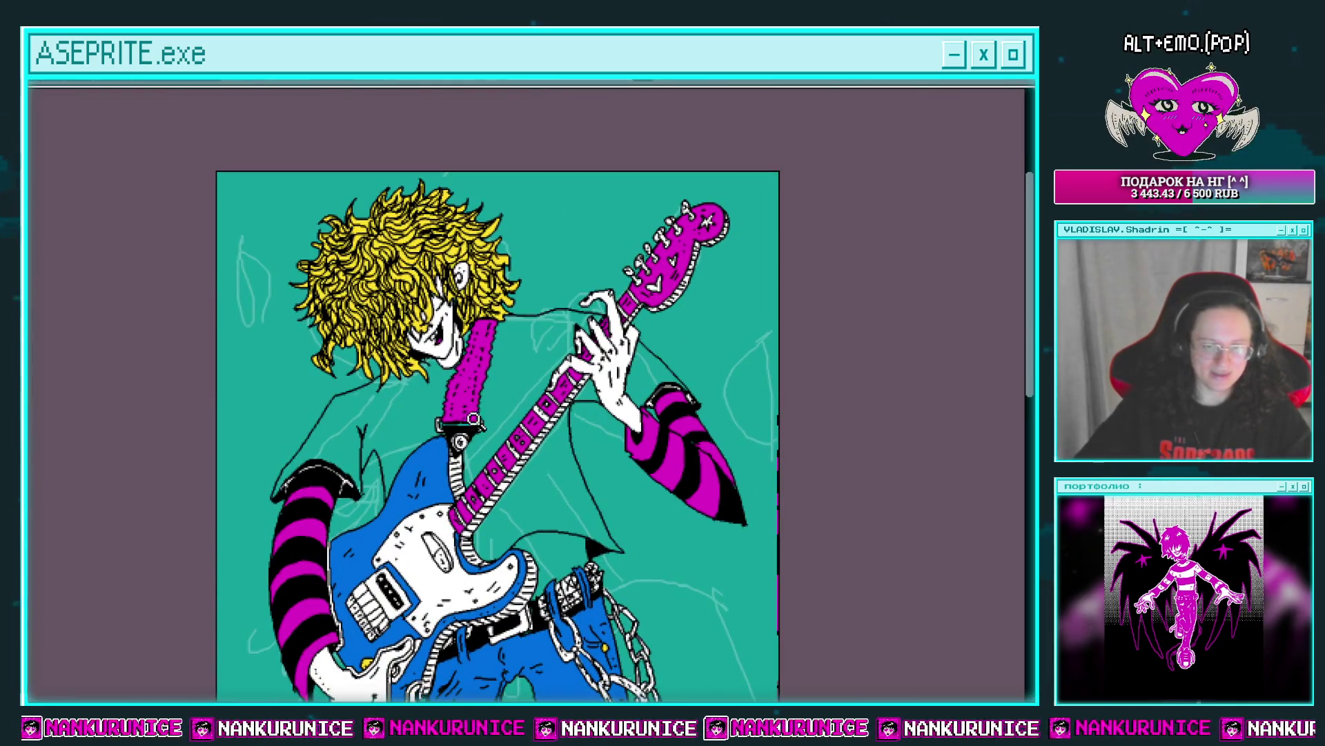
{"action": "scroll", "coordinate": [578, 394], "scroll_direction": "up", "scroll_amount": 1}
{"action": "scroll", "coordinate": [563, 394], "scroll_direction": "up", "scroll_amount": 1}
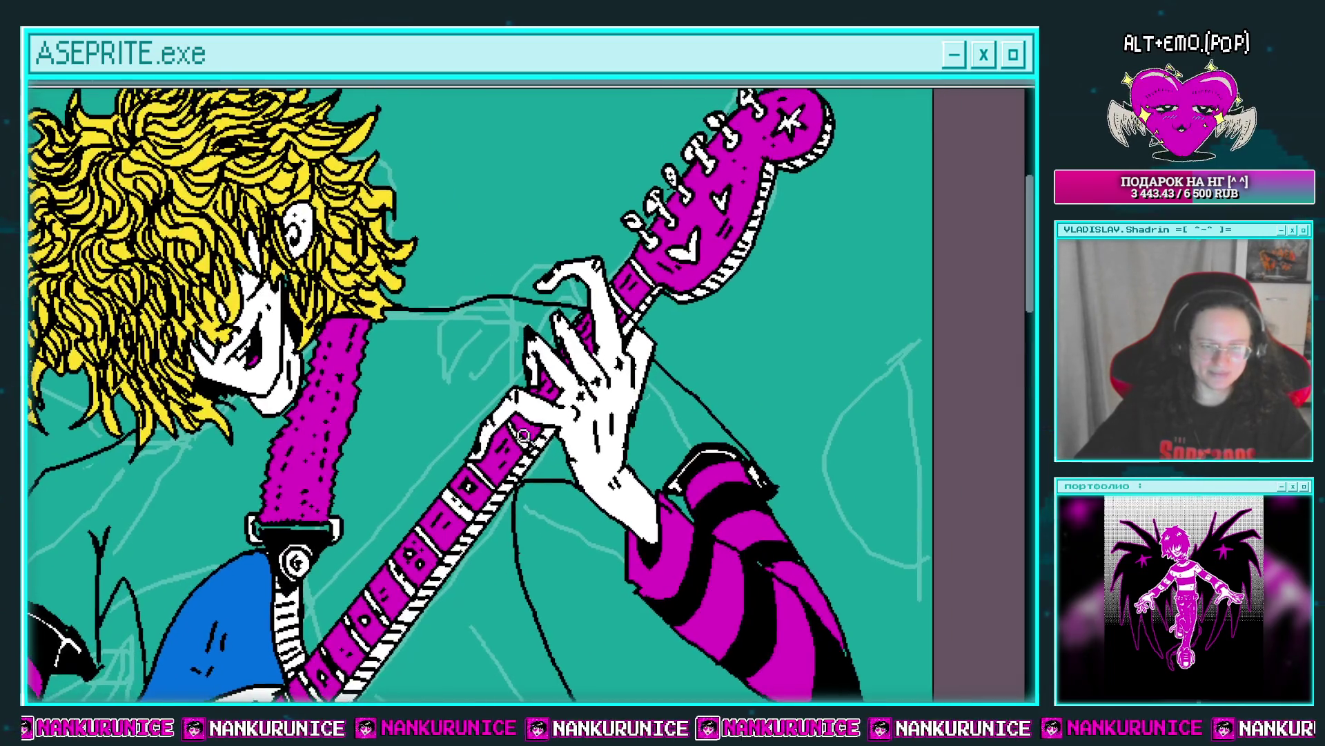
{"action": "scroll", "coordinate": [509, 441], "scroll_direction": "up", "scroll_amount": 2}
{"action": "scroll", "coordinate": [508, 442], "scroll_direction": "down", "scroll_amount": 2}
{"action": "scroll", "coordinate": [477, 476], "scroll_direction": "up", "scroll_amount": 1}
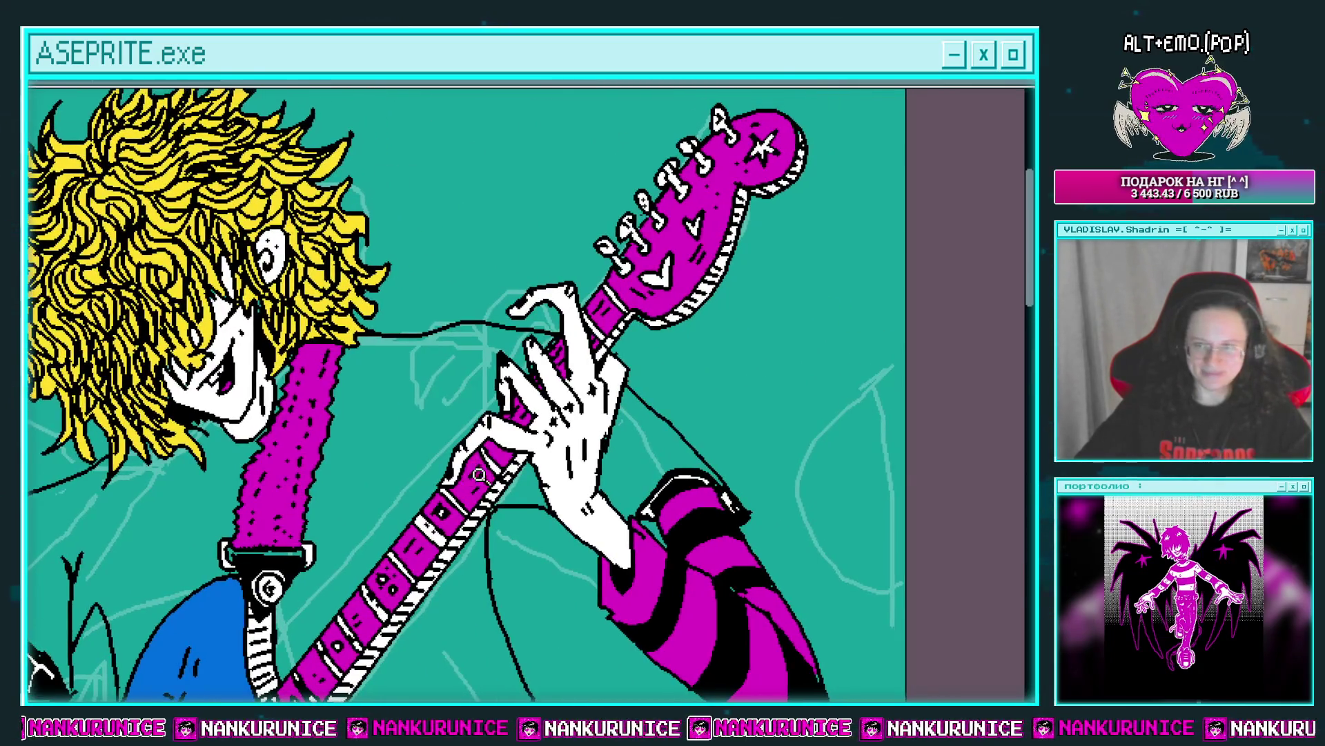
{"action": "scroll", "coordinate": [439, 509], "scroll_direction": "up", "scroll_amount": 2}
{"action": "left_click_drag", "start_coordinate": [440, 399], "coordinate": [430, 431]}
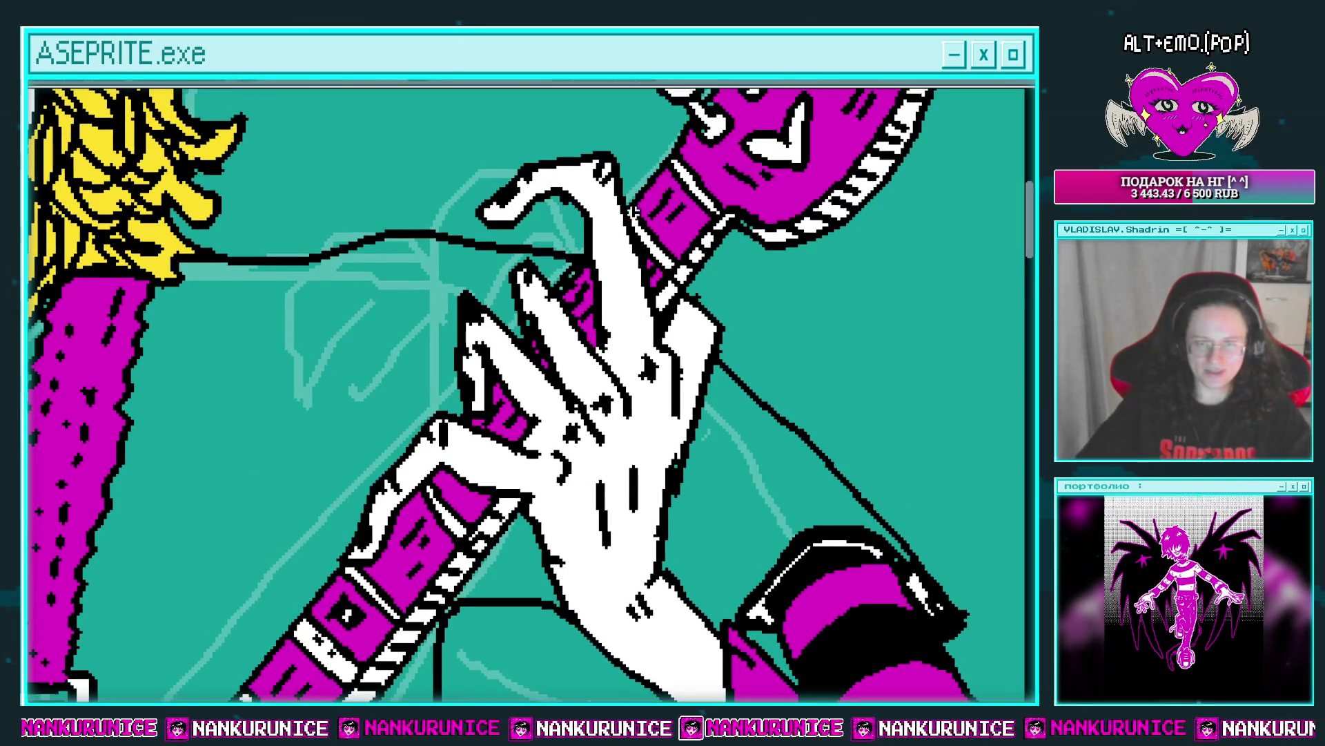
Lasso the fretting hand, apply the Outline effect to it, and deselect.
{"action": "mouse_move", "coordinate": [606, 239]}
{"action": "left_mouse_down"}
{"action": "mouse_move", "coordinate": [437, 445]}
{"action": "mouse_move", "coordinate": [347, 583]}
{"action": "left_mouse_up"}
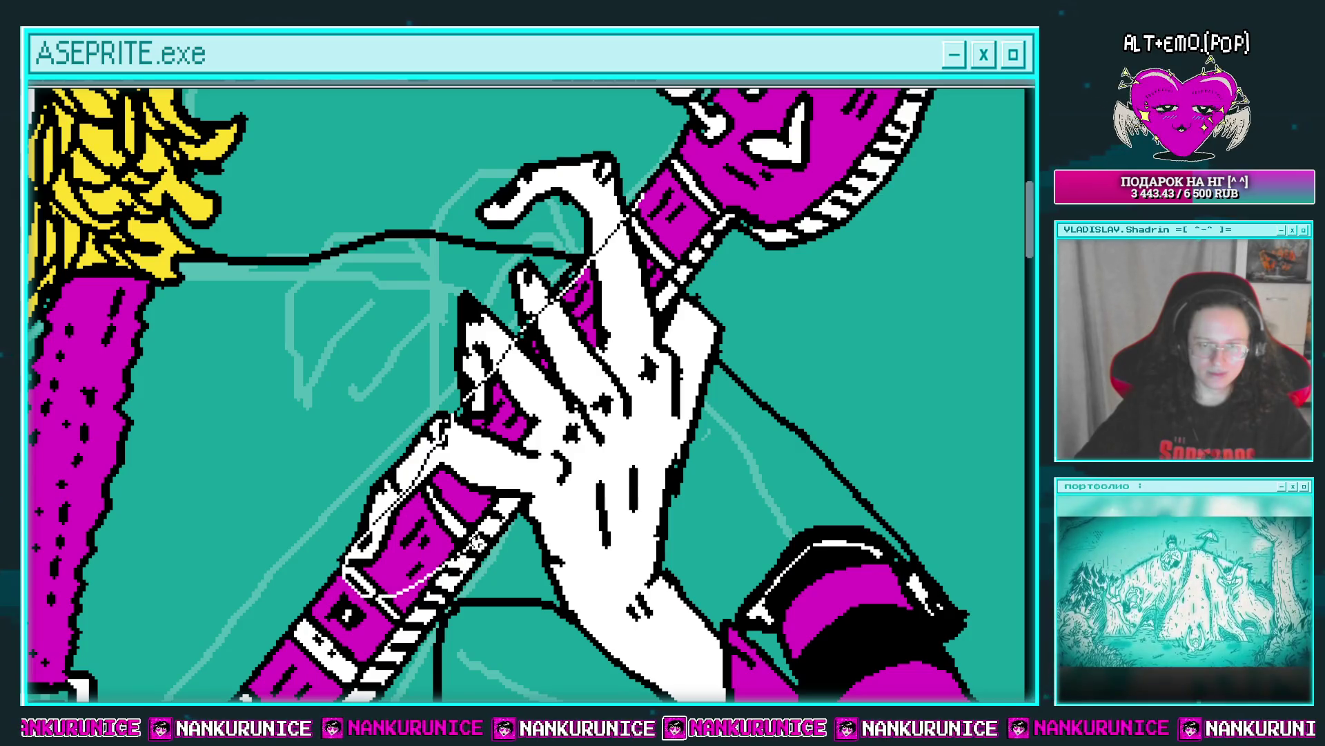
{"action": "left_click_drag", "start_coordinate": [441, 567], "coordinate": [668, 143]}
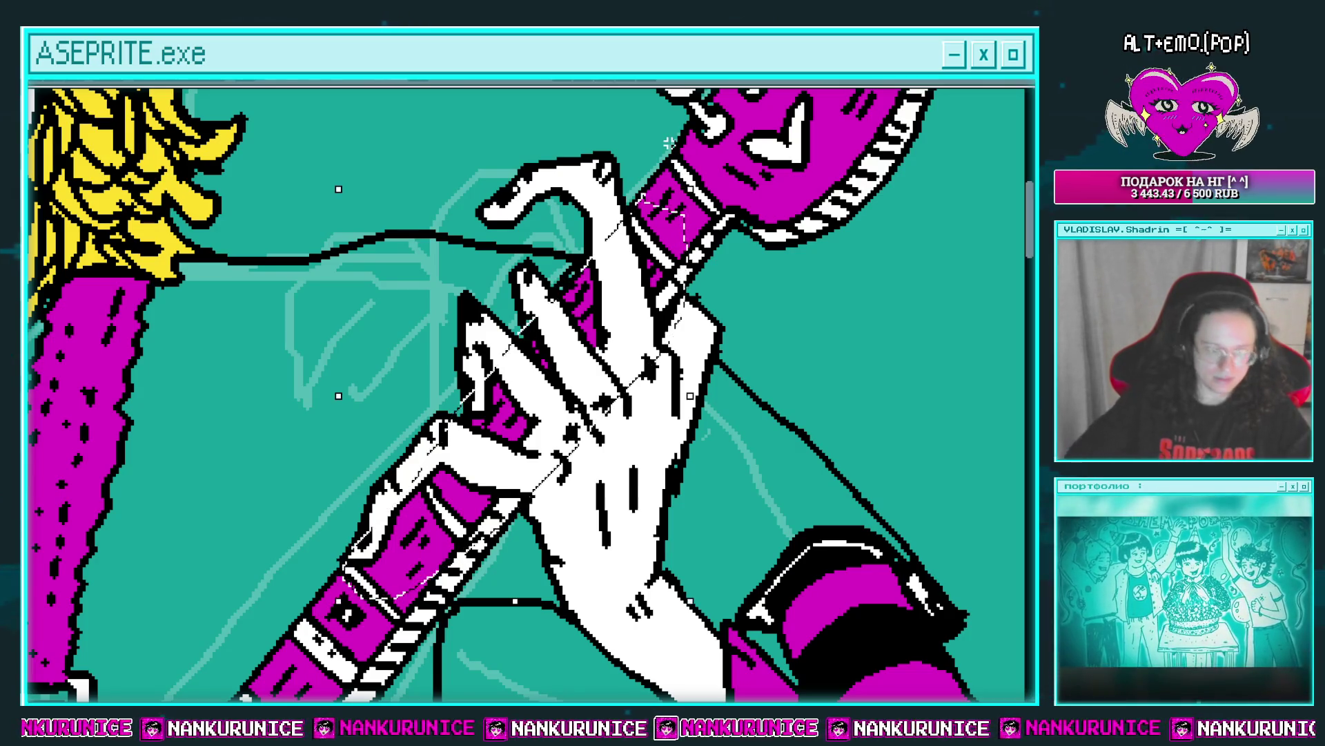
{"action": "key", "text": "shift+o"}
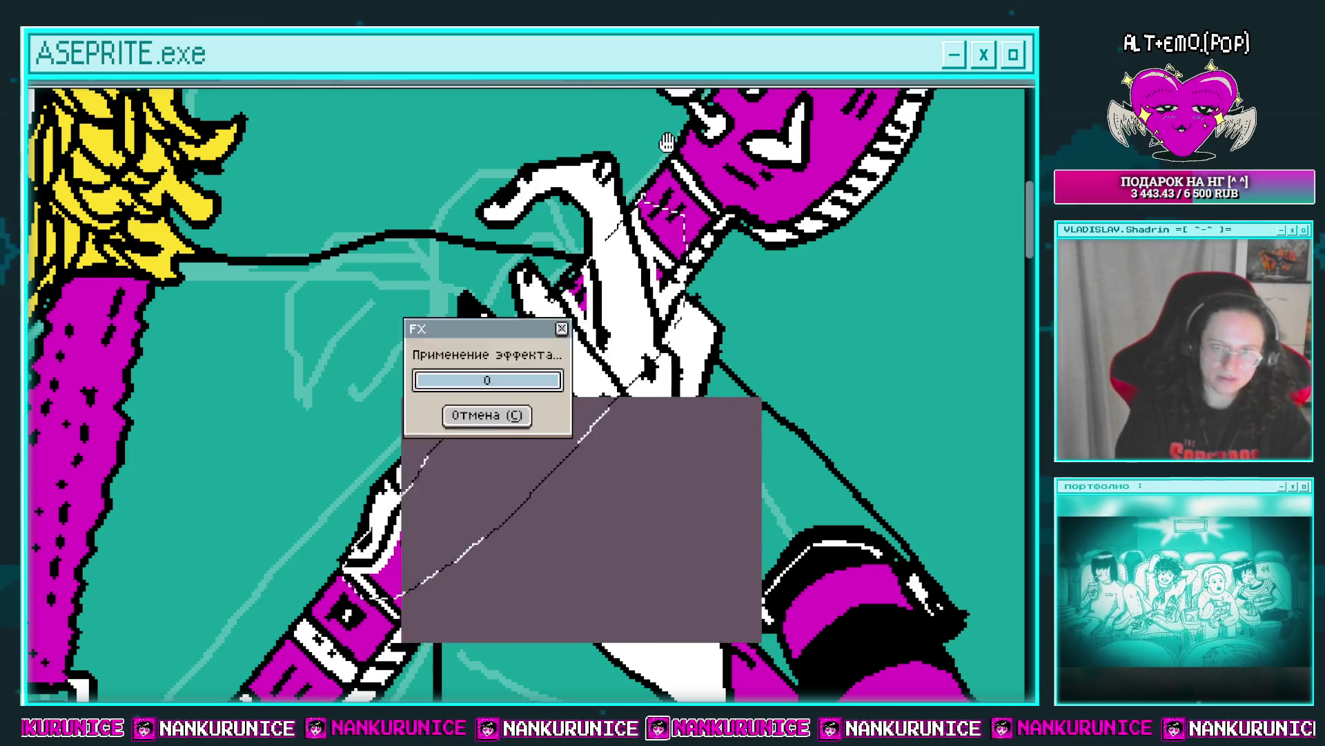
{"action": "key", "text": "ctrl+d"}
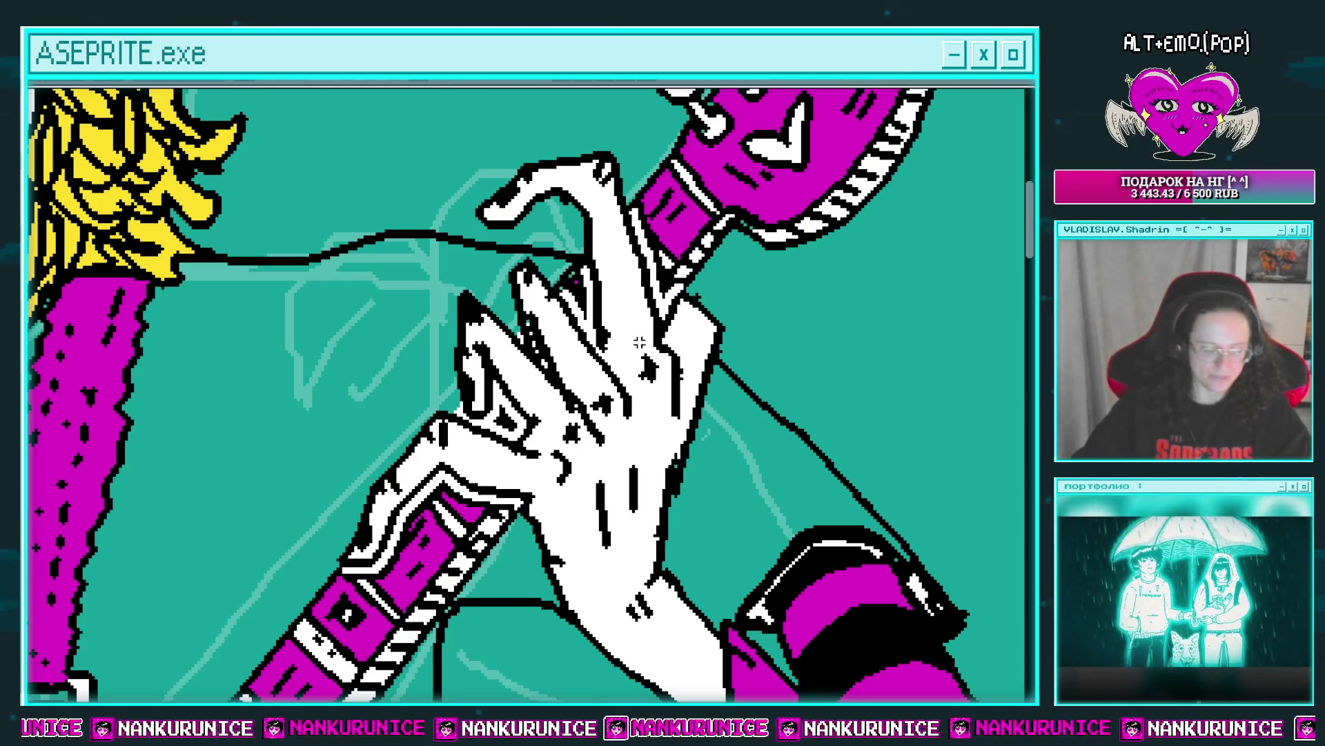
{"action": "scroll", "coordinate": [689, 391], "scroll_direction": "down", "scroll_amount": 3}
{"action": "scroll", "coordinate": [621, 334], "scroll_direction": "down", "scroll_amount": 2}
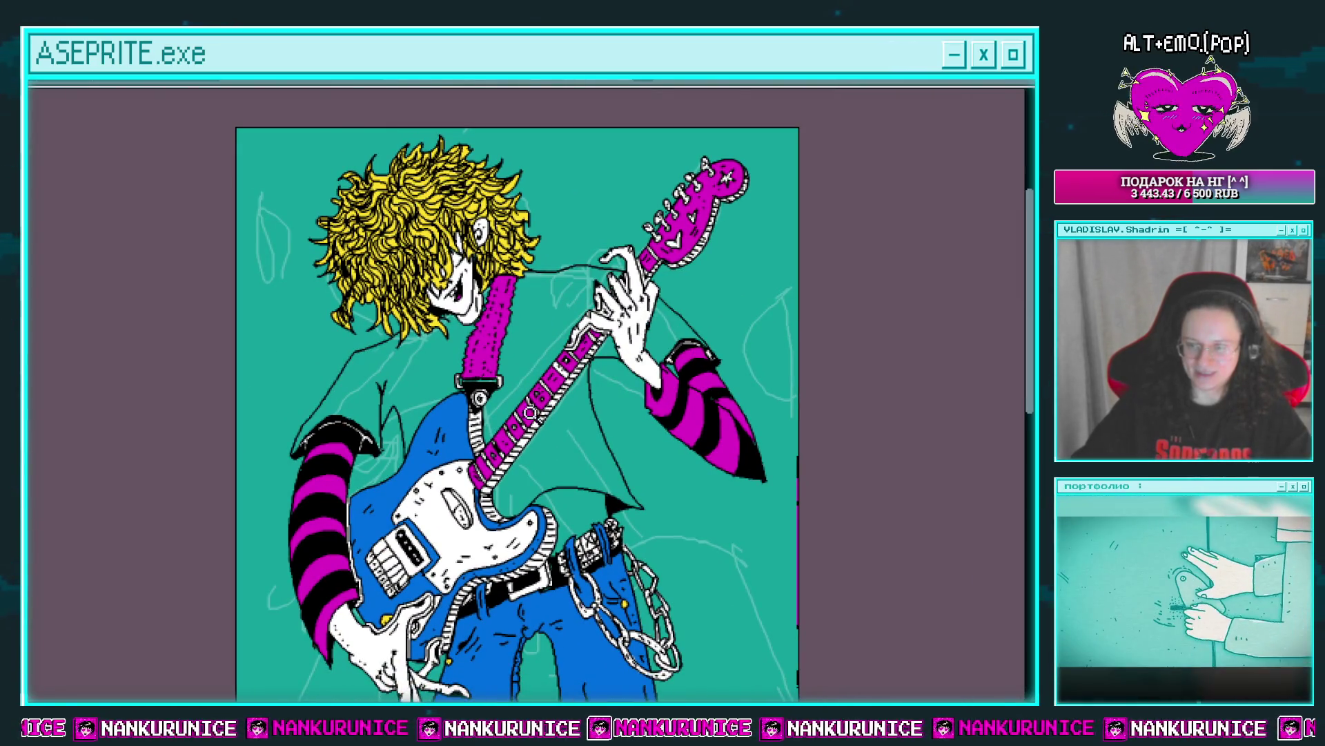
Merge the top layer down, re-show the coloured artwork layer, and add a new empty layer.
{"action": "mouse_move", "coordinate": [516, 493]}
{"action": "left_mouse_down"}
{"action": "mouse_move", "coordinate": [517, 398]}
{"action": "mouse_move", "coordinate": [535, 369]}
{"action": "mouse_move", "coordinate": [534, 397]}
{"action": "left_mouse_up"}
{"action": "left_click_drag", "start_coordinate": [526, 347], "coordinate": [534, 408]}
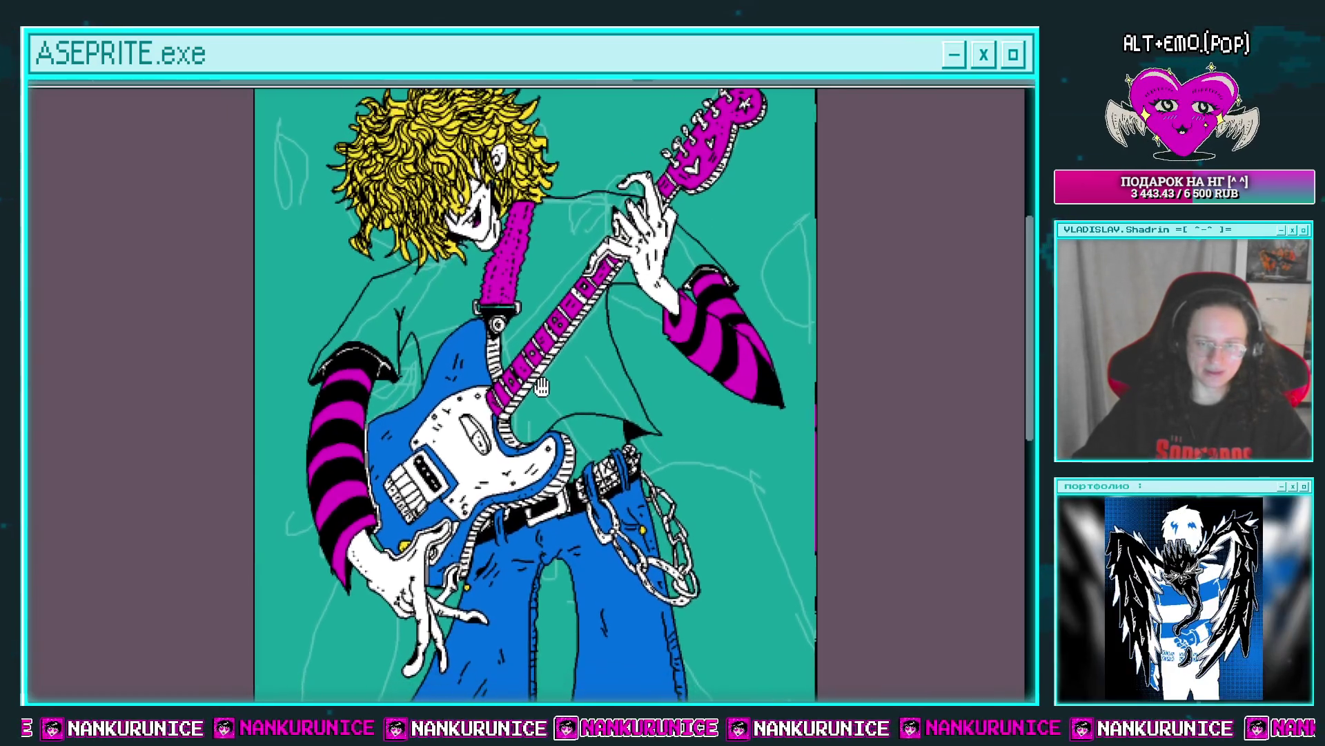
{"action": "scroll", "coordinate": [535, 408], "scroll_direction": "down", "scroll_amount": 1}
{"action": "scroll", "coordinate": [535, 408], "scroll_direction": "down", "scroll_amount": 1}
{"action": "scroll", "coordinate": [535, 409], "scroll_direction": "up", "scroll_amount": 2}
{"action": "key", "text": "Tab"}
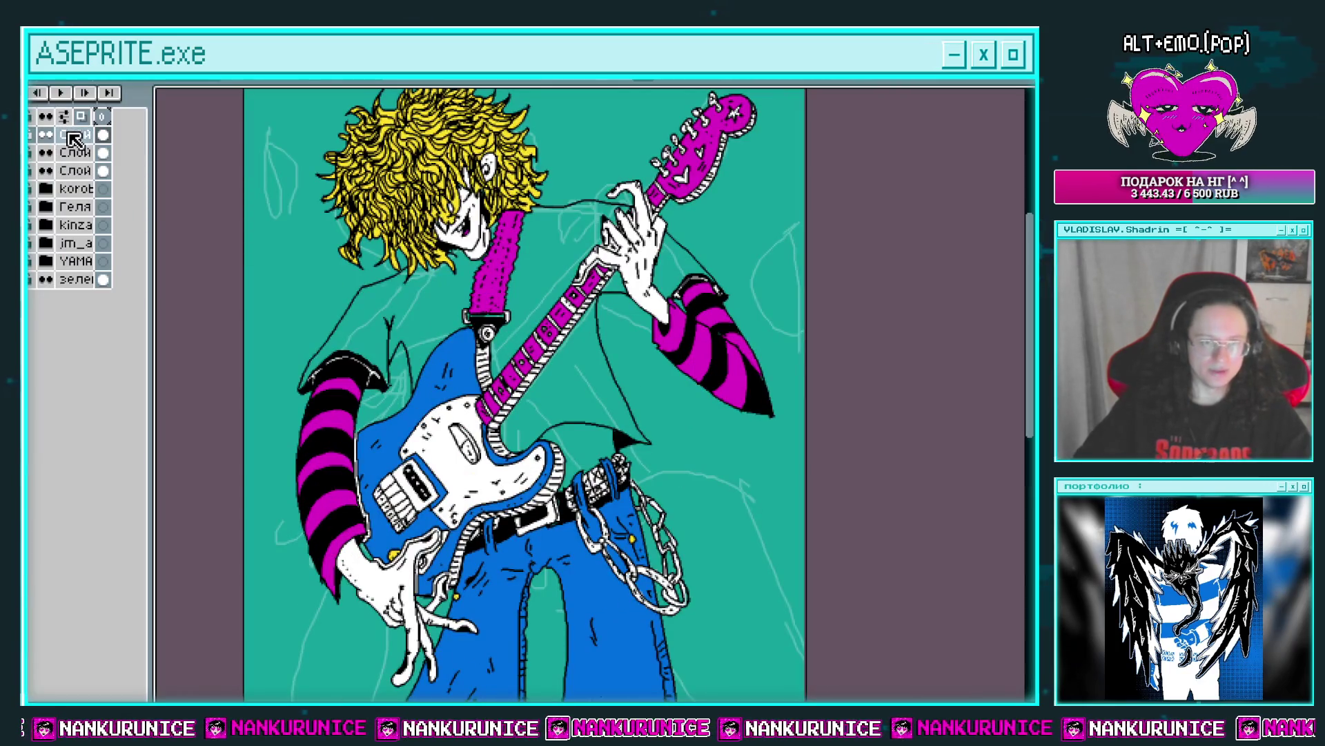
{"action": "right_click", "coordinate": [90, 150]}
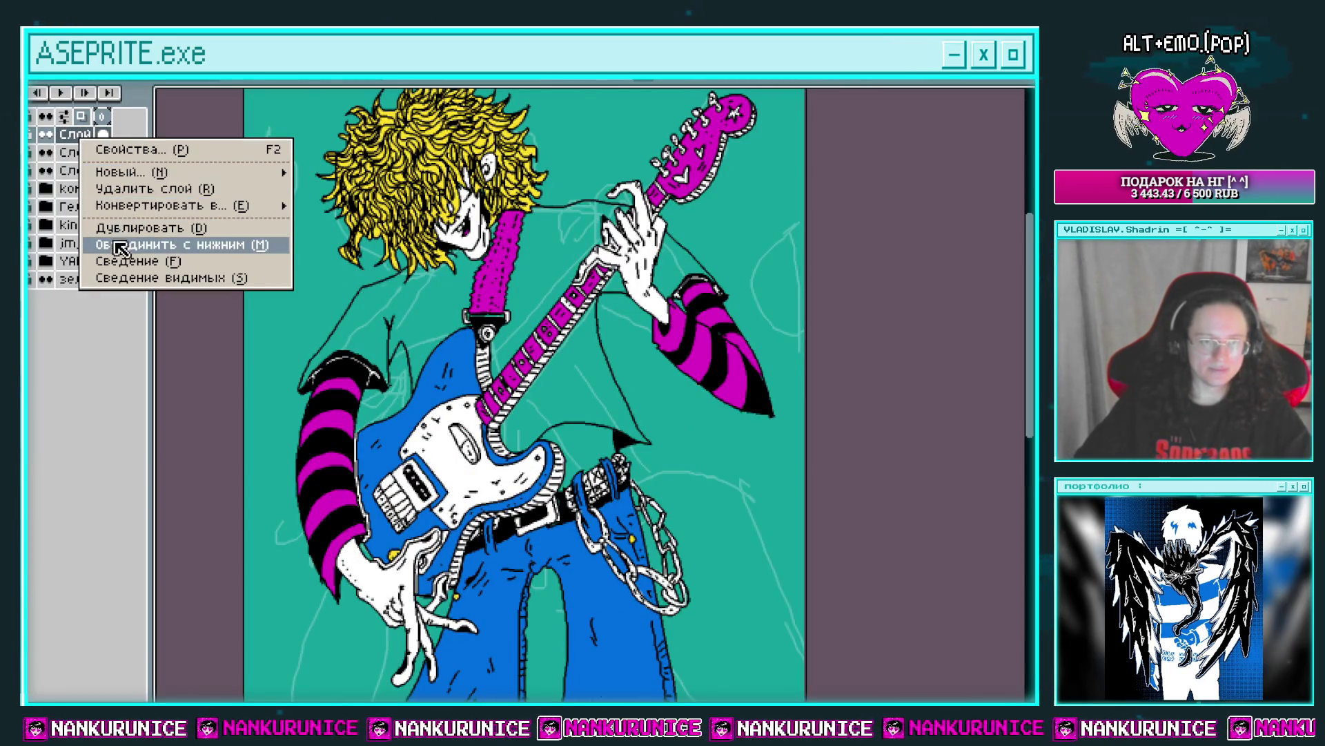
{"action": "left_click", "coordinate": [179, 247]}
{"action": "left_click", "coordinate": [45, 153]}
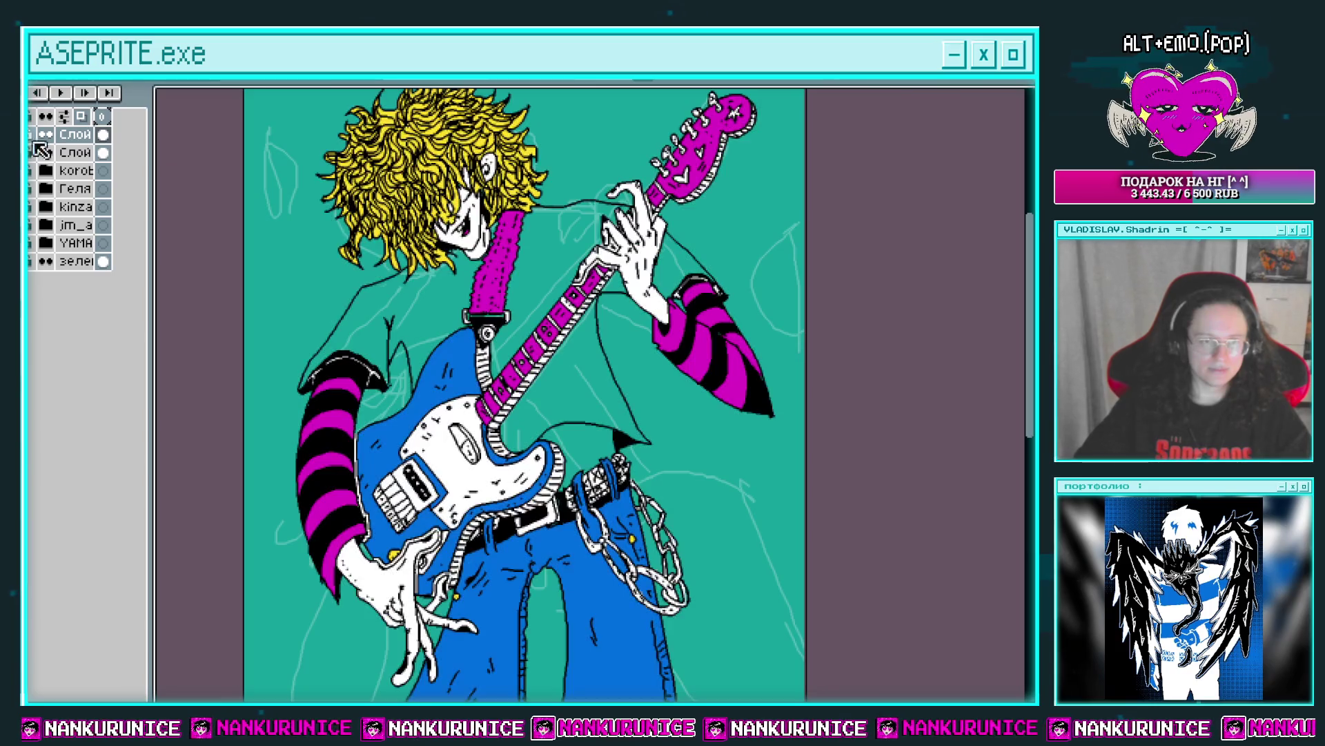
{"action": "double_click", "coordinate": [74, 153]}
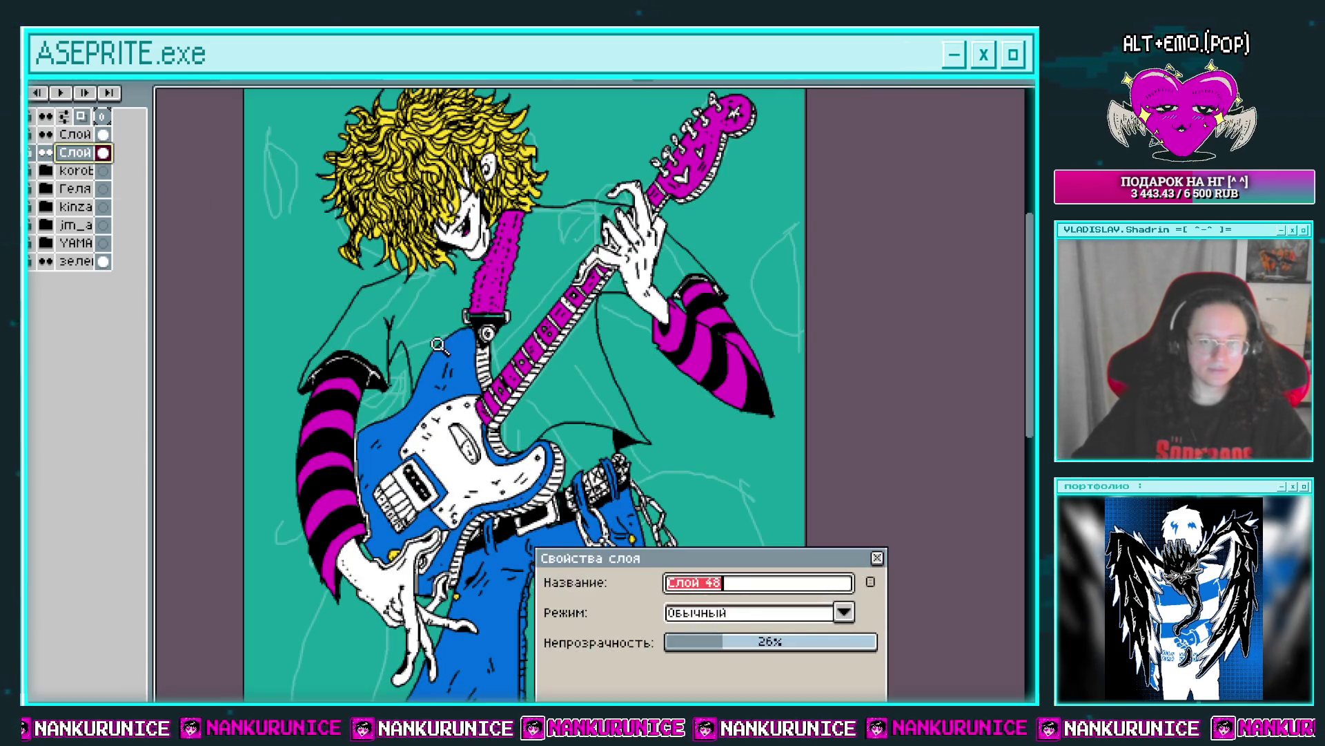
{"action": "left_click", "coordinate": [877, 557]}
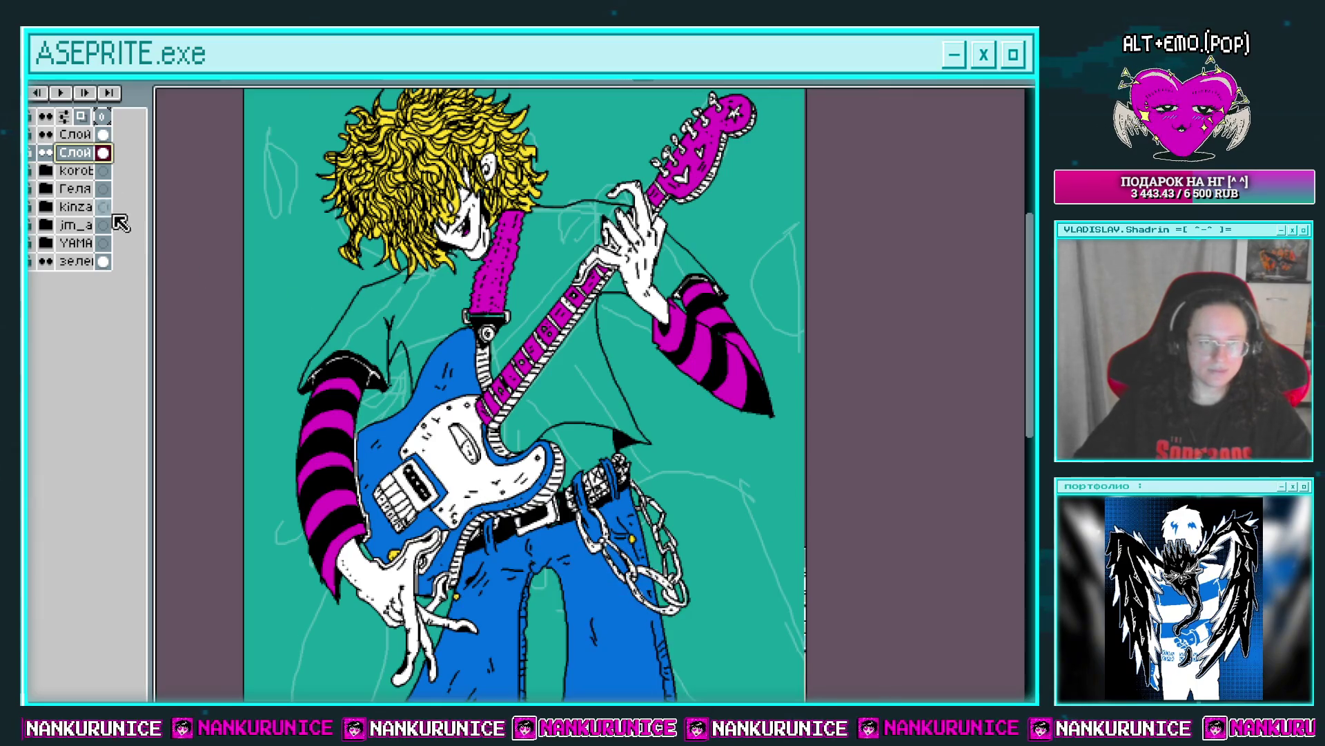
{"action": "key", "text": "shift+n"}
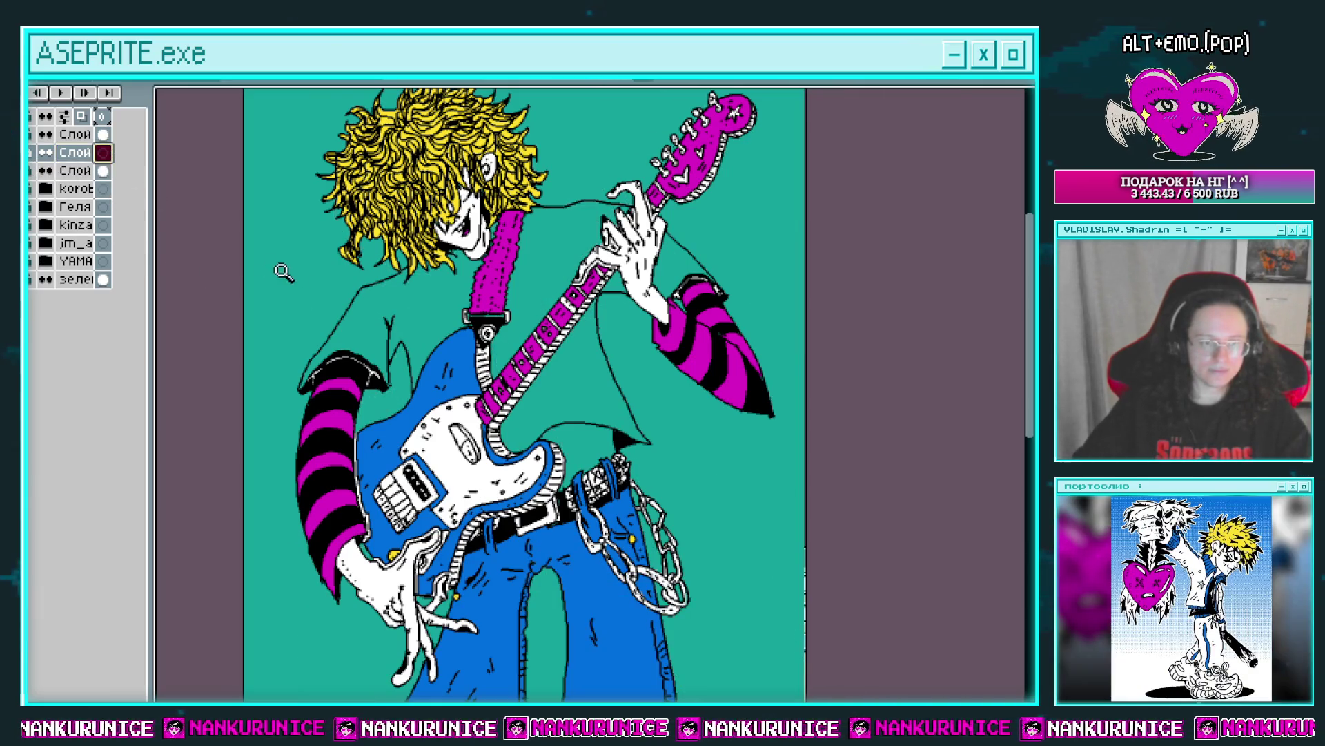
{"action": "key", "text": "Tab"}
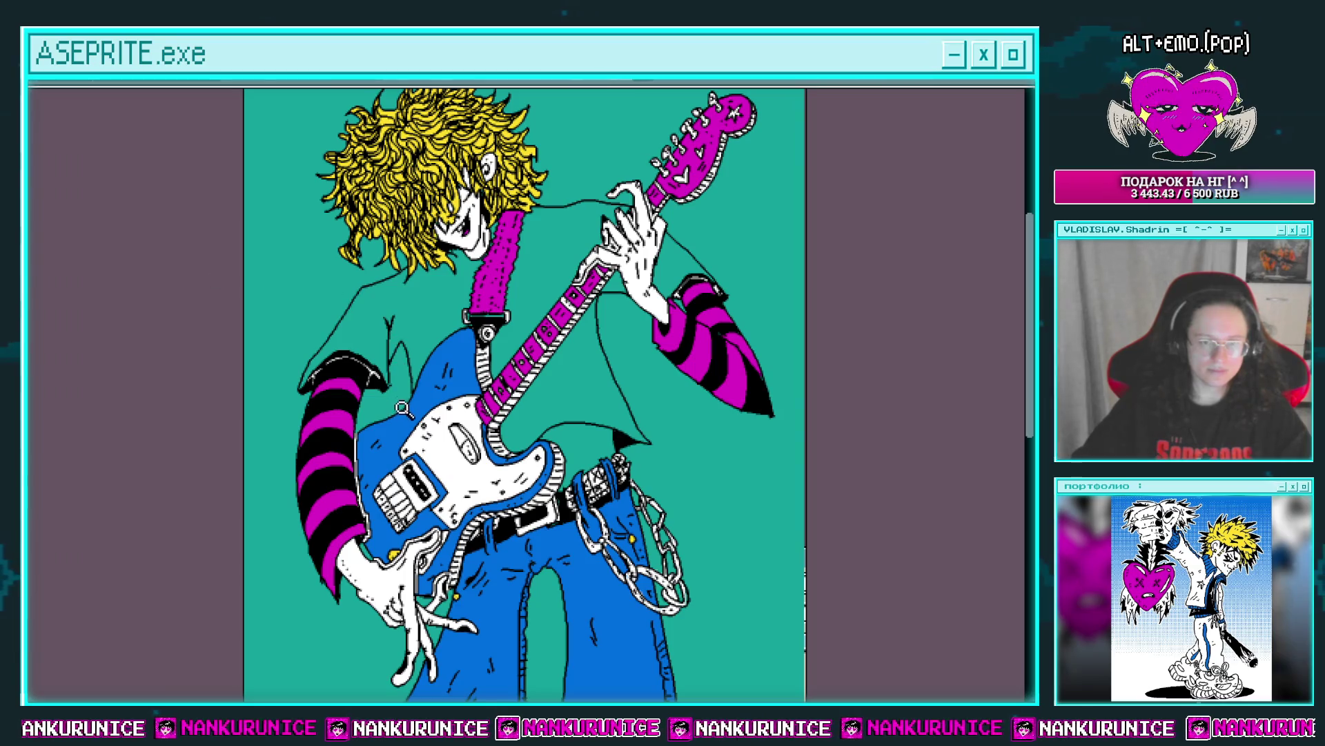
Fill the gap and thin sliver beside the guitar neck with magenta.
{"action": "scroll", "coordinate": [401, 408], "scroll_direction": "up", "scroll_amount": 2}
{"action": "scroll", "coordinate": [432, 298], "scroll_direction": "up", "scroll_amount": 2}
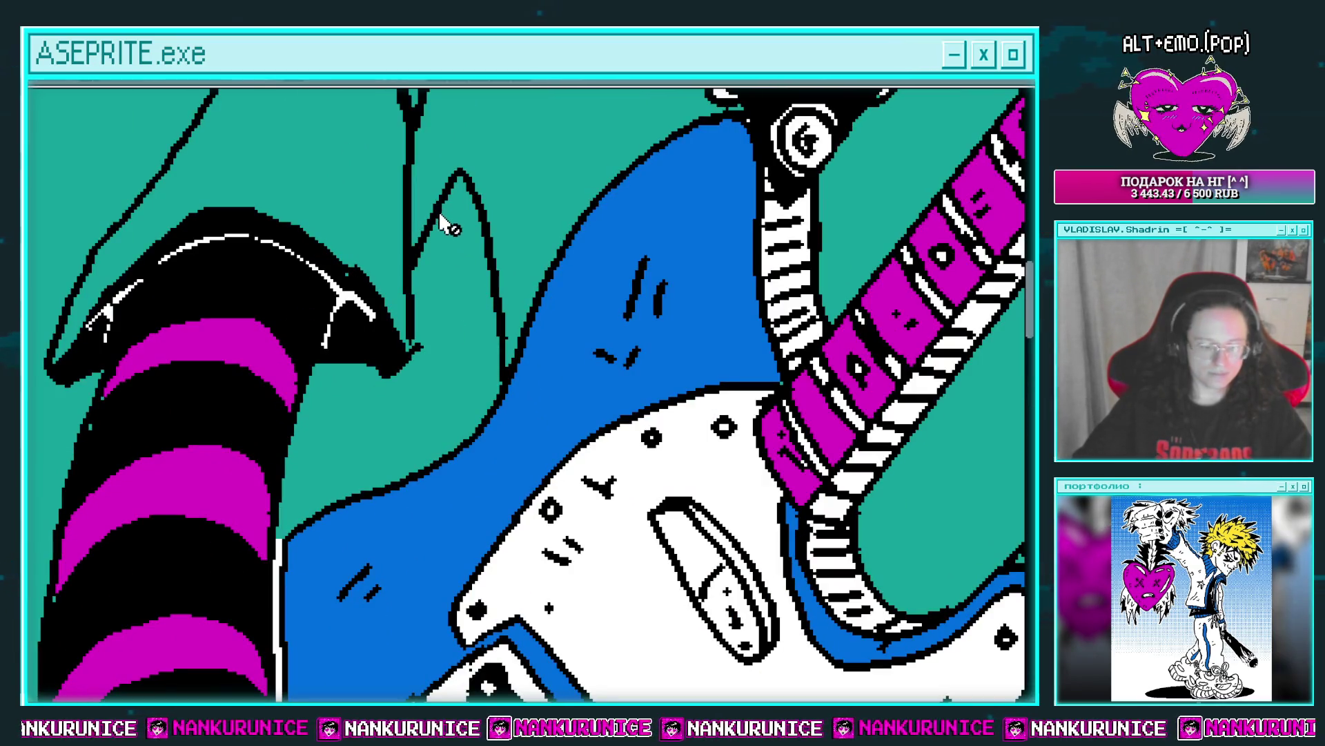
{"action": "key", "text": "Tab"}
{"action": "key", "text": "Tab"}
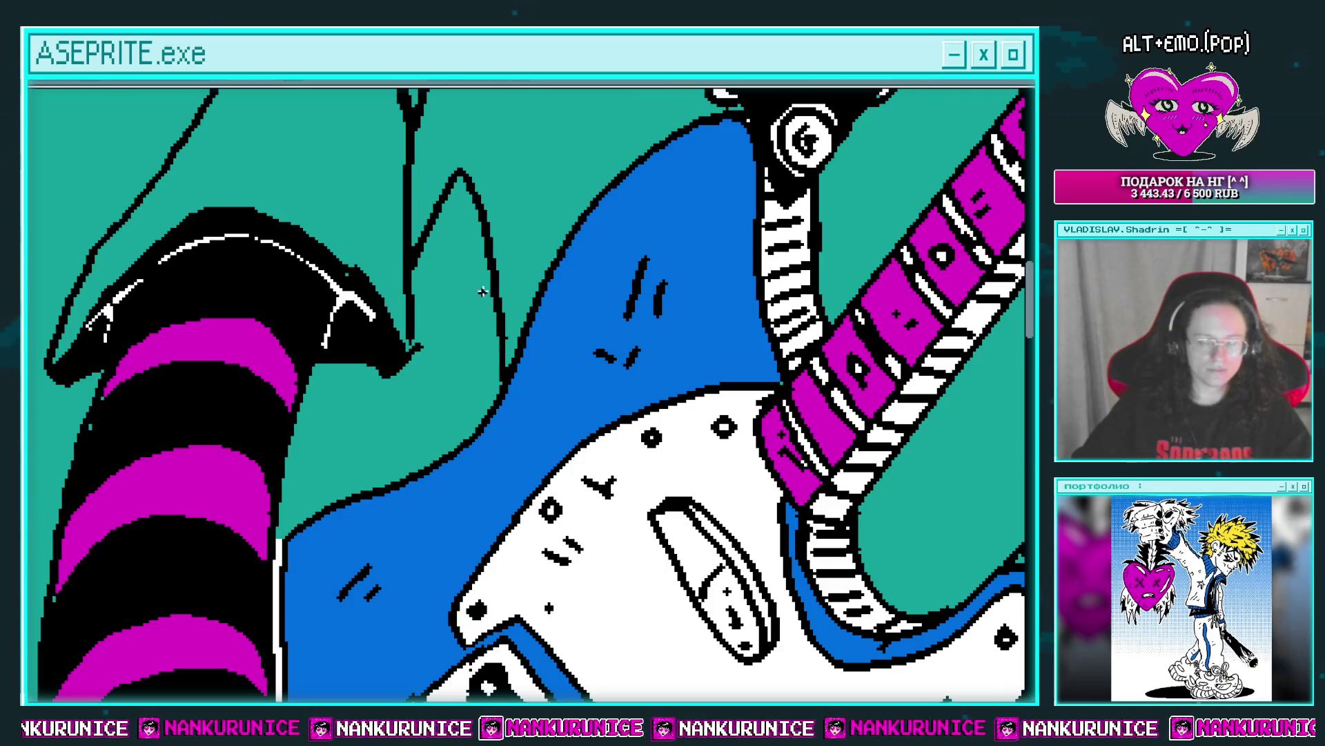
{"action": "scroll", "coordinate": [470, 246], "scroll_direction": "down", "scroll_amount": 2}
{"action": "scroll", "coordinate": [470, 246], "scroll_direction": "up", "scroll_amount": 1}
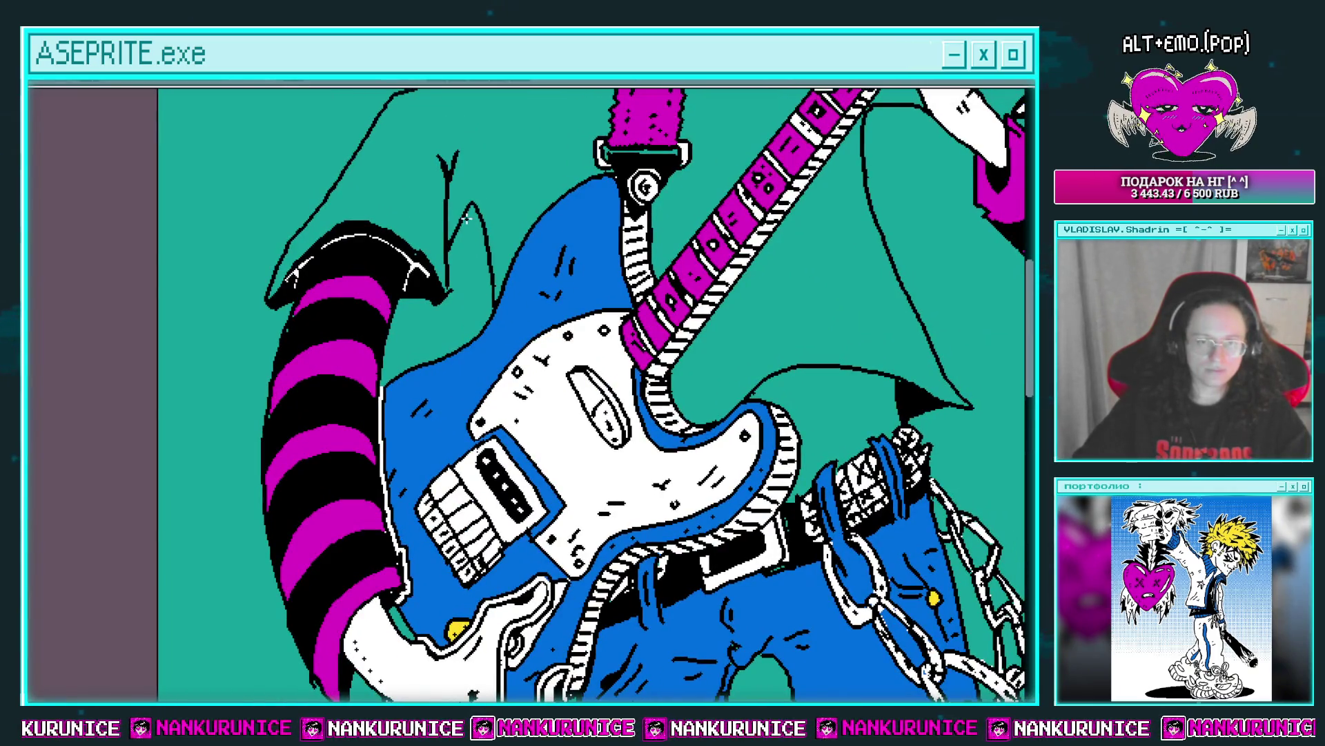
{"action": "key", "text": "Tab"}
{"action": "scroll", "coordinate": [464, 328], "scroll_direction": "up", "scroll_amount": 2}
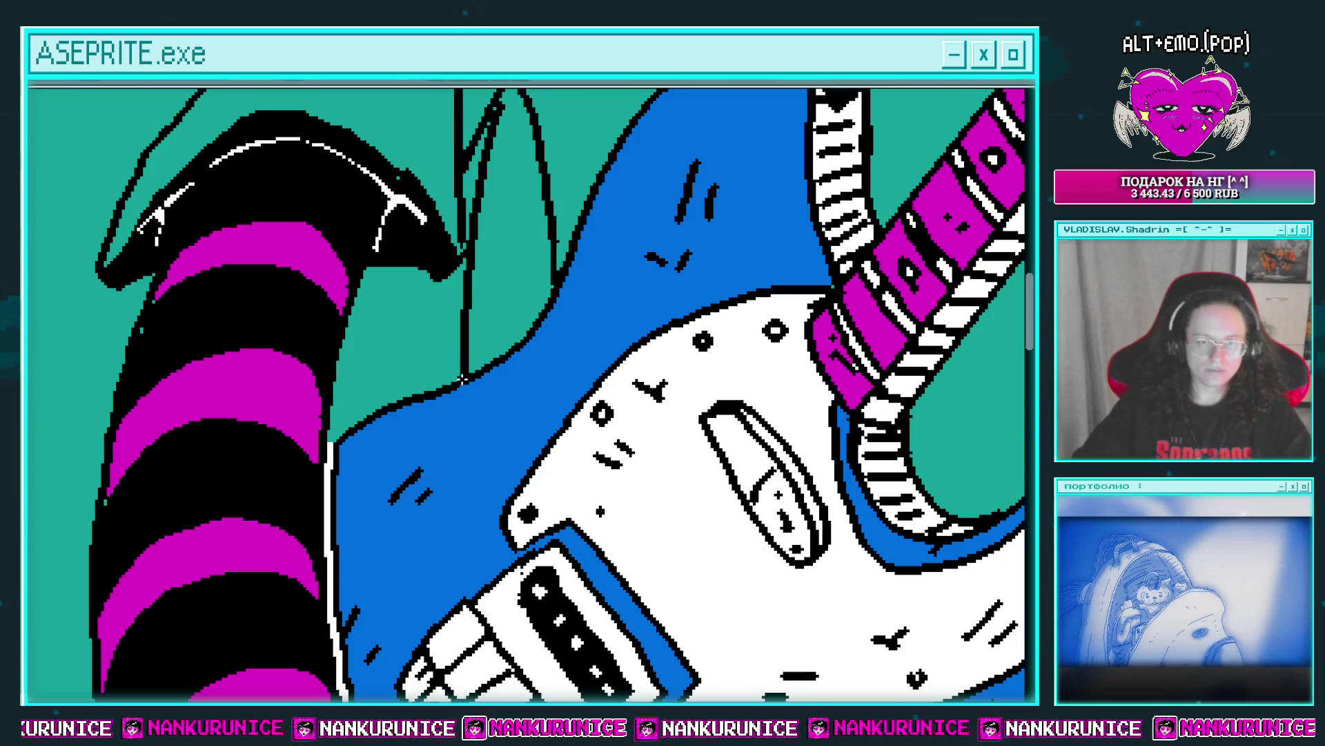
{"action": "scroll", "coordinate": [426, 275], "scroll_direction": "up", "scroll_amount": 3}
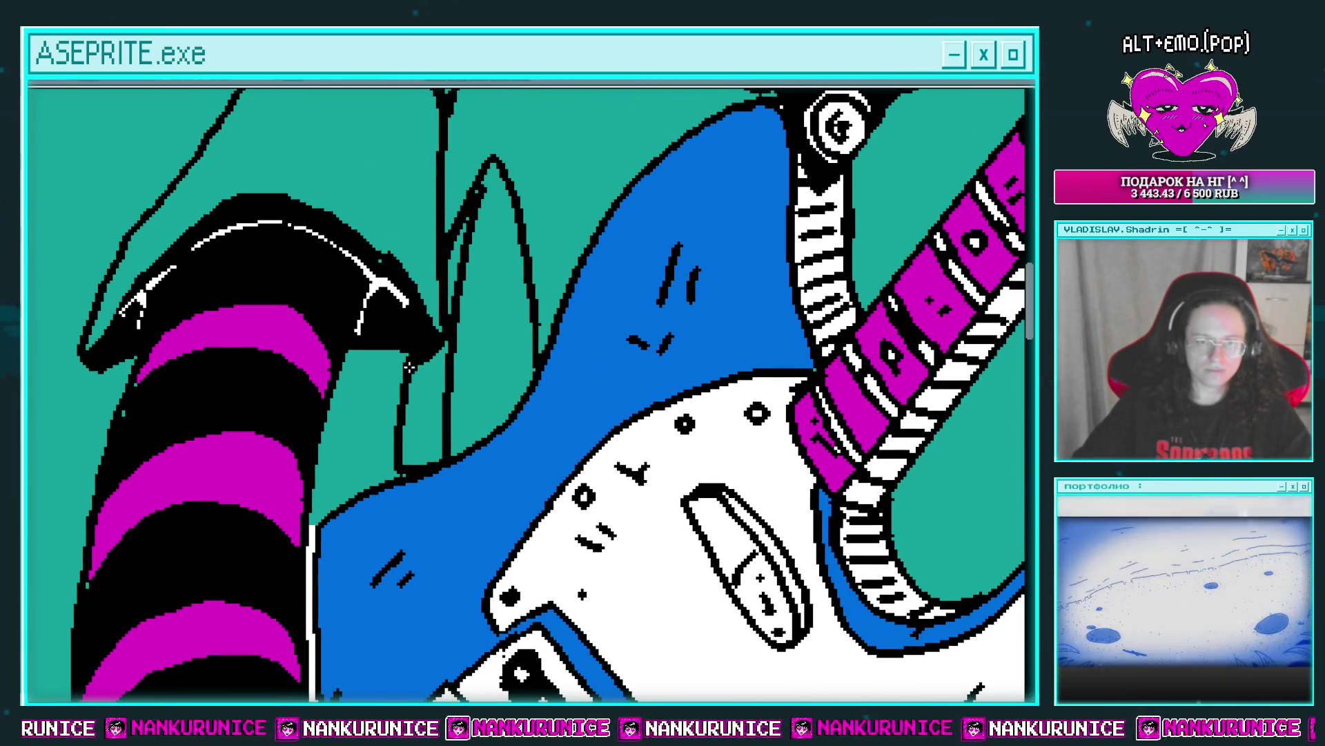
{"action": "left_click", "coordinate": [439, 359]}
{"action": "scroll", "coordinate": [443, 342], "scroll_direction": "up", "scroll_amount": 1}
{"action": "left_click", "coordinate": [448, 305]}
{"action": "scroll", "coordinate": [447, 305], "scroll_direction": "down", "scroll_amount": 3}
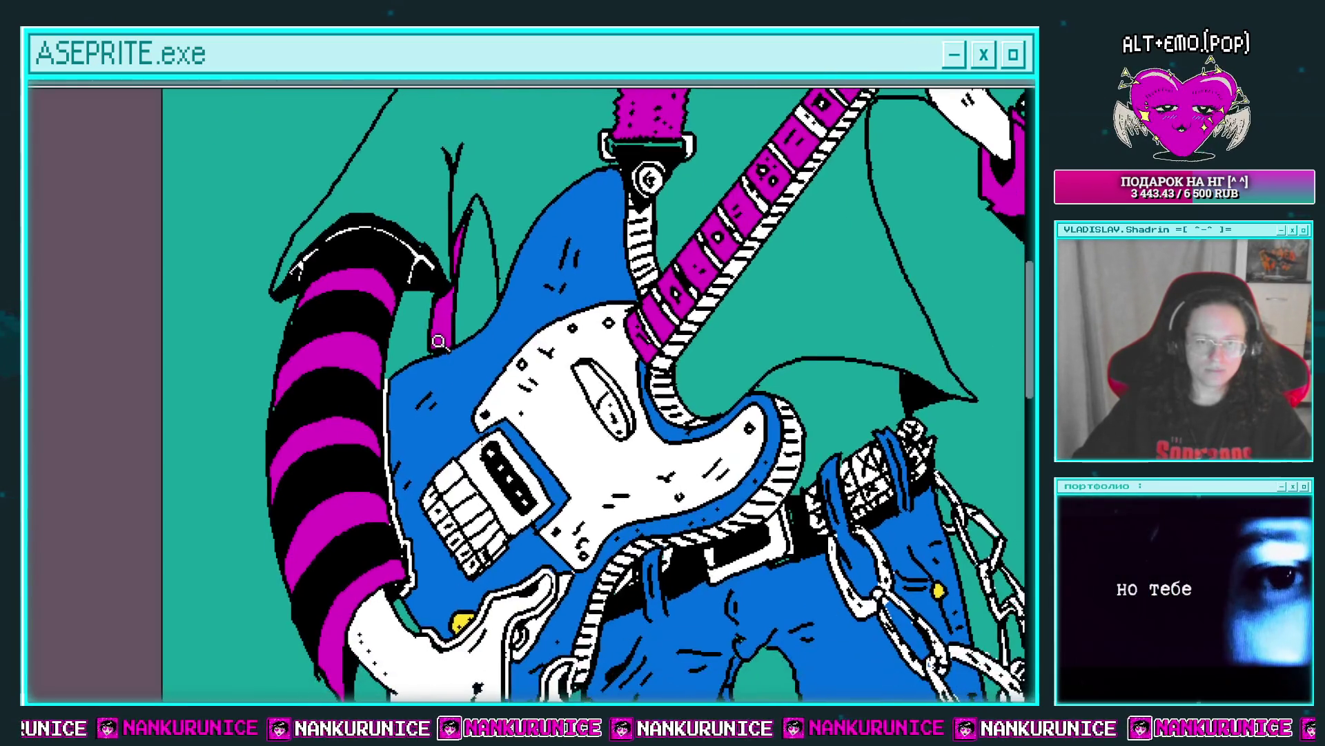
{"action": "scroll", "coordinate": [428, 348], "scroll_direction": "up", "scroll_amount": 3}
Draw short black dashes along the magenta strap, then zoom out to view the whole guitarist.
{"action": "left_click_drag", "start_coordinate": [427, 349], "coordinate": [457, 312]}
{"action": "left_click_drag", "start_coordinate": [436, 298], "coordinate": [461, 287]}
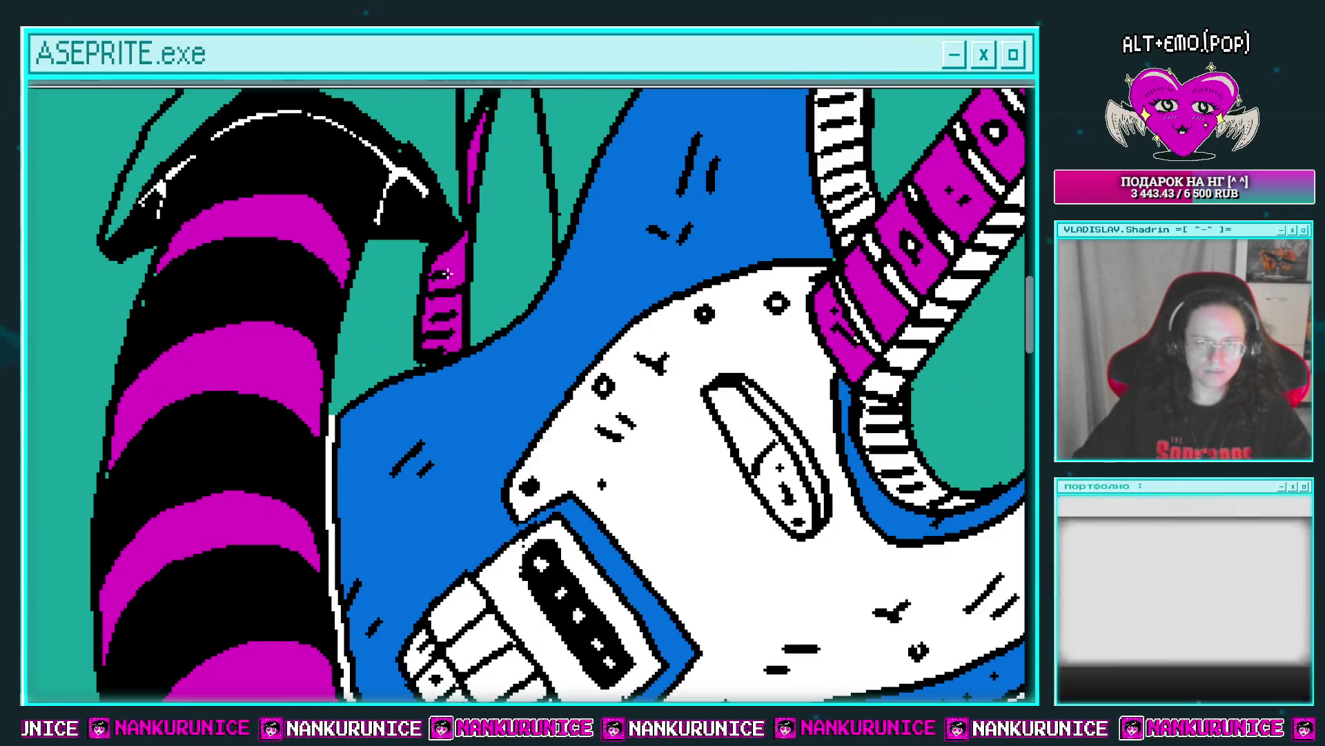
{"action": "scroll", "coordinate": [460, 277], "scroll_direction": "up", "scroll_amount": 2}
{"action": "scroll", "coordinate": [460, 233], "scroll_direction": "down", "scroll_amount": 3}
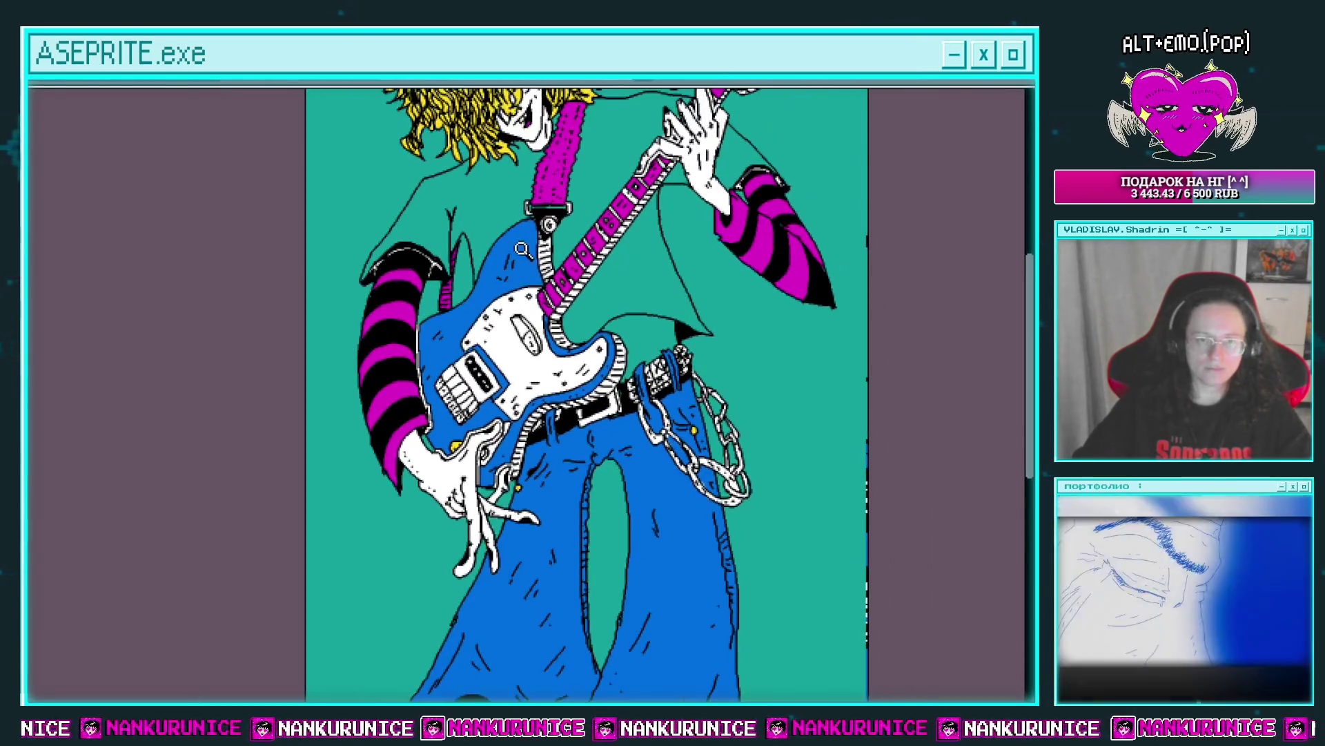
{"action": "left_click_drag", "start_coordinate": [515, 408], "coordinate": [465, 407]}
{"action": "key", "text": "Tab"}
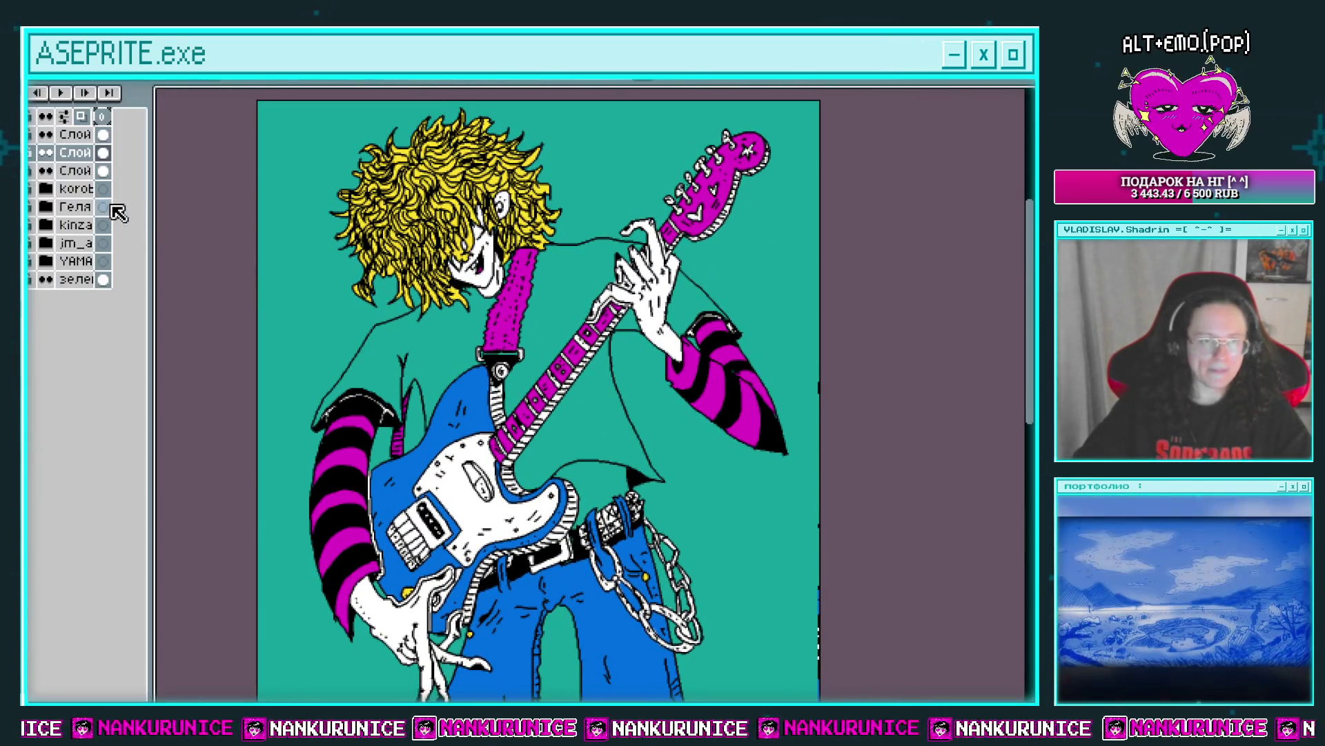
Zoom in on the guitar strap and undo the black fill on the shirt.
{"action": "left_click", "coordinate": [29, 152], "text": "alt"}
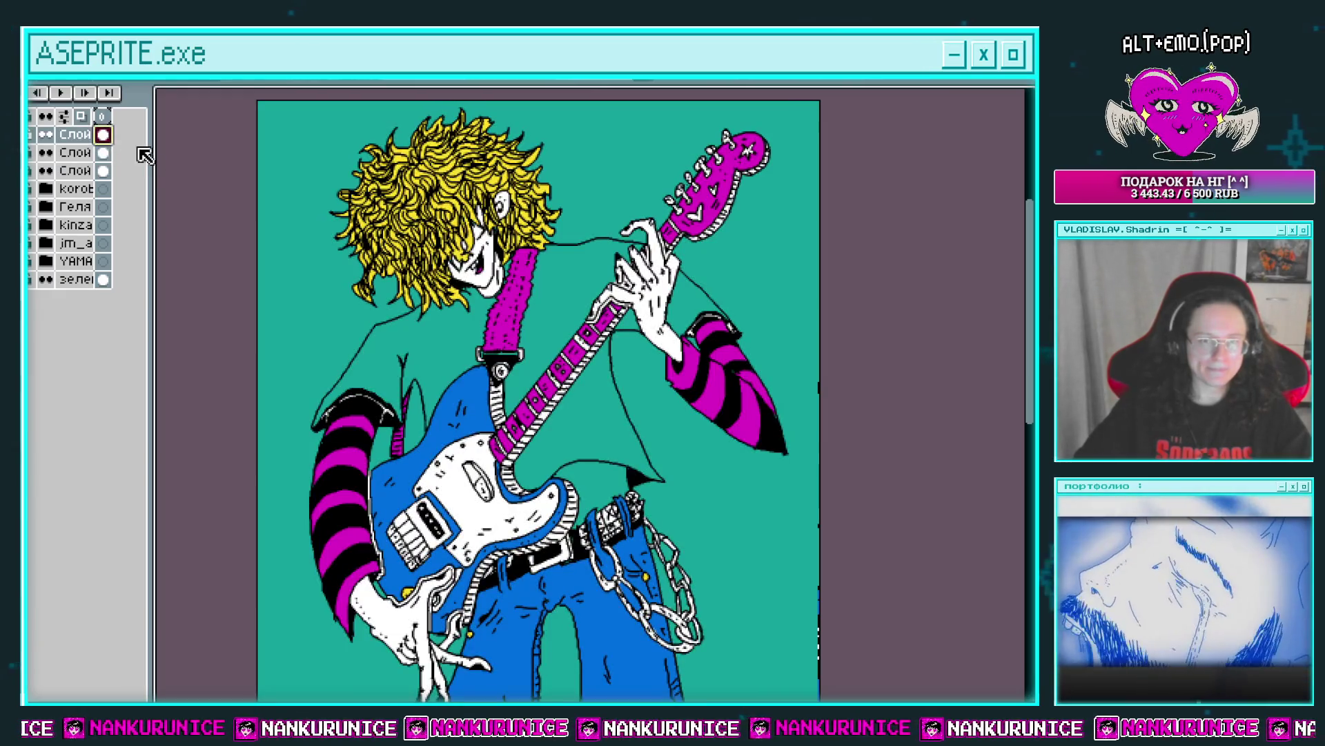
{"action": "key", "text": "Tab"}
{"action": "left_click", "coordinate": [537, 315]}
{"action": "scroll", "coordinate": [537, 315], "scroll_direction": "down", "scroll_amount": 1}
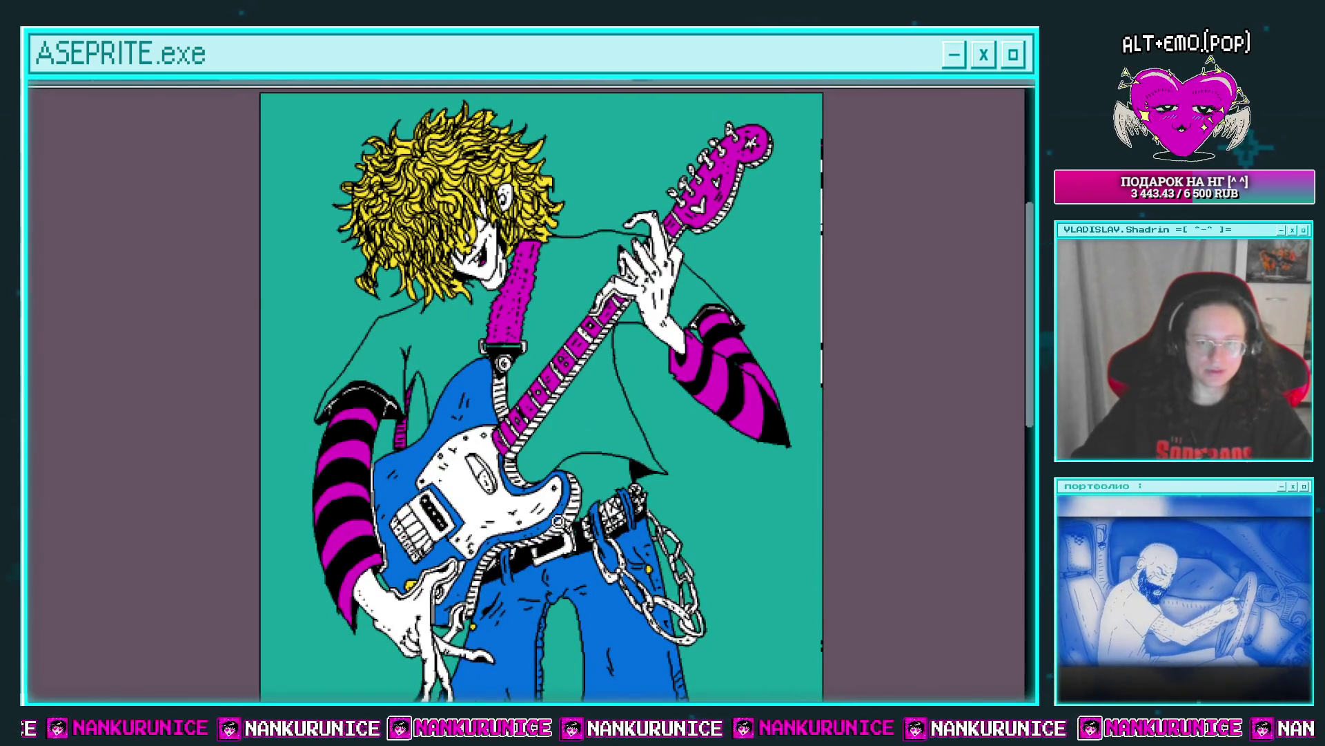
{"action": "scroll", "coordinate": [601, 411], "scroll_direction": "up", "scroll_amount": 1}
{"action": "scroll", "coordinate": [601, 412], "scroll_direction": "down", "scroll_amount": 2}
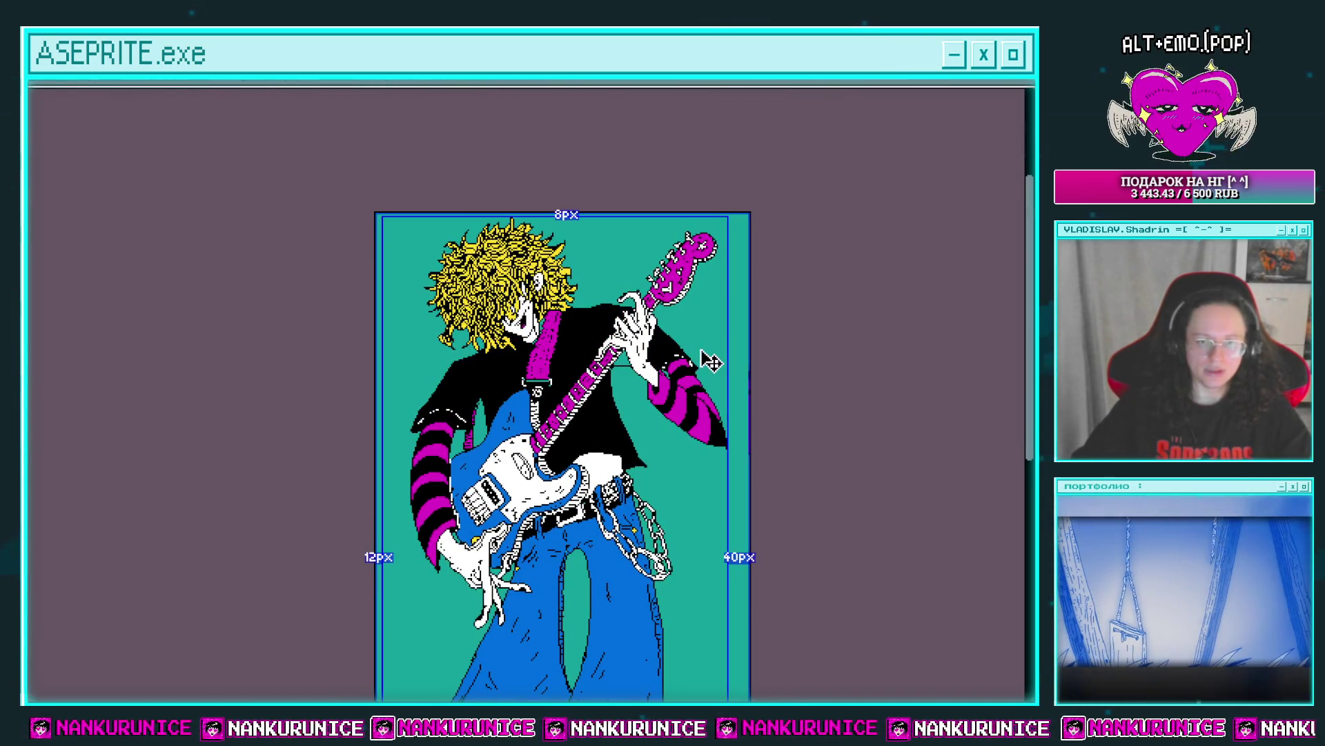
{"action": "key", "text": "ctrl+z"}
{"action": "key", "text": "ctrl+z"}
{"action": "key", "text": "ctrl+z"}
Try white fills on three shirt areas beside the neck, then undo them.
{"action": "scroll", "coordinate": [633, 372], "scroll_direction": "up", "scroll_amount": 1}
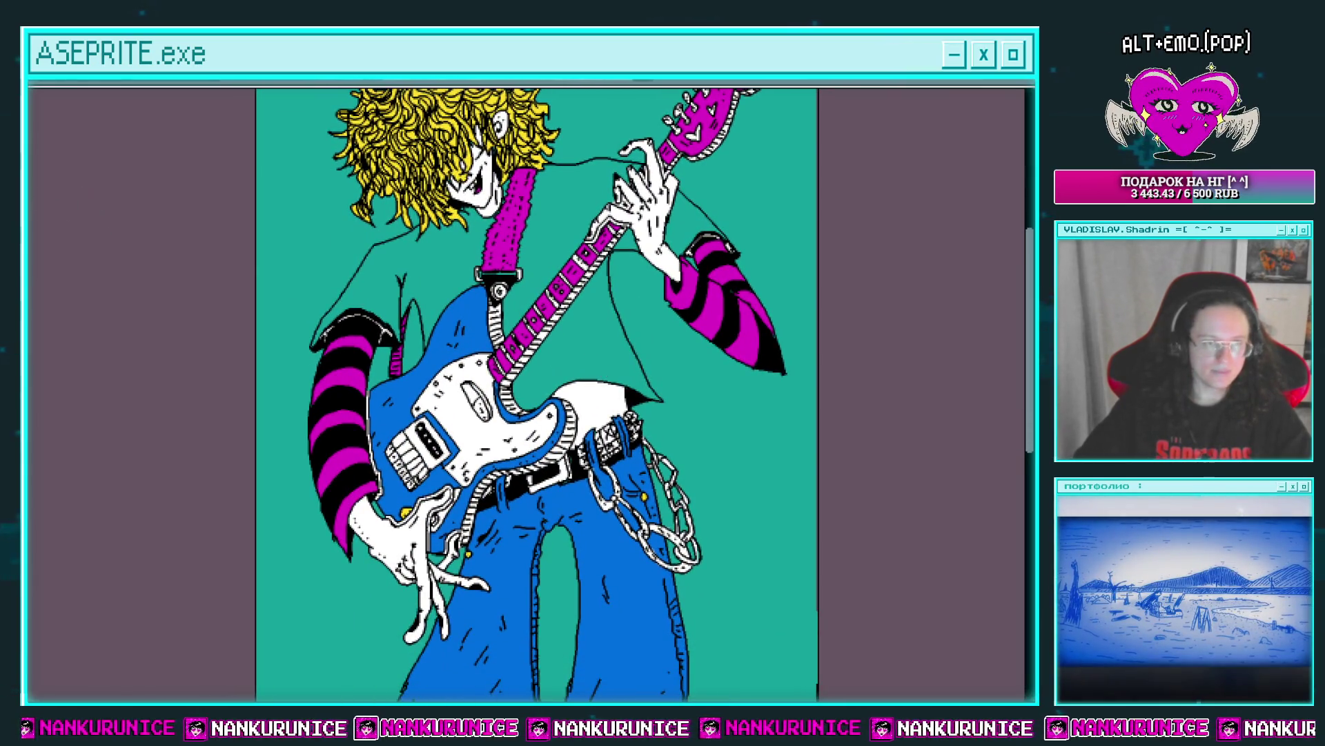
{"action": "left_click", "coordinate": [443, 259]}
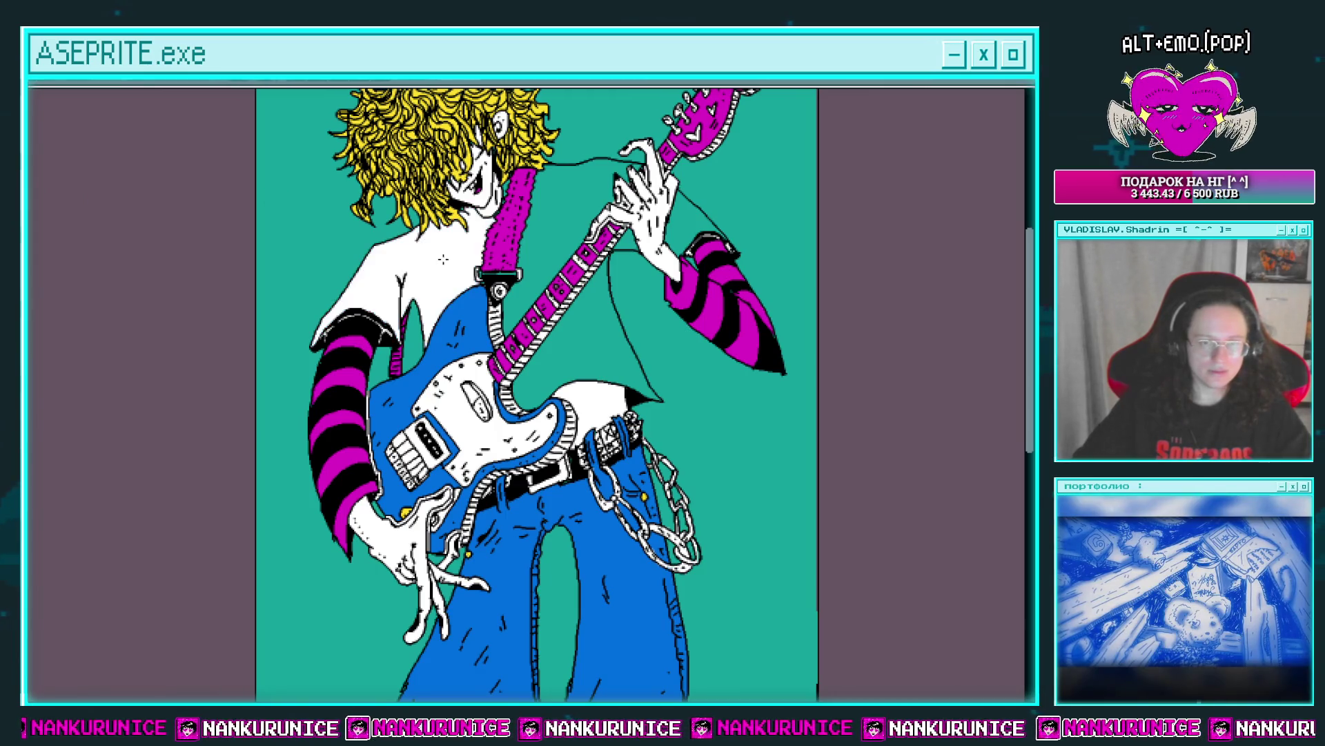
{"action": "left_click", "coordinate": [562, 221]}
{"action": "left_click", "coordinate": [587, 332]}
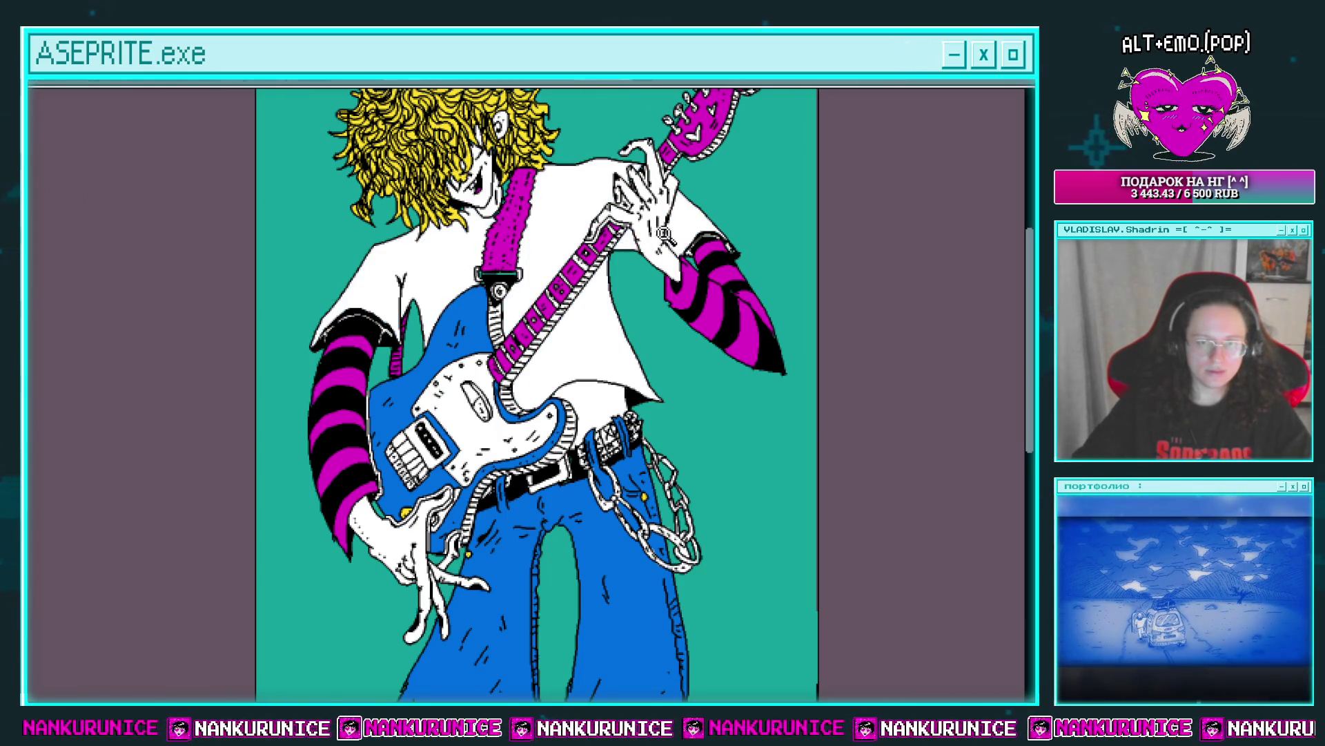
{"action": "scroll", "coordinate": [663, 234], "scroll_direction": "down", "scroll_amount": 1}
{"action": "scroll", "coordinate": [590, 252], "scroll_direction": "up", "scroll_amount": 1}
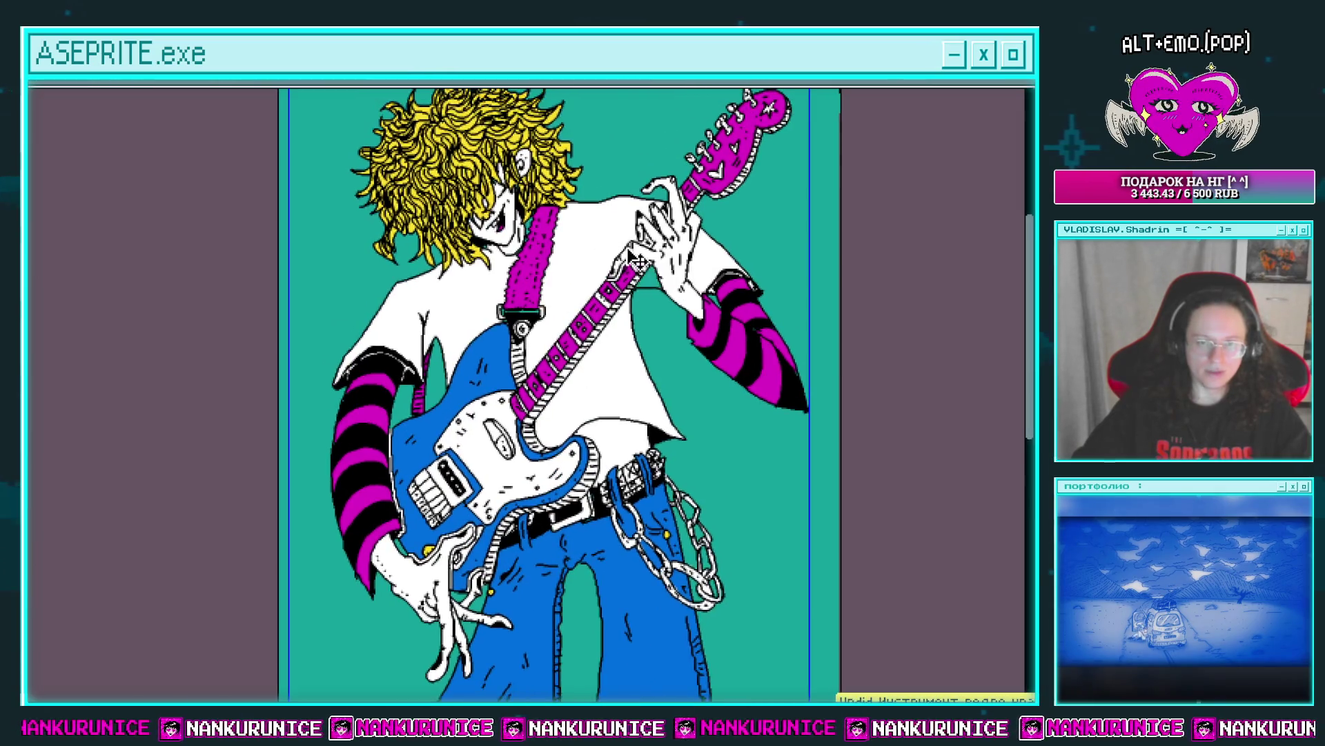
{"action": "key", "text": "ctrl+z"}
{"action": "key", "text": "ctrl+z"}
{"action": "key", "text": "ctrl+z"}
{"action": "key", "text": "ctrl+z"}
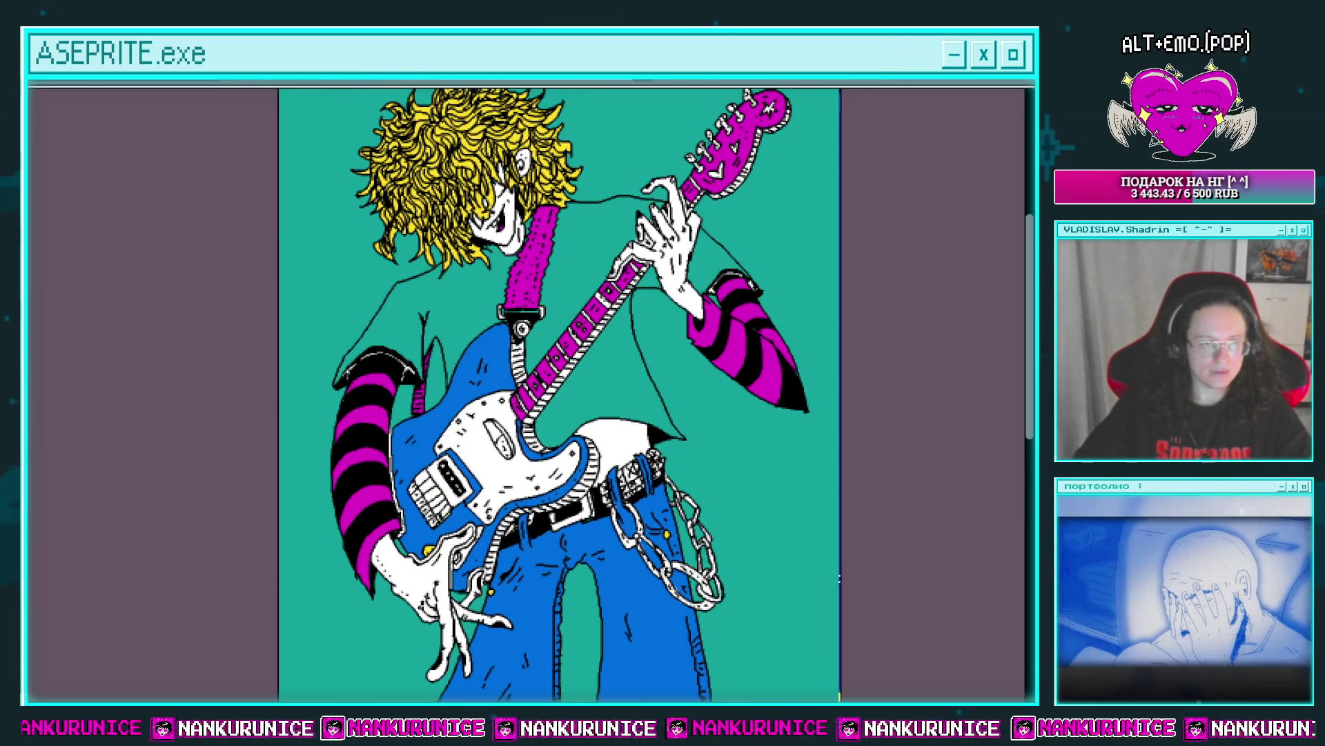
Fill the area under the chin blue, undoing an accidental blue outline recolour.
{"action": "scroll", "coordinate": [512, 284], "scroll_direction": "up", "scroll_amount": 1}
{"action": "scroll", "coordinate": [525, 292], "scroll_direction": "up", "scroll_amount": 1}
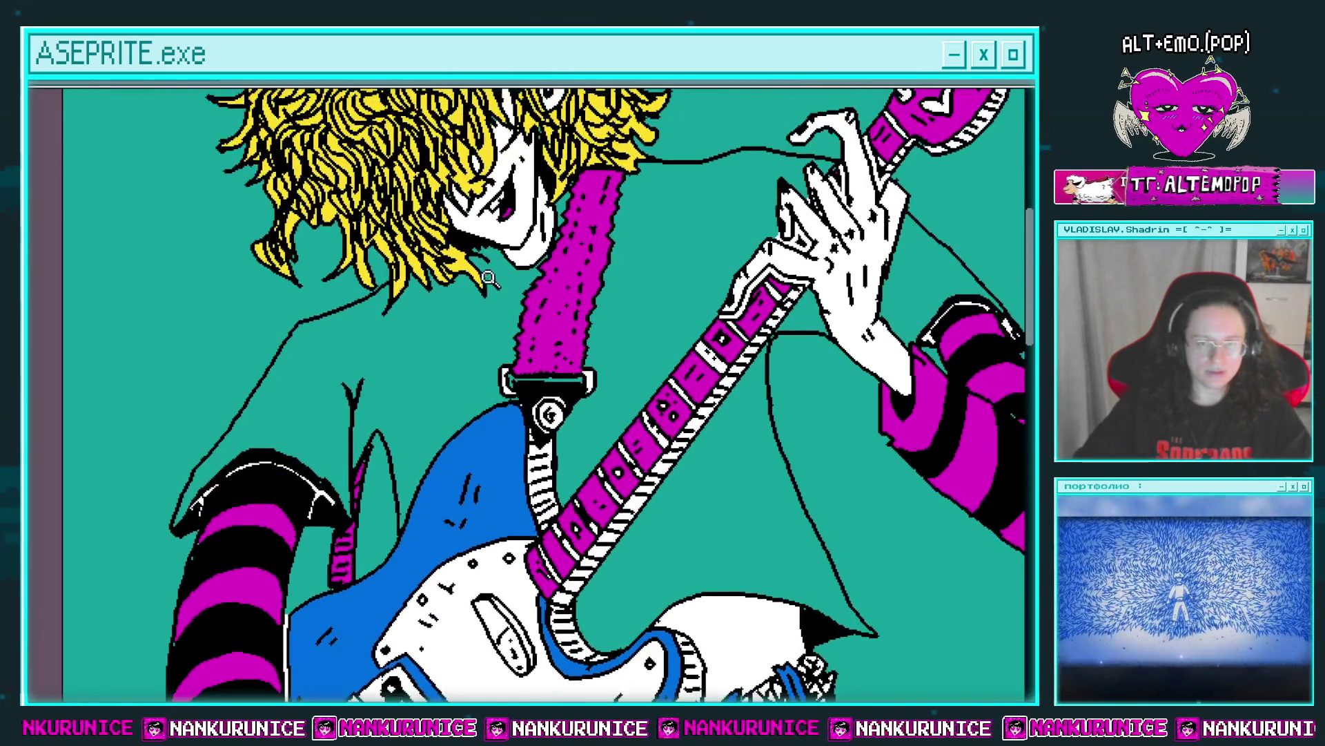
{"action": "scroll", "coordinate": [531, 295], "scroll_direction": "up", "scroll_amount": 1}
{"action": "left_click_drag", "start_coordinate": [533, 297], "coordinate": [491, 355]}
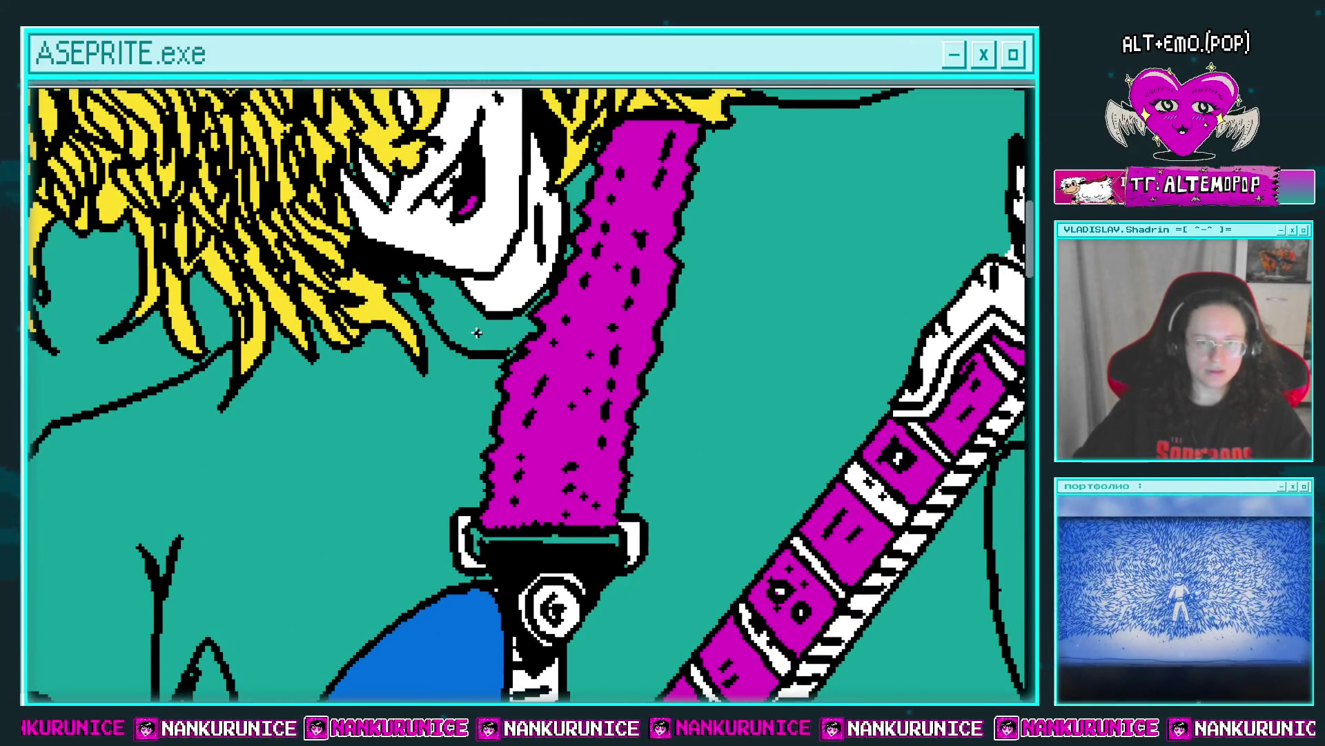
{"action": "left_click_drag", "start_coordinate": [403, 302], "coordinate": [474, 333]}
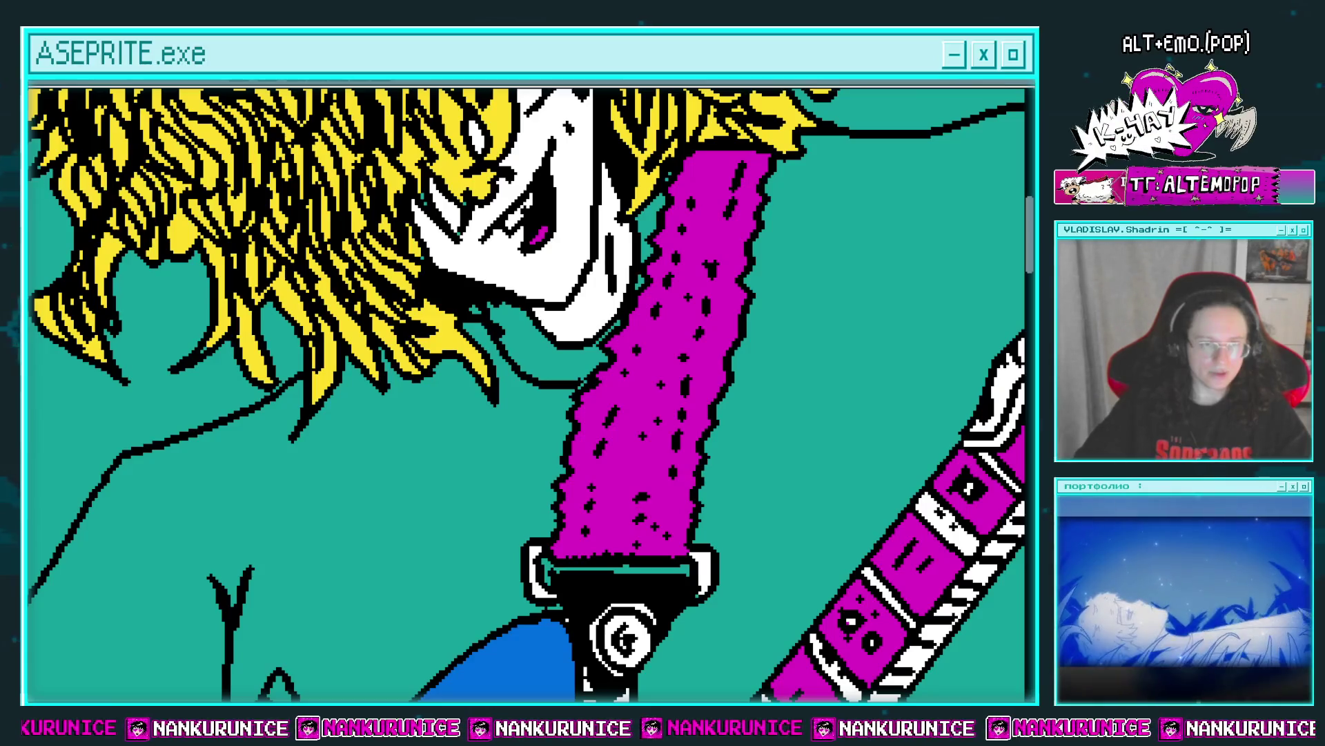
{"action": "left_click", "coordinate": [594, 348]}
{"action": "scroll", "coordinate": [633, 306], "scroll_direction": "up", "scroll_amount": 1}
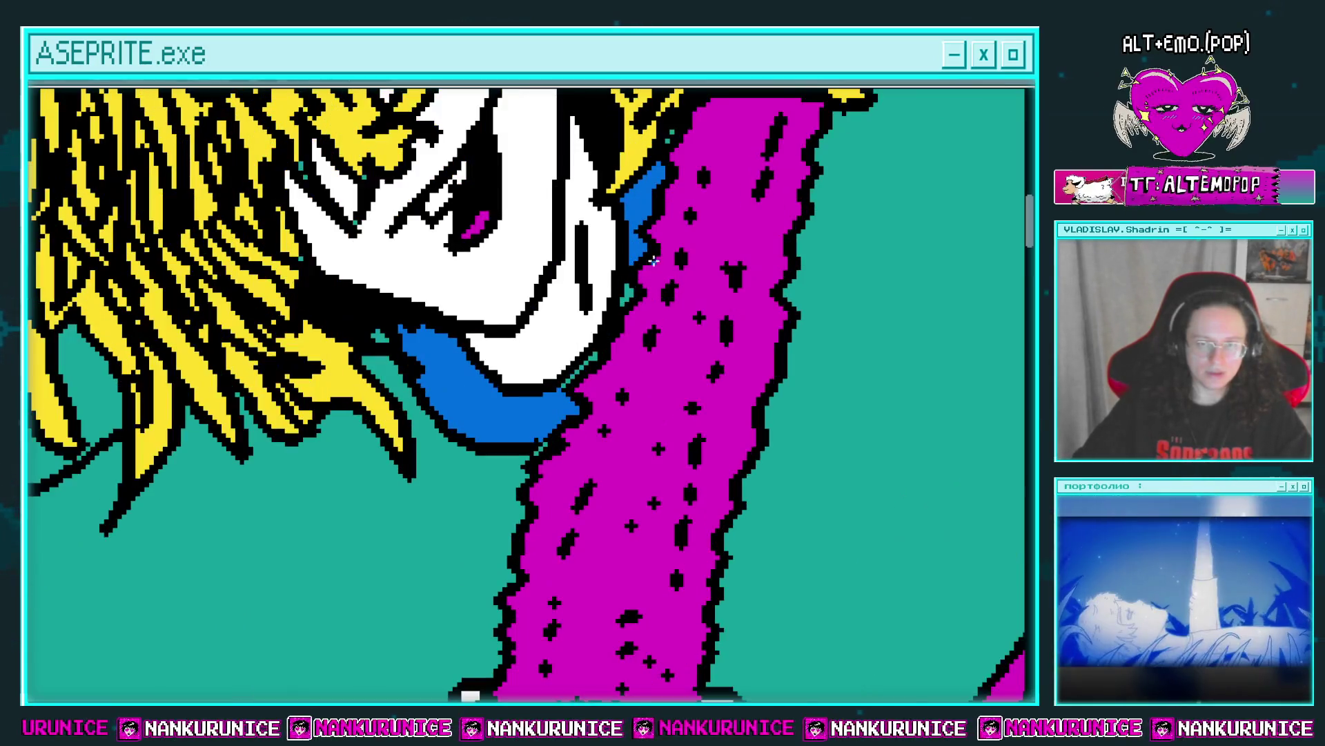
{"action": "left_click", "coordinate": [590, 356]}
{"action": "key", "text": "ctrl+z"}
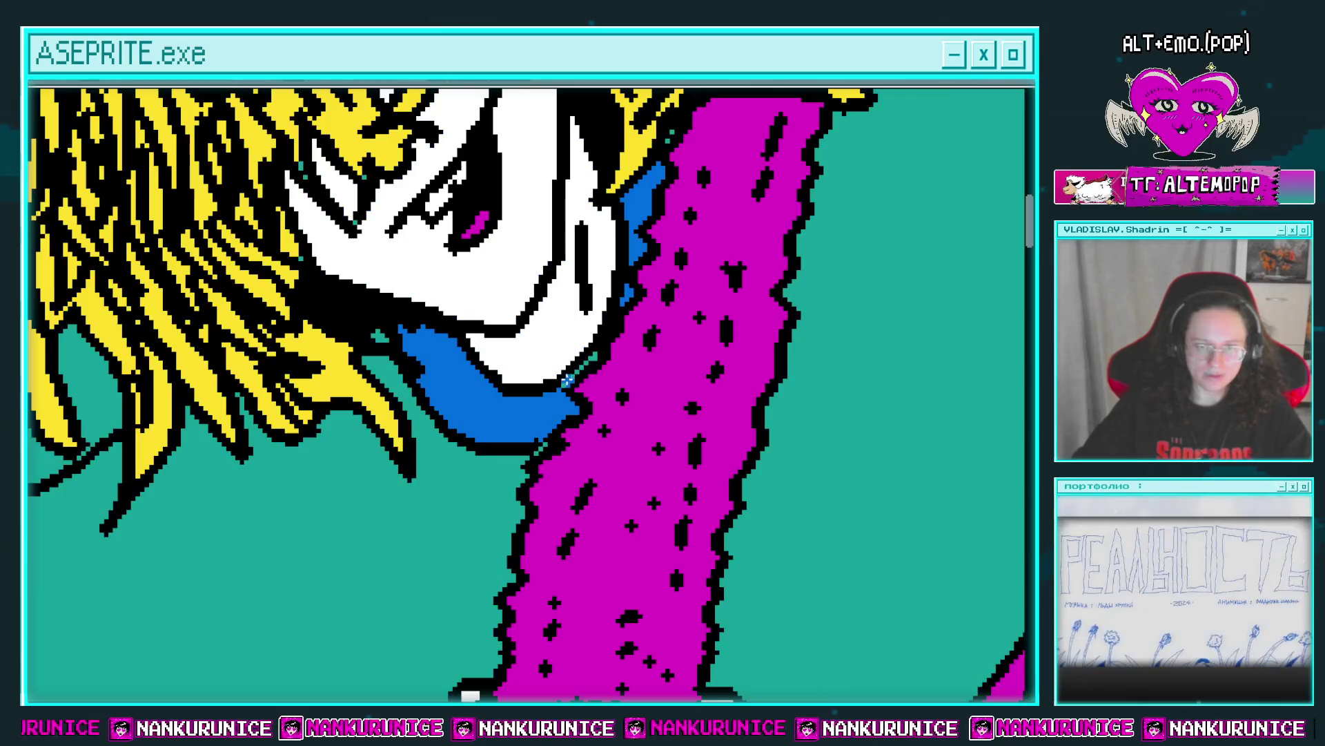
{"action": "scroll", "coordinate": [624, 384], "scroll_direction": "down", "scroll_amount": 5}
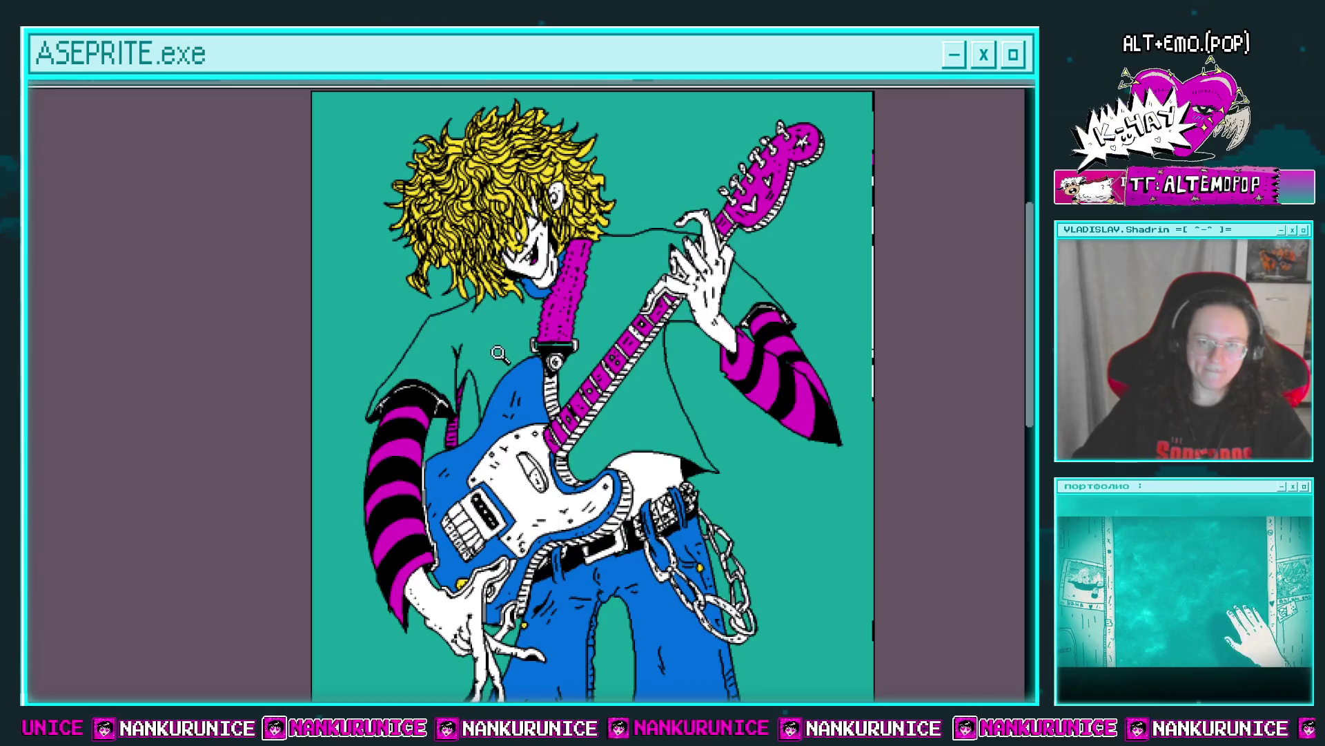
{"action": "scroll", "coordinate": [503, 349], "scroll_direction": "up", "scroll_amount": 2}
{"action": "scroll", "coordinate": [412, 403], "scroll_direction": "up", "scroll_amount": 2}
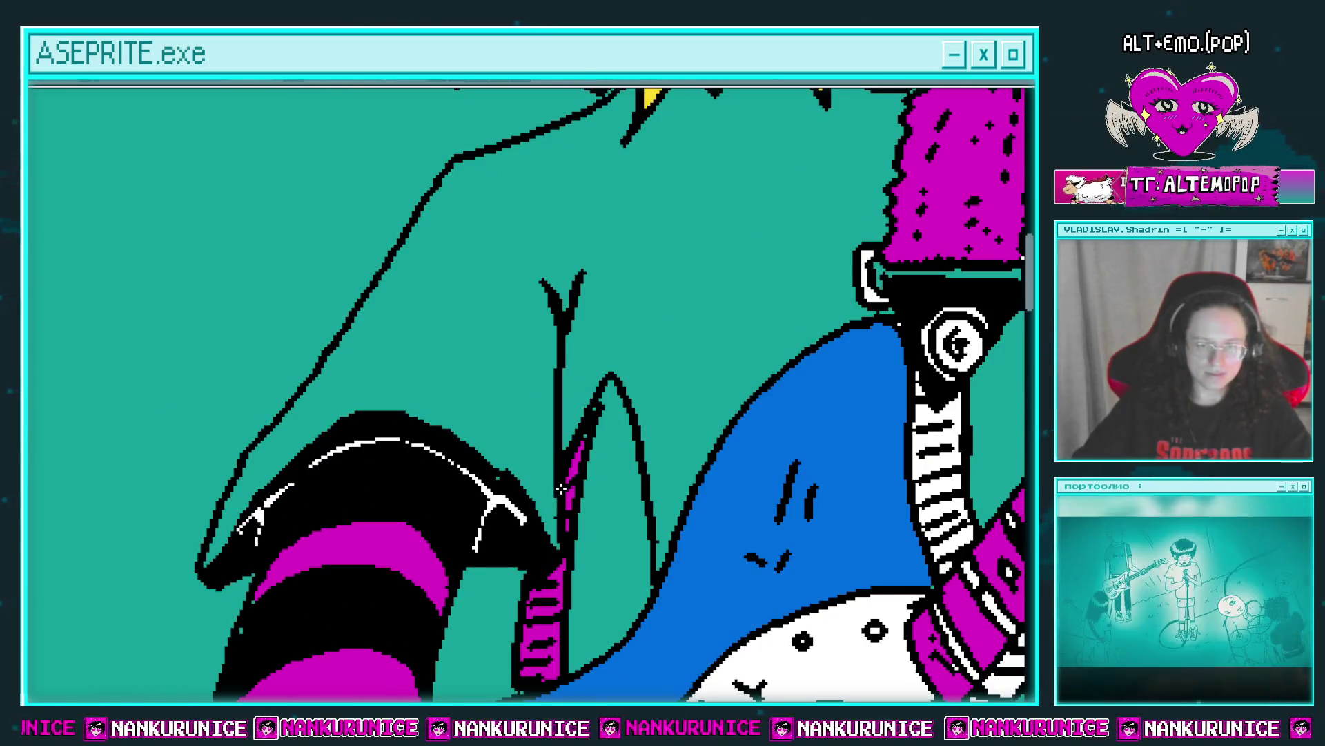
Outline a cap above the left shoulder and fill it and the area above the right sleeve blue.
{"action": "left_click_drag", "start_coordinate": [554, 465], "coordinate": [424, 366]}
{"action": "left_click", "coordinate": [340, 403]}
{"action": "scroll", "coordinate": [340, 400], "scroll_direction": "down", "scroll_amount": 1}
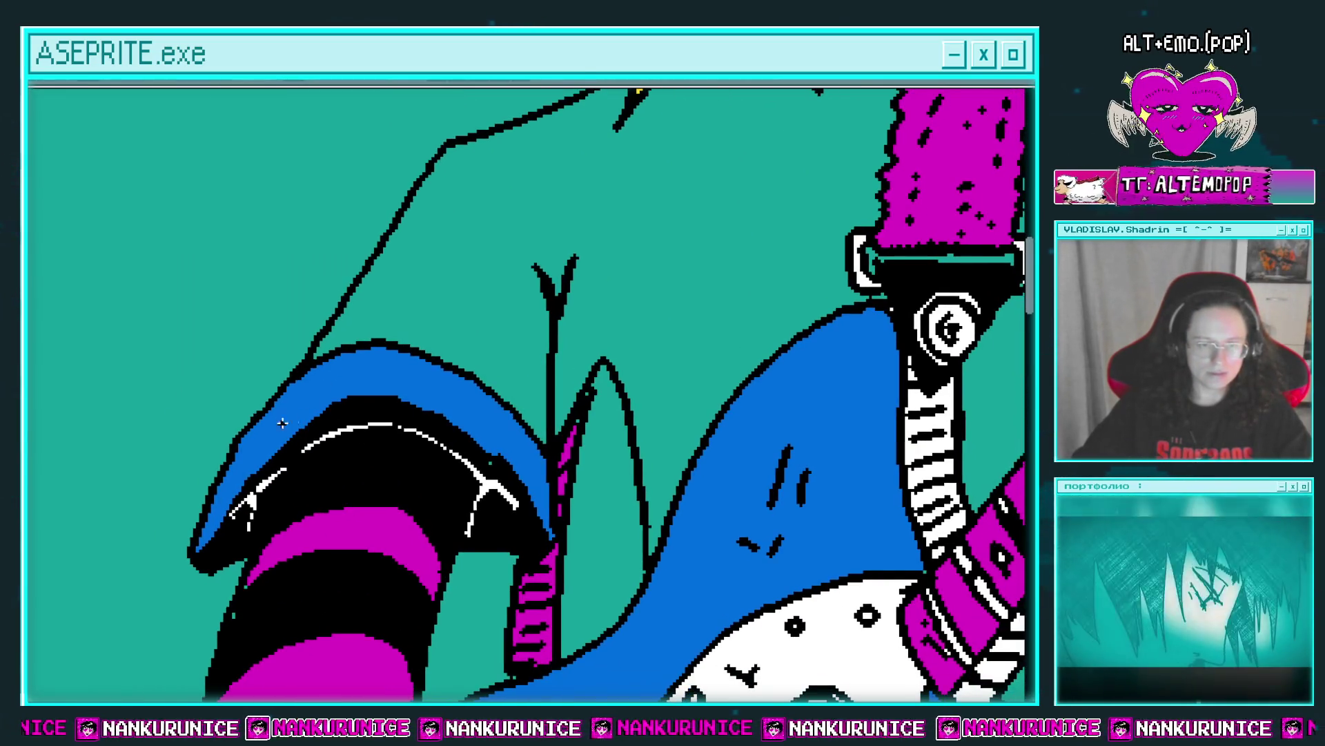
{"action": "scroll", "coordinate": [452, 406], "scroll_direction": "down", "scroll_amount": 2}
{"action": "scroll", "coordinate": [452, 406], "scroll_direction": "down", "scroll_amount": 1}
{"action": "left_click_drag", "start_coordinate": [452, 405], "coordinate": [724, 326]}
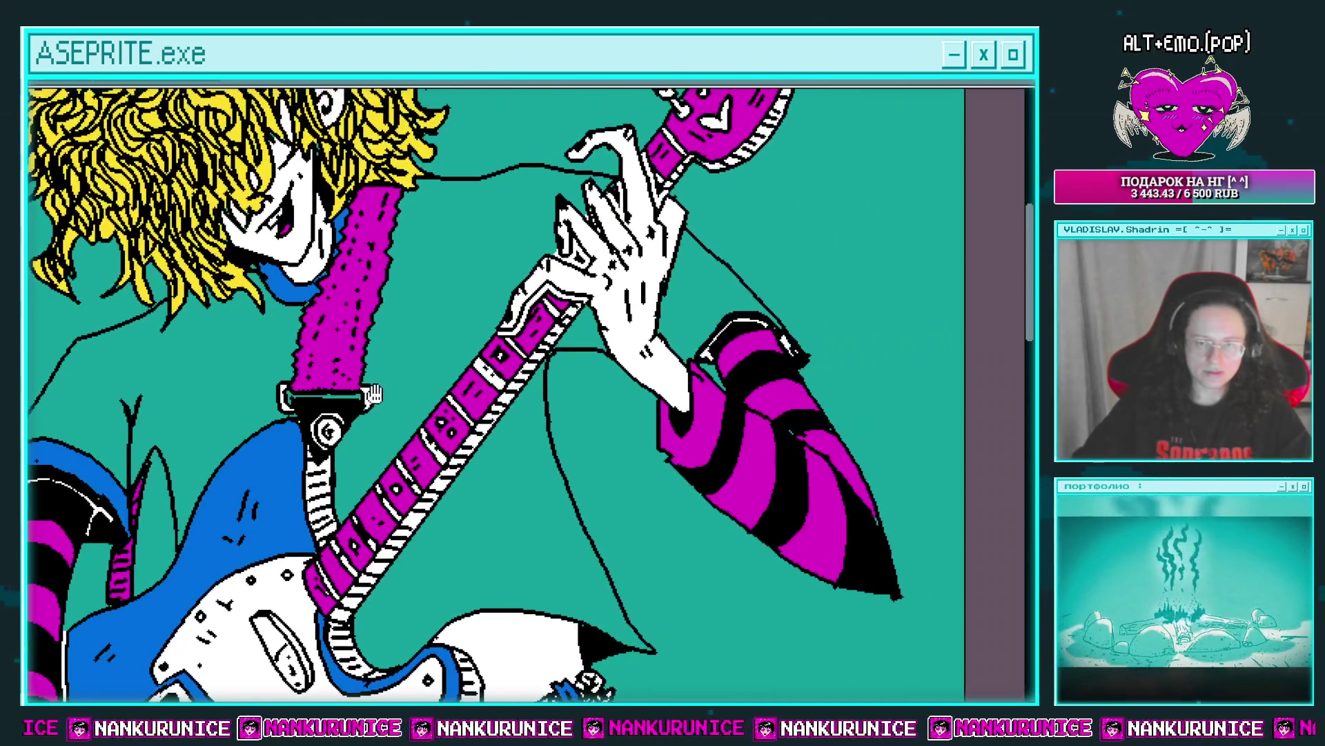
{"action": "scroll", "coordinate": [724, 326], "scroll_direction": "up", "scroll_amount": 4}
{"action": "left_click", "coordinate": [801, 304]}
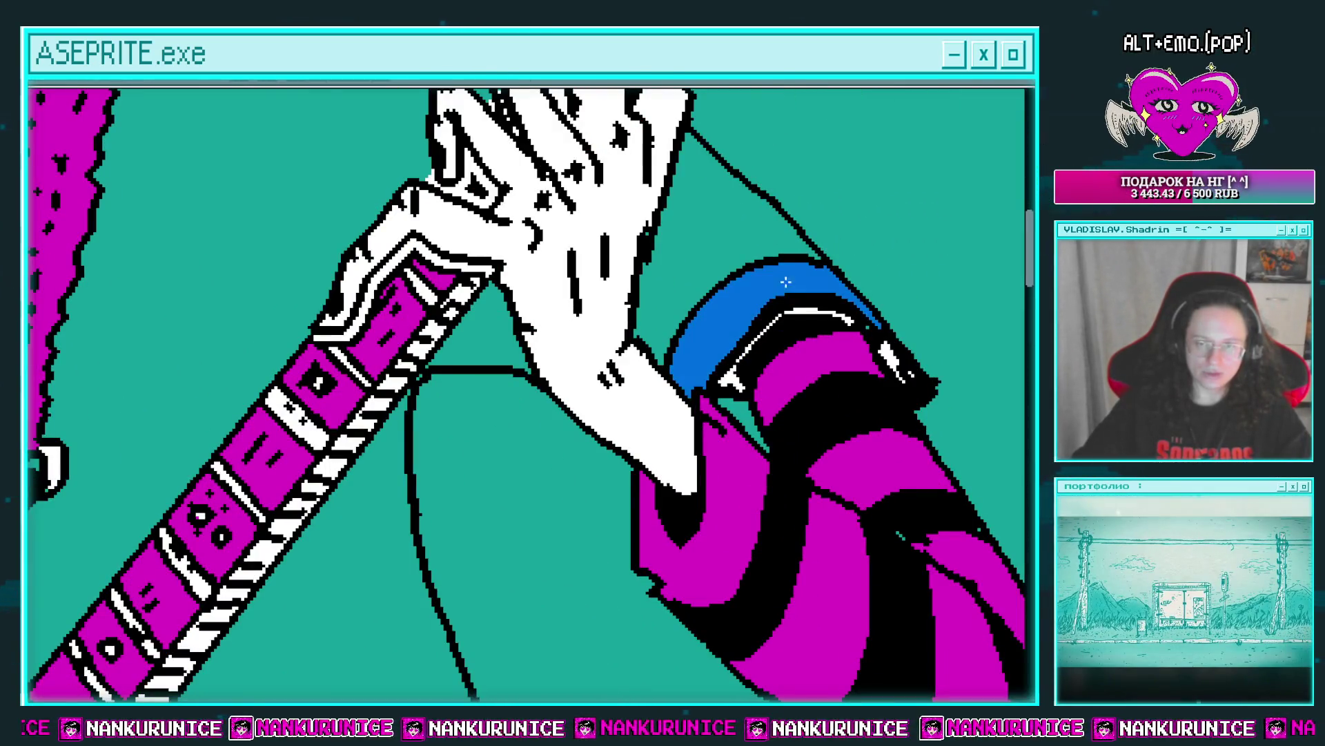
Draw a new outline stroke from the shirt tail's tip.
{"action": "scroll", "coordinate": [666, 360], "scroll_direction": "down", "scroll_amount": 3}
{"action": "scroll", "coordinate": [666, 360], "scroll_direction": "up", "scroll_amount": 1}
{"action": "scroll", "coordinate": [666, 359], "scroll_direction": "up", "scroll_amount": 1}
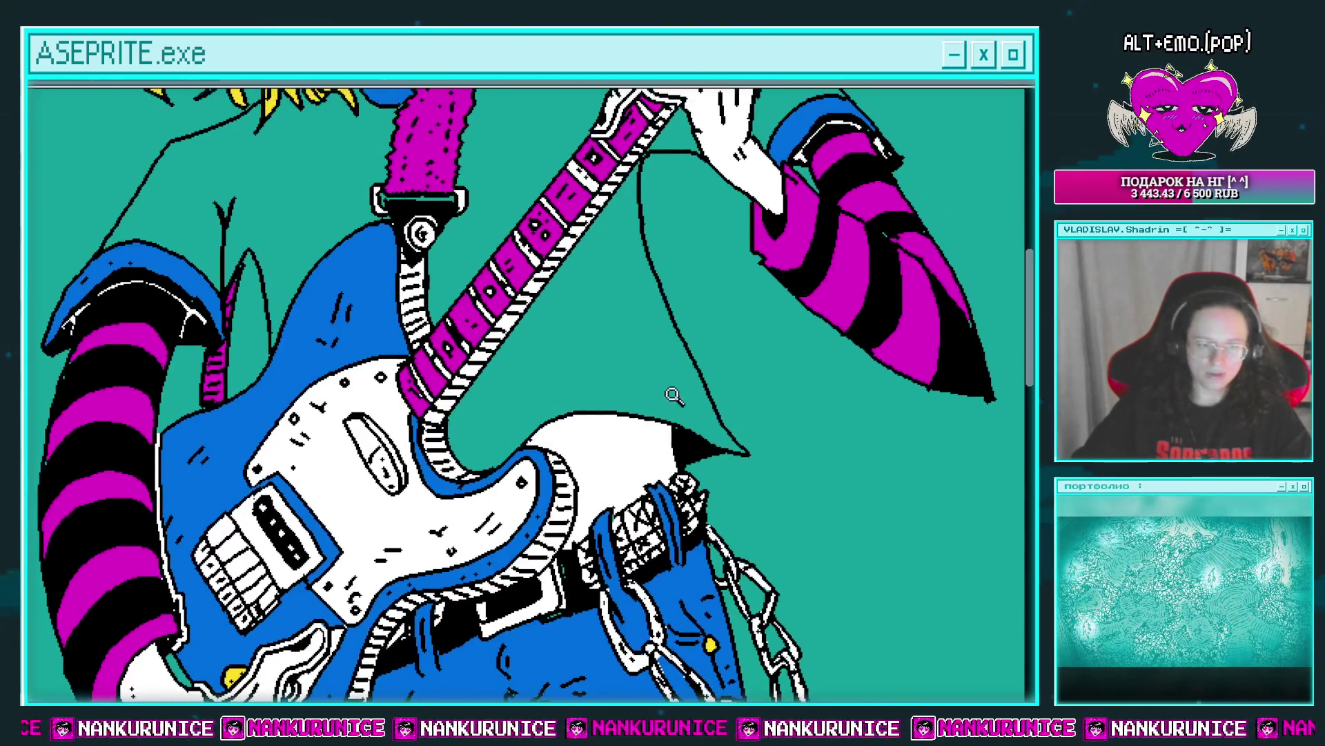
{"action": "scroll", "coordinate": [667, 359], "scroll_direction": "up", "scroll_amount": 2}
{"action": "left_click_drag", "start_coordinate": [749, 406], "coordinate": [630, 353]}
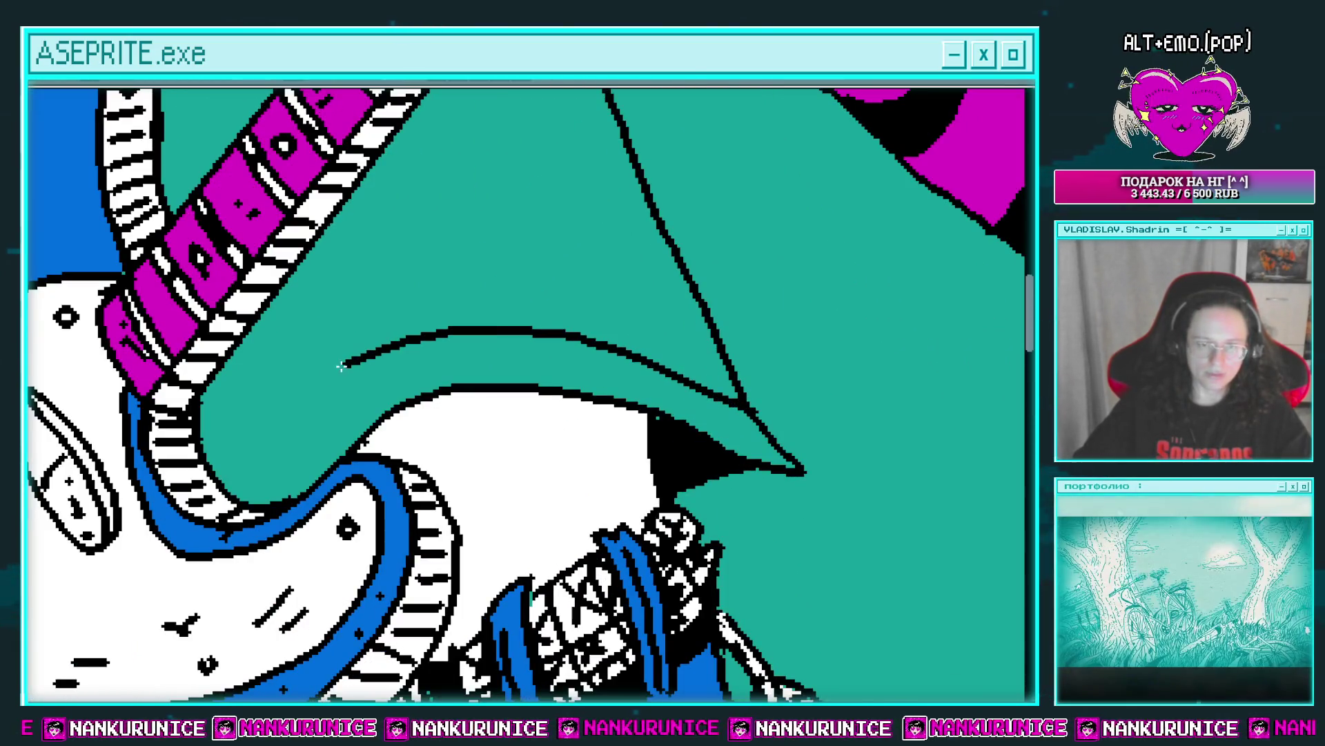
Fill the curved band and the outlined jacket-tail patch blue, and the small triangle black.
{"action": "left_click", "coordinate": [497, 346]}
{"action": "left_click_drag", "start_coordinate": [497, 346], "coordinate": [349, 532]}
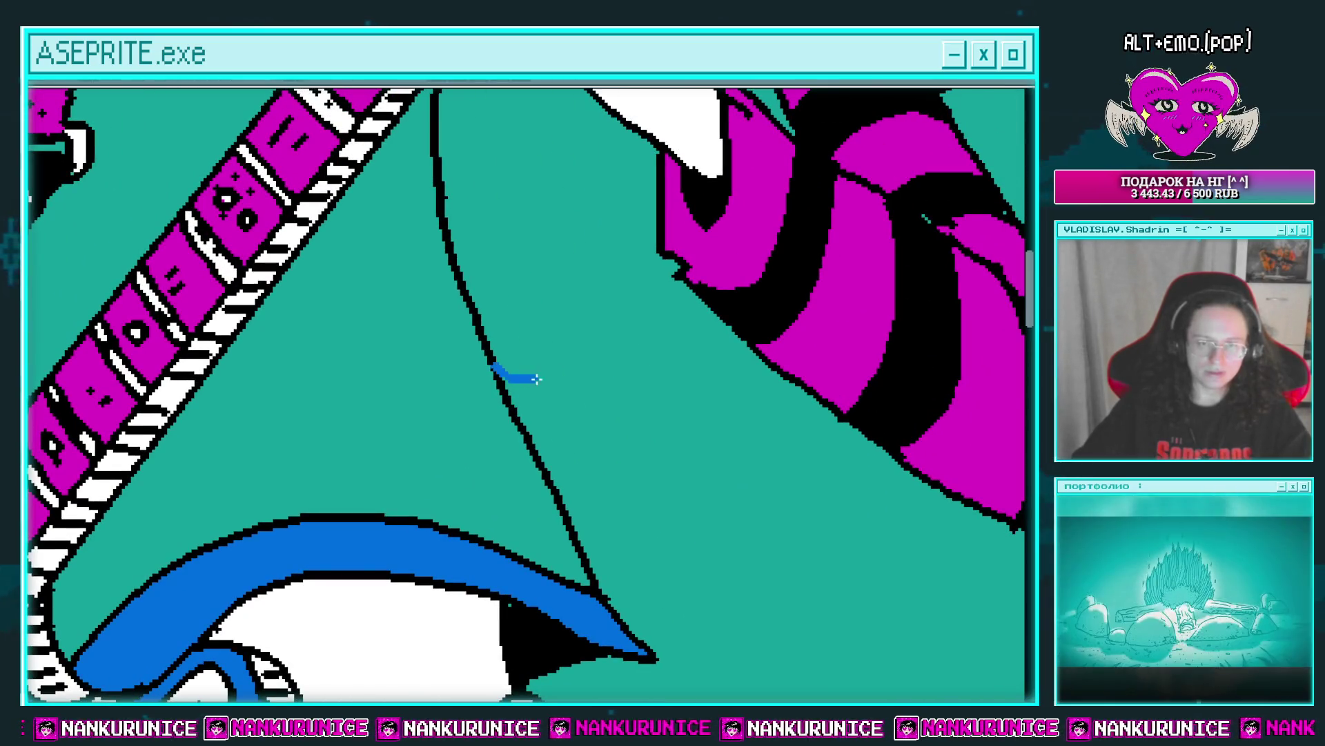
{"action": "left_click", "coordinate": [559, 490]}
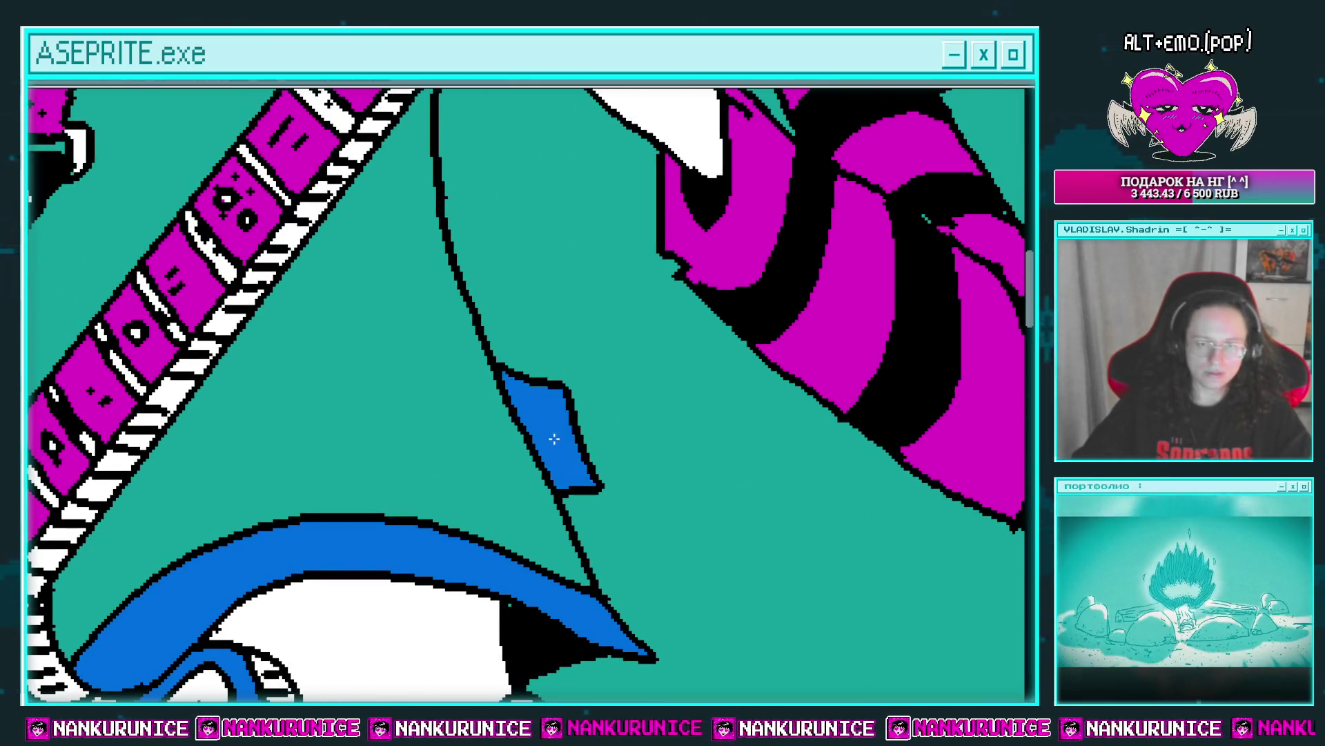
{"action": "scroll", "coordinate": [573, 476], "scroll_direction": "up", "scroll_amount": 1}
{"action": "left_click", "coordinate": [583, 477]}
{"action": "left_click_drag", "start_coordinate": [595, 440], "coordinate": [593, 448]}
{"action": "left_click", "coordinate": [580, 479]}
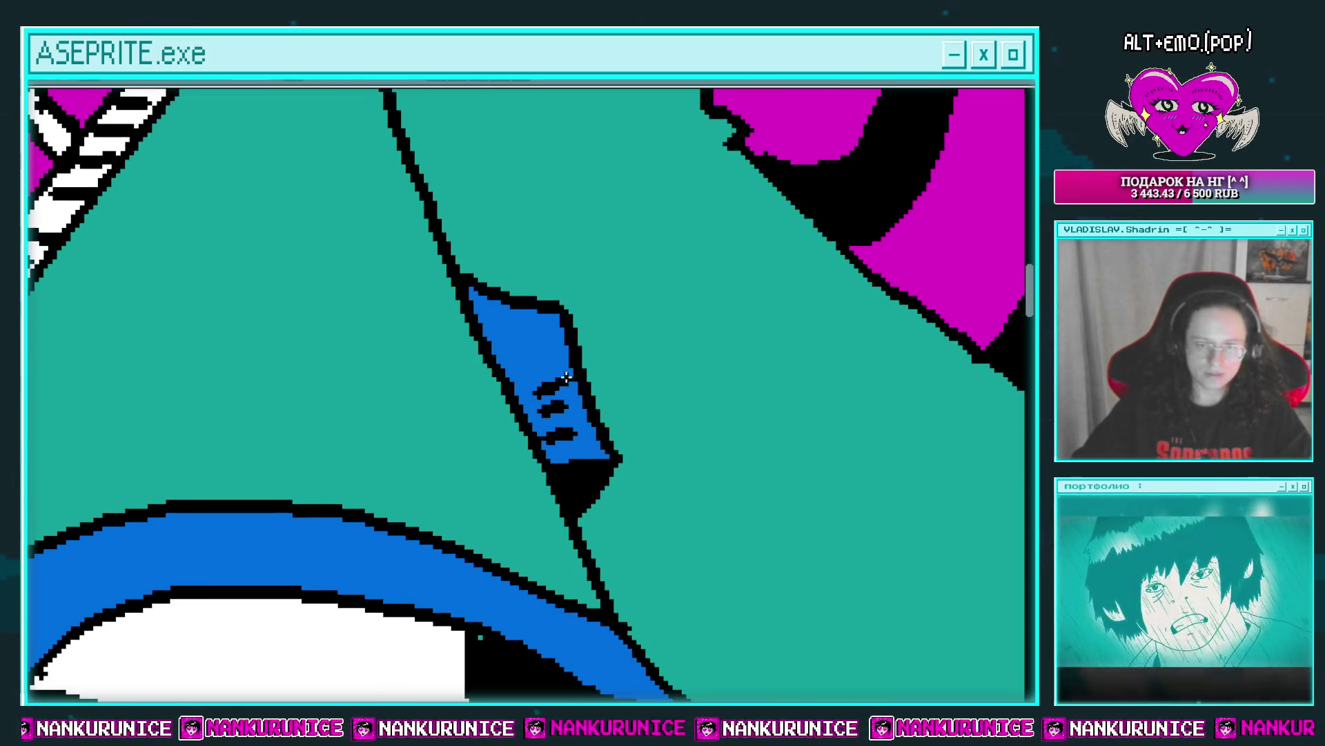
Pencil small dark dash marks onto the blue patch.
{"action": "left_click_drag", "start_coordinate": [525, 366], "coordinate": [563, 349]}
{"action": "scroll", "coordinate": [570, 384], "scroll_direction": "down", "scroll_amount": 4}
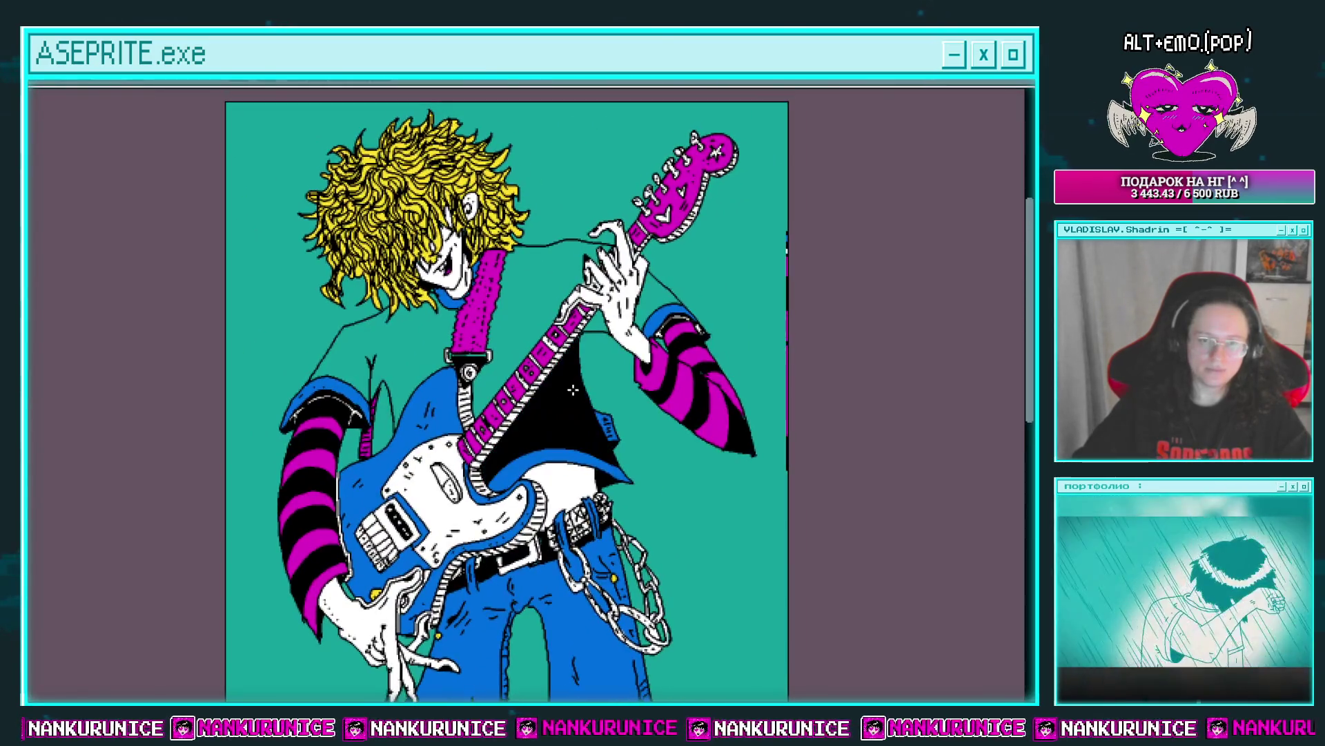
{"action": "scroll", "coordinate": [580, 387], "scroll_direction": "up", "scroll_amount": 2}
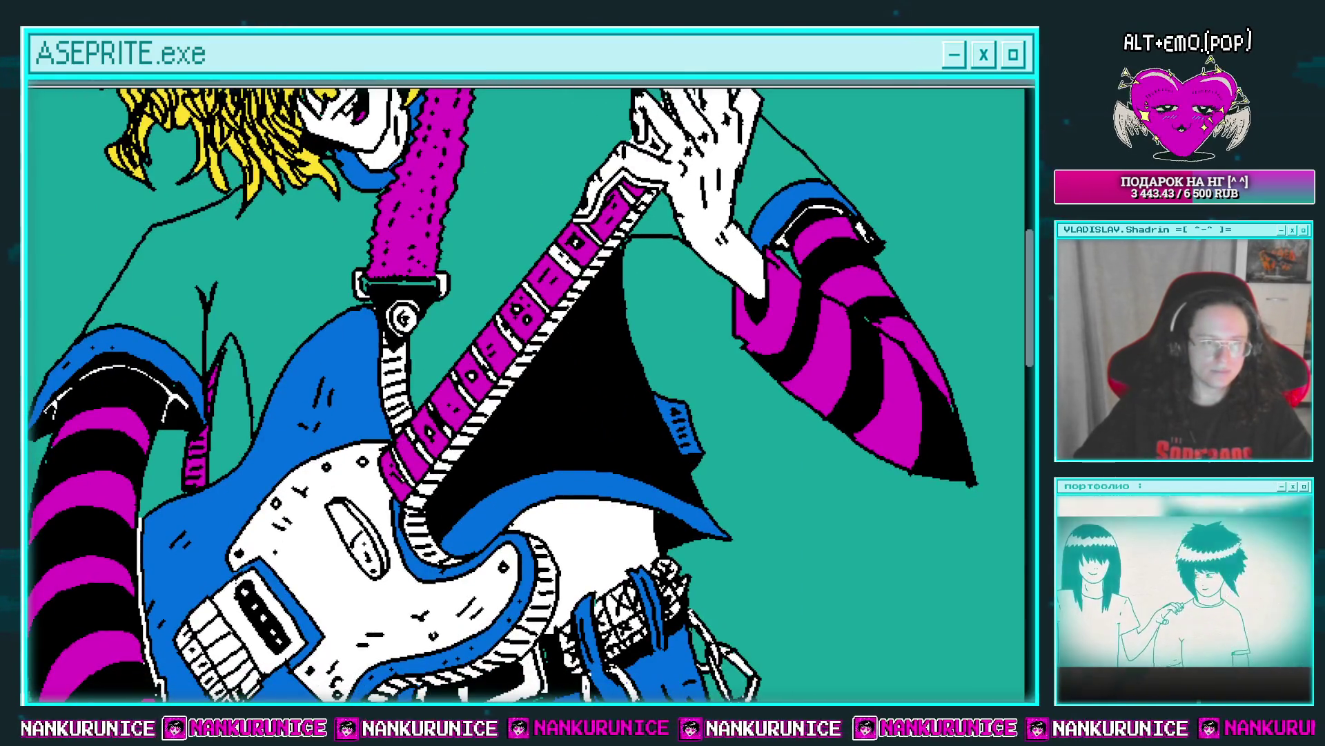
Draw a white edge line and white dash highlights down the black jacket.
{"action": "left_click", "coordinate": [586, 359]}
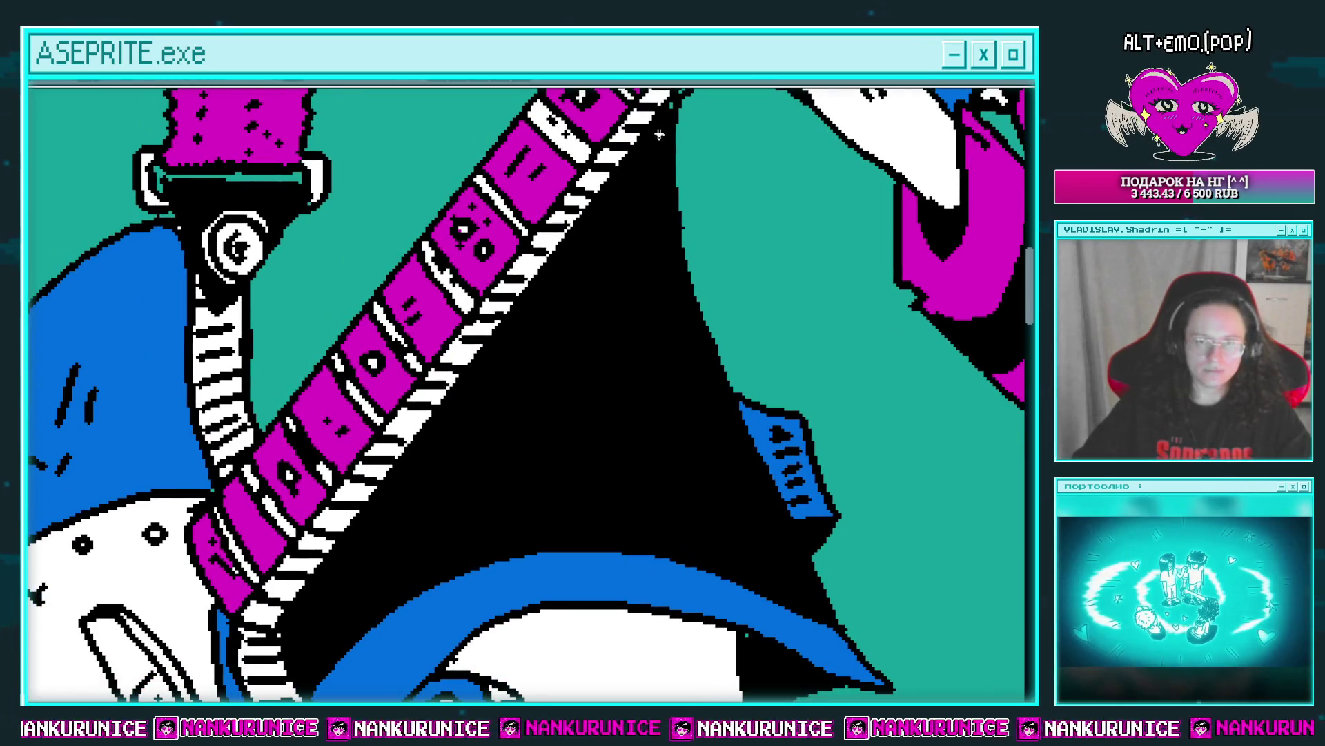
{"action": "left_click_drag", "start_coordinate": [659, 133], "coordinate": [586, 252]}
{"action": "left_click_drag", "start_coordinate": [489, 375], "coordinate": [355, 552]}
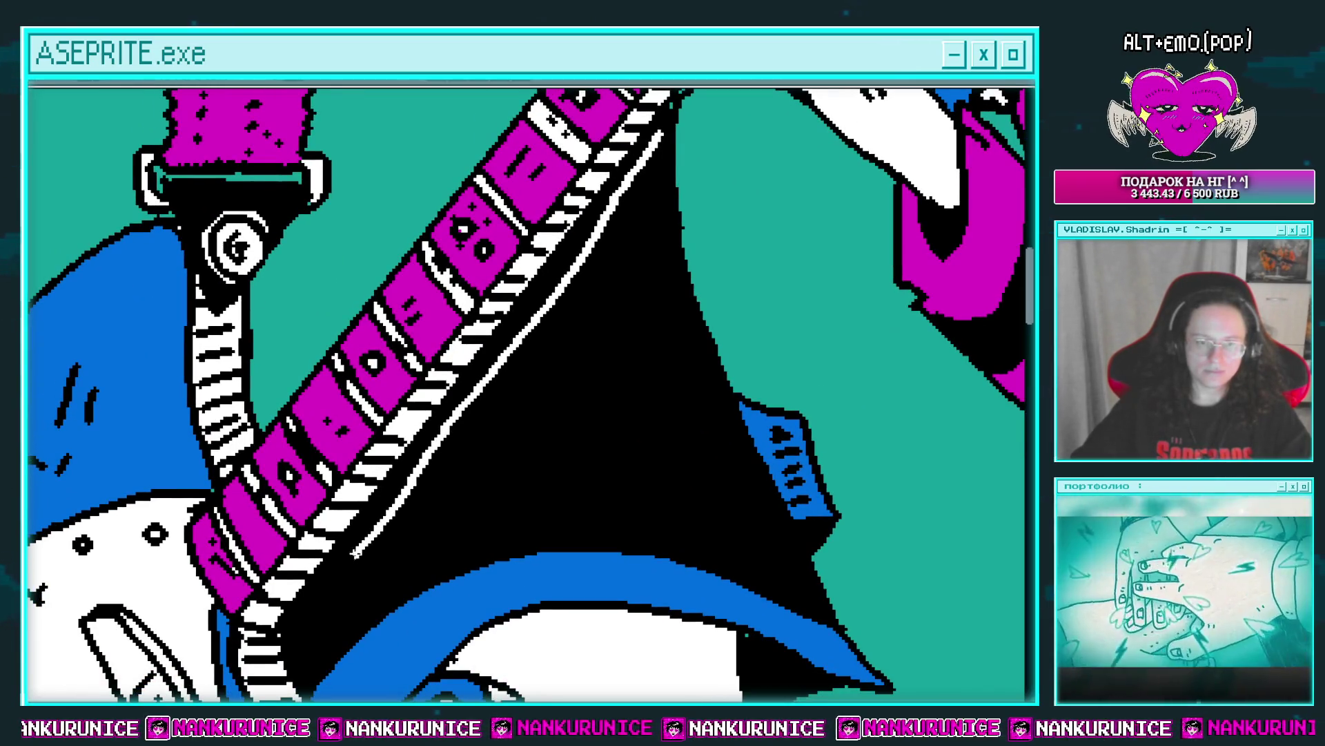
{"action": "mouse_move", "coordinate": [302, 607]}
{"action": "left_mouse_down"}
{"action": "mouse_move", "coordinate": [377, 468]}
{"action": "mouse_move", "coordinate": [397, 515]}
{"action": "left_mouse_up"}
{"action": "scroll", "coordinate": [484, 379], "scroll_direction": "up", "scroll_amount": 3}
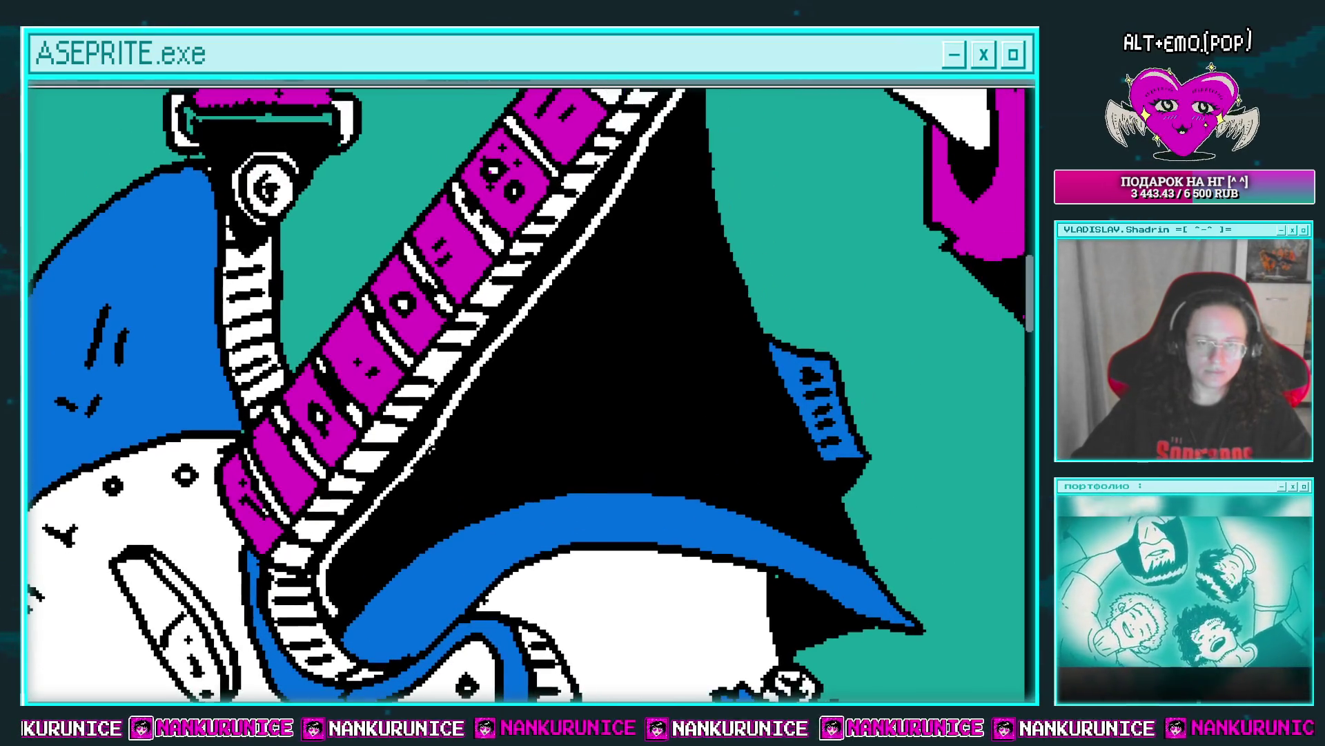
{"action": "scroll", "coordinate": [496, 388], "scroll_direction": "up", "scroll_amount": 3}
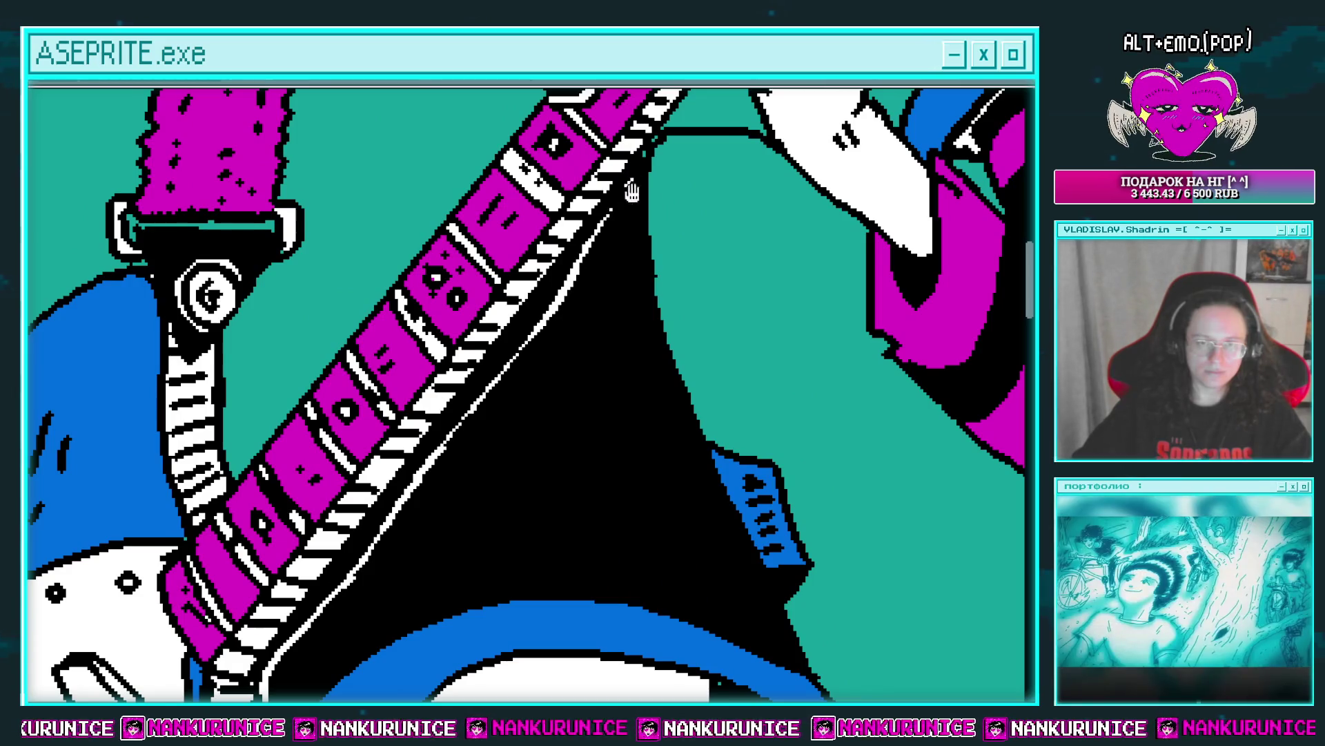
{"action": "scroll", "coordinate": [583, 304], "scroll_direction": "down", "scroll_amount": 1}
{"action": "scroll", "coordinate": [610, 370], "scroll_direction": "down", "scroll_amount": 2}
{"action": "left_click_drag", "start_coordinate": [593, 326], "coordinate": [636, 436]}
{"action": "left_click_drag", "start_coordinate": [646, 455], "coordinate": [662, 484]}
Add a slanted black line and a short black mark on the guitar body.
{"action": "scroll", "coordinate": [656, 476], "scroll_direction": "down", "scroll_amount": 2}
{"action": "scroll", "coordinate": [550, 385], "scroll_direction": "down", "scroll_amount": 1}
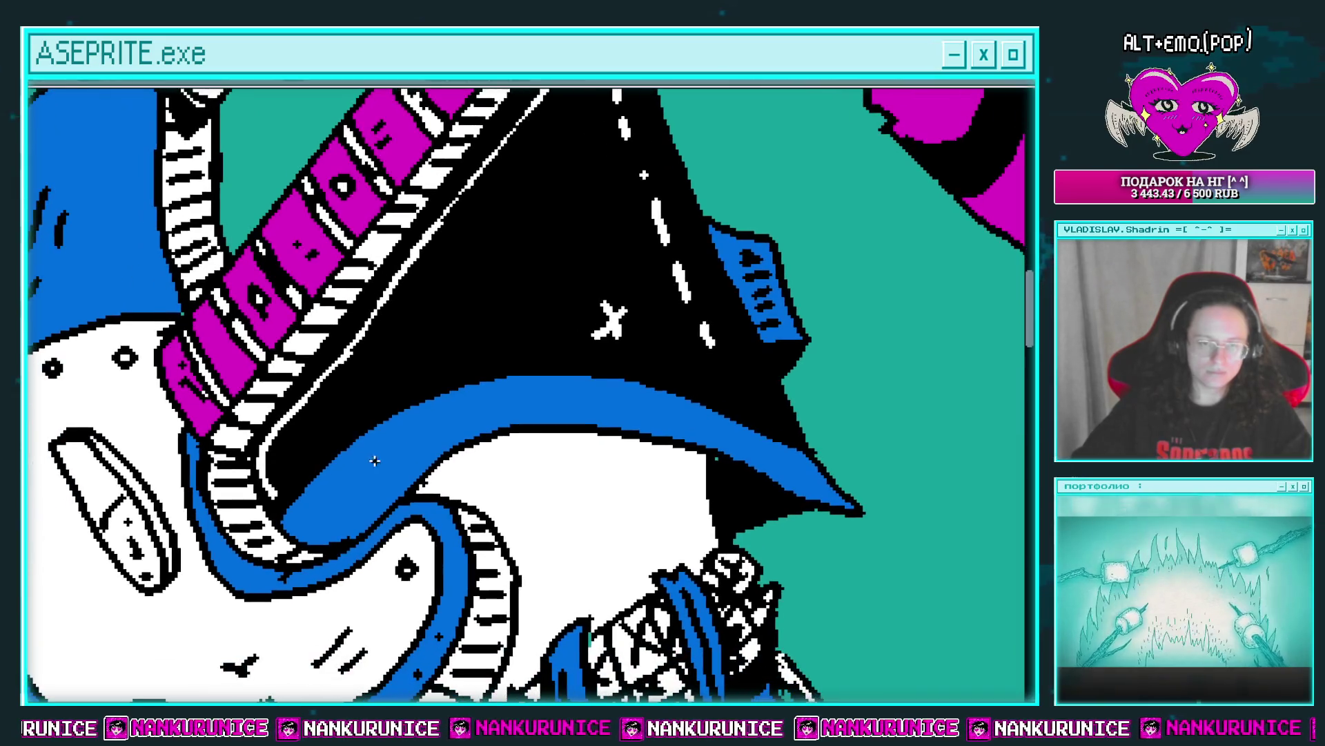
{"action": "scroll", "coordinate": [403, 470], "scroll_direction": "down", "scroll_amount": 1}
{"action": "scroll", "coordinate": [497, 400], "scroll_direction": "down", "scroll_amount": 1}
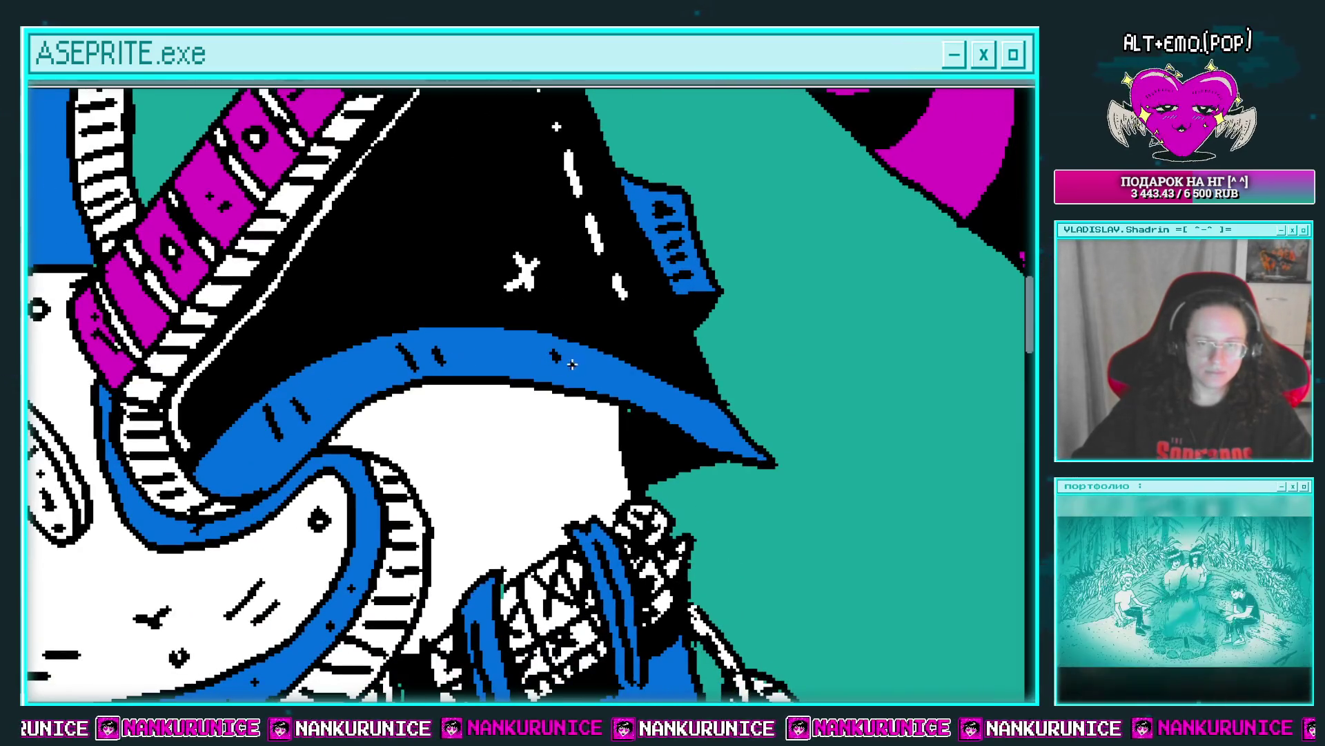
{"action": "scroll", "coordinate": [597, 322], "scroll_direction": "down", "scroll_amount": 2}
{"action": "left_click_drag", "start_coordinate": [578, 334], "coordinate": [569, 407]}
{"action": "left_click_drag", "start_coordinate": [549, 365], "coordinate": [547, 387]}
{"action": "scroll", "coordinate": [517, 393], "scroll_direction": "down", "scroll_amount": 1}
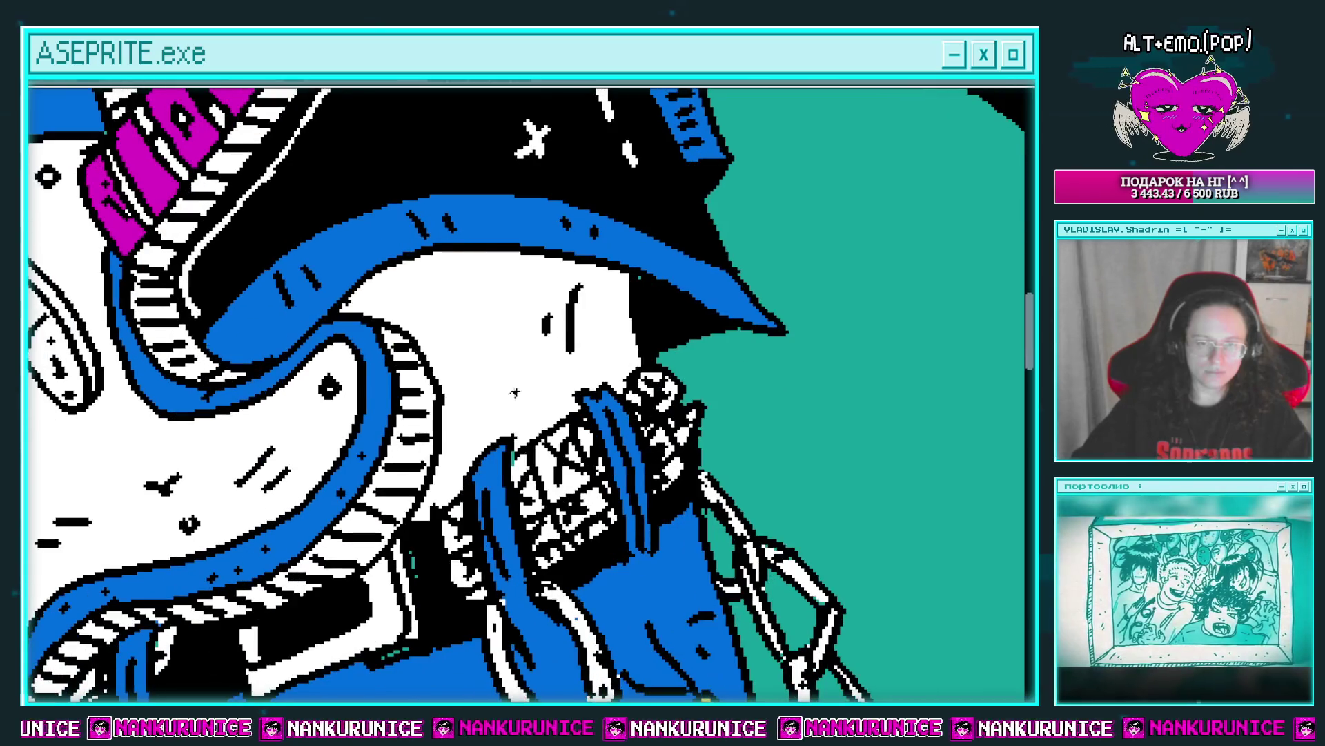
{"action": "scroll", "coordinate": [577, 372], "scroll_direction": "up", "scroll_amount": 3}
{"action": "scroll", "coordinate": [552, 369], "scroll_direction": "up", "scroll_amount": 2}
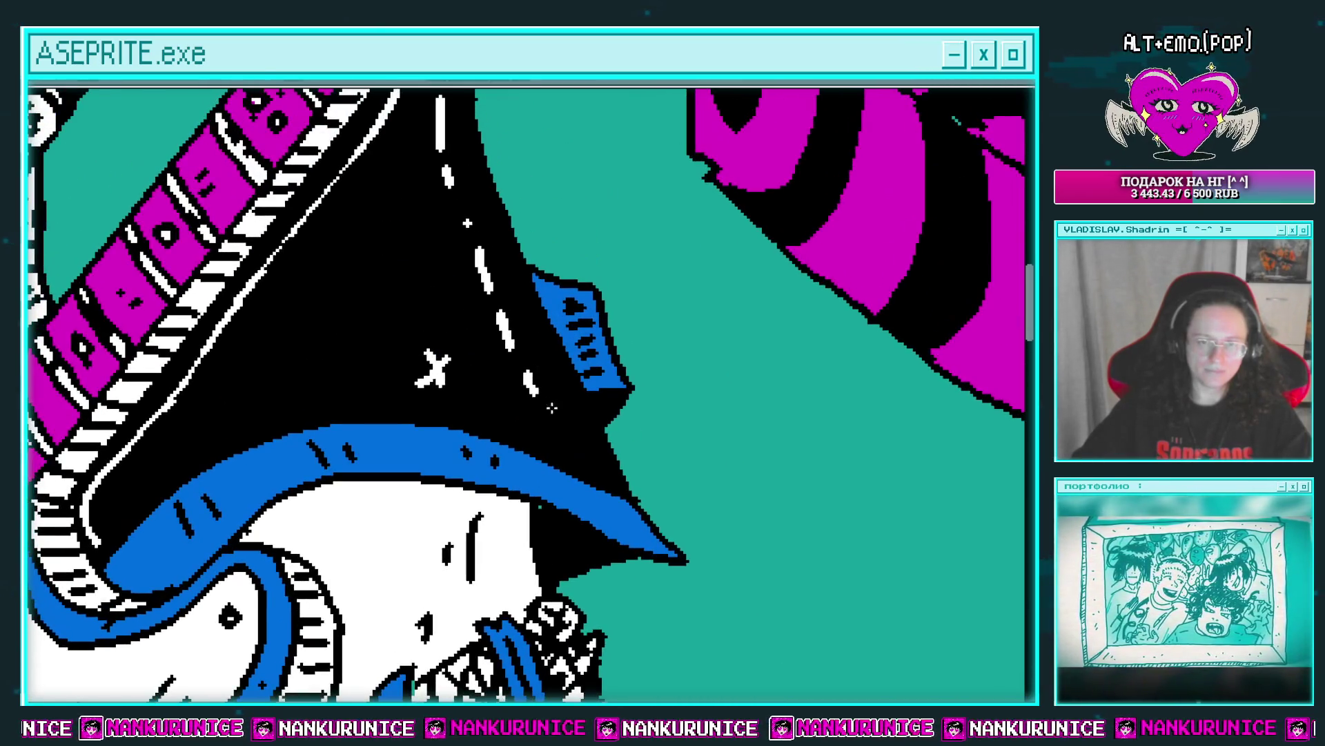
{"action": "scroll", "coordinate": [526, 365], "scroll_direction": "up", "scroll_amount": 2}
{"action": "scroll", "coordinate": [522, 362], "scroll_direction": "up", "scroll_amount": 2}
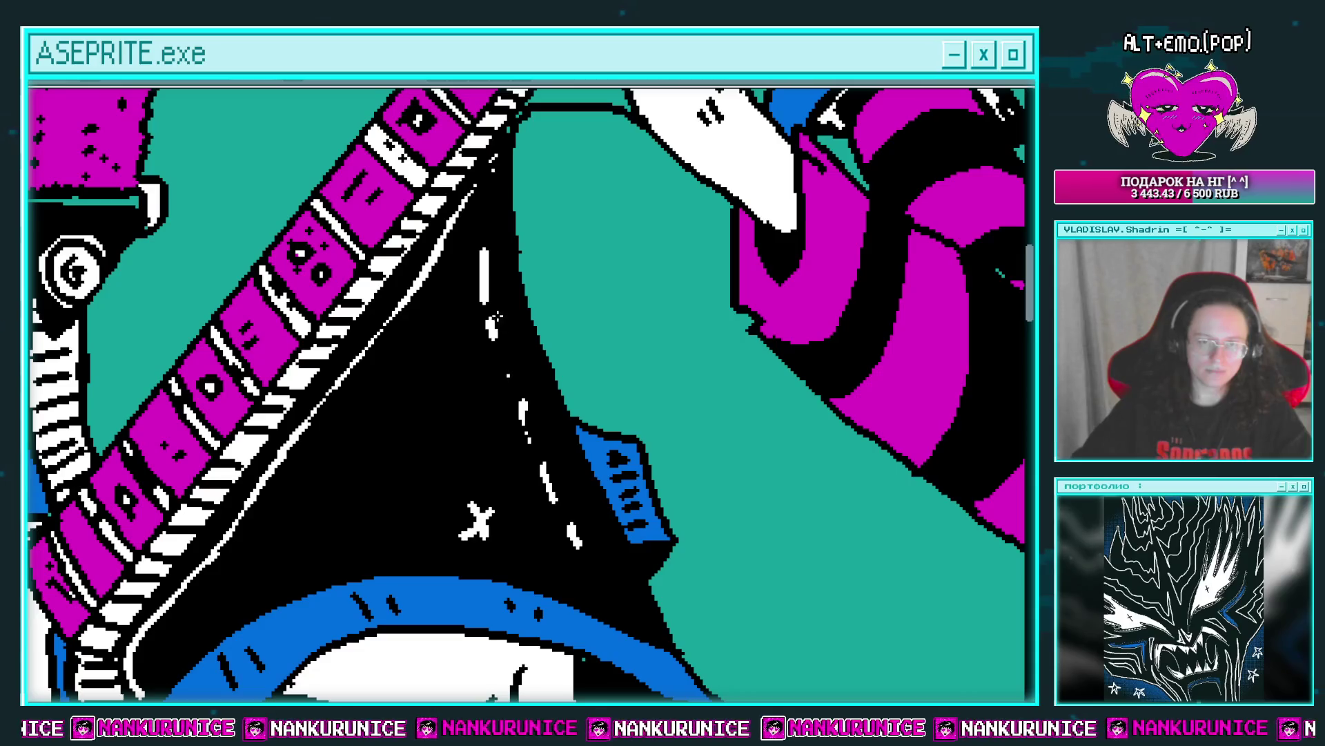
{"action": "scroll", "coordinate": [524, 309], "scroll_direction": "down", "scroll_amount": 4}
{"action": "scroll", "coordinate": [566, 307], "scroll_direction": "up", "scroll_amount": 1}
{"action": "scroll", "coordinate": [592, 306], "scroll_direction": "up", "scroll_amount": 3}
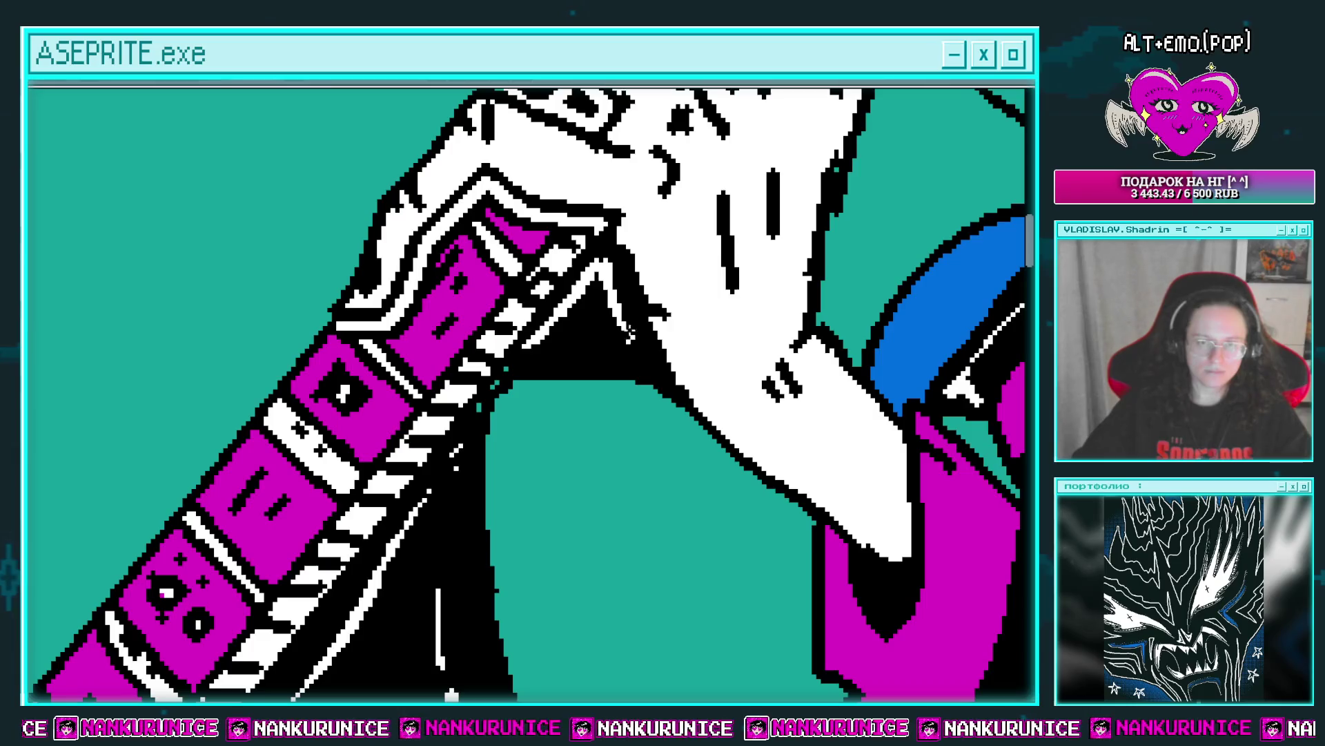
Zoom in on the strap and hand and bucket-fill the teal gap between them black.
{"action": "scroll", "coordinate": [630, 332], "scroll_direction": "up", "scroll_amount": 2}
{"action": "scroll", "coordinate": [686, 320], "scroll_direction": "up", "scroll_amount": 1}
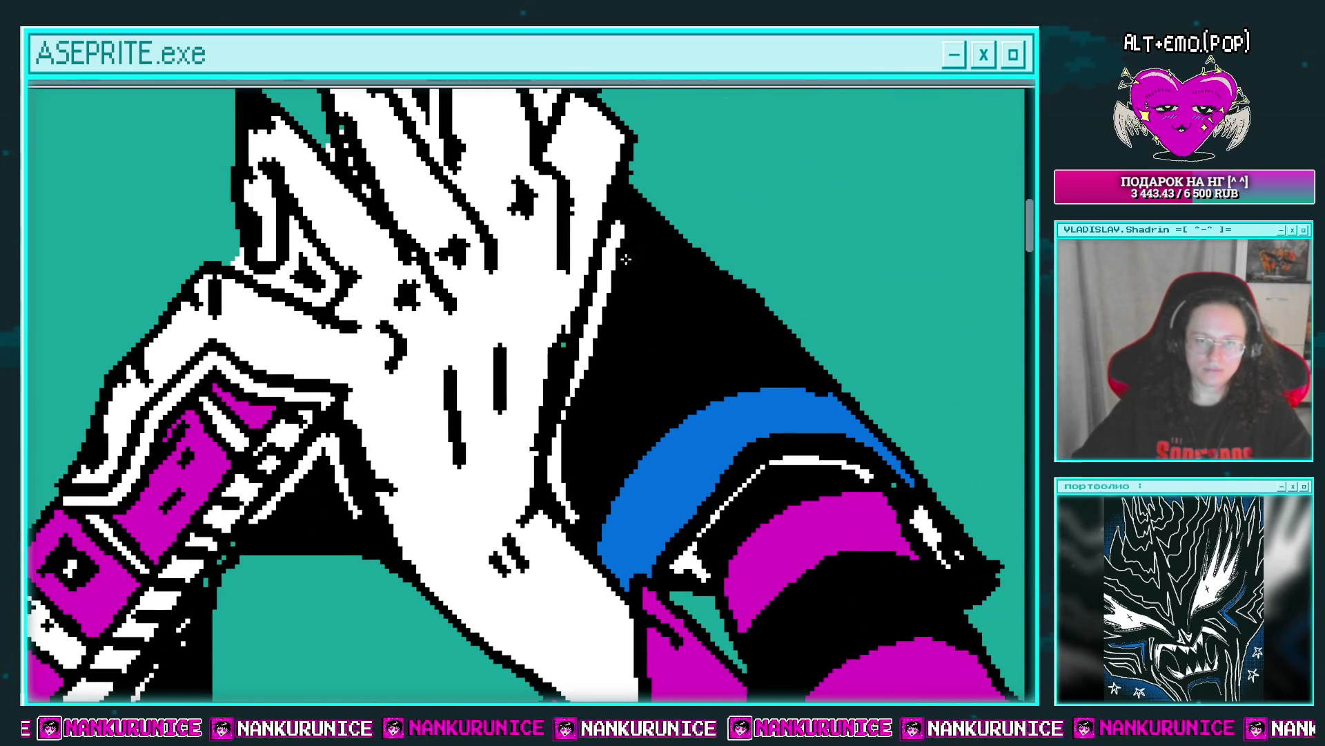
{"action": "mouse_move", "coordinate": [618, 361]}
{"action": "left_mouse_down"}
{"action": "mouse_move", "coordinate": [587, 358]}
{"action": "mouse_move", "coordinate": [543, 285]}
{"action": "left_mouse_up"}
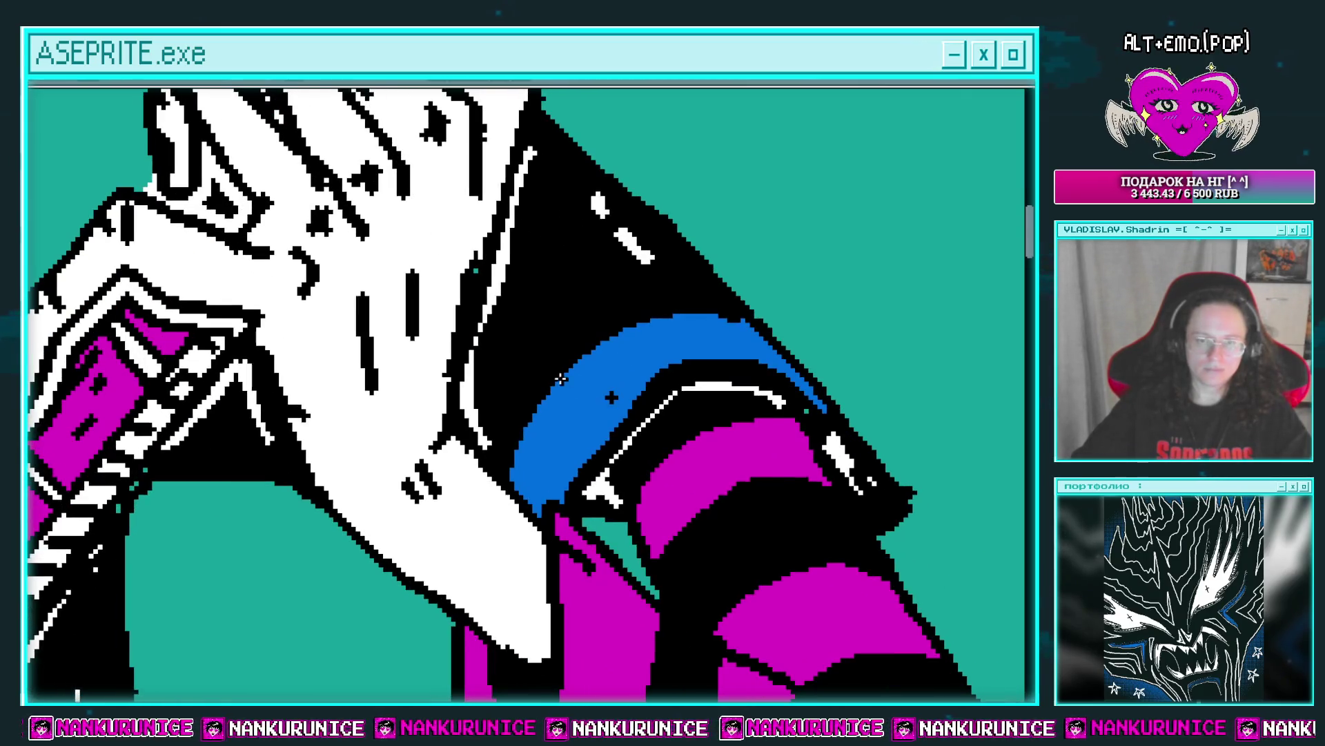
{"action": "scroll", "coordinate": [715, 329], "scroll_direction": "down", "scroll_amount": 3}
{"action": "scroll", "coordinate": [659, 338], "scroll_direction": "up", "scroll_amount": 1}
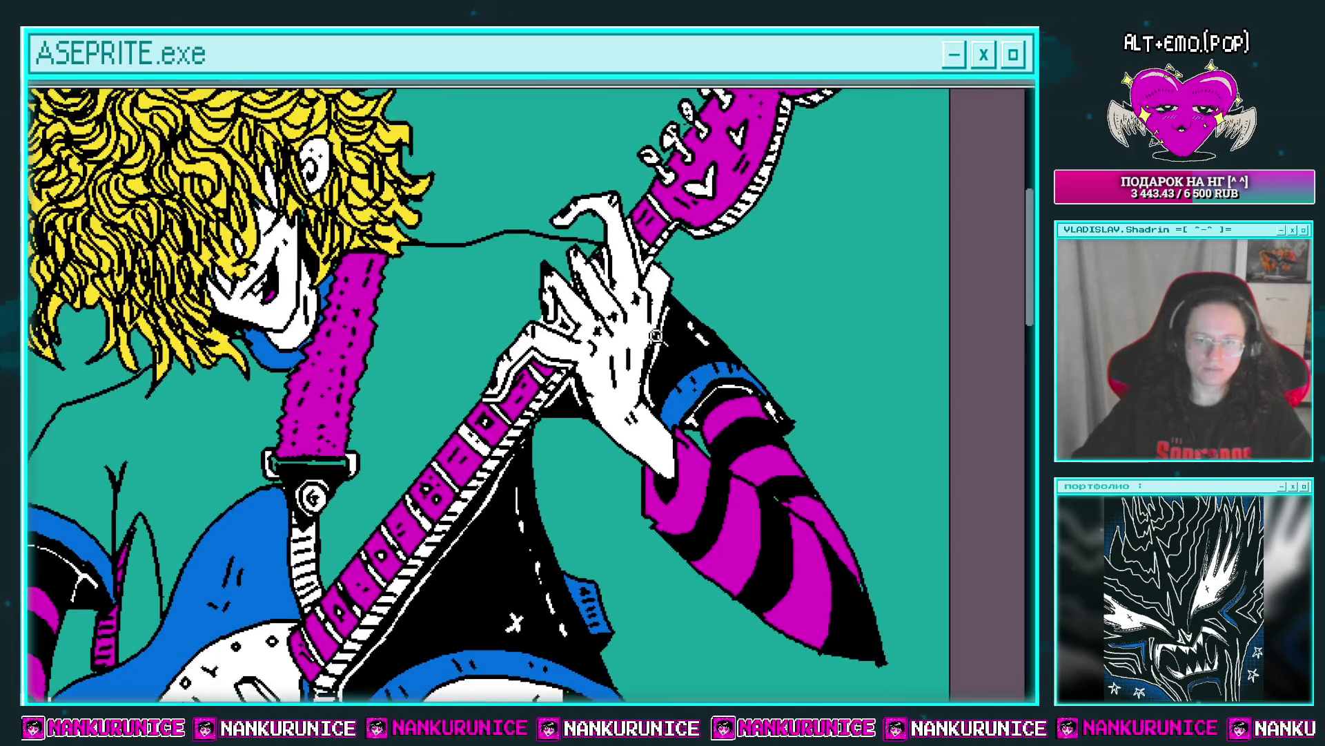
{"action": "scroll", "coordinate": [757, 297], "scroll_direction": "up", "scroll_amount": 1}
{"action": "left_click", "coordinate": [519, 257]}
{"action": "key", "text": "g"}
{"action": "left_click", "coordinate": [567, 269]}
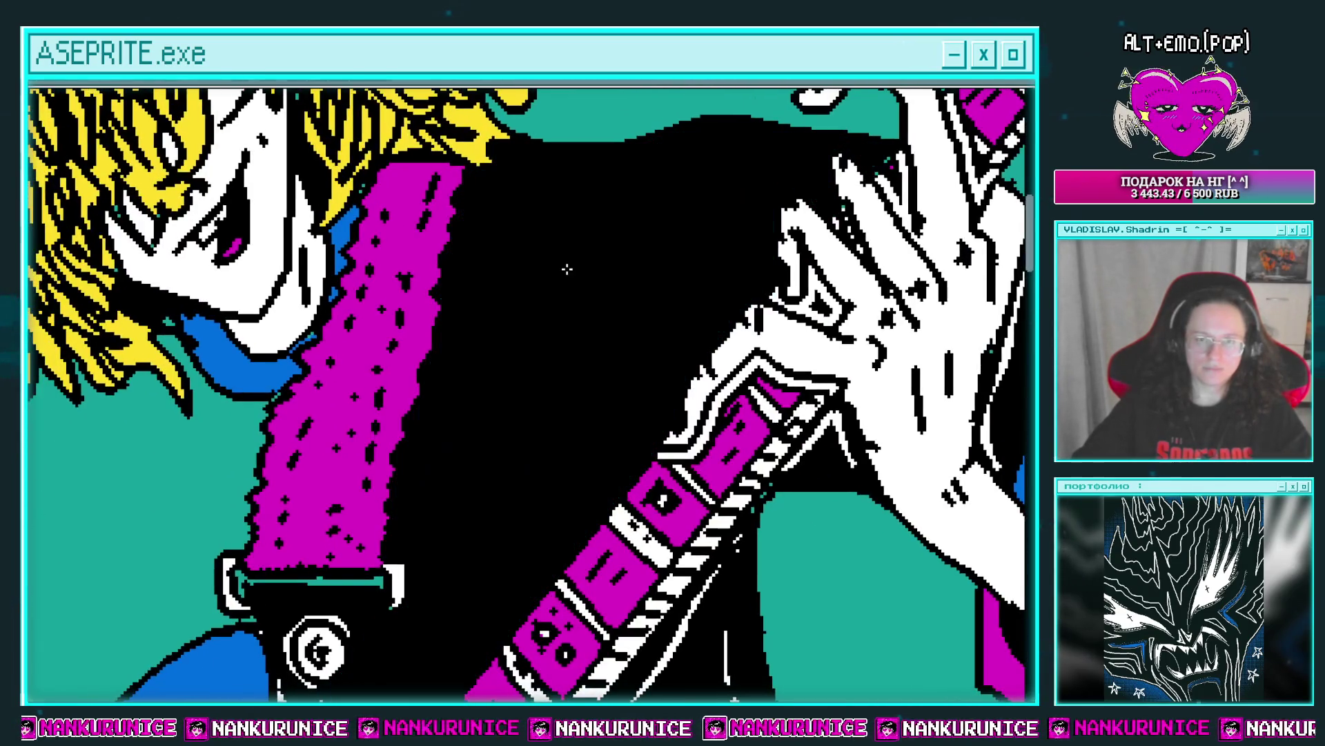
{"action": "left_click_drag", "start_coordinate": [534, 279], "coordinate": [588, 271]}
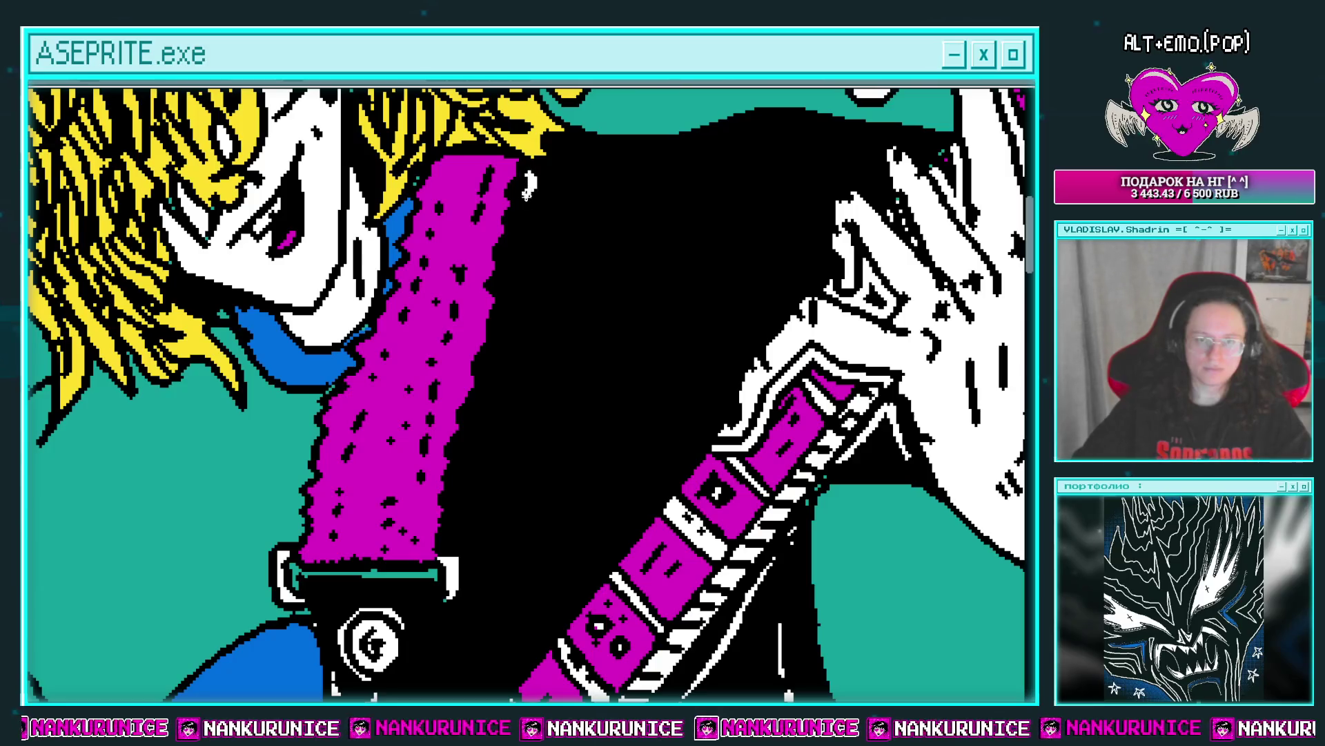
Draw a white highlight line along the black jacket edge and pan over the face and jacket.
{"action": "left_click_drag", "start_coordinate": [526, 194], "coordinate": [515, 271]}
{"action": "left_click_drag", "start_coordinate": [476, 441], "coordinate": [518, 314]}
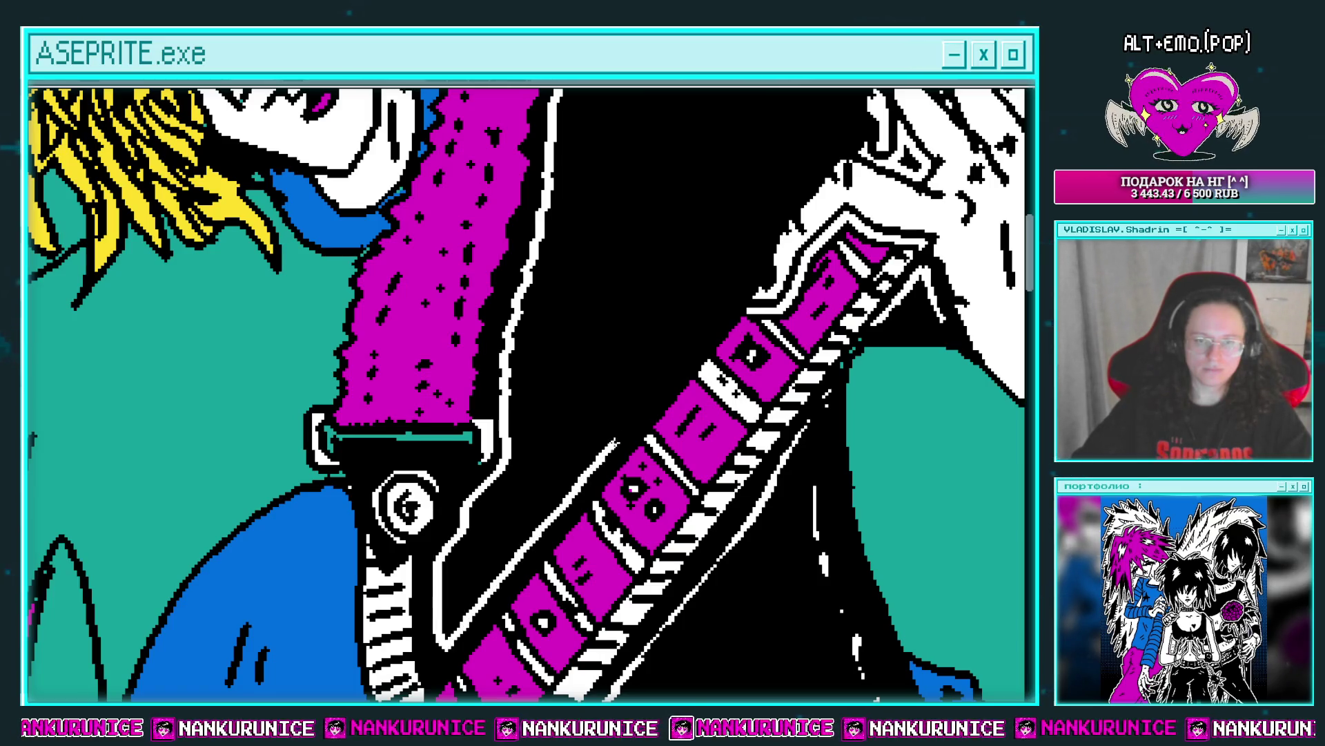
{"action": "left_click_drag", "start_coordinate": [760, 273], "coordinate": [653, 408]}
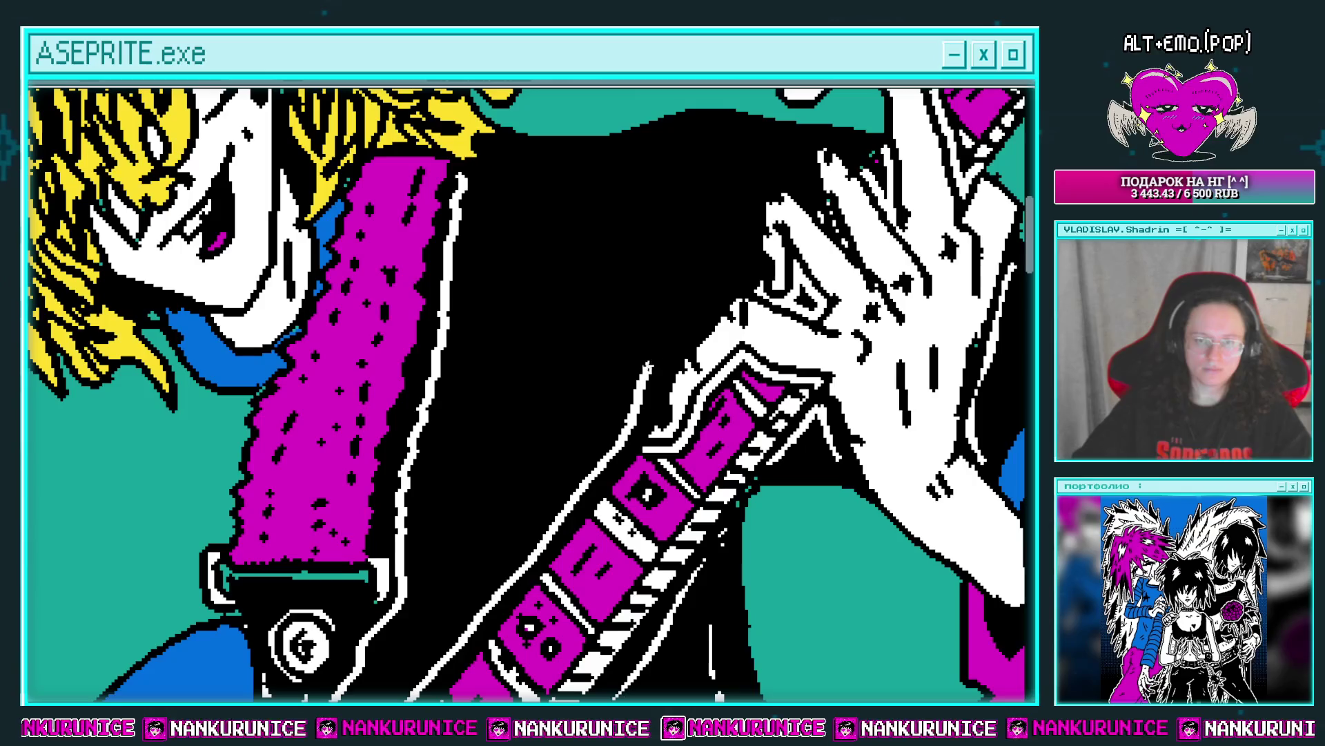
{"action": "left_click_drag", "start_coordinate": [725, 282], "coordinate": [693, 350]}
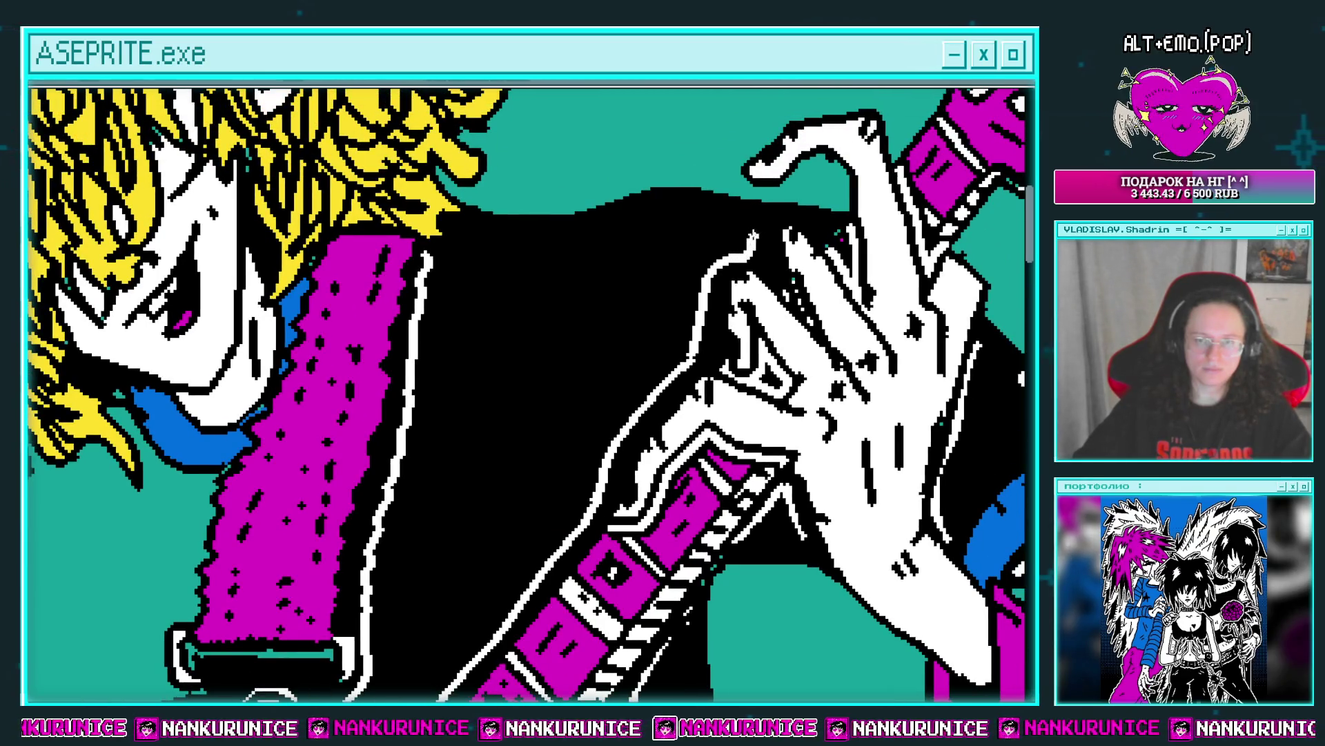
{"action": "left_click_drag", "start_coordinate": [720, 205], "coordinate": [757, 201]}
{"action": "left_click_drag", "start_coordinate": [465, 254], "coordinate": [487, 196]}
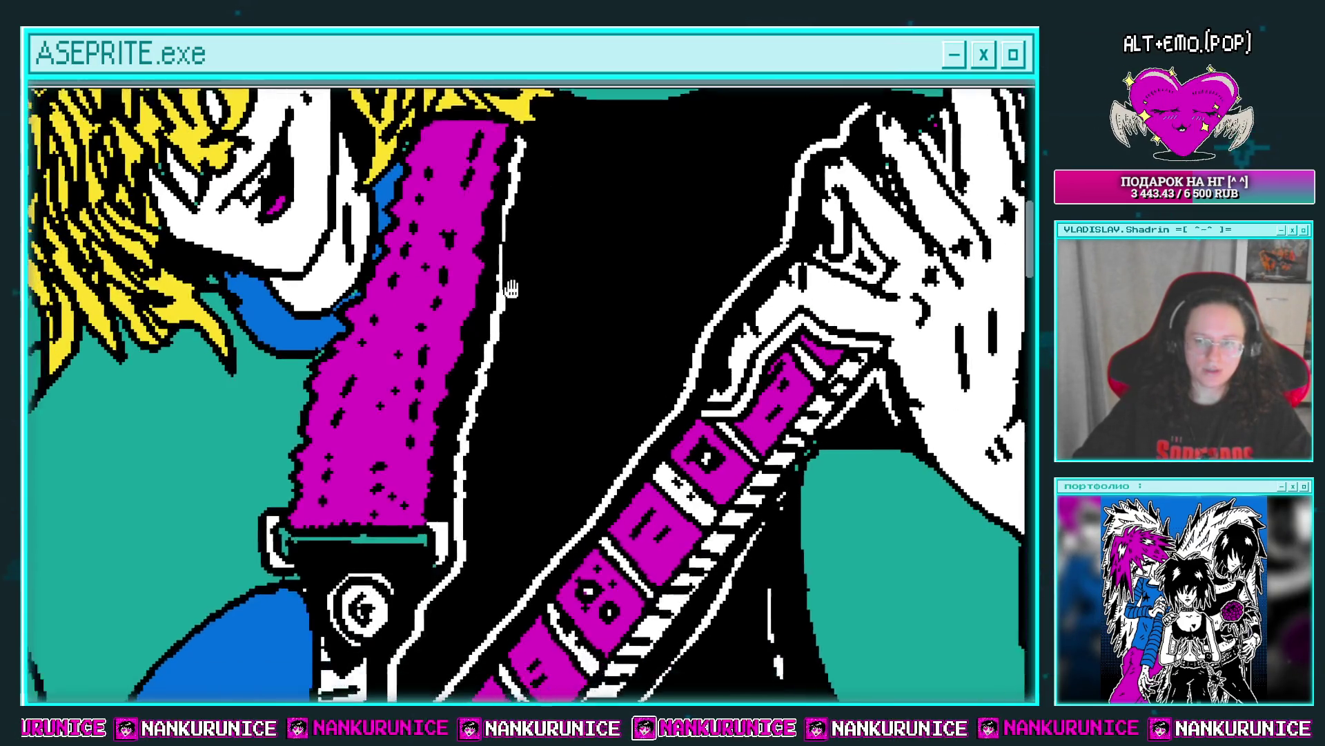
{"action": "left_click_drag", "start_coordinate": [480, 286], "coordinate": [520, 251]}
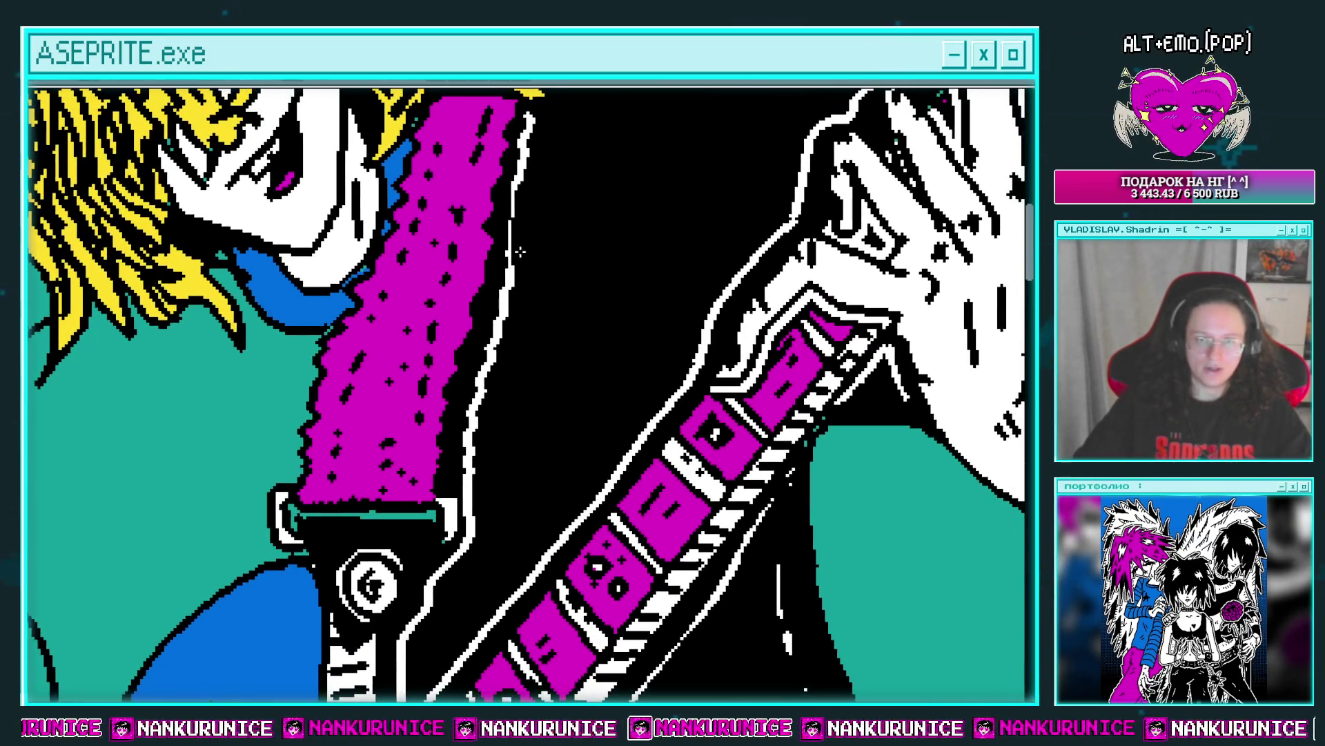
Replace the long curved white jacket stroke with two shorter white strokes.
{"action": "scroll", "coordinate": [500, 387], "scroll_direction": "down", "scroll_amount": 3}
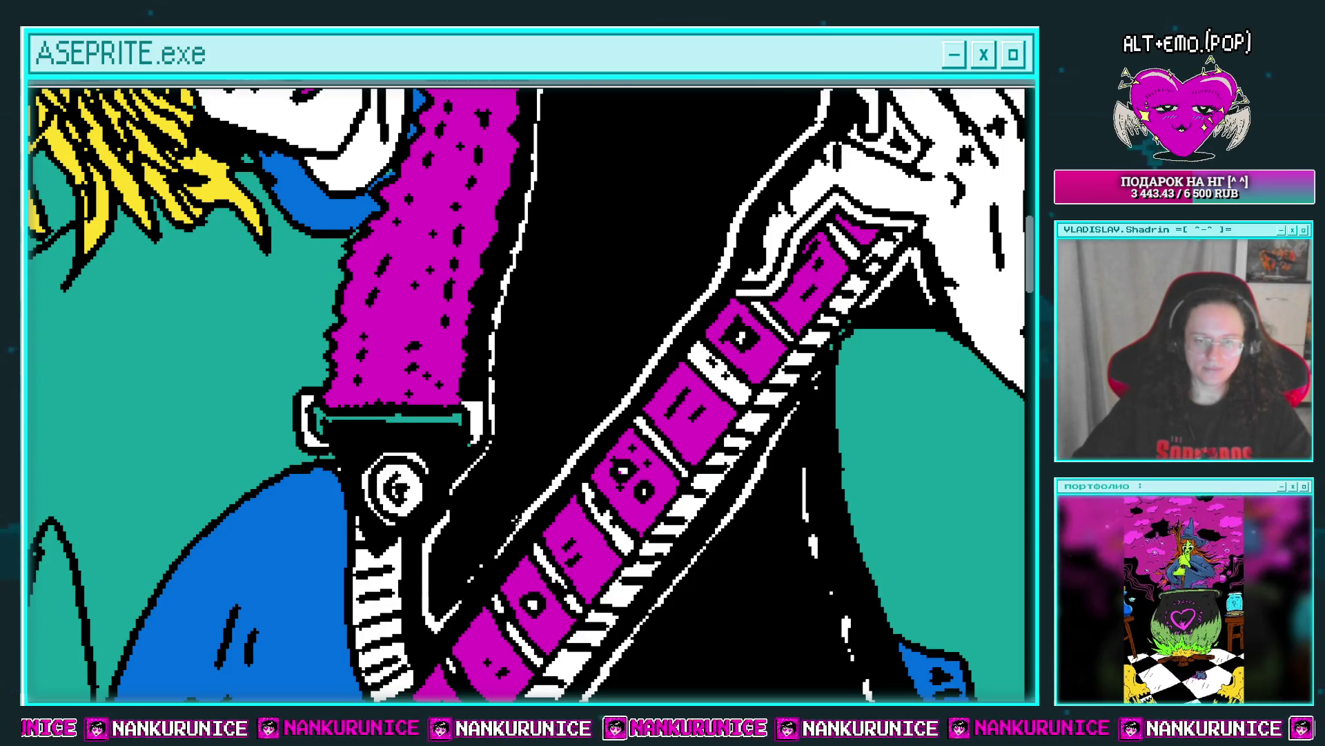
{"action": "scroll", "coordinate": [651, 355], "scroll_direction": "up", "scroll_amount": 2}
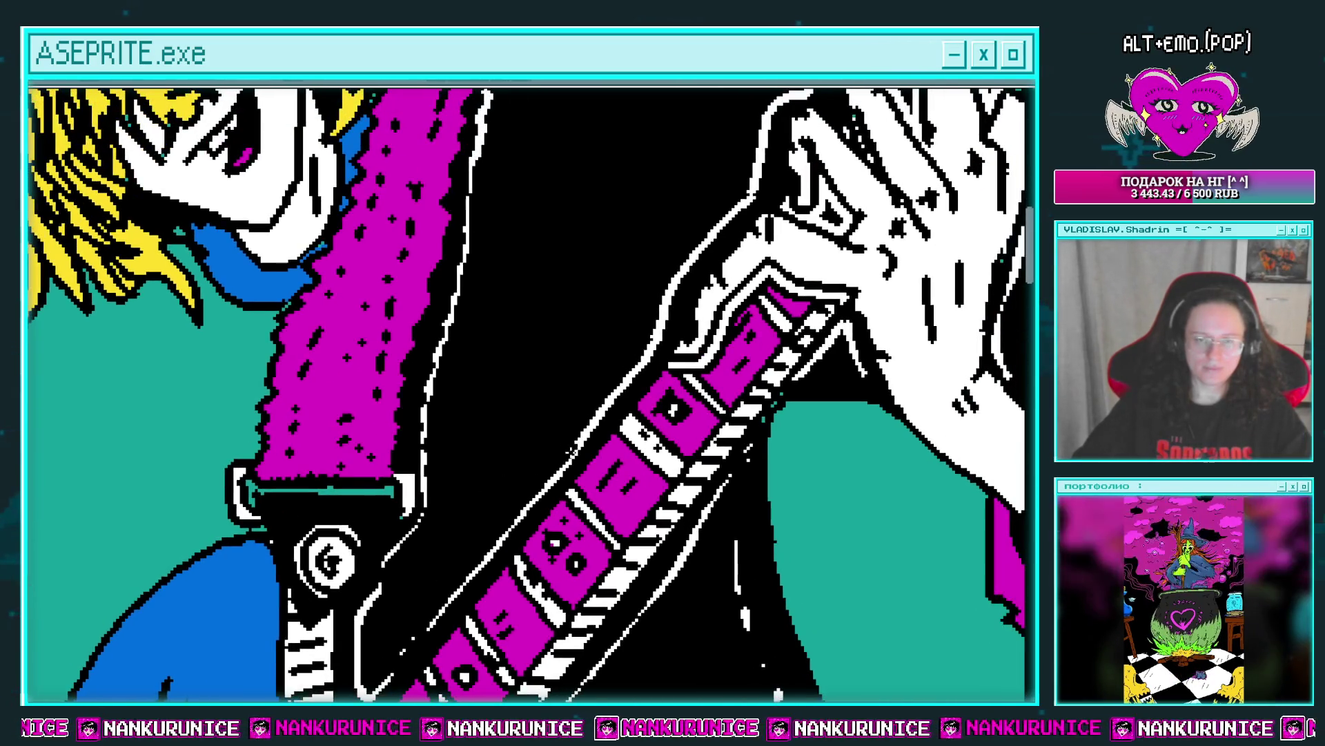
{"action": "scroll", "coordinate": [641, 344], "scroll_direction": "up", "scroll_amount": 3}
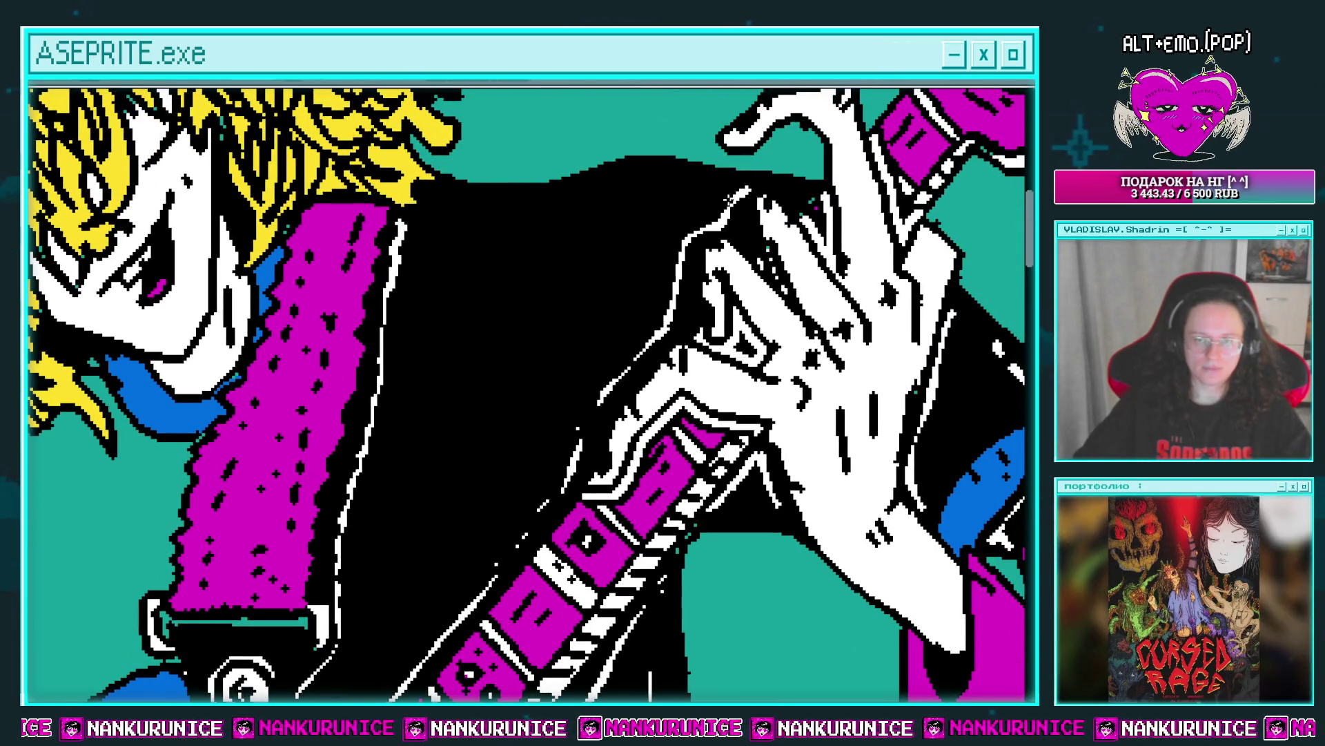
{"action": "scroll", "coordinate": [515, 308], "scroll_direction": "up", "scroll_amount": 1}
{"action": "scroll", "coordinate": [515, 308], "scroll_direction": "up", "scroll_amount": 1}
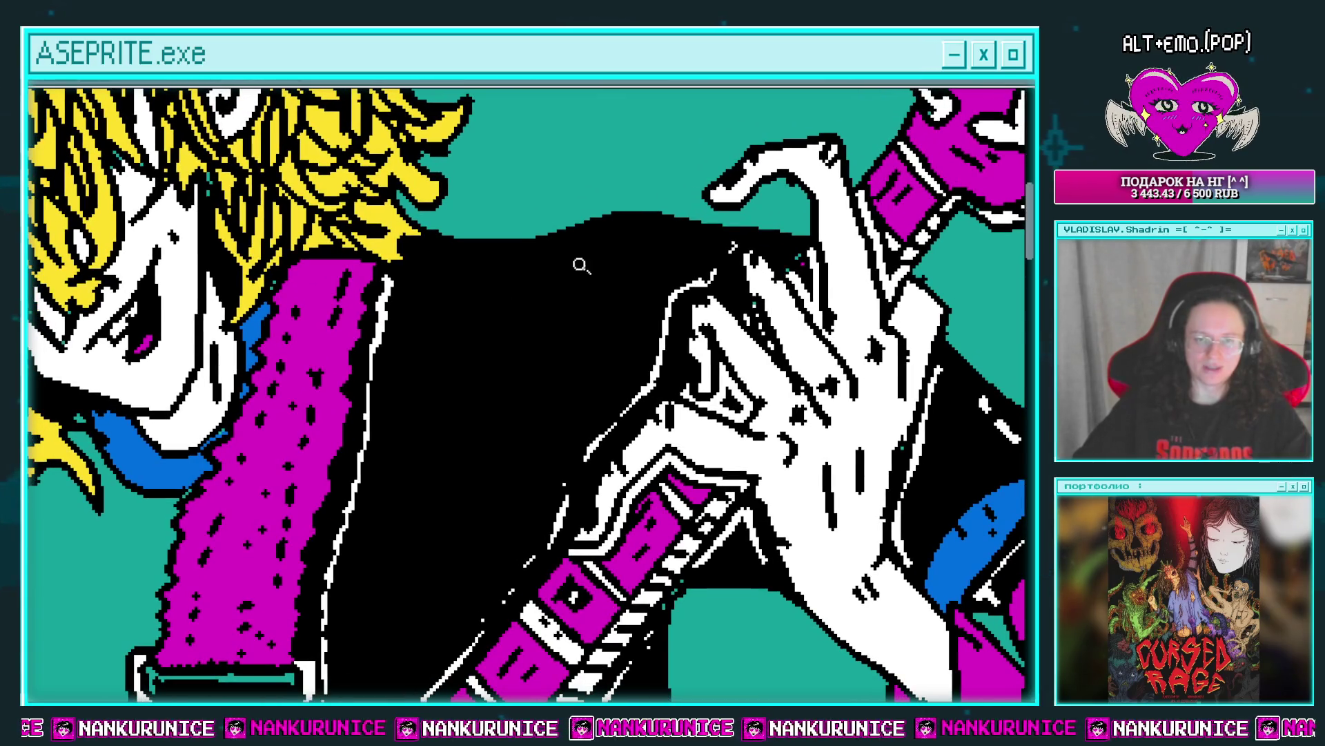
{"action": "scroll", "coordinate": [579, 264], "scroll_direction": "down", "scroll_amount": 4}
{"action": "scroll", "coordinate": [576, 290], "scroll_direction": "up", "scroll_amount": 1}
{"action": "scroll", "coordinate": [572, 319], "scroll_direction": "down", "scroll_amount": 2}
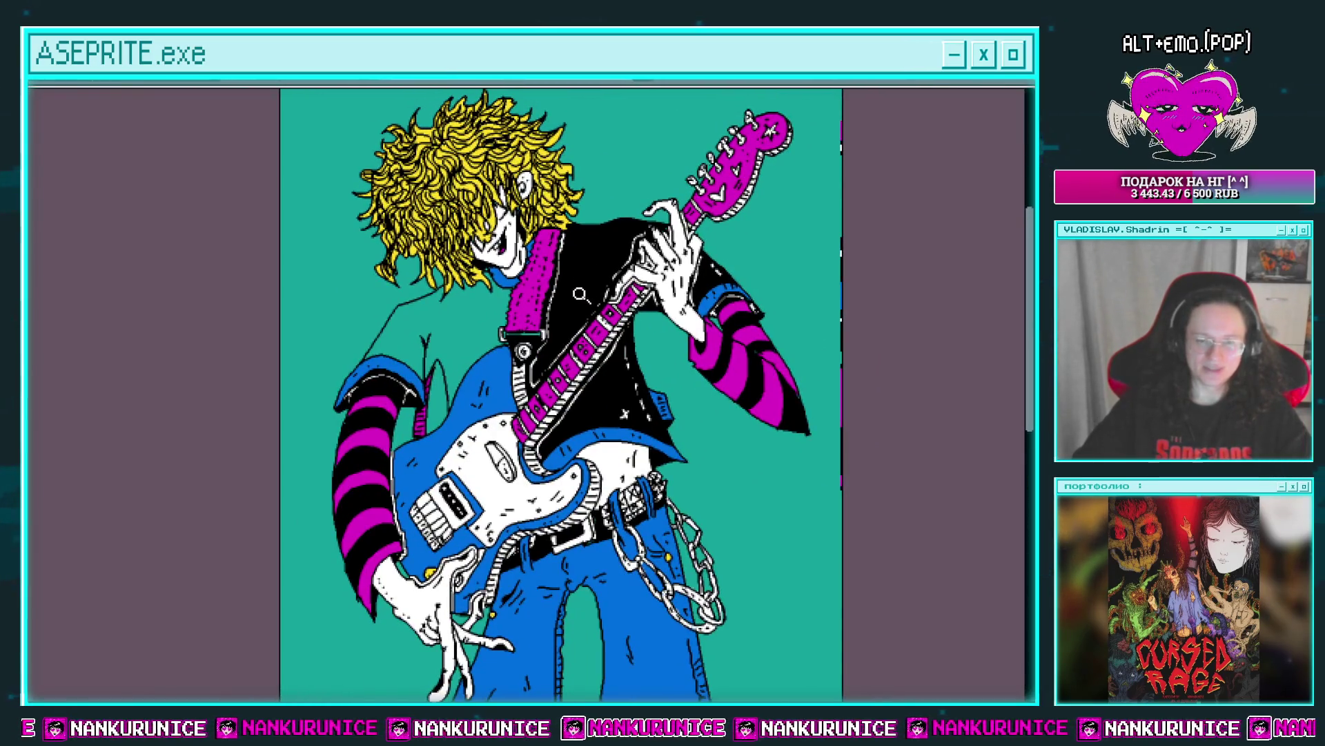
{"action": "scroll", "coordinate": [559, 290], "scroll_direction": "up", "scroll_amount": 2}
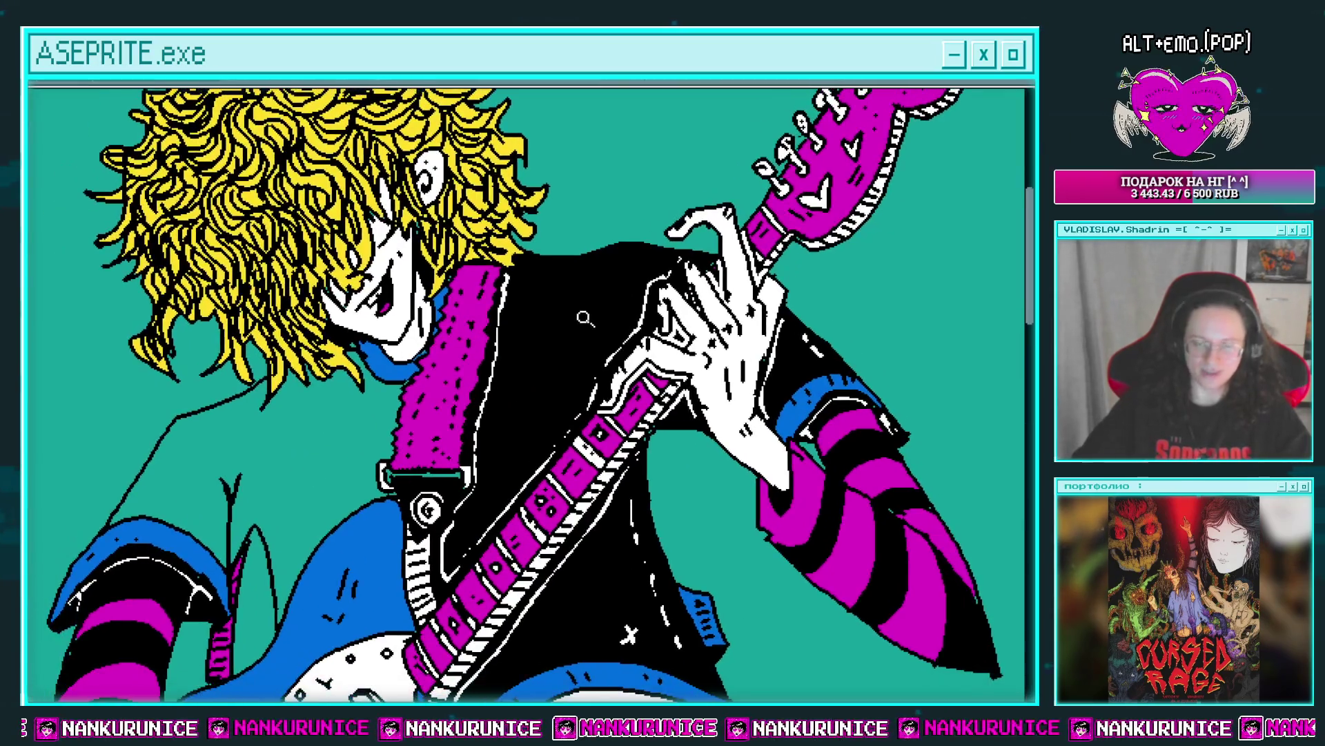
{"action": "scroll", "coordinate": [580, 308], "scroll_direction": "up", "scroll_amount": 1}
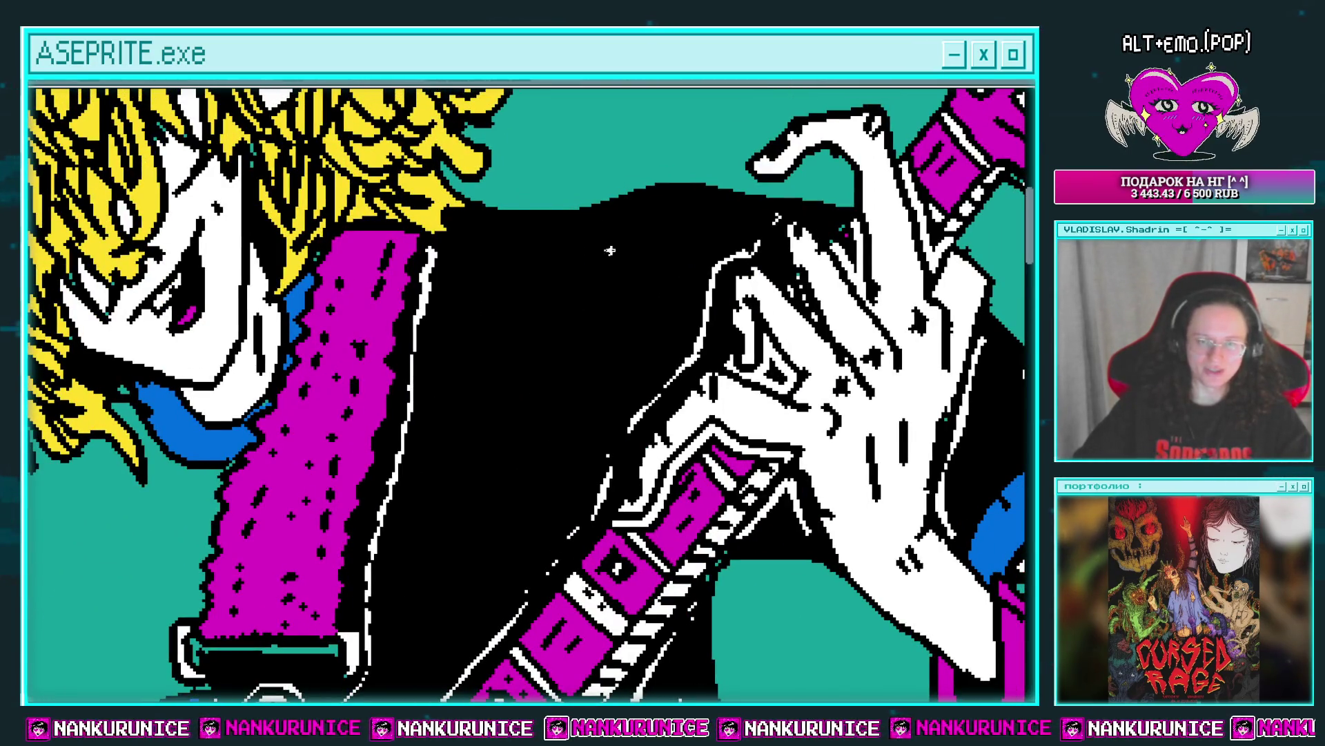
{"action": "key", "text": "ctrl+z"}
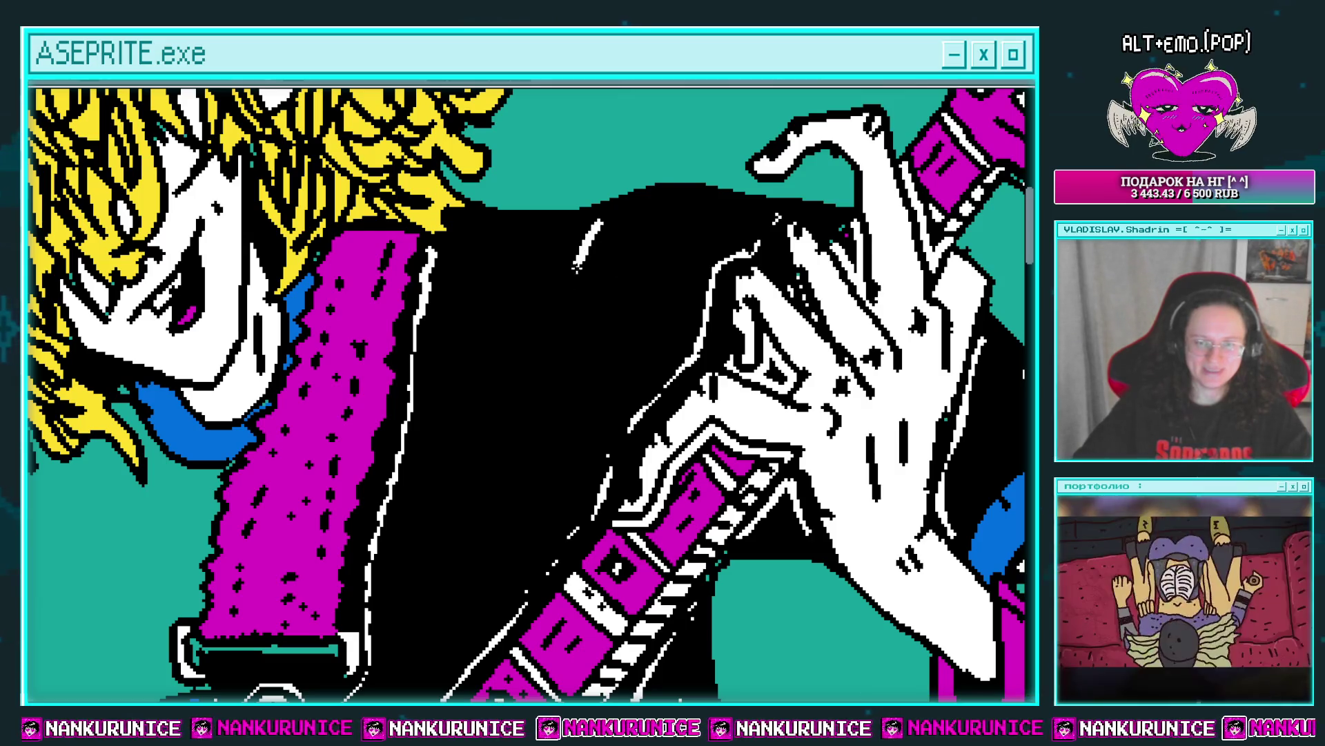
{"action": "left_click_drag", "start_coordinate": [600, 222], "coordinate": [566, 304]}
{"action": "left_click_drag", "start_coordinate": [568, 343], "coordinate": [563, 387]}
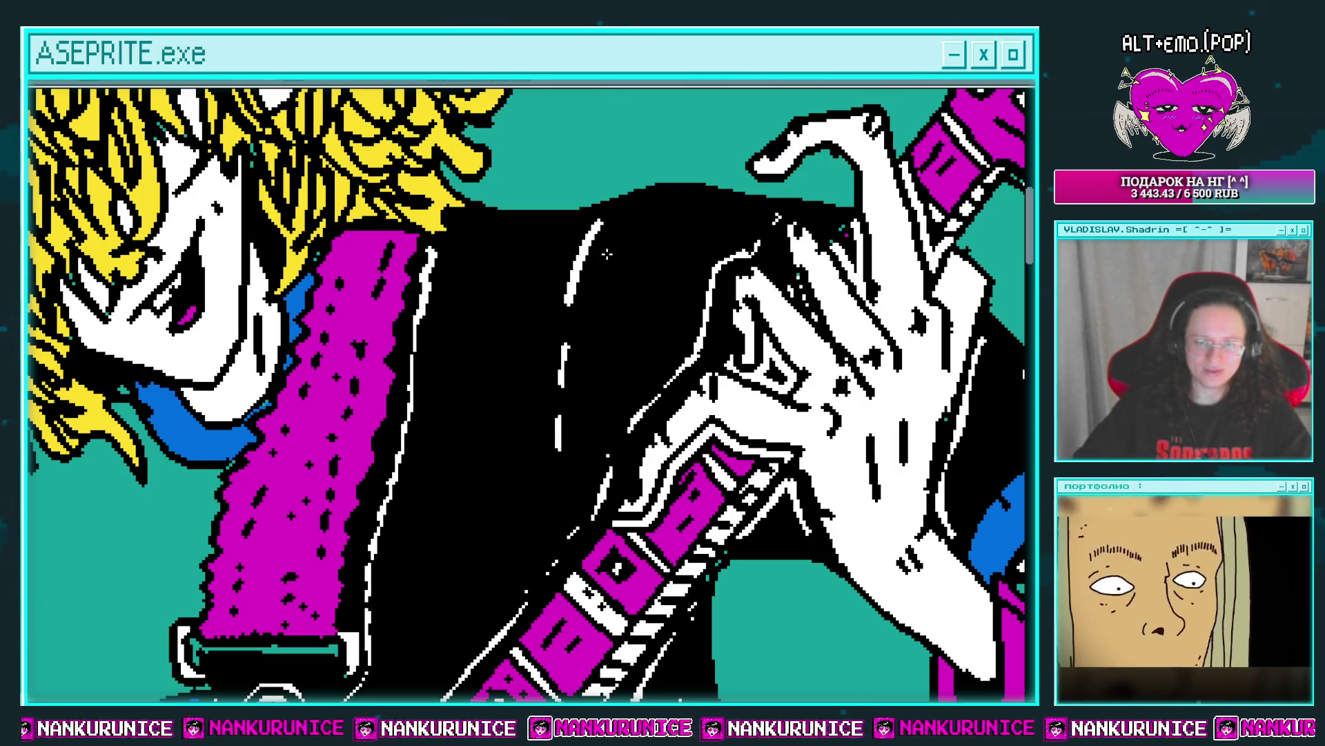
Paint over the upper Y-shaped sketch fold line in teal with the round brush.
{"action": "scroll", "coordinate": [580, 338], "scroll_direction": "down", "scroll_amount": 3}
{"action": "scroll", "coordinate": [657, 260], "scroll_direction": "up", "scroll_amount": 2}
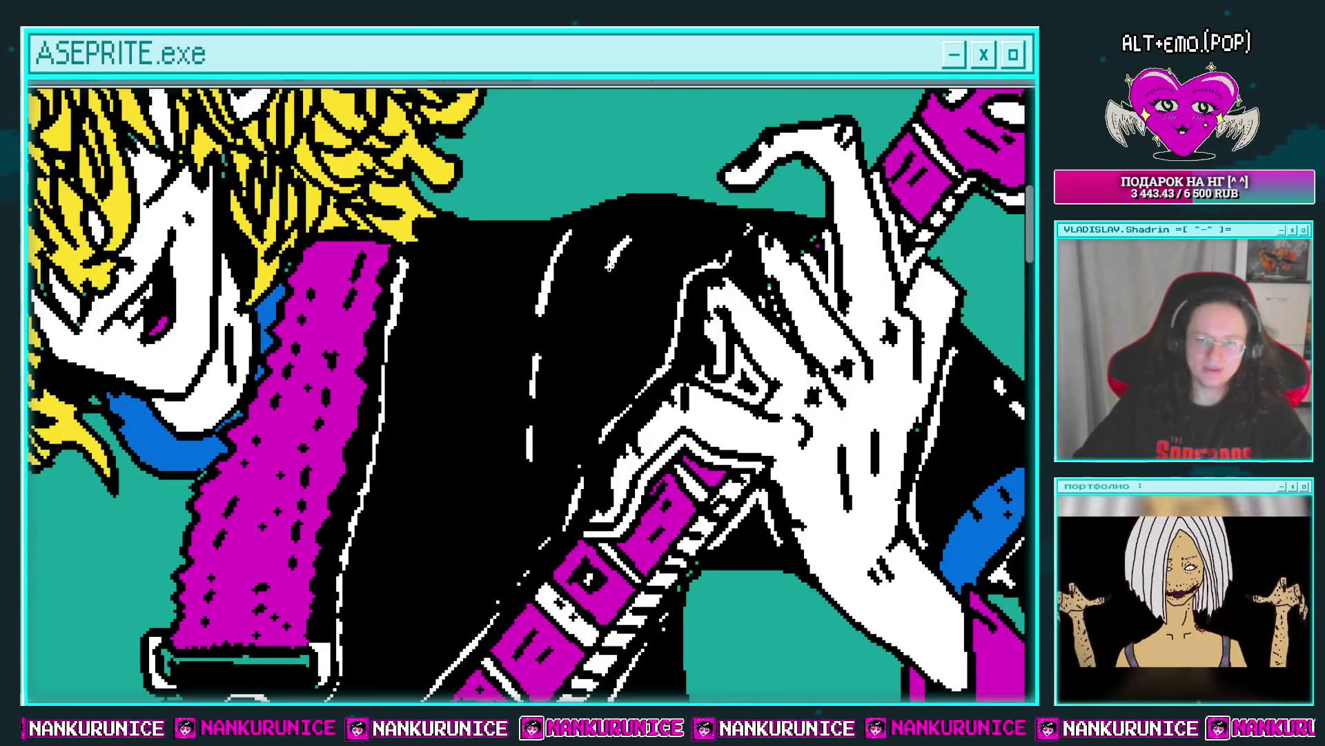
{"action": "scroll", "coordinate": [762, 214], "scroll_direction": "up", "scroll_amount": 1}
{"action": "scroll", "coordinate": [763, 213], "scroll_direction": "up", "scroll_amount": 1}
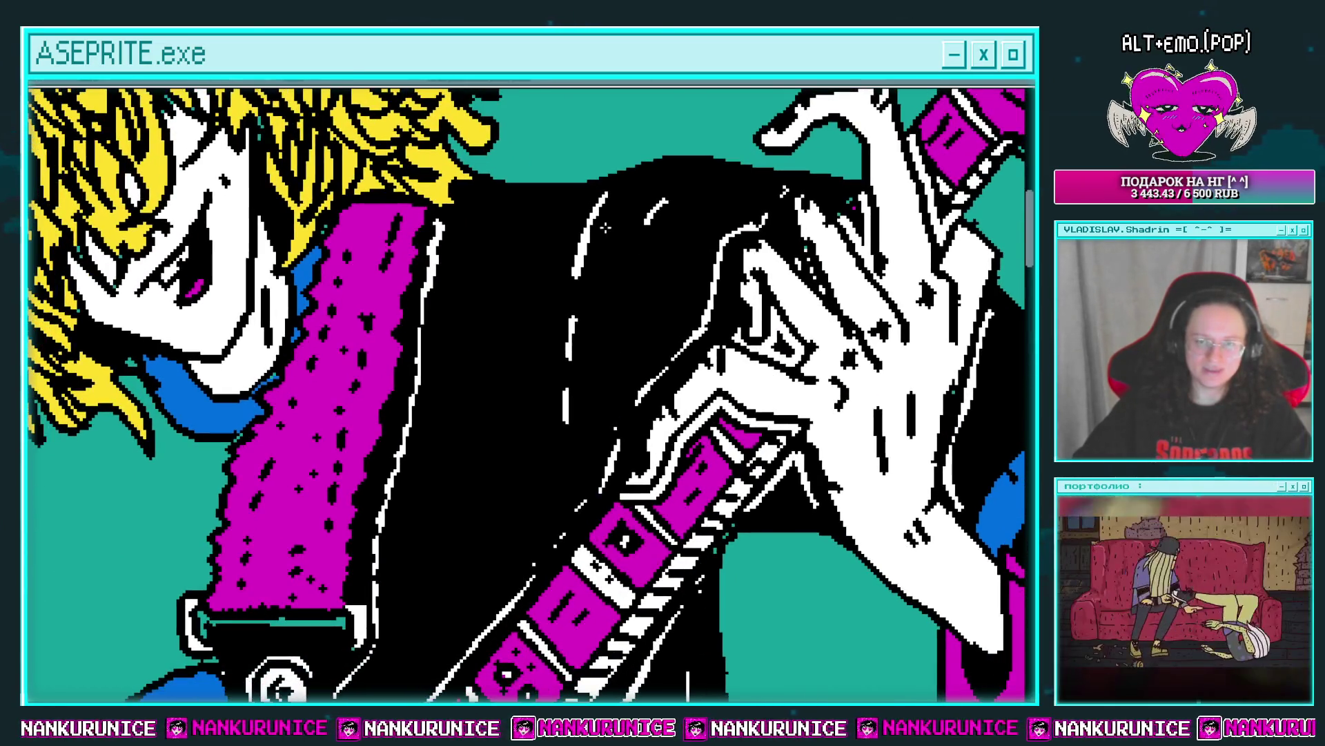
{"action": "scroll", "coordinate": [594, 269], "scroll_direction": "up", "scroll_amount": 1}
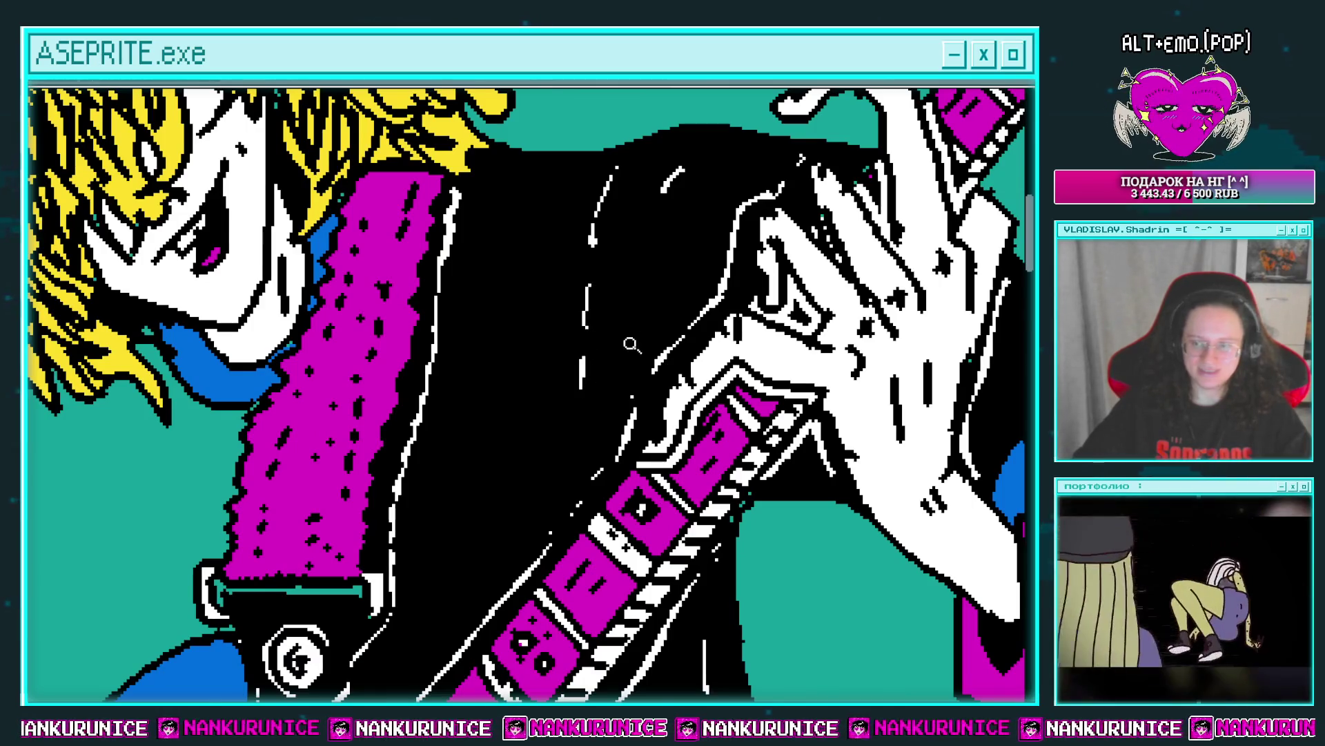
{"action": "scroll", "coordinate": [625, 304], "scroll_direction": "down", "scroll_amount": 2}
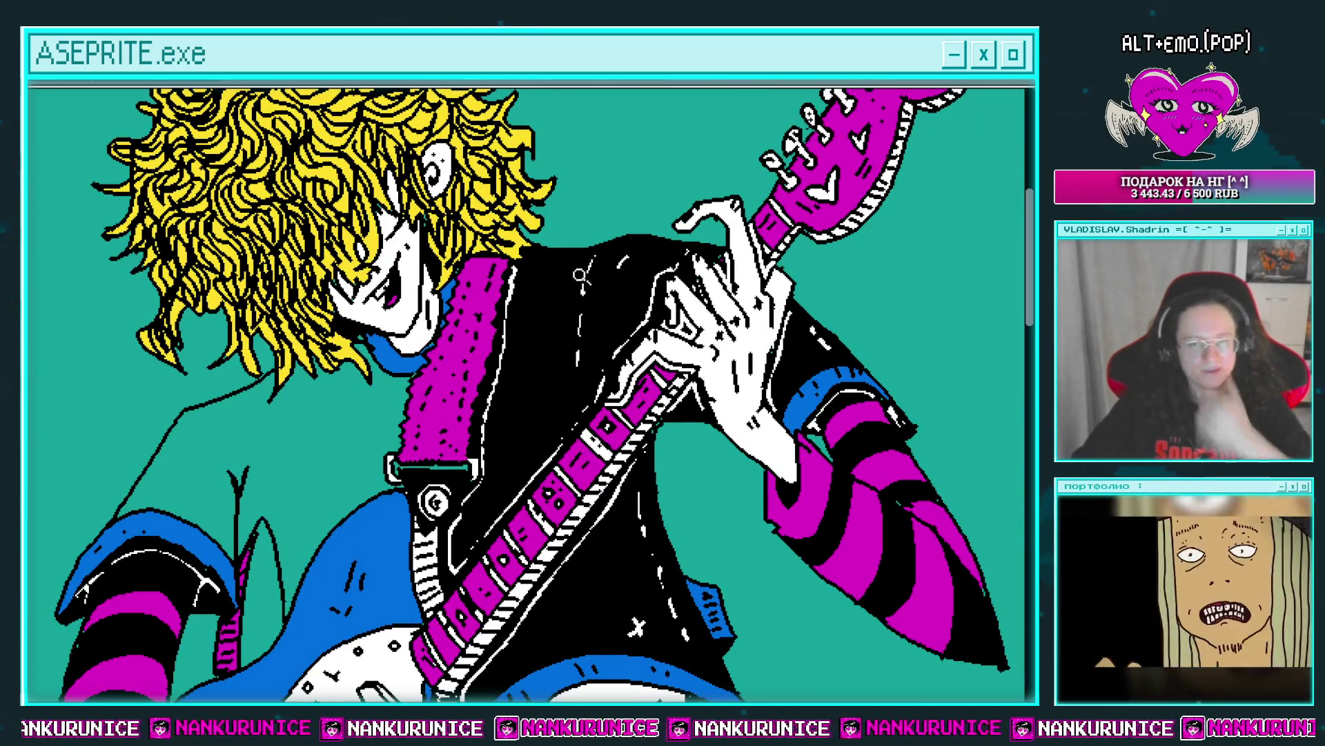
{"action": "scroll", "coordinate": [555, 315], "scroll_direction": "down", "scroll_amount": 1}
{"action": "left_click_drag", "start_coordinate": [555, 315], "coordinate": [645, 324]}
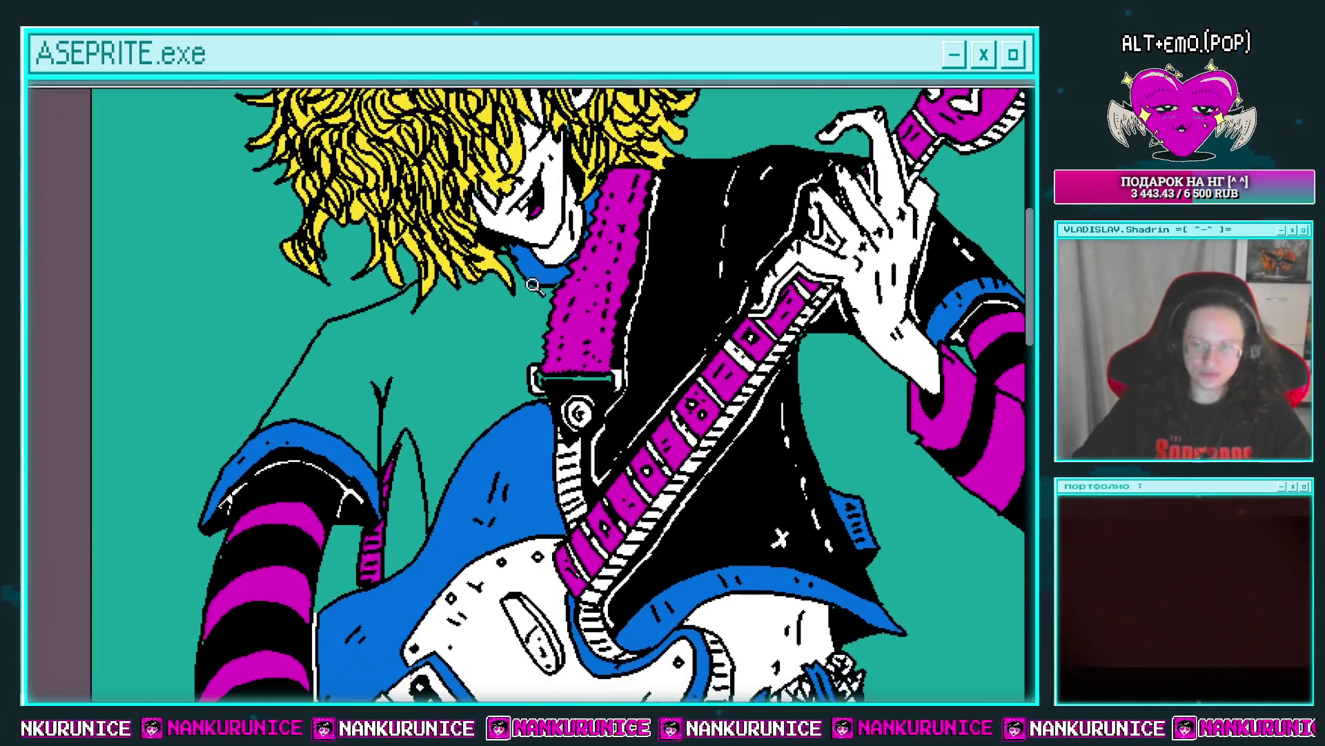
{"action": "scroll", "coordinate": [471, 334], "scroll_direction": "up", "scroll_amount": 2}
{"action": "key", "text": "b"}
{"action": "mouse_move", "coordinate": [431, 276]}
{"action": "left_mouse_down"}
{"action": "mouse_move", "coordinate": [433, 365]}
{"action": "mouse_move", "coordinate": [535, 324]}
{"action": "left_mouse_up"}
Bucket-fill the shoulder region black, undoing the wrong fills along the way.
{"action": "scroll", "coordinate": [439, 405], "scroll_direction": "up", "scroll_amount": 2}
{"action": "scroll", "coordinate": [521, 346], "scroll_direction": "down", "scroll_amount": 1}
{"action": "scroll", "coordinate": [497, 380], "scroll_direction": "down", "scroll_amount": 1}
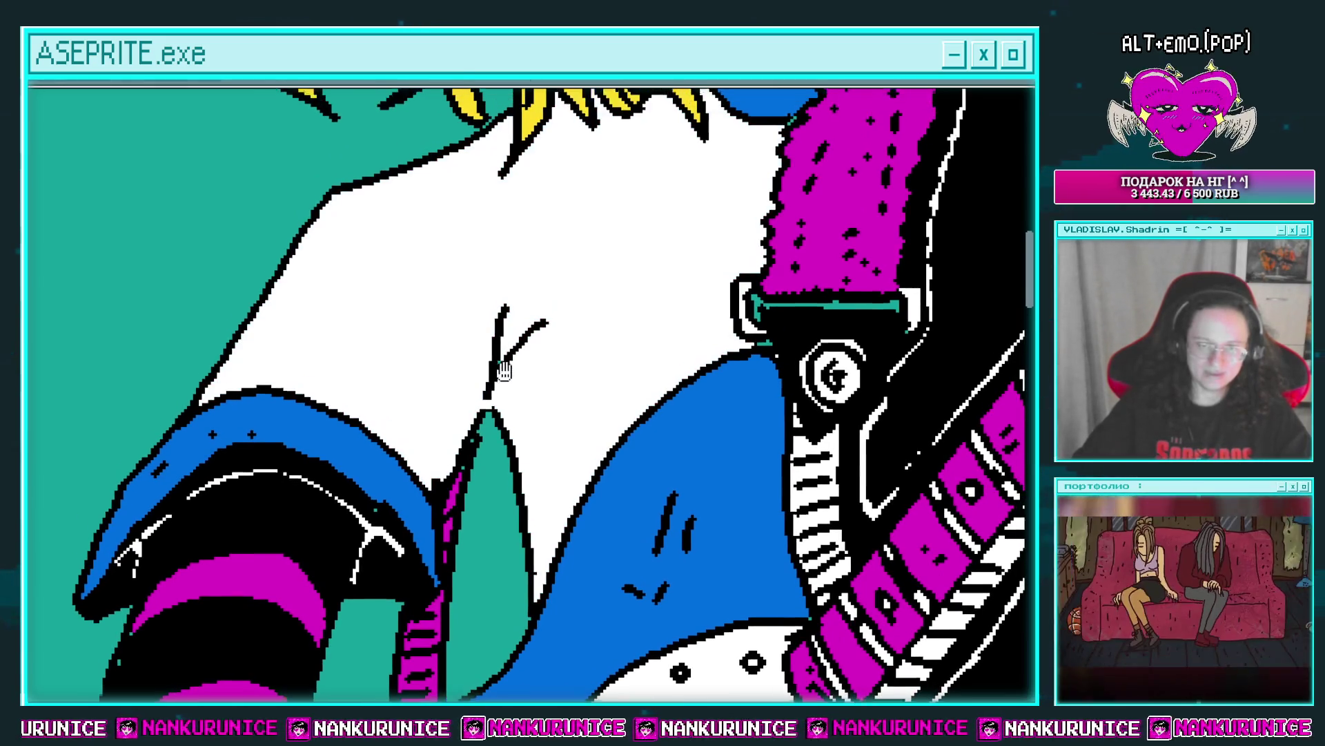
{"action": "scroll", "coordinate": [504, 356], "scroll_direction": "down", "scroll_amount": 2}
{"action": "scroll", "coordinate": [546, 331], "scroll_direction": "down", "scroll_amount": 1}
{"action": "left_click", "coordinate": [575, 326]}
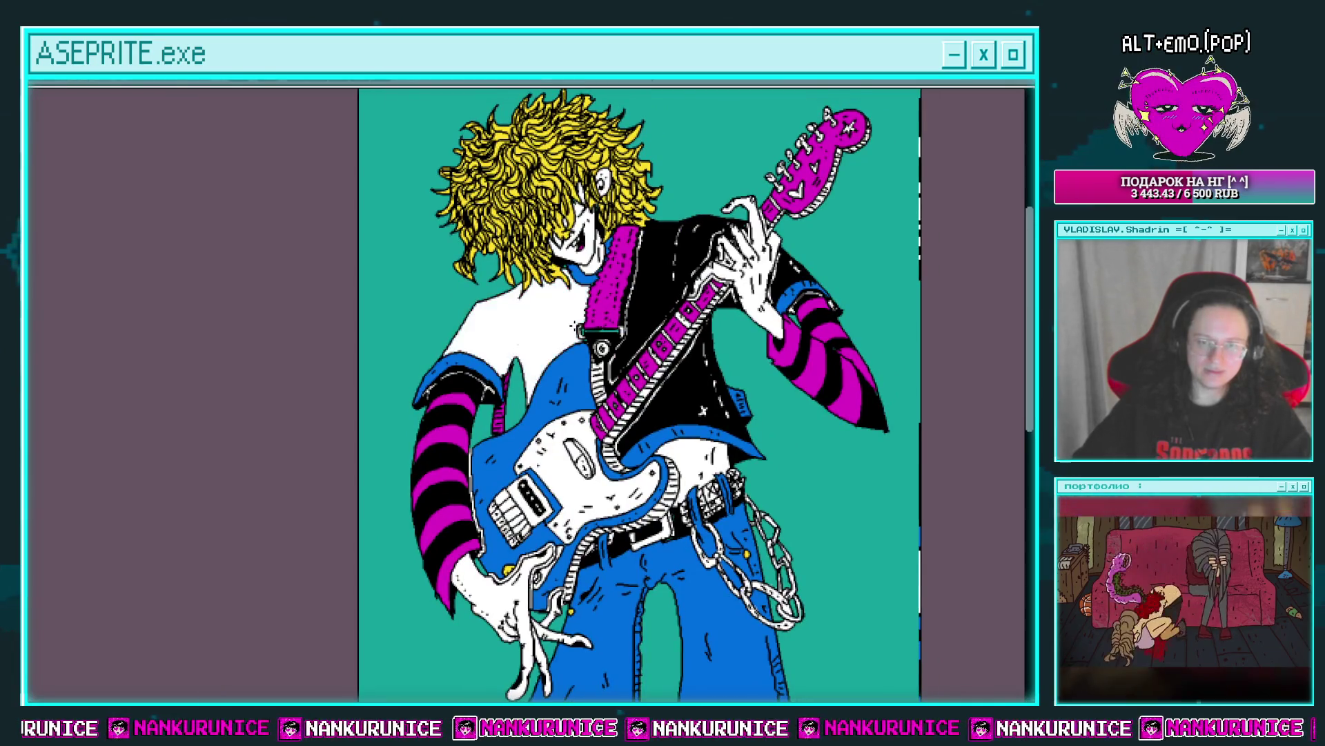
{"action": "left_click", "coordinate": [573, 324]}
{"action": "scroll", "coordinate": [548, 304], "scroll_direction": "up", "scroll_amount": 1}
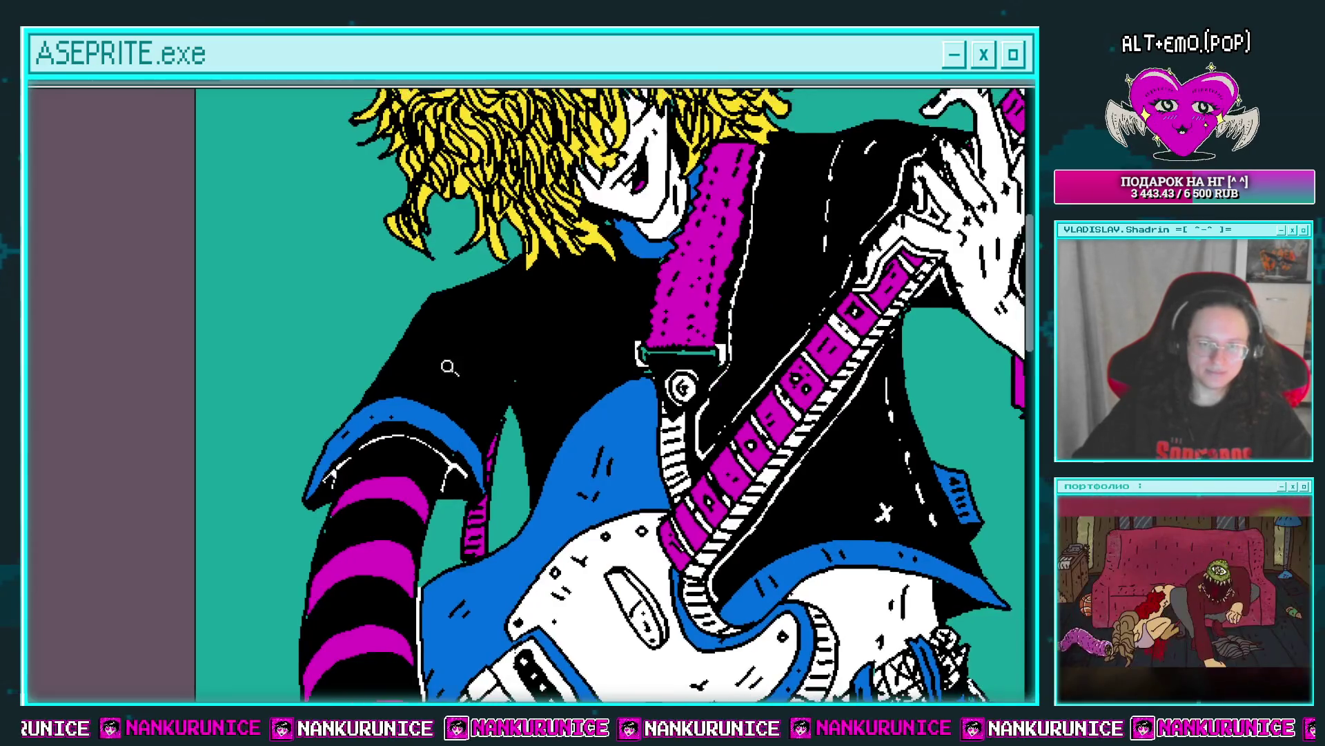
{"action": "scroll", "coordinate": [524, 316], "scroll_direction": "up", "scroll_amount": 2}
{"action": "key", "text": "ctrl+z"}
{"action": "key", "text": "ctrl+z"}
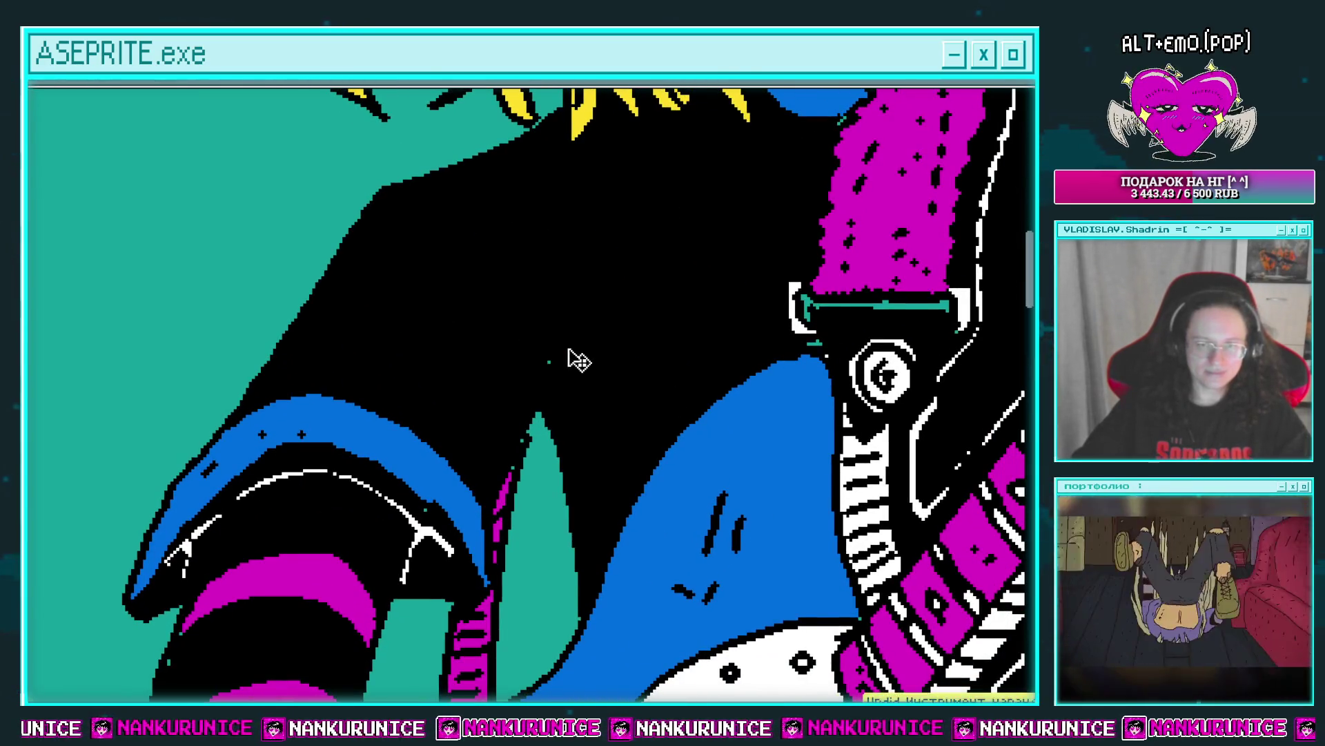
{"action": "left_click", "coordinate": [575, 309]}
{"action": "left_click_drag", "start_coordinate": [593, 290], "coordinate": [552, 317]}
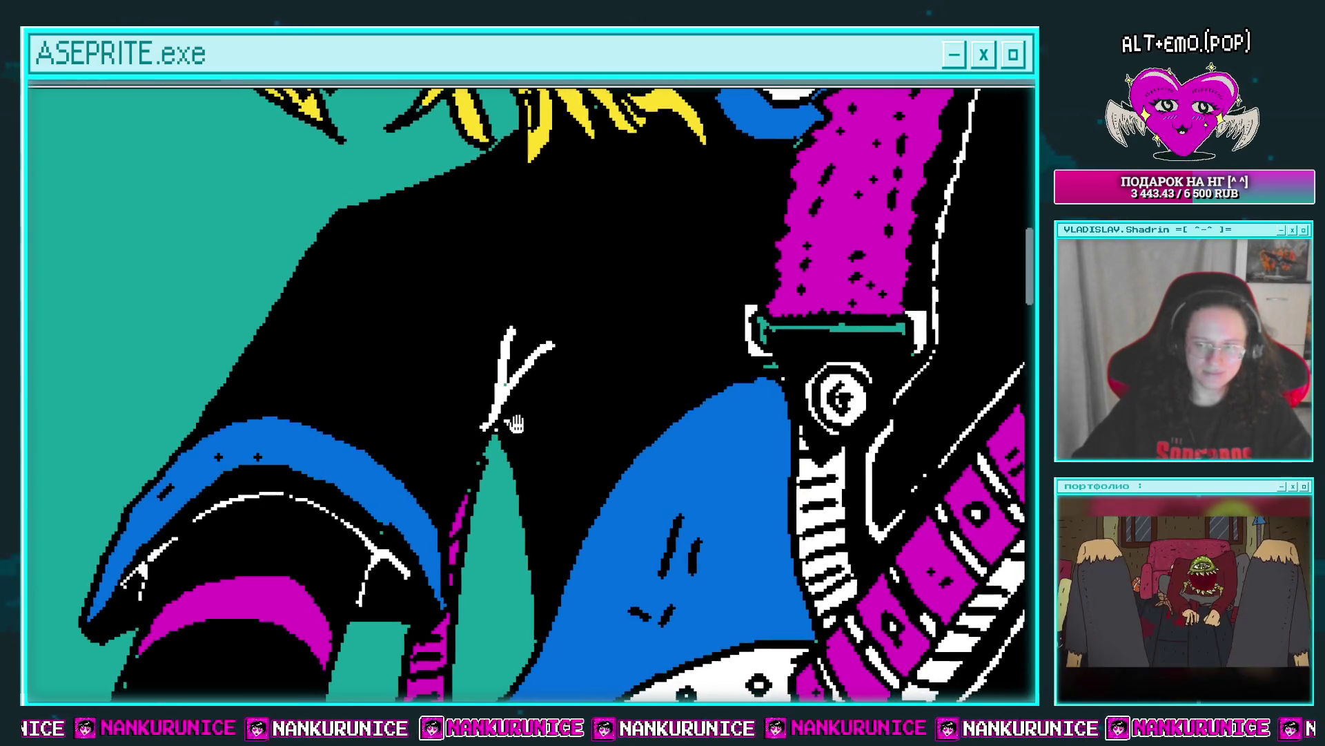
{"action": "left_click_drag", "start_coordinate": [503, 426], "coordinate": [509, 418]}
Undo the last pencil stroke near the hair above the shoulder.
{"action": "scroll", "coordinate": [561, 326], "scroll_direction": "down", "scroll_amount": 1}
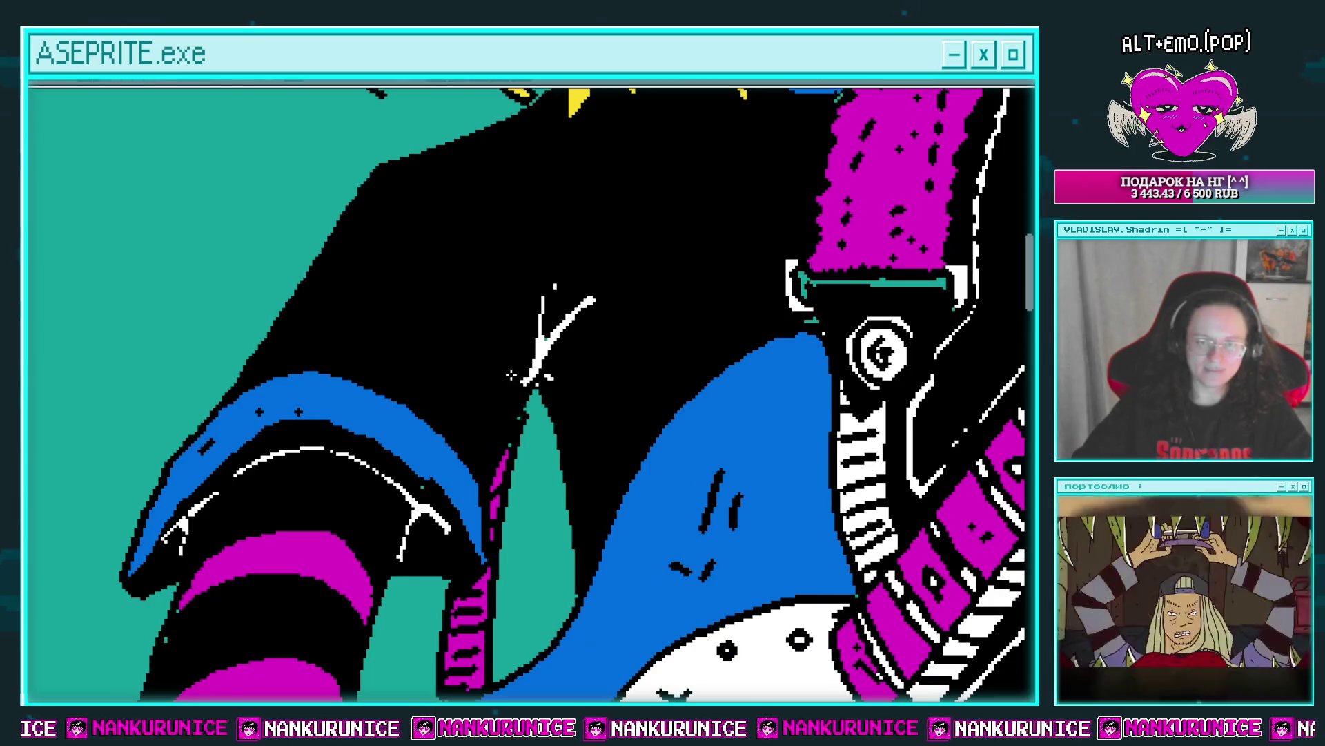
{"action": "scroll", "coordinate": [535, 362], "scroll_direction": "up", "scroll_amount": 1}
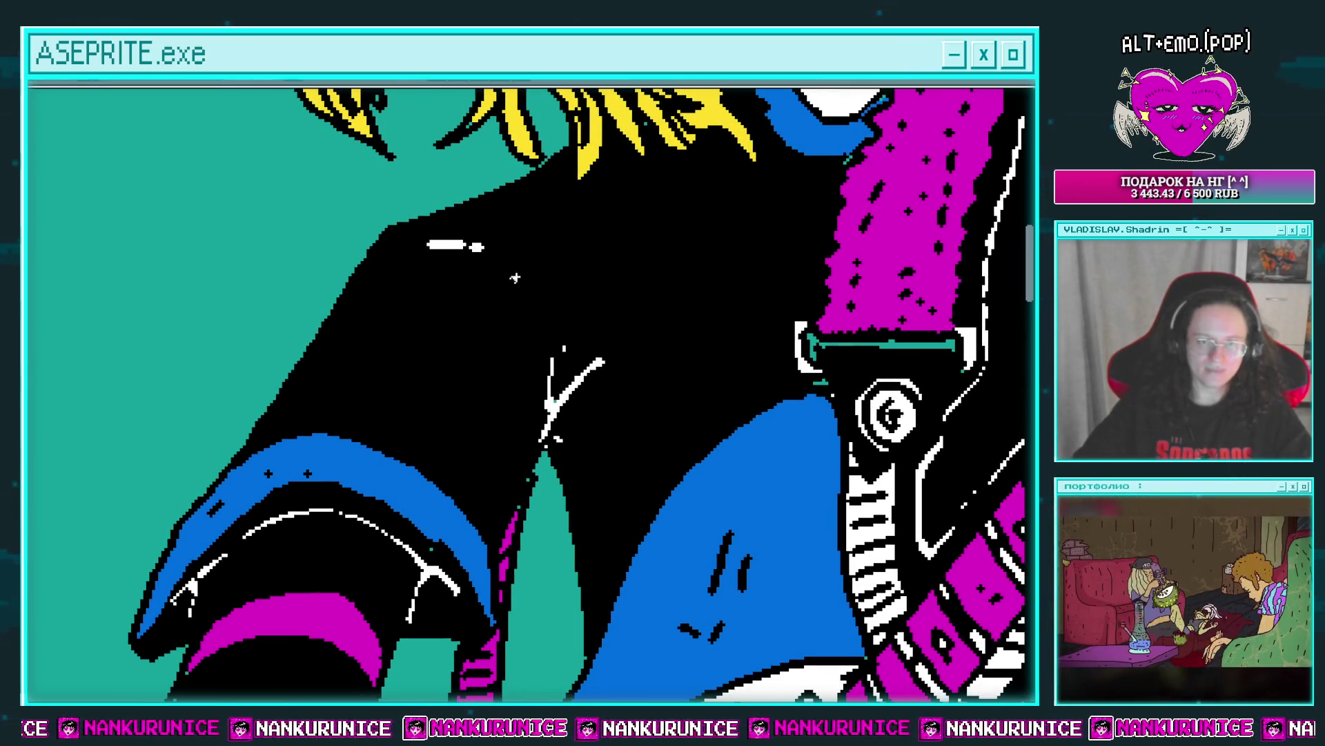
{"action": "scroll", "coordinate": [455, 268], "scroll_direction": "left", "scroll_amount": 2}
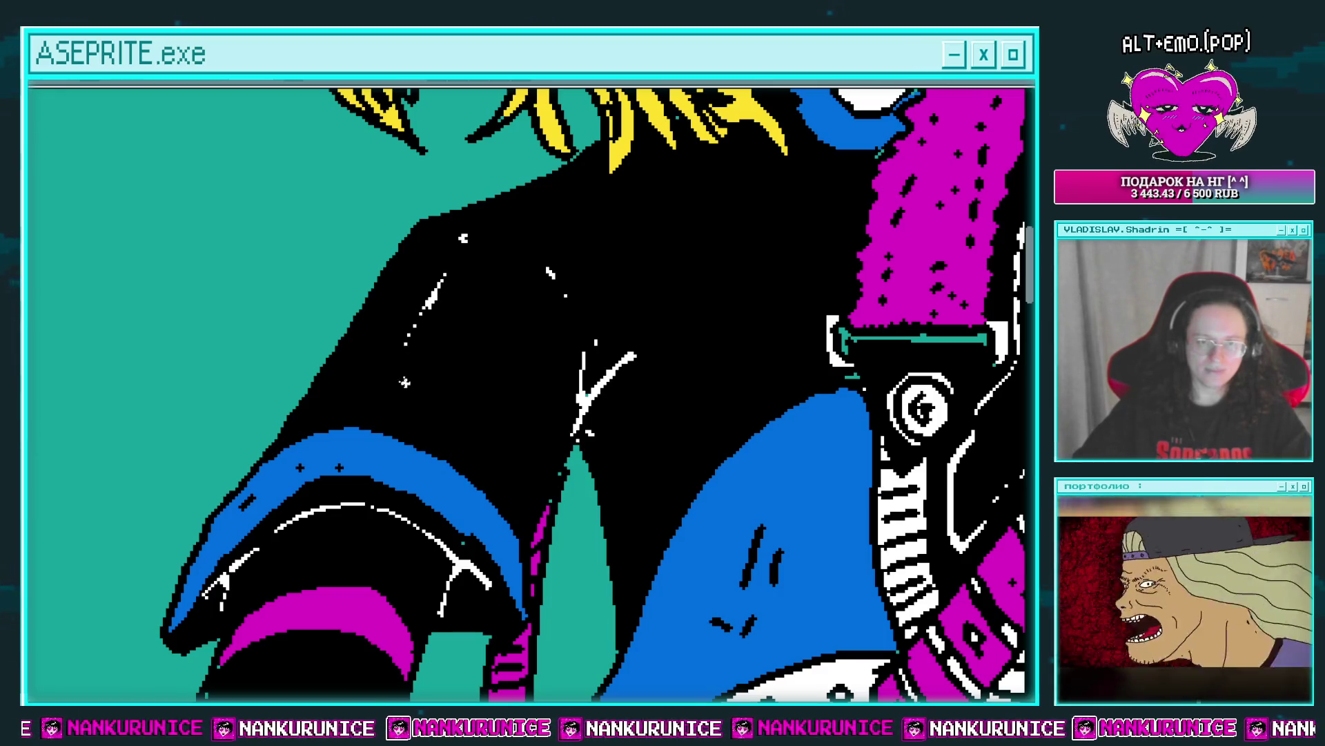
{"action": "scroll", "coordinate": [430, 378], "scroll_direction": "down", "scroll_amount": 1}
{"action": "scroll", "coordinate": [479, 332], "scroll_direction": "down", "scroll_amount": 3}
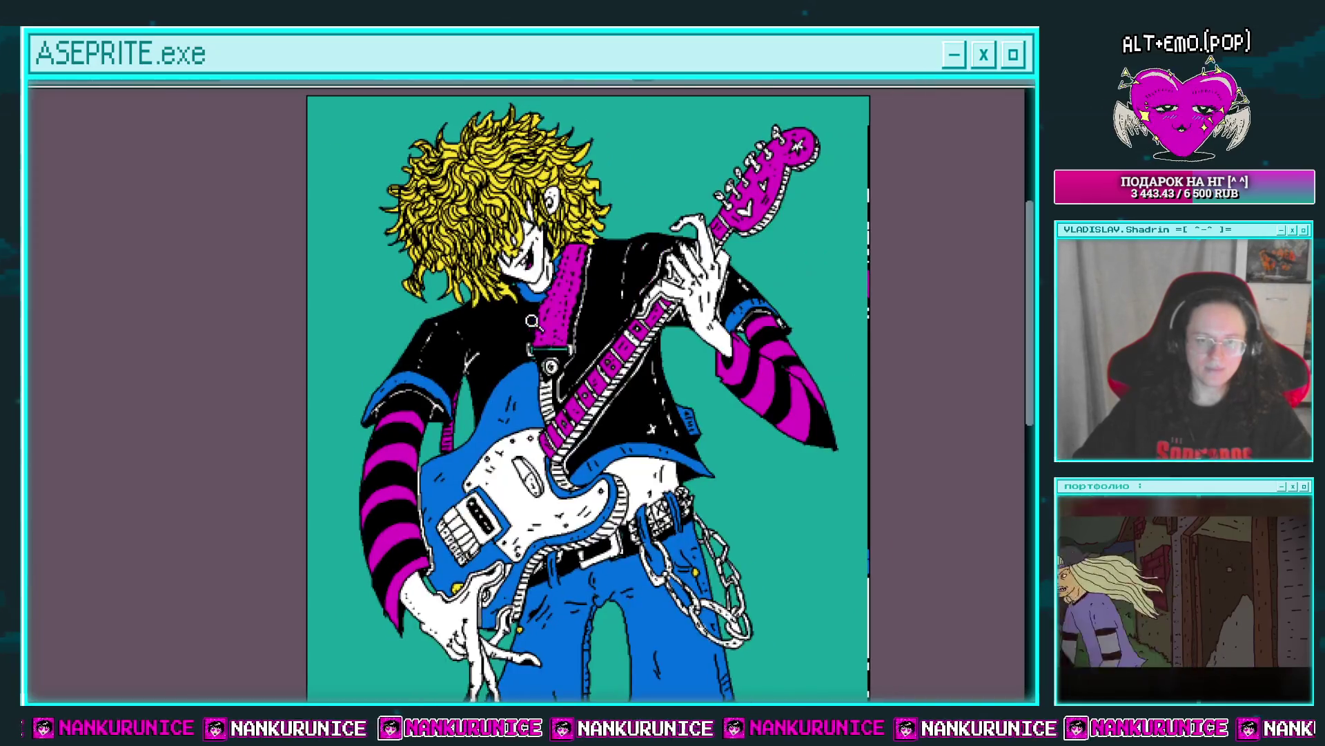
{"action": "scroll", "coordinate": [494, 317], "scroll_direction": "up", "scroll_amount": 3}
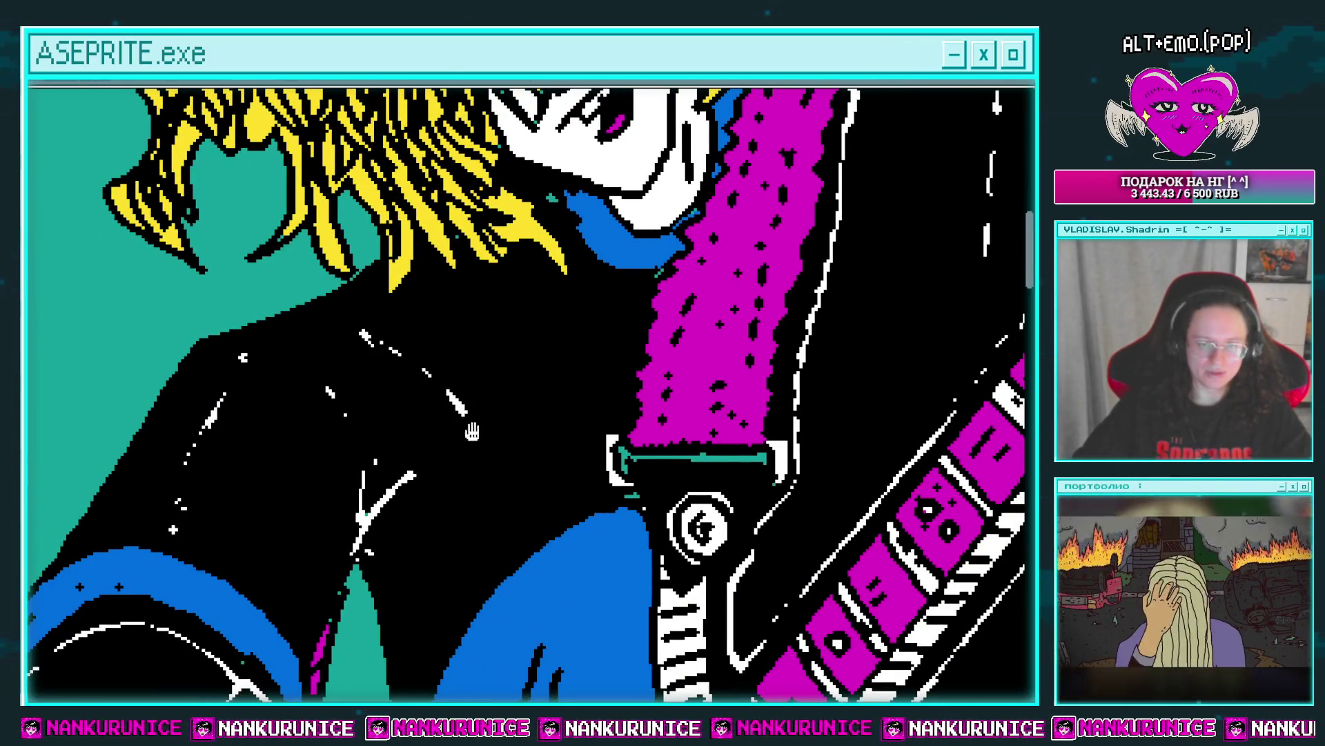
{"action": "left_click_drag", "start_coordinate": [473, 432], "coordinate": [400, 303]}
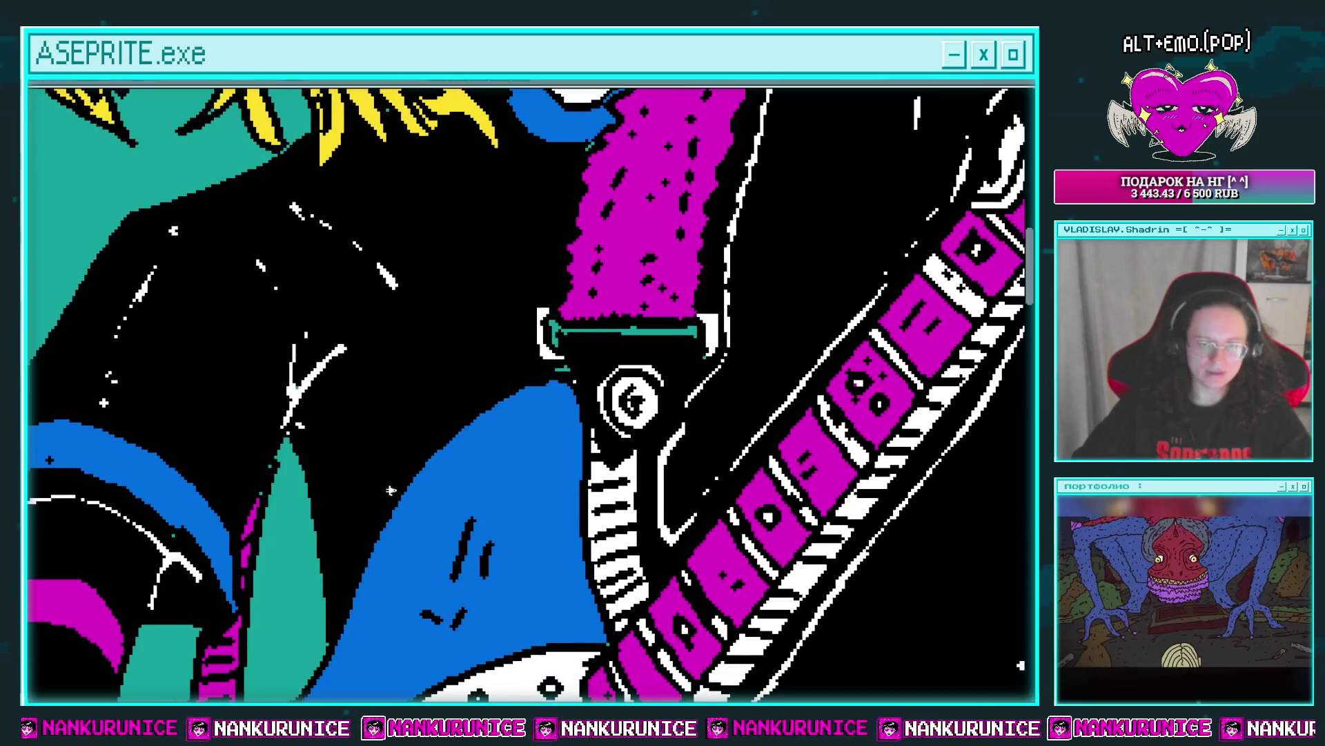
{"action": "left_click_drag", "start_coordinate": [446, 399], "coordinate": [461, 435]}
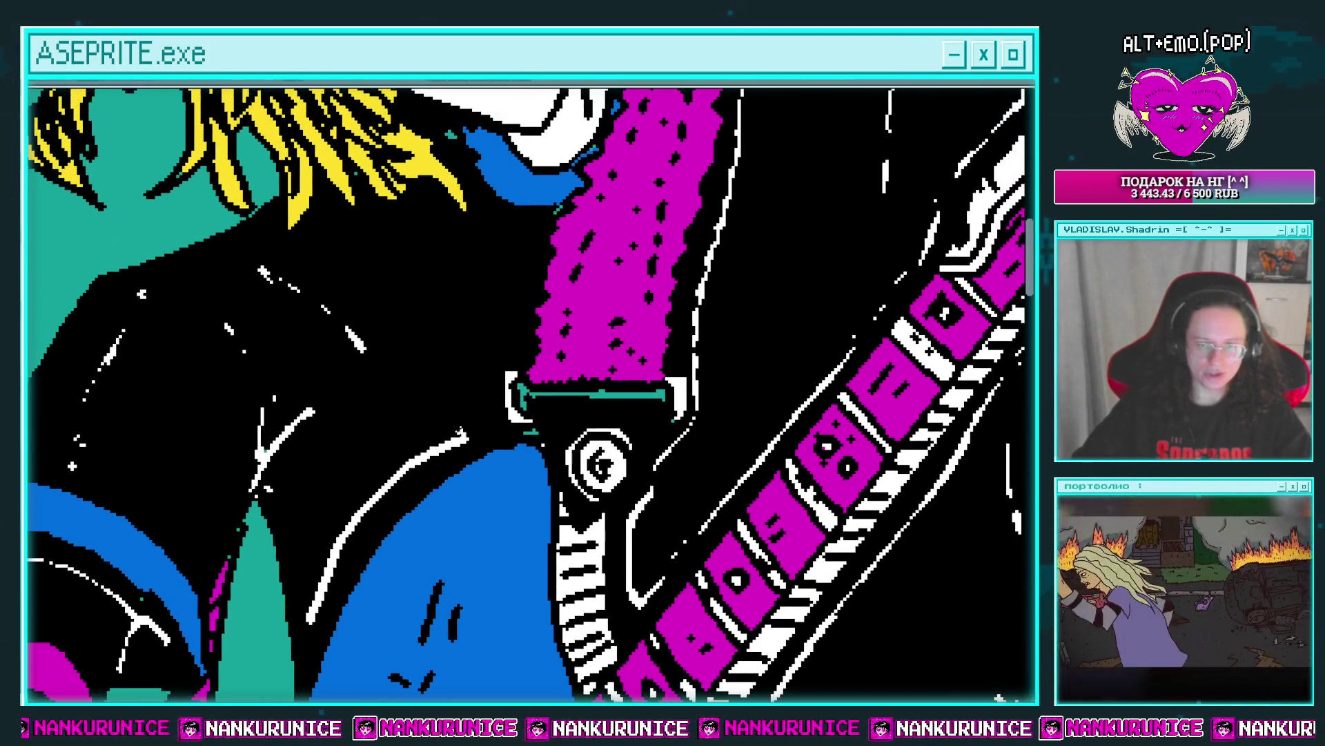
{"action": "left_click_drag", "start_coordinate": [467, 377], "coordinate": [470, 408]}
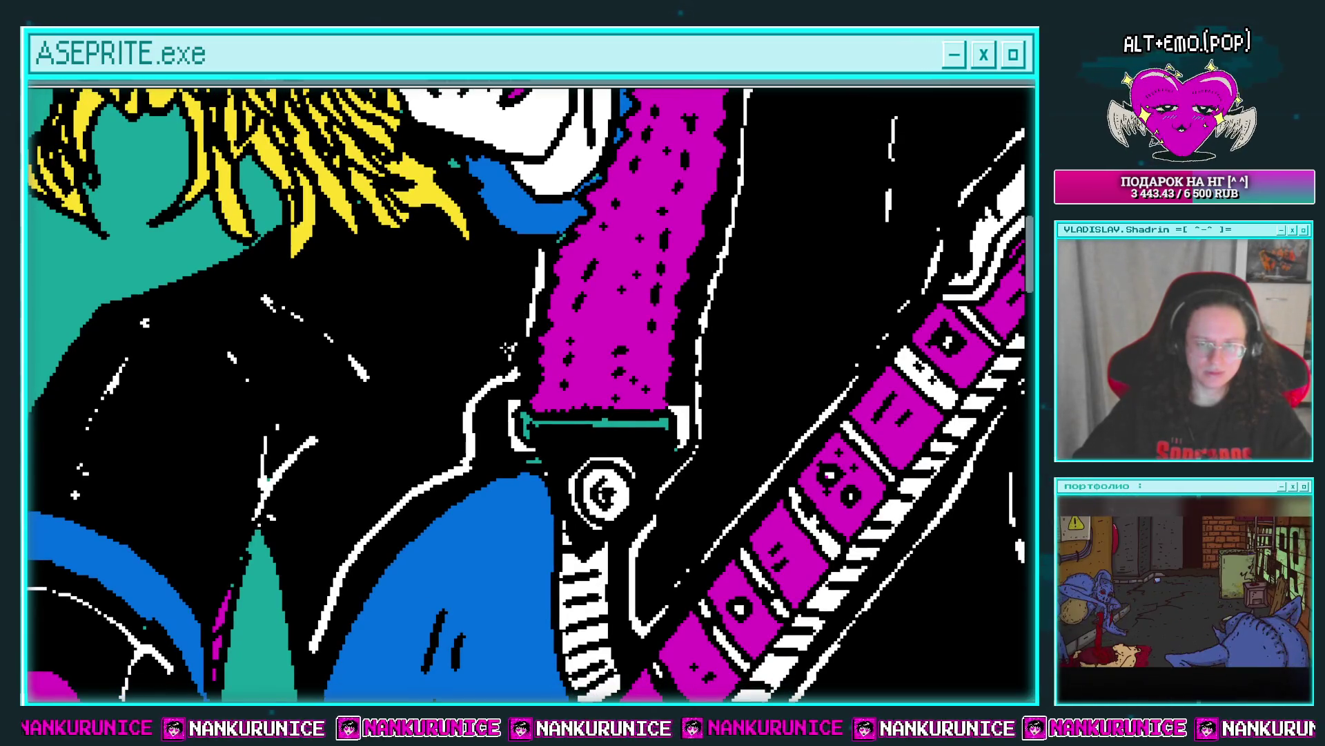
{"action": "key", "text": "ctrl+z"}
Draw a white crease line across the black jacket.
{"action": "left_click_drag", "start_coordinate": [526, 312], "coordinate": [553, 284]}
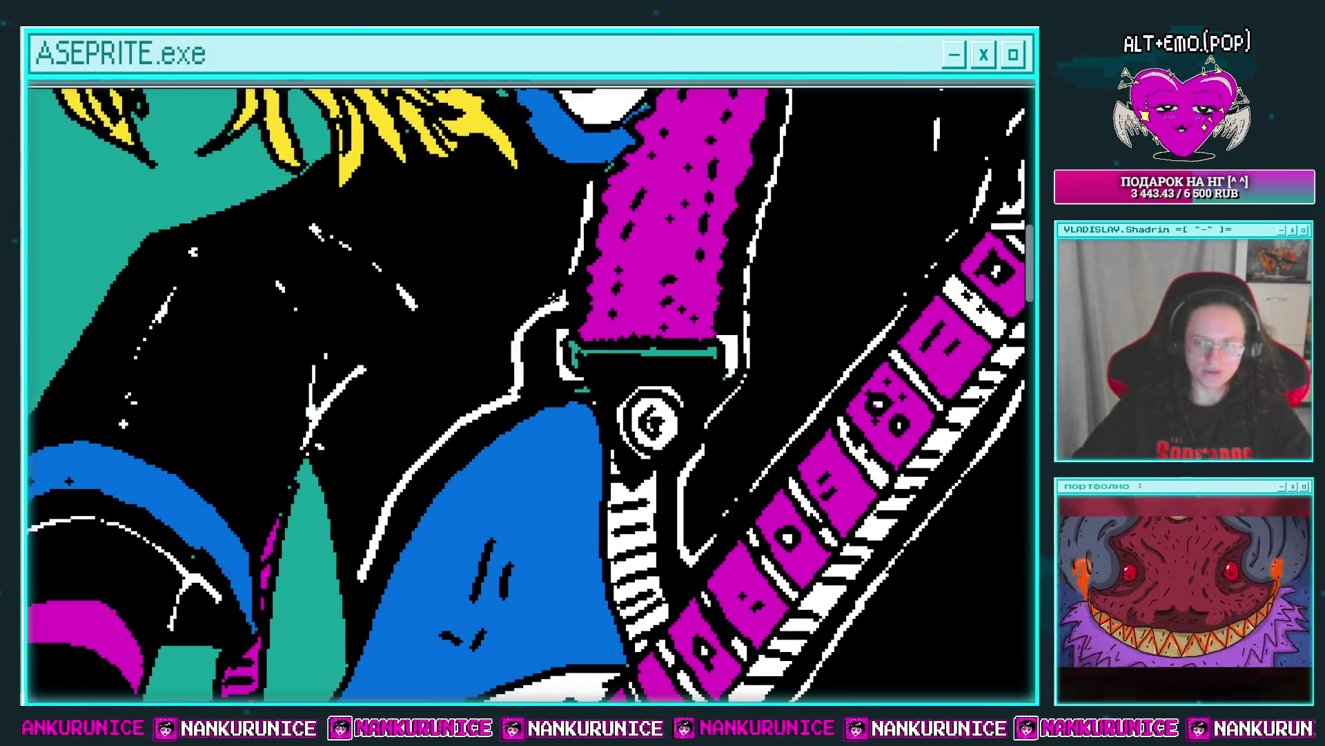
{"action": "left_click_drag", "start_coordinate": [516, 325], "coordinate": [541, 289]}
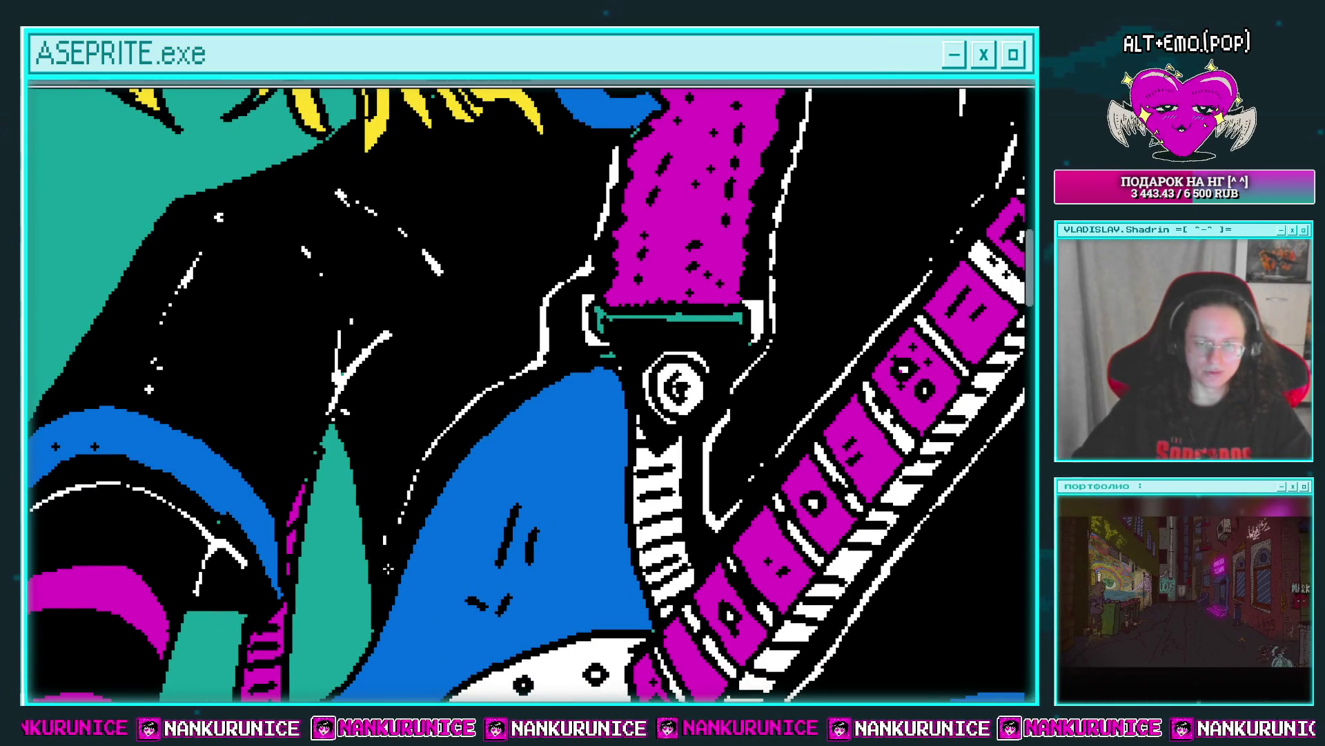
{"action": "left_click_drag", "start_coordinate": [400, 422], "coordinate": [482, 366]}
{"action": "scroll", "coordinate": [428, 321], "scroll_direction": "down", "scroll_amount": 4}
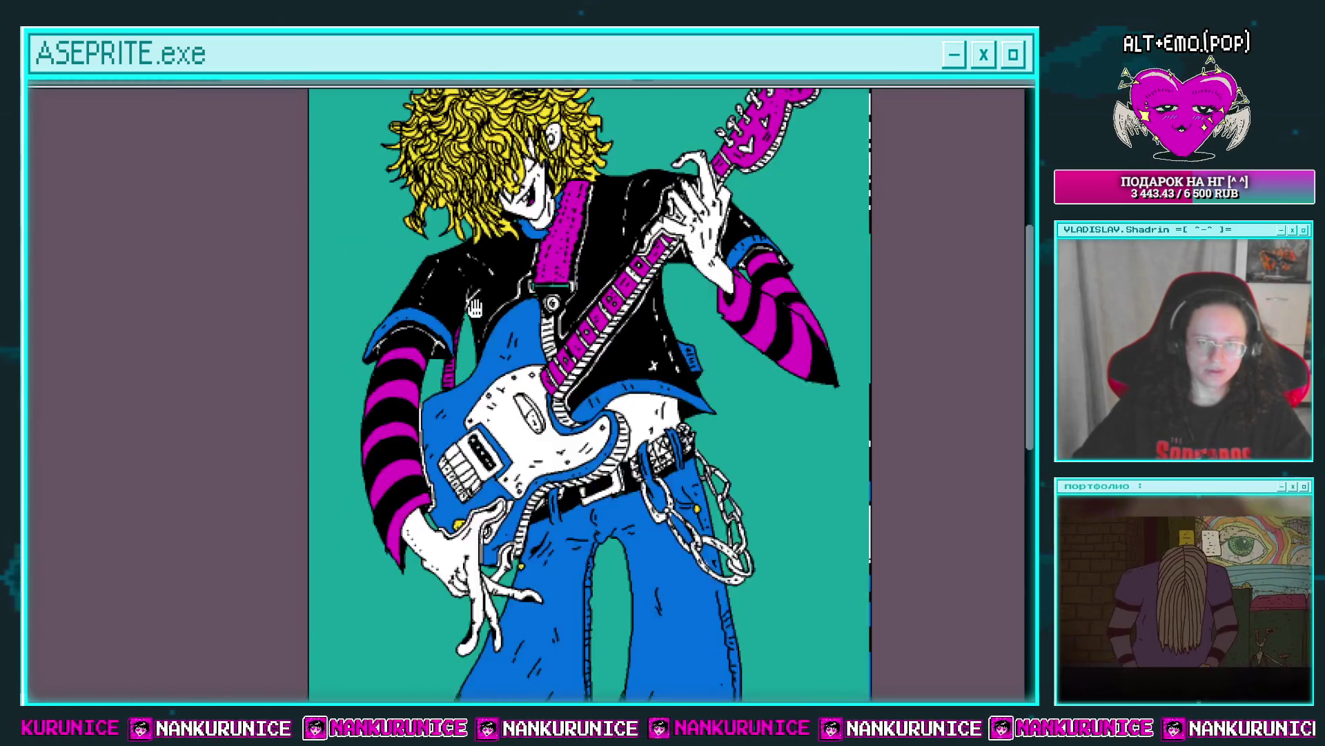
{"action": "scroll", "coordinate": [456, 350], "scroll_direction": "up", "scroll_amount": 5}
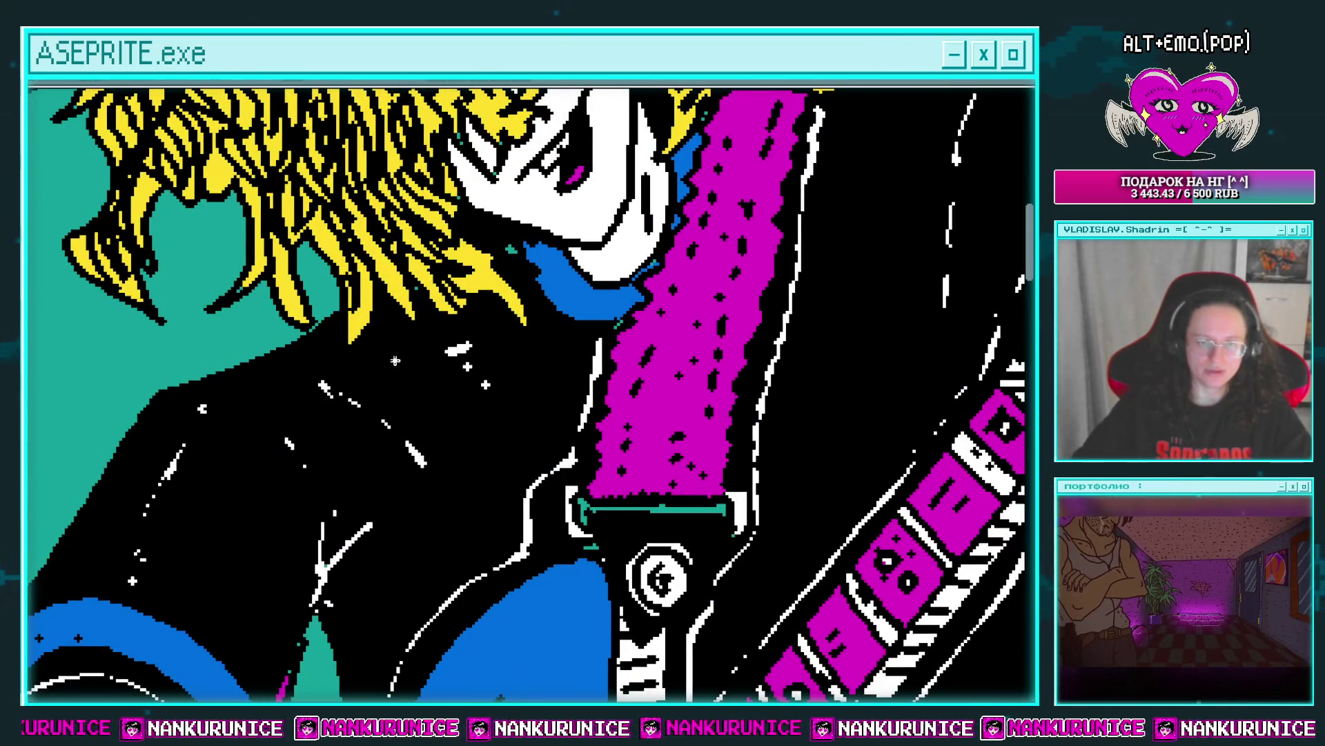
{"action": "left_click_drag", "start_coordinate": [355, 366], "coordinate": [384, 341]}
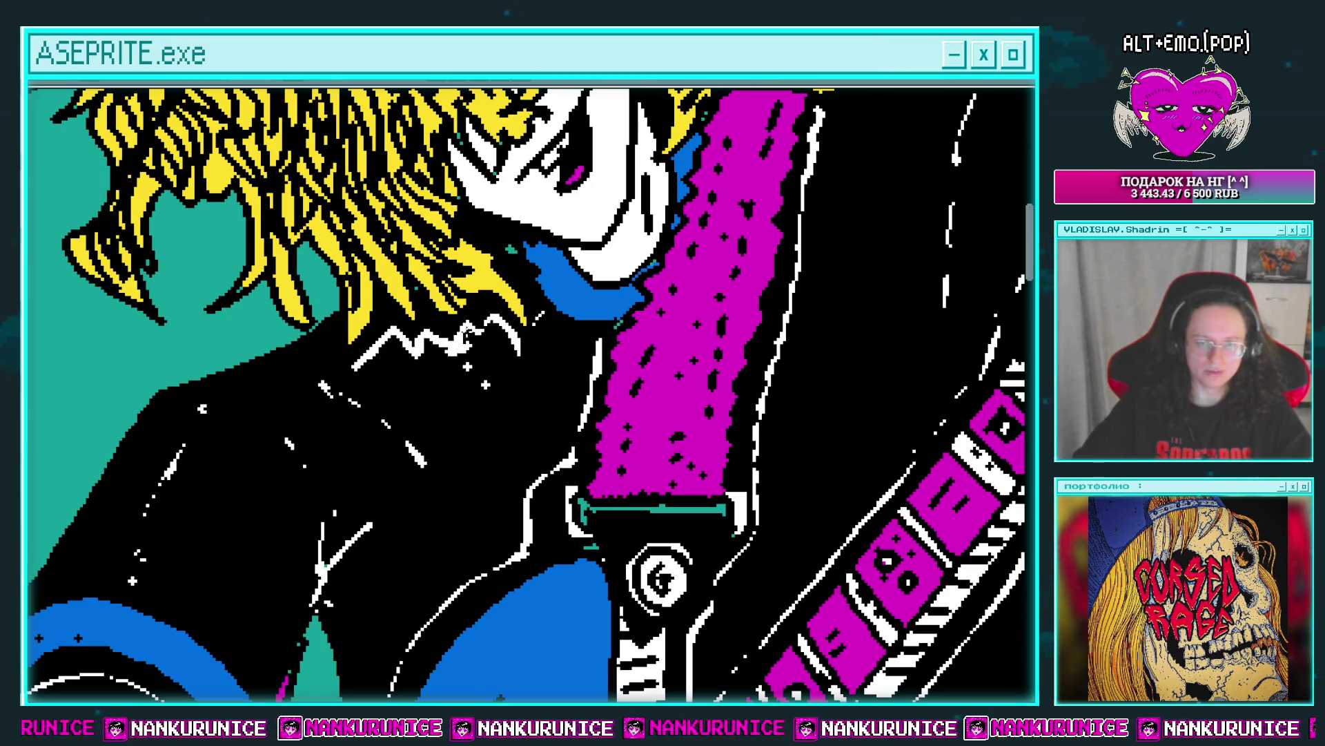
{"action": "scroll", "coordinate": [388, 356], "scroll_direction": "down", "scroll_amount": 3}
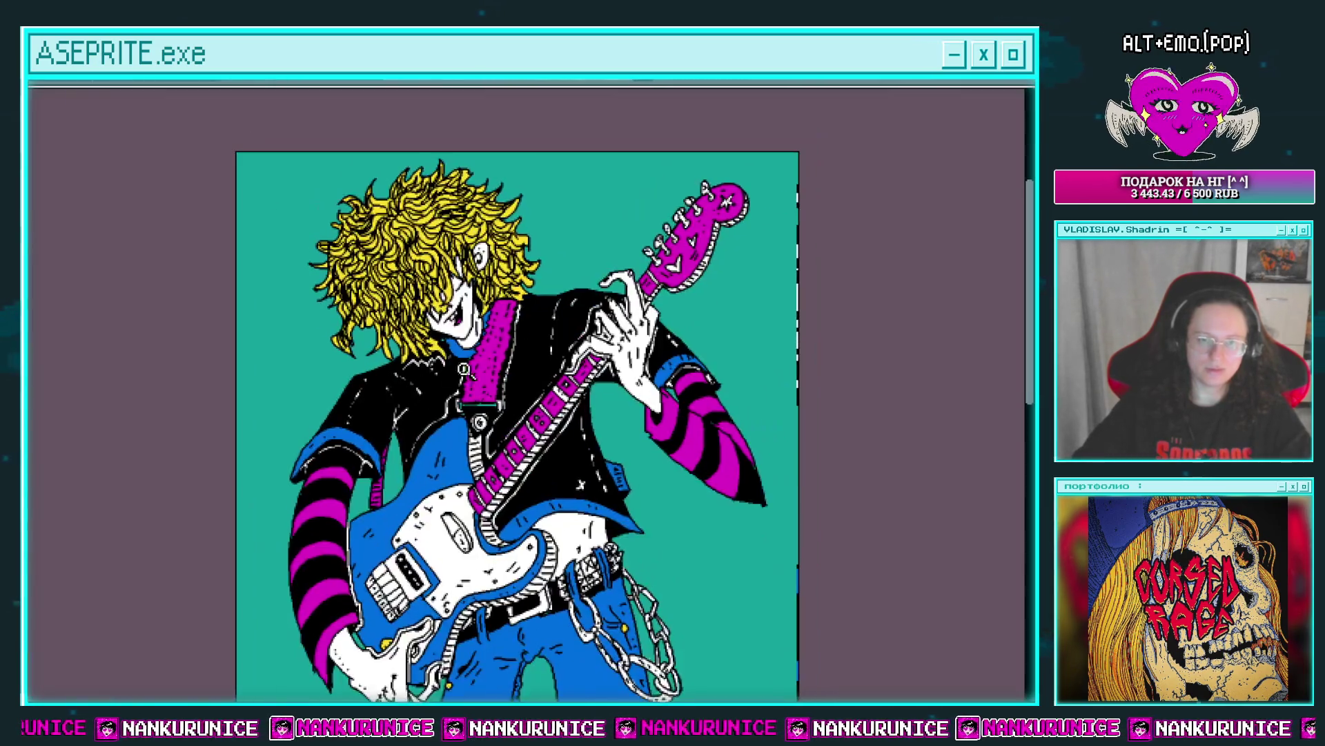
Draw a white diagonal X stroke on the jacket front with a small accent stroke above it.
{"action": "scroll", "coordinate": [519, 355], "scroll_direction": "up", "scroll_amount": 1}
{"action": "scroll", "coordinate": [519, 355], "scroll_direction": "up", "scroll_amount": 1}
{"action": "left_click_drag", "start_coordinate": [495, 330], "coordinate": [558, 407]}
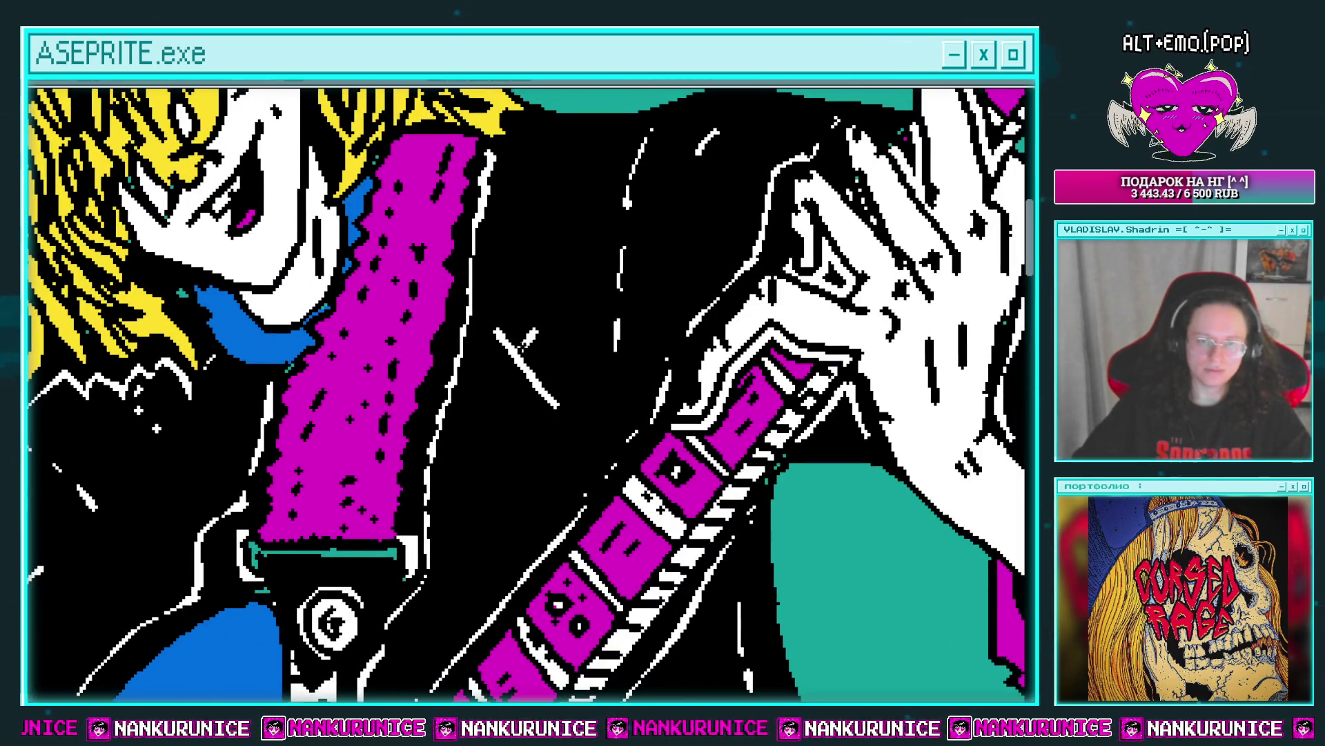
{"action": "left_click", "coordinate": [521, 326]}
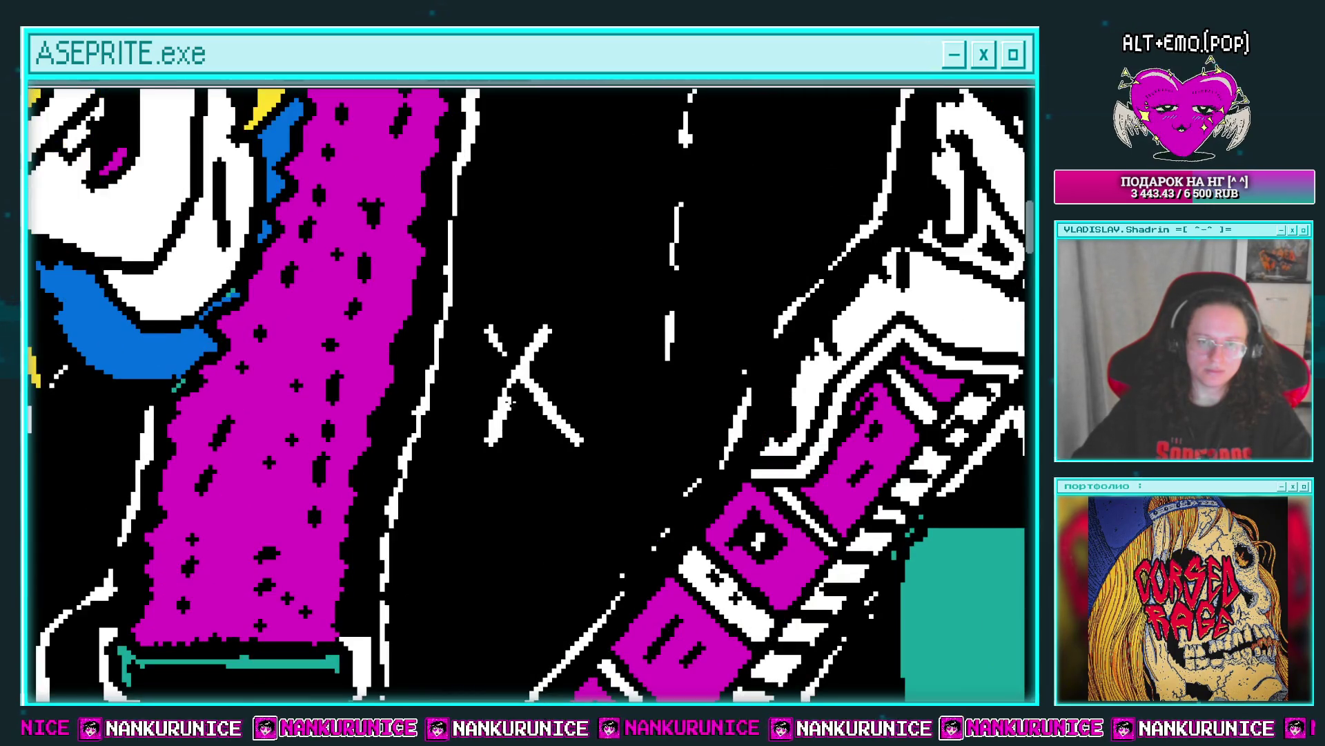
{"action": "scroll", "coordinate": [527, 314], "scroll_direction": "up", "scroll_amount": 3}
{"action": "scroll", "coordinate": [509, 317], "scroll_direction": "up", "scroll_amount": 3}
{"action": "left_click_drag", "start_coordinate": [492, 316], "coordinate": [546, 332]}
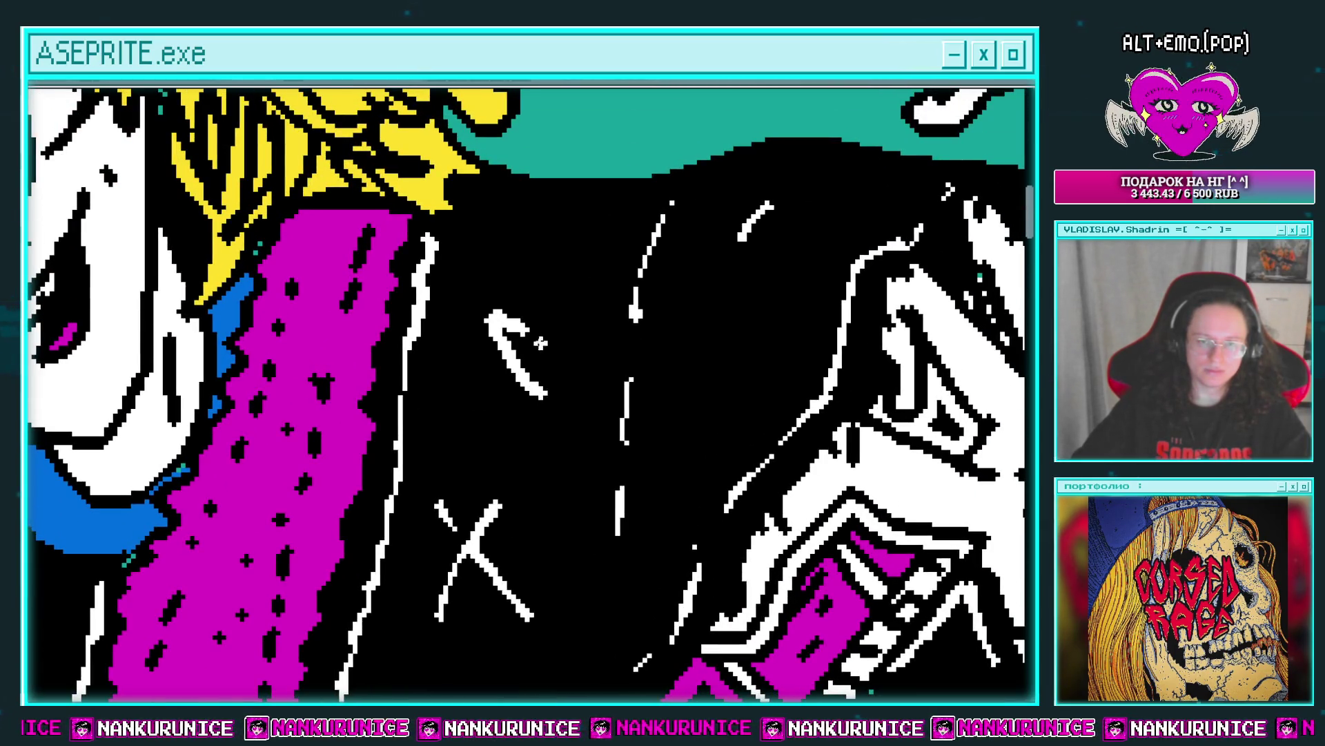
Undo the accidental white fill of the black jacket.
{"action": "scroll", "coordinate": [527, 298], "scroll_direction": "down", "scroll_amount": 5}
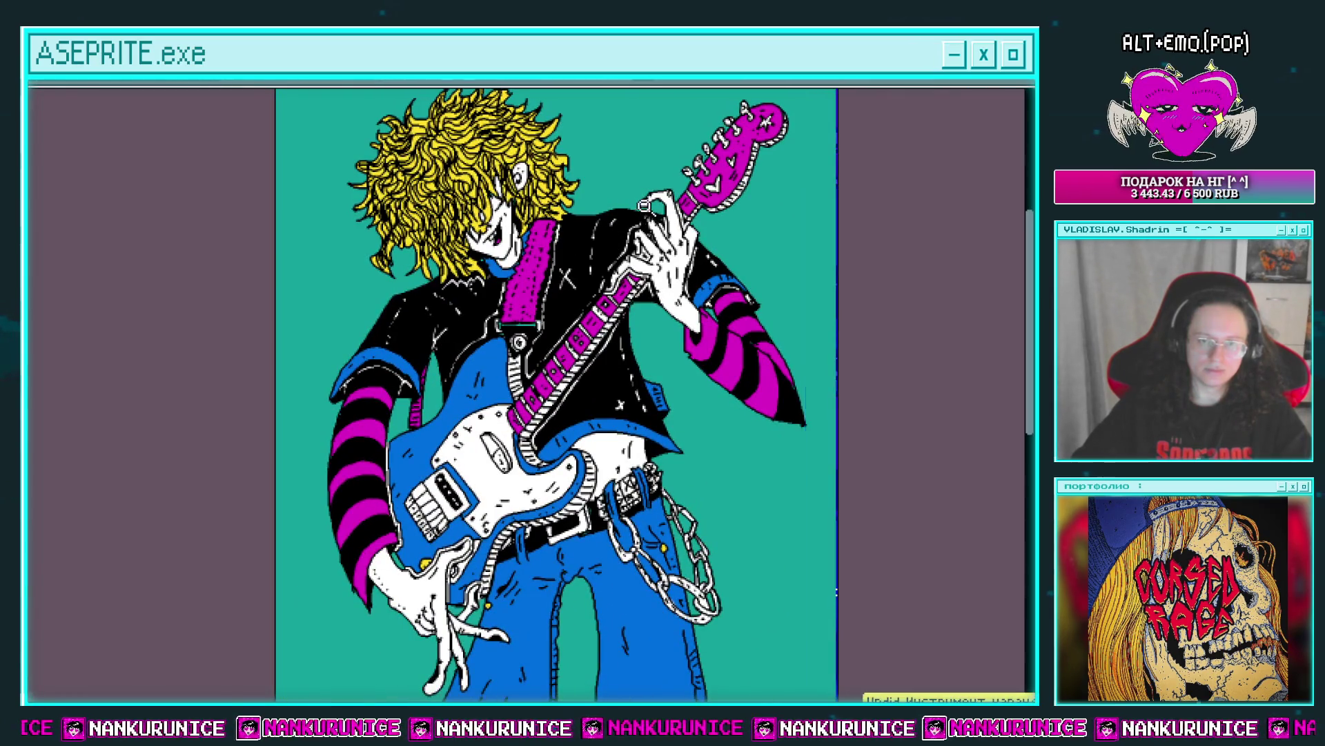
{"action": "scroll", "coordinate": [586, 214], "scroll_direction": "up", "scroll_amount": 4}
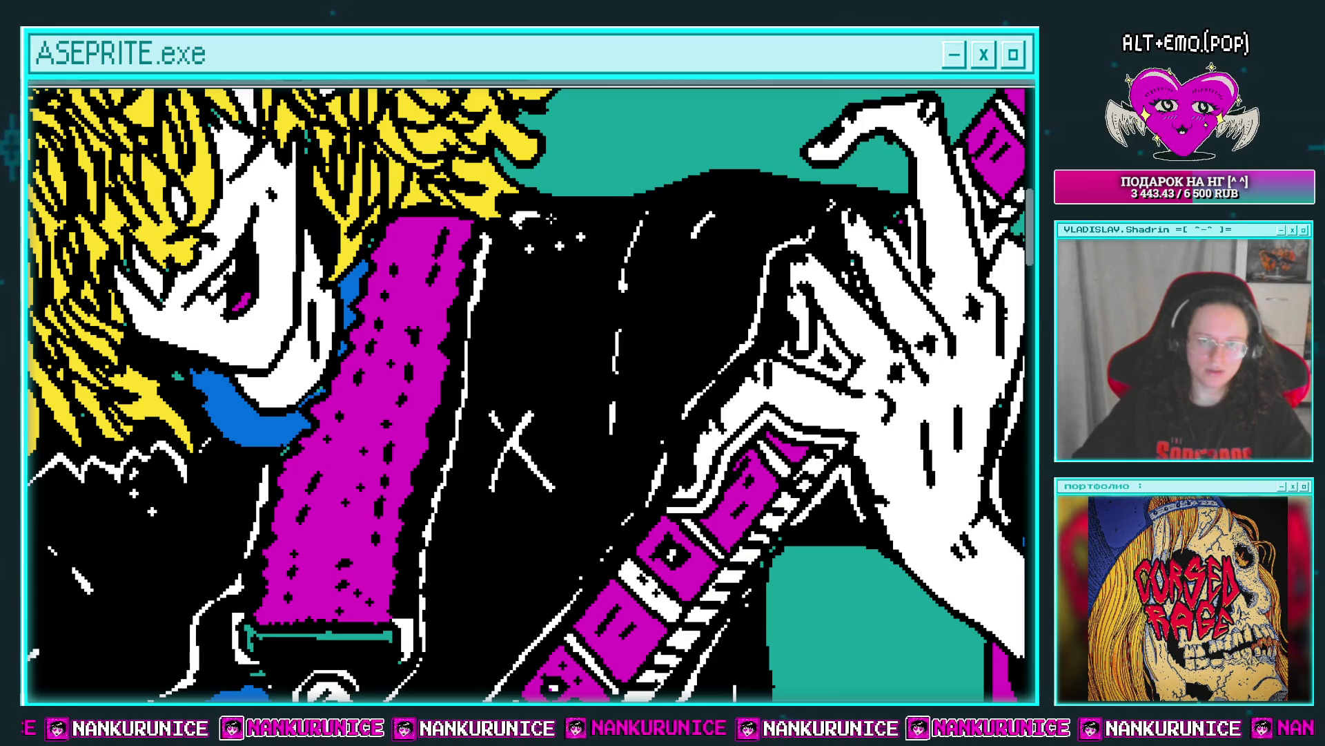
{"action": "scroll", "coordinate": [551, 218], "scroll_direction": "up", "scroll_amount": 1}
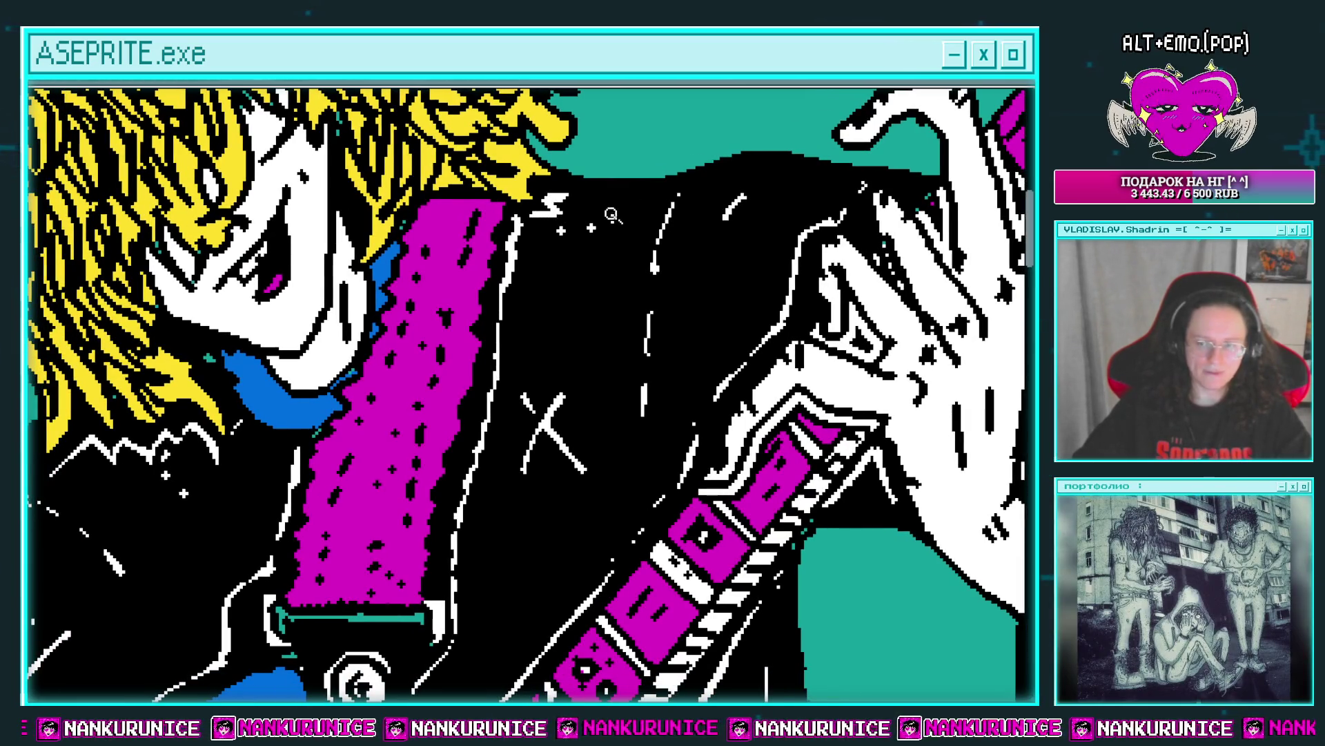
{"action": "scroll", "coordinate": [563, 206], "scroll_direction": "down", "scroll_amount": 3}
{"action": "scroll", "coordinate": [570, 207], "scroll_direction": "up", "scroll_amount": 3}
{"action": "left_click", "coordinate": [575, 208]}
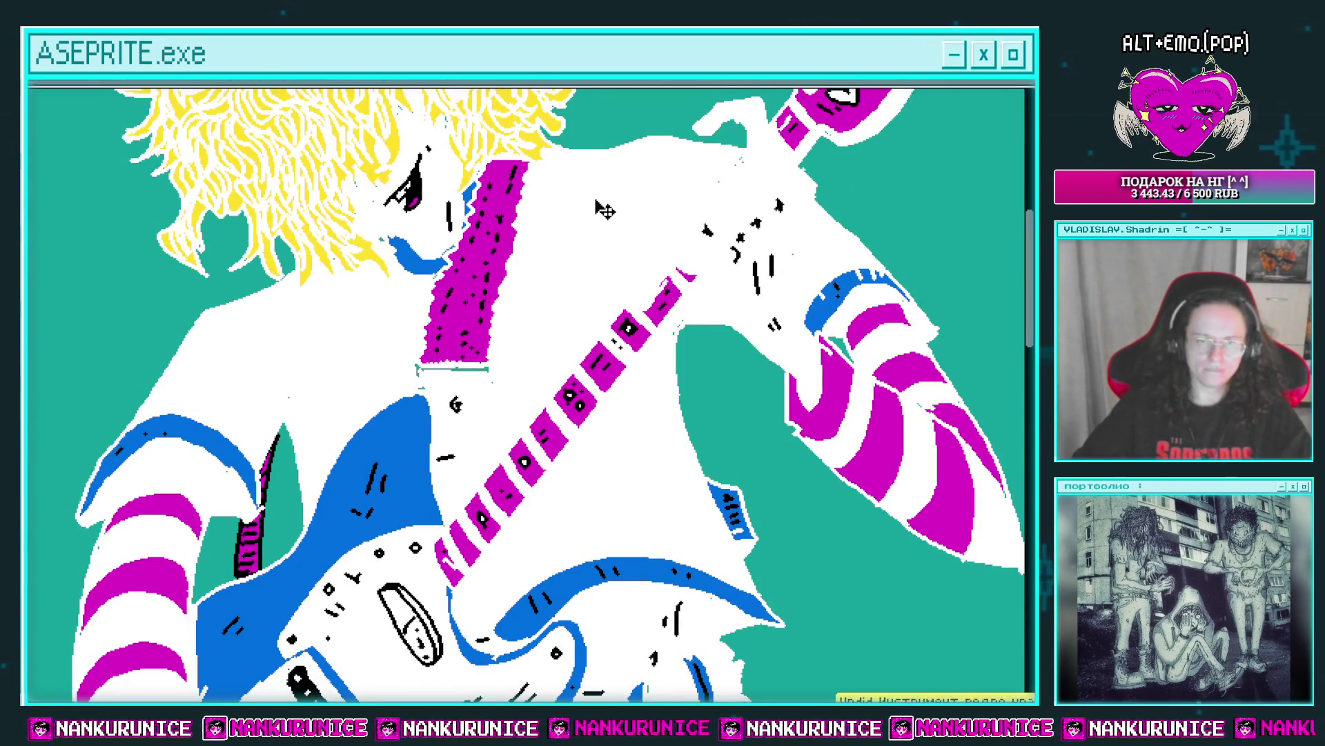
{"action": "key", "text": "ctrl+z"}
{"action": "scroll", "coordinate": [580, 207], "scroll_direction": "down", "scroll_amount": 1}
{"action": "scroll", "coordinate": [622, 208], "scroll_direction": "up", "scroll_amount": 2}
{"action": "scroll", "coordinate": [671, 210], "scroll_direction": "up", "scroll_amount": 1}
{"action": "scroll", "coordinate": [671, 210], "scroll_direction": "down", "scroll_amount": 1}
{"action": "scroll", "coordinate": [537, 336], "scroll_direction": "up", "scroll_amount": 1}
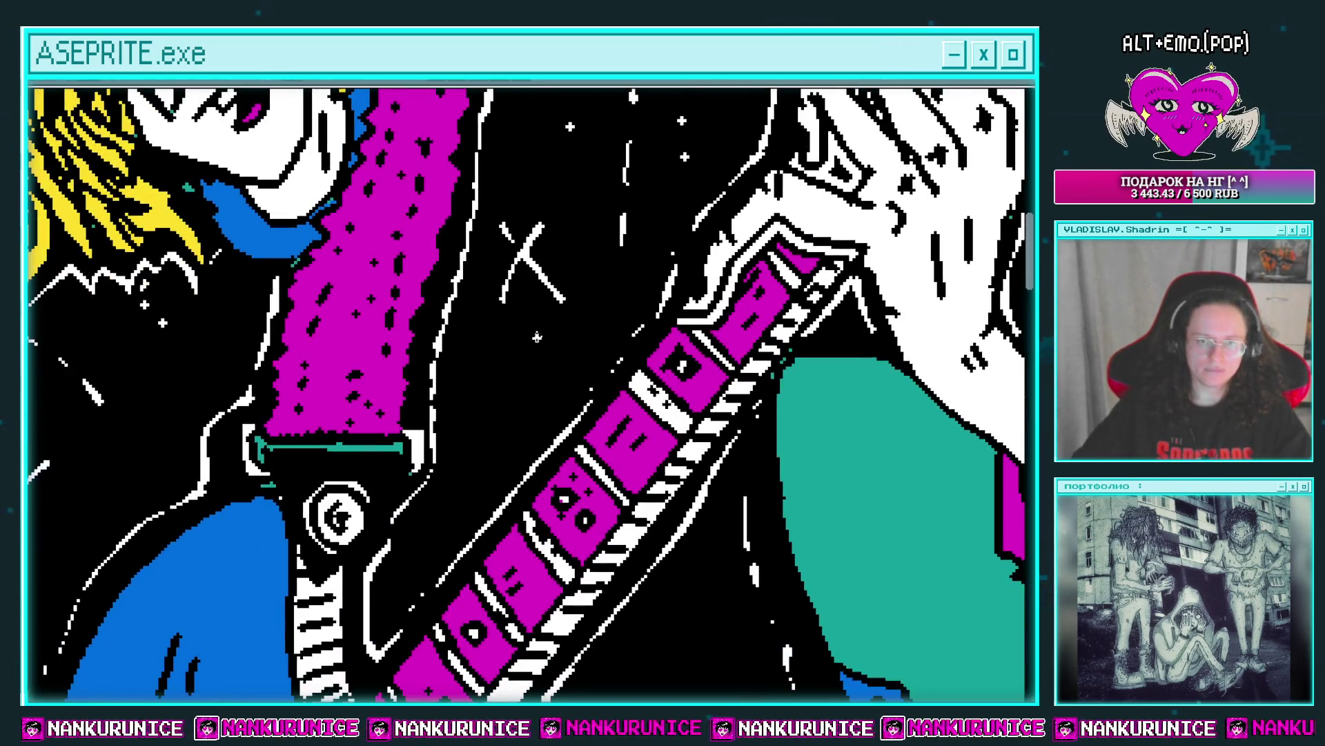
{"action": "scroll", "coordinate": [542, 377], "scroll_direction": "down", "scroll_amount": 2}
{"action": "left_click_drag", "start_coordinate": [631, 356], "coordinate": [614, 461]}
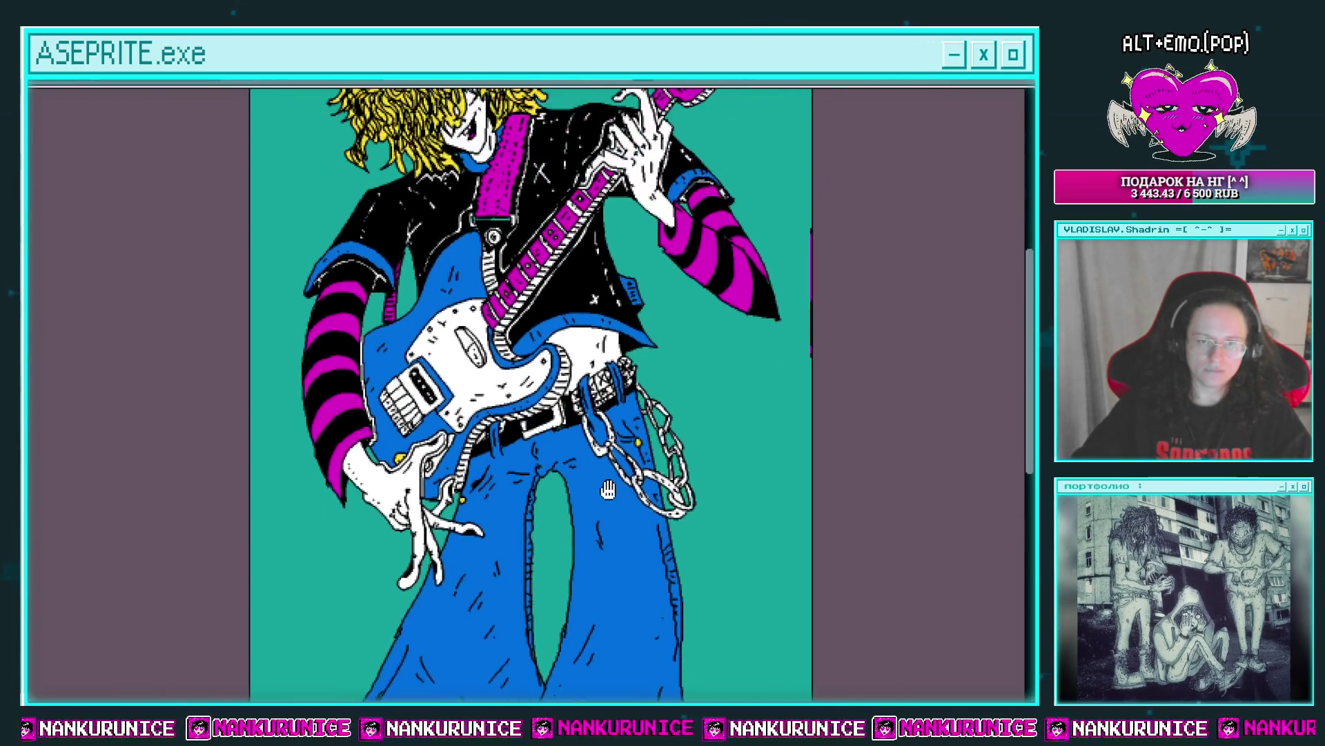
{"action": "scroll", "coordinate": [656, 361], "scroll_direction": "down", "scroll_amount": 2}
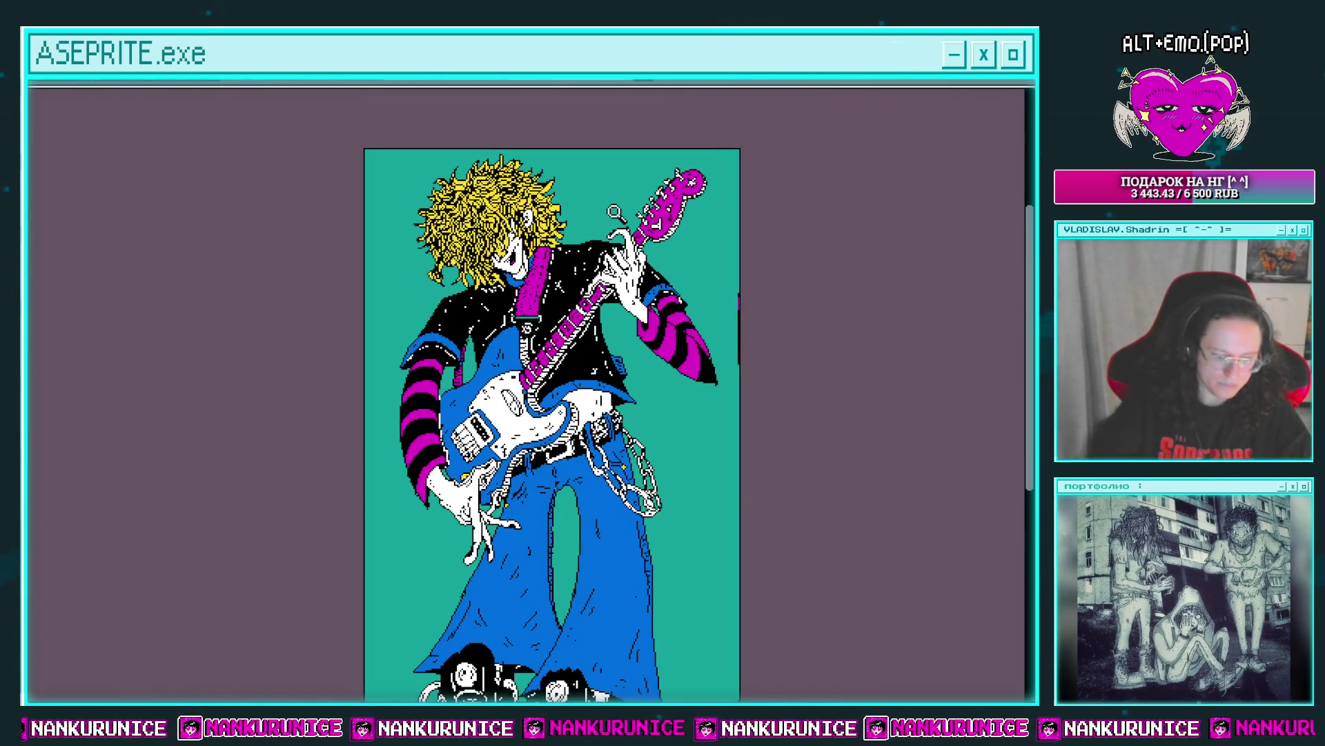
Undo the white outline previously applied around the figure.
{"action": "key", "text": "shift+o"}
{"action": "key", "text": "Return"}
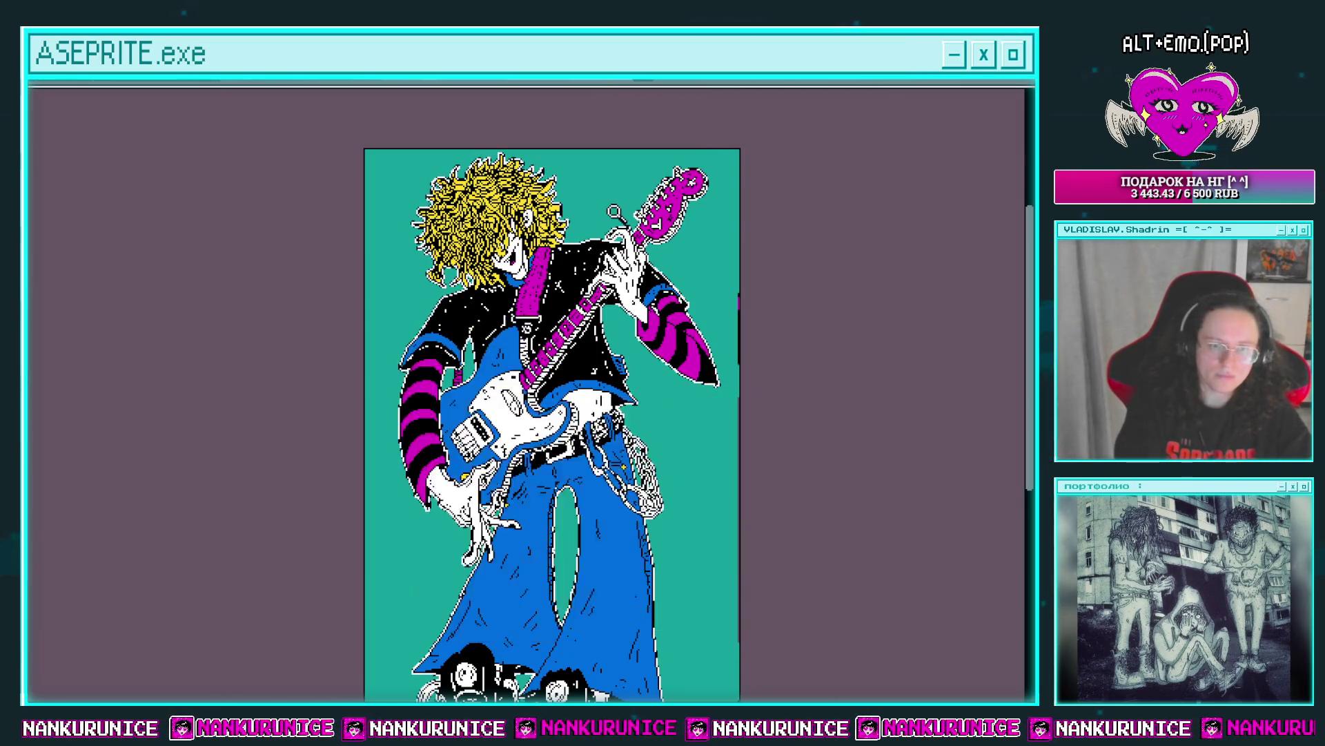
{"action": "key", "text": "Tab"}
{"action": "key", "text": "Tab"}
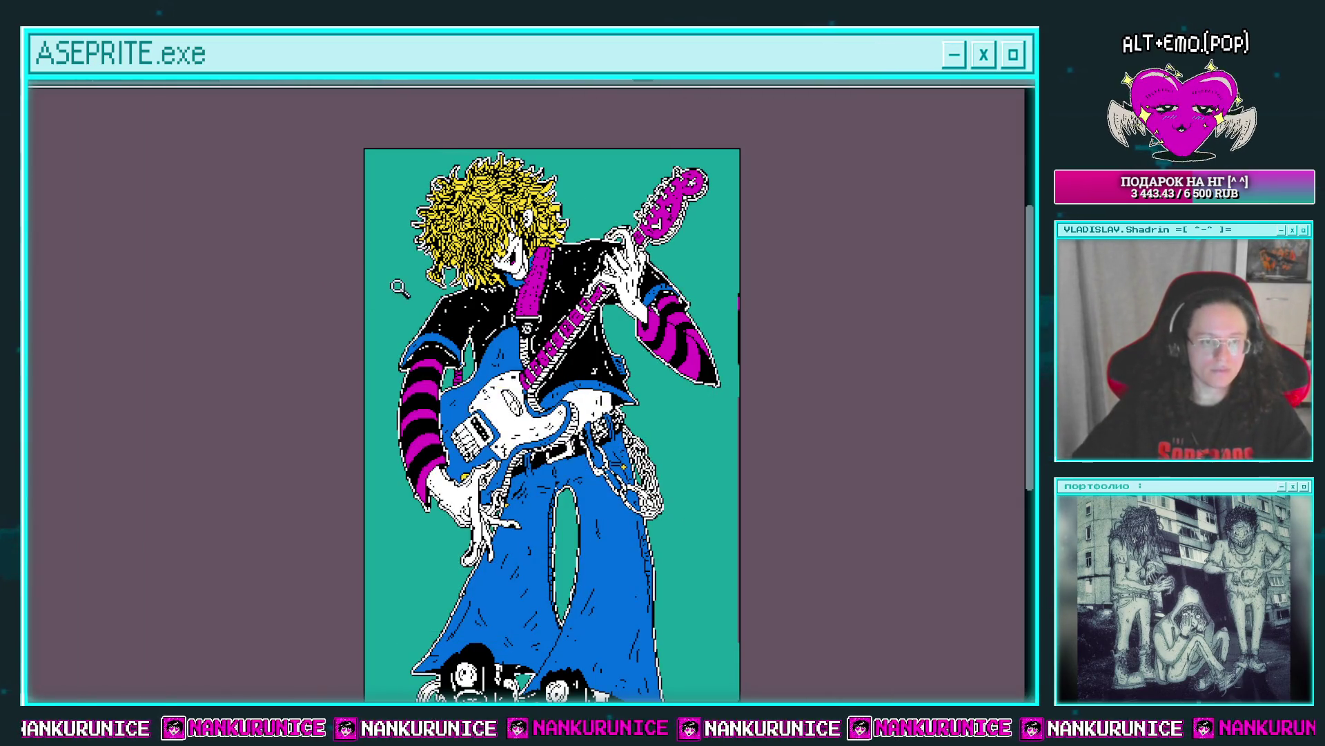
{"action": "key", "text": "ctrl+z"}
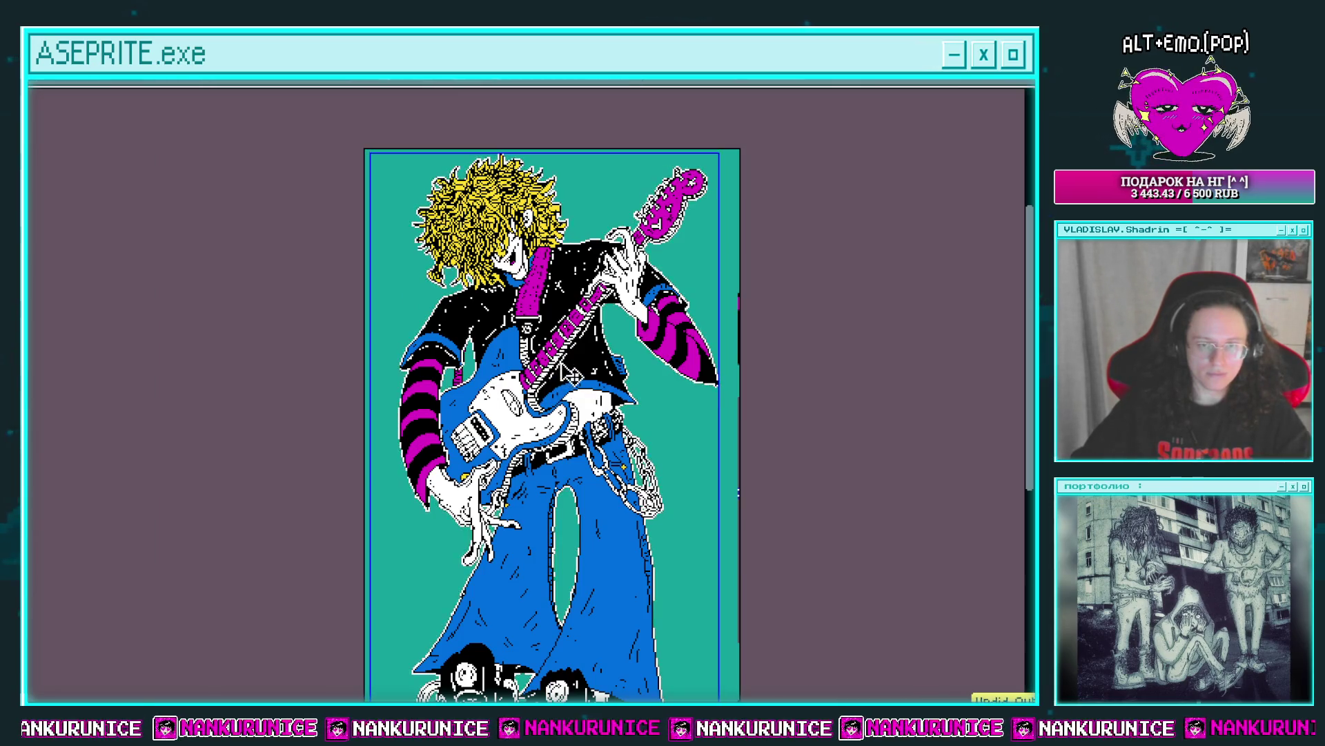
{"action": "key", "text": "Tab"}
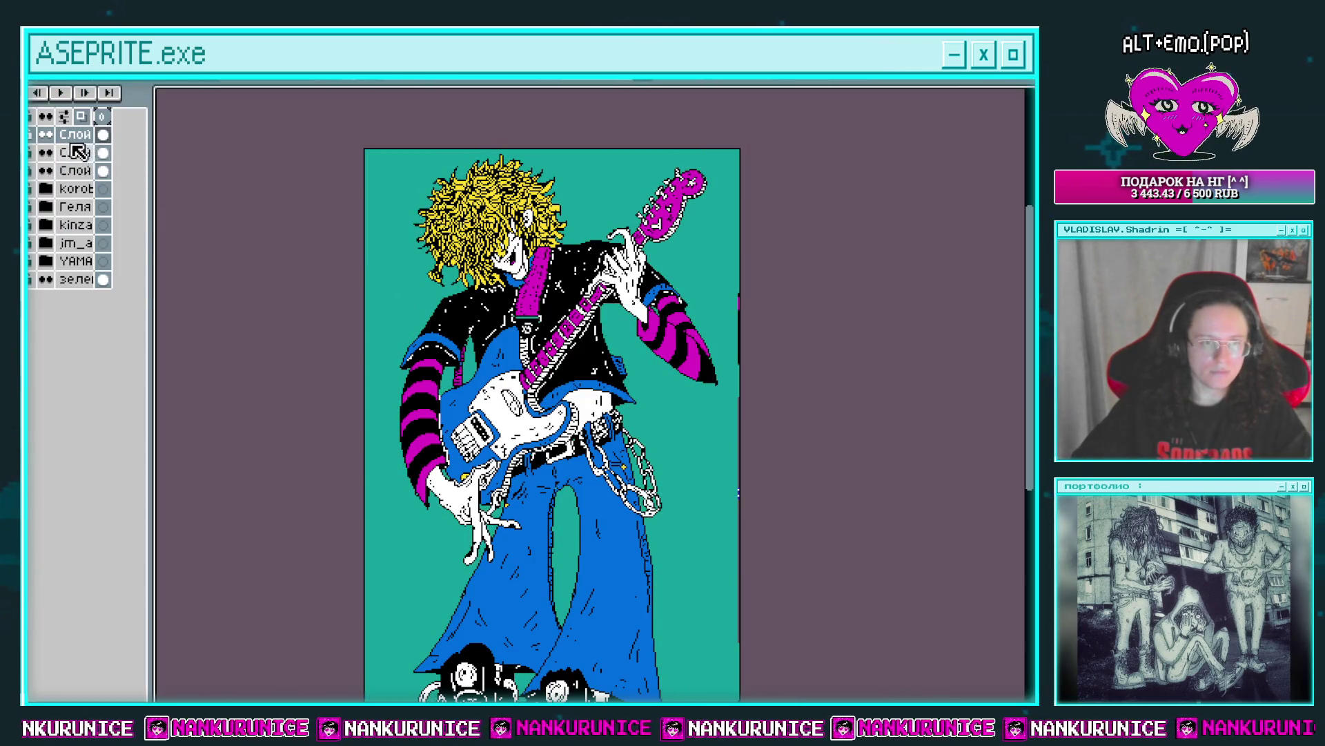
Merge the top layer down into the layer below.
{"action": "right_click", "coordinate": [76, 138]}
{"action": "left_click", "coordinate": [79, 138]}
{"action": "right_click", "coordinate": [83, 141]}
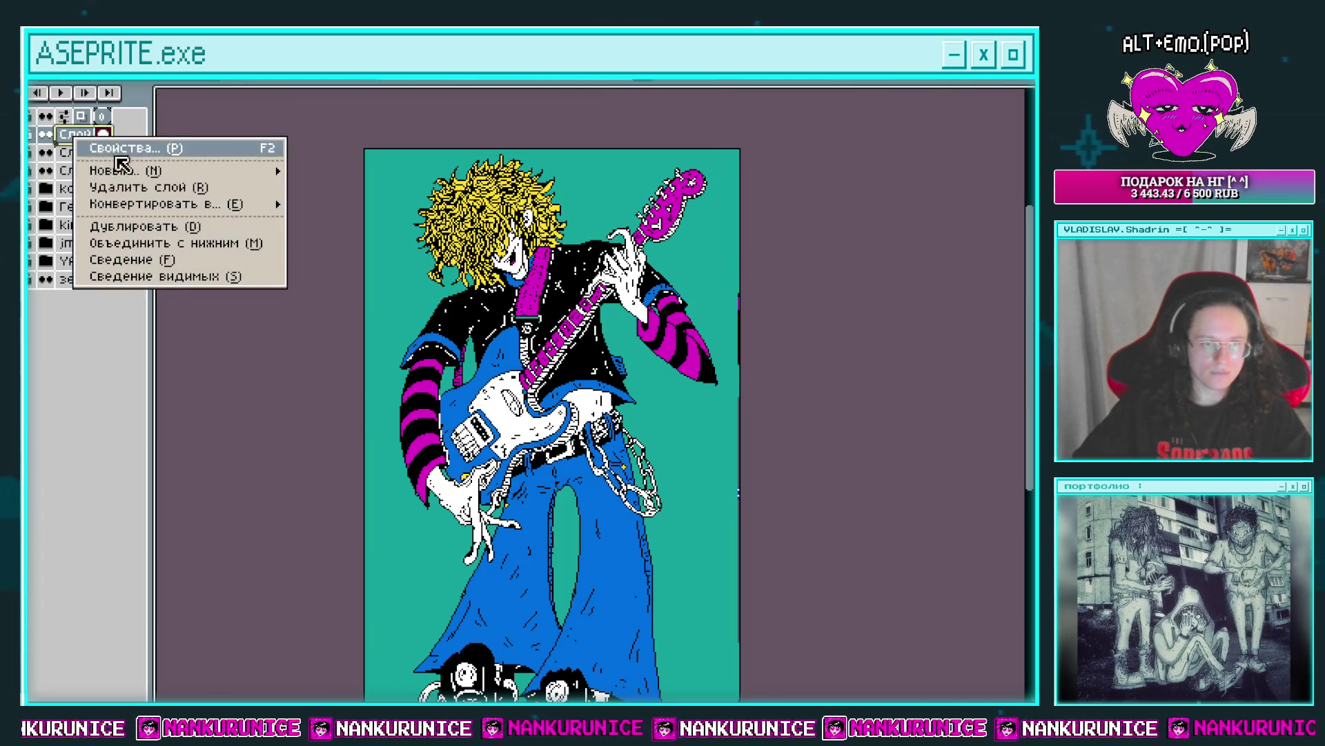
{"action": "left_click", "coordinate": [177, 242]}
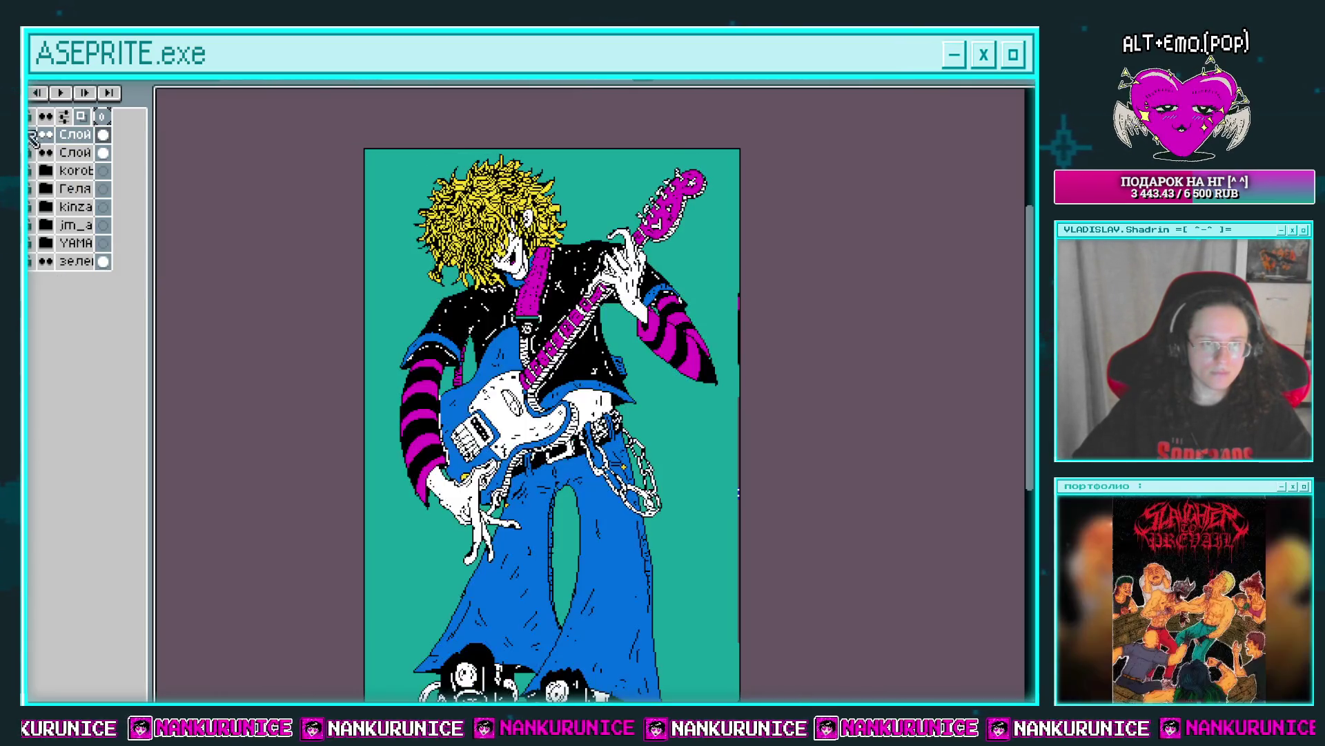
Reapply the white outline to the figure and add a new empty layer on top.
{"action": "key", "text": "shift+o"}
{"action": "key", "text": "Return"}
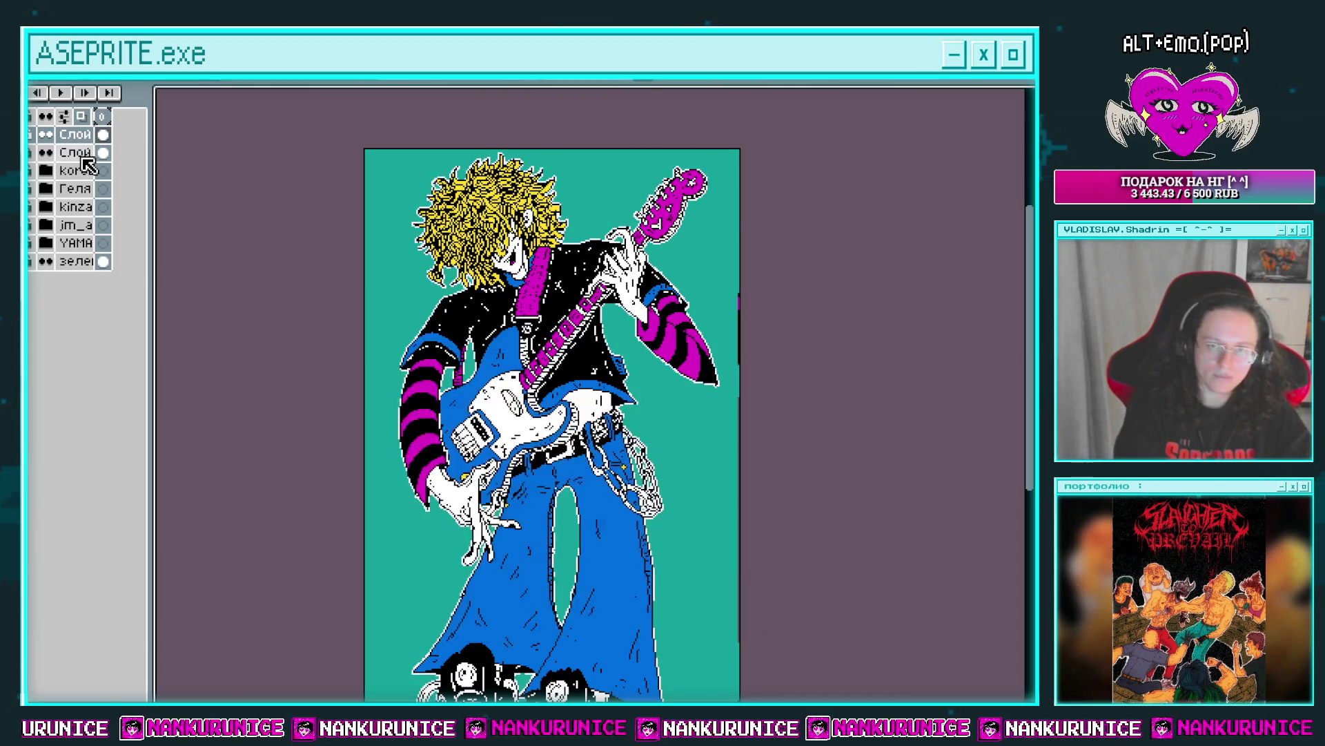
{"action": "key", "text": "shift+n"}
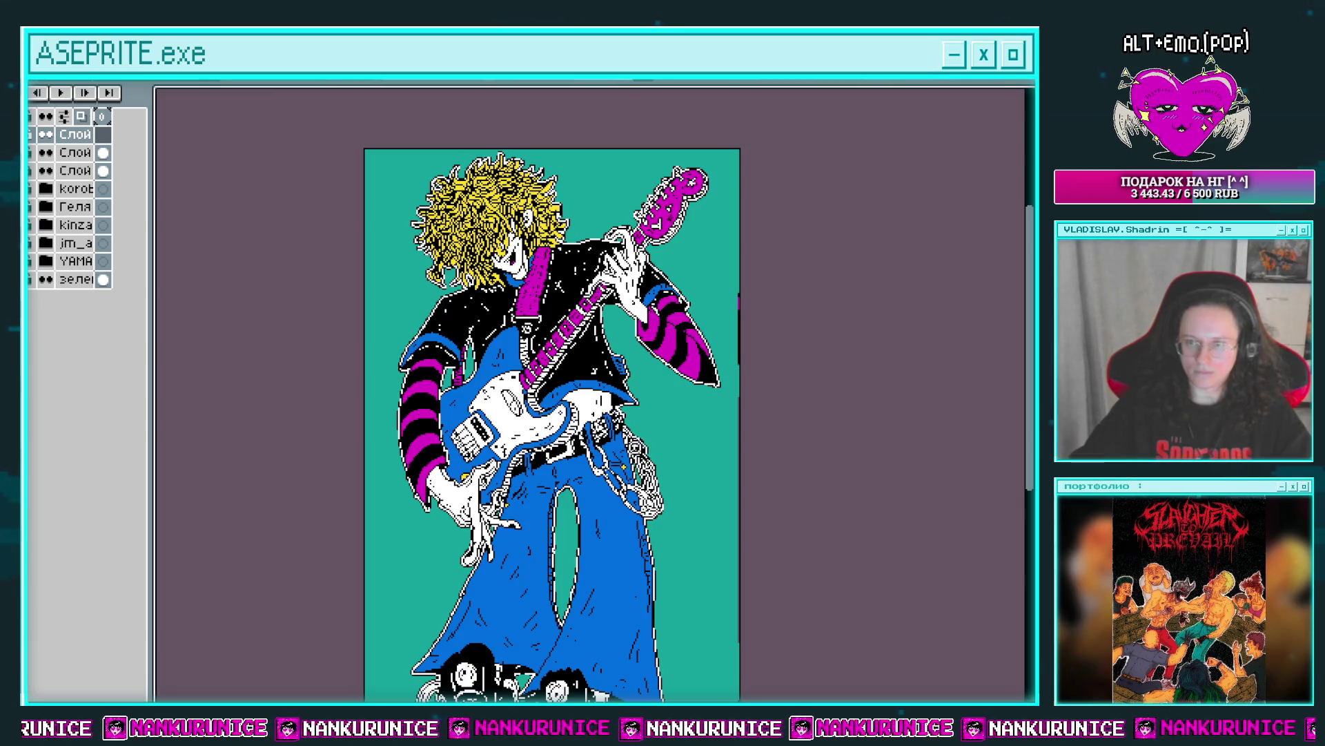
{"action": "key", "text": "Tab"}
{"action": "scroll", "coordinate": [610, 353], "scroll_direction": "up", "scroll_amount": 1}
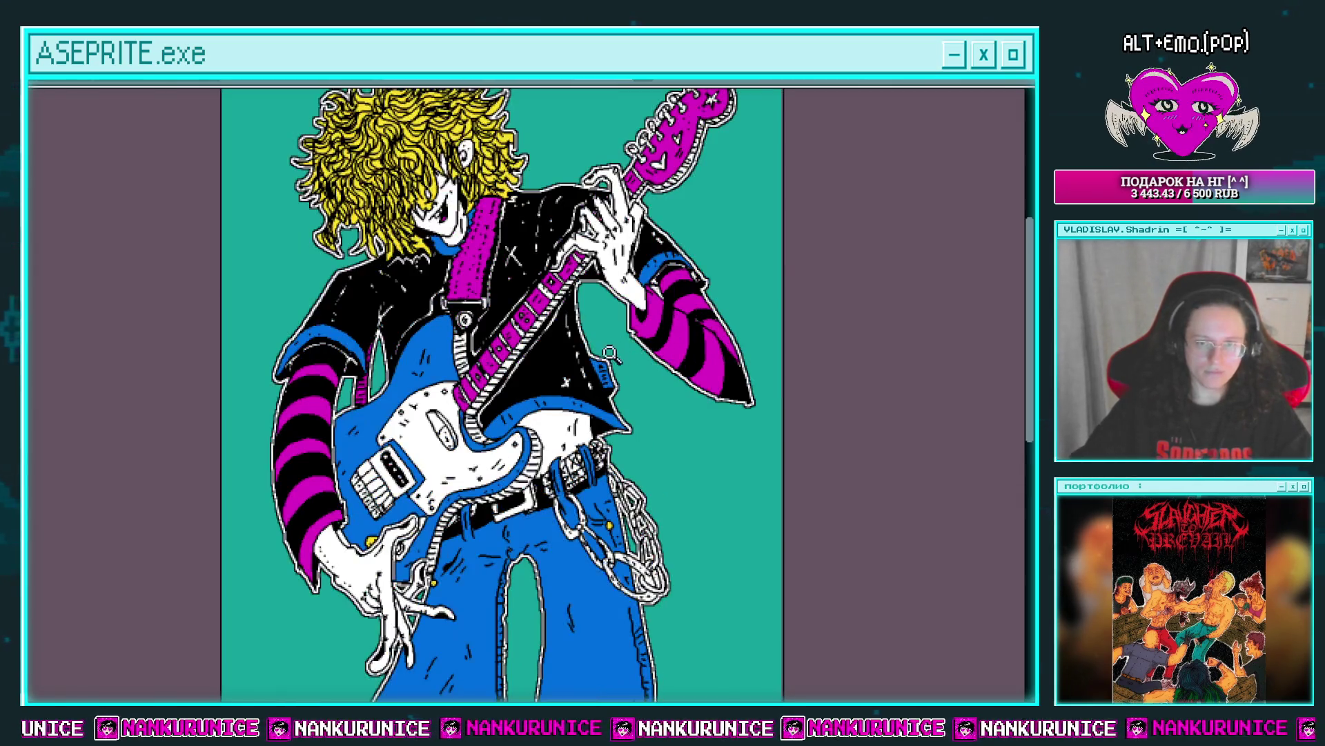
Pan around the guitarist to inspect the head, strap, guitar body and jeans.
{"action": "scroll", "coordinate": [483, 387], "scroll_direction": "up", "scroll_amount": 2}
{"action": "mouse_move", "coordinate": [550, 351]}
{"action": "left_mouse_down"}
{"action": "mouse_move", "coordinate": [477, 406]}
{"action": "mouse_move", "coordinate": [457, 386]}
{"action": "mouse_move", "coordinate": [479, 394]}
{"action": "mouse_move", "coordinate": [470, 376]}
{"action": "left_mouse_up"}
{"action": "scroll", "coordinate": [478, 406], "scroll_direction": "down", "scroll_amount": 1}
{"action": "scroll", "coordinate": [499, 370], "scroll_direction": "down", "scroll_amount": 1}
{"action": "scroll", "coordinate": [480, 393], "scroll_direction": "up", "scroll_amount": 1}
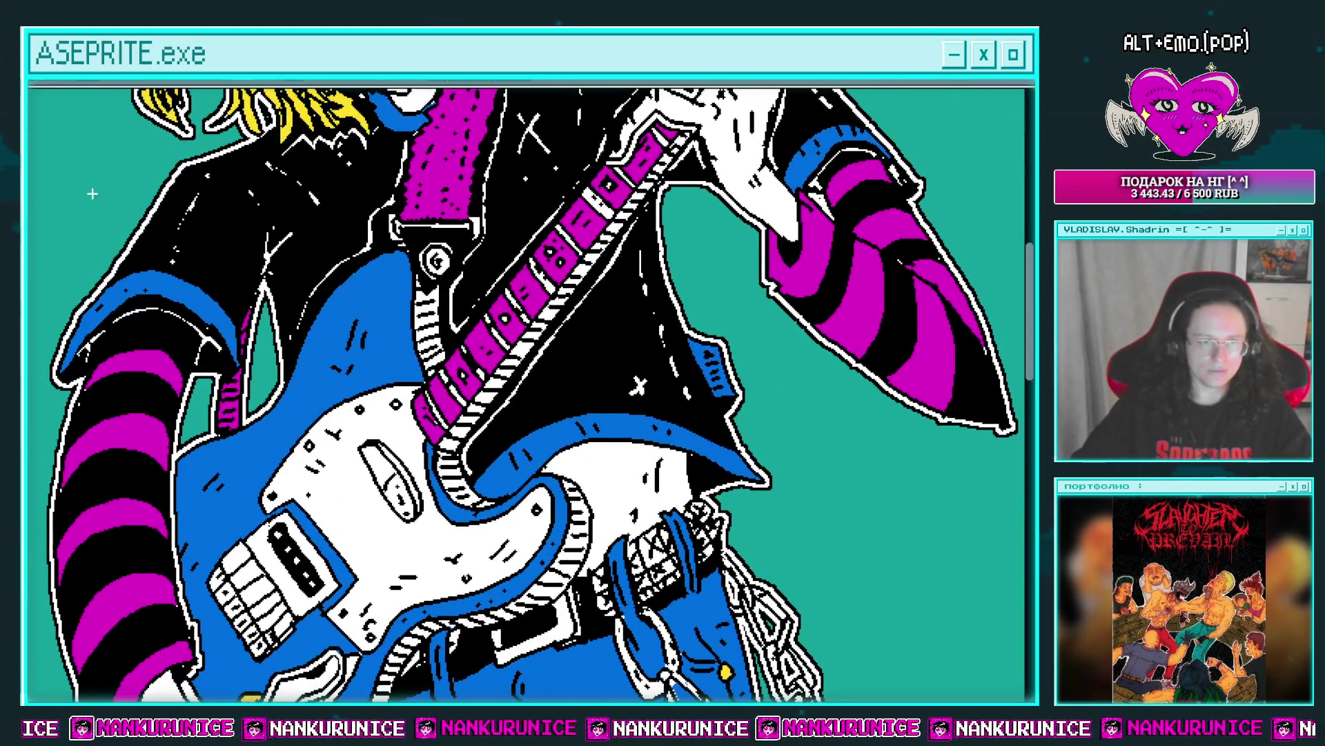
{"action": "mouse_move", "coordinate": [102, 84]}
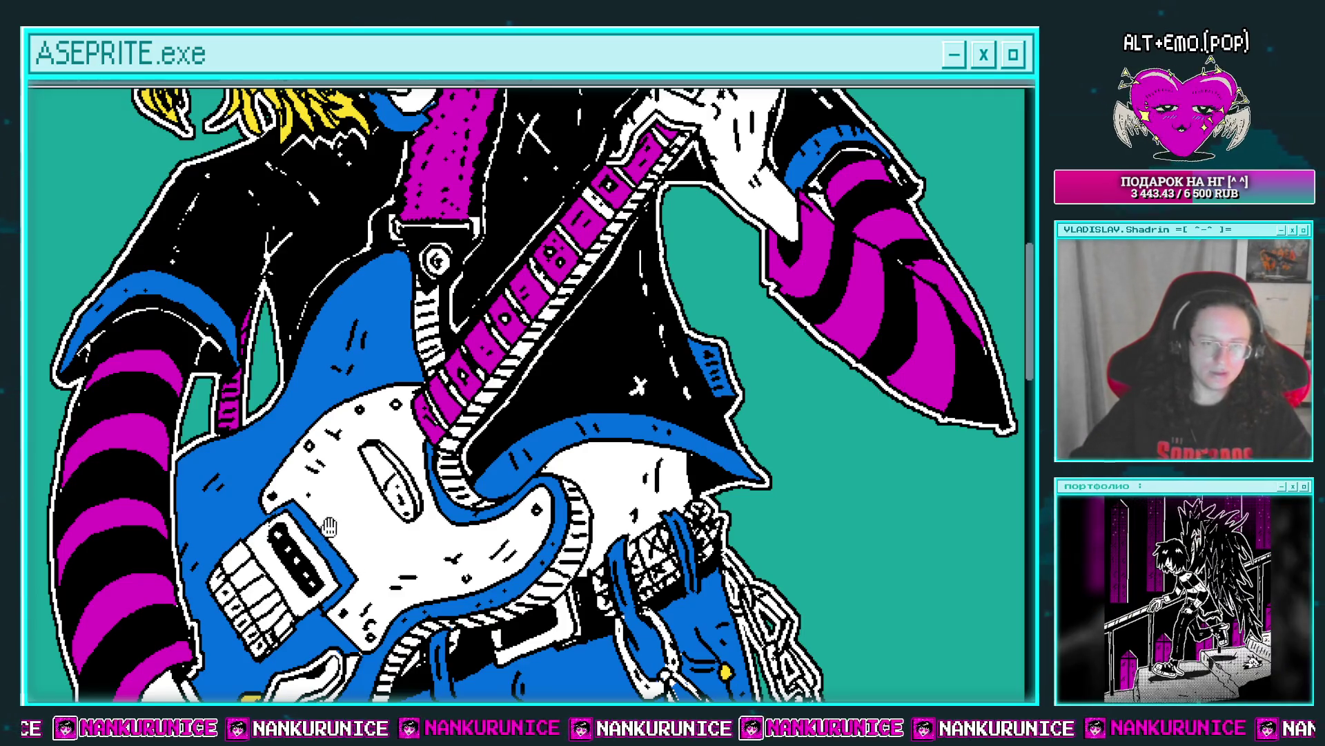
{"action": "mouse_move", "coordinate": [330, 526]}
{"action": "left_mouse_down"}
{"action": "mouse_move", "coordinate": [325, 553]}
{"action": "mouse_move", "coordinate": [243, 592]}
{"action": "left_mouse_up"}
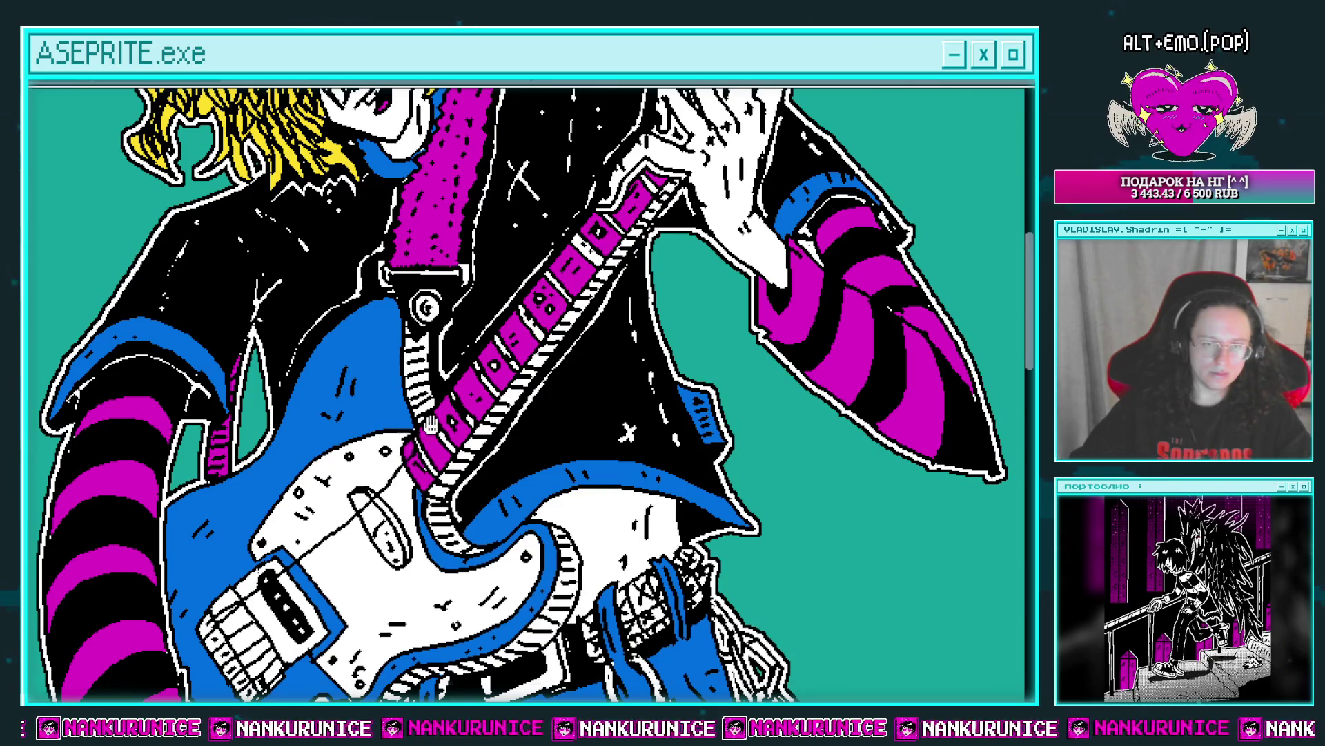
{"action": "left_click_drag", "start_coordinate": [429, 424], "coordinate": [364, 529]}
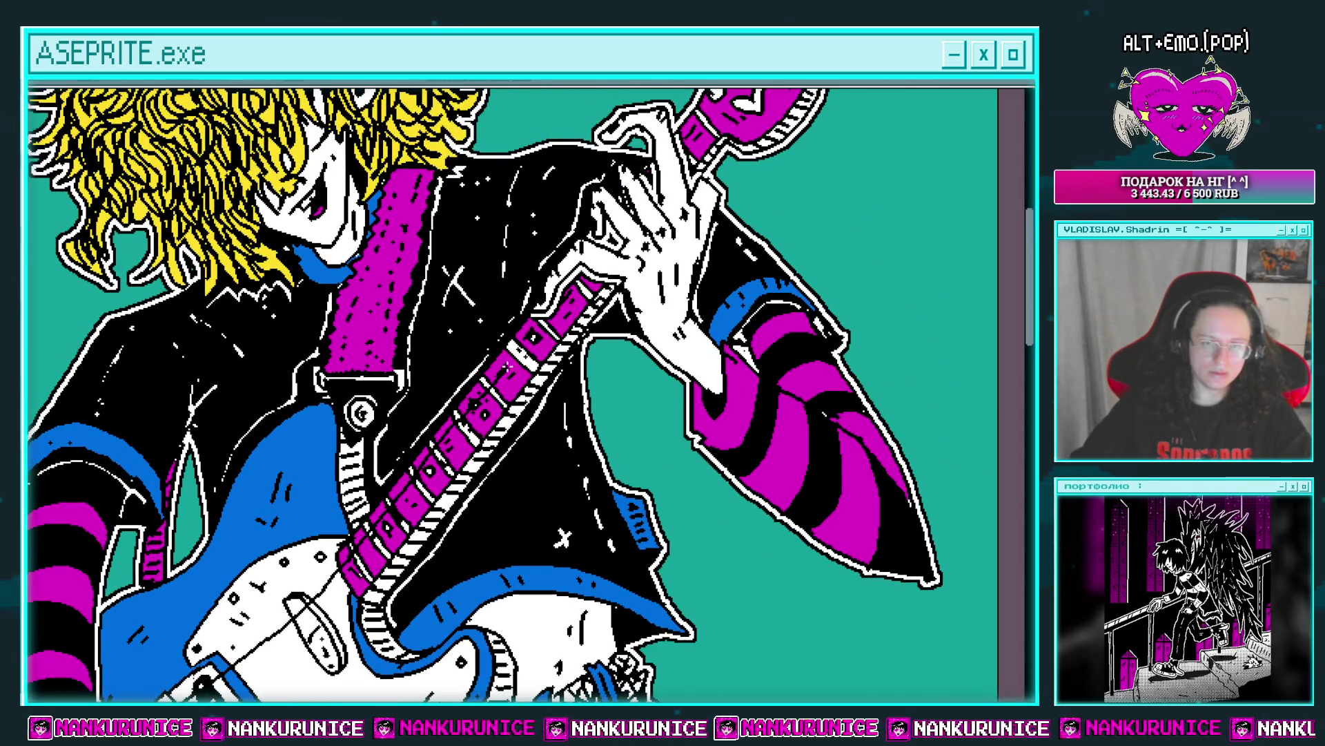
{"action": "scroll", "coordinate": [558, 305], "scroll_direction": "down", "scroll_amount": 2}
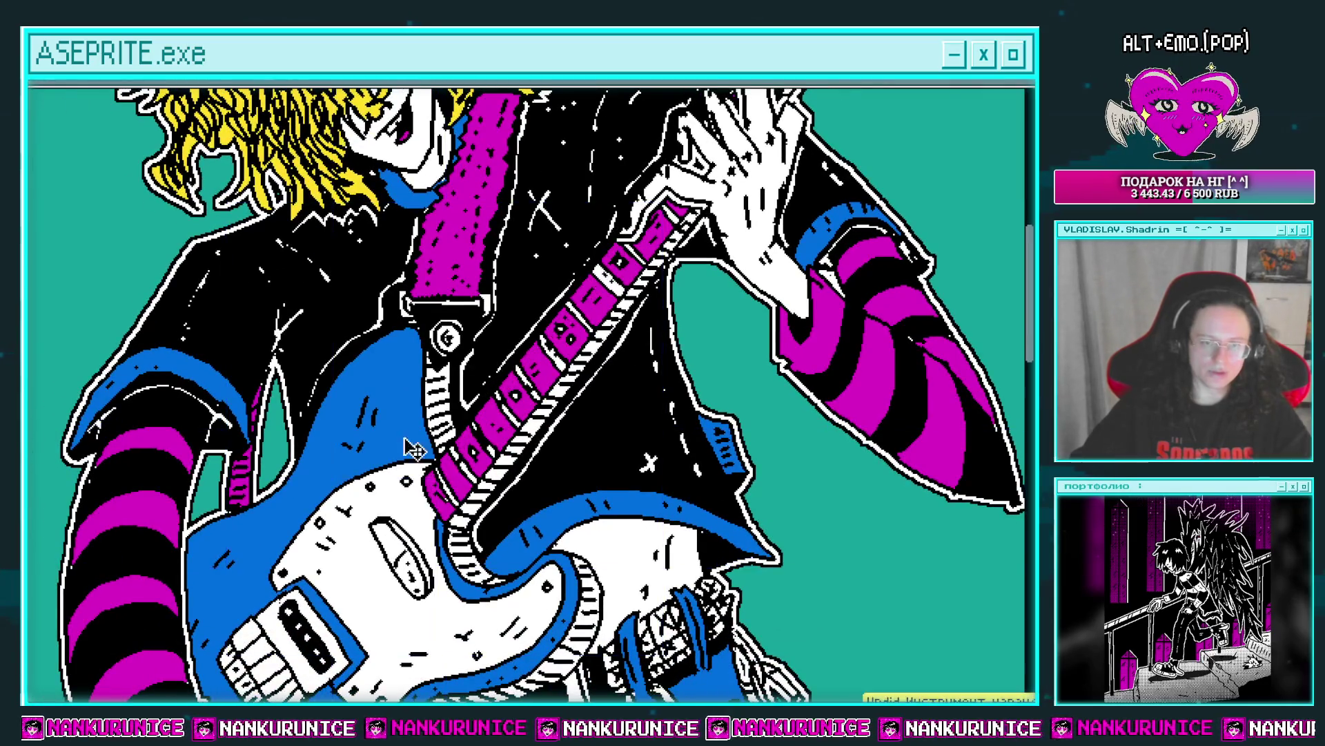
{"action": "scroll", "coordinate": [304, 524], "scroll_direction": "up", "scroll_amount": 2}
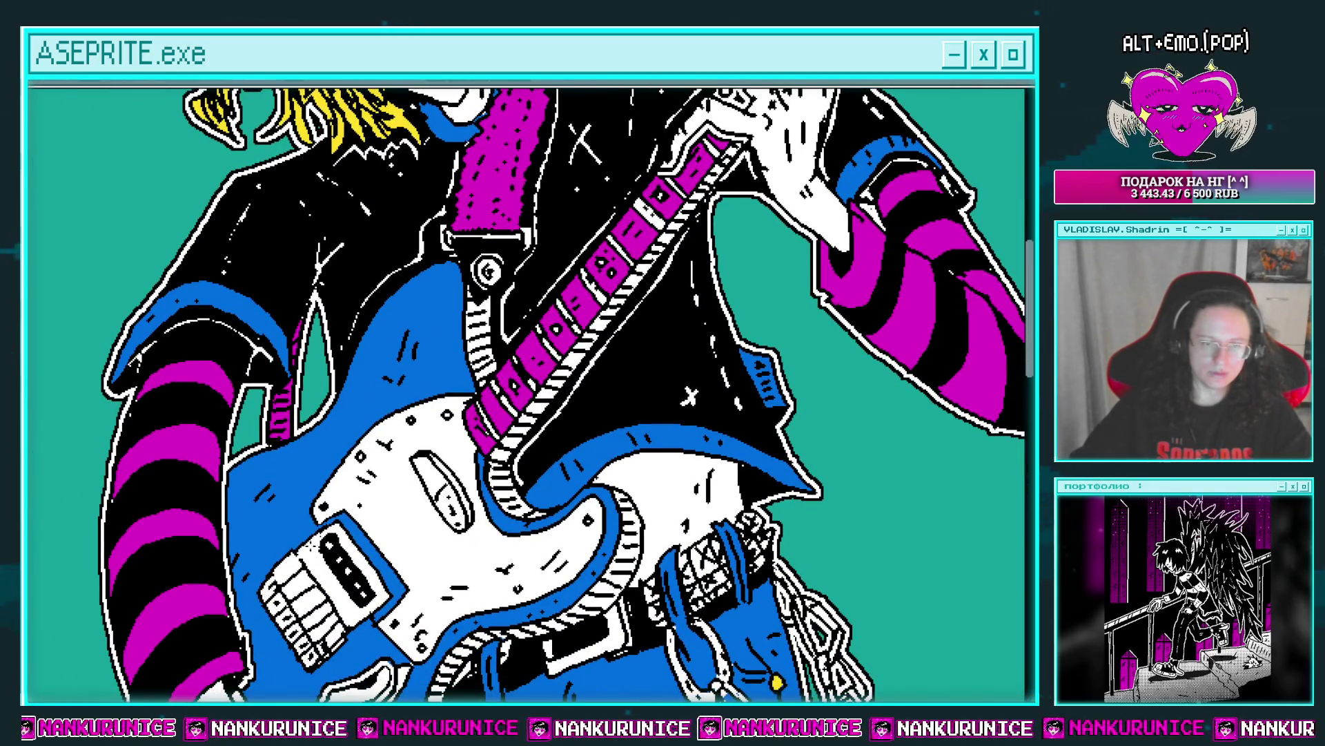
{"action": "left_click_drag", "start_coordinate": [309, 566], "coordinate": [287, 621]}
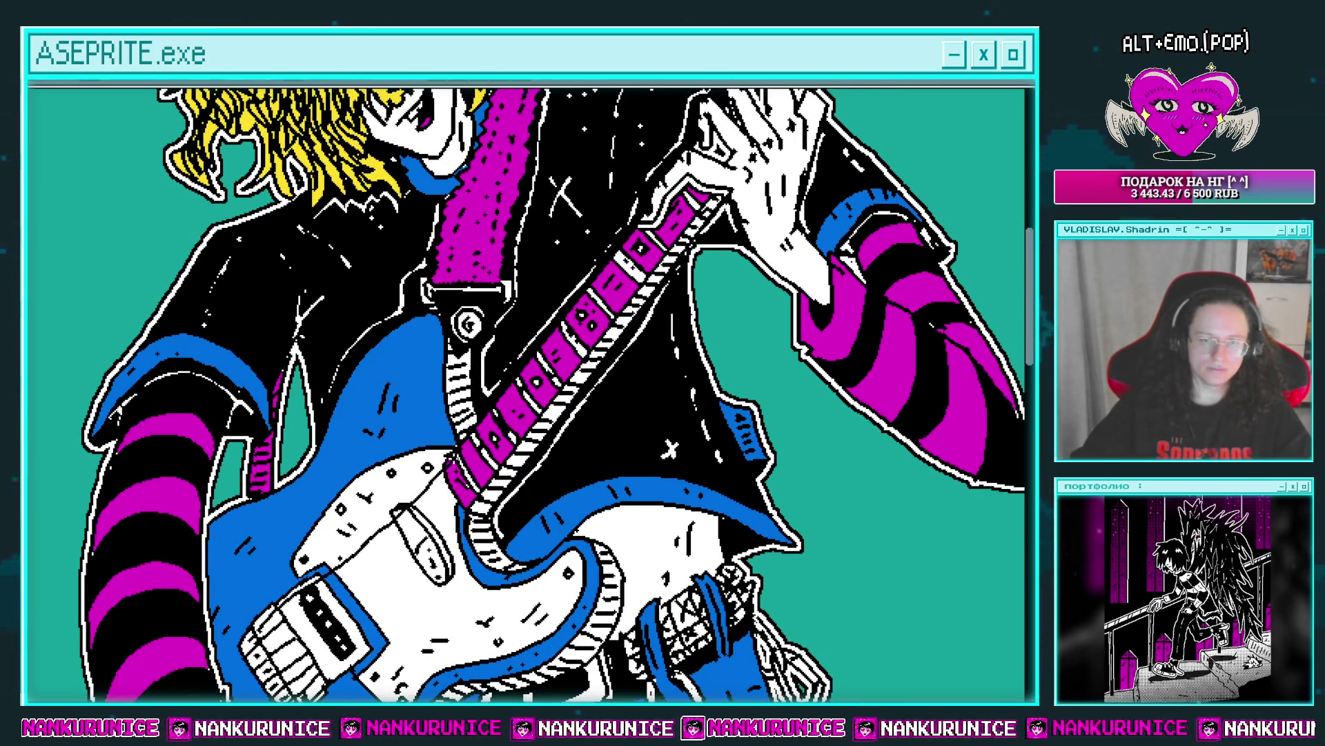
{"action": "left_click_drag", "start_coordinate": [492, 423], "coordinate": [426, 517]}
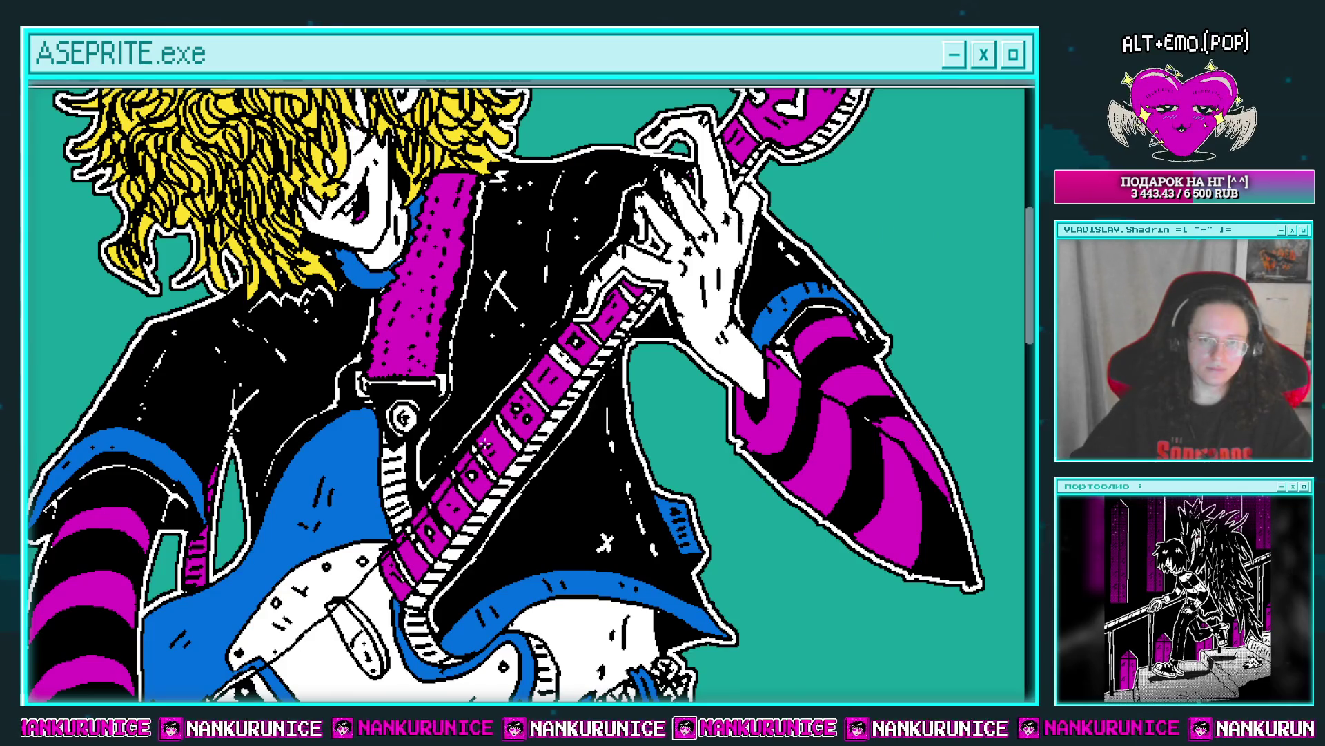
{"action": "left_click_drag", "start_coordinate": [619, 290], "coordinate": [746, 193]}
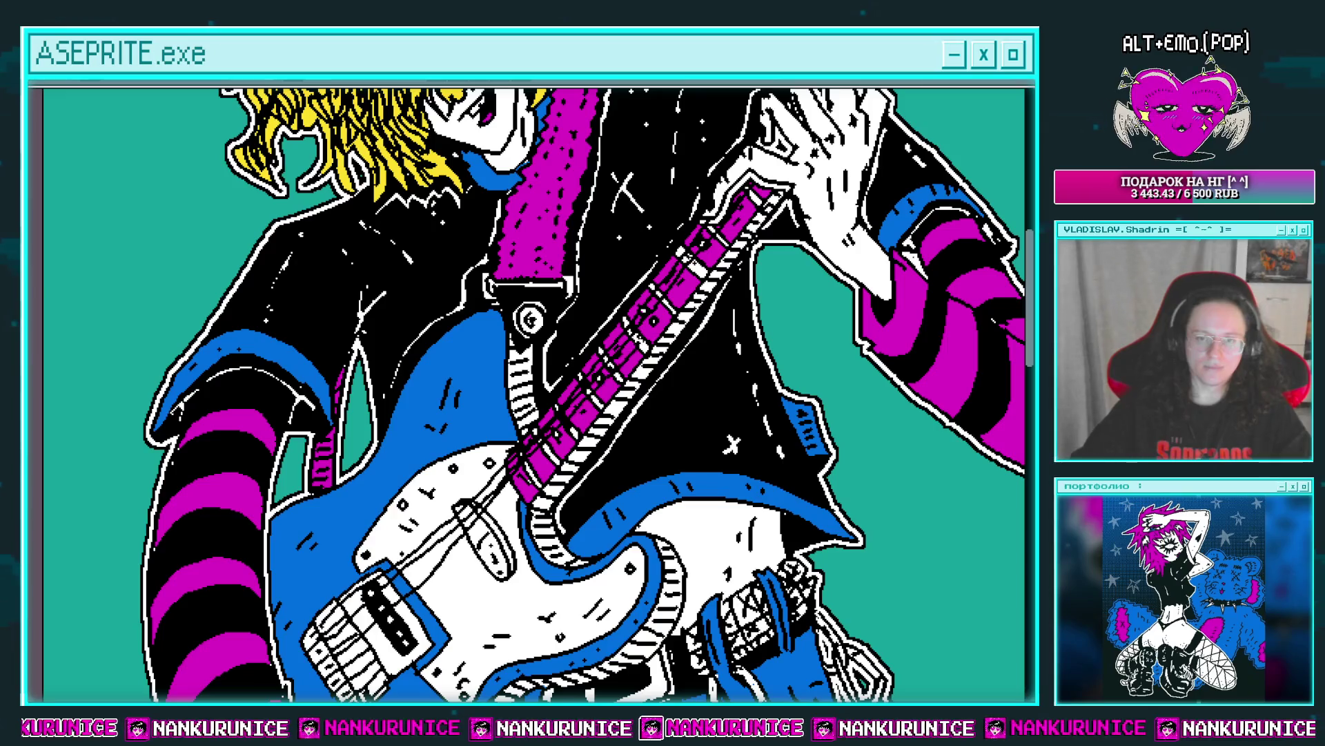
{"action": "left_click_drag", "start_coordinate": [756, 209], "coordinate": [757, 182]}
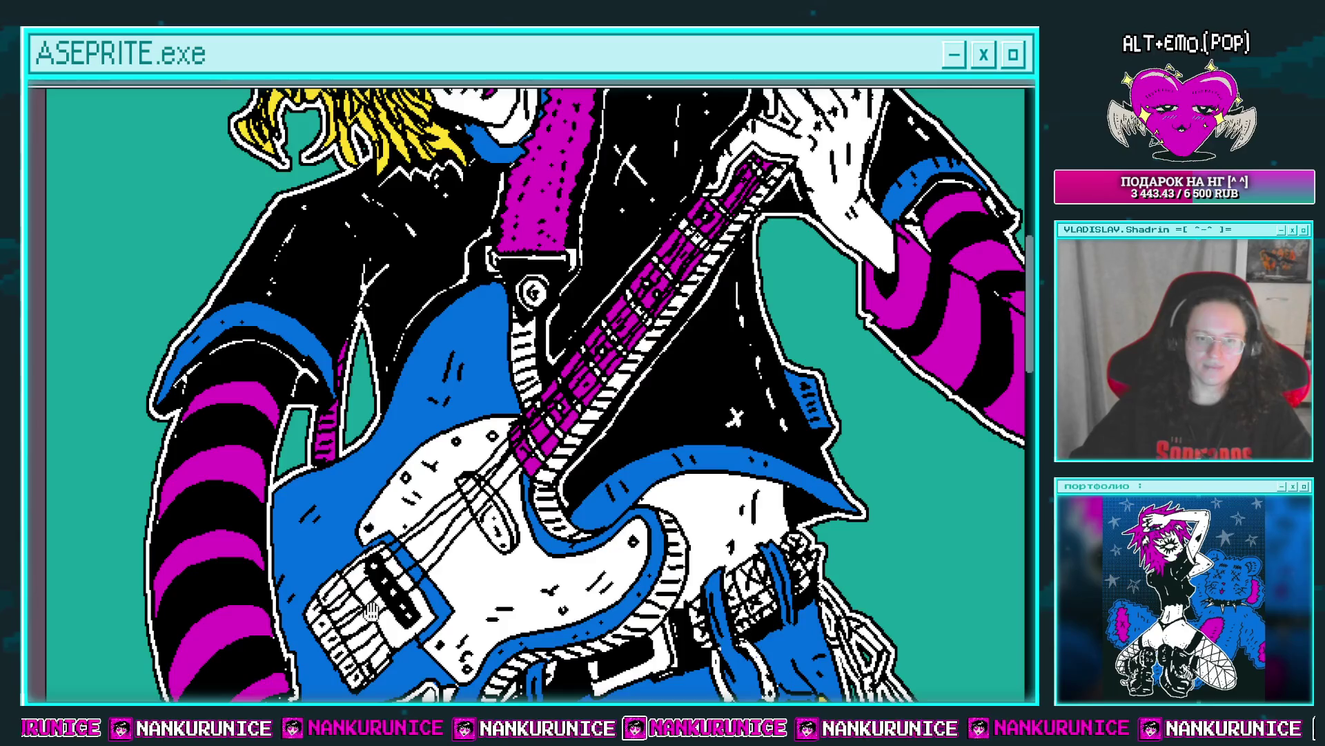
{"action": "left_click_drag", "start_coordinate": [371, 608], "coordinate": [349, 449]}
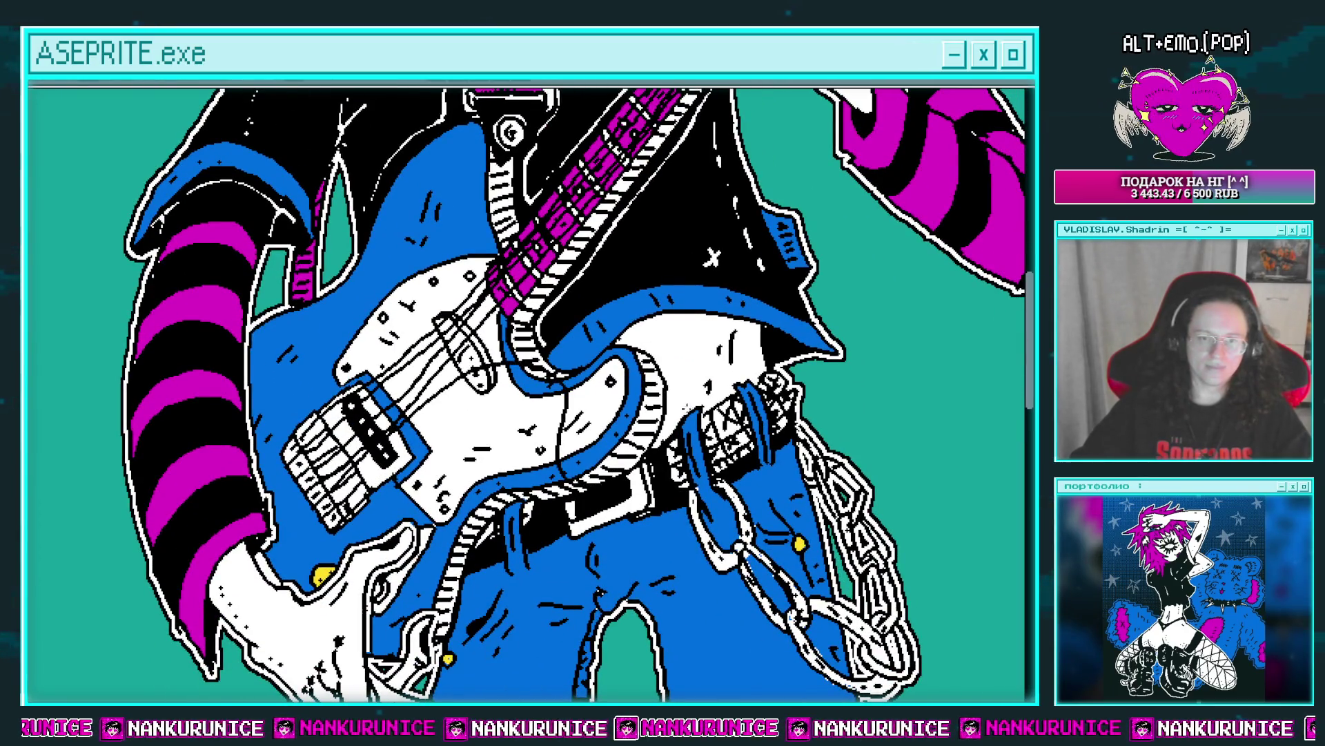
{"action": "left_click_drag", "start_coordinate": [431, 458], "coordinate": [448, 414]}
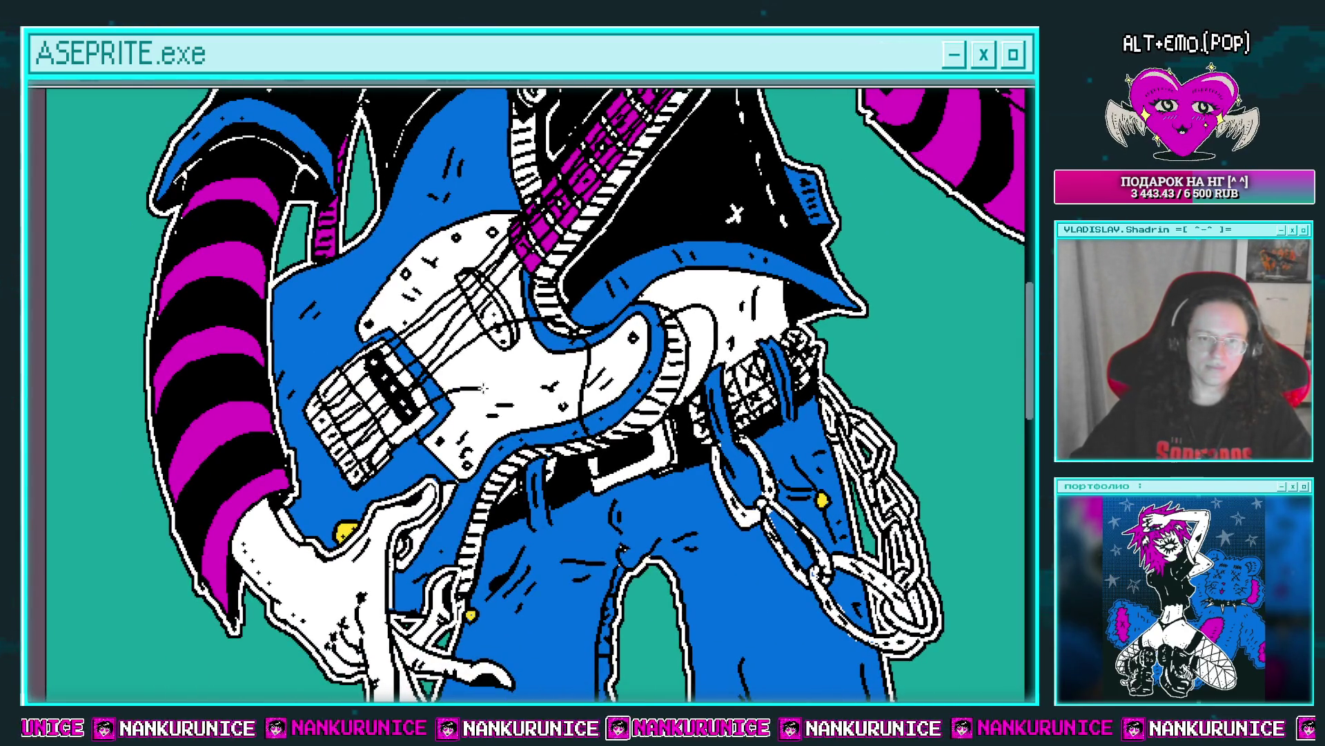
Draw a curved black line dangling down from the guitar headstock.
{"action": "left_click_drag", "start_coordinate": [539, 387], "coordinate": [421, 663]}
{"action": "left_click_drag", "start_coordinate": [483, 172], "coordinate": [525, 622]}
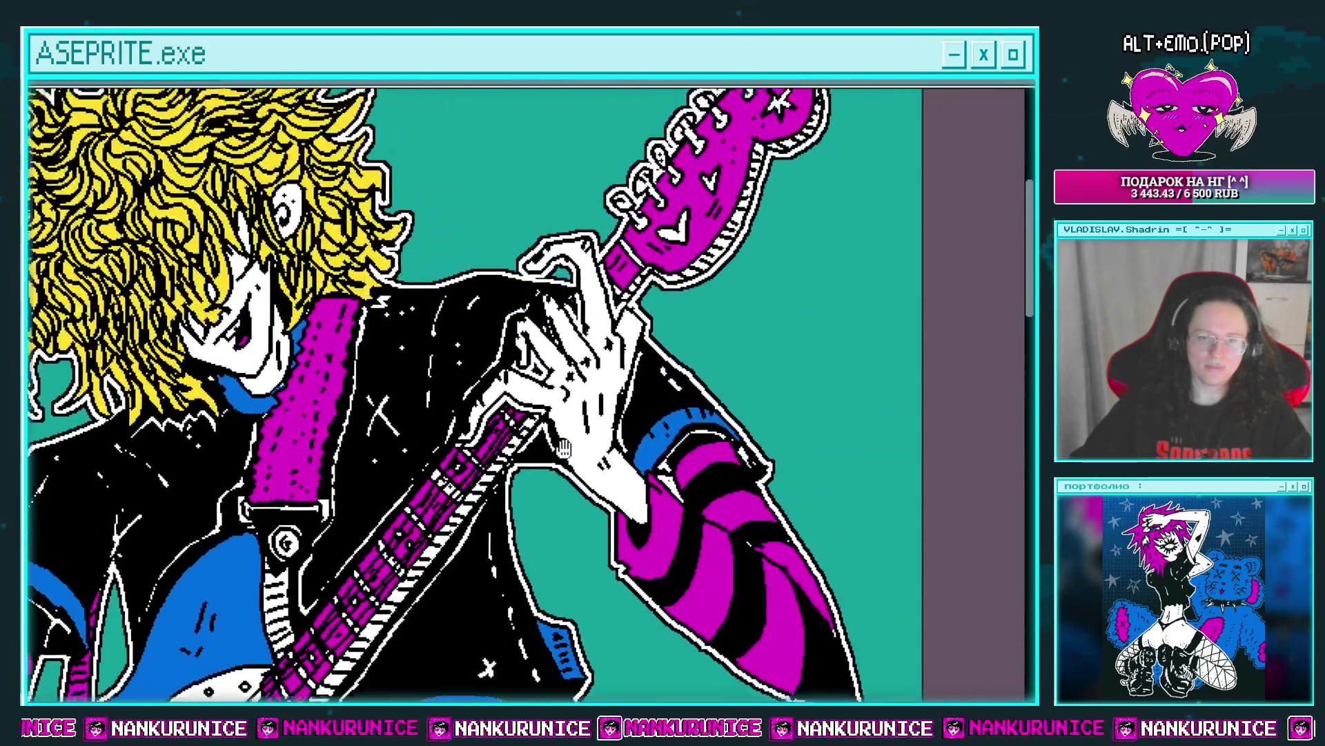
{"action": "left_click_drag", "start_coordinate": [608, 331], "coordinate": [549, 391]}
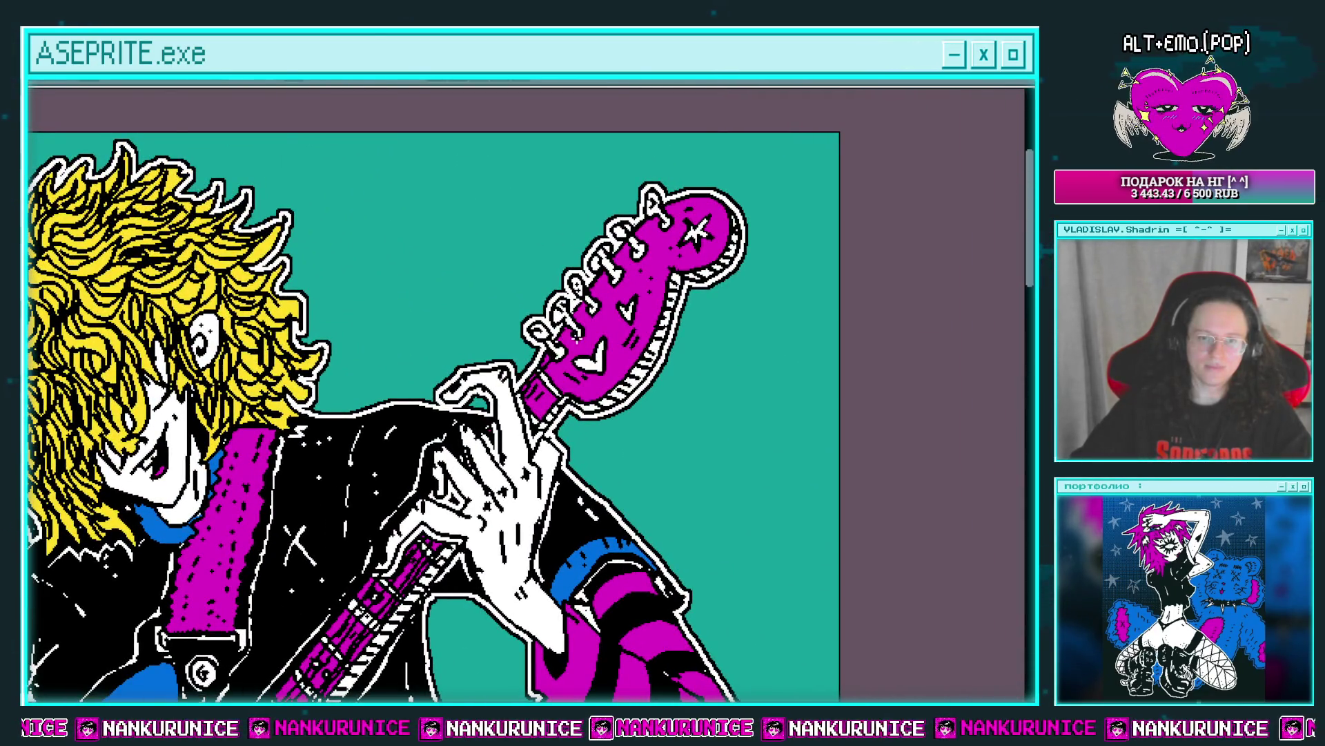
{"action": "left_click_drag", "start_coordinate": [583, 370], "coordinate": [565, 366]}
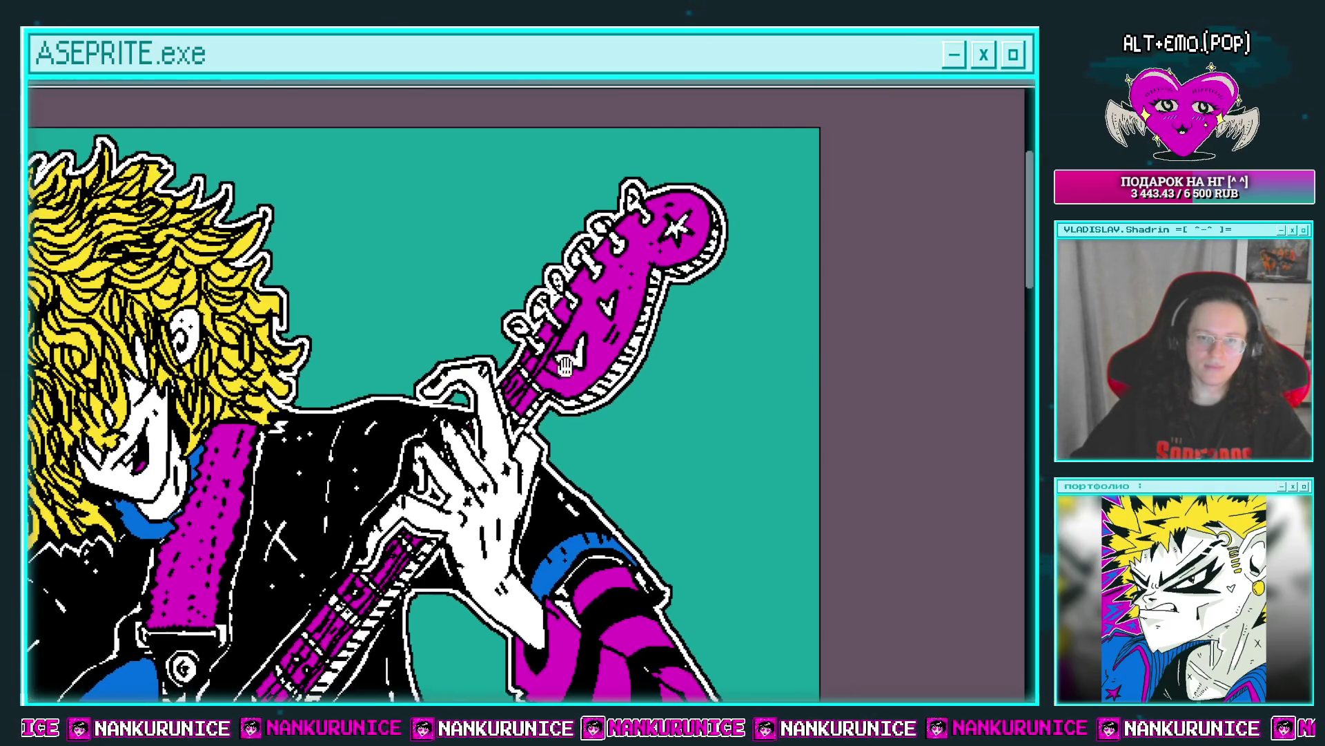
{"action": "scroll", "coordinate": [611, 294], "scroll_direction": "down", "scroll_amount": 2}
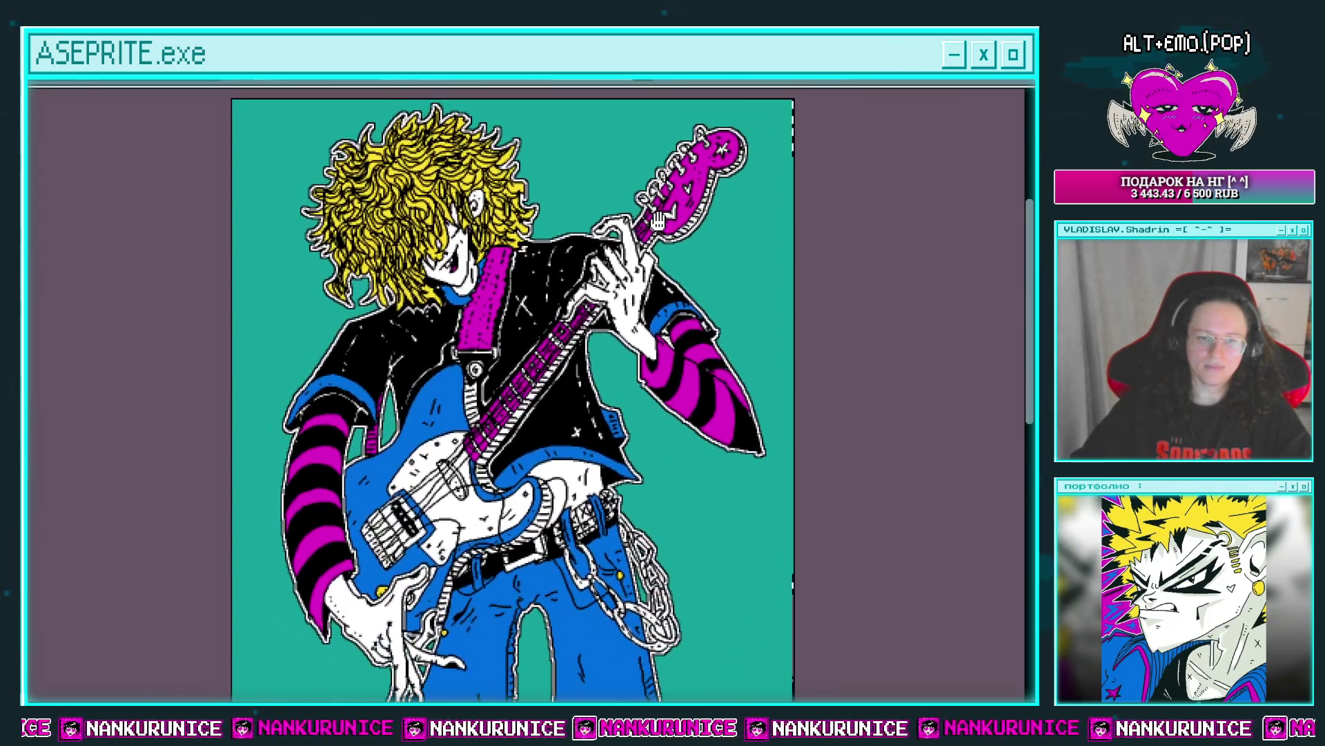
{"action": "scroll", "coordinate": [647, 257], "scroll_direction": "up", "scroll_amount": 2}
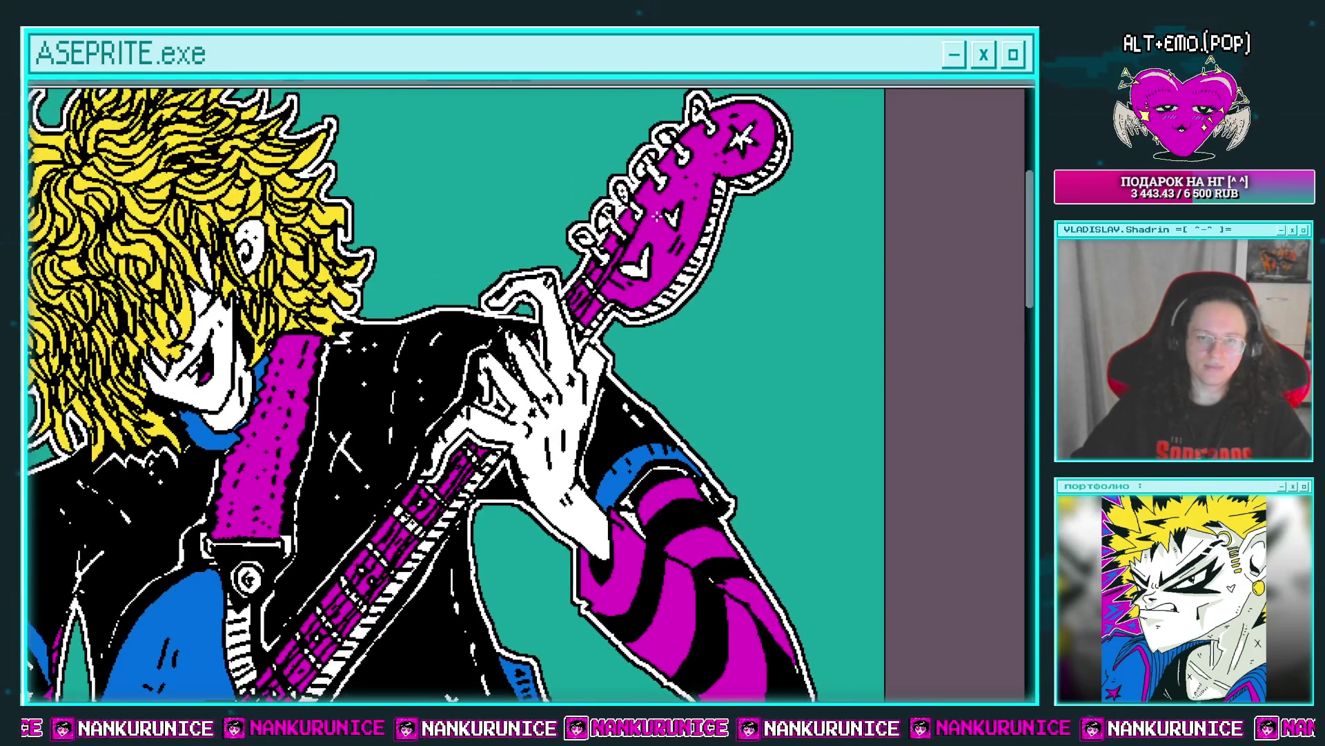
{"action": "left_click_drag", "start_coordinate": [699, 190], "coordinate": [660, 227]}
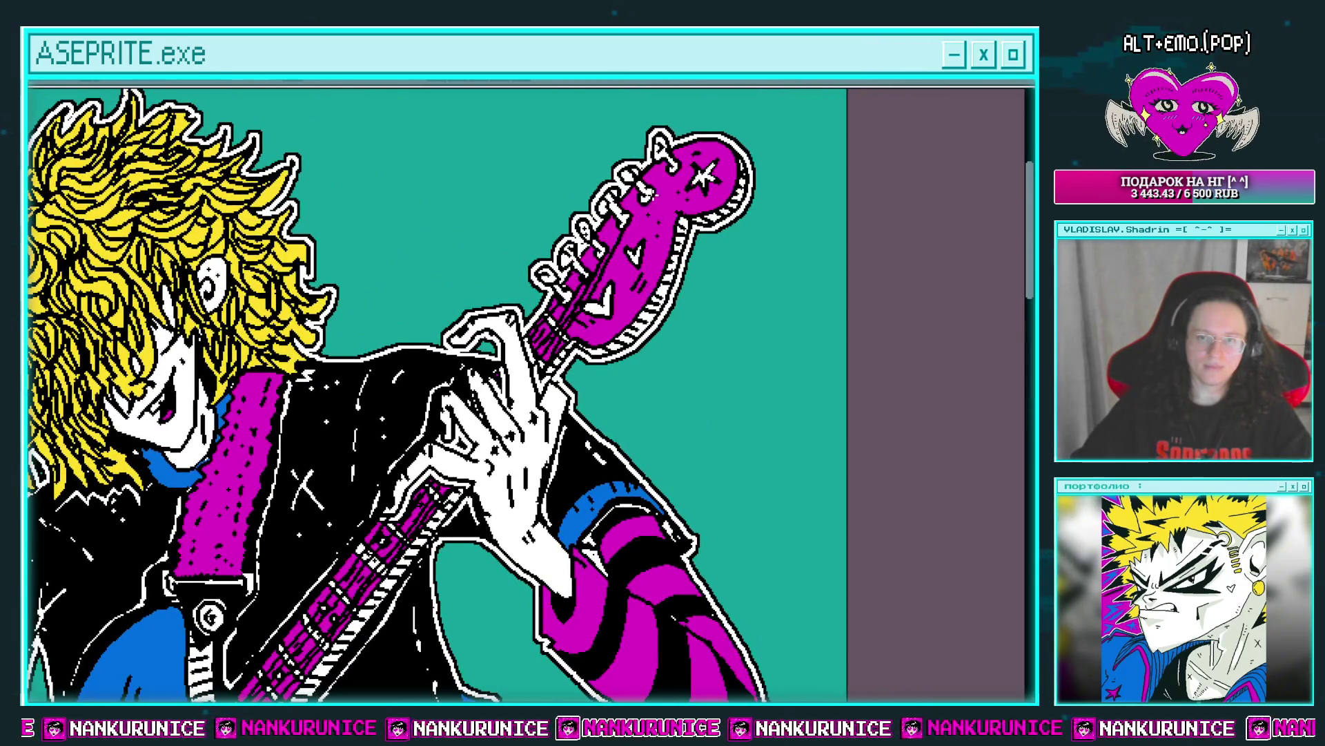
{"action": "left_click_drag", "start_coordinate": [637, 283], "coordinate": [673, 375]}
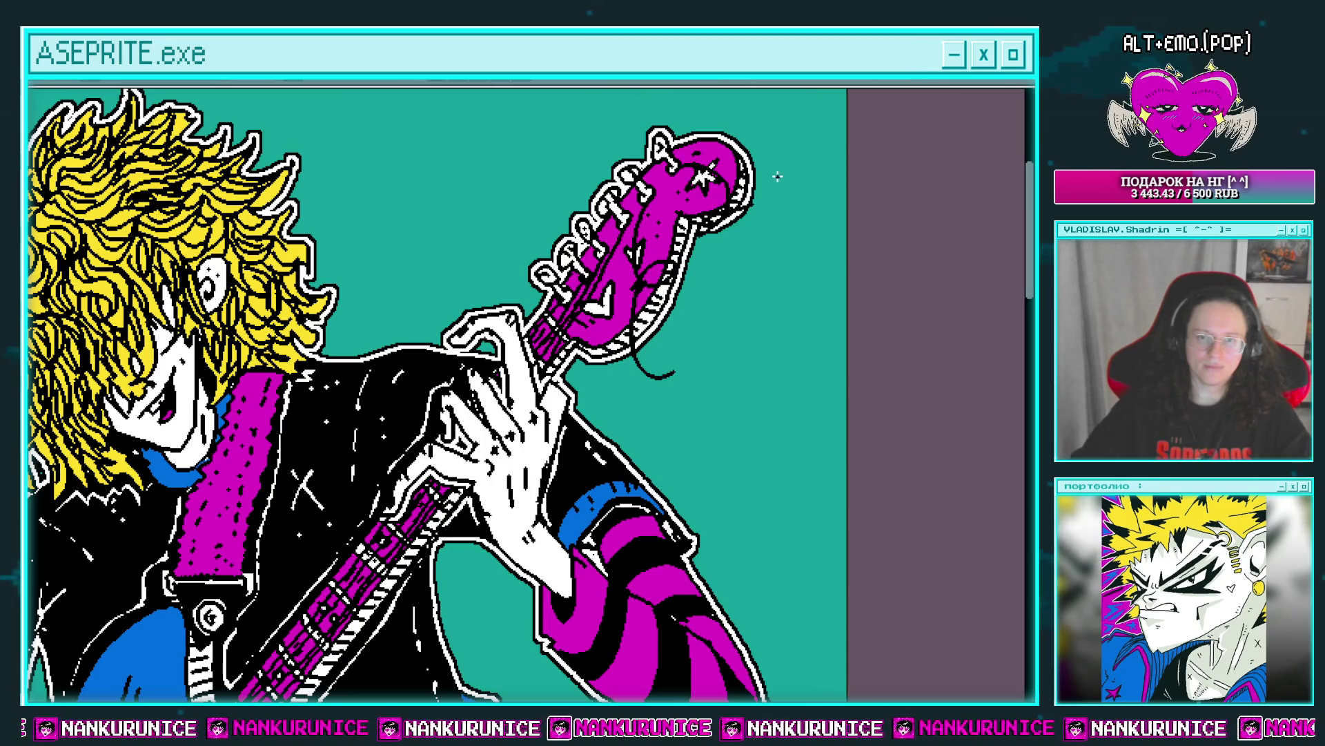
{"action": "scroll", "coordinate": [777, 177], "scroll_direction": "down", "scroll_amount": 3}
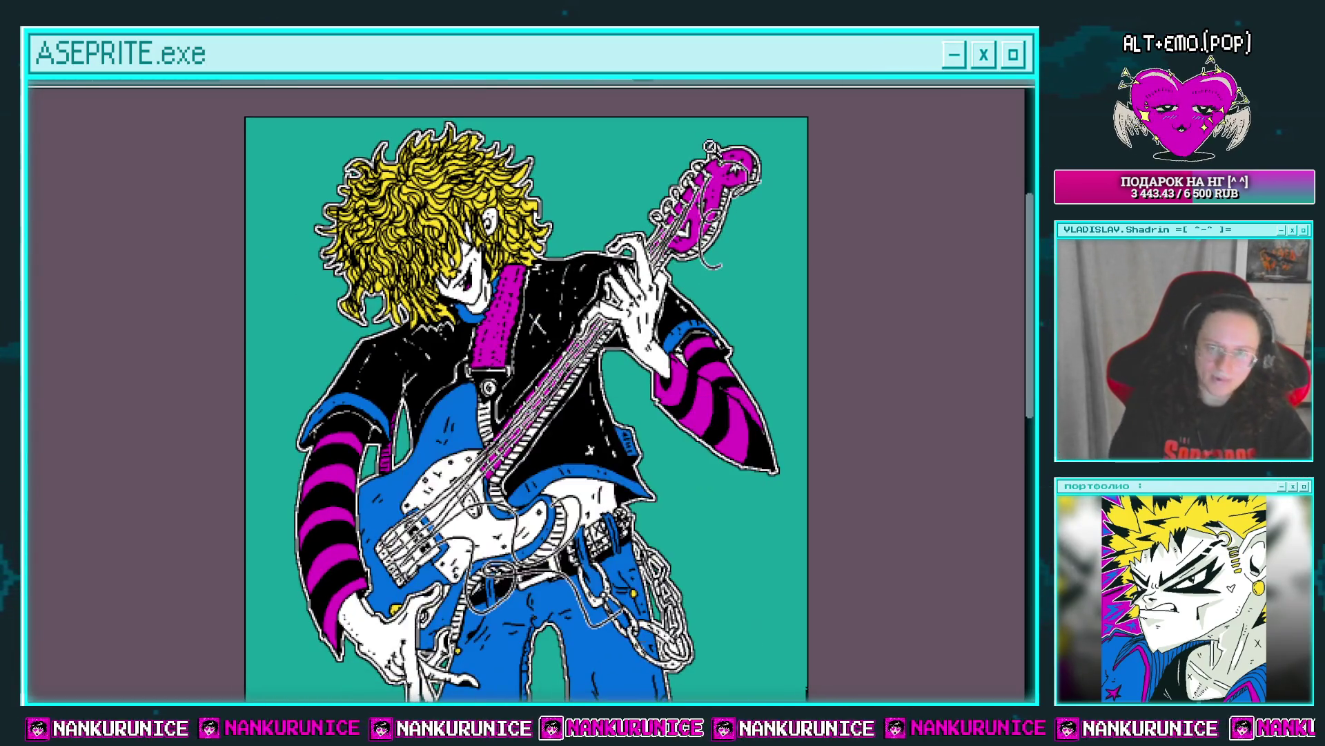
{"action": "key", "text": "shift+o"}
{"action": "key", "text": "Return"}
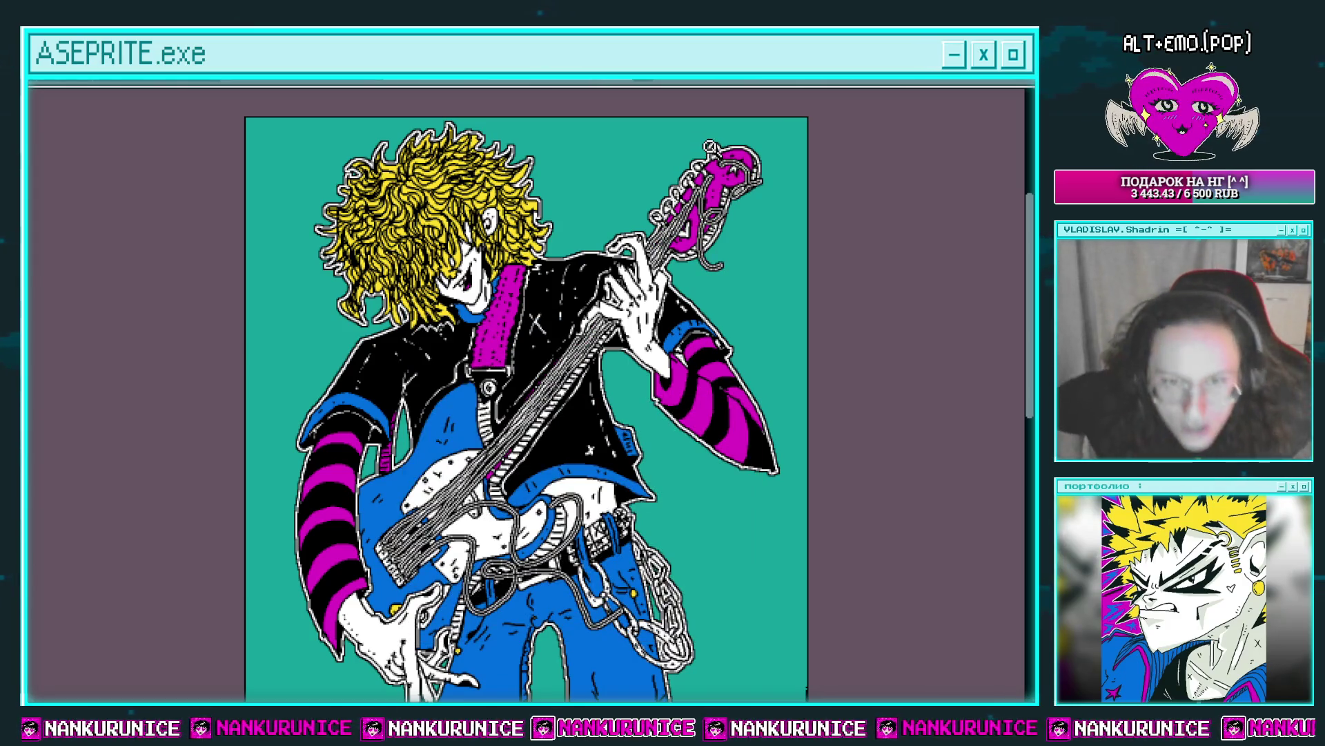
{"action": "key", "text": "ctrl+z"}
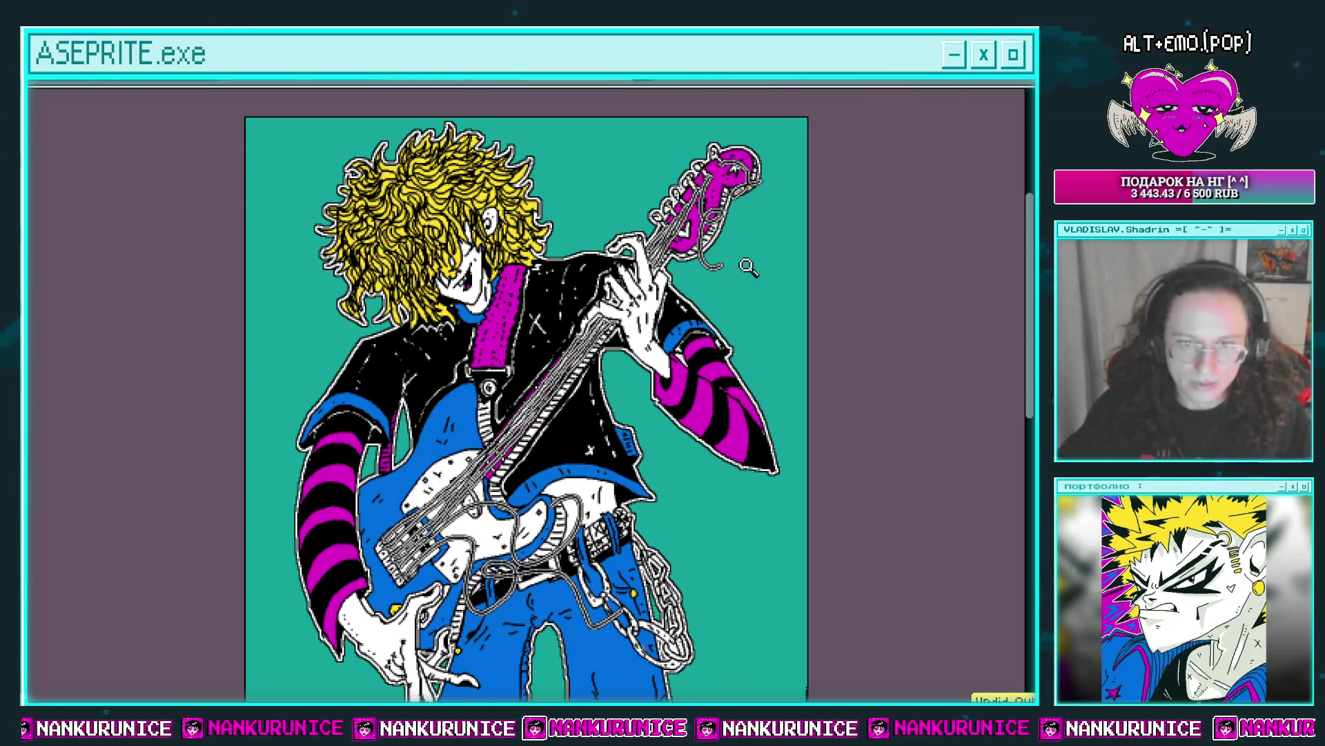
{"action": "scroll", "coordinate": [748, 267], "scroll_direction": "up", "scroll_amount": 2}
{"action": "scroll", "coordinate": [714, 283], "scroll_direction": "down", "scroll_amount": 2}
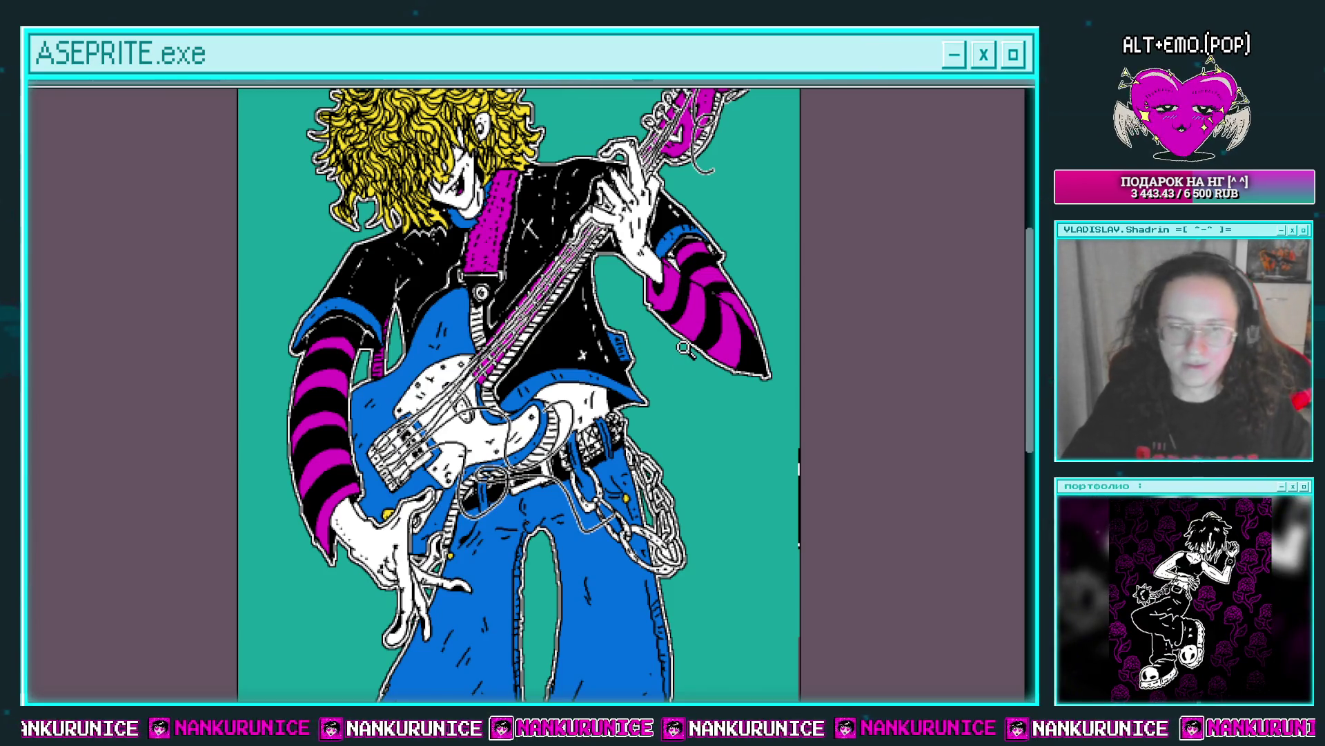
{"action": "left_click", "coordinate": [570, 385]}
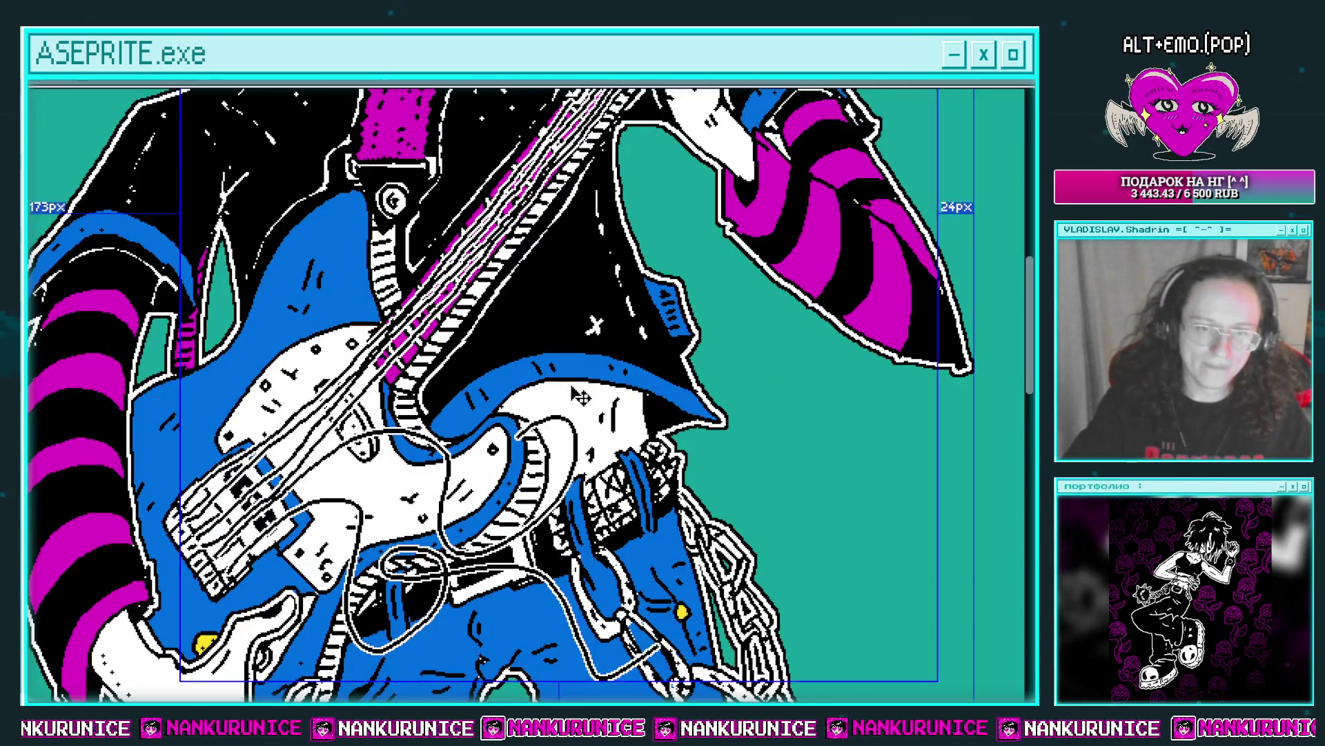
{"action": "key", "text": "shift+r"}
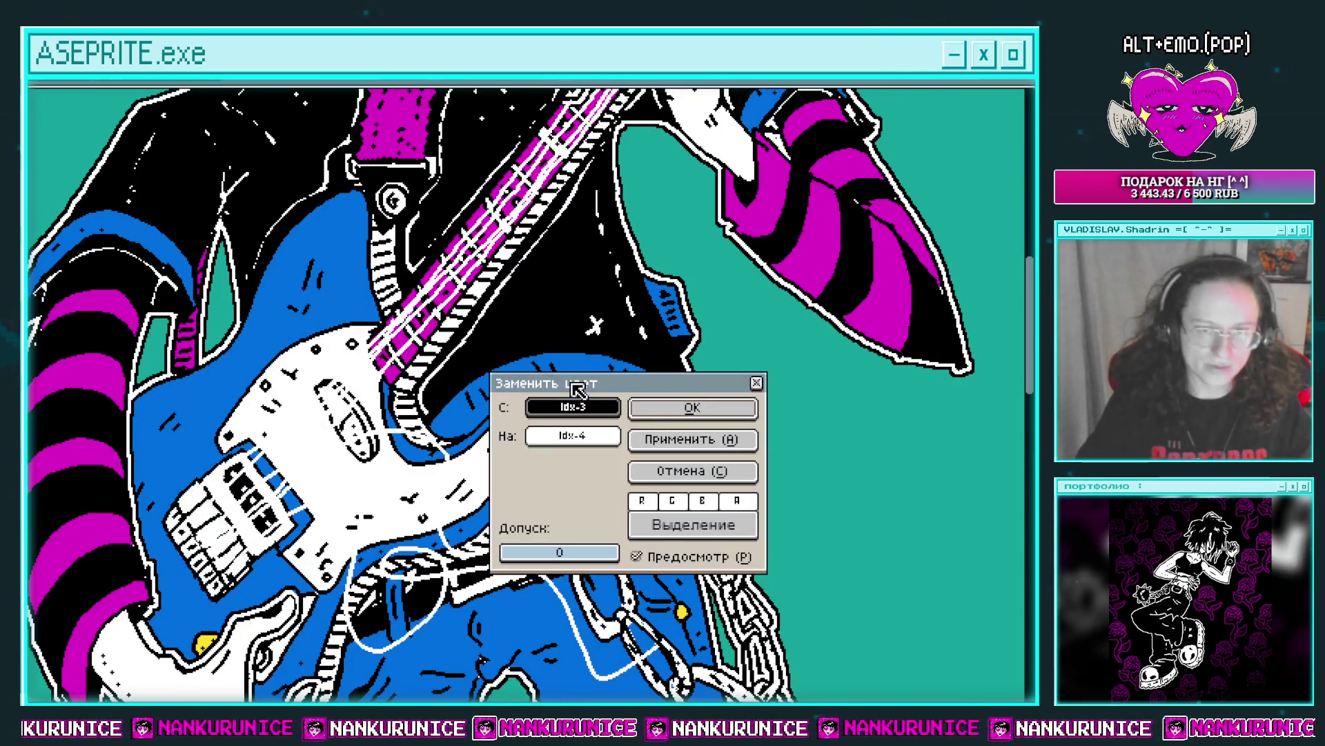
{"action": "key", "text": "Return"}
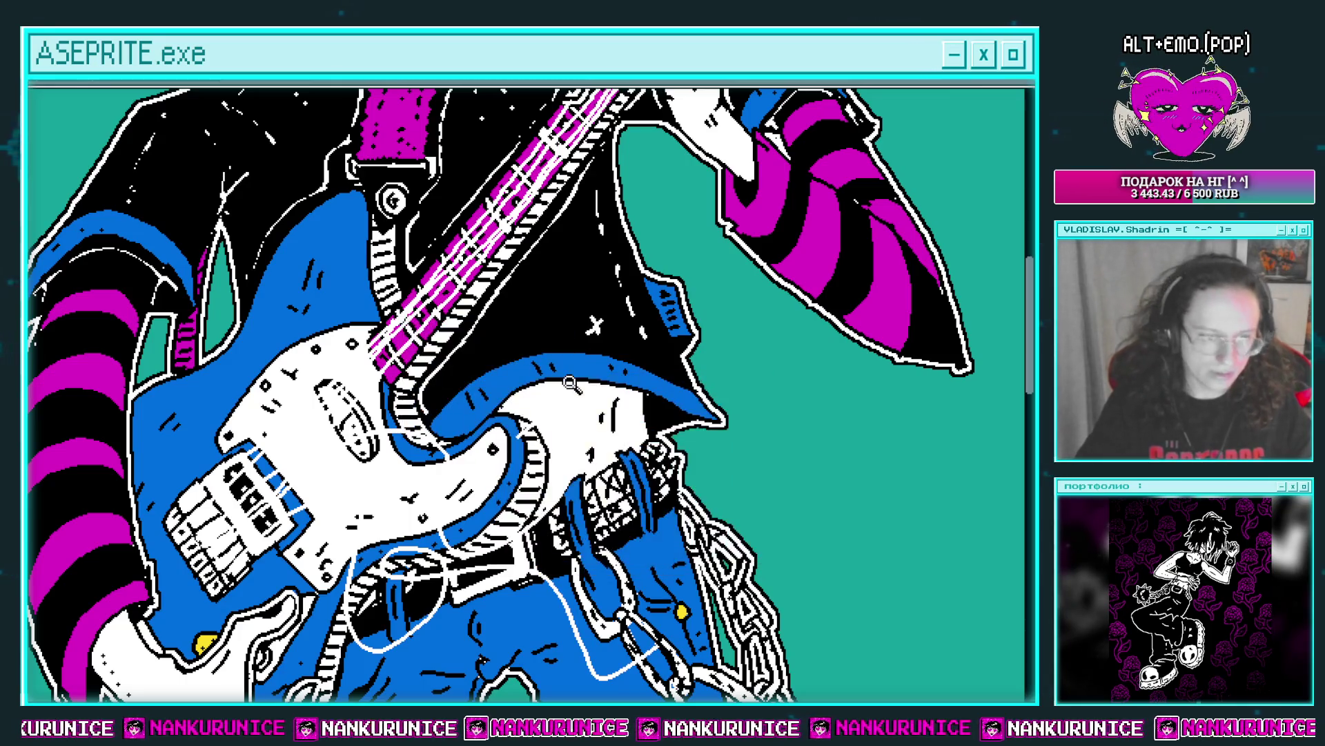
{"action": "key", "text": "shift+o"}
{"action": "key", "text": "Return"}
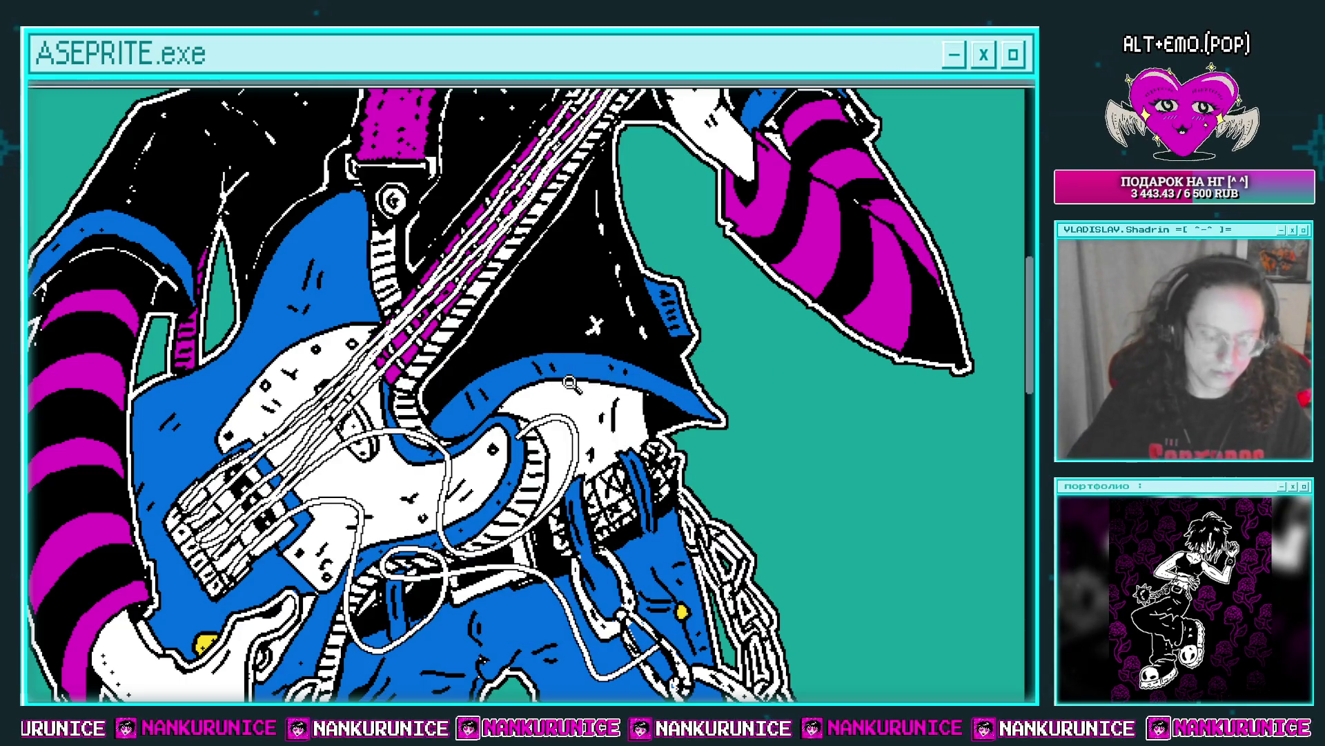
{"action": "key", "text": "shift+o"}
{"action": "key", "text": "Return"}
{"action": "scroll", "coordinate": [571, 384], "scroll_direction": "down", "scroll_amount": 4}
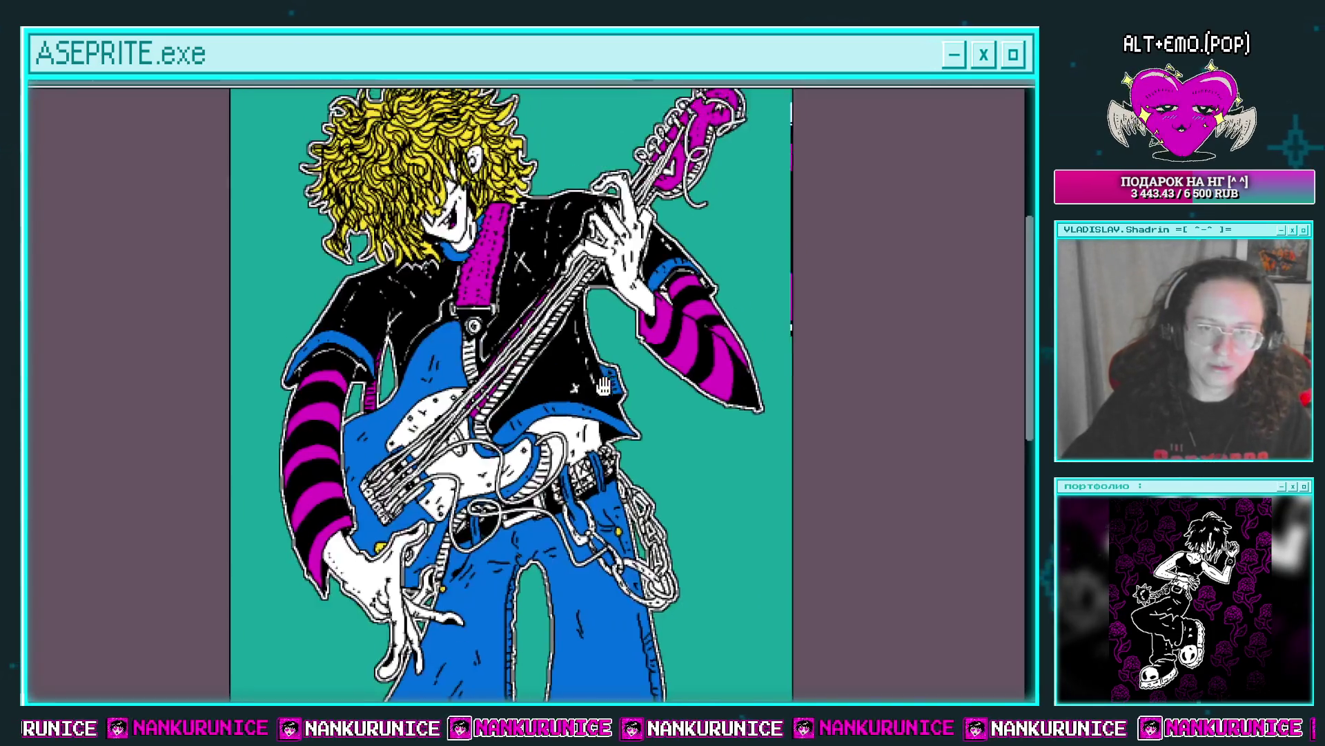
{"action": "key", "text": "ctrl+z"}
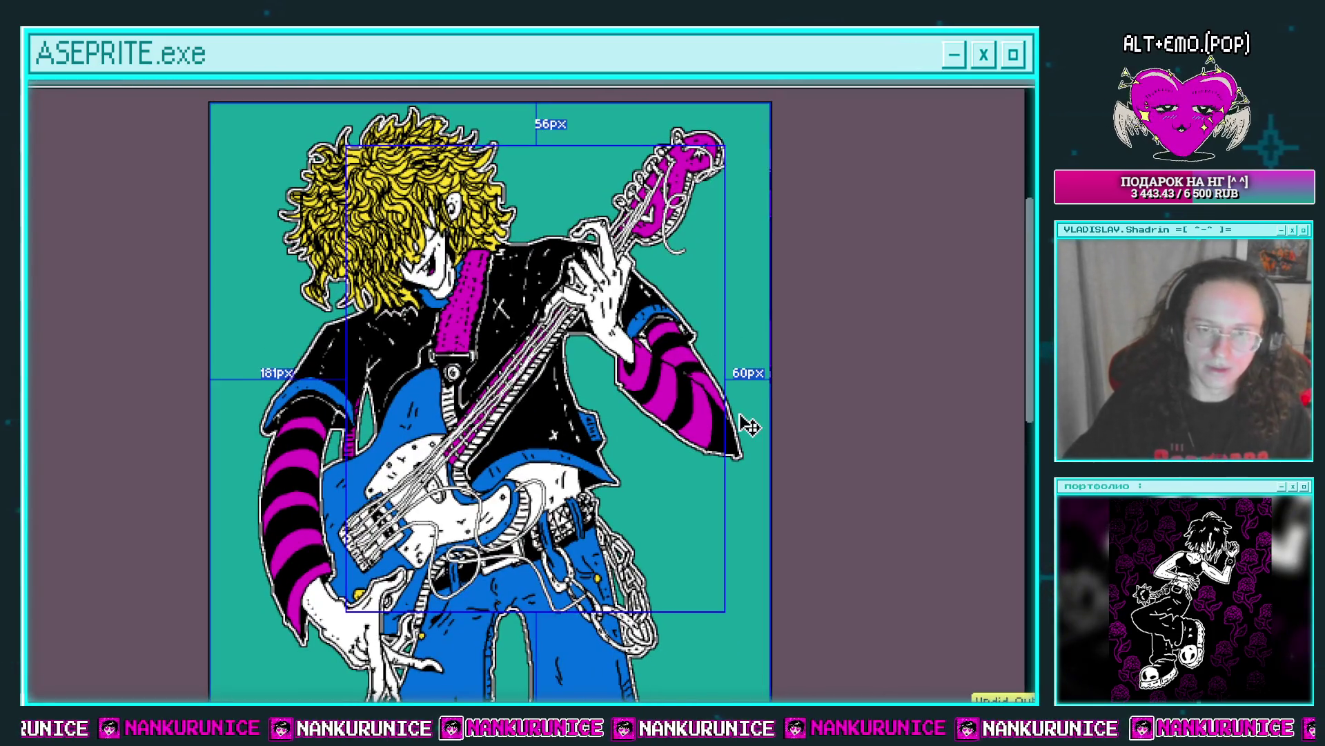
{"action": "key", "text": "ctrl+z"}
{"action": "key", "text": "ctrl+z"}
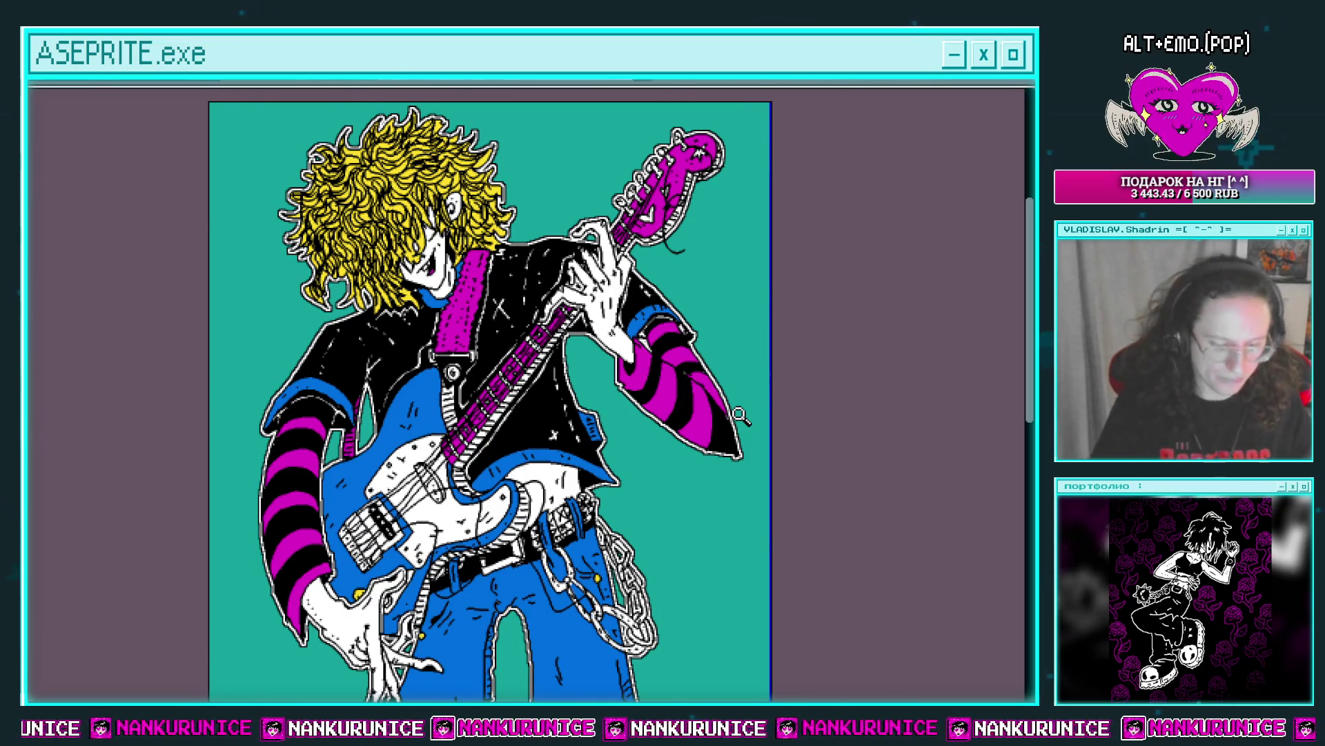
{"action": "scroll", "coordinate": [741, 416], "scroll_direction": "up", "scroll_amount": 2}
{"action": "key", "text": "shift+o"}
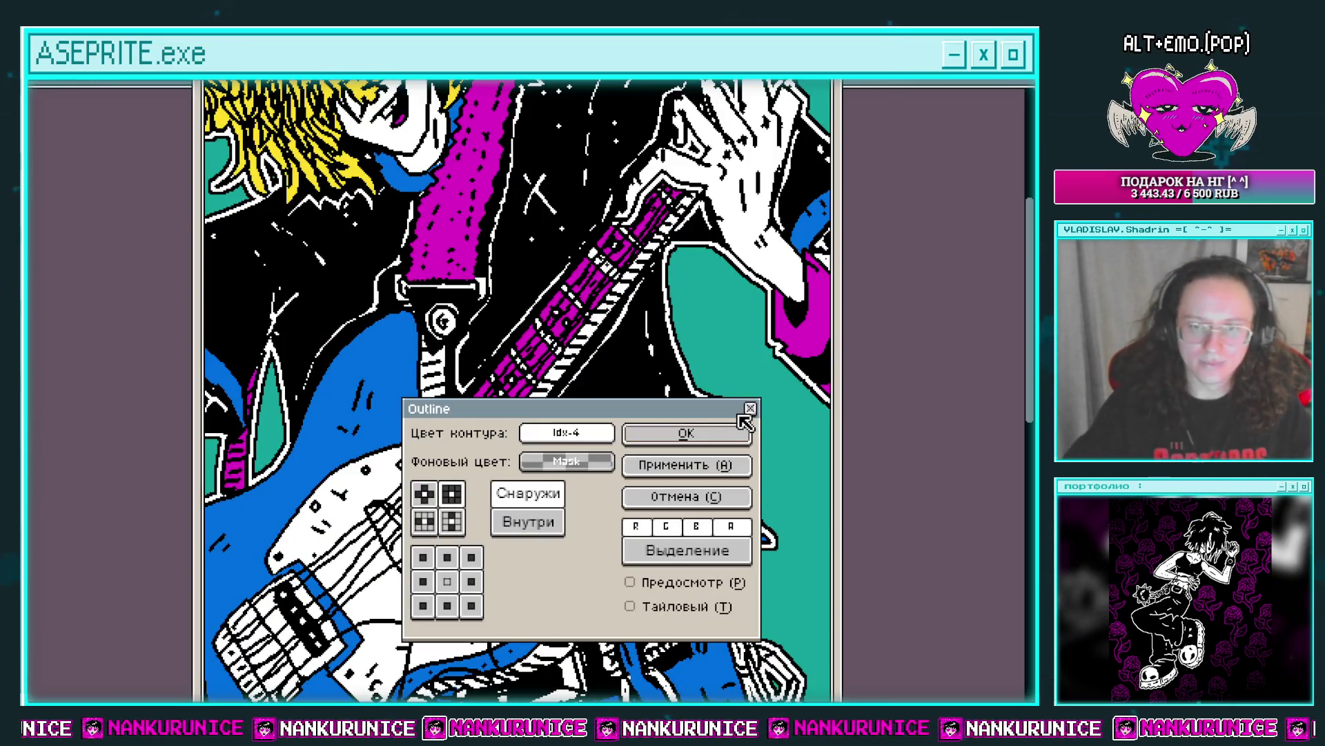
{"action": "left_click", "coordinate": [749, 409]}
{"action": "scroll", "coordinate": [785, 211], "scroll_direction": "down", "scroll_amount": 2}
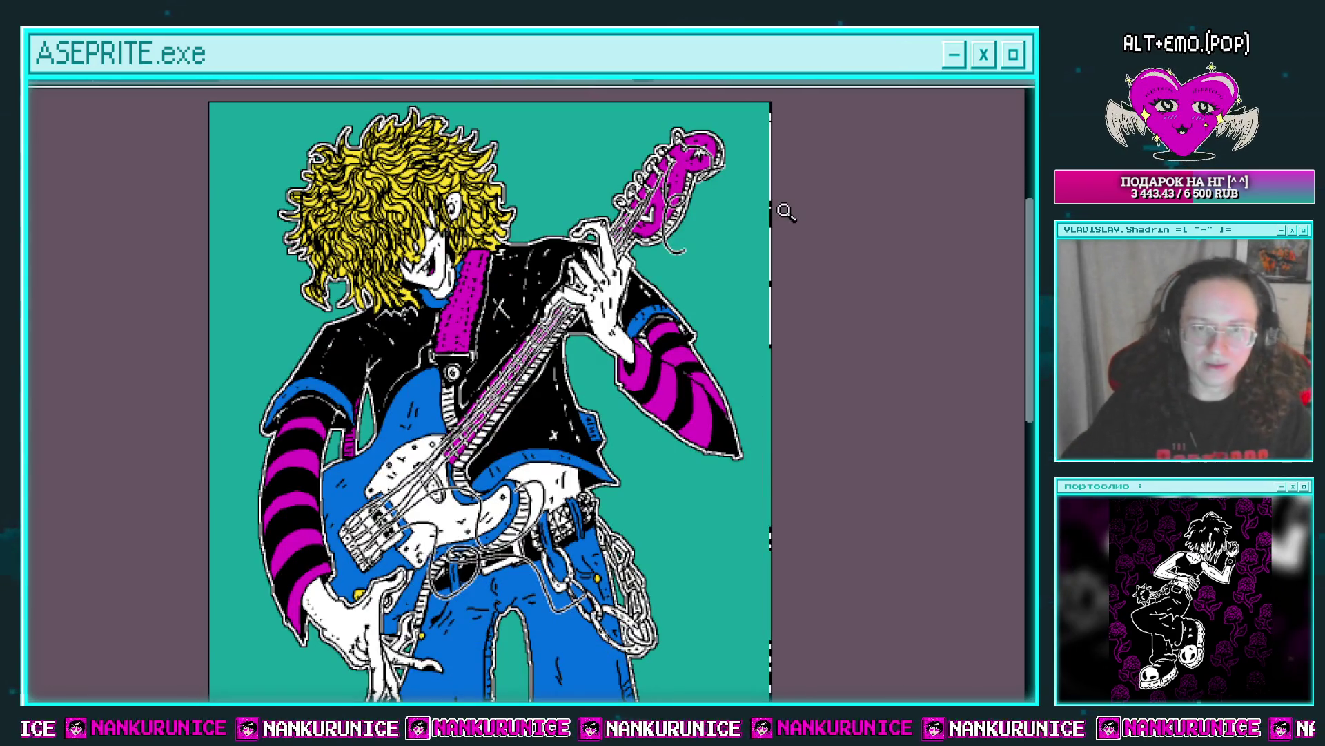
{"action": "left_click_drag", "start_coordinate": [688, 436], "coordinate": [702, 356]}
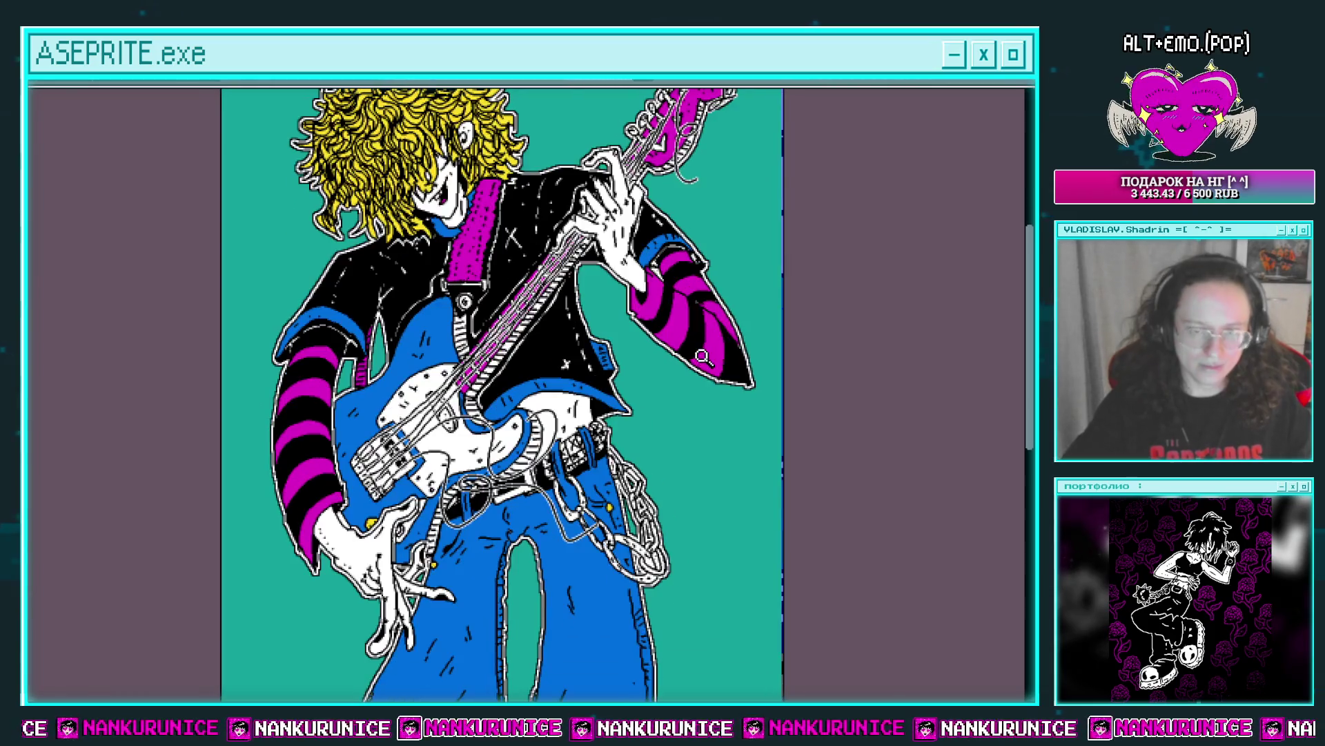
{"action": "key", "text": "ctrl+shift+c"}
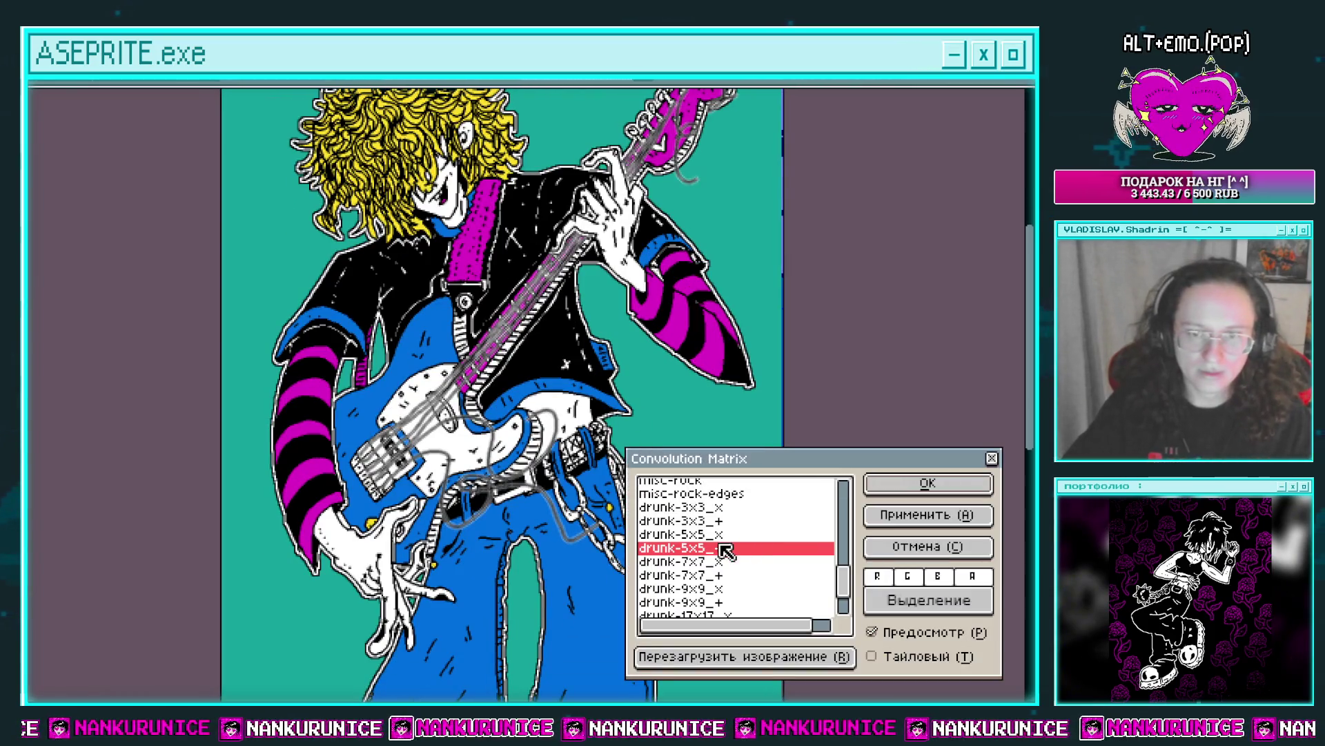
{"action": "left_click", "coordinate": [690, 521]}
{"action": "scroll", "coordinate": [722, 595], "scroll_direction": "up", "scroll_amount": 4}
{"action": "scroll", "coordinate": [722, 595], "scroll_direction": "up", "scroll_amount": 5}
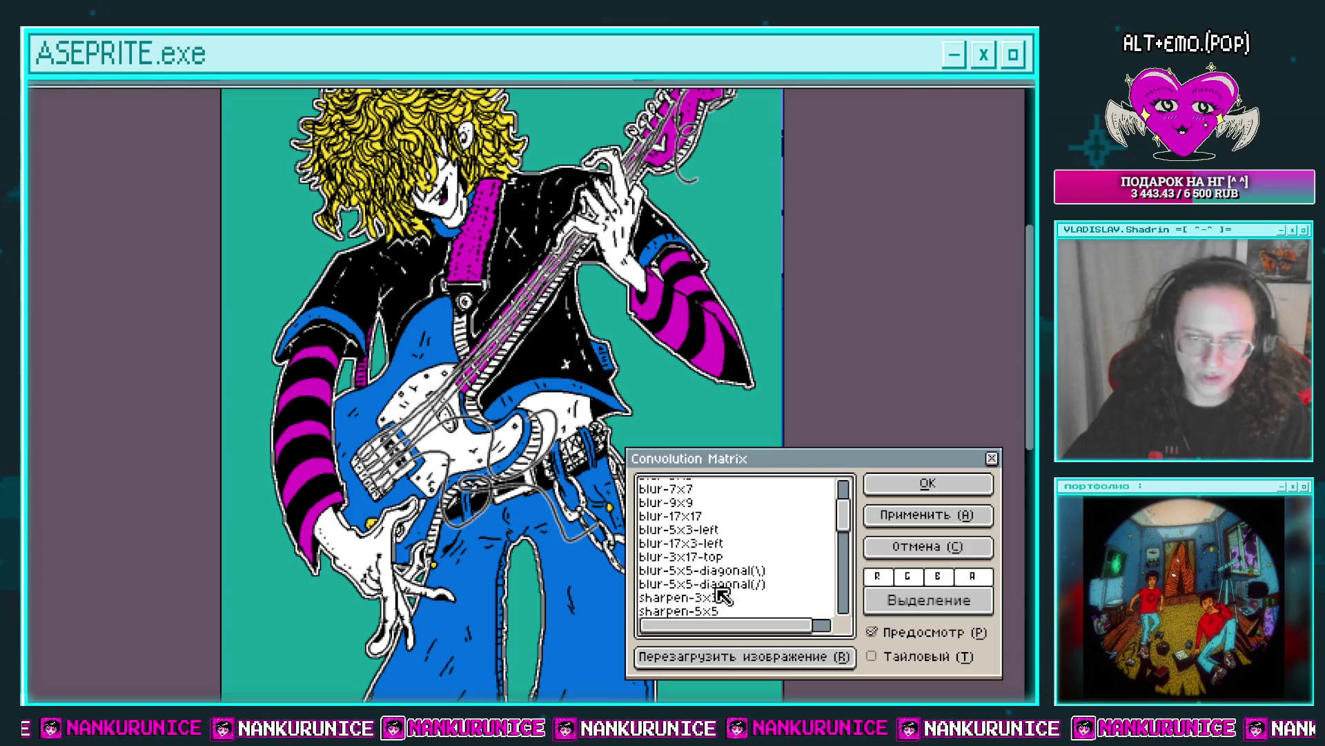
{"action": "left_click", "coordinate": [694, 517]}
{"action": "scroll", "coordinate": [694, 521], "scroll_direction": "up", "scroll_amount": 3}
{"action": "left_click", "coordinate": [686, 552]}
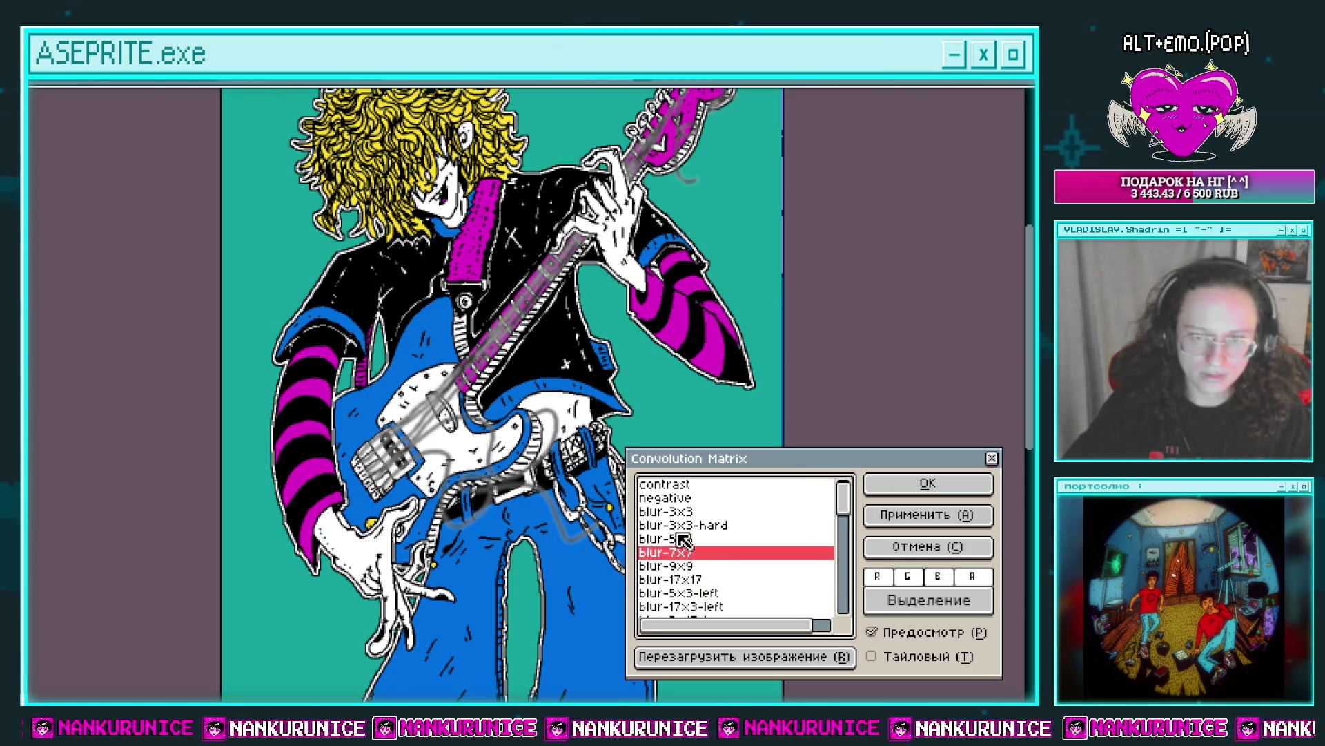
{"action": "left_click", "coordinate": [682, 537]}
{"action": "left_click", "coordinate": [928, 546]}
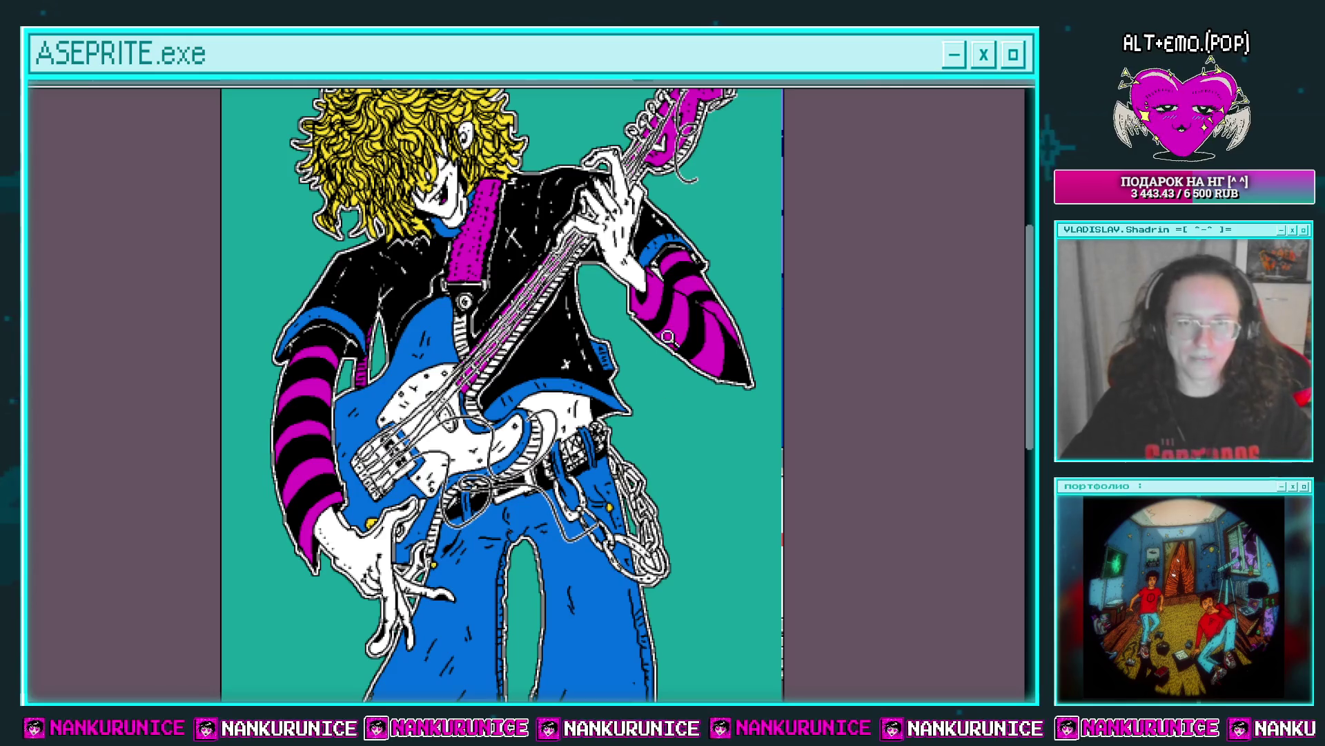
{"action": "left_click_drag", "start_coordinate": [645, 289], "coordinate": [633, 367]}
{"action": "key", "text": "ctrl+a"}
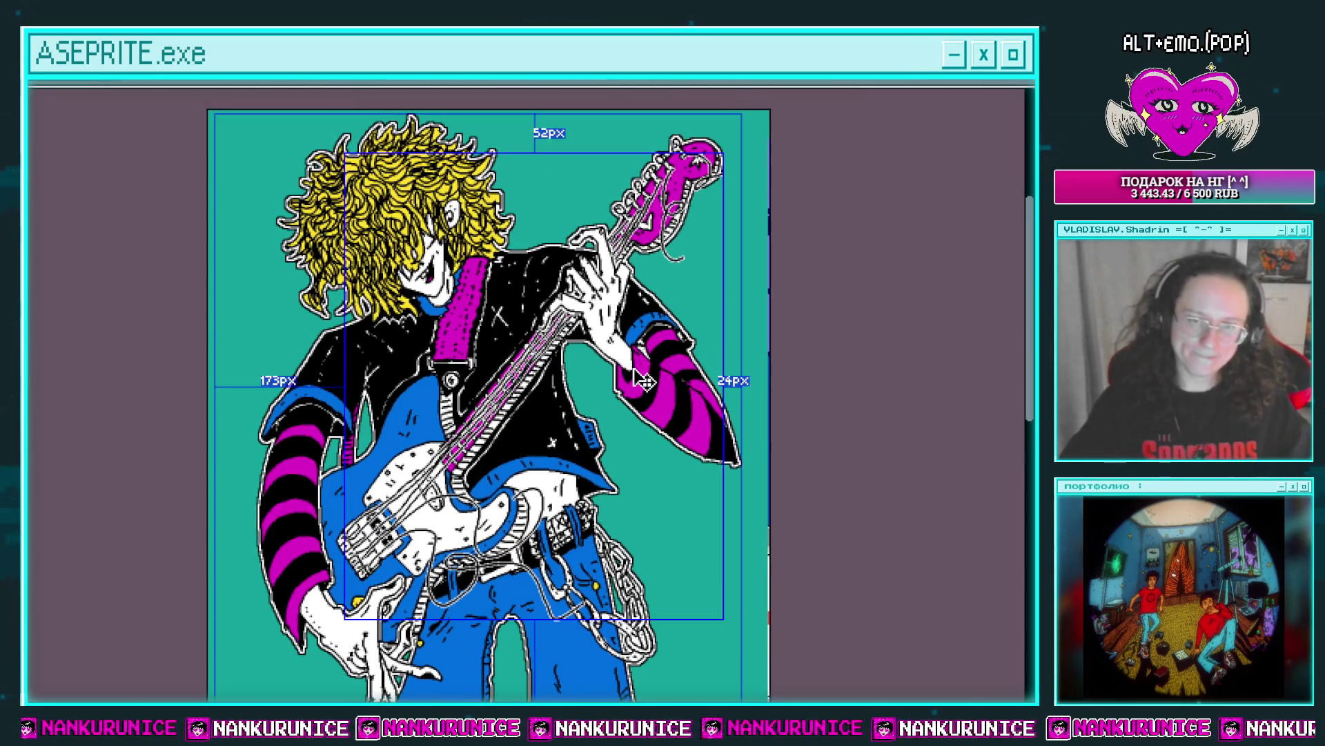
Lasso the black cord end below the headstock, then drop the selection.
{"action": "key", "text": "ctrl+d"}
{"action": "scroll", "coordinate": [455, 502], "scroll_direction": "up", "scroll_amount": 2}
{"action": "scroll", "coordinate": [454, 503], "scroll_direction": "down", "scroll_amount": 2}
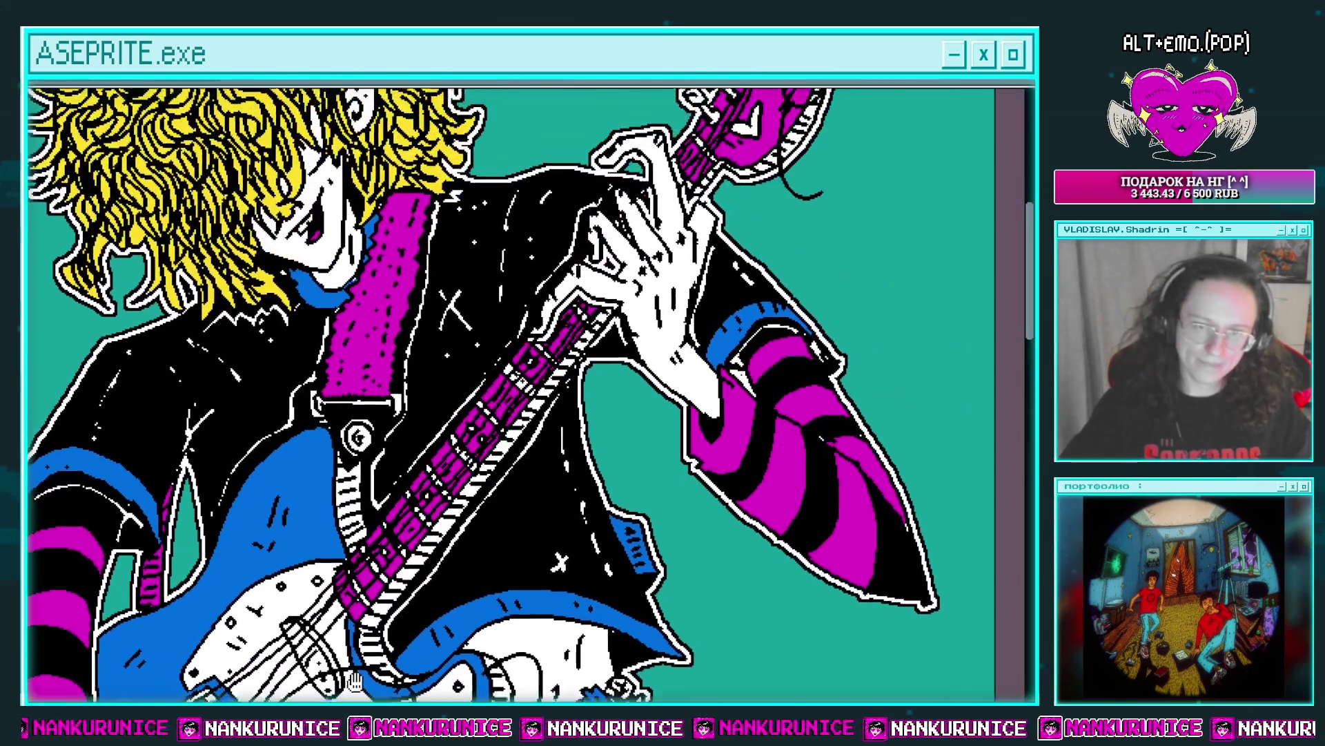
{"action": "scroll", "coordinate": [610, 367], "scroll_direction": "down", "scroll_amount": 2}
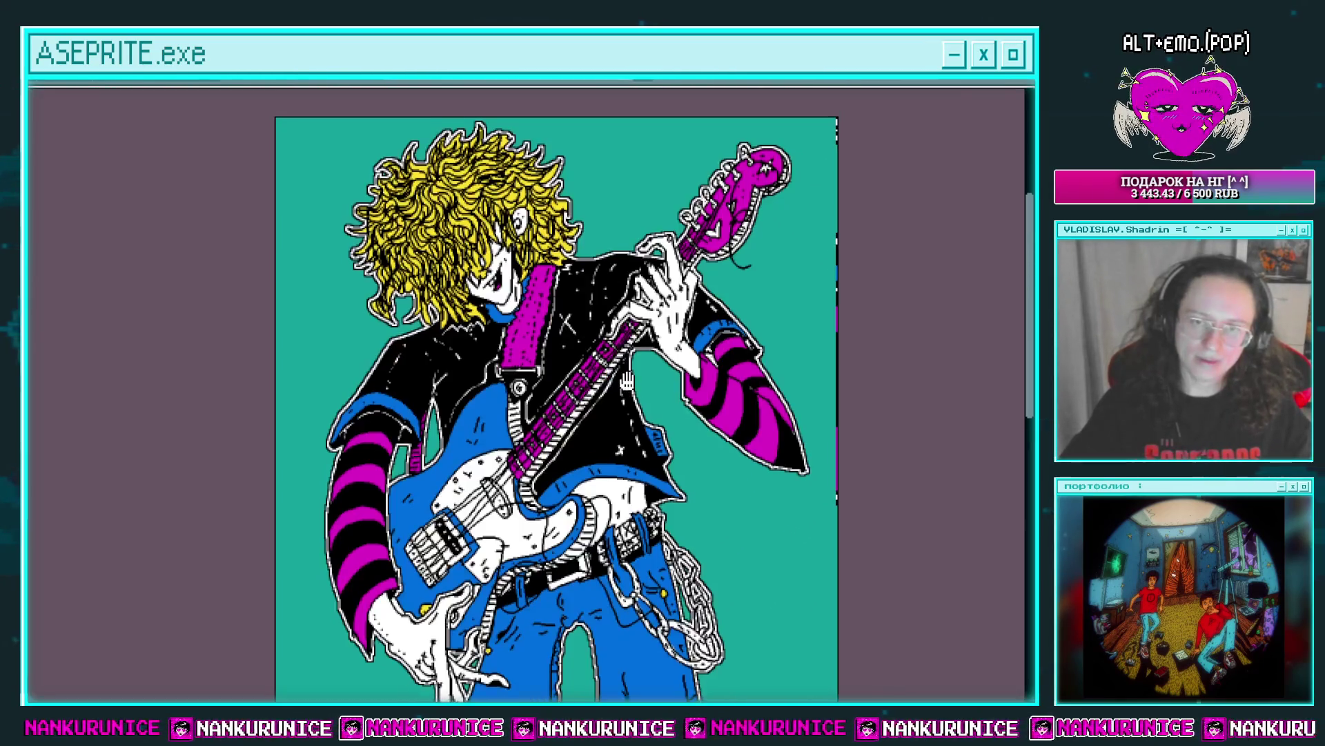
{"action": "left_click_drag", "start_coordinate": [610, 367], "coordinate": [579, 387]}
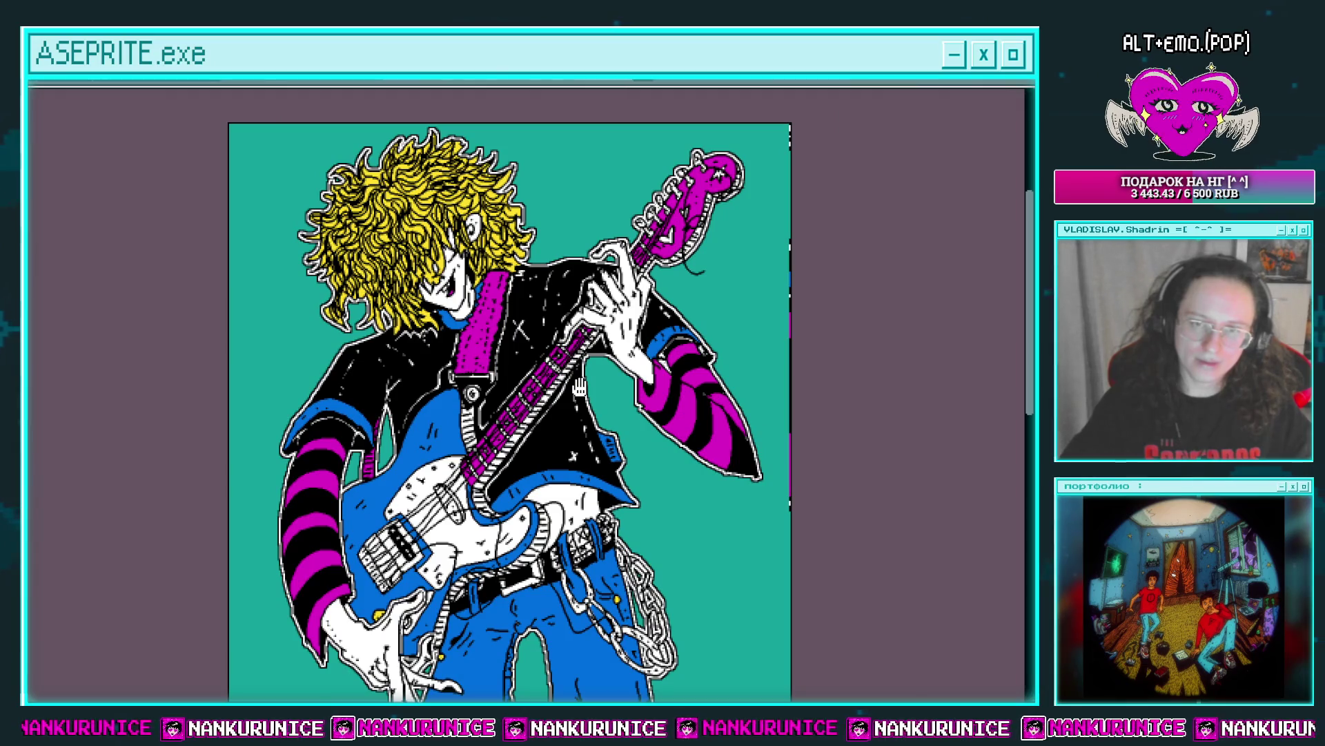
{"action": "scroll", "coordinate": [718, 290], "scroll_direction": "up", "scroll_amount": 2}
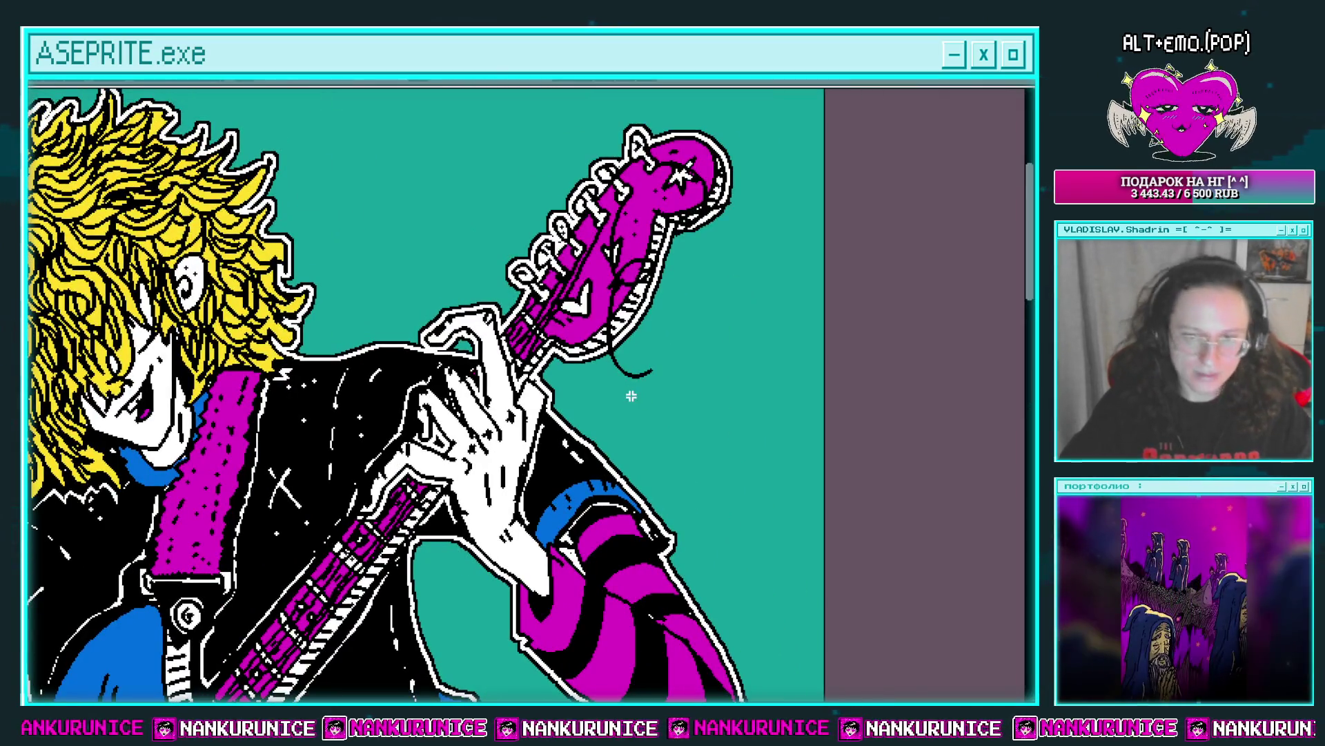
{"action": "left_click_drag", "start_coordinate": [604, 345], "coordinate": [680, 362]}
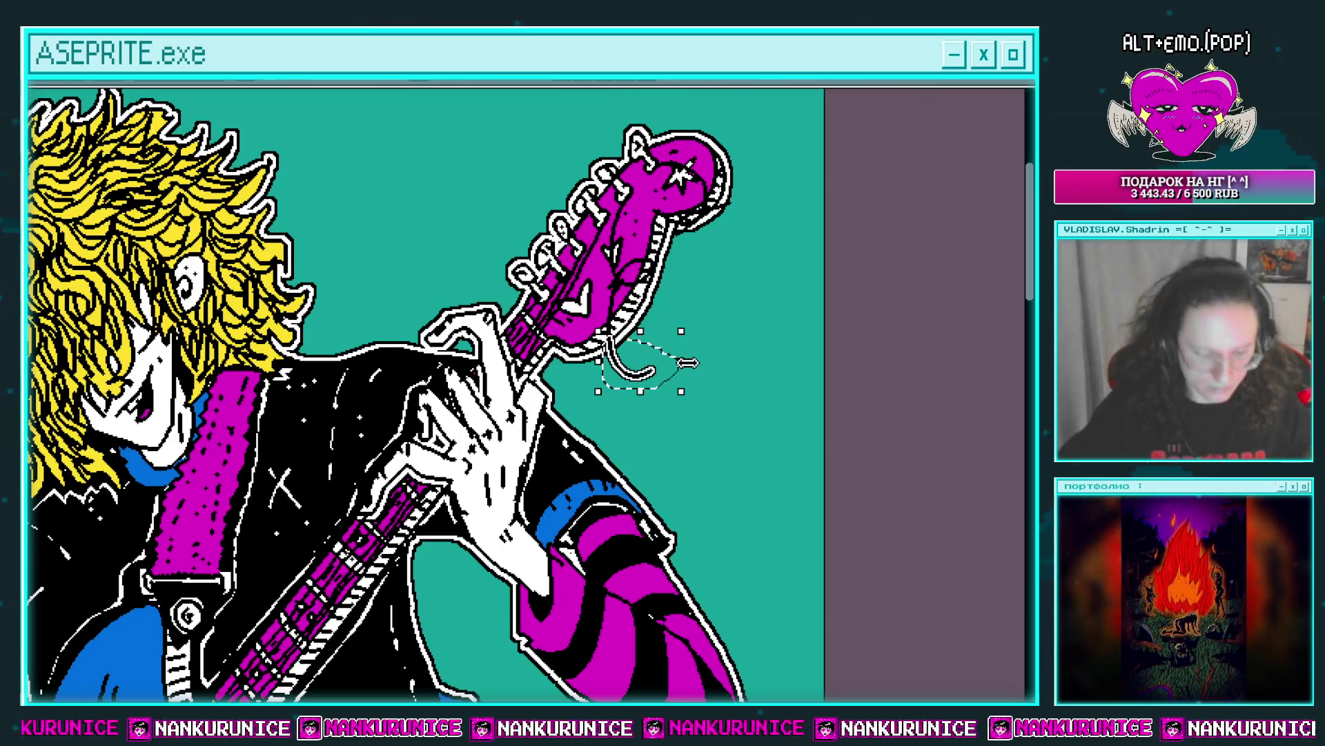
{"action": "left_click", "coordinate": [729, 110]}
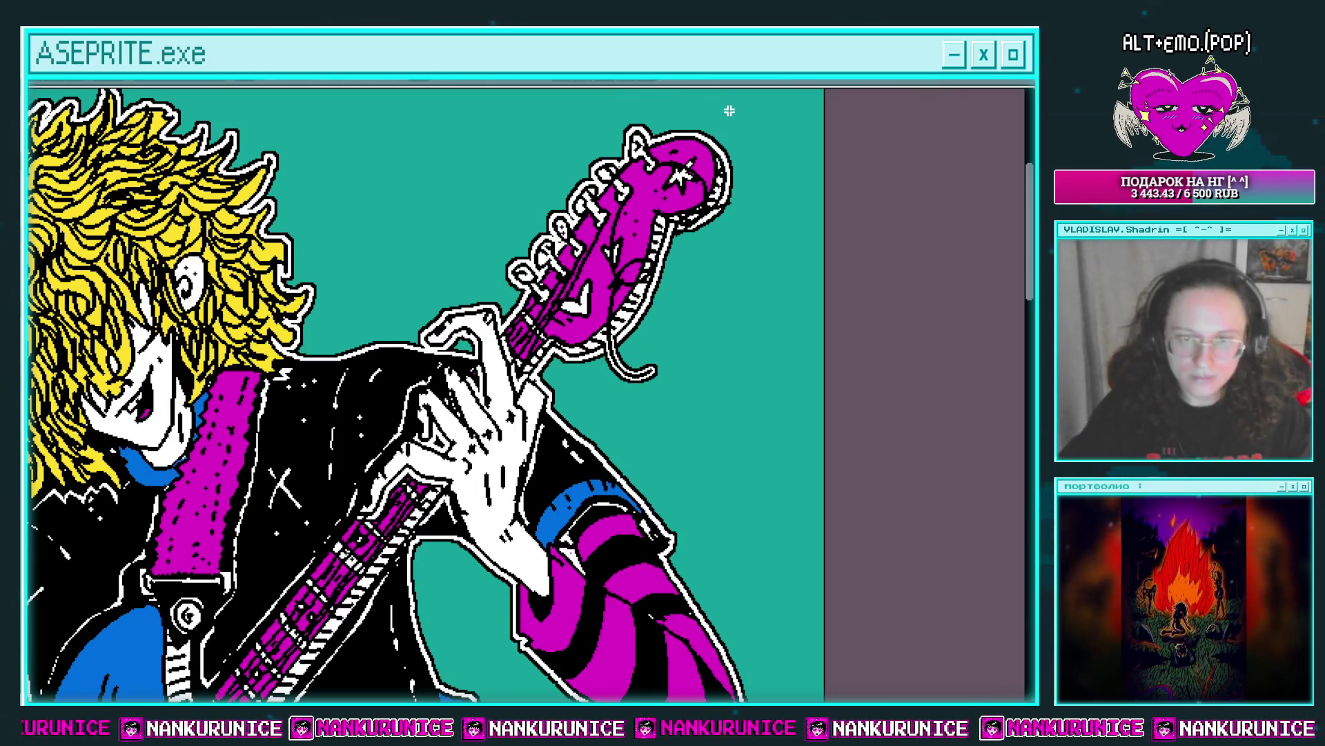
{"action": "scroll", "coordinate": [729, 331], "scroll_direction": "down", "scroll_amount": 2}
{"action": "mouse_move", "coordinate": [728, 331]}
{"action": "left_mouse_down"}
{"action": "mouse_move", "coordinate": [717, 299]}
{"action": "mouse_move", "coordinate": [734, 277]}
{"action": "left_mouse_up"}
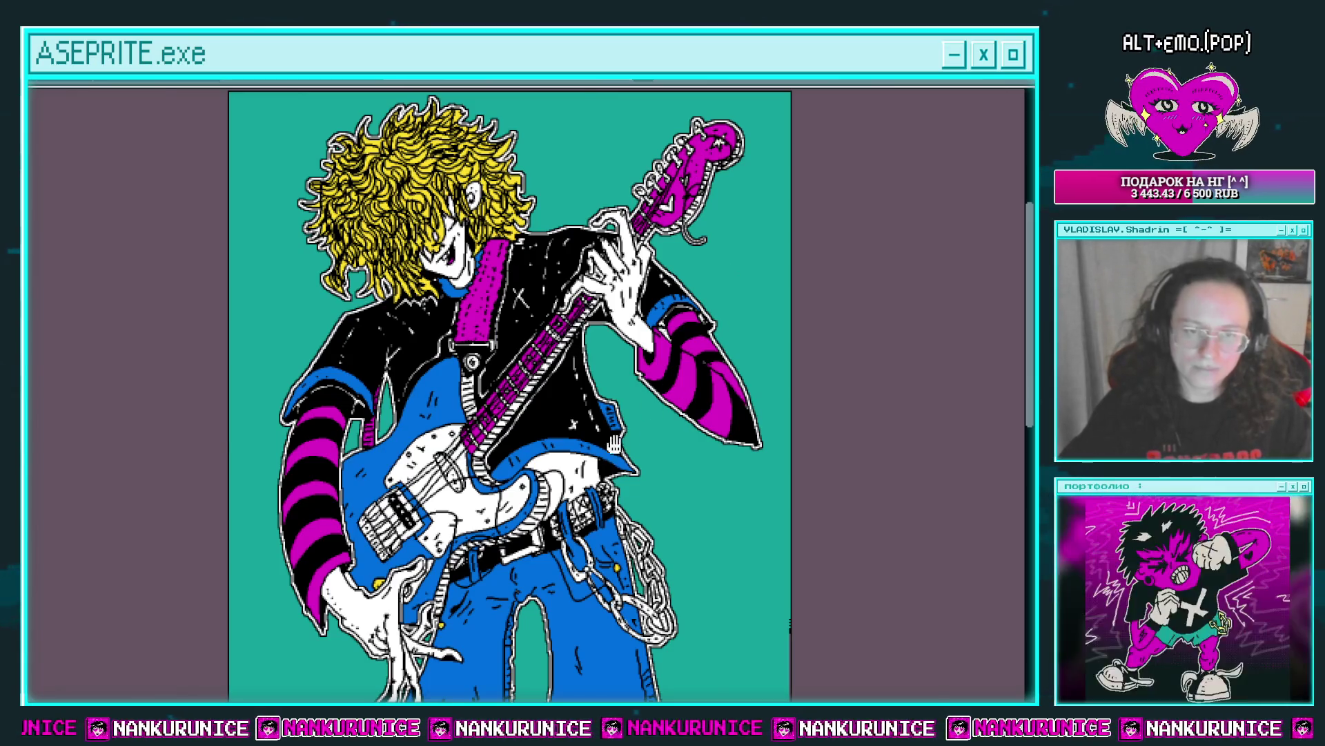
{"action": "scroll", "coordinate": [615, 446], "scroll_direction": "up", "scroll_amount": 1}
{"action": "scroll", "coordinate": [576, 461], "scroll_direction": "up", "scroll_amount": 1}
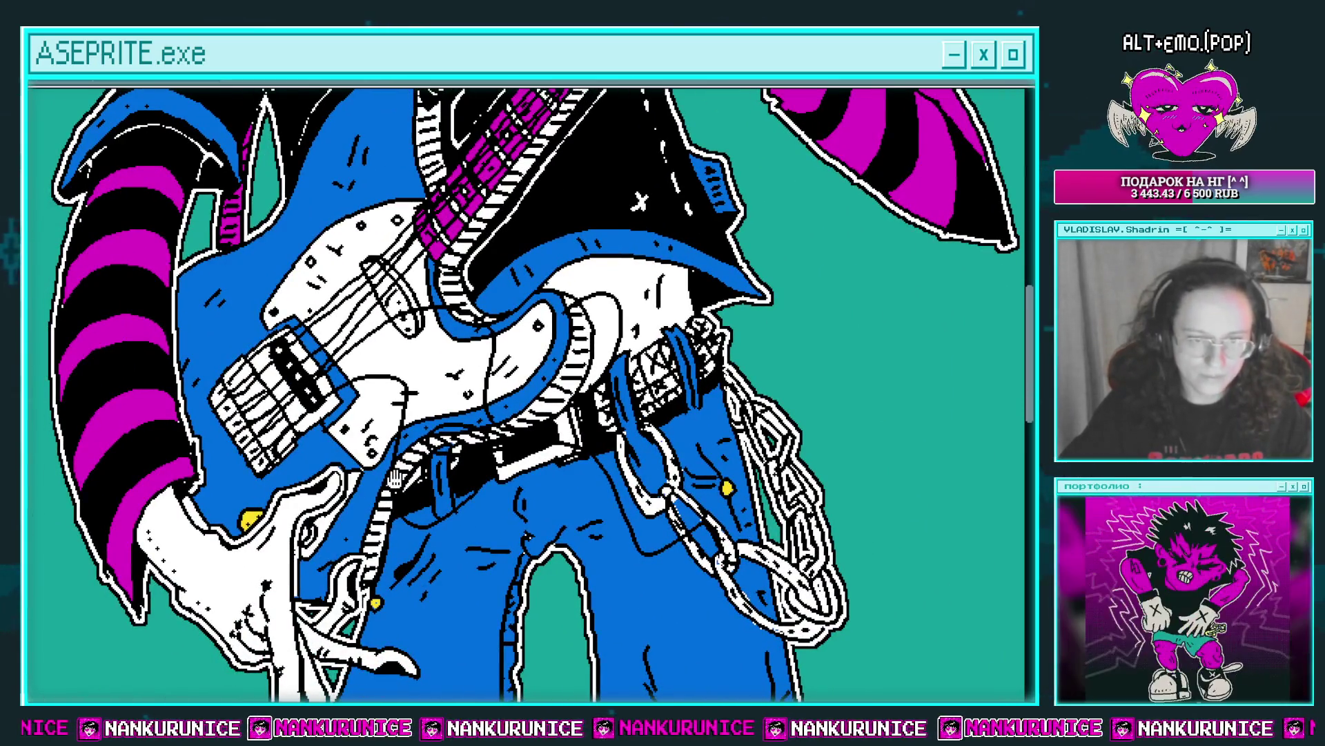
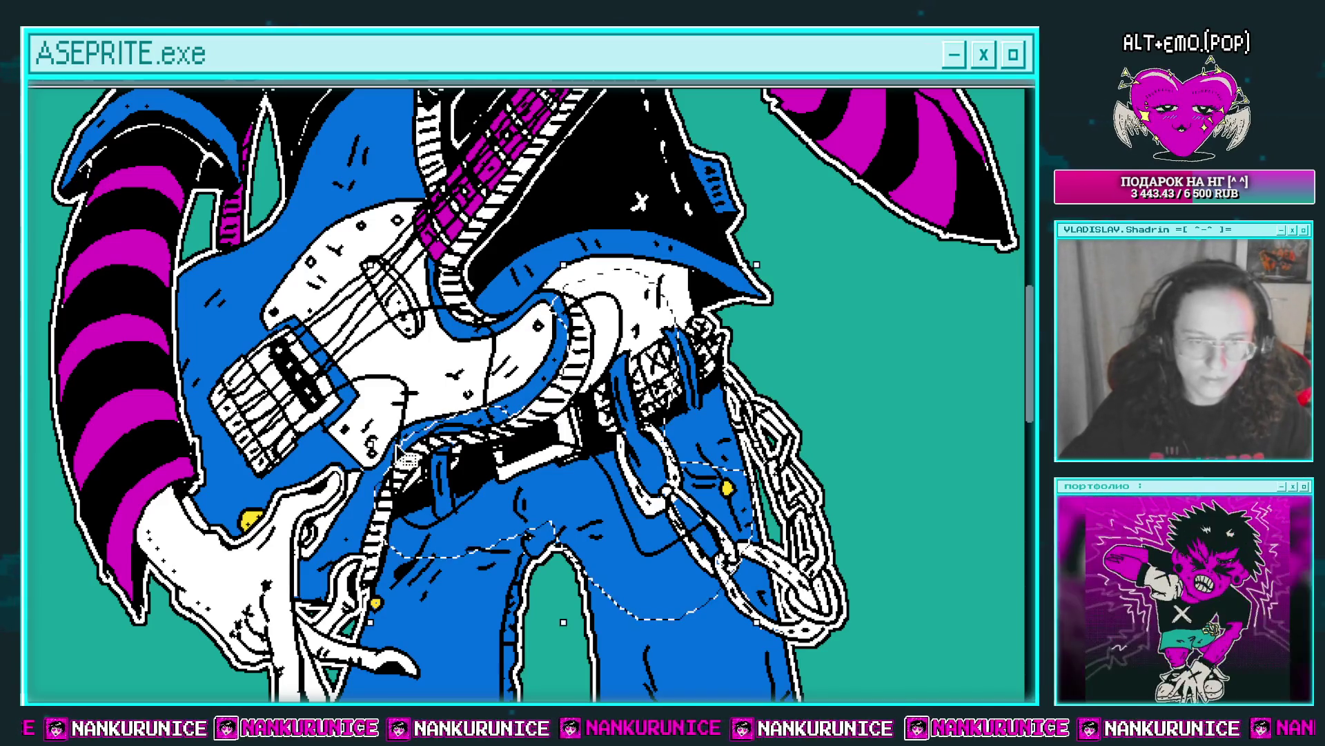
Apply the outline effect to the selected cables, then undo it and deselect.
{"action": "key", "text": "ctrl+i"}
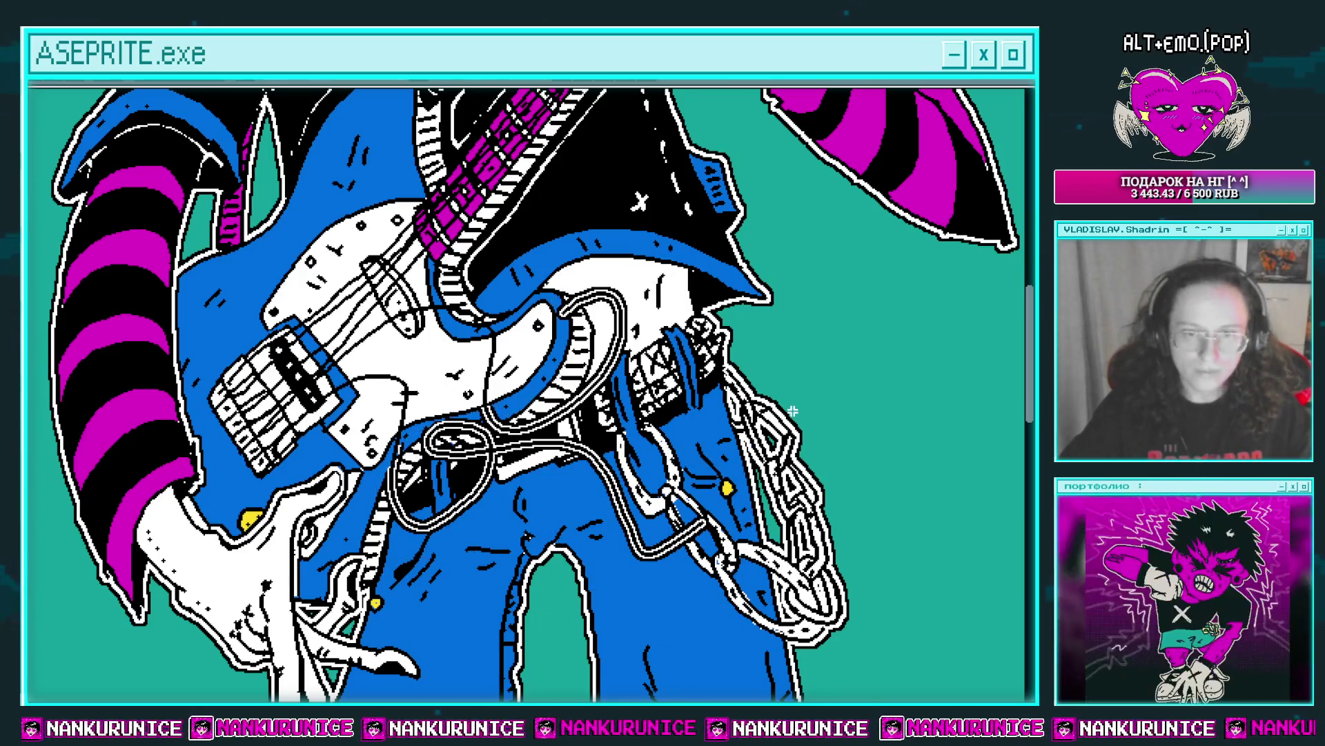
{"action": "scroll", "coordinate": [663, 415], "scroll_direction": "down", "scroll_amount": 1}
{"action": "scroll", "coordinate": [619, 393], "scroll_direction": "down", "scroll_amount": 1}
{"action": "scroll", "coordinate": [619, 393], "scroll_direction": "down", "scroll_amount": 1}
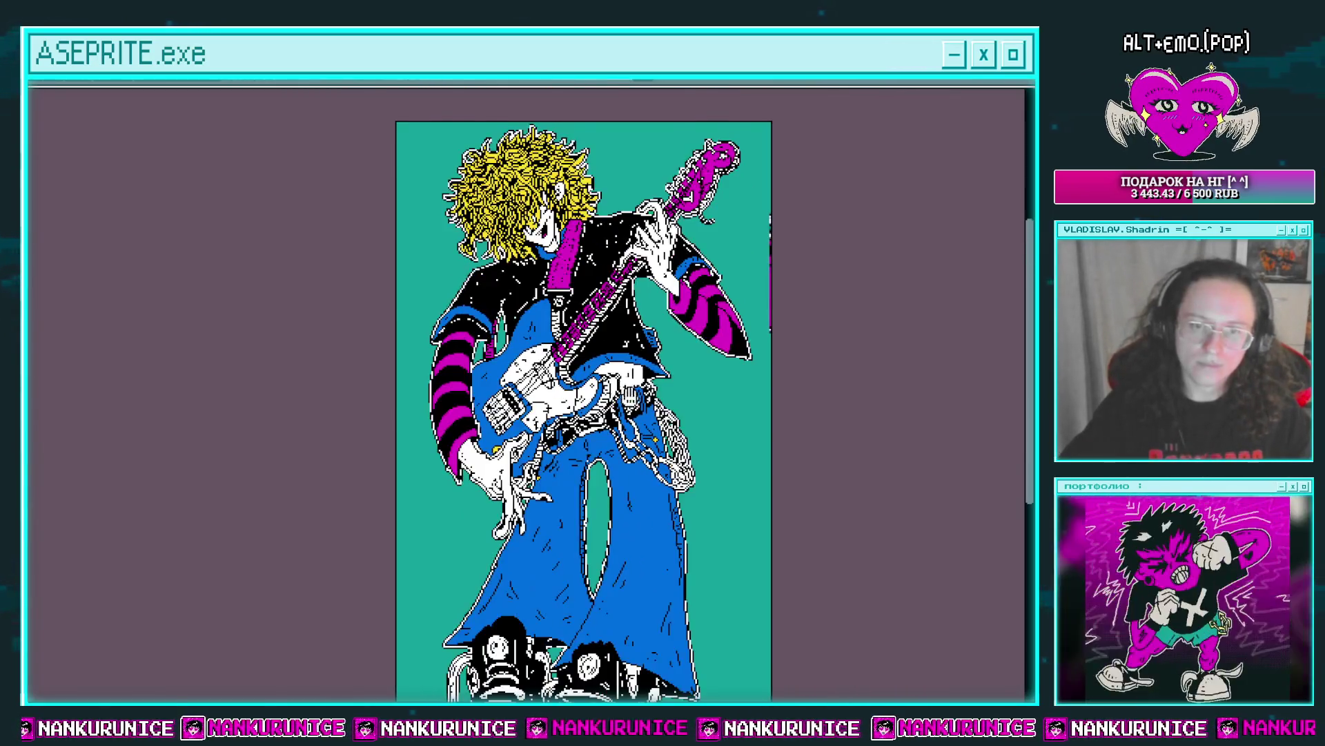
{"action": "scroll", "coordinate": [715, 376], "scroll_direction": "up", "scroll_amount": 1}
{"action": "left_click_drag", "start_coordinate": [711, 338], "coordinate": [708, 424]}
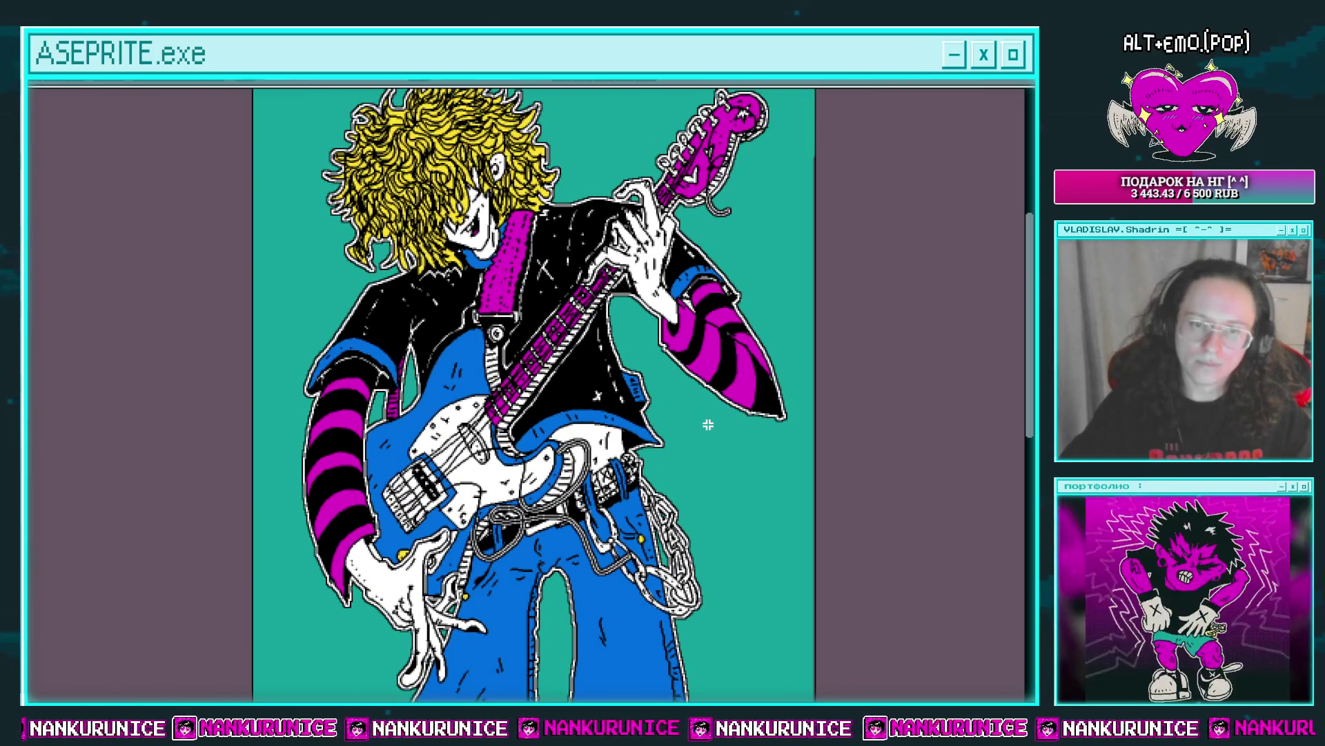
{"action": "key", "text": "ctrl+z"}
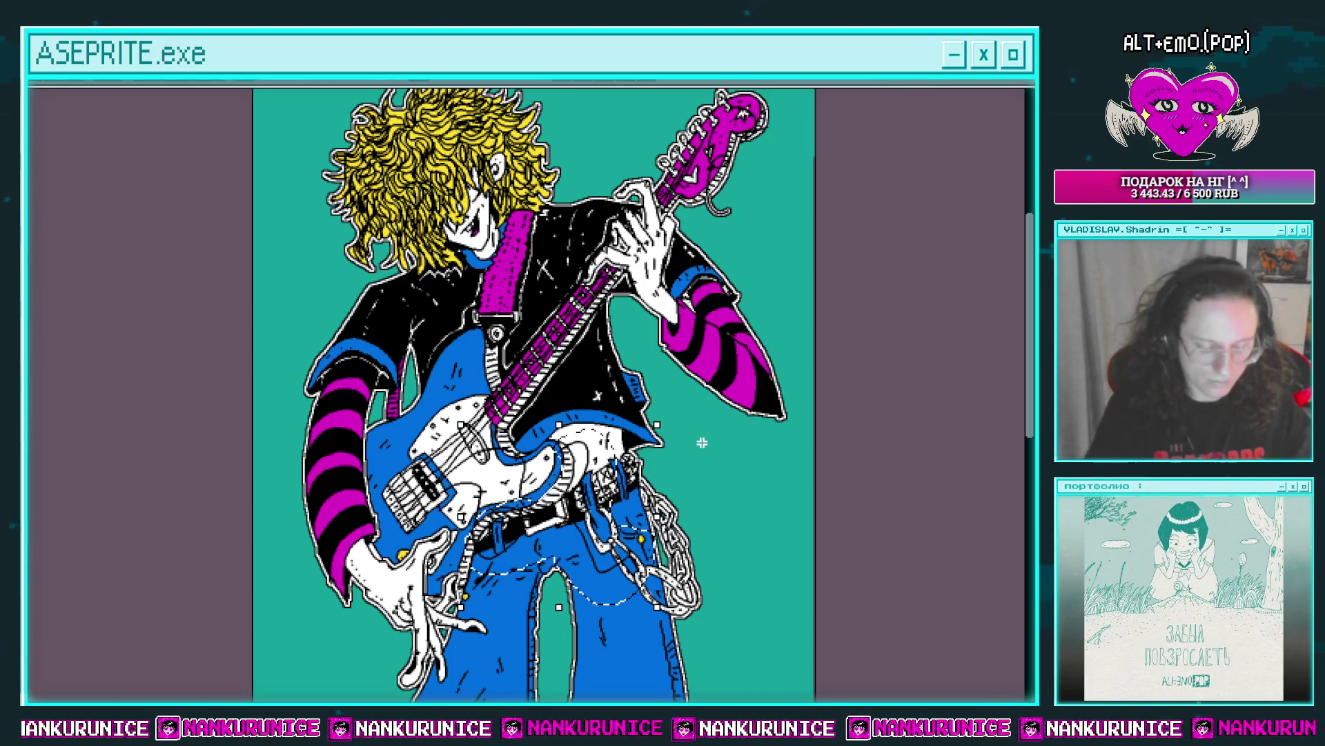
{"action": "key", "text": "ctrl+d"}
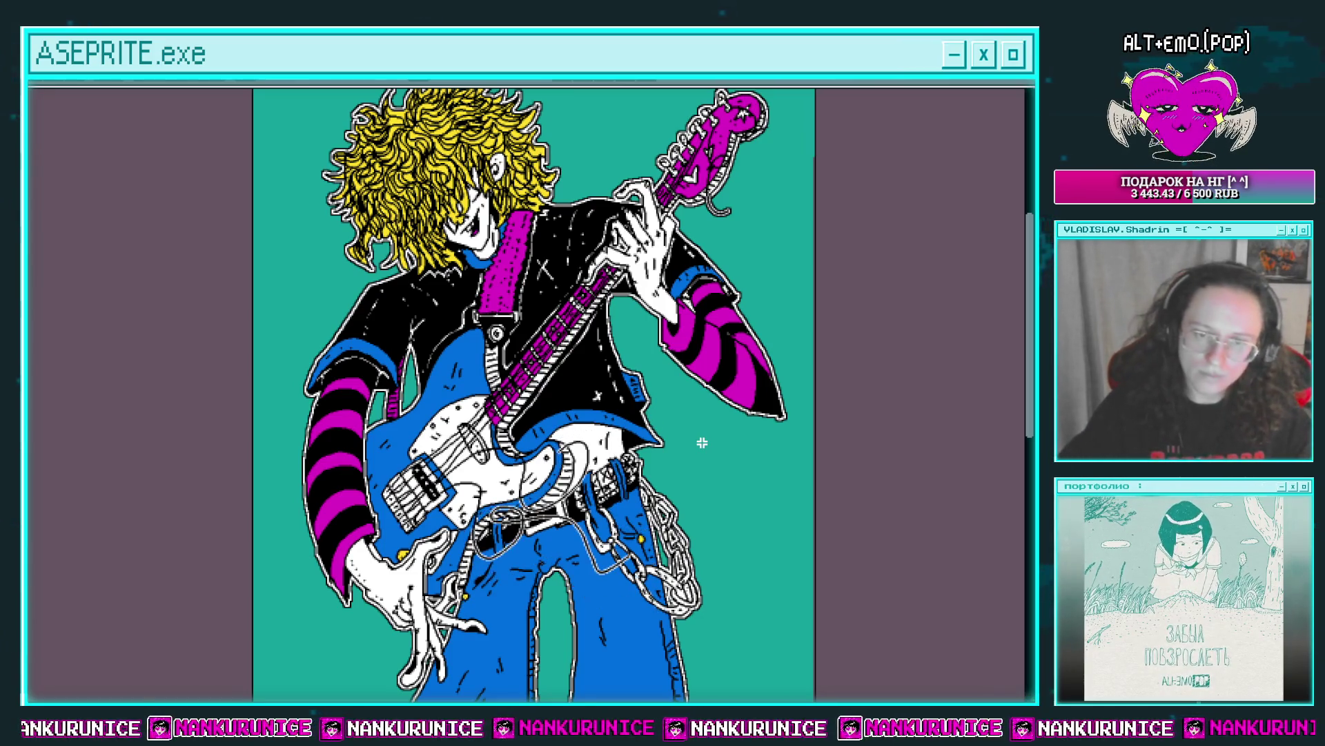
Undo the belt and chain strokes and the white strings on the guitar neck.
{"action": "scroll", "coordinate": [702, 442], "scroll_direction": "down", "scroll_amount": 1}
{"action": "scroll", "coordinate": [702, 442], "scroll_direction": "up", "scroll_amount": 1}
{"action": "mouse_move", "coordinate": [701, 521]}
{"action": "left_mouse_down"}
{"action": "mouse_move", "coordinate": [731, 403]}
{"action": "mouse_move", "coordinate": [715, 555]}
{"action": "left_mouse_up"}
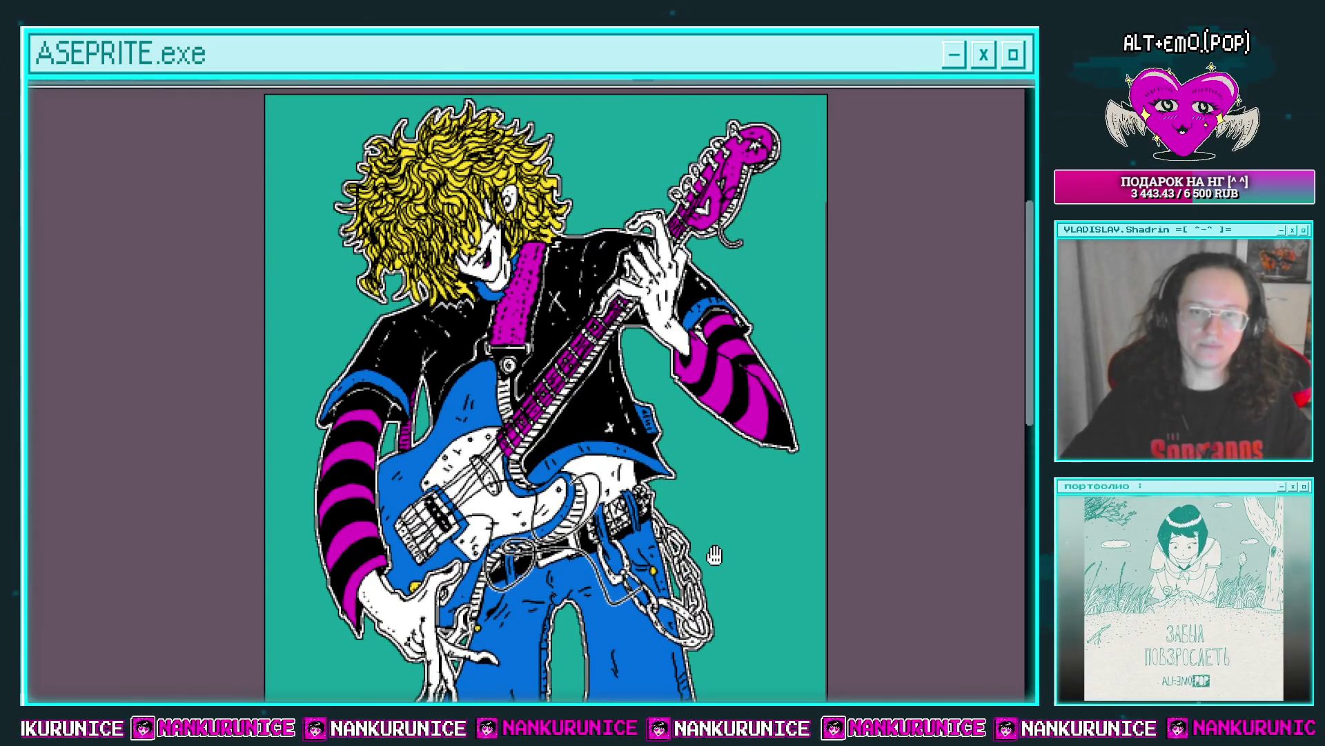
{"action": "key", "text": "ctrl+z"}
{"action": "key", "text": "ctrl+z"}
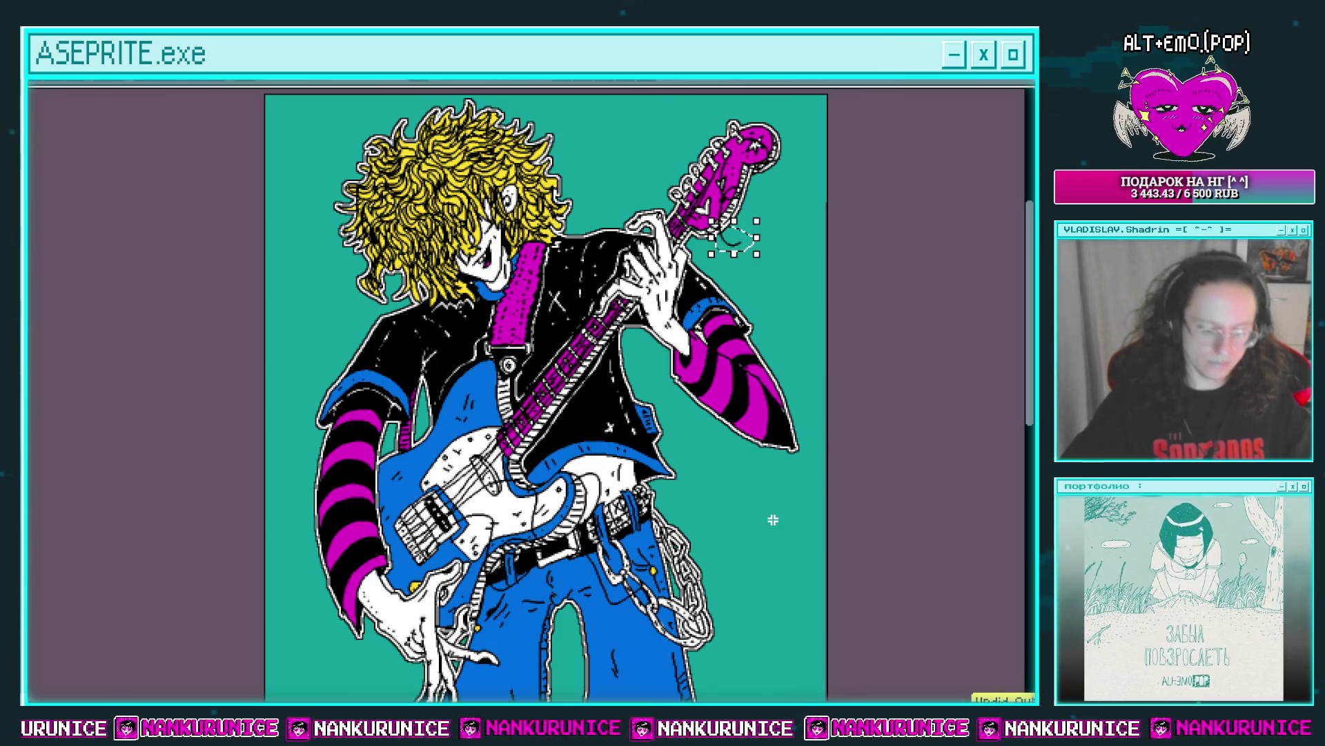
{"action": "key", "text": "ctrl+d"}
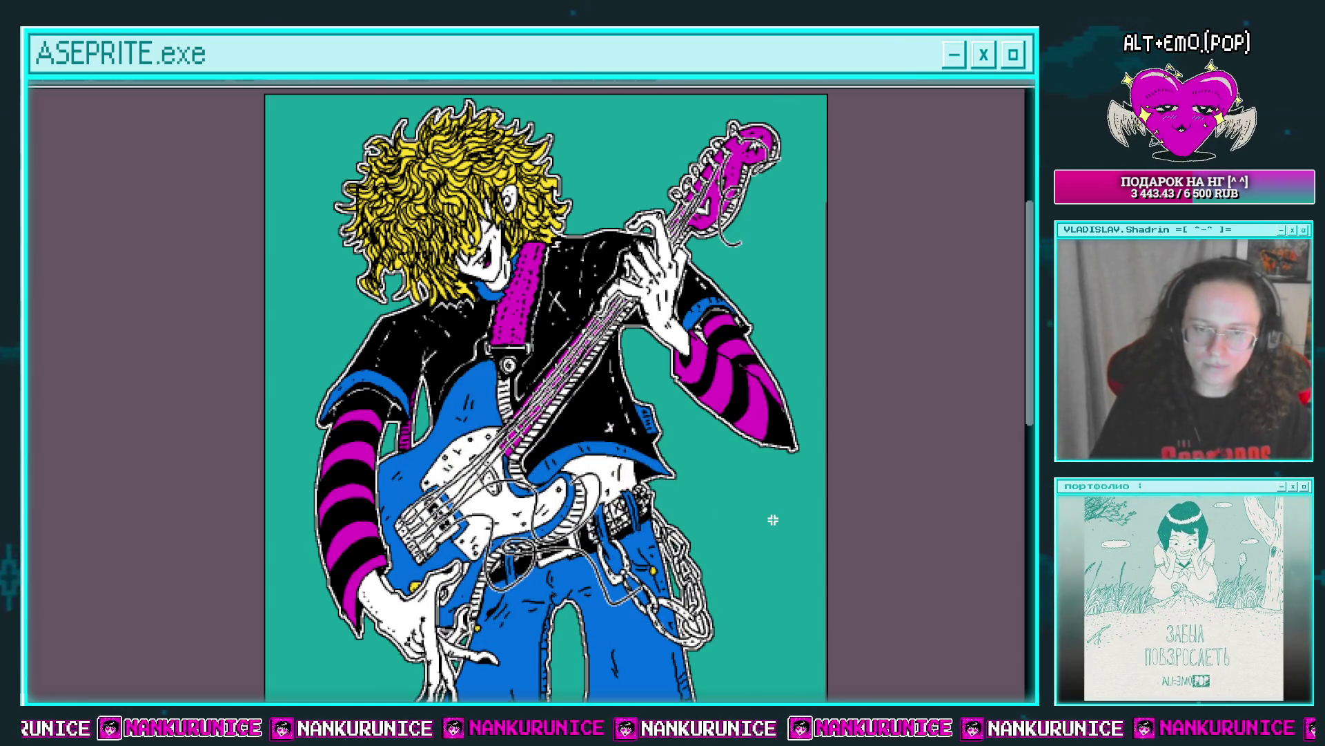
{"action": "key", "text": "ctrl+z"}
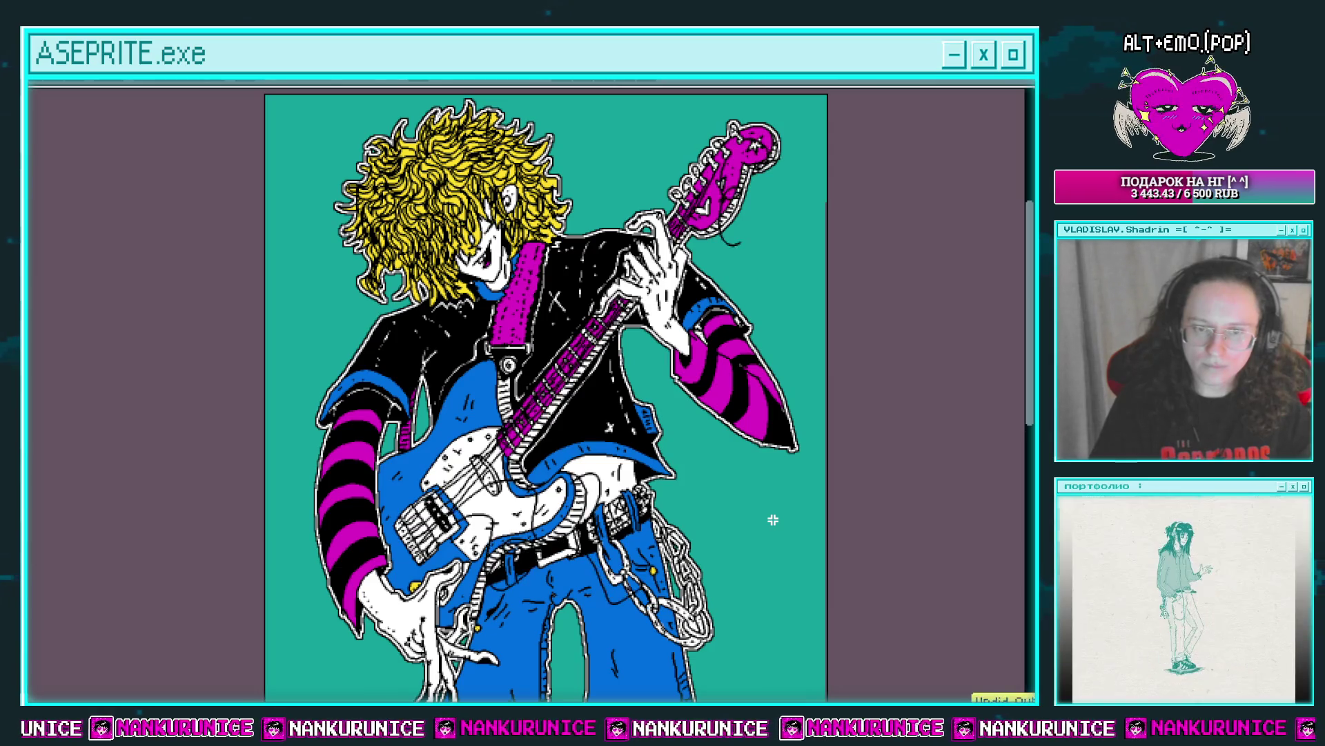
{"action": "scroll", "coordinate": [590, 525], "scroll_direction": "up", "scroll_amount": 3}
{"action": "scroll", "coordinate": [591, 524], "scroll_direction": "up", "scroll_amount": 2}
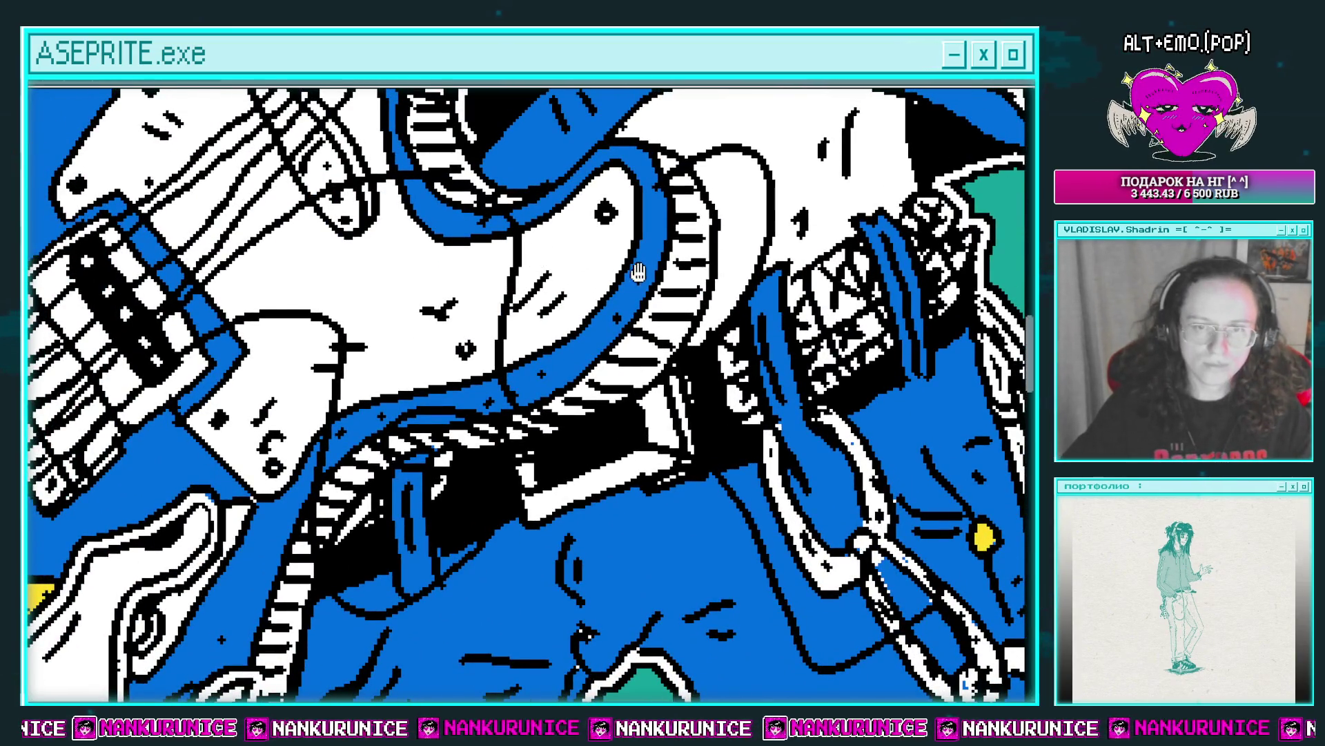
{"action": "scroll", "coordinate": [638, 272], "scroll_direction": "down", "scroll_amount": 1}
{"action": "scroll", "coordinate": [620, 330], "scroll_direction": "down", "scroll_amount": 1}
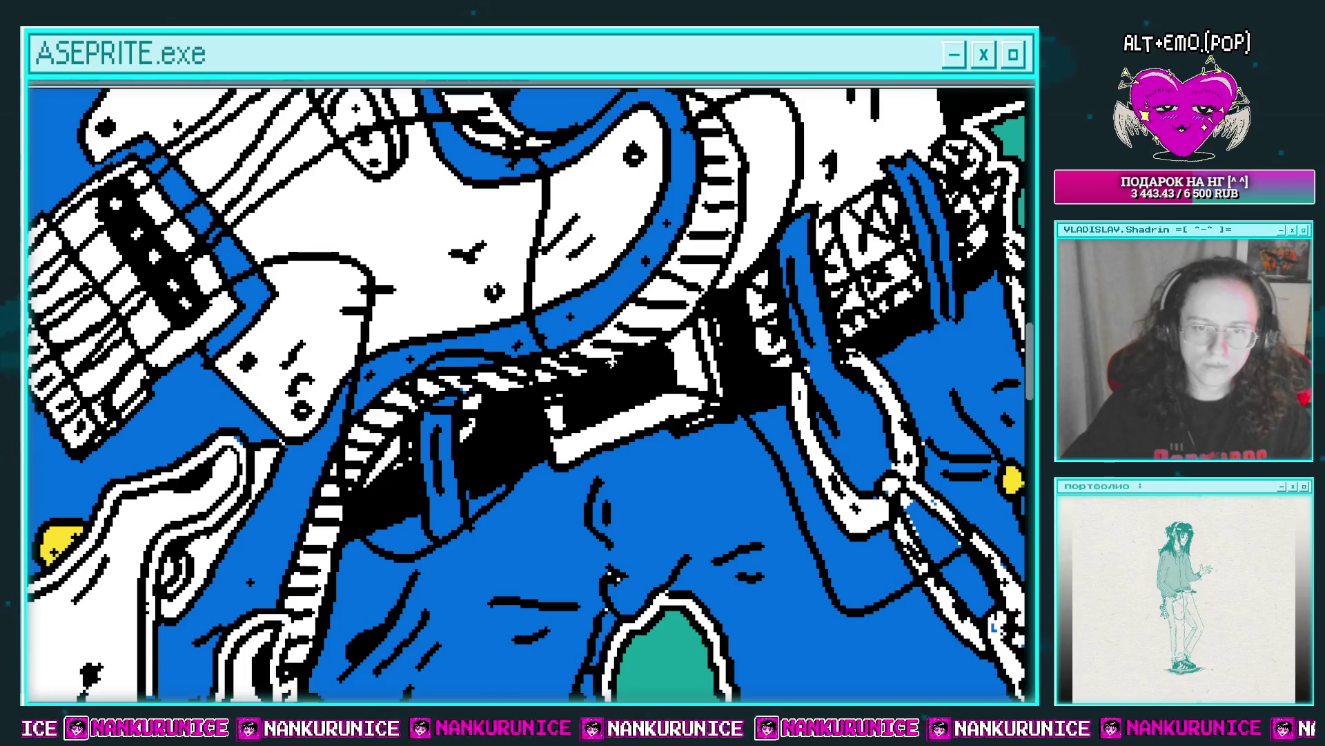
{"action": "key", "text": "ctrl+z"}
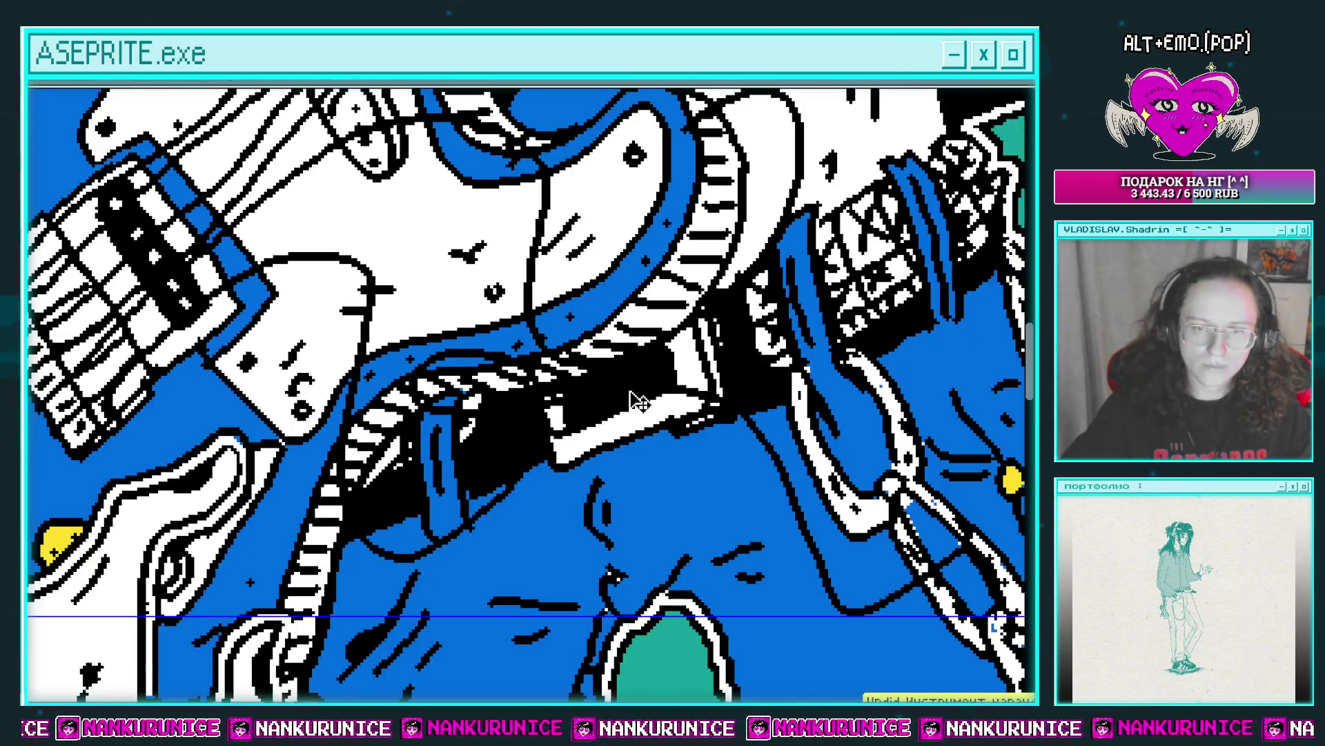
{"action": "scroll", "coordinate": [698, 377], "scroll_direction": "down", "scroll_amount": 5}
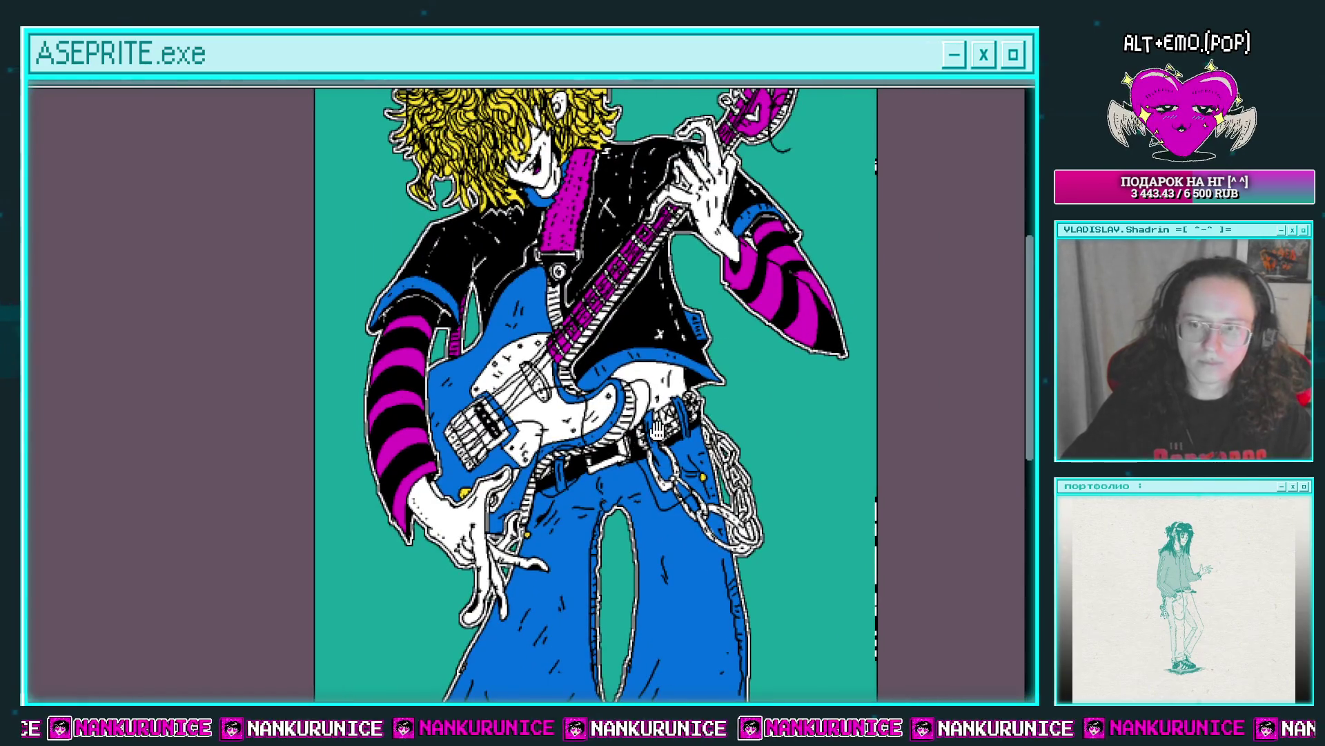
{"action": "mouse_move", "coordinate": [656, 429]}
{"action": "left_mouse_down"}
{"action": "mouse_move", "coordinate": [645, 411]}
{"action": "mouse_move", "coordinate": [587, 462]}
{"action": "left_mouse_up"}
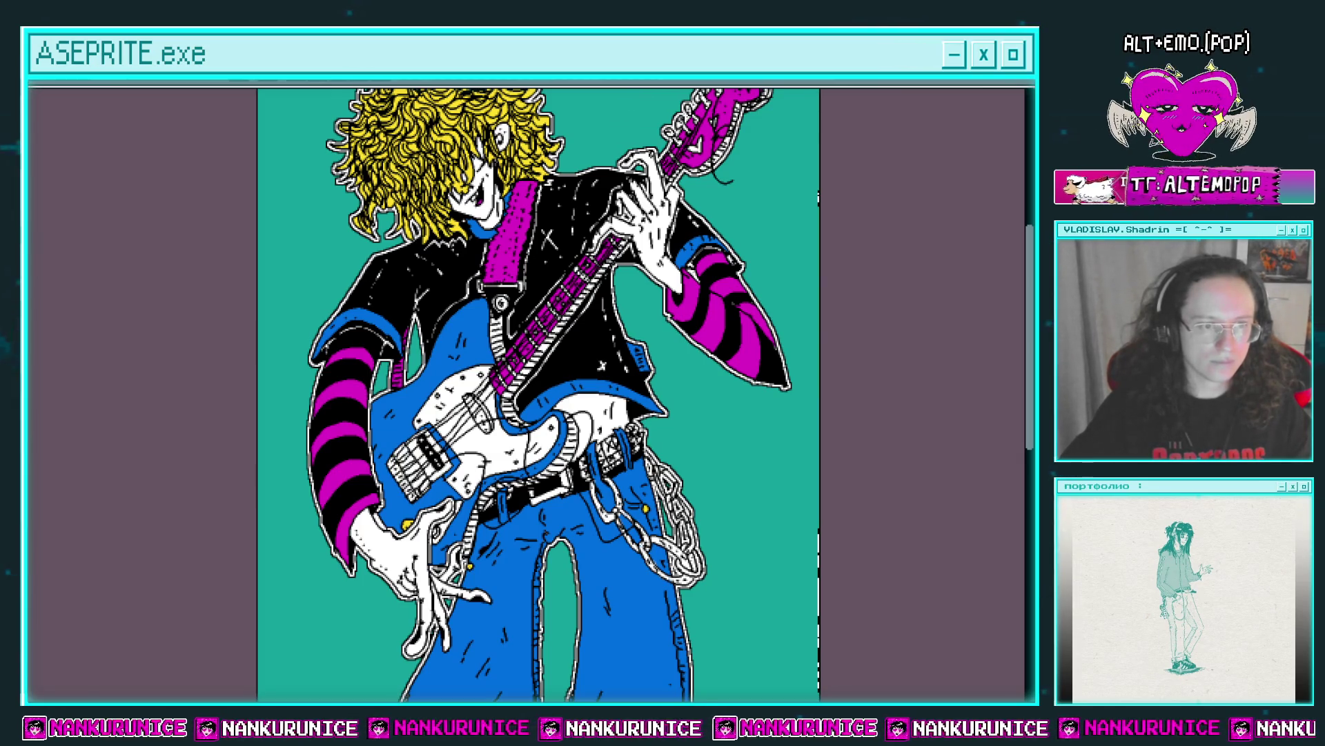
{"action": "key", "text": "shift+r"}
Try replacing black with yellow on the strings, then undo the recolour.
{"action": "left_click", "coordinate": [714, 441]}
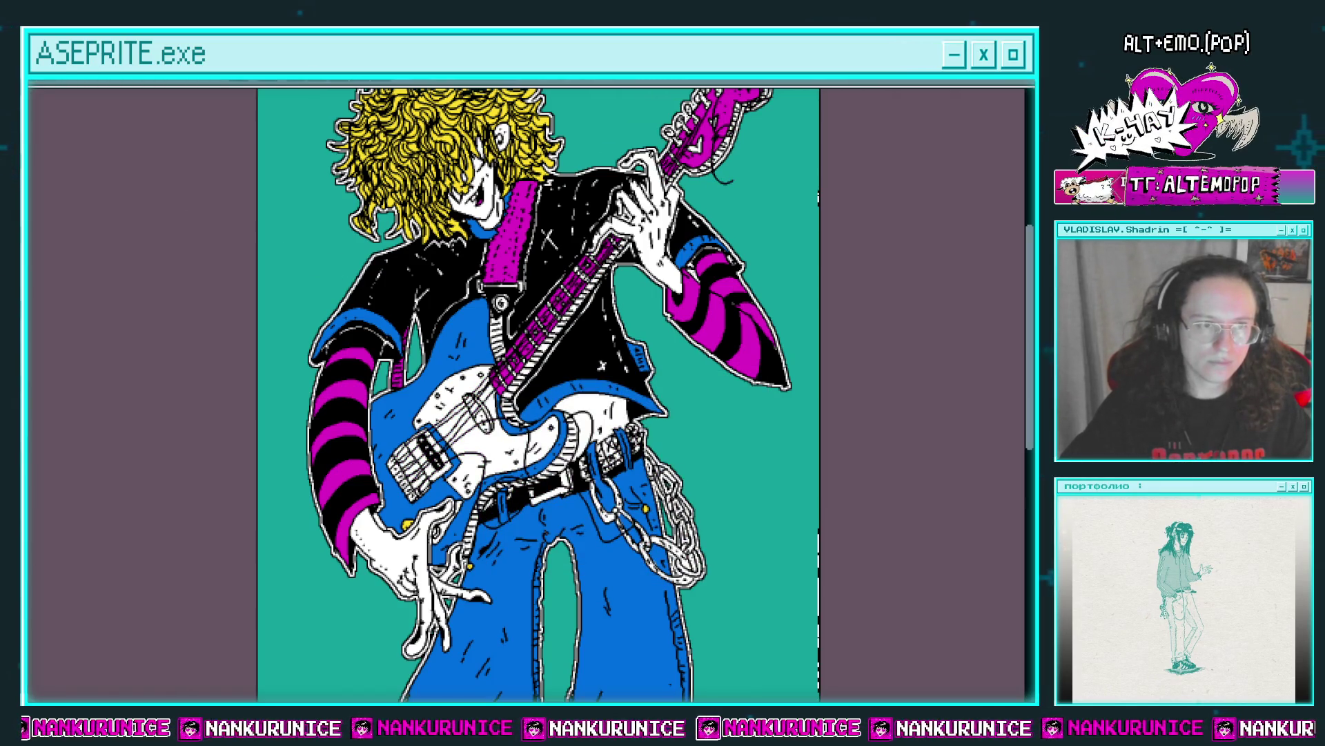
{"action": "key", "text": "shift+r"}
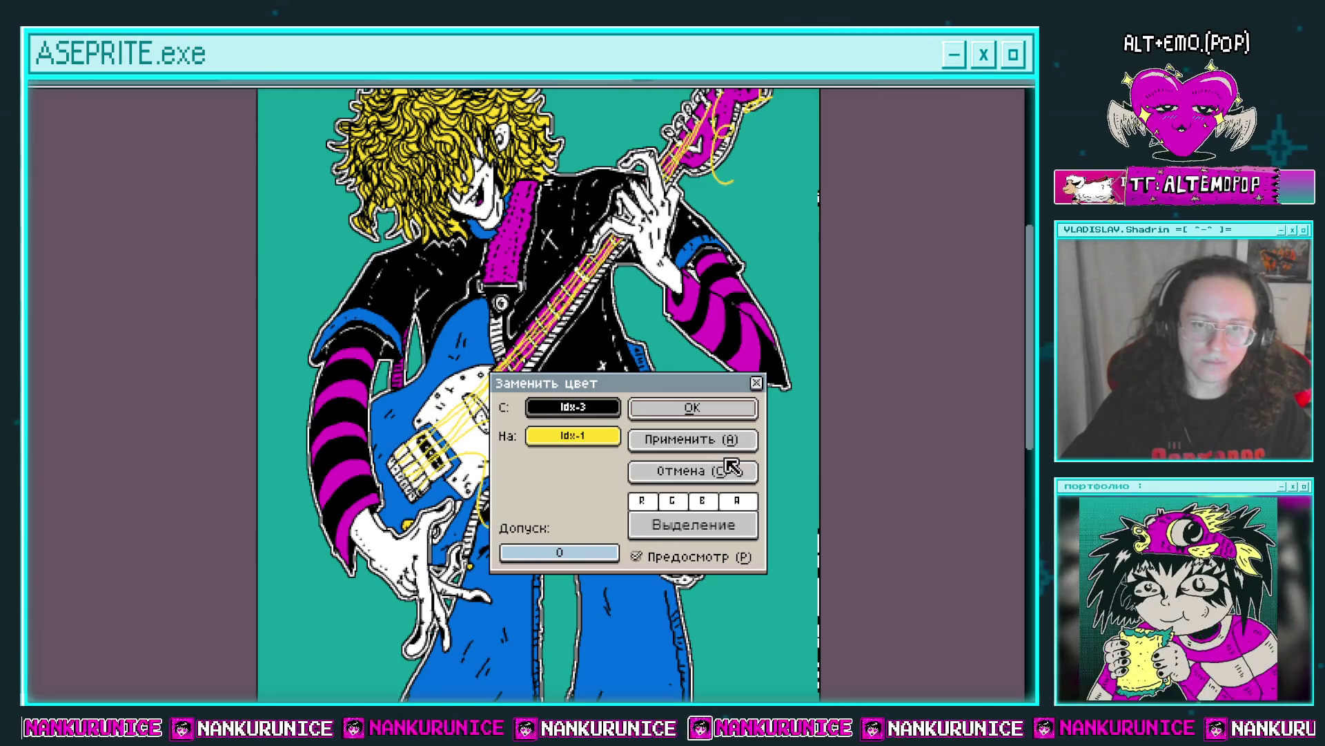
{"action": "left_click", "coordinate": [713, 404]}
{"action": "scroll", "coordinate": [713, 403], "scroll_direction": "down", "scroll_amount": 1}
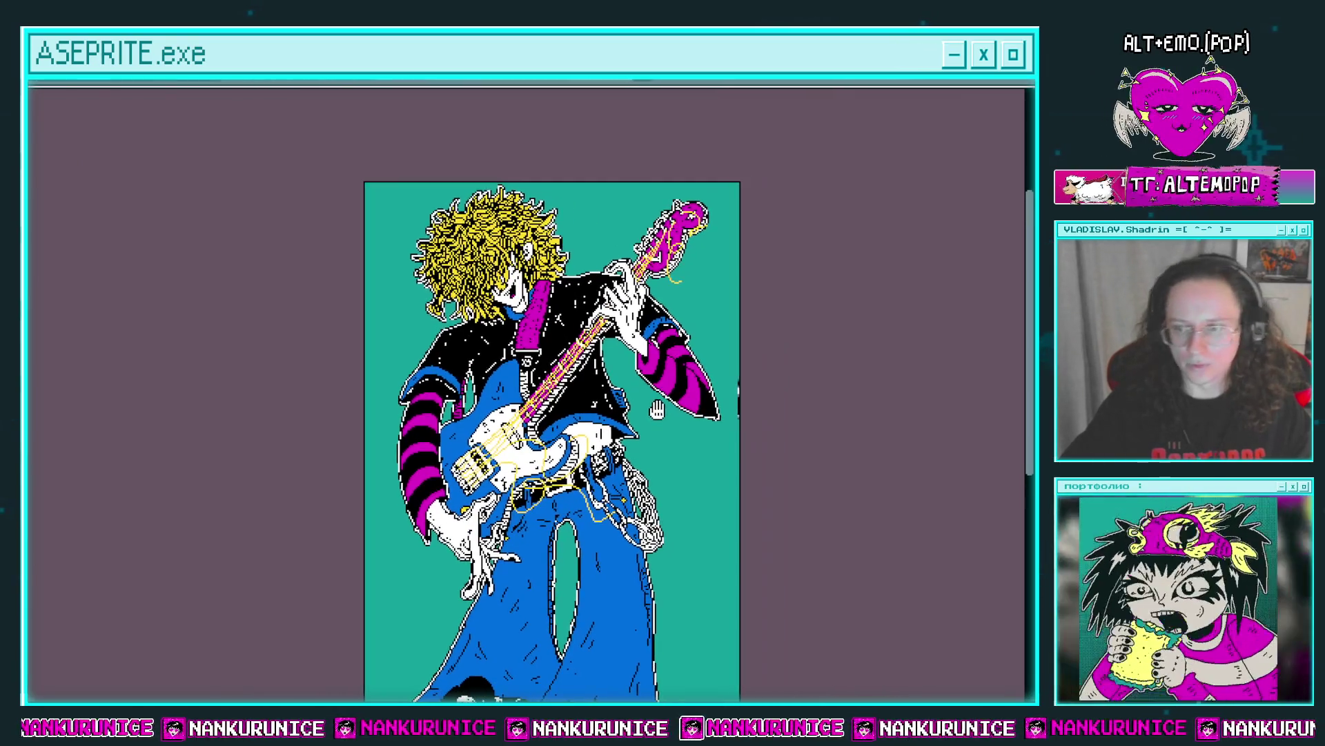
{"action": "scroll", "coordinate": [714, 397], "scroll_direction": "up", "scroll_amount": 1}
{"action": "left_click_drag", "start_coordinate": [656, 388], "coordinate": [681, 403]}
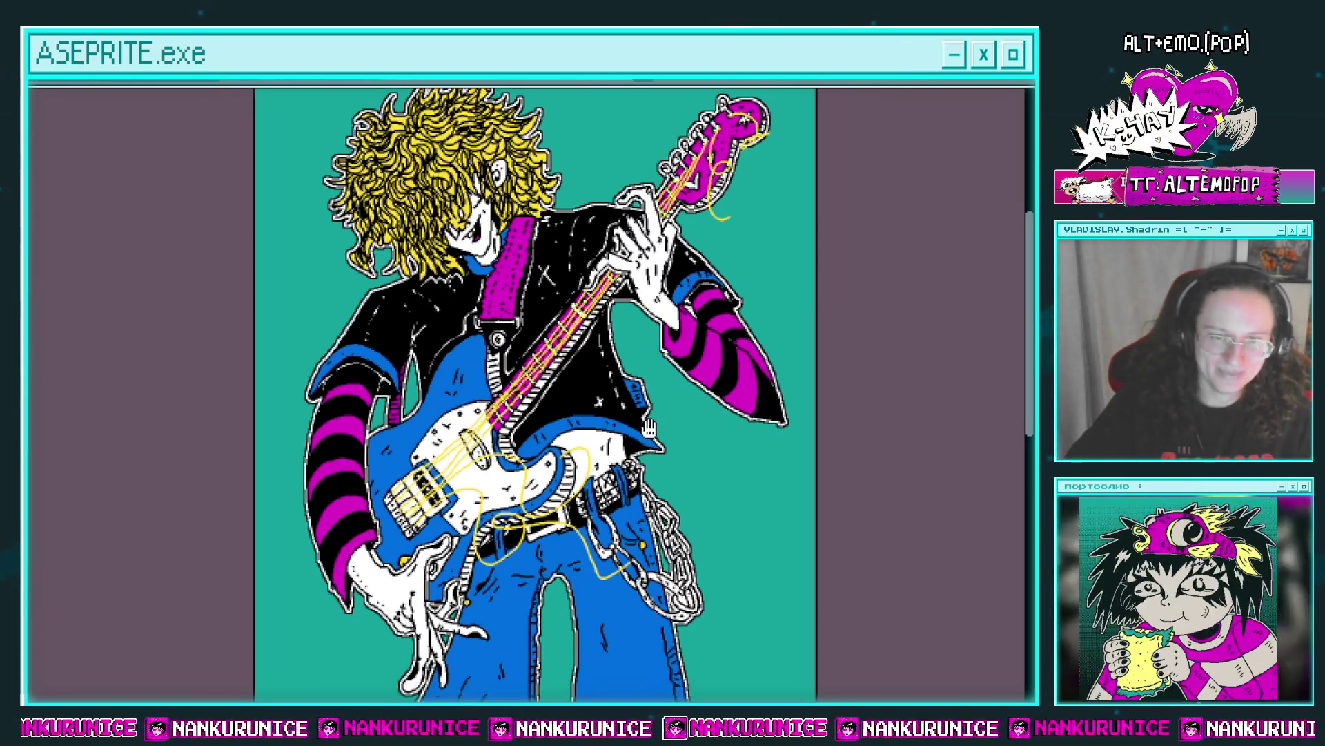
{"action": "left_click_drag", "start_coordinate": [646, 433], "coordinate": [679, 430]}
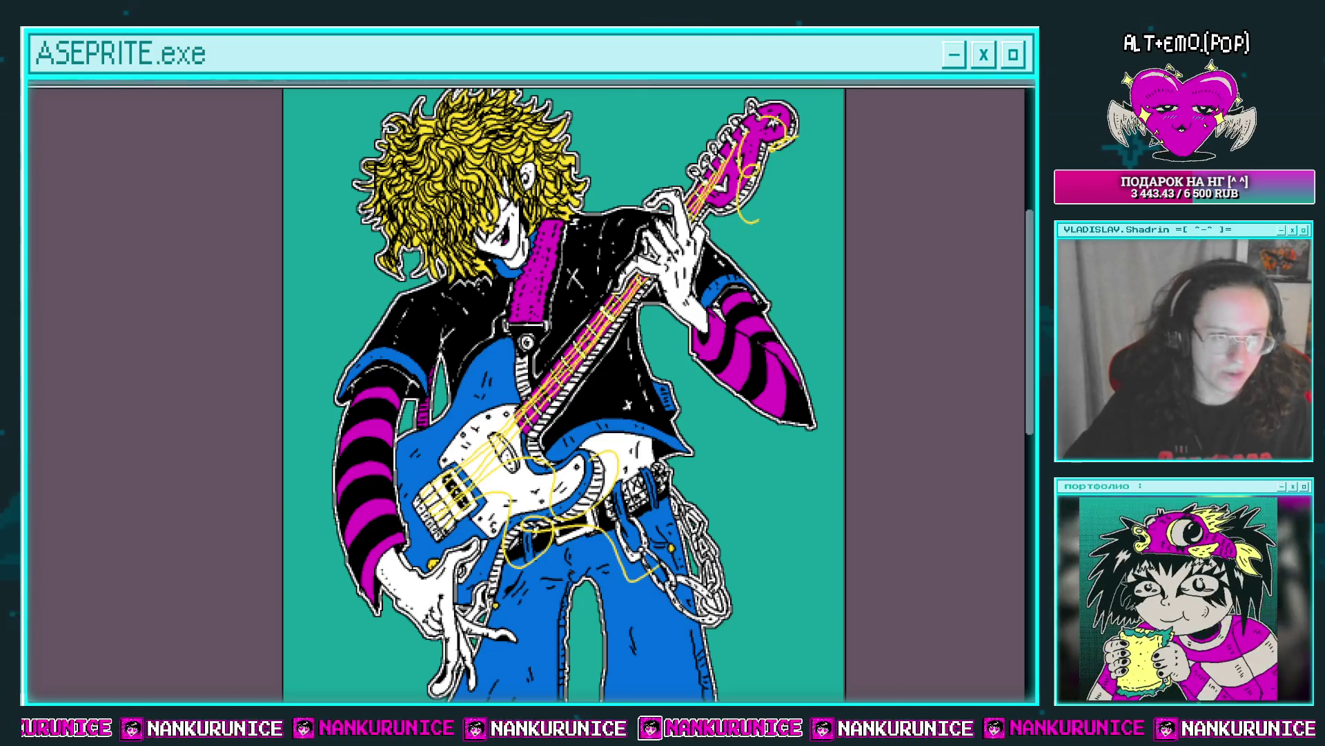
{"action": "key", "text": "ctrl+z"}
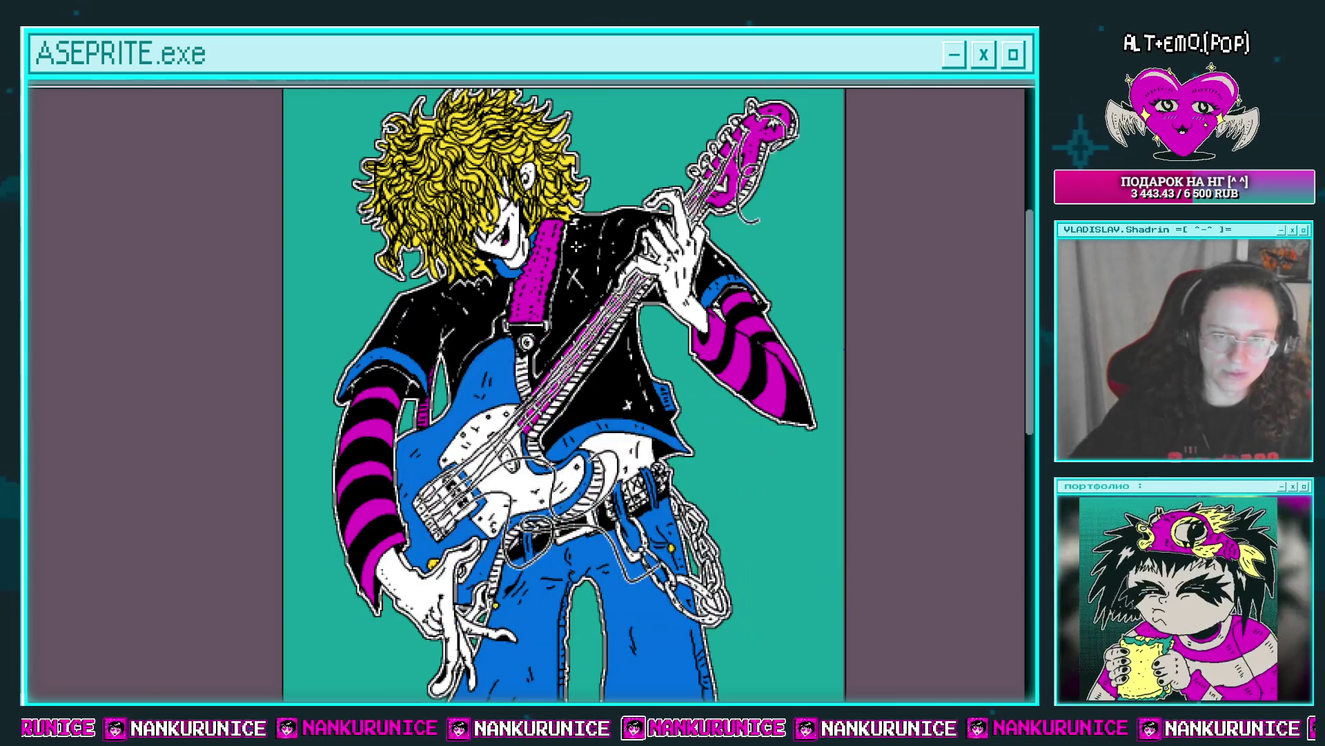
Apply a white outline to the strings and cables, then undo and redo the neck changes.
{"action": "key", "text": "ctrl+z"}
{"action": "key", "text": "shift+o"}
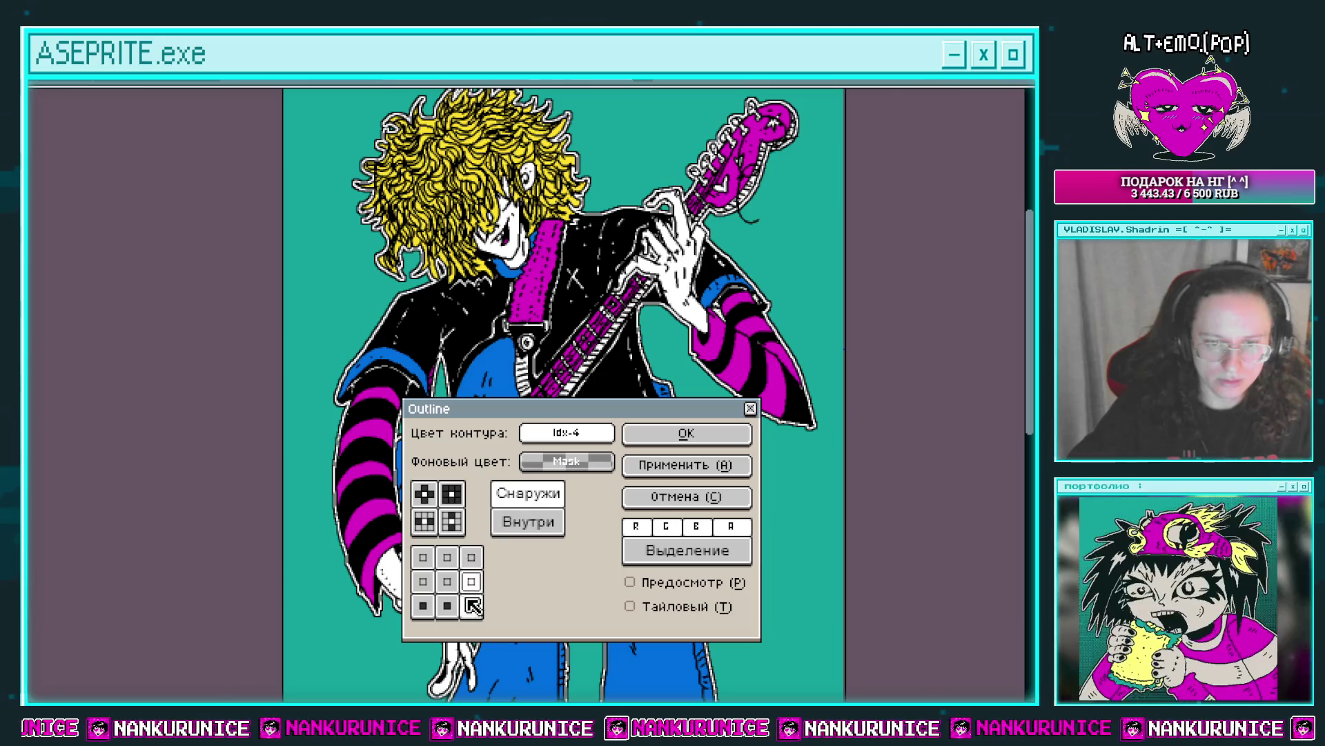
{"action": "left_click", "coordinate": [684, 435]}
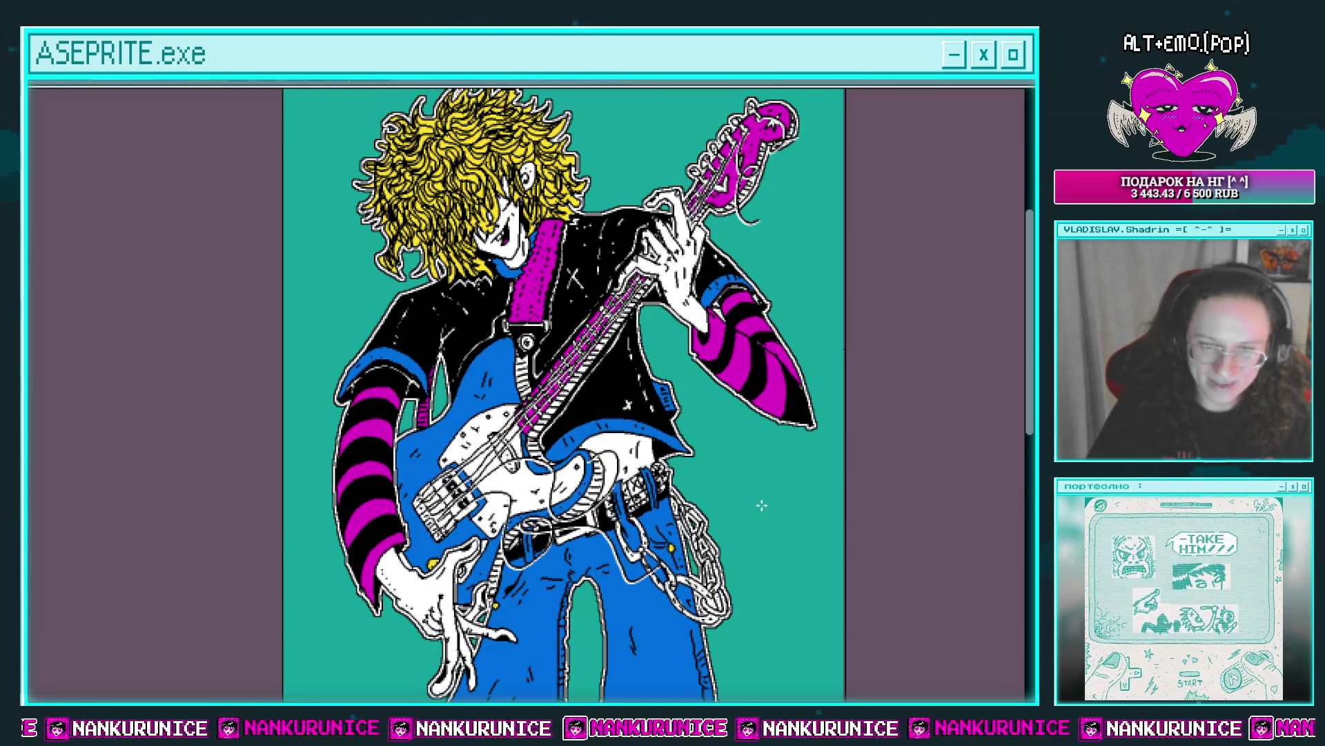
{"action": "key", "text": "ctrl+z"}
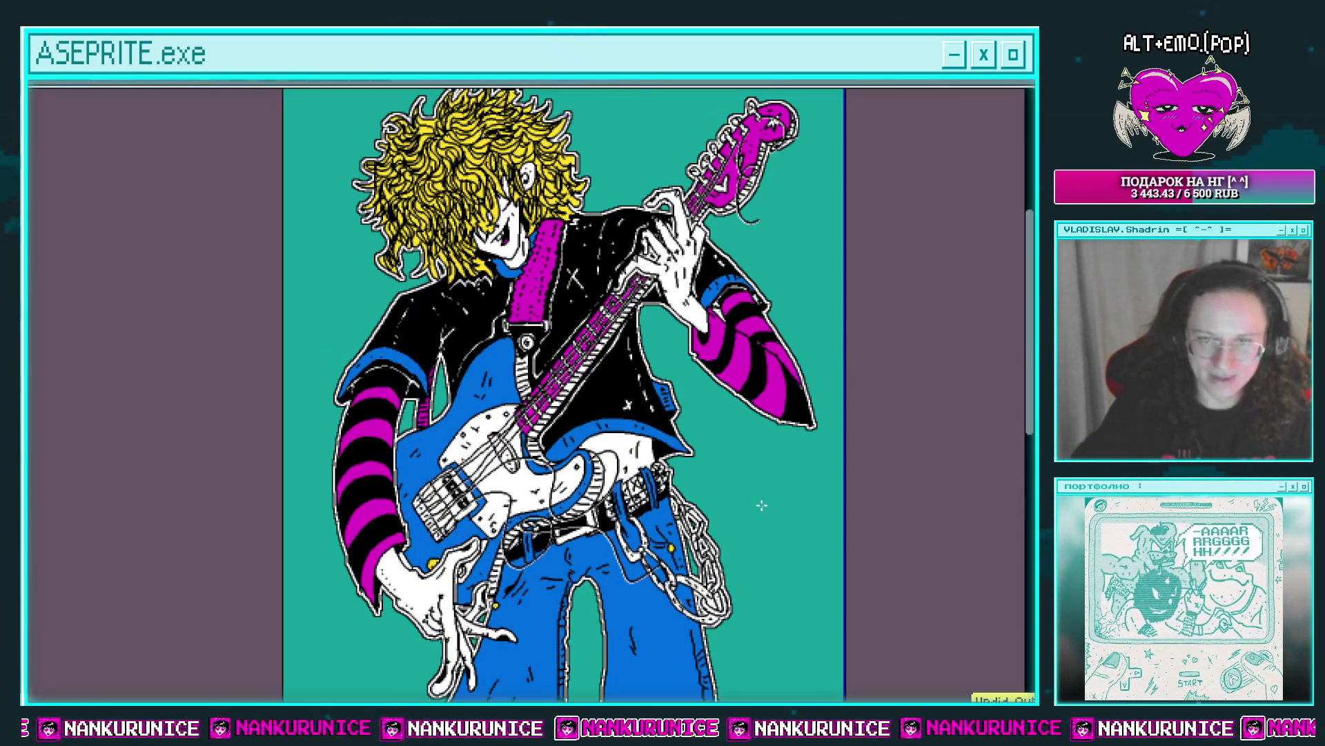
{"action": "left_click_drag", "start_coordinate": [762, 506], "coordinate": [752, 399]}
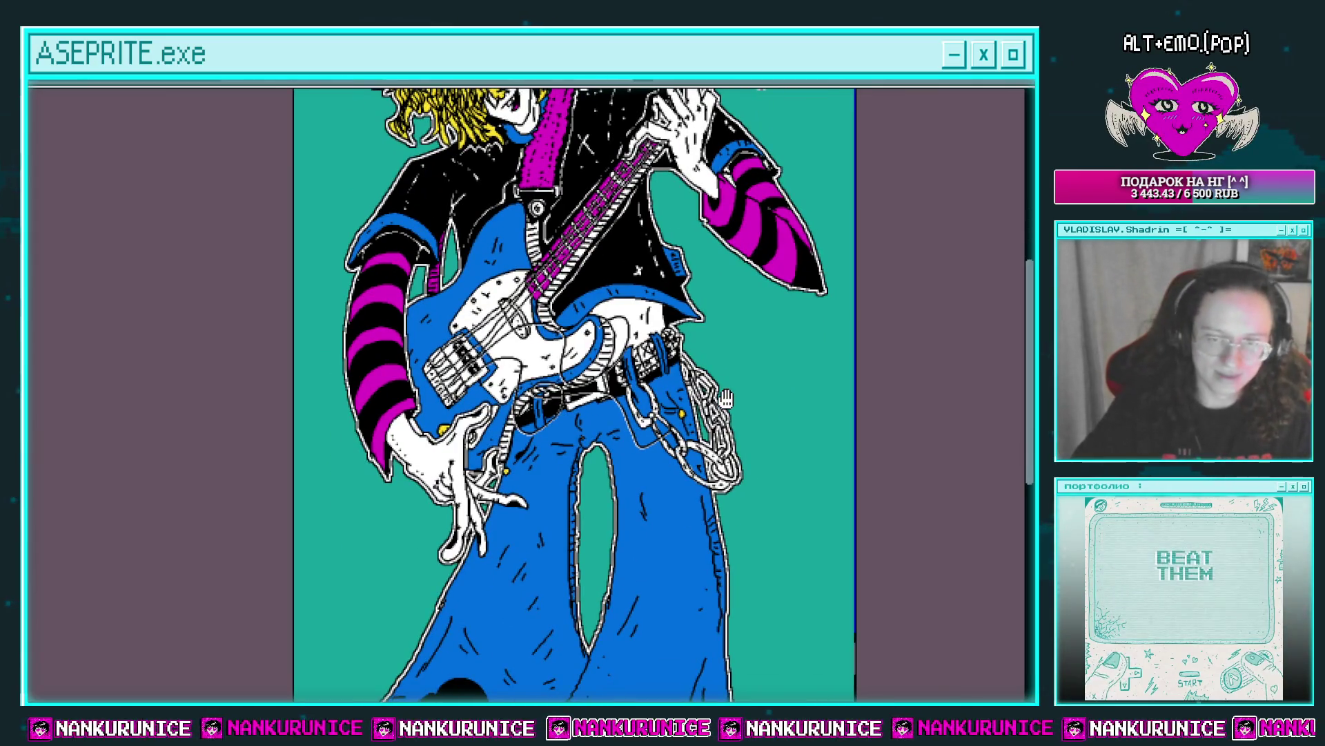
{"action": "key", "text": "ctrl+z"}
{"action": "scroll", "coordinate": [727, 399], "scroll_direction": "up", "scroll_amount": 2}
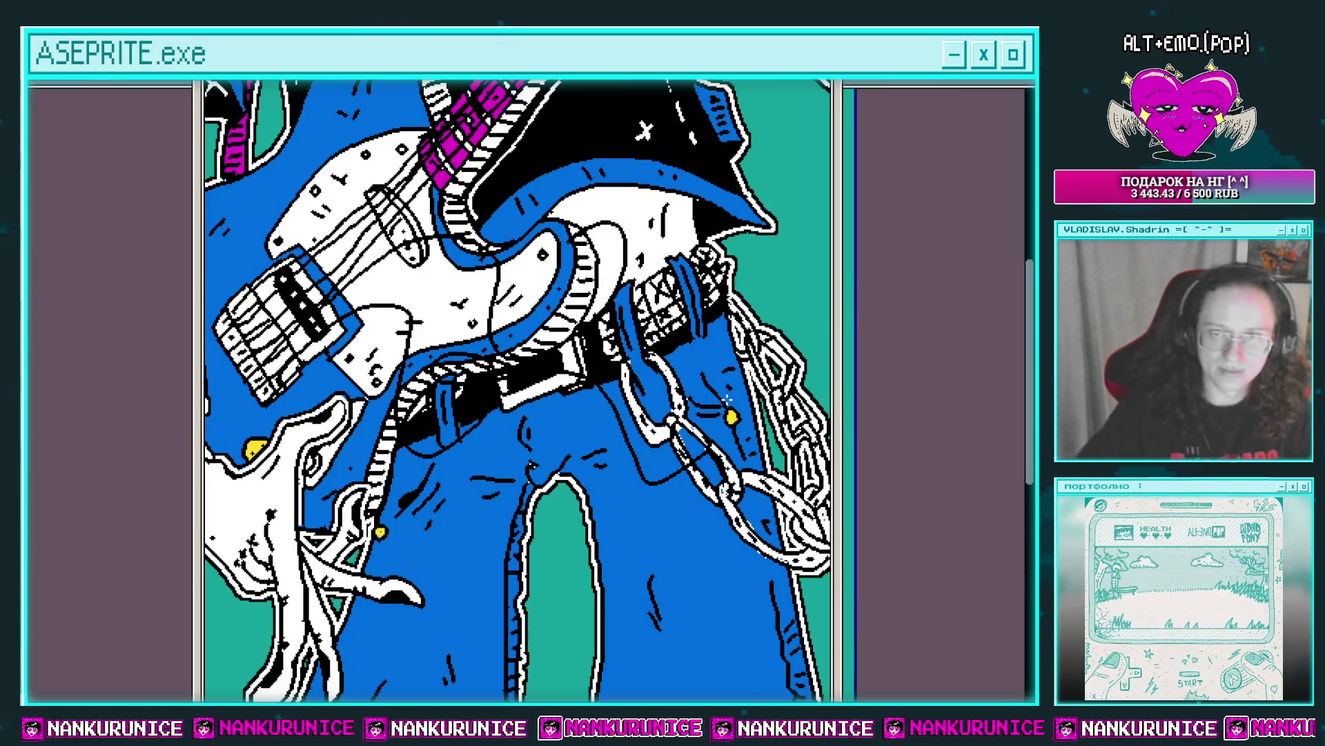
{"action": "scroll", "coordinate": [631, 409], "scroll_direction": "down", "scroll_amount": 2}
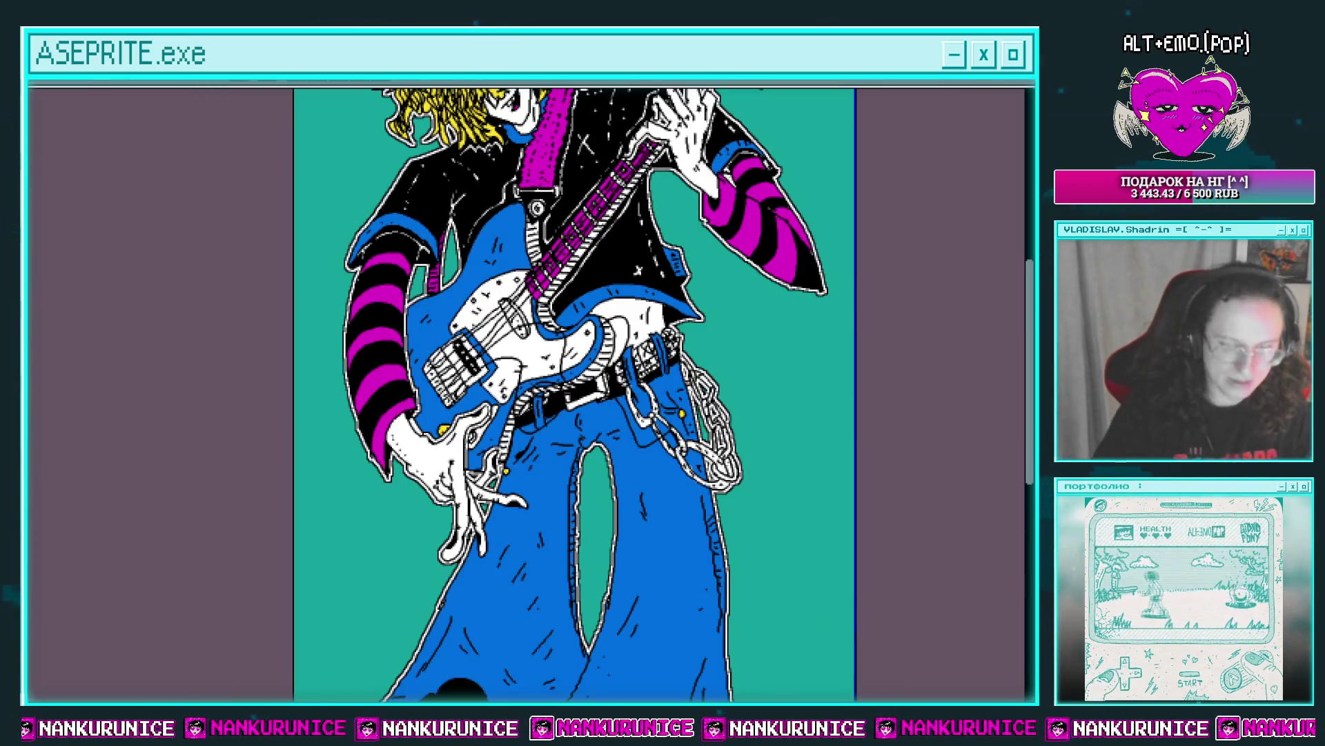
{"action": "key", "text": "ctrl+y"}
Reapply the white Outline effect and frame the whole outlined character.
{"action": "key", "text": "shift+o"}
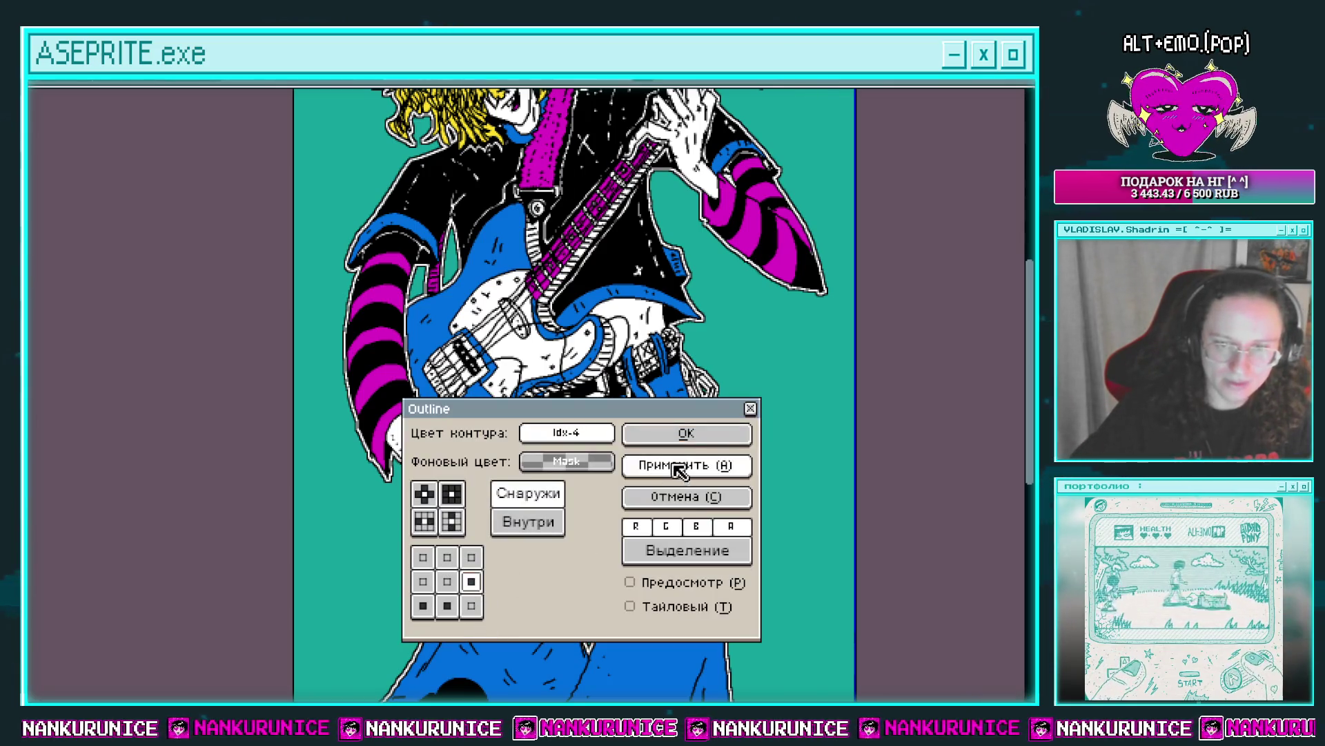
{"action": "left_click", "coordinate": [686, 433]}
{"action": "mouse_move", "coordinate": [750, 341]}
{"action": "left_mouse_down"}
{"action": "mouse_move", "coordinate": [732, 465]}
{"action": "mouse_move", "coordinate": [700, 343]}
{"action": "left_mouse_up"}
{"action": "scroll", "coordinate": [704, 434], "scroll_direction": "up", "scroll_amount": 2}
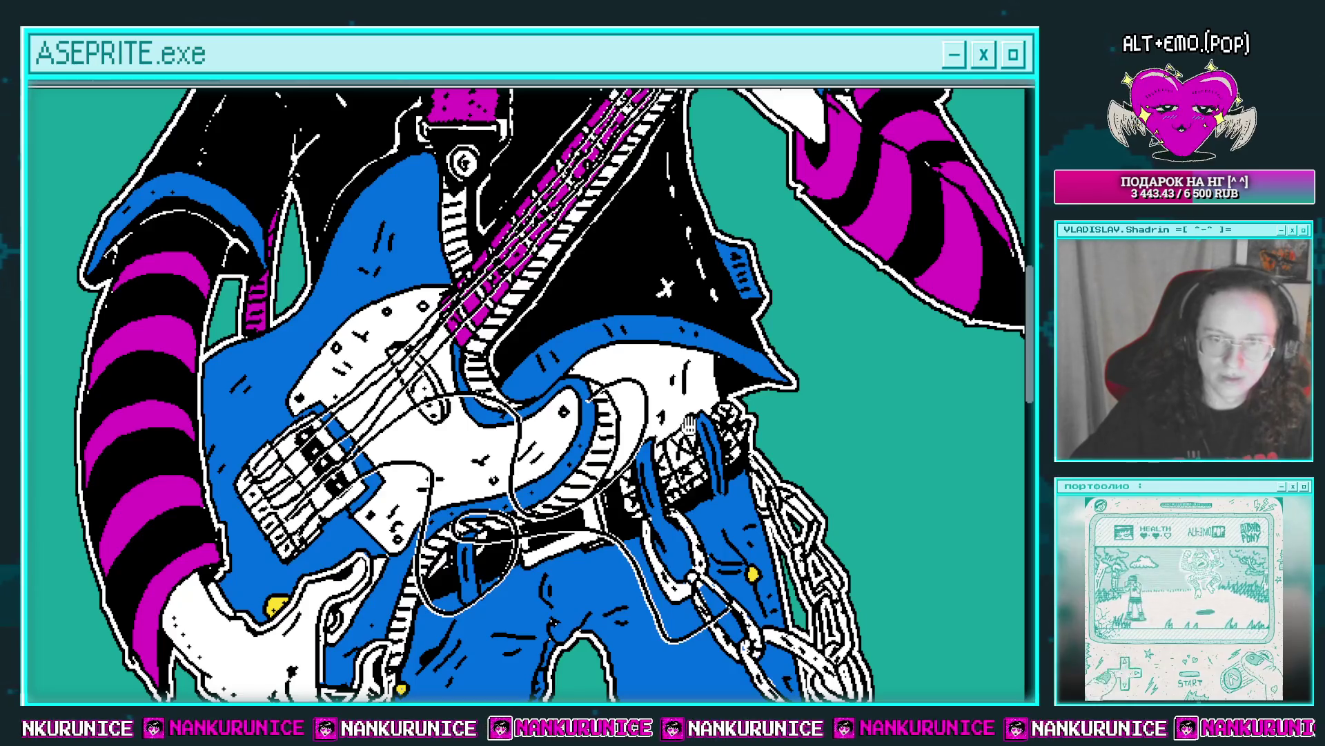
{"action": "scroll", "coordinate": [689, 424], "scroll_direction": "down", "scroll_amount": 3}
{"action": "mouse_move", "coordinate": [690, 421]}
{"action": "left_mouse_down"}
{"action": "mouse_move", "coordinate": [652, 473]}
{"action": "mouse_move", "coordinate": [649, 328]}
{"action": "left_mouse_up"}
{"action": "scroll", "coordinate": [653, 473], "scroll_direction": "down", "scroll_amount": 1}
{"action": "key", "text": "Tab"}
{"action": "left_click", "coordinate": [103, 153]}
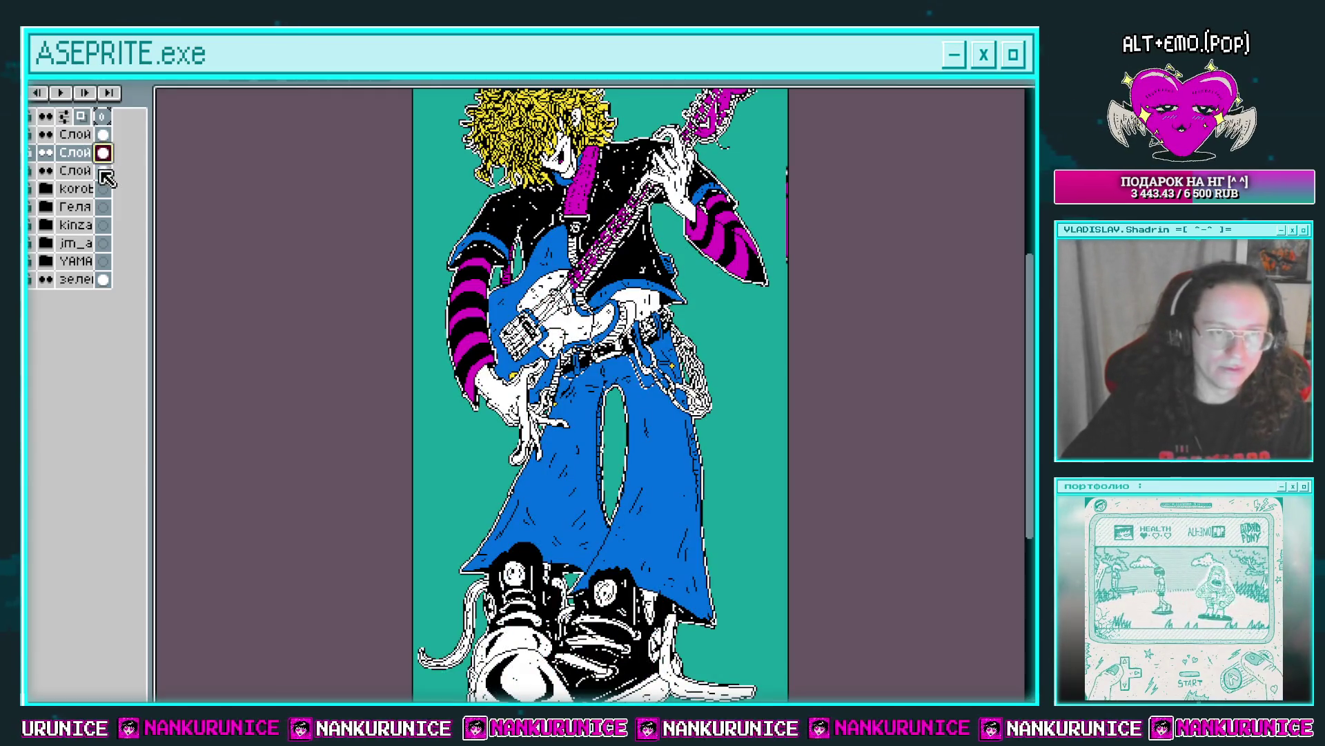
Select the third drawing layer, add a new empty layer, and hide the timeline.
{"action": "left_click", "coordinate": [74, 134], "text": "shift"}
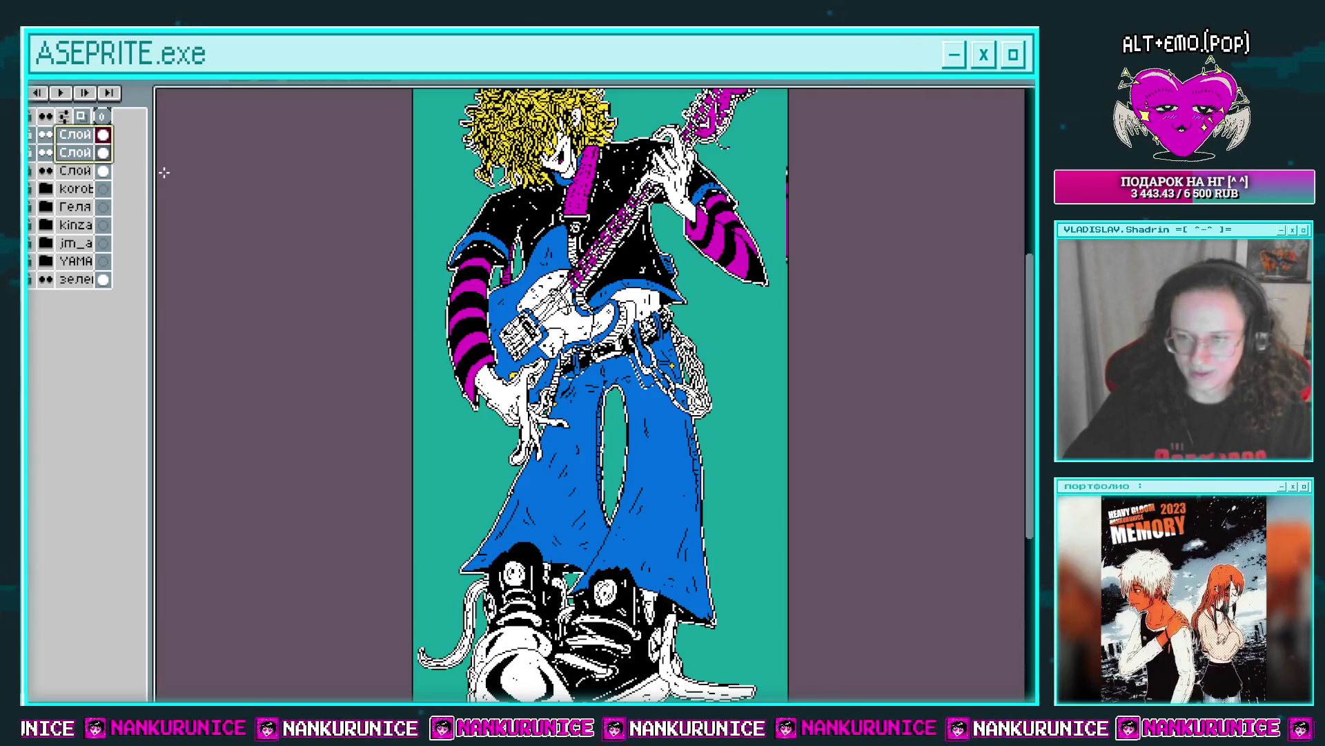
{"action": "scroll", "coordinate": [600, 393], "scroll_direction": "up", "scroll_amount": 1}
{"action": "left_click", "coordinate": [105, 172]}
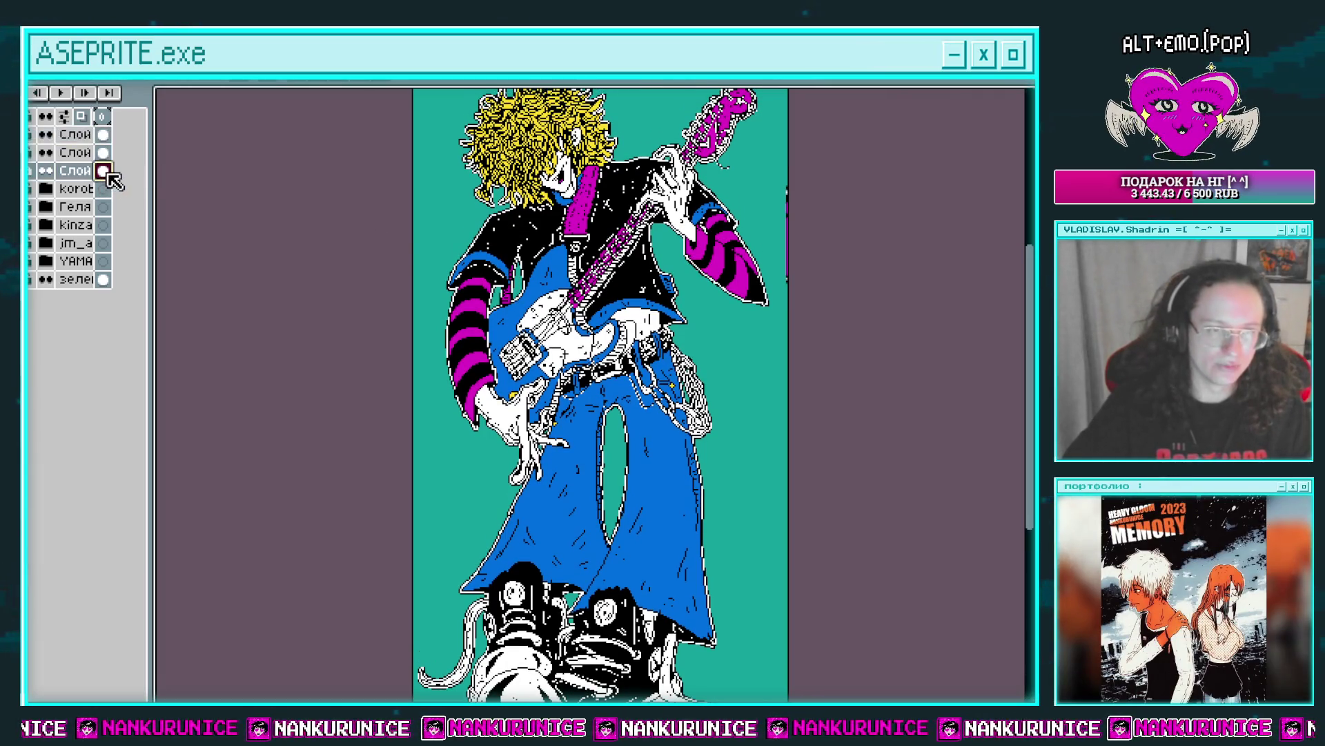
{"action": "key", "text": "shift+n"}
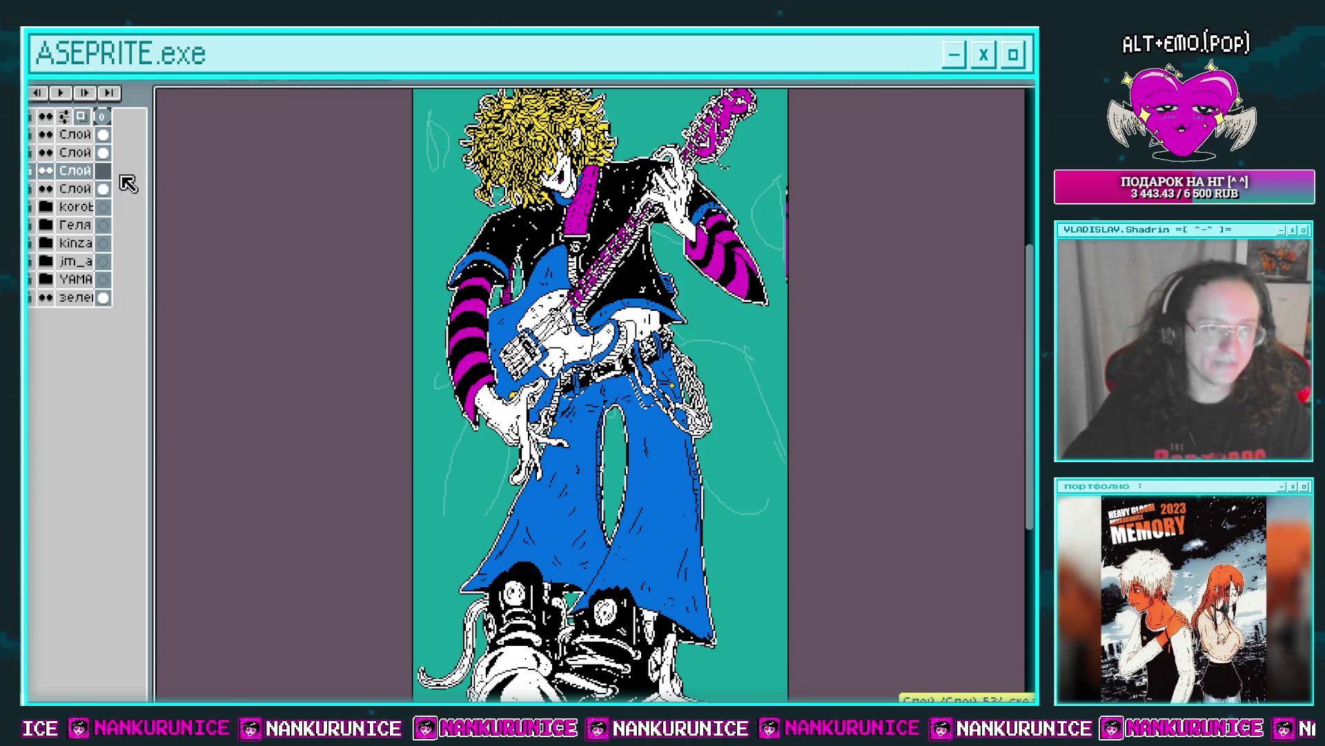
{"action": "key", "text": "Tab"}
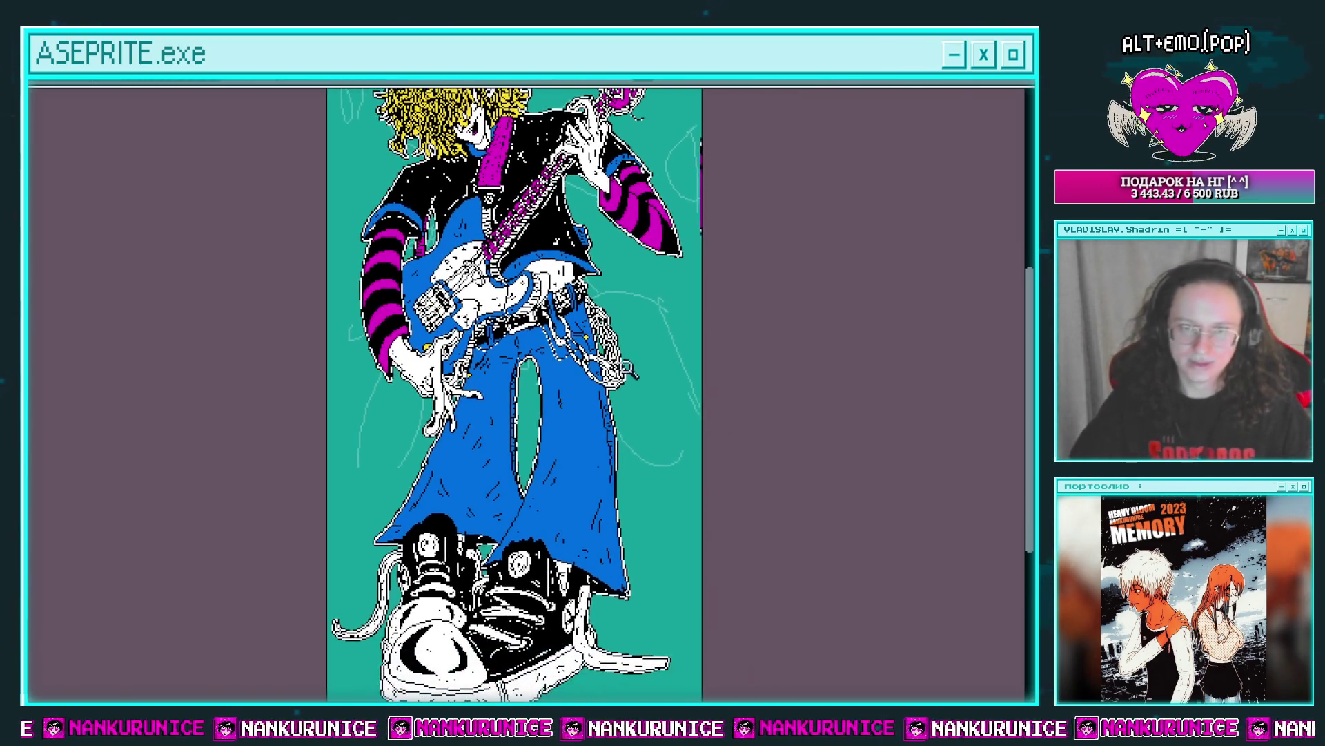
Draw black ellipses beside the jeans and erase their overlapping parts.
{"action": "scroll", "coordinate": [616, 361], "scroll_direction": "up", "scroll_amount": 2}
{"action": "scroll", "coordinate": [583, 305], "scroll_direction": "up", "scroll_amount": 3}
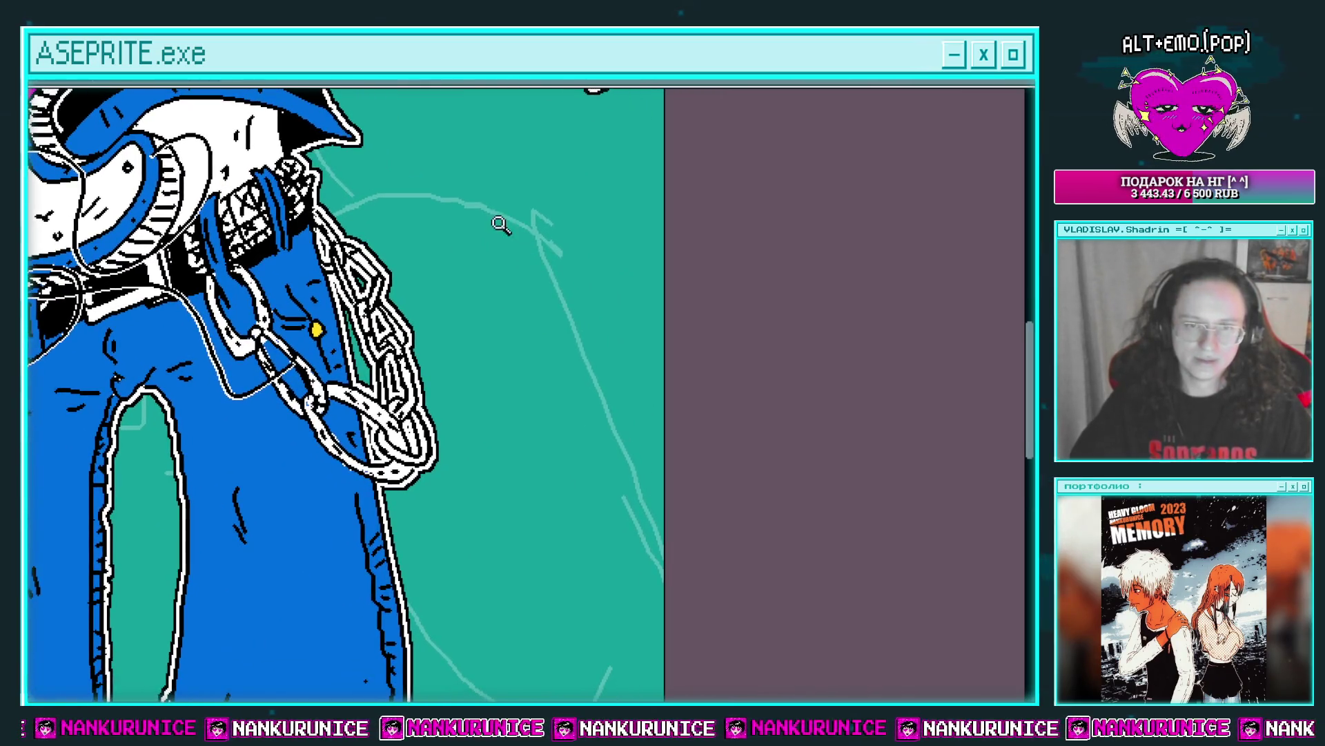
{"action": "scroll", "coordinate": [476, 255], "scroll_direction": "up", "scroll_amount": 2}
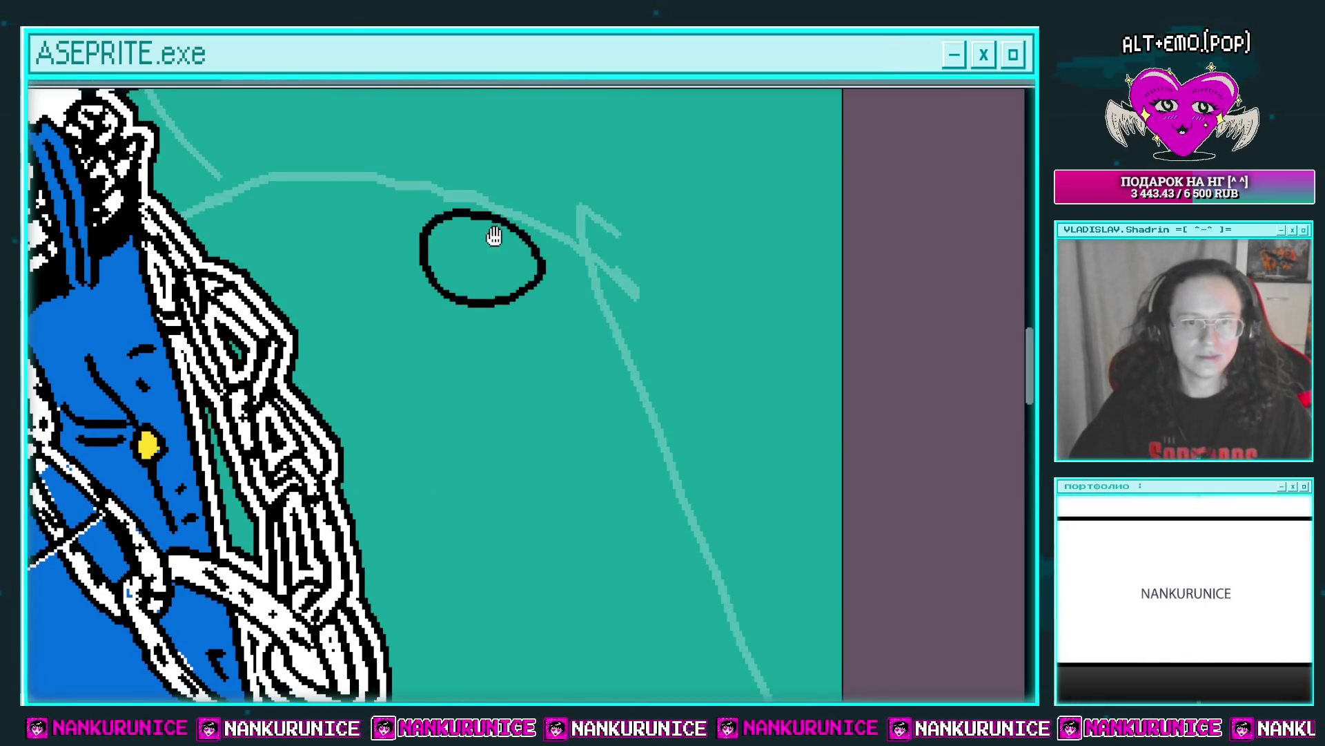
{"action": "left_click_drag", "start_coordinate": [494, 236], "coordinate": [434, 268]}
{"action": "scroll", "coordinate": [497, 334], "scroll_direction": "down", "scroll_amount": 3}
{"action": "scroll", "coordinate": [553, 320], "scroll_direction": "up", "scroll_amount": 2}
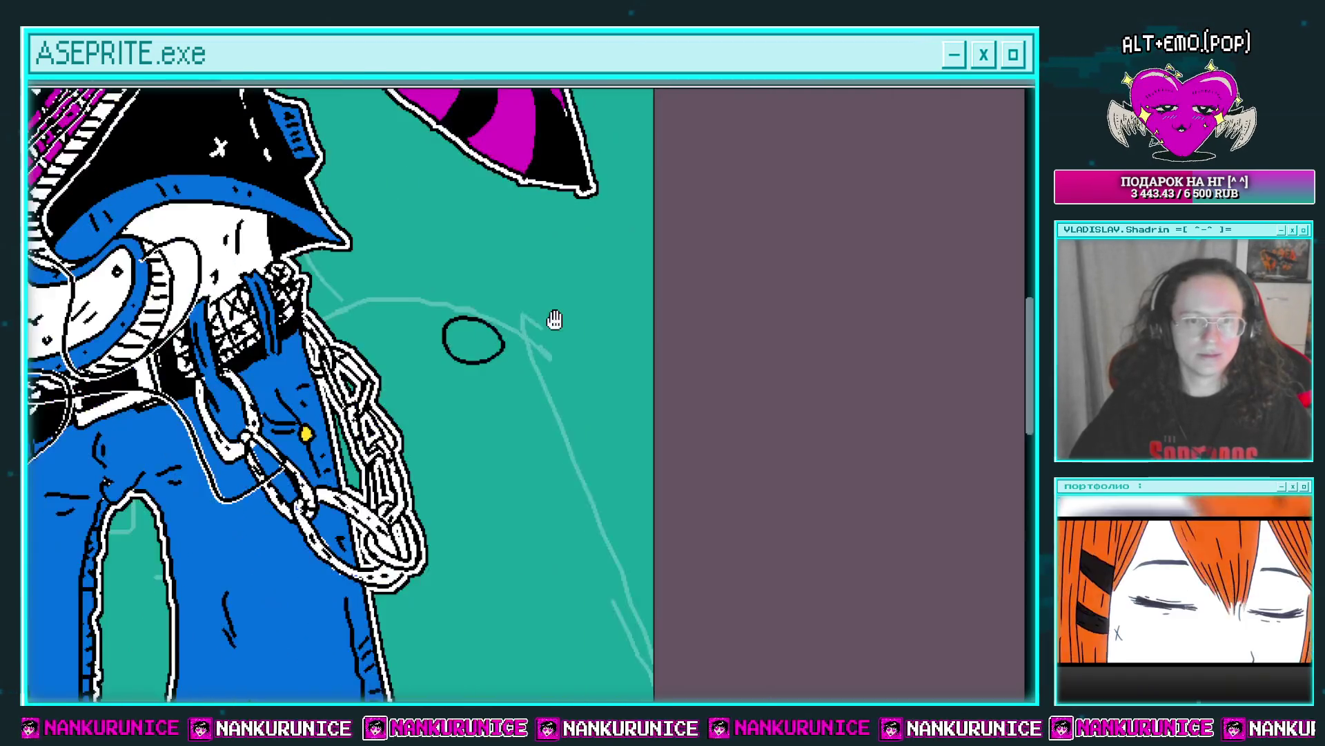
{"action": "scroll", "coordinate": [509, 334], "scroll_direction": "up", "scroll_amount": 1}
{"action": "left_click_drag", "start_coordinate": [508, 329], "coordinate": [499, 324]}
{"action": "scroll", "coordinate": [510, 332], "scroll_direction": "right", "scroll_amount": 1}
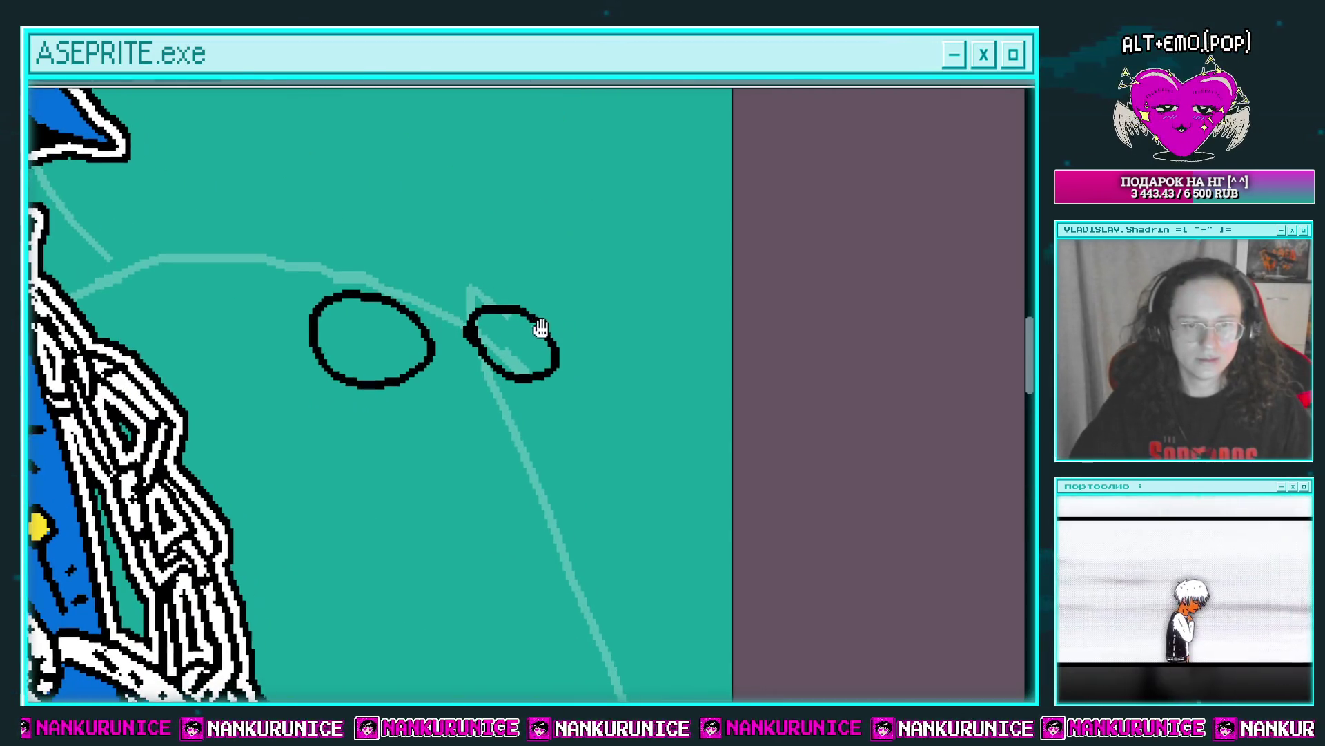
{"action": "key", "text": "e"}
{"action": "left_click_drag", "start_coordinate": [361, 290], "coordinate": [394, 302]}
{"action": "mouse_move", "coordinate": [476, 345]}
{"action": "left_mouse_down"}
{"action": "mouse_move", "coordinate": [519, 301]}
{"action": "mouse_move", "coordinate": [597, 309]}
{"action": "left_mouse_up"}
{"action": "scroll", "coordinate": [470, 312], "scroll_direction": "down", "scroll_amount": 3}
Extend a black curve to the canvas's right edge and bring up the Outline settings.
{"action": "key", "text": "z"}
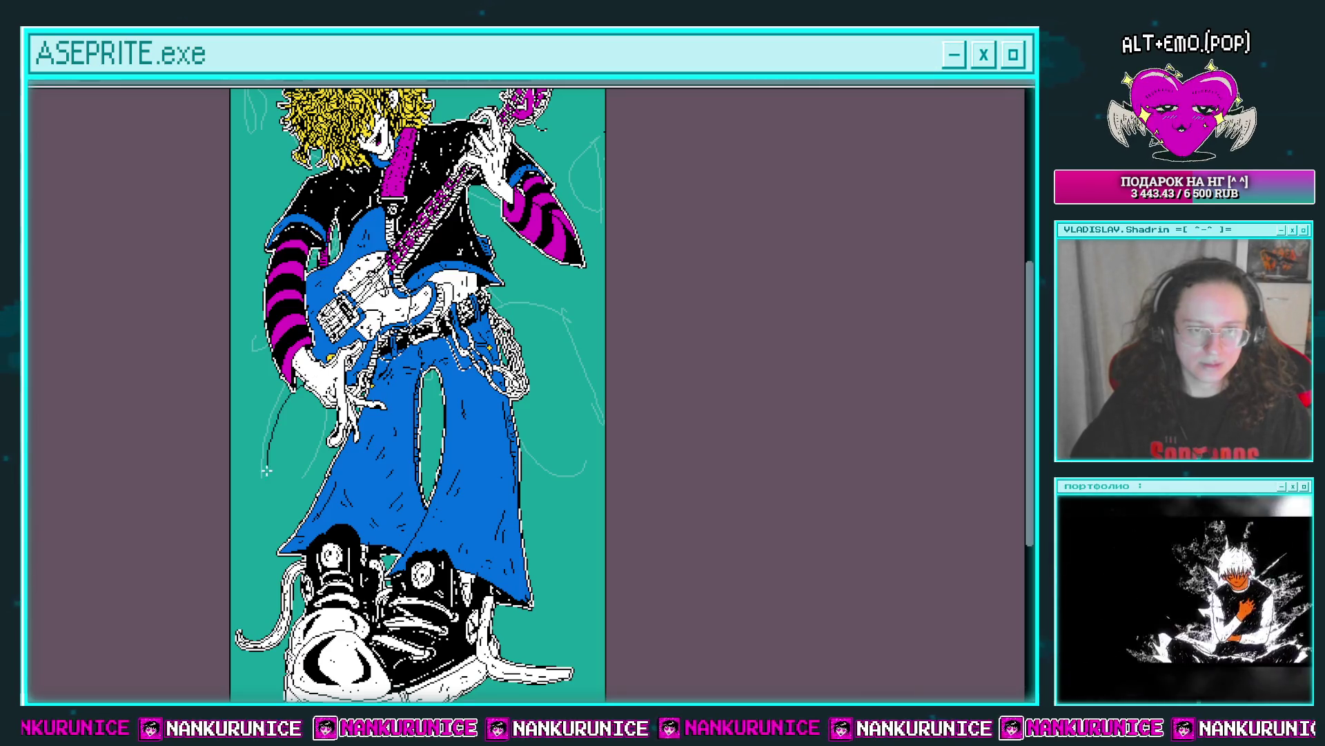
{"action": "left_click_drag", "start_coordinate": [526, 341], "coordinate": [605, 412]}
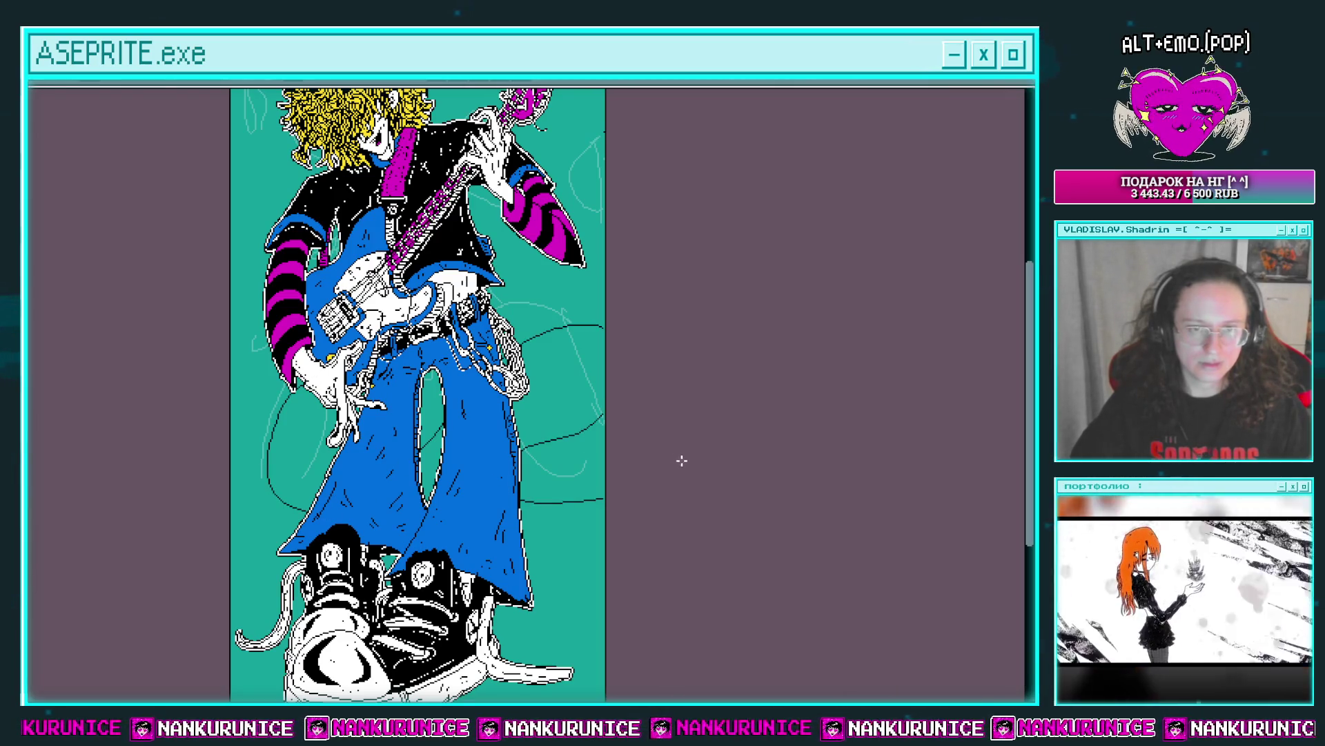
{"action": "left_click", "coordinate": [279, 408]}
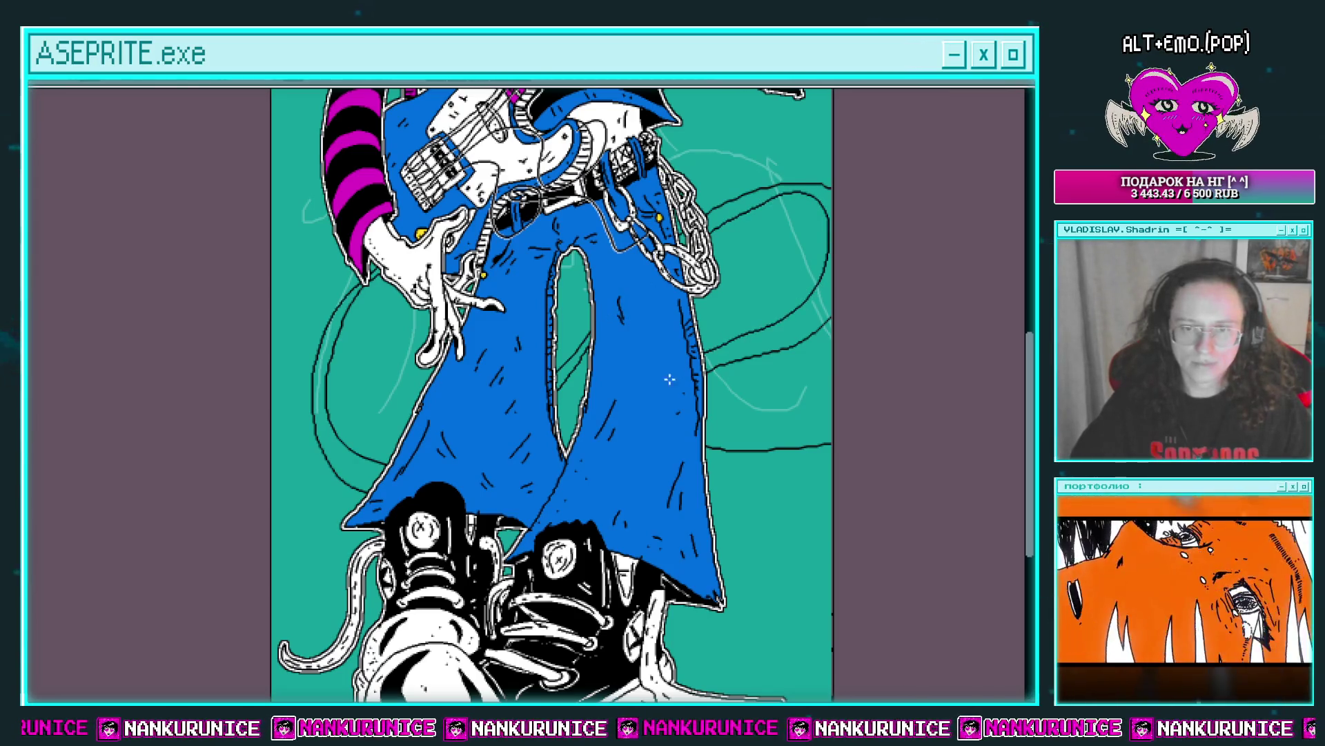
{"action": "left_click_drag", "start_coordinate": [641, 286], "coordinate": [680, 307]}
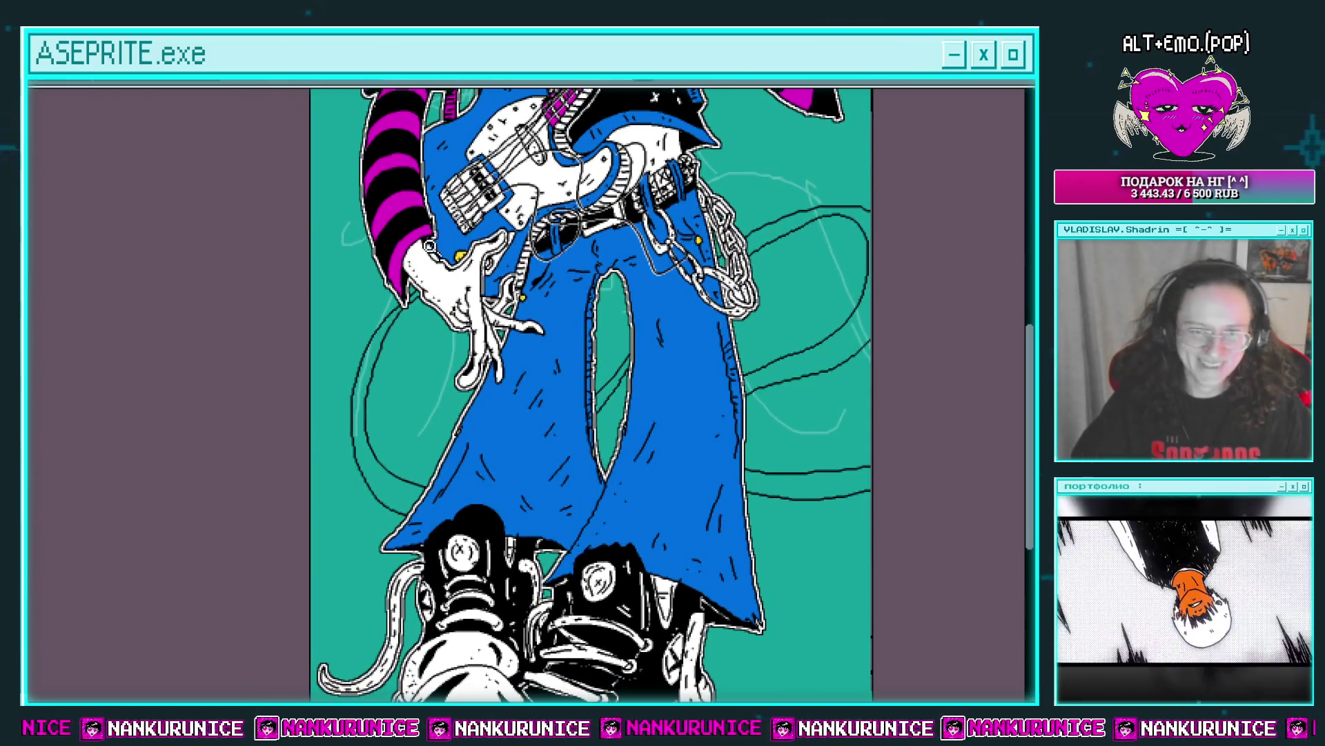
{"action": "scroll", "coordinate": [431, 296], "scroll_direction": "up", "scroll_amount": 2}
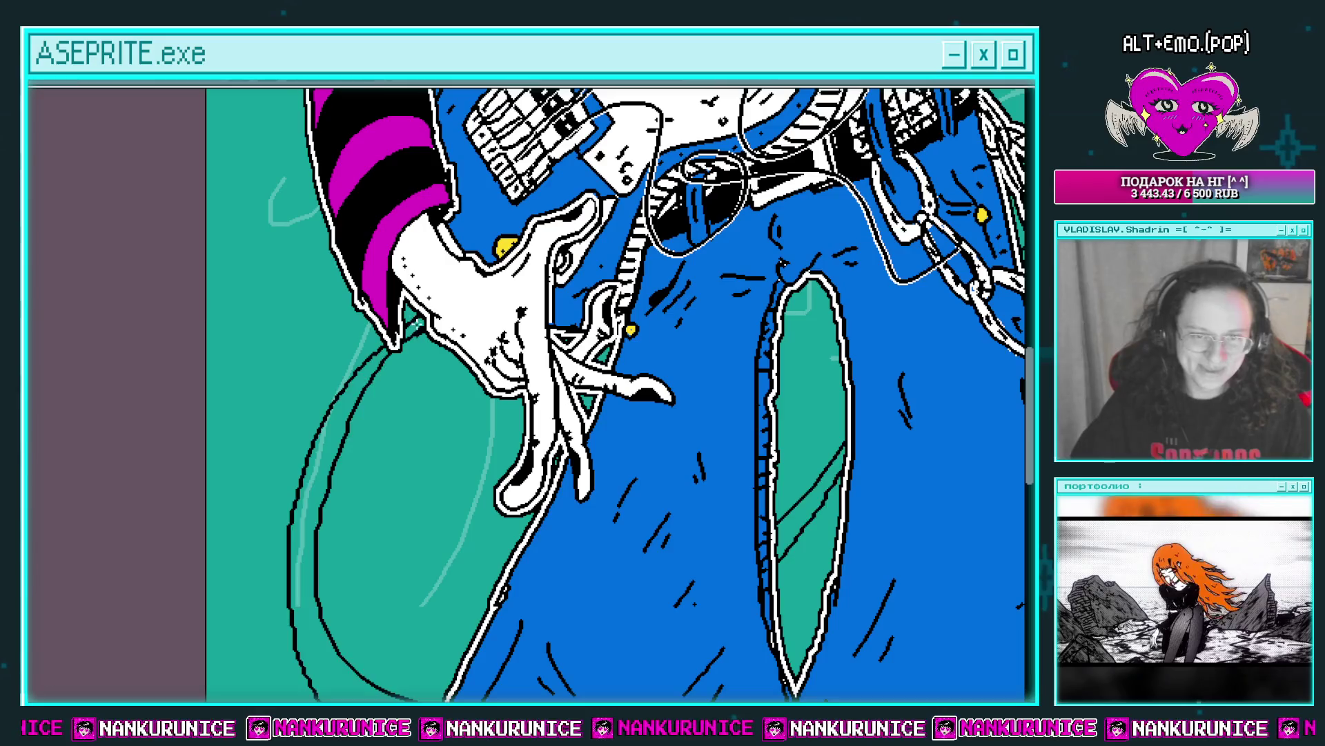
{"action": "scroll", "coordinate": [530, 362], "scroll_direction": "down", "scroll_amount": 3}
{"action": "scroll", "coordinate": [530, 362], "scroll_direction": "down", "scroll_amount": 1}
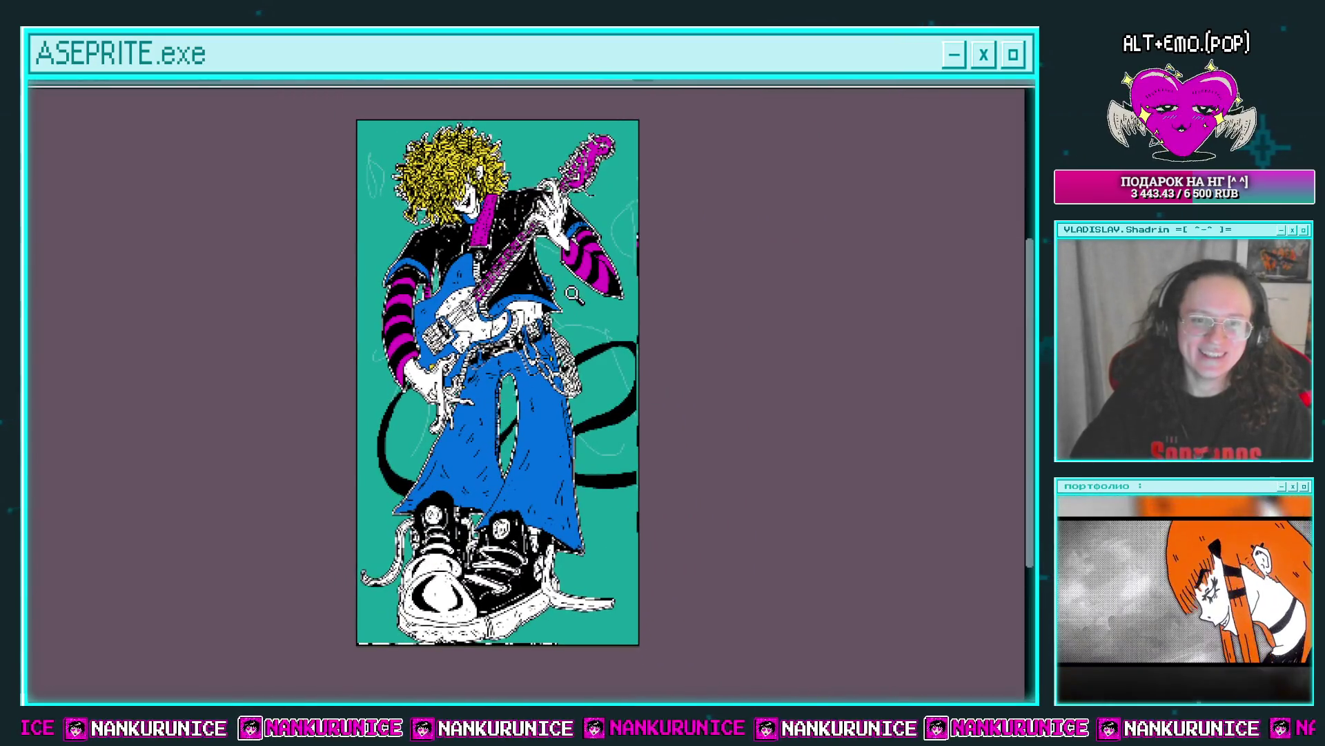
{"action": "scroll", "coordinate": [573, 294], "scroll_direction": "up", "scroll_amount": 2}
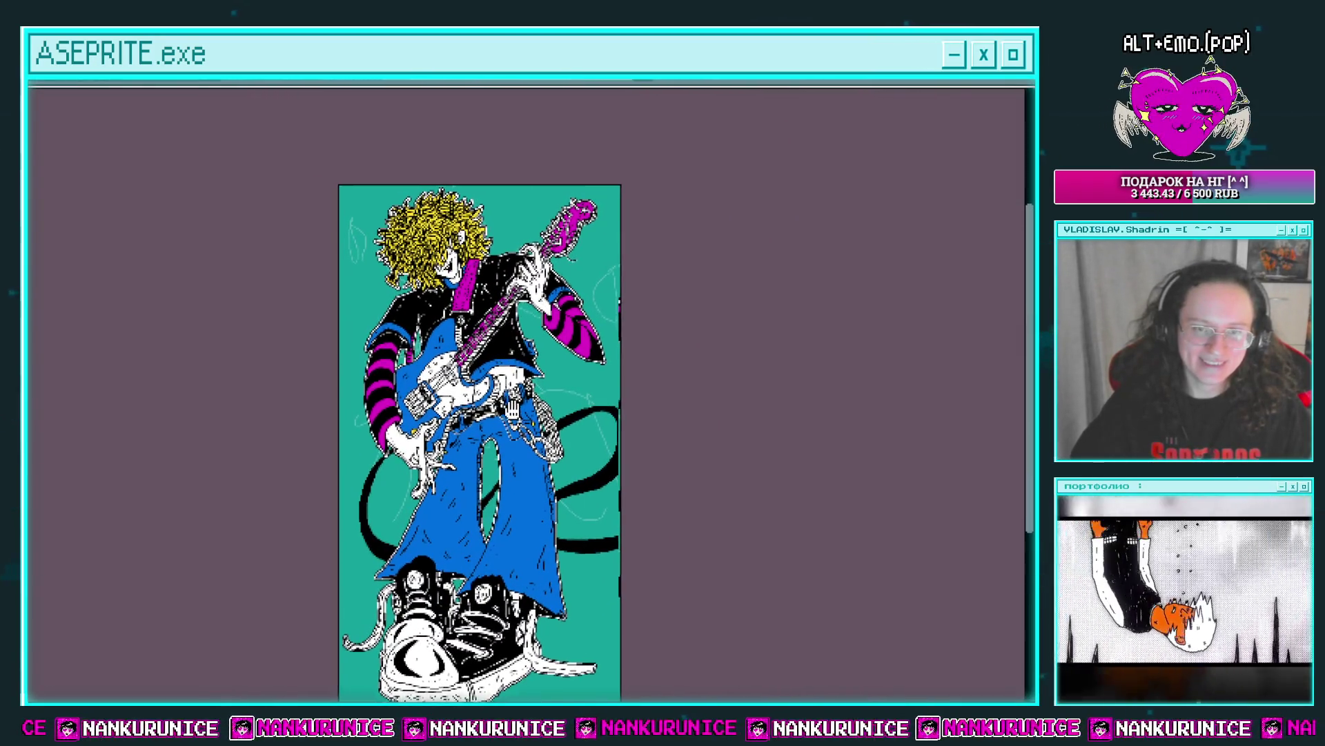
{"action": "scroll", "coordinate": [523, 309], "scroll_direction": "up", "scroll_amount": 1}
{"action": "scroll", "coordinate": [523, 250], "scroll_direction": "up", "scroll_amount": 1}
{"action": "scroll", "coordinate": [556, 243], "scroll_direction": "down", "scroll_amount": 1}
{"action": "scroll", "coordinate": [557, 243], "scroll_direction": "down", "scroll_amount": 2}
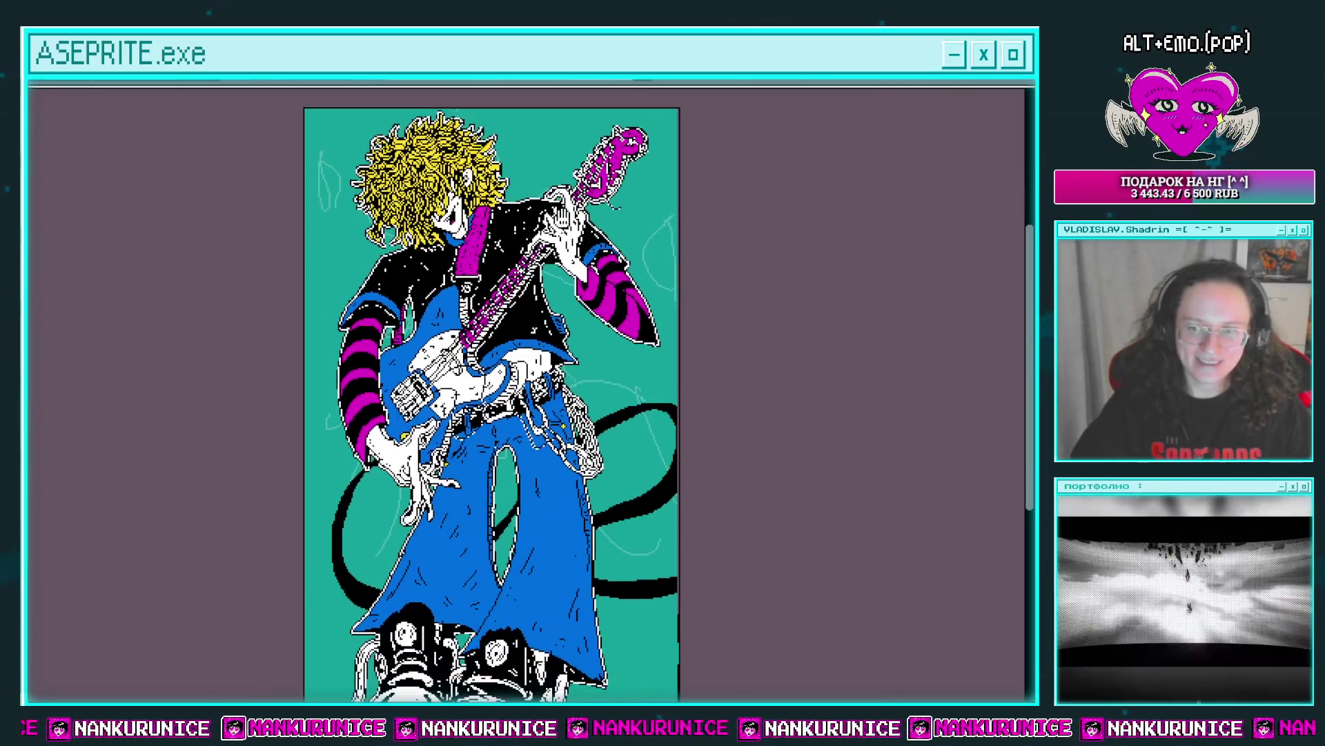
{"action": "key", "text": "ctrl+i"}
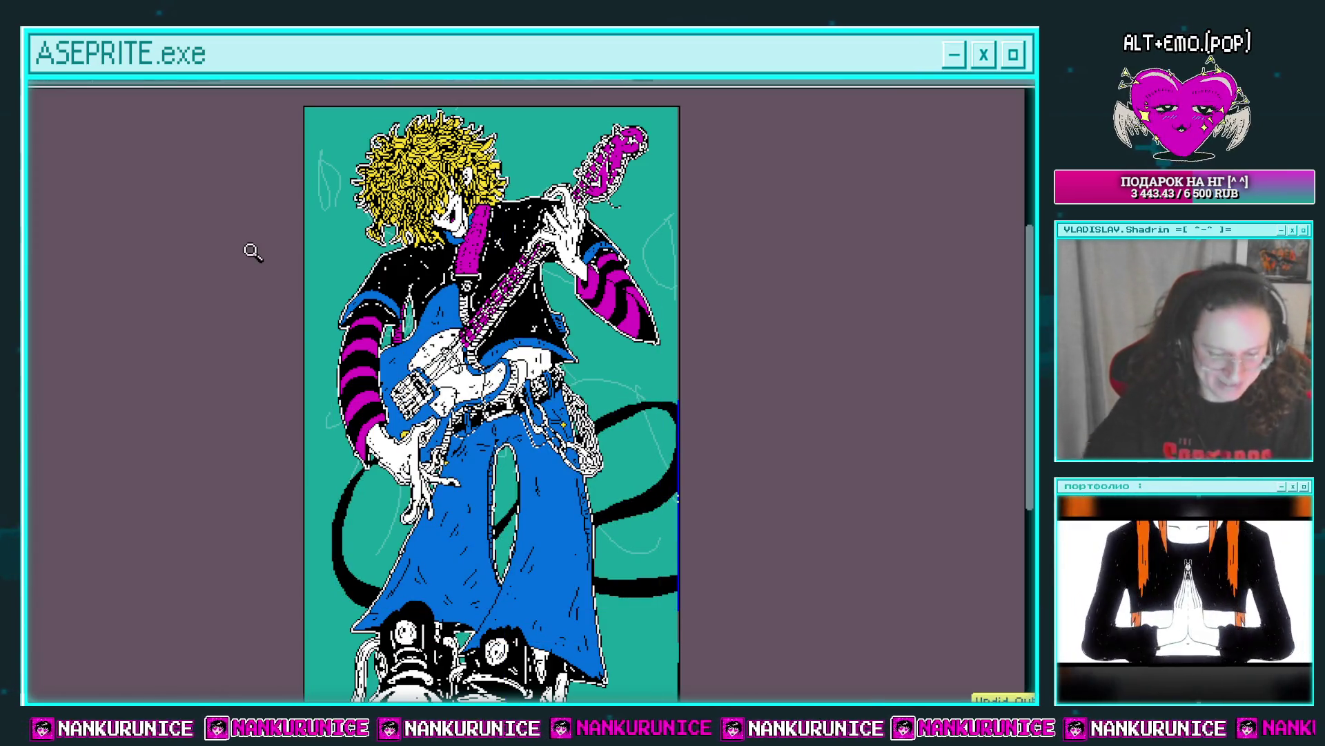
{"action": "key", "text": "shift+o"}
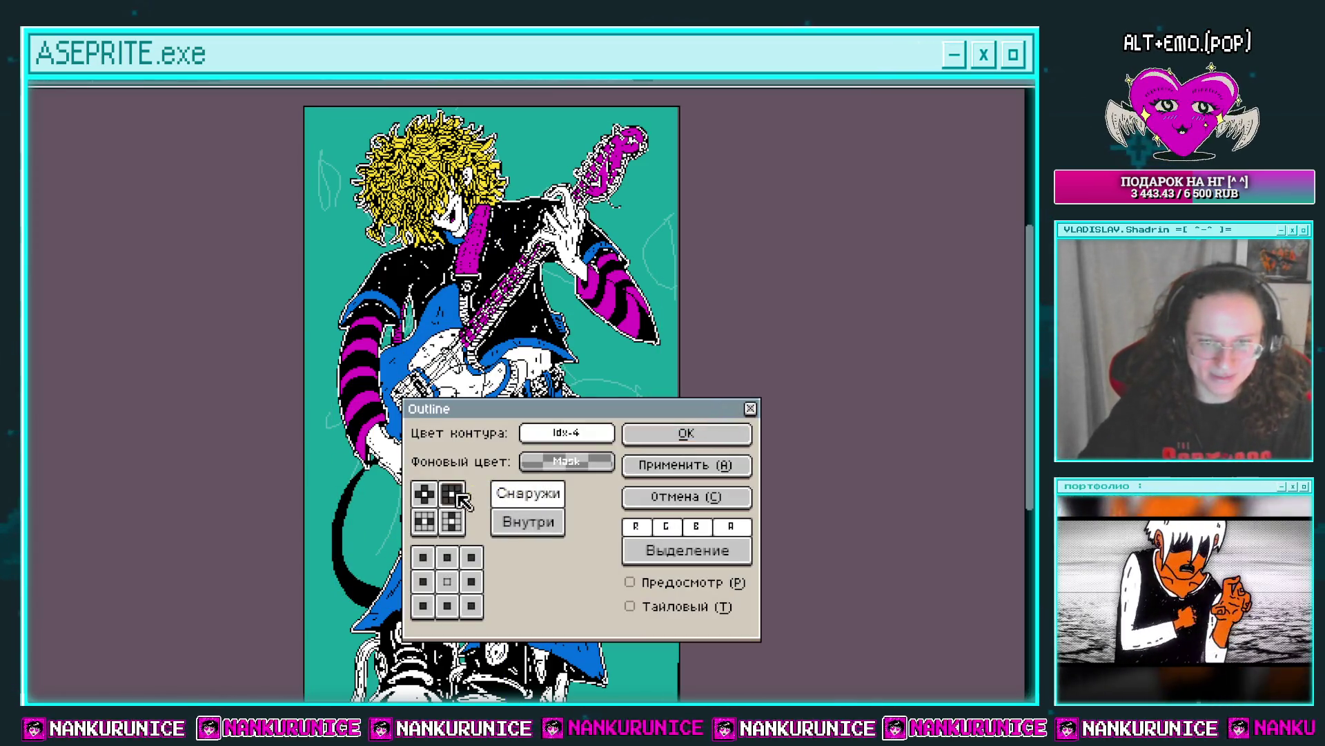
Outline the black cables in white, applying the Outline effect twice.
{"action": "left_click", "coordinate": [683, 434]}
{"action": "key", "text": "shift+o"}
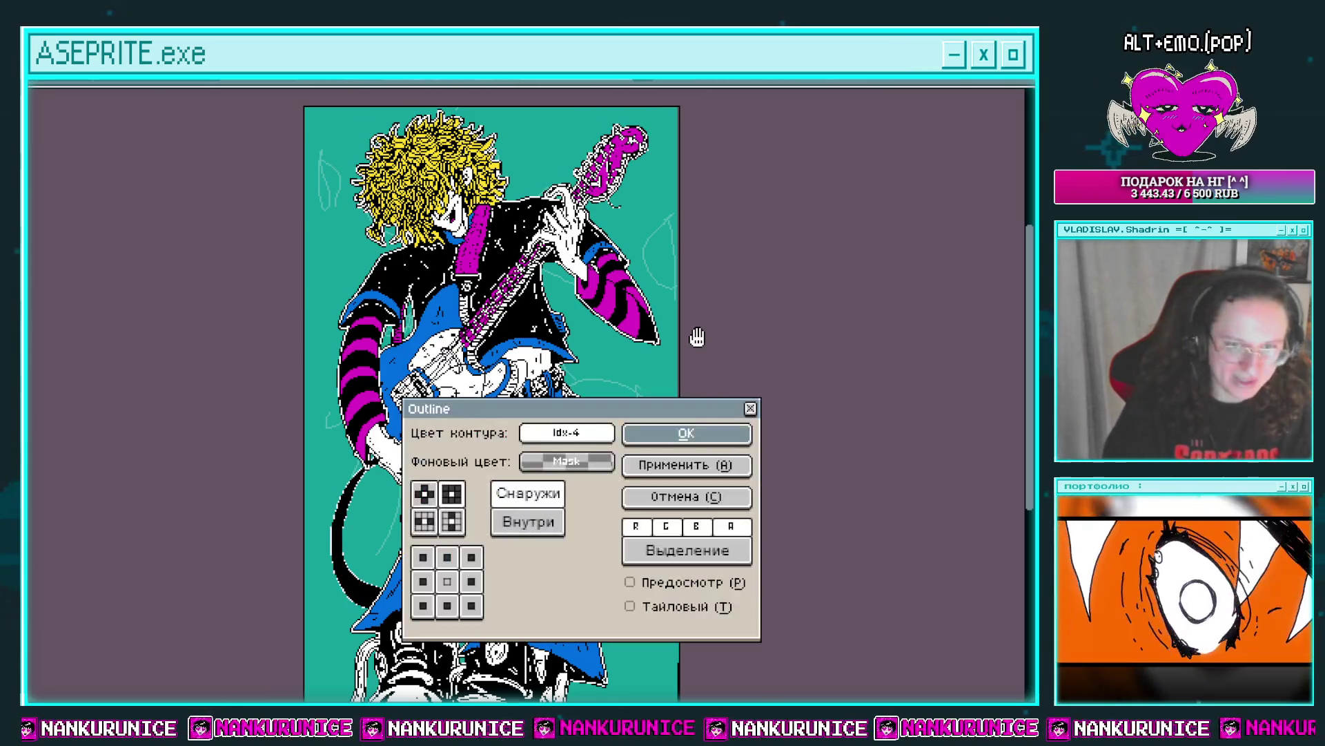
{"action": "key", "text": "Return"}
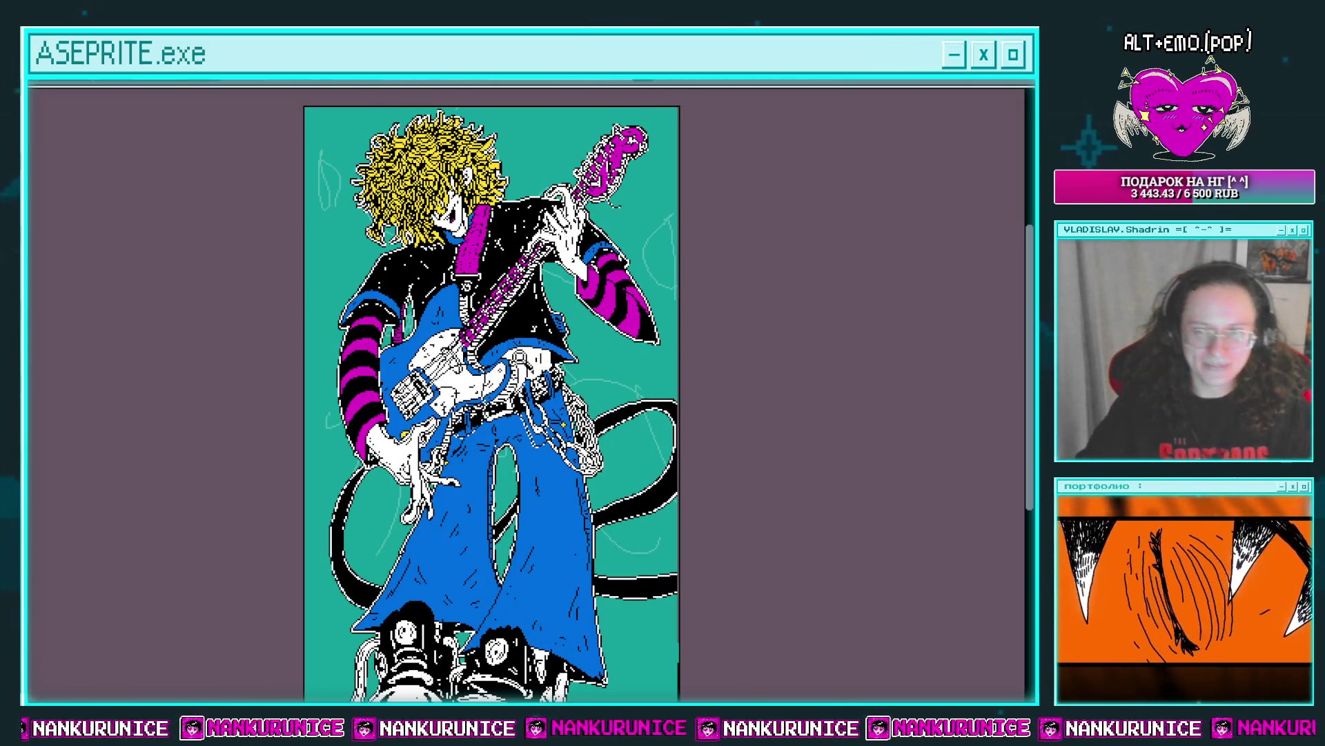
{"action": "scroll", "coordinate": [423, 384], "scroll_direction": "up", "scroll_amount": 1}
{"action": "scroll", "coordinate": [422, 383], "scroll_direction": "up", "scroll_amount": 1}
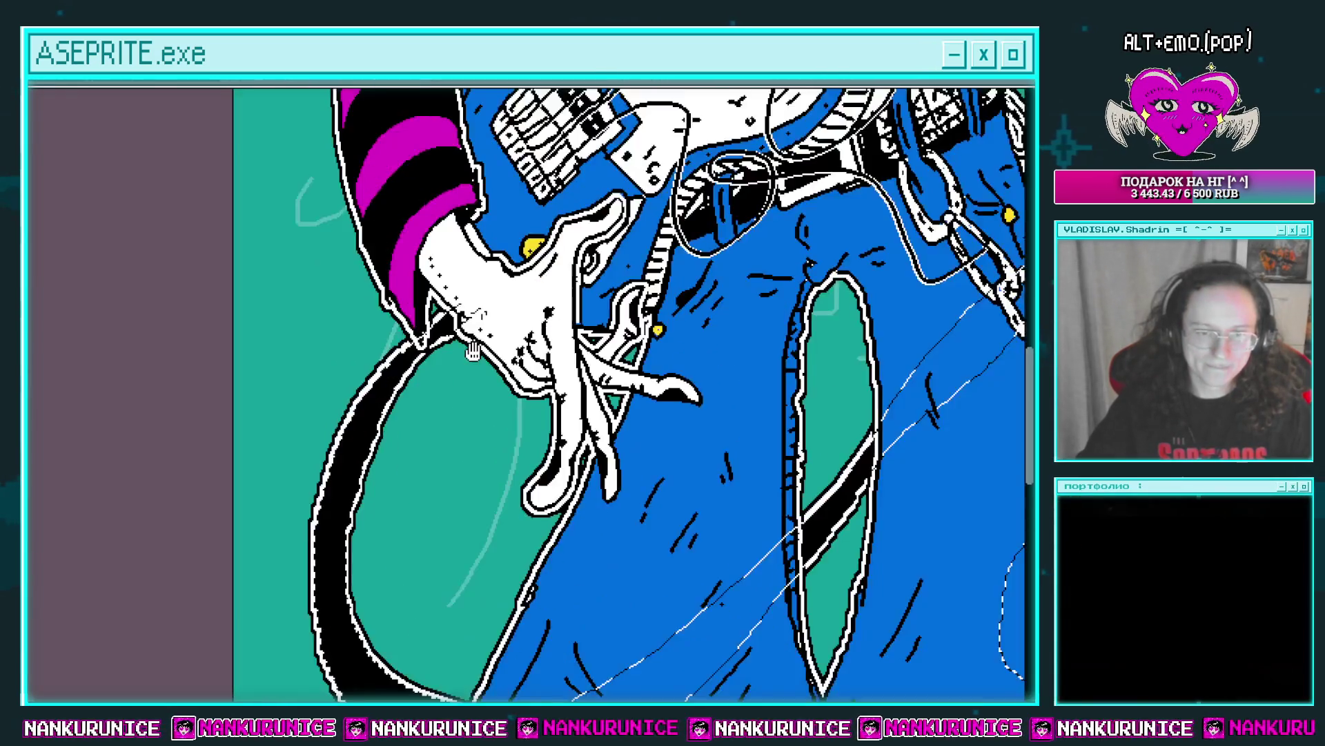
{"action": "scroll", "coordinate": [422, 383], "scroll_direction": "up", "scroll_amount": 1}
{"action": "scroll", "coordinate": [422, 383], "scroll_direction": "up", "scroll_amount": 1}
{"action": "left_click_drag", "start_coordinate": [422, 383], "coordinate": [477, 266]}
{"action": "left_click_drag", "start_coordinate": [412, 295], "coordinate": [364, 404]}
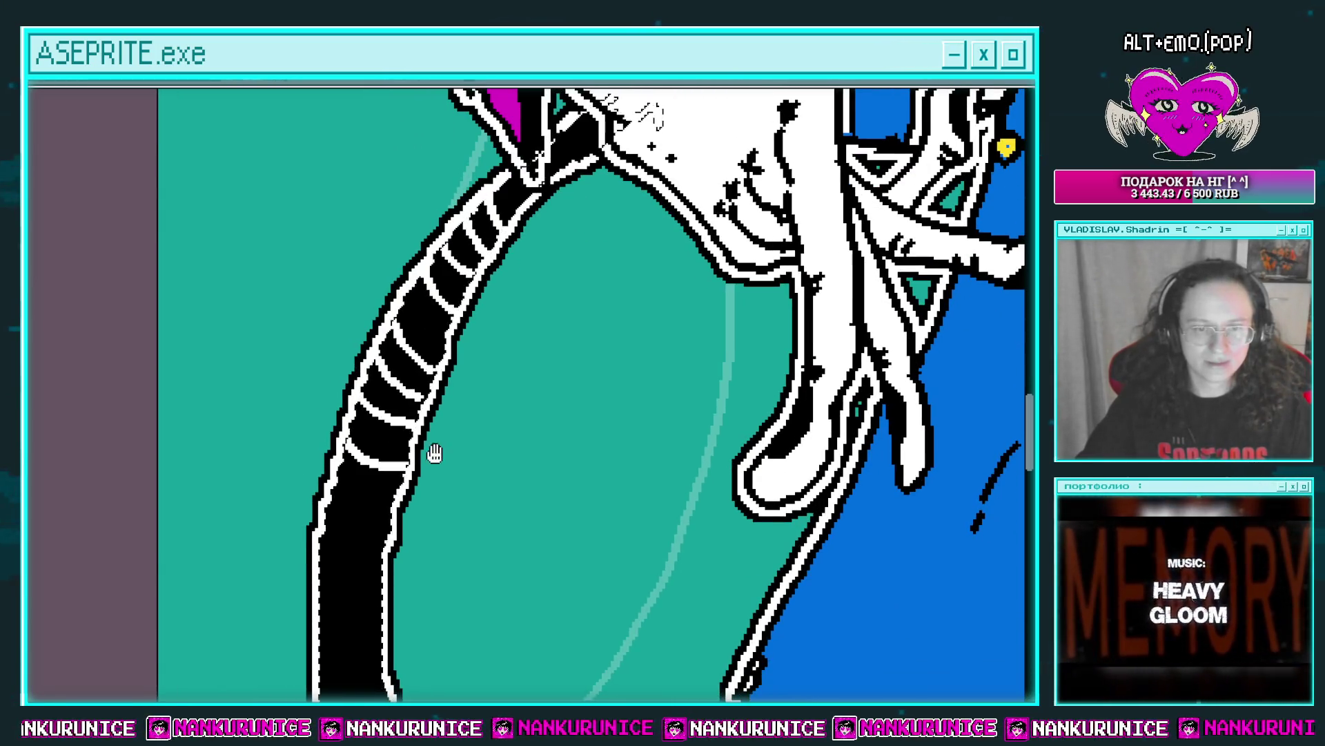
{"action": "scroll", "coordinate": [432, 453], "scroll_direction": "down", "scroll_amount": 2}
{"action": "scroll", "coordinate": [371, 397], "scroll_direction": "down", "scroll_amount": 3}
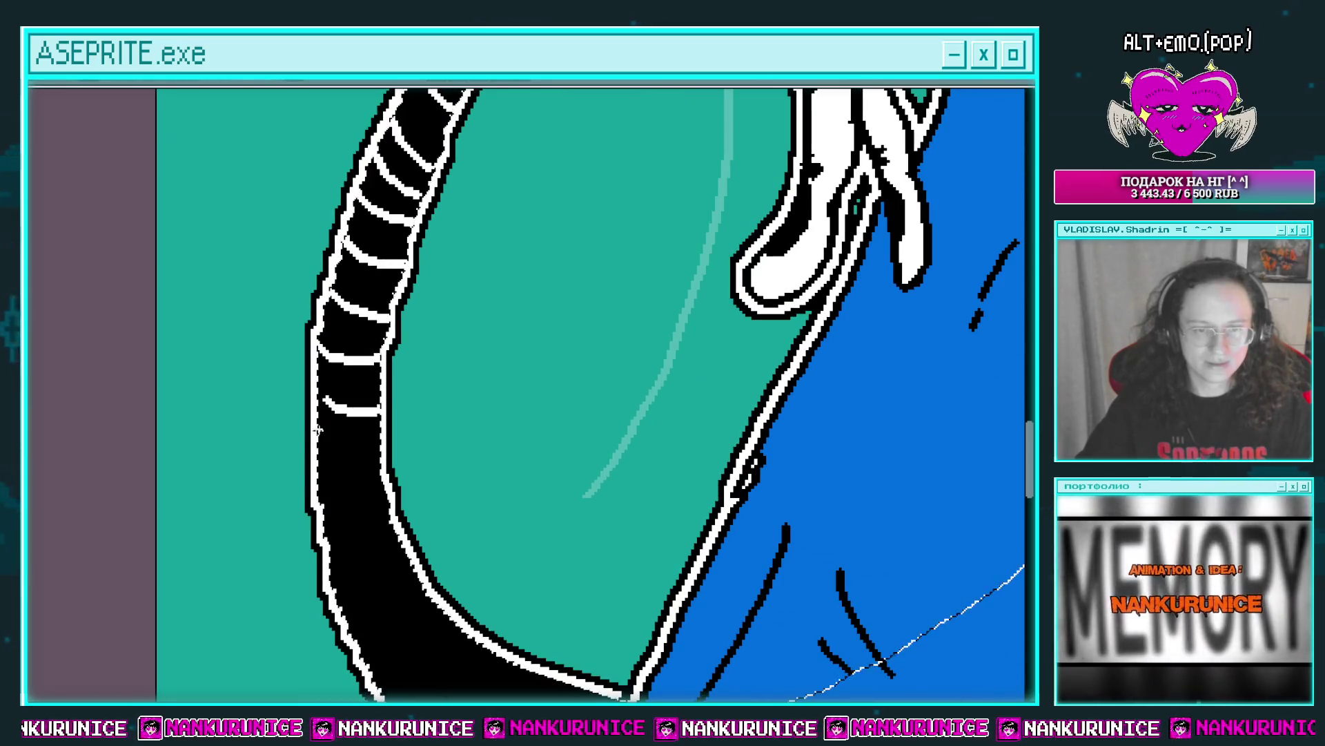
{"action": "scroll", "coordinate": [387, 400], "scroll_direction": "down", "scroll_amount": 2}
{"action": "scroll", "coordinate": [387, 428], "scroll_direction": "down", "scroll_amount": 1}
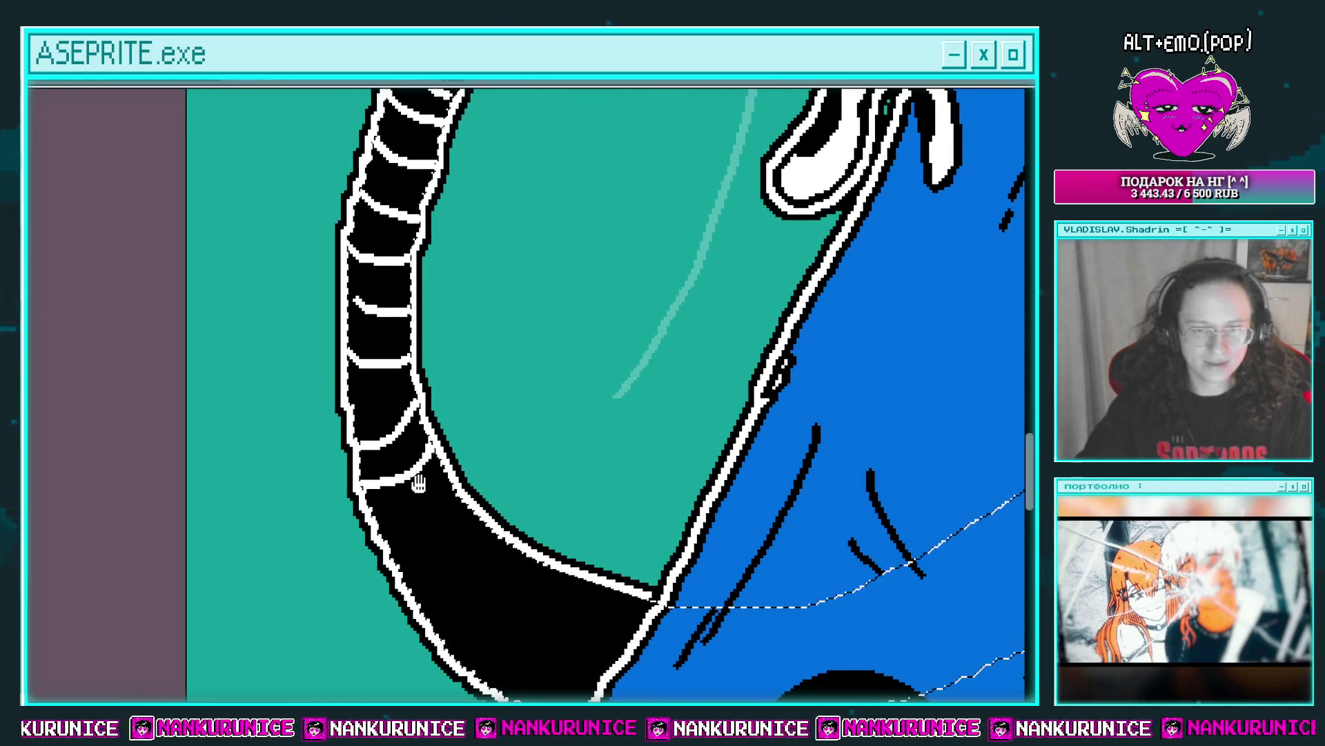
{"action": "scroll", "coordinate": [388, 437], "scroll_direction": "down", "scroll_amount": 1}
Draw curved white stripes across the upper black tentacle band to its right end.
{"action": "left_click_drag", "start_coordinate": [487, 460], "coordinate": [476, 597]}
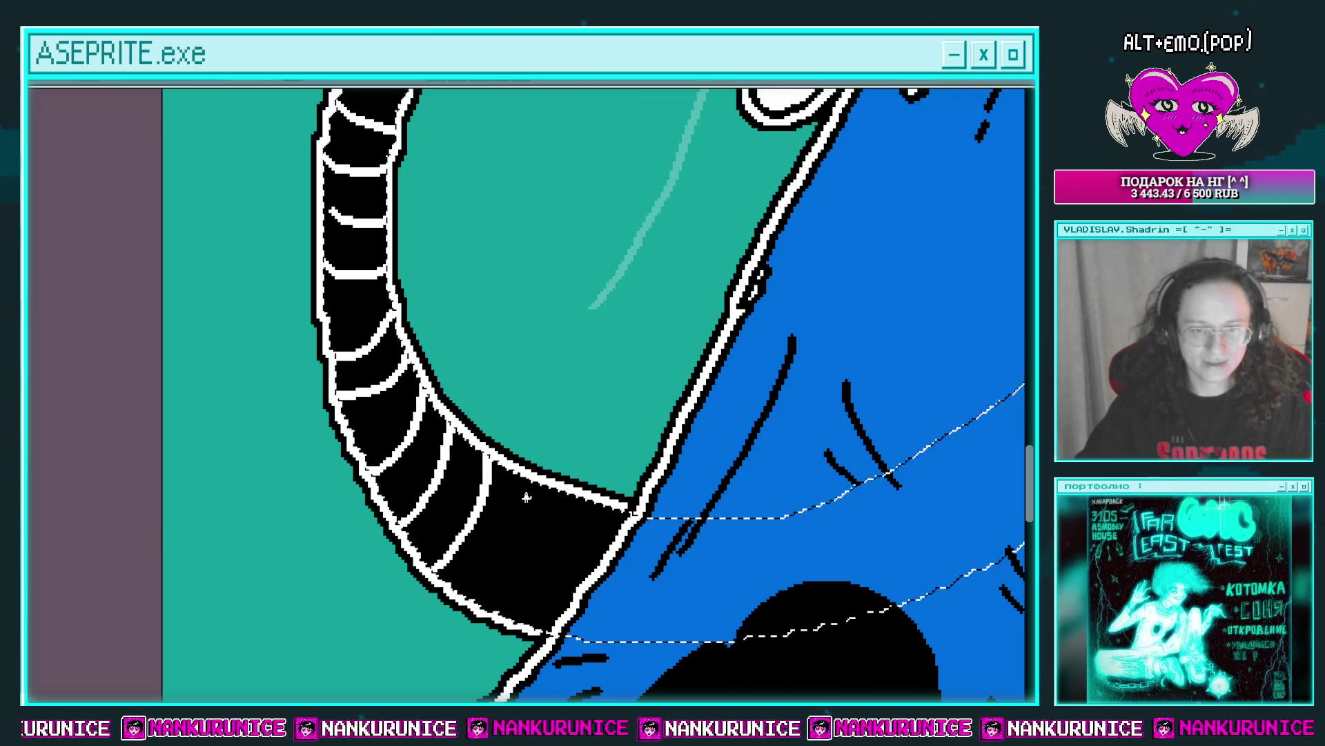
{"action": "left_click_drag", "start_coordinate": [521, 476], "coordinate": [511, 614]}
{"action": "mouse_move", "coordinate": [556, 490]}
{"action": "left_mouse_down"}
{"action": "mouse_move", "coordinate": [545, 625]}
{"action": "mouse_move", "coordinate": [577, 615]}
{"action": "left_mouse_up"}
{"action": "scroll", "coordinate": [662, 514], "scroll_direction": "down", "scroll_amount": 3}
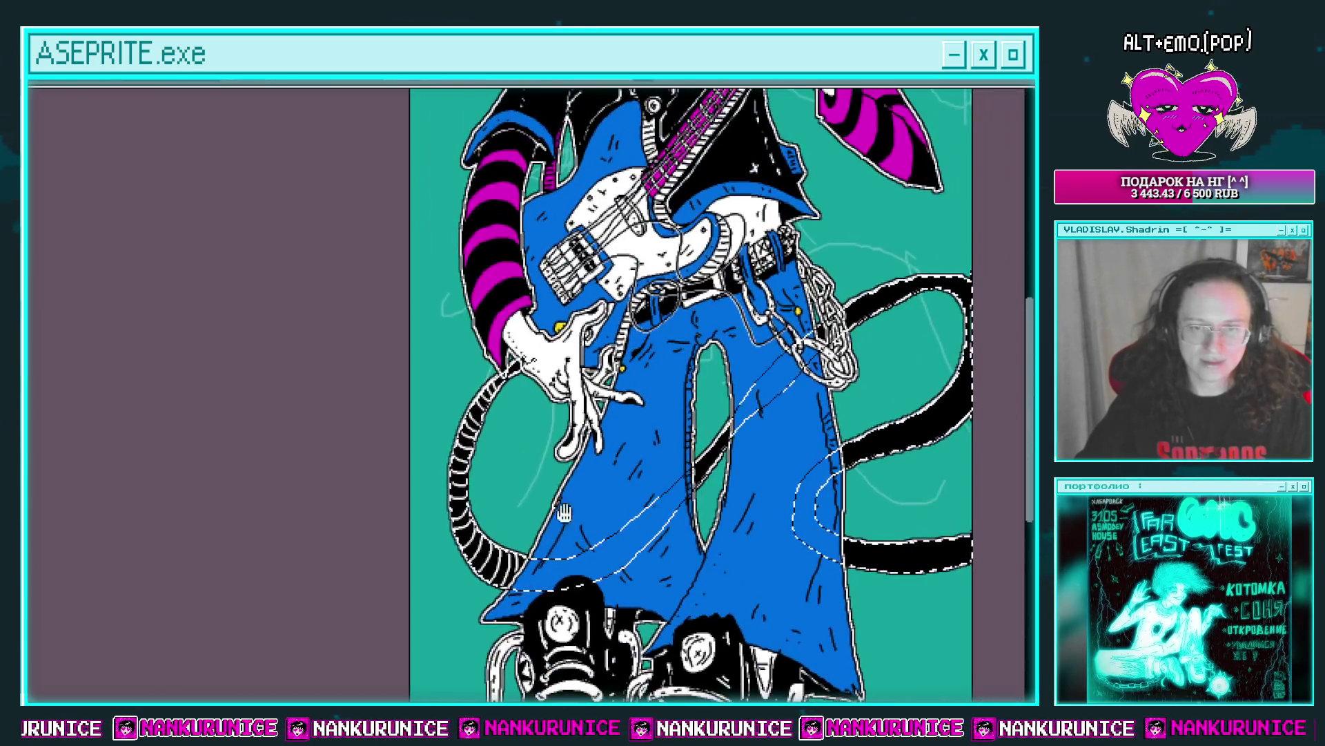
{"action": "scroll", "coordinate": [656, 415], "scroll_direction": "down", "scroll_amount": 1}
{"action": "scroll", "coordinate": [651, 355], "scroll_direction": "up", "scroll_amount": 3}
{"action": "mouse_move", "coordinate": [711, 270]}
{"action": "left_mouse_down"}
{"action": "mouse_move", "coordinate": [704, 338]}
{"action": "mouse_move", "coordinate": [648, 387]}
{"action": "left_mouse_up"}
{"action": "left_click_drag", "start_coordinate": [918, 124], "coordinate": [770, 214]}
{"action": "mouse_move", "coordinate": [919, 123]}
{"action": "left_mouse_down"}
{"action": "mouse_move", "coordinate": [771, 213]}
{"action": "mouse_move", "coordinate": [1036, 370]}
{"action": "left_mouse_up"}
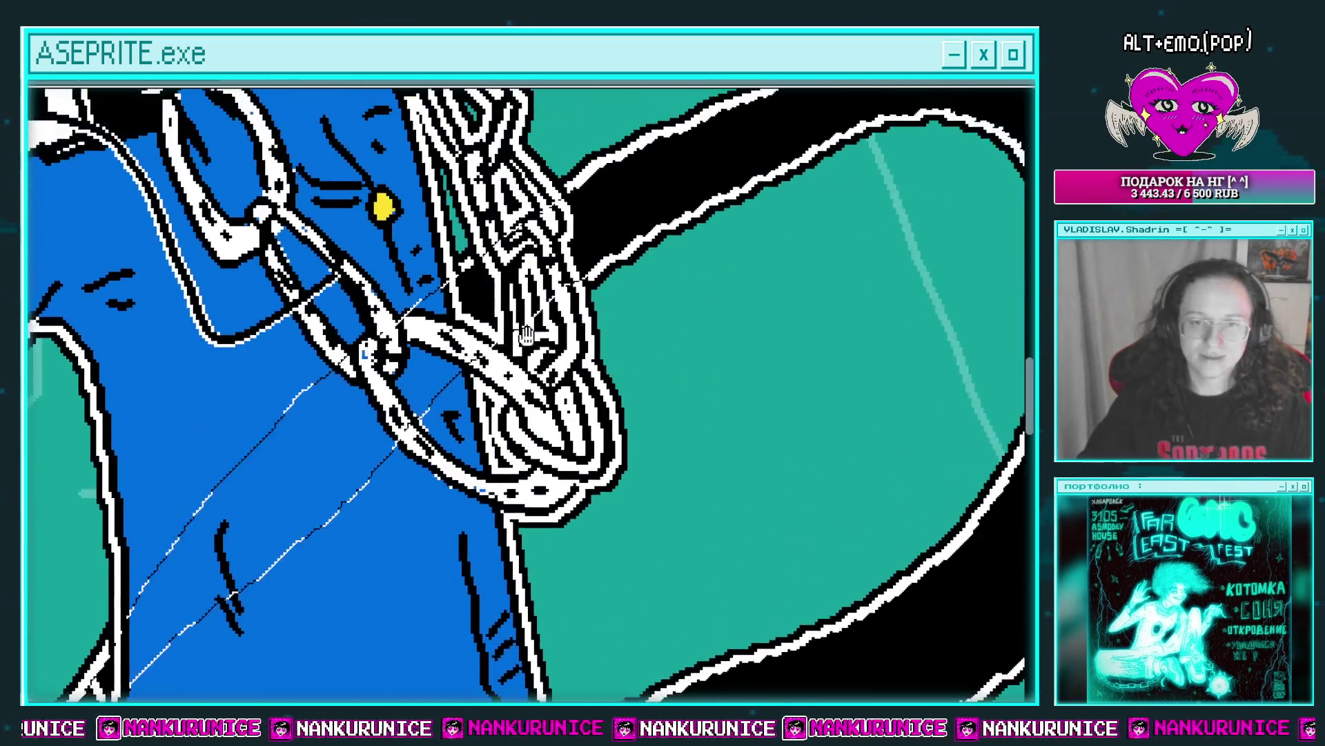
{"action": "left_click_drag", "start_coordinate": [511, 294], "coordinate": [514, 370]}
{"action": "left_click_drag", "start_coordinate": [549, 261], "coordinate": [556, 348]}
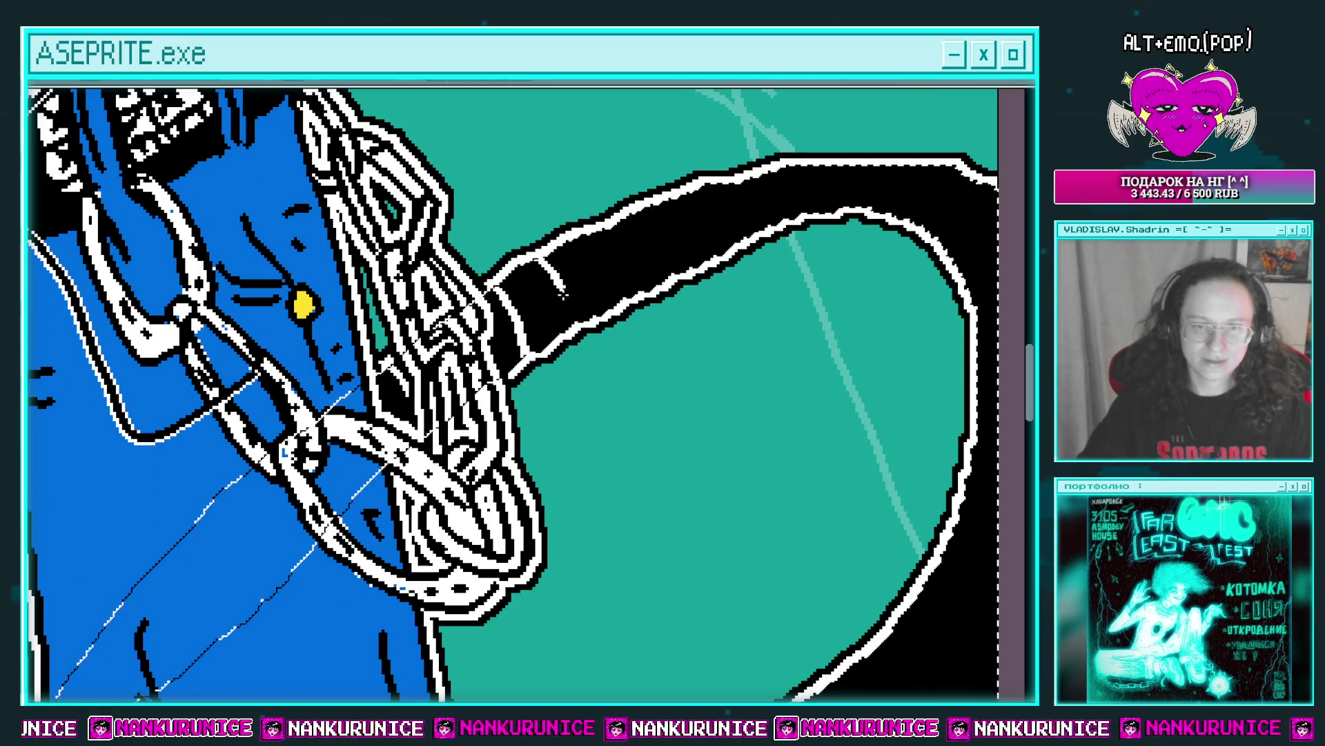
{"action": "left_click_drag", "start_coordinate": [591, 240], "coordinate": [600, 328]}
{"action": "left_click_drag", "start_coordinate": [628, 222], "coordinate": [636, 308]}
{"action": "left_click_drag", "start_coordinate": [668, 208], "coordinate": [675, 290]}
{"action": "mouse_move", "coordinate": [762, 212]}
{"action": "left_mouse_down"}
{"action": "mouse_move", "coordinate": [644, 268]}
{"action": "mouse_move", "coordinate": [599, 307]}
{"action": "left_mouse_up"}
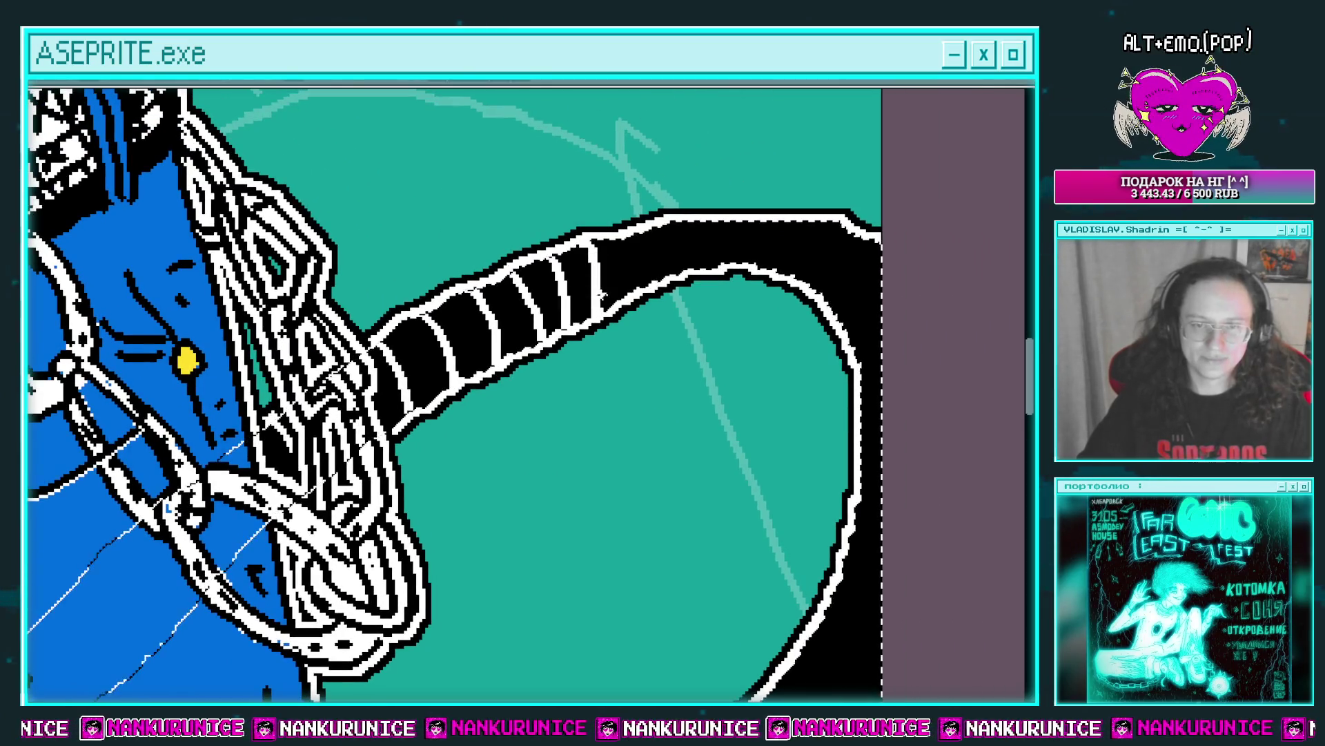
{"action": "left_click_drag", "start_coordinate": [635, 228], "coordinate": [640, 290]}
{"action": "mouse_move", "coordinate": [675, 221]}
{"action": "left_mouse_down"}
{"action": "mouse_move", "coordinate": [680, 276]}
{"action": "mouse_move", "coordinate": [718, 269]}
{"action": "left_mouse_up"}
{"action": "mouse_move", "coordinate": [756, 224]}
{"action": "left_mouse_down"}
{"action": "mouse_move", "coordinate": [760, 265]}
{"action": "mouse_move", "coordinate": [832, 291]}
{"action": "left_mouse_up"}
{"action": "left_click_drag", "start_coordinate": [853, 347], "coordinate": [776, 306]}
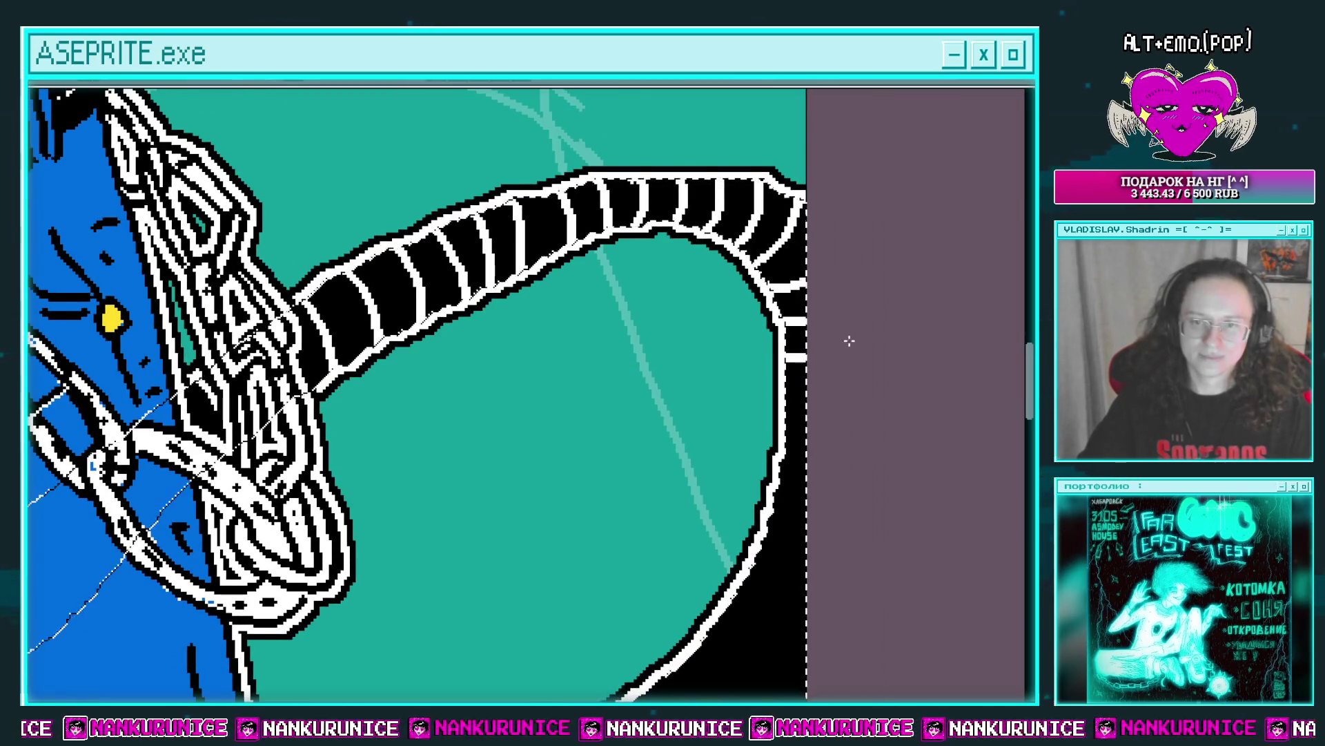
Stripe the lower black band with white curves, working toward its plain left part.
{"action": "left_click_drag", "start_coordinate": [849, 340], "coordinate": [811, 172]}
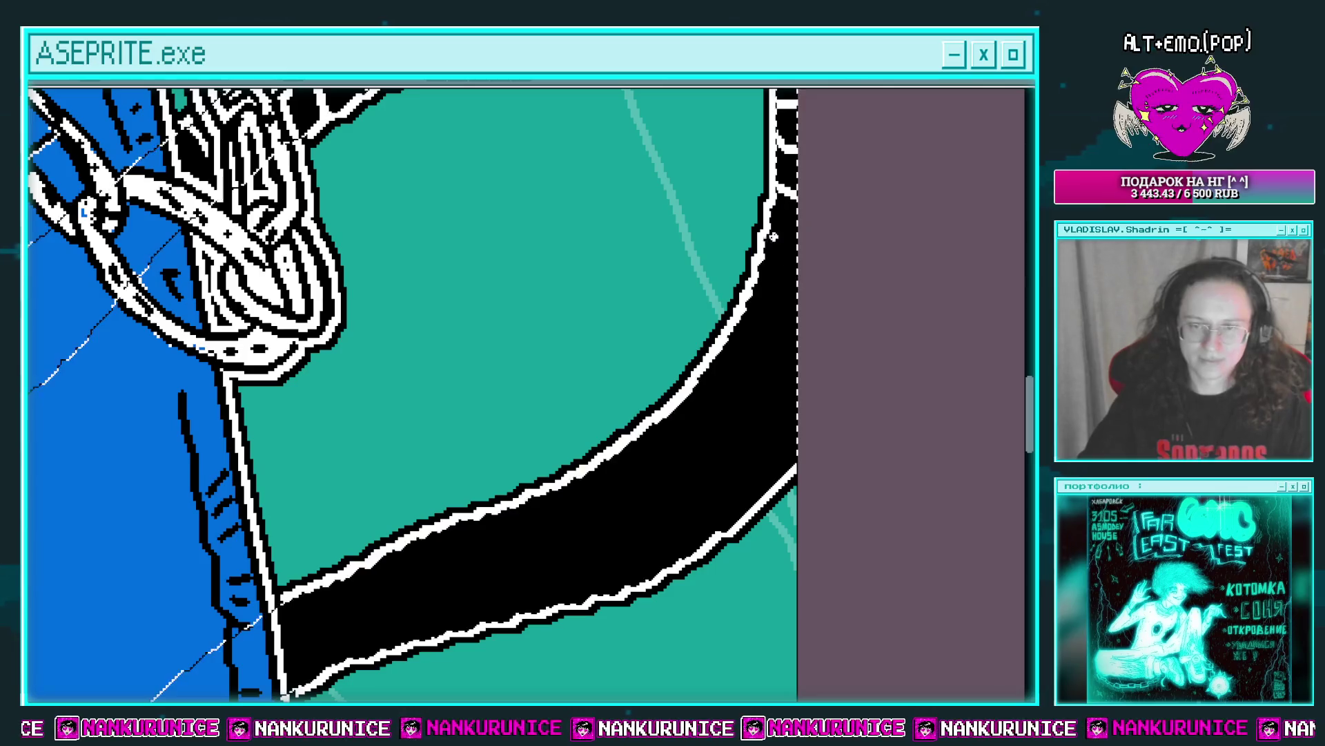
{"action": "mouse_move", "coordinate": [766, 234]}
{"action": "left_mouse_down"}
{"action": "mouse_move", "coordinate": [801, 321]}
{"action": "mouse_move", "coordinate": [763, 267]}
{"action": "mouse_move", "coordinate": [773, 376]}
{"action": "left_mouse_up"}
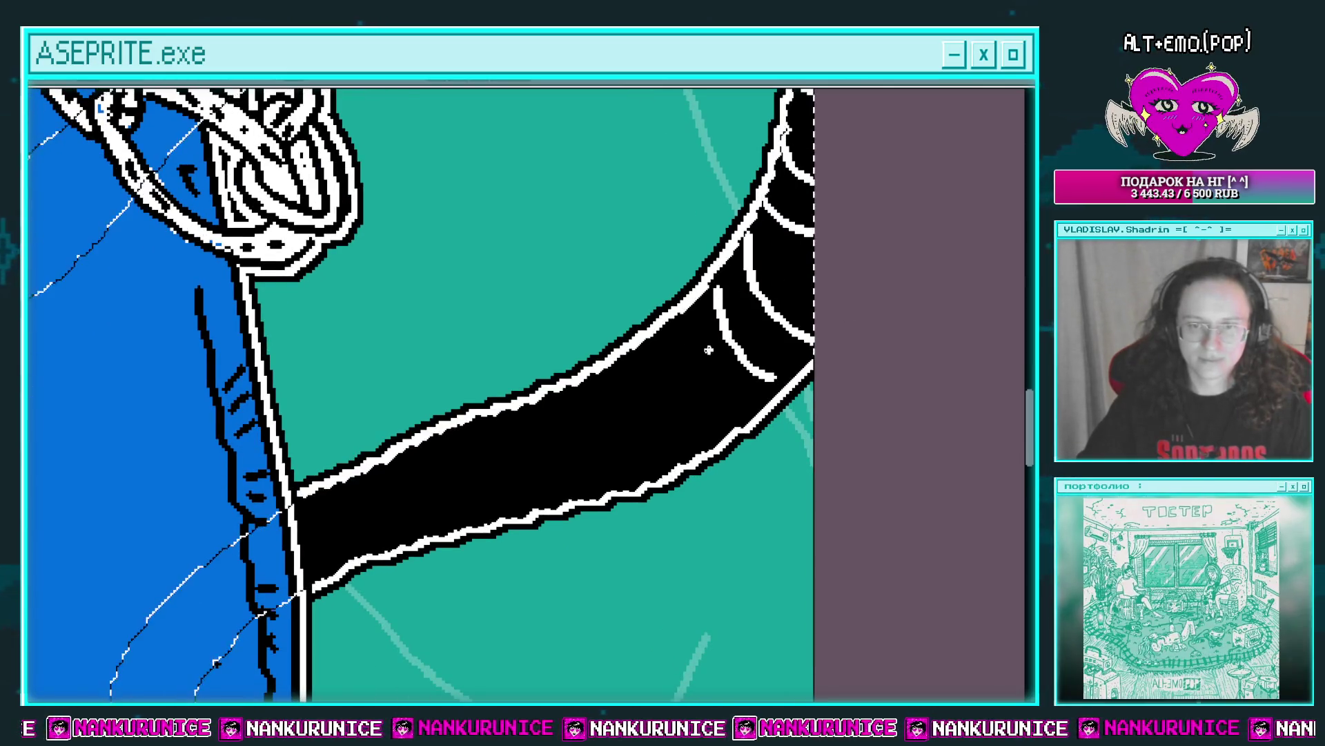
{"action": "left_click_drag", "start_coordinate": [673, 321], "coordinate": [756, 414]}
{"action": "left_click_drag", "start_coordinate": [639, 342], "coordinate": [697, 449]}
{"action": "left_click_drag", "start_coordinate": [597, 376], "coordinate": [659, 476]}
{"action": "mouse_move", "coordinate": [563, 390]}
{"action": "left_mouse_down"}
{"action": "mouse_move", "coordinate": [600, 494]}
{"action": "mouse_move", "coordinate": [704, 435]}
{"action": "left_mouse_up"}
{"action": "left_click_drag", "start_coordinate": [624, 355], "coordinate": [652, 456]}
{"action": "left_click_drag", "start_coordinate": [579, 363], "coordinate": [600, 473]}
{"action": "left_click_drag", "start_coordinate": [538, 380], "coordinate": [560, 479]}
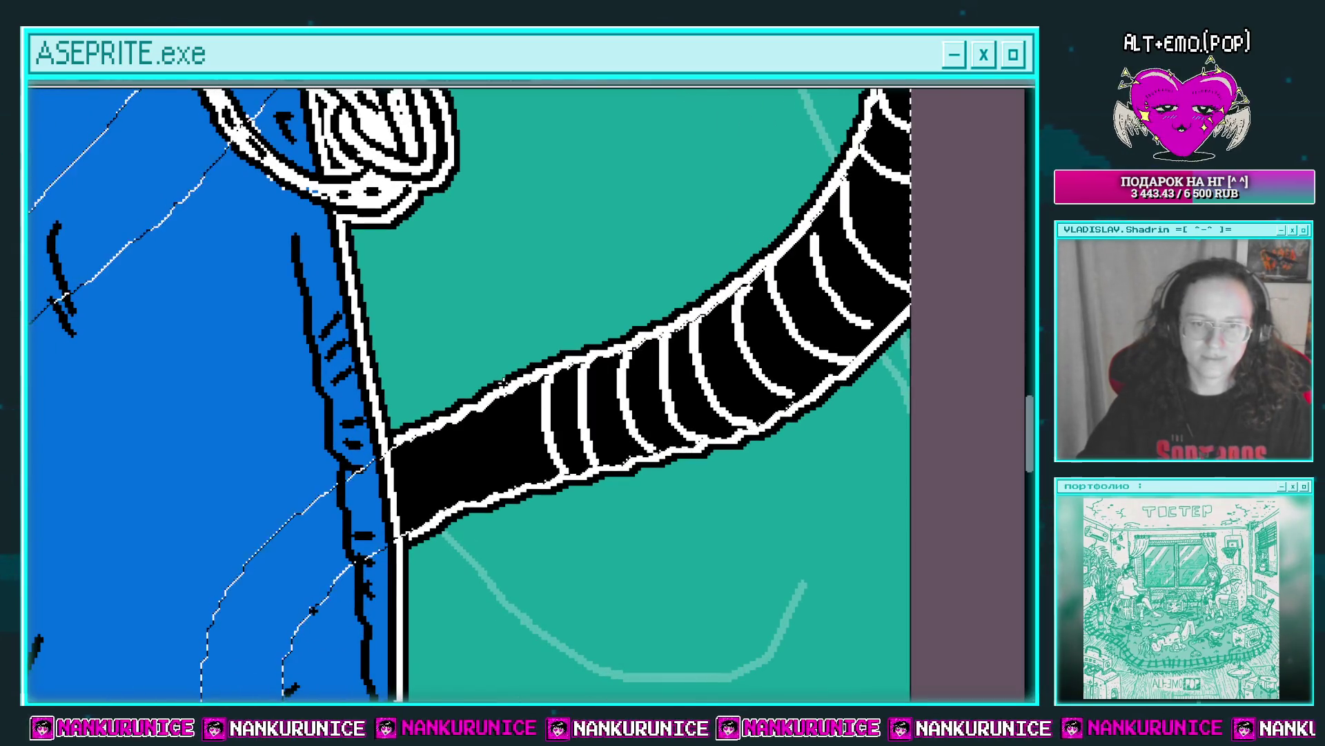
{"action": "left_click_drag", "start_coordinate": [500, 393], "coordinate": [517, 490]}
{"action": "left_click_drag", "start_coordinate": [469, 408], "coordinate": [483, 501]}
{"action": "left_click_drag", "start_coordinate": [432, 421], "coordinate": [445, 514]}
{"action": "left_click_drag", "start_coordinate": [402, 438], "coordinate": [414, 528]}
{"action": "scroll", "coordinate": [529, 455], "scroll_direction": "down", "scroll_amount": 3}
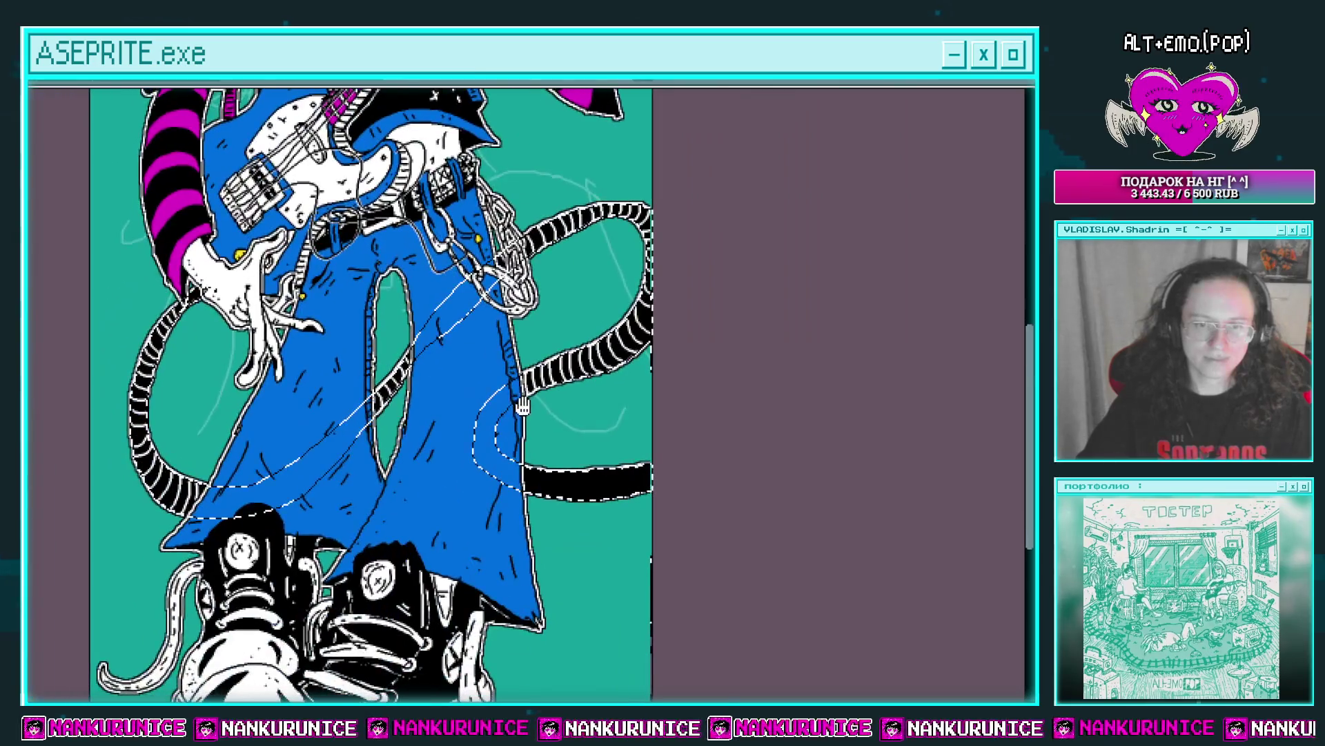
{"action": "scroll", "coordinate": [592, 459], "scroll_direction": "up", "scroll_amount": 3}
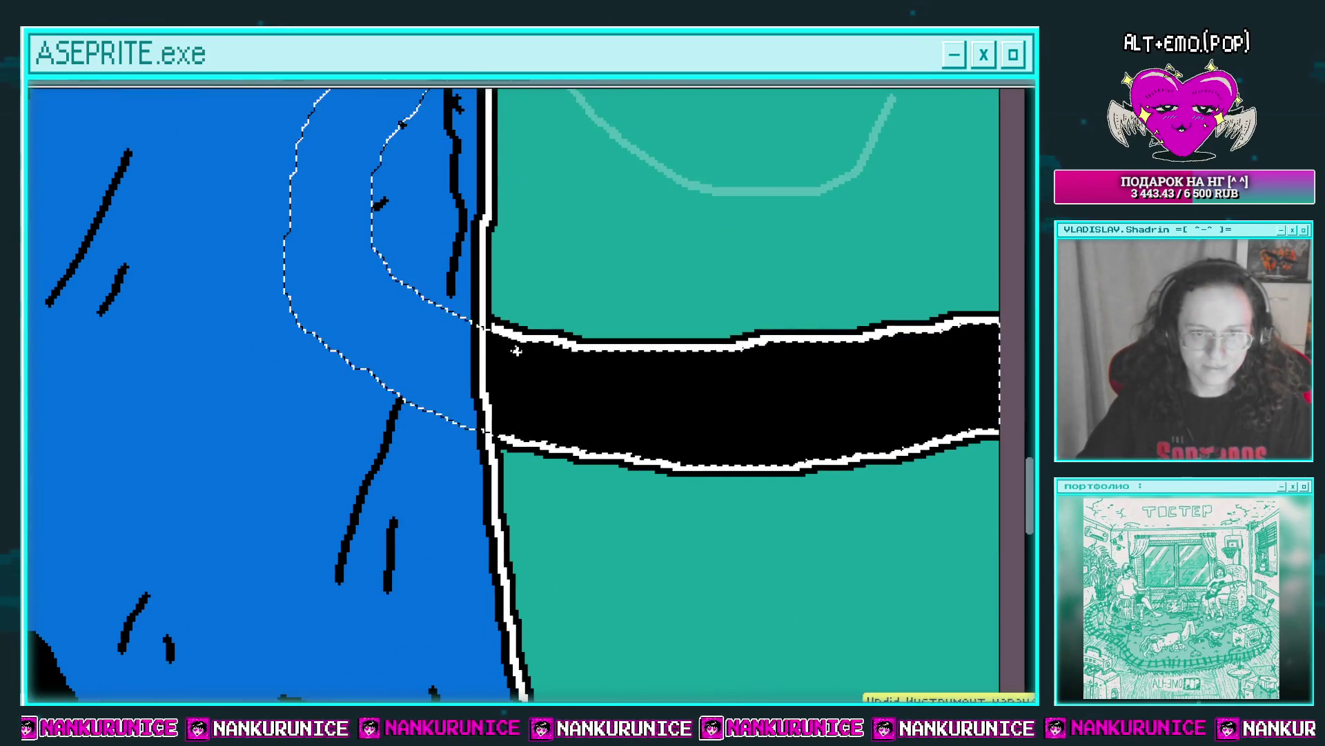
Stripe the remaining unstriped band with white curves from its left end to its right end.
{"action": "mouse_move", "coordinate": [515, 335]}
{"action": "left_mouse_down"}
{"action": "mouse_move", "coordinate": [500, 435]}
{"action": "mouse_move", "coordinate": [528, 442]}
{"action": "left_mouse_up"}
{"action": "left_click_drag", "start_coordinate": [595, 358], "coordinate": [571, 445]}
{"action": "left_click_drag", "start_coordinate": [635, 352], "coordinate": [622, 463]}
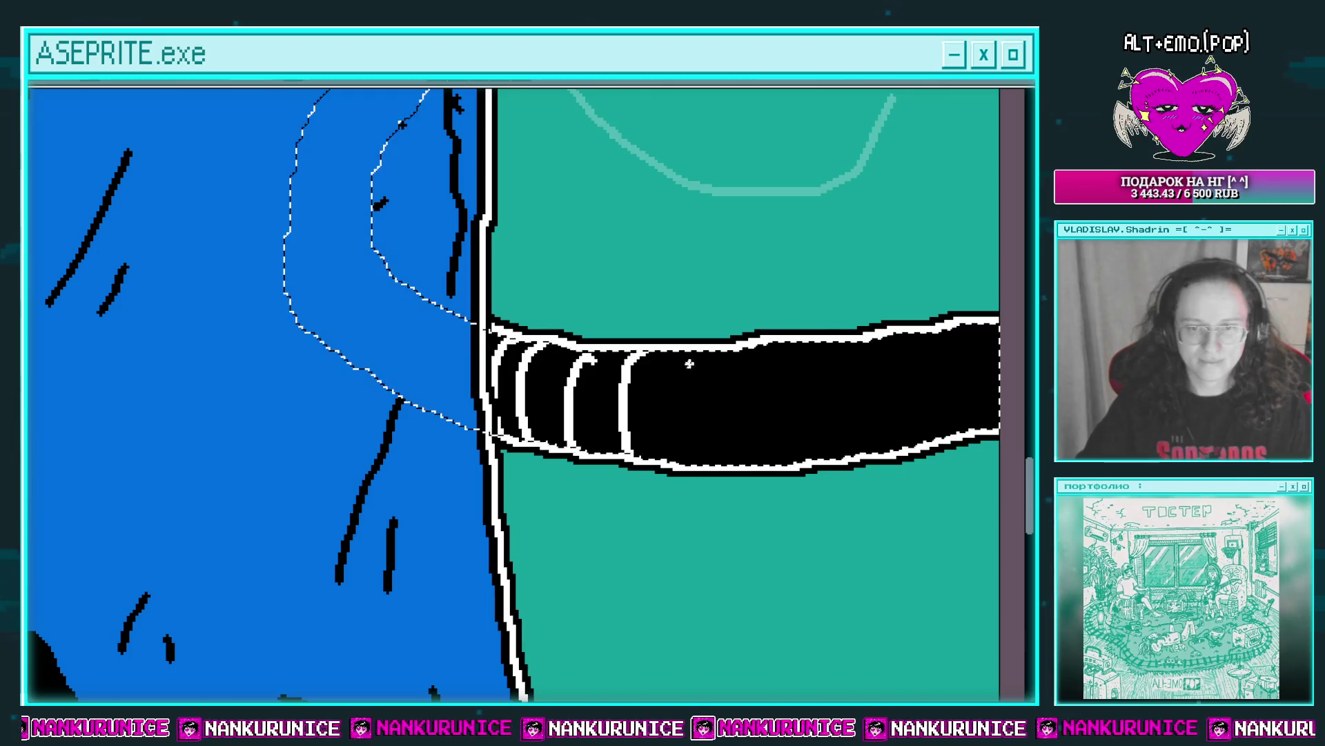
{"action": "left_click_drag", "start_coordinate": [682, 355], "coordinate": [694, 462]}
{"action": "left_click_drag", "start_coordinate": [739, 348], "coordinate": [759, 462]}
{"action": "left_click_drag", "start_coordinate": [814, 345], "coordinate": [856, 452]}
{"action": "left_click_drag", "start_coordinate": [901, 407], "coordinate": [736, 421]}
{"action": "left_click_drag", "start_coordinate": [711, 365], "coordinate": [725, 431]}
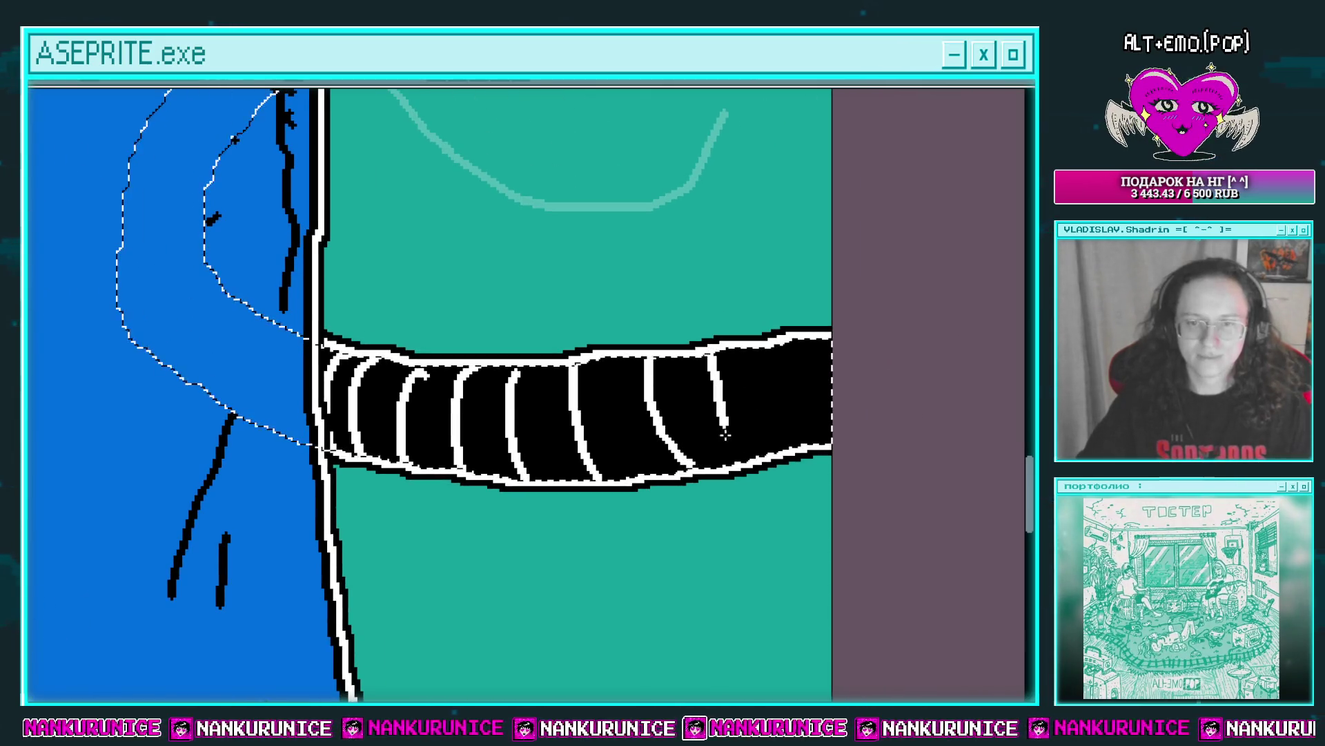
{"action": "left_click_drag", "start_coordinate": [766, 346], "coordinate": [801, 448]}
{"action": "left_click_drag", "start_coordinate": [818, 345], "coordinate": [831, 445]}
{"action": "scroll", "coordinate": [788, 399], "scroll_direction": "down", "scroll_amount": 3}
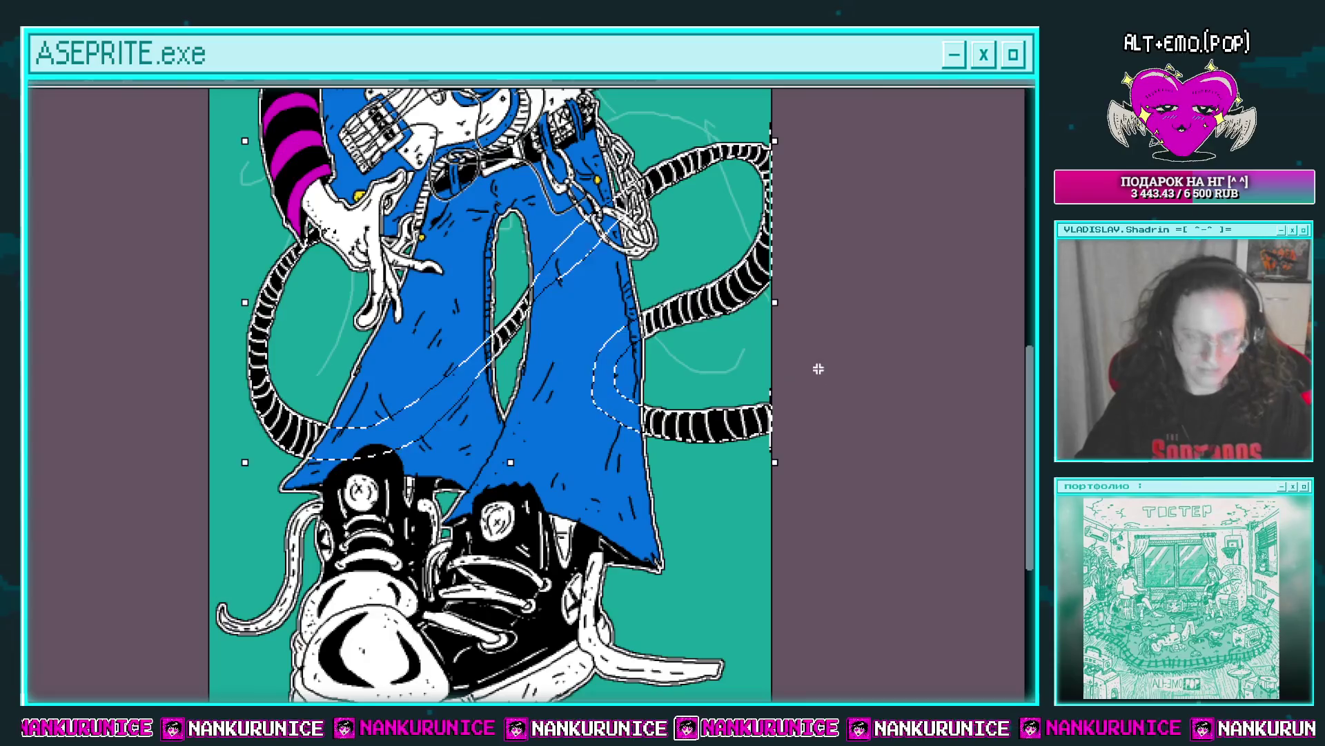
Deselect the jeans and bring the head, guitar neck and top of the hair into view.
{"action": "key", "text": "ctrl+d"}
{"action": "left_click_drag", "start_coordinate": [719, 297], "coordinate": [713, 358]}
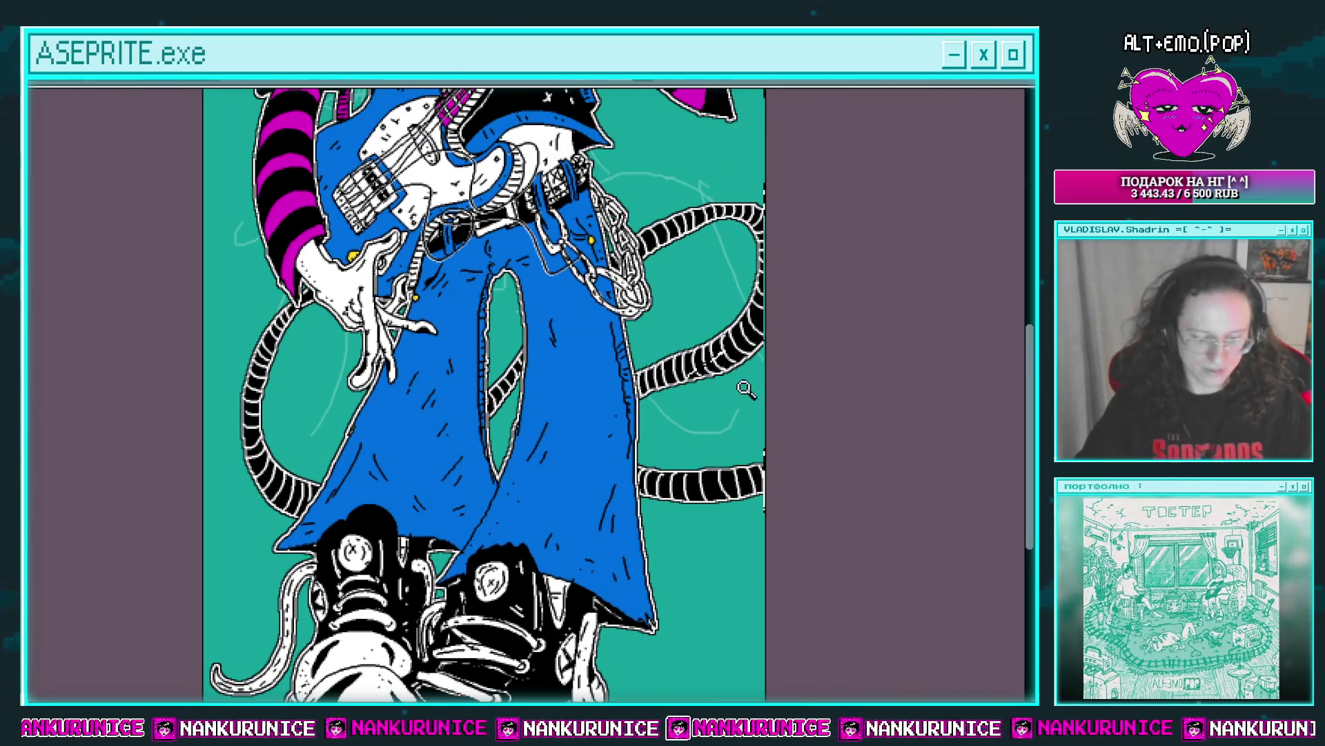
{"action": "scroll", "coordinate": [653, 404], "scroll_direction": "down", "scroll_amount": 2}
{"action": "key", "text": "Tab"}
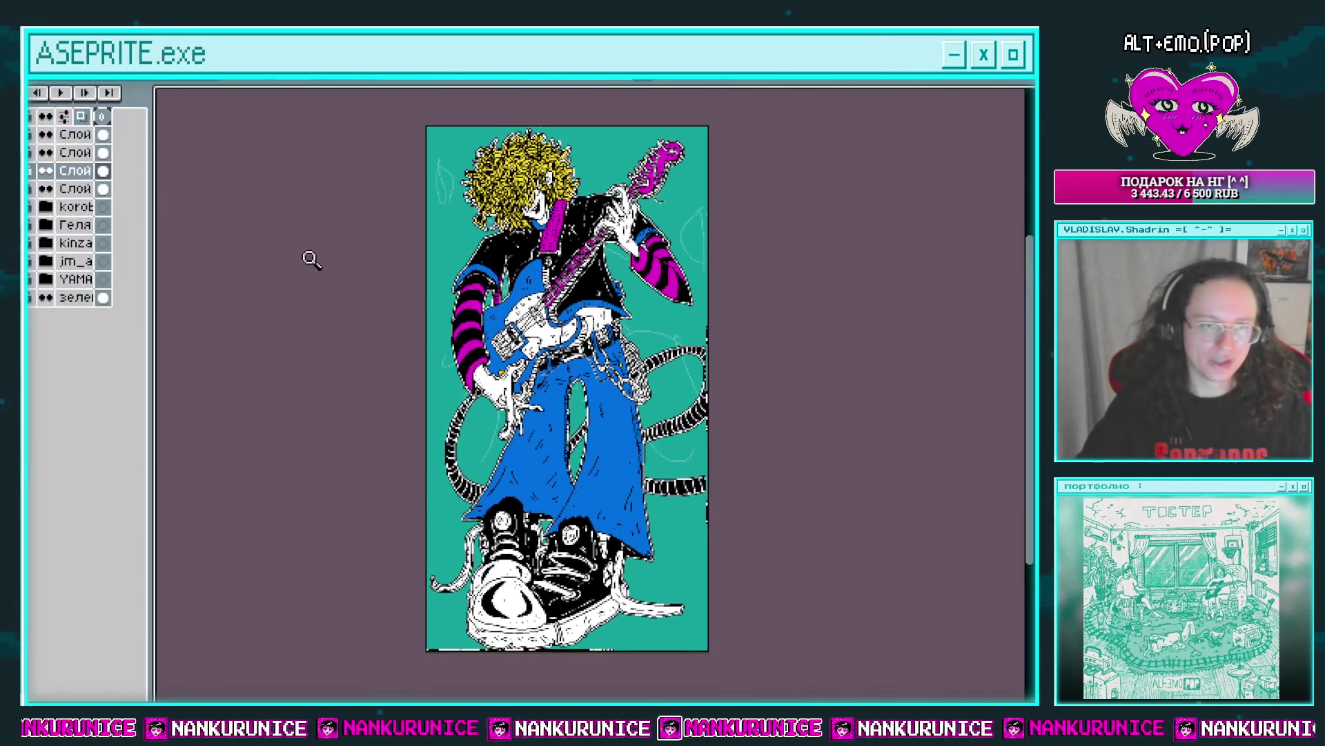
{"action": "key", "text": "Tab"}
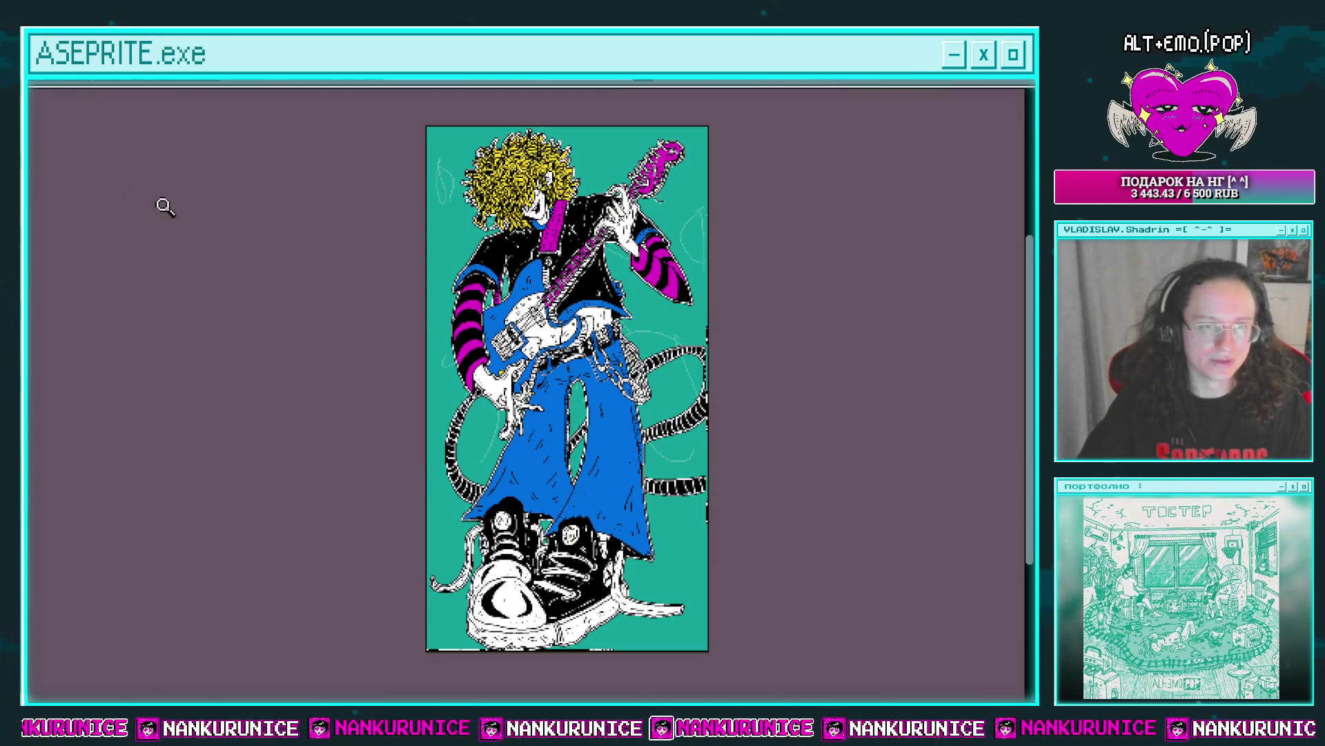
{"action": "scroll", "coordinate": [497, 387], "scroll_direction": "up", "scroll_amount": 1}
{"action": "scroll", "coordinate": [503, 275], "scroll_direction": "up", "scroll_amount": 1}
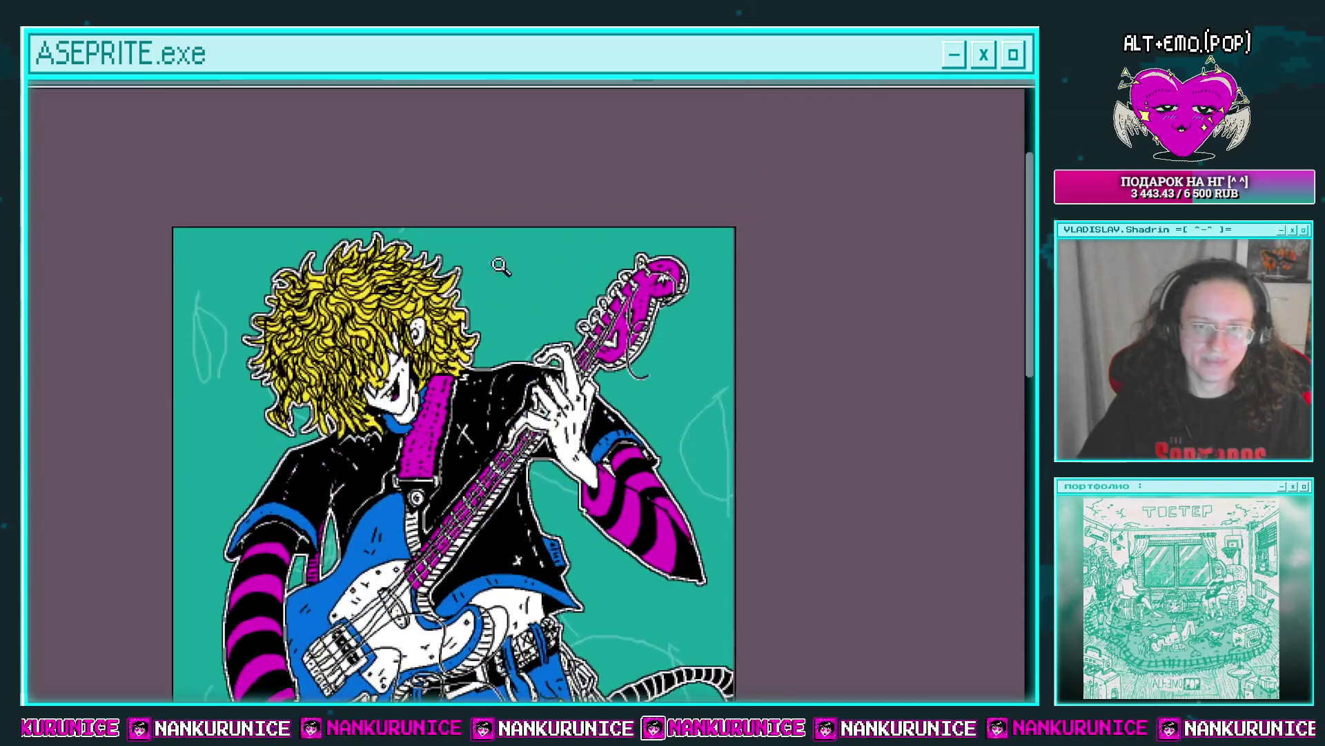
{"action": "scroll", "coordinate": [503, 276], "scroll_direction": "up", "scroll_amount": 1}
{"action": "mouse_move", "coordinate": [450, 252]}
{"action": "left_mouse_down"}
{"action": "mouse_move", "coordinate": [514, 237]}
{"action": "mouse_move", "coordinate": [490, 215]}
{"action": "mouse_move", "coordinate": [488, 308]}
{"action": "left_mouse_up"}
{"action": "scroll", "coordinate": [514, 238], "scroll_direction": "down", "scroll_amount": 2}
{"action": "scroll", "coordinate": [490, 214], "scroll_direction": "up", "scroll_amount": 2}
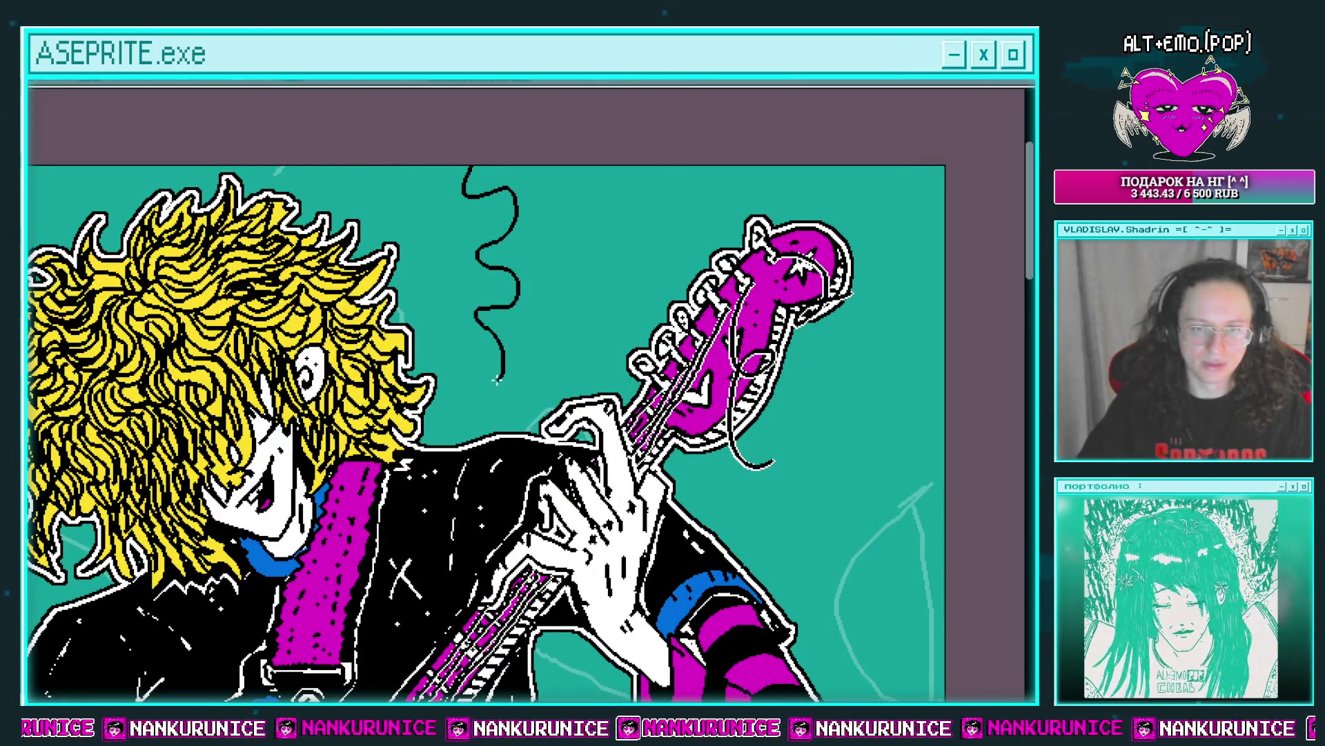
{"action": "left_click_drag", "start_coordinate": [440, 432], "coordinate": [511, 438]}
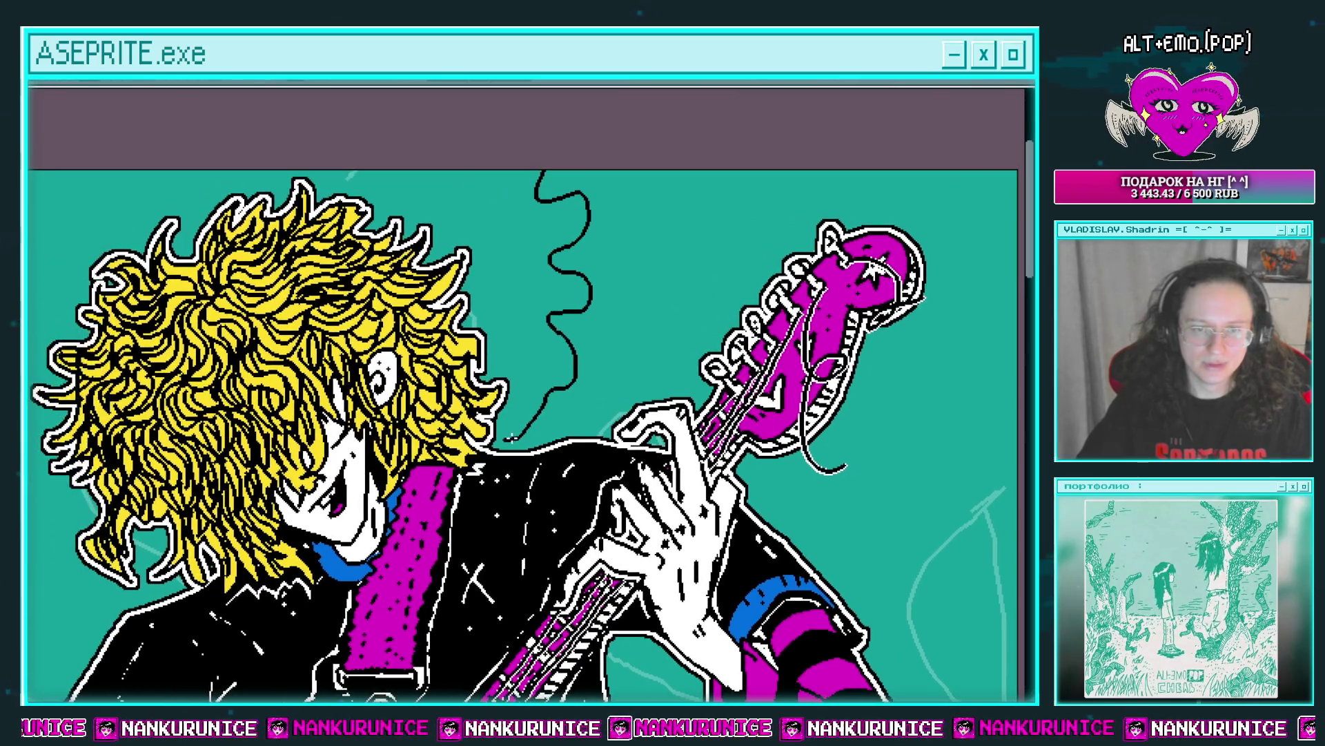
Draw black wavy lines down from the top edge and a short line above the hair.
{"action": "mouse_move", "coordinate": [514, 329]}
{"action": "left_mouse_down"}
{"action": "mouse_move", "coordinate": [502, 169]}
{"action": "mouse_move", "coordinate": [508, 271]}
{"action": "left_mouse_up"}
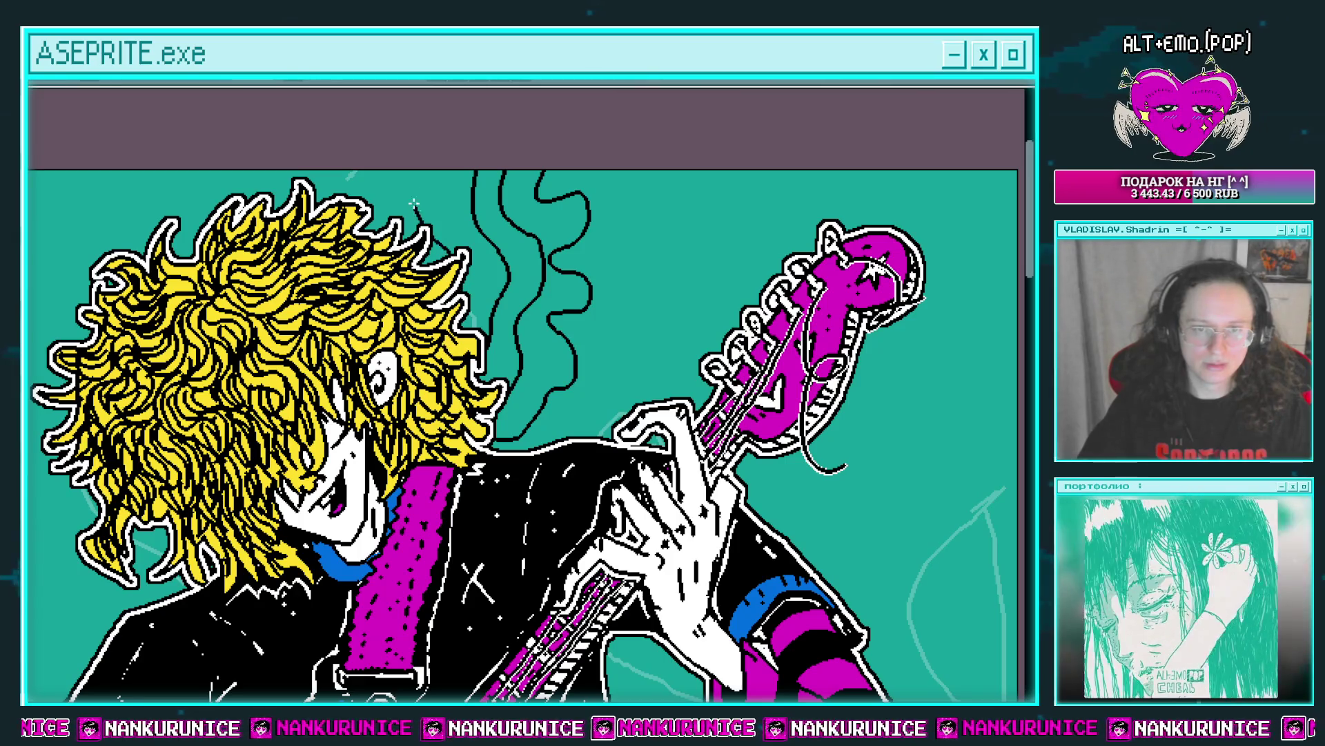
{"action": "key", "text": "ctrl+z"}
{"action": "key", "text": "ctrl+z"}
{"action": "left_click_drag", "start_coordinate": [497, 171], "coordinate": [502, 335]}
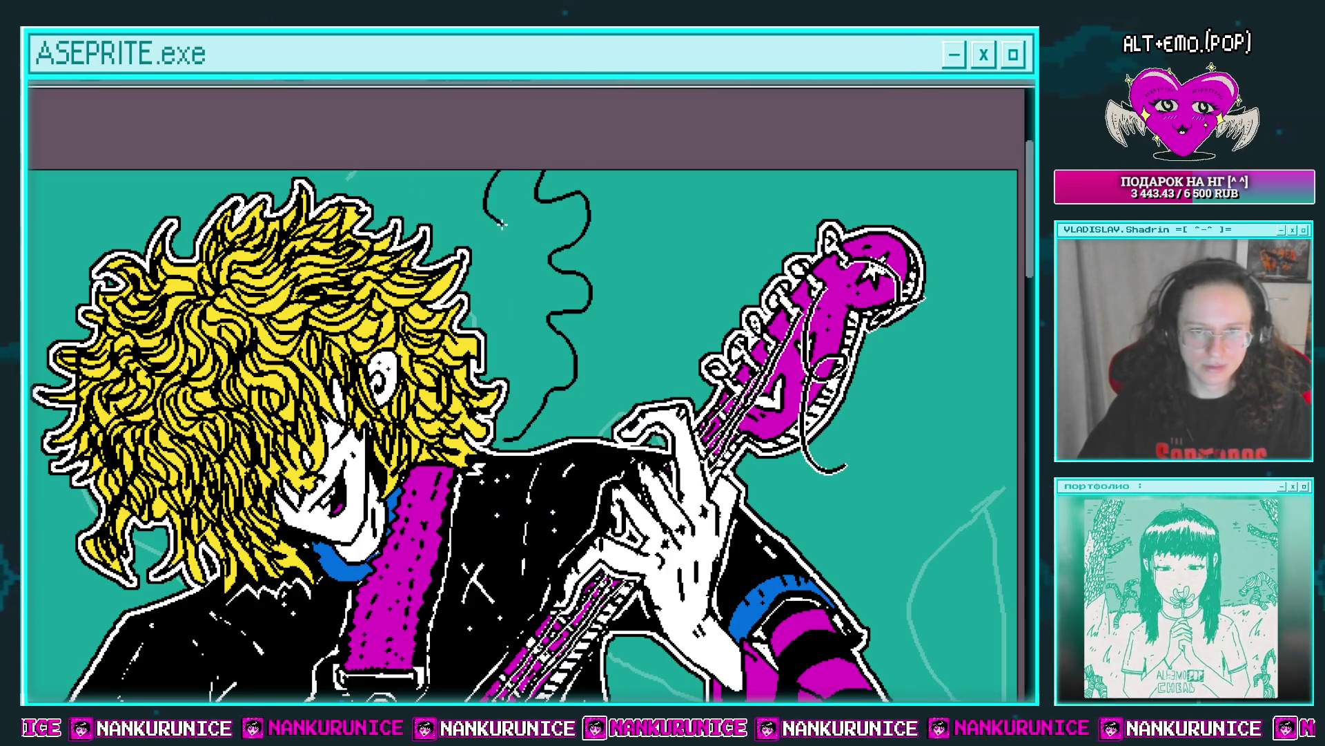
{"action": "left_click_drag", "start_coordinate": [501, 406], "coordinate": [562, 425]}
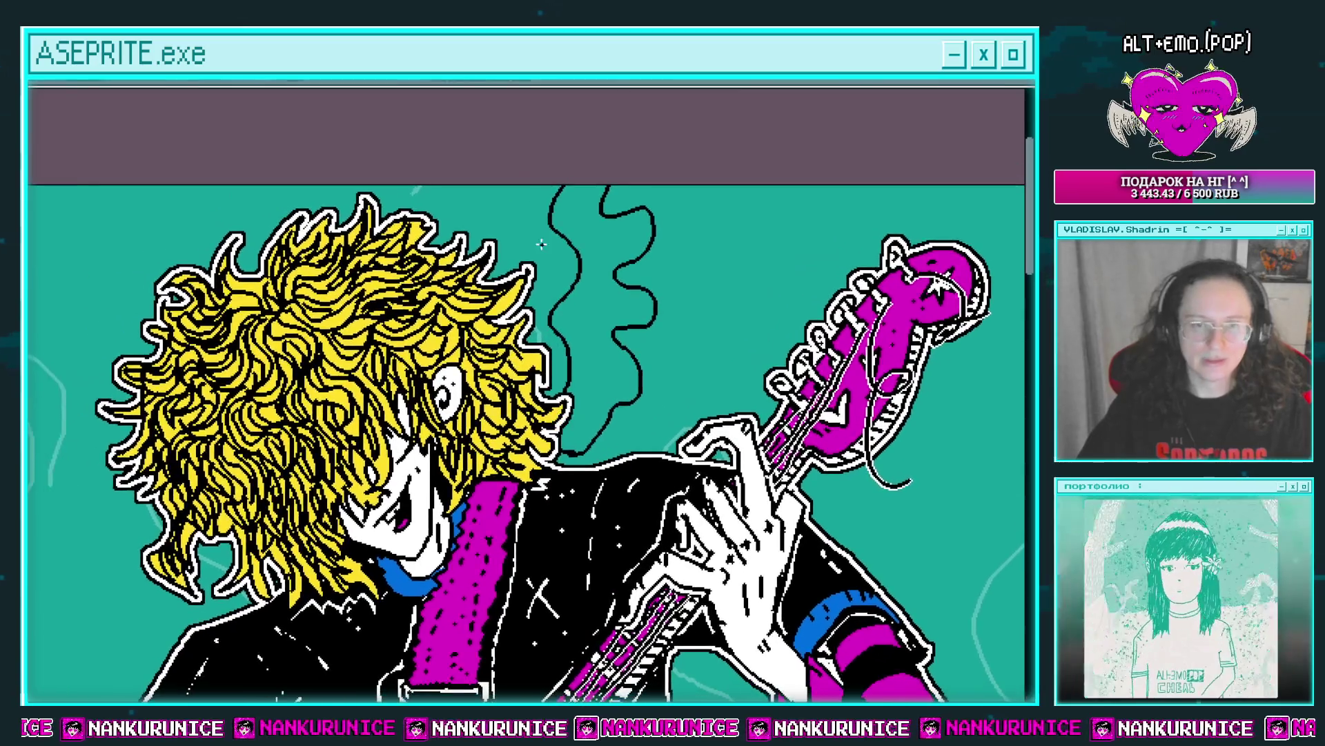
{"action": "left_click_drag", "start_coordinate": [409, 186], "coordinate": [410, 207]}
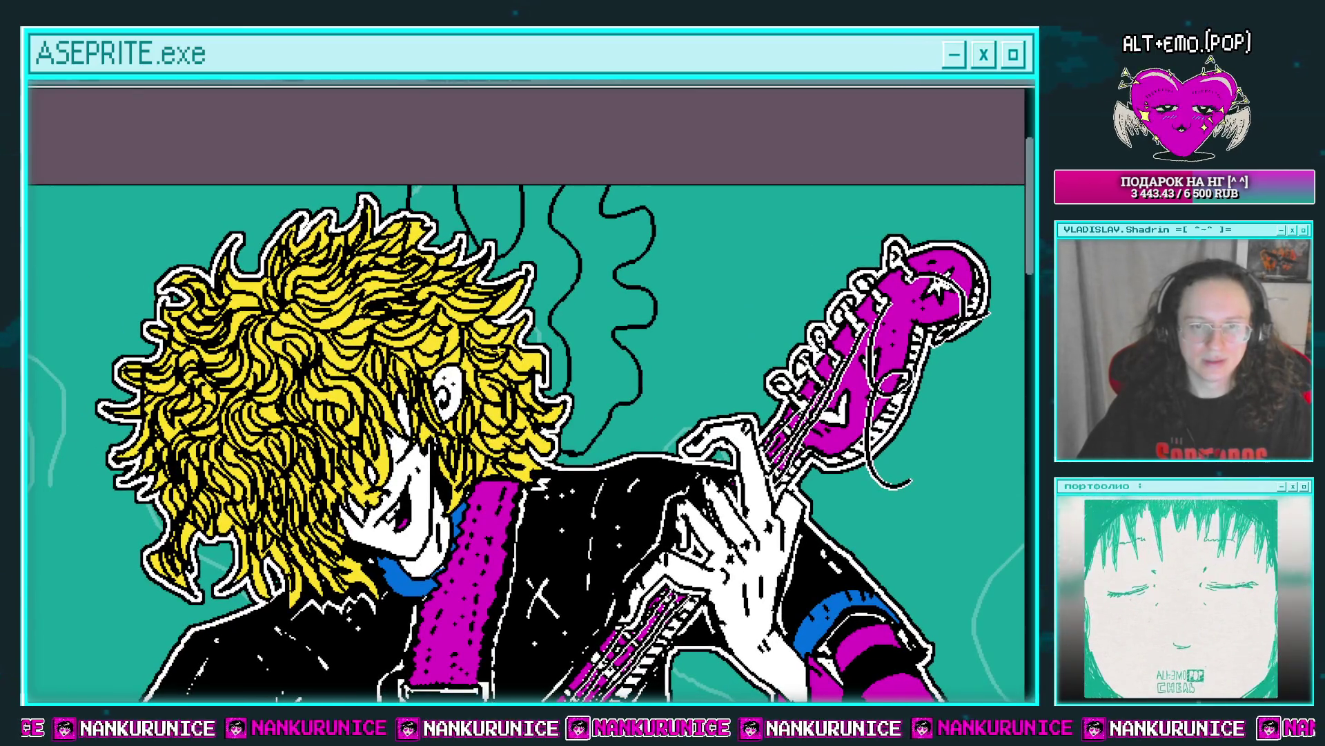
{"action": "left_click_drag", "start_coordinate": [562, 448], "coordinate": [314, 429]}
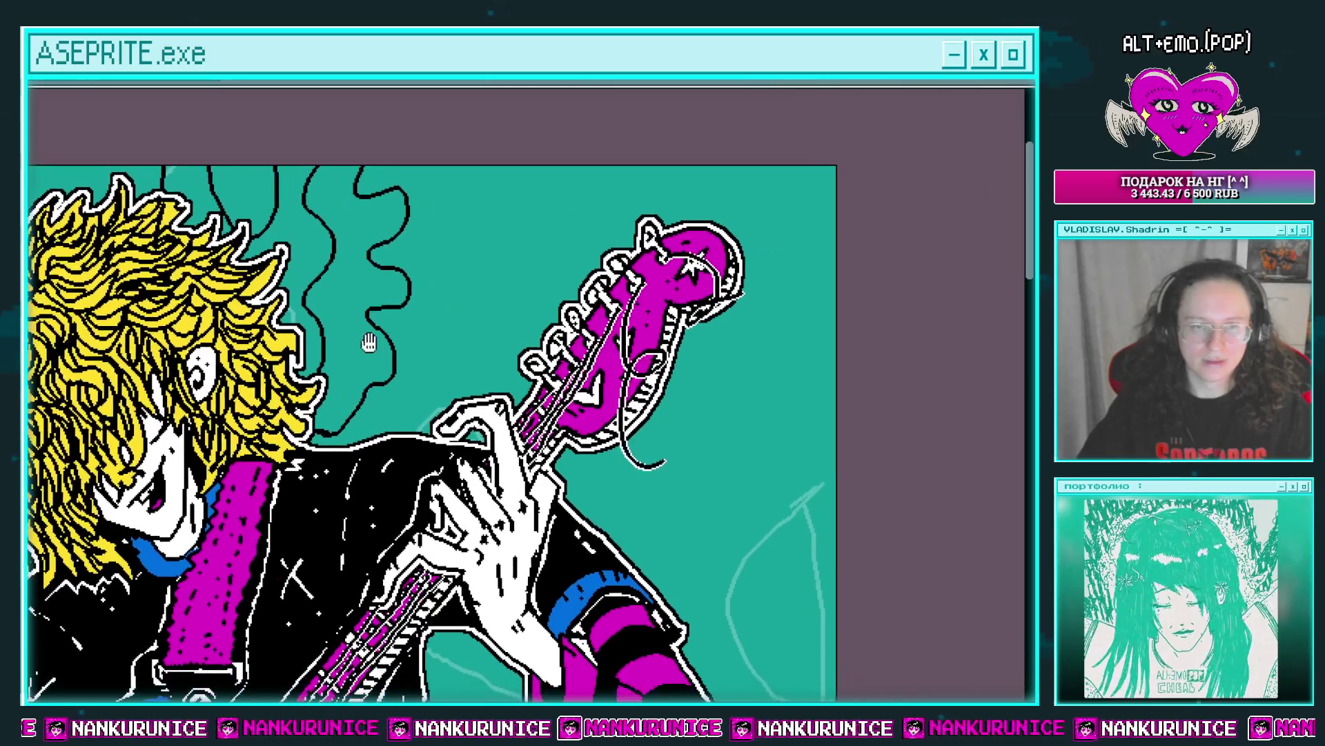
{"action": "left_click_drag", "start_coordinate": [442, 170], "coordinate": [507, 302]}
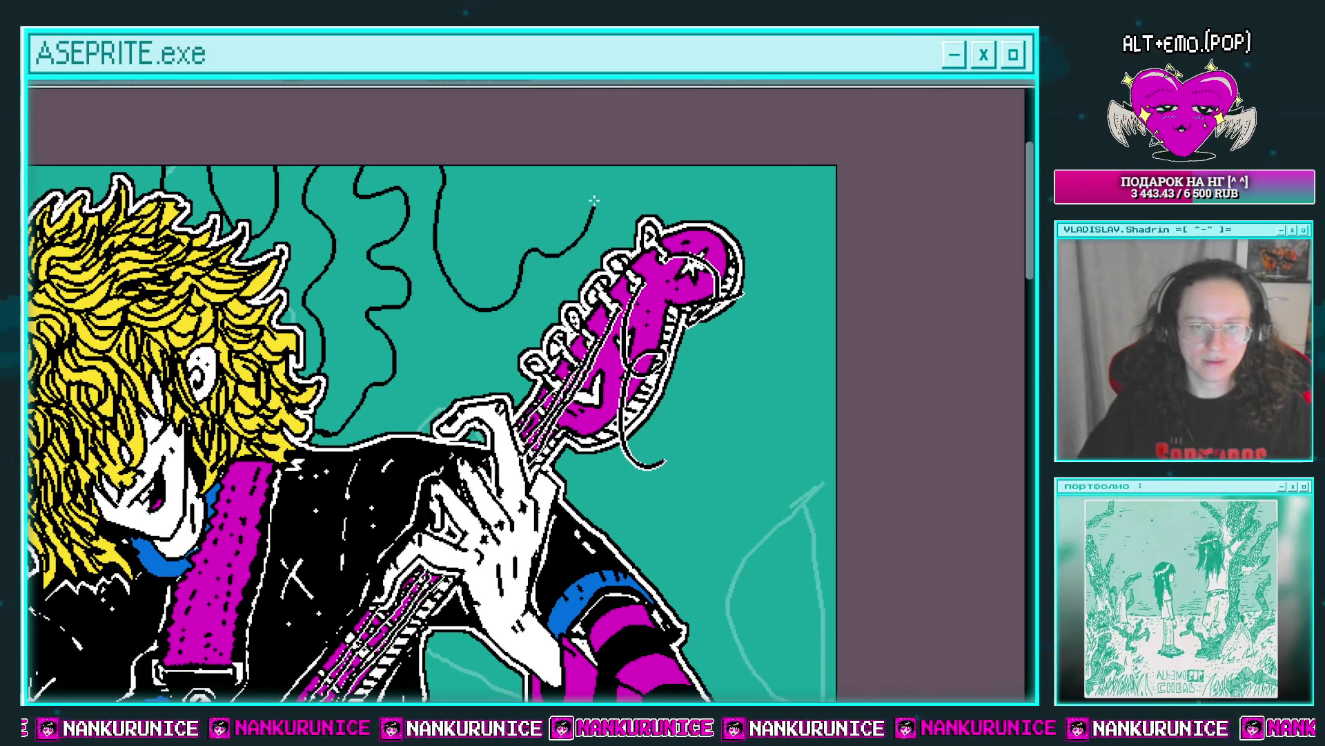
{"action": "left_click_drag", "start_coordinate": [647, 143], "coordinate": [533, 319]}
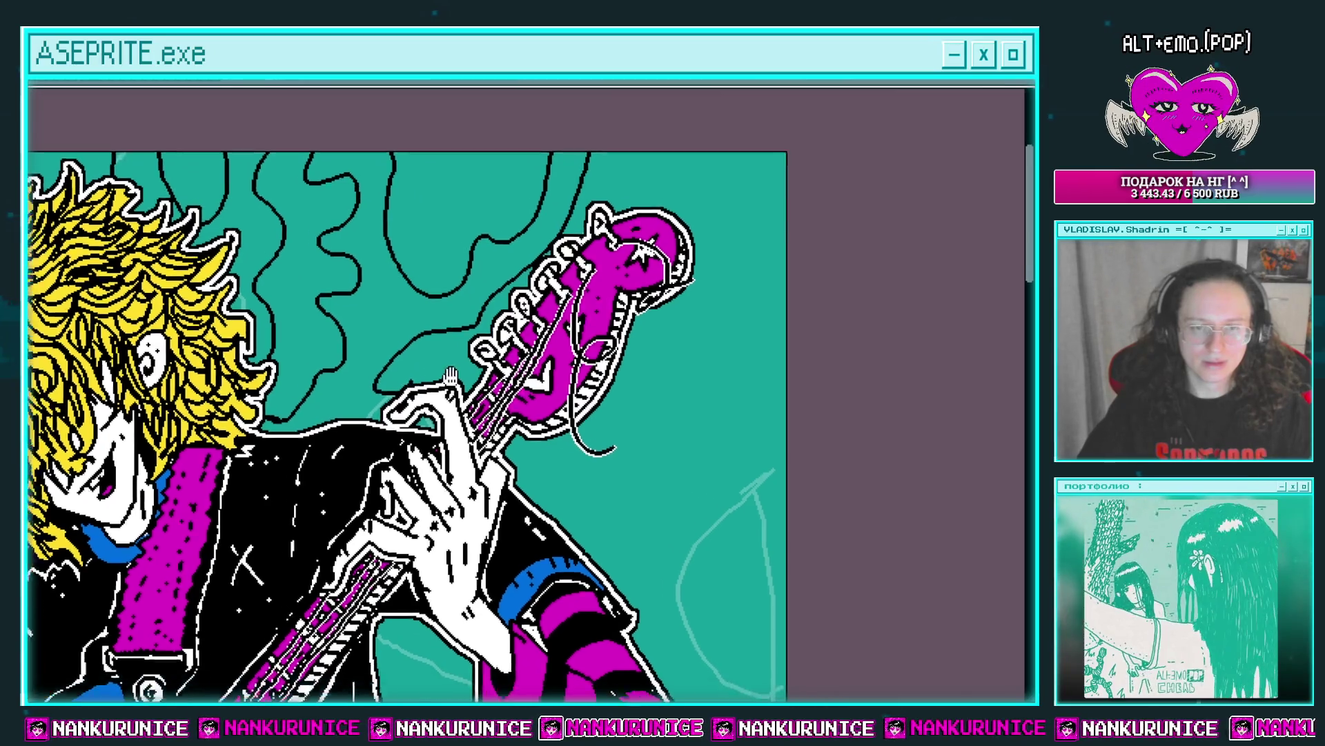
Add black wavy lines beside the headstock and near the right edge to the canvas edge.
{"action": "left_click_drag", "start_coordinate": [483, 414], "coordinate": [366, 380]}
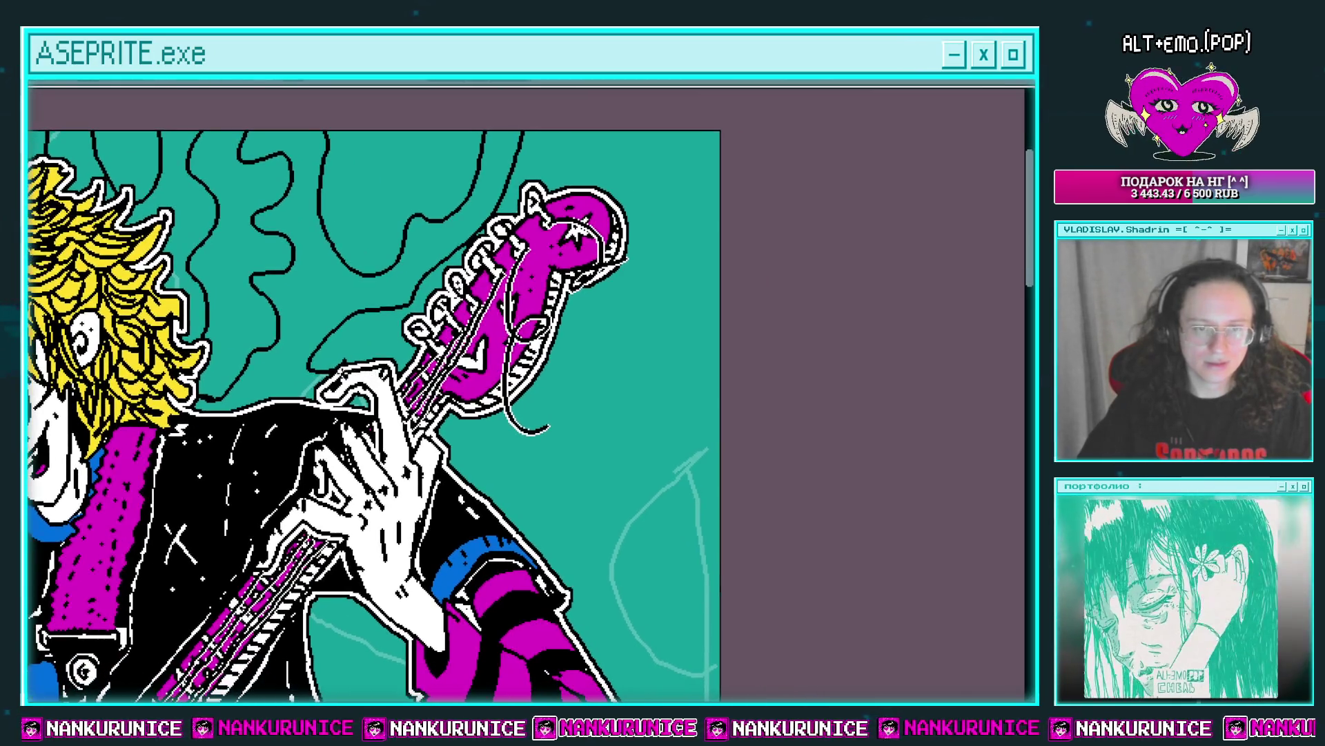
{"action": "left_click_drag", "start_coordinate": [639, 110], "coordinate": [580, 95]}
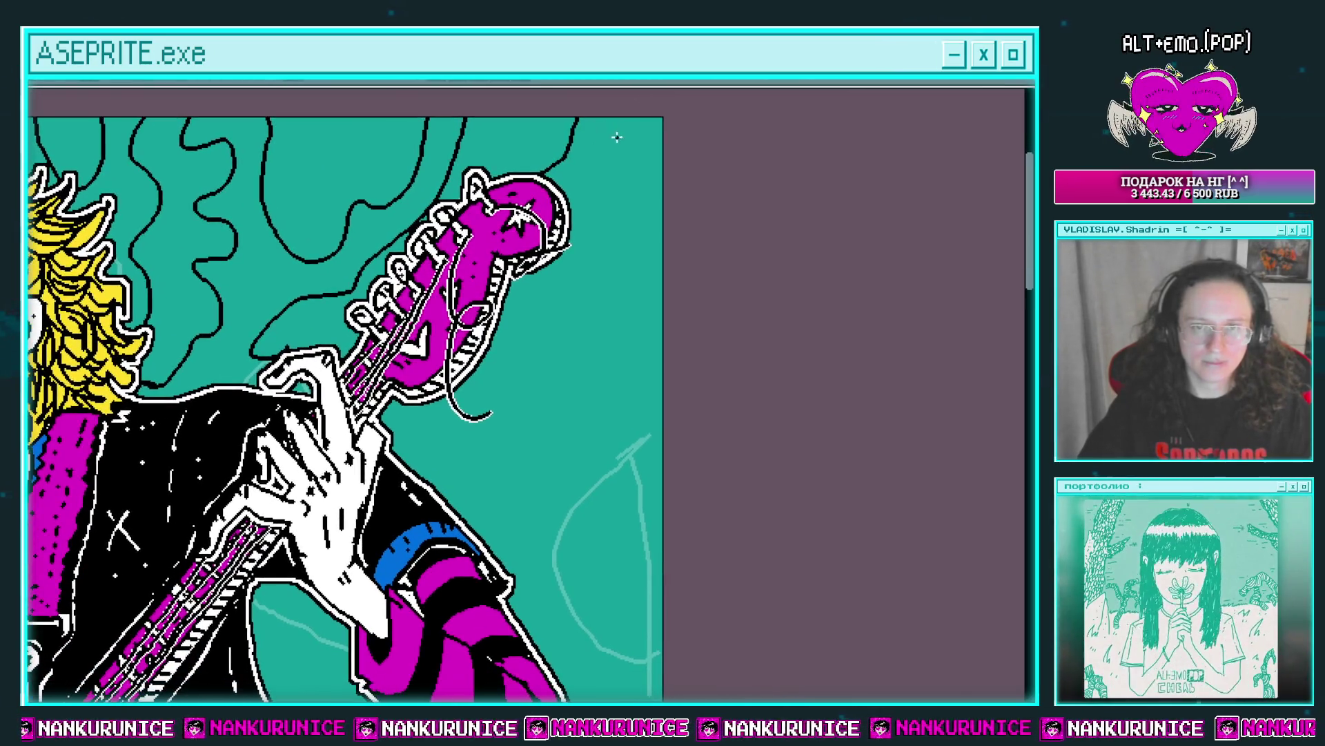
{"action": "mouse_move", "coordinate": [513, 280]}
{"action": "left_mouse_down"}
{"action": "mouse_move", "coordinate": [660, 274]}
{"action": "mouse_move", "coordinate": [636, 213]}
{"action": "mouse_move", "coordinate": [497, 293]}
{"action": "left_mouse_up"}
{"action": "mouse_move", "coordinate": [432, 346]}
{"action": "left_mouse_down"}
{"action": "mouse_move", "coordinate": [491, 414]}
{"action": "mouse_move", "coordinate": [633, 376]}
{"action": "mouse_move", "coordinate": [645, 323]}
{"action": "left_mouse_up"}
{"action": "mouse_move", "coordinate": [566, 349]}
{"action": "left_mouse_down"}
{"action": "mouse_move", "coordinate": [601, 375]}
{"action": "mouse_move", "coordinate": [660, 310]}
{"action": "mouse_move", "coordinate": [646, 245]}
{"action": "left_mouse_up"}
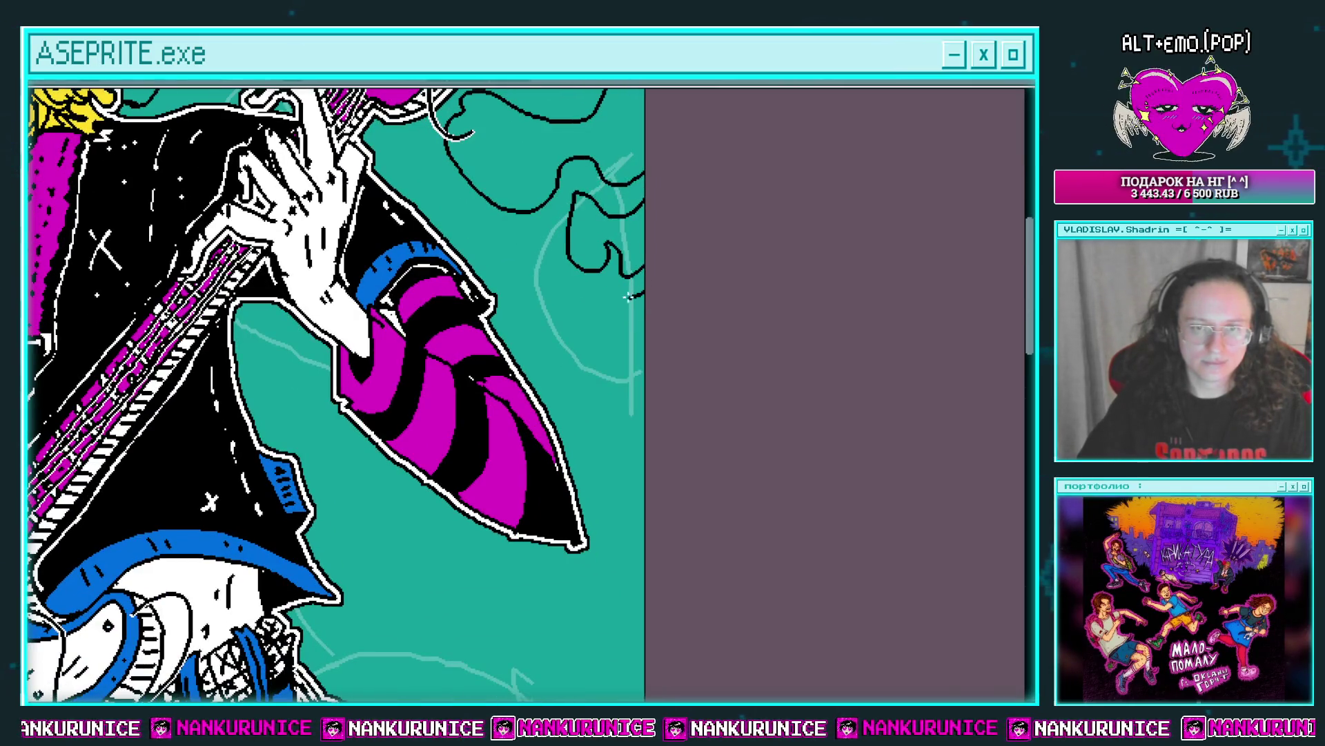
{"action": "mouse_move", "coordinate": [635, 295]}
{"action": "left_mouse_down"}
{"action": "mouse_move", "coordinate": [459, 207]}
{"action": "mouse_move", "coordinate": [483, 276]}
{"action": "mouse_move", "coordinate": [559, 363]}
{"action": "mouse_move", "coordinate": [642, 359]}
{"action": "left_mouse_up"}
{"action": "mouse_move", "coordinate": [673, 366]}
{"action": "left_mouse_down"}
{"action": "mouse_move", "coordinate": [655, 269]}
{"action": "mouse_move", "coordinate": [672, 213]}
{"action": "mouse_move", "coordinate": [607, 311]}
{"action": "mouse_move", "coordinate": [630, 428]}
{"action": "mouse_move", "coordinate": [677, 272]}
{"action": "mouse_move", "coordinate": [615, 410]}
{"action": "mouse_move", "coordinate": [634, 442]}
{"action": "left_mouse_up"}
Pan and scroll around the canvas to review the hair and new wavy lines.
{"action": "scroll", "coordinate": [685, 295], "scroll_direction": "down", "scroll_amount": 3}
{"action": "scroll", "coordinate": [636, 257], "scroll_direction": "up", "scroll_amount": 3}
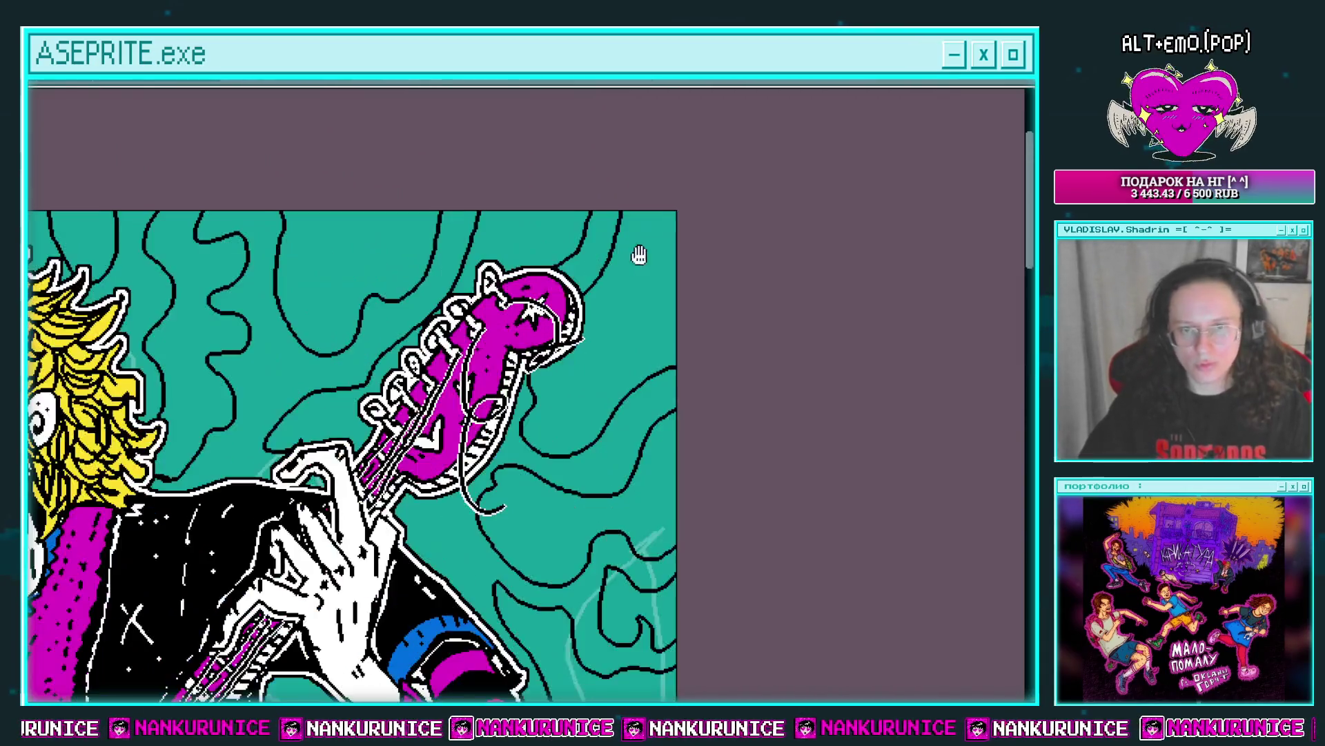
{"action": "left_click_drag", "start_coordinate": [636, 287], "coordinate": [765, 334]}
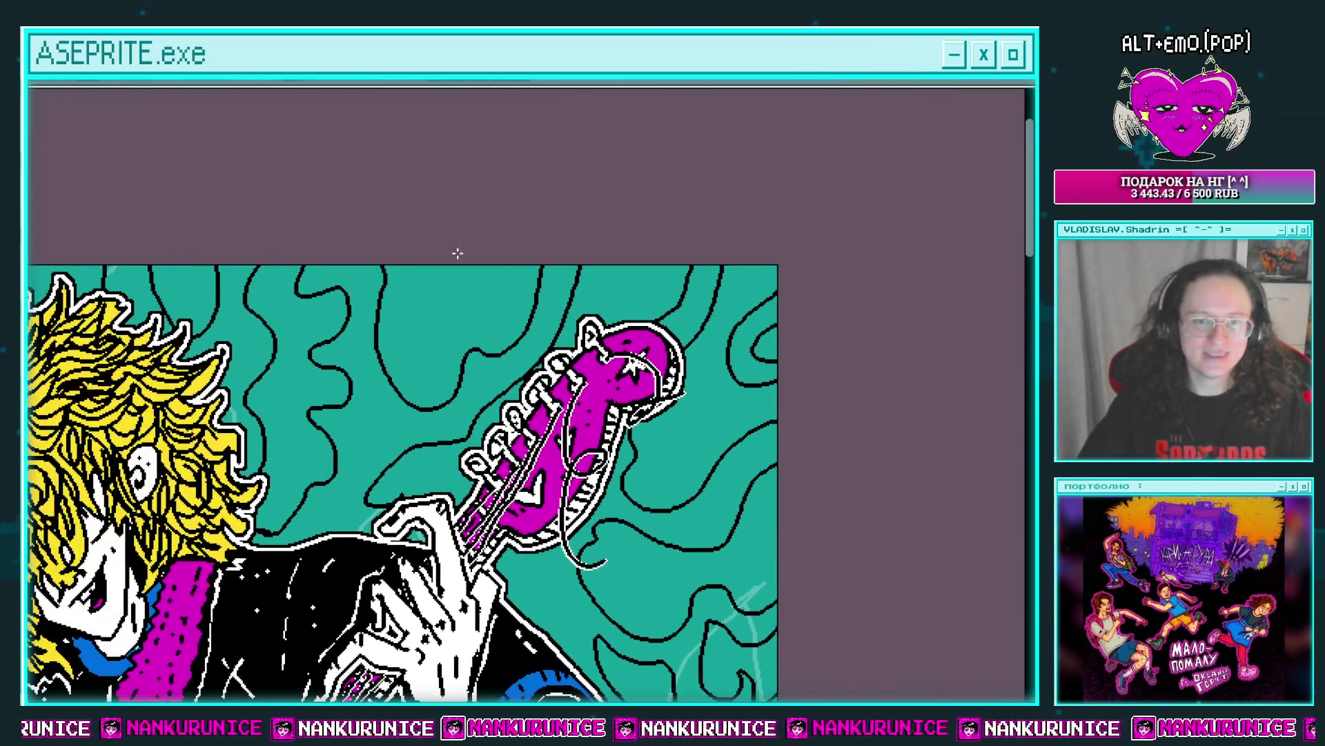
{"action": "scroll", "coordinate": [472, 236], "scroll_direction": "down", "scroll_amount": 2}
{"action": "scroll", "coordinate": [472, 236], "scroll_direction": "right", "scroll_amount": 3}
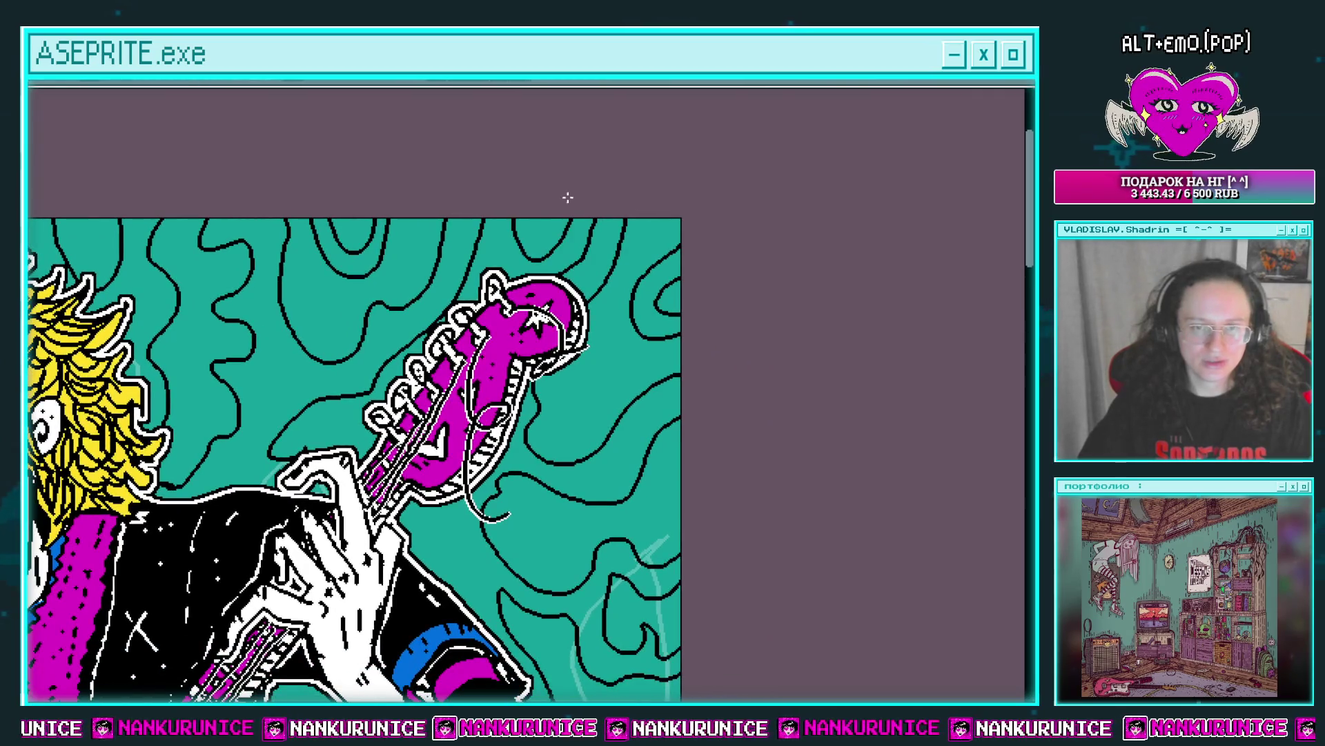
{"action": "scroll", "coordinate": [599, 192], "scroll_direction": "down", "scroll_amount": 4}
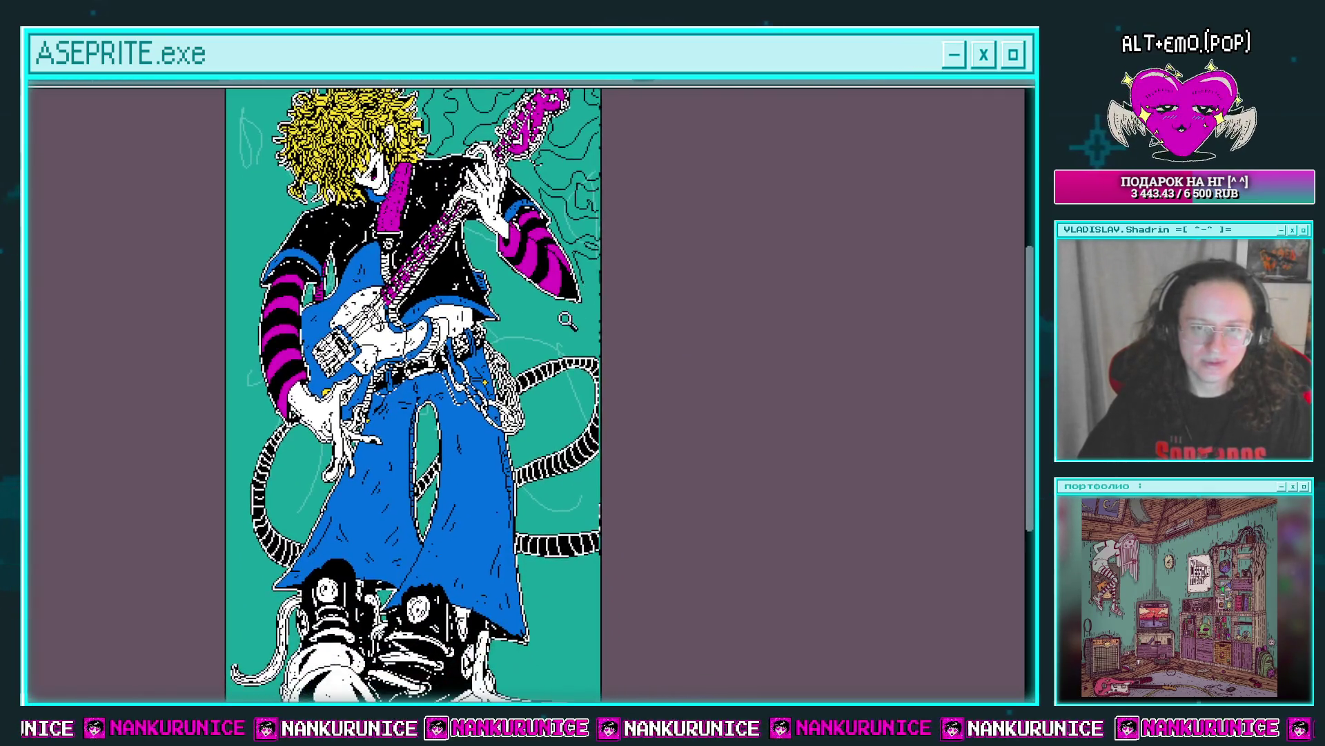
{"action": "scroll", "coordinate": [582, 276], "scroll_direction": "up", "scroll_amount": 2}
{"action": "scroll", "coordinate": [582, 277], "scroll_direction": "up", "scroll_amount": 3}
{"action": "scroll", "coordinate": [587, 317], "scroll_direction": "down", "scroll_amount": 3}
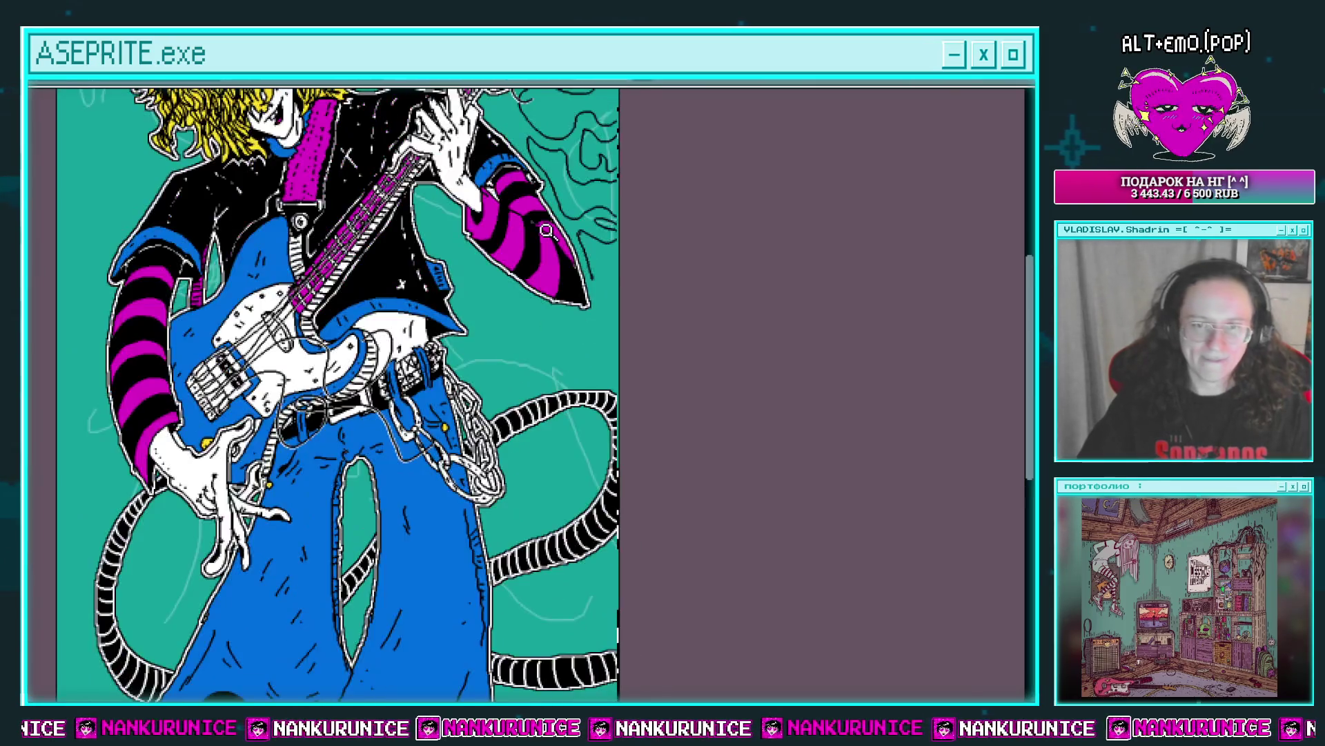
{"action": "key", "text": "ctrl+s"}
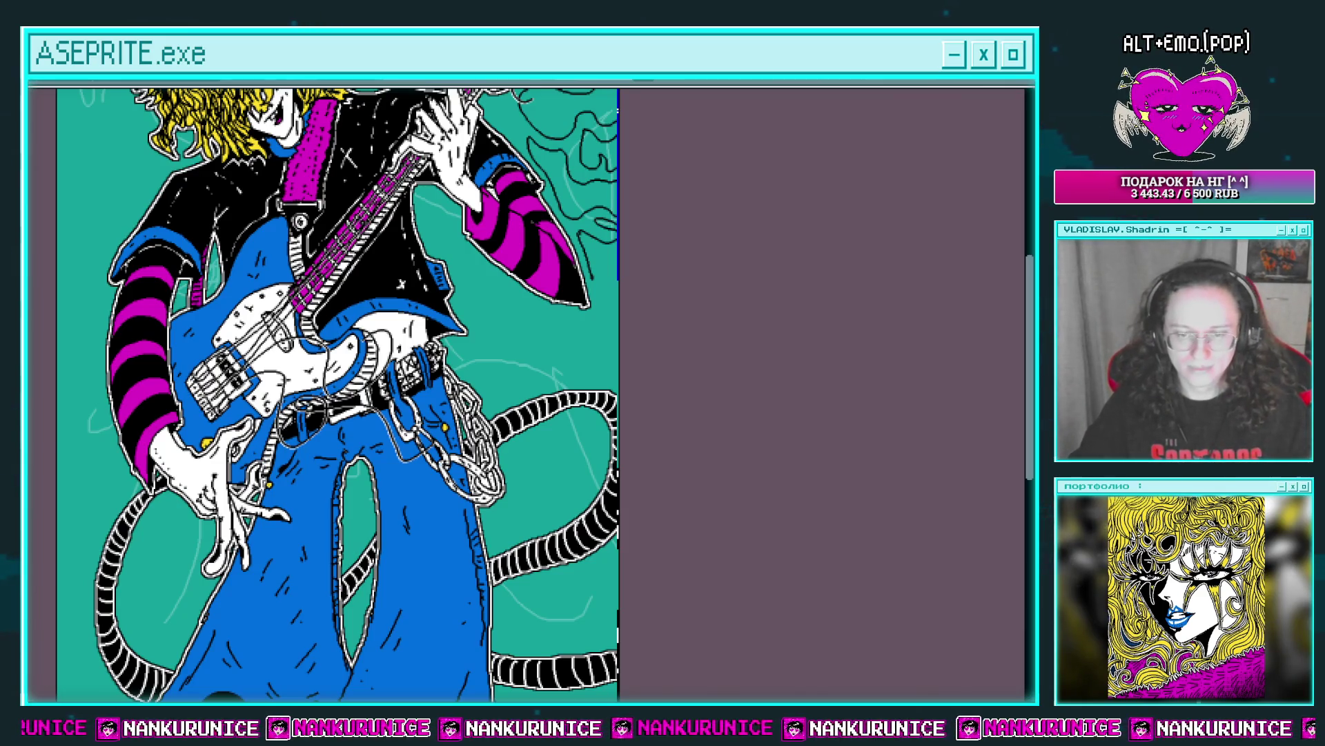
{"action": "left_click_drag", "start_coordinate": [582, 384], "coordinate": [677, 392]}
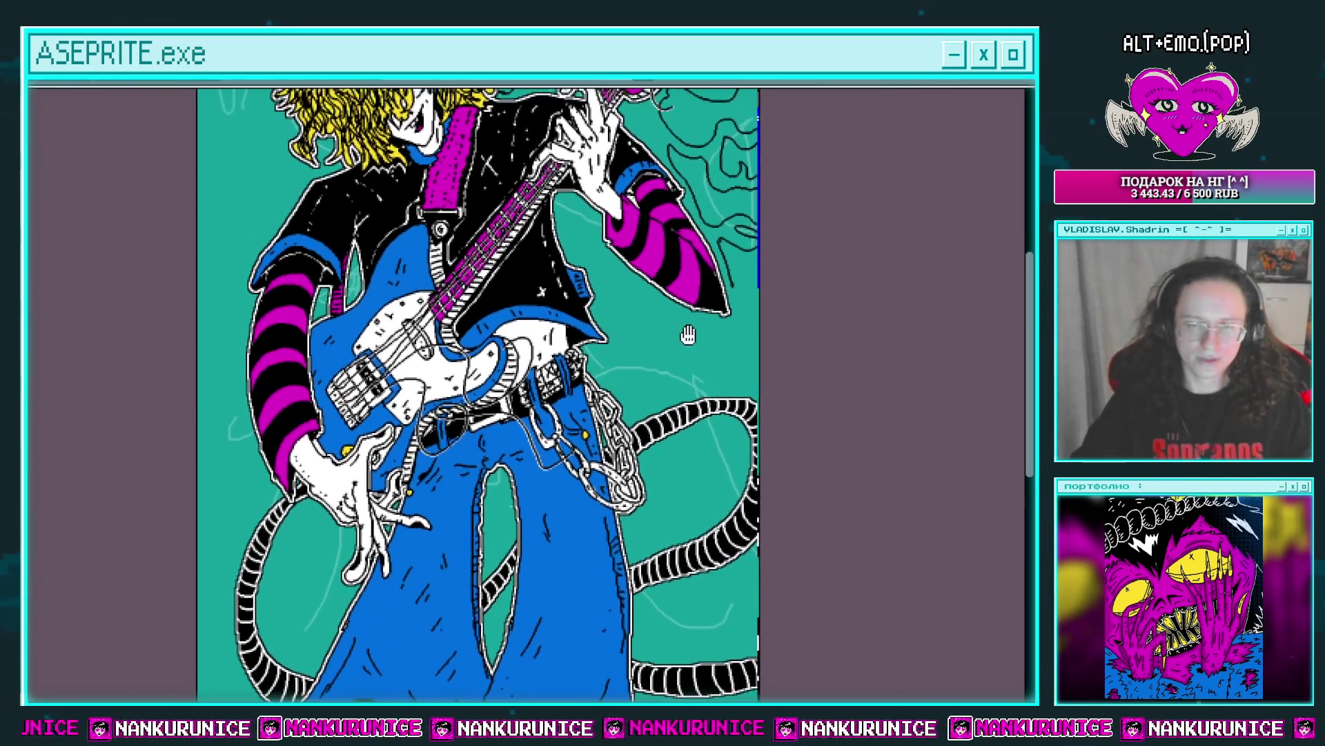
Draw a black wavy line beside the jeans down to the tube, panning around the chains and tubes.
{"action": "scroll", "coordinate": [678, 392], "scroll_direction": "up", "scroll_amount": 2}
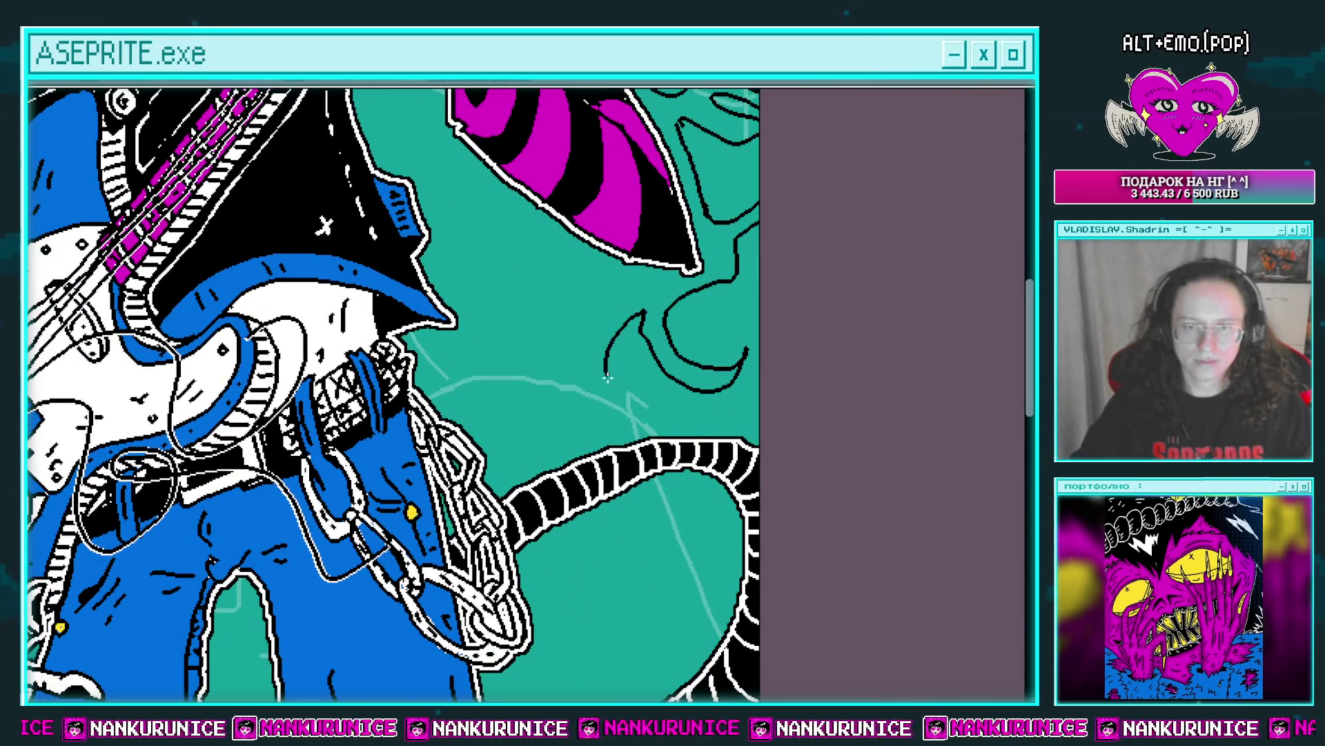
{"action": "left_click_drag", "start_coordinate": [551, 356], "coordinate": [598, 279]}
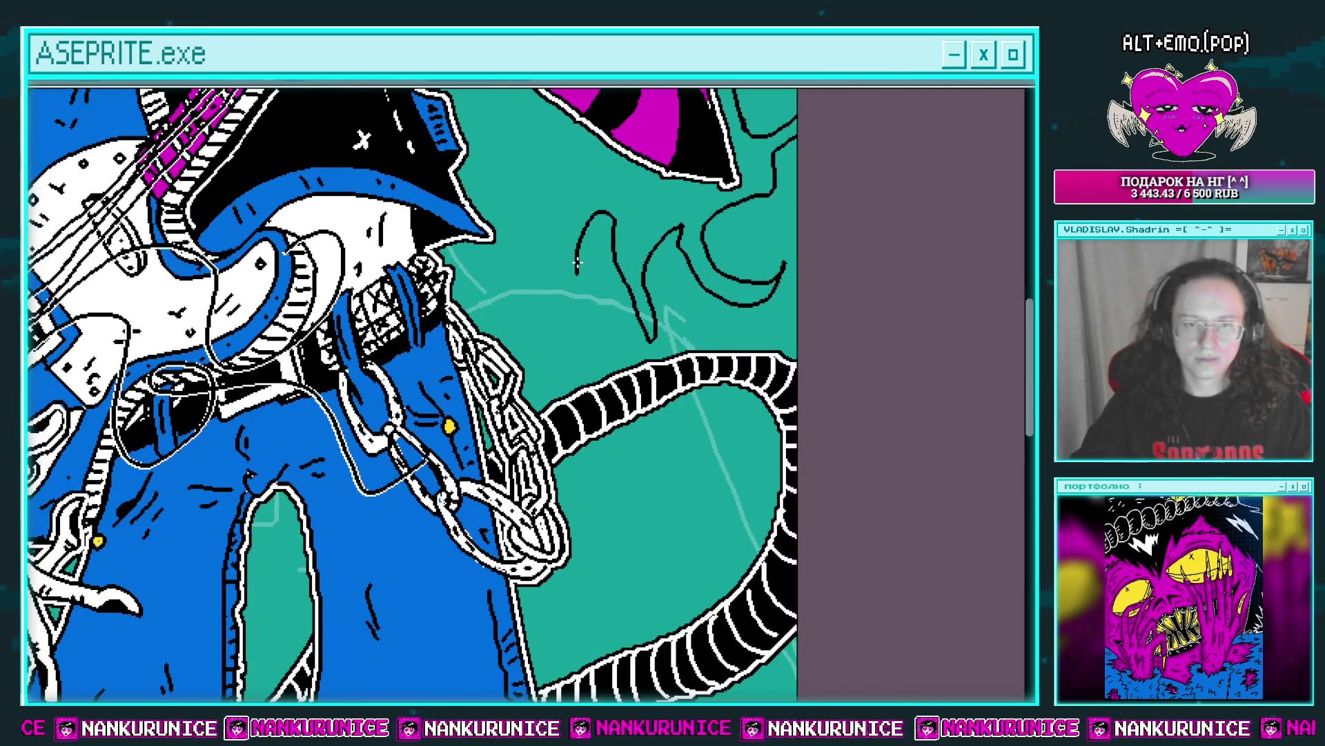
{"action": "left_click_drag", "start_coordinate": [818, 492], "coordinate": [843, 361]}
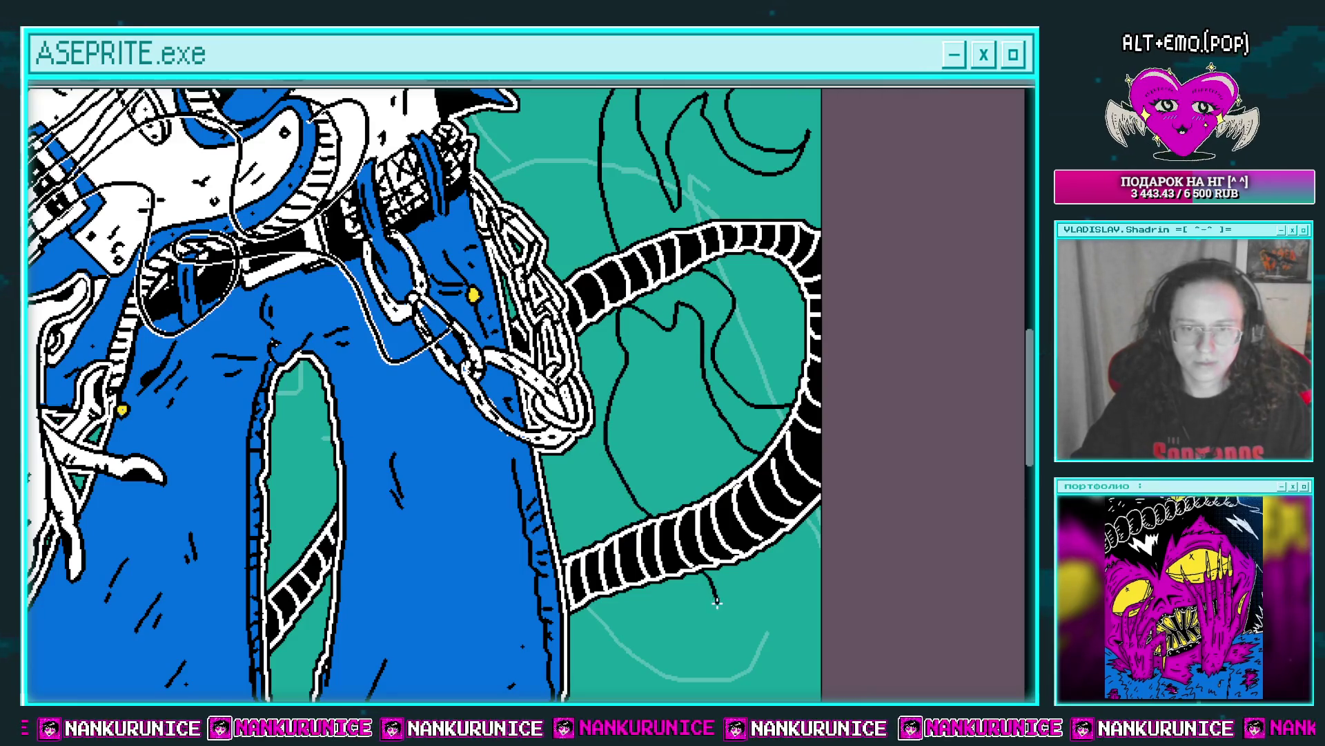
{"action": "left_click_drag", "start_coordinate": [716, 602], "coordinate": [750, 399]}
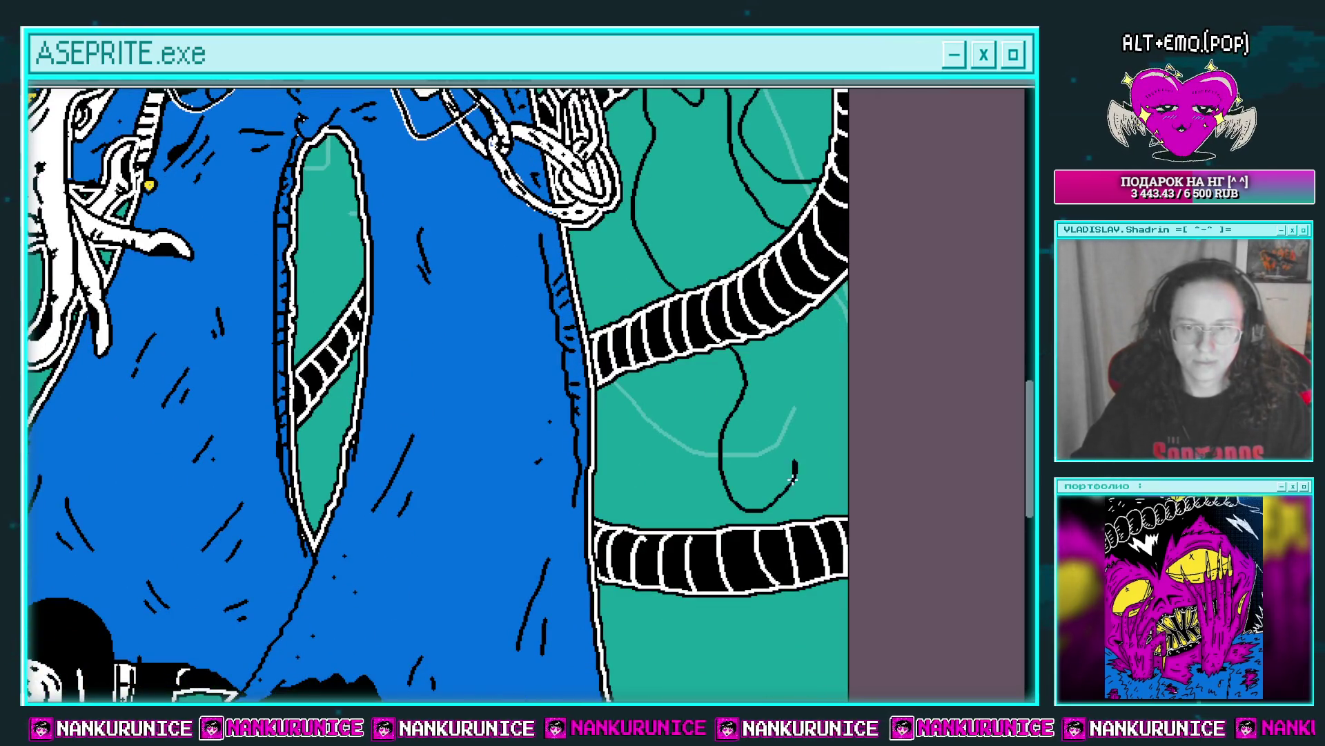
{"action": "left_click_drag", "start_coordinate": [793, 476], "coordinate": [694, 398]}
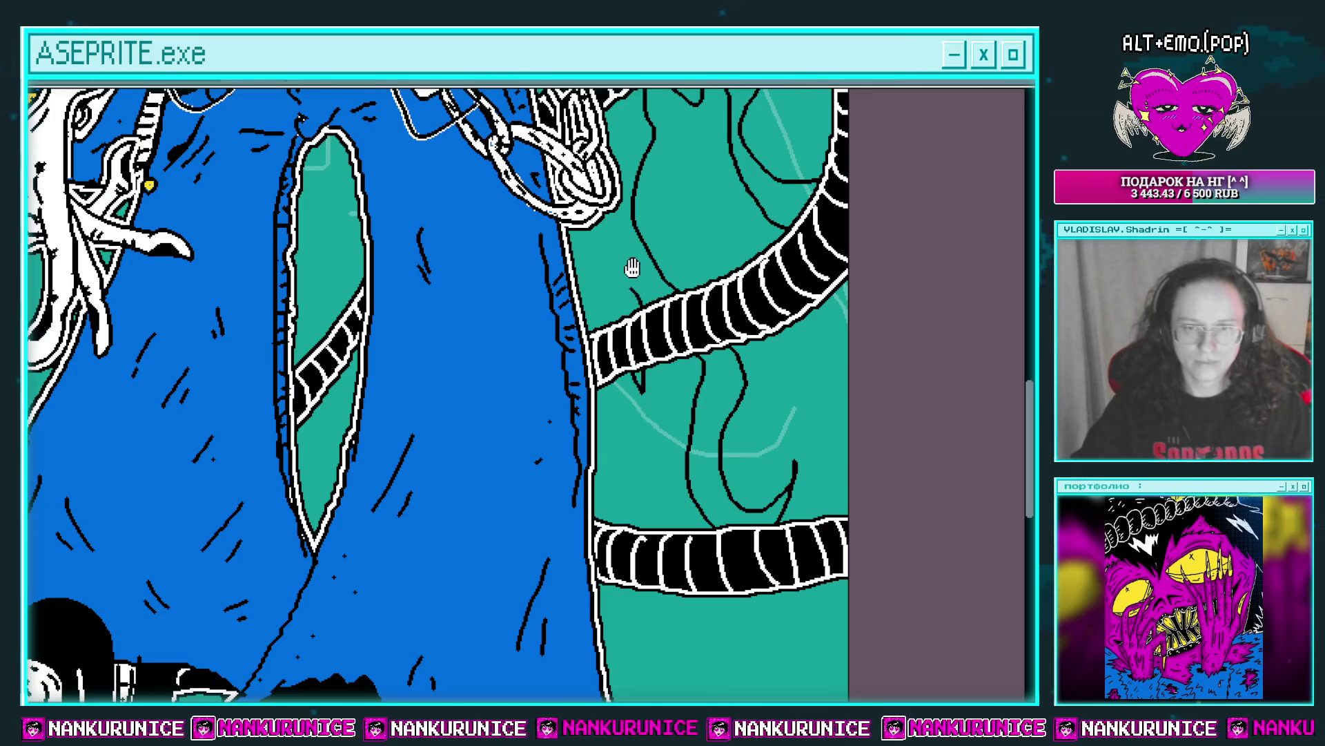
{"action": "left_click_drag", "start_coordinate": [630, 268], "coordinate": [621, 402]}
{"action": "left_click_drag", "start_coordinate": [586, 354], "coordinate": [599, 464]}
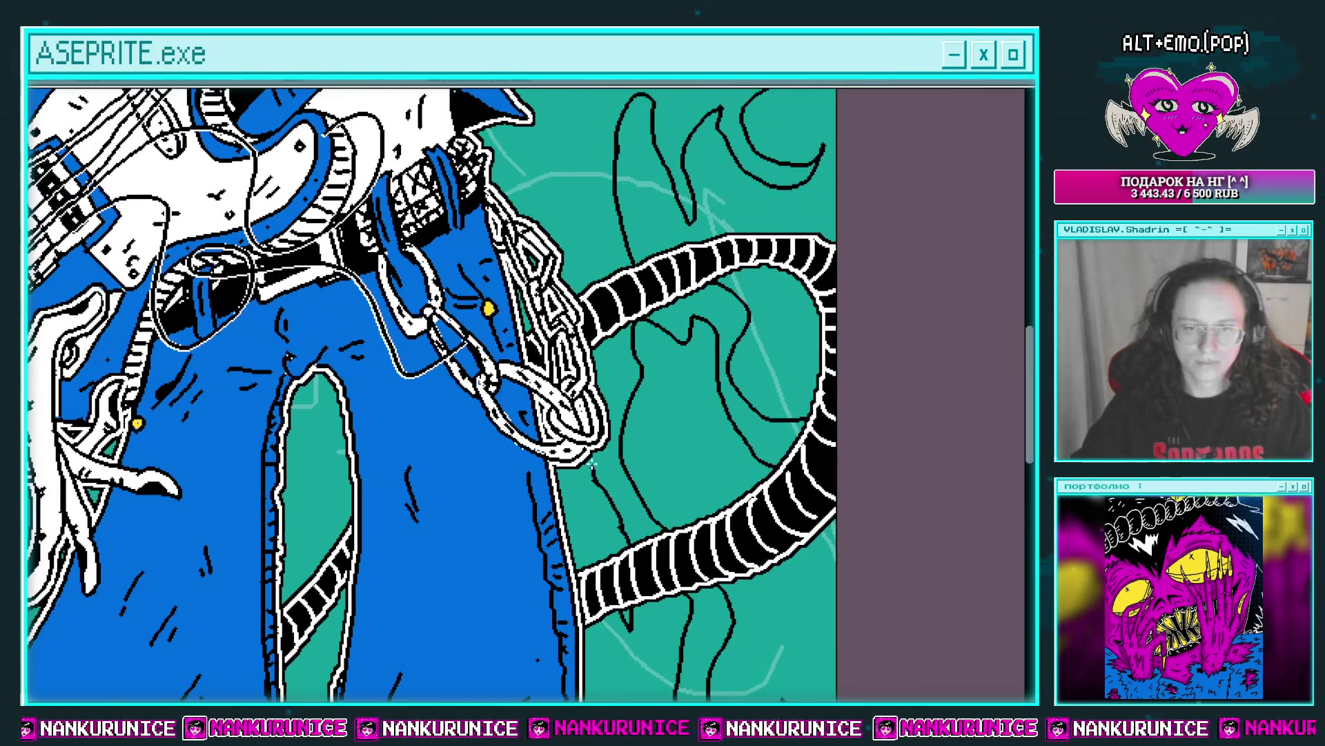
{"action": "left_click_drag", "start_coordinate": [626, 377], "coordinate": [610, 449]}
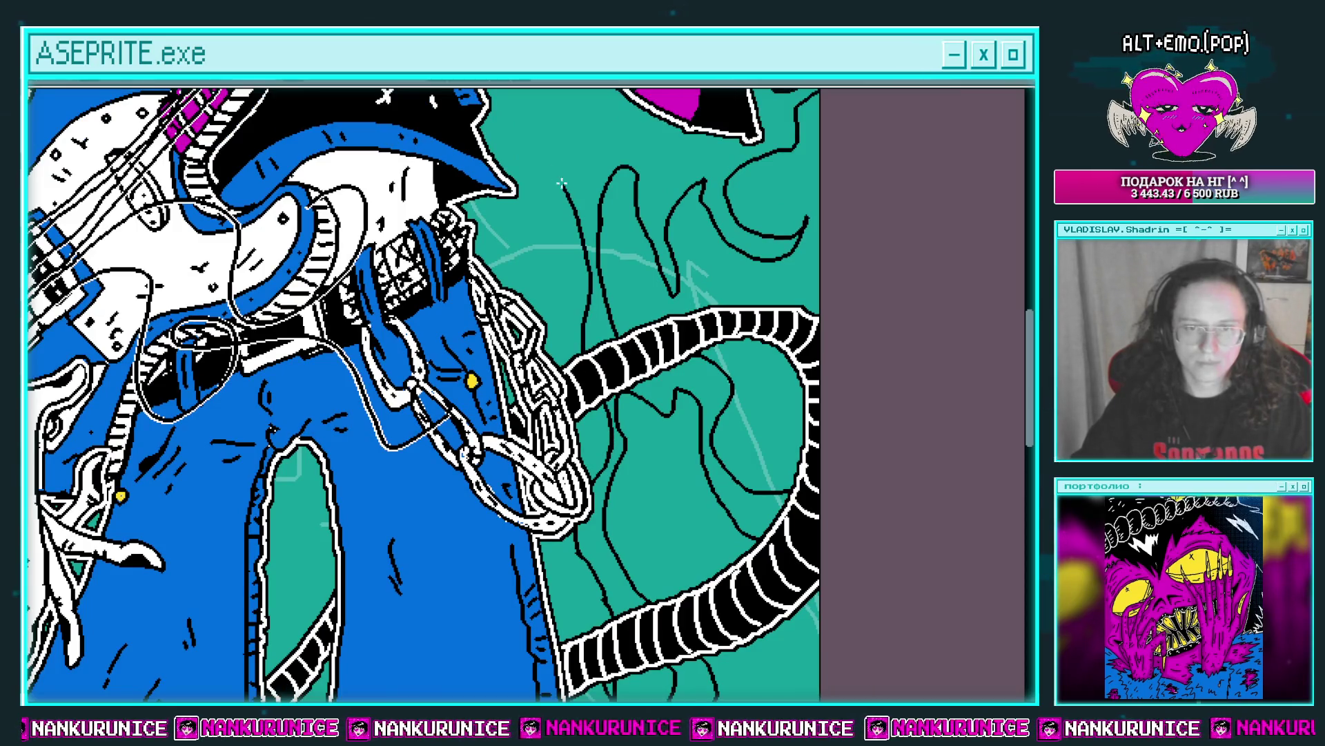
{"action": "mouse_move", "coordinate": [503, 266]}
{"action": "left_mouse_down"}
{"action": "mouse_move", "coordinate": [538, 197]}
{"action": "mouse_move", "coordinate": [522, 224]}
{"action": "left_mouse_up"}
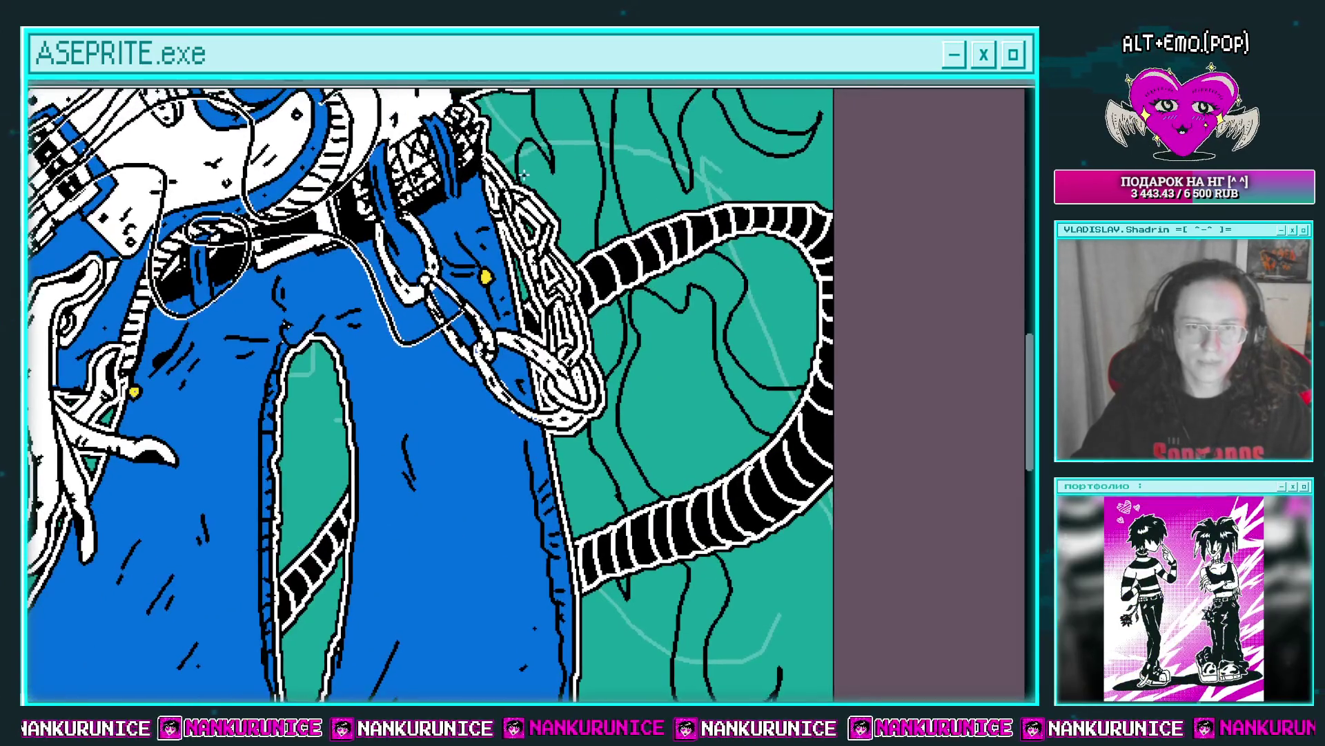
{"action": "left_click_drag", "start_coordinate": [600, 495], "coordinate": [587, 232]}
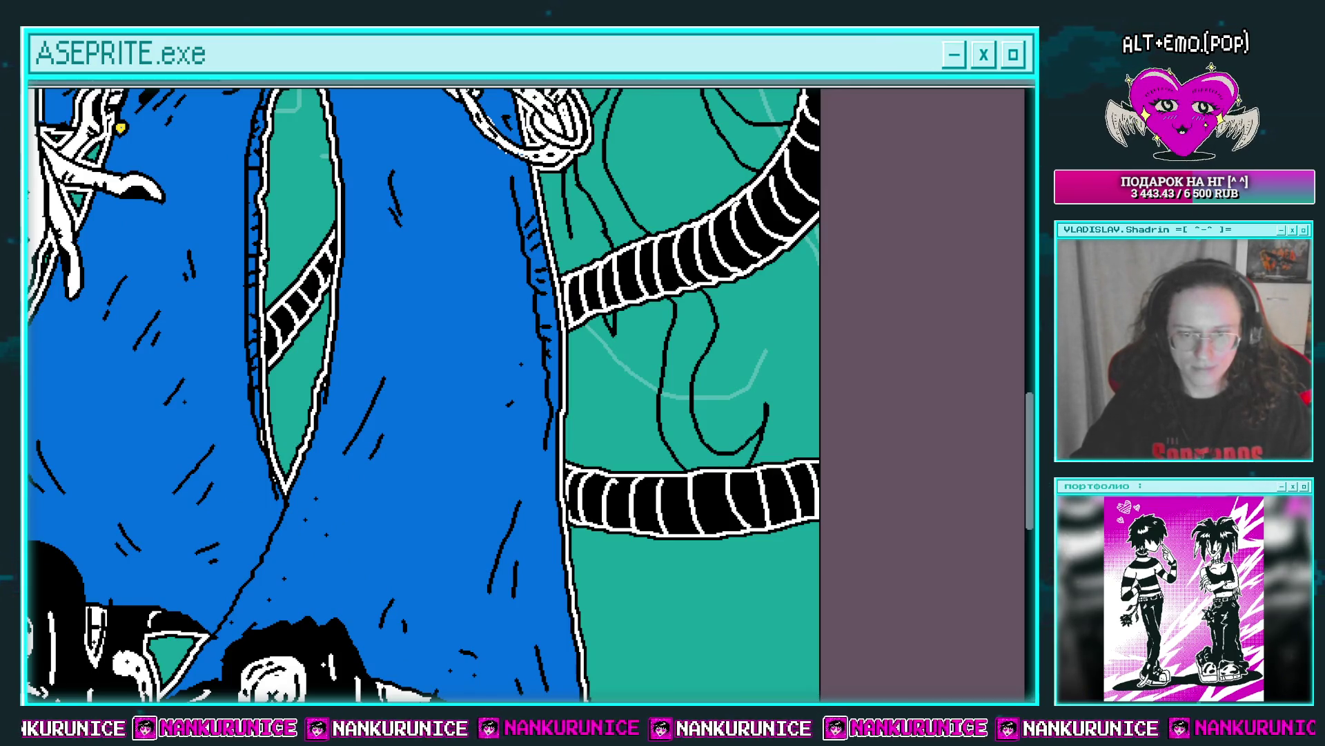
{"action": "left_click_drag", "start_coordinate": [483, 345], "coordinate": [444, 330]}
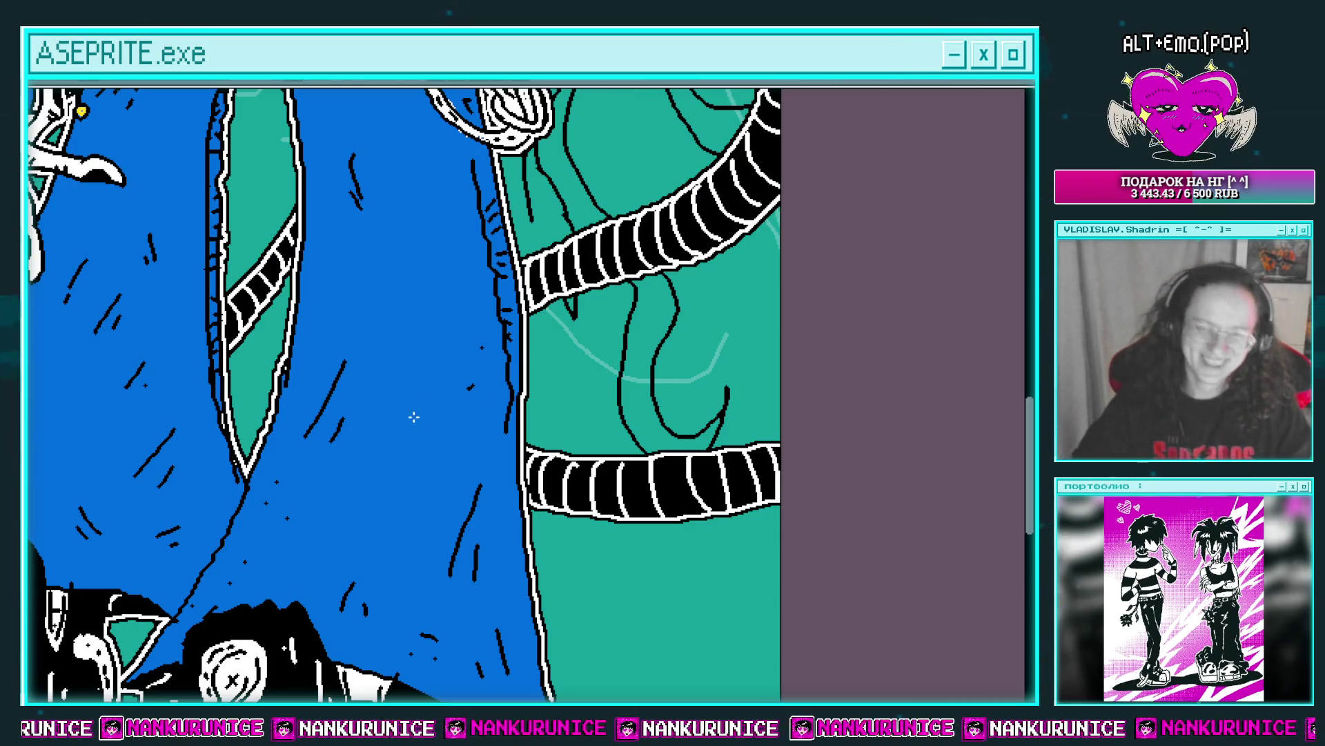
Move the view down to the legs and draw a curved black line from the lower tube.
{"action": "scroll", "coordinate": [511, 349], "scroll_direction": "down", "scroll_amount": 1}
{"action": "scroll", "coordinate": [500, 353], "scroll_direction": "down", "scroll_amount": 1}
{"action": "scroll", "coordinate": [576, 376], "scroll_direction": "down", "scroll_amount": 1}
{"action": "scroll", "coordinate": [609, 281], "scroll_direction": "down", "scroll_amount": 2}
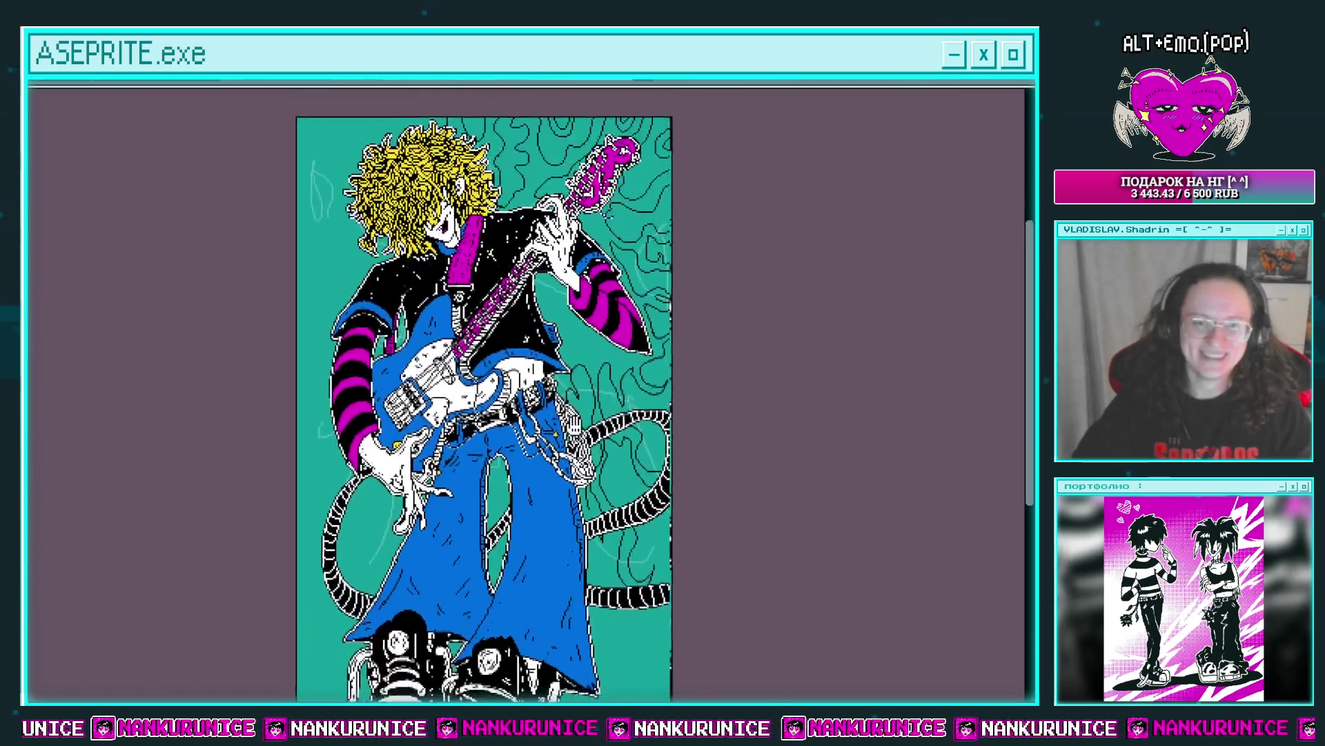
{"action": "left_click_drag", "start_coordinate": [620, 442], "coordinate": [571, 235]}
{"action": "scroll", "coordinate": [609, 393], "scroll_direction": "up", "scroll_amount": 1}
{"action": "scroll", "coordinate": [497, 290], "scroll_direction": "up", "scroll_amount": 2}
{"action": "scroll", "coordinate": [527, 349], "scroll_direction": "down", "scroll_amount": 3}
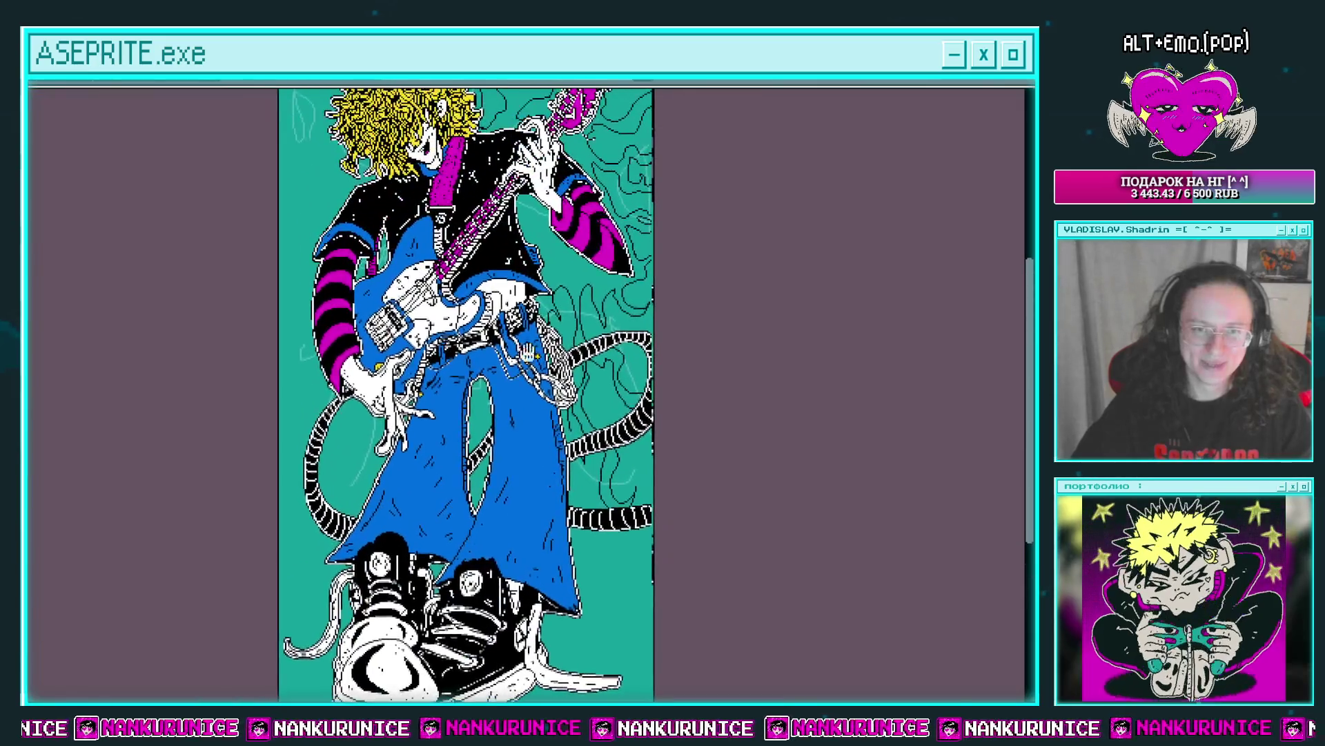
{"action": "scroll", "coordinate": [530, 350], "scroll_direction": "up", "scroll_amount": 1}
{"action": "mouse_move", "coordinate": [530, 349]}
{"action": "left_mouse_down"}
{"action": "mouse_move", "coordinate": [532, 382]}
{"action": "mouse_move", "coordinate": [556, 371]}
{"action": "mouse_move", "coordinate": [466, 74]}
{"action": "left_mouse_up"}
{"action": "scroll", "coordinate": [492, 185], "scroll_direction": "up", "scroll_amount": 2}
{"action": "mouse_move", "coordinate": [504, 376]}
{"action": "left_mouse_down"}
{"action": "mouse_move", "coordinate": [611, 467]}
{"action": "mouse_move", "coordinate": [600, 301]}
{"action": "mouse_move", "coordinate": [704, 376]}
{"action": "left_mouse_up"}
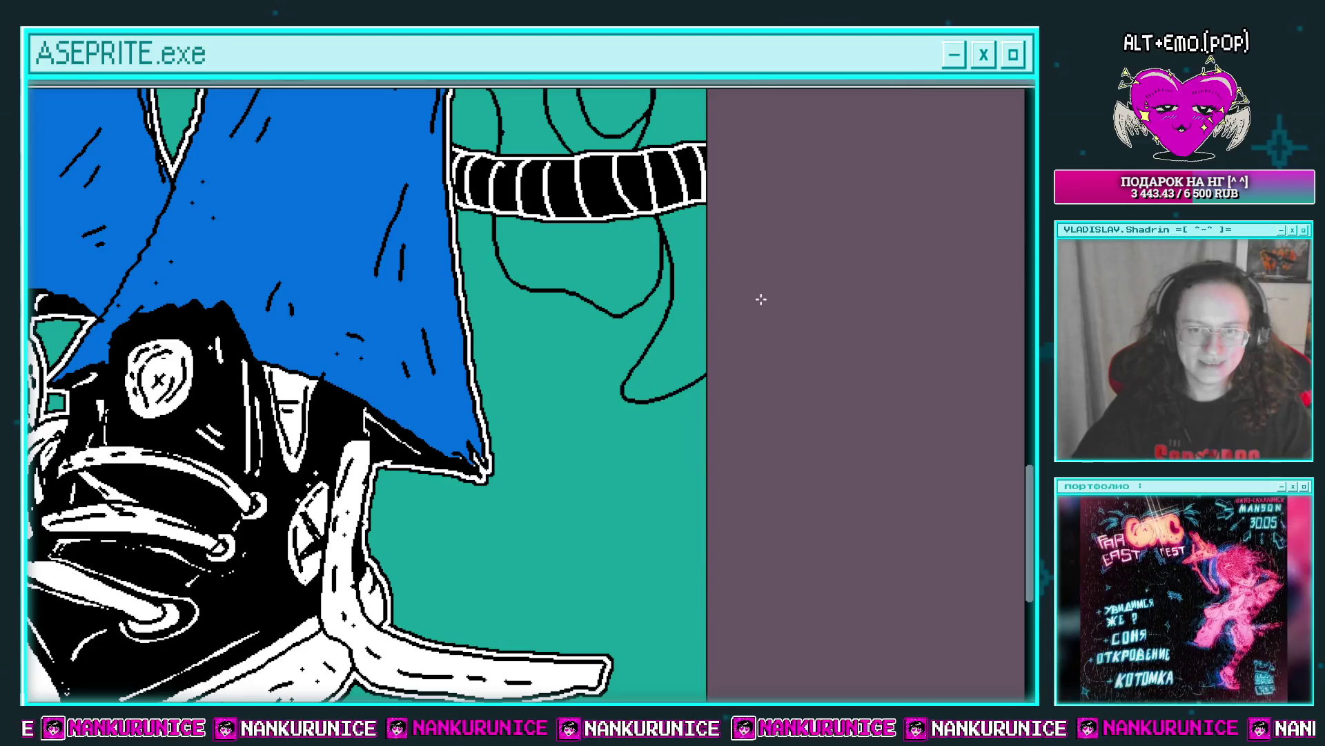
Undo the bad stroke piece, add two black curves below the tube, and erase stray lines at the right edge.
{"action": "scroll", "coordinate": [711, 366], "scroll_direction": "down", "scroll_amount": 2}
{"action": "scroll", "coordinate": [621, 326], "scroll_direction": "up", "scroll_amount": 2}
{"action": "key", "text": "ctrl+z"}
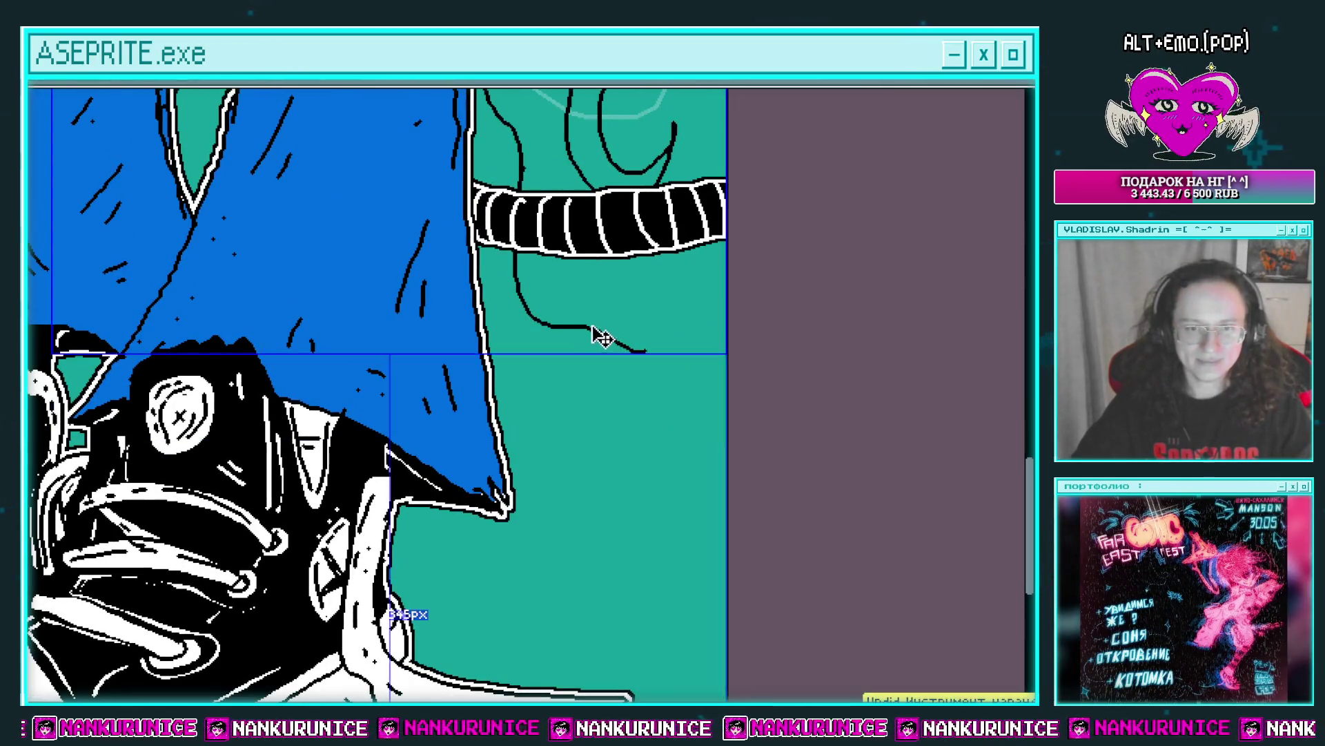
{"action": "key", "text": "e"}
{"action": "mouse_move", "coordinate": [526, 309]}
{"action": "left_mouse_down"}
{"action": "mouse_move", "coordinate": [607, 333]}
{"action": "mouse_move", "coordinate": [725, 314]}
{"action": "left_mouse_up"}
{"action": "mouse_move", "coordinate": [705, 245]}
{"action": "left_mouse_down"}
{"action": "mouse_move", "coordinate": [721, 476]}
{"action": "mouse_move", "coordinate": [764, 347]}
{"action": "mouse_move", "coordinate": [689, 373]}
{"action": "left_mouse_up"}
{"action": "left_click_drag", "start_coordinate": [711, 359], "coordinate": [712, 277]}
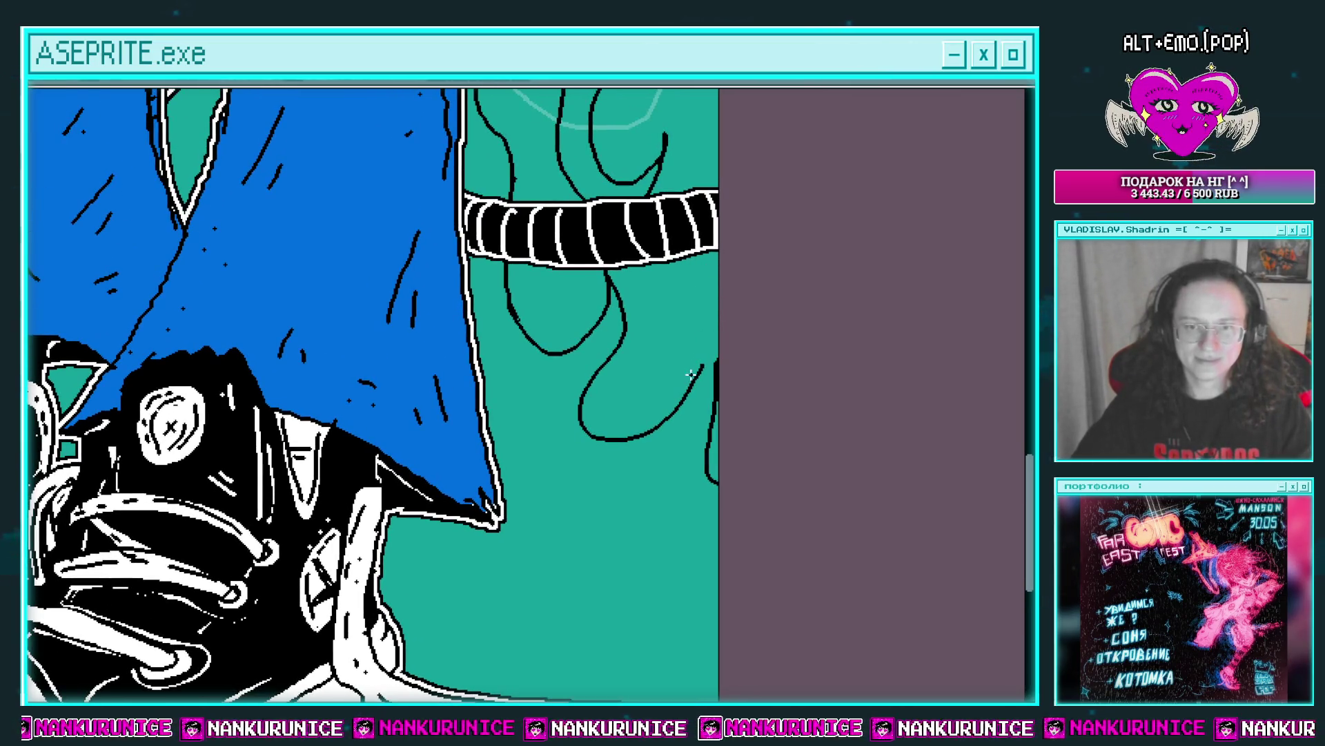
{"action": "mouse_move", "coordinate": [710, 360]}
{"action": "left_mouse_down"}
{"action": "mouse_move", "coordinate": [717, 421]}
{"action": "mouse_move", "coordinate": [746, 359]}
{"action": "left_mouse_up"}
{"action": "scroll", "coordinate": [745, 359], "scroll_direction": "down", "scroll_amount": 3}
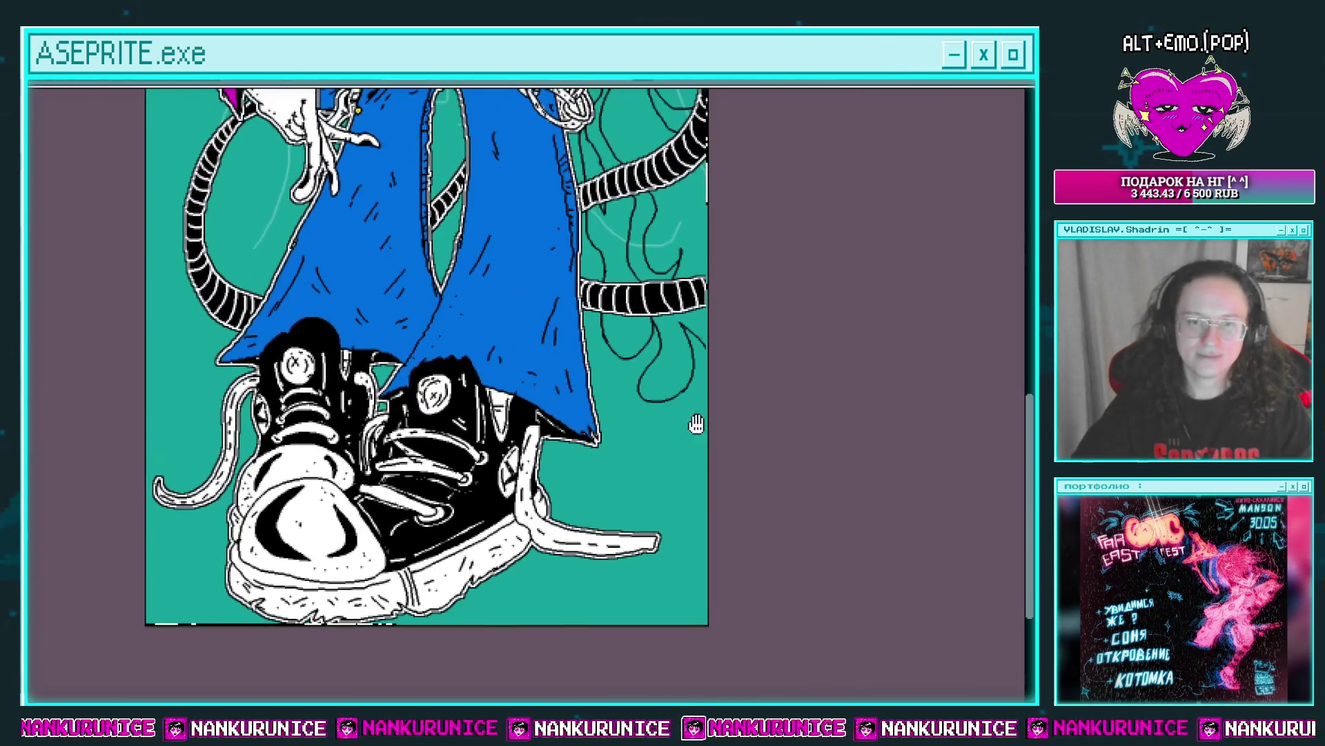
Extend the black zigzag ground line leftward toward the shoe, then view both shoes.
{"action": "scroll", "coordinate": [725, 497], "scroll_direction": "up", "scroll_amount": 2}
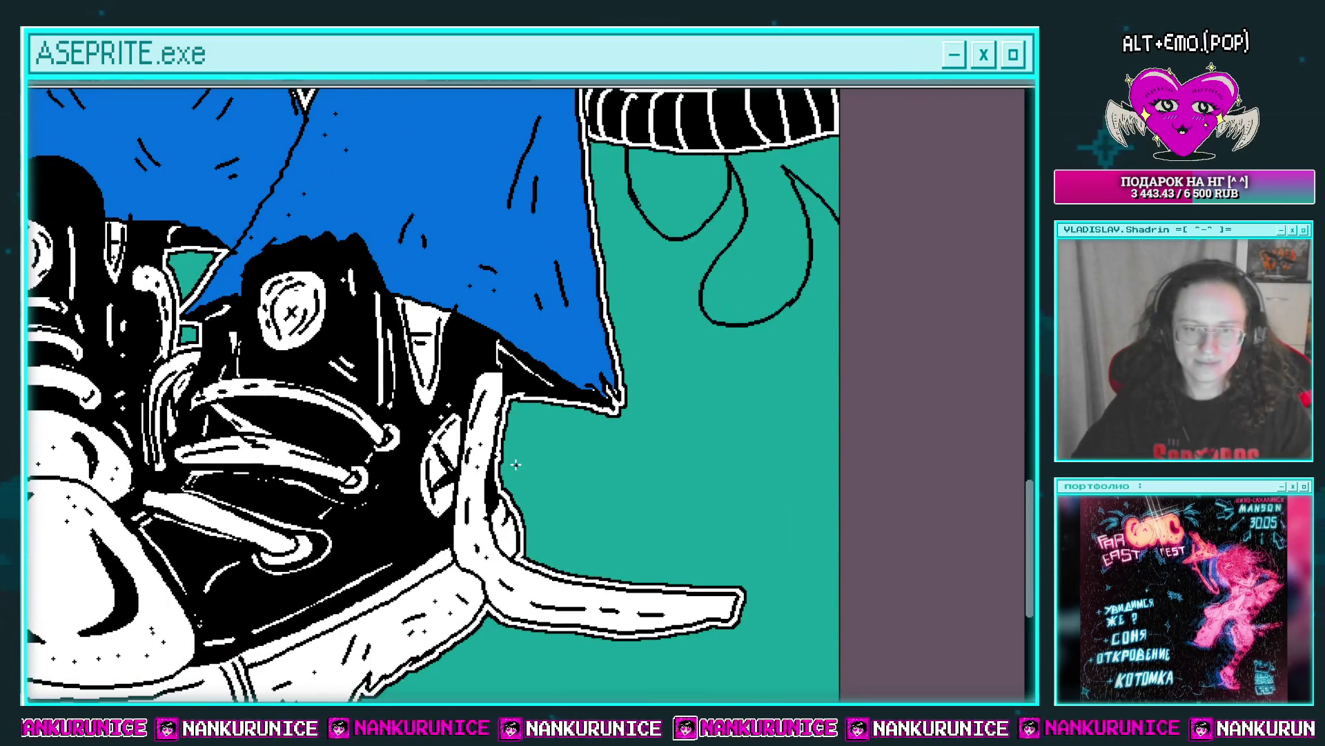
{"action": "left_click_drag", "start_coordinate": [740, 452], "coordinate": [607, 461]}
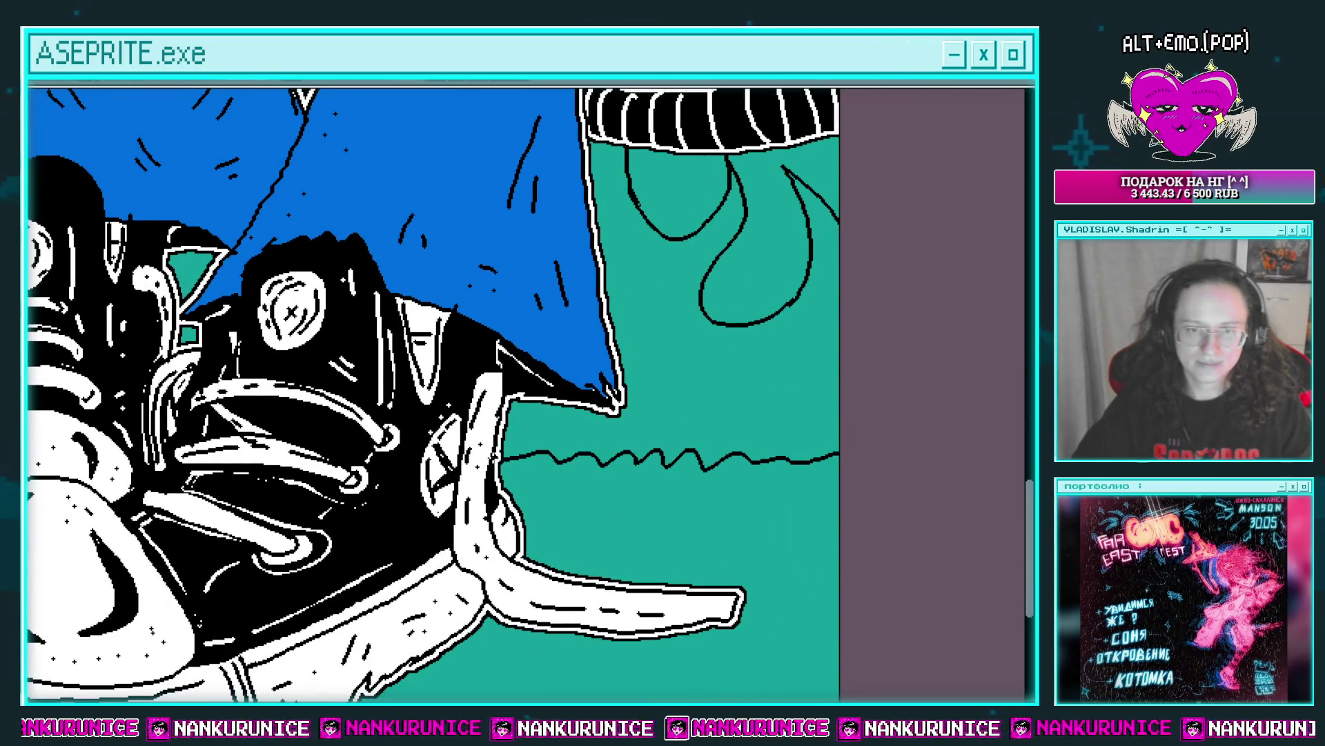
{"action": "left_click_drag", "start_coordinate": [495, 457], "coordinate": [853, 432]}
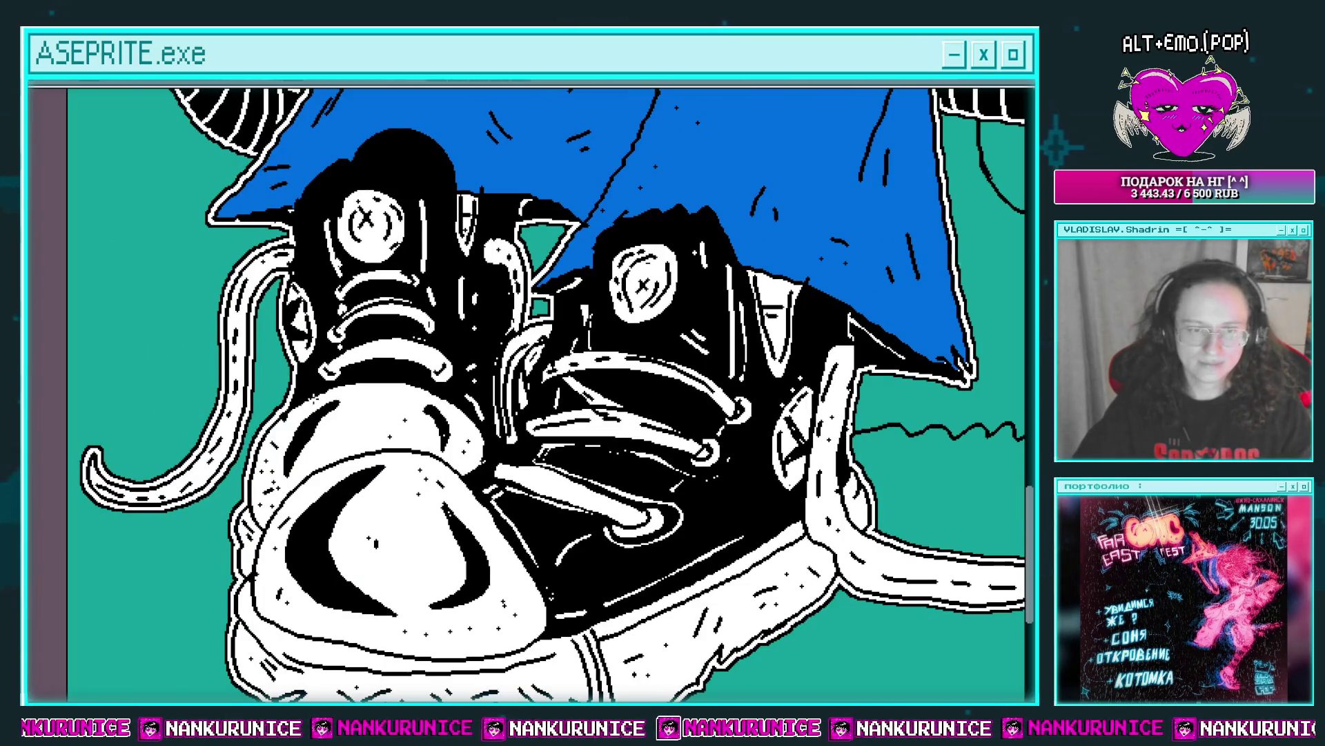
{"action": "scroll", "coordinate": [173, 345], "scroll_direction": "down", "scroll_amount": 2}
{"action": "mouse_move", "coordinate": [197, 288]}
{"action": "left_mouse_down"}
{"action": "mouse_move", "coordinate": [238, 447]}
{"action": "mouse_move", "coordinate": [297, 332]}
{"action": "left_mouse_up"}
{"action": "scroll", "coordinate": [238, 448], "scroll_direction": "up", "scroll_amount": 2}
{"action": "scroll", "coordinate": [298, 332], "scroll_direction": "right", "scroll_amount": 3}
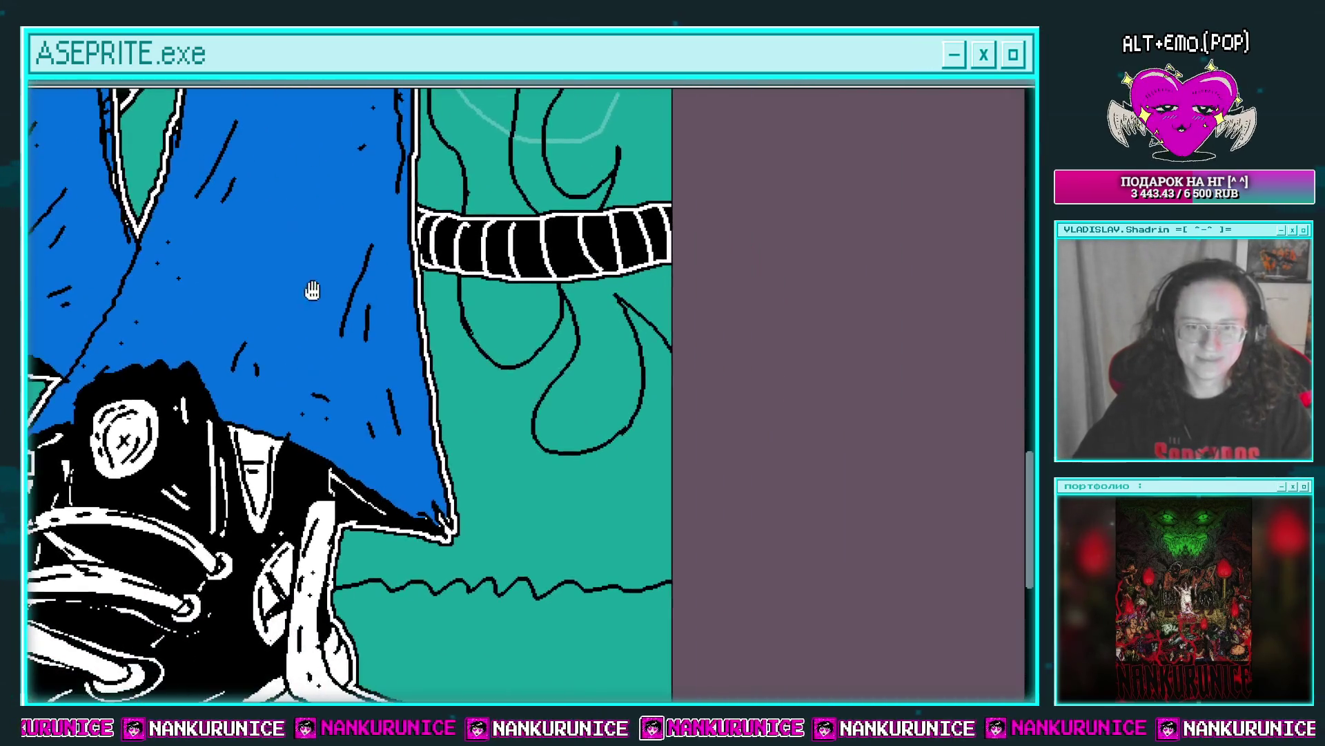
{"action": "scroll", "coordinate": [593, 450], "scroll_direction": "down", "scroll_amount": 1}
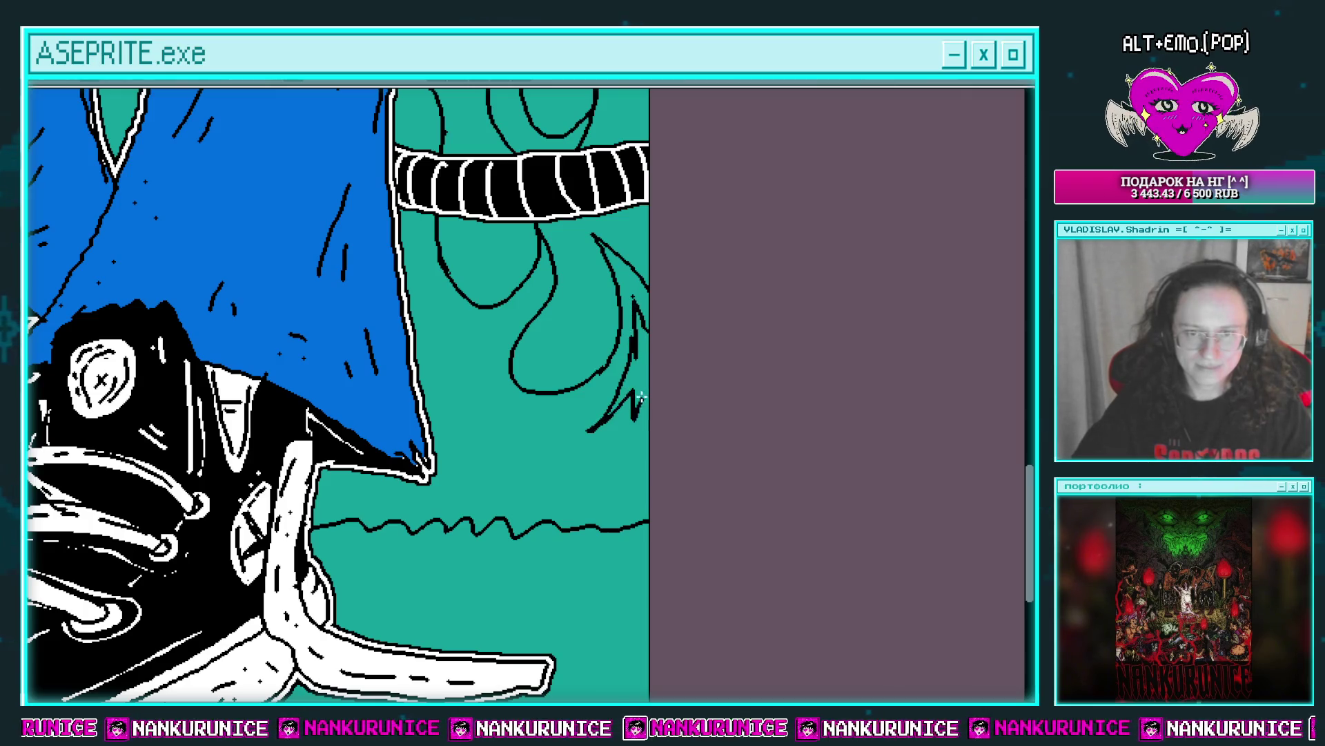
{"action": "left_click_drag", "start_coordinate": [655, 388], "coordinate": [709, 420]}
{"action": "left_click_drag", "start_coordinate": [578, 437], "coordinate": [605, 459]}
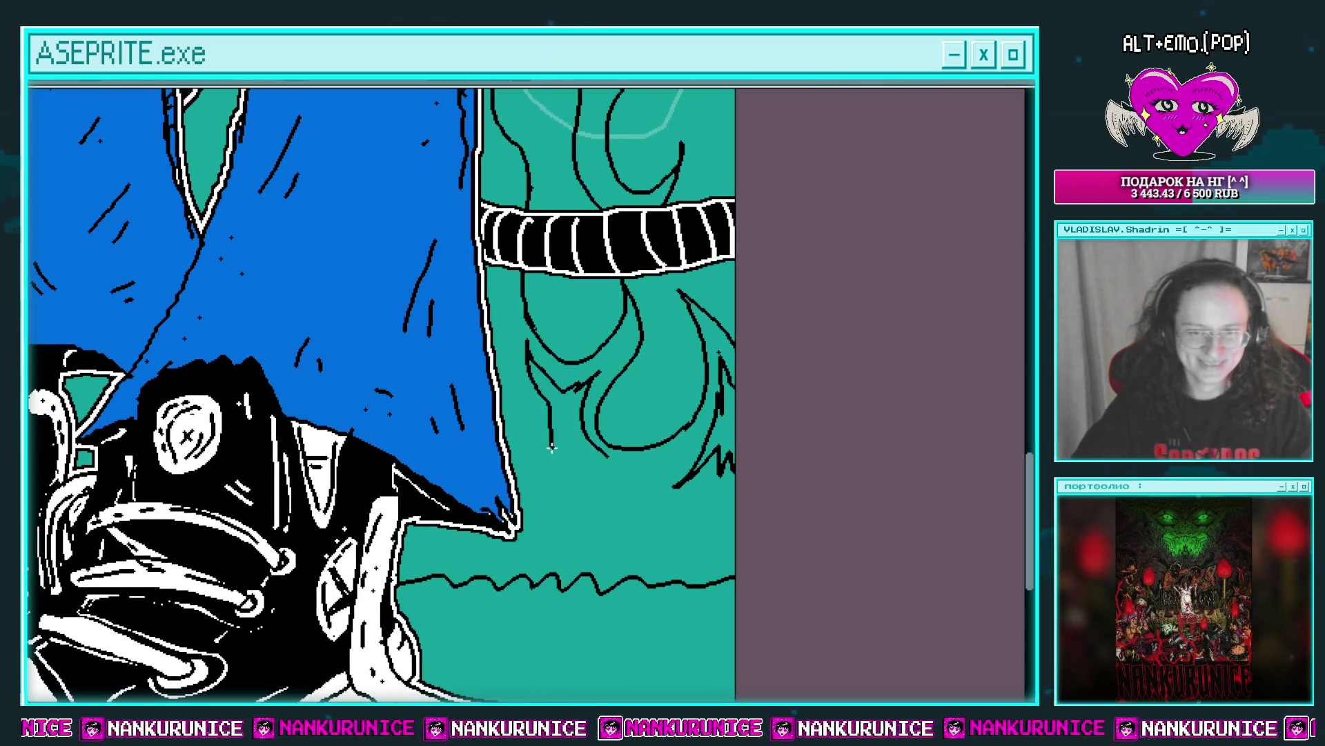
Draw a short black line and a thin black loop in the background beside the jeans.
{"action": "scroll", "coordinate": [593, 366], "scroll_direction": "up", "scroll_amount": 1}
{"action": "scroll", "coordinate": [591, 345], "scroll_direction": "up", "scroll_amount": 2}
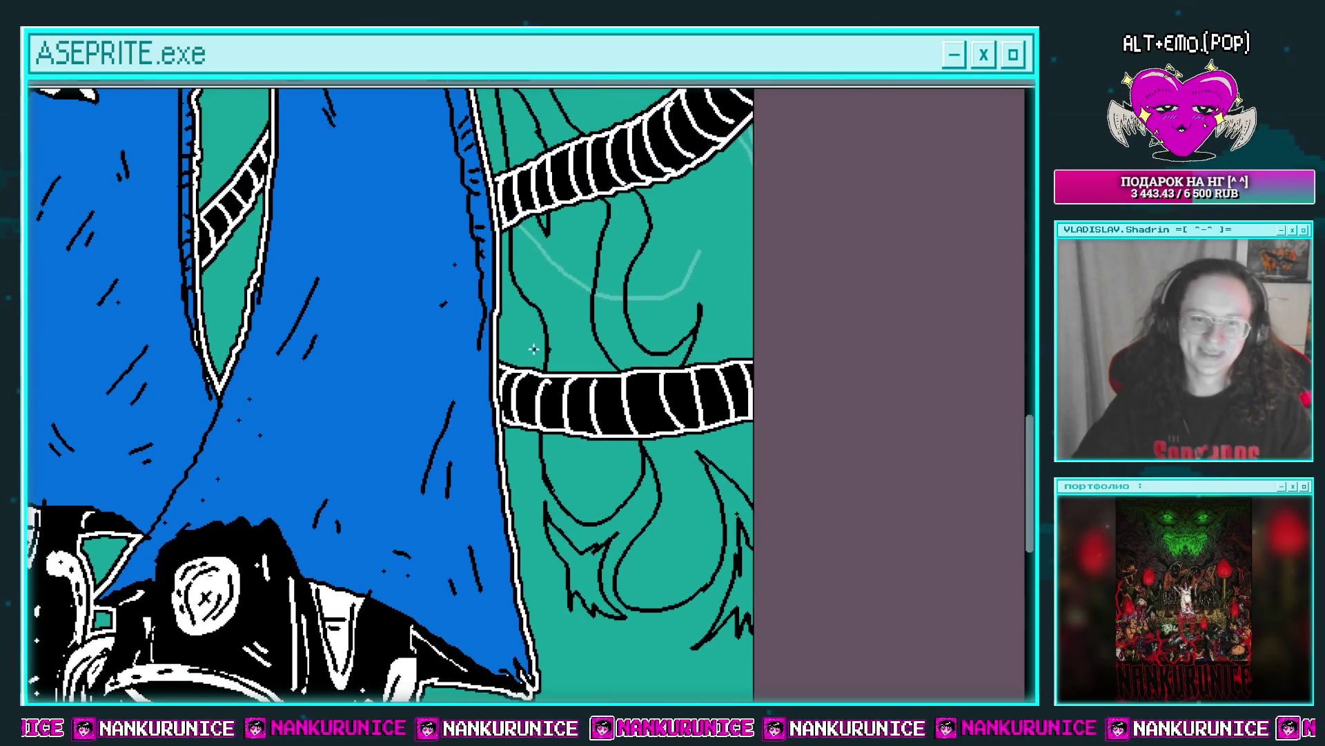
{"action": "mouse_move", "coordinate": [589, 345]}
{"action": "left_mouse_down"}
{"action": "mouse_move", "coordinate": [542, 404]}
{"action": "mouse_move", "coordinate": [600, 392]}
{"action": "left_mouse_up"}
{"action": "scroll", "coordinate": [542, 404], "scroll_direction": "down", "scroll_amount": 3}
{"action": "scroll", "coordinate": [604, 390], "scroll_direction": "up", "scroll_amount": 3}
{"action": "left_click_drag", "start_coordinate": [627, 408], "coordinate": [615, 353]}
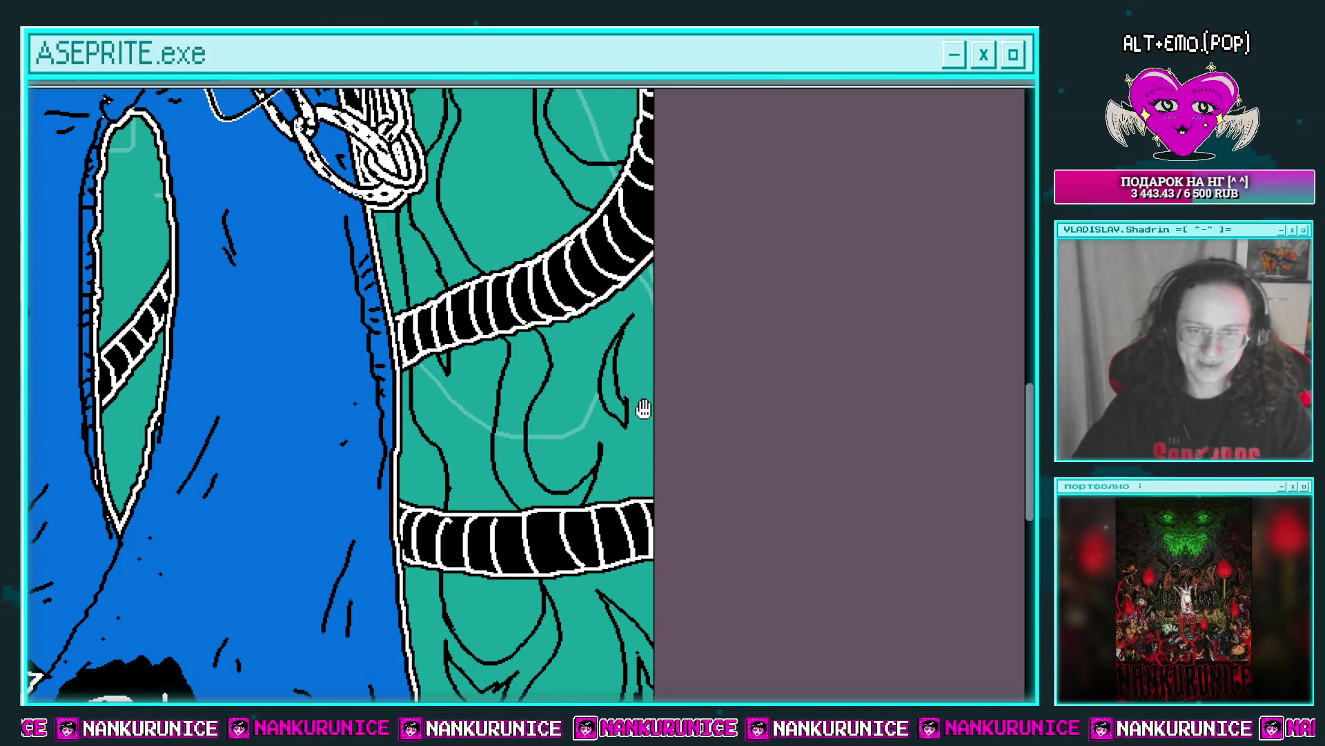
{"action": "left_click_drag", "start_coordinate": [644, 409], "coordinate": [664, 281]}
{"action": "scroll", "coordinate": [491, 296], "scroll_direction": "up", "scroll_amount": 2}
{"action": "mouse_move", "coordinate": [506, 308]}
{"action": "left_mouse_down"}
{"action": "mouse_move", "coordinate": [525, 483]}
{"action": "mouse_move", "coordinate": [515, 309]}
{"action": "mouse_move", "coordinate": [539, 379]}
{"action": "left_mouse_up"}
{"action": "scroll", "coordinate": [514, 310], "scroll_direction": "down", "scroll_amount": 3}
{"action": "scroll", "coordinate": [539, 310], "scroll_direction": "up", "scroll_amount": 1}
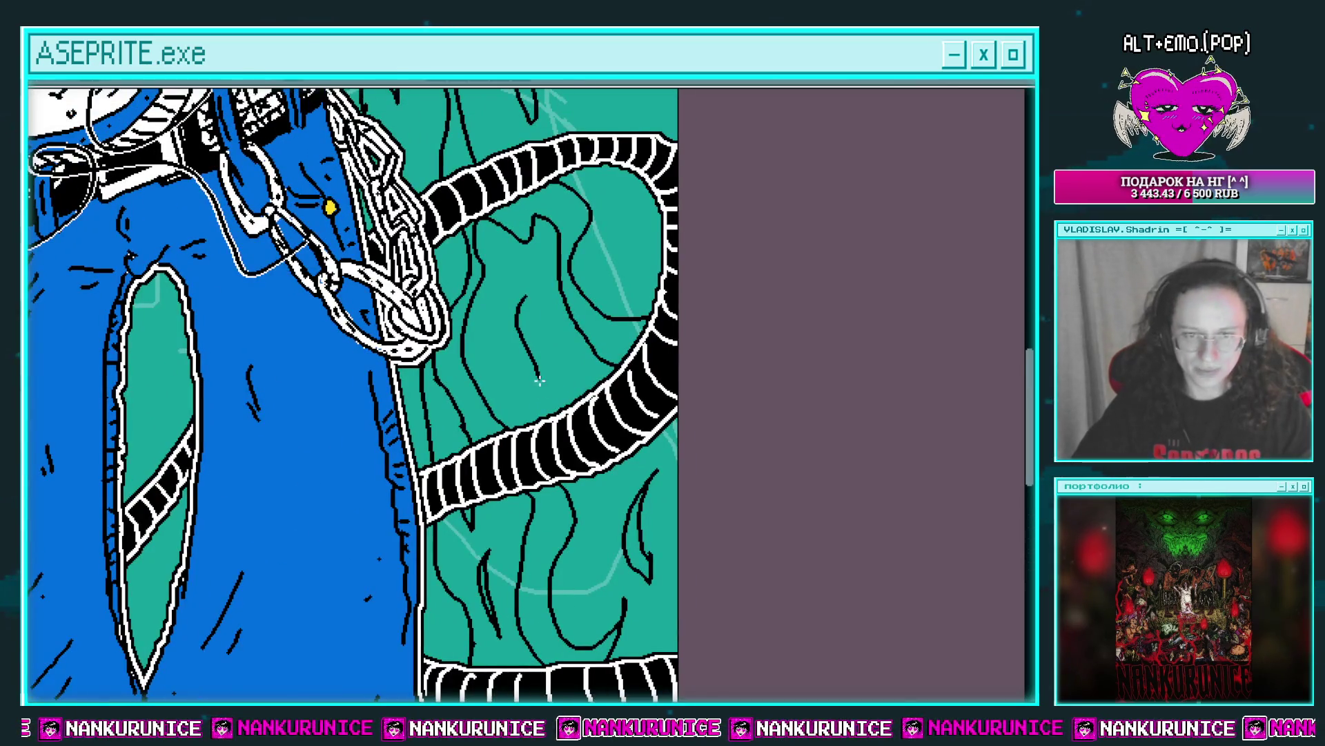
{"action": "scroll", "coordinate": [589, 283], "scroll_direction": "down", "scroll_amount": 3}
{"action": "left_click_drag", "start_coordinate": [513, 322], "coordinate": [565, 232]}
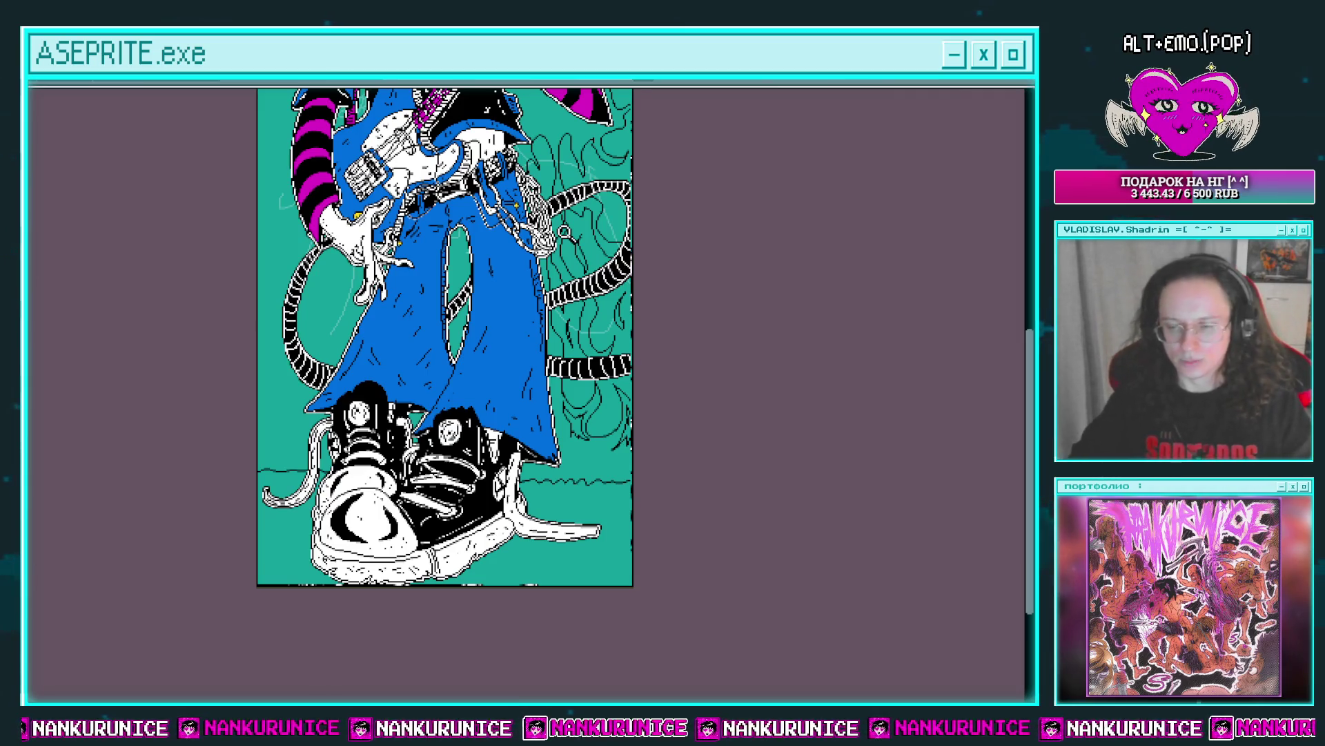
Zoom in close on the shoes, flared jeans and the background left of the shoe.
{"action": "left_click_drag", "start_coordinate": [594, 341], "coordinate": [595, 339]}
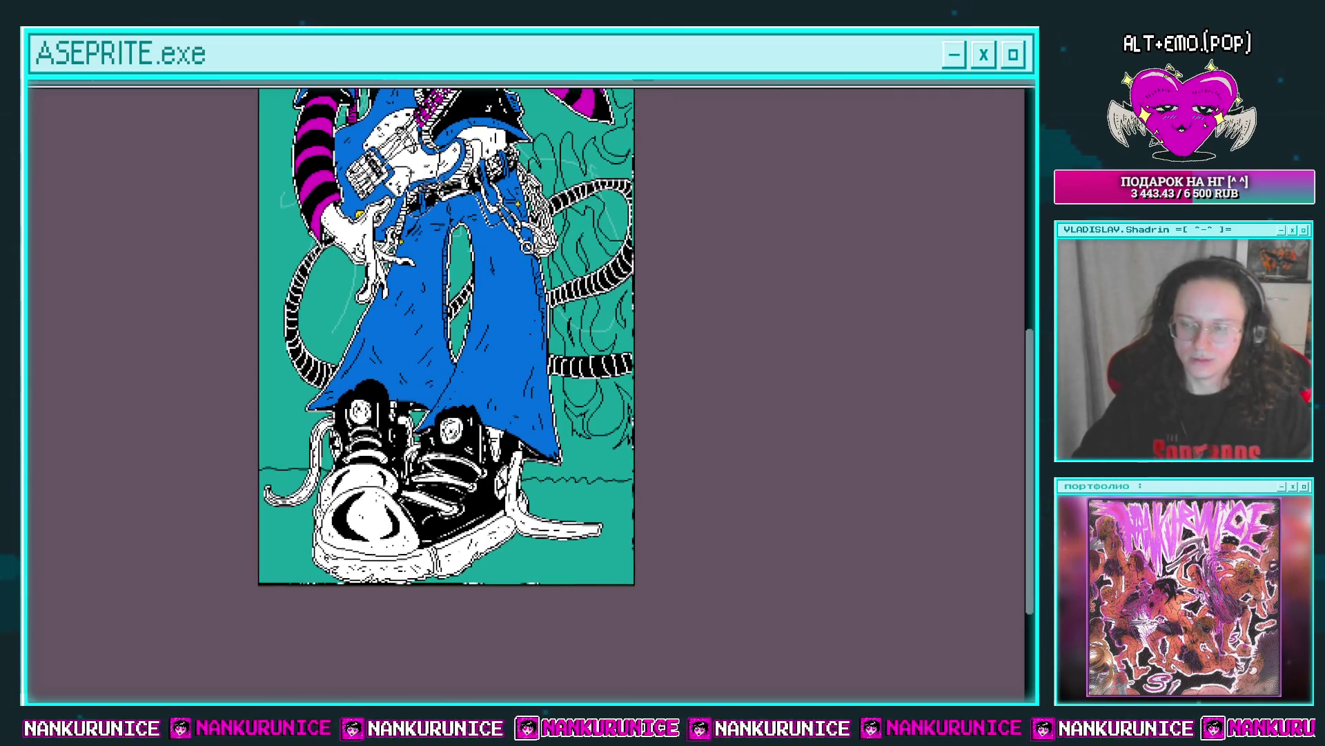
{"action": "left_click", "coordinate": [405, 373]}
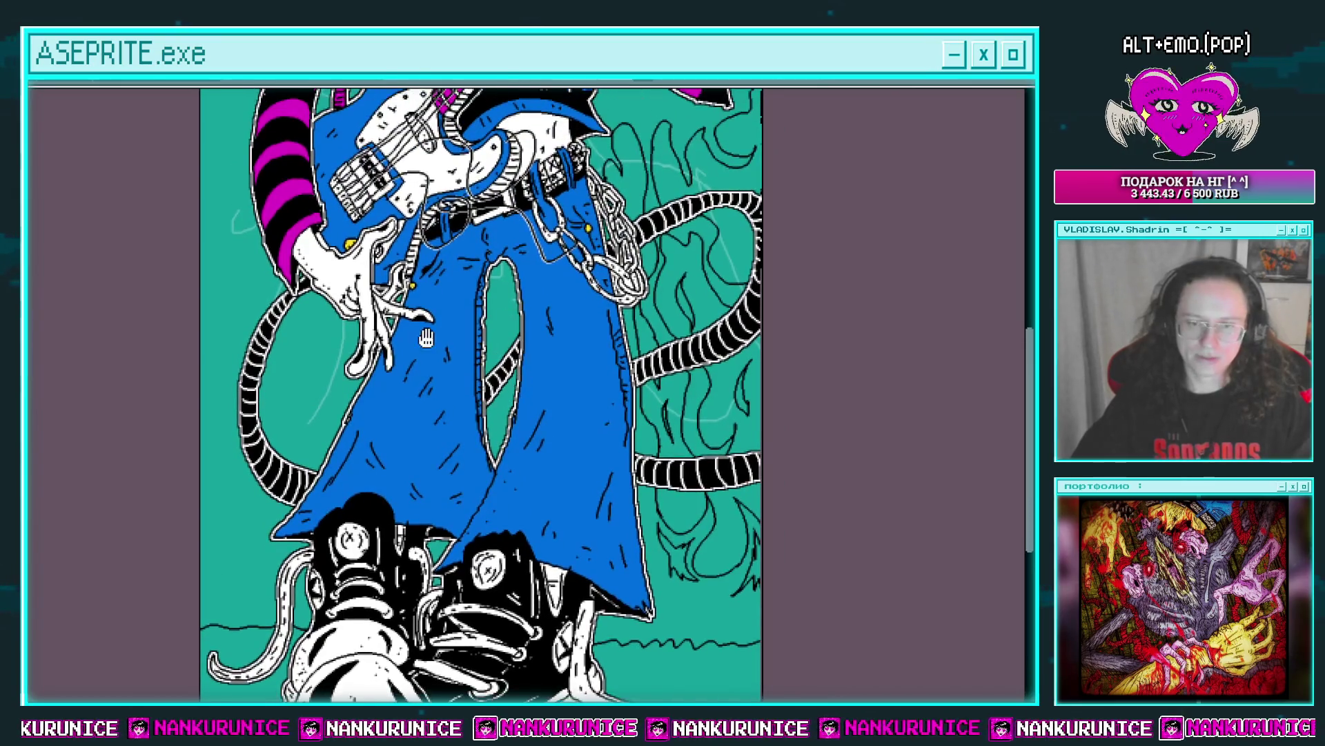
{"action": "left_click_drag", "start_coordinate": [374, 277], "coordinate": [497, 276]}
{"action": "left_click", "coordinate": [373, 428]}
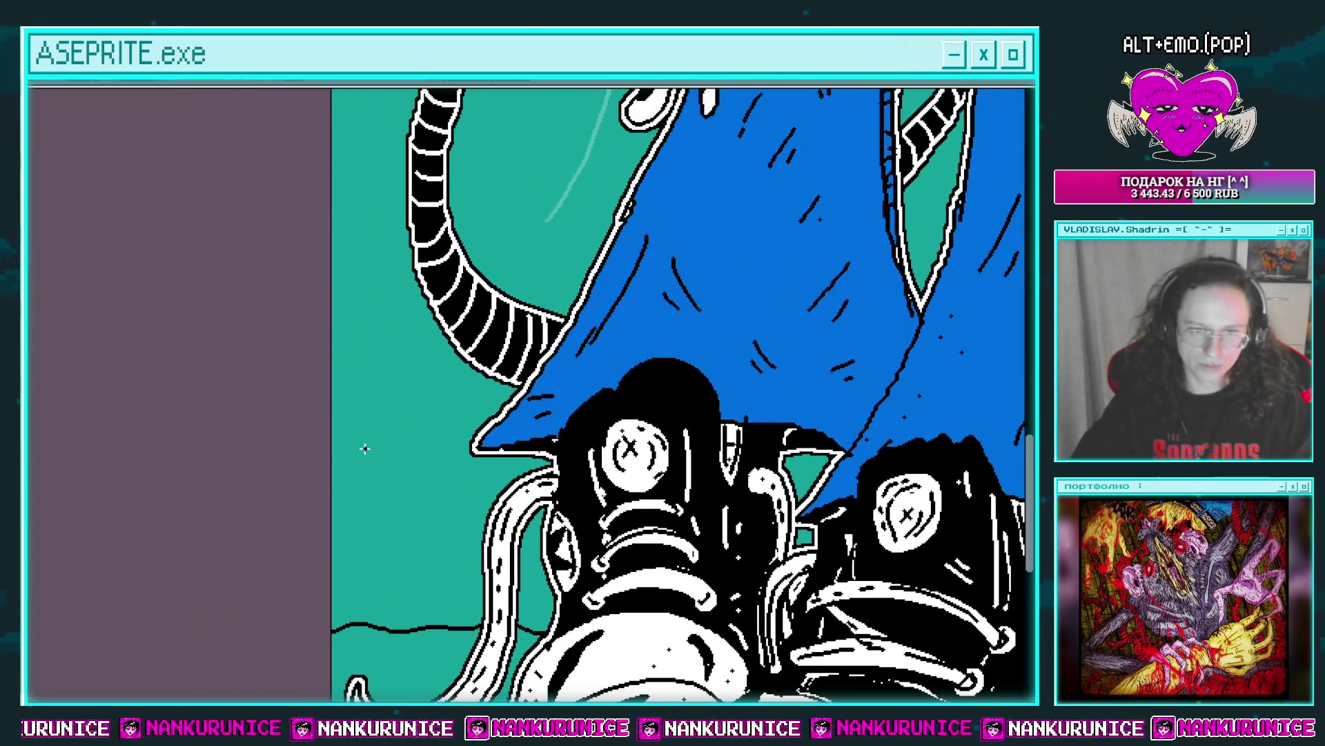
{"action": "scroll", "coordinate": [308, 425], "scroll_direction": "right", "scroll_amount": 2}
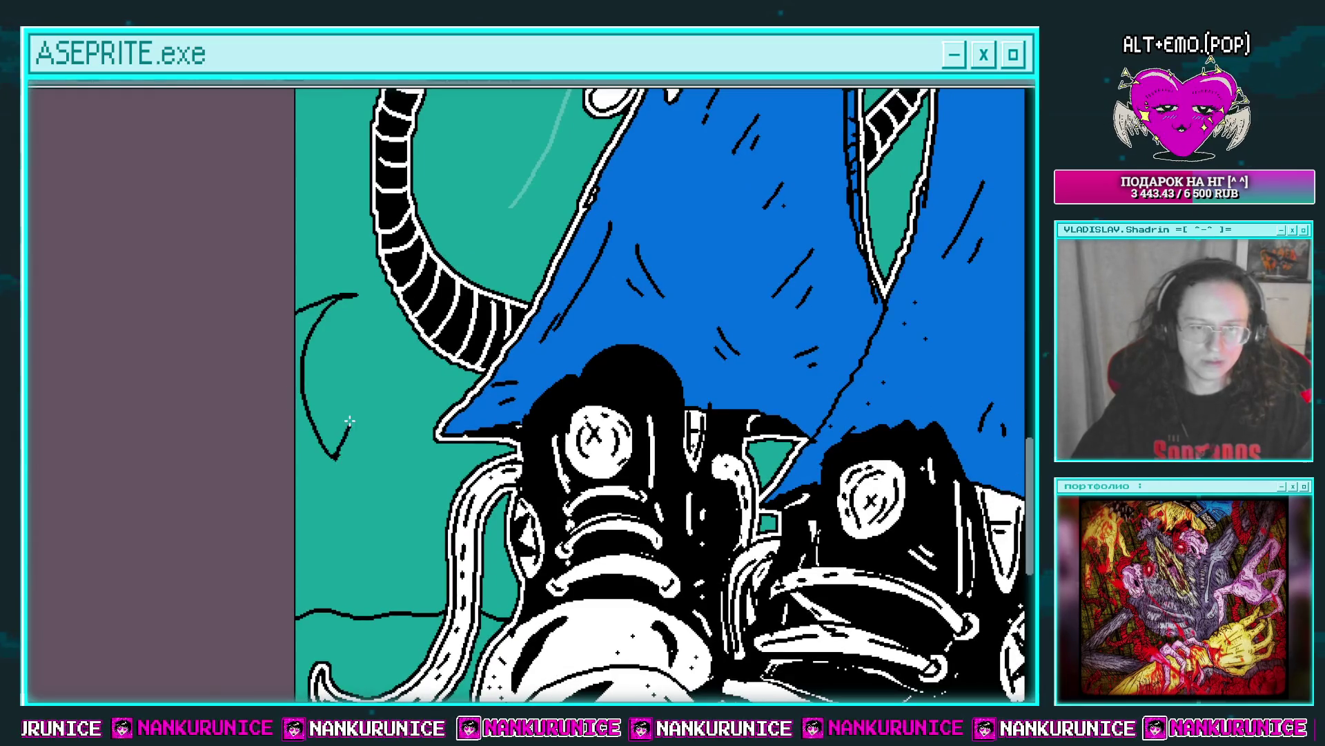
{"action": "scroll", "coordinate": [398, 387], "scroll_direction": "down", "scroll_amount": 2}
{"action": "scroll", "coordinate": [362, 431], "scroll_direction": "up", "scroll_amount": 2}
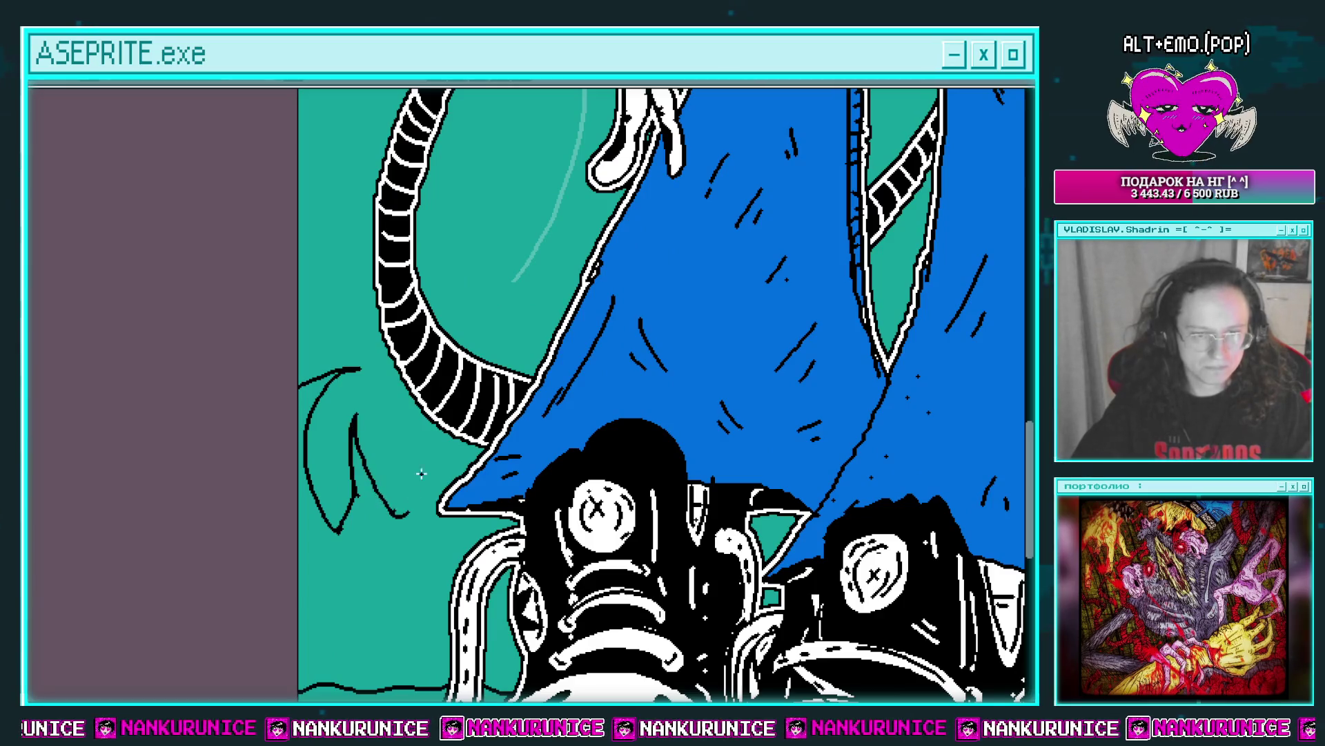
{"action": "scroll", "coordinate": [422, 474], "scroll_direction": "down", "scroll_amount": 4}
{"action": "scroll", "coordinate": [422, 474], "scroll_direction": "down", "scroll_amount": 2}
{"action": "scroll", "coordinate": [422, 473], "scroll_direction": "up", "scroll_amount": 1}
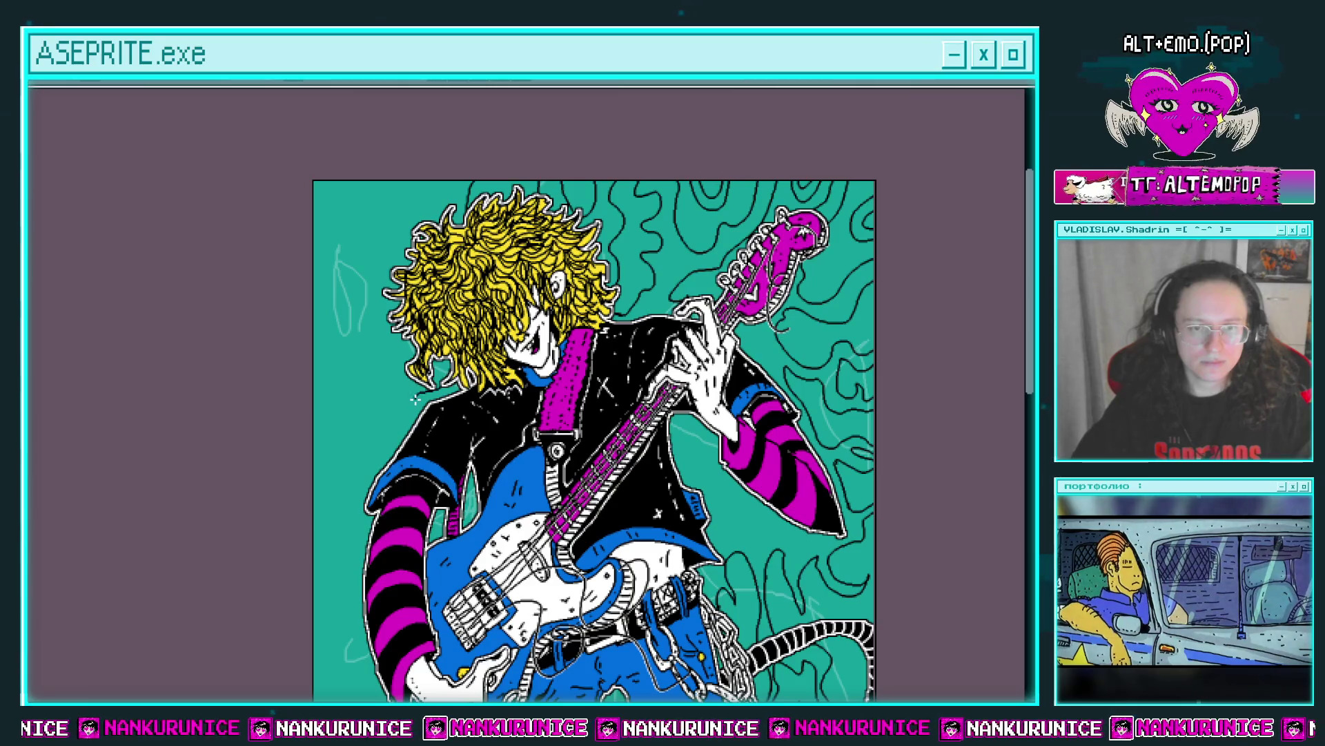
Draw wavy black contour lines in the top-left background and one running up from the left edge.
{"action": "left_click_drag", "start_coordinate": [415, 399], "coordinate": [427, 443]}
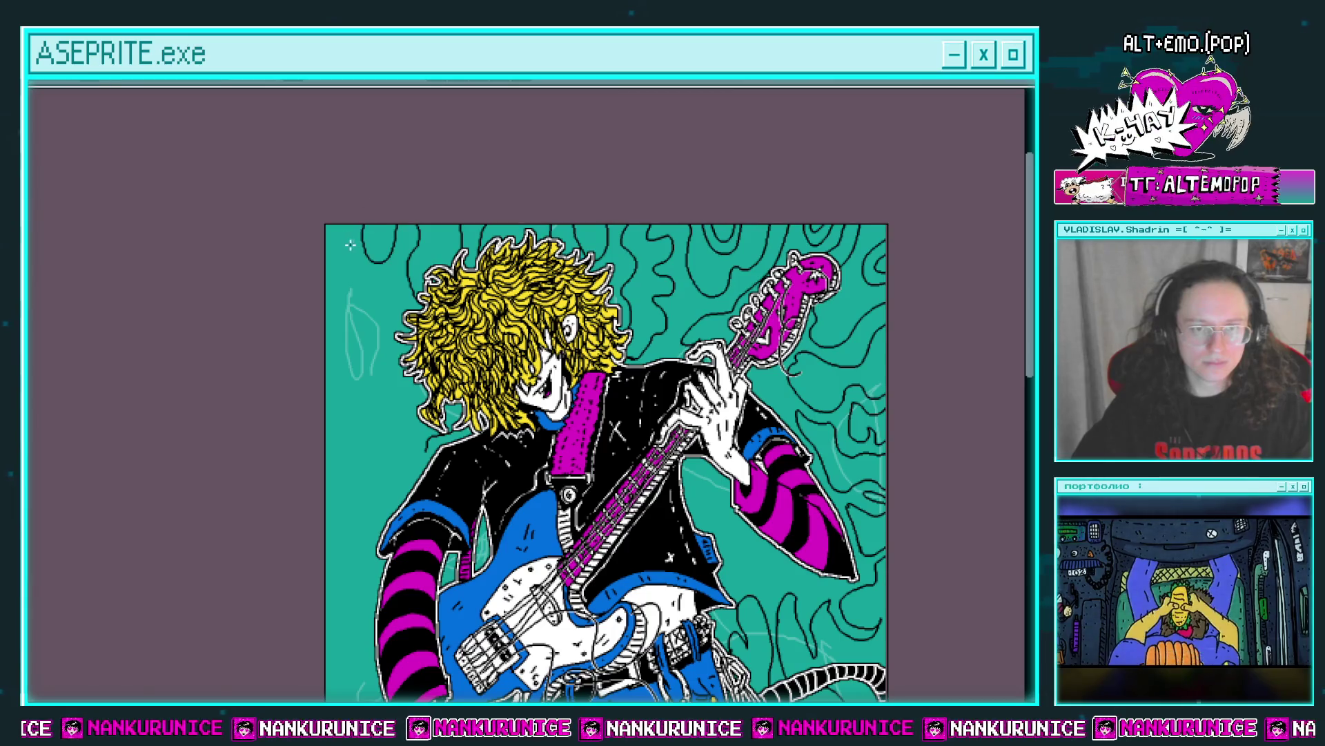
{"action": "mouse_move", "coordinate": [348, 230]}
{"action": "left_mouse_down"}
{"action": "mouse_move", "coordinate": [386, 320]}
{"action": "mouse_move", "coordinate": [326, 397]}
{"action": "left_mouse_up"}
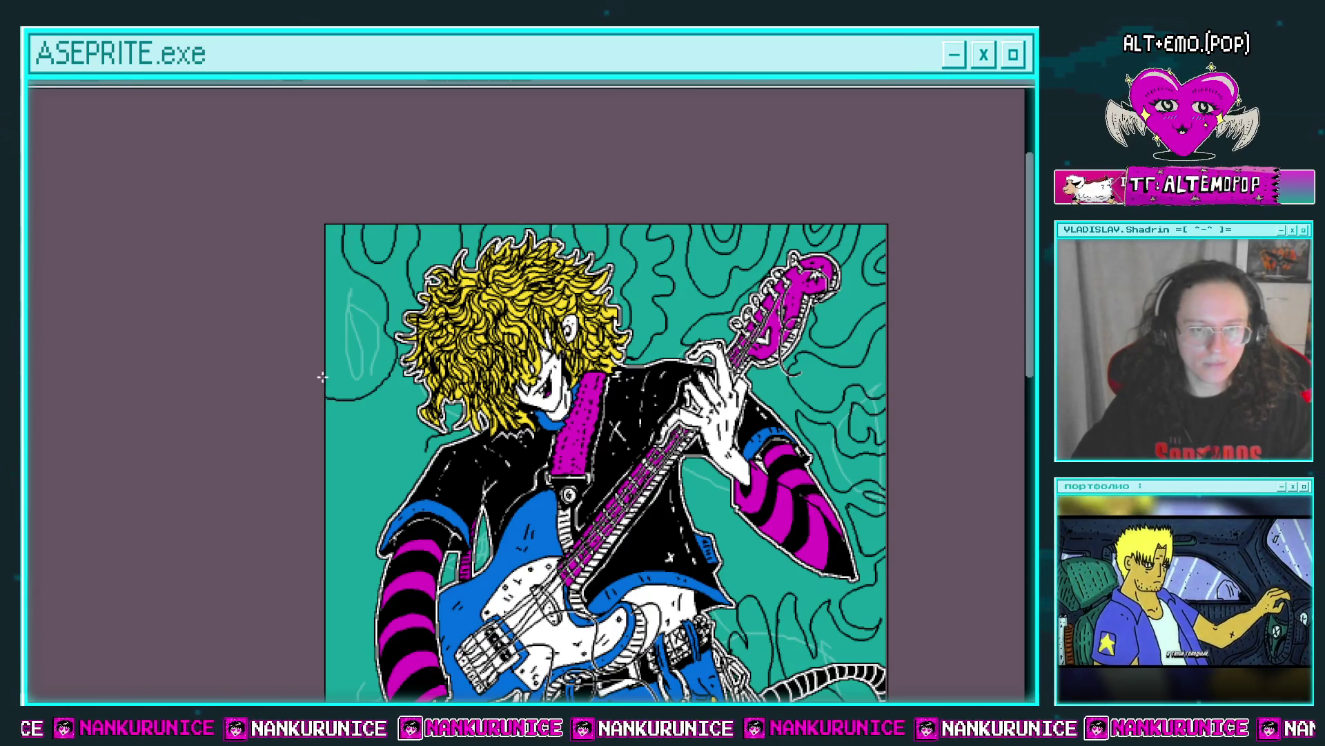
{"action": "scroll", "coordinate": [319, 297], "scroll_direction": "down", "scroll_amount": 3}
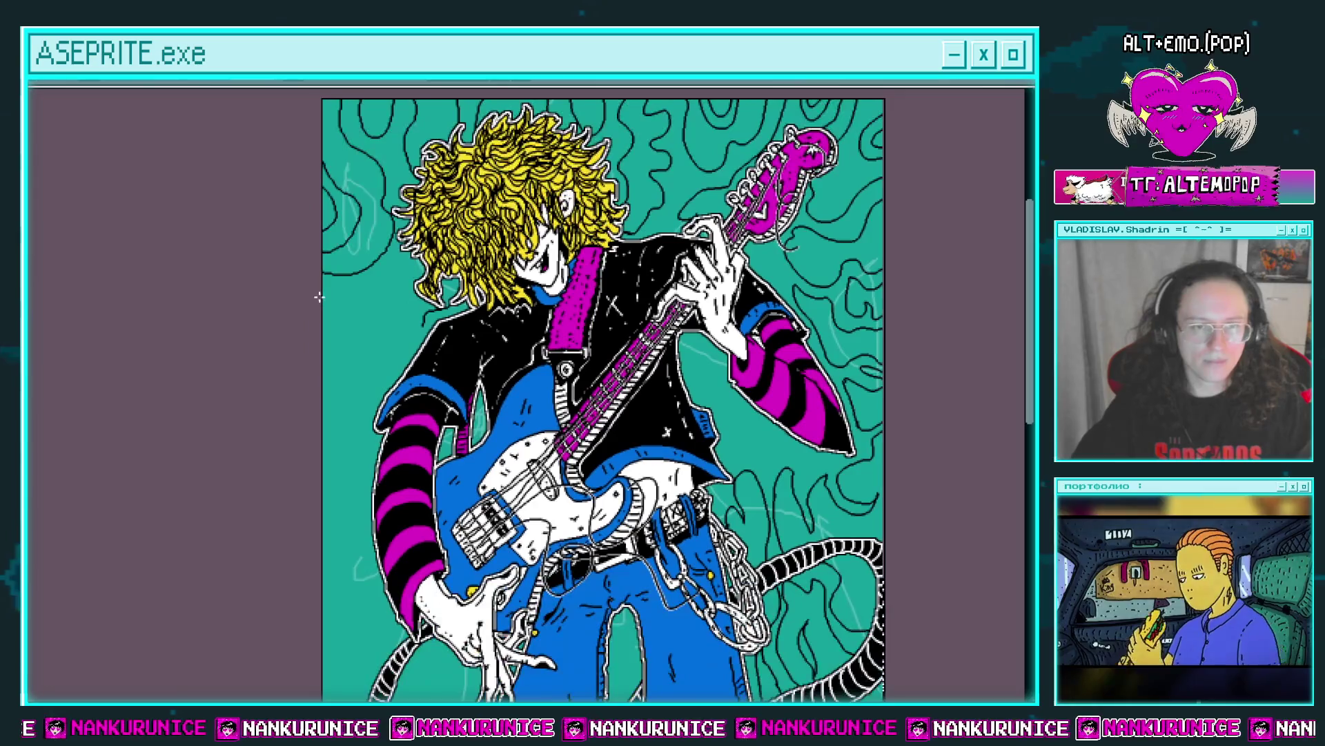
{"action": "left_click_drag", "start_coordinate": [318, 297], "coordinate": [369, 283]}
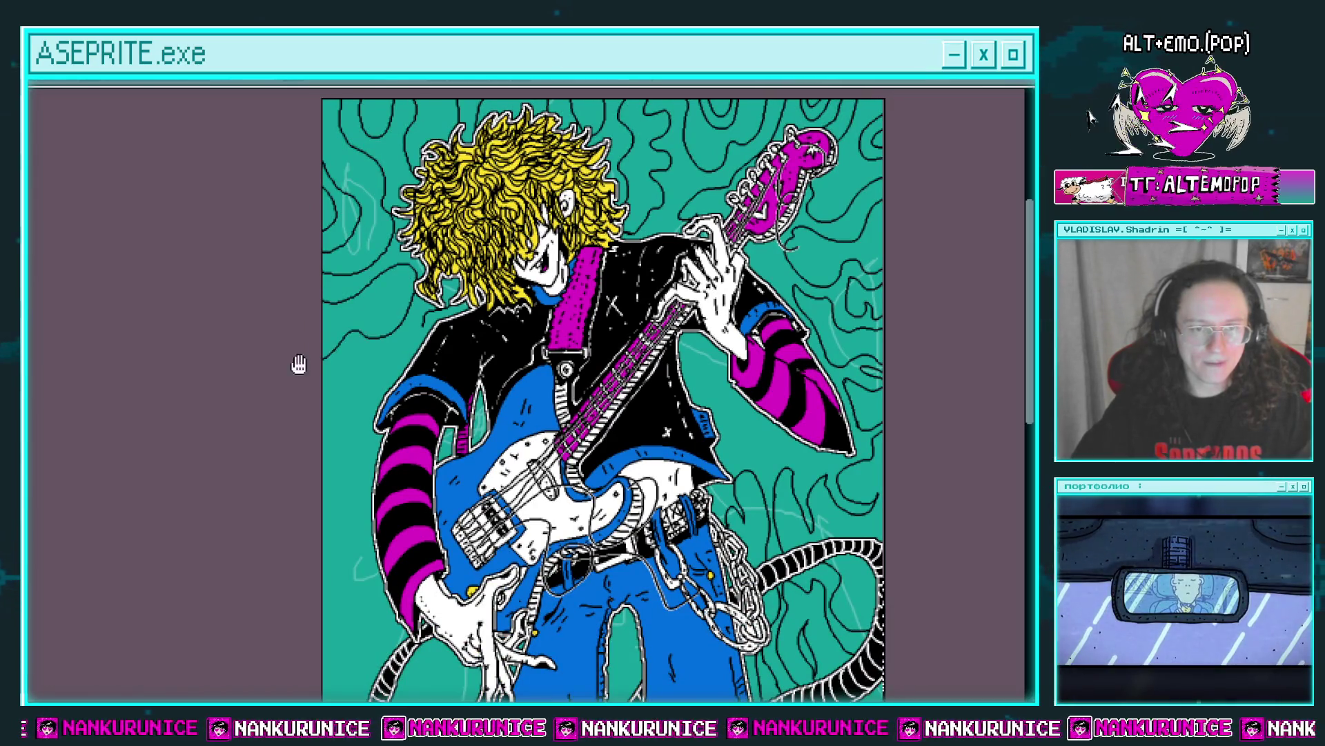
{"action": "scroll", "coordinate": [297, 363], "scroll_direction": "down", "scroll_amount": 1}
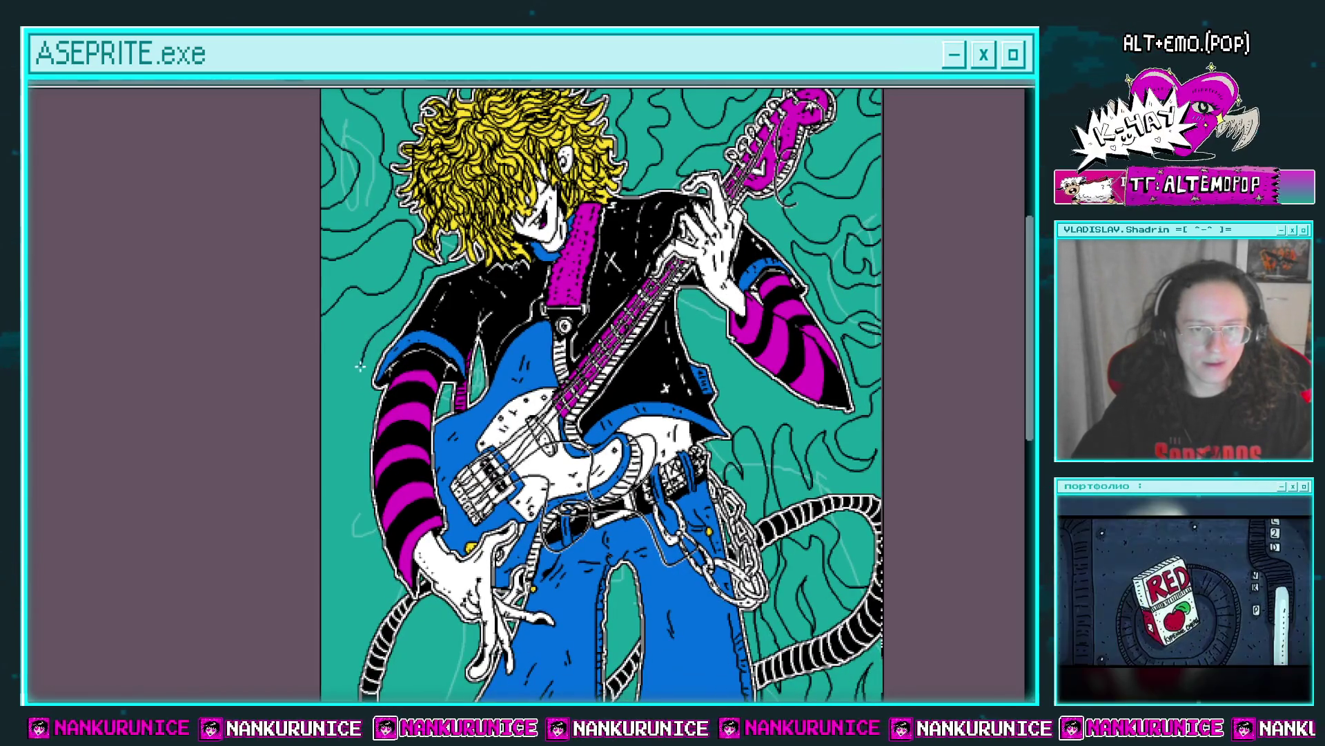
{"action": "scroll", "coordinate": [366, 304], "scroll_direction": "down", "scroll_amount": 2}
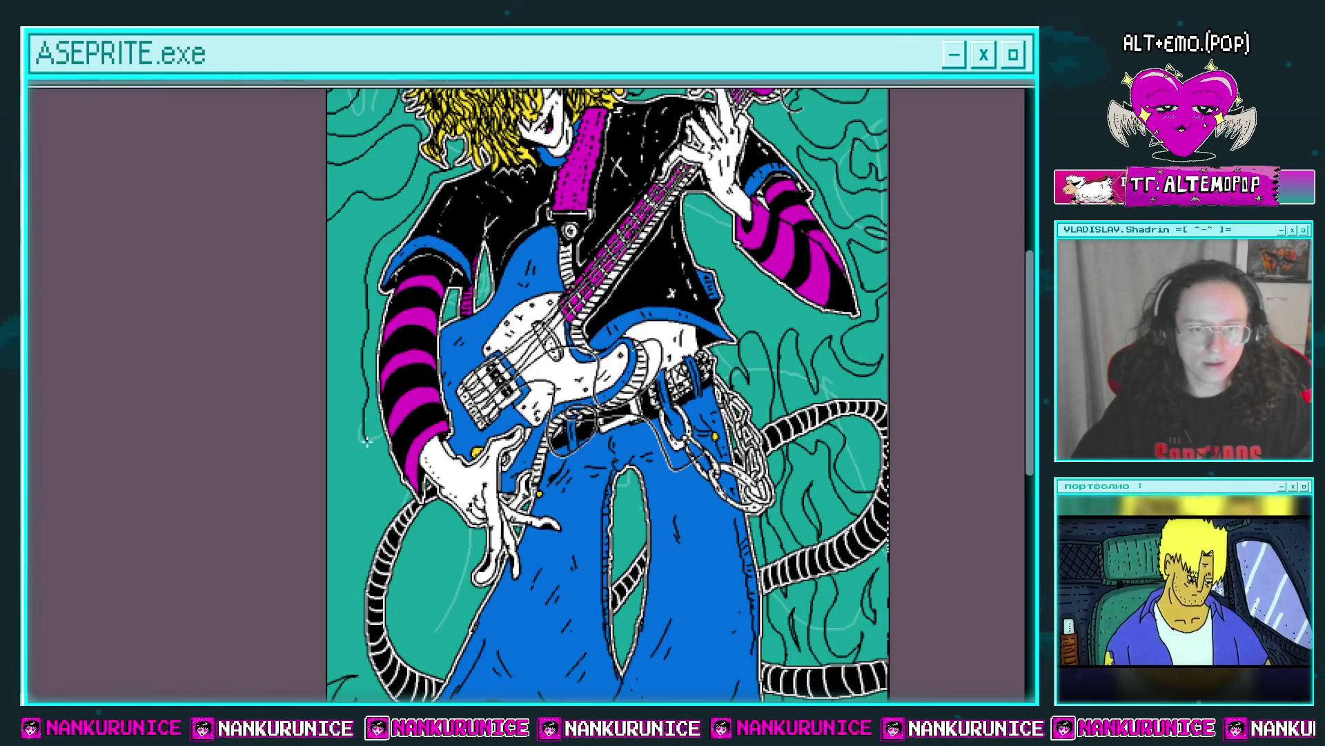
{"action": "scroll", "coordinate": [388, 458], "scroll_direction": "down", "scroll_amount": 1}
{"action": "scroll", "coordinate": [401, 421], "scroll_direction": "down", "scroll_amount": 2}
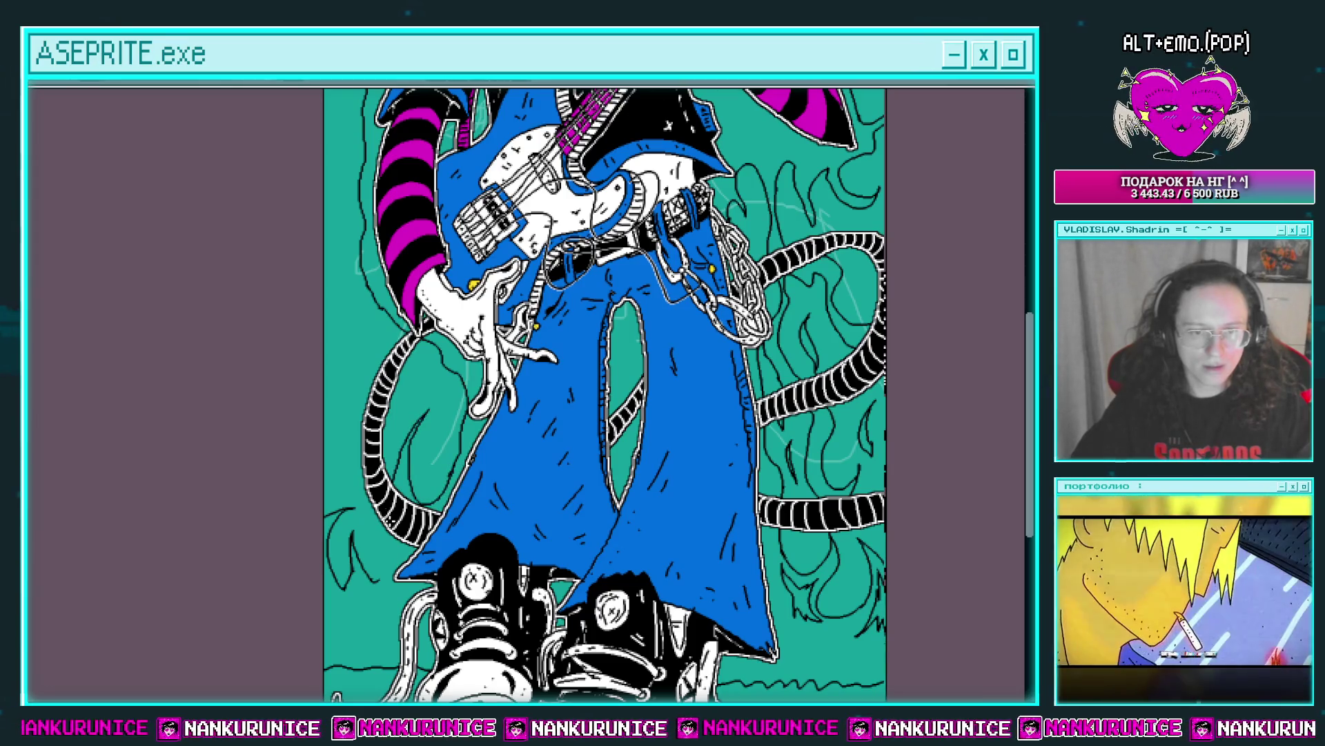
Reposition the close-up over the shoes, hand, hose and lower-left background beside the jeans.
{"action": "scroll", "coordinate": [387, 497], "scroll_direction": "down", "scroll_amount": 3}
{"action": "scroll", "coordinate": [404, 414], "scroll_direction": "up", "scroll_amount": 2}
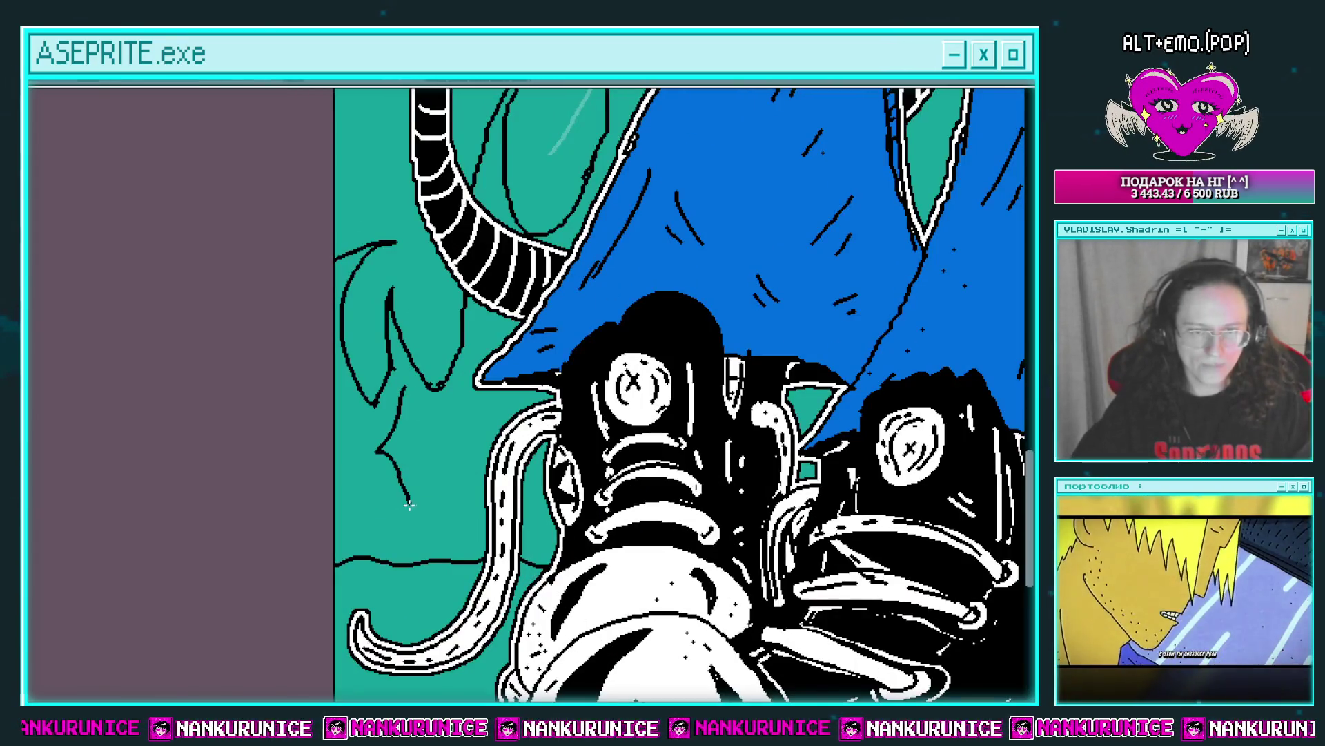
{"action": "mouse_move", "coordinate": [418, 382]}
{"action": "left_mouse_down"}
{"action": "mouse_move", "coordinate": [426, 368]}
{"action": "mouse_move", "coordinate": [391, 414]}
{"action": "mouse_move", "coordinate": [377, 485]}
{"action": "left_mouse_up"}
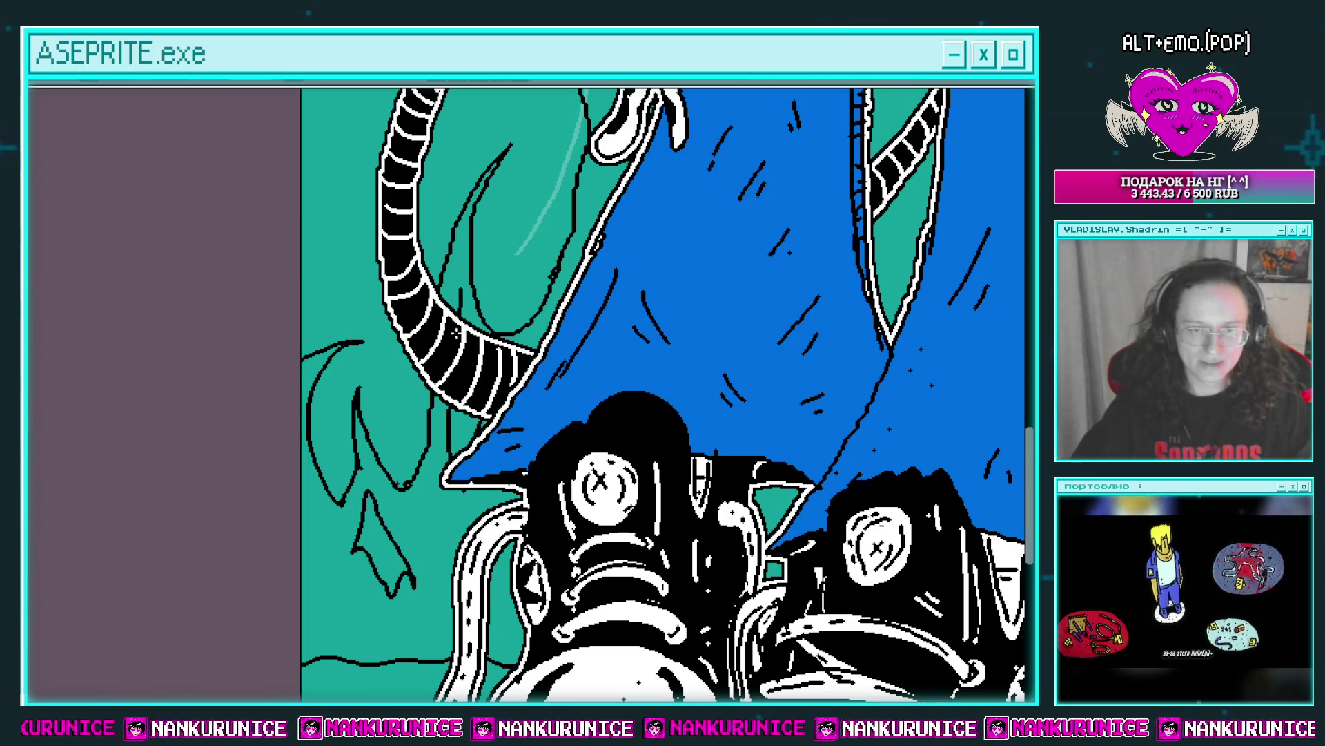
{"action": "scroll", "coordinate": [482, 287], "scroll_direction": "down", "scroll_amount": 2}
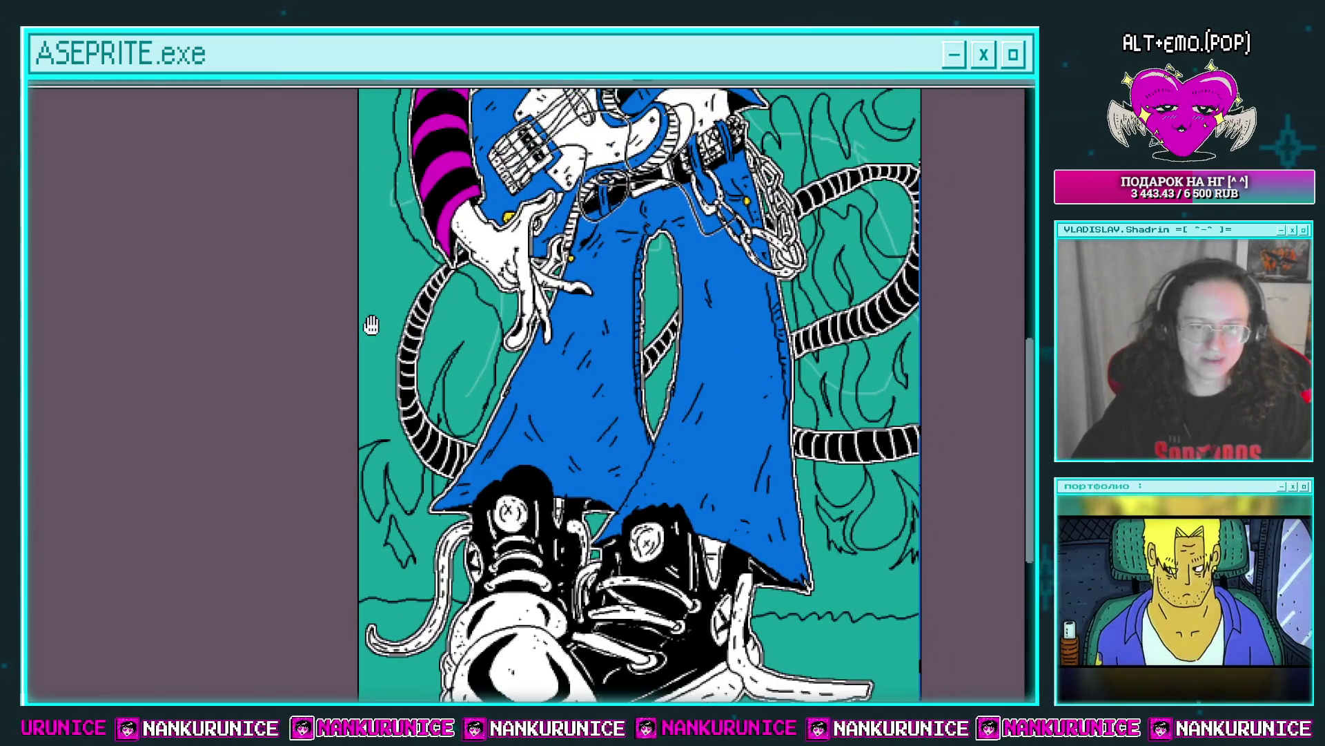
{"action": "left_click_drag", "start_coordinate": [372, 324], "coordinate": [401, 359]}
{"action": "scroll", "coordinate": [423, 293], "scroll_direction": "up", "scroll_amount": 2}
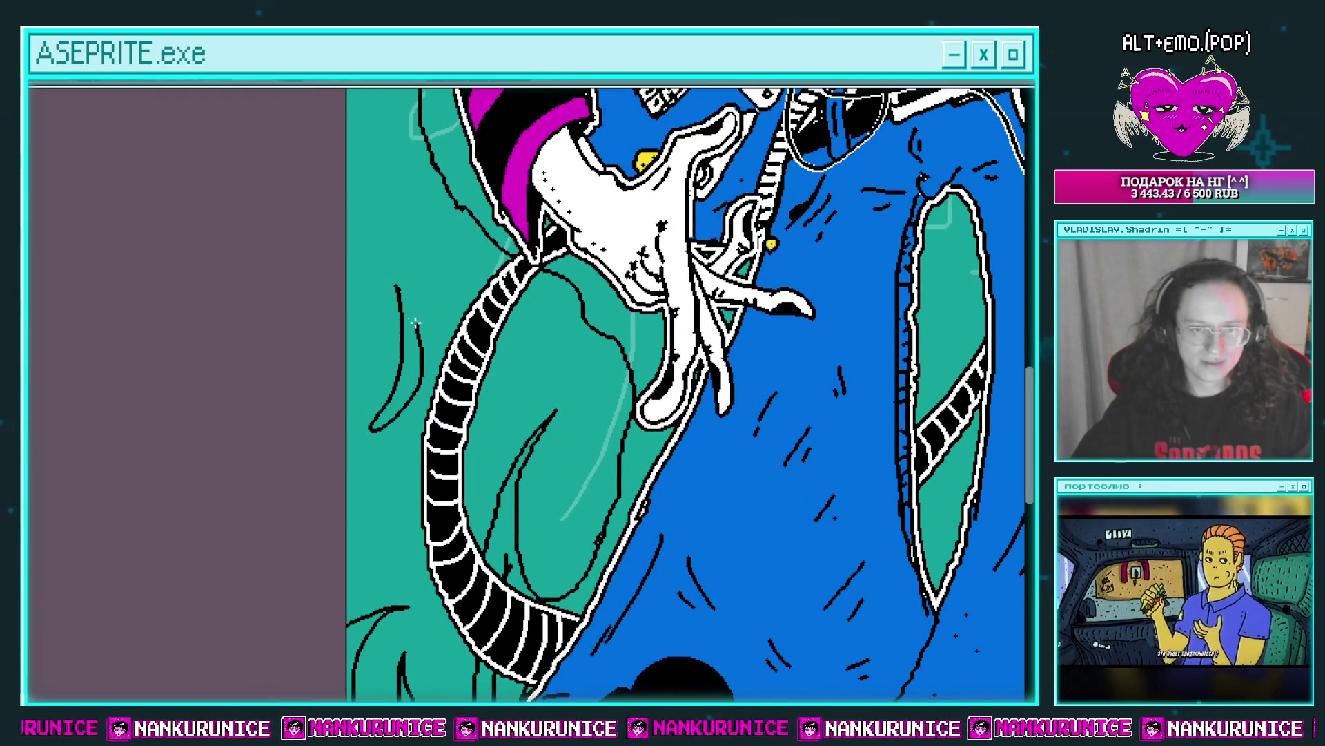
{"action": "scroll", "coordinate": [445, 260], "scroll_direction": "down", "scroll_amount": 3}
{"action": "scroll", "coordinate": [365, 363], "scroll_direction": "up", "scroll_amount": 1}
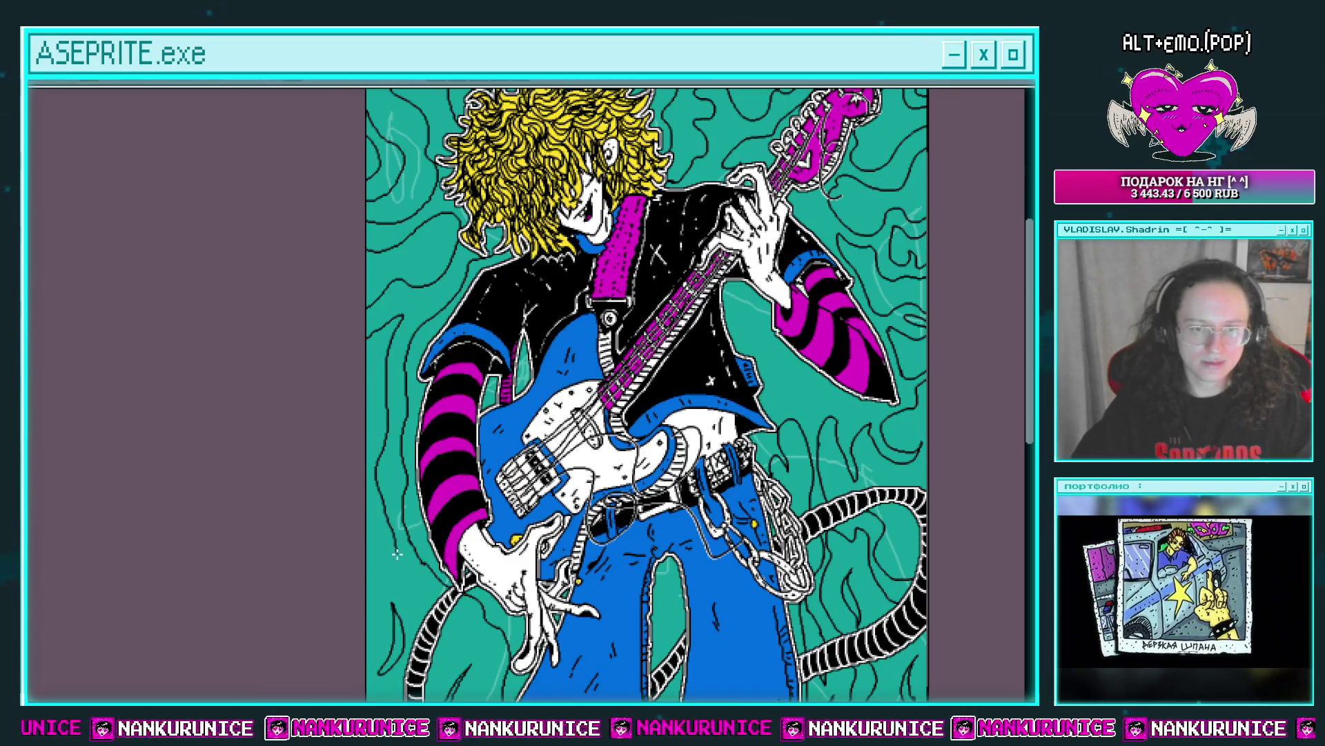
{"action": "left_click_drag", "start_coordinate": [397, 554], "coordinate": [379, 399]}
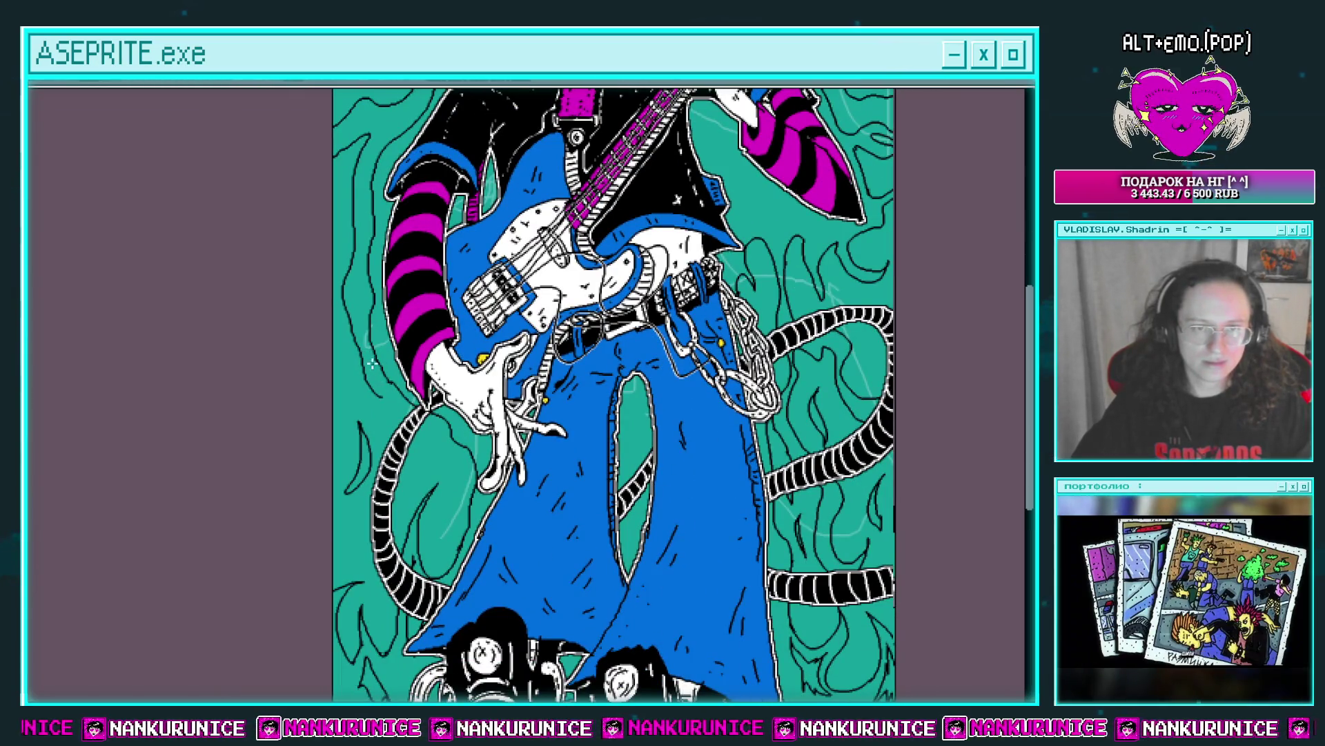
{"action": "scroll", "coordinate": [363, 290], "scroll_direction": "up", "scroll_amount": 2}
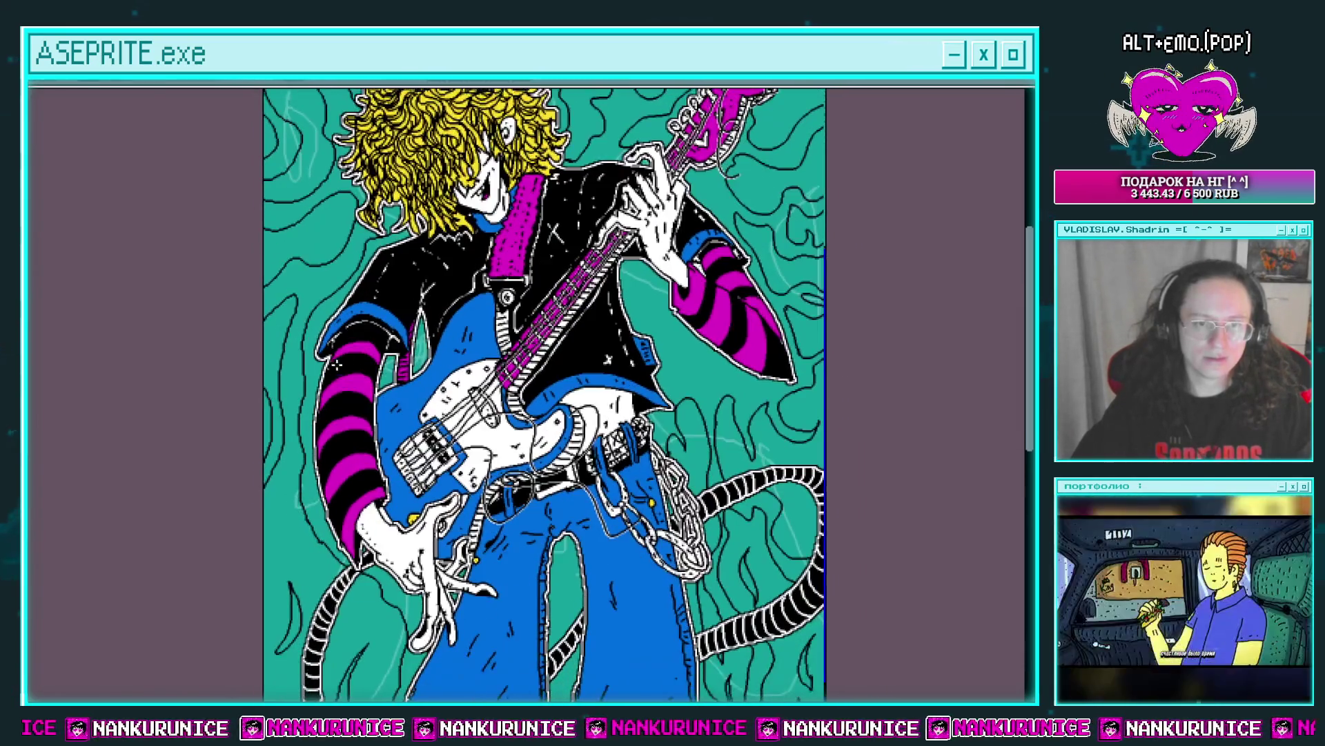
{"action": "scroll", "coordinate": [334, 320], "scroll_direction": "down", "scroll_amount": 5}
{"action": "scroll", "coordinate": [497, 394], "scroll_direction": "up", "scroll_amount": 2}
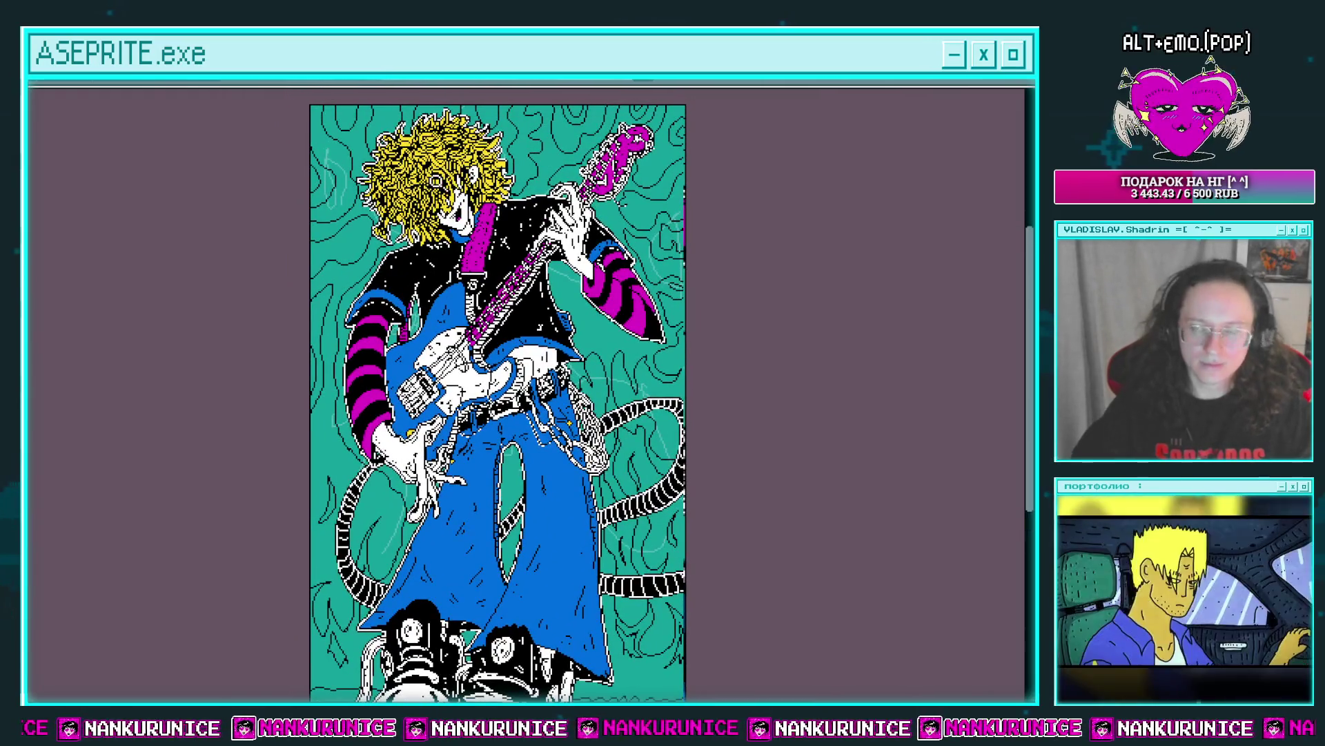
{"action": "key", "text": "Tab"}
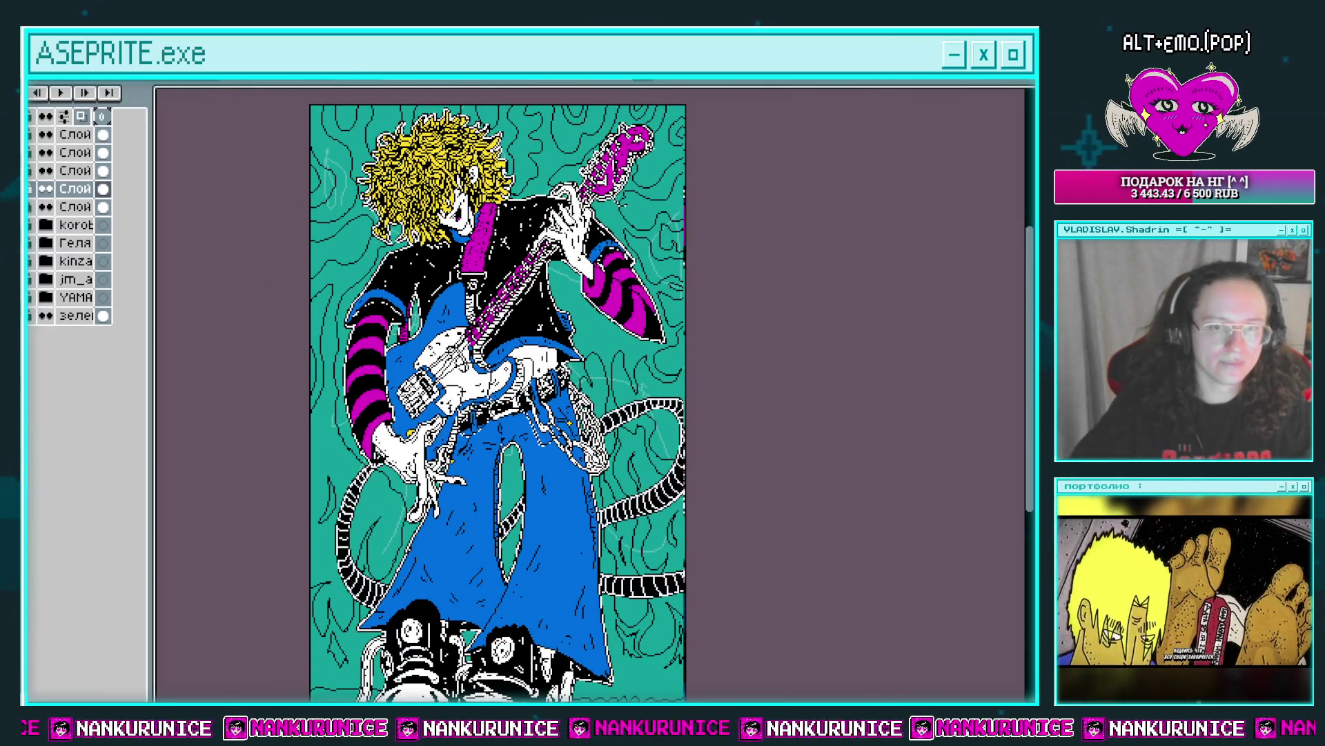
{"action": "left_click", "coordinate": [102, 152], "text": "alt"}
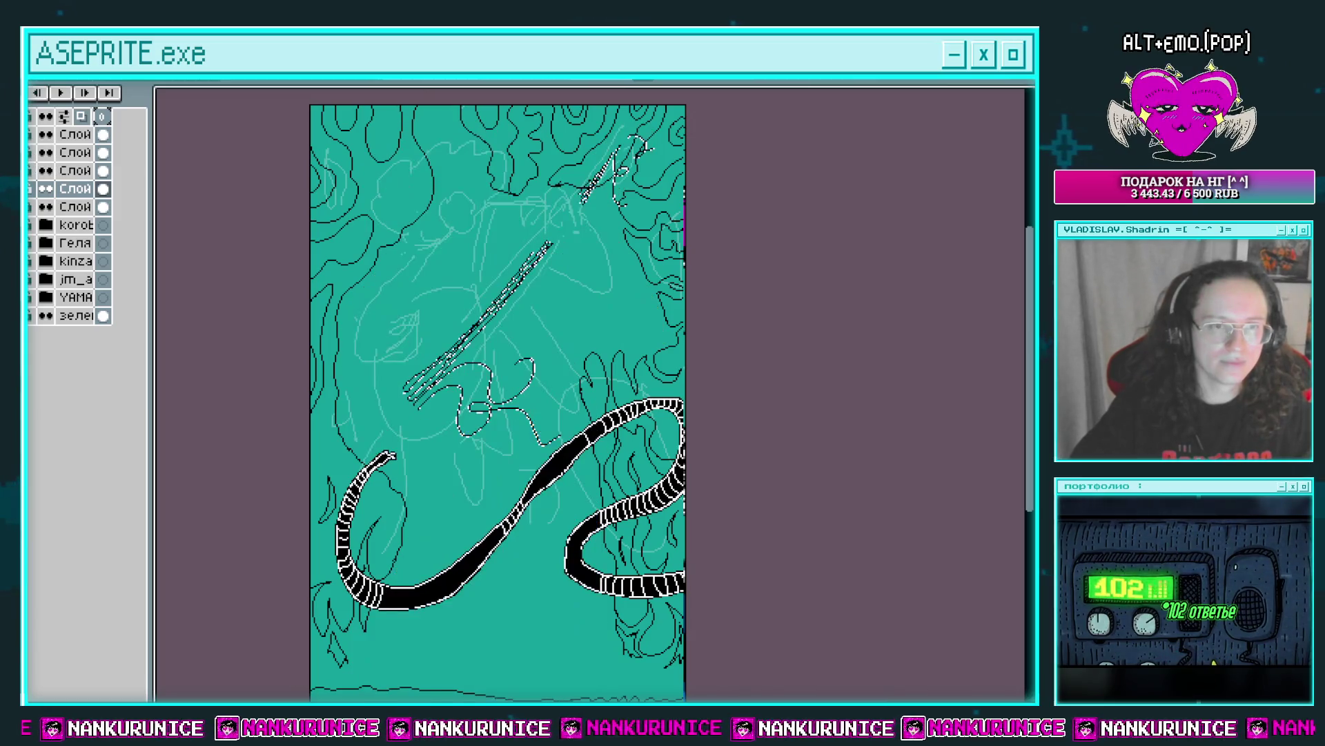
{"action": "left_click", "coordinate": [102, 152], "text": "alt"}
{"action": "left_click", "coordinate": [93, 152]}
{"action": "key", "text": "Tab"}
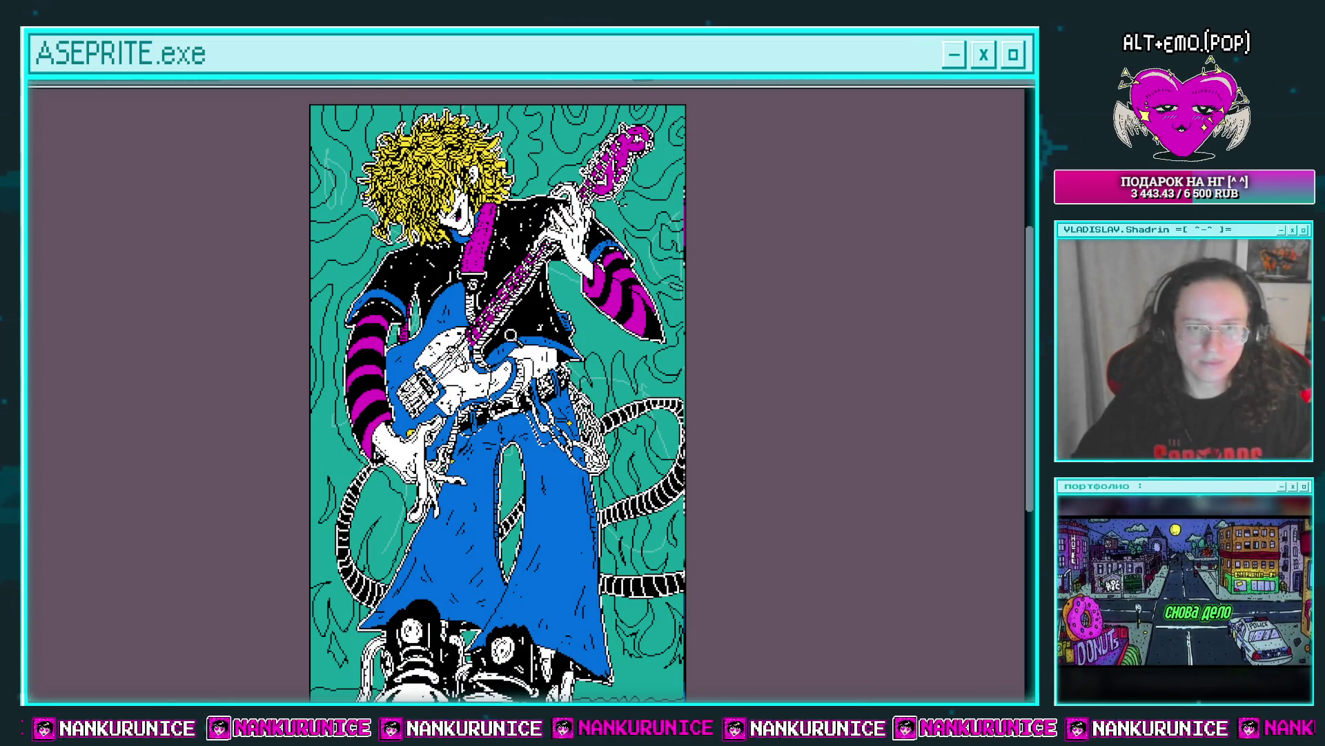
{"action": "scroll", "coordinate": [412, 362], "scroll_direction": "up", "scroll_amount": 3}
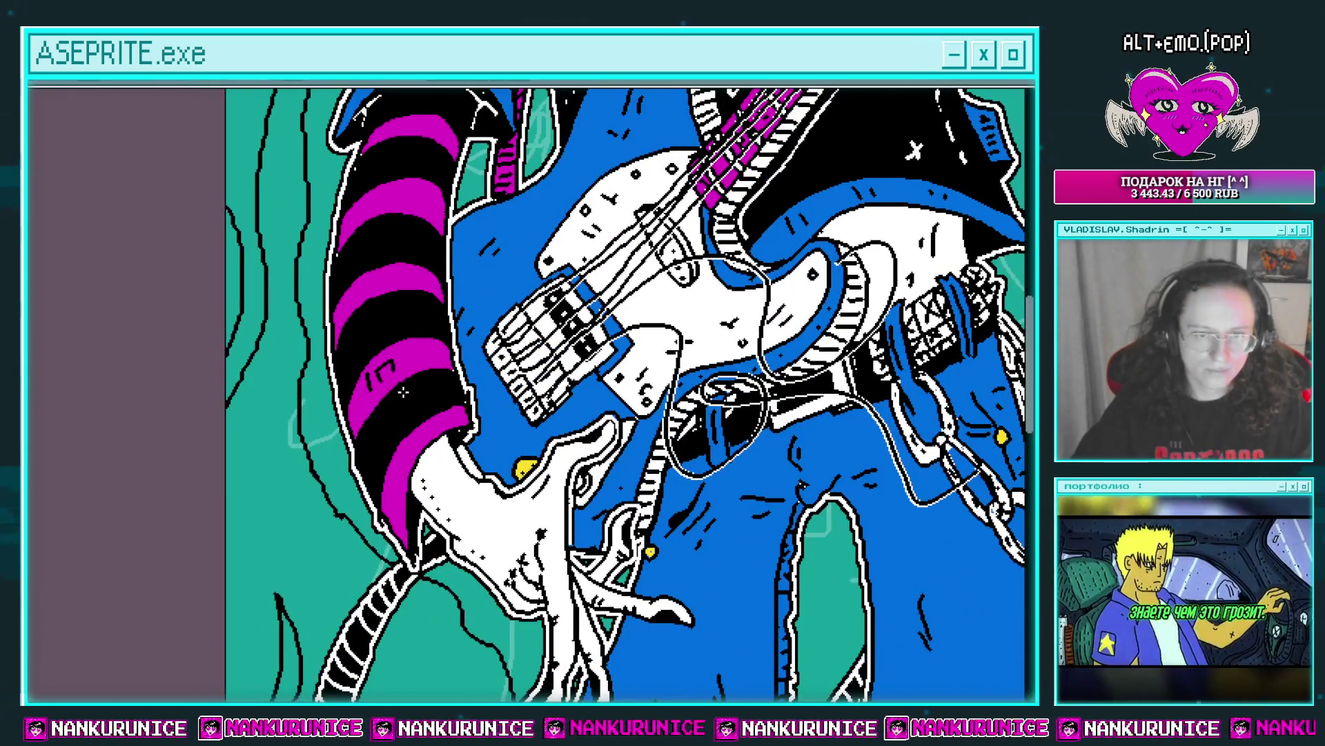
{"action": "scroll", "coordinate": [387, 394], "scroll_direction": "up", "scroll_amount": 1}
{"action": "scroll", "coordinate": [409, 457], "scroll_direction": "up", "scroll_amount": 2}
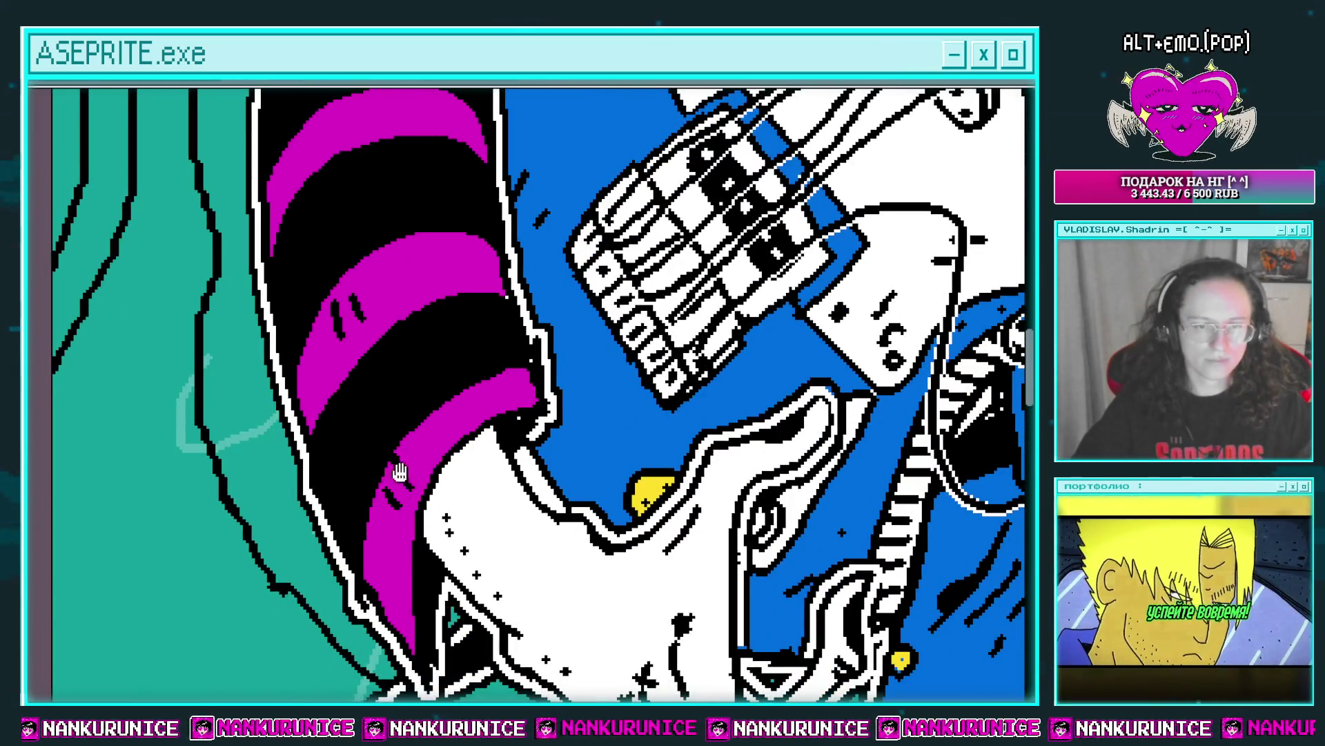
{"action": "scroll", "coordinate": [399, 472], "scroll_direction": "down", "scroll_amount": 2}
{"action": "left_click_drag", "start_coordinate": [334, 334], "coordinate": [345, 476]}
{"action": "scroll", "coordinate": [362, 385], "scroll_direction": "up", "scroll_amount": 2}
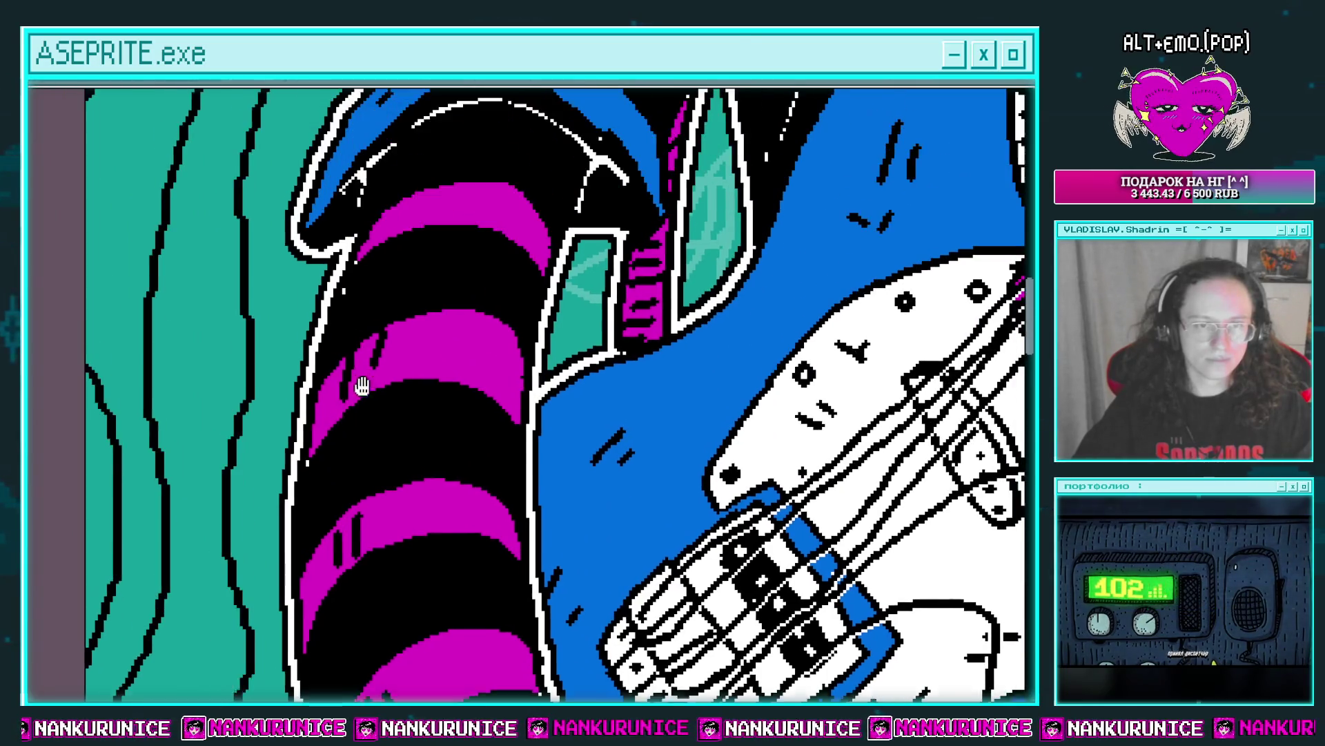
{"action": "scroll", "coordinate": [361, 385], "scroll_direction": "down", "scroll_amount": 1}
{"action": "scroll", "coordinate": [362, 385], "scroll_direction": "down", "scroll_amount": 2}
{"action": "left_click_drag", "start_coordinate": [477, 451], "coordinate": [428, 410]}
{"action": "scroll", "coordinate": [428, 410], "scroll_direction": "up", "scroll_amount": 3}
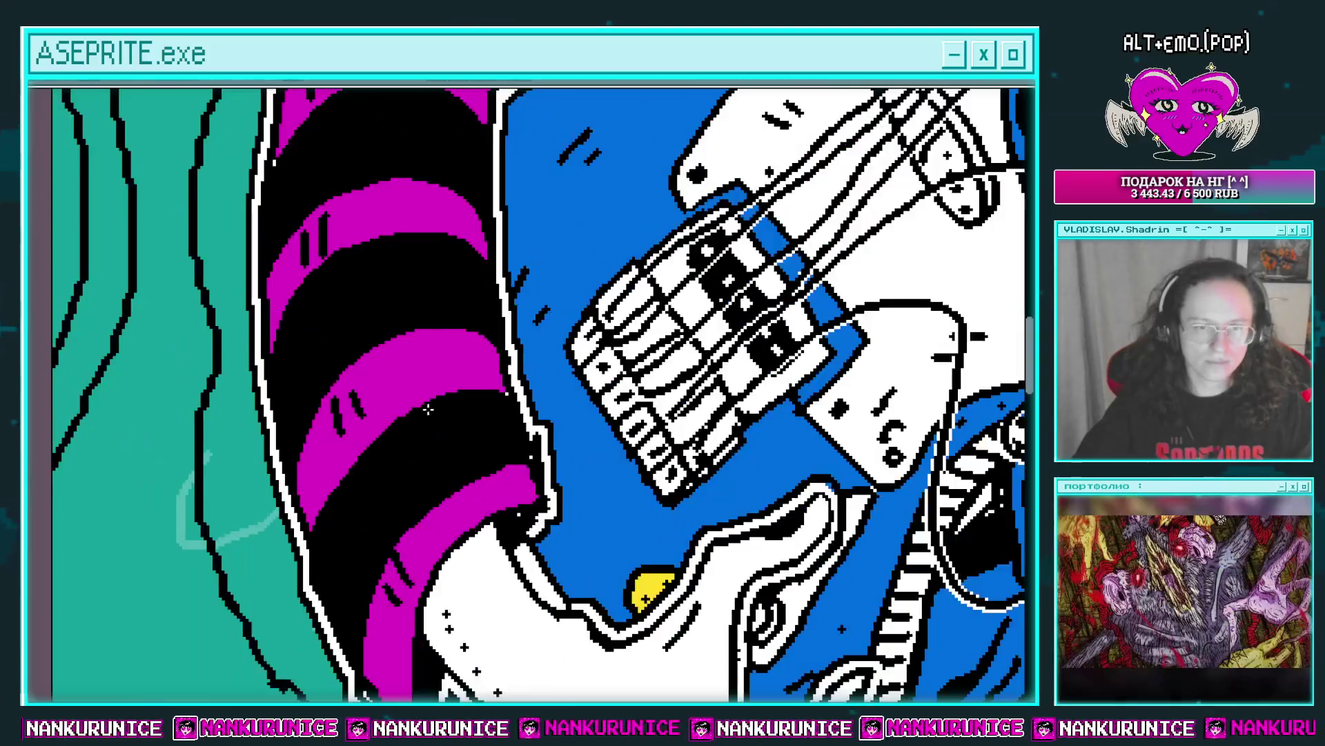
{"action": "scroll", "coordinate": [428, 409], "scroll_direction": "down", "scroll_amount": 1}
{"action": "scroll", "coordinate": [409, 316], "scroll_direction": "up", "scroll_amount": 1}
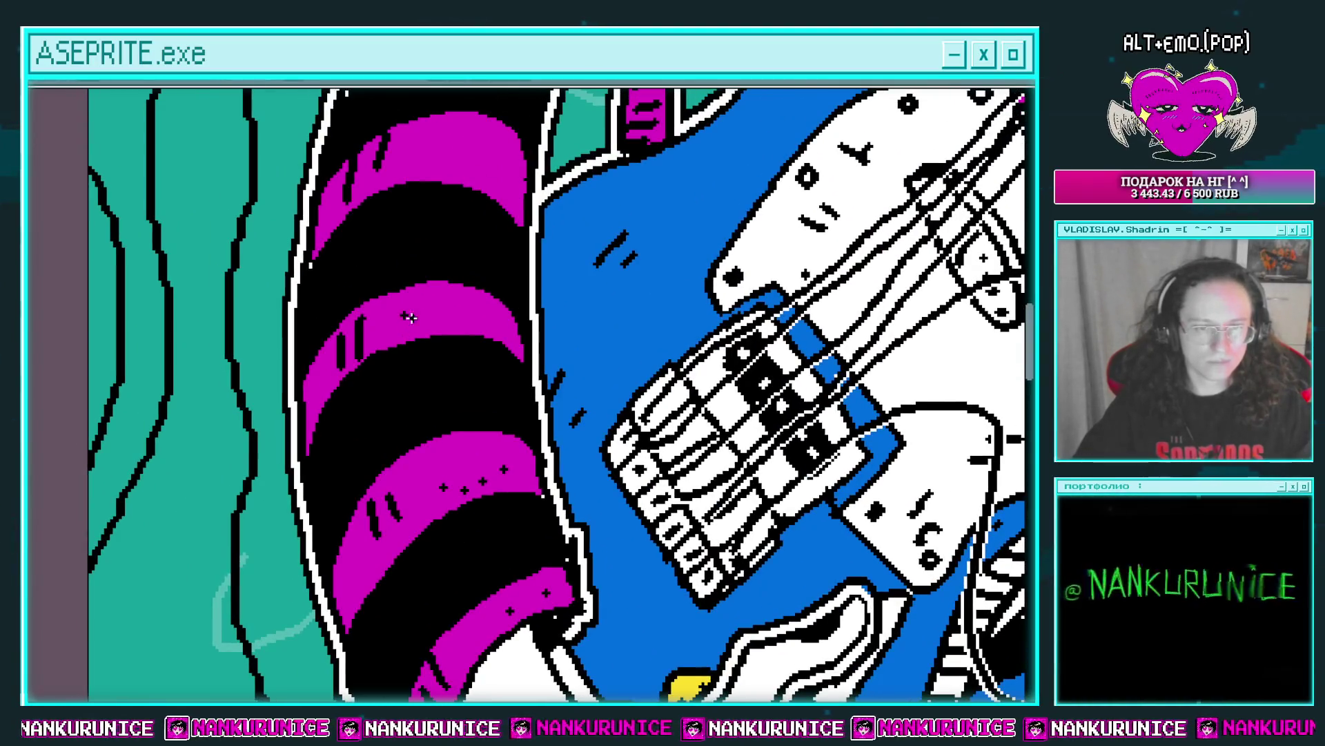
{"action": "left_click_drag", "start_coordinate": [409, 317], "coordinate": [467, 394]}
{"action": "scroll", "coordinate": [468, 393], "scroll_direction": "down", "scroll_amount": 2}
{"action": "scroll", "coordinate": [673, 302], "scroll_direction": "up", "scroll_amount": 1}
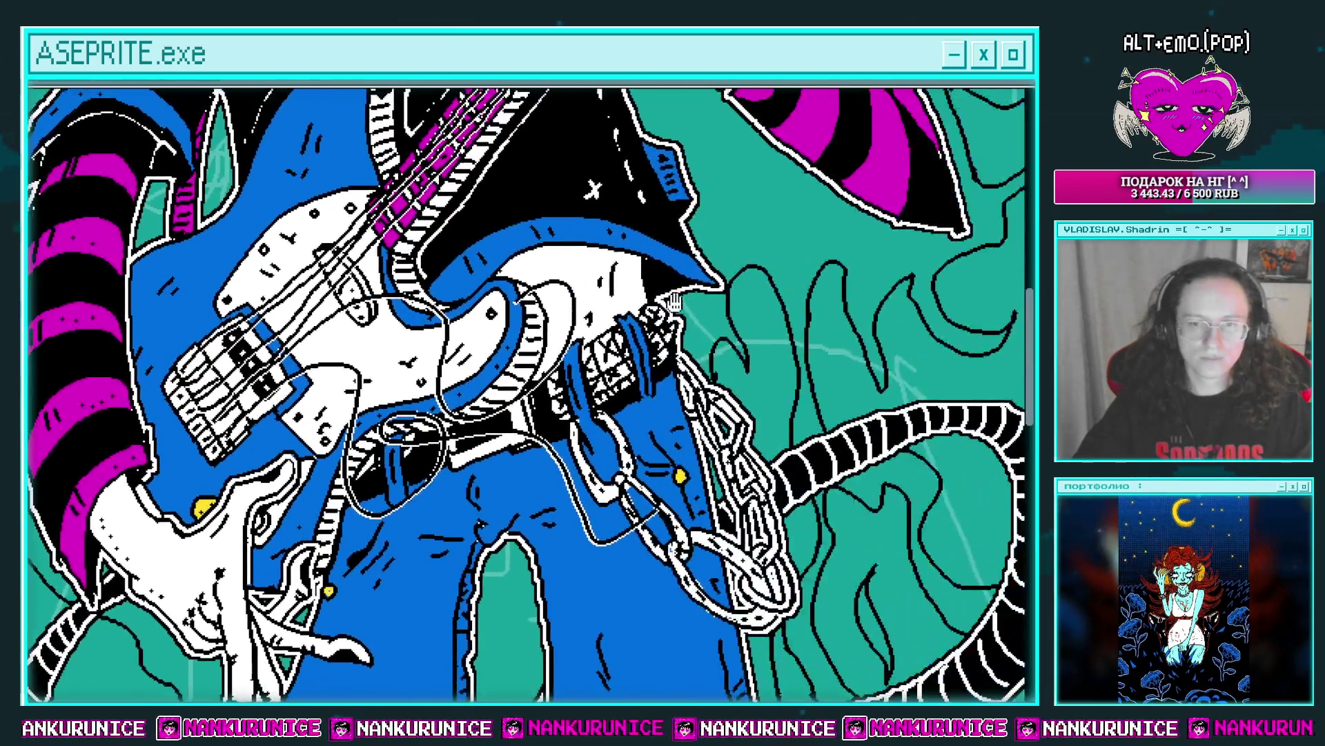
{"action": "left_click_drag", "start_coordinate": [673, 302], "coordinate": [441, 483]}
{"action": "scroll", "coordinate": [544, 323], "scroll_direction": "up", "scroll_amount": 2}
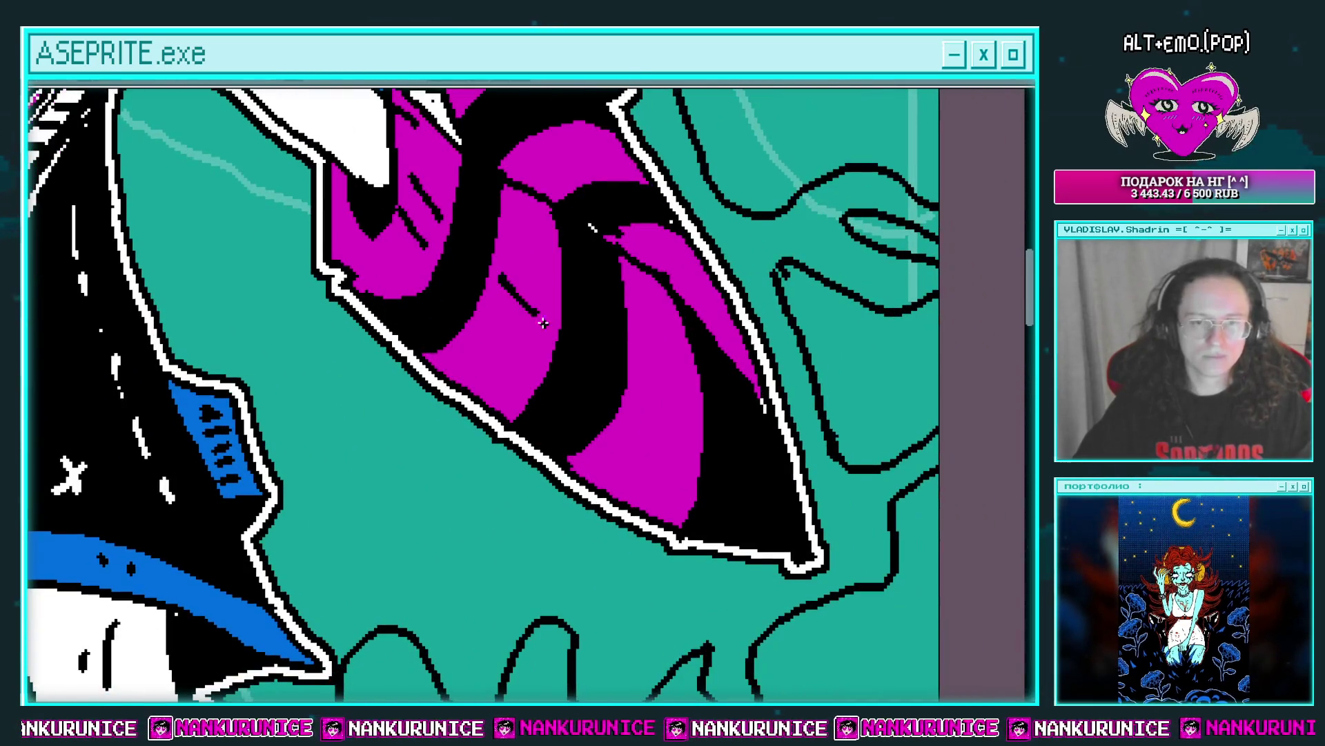
{"action": "left_click_drag", "start_coordinate": [379, 276], "coordinate": [298, 256]}
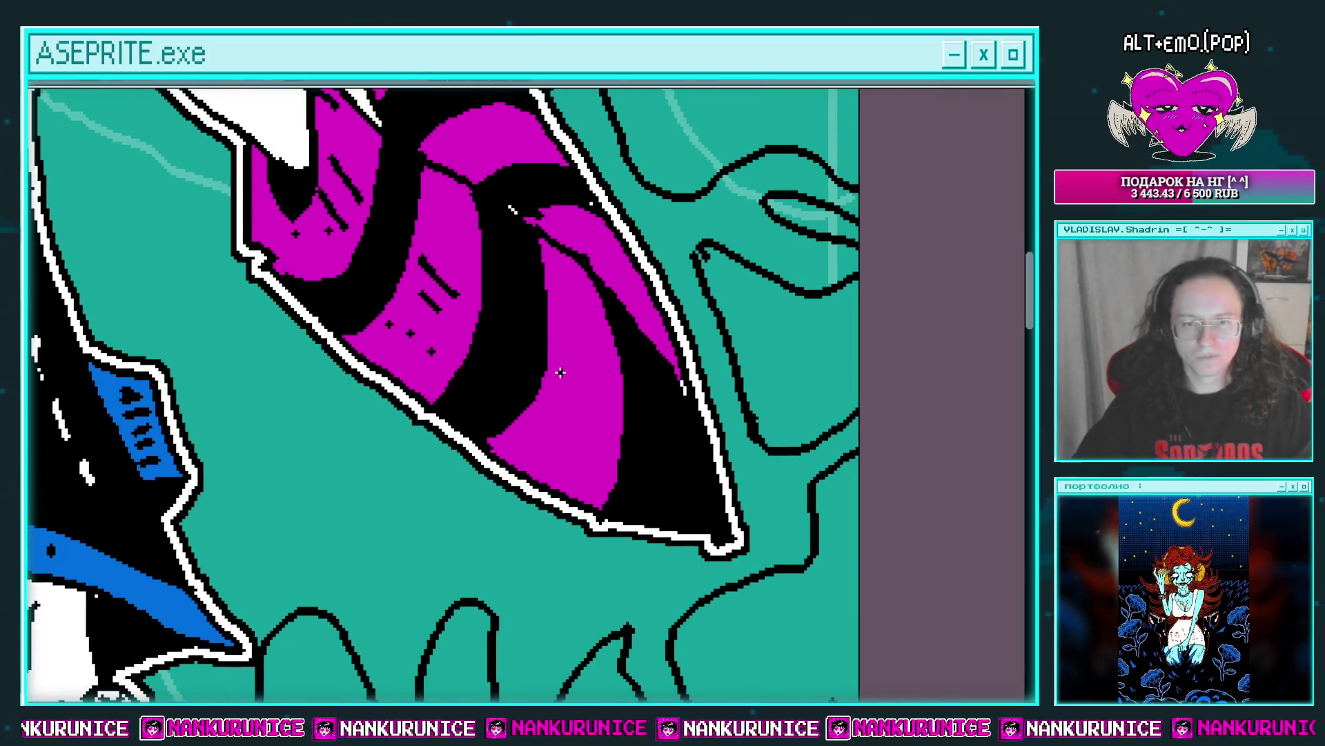
{"action": "scroll", "coordinate": [572, 456], "scroll_direction": "down", "scroll_amount": 2}
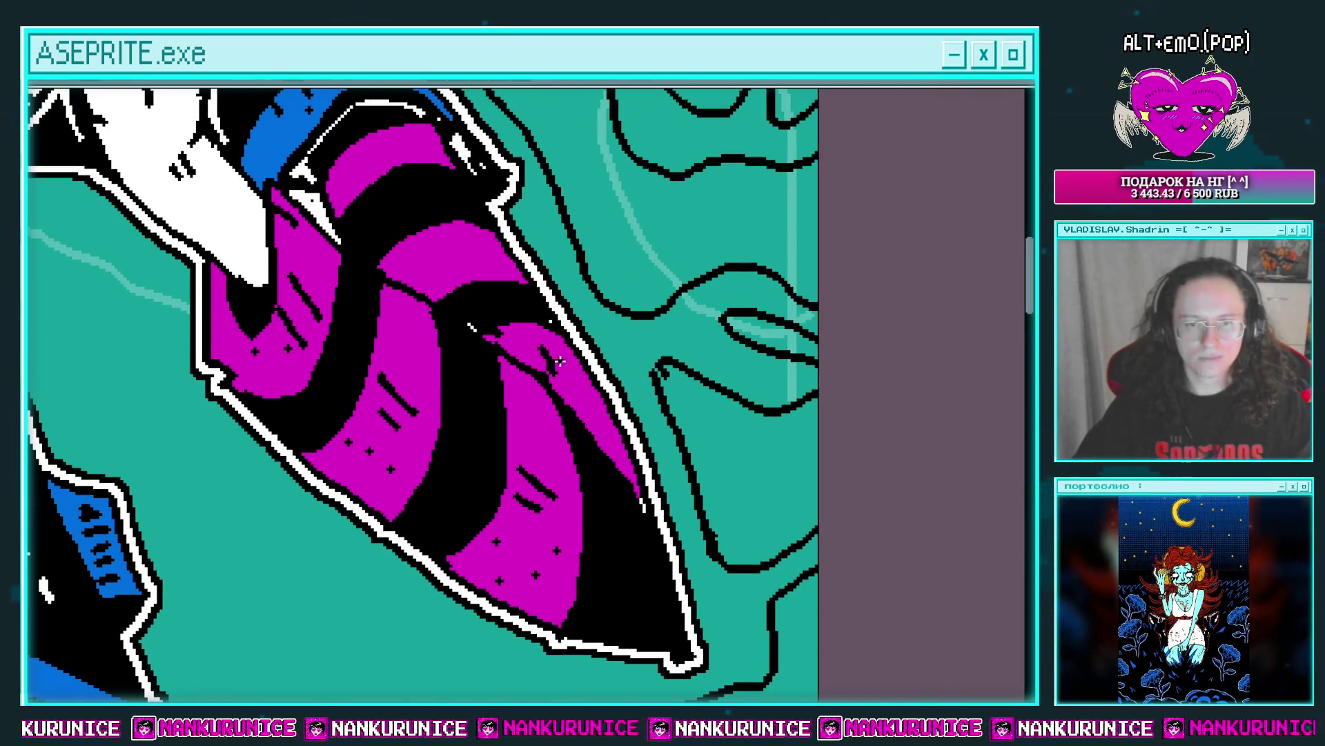
{"action": "scroll", "coordinate": [513, 362], "scroll_direction": "up", "scroll_amount": 2}
{"action": "scroll", "coordinate": [483, 317], "scroll_direction": "up", "scroll_amount": 2}
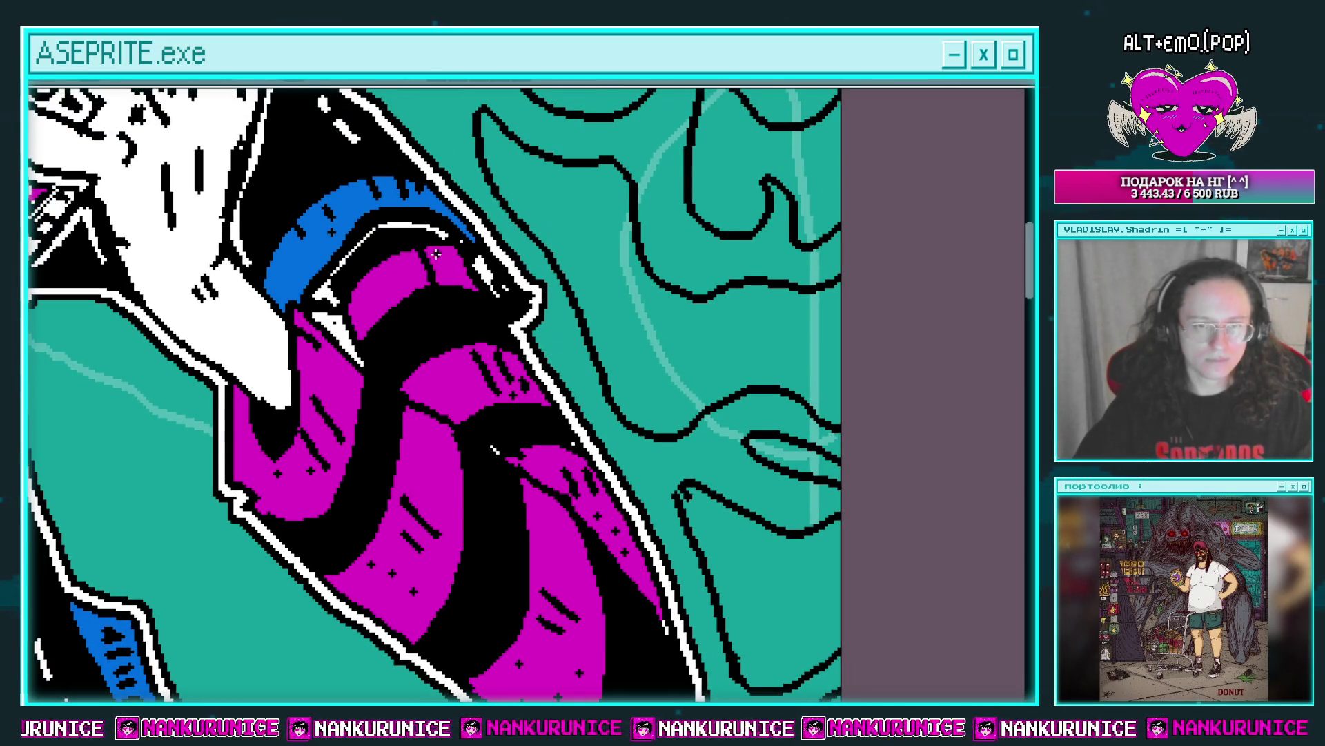
{"action": "scroll", "coordinate": [424, 279], "scroll_direction": "down", "scroll_amount": 2}
{"action": "scroll", "coordinate": [424, 280], "scroll_direction": "down", "scroll_amount": 1}
{"action": "scroll", "coordinate": [424, 280], "scroll_direction": "down", "scroll_amount": 1}
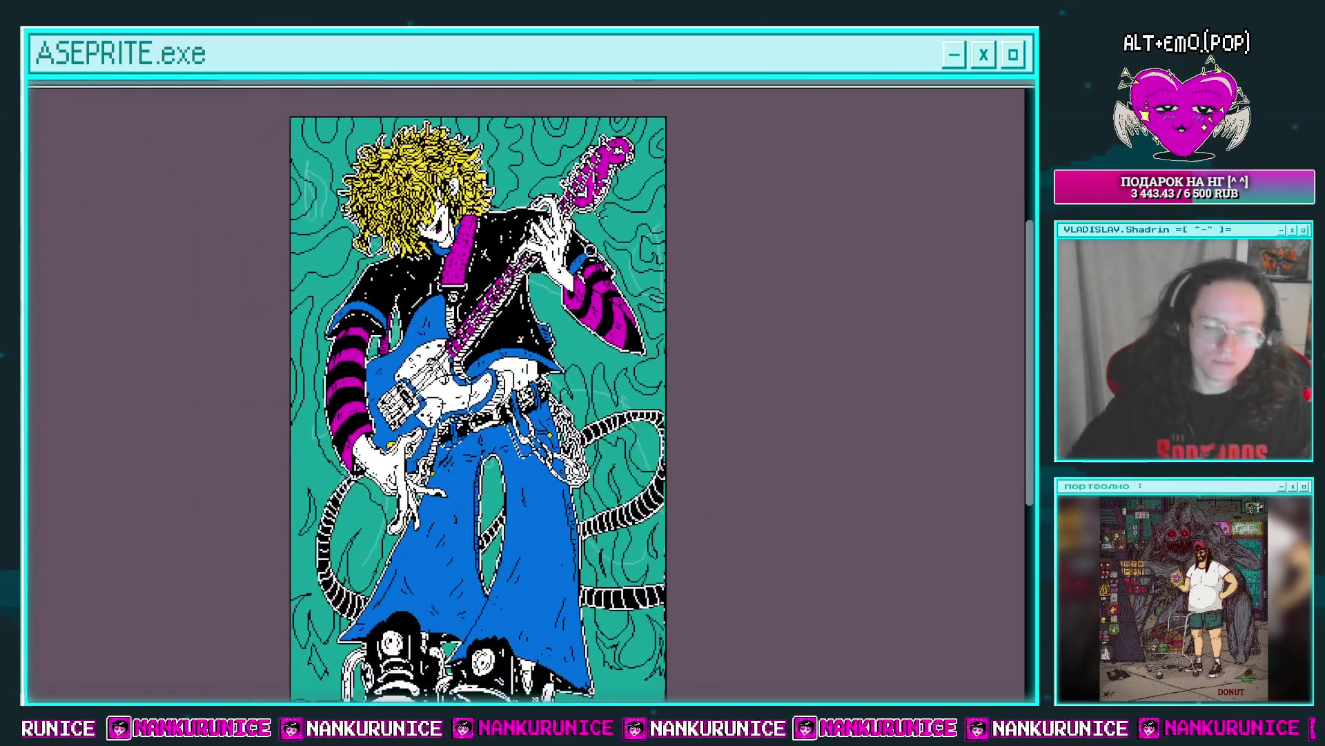
Hide the two cable-stroke layers, then make the figure layers visible again.
{"action": "key", "text": "Tab"}
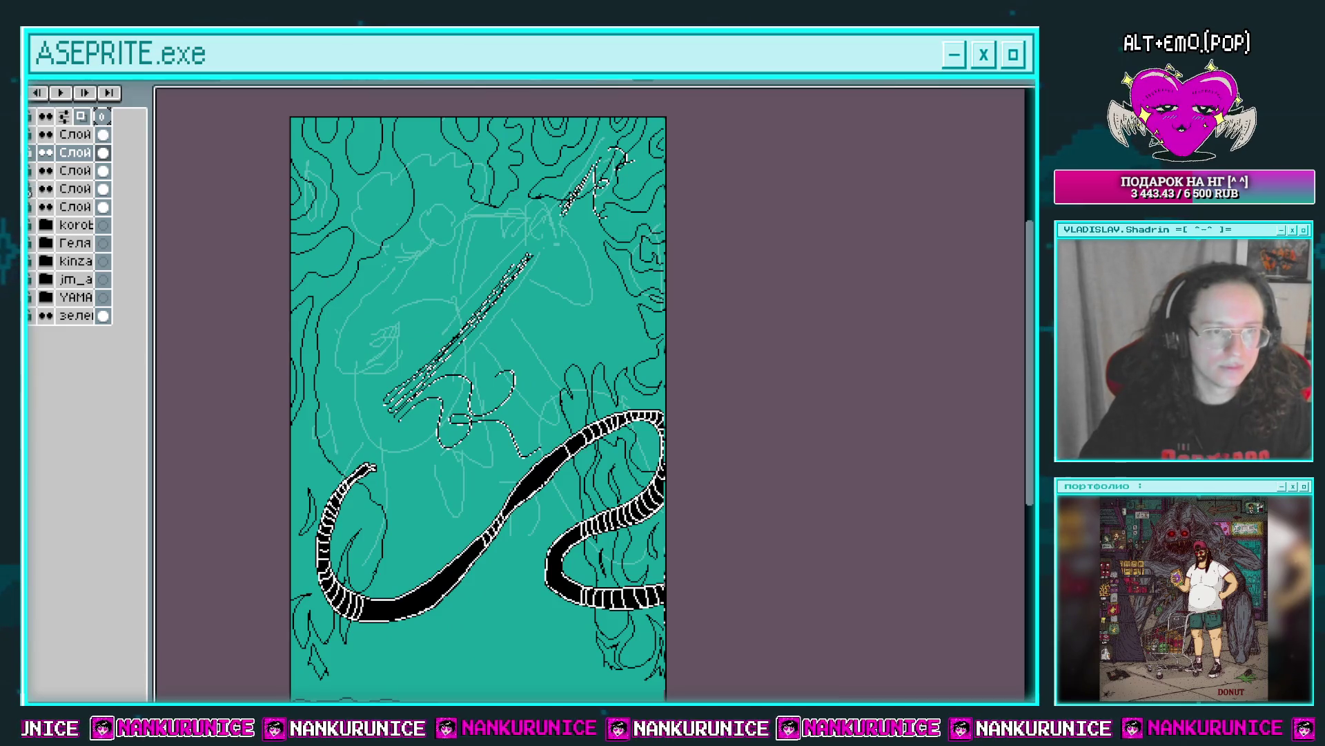
{"action": "left_click", "coordinate": [29, 188]}
{"action": "left_click", "coordinate": [33, 159]}
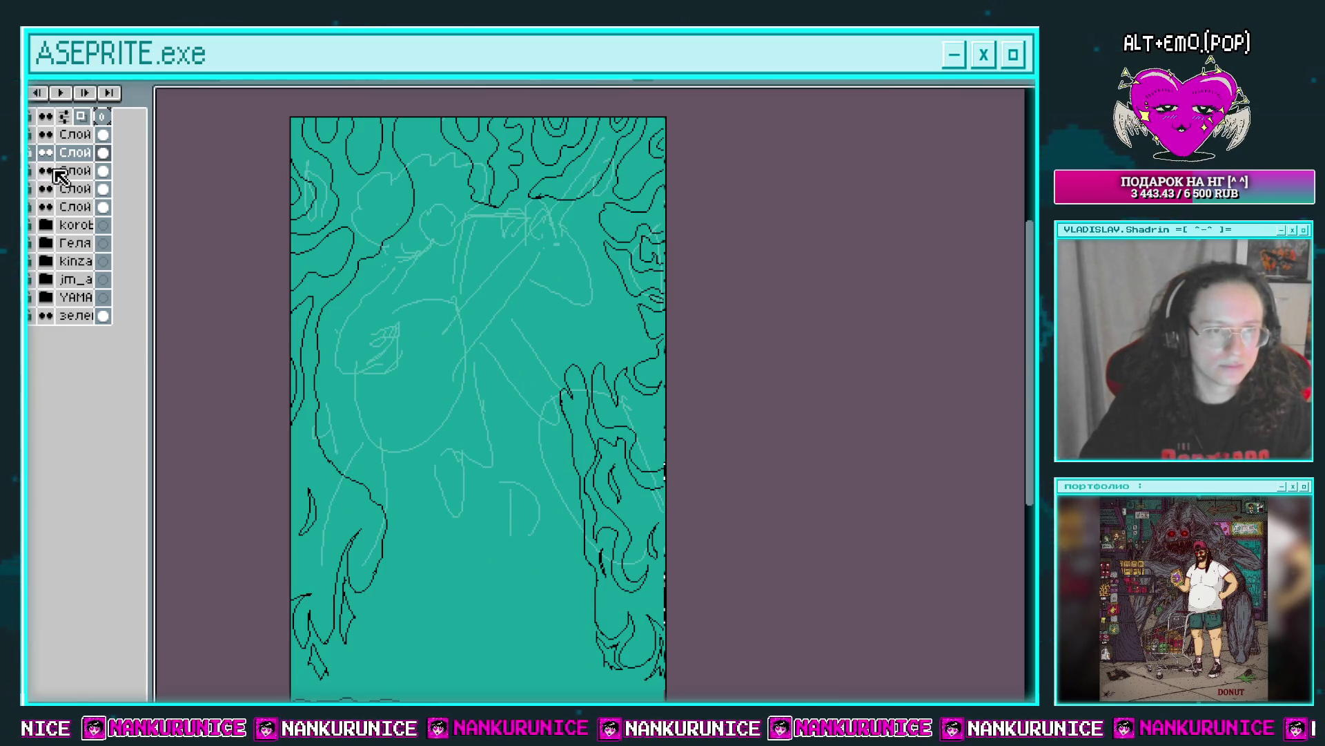
{"action": "left_click", "coordinate": [31, 178]}
Put the top two figure layers into a new group, collapse it, and hide it.
{"action": "left_click_drag", "start_coordinate": [75, 134], "coordinate": [75, 152]}
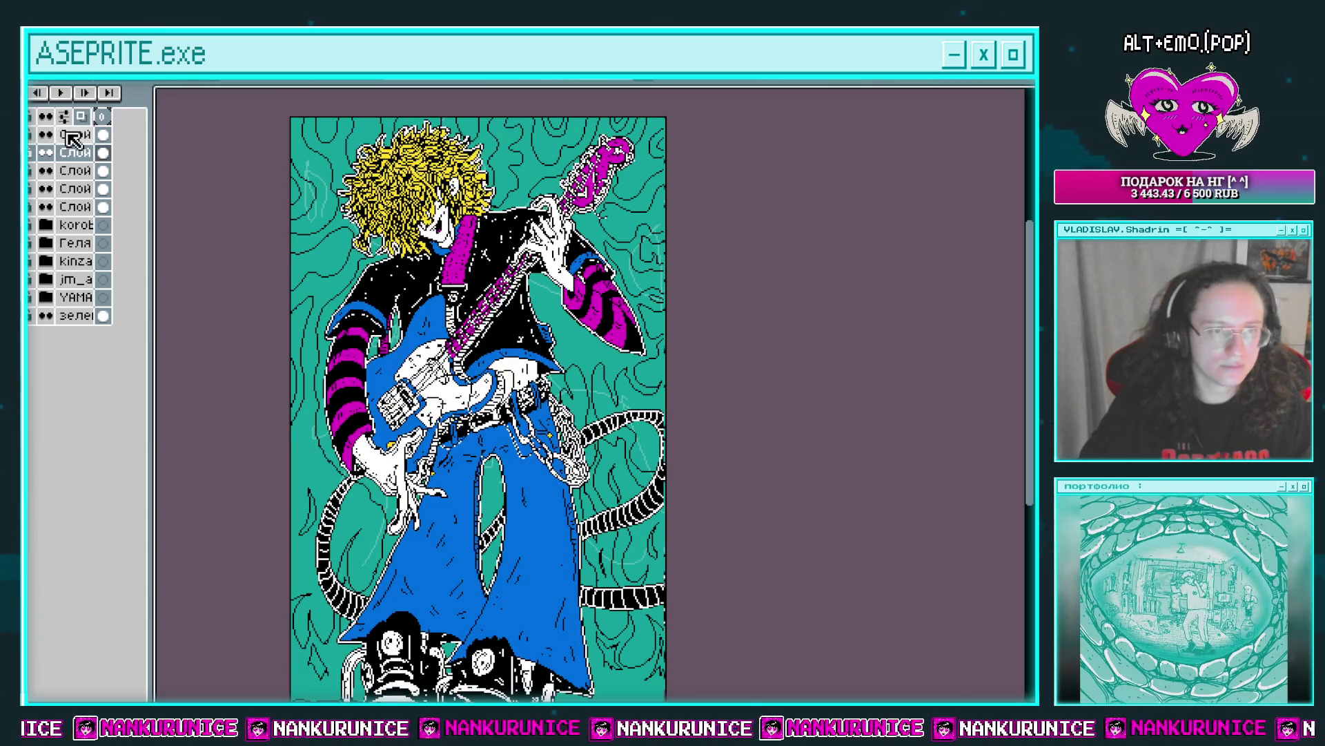
{"action": "right_click", "coordinate": [69, 138]}
{"action": "mouse_move", "coordinate": [138, 169]}
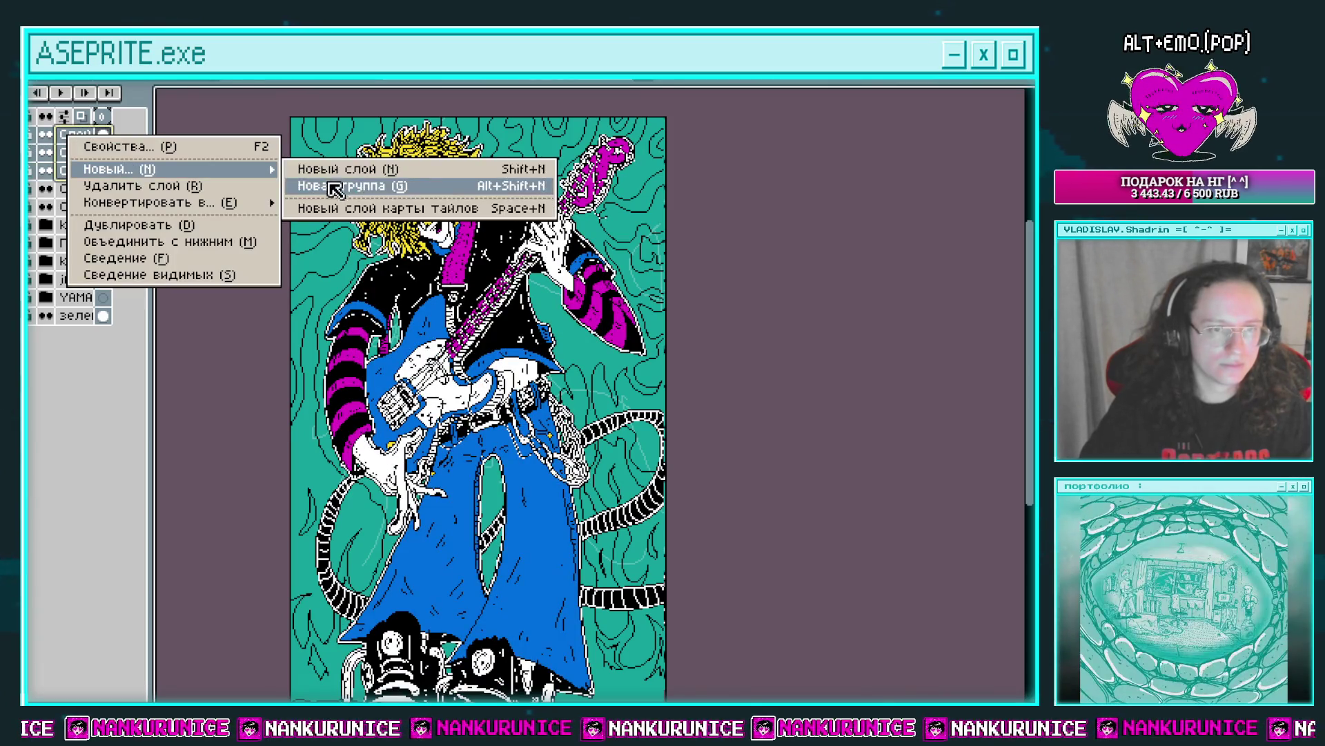
{"action": "left_click", "coordinate": [335, 185]}
{"action": "left_click", "coordinate": [45, 136]}
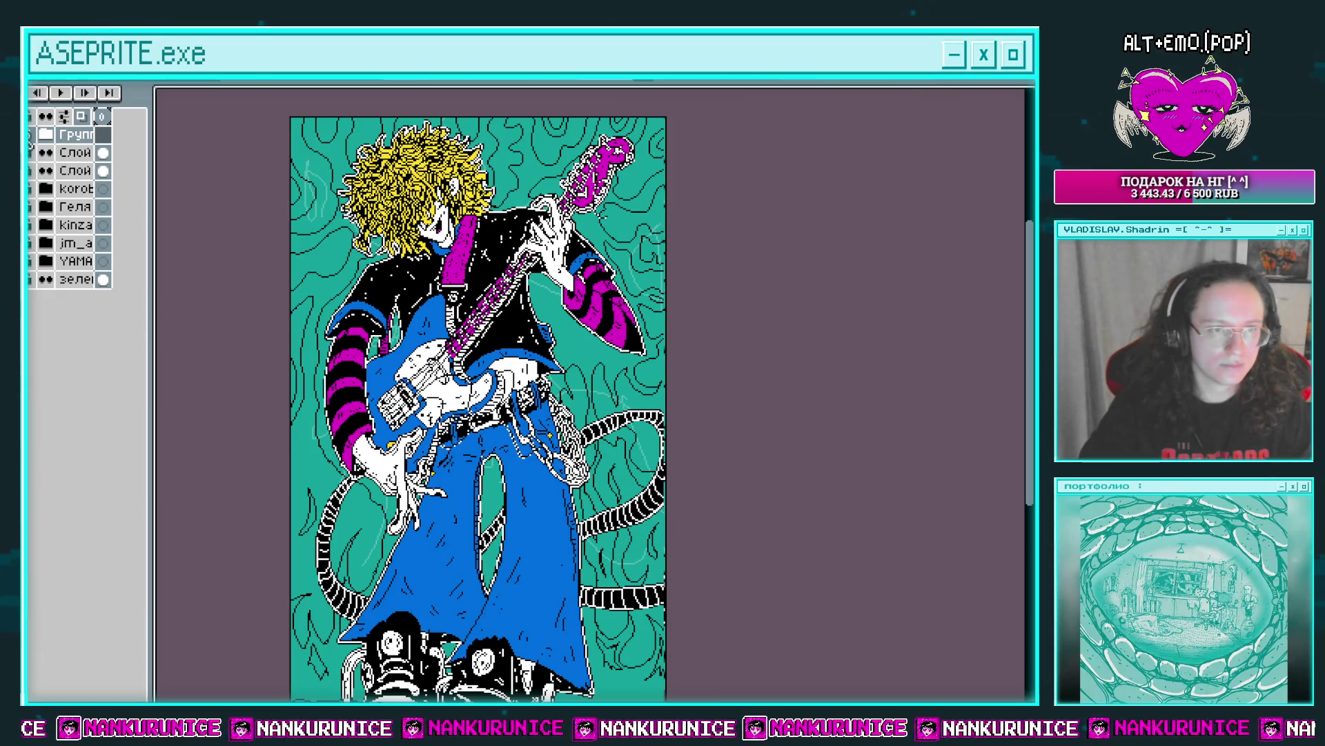
{"action": "left_click", "coordinate": [30, 134]}
{"action": "key", "text": "Tab"}
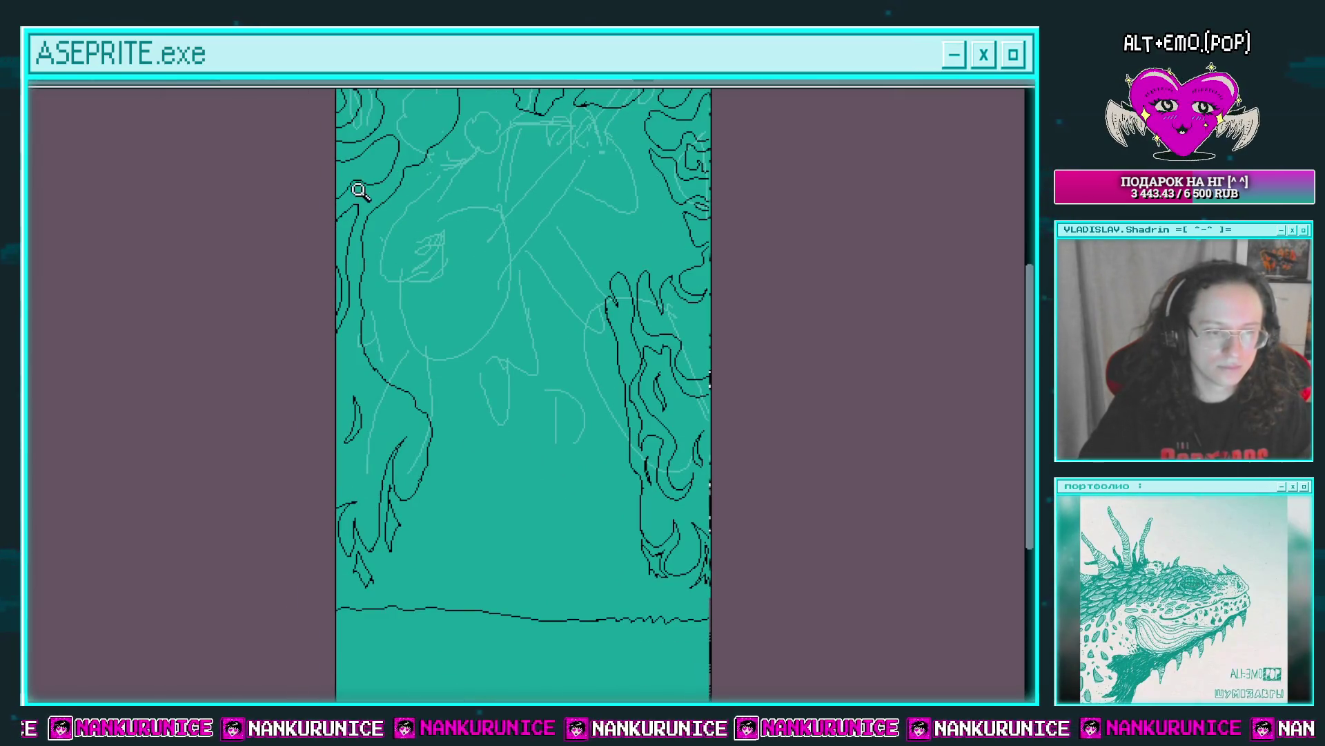
Flood-fill the central background area magenta with the Paint Bucket.
{"action": "key", "text": "g"}
{"action": "left_click", "coordinate": [469, 301]}
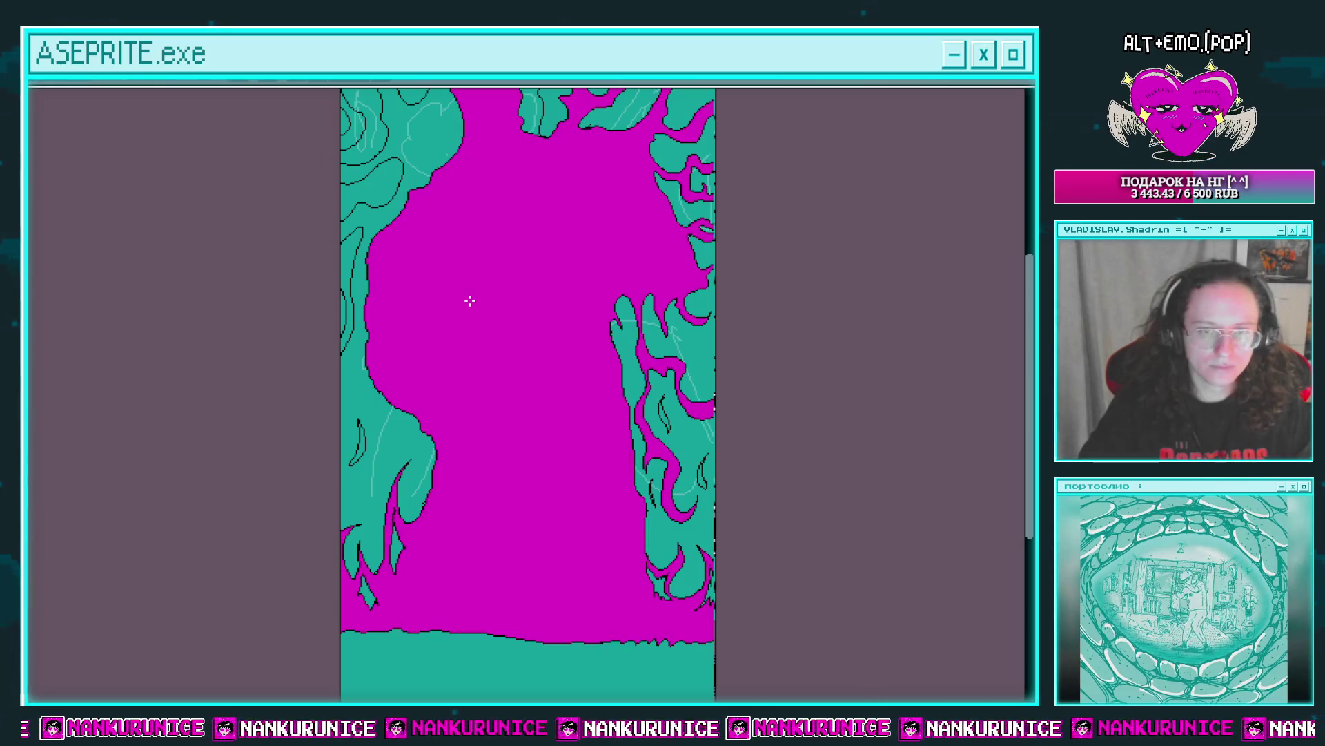
{"action": "scroll", "coordinate": [477, 322], "scroll_direction": "up", "scroll_amount": 3}
{"action": "left_click_drag", "start_coordinate": [263, 325], "coordinate": [339, 345]}
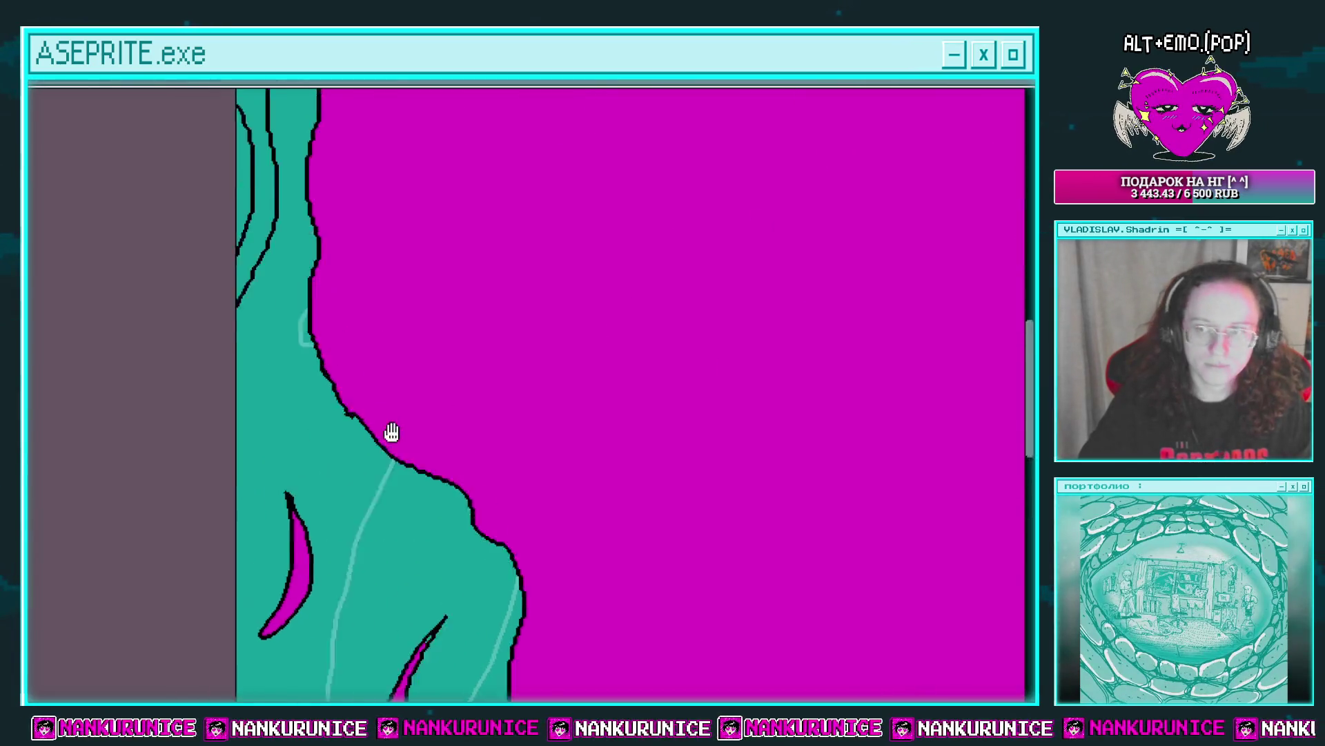
{"action": "scroll", "coordinate": [415, 256], "scroll_direction": "down", "scroll_amount": 3}
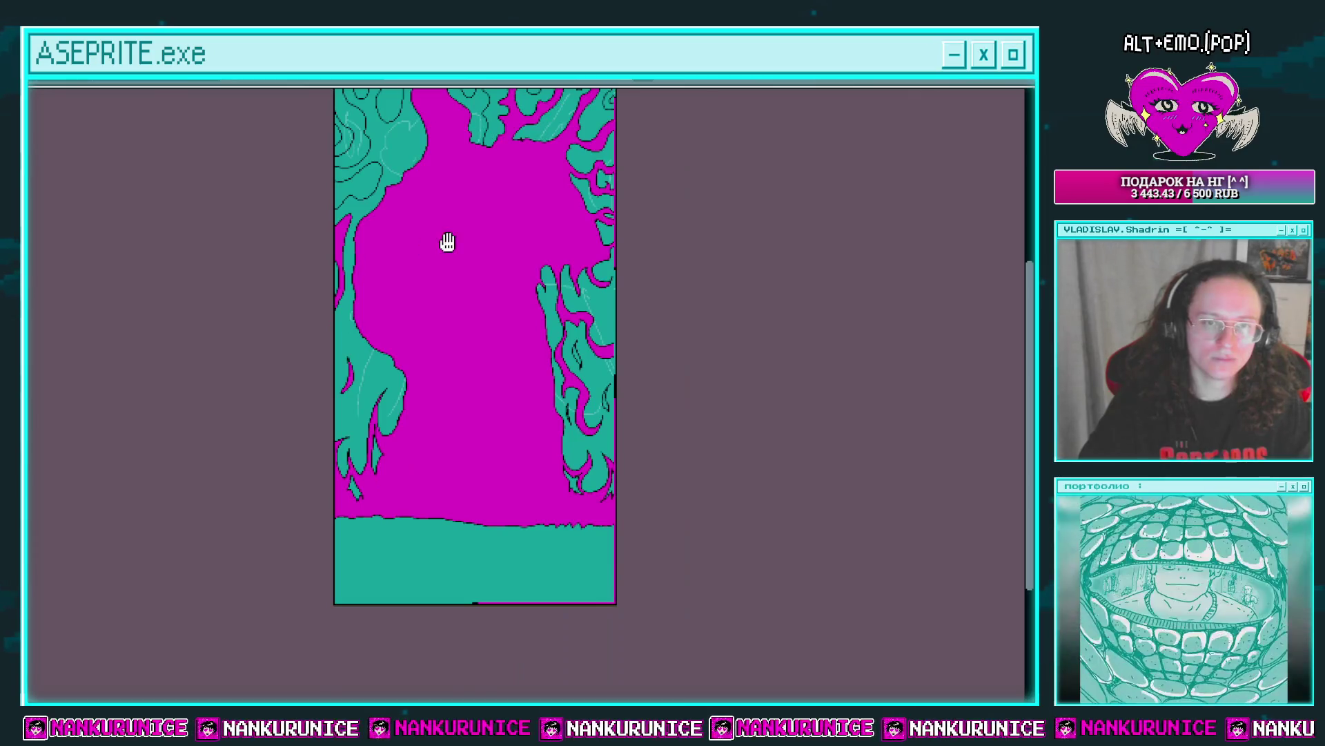
{"action": "left_click_drag", "start_coordinate": [447, 245], "coordinate": [384, 327]}
{"action": "scroll", "coordinate": [373, 326], "scroll_direction": "up", "scroll_amount": 1}
{"action": "scroll", "coordinate": [364, 264], "scroll_direction": "up", "scroll_amount": 1}
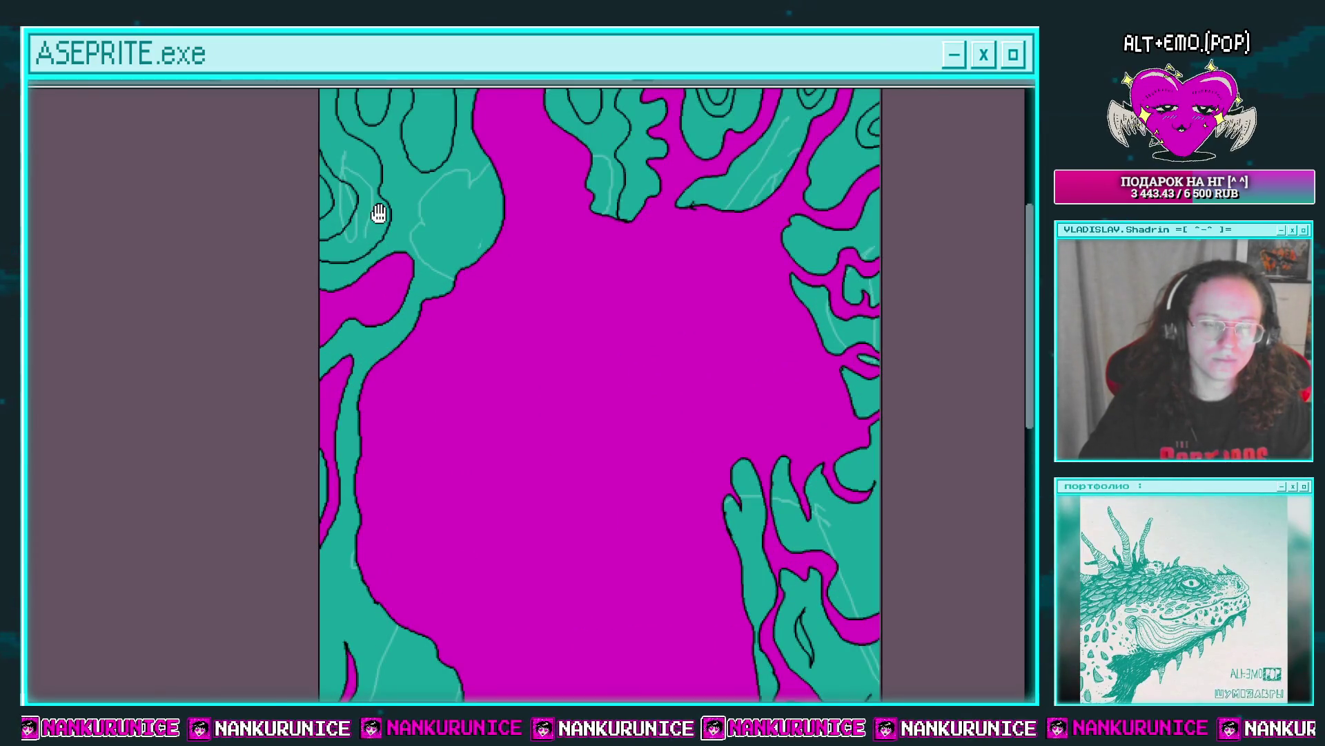
{"action": "scroll", "coordinate": [379, 214], "scroll_direction": "up", "scroll_amount": 2}
{"action": "scroll", "coordinate": [376, 281], "scroll_direction": "up", "scroll_amount": 1}
{"action": "scroll", "coordinate": [334, 341], "scroll_direction": "down", "scroll_amount": 1}
Turn the stray magenta strips on the left back to teal, undoing the band fill.
{"action": "left_click_drag", "start_coordinate": [334, 340], "coordinate": [432, 428]}
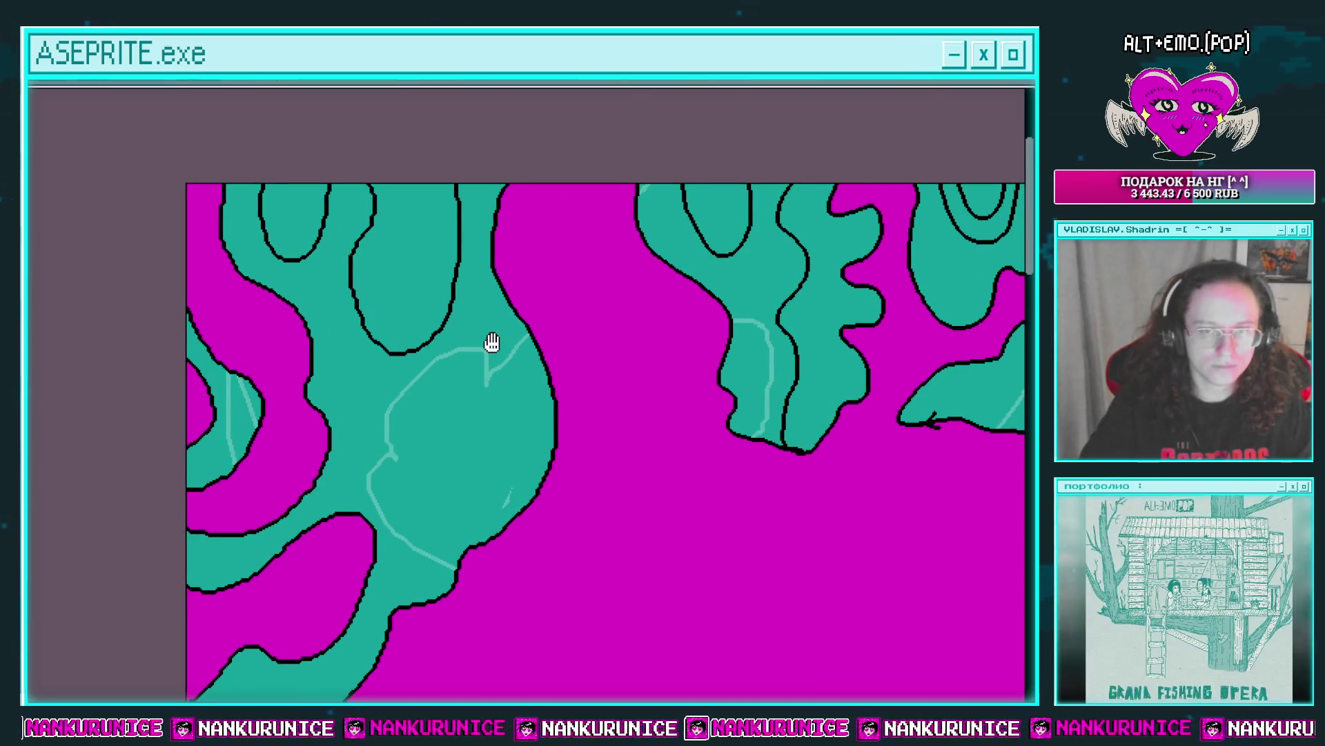
{"action": "scroll", "coordinate": [443, 266], "scroll_direction": "down", "scroll_amount": 1}
{"action": "scroll", "coordinate": [411, 394], "scroll_direction": "down", "scroll_amount": 2}
{"action": "left_click", "coordinate": [331, 414]}
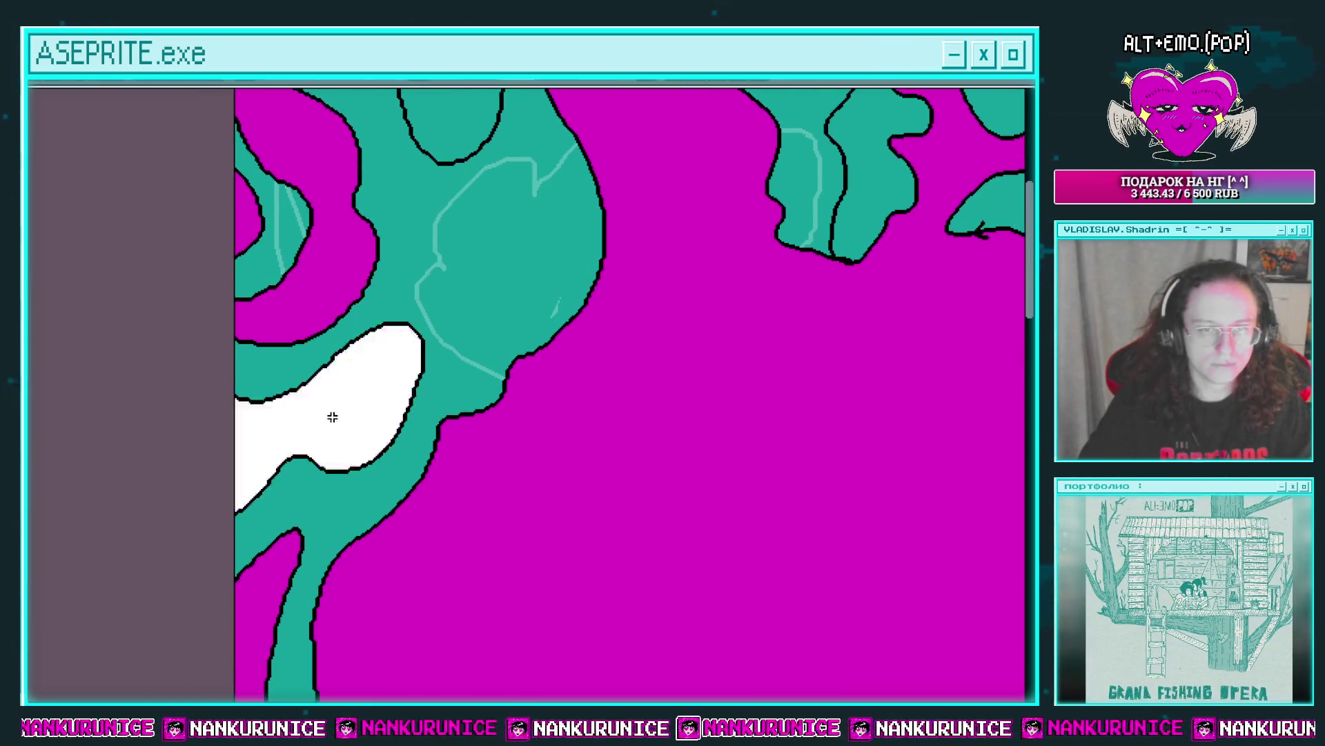
{"action": "left_click", "coordinate": [331, 414]}
{"action": "left_click", "coordinate": [295, 552]}
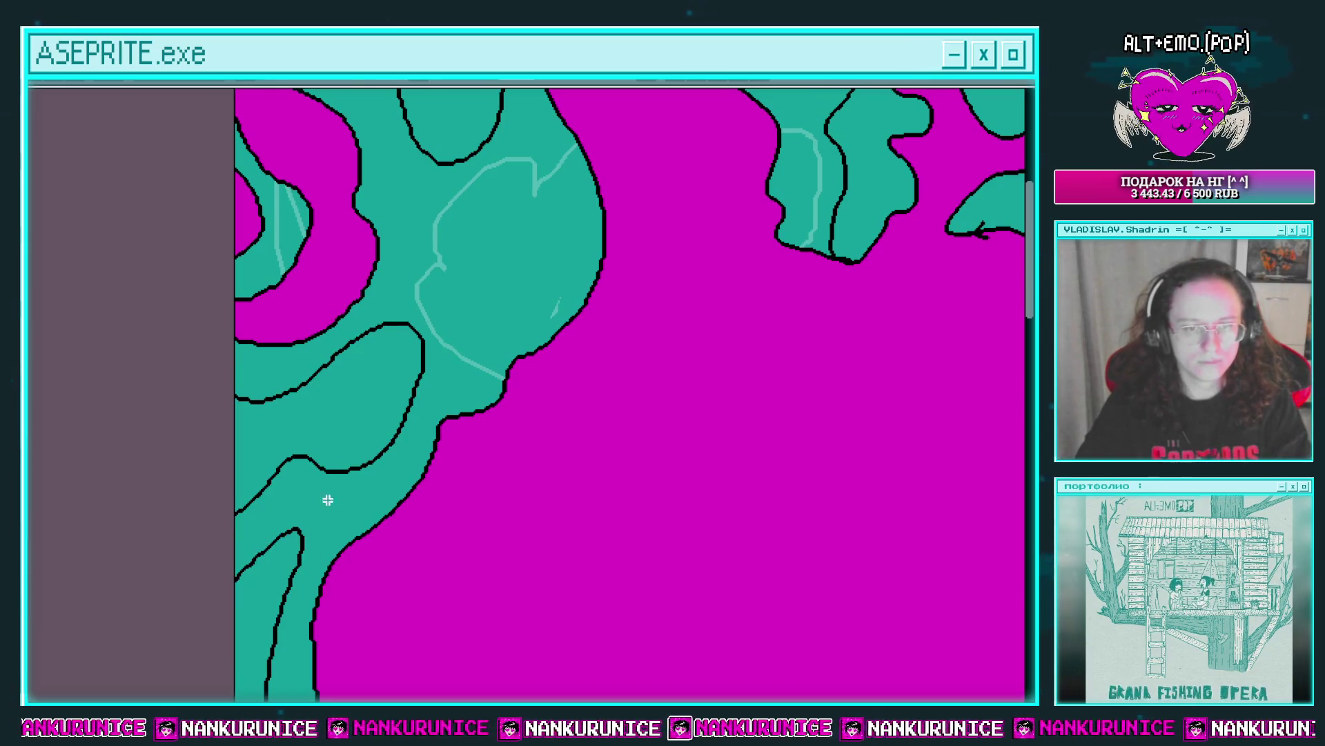
{"action": "left_click", "coordinate": [309, 306]}
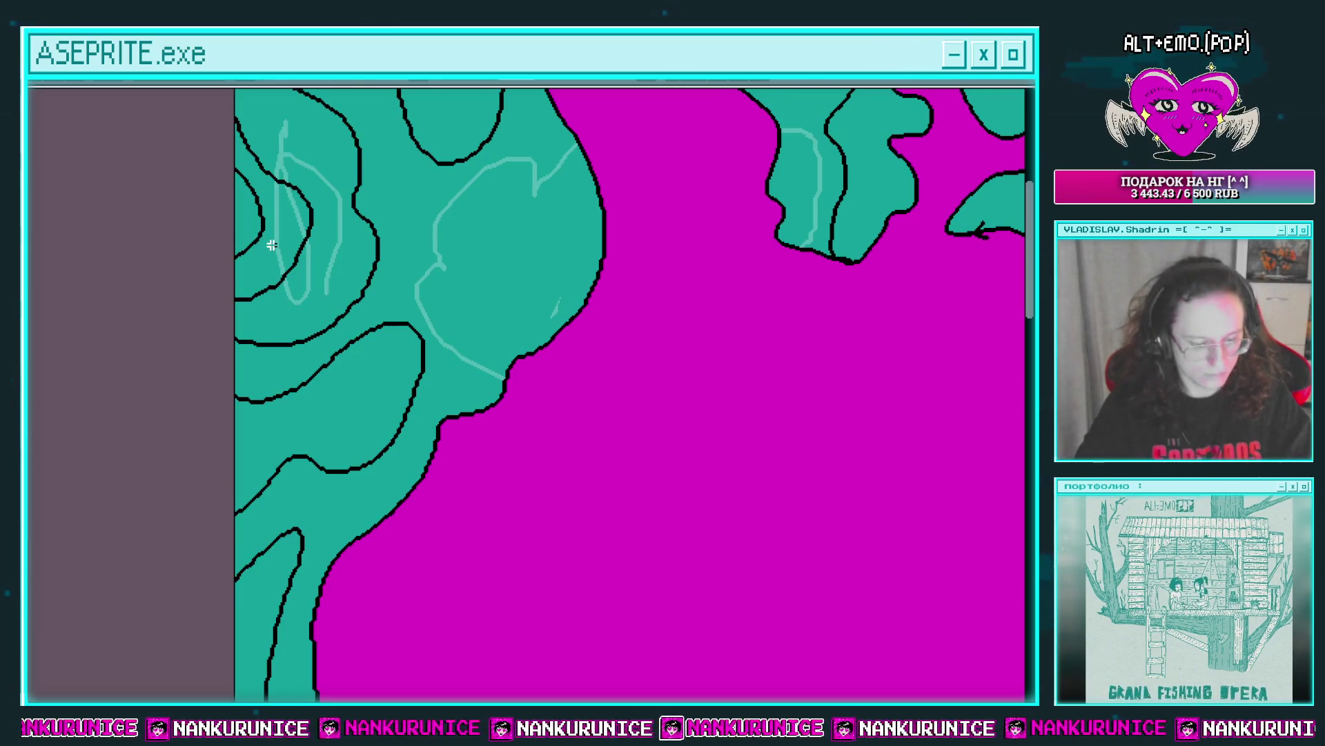
{"action": "key", "text": "ctrl+z"}
{"action": "scroll", "coordinate": [488, 408], "scroll_direction": "up", "scroll_amount": 4}
Refill the central teal region magenta and select the magenta strip along the left edge.
{"action": "left_click", "coordinate": [520, 352]}
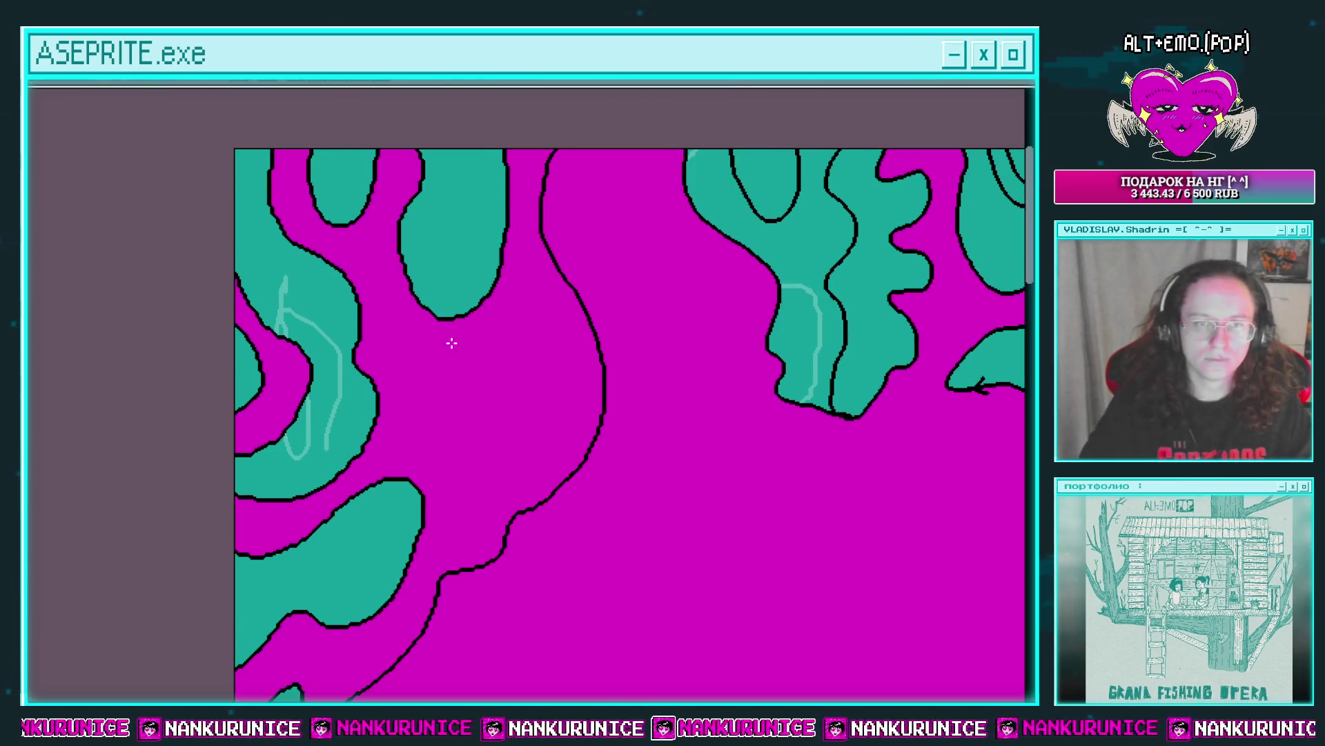
{"action": "scroll", "coordinate": [480, 514], "scroll_direction": "down", "scroll_amount": 2}
{"action": "scroll", "coordinate": [379, 423], "scroll_direction": "up", "scroll_amount": 3}
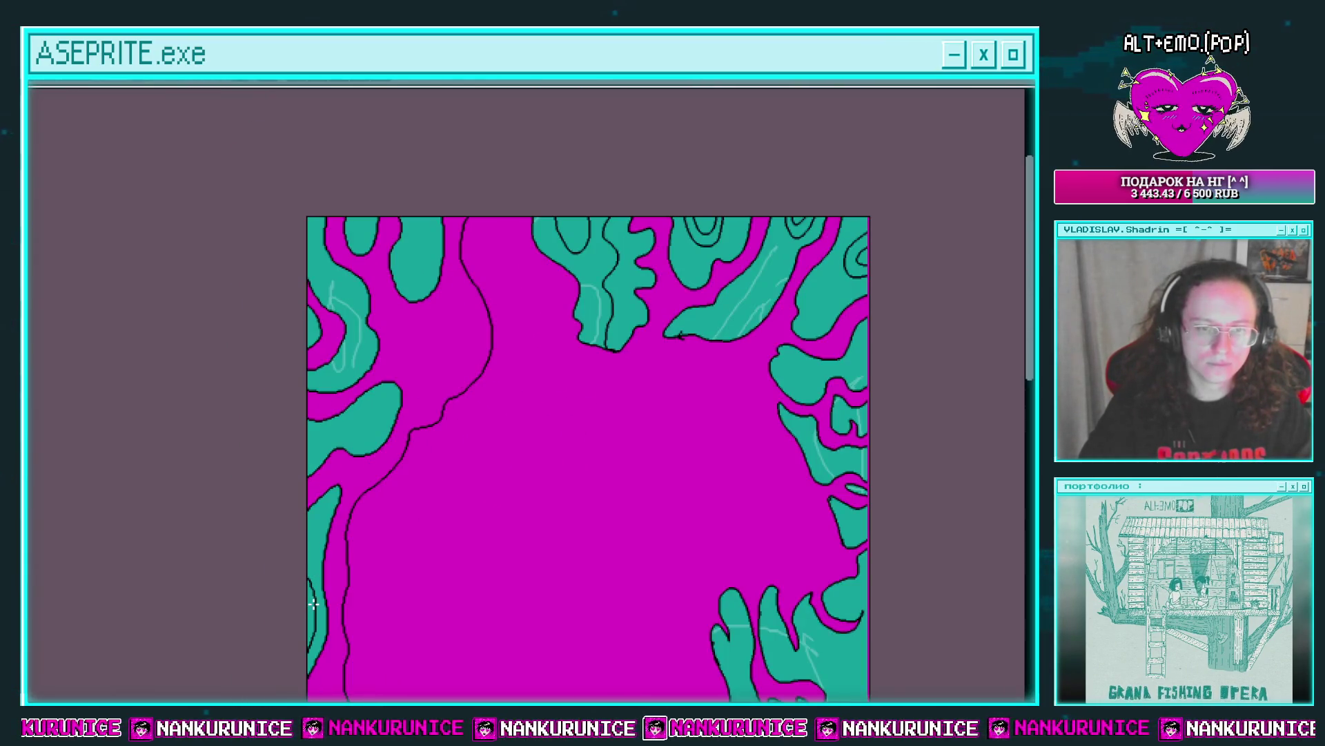
{"action": "left_click_drag", "start_coordinate": [305, 604], "coordinate": [698, 166]}
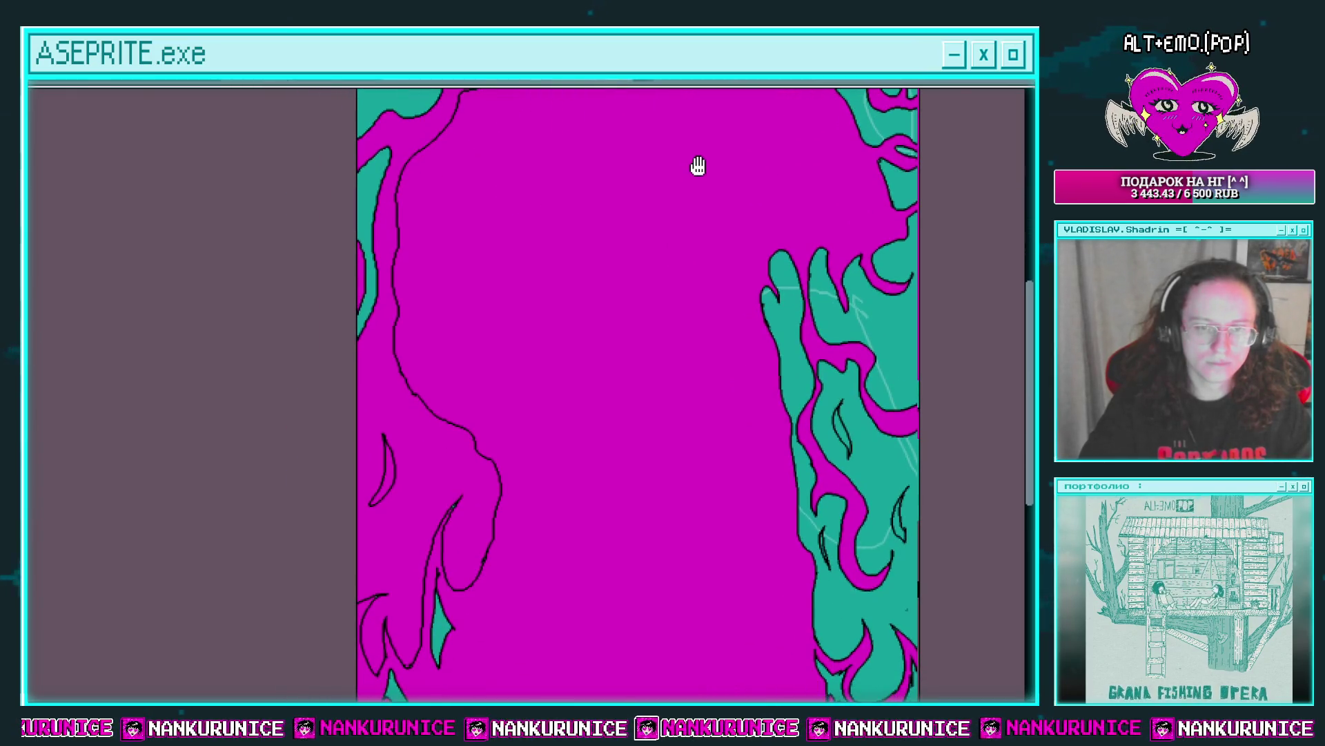
{"action": "left_click_drag", "start_coordinate": [399, 309], "coordinate": [342, 561]}
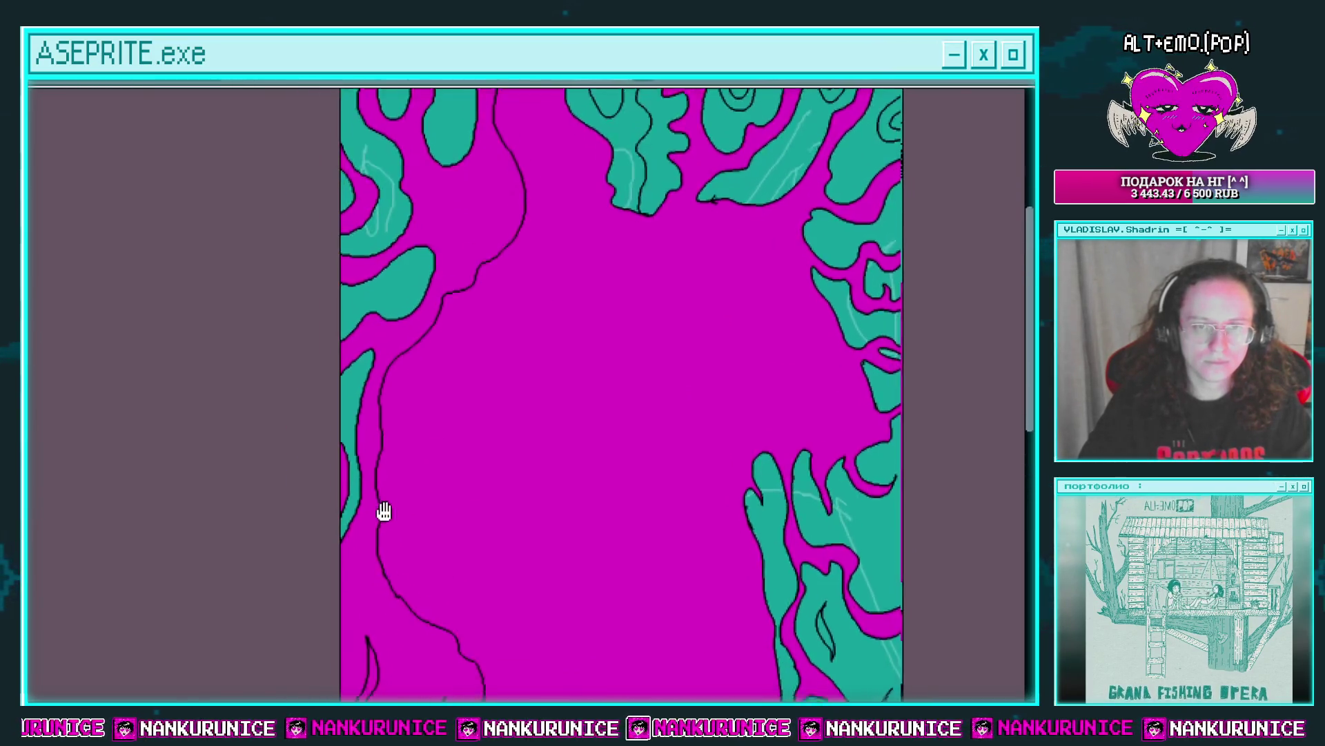
{"action": "left_click", "coordinate": [360, 552]}
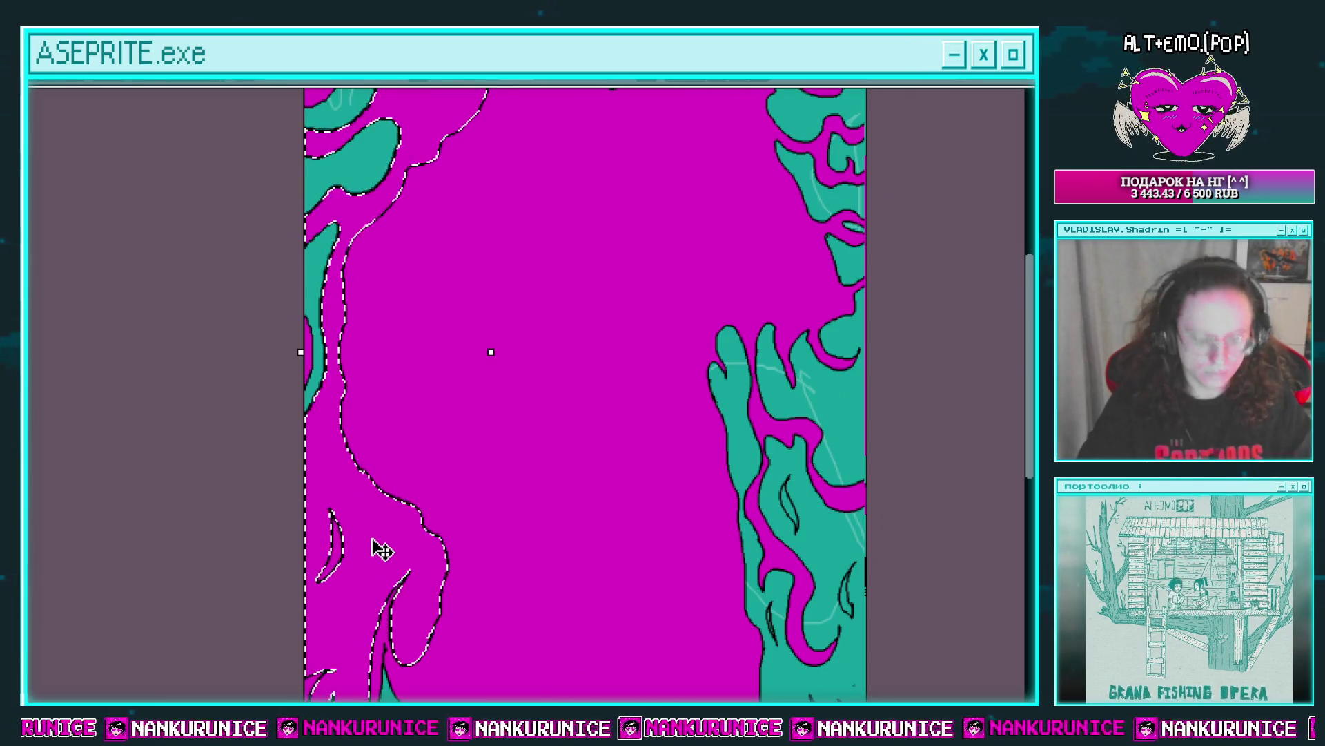
{"action": "key", "text": "ctrl+d"}
{"action": "key", "text": "Tab"}
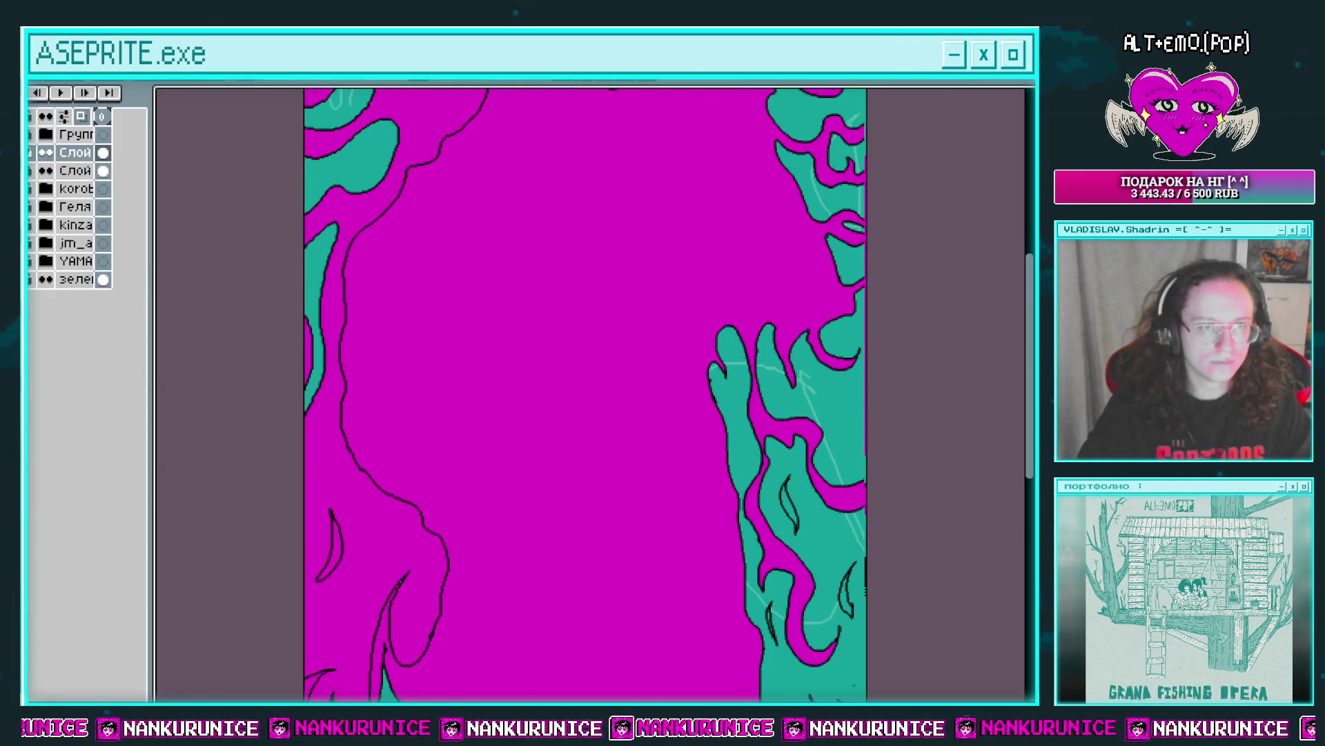
{"action": "left_click", "coordinate": [45, 170]}
{"action": "key", "text": "Tab"}
{"action": "mouse_move", "coordinate": [439, 586]}
{"action": "left_mouse_down"}
{"action": "mouse_move", "coordinate": [463, 494]}
{"action": "mouse_move", "coordinate": [386, 618]}
{"action": "mouse_move", "coordinate": [395, 399]}
{"action": "left_mouse_up"}
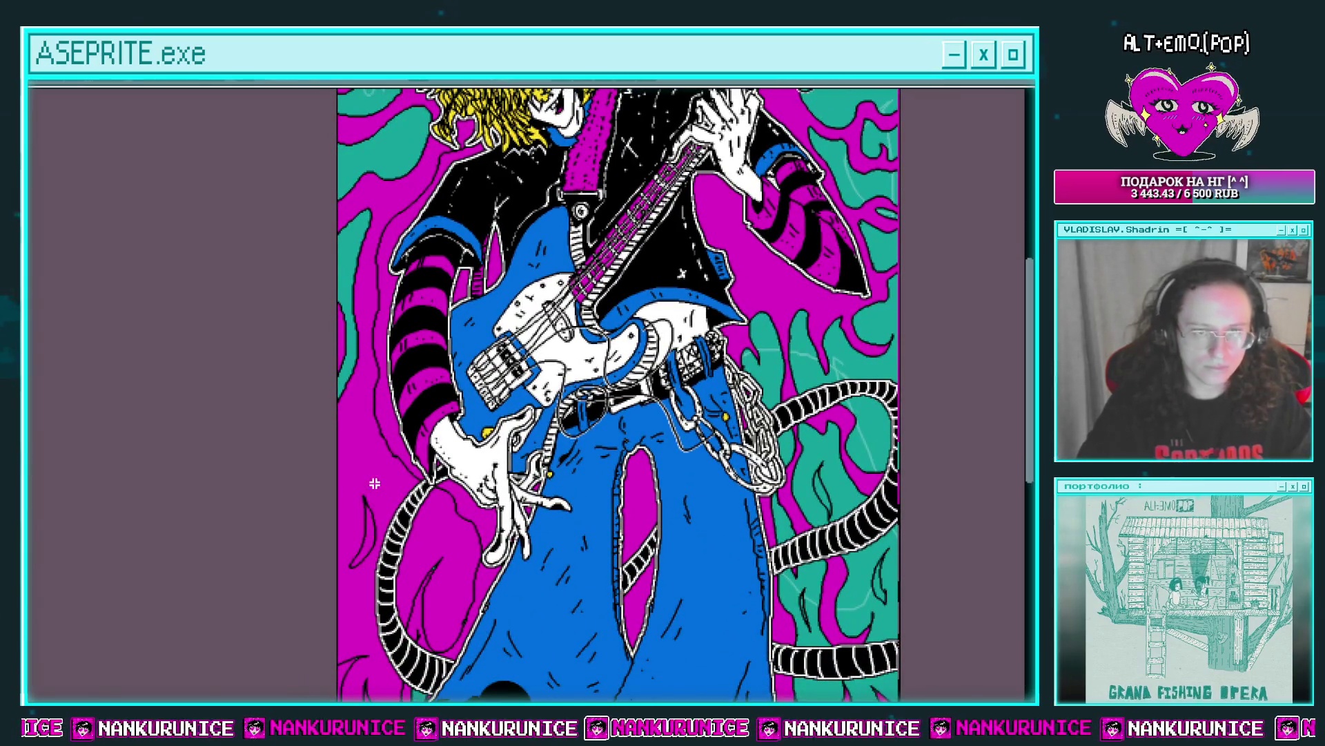
{"action": "key", "text": "Tab"}
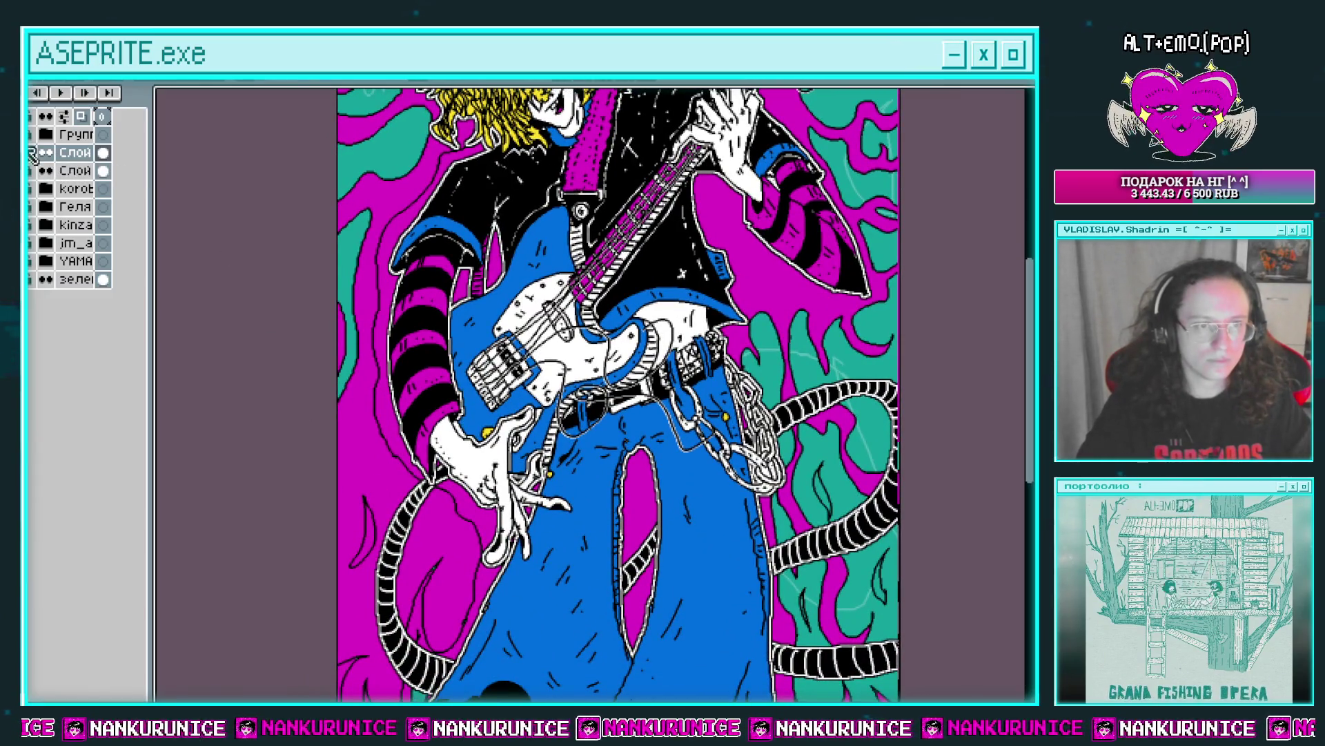
{"action": "left_click", "coordinate": [30, 153]}
{"action": "left_click", "coordinate": [31, 153]}
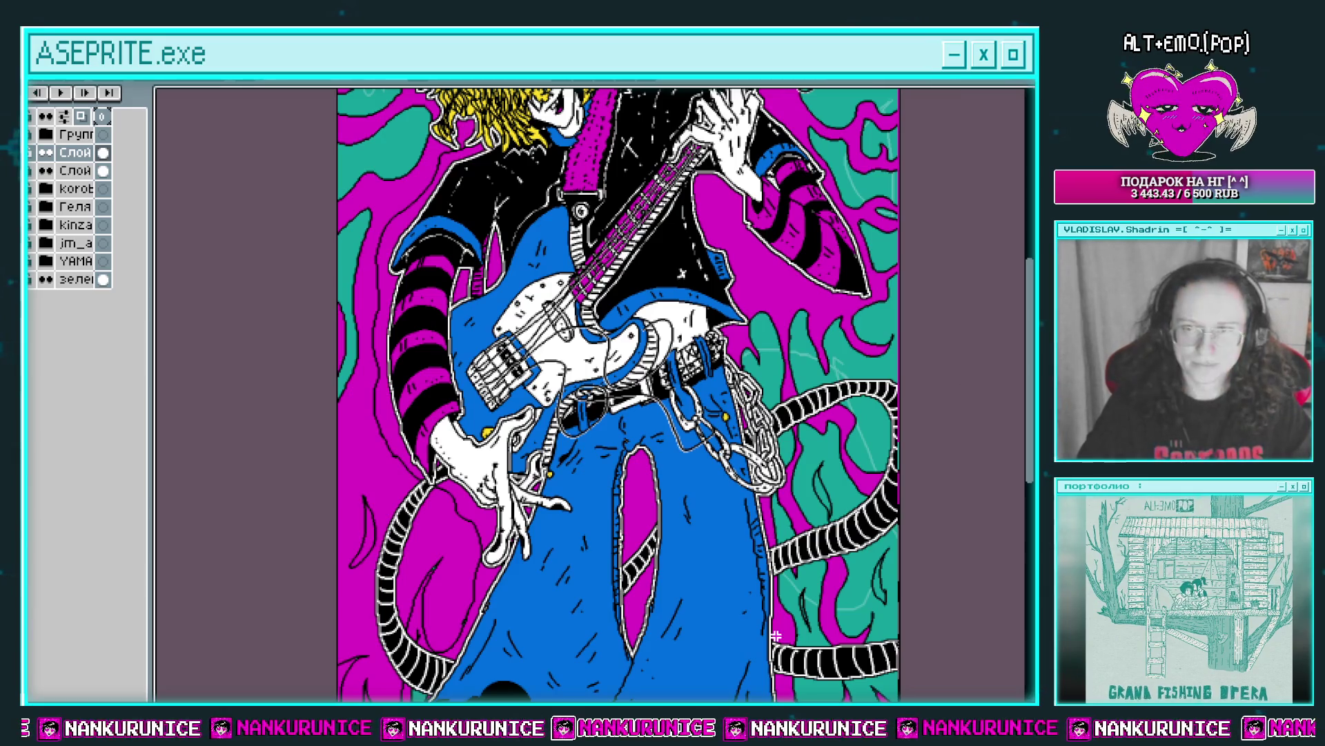
{"action": "left_click_drag", "start_coordinate": [412, 530], "coordinate": [436, 364]}
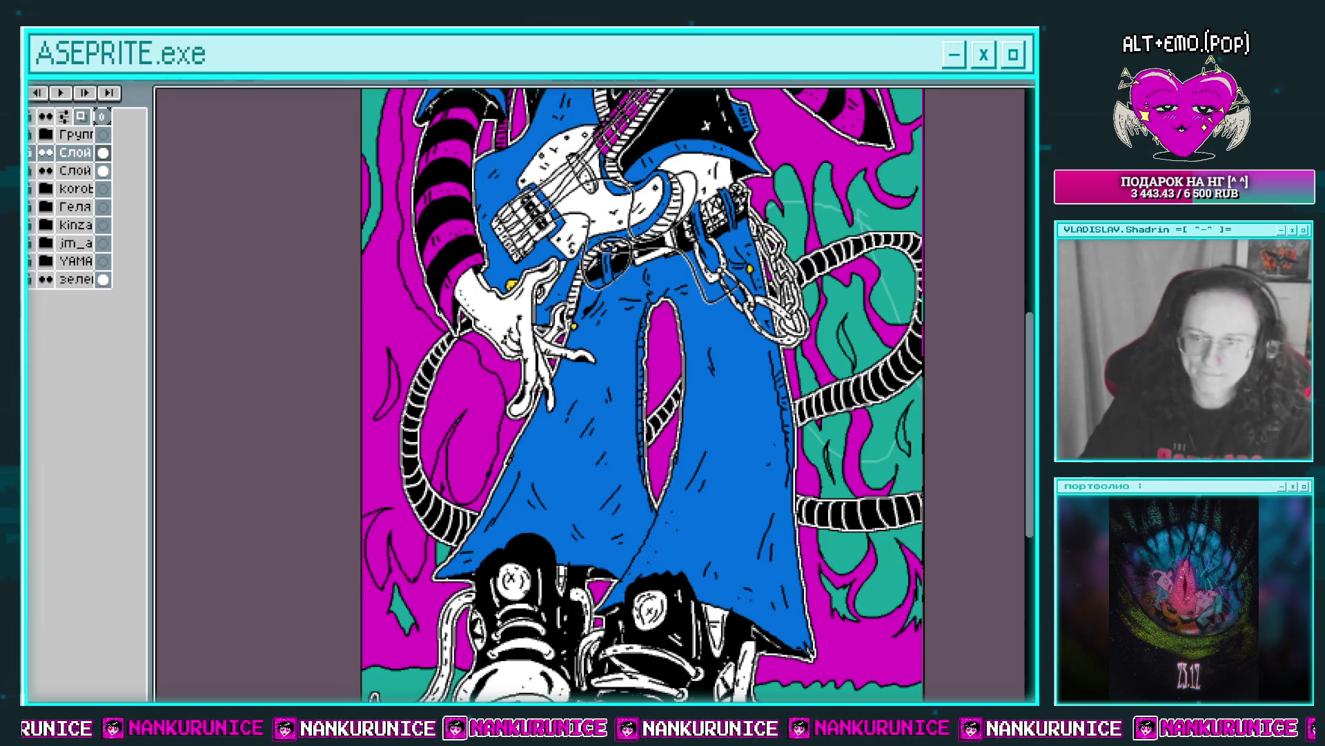
{"action": "left_click_drag", "start_coordinate": [479, 482], "coordinate": [490, 538]}
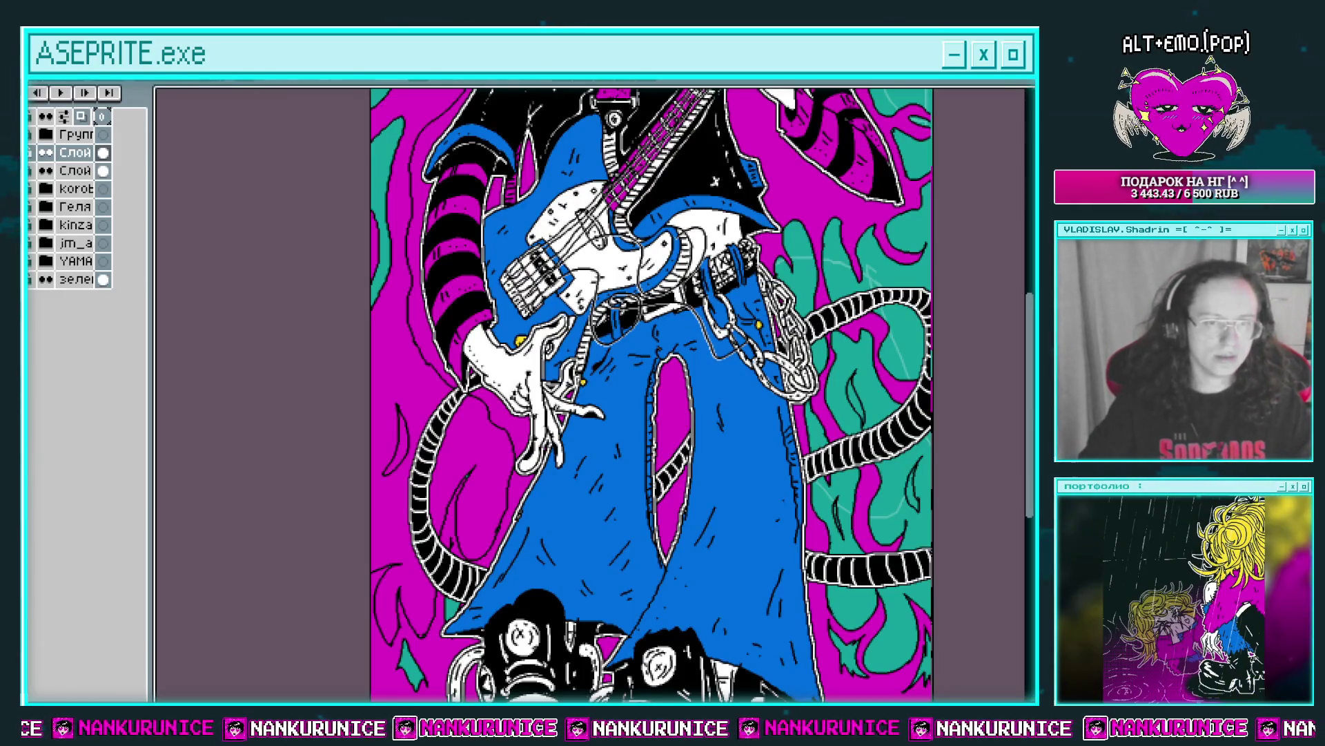
Temporarily hide the character layer group to inspect the background shapes, then show it again.
{"action": "key", "text": "Tab"}
{"action": "left_click_drag", "start_coordinate": [352, 275], "coordinate": [389, 432]}
{"action": "left_click_drag", "start_coordinate": [462, 259], "coordinate": [473, 287]}
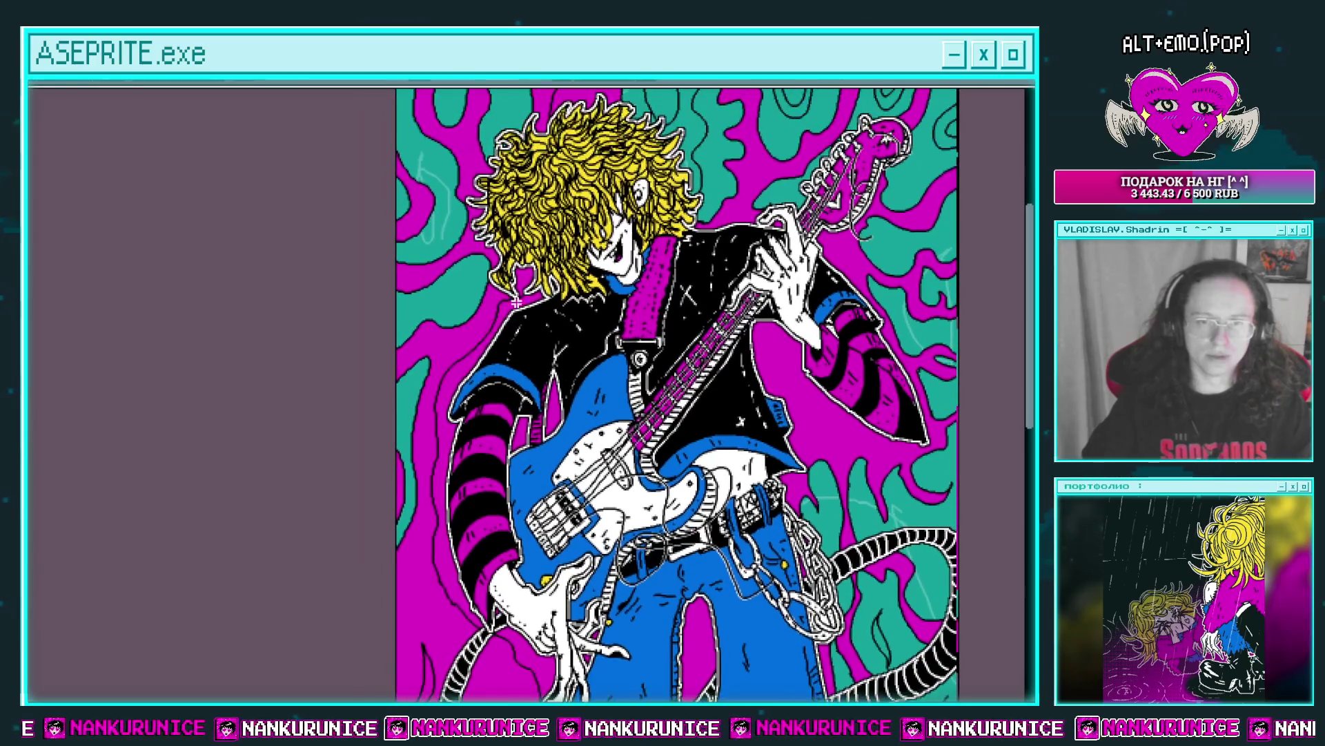
{"action": "scroll", "coordinate": [483, 228], "scroll_direction": "up", "scroll_amount": 2}
{"action": "key", "text": "Tab"}
{"action": "left_click", "coordinate": [48, 123]}
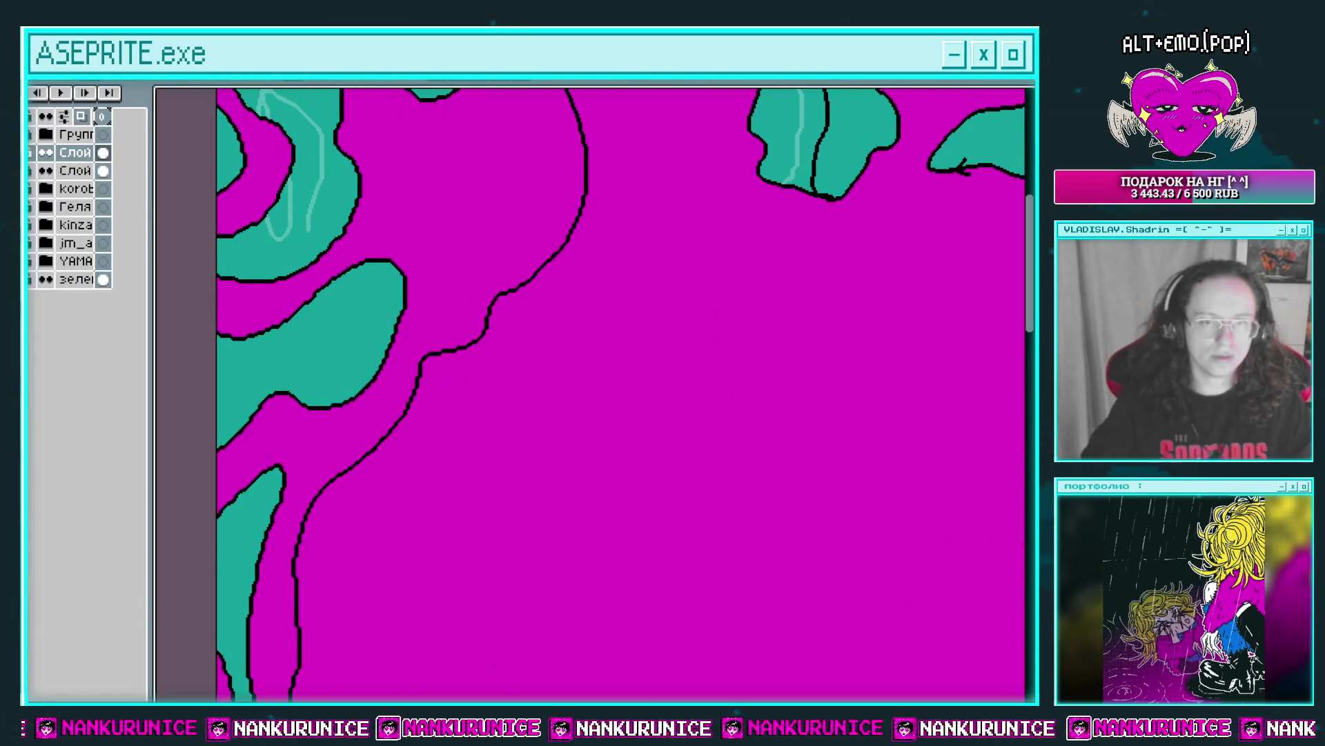
{"action": "key", "text": "Tab"}
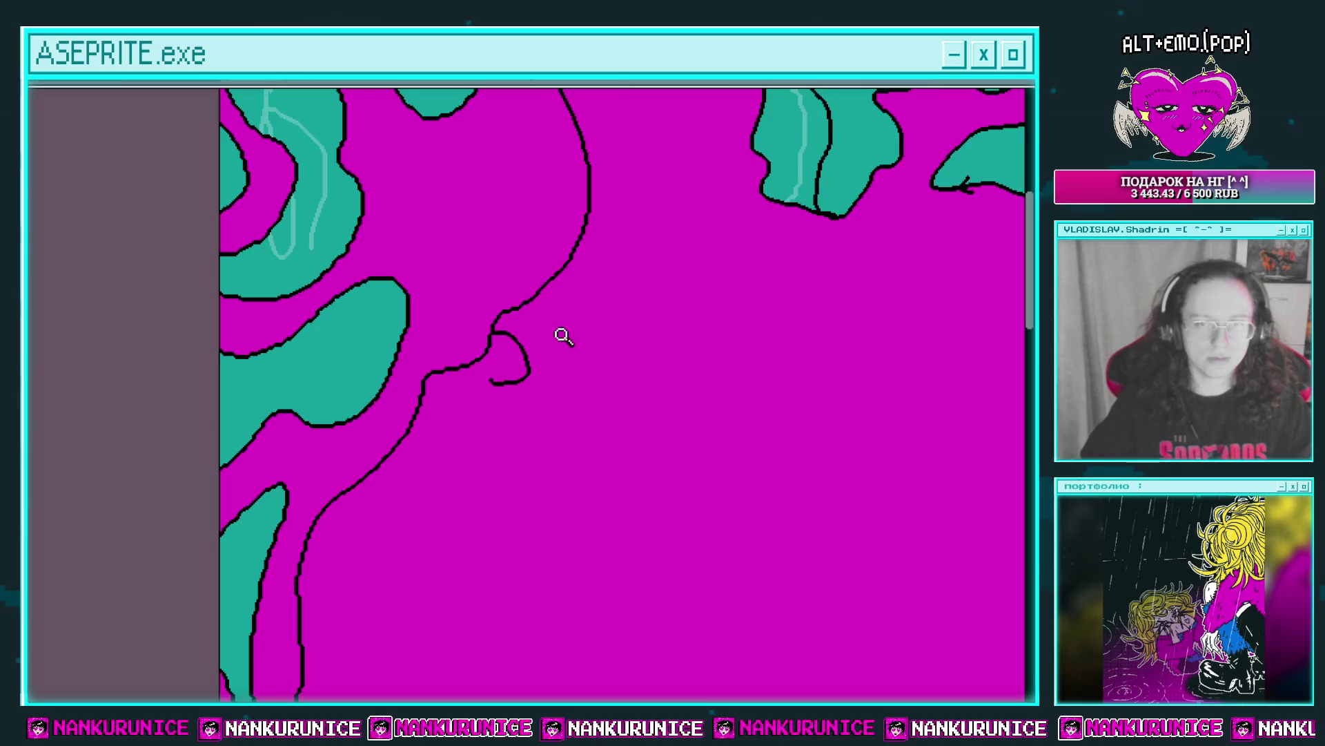
{"action": "scroll", "coordinate": [552, 343], "scroll_direction": "down", "scroll_amount": 2}
{"action": "mouse_move", "coordinate": [565, 349]}
{"action": "left_mouse_down"}
{"action": "mouse_move", "coordinate": [569, 142]}
{"action": "mouse_move", "coordinate": [580, 440]}
{"action": "left_mouse_up"}
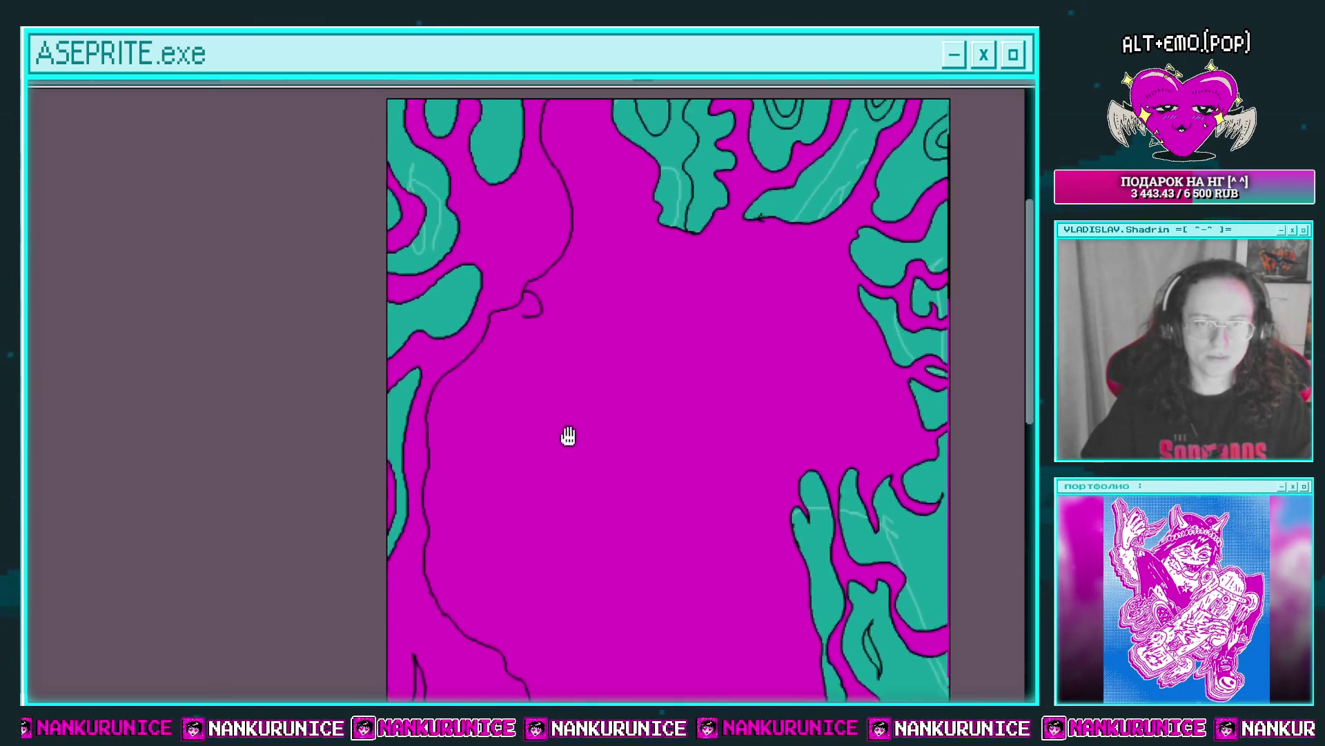
{"action": "key", "text": "Tab"}
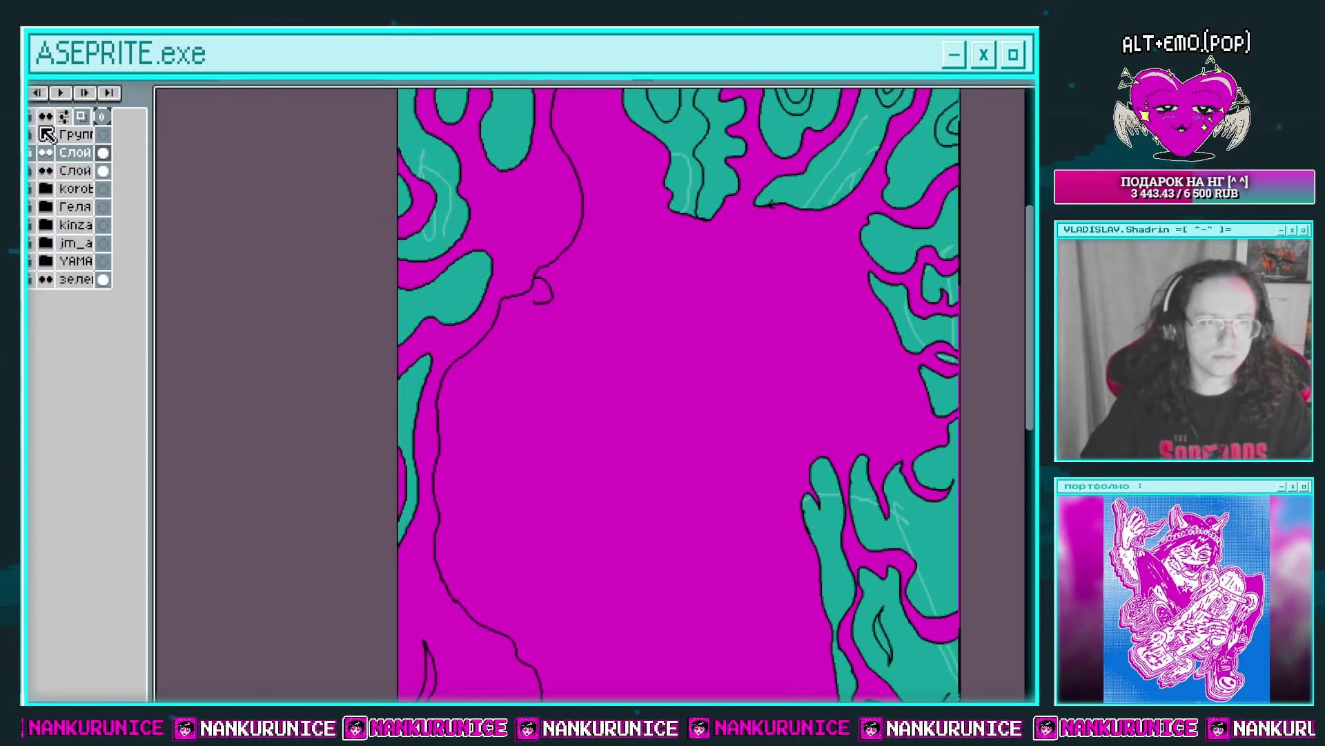
{"action": "left_click", "coordinate": [46, 134]}
{"action": "key", "text": "Tab"}
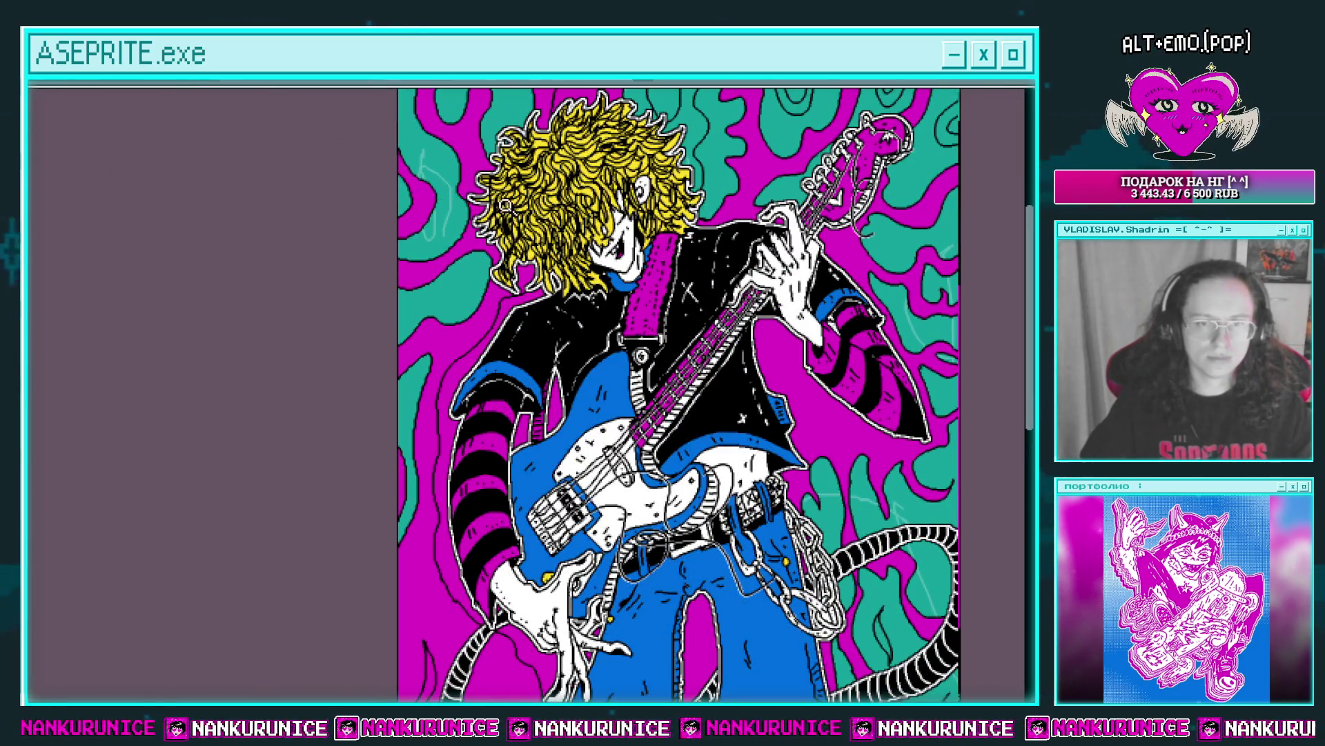
Fill the magenta area left of the bassist's hair teal.
{"action": "scroll", "coordinate": [483, 204], "scroll_direction": "up", "scroll_amount": 2}
{"action": "scroll", "coordinate": [510, 227], "scroll_direction": "up", "scroll_amount": 1}
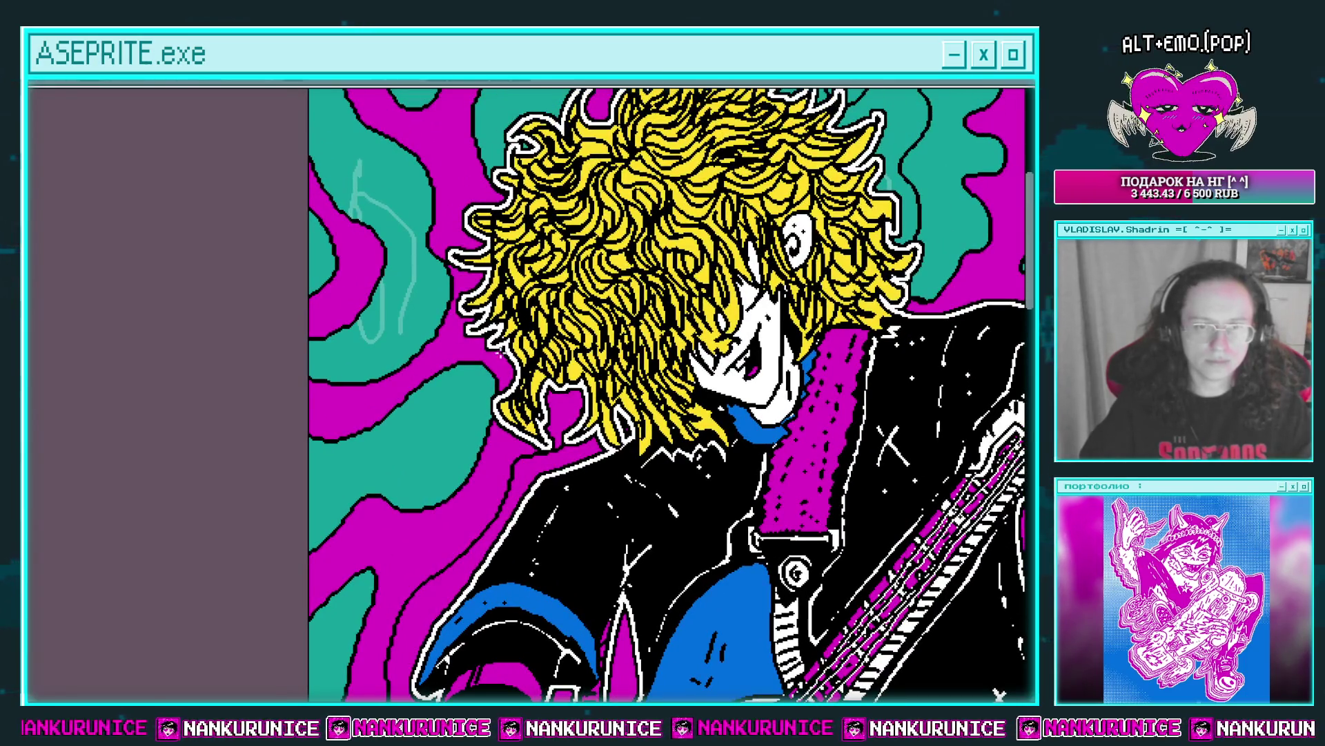
{"action": "left_click_drag", "start_coordinate": [544, 335], "coordinate": [517, 321]}
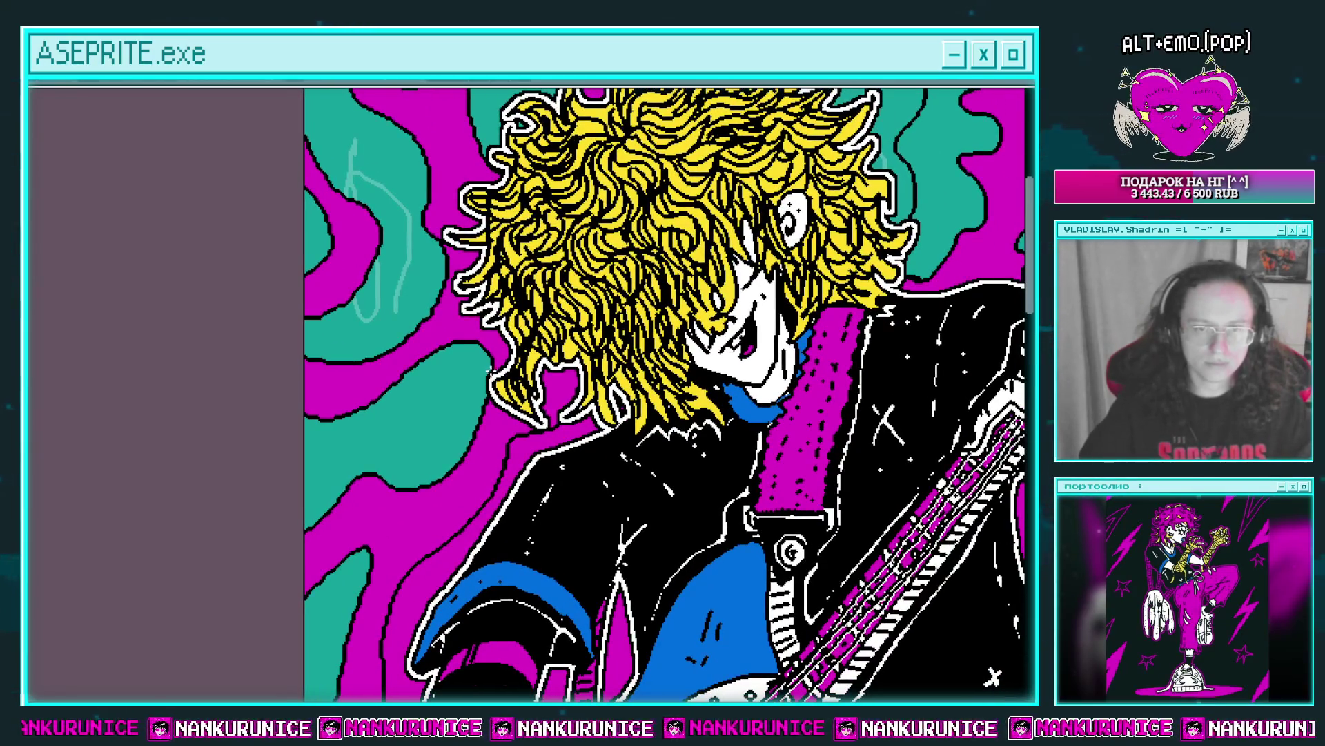
{"action": "scroll", "coordinate": [575, 175], "scroll_direction": "down", "scroll_amount": 2}
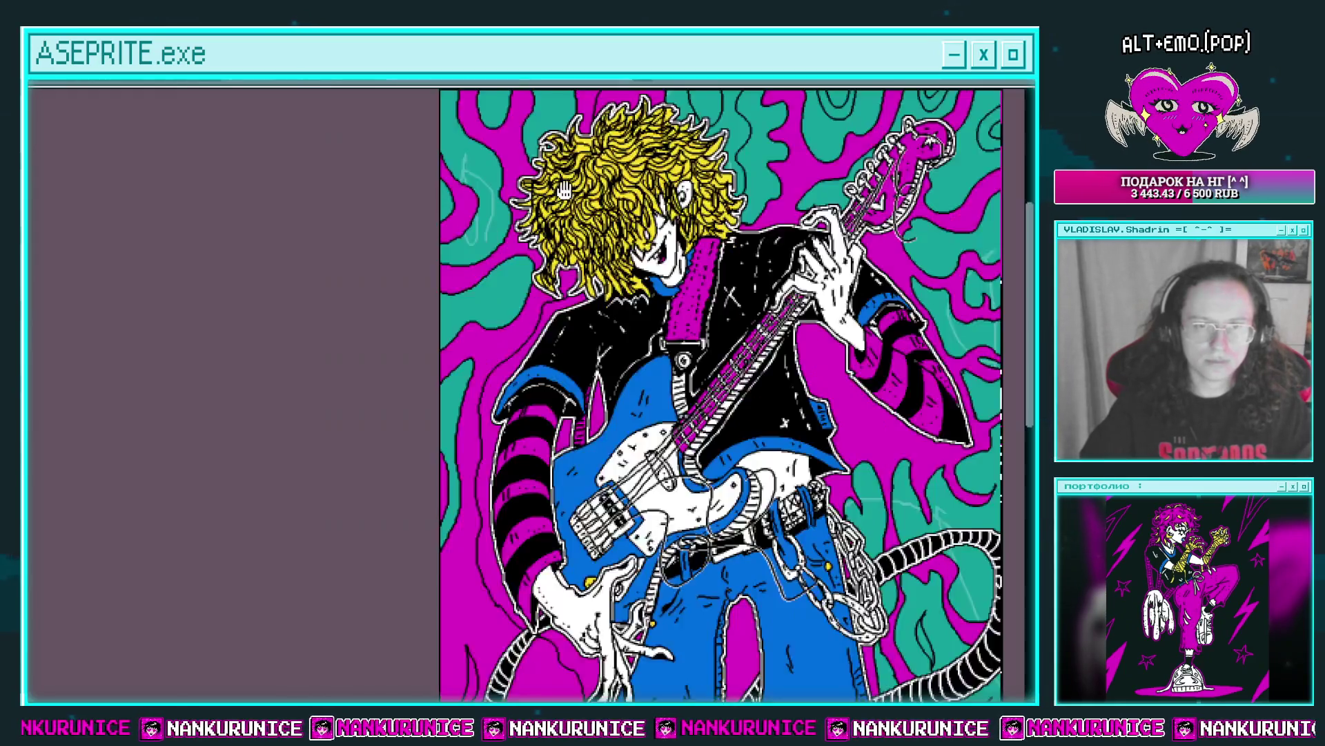
{"action": "scroll", "coordinate": [566, 228], "scroll_direction": "down", "scroll_amount": 1}
{"action": "scroll", "coordinate": [560, 285], "scroll_direction": "up", "scroll_amount": 3}
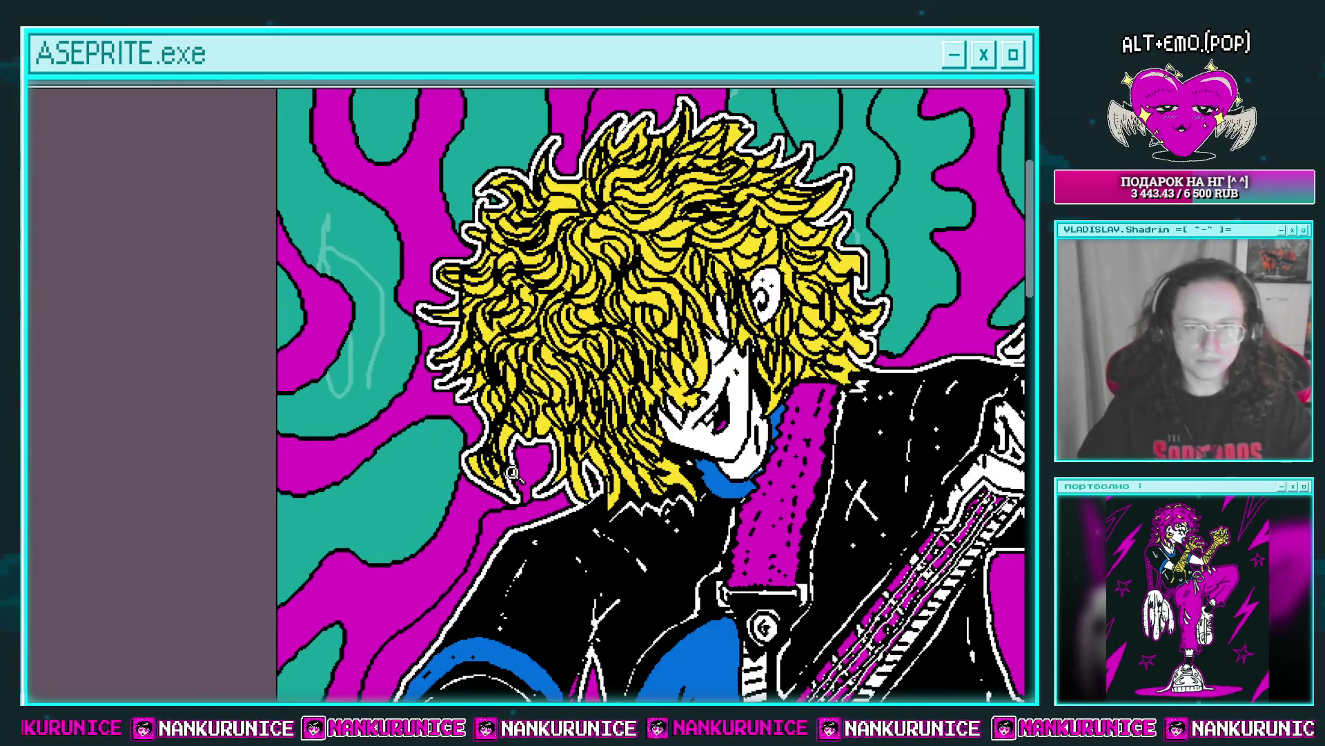
{"action": "left_click", "coordinate": [512, 472]}
{"action": "scroll", "coordinate": [543, 507], "scroll_direction": "down", "scroll_amount": 2}
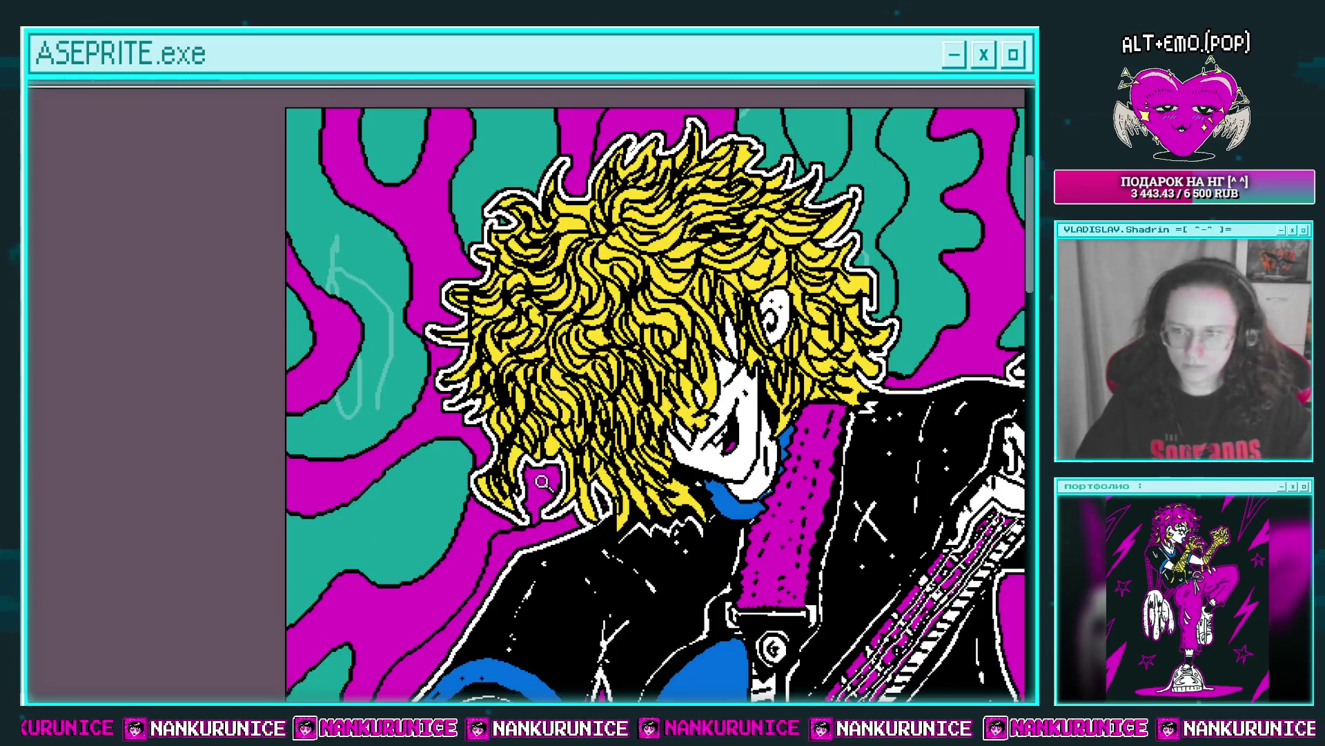
{"action": "left_click_drag", "start_coordinate": [529, 461], "coordinate": [433, 212]}
{"action": "left_click_drag", "start_coordinate": [425, 475], "coordinate": [414, 386]}
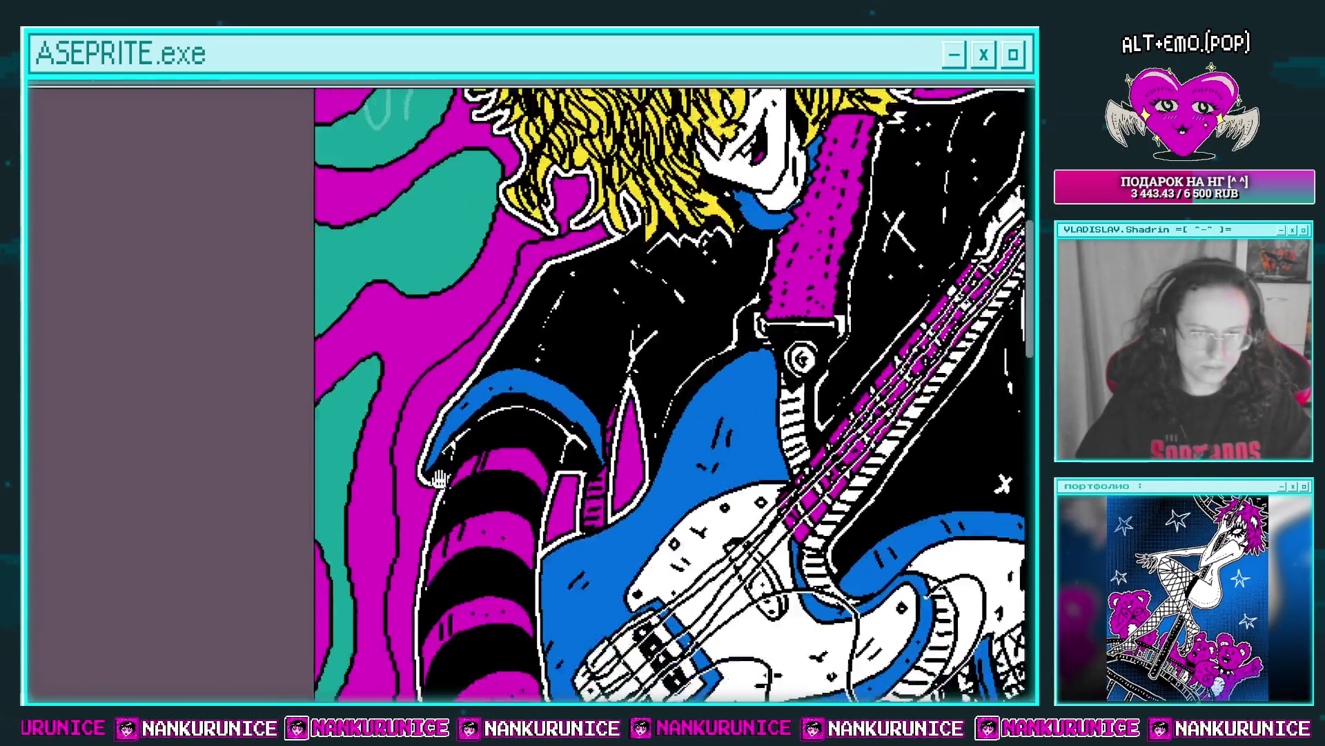
{"action": "scroll", "coordinate": [428, 319], "scroll_direction": "up", "scroll_amount": 2}
{"action": "left_click", "coordinate": [414, 484]}
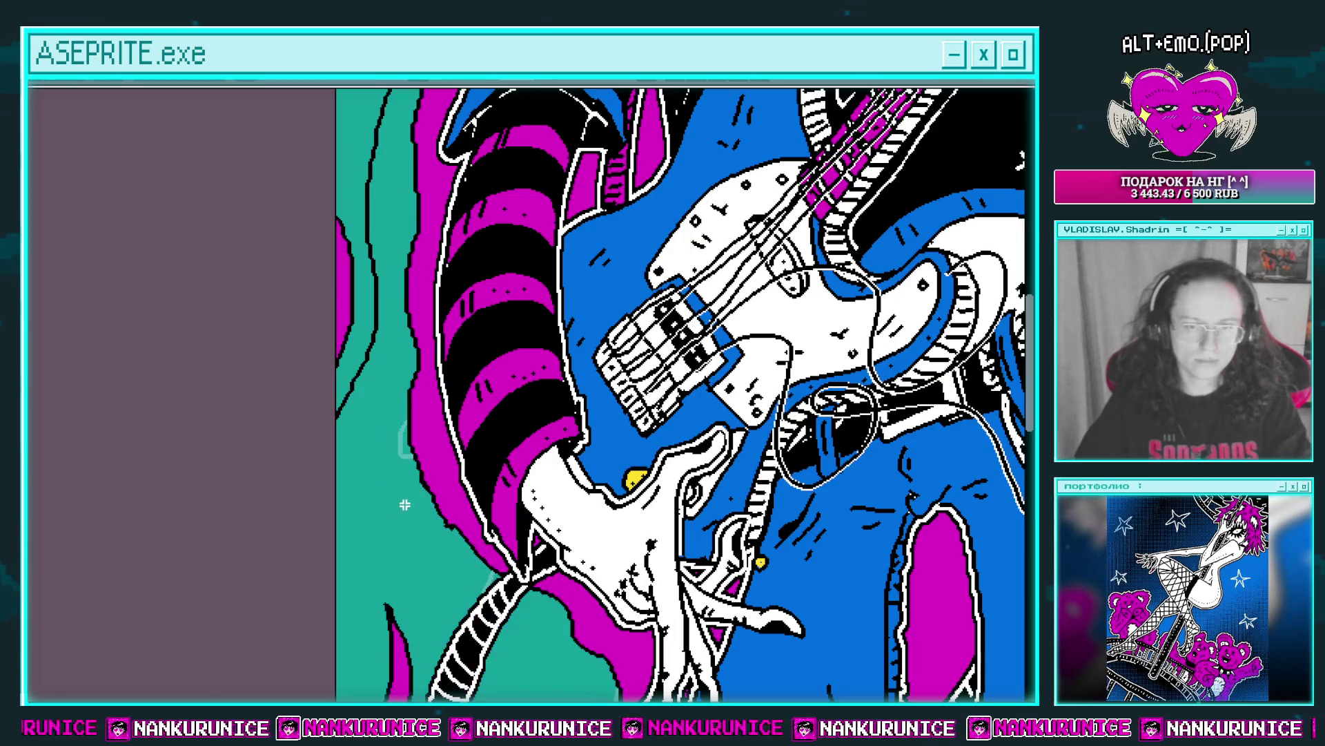
Undo the top-left fill and clear the selection.
{"action": "scroll", "coordinate": [514, 234], "scroll_direction": "down", "scroll_amount": 2}
{"action": "left_click_drag", "start_coordinate": [416, 267], "coordinate": [393, 323]}
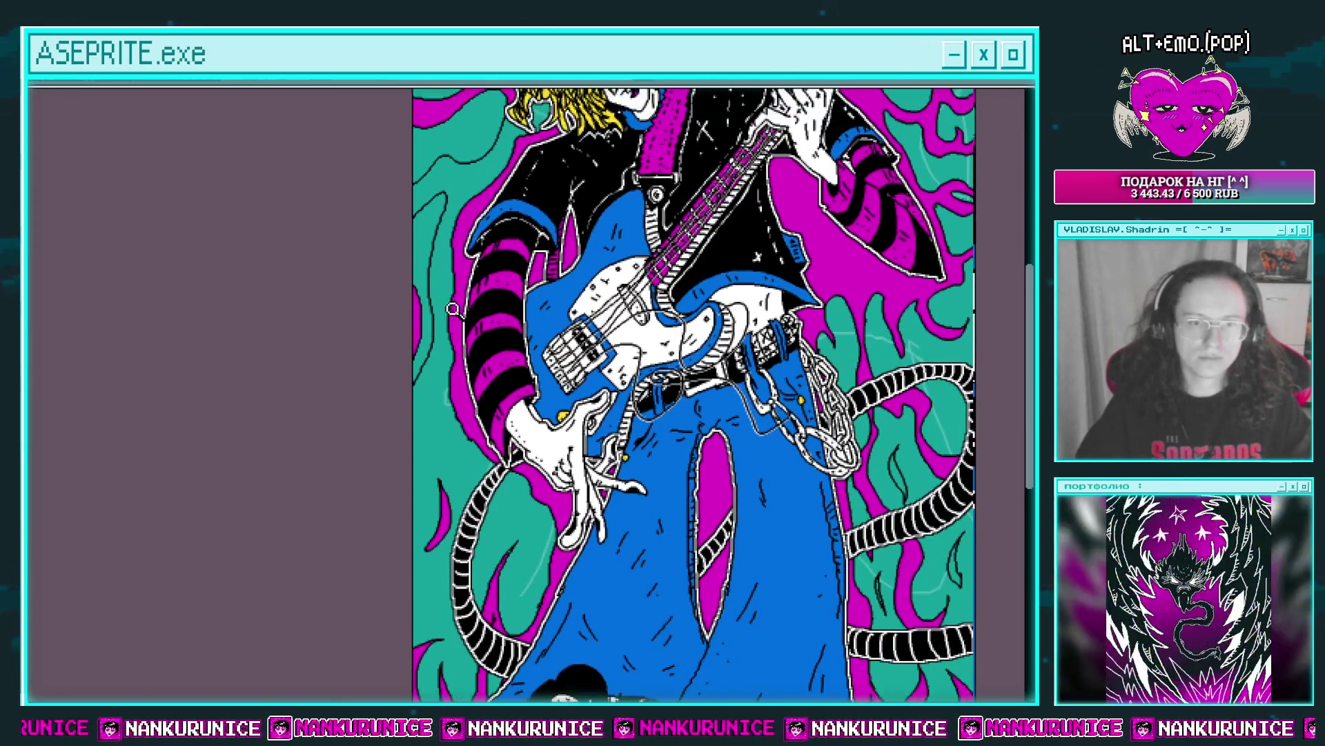
{"action": "scroll", "coordinate": [393, 323], "scroll_direction": "up", "scroll_amount": 2}
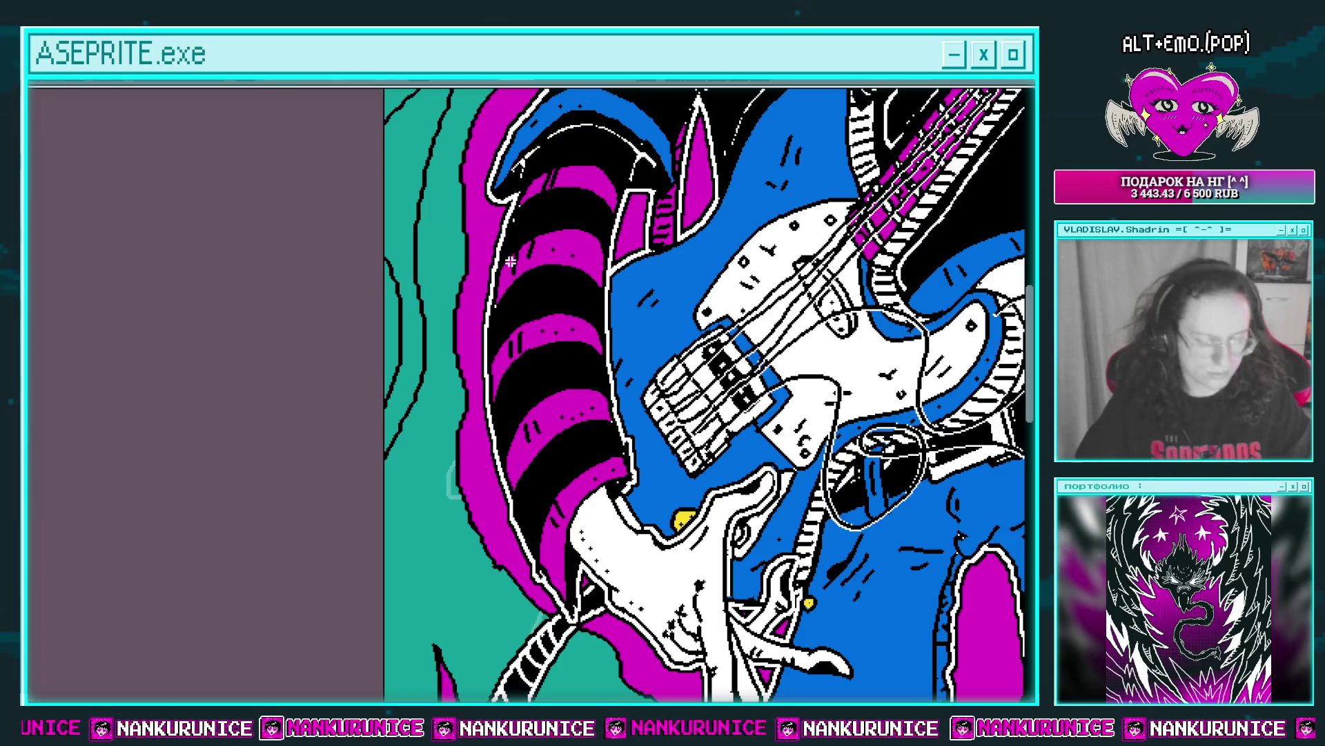
{"action": "scroll", "coordinate": [522, 250], "scroll_direction": "down", "scroll_amount": 3}
{"action": "mouse_move", "coordinate": [494, 341]}
{"action": "left_mouse_down"}
{"action": "mouse_move", "coordinate": [490, 281]}
{"action": "mouse_move", "coordinate": [466, 302]}
{"action": "mouse_move", "coordinate": [442, 96]}
{"action": "mouse_move", "coordinate": [445, 306]}
{"action": "left_mouse_up"}
{"action": "scroll", "coordinate": [490, 281], "scroll_direction": "down", "scroll_amount": 1}
{"action": "left_click", "coordinate": [446, 263]}
{"action": "scroll", "coordinate": [446, 306], "scroll_direction": "up", "scroll_amount": 1}
{"action": "scroll", "coordinate": [453, 275], "scroll_direction": "up", "scroll_amount": 1}
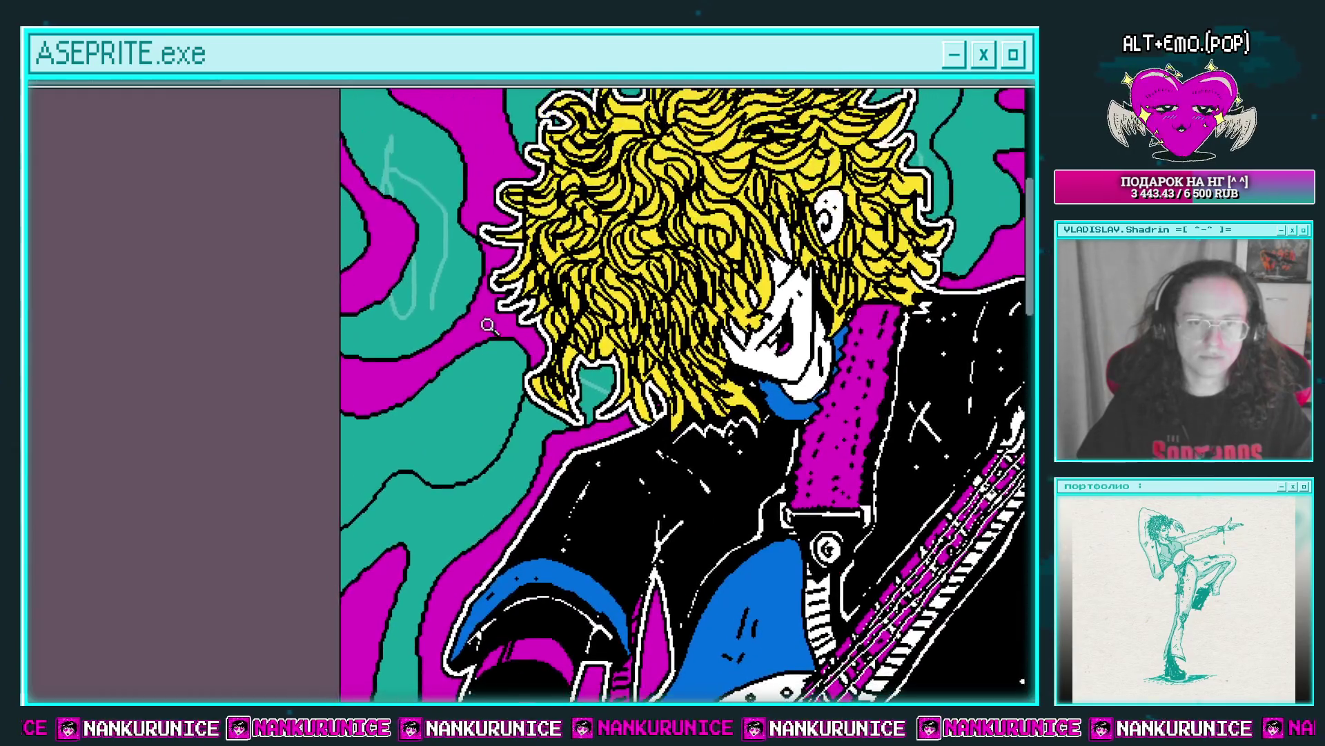
{"action": "scroll", "coordinate": [483, 332], "scroll_direction": "down", "scroll_amount": 2}
{"action": "key", "text": "ctrl+z"}
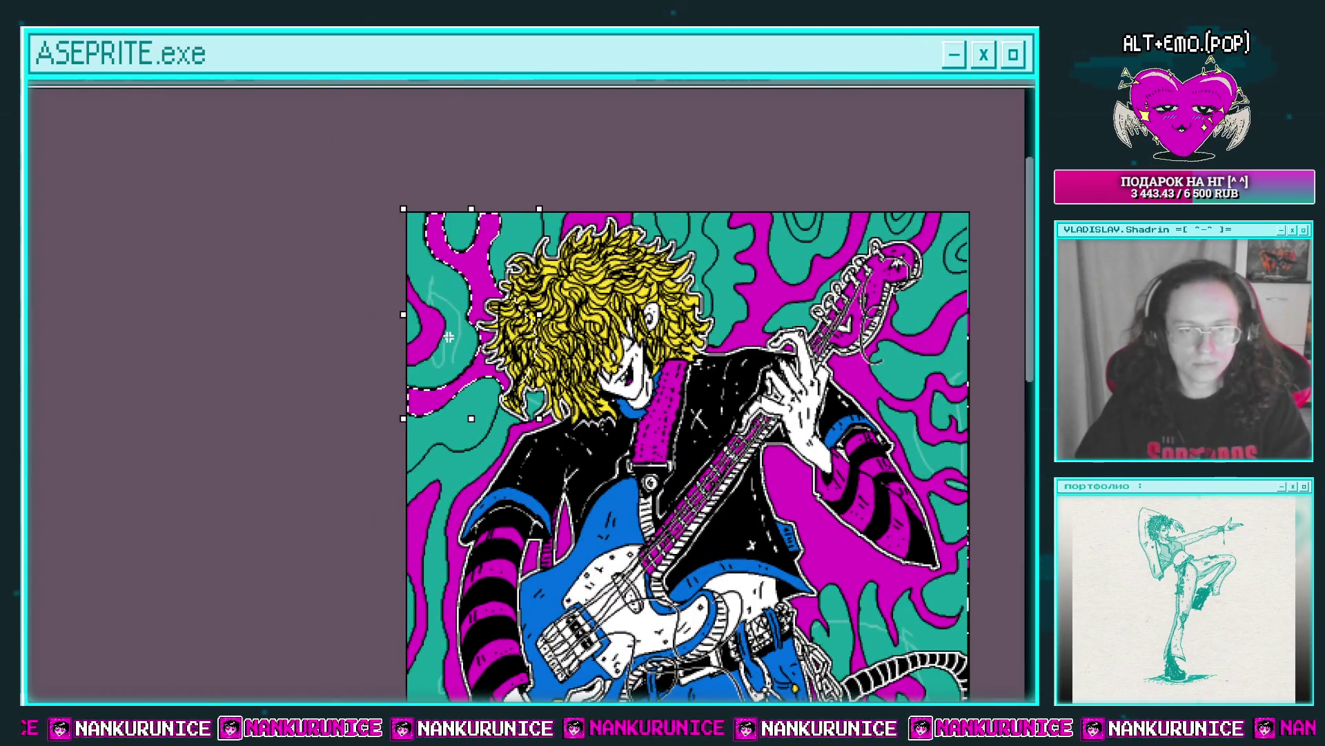
{"action": "key", "text": "ctrl+z"}
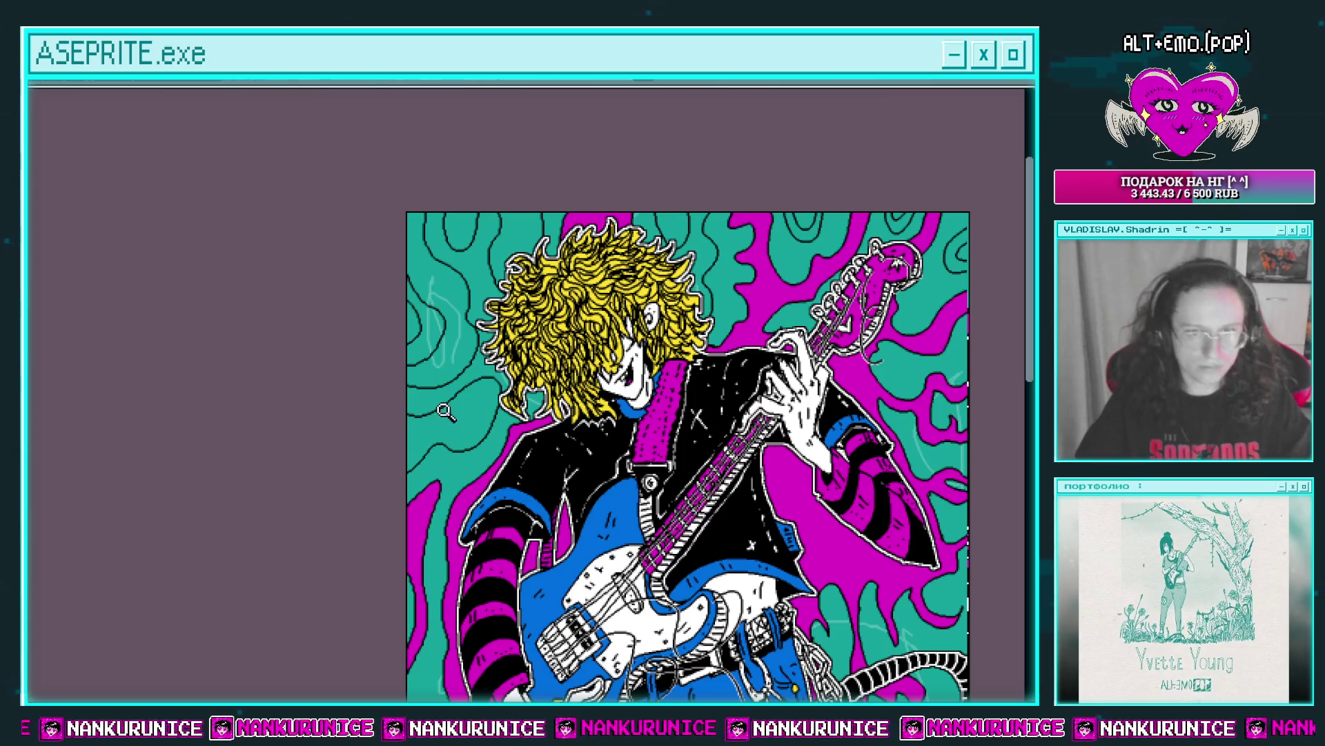
Fill the area left of the hair magenta, discarding an accidental black fill.
{"action": "left_click", "coordinate": [445, 411]}
{"action": "key", "text": "g"}
{"action": "left_click", "coordinate": [464, 407]}
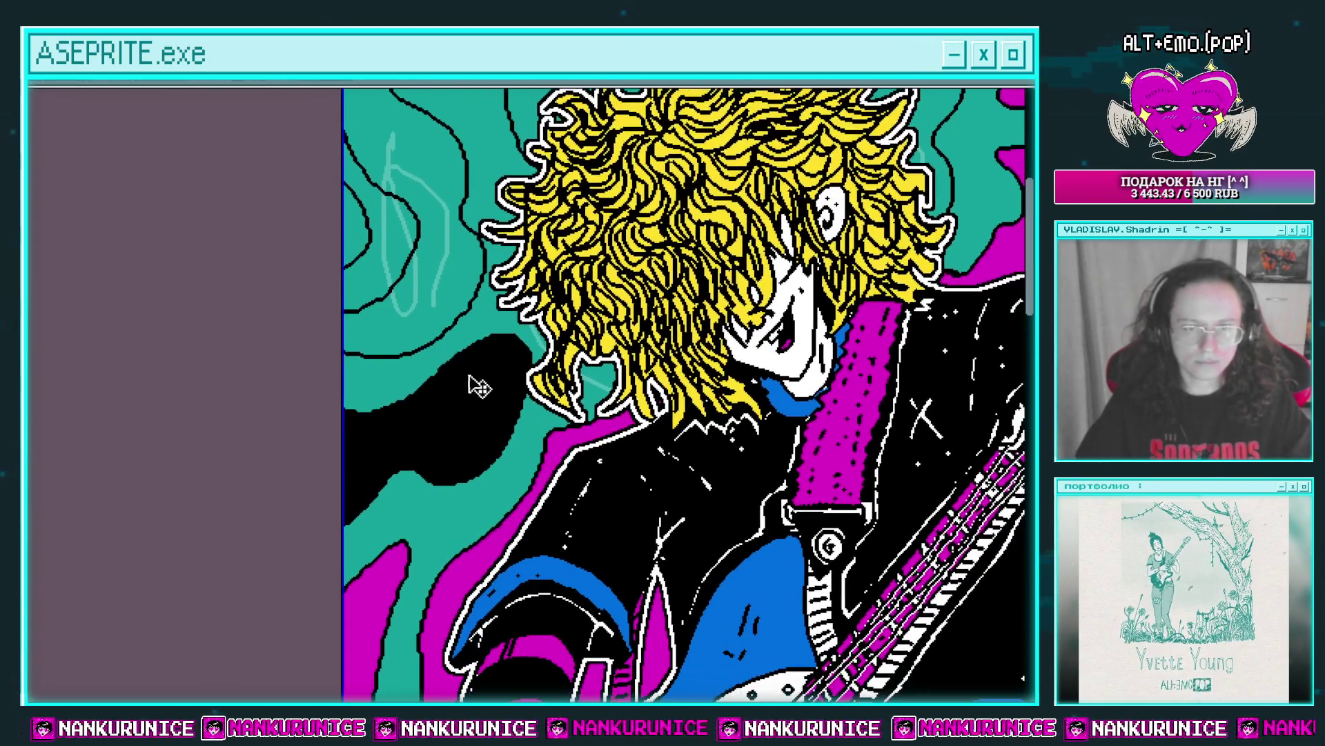
{"action": "key", "text": "ctrl+z"}
{"action": "left_click", "coordinate": [476, 386]}
{"action": "scroll", "coordinate": [476, 379], "scroll_direction": "down", "scroll_amount": 1}
{"action": "scroll", "coordinate": [417, 330], "scroll_direction": "up", "scroll_amount": 1}
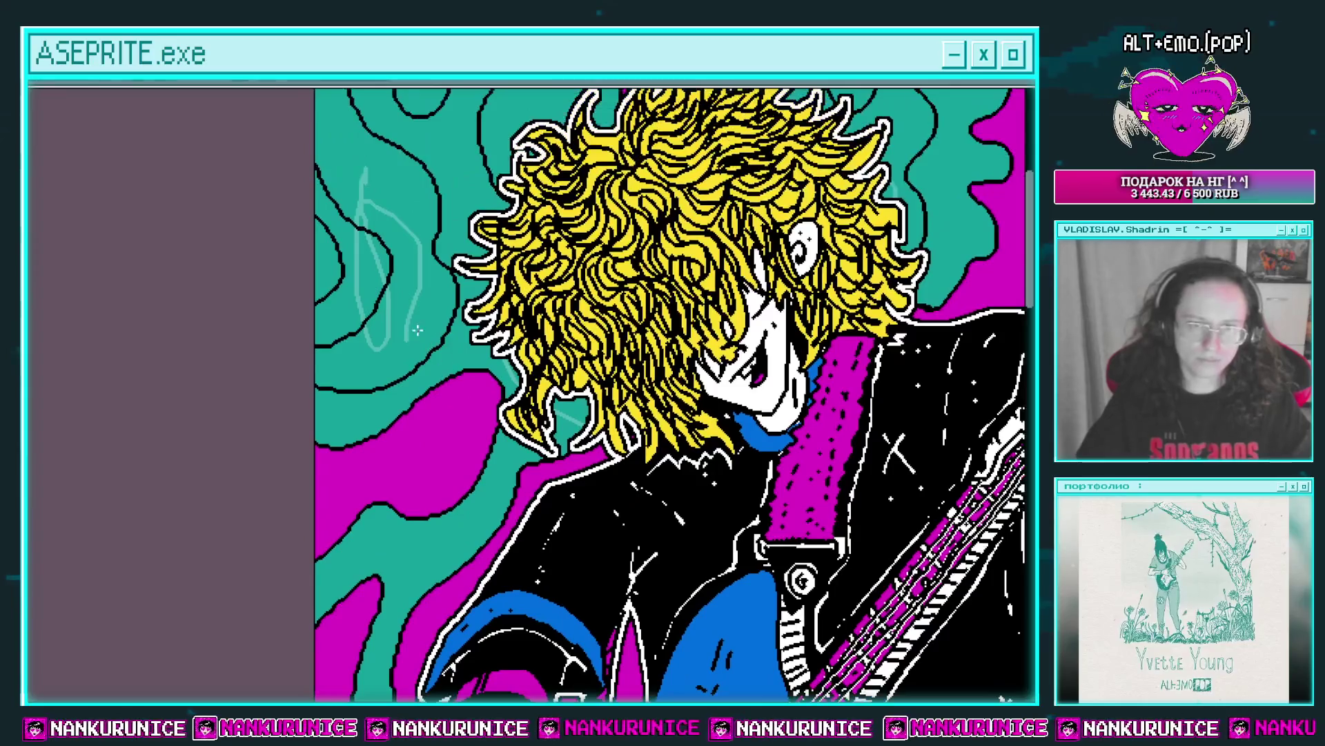
{"action": "left_click_drag", "start_coordinate": [417, 330], "coordinate": [393, 236]}
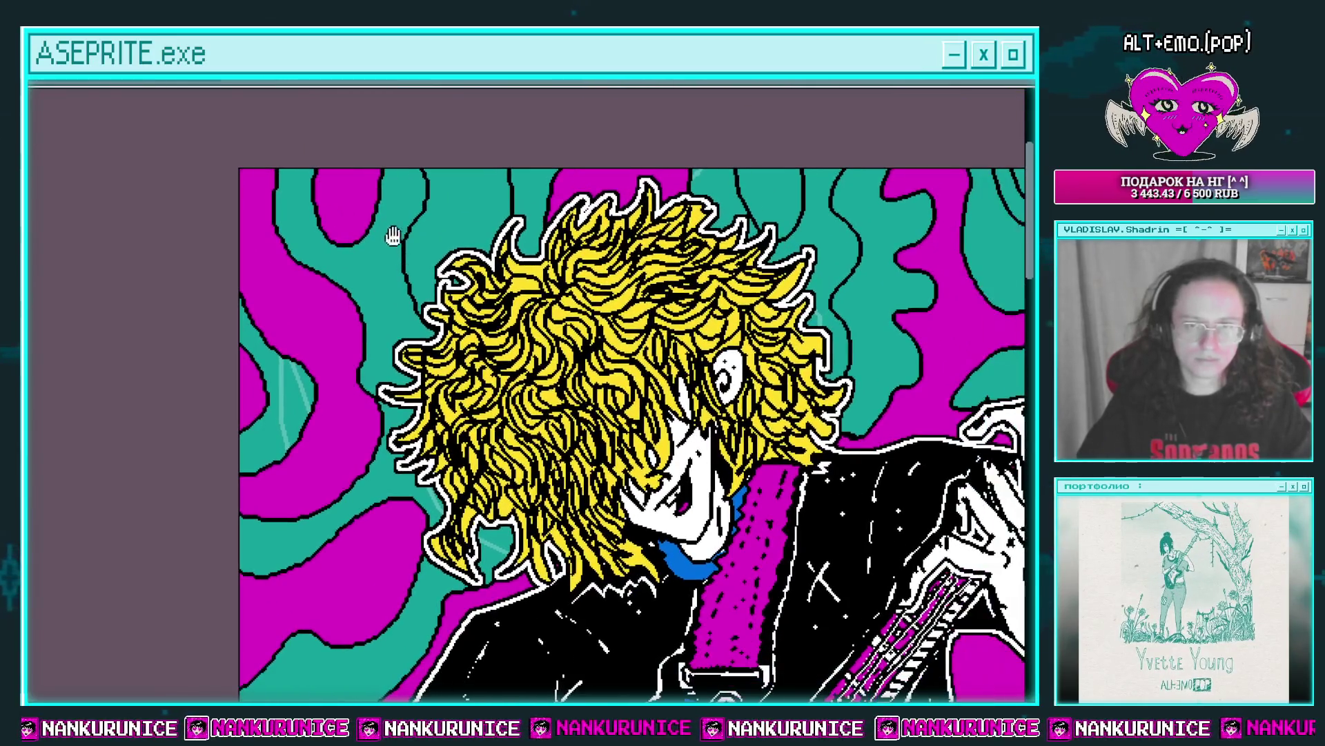
Select the magenta background regions and delete them.
{"action": "left_click", "coordinate": [568, 186]}
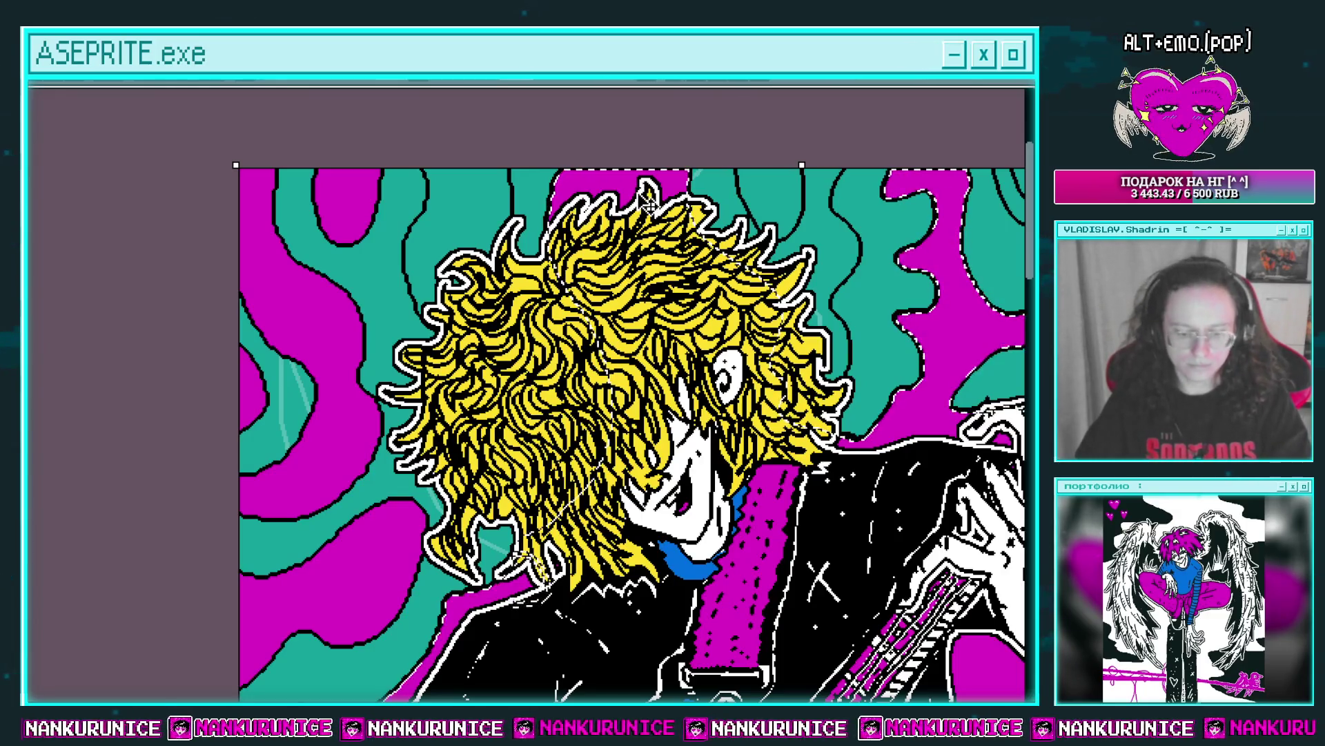
{"action": "key", "text": "Delete"}
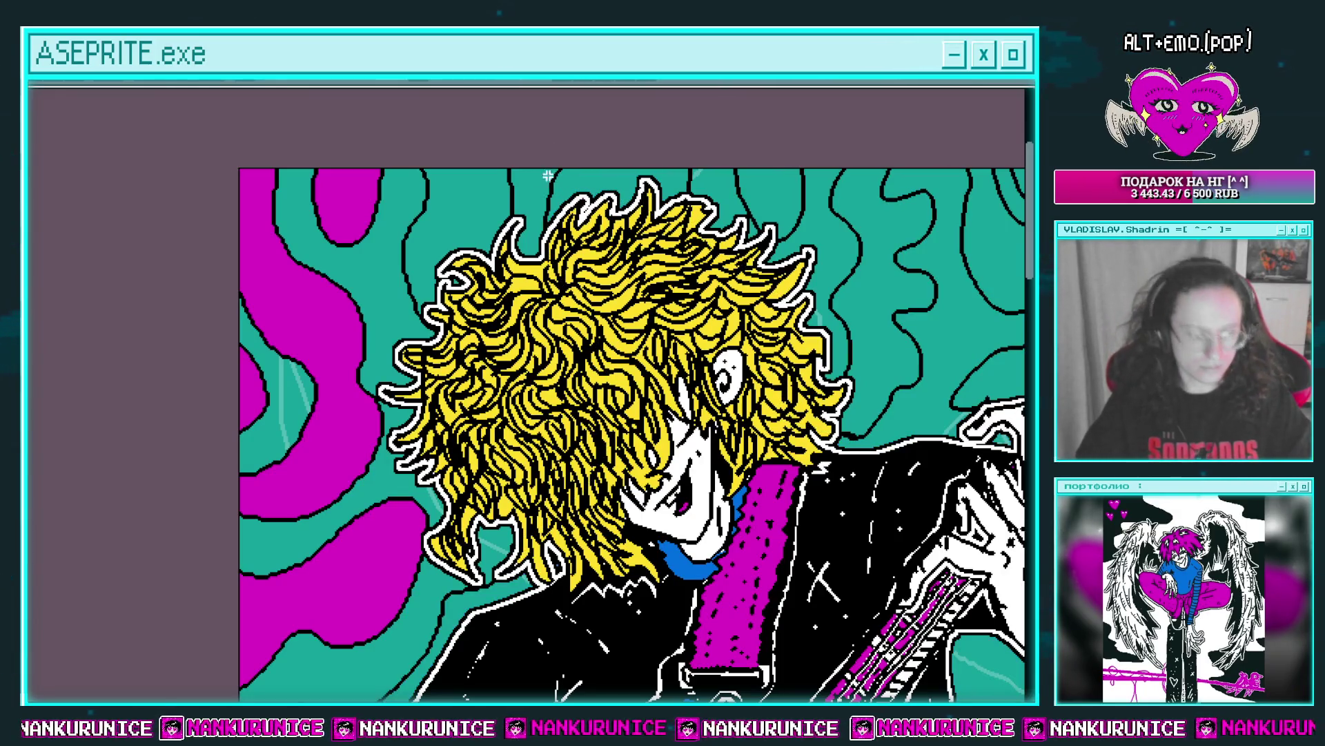
{"action": "scroll", "coordinate": [470, 238], "scroll_direction": "down", "scroll_amount": 1}
{"action": "scroll", "coordinate": [469, 238], "scroll_direction": "down", "scroll_amount": 2}
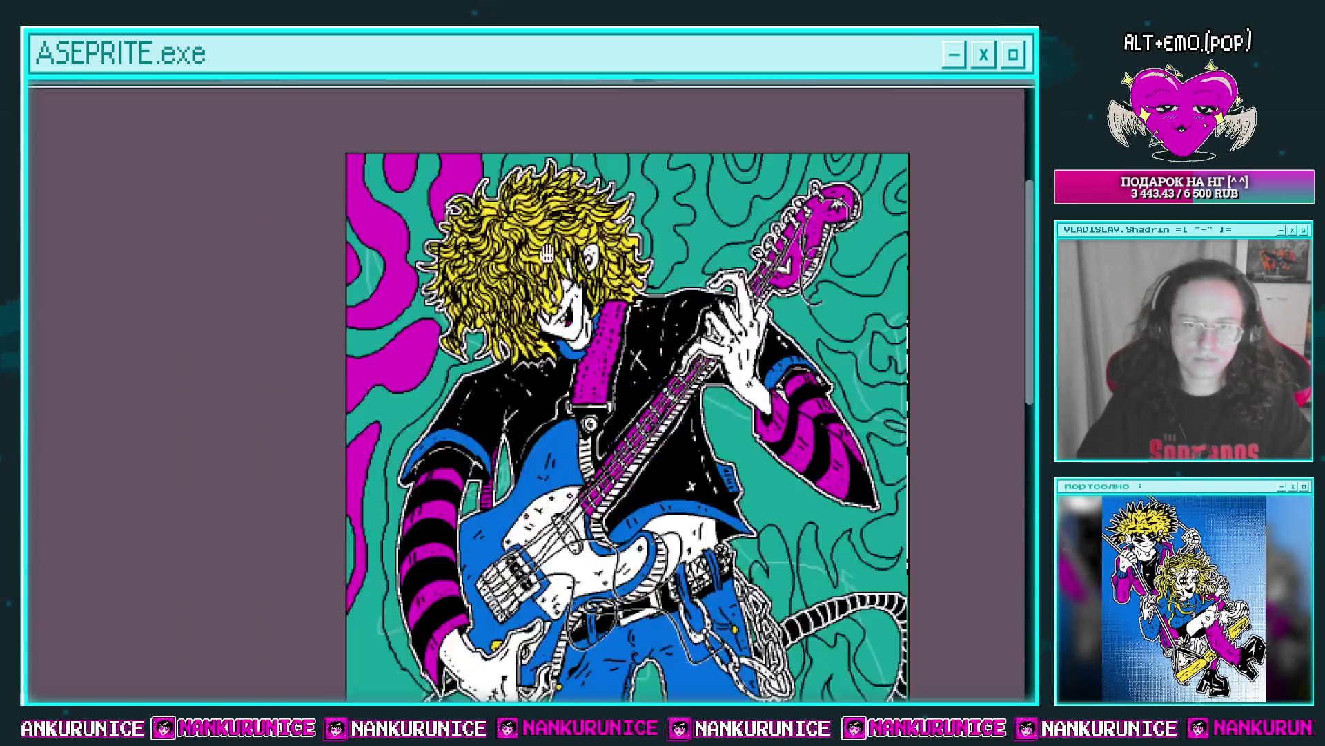
Restore the deleted magenta areas with two undos and drop the selection.
{"action": "left_click_drag", "start_coordinate": [625, 370], "coordinate": [492, 184]}
{"action": "scroll", "coordinate": [491, 185], "scroll_direction": "down", "scroll_amount": 2}
{"action": "key", "text": "ctrl+z"}
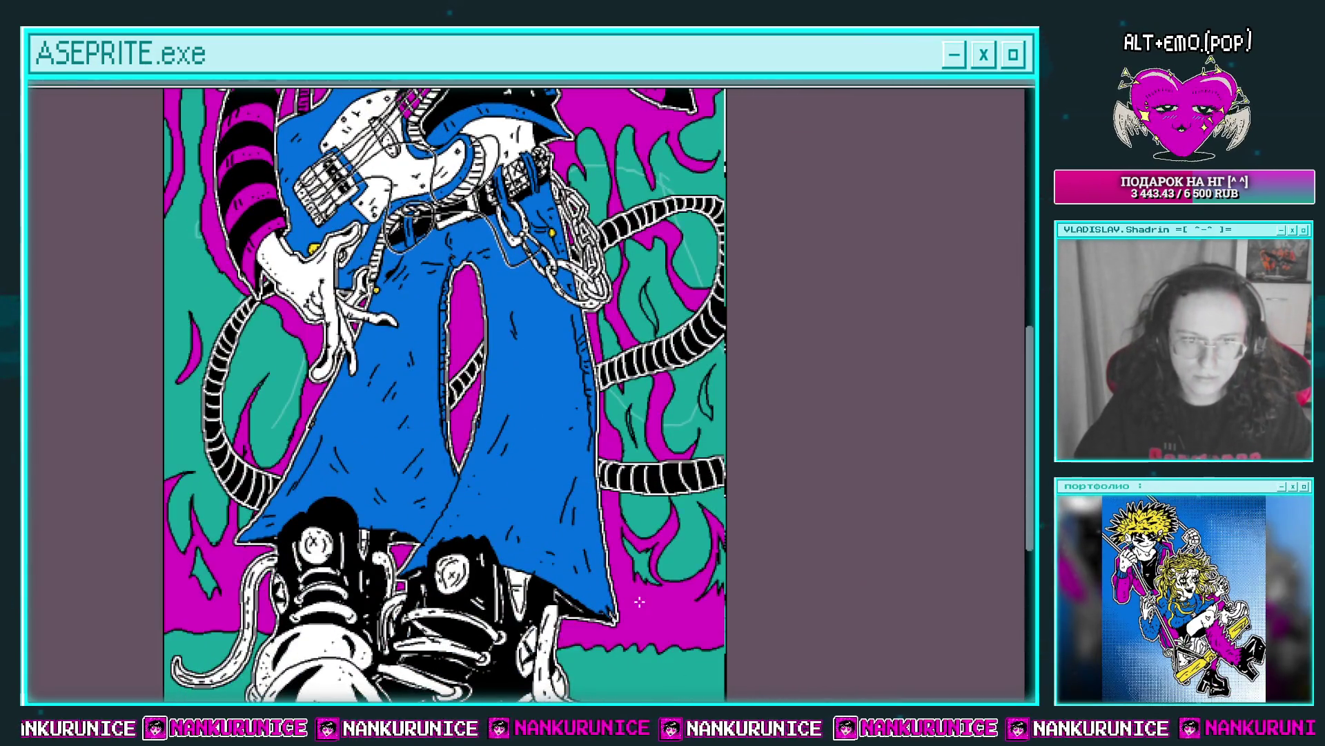
{"action": "key", "text": "ctrl+z"}
{"action": "scroll", "coordinate": [616, 607], "scroll_direction": "up", "scroll_amount": 1}
{"action": "scroll", "coordinate": [616, 607], "scroll_direction": "up", "scroll_amount": 3}
{"action": "scroll", "coordinate": [601, 525], "scroll_direction": "up", "scroll_amount": 2}
{"action": "scroll", "coordinate": [592, 465], "scroll_direction": "up", "scroll_amount": 1}
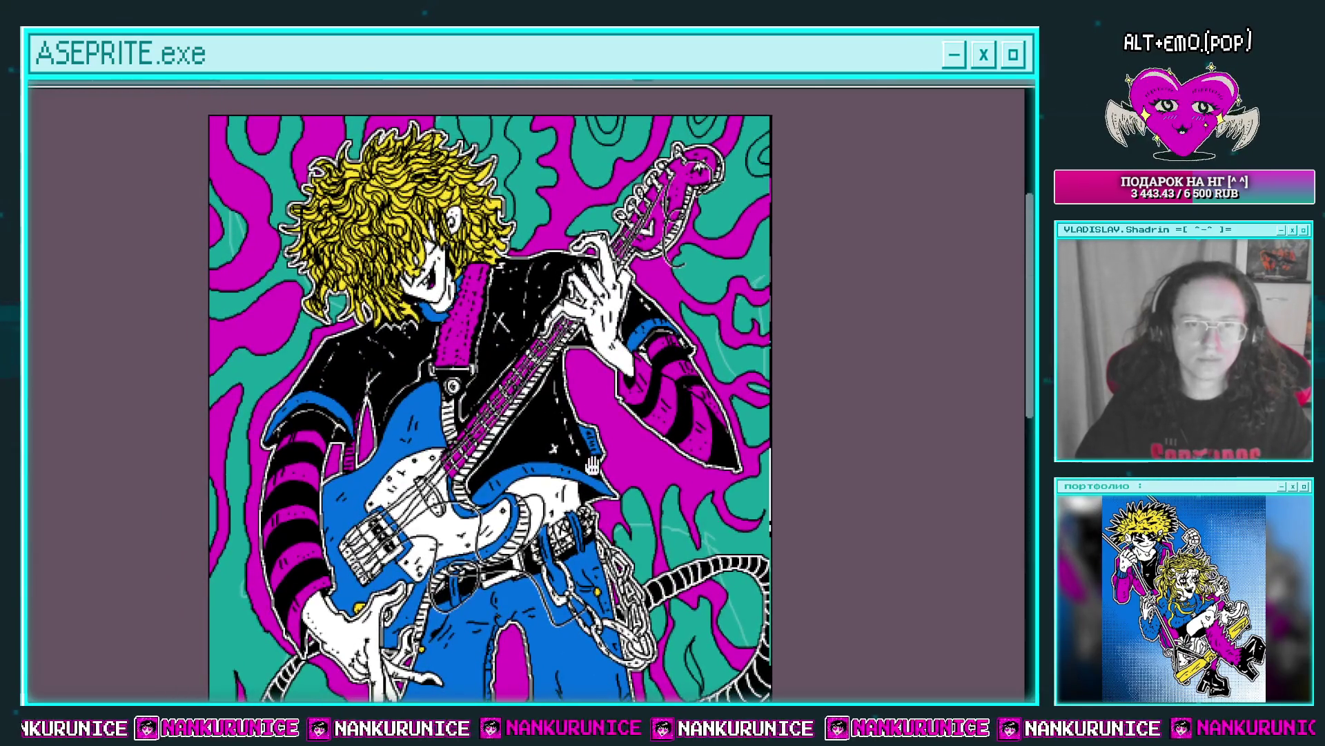
{"action": "scroll", "coordinate": [481, 229], "scroll_direction": "up", "scroll_amount": 2}
{"action": "scroll", "coordinate": [414, 173], "scroll_direction": "up", "scroll_amount": 1}
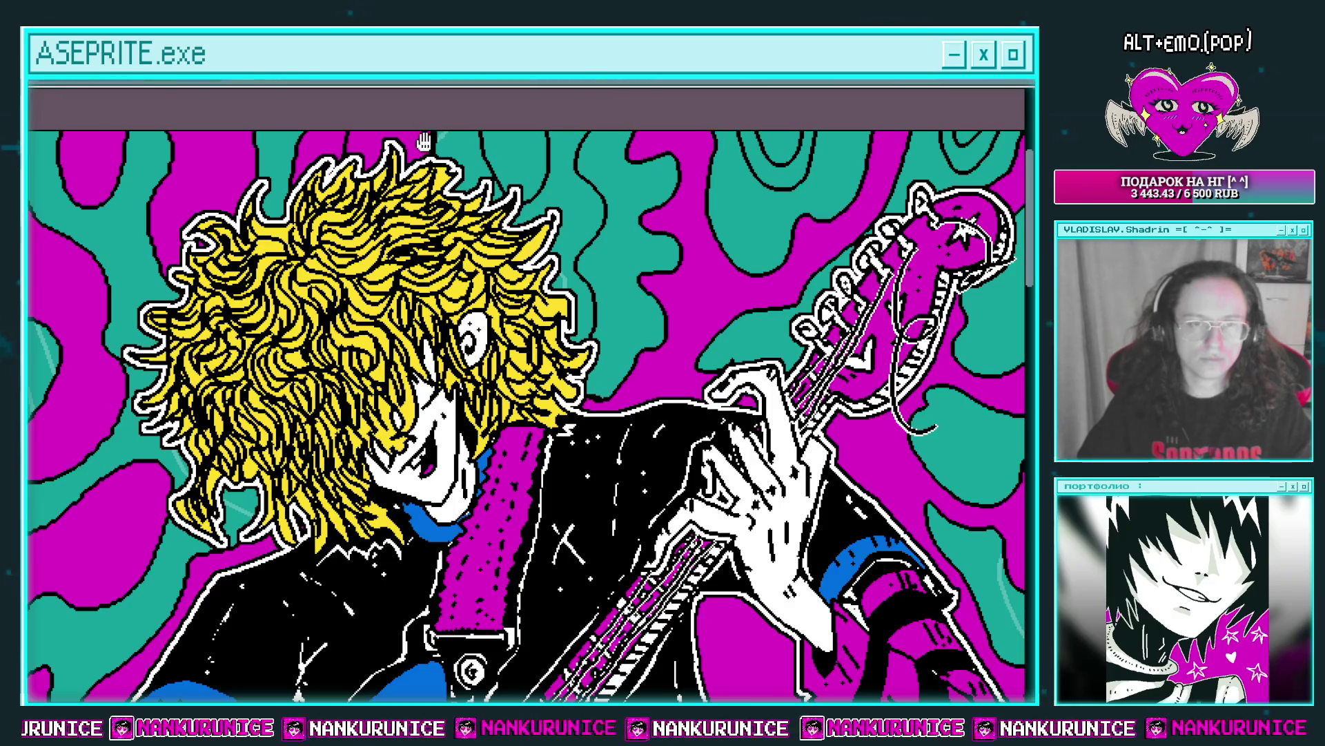
{"action": "key", "text": "ctrl+d"}
{"action": "scroll", "coordinate": [414, 162], "scroll_direction": "down", "scroll_amount": 1}
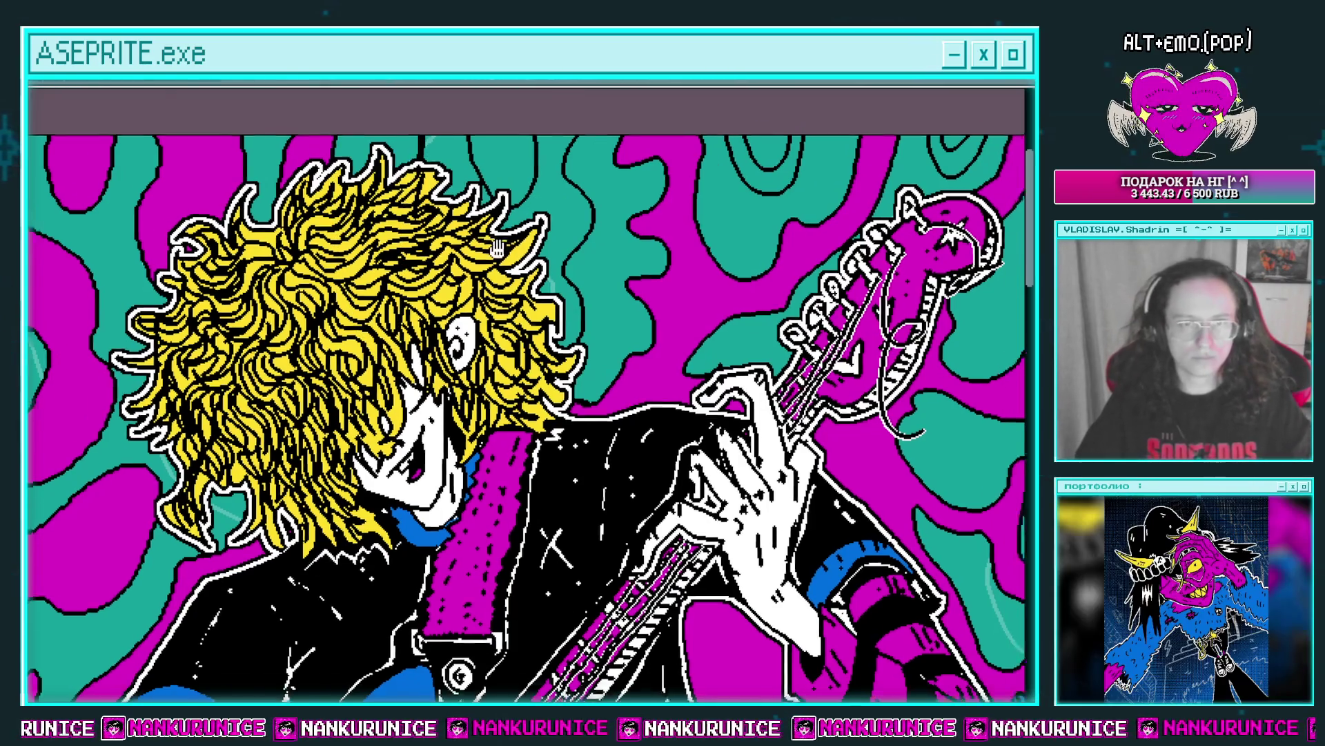
{"action": "scroll", "coordinate": [400, 163], "scroll_direction": "down", "scroll_amount": 1}
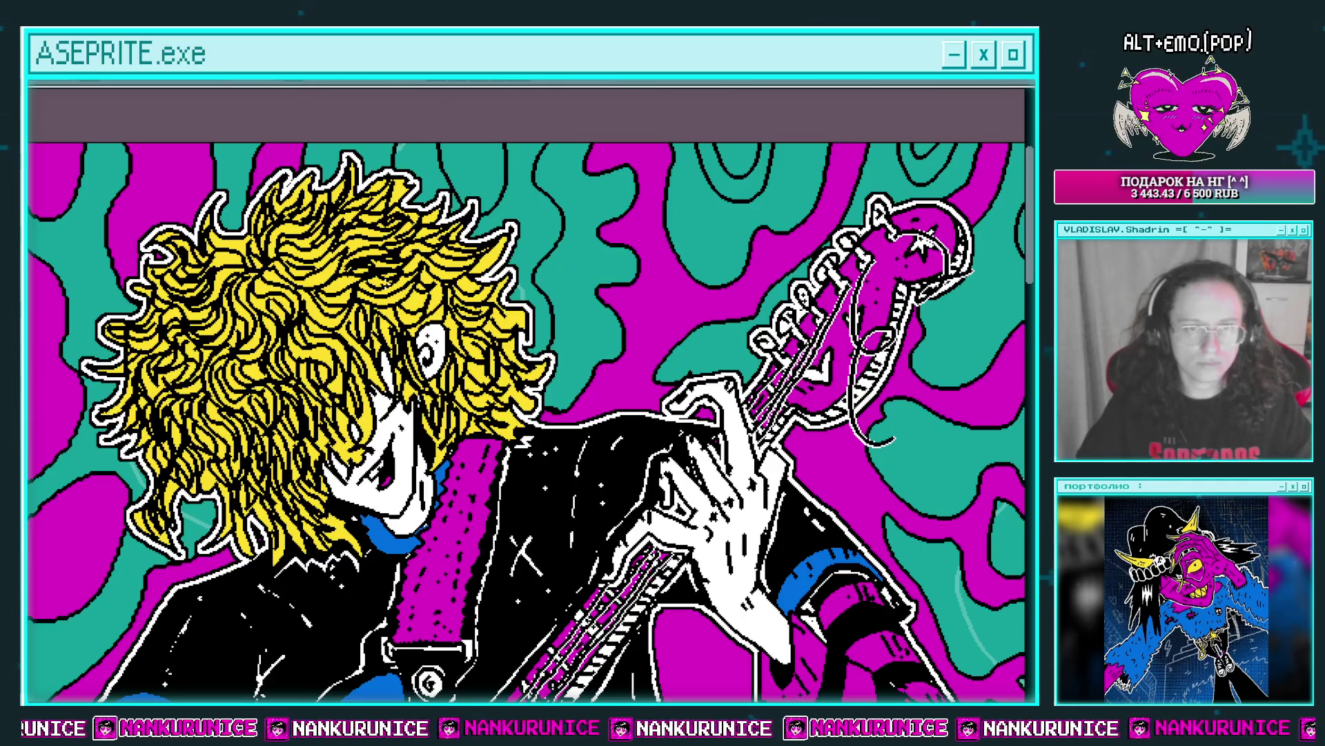
Draw a leaf-shaped flame beside the tubes, outline it black and fill it magenta.
{"action": "left_click_drag", "start_coordinate": [418, 291], "coordinate": [372, 295]}
{"action": "scroll", "coordinate": [448, 231], "scroll_direction": "down", "scroll_amount": 1}
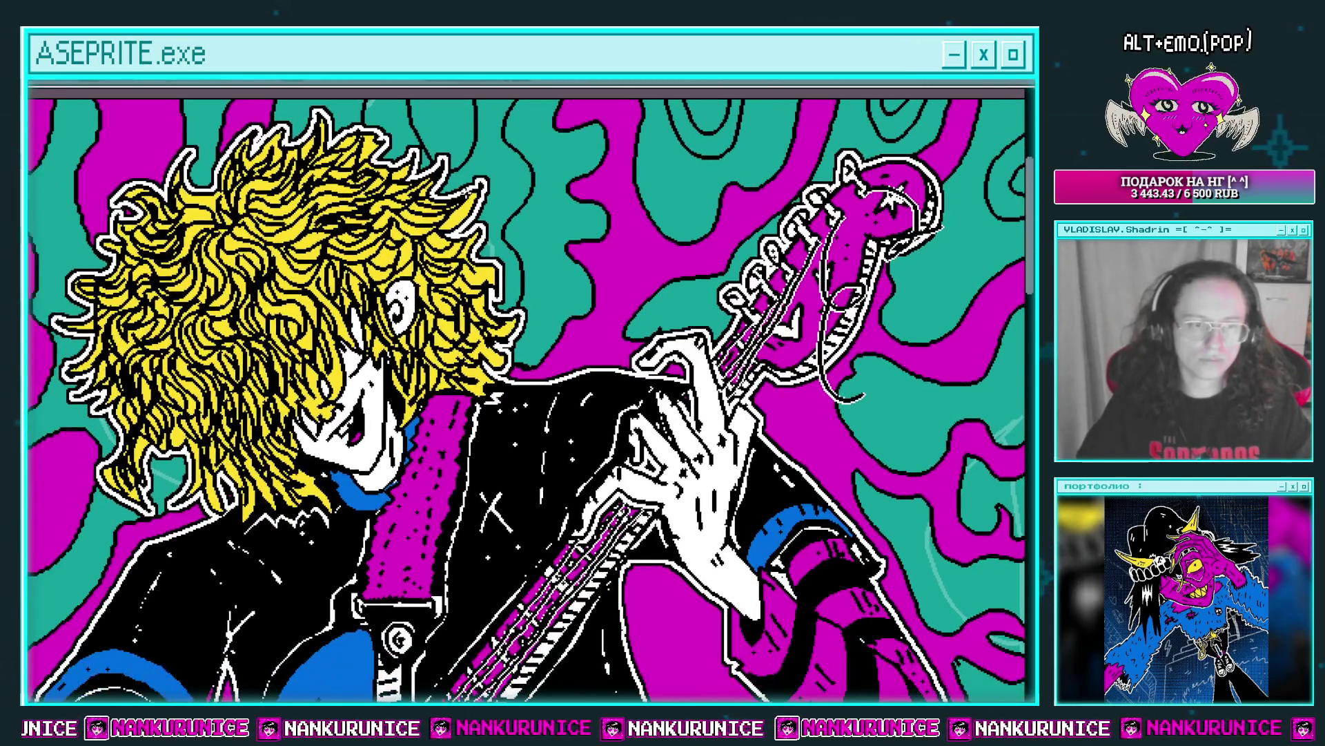
{"action": "scroll", "coordinate": [448, 231], "scroll_direction": "down", "scroll_amount": 1}
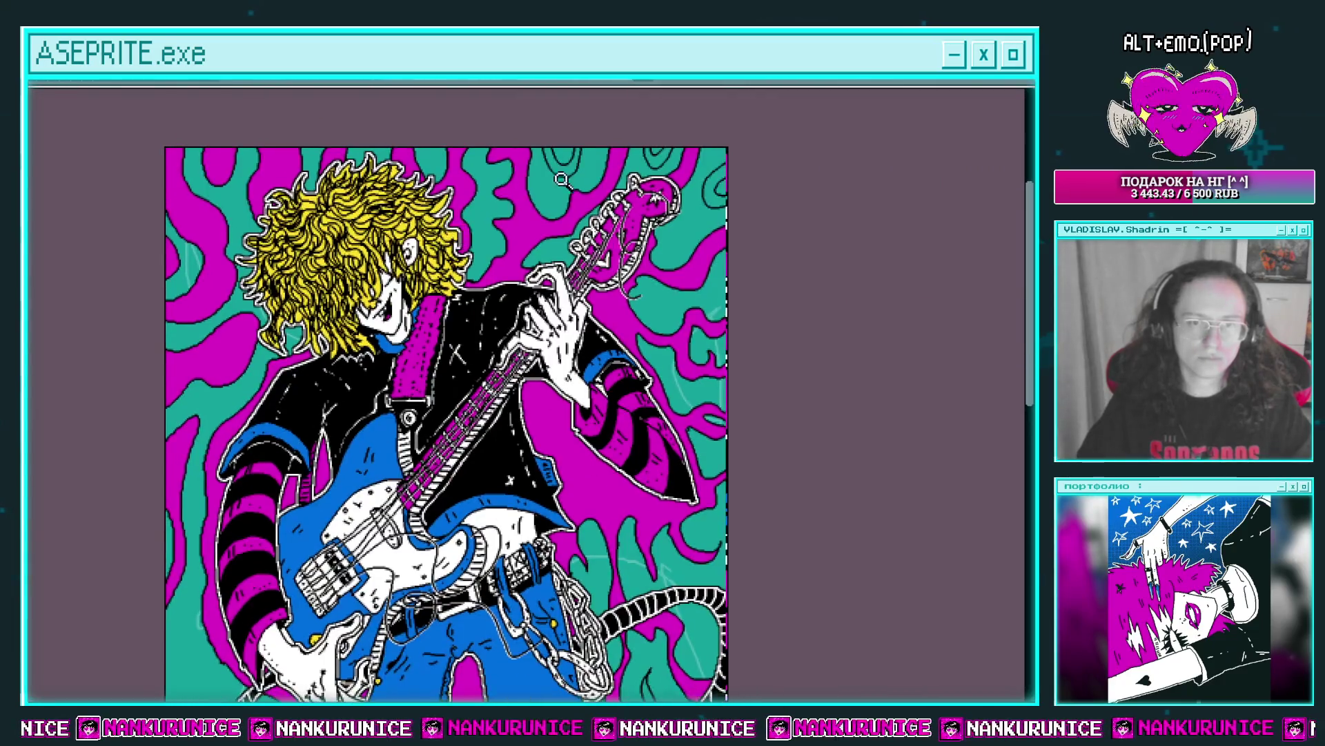
{"action": "scroll", "coordinate": [562, 181], "scroll_direction": "up", "scroll_amount": 1}
{"action": "scroll", "coordinate": [640, 194], "scroll_direction": "up", "scroll_amount": 1}
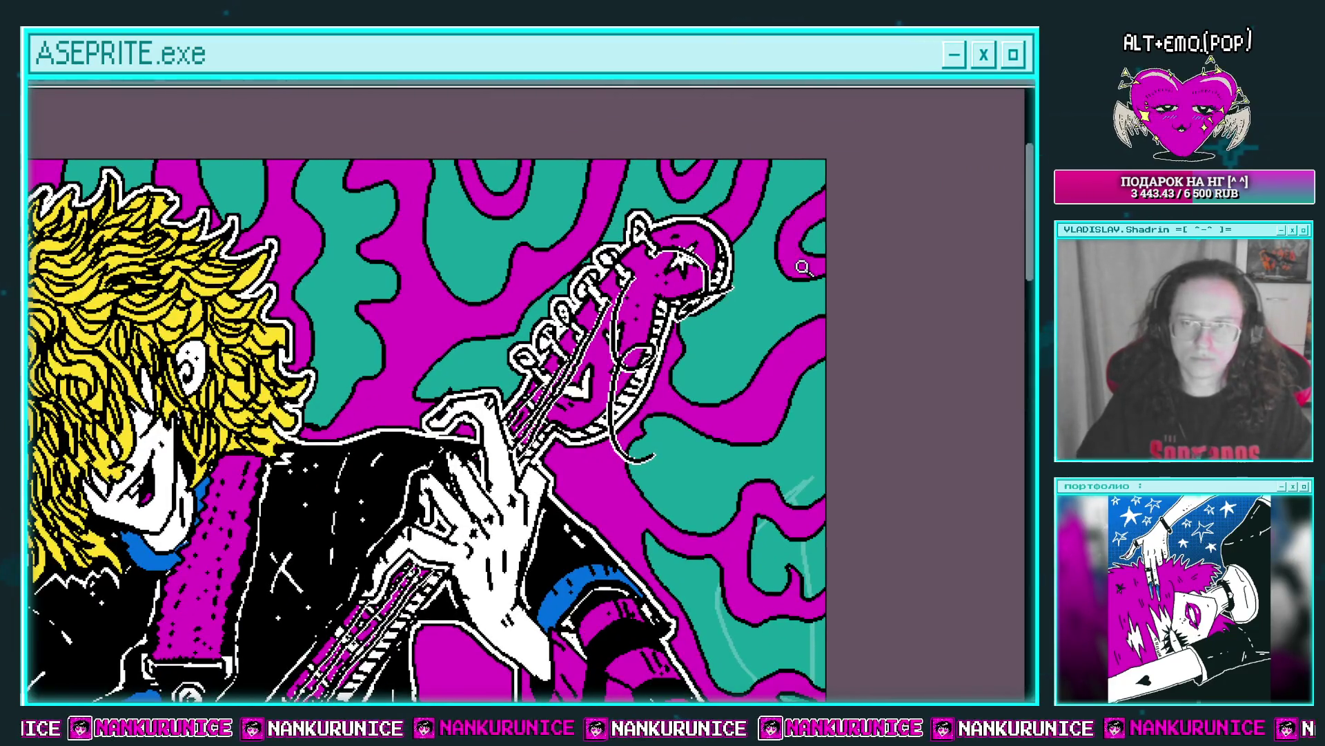
{"action": "scroll", "coordinate": [803, 268], "scroll_direction": "down", "scroll_amount": 1}
{"action": "left_click_drag", "start_coordinate": [662, 608], "coordinate": [662, 145]}
{"action": "scroll", "coordinate": [661, 314], "scroll_direction": "up", "scroll_amount": 2}
{"action": "scroll", "coordinate": [733, 393], "scroll_direction": "up", "scroll_amount": 1}
{"action": "left_click_drag", "start_coordinate": [791, 138], "coordinate": [774, 369]}
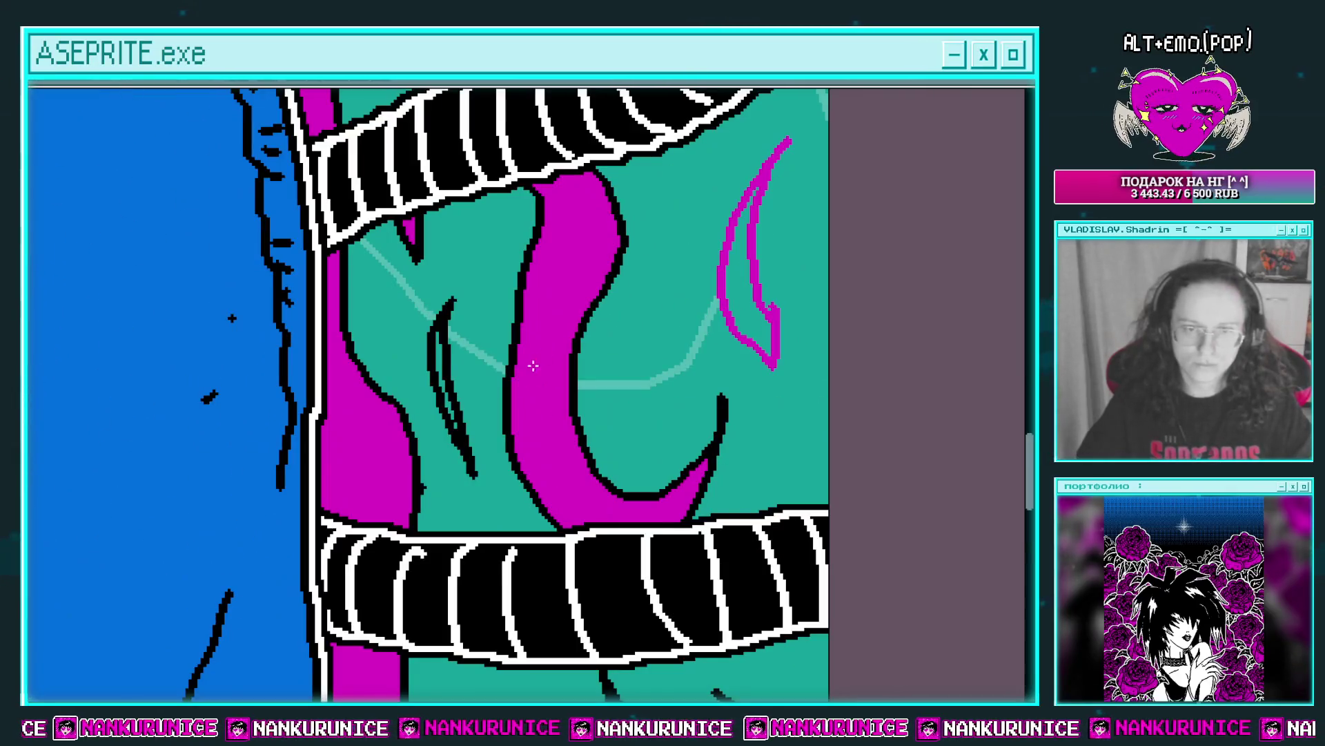
{"action": "left_click", "coordinate": [718, 295]}
{"action": "left_click", "coordinate": [736, 287]}
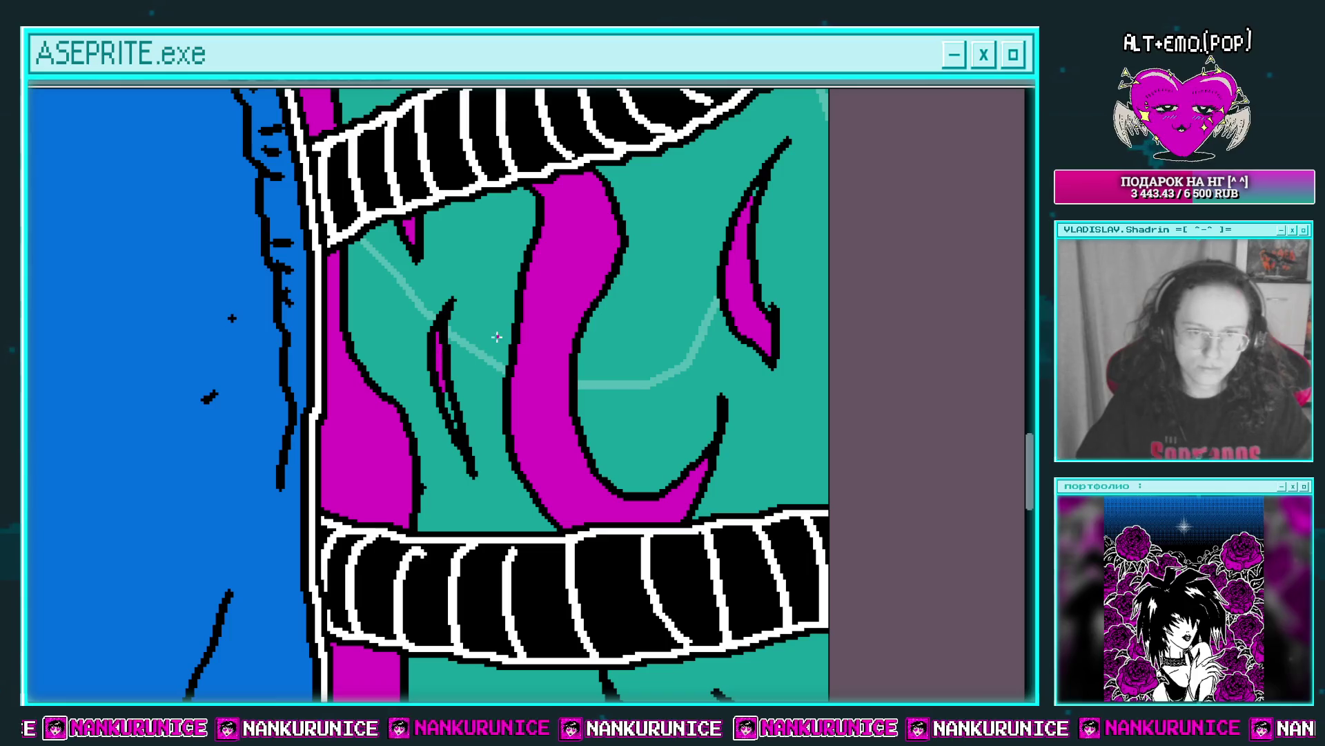
Zoom out to view the whole artwork with the layers panel showing.
{"action": "scroll", "coordinate": [448, 396], "scroll_direction": "up", "scroll_amount": 1}
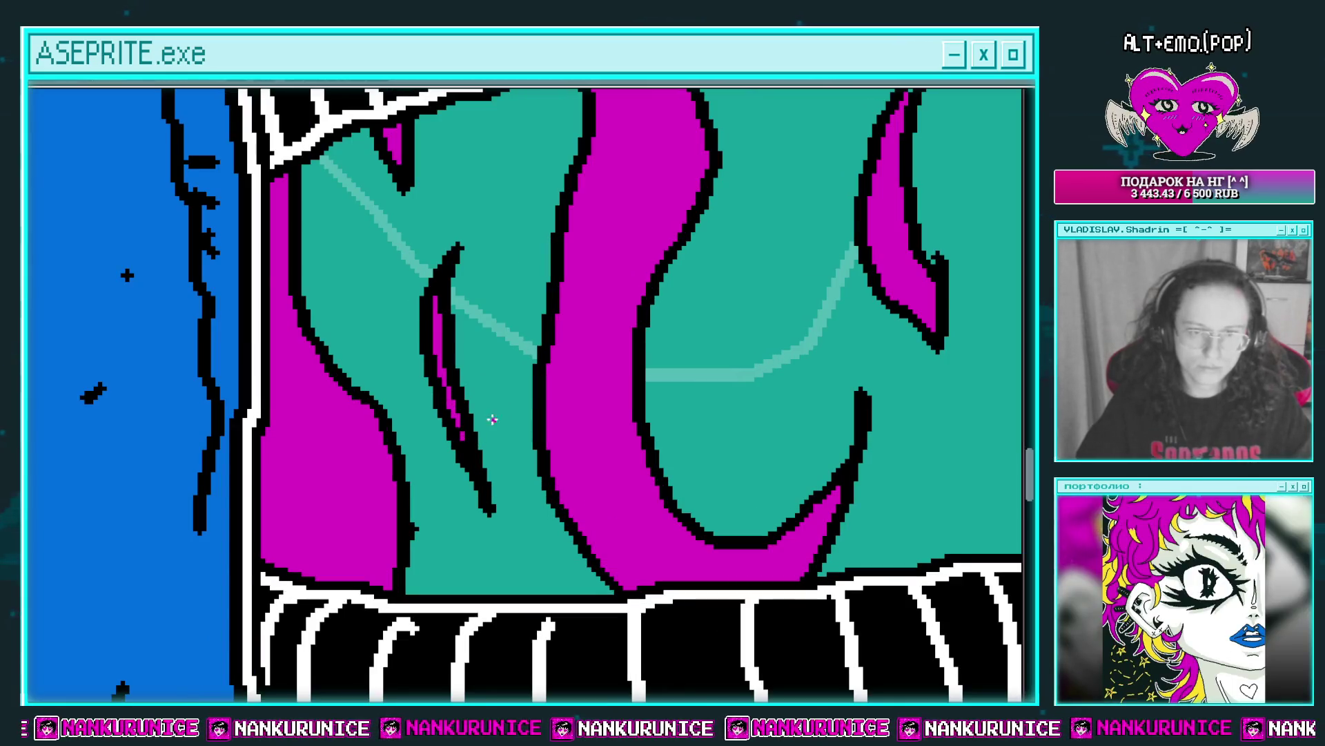
{"action": "scroll", "coordinate": [492, 419], "scroll_direction": "down", "scroll_amount": 2}
{"action": "scroll", "coordinate": [538, 414], "scroll_direction": "down", "scroll_amount": 1}
{"action": "left_click_drag", "start_coordinate": [592, 311], "coordinate": [592, 407]}
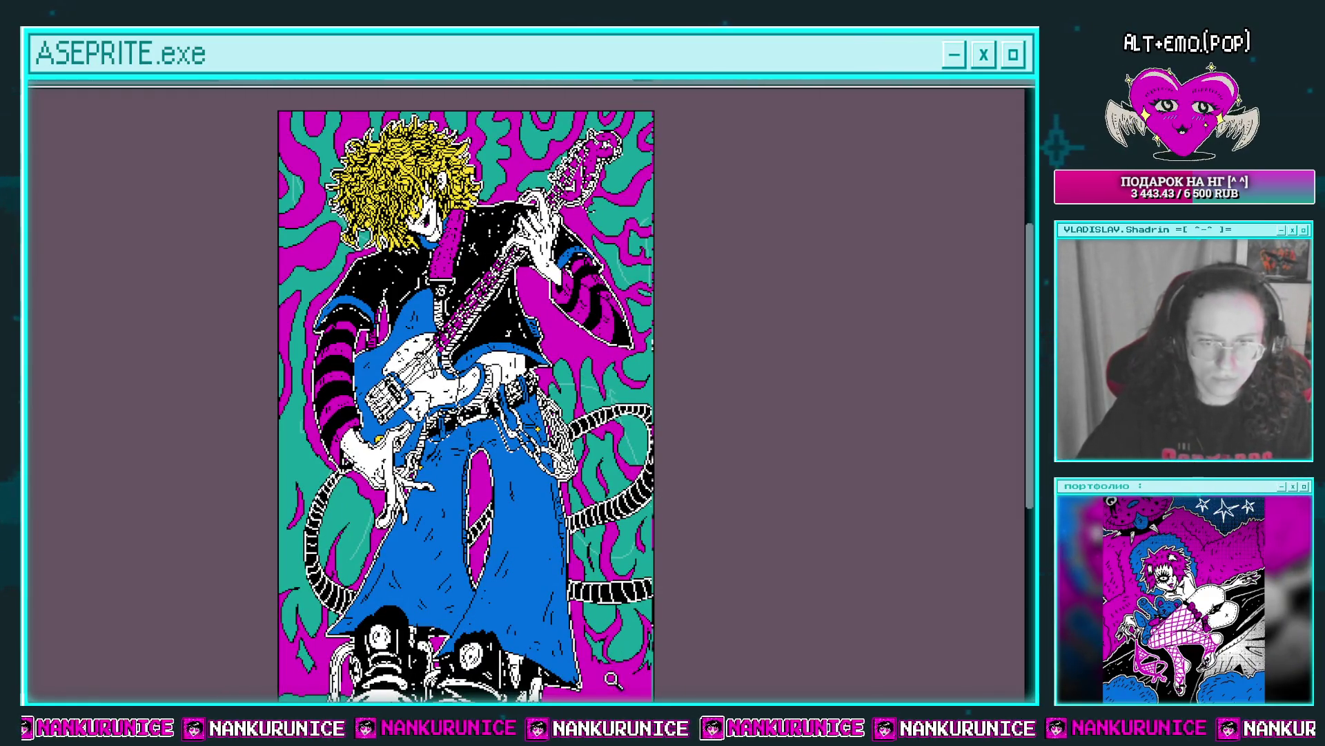
{"action": "key", "text": "Tab"}
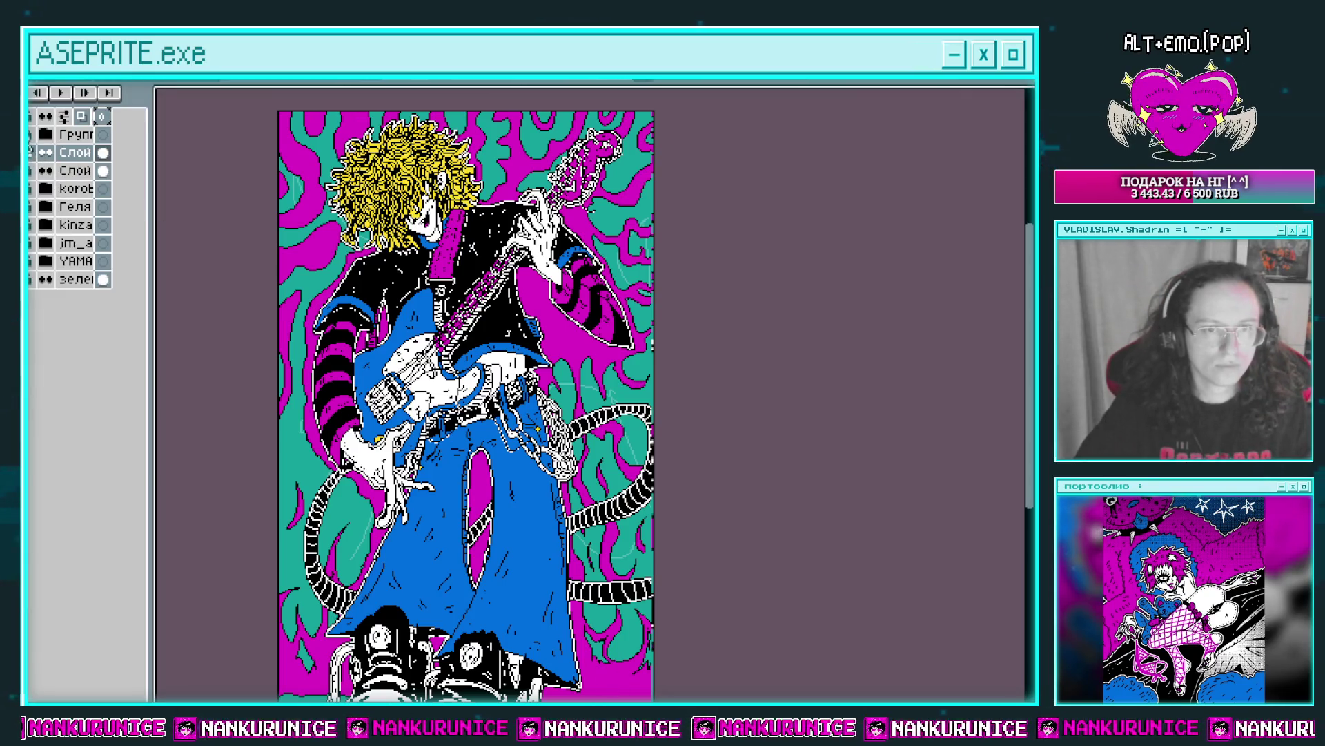
Hide the guitarist and Magic Wand-select the connected magenta background region.
{"action": "key", "text": "Right"}
{"action": "left_click", "coordinate": [456, 434]}
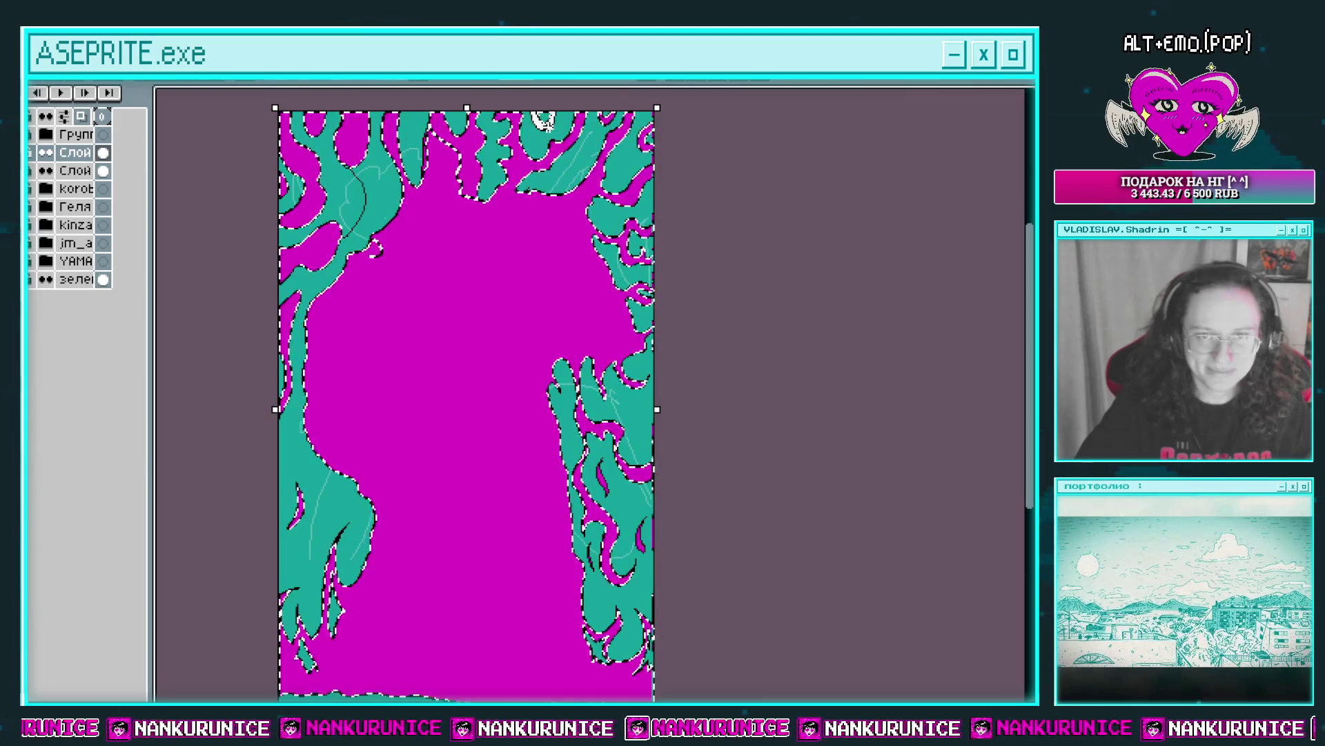
{"action": "scroll", "coordinate": [633, 554], "scroll_direction": "up", "scroll_amount": 2}
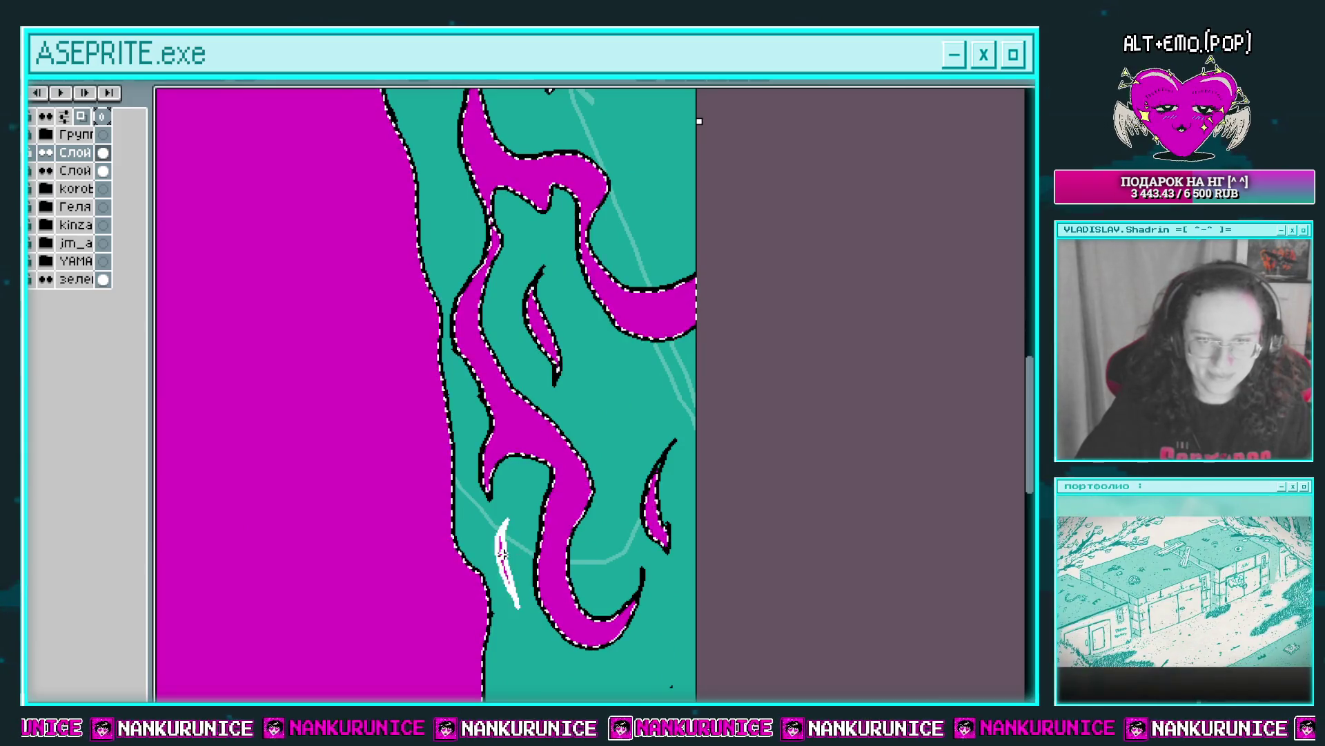
{"action": "scroll", "coordinate": [546, 570], "scroll_direction": "down", "scroll_amount": 2}
{"action": "scroll", "coordinate": [592, 615], "scroll_direction": "down", "scroll_amount": 1}
{"action": "scroll", "coordinate": [566, 598], "scroll_direction": "up", "scroll_amount": 5}
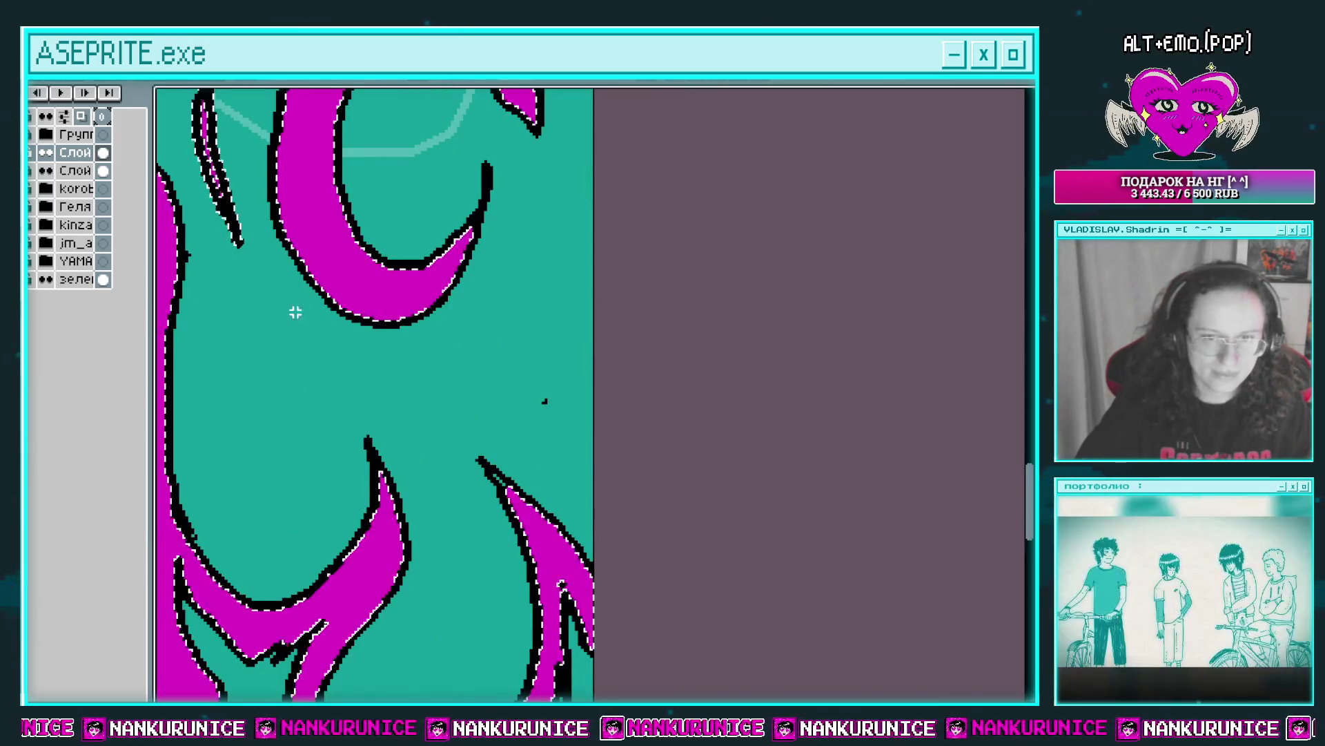
{"action": "scroll", "coordinate": [296, 307], "scroll_direction": "up", "scroll_amount": 2}
Pencil a continuous magenta strip inside the thin flame stroke, undoing a stray stroke.
{"action": "left_click_drag", "start_coordinate": [452, 364], "coordinate": [433, 250]}
{"action": "key", "text": "ctrl+z"}
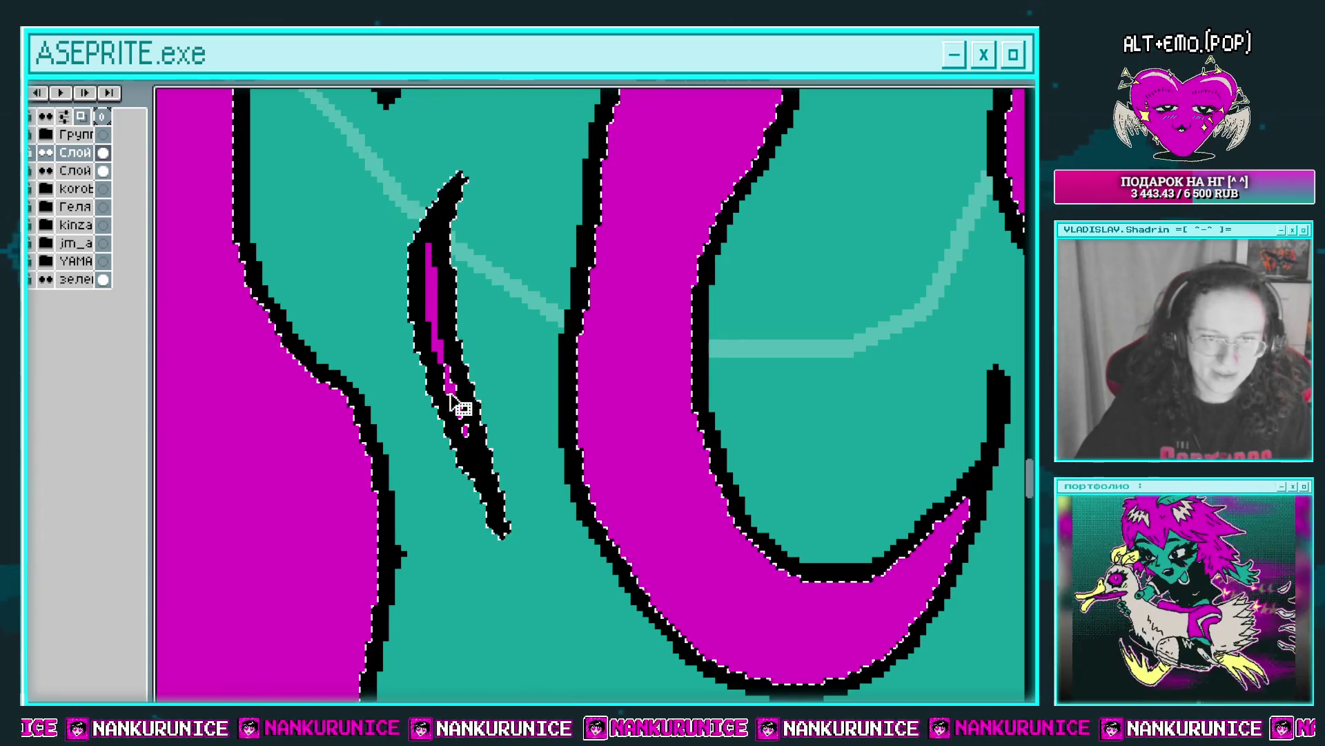
{"action": "left_click_drag", "start_coordinate": [461, 397], "coordinate": [471, 432]}
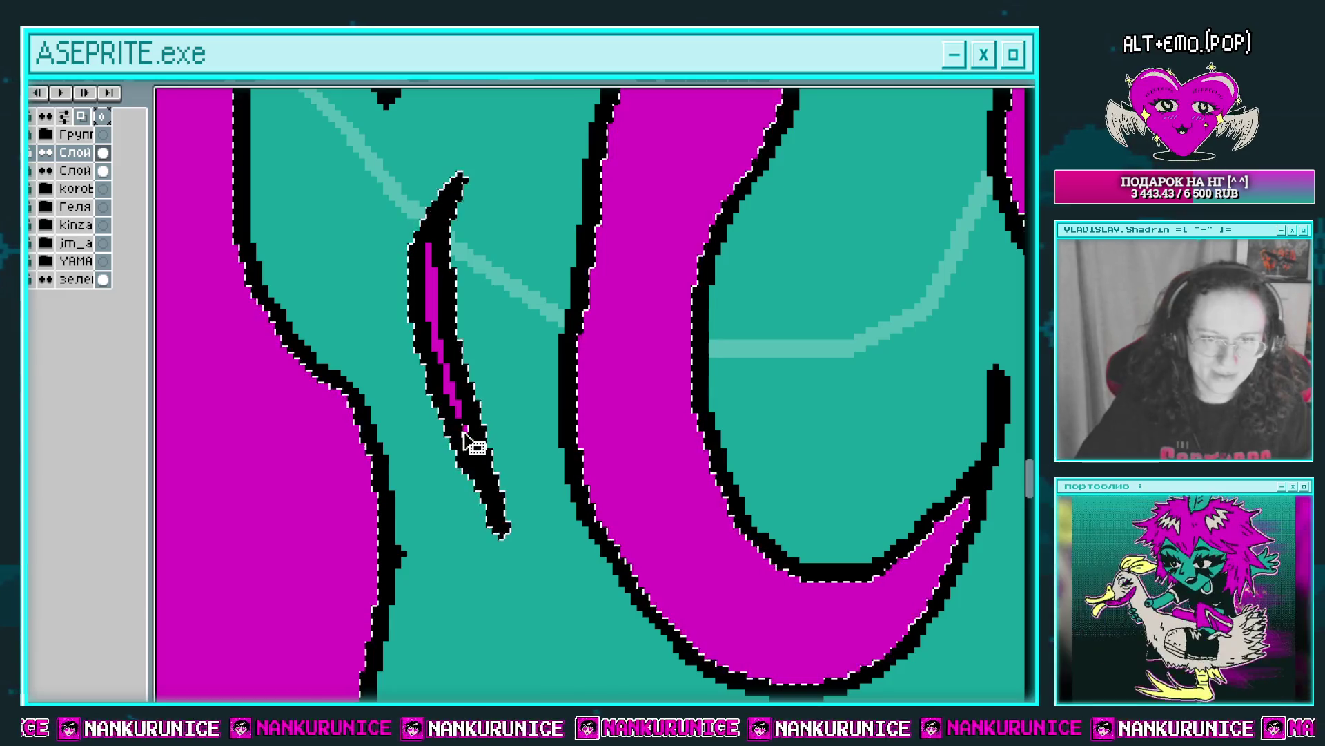
{"action": "scroll", "coordinate": [471, 435], "scroll_direction": "down", "scroll_amount": 2}
{"action": "scroll", "coordinate": [483, 441], "scroll_direction": "down", "scroll_amount": 2}
{"action": "scroll", "coordinate": [583, 459], "scroll_direction": "up", "scroll_amount": 2}
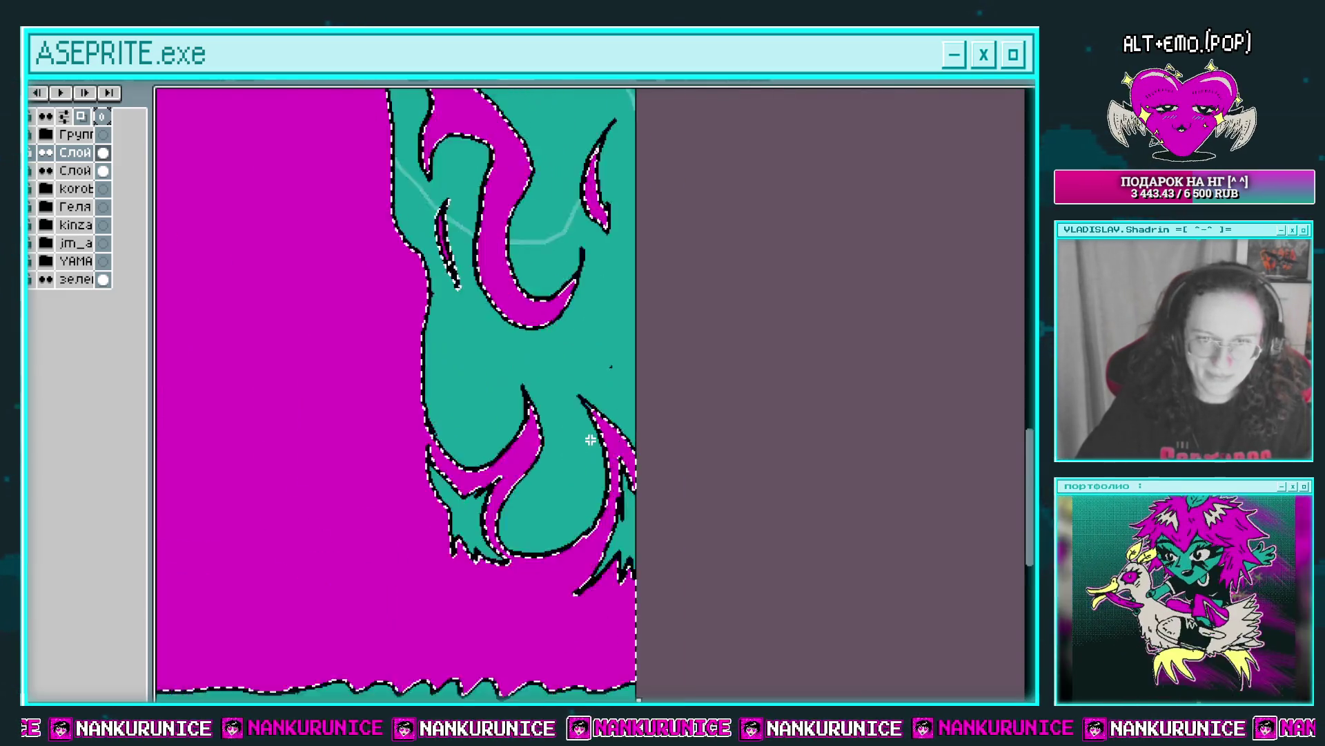
{"action": "scroll", "coordinate": [586, 459], "scroll_direction": "up", "scroll_amount": 1}
{"action": "scroll", "coordinate": [621, 462], "scroll_direction": "down", "scroll_amount": 2}
{"action": "scroll", "coordinate": [616, 452], "scroll_direction": "down", "scroll_amount": 2}
{"action": "scroll", "coordinate": [594, 462], "scroll_direction": "up", "scroll_amount": 3}
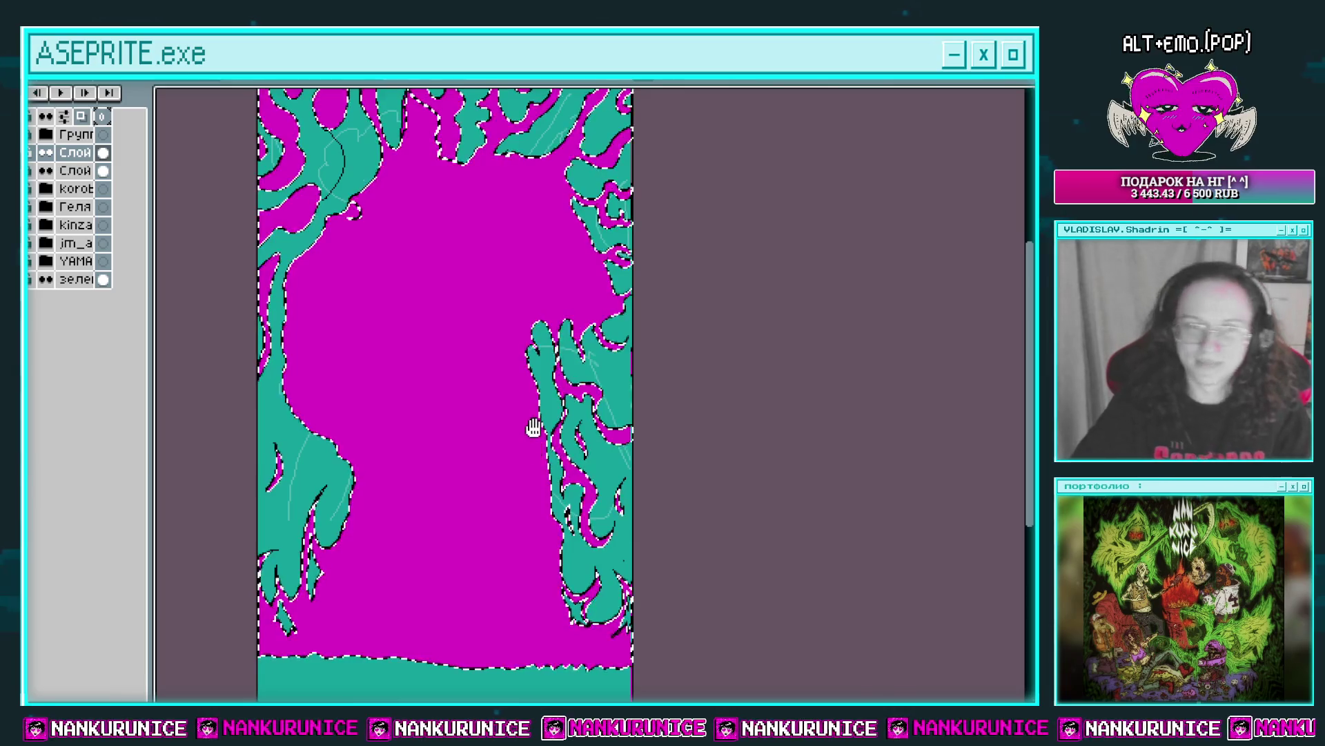
Recentre the background and make the guitarist layers visible again.
{"action": "left_click_drag", "start_coordinate": [534, 293], "coordinate": [575, 319]}
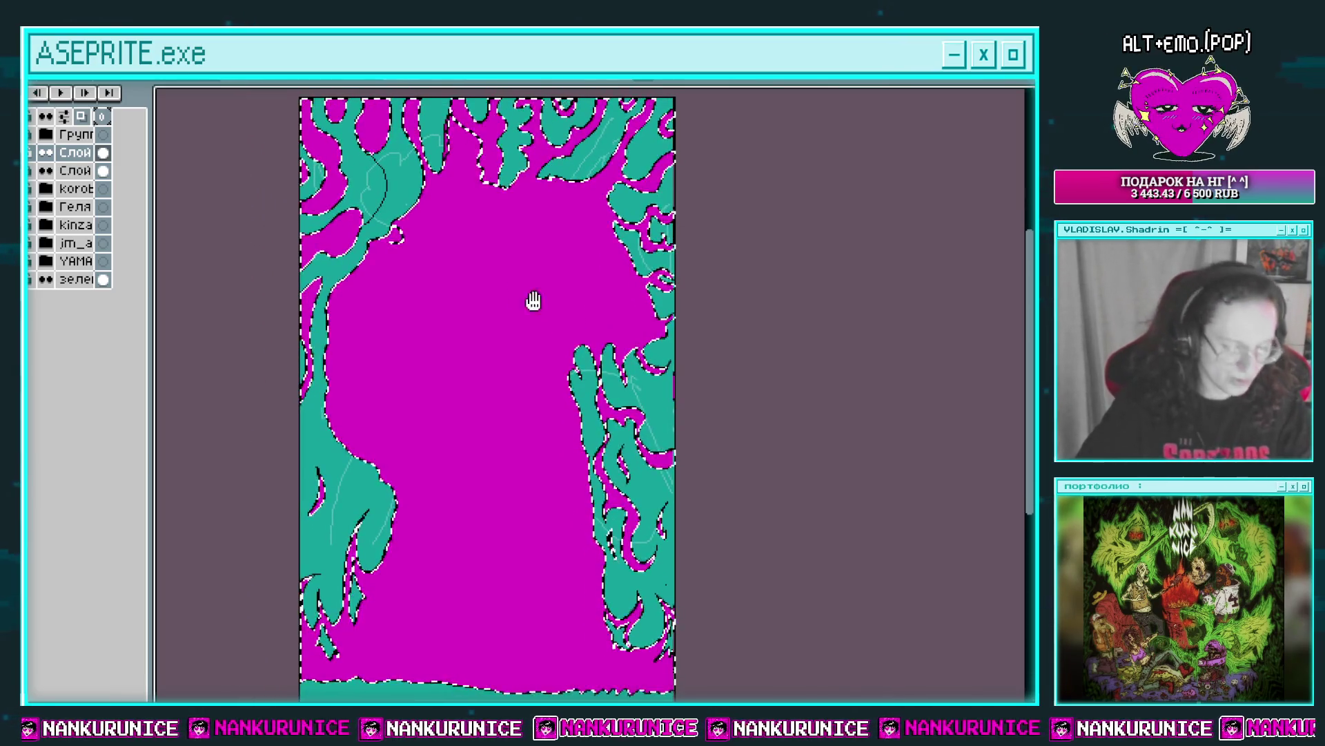
{"action": "left_click", "coordinate": [30, 134]}
{"action": "key", "text": "Tab"}
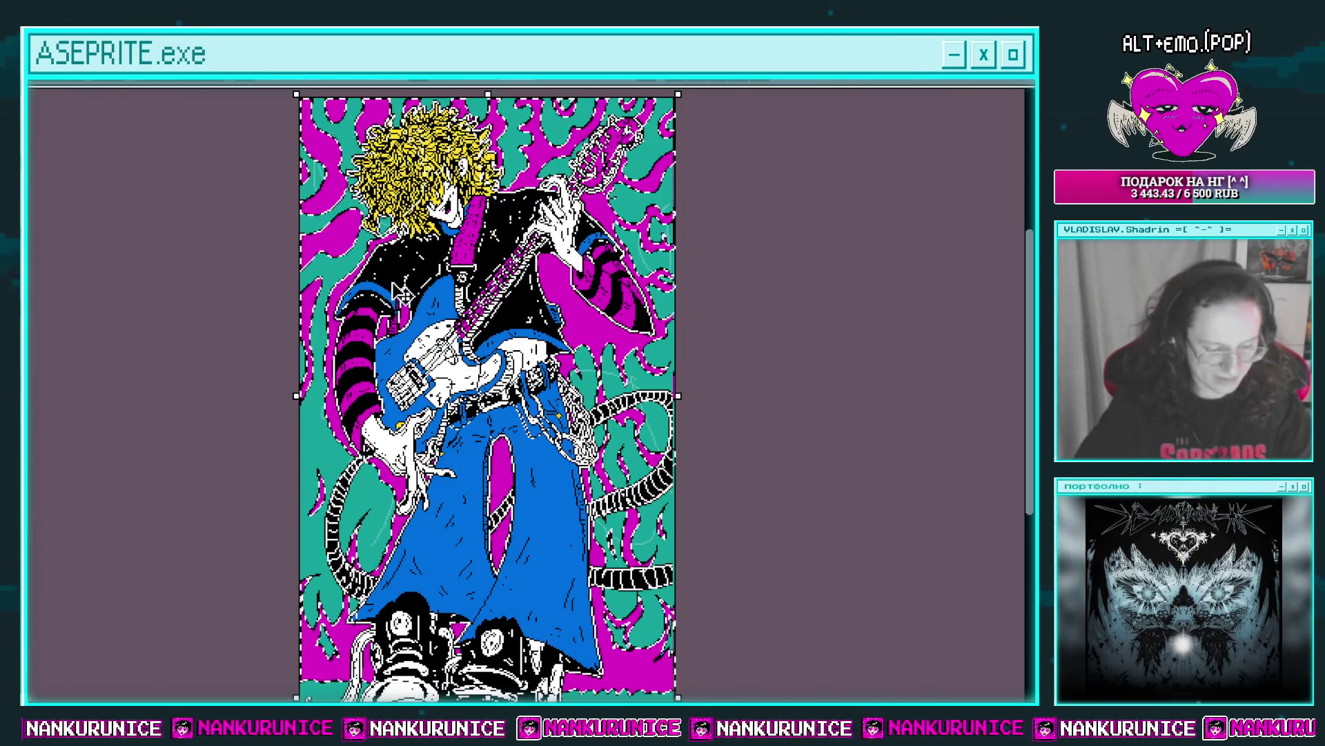
Fill the selected upper wavy shapes black, comparing with undo and redo.
{"action": "left_click_drag", "start_coordinate": [549, 558], "coordinate": [552, 614]}
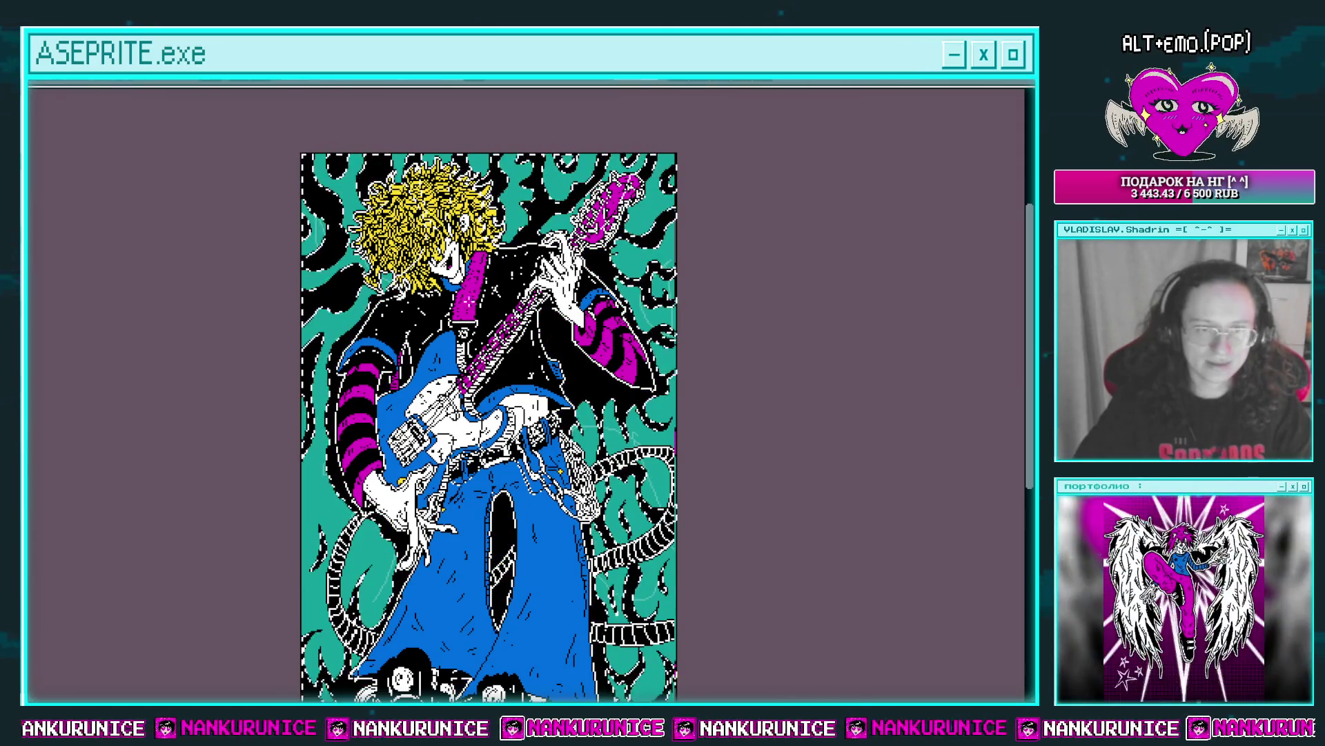
{"action": "key", "text": "ctrl+z"}
{"action": "key", "text": "ctrl+y"}
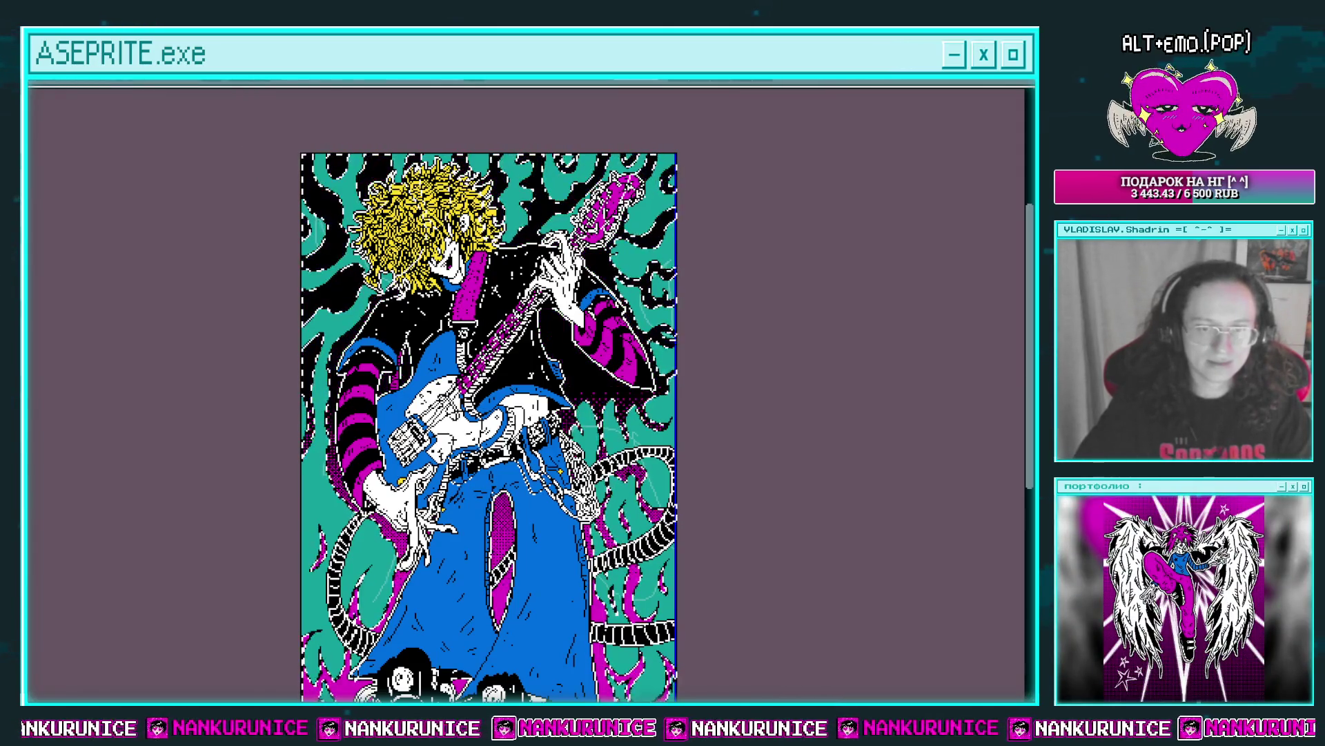
{"action": "scroll", "coordinate": [487, 393], "scroll_direction": "down", "scroll_amount": 2}
{"action": "scroll", "coordinate": [483, 393], "scroll_direction": "up", "scroll_amount": 2}
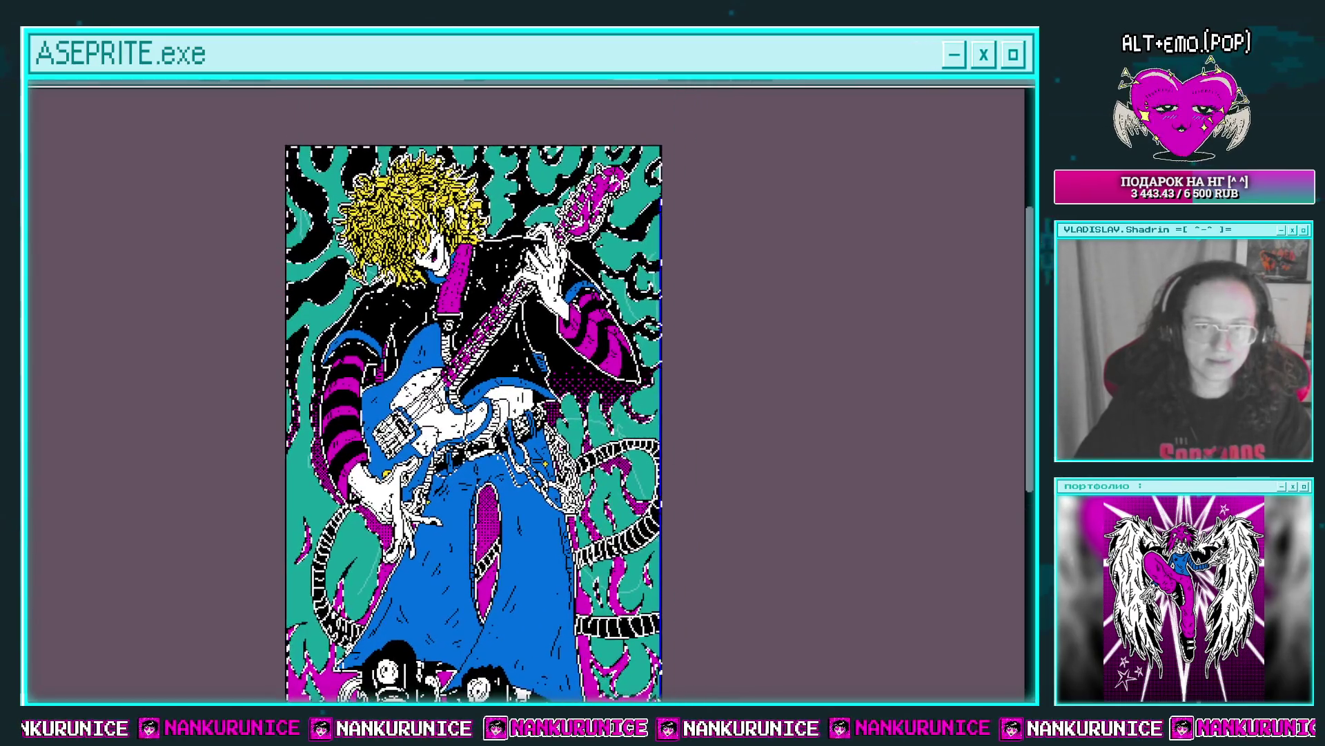
{"action": "scroll", "coordinate": [596, 384], "scroll_direction": "down", "scroll_amount": 1}
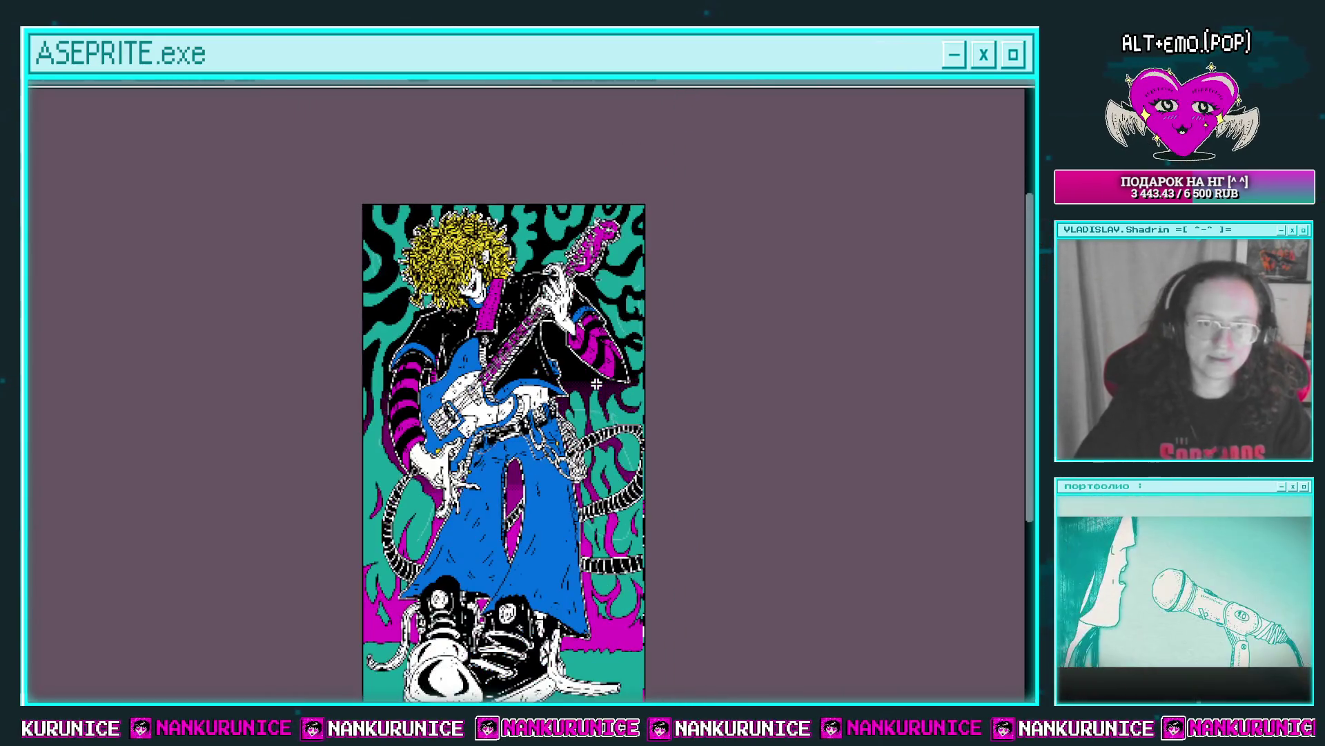
{"action": "scroll", "coordinate": [386, 324], "scroll_direction": "down", "scroll_amount": 1}
Raise layer Слой 48's opacity to 100% in its layer properties.
{"action": "key", "text": "Tab"}
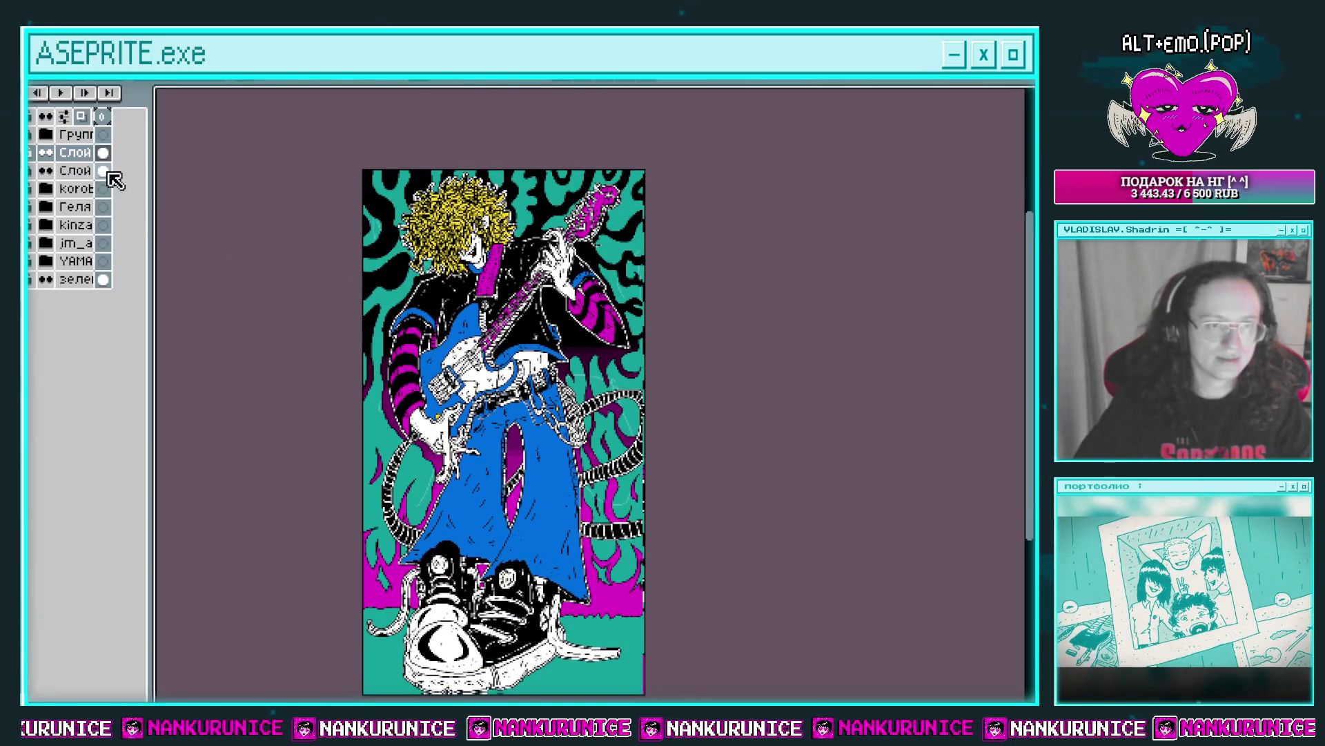
{"action": "double_click", "coordinate": [75, 170]}
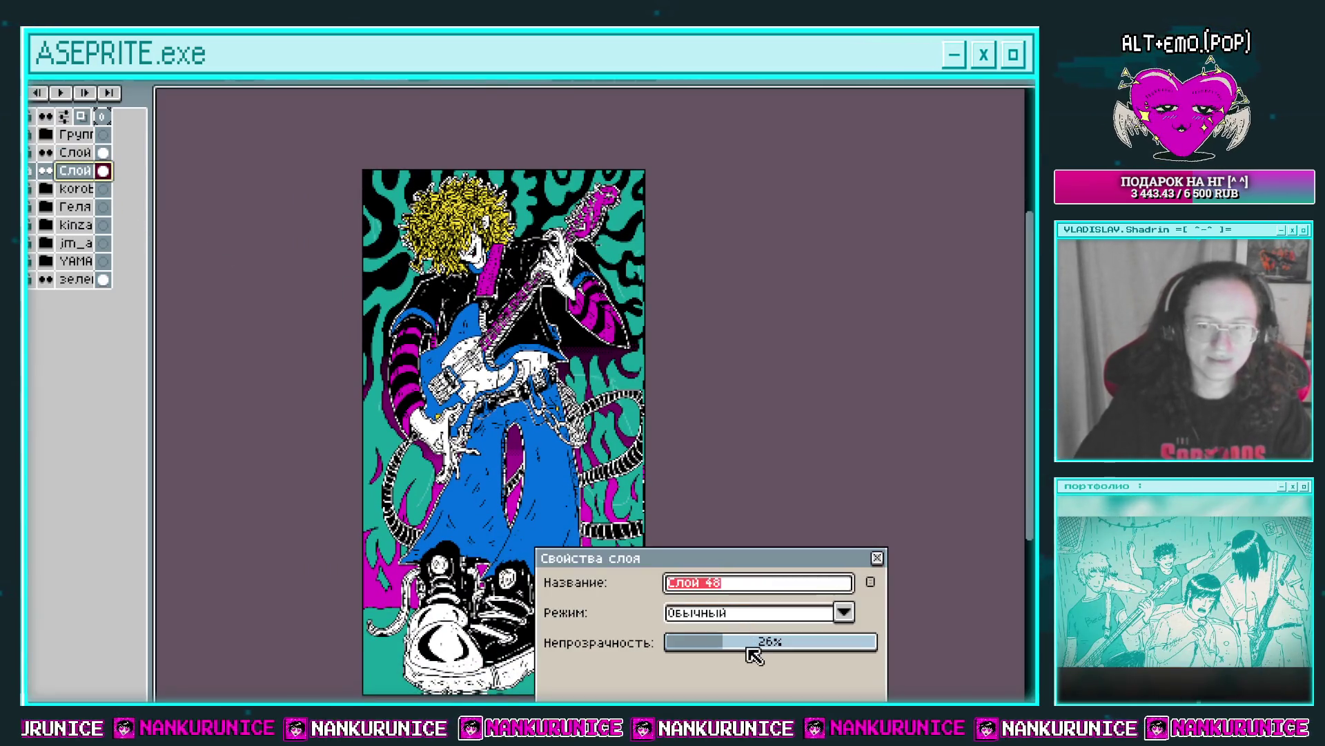
{"action": "left_click_drag", "start_coordinate": [755, 655], "coordinate": [878, 645]}
{"action": "left_click", "coordinate": [877, 557]}
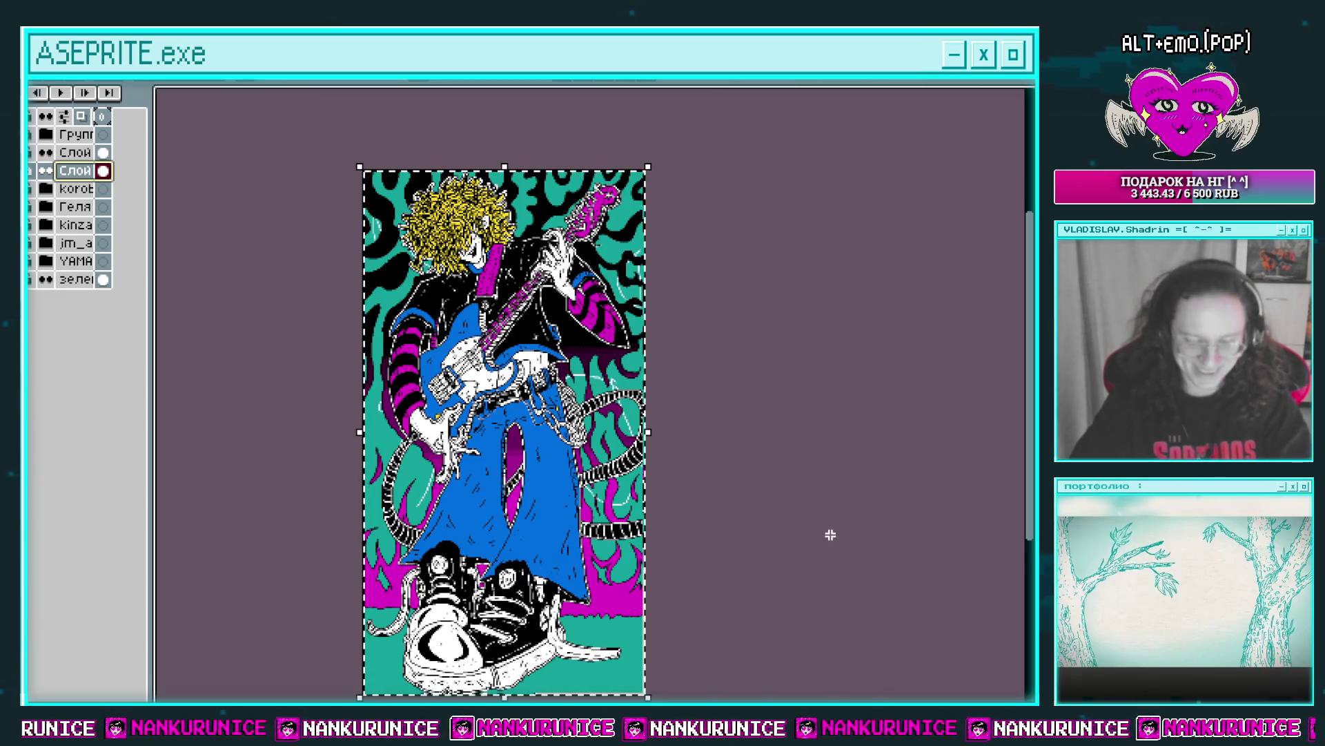
{"action": "left_click_drag", "start_coordinate": [544, 432], "coordinate": [547, 373]}
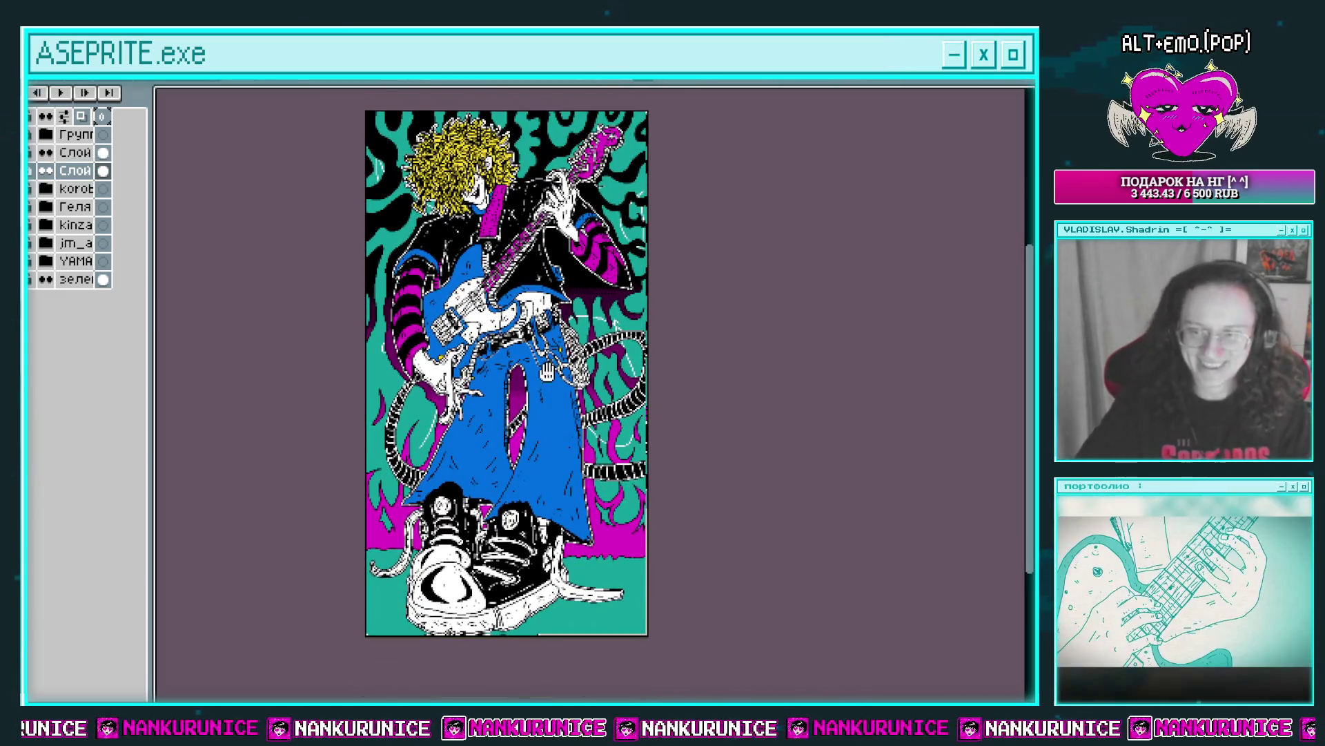
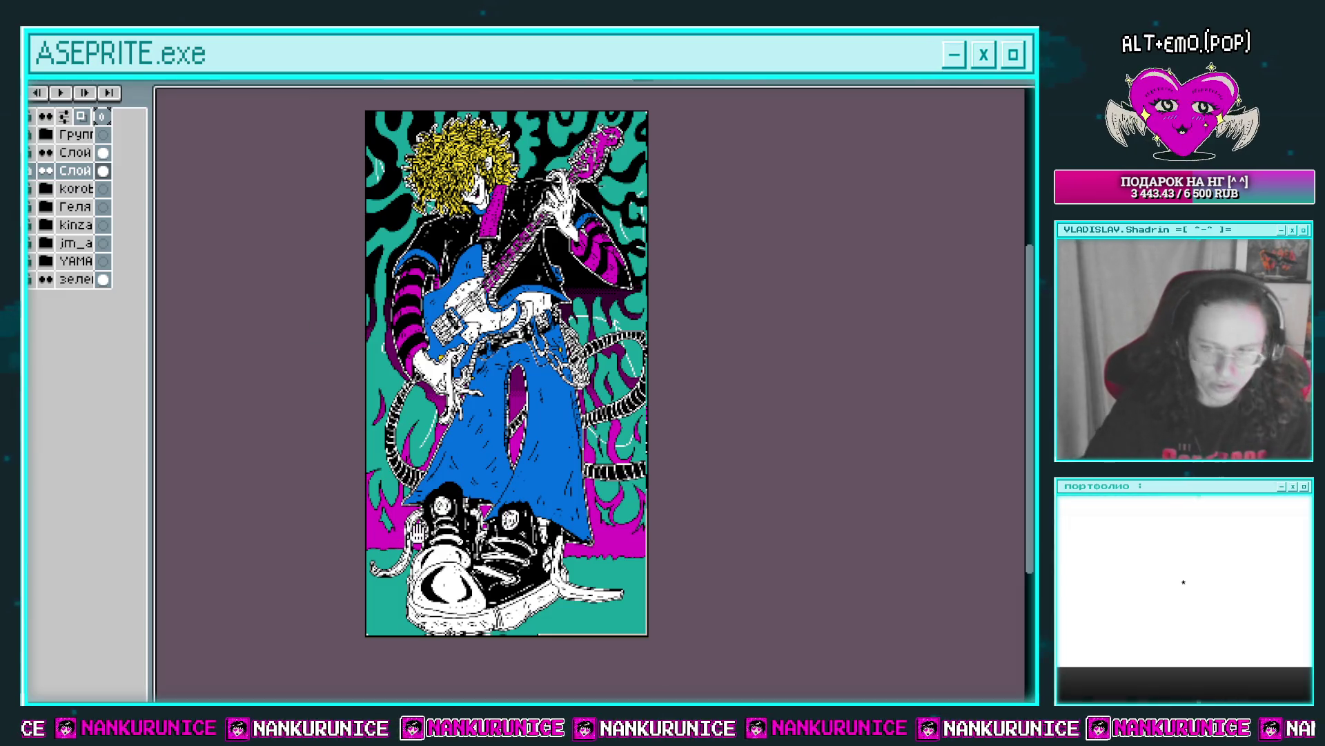
Undo and redo the background recolour to compare the teal and magenta dithered versions.
{"action": "left_click_drag", "start_coordinate": [550, 502], "coordinate": [514, 504]}
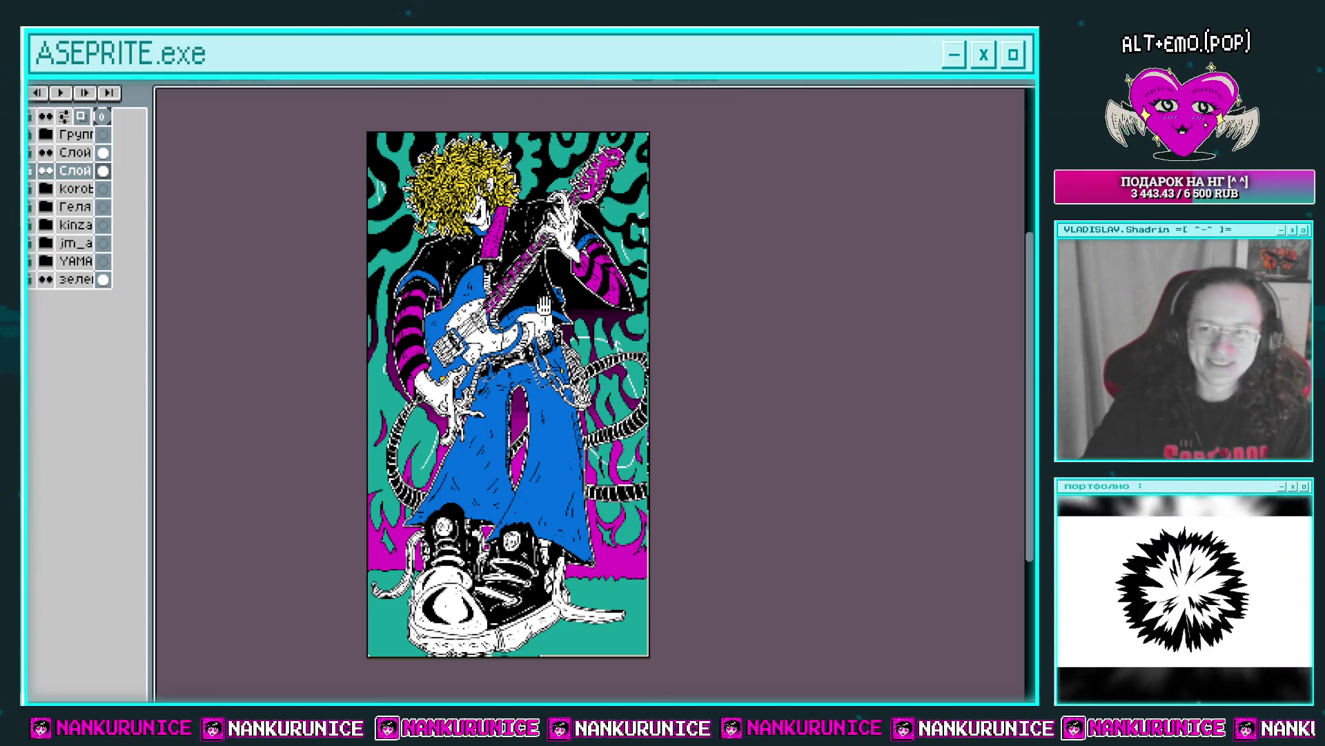
{"action": "left_click_drag", "start_coordinate": [545, 305], "coordinate": [548, 352]}
{"action": "left_click", "coordinate": [541, 439]}
{"action": "key", "text": "ctrl+z"}
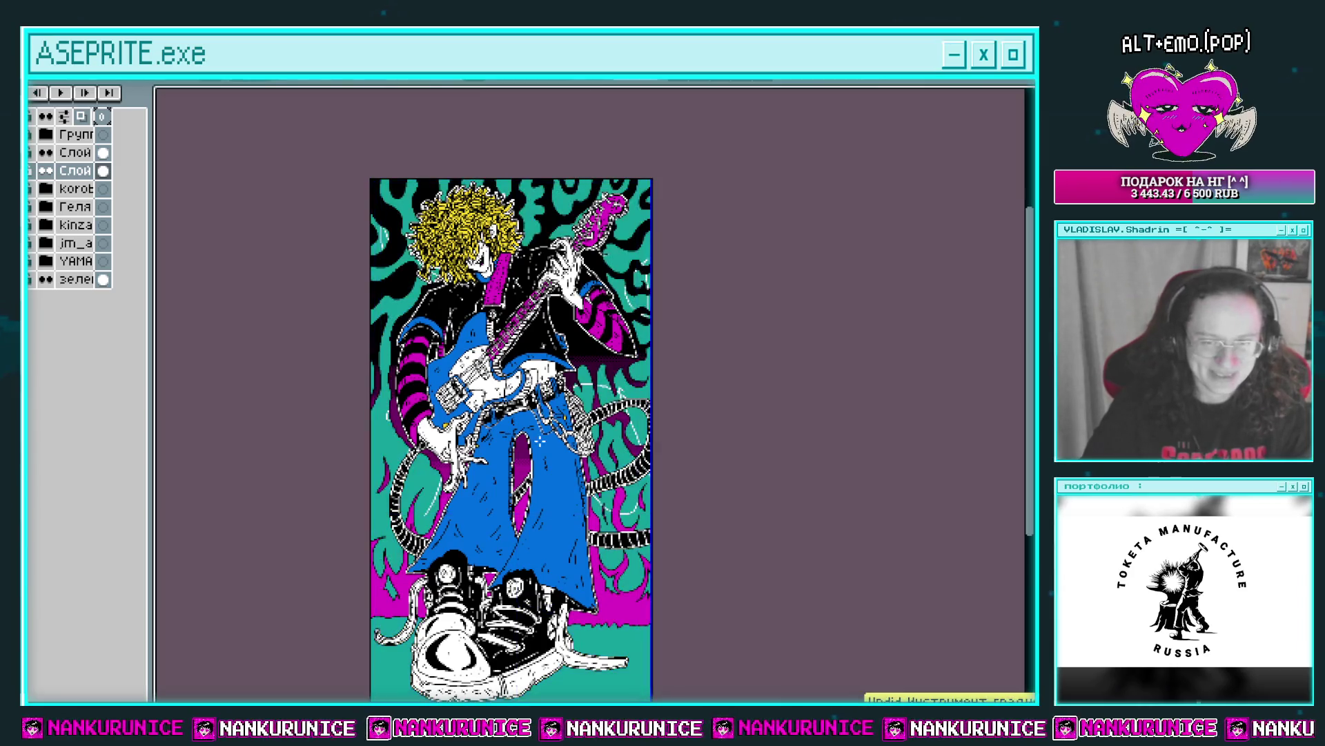
{"action": "key", "text": "ctrl+y"}
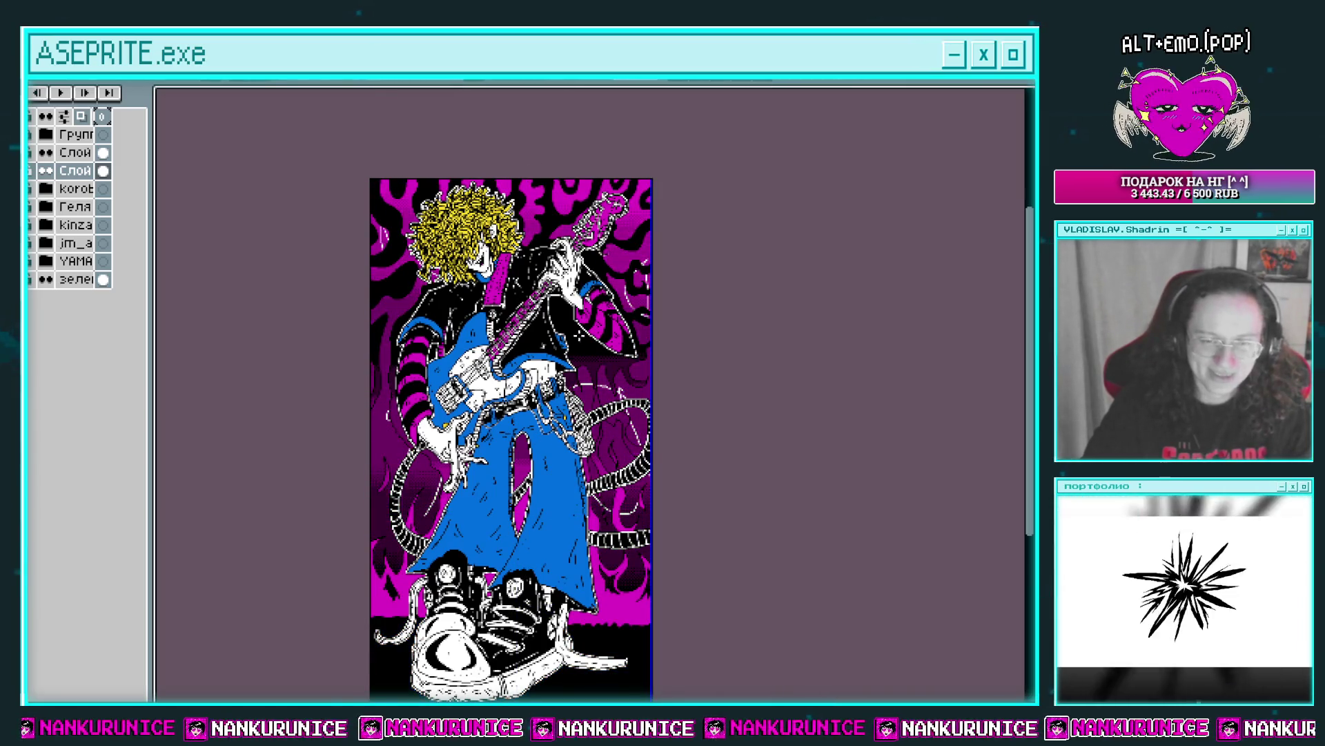
{"action": "scroll", "coordinate": [609, 469], "scroll_direction": "up", "scroll_amount": 1}
{"action": "left_click_drag", "start_coordinate": [483, 386], "coordinate": [550, 428]}
{"action": "key", "text": "ctrl+z"}
{"action": "left_click_drag", "start_coordinate": [549, 483], "coordinate": [550, 366]}
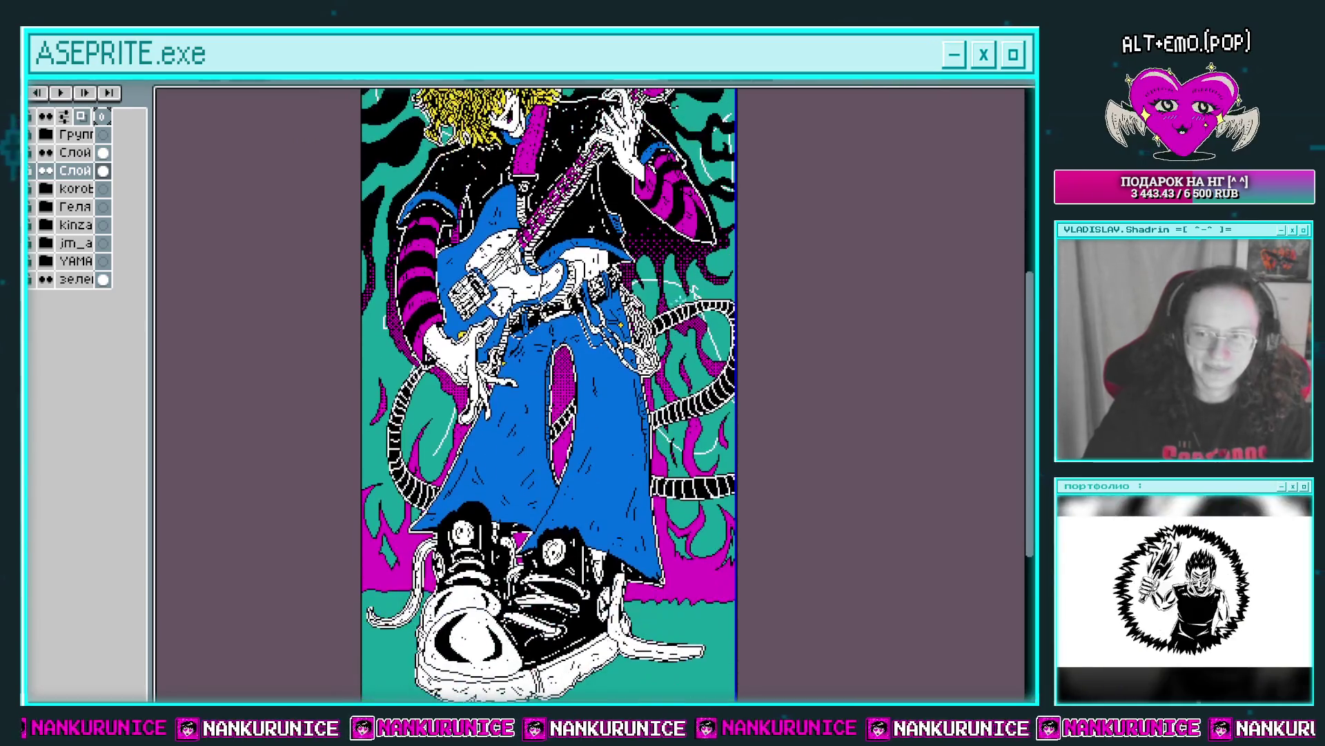
{"action": "key", "text": "ctrl+y"}
{"action": "mouse_move", "coordinate": [647, 473]}
{"action": "left_mouse_down"}
{"action": "mouse_move", "coordinate": [664, 521]}
{"action": "mouse_move", "coordinate": [651, 583]}
{"action": "left_mouse_up"}
{"action": "key", "text": "ctrl+z"}
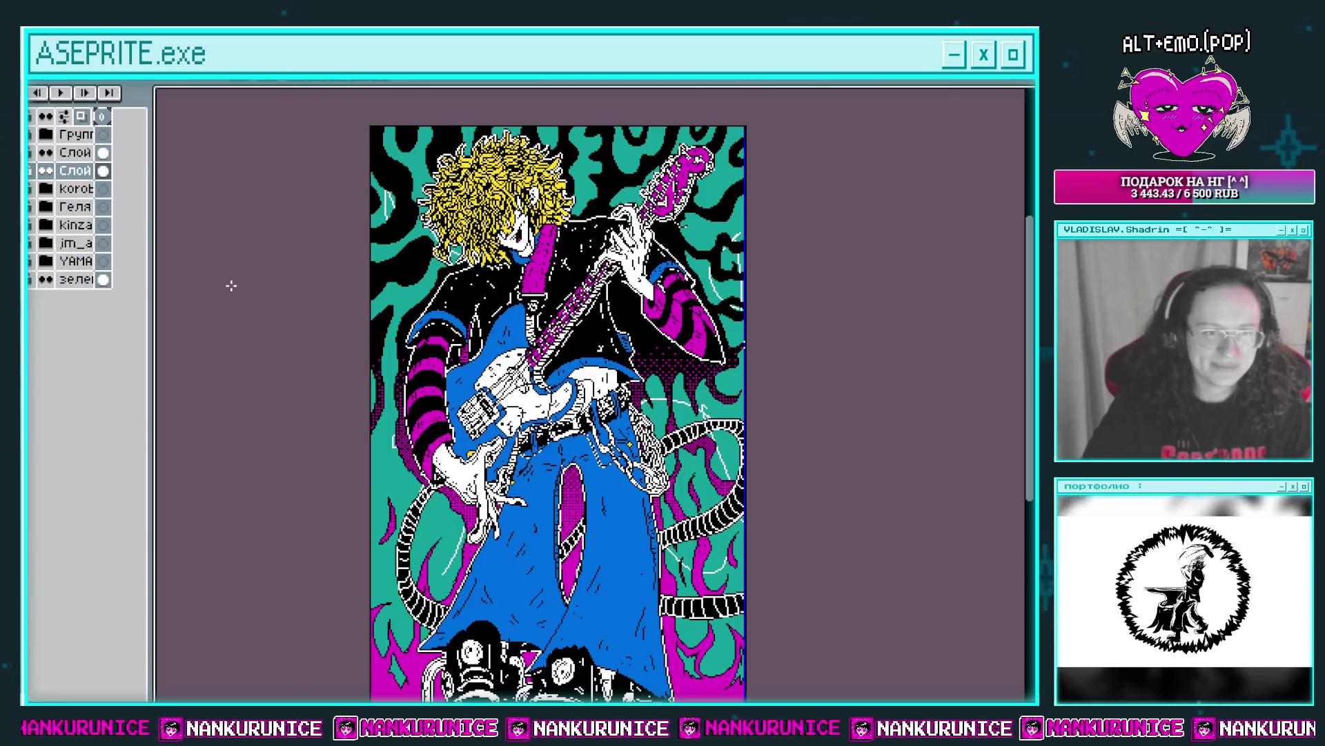
Drop the current selection and reframe the artwork.
{"action": "key", "text": "ctrl+d"}
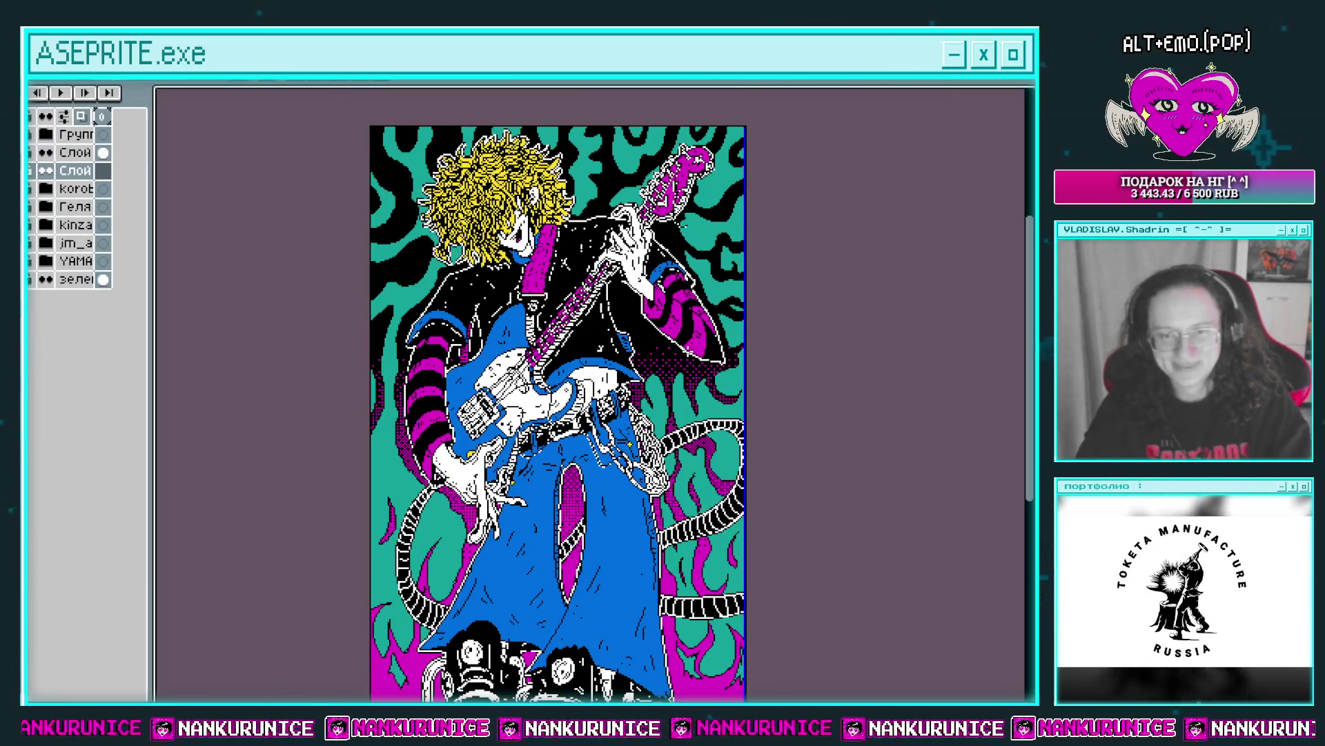
{"action": "scroll", "coordinate": [558, 394], "scroll_direction": "down", "scroll_amount": 5}
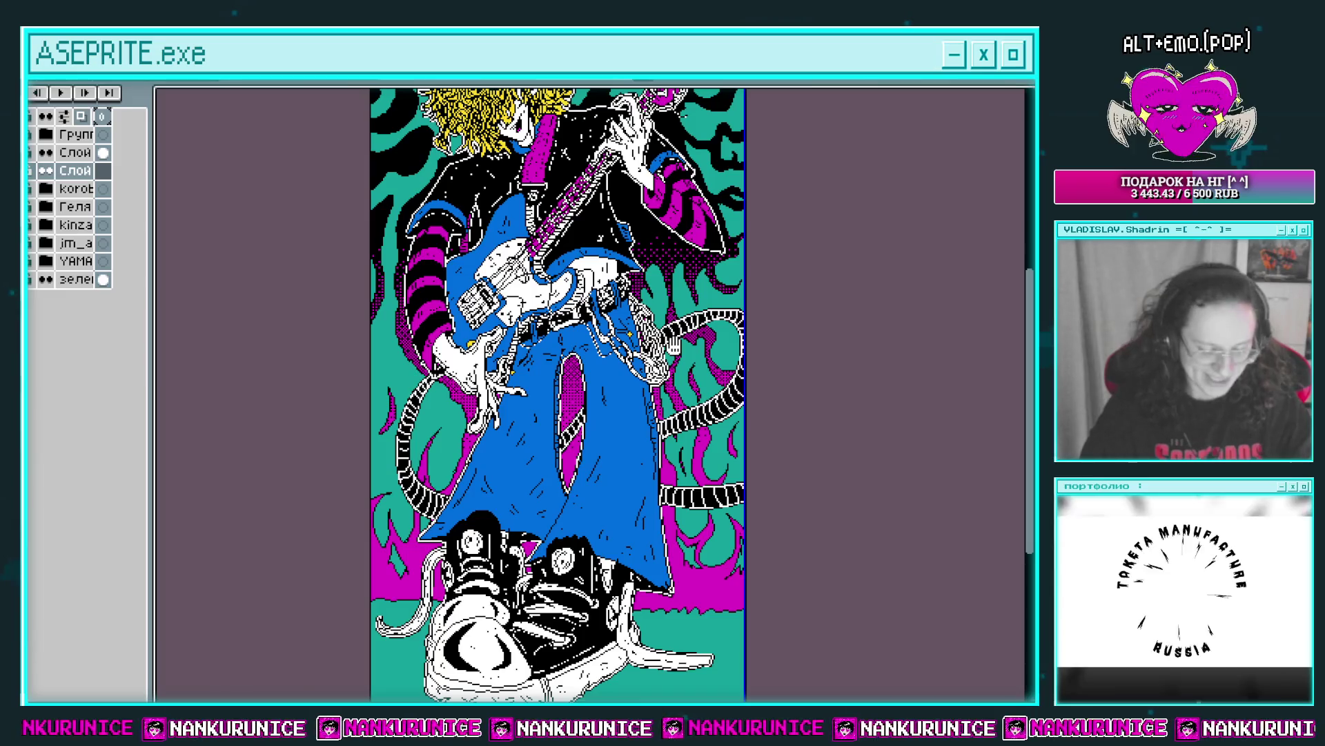
{"action": "left_click_drag", "start_coordinate": [611, 452], "coordinate": [623, 429]}
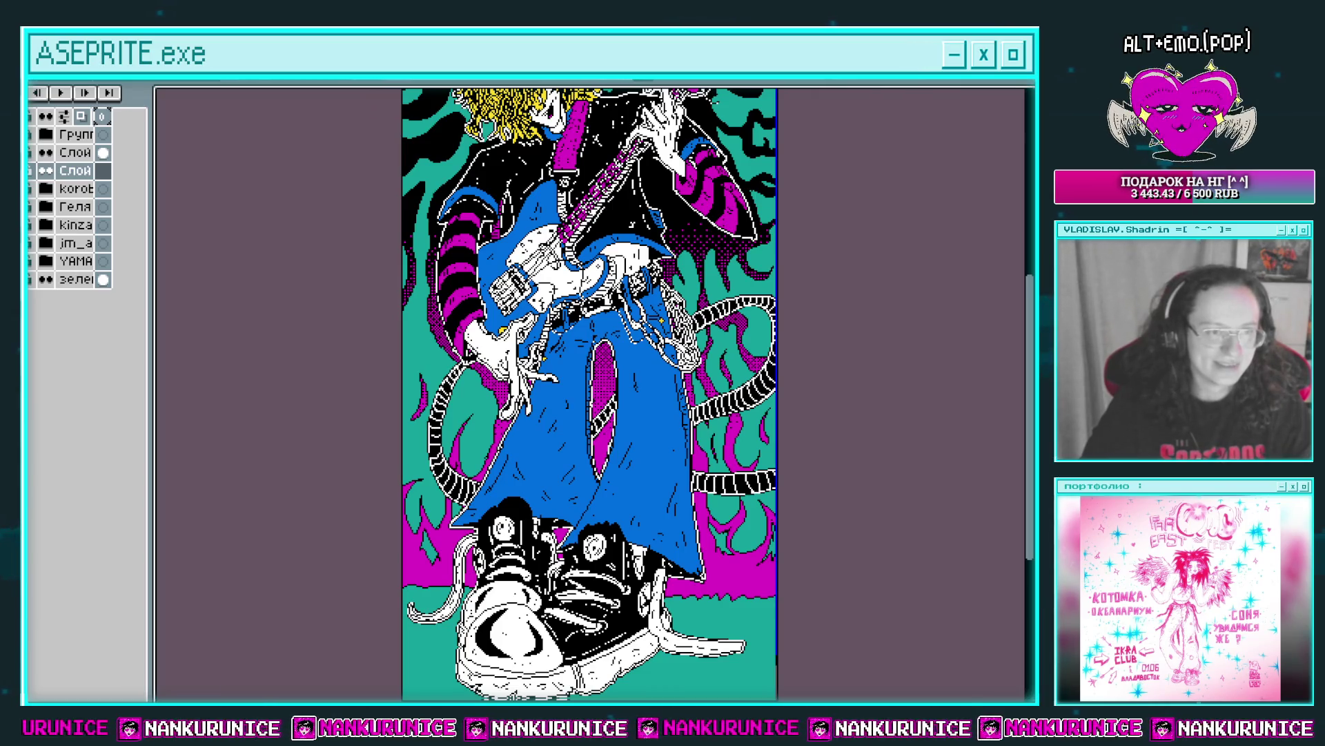
{"action": "scroll", "coordinate": [620, 376], "scroll_direction": "down", "scroll_amount": 1}
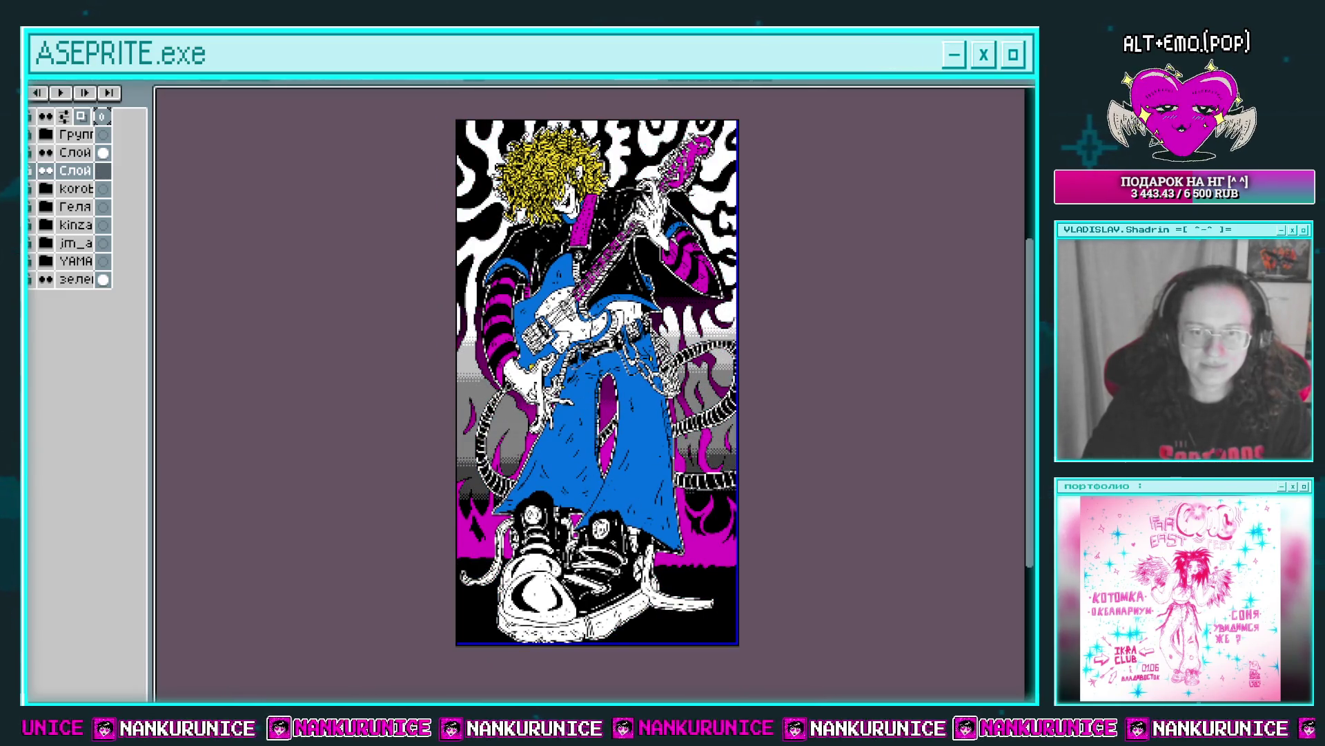
{"action": "scroll", "coordinate": [593, 377], "scroll_direction": "up", "scroll_amount": 1}
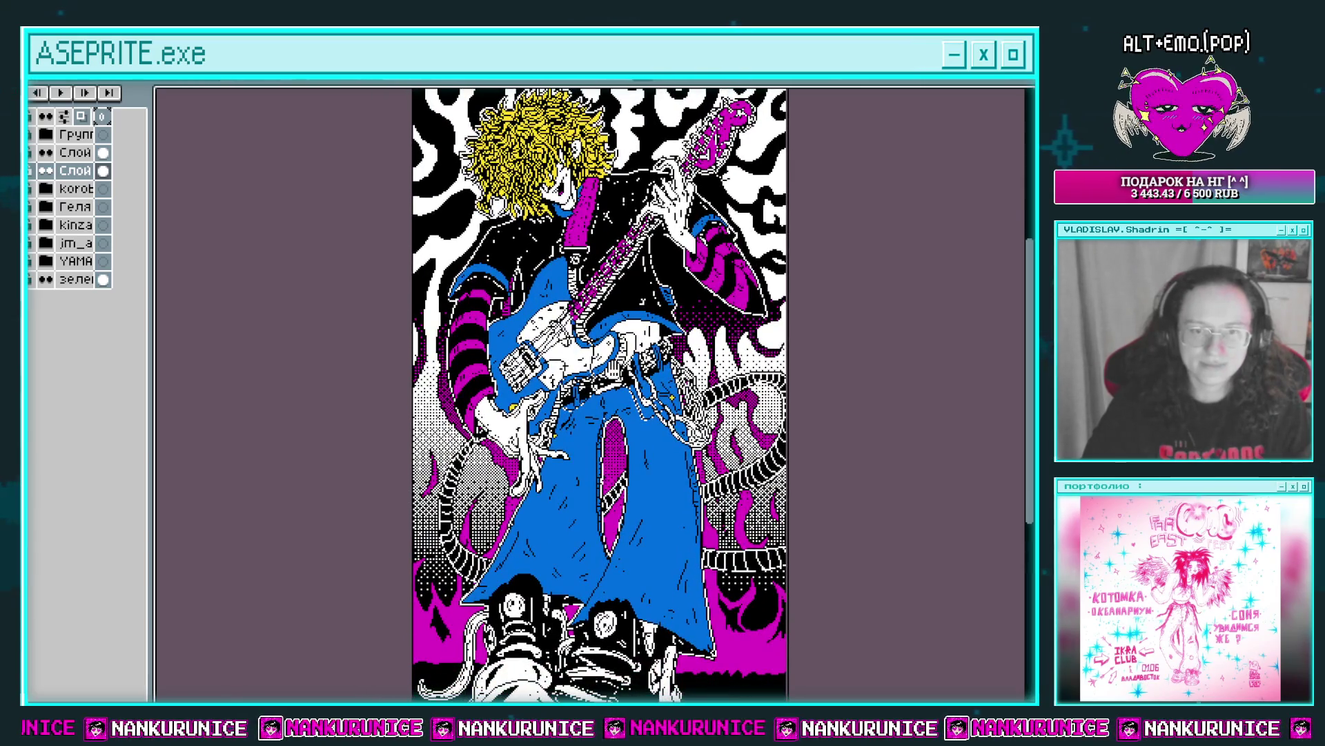
Preview the blur-5x3-left and blur-17x3-left convolution filters, cancel, then undo back to teal.
{"action": "key", "text": "F9"}
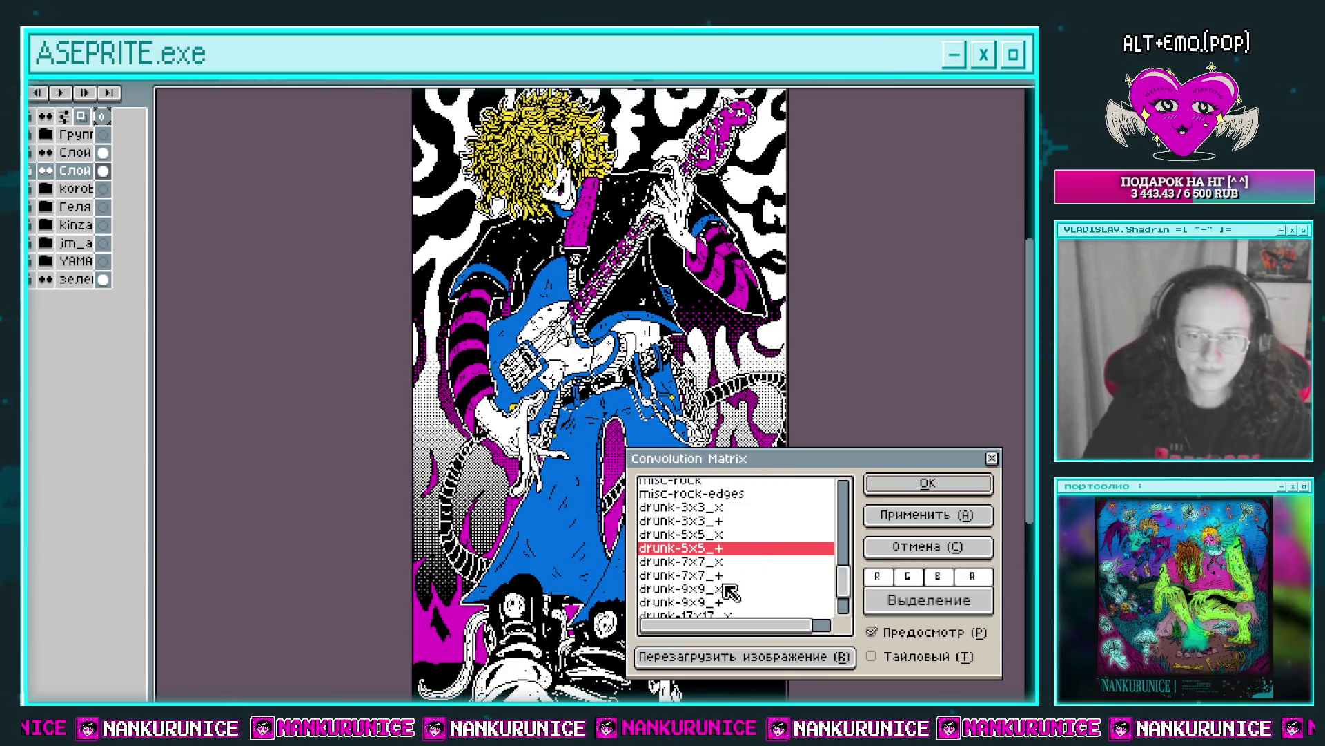
{"action": "key", "text": "Down"}
{"action": "key", "text": "Down"}
{"action": "key", "text": "Down"}
{"action": "scroll", "coordinate": [709, 604], "scroll_direction": "up", "scroll_amount": 2}
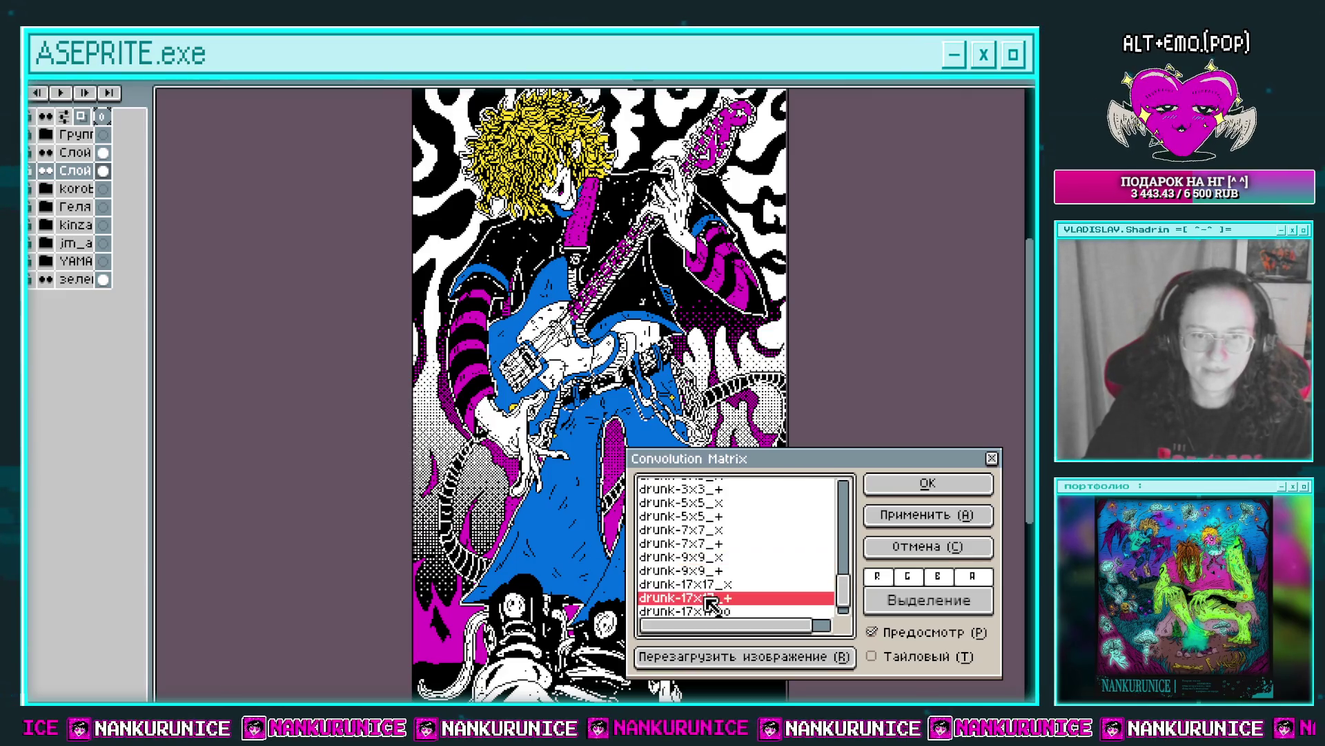
{"action": "scroll", "coordinate": [709, 580], "scroll_direction": "up", "scroll_amount": 5}
{"action": "left_click", "coordinate": [704, 564]}
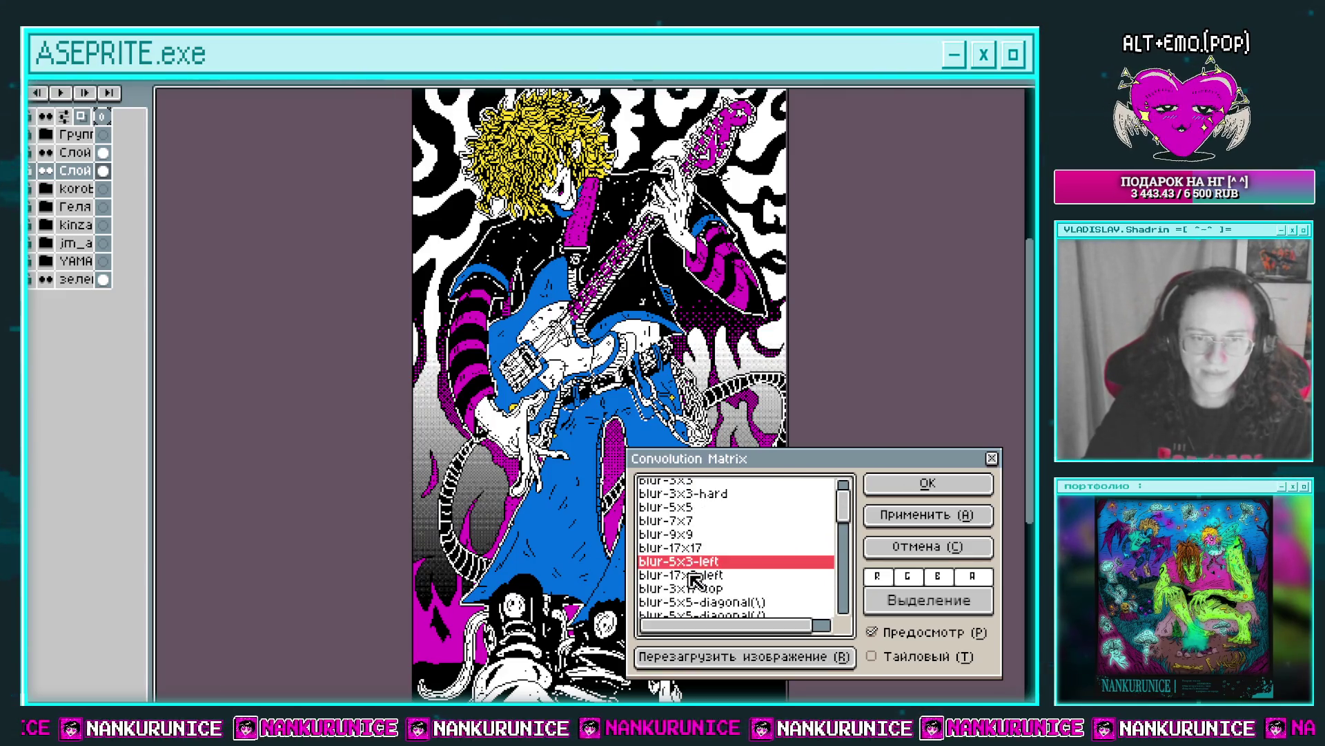
{"action": "left_click", "coordinate": [694, 576]}
{"action": "scroll", "coordinate": [693, 579], "scroll_direction": "down", "scroll_amount": 1}
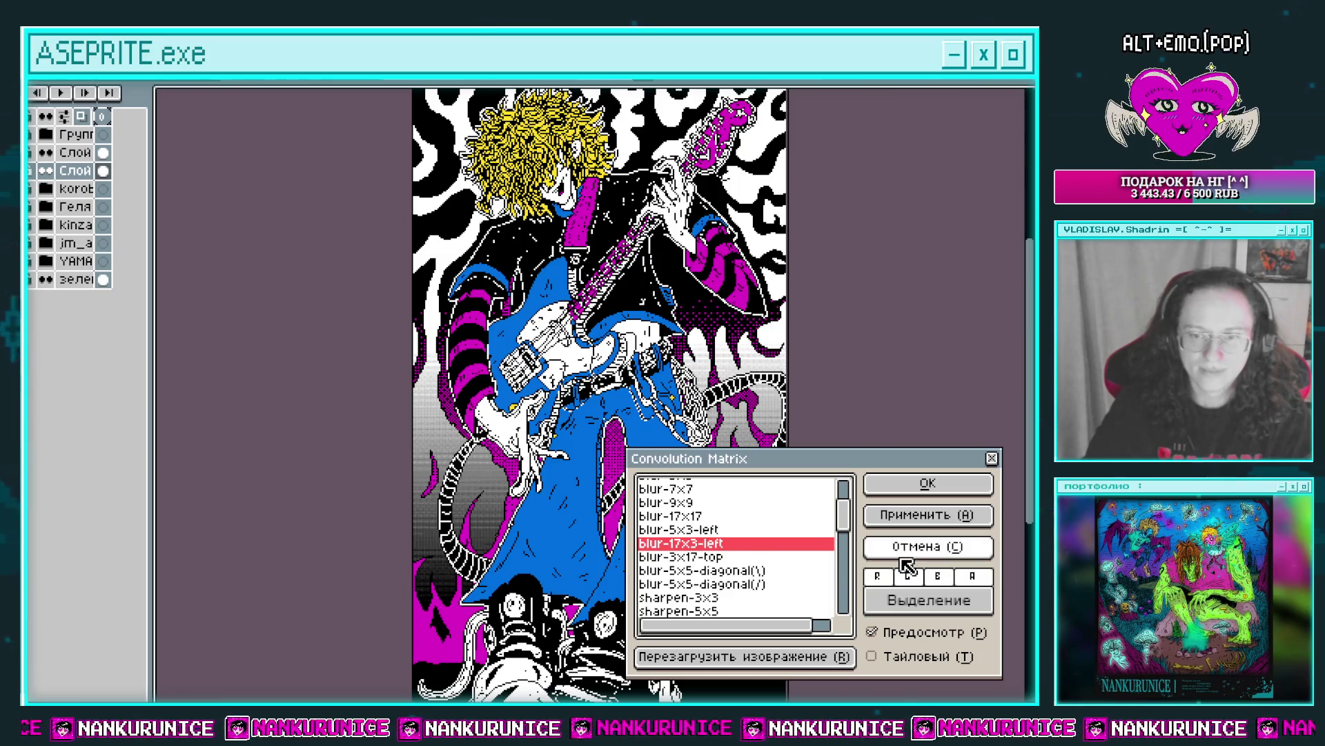
{"action": "left_click", "coordinate": [891, 547]}
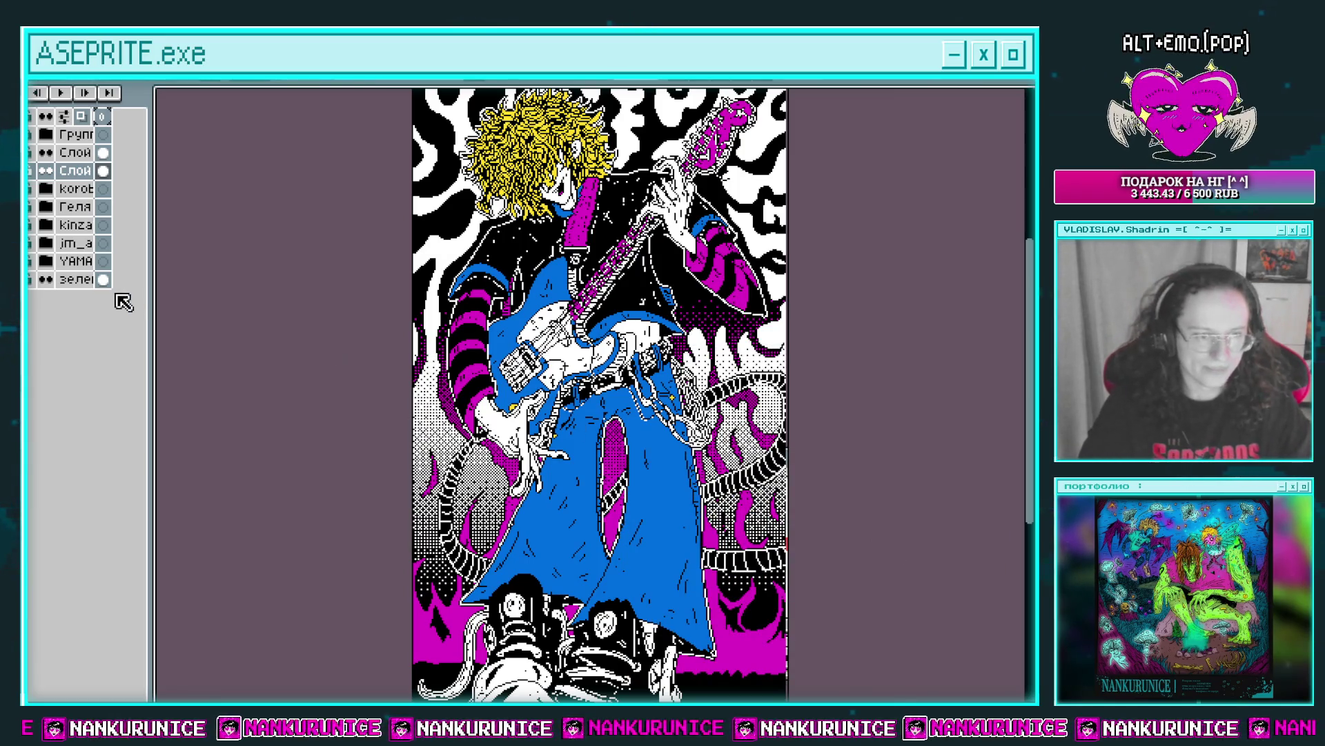
{"action": "key", "text": "ctrl+z"}
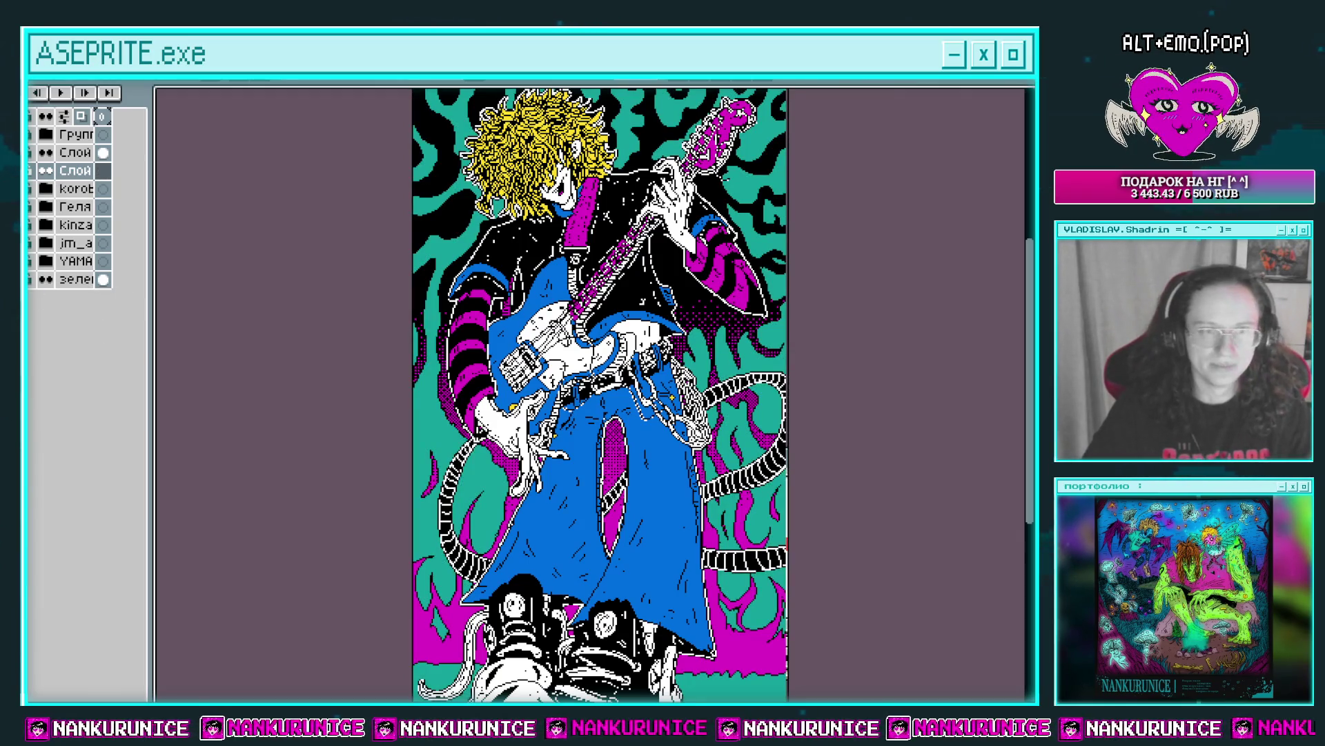
Fill the swirls blue, then add a dithered magenta-to-blue gradient over black.
{"action": "mouse_move", "coordinate": [604, 442]}
{"action": "left_mouse_down"}
{"action": "mouse_move", "coordinate": [605, 381]}
{"action": "mouse_move", "coordinate": [595, 461]}
{"action": "mouse_move", "coordinate": [604, 383]}
{"action": "mouse_move", "coordinate": [608, 428]}
{"action": "left_mouse_up"}
{"action": "left_click", "coordinate": [107, 233]}
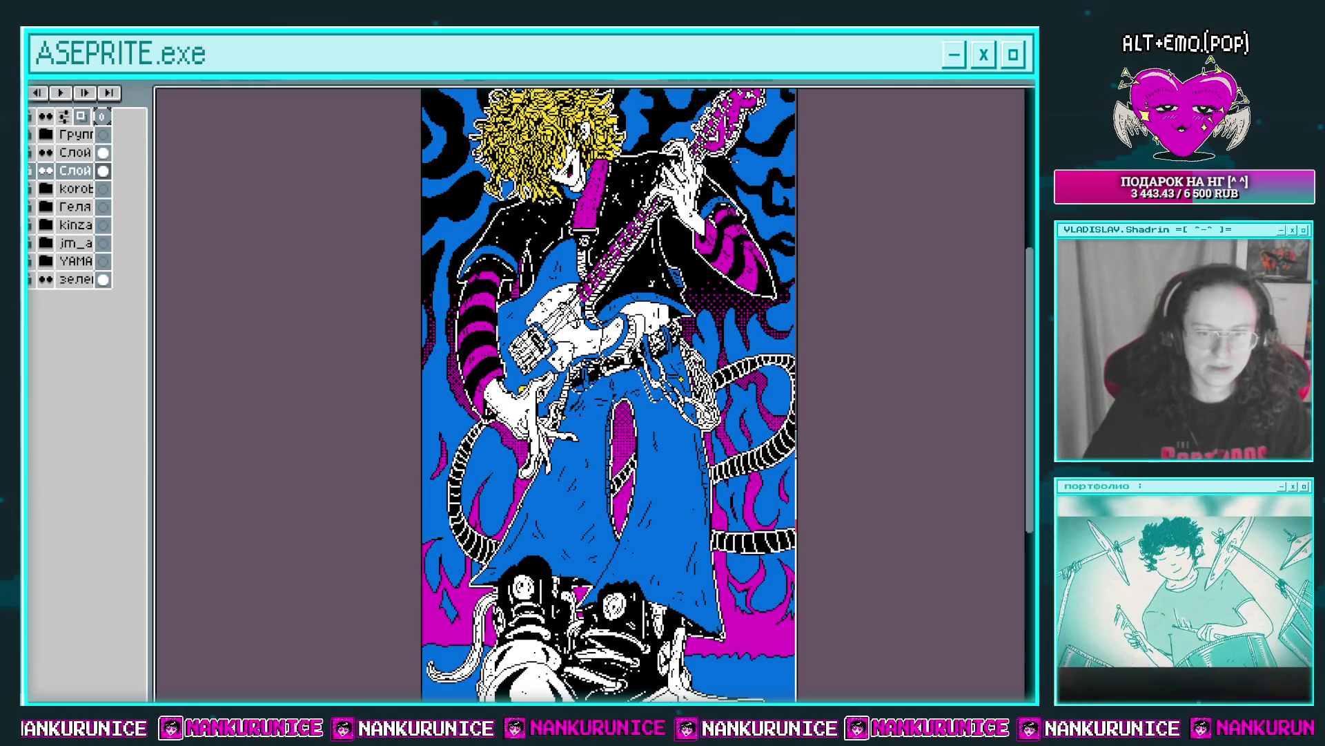
{"action": "key", "text": "Return"}
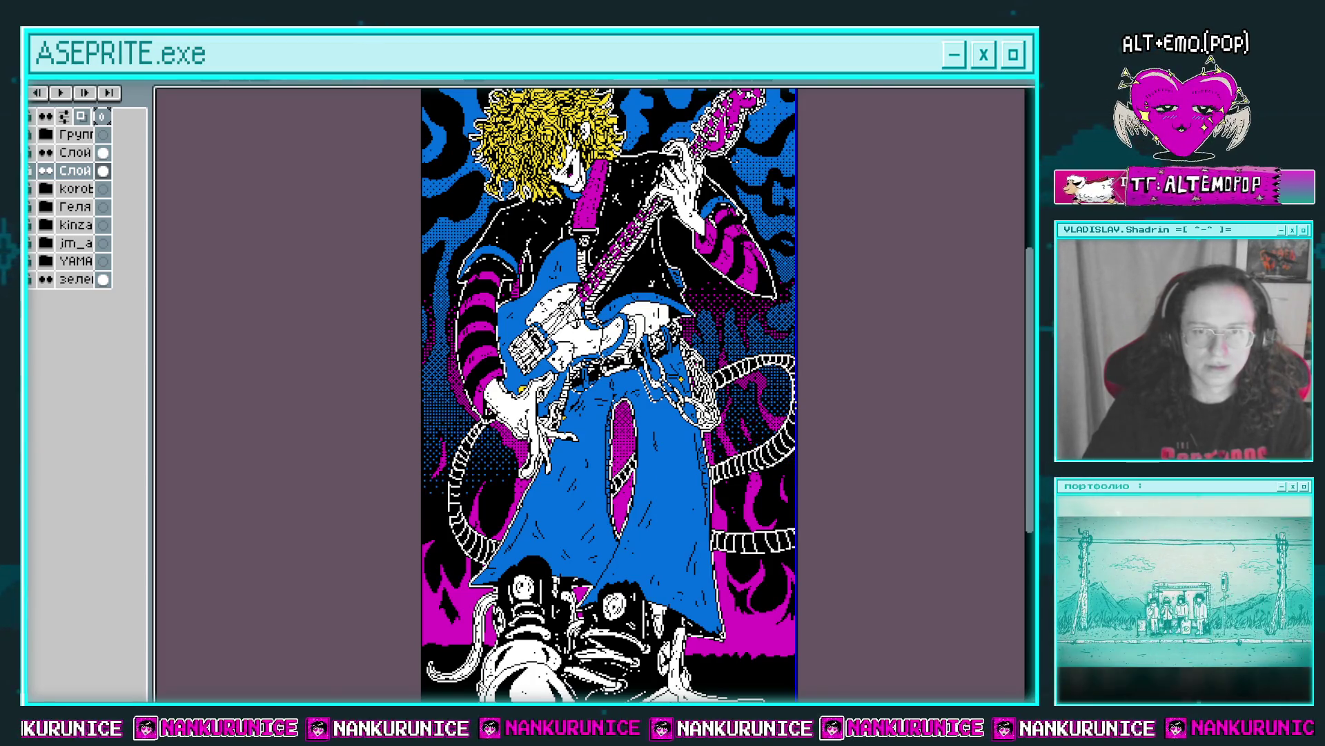
{"action": "scroll", "coordinate": [642, 381], "scroll_direction": "up", "scroll_amount": 1}
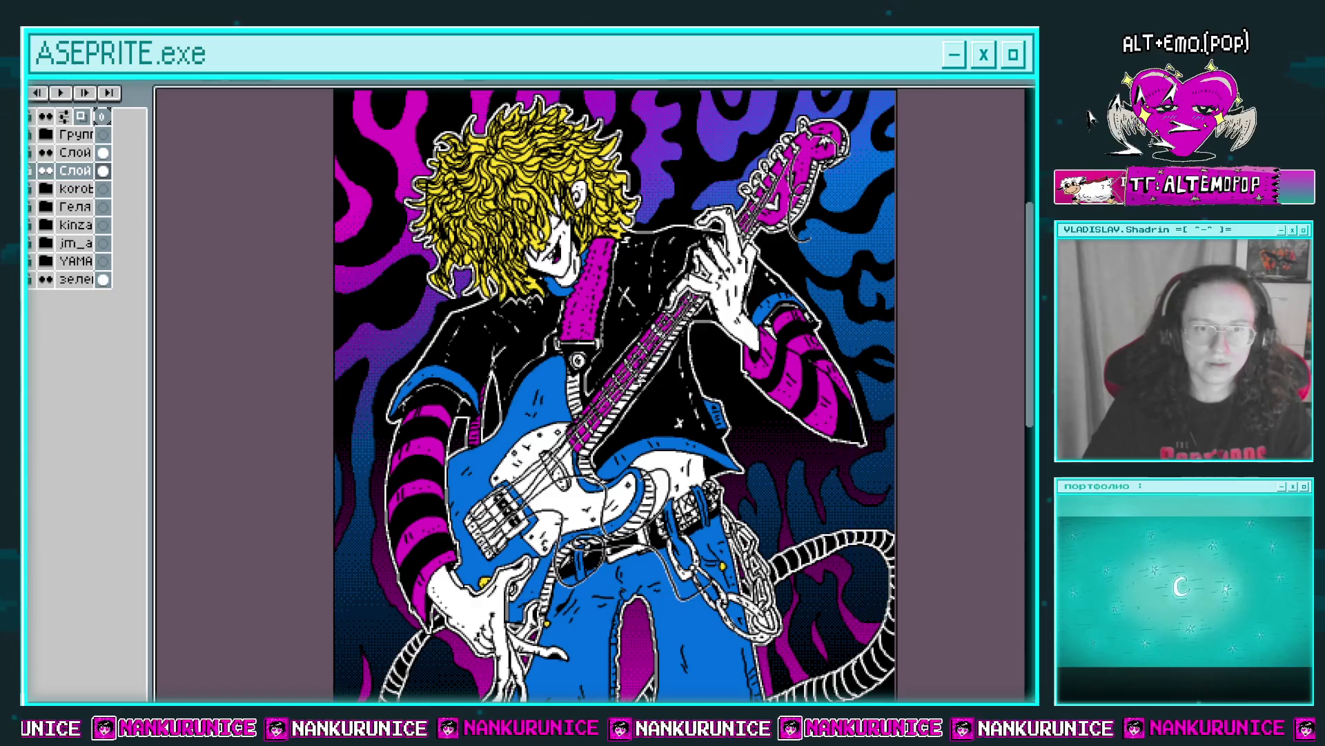
{"action": "key", "text": "ctrl+z"}
{"action": "left_click_drag", "start_coordinate": [282, 107], "coordinate": [394, 203]}
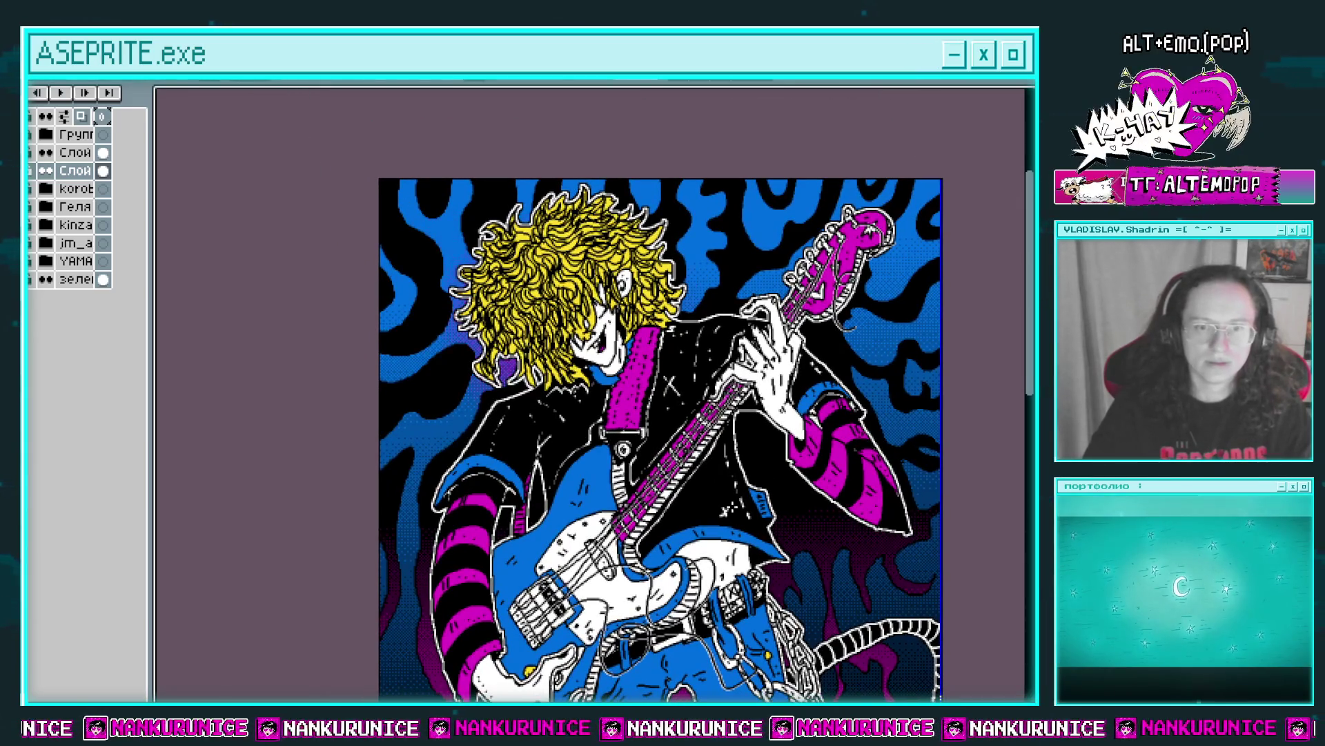
{"action": "left_click_drag", "start_coordinate": [872, 540], "coordinate": [798, 547]}
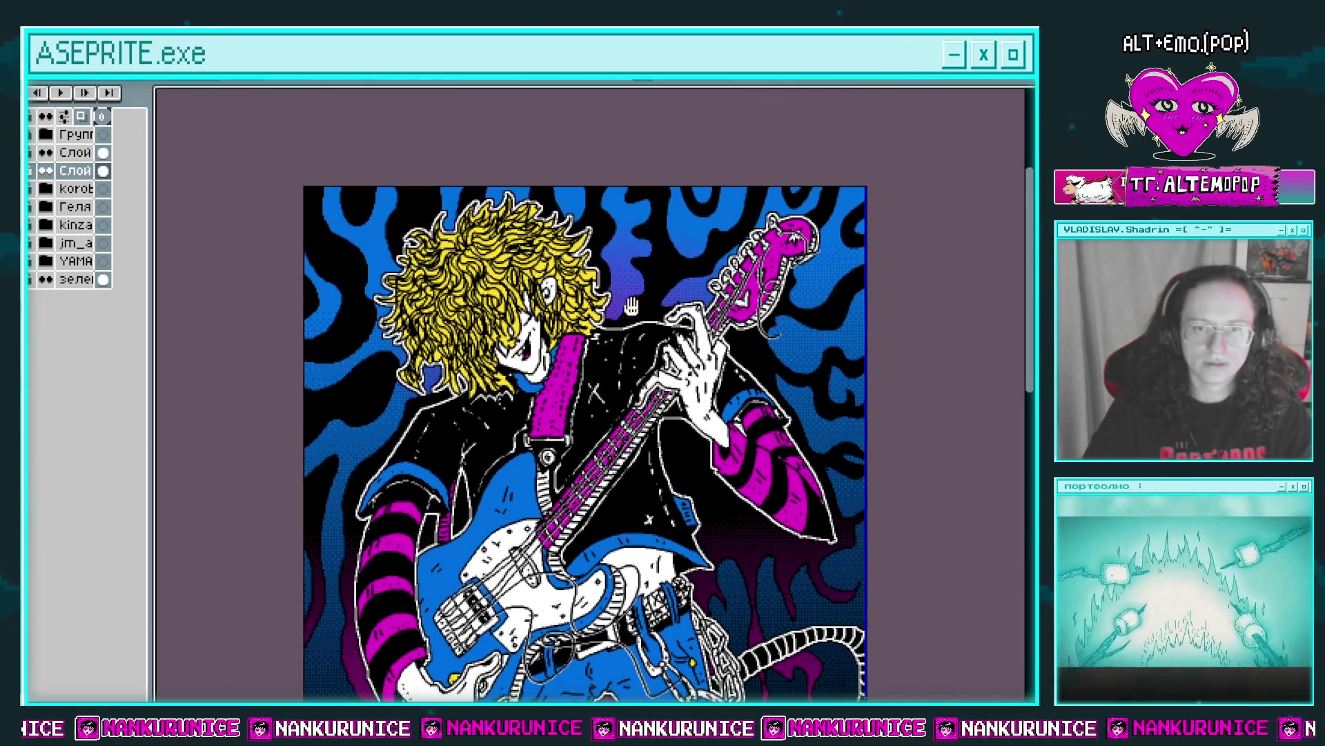
{"action": "key", "text": "shift+n"}
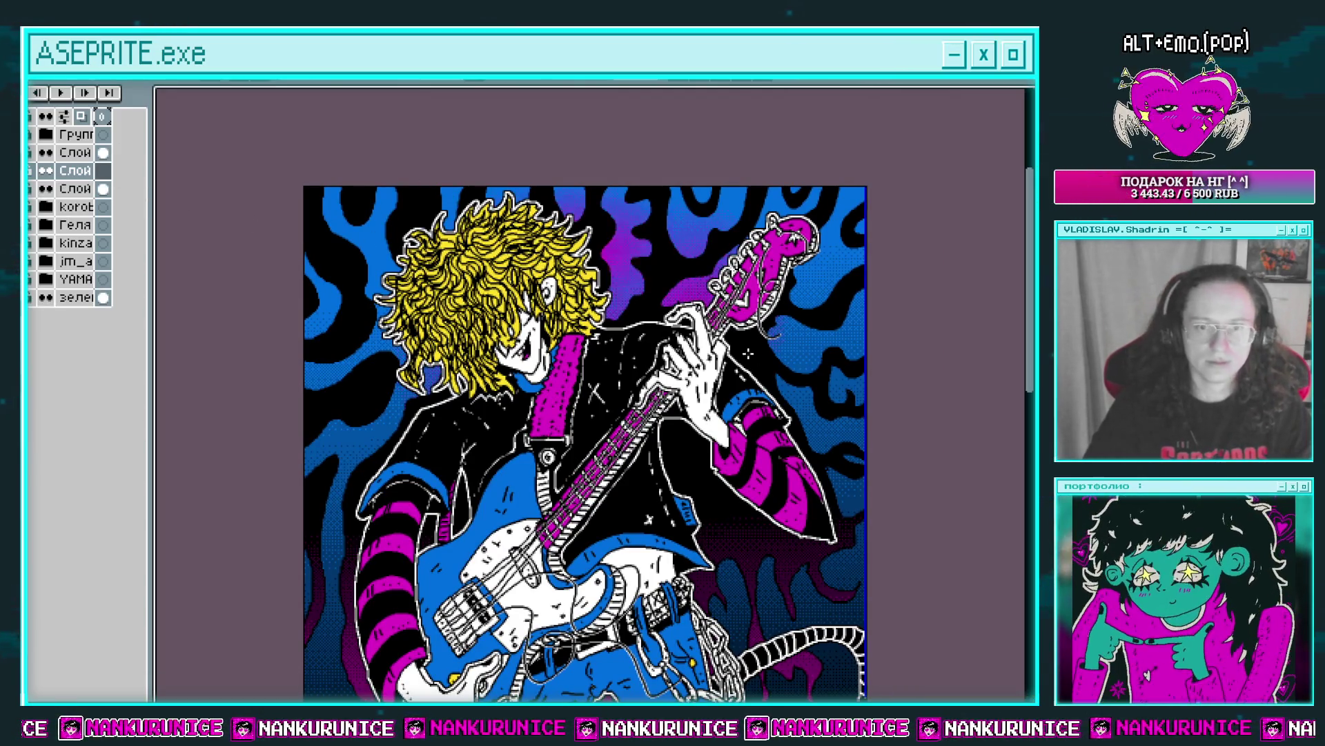
{"action": "left_click_drag", "start_coordinate": [382, 326], "coordinate": [412, 219]}
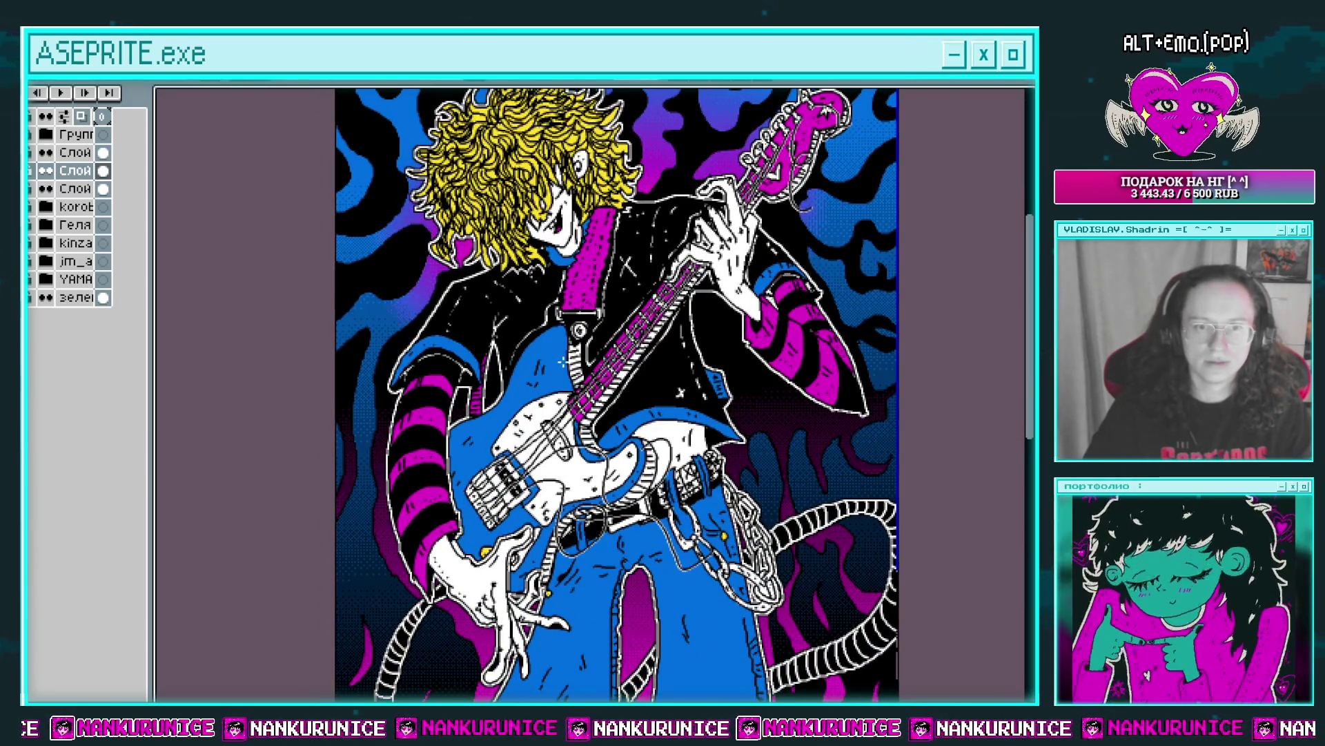
{"action": "left_click_drag", "start_coordinate": [516, 404], "coordinate": [531, 257]}
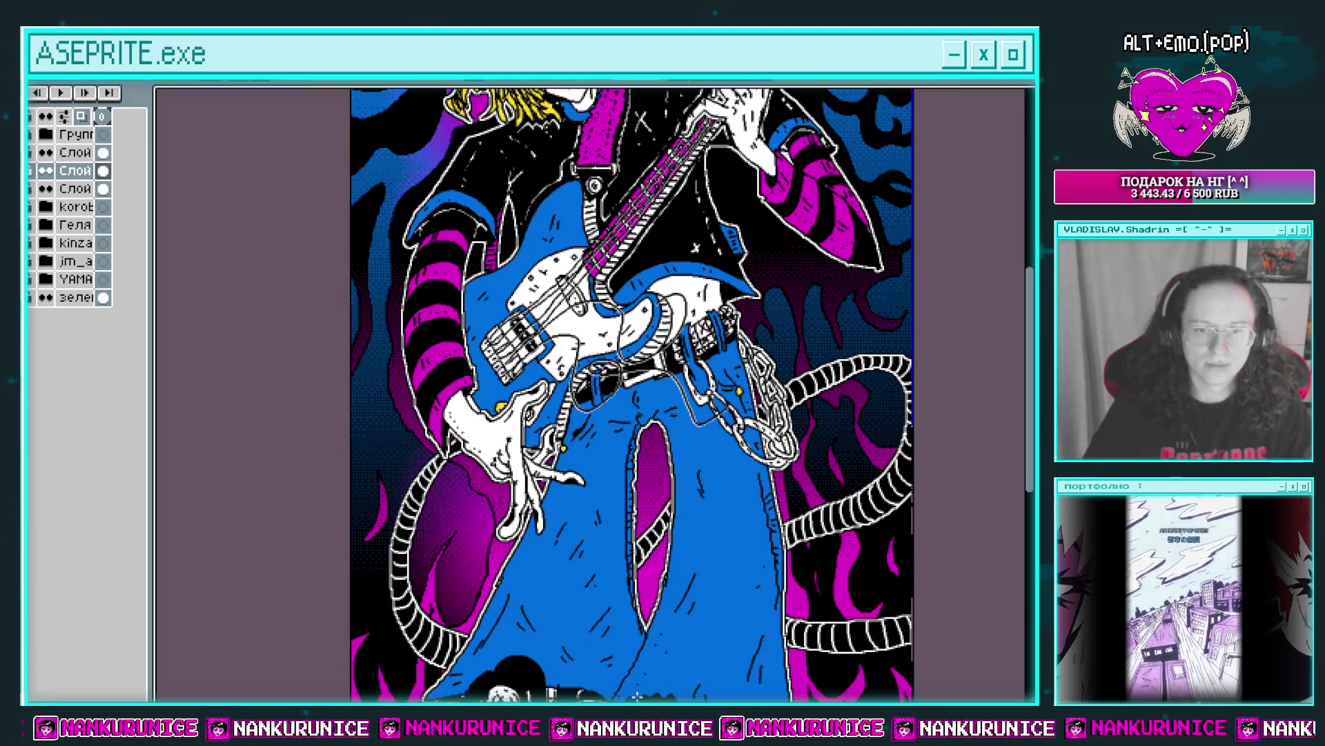
{"action": "left_click_drag", "start_coordinate": [689, 525], "coordinate": [594, 566]}
{"action": "key", "text": "ctrl+z"}
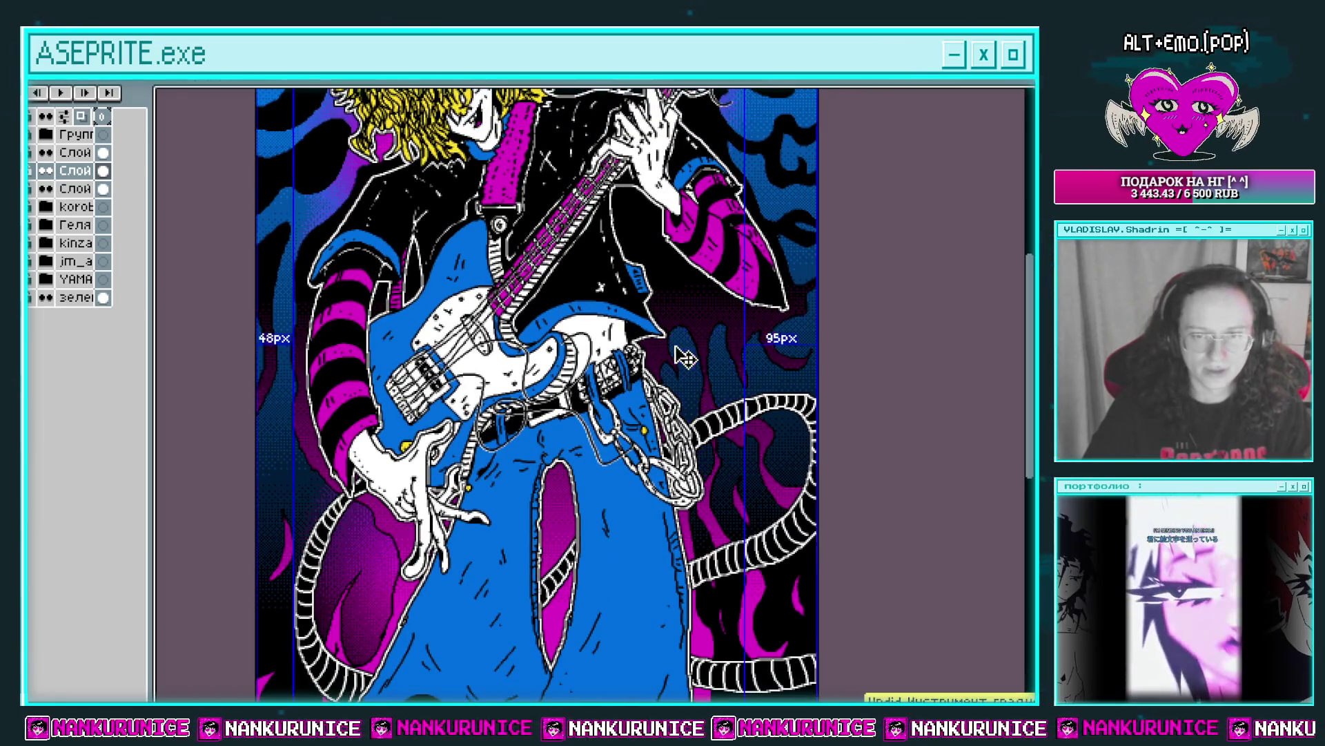
{"action": "left_click_drag", "start_coordinate": [783, 532], "coordinate": [797, 325]}
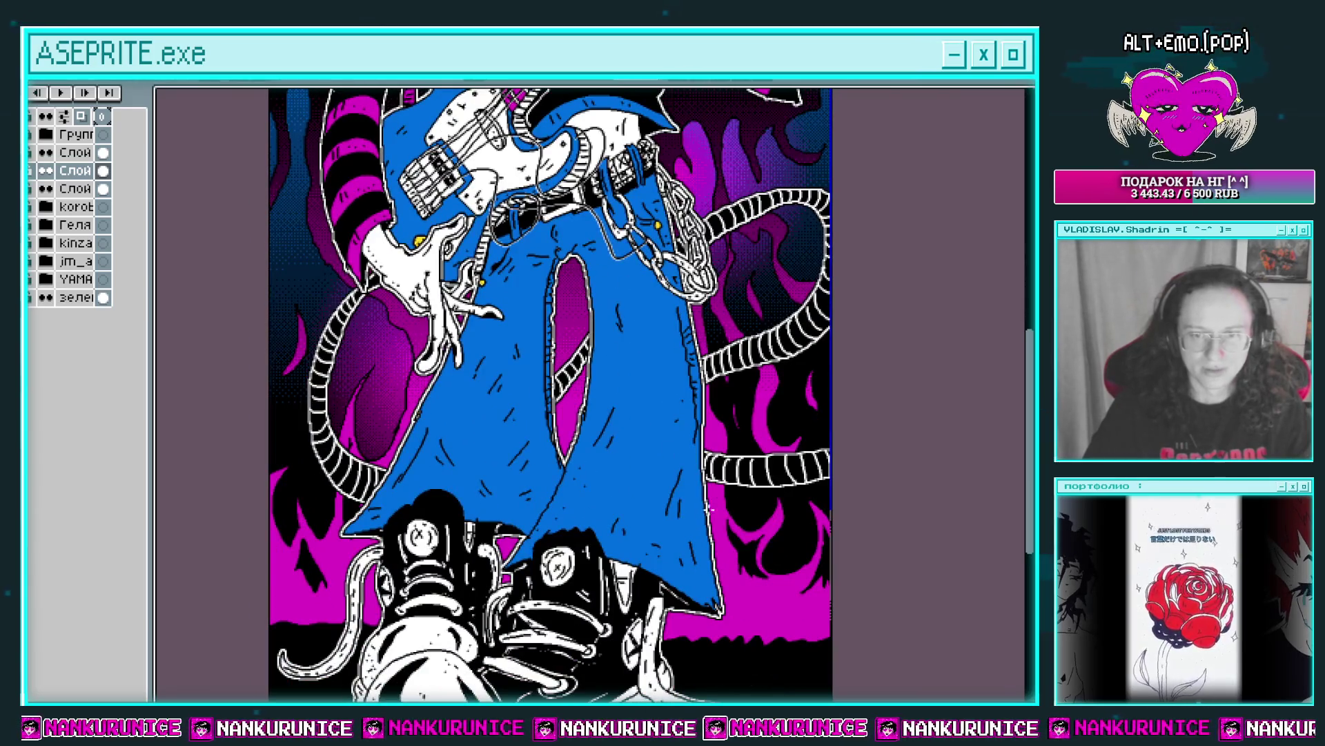
{"action": "left_click_drag", "start_coordinate": [594, 477], "coordinate": [635, 348]}
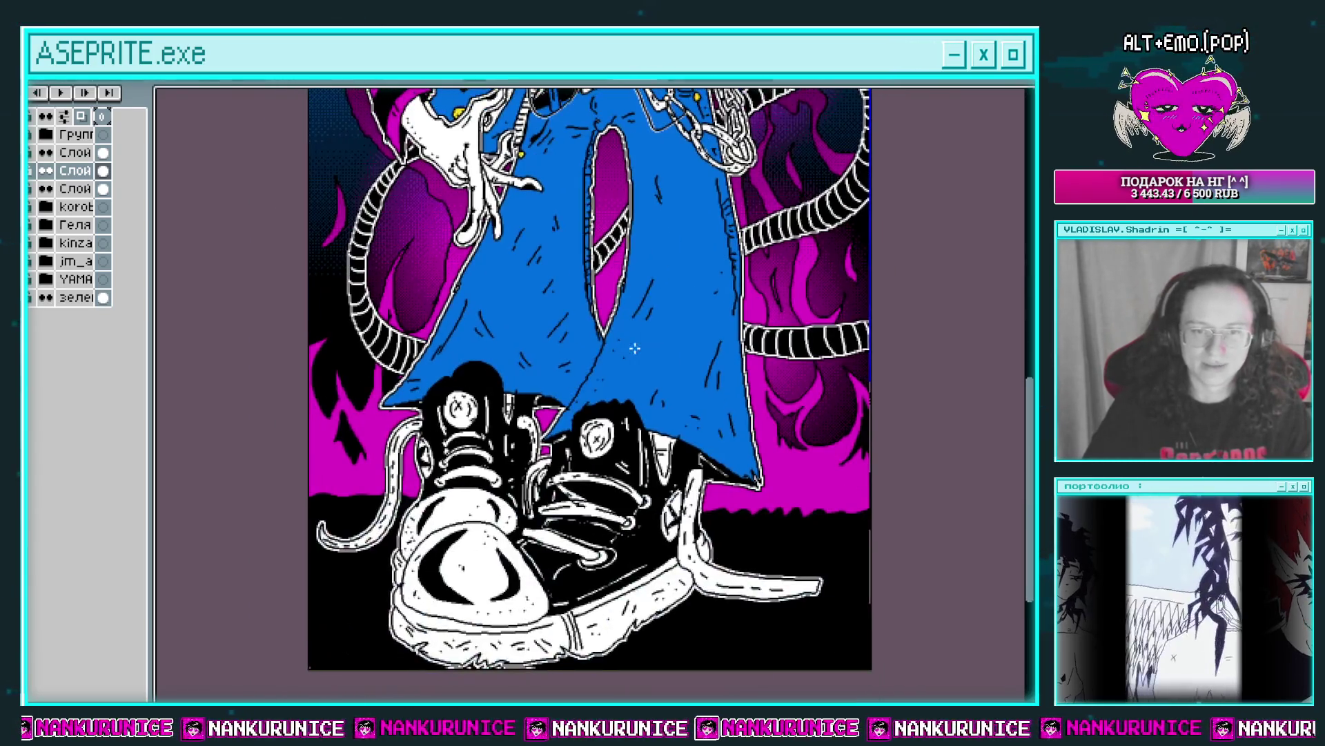
{"action": "scroll", "coordinate": [634, 349], "scroll_direction": "up", "scroll_amount": 5}
{"action": "scroll", "coordinate": [587, 342], "scroll_direction": "up", "scroll_amount": 5}
{"action": "scroll", "coordinate": [517, 331], "scroll_direction": "up", "scroll_amount": 5}
{"action": "scroll", "coordinate": [423, 315], "scroll_direction": "up", "scroll_amount": 5}
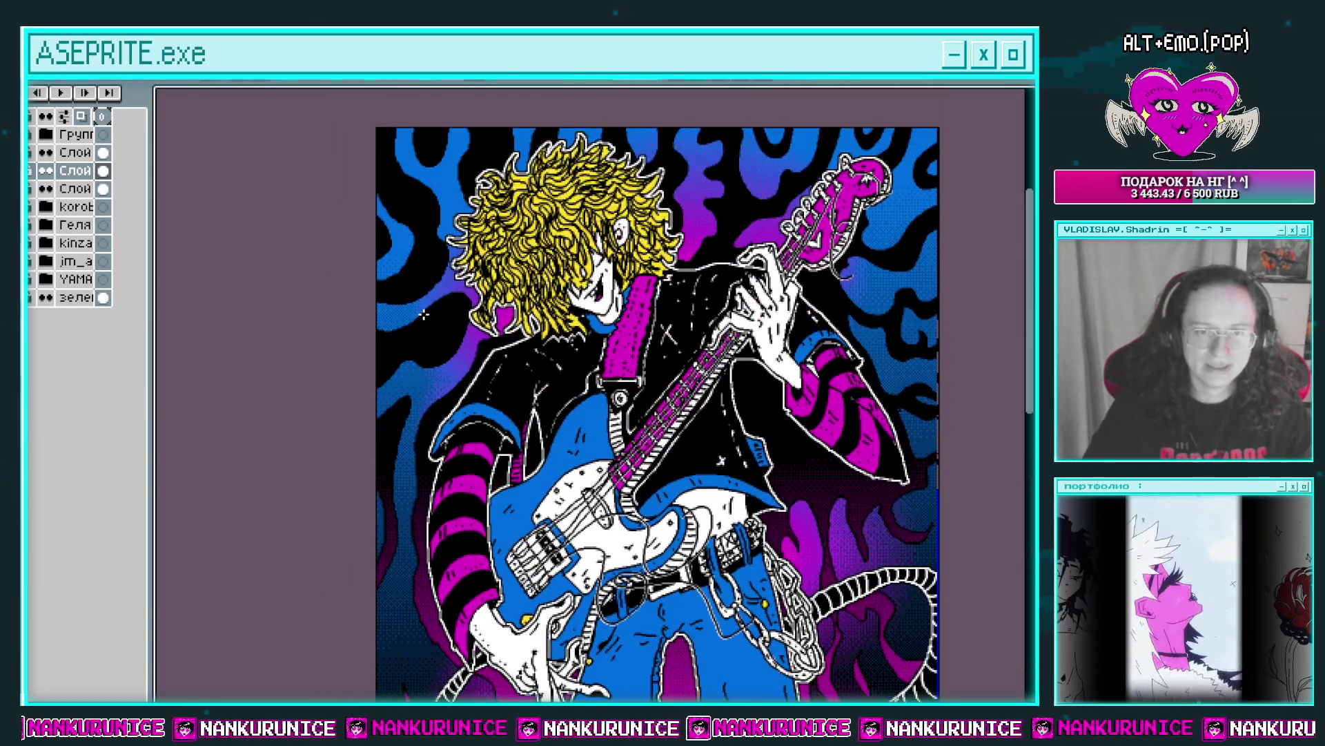
{"action": "scroll", "coordinate": [427, 238], "scroll_direction": "up", "scroll_amount": 2}
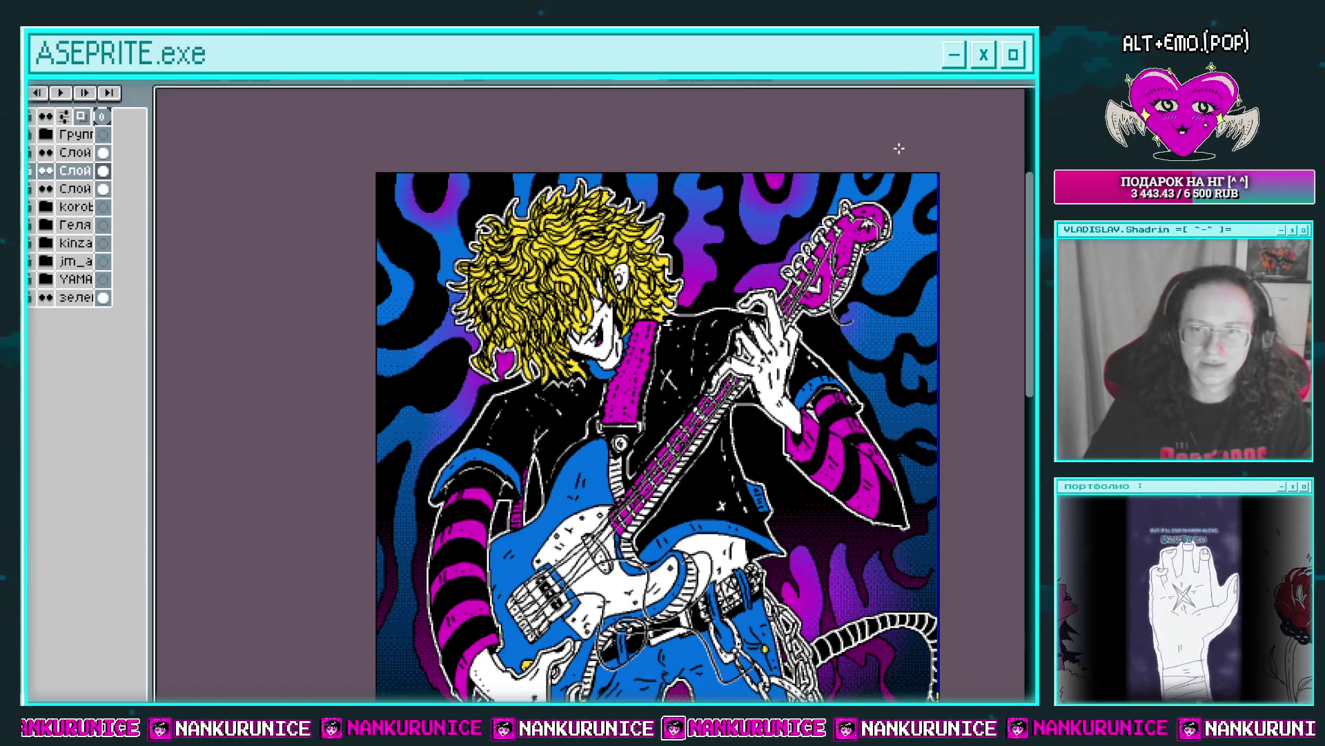
{"action": "scroll", "coordinate": [856, 198], "scroll_direction": "down", "scroll_amount": 6}
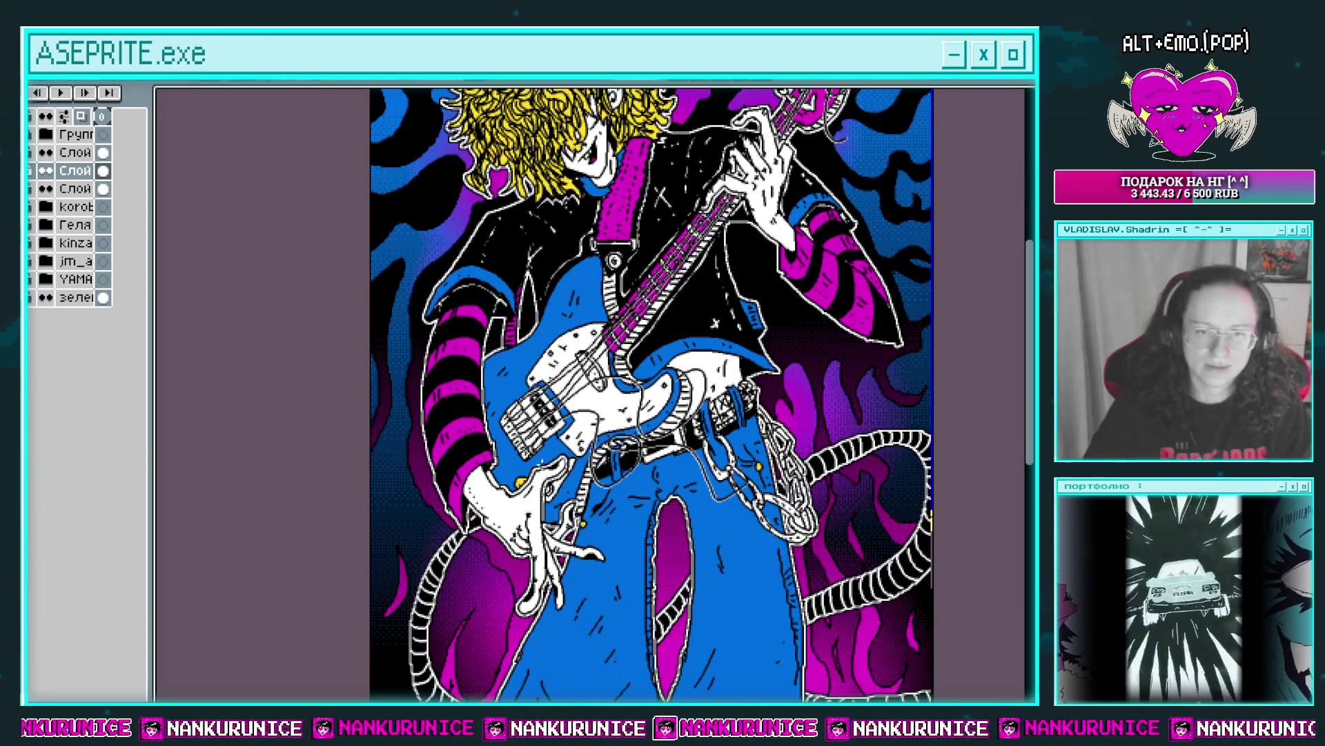
{"action": "key", "text": "minus"}
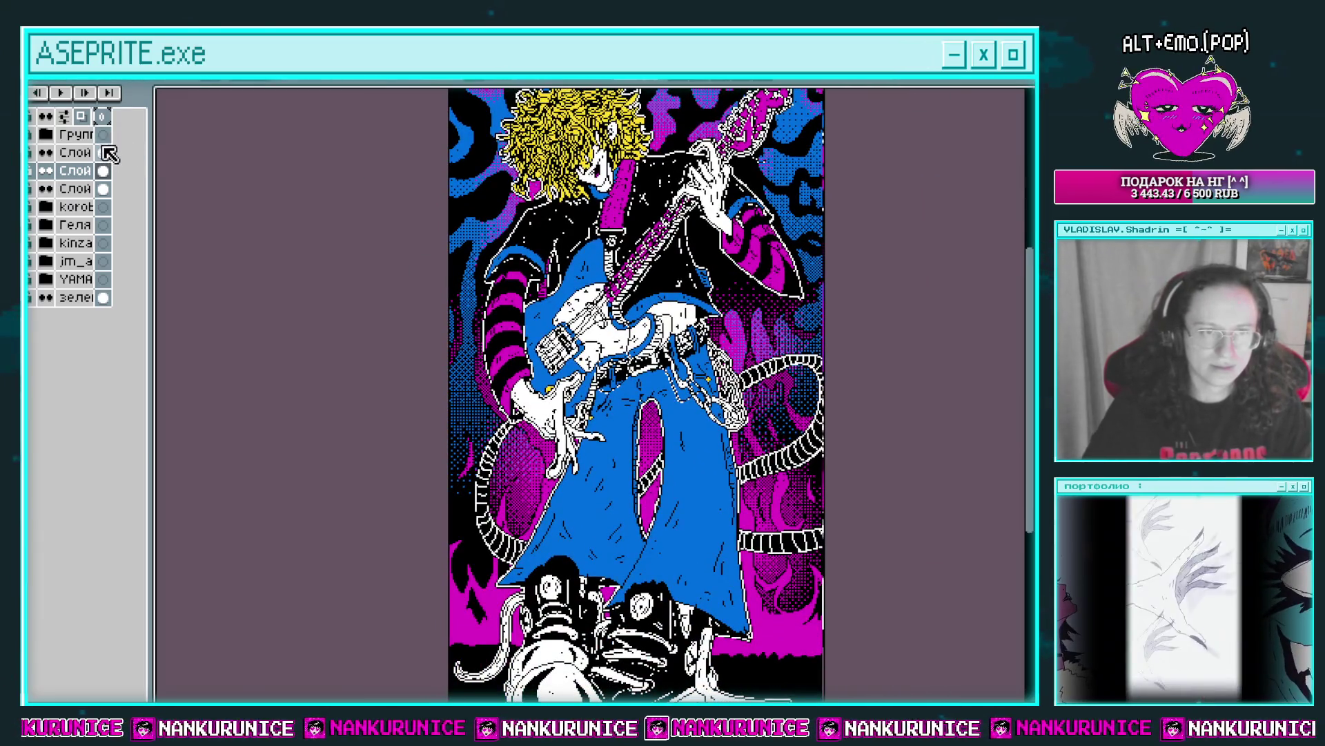
Add a new layer and draw a pink dithered gradient up over the shoe soles.
{"action": "key", "text": "shift+n"}
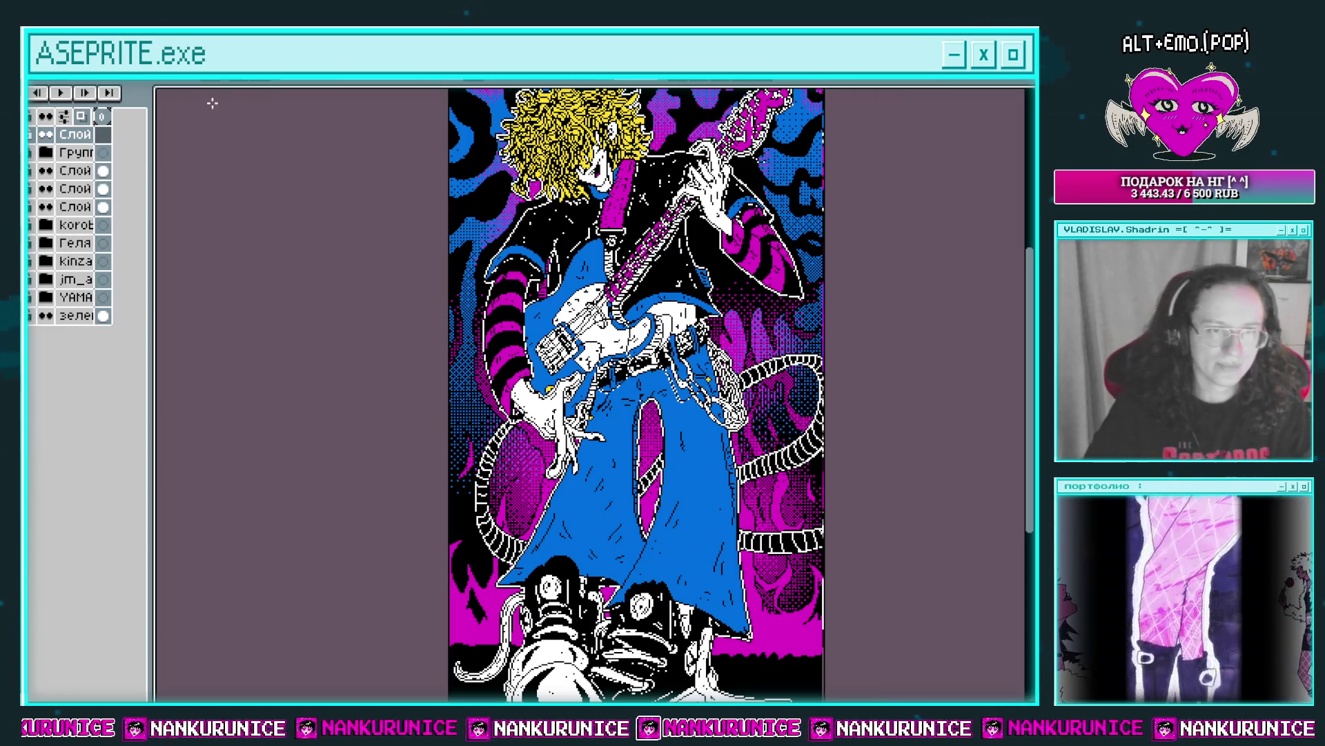
{"action": "scroll", "coordinate": [639, 393], "scroll_direction": "down", "scroll_amount": 3}
{"action": "left_click_drag", "start_coordinate": [639, 607], "coordinate": [638, 497]}
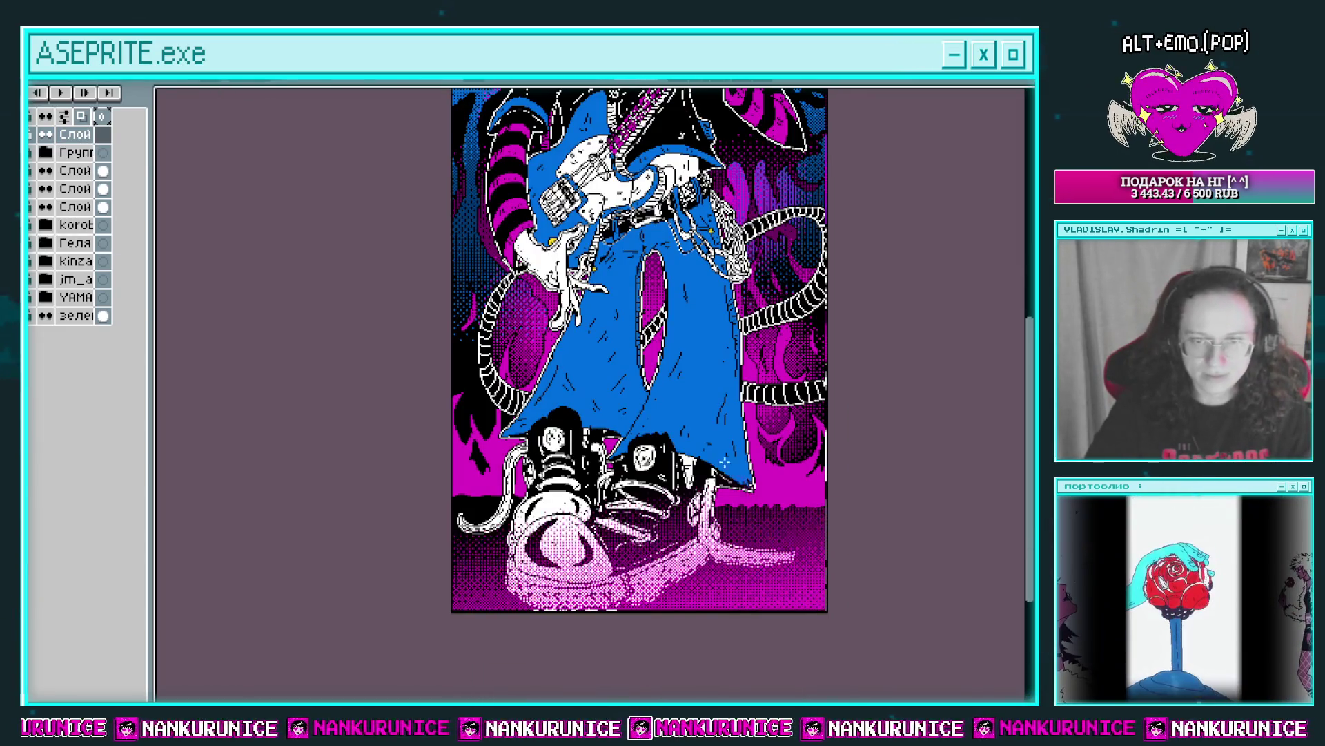
{"action": "key", "text": "ctrl+z"}
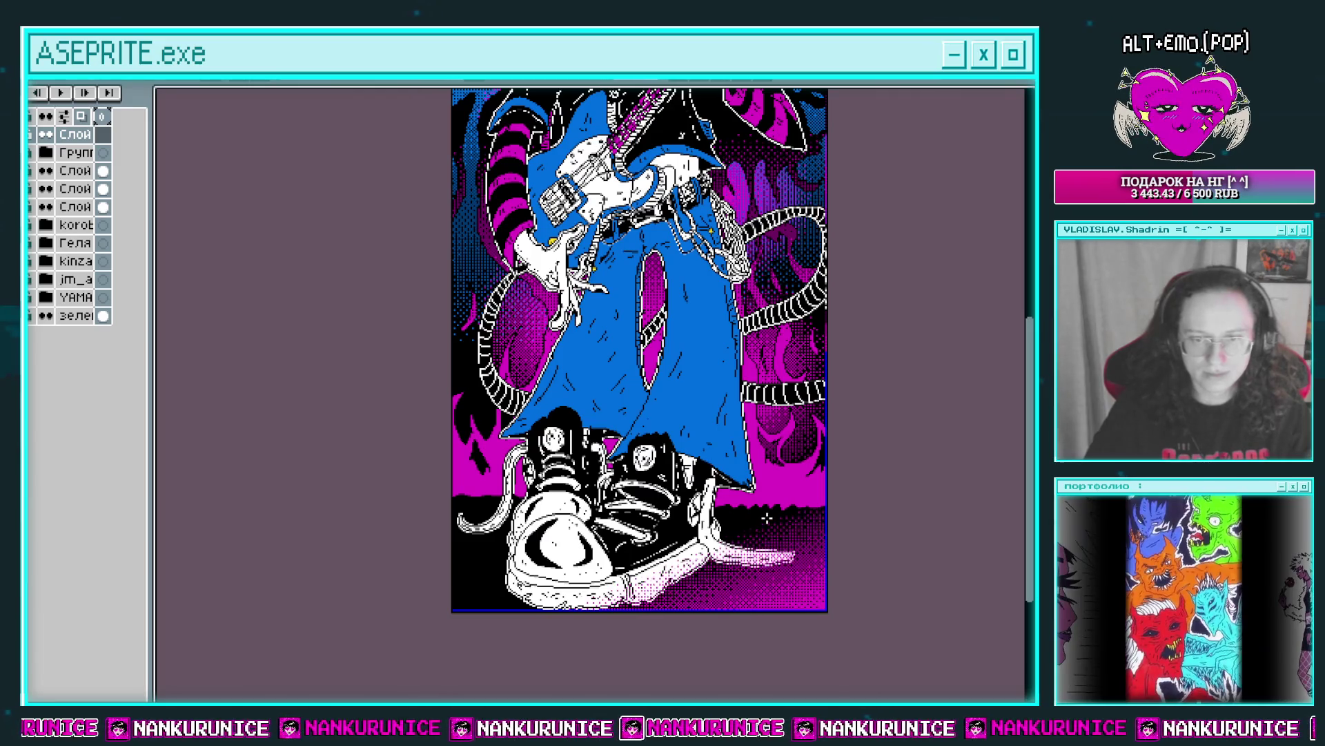
{"action": "left_click_drag", "start_coordinate": [440, 628], "coordinate": [456, 535]}
Hide and re-show the new layer to compare the pink floor glow.
{"action": "scroll", "coordinate": [531, 546], "scroll_direction": "up", "scroll_amount": 1}
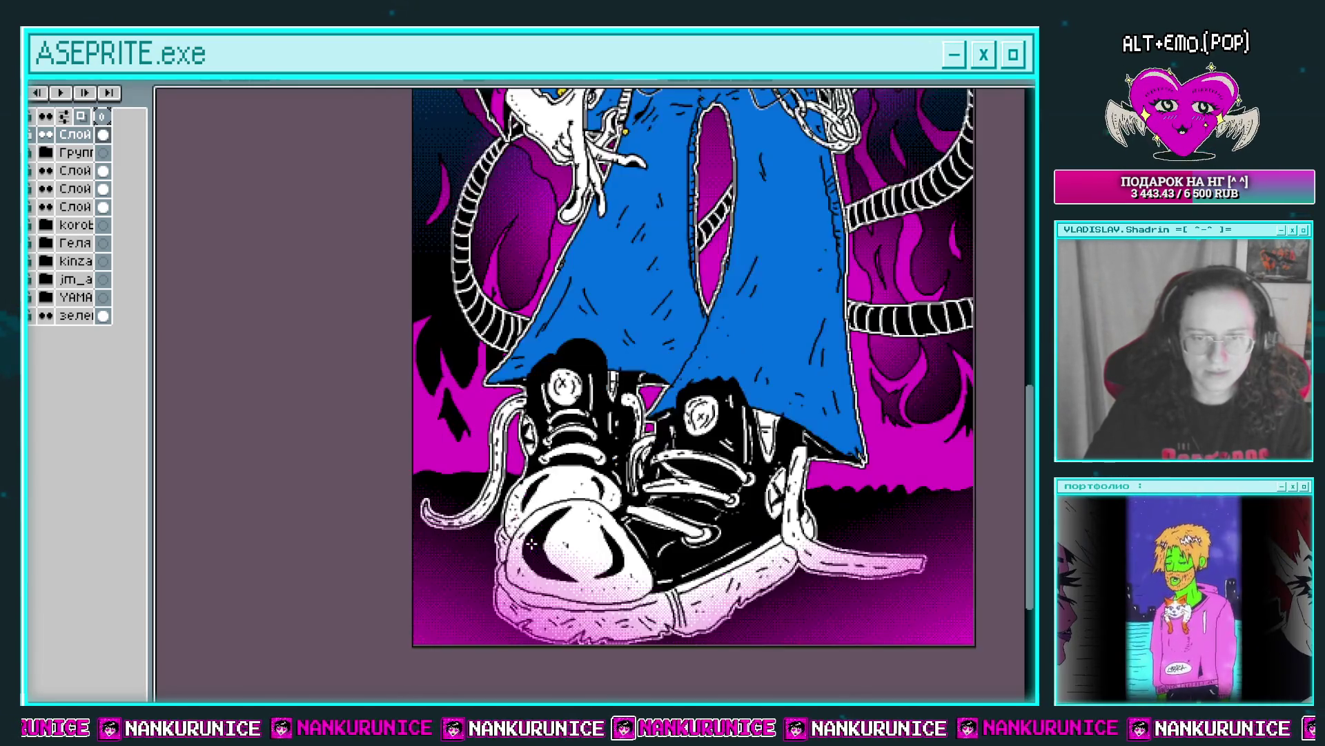
{"action": "scroll", "coordinate": [602, 556], "scroll_direction": "up", "scroll_amount": 5}
{"action": "scroll", "coordinate": [602, 556], "scroll_direction": "up", "scroll_amount": 4}
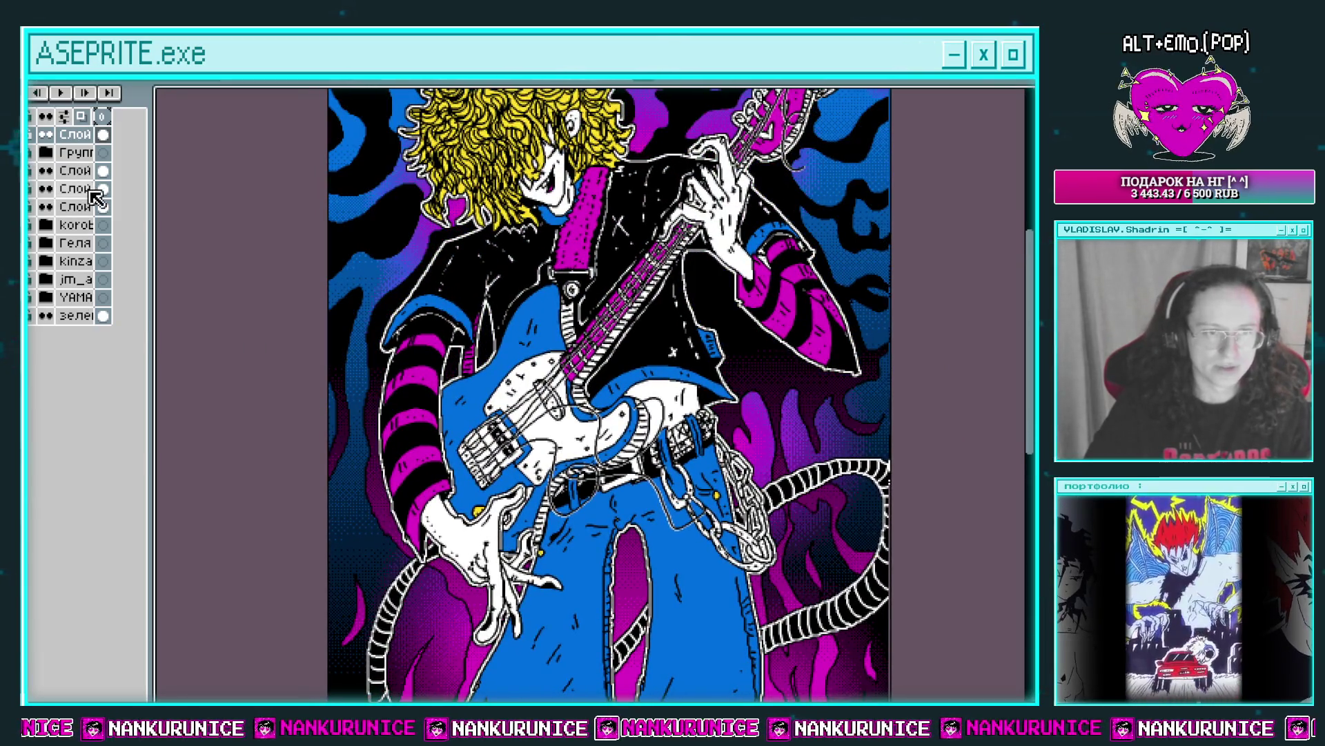
{"action": "left_click", "coordinate": [47, 170]}
{"action": "left_click", "coordinate": [47, 171]}
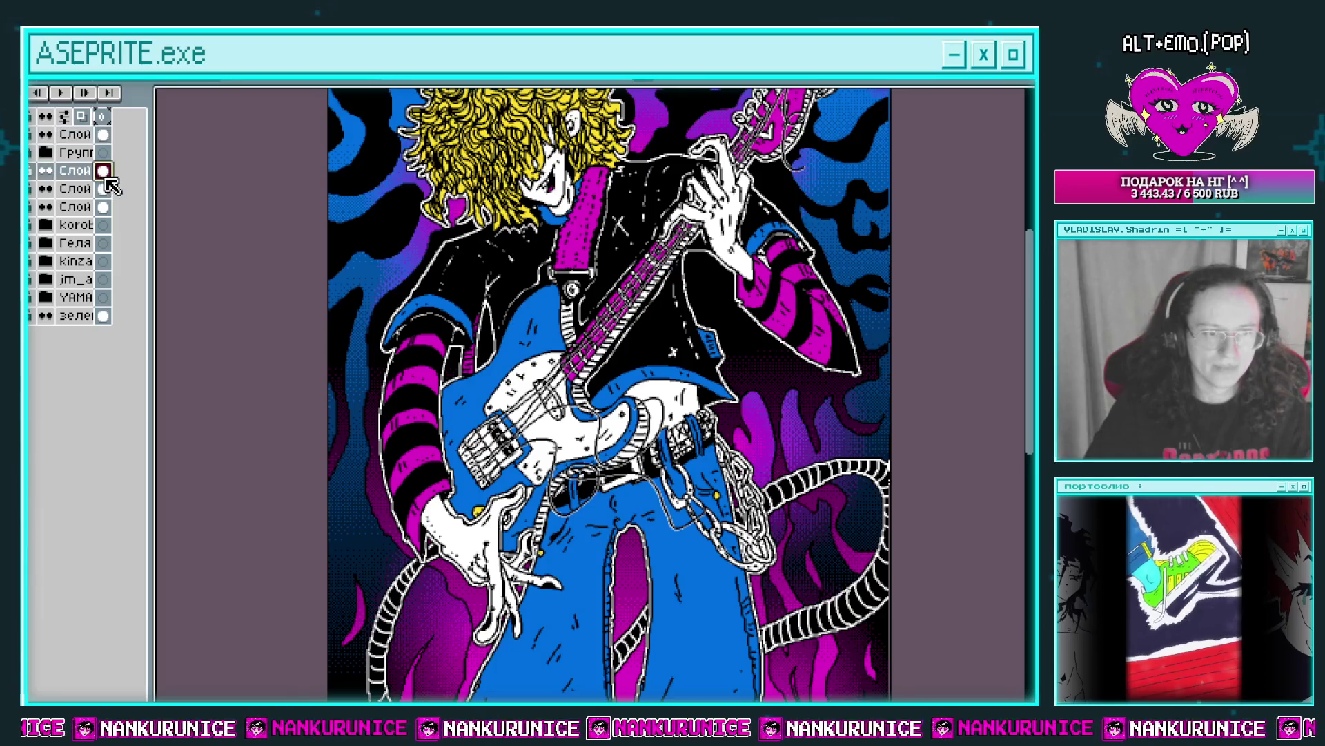
Apply a magenta Outline effect to the blue background swirls.
{"action": "key", "text": "shift+o"}
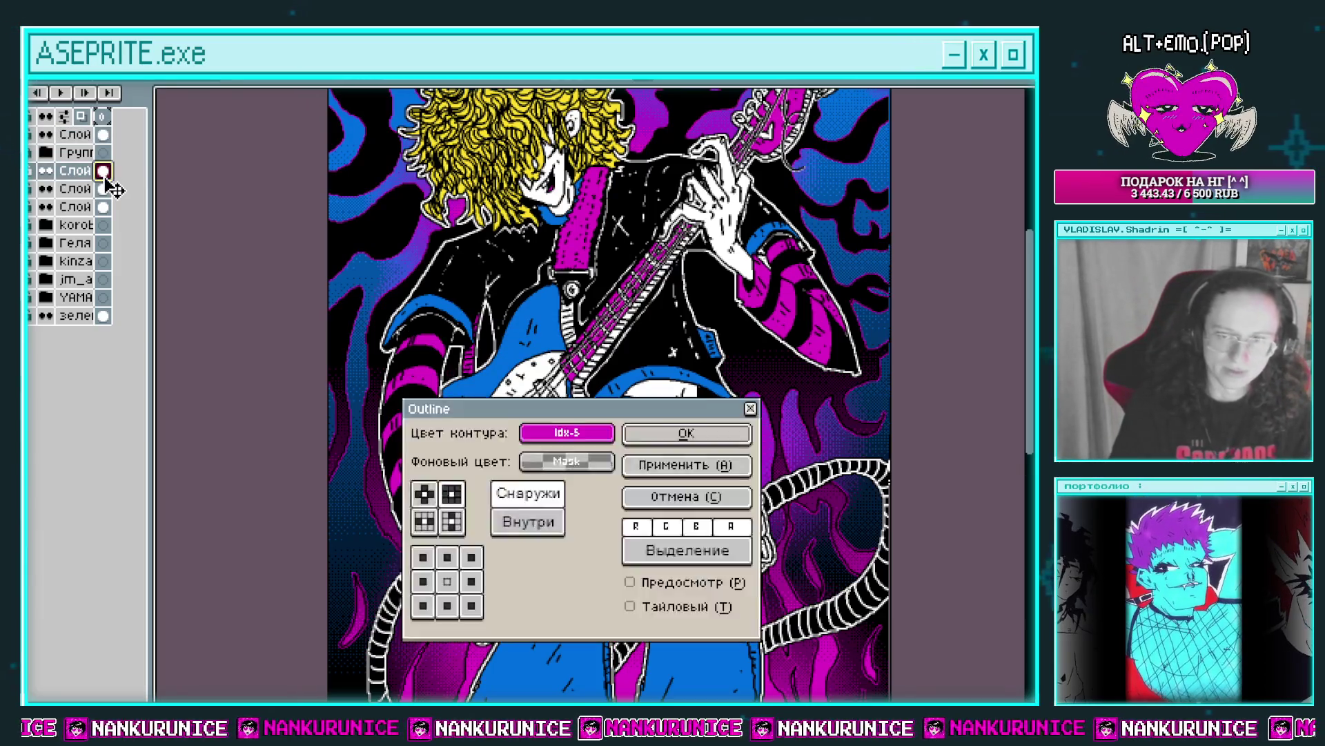
{"action": "key", "text": "Return"}
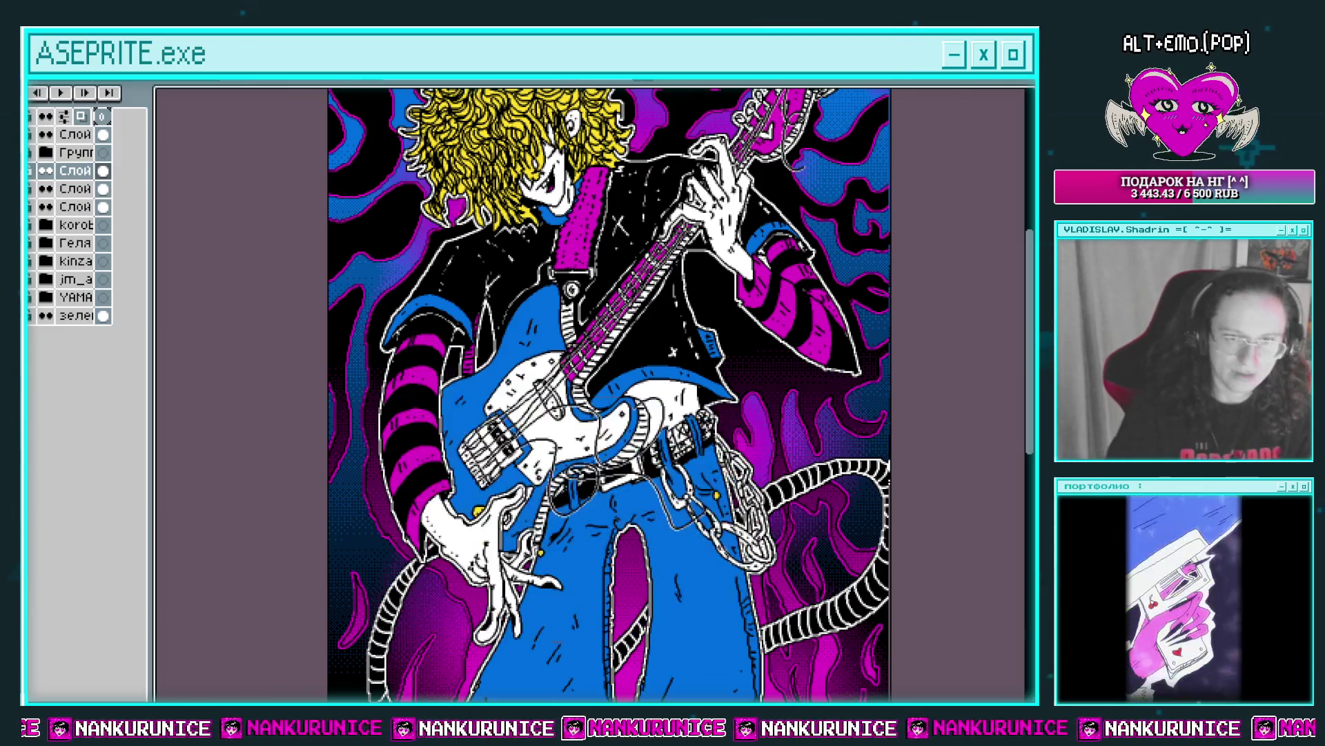
{"action": "scroll", "coordinate": [594, 393], "scroll_direction": "up", "scroll_amount": 1}
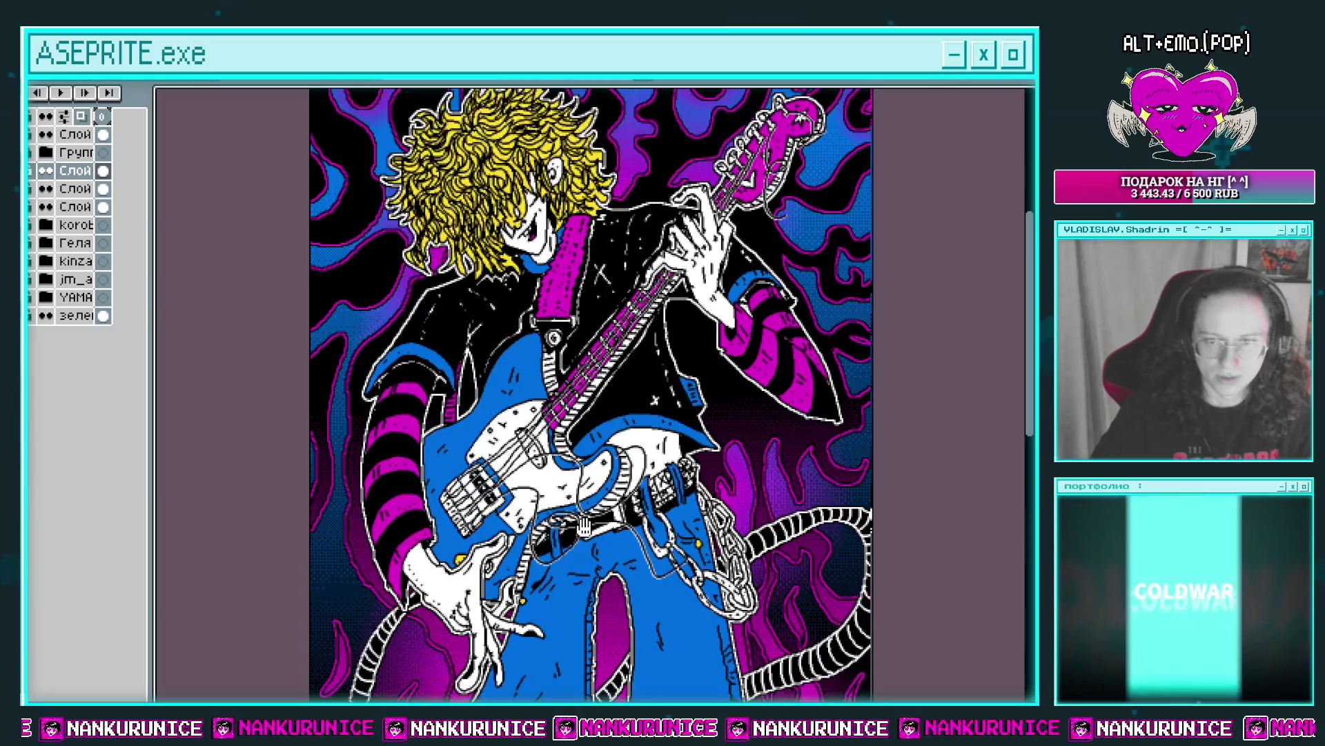
{"action": "scroll", "coordinate": [594, 394], "scroll_direction": "down", "scroll_amount": 5}
{"action": "scroll", "coordinate": [594, 394], "scroll_direction": "up", "scroll_amount": 4}
{"action": "scroll", "coordinate": [594, 393], "scroll_direction": "up", "scroll_amount": 3}
{"action": "scroll", "coordinate": [626, 547], "scroll_direction": "down", "scroll_amount": 3}
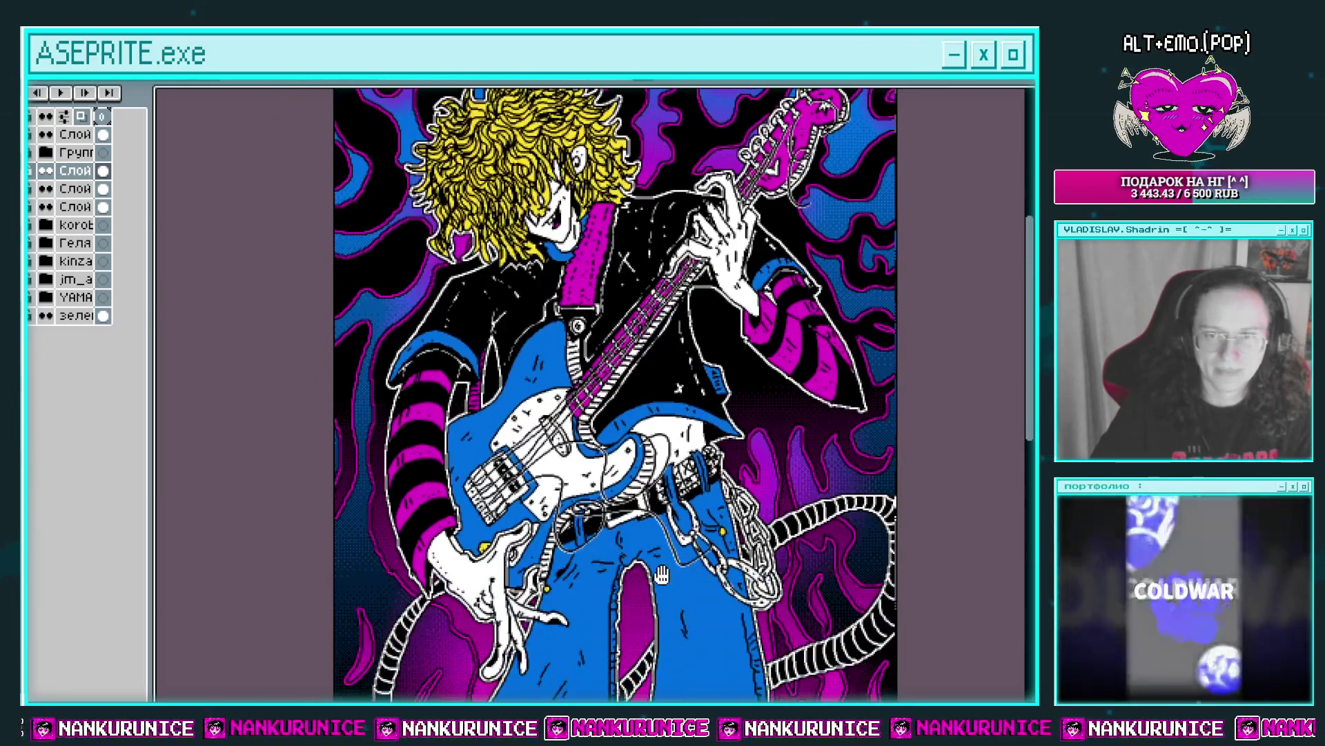
{"action": "scroll", "coordinate": [627, 547], "scroll_direction": "down", "scroll_amount": 1}
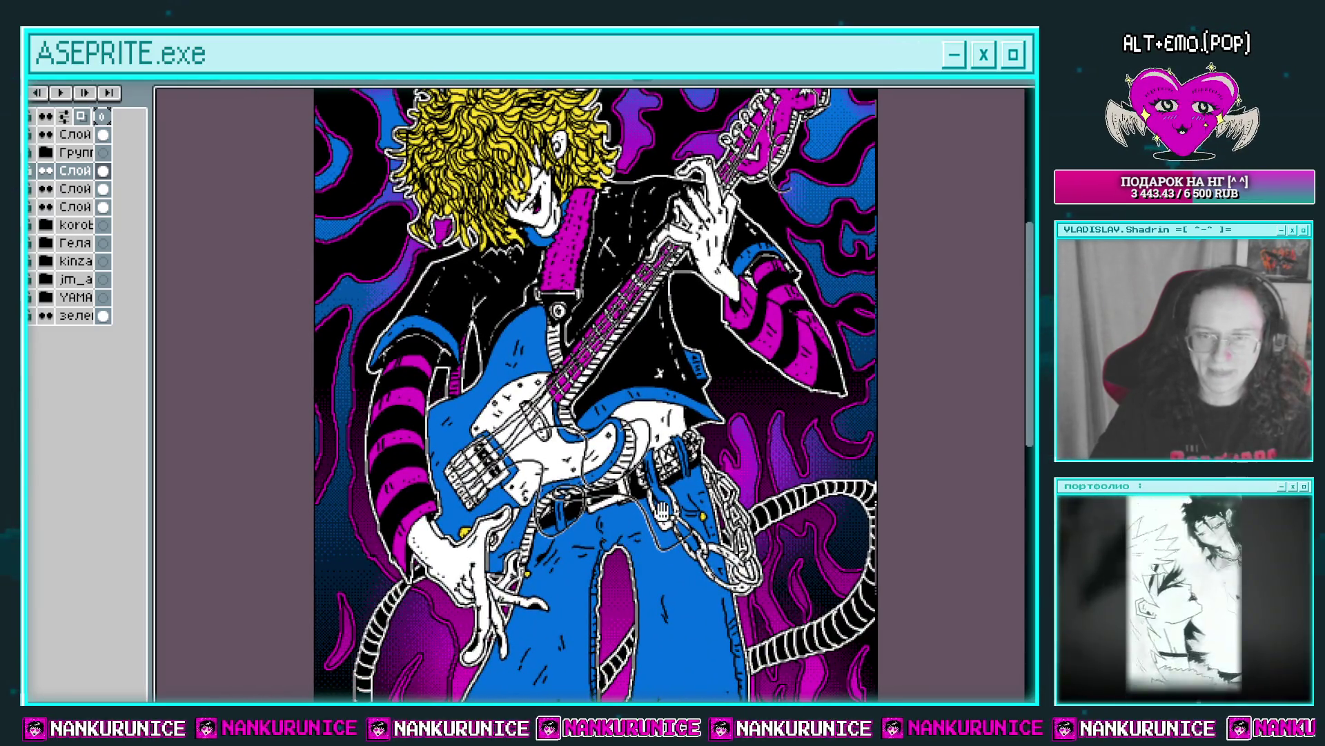
Hide and restore the side panels to inspect the outlined artwork.
{"action": "key", "text": "Tab"}
{"action": "scroll", "coordinate": [590, 529], "scroll_direction": "up", "scroll_amount": 3}
{"action": "scroll", "coordinate": [591, 529], "scroll_direction": "down", "scroll_amount": 2}
{"action": "key", "text": "Tab"}
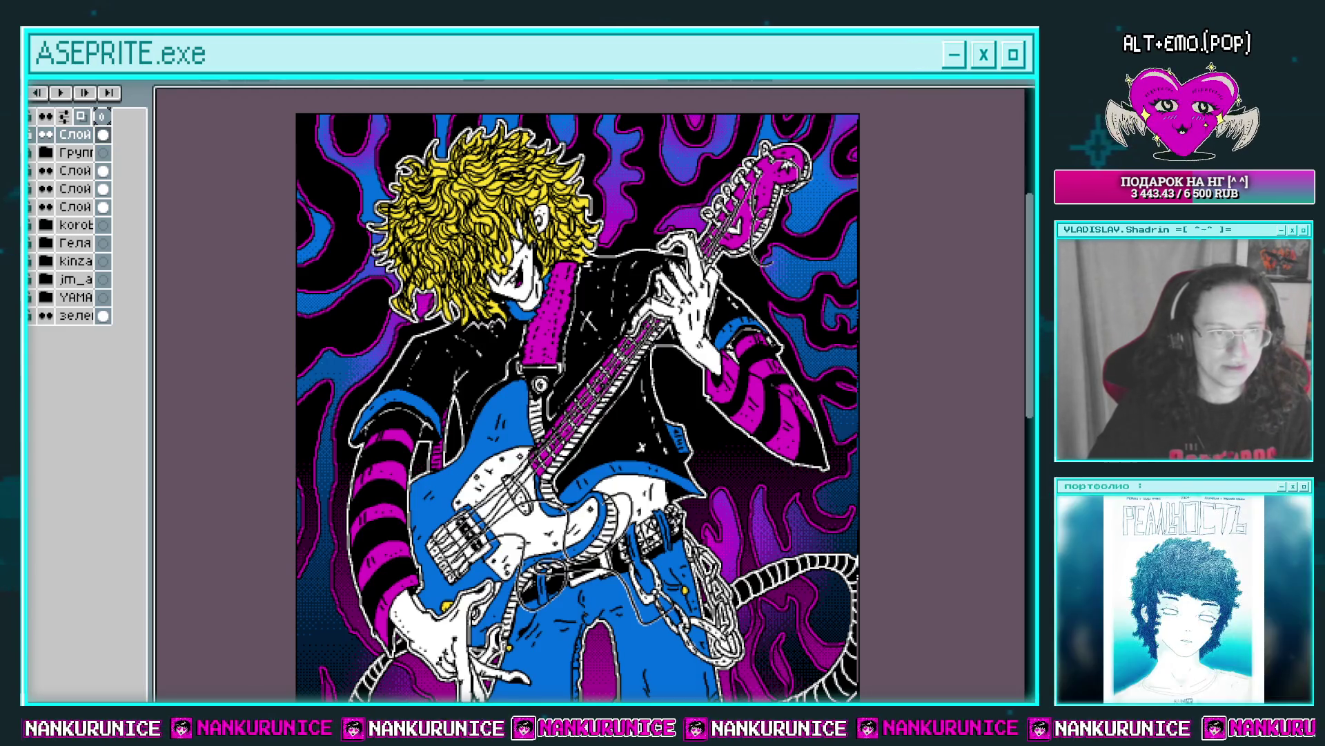
{"action": "scroll", "coordinate": [575, 404], "scroll_direction": "up", "scroll_amount": 2}
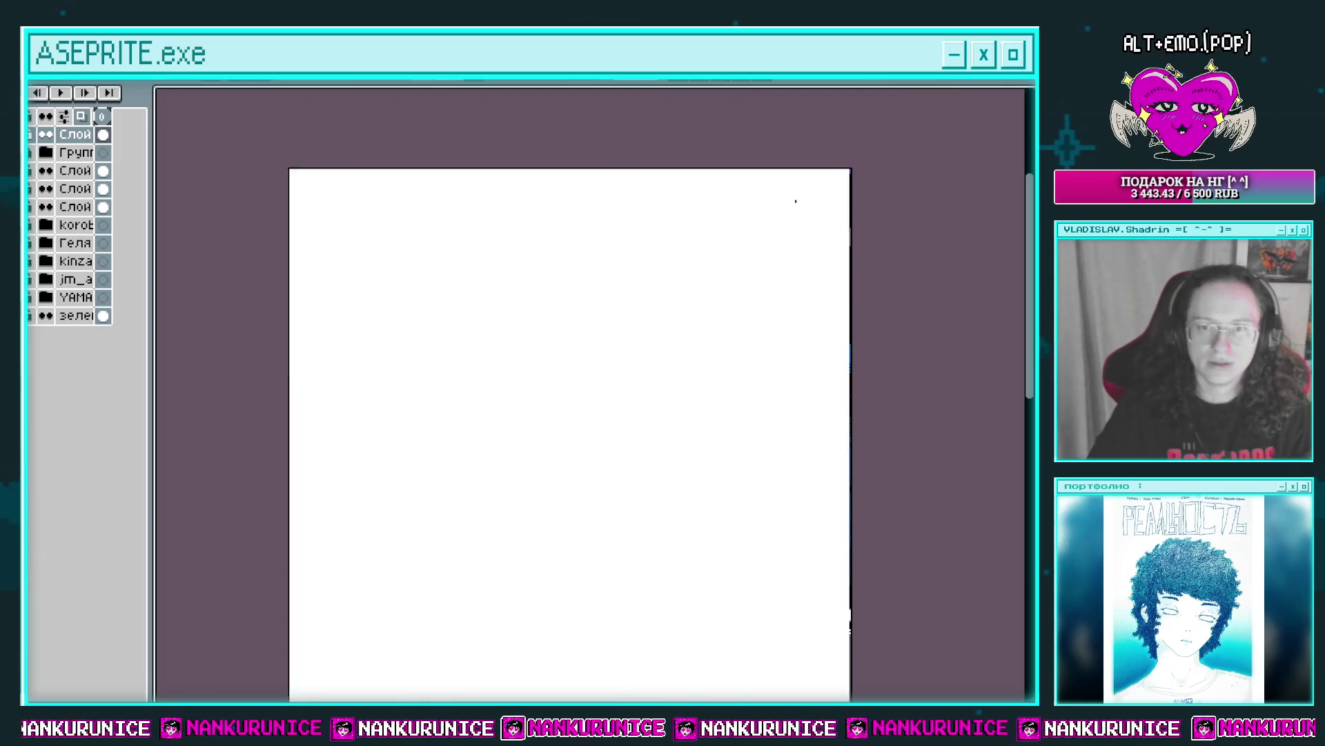
Try a light gradient over the upper-right background, then undo it.
{"action": "left_click_drag", "start_coordinate": [895, 147], "coordinate": [769, 292]}
{"action": "key", "text": "ctrl+z"}
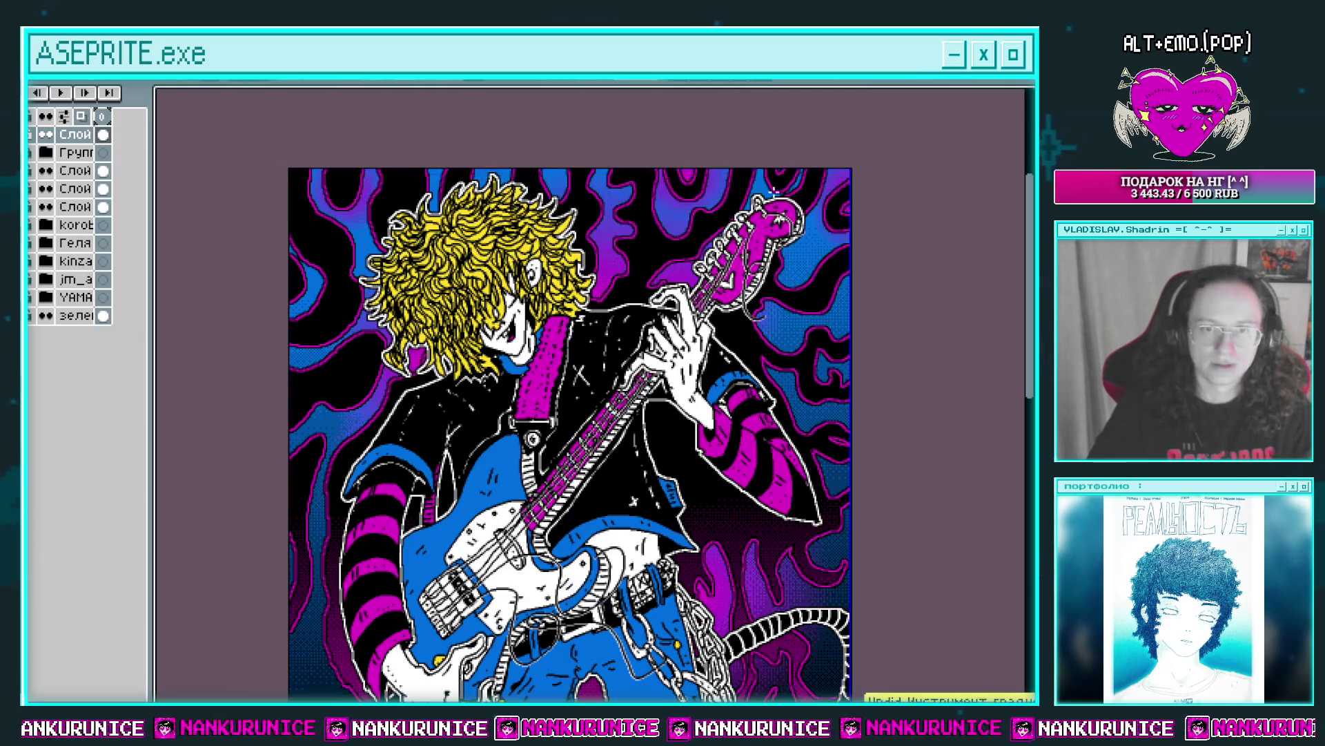
{"action": "key", "text": "ctrl+y"}
{"action": "key", "text": "ctrl+z"}
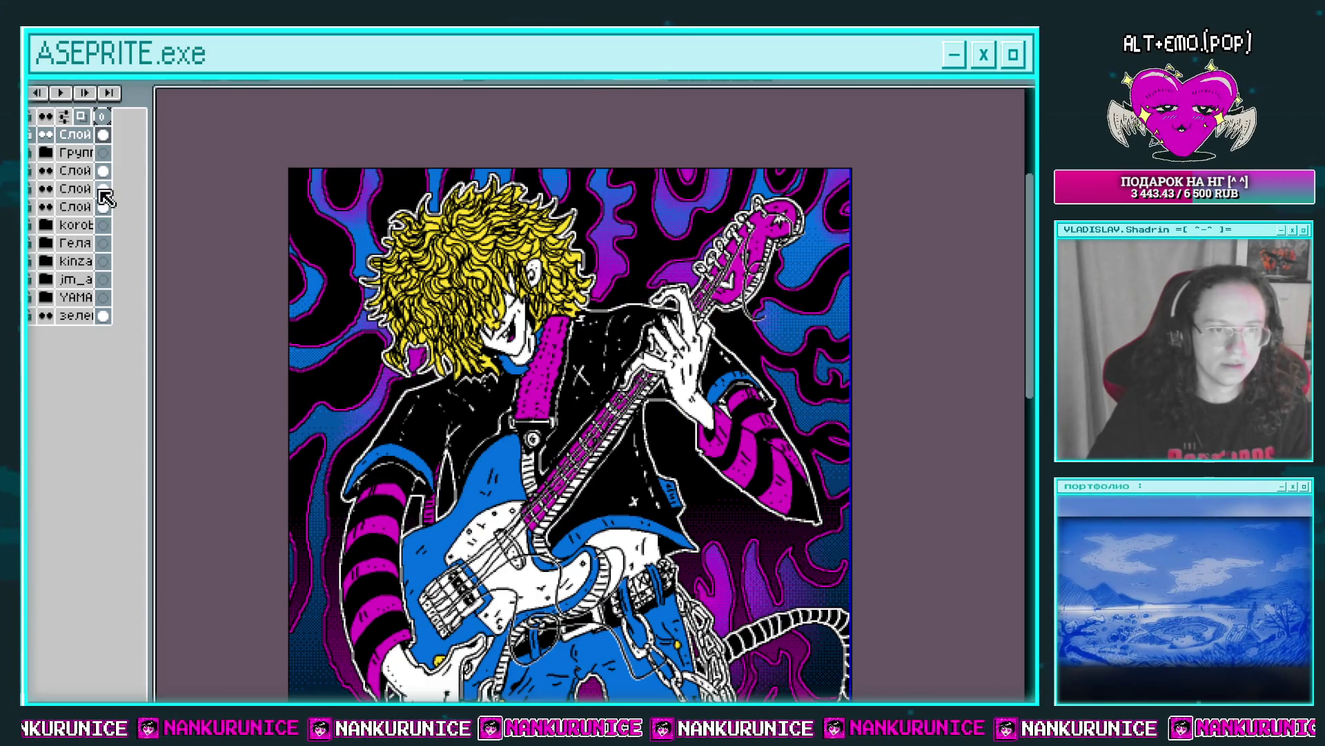
Add a new layer, test a light blue gradient across the top, then delete it.
{"action": "key", "text": "shift+n"}
{"action": "left_click_drag", "start_coordinate": [157, 198], "coordinate": [799, 163]}
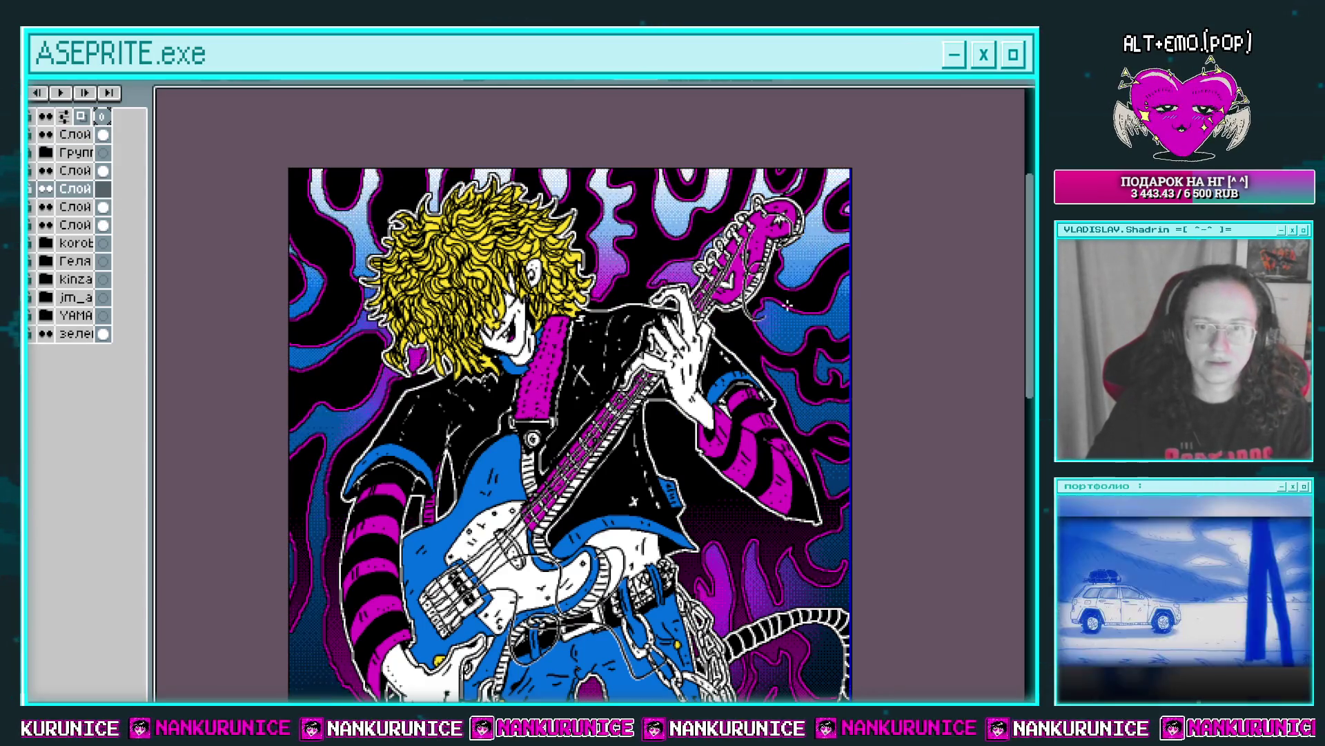
{"action": "scroll", "coordinate": [689, 374], "scroll_direction": "down", "scroll_amount": 1}
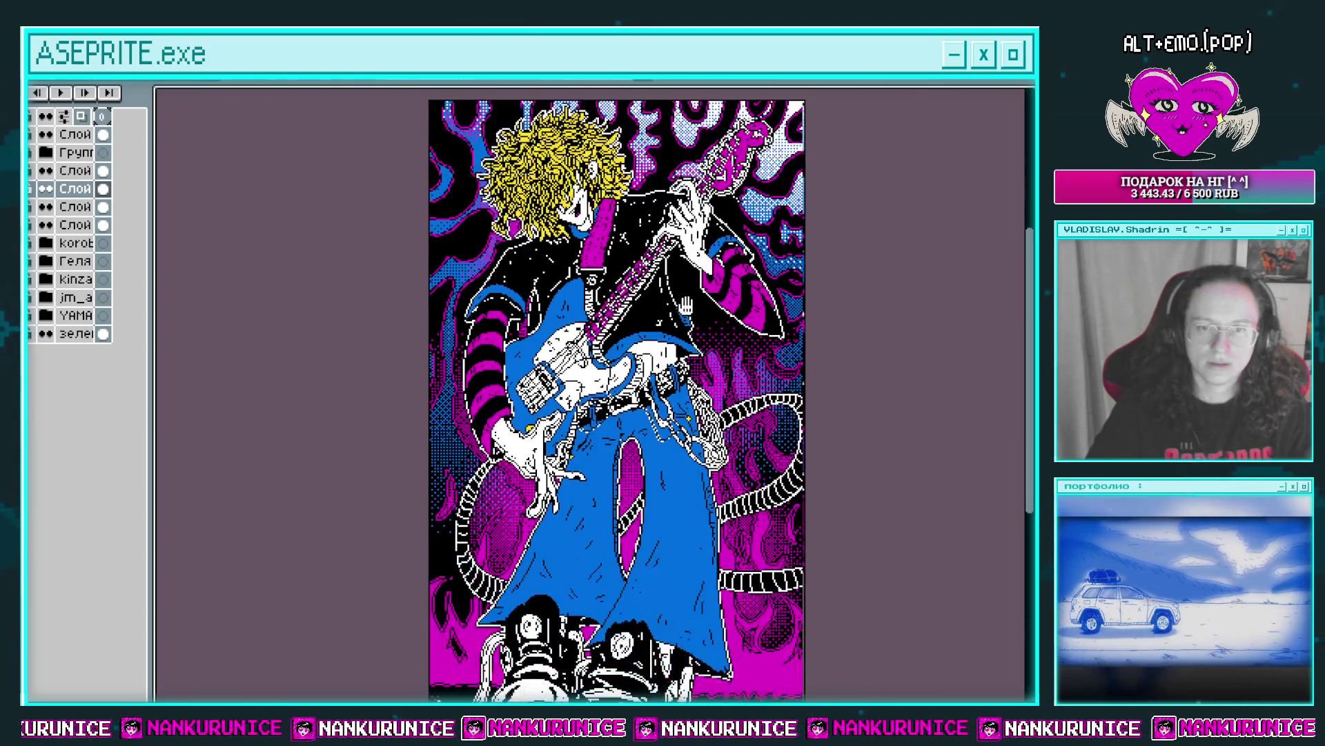
{"action": "scroll", "coordinate": [560, 384], "scroll_direction": "up", "scroll_amount": 1}
{"action": "key", "text": "Delete"}
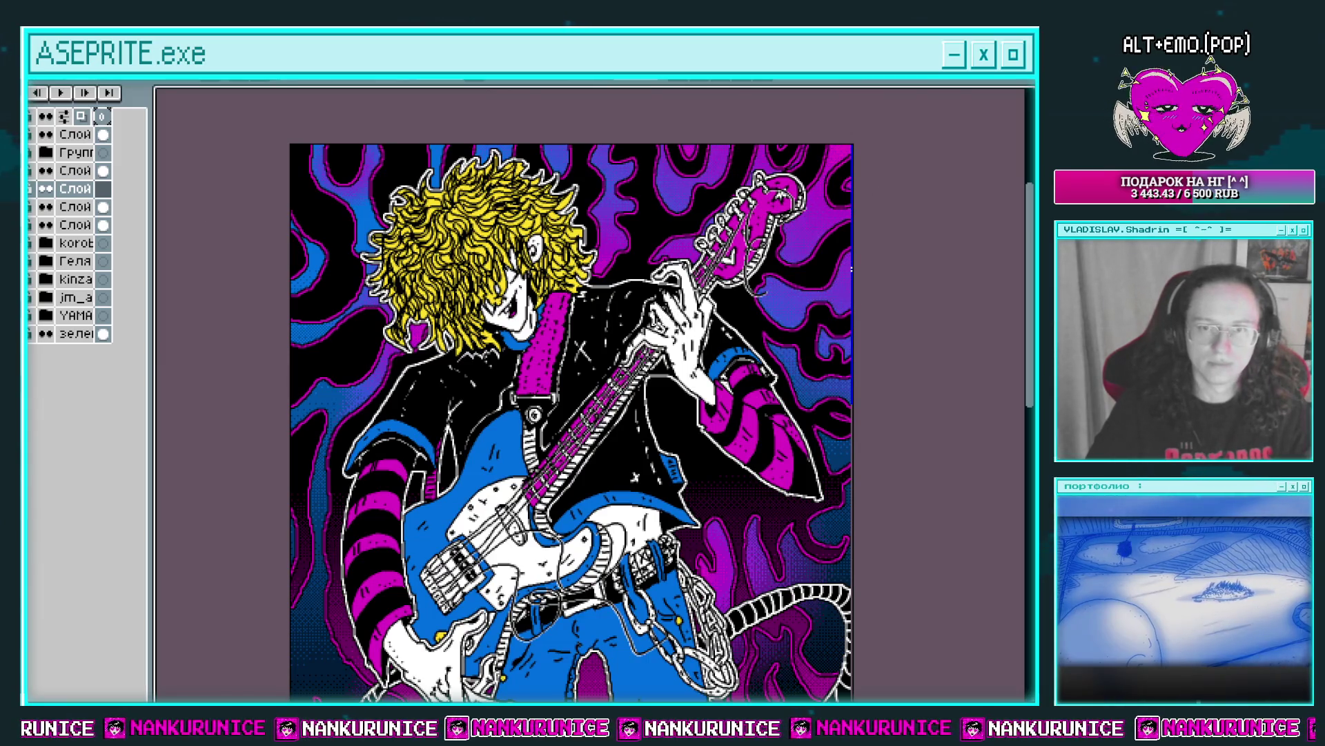
Paint a soft white-blue glow along the left edge near the shoes.
{"action": "scroll", "coordinate": [586, 393], "scroll_direction": "down", "scroll_amount": 1}
{"action": "scroll", "coordinate": [586, 394], "scroll_direction": "down", "scroll_amount": 3}
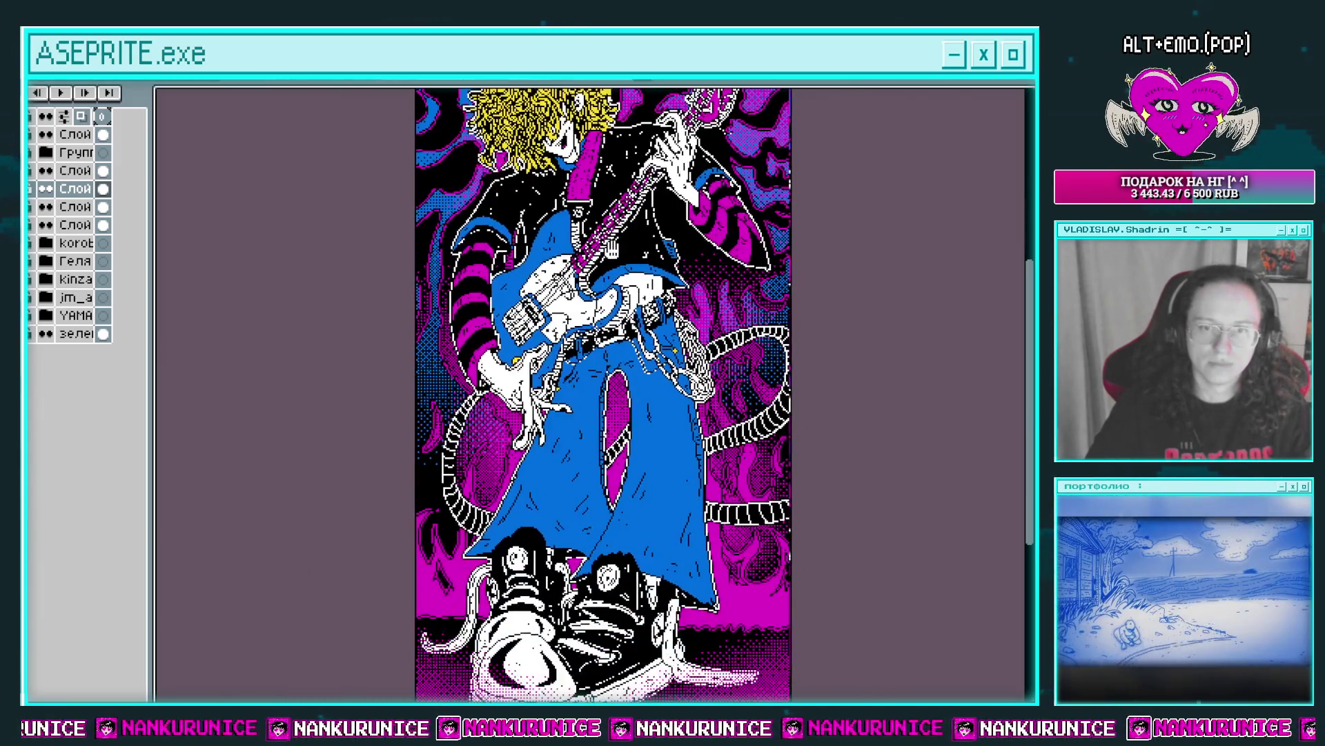
{"action": "scroll", "coordinate": [586, 394], "scroll_direction": "up", "scroll_amount": 1}
{"action": "left_click_drag", "start_coordinate": [590, 229], "coordinate": [604, 503]}
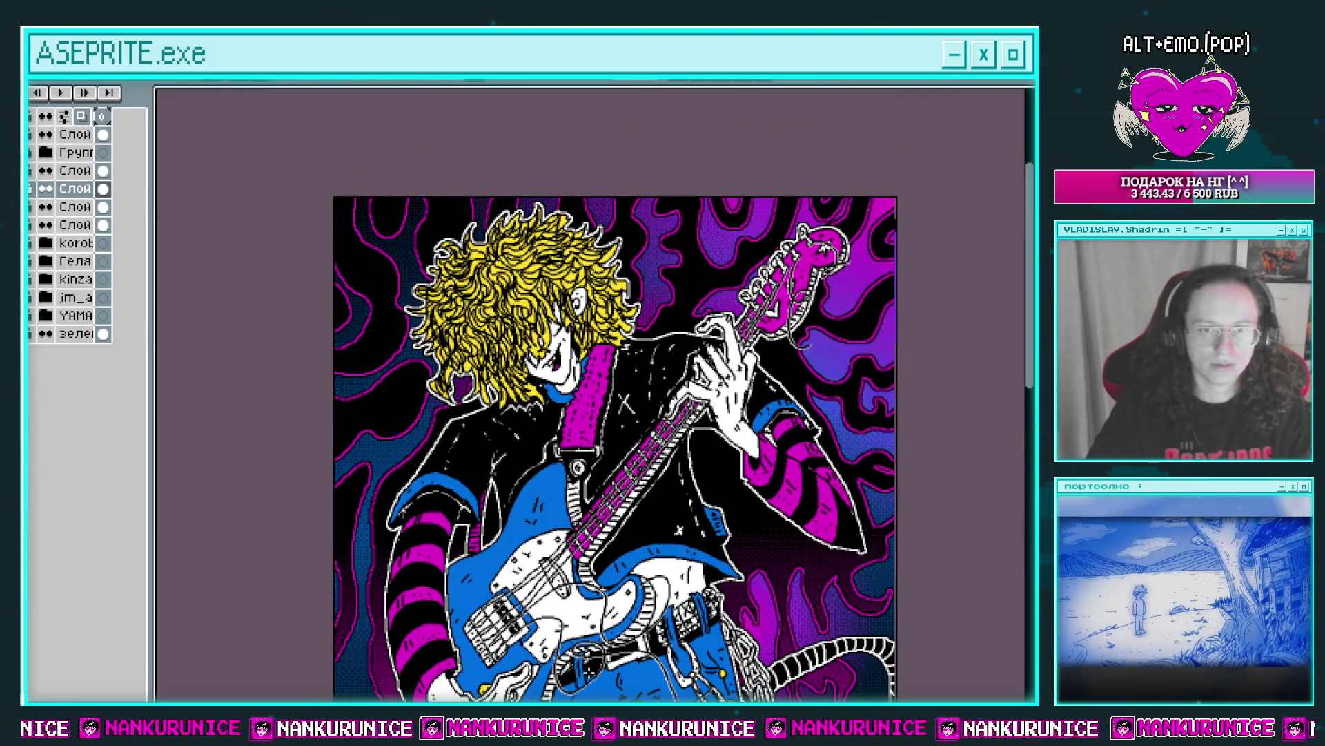
{"action": "scroll", "coordinate": [588, 663], "scroll_direction": "down", "scroll_amount": 1}
{"action": "mouse_move", "coordinate": [583, 655]}
{"action": "left_mouse_down"}
{"action": "mouse_move", "coordinate": [573, 355]}
{"action": "mouse_move", "coordinate": [571, 499]}
{"action": "mouse_move", "coordinate": [586, 114]}
{"action": "left_mouse_up"}
{"action": "scroll", "coordinate": [570, 366], "scroll_direction": "up", "scroll_amount": 1}
{"action": "key", "text": "Tab"}
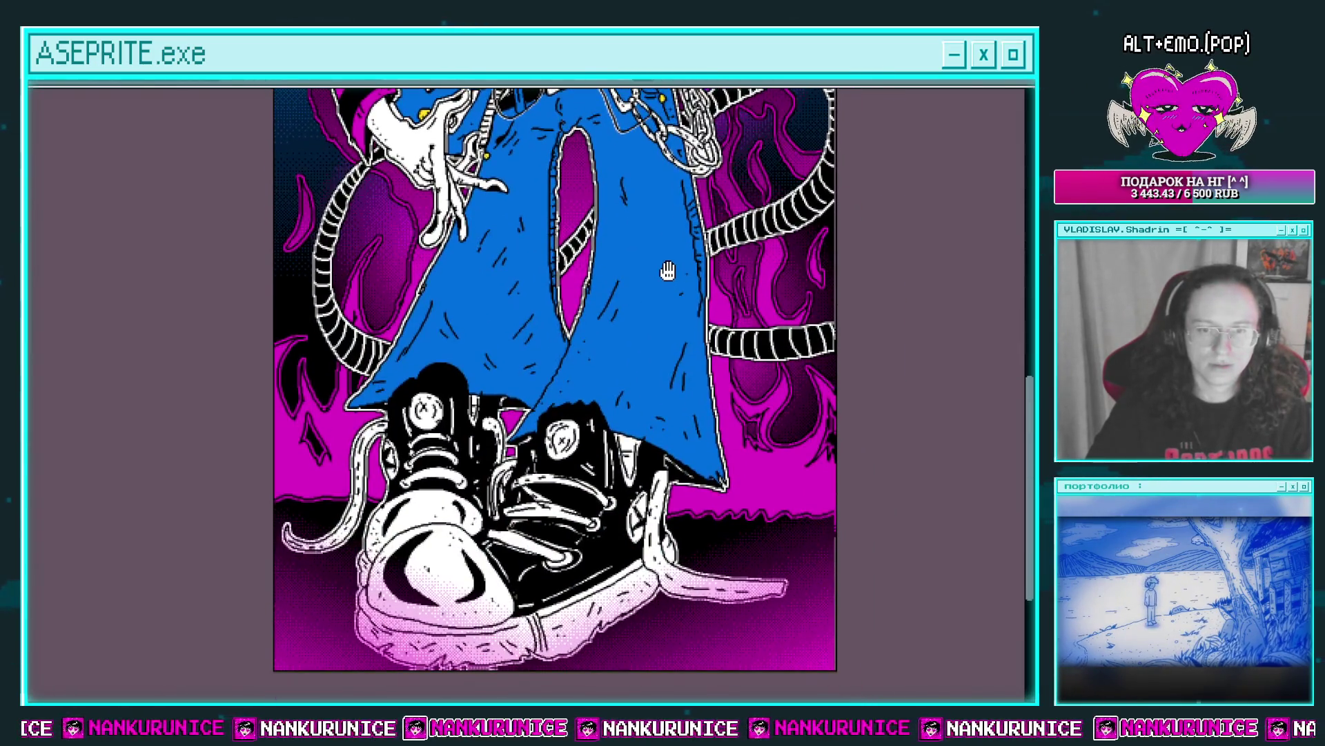
{"action": "mouse_move", "coordinate": [663, 265]}
{"action": "left_mouse_down"}
{"action": "mouse_move", "coordinate": [668, 471]}
{"action": "mouse_move", "coordinate": [722, 554]}
{"action": "left_mouse_up"}
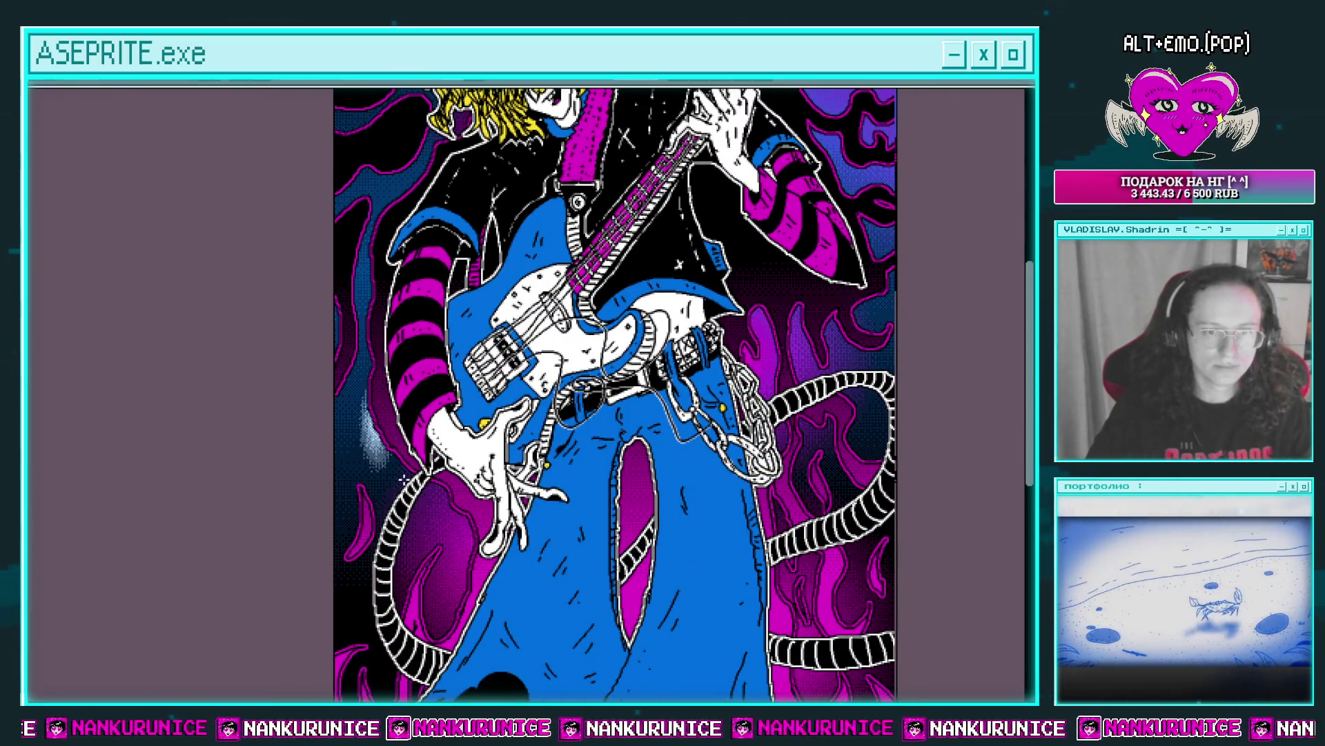
{"action": "mouse_move", "coordinate": [404, 478]}
{"action": "left_mouse_down"}
{"action": "mouse_move", "coordinate": [409, 547]}
{"action": "mouse_move", "coordinate": [359, 593]}
{"action": "left_mouse_up"}
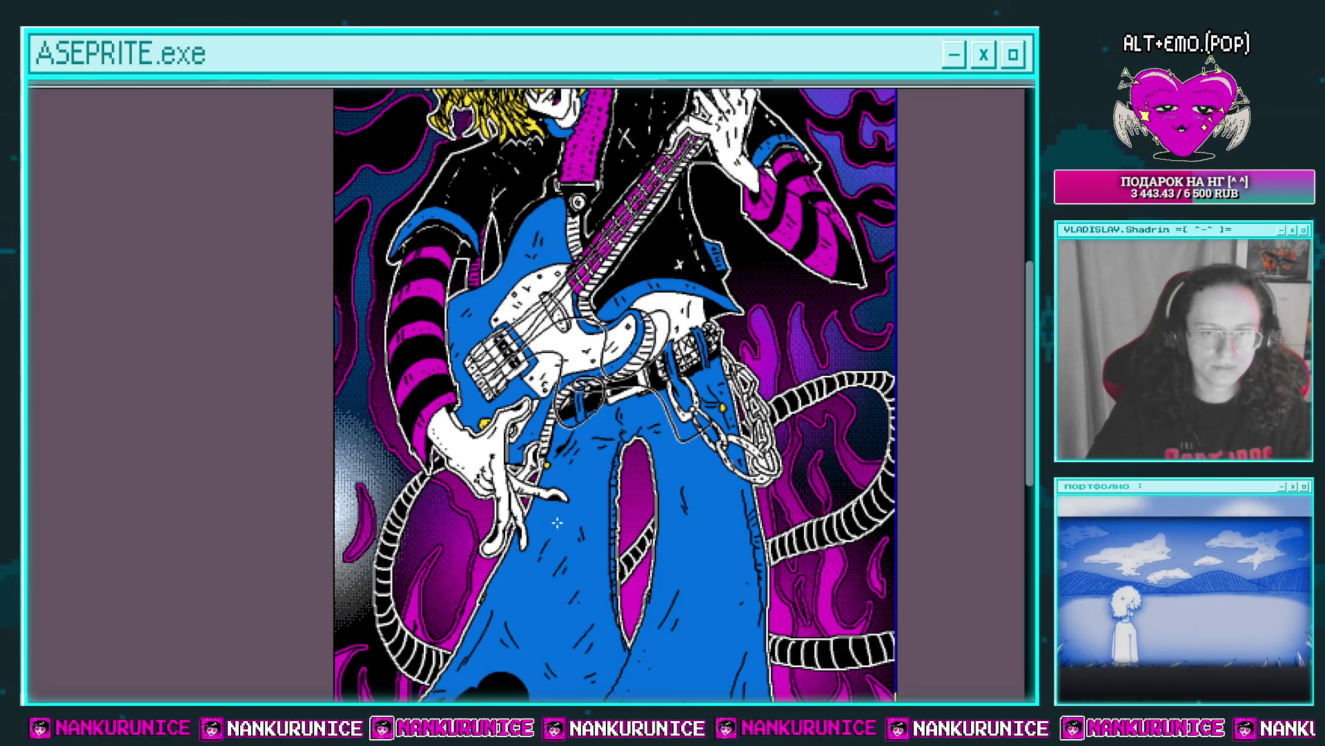
Shade the magenta flames right of the guitarist light grey, then bring up Replace Color.
{"action": "scroll", "coordinate": [557, 523], "scroll_direction": "down", "scroll_amount": 1}
{"action": "scroll", "coordinate": [557, 523], "scroll_direction": "up", "scroll_amount": 1}
{"action": "left_click_drag", "start_coordinate": [355, 296], "coordinate": [355, 600]}
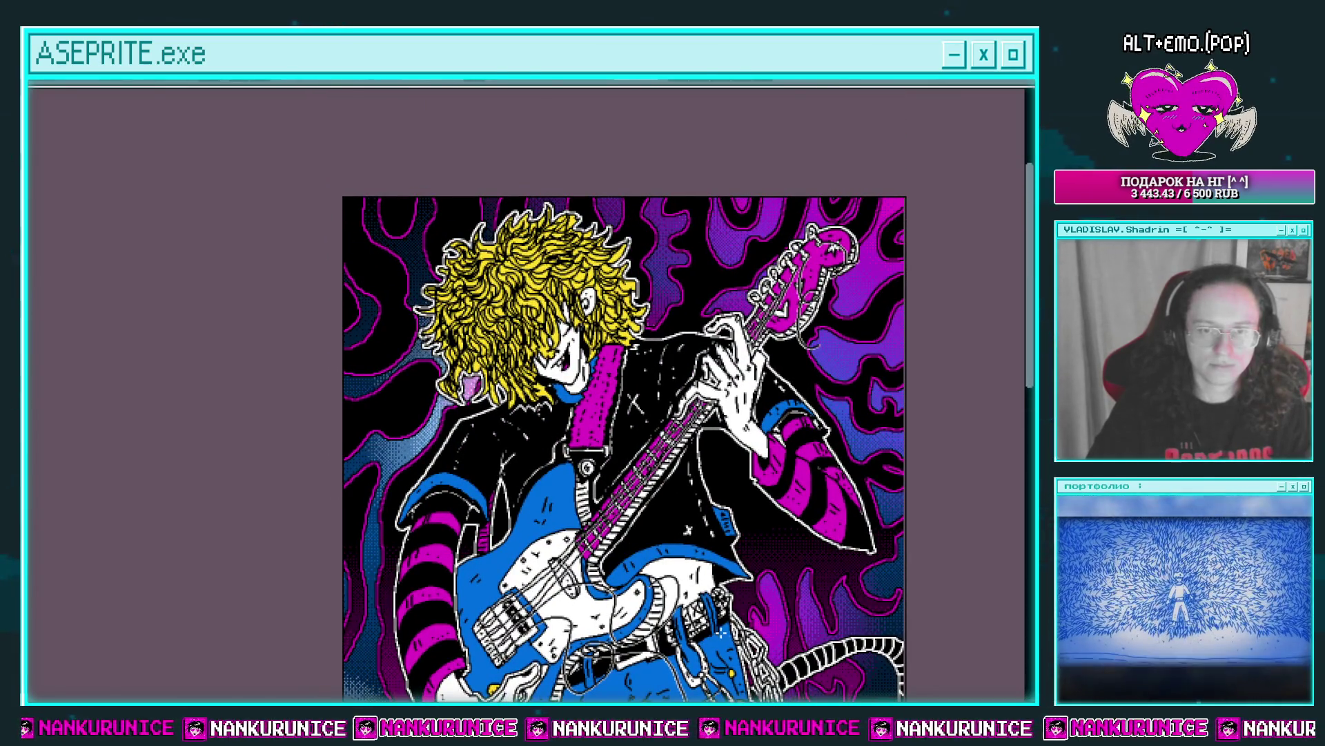
{"action": "left_click_drag", "start_coordinate": [800, 686], "coordinate": [655, 418]}
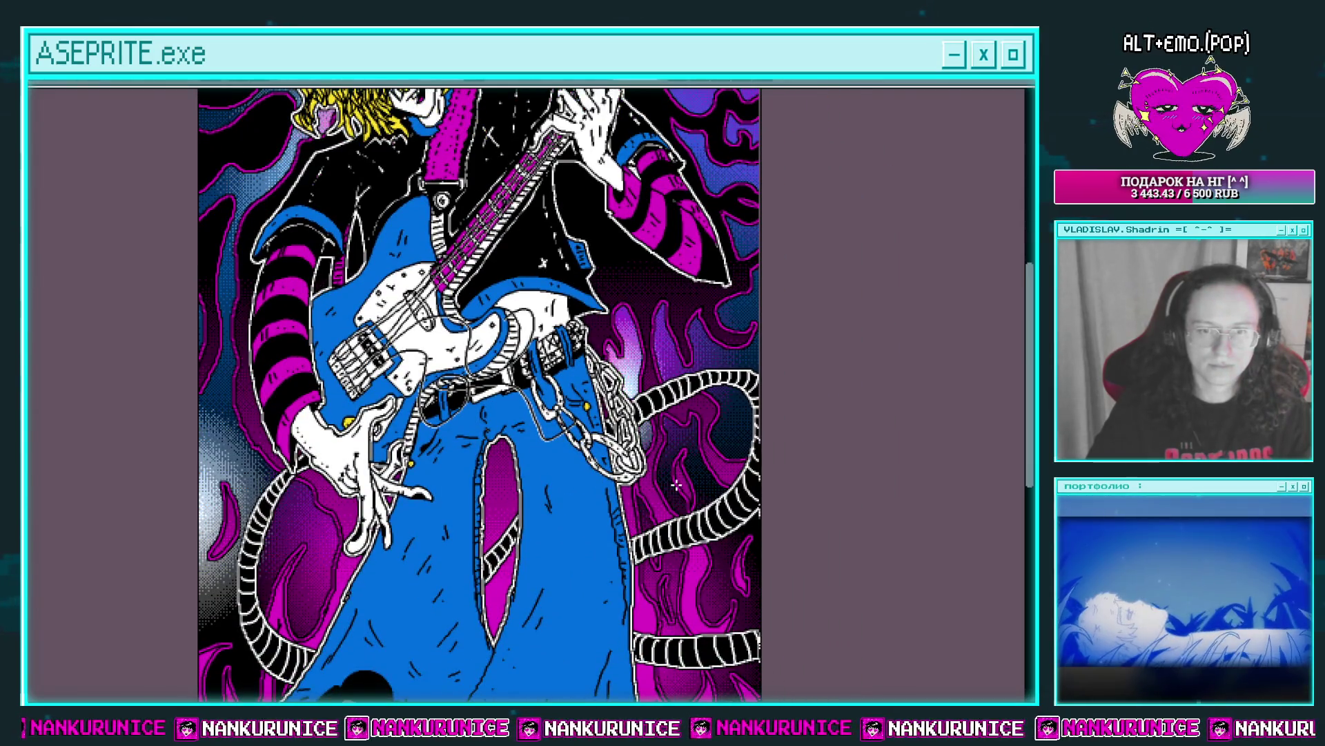
{"action": "left_click_drag", "start_coordinate": [532, 416], "coordinate": [540, 299]}
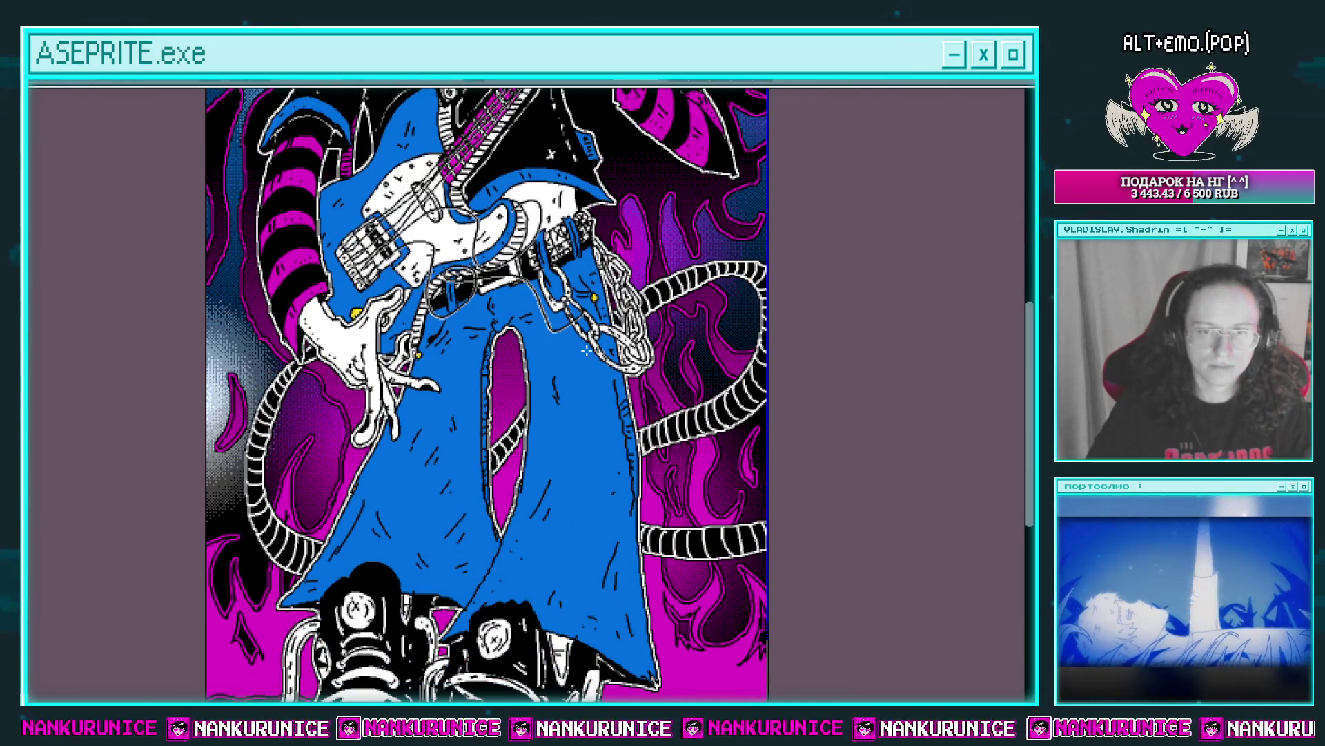
{"action": "mouse_move", "coordinate": [734, 490]}
{"action": "left_mouse_down"}
{"action": "mouse_move", "coordinate": [691, 414]}
{"action": "mouse_move", "coordinate": [769, 564]}
{"action": "left_mouse_up"}
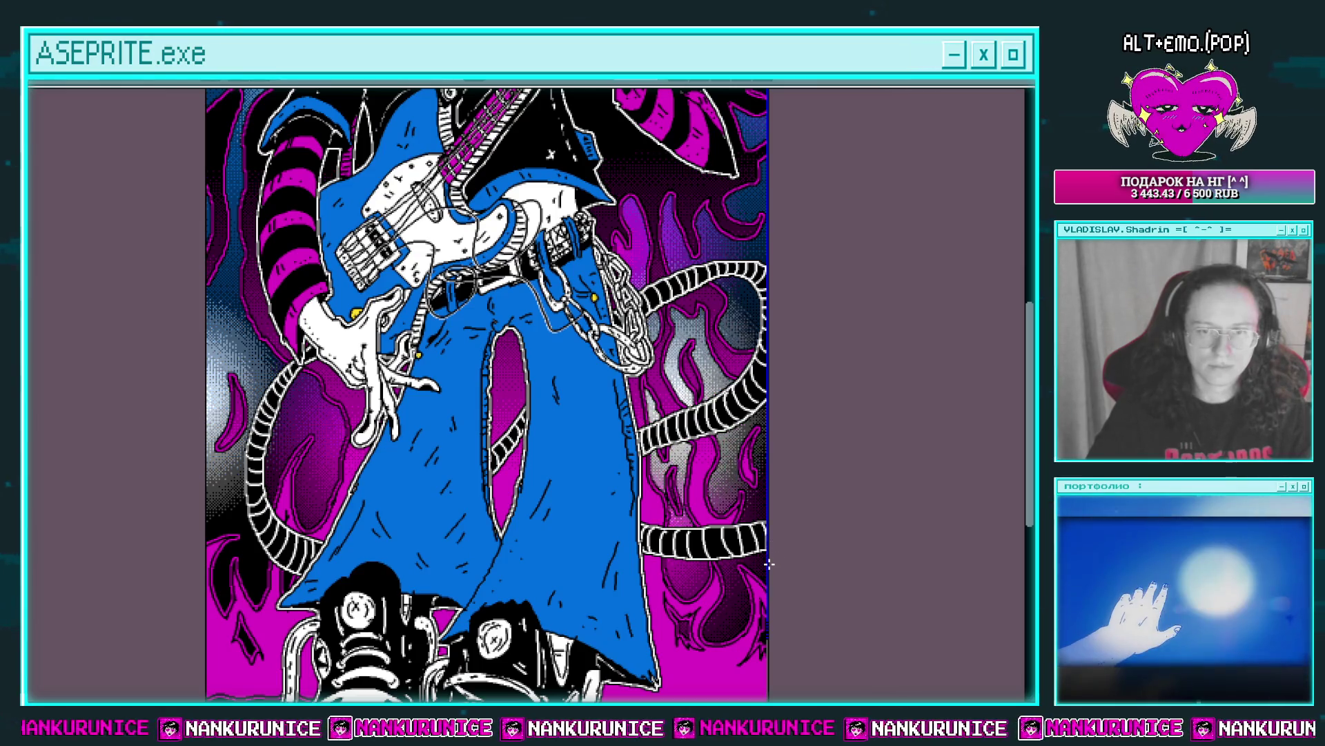
{"action": "scroll", "coordinate": [788, 577], "scroll_direction": "down", "scroll_amount": 2}
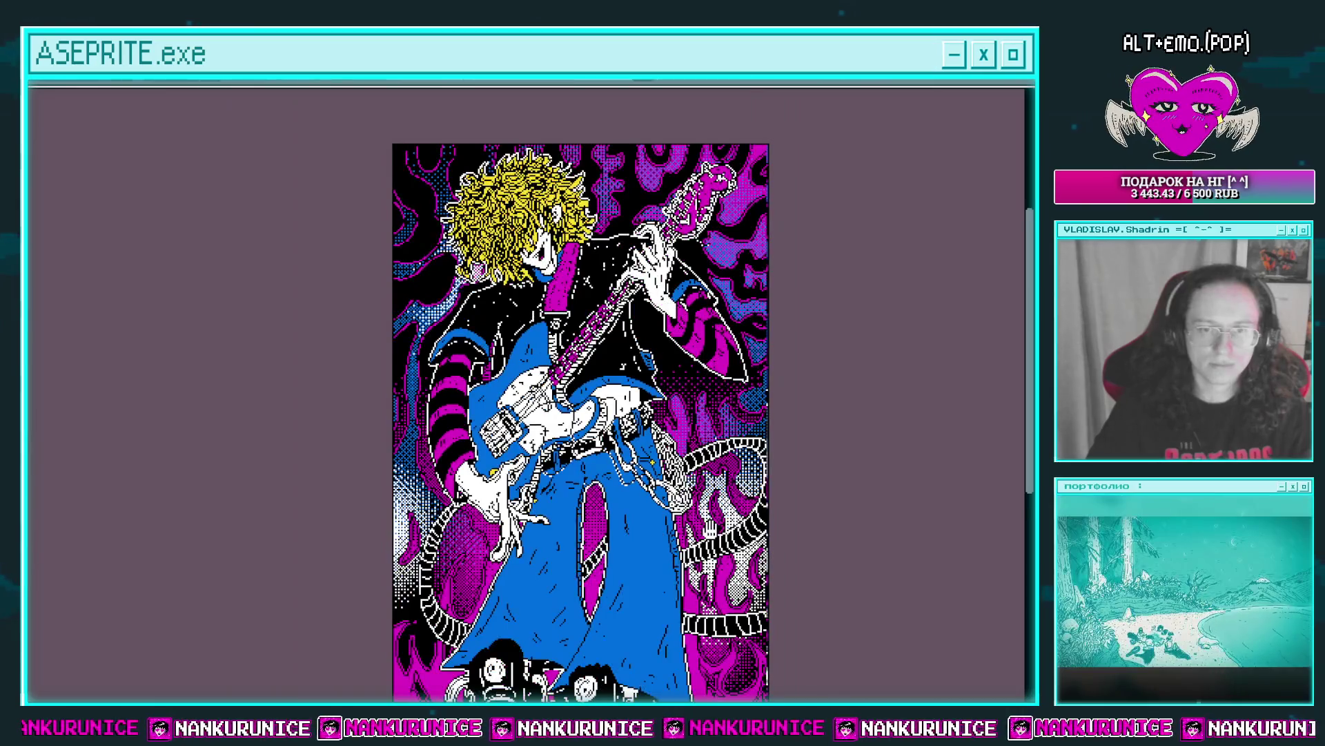
{"action": "scroll", "coordinate": [688, 490], "scroll_direction": "up", "scroll_amount": 1}
{"action": "mouse_move", "coordinate": [648, 453]}
{"action": "left_mouse_down"}
{"action": "mouse_move", "coordinate": [620, 299]}
{"action": "mouse_move", "coordinate": [641, 554]}
{"action": "left_mouse_up"}
{"action": "key", "text": "Tab"}
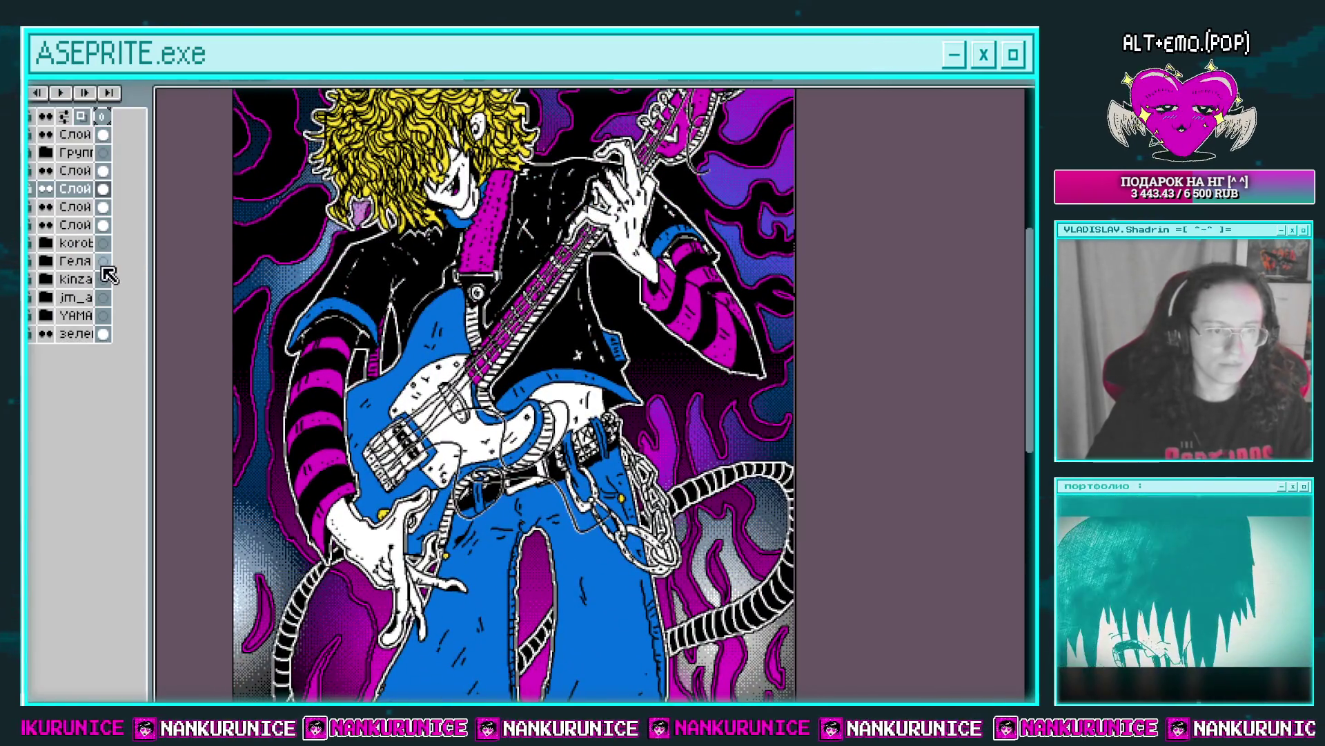
{"action": "key", "text": "shift+r"}
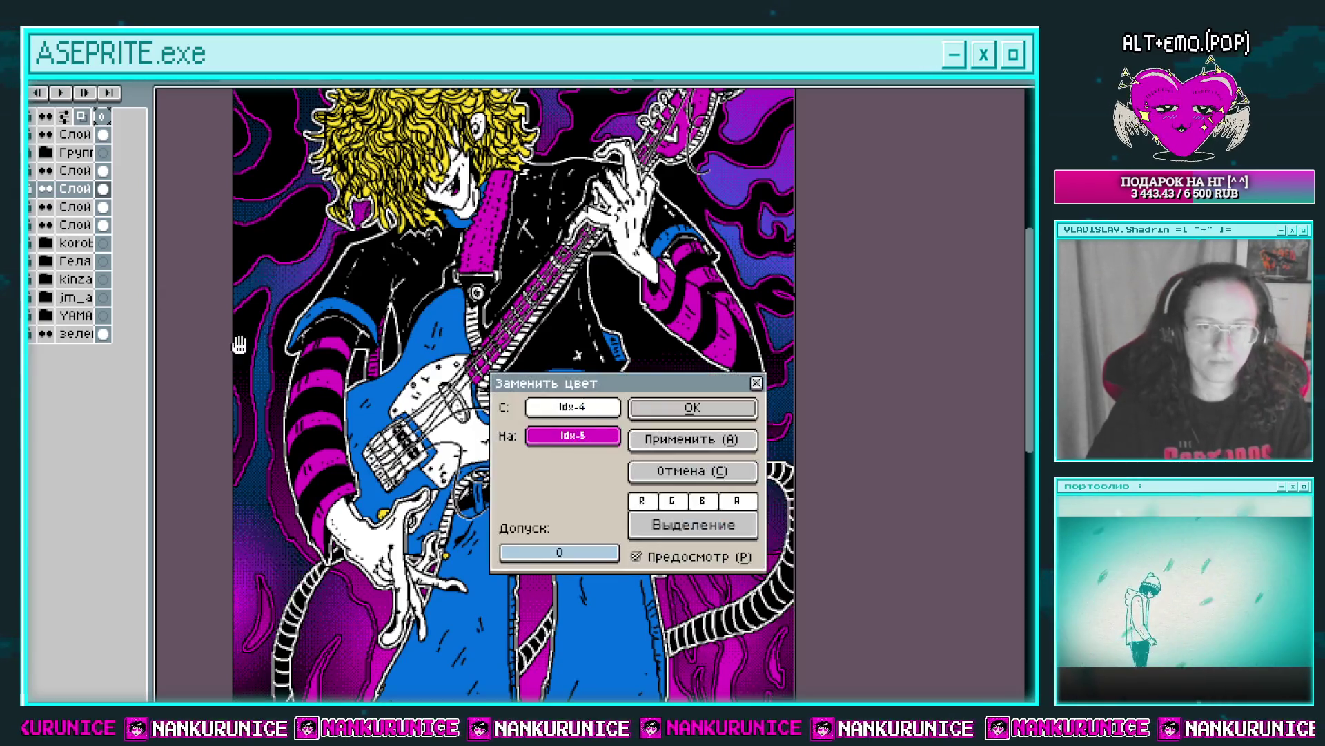
Replace the grey gradient colour with blue Idx-7 and check the lower artwork.
{"action": "left_click", "coordinate": [700, 475]}
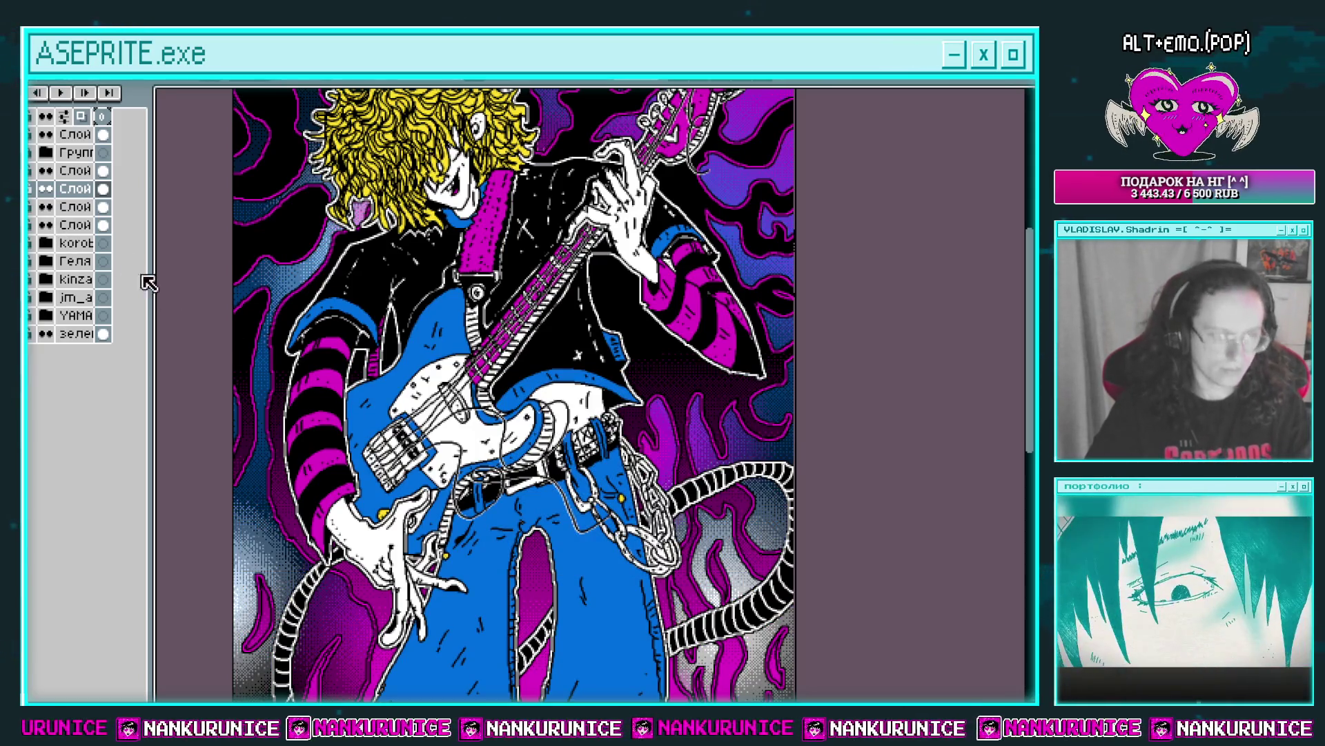
{"action": "key", "text": "shift+r"}
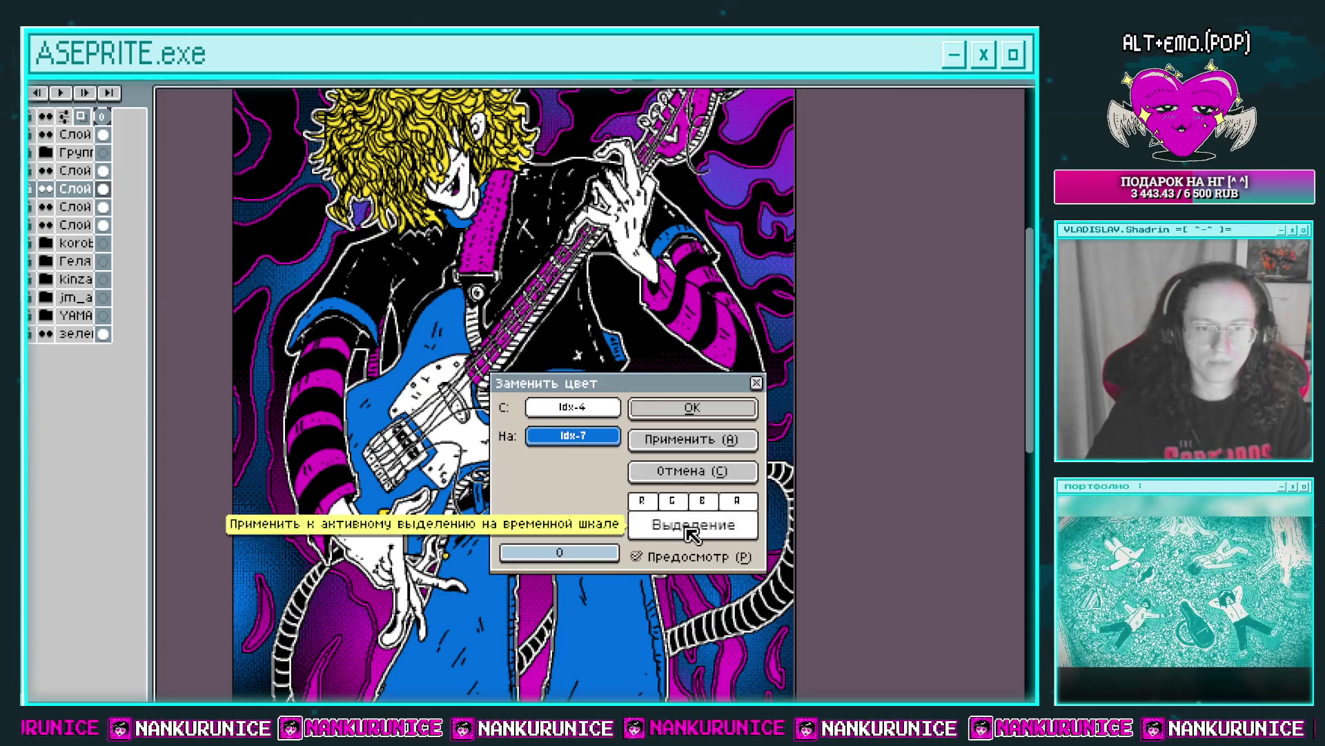
{"action": "left_click", "coordinate": [707, 413]}
{"action": "left_click_drag", "start_coordinate": [658, 443], "coordinate": [577, 283]}
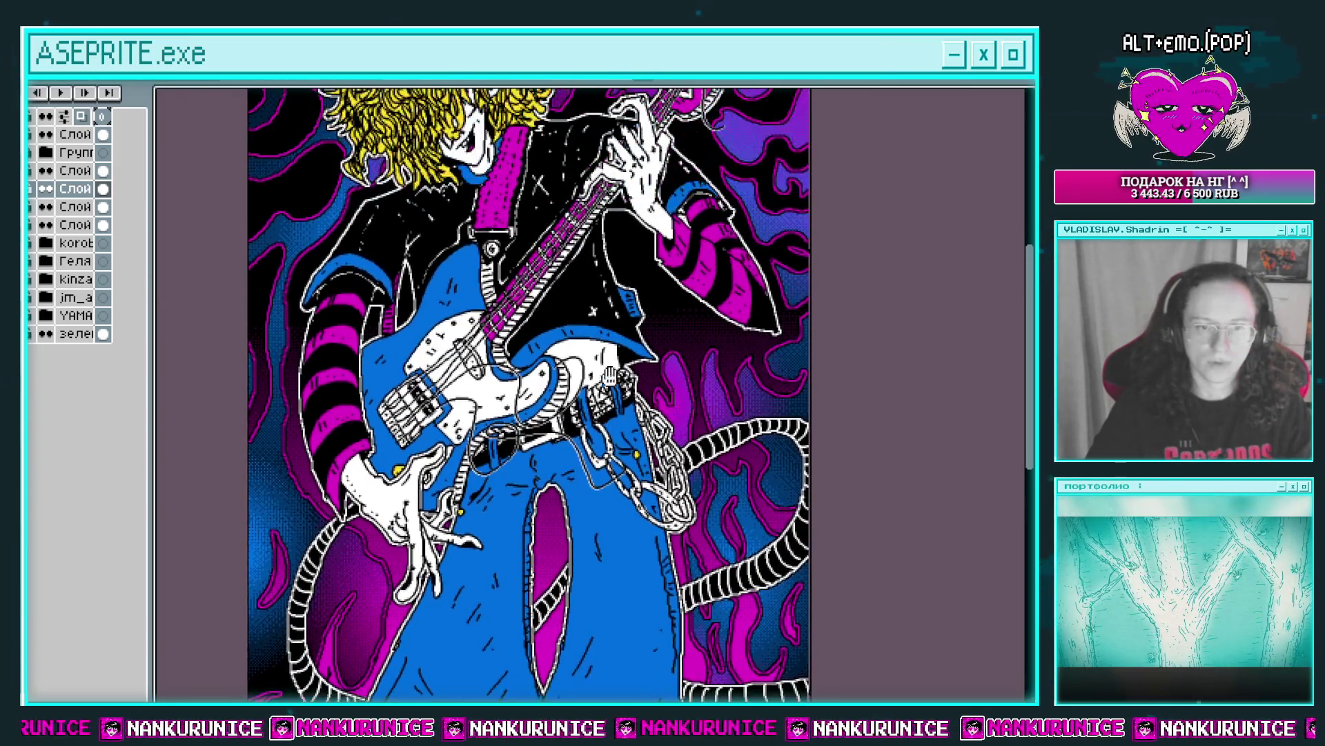
{"action": "scroll", "coordinate": [664, 404], "scroll_direction": "down", "scroll_amount": 1}
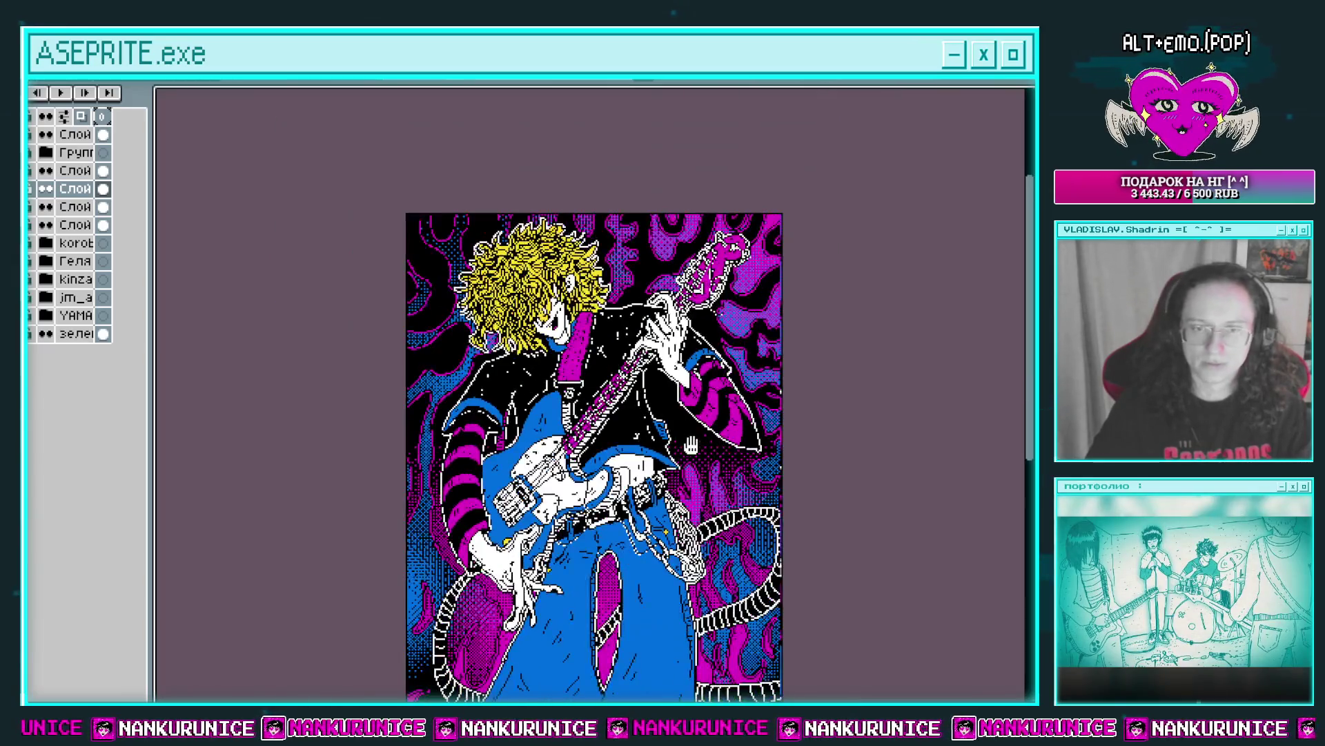
{"action": "left_click_drag", "start_coordinate": [664, 404], "coordinate": [663, 263]}
{"action": "scroll", "coordinate": [709, 344], "scroll_direction": "down", "scroll_amount": 1}
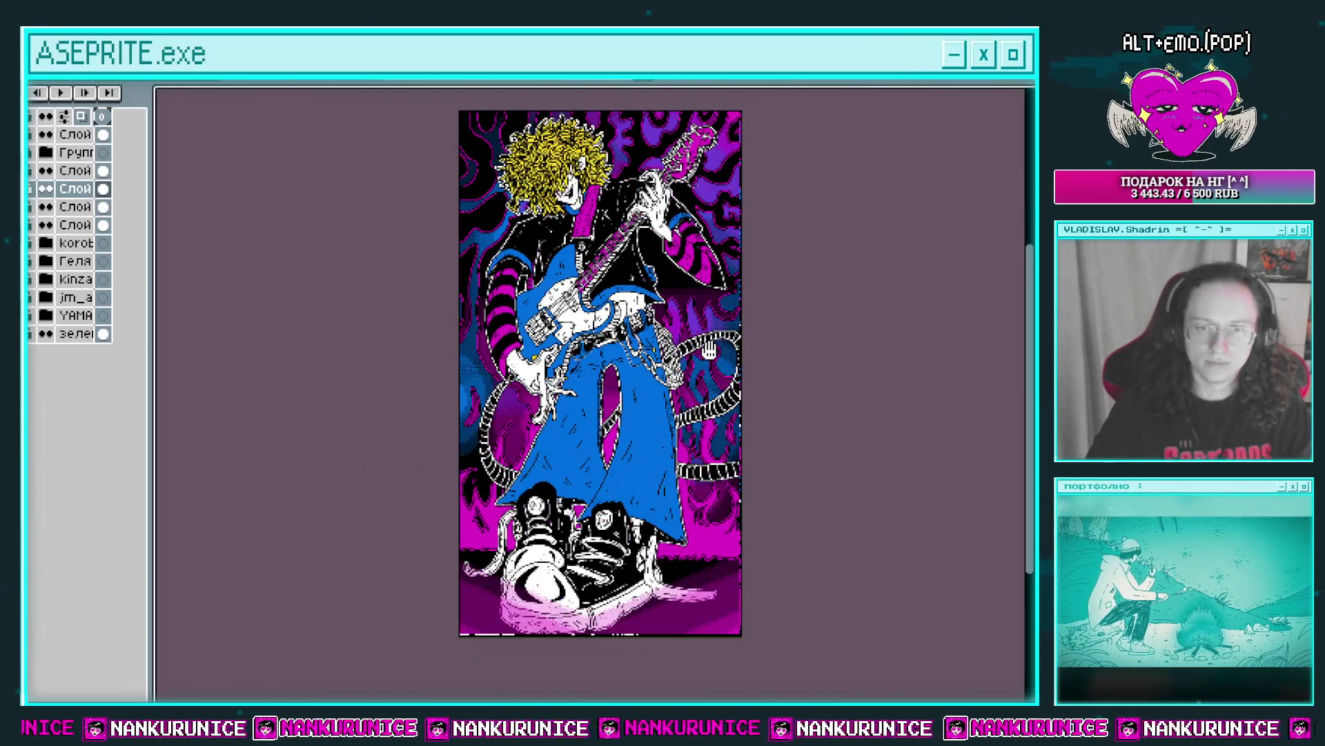
{"action": "scroll", "coordinate": [690, 338], "scroll_direction": "up", "scroll_amount": 1}
{"action": "scroll", "coordinate": [621, 318], "scroll_direction": "up", "scroll_amount": 1}
{"action": "left_click_drag", "start_coordinate": [655, 231], "coordinate": [647, 328]}
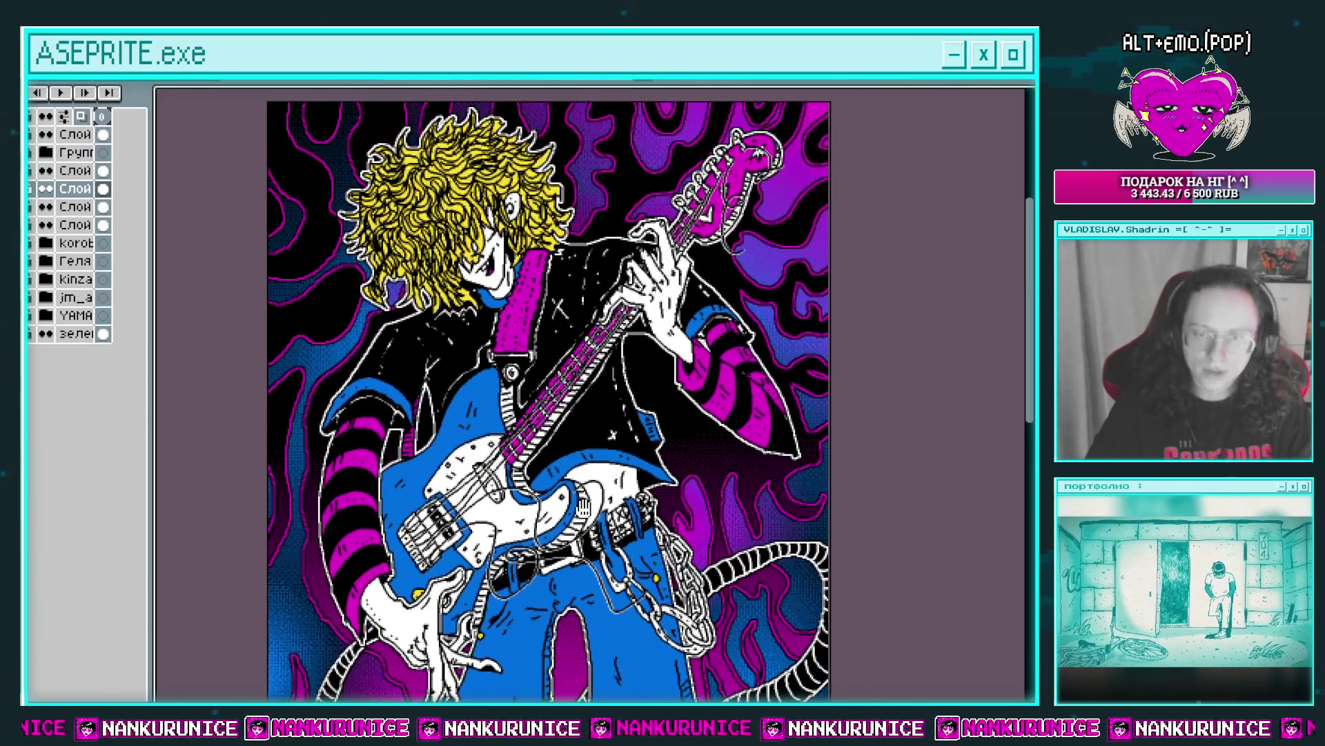
Review the face, jeans and sneakers, then shift-select three of the drawing's layers.
{"action": "scroll", "coordinate": [647, 328], "scroll_direction": "up", "scroll_amount": 1}
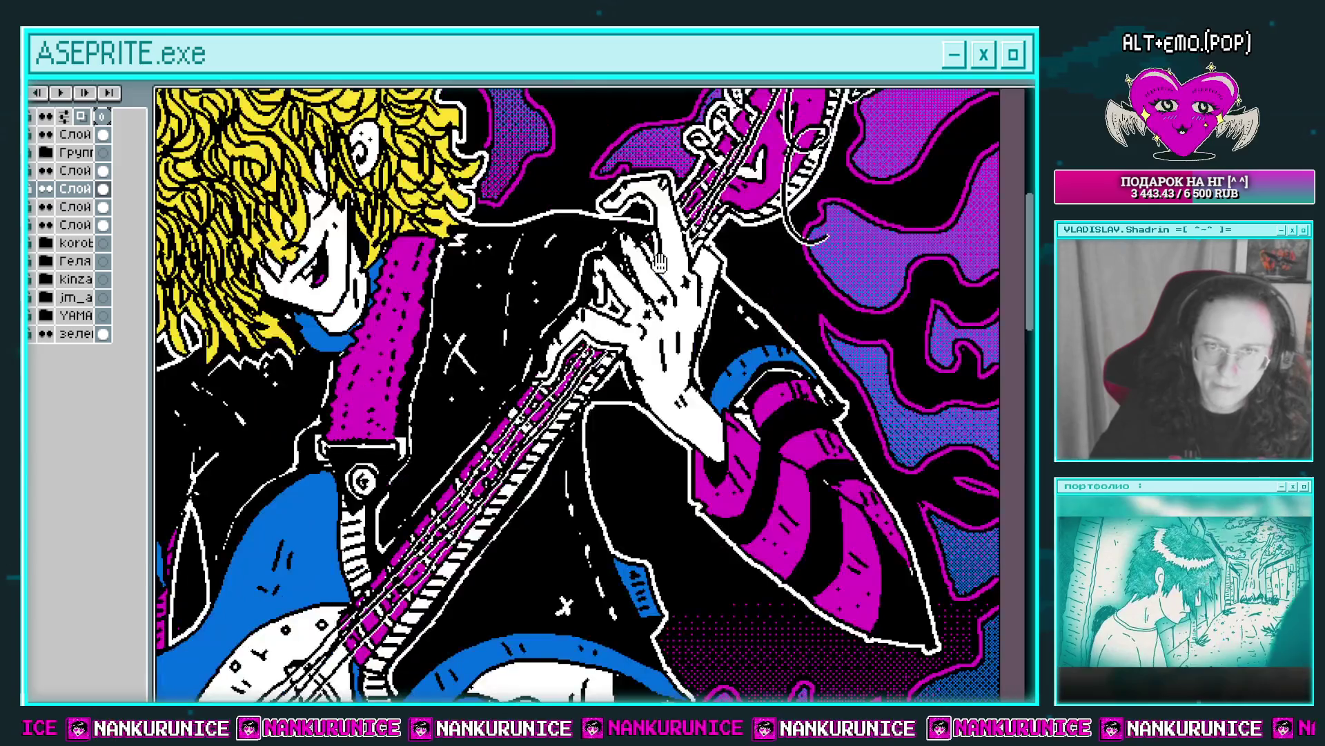
{"action": "scroll", "coordinate": [554, 322], "scroll_direction": "down", "scroll_amount": 1}
{"action": "mouse_move", "coordinate": [553, 323]}
{"action": "left_mouse_down"}
{"action": "mouse_move", "coordinate": [667, 544]}
{"action": "mouse_move", "coordinate": [693, 452]}
{"action": "left_mouse_up"}
{"action": "scroll", "coordinate": [621, 448], "scroll_direction": "up", "scroll_amount": 1}
{"action": "scroll", "coordinate": [666, 545], "scroll_direction": "down", "scroll_amount": 1}
{"action": "scroll", "coordinate": [694, 452], "scroll_direction": "up", "scroll_amount": 1}
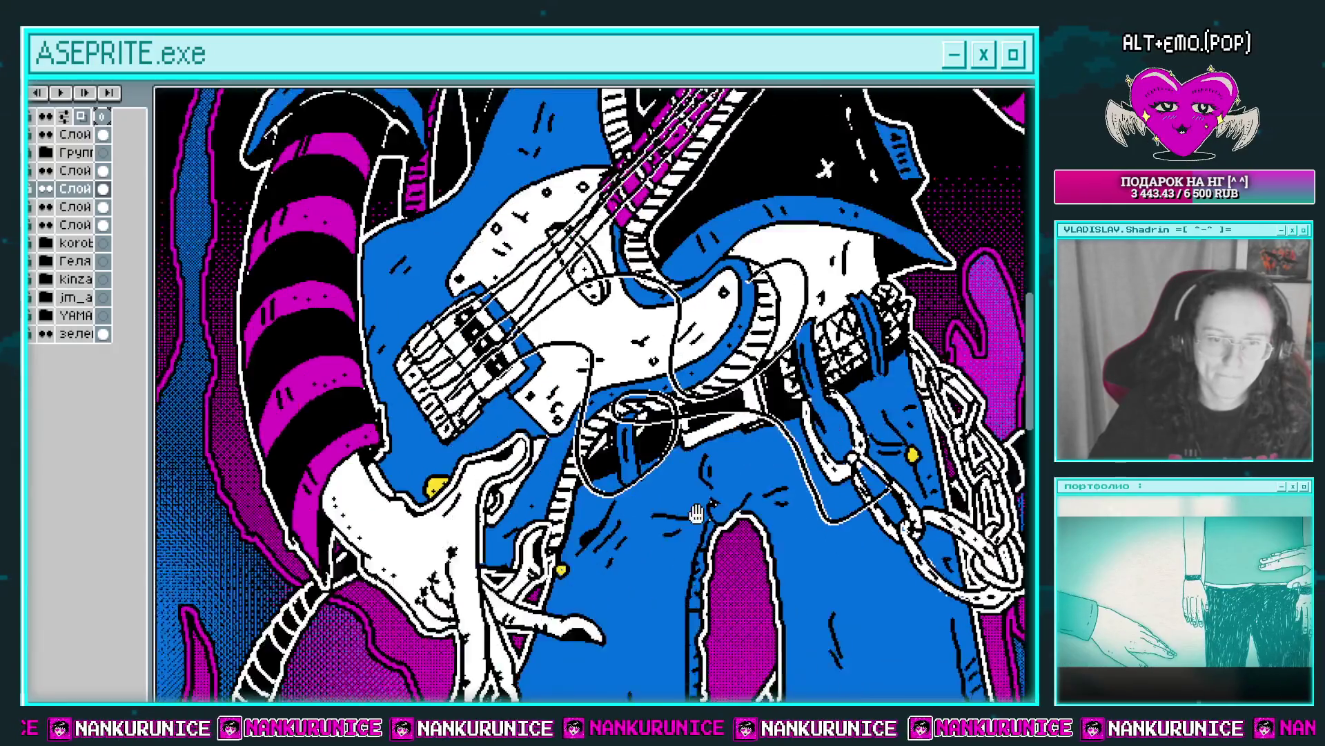
{"action": "left_click_drag", "start_coordinate": [684, 511], "coordinate": [645, 391]}
{"action": "left_click_drag", "start_coordinate": [645, 483], "coordinate": [567, 279]}
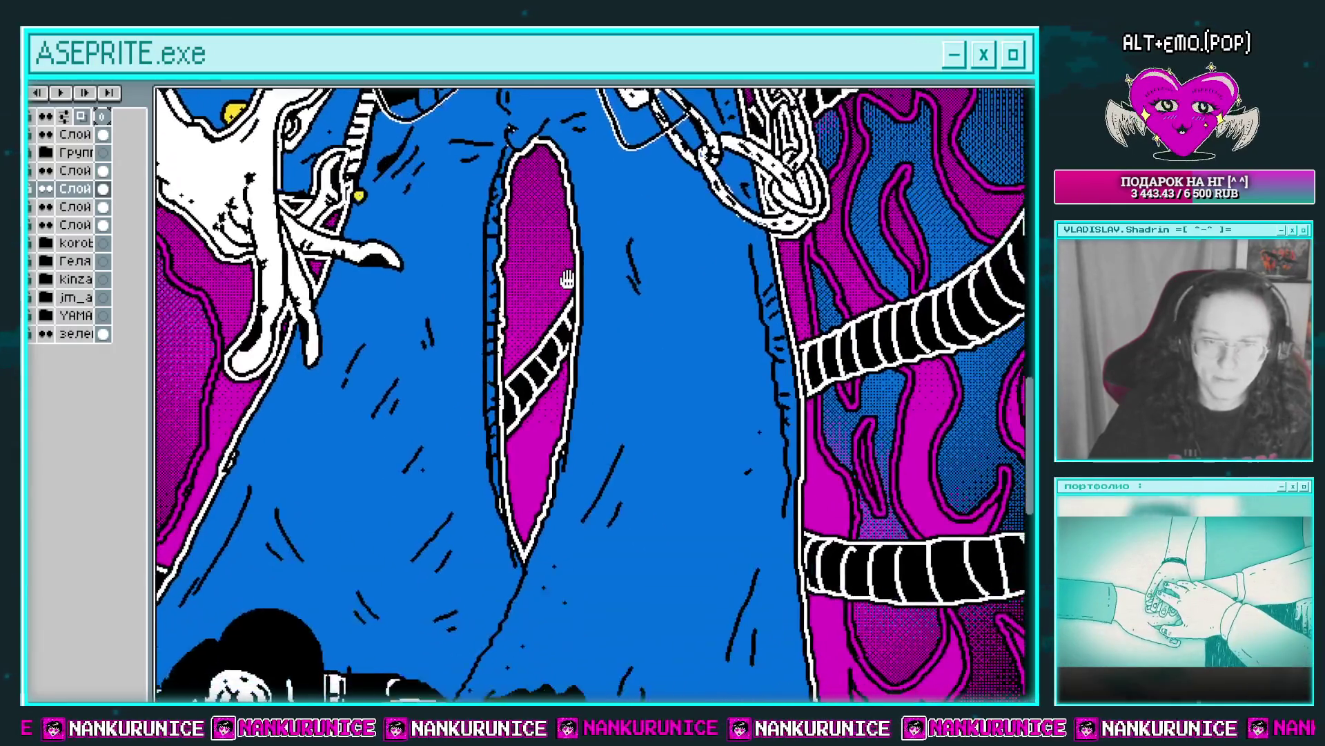
{"action": "left_click_drag", "start_coordinate": [608, 511], "coordinate": [633, 213]}
{"action": "mouse_move", "coordinate": [601, 421]}
{"action": "left_mouse_down"}
{"action": "mouse_move", "coordinate": [661, 243]}
{"action": "mouse_move", "coordinate": [592, 450]}
{"action": "left_mouse_up"}
{"action": "left_click_drag", "start_coordinate": [600, 180], "coordinate": [606, 373]}
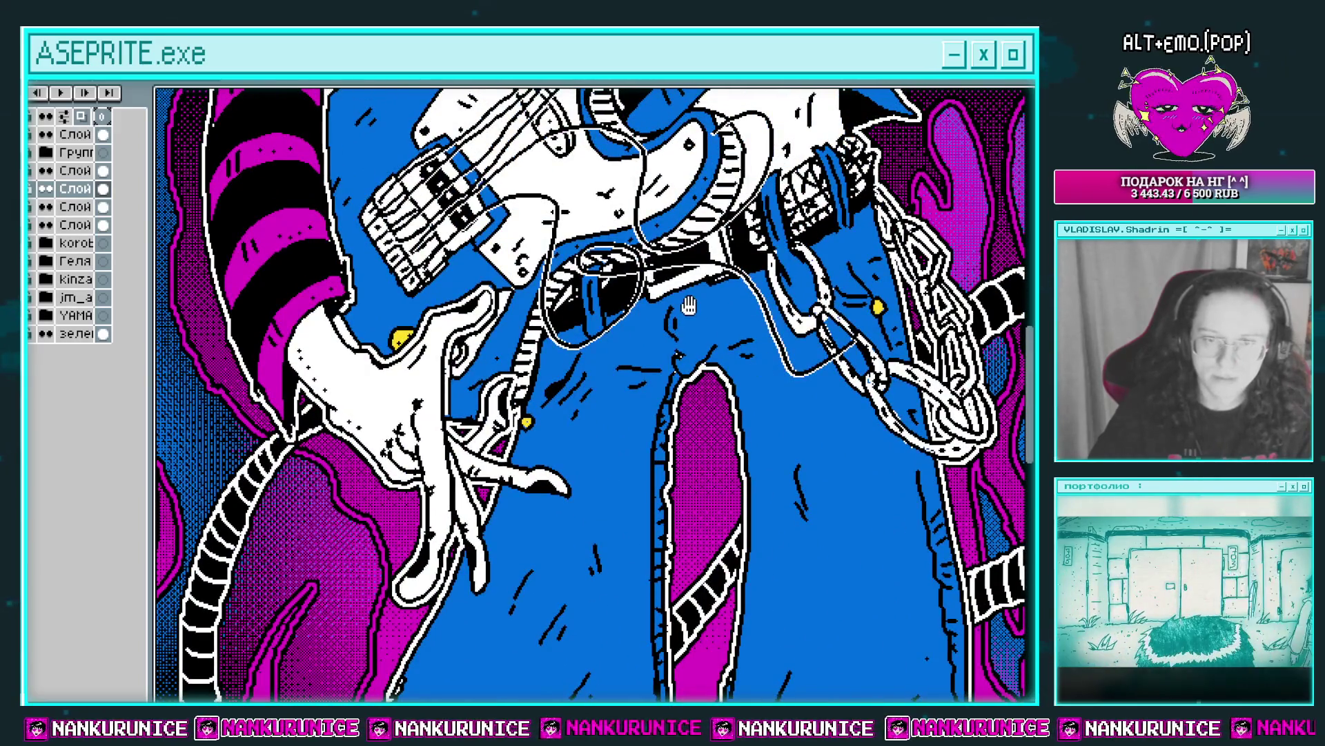
{"action": "left_click_drag", "start_coordinate": [689, 306], "coordinate": [683, 483]}
{"action": "left_click_drag", "start_coordinate": [621, 207], "coordinate": [608, 449]}
{"action": "left_click_drag", "start_coordinate": [608, 242], "coordinate": [593, 442]}
{"action": "mouse_move", "coordinate": [587, 289]}
{"action": "left_mouse_down"}
{"action": "mouse_move", "coordinate": [573, 492]}
{"action": "mouse_move", "coordinate": [617, 436]}
{"action": "left_mouse_up"}
{"action": "scroll", "coordinate": [573, 491], "scroll_direction": "down", "scroll_amount": 3}
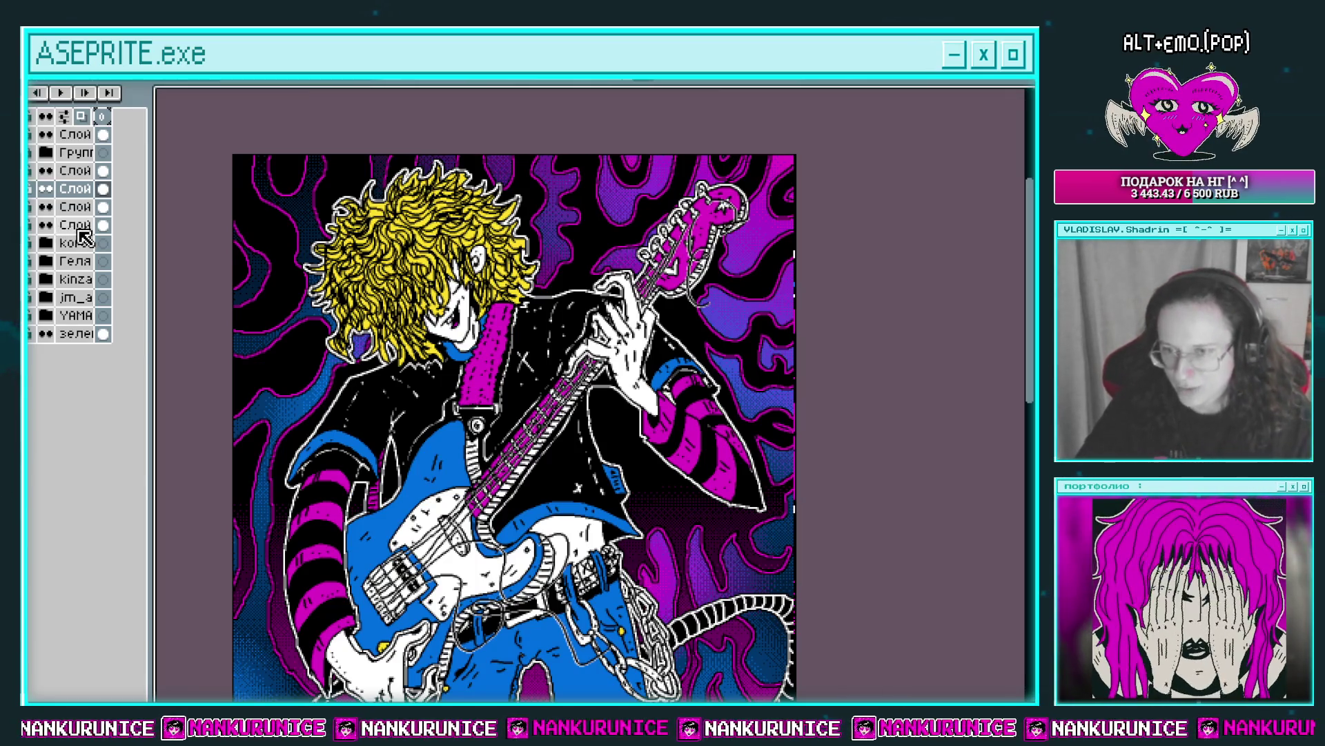
{"action": "left_click_drag", "start_coordinate": [79, 224], "coordinate": [78, 135]}
Put the three selected layers in a new collapsed group and rename it after the chatter.
{"action": "right_click", "coordinate": [80, 135]}
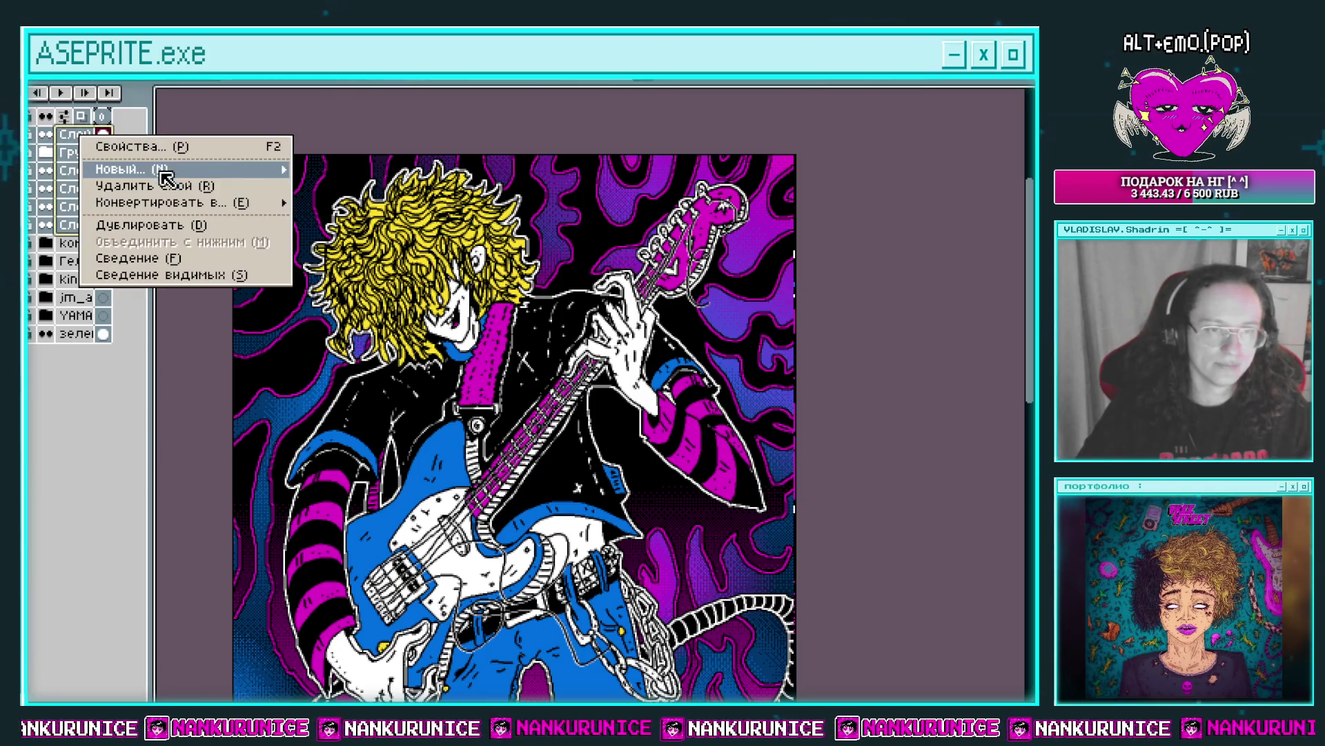
{"action": "mouse_move", "coordinate": [166, 178]}
{"action": "left_click", "coordinate": [346, 187]}
{"action": "left_click", "coordinate": [48, 135]}
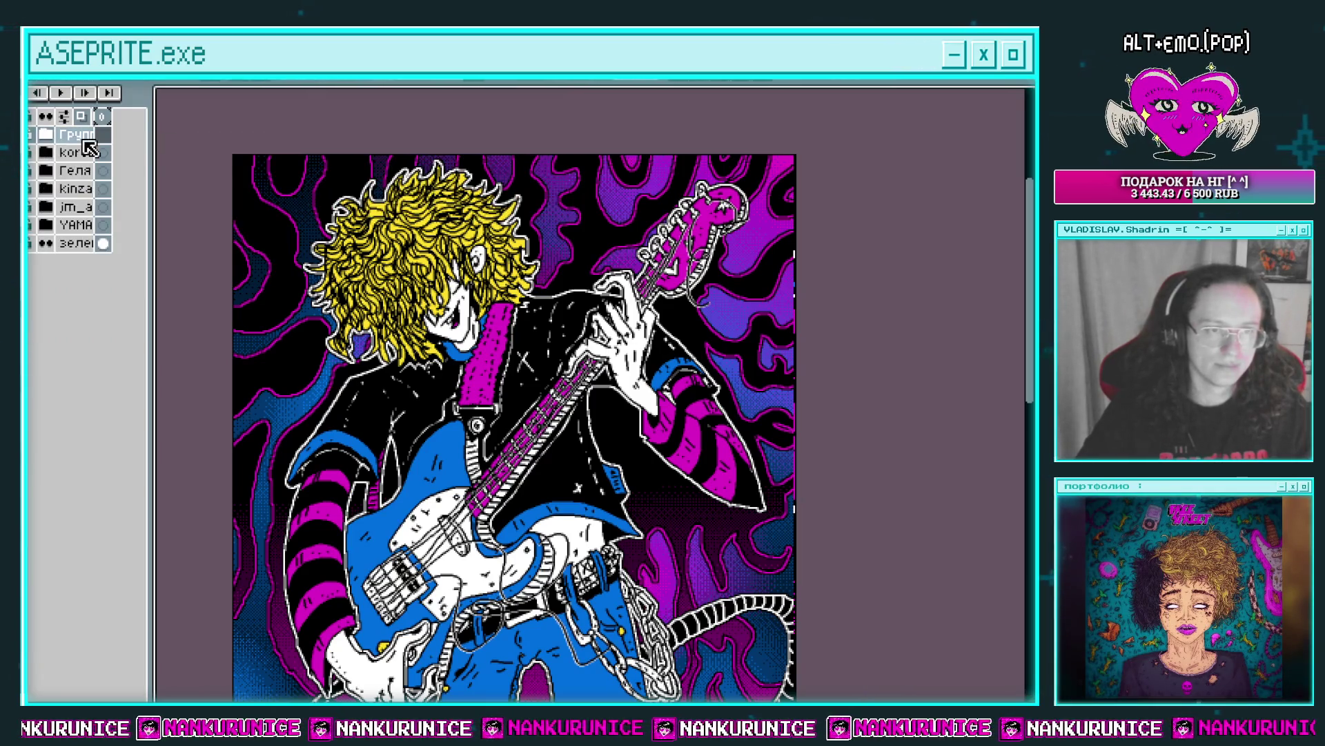
{"action": "double_click", "coordinate": [83, 138]}
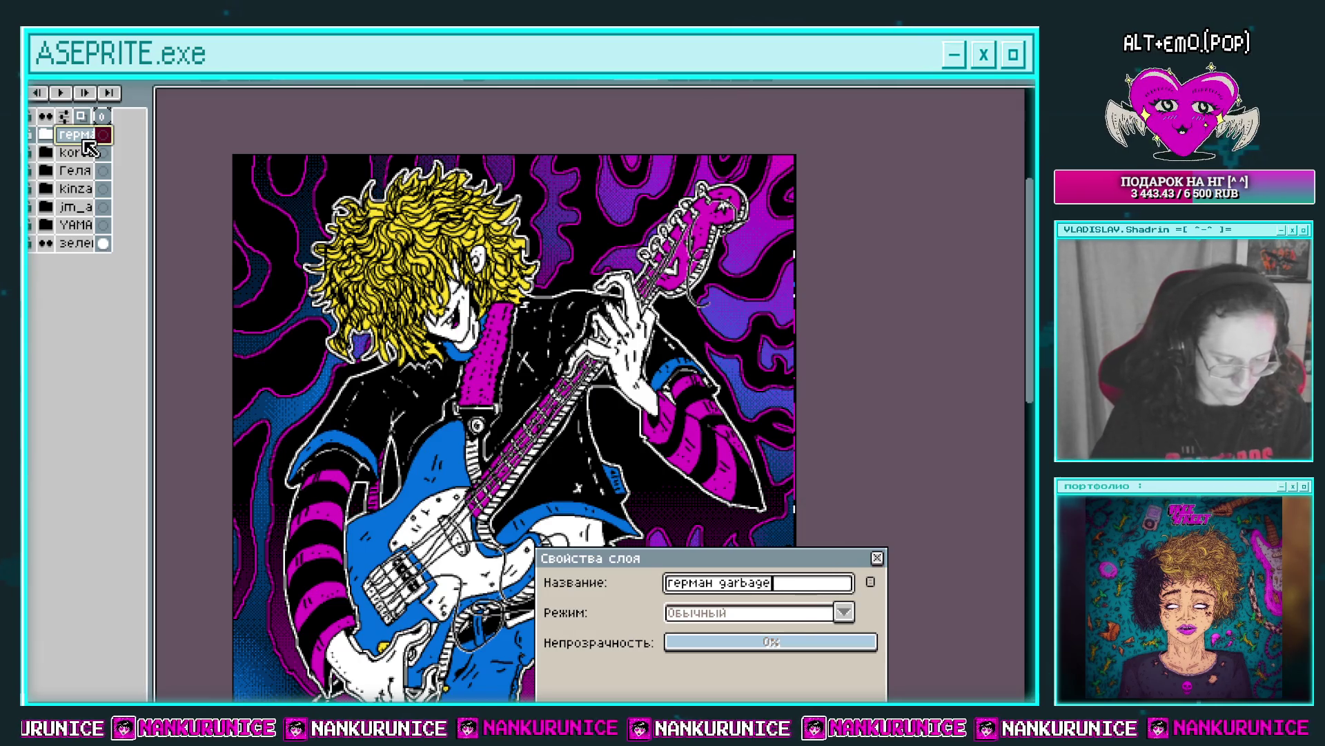
{"action": "key", "text": "Return"}
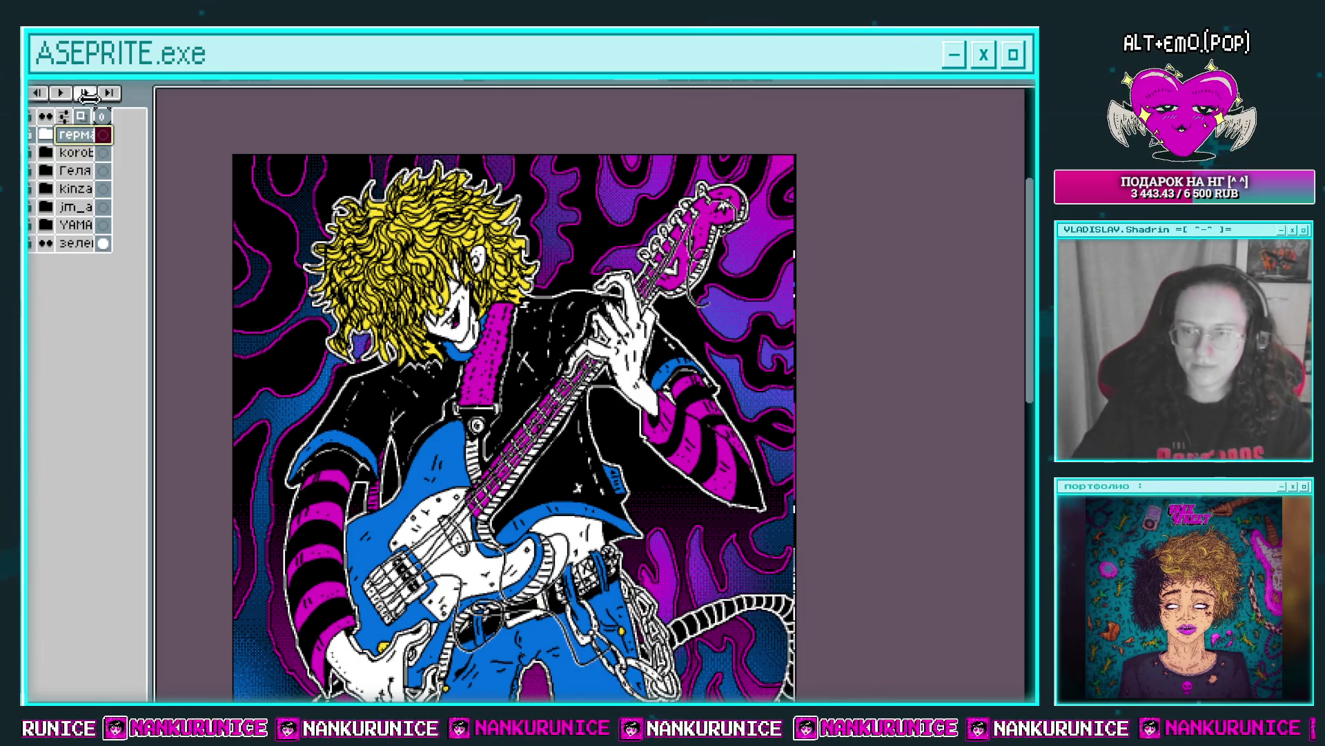
{"action": "key", "text": "alt+f"}
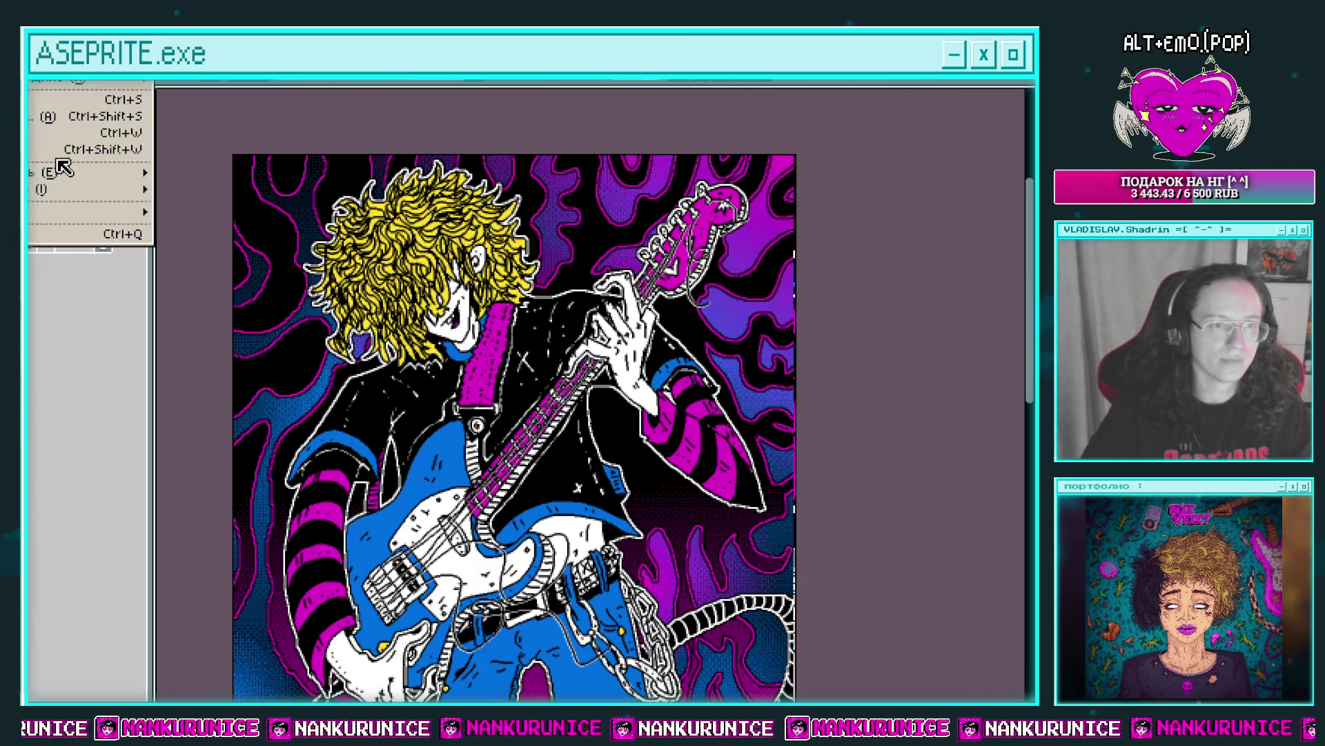
Export As a full-size PNG using a relative path to the РИСУЮ ЧАТТЕРСОВ folder.
{"action": "mouse_move", "coordinate": [63, 176]}
{"action": "left_click", "coordinate": [228, 172]}
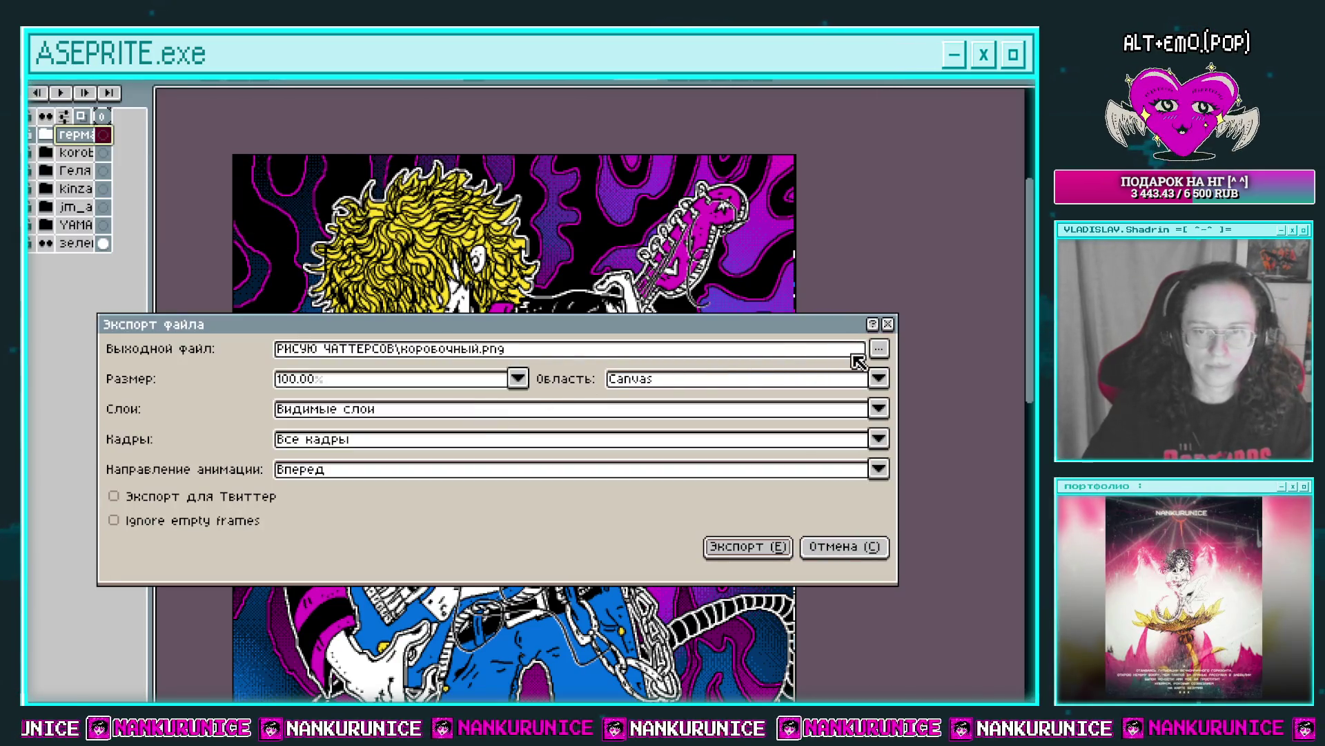
{"action": "left_click", "coordinate": [878, 349]}
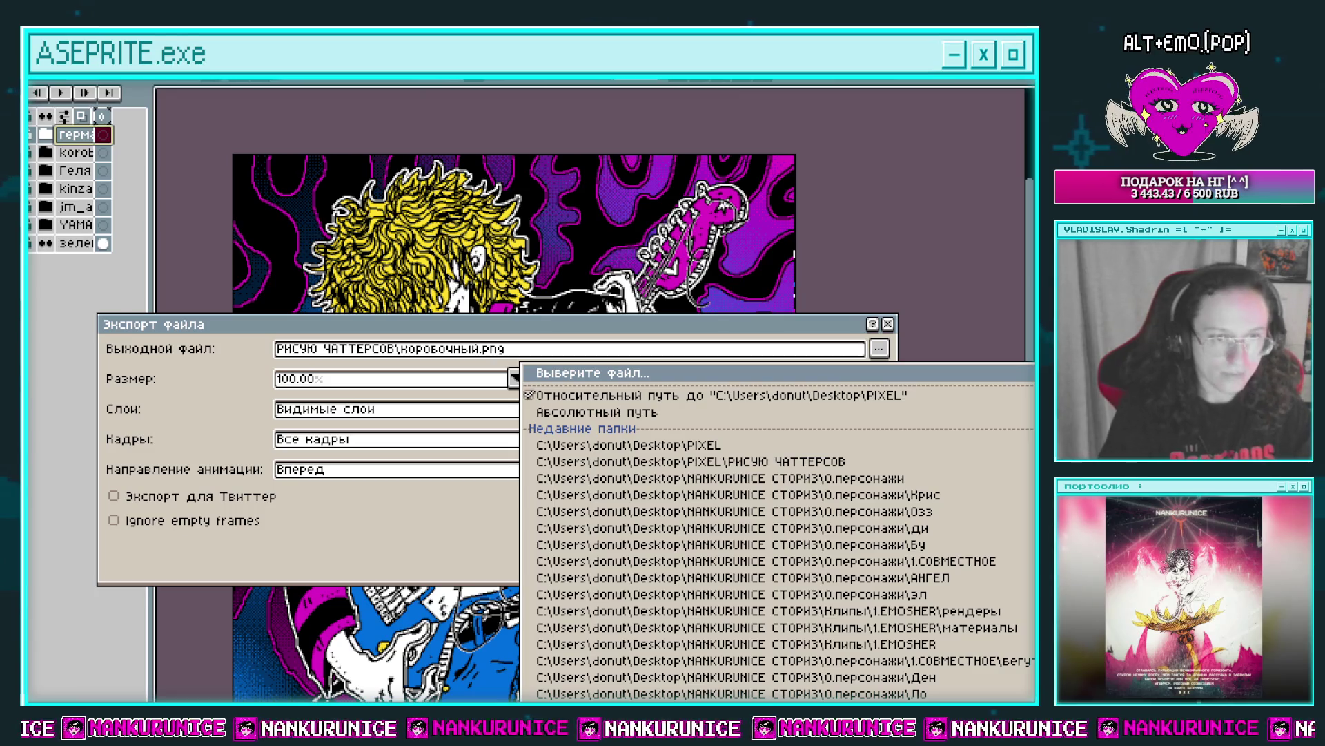
{"action": "left_click", "coordinate": [550, 395]}
{"action": "key", "text": "Return"}
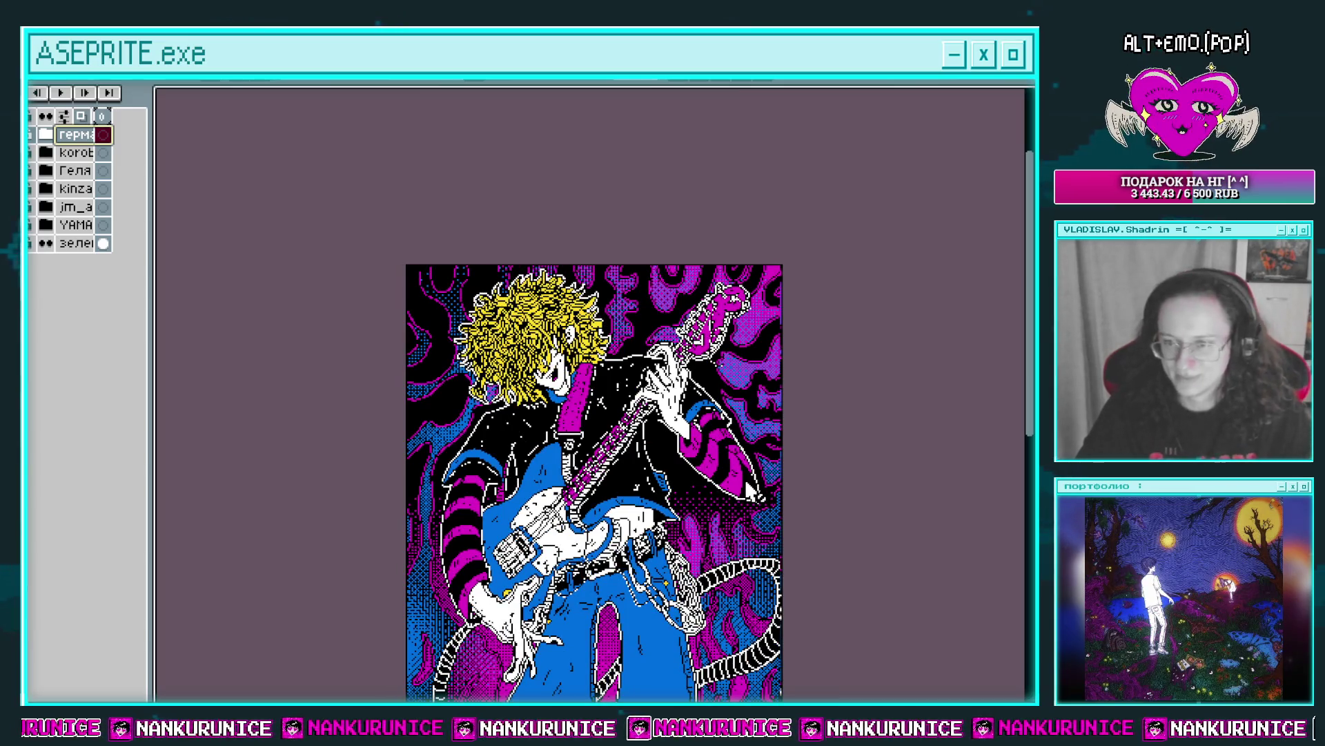
{"action": "mouse_move", "coordinate": [751, 488]}
{"action": "left_mouse_down"}
{"action": "mouse_move", "coordinate": [639, 338]}
{"action": "mouse_move", "coordinate": [715, 353]}
{"action": "left_mouse_up"}
Hide the finished artwork's layers, add a new empty layer on top, and zoom in.
{"action": "scroll", "coordinate": [718, 356], "scroll_direction": "down", "scroll_amount": 1}
{"action": "scroll", "coordinate": [697, 339], "scroll_direction": "up", "scroll_amount": 1}
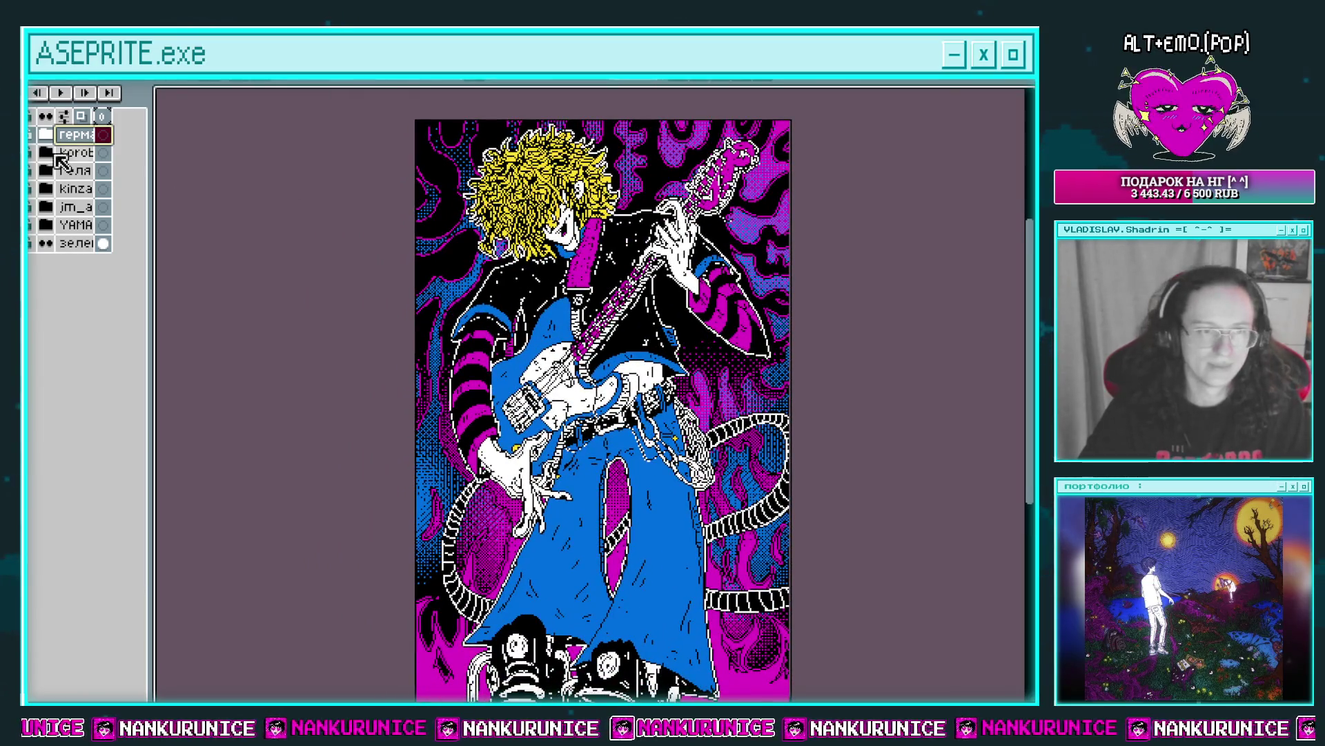
{"action": "left_click_drag", "start_coordinate": [61, 161], "coordinate": [76, 155]}
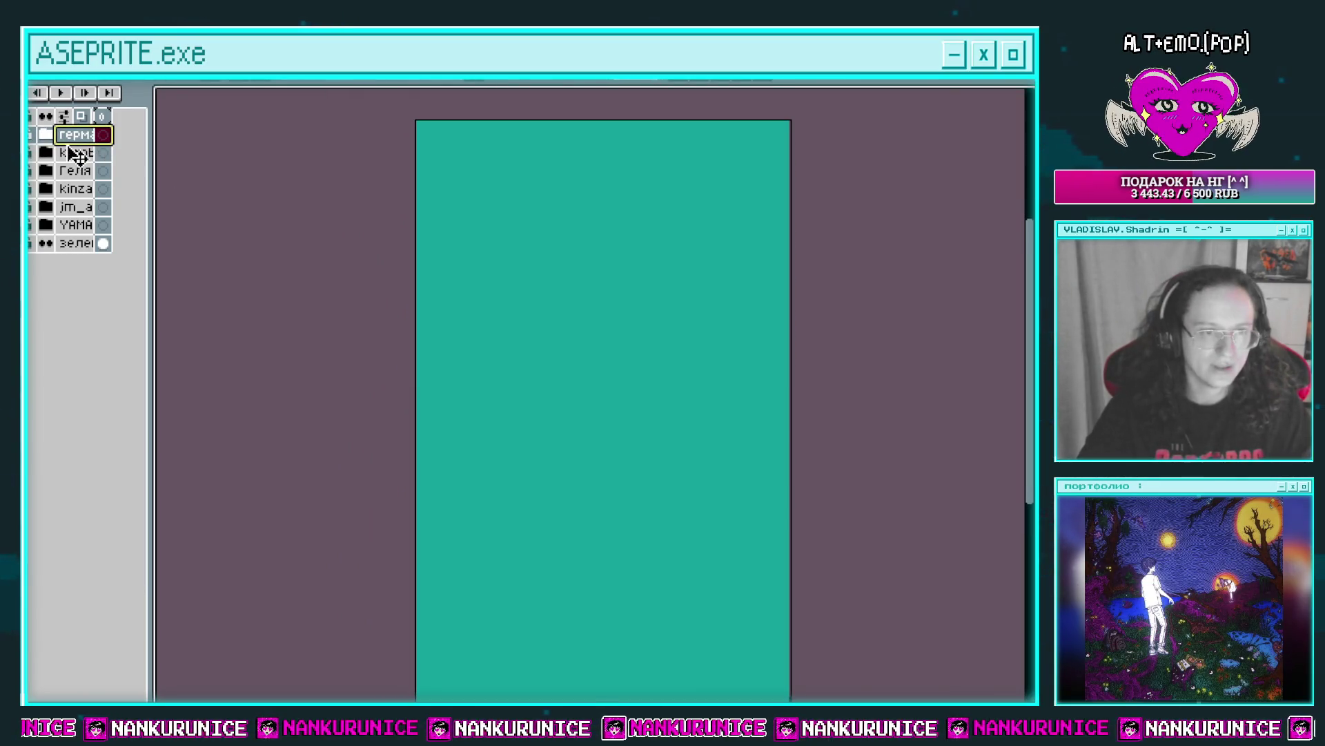
{"action": "key", "text": "shift+n"}
{"action": "key", "text": "z"}
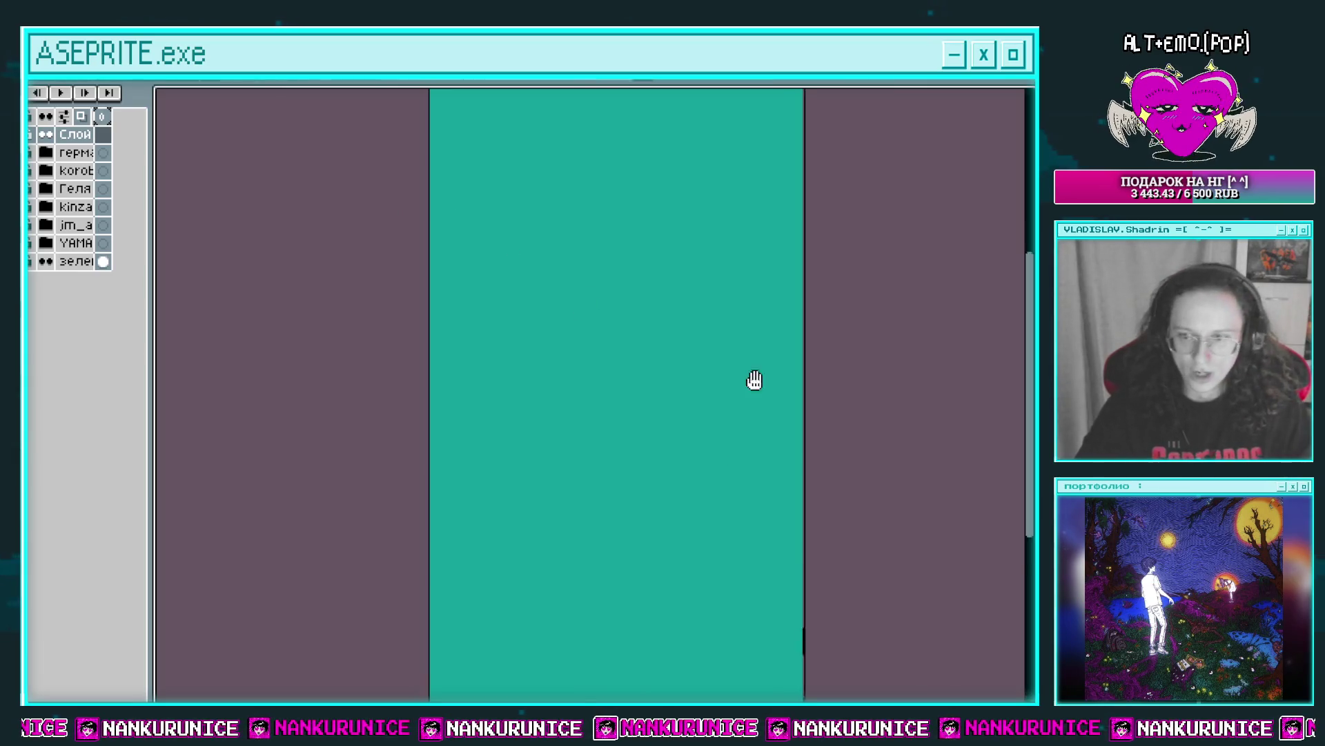
{"action": "left_click", "coordinate": [695, 410]}
{"action": "scroll", "coordinate": [695, 410], "scroll_direction": "down", "scroll_amount": 1}
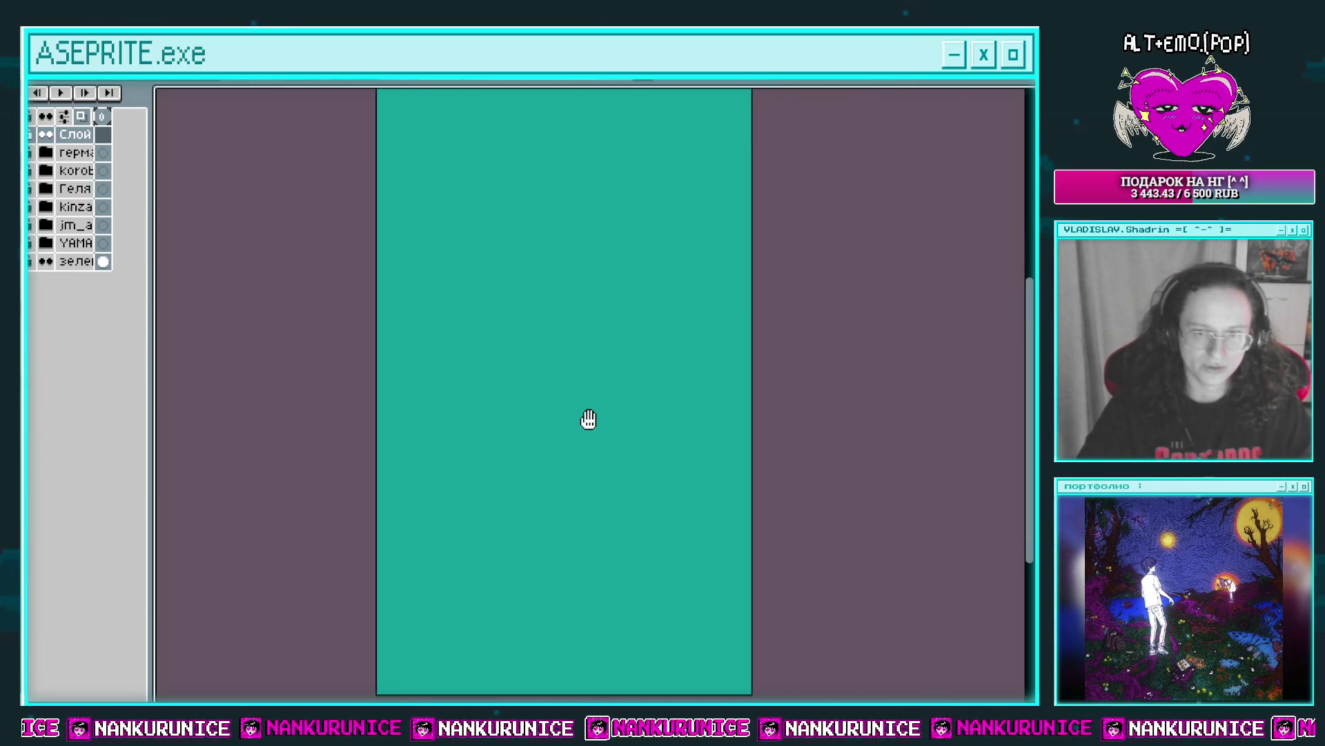
{"action": "scroll", "coordinate": [589, 417], "scroll_direction": "down", "scroll_amount": 1}
Shrink the canvas in Canvas Size by pulling its bottom edge up, then apply it.
{"action": "key", "text": "ctrl+alt+c"}
{"action": "mouse_move", "coordinate": [589, 666]}
{"action": "left_mouse_down"}
{"action": "mouse_move", "coordinate": [567, 654]}
{"action": "mouse_move", "coordinate": [580, 456]}
{"action": "left_mouse_up"}
{"action": "left_click", "coordinate": [911, 545]}
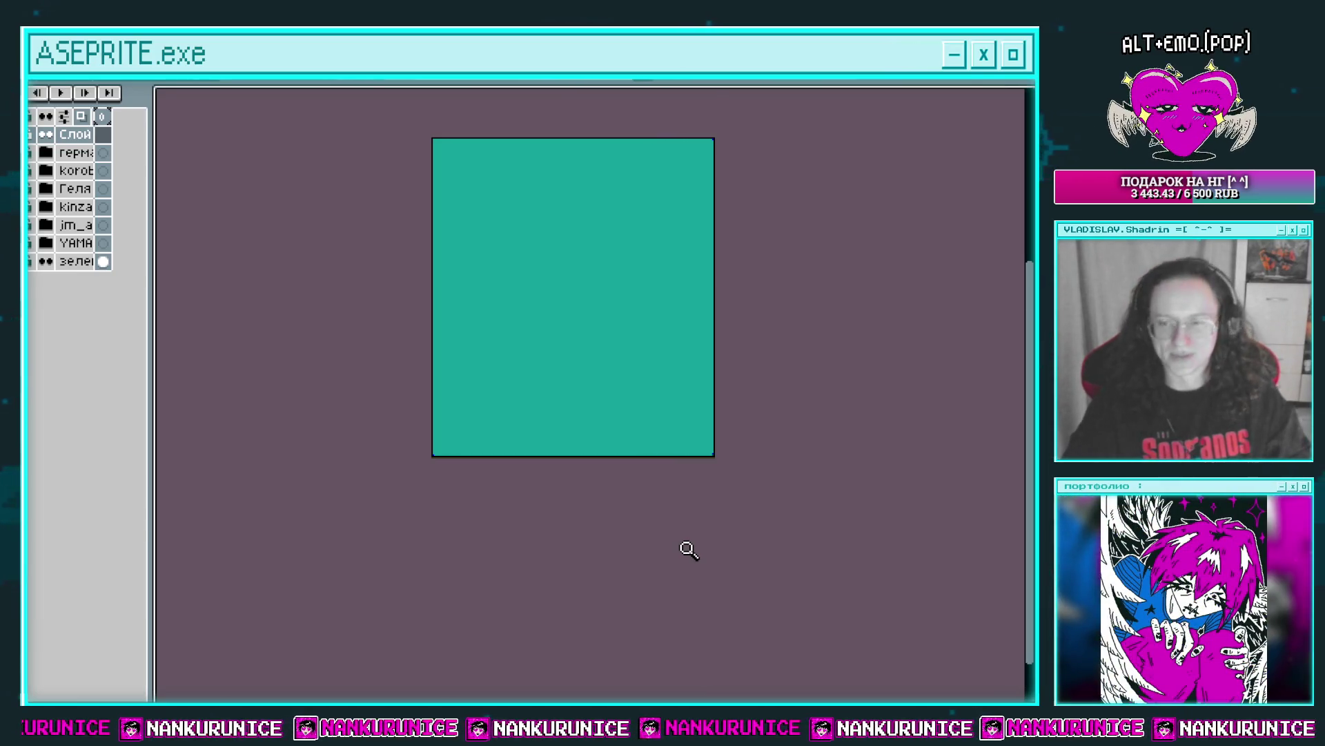
{"action": "key", "text": "ctrl+z"}
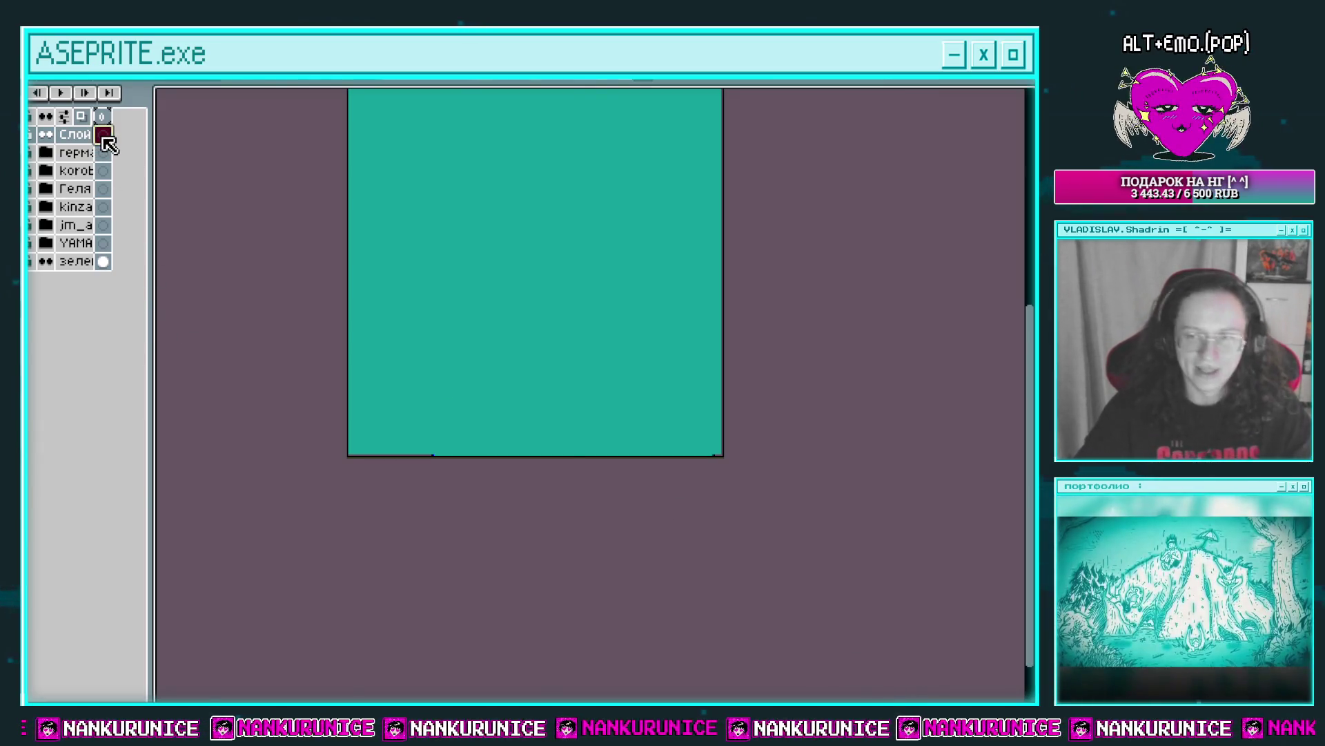
{"action": "left_click_drag", "start_coordinate": [560, 285], "coordinate": [576, 368]}
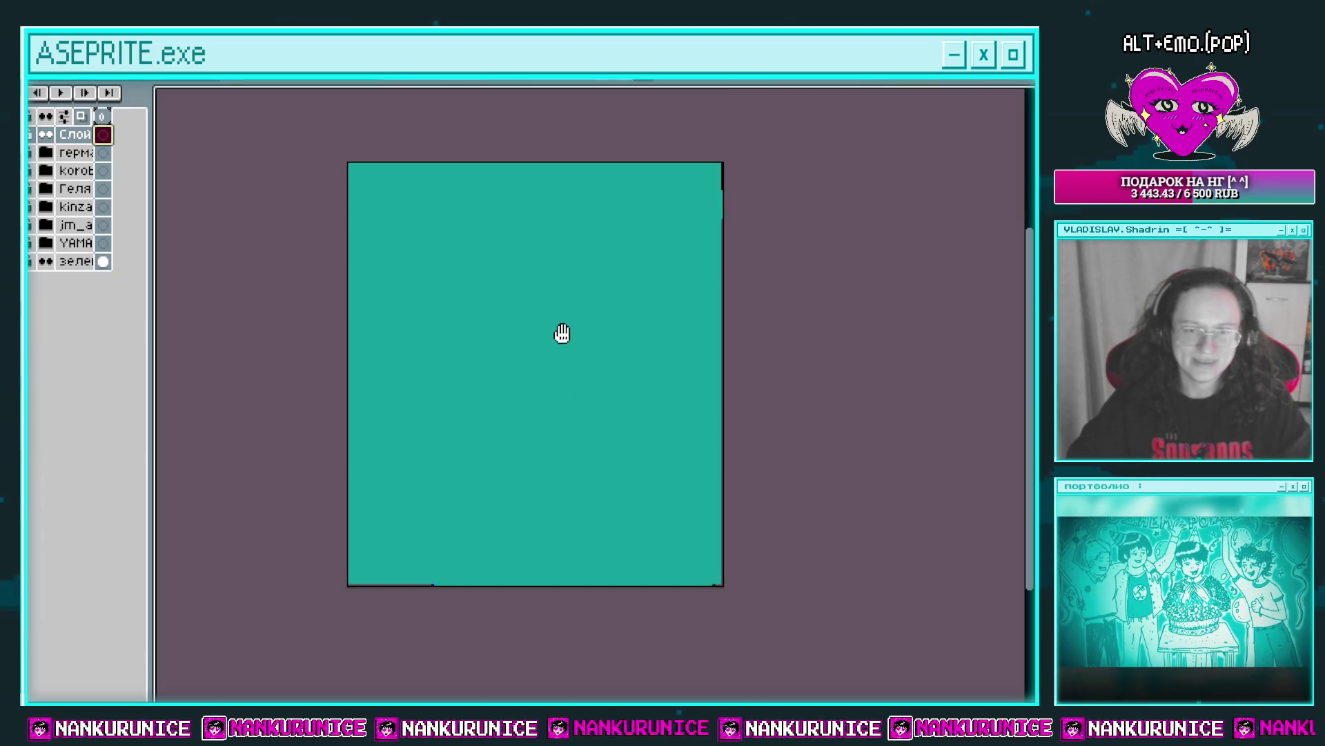
{"action": "key", "text": "z"}
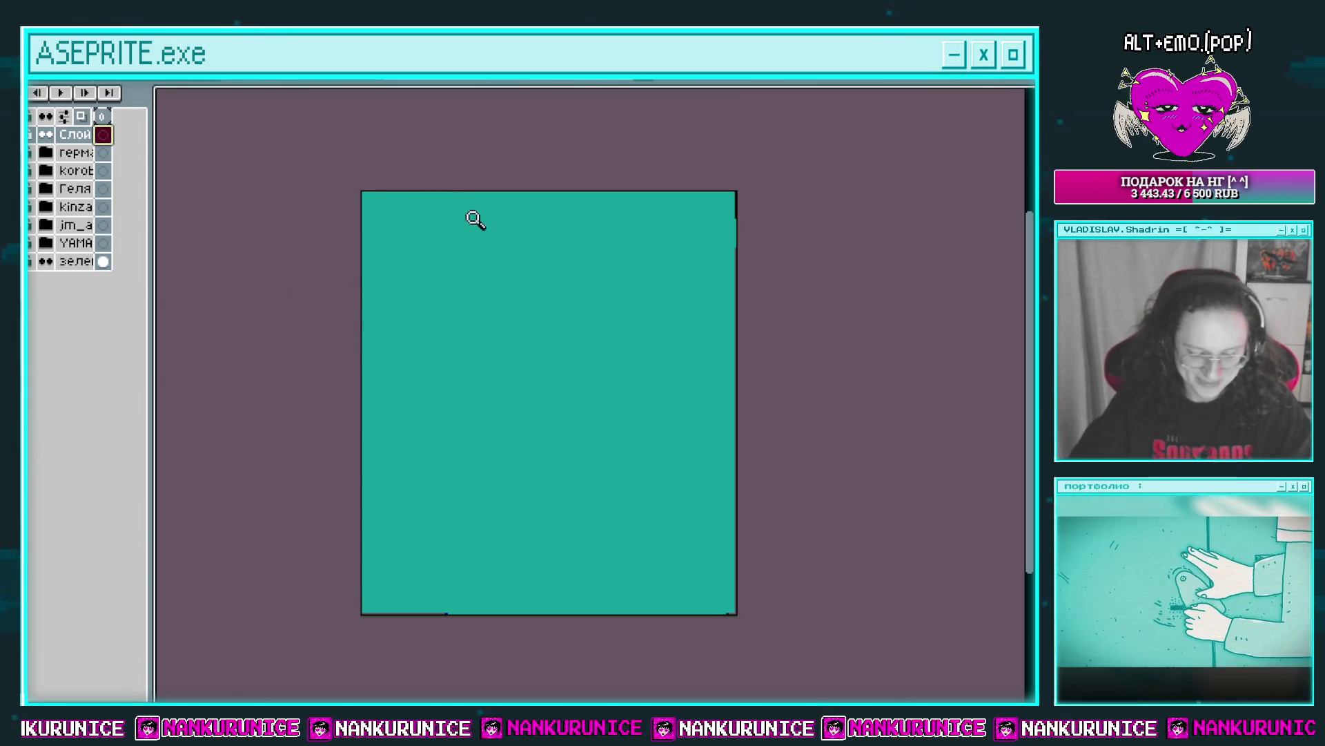
{"action": "scroll", "coordinate": [526, 361], "scroll_direction": "up", "scroll_amount": 2}
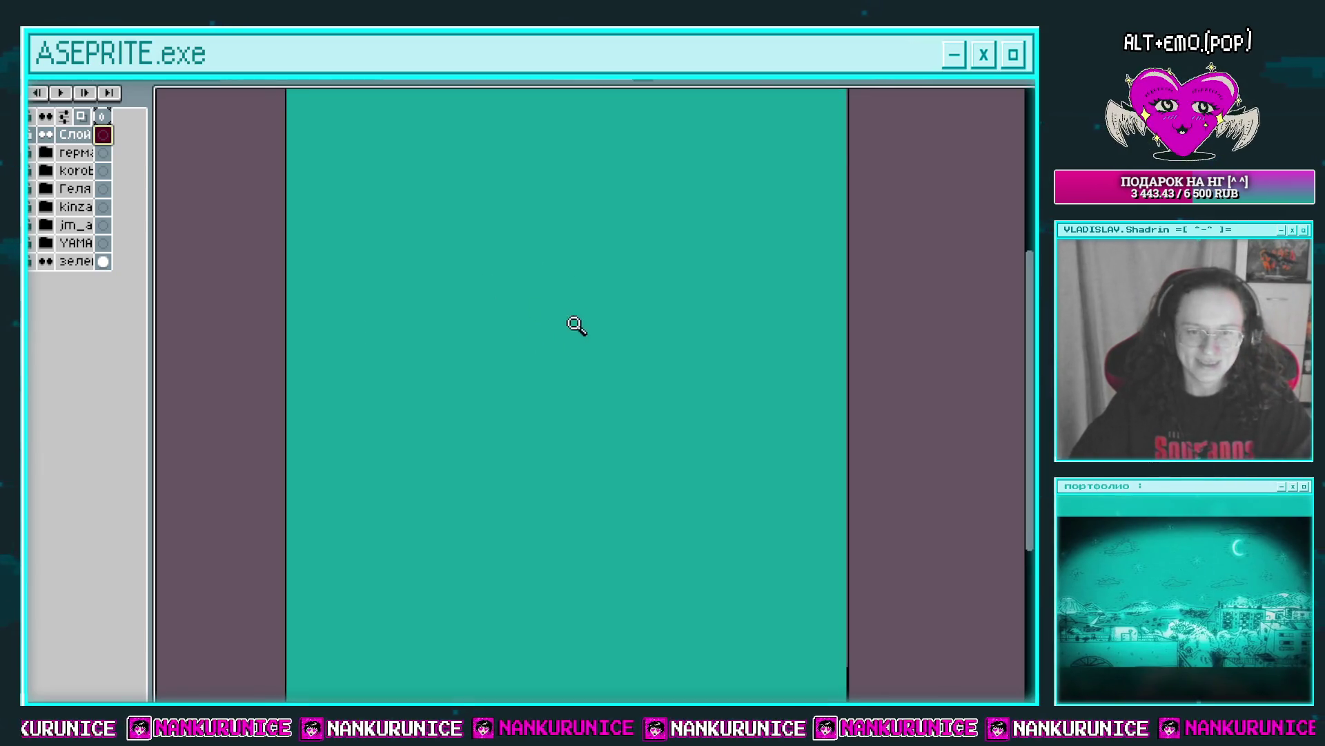
{"action": "scroll", "coordinate": [574, 322], "scroll_direction": "down", "scroll_amount": 2}
{"action": "left_click_drag", "start_coordinate": [554, 337], "coordinate": [555, 341]}
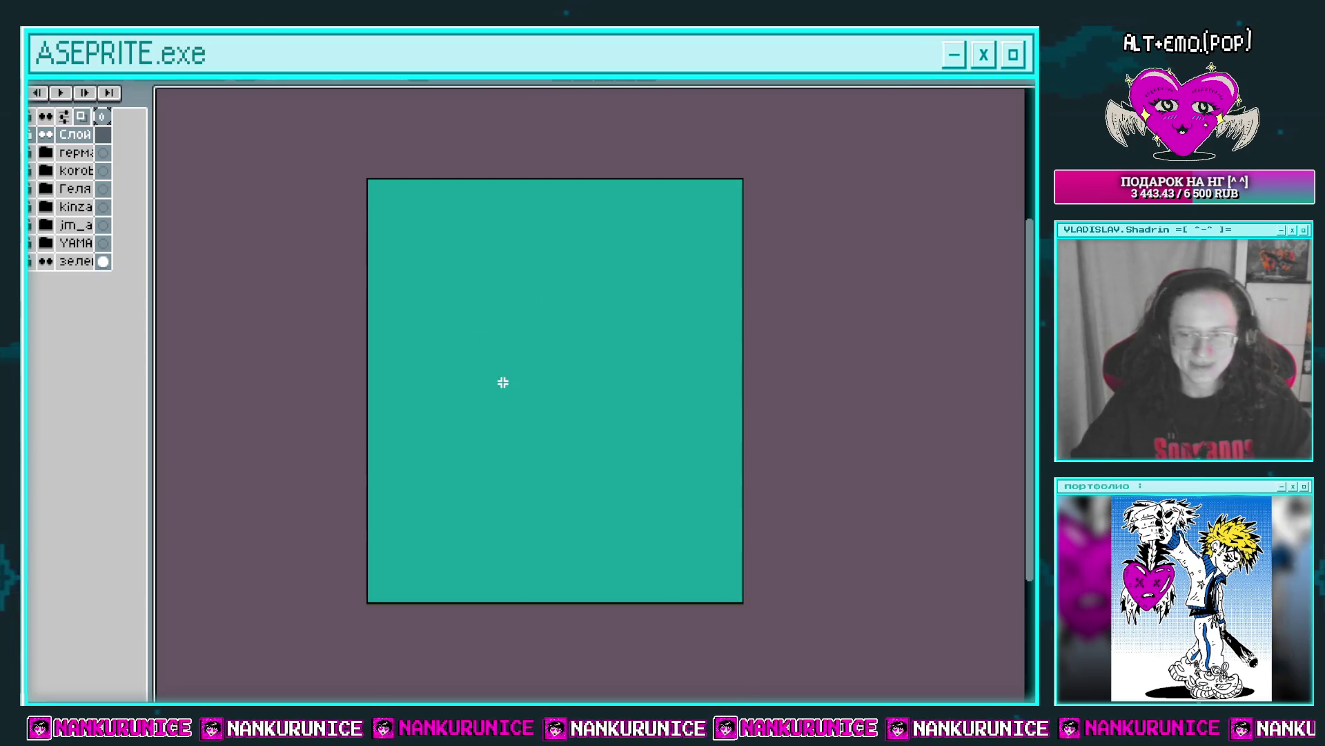
{"action": "left_click_drag", "start_coordinate": [530, 384], "coordinate": [509, 380]}
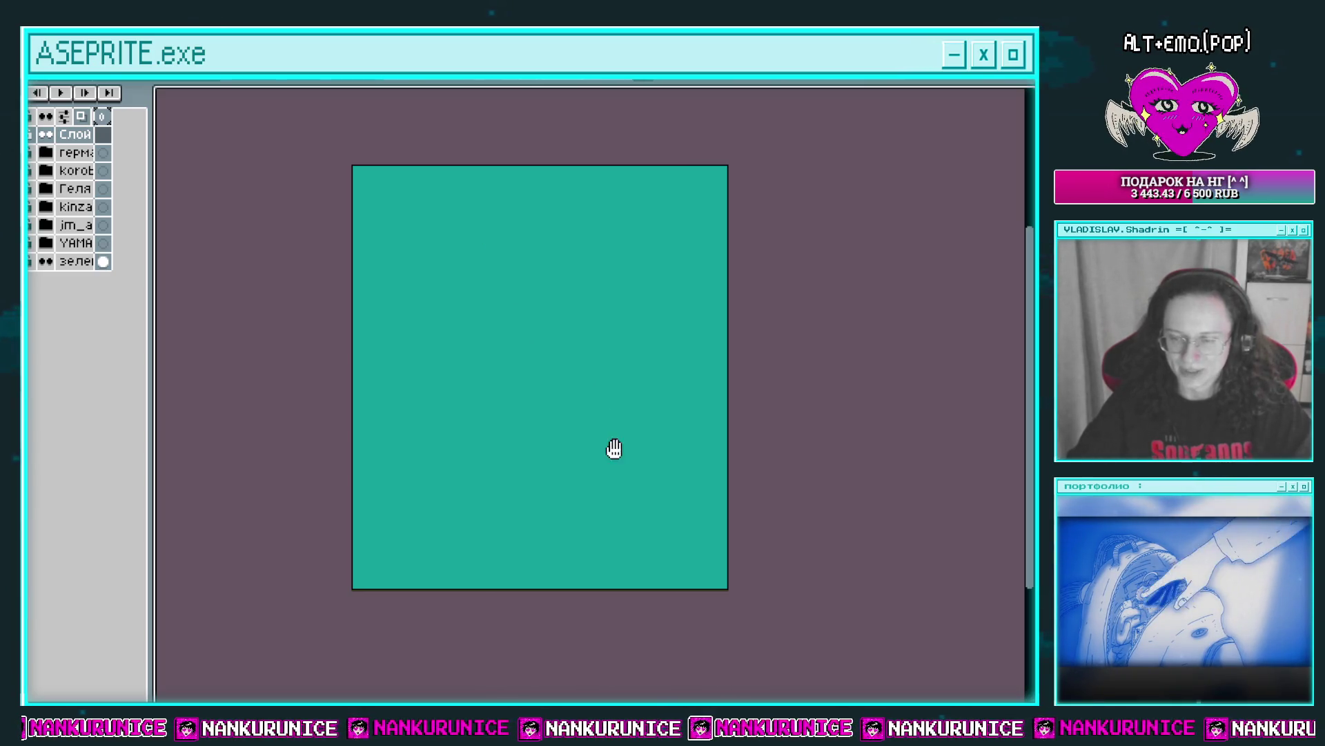
{"action": "key", "text": "z"}
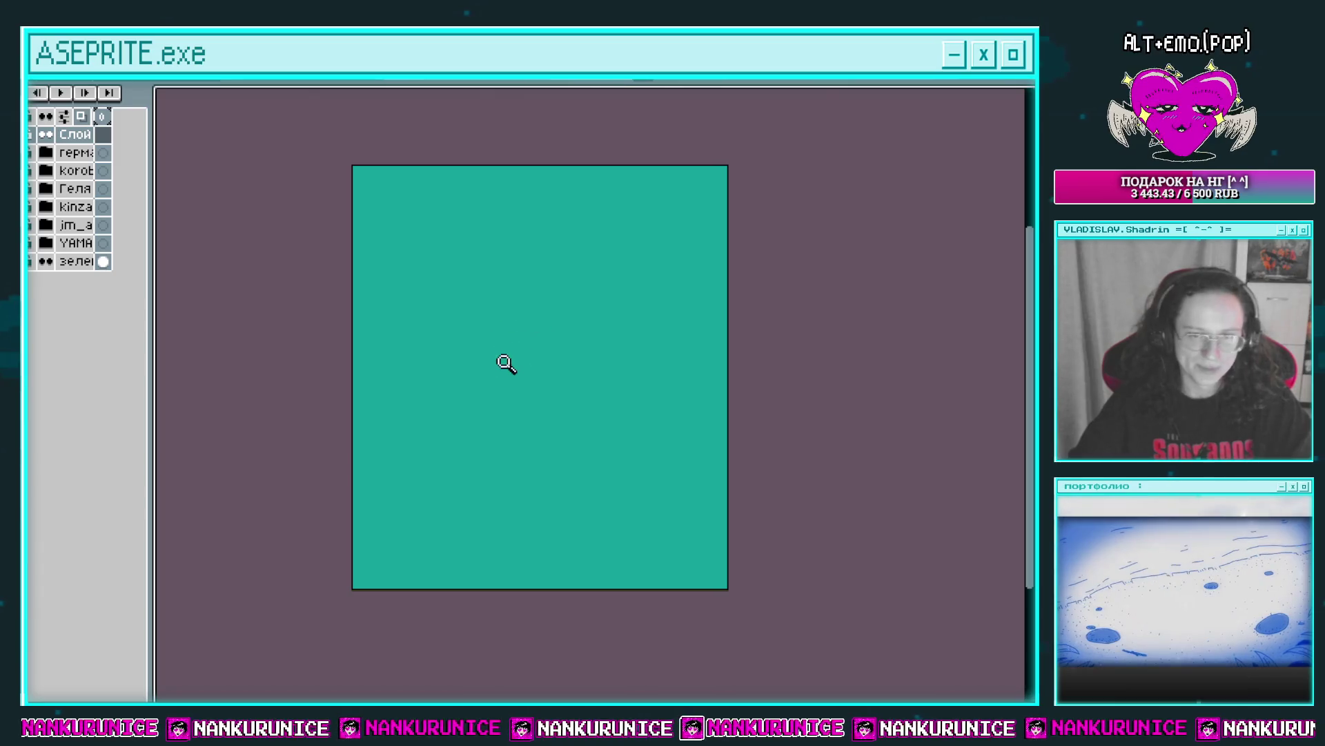
{"action": "left_click", "coordinate": [504, 359]}
{"action": "scroll", "coordinate": [561, 311], "scroll_direction": "down", "scroll_amount": 2}
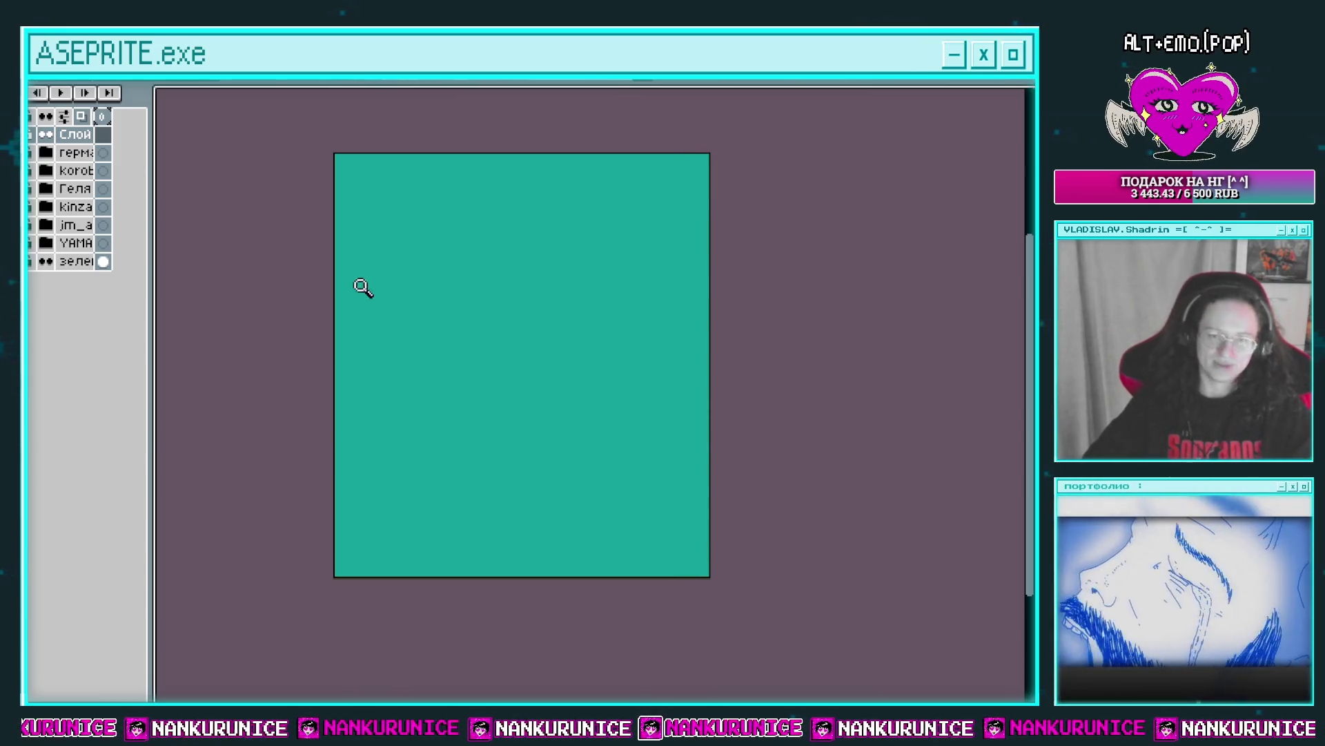
{"action": "left_click_drag", "start_coordinate": [492, 370], "coordinate": [504, 351]}
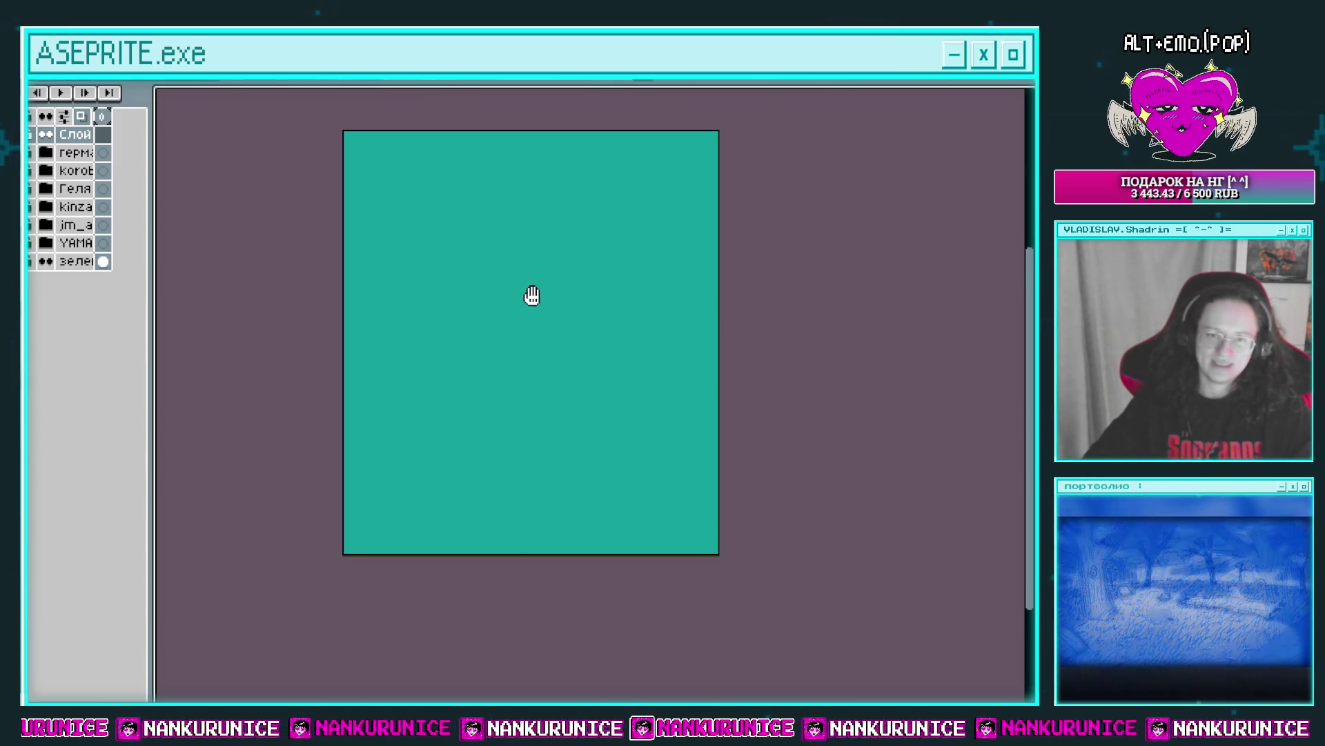
{"action": "left_click_drag", "start_coordinate": [532, 292], "coordinate": [547, 318]}
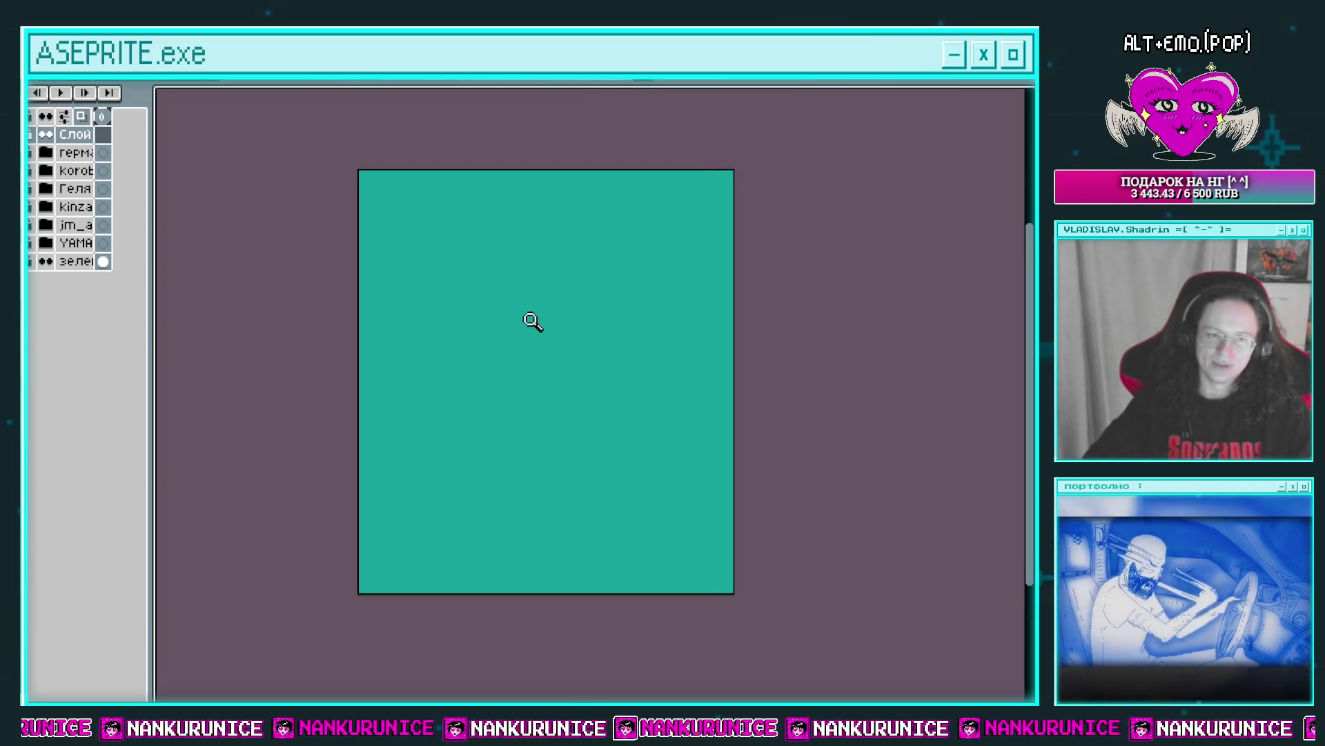
{"action": "left_click", "coordinate": [540, 312]}
{"action": "scroll", "coordinate": [556, 312], "scroll_direction": "down", "scroll_amount": 1}
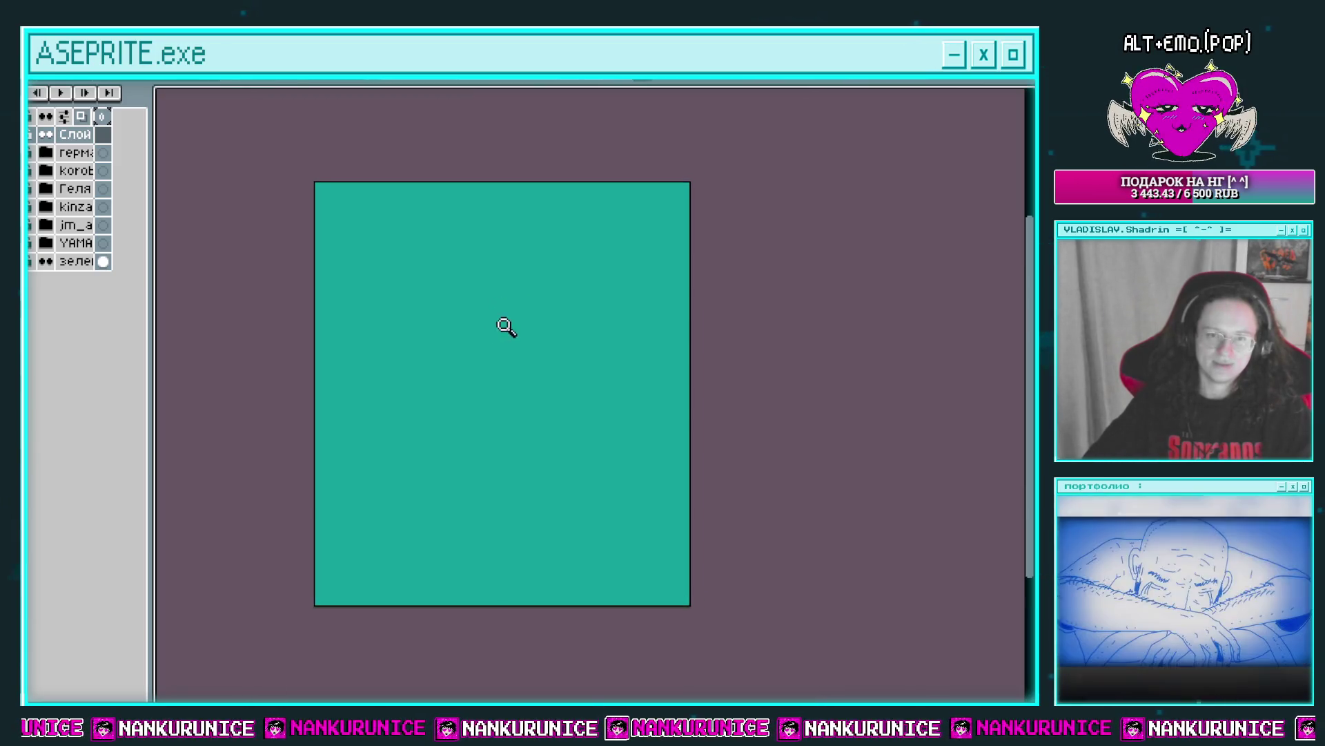
Pencil a rough white figure with an oval head, body lines, raised arm and hand loop.
{"action": "left_click_drag", "start_coordinate": [476, 357], "coordinate": [601, 319]}
{"action": "key", "text": "ctrl+z"}
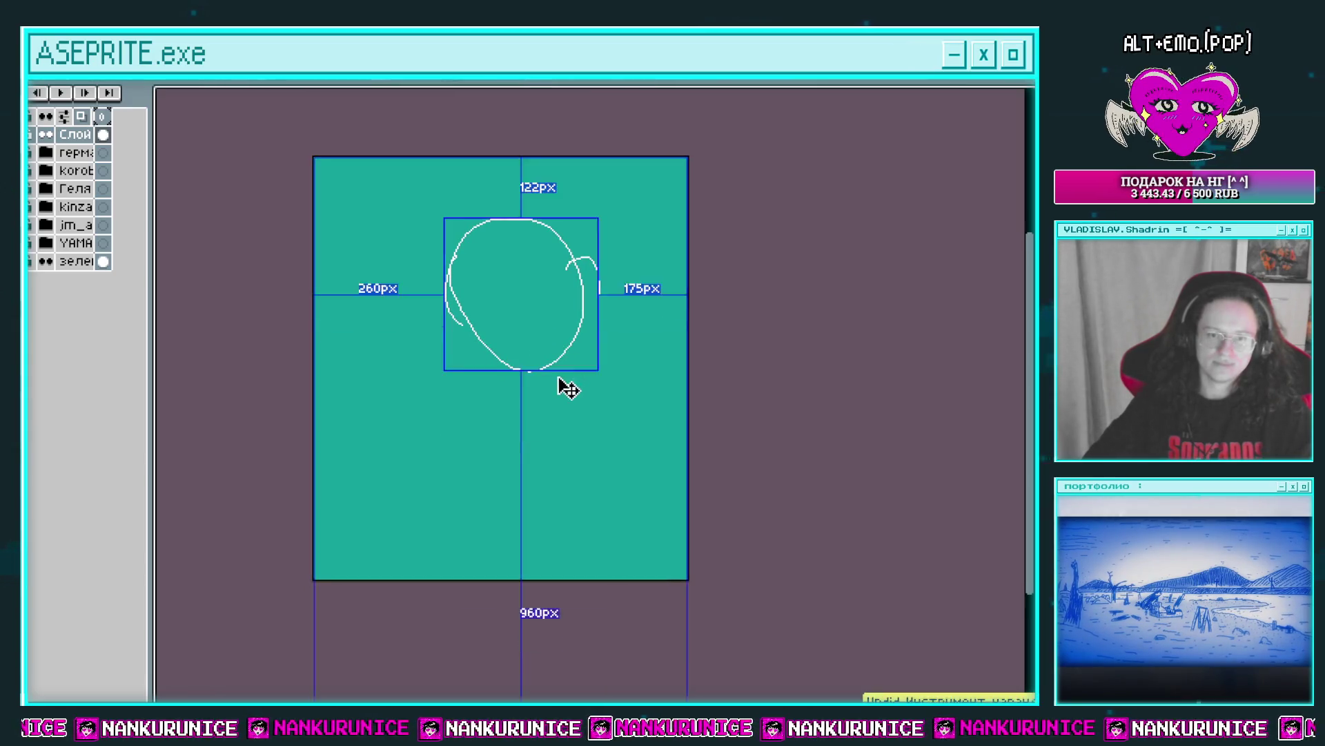
{"action": "left_click_drag", "start_coordinate": [573, 323], "coordinate": [571, 435]}
{"action": "mouse_move", "coordinate": [514, 355]}
{"action": "left_mouse_down"}
{"action": "mouse_move", "coordinate": [529, 402]}
{"action": "mouse_move", "coordinate": [594, 422]}
{"action": "left_mouse_up"}
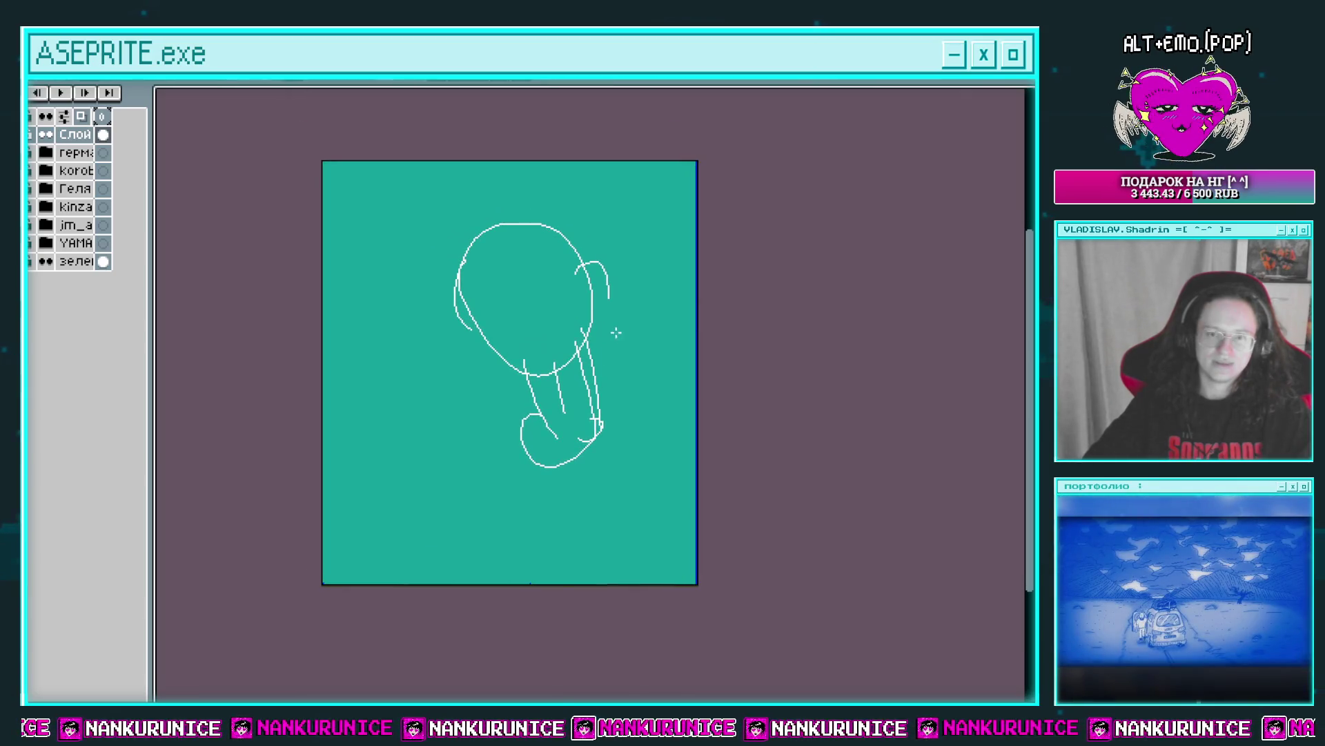
{"action": "scroll", "coordinate": [616, 332], "scroll_direction": "up", "scroll_amount": 2}
{"action": "left_click_drag", "start_coordinate": [642, 281], "coordinate": [634, 338]}
{"action": "left_click_drag", "start_coordinate": [634, 341], "coordinate": [653, 352]}
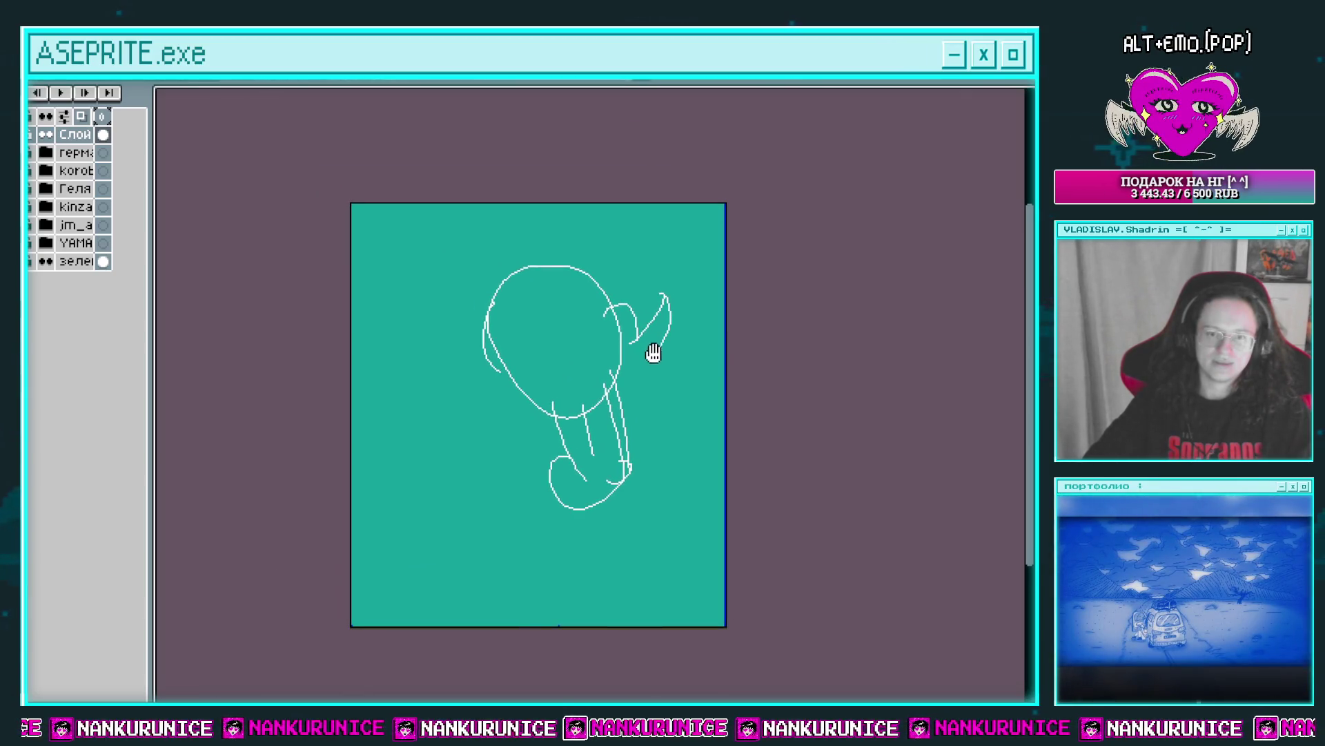
{"action": "scroll", "coordinate": [662, 299], "scroll_direction": "down", "scroll_amount": 2}
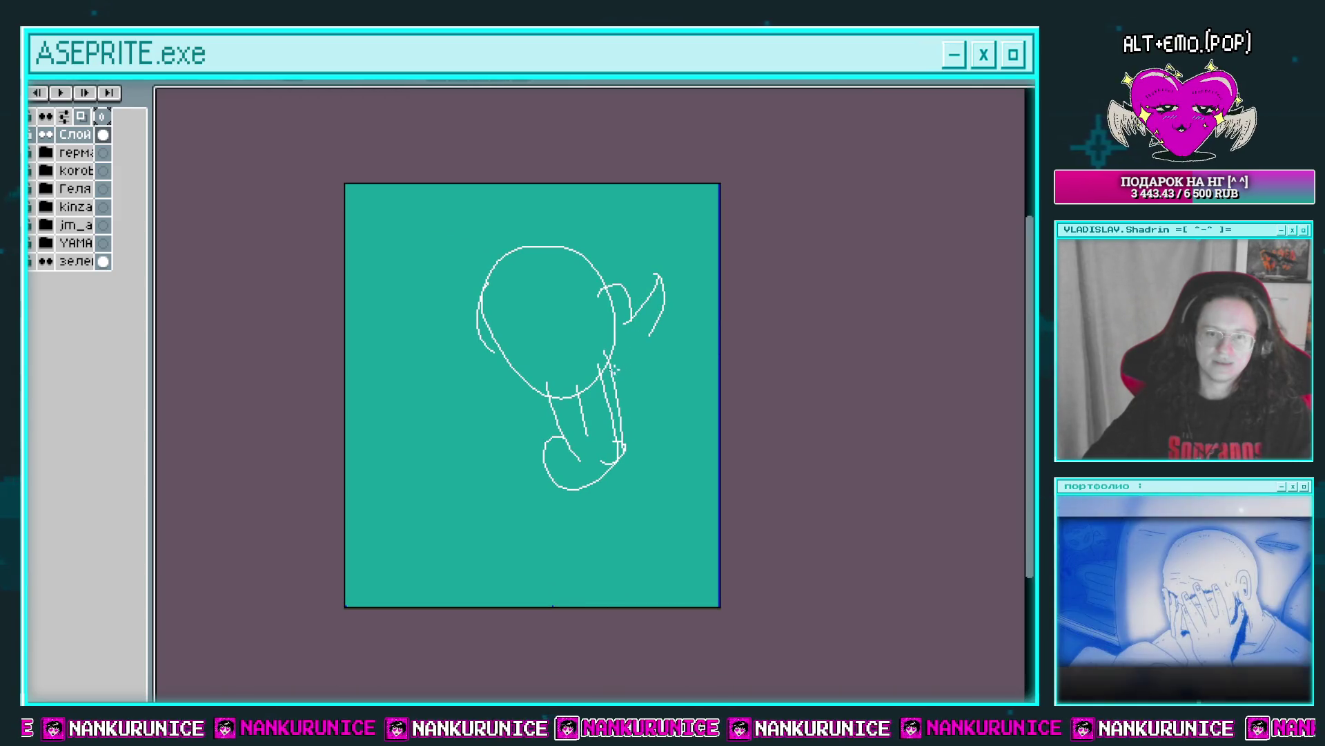
{"action": "left_click_drag", "start_coordinate": [667, 382], "coordinate": [656, 364]}
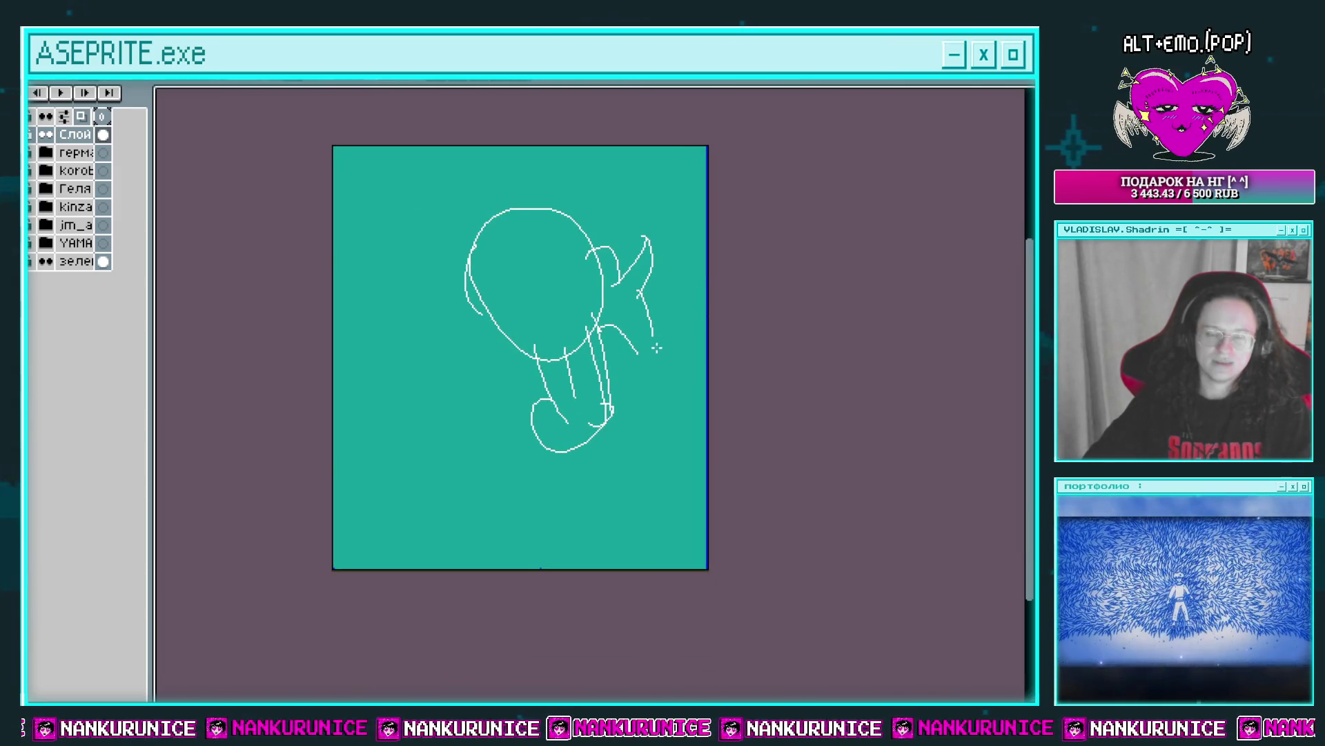
{"action": "scroll", "coordinate": [656, 364], "scroll_direction": "up", "scroll_amount": 1}
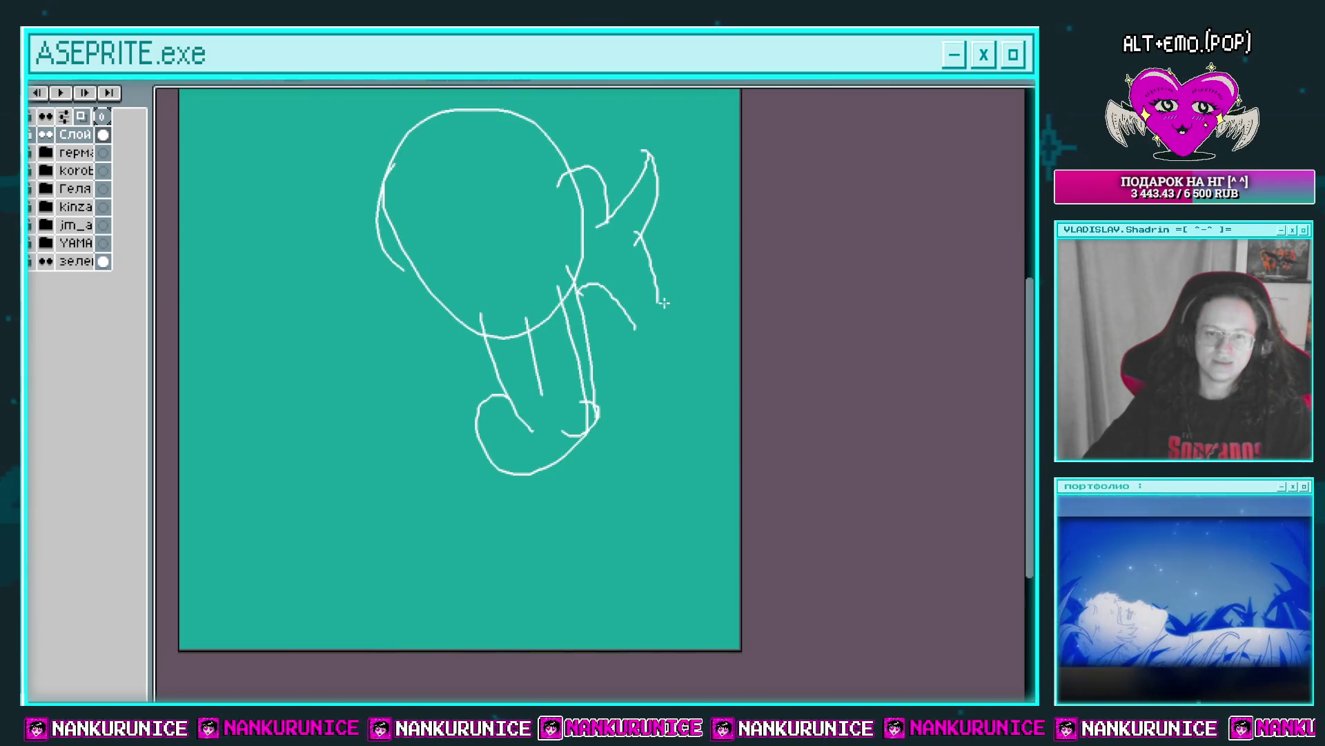
{"action": "left_click_drag", "start_coordinate": [660, 302], "coordinate": [652, 345]}
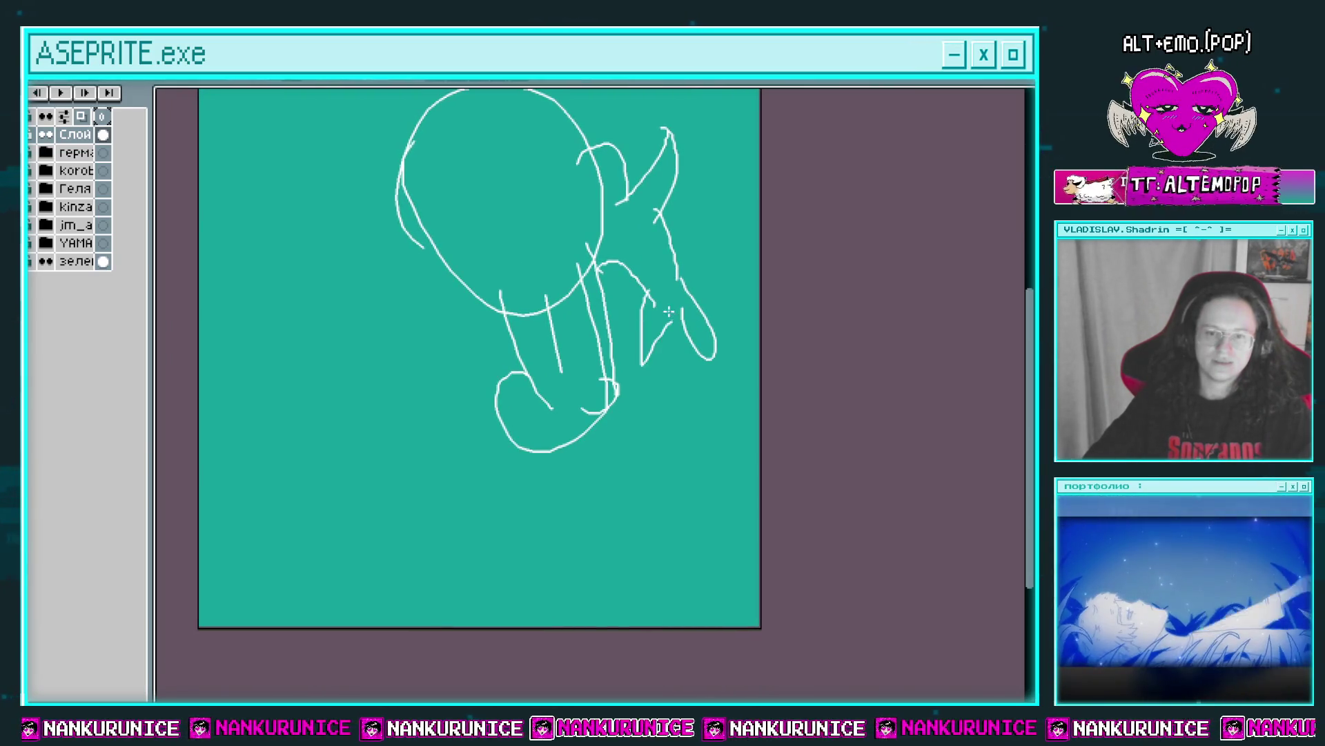
{"action": "scroll", "coordinate": [662, 330], "scroll_direction": "up", "scroll_amount": 4}
{"action": "scroll", "coordinate": [649, 383], "scroll_direction": "down", "scroll_amount": 1}
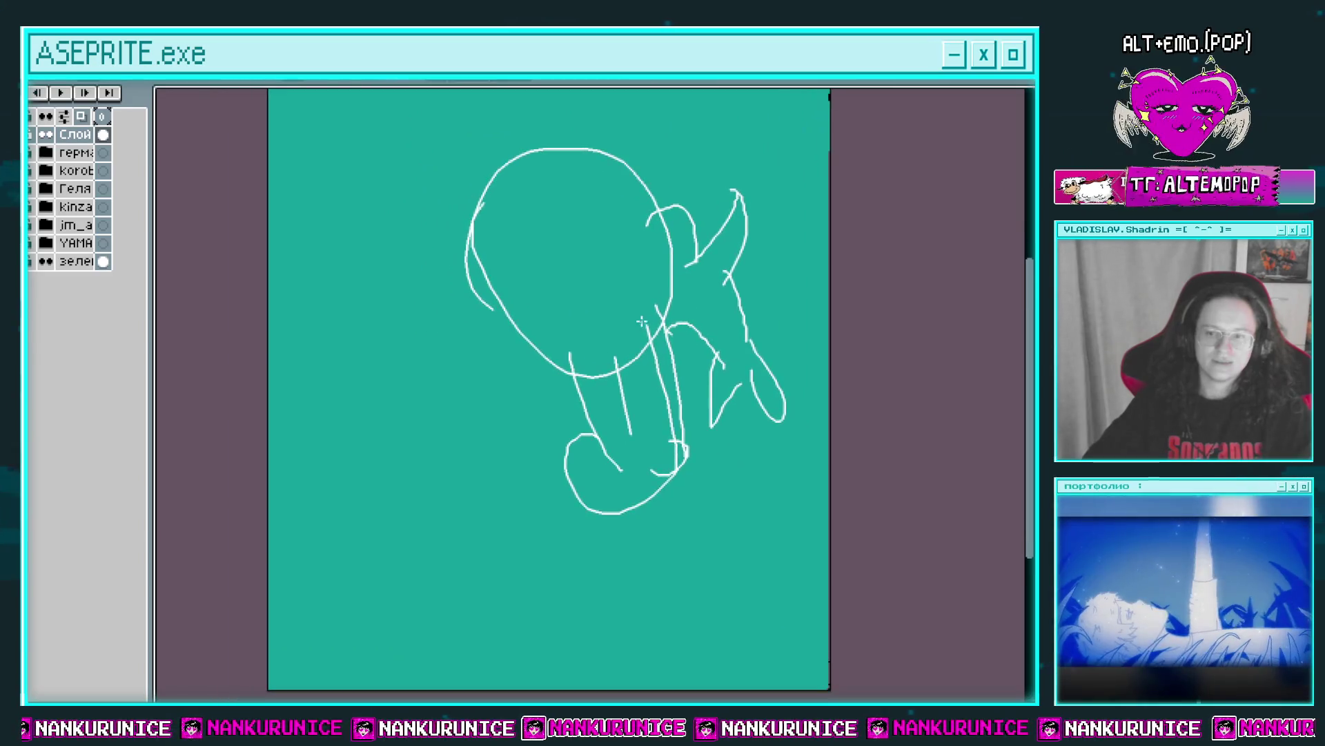
{"action": "scroll", "coordinate": [643, 391], "scroll_direction": "down", "scroll_amount": 2}
Lasso the sketch, enlarge it and tilt it counter-clockwise, then delete it to start over.
{"action": "left_click_drag", "start_coordinate": [538, 507], "coordinate": [433, 384]}
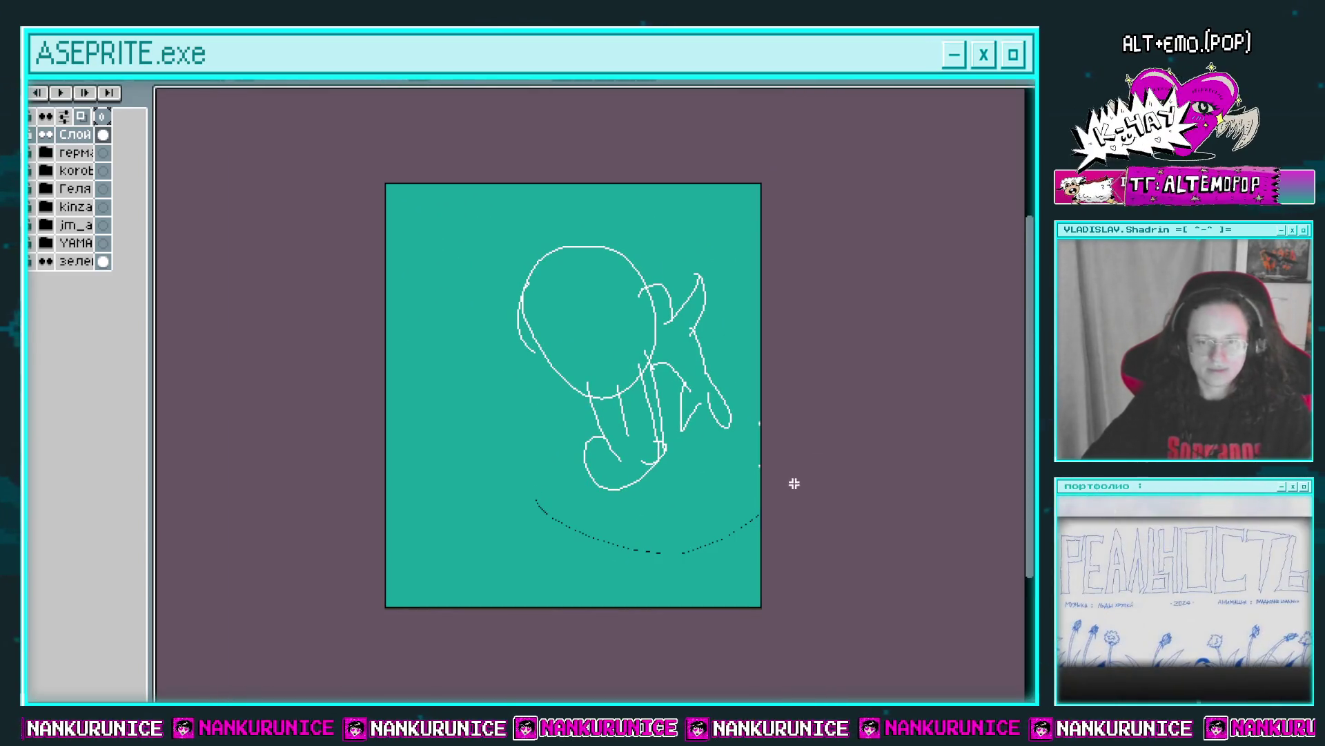
{"action": "left_click_drag", "start_coordinate": [423, 208], "coordinate": [301, 141]}
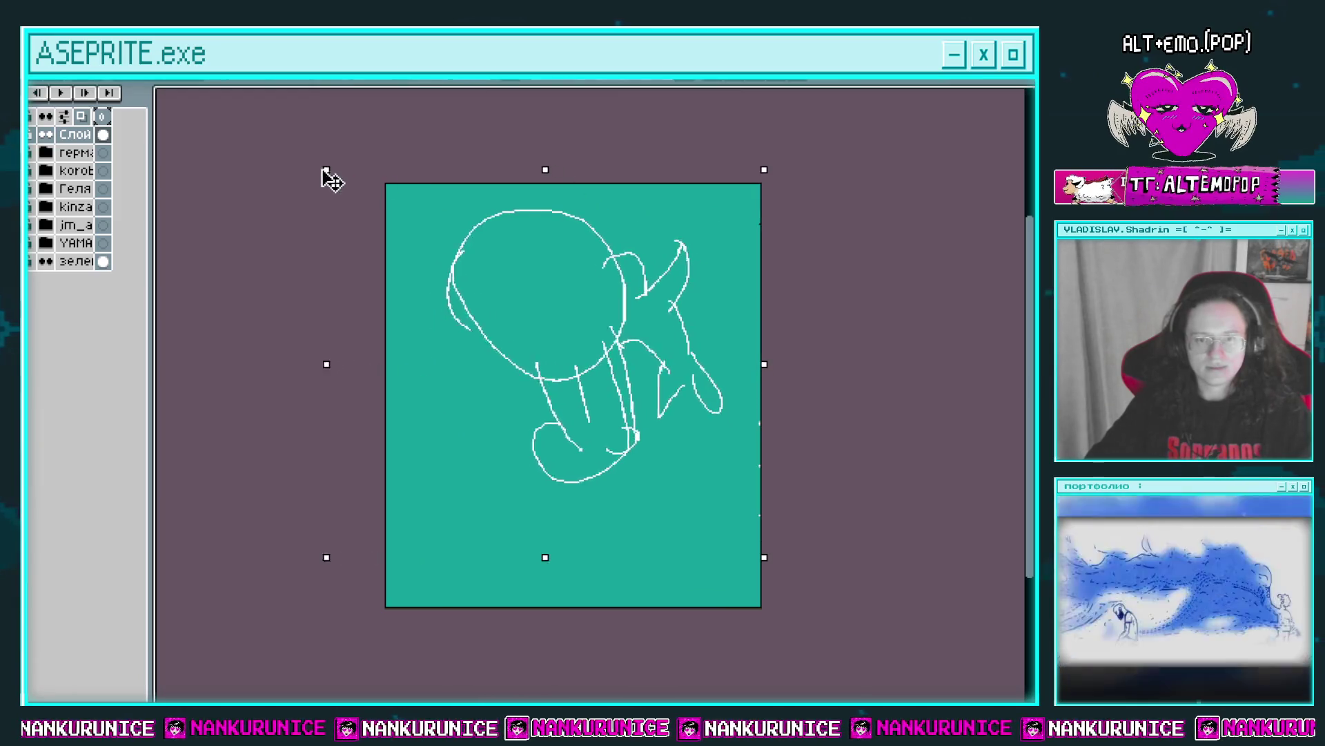
{"action": "left_click_drag", "start_coordinate": [775, 553], "coordinate": [715, 477]}
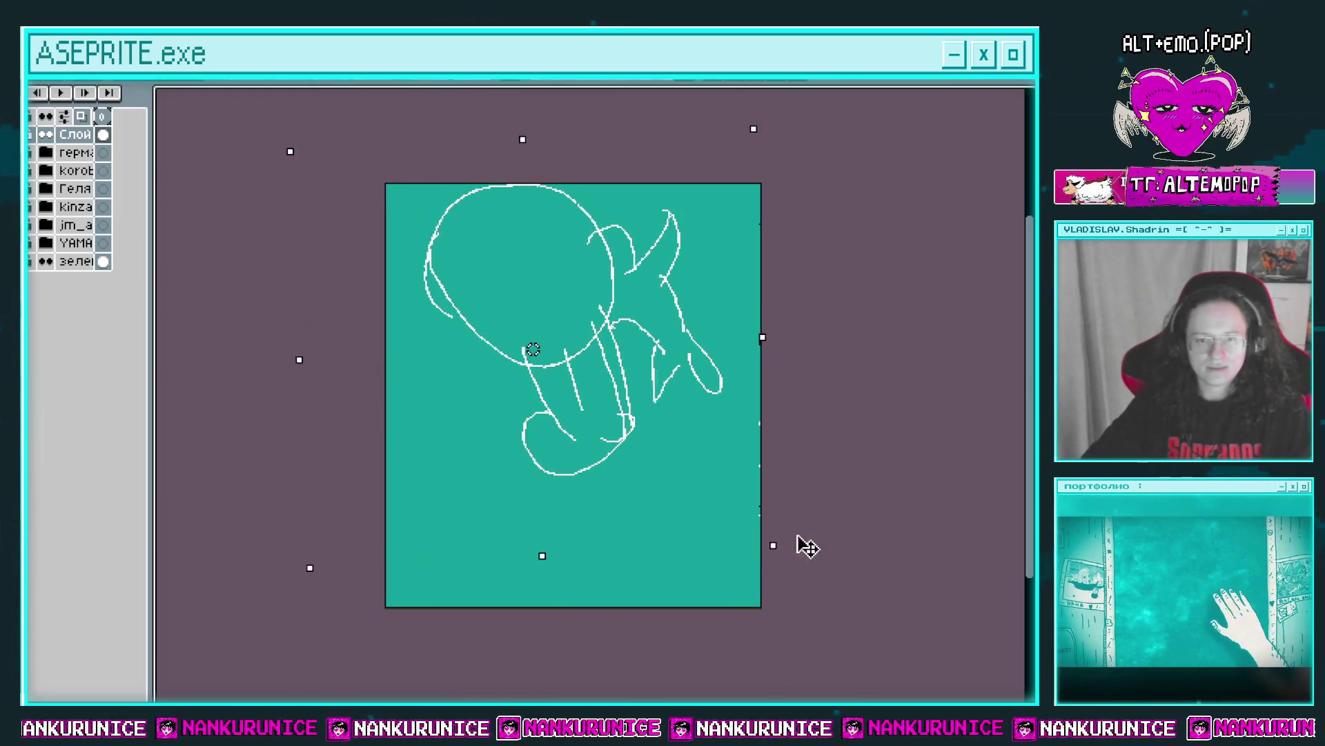
{"action": "key", "text": "Return"}
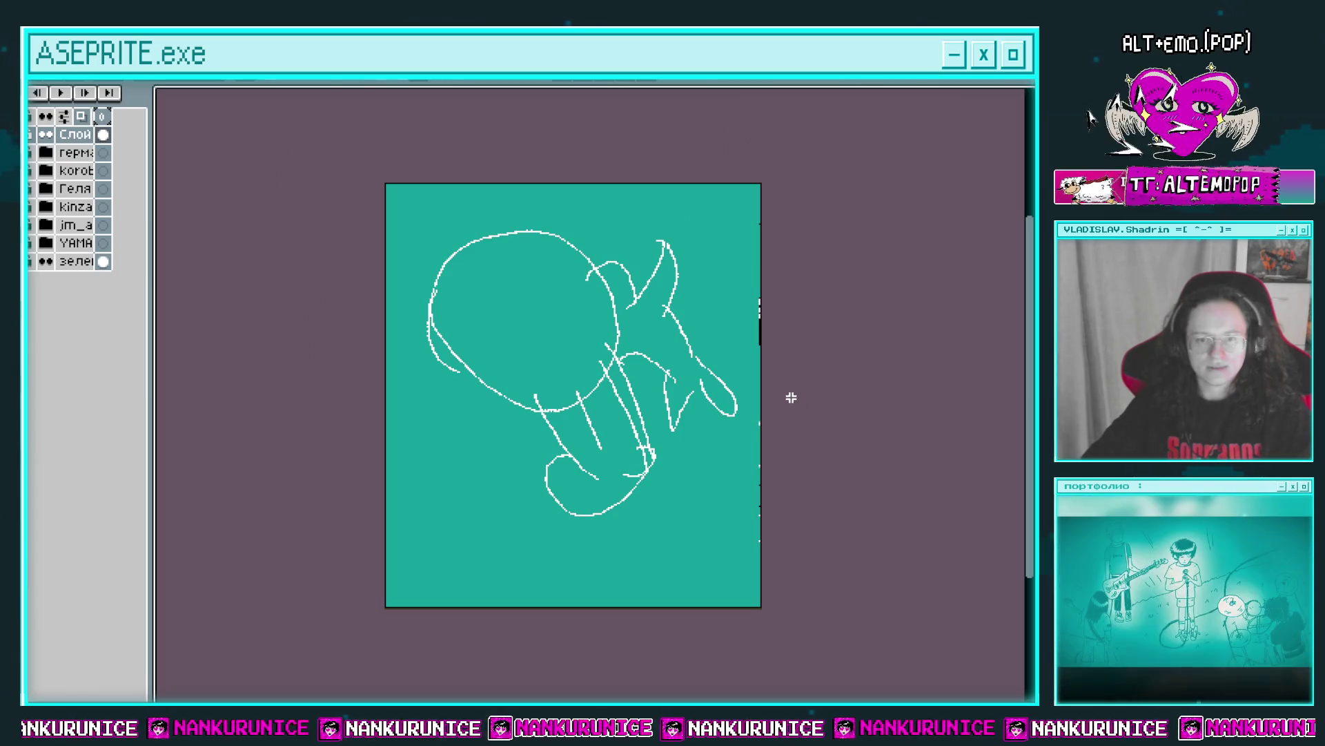
{"action": "key", "text": "Delete"}
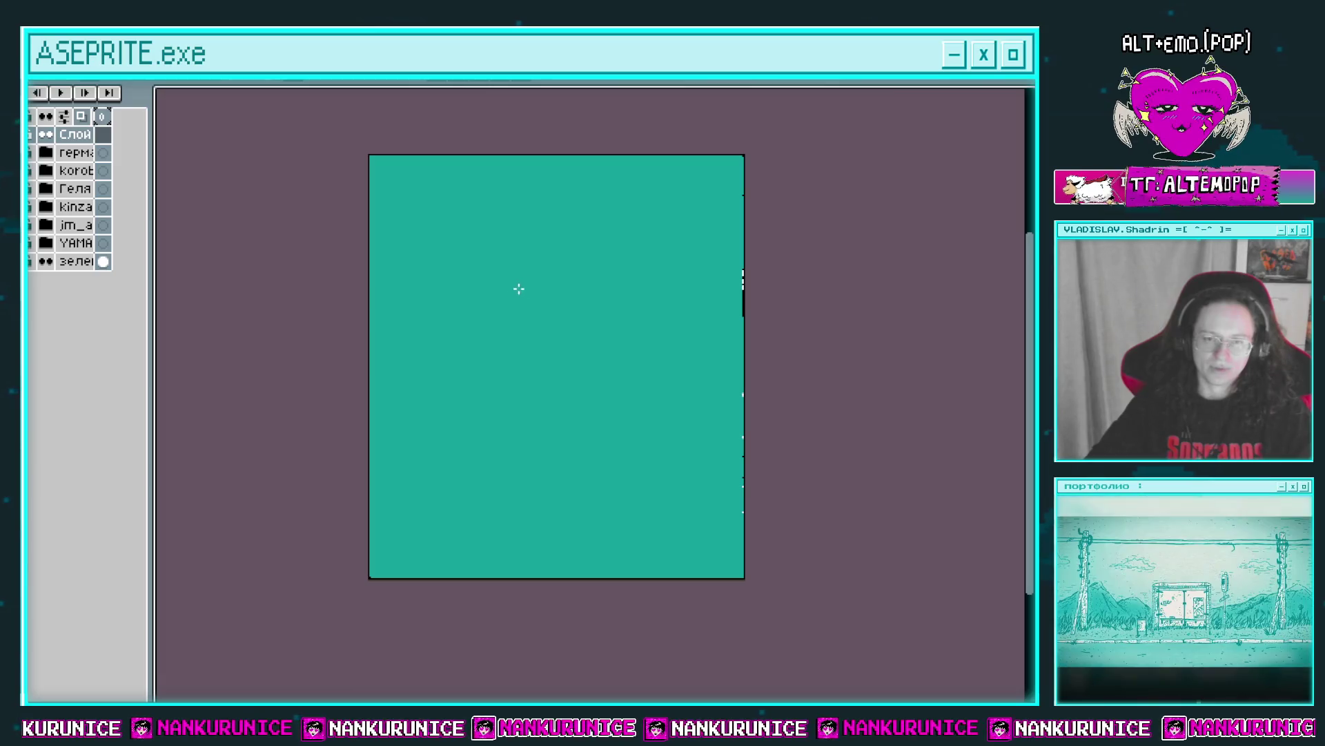
Draw a new oval head with wing-like strokes rising from both sides.
{"action": "left_click_drag", "start_coordinate": [521, 262], "coordinate": [515, 405]}
{"action": "left_click_drag", "start_coordinate": [435, 283], "coordinate": [492, 332]}
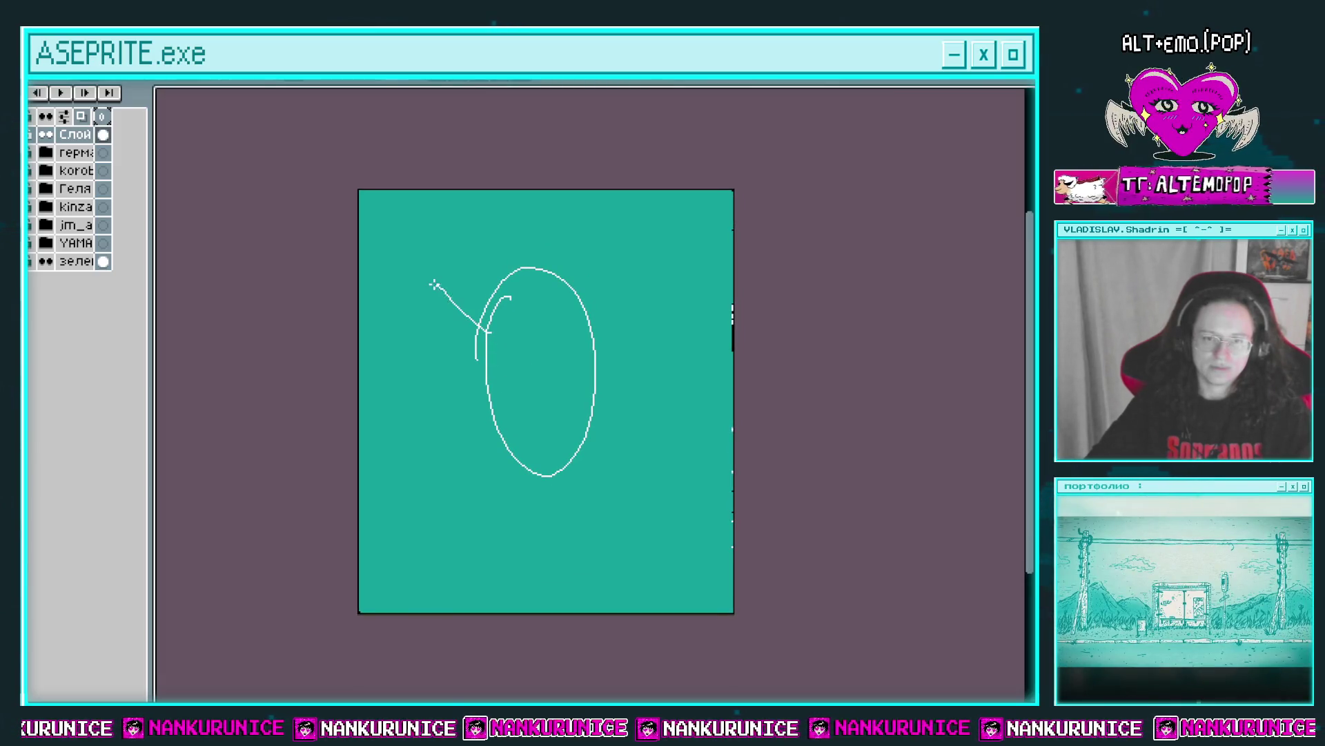
{"action": "left_click_drag", "start_coordinate": [591, 325], "coordinate": [628, 285]}
{"action": "left_click_drag", "start_coordinate": [434, 302], "coordinate": [475, 345]}
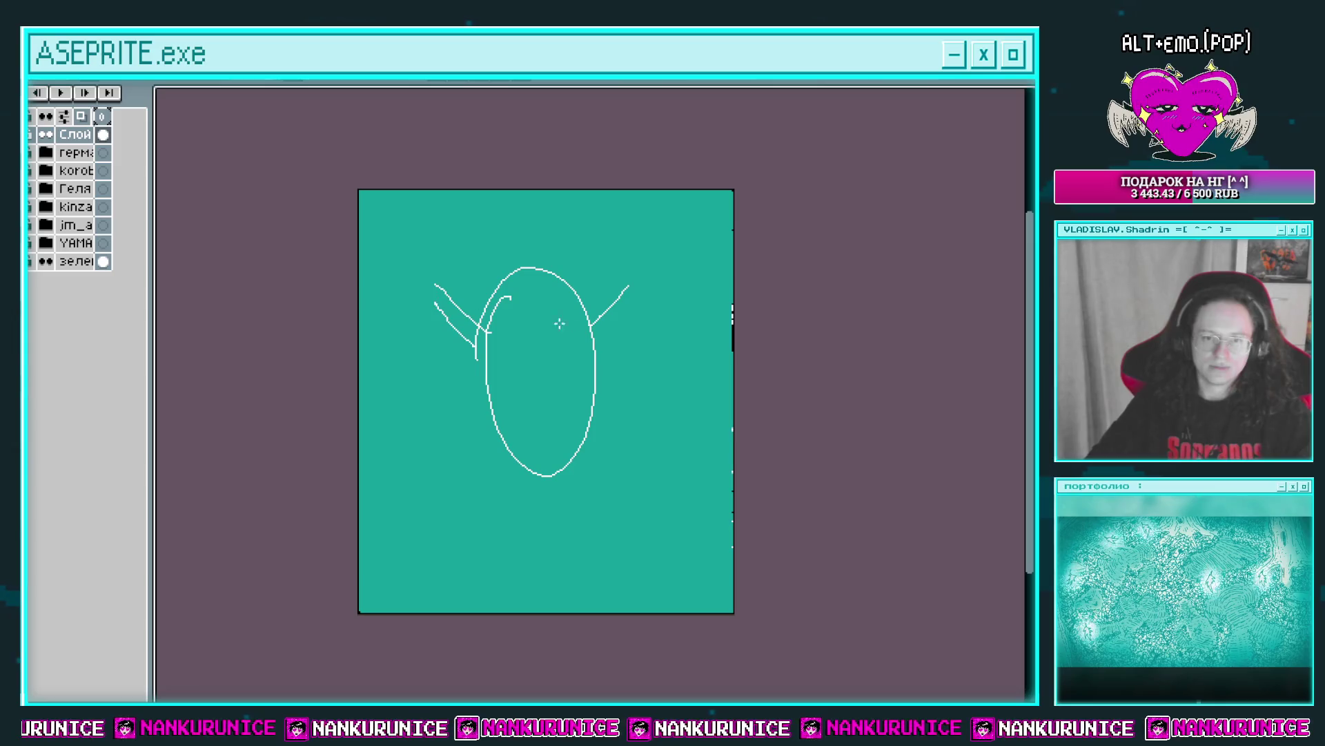
{"action": "left_click_drag", "start_coordinate": [621, 321], "coordinate": [616, 265]}
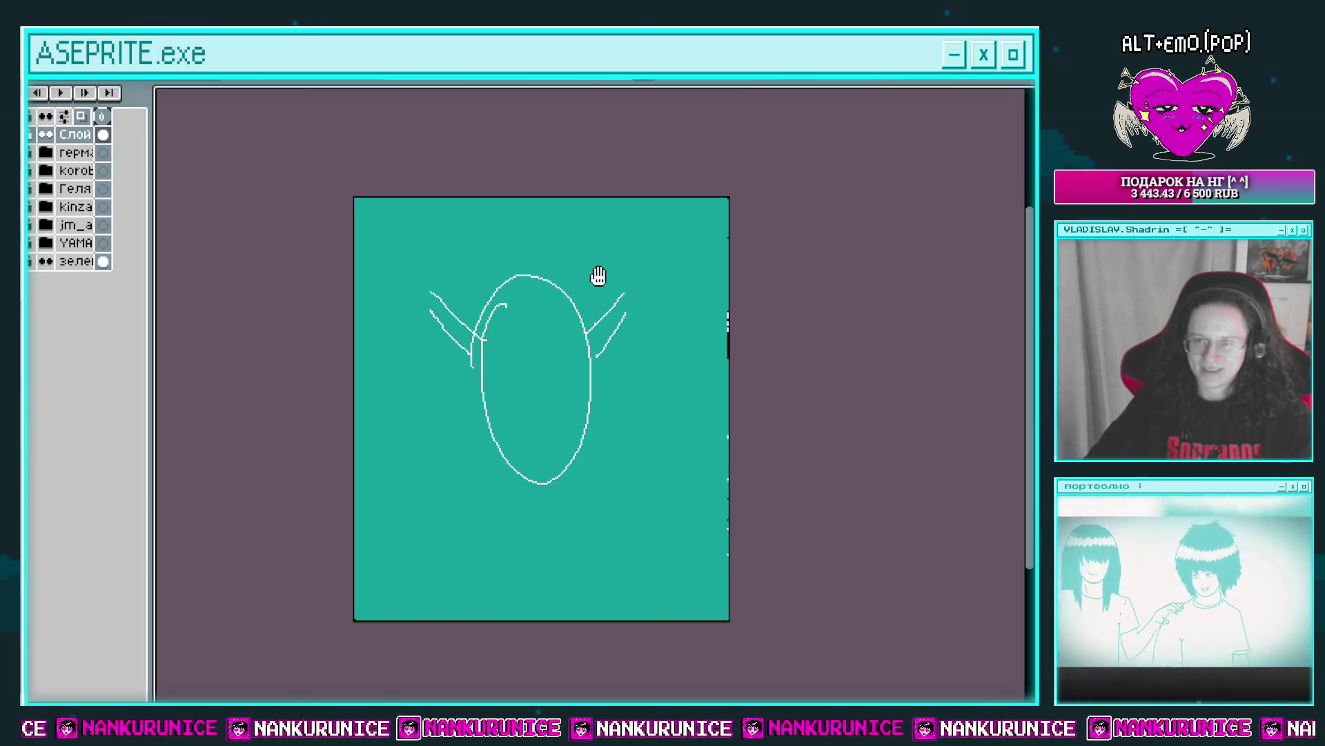
Add left and right body lines below the head and a zigzag stroke down-left.
{"action": "scroll", "coordinate": [544, 304], "scroll_direction": "up", "scroll_amount": 1}
{"action": "left_click_drag", "start_coordinate": [531, 301], "coordinate": [483, 412]}
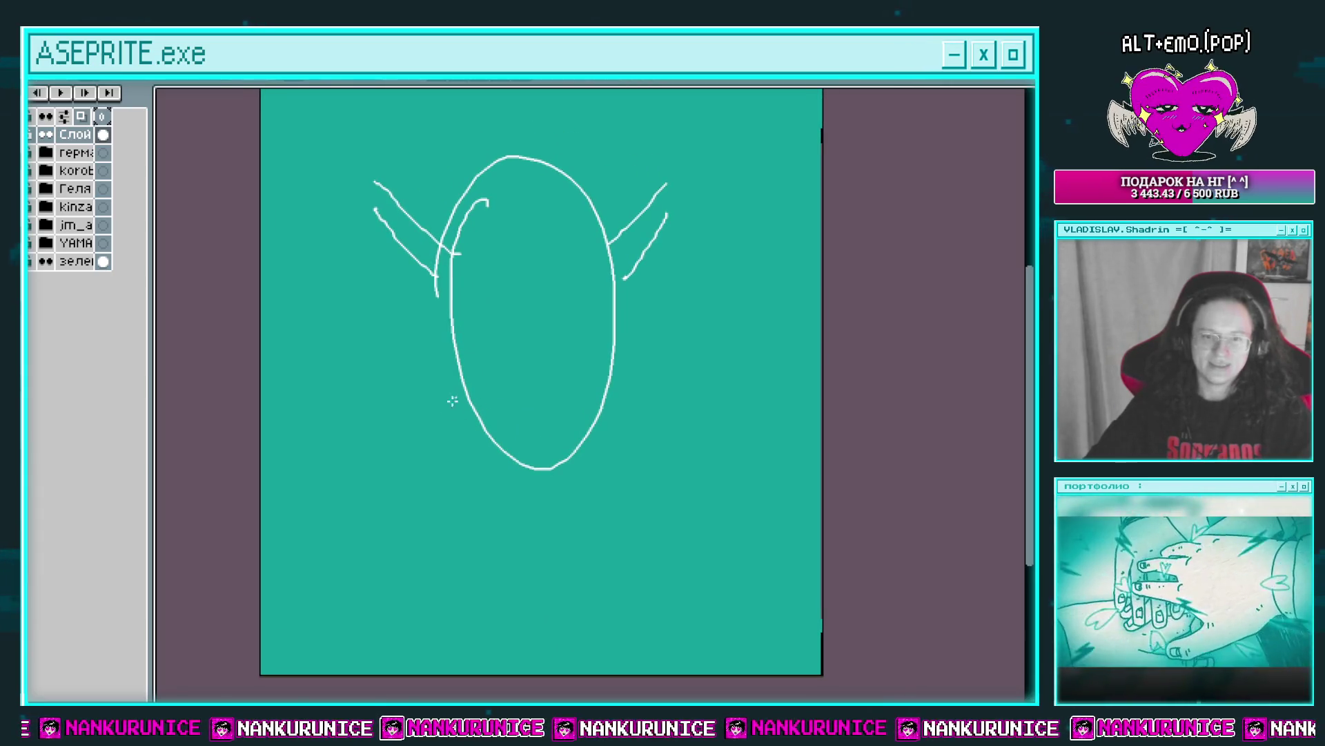
{"action": "left_click_drag", "start_coordinate": [596, 387], "coordinate": [675, 562]}
{"action": "left_click_drag", "start_coordinate": [458, 562], "coordinate": [459, 501]}
{"action": "left_click_drag", "start_coordinate": [428, 507], "coordinate": [469, 531]}
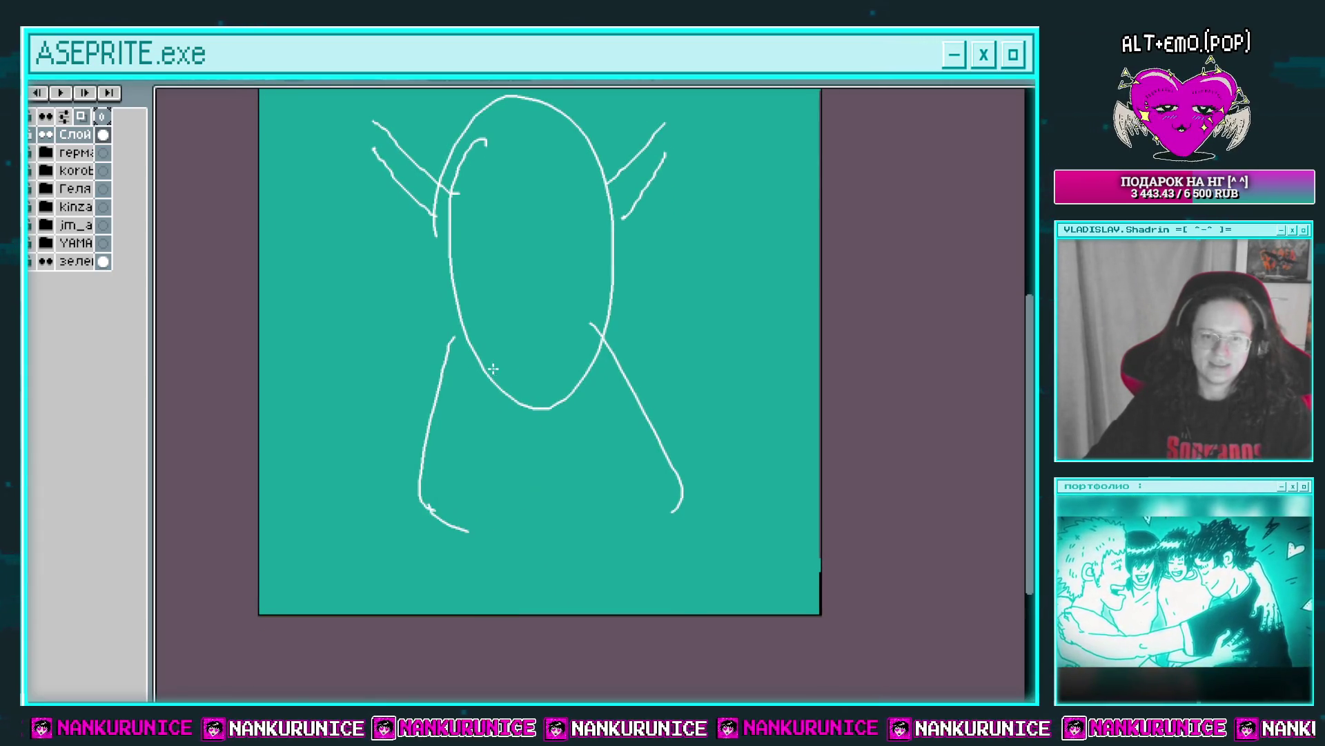
{"action": "left_click_drag", "start_coordinate": [493, 369], "coordinate": [379, 440]}
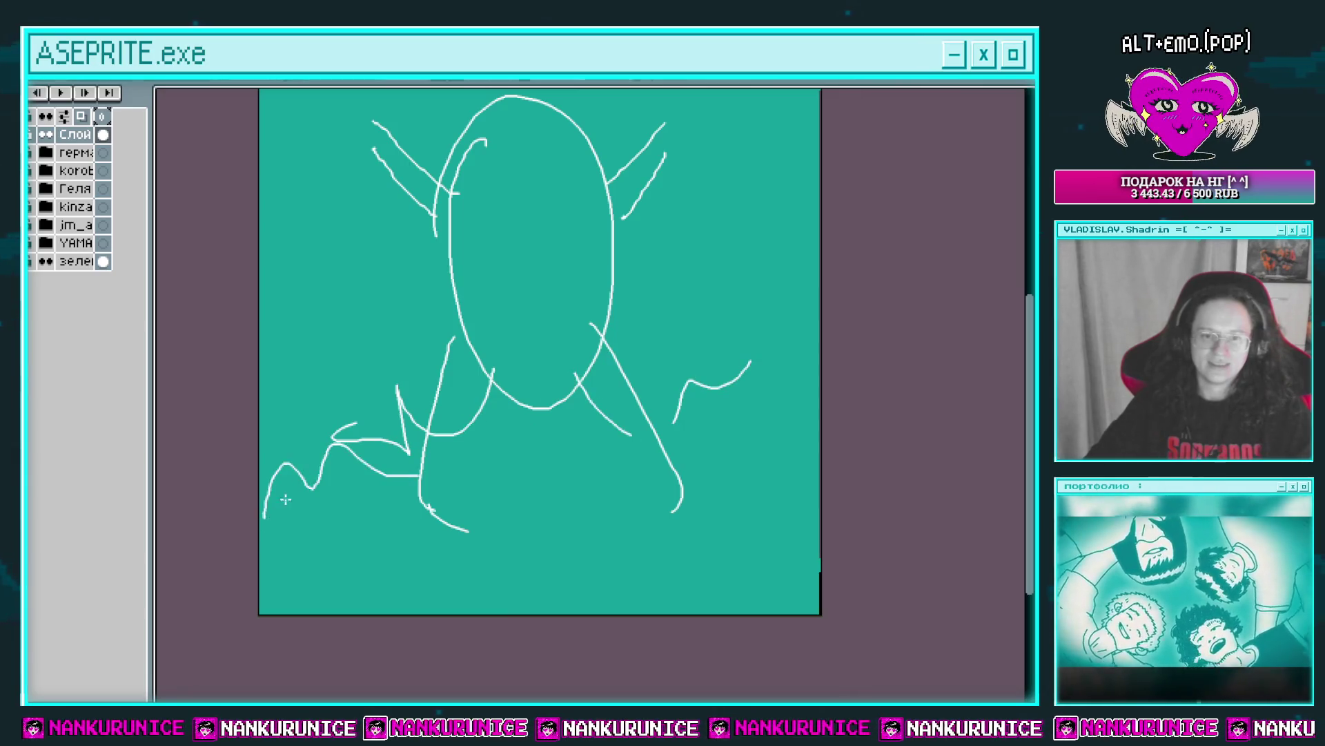
Sketch horn-like spikes, loops and long antler curves on both sides of the head.
{"action": "scroll", "coordinate": [449, 421], "scroll_direction": "up", "scroll_amount": 3}
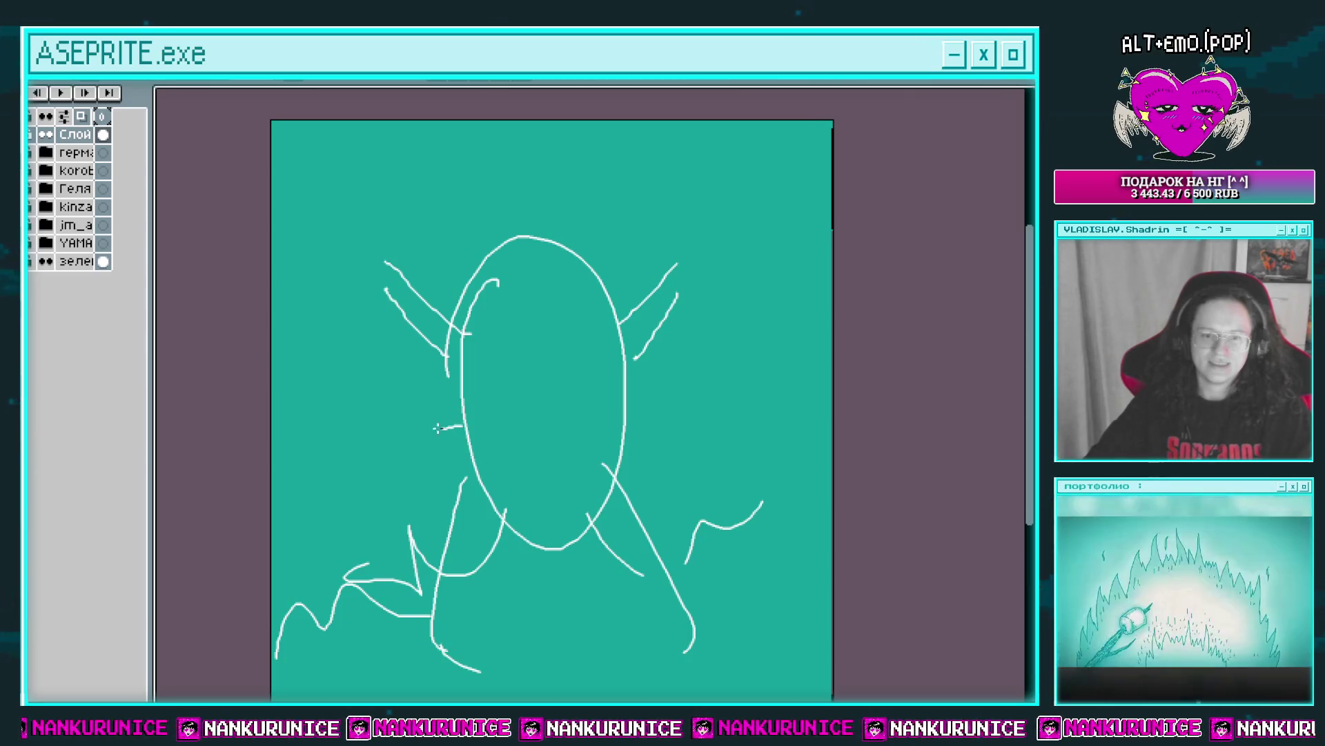
{"action": "left_click_drag", "start_coordinate": [463, 426], "coordinate": [420, 471]}
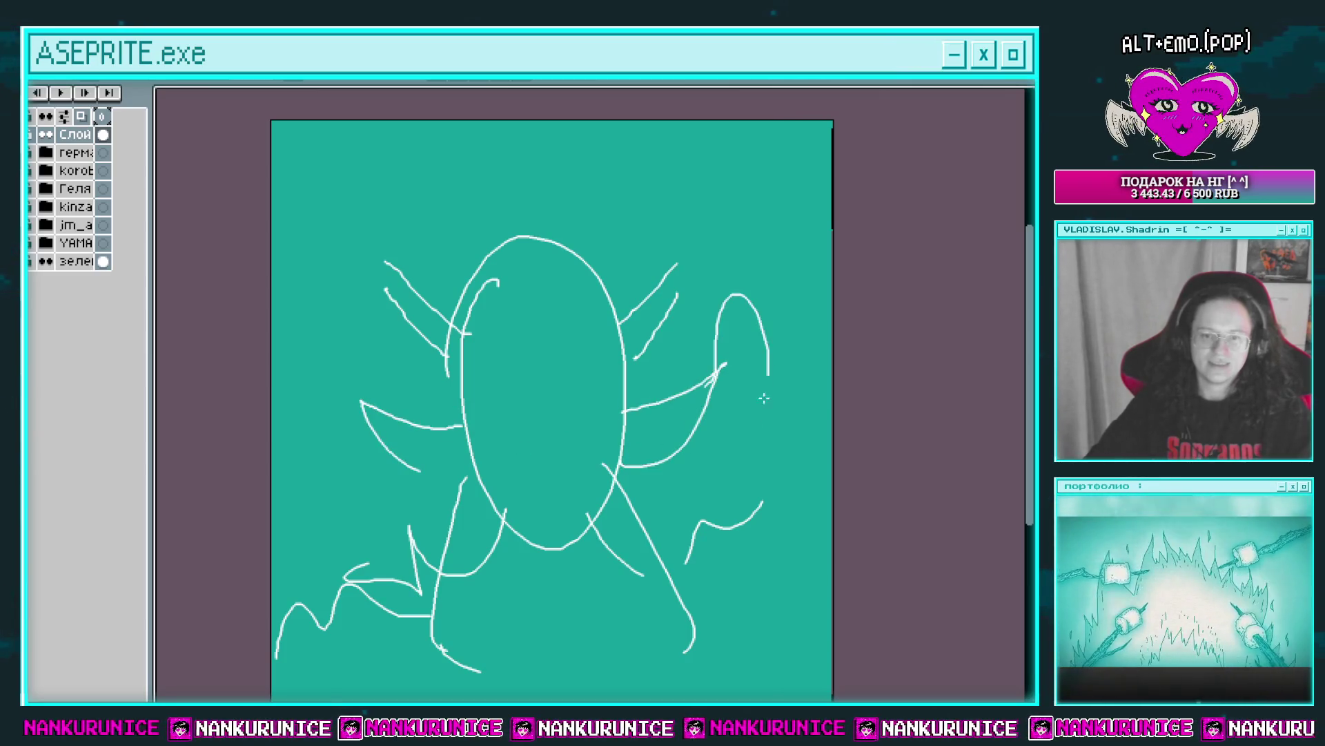
{"action": "scroll", "coordinate": [370, 407], "scroll_direction": "up", "scroll_amount": 2}
{"action": "left_click_drag", "start_coordinate": [353, 475], "coordinate": [332, 532]}
{"action": "mouse_move", "coordinate": [376, 373]}
{"action": "left_mouse_down"}
{"action": "mouse_move", "coordinate": [436, 259]}
{"action": "mouse_move", "coordinate": [421, 319]}
{"action": "left_mouse_up"}
{"action": "left_click_drag", "start_coordinate": [656, 338], "coordinate": [693, 250]}
{"action": "scroll", "coordinate": [681, 266], "scroll_direction": "down", "scroll_amount": 2}
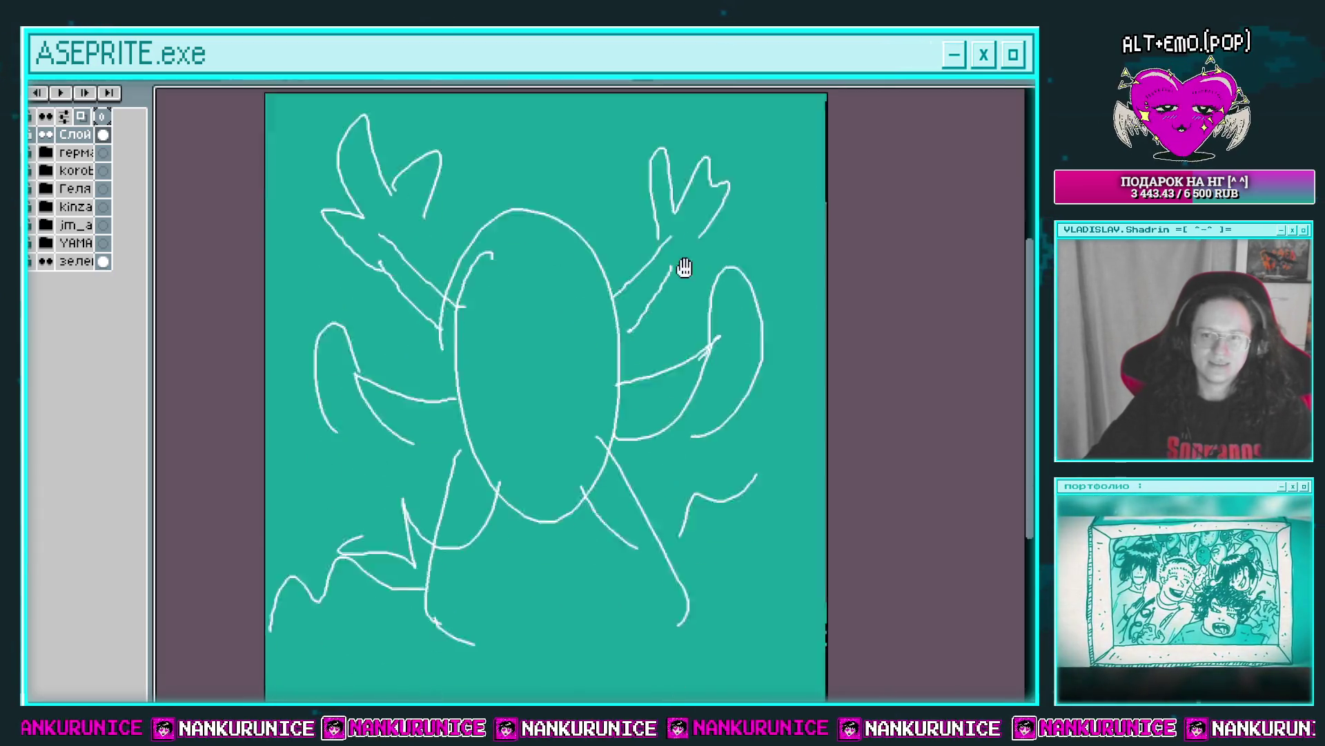
{"action": "scroll", "coordinate": [552, 387], "scroll_direction": "down", "scroll_amount": 2}
{"action": "left_click_drag", "start_coordinate": [642, 435], "coordinate": [797, 188]}
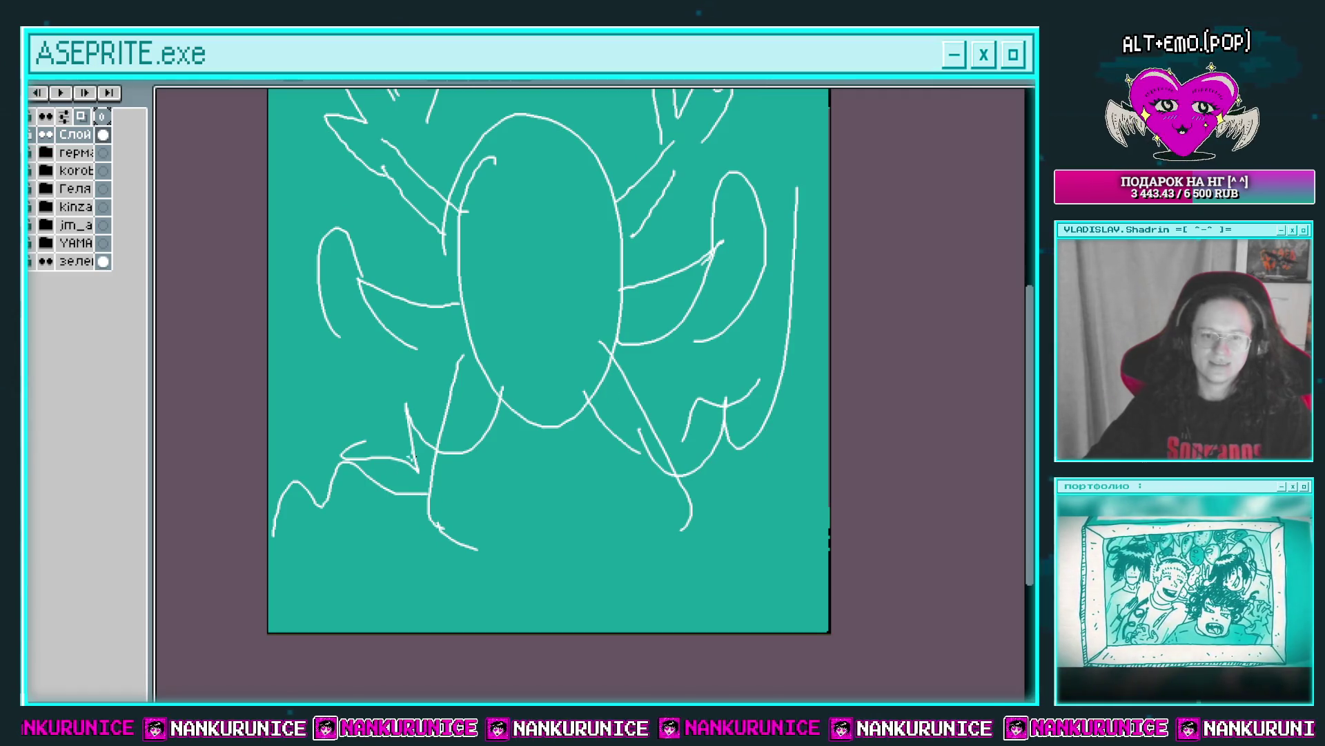
{"action": "left_click_drag", "start_coordinate": [270, 373], "coordinate": [418, 459]}
Extend the sketch strokes and close the triangle at the top right.
{"action": "scroll", "coordinate": [606, 592], "scroll_direction": "up", "scroll_amount": 2}
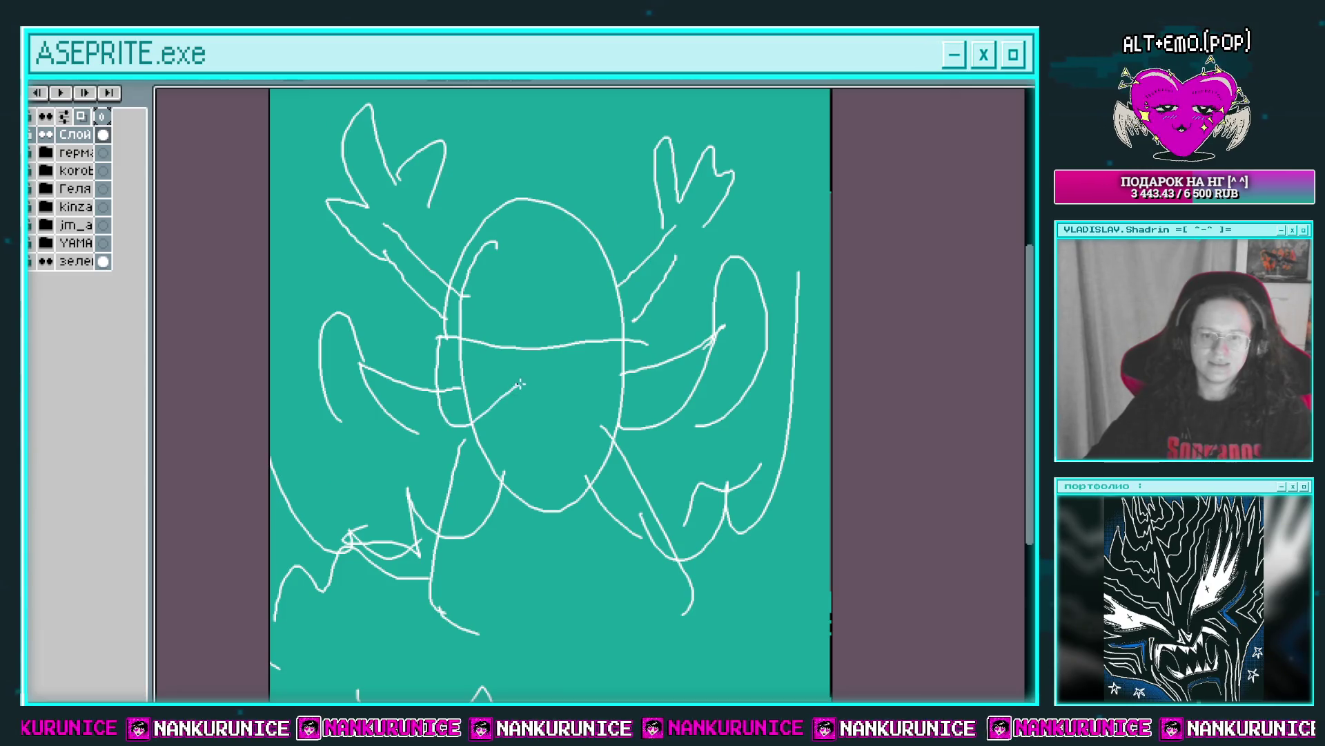
{"action": "left_click_drag", "start_coordinate": [520, 384], "coordinate": [598, 407]}
{"action": "scroll", "coordinate": [624, 362], "scroll_direction": "up", "scroll_amount": 2}
{"action": "left_click_drag", "start_coordinate": [514, 365], "coordinate": [491, 343]}
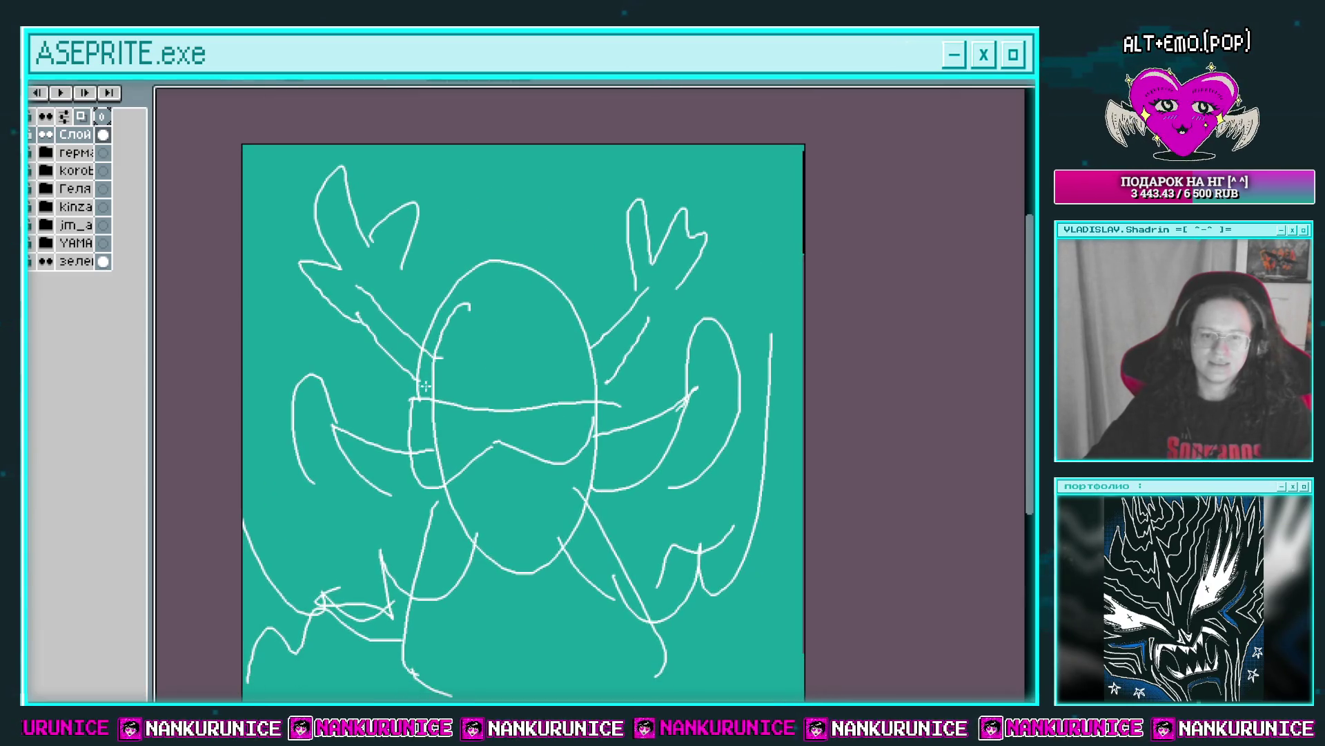
{"action": "left_click_drag", "start_coordinate": [598, 420], "coordinate": [618, 340]}
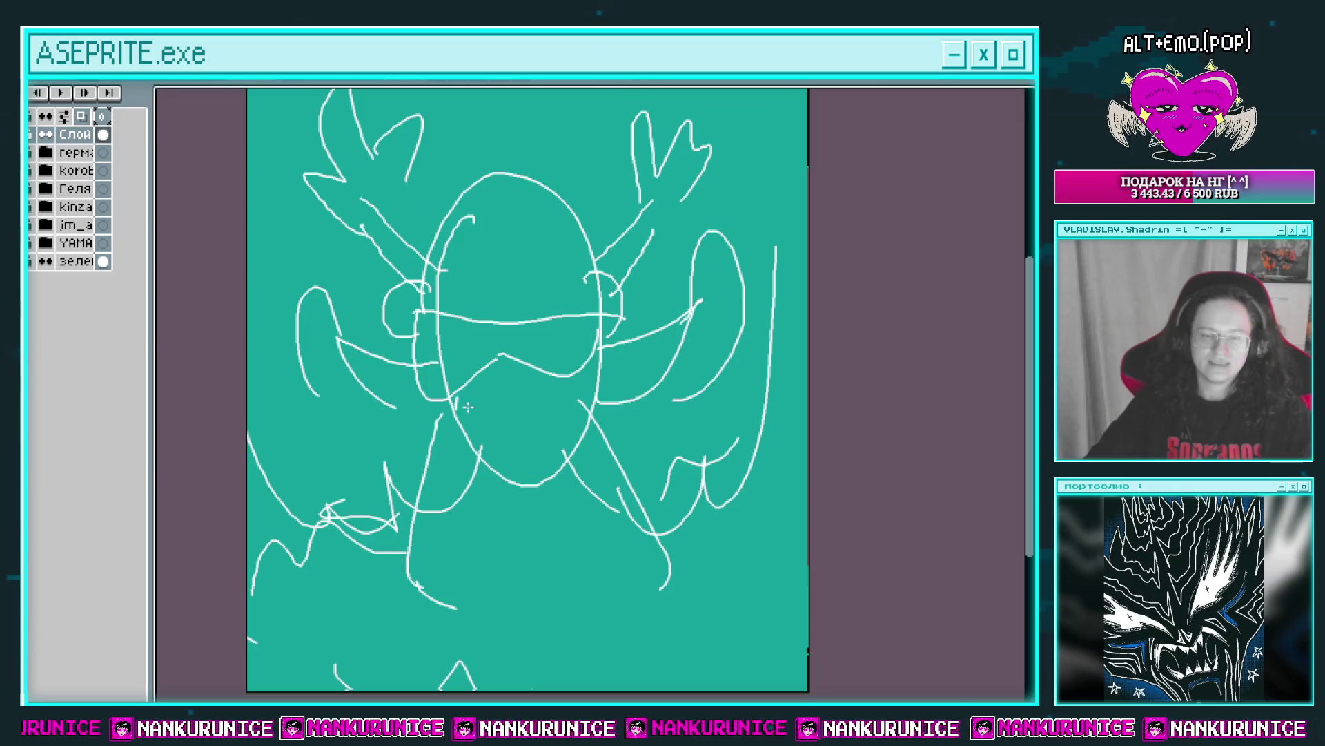
{"action": "scroll", "coordinate": [516, 207], "scroll_direction": "up", "scroll_amount": 2}
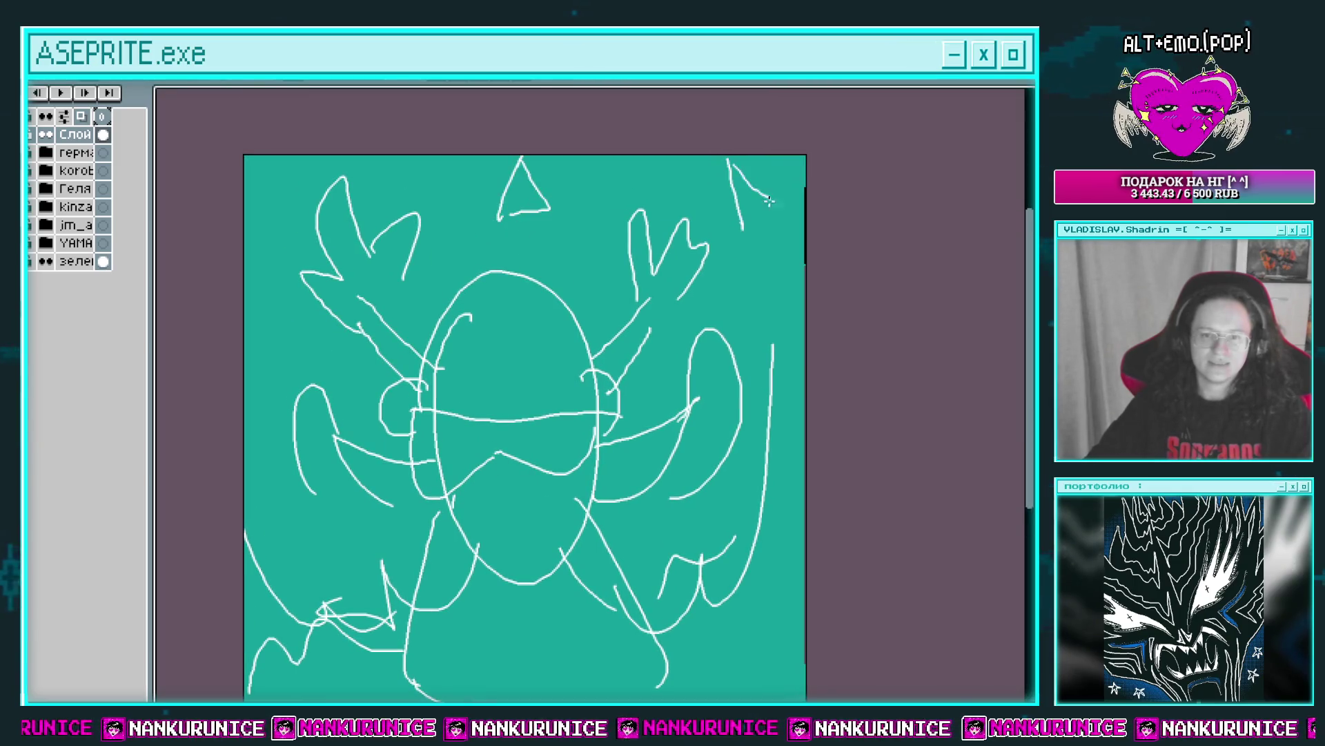
{"action": "left_click_drag", "start_coordinate": [769, 200], "coordinate": [744, 228]}
{"action": "scroll", "coordinate": [767, 189], "scroll_direction": "down", "scroll_amount": 1}
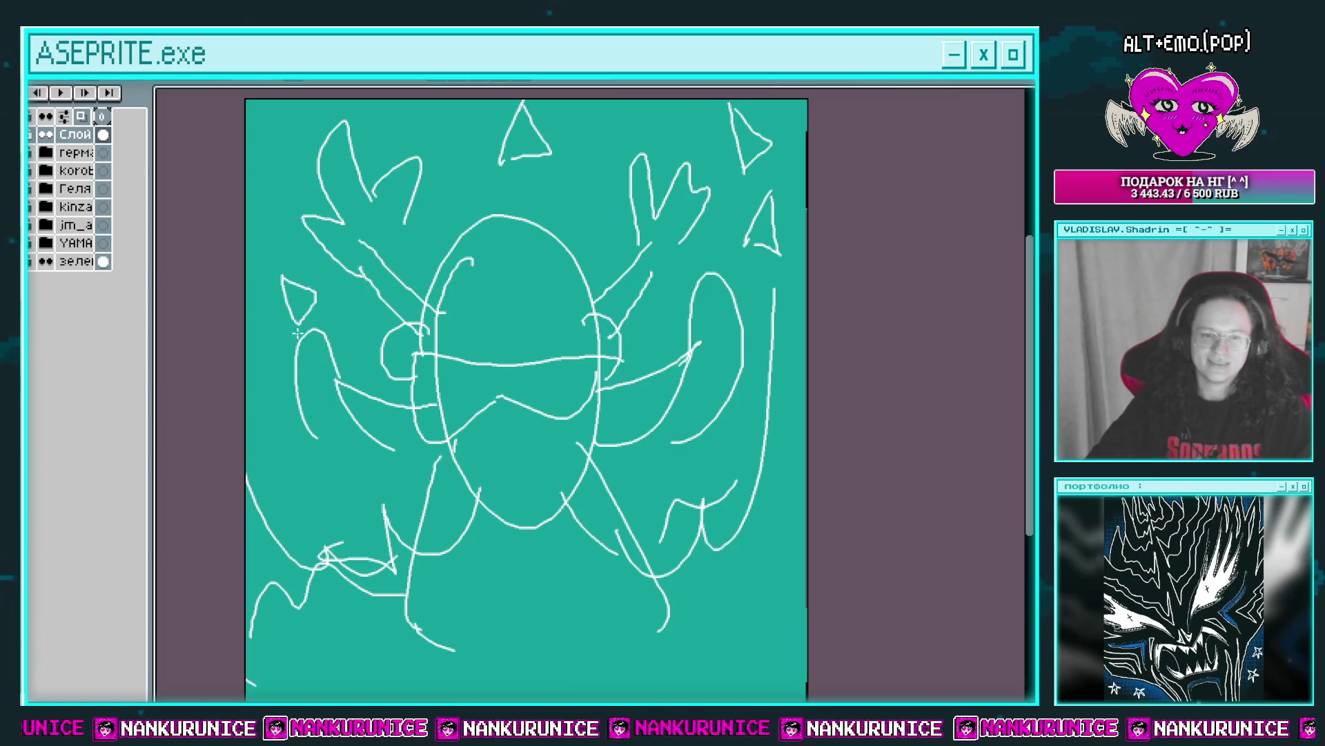
{"action": "left_click_drag", "start_coordinate": [363, 458], "coordinate": [366, 426]}
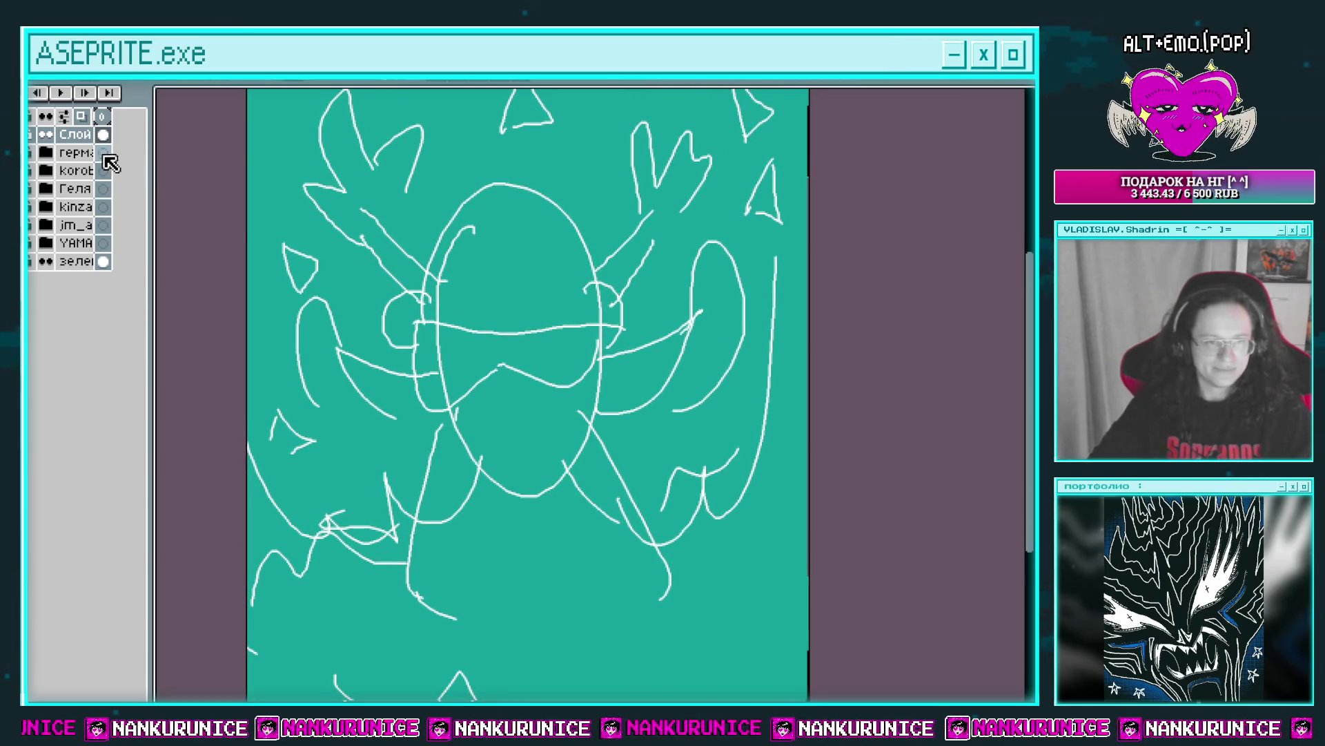
{"action": "double_click", "coordinate": [76, 134]}
Set the sketch layer opacity to 31% and recenter the canvas.
{"action": "left_click", "coordinate": [731, 642]}
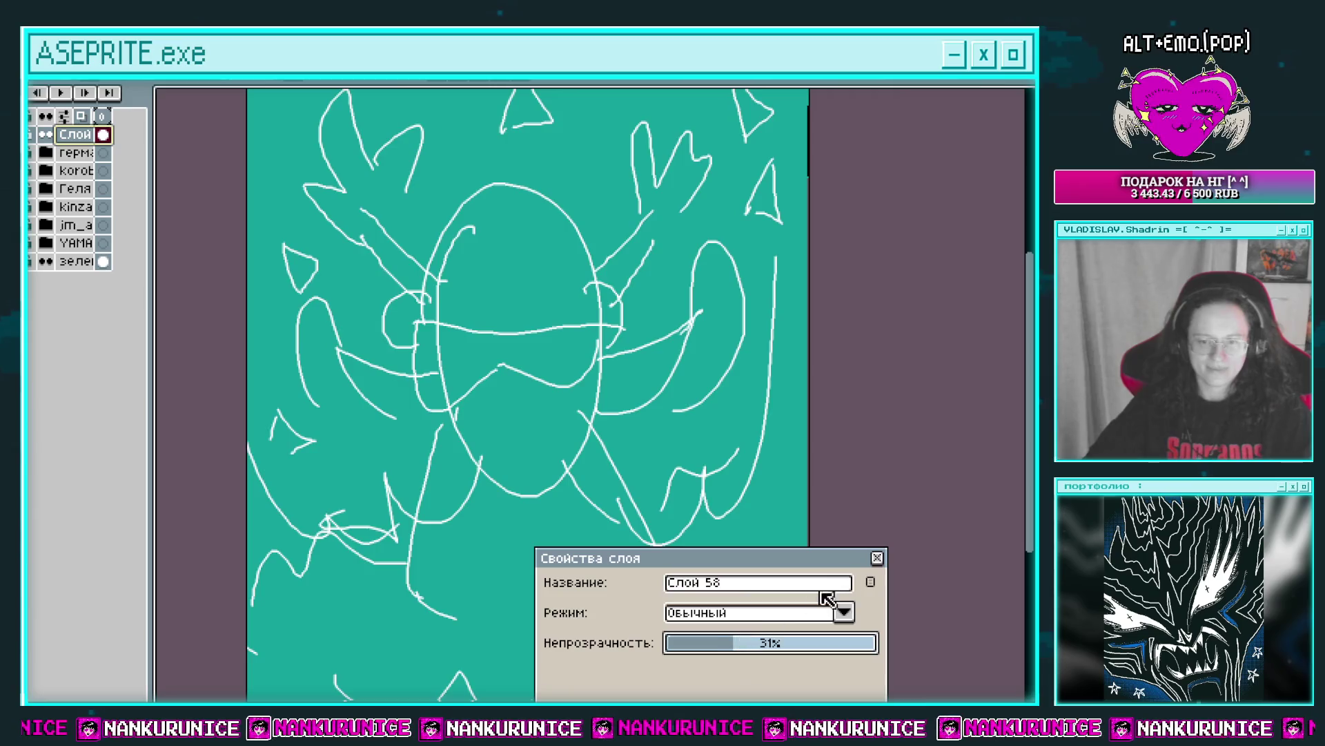
{"action": "left_click", "coordinate": [878, 558]}
{"action": "scroll", "coordinate": [664, 353], "scroll_direction": "down", "scroll_amount": 1}
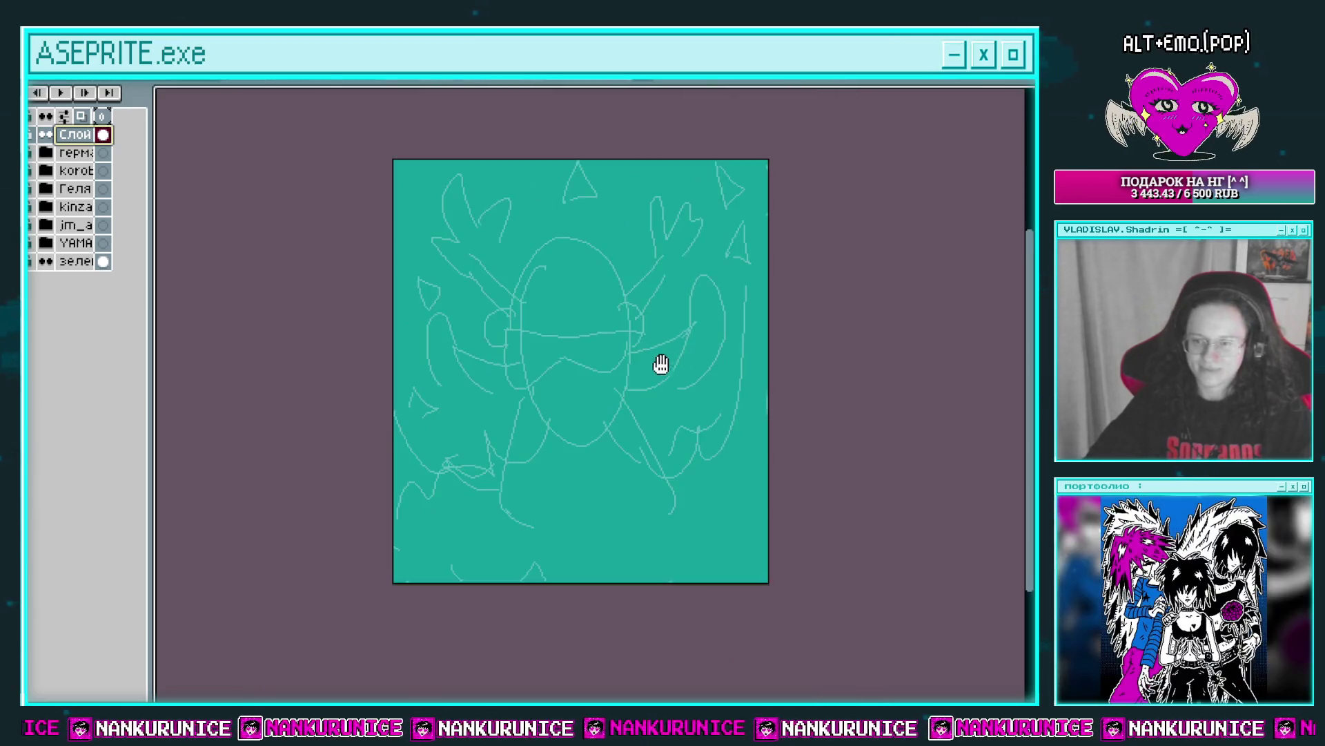
{"action": "left_click_drag", "start_coordinate": [660, 364], "coordinate": [639, 347]}
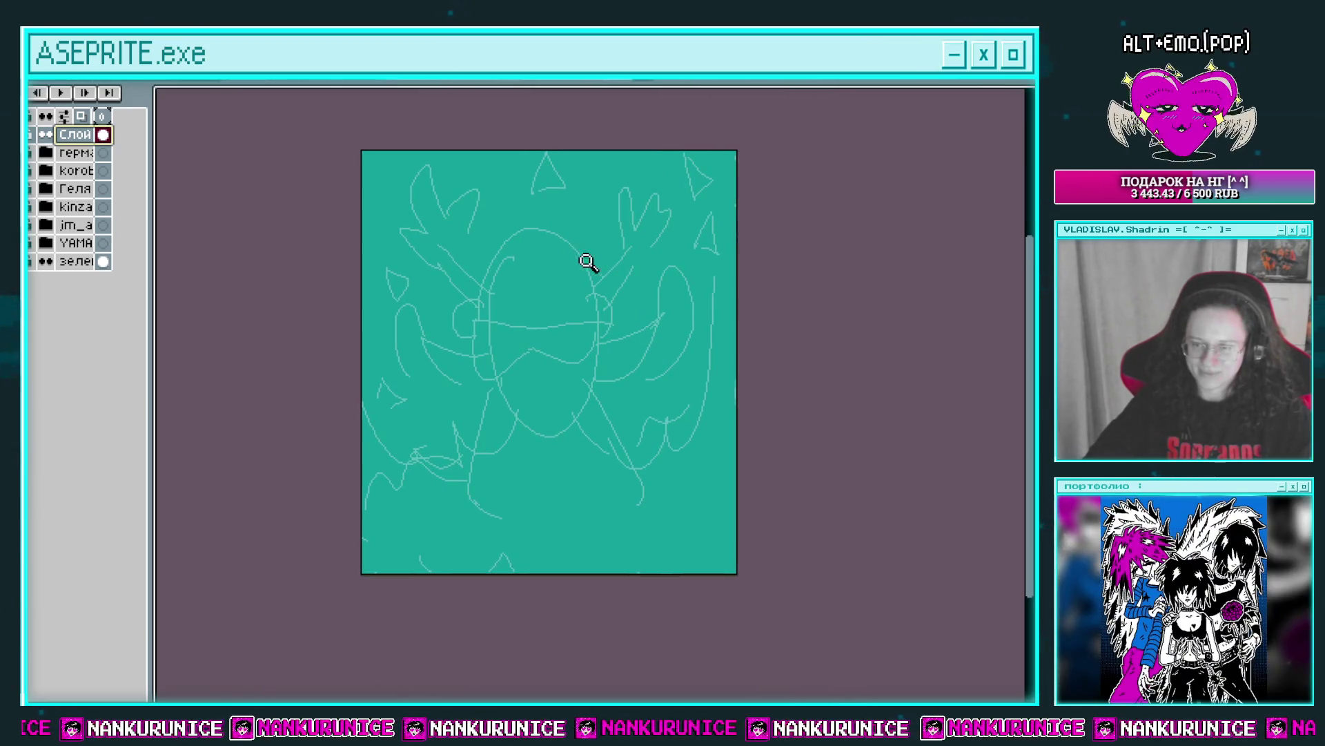
{"action": "left_click_drag", "start_coordinate": [580, 319], "coordinate": [606, 304]}
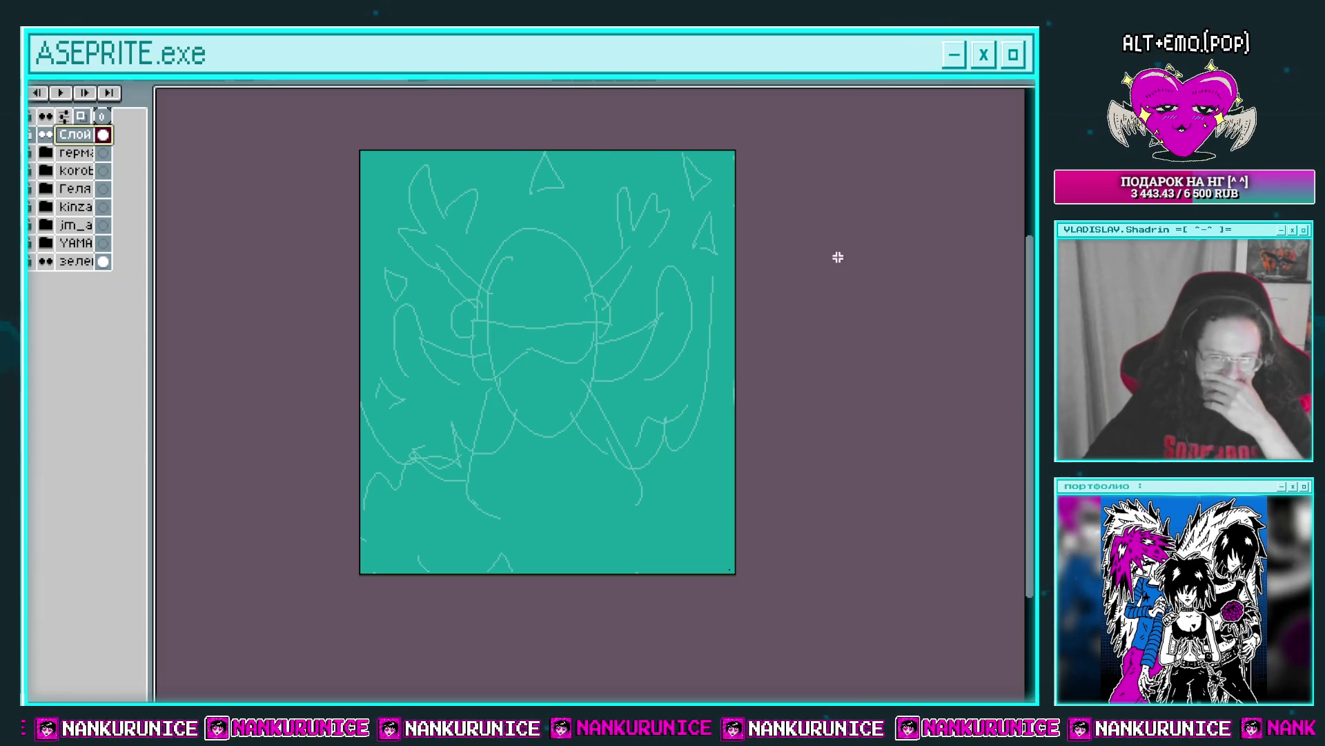
Try moving and squashing the whole sketch, discard both, and add a new empty layer.
{"action": "key", "text": "ctrl+a"}
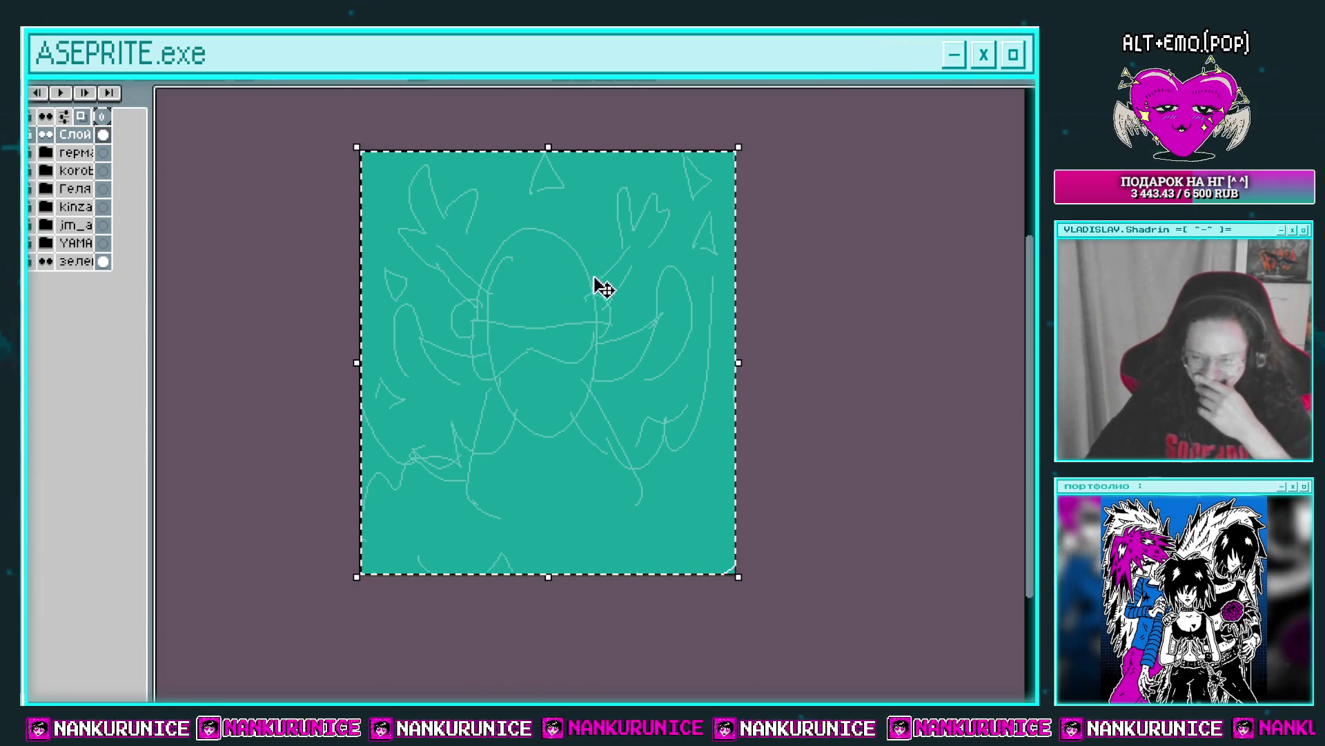
{"action": "left_click_drag", "start_coordinate": [577, 400], "coordinate": [574, 419]}
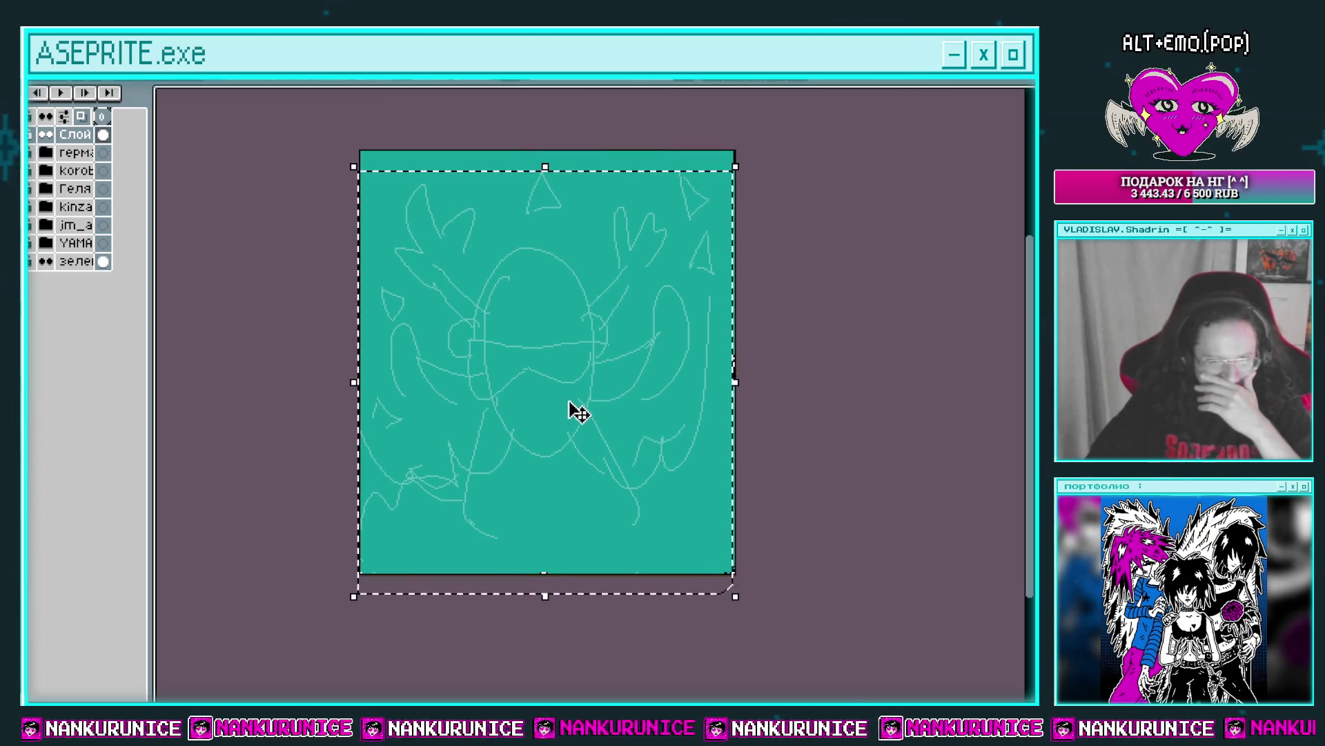
{"action": "key", "text": "ctrl+z"}
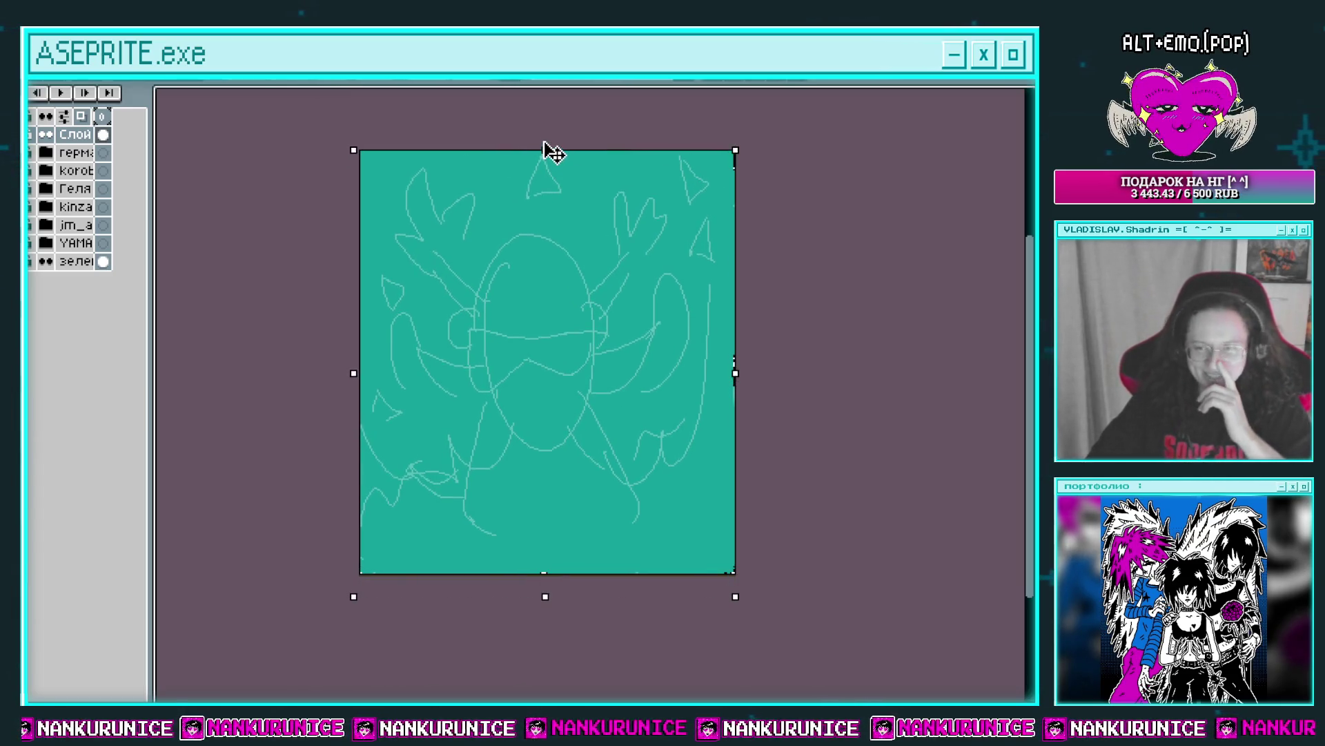
{"action": "left_click_drag", "start_coordinate": [552, 147], "coordinate": [550, 156]}
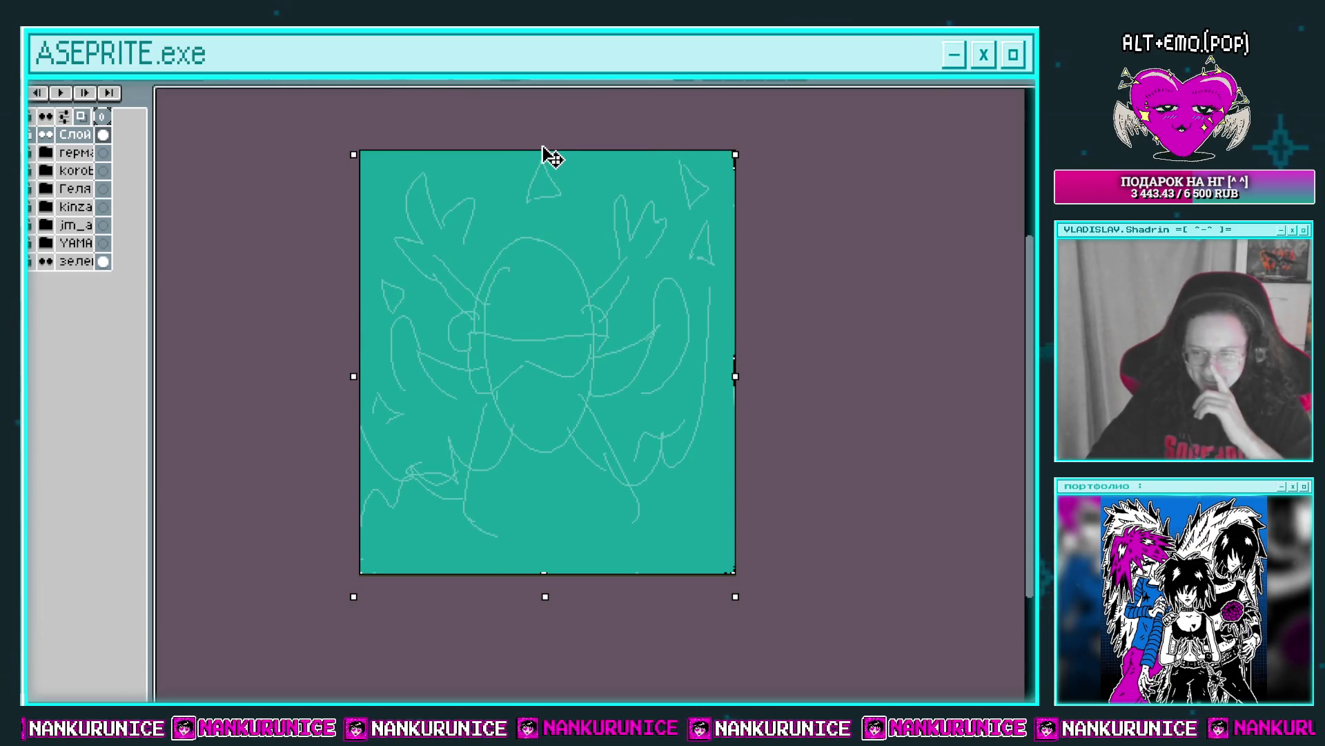
{"action": "key", "text": "Escape"}
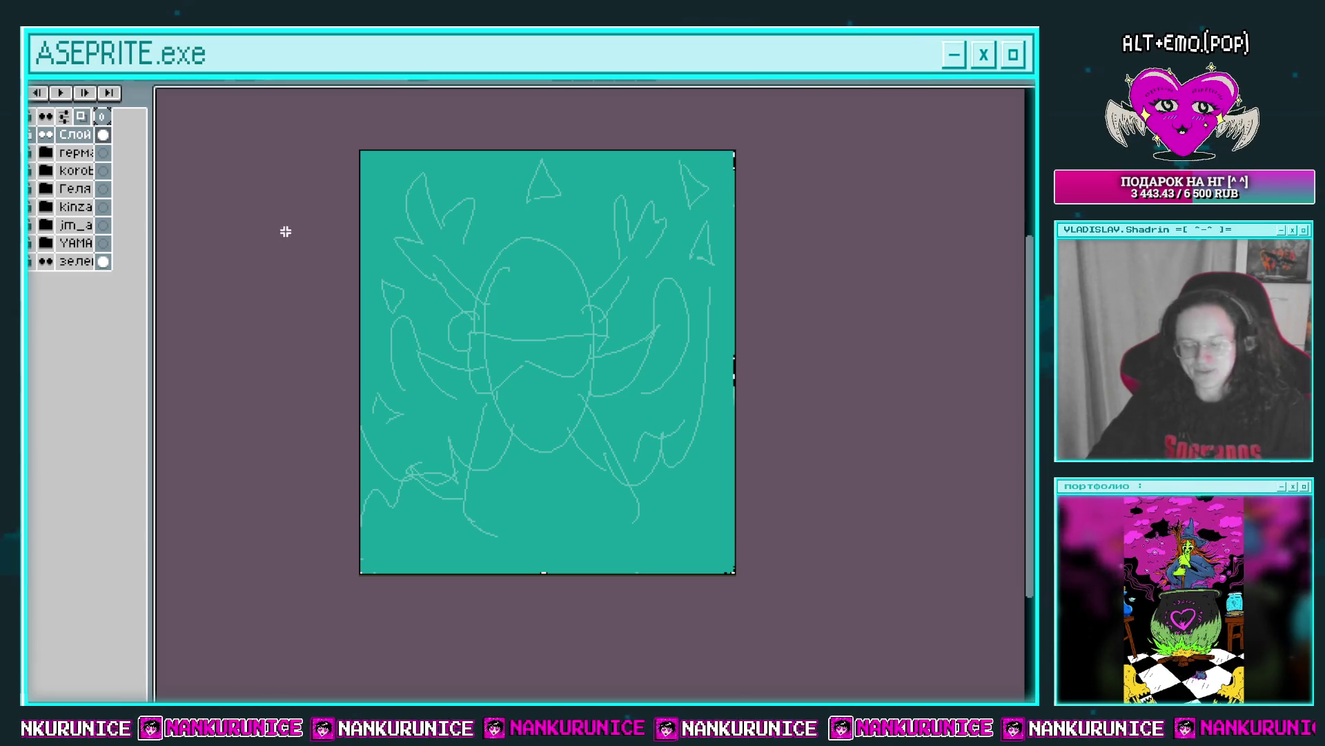
{"action": "key", "text": "shift+n"}
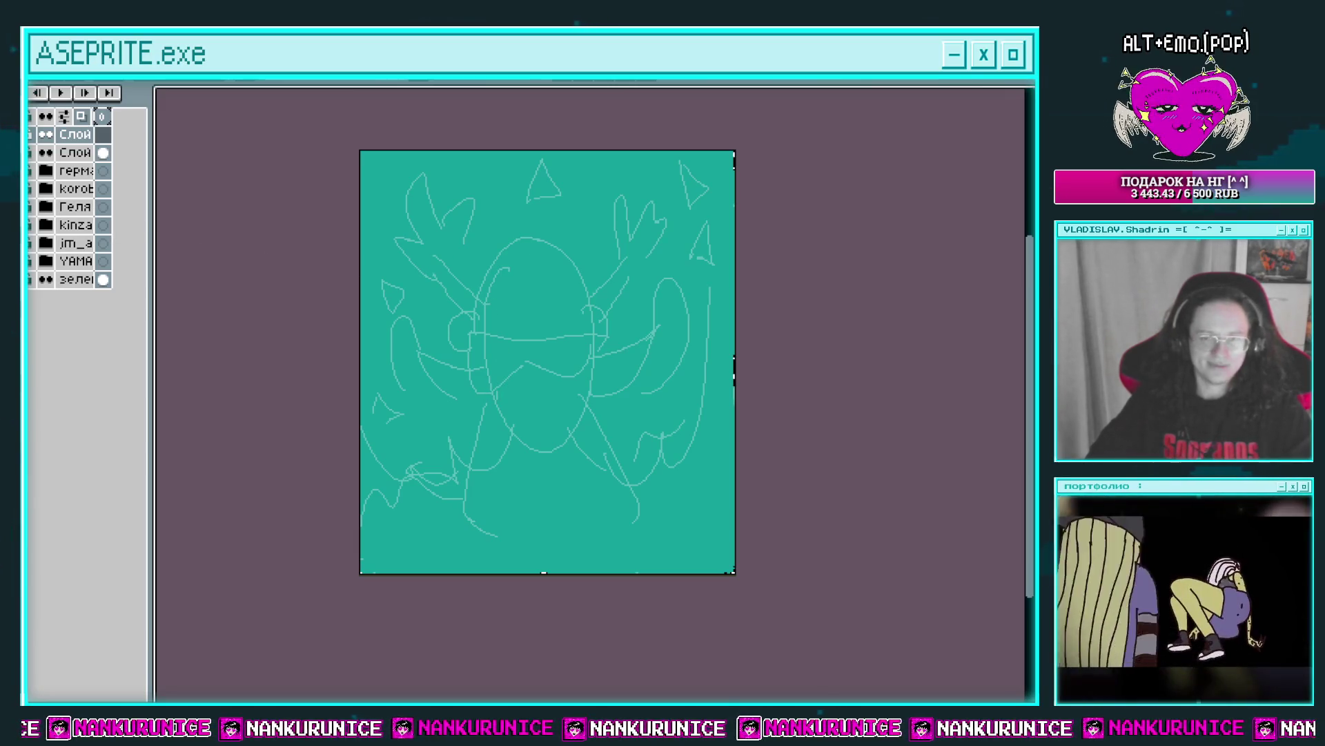
{"action": "key", "text": "Tab"}
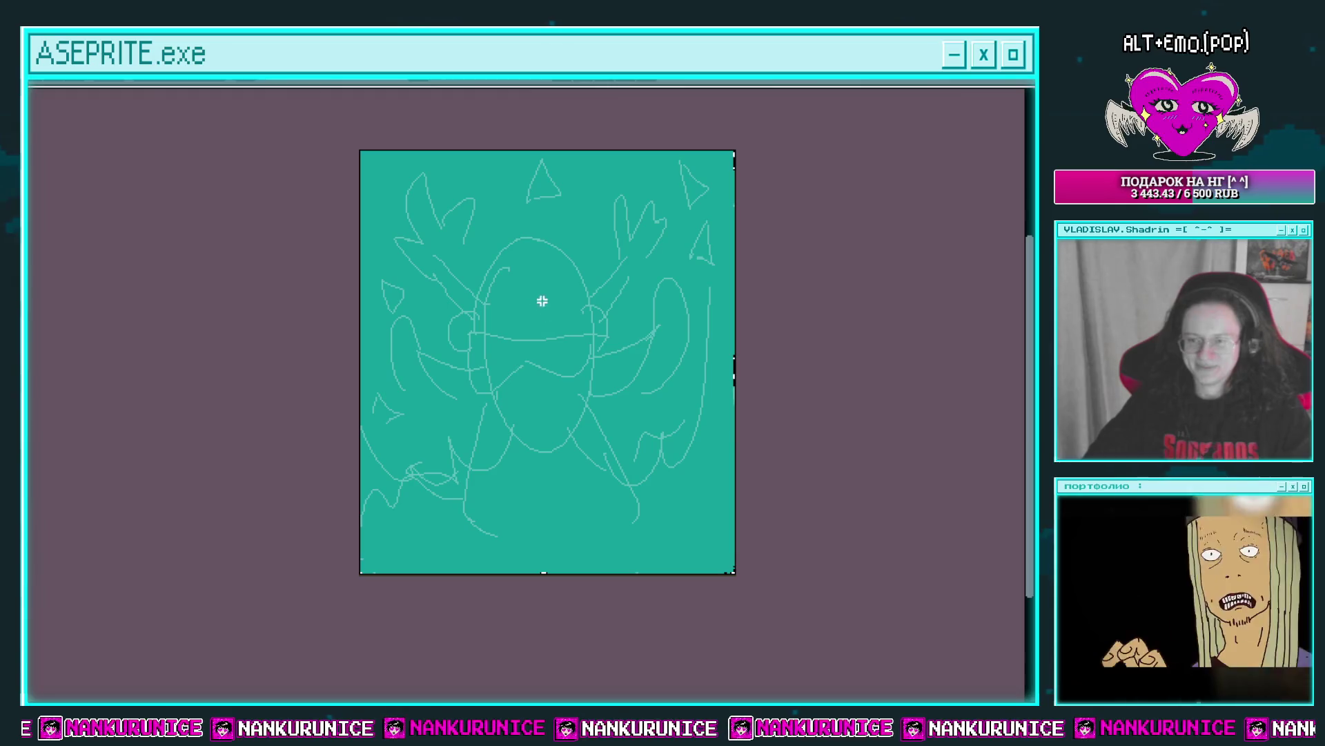
Zoom in on the glasses area and draw hooks at both ends of the frame's top line.
{"action": "key", "text": "z"}
{"action": "left_click", "coordinate": [514, 325]}
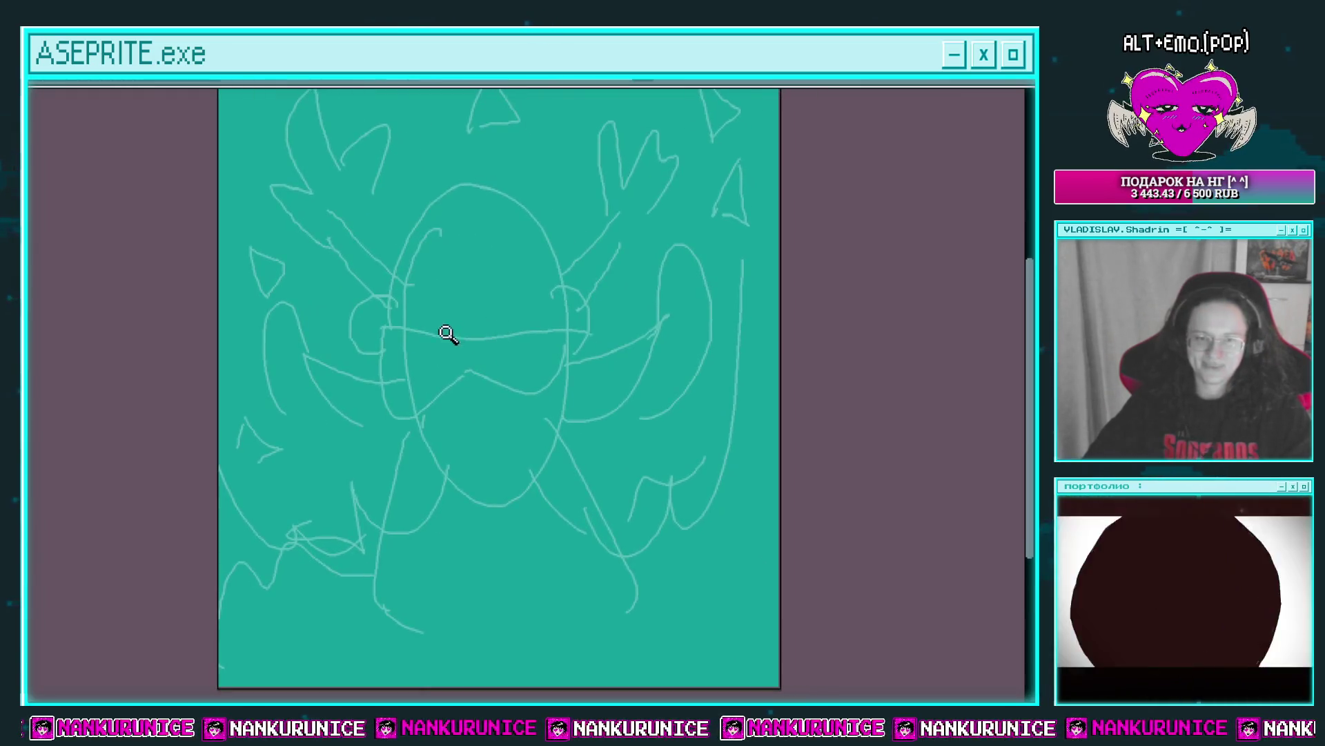
{"action": "left_click", "coordinate": [449, 334]}
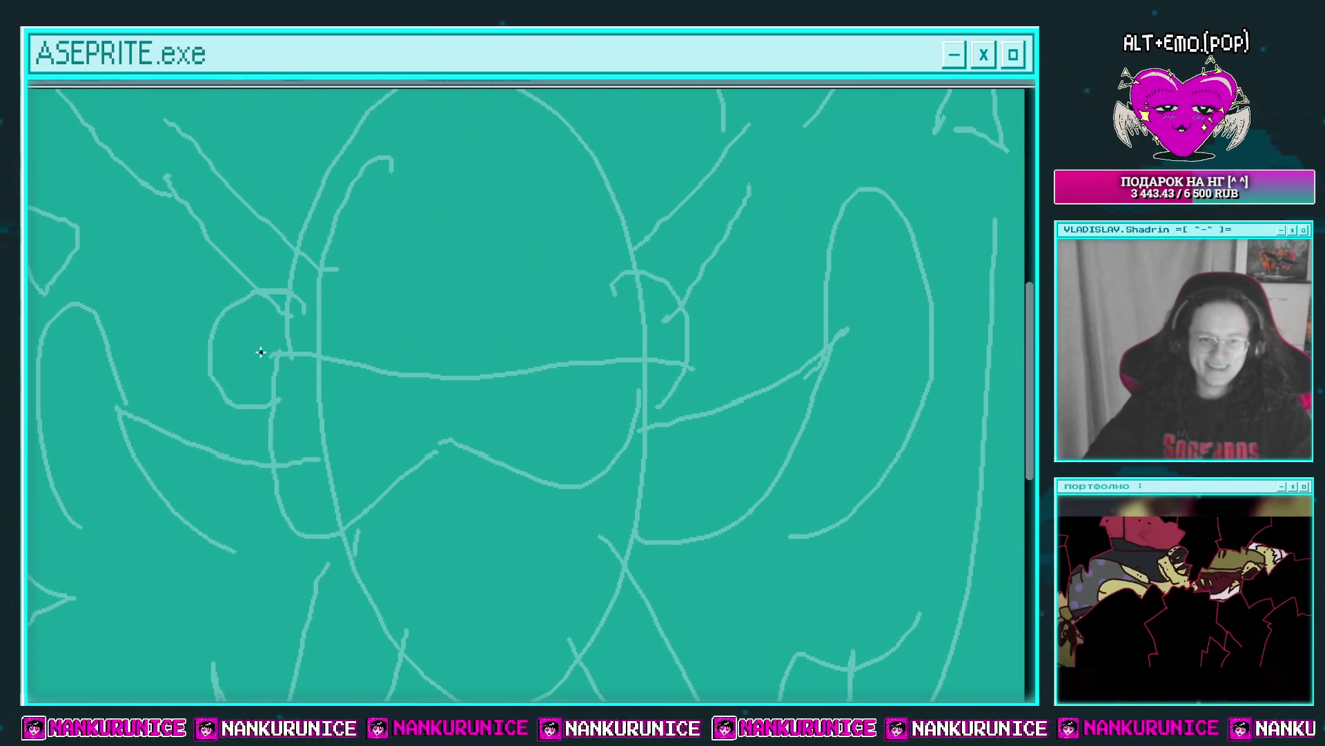
{"action": "left_click_drag", "start_coordinate": [260, 353], "coordinate": [502, 360]}
{"action": "key", "text": "ctrl+z"}
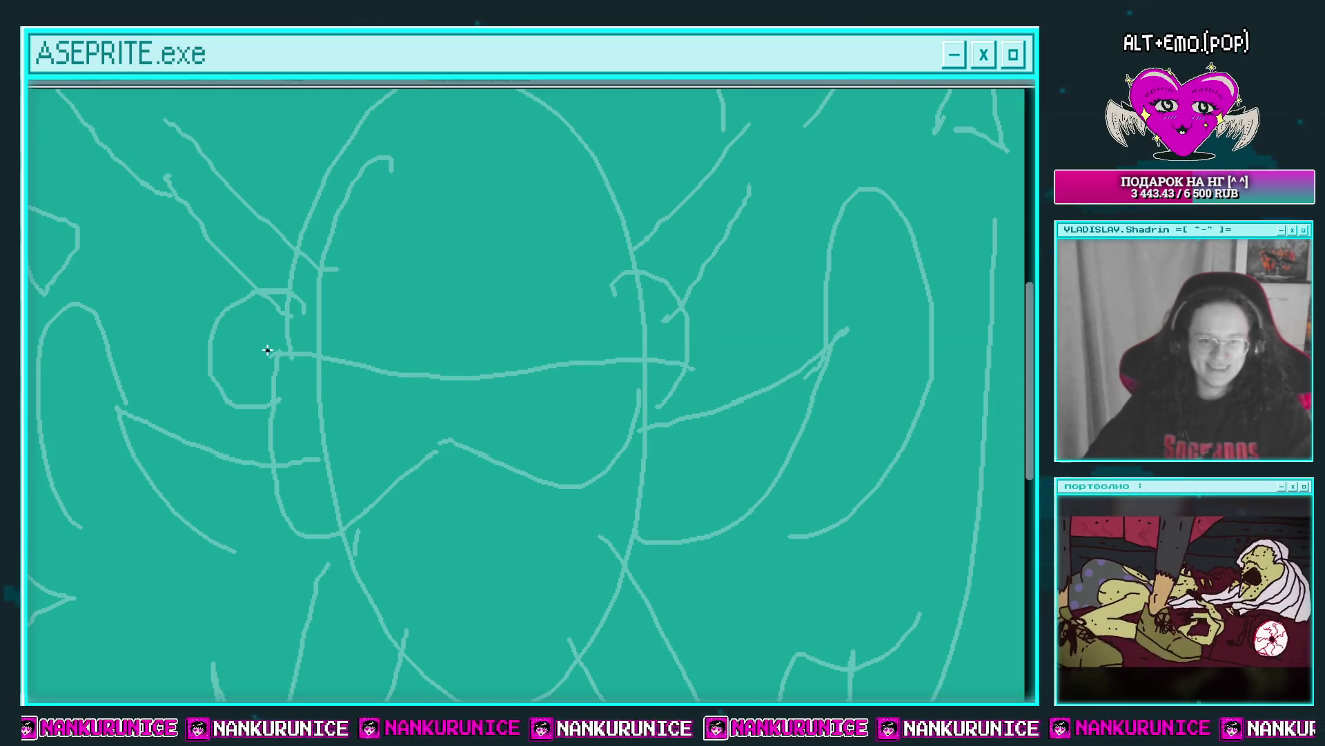
{"action": "key", "text": "z"}
{"action": "left_click", "coordinate": [332, 354]}
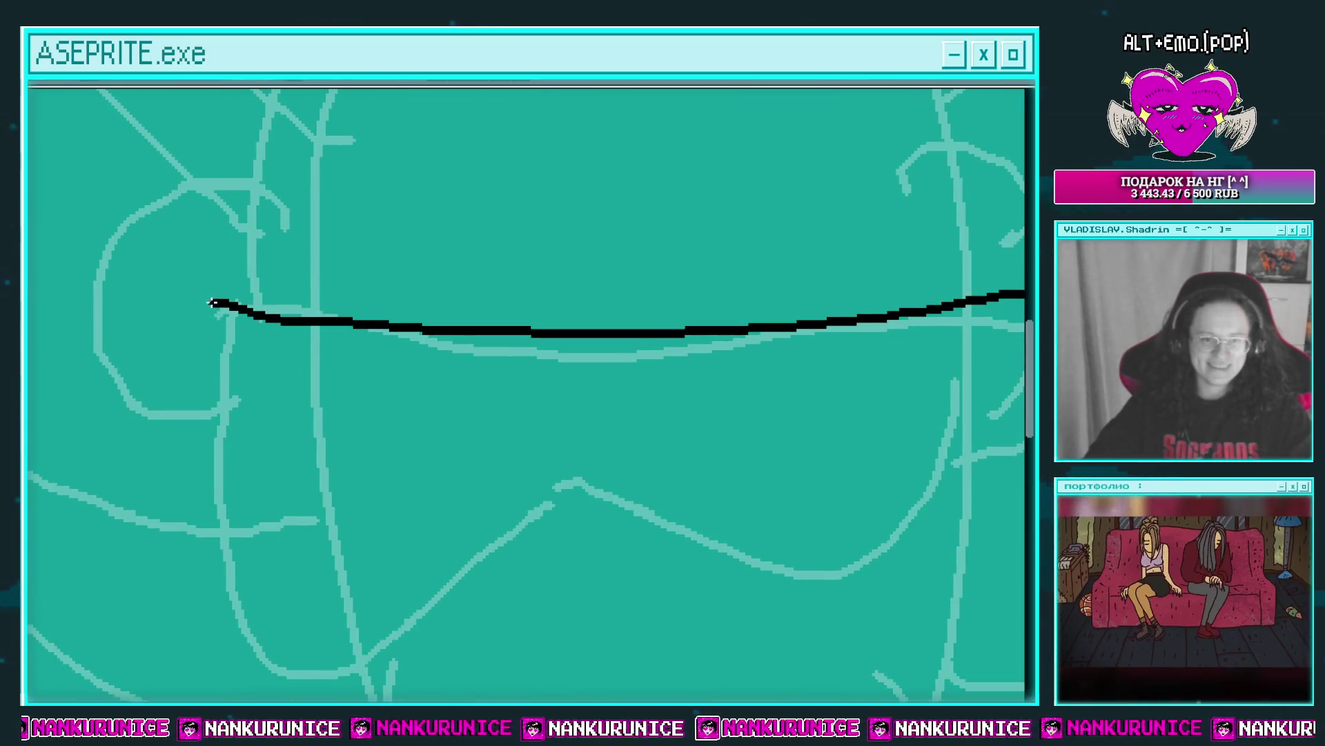
{"action": "left_click_drag", "start_coordinate": [212, 303], "coordinate": [220, 328]}
{"action": "scroll", "coordinate": [444, 341], "scroll_direction": "right", "scroll_amount": 5}
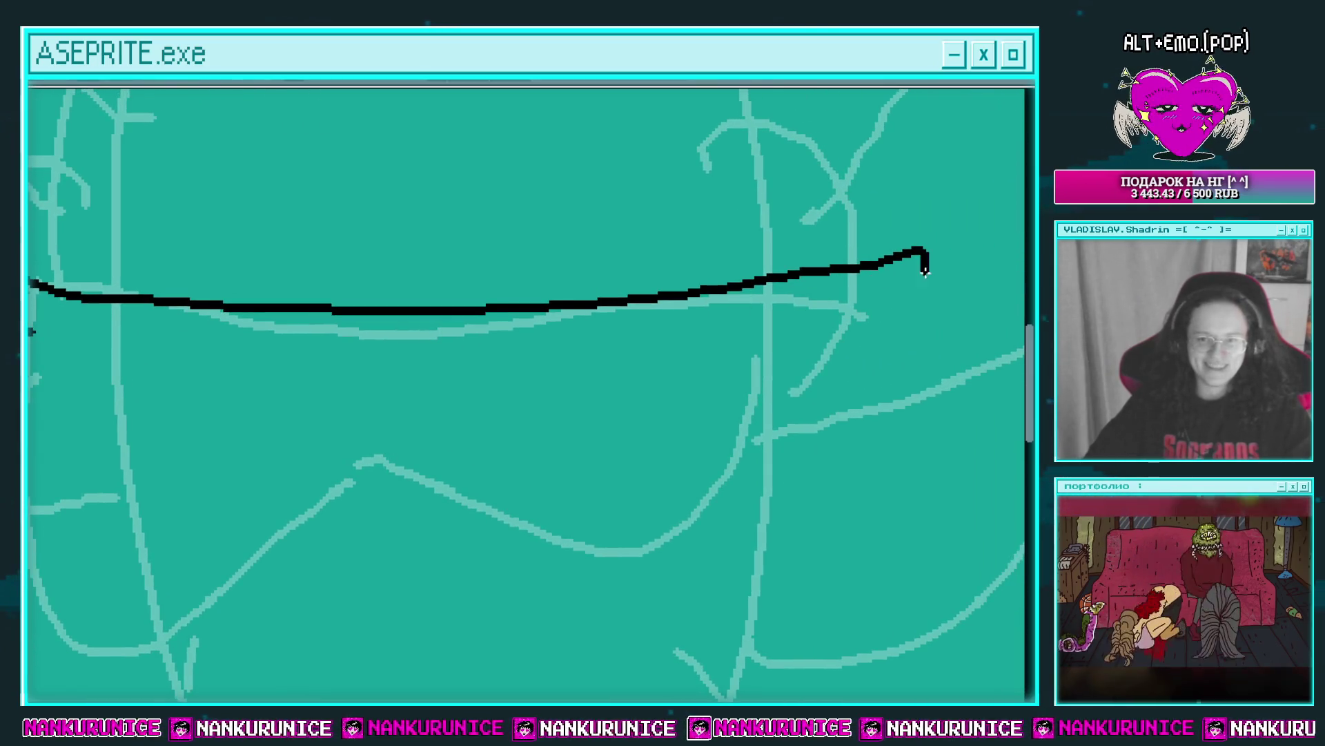
{"action": "left_click_drag", "start_coordinate": [925, 272], "coordinate": [911, 293]}
{"action": "scroll", "coordinate": [753, 287], "scroll_direction": "down", "scroll_amount": 3}
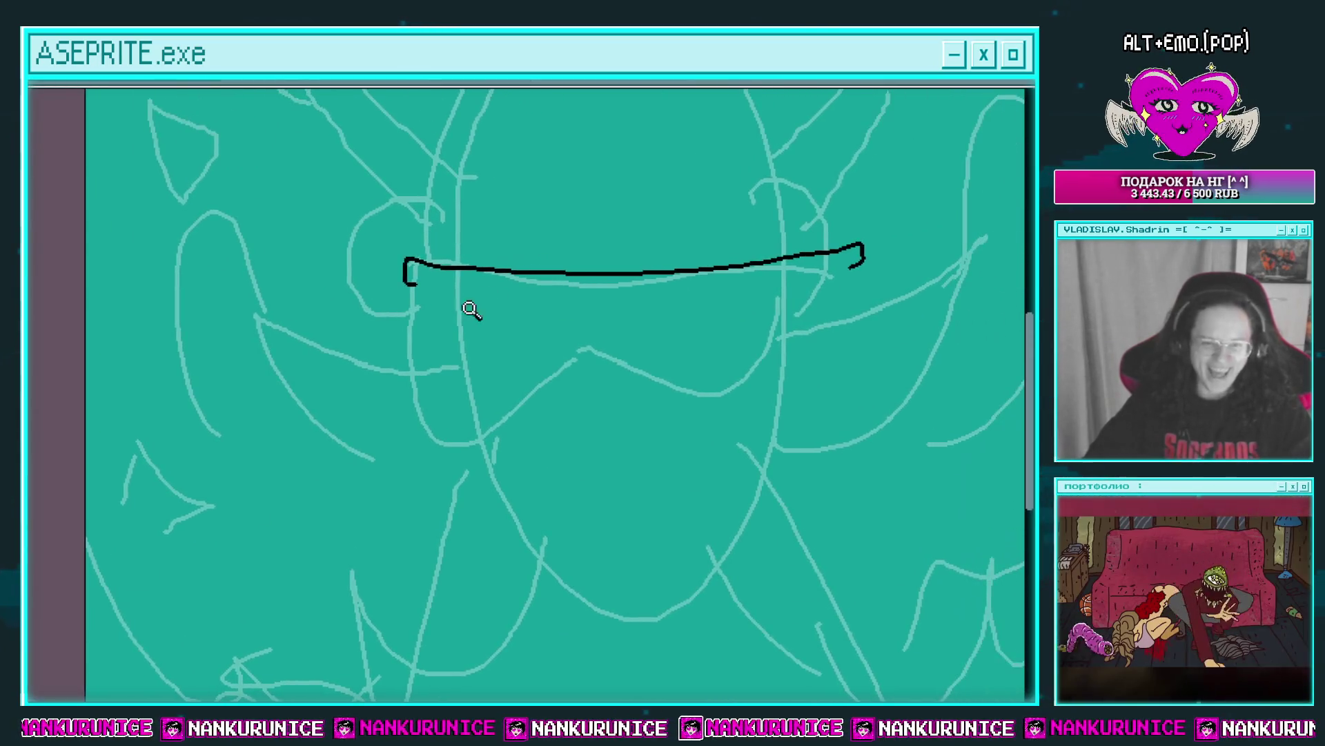
{"action": "left_click", "coordinate": [472, 310]}
Draw the left lens's side and extend the frame's bottom edge leftward.
{"action": "left_click_drag", "start_coordinate": [361, 259], "coordinate": [612, 479]}
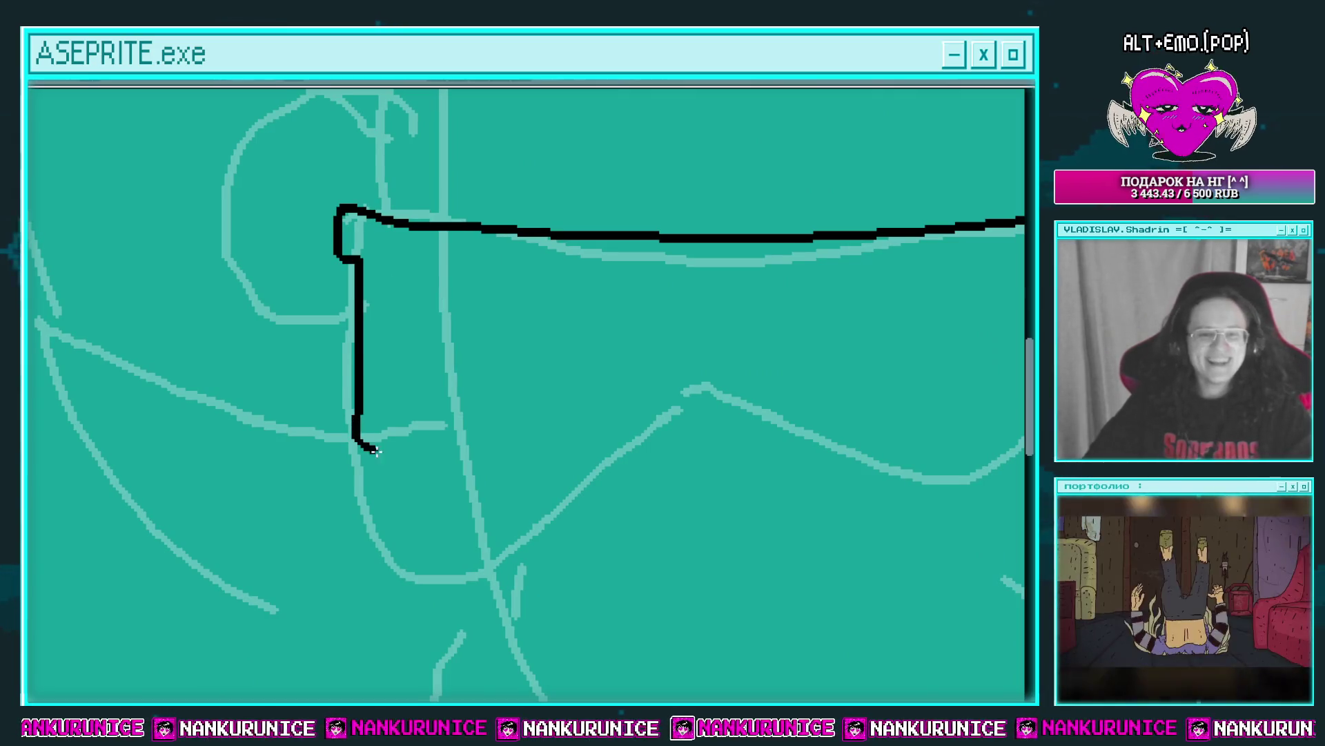
{"action": "scroll", "coordinate": [412, 464], "scroll_direction": "right", "scroll_amount": 5}
{"action": "scroll", "coordinate": [483, 449], "scroll_direction": "right", "scroll_amount": 2}
{"action": "scroll", "coordinate": [513, 435], "scroll_direction": "right", "scroll_amount": 1}
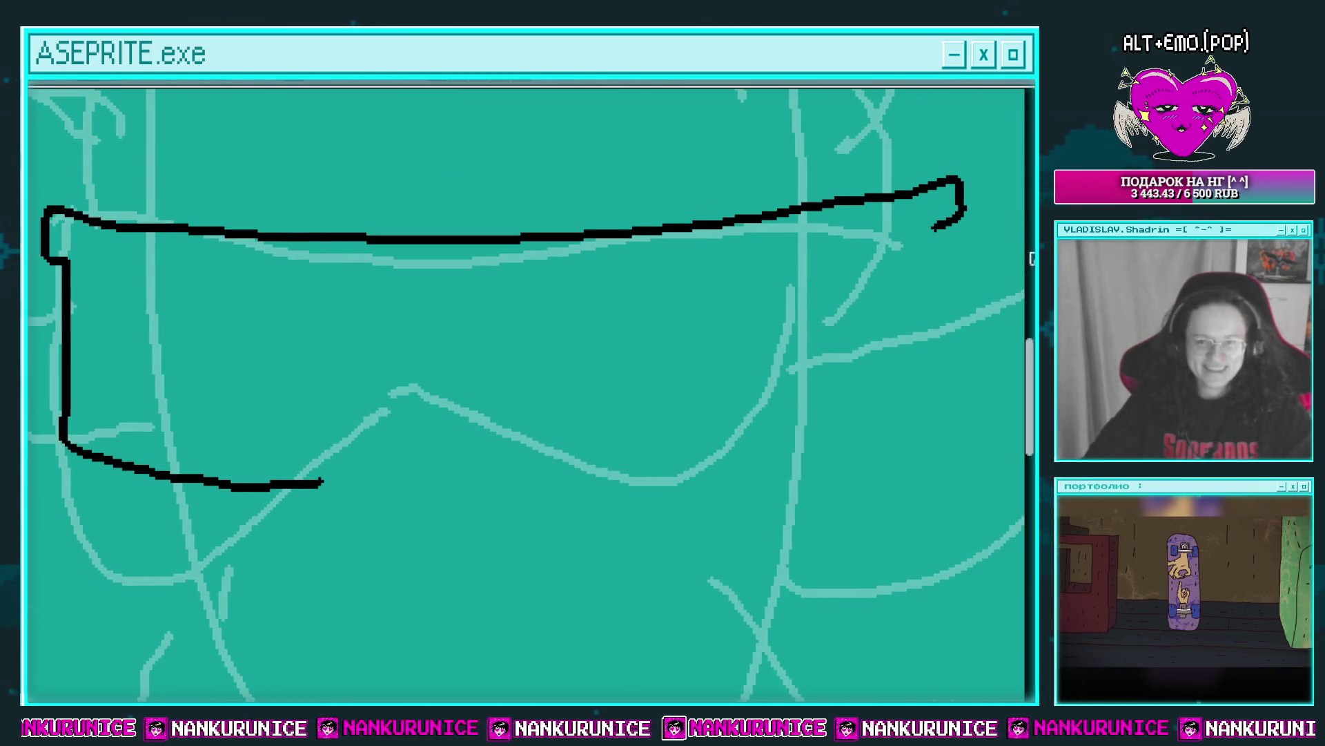
{"action": "left_click_drag", "start_coordinate": [886, 462], "coordinate": [645, 474]}
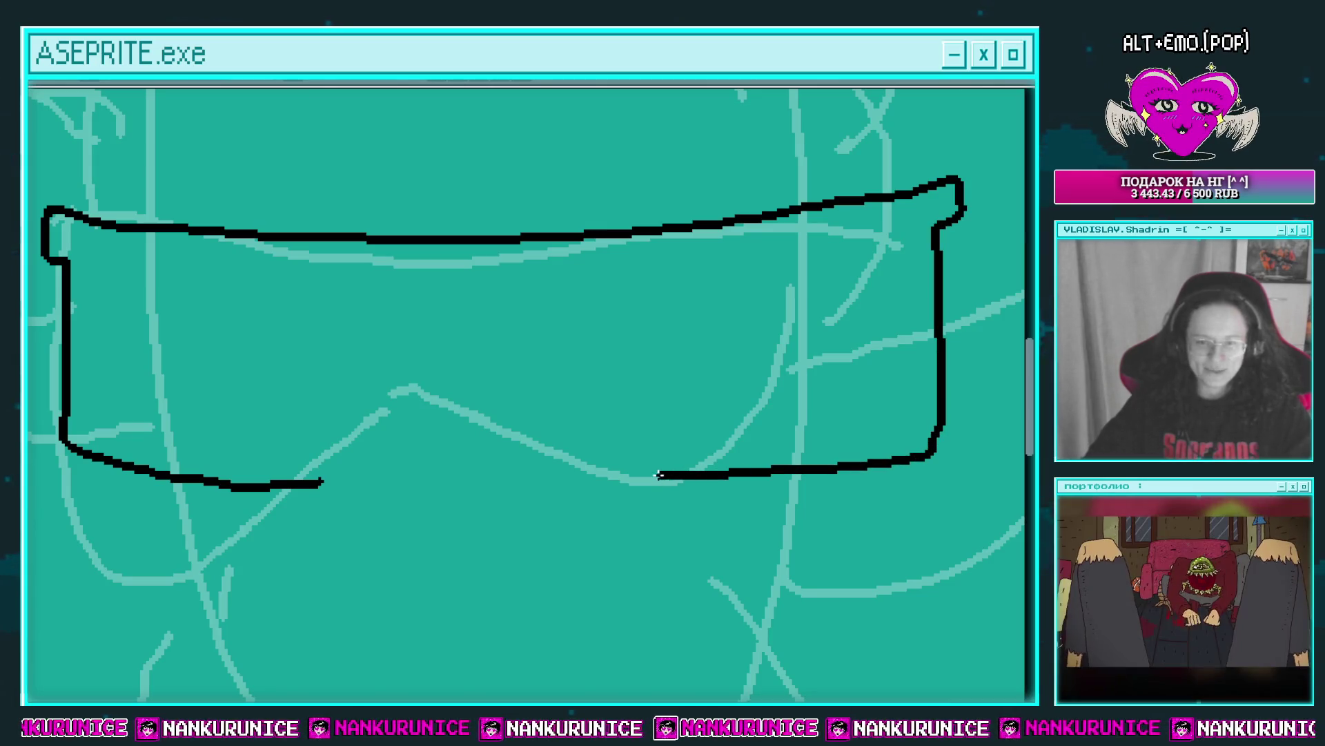
{"action": "scroll", "coordinate": [527, 446], "scroll_direction": "left", "scroll_amount": 1}
Draw the nose-bridge notch connecting down to the bottom frame line.
{"action": "left_click_drag", "start_coordinate": [447, 398], "coordinate": [503, 323]}
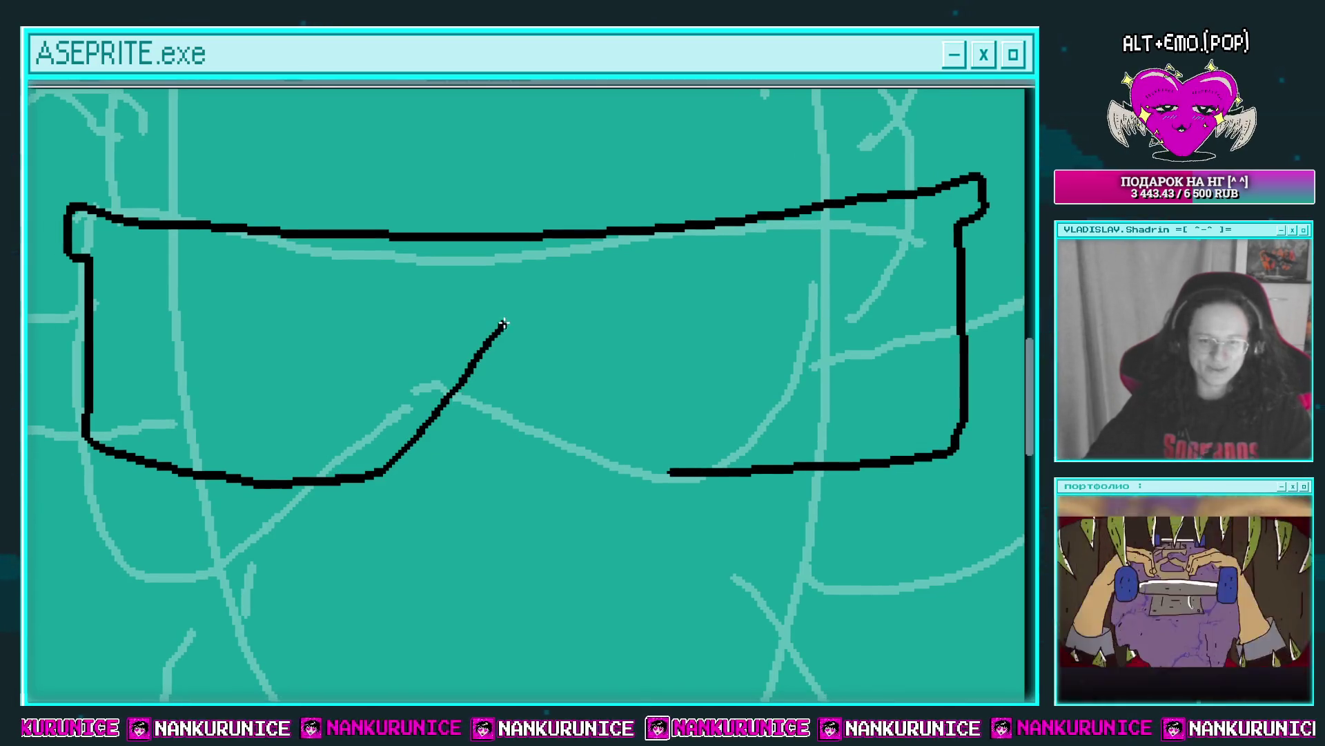
{"action": "scroll", "coordinate": [675, 443], "scroll_direction": "up", "scroll_amount": 1}
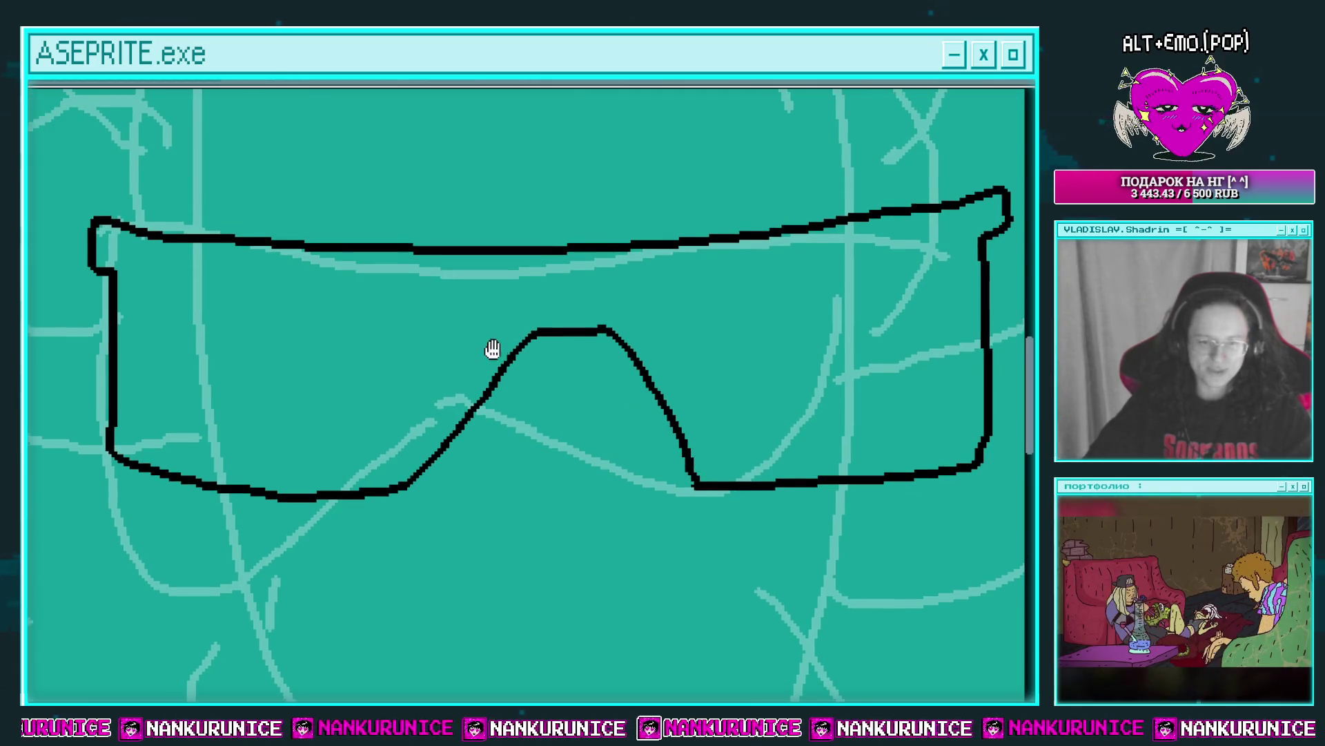
{"action": "scroll", "coordinate": [491, 350], "scroll_direction": "left", "scroll_amount": 1}
{"action": "key", "text": "ctrl+alt+c"}
{"action": "key", "text": "Return"}
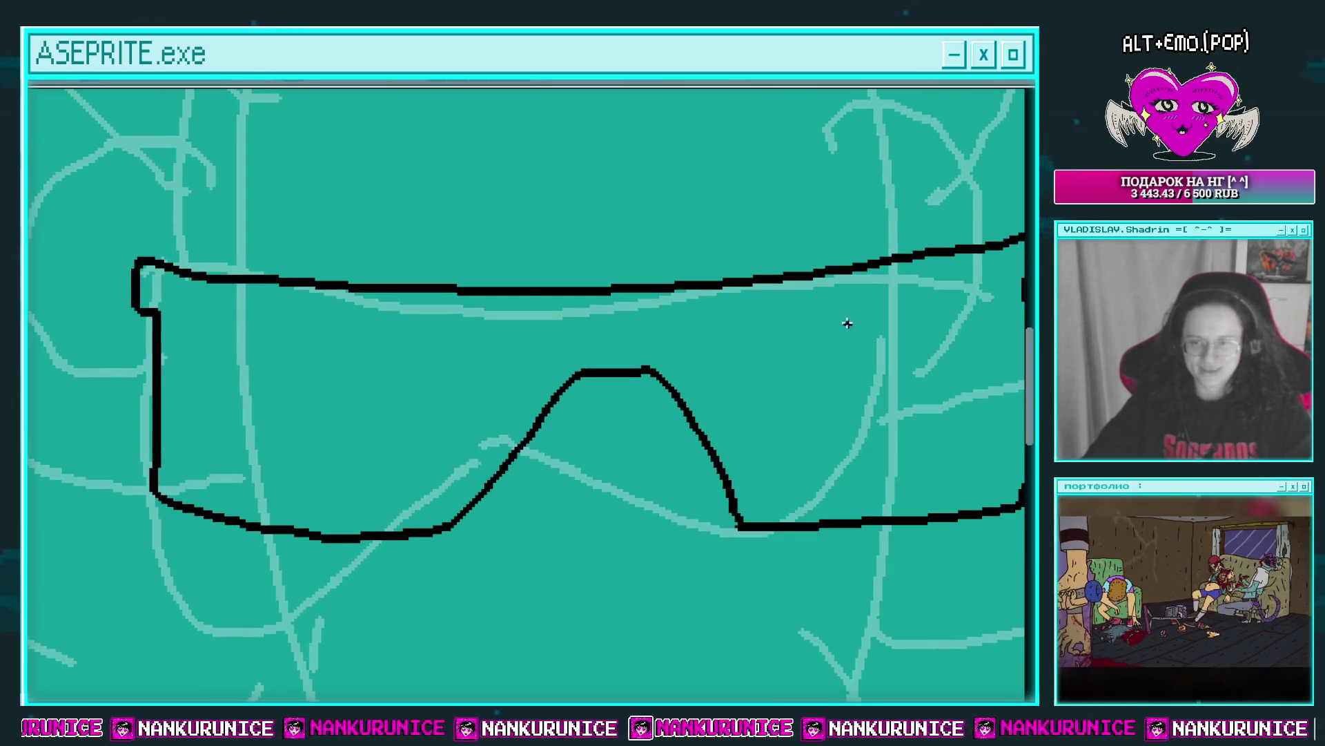
{"action": "left_click_drag", "start_coordinate": [717, 441], "coordinate": [619, 394]}
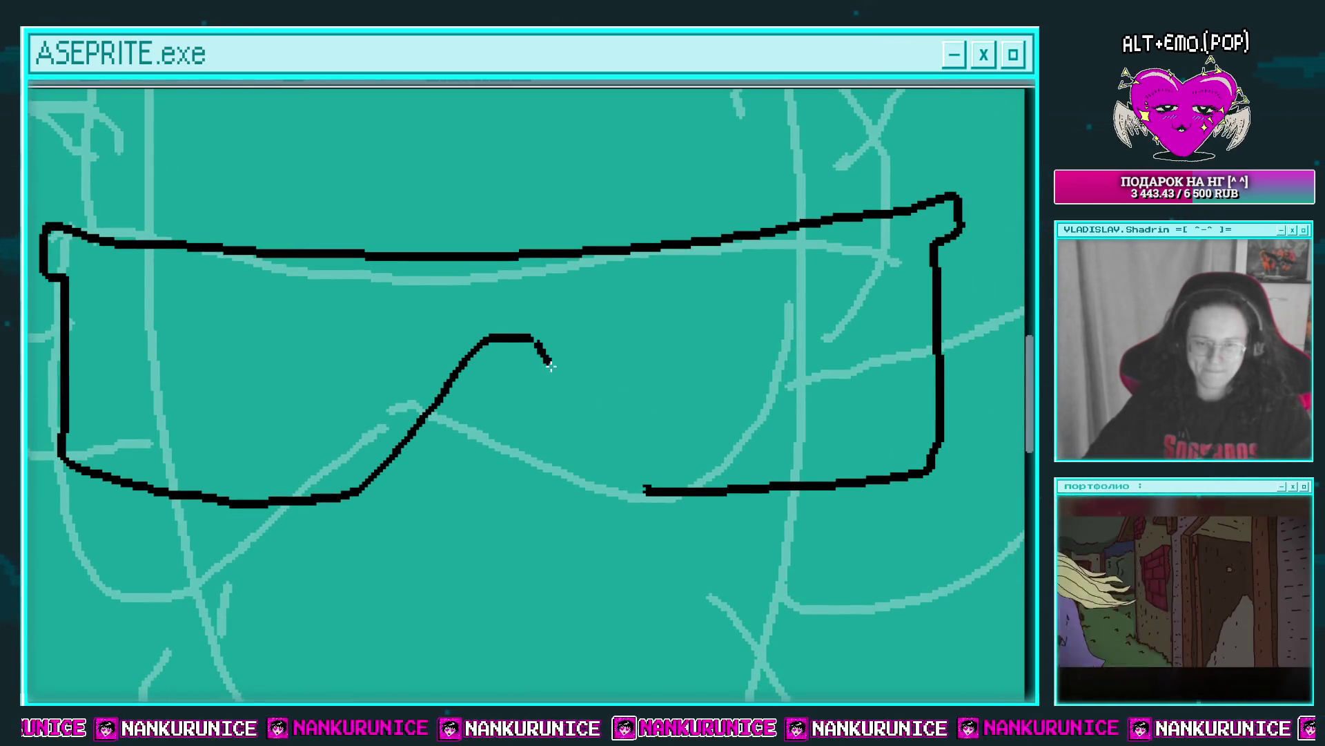
{"action": "left_click_drag", "start_coordinate": [550, 366], "coordinate": [645, 486]}
{"action": "left_click_drag", "start_coordinate": [571, 413], "coordinate": [612, 437]}
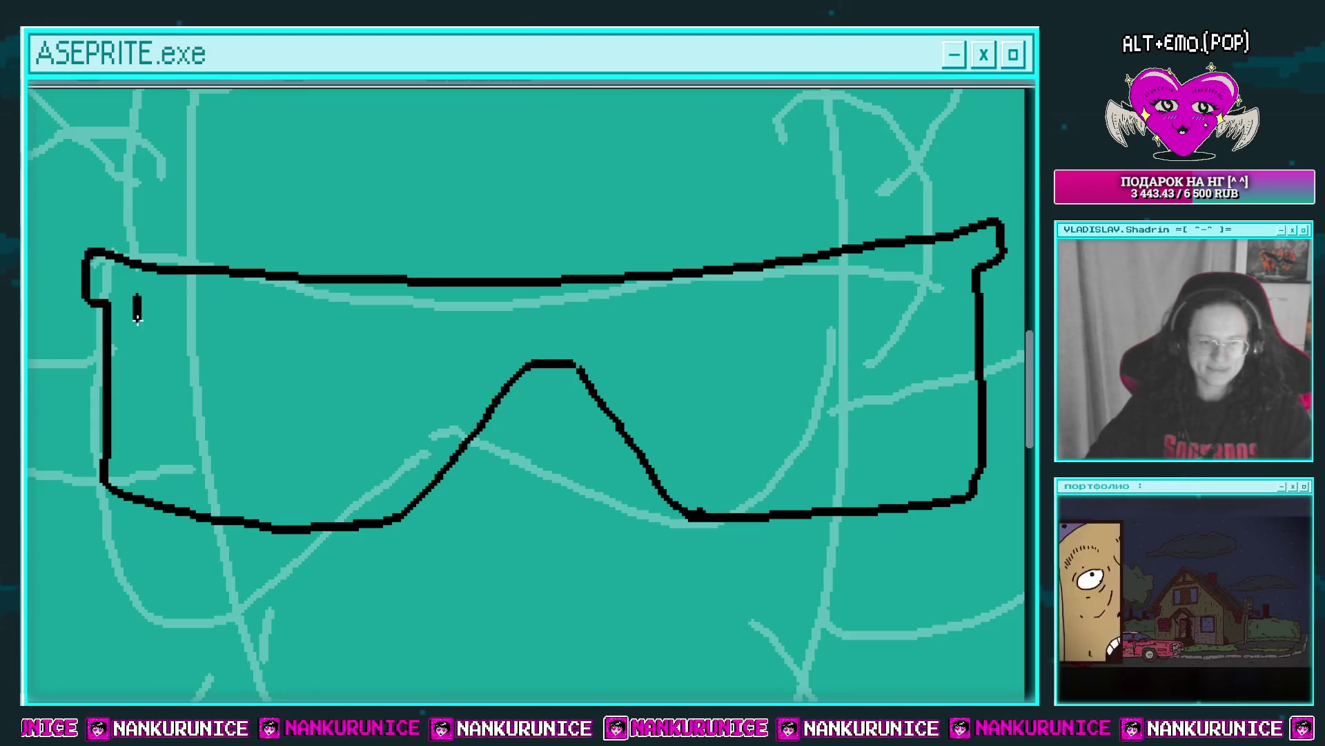
Trace inner outlines of both lenses and bucket-fill the frame black.
{"action": "mouse_move", "coordinate": [416, 447]}
{"action": "left_mouse_down"}
{"action": "mouse_move", "coordinate": [475, 329]}
{"action": "mouse_move", "coordinate": [371, 317]}
{"action": "left_mouse_up"}
{"action": "left_click_drag", "start_coordinate": [216, 304], "coordinate": [137, 295]}
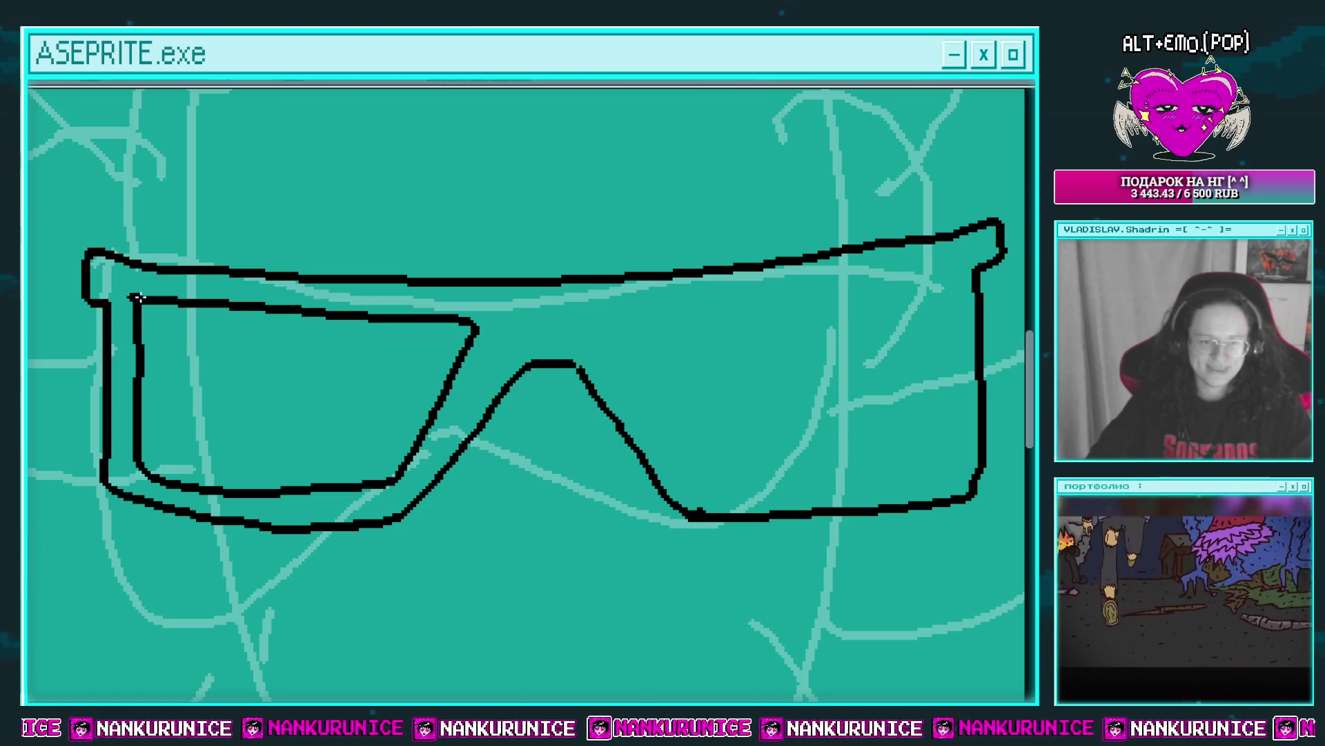
{"action": "left_click_drag", "start_coordinate": [603, 327], "coordinate": [445, 343]}
{"action": "mouse_move", "coordinate": [521, 479]}
{"action": "left_mouse_down"}
{"action": "mouse_move", "coordinate": [651, 488]}
{"action": "mouse_move", "coordinate": [764, 474]}
{"action": "mouse_move", "coordinate": [769, 297]}
{"action": "mouse_move", "coordinate": [449, 338]}
{"action": "left_mouse_up"}
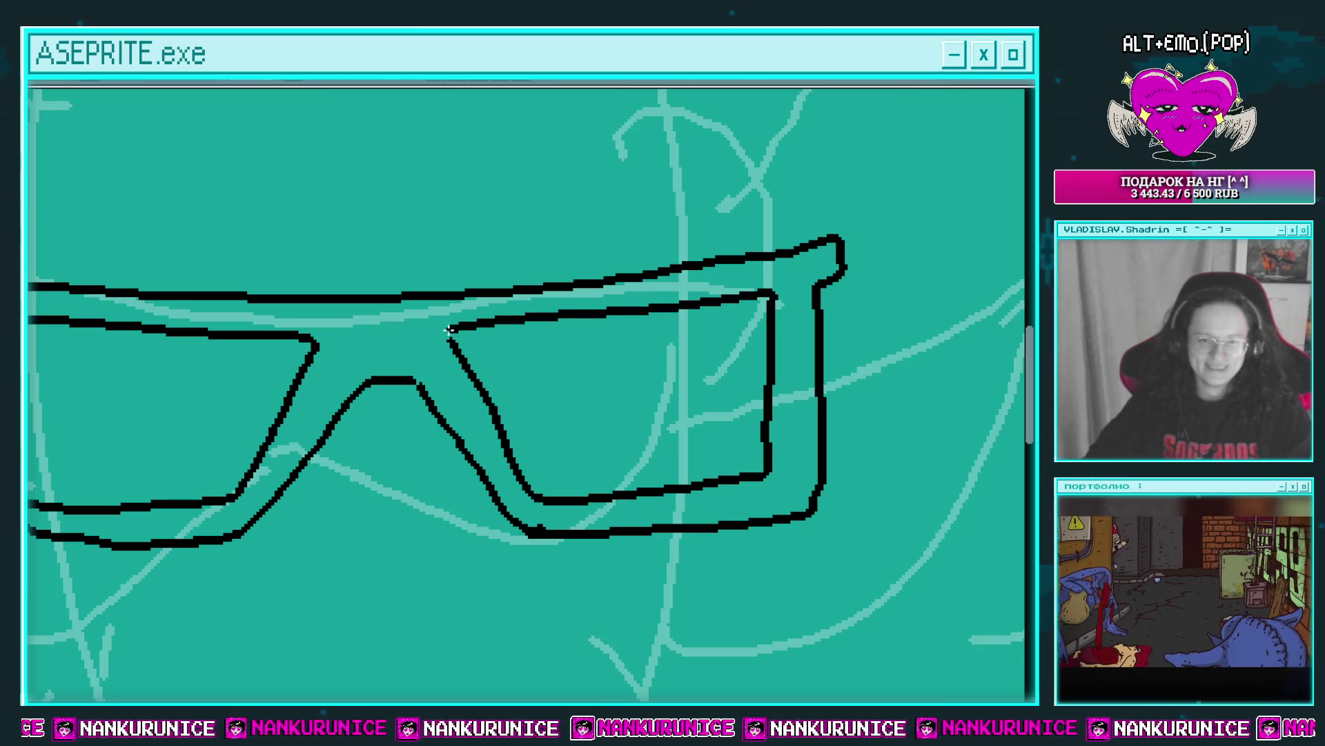
{"action": "key", "text": "g"}
{"action": "left_click", "coordinate": [442, 325]}
{"action": "scroll", "coordinate": [474, 349], "scroll_direction": "down", "scroll_amount": 3}
Draw upright left and right temples and apply a white outline around the glasses.
{"action": "scroll", "coordinate": [617, 276], "scroll_direction": "up", "scroll_amount": 2}
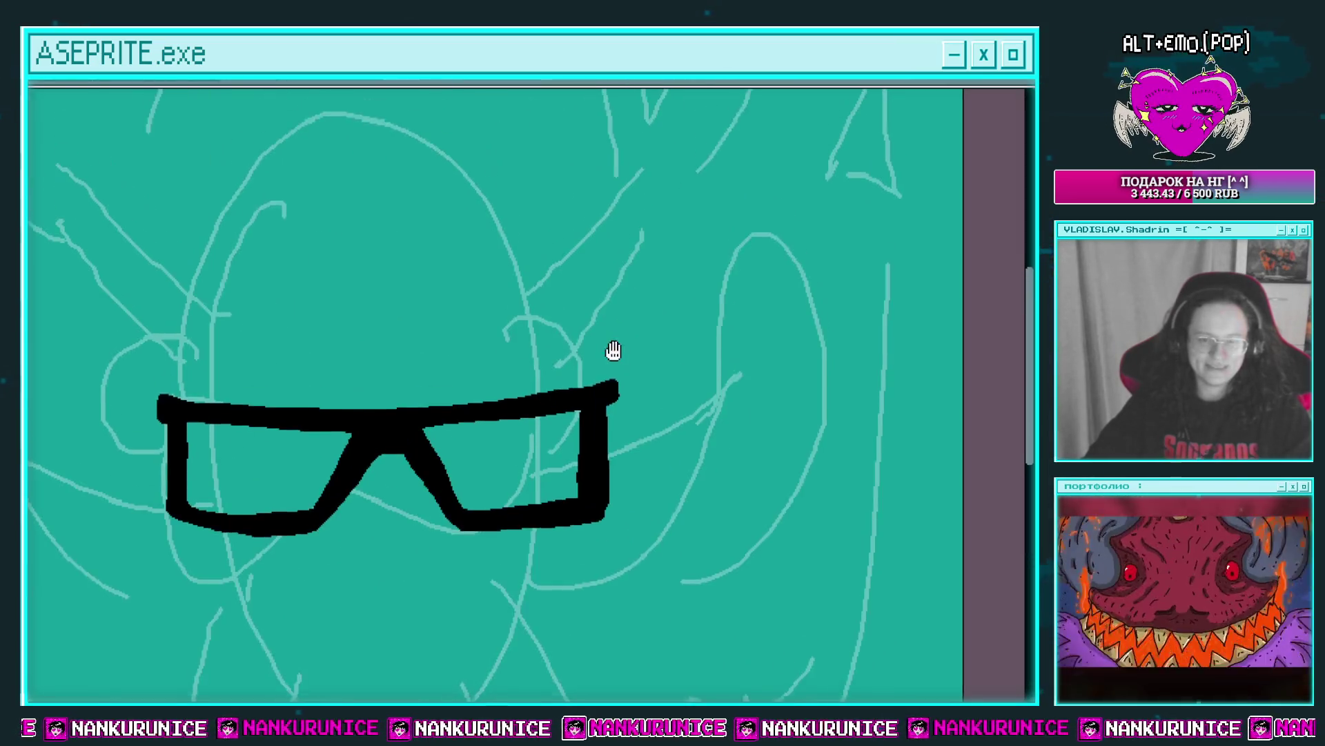
{"action": "left_click_drag", "start_coordinate": [648, 424], "coordinate": [634, 321]}
{"action": "left_click_drag", "start_coordinate": [586, 376], "coordinate": [702, 387]}
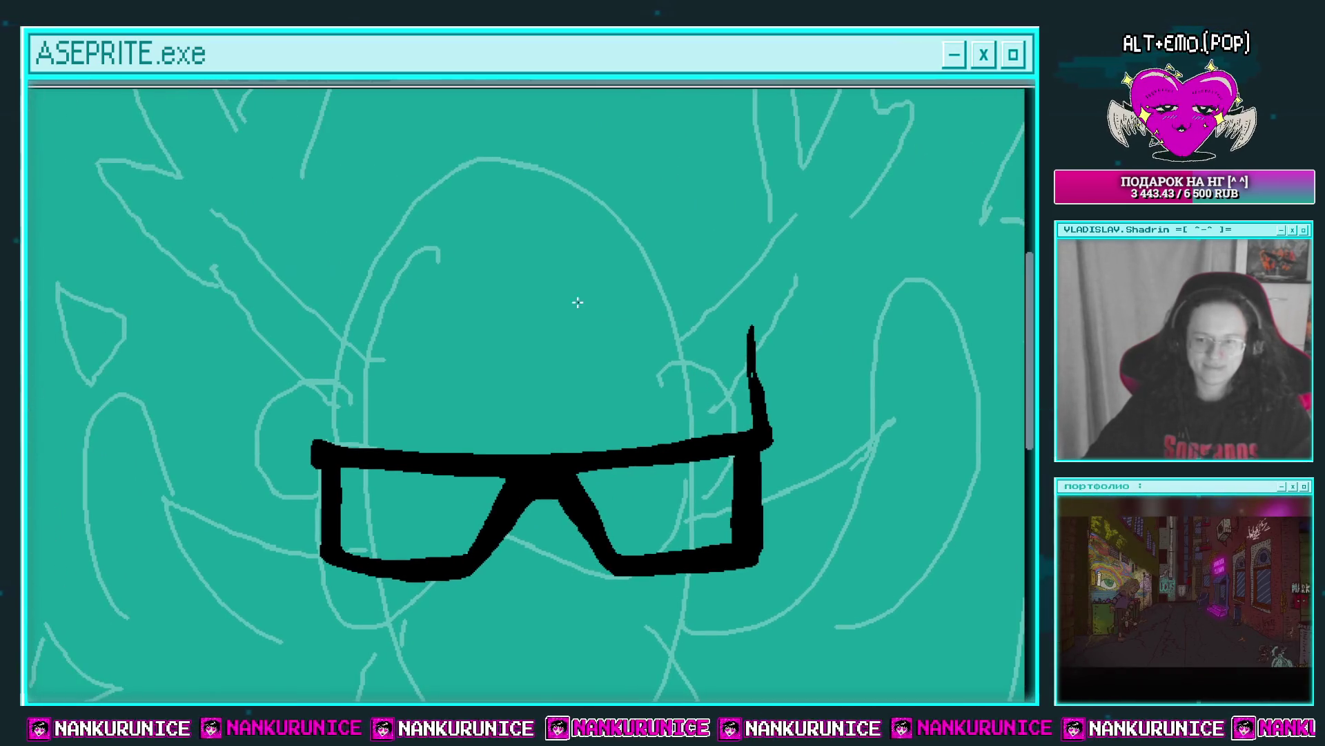
{"action": "scroll", "coordinate": [324, 436], "scroll_direction": "up", "scroll_amount": 2}
{"action": "mouse_move", "coordinate": [318, 429]}
{"action": "left_mouse_down"}
{"action": "mouse_move", "coordinate": [370, 325]}
{"action": "mouse_move", "coordinate": [372, 477]}
{"action": "mouse_move", "coordinate": [363, 332]}
{"action": "left_mouse_up"}
{"action": "scroll", "coordinate": [373, 345], "scroll_direction": "down", "scroll_amount": 2}
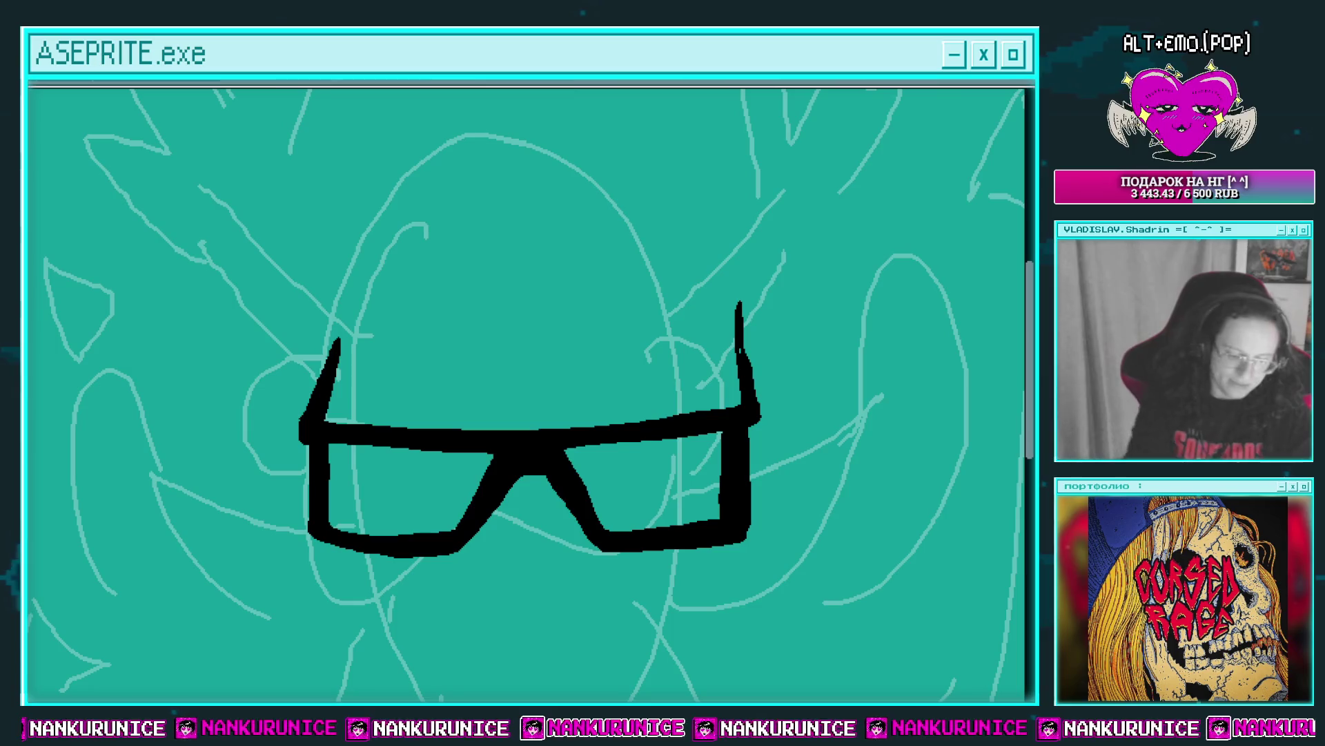
{"action": "key", "text": "shift+o"}
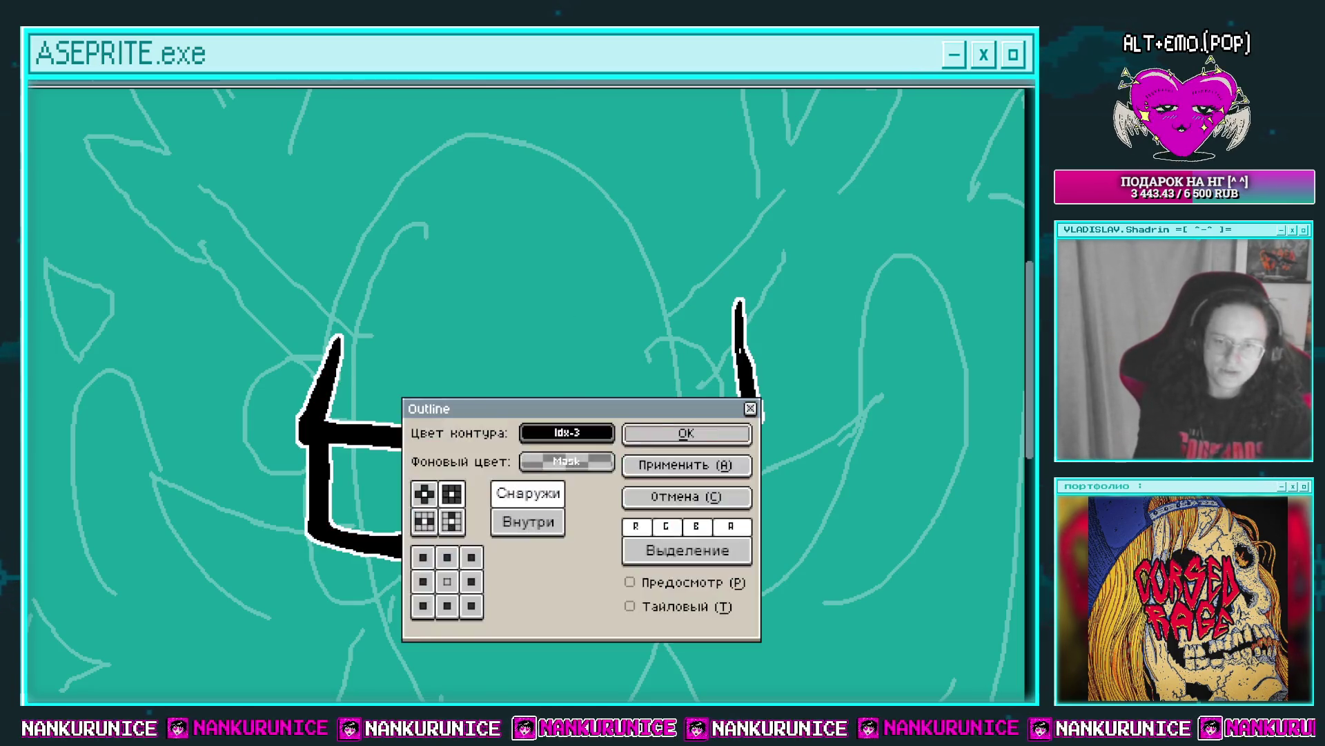
{"action": "key", "text": "Return"}
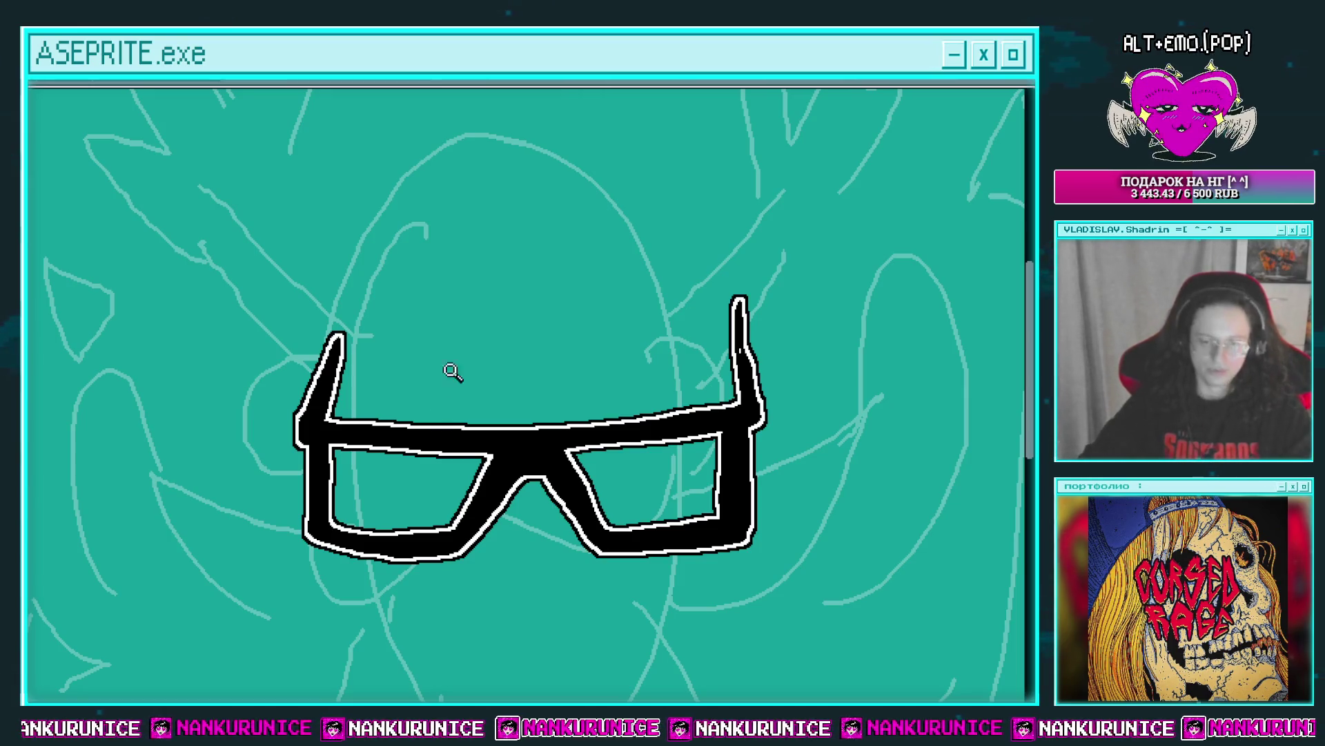
Magic-wand the left lens interior and fill it with a blue-to-white dithered gradient.
{"action": "left_click", "coordinate": [432, 395]}
{"action": "key", "text": "g"}
{"action": "left_click", "coordinate": [362, 401]}
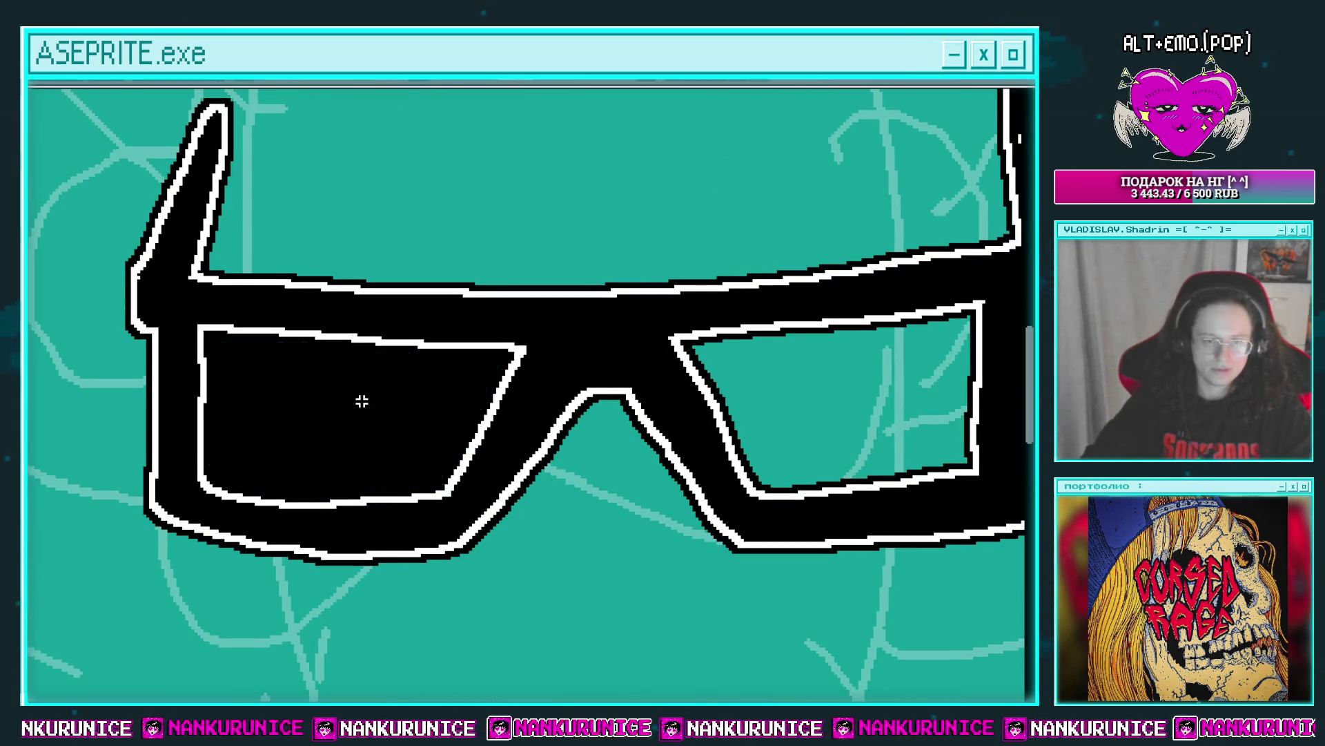
{"action": "key", "text": "ctrl+z"}
{"action": "key", "text": "w"}
{"action": "left_click", "coordinate": [349, 402]}
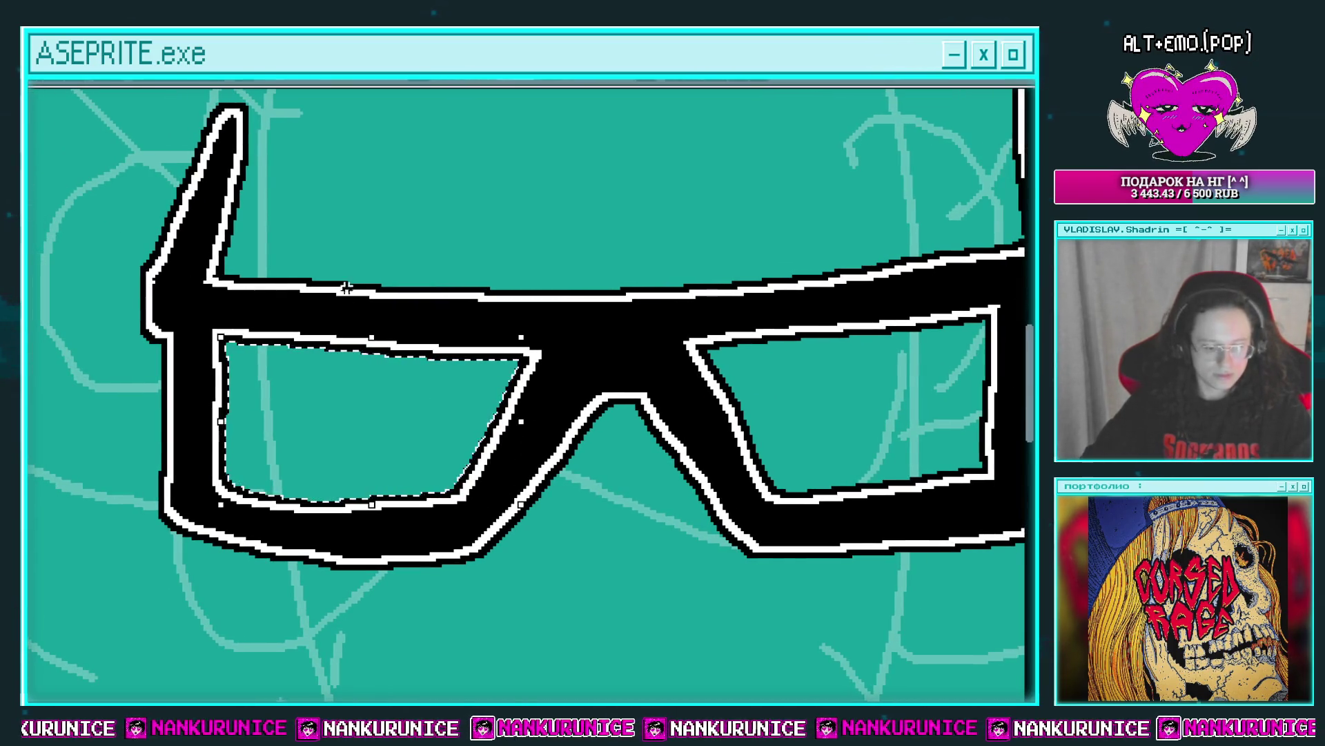
{"action": "left_click_drag", "start_coordinate": [428, 394], "coordinate": [366, 476]}
{"action": "key", "text": "ctrl+z"}
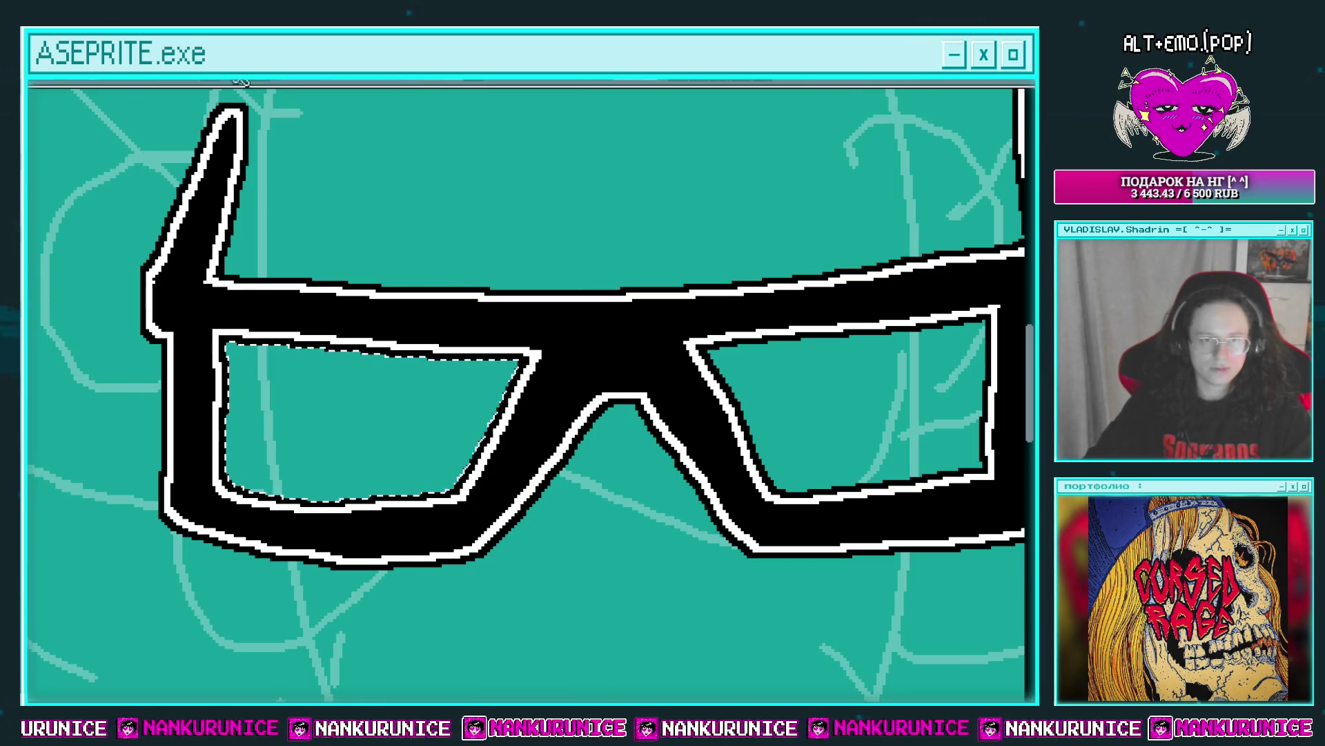
{"action": "left_click_drag", "start_coordinate": [476, 363], "coordinate": [257, 527]}
{"action": "scroll", "coordinate": [681, 429], "scroll_direction": "right", "scroll_amount": 3}
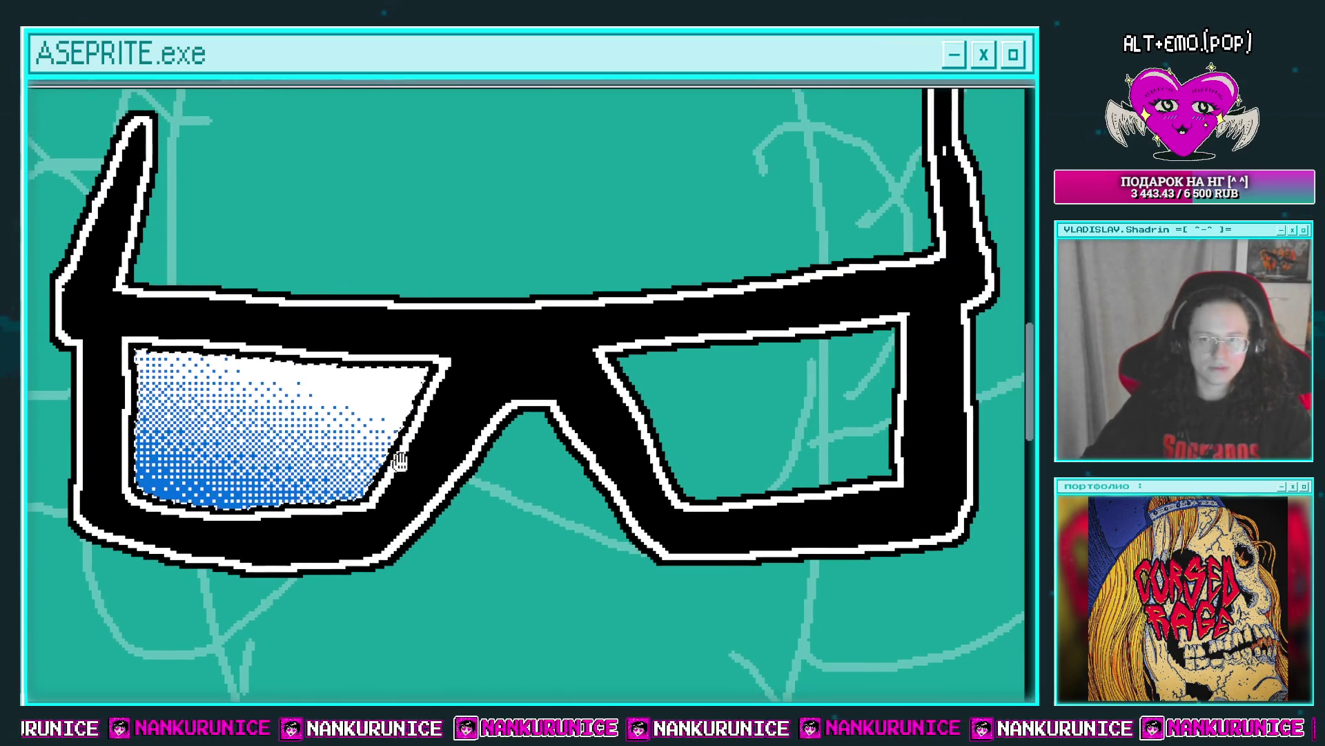
Select the right lens and fill it with the same dithered blue-white gradient.
{"action": "left_click", "coordinate": [715, 389]}
{"action": "left_click_drag", "start_coordinate": [743, 380], "coordinate": [794, 346]}
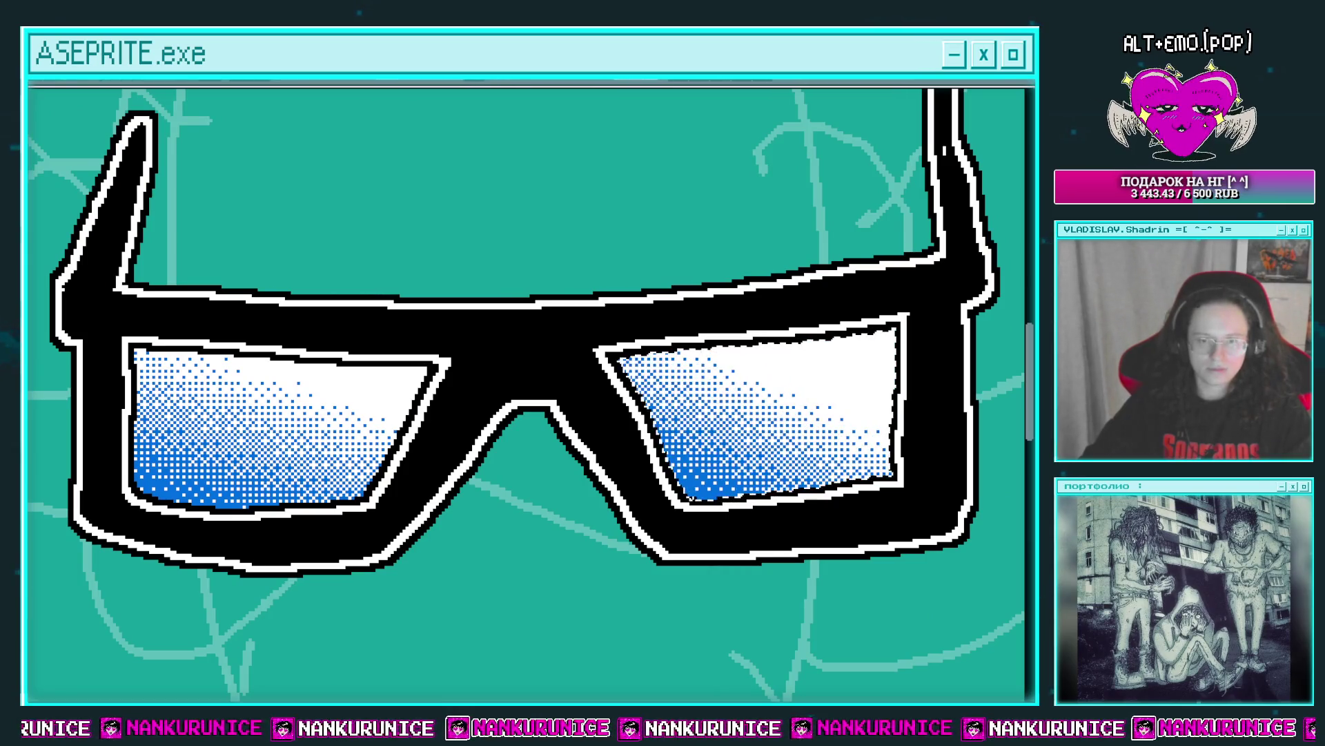
{"action": "mouse_move", "coordinate": [510, 251]}
{"action": "left_mouse_down"}
{"action": "mouse_move", "coordinate": [549, 269]}
{"action": "mouse_move", "coordinate": [594, 210]}
{"action": "left_mouse_up"}
Pencil thin dark diagonal glint streaks across both lenses.
{"action": "mouse_move", "coordinate": [319, 312]}
{"action": "left_mouse_down"}
{"action": "mouse_move", "coordinate": [264, 387]}
{"action": "mouse_move", "coordinate": [276, 404]}
{"action": "left_mouse_up"}
{"action": "left_click_drag", "start_coordinate": [413, 355], "coordinate": [351, 431]}
{"action": "left_click_drag", "start_coordinate": [425, 391], "coordinate": [401, 417]}
{"action": "mouse_move", "coordinate": [776, 320]}
{"action": "left_mouse_down"}
{"action": "mouse_move", "coordinate": [646, 353]}
{"action": "mouse_move", "coordinate": [602, 390]}
{"action": "left_mouse_up"}
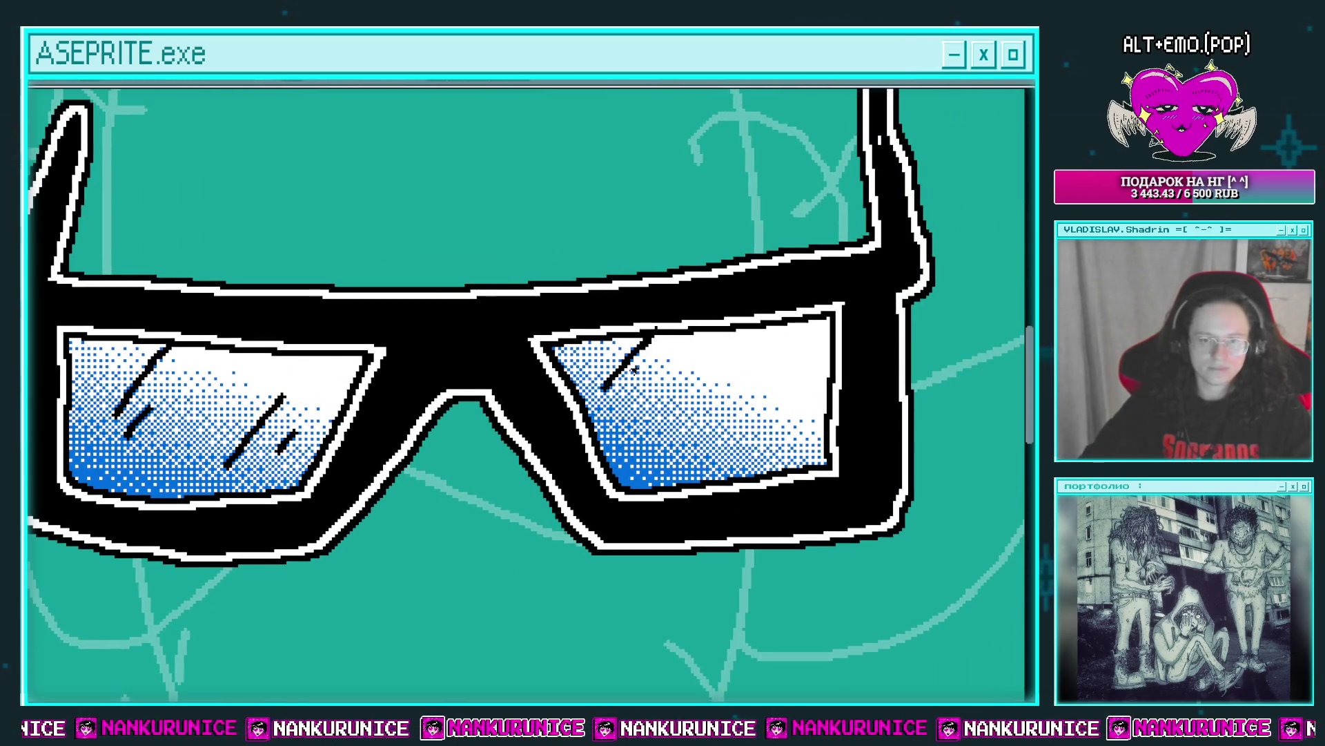
{"action": "left_click_drag", "start_coordinate": [668, 355], "coordinate": [658, 372]}
{"action": "left_click_drag", "start_coordinate": [662, 373], "coordinate": [609, 321]}
{"action": "left_click_drag", "start_coordinate": [723, 292], "coordinate": [634, 394]}
{"action": "left_click_drag", "start_coordinate": [737, 340], "coordinate": [700, 381]}
{"action": "left_click_drag", "start_coordinate": [632, 296], "coordinate": [676, 311]}
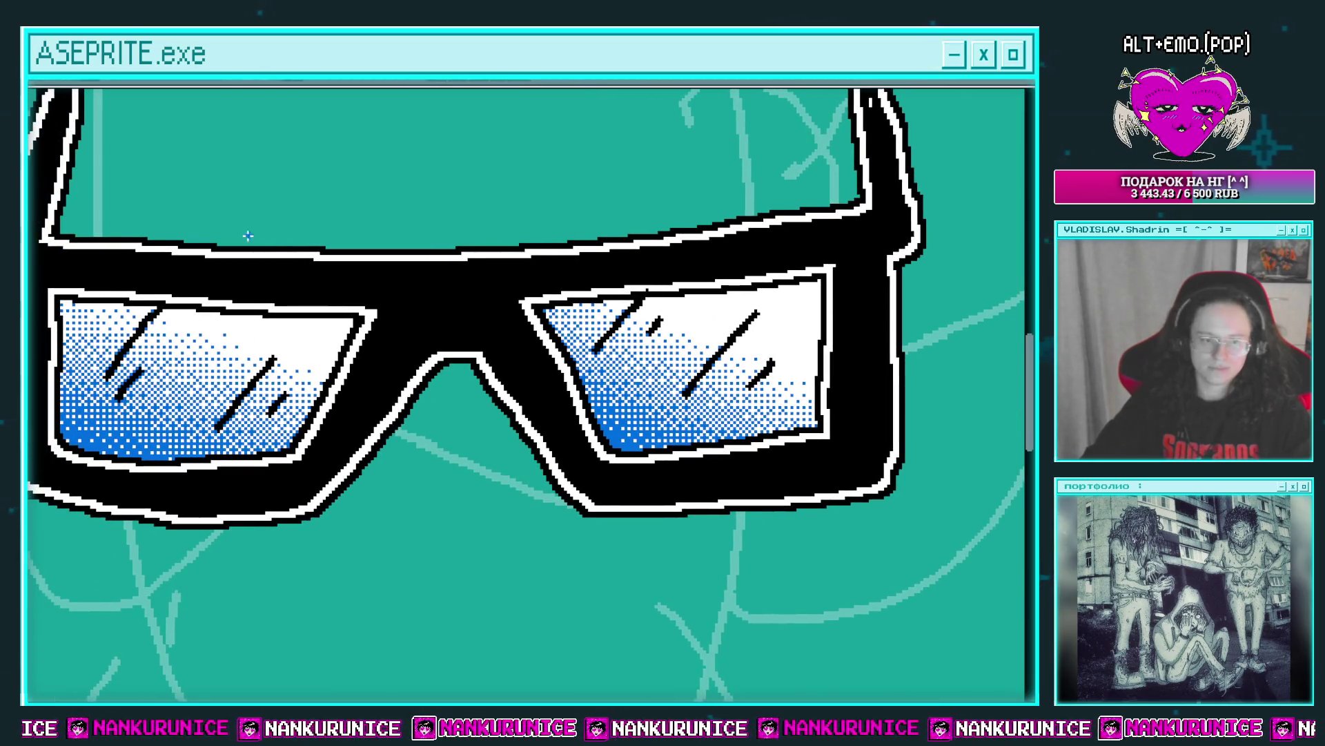
{"action": "left_click_drag", "start_coordinate": [372, 194], "coordinate": [445, 259]}
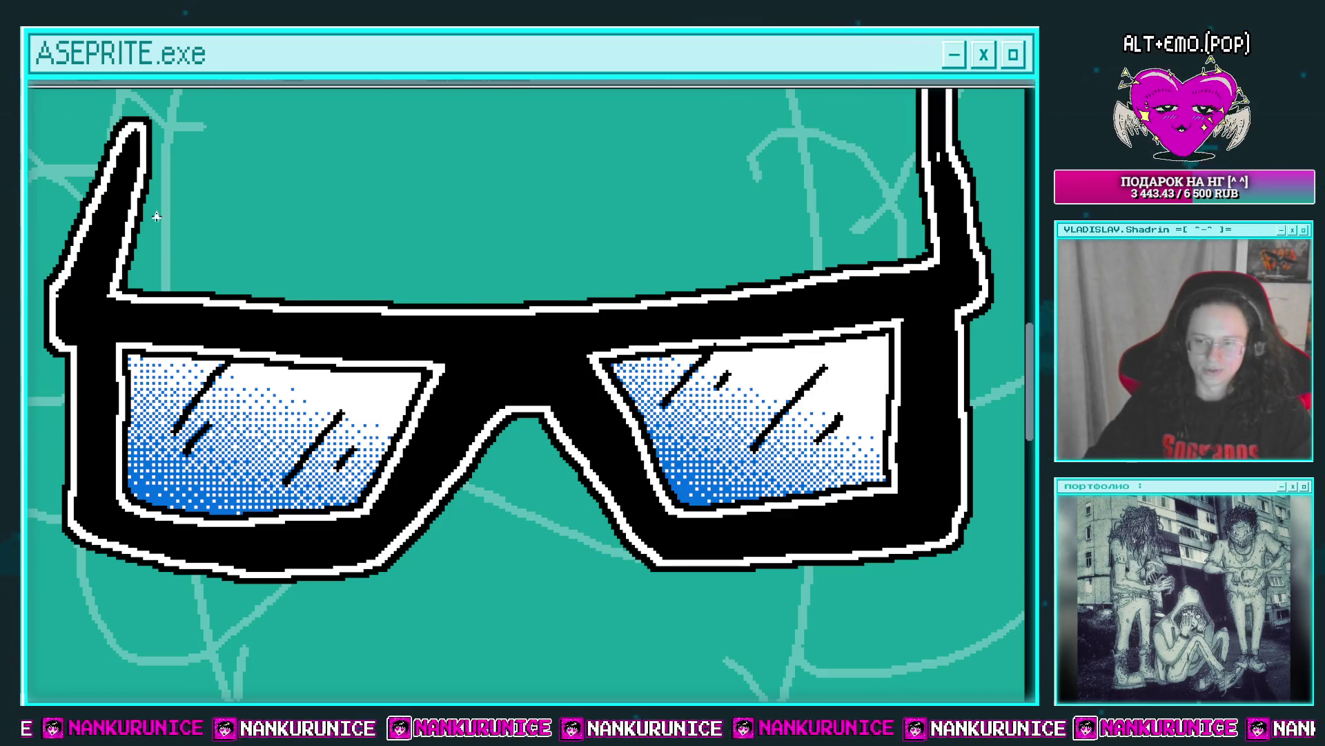
{"action": "scroll", "coordinate": [550, 361], "scroll_direction": "up", "scroll_amount": 1}
Add white glints on the nose bridge, along the top frame bar and down the left frame bar.
{"action": "scroll", "coordinate": [568, 412], "scroll_direction": "up", "scroll_amount": 1}
{"action": "scroll", "coordinate": [607, 361], "scroll_direction": "up", "scroll_amount": 1}
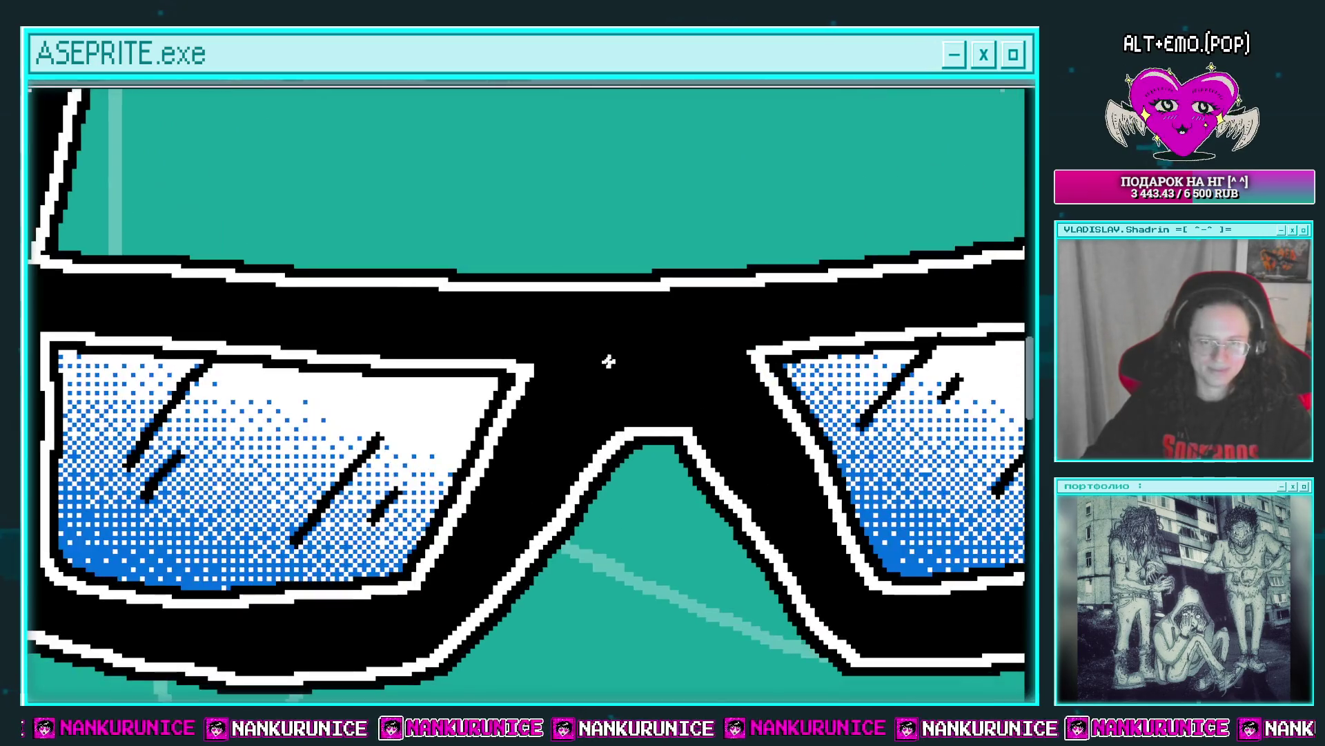
{"action": "left_click_drag", "start_coordinate": [616, 370], "coordinate": [552, 428]}
{"action": "scroll", "coordinate": [585, 410], "scroll_direction": "down", "scroll_amount": 2}
{"action": "left_click_drag", "start_coordinate": [483, 314], "coordinate": [597, 342]}
{"action": "scroll", "coordinate": [597, 341], "scroll_direction": "up", "scroll_amount": 1}
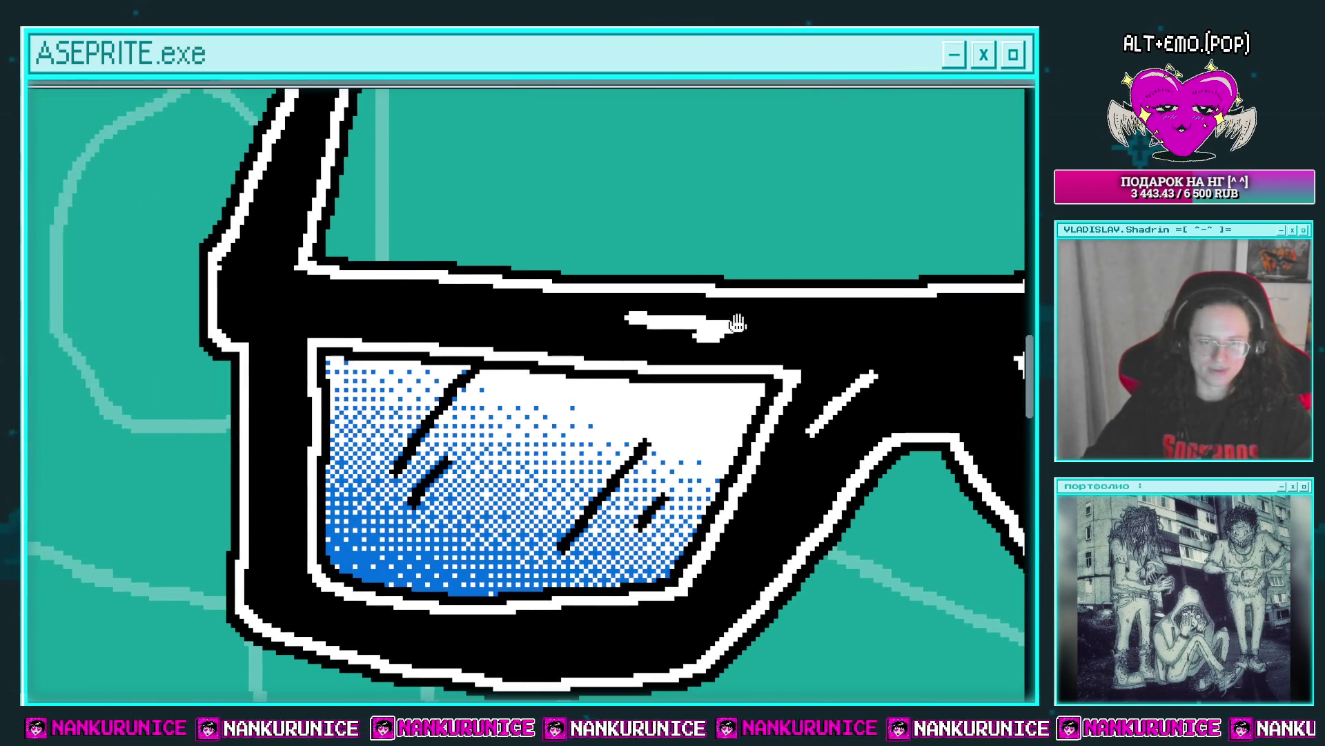
{"action": "left_click_drag", "start_coordinate": [311, 320], "coordinate": [318, 443]}
{"action": "scroll", "coordinate": [324, 428], "scroll_direction": "down", "scroll_amount": 3}
{"action": "left_click_drag", "start_coordinate": [334, 427], "coordinate": [307, 552]}
{"action": "scroll", "coordinate": [333, 453], "scroll_direction": "up", "scroll_amount": 2}
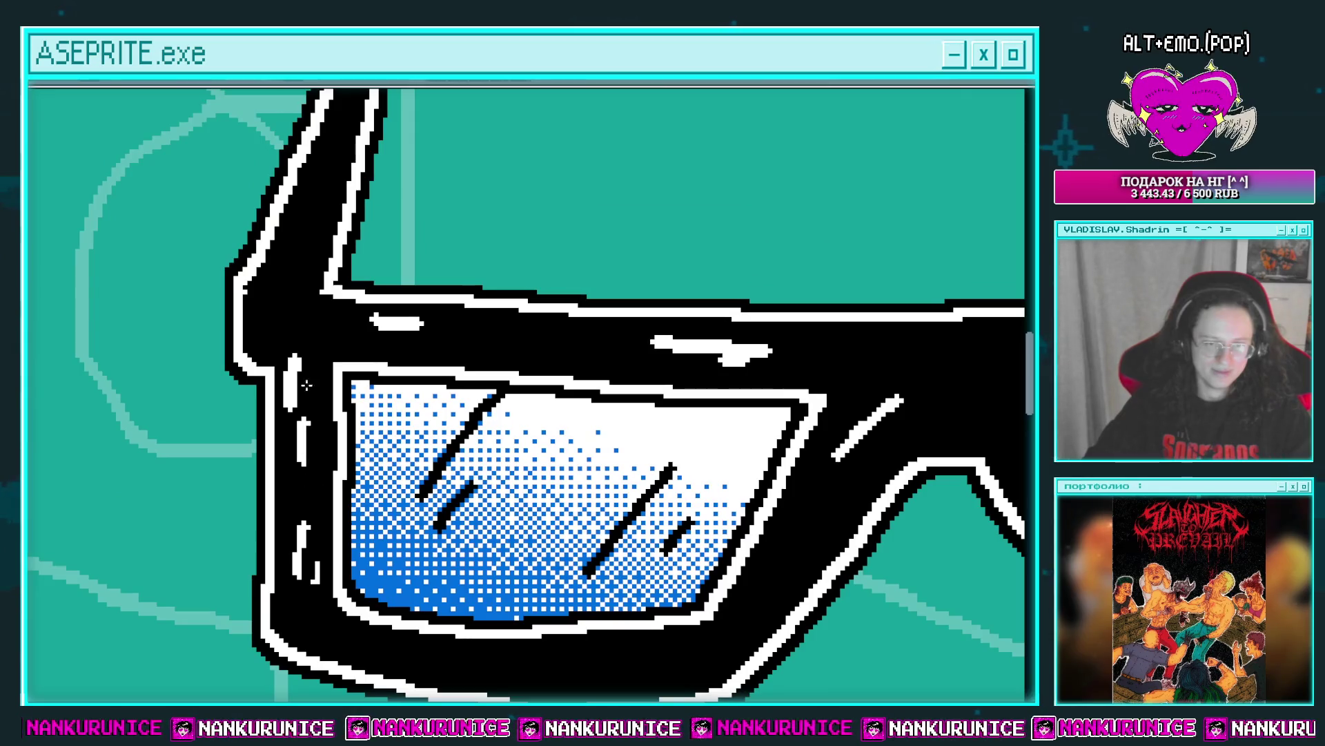
Add a long white glint down the left temple, short frame glints, and glints beside the nose bridge.
{"action": "left_click_drag", "start_coordinate": [296, 385], "coordinate": [296, 508]}
{"action": "mouse_move", "coordinate": [317, 293]}
{"action": "left_mouse_down"}
{"action": "mouse_move", "coordinate": [271, 414]}
{"action": "mouse_move", "coordinate": [305, 421]}
{"action": "left_mouse_up"}
{"action": "left_click_drag", "start_coordinate": [334, 309], "coordinate": [318, 323]}
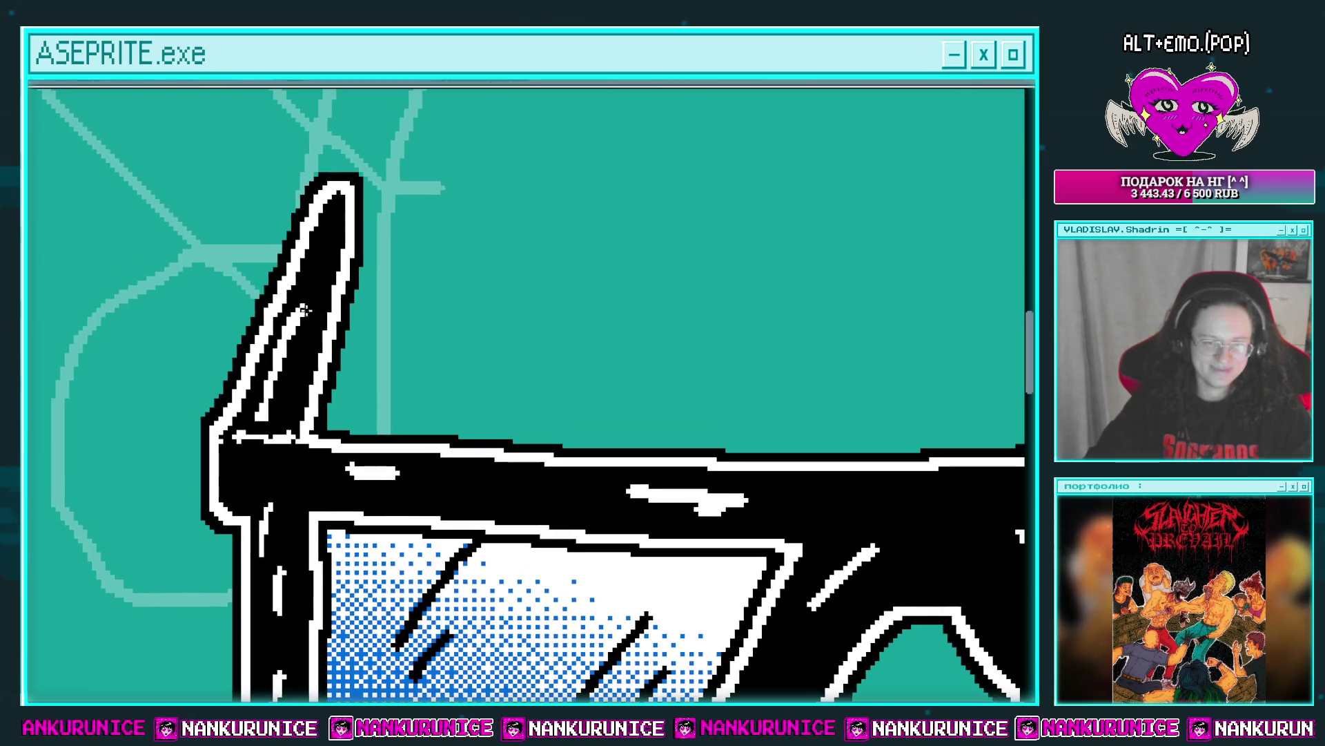
{"action": "left_click_drag", "start_coordinate": [440, 417], "coordinate": [323, 379]}
{"action": "mouse_move", "coordinate": [183, 356]}
{"action": "left_mouse_down"}
{"action": "mouse_move", "coordinate": [223, 361]}
{"action": "mouse_move", "coordinate": [172, 359]}
{"action": "left_mouse_up"}
{"action": "mouse_move", "coordinate": [439, 379]}
{"action": "left_mouse_down"}
{"action": "mouse_move", "coordinate": [390, 367]}
{"action": "mouse_move", "coordinate": [510, 276]}
{"action": "left_mouse_up"}
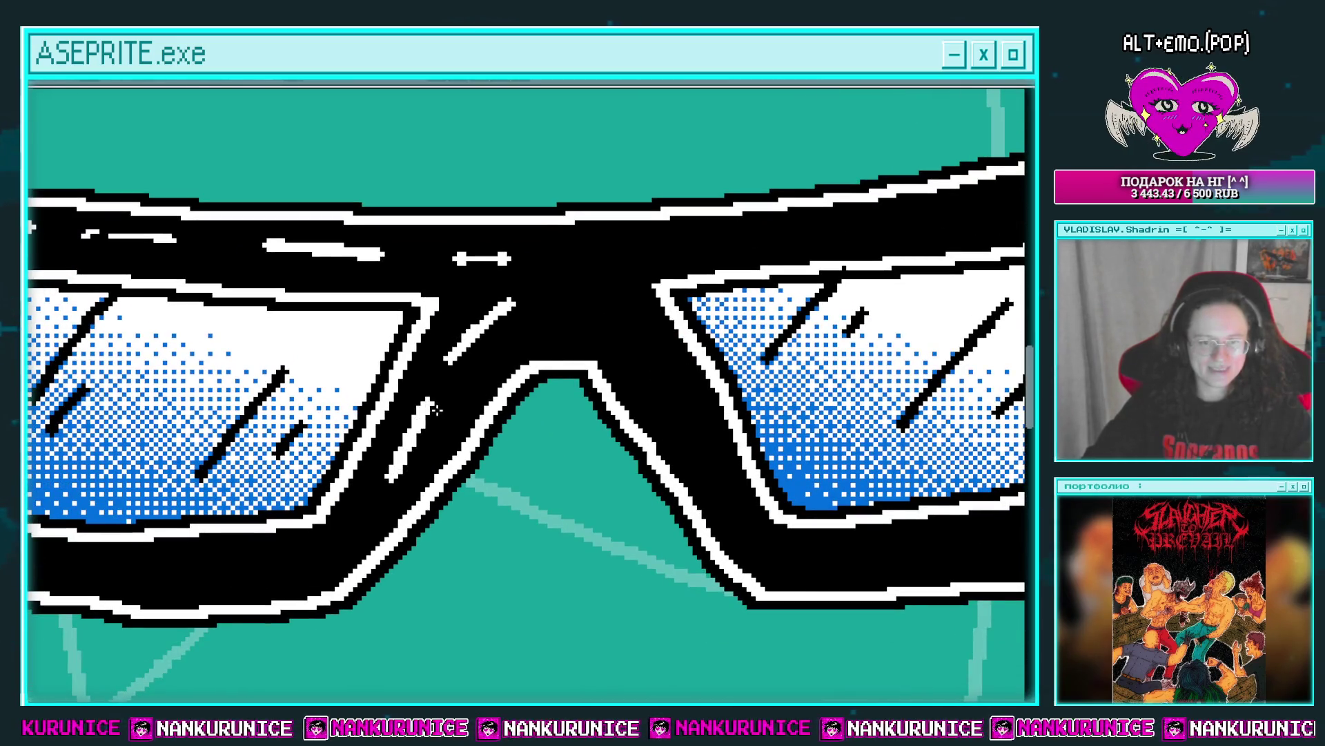
{"action": "left_click_drag", "start_coordinate": [455, 415], "coordinate": [364, 450]}
{"action": "left_click_drag", "start_coordinate": [504, 332], "coordinate": [544, 392]}
{"action": "left_click_drag", "start_coordinate": [541, 341], "coordinate": [560, 371]}
{"action": "mouse_move", "coordinate": [471, 363]}
{"action": "left_mouse_down"}
{"action": "mouse_move", "coordinate": [430, 334]}
{"action": "mouse_move", "coordinate": [512, 234]}
{"action": "left_mouse_up"}
Add a short white dashed highlight, a lower-frame stroke and a small sparkle on the right lens frame.
{"action": "left_click_drag", "start_coordinate": [229, 451], "coordinate": [406, 441]}
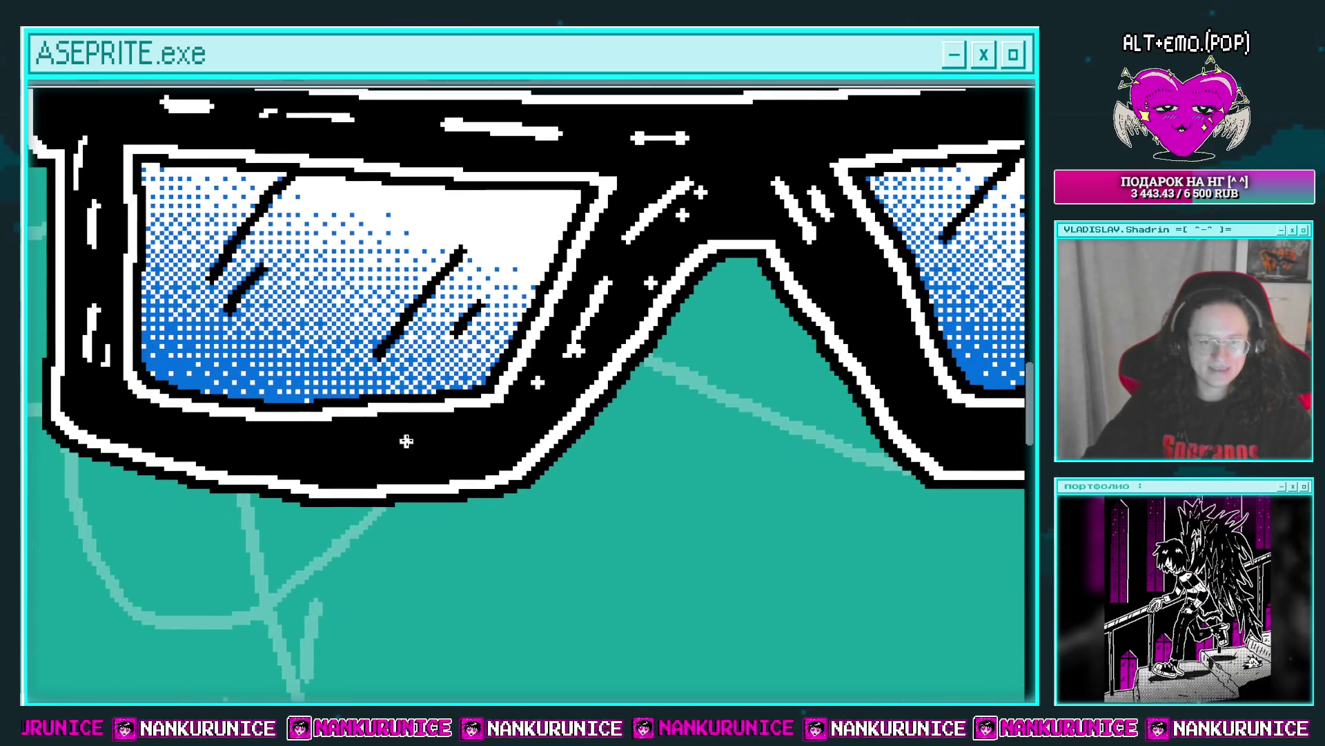
{"action": "left_click_drag", "start_coordinate": [753, 273], "coordinate": [578, 326]}
{"action": "scroll", "coordinate": [641, 313], "scroll_direction": "down", "scroll_amount": 1}
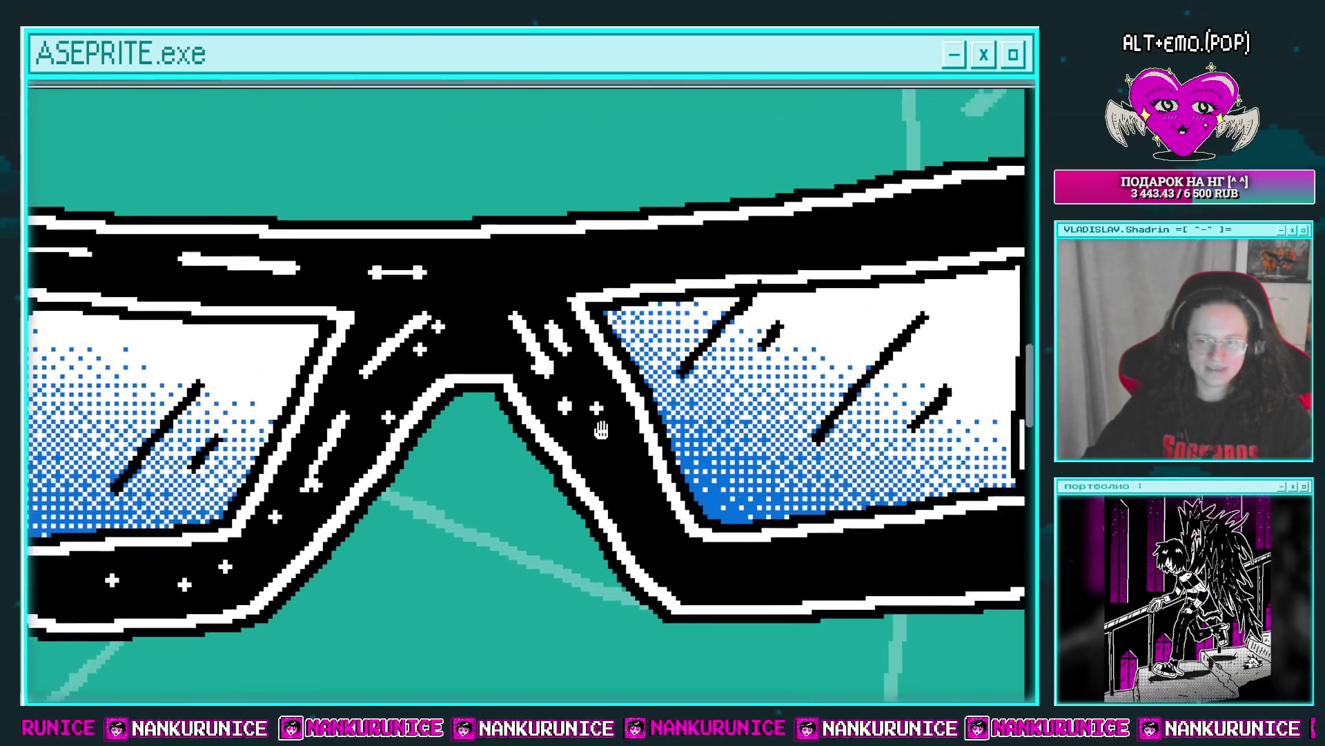
{"action": "scroll", "coordinate": [502, 332], "scroll_direction": "up", "scroll_amount": 1}
{"action": "scroll", "coordinate": [494, 296], "scroll_direction": "right", "scroll_amount": 3}
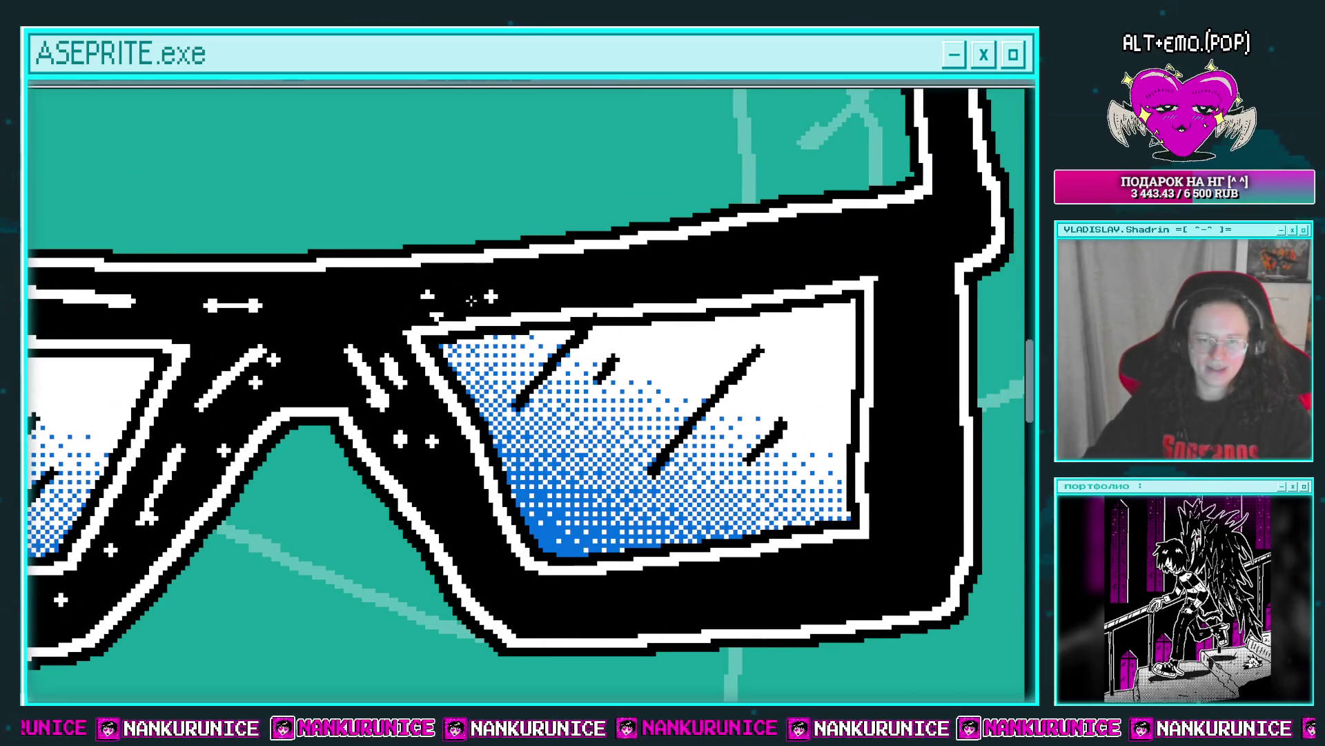
{"action": "scroll", "coordinate": [473, 304], "scroll_direction": "right", "scroll_amount": 2}
{"action": "scroll", "coordinate": [477, 316], "scroll_direction": "up", "scroll_amount": 1}
{"action": "scroll", "coordinate": [558, 301], "scroll_direction": "right", "scroll_amount": 3}
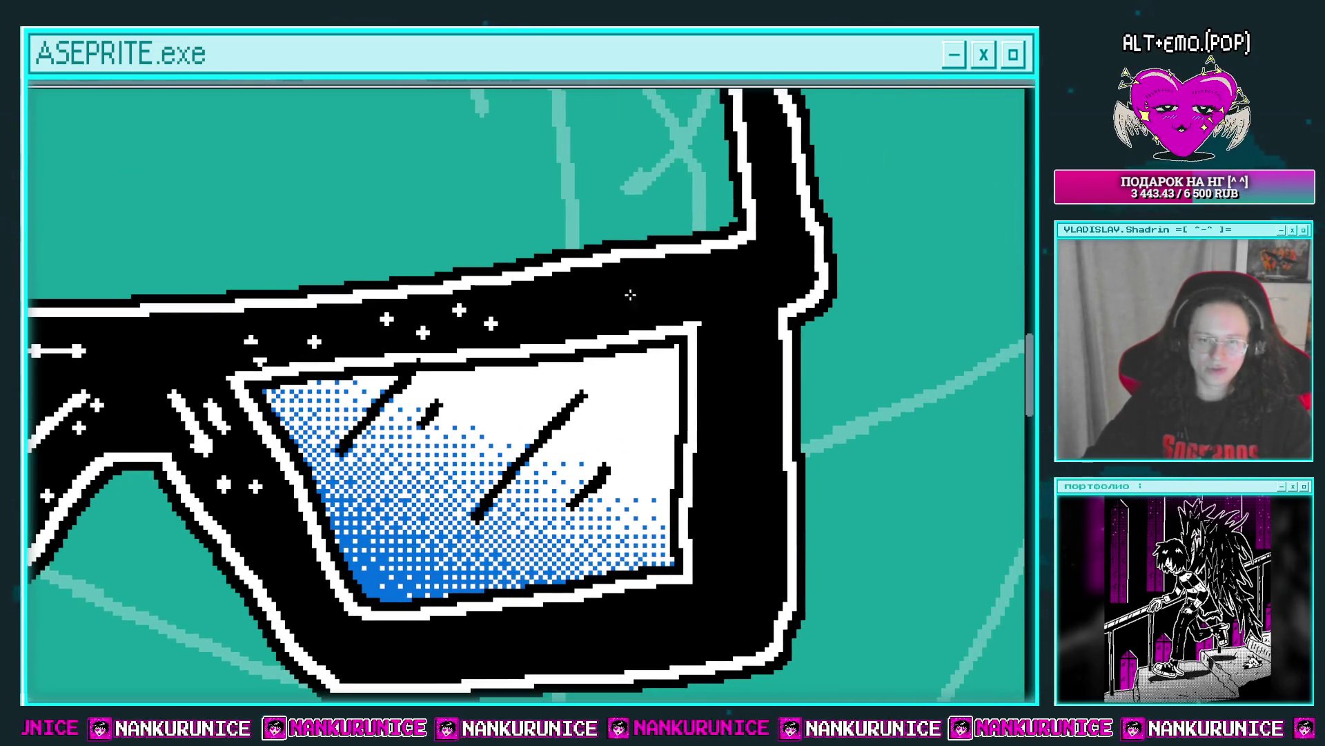
{"action": "mouse_move", "coordinate": [630, 295]}
{"action": "left_mouse_down"}
{"action": "mouse_move", "coordinate": [555, 300]}
{"action": "mouse_move", "coordinate": [677, 287]}
{"action": "mouse_move", "coordinate": [602, 256]}
{"action": "left_mouse_up"}
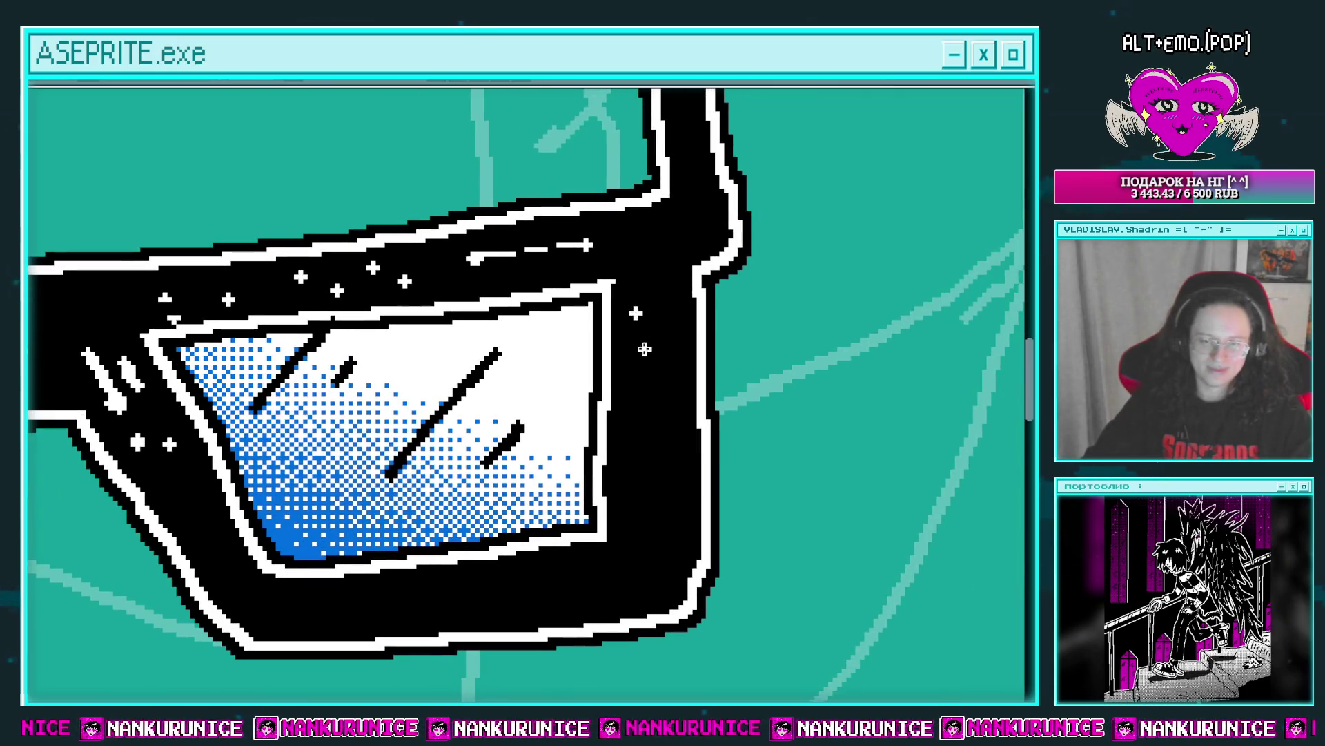
{"action": "scroll", "coordinate": [642, 307], "scroll_direction": "down", "scroll_amount": 2}
{"action": "scroll", "coordinate": [608, 407], "scroll_direction": "down", "scroll_amount": 1}
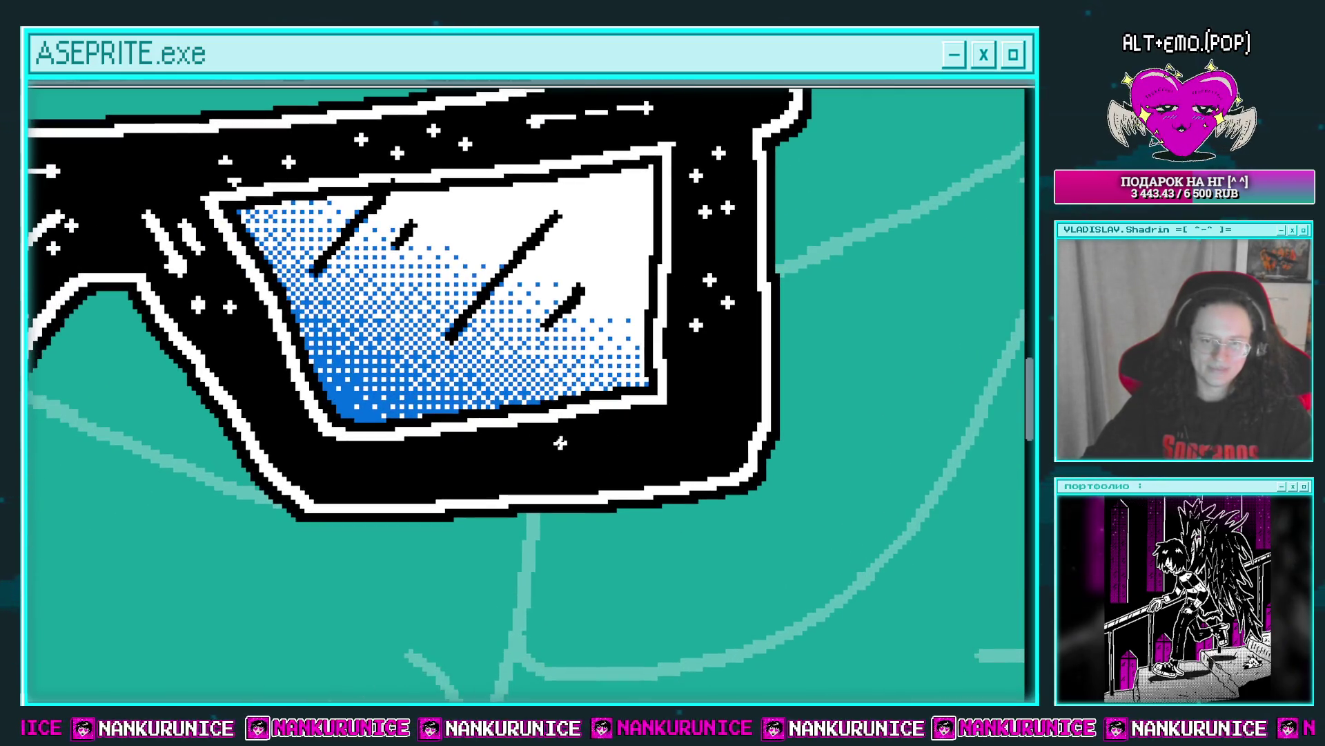
{"action": "left_click_drag", "start_coordinate": [549, 447], "coordinate": [625, 435]}
{"action": "left_click", "coordinate": [665, 435]}
Add white highlight strokes down the upright temple arm.
{"action": "scroll", "coordinate": [673, 424], "scroll_direction": "left", "scroll_amount": 2}
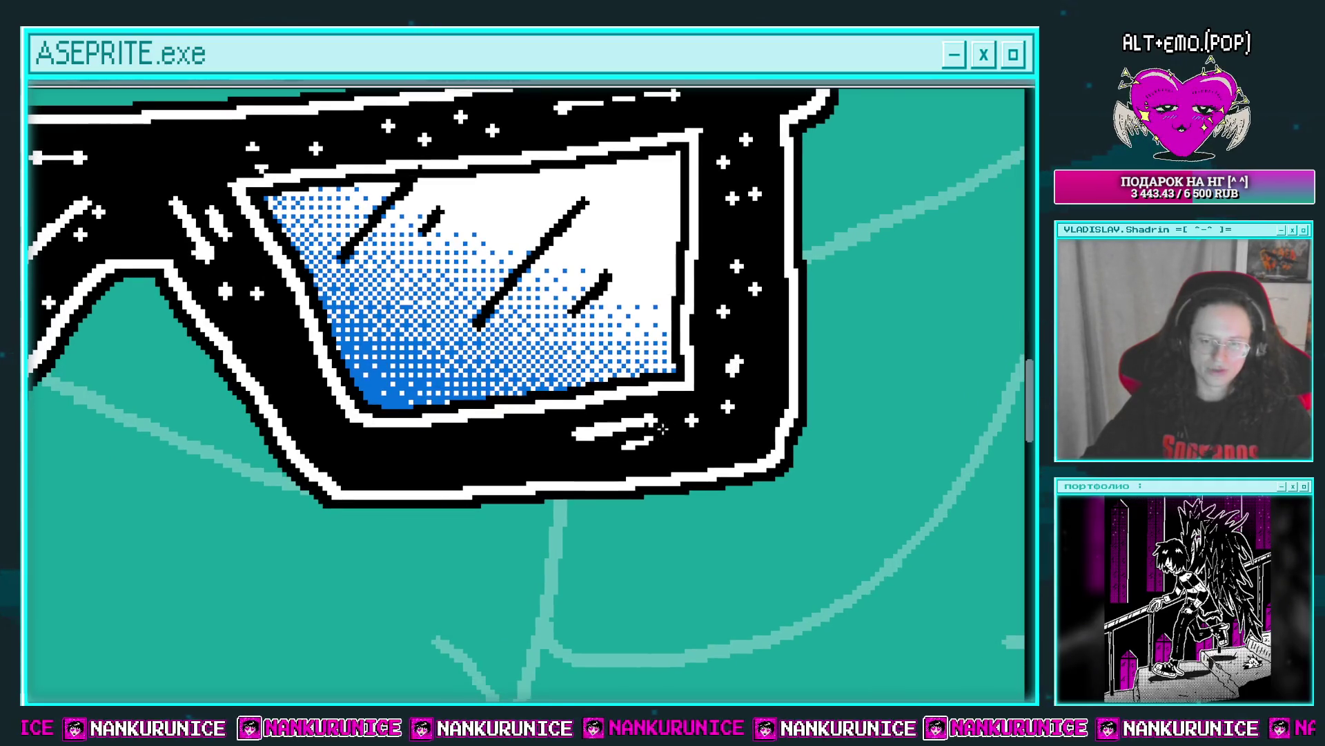
{"action": "scroll", "coordinate": [621, 431], "scroll_direction": "left", "scroll_amount": 2}
{"action": "scroll", "coordinate": [397, 418], "scroll_direction": "up", "scroll_amount": 1}
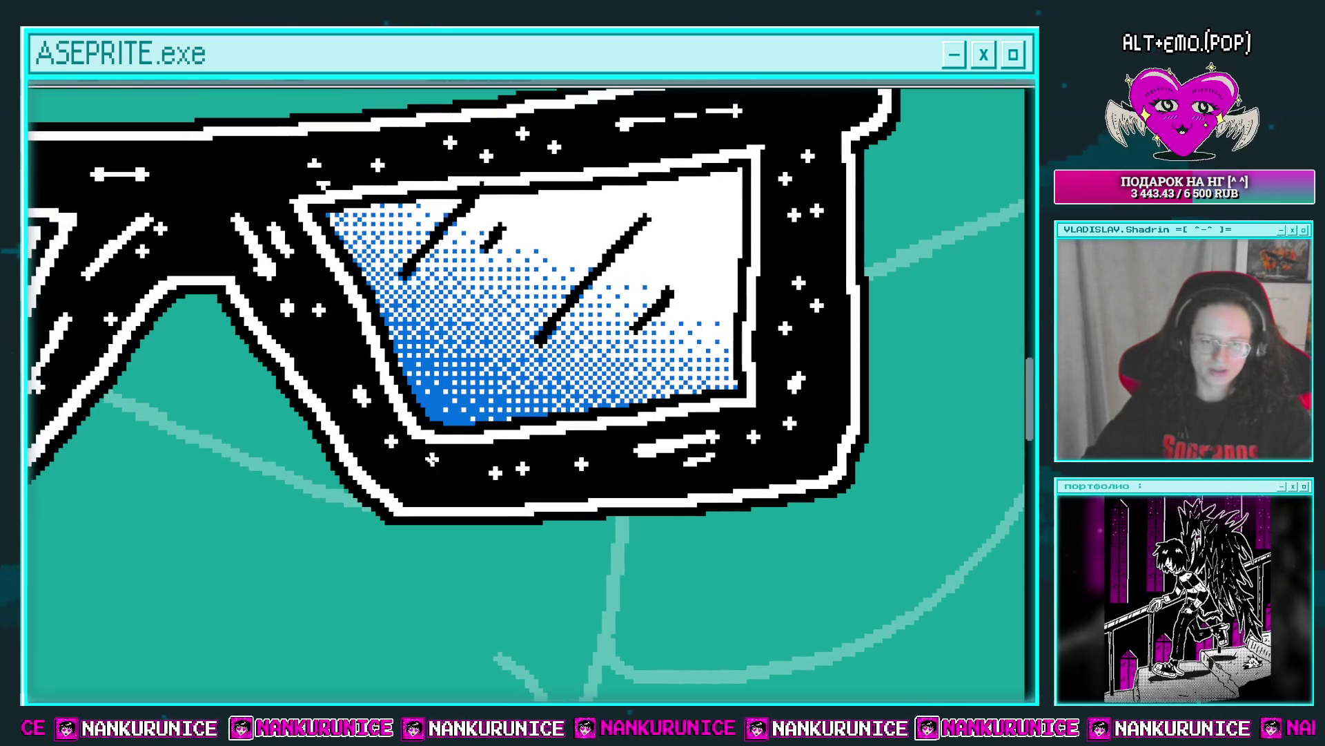
{"action": "scroll", "coordinate": [416, 436], "scroll_direction": "down", "scroll_amount": 2}
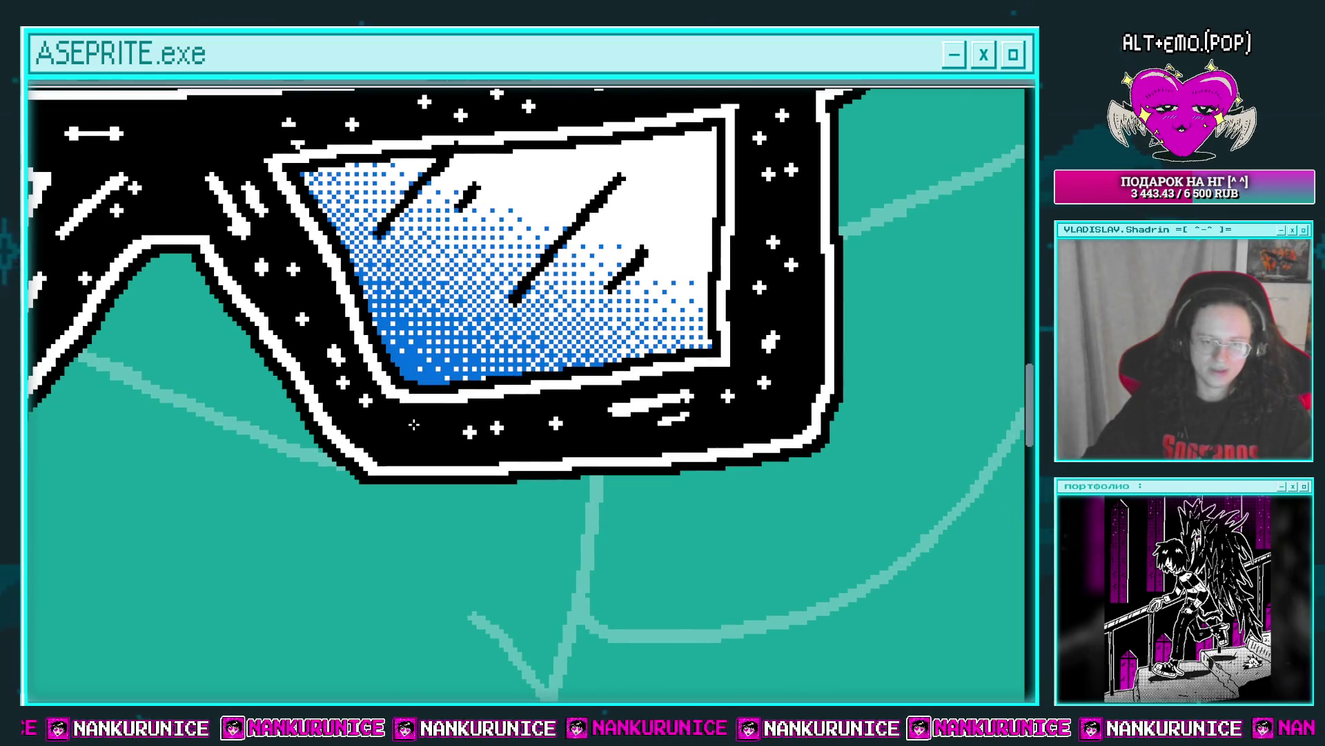
{"action": "scroll", "coordinate": [519, 440], "scroll_direction": "right", "scroll_amount": 2}
{"action": "scroll", "coordinate": [519, 441], "scroll_direction": "up", "scroll_amount": 1}
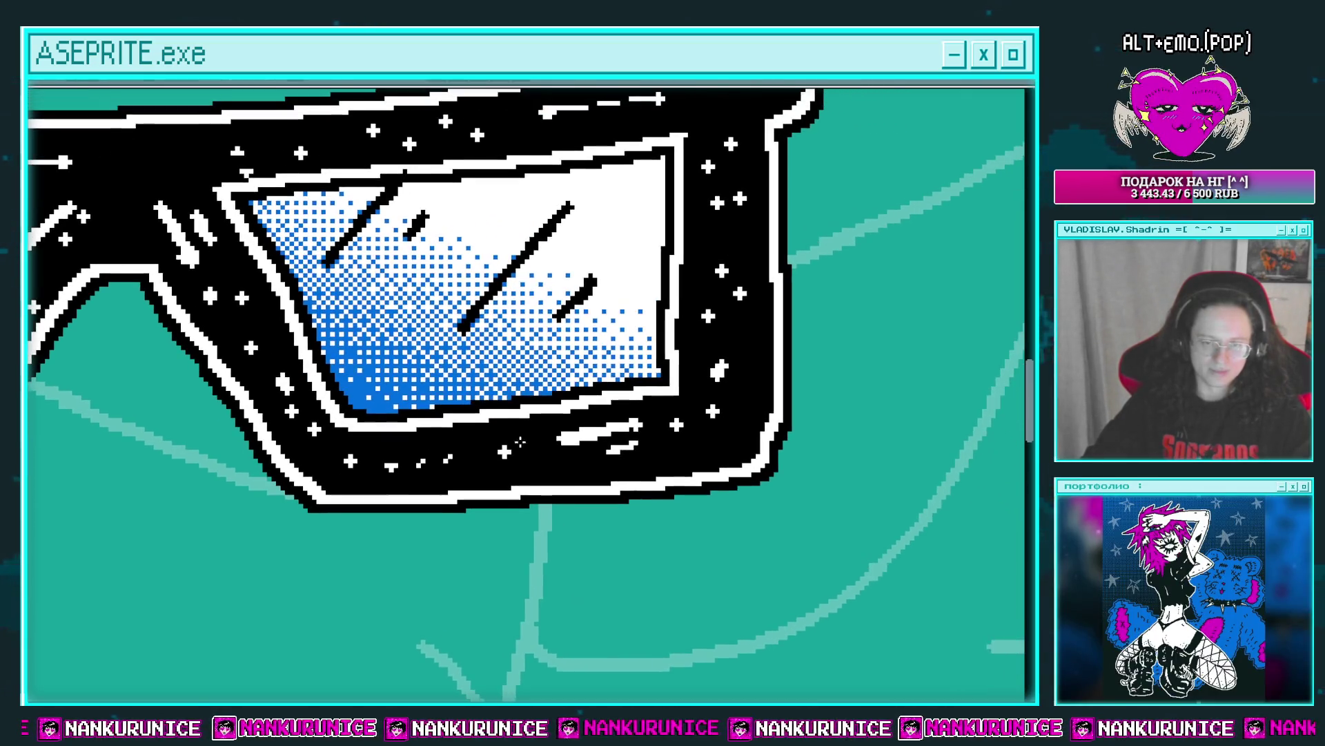
{"action": "scroll", "coordinate": [673, 423], "scroll_direction": "down", "scroll_amount": 4}
{"action": "scroll", "coordinate": [462, 365], "scroll_direction": "up", "scroll_amount": 4}
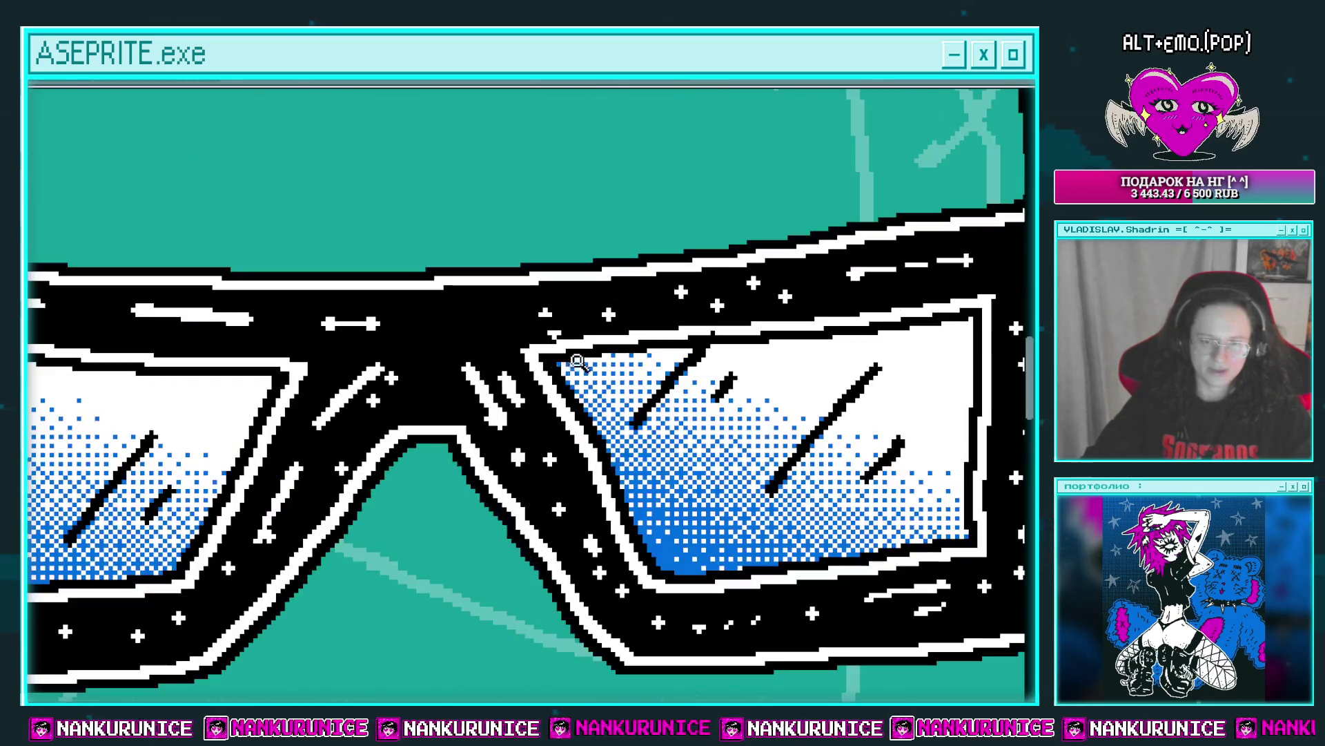
{"action": "scroll", "coordinate": [483, 387], "scroll_direction": "up", "scroll_amount": 2}
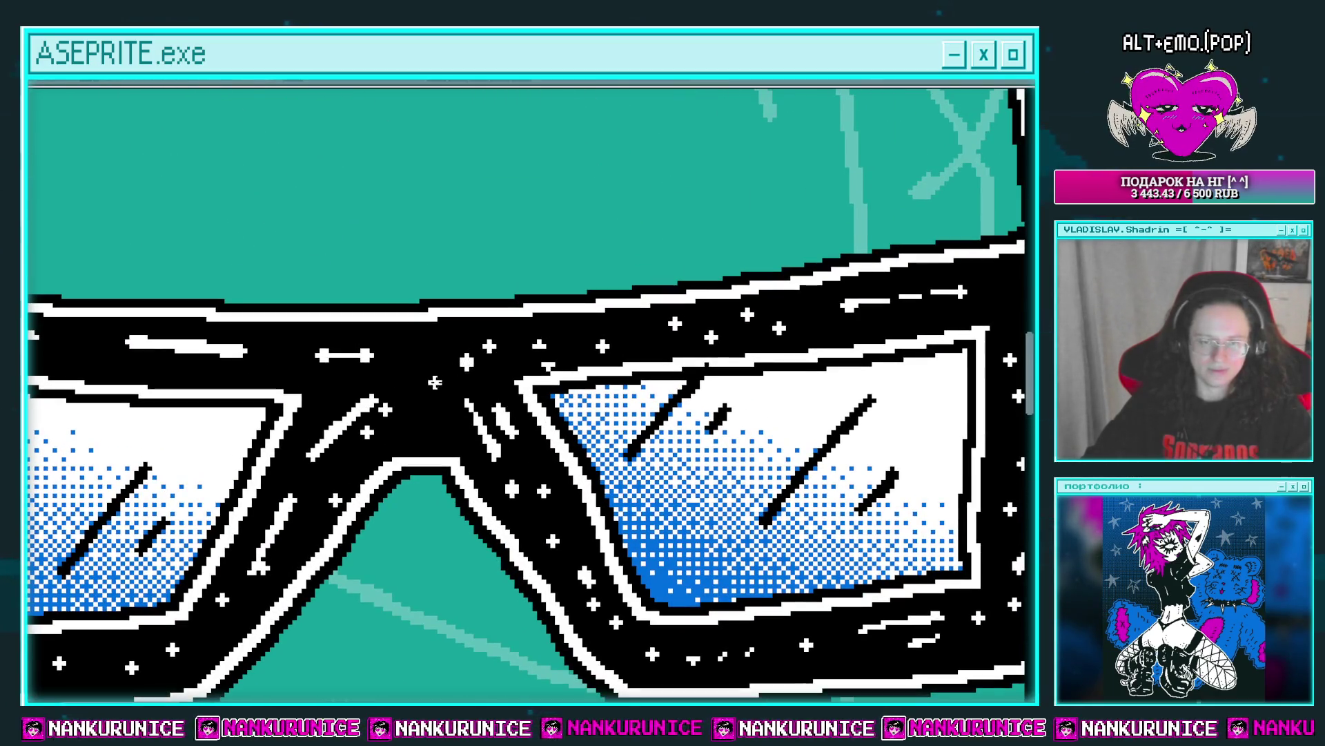
{"action": "scroll", "coordinate": [446, 363], "scroll_direction": "right", "scroll_amount": 3}
{"action": "scroll", "coordinate": [552, 345], "scroll_direction": "right", "scroll_amount": 3}
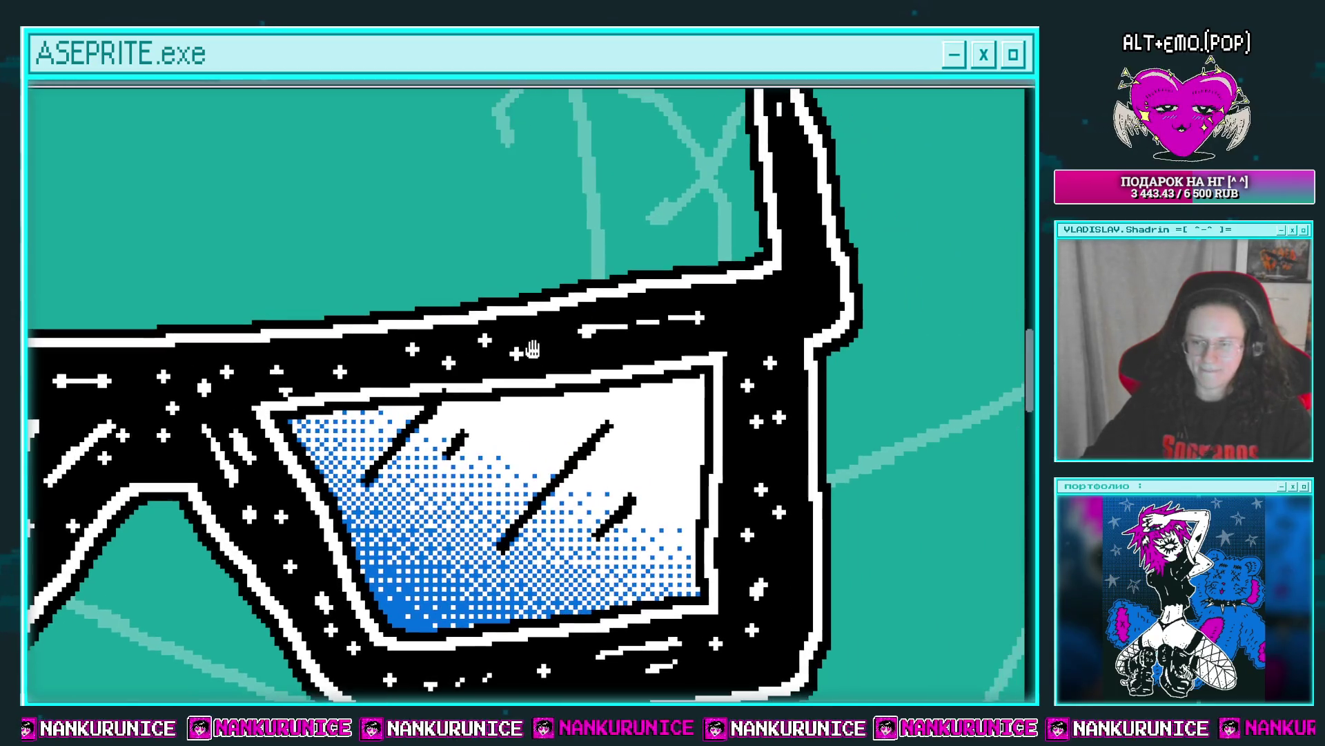
{"action": "scroll", "coordinate": [691, 321], "scroll_direction": "right", "scroll_amount": 2}
{"action": "scroll", "coordinate": [669, 335], "scroll_direction": "up", "scroll_amount": 1}
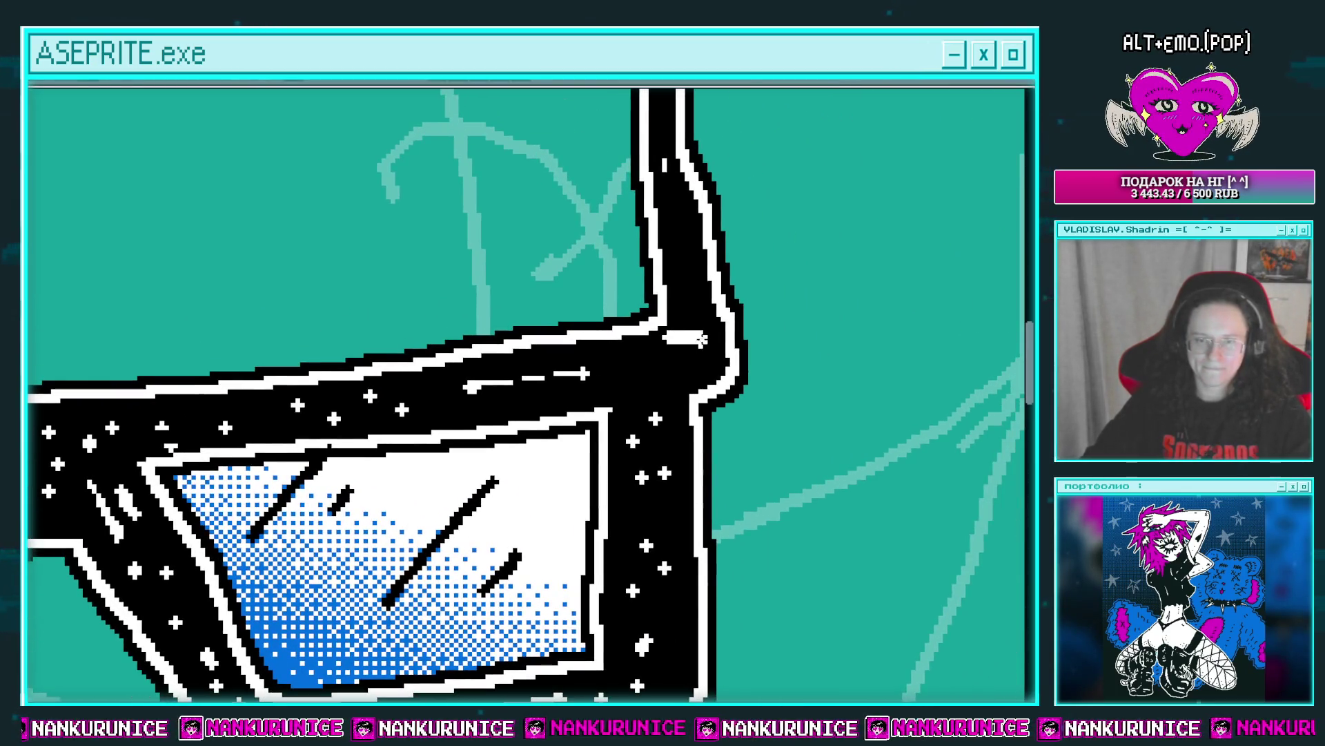
{"action": "mouse_move", "coordinate": [679, 252]}
{"action": "left_mouse_down"}
{"action": "mouse_move", "coordinate": [692, 270]}
{"action": "mouse_move", "coordinate": [690, 372]}
{"action": "left_mouse_up"}
{"action": "scroll", "coordinate": [683, 276], "scroll_direction": "up", "scroll_amount": 3}
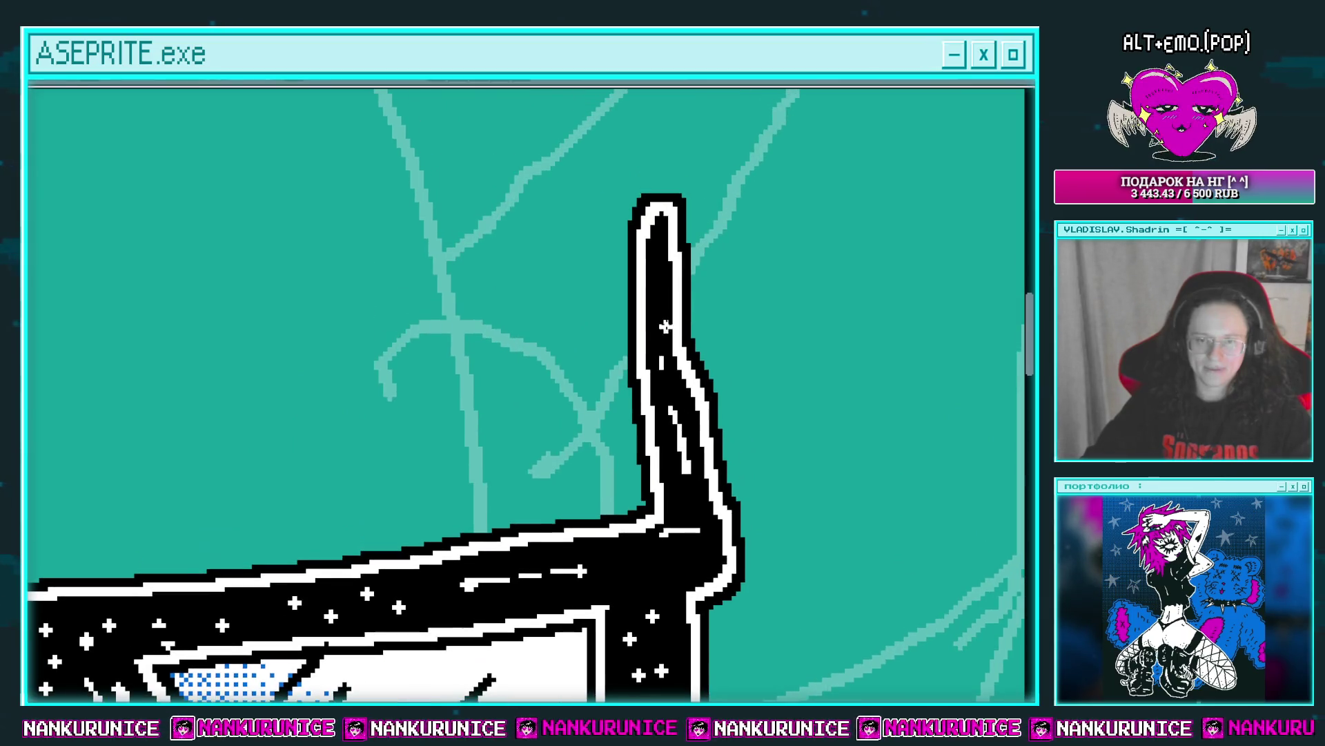
Try extending the white highlight along the temple arm, then undo it.
{"action": "scroll", "coordinate": [663, 310], "scroll_direction": "up", "scroll_amount": 3}
{"action": "left_click_drag", "start_coordinate": [652, 272], "coordinate": [657, 290]}
{"action": "key", "text": "ctrl+z"}
{"action": "scroll", "coordinate": [613, 316], "scroll_direction": "down", "scroll_amount": 3}
{"action": "scroll", "coordinate": [613, 317], "scroll_direction": "down", "scroll_amount": 2}
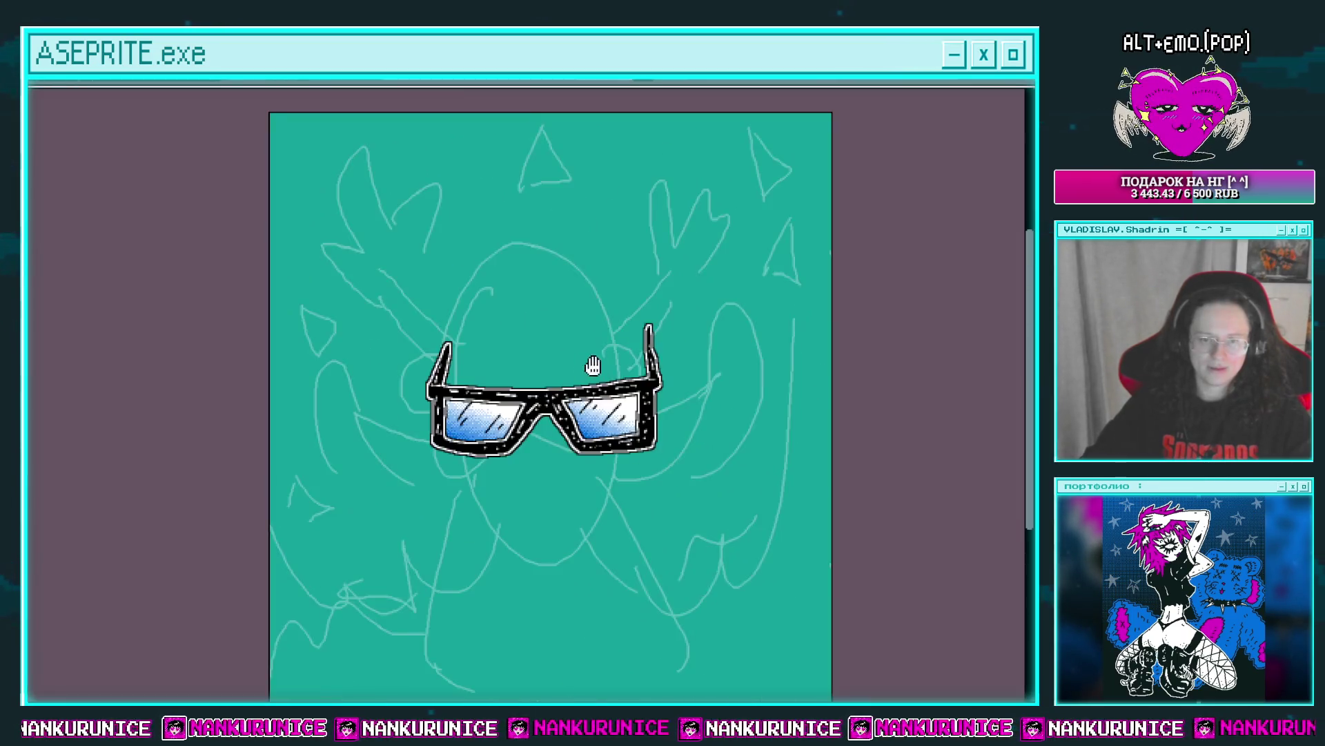
Try a black stroke up the left temple arm, then undo it.
{"action": "key", "text": "Tab"}
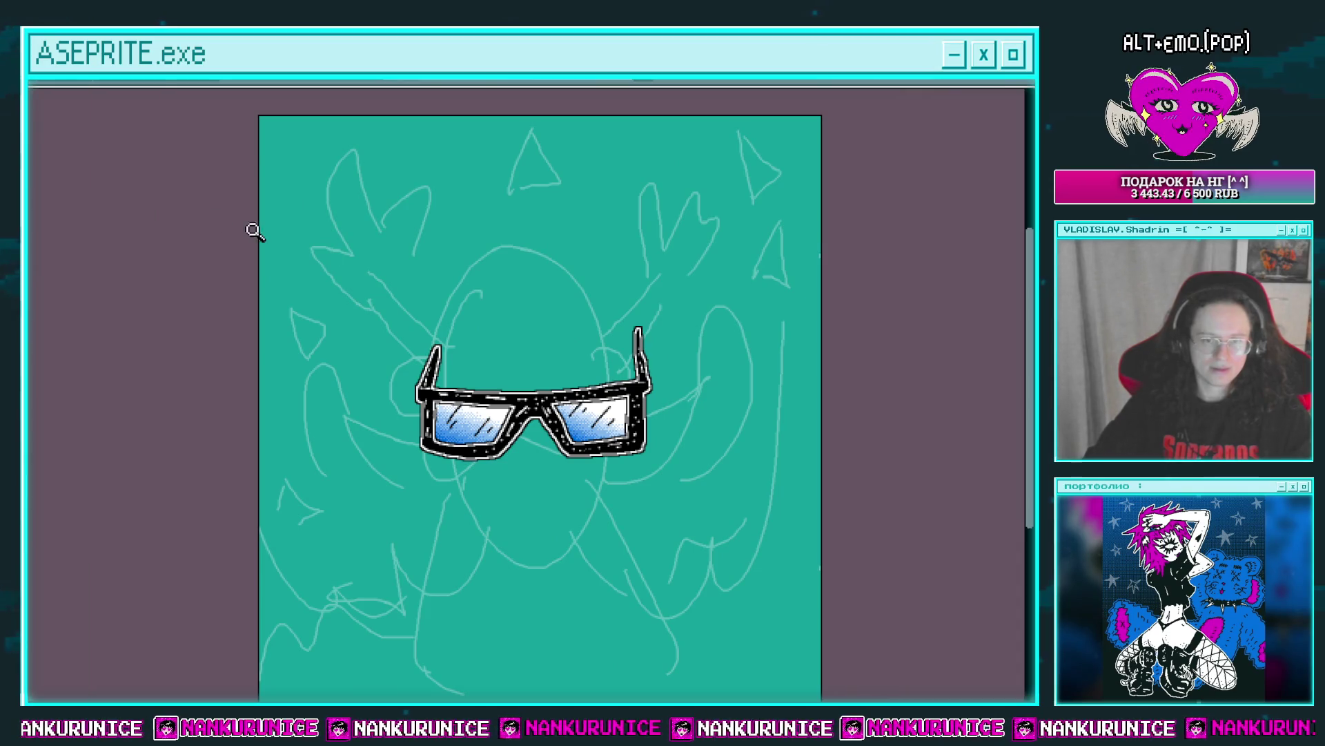
{"action": "key", "text": "Tab"}
{"action": "scroll", "coordinate": [555, 359], "scroll_direction": "up", "scroll_amount": 2}
{"action": "scroll", "coordinate": [494, 373], "scroll_direction": "up", "scroll_amount": 2}
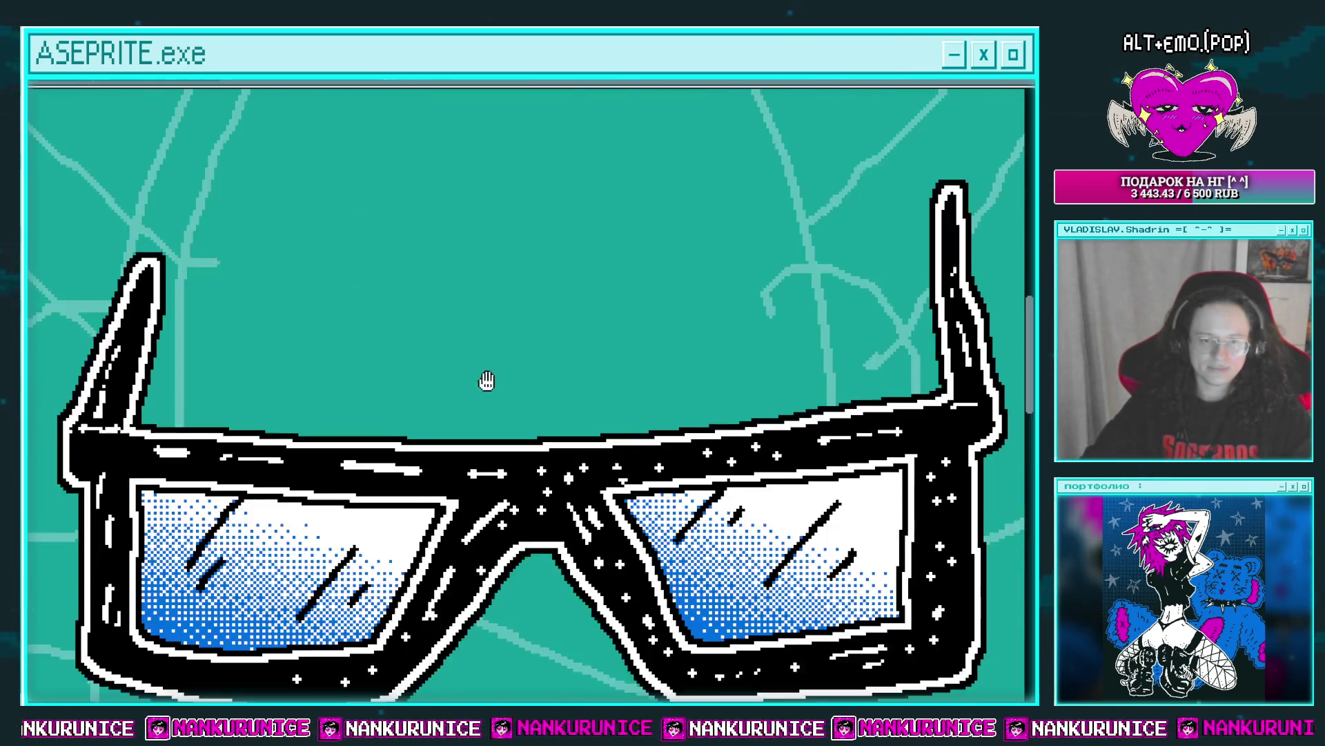
{"action": "left_click_drag", "start_coordinate": [480, 430], "coordinate": [486, 449]}
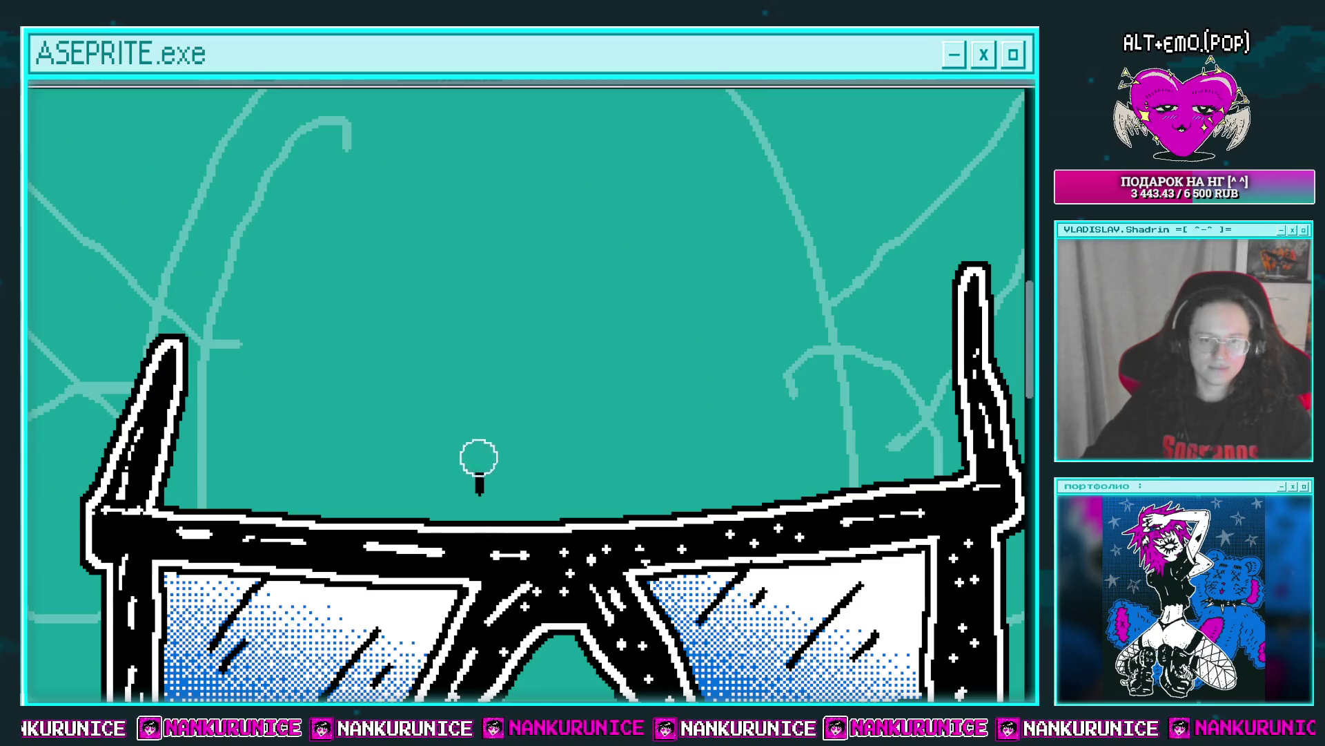
{"action": "scroll", "coordinate": [415, 373], "scroll_direction": "left", "scroll_amount": 2}
{"action": "left_click_drag", "start_coordinate": [293, 261], "coordinate": [248, 473]}
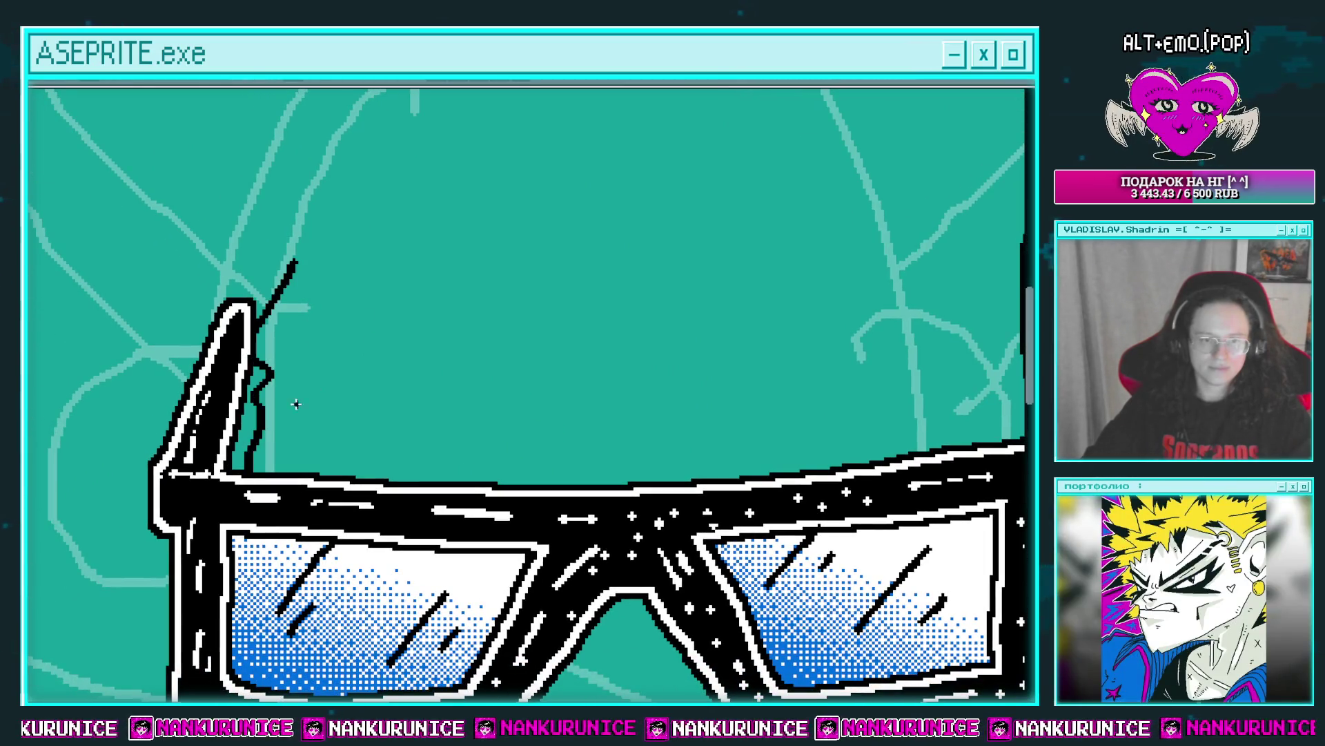
{"action": "key", "text": "ctrl+z"}
{"action": "scroll", "coordinate": [334, 352], "scroll_direction": "down", "scroll_amount": 2}
{"action": "left_click_drag", "start_coordinate": [332, 355], "coordinate": [330, 335]}
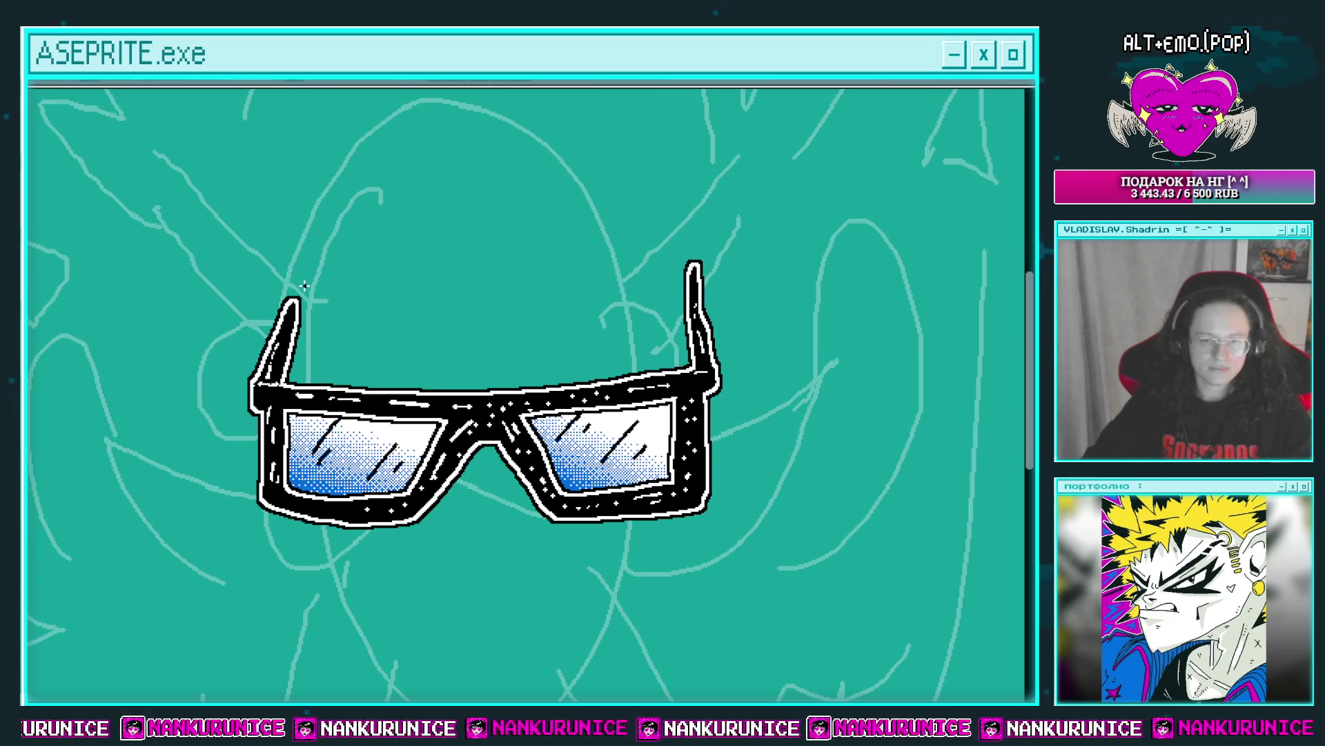
Switch to a different layer and zoom in on the left temple tip.
{"action": "key", "text": "Tab"}
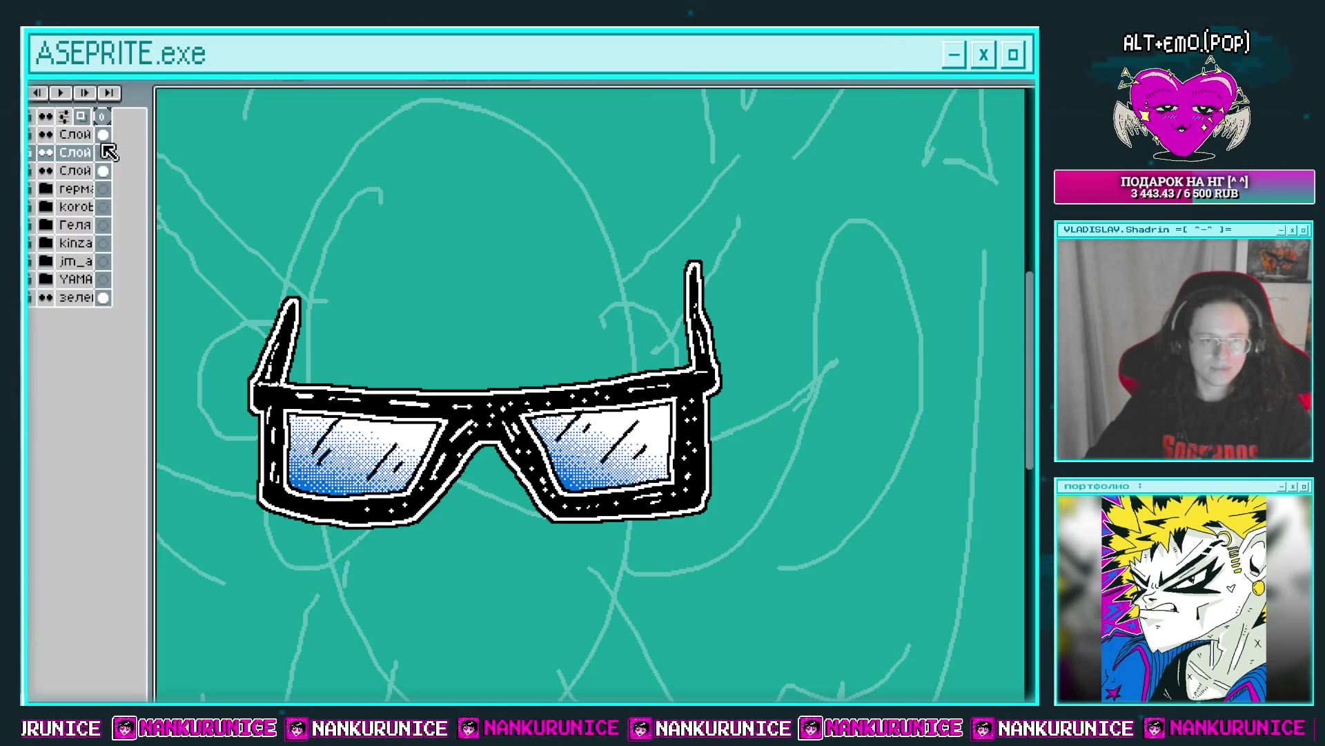
{"action": "left_click", "coordinate": [82, 129]}
{"action": "key", "text": "Tab"}
{"action": "key", "text": "z"}
{"action": "left_click", "coordinate": [302, 314]}
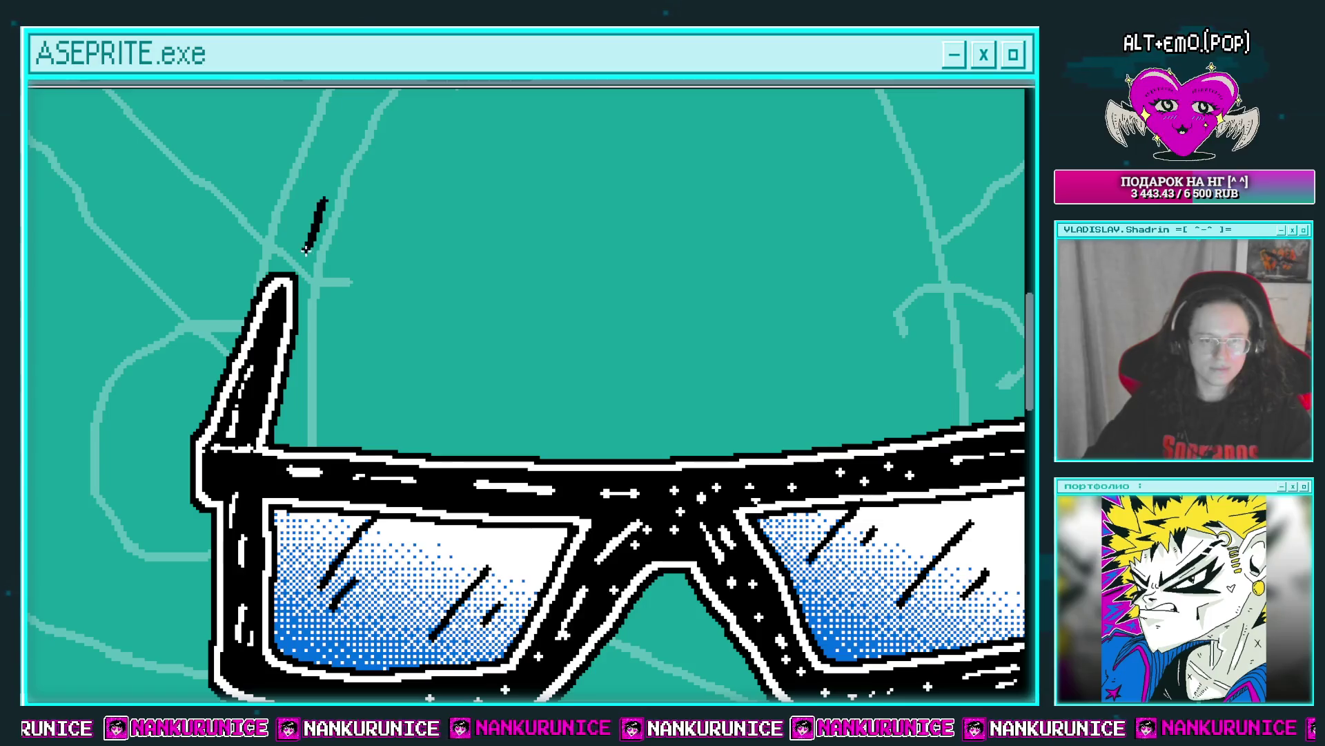
Draw a black line rising from the right temple tip.
{"action": "scroll", "coordinate": [452, 377], "scroll_direction": "right", "scroll_amount": 5}
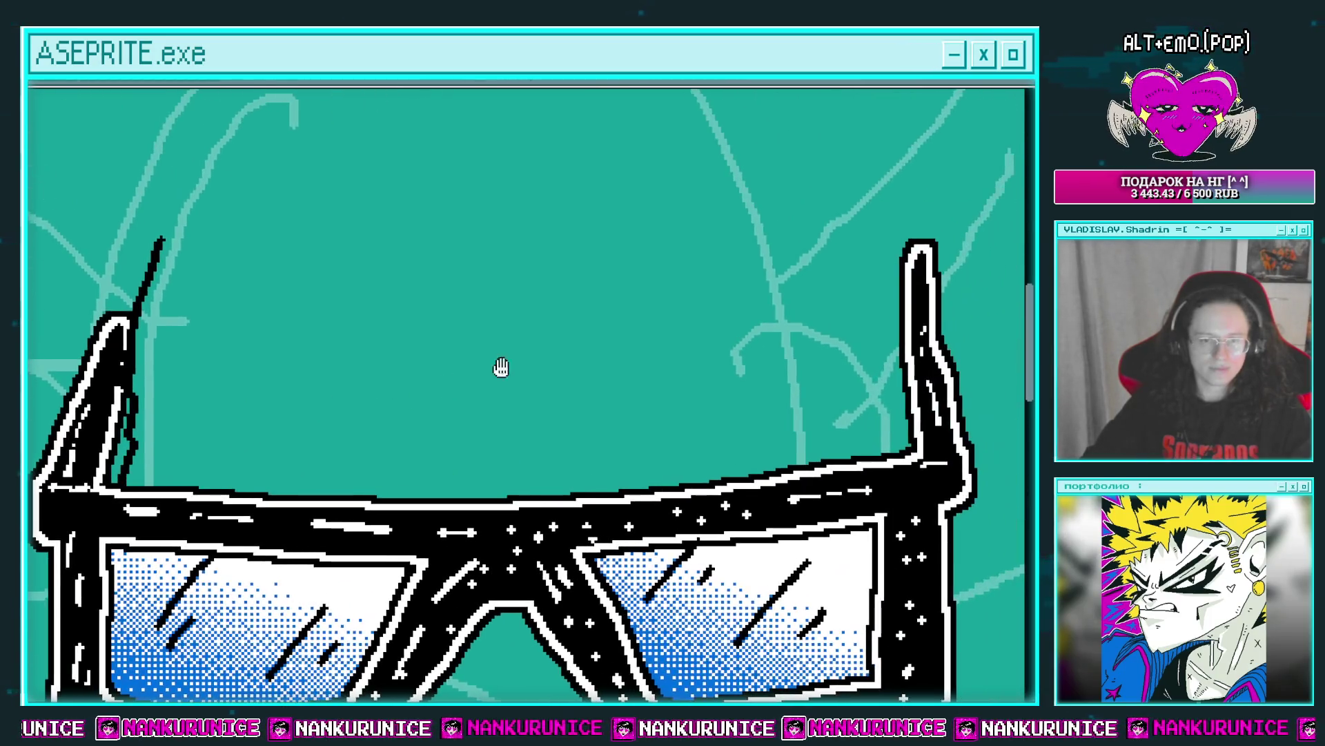
{"action": "left_click_drag", "start_coordinate": [834, 192], "coordinate": [854, 354]}
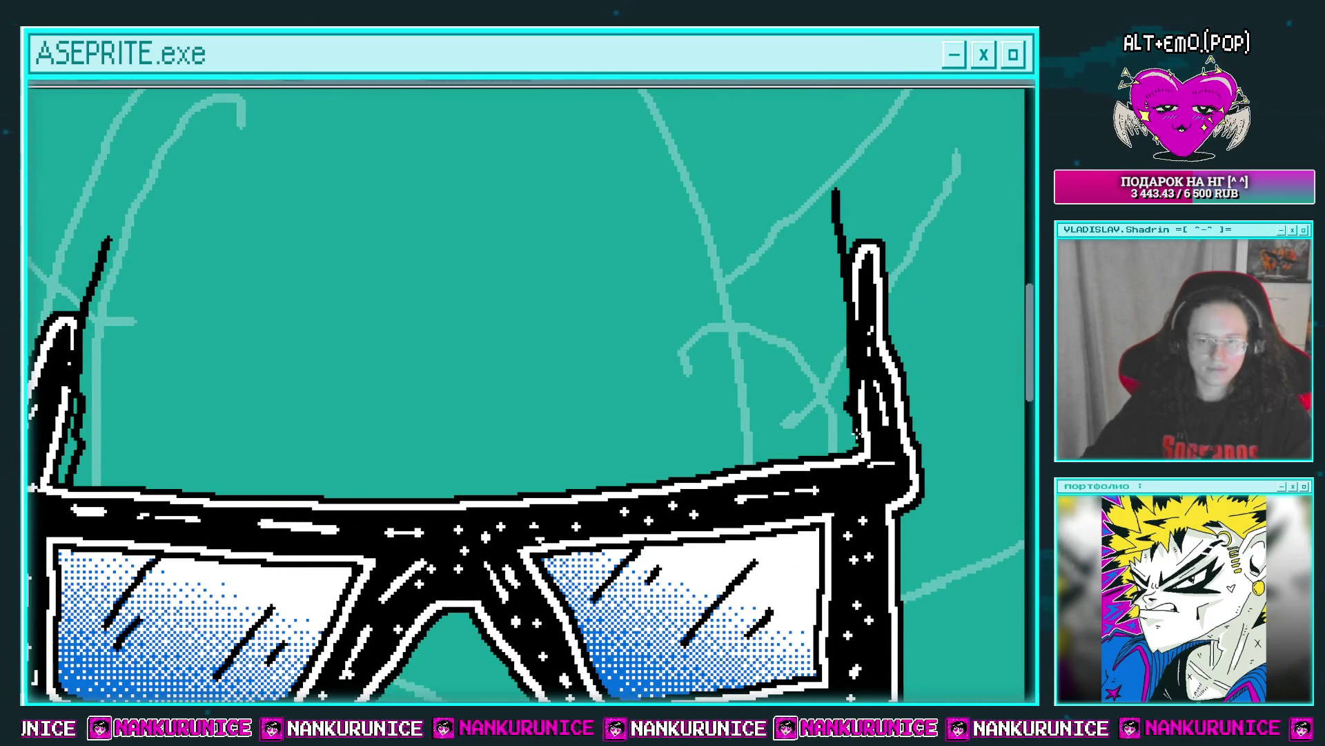
{"action": "scroll", "coordinate": [749, 276], "scroll_direction": "down", "scroll_amount": 2}
{"action": "left_click_drag", "start_coordinate": [783, 384], "coordinate": [750, 276]}
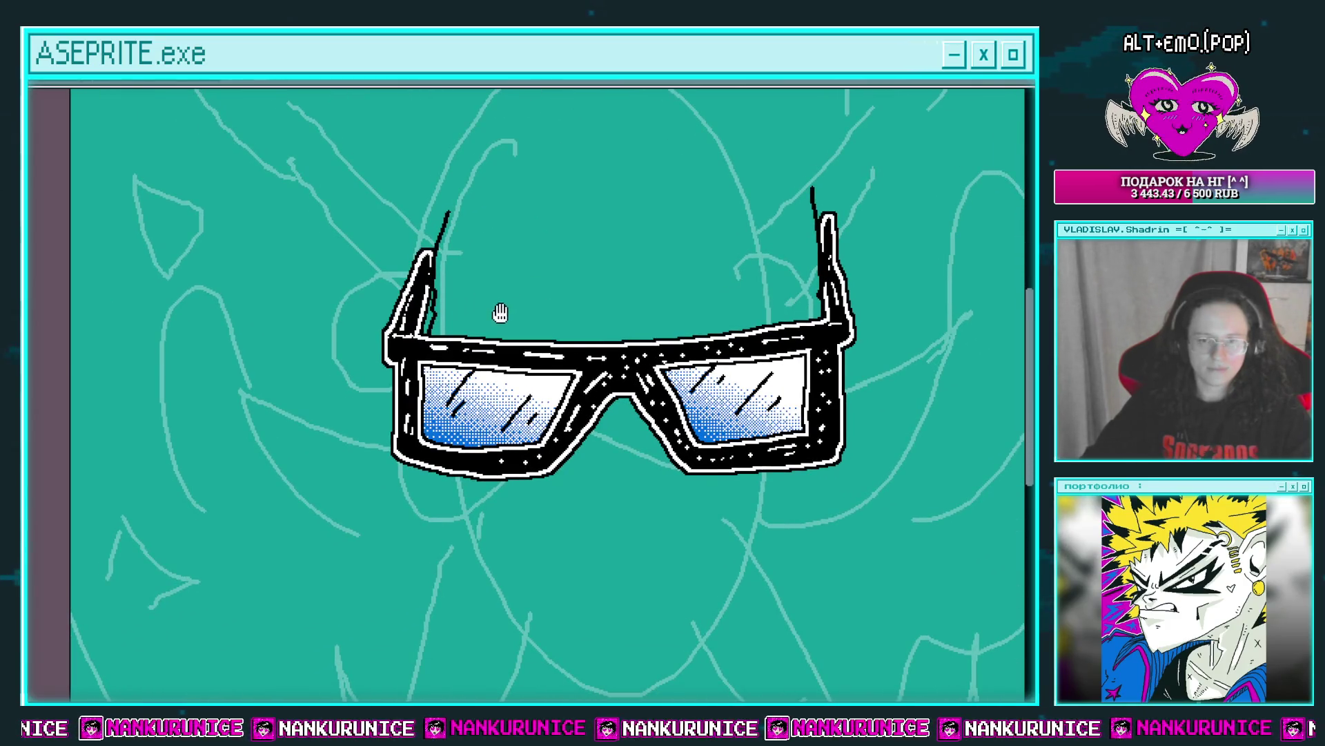
{"action": "scroll", "coordinate": [490, 318], "scroll_direction": "right", "scroll_amount": 3}
{"action": "scroll", "coordinate": [583, 305], "scroll_direction": "up", "scroll_amount": 2}
Draw more black spiky hair strands above the glasses.
{"action": "scroll", "coordinate": [422, 338], "scroll_direction": "up", "scroll_amount": 2}
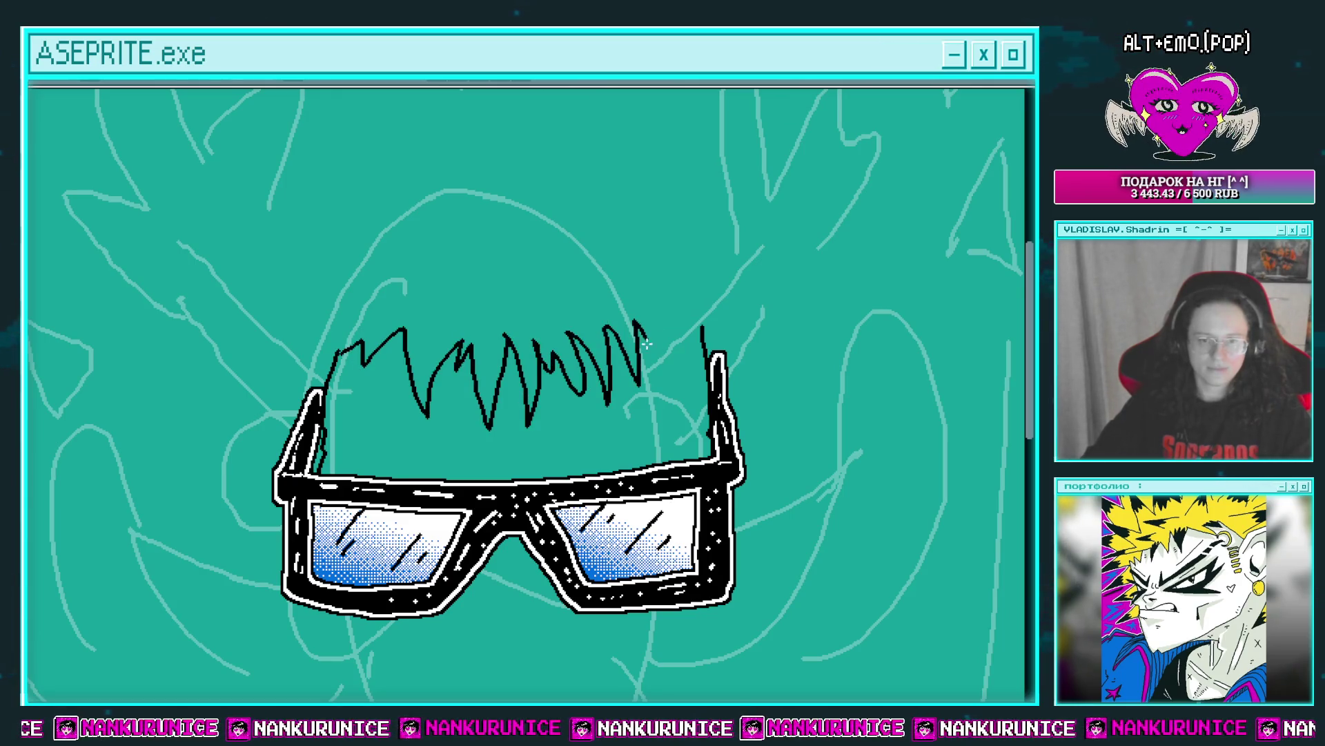
{"action": "left_click_drag", "start_coordinate": [683, 324], "coordinate": [702, 330]}
{"action": "scroll", "coordinate": [547, 326], "scroll_direction": "up", "scroll_amount": 3}
{"action": "scroll", "coordinate": [435, 370], "scroll_direction": "left", "scroll_amount": 1}
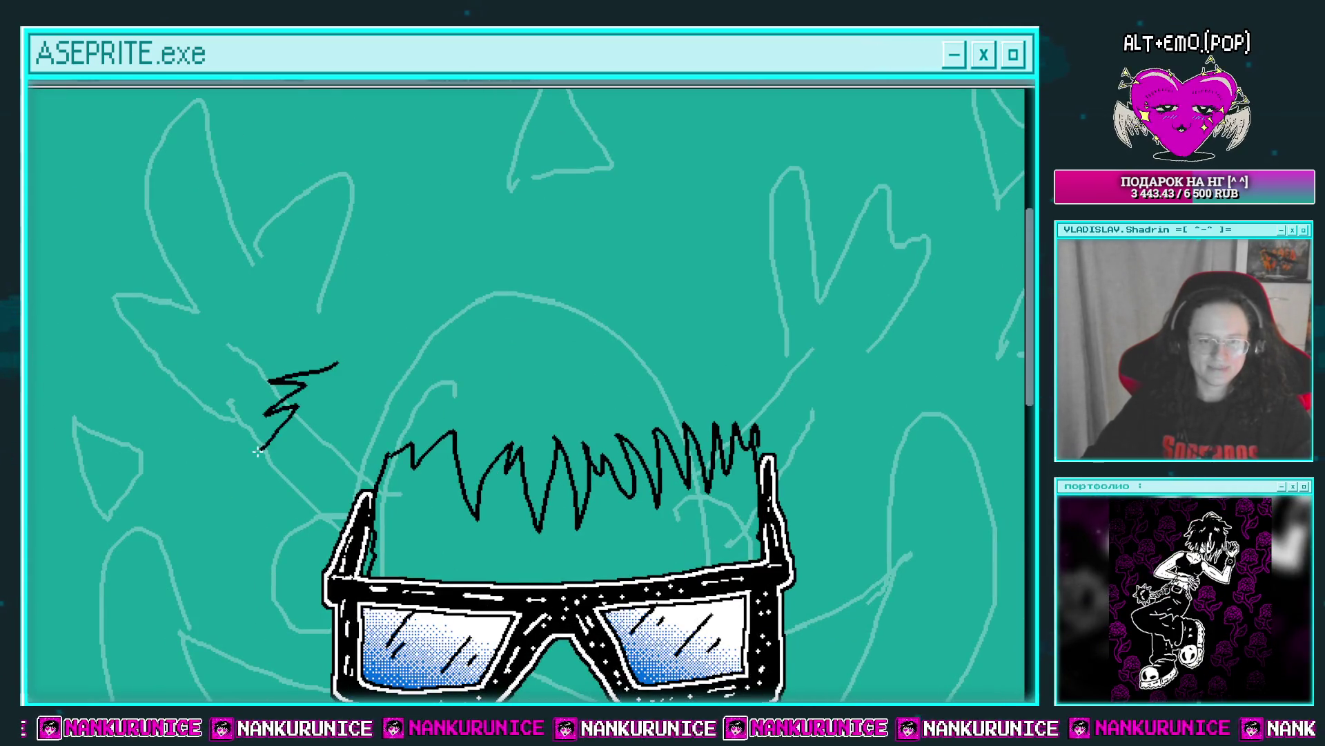
{"action": "scroll", "coordinate": [394, 453], "scroll_direction": "up", "scroll_amount": 1}
{"action": "scroll", "coordinate": [393, 453], "scroll_direction": "right", "scroll_amount": 1}
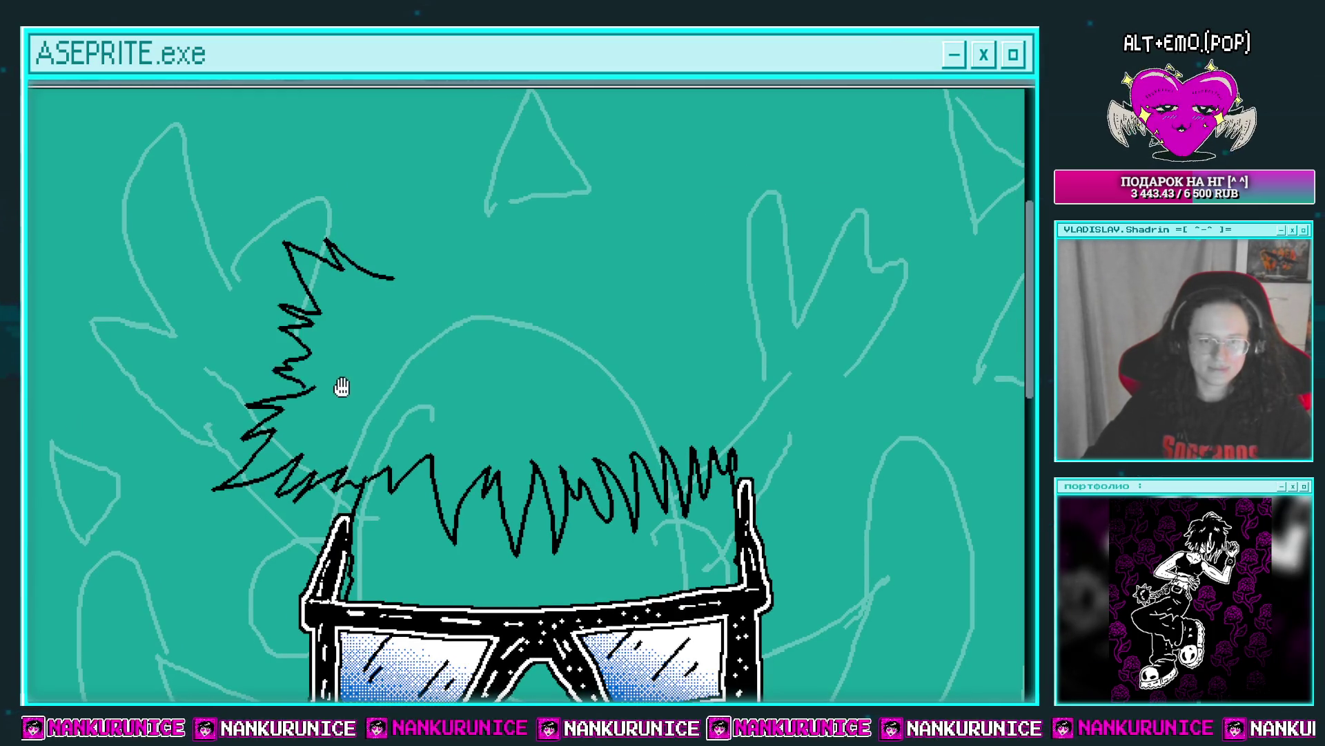
{"action": "scroll", "coordinate": [476, 272], "scroll_direction": "up", "scroll_amount": 2}
{"action": "scroll", "coordinate": [502, 277], "scroll_direction": "right", "scroll_amount": 1}
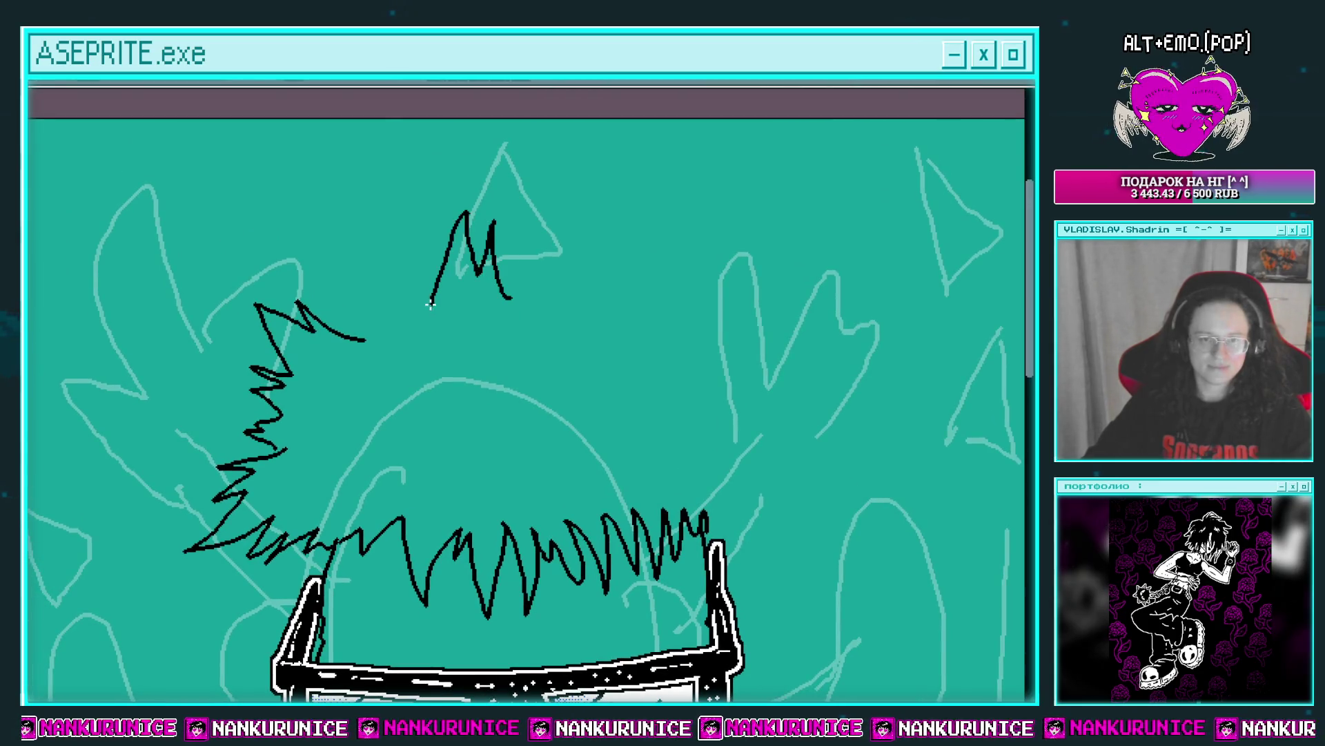
{"action": "scroll", "coordinate": [357, 293], "scroll_direction": "down", "scroll_amount": 1}
{"action": "scroll", "coordinate": [357, 293], "scroll_direction": "right", "scroll_amount": 1}
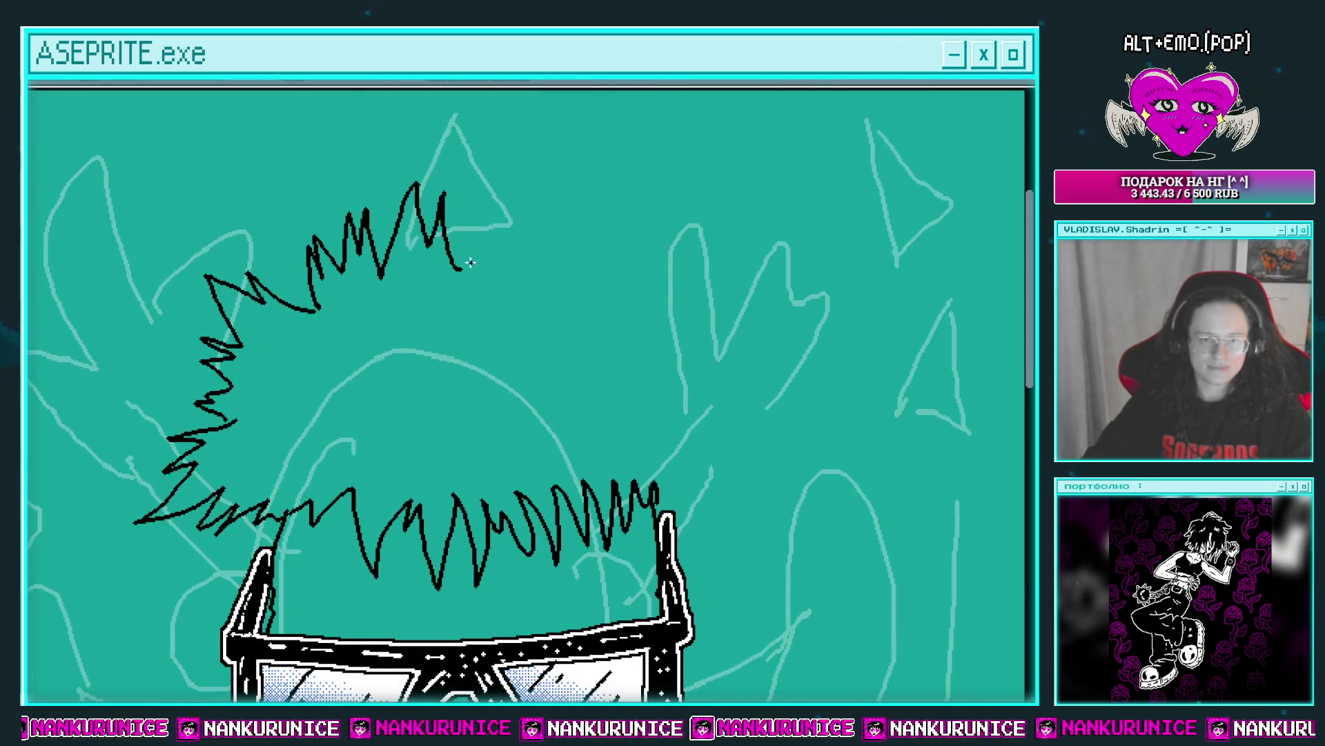
Add the remaining zigzag spikes along the right end of the hair outline.
{"action": "left_click_drag", "start_coordinate": [562, 219], "coordinate": [588, 263]}
{"action": "scroll", "coordinate": [590, 261], "scroll_direction": "down", "scroll_amount": 2}
{"action": "scroll", "coordinate": [591, 261], "scroll_direction": "right", "scroll_amount": 1}
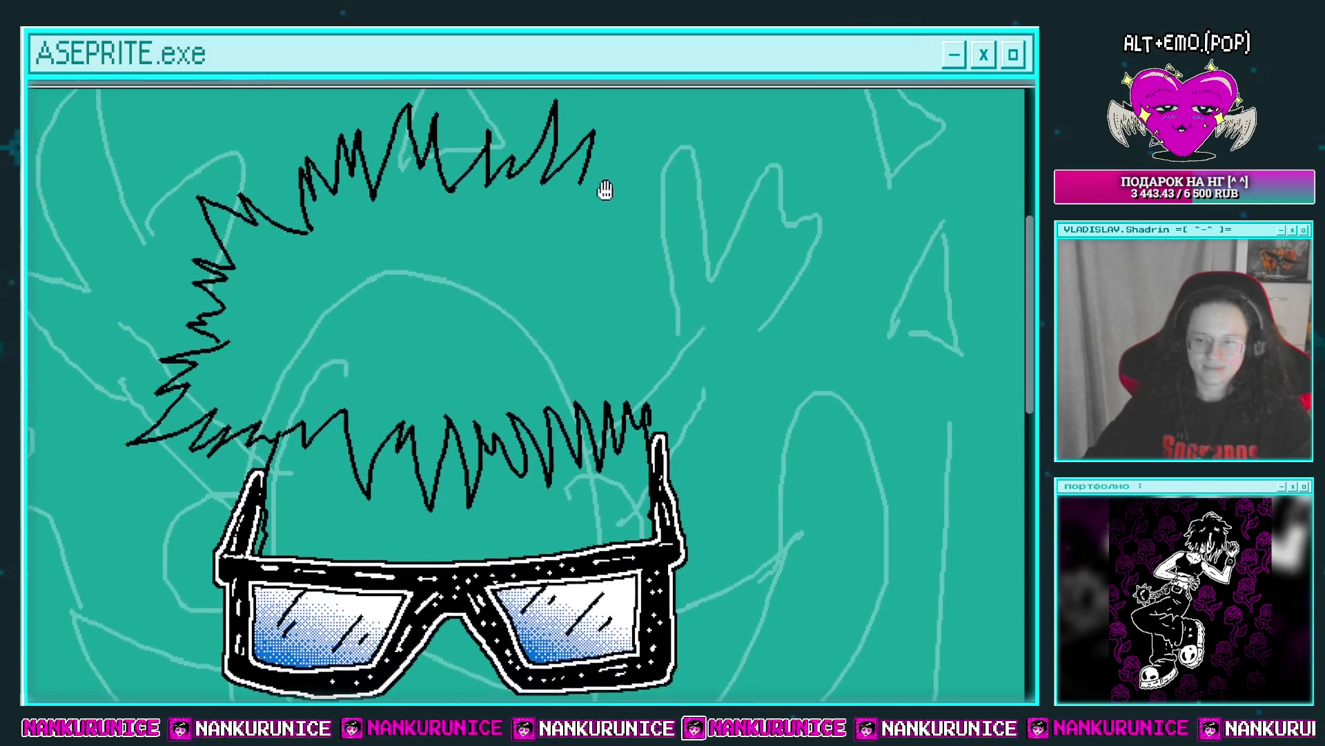
{"action": "left_click_drag", "start_coordinate": [627, 202], "coordinate": [663, 262]}
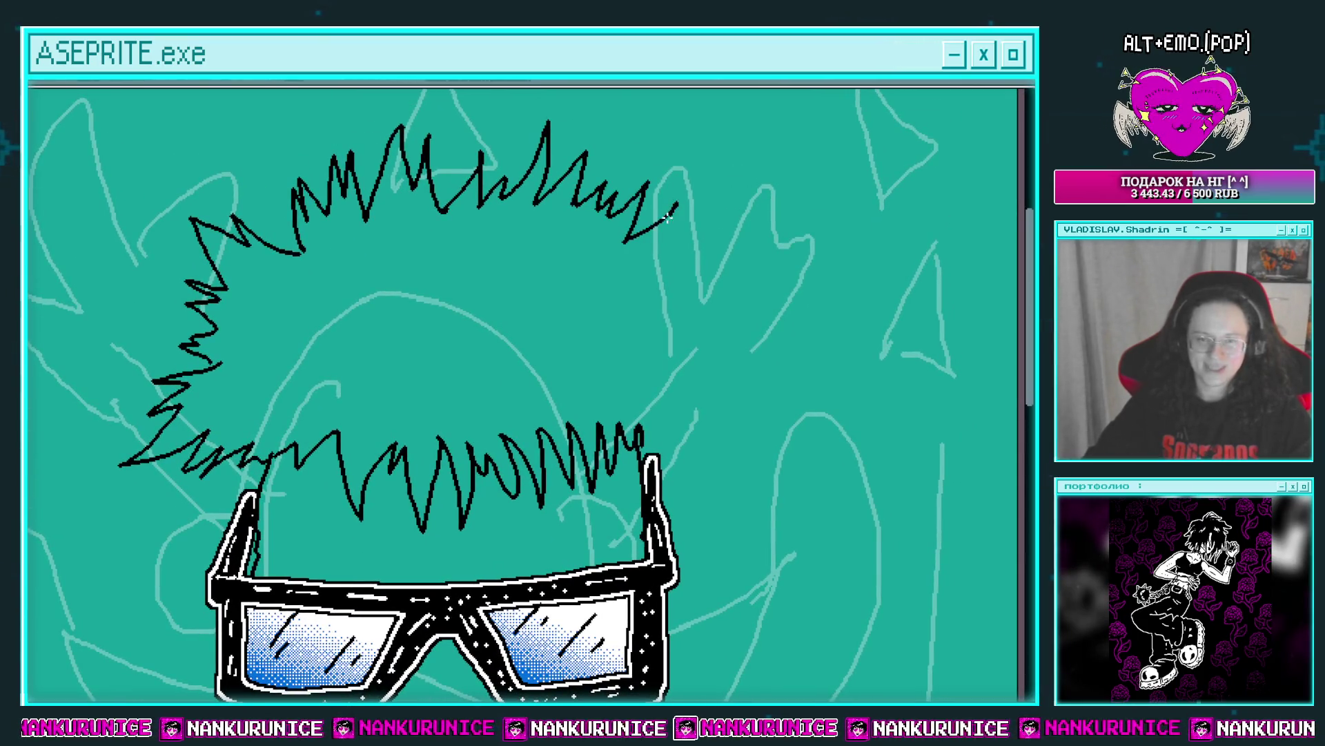
{"action": "scroll", "coordinate": [663, 263], "scroll_direction": "down", "scroll_amount": 2}
{"action": "scroll", "coordinate": [663, 263], "scroll_direction": "right", "scroll_amount": 1}
{"action": "mouse_move", "coordinate": [625, 207]}
{"action": "left_mouse_down"}
{"action": "mouse_move", "coordinate": [661, 247]}
{"action": "mouse_move", "coordinate": [646, 413]}
{"action": "left_mouse_up"}
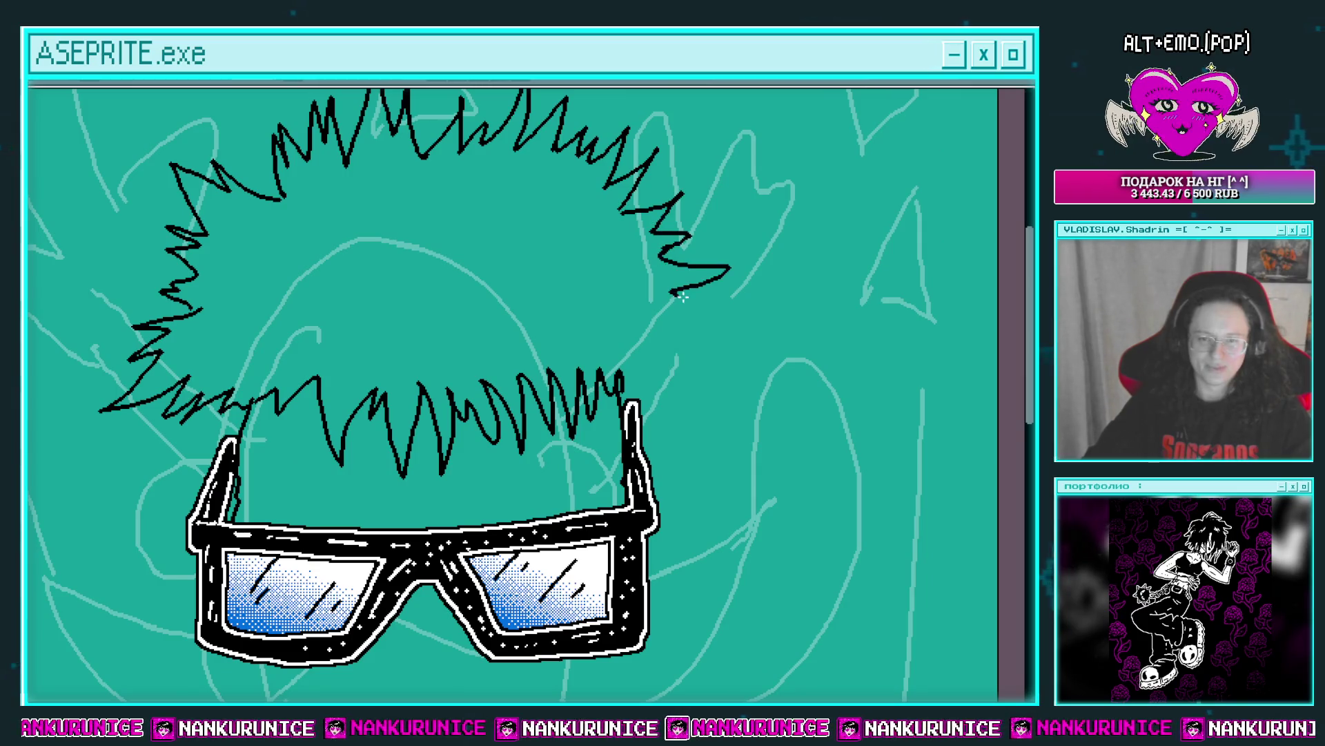
Pan across the top and right side of the hair to review the closed outline.
{"action": "left_click_drag", "start_coordinate": [636, 364], "coordinate": [673, 308]}
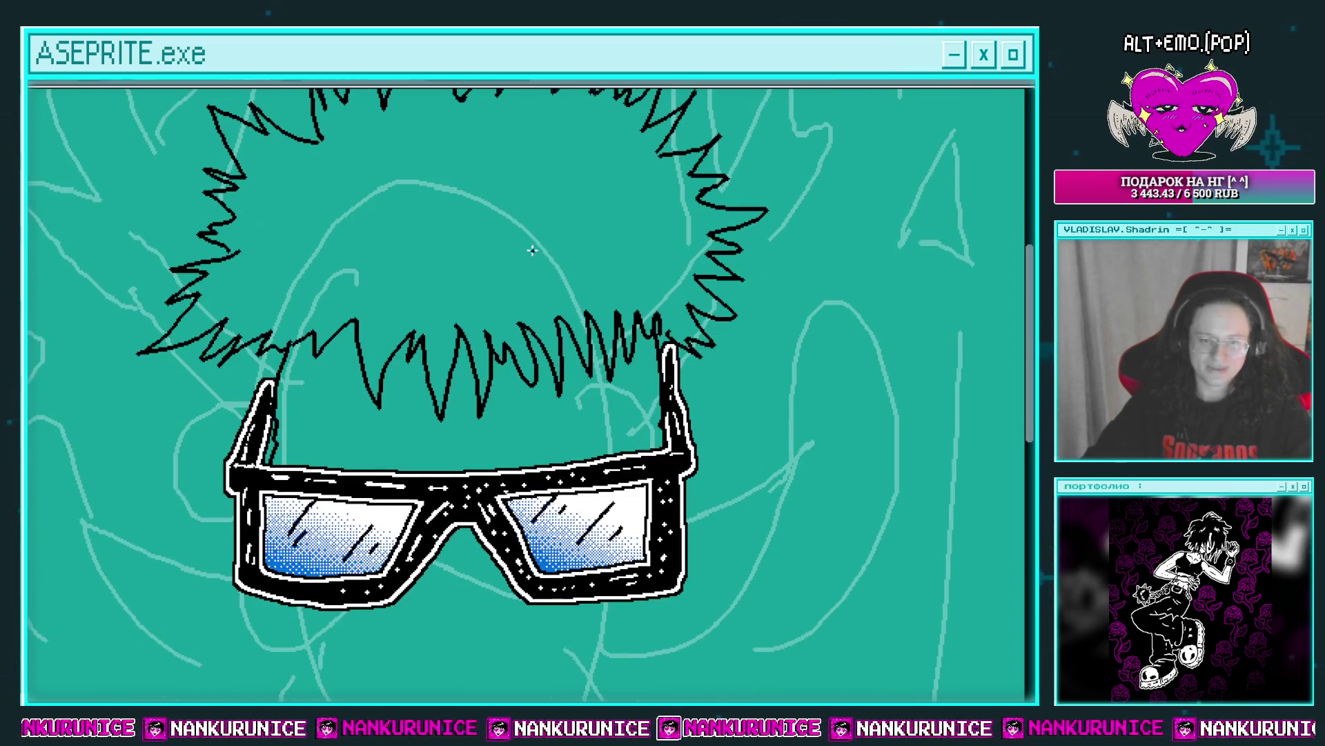
{"action": "scroll", "coordinate": [631, 371], "scroll_direction": "up", "scroll_amount": 2}
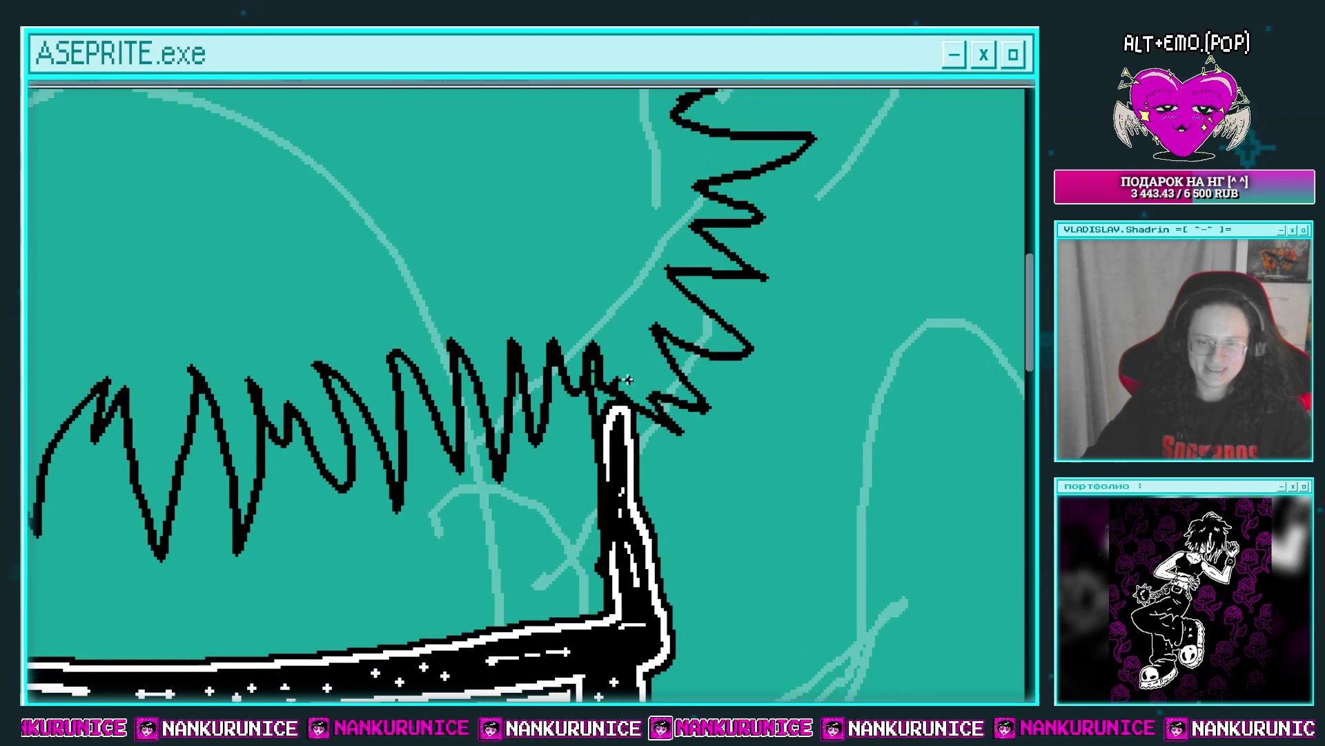
{"action": "scroll", "coordinate": [627, 379], "scroll_direction": "down", "scroll_amount": 2}
{"action": "scroll", "coordinate": [520, 222], "scroll_direction": "up", "scroll_amount": 2}
{"action": "left_click_drag", "start_coordinate": [639, 251], "coordinate": [361, 311]}
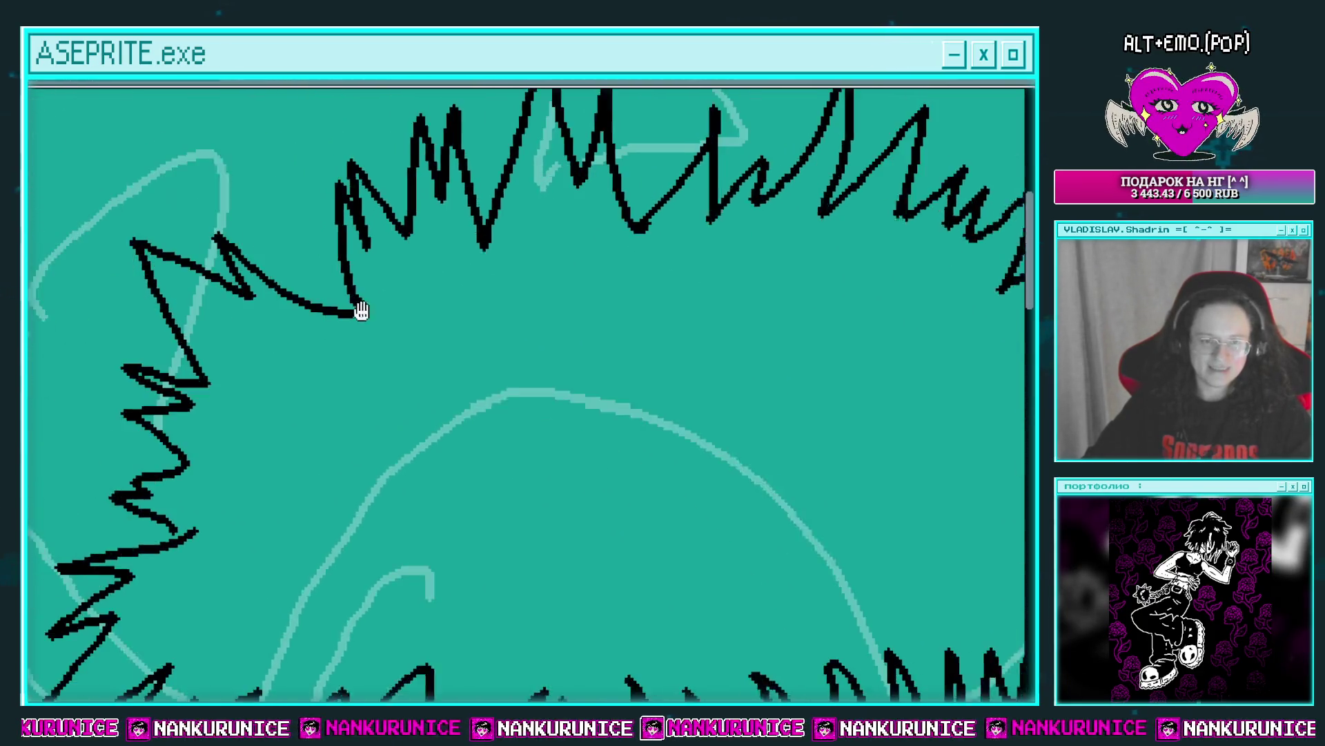
{"action": "scroll", "coordinate": [361, 311], "scroll_direction": "down", "scroll_amount": 2}
{"action": "scroll", "coordinate": [328, 348], "scroll_direction": "up", "scroll_amount": 2}
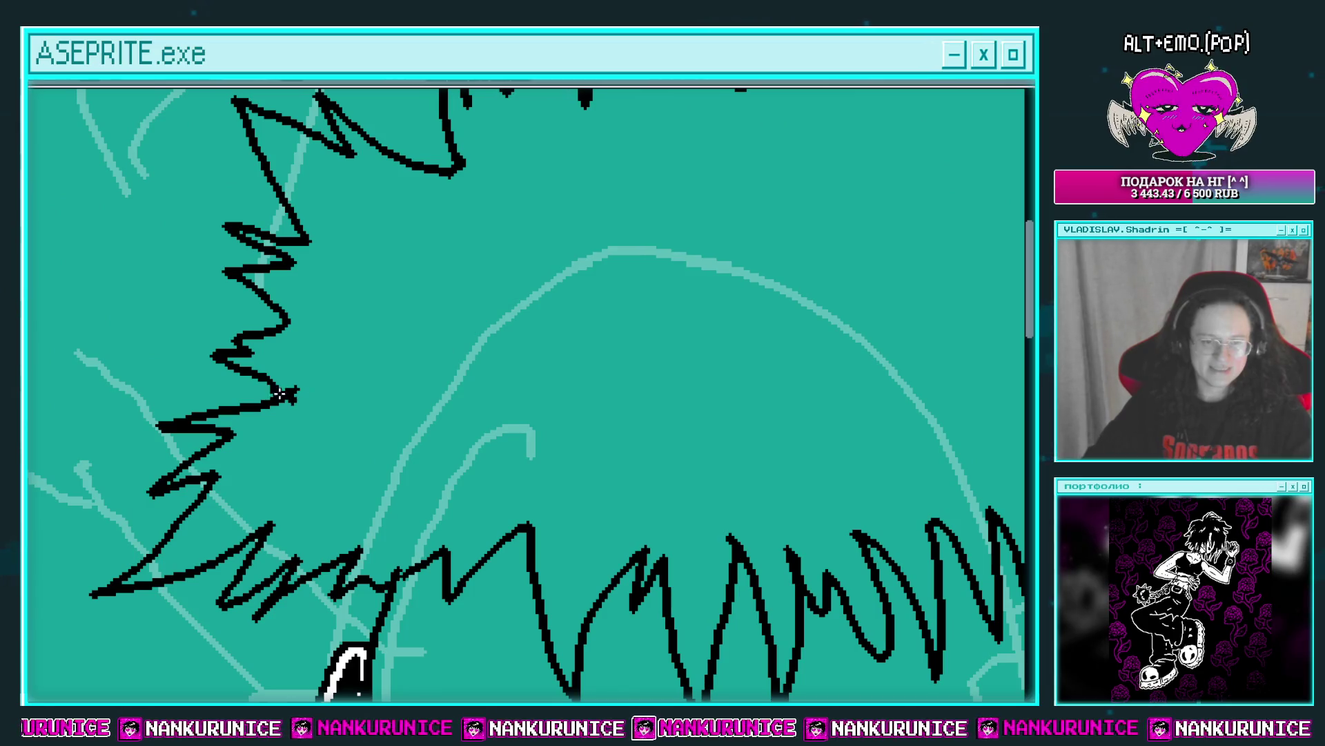
{"action": "mouse_move", "coordinate": [580, 417]}
{"action": "left_mouse_down"}
{"action": "mouse_move", "coordinate": [370, 323]}
{"action": "mouse_move", "coordinate": [473, 354]}
{"action": "mouse_move", "coordinate": [487, 518]}
{"action": "left_mouse_up"}
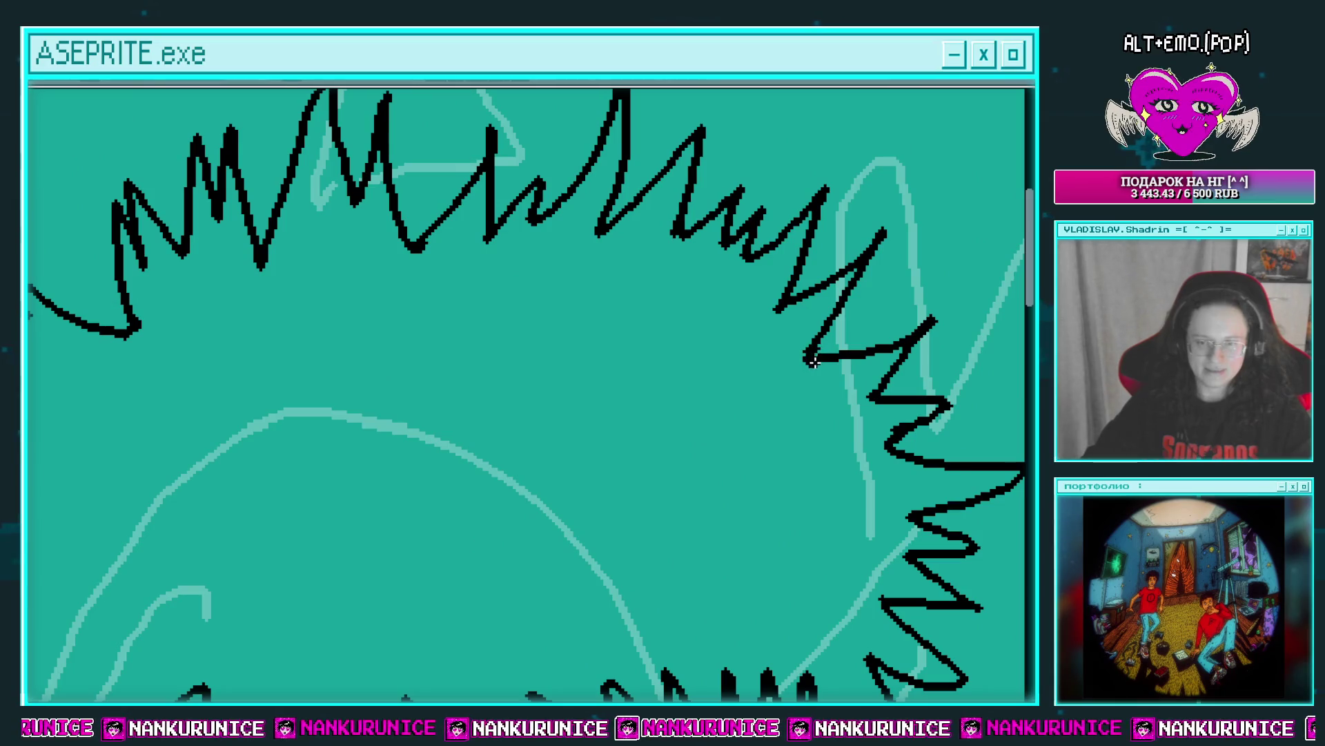
Fill the hair outline with solid black.
{"action": "left_click", "coordinate": [814, 361]}
{"action": "scroll", "coordinate": [748, 394], "scroll_direction": "down", "scroll_amount": 2}
{"action": "scroll", "coordinate": [656, 284], "scroll_direction": "down", "scroll_amount": 1}
{"action": "scroll", "coordinate": [669, 276], "scroll_direction": "up", "scroll_amount": 2}
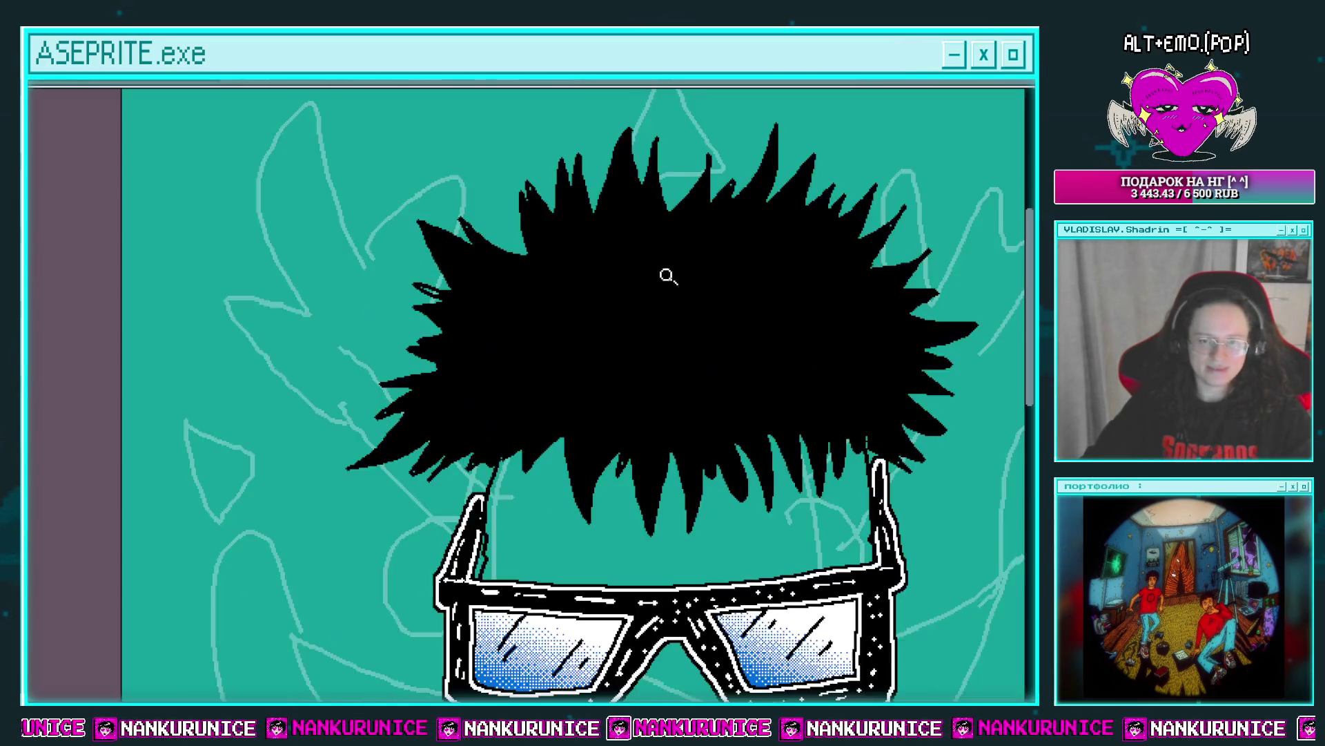
{"action": "scroll", "coordinate": [571, 344], "scroll_direction": "up", "scroll_amount": 1}
{"action": "scroll", "coordinate": [546, 351], "scroll_direction": "up", "scroll_amount": 2}
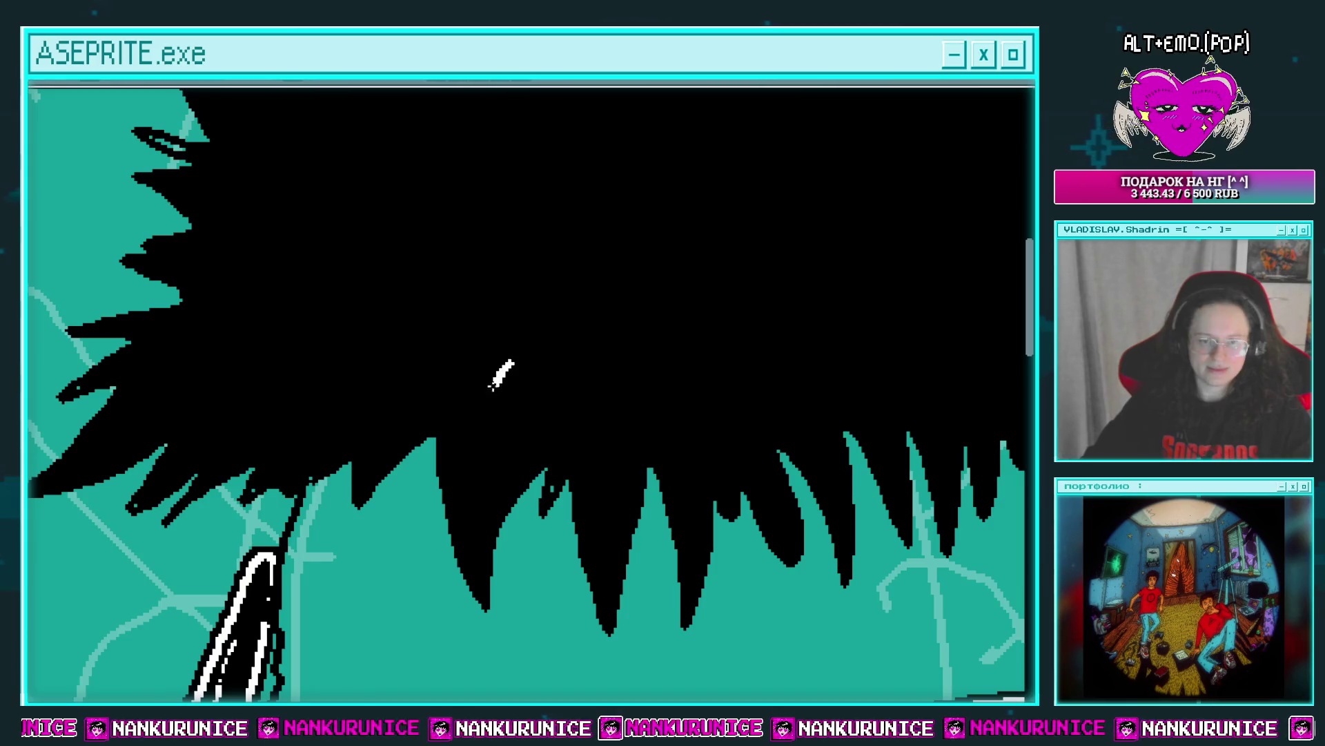
Draw thin white strand highlights across the middle of the hair.
{"action": "left_click_drag", "start_coordinate": [491, 387], "coordinate": [517, 417]}
{"action": "left_click_drag", "start_coordinate": [430, 370], "coordinate": [475, 374]}
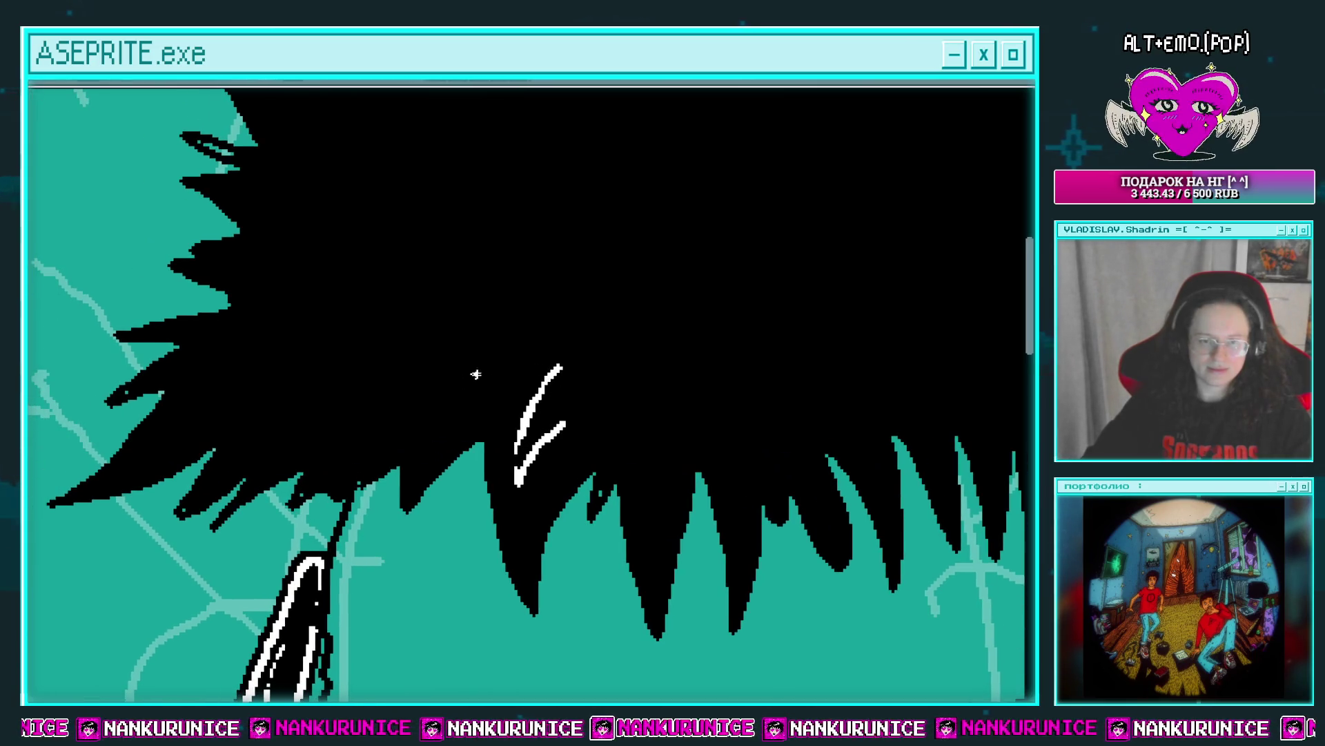
{"action": "mouse_move", "coordinate": [562, 360]}
{"action": "left_mouse_down"}
{"action": "mouse_move", "coordinate": [517, 452]}
{"action": "mouse_move", "coordinate": [533, 492]}
{"action": "left_mouse_up"}
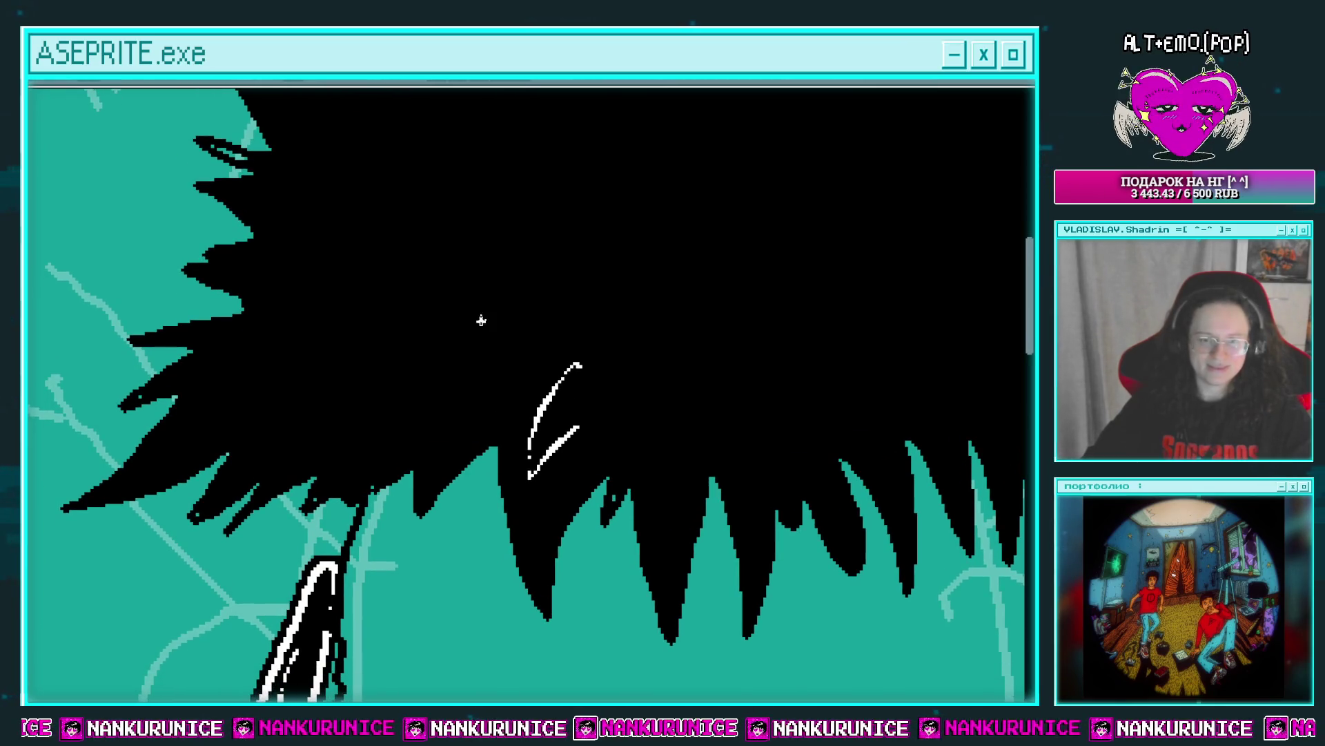
{"action": "left_click_drag", "start_coordinate": [483, 314], "coordinate": [498, 353]}
{"action": "left_click_drag", "start_coordinate": [445, 422], "coordinate": [433, 476]}
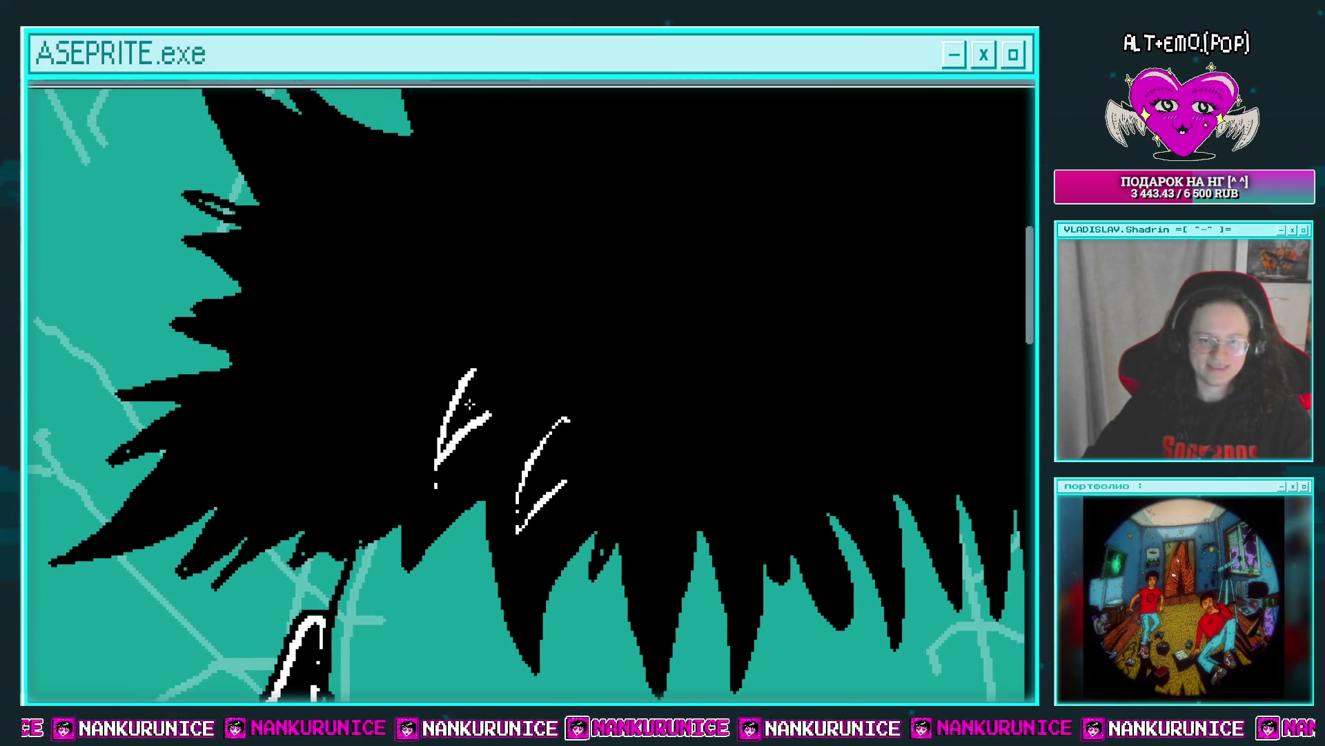
{"action": "left_click_drag", "start_coordinate": [373, 365], "coordinate": [335, 455]}
{"action": "mouse_move", "coordinate": [354, 426]}
{"action": "left_mouse_down"}
{"action": "mouse_move", "coordinate": [404, 401]}
{"action": "mouse_move", "coordinate": [377, 438]}
{"action": "mouse_move", "coordinate": [428, 417]}
{"action": "left_mouse_up"}
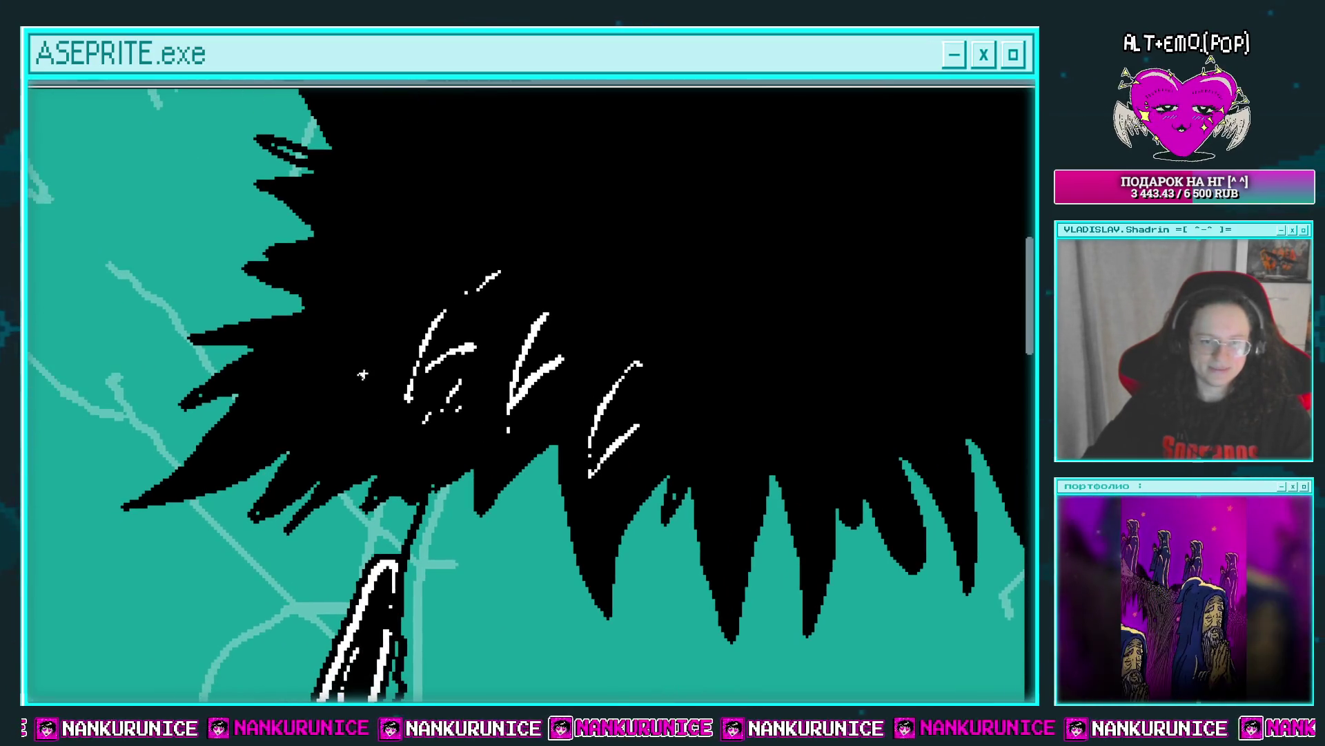
Add white dots, a V-shaped left strand, and strands along the lower-left and bottom edge.
{"action": "mouse_move", "coordinate": [376, 313]}
{"action": "left_mouse_down"}
{"action": "mouse_move", "coordinate": [298, 407]}
{"action": "mouse_move", "coordinate": [363, 380]}
{"action": "left_mouse_up"}
{"action": "left_click_drag", "start_coordinate": [266, 418], "coordinate": [229, 449]}
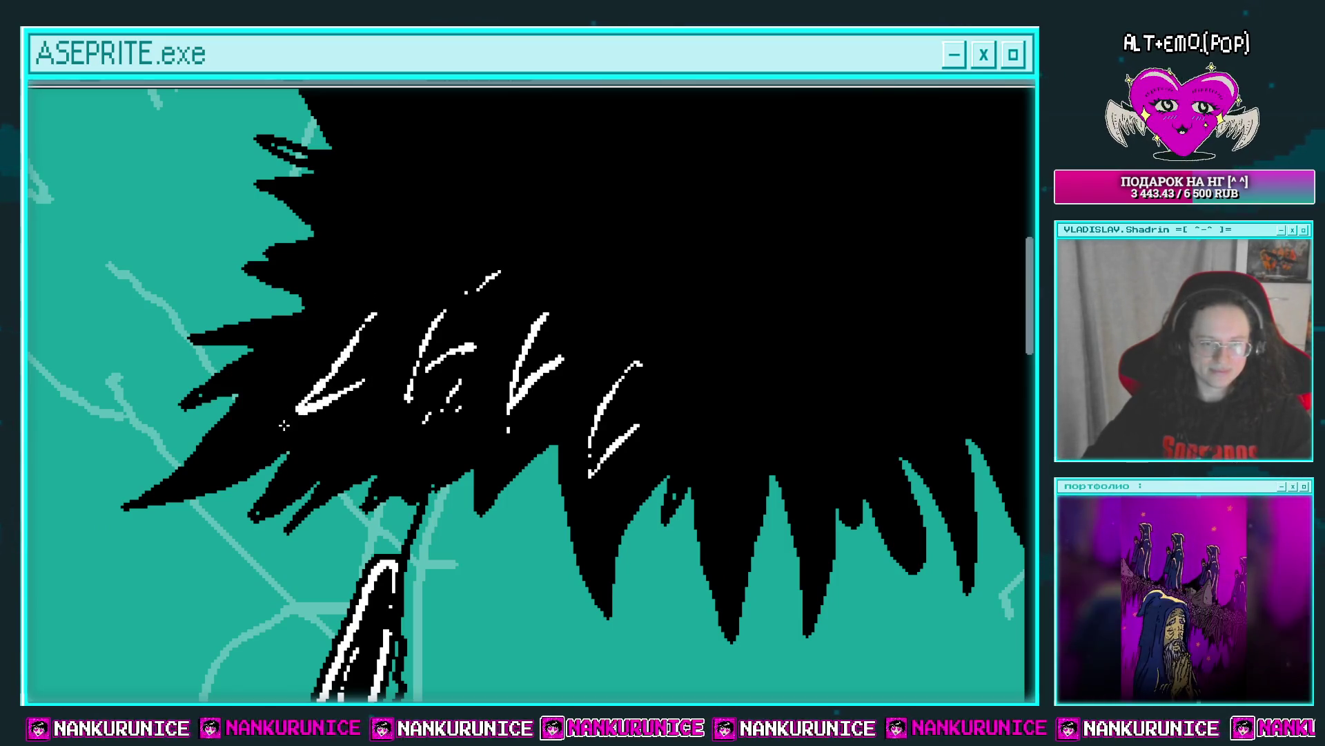
{"action": "mouse_move", "coordinate": [331, 418]}
{"action": "left_mouse_down"}
{"action": "mouse_move", "coordinate": [292, 462]}
{"action": "mouse_move", "coordinate": [320, 466]}
{"action": "left_mouse_up"}
{"action": "mouse_move", "coordinate": [406, 461]}
{"action": "left_mouse_down"}
{"action": "mouse_move", "coordinate": [351, 433]}
{"action": "mouse_move", "coordinate": [353, 414]}
{"action": "left_mouse_up"}
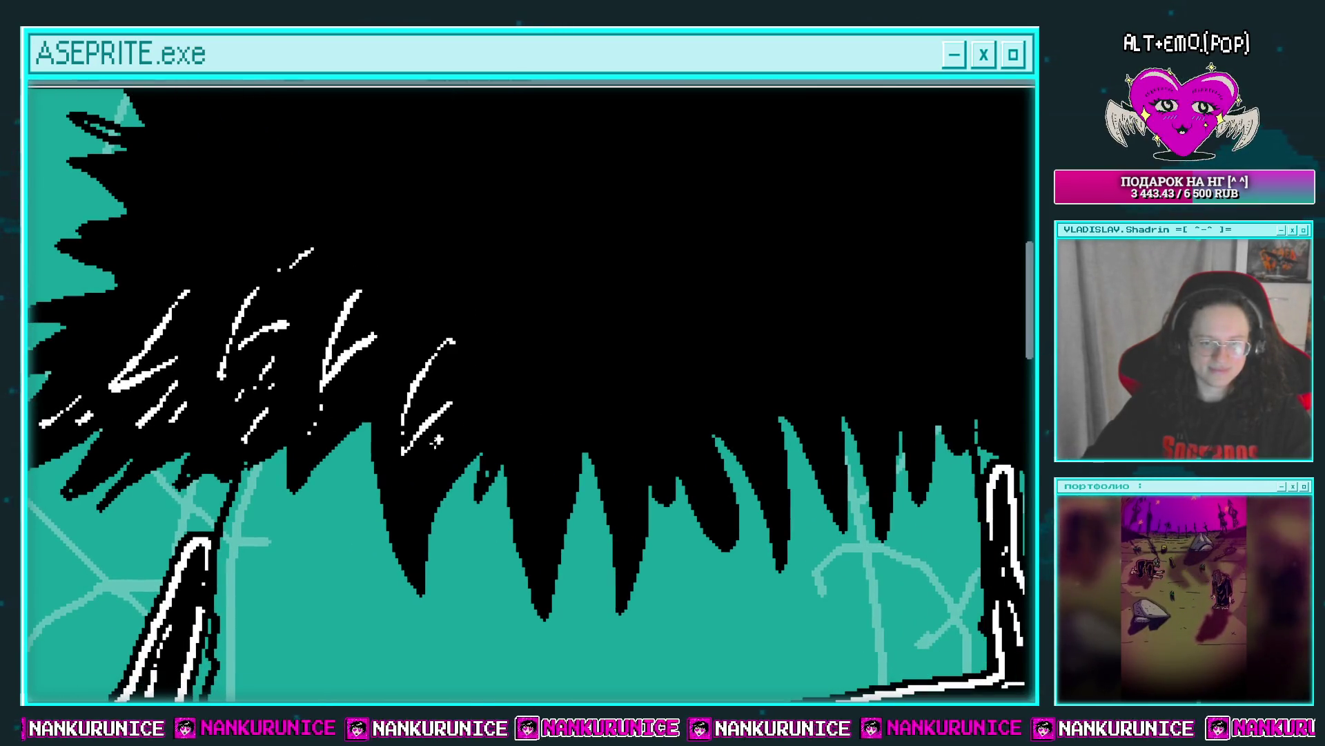
{"action": "left_click_drag", "start_coordinate": [408, 509], "coordinate": [438, 446]}
{"action": "left_click_drag", "start_coordinate": [396, 352], "coordinate": [367, 316]}
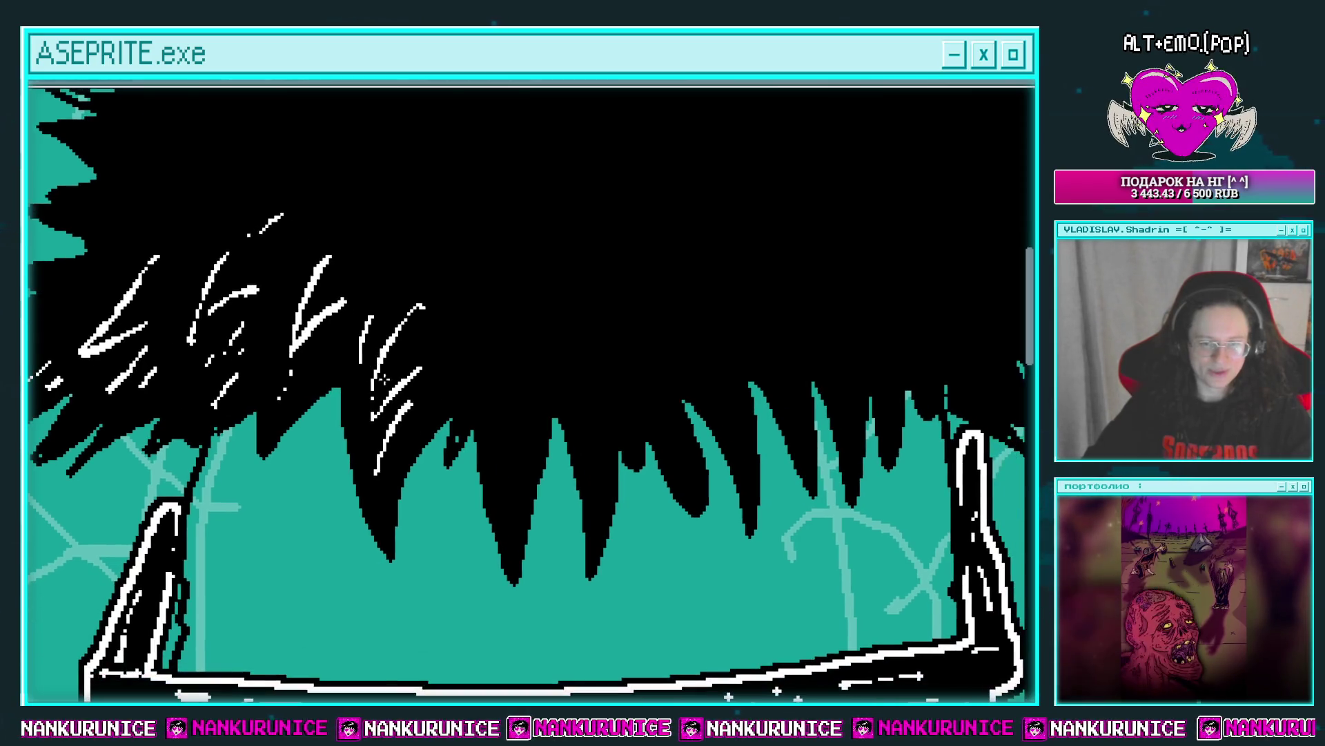
{"action": "mouse_move", "coordinate": [390, 434]}
{"action": "left_mouse_down"}
{"action": "mouse_move", "coordinate": [444, 356]}
{"action": "mouse_move", "coordinate": [482, 360]}
{"action": "mouse_move", "coordinate": [452, 473]}
{"action": "left_mouse_up"}
Add curved, diagonal and paired white strands, thinning them with black.
{"action": "left_click_drag", "start_coordinate": [495, 353], "coordinate": [517, 277]}
{"action": "left_click_drag", "start_coordinate": [436, 334], "coordinate": [441, 364]}
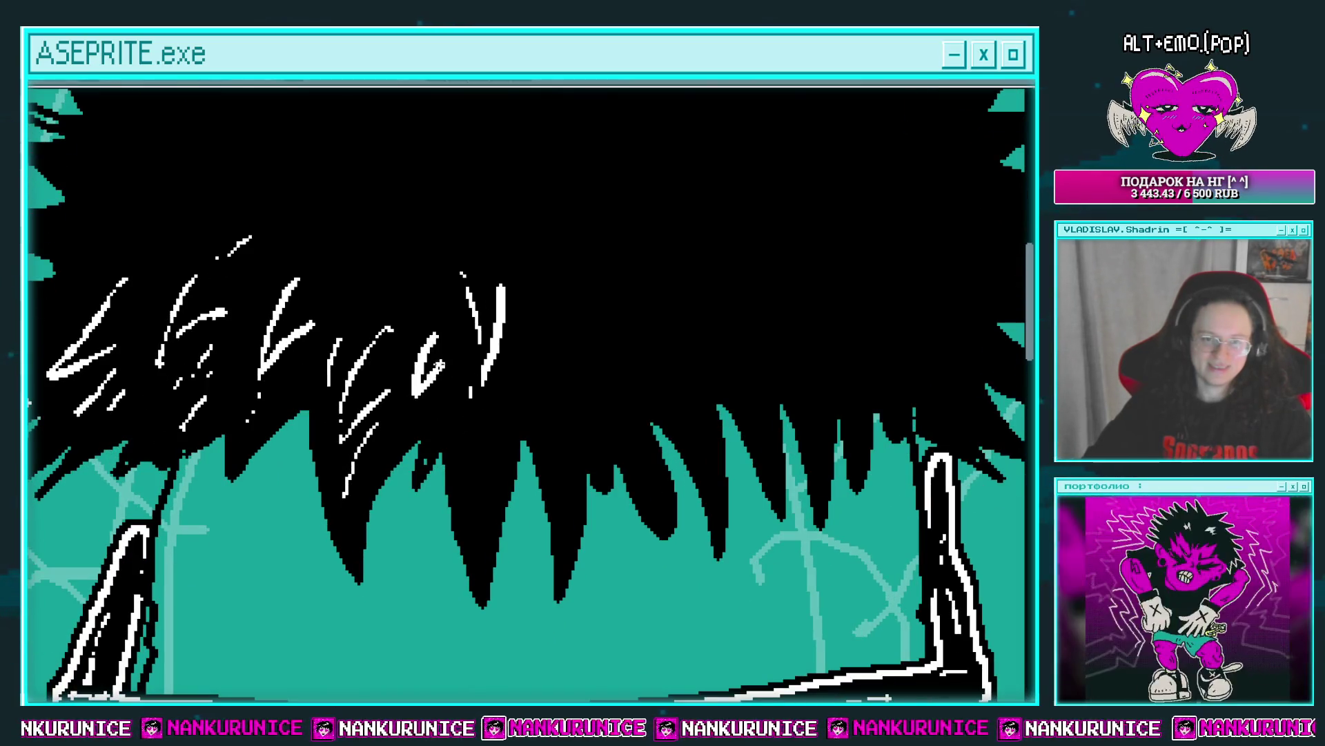
{"action": "mouse_move", "coordinate": [421, 407]}
{"action": "left_mouse_down"}
{"action": "mouse_move", "coordinate": [399, 366]}
{"action": "mouse_move", "coordinate": [445, 459]}
{"action": "left_mouse_up"}
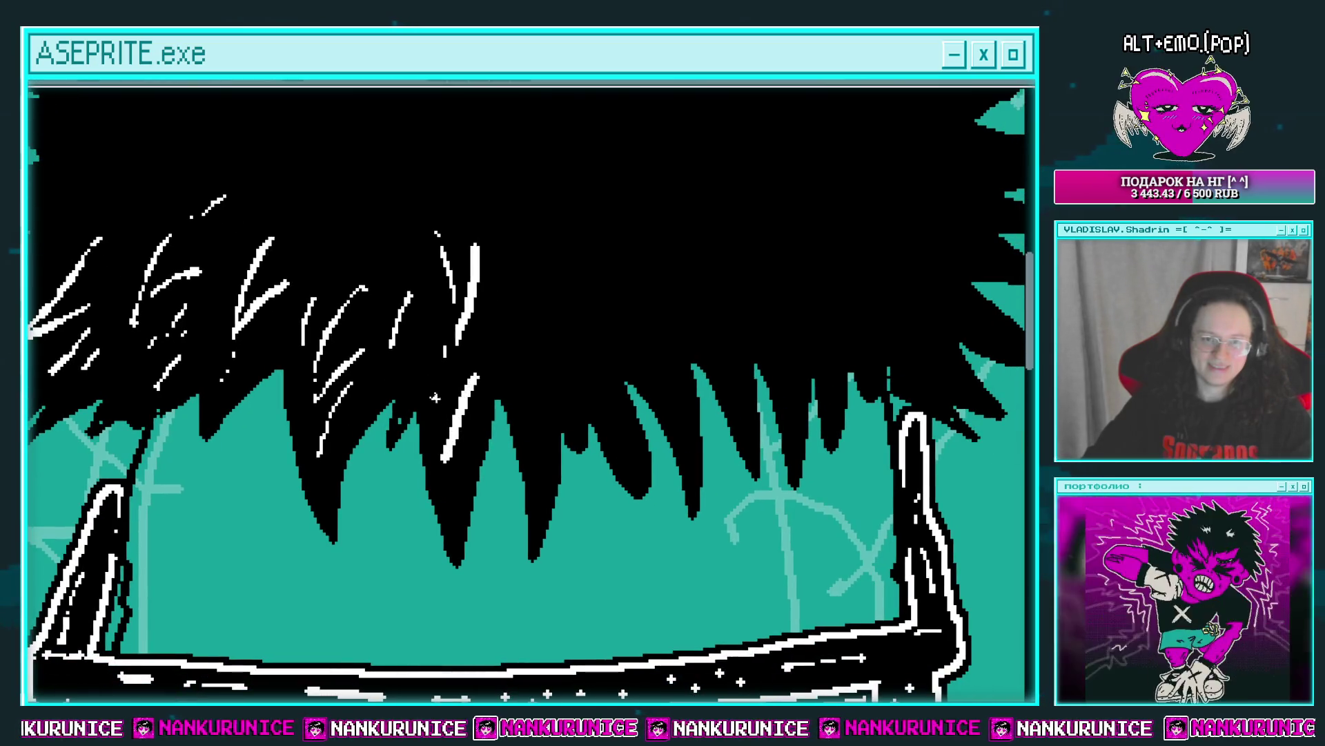
{"action": "left_click_drag", "start_coordinate": [463, 415], "coordinate": [414, 469]}
{"action": "mouse_move", "coordinate": [460, 380]}
{"action": "left_mouse_down"}
{"action": "mouse_move", "coordinate": [474, 437]}
{"action": "mouse_move", "coordinate": [493, 421]}
{"action": "mouse_move", "coordinate": [483, 377]}
{"action": "left_mouse_up"}
{"action": "scroll", "coordinate": [482, 375], "scroll_direction": "down", "scroll_amount": 1}
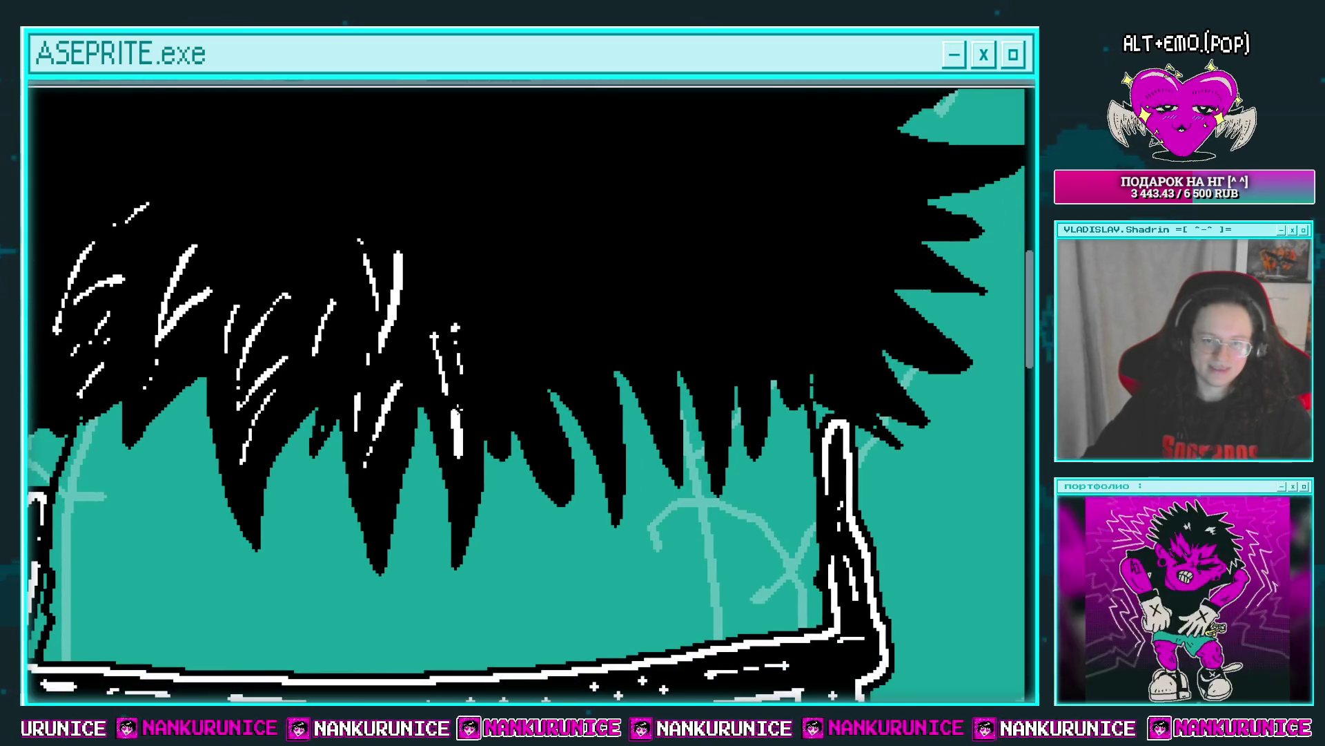
{"action": "scroll", "coordinate": [481, 379], "scroll_direction": "down", "scroll_amount": 1}
{"action": "scroll", "coordinate": [479, 385], "scroll_direction": "down", "scroll_amount": 2}
{"action": "scroll", "coordinate": [462, 343], "scroll_direction": "up", "scroll_amount": 2}
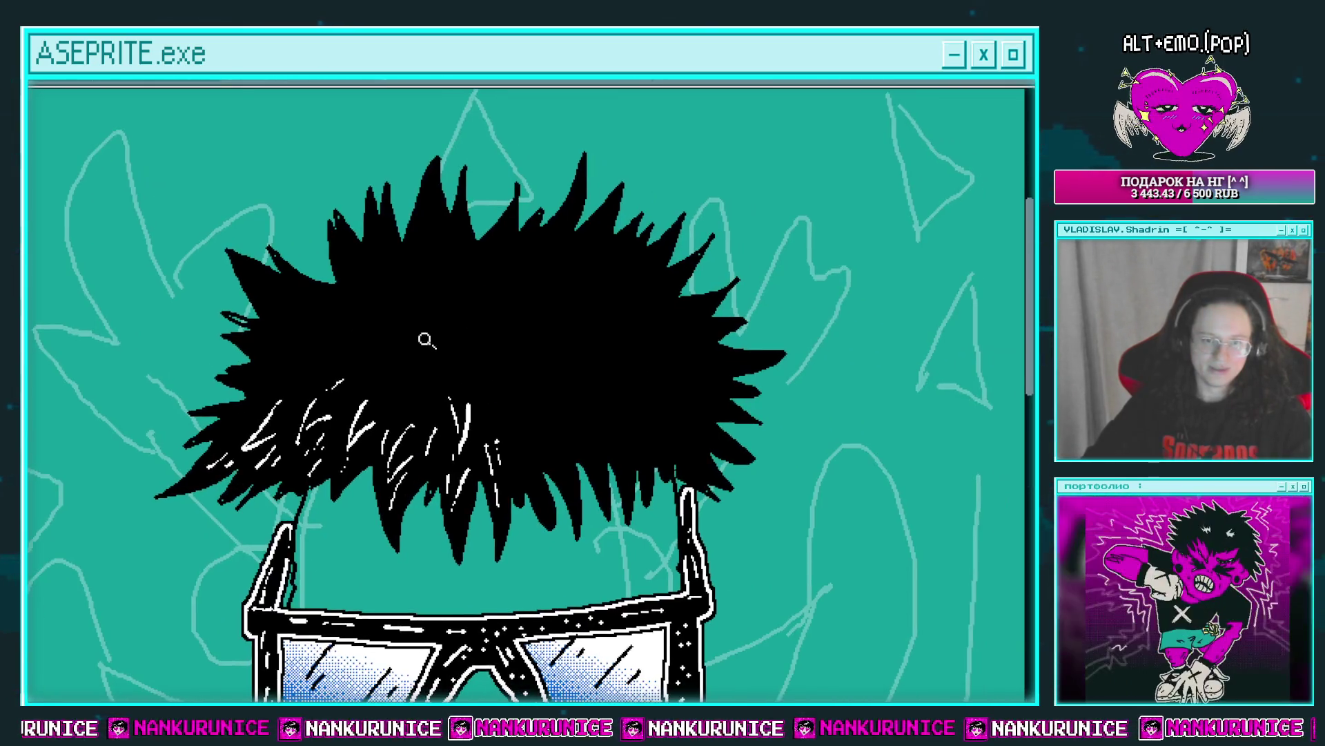
{"action": "scroll", "coordinate": [426, 341], "scroll_direction": "up", "scroll_amount": 2}
Draw white strands on the upper-left hair and trim them thinner with black.
{"action": "mouse_move", "coordinate": [428, 326]}
{"action": "left_mouse_down"}
{"action": "mouse_move", "coordinate": [325, 383]}
{"action": "mouse_move", "coordinate": [298, 422]}
{"action": "left_mouse_up"}
{"action": "scroll", "coordinate": [390, 353], "scroll_direction": "left", "scroll_amount": 2}
{"action": "scroll", "coordinate": [314, 374], "scroll_direction": "left", "scroll_amount": 2}
{"action": "scroll", "coordinate": [298, 423], "scroll_direction": "up", "scroll_amount": 2}
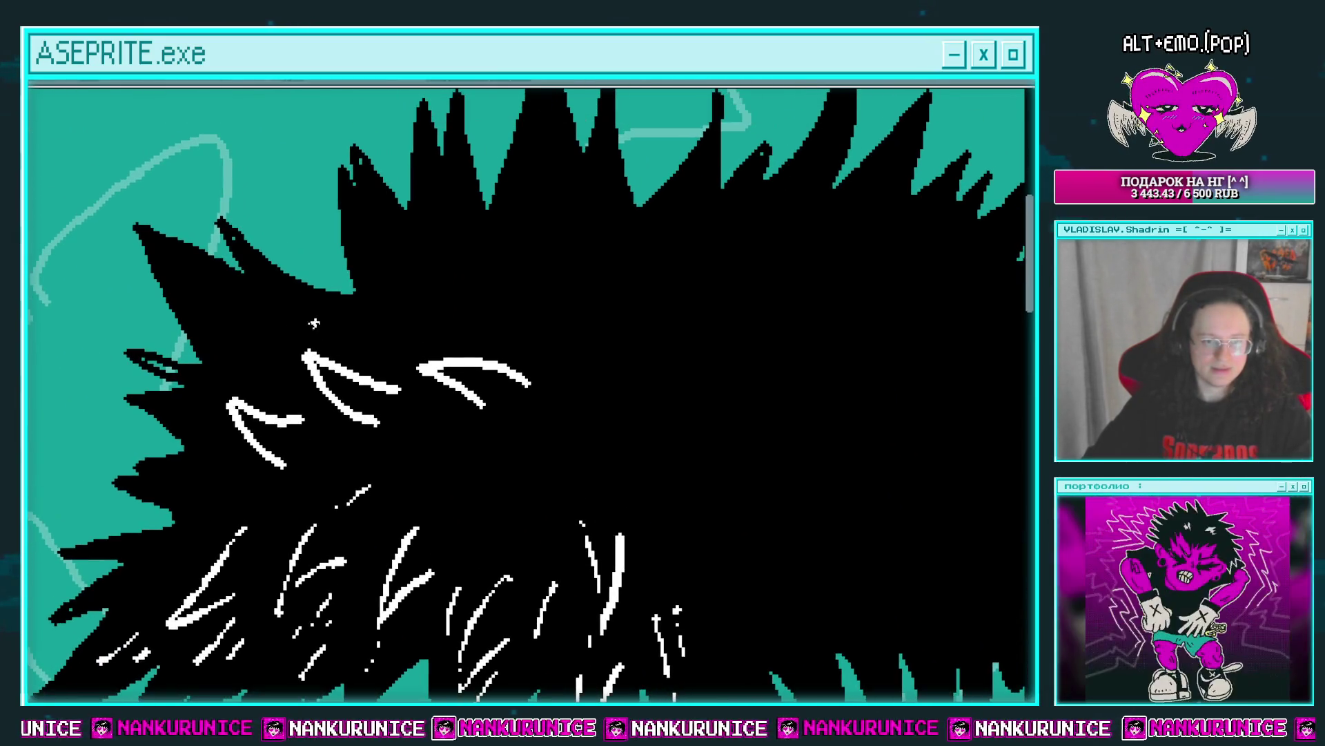
{"action": "mouse_move", "coordinate": [318, 328]}
{"action": "left_mouse_down"}
{"action": "mouse_move", "coordinate": [276, 373]}
{"action": "mouse_move", "coordinate": [253, 375]}
{"action": "left_mouse_up"}
{"action": "scroll", "coordinate": [276, 373], "scroll_direction": "down", "scroll_amount": 2}
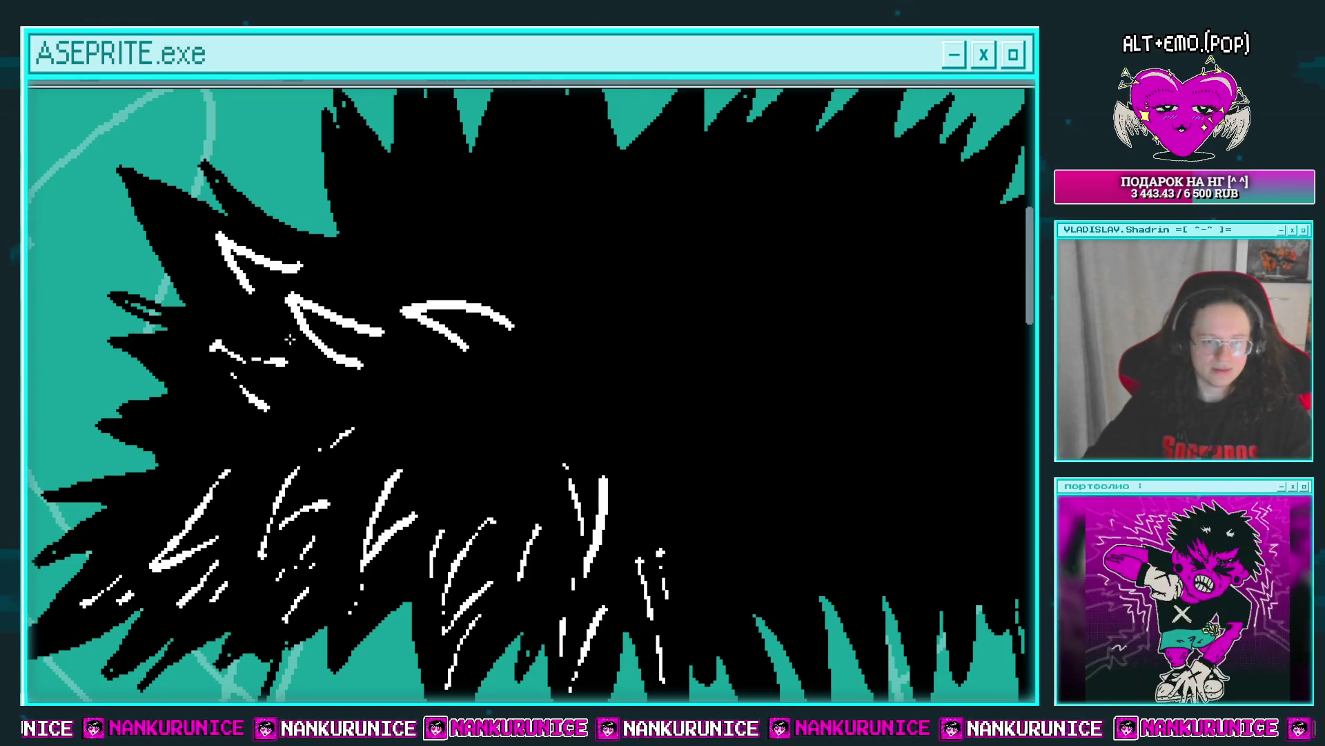
{"action": "mouse_move", "coordinate": [220, 236]}
{"action": "left_mouse_down"}
{"action": "mouse_move", "coordinate": [238, 273]}
{"action": "mouse_move", "coordinate": [267, 259]}
{"action": "left_mouse_up"}
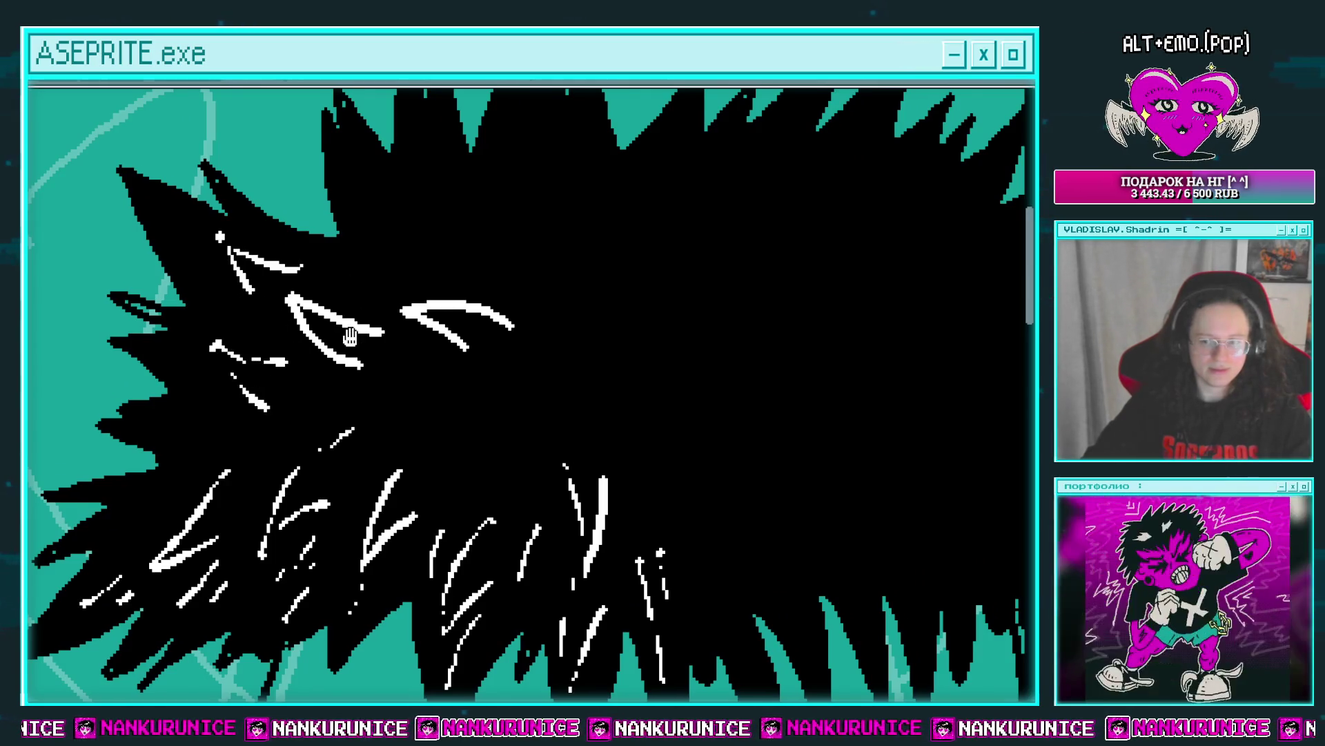
{"action": "scroll", "coordinate": [373, 338], "scroll_direction": "left", "scroll_amount": 1}
{"action": "mouse_move", "coordinate": [317, 304]}
{"action": "left_mouse_down"}
{"action": "mouse_move", "coordinate": [356, 332]}
{"action": "mouse_move", "coordinate": [412, 338]}
{"action": "left_mouse_up"}
Add a looping highlight and several more diagonal white strands near the top spikes.
{"action": "left_click_drag", "start_coordinate": [1074, 666], "coordinate": [990, 673]}
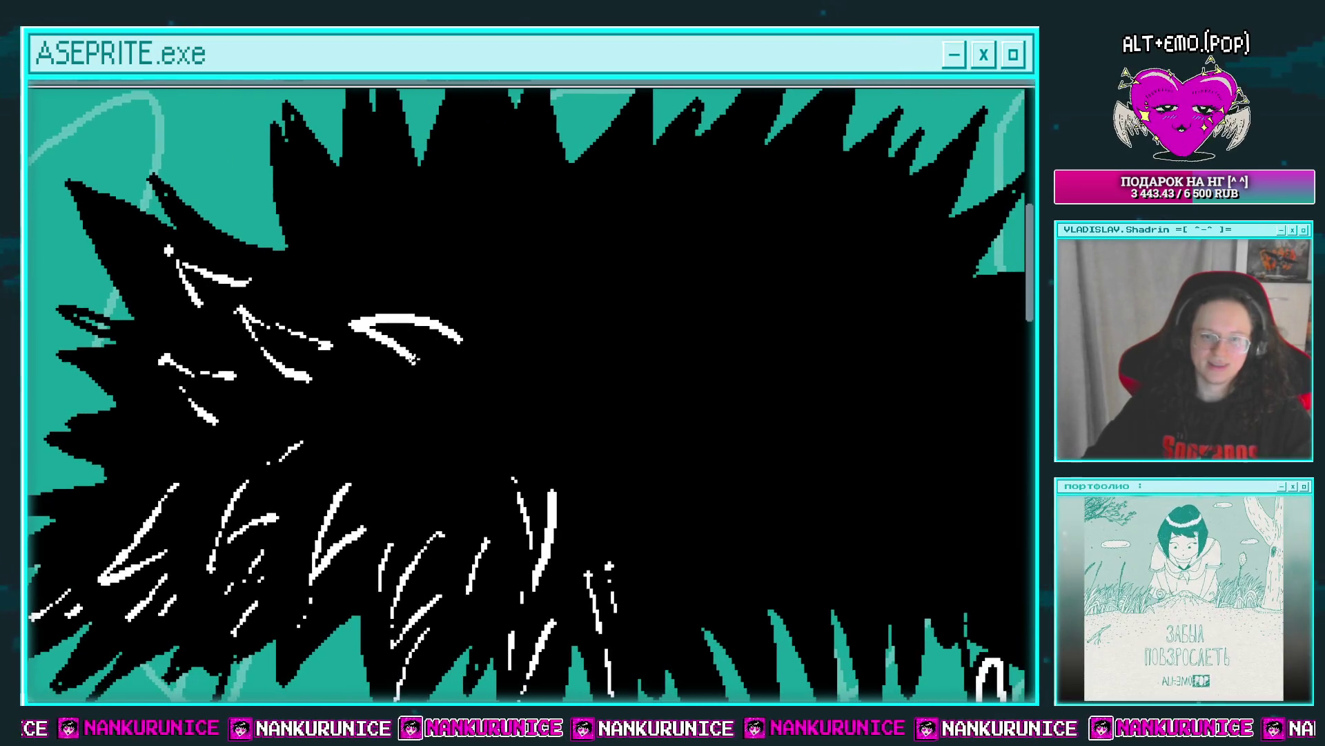
{"action": "mouse_move", "coordinate": [459, 333]}
{"action": "left_mouse_down"}
{"action": "mouse_move", "coordinate": [556, 299]}
{"action": "mouse_move", "coordinate": [519, 381]}
{"action": "mouse_move", "coordinate": [577, 310]}
{"action": "left_mouse_up"}
{"action": "mouse_move", "coordinate": [358, 377]}
{"action": "left_mouse_down"}
{"action": "mouse_move", "coordinate": [321, 369]}
{"action": "mouse_move", "coordinate": [376, 434]}
{"action": "mouse_move", "coordinate": [385, 400]}
{"action": "left_mouse_up"}
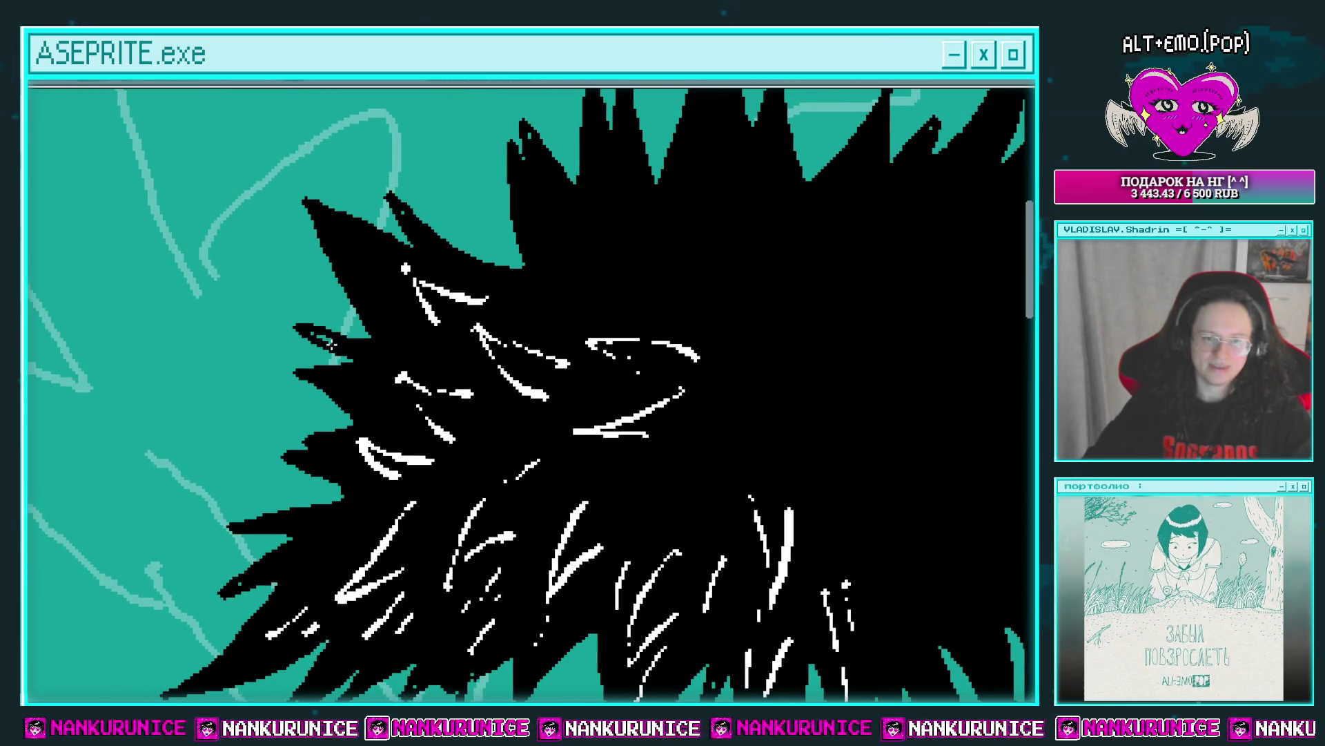
{"action": "left_click_drag", "start_coordinate": [360, 346], "coordinate": [333, 262]}
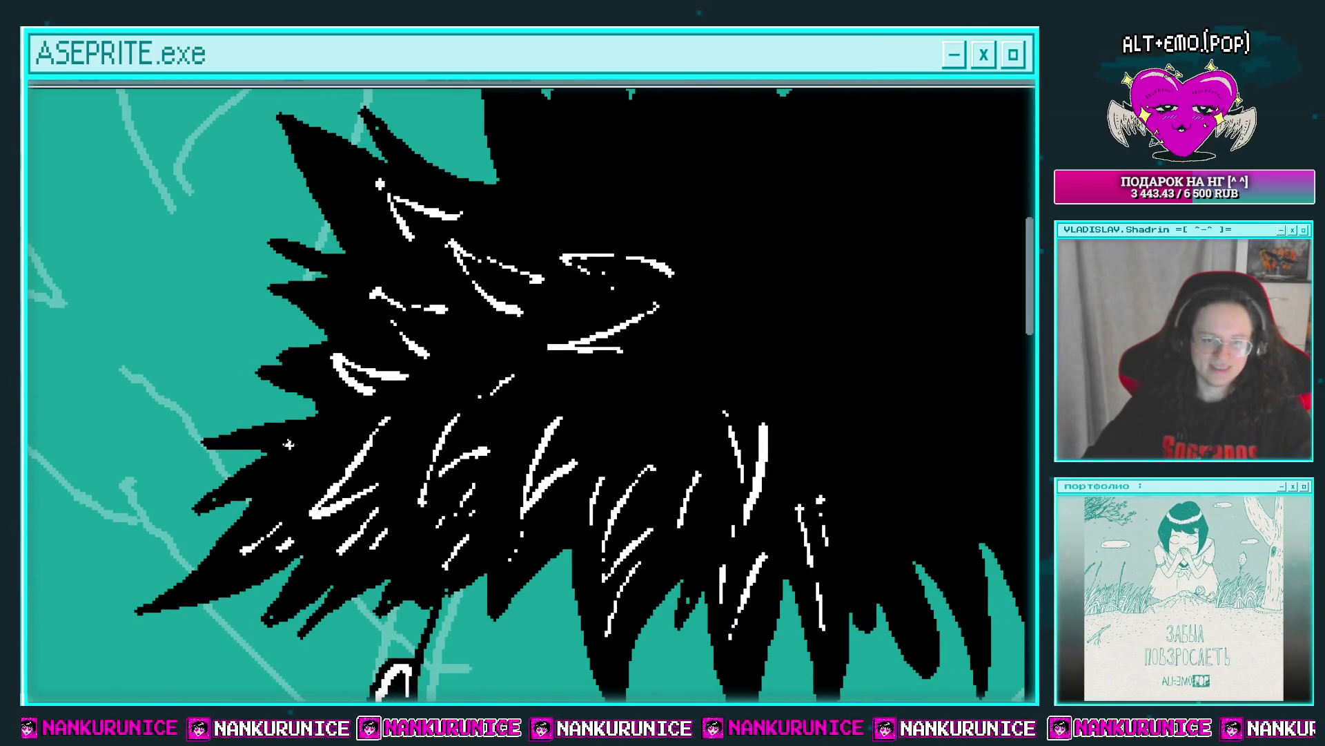
{"action": "left_click_drag", "start_coordinate": [339, 399], "coordinate": [327, 439]}
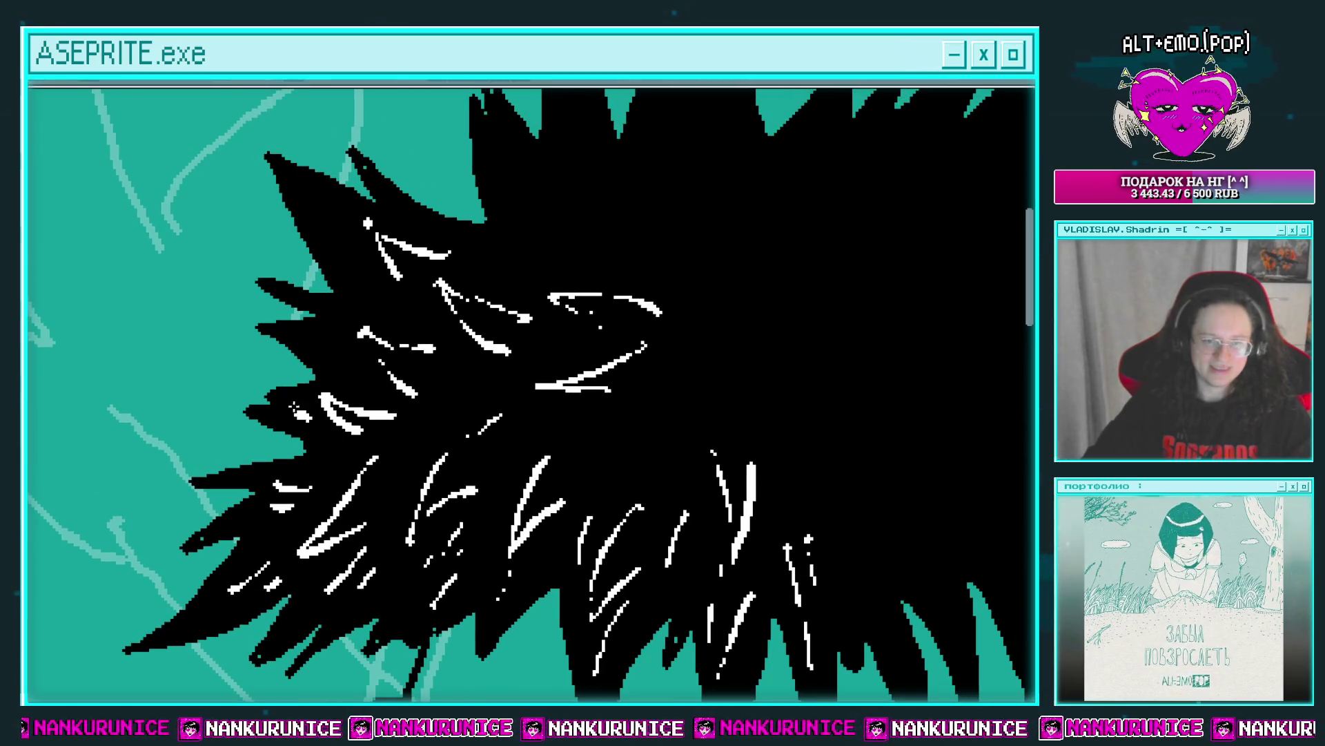
{"action": "left_click_drag", "start_coordinate": [325, 386], "coordinate": [321, 442]}
{"action": "left_click_drag", "start_coordinate": [349, 386], "coordinate": [344, 429]}
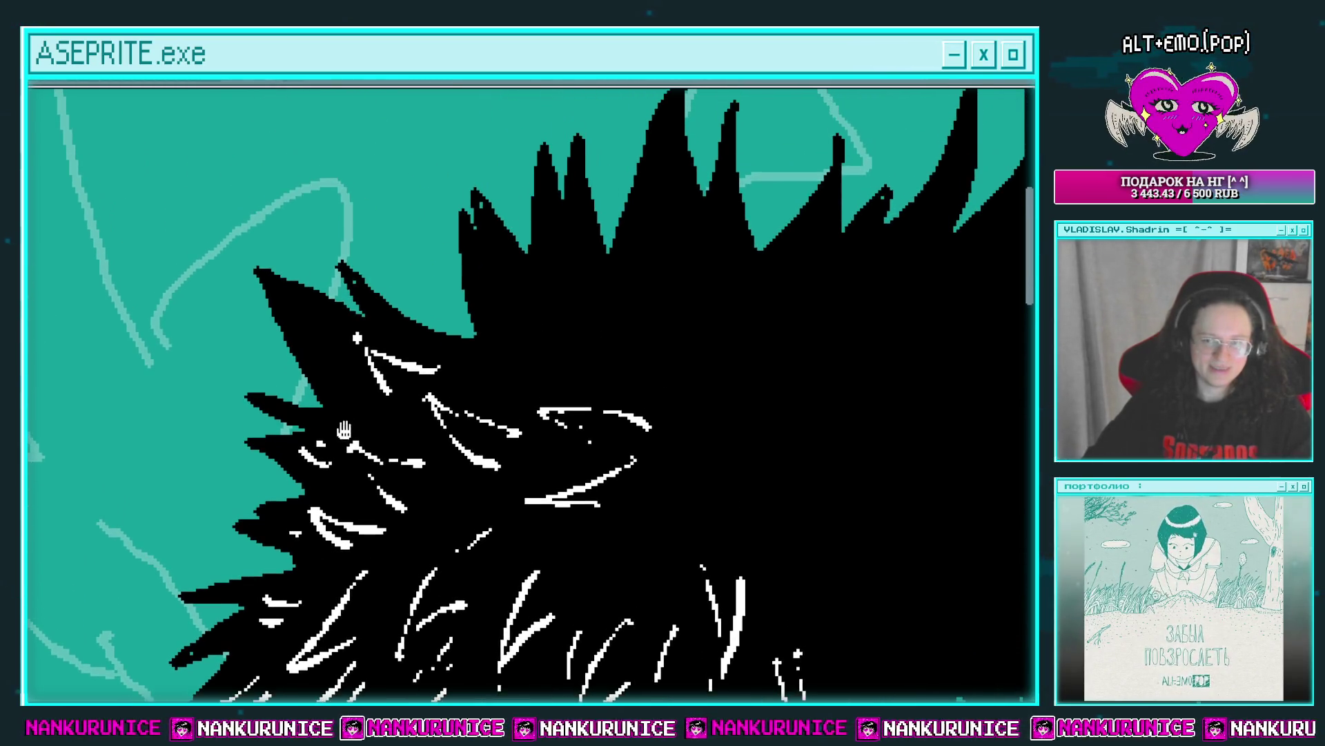
{"action": "left_click_drag", "start_coordinate": [305, 324], "coordinate": [337, 373]}
{"action": "left_click_drag", "start_coordinate": [416, 338], "coordinate": [270, 347]}
{"action": "mouse_move", "coordinate": [325, 276]}
{"action": "left_mouse_down"}
{"action": "mouse_move", "coordinate": [369, 332]}
{"action": "mouse_move", "coordinate": [342, 342]}
{"action": "mouse_move", "coordinate": [303, 300]}
{"action": "left_mouse_up"}
{"action": "mouse_move", "coordinate": [423, 312]}
{"action": "left_mouse_down"}
{"action": "mouse_move", "coordinate": [391, 214]}
{"action": "mouse_move", "coordinate": [373, 307]}
{"action": "mouse_move", "coordinate": [337, 371]}
{"action": "left_mouse_up"}
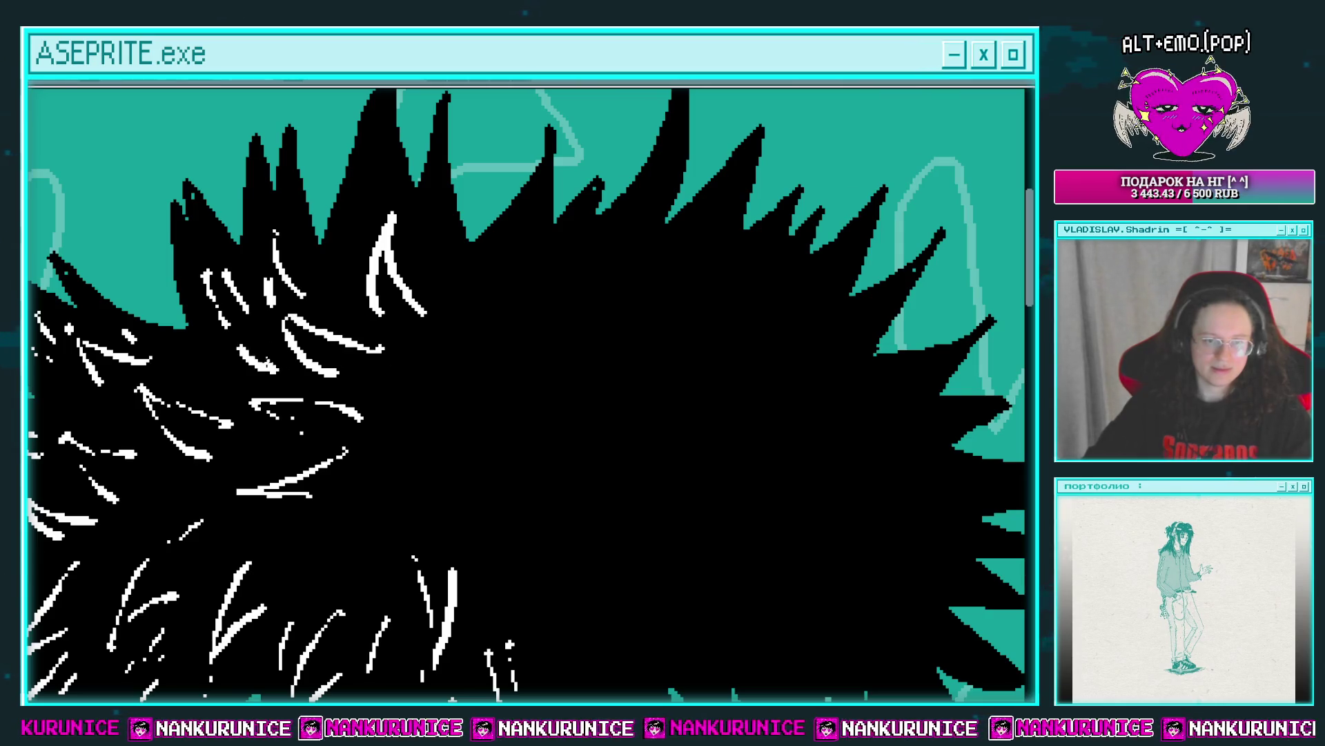
Review the finished hair and save the file with Ctrl+S.
{"action": "scroll", "coordinate": [304, 373], "scroll_direction": "down", "scroll_amount": 2}
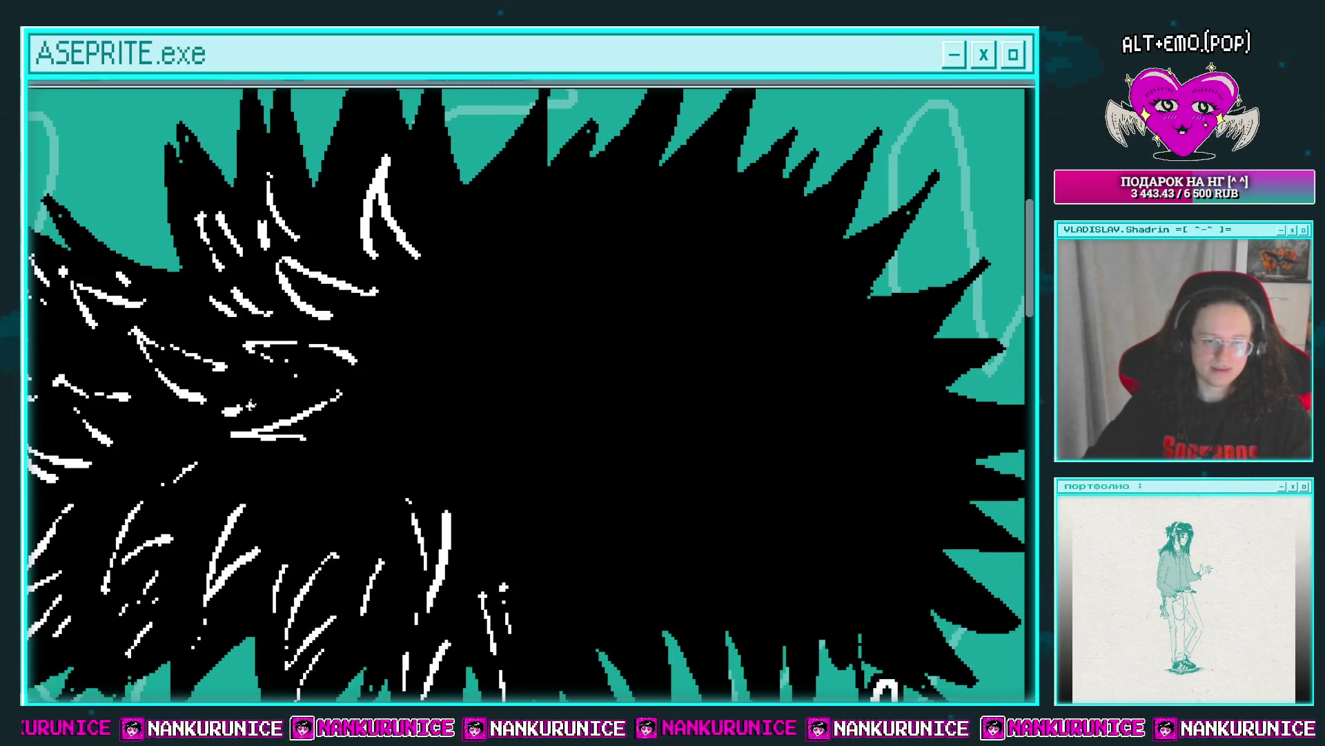
{"action": "scroll", "coordinate": [279, 394], "scroll_direction": "down", "scroll_amount": 1}
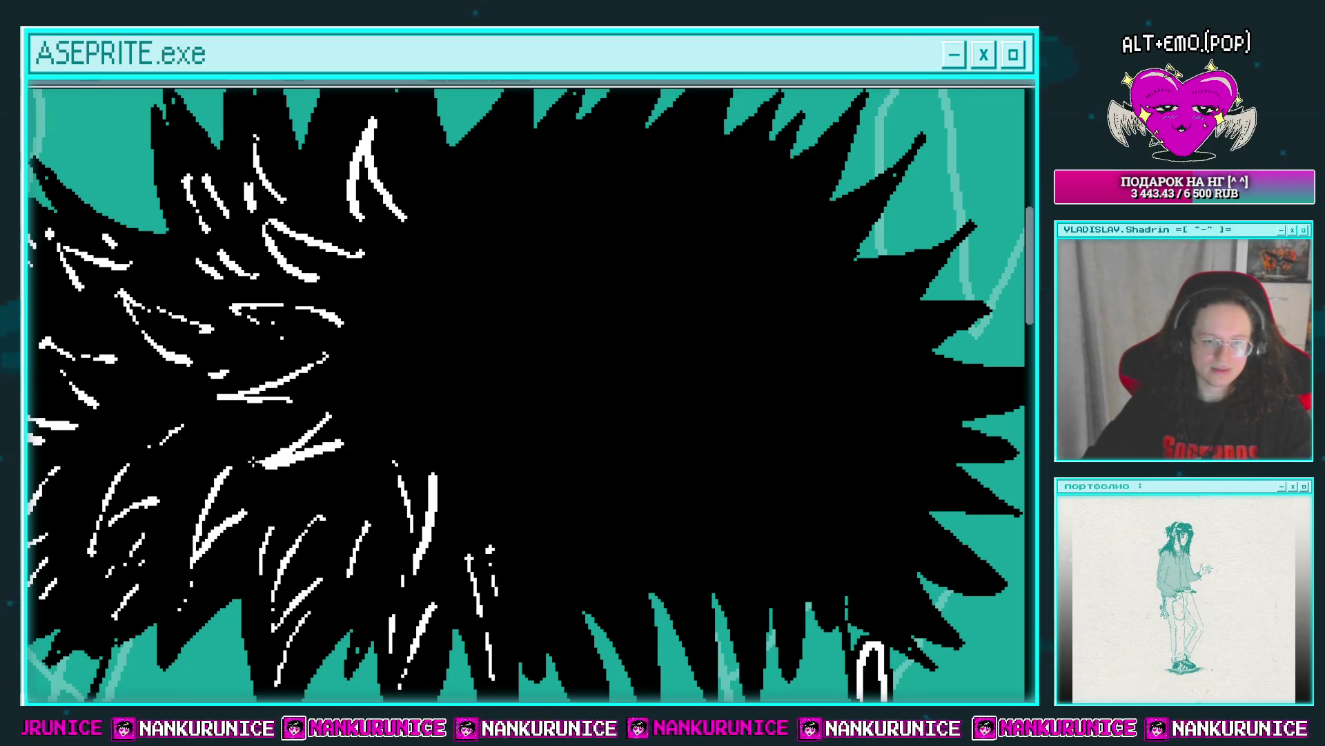
{"action": "scroll", "coordinate": [365, 442], "scroll_direction": "up", "scroll_amount": 1}
{"action": "scroll", "coordinate": [400, 421], "scroll_direction": "up", "scroll_amount": 1}
{"action": "scroll", "coordinate": [468, 394], "scroll_direction": "up", "scroll_amount": 1}
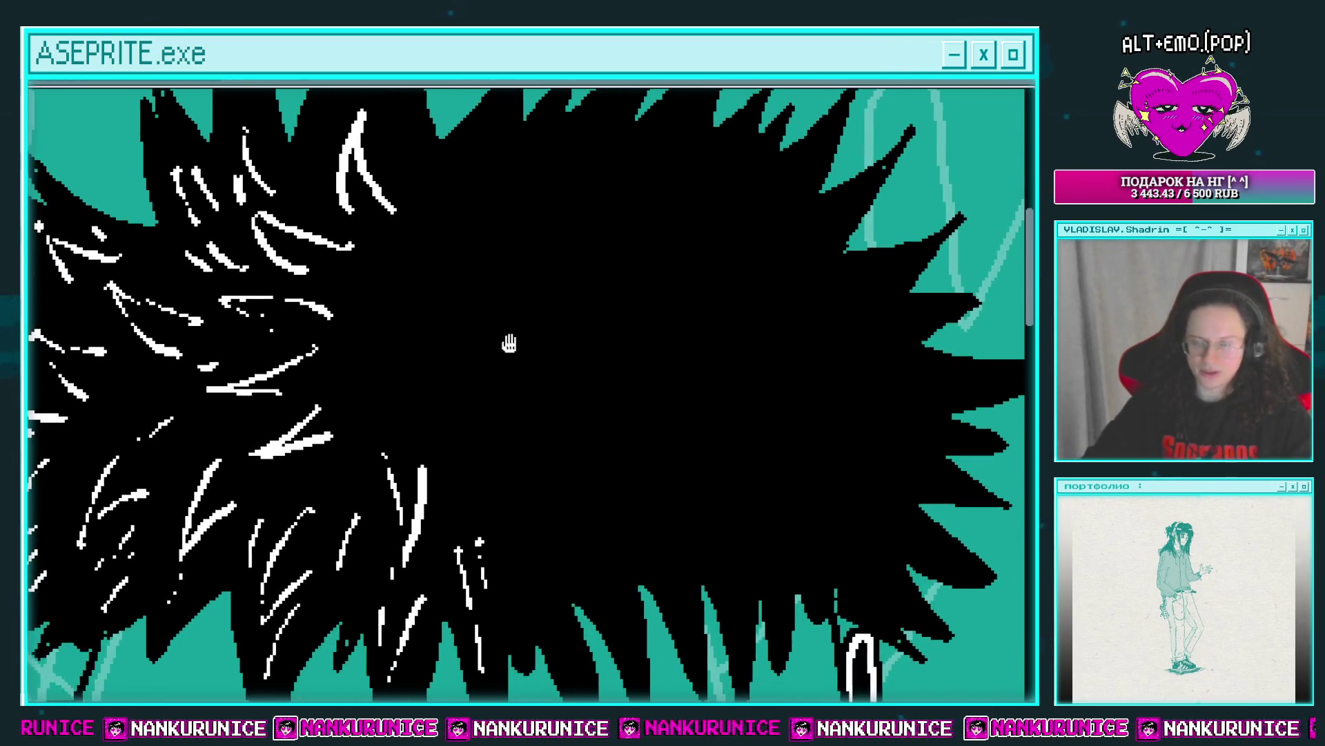
{"action": "scroll", "coordinate": [508, 346], "scroll_direction": "up", "scroll_amount": 1}
{"action": "scroll", "coordinate": [478, 318], "scroll_direction": "down", "scroll_amount": 1}
{"action": "key", "text": "ctrl+s"}
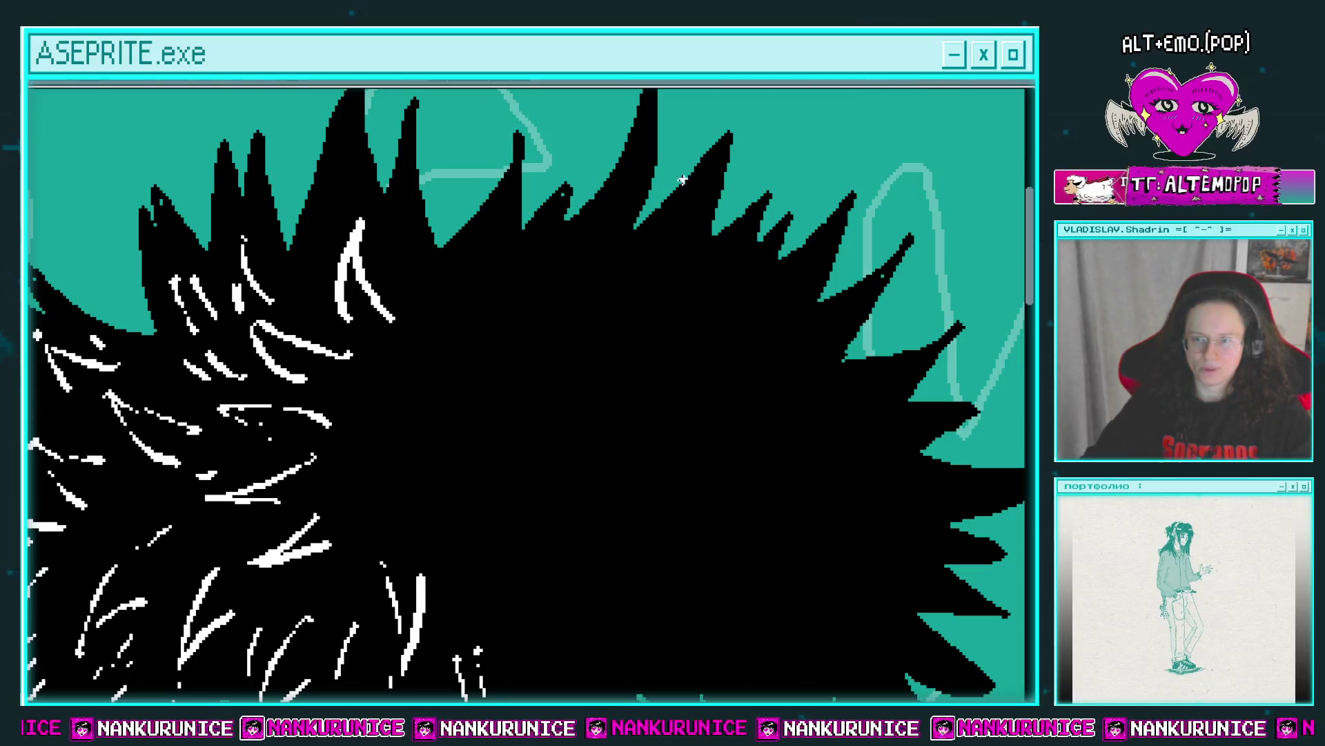
Draw white strands above the lambda-shaped highlight, undoing one and redrawing a vertical strand.
{"action": "mouse_move", "coordinate": [386, 397]}
{"action": "left_mouse_down"}
{"action": "mouse_move", "coordinate": [533, 270]}
{"action": "mouse_move", "coordinate": [518, 441]}
{"action": "left_mouse_up"}
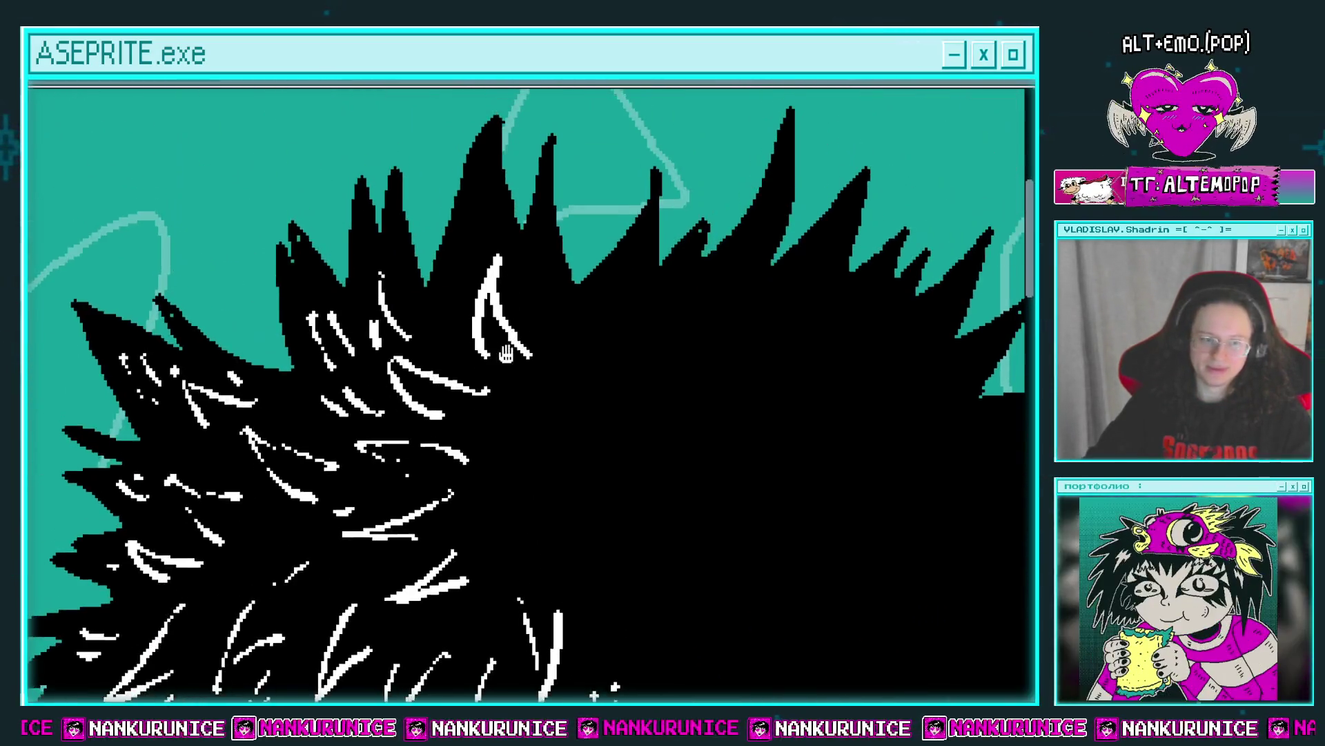
{"action": "scroll", "coordinate": [505, 357], "scroll_direction": "up", "scroll_amount": 1}
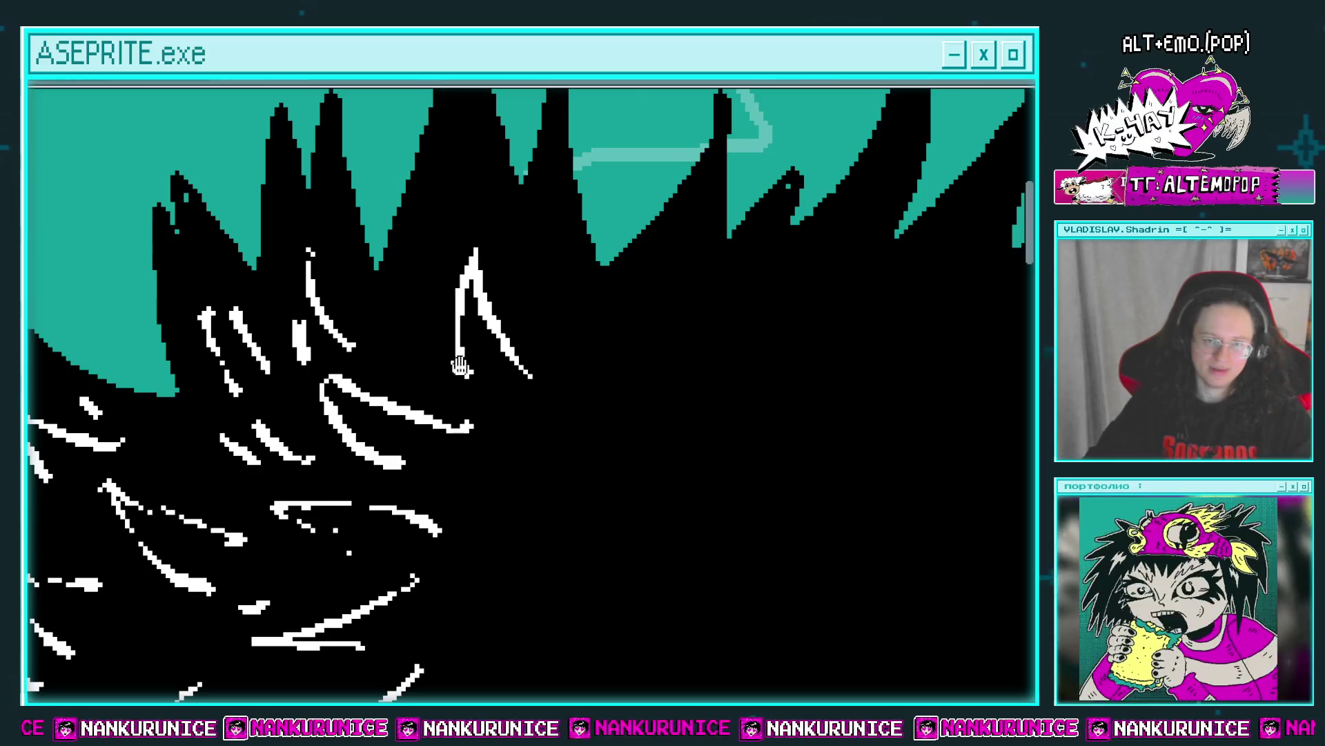
{"action": "left_click_drag", "start_coordinate": [476, 269], "coordinate": [490, 373]}
{"action": "left_click_drag", "start_coordinate": [473, 224], "coordinate": [452, 335]}
{"action": "left_click_drag", "start_coordinate": [491, 259], "coordinate": [488, 303]}
{"action": "key", "text": "ctrl+z"}
{"action": "key", "text": "ctrl+z"}
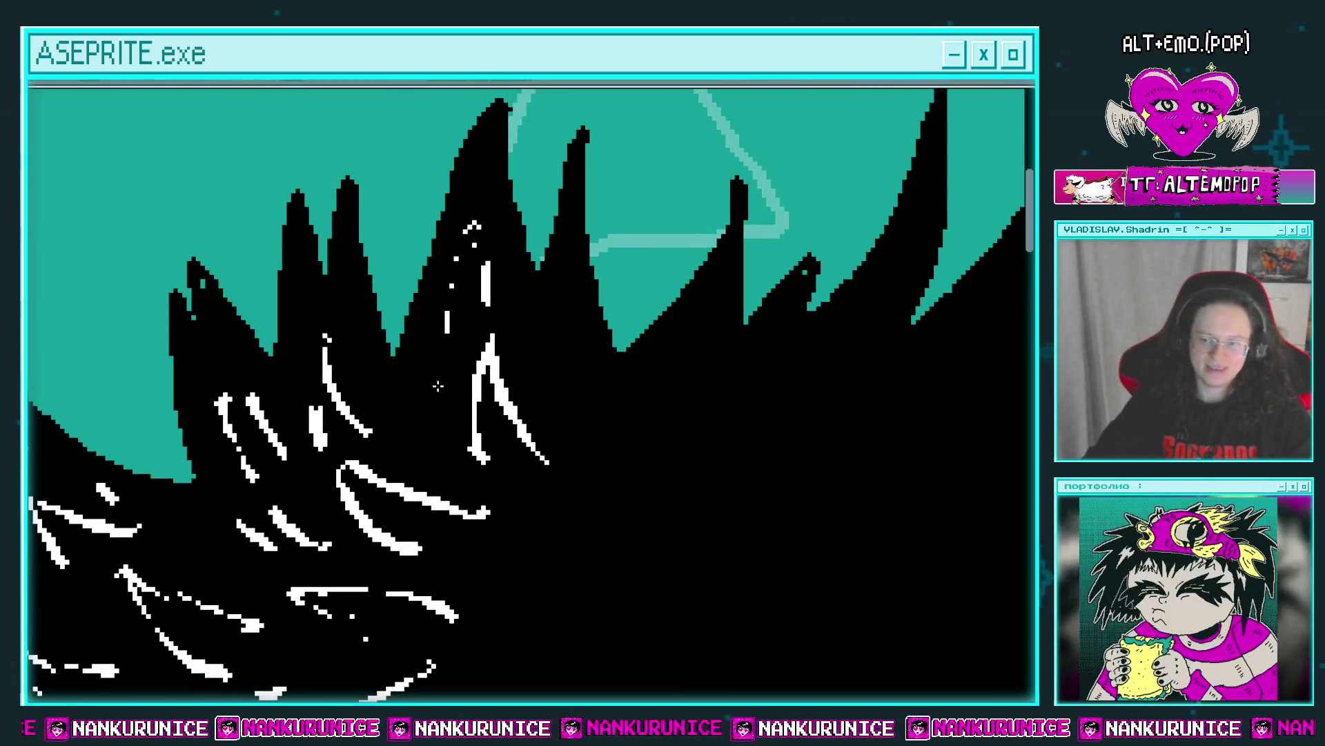
{"action": "left_click_drag", "start_coordinate": [430, 354], "coordinate": [423, 443]}
Draw two curved white strands in the lower hair.
{"action": "scroll", "coordinate": [386, 332], "scroll_direction": "down", "scroll_amount": 2}
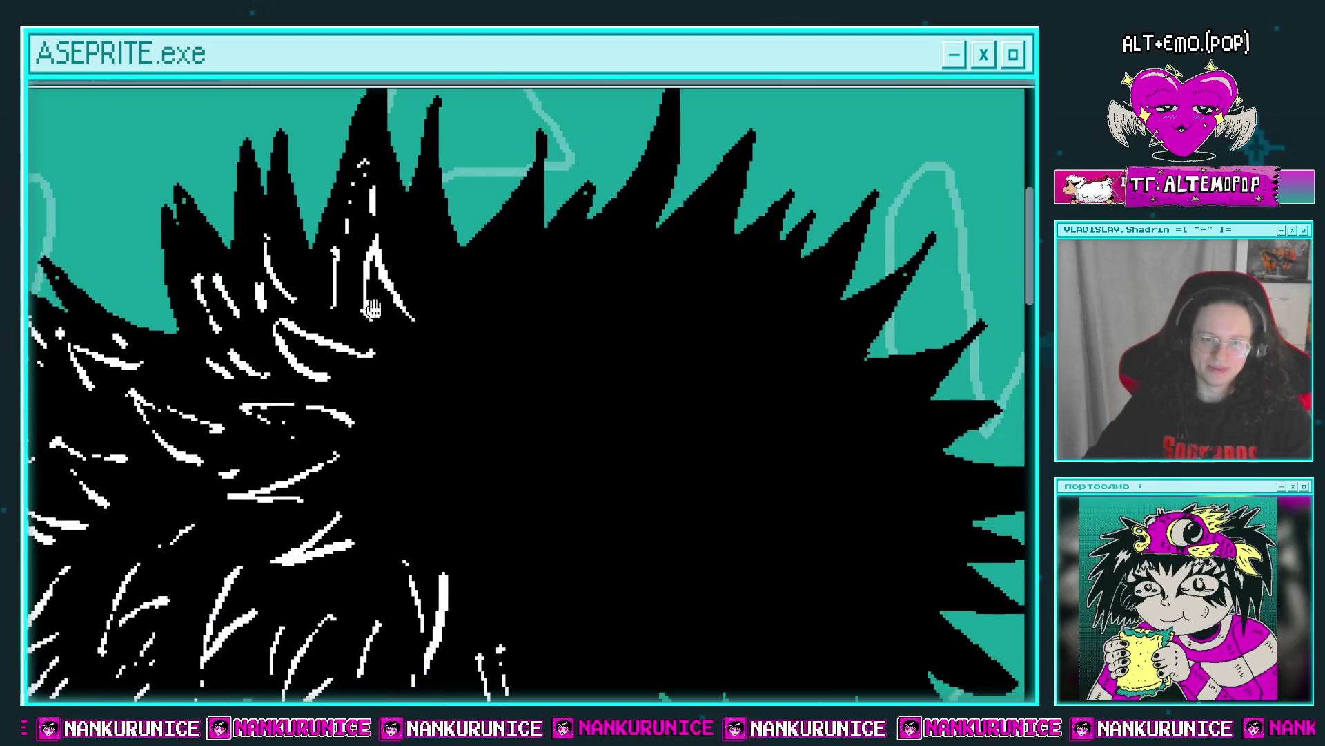
{"action": "scroll", "coordinate": [557, 296], "scroll_direction": "up", "scroll_amount": 1}
{"action": "left_click_drag", "start_coordinate": [556, 297], "coordinate": [487, 256]}
{"action": "scroll", "coordinate": [509, 304], "scroll_direction": "down", "scroll_amount": 1}
{"action": "scroll", "coordinate": [520, 359], "scroll_direction": "down", "scroll_amount": 1}
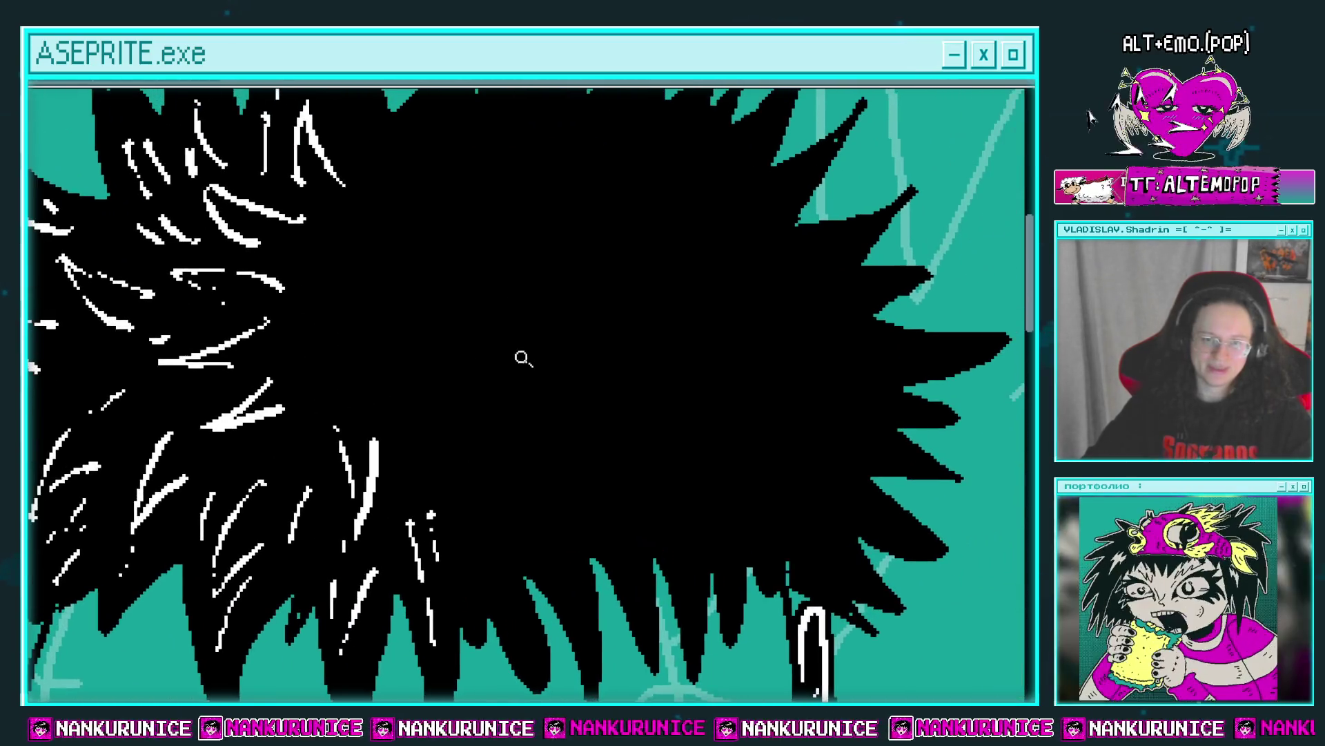
{"action": "scroll", "coordinate": [500, 361], "scroll_direction": "down", "scroll_amount": 1}
{"action": "scroll", "coordinate": [370, 360], "scroll_direction": "up", "scroll_amount": 3}
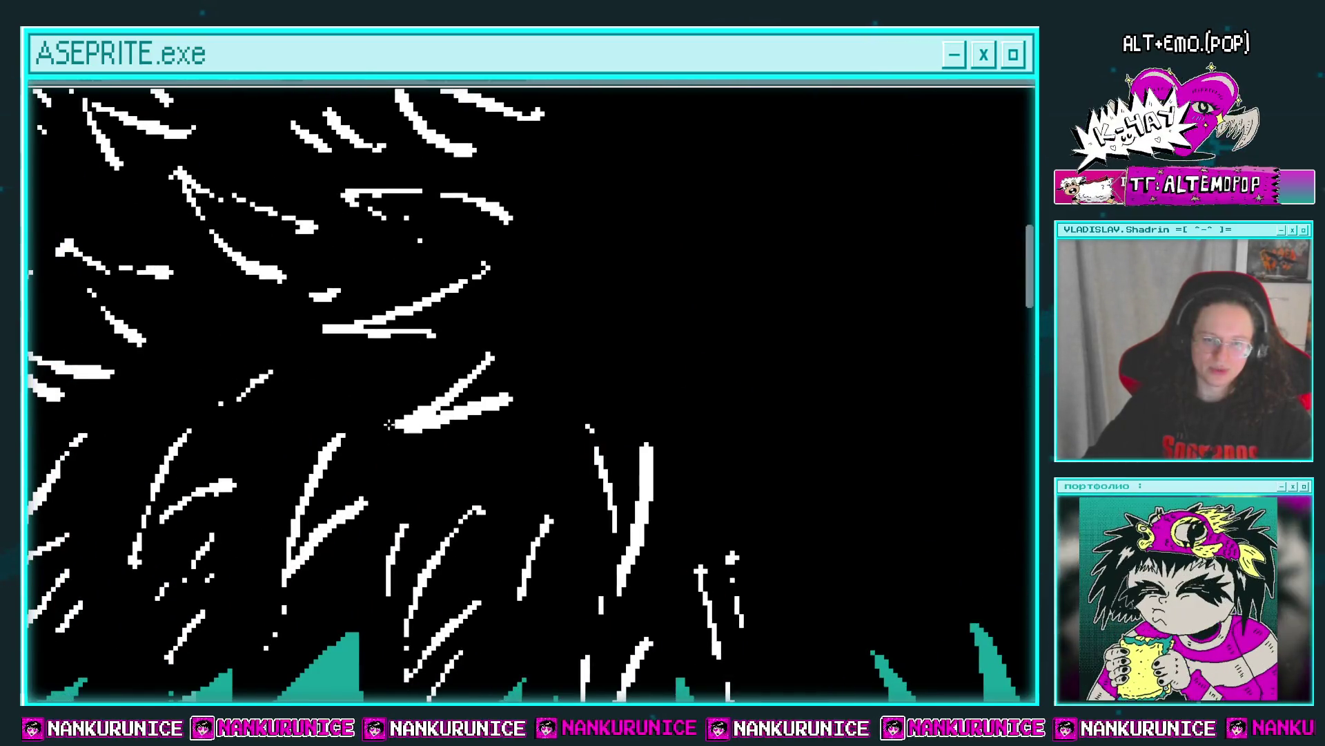
{"action": "left_click_drag", "start_coordinate": [542, 340], "coordinate": [432, 376]}
{"action": "left_click_drag", "start_coordinate": [516, 345], "coordinate": [535, 480]}
{"action": "mouse_move", "coordinate": [535, 462]}
{"action": "left_mouse_down"}
{"action": "mouse_move", "coordinate": [512, 384]}
{"action": "mouse_move", "coordinate": [531, 483]}
{"action": "left_mouse_up"}
Add more white strands, including vertical ones, further along the lower hair.
{"action": "scroll", "coordinate": [526, 376], "scroll_direction": "down", "scroll_amount": 5}
{"action": "scroll", "coordinate": [497, 325], "scroll_direction": "right", "scroll_amount": 4}
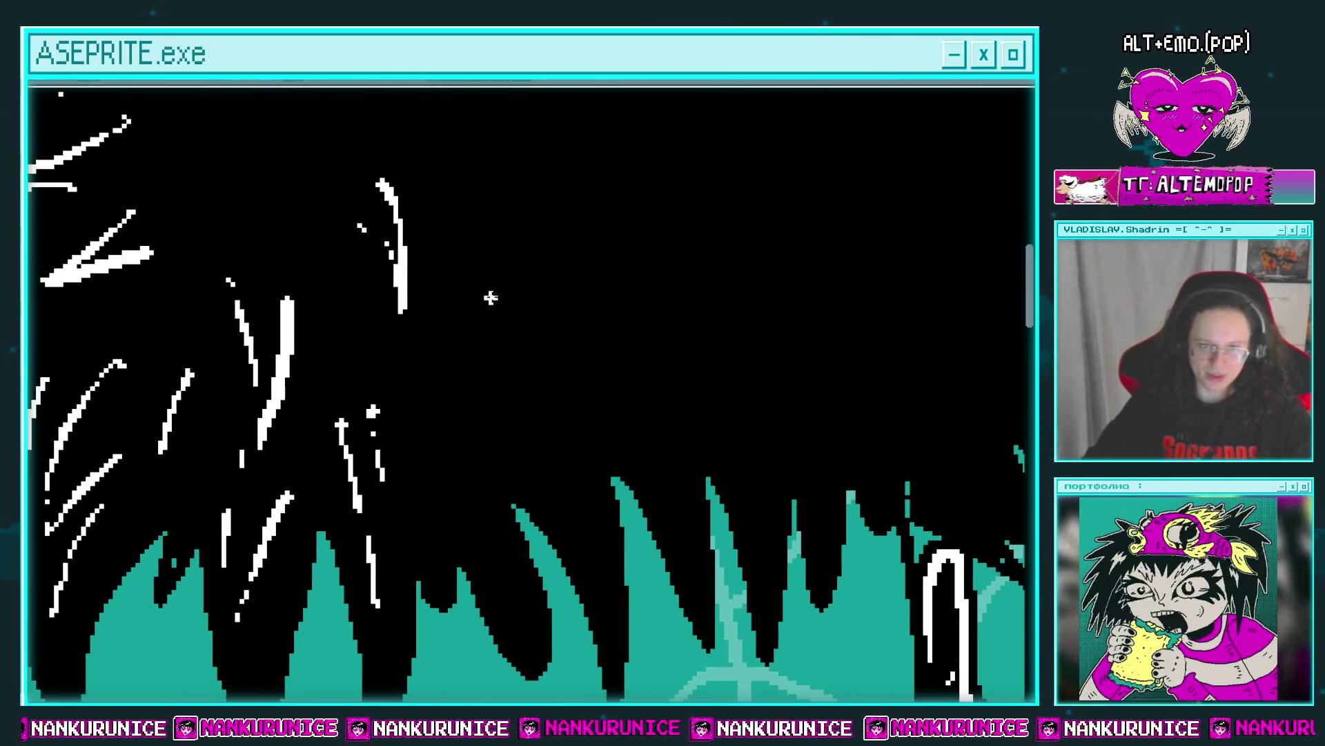
{"action": "mouse_move", "coordinate": [492, 348]}
{"action": "left_mouse_down"}
{"action": "mouse_move", "coordinate": [482, 424]}
{"action": "mouse_move", "coordinate": [473, 390]}
{"action": "left_mouse_up"}
{"action": "scroll", "coordinate": [435, 366], "scroll_direction": "down", "scroll_amount": 2}
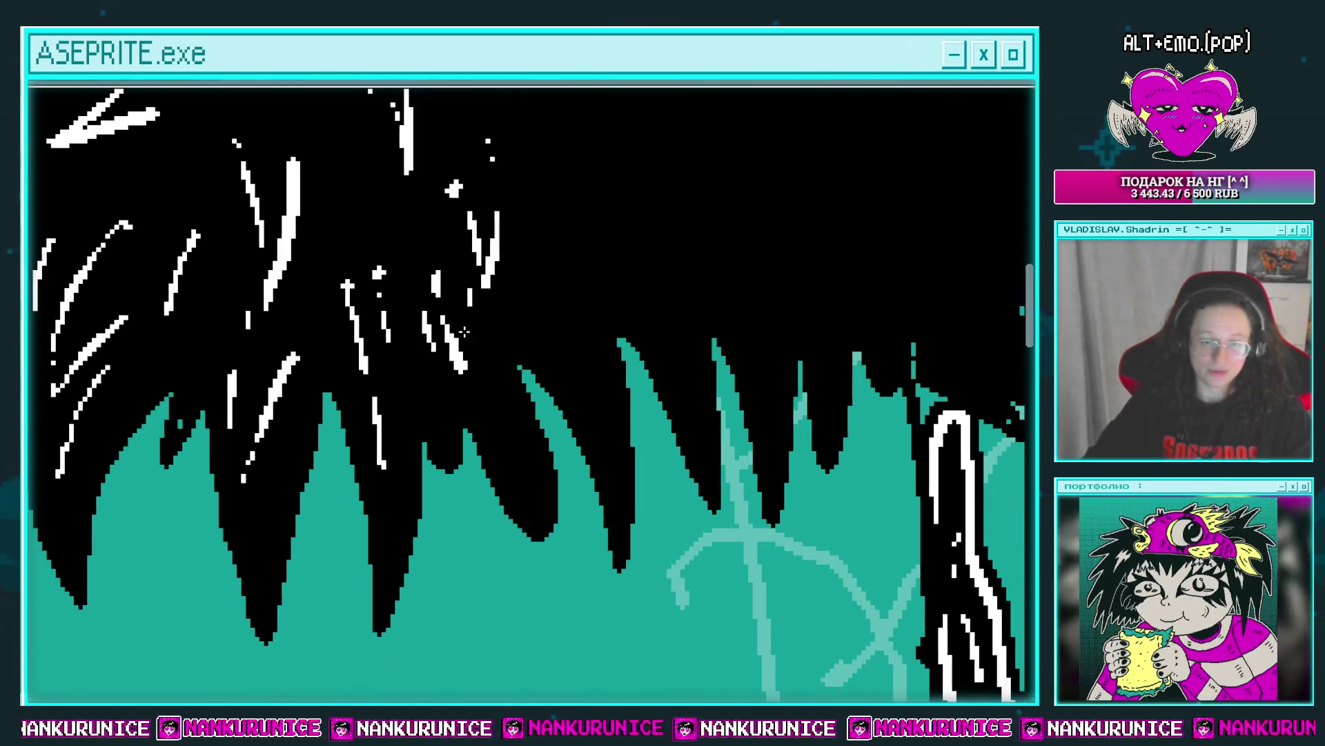
{"action": "scroll", "coordinate": [503, 358], "scroll_direction": "right", "scroll_amount": 2}
{"action": "left_click_drag", "start_coordinate": [483, 335], "coordinate": [497, 414]}
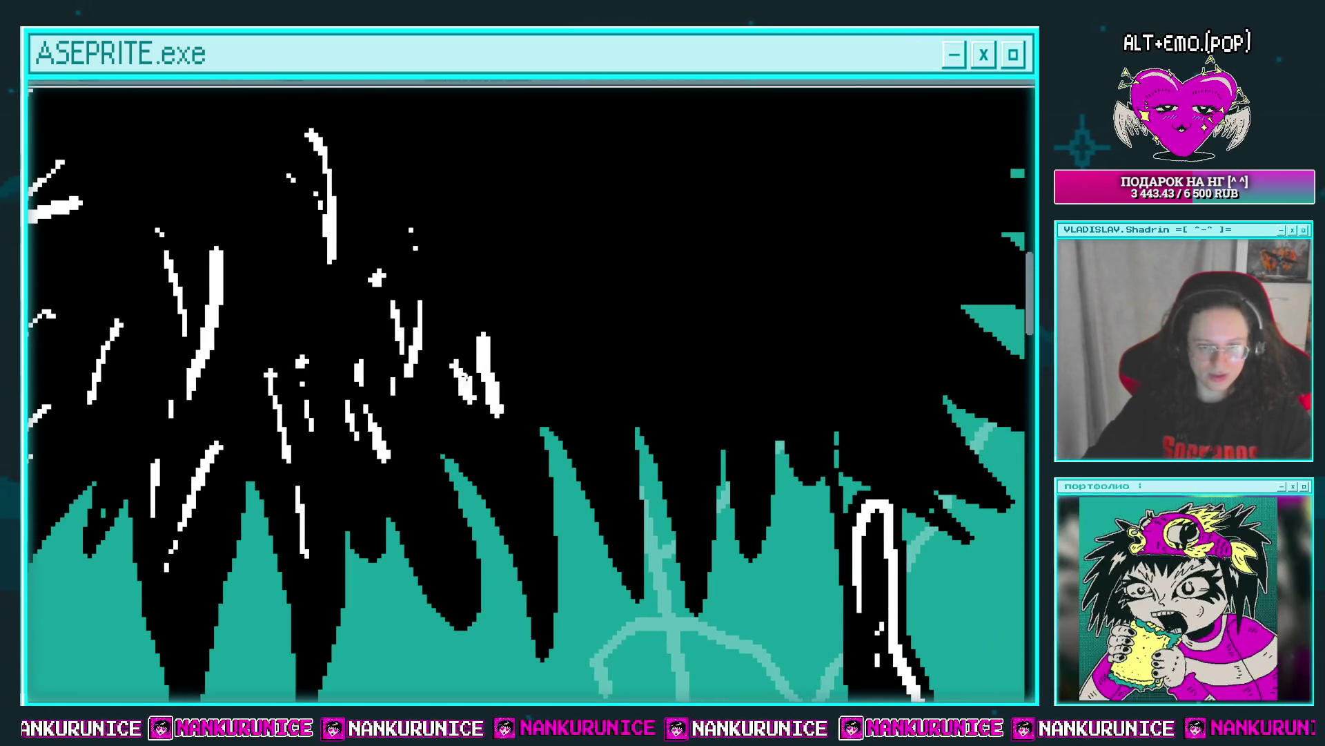
{"action": "scroll", "coordinate": [504, 339], "scroll_direction": "up", "scroll_amount": 2}
{"action": "scroll", "coordinate": [504, 339], "scroll_direction": "right", "scroll_amount": 2}
{"action": "left_click_drag", "start_coordinate": [497, 309], "coordinate": [512, 364]}
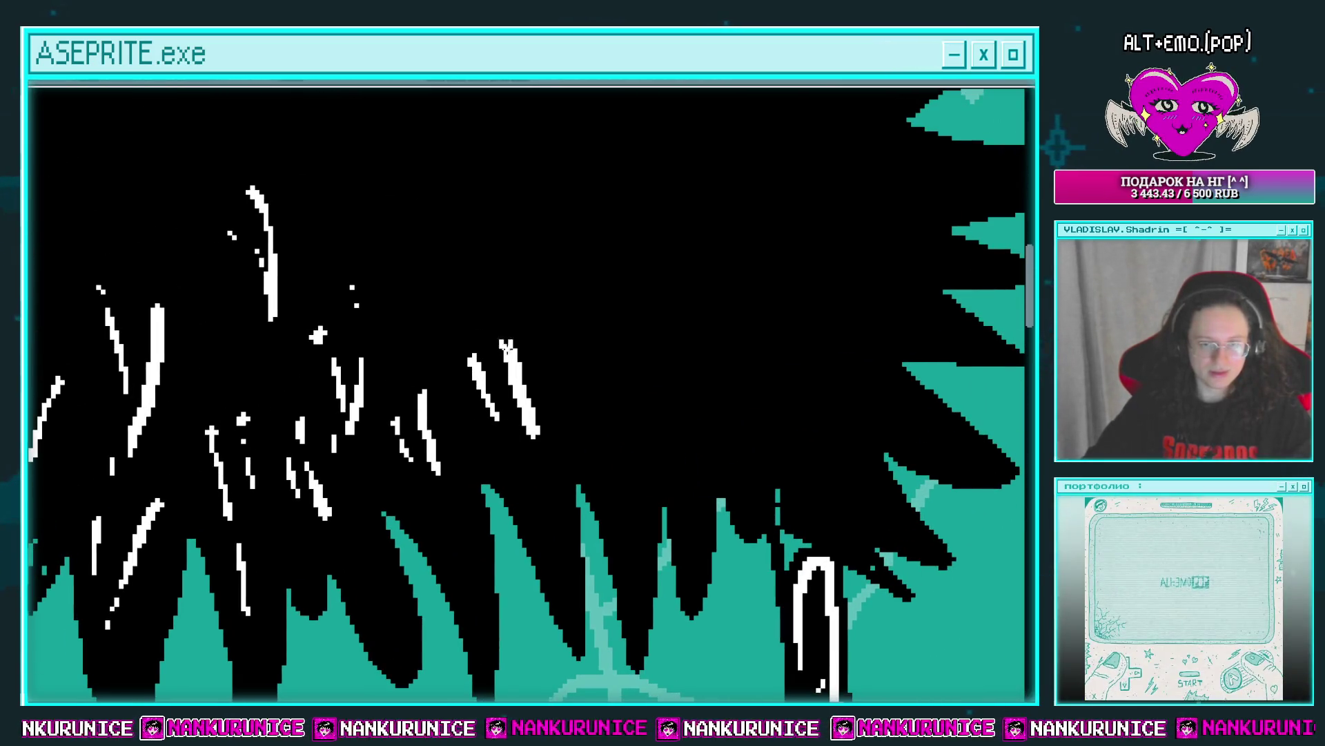
Draw a curved white strand near the centre of the hair.
{"action": "scroll", "coordinate": [508, 347], "scroll_direction": "down", "scroll_amount": 3}
{"action": "scroll", "coordinate": [498, 408], "scroll_direction": "up", "scroll_amount": 2}
{"action": "scroll", "coordinate": [499, 408], "scroll_direction": "right", "scroll_amount": 2}
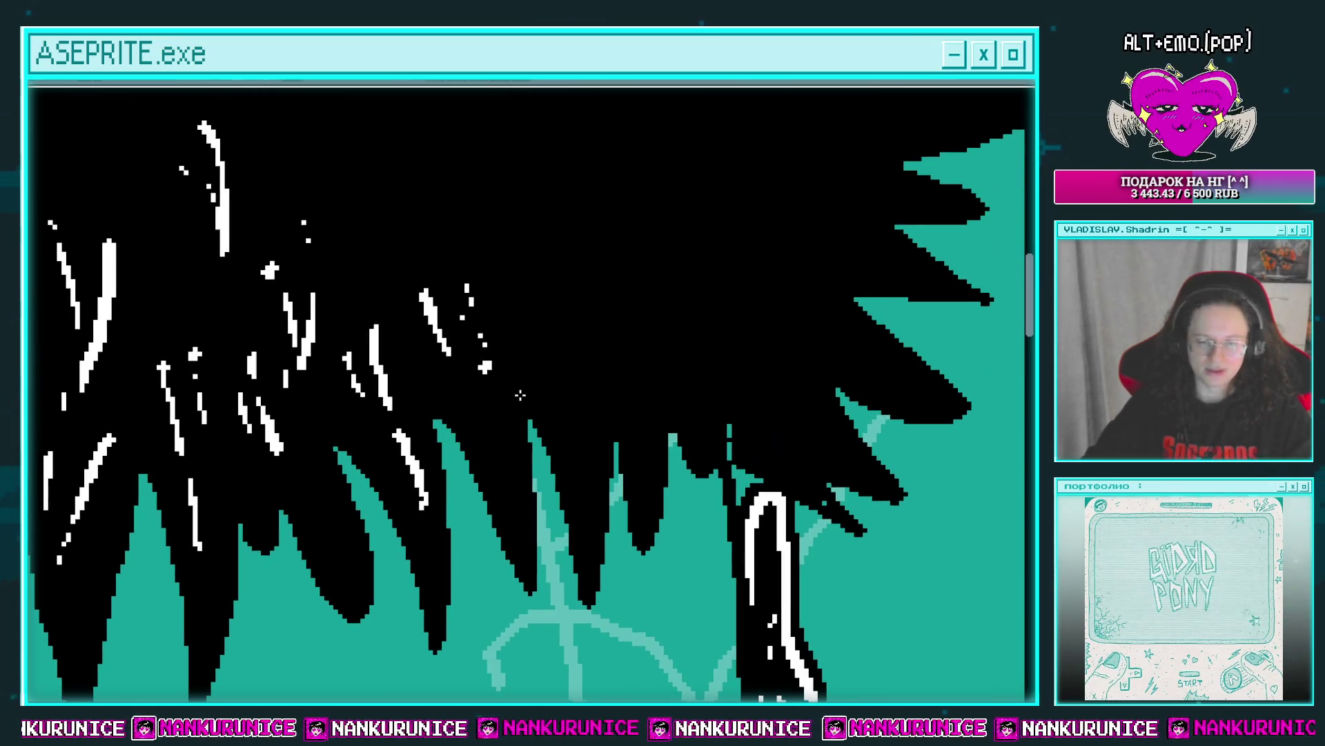
{"action": "scroll", "coordinate": [483, 415], "scroll_direction": "down", "scroll_amount": 3}
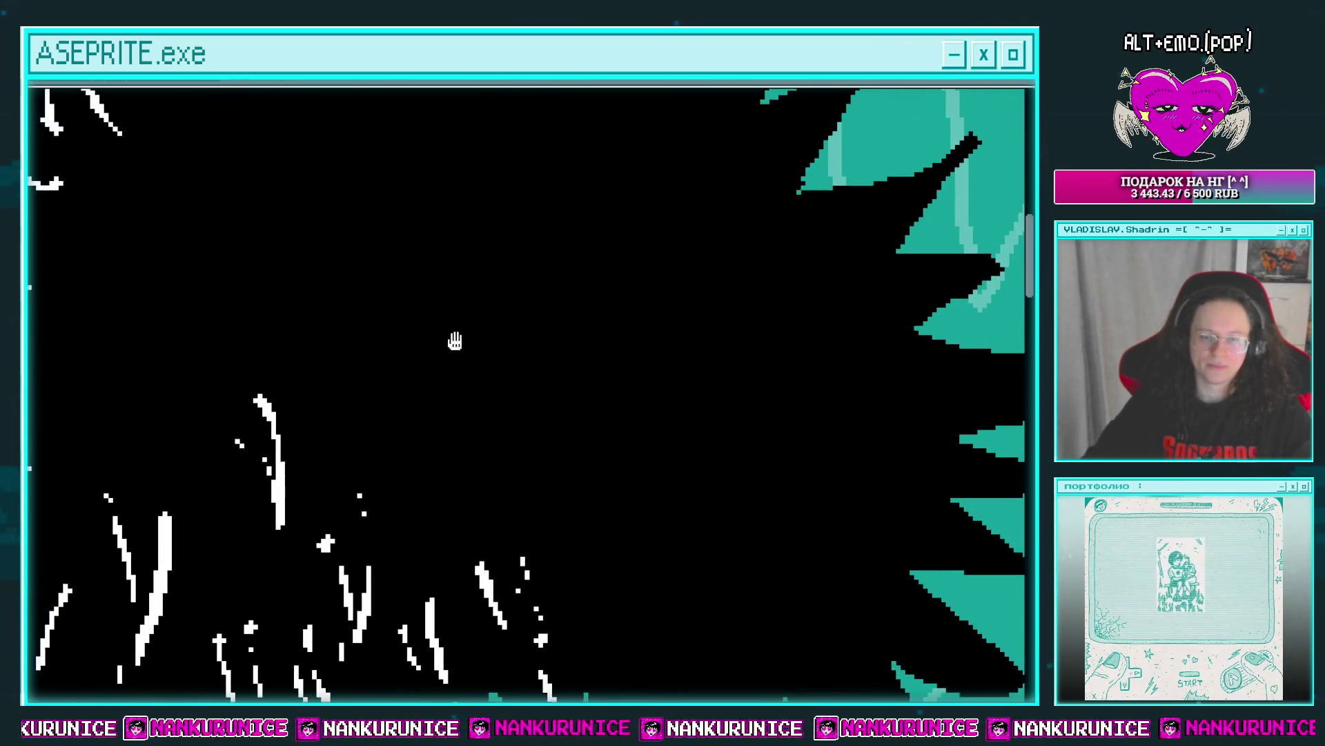
{"action": "scroll", "coordinate": [453, 341], "scroll_direction": "up", "scroll_amount": 2}
{"action": "scroll", "coordinate": [364, 318], "scroll_direction": "up", "scroll_amount": 1}
{"action": "scroll", "coordinate": [390, 340], "scroll_direction": "up", "scroll_amount": 1}
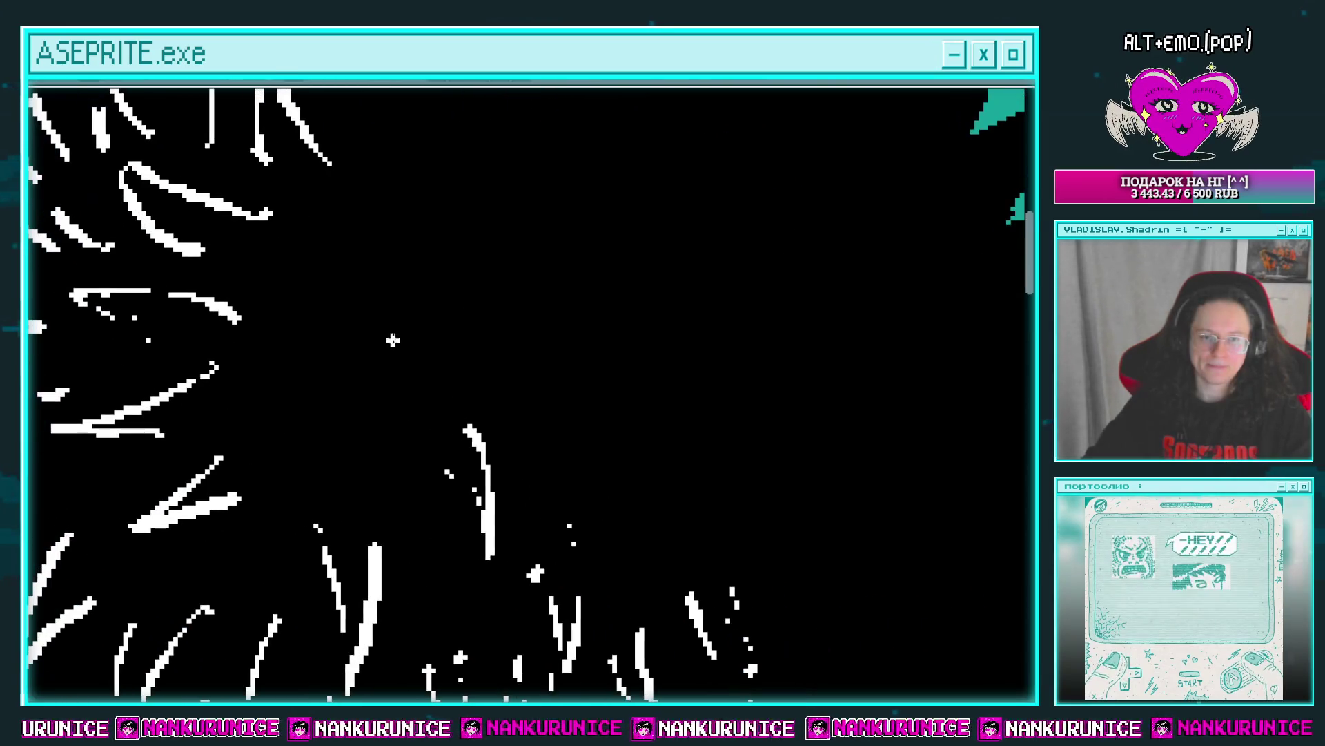
{"action": "left_click_drag", "start_coordinate": [378, 360], "coordinate": [437, 384]}
Add a curved white strand above it and trim the lower strand's top.
{"action": "scroll", "coordinate": [416, 333], "scroll_direction": "up", "scroll_amount": 1}
{"action": "left_click_drag", "start_coordinate": [366, 325], "coordinate": [491, 228]}
{"action": "scroll", "coordinate": [442, 262], "scroll_direction": "down", "scroll_amount": 1}
{"action": "scroll", "coordinate": [442, 262], "scroll_direction": "left", "scroll_amount": 2}
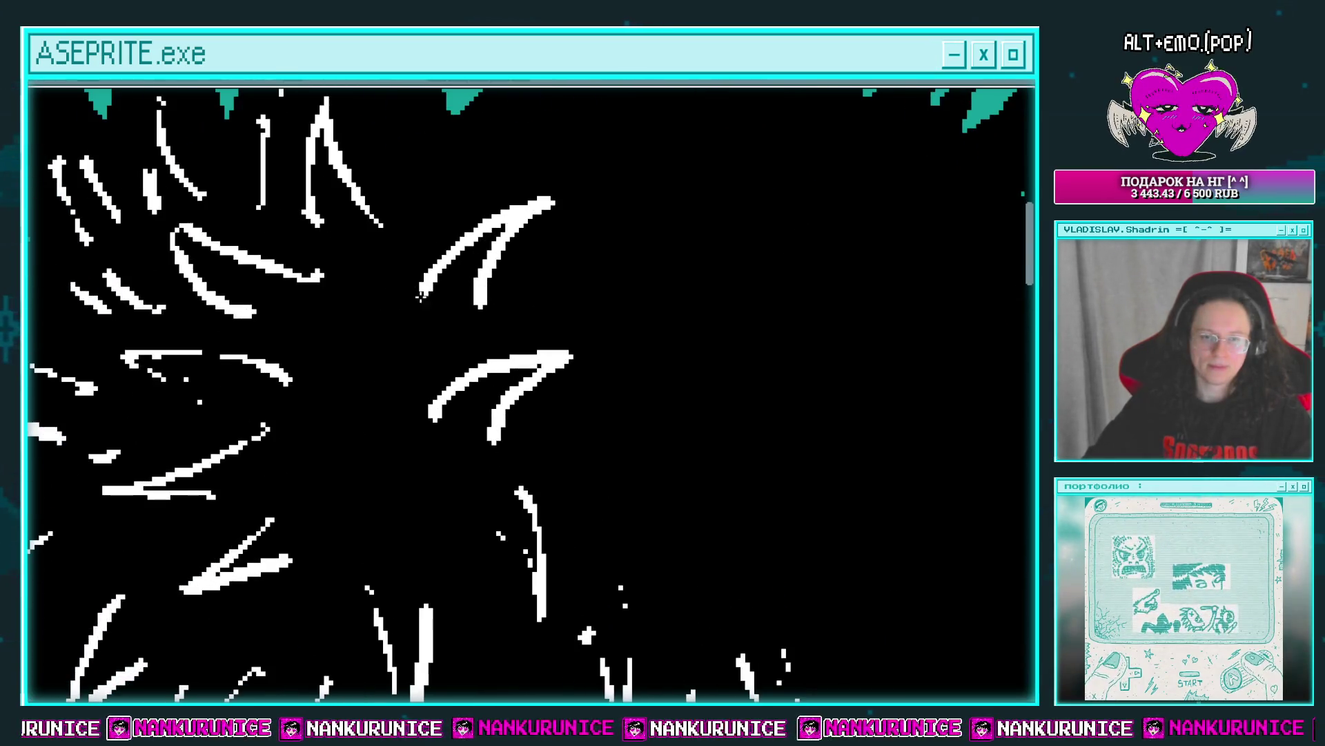
{"action": "scroll", "coordinate": [483, 290], "scroll_direction": "down", "scroll_amount": 1}
{"action": "scroll", "coordinate": [483, 290], "scroll_direction": "right", "scroll_amount": 1}
{"action": "left_click_drag", "start_coordinate": [414, 386], "coordinate": [545, 328]}
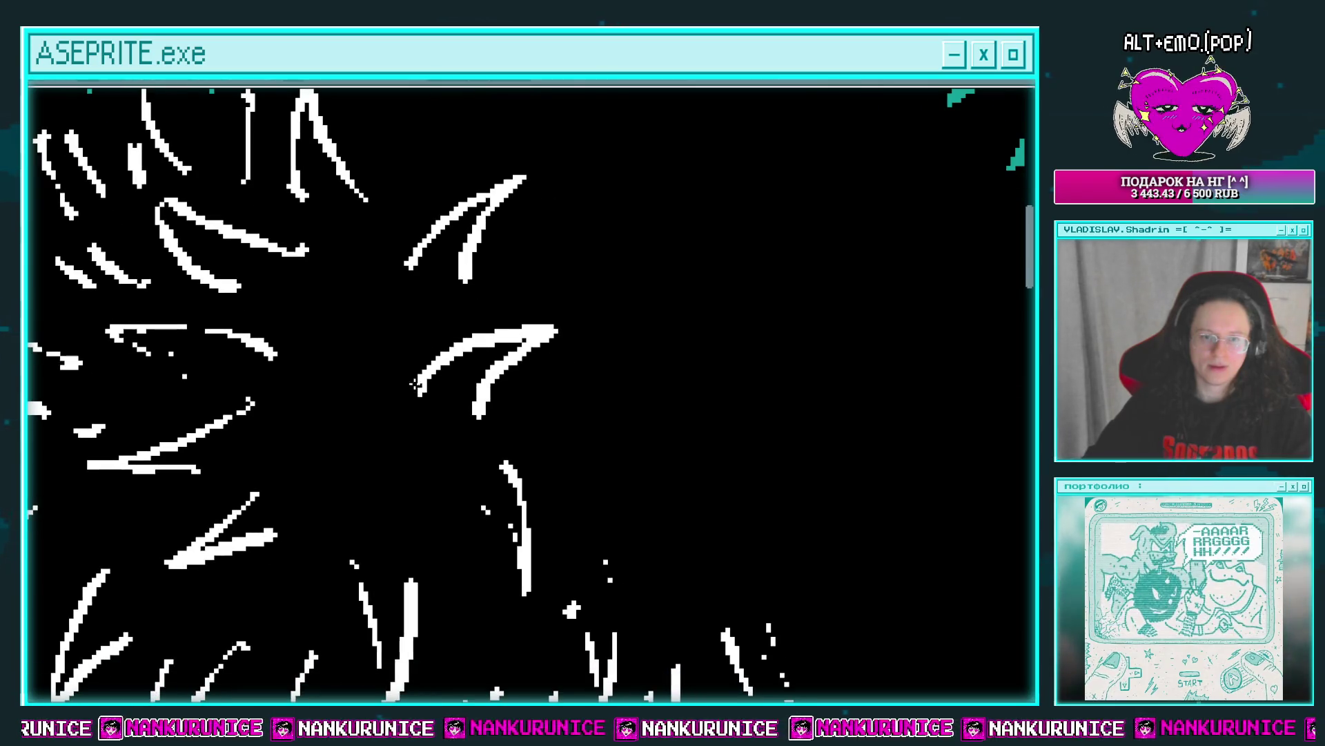
Draw a V-shaped white strand in the hair.
{"action": "scroll", "coordinate": [484, 345], "scroll_direction": "down", "scroll_amount": 1}
{"action": "scroll", "coordinate": [477, 338], "scroll_direction": "left", "scroll_amount": 3}
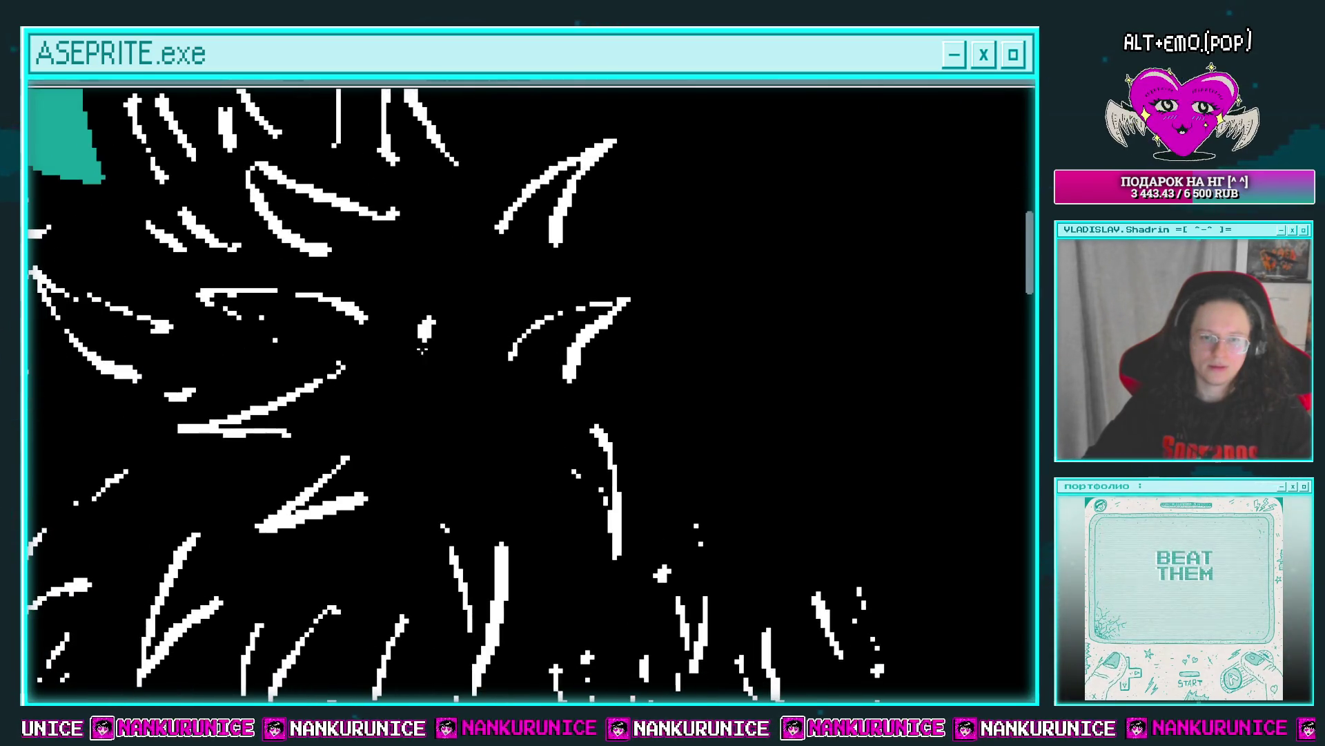
{"action": "left_click_drag", "start_coordinate": [422, 350], "coordinate": [469, 356]}
{"action": "scroll", "coordinate": [440, 414], "scroll_direction": "up", "scroll_amount": 3}
{"action": "scroll", "coordinate": [439, 361], "scroll_direction": "right", "scroll_amount": 1}
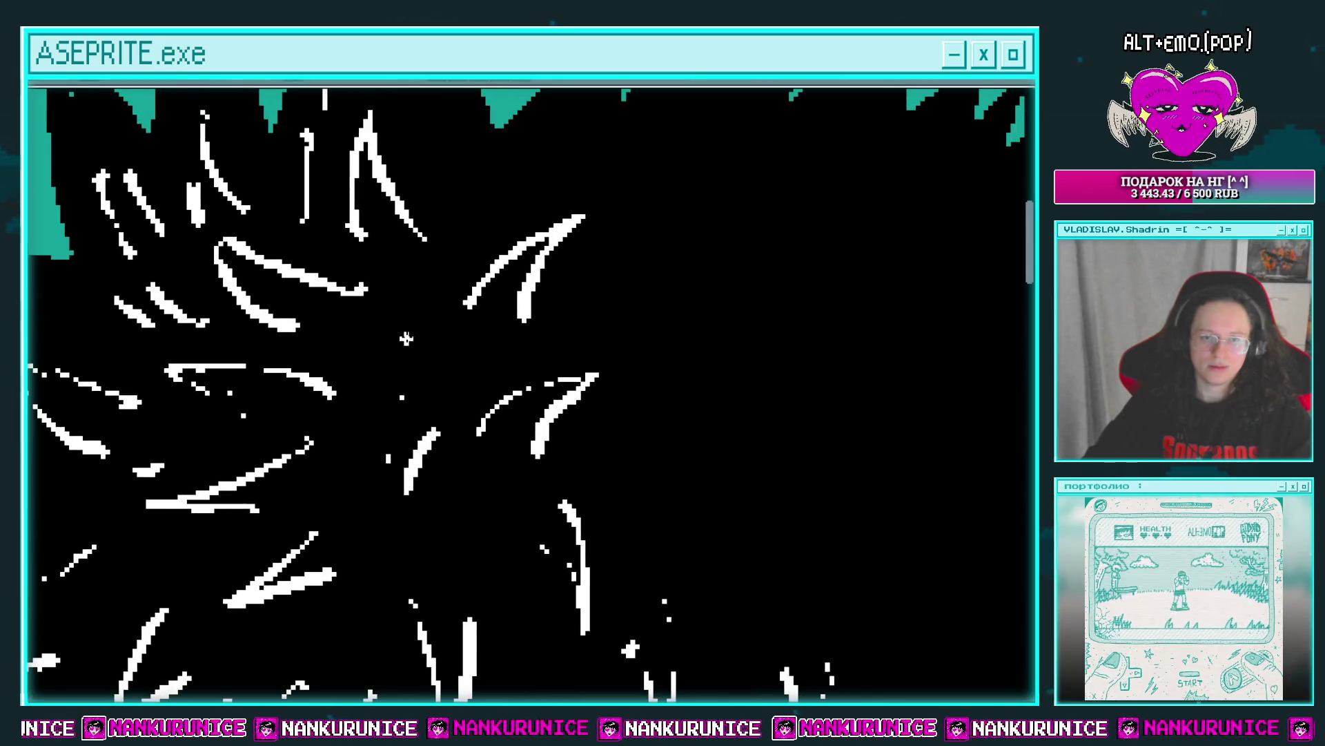
{"action": "scroll", "coordinate": [419, 330], "scroll_direction": "down", "scroll_amount": 3}
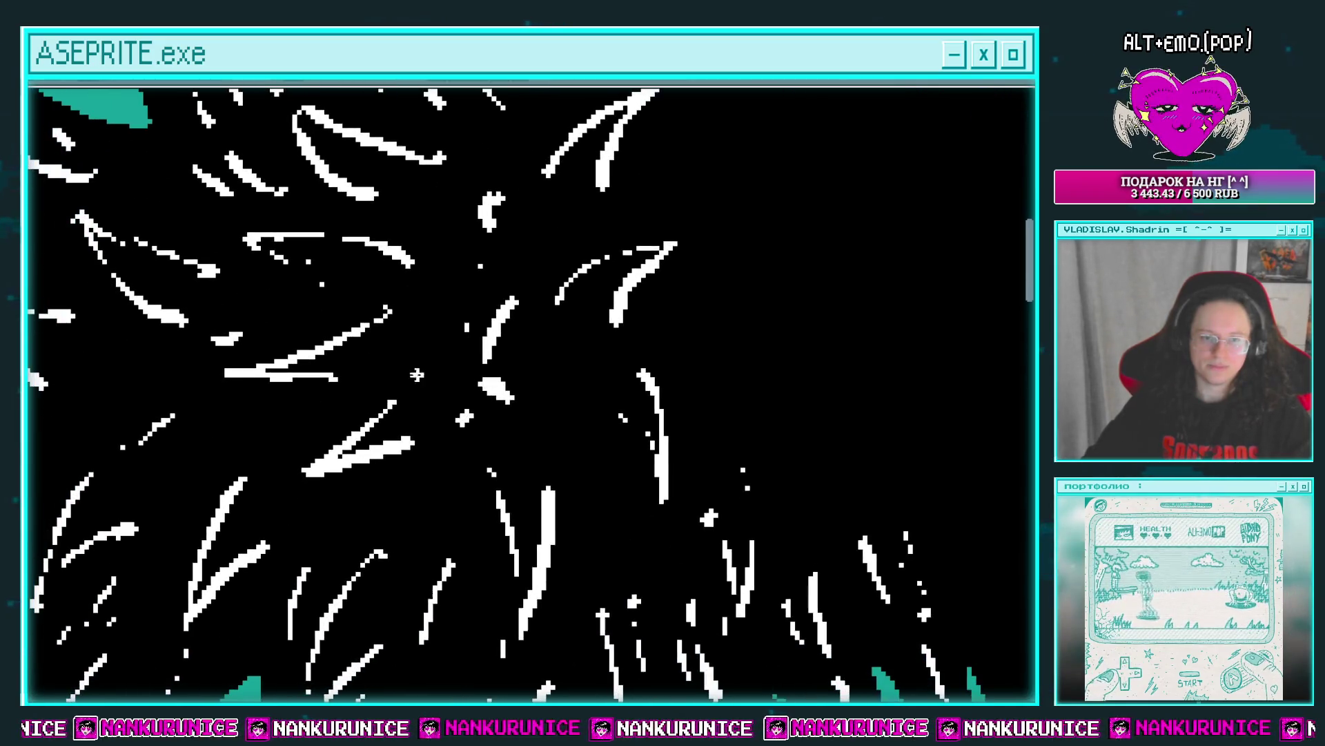
Add curved, angled, diagonal and vertical white strands among the upper spikes.
{"action": "left_click_drag", "start_coordinate": [488, 361], "coordinate": [345, 518]}
{"action": "mouse_move", "coordinate": [376, 250]}
{"action": "left_mouse_down"}
{"action": "mouse_move", "coordinate": [432, 257]}
{"action": "mouse_move", "coordinate": [475, 383]}
{"action": "left_mouse_up"}
{"action": "scroll", "coordinate": [357, 300], "scroll_direction": "up", "scroll_amount": 1}
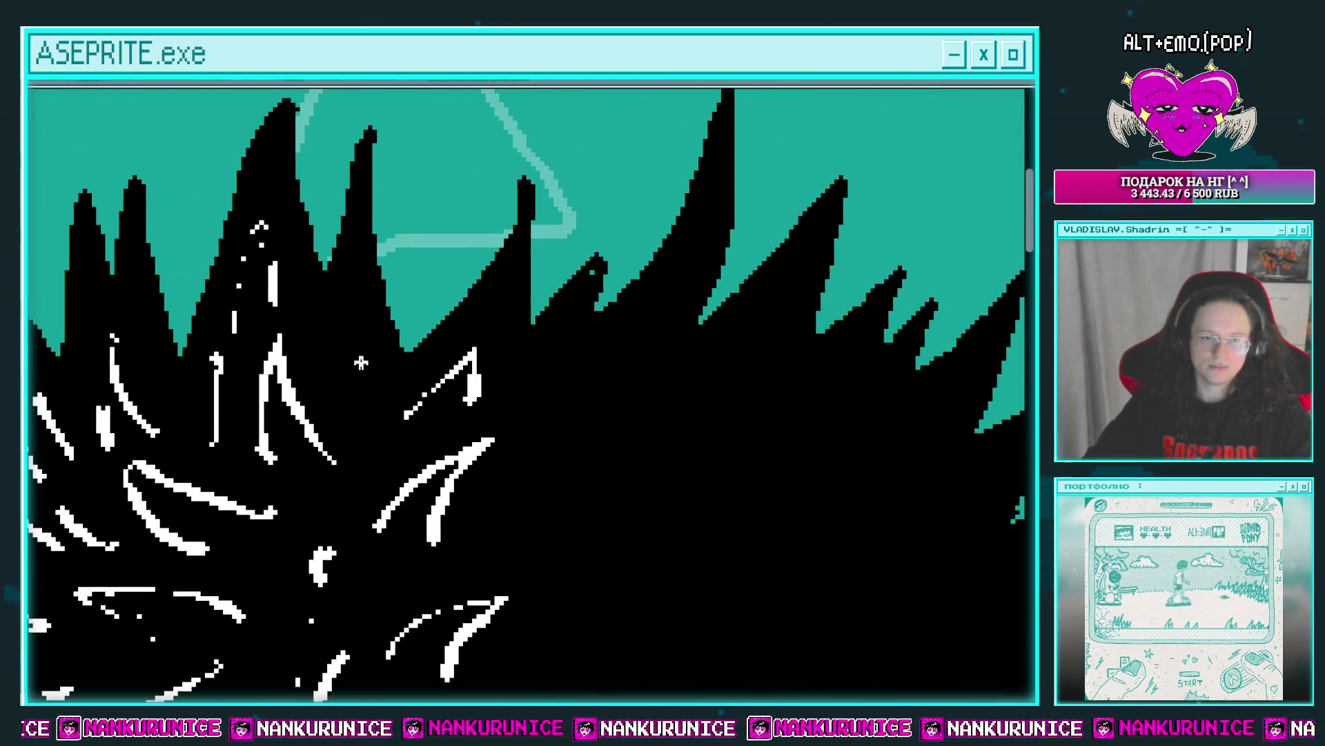
{"action": "left_click_drag", "start_coordinate": [344, 276], "coordinate": [366, 376]}
{"action": "scroll", "coordinate": [345, 352], "scroll_direction": "right", "scroll_amount": 3}
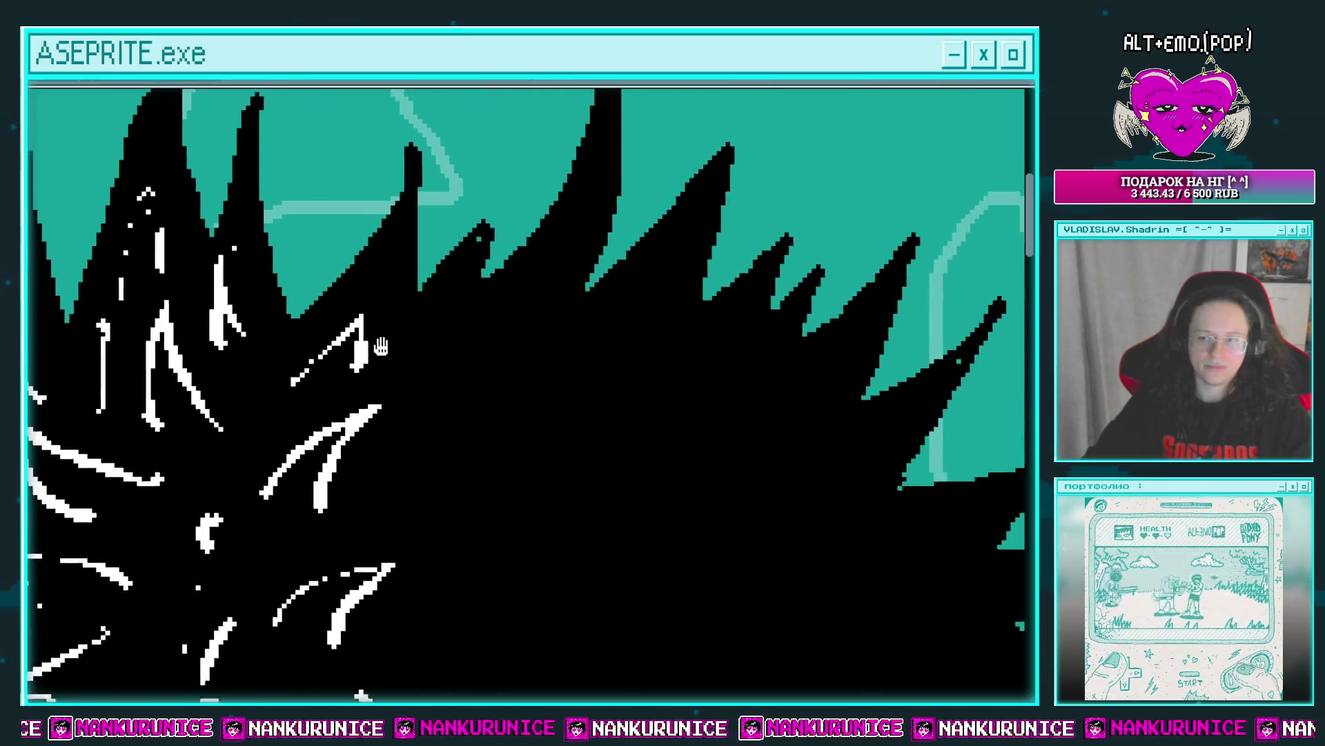
{"action": "mouse_move", "coordinate": [441, 326]}
{"action": "left_mouse_down"}
{"action": "mouse_move", "coordinate": [415, 316]}
{"action": "mouse_move", "coordinate": [497, 348]}
{"action": "left_mouse_up"}
{"action": "left_click_drag", "start_coordinate": [537, 263], "coordinate": [597, 246]}
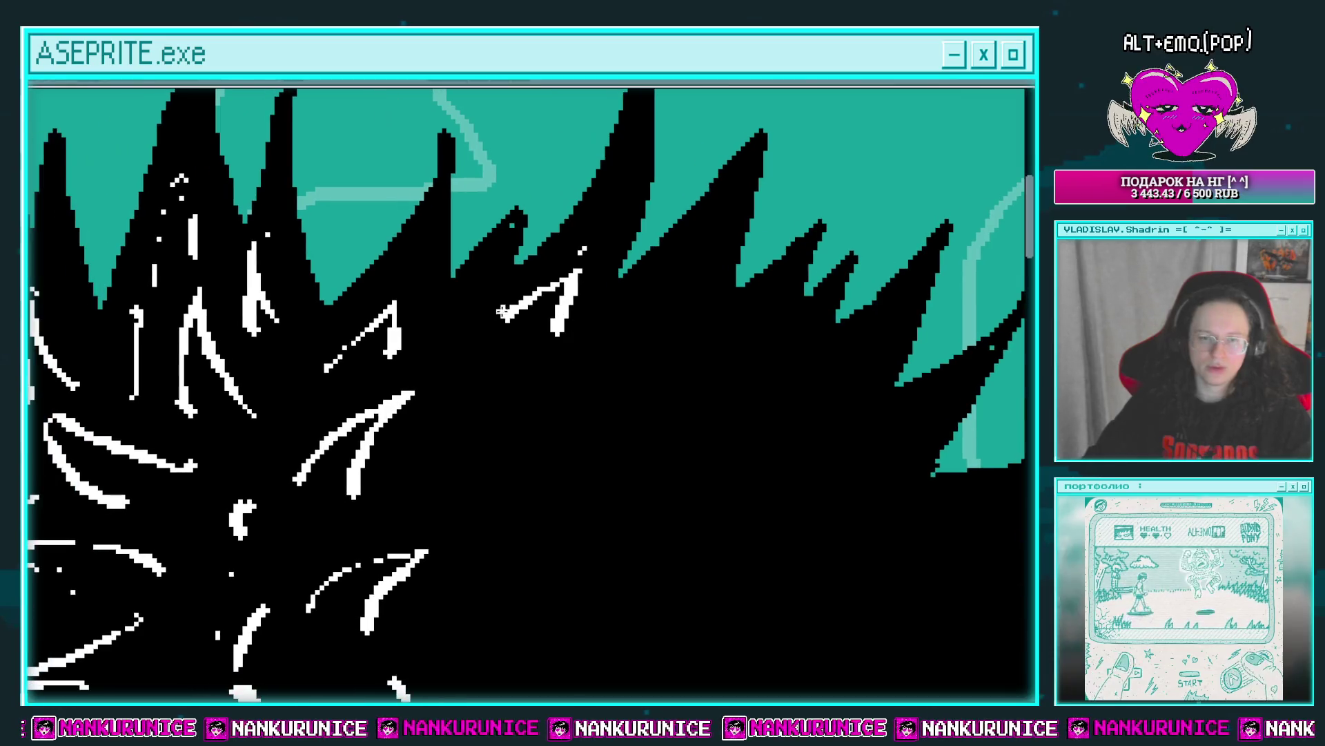
{"action": "mouse_move", "coordinate": [441, 323]}
{"action": "left_mouse_down"}
{"action": "mouse_move", "coordinate": [489, 283]}
{"action": "mouse_move", "coordinate": [422, 335]}
{"action": "left_mouse_up"}
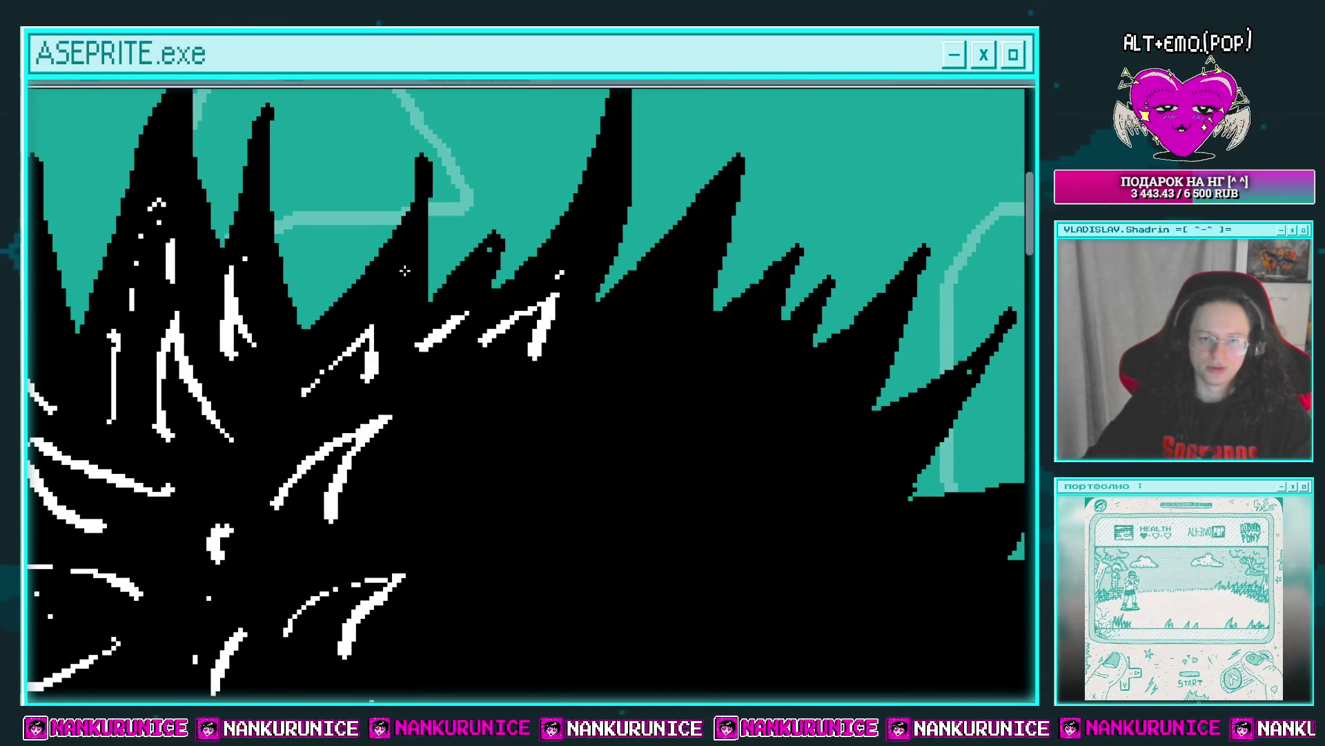
{"action": "left_click_drag", "start_coordinate": [405, 270], "coordinate": [400, 330]}
{"action": "left_click_drag", "start_coordinate": [334, 254], "coordinate": [326, 247]}
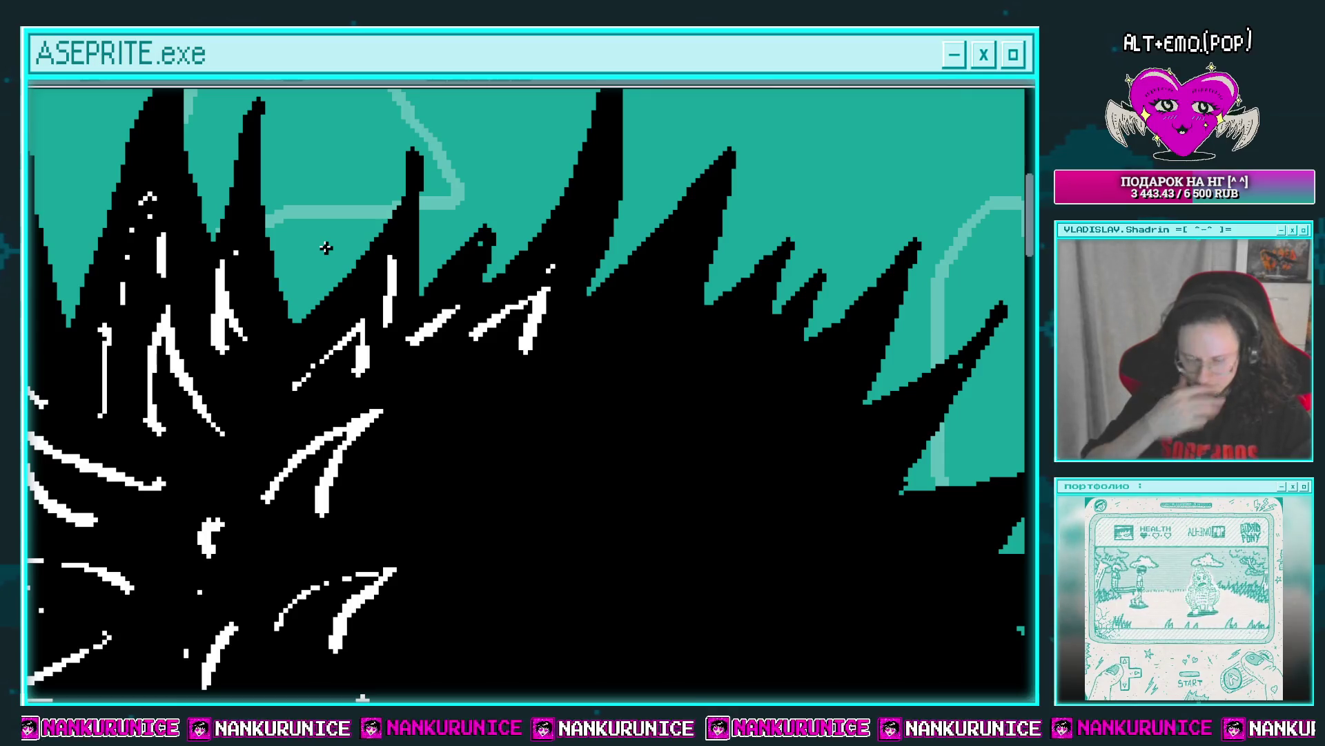
{"action": "mouse_move", "coordinate": [588, 234]}
{"action": "left_mouse_down"}
{"action": "mouse_move", "coordinate": [529, 296]}
{"action": "mouse_move", "coordinate": [569, 246]}
{"action": "left_mouse_up"}
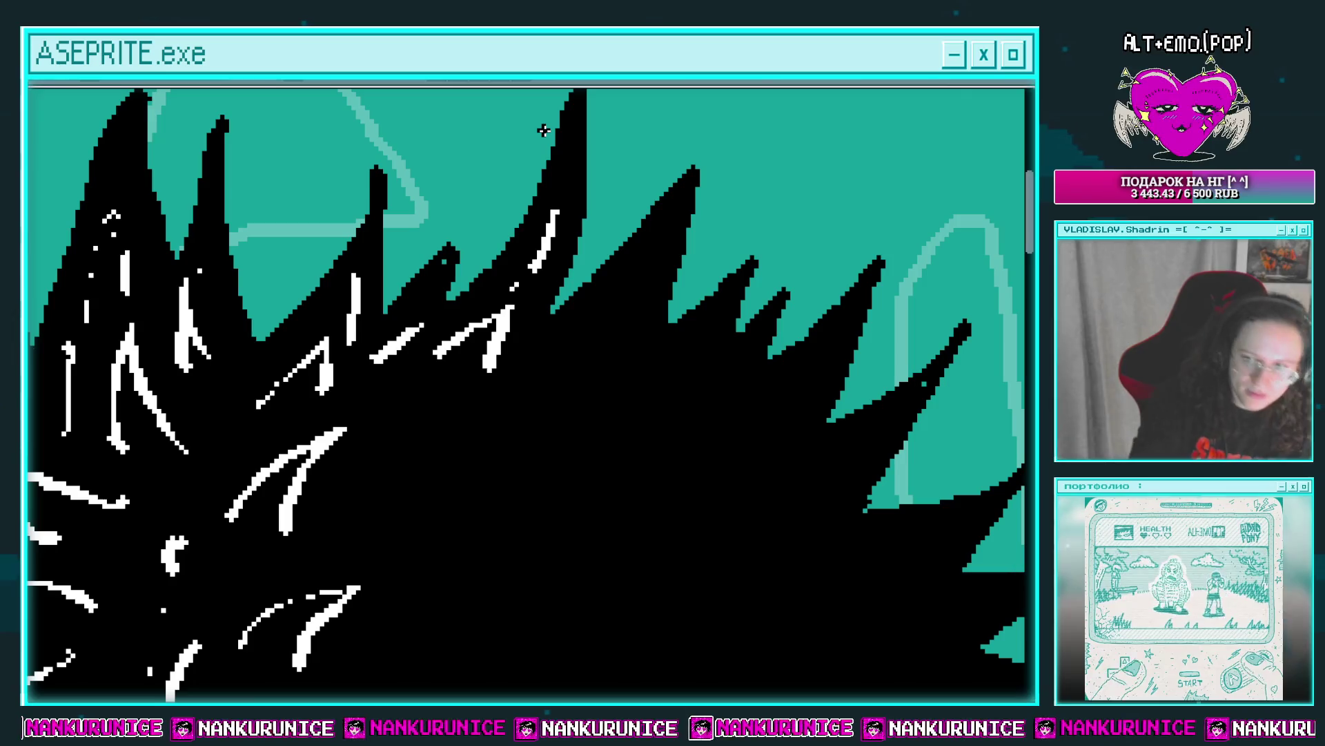
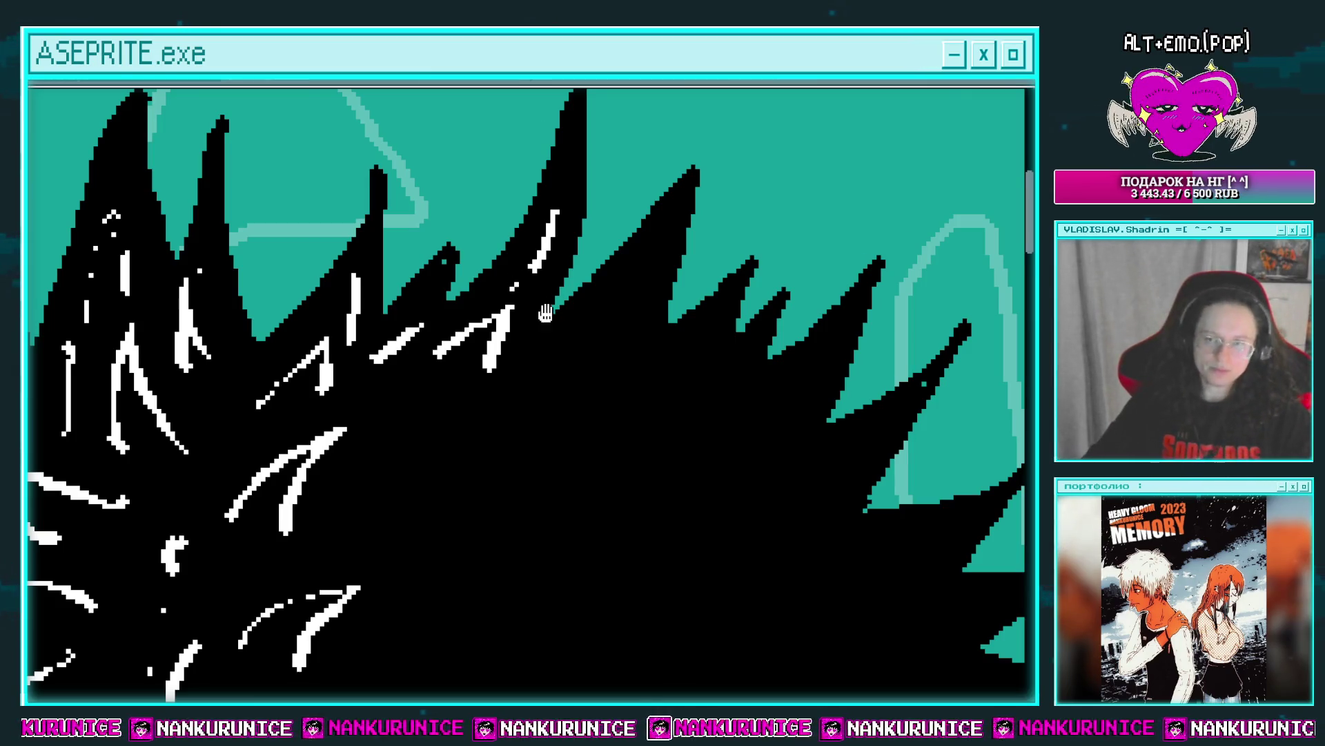
Zoom in on the lower black hair and draw two white V-shaped strands.
{"action": "left_click_drag", "start_coordinate": [545, 310], "coordinate": [528, 266]}
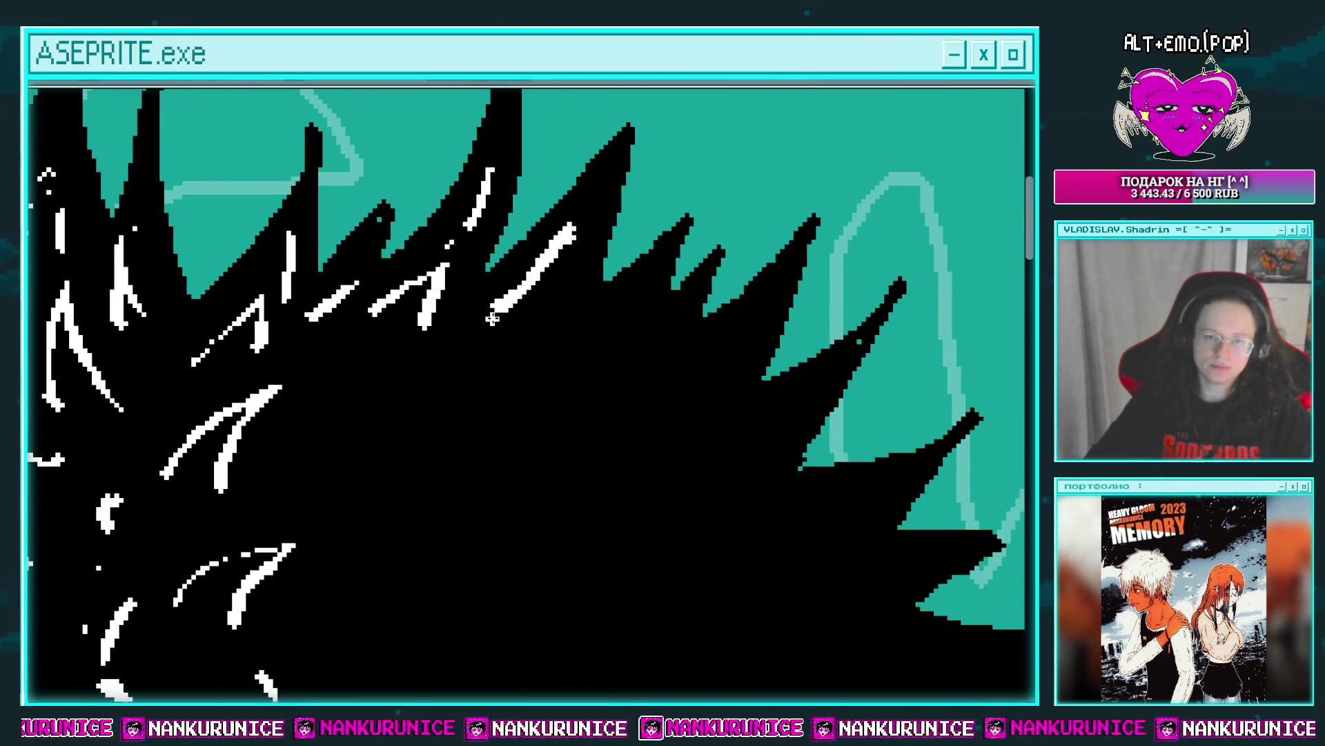
{"action": "left_click_drag", "start_coordinate": [491, 318], "coordinate": [592, 219]}
{"action": "scroll", "coordinate": [482, 292], "scroll_direction": "down", "scroll_amount": 1}
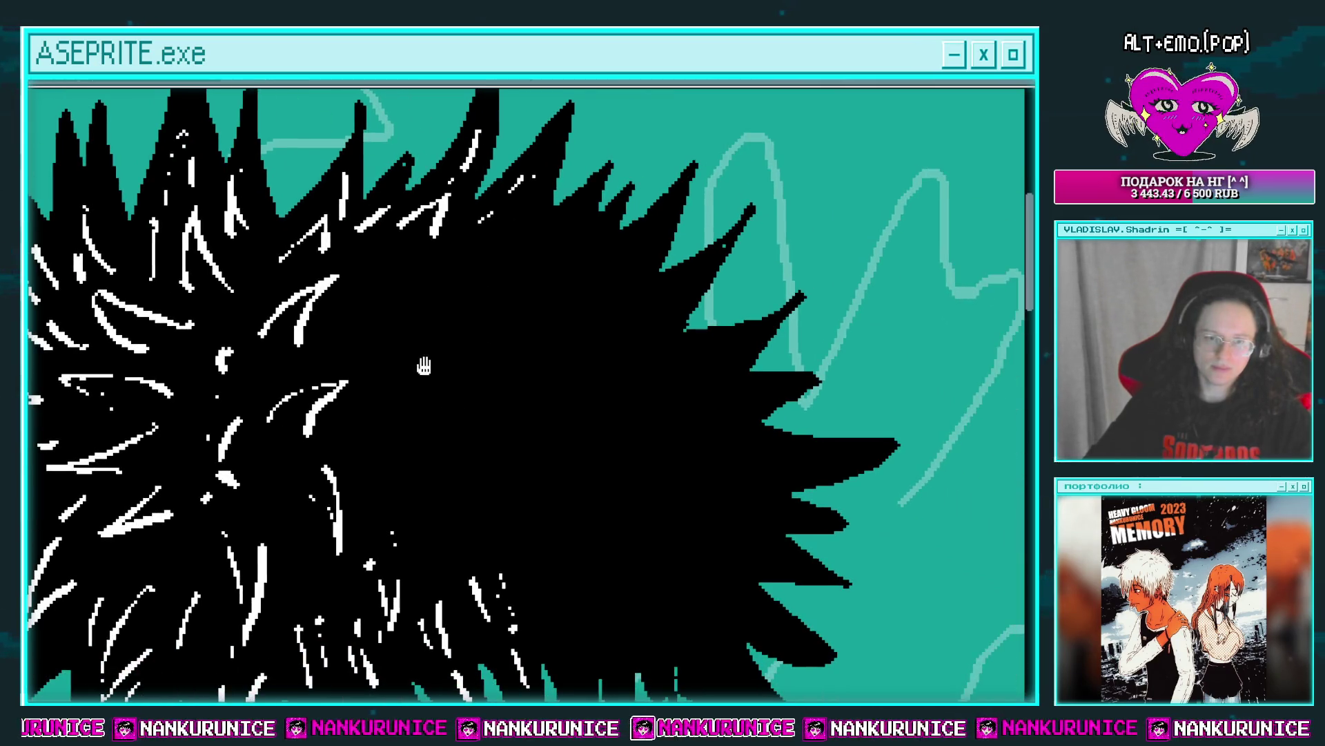
{"action": "scroll", "coordinate": [494, 325], "scroll_direction": "down", "scroll_amount": 1}
{"action": "scroll", "coordinate": [503, 308], "scroll_direction": "up", "scroll_amount": 2}
{"action": "scroll", "coordinate": [496, 315], "scroll_direction": "up", "scroll_amount": 1}
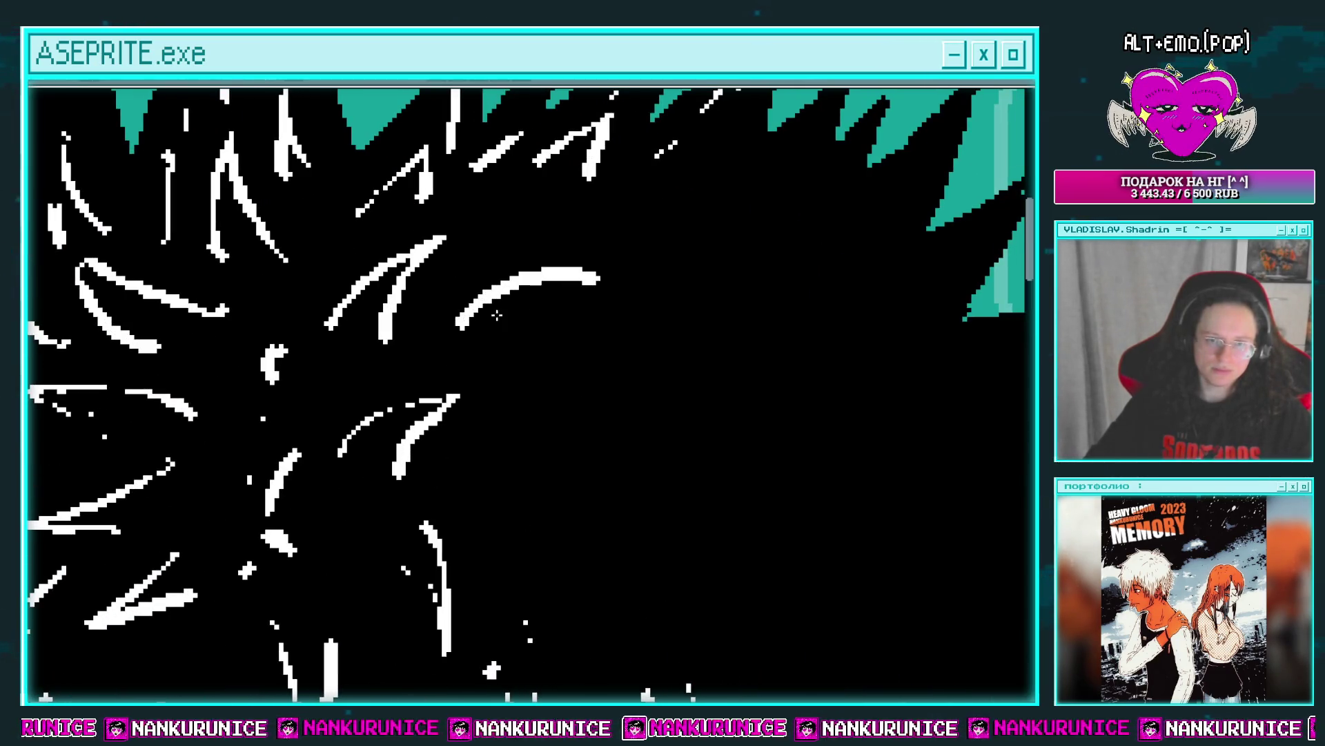
{"action": "scroll", "coordinate": [542, 310], "scroll_direction": "down", "scroll_amount": 2}
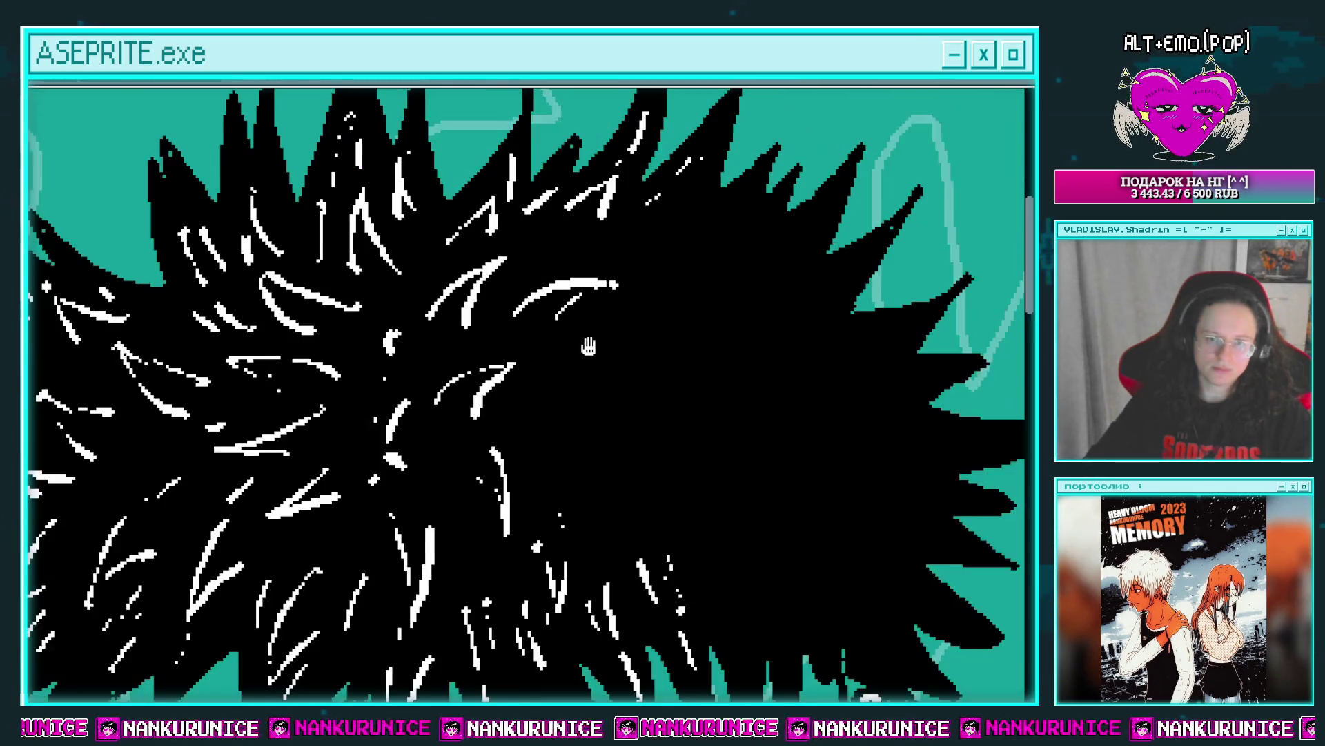
{"action": "scroll", "coordinate": [586, 346], "scroll_direction": "up", "scroll_amount": 1}
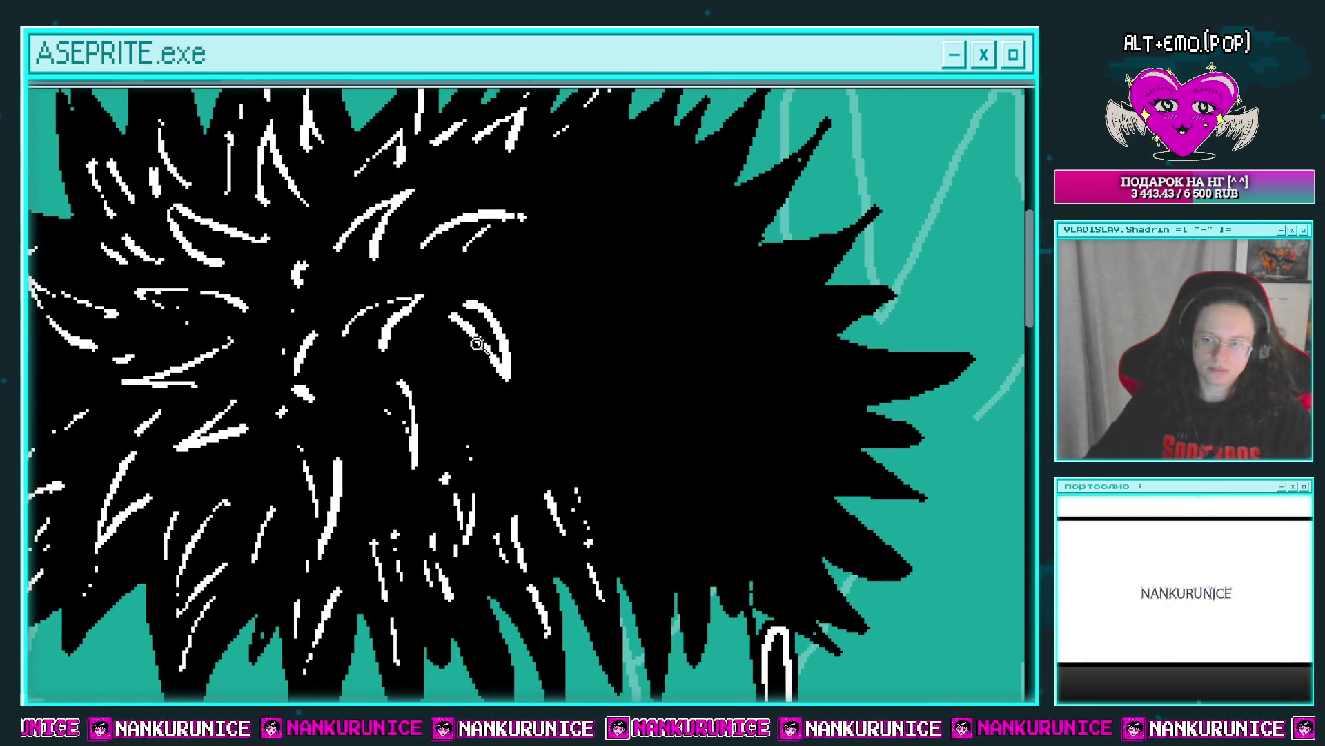
{"action": "scroll", "coordinate": [477, 343], "scroll_direction": "up", "scroll_amount": 1}
{"action": "left_click_drag", "start_coordinate": [476, 347], "coordinate": [459, 354]}
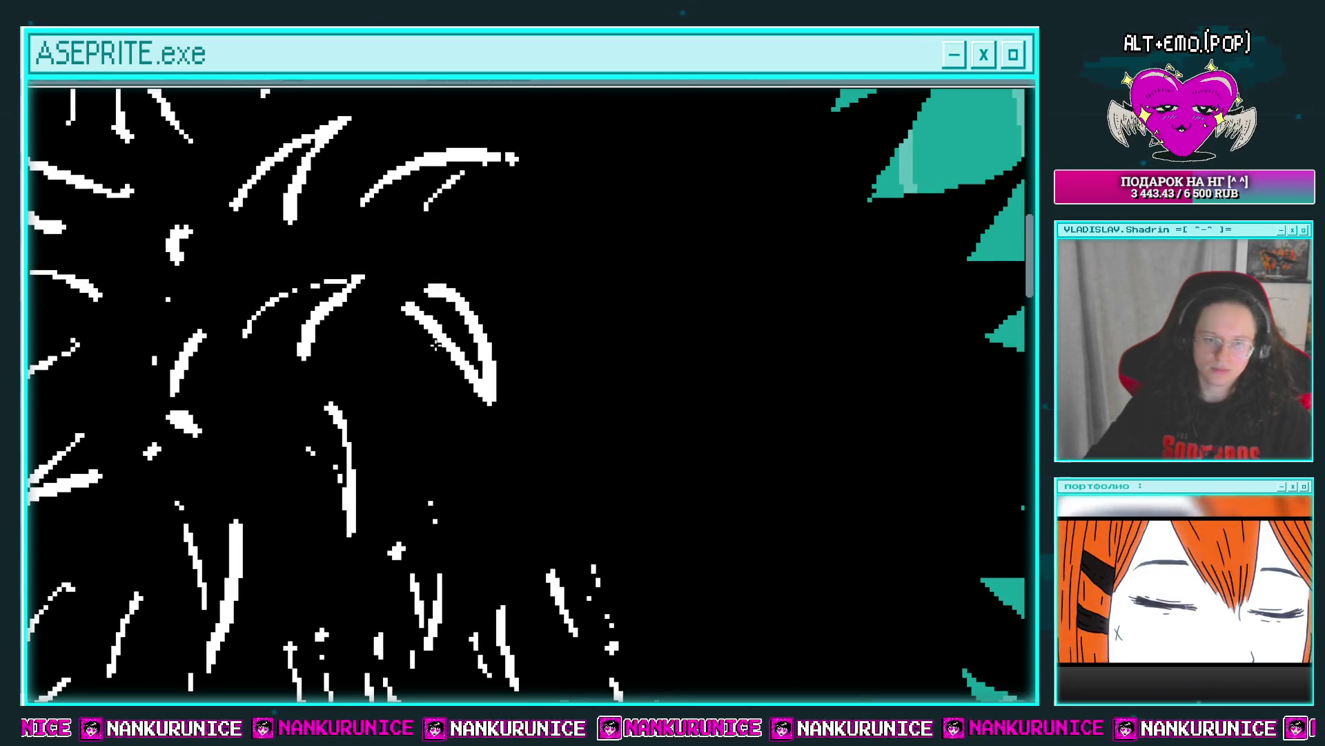
{"action": "scroll", "coordinate": [466, 303], "scroll_direction": "down", "scroll_amount": 3}
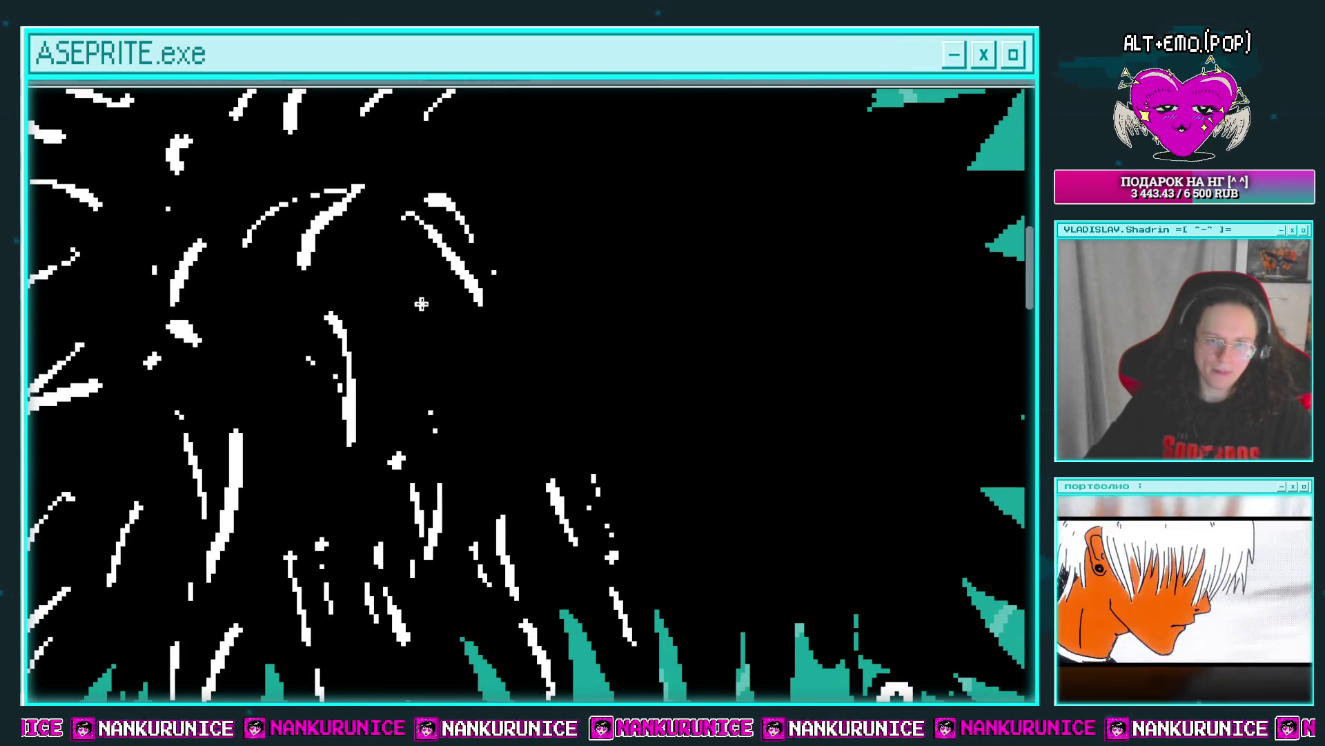
{"action": "left_click_drag", "start_coordinate": [443, 400], "coordinate": [409, 415]}
{"action": "left_click_drag", "start_coordinate": [486, 293], "coordinate": [549, 316]}
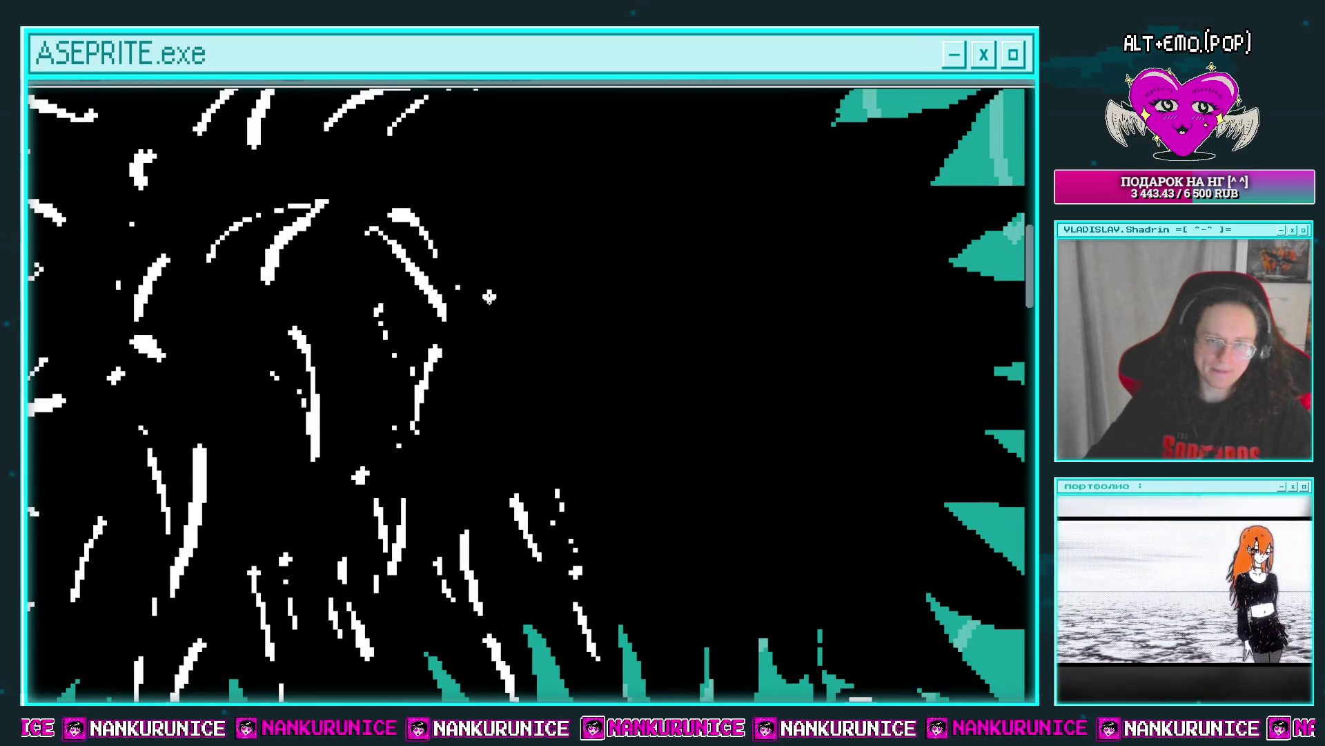
Add another white V-shaped strand in the lower hair.
{"action": "scroll", "coordinate": [545, 344], "scroll_direction": "down", "scroll_amount": 3}
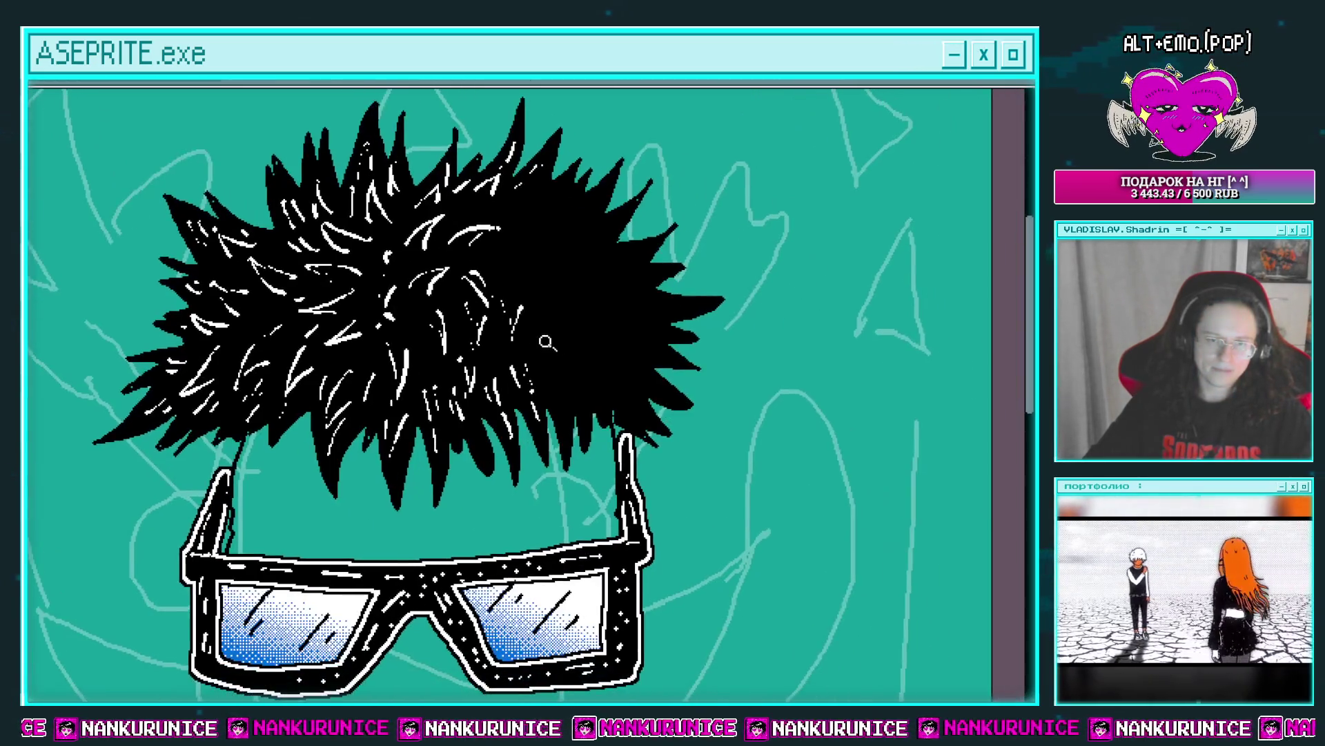
{"action": "scroll", "coordinate": [503, 287], "scroll_direction": "up", "scroll_amount": 3}
{"action": "scroll", "coordinate": [558, 302], "scroll_direction": "right", "scroll_amount": 1}
{"action": "left_click_drag", "start_coordinate": [457, 312], "coordinate": [521, 439]}
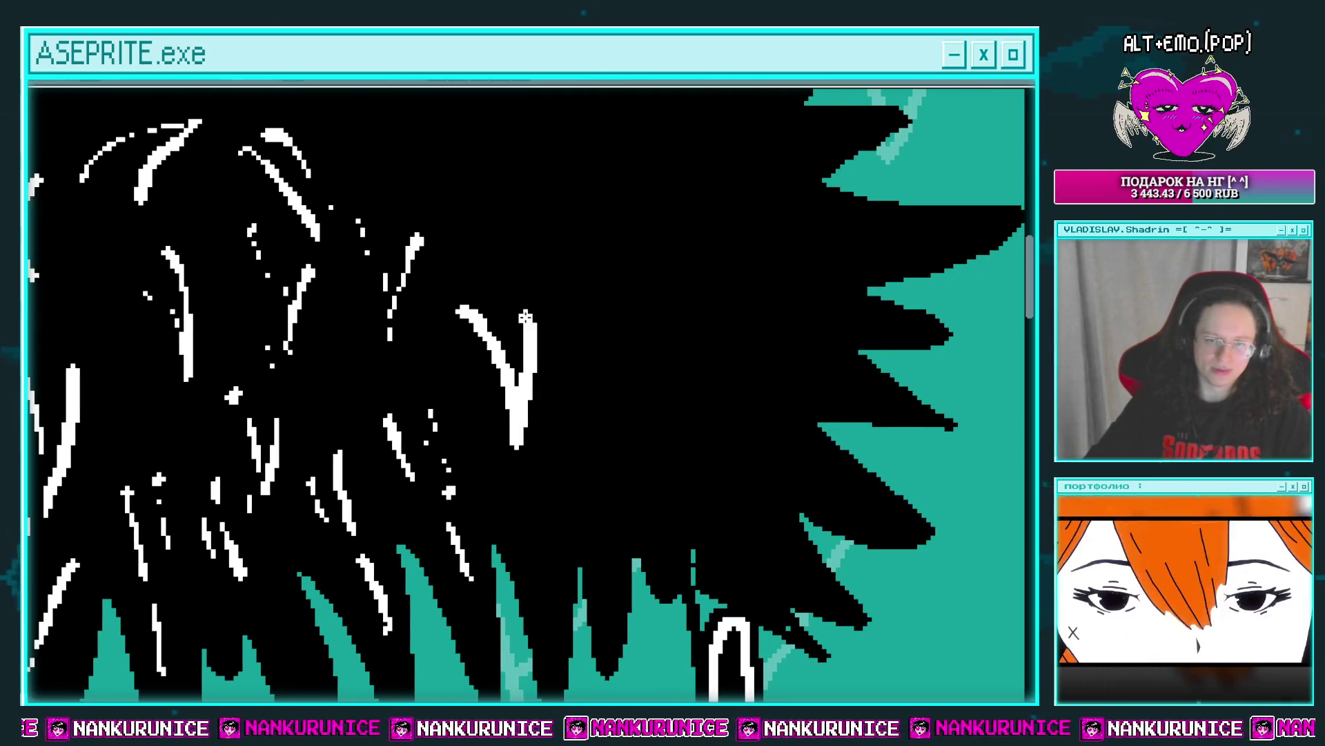
Draw more white V-shaped strands and a diagonal strand lower in the hair.
{"action": "mouse_move", "coordinate": [531, 317]}
{"action": "left_mouse_down"}
{"action": "mouse_move", "coordinate": [523, 428]}
{"action": "mouse_move", "coordinate": [536, 319]}
{"action": "mouse_move", "coordinate": [566, 342]}
{"action": "mouse_move", "coordinate": [525, 405]}
{"action": "left_mouse_up"}
{"action": "left_click_drag", "start_coordinate": [523, 279], "coordinate": [552, 404]}
{"action": "left_click_drag", "start_coordinate": [586, 293], "coordinate": [556, 401]}
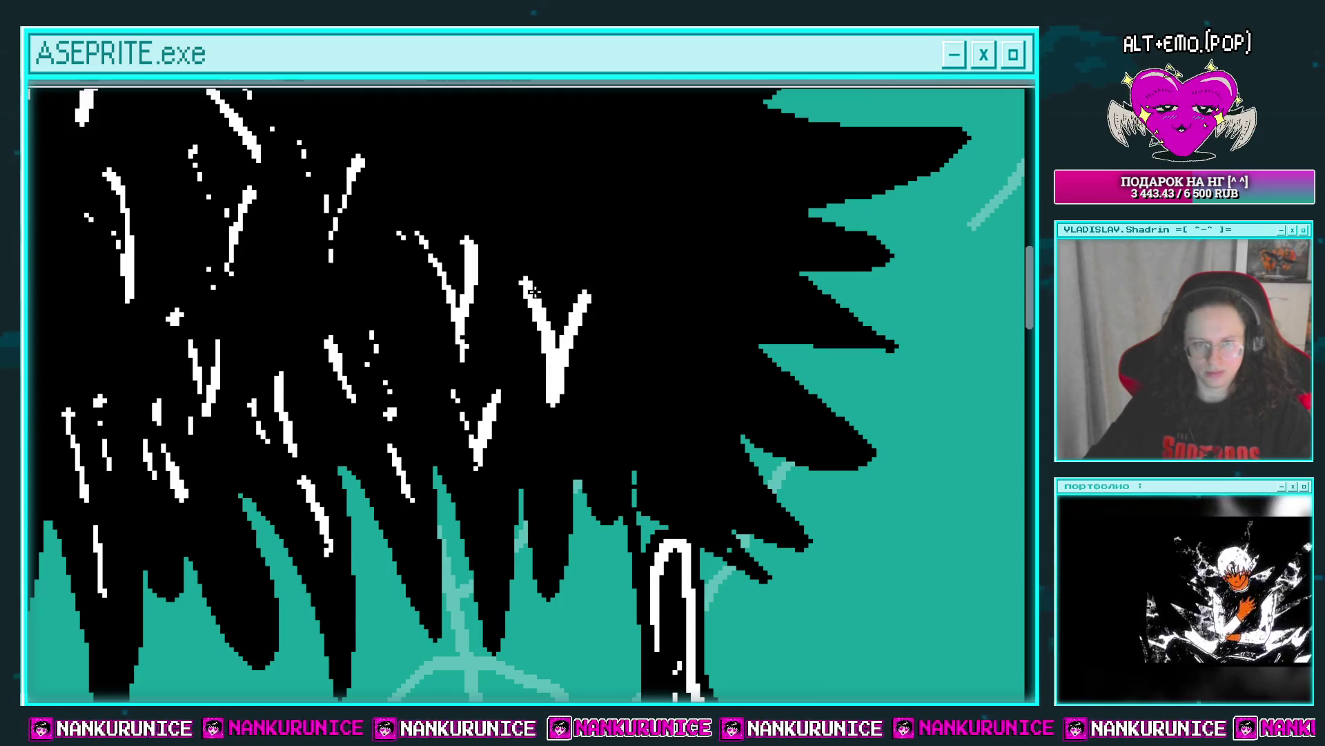
{"action": "mouse_move", "coordinate": [584, 319]}
{"action": "left_mouse_down"}
{"action": "mouse_move", "coordinate": [523, 334]}
{"action": "mouse_move", "coordinate": [614, 441]}
{"action": "left_mouse_up"}
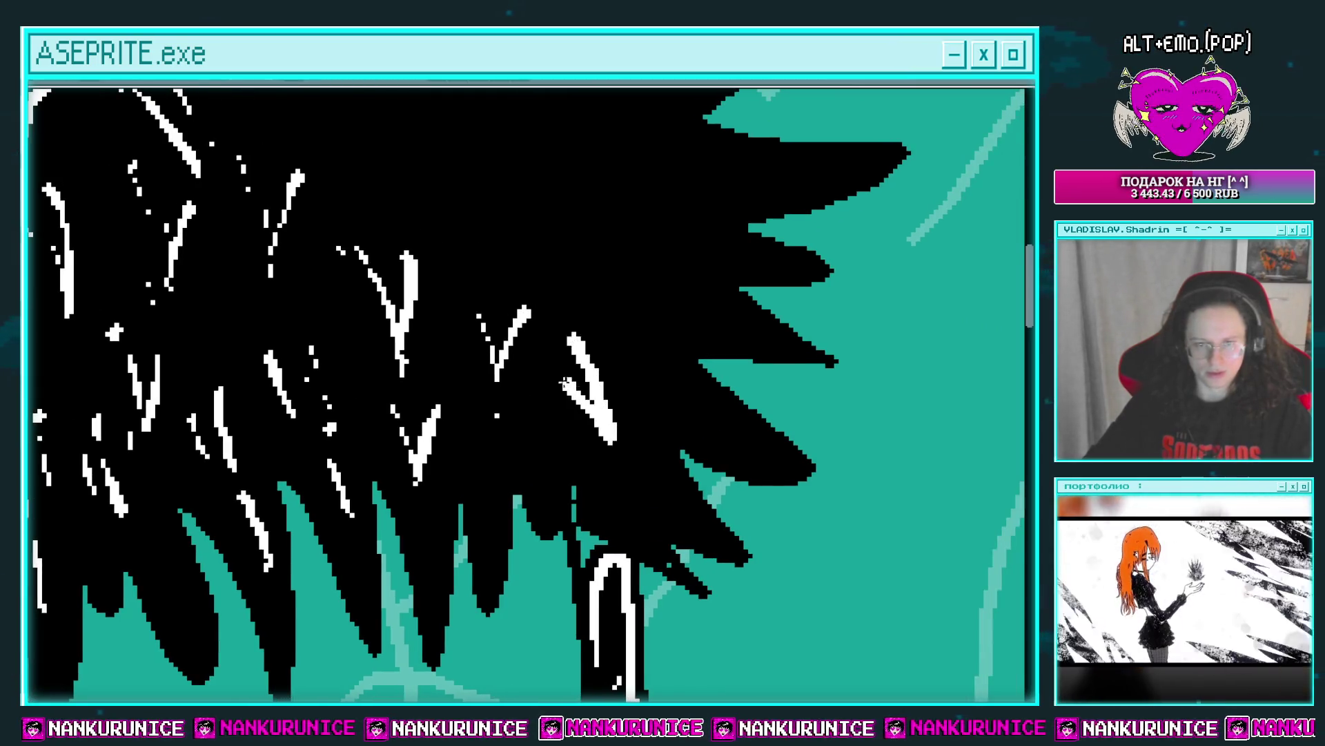
Paint the lower ends of the V strands and a stray white blob back in black.
{"action": "left_click_drag", "start_coordinate": [552, 385], "coordinate": [608, 435]}
{"action": "left_click_drag", "start_coordinate": [590, 366], "coordinate": [617, 446]}
{"action": "mouse_move", "coordinate": [528, 441]}
{"action": "left_mouse_down"}
{"action": "mouse_move", "coordinate": [577, 372]}
{"action": "mouse_move", "coordinate": [601, 406]}
{"action": "mouse_move", "coordinate": [571, 366]}
{"action": "mouse_move", "coordinate": [610, 347]}
{"action": "mouse_move", "coordinate": [552, 397]}
{"action": "left_mouse_up"}
{"action": "left_click_drag", "start_coordinate": [465, 379], "coordinate": [534, 379]}
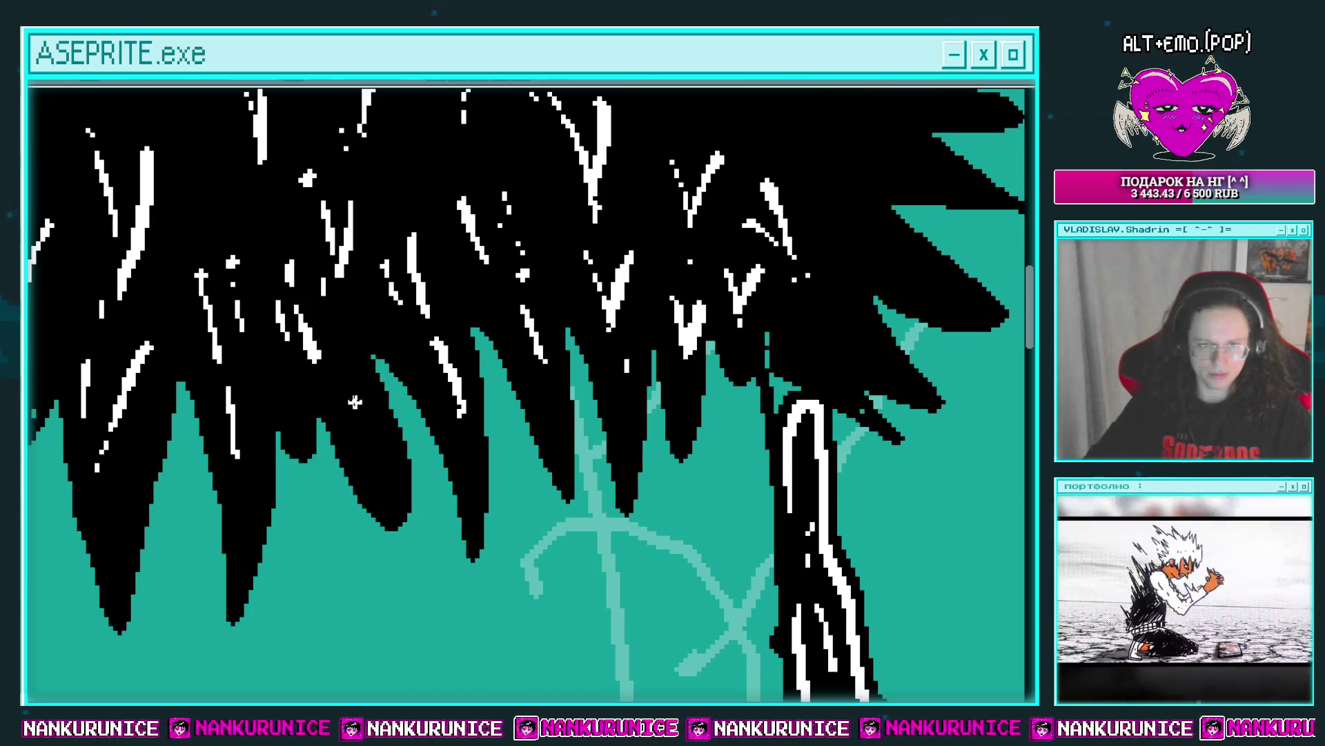
Add curved and short white strands across the hair's right side.
{"action": "left_click_drag", "start_coordinate": [399, 430], "coordinate": [554, 352]}
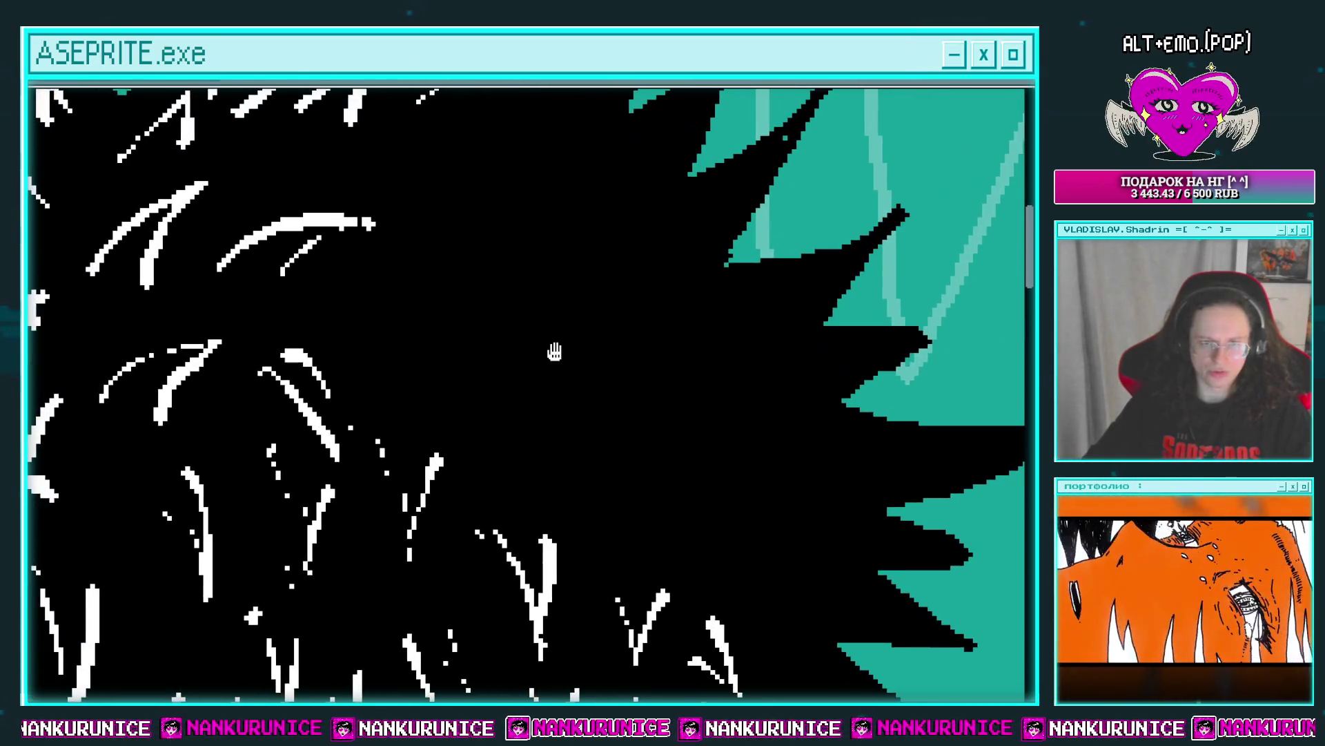
{"action": "left_click_drag", "start_coordinate": [519, 308], "coordinate": [662, 406]}
{"action": "mouse_move", "coordinate": [545, 364]}
{"action": "left_mouse_down"}
{"action": "mouse_move", "coordinate": [642, 381]}
{"action": "mouse_move", "coordinate": [526, 350]}
{"action": "mouse_move", "coordinate": [571, 452]}
{"action": "left_mouse_up"}
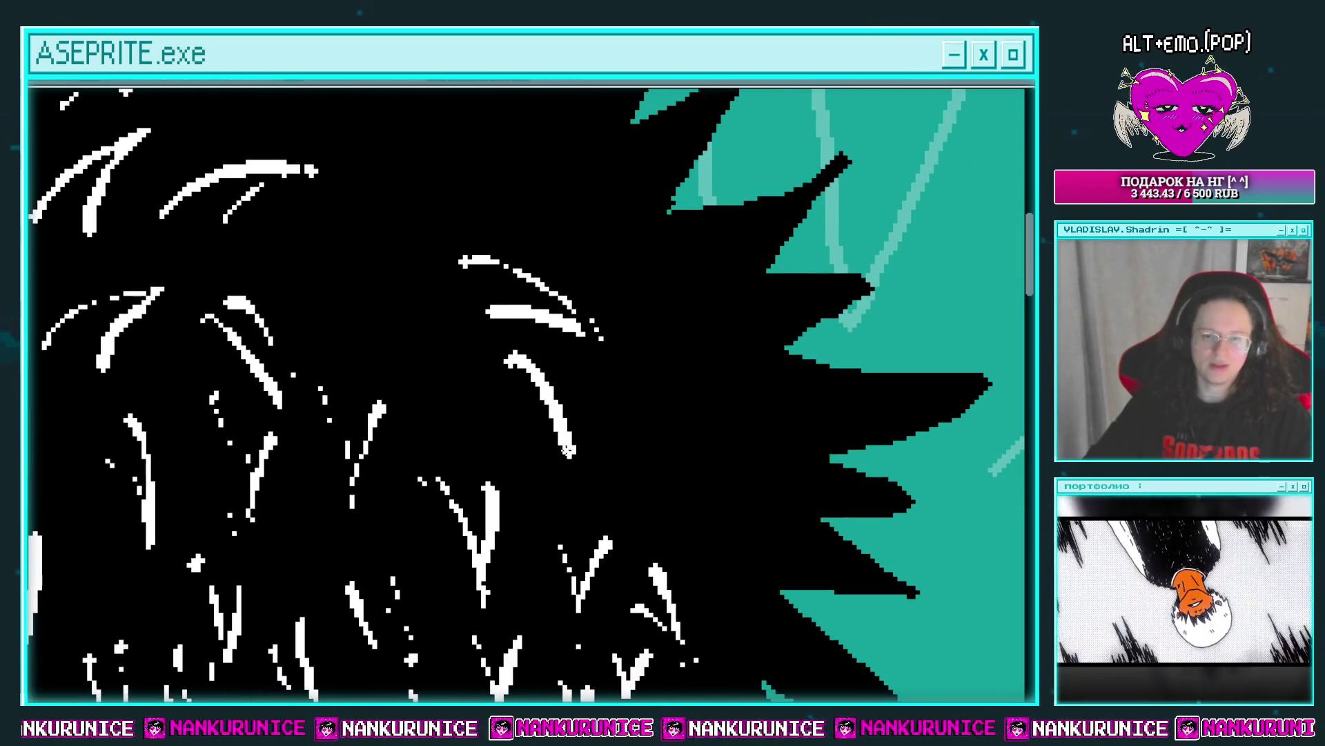
{"action": "left_click_drag", "start_coordinate": [500, 393], "coordinate": [562, 441]}
{"action": "mouse_move", "coordinate": [661, 403]}
{"action": "left_mouse_down"}
{"action": "mouse_move", "coordinate": [591, 355]}
{"action": "mouse_move", "coordinate": [621, 449]}
{"action": "mouse_move", "coordinate": [607, 379]}
{"action": "mouse_move", "coordinate": [644, 457]}
{"action": "left_mouse_up"}
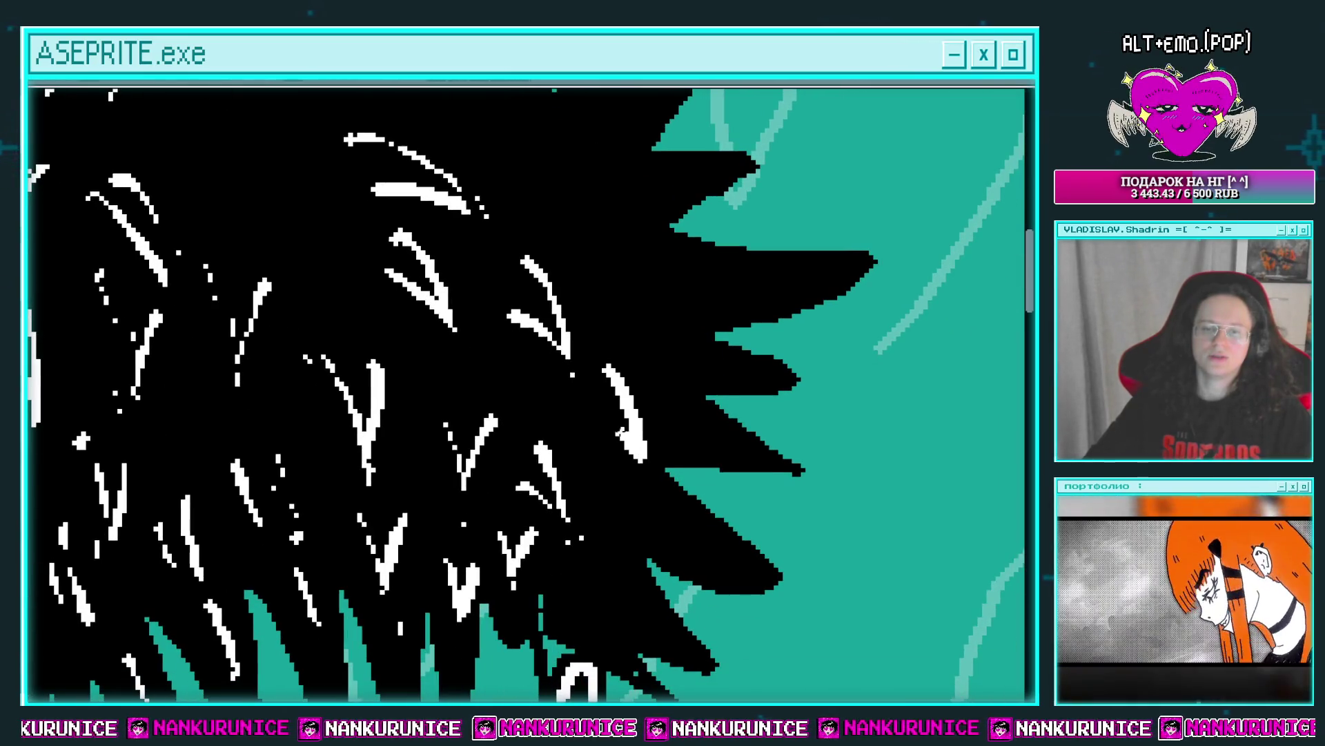
{"action": "left_click_drag", "start_coordinate": [630, 407], "coordinate": [612, 334]}
{"action": "left_click_drag", "start_coordinate": [590, 399], "coordinate": [607, 493]}
{"action": "mouse_move", "coordinate": [576, 447]}
{"action": "left_mouse_down"}
{"action": "mouse_move", "coordinate": [598, 483]}
{"action": "mouse_move", "coordinate": [564, 432]}
{"action": "left_mouse_up"}
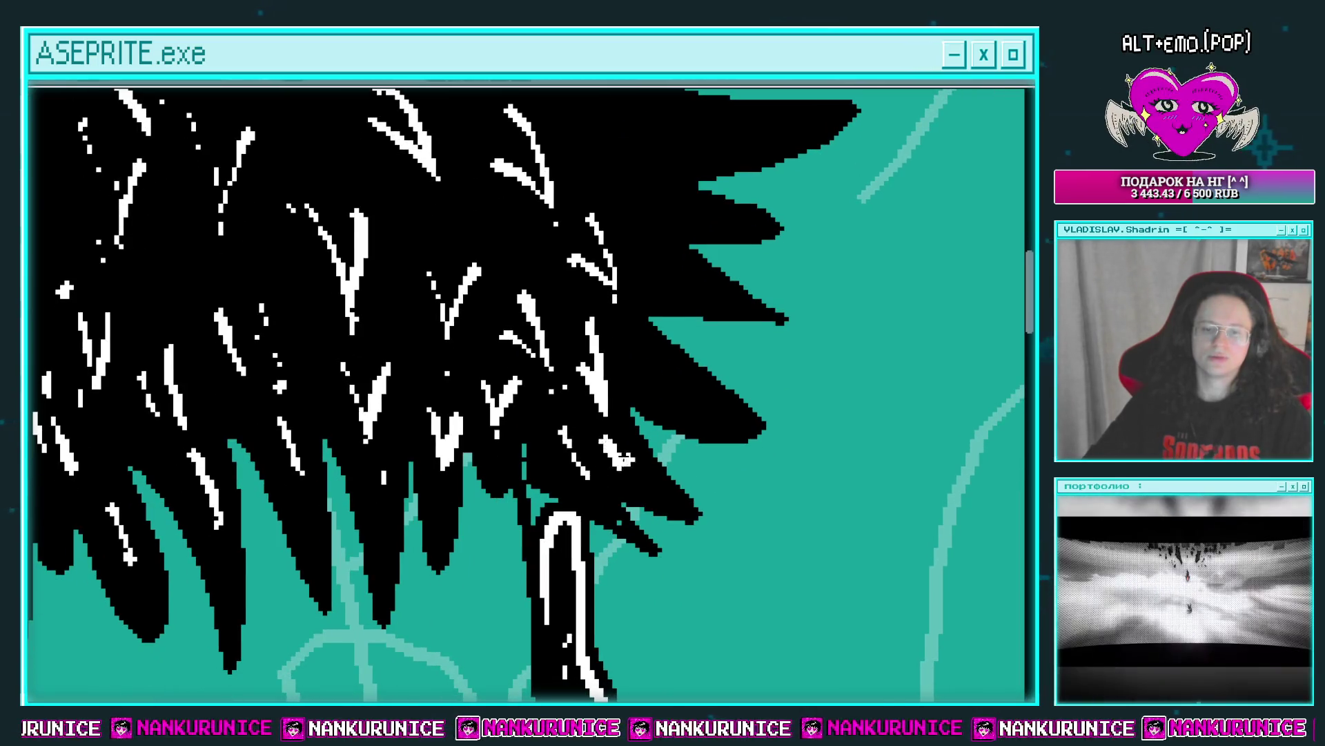
{"action": "left_click_drag", "start_coordinate": [656, 400], "coordinate": [607, 476]}
{"action": "left_click_drag", "start_coordinate": [604, 427], "coordinate": [637, 469]}
Draw two white strands near the right-pointing spikes at the hair's right edge.
{"action": "left_click_drag", "start_coordinate": [609, 380], "coordinate": [608, 484]}
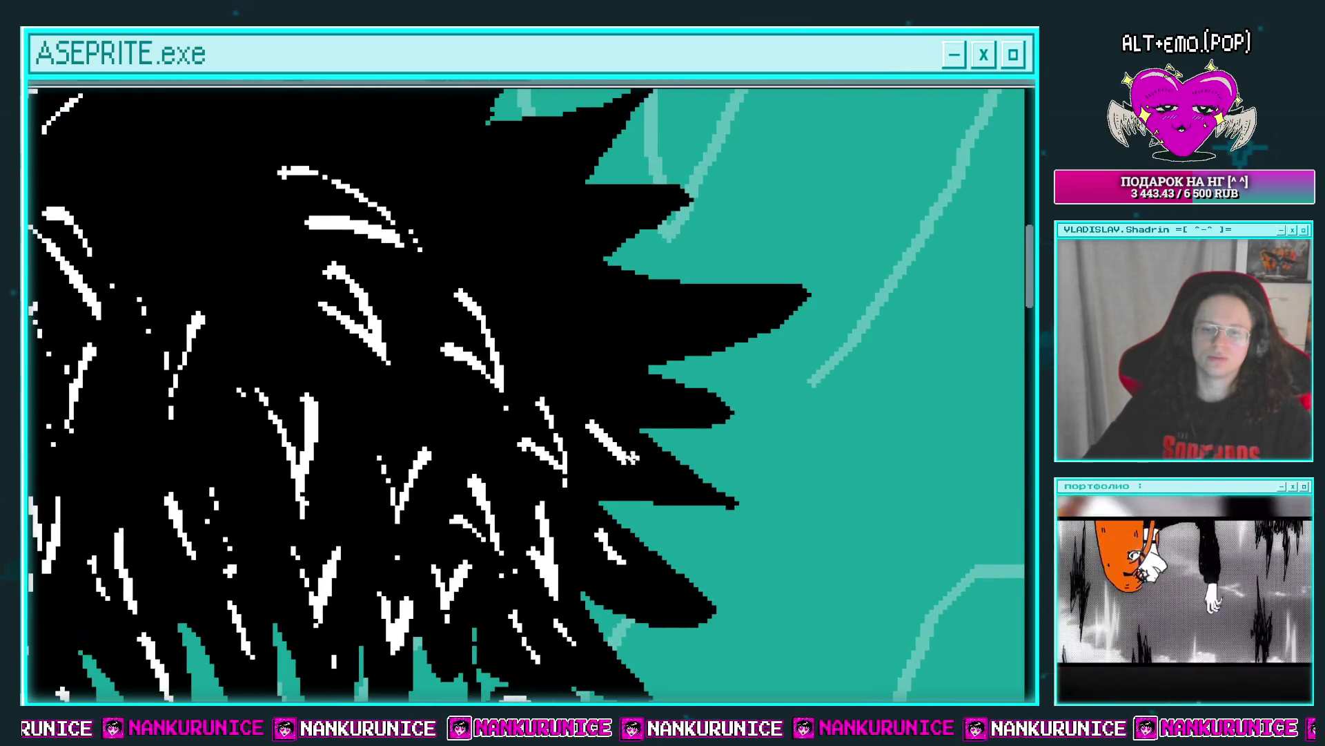
{"action": "left_click_drag", "start_coordinate": [600, 375], "coordinate": [580, 456]}
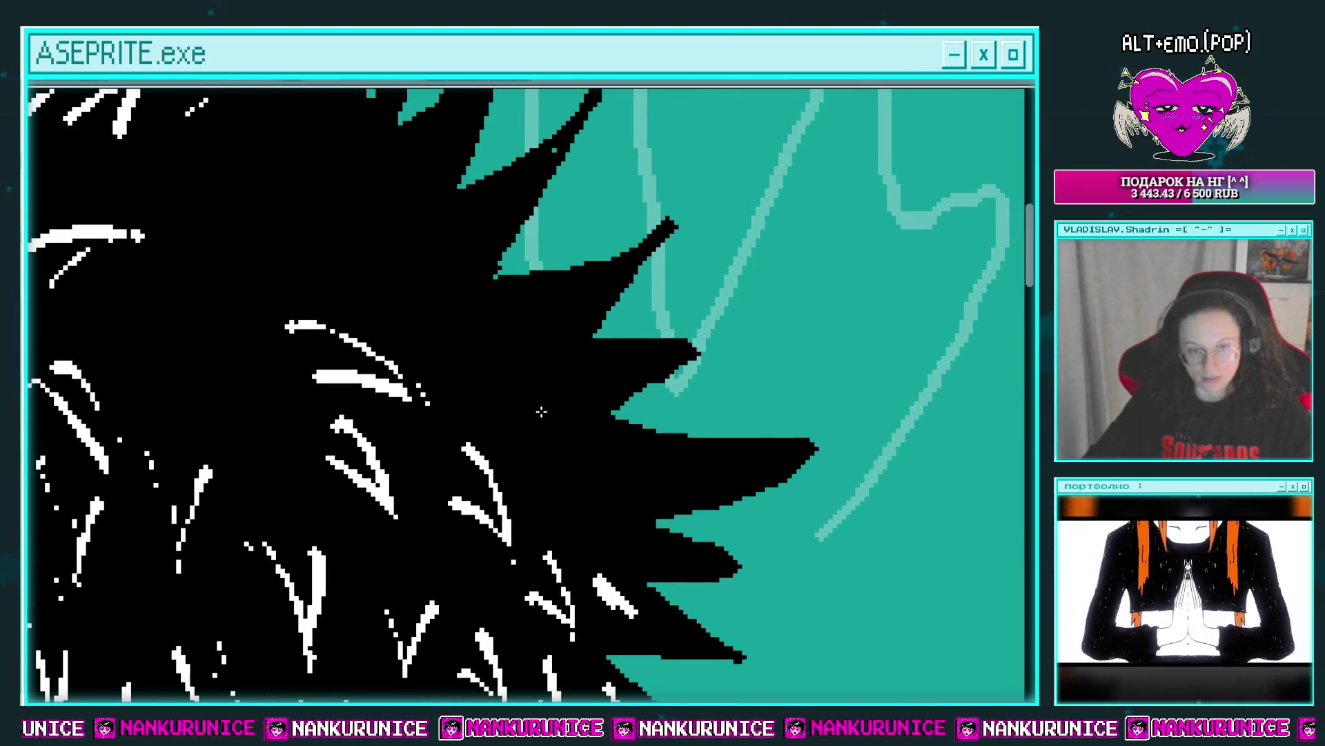
{"action": "left_click_drag", "start_coordinate": [541, 408], "coordinate": [642, 449]}
{"action": "mouse_move", "coordinate": [482, 361]}
{"action": "left_mouse_down"}
{"action": "mouse_move", "coordinate": [467, 376]}
{"action": "mouse_move", "coordinate": [576, 320]}
{"action": "mouse_move", "coordinate": [522, 397]}
{"action": "left_mouse_up"}
{"action": "left_click_drag", "start_coordinate": [450, 345], "coordinate": [485, 355]}
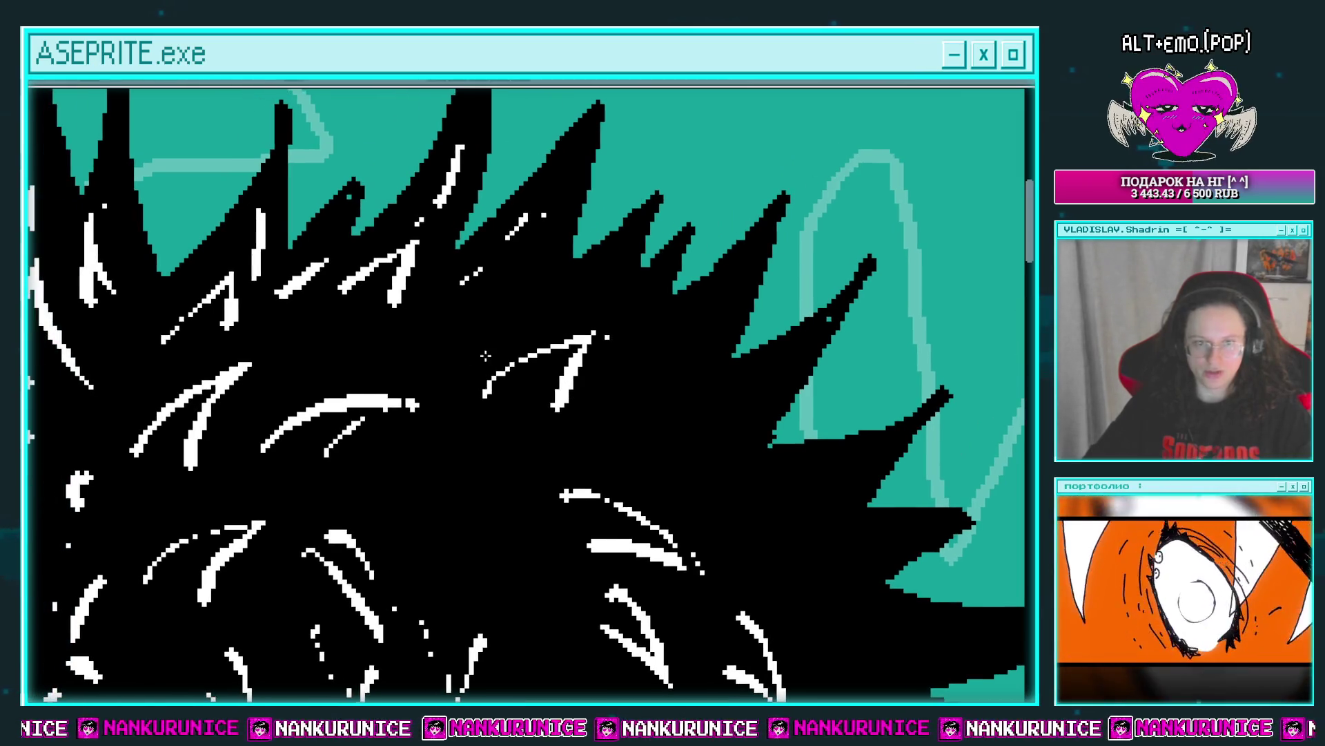
{"action": "left_click_drag", "start_coordinate": [474, 297], "coordinate": [538, 310]}
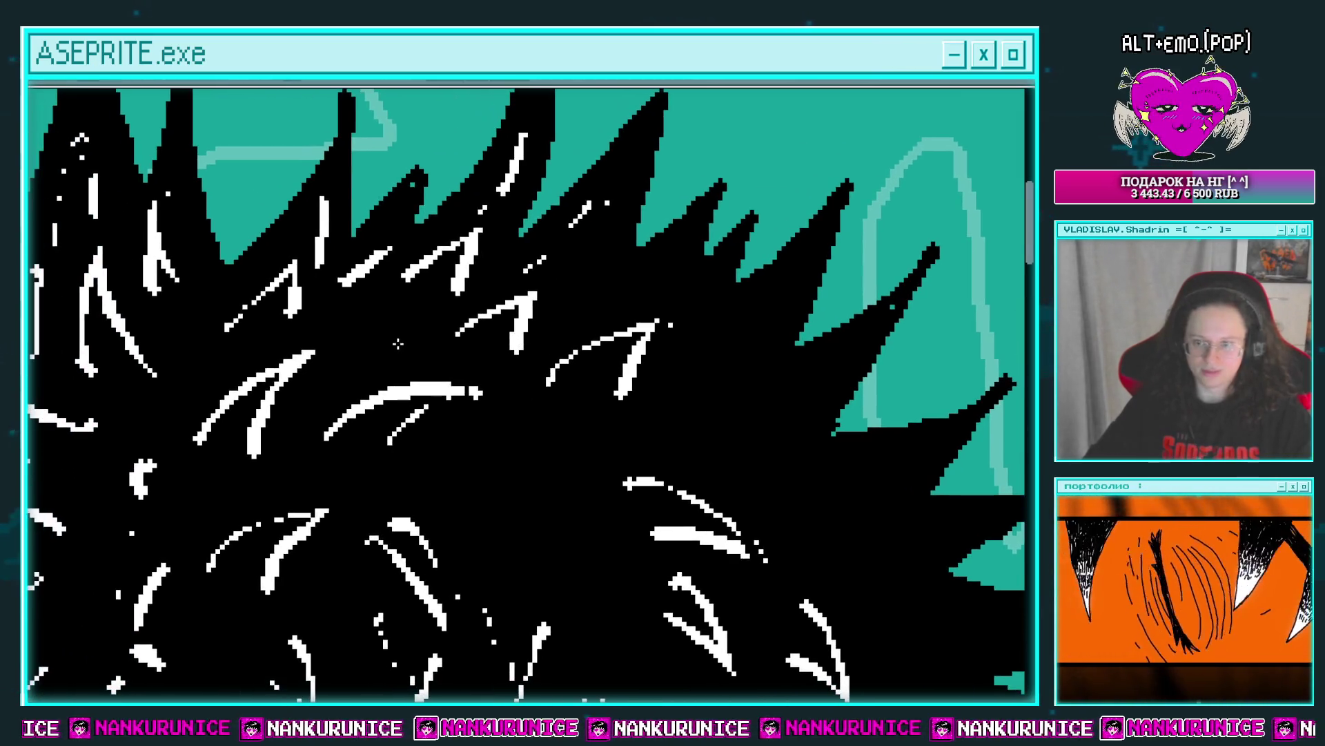
{"action": "mouse_move", "coordinate": [383, 339]}
{"action": "left_mouse_down"}
{"action": "mouse_move", "coordinate": [408, 371]}
{"action": "mouse_move", "coordinate": [436, 352]}
{"action": "left_mouse_up"}
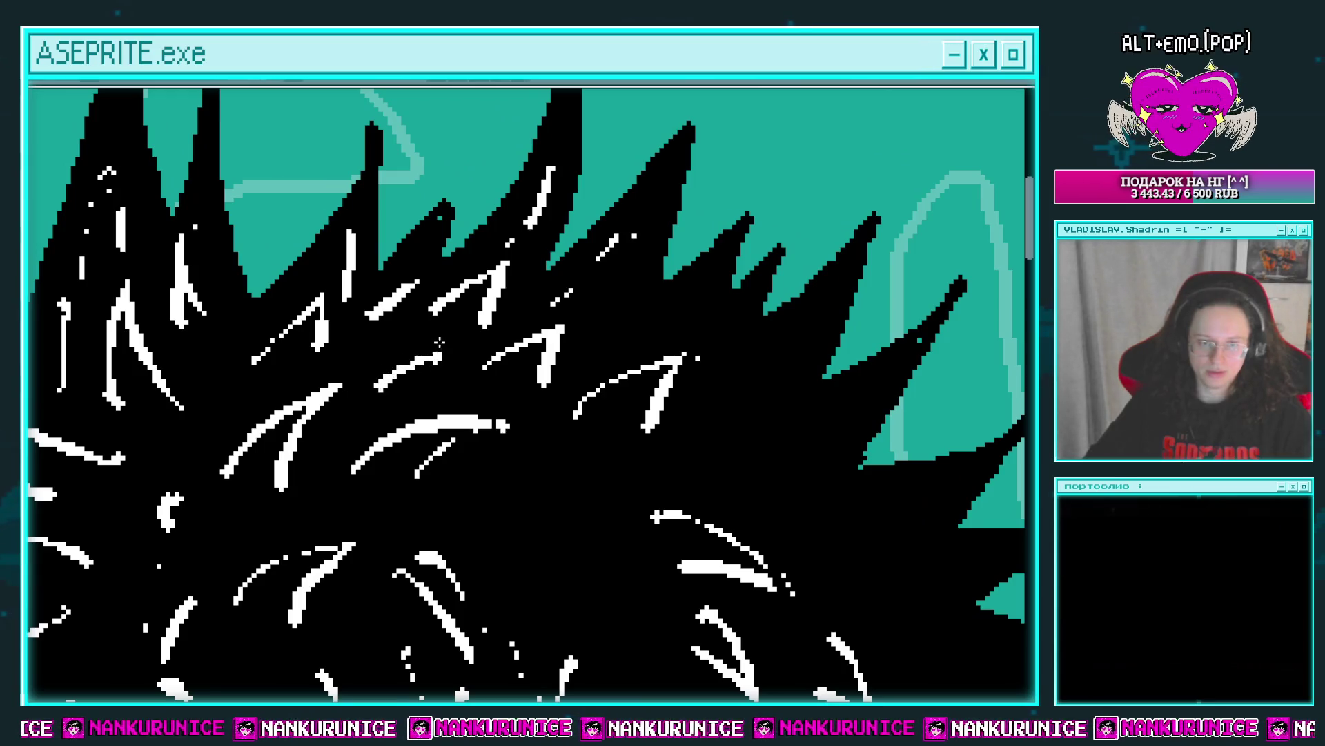
{"action": "scroll", "coordinate": [439, 342], "scroll_direction": "right", "scroll_amount": 4}
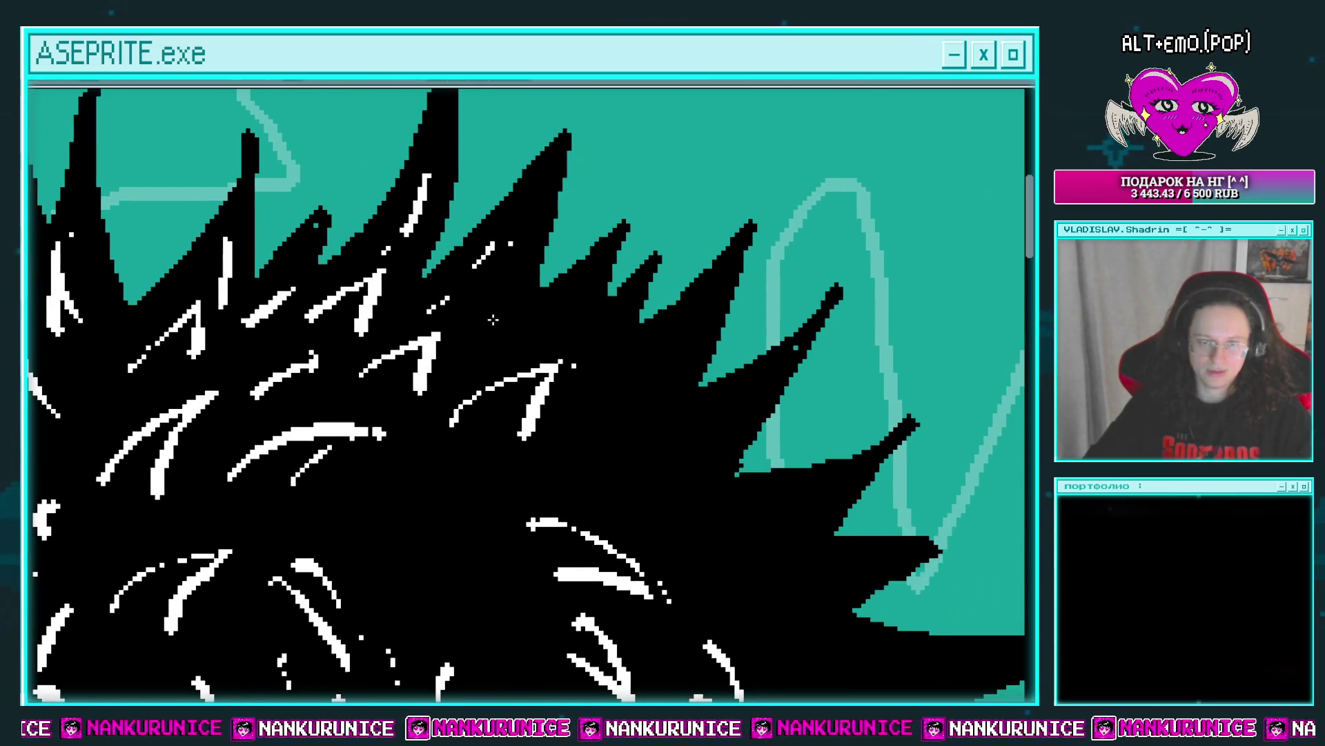
{"action": "left_click_drag", "start_coordinate": [502, 348], "coordinate": [437, 285]}
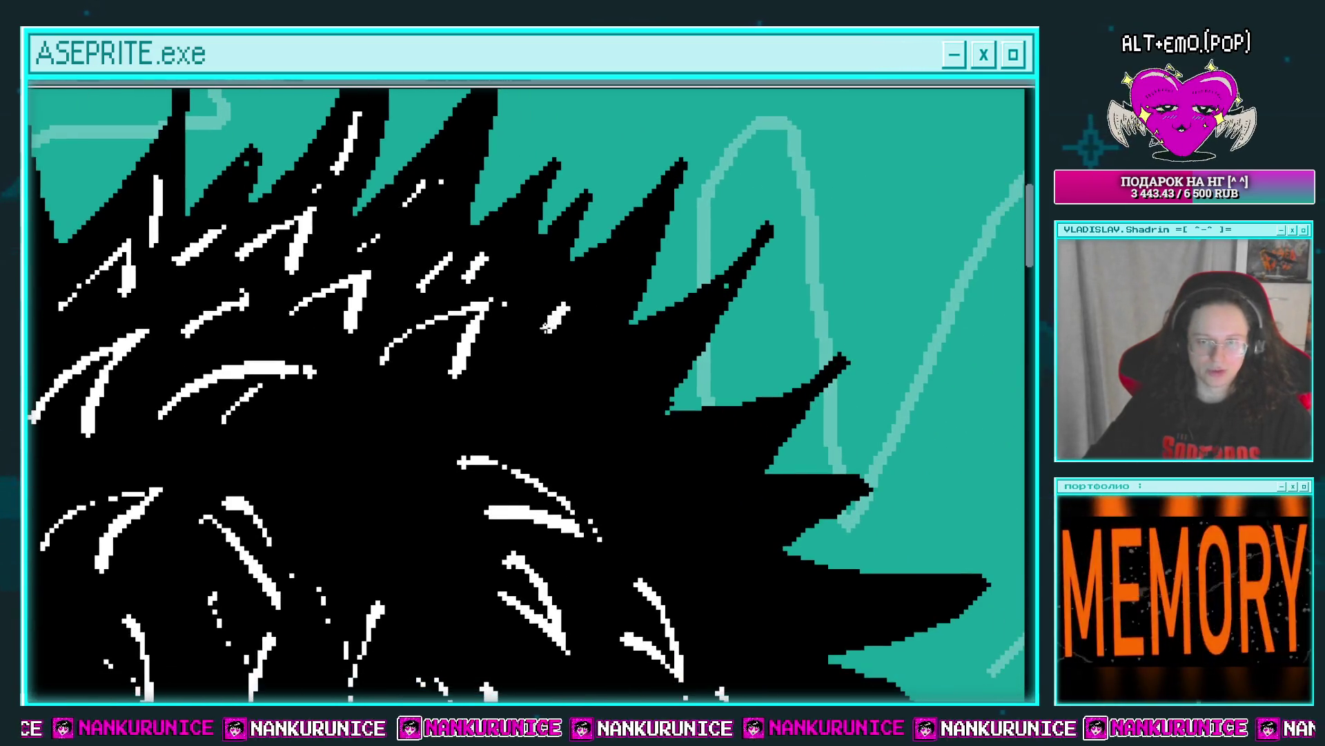
{"action": "mouse_move", "coordinate": [582, 350]}
{"action": "left_mouse_down"}
{"action": "mouse_move", "coordinate": [538, 375]}
{"action": "mouse_move", "coordinate": [523, 321]}
{"action": "mouse_move", "coordinate": [493, 288]}
{"action": "mouse_move", "coordinate": [609, 251]}
{"action": "left_mouse_up"}
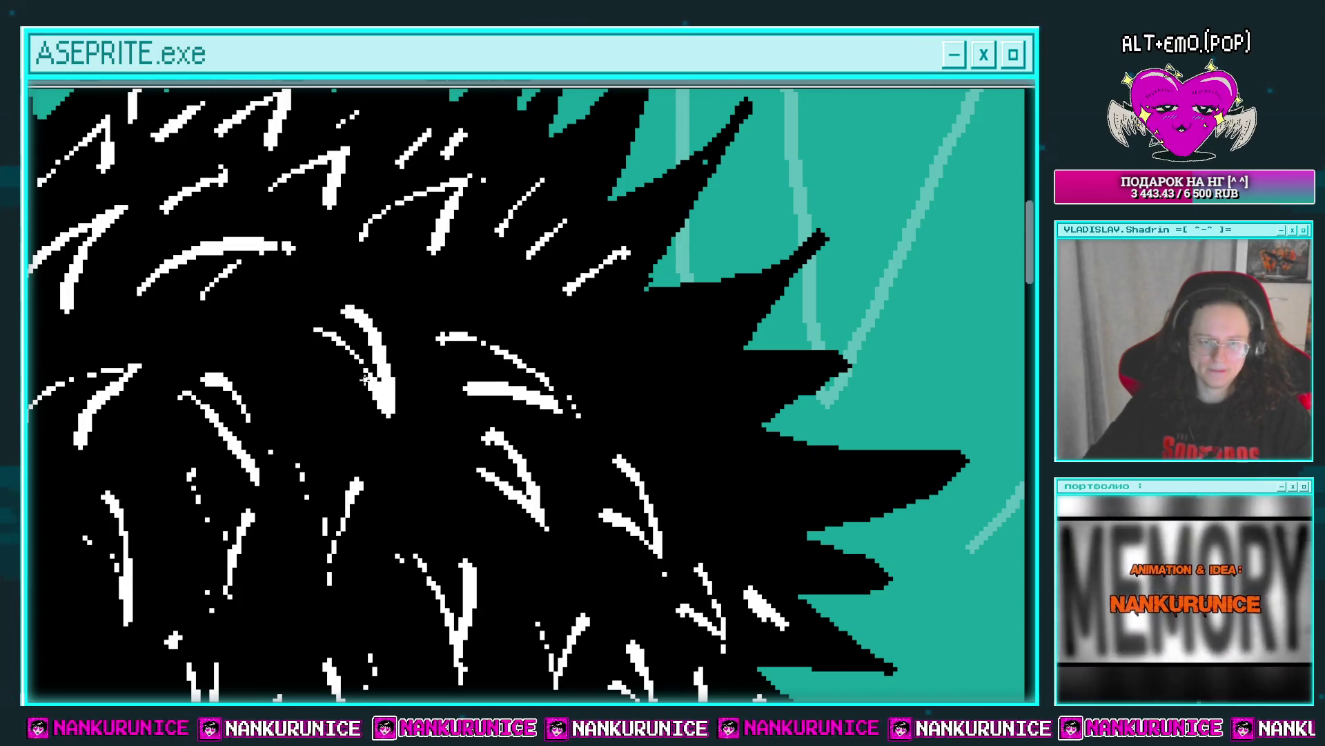
{"action": "left_click_drag", "start_coordinate": [531, 417], "coordinate": [455, 348]}
{"action": "left_click_drag", "start_coordinate": [569, 358], "coordinate": [476, 338]}
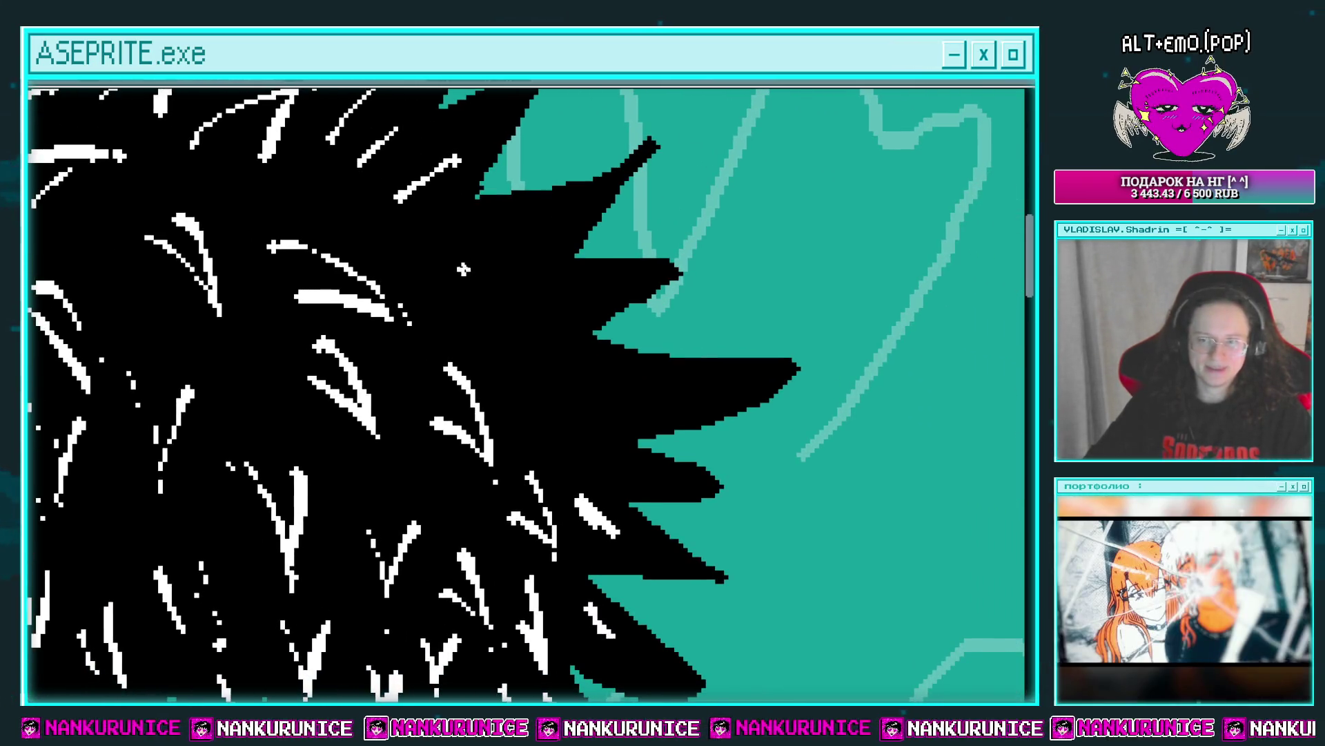
{"action": "left_click_drag", "start_coordinate": [461, 269], "coordinate": [542, 255]}
{"action": "mouse_move", "coordinate": [483, 293]}
{"action": "left_mouse_down"}
{"action": "mouse_move", "coordinate": [526, 286]}
{"action": "mouse_move", "coordinate": [430, 227]}
{"action": "mouse_move", "coordinate": [525, 321]}
{"action": "left_mouse_up"}
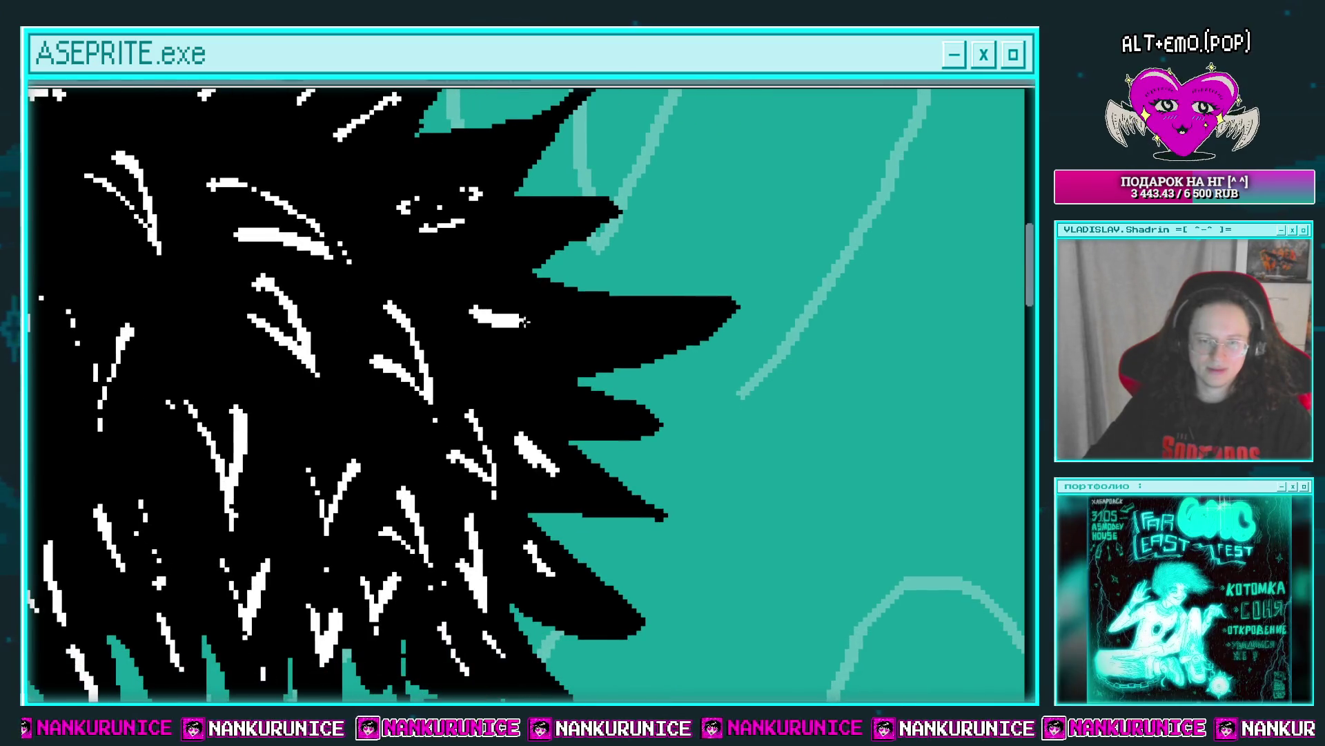
{"action": "scroll", "coordinate": [585, 331], "scroll_direction": "down", "scroll_amount": 2}
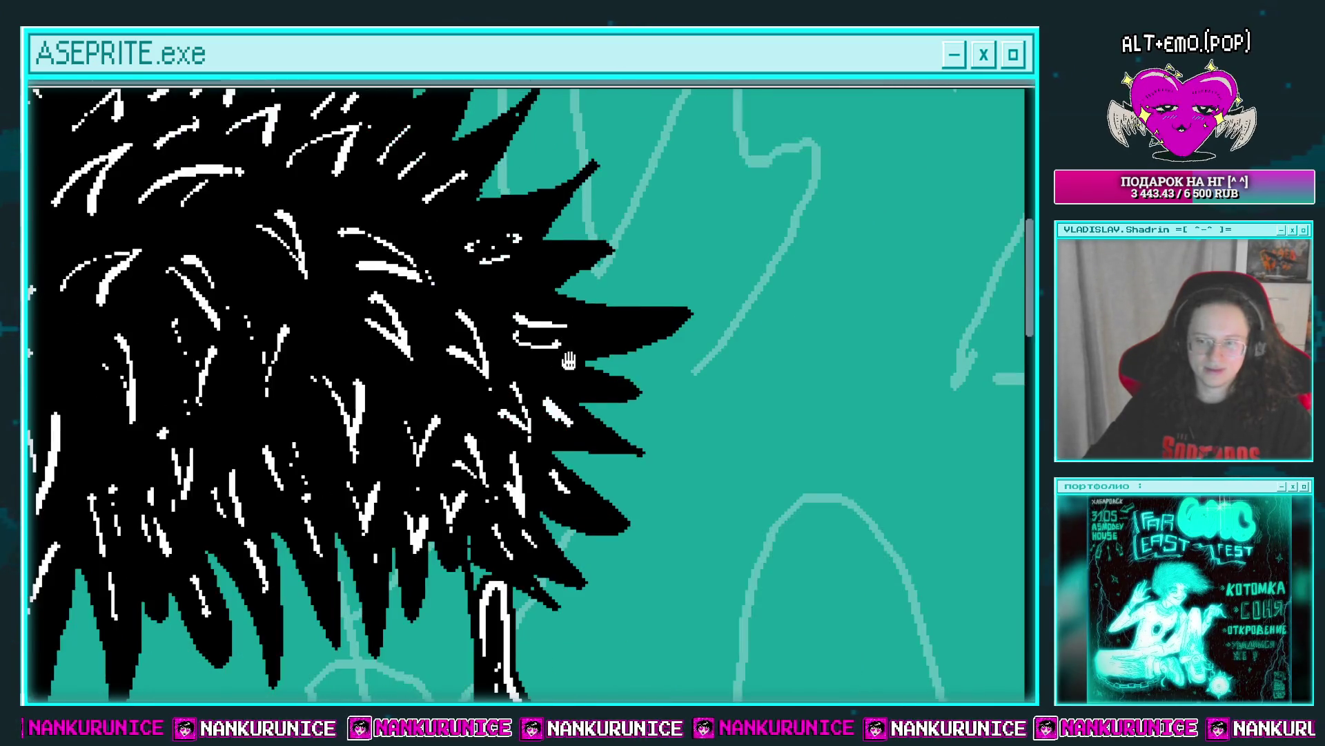
Zoom in on the sunglasses and thicken the left closed-eye stroke.
{"action": "scroll", "coordinate": [591, 341], "scroll_direction": "down", "scroll_amount": 2}
{"action": "scroll", "coordinate": [566, 357], "scroll_direction": "down", "scroll_amount": 1}
{"action": "scroll", "coordinate": [566, 357], "scroll_direction": "down", "scroll_amount": 2}
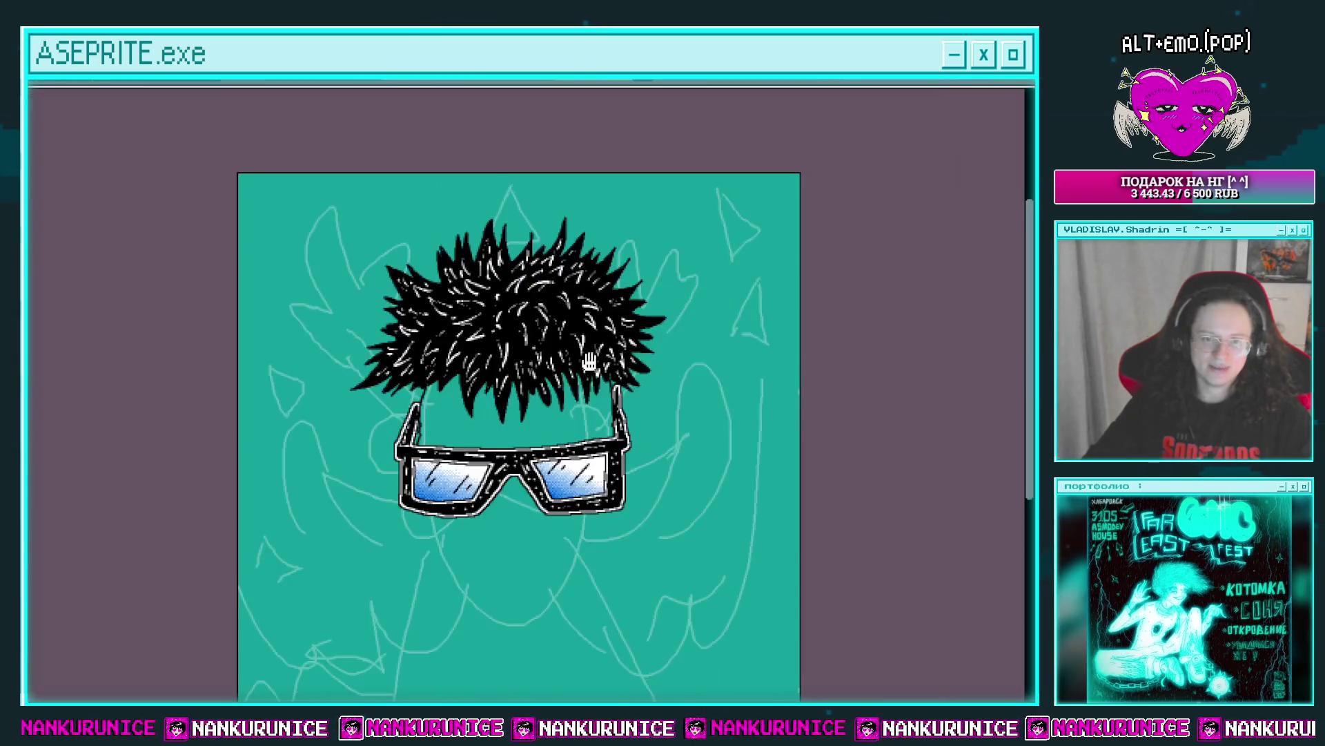
{"action": "left_click_drag", "start_coordinate": [631, 347], "coordinate": [607, 370]}
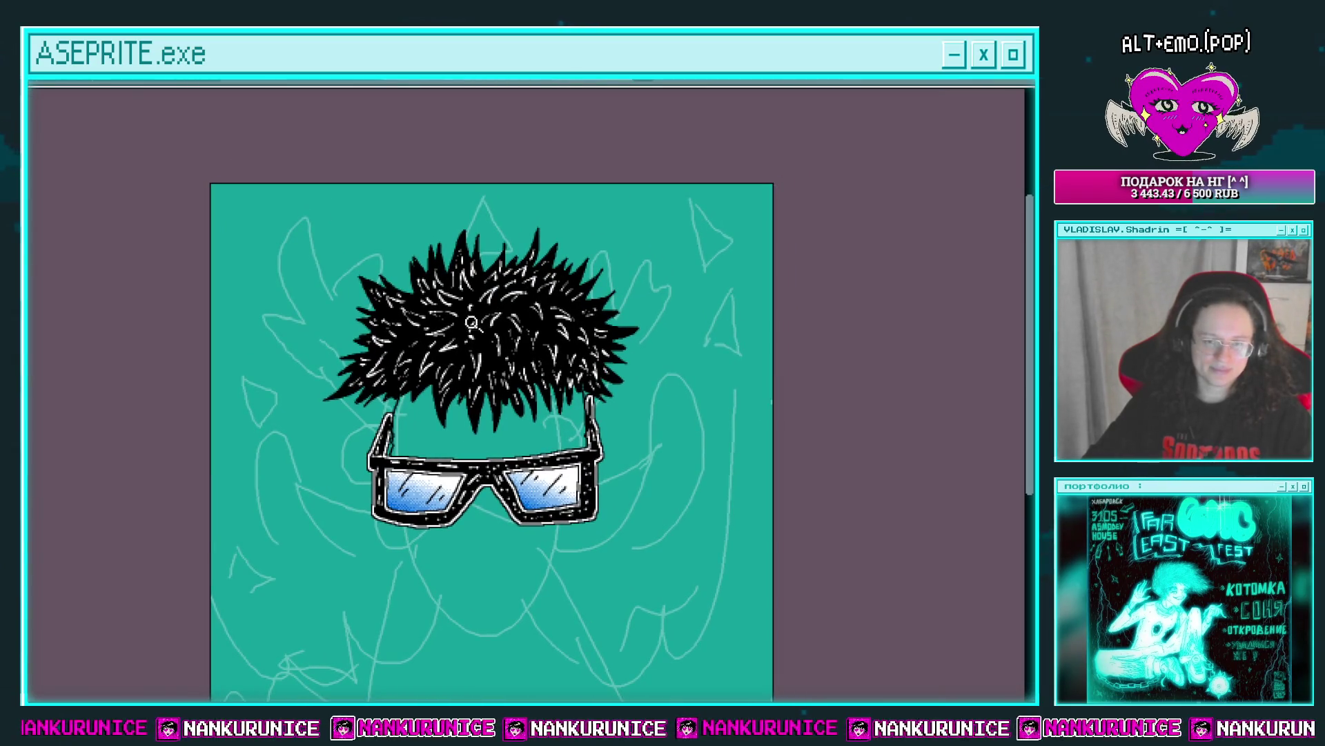
{"action": "left_click", "coordinate": [462, 420]}
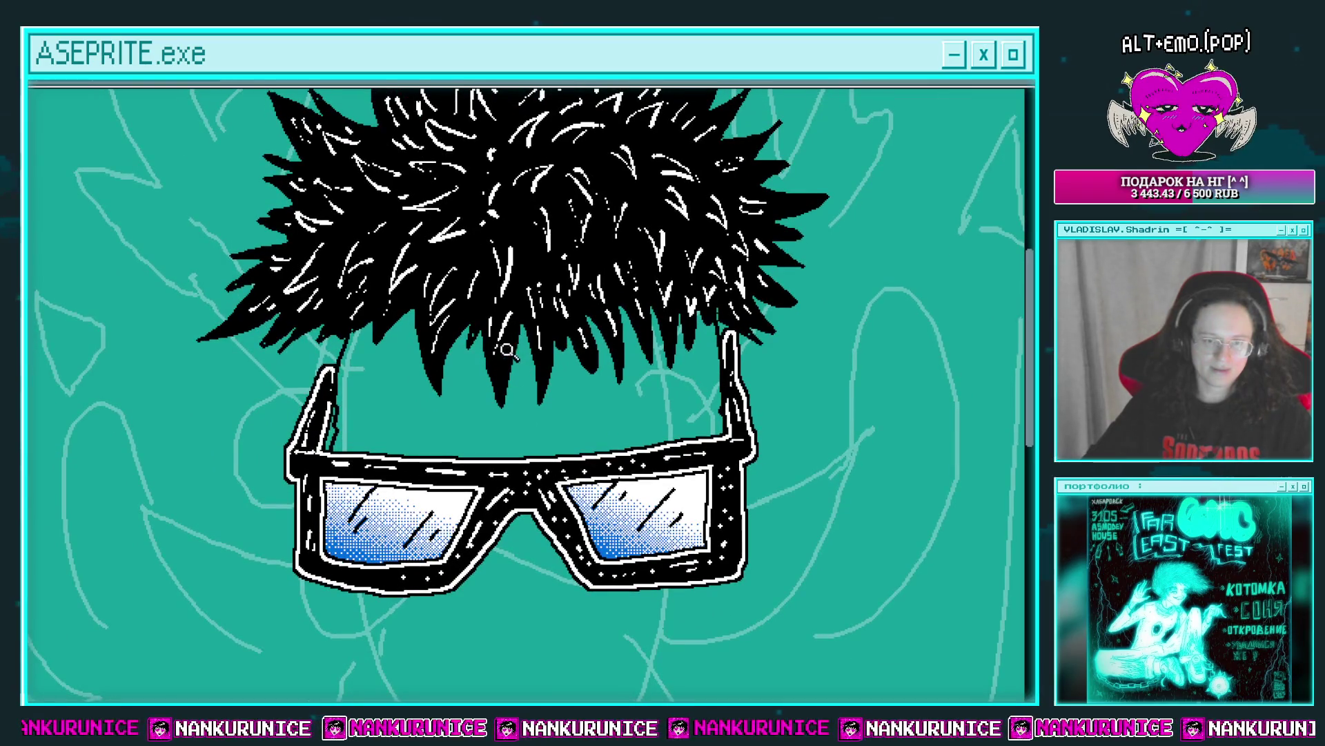
{"action": "scroll", "coordinate": [508, 351], "scroll_direction": "down", "scroll_amount": 5}
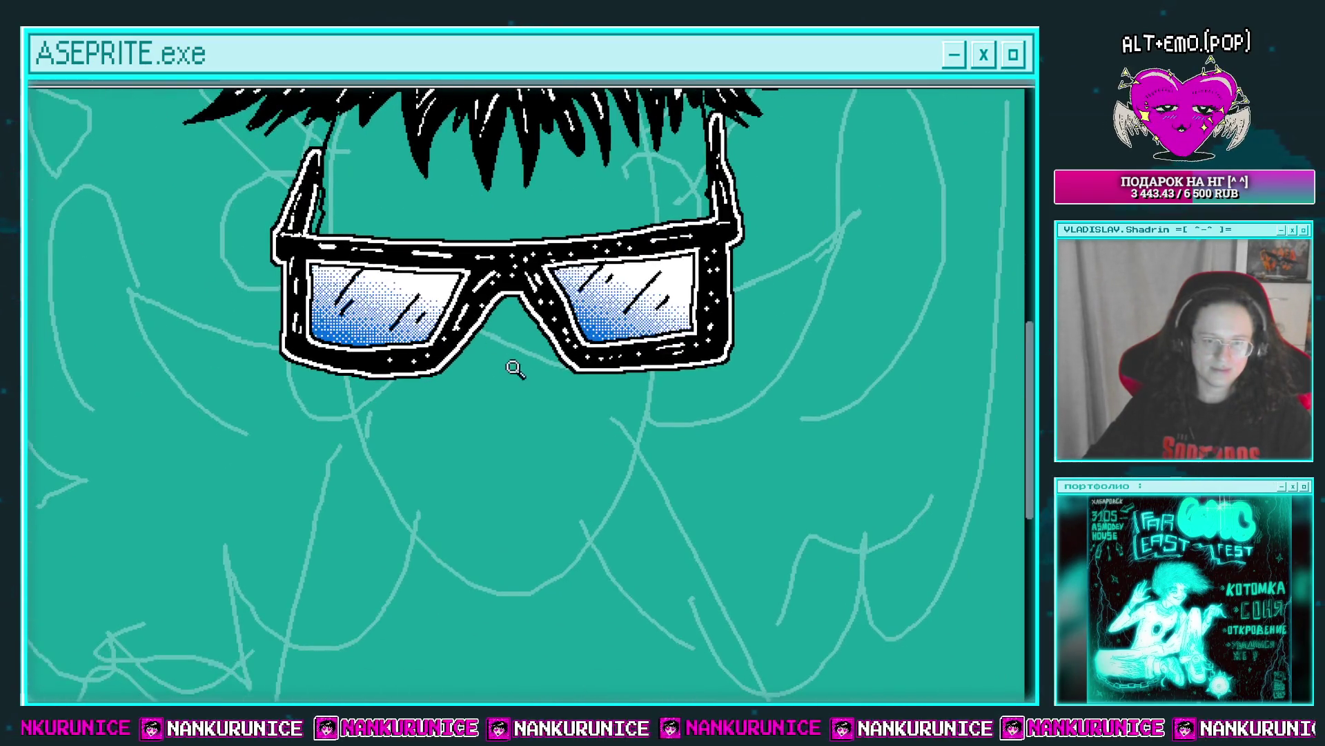
{"action": "left_click", "coordinate": [515, 370]}
{"action": "left_click_drag", "start_coordinate": [519, 291], "coordinate": [526, 425]}
{"action": "scroll", "coordinate": [481, 382], "scroll_direction": "down", "scroll_amount": 2}
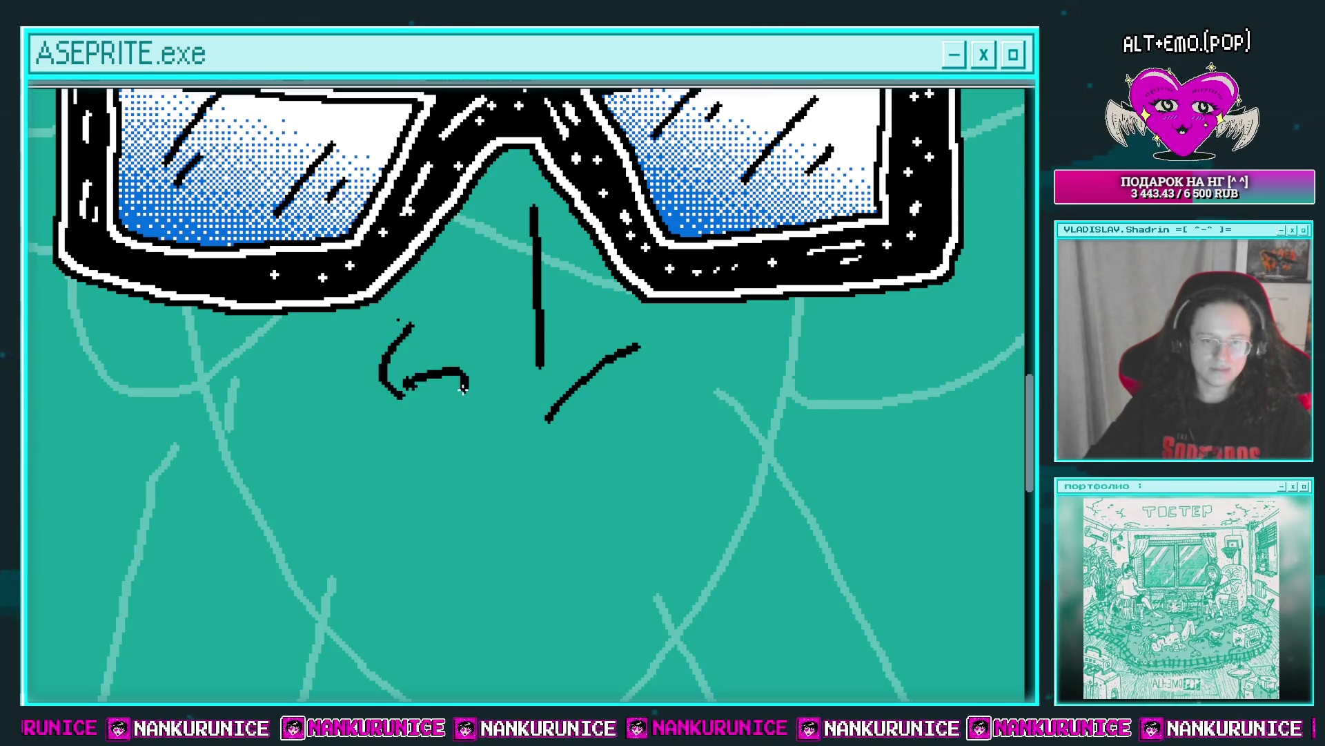
{"action": "left_click_drag", "start_coordinate": [463, 388], "coordinate": [425, 383]}
Draw the right closed-eye arc and erase stray pixels at the left eye corner.
{"action": "scroll", "coordinate": [524, 414], "scroll_direction": "right", "scroll_amount": 1}
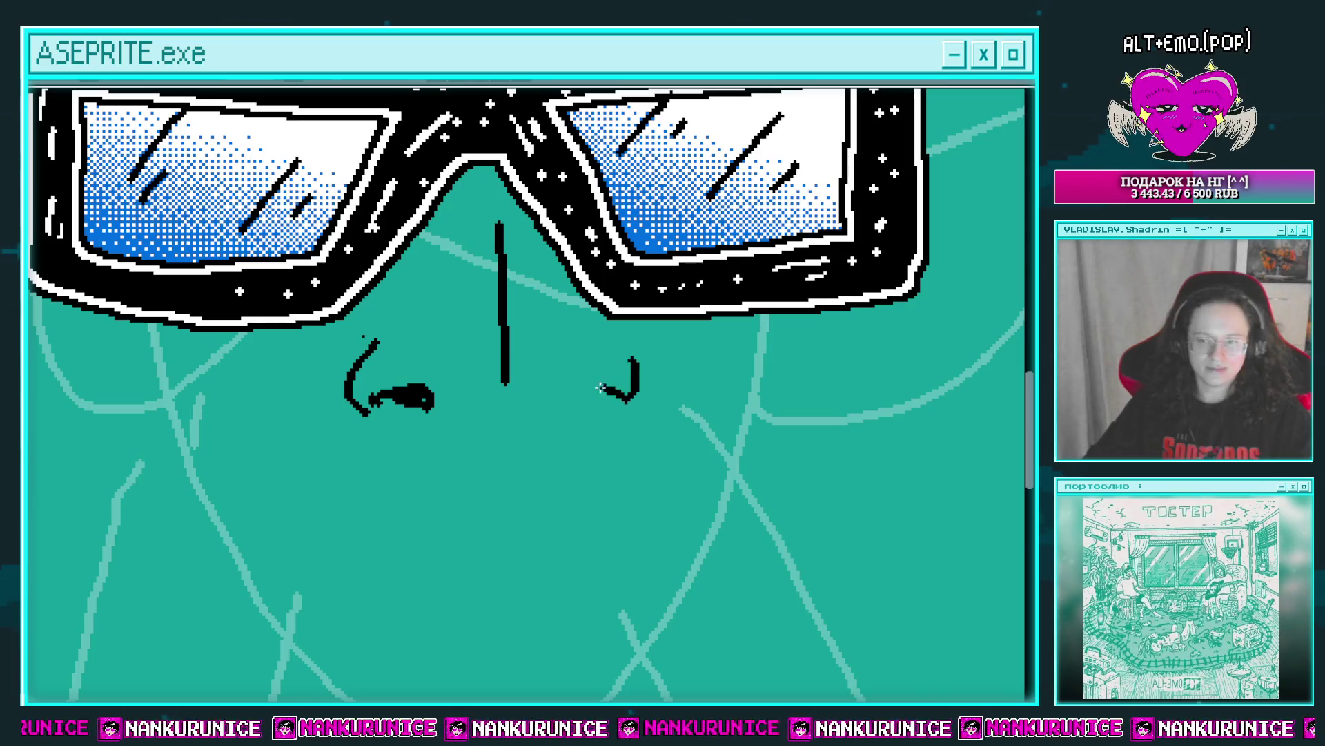
{"action": "mouse_move", "coordinate": [600, 388]}
{"action": "left_mouse_down"}
{"action": "mouse_move", "coordinate": [556, 387]}
{"action": "mouse_move", "coordinate": [572, 429]}
{"action": "left_mouse_up"}
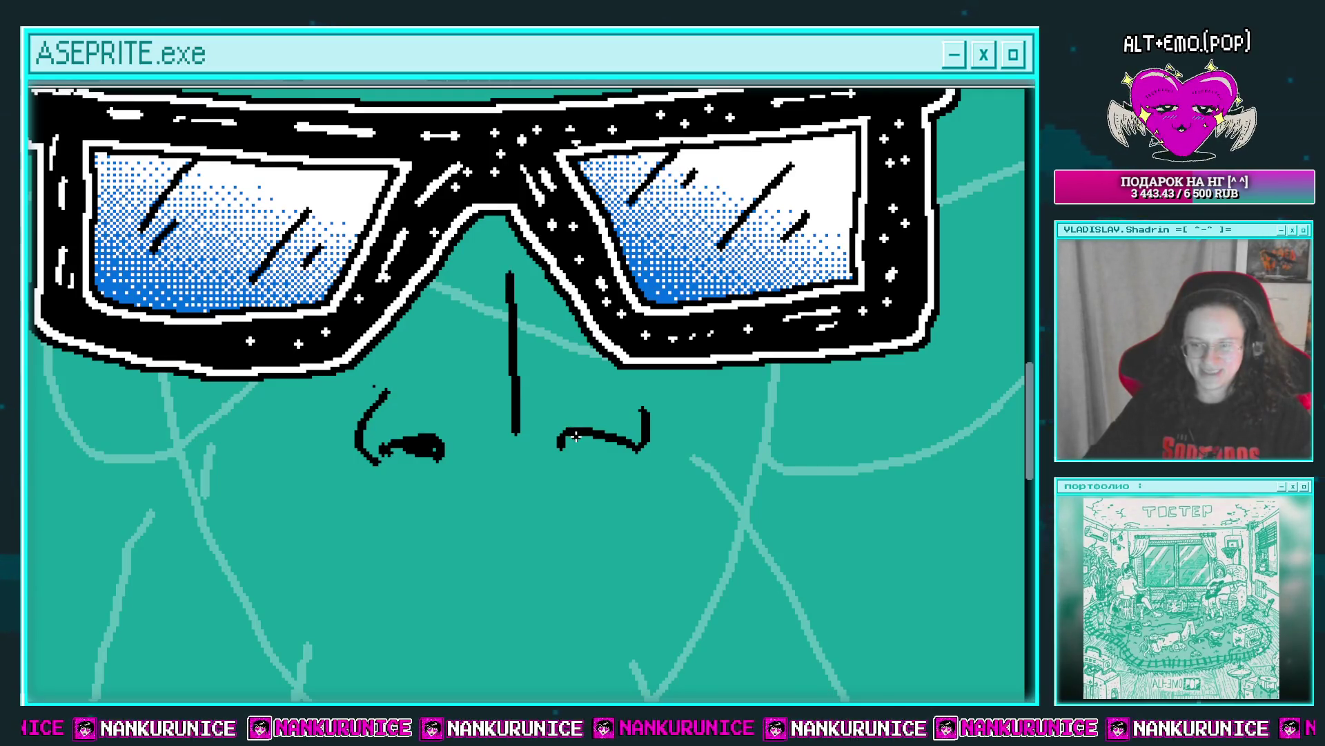
{"action": "left_click_drag", "start_coordinate": [576, 426], "coordinate": [645, 431]}
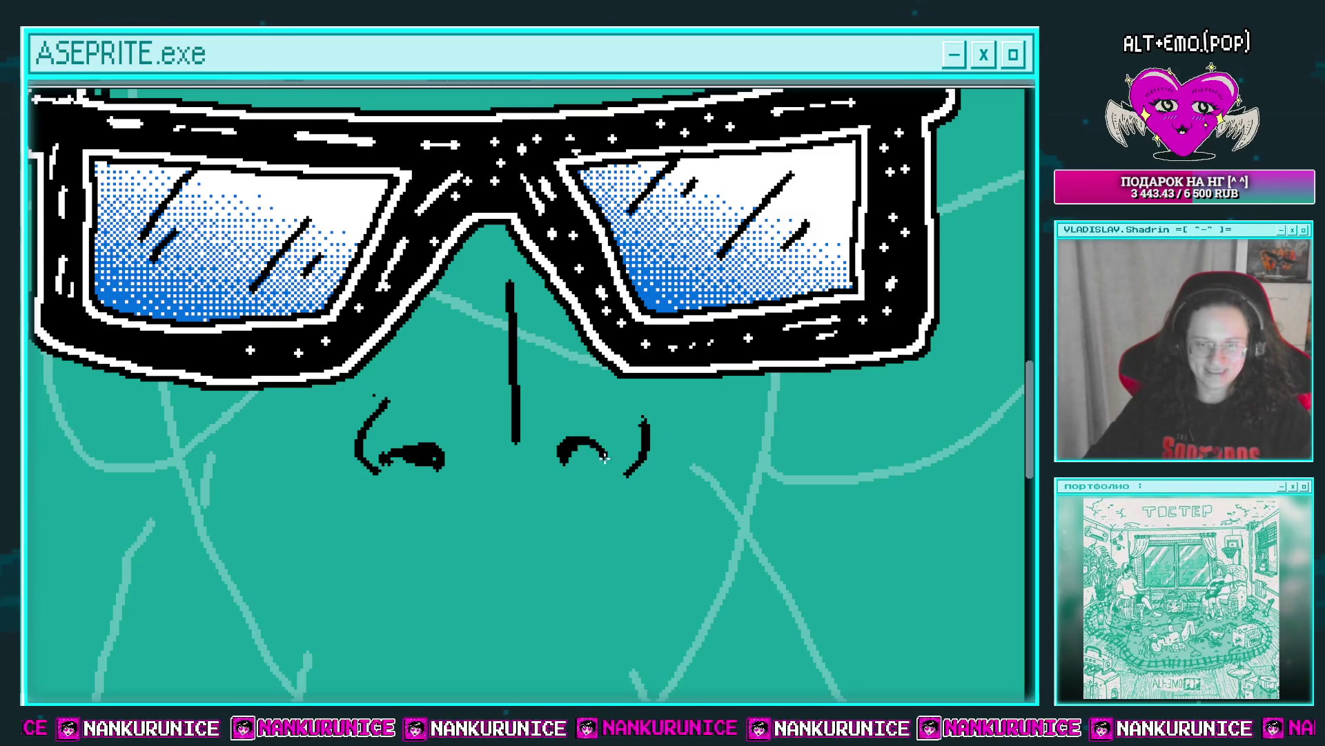
{"action": "left_click_drag", "start_coordinate": [442, 452], "coordinate": [407, 463]}
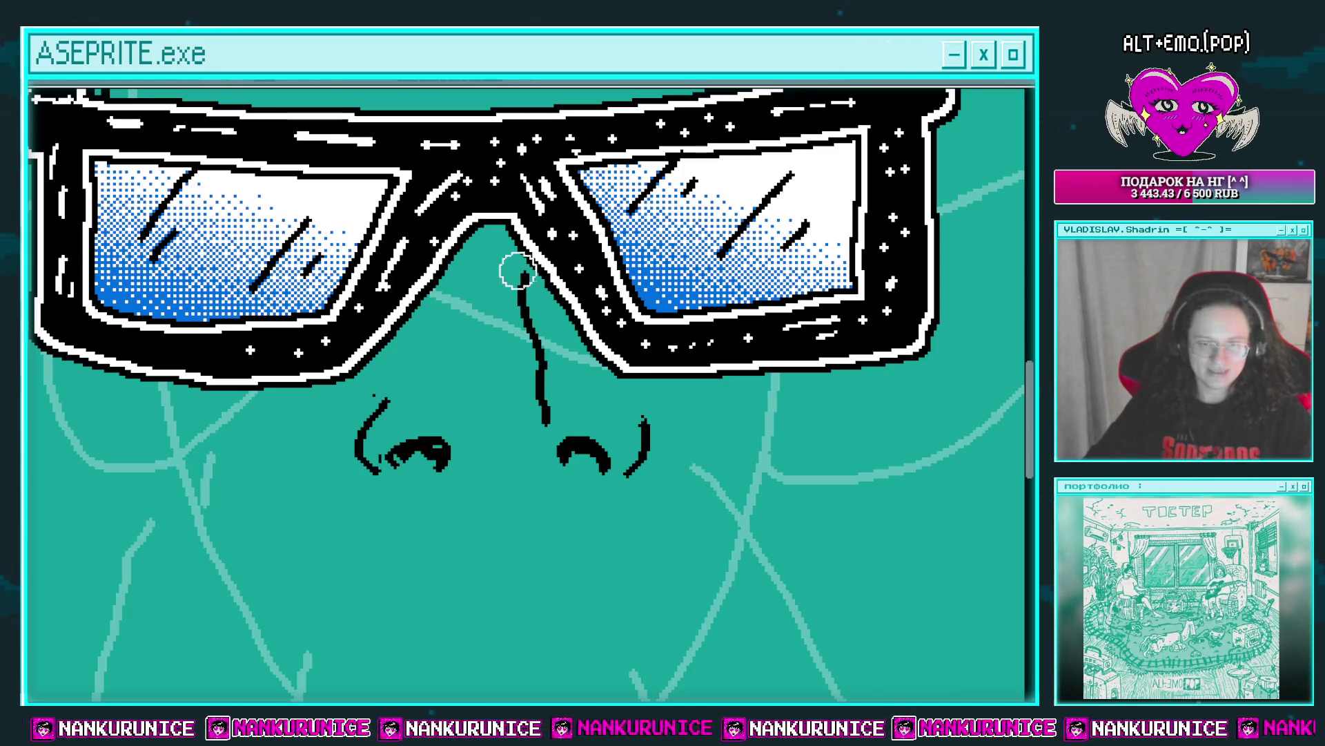
Undo the long nose line and a J-shaped stroke drawn under the nose.
{"action": "key", "text": "ctrl+z"}
{"action": "scroll", "coordinate": [515, 291], "scroll_direction": "up", "scroll_amount": 2}
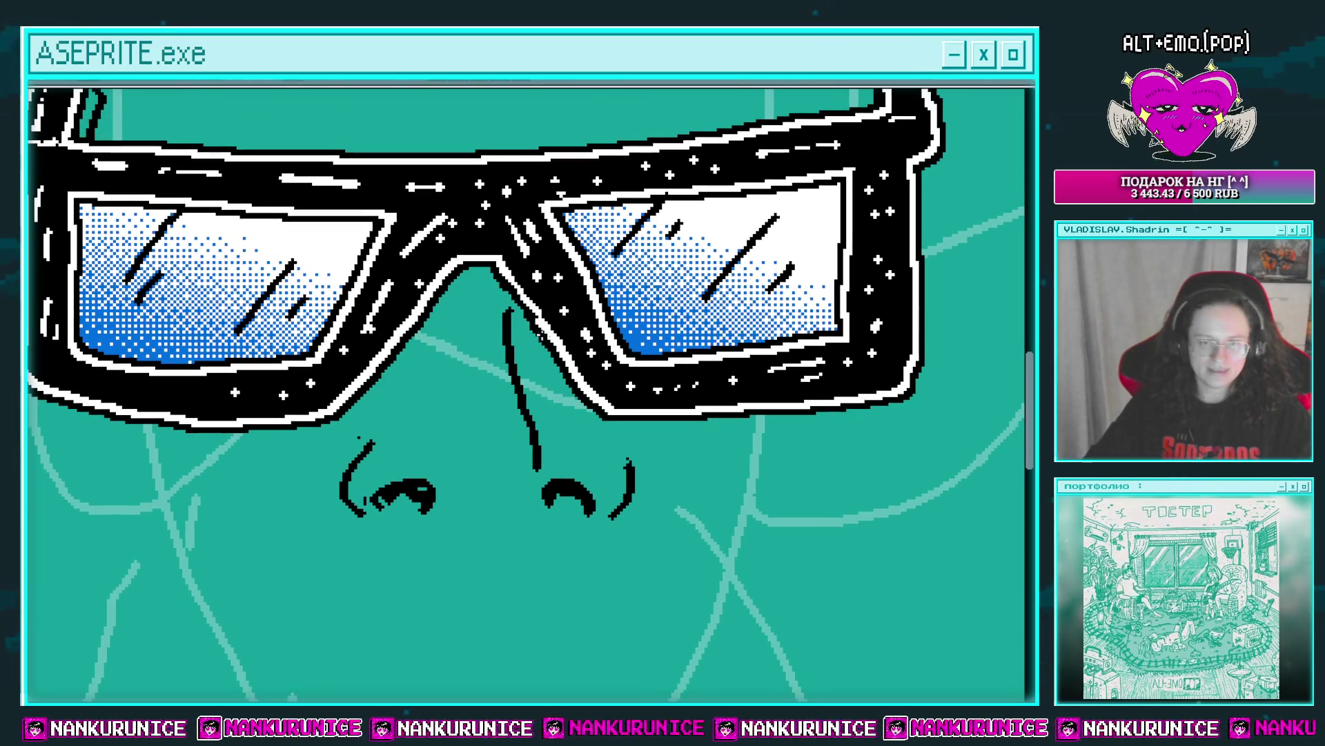
{"action": "scroll", "coordinate": [517, 464], "scroll_direction": "down", "scroll_amount": 2}
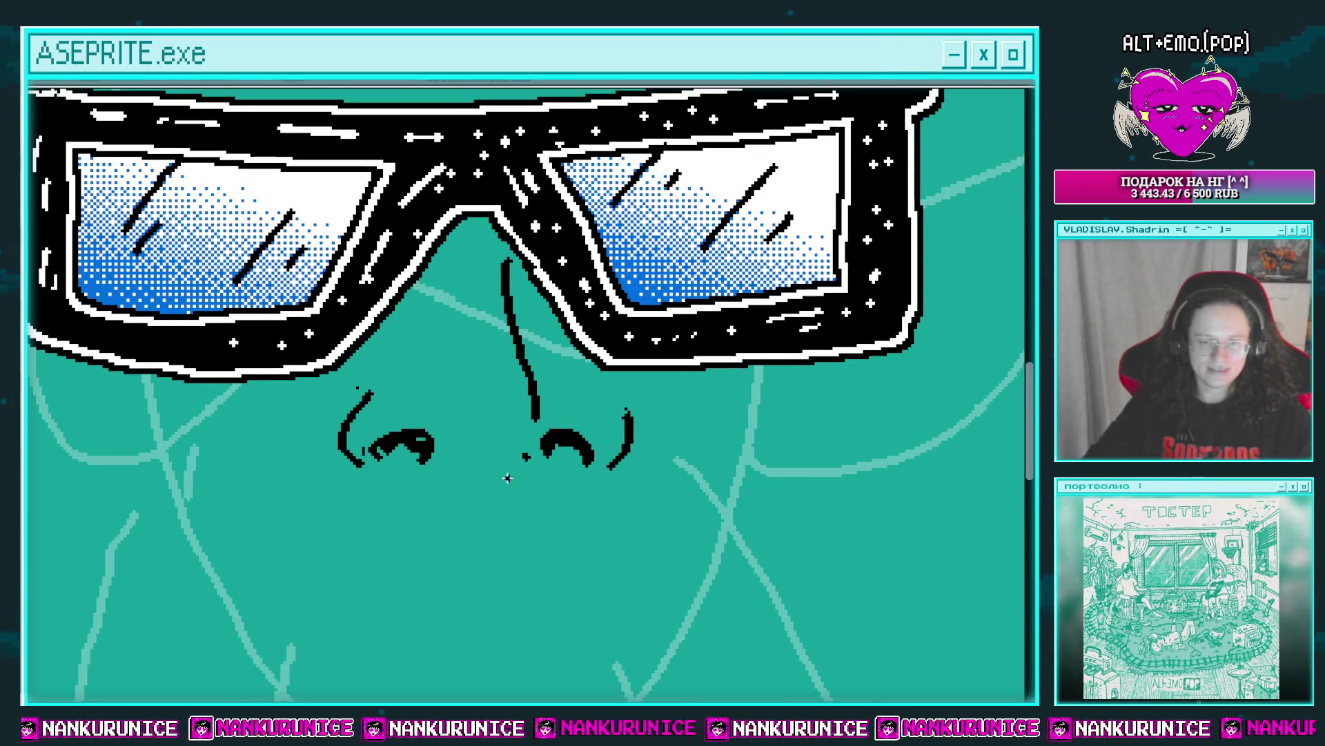
{"action": "left_click_drag", "start_coordinate": [526, 457], "coordinate": [479, 479]}
{"action": "scroll", "coordinate": [511, 484], "scroll_direction": "up", "scroll_amount": 2}
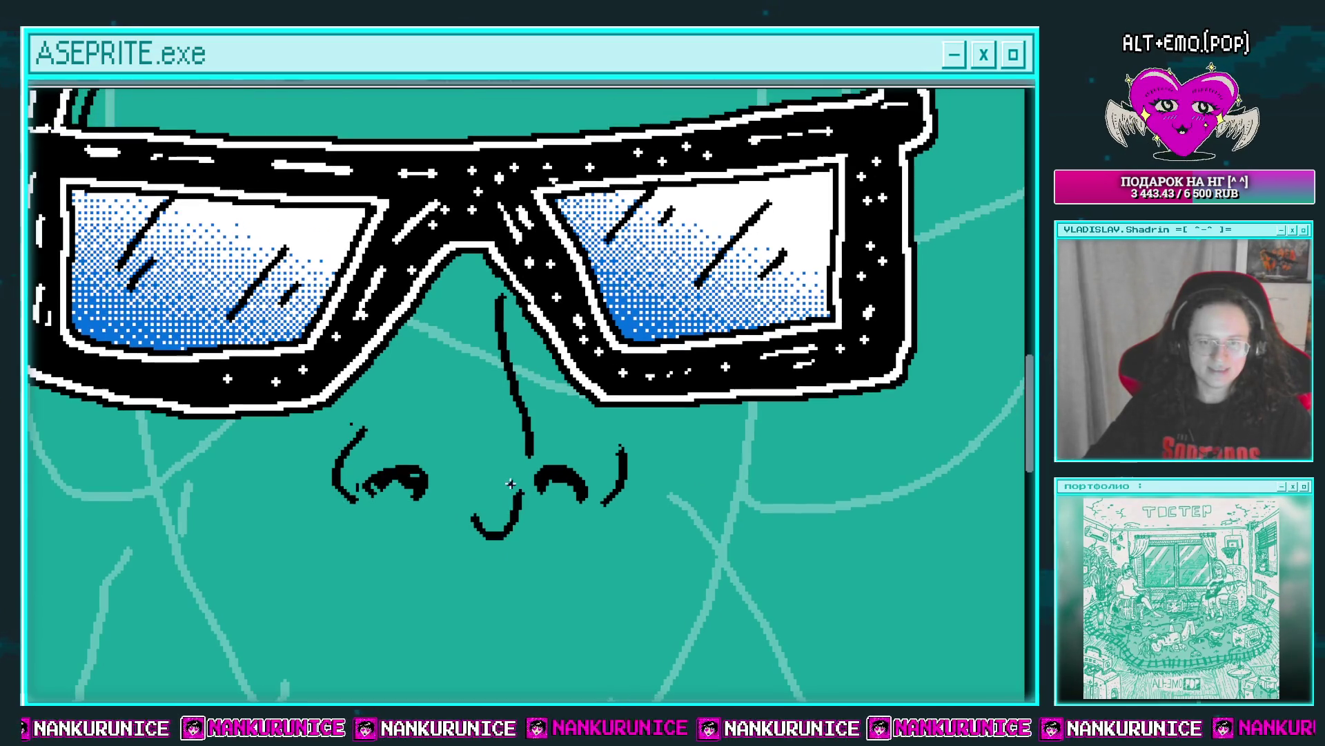
{"action": "key", "text": "ctrl+z"}
Try several new nose strokes below the glasses, undoing each one.
{"action": "left_click_drag", "start_coordinate": [512, 338], "coordinate": [528, 442]}
{"action": "scroll", "coordinate": [523, 461], "scroll_direction": "up", "scroll_amount": 1}
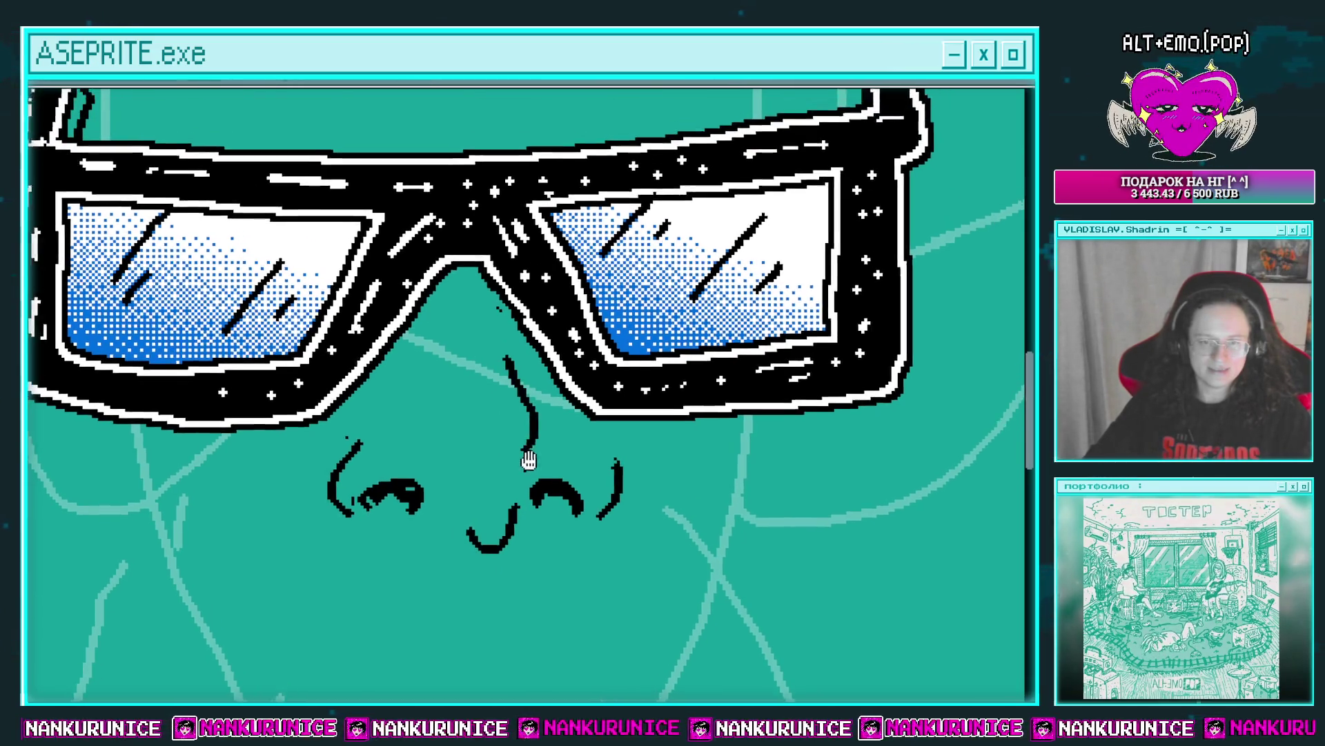
{"action": "key", "text": "ctrl+z"}
{"action": "left_click_drag", "start_coordinate": [528, 345], "coordinate": [525, 400]}
{"action": "scroll", "coordinate": [525, 387], "scroll_direction": "down", "scroll_amount": 1}
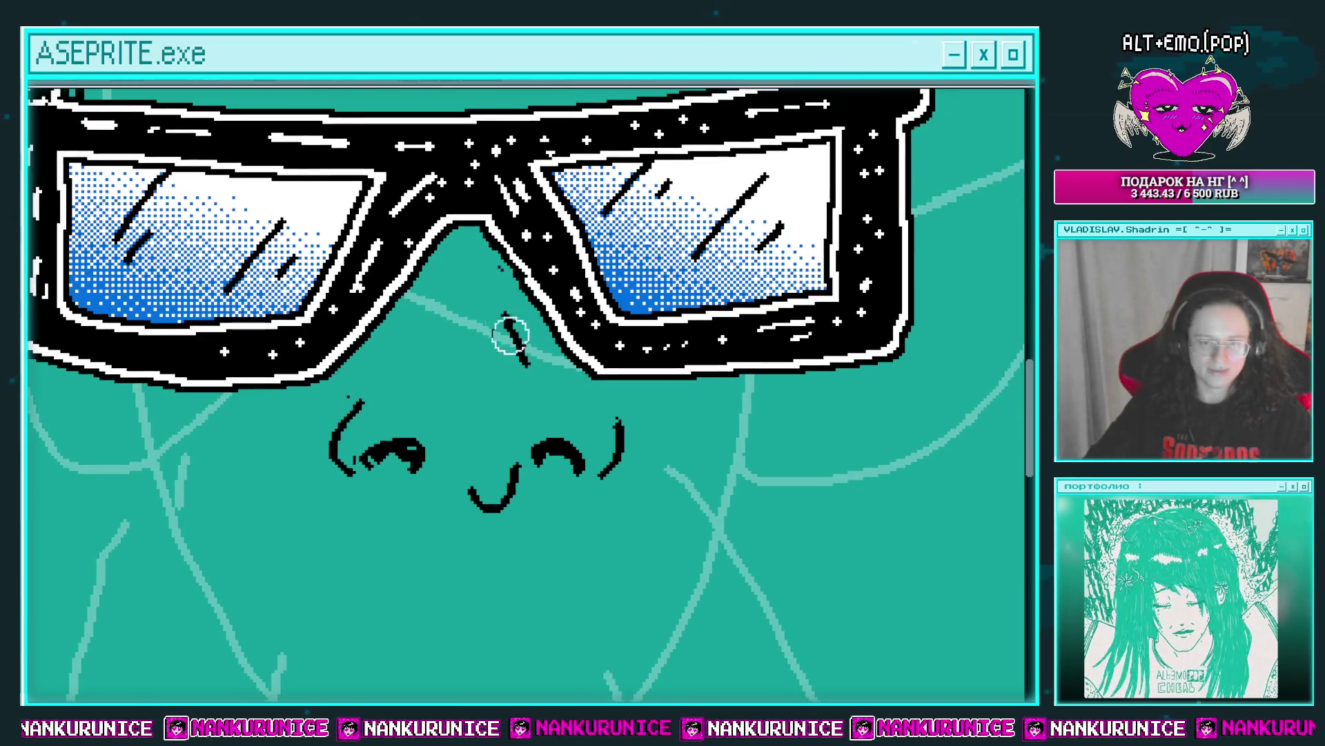
{"action": "key", "text": "ctrl+z"}
{"action": "left_click_drag", "start_coordinate": [526, 342], "coordinate": [519, 444]}
{"action": "key", "text": "ctrl+z"}
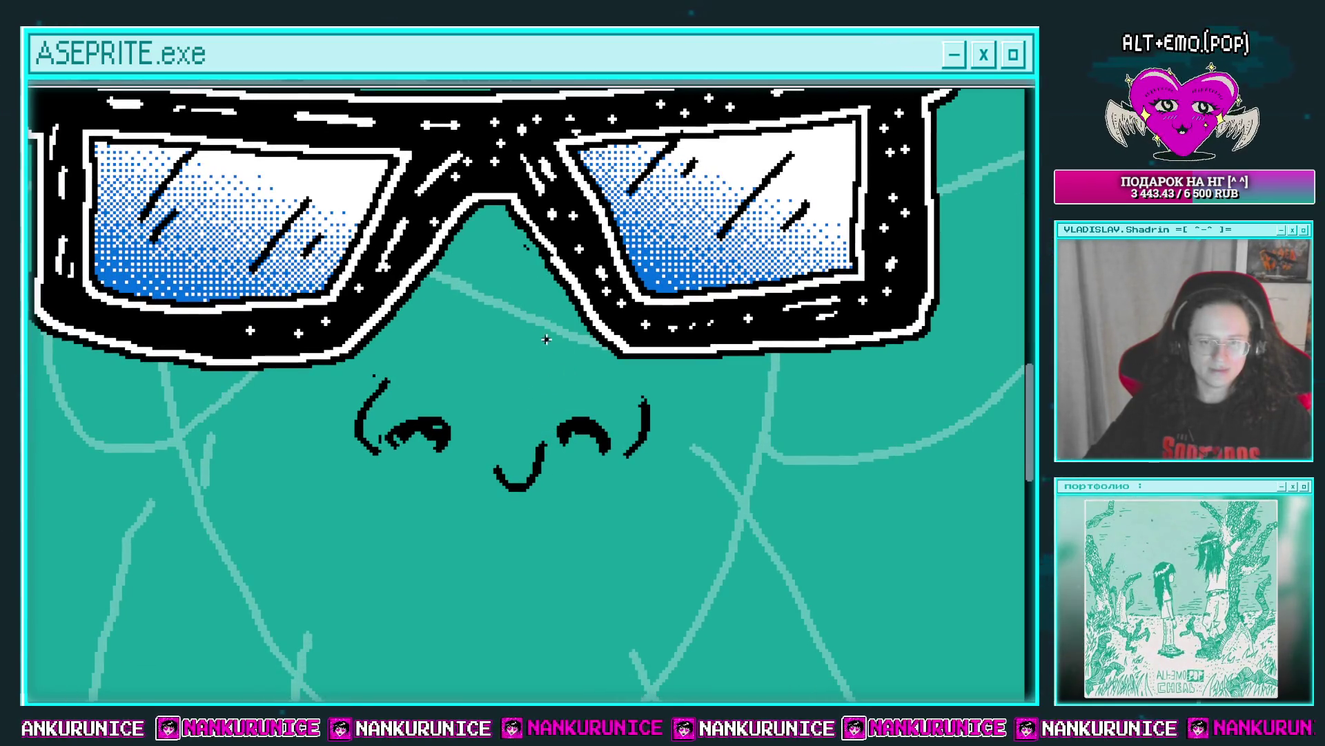
Erase and redraw the left closed-eye arc, erase the nose stroke, and save.
{"action": "mouse_move", "coordinate": [552, 338]}
{"action": "left_mouse_down"}
{"action": "mouse_move", "coordinate": [528, 434]}
{"action": "mouse_move", "coordinate": [432, 404]}
{"action": "mouse_move", "coordinate": [615, 414]}
{"action": "left_mouse_up"}
{"action": "key", "text": "e"}
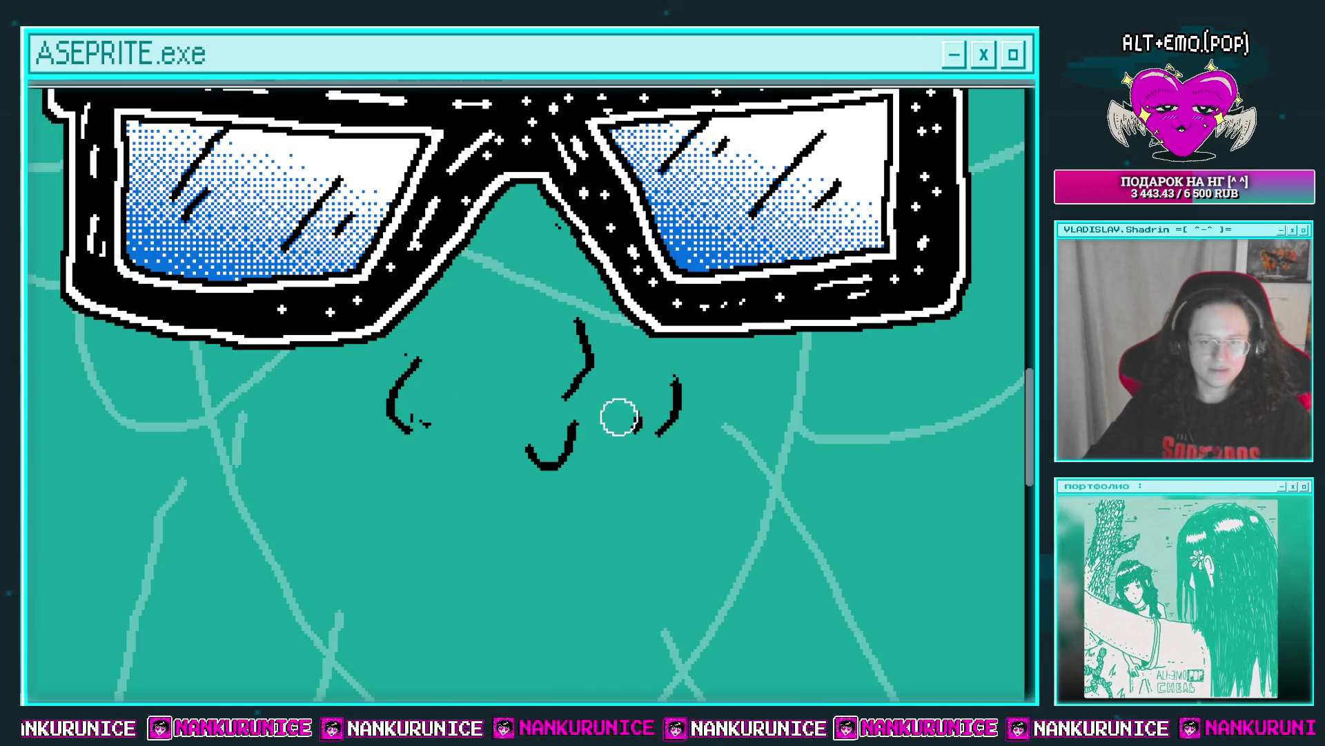
{"action": "scroll", "coordinate": [615, 414], "scroll_direction": "up", "scroll_amount": 1}
{"action": "key", "text": "b"}
{"action": "left_click_drag", "start_coordinate": [414, 449], "coordinate": [468, 395]}
{"action": "mouse_move", "coordinate": [475, 428]}
{"action": "left_mouse_down"}
{"action": "mouse_move", "coordinate": [445, 409]}
{"action": "mouse_move", "coordinate": [476, 420]}
{"action": "left_mouse_up"}
{"action": "key", "text": "e"}
{"action": "mouse_move", "coordinate": [542, 345]}
{"action": "left_mouse_down"}
{"action": "mouse_move", "coordinate": [538, 415]}
{"action": "mouse_move", "coordinate": [583, 421]}
{"action": "left_mouse_up"}
{"action": "key", "text": "ctrl+s"}
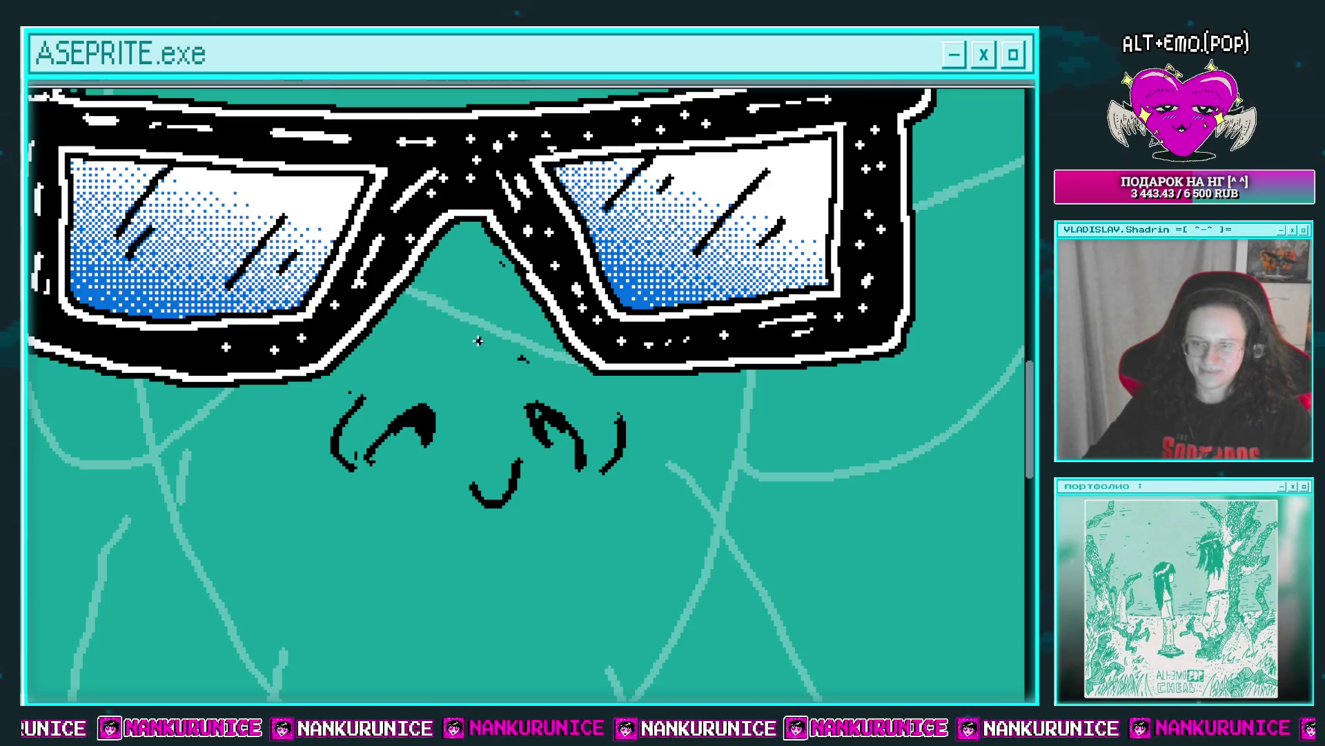
Add small nose dots below the glasses bridge, undoing the extra strokes beneath them.
{"action": "mouse_move", "coordinate": [475, 356]}
{"action": "left_mouse_down"}
{"action": "mouse_move", "coordinate": [469, 412]}
{"action": "mouse_move", "coordinate": [473, 384]}
{"action": "left_mouse_up"}
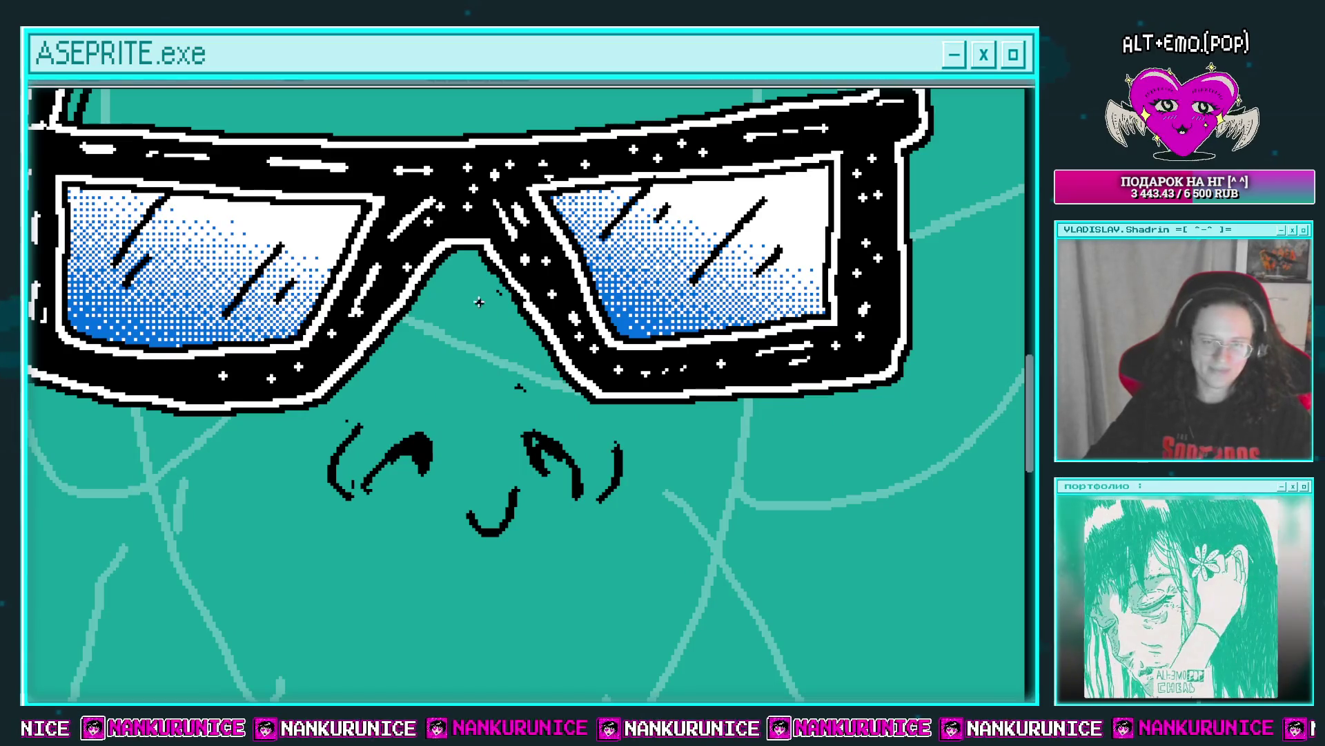
{"action": "mouse_move", "coordinate": [473, 286]}
{"action": "left_mouse_down"}
{"action": "mouse_move", "coordinate": [473, 327]}
{"action": "mouse_move", "coordinate": [507, 386]}
{"action": "left_mouse_up"}
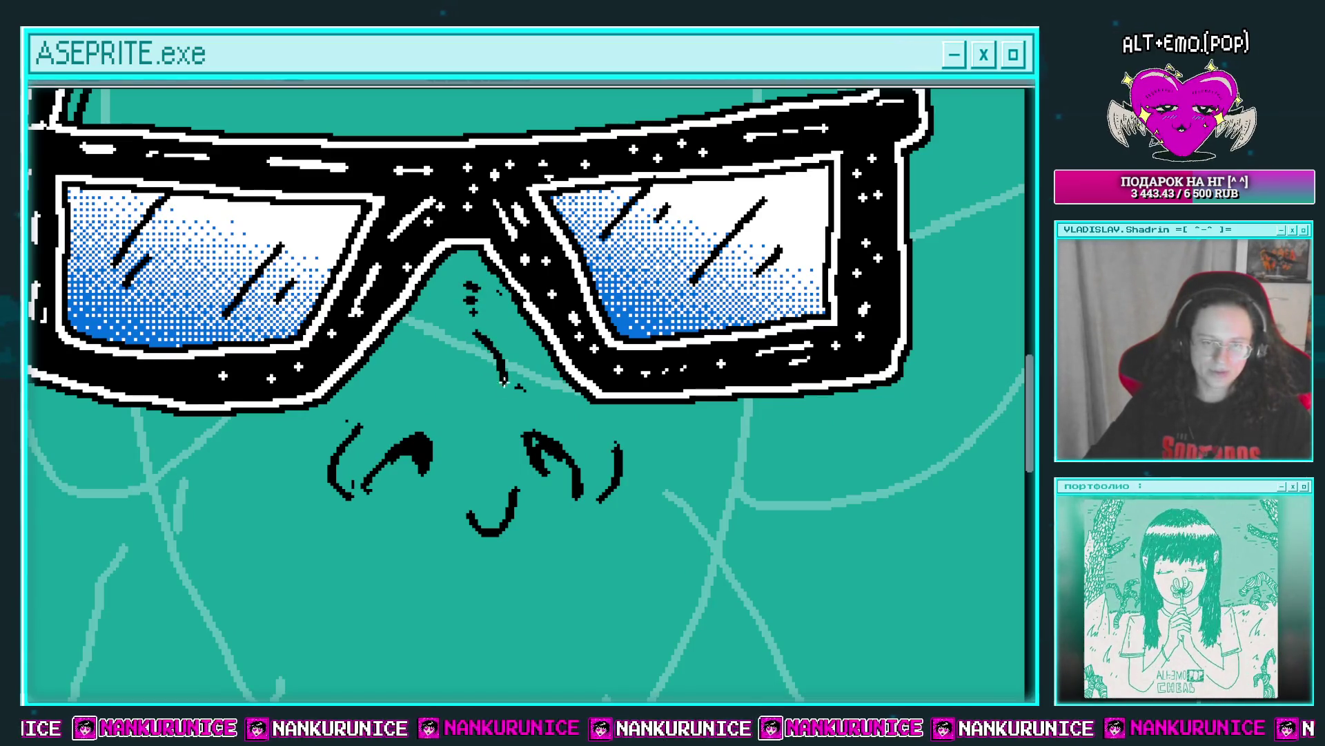
{"action": "scroll", "coordinate": [490, 381], "scroll_direction": "down", "scroll_amount": 3}
{"action": "scroll", "coordinate": [490, 381], "scroll_direction": "up", "scroll_amount": 3}
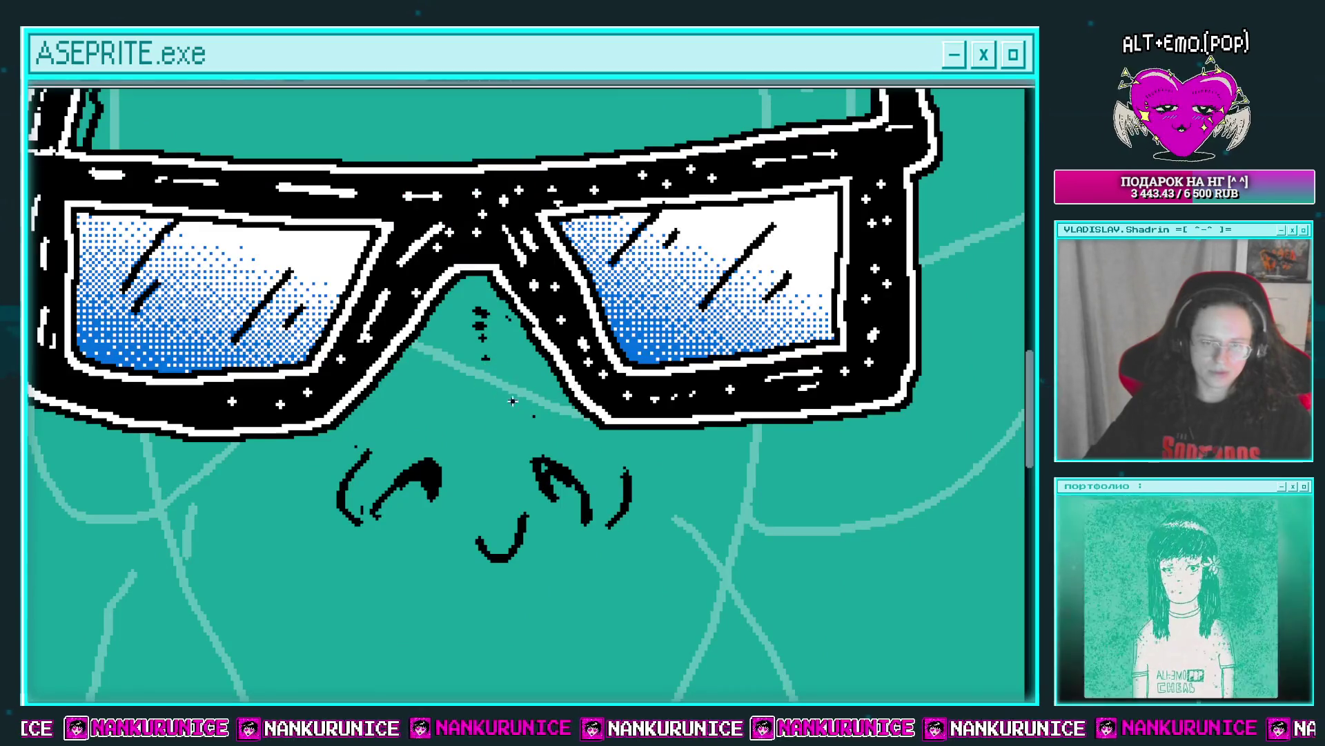
{"action": "key", "text": "ctrl+z"}
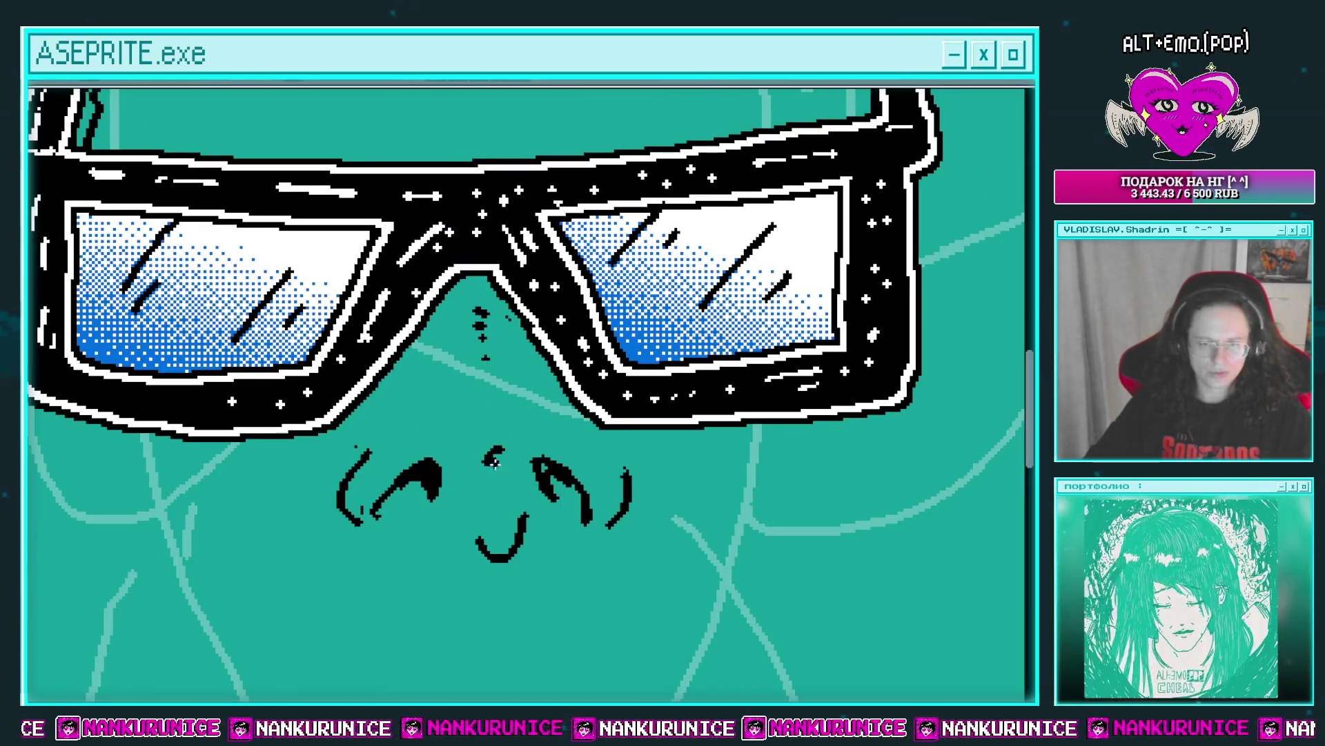
{"action": "mouse_move", "coordinate": [488, 452]}
{"action": "left_mouse_down"}
{"action": "mouse_move", "coordinate": [489, 492]}
{"action": "mouse_move", "coordinate": [500, 487]}
{"action": "mouse_move", "coordinate": [484, 514]}
{"action": "left_mouse_up"}
{"action": "key", "text": "ctrl+z"}
{"action": "key", "text": "ctrl+z"}
Clear the stray mark and redraw both closed-eye arcs bolder.
{"action": "mouse_move", "coordinate": [384, 491]}
{"action": "left_mouse_down"}
{"action": "mouse_move", "coordinate": [532, 512]}
{"action": "mouse_move", "coordinate": [567, 531]}
{"action": "left_mouse_up"}
{"action": "left_click_drag", "start_coordinate": [514, 496], "coordinate": [535, 504]}
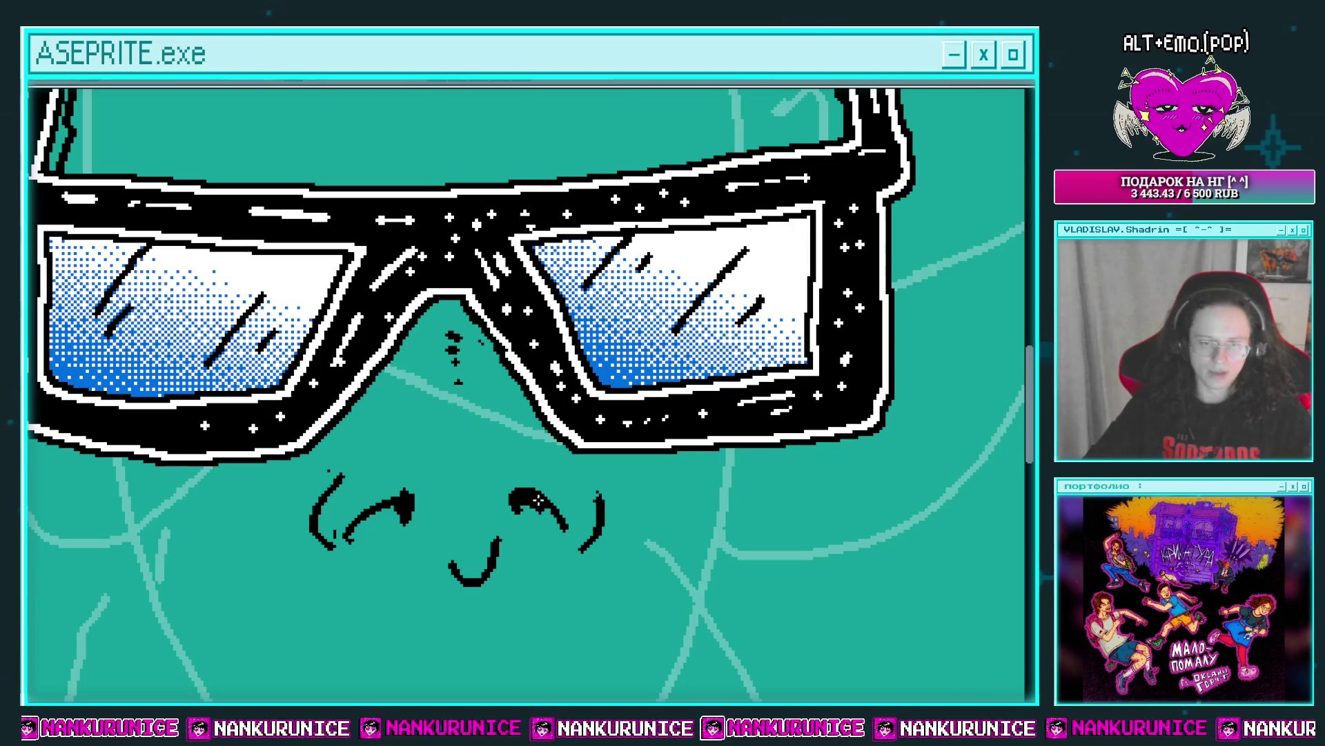
{"action": "scroll", "coordinate": [428, 497], "scroll_direction": "down", "scroll_amount": 3}
{"action": "scroll", "coordinate": [511, 350], "scroll_direction": "up", "scroll_amount": 2}
{"action": "scroll", "coordinate": [470, 369], "scroll_direction": "up", "scroll_amount": 1}
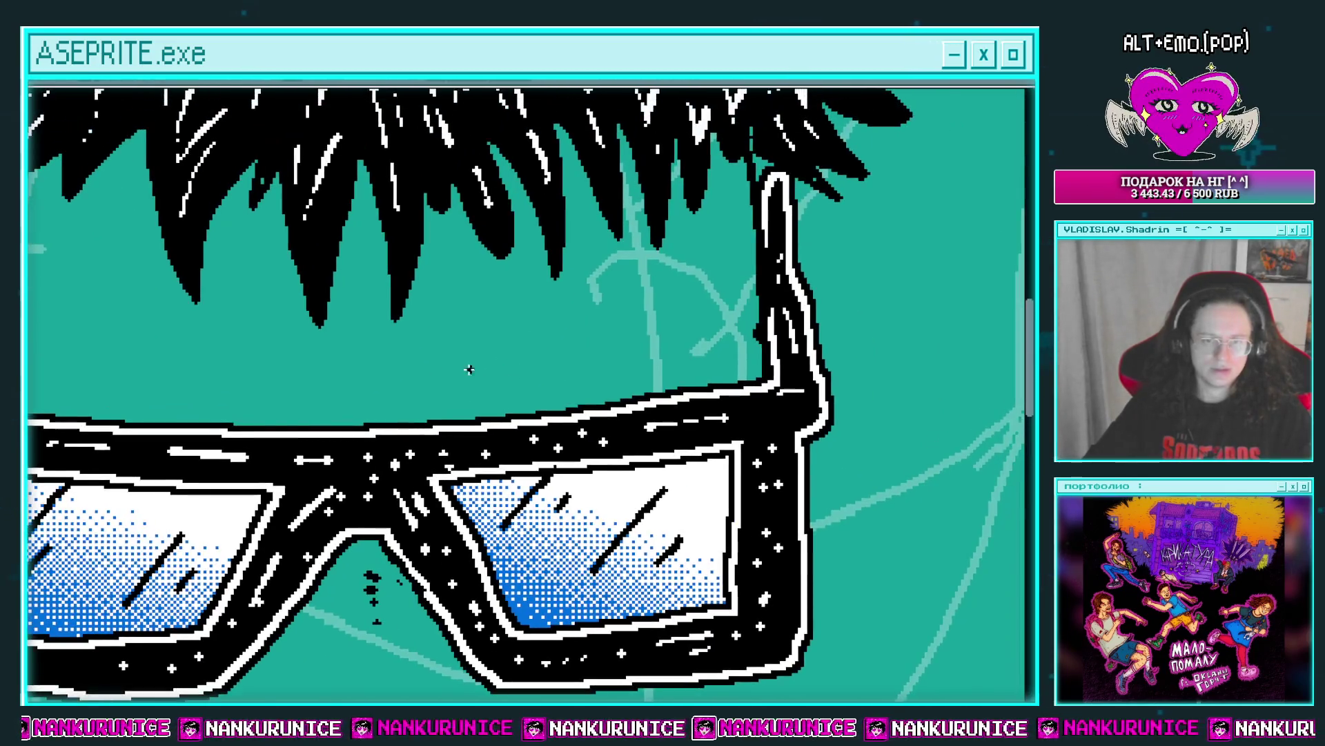
{"action": "mouse_move", "coordinate": [433, 367]}
{"action": "left_mouse_down"}
{"action": "mouse_move", "coordinate": [607, 286]}
{"action": "mouse_move", "coordinate": [718, 259]}
{"action": "left_mouse_up"}
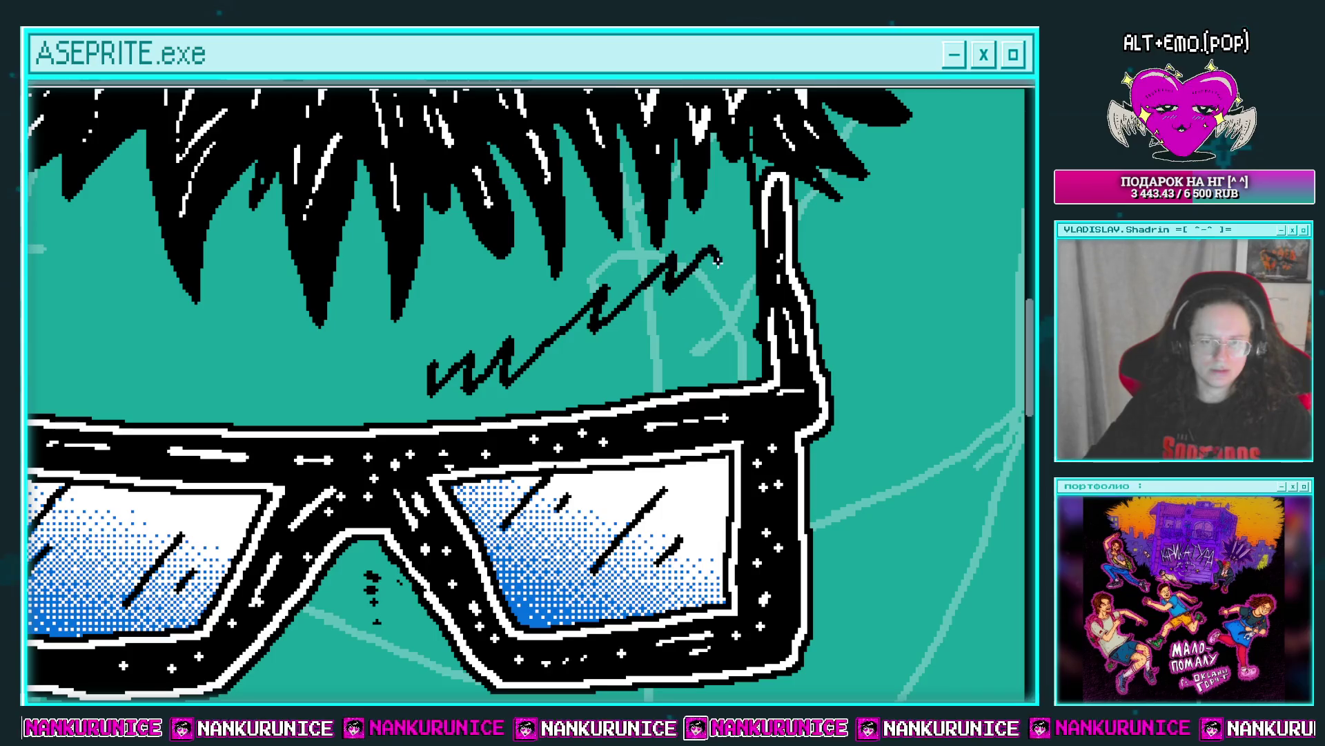
{"action": "left_click_drag", "start_coordinate": [607, 348], "coordinate": [684, 386]}
{"action": "left_click_drag", "start_coordinate": [610, 373], "coordinate": [635, 380]}
{"action": "scroll", "coordinate": [552, 370], "scroll_direction": "left", "scroll_amount": 2}
{"action": "scroll", "coordinate": [484, 386], "scroll_direction": "left", "scroll_amount": 2}
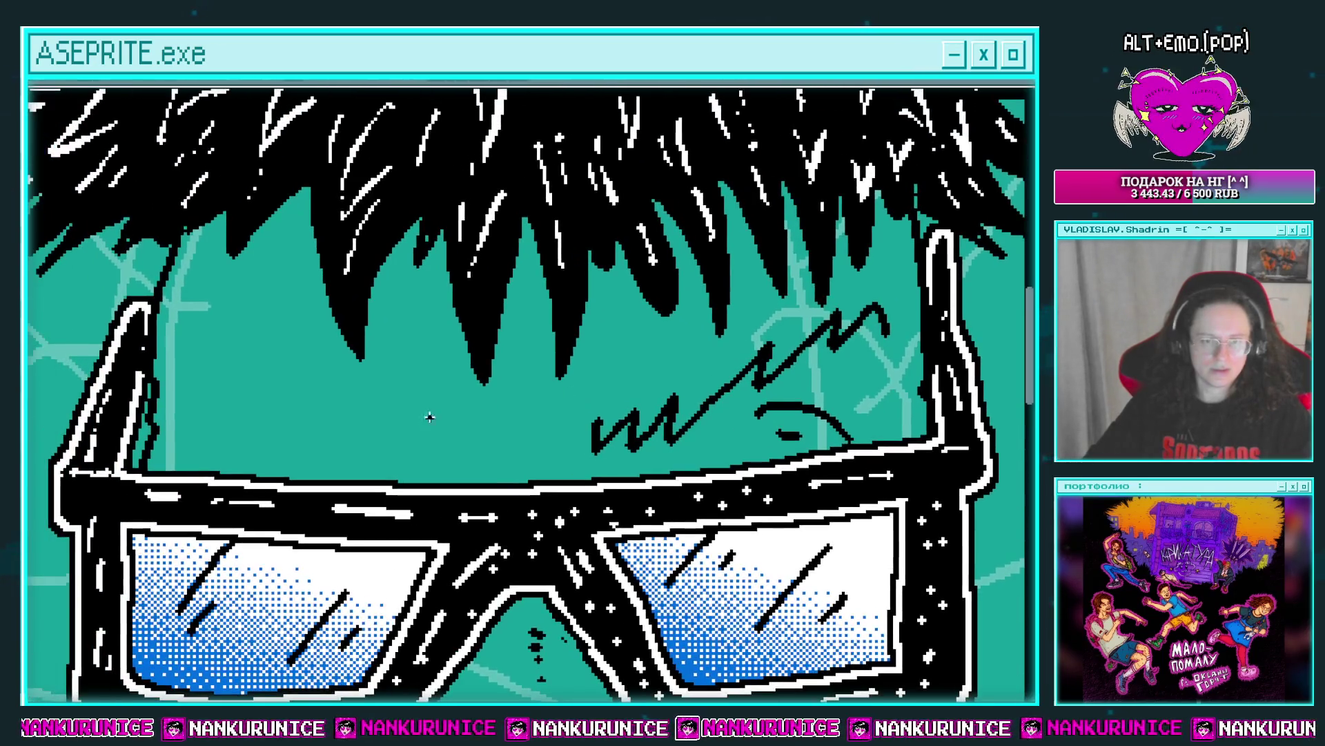
{"action": "left_click_drag", "start_coordinate": [428, 414], "coordinate": [250, 345]}
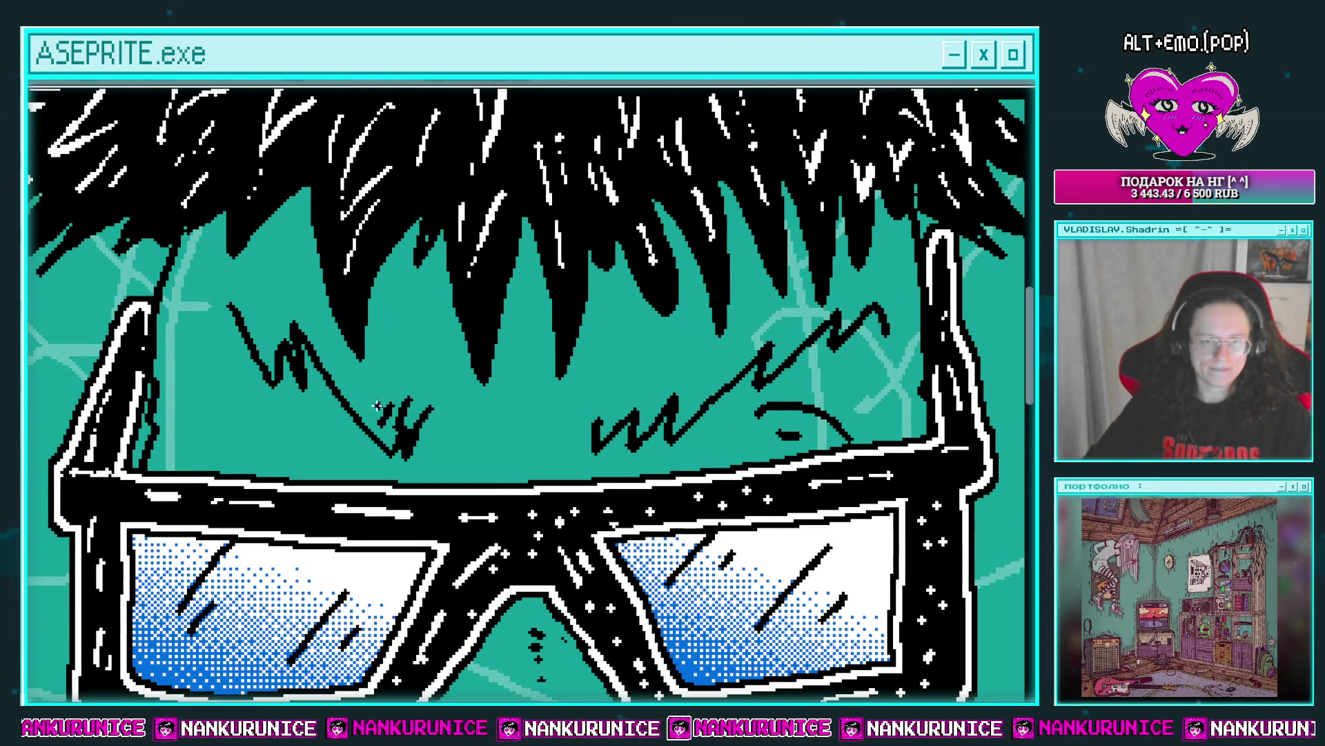
{"action": "scroll", "coordinate": [378, 372], "scroll_direction": "left", "scroll_amount": 2}
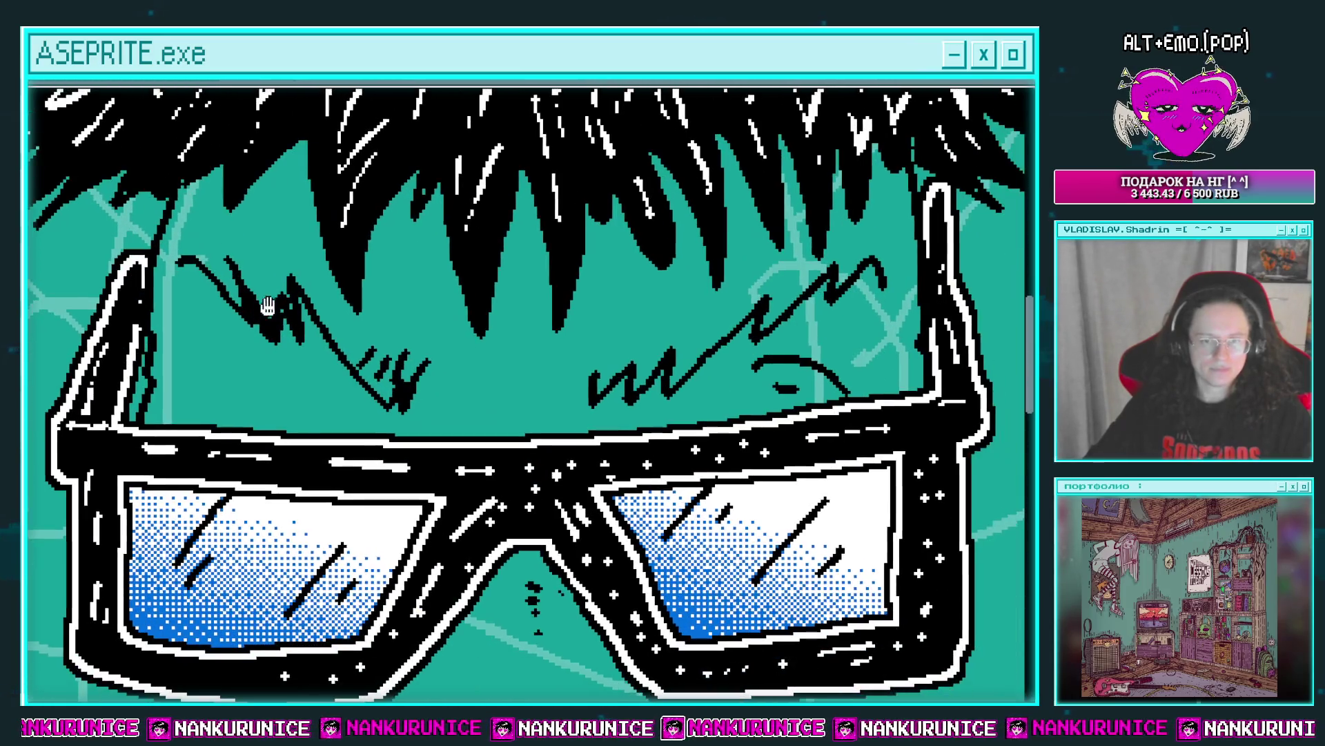
{"action": "left_click", "coordinate": [528, 359]}
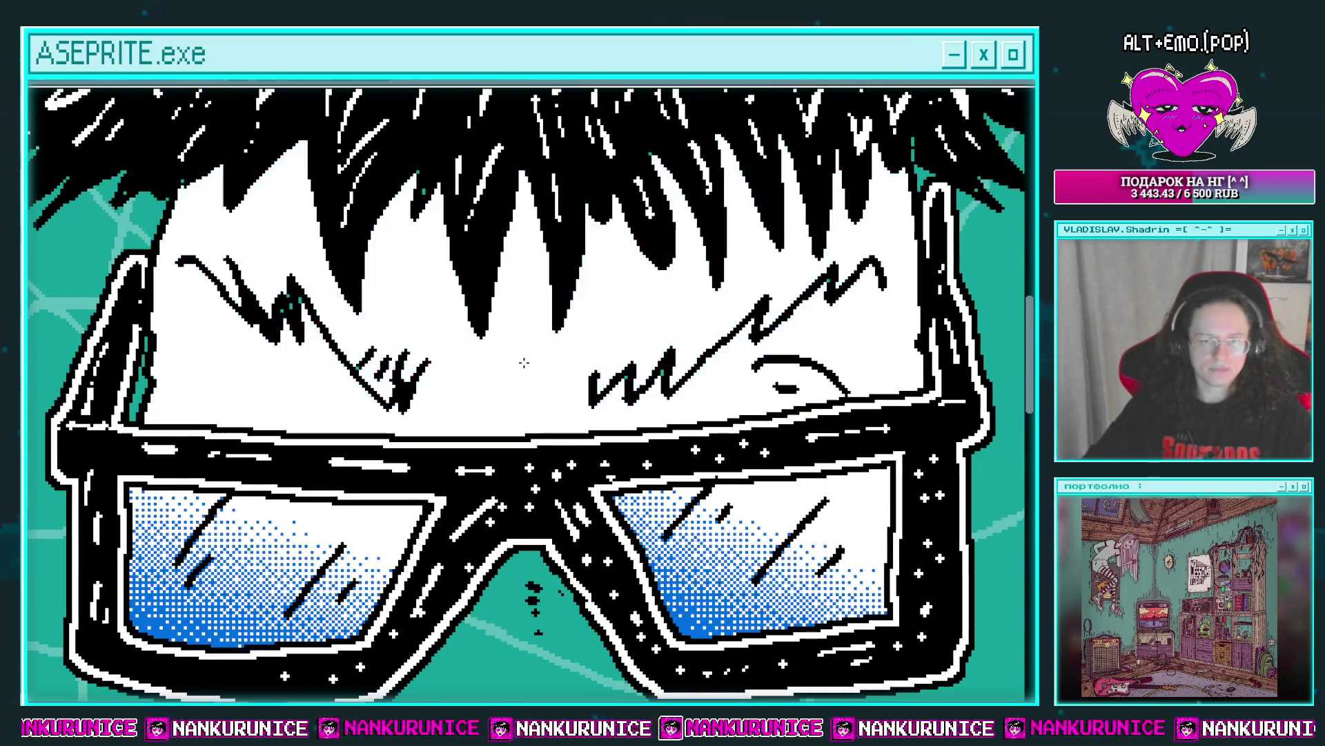
{"action": "scroll", "coordinate": [532, 366], "scroll_direction": "right", "scroll_amount": 3}
{"action": "scroll", "coordinate": [536, 378], "scroll_direction": "right", "scroll_amount": 1}
{"action": "scroll", "coordinate": [335, 324], "scroll_direction": "left", "scroll_amount": 2}
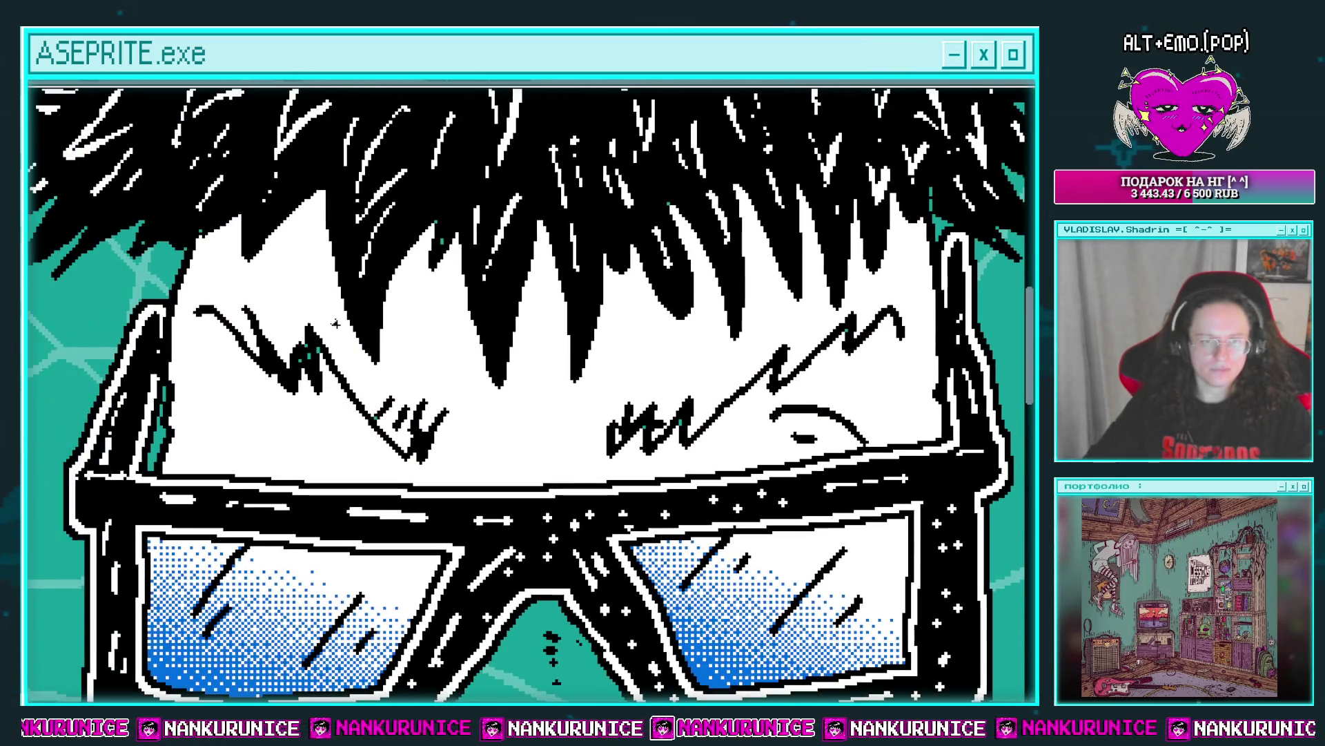
{"action": "scroll", "coordinate": [212, 296], "scroll_direction": "down", "scroll_amount": 1}
{"action": "scroll", "coordinate": [211, 303], "scroll_direction": "down", "scroll_amount": 1}
{"action": "scroll", "coordinate": [207, 321], "scroll_direction": "down", "scroll_amount": 1}
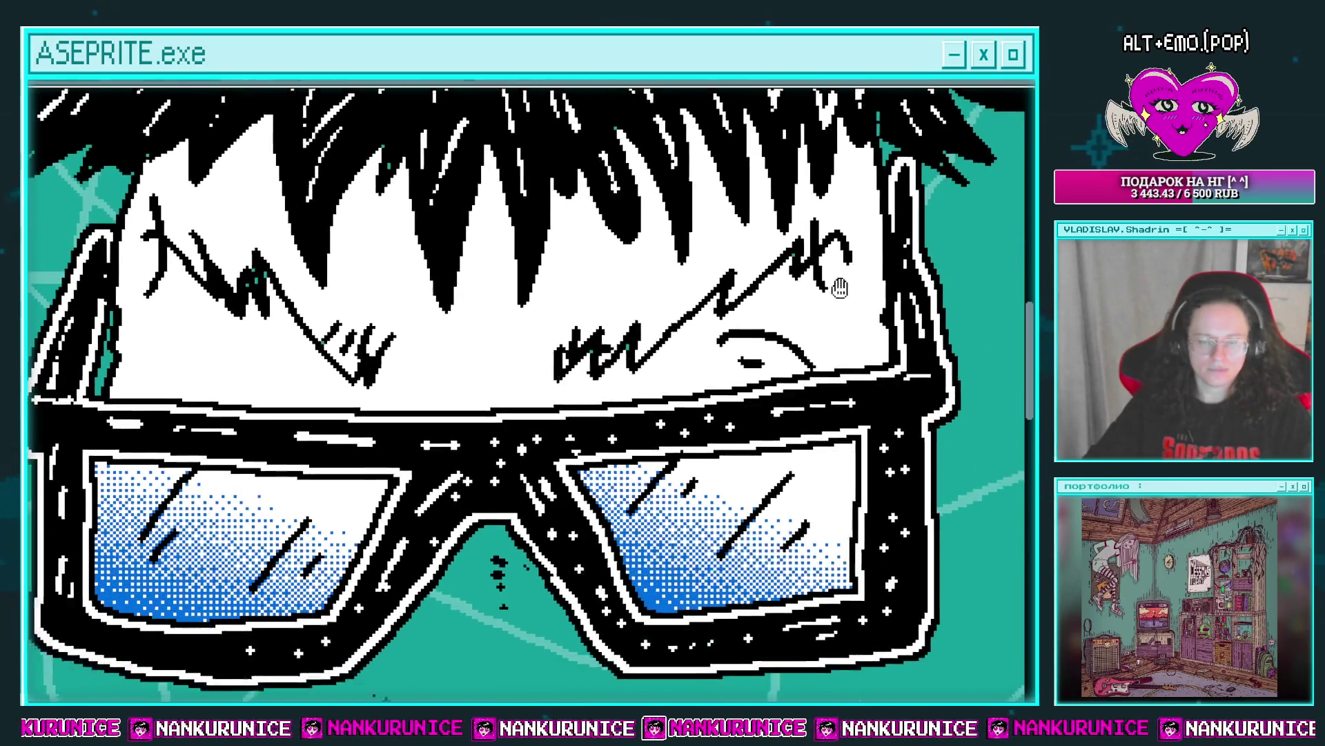
{"action": "scroll", "coordinate": [206, 328], "scroll_direction": "down", "scroll_amount": 1}
{"action": "mouse_move", "coordinate": [198, 322]}
{"action": "left_mouse_down"}
{"action": "mouse_move", "coordinate": [292, 364]}
{"action": "mouse_move", "coordinate": [263, 375]}
{"action": "left_mouse_up"}
{"action": "scroll", "coordinate": [290, 359], "scroll_direction": "up", "scroll_amount": 1}
{"action": "scroll", "coordinate": [345, 362], "scroll_direction": "up", "scroll_amount": 1}
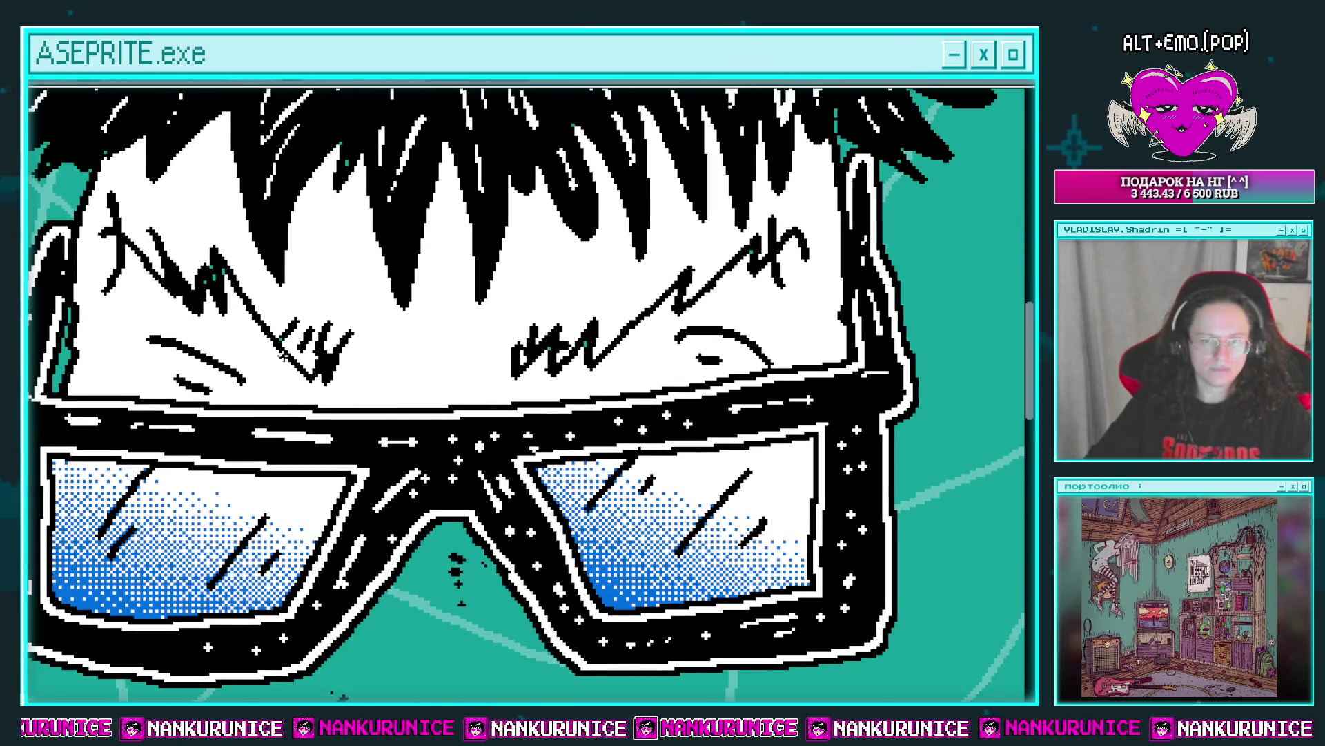
{"action": "scroll", "coordinate": [414, 366], "scroll_direction": "up", "scroll_amount": 2}
{"action": "scroll", "coordinate": [426, 365], "scroll_direction": "left", "scroll_amount": 1}
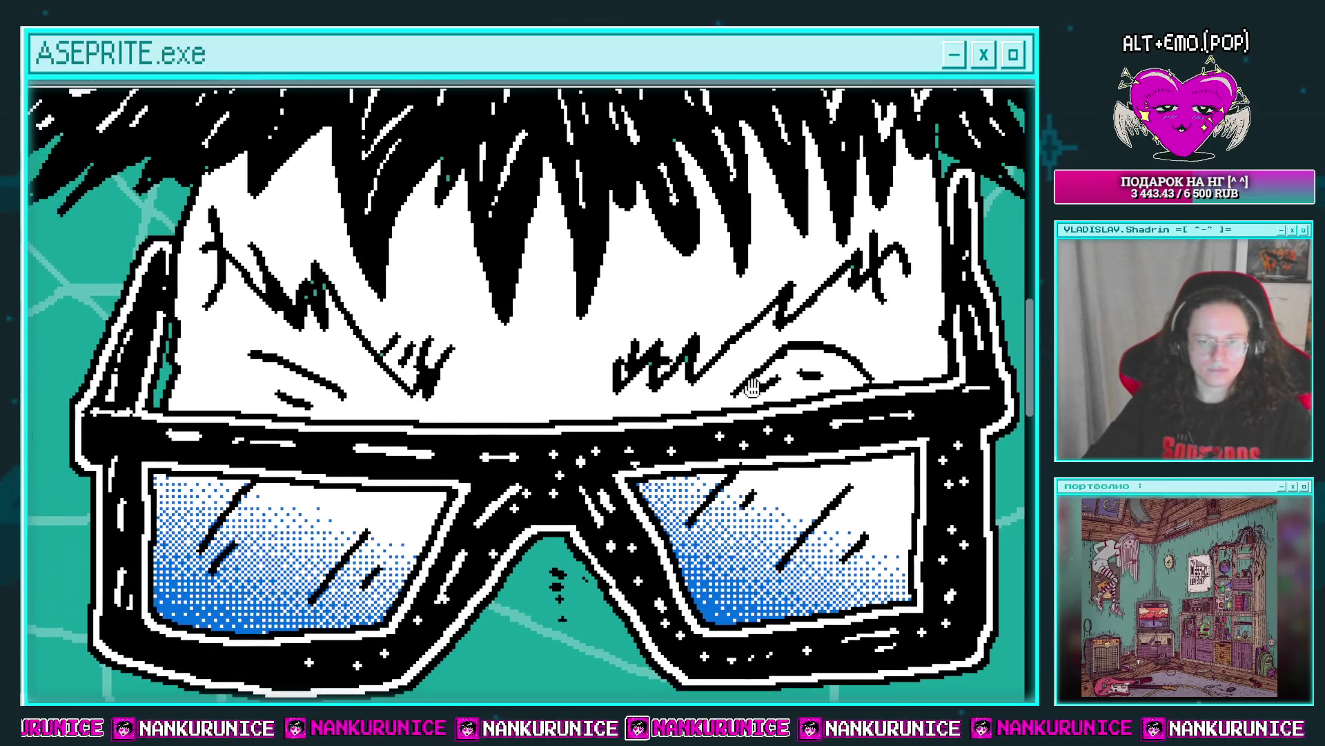
{"action": "mouse_move", "coordinate": [259, 358]}
{"action": "left_mouse_down"}
{"action": "mouse_move", "coordinate": [216, 390]}
{"action": "mouse_move", "coordinate": [307, 376]}
{"action": "left_mouse_up"}
{"action": "scroll", "coordinate": [245, 371], "scroll_direction": "up", "scroll_amount": 1}
{"action": "scroll", "coordinate": [245, 371], "scroll_direction": "right", "scroll_amount": 1}
{"action": "scroll", "coordinate": [332, 365], "scroll_direction": "up", "scroll_amount": 1}
{"action": "scroll", "coordinate": [332, 366], "scroll_direction": "right", "scroll_amount": 1}
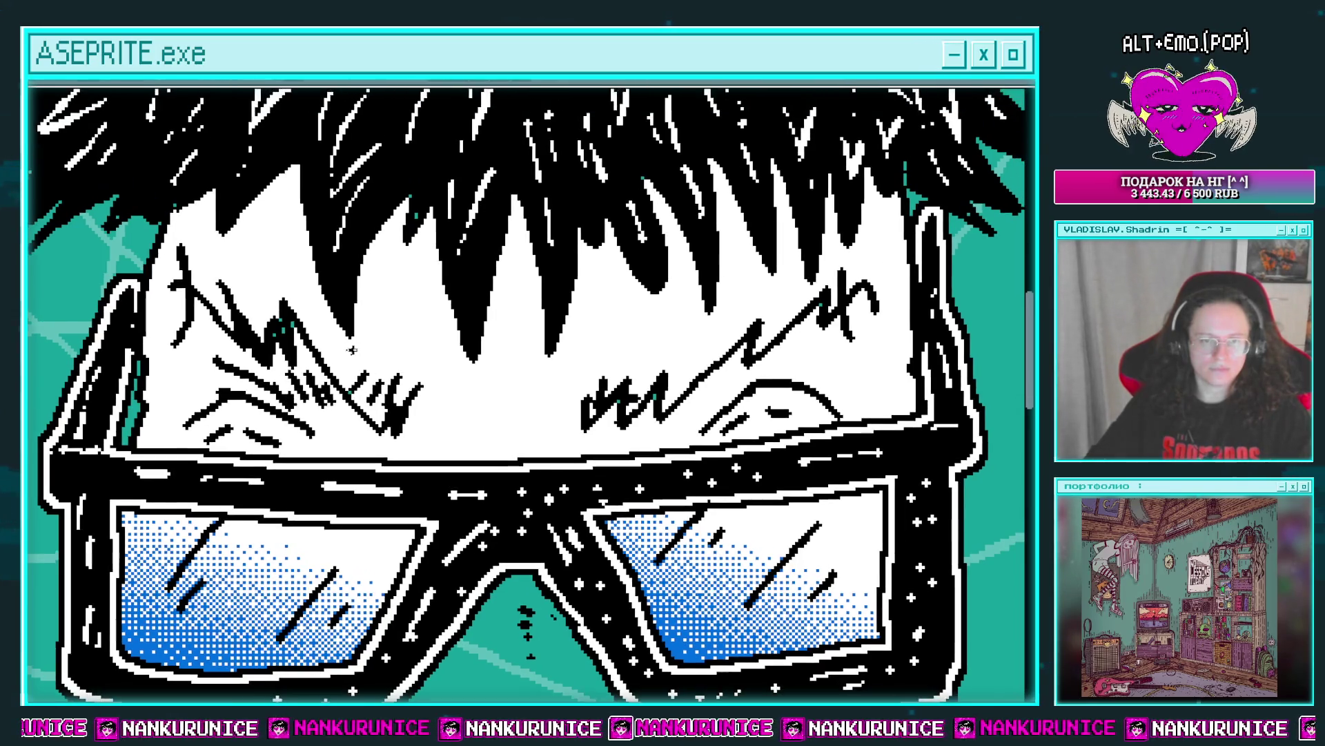
{"action": "scroll", "coordinate": [367, 350], "scroll_direction": "up", "scroll_amount": 1}
{"action": "scroll", "coordinate": [367, 350], "scroll_direction": "left", "scroll_amount": 1}
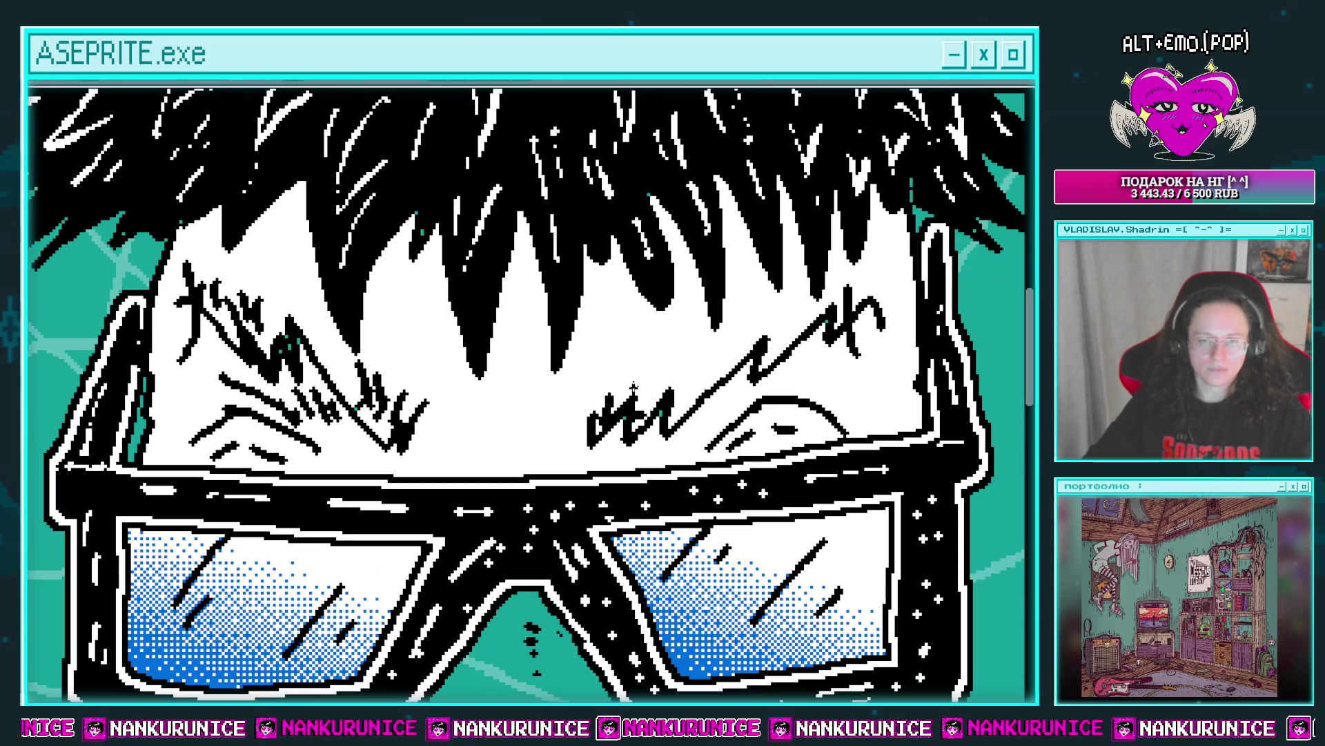
{"action": "mouse_move", "coordinate": [649, 359]}
{"action": "left_mouse_down"}
{"action": "mouse_move", "coordinate": [647, 386]}
{"action": "mouse_move", "coordinate": [664, 385]}
{"action": "left_mouse_up"}
{"action": "left_click_drag", "start_coordinate": [690, 359], "coordinate": [689, 372]}
{"action": "left_click_drag", "start_coordinate": [711, 350], "coordinate": [704, 383]}
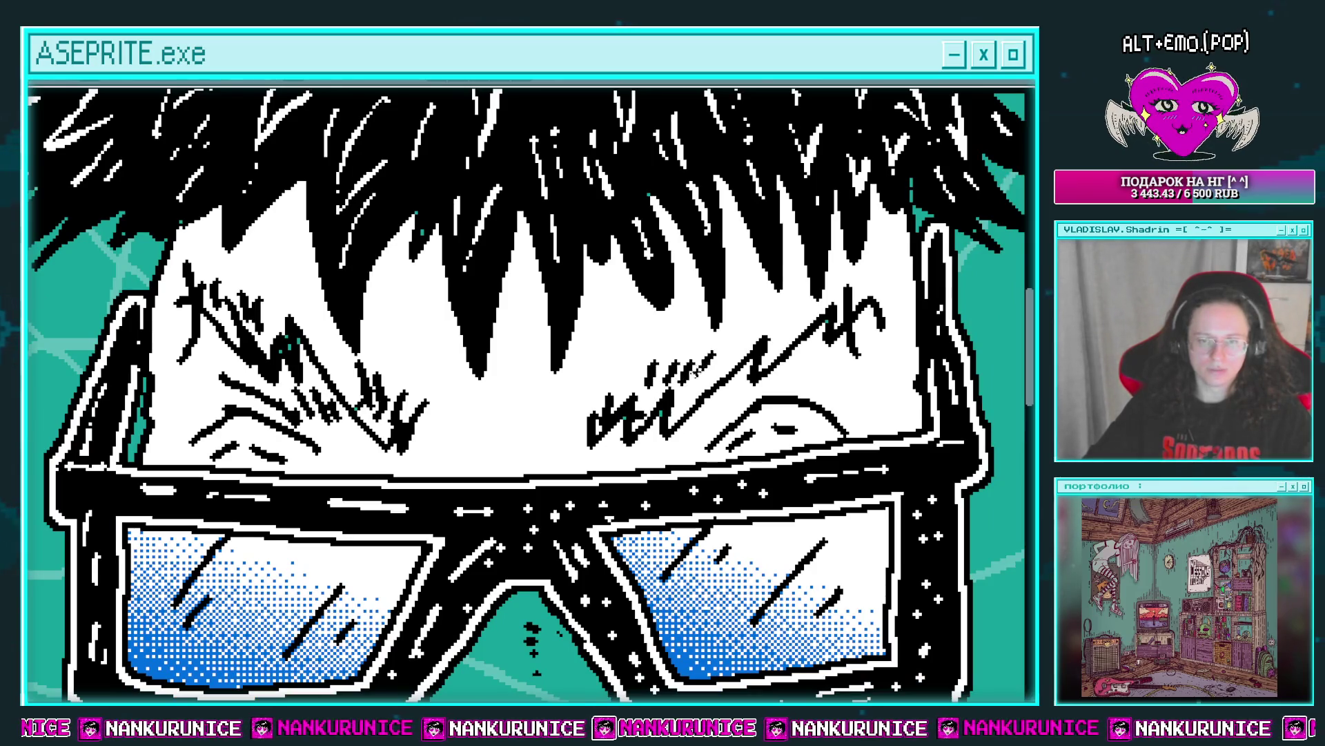
{"action": "scroll", "coordinate": [623, 356], "scroll_direction": "down", "scroll_amount": 1}
{"action": "scroll", "coordinate": [623, 356], "scroll_direction": "left", "scroll_amount": 1}
{"action": "left_click_drag", "start_coordinate": [673, 312], "coordinate": [530, 373]}
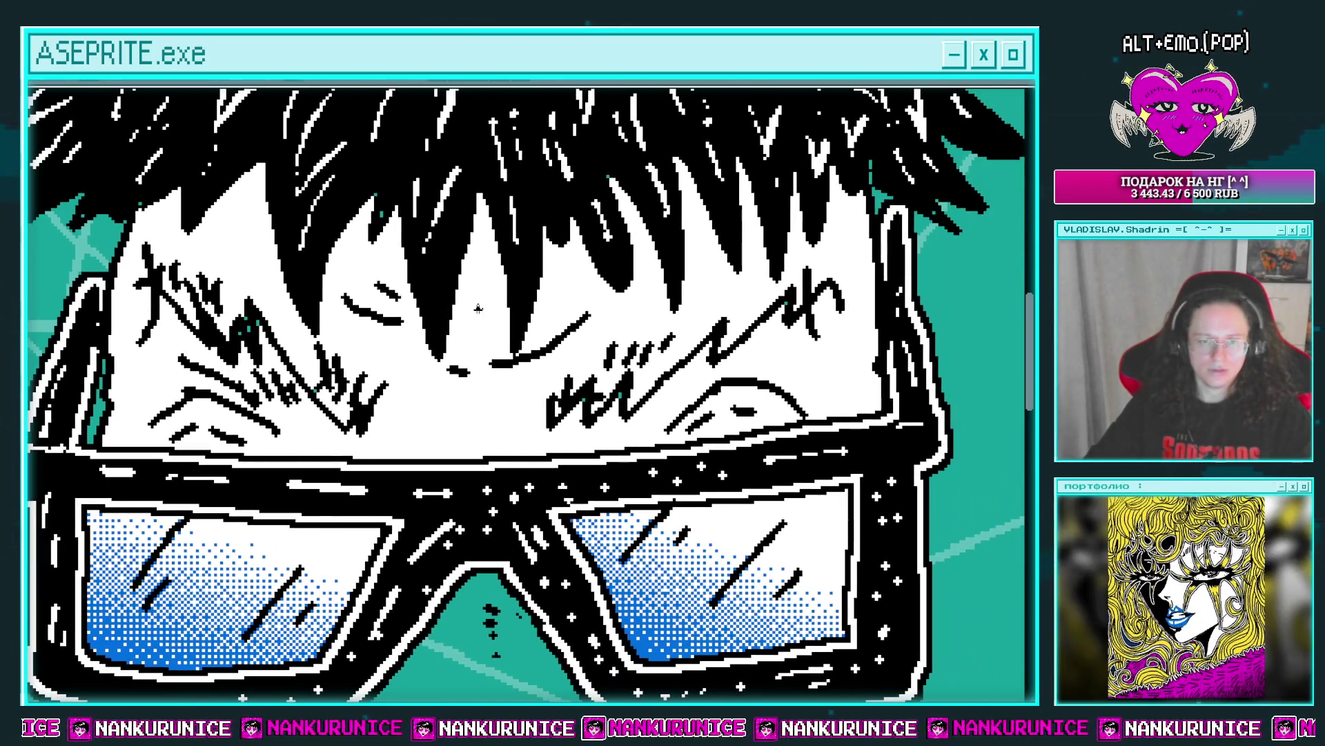
{"action": "left_click_drag", "start_coordinate": [556, 304], "coordinate": [588, 303]}
{"action": "scroll", "coordinate": [519, 315], "scroll_direction": "right", "scroll_amount": 3}
{"action": "scroll", "coordinate": [519, 315], "scroll_direction": "up", "scroll_amount": 1}
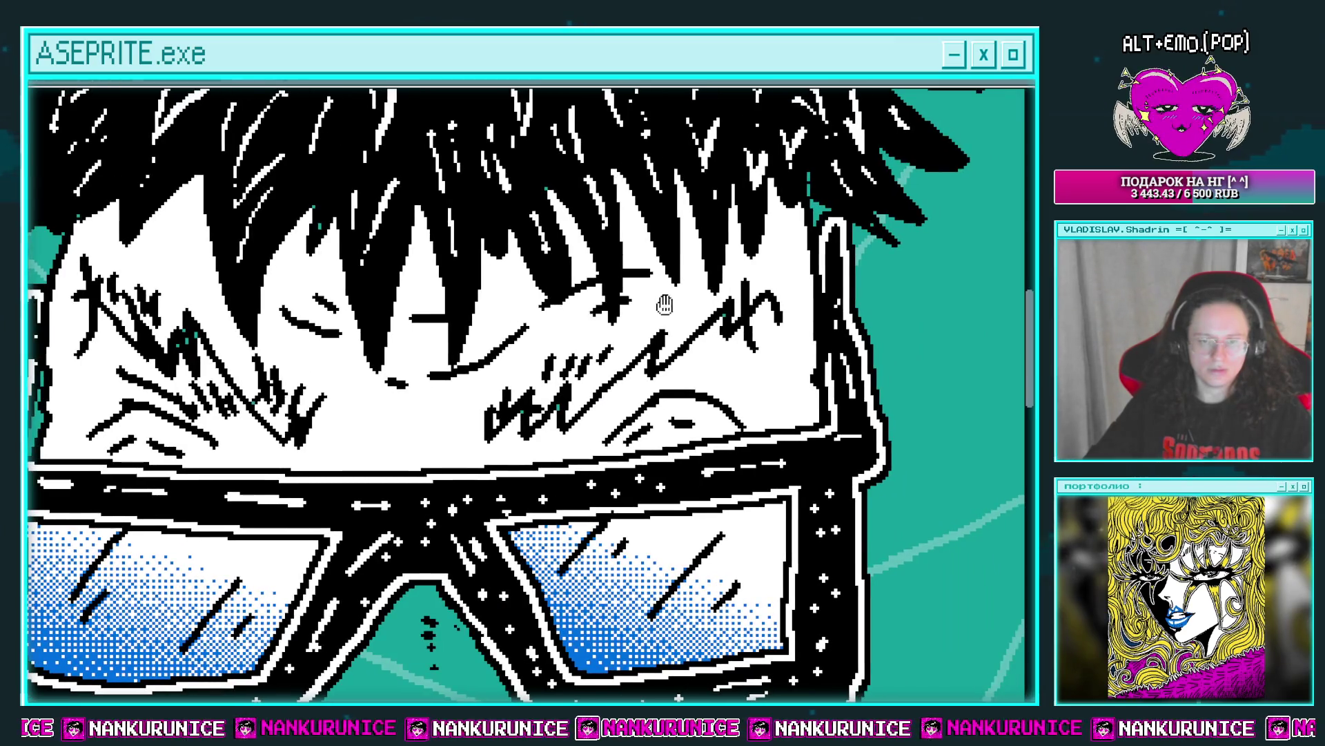
{"action": "scroll", "coordinate": [666, 305], "scroll_direction": "down", "scroll_amount": 2}
{"action": "scroll", "coordinate": [689, 361], "scroll_direction": "left", "scroll_amount": 1}
{"action": "scroll", "coordinate": [689, 361], "scroll_direction": "down", "scroll_amount": 1}
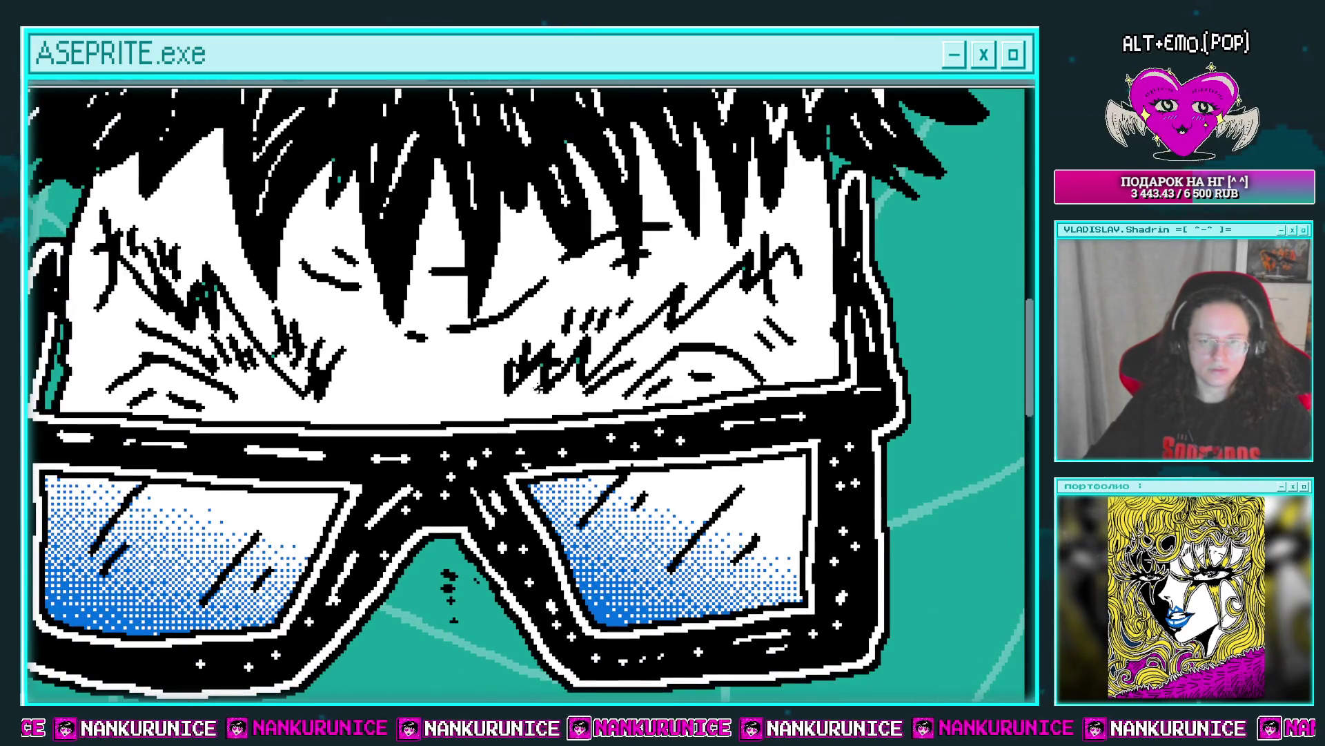
{"action": "scroll", "coordinate": [366, 377], "scroll_direction": "left", "scroll_amount": 1}
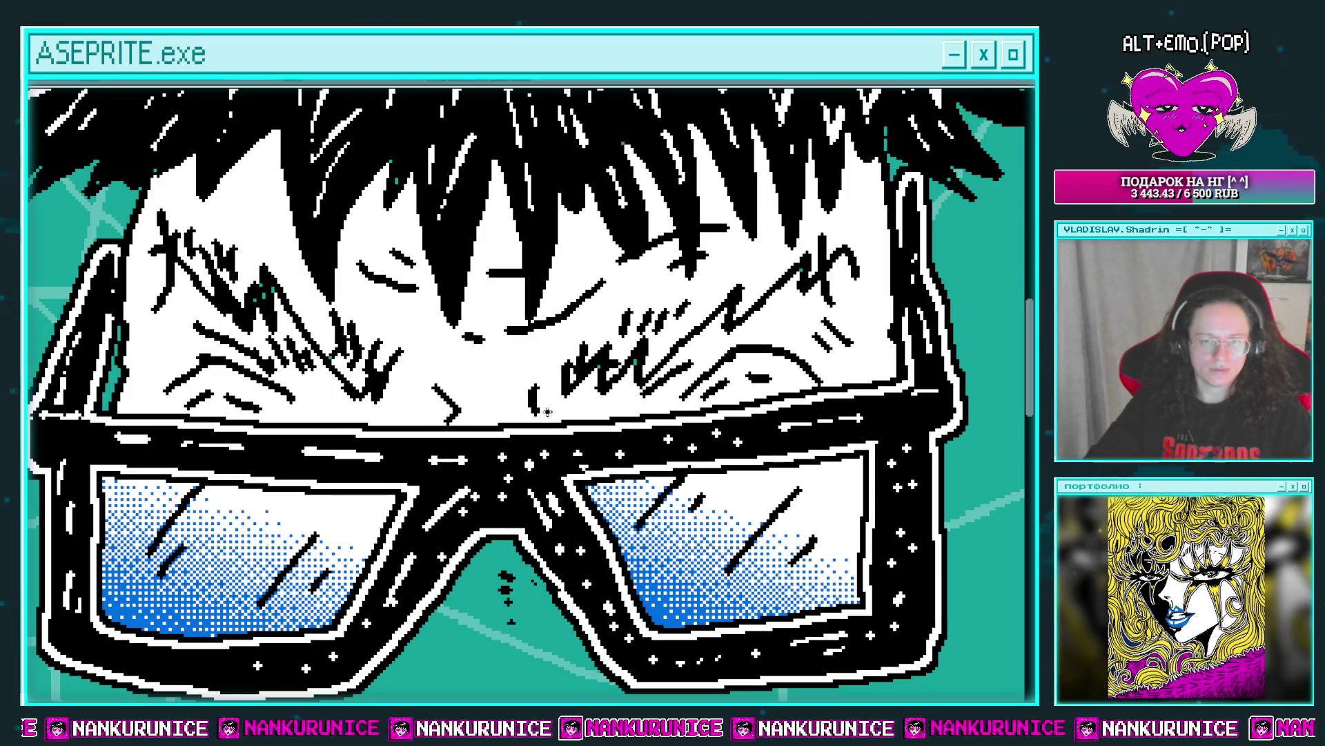
{"action": "scroll", "coordinate": [547, 412], "scroll_direction": "down", "scroll_amount": 1}
{"action": "scroll", "coordinate": [550, 361], "scroll_direction": "down", "scroll_amount": 3}
{"action": "scroll", "coordinate": [550, 361], "scroll_direction": "down", "scroll_amount": 1}
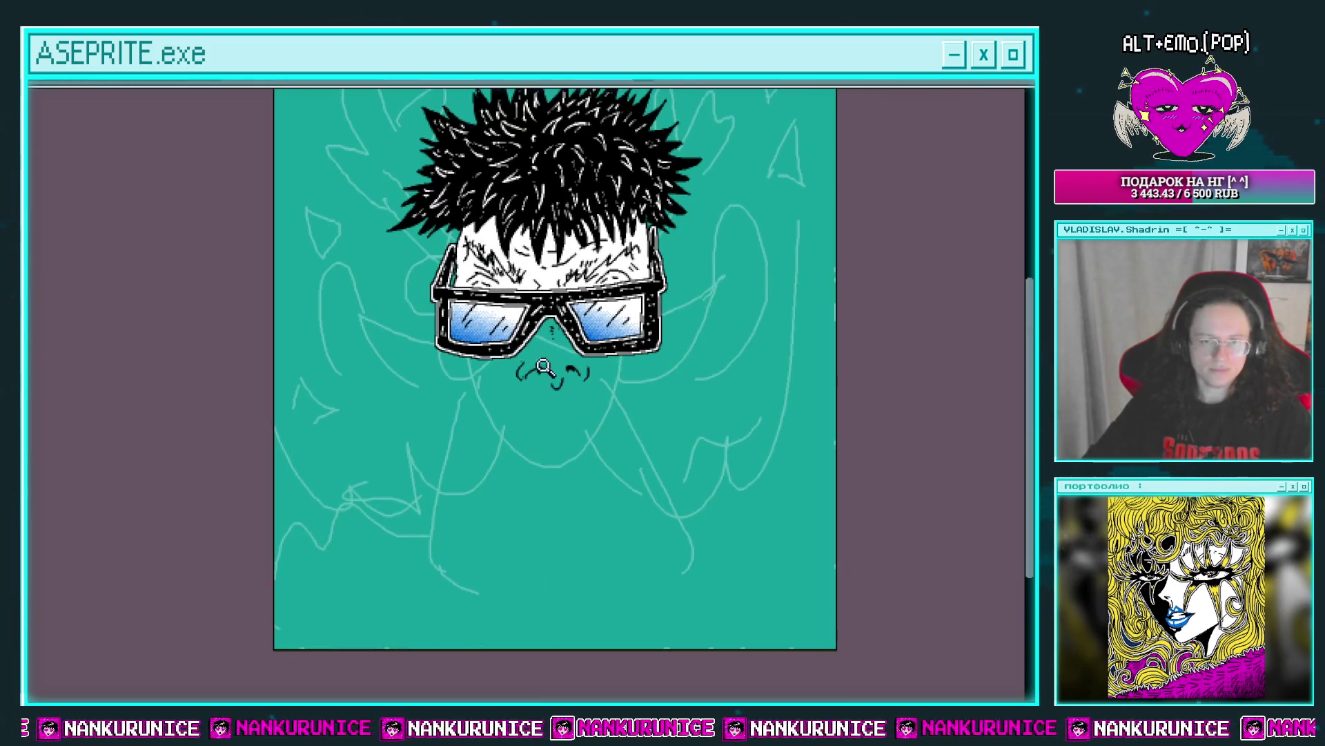
Erase the rough eye and mouth marks and ink the right side of the nose.
{"action": "scroll", "coordinate": [518, 361], "scroll_direction": "up", "scroll_amount": 2}
{"action": "scroll", "coordinate": [498, 365], "scroll_direction": "down", "scroll_amount": 1}
{"action": "mouse_move", "coordinate": [462, 343]}
{"action": "left_mouse_down"}
{"action": "mouse_move", "coordinate": [474, 393]}
{"action": "mouse_move", "coordinate": [528, 356]}
{"action": "left_mouse_up"}
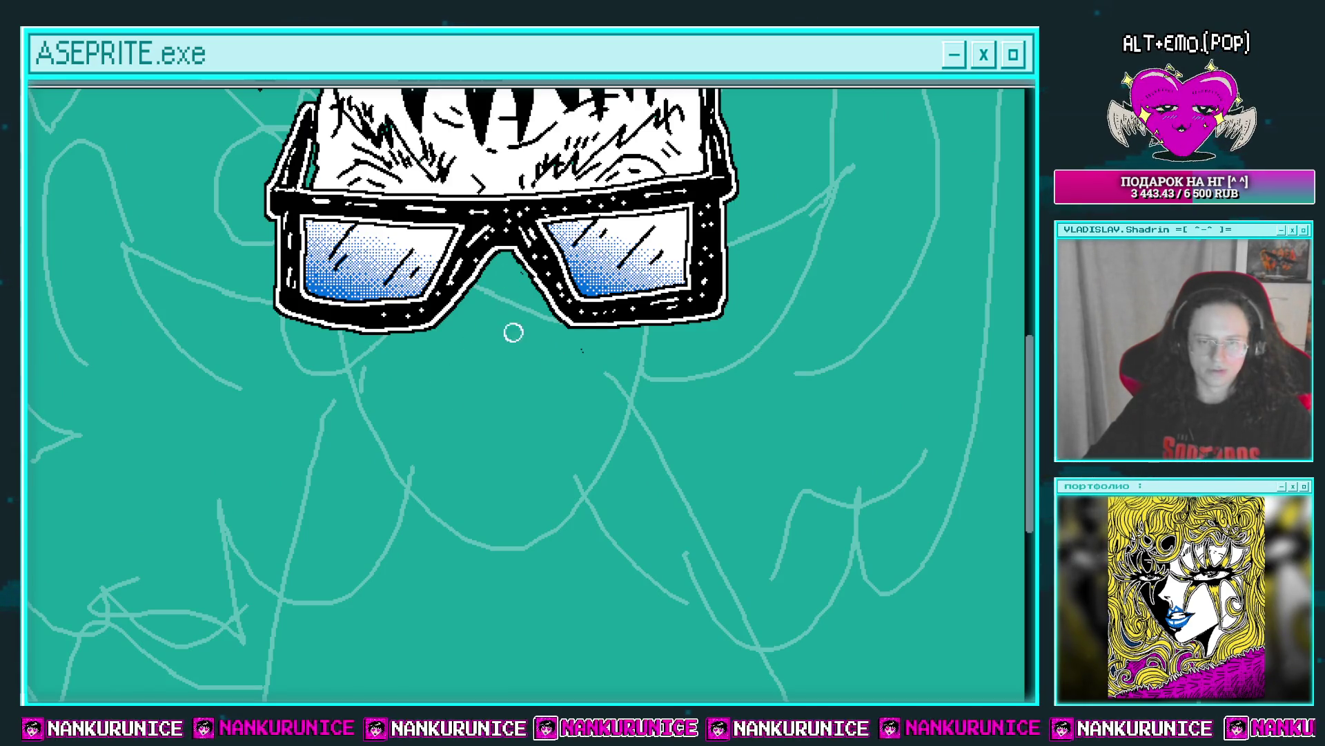
{"action": "scroll", "coordinate": [513, 332], "scroll_direction": "up", "scroll_amount": 2}
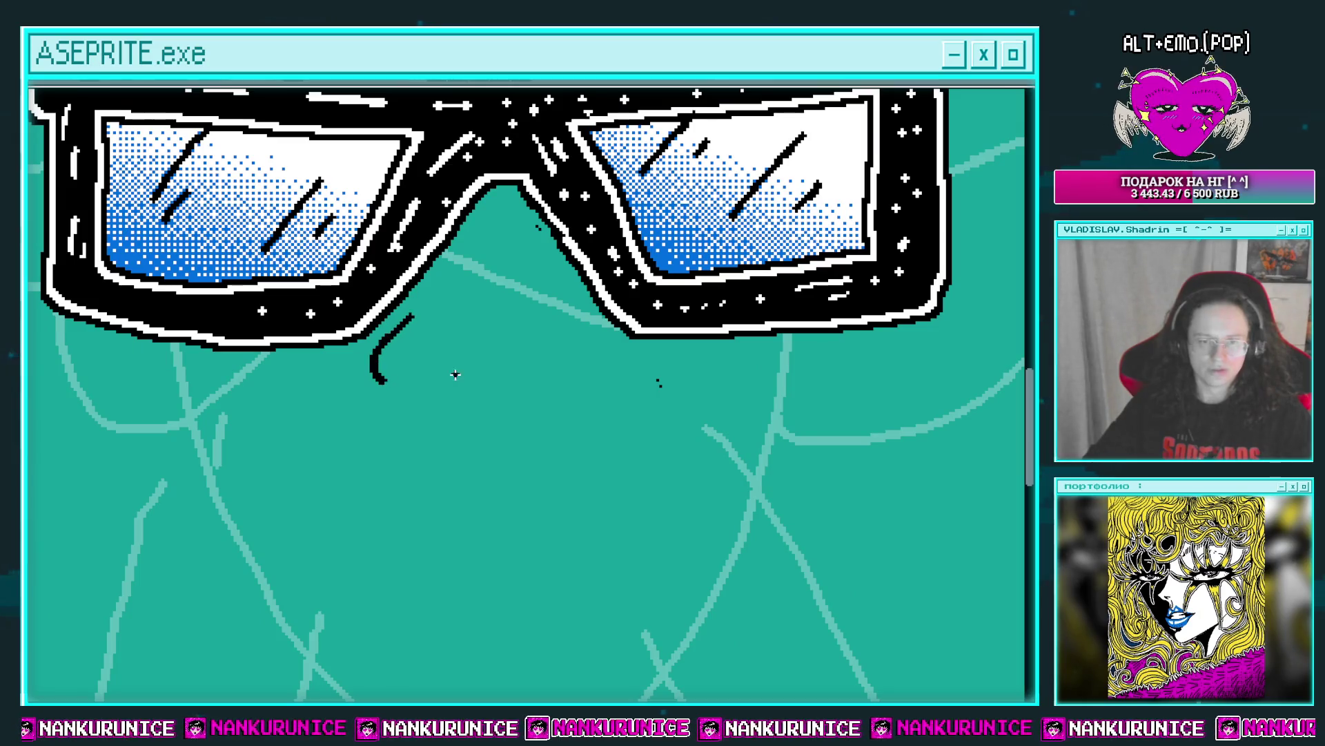
{"action": "left_click_drag", "start_coordinate": [578, 316], "coordinate": [612, 377]}
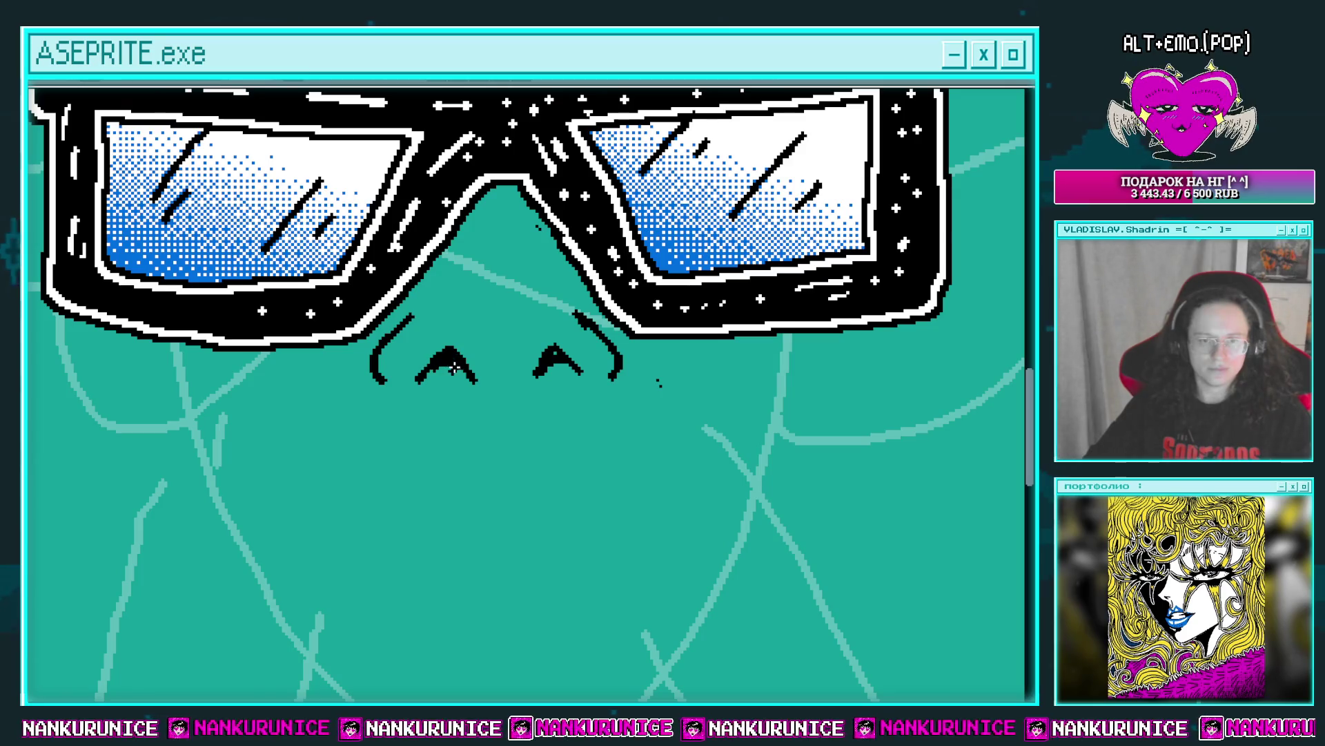
Try a left cheek line and a wide mouth line under the nose, undoing both.
{"action": "scroll", "coordinate": [459, 379], "scroll_direction": "down", "scroll_amount": 2}
{"action": "scroll", "coordinate": [380, 383], "scroll_direction": "up", "scroll_amount": 2}
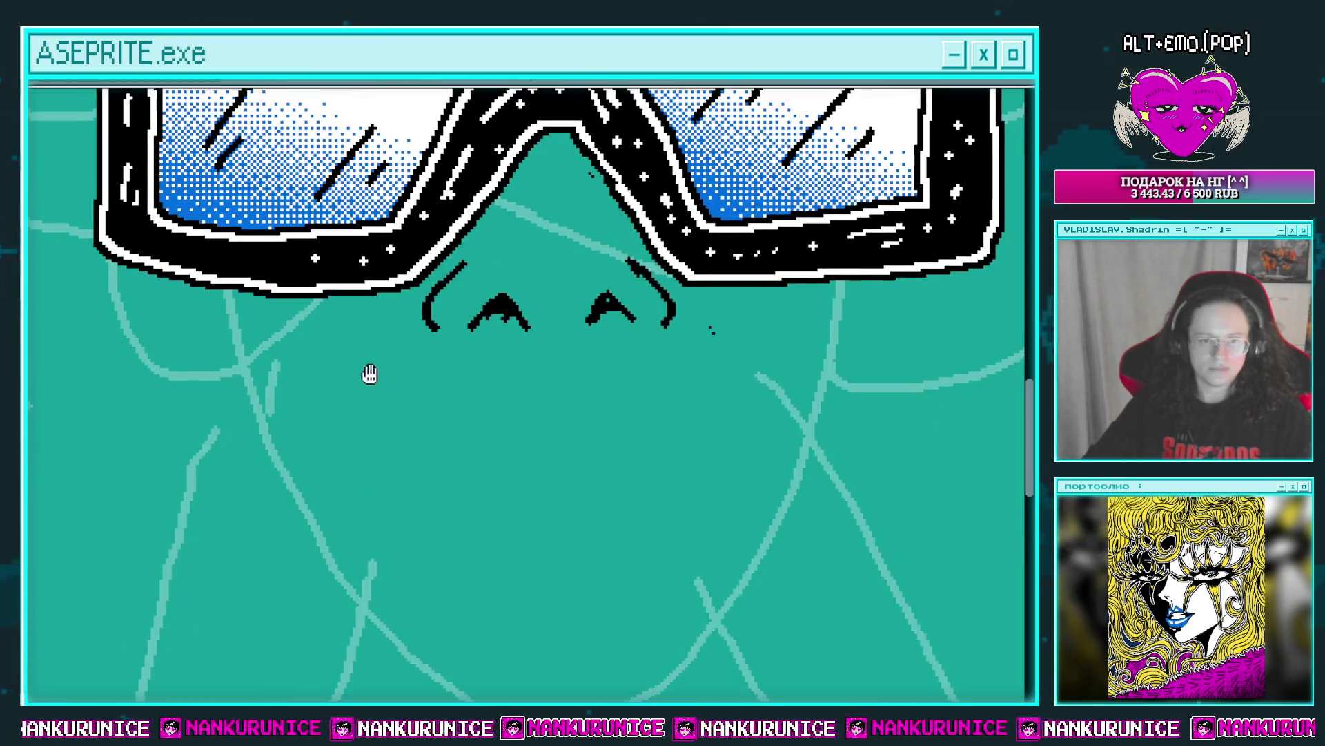
{"action": "left_click_drag", "start_coordinate": [370, 374], "coordinate": [347, 349]}
{"action": "left_click_drag", "start_coordinate": [243, 336], "coordinate": [225, 410]}
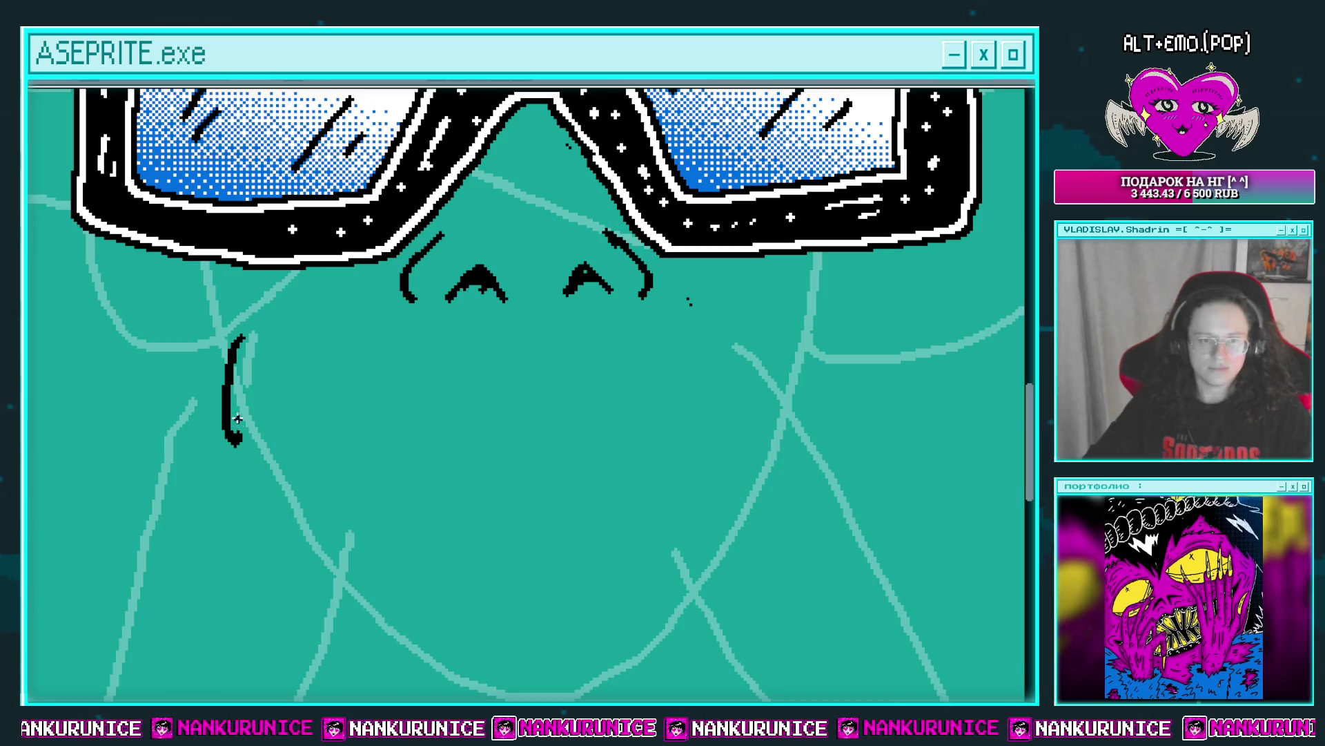
{"action": "key", "text": "ctrl+z"}
{"action": "scroll", "coordinate": [257, 414], "scroll_direction": "down", "scroll_amount": 1}
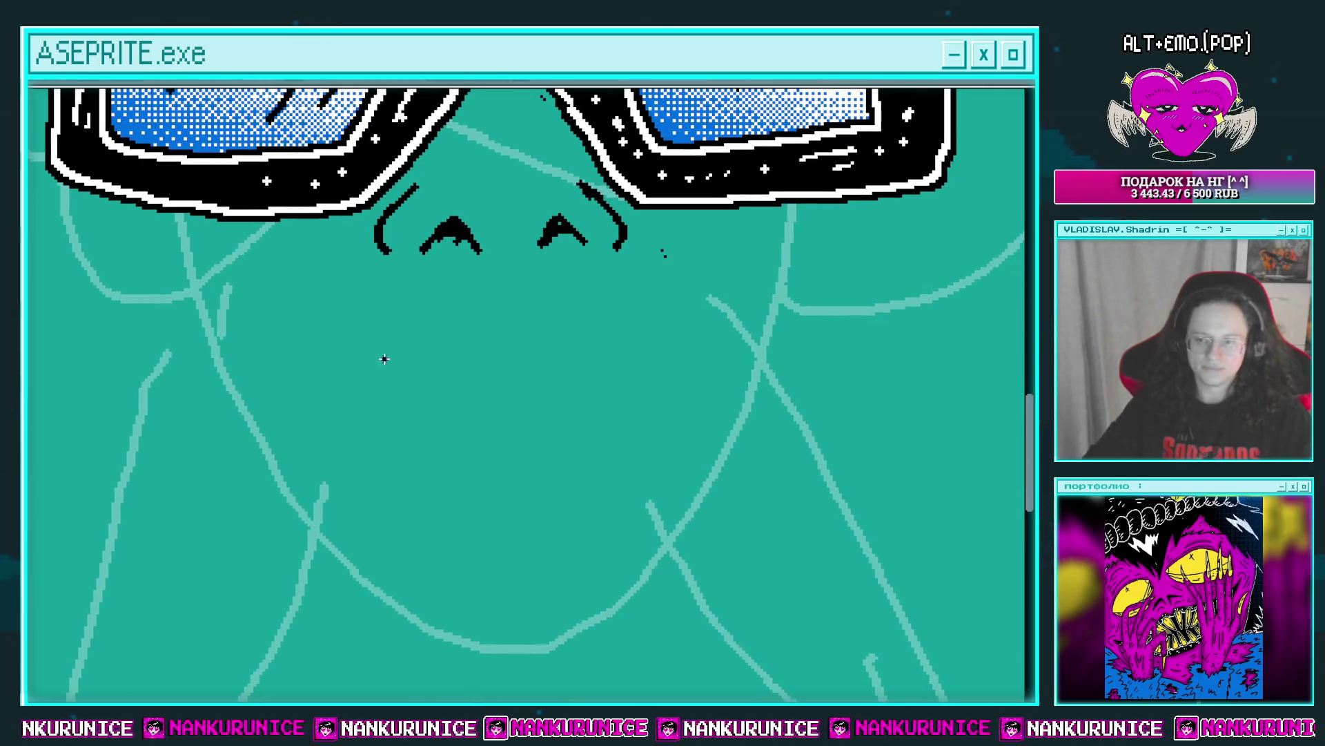
{"action": "scroll", "coordinate": [373, 400], "scroll_direction": "down", "scroll_amount": 2}
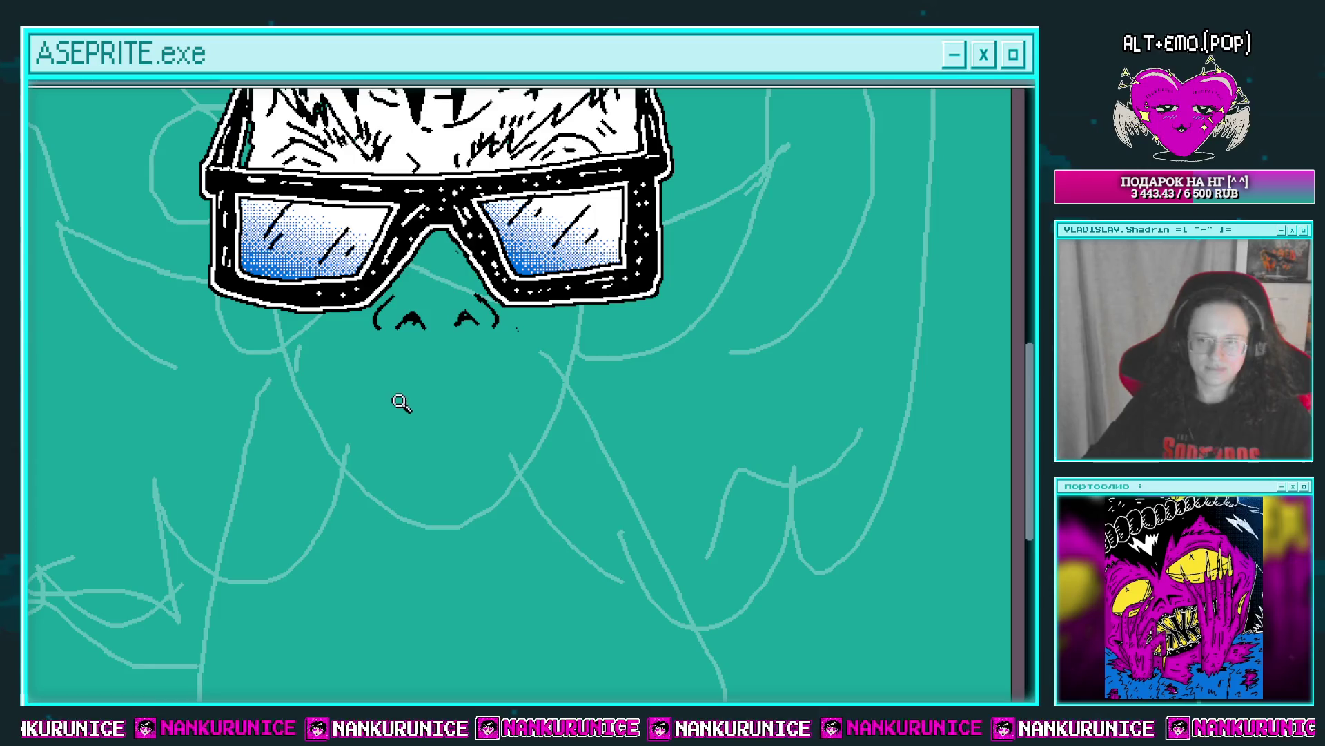
{"action": "scroll", "coordinate": [401, 403], "scroll_direction": "up", "scroll_amount": 2}
{"action": "mouse_move", "coordinate": [706, 368]}
{"action": "left_mouse_down"}
{"action": "mouse_move", "coordinate": [495, 295]}
{"action": "mouse_move", "coordinate": [273, 379]}
{"action": "left_mouse_up"}
{"action": "key", "text": "ctrl+z"}
Try two more curved mouth lines, undoing each attempt.
{"action": "scroll", "coordinate": [579, 367], "scroll_direction": "up", "scroll_amount": 1}
{"action": "left_click_drag", "start_coordinate": [738, 310], "coordinate": [407, 360]}
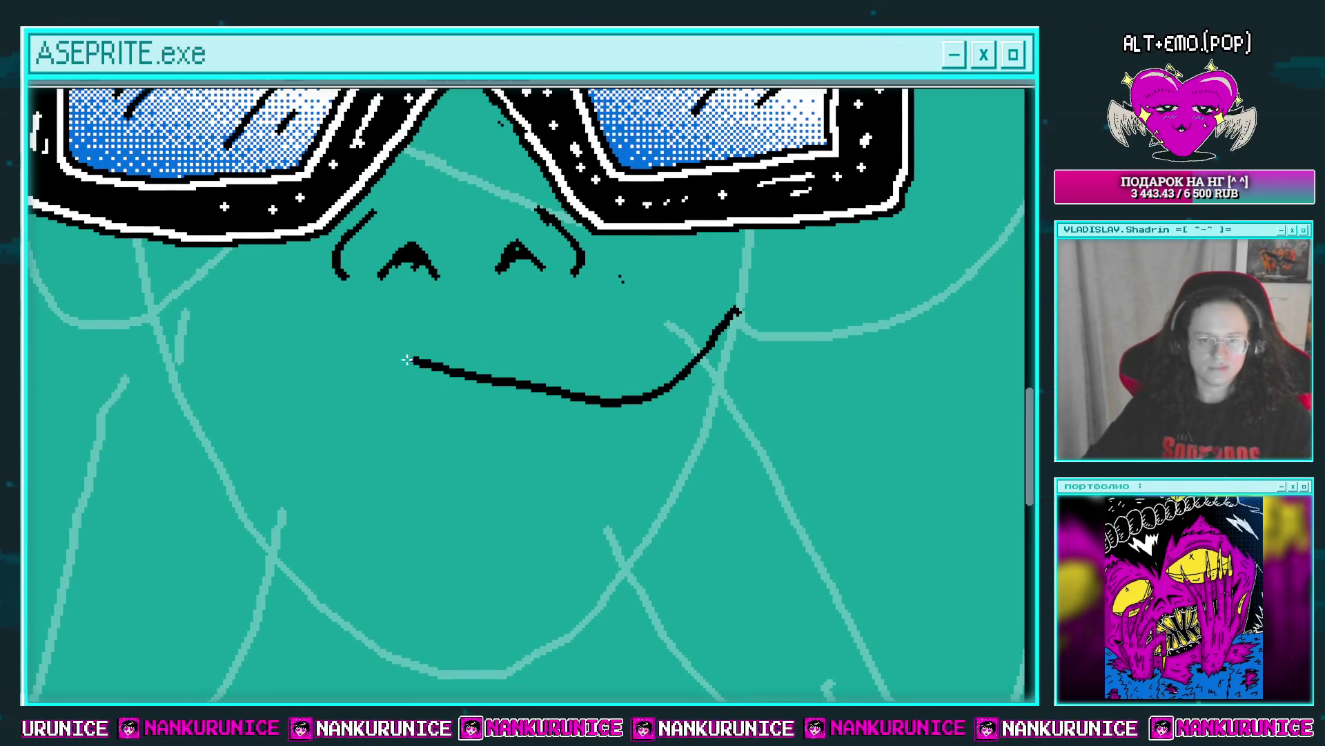
{"action": "key", "text": "ctrl+z"}
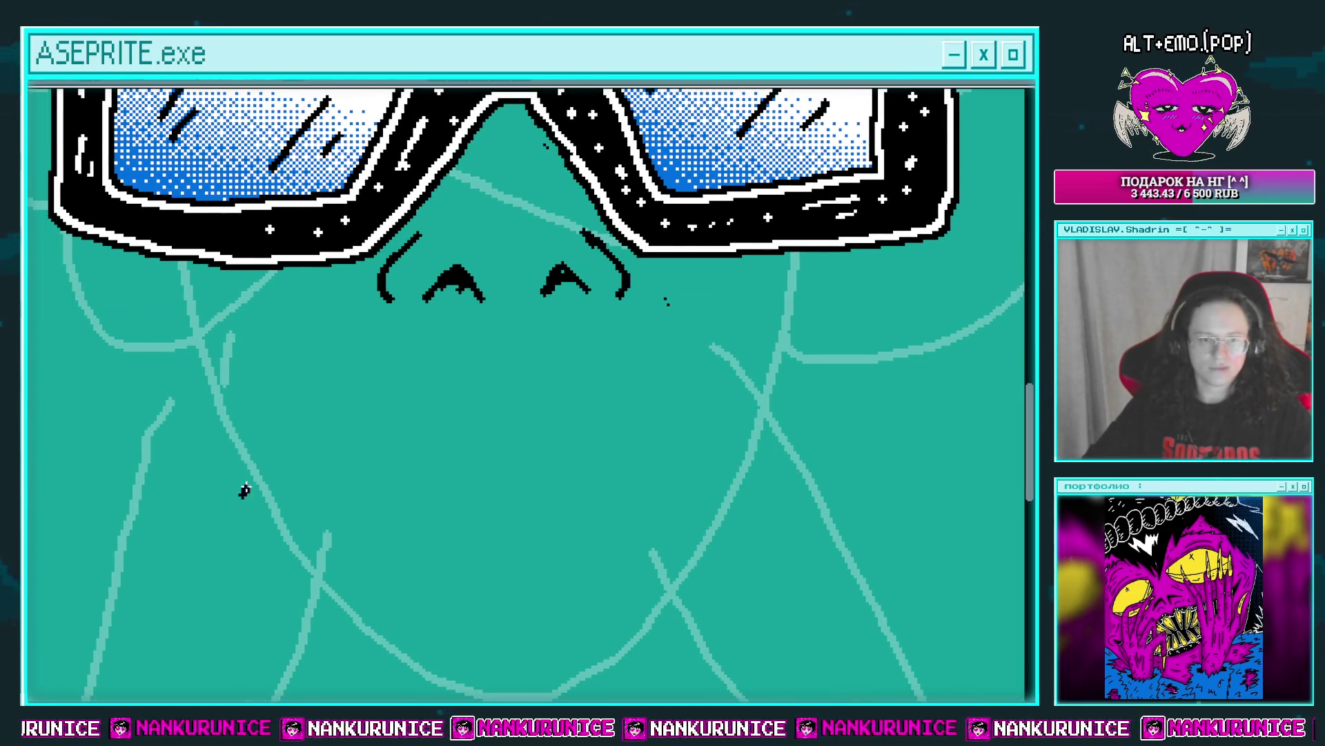
{"action": "left_click_drag", "start_coordinate": [245, 490], "coordinate": [608, 366]}
{"action": "key", "text": "ctrl+z"}
Draw and rework a curved line below the left lens beside the face.
{"action": "scroll", "coordinate": [573, 404], "scroll_direction": "down", "scroll_amount": 2}
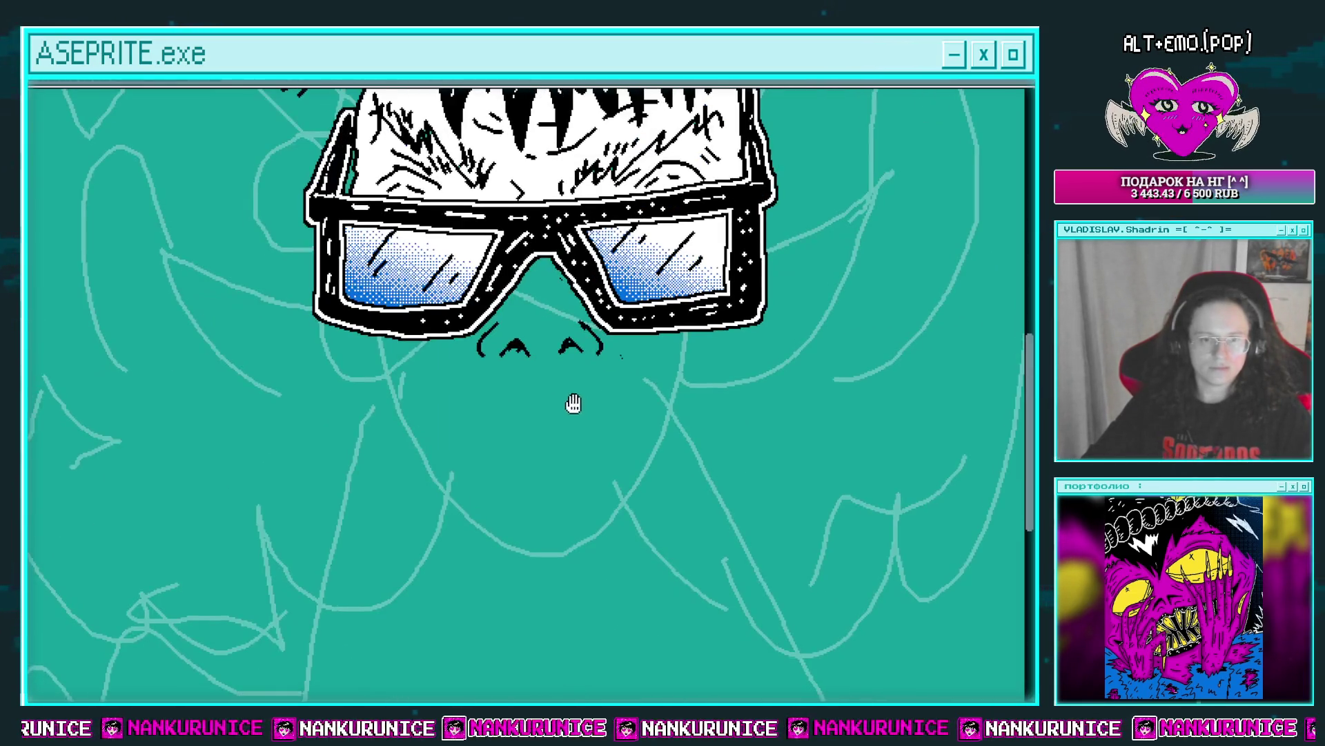
{"action": "scroll", "coordinate": [374, 364], "scroll_direction": "up", "scroll_amount": 2}
{"action": "left_click_drag", "start_coordinate": [312, 333], "coordinate": [318, 440]}
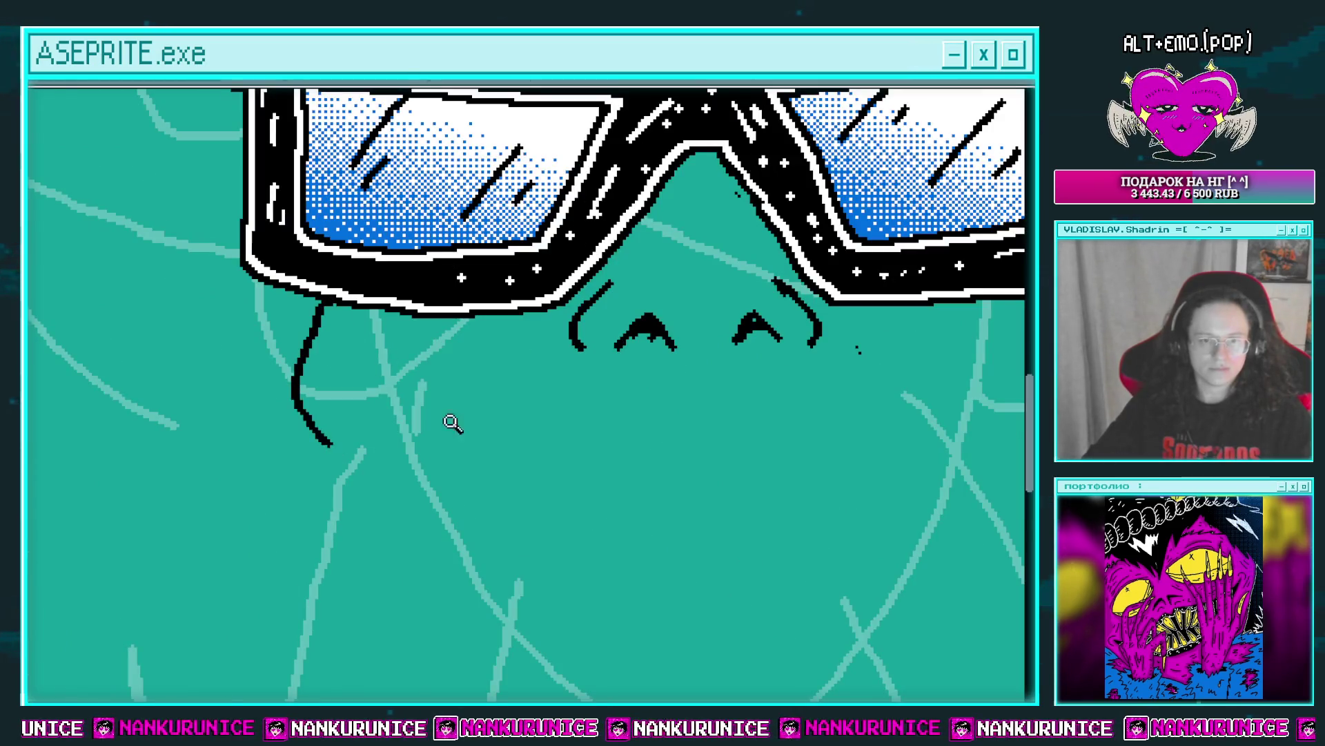
{"action": "scroll", "coordinate": [452, 423], "scroll_direction": "down", "scroll_amount": 2}
{"action": "key", "text": "ctrl+z"}
{"action": "mouse_move", "coordinate": [343, 367]}
{"action": "left_mouse_down"}
{"action": "mouse_move", "coordinate": [339, 413]}
{"action": "mouse_move", "coordinate": [357, 459]}
{"action": "left_mouse_up"}
{"action": "left_click_drag", "start_coordinate": [382, 483], "coordinate": [341, 400]}
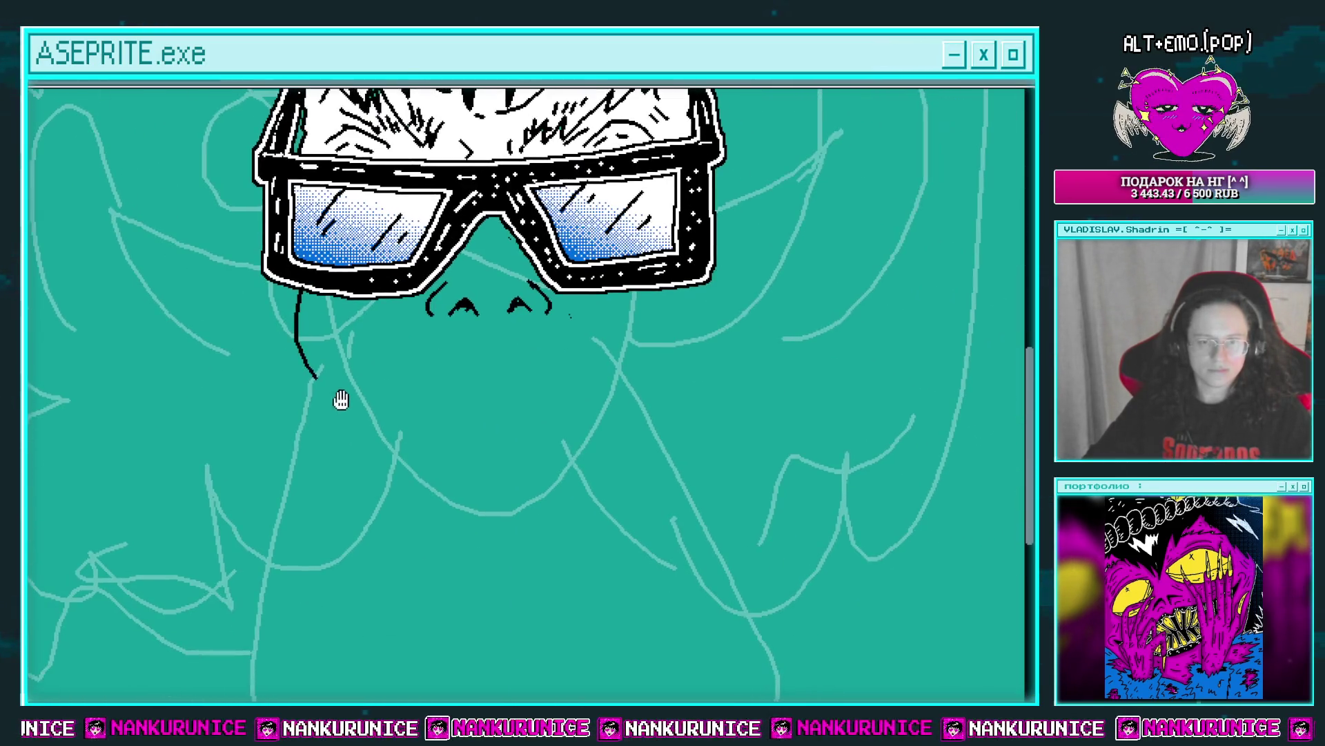
{"action": "key", "text": "ctrl+z"}
{"action": "key", "text": "ctrl+z"}
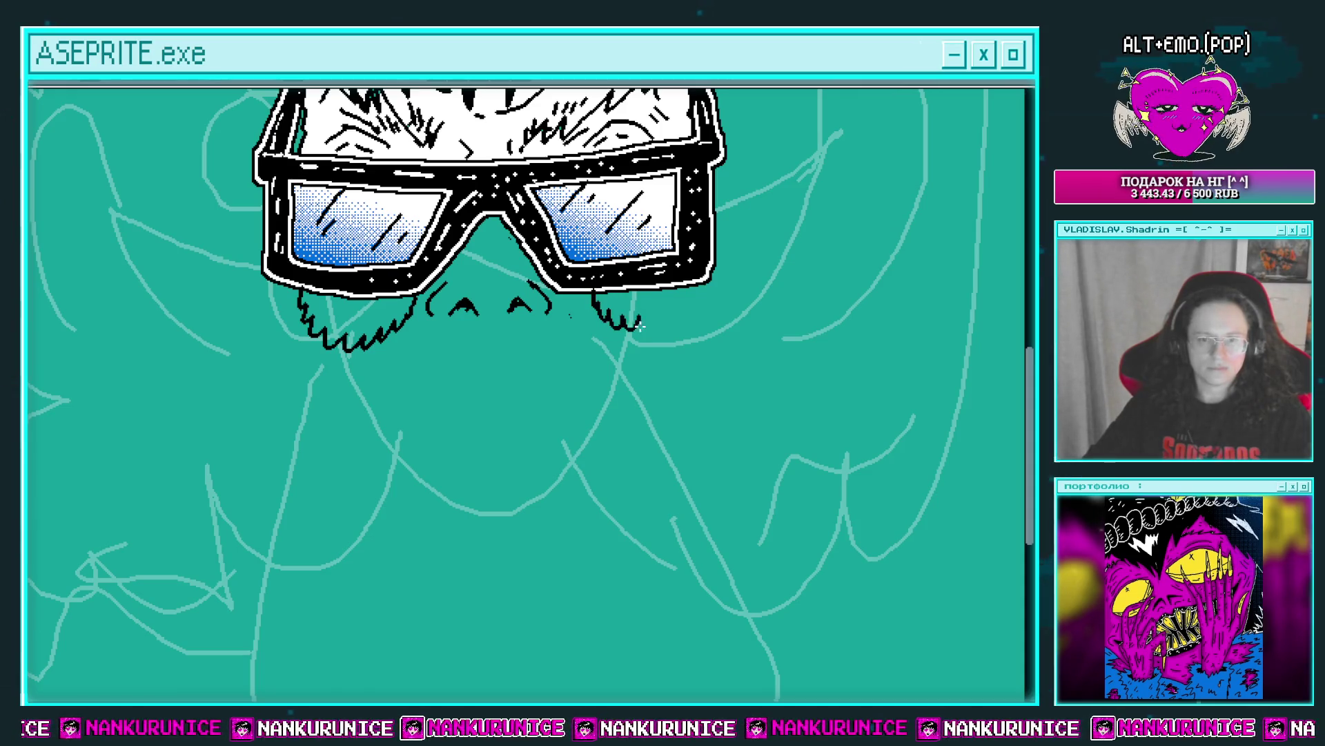
Redraw the jagged hair strands under the right lens and fill that tuft white.
{"action": "scroll", "coordinate": [637, 304], "scroll_direction": "up", "scroll_amount": 2}
{"action": "key", "text": "ctrl+z"}
{"action": "left_click_drag", "start_coordinate": [564, 280], "coordinate": [561, 316]}
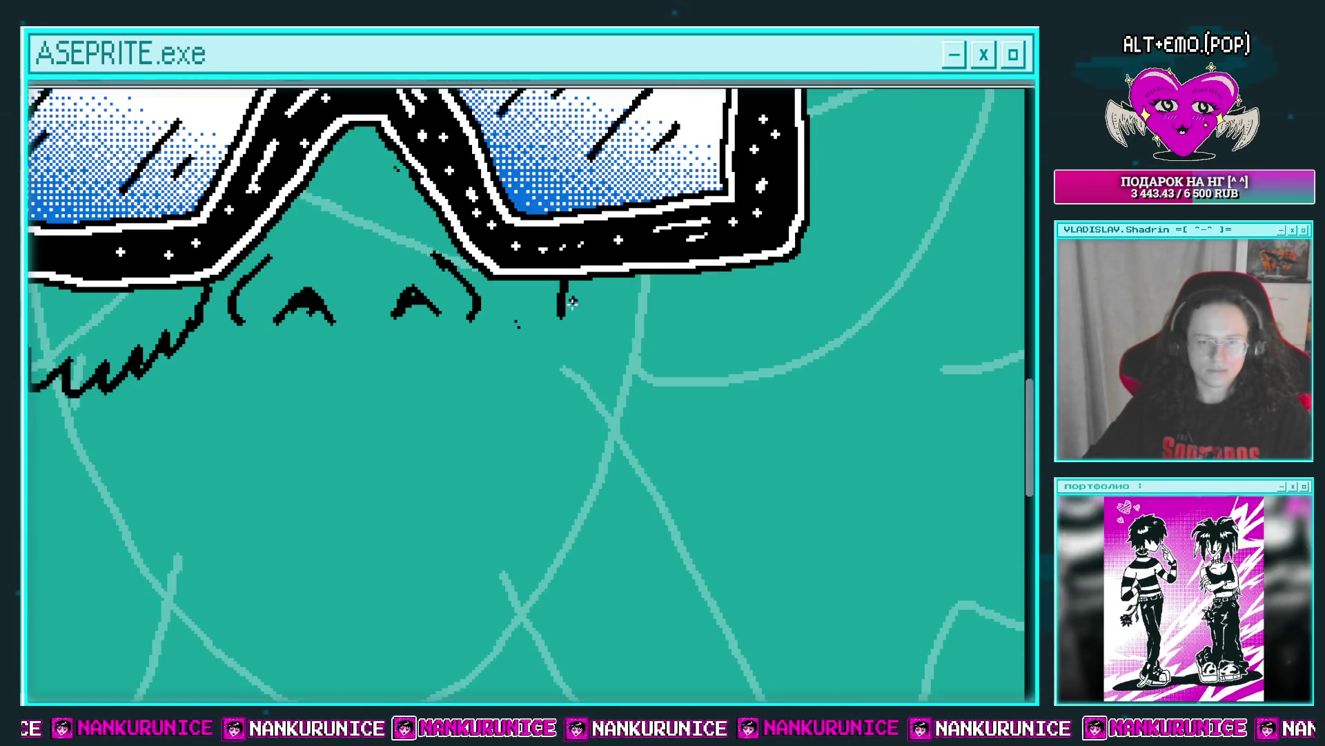
{"action": "left_click_drag", "start_coordinate": [711, 330], "coordinate": [698, 359]}
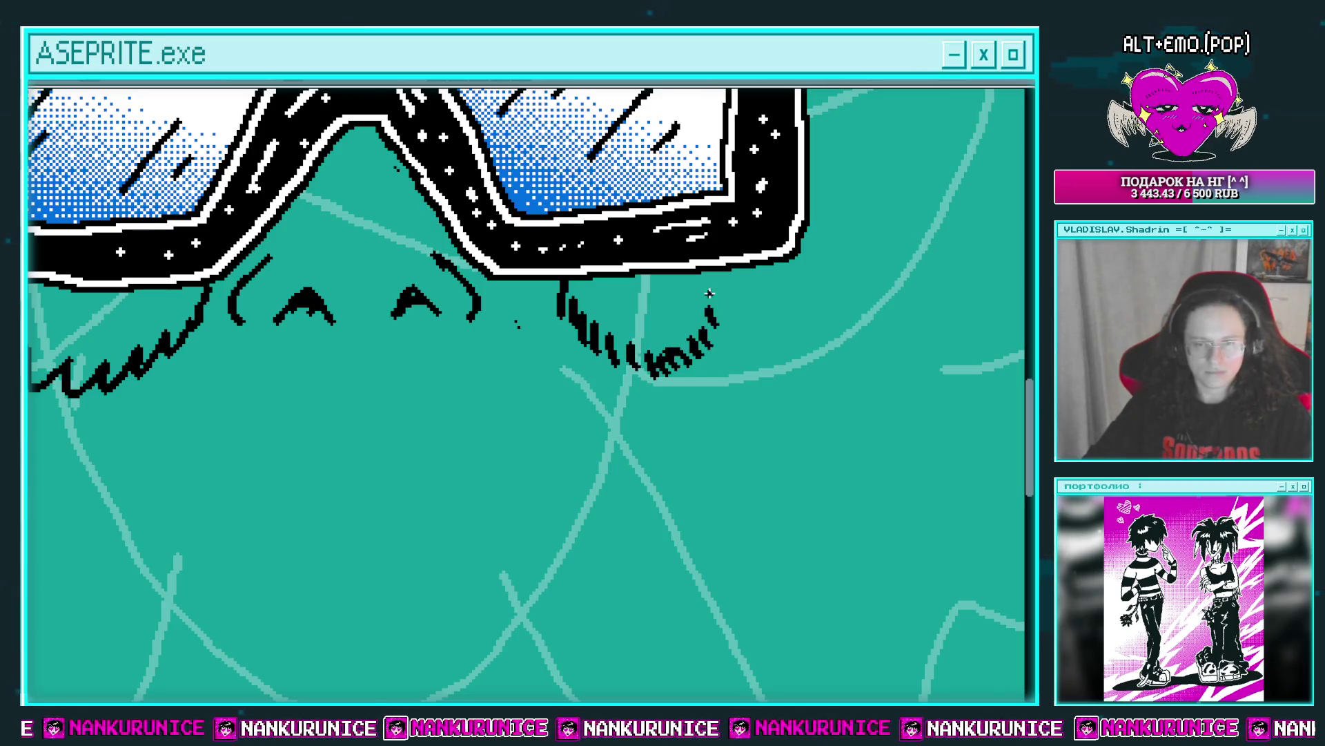
{"action": "left_click_drag", "start_coordinate": [720, 271], "coordinate": [713, 323]}
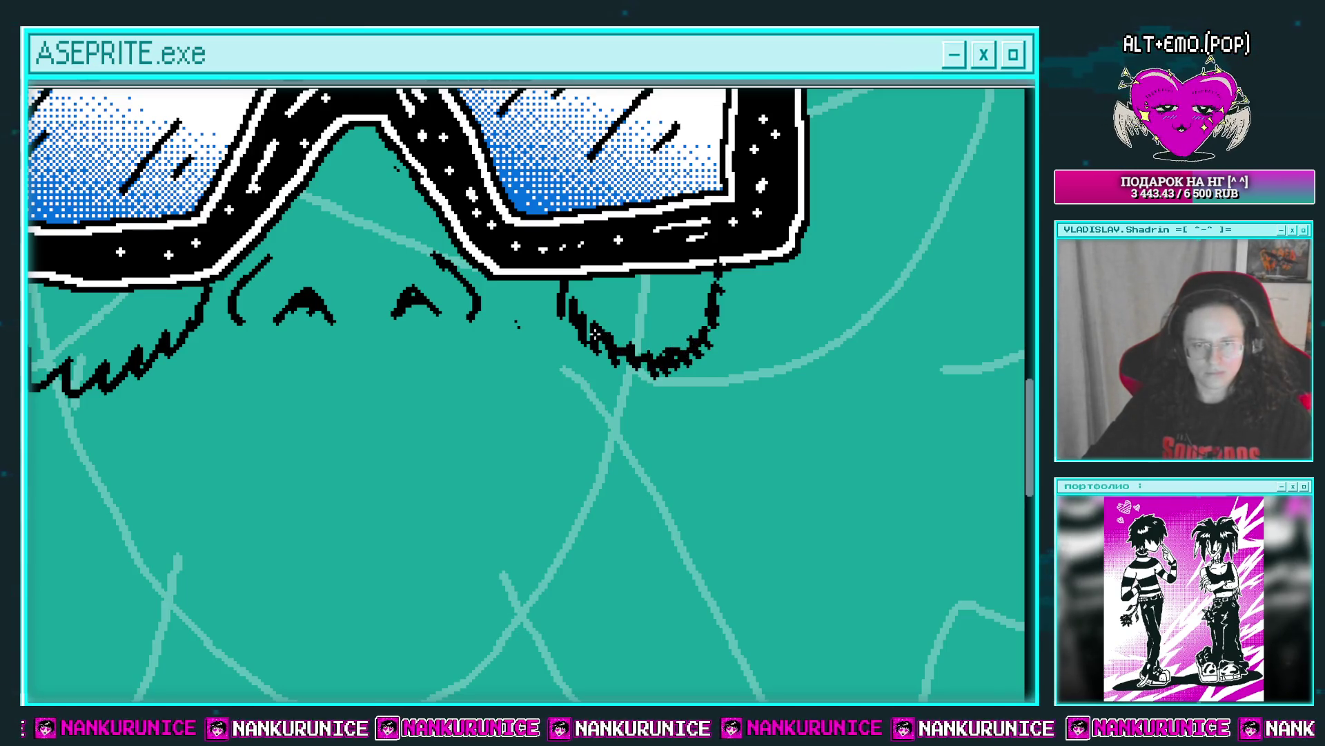
{"action": "left_click", "coordinate": [582, 298]}
Erase and redraw the strand fringe under the left lens, then fill that tuft white.
{"action": "scroll", "coordinate": [563, 326], "scroll_direction": "left", "scroll_amount": 5}
{"action": "key", "text": "e"}
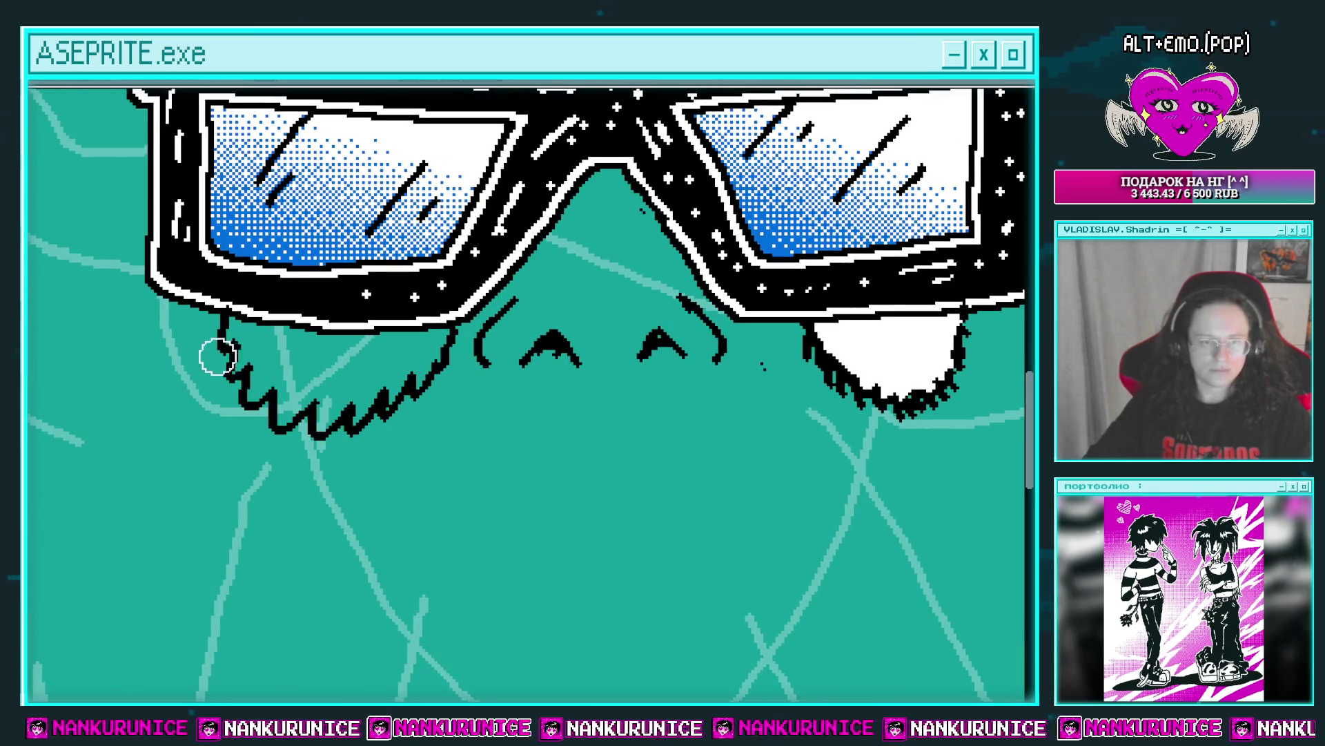
{"action": "left_click_drag", "start_coordinate": [214, 355], "coordinate": [384, 402]}
{"action": "key", "text": "b"}
{"action": "mouse_move", "coordinate": [430, 363]}
{"action": "left_mouse_down"}
{"action": "mouse_move", "coordinate": [399, 403]}
{"action": "mouse_move", "coordinate": [419, 395]}
{"action": "mouse_move", "coordinate": [321, 434]}
{"action": "left_mouse_up"}
{"action": "mouse_move", "coordinate": [308, 400]}
{"action": "left_mouse_down"}
{"action": "mouse_move", "coordinate": [302, 429]}
{"action": "mouse_move", "coordinate": [278, 420]}
{"action": "left_mouse_up"}
{"action": "left_click_drag", "start_coordinate": [271, 383], "coordinate": [262, 407]}
{"action": "left_click_drag", "start_coordinate": [261, 392], "coordinate": [252, 368]}
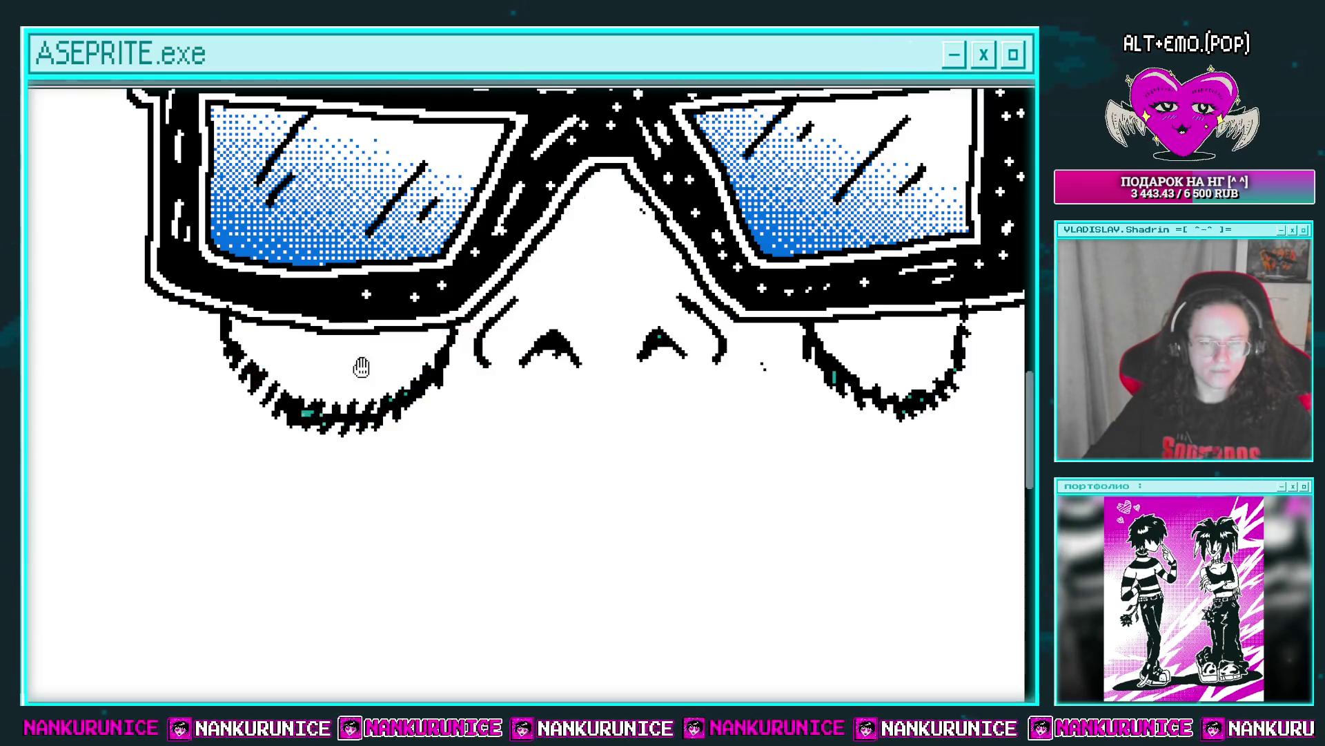
{"action": "left_click_drag", "start_coordinate": [442, 356], "coordinate": [490, 376]}
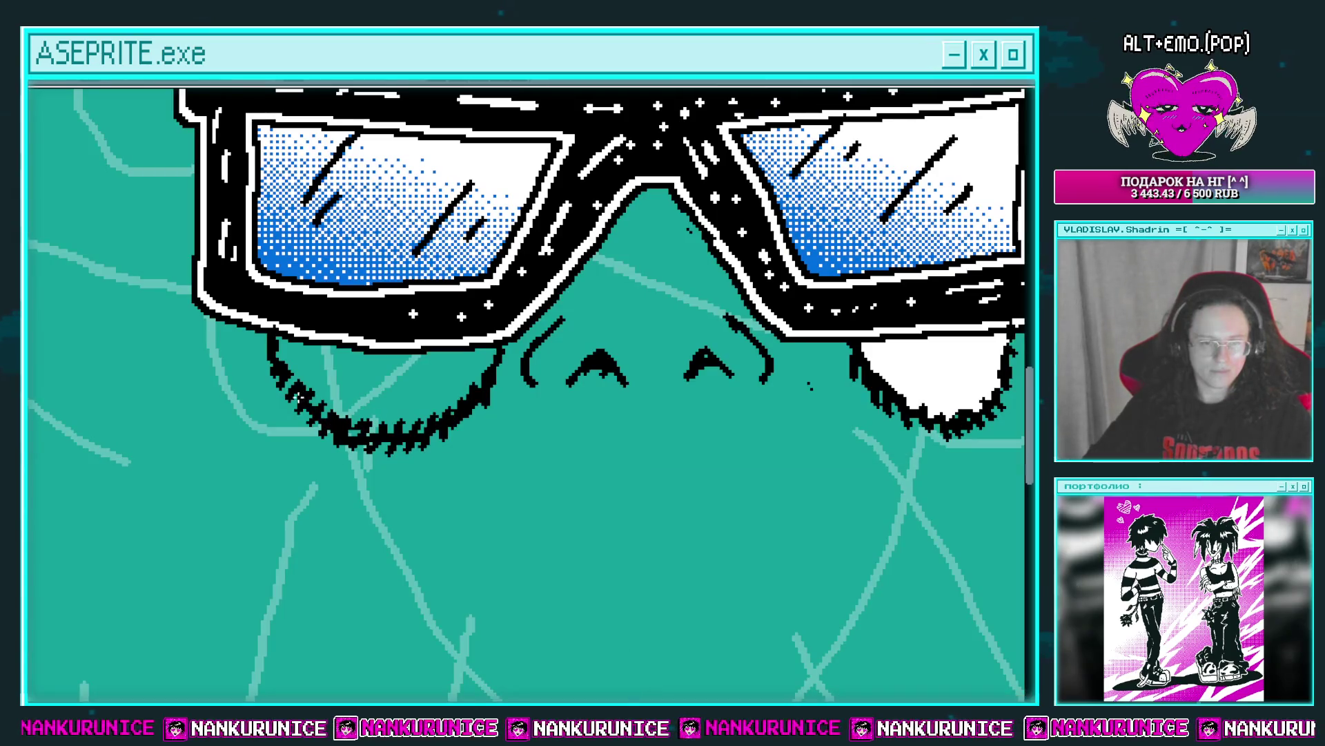
{"action": "left_click", "coordinate": [347, 376]}
Touch up the right lens edge in white and add black pixels between nose and right tuft.
{"action": "scroll", "coordinate": [464, 408], "scroll_direction": "down", "scroll_amount": 1}
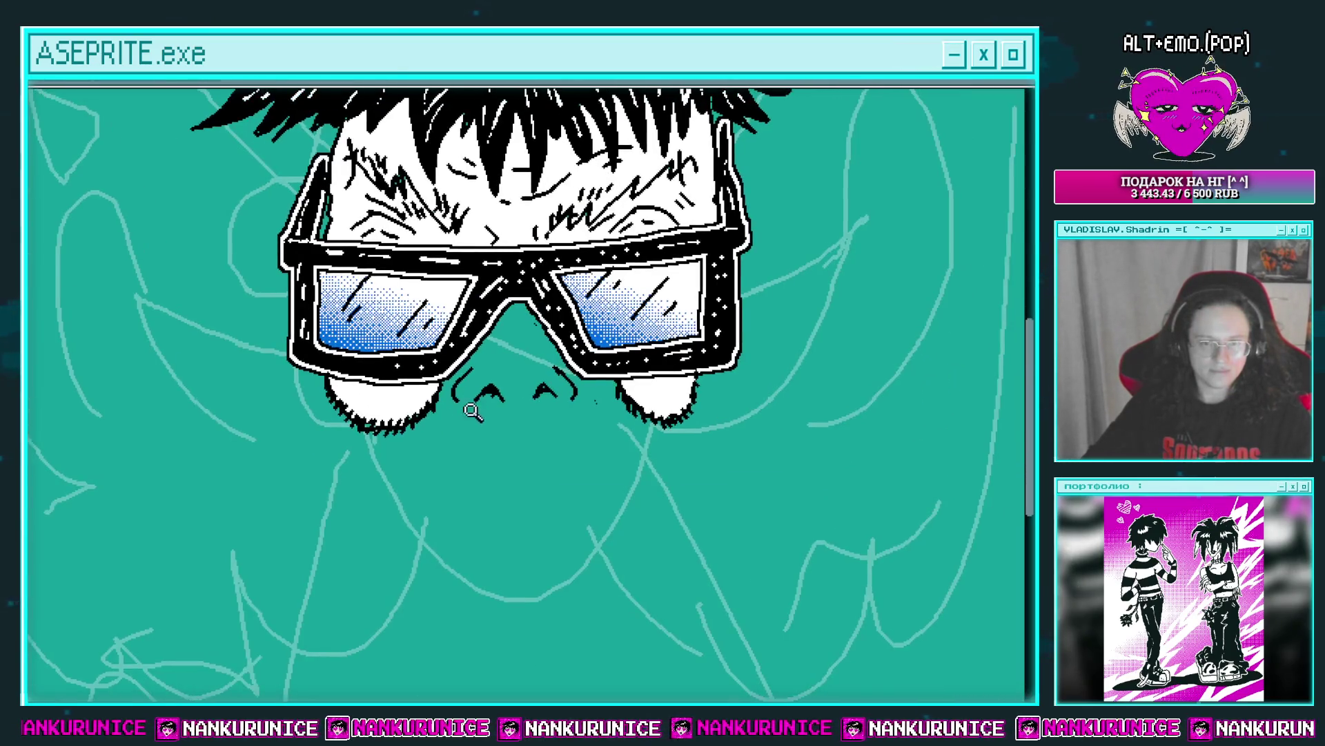
{"action": "scroll", "coordinate": [468, 387], "scroll_direction": "up", "scroll_amount": 1}
{"action": "left_click_drag", "start_coordinate": [419, 385], "coordinate": [435, 402]}
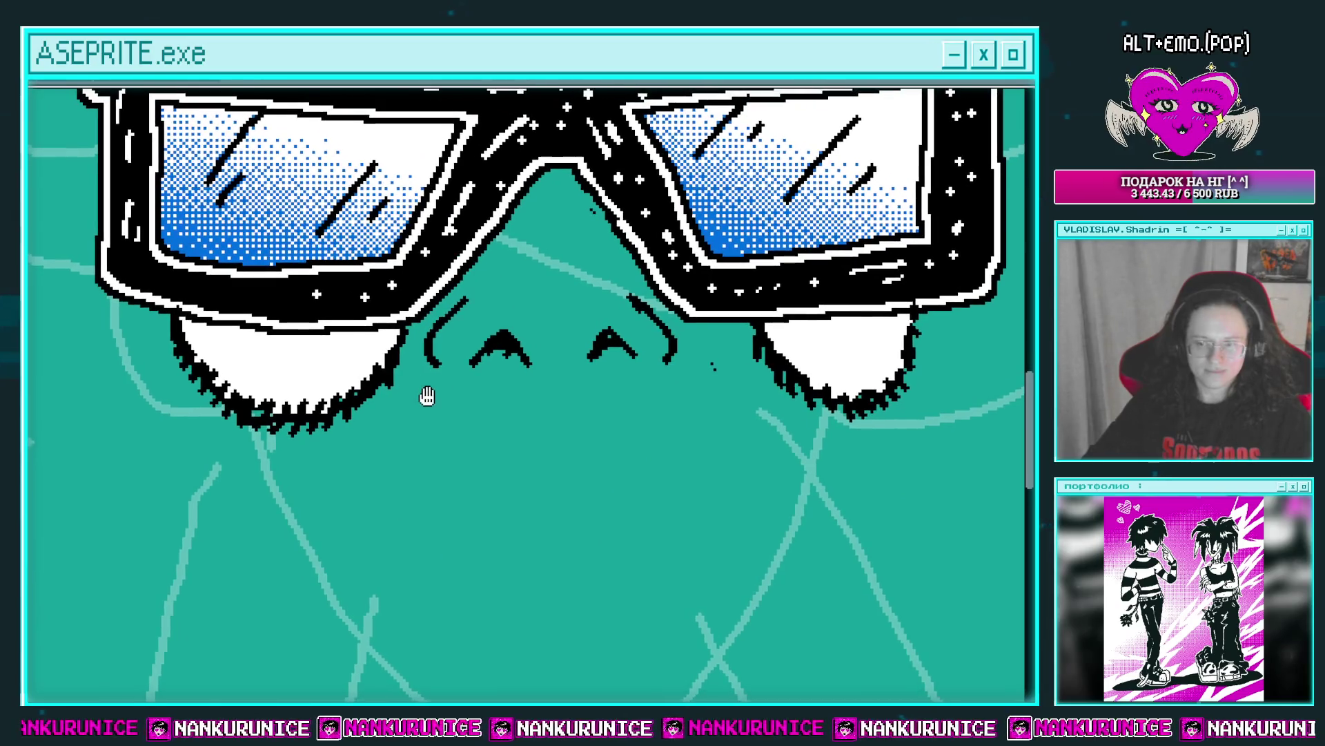
{"action": "scroll", "coordinate": [434, 371], "scroll_direction": "up", "scroll_amount": 1}
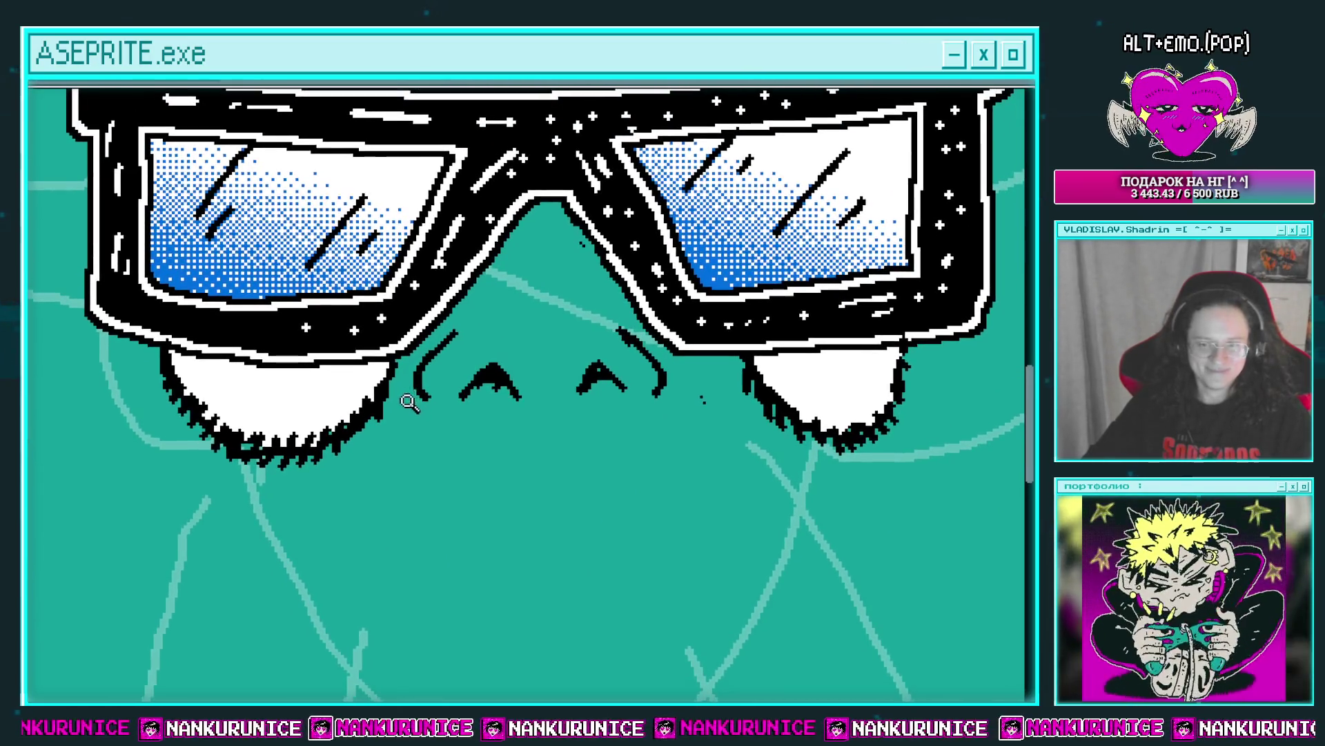
{"action": "scroll", "coordinate": [404, 375], "scroll_direction": "down", "scroll_amount": 1}
{"action": "left_click_drag", "start_coordinate": [404, 375], "coordinate": [390, 368]}
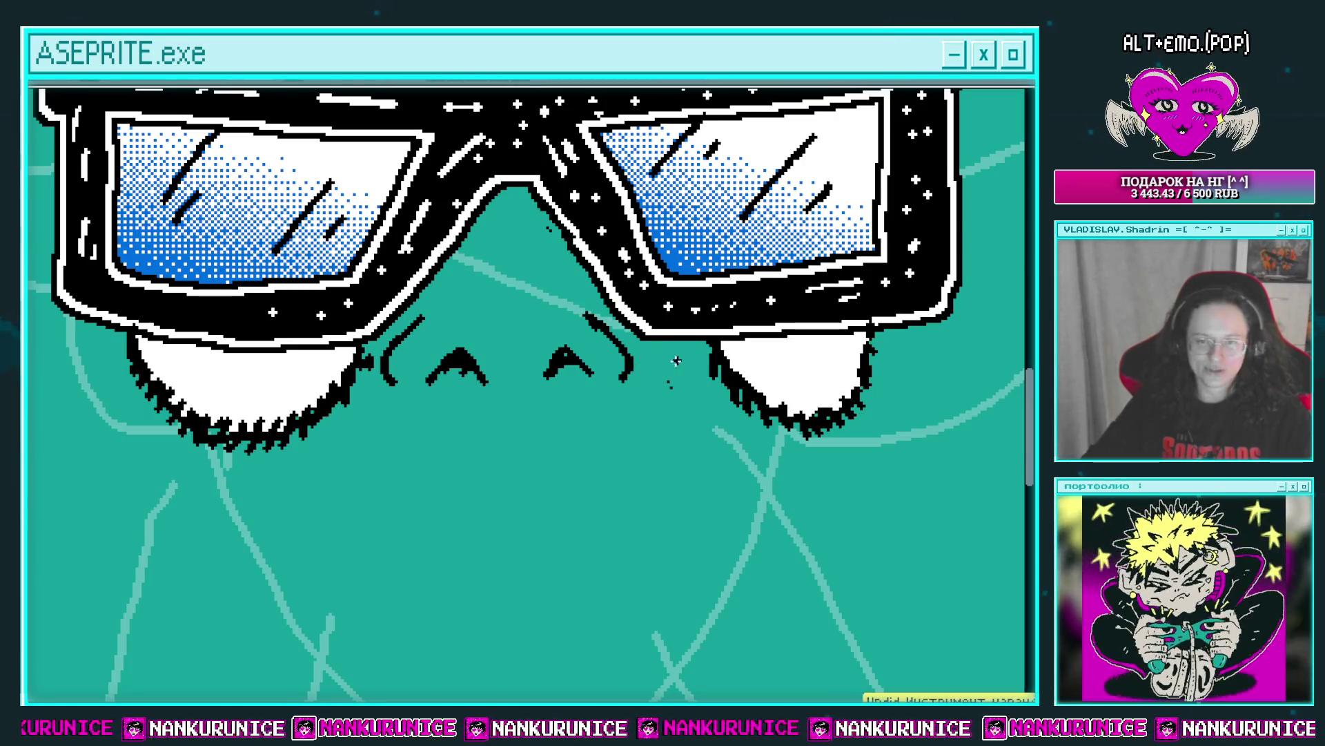
{"action": "scroll", "coordinate": [552, 388], "scroll_direction": "up", "scroll_amount": 1}
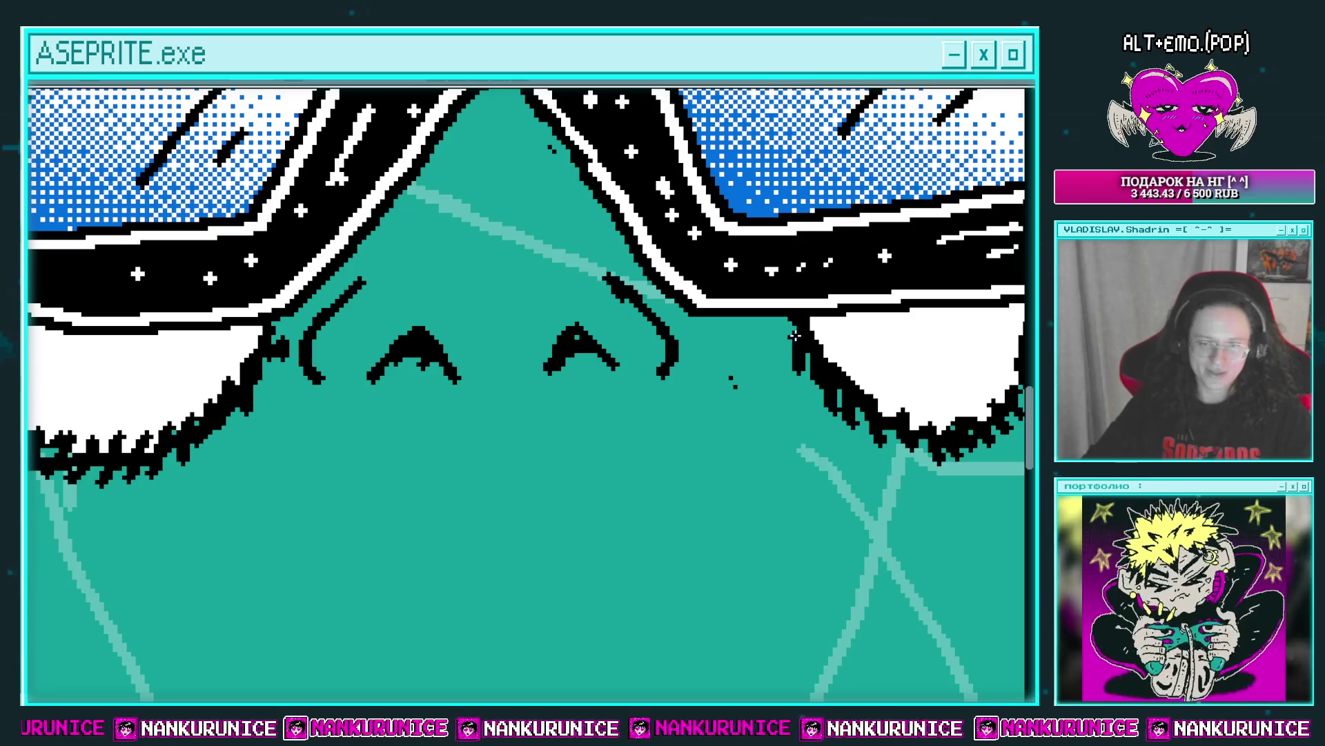
{"action": "left_click_drag", "start_coordinate": [697, 326], "coordinate": [783, 325]}
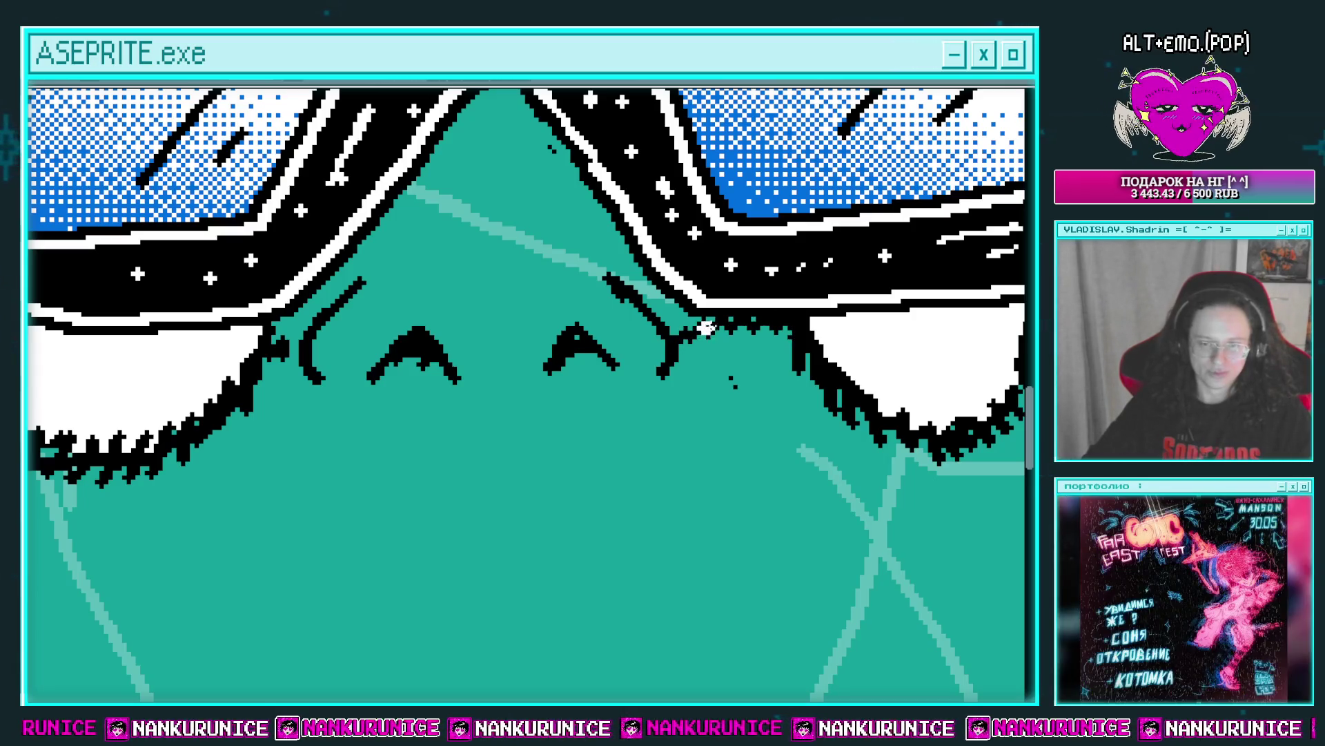
{"action": "mouse_move", "coordinate": [686, 323]}
{"action": "left_mouse_down"}
{"action": "mouse_move", "coordinate": [713, 339]}
{"action": "mouse_move", "coordinate": [775, 329]}
{"action": "left_mouse_up"}
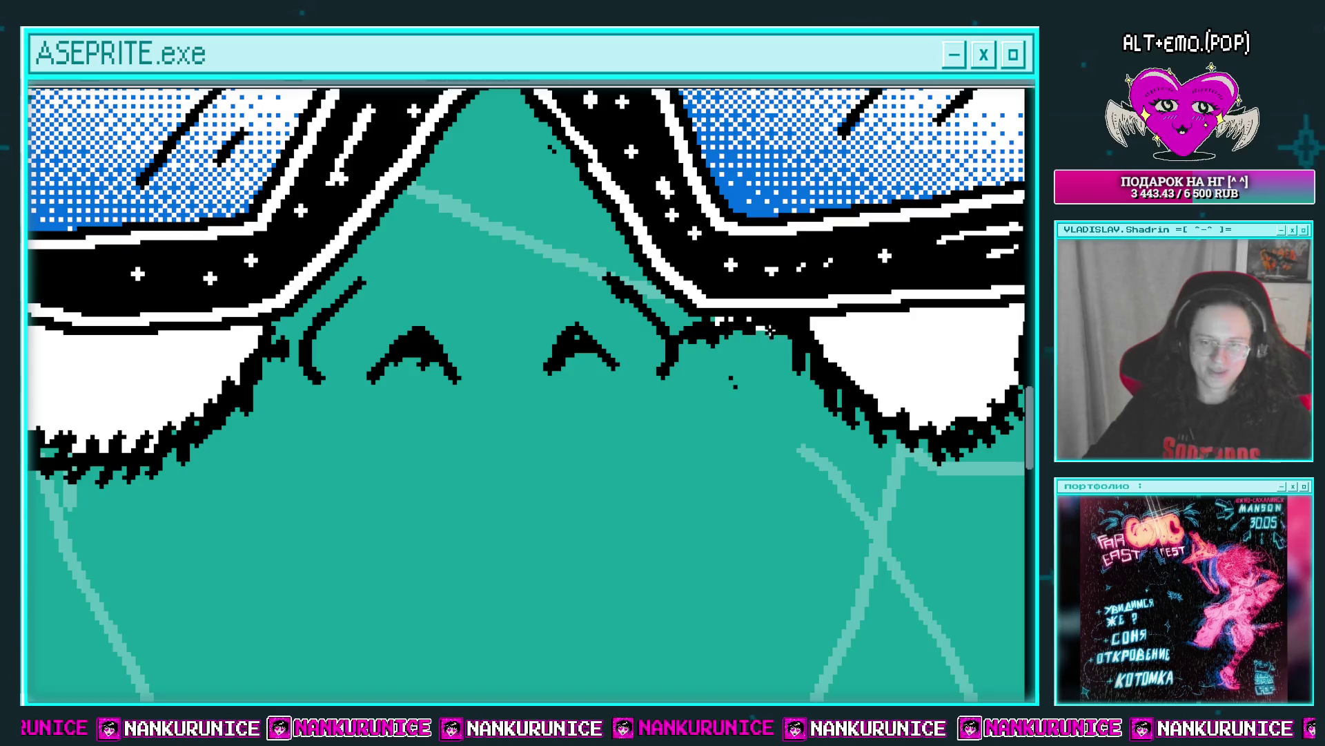
Try a line down from the glasses' left corner, then undo it.
{"action": "scroll", "coordinate": [760, 338], "scroll_direction": "down", "scroll_amount": 3}
{"action": "scroll", "coordinate": [690, 356], "scroll_direction": "up", "scroll_amount": 1}
{"action": "scroll", "coordinate": [359, 314], "scroll_direction": "down", "scroll_amount": 1}
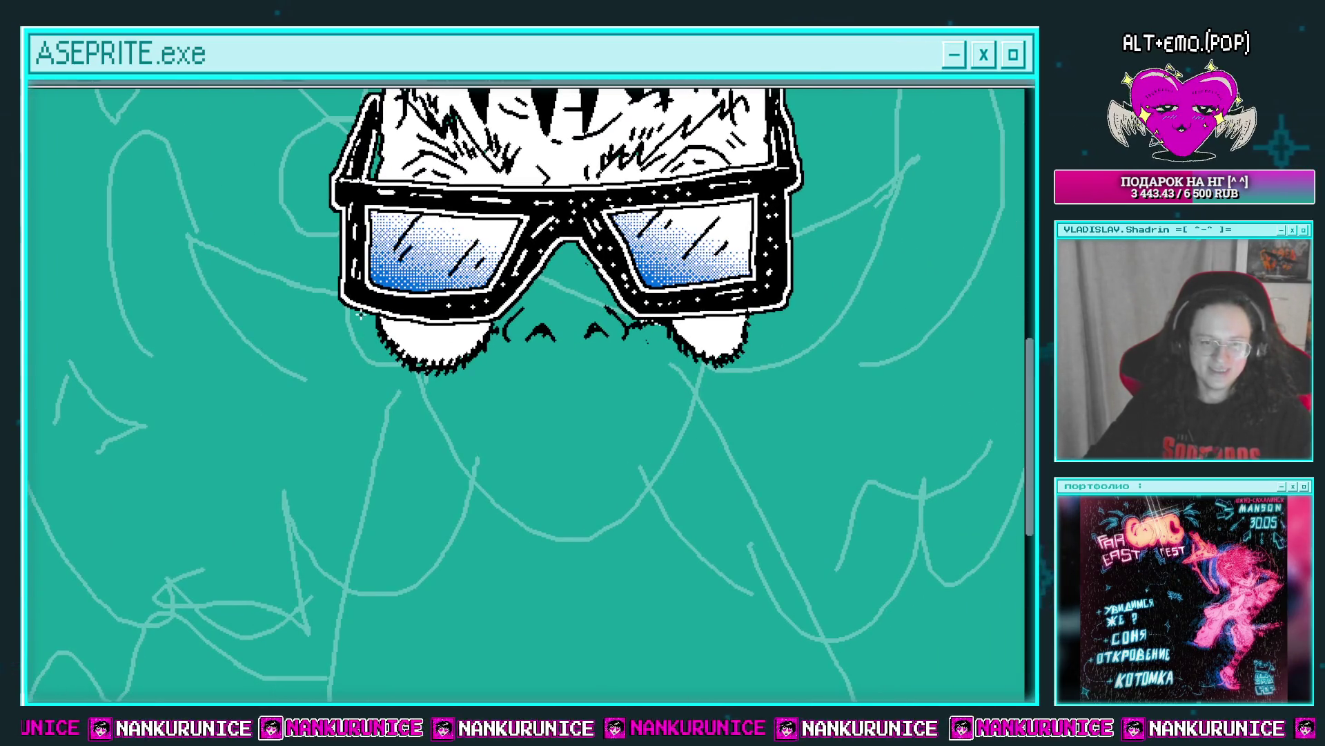
{"action": "mouse_move", "coordinate": [360, 314]}
{"action": "left_mouse_down"}
{"action": "mouse_move", "coordinate": [331, 368]}
{"action": "mouse_move", "coordinate": [346, 411]}
{"action": "left_mouse_up"}
{"action": "key", "text": "ctrl+z"}
Extend the left beard strand down the cheek in a jagged zigzag.
{"action": "left_click_drag", "start_coordinate": [378, 405], "coordinate": [337, 430]}
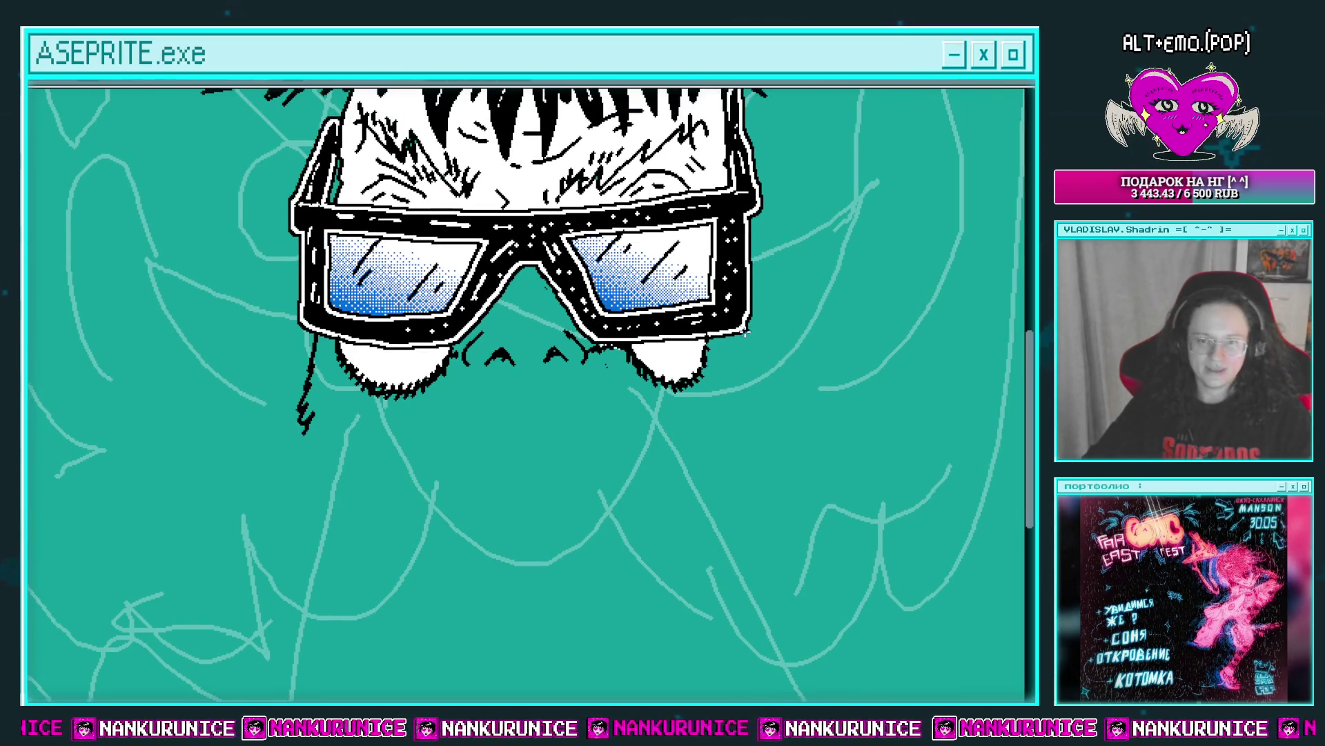
{"action": "left_click_drag", "start_coordinate": [757, 385], "coordinate": [738, 323]}
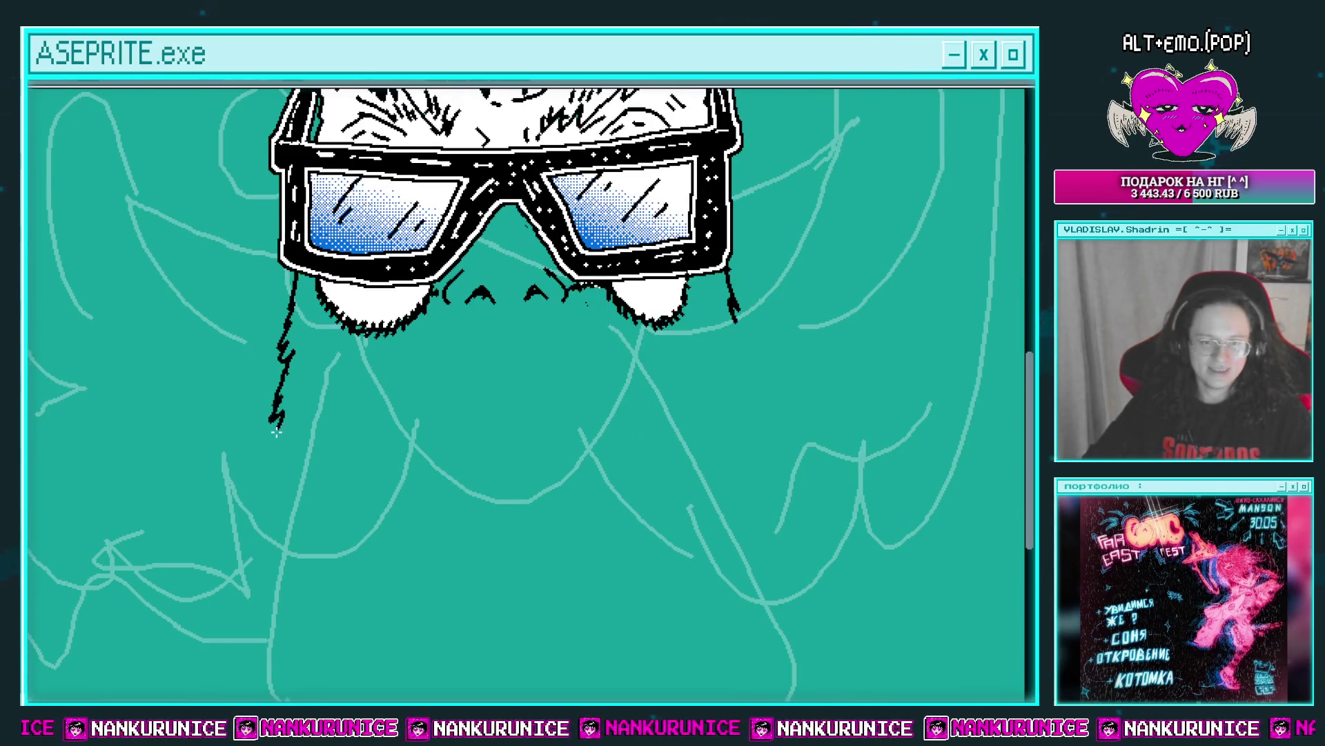
{"action": "left_click_drag", "start_coordinate": [387, 543], "coordinate": [372, 515]}
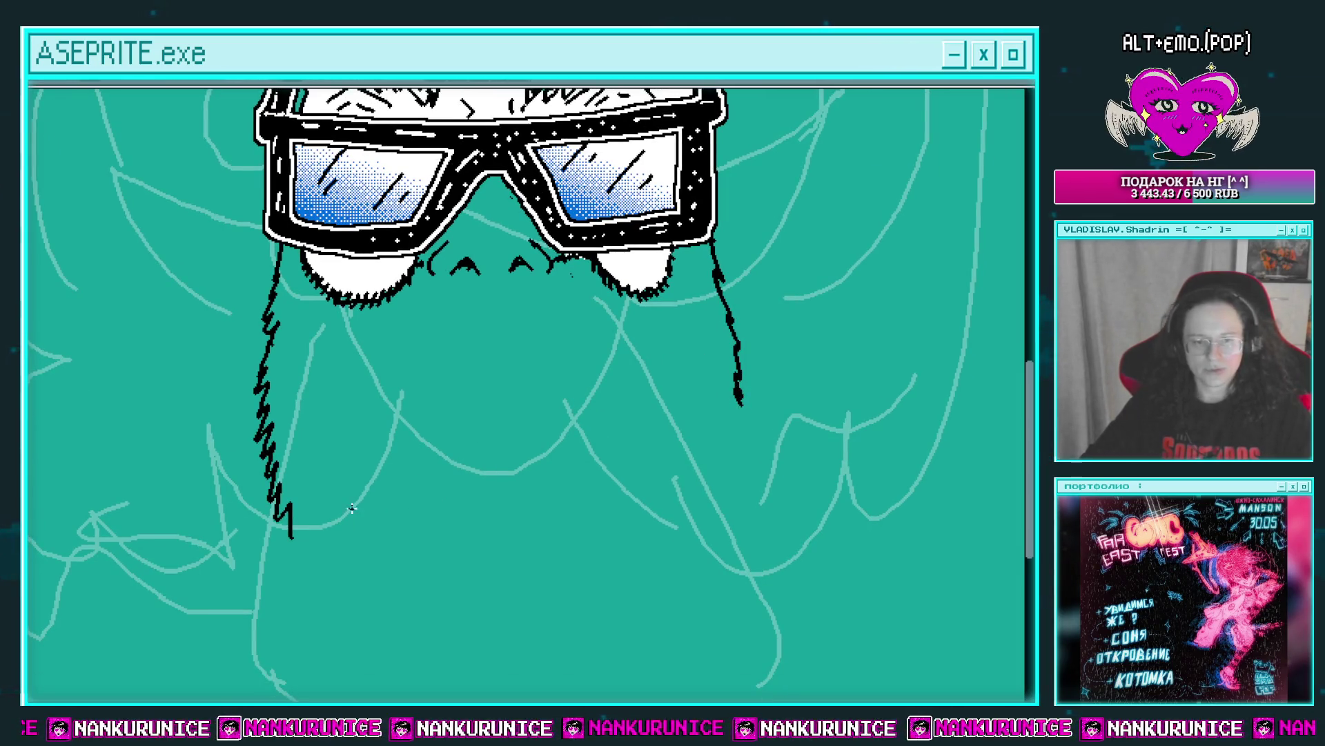
{"action": "left_click_drag", "start_coordinate": [306, 539], "coordinate": [288, 534]}
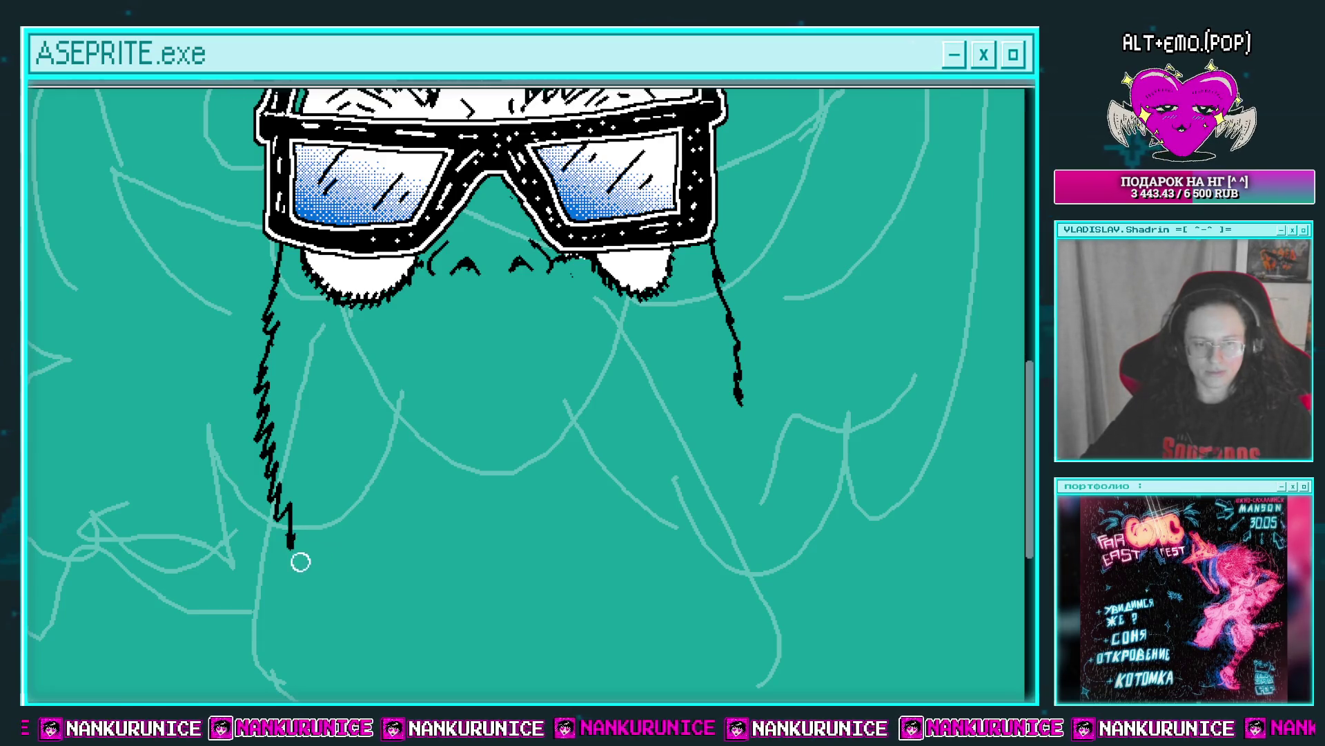
{"action": "left_click_drag", "start_coordinate": [305, 555], "coordinate": [323, 590]}
{"action": "left_click_drag", "start_coordinate": [749, 410], "coordinate": [772, 381]}
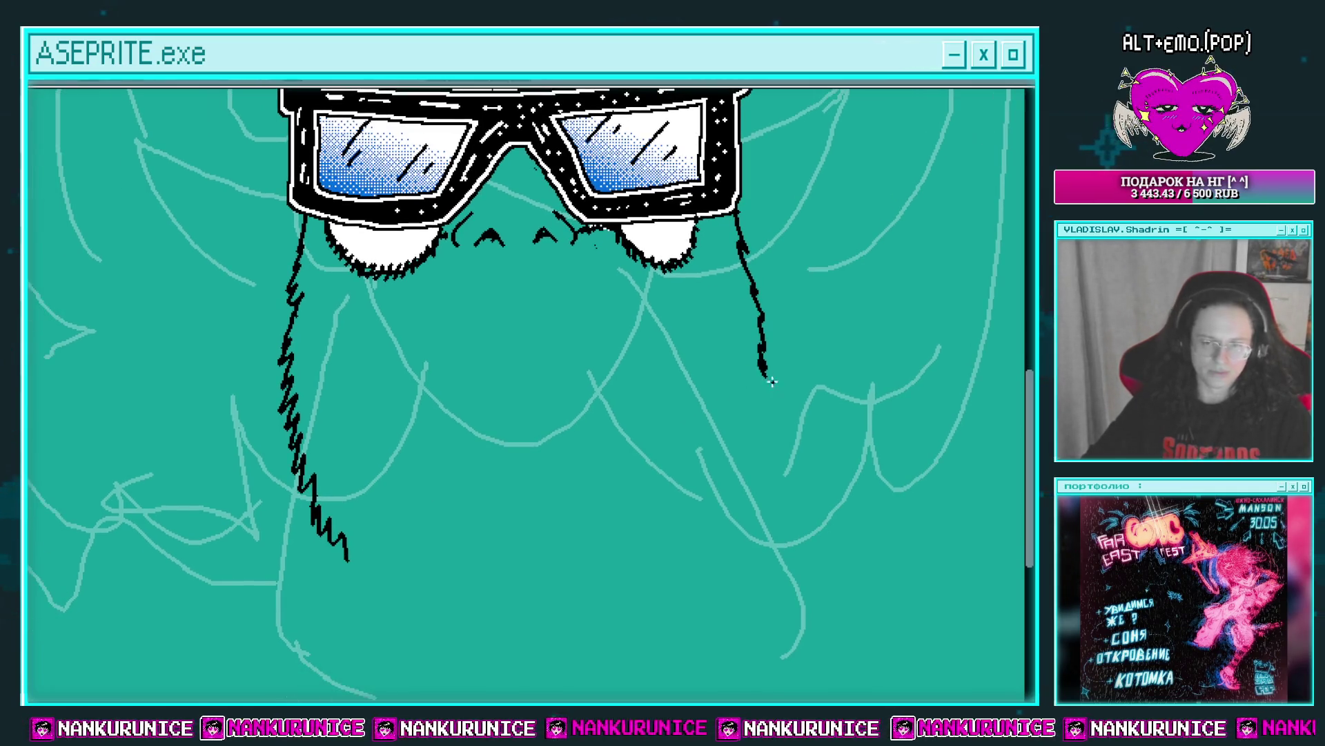
Extend the right beard strand downward and switch to the eraser for stray pixels.
{"action": "mouse_move", "coordinate": [749, 452]}
{"action": "left_mouse_down"}
{"action": "mouse_move", "coordinate": [749, 468]}
{"action": "mouse_move", "coordinate": [637, 538]}
{"action": "mouse_move", "coordinate": [660, 555]}
{"action": "left_mouse_up"}
{"action": "key", "text": "e"}
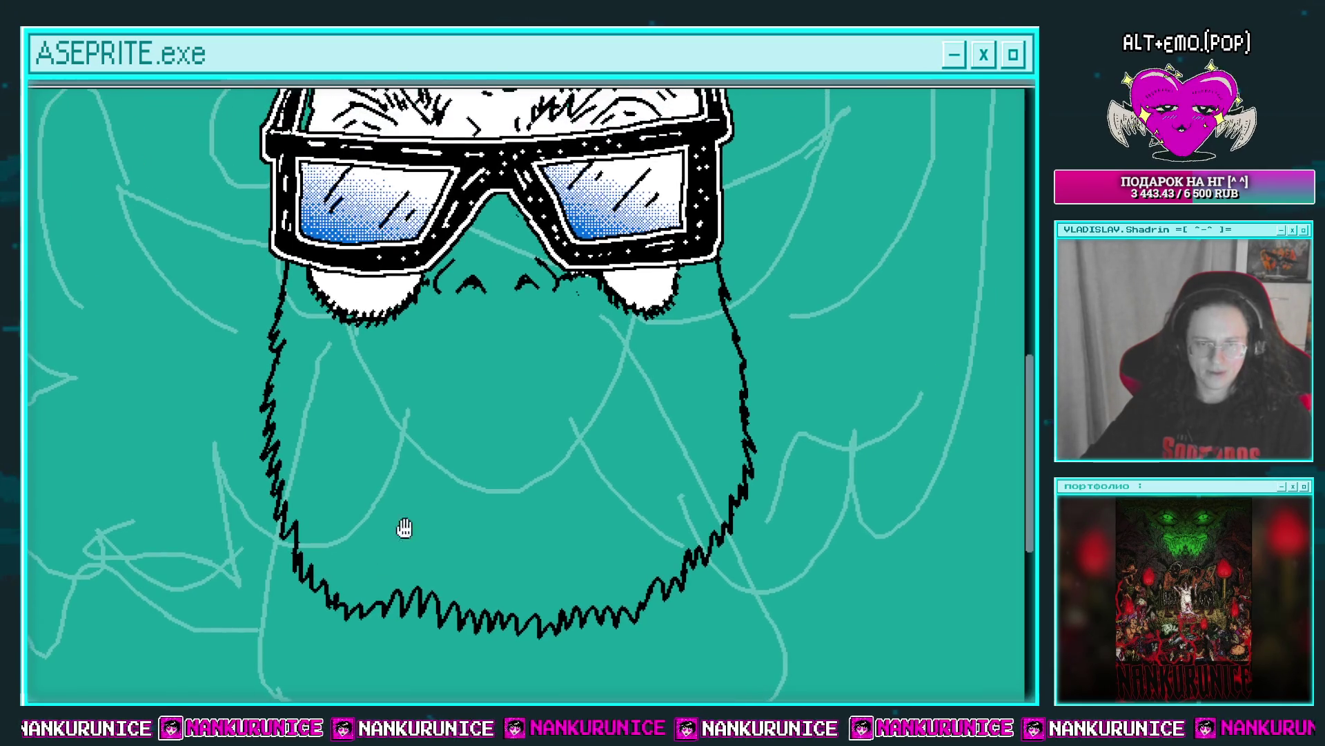
{"action": "scroll", "coordinate": [461, 490], "scroll_direction": "up", "scroll_amount": 4}
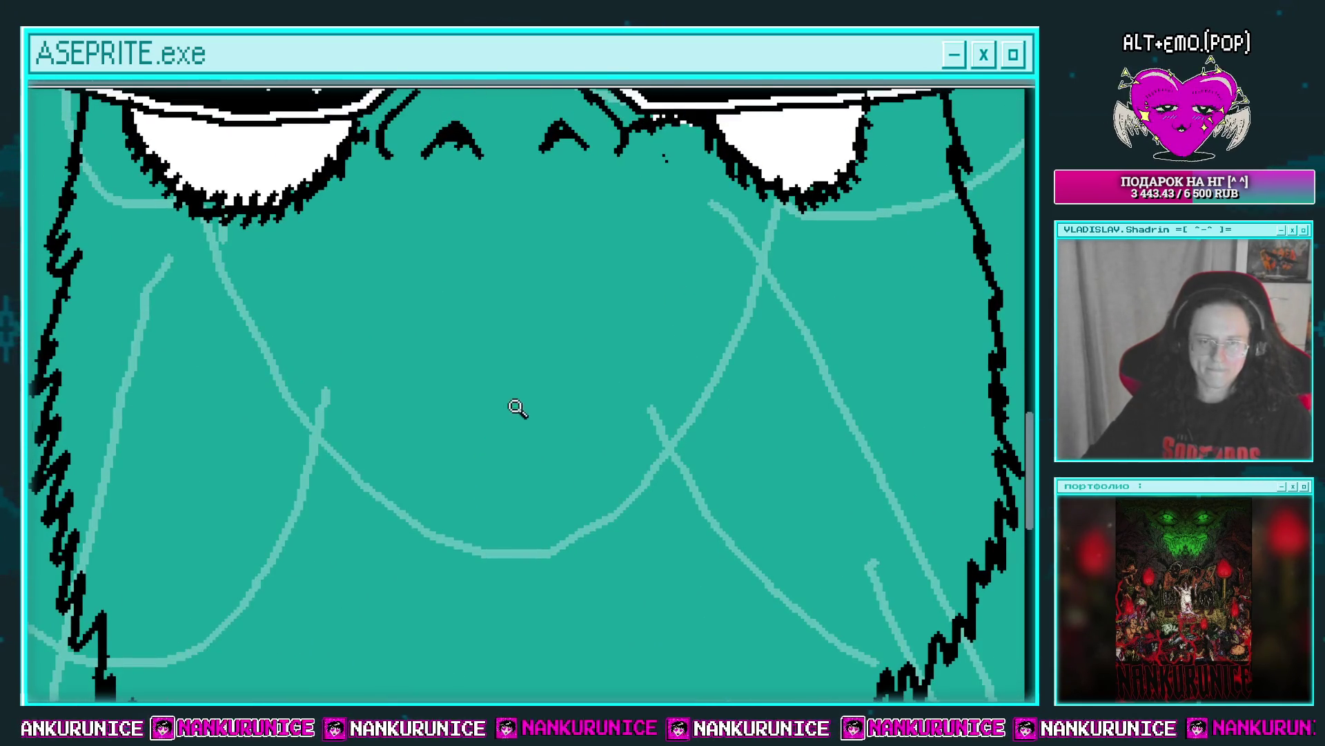
Outline the upper teeth below the mouth line, discarding a misplaced curved stroke.
{"action": "scroll", "coordinate": [473, 412], "scroll_direction": "down", "scroll_amount": 2}
{"action": "scroll", "coordinate": [488, 373], "scroll_direction": "up", "scroll_amount": 2}
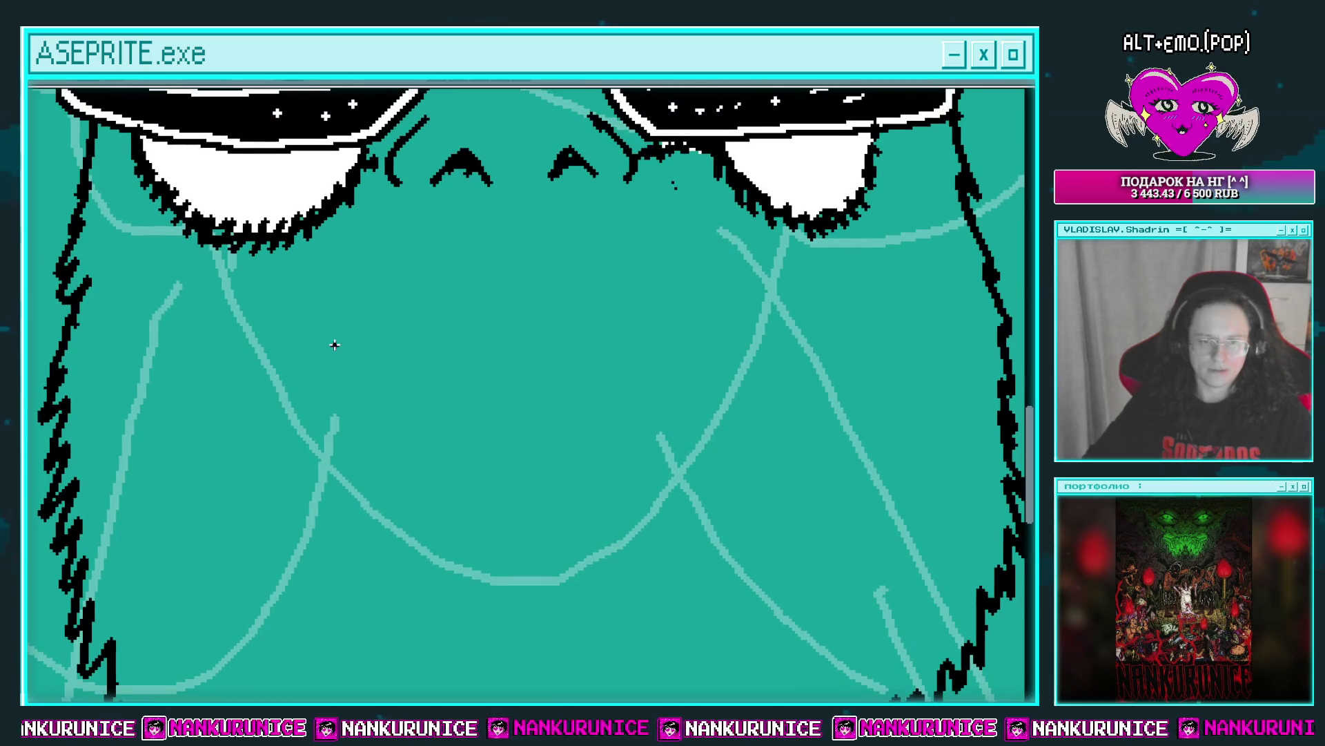
{"action": "mouse_move", "coordinate": [359, 329]}
{"action": "left_mouse_down"}
{"action": "mouse_move", "coordinate": [717, 322]}
{"action": "mouse_move", "coordinate": [465, 233]}
{"action": "mouse_move", "coordinate": [281, 343]}
{"action": "left_mouse_up"}
{"action": "key", "text": "ctrl+z"}
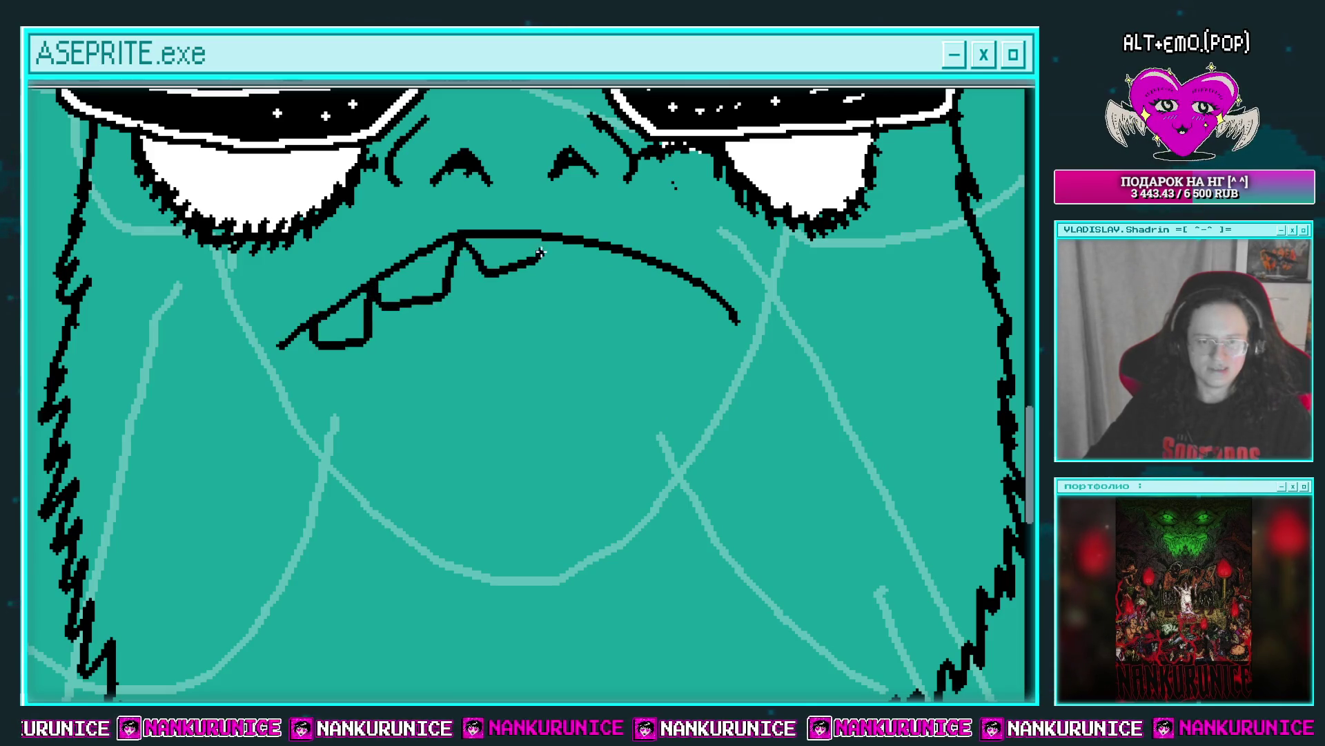
{"action": "left_click_drag", "start_coordinate": [541, 252], "coordinate": [623, 274]}
{"action": "left_click_drag", "start_coordinate": [720, 316], "coordinate": [699, 312]}
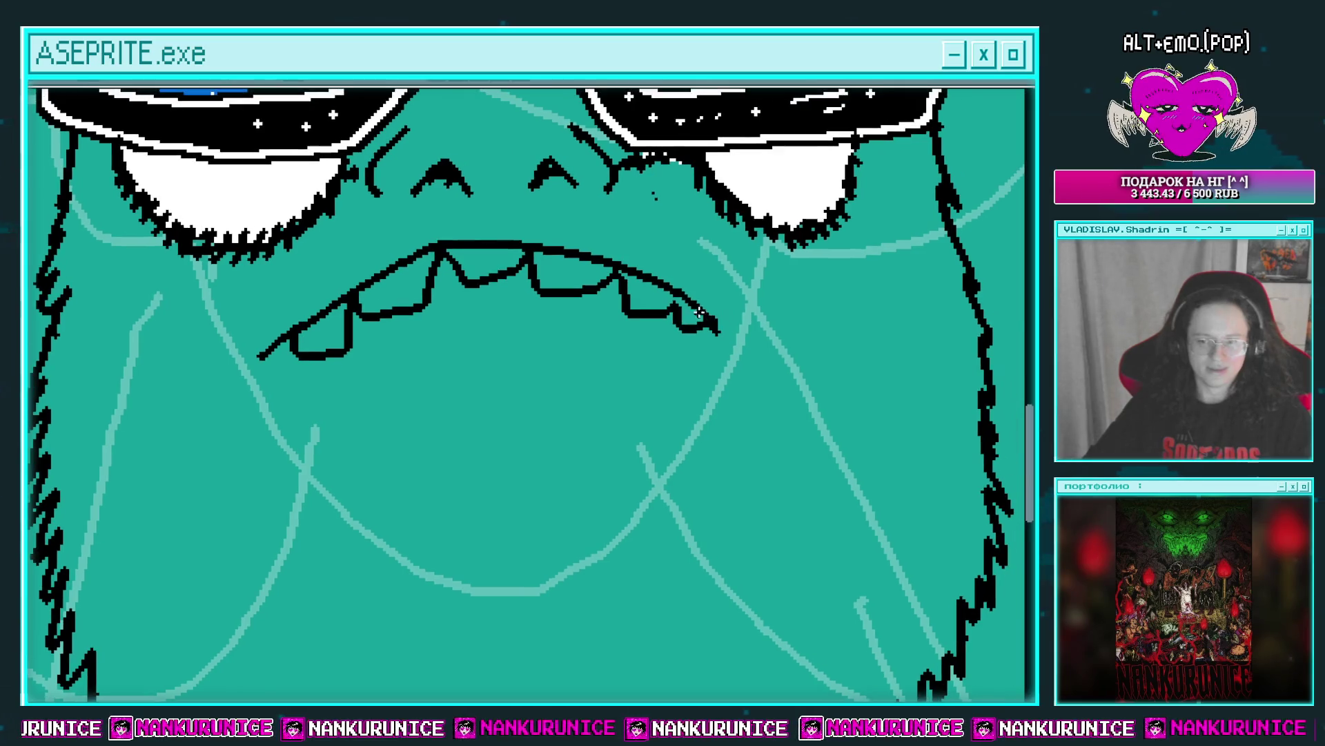
Fill the six upper teeth with yellow.
{"action": "left_click", "coordinate": [398, 291]}
{"action": "left_click", "coordinate": [321, 335]}
{"action": "left_click", "coordinate": [487, 262]}
{"action": "left_click", "coordinate": [568, 273]}
{"action": "left_click", "coordinate": [648, 294]}
{"action": "left_click", "coordinate": [681, 317]}
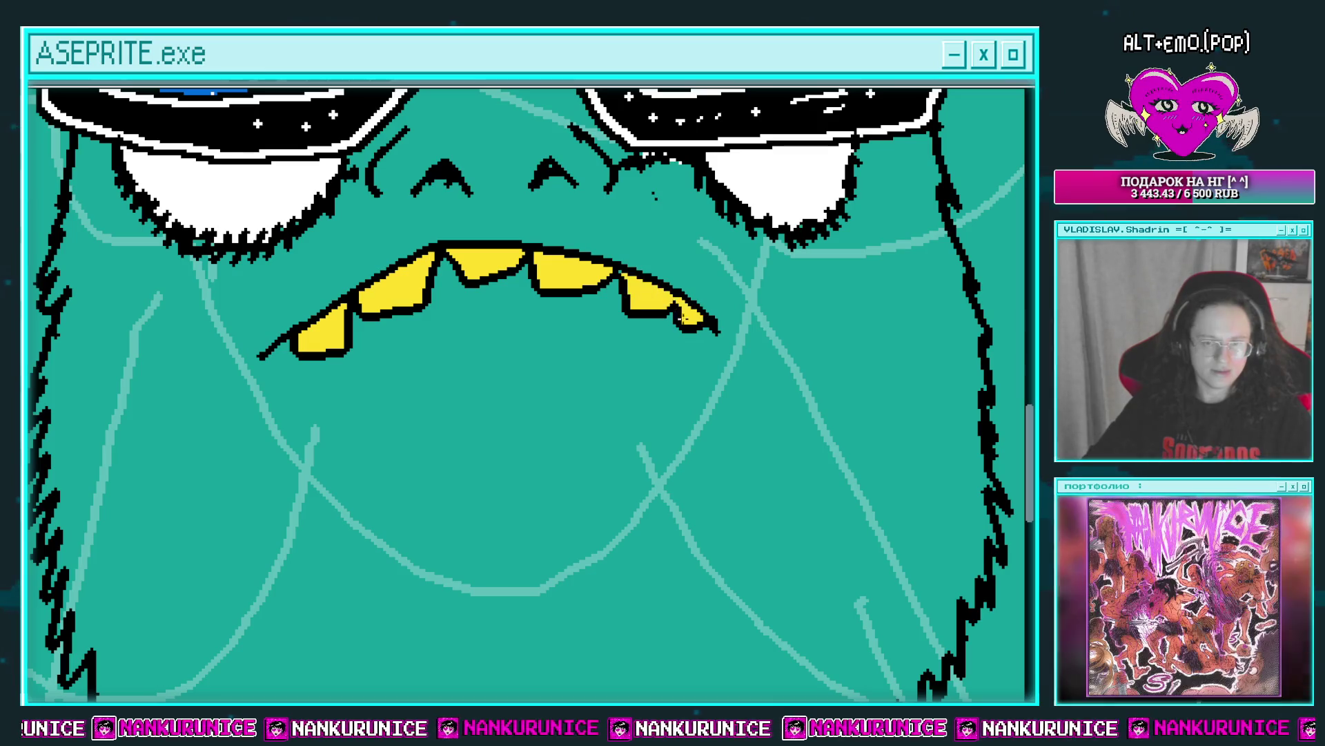
Erase a stray tip, close the teeth's right end, and extend the mouth outline down the jaw.
{"action": "scroll", "coordinate": [677, 331], "scroll_direction": "down", "scroll_amount": 5}
{"action": "scroll", "coordinate": [670, 341], "scroll_direction": "up", "scroll_amount": 1}
{"action": "scroll", "coordinate": [621, 356], "scroll_direction": "up", "scroll_amount": 2}
{"action": "scroll", "coordinate": [526, 380], "scroll_direction": "up", "scroll_amount": 2}
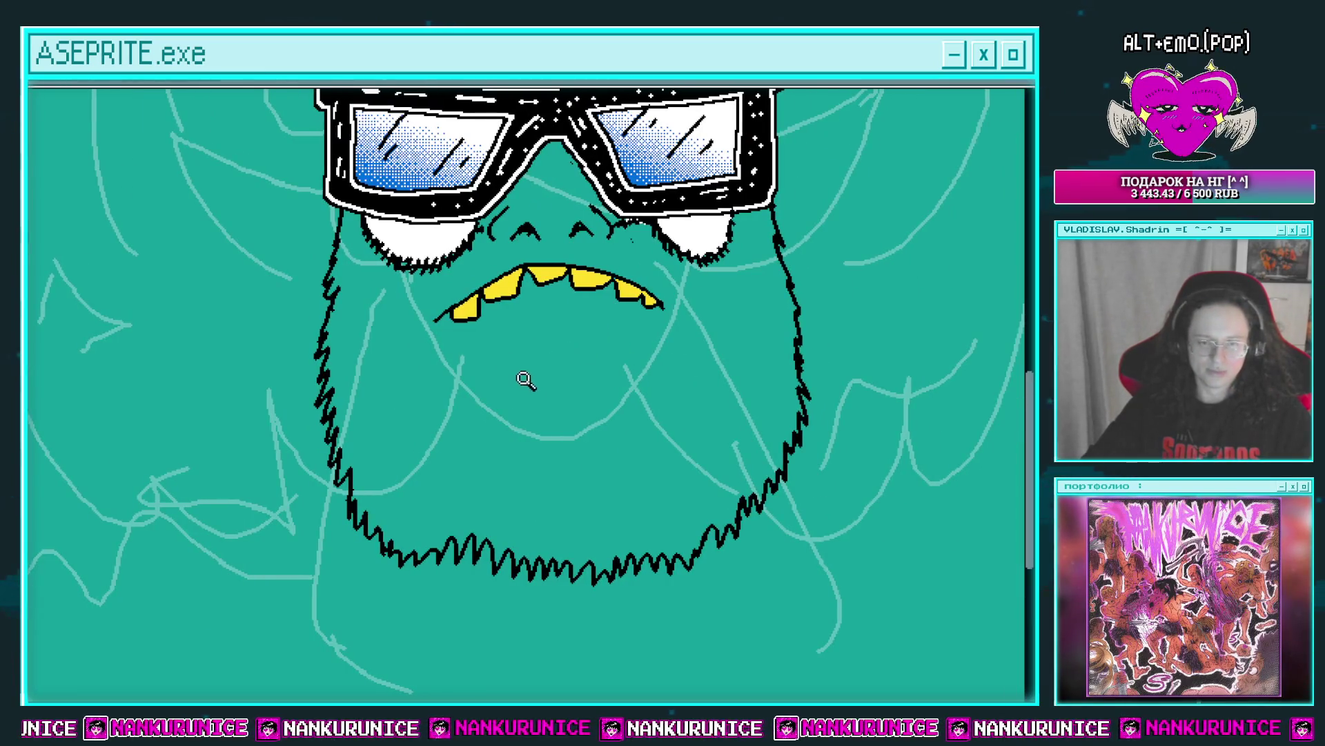
{"action": "scroll", "coordinate": [483, 369], "scroll_direction": "up", "scroll_amount": 1}
{"action": "scroll", "coordinate": [469, 361], "scroll_direction": "up", "scroll_amount": 2}
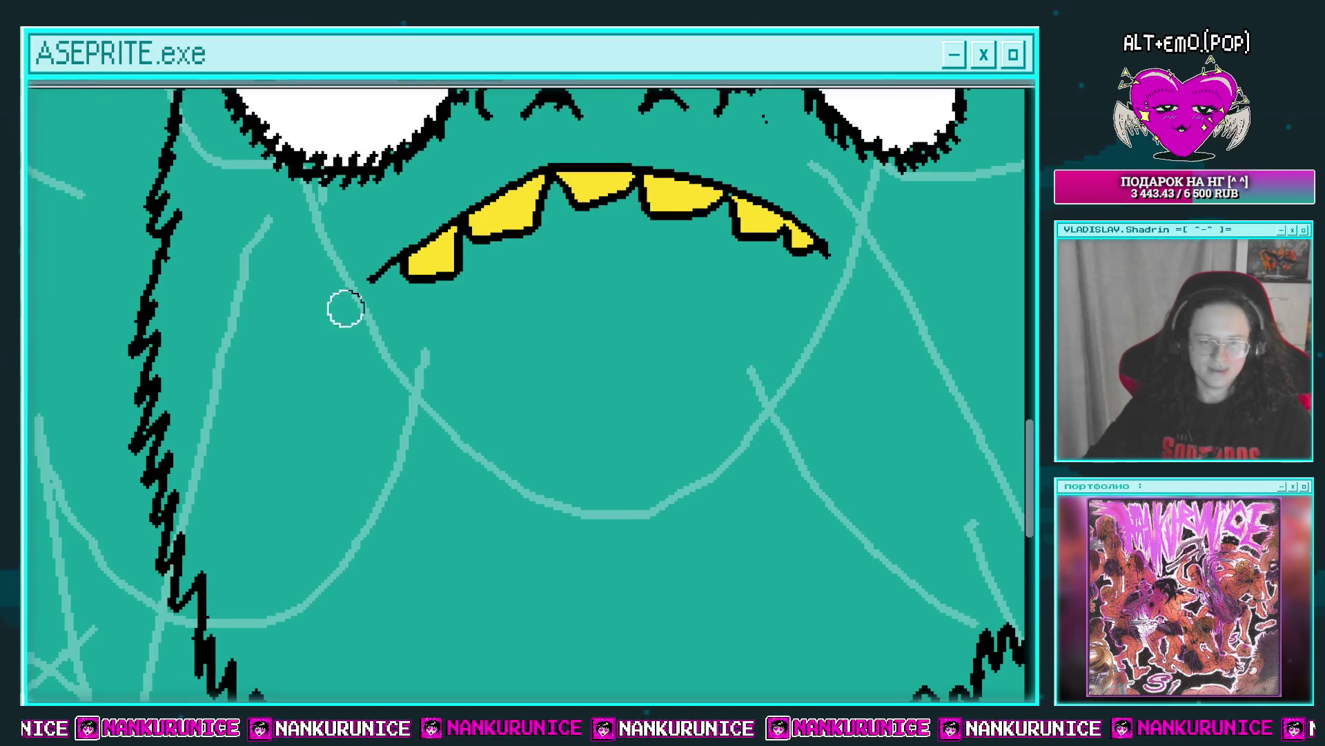
{"action": "left_click_drag", "start_coordinate": [345, 308], "coordinate": [395, 337]}
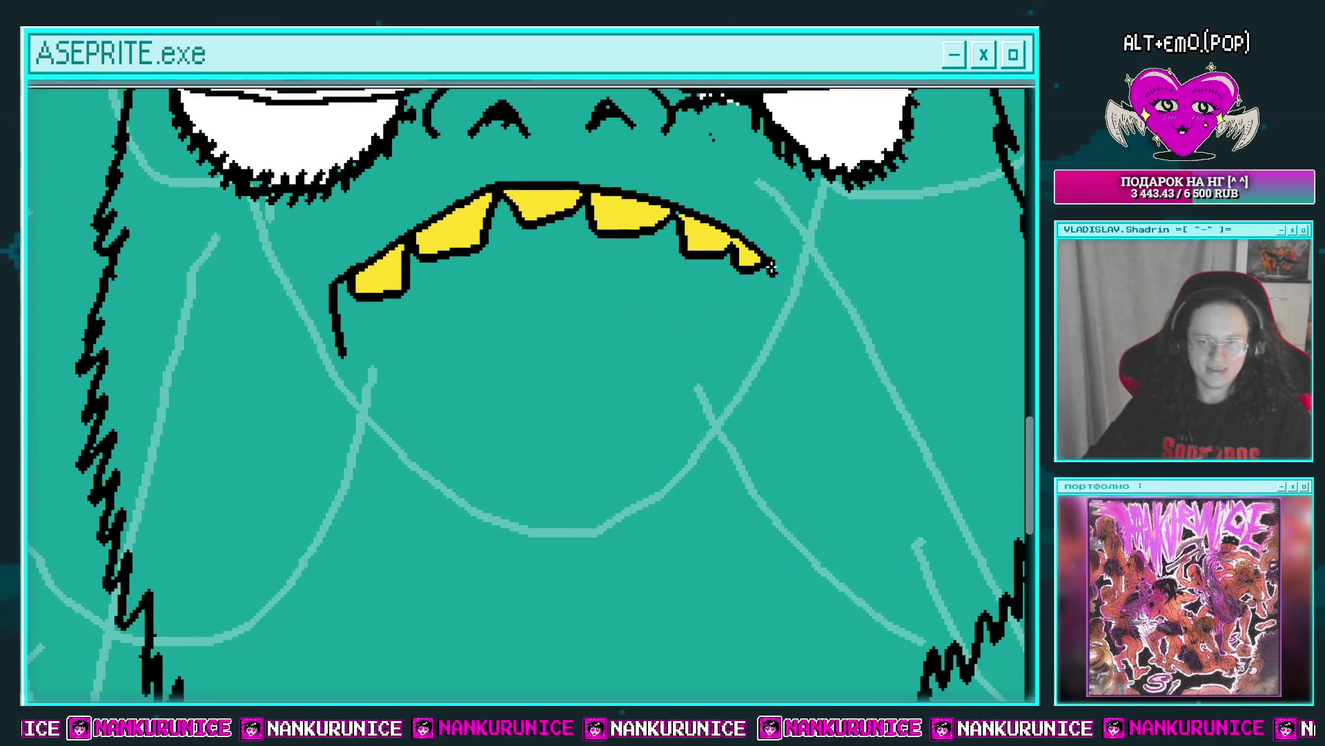
{"action": "left_click_drag", "start_coordinate": [771, 269], "coordinate": [773, 293]}
{"action": "mouse_move", "coordinate": [335, 304]}
{"action": "left_mouse_down"}
{"action": "mouse_move", "coordinate": [364, 459]}
{"action": "mouse_move", "coordinate": [767, 266]}
{"action": "left_mouse_up"}
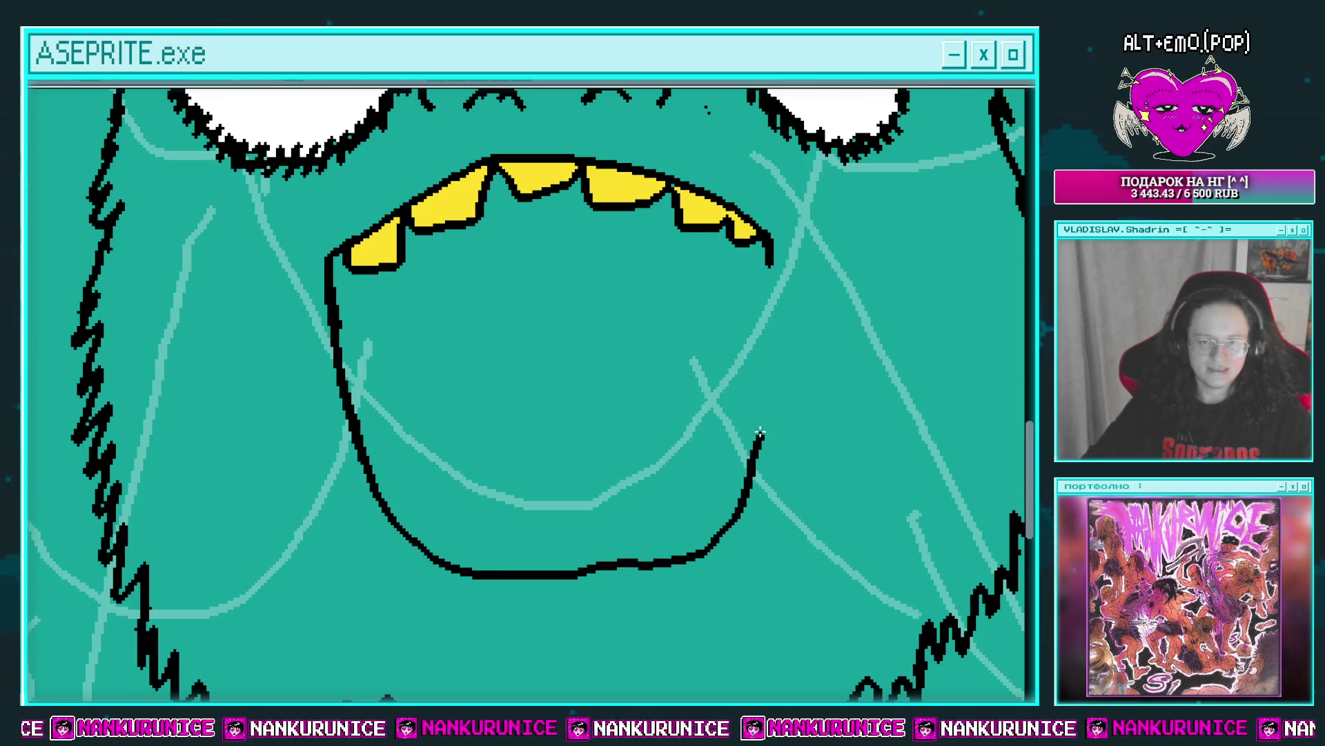
Draw the jagged lower teeth line and fill both lower teeth yellow.
{"action": "scroll", "coordinate": [565, 381], "scroll_direction": "down", "scroll_amount": 2}
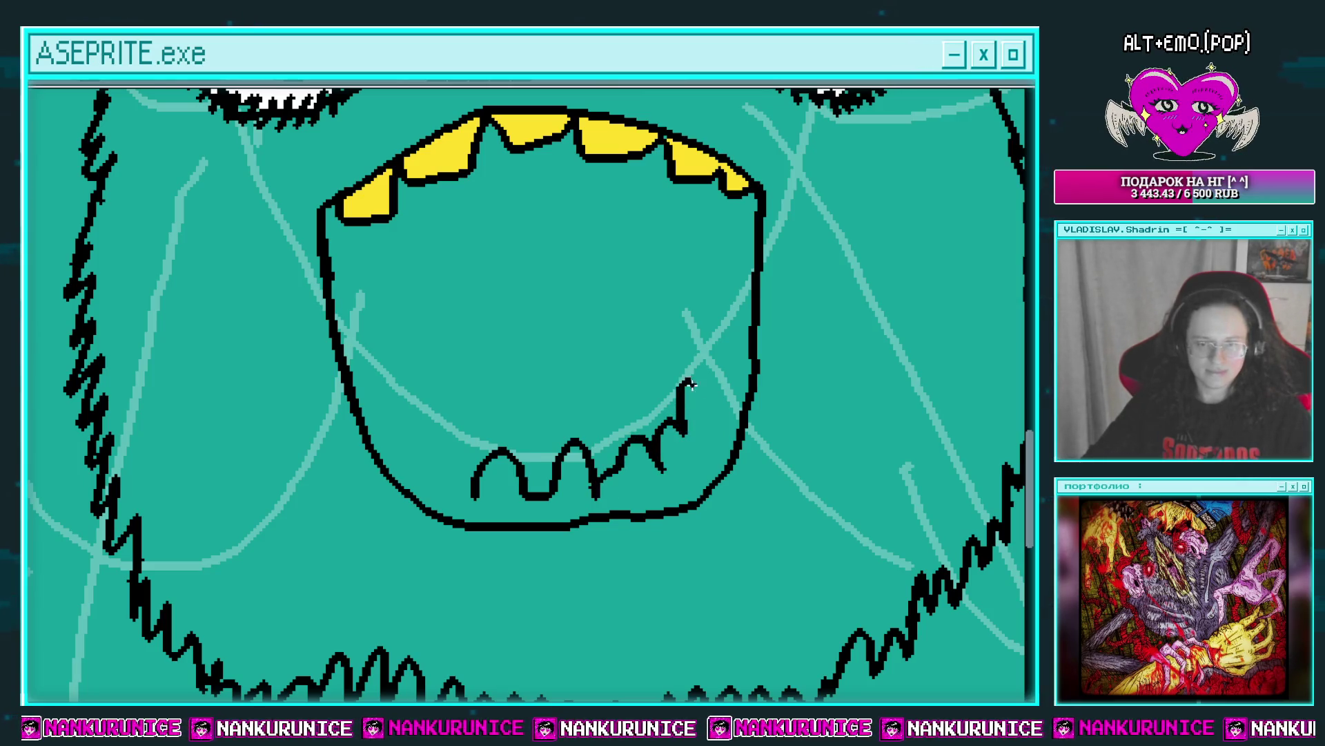
{"action": "left_click_drag", "start_coordinate": [609, 506], "coordinate": [452, 497]}
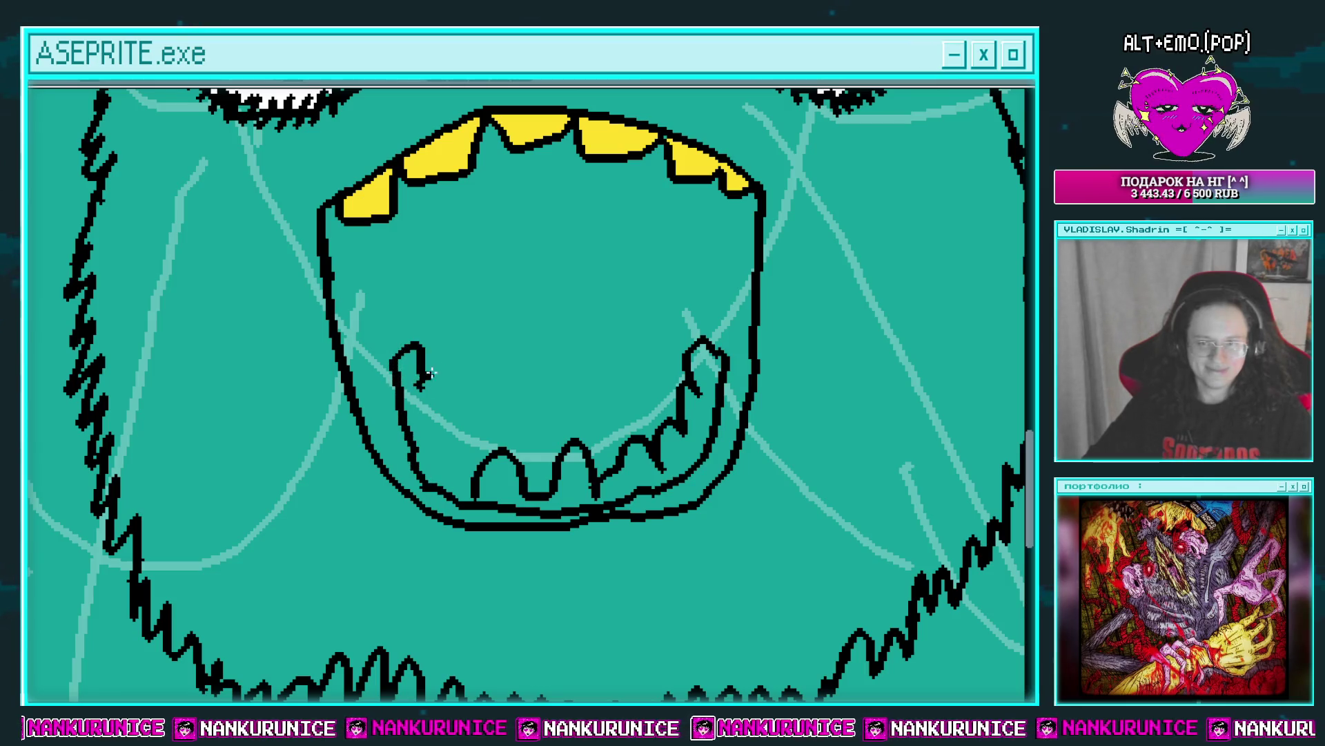
{"action": "left_click", "coordinate": [495, 475]}
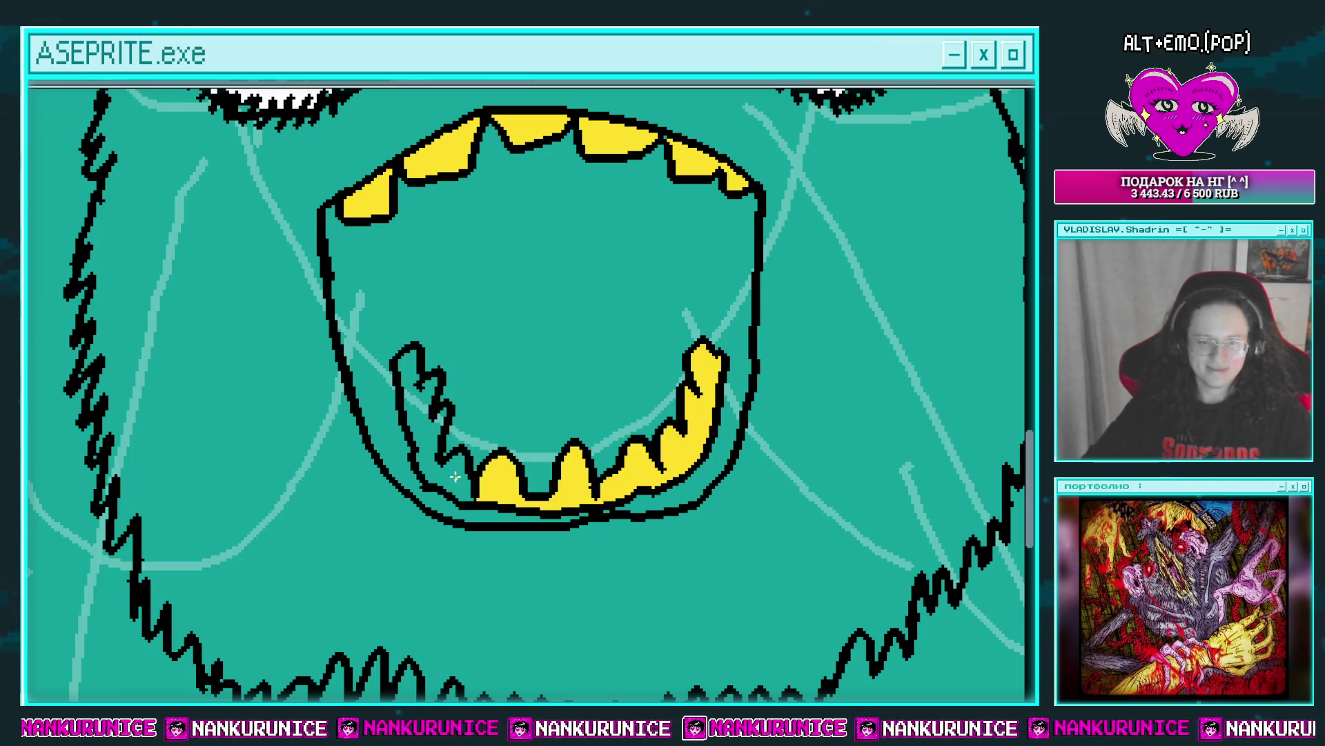
{"action": "left_click", "coordinate": [455, 477]}
{"action": "scroll", "coordinate": [462, 387], "scroll_direction": "down", "scroll_amount": 2}
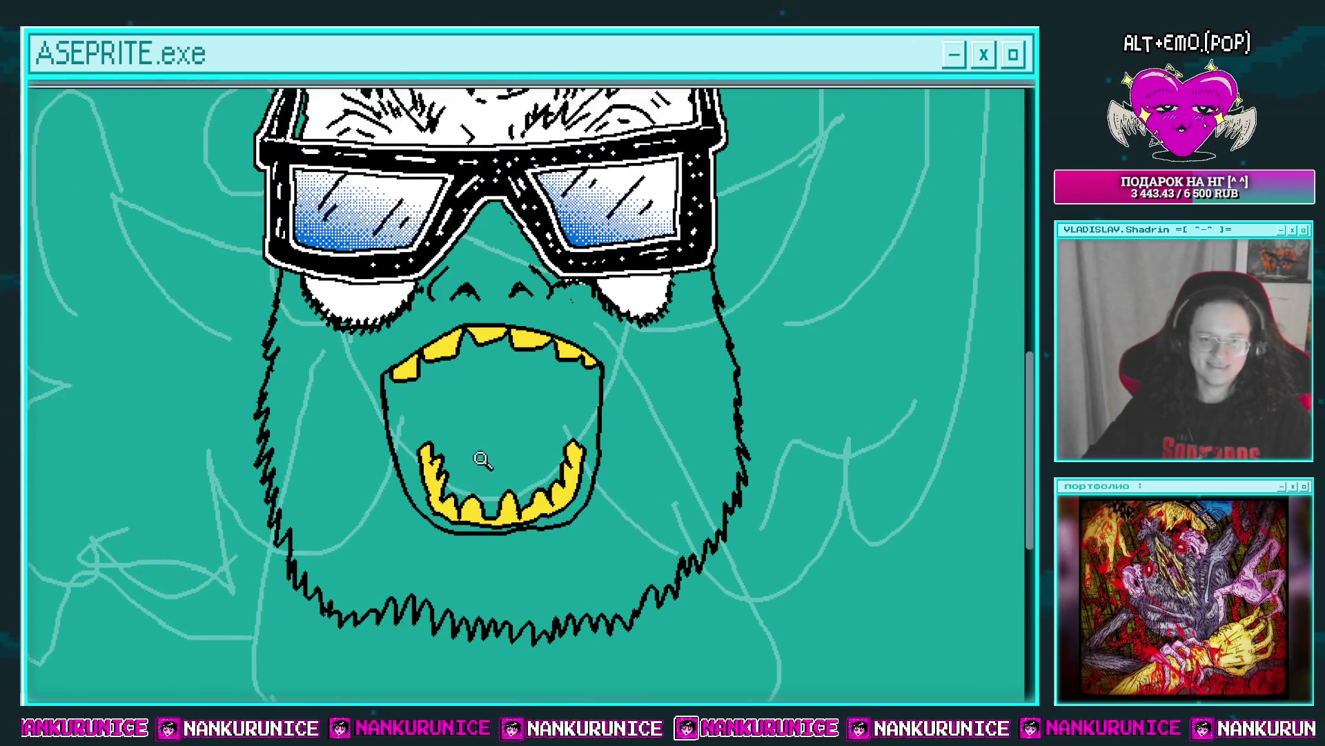
Add small tooth detail lines and fill the left and right gum bands white.
{"action": "scroll", "coordinate": [449, 437], "scroll_direction": "up", "scroll_amount": 2}
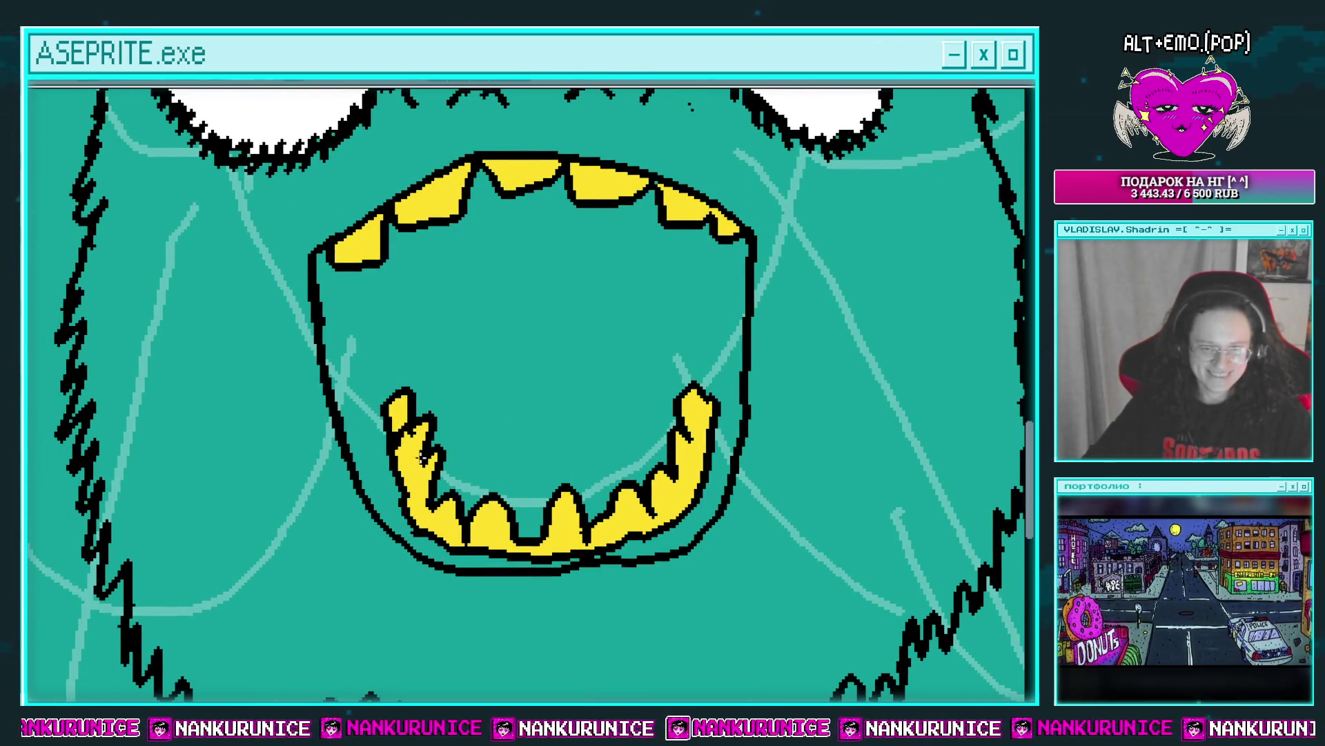
{"action": "scroll", "coordinate": [412, 451], "scroll_direction": "down", "scroll_amount": 2}
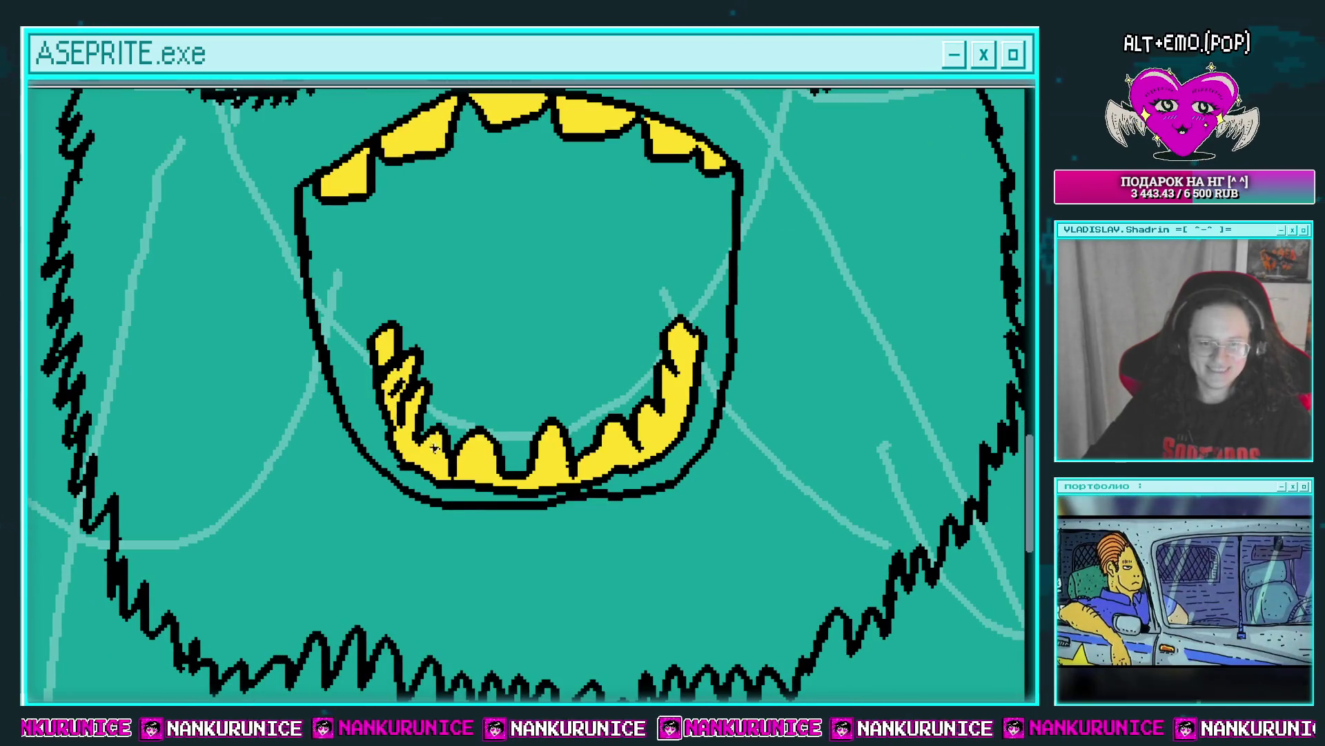
{"action": "scroll", "coordinate": [442, 450], "scroll_direction": "down", "scroll_amount": 1}
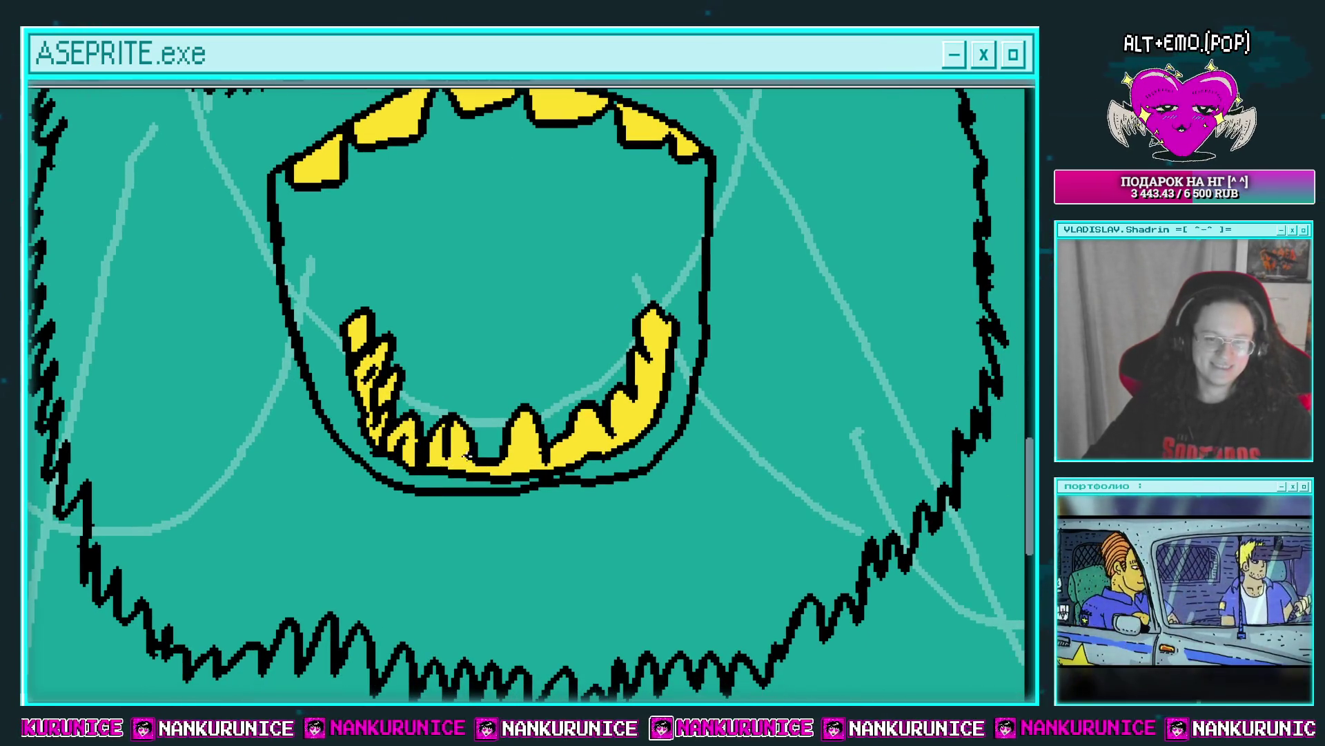
{"action": "left_click_drag", "start_coordinate": [597, 428], "coordinate": [576, 448]}
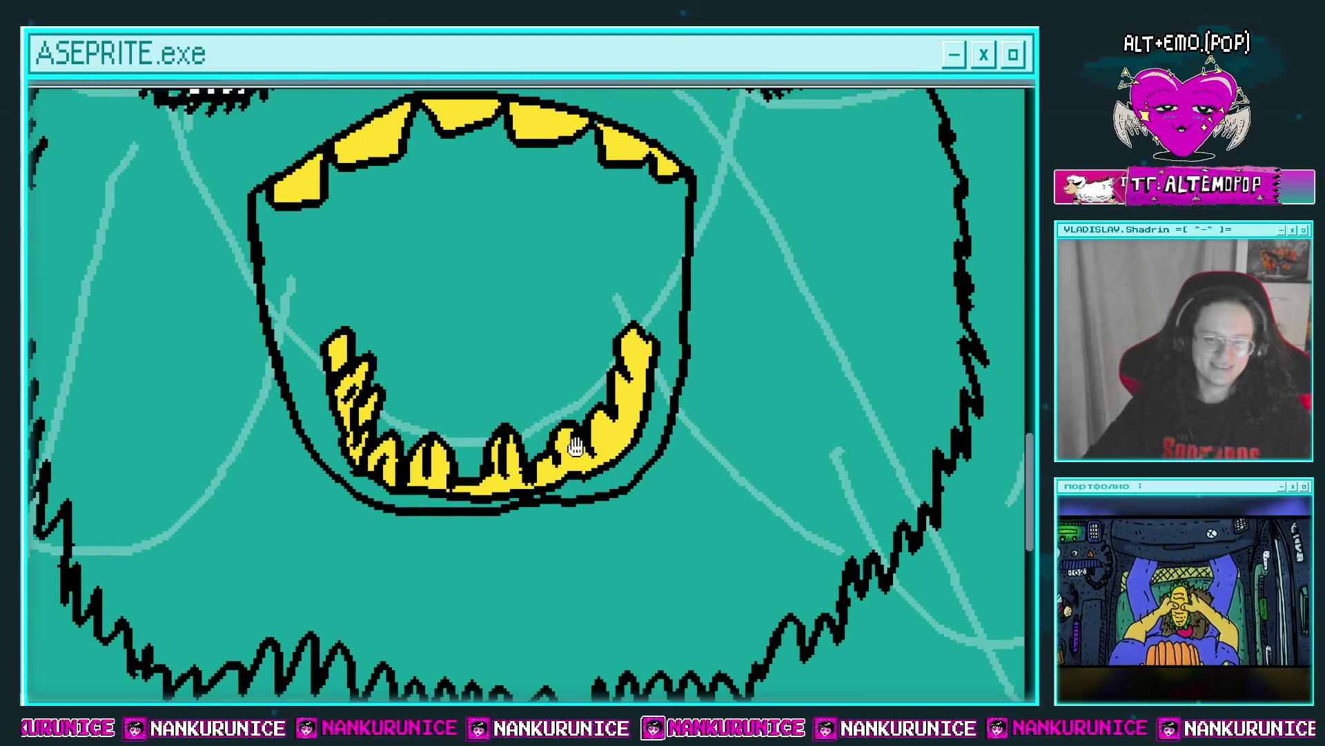
{"action": "scroll", "coordinate": [576, 448], "scroll_direction": "up", "scroll_amount": 2}
{"action": "scroll", "coordinate": [638, 411], "scroll_direction": "up", "scroll_amount": 2}
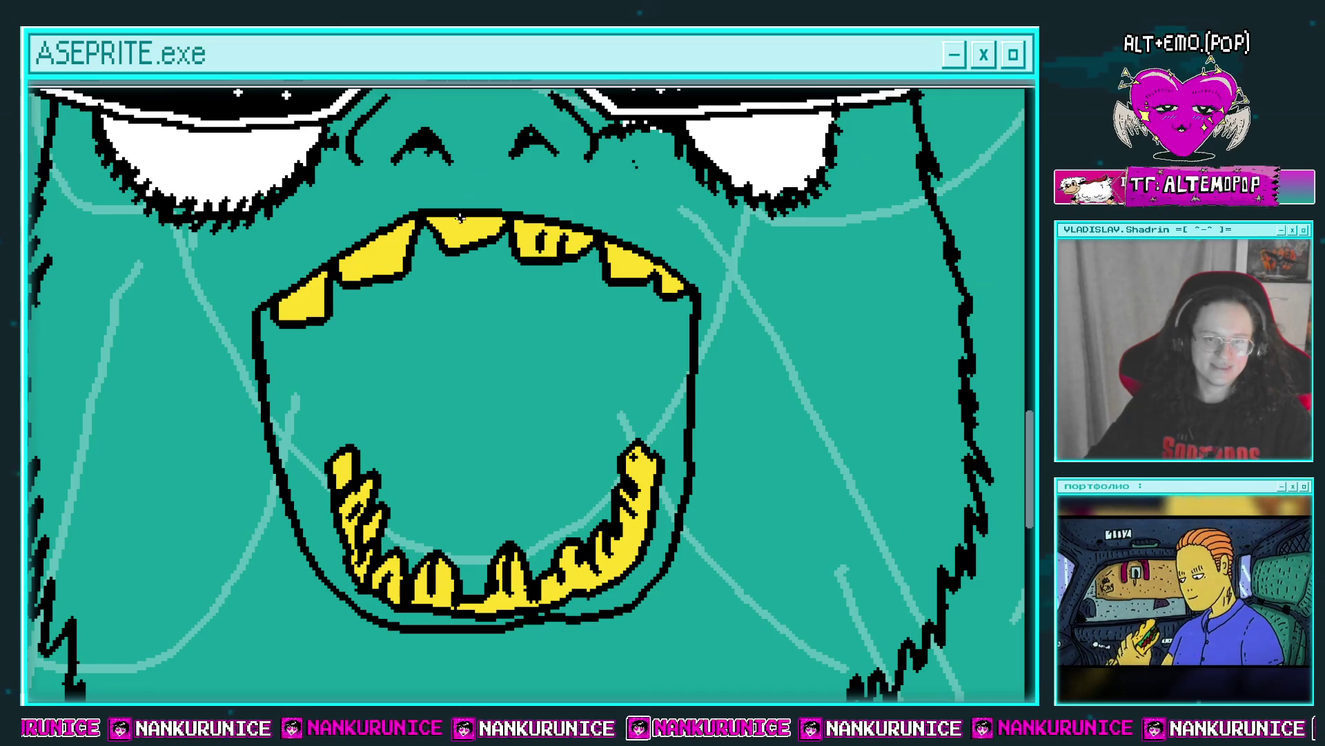
{"action": "left_click_drag", "start_coordinate": [469, 222], "coordinate": [471, 235]}
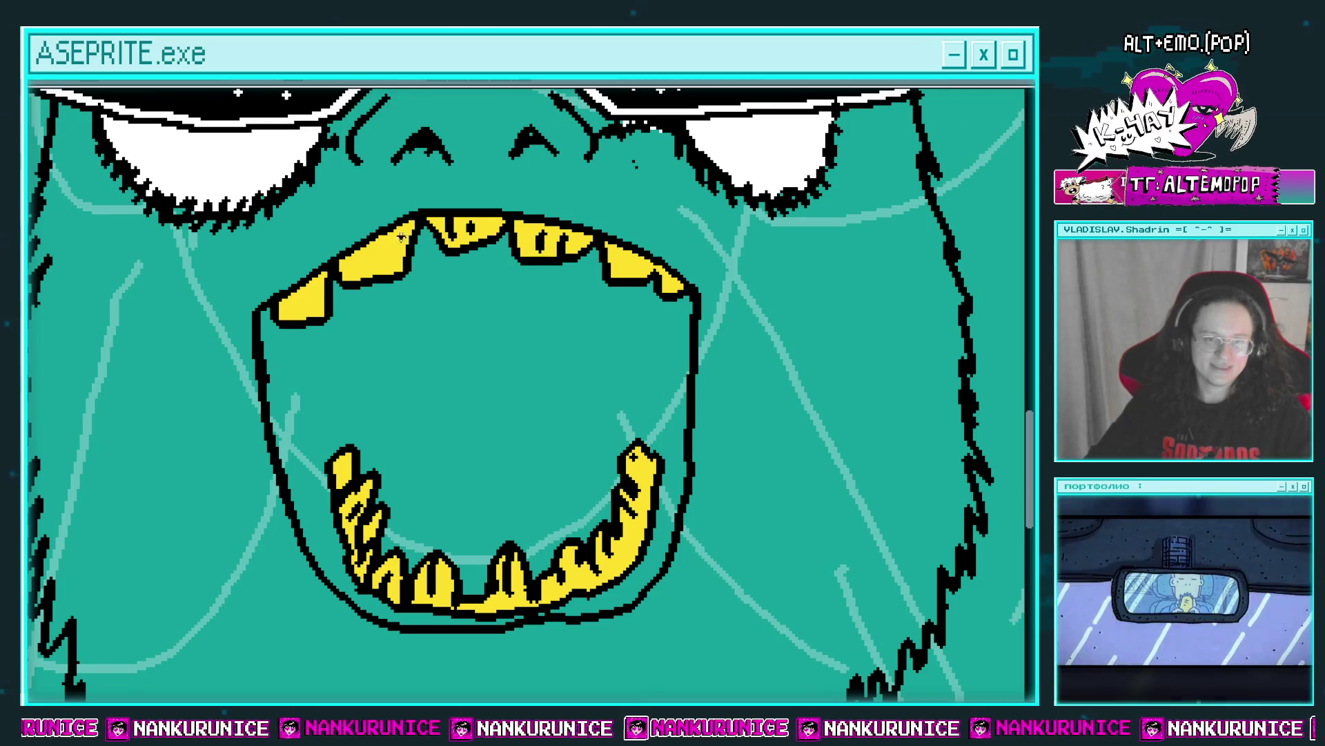
{"action": "scroll", "coordinate": [330, 441], "scroll_direction": "down", "scroll_amount": 1}
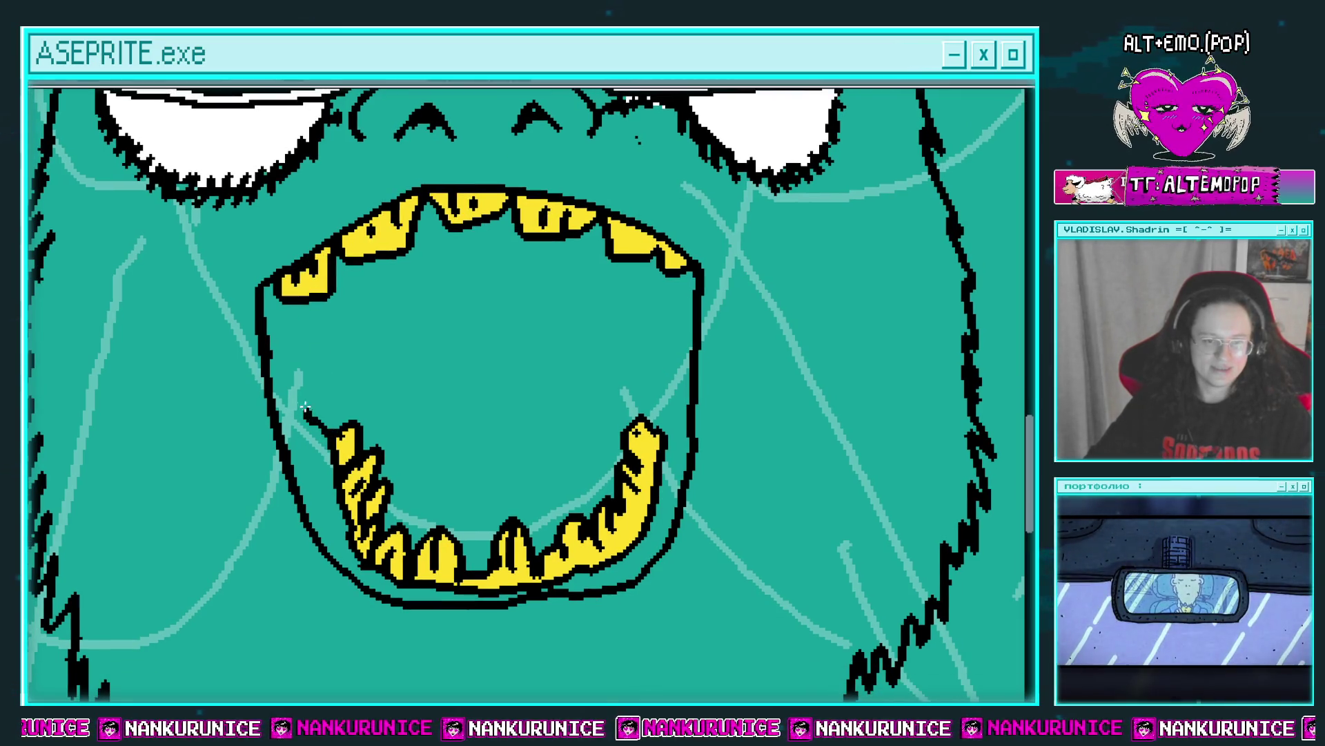
{"action": "scroll", "coordinate": [484, 386], "scroll_direction": "down", "scroll_amount": 1}
{"action": "mouse_move", "coordinate": [617, 404]}
{"action": "left_mouse_down"}
{"action": "mouse_move", "coordinate": [629, 357]}
{"action": "mouse_move", "coordinate": [645, 352]}
{"action": "left_mouse_up"}
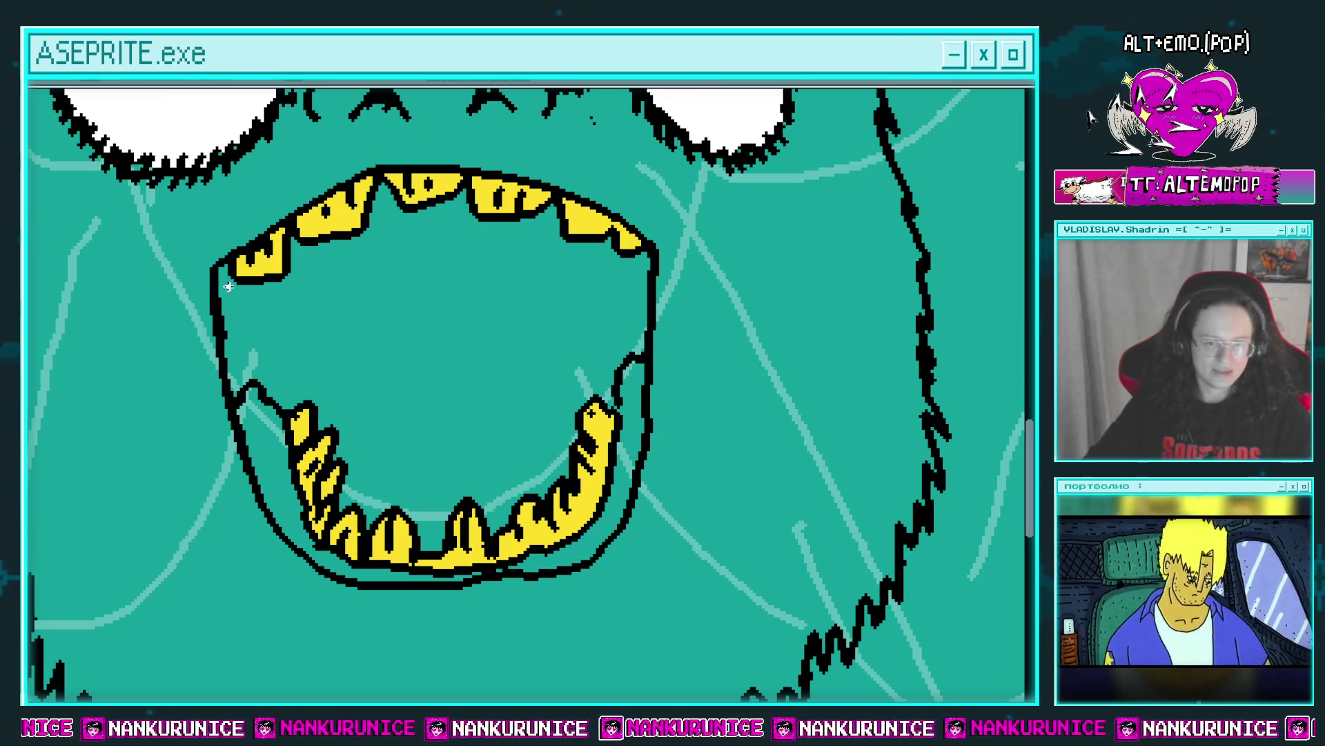
{"action": "left_click", "coordinate": [627, 428]}
{"action": "left_click", "coordinate": [271, 412]}
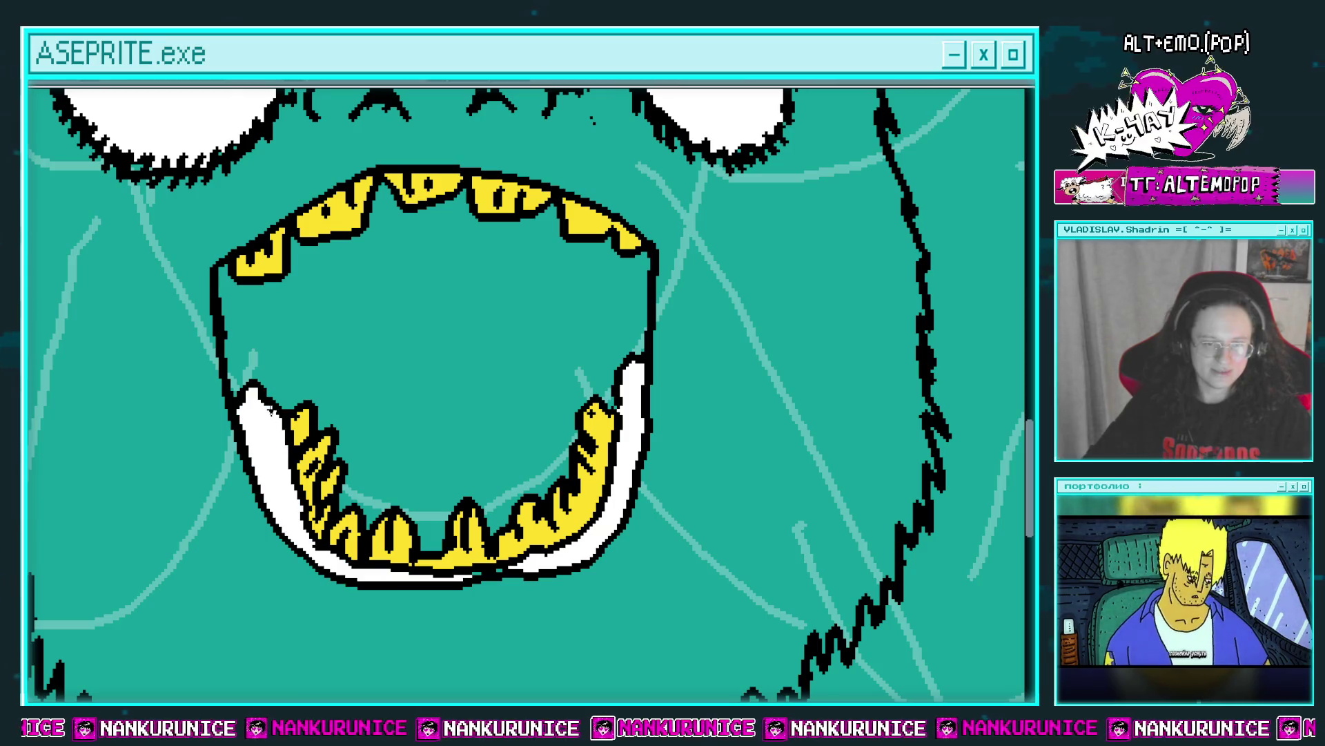
Draw a wavy line across the mouth interior and join it down toward the jaw.
{"action": "scroll", "coordinate": [373, 403], "scroll_direction": "down", "scroll_amount": 1}
{"action": "scroll", "coordinate": [372, 402], "scroll_direction": "up", "scroll_amount": 2}
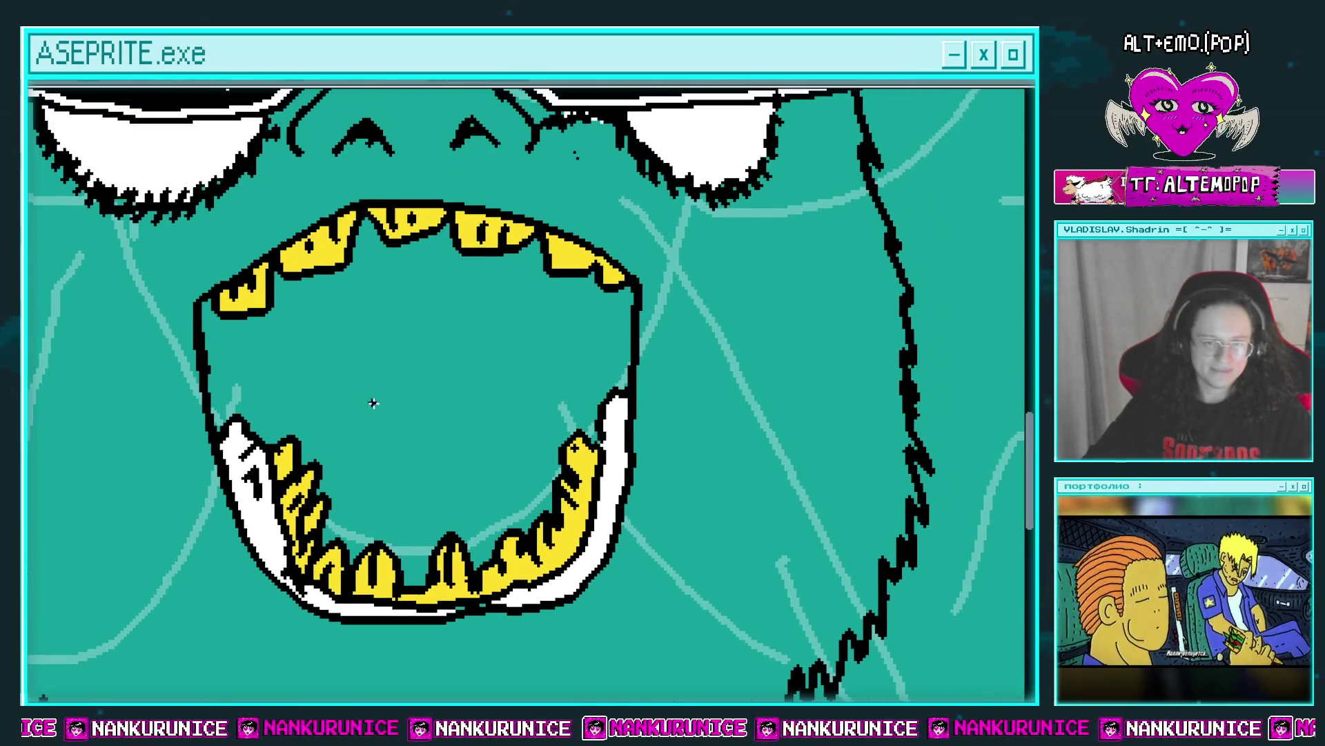
{"action": "left_click", "coordinate": [308, 345]}
{"action": "key", "text": "ctrl+z"}
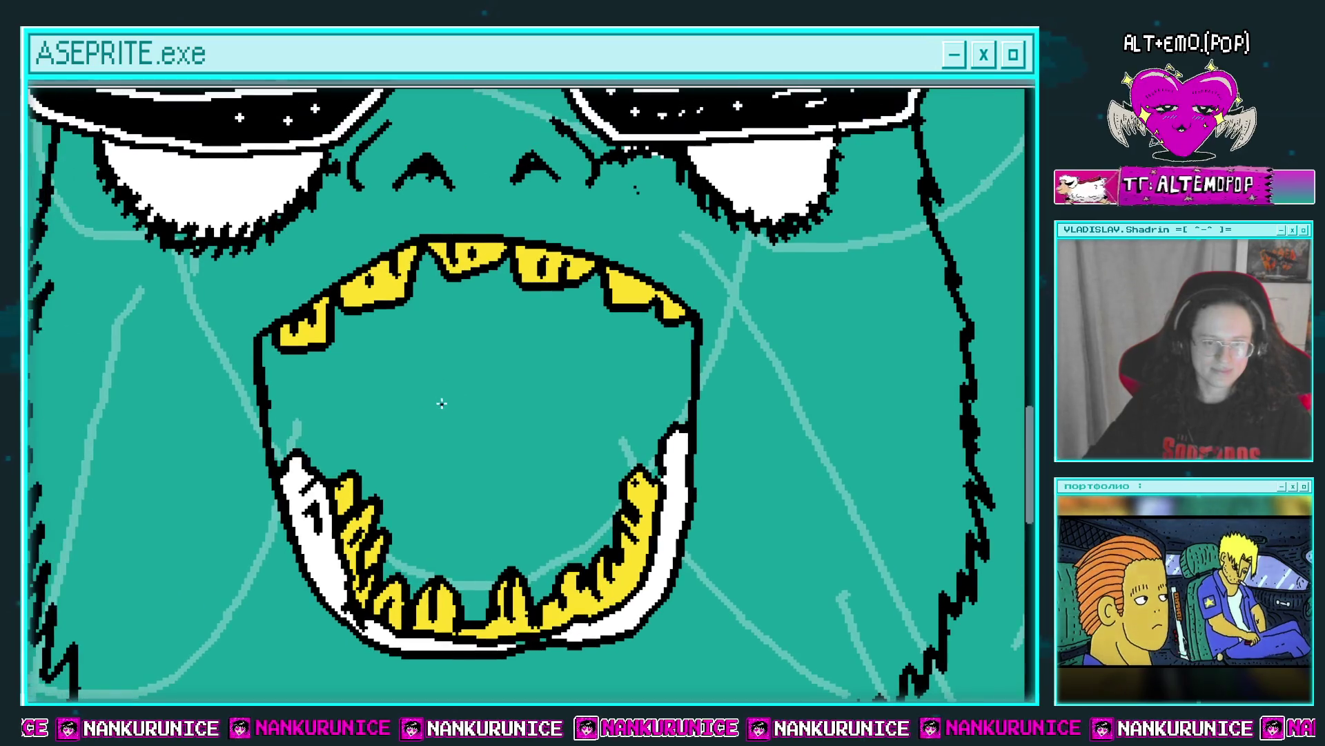
{"action": "mouse_move", "coordinate": [350, 457]}
{"action": "left_mouse_down"}
{"action": "mouse_move", "coordinate": [575, 450]}
{"action": "mouse_move", "coordinate": [649, 399]}
{"action": "left_mouse_up"}
{"action": "scroll", "coordinate": [575, 450], "scroll_direction": "down", "scroll_amount": 1}
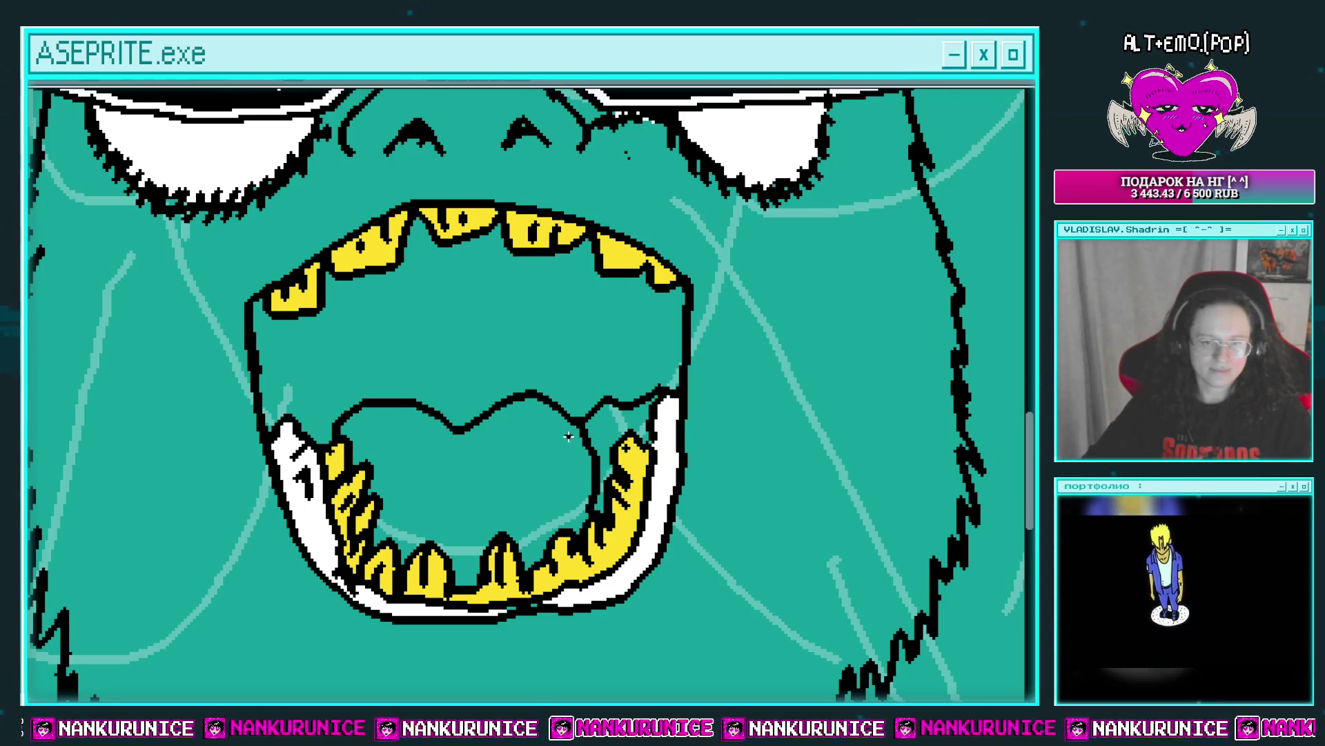
{"action": "left_click_drag", "start_coordinate": [570, 435], "coordinate": [444, 432]}
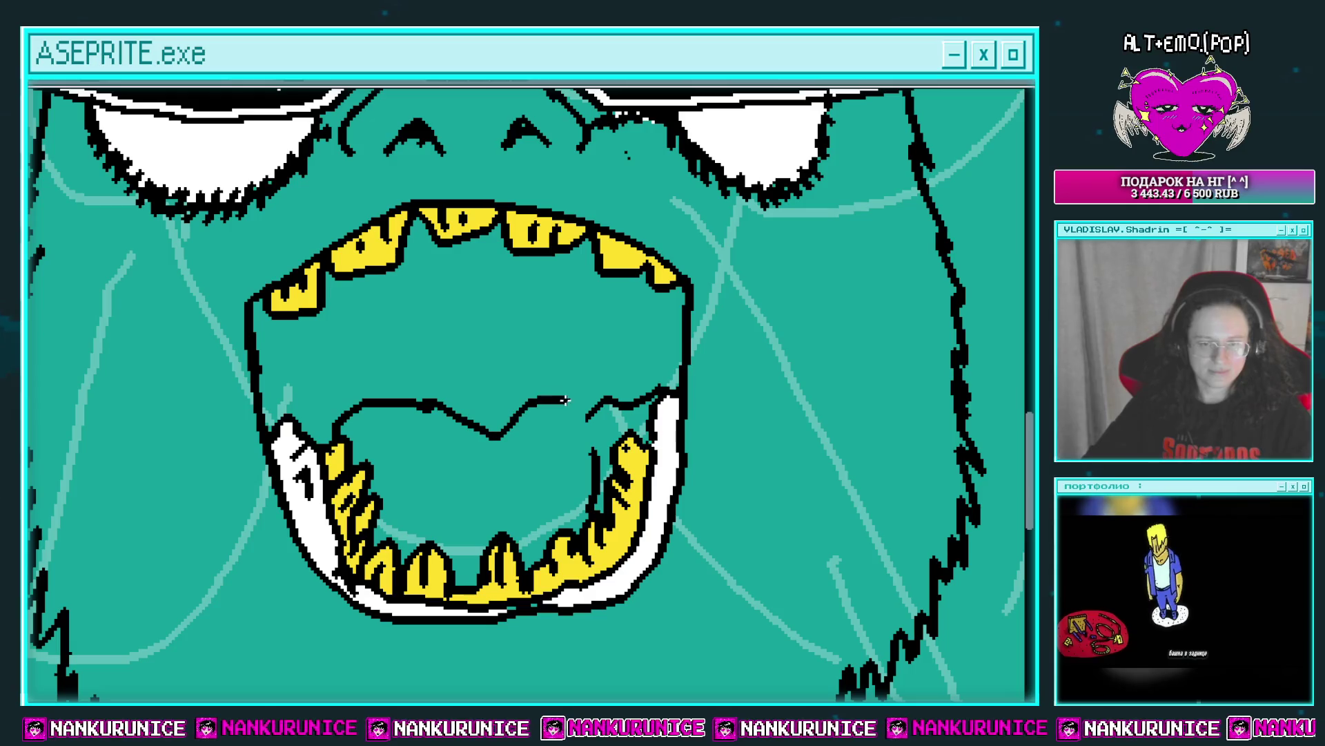
{"action": "scroll", "coordinate": [565, 399], "scroll_direction": "up", "scroll_amount": 1}
{"action": "left_click_drag", "start_coordinate": [574, 438], "coordinate": [577, 488]}
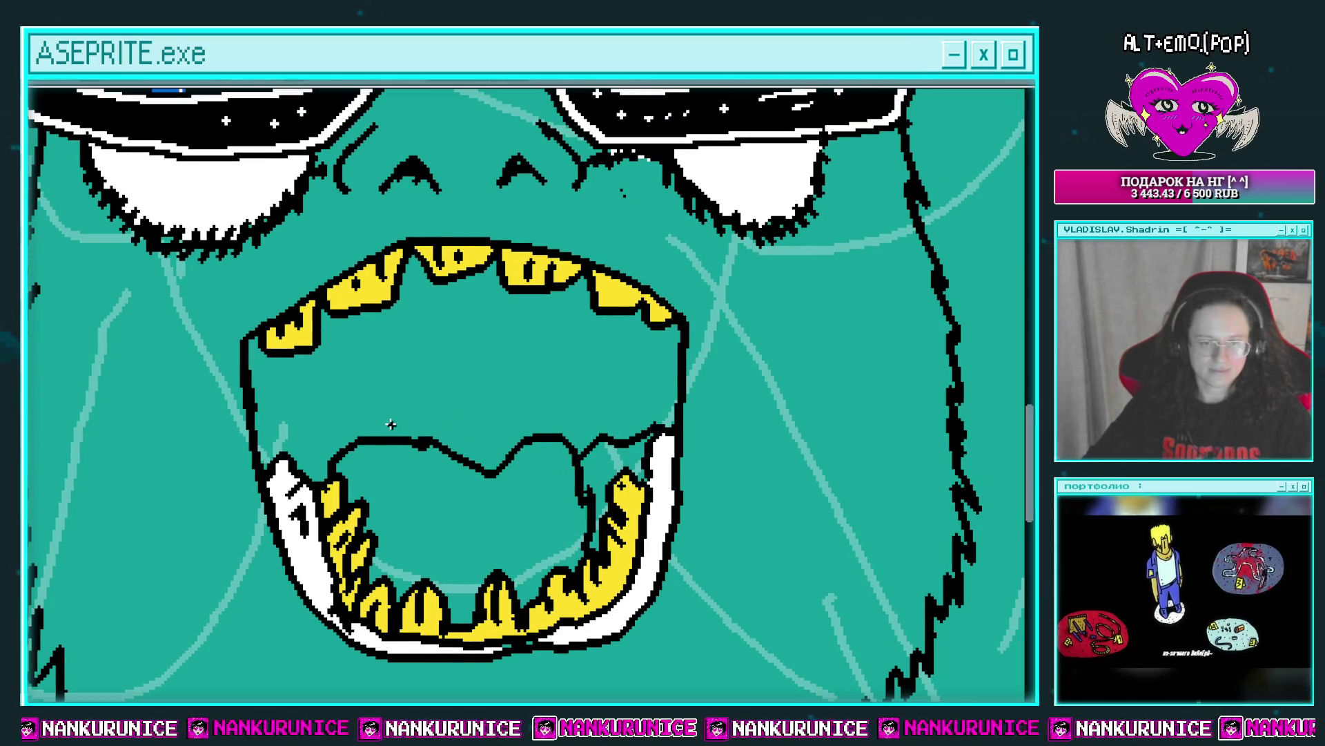
Draw a heart-shaped tongue, revert its black fill, and fill the lower mouth magenta.
{"action": "left_click_drag", "start_coordinate": [390, 424], "coordinate": [395, 437]}
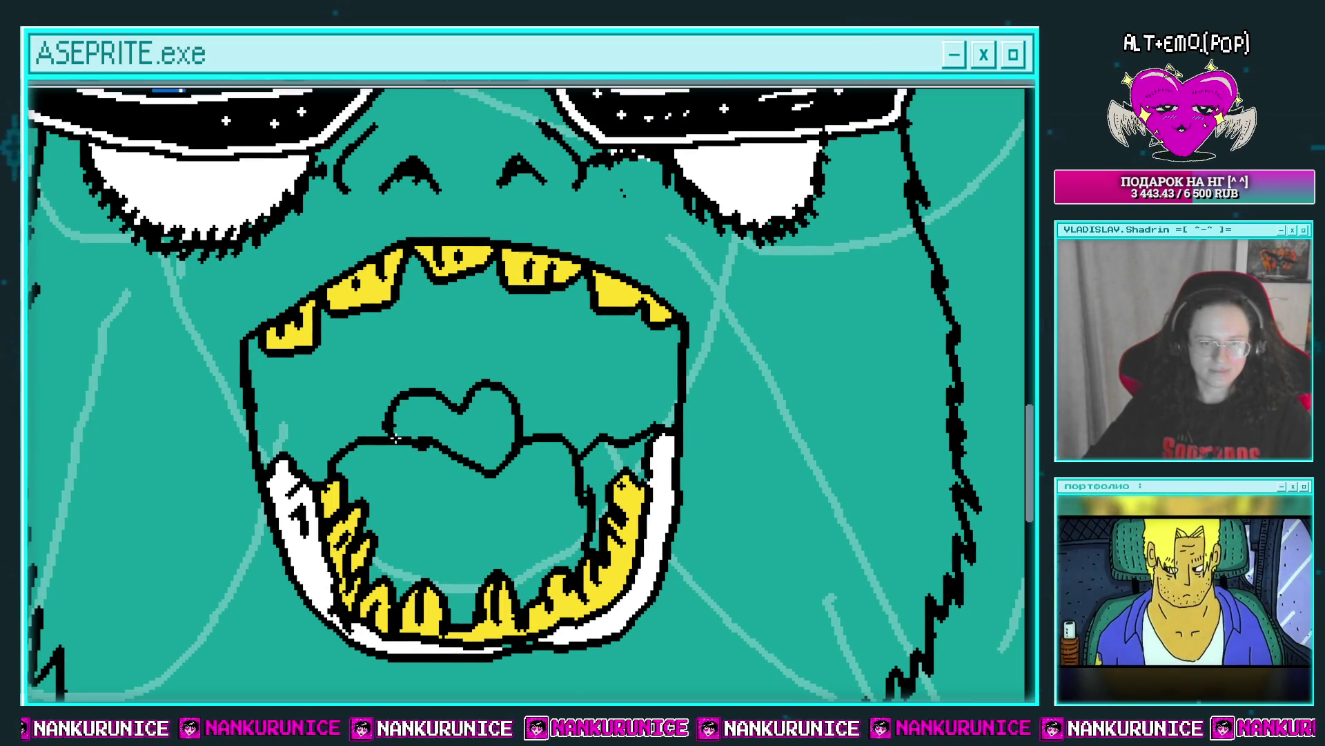
{"action": "left_click", "coordinate": [435, 423]}
{"action": "scroll", "coordinate": [435, 423], "scroll_direction": "up", "scroll_amount": 1}
{"action": "key", "text": "ctrl+z"}
{"action": "scroll", "coordinate": [327, 388], "scroll_direction": "down", "scroll_amount": 1}
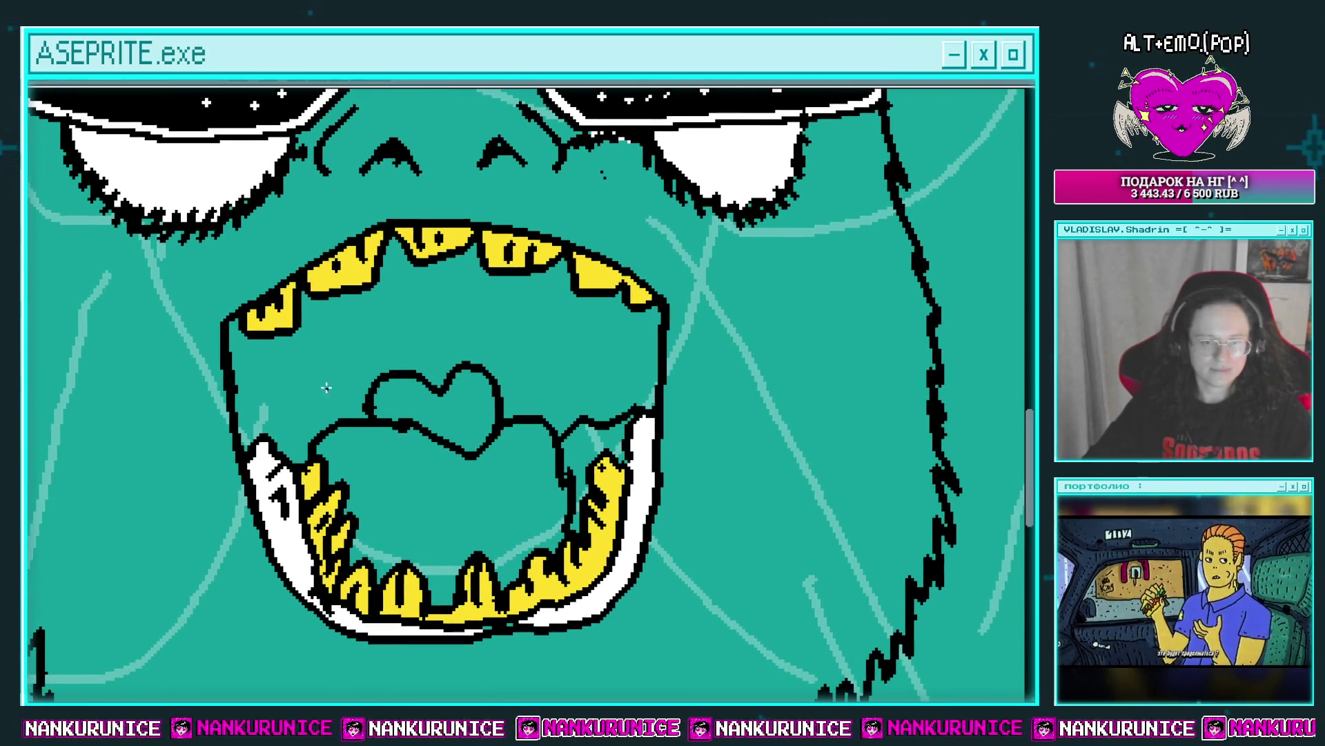
{"action": "left_click", "coordinate": [384, 470]}
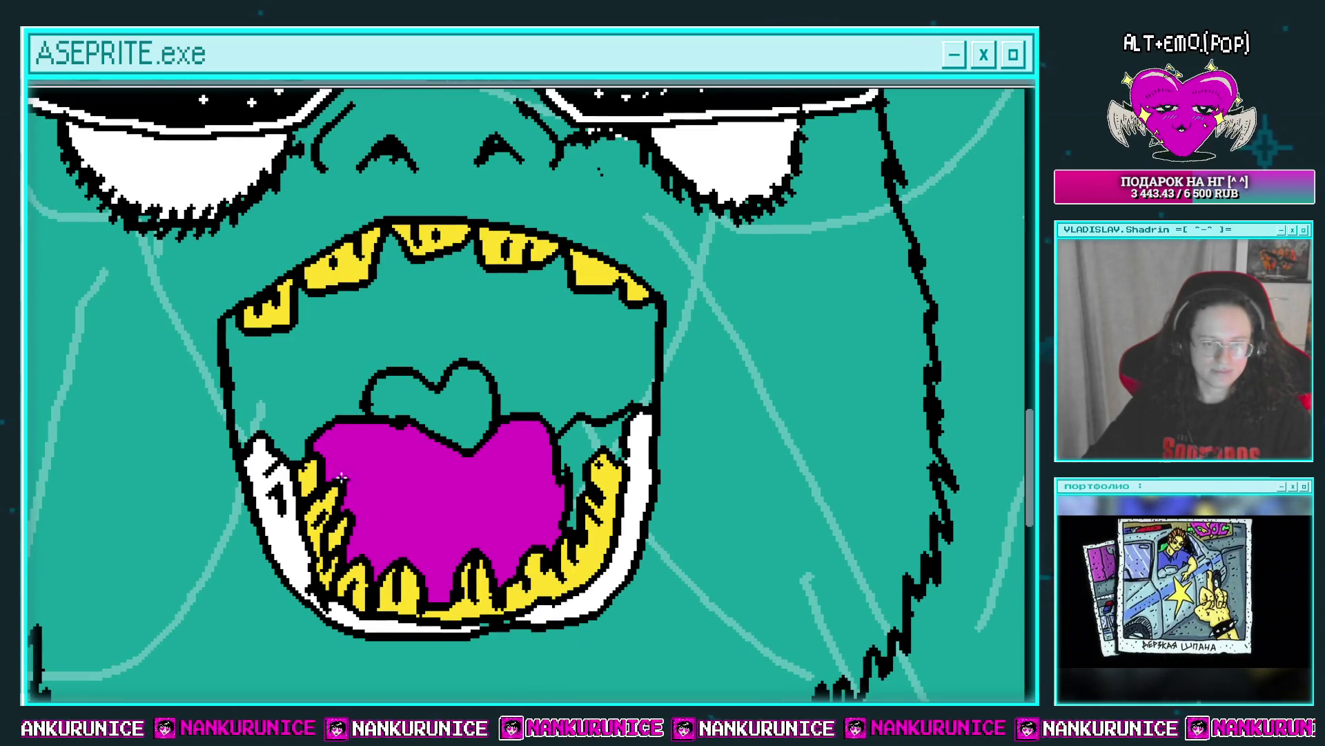
Sprinkle black dots and a short black stroke on the magenta tongue.
{"action": "left_click", "coordinate": [373, 461]}
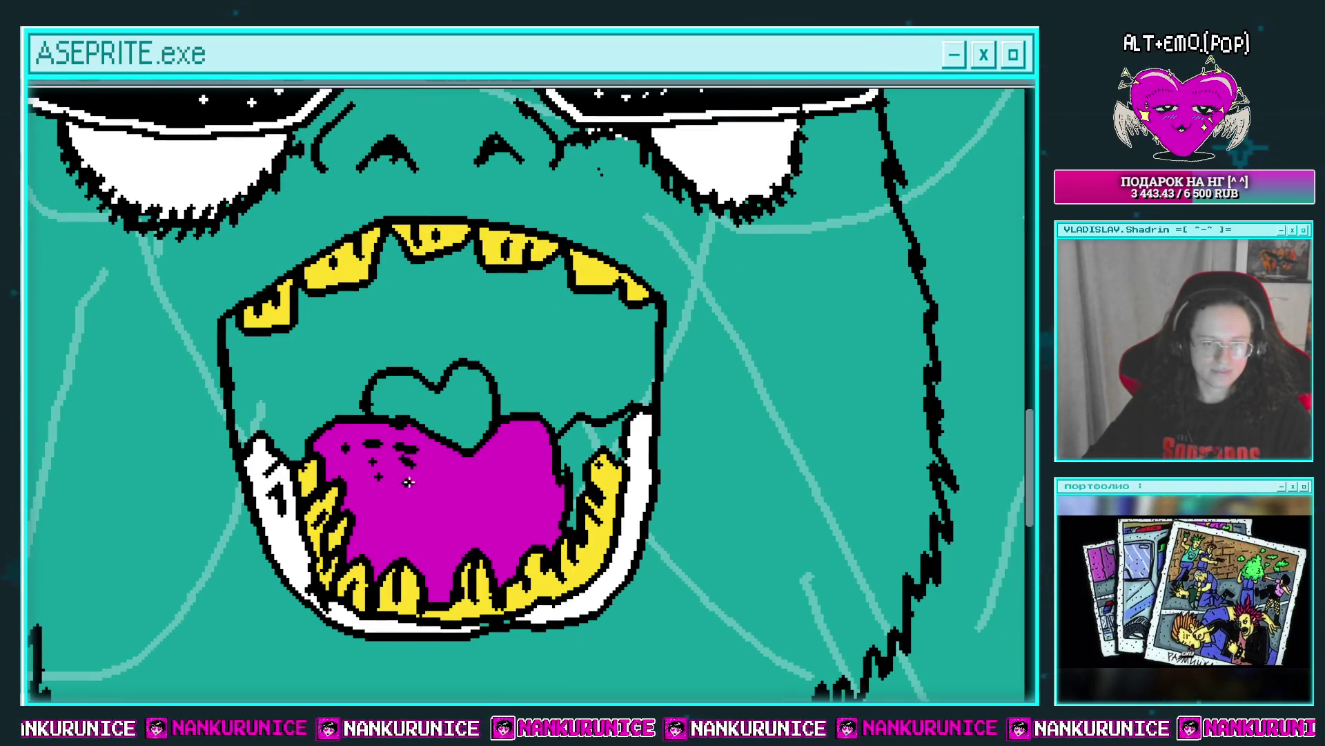
{"action": "left_click", "coordinate": [386, 516]}
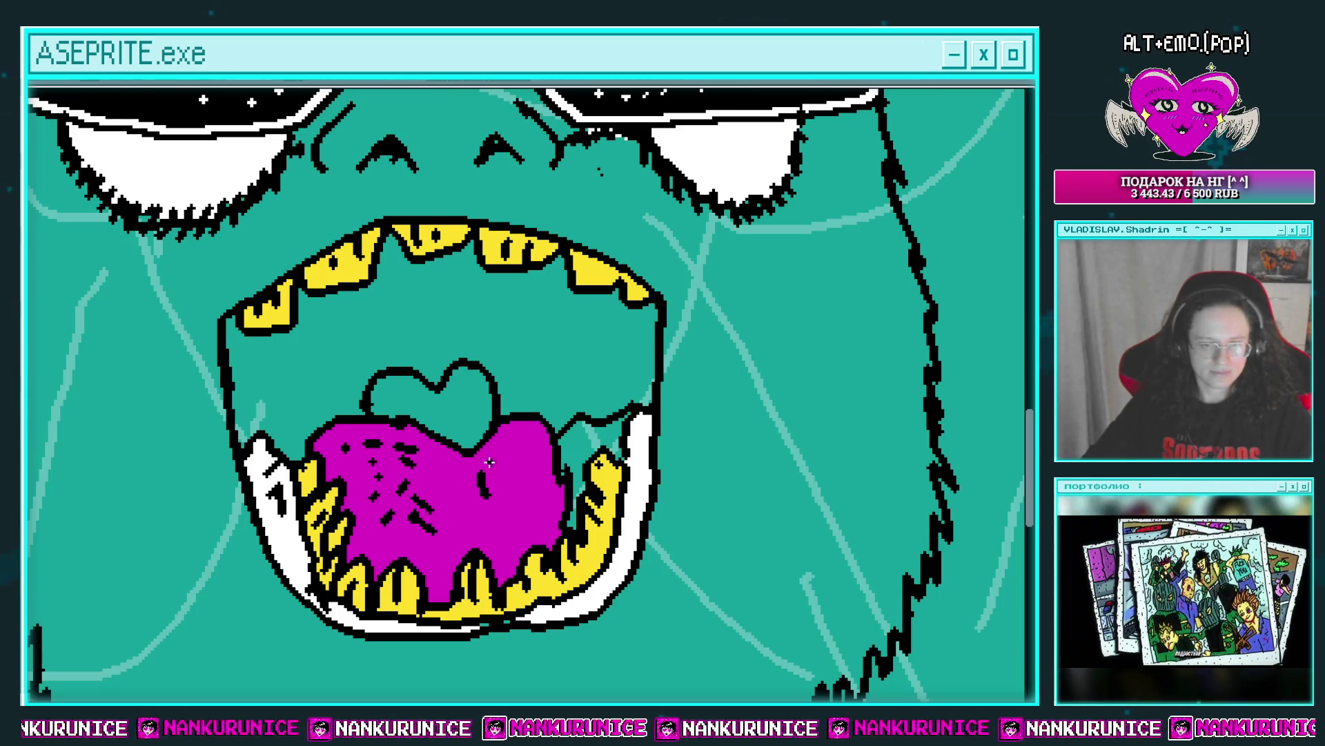
{"action": "left_click_drag", "start_coordinate": [457, 486], "coordinate": [456, 514]}
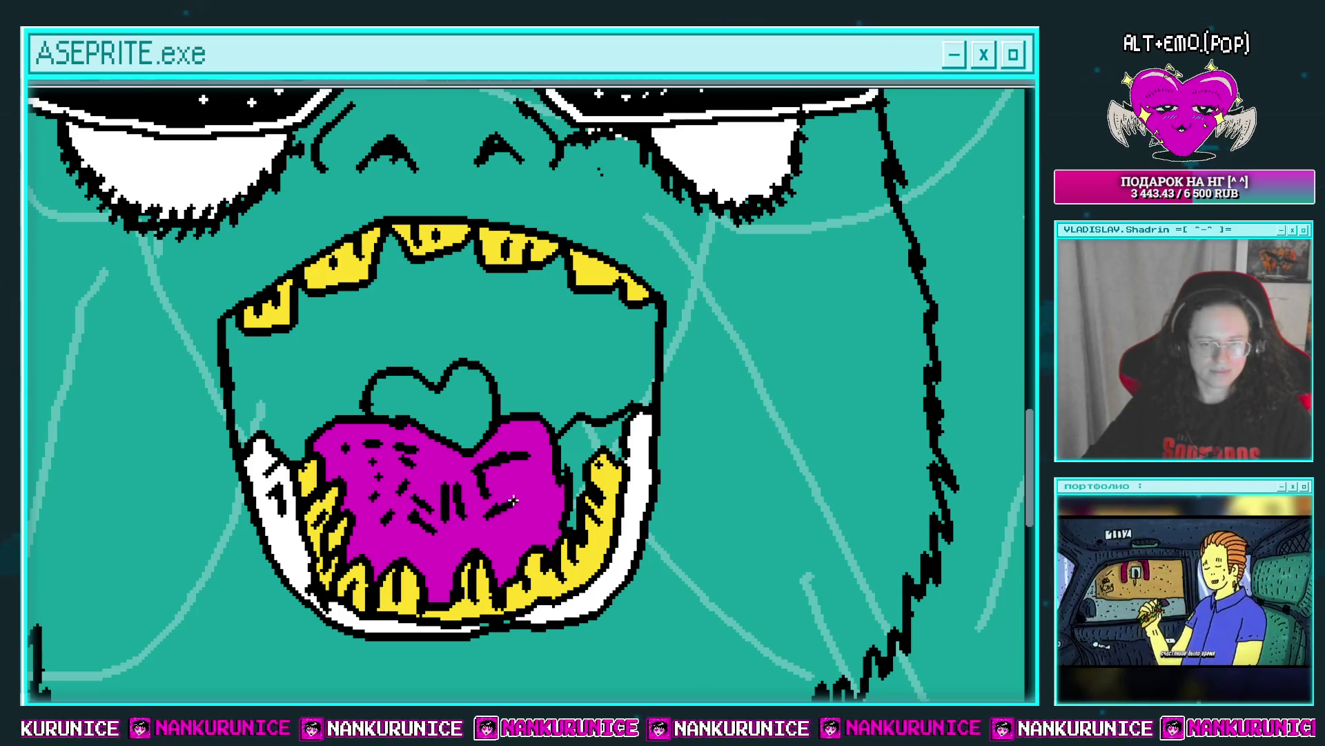
Fill the throat around the heart black and draw a magenta highlight across it.
{"action": "scroll", "coordinate": [511, 526], "scroll_direction": "up", "scroll_amount": 1}
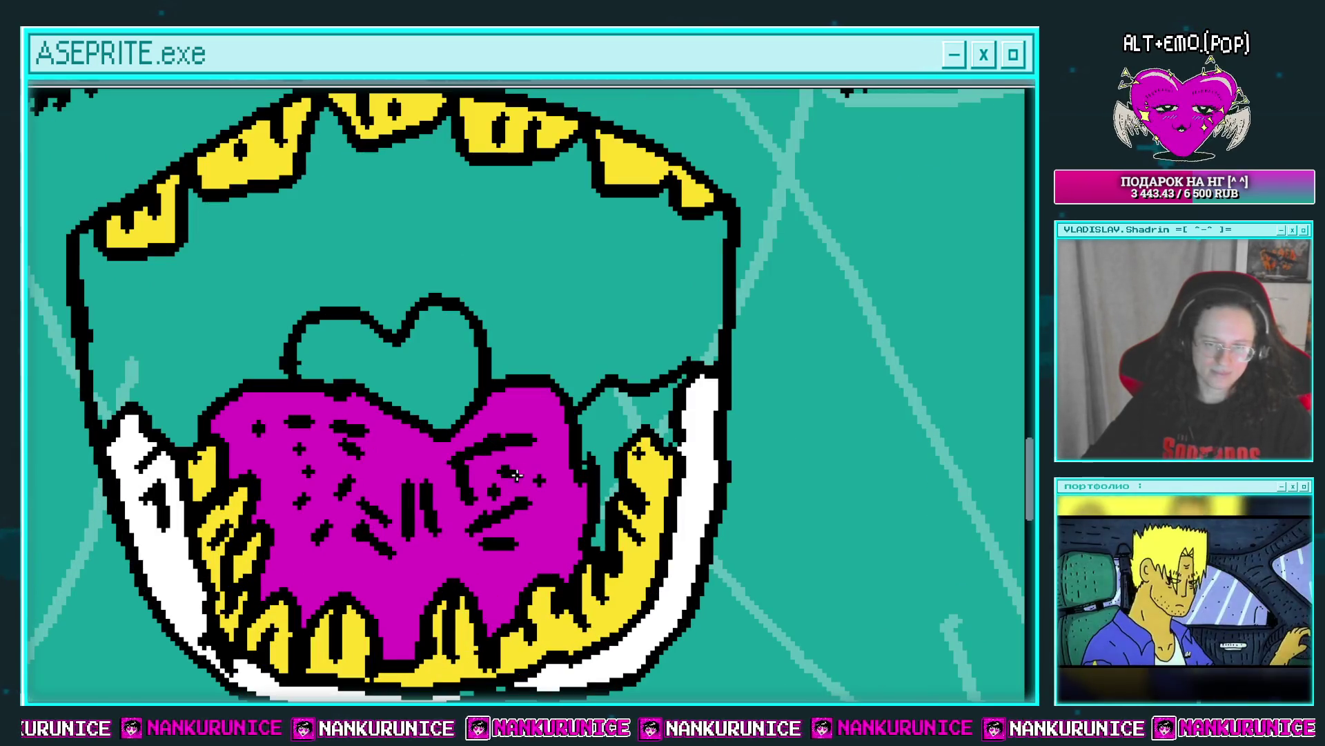
{"action": "mouse_move", "coordinate": [542, 435]}
{"action": "left_mouse_down"}
{"action": "mouse_move", "coordinate": [546, 459]}
{"action": "mouse_move", "coordinate": [503, 483]}
{"action": "mouse_move", "coordinate": [522, 452]}
{"action": "left_mouse_up"}
{"action": "left_click", "coordinate": [503, 484]}
{"action": "mouse_move", "coordinate": [380, 460]}
{"action": "left_mouse_down"}
{"action": "mouse_move", "coordinate": [487, 509]}
{"action": "mouse_move", "coordinate": [378, 457]}
{"action": "mouse_move", "coordinate": [462, 455]}
{"action": "left_mouse_up"}
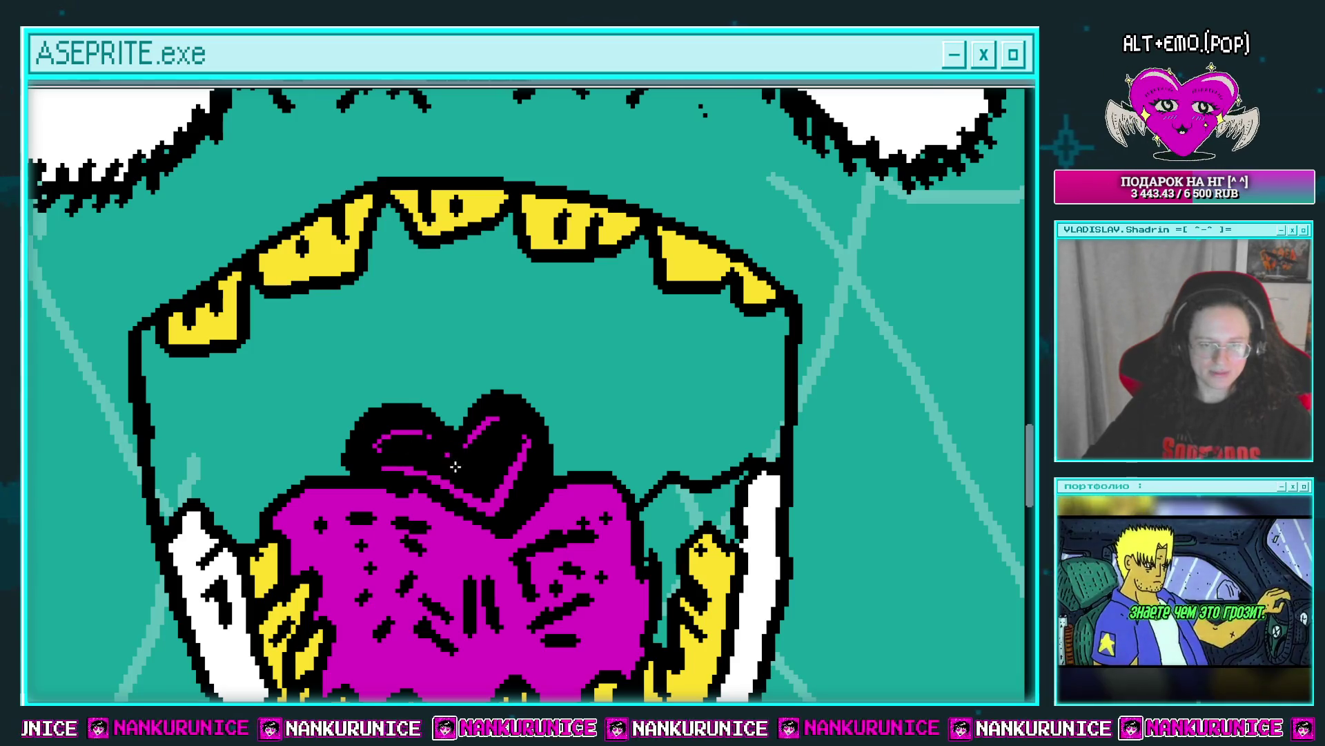
Fill the teal upper mouth interior with magenta instead of black.
{"action": "scroll", "coordinate": [469, 437], "scroll_direction": "down", "scroll_amount": 2}
{"action": "scroll", "coordinate": [504, 424], "scroll_direction": "up", "scroll_amount": 1}
{"action": "scroll", "coordinate": [504, 421], "scroll_direction": "down", "scroll_amount": 2}
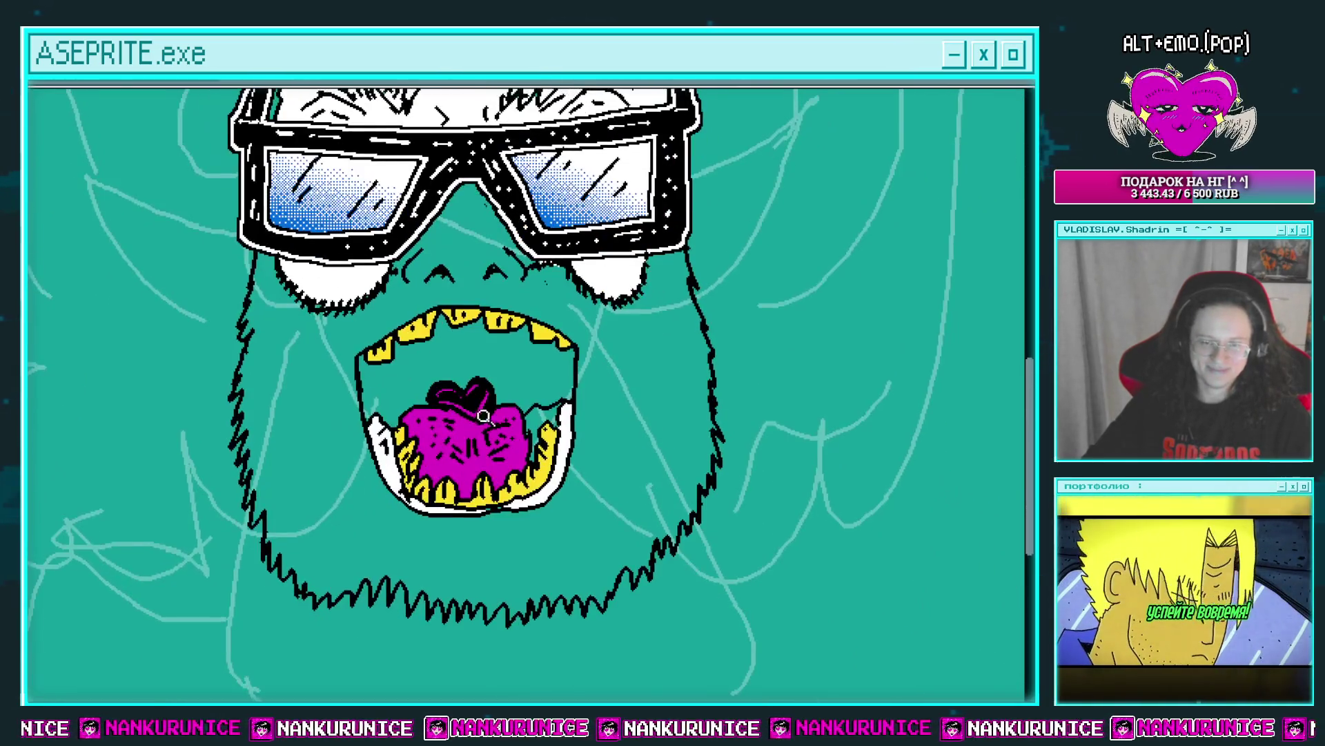
{"action": "scroll", "coordinate": [513, 392], "scroll_direction": "up", "scroll_amount": 3}
{"action": "scroll", "coordinate": [513, 392], "scroll_direction": "up", "scroll_amount": 1}
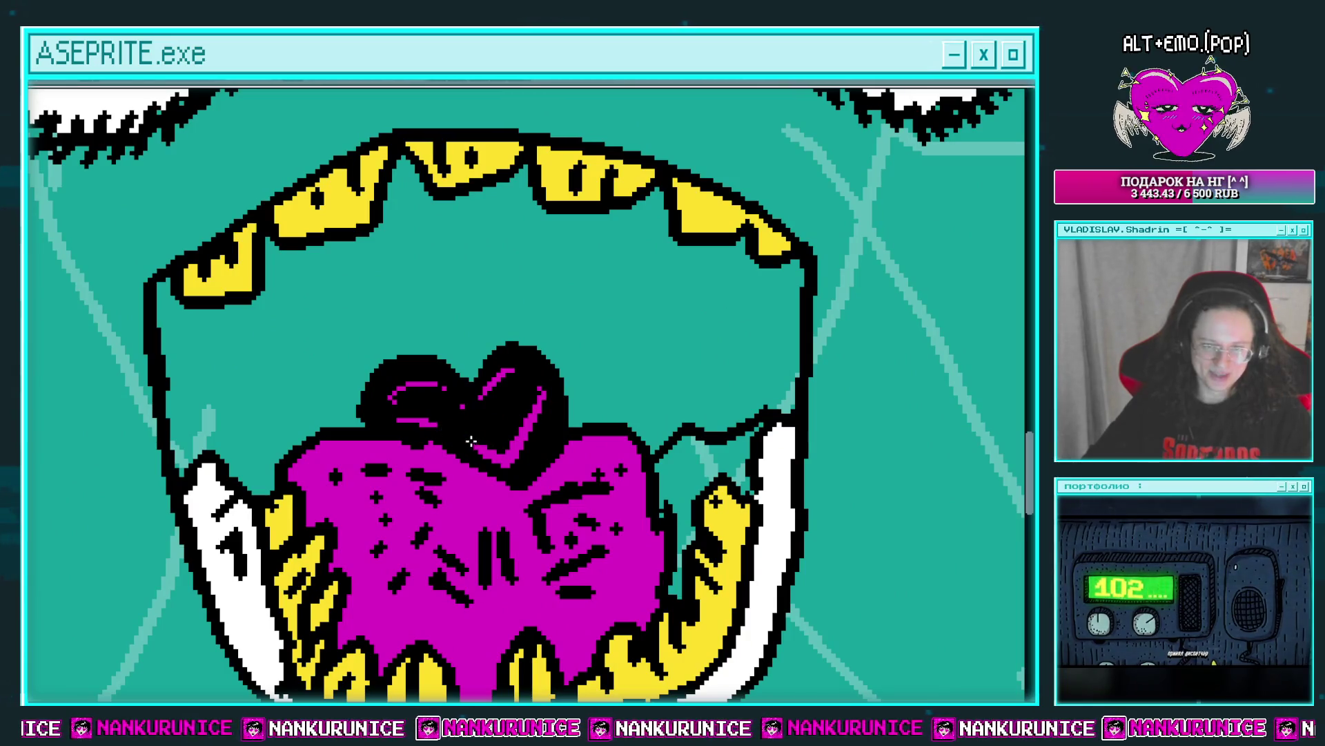
{"action": "scroll", "coordinate": [519, 427], "scroll_direction": "down", "scroll_amount": 1}
{"action": "scroll", "coordinate": [511, 428], "scroll_direction": "down", "scroll_amount": 1}
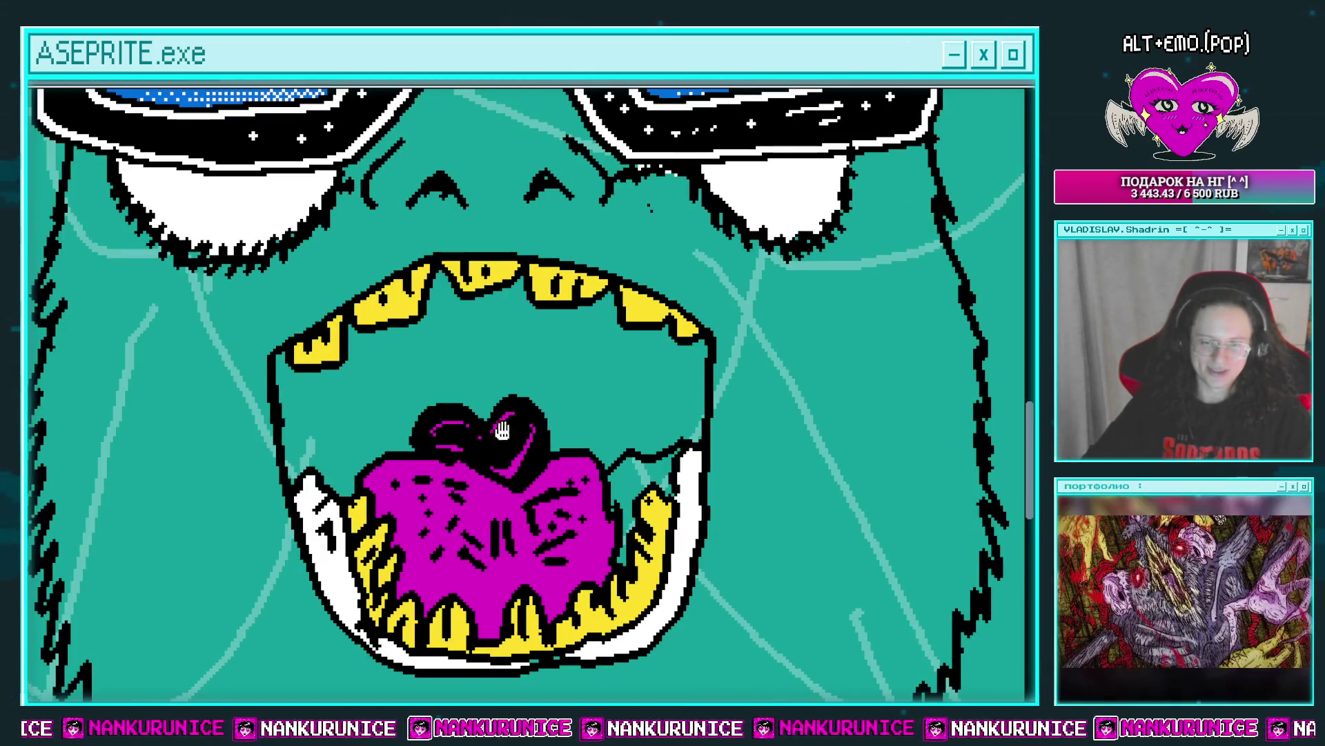
{"action": "scroll", "coordinate": [528, 425], "scroll_direction": "up", "scroll_amount": 1}
{"action": "scroll", "coordinate": [538, 387], "scroll_direction": "up", "scroll_amount": 1}
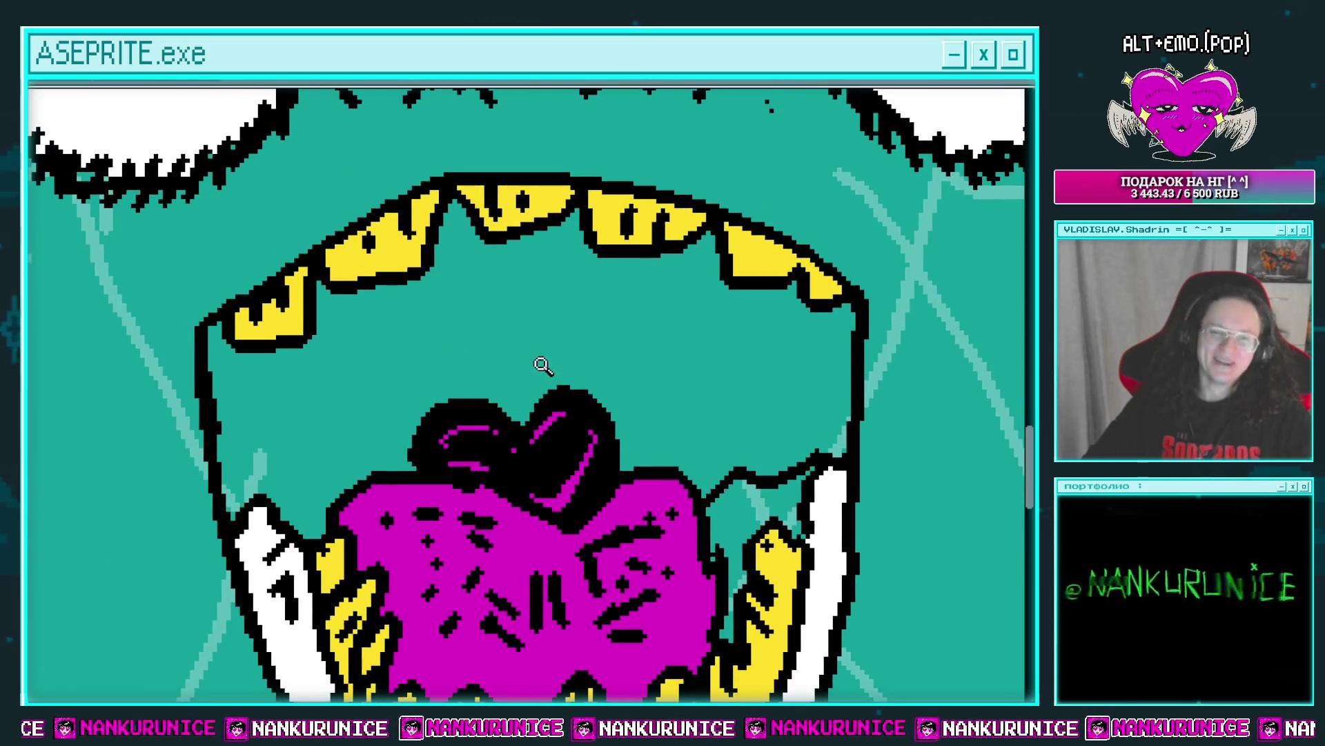
{"action": "left_click", "coordinate": [470, 348]}
{"action": "key", "text": "ctrl+z"}
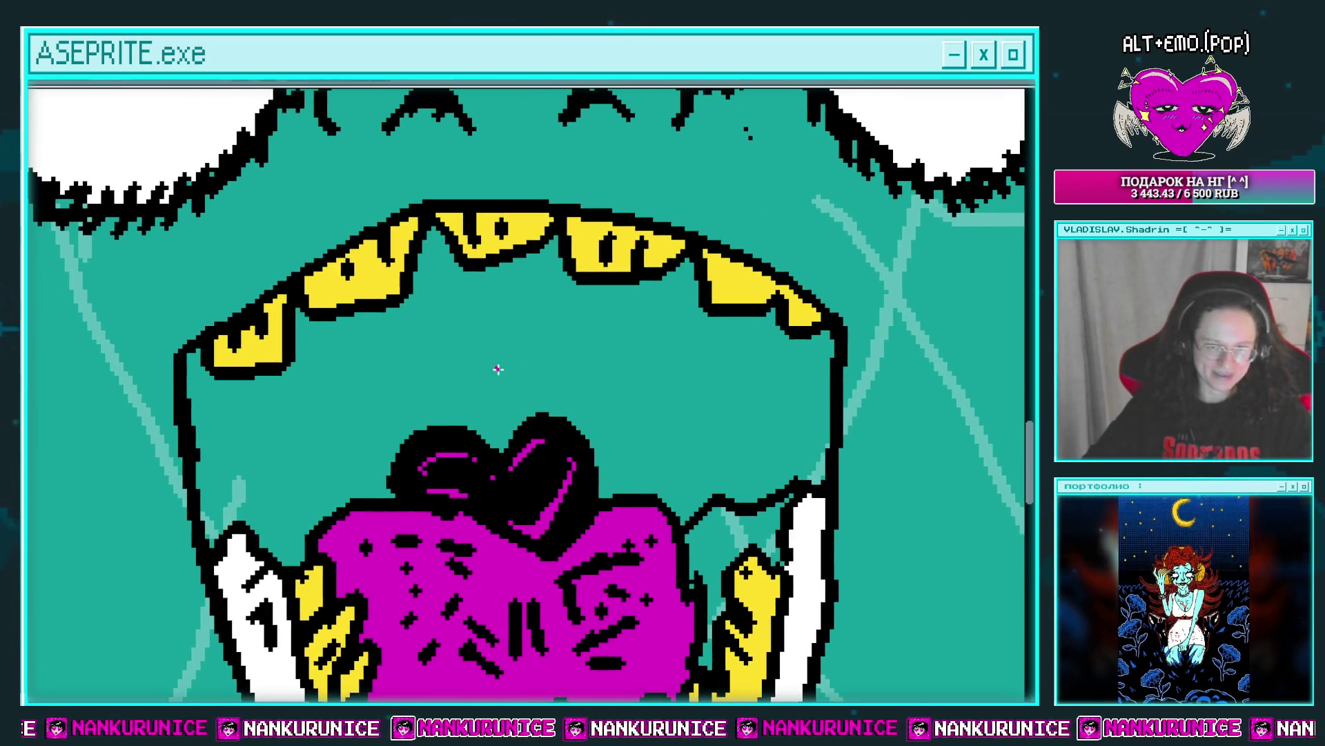
{"action": "left_click", "coordinate": [498, 370]}
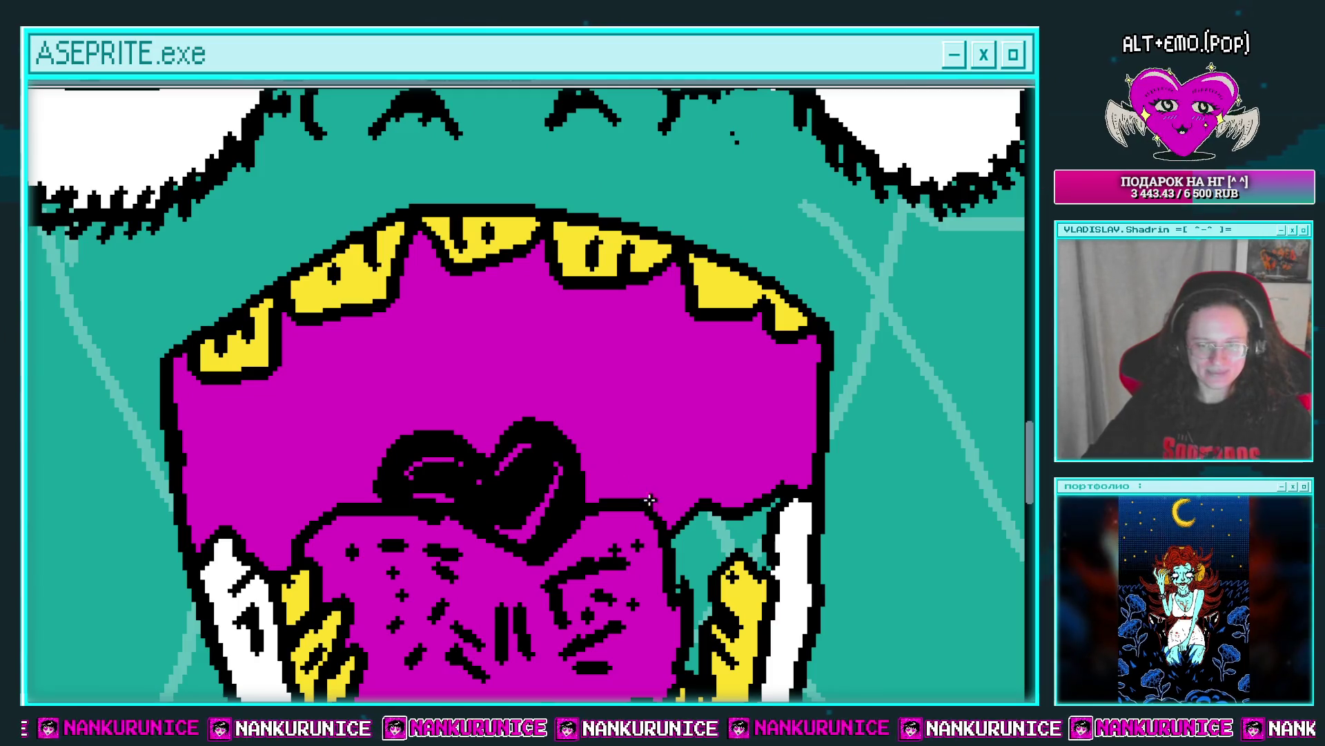
Break up the magenta interior with black lines and black fills on both sides and between teeth.
{"action": "mouse_move", "coordinate": [645, 477]}
{"action": "left_mouse_down"}
{"action": "mouse_move", "coordinate": [650, 347]}
{"action": "mouse_move", "coordinate": [625, 298]}
{"action": "left_mouse_up"}
{"action": "left_click", "coordinate": [681, 375]}
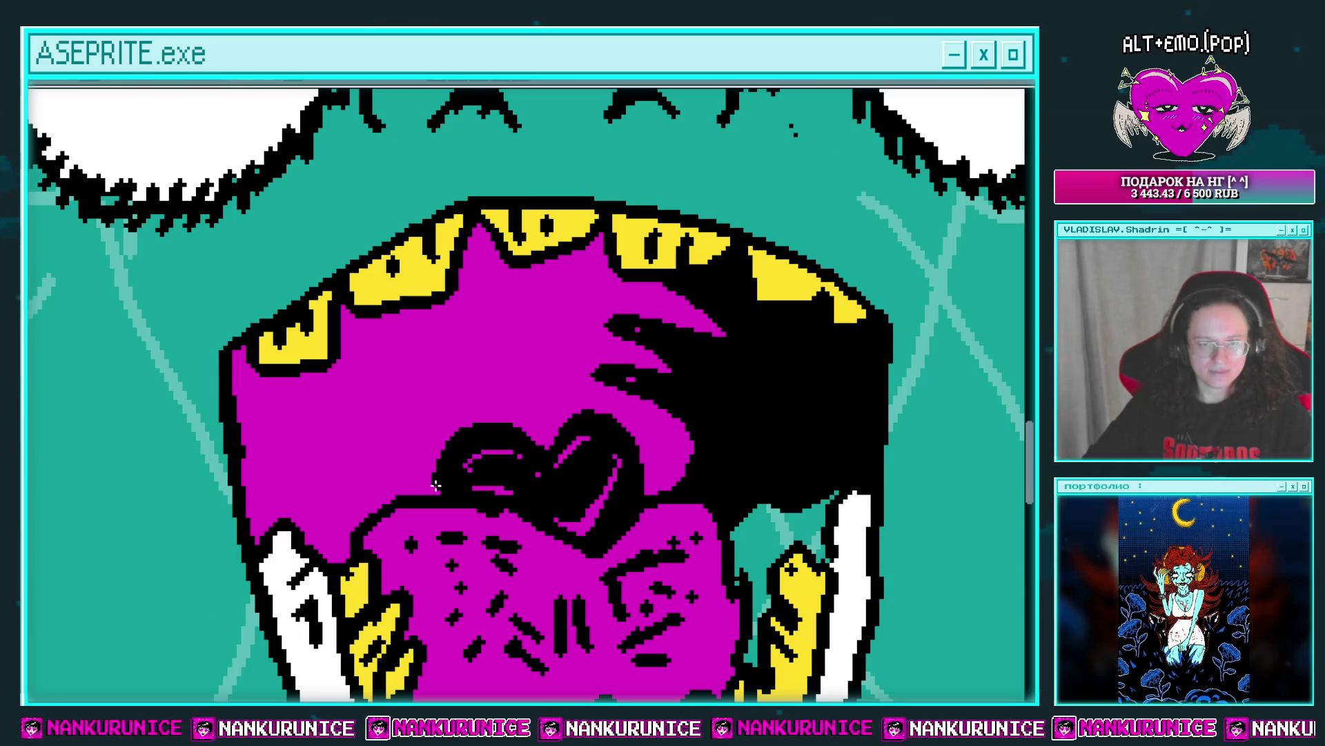
{"action": "left_click_drag", "start_coordinate": [435, 486], "coordinate": [394, 329]}
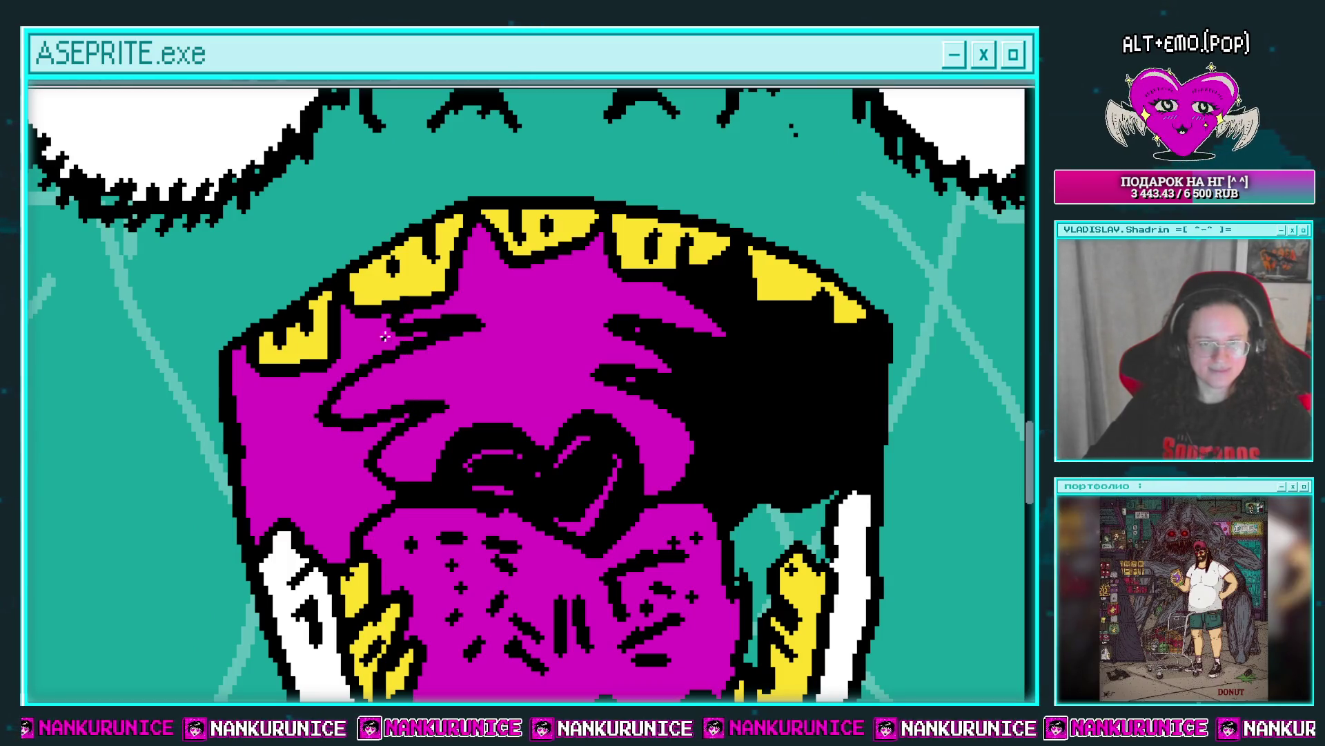
{"action": "left_click", "coordinate": [385, 336]}
{"action": "left_click_drag", "start_coordinate": [467, 325], "coordinate": [531, 316]}
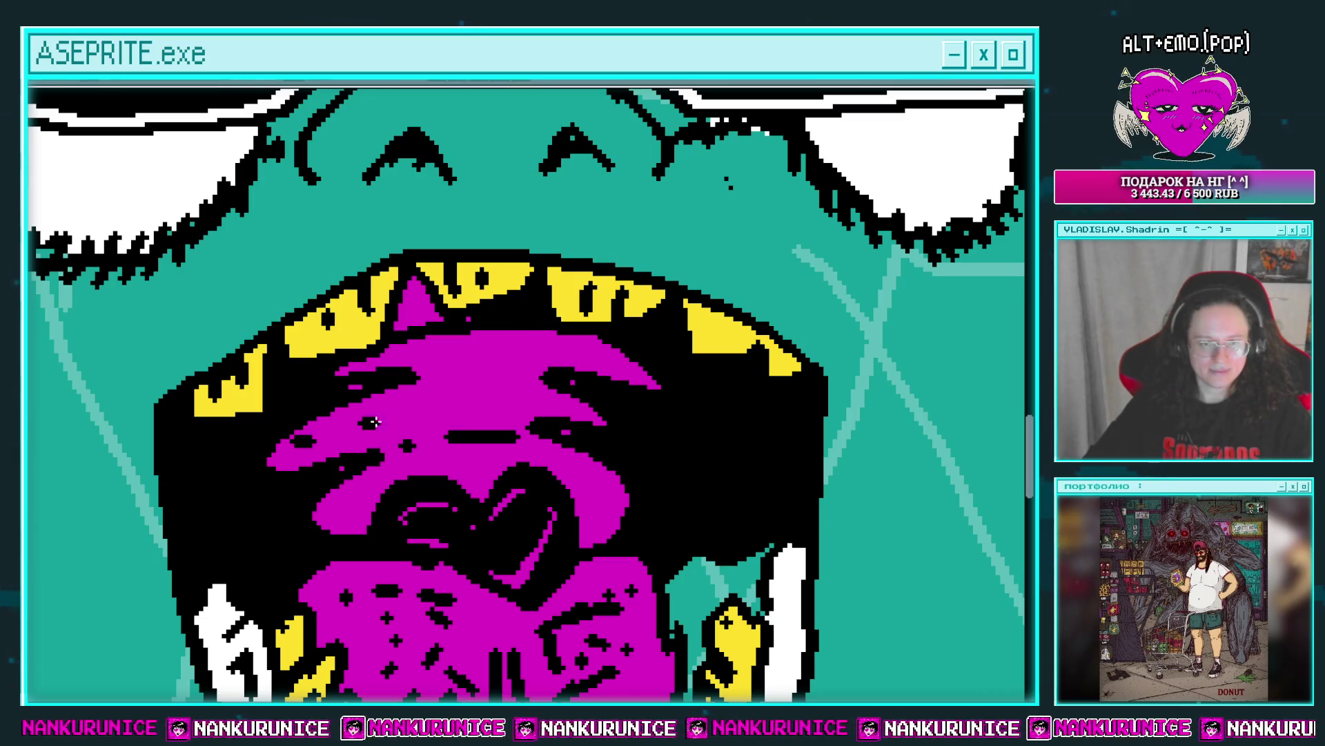
{"action": "left_click_drag", "start_coordinate": [373, 423], "coordinate": [579, 413]}
{"action": "left_click_drag", "start_coordinate": [452, 364], "coordinate": [424, 335]}
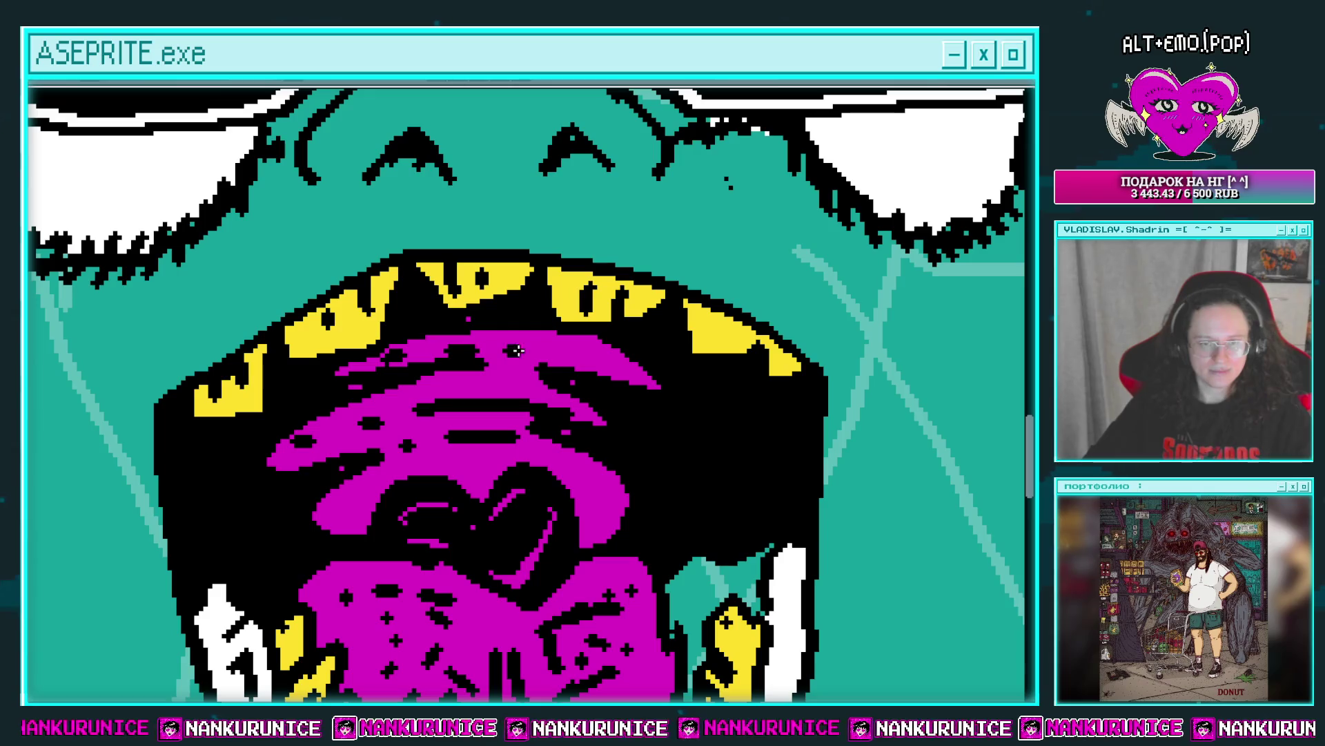
Add a diagonal magenta highlight, a small magenta stroke, and sparkle stars near the heart.
{"action": "scroll", "coordinate": [518, 350], "scroll_direction": "down", "scroll_amount": 3}
{"action": "scroll", "coordinate": [608, 418], "scroll_direction": "up", "scroll_amount": 1}
{"action": "scroll", "coordinate": [607, 418], "scroll_direction": "up", "scroll_amount": 2}
{"action": "scroll", "coordinate": [607, 418], "scroll_direction": "up", "scroll_amount": 2}
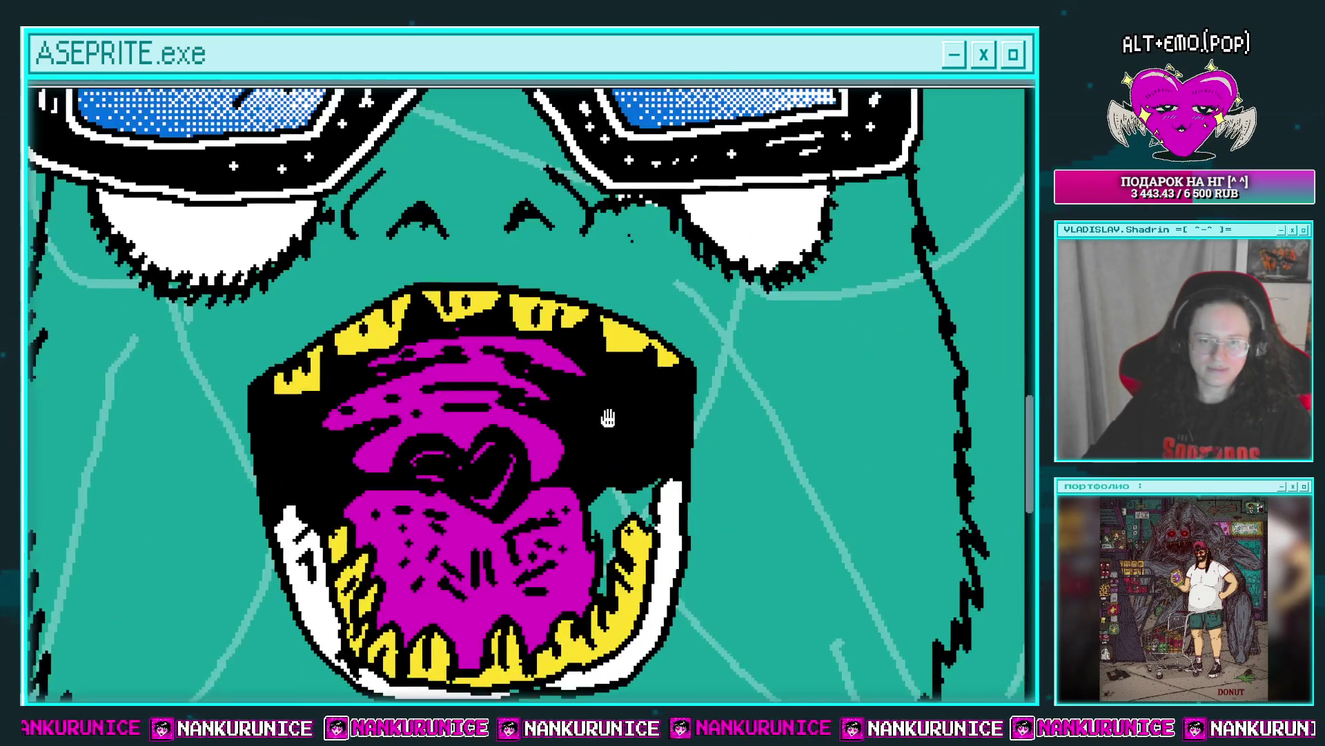
{"action": "scroll", "coordinate": [597, 420], "scroll_direction": "up", "scroll_amount": 1}
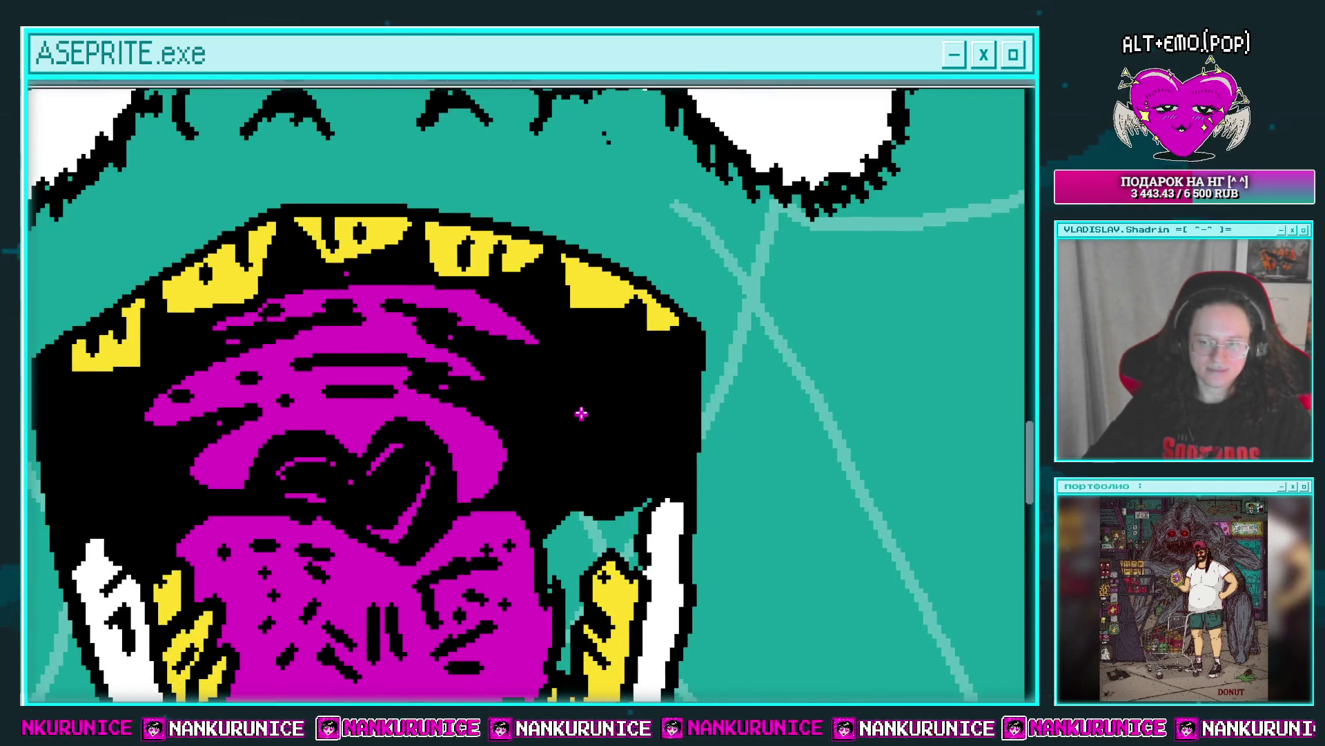
{"action": "mouse_move", "coordinate": [550, 382]}
{"action": "left_mouse_down"}
{"action": "mouse_move", "coordinate": [592, 435]}
{"action": "mouse_move", "coordinate": [665, 394]}
{"action": "left_mouse_up"}
{"action": "left_click_drag", "start_coordinate": [197, 459], "coordinate": [224, 453]}
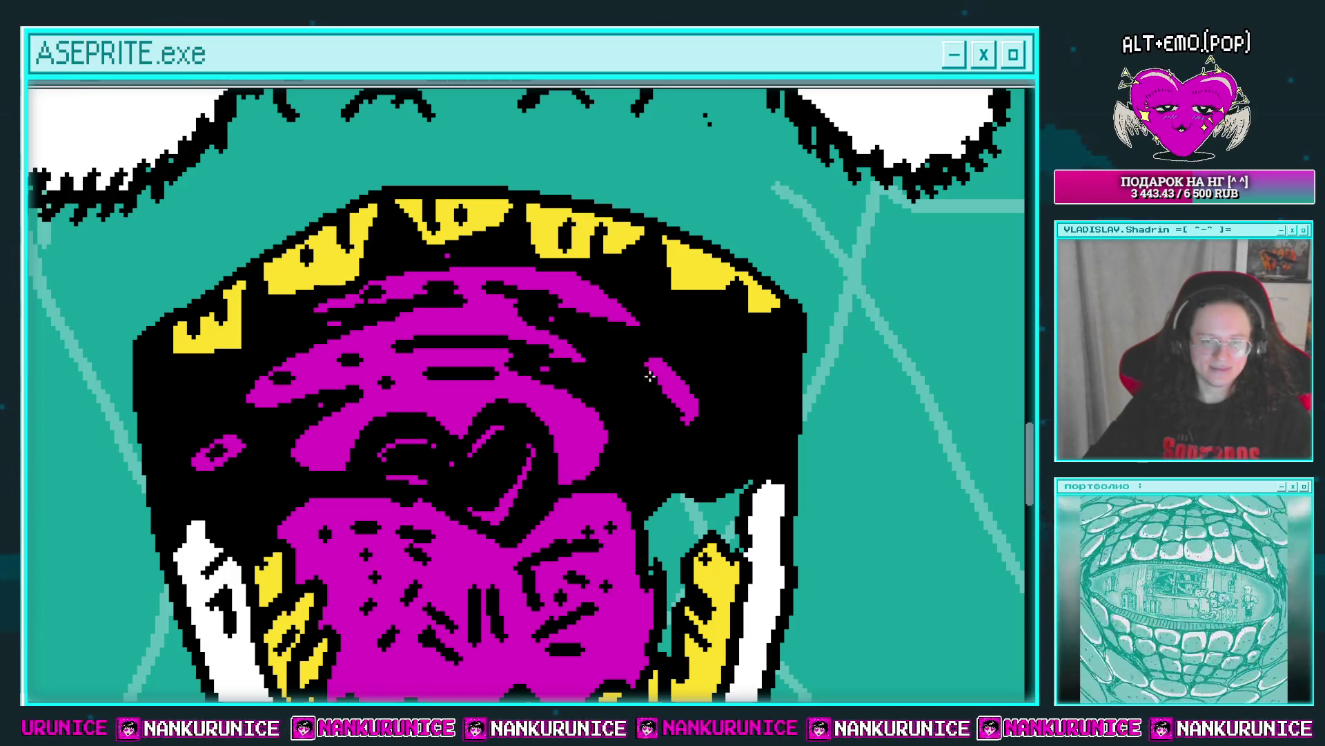
{"action": "scroll", "coordinate": [725, 396], "scroll_direction": "down", "scroll_amount": 1}
{"action": "scroll", "coordinate": [691, 397], "scroll_direction": "up", "scroll_amount": 1}
{"action": "left_click", "coordinate": [606, 410]}
{"action": "left_click", "coordinate": [606, 431]}
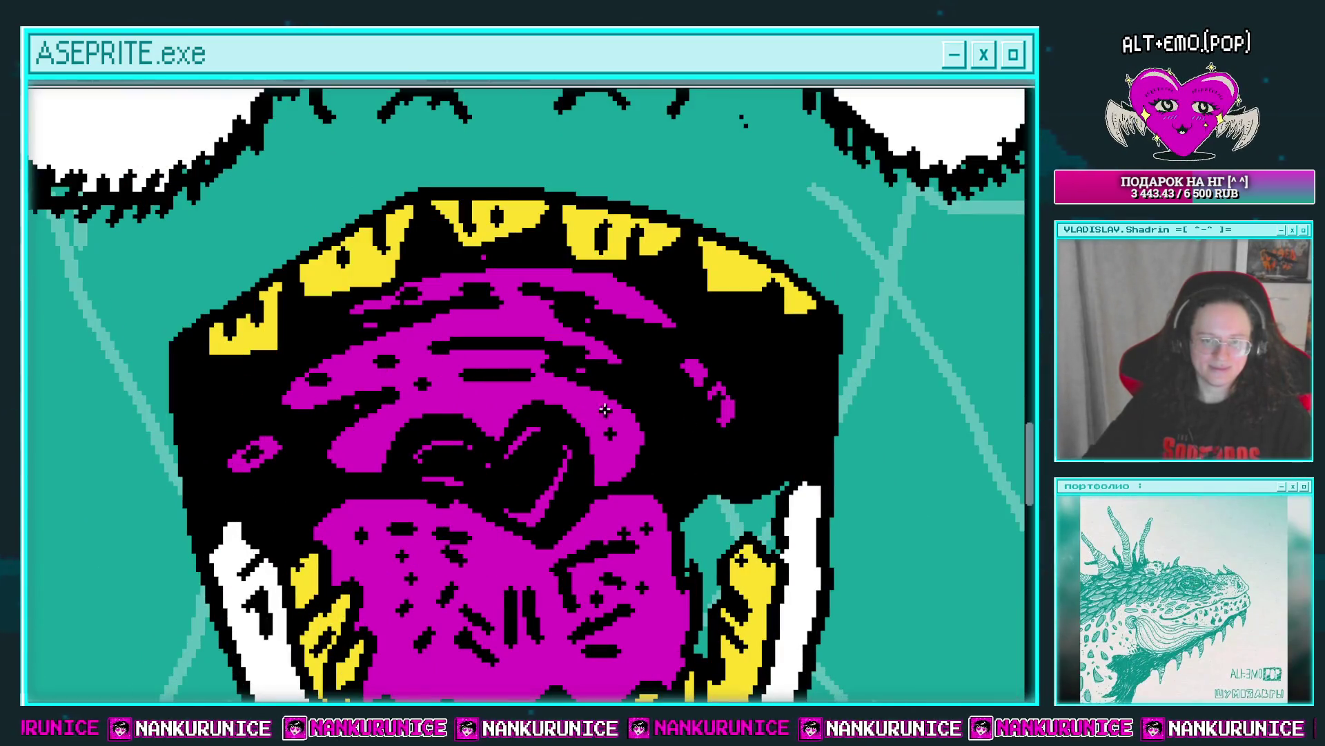
{"action": "left_click", "coordinate": [356, 433]}
{"action": "scroll", "coordinate": [521, 414], "scroll_direction": "down", "scroll_amount": 2}
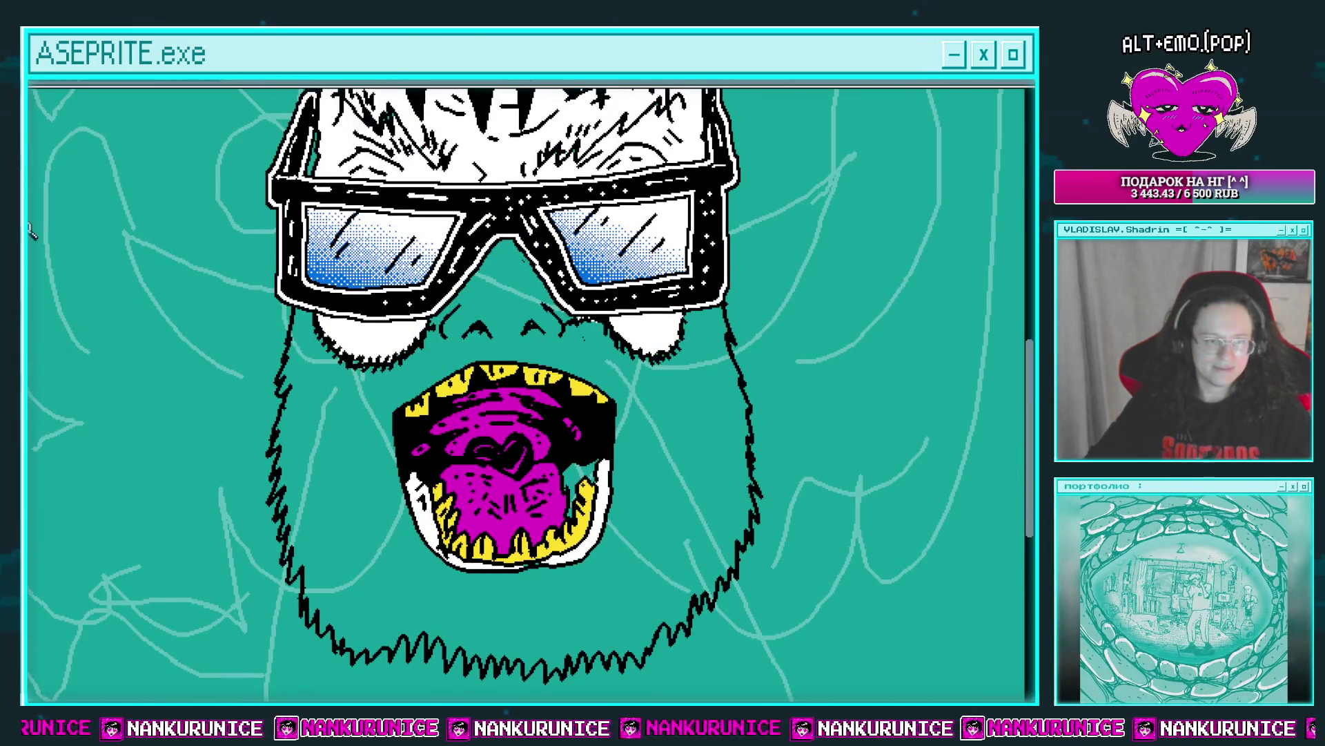
Add magenta highlight strokes on the left side of the throat.
{"action": "scroll", "coordinate": [410, 433], "scroll_direction": "up", "scroll_amount": 3}
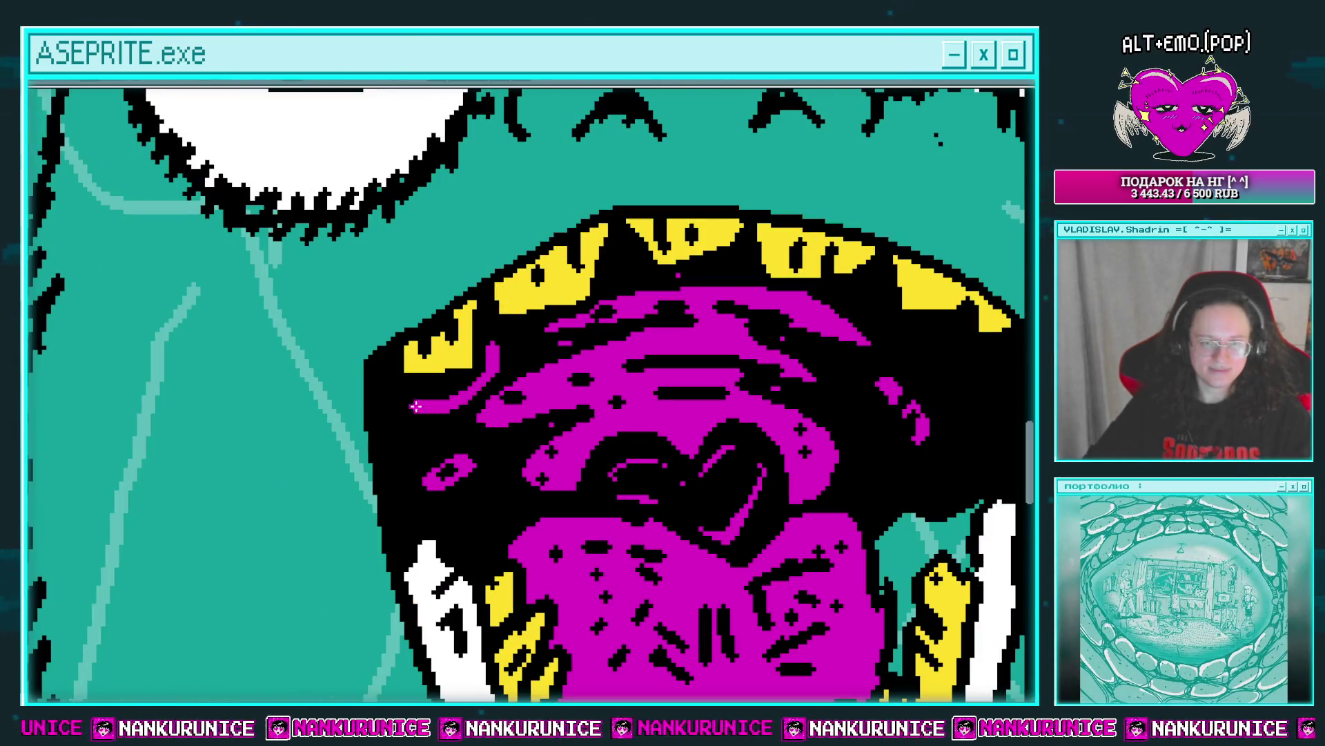
{"action": "left_click_drag", "start_coordinate": [415, 406], "coordinate": [402, 469]}
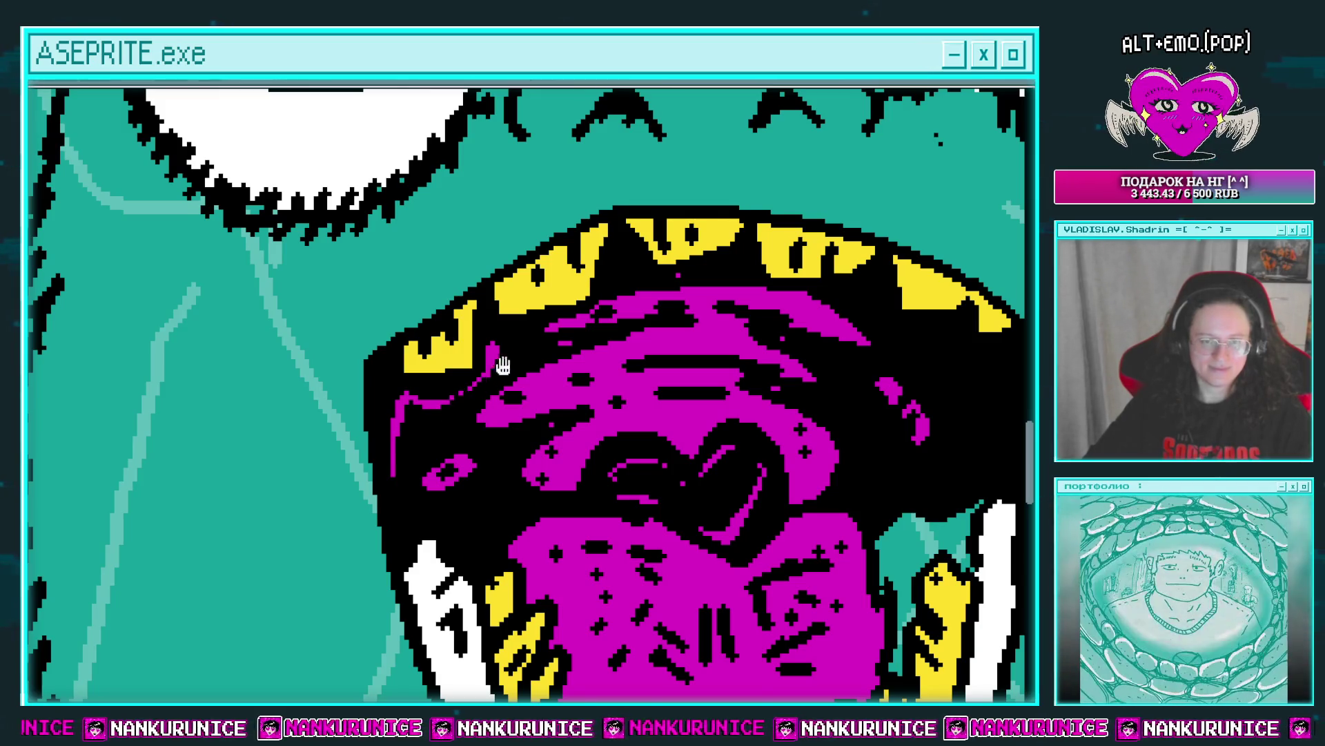
{"action": "left_click_drag", "start_coordinate": [431, 415], "coordinate": [408, 337]}
{"action": "left_click_drag", "start_coordinate": [390, 436], "coordinate": [446, 464]}
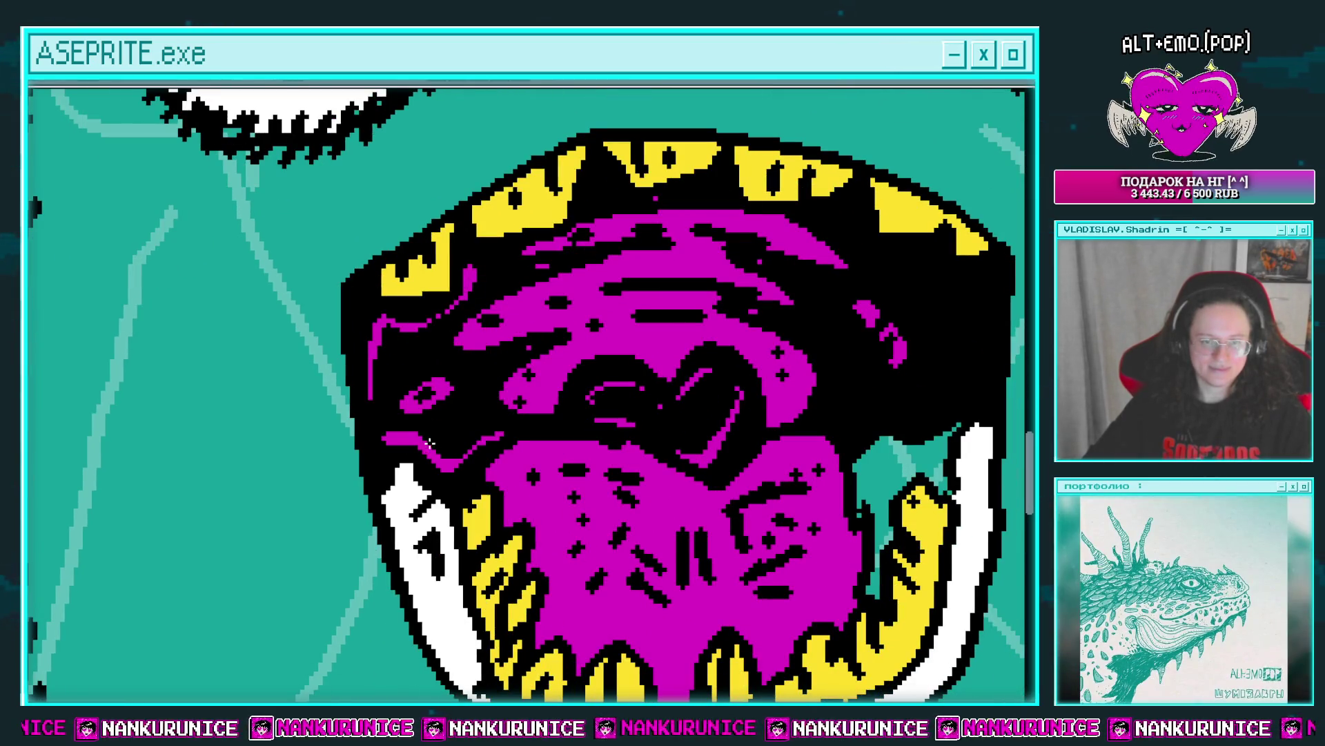
Add short magenta strokes between and beside the upper teeth.
{"action": "left_click_drag", "start_coordinate": [660, 247], "coordinate": [439, 361]}
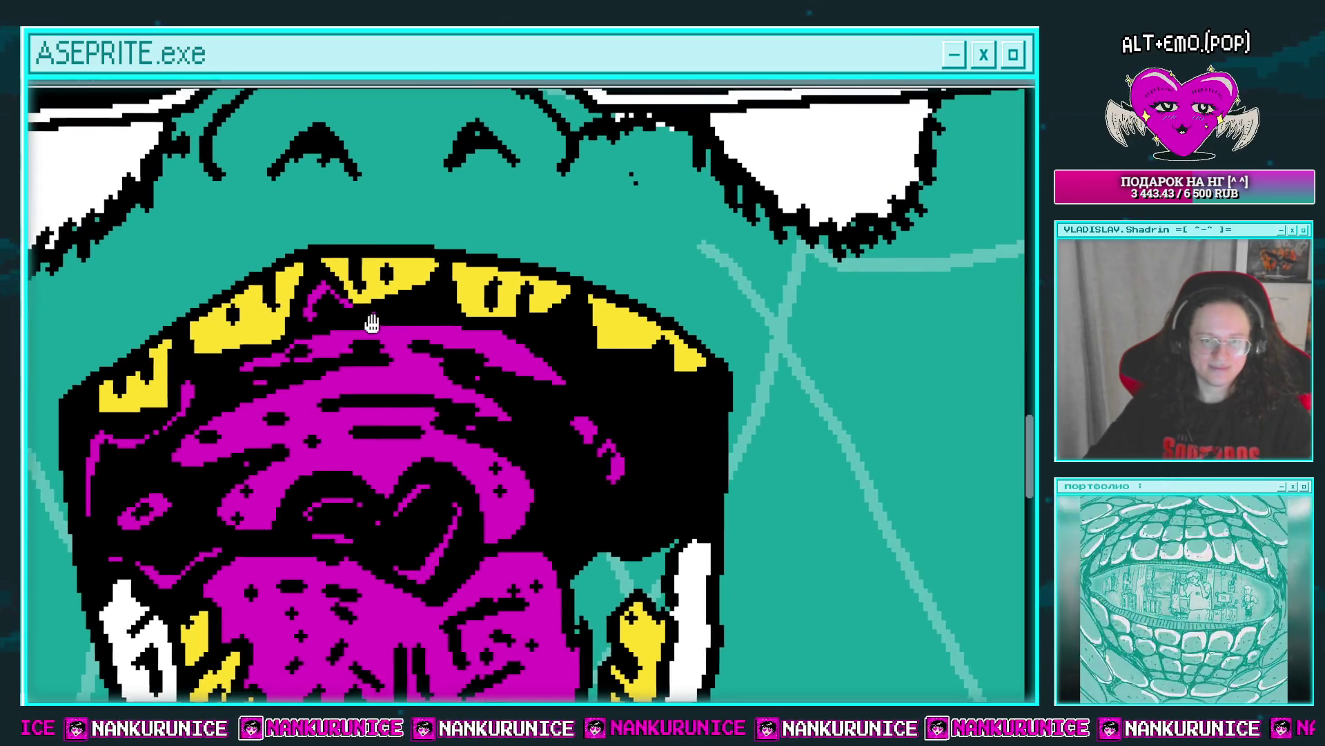
{"action": "scroll", "coordinate": [379, 314], "scroll_direction": "right", "scroll_amount": 2}
{"action": "mouse_move", "coordinate": [411, 307]}
{"action": "left_mouse_down"}
{"action": "mouse_move", "coordinate": [438, 302]}
{"action": "mouse_move", "coordinate": [355, 274]}
{"action": "left_mouse_up"}
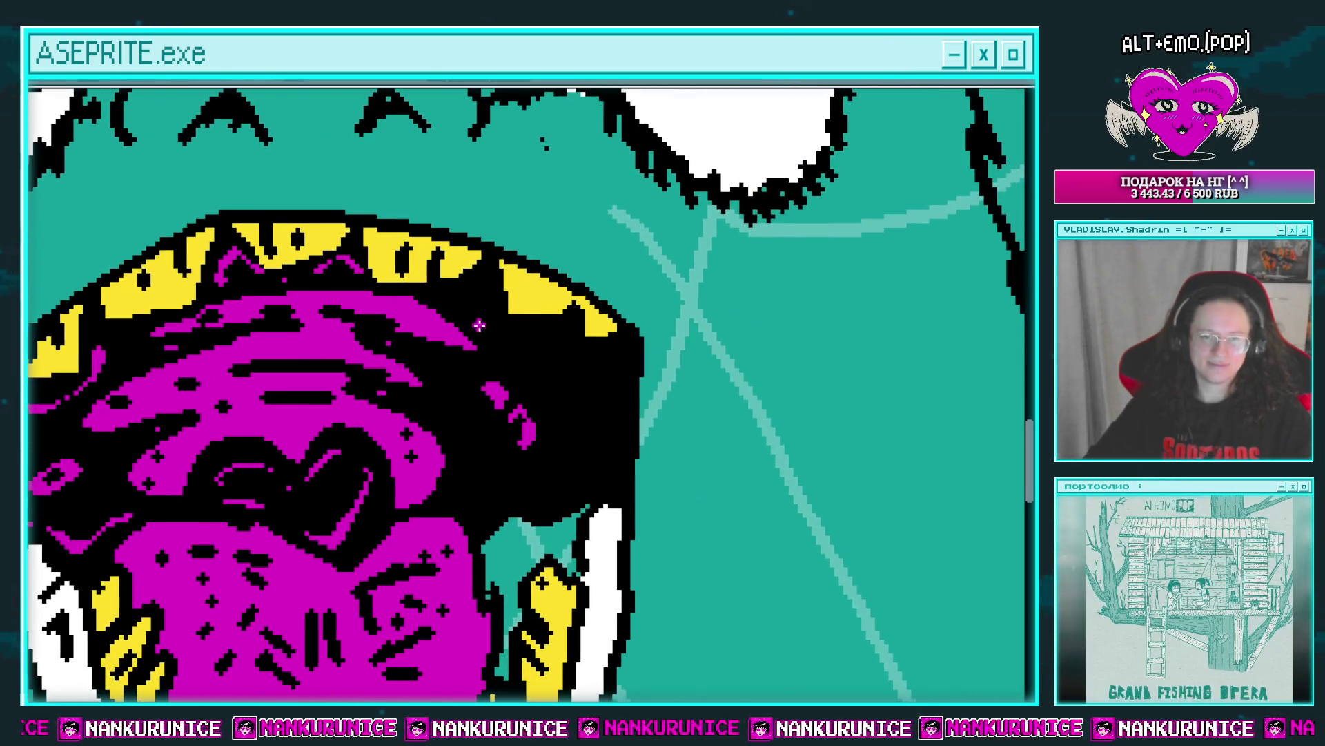
{"action": "left_click_drag", "start_coordinate": [452, 308], "coordinate": [481, 295]}
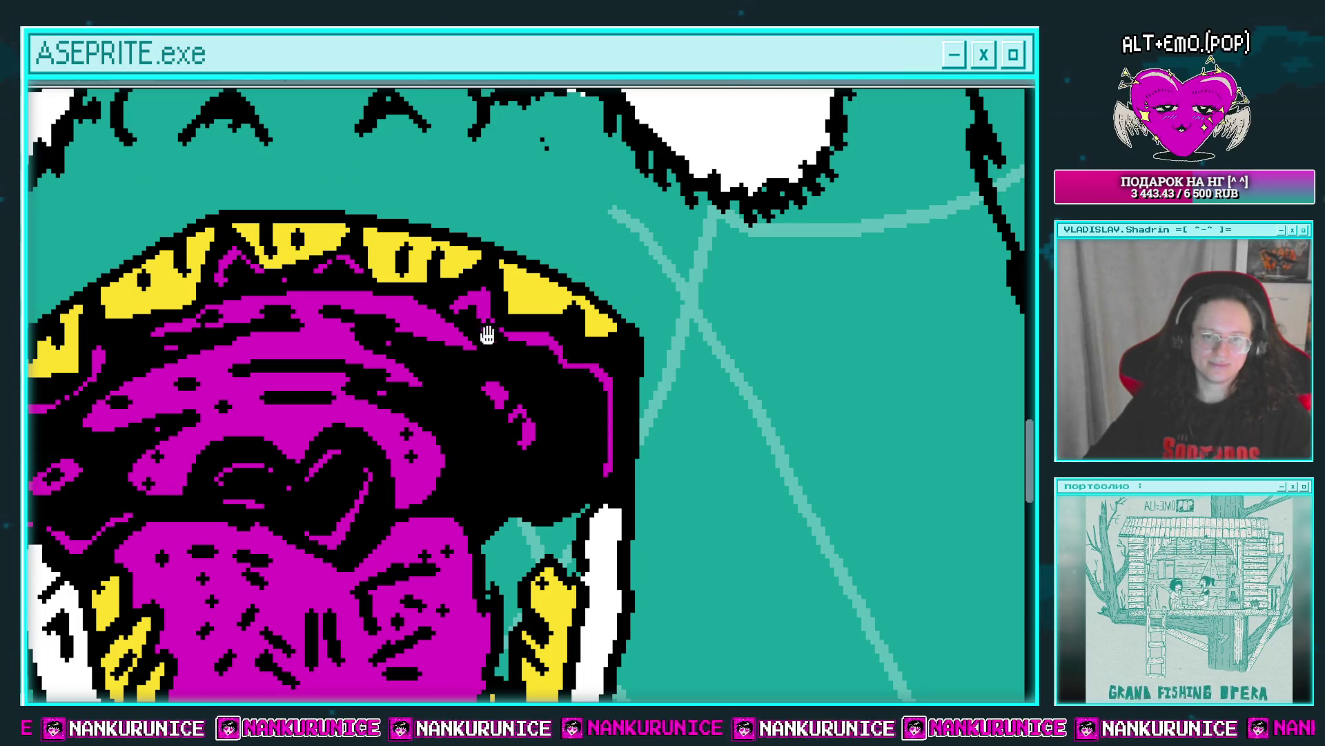
Fill the teal gaps beside the white rim with black, then move down to the lower beard.
{"action": "scroll", "coordinate": [487, 335], "scroll_direction": "down", "scroll_amount": 2}
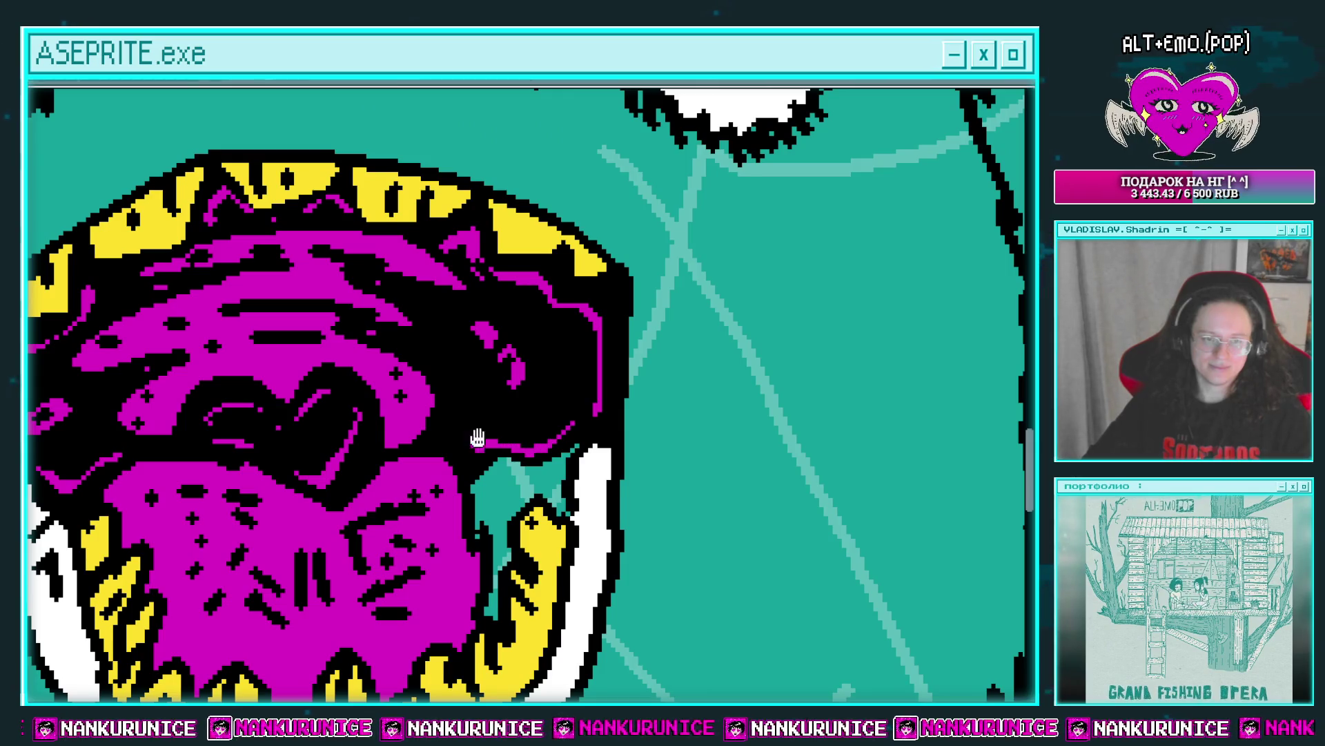
{"action": "left_click_drag", "start_coordinate": [478, 437], "coordinate": [503, 405]}
{"action": "left_click_drag", "start_coordinate": [525, 525], "coordinate": [542, 452]}
{"action": "scroll", "coordinate": [578, 423], "scroll_direction": "down", "scroll_amount": 1}
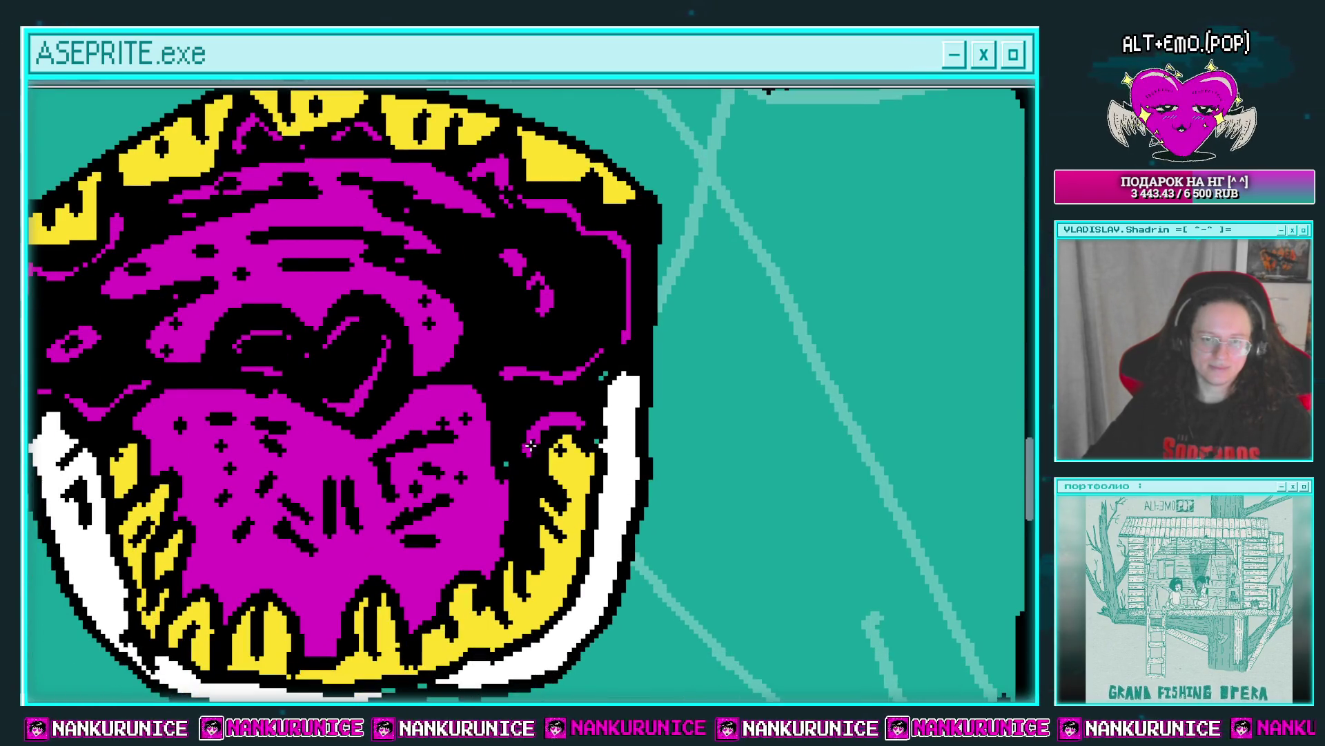
{"action": "scroll", "coordinate": [579, 410], "scroll_direction": "down", "scroll_amount": 1}
{"action": "scroll", "coordinate": [535, 376], "scroll_direction": "up", "scroll_amount": 1}
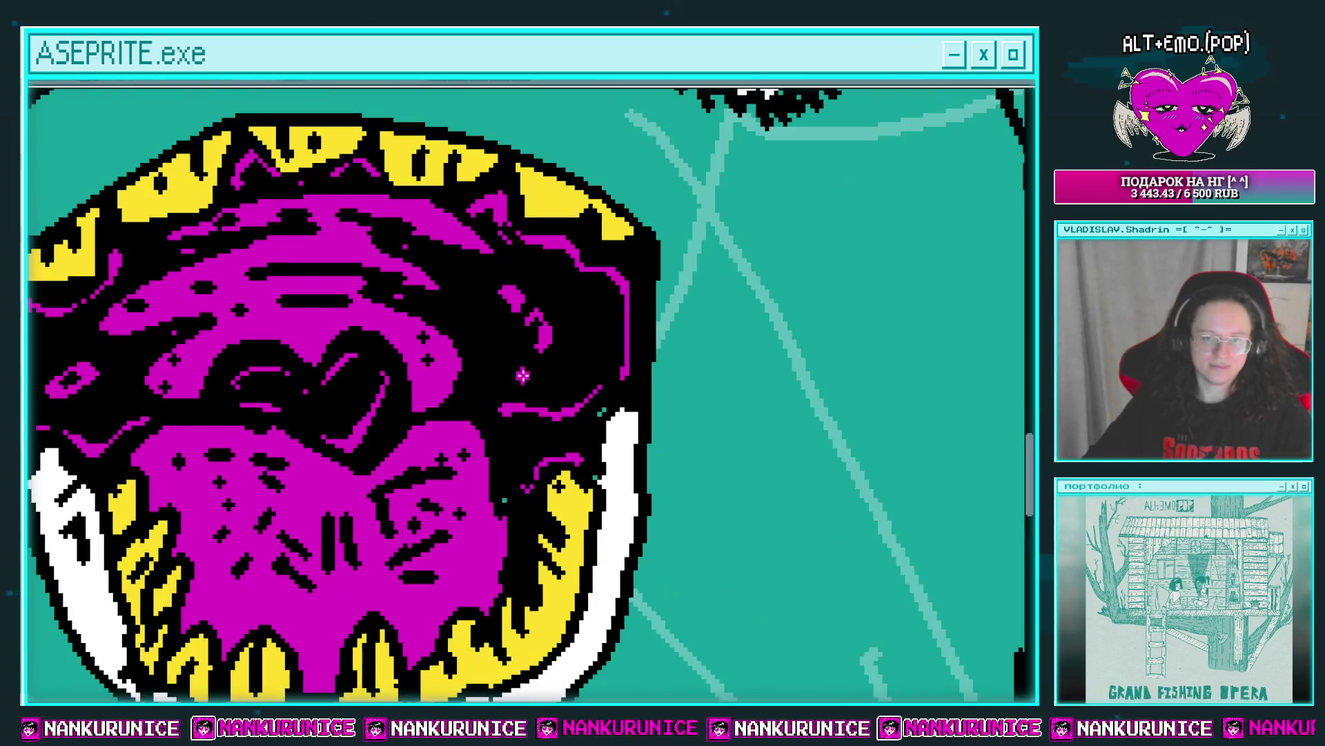
{"action": "scroll", "coordinate": [556, 394], "scroll_direction": "left", "scroll_amount": 2}
{"action": "scroll", "coordinate": [476, 397], "scroll_direction": "left", "scroll_amount": 4}
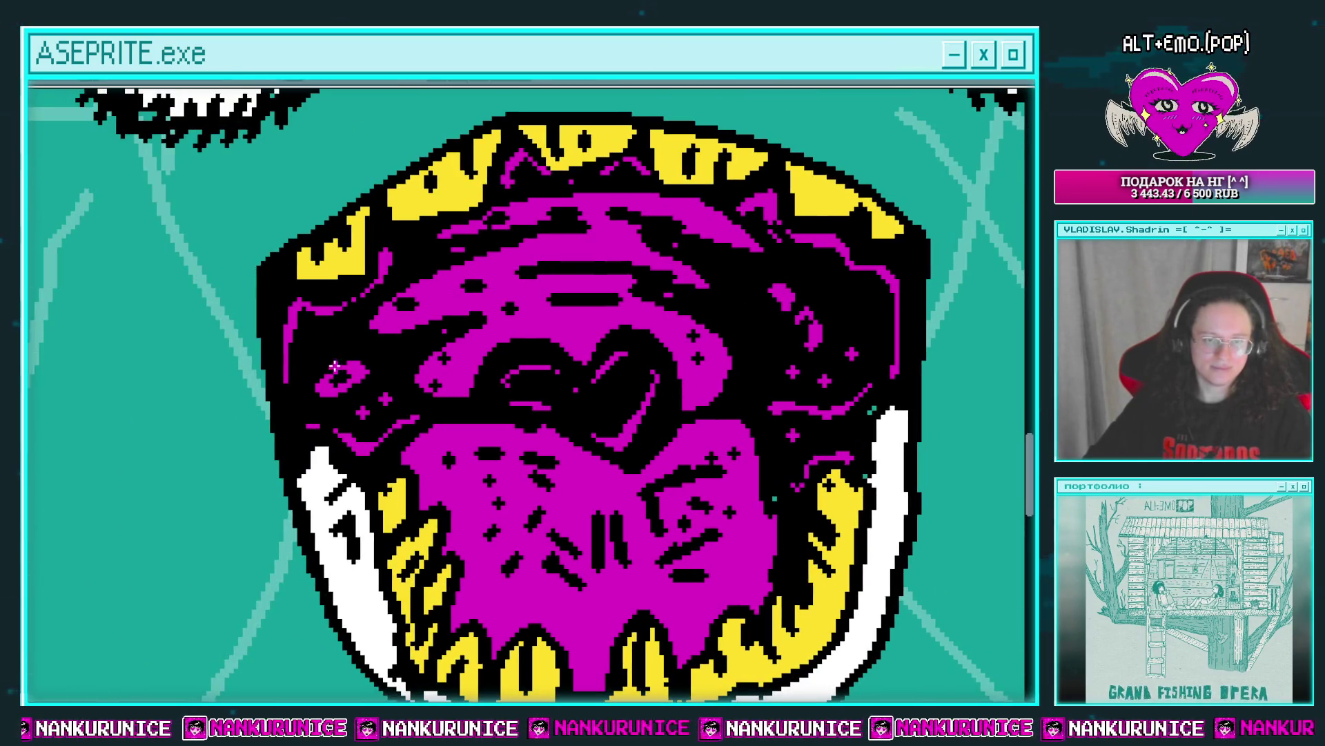
{"action": "scroll", "coordinate": [366, 355], "scroll_direction": "down", "scroll_amount": 1}
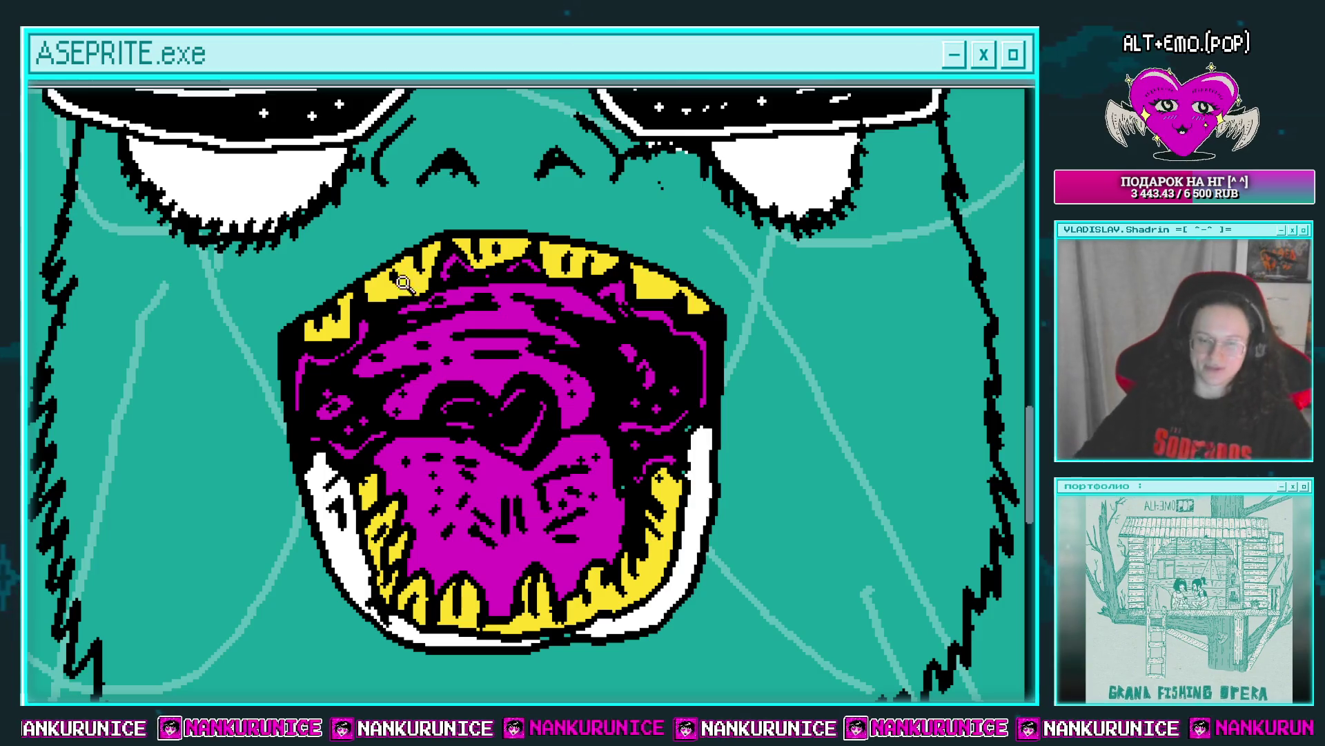
{"action": "scroll", "coordinate": [415, 319], "scroll_direction": "down", "scroll_amount": 1}
{"action": "scroll", "coordinate": [408, 301], "scroll_direction": "up", "scroll_amount": 1}
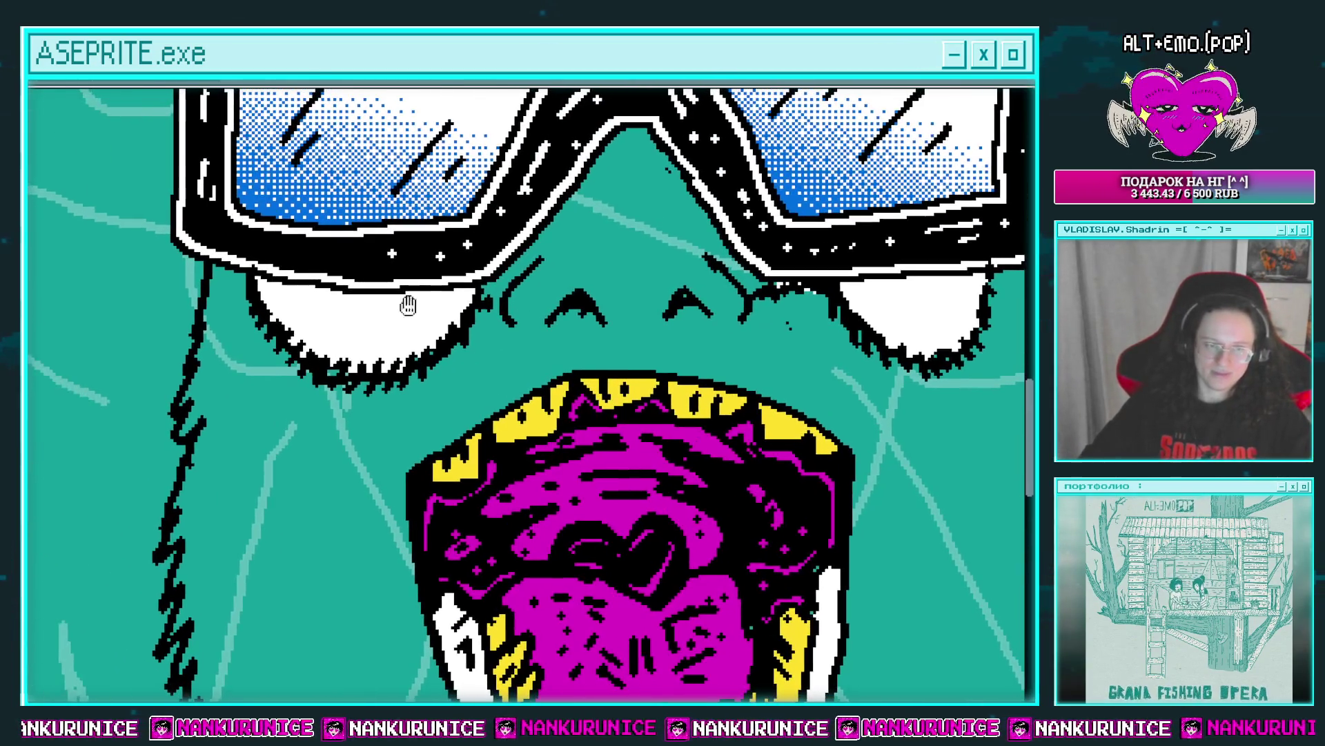
{"action": "scroll", "coordinate": [442, 311], "scroll_direction": "down", "scroll_amount": 1}
{"action": "scroll", "coordinate": [539, 361], "scroll_direction": "up", "scroll_amount": 1}
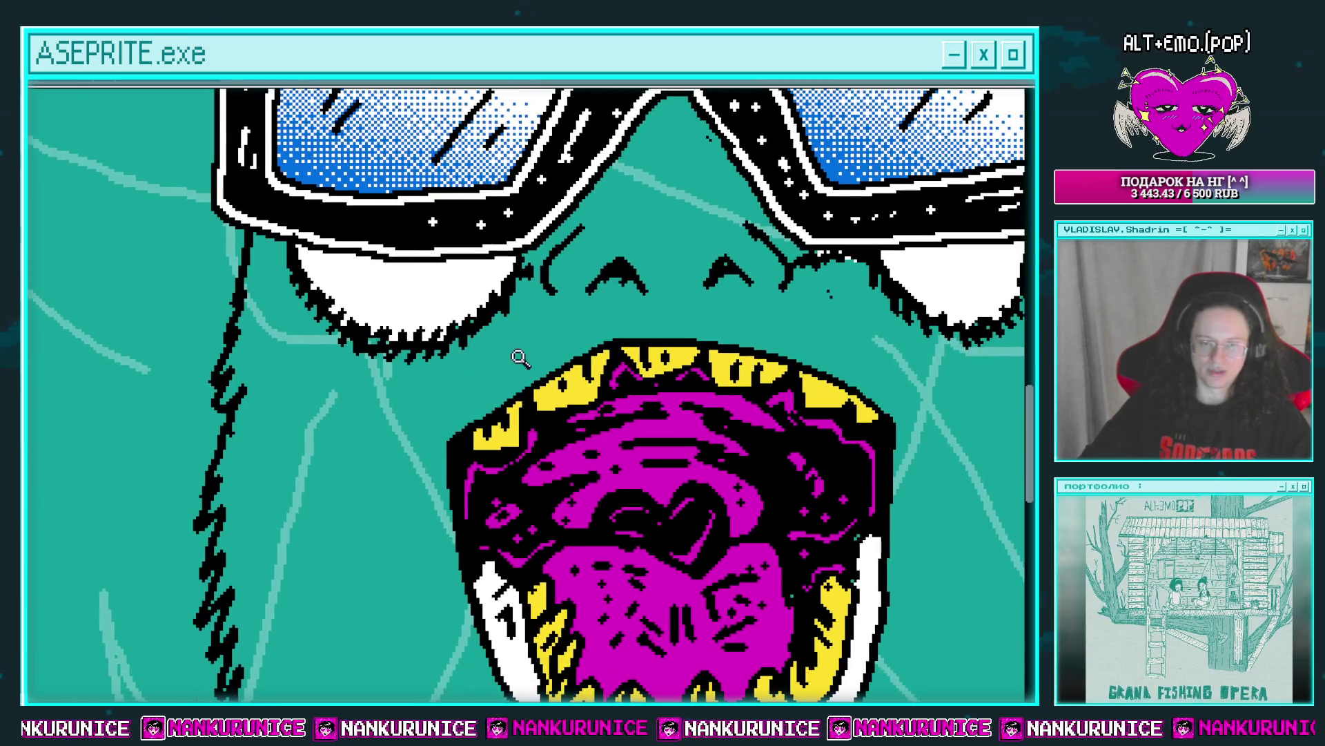
{"action": "scroll", "coordinate": [423, 341], "scroll_direction": "down", "scroll_amount": 1}
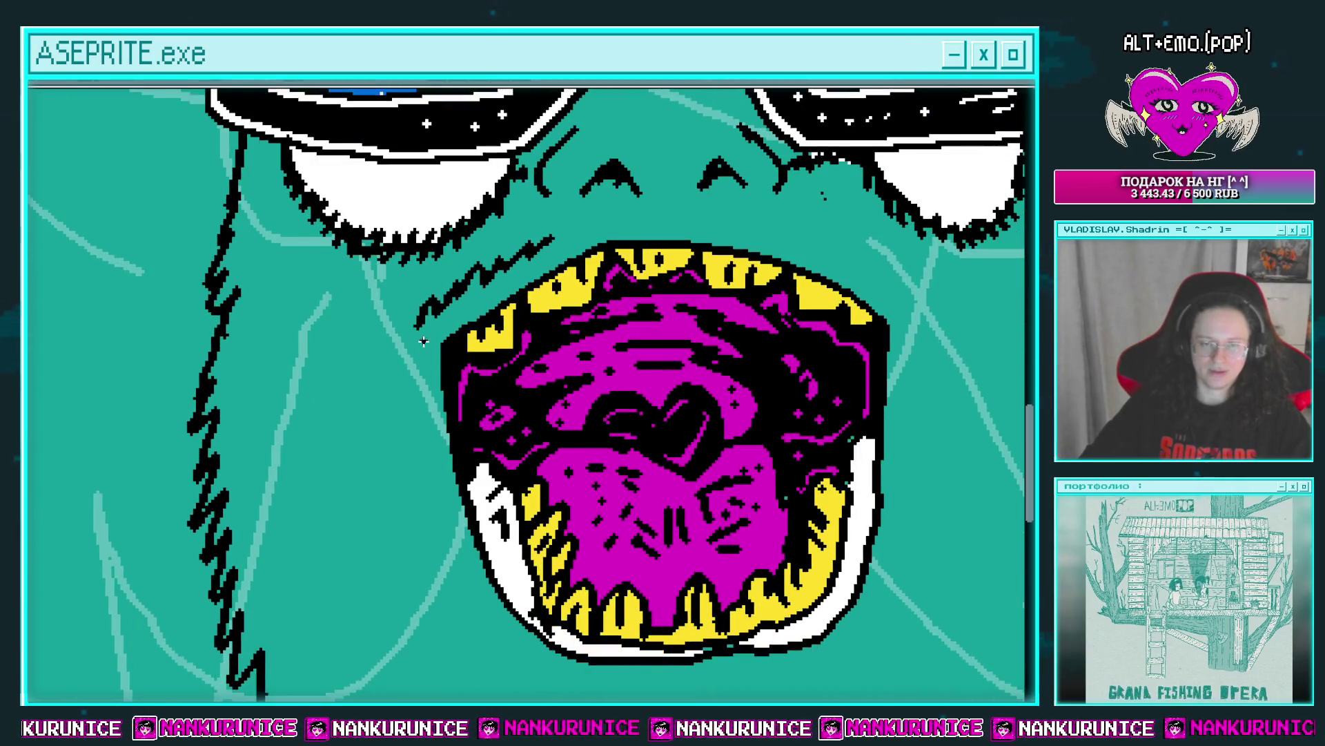
{"action": "left_click_drag", "start_coordinate": [408, 421], "coordinate": [413, 288]}
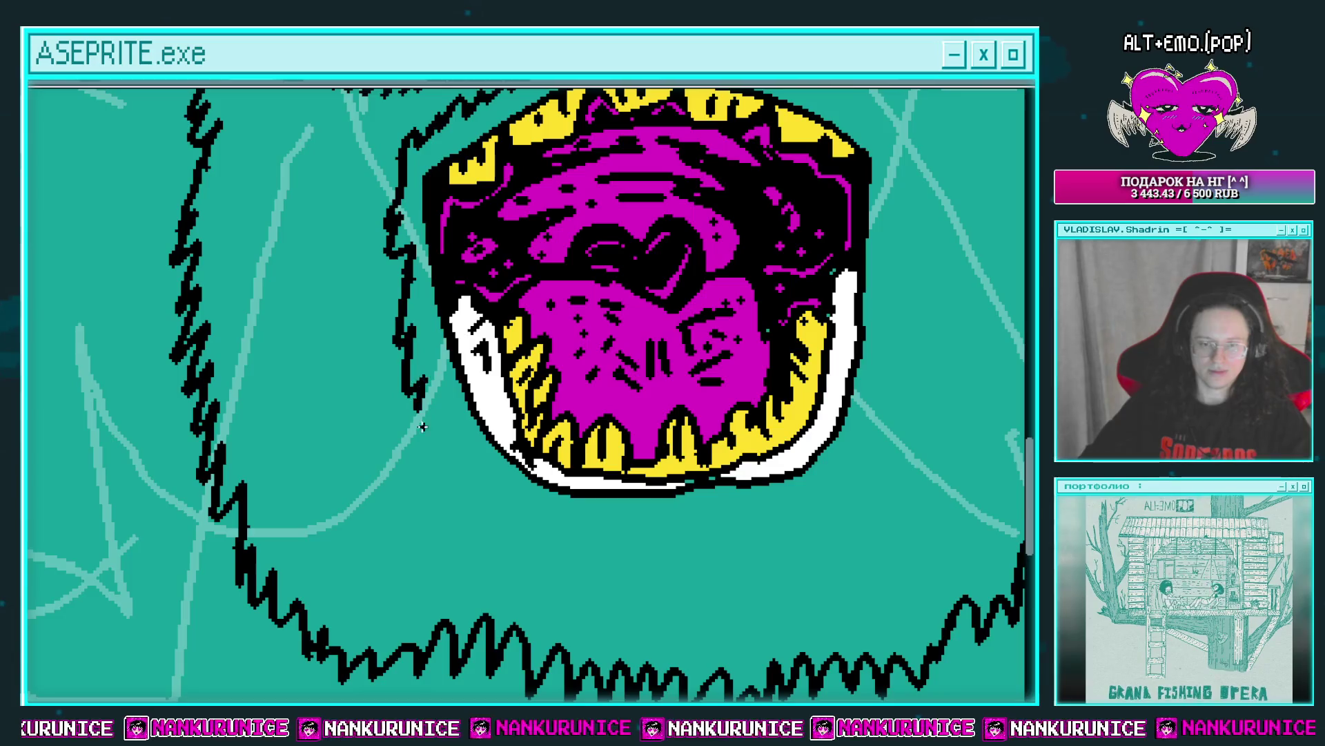
Extend the black zigzag beard line down and to the right below the mouth.
{"action": "scroll", "coordinate": [424, 418], "scroll_direction": "down", "scroll_amount": 4}
{"action": "scroll", "coordinate": [435, 518], "scroll_direction": "up", "scroll_amount": 1}
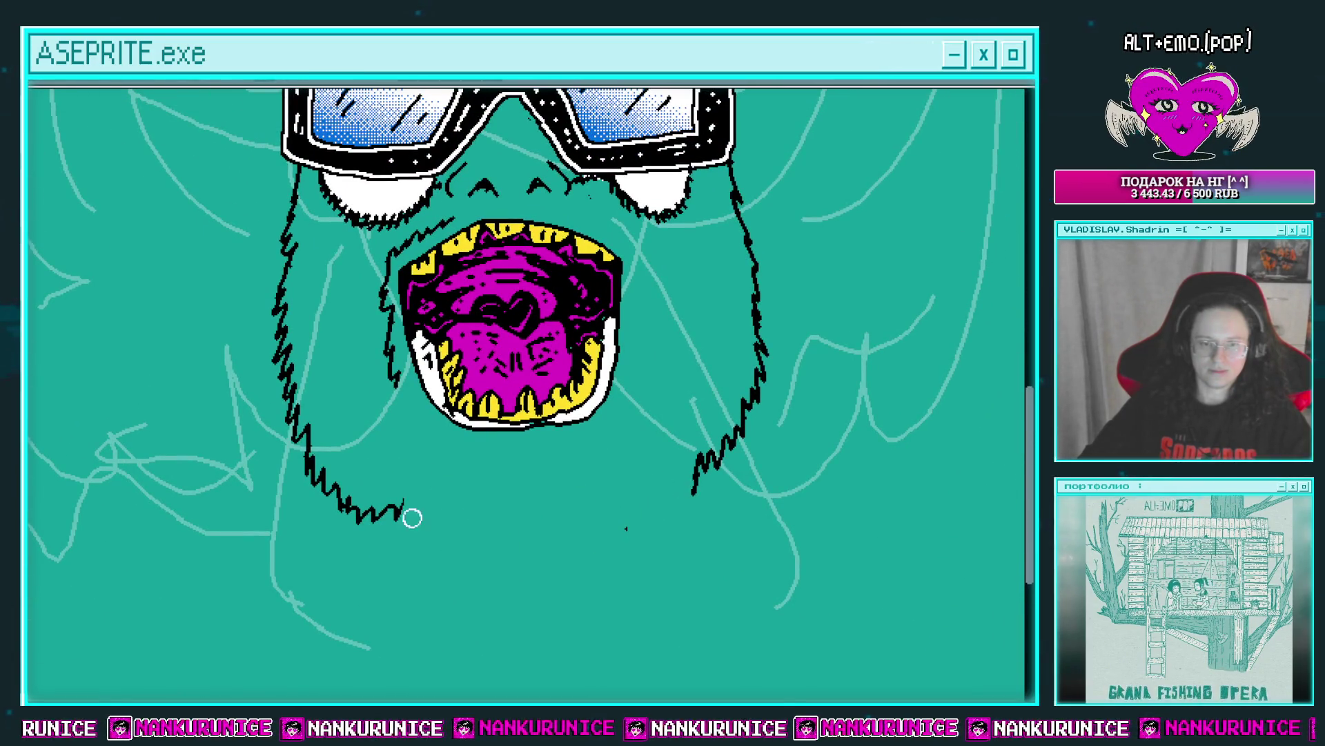
{"action": "scroll", "coordinate": [487, 428], "scroll_direction": "up", "scroll_amount": 1}
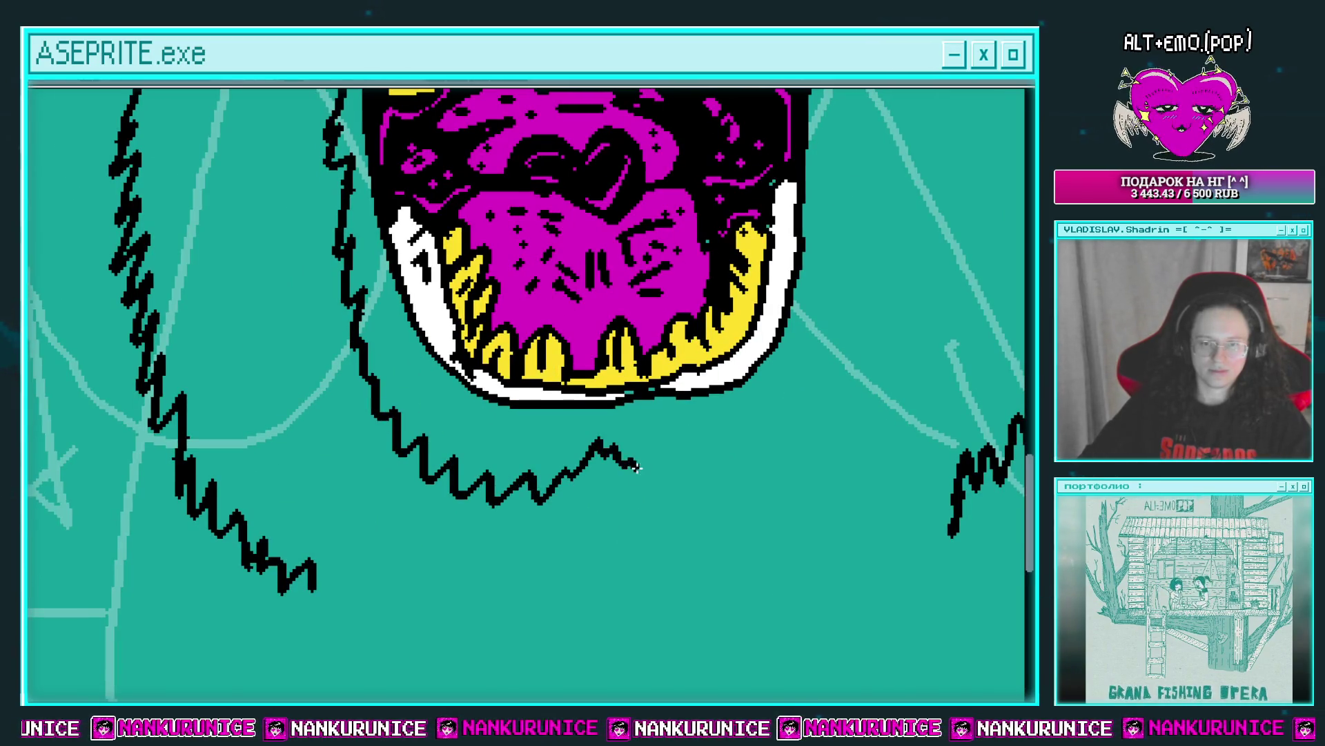
{"action": "mouse_move", "coordinate": [636, 467]}
{"action": "left_mouse_down"}
{"action": "mouse_move", "coordinate": [572, 470]}
{"action": "mouse_move", "coordinate": [676, 483]}
{"action": "left_mouse_up"}
{"action": "mouse_move", "coordinate": [682, 446]}
{"action": "left_mouse_down"}
{"action": "mouse_move", "coordinate": [620, 529]}
{"action": "mouse_move", "coordinate": [670, 566]}
{"action": "left_mouse_up"}
Pan back up over the face to show the goggles, mouth and beard.
{"action": "left_click_drag", "start_coordinate": [701, 448], "coordinate": [720, 498]}
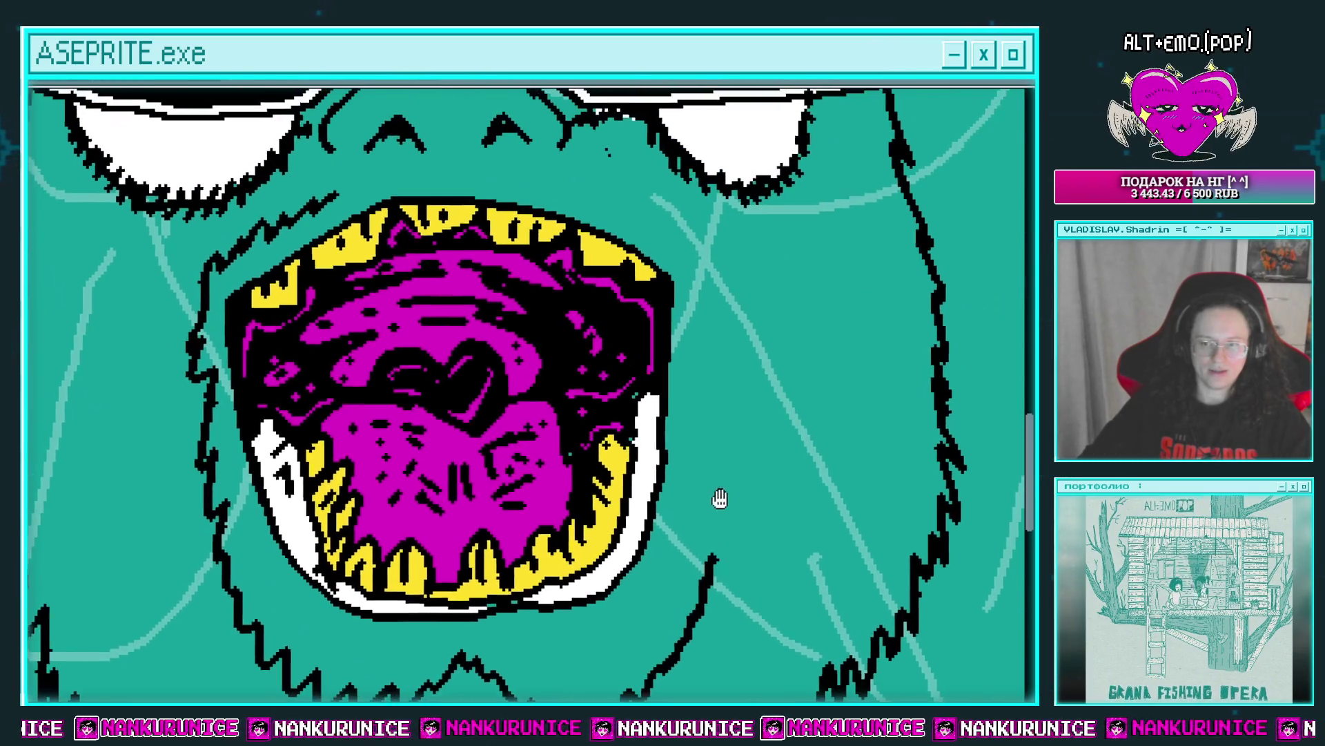
{"action": "left_click_drag", "start_coordinate": [466, 235], "coordinate": [491, 263]}
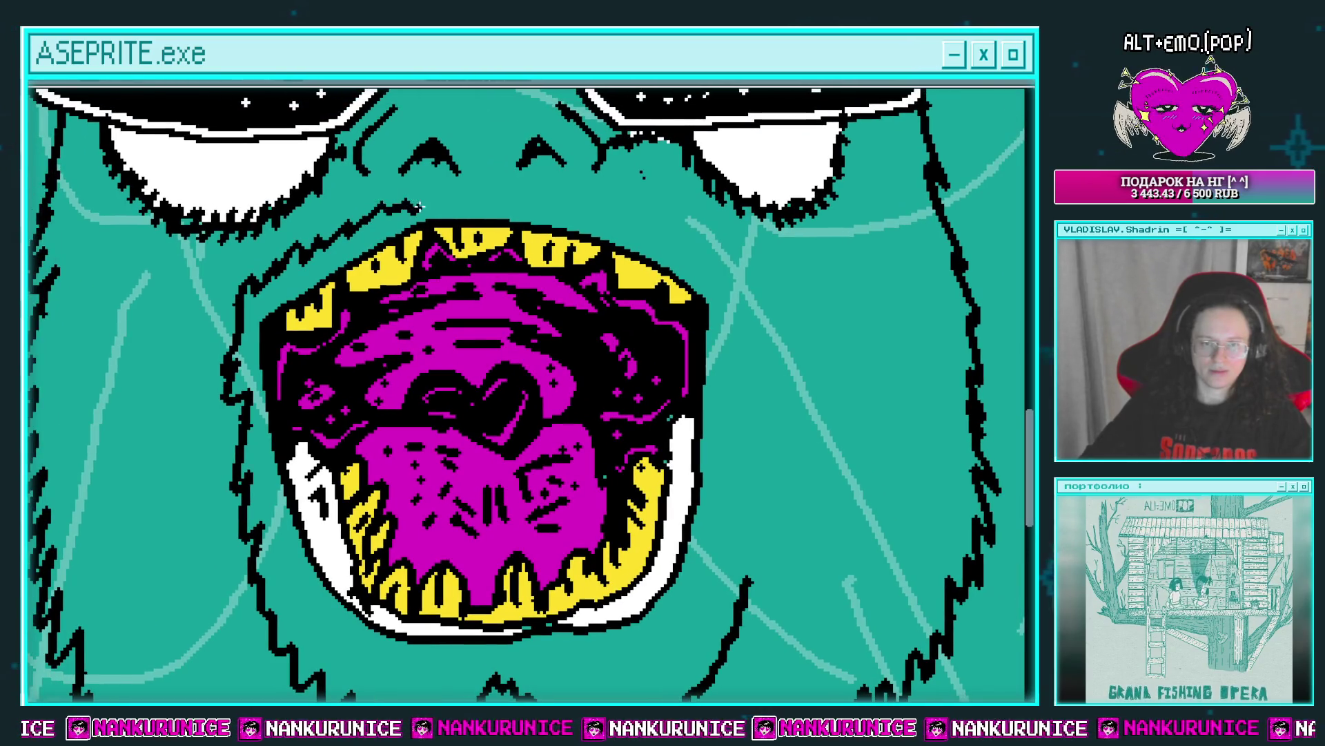
{"action": "left_click_drag", "start_coordinate": [419, 206], "coordinate": [454, 235]}
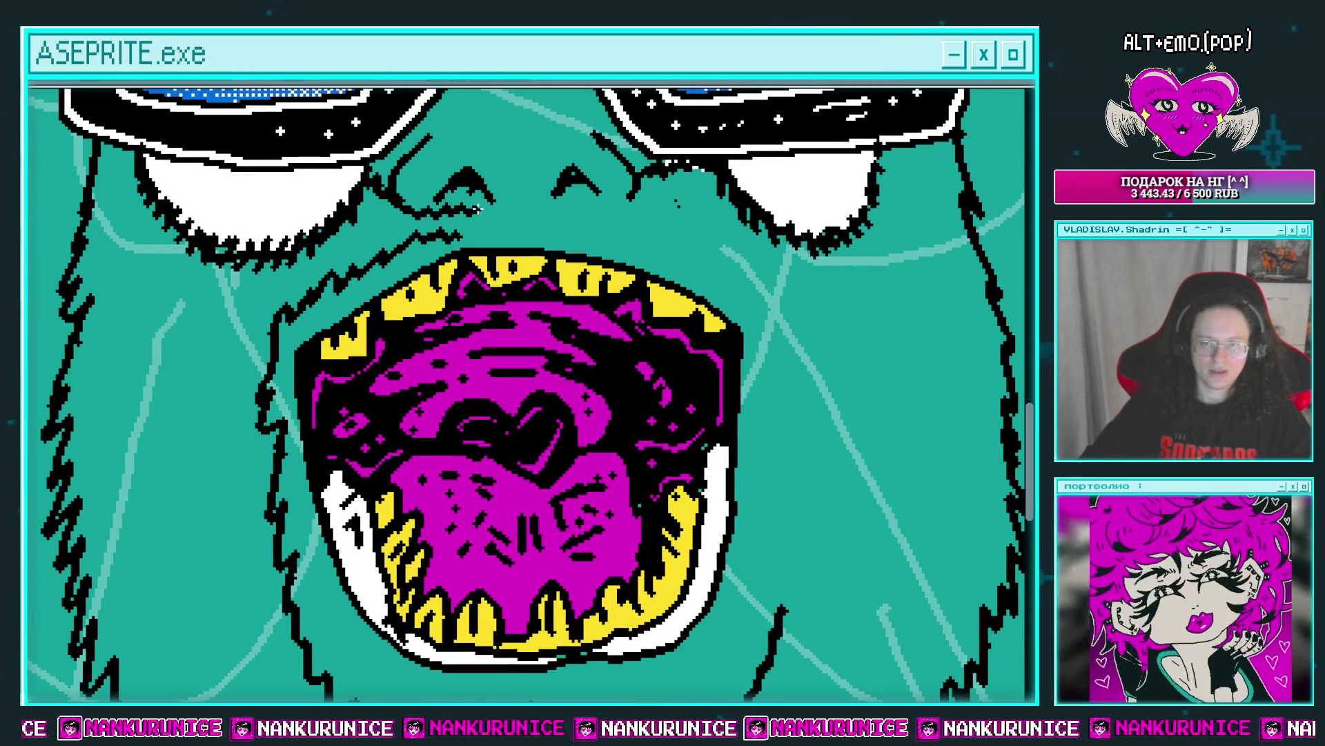
{"action": "left_click_drag", "start_coordinate": [266, 144], "coordinate": [280, 182]}
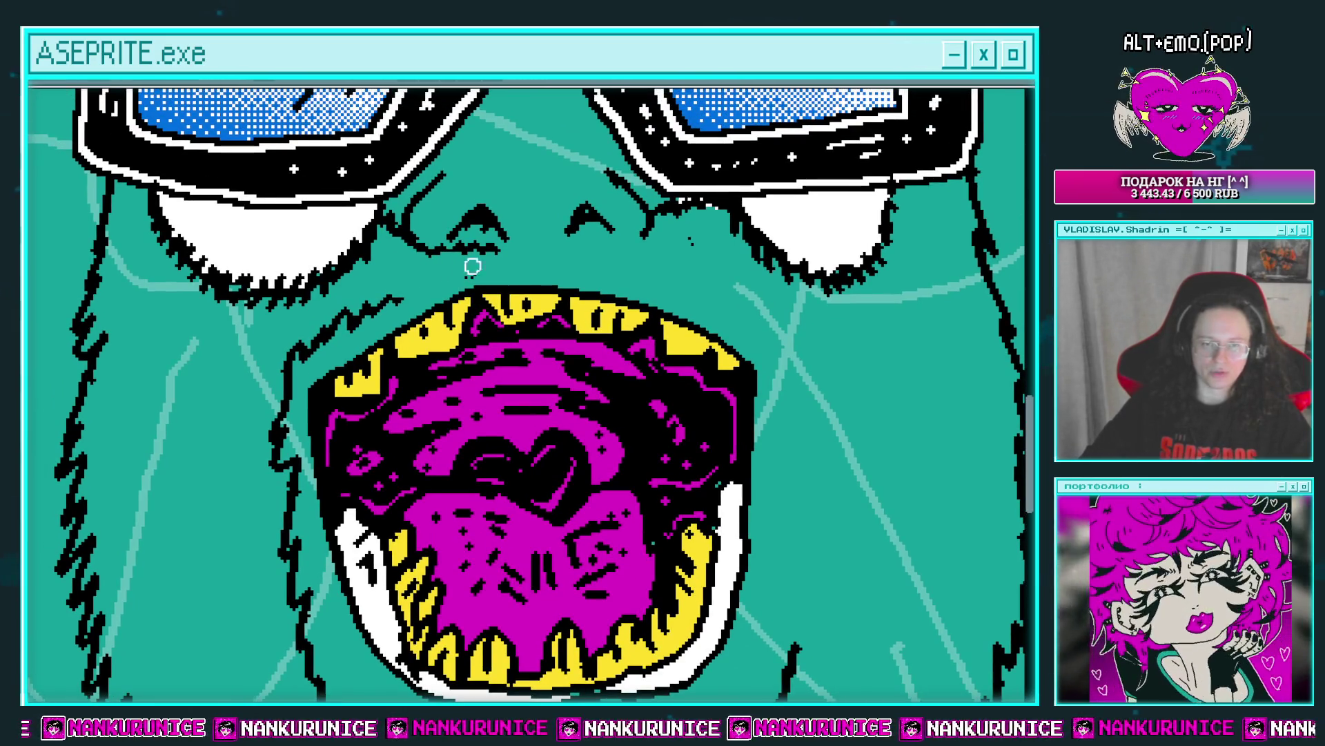
{"action": "left_click_drag", "start_coordinate": [473, 266], "coordinate": [469, 289]}
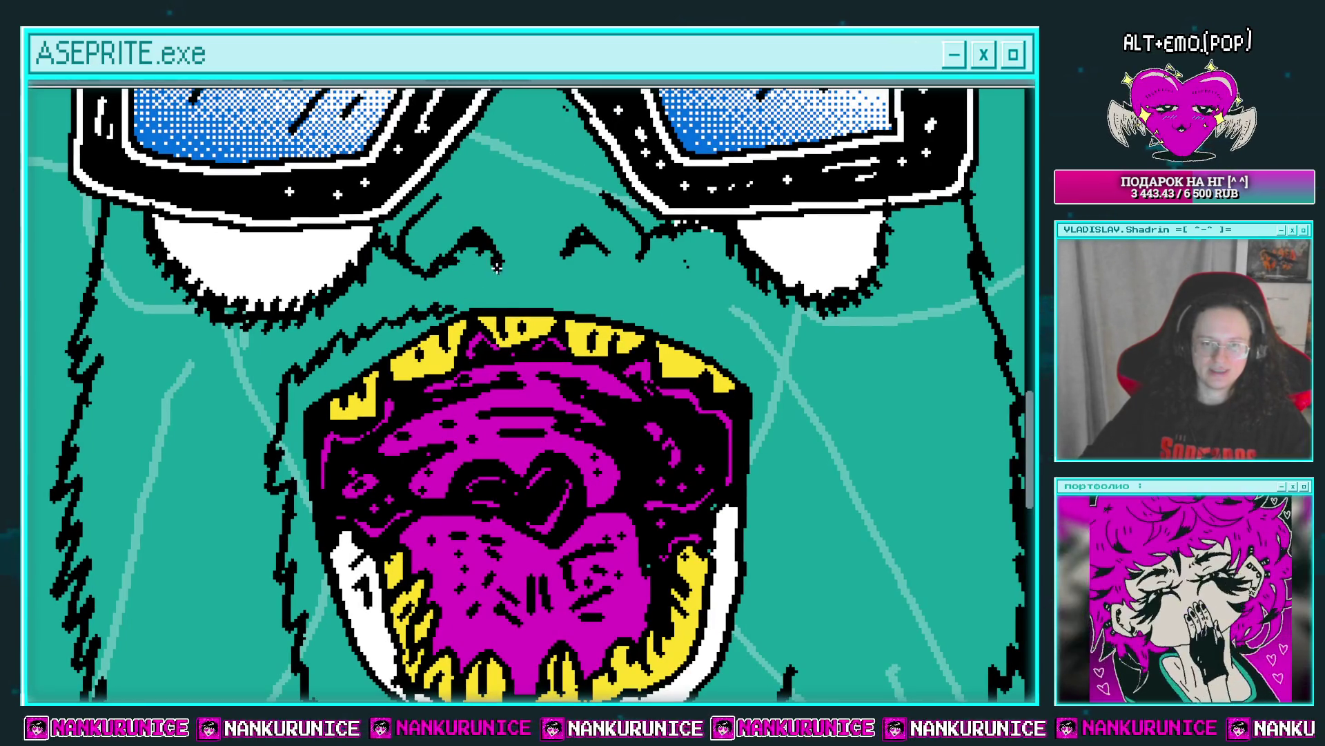
{"action": "mouse_move", "coordinate": [497, 266]}
{"action": "left_mouse_down"}
{"action": "mouse_move", "coordinate": [474, 268]}
{"action": "mouse_move", "coordinate": [519, 245]}
{"action": "mouse_move", "coordinate": [522, 268]}
{"action": "mouse_move", "coordinate": [546, 204]}
{"action": "left_mouse_up"}
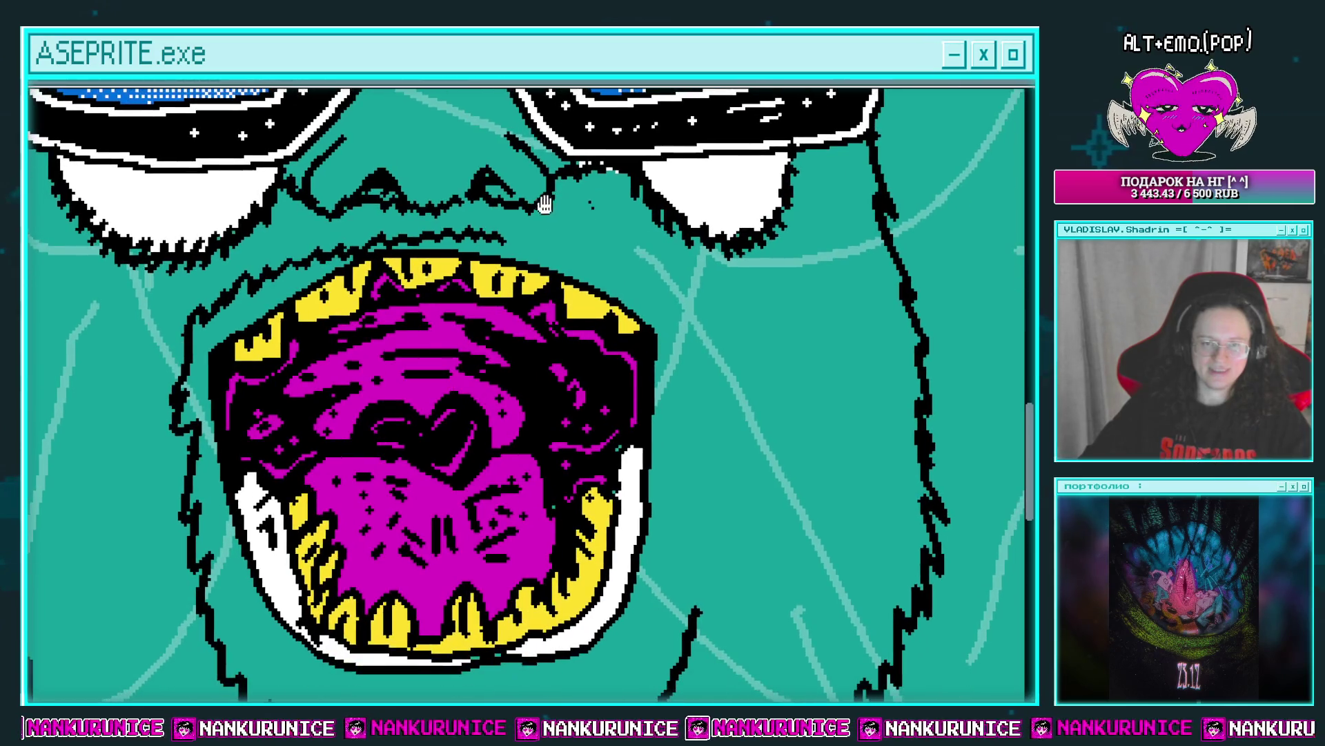
{"action": "left_click_drag", "start_coordinate": [590, 260], "coordinate": [623, 235]}
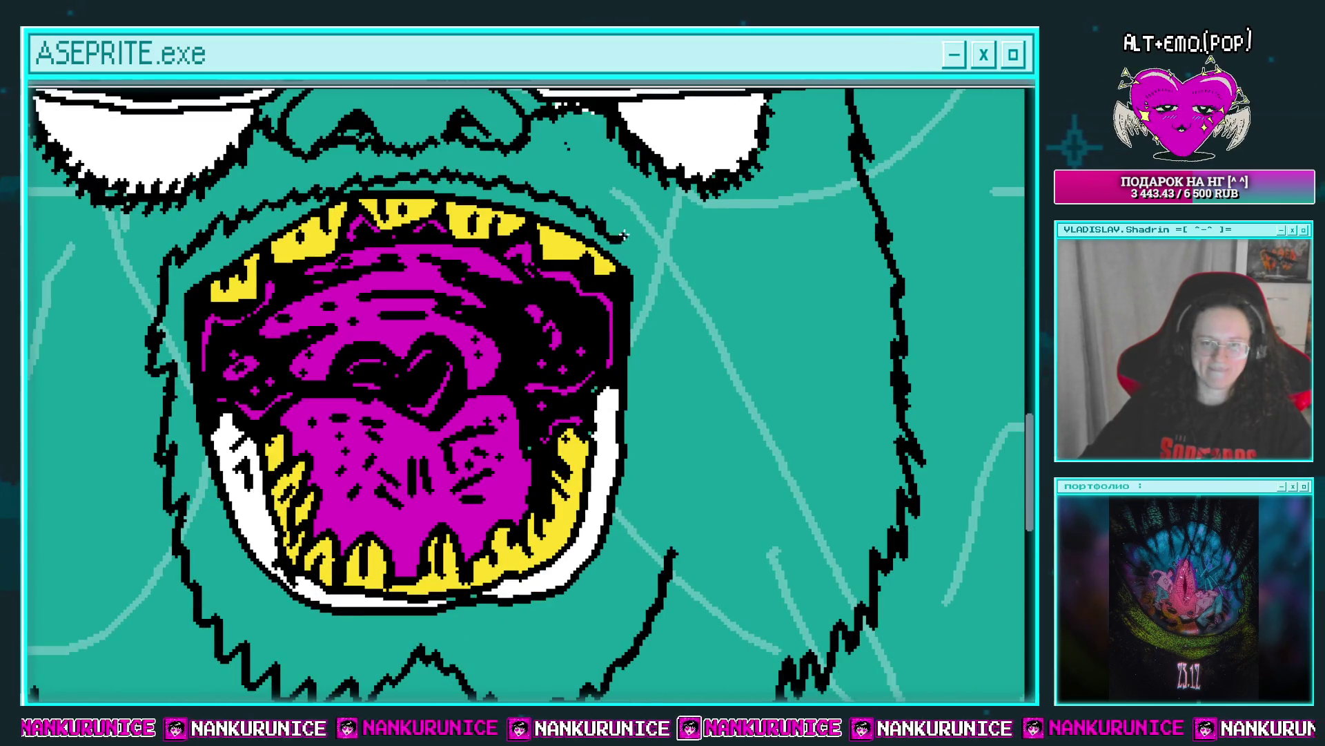
Close the black beard outline with a pointed zigzag stroke beneath the mouth.
{"action": "scroll", "coordinate": [652, 414], "scroll_direction": "down", "scroll_amount": 2}
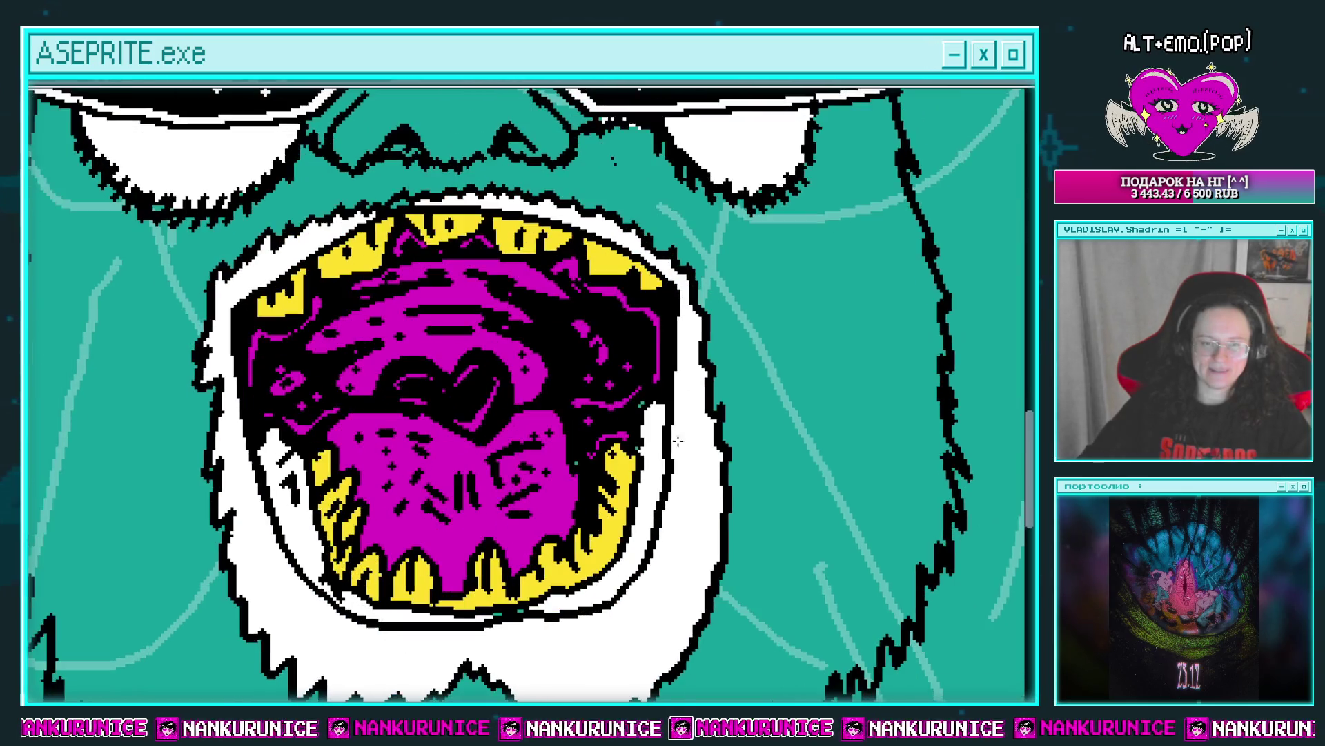
{"action": "scroll", "coordinate": [652, 414], "scroll_direction": "down", "scroll_amount": 2}
{"action": "scroll", "coordinate": [651, 407], "scroll_direction": "up", "scroll_amount": 3}
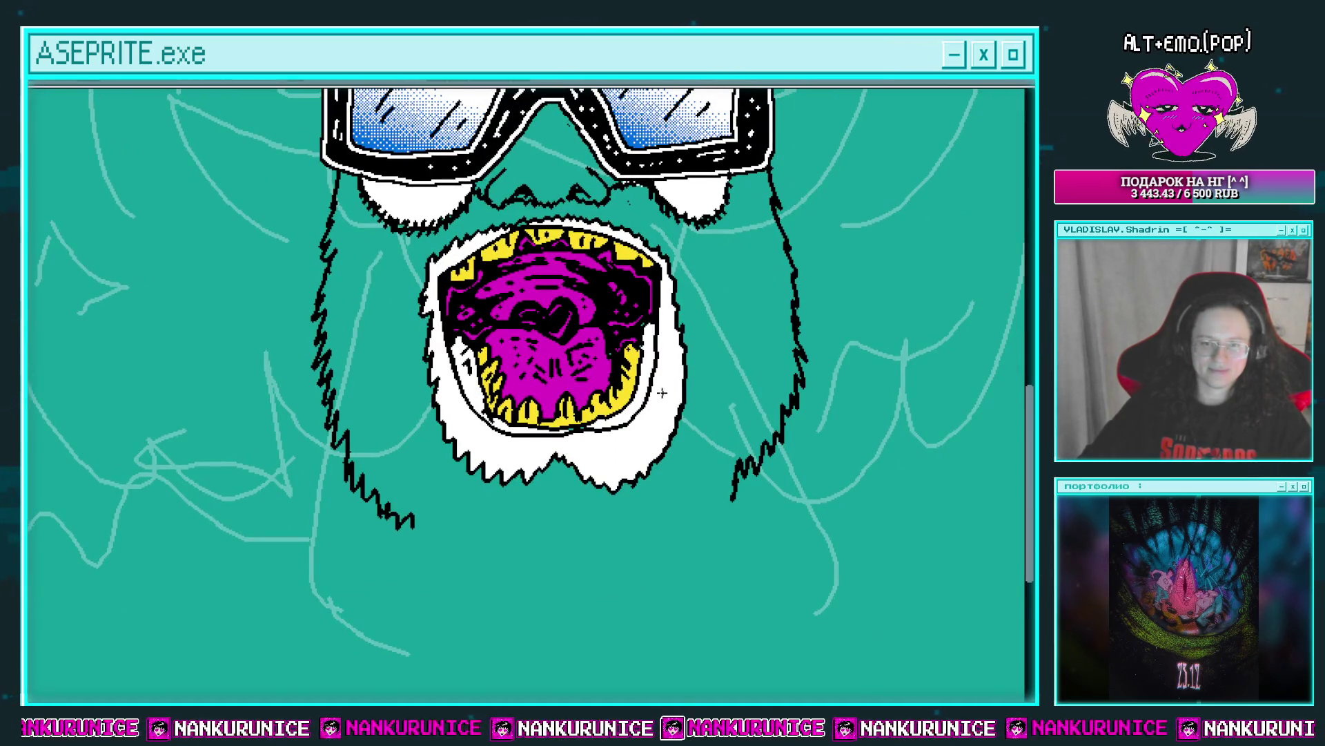
{"action": "scroll", "coordinate": [662, 392], "scroll_direction": "up", "scroll_amount": 2}
{"action": "scroll", "coordinate": [662, 392], "scroll_direction": "up", "scroll_amount": 1}
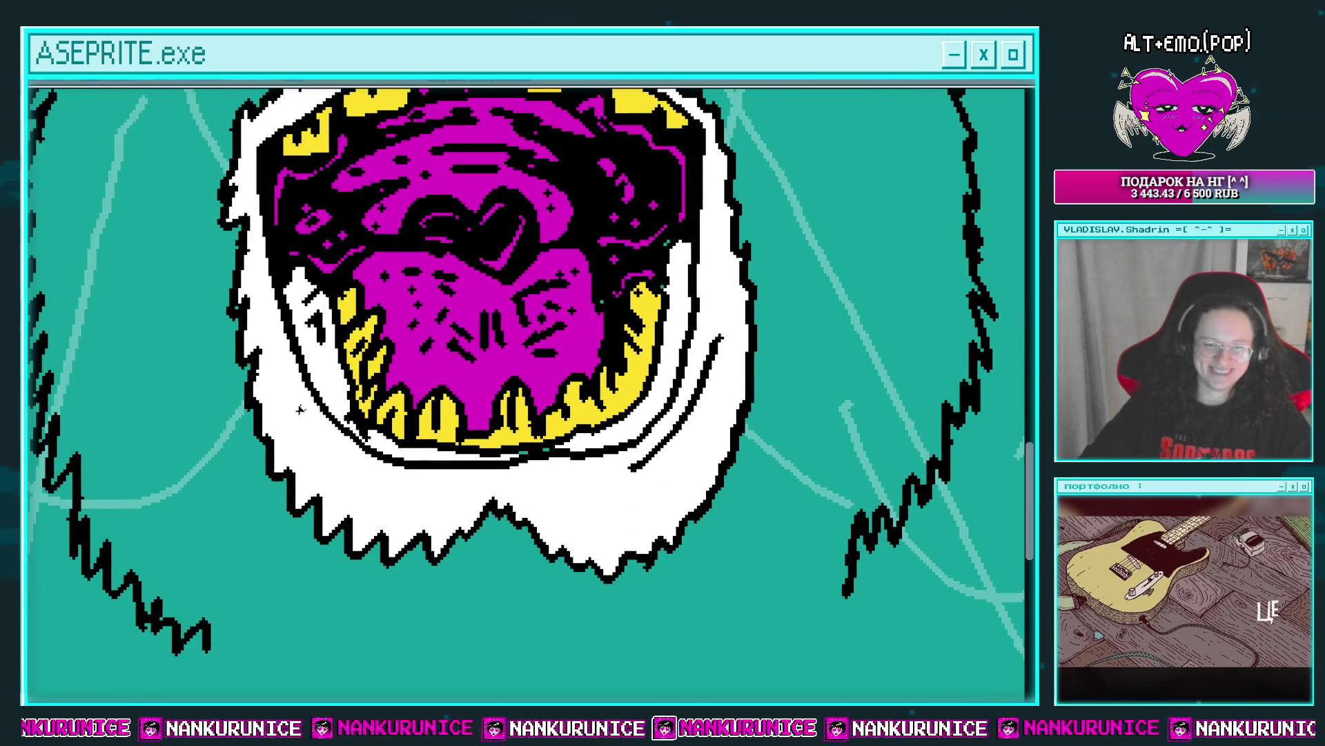
{"action": "scroll", "coordinate": [685, 417], "scroll_direction": "down", "scroll_amount": 2}
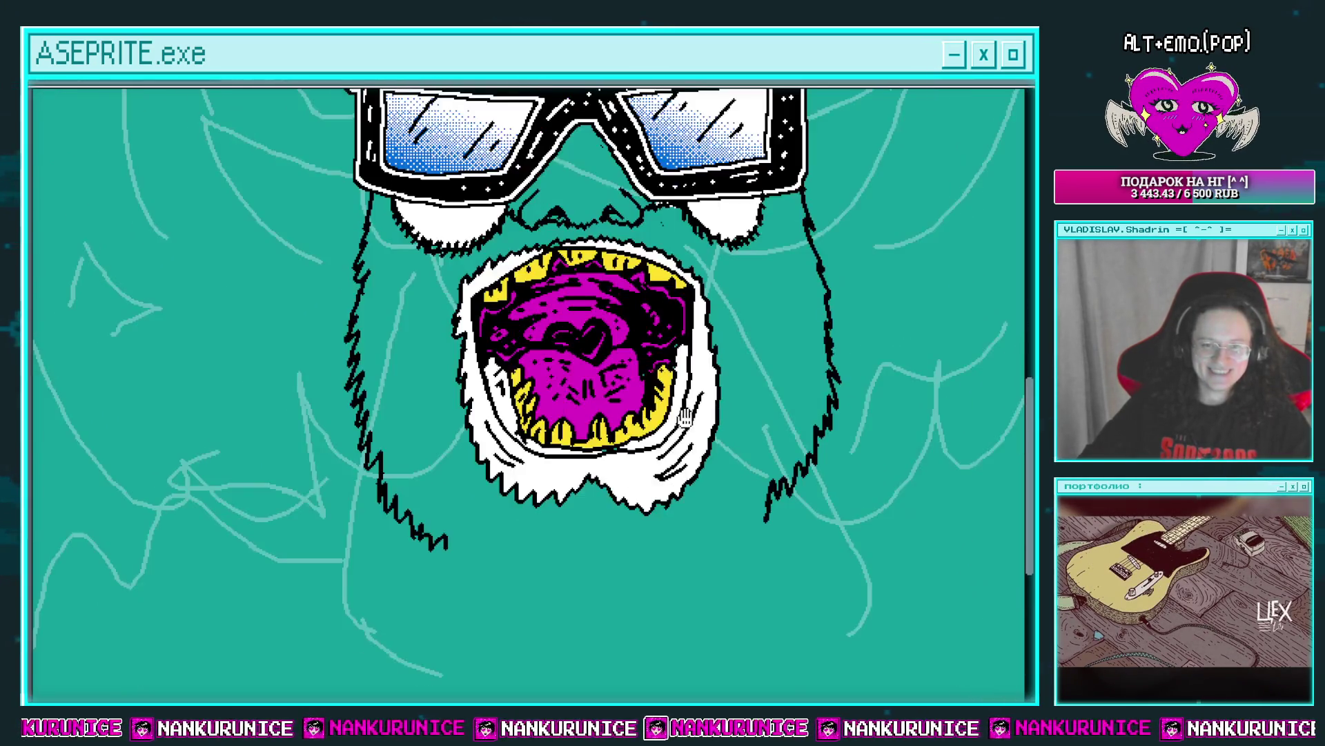
{"action": "scroll", "coordinate": [685, 417], "scroll_direction": "up", "scroll_amount": 1}
{"action": "scroll", "coordinate": [576, 535], "scroll_direction": "down", "scroll_amount": 1}
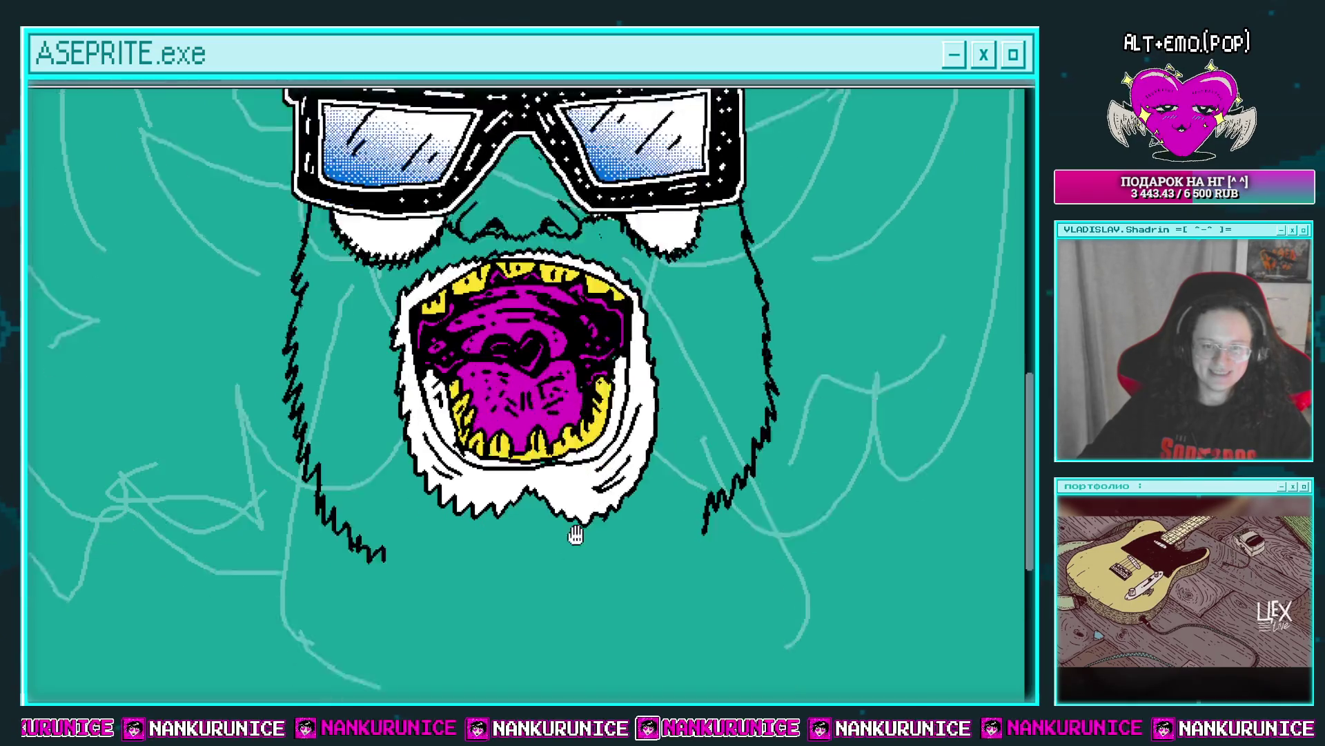
{"action": "left_click_drag", "start_coordinate": [576, 535], "coordinate": [580, 416]}
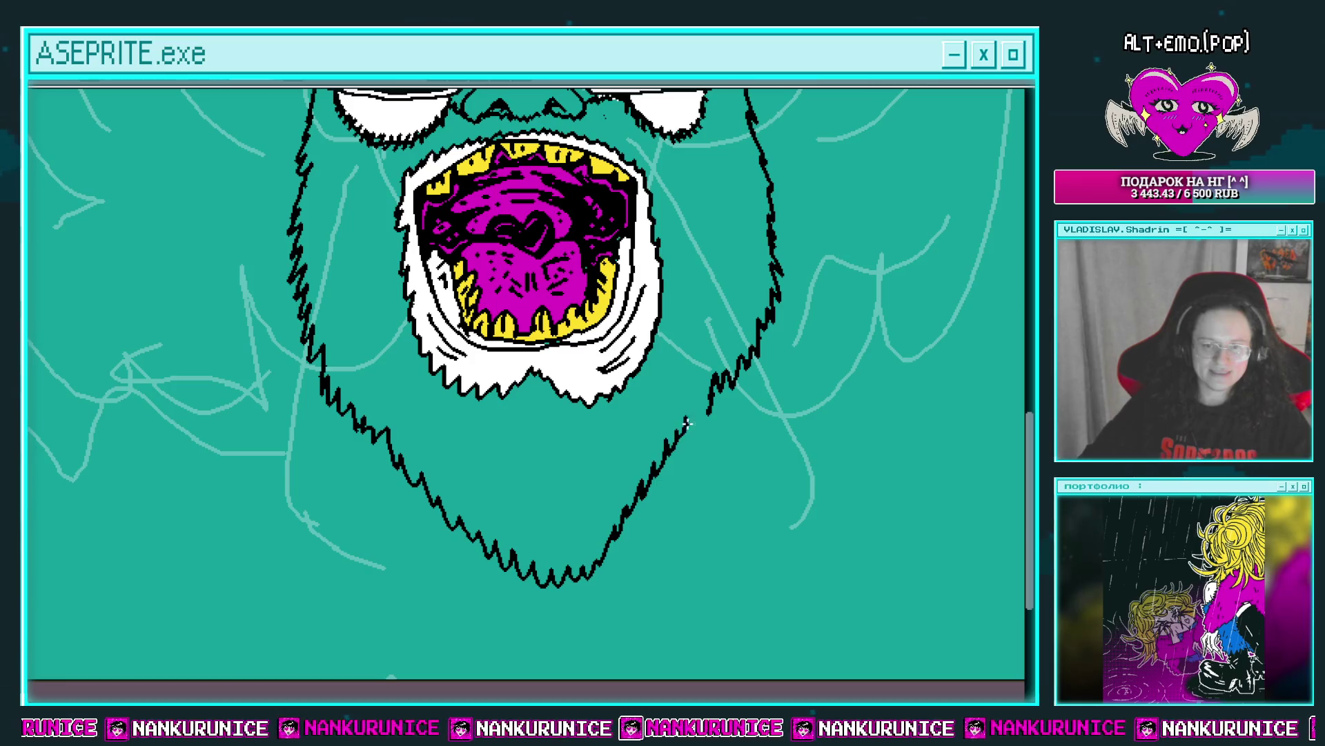
{"action": "scroll", "coordinate": [697, 372], "scroll_direction": "up", "scroll_amount": 1}
{"action": "scroll", "coordinate": [693, 349], "scroll_direction": "up", "scroll_amount": 3}
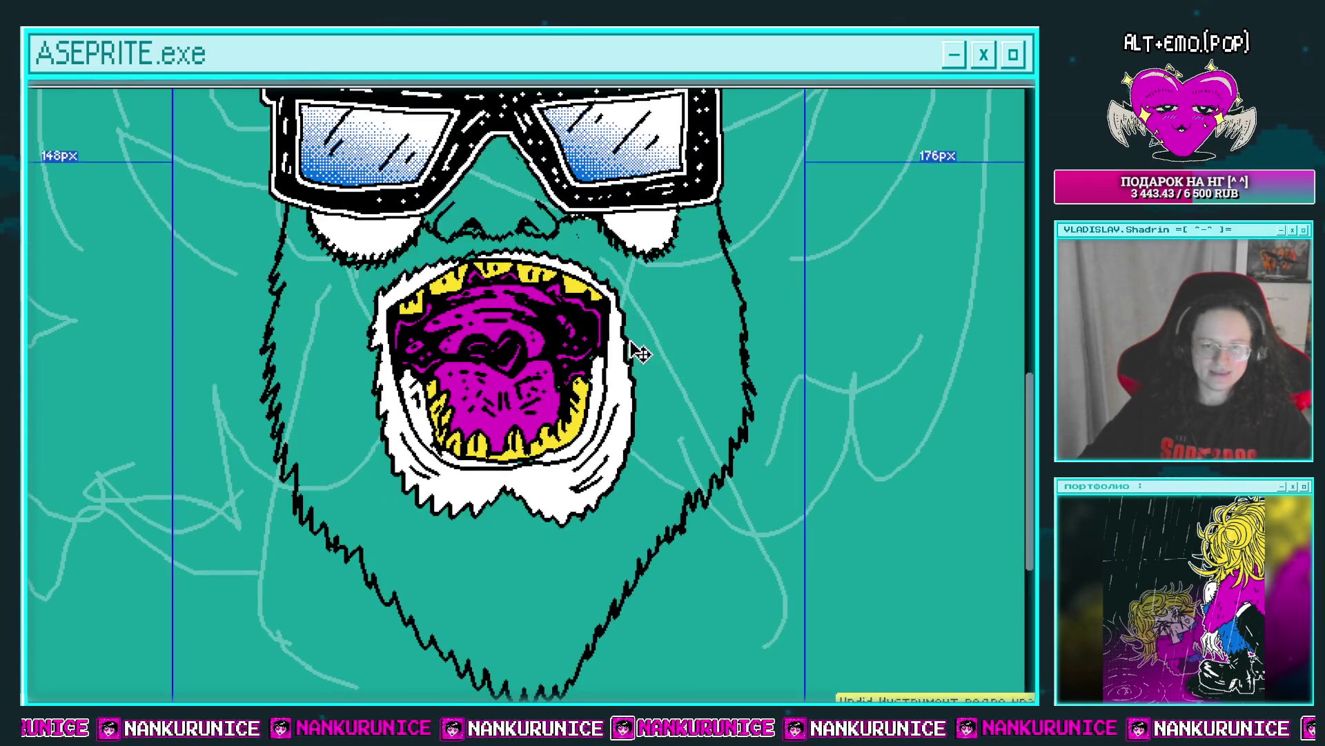
{"action": "scroll", "coordinate": [481, 325], "scroll_direction": "up", "scroll_amount": 2}
Draw a white hair strand just beneath the nose.
{"action": "scroll", "coordinate": [306, 294], "scroll_direction": "right", "scroll_amount": 3}
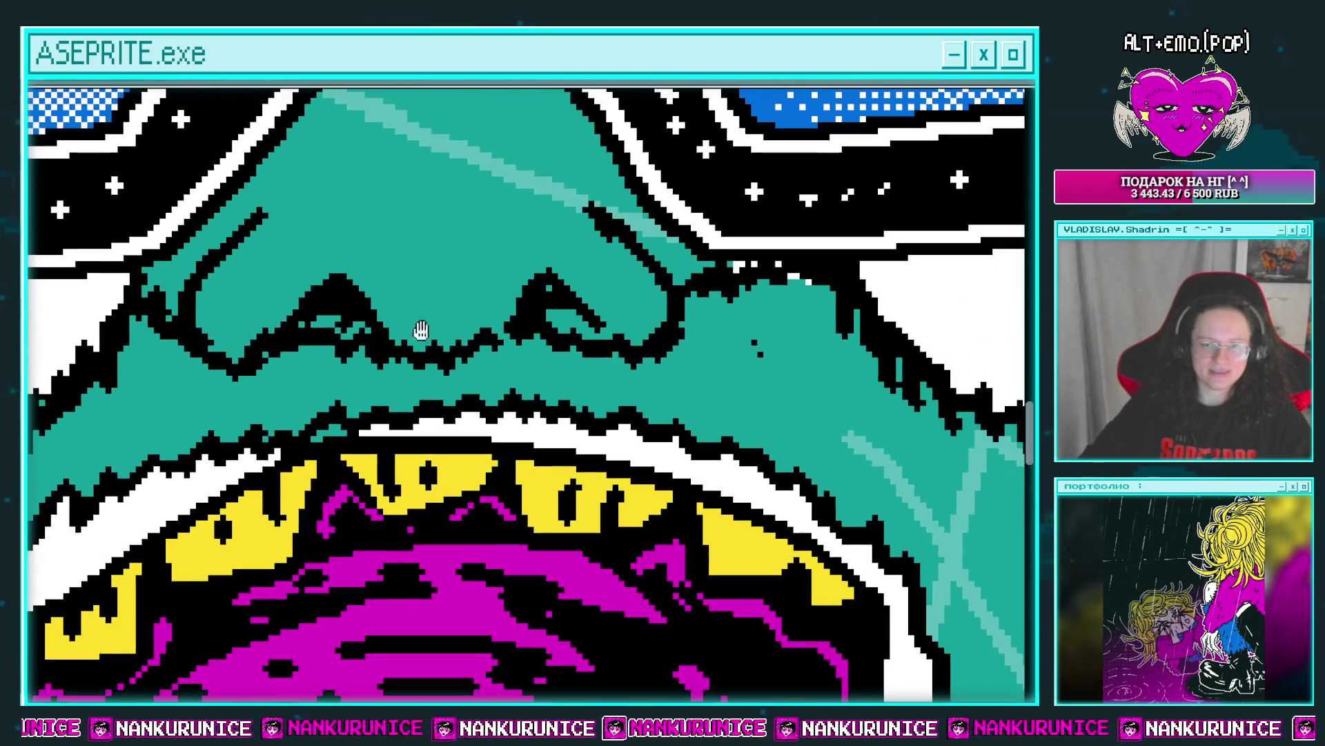
{"action": "scroll", "coordinate": [790, 277], "scroll_direction": "down", "scroll_amount": 1}
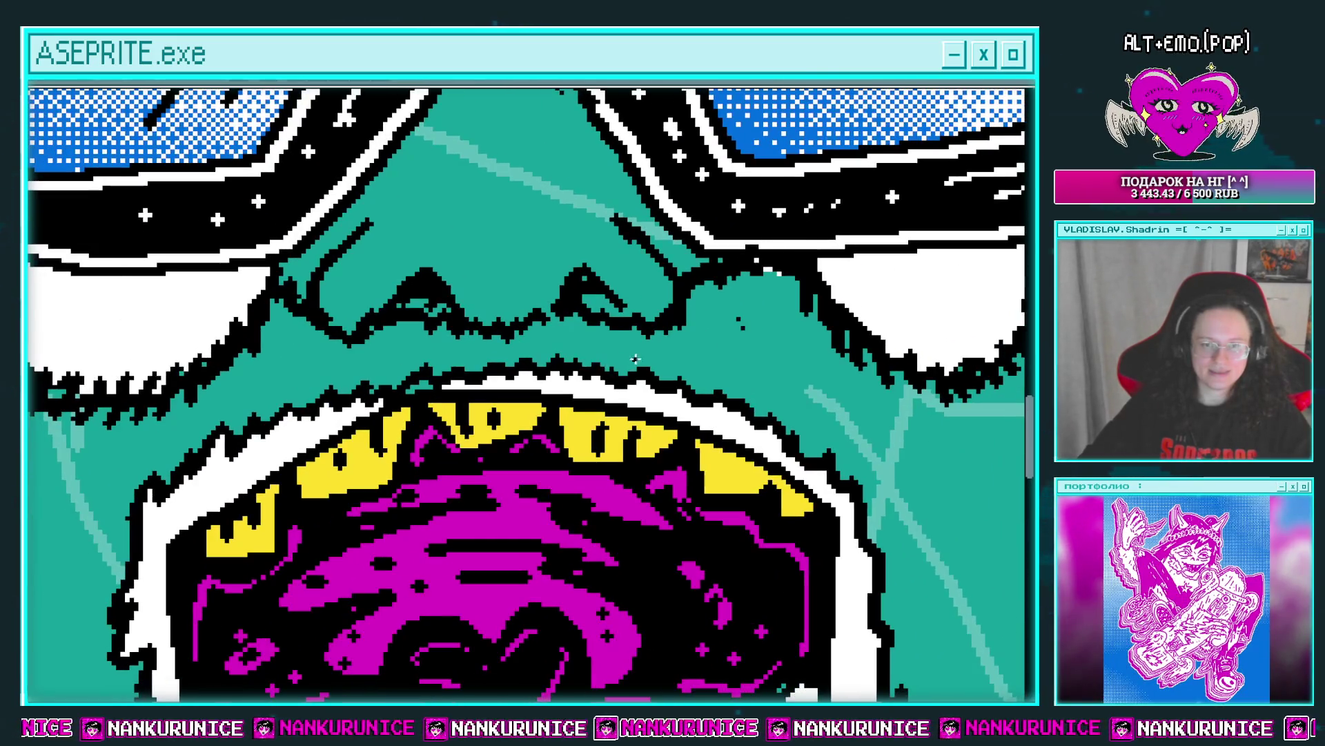
{"action": "scroll", "coordinate": [636, 314], "scroll_direction": "down", "scroll_amount": 1}
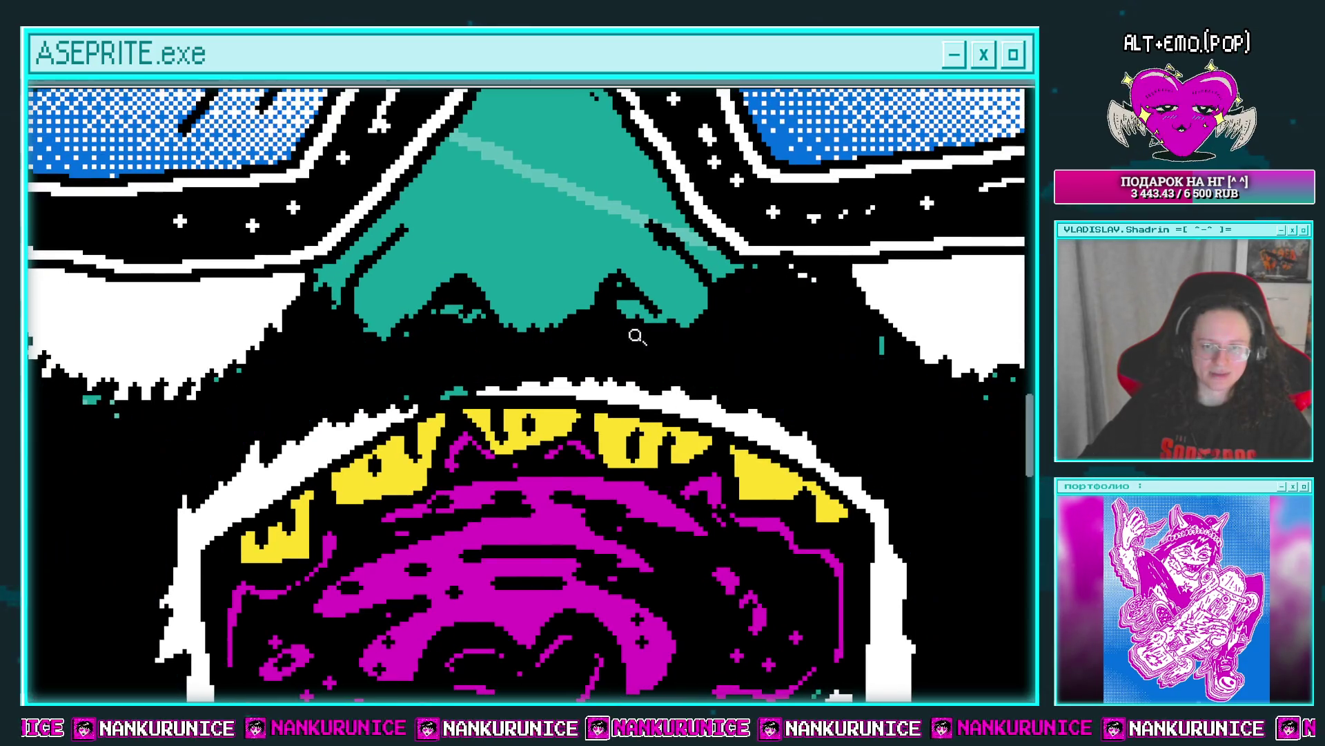
{"action": "scroll", "coordinate": [630, 334], "scroll_direction": "down", "scroll_amount": 2}
{"action": "scroll", "coordinate": [610, 298], "scroll_direction": "up", "scroll_amount": 3}
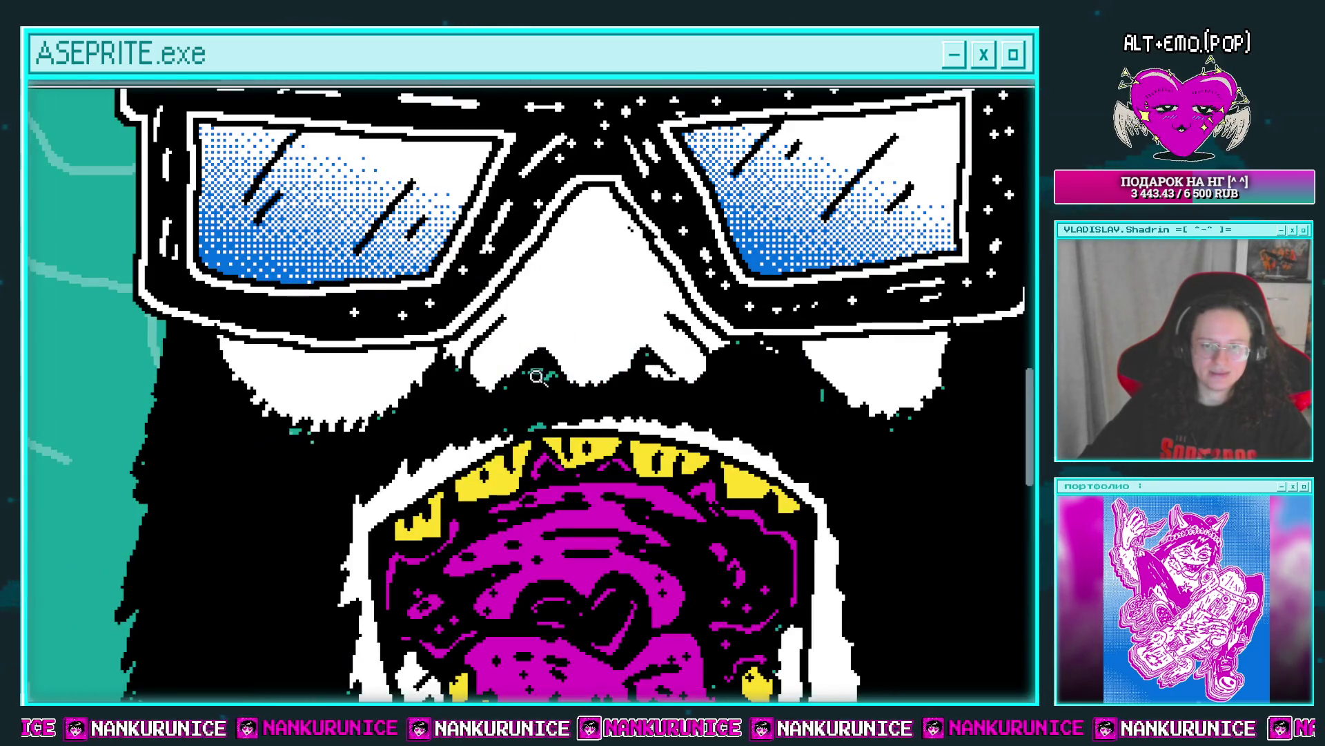
{"action": "scroll", "coordinate": [542, 373], "scroll_direction": "up", "scroll_amount": 1}
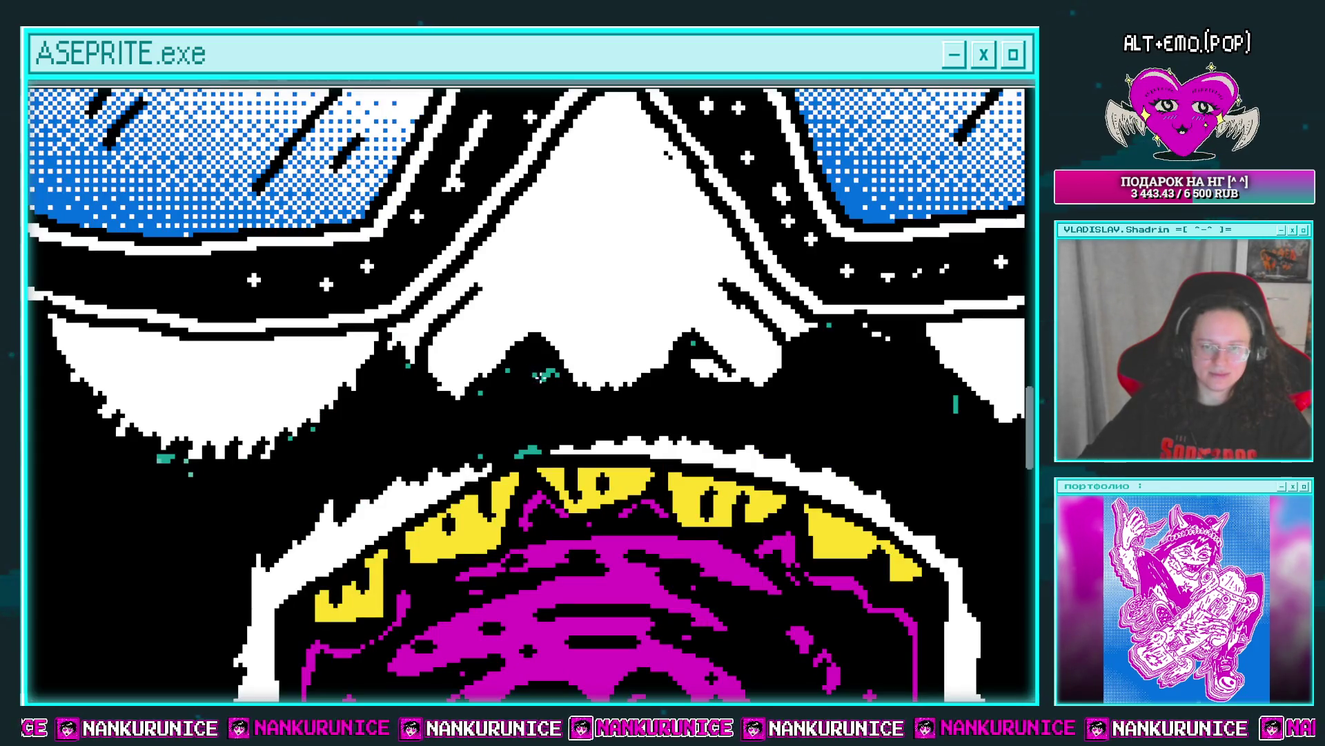
{"action": "scroll", "coordinate": [504, 386], "scroll_direction": "right", "scroll_amount": 1}
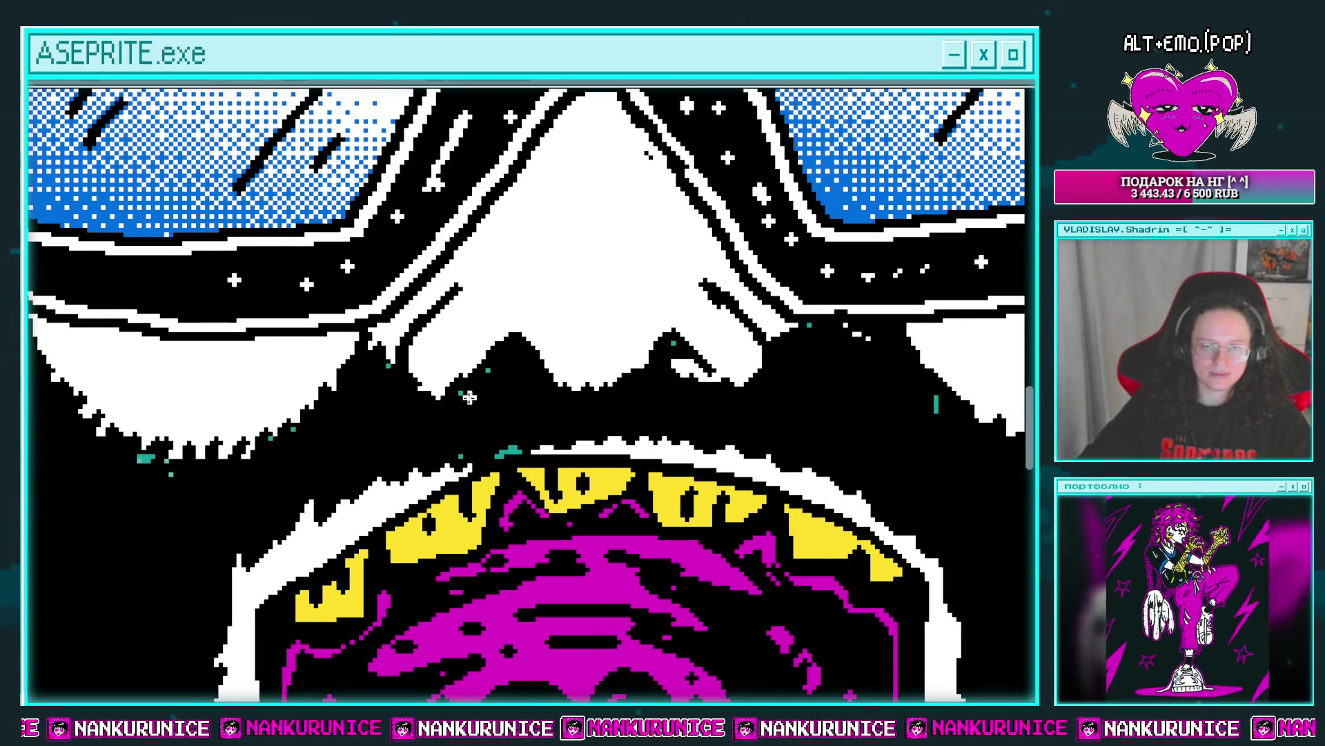
{"action": "left_click_drag", "start_coordinate": [552, 407], "coordinate": [638, 392]}
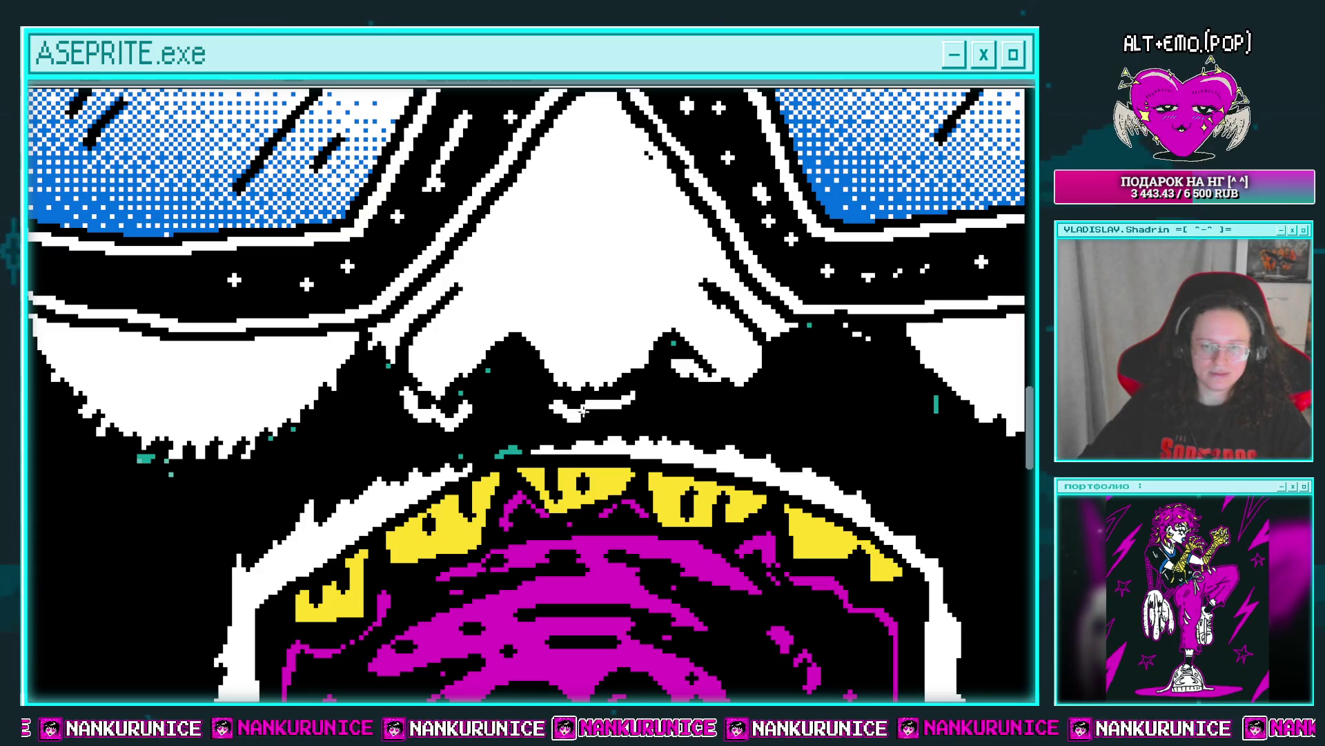
{"action": "scroll", "coordinate": [484, 410], "scroll_direction": "down", "scroll_amount": 1}
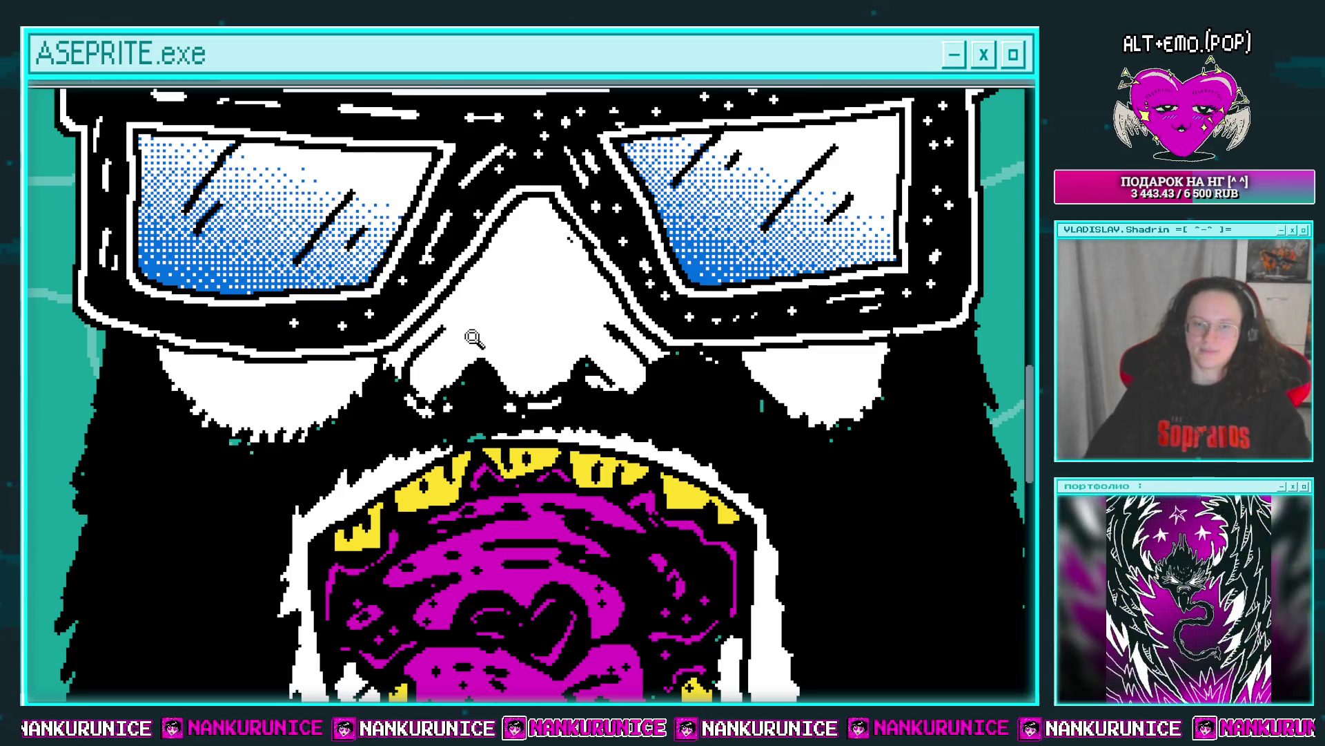
Zoom in on the beard to the left of the mouth.
{"action": "left_click_drag", "start_coordinate": [284, 388], "coordinate": [436, 258]}
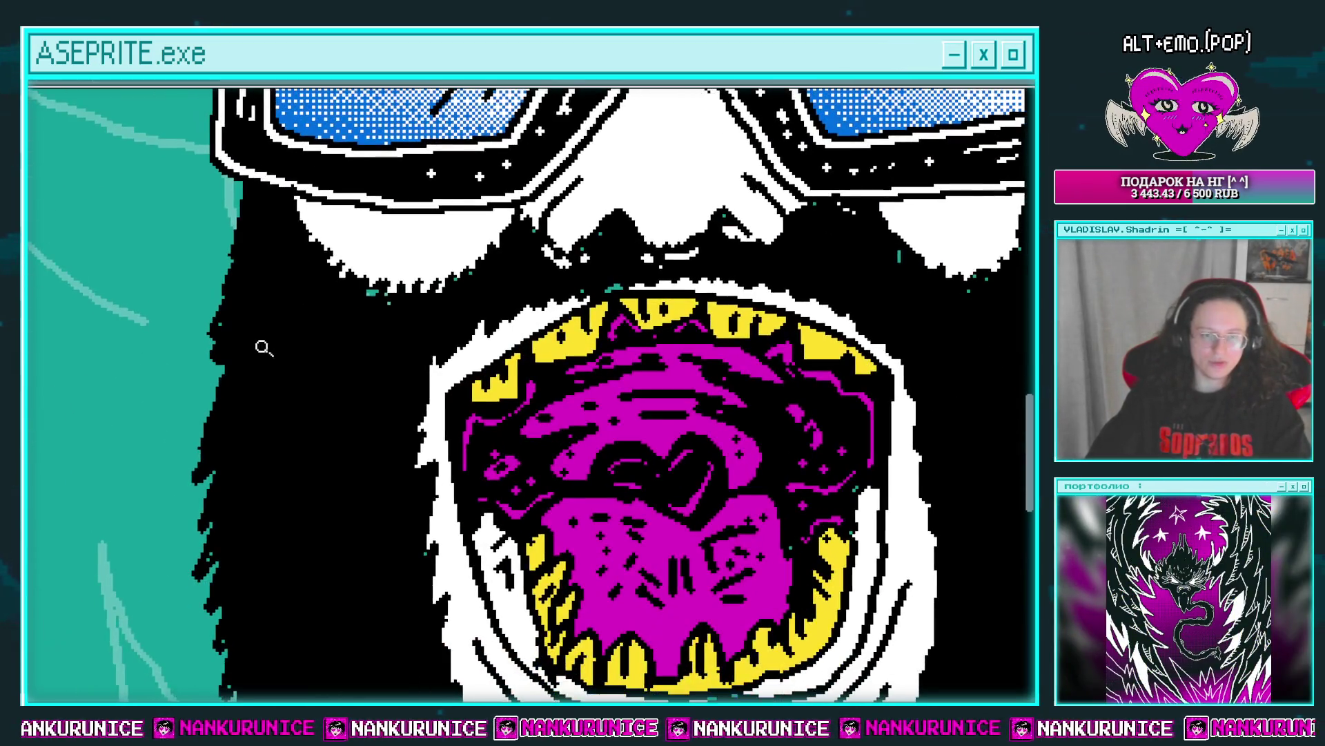
{"action": "left_click_drag", "start_coordinate": [290, 368], "coordinate": [293, 285]}
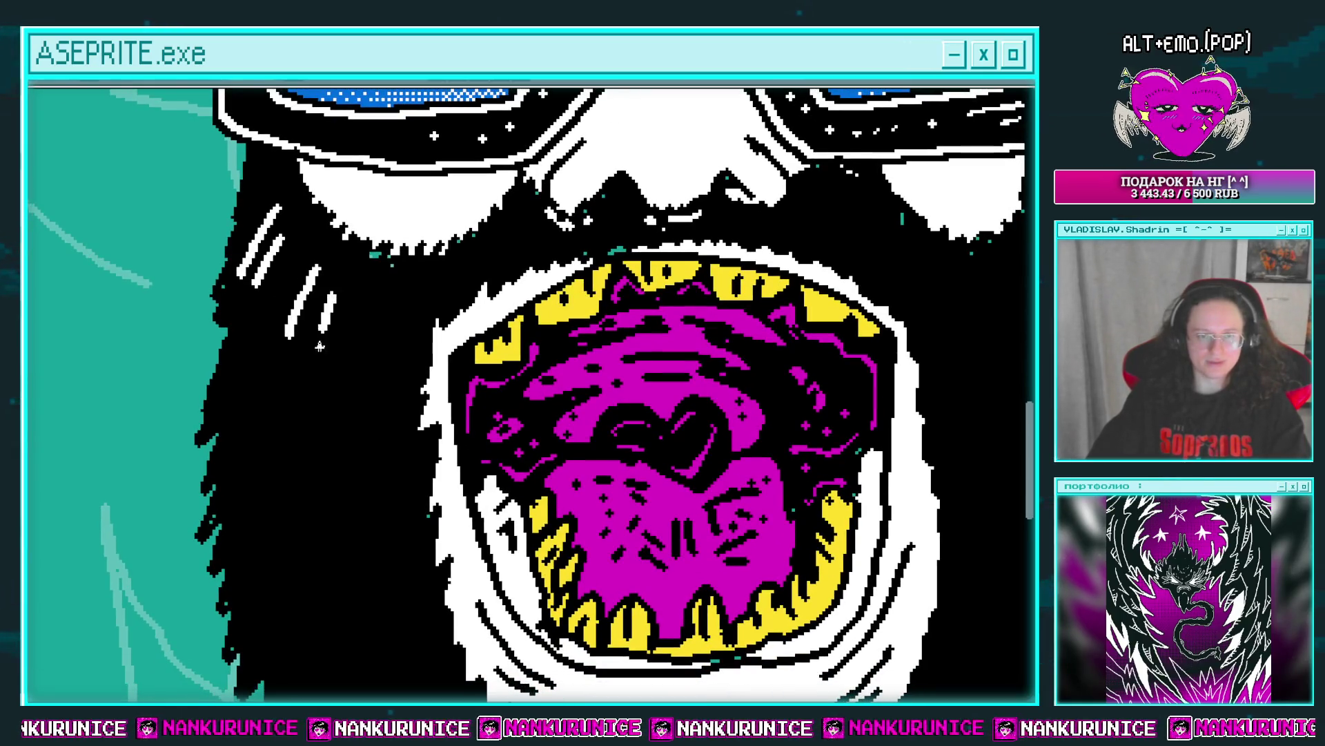
{"action": "mouse_move", "coordinate": [320, 345]}
{"action": "left_mouse_down"}
{"action": "mouse_move", "coordinate": [357, 329]}
{"action": "mouse_move", "coordinate": [286, 301]}
{"action": "left_mouse_up"}
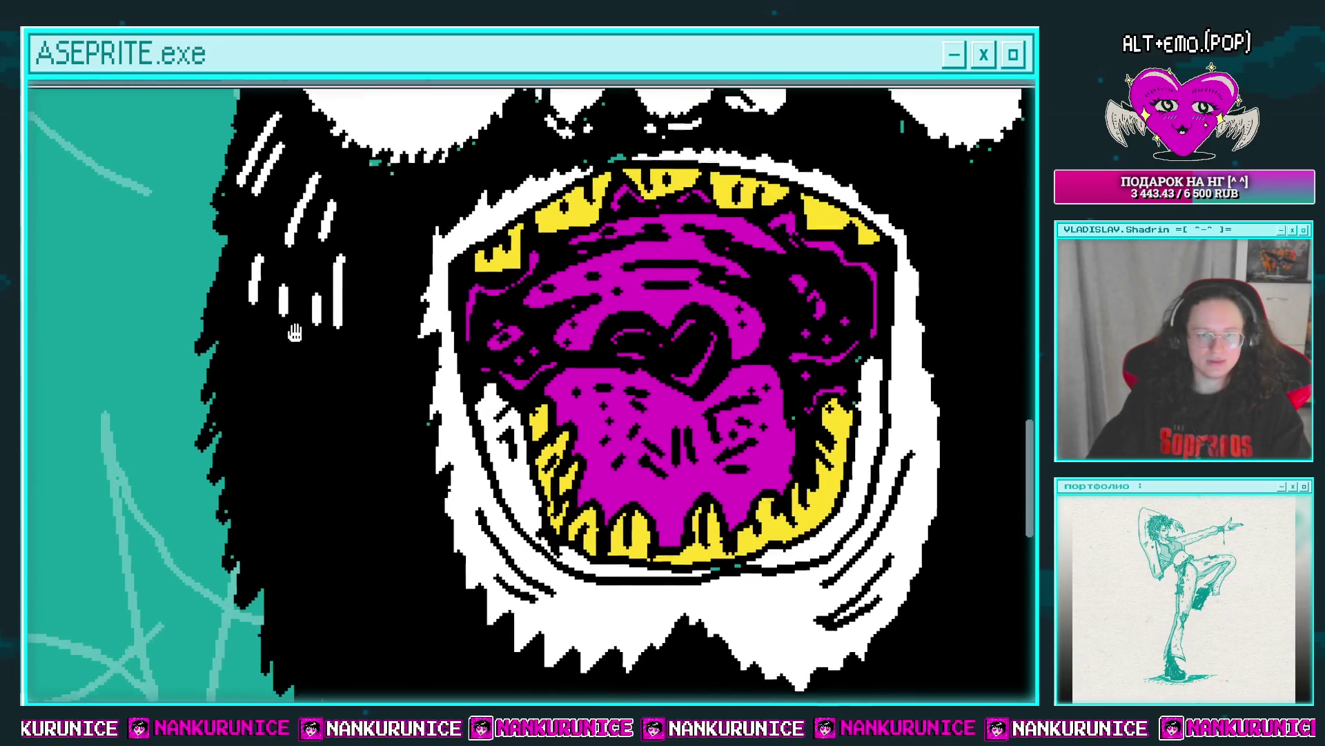
{"action": "left_click_drag", "start_coordinate": [392, 271], "coordinate": [390, 387]}
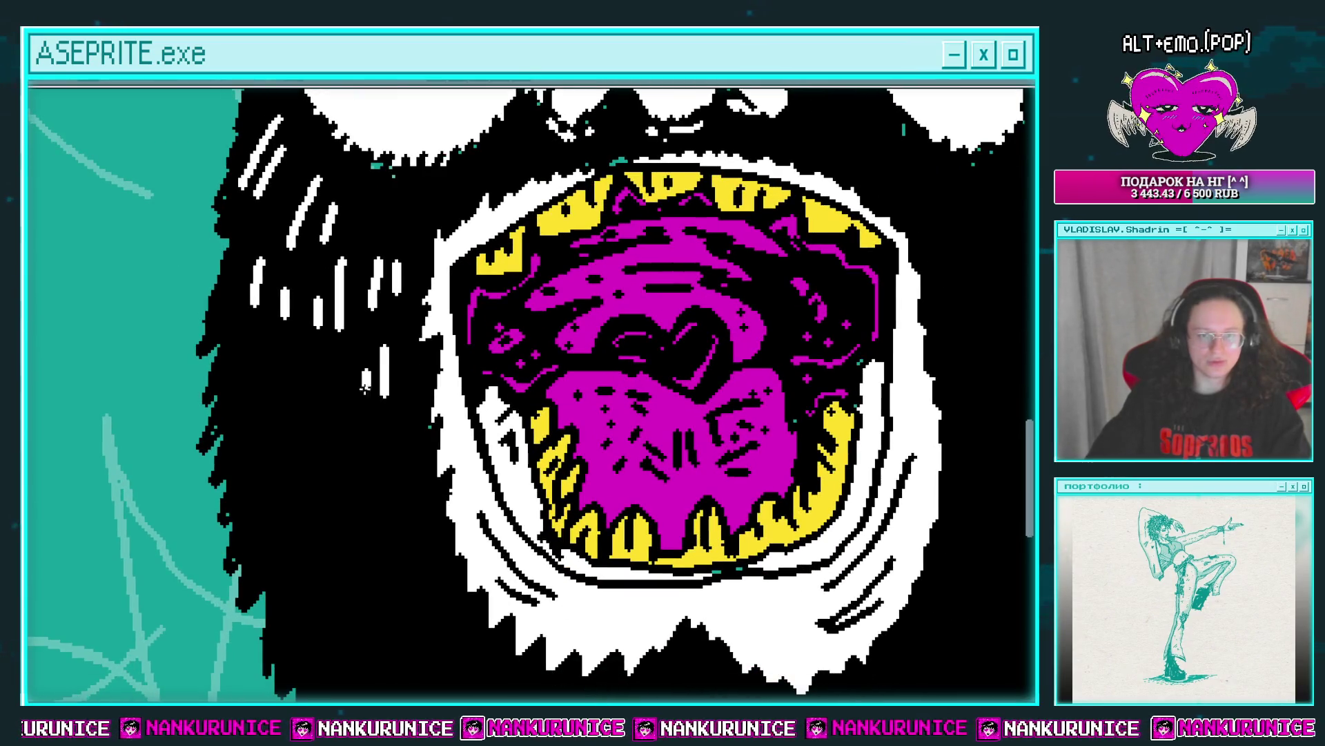
{"action": "left_click_drag", "start_coordinate": [263, 357], "coordinate": [268, 401]}
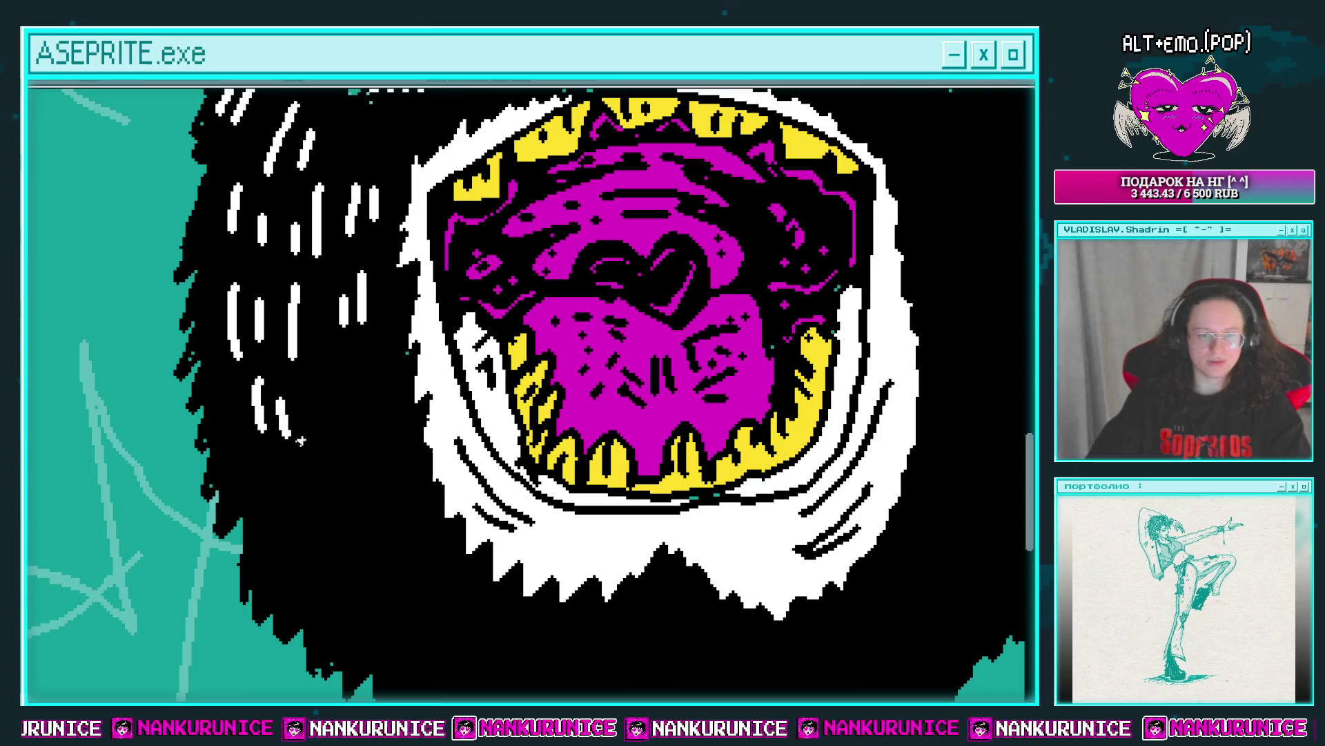
{"action": "scroll", "coordinate": [359, 400], "scroll_direction": "down", "scroll_amount": 2}
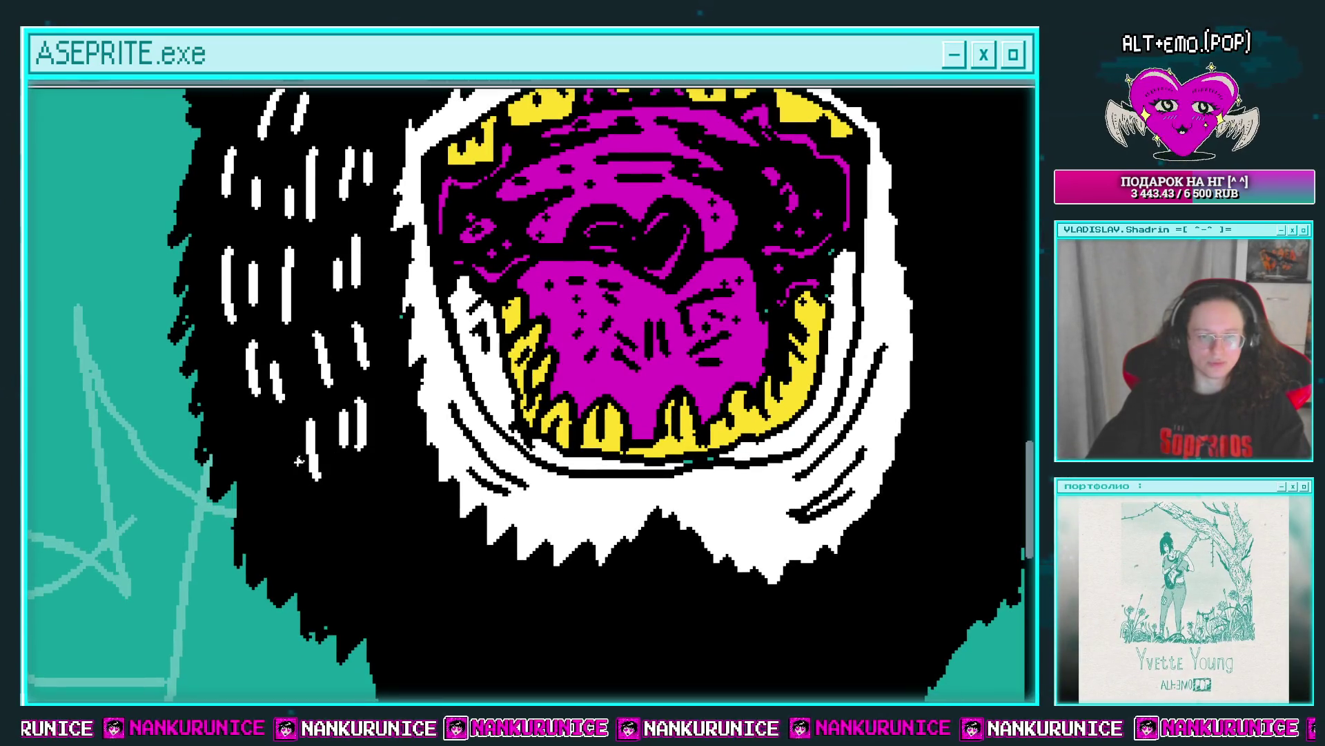
{"action": "scroll", "coordinate": [238, 438], "scroll_direction": "up", "scroll_amount": 2}
{"action": "scroll", "coordinate": [266, 553], "scroll_direction": "up", "scroll_amount": 2}
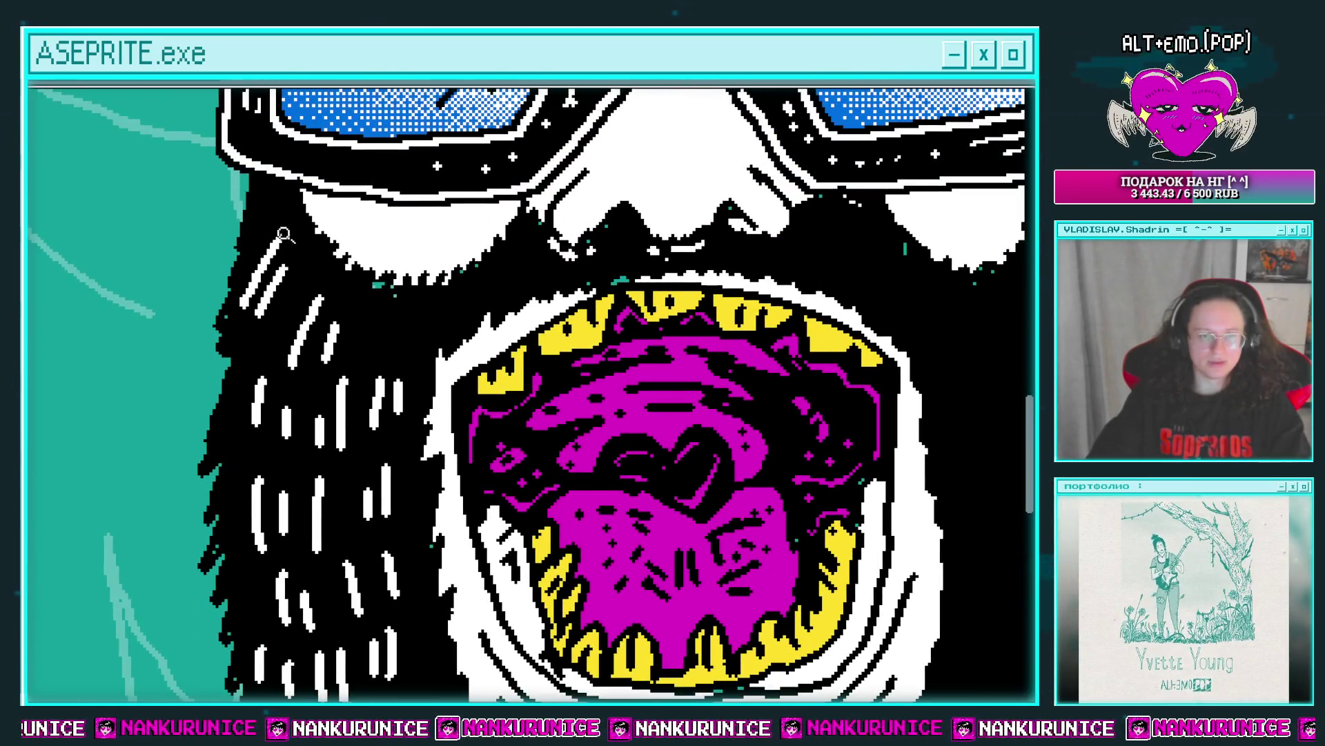
{"action": "left_click", "coordinate": [283, 233]}
Paint over a stray white strand in the beard with black.
{"action": "scroll", "coordinate": [345, 276], "scroll_direction": "down", "scroll_amount": 2}
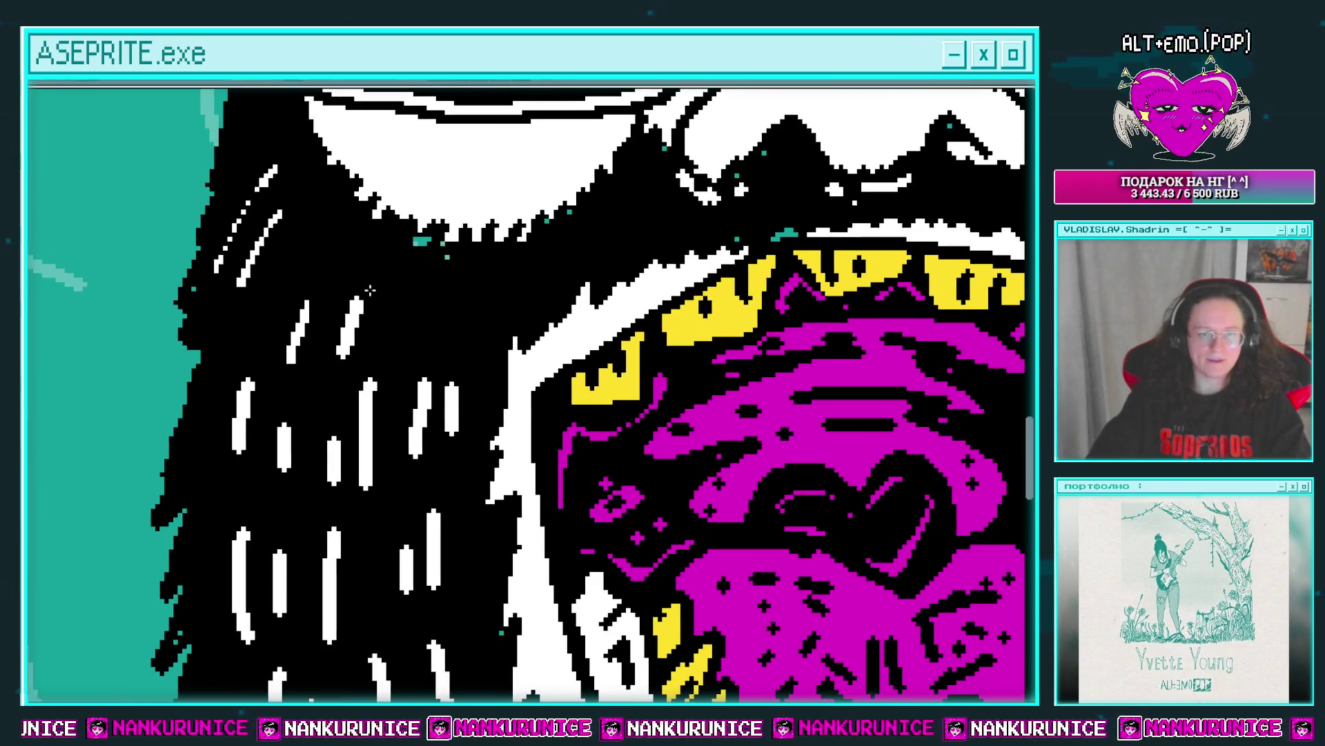
{"action": "scroll", "coordinate": [370, 291], "scroll_direction": "down", "scroll_amount": 3}
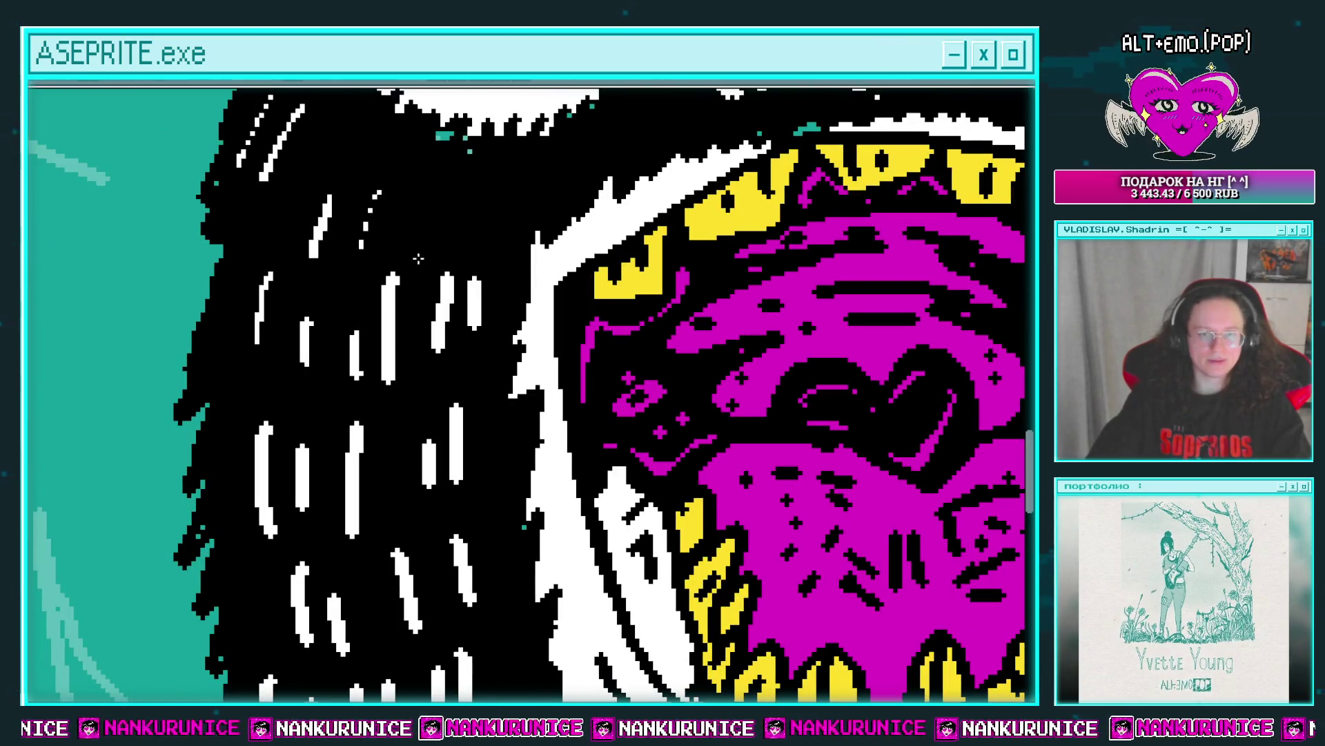
{"action": "scroll", "coordinate": [470, 342], "scroll_direction": "down", "scroll_amount": 3}
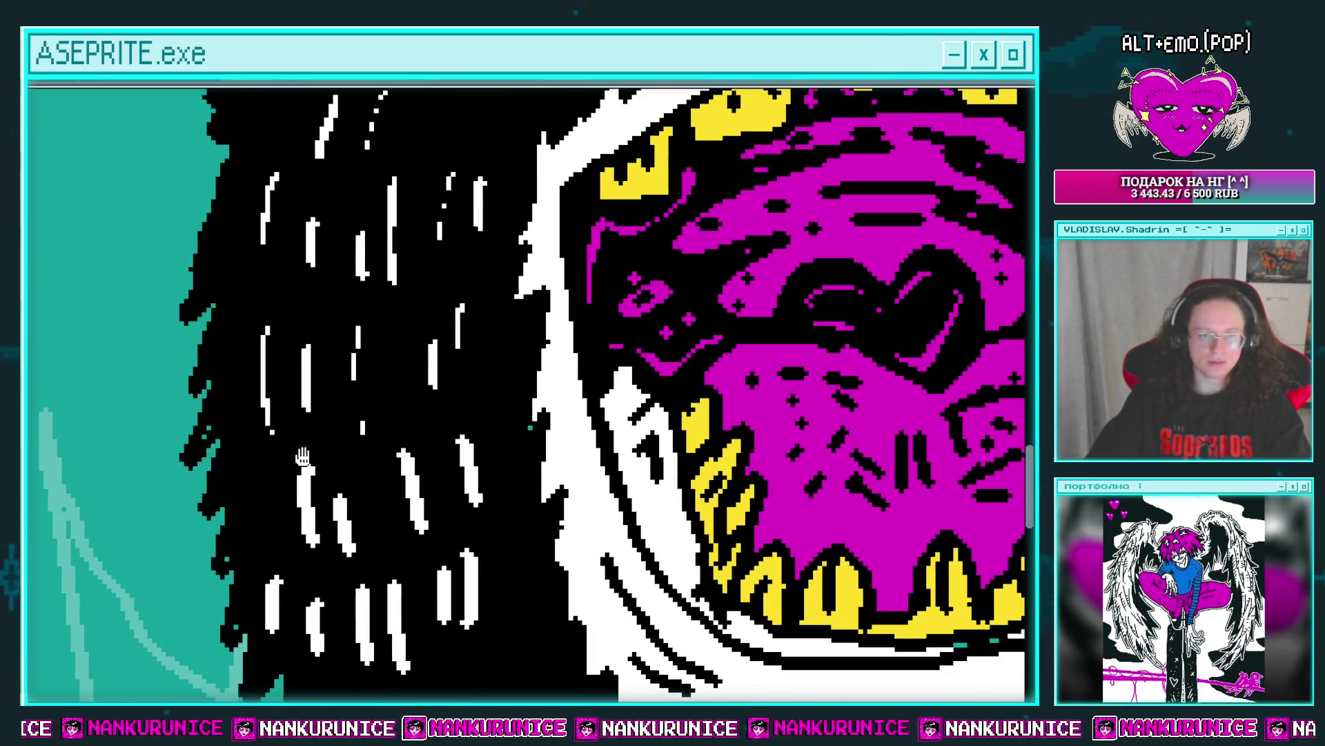
{"action": "scroll", "coordinate": [374, 466], "scroll_direction": "down", "scroll_amount": 3}
{"action": "scroll", "coordinate": [441, 443], "scroll_direction": "down", "scroll_amount": 3}
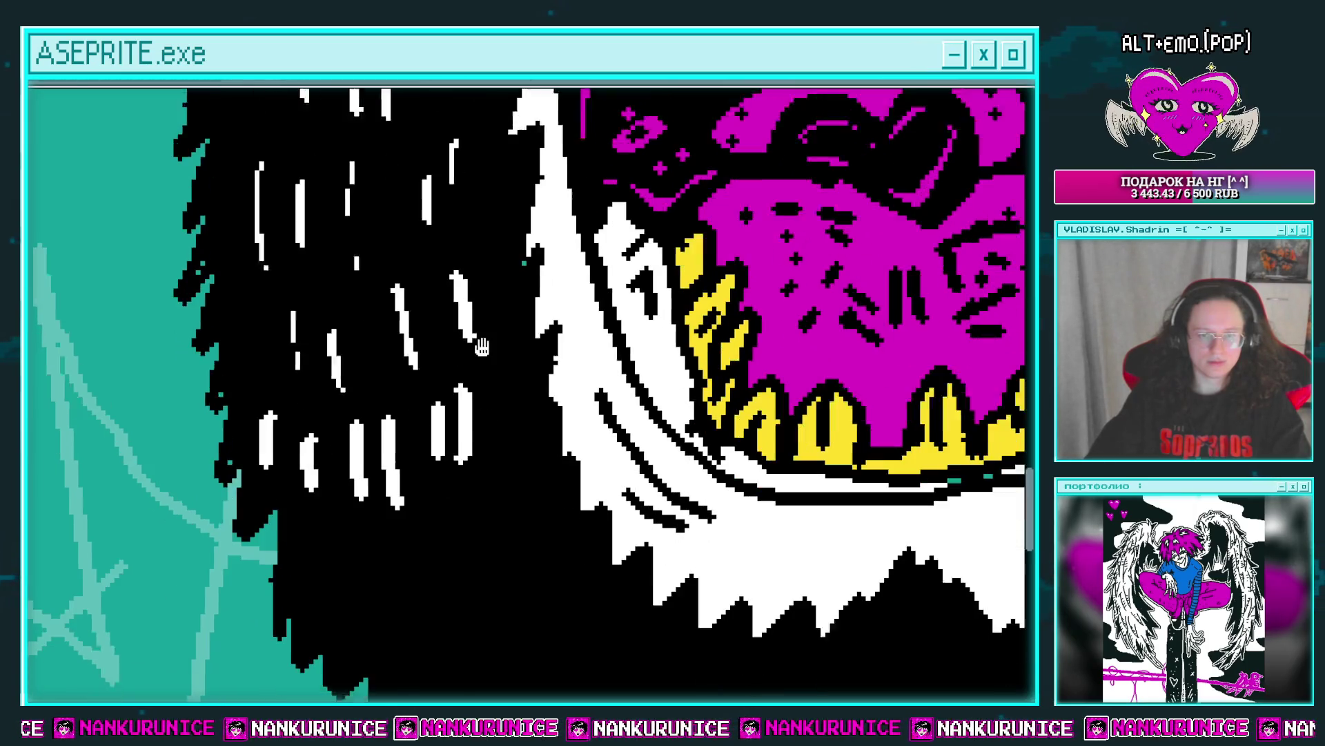
{"action": "left_click_drag", "start_coordinate": [403, 387], "coordinate": [370, 374]}
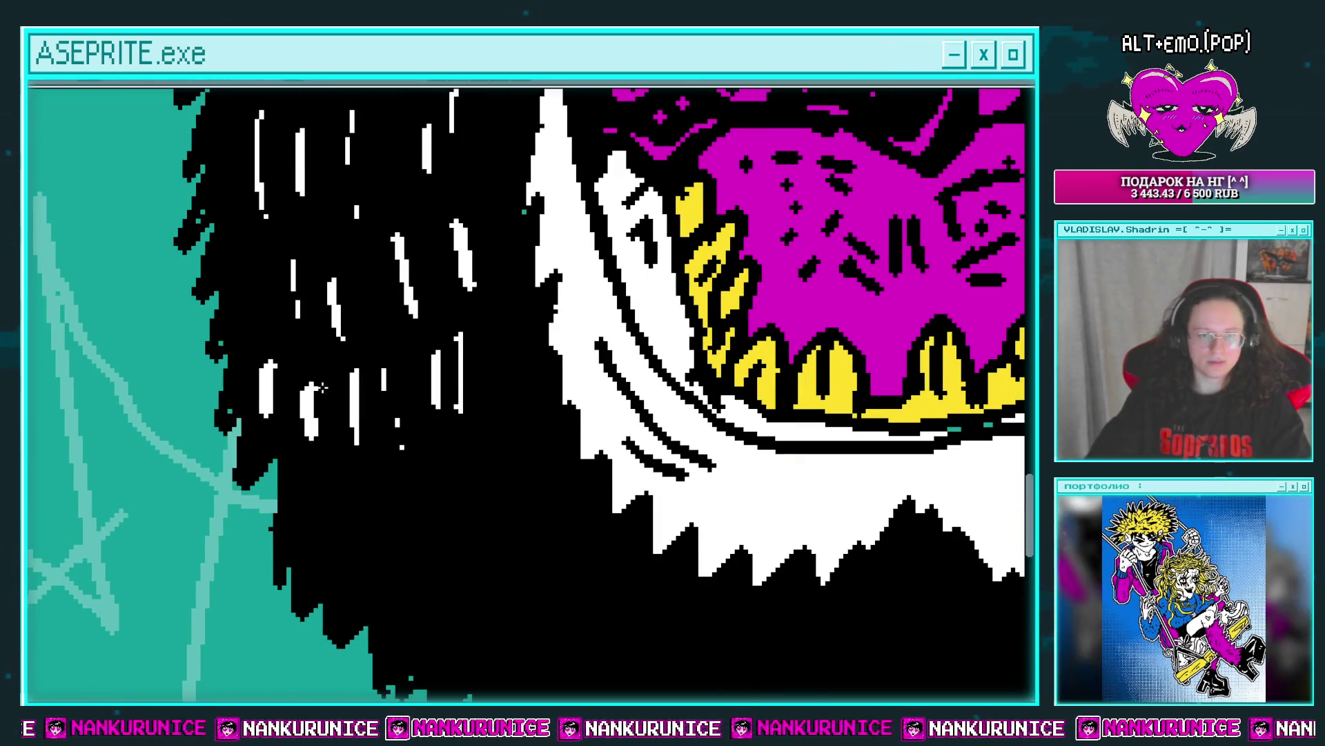
Add vertical white strands to the lower beard and thin them with black.
{"action": "scroll", "coordinate": [289, 453], "scroll_direction": "down", "scroll_amount": 3}
{"action": "left_click_drag", "start_coordinate": [428, 326], "coordinate": [427, 416]}
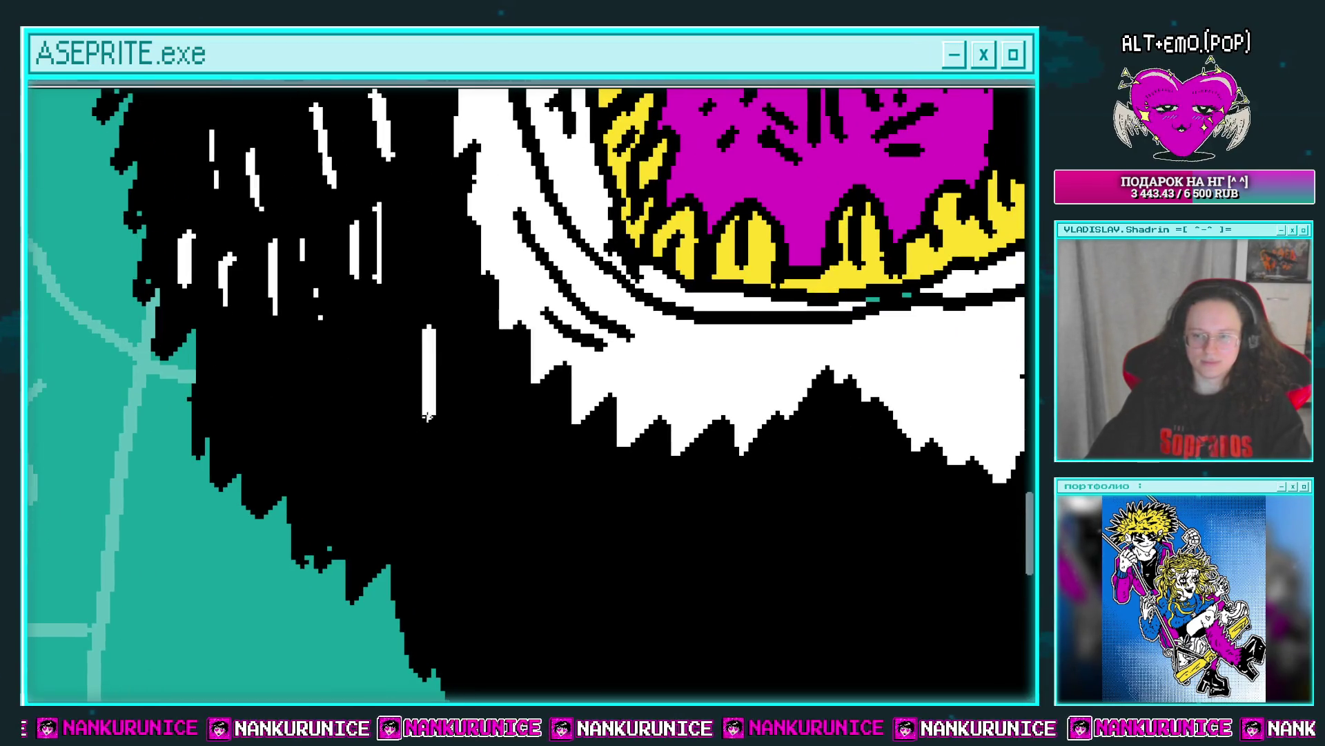
{"action": "scroll", "coordinate": [350, 366], "scroll_direction": "down", "scroll_amount": 2}
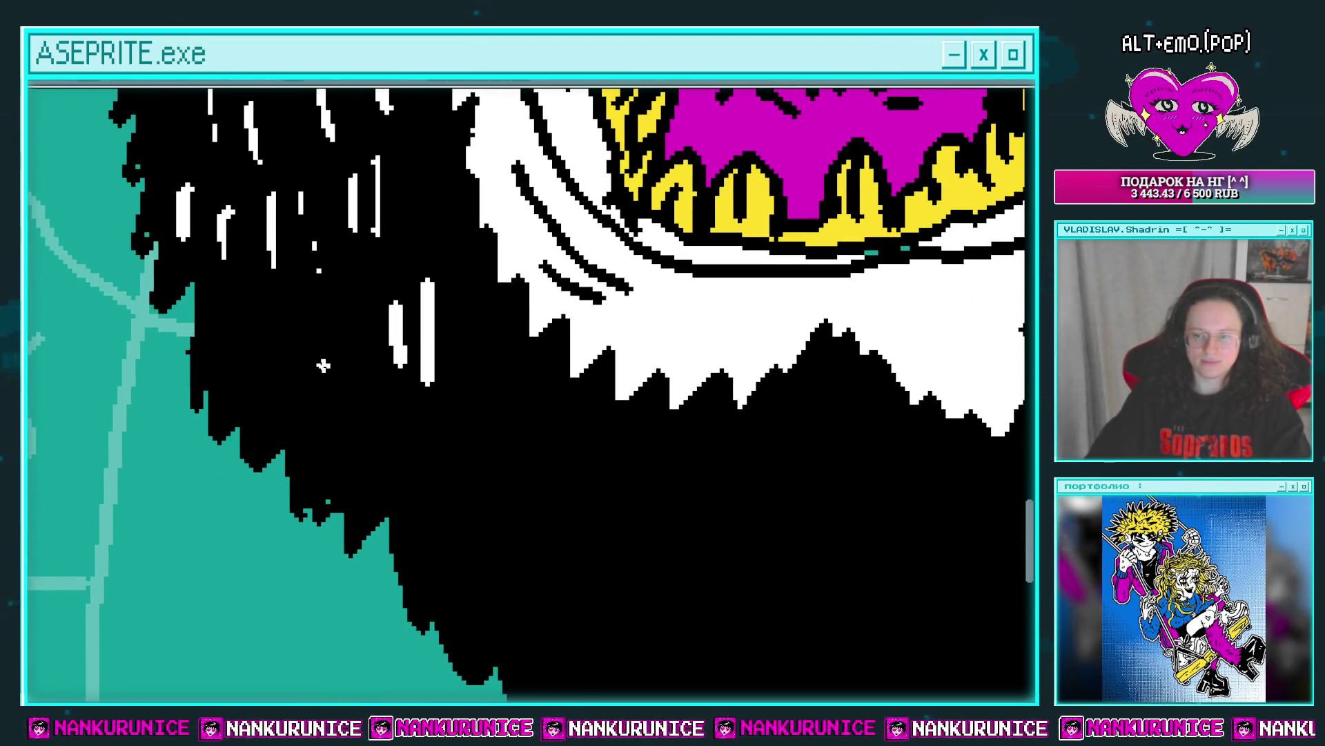
{"action": "left_click_drag", "start_coordinate": [305, 321], "coordinate": [315, 408]}
{"action": "left_click_drag", "start_coordinate": [263, 335], "coordinate": [272, 399]}
{"action": "mouse_move", "coordinate": [233, 300]}
{"action": "left_mouse_down"}
{"action": "mouse_move", "coordinate": [232, 359]}
{"action": "mouse_move", "coordinate": [274, 395]}
{"action": "left_mouse_up"}
{"action": "scroll", "coordinate": [387, 352], "scroll_direction": "down", "scroll_amount": 2}
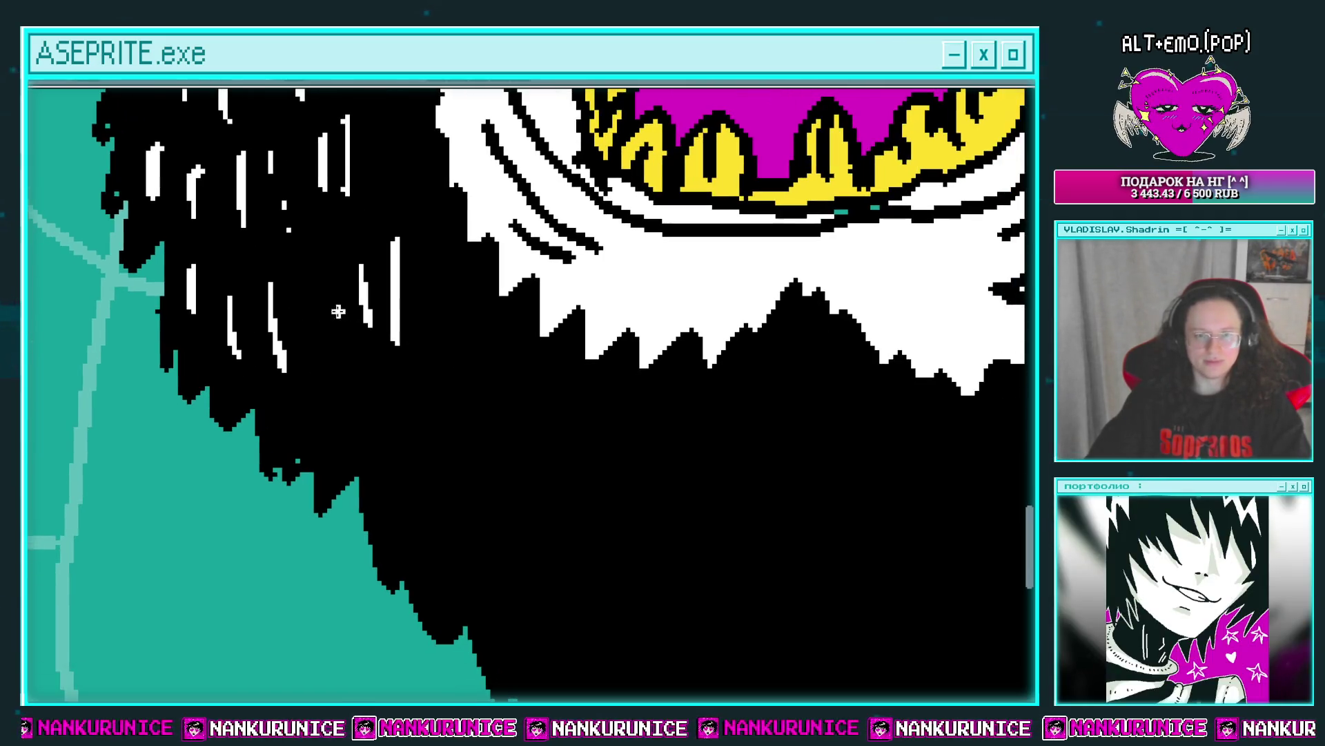
{"action": "scroll", "coordinate": [332, 279], "scroll_direction": "up", "scroll_amount": 1}
{"action": "scroll", "coordinate": [367, 379], "scroll_direction": "down", "scroll_amount": 3}
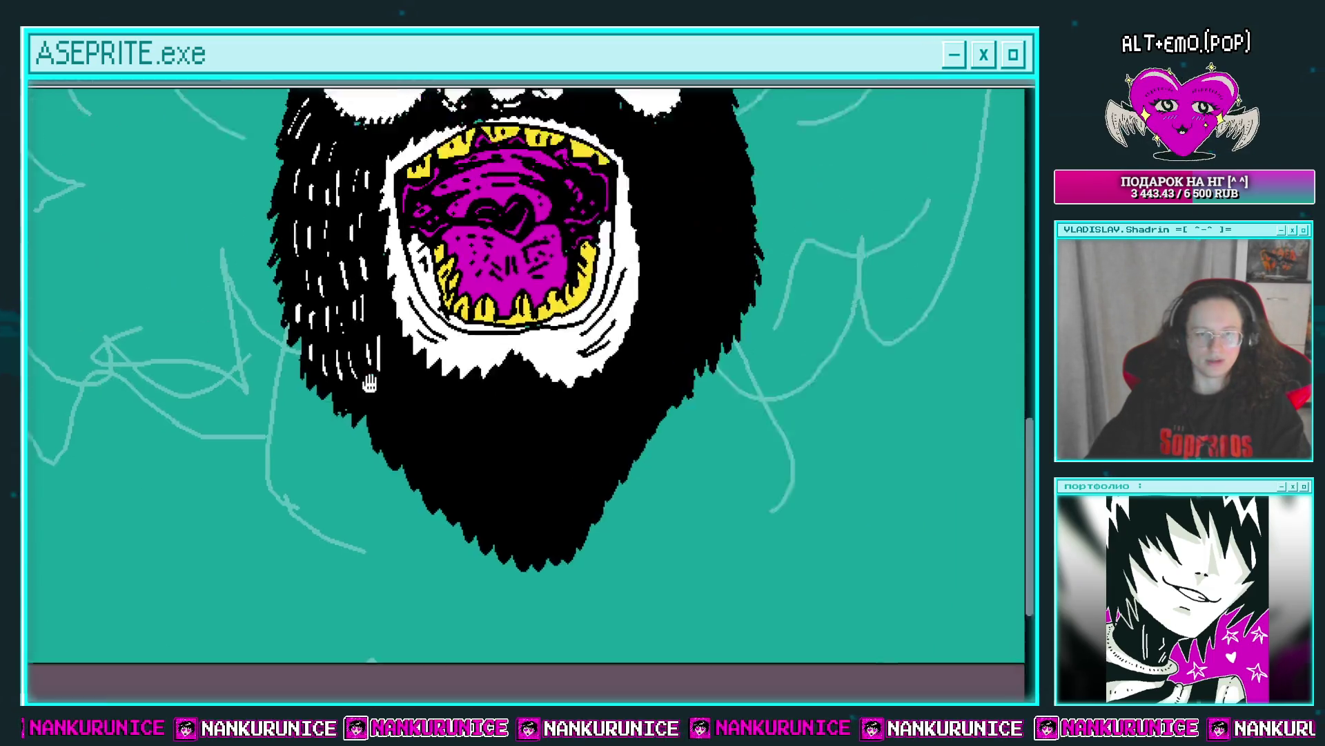
{"action": "scroll", "coordinate": [336, 378], "scroll_direction": "up", "scroll_amount": 4}
{"action": "scroll", "coordinate": [336, 378], "scroll_direction": "up", "scroll_amount": 3}
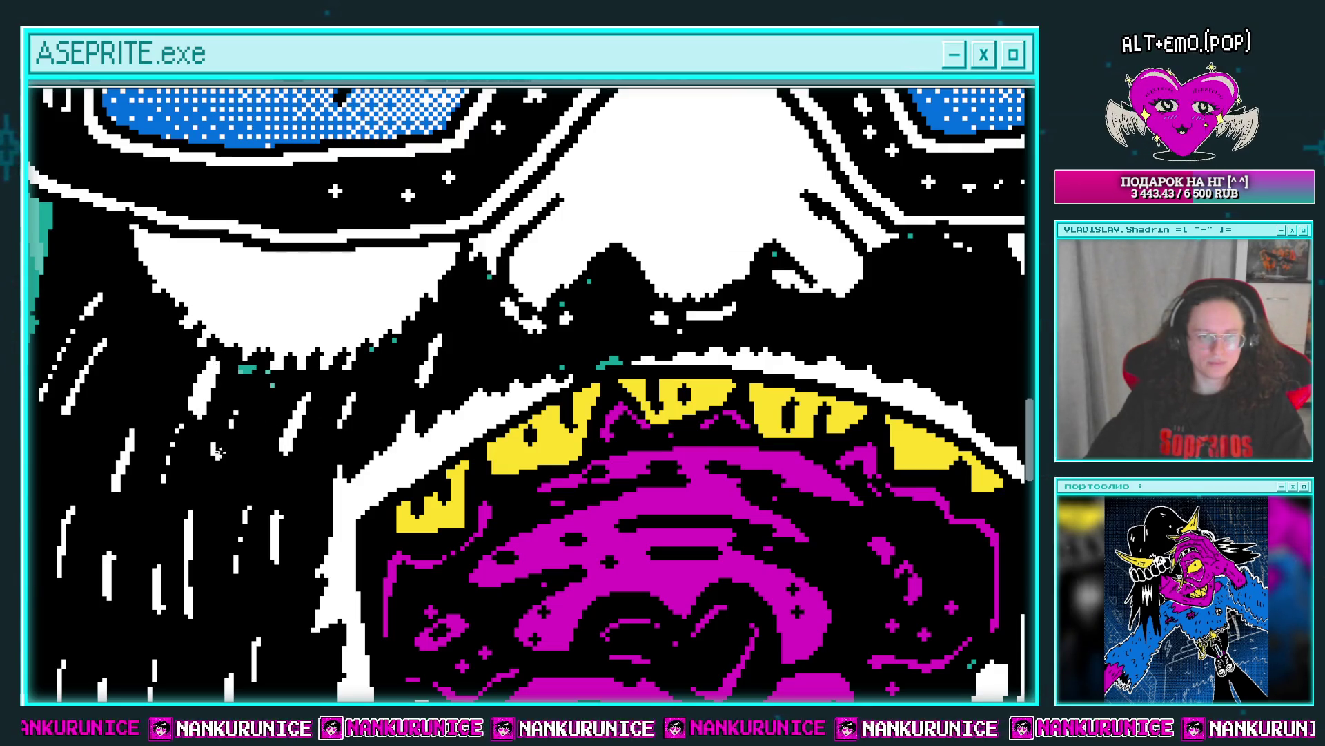
{"action": "scroll", "coordinate": [200, 359], "scroll_direction": "left", "scroll_amount": 2}
{"action": "scroll", "coordinate": [186, 339], "scroll_direction": "up", "scroll_amount": 2}
{"action": "scroll", "coordinate": [178, 325], "scroll_direction": "right", "scroll_amount": 1}
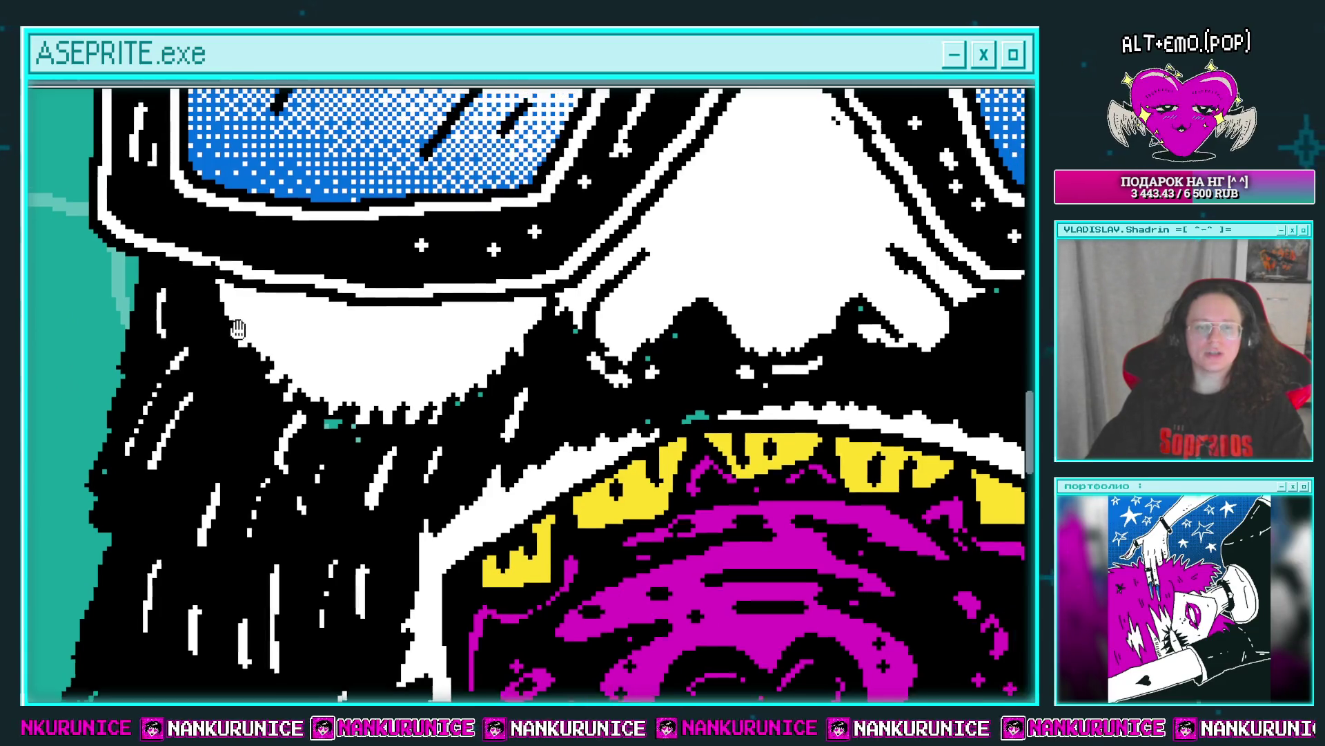
{"action": "scroll", "coordinate": [276, 335], "scroll_direction": "up", "scroll_amount": 1}
{"action": "scroll", "coordinate": [356, 400], "scroll_direction": "right", "scroll_amount": 4}
{"action": "scroll", "coordinate": [355, 400], "scroll_direction": "up", "scroll_amount": 2}
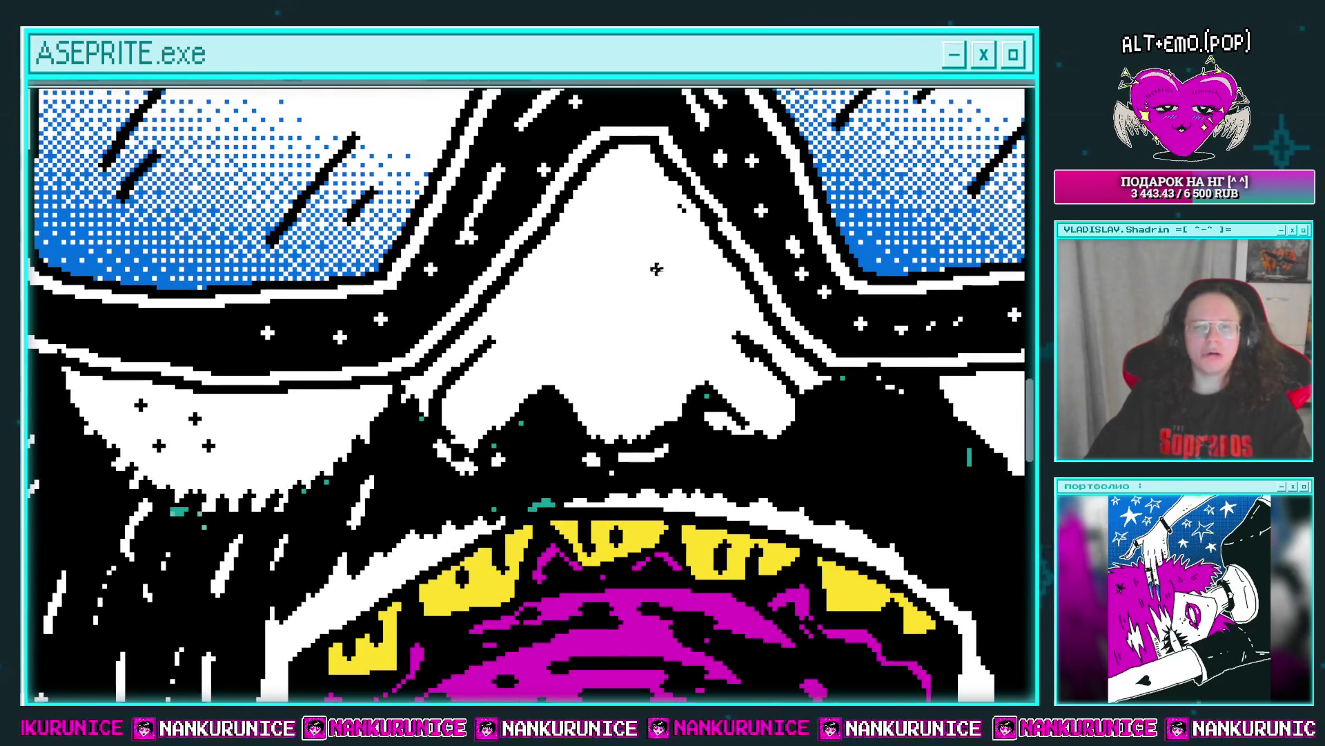
{"action": "scroll", "coordinate": [607, 315], "scroll_direction": "down", "scroll_amount": 2}
{"action": "scroll", "coordinate": [562, 450], "scroll_direction": "down", "scroll_amount": 1}
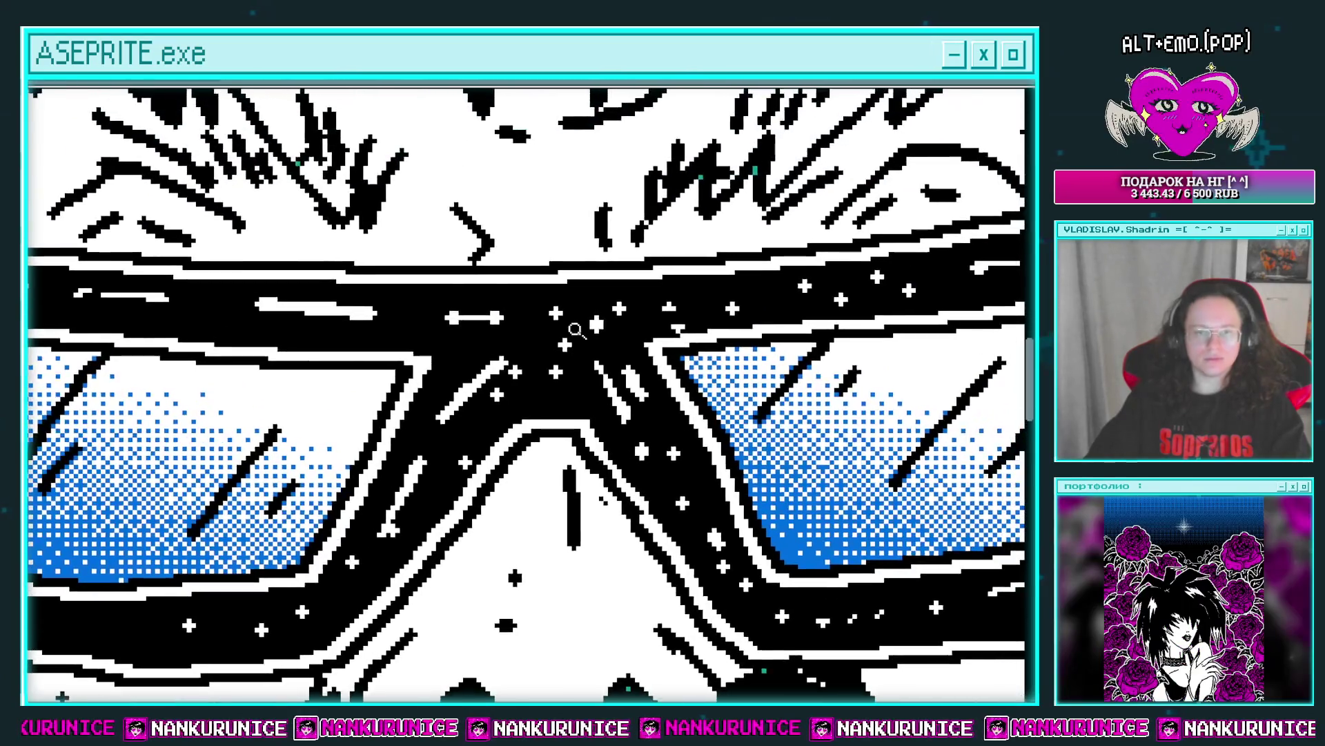
{"action": "scroll", "coordinate": [561, 449], "scroll_direction": "down", "scroll_amount": 1}
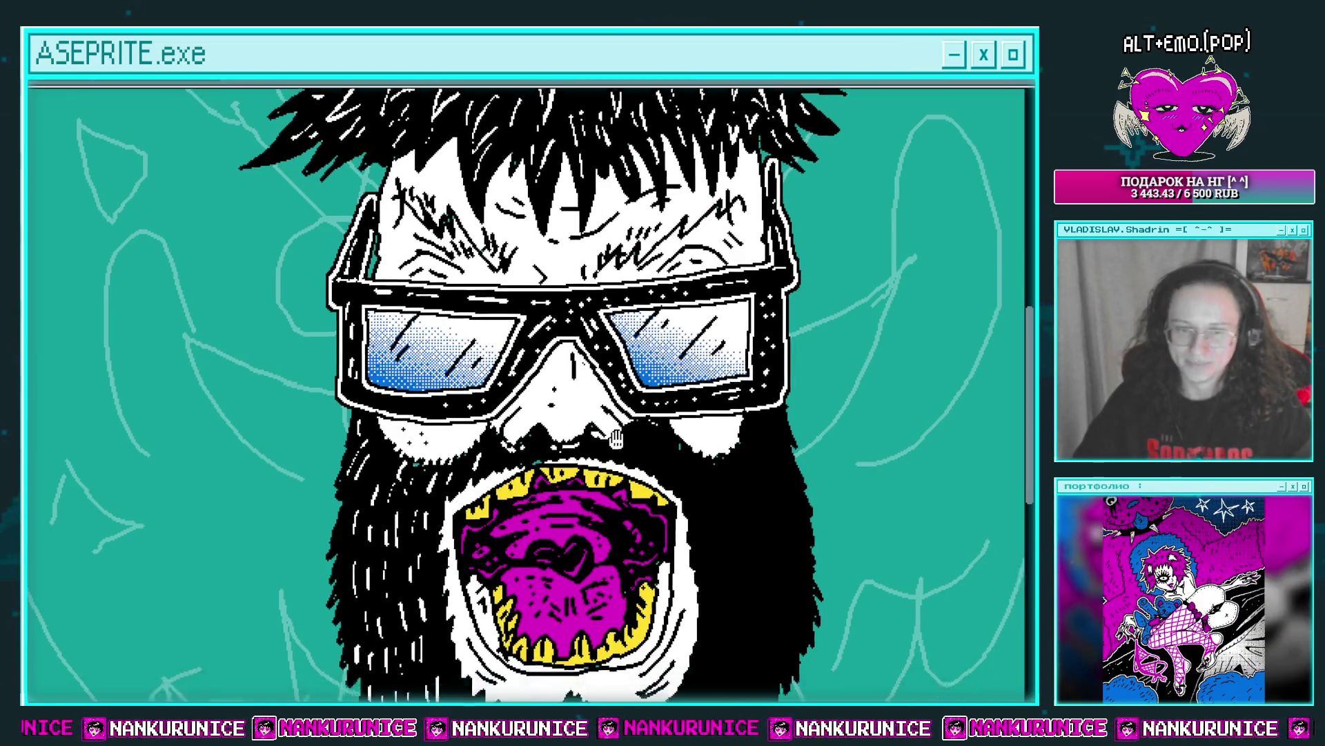
{"action": "left_click_drag", "start_coordinate": [745, 665], "coordinate": [390, 398]}
{"action": "scroll", "coordinate": [390, 398], "scroll_direction": "up", "scroll_amount": 2}
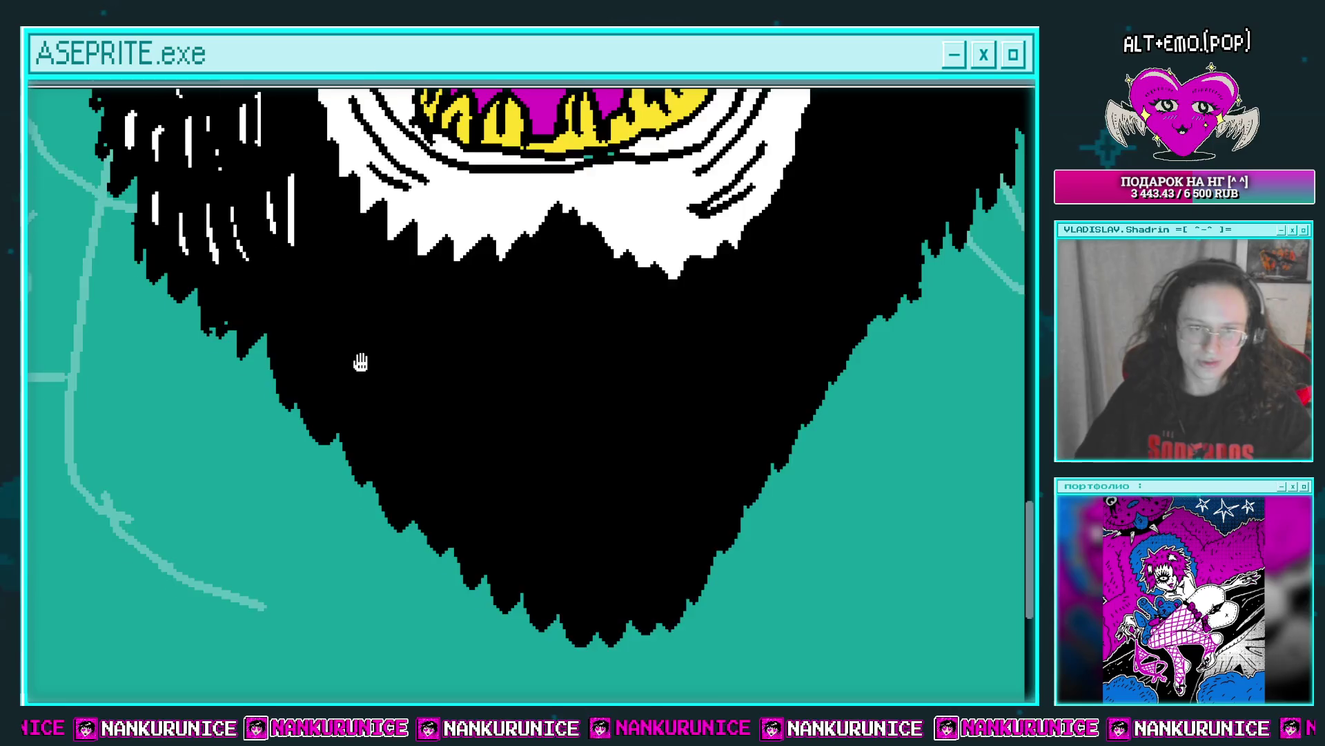
{"action": "scroll", "coordinate": [358, 361], "scroll_direction": "up", "scroll_amount": 1}
{"action": "mouse_move", "coordinate": [343, 439]}
{"action": "left_mouse_down"}
{"action": "mouse_move", "coordinate": [351, 416]}
{"action": "mouse_move", "coordinate": [290, 418]}
{"action": "mouse_move", "coordinate": [315, 454]}
{"action": "left_mouse_up"}
{"action": "left_click_drag", "start_coordinate": [558, 409], "coordinate": [488, 367]}
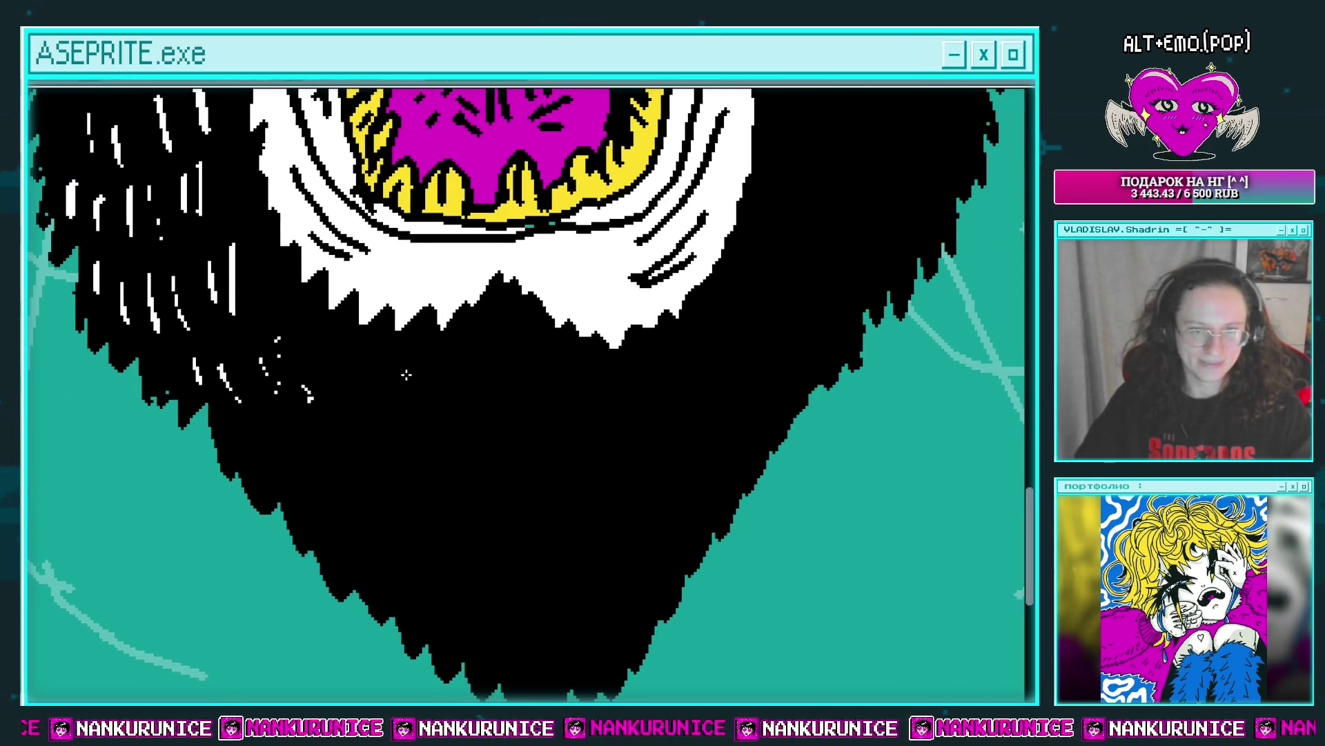
{"action": "mouse_move", "coordinate": [440, 411]}
{"action": "left_mouse_down"}
{"action": "mouse_move", "coordinate": [488, 392]}
{"action": "mouse_move", "coordinate": [451, 407]}
{"action": "left_mouse_up"}
{"action": "left_click_drag", "start_coordinate": [412, 364], "coordinate": [415, 404]}
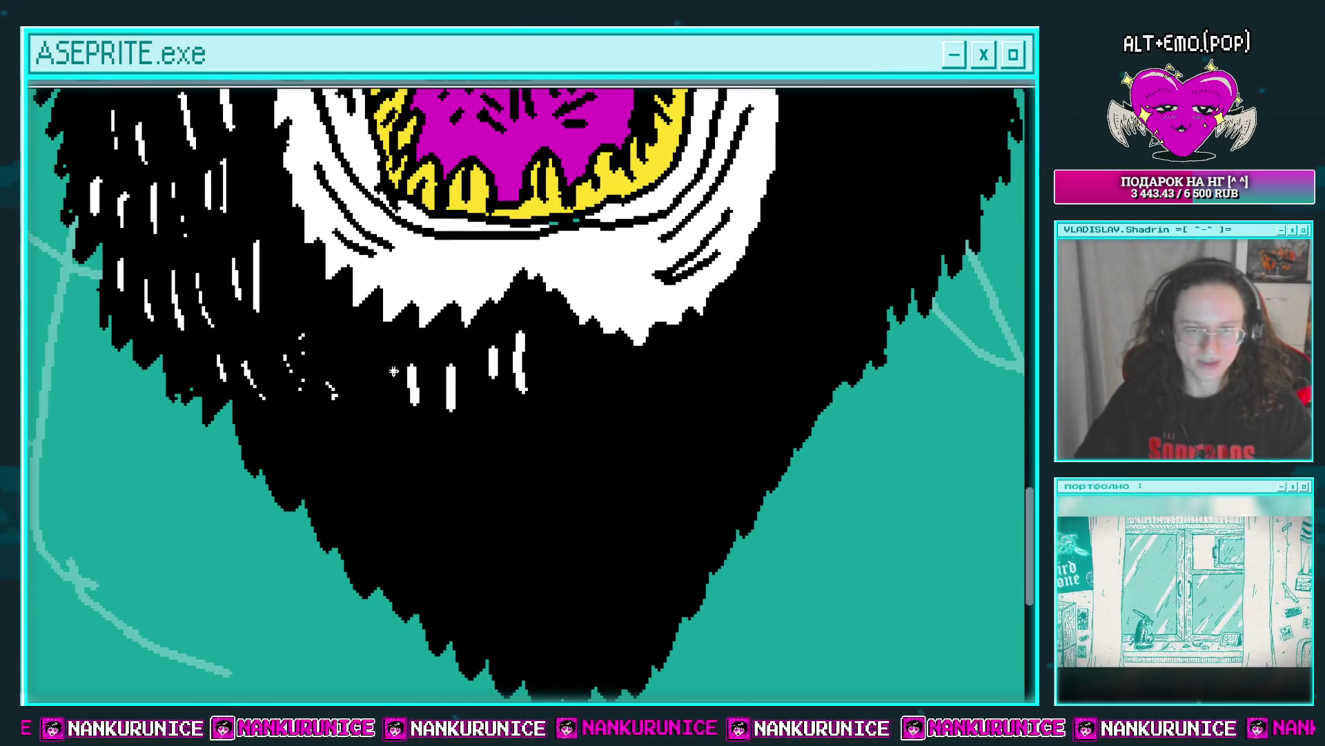
{"action": "left_click_drag", "start_coordinate": [373, 349], "coordinate": [374, 390]}
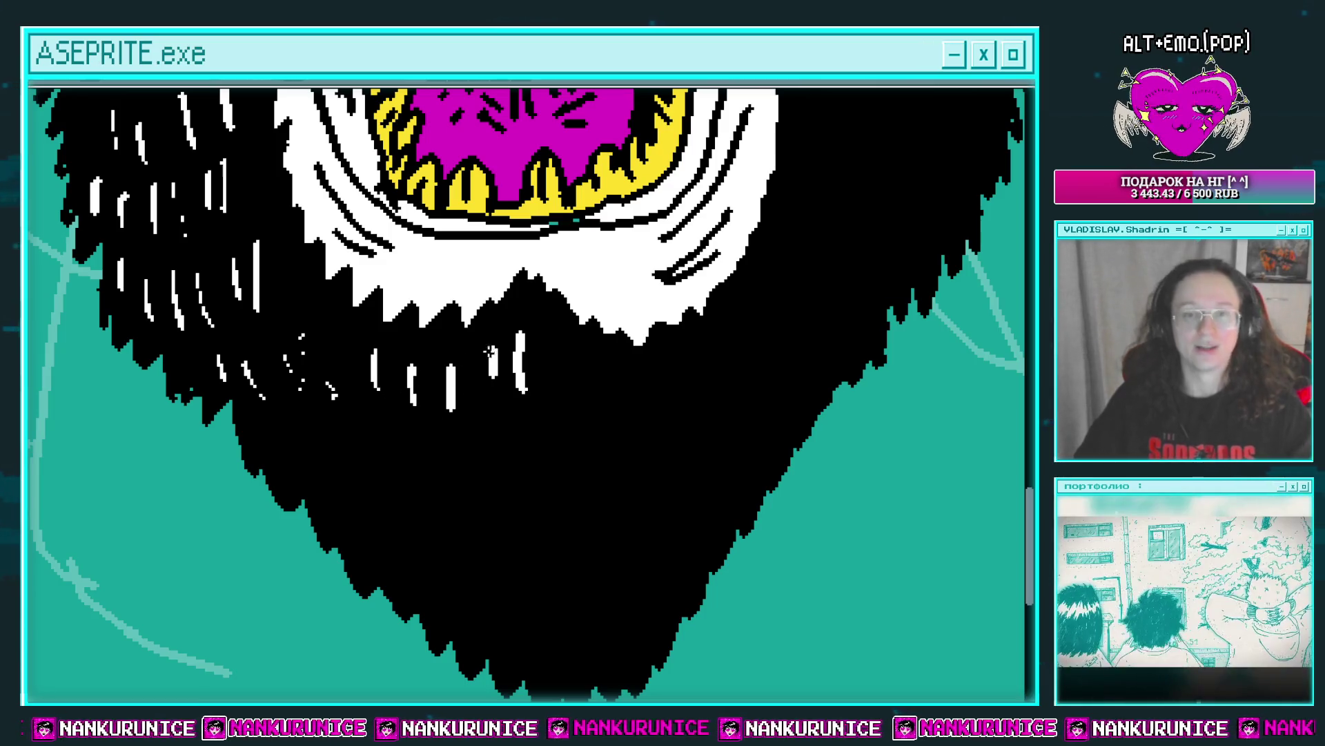
{"action": "key", "text": "ctrl+z"}
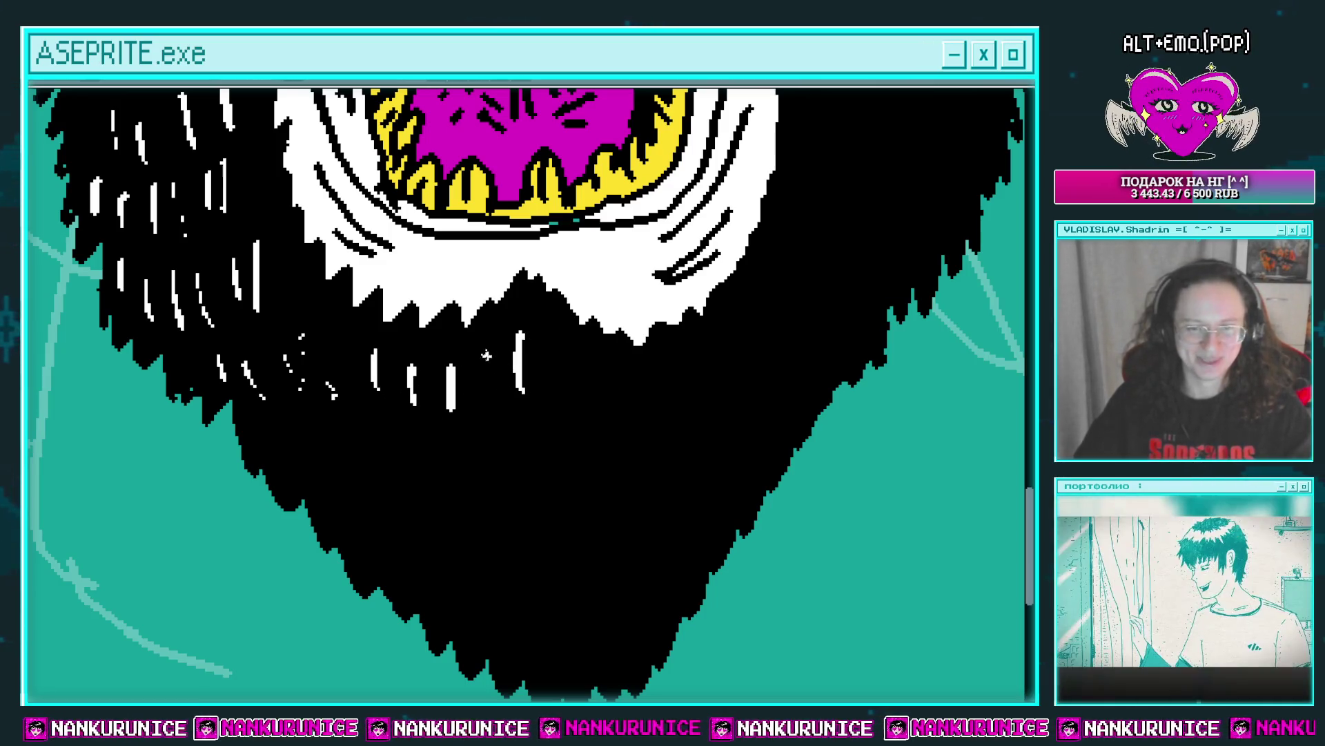
{"action": "mouse_move", "coordinate": [486, 350]}
{"action": "left_mouse_down"}
{"action": "mouse_move", "coordinate": [486, 407]}
{"action": "mouse_move", "coordinate": [524, 368]}
{"action": "mouse_move", "coordinate": [553, 444]}
{"action": "left_mouse_up"}
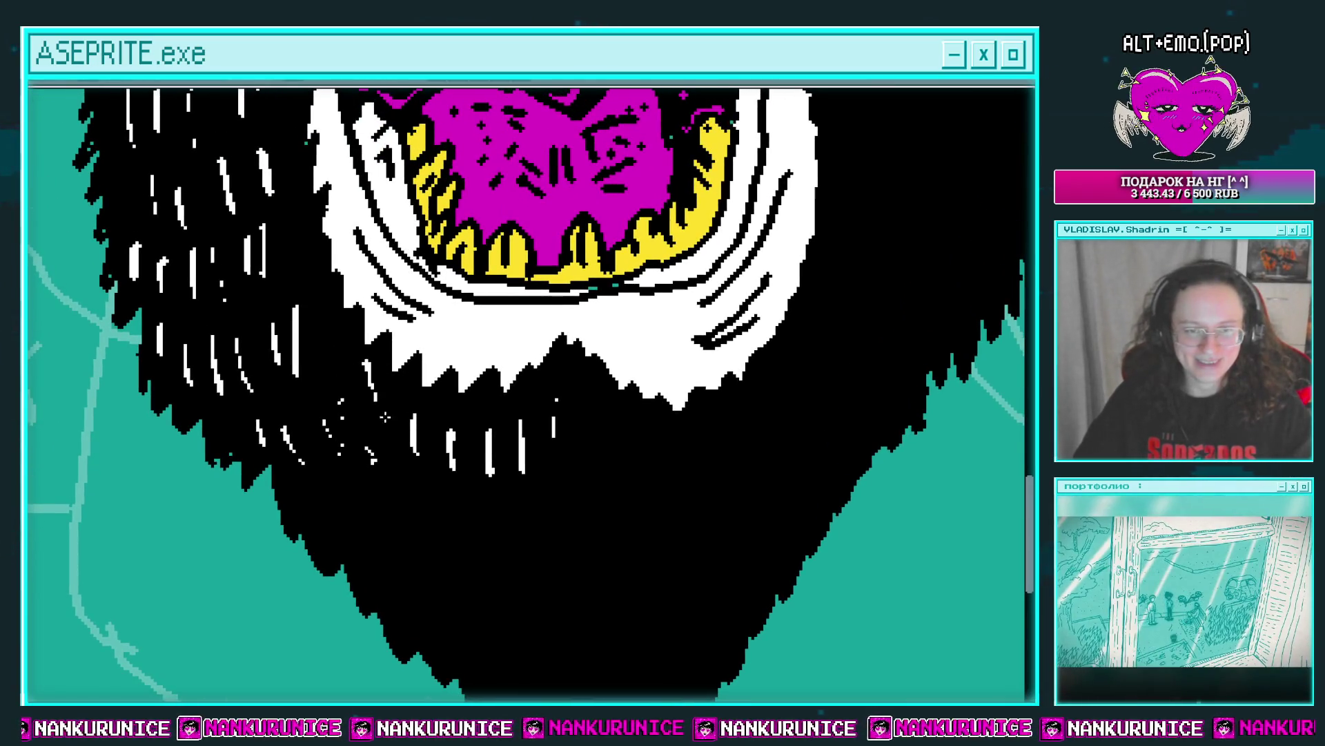
{"action": "left_click_drag", "start_coordinate": [385, 416], "coordinate": [334, 325]}
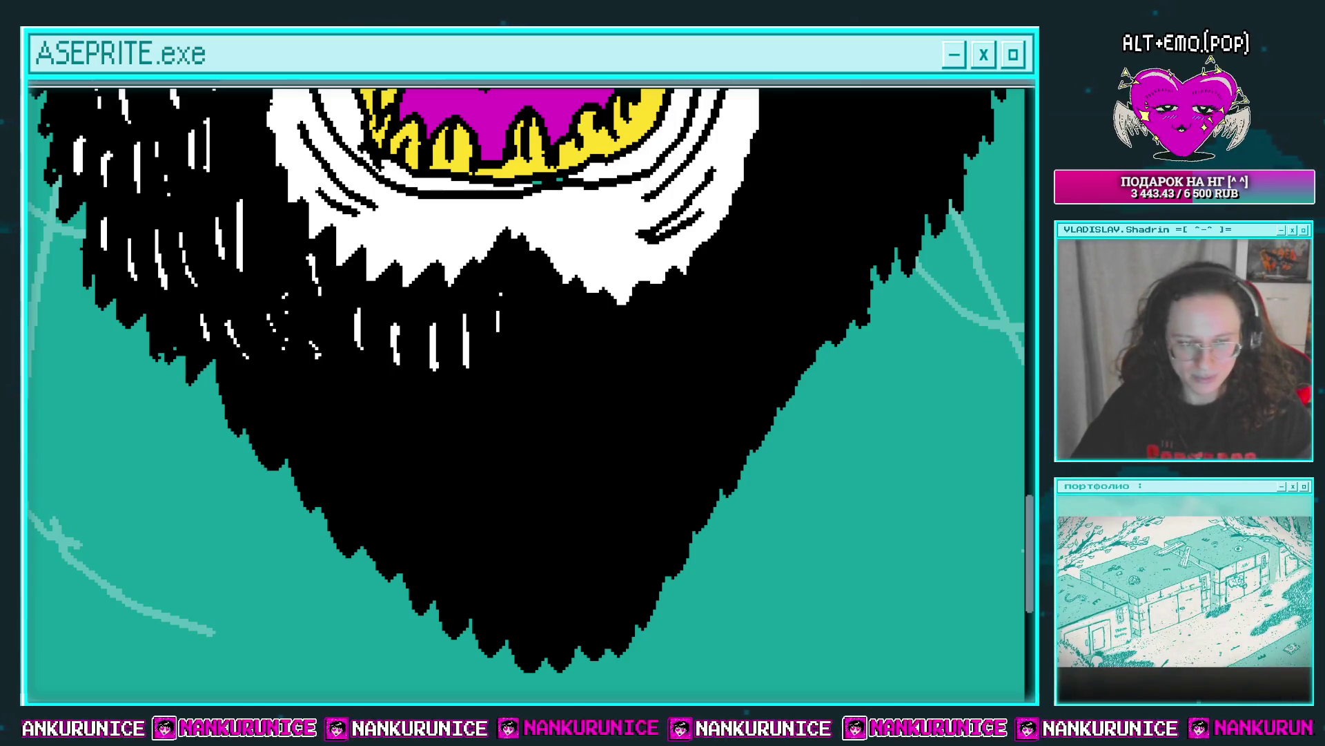
{"action": "scroll", "coordinate": [587, 510], "scroll_direction": "up", "scroll_amount": 1}
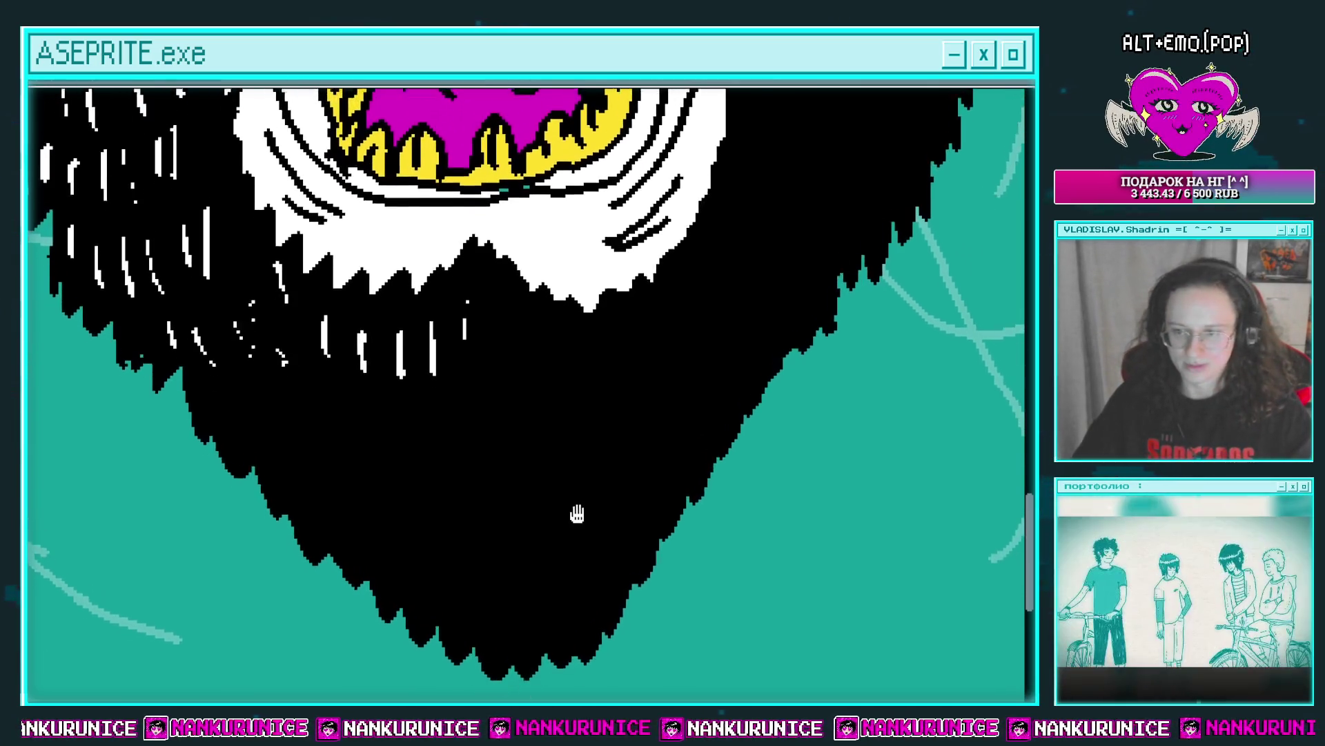
{"action": "scroll", "coordinate": [524, 424], "scroll_direction": "down", "scroll_amount": 1}
{"action": "scroll", "coordinate": [440, 441], "scroll_direction": "up", "scroll_amount": 1}
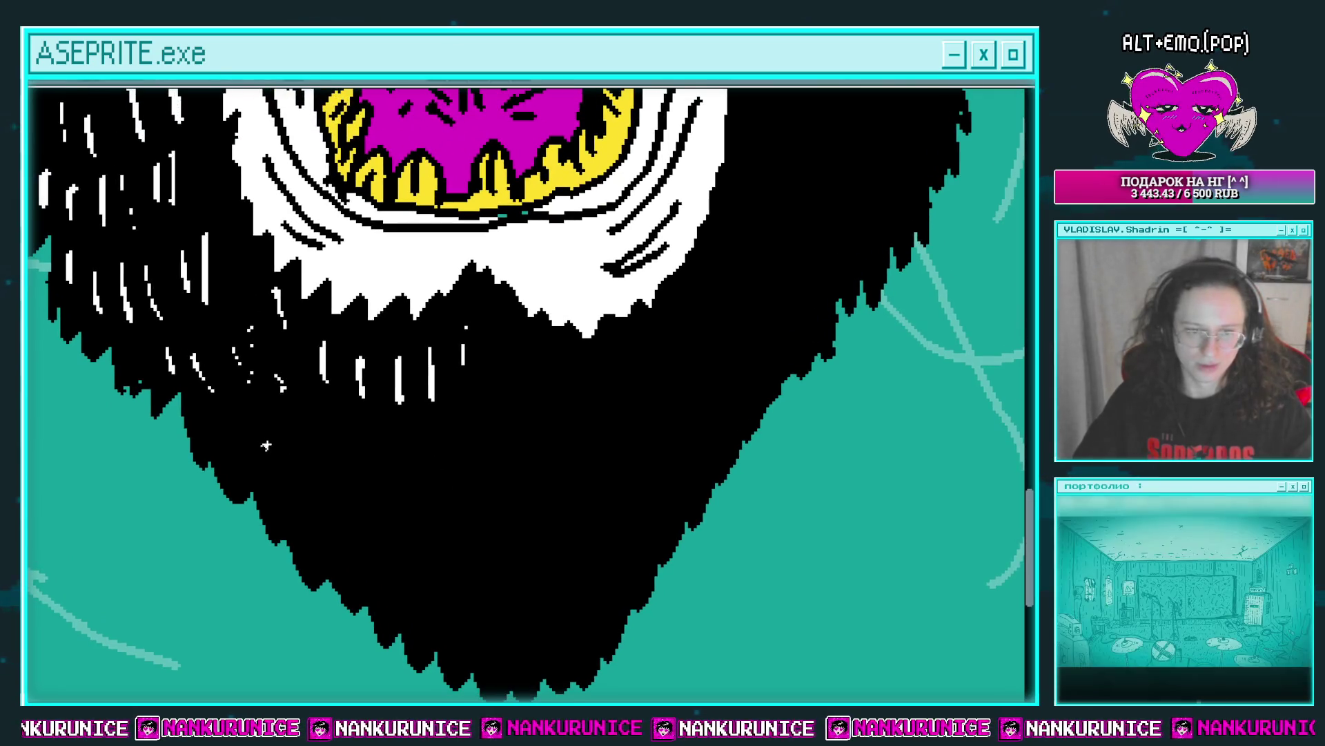
{"action": "left_click_drag", "start_coordinate": [258, 422], "coordinate": [278, 470]}
{"action": "scroll", "coordinate": [263, 414], "scroll_direction": "down", "scroll_amount": 1}
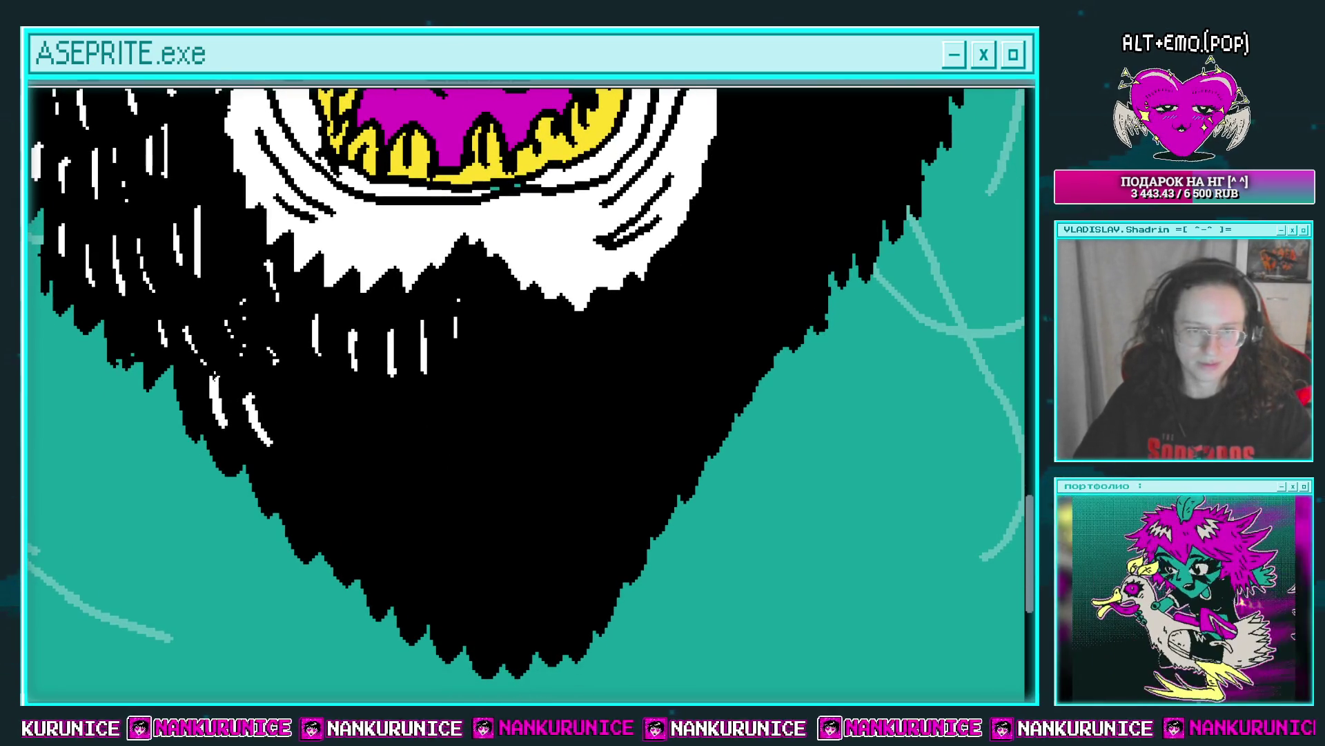
{"action": "mouse_move", "coordinate": [255, 392]}
{"action": "left_mouse_down"}
{"action": "mouse_move", "coordinate": [224, 376]}
{"action": "mouse_move", "coordinate": [295, 471]}
{"action": "left_mouse_up"}
{"action": "left_click_drag", "start_coordinate": [309, 411], "coordinate": [323, 455]}
{"action": "left_click_drag", "start_coordinate": [394, 406], "coordinate": [403, 475]}
{"action": "mouse_move", "coordinate": [436, 428]}
{"action": "left_mouse_down"}
{"action": "mouse_move", "coordinate": [442, 472]}
{"action": "mouse_move", "coordinate": [512, 441]}
{"action": "mouse_move", "coordinate": [522, 478]}
{"action": "left_mouse_up"}
{"action": "left_click_drag", "start_coordinate": [544, 422], "coordinate": [546, 476]}
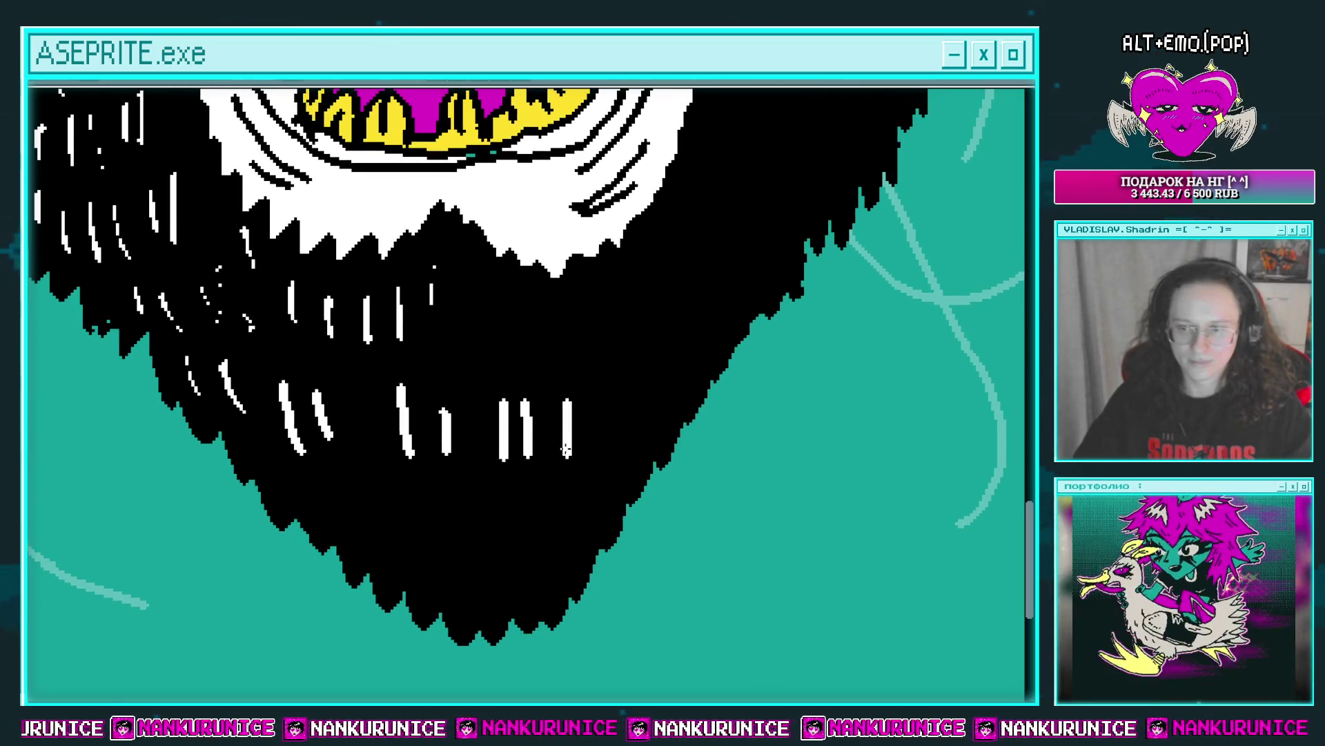
{"action": "mouse_move", "coordinate": [585, 422]}
{"action": "left_mouse_down"}
{"action": "mouse_move", "coordinate": [586, 476]}
{"action": "mouse_move", "coordinate": [603, 404]}
{"action": "left_mouse_up"}
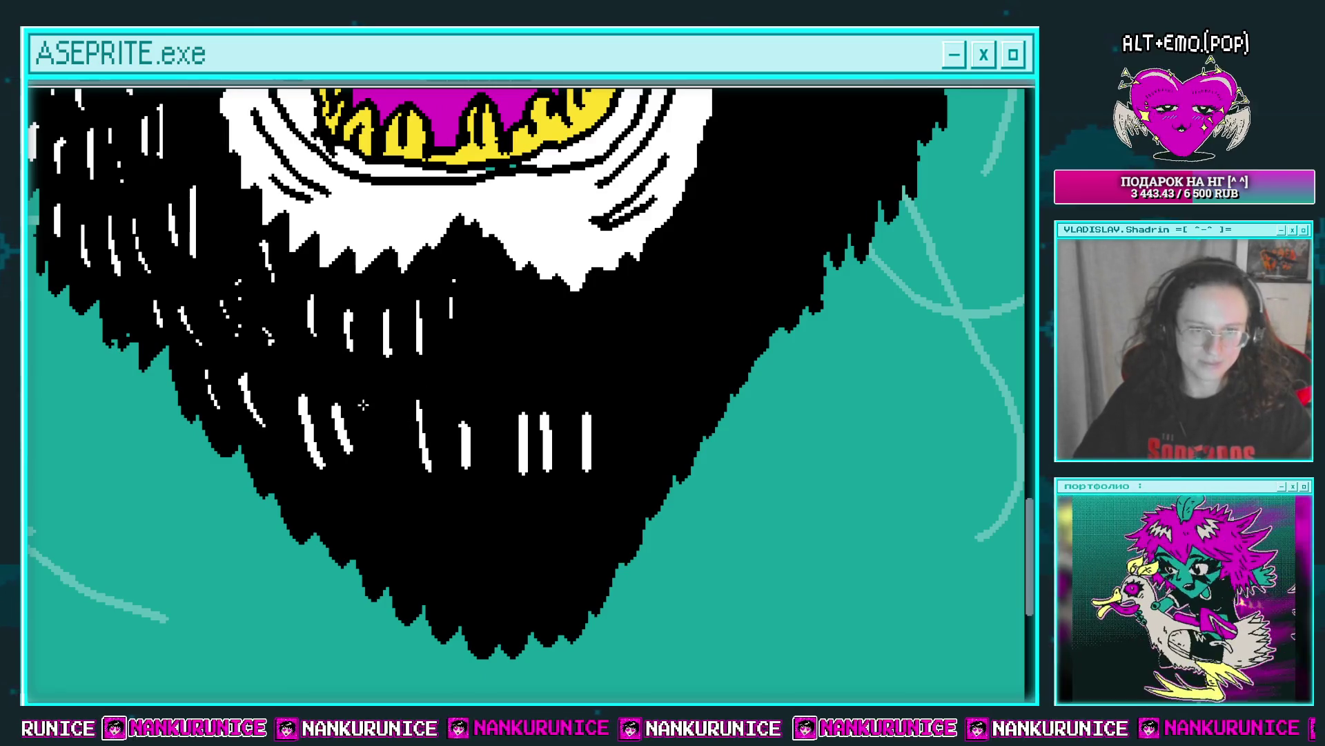
{"action": "mouse_move", "coordinate": [343, 394]}
{"action": "left_mouse_down"}
{"action": "mouse_move", "coordinate": [356, 455]}
{"action": "mouse_move", "coordinate": [420, 456]}
{"action": "mouse_move", "coordinate": [447, 421]}
{"action": "mouse_move", "coordinate": [473, 441]}
{"action": "left_mouse_up"}
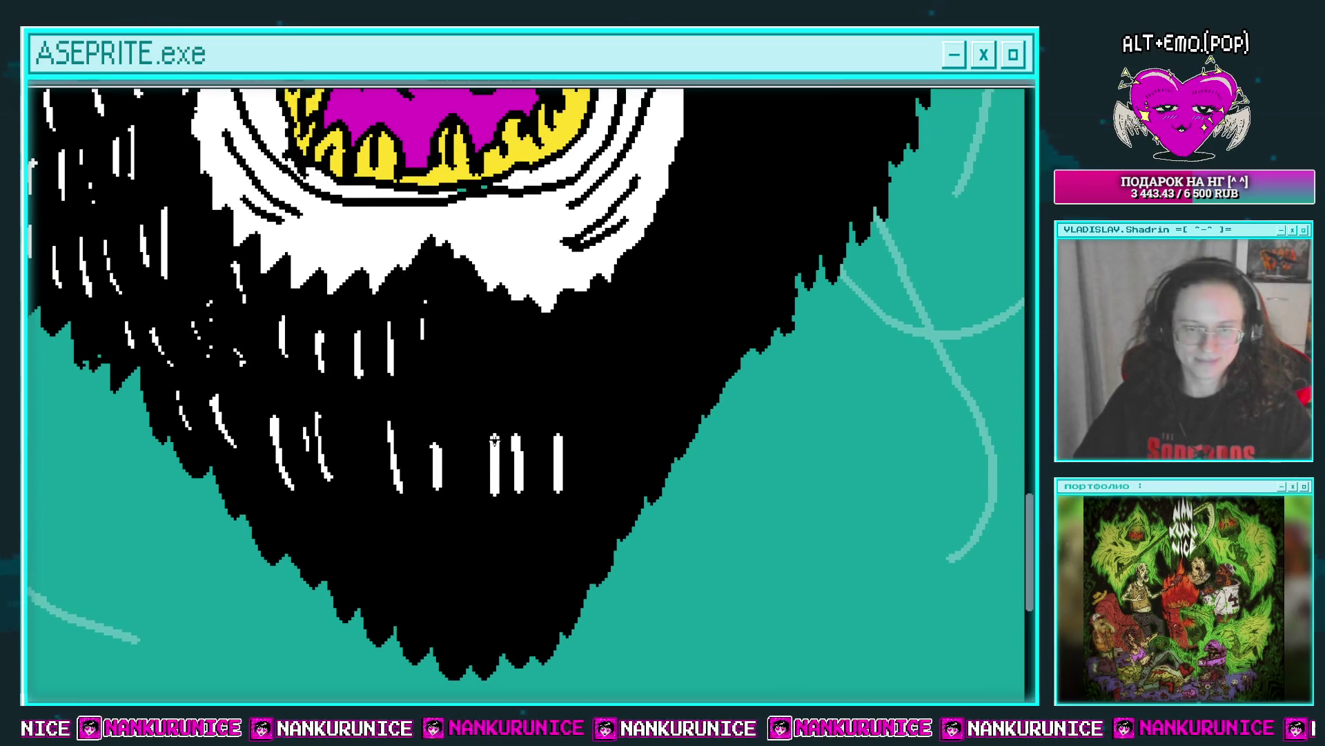
{"action": "scroll", "coordinate": [525, 449], "scroll_direction": "up", "scroll_amount": 1}
{"action": "scroll", "coordinate": [539, 476], "scroll_direction": "up", "scroll_amount": 1}
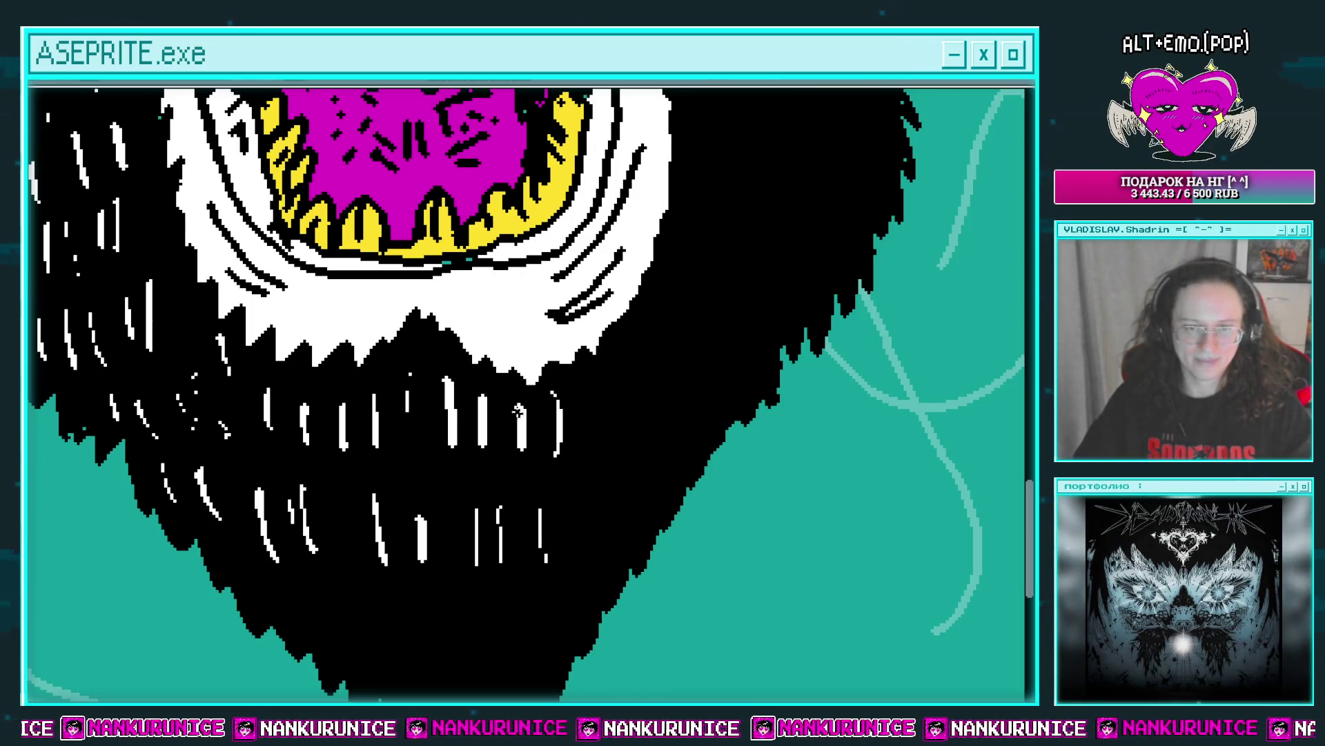
{"action": "scroll", "coordinate": [473, 325], "scroll_direction": "down", "scroll_amount": 3}
{"action": "scroll", "coordinate": [477, 355], "scroll_direction": "down", "scroll_amount": 1}
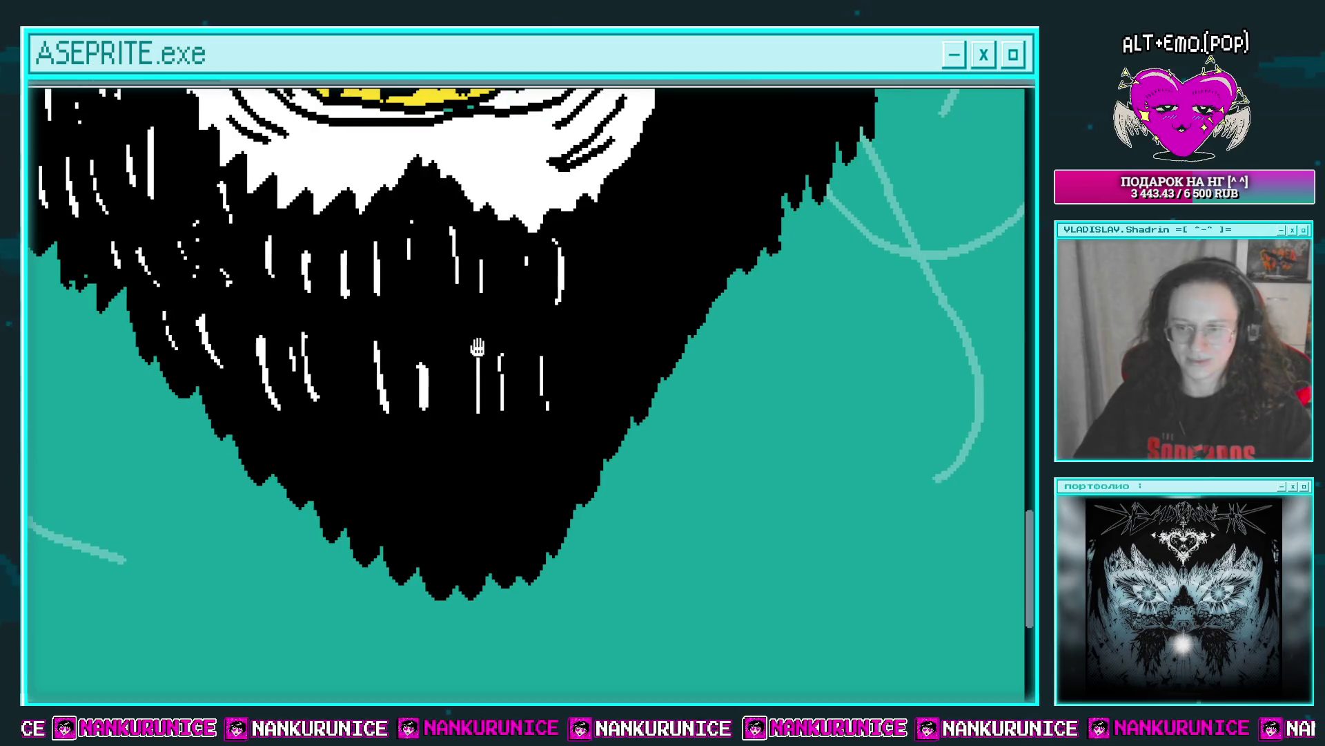
{"action": "scroll", "coordinate": [441, 423], "scroll_direction": "up", "scroll_amount": 1}
{"action": "scroll", "coordinate": [466, 465], "scroll_direction": "up", "scroll_amount": 1}
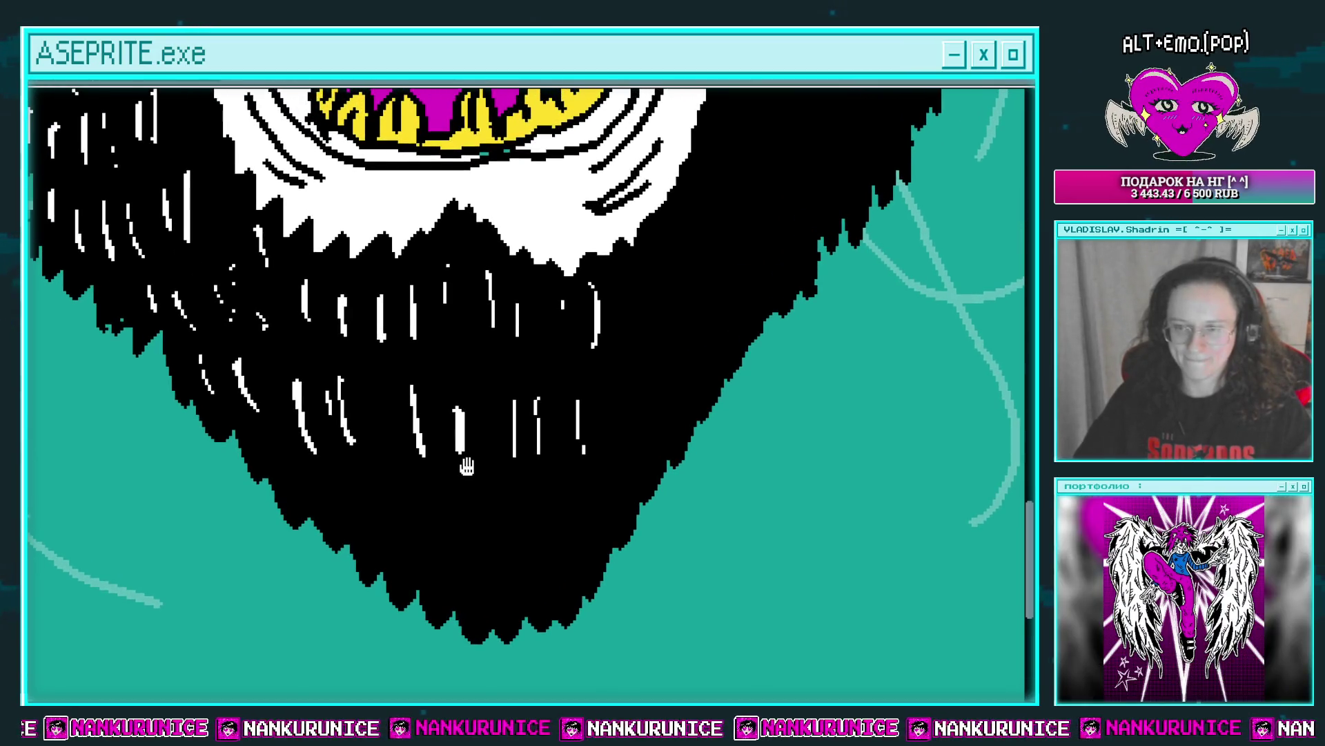
{"action": "left_click_drag", "start_coordinate": [471, 475], "coordinate": [446, 464]}
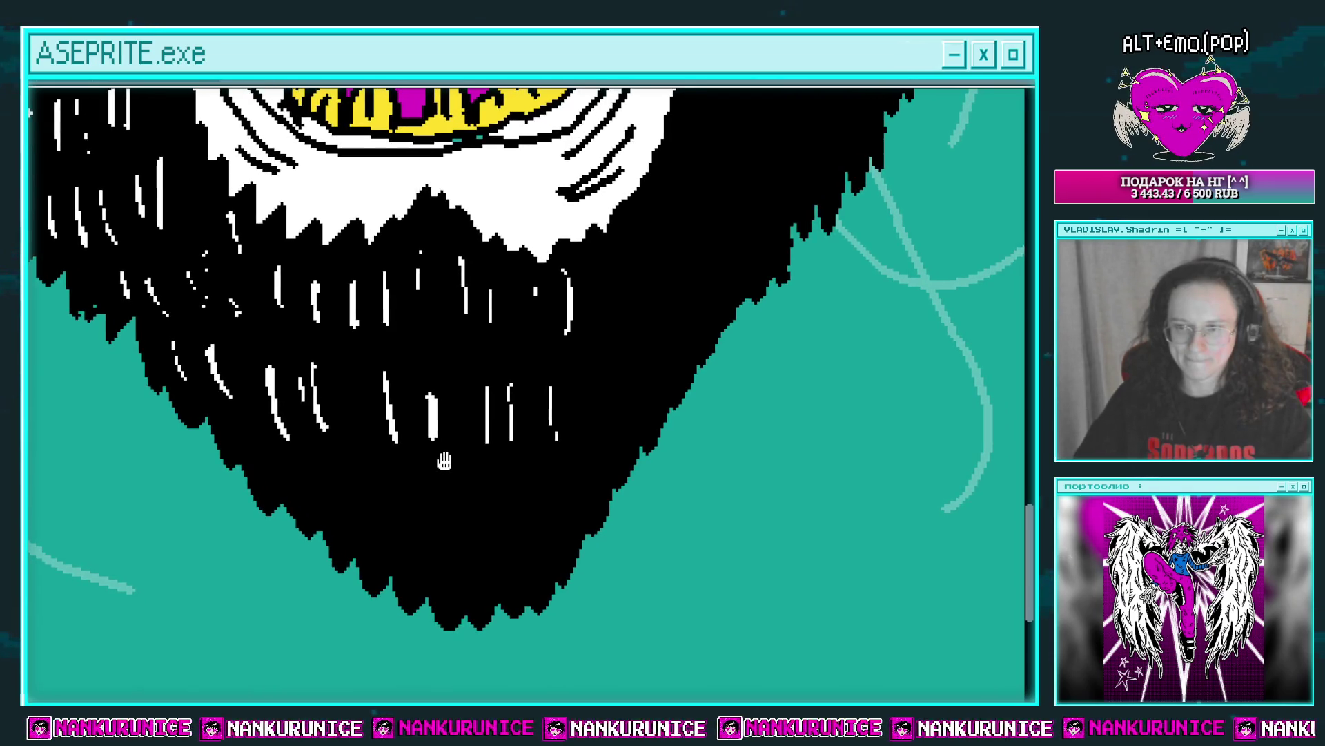
{"action": "left_click_drag", "start_coordinate": [446, 463], "coordinate": [438, 463]}
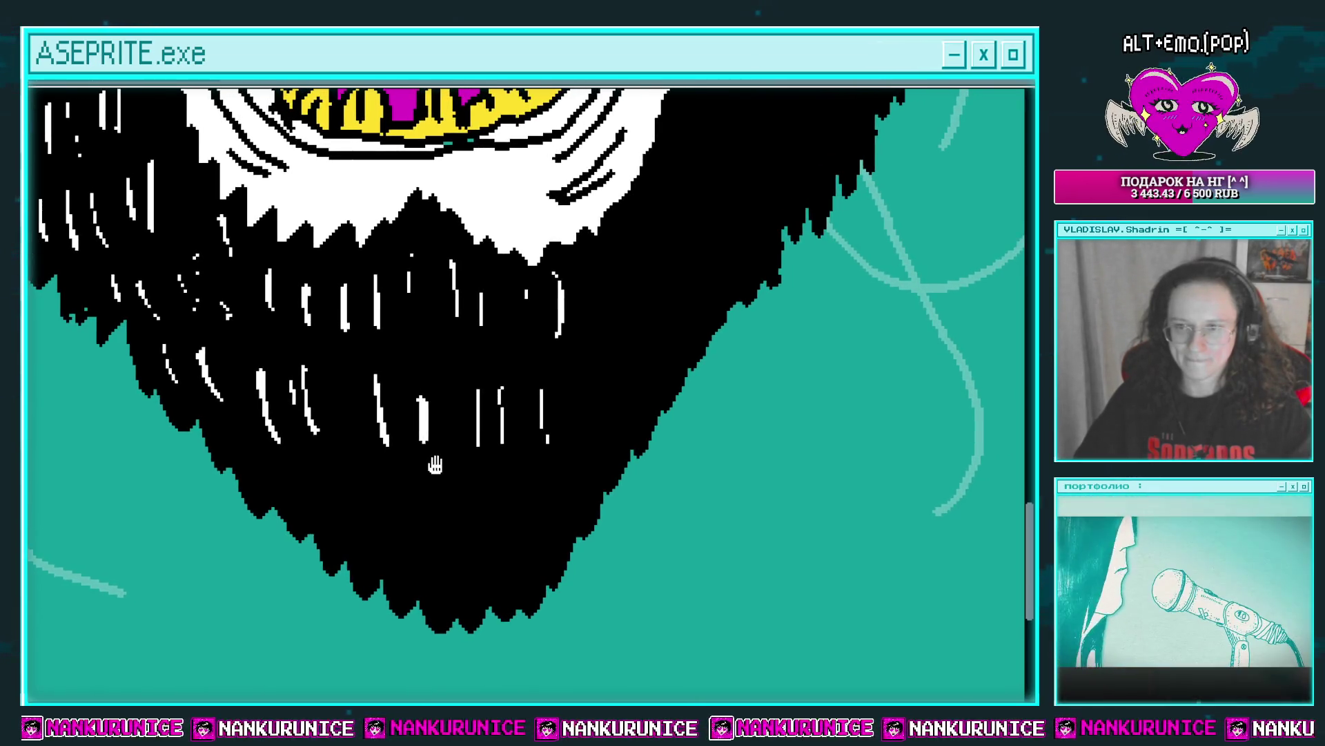
{"action": "scroll", "coordinate": [435, 462], "scroll_direction": "up", "scroll_amount": 1}
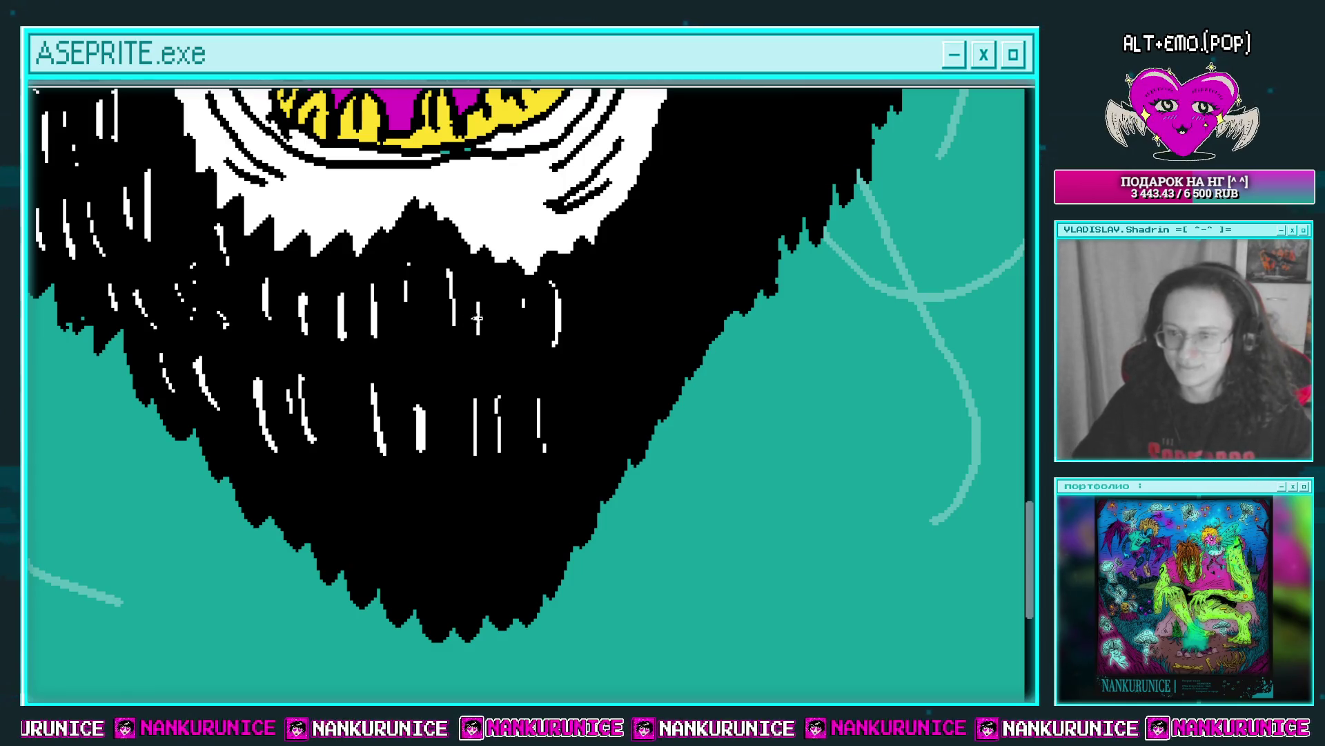
Add two vertical white hair strands to the lower beard.
{"action": "scroll", "coordinate": [529, 329], "scroll_direction": "down", "scroll_amount": 3}
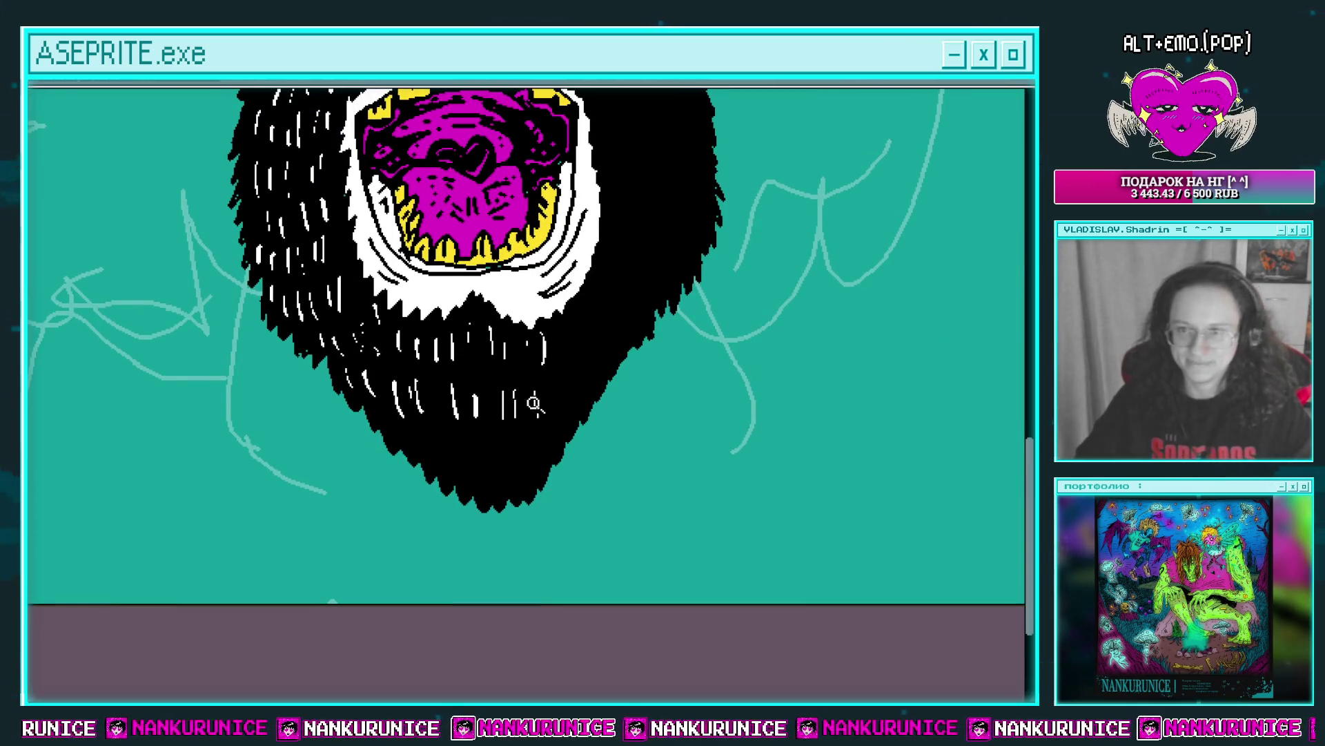
{"action": "scroll", "coordinate": [518, 400], "scroll_direction": "up", "scroll_amount": 3}
{"action": "scroll", "coordinate": [517, 400], "scroll_direction": "down", "scroll_amount": 2}
{"action": "scroll", "coordinate": [405, 405], "scroll_direction": "left", "scroll_amount": 1}
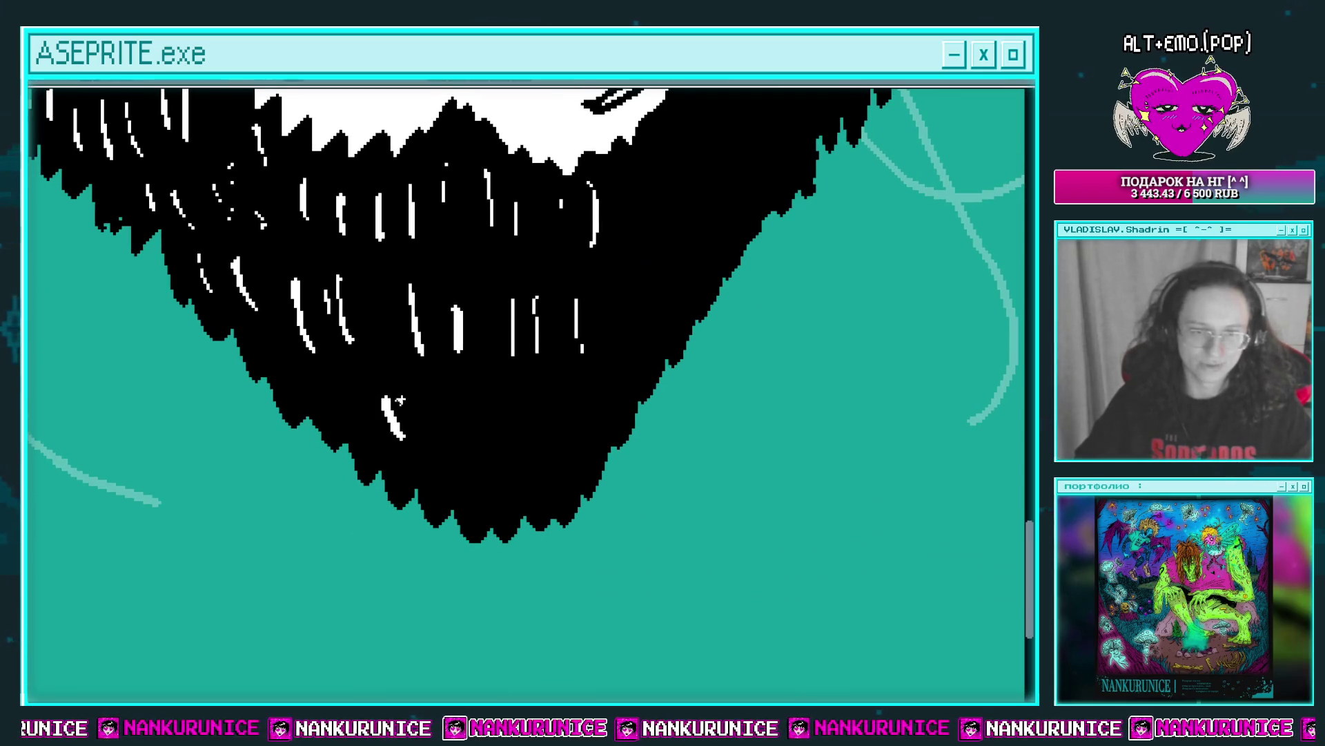
{"action": "scroll", "coordinate": [386, 414], "scroll_direction": "right", "scroll_amount": 2}
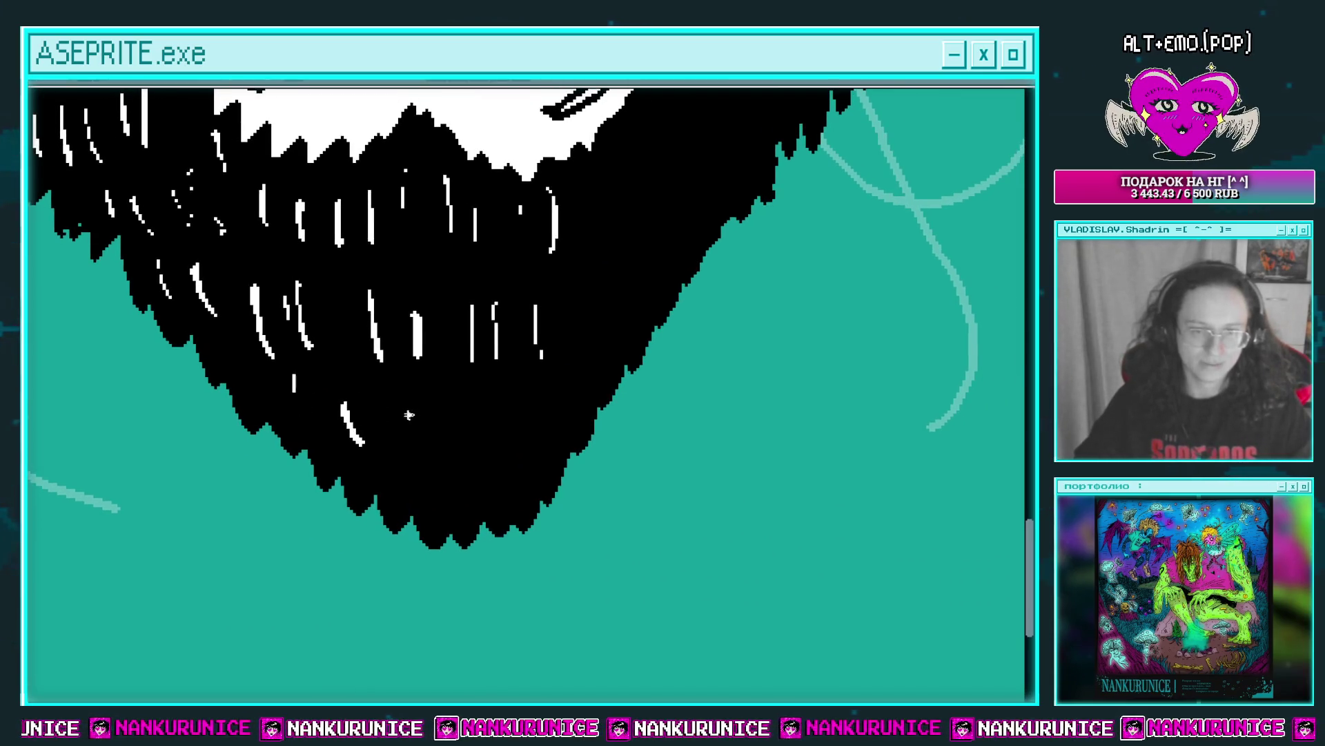
{"action": "left_click_drag", "start_coordinate": [456, 404], "coordinate": [455, 471]}
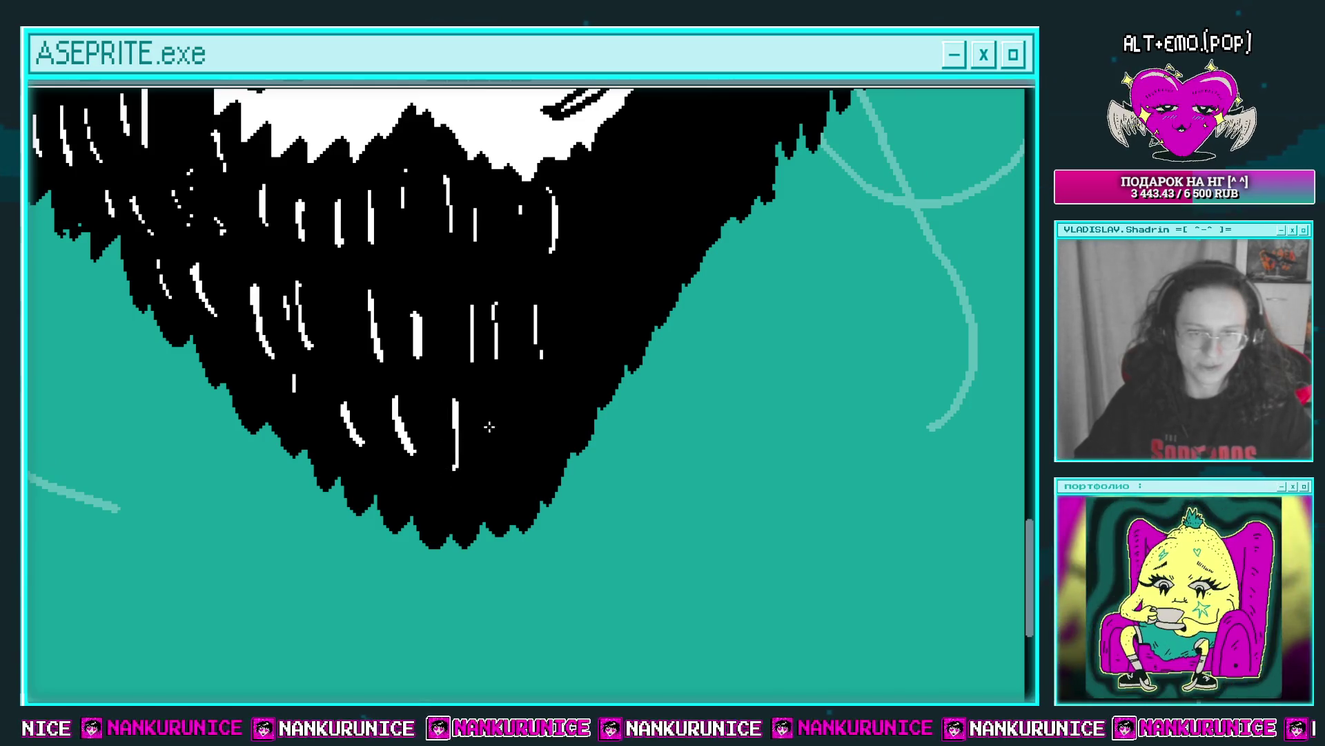
{"action": "scroll", "coordinate": [511, 428], "scroll_direction": "left", "scroll_amount": 1}
{"action": "left_click_drag", "start_coordinate": [535, 418], "coordinate": [533, 480]}
Add two more short white strands low in the beard.
{"action": "scroll", "coordinate": [538, 415], "scroll_direction": "up", "scroll_amount": 8}
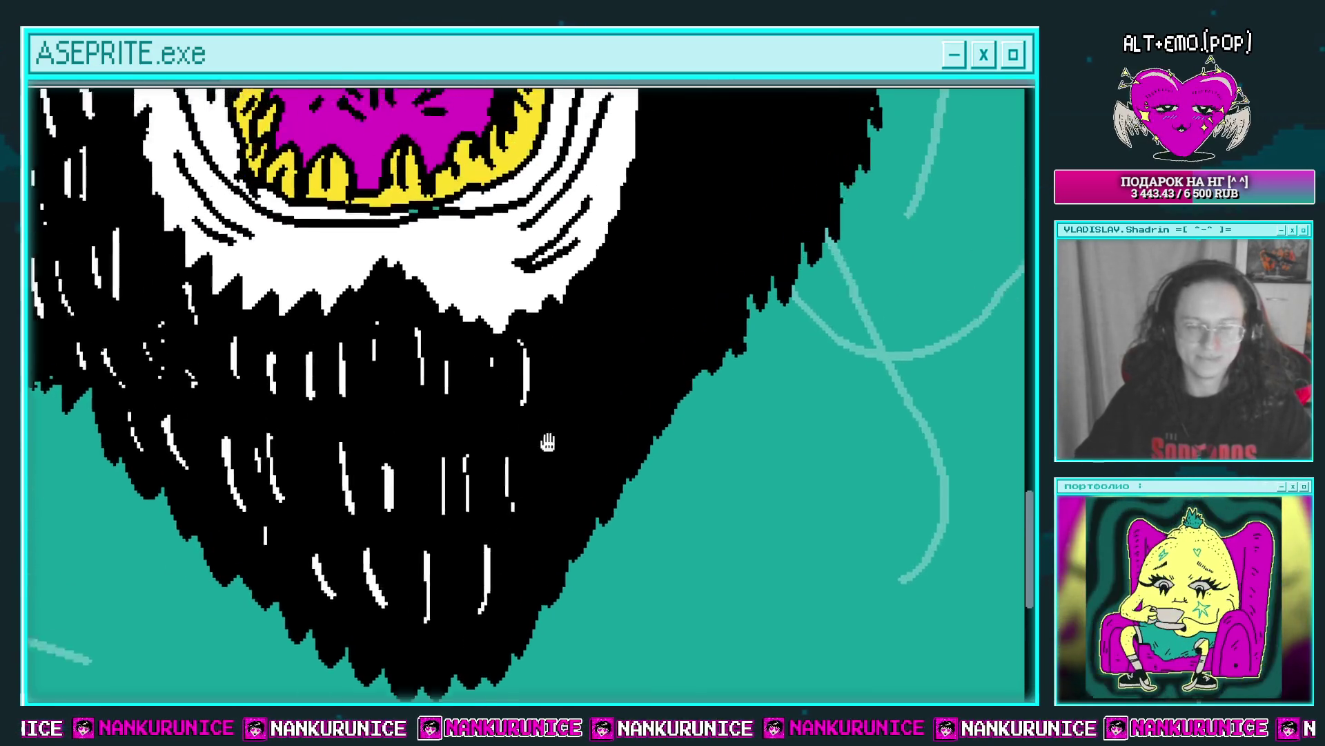
{"action": "scroll", "coordinate": [545, 391], "scroll_direction": "right", "scroll_amount": 3}
{"action": "left_click_drag", "start_coordinate": [557, 373], "coordinate": [554, 424]}
{"action": "scroll", "coordinate": [559, 390], "scroll_direction": "down", "scroll_amount": 3}
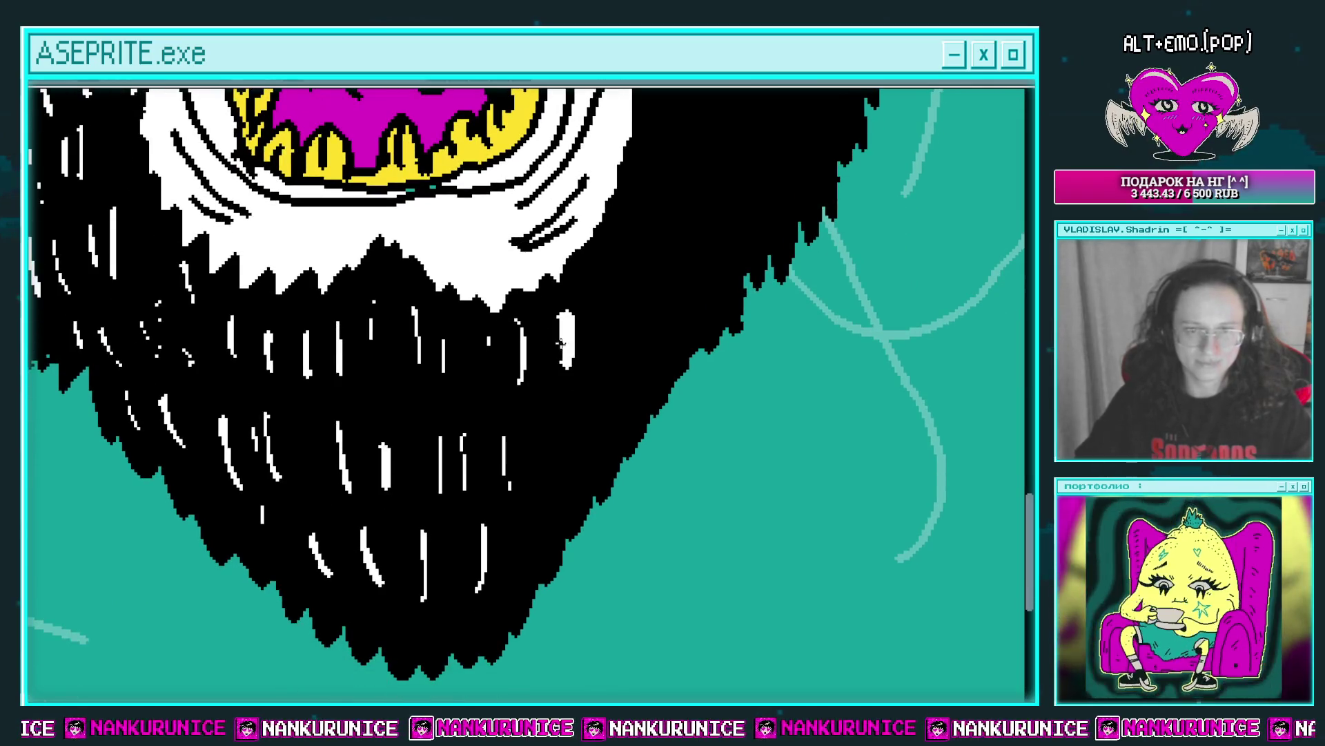
{"action": "scroll", "coordinate": [566, 388], "scroll_direction": "left", "scroll_amount": 1}
{"action": "scroll", "coordinate": [570, 386], "scroll_direction": "down", "scroll_amount": 3}
{"action": "left_click_drag", "start_coordinate": [563, 373], "coordinate": [556, 414]}
{"action": "scroll", "coordinate": [556, 415], "scroll_direction": "down", "scroll_amount": 1}
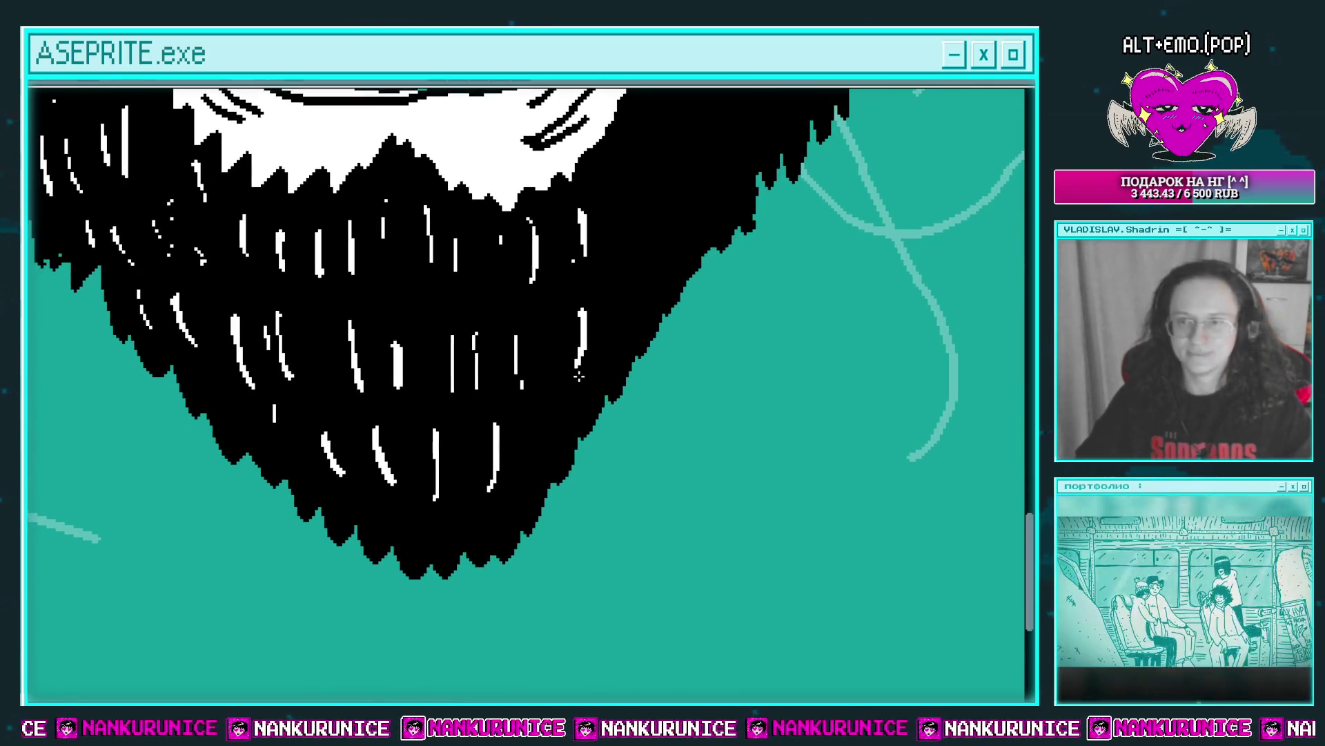
{"action": "scroll", "coordinate": [575, 412], "scroll_direction": "up", "scroll_amount": 2}
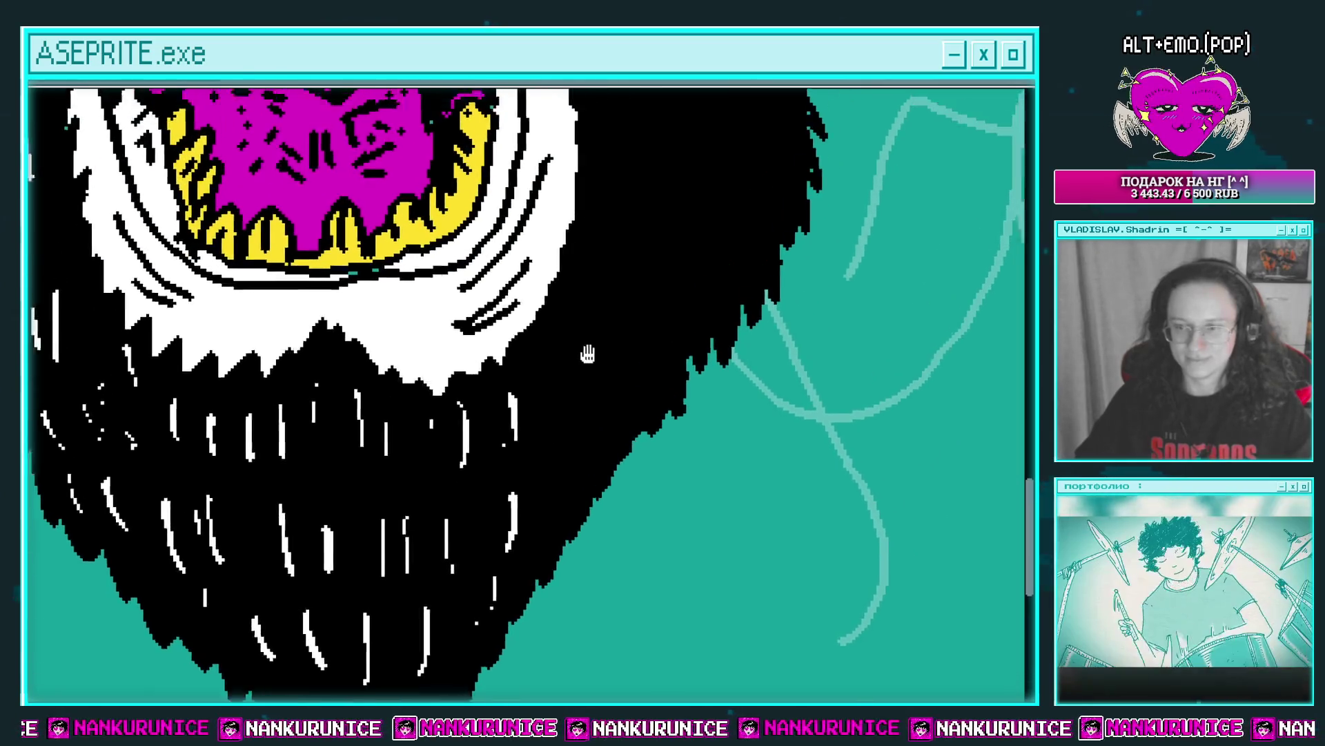
{"action": "scroll", "coordinate": [584, 355], "scroll_direction": "up", "scroll_amount": 2}
{"action": "scroll", "coordinate": [572, 394], "scroll_direction": "up", "scroll_amount": 2}
{"action": "scroll", "coordinate": [580, 370], "scroll_direction": "up", "scroll_amount": 2}
{"action": "scroll", "coordinate": [573, 407], "scroll_direction": "up", "scroll_amount": 2}
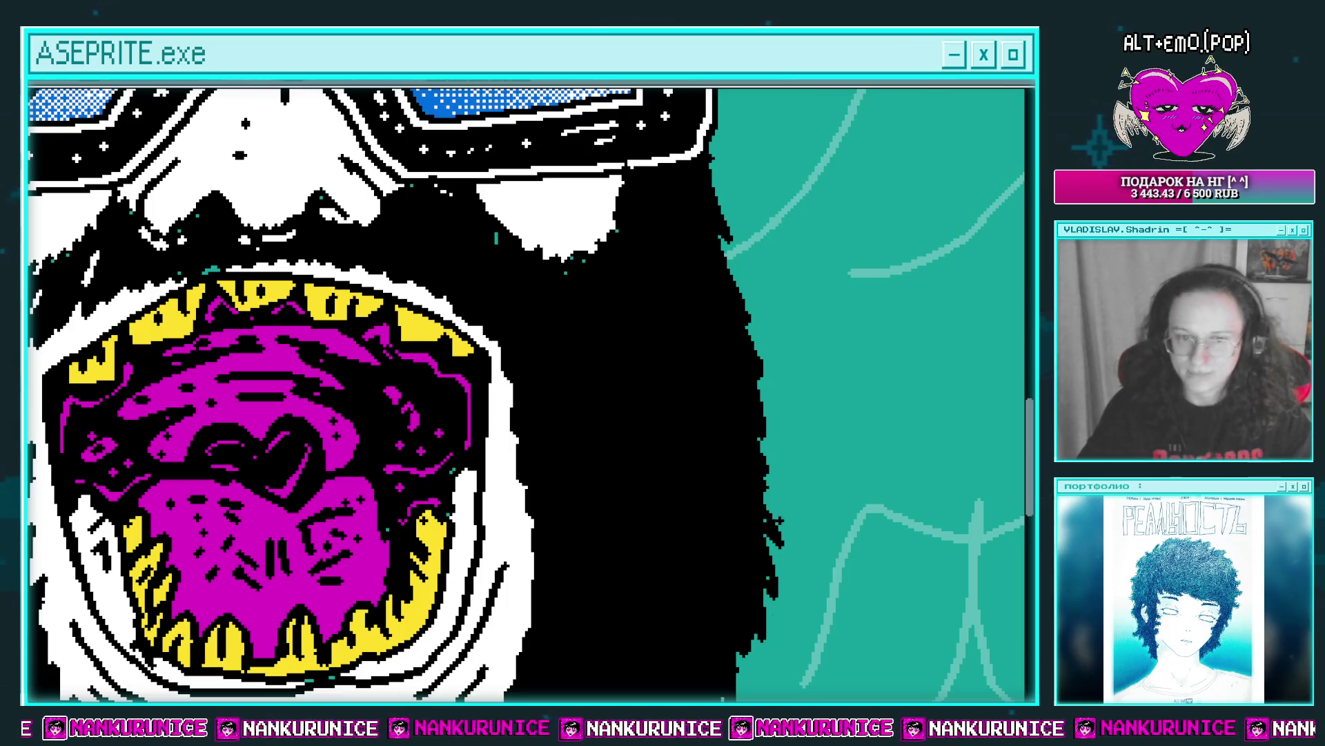
{"action": "mouse_move", "coordinate": [524, 309]}
{"action": "left_mouse_down"}
{"action": "mouse_move", "coordinate": [584, 293]}
{"action": "mouse_move", "coordinate": [574, 344]}
{"action": "mouse_move", "coordinate": [515, 297]}
{"action": "left_mouse_up"}
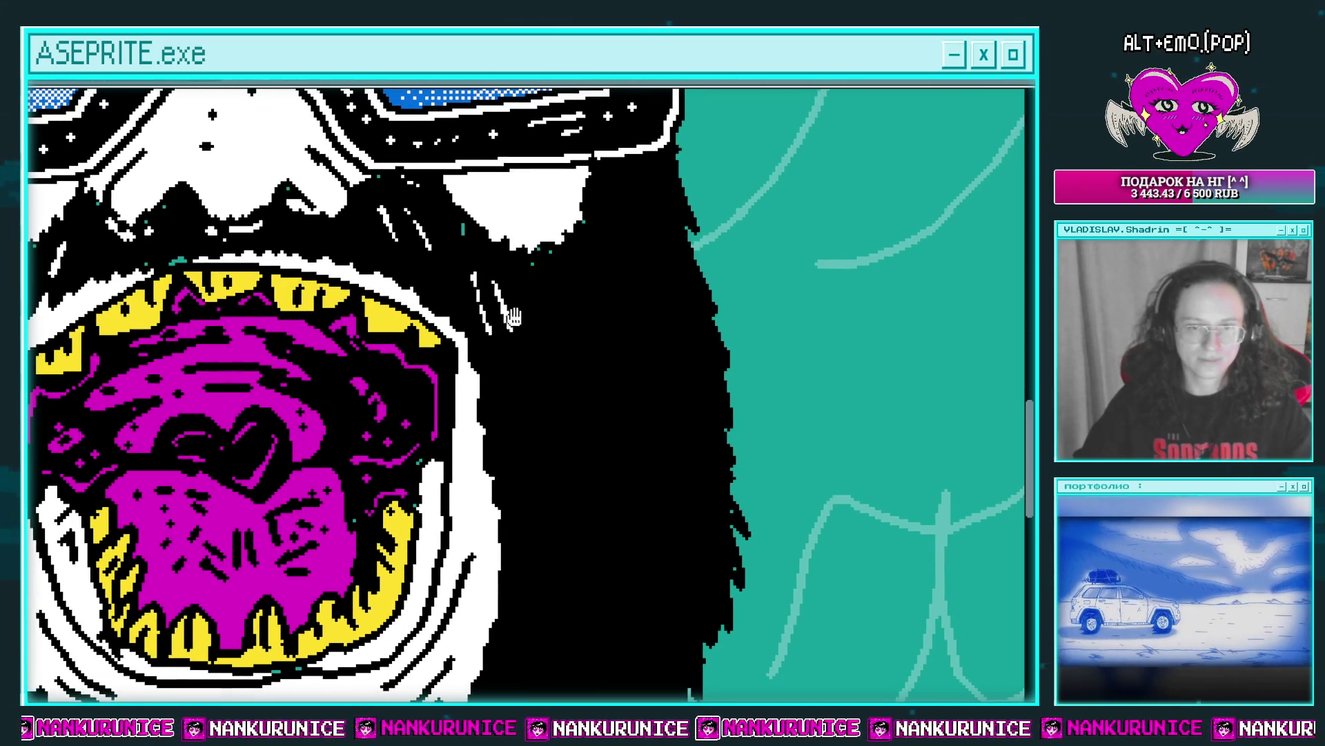
Draw four white hair strands on the beard to the right of the mouth.
{"action": "left_click_drag", "start_coordinate": [622, 228], "coordinate": [578, 253]}
{"action": "scroll", "coordinate": [553, 277], "scroll_direction": "down", "scroll_amount": 1}
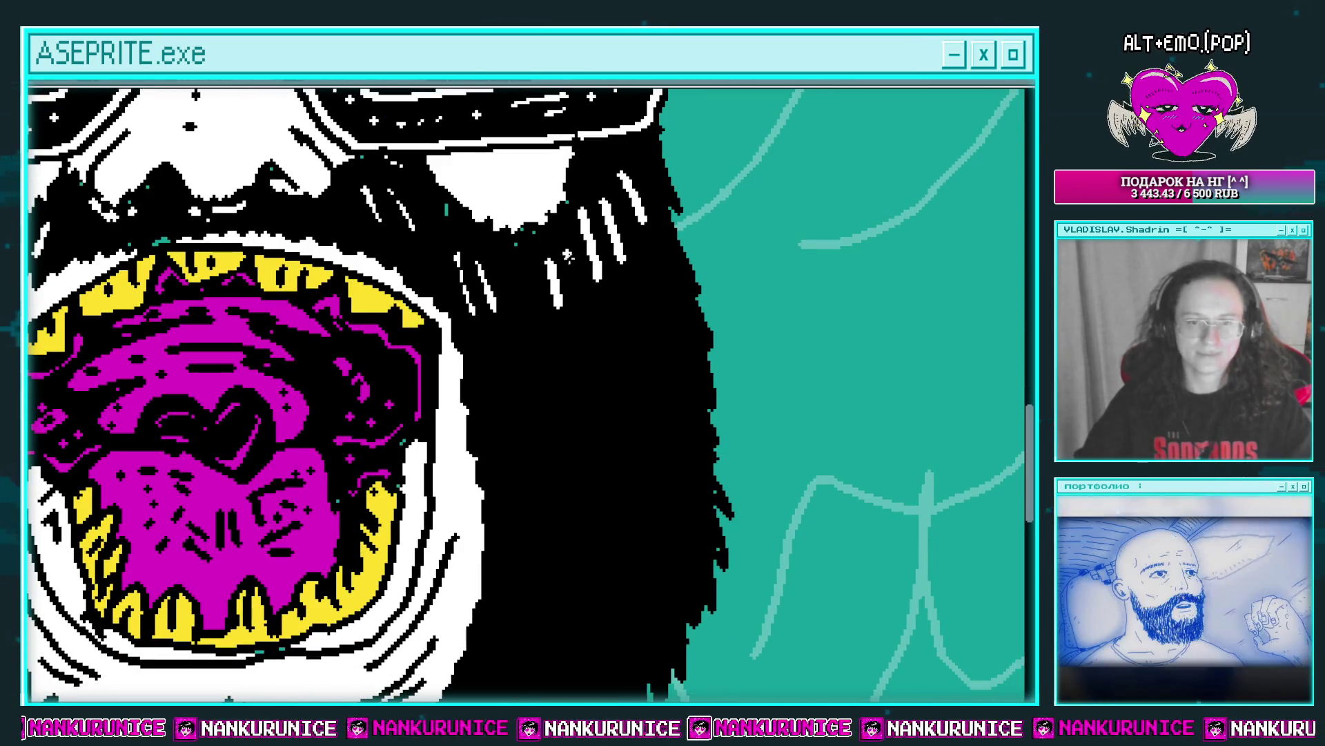
{"action": "scroll", "coordinate": [525, 304], "scroll_direction": "down", "scroll_amount": 1}
{"action": "left_click_drag", "start_coordinate": [519, 300], "coordinate": [535, 377]}
{"action": "left_click_drag", "start_coordinate": [545, 314], "coordinate": [556, 362]}
{"action": "left_click_drag", "start_coordinate": [606, 304], "coordinate": [617, 369]}
{"action": "mouse_move", "coordinate": [632, 276]}
{"action": "left_mouse_down"}
{"action": "mouse_move", "coordinate": [652, 355]}
{"action": "mouse_move", "coordinate": [675, 332]}
{"action": "left_mouse_up"}
Add a diagonal white strand lower in the beard, then zoom out to the whole face.
{"action": "scroll", "coordinate": [555, 370], "scroll_direction": "down", "scroll_amount": 1}
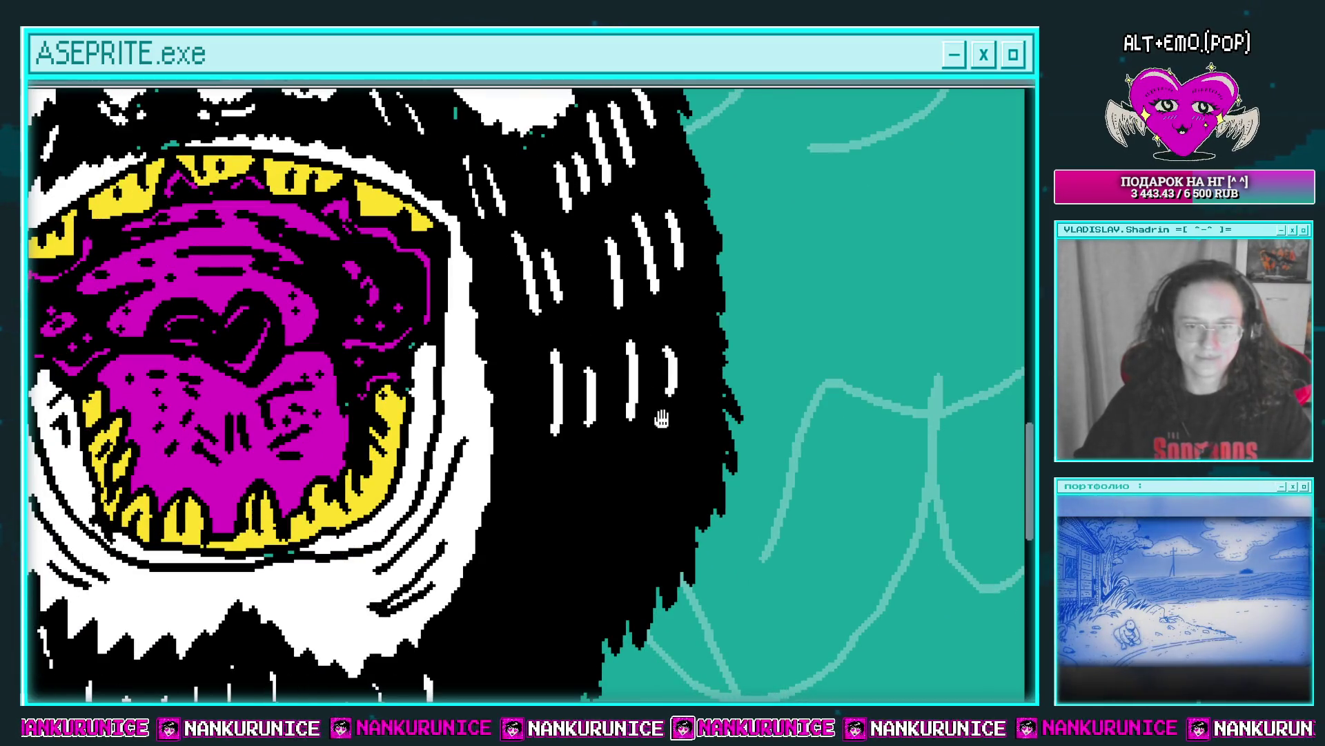
{"action": "scroll", "coordinate": [661, 418], "scroll_direction": "down", "scroll_amount": 1}
{"action": "scroll", "coordinate": [572, 421], "scroll_direction": "down", "scroll_amount": 1}
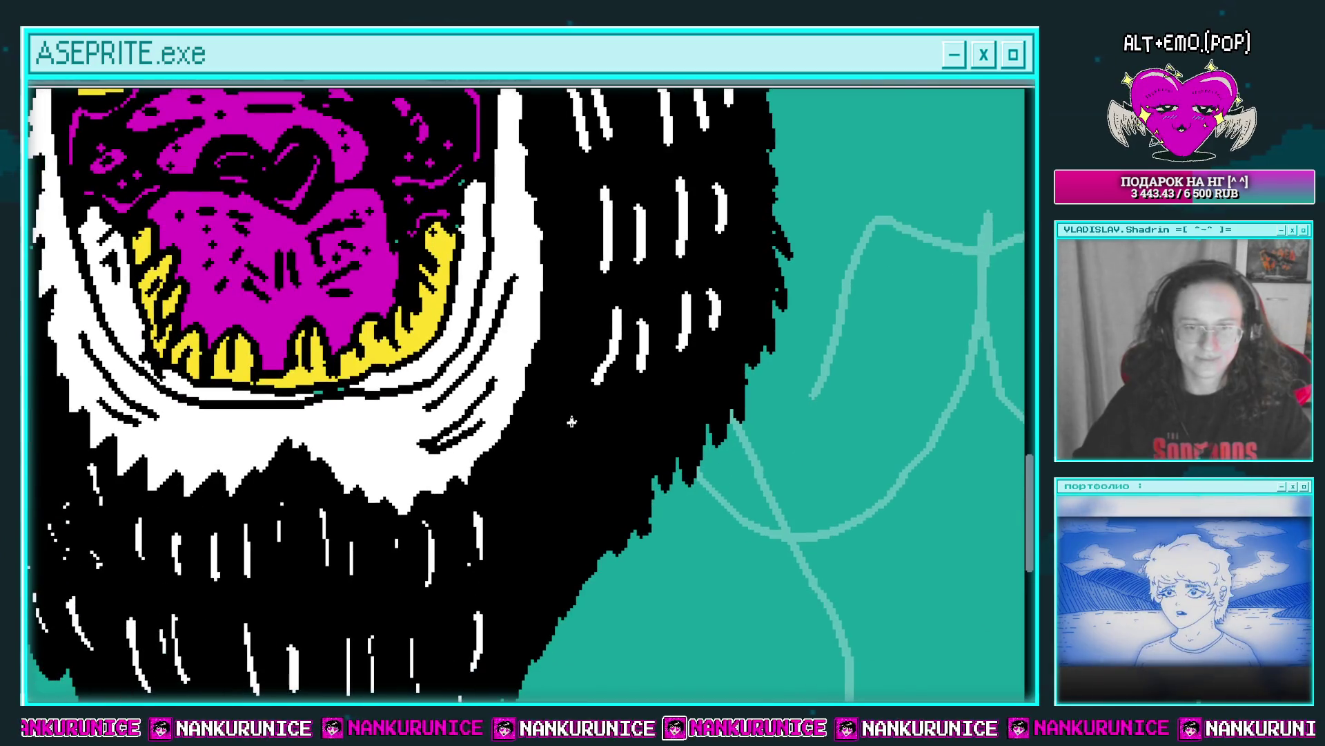
{"action": "left_click_drag", "start_coordinate": [633, 419], "coordinate": [628, 460]}
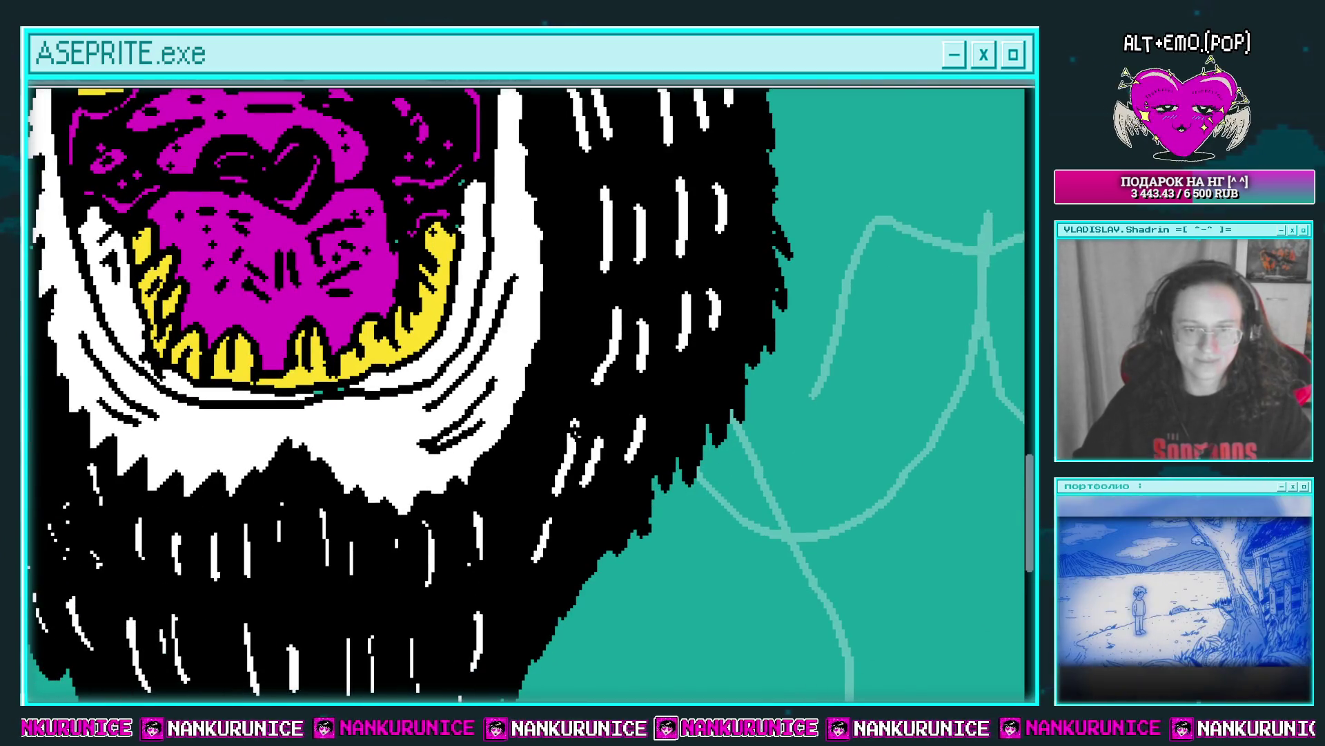
{"action": "scroll", "coordinate": [642, 421], "scroll_direction": "up", "scroll_amount": 1}
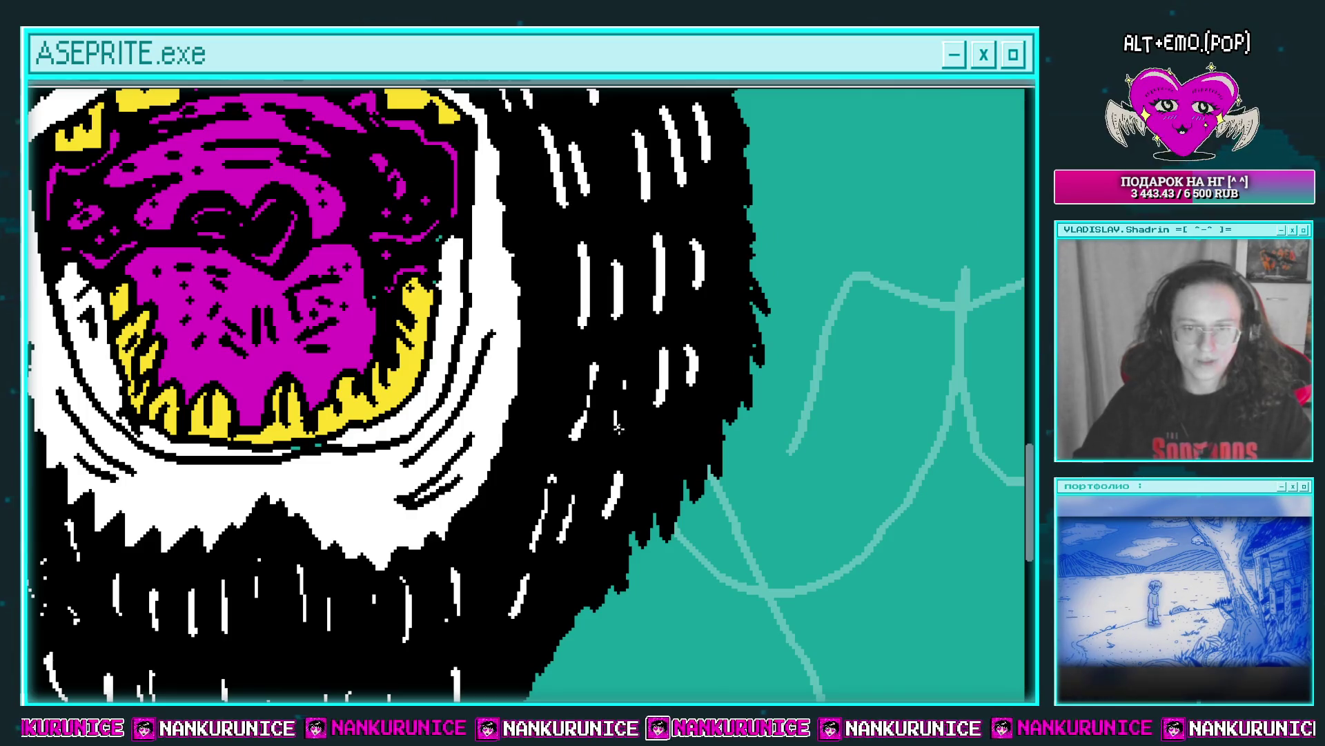
{"action": "scroll", "coordinate": [618, 428], "scroll_direction": "up", "scroll_amount": 1}
{"action": "left_click_drag", "start_coordinate": [665, 390], "coordinate": [630, 436]}
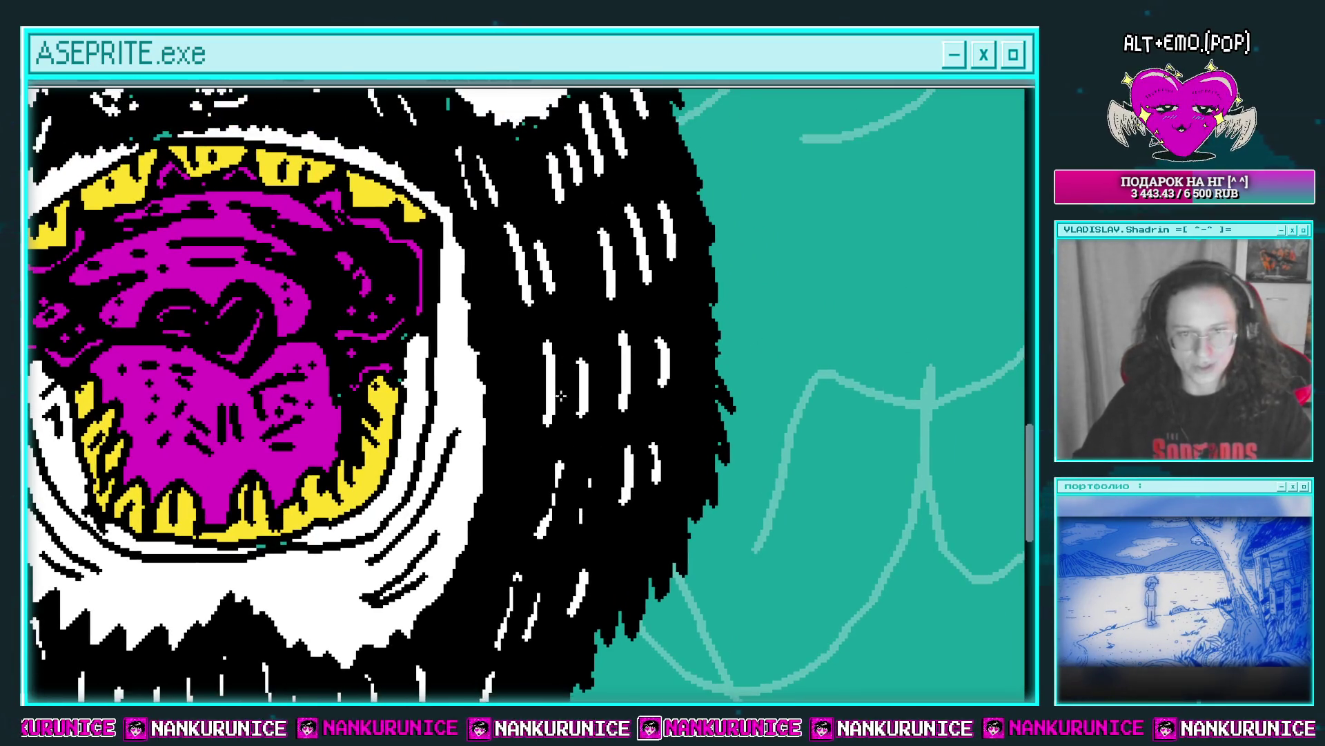
{"action": "scroll", "coordinate": [582, 373], "scroll_direction": "up", "scroll_amount": 1}
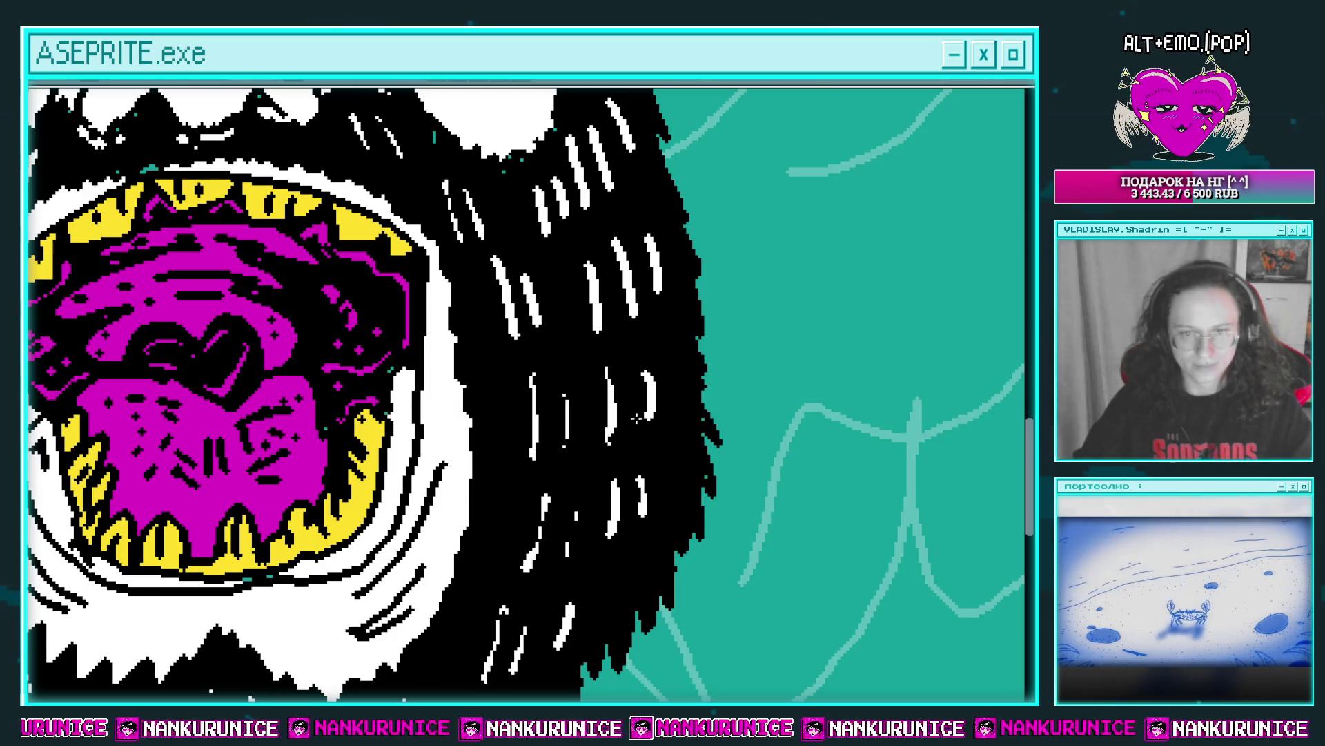
{"action": "scroll", "coordinate": [652, 394], "scroll_direction": "up", "scroll_amount": 2}
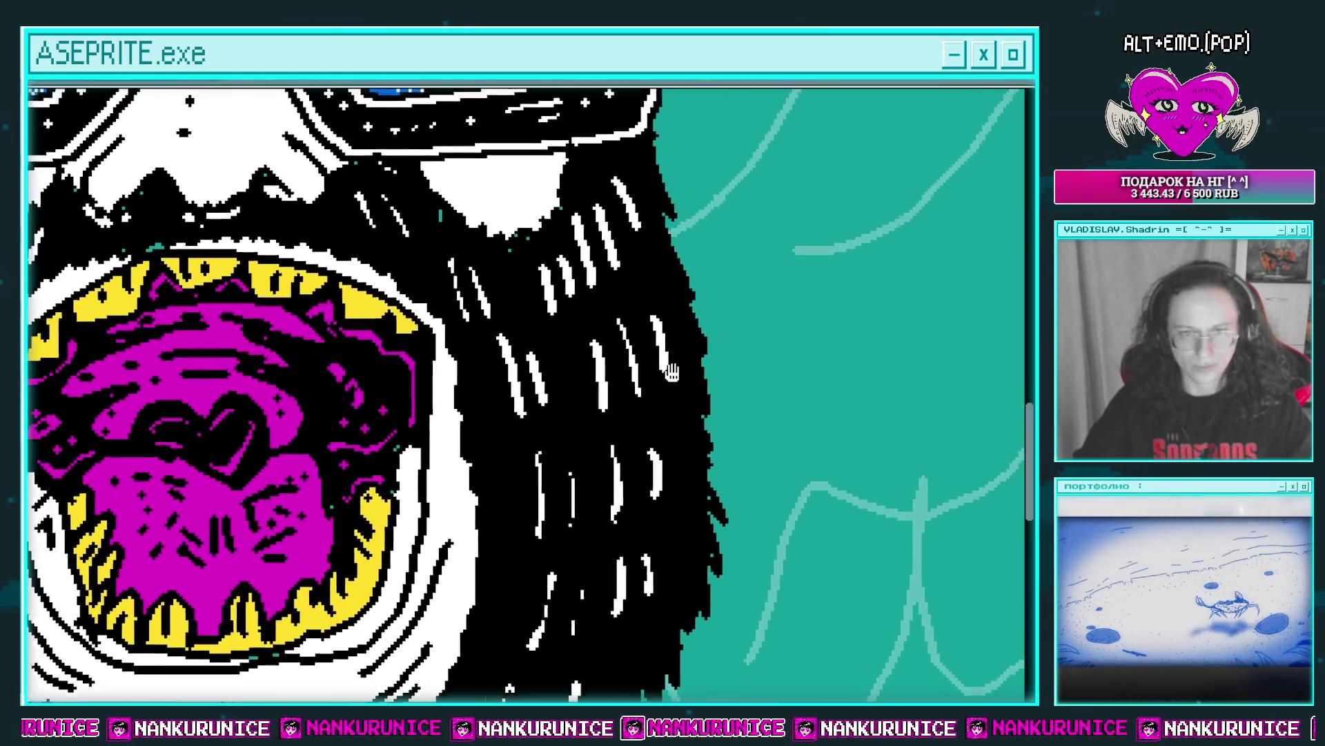
{"action": "scroll", "coordinate": [594, 359], "scroll_direction": "up", "scroll_amount": 1}
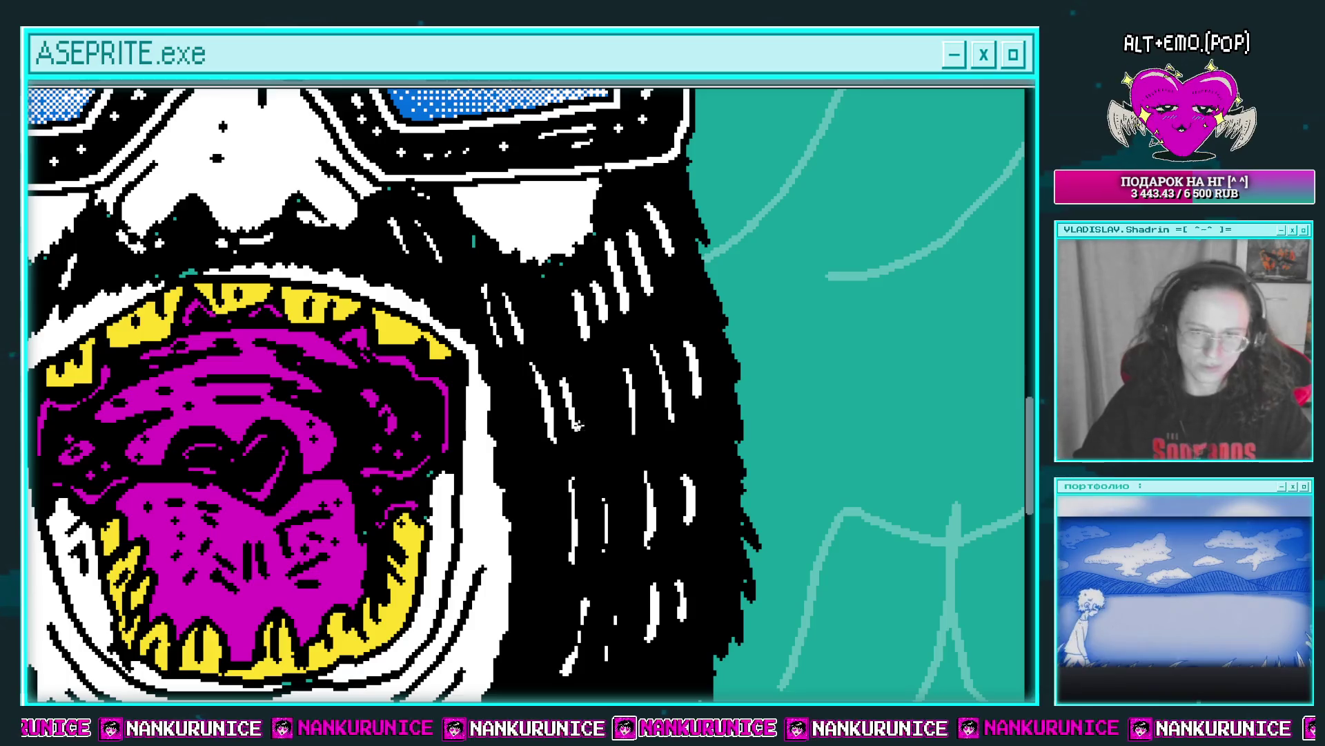
{"action": "scroll", "coordinate": [559, 350], "scroll_direction": "up", "scroll_amount": 1}
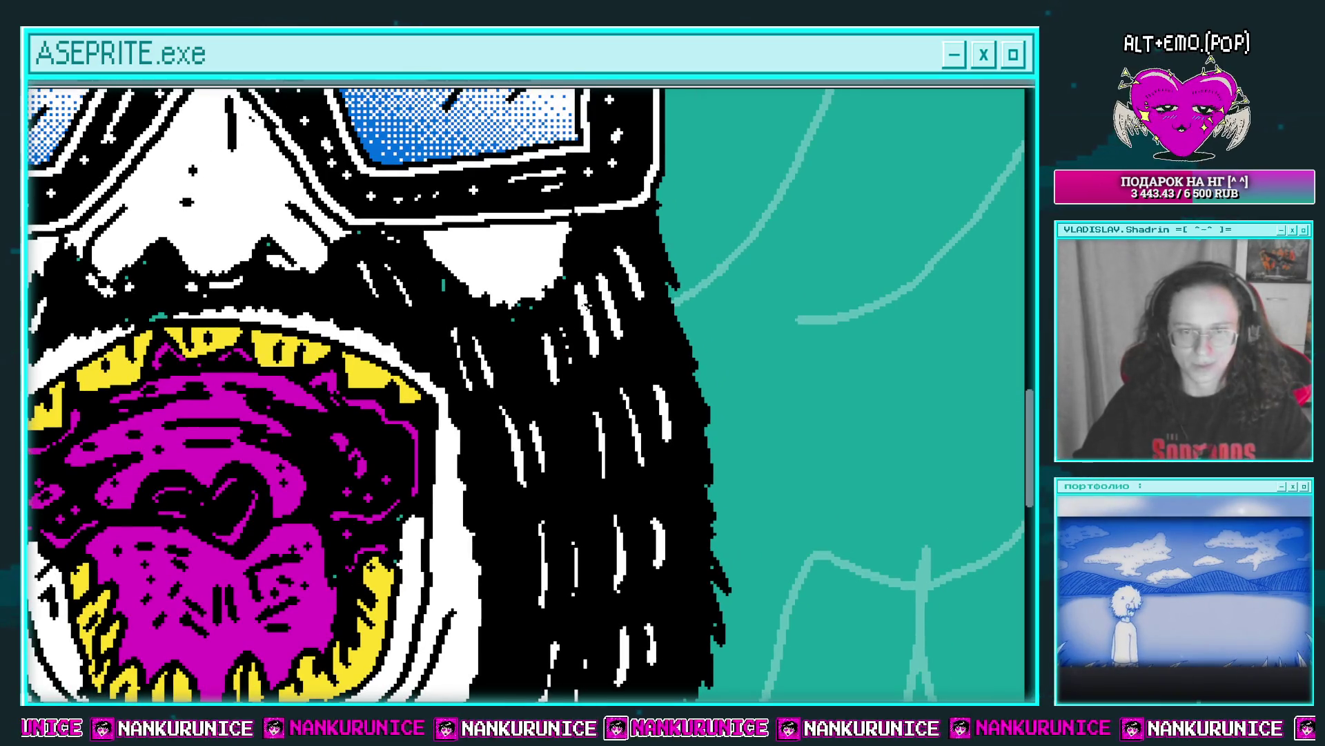
{"action": "scroll", "coordinate": [642, 295], "scroll_direction": "down", "scroll_amount": 2}
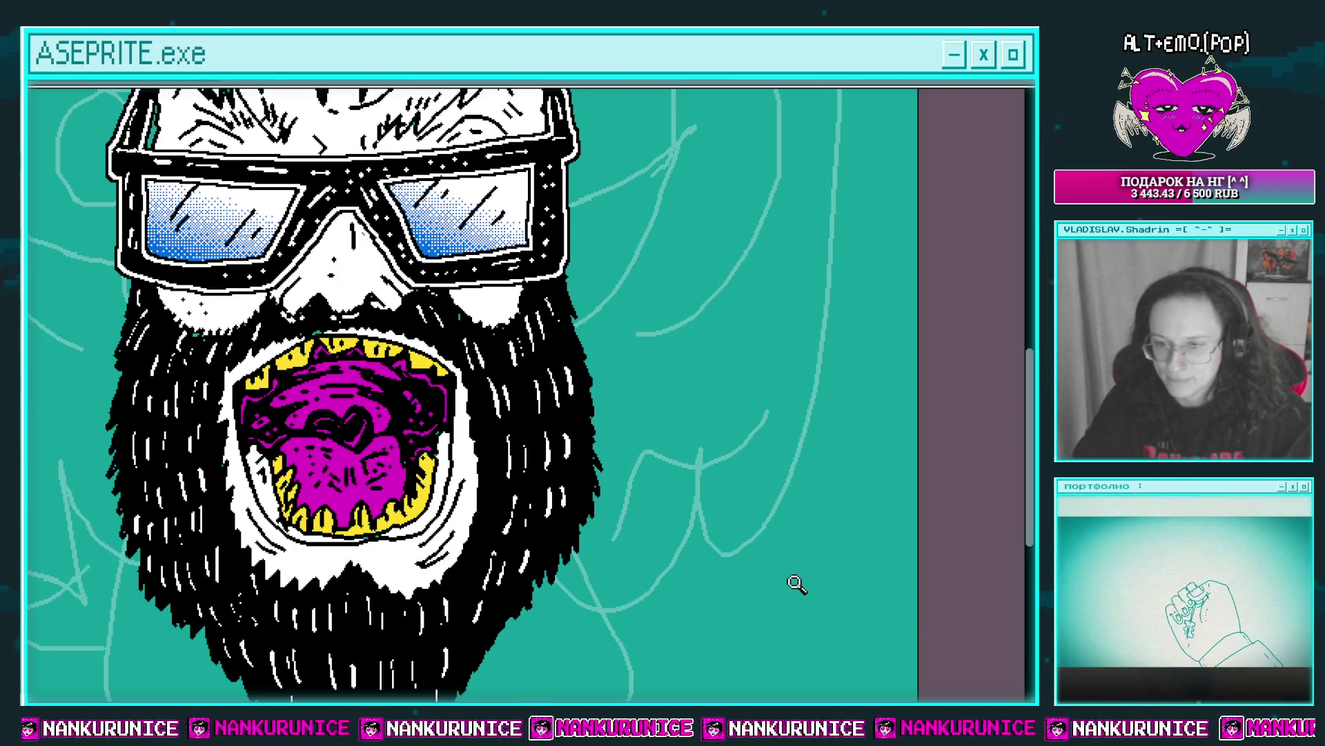
{"action": "key", "text": "ctrl+s"}
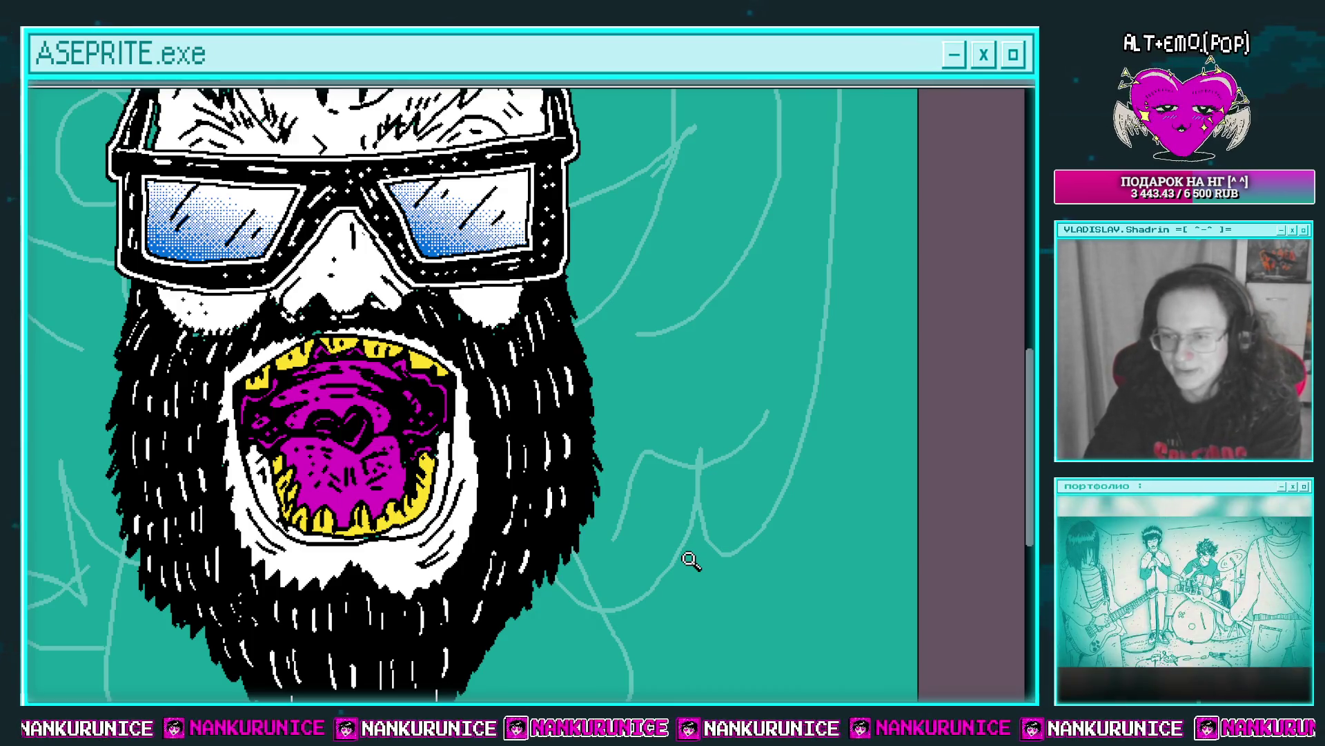
{"action": "right_click", "coordinate": [723, 571]}
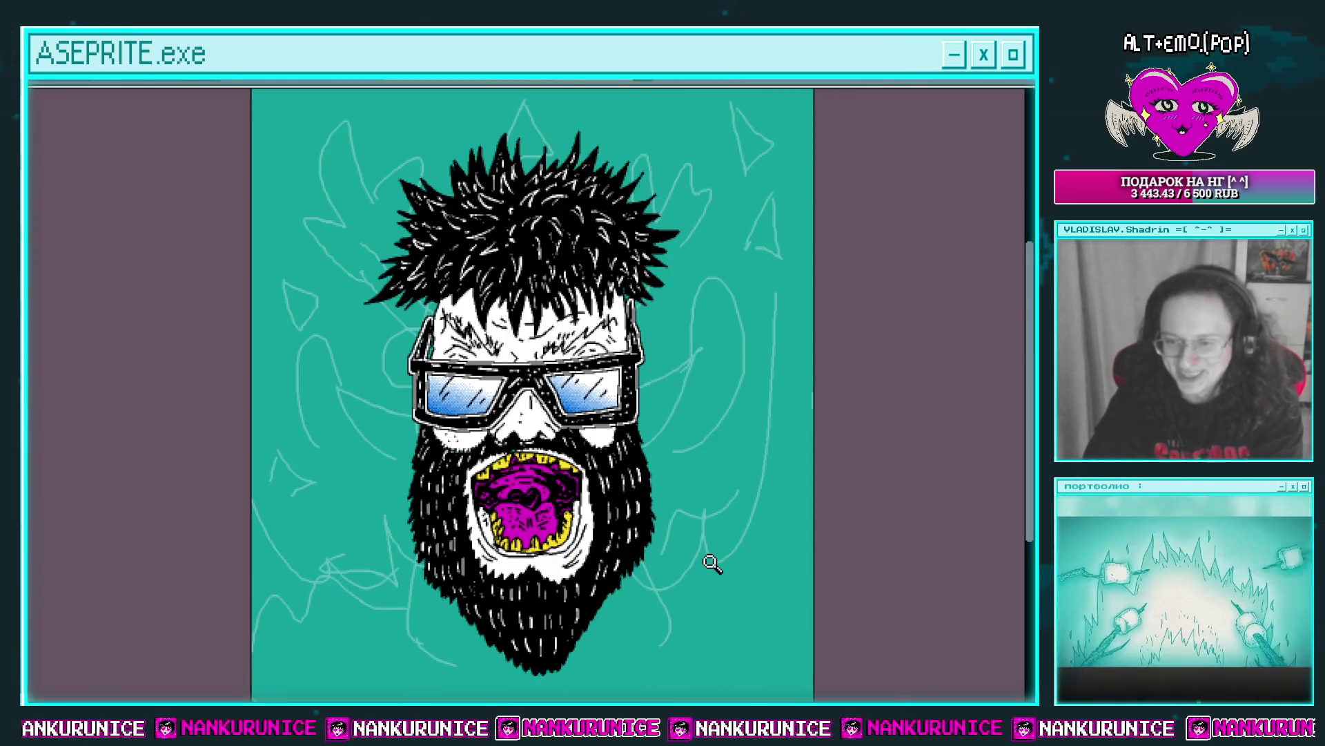
{"action": "left_click_drag", "start_coordinate": [749, 517], "coordinate": [564, 463]}
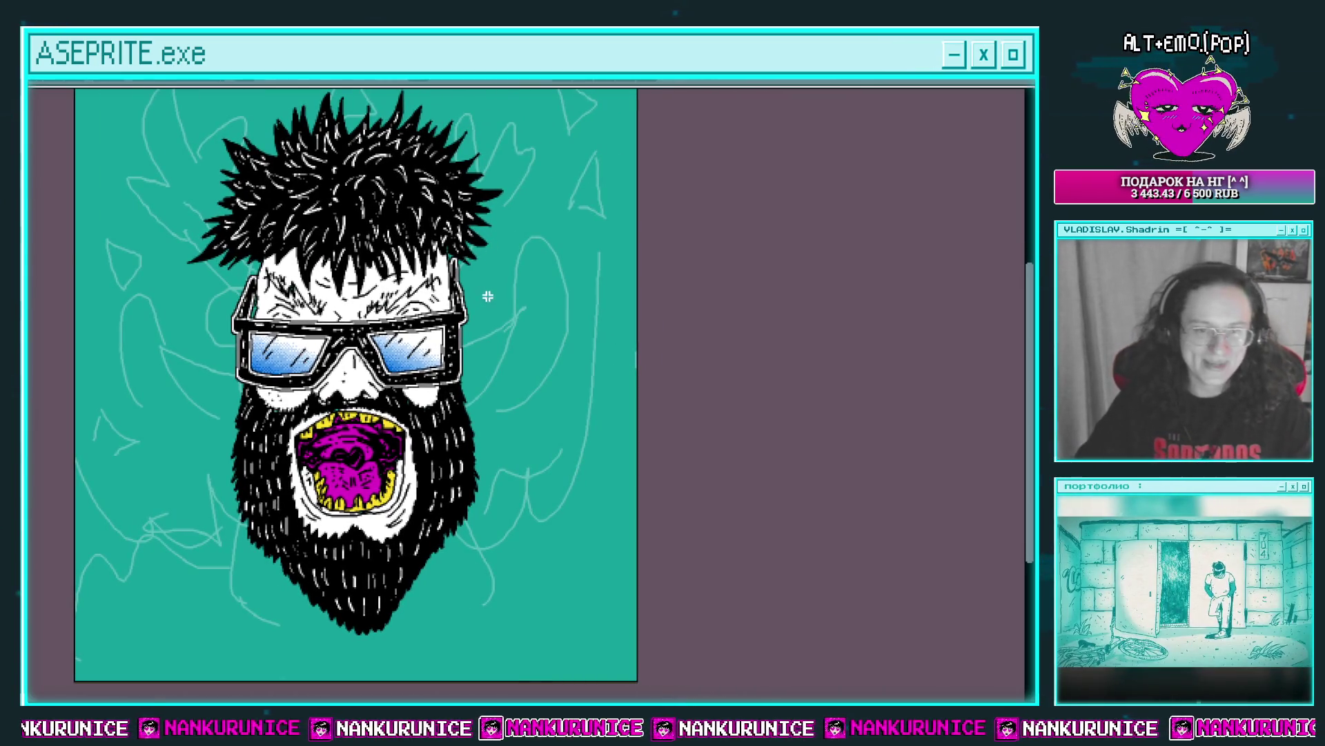
{"action": "key", "text": "z"}
{"action": "left_click", "coordinate": [408, 471]}
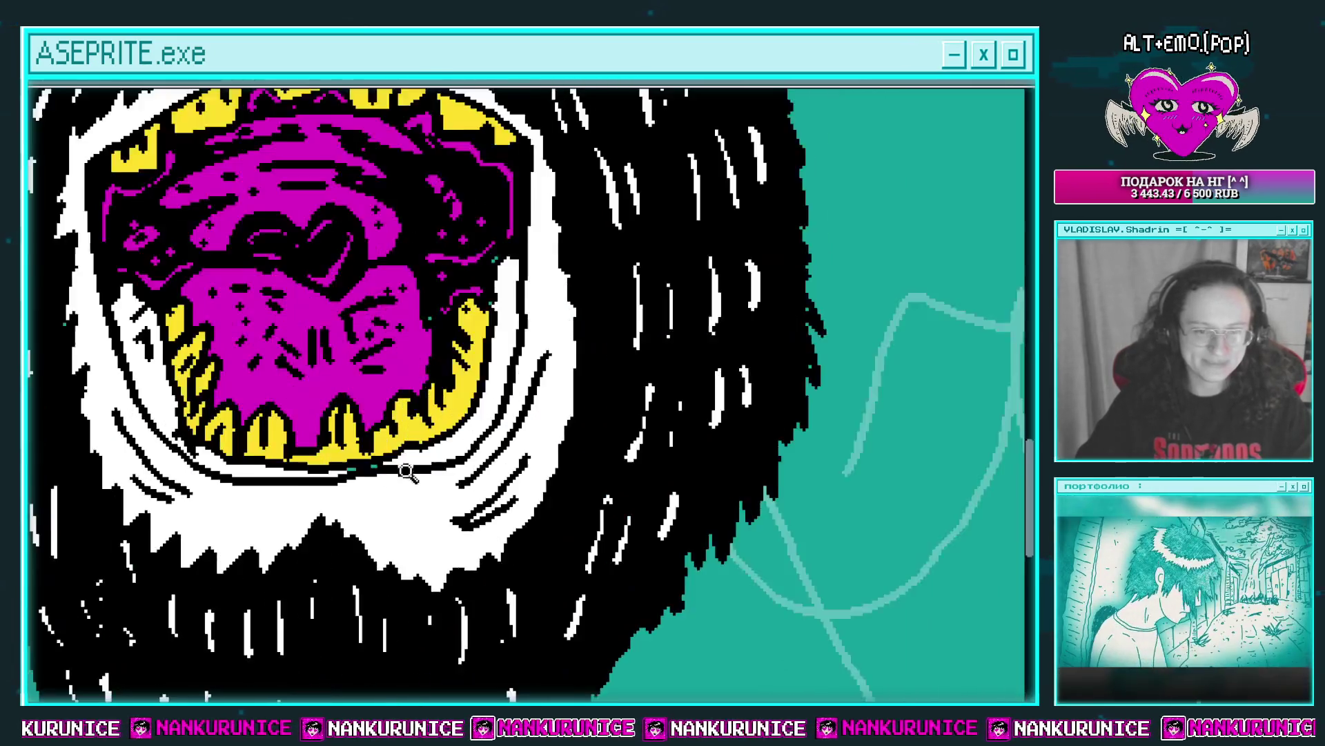
{"action": "right_click", "coordinate": [408, 471]}
{"action": "left_click", "coordinate": [438, 489]}
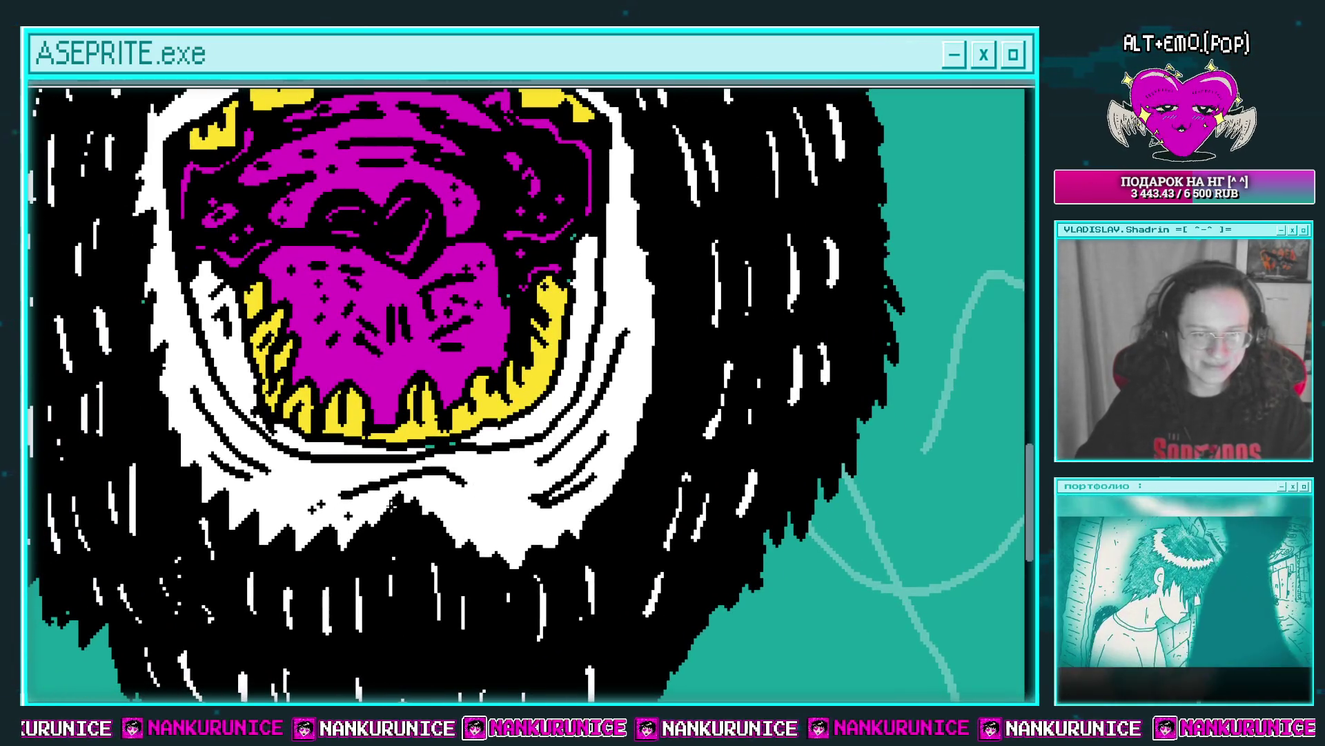
{"action": "mouse_move", "coordinate": [567, 377]}
{"action": "left_mouse_down"}
{"action": "mouse_move", "coordinate": [526, 415]}
{"action": "mouse_move", "coordinate": [539, 397]}
{"action": "left_mouse_up"}
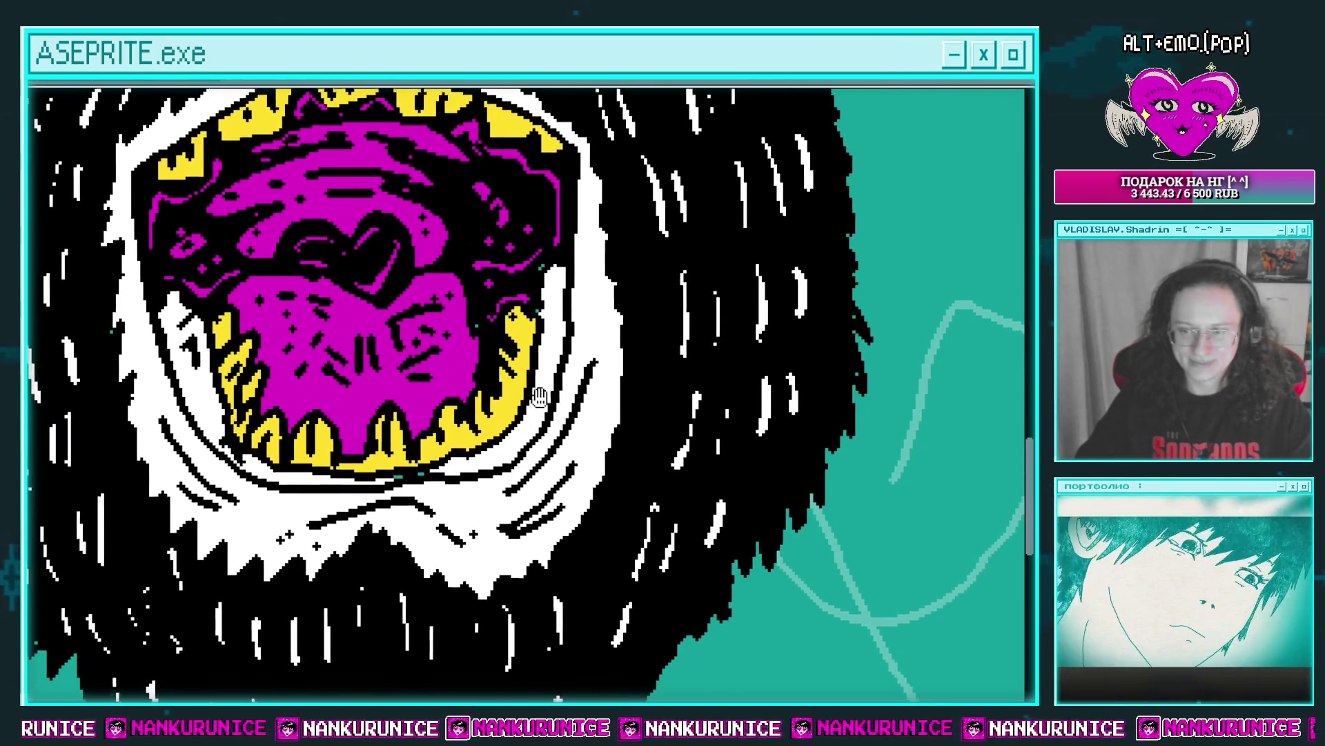
{"action": "scroll", "coordinate": [565, 323], "scroll_direction": "up", "scroll_amount": 2}
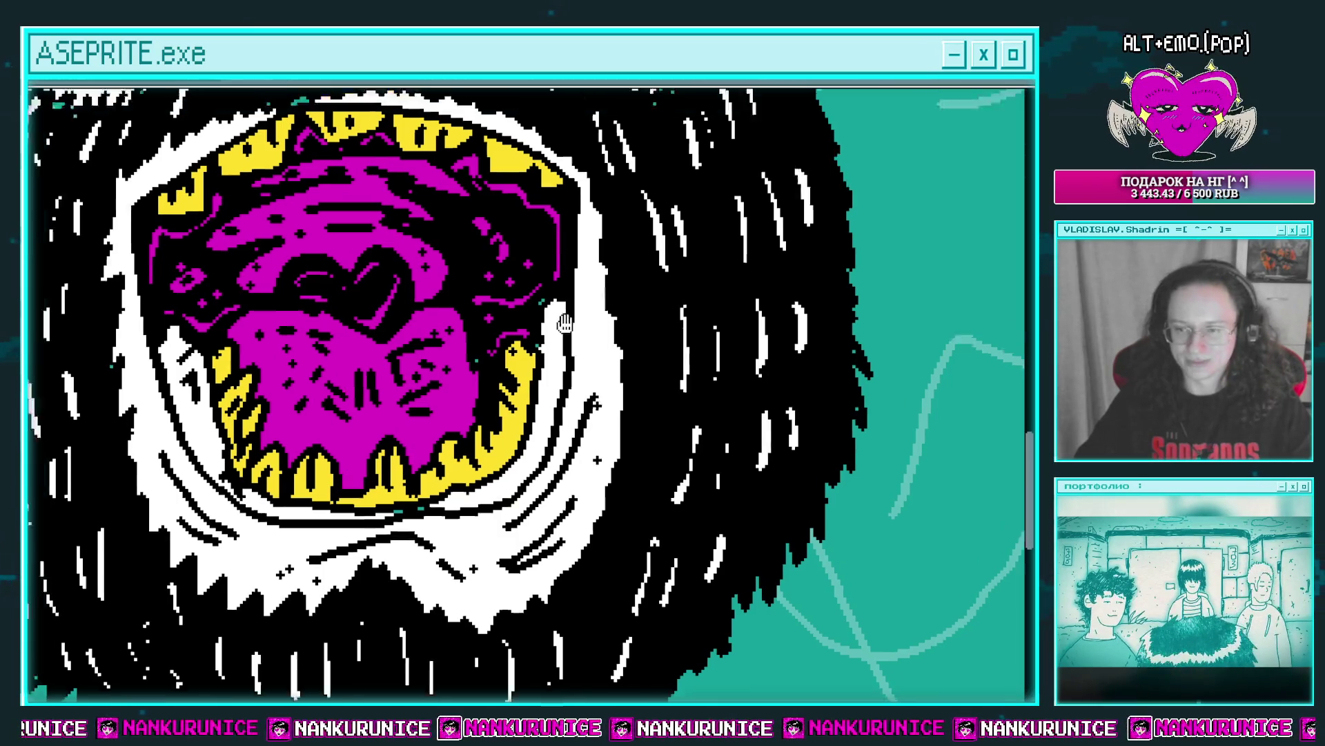
{"action": "scroll", "coordinate": [565, 323], "scroll_direction": "up", "scroll_amount": 5}
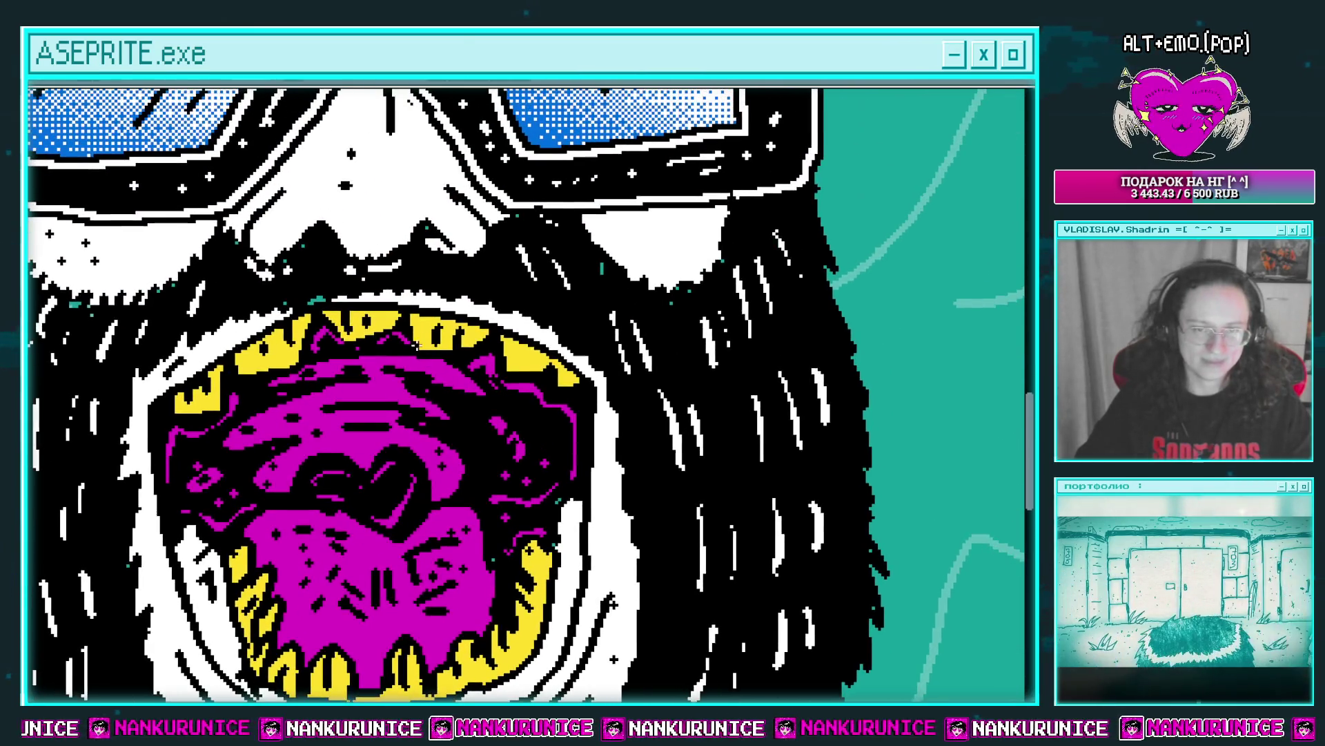
{"action": "left_click_drag", "start_coordinate": [646, 444], "coordinate": [605, 475]}
{"action": "scroll", "coordinate": [617, 538], "scroll_direction": "down", "scroll_amount": 6}
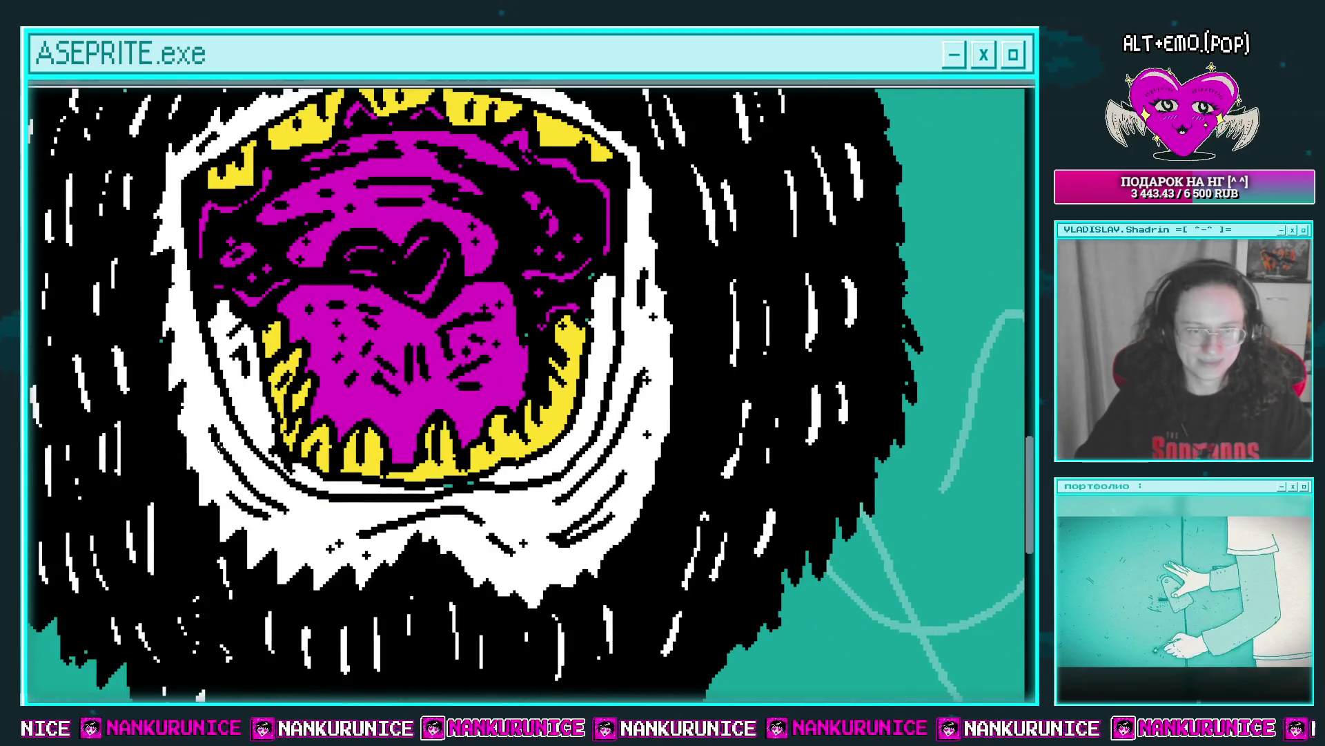
{"action": "scroll", "coordinate": [483, 415], "scroll_direction": "down", "scroll_amount": 3}
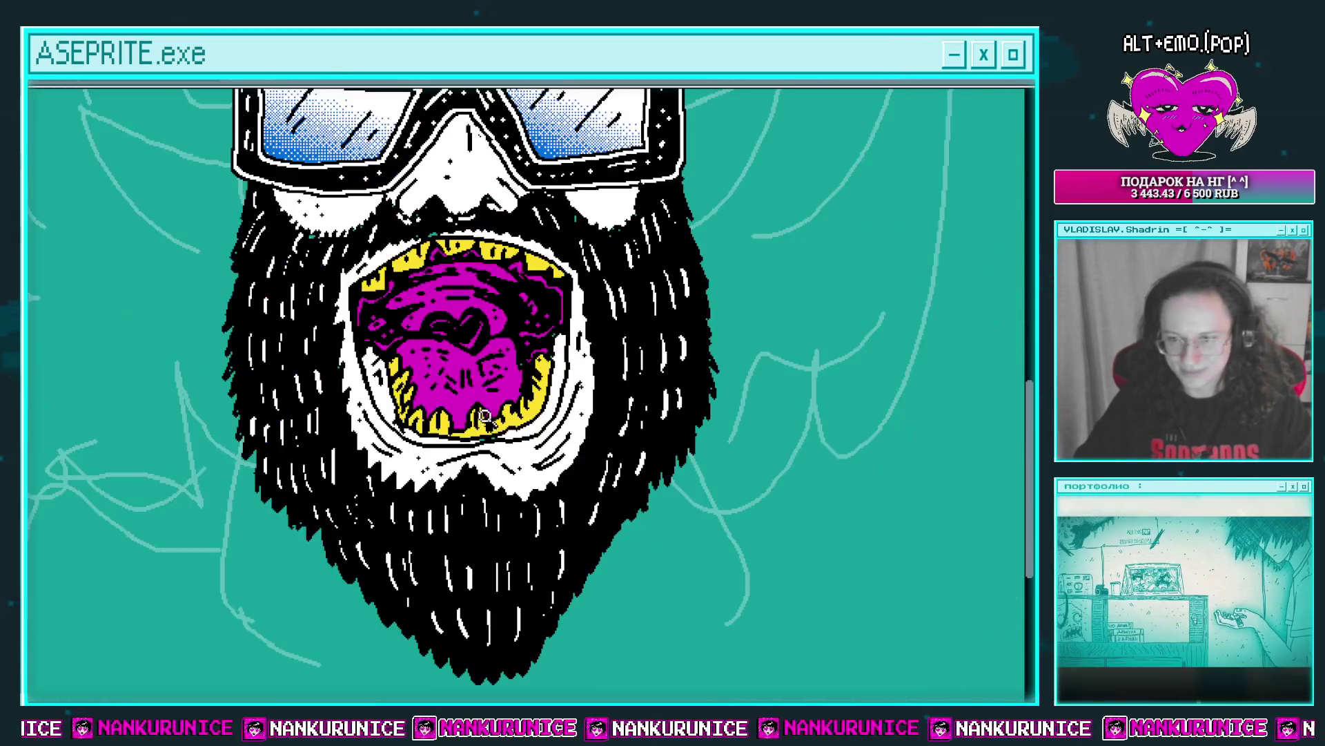
{"action": "left_click_drag", "start_coordinate": [505, 415], "coordinate": [479, 436]}
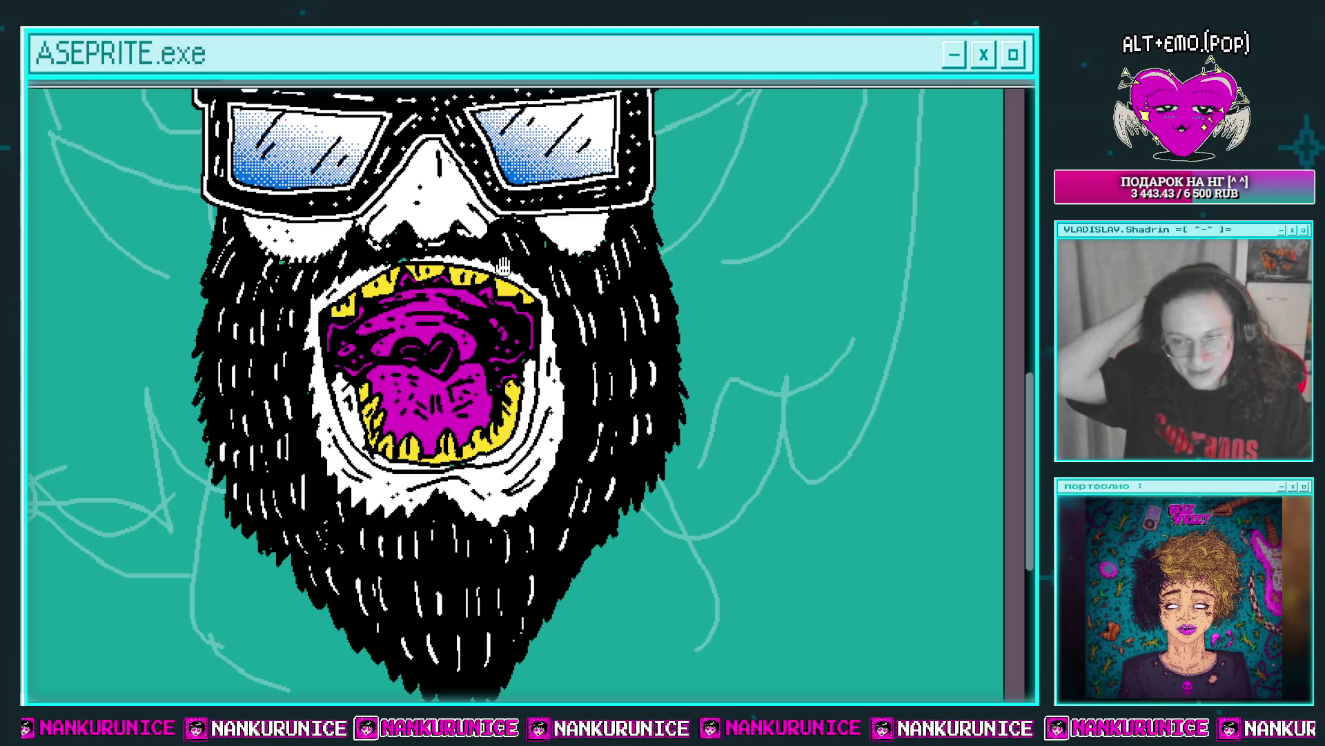
{"action": "key", "text": "ctrl+0"}
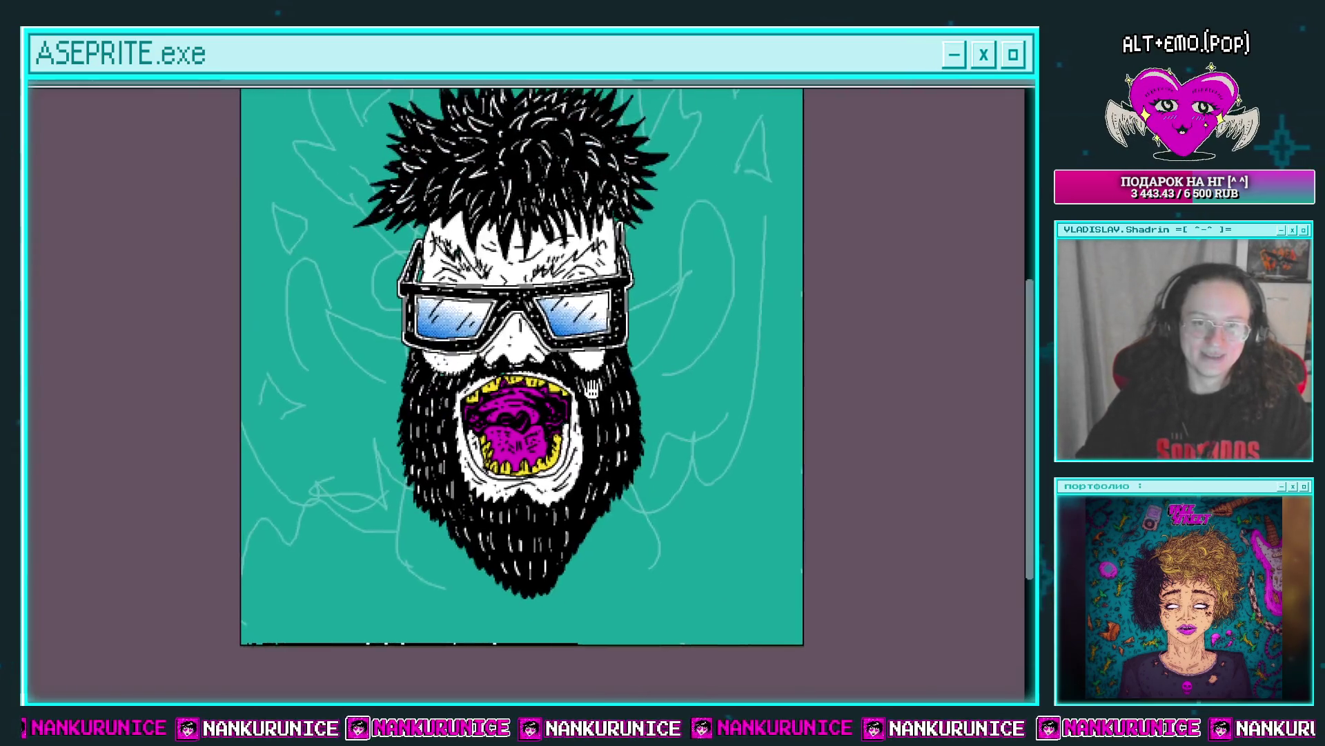
Apply an outside outline around the character and make the second layer active.
{"action": "key", "text": "shift+o"}
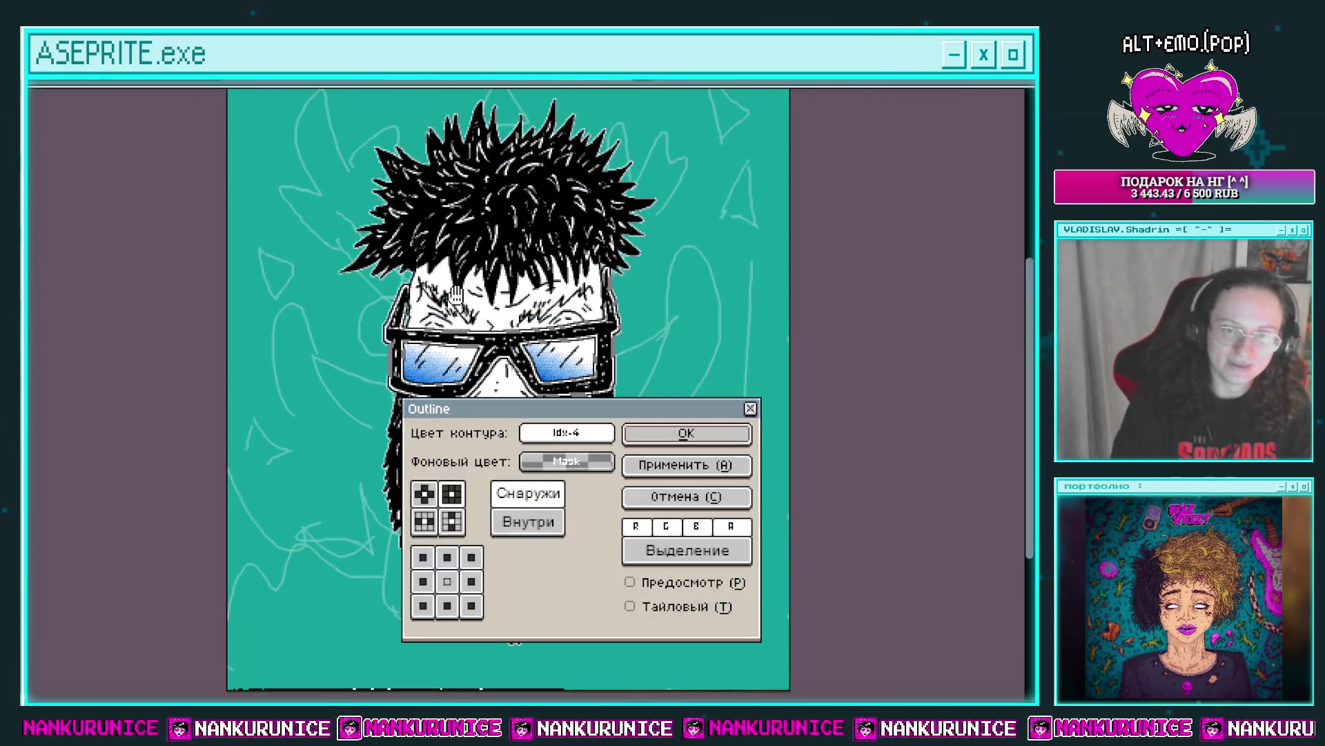
{"action": "key", "text": "Escape"}
{"action": "key", "text": "Tab"}
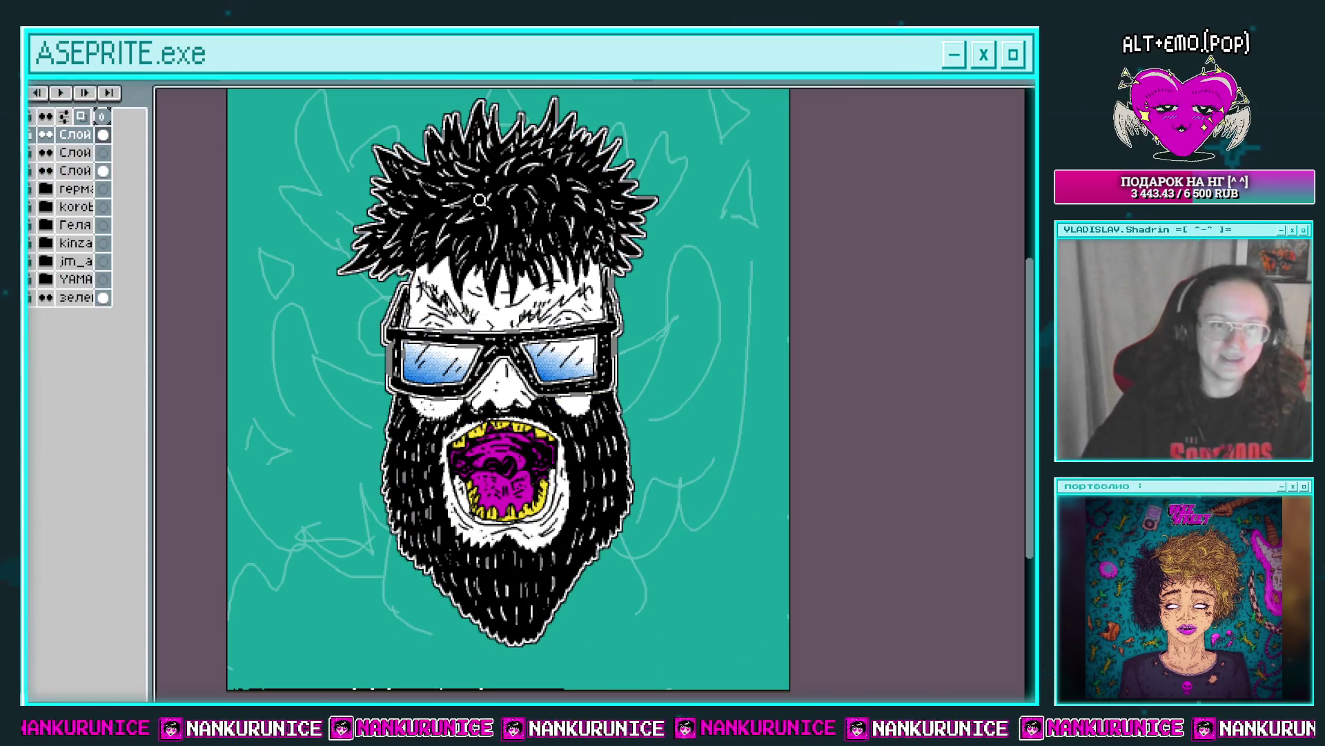
{"action": "left_click", "coordinate": [92, 151]}
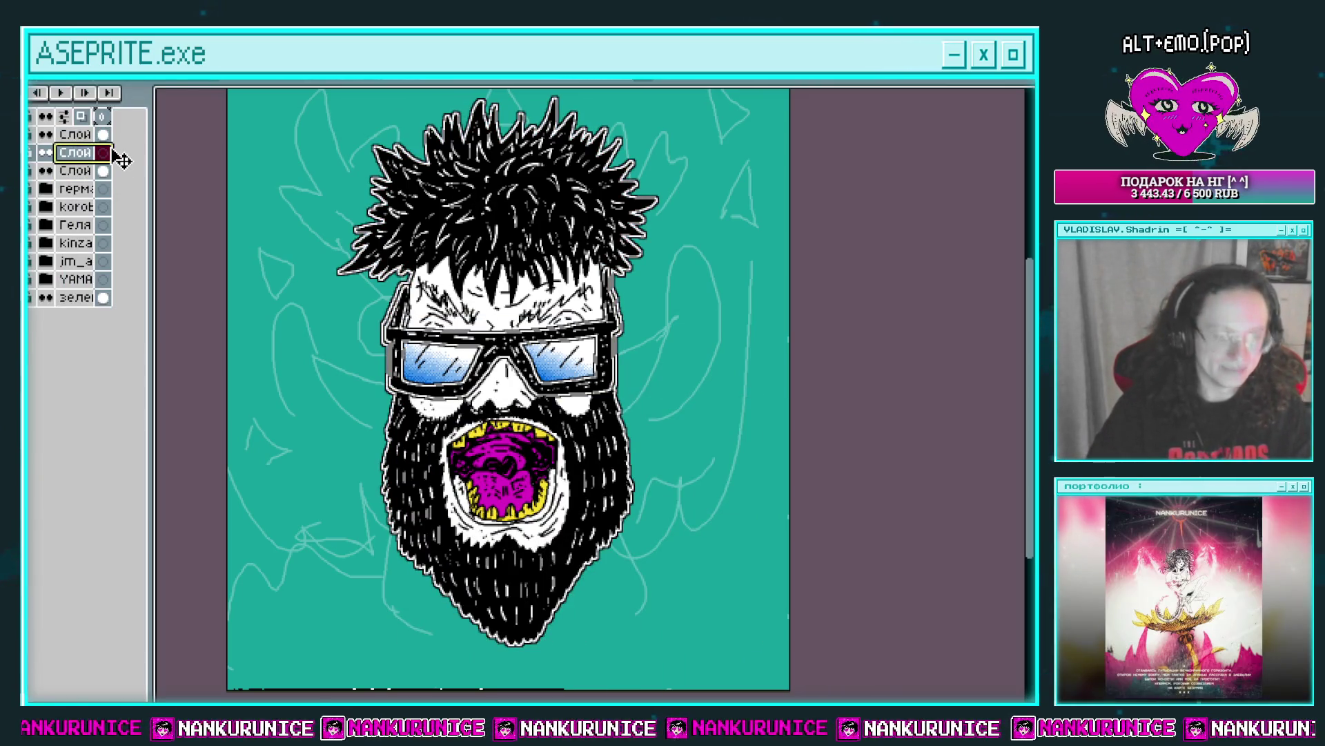
{"action": "key", "text": "Tab"}
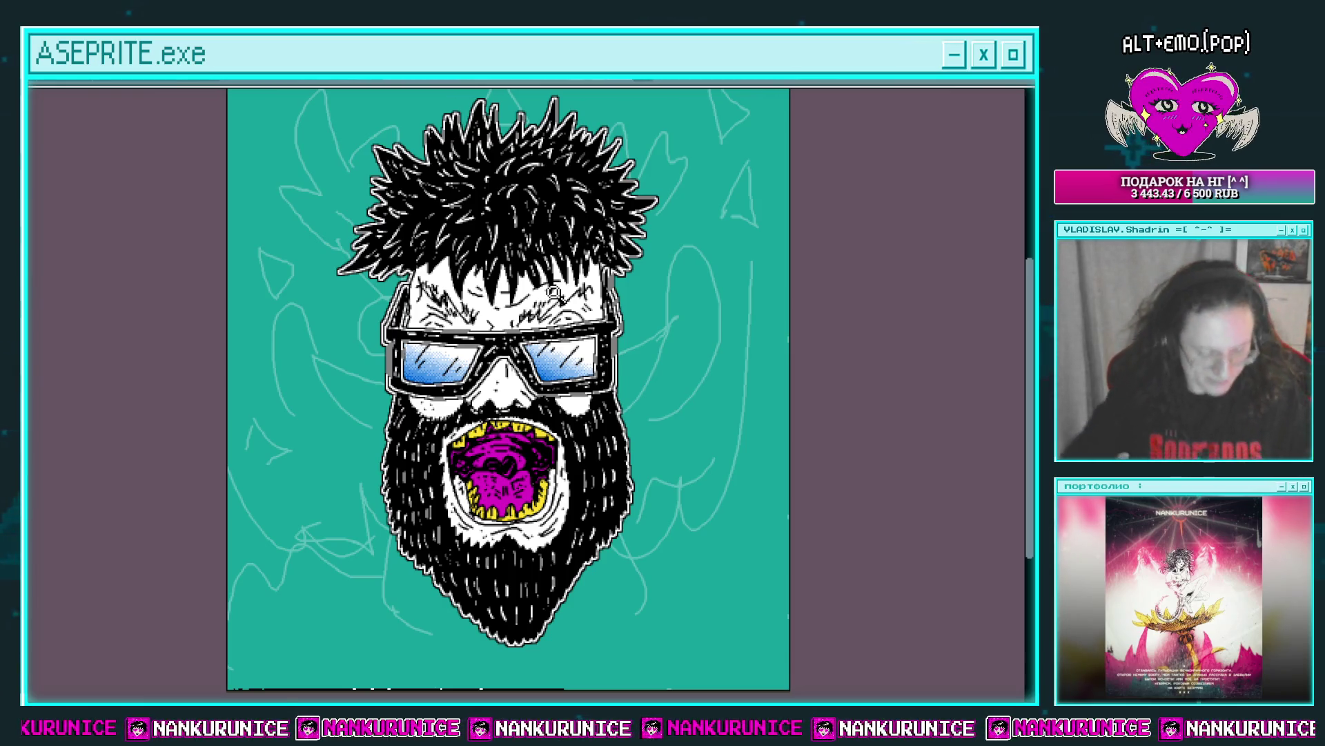
Turn on vertical mirror symmetry for the portrait.
{"action": "scroll", "coordinate": [557, 303], "scroll_direction": "down", "scroll_amount": 2}
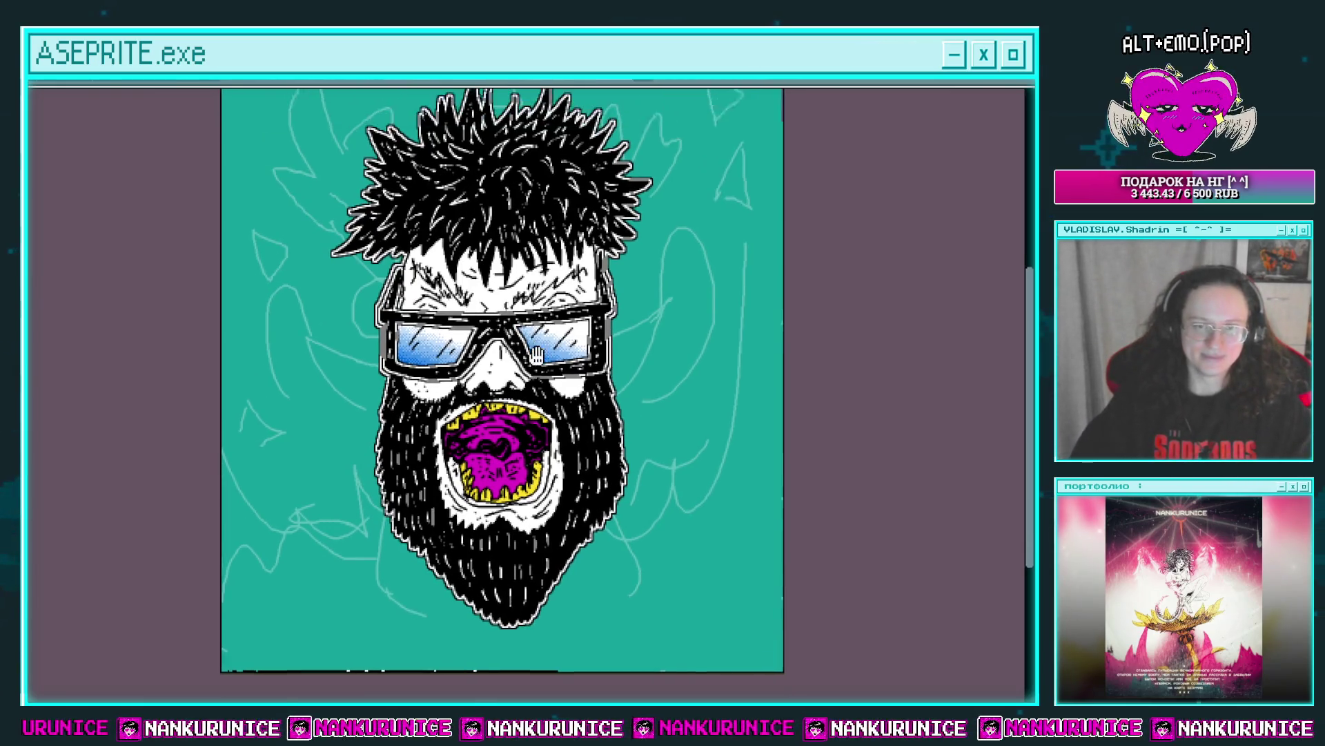
{"action": "scroll", "coordinate": [560, 338], "scroll_direction": "up", "scroll_amount": 1}
{"action": "scroll", "coordinate": [567, 376], "scroll_direction": "up", "scroll_amount": 2}
{"action": "left_click", "coordinate": [457, 86]}
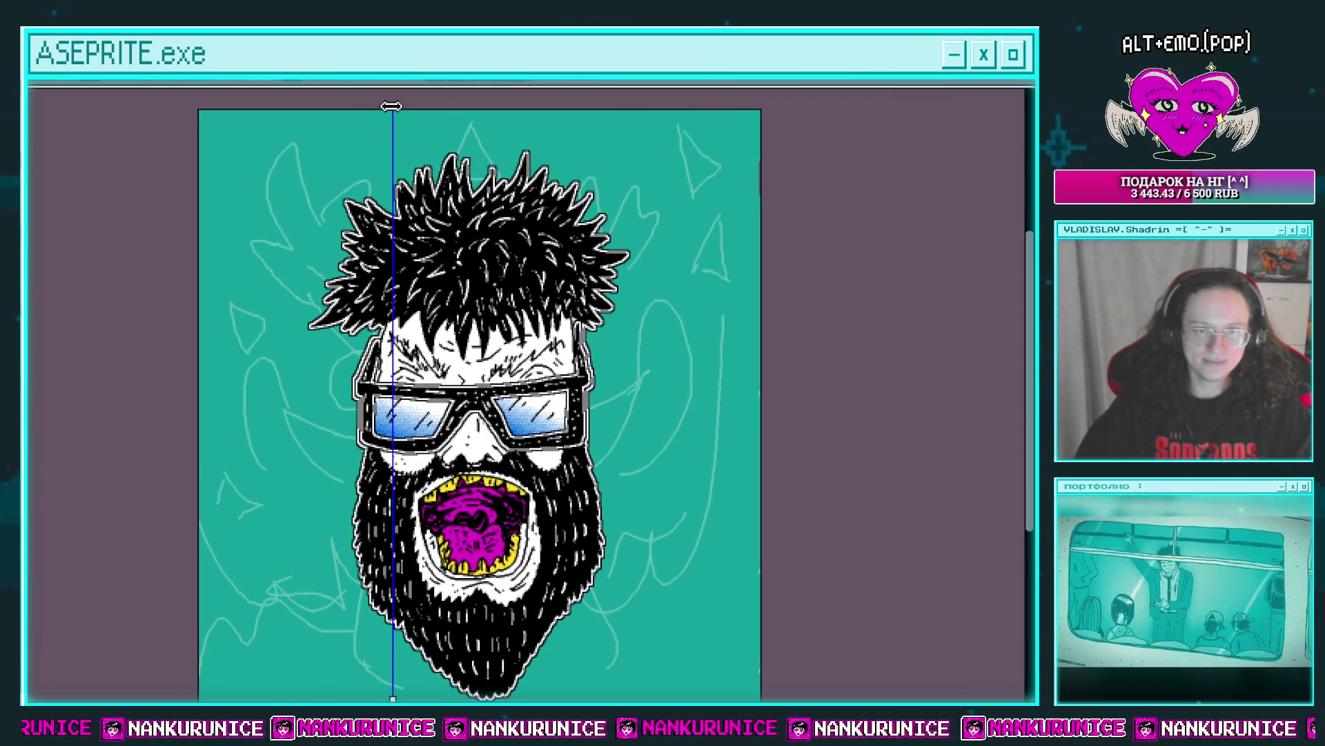
Centre the vertical symmetry axis on the character's face.
{"action": "left_click_drag", "start_coordinate": [392, 109], "coordinate": [481, 107]}
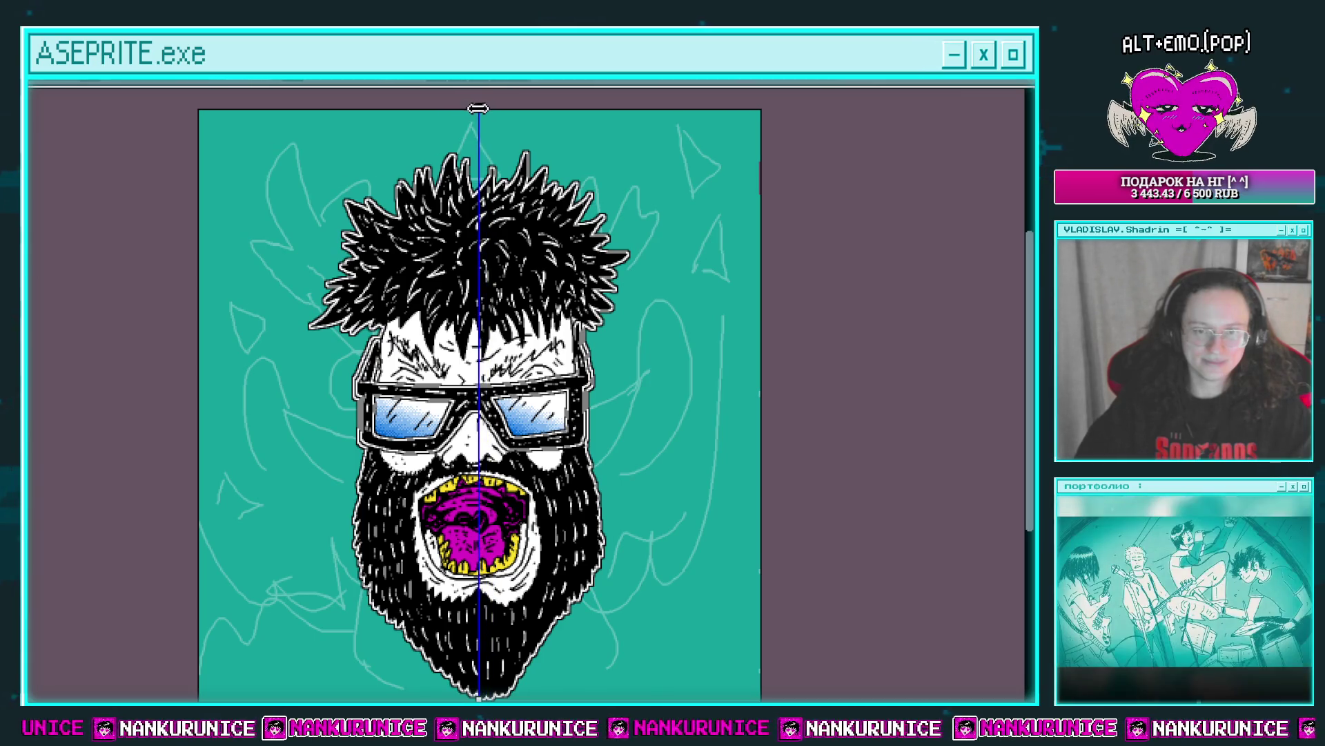
{"action": "scroll", "coordinate": [583, 341], "scroll_direction": "up", "scroll_amount": 2}
{"action": "left_click_drag", "start_coordinate": [583, 341], "coordinate": [477, 365]}
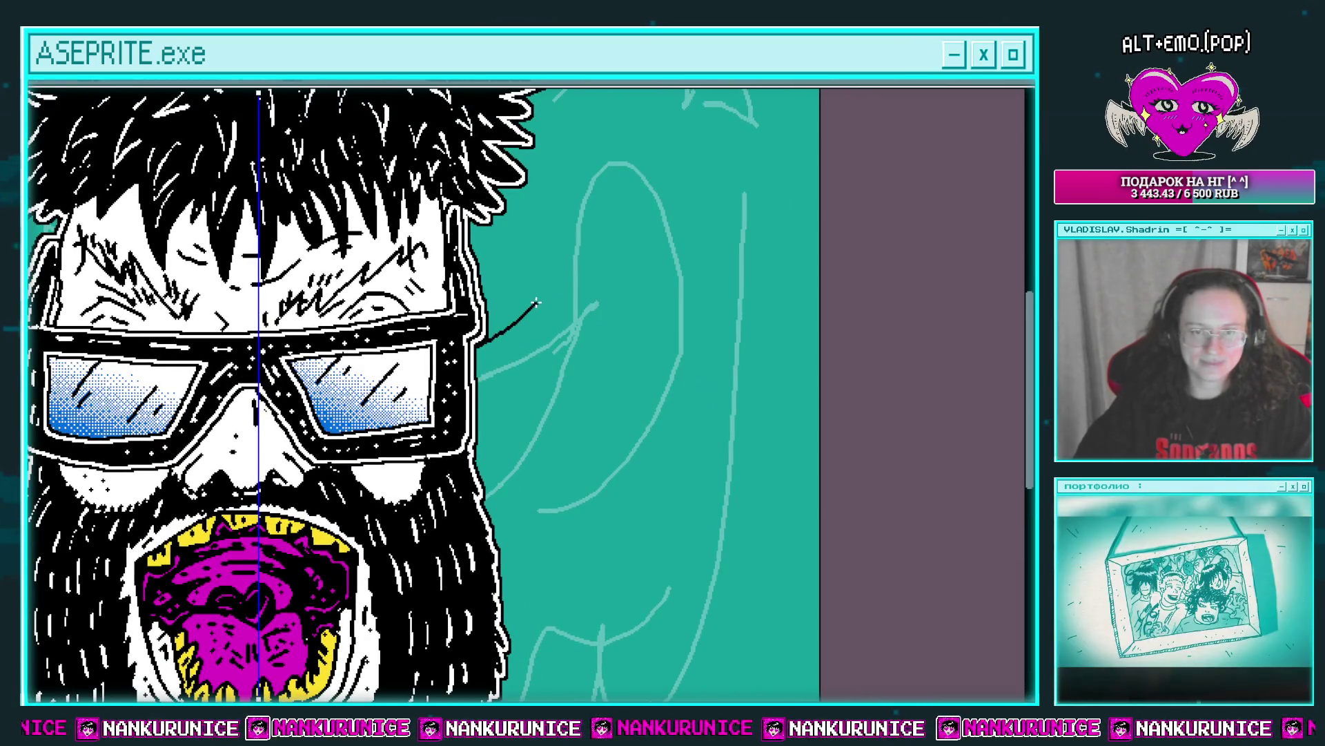
Draw mirrored shoulder, upper-arm and forearm lines rising beside the head.
{"action": "mouse_move", "coordinate": [537, 302]}
{"action": "left_mouse_down"}
{"action": "mouse_move", "coordinate": [559, 435]}
{"action": "mouse_move", "coordinate": [479, 471]}
{"action": "mouse_move", "coordinate": [438, 559]}
{"action": "left_mouse_up"}
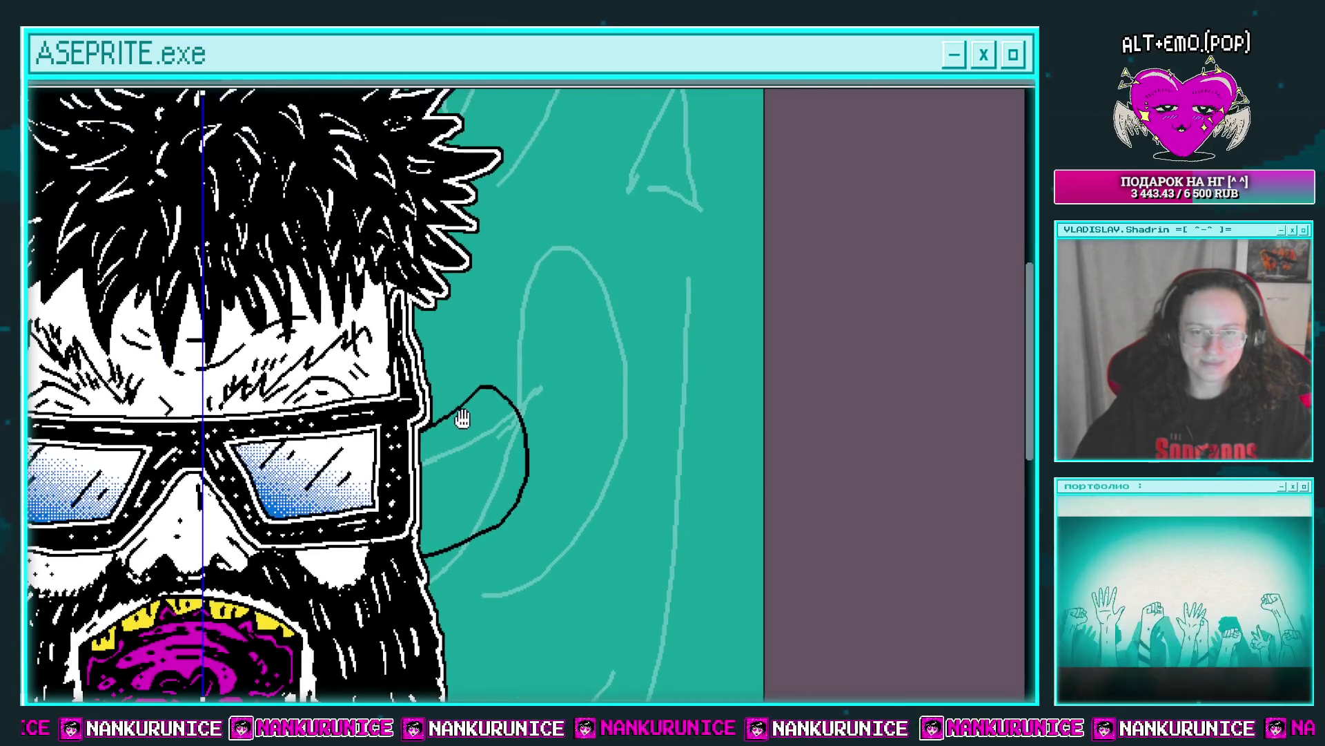
{"action": "mouse_move", "coordinate": [493, 394]}
{"action": "left_mouse_down"}
{"action": "mouse_move", "coordinate": [629, 259]}
{"action": "mouse_move", "coordinate": [619, 209]}
{"action": "mouse_move", "coordinate": [643, 271]}
{"action": "mouse_move", "coordinate": [495, 567]}
{"action": "left_mouse_up"}
{"action": "scroll", "coordinate": [507, 391], "scroll_direction": "up", "scroll_amount": 1}
{"action": "mouse_move", "coordinate": [520, 343]}
{"action": "left_mouse_down"}
{"action": "mouse_move", "coordinate": [532, 343]}
{"action": "mouse_move", "coordinate": [494, 458]}
{"action": "mouse_move", "coordinate": [446, 501]}
{"action": "mouse_move", "coordinate": [436, 433]}
{"action": "left_mouse_up"}
Outline the splayed fingers of the raised hands, redoing one finger stroke.
{"action": "left_click_drag", "start_coordinate": [439, 369], "coordinate": [538, 343]}
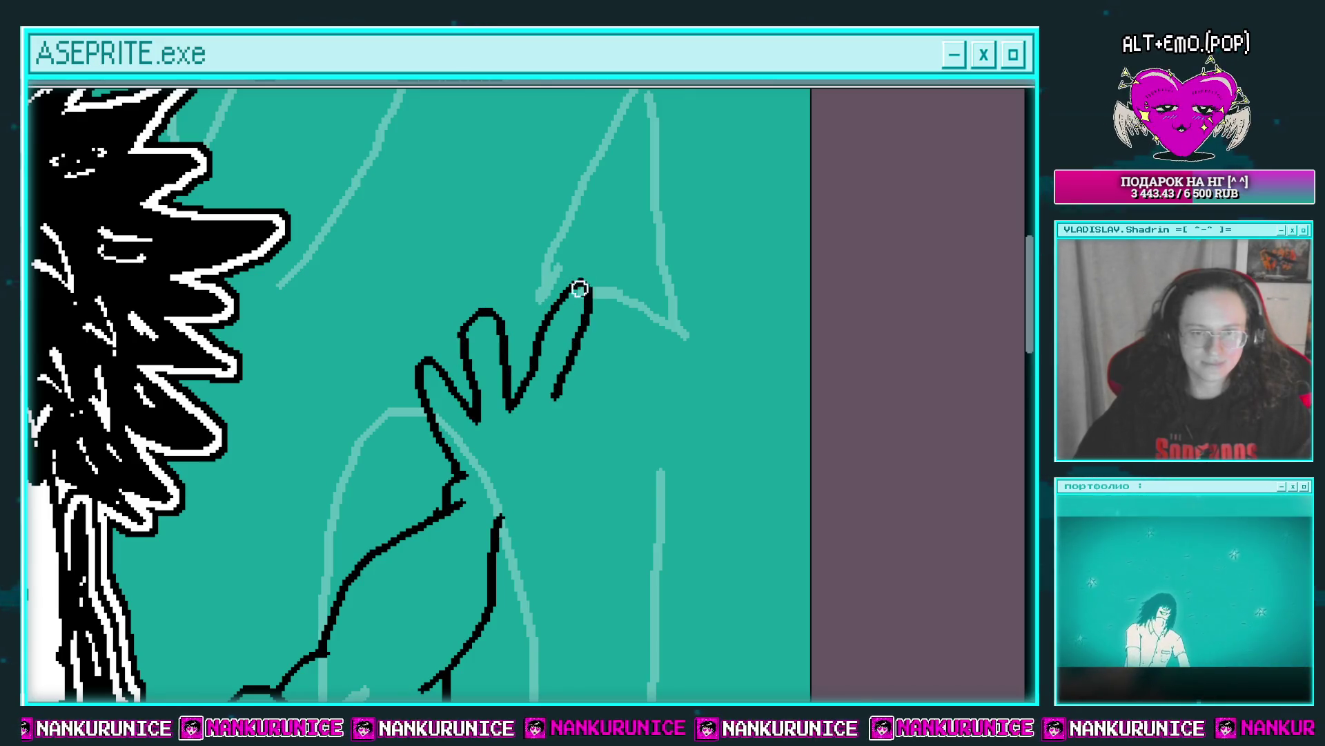
{"action": "left_click_drag", "start_coordinate": [592, 295], "coordinate": [568, 257]}
{"action": "key", "text": "ctrl+z"}
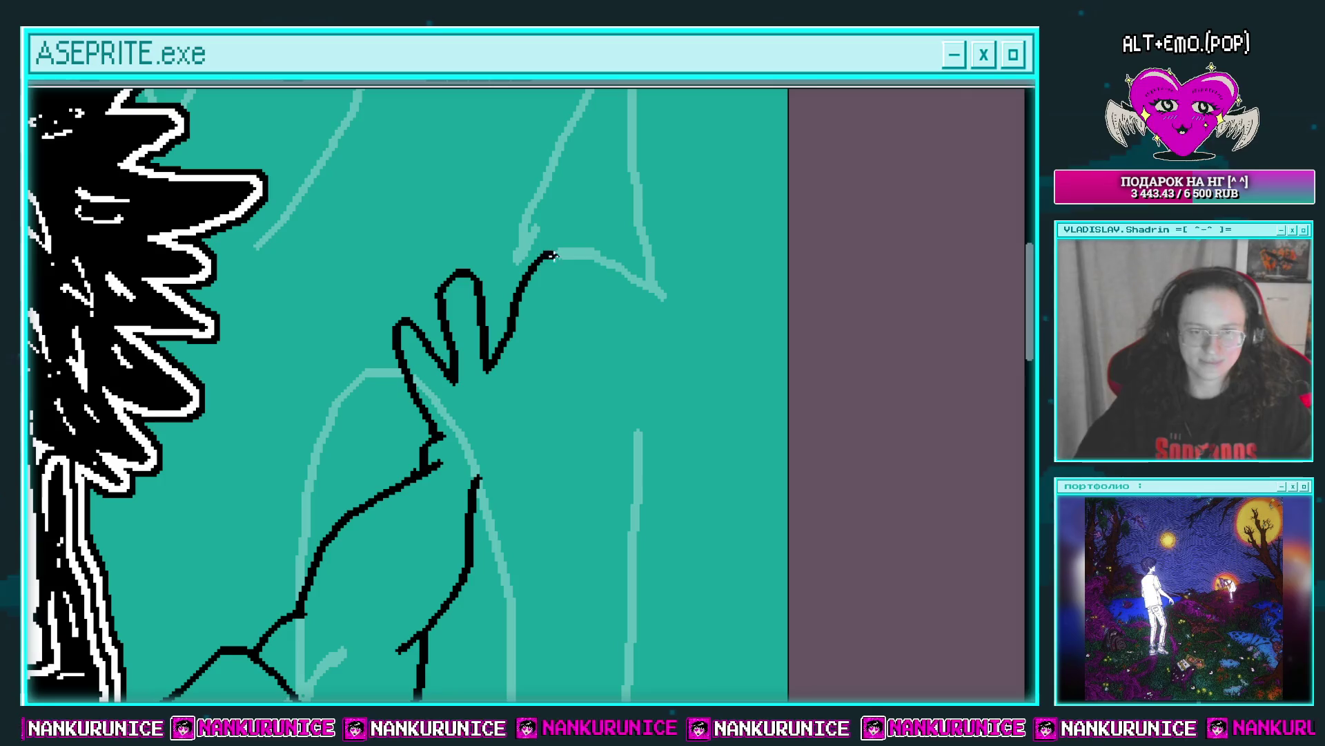
{"action": "left_click_drag", "start_coordinate": [538, 359], "coordinate": [529, 329]}
{"action": "left_click_drag", "start_coordinate": [533, 324], "coordinate": [526, 339]}
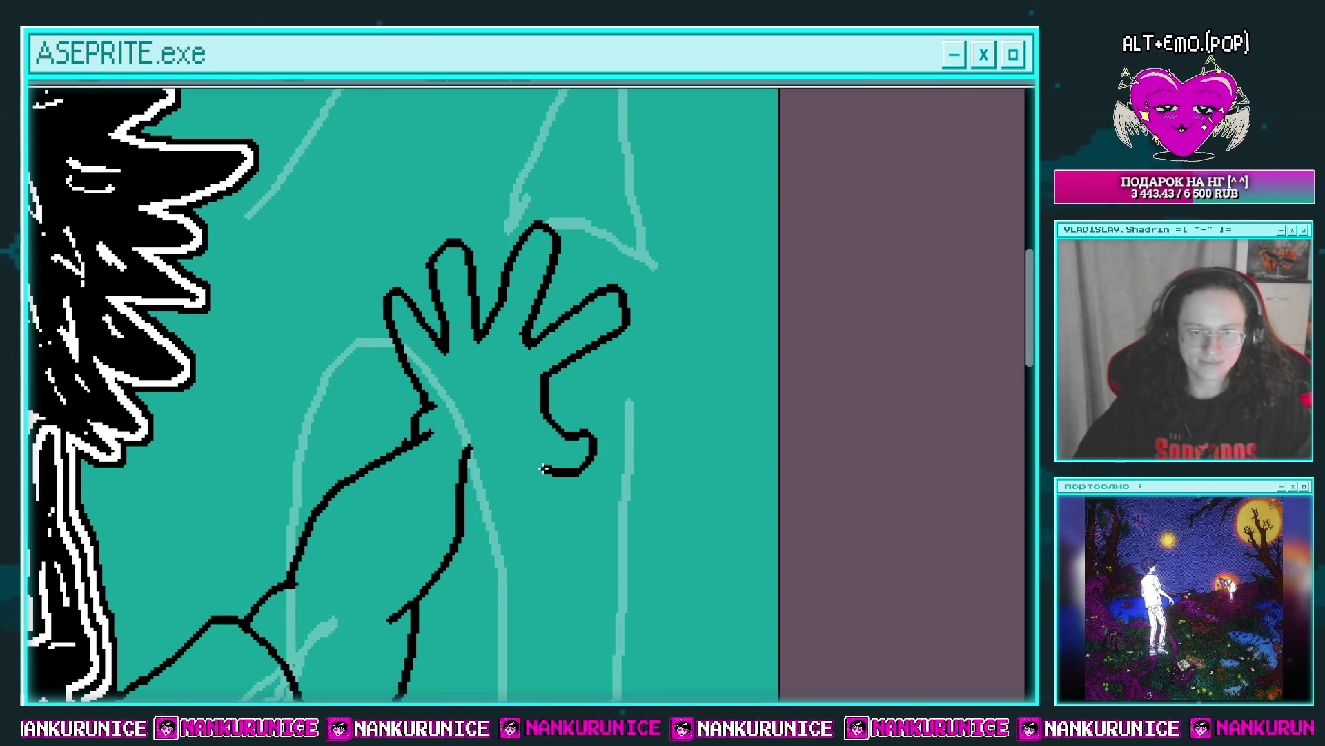
Fill the arms and hands with white.
{"action": "left_click", "coordinate": [466, 430]}
{"action": "scroll", "coordinate": [466, 429], "scroll_direction": "down", "scroll_amount": 2}
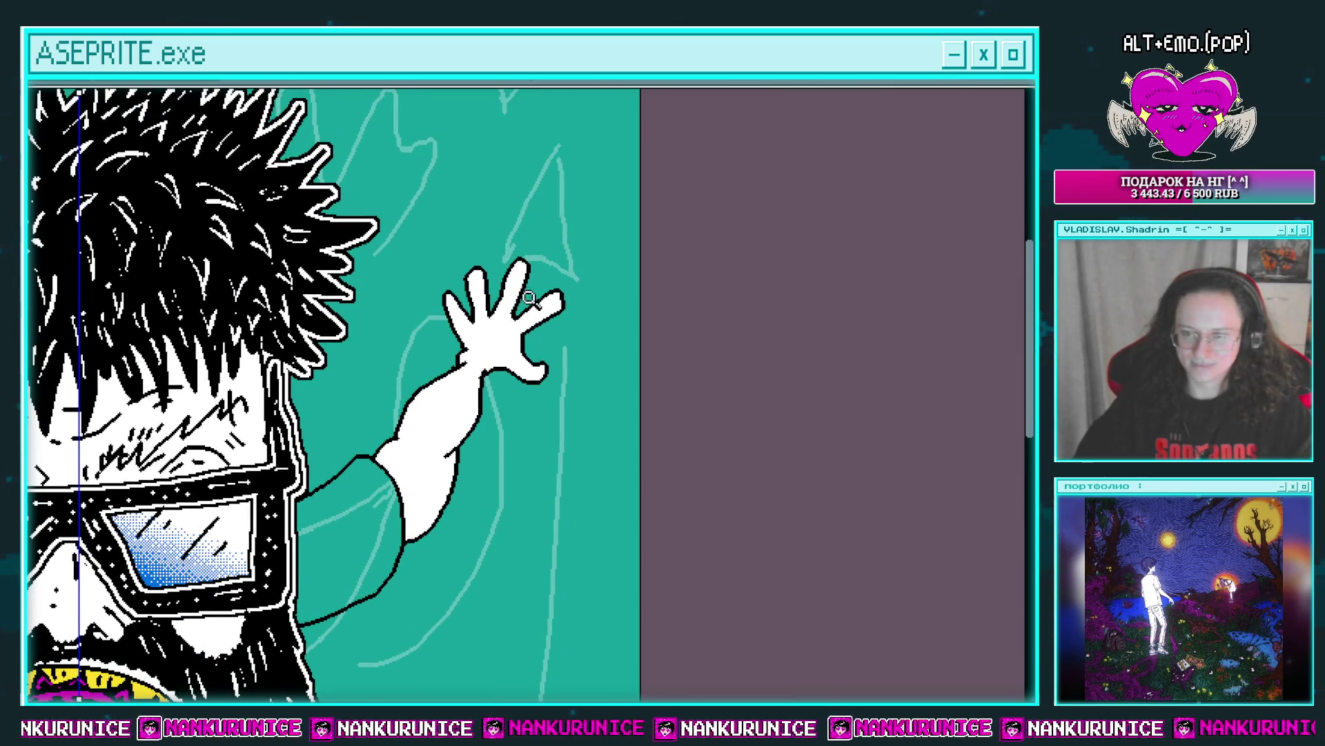
{"action": "scroll", "coordinate": [538, 299], "scroll_direction": "down", "scroll_amount": 2}
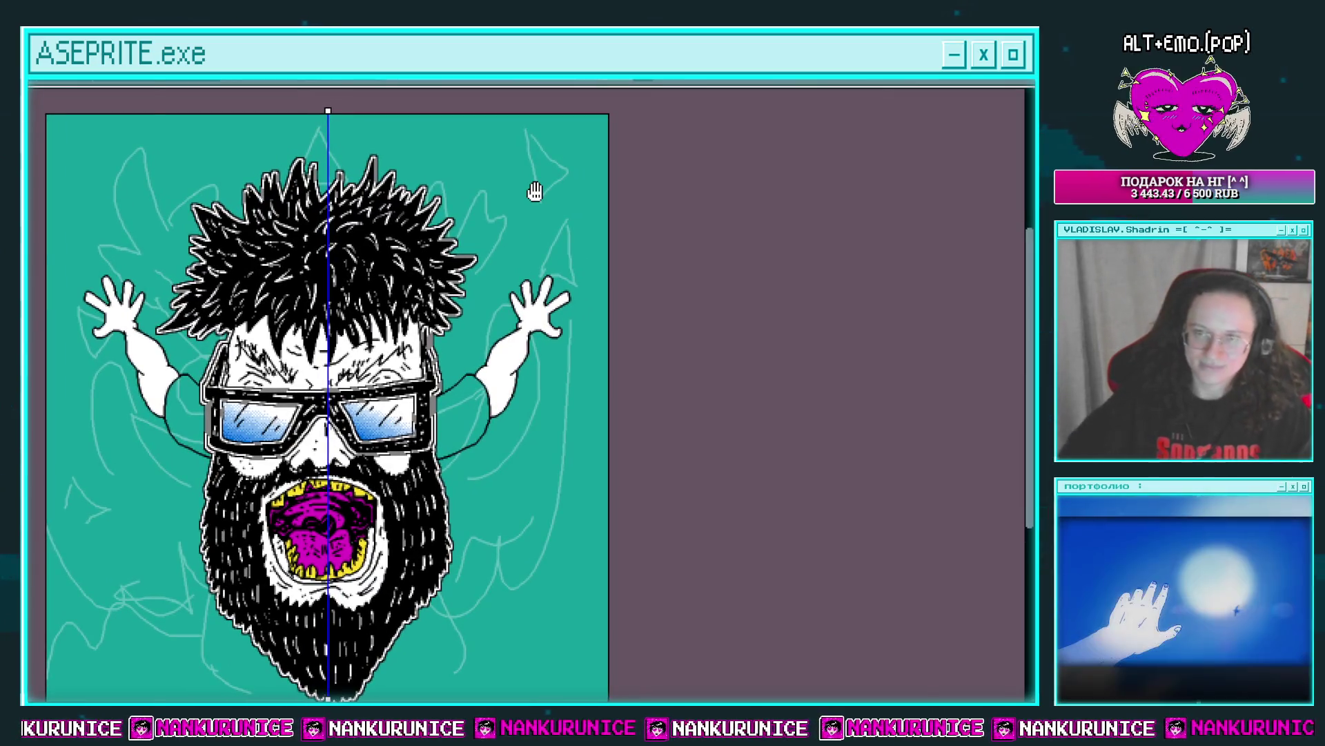
Hide the artwork layers so only the plain teal background layer remains visible.
{"action": "key", "text": "Tab"}
{"action": "scroll", "coordinate": [449, 401], "scroll_direction": "left", "scroll_amount": 3}
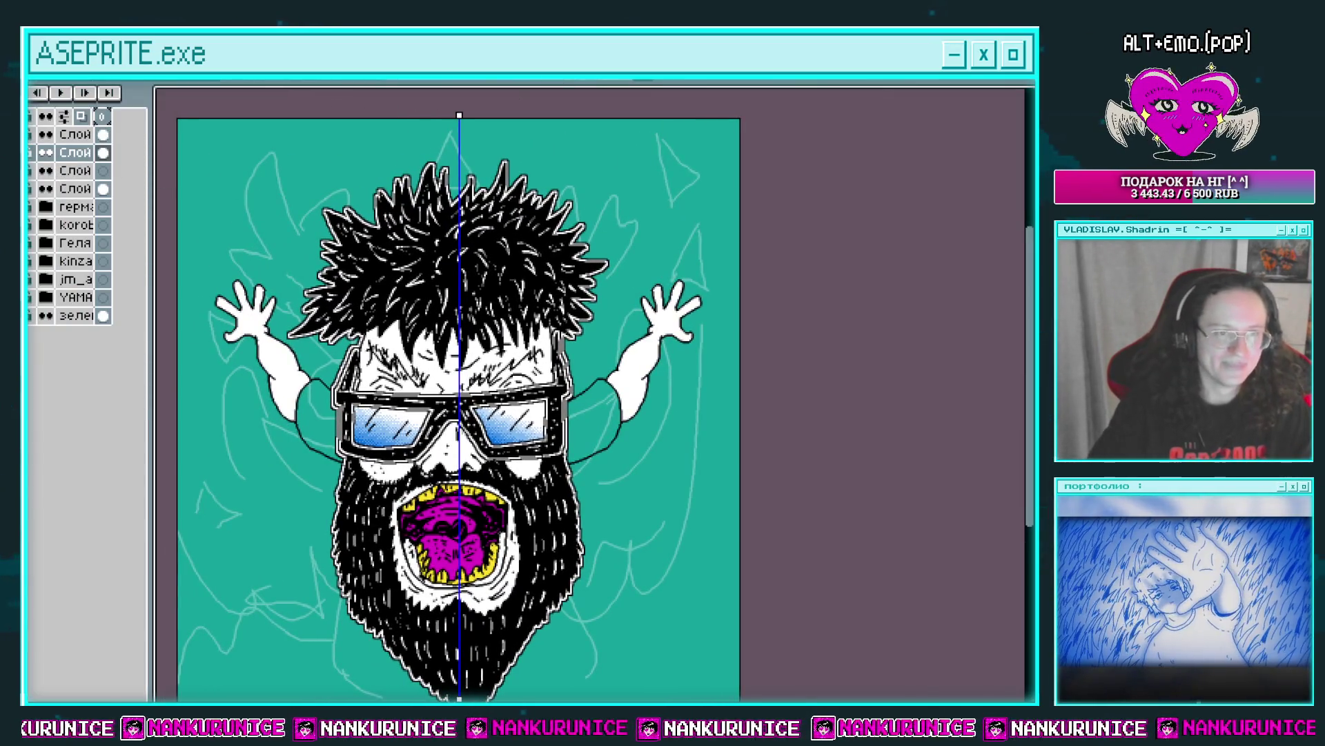
{"action": "key", "text": "ctrl+z"}
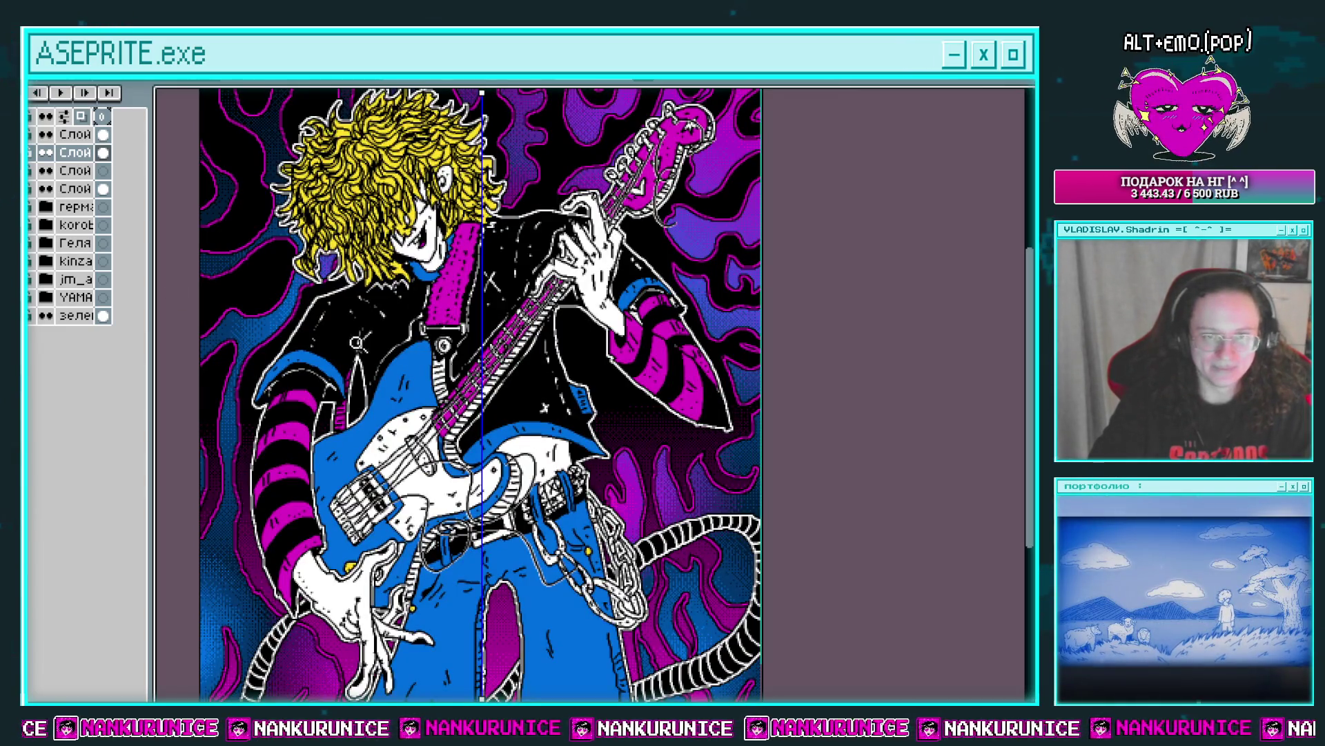
{"action": "left_click_drag", "start_coordinate": [663, 469], "coordinate": [678, 392]}
{"action": "left_click_drag", "start_coordinate": [550, 421], "coordinate": [540, 496]}
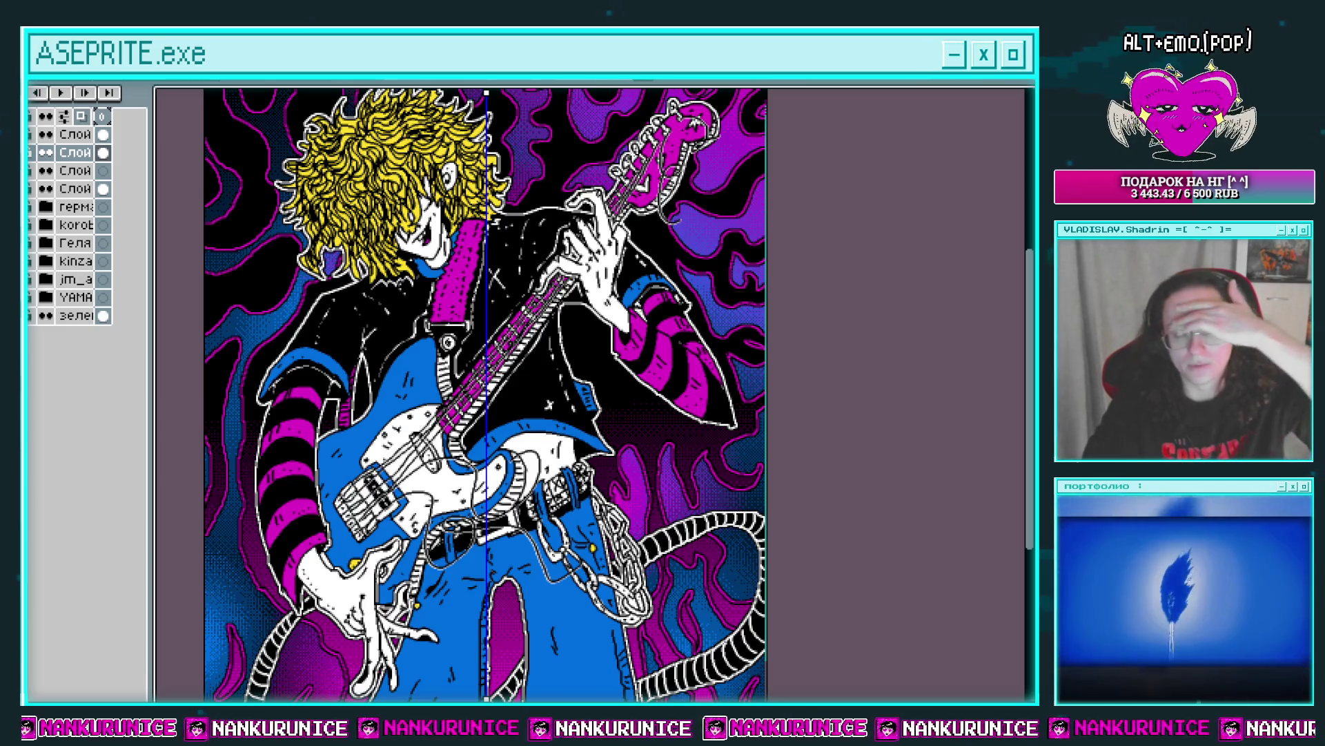
{"action": "key", "text": "f"}
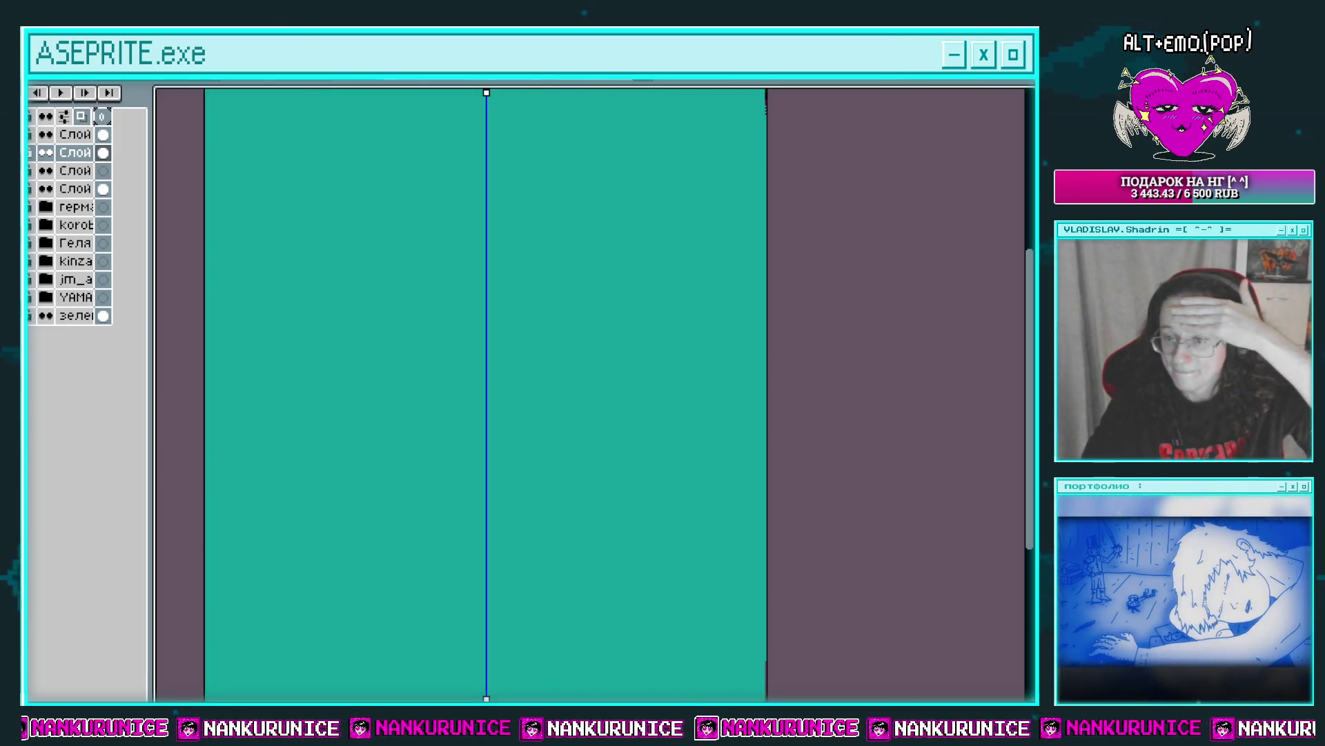